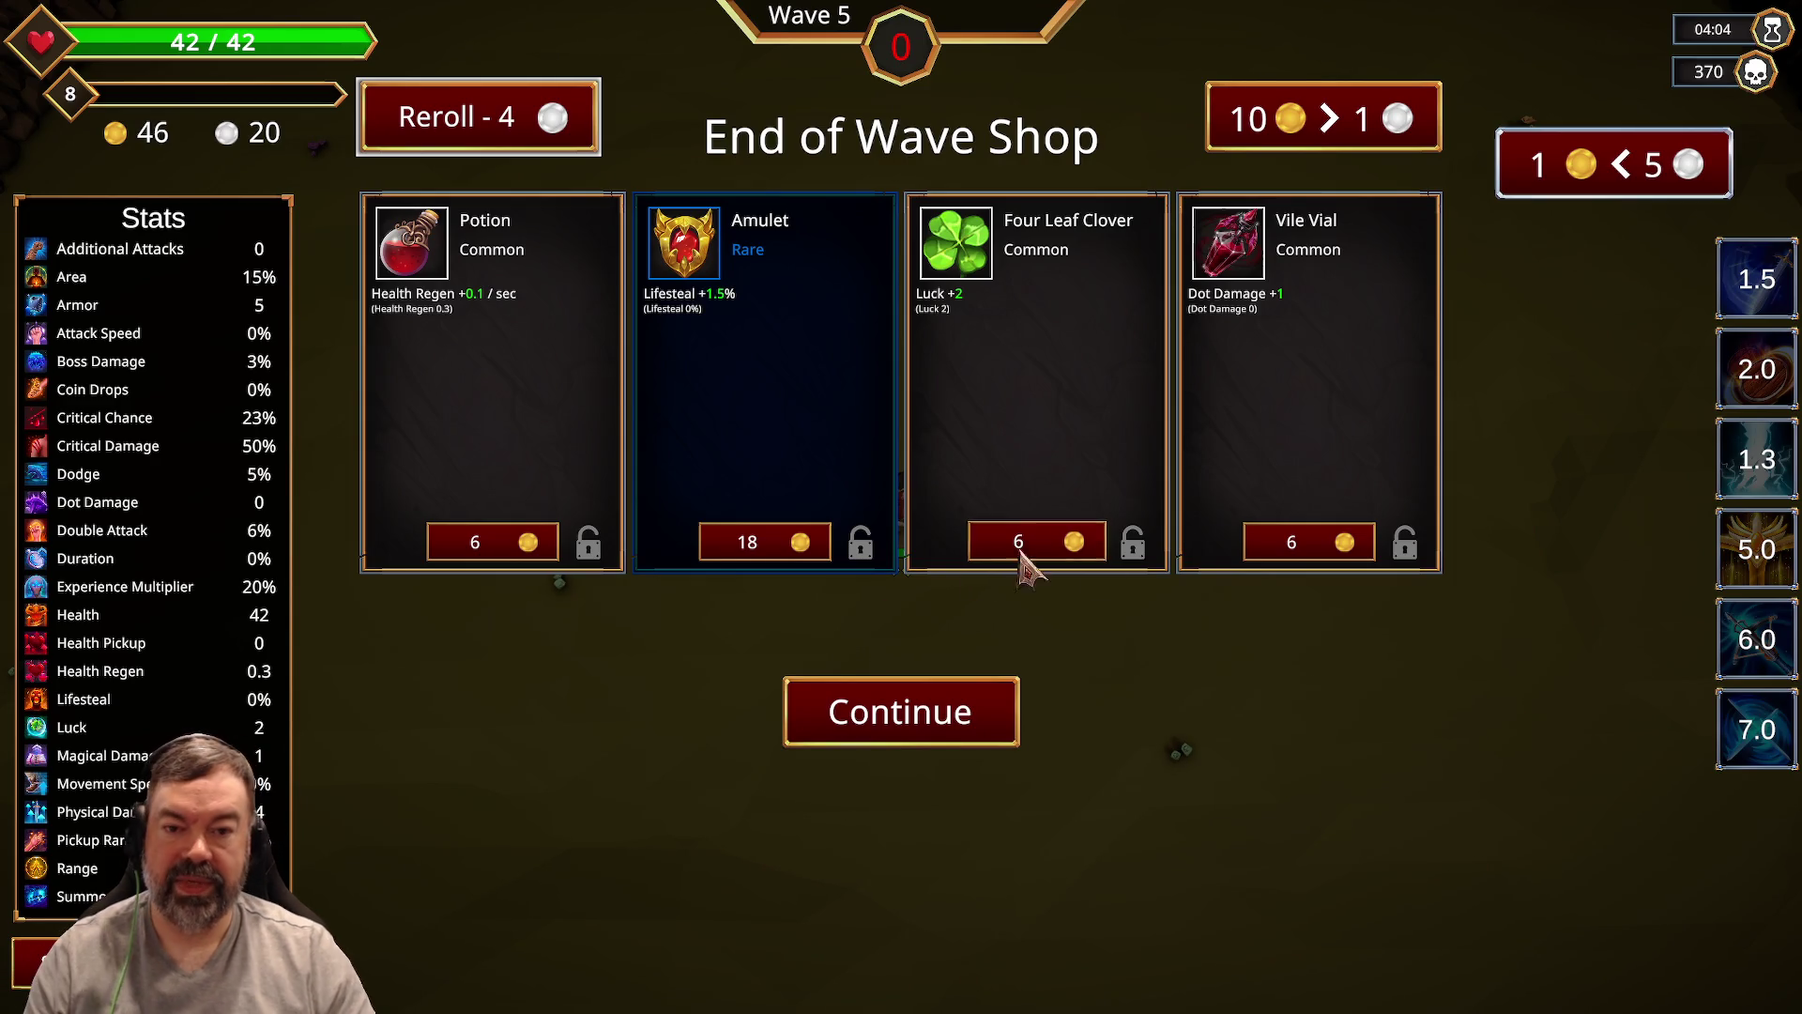
Step: Buy the Amulet for 18 gold and start Wave 6
click(789, 544)
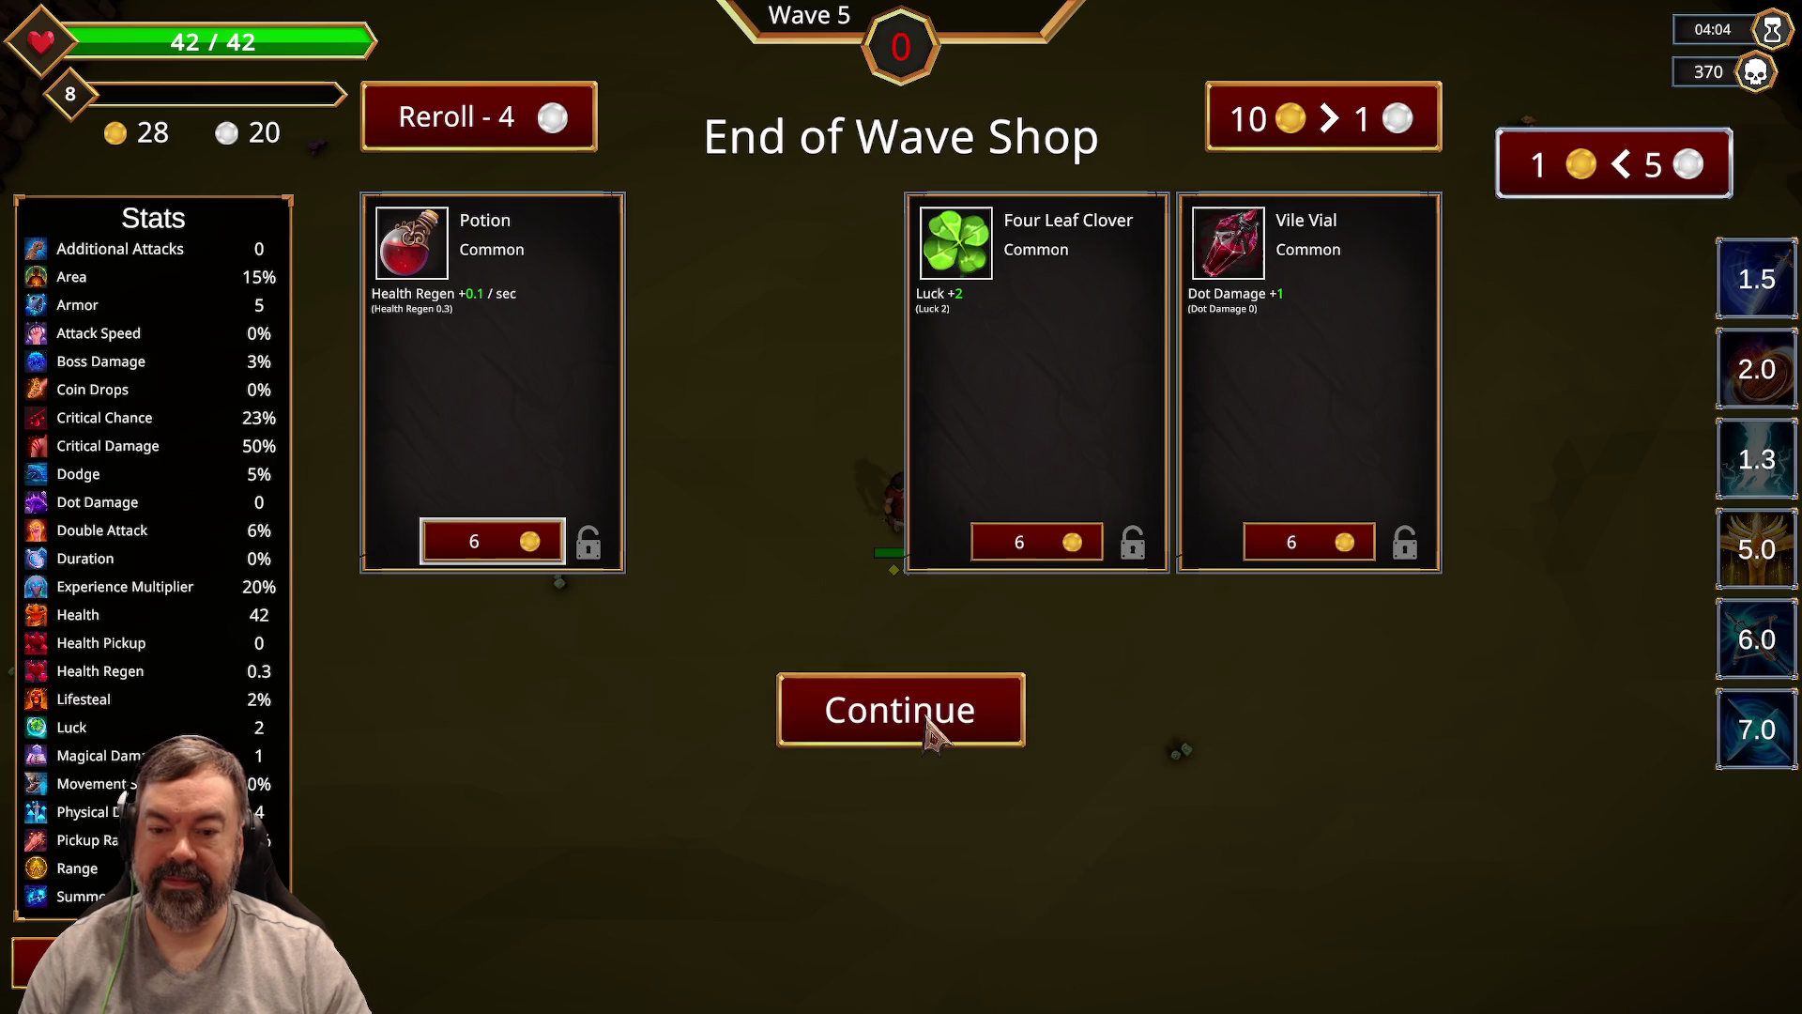
click(929, 718)
Step: Kite the Wave 6 horde around the arena and weapons rack with WASD
key(s)
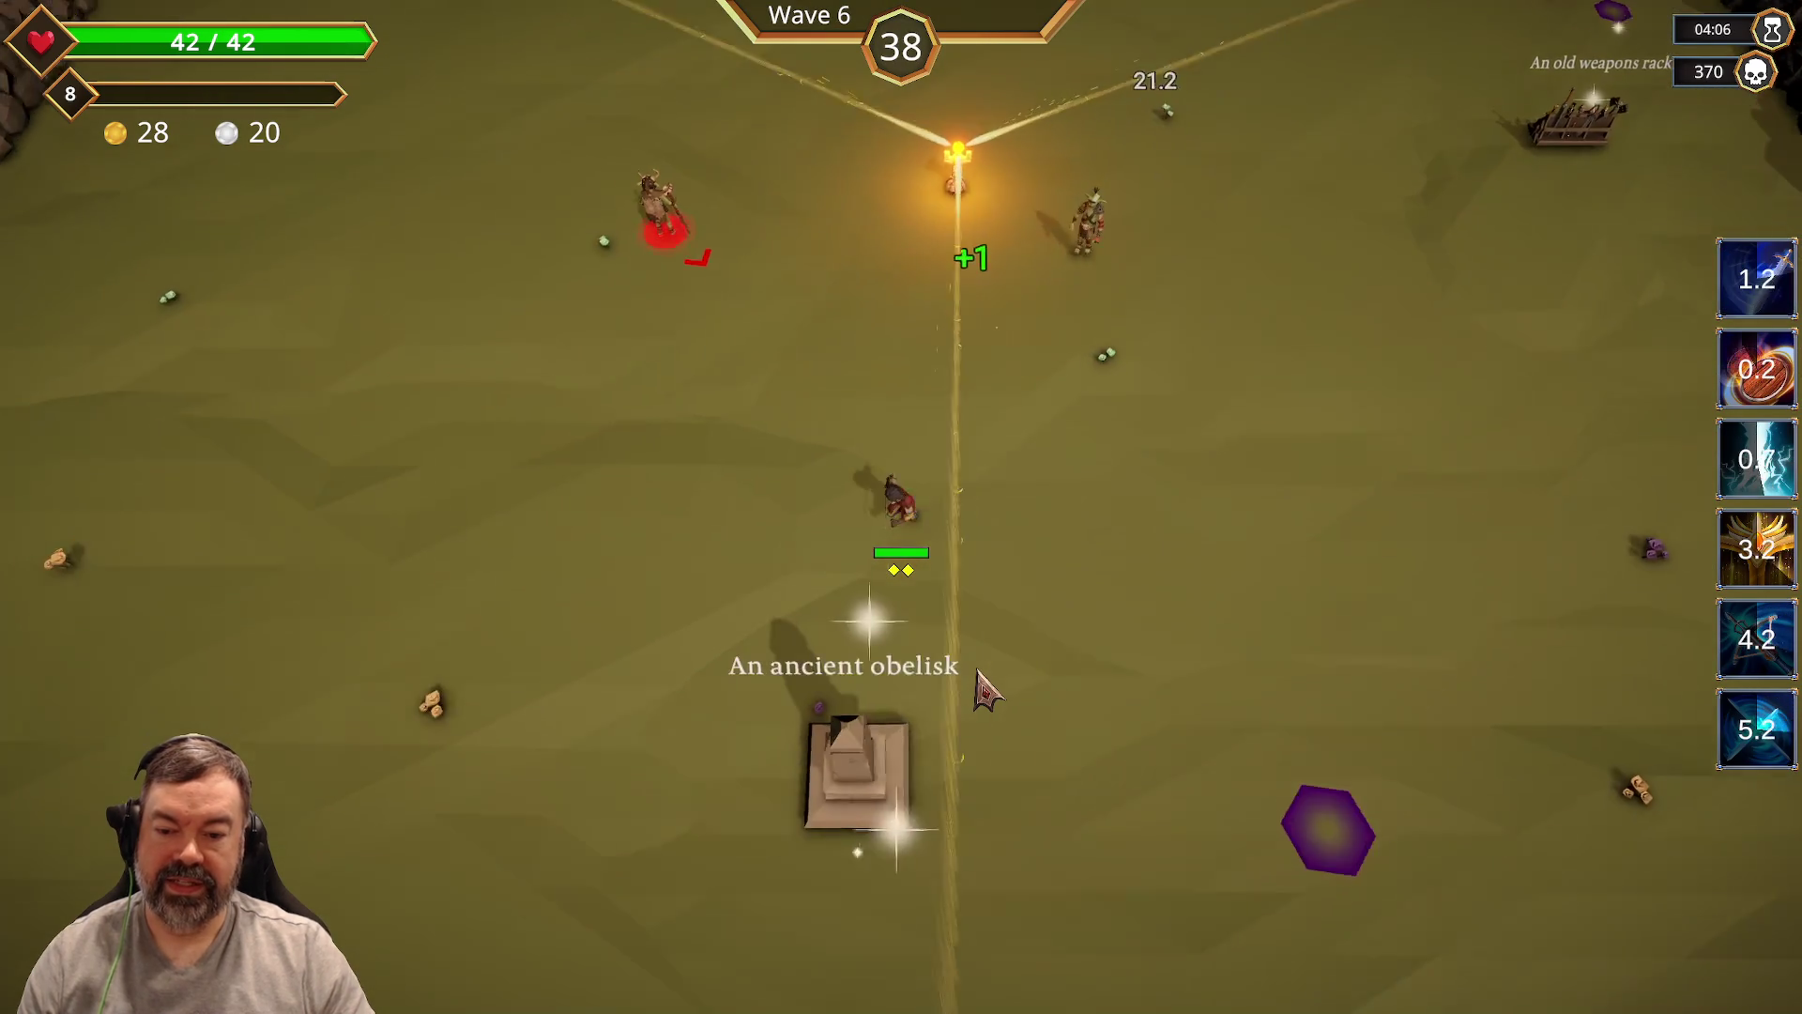
key(w)
key(d)
key(w)
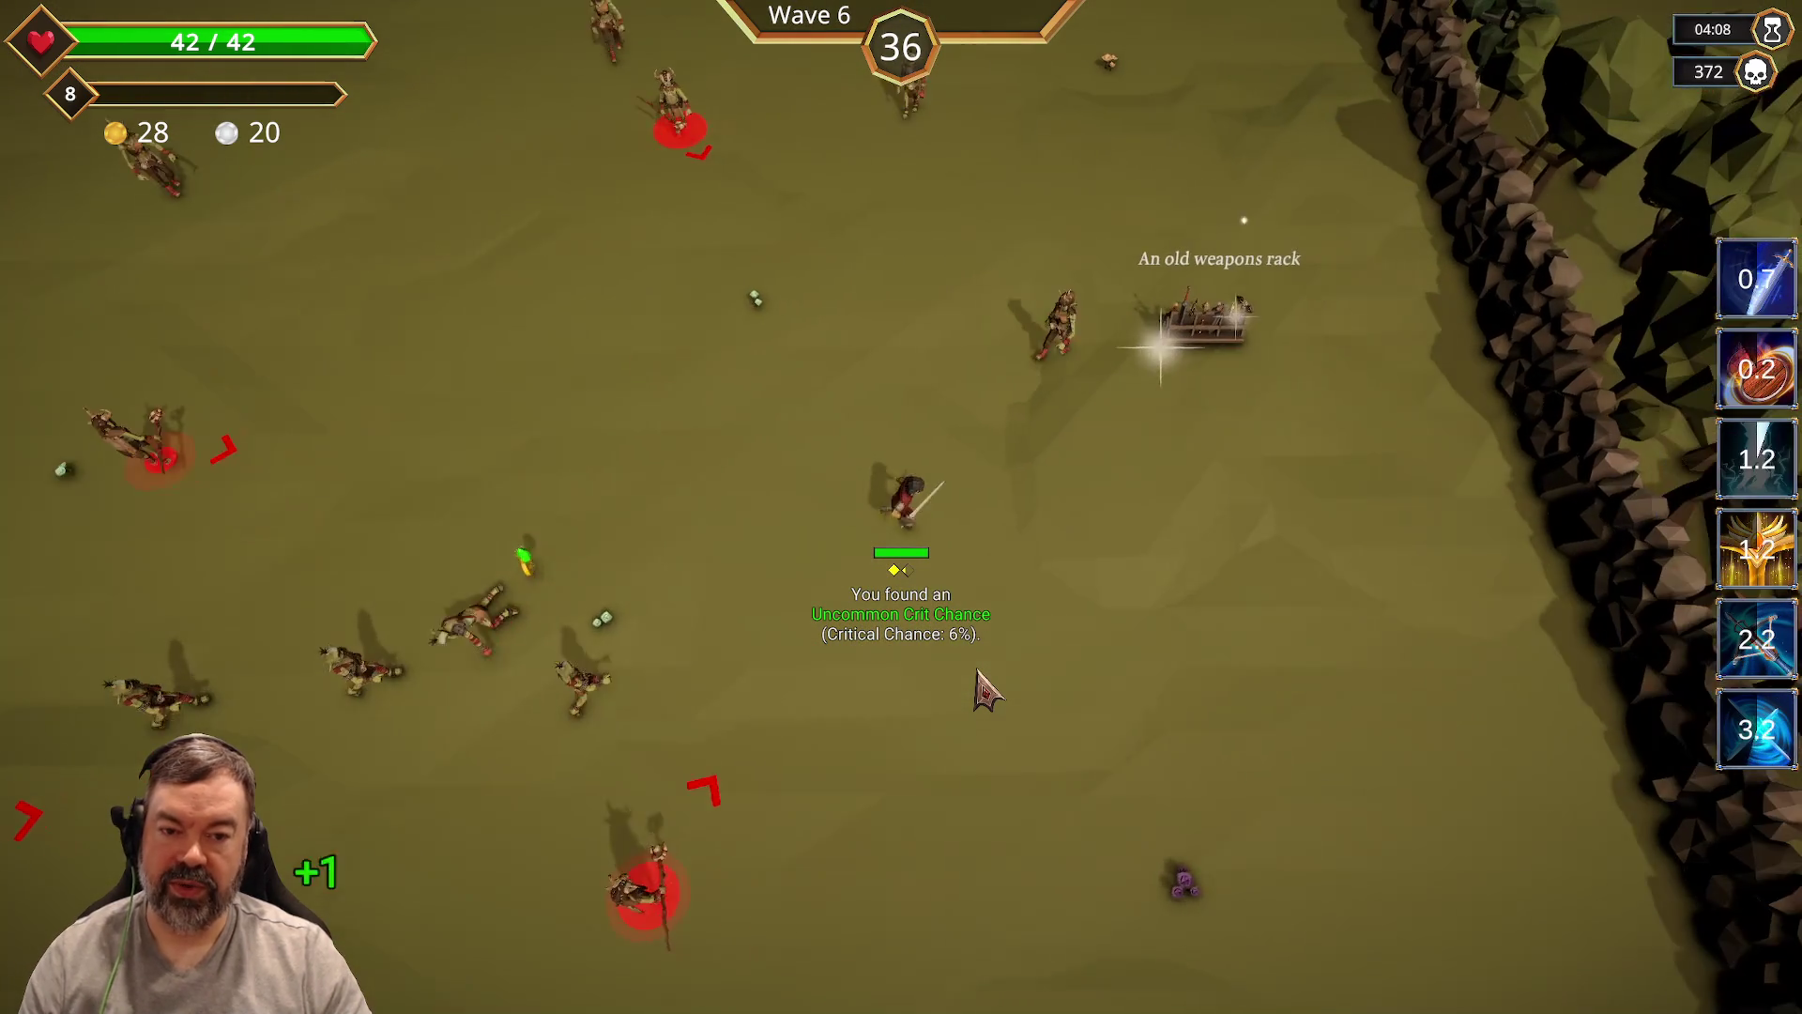
key(w)
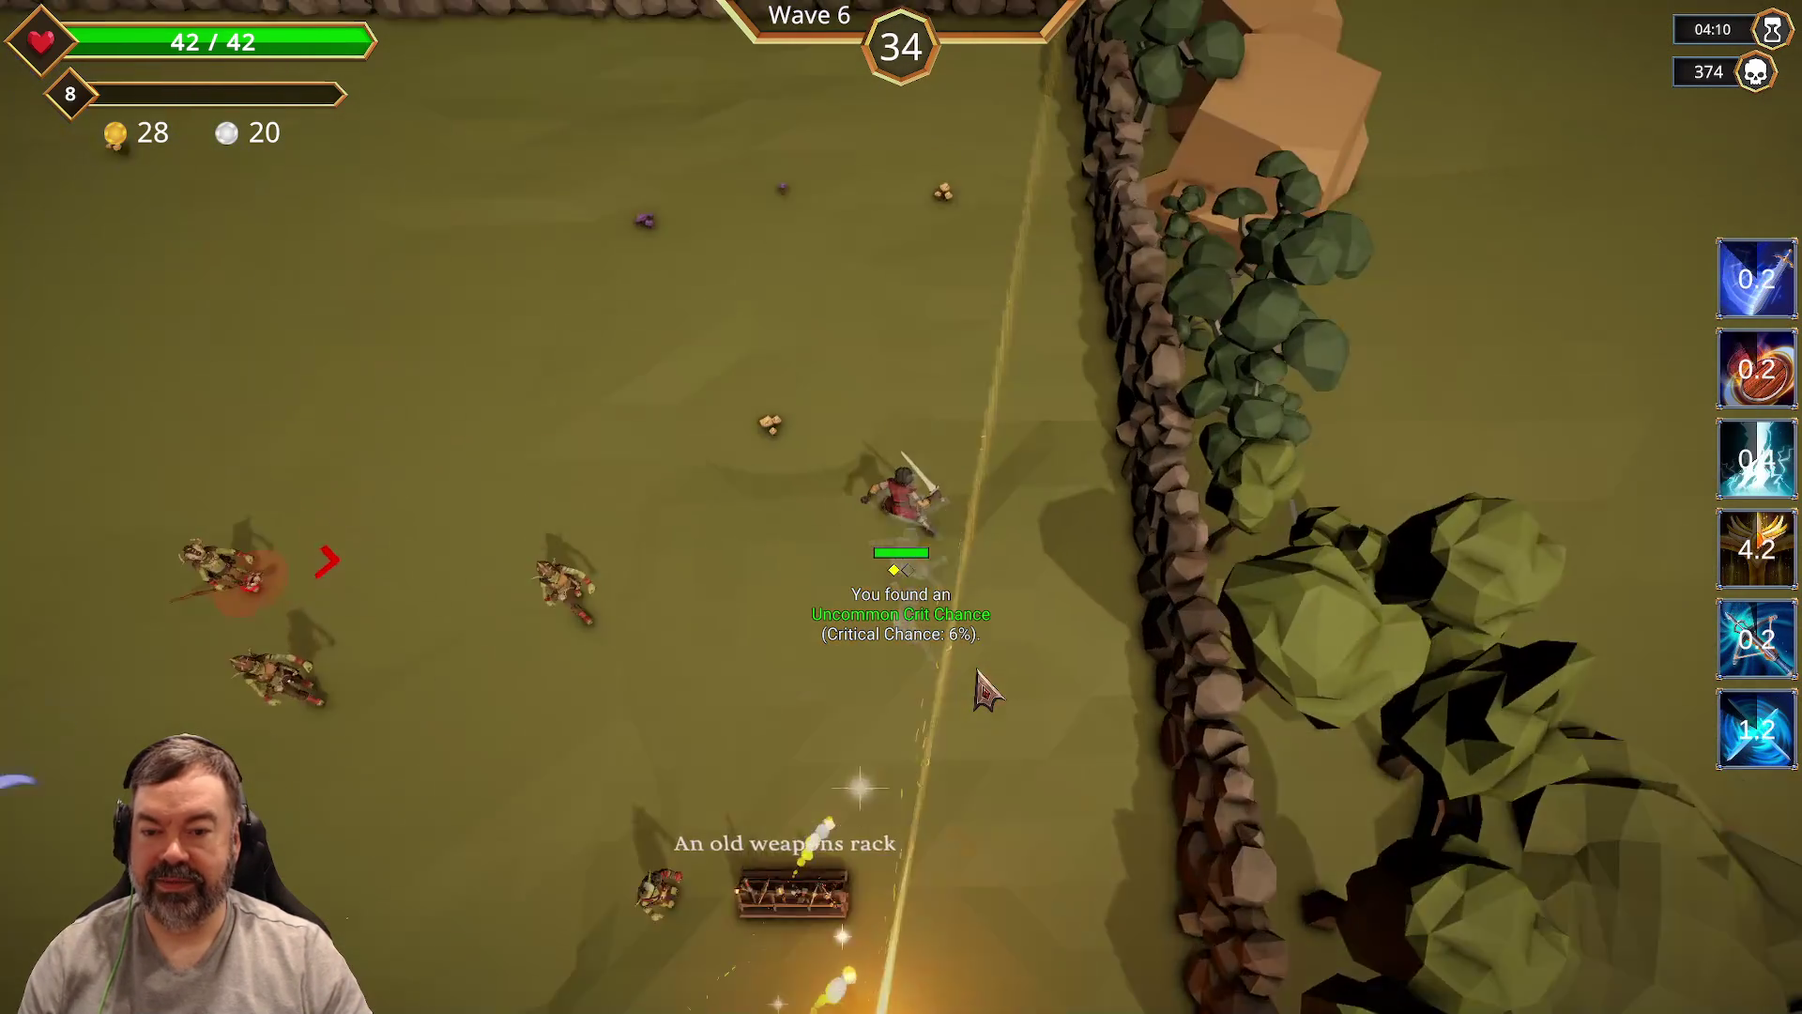
key(a)
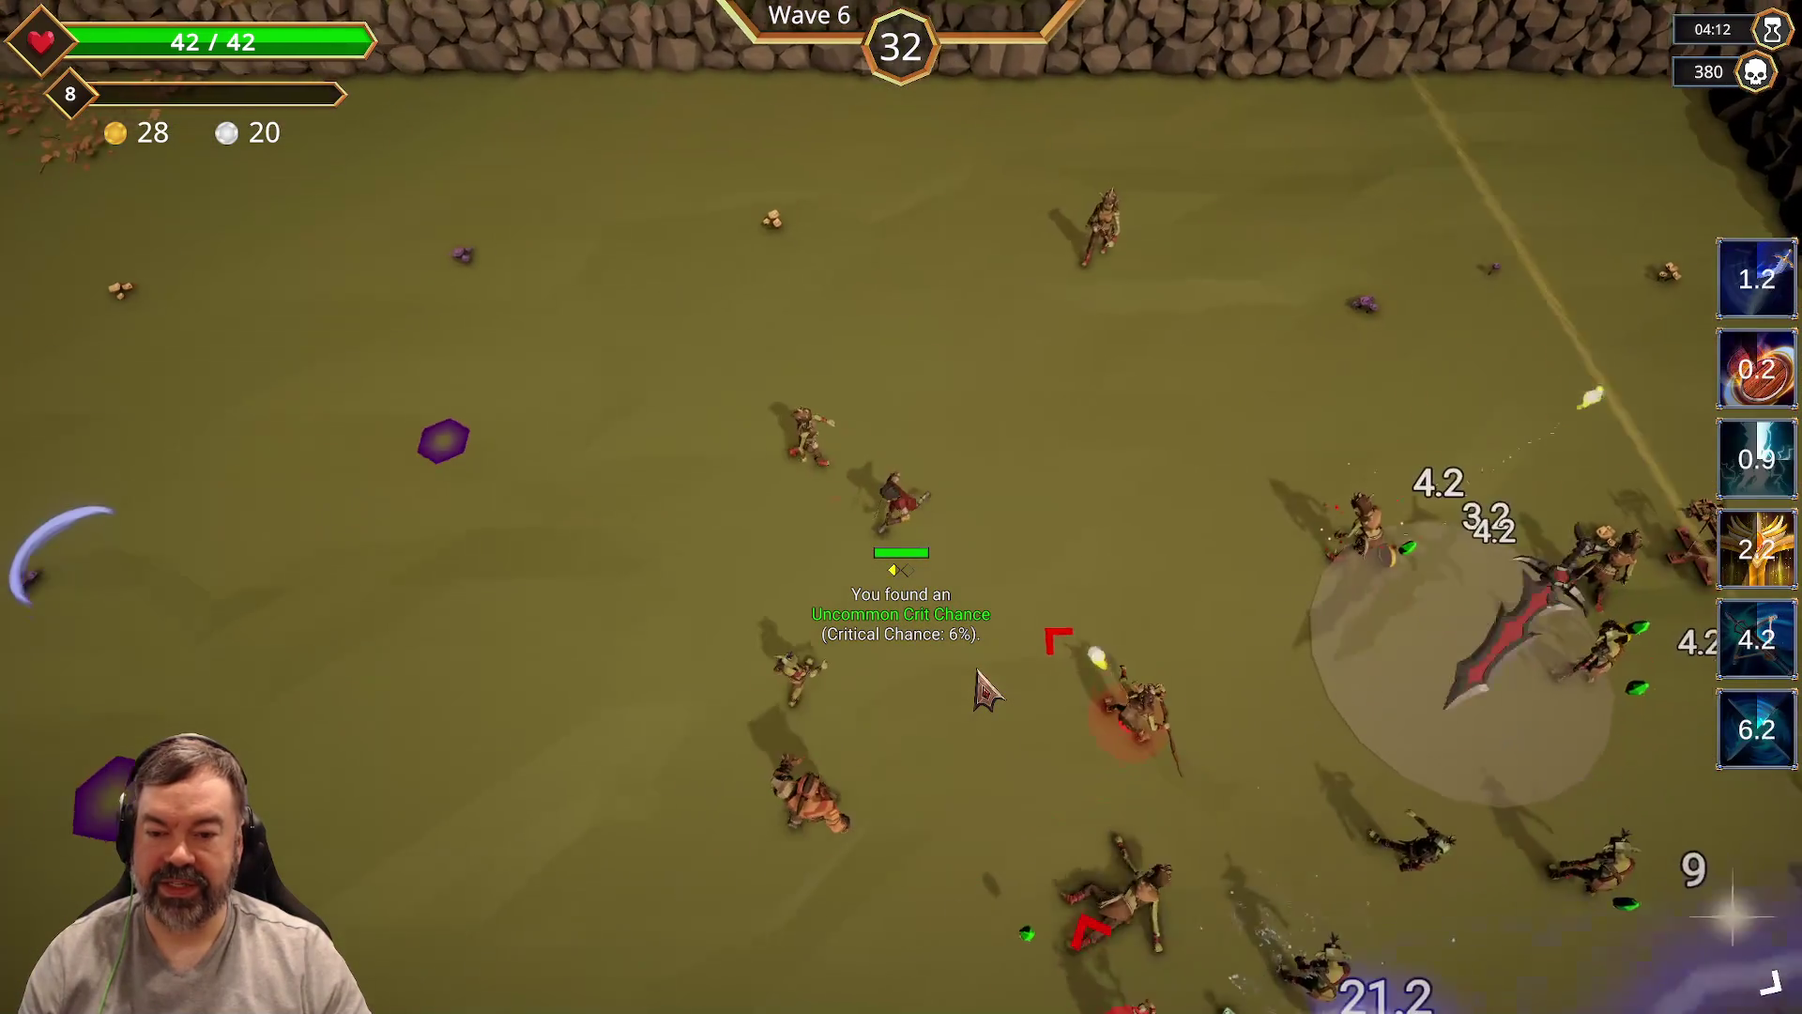
key(s)
key(a)
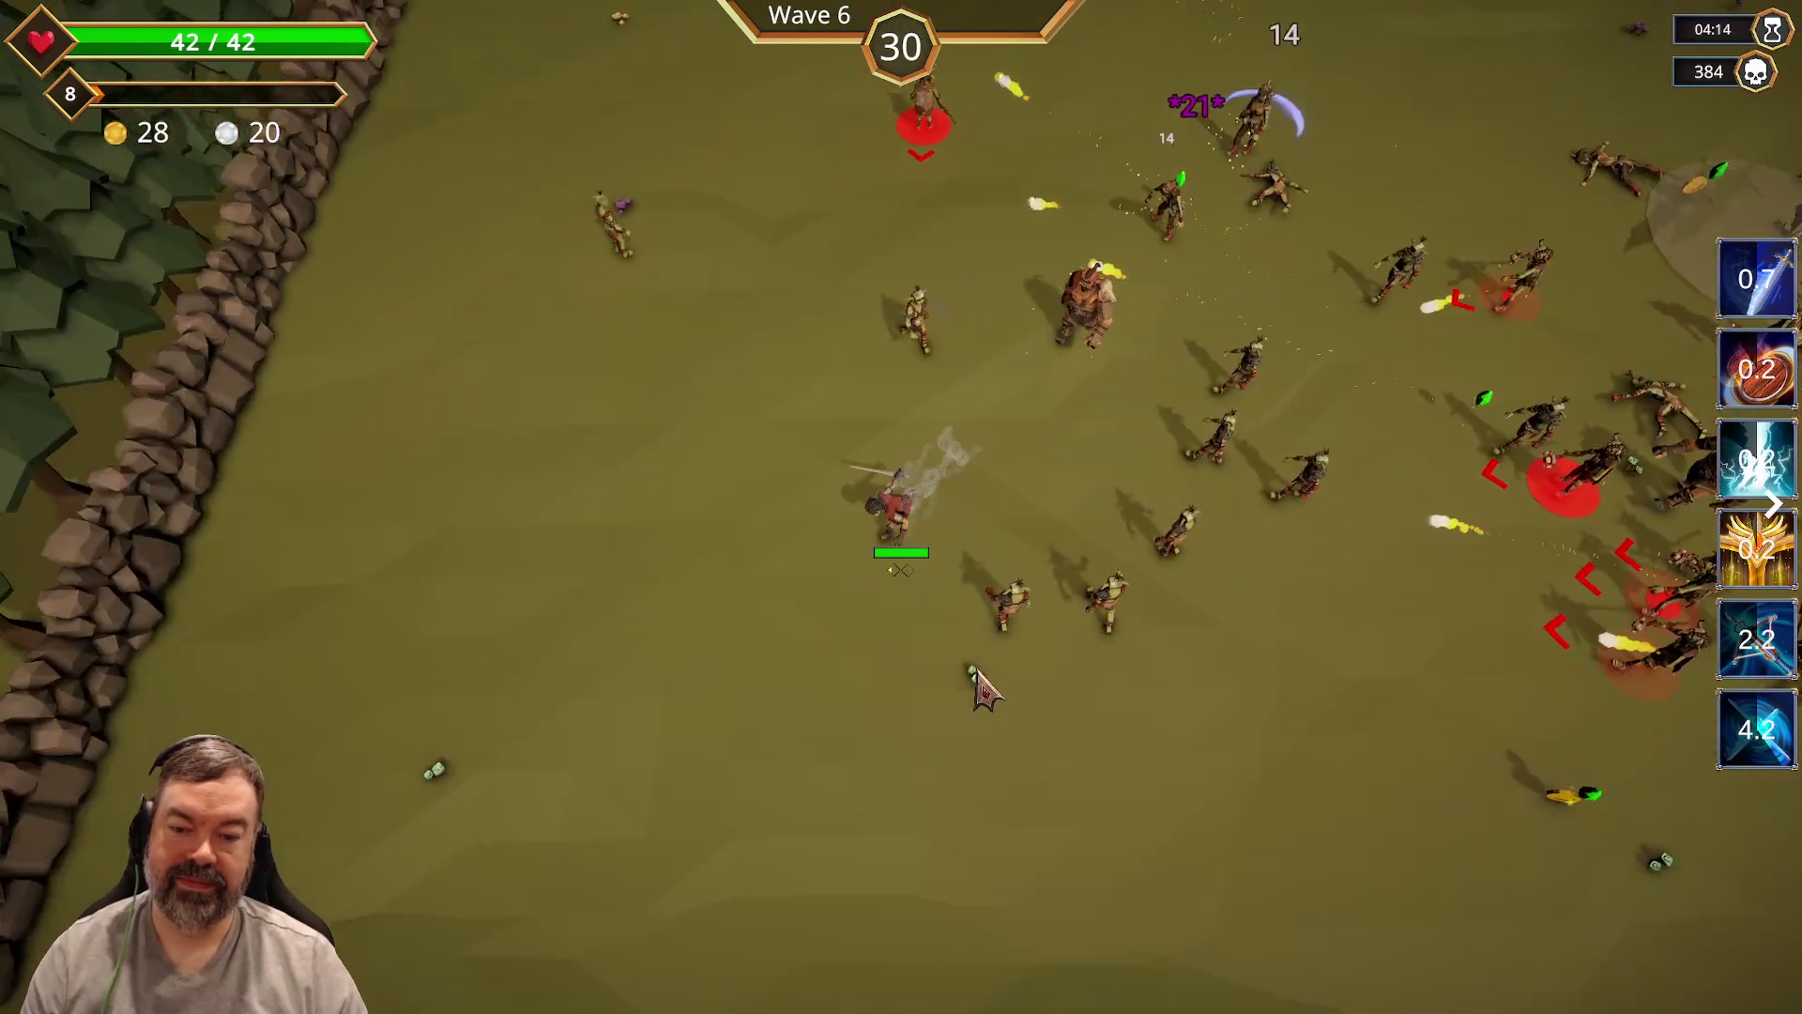
key(d)
key(w)
key(d)
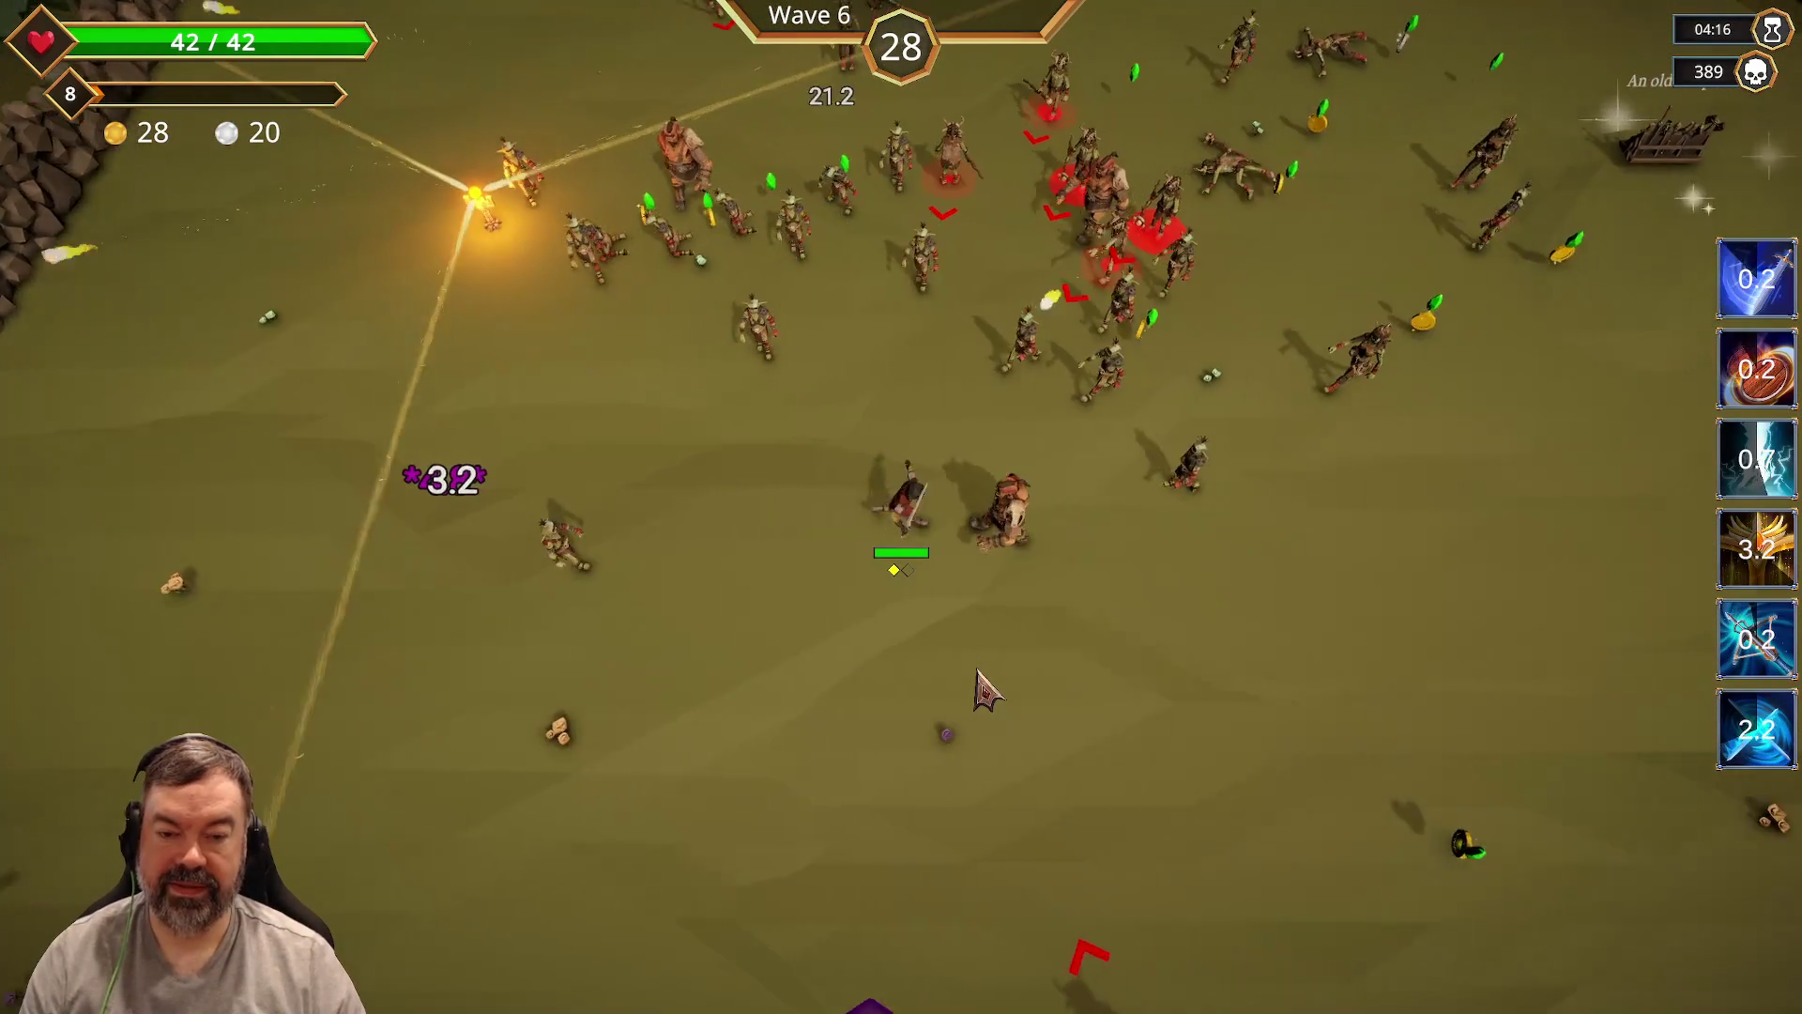
key(w)
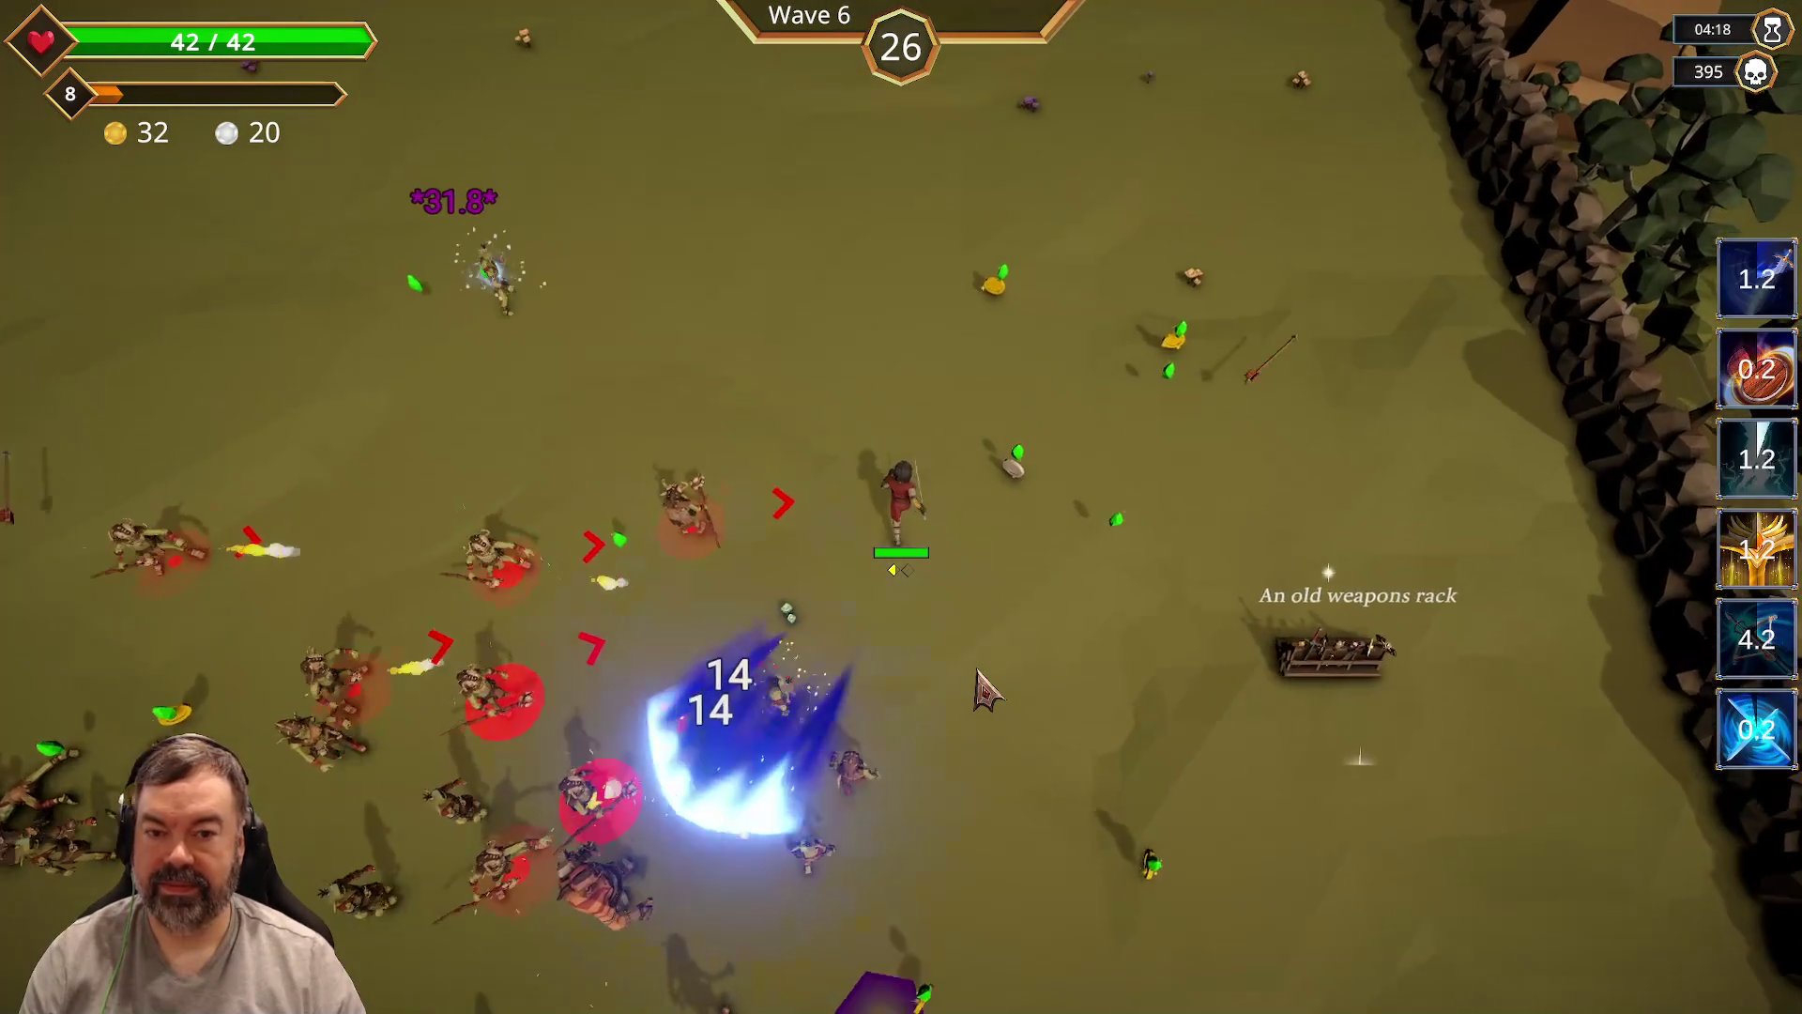
key(d)
key(a)
key(a)
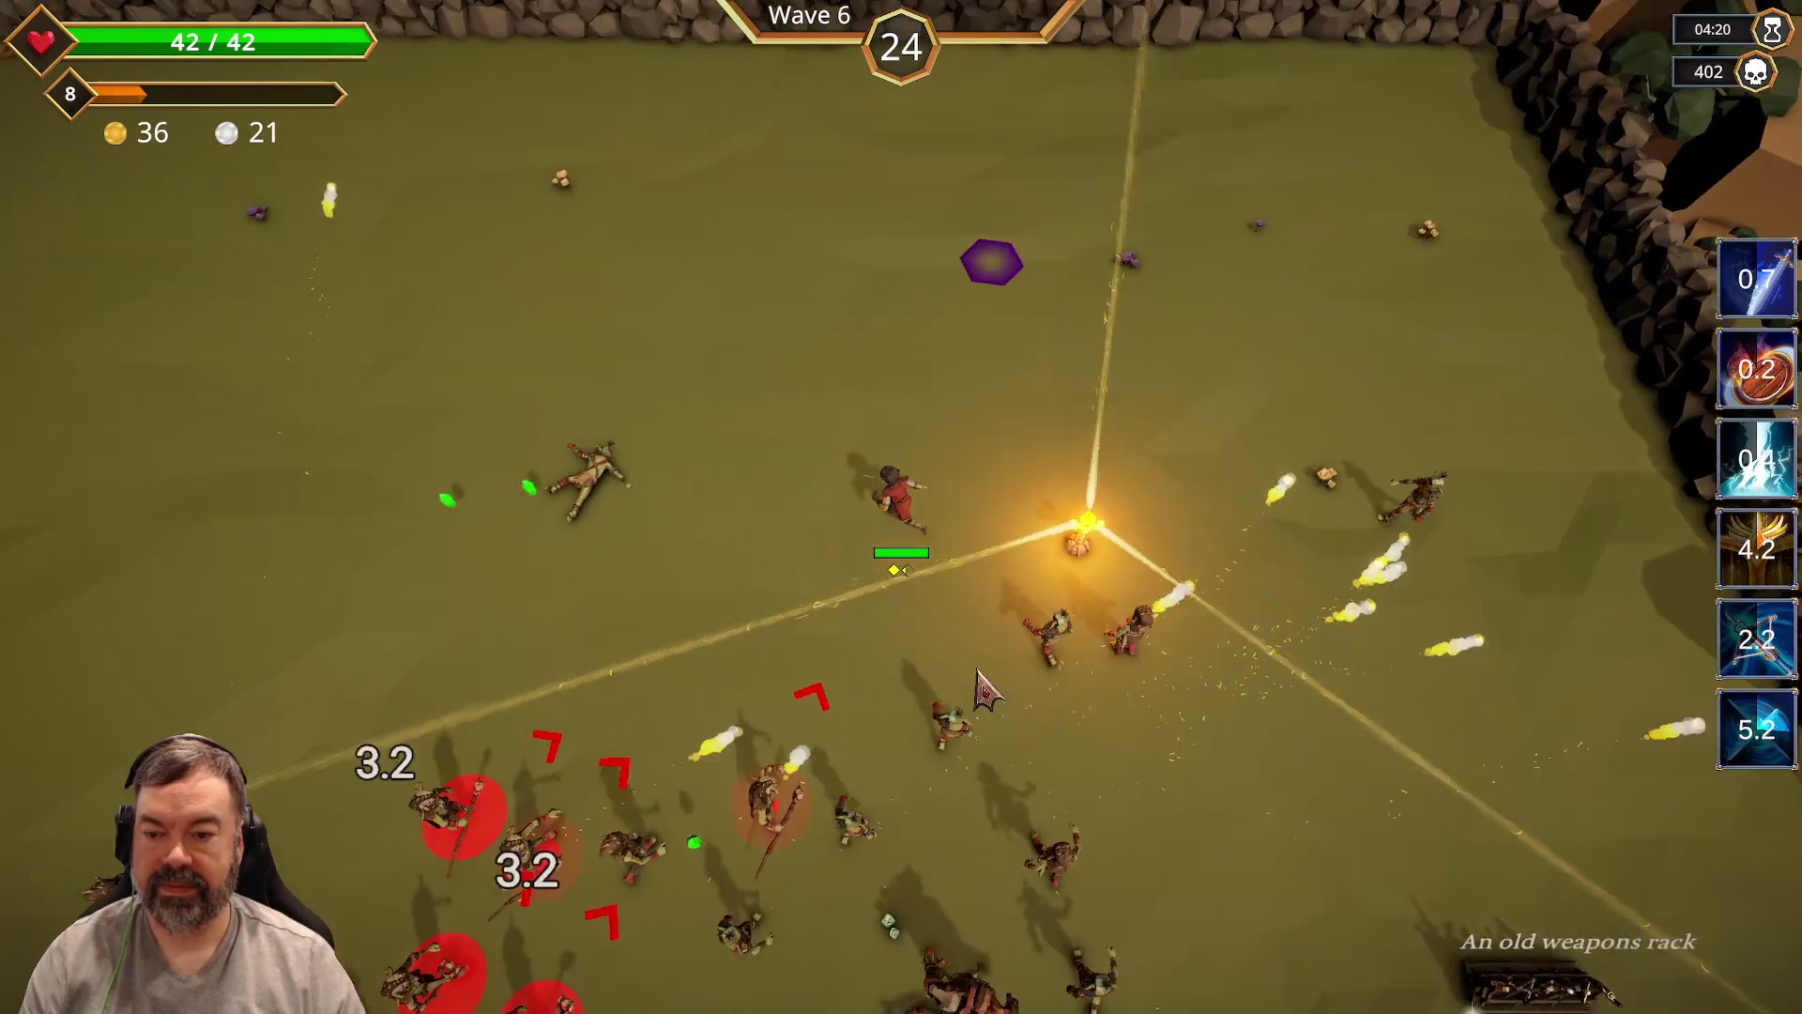
key(s)
key(s)
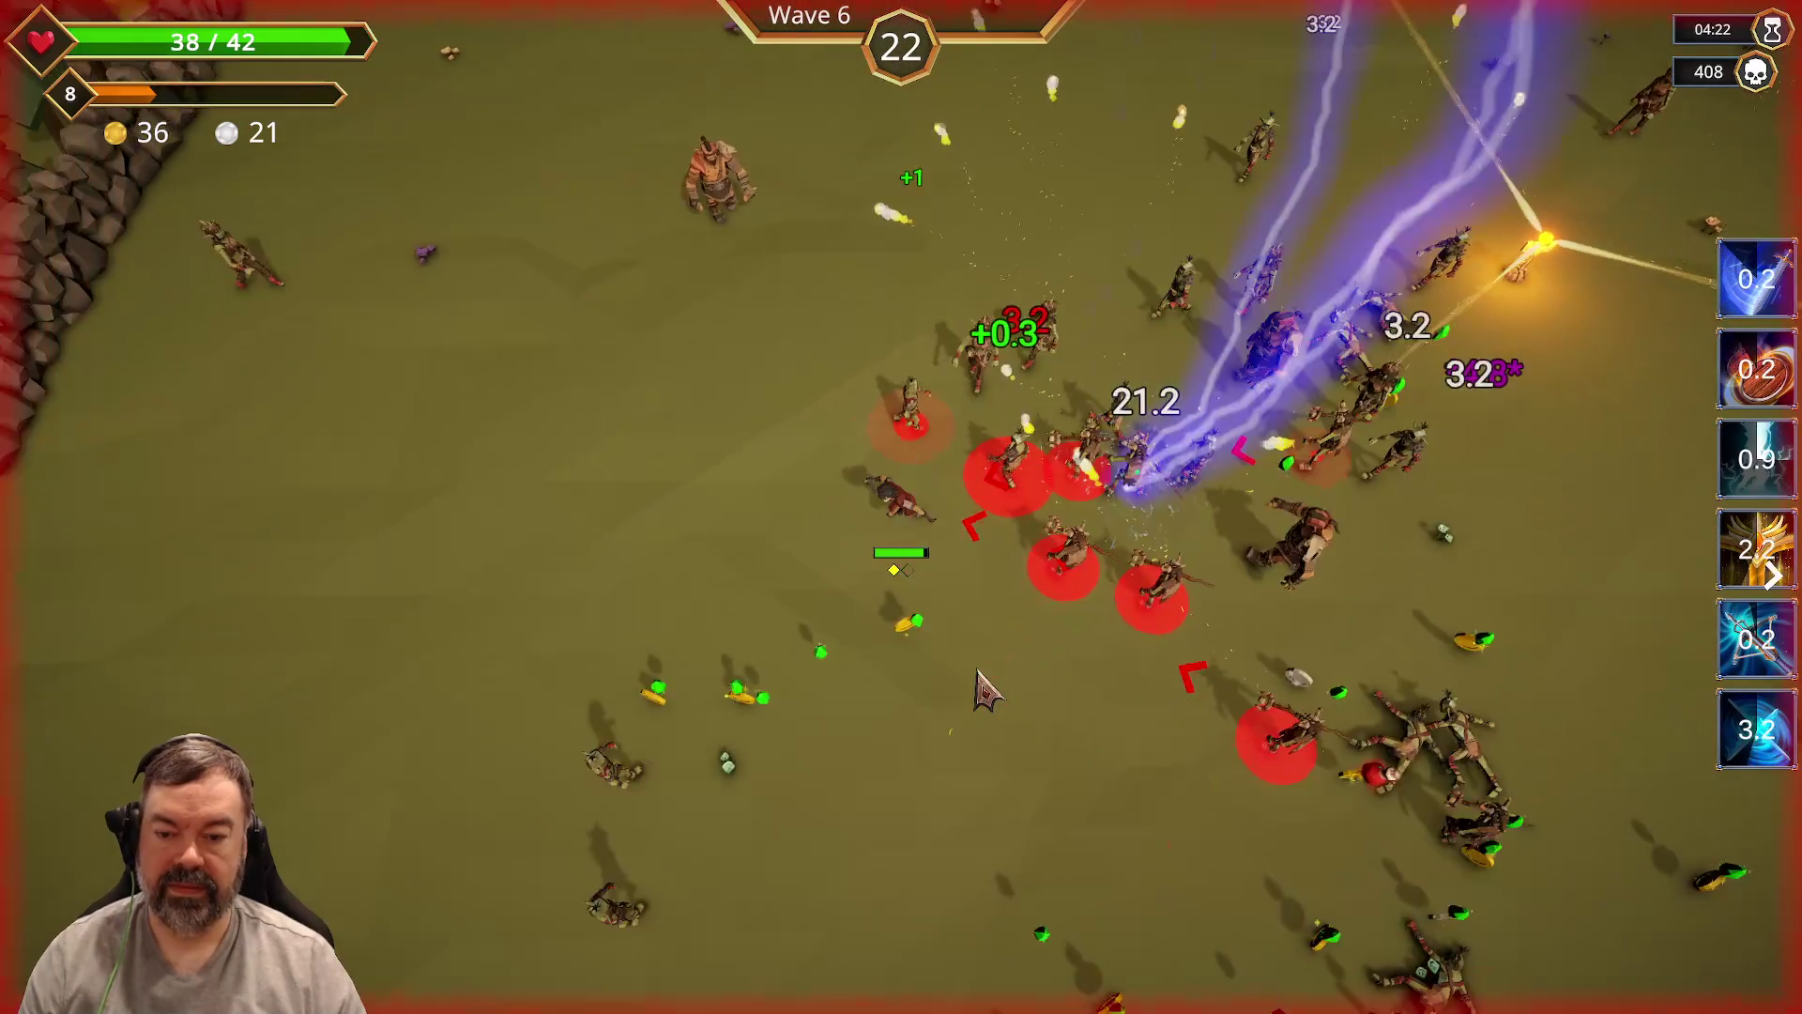
key(a)
key(d)
key(d)
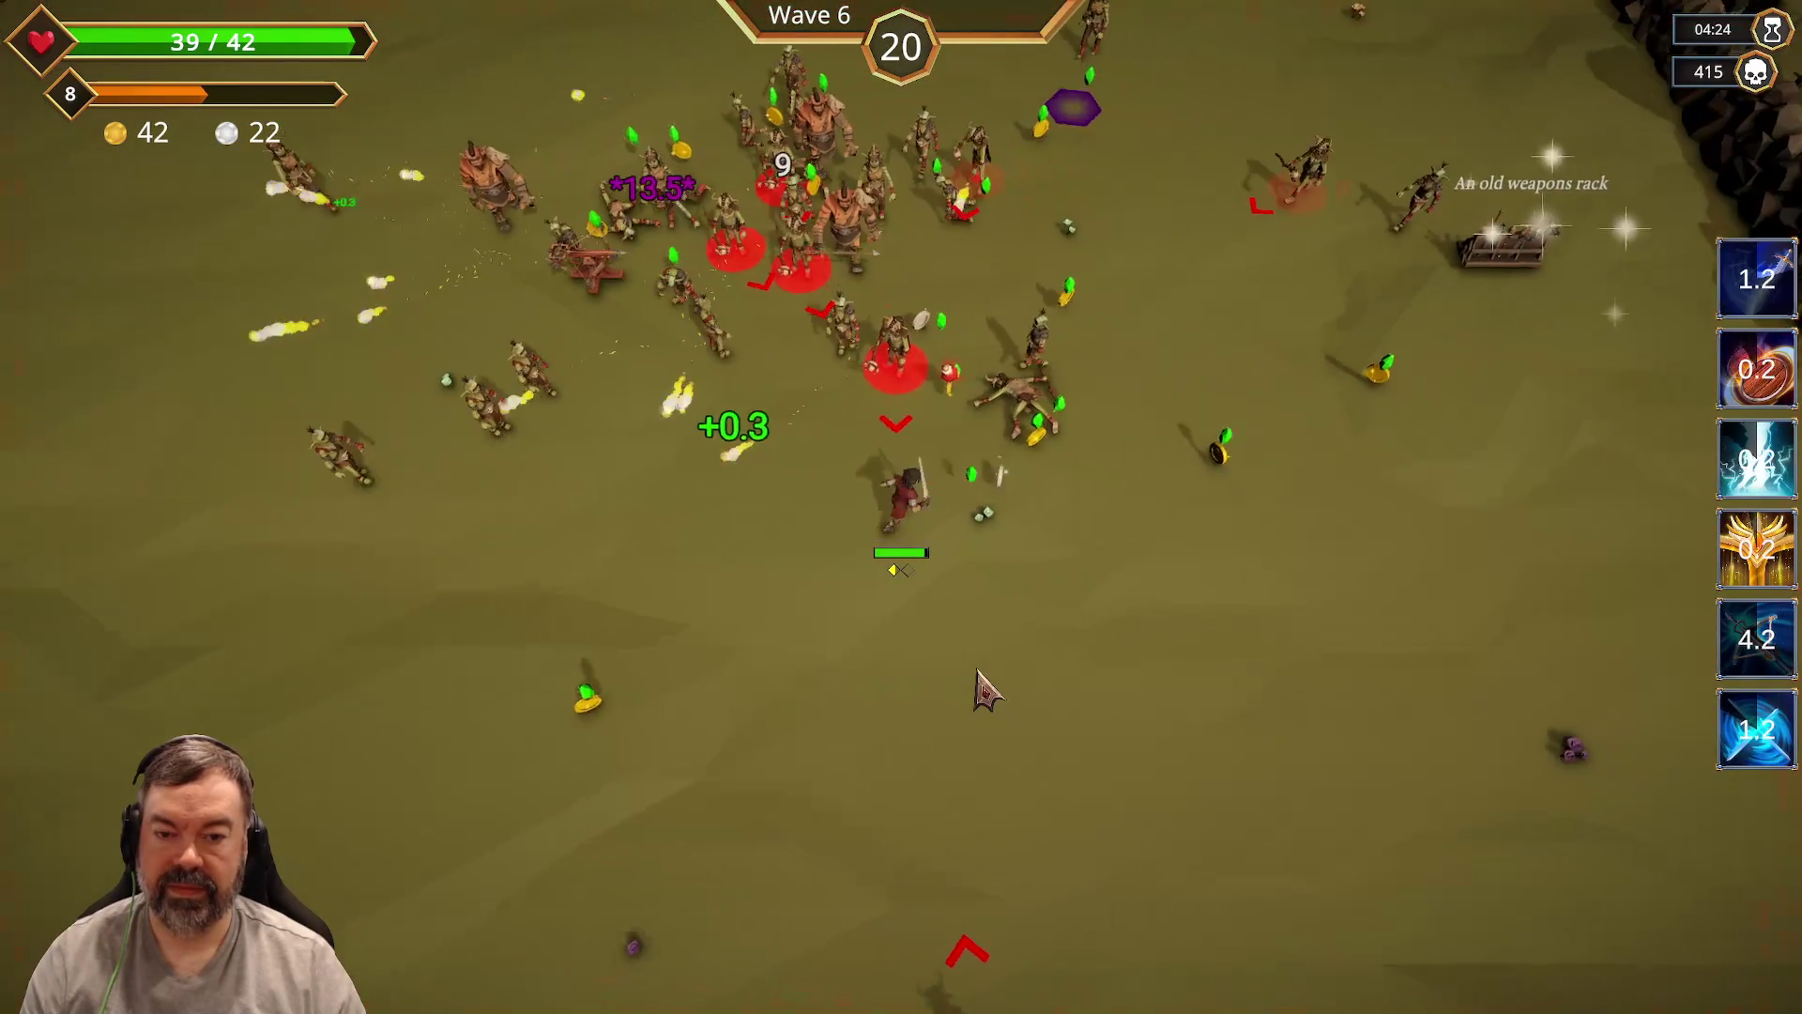
key(w)
key(s)
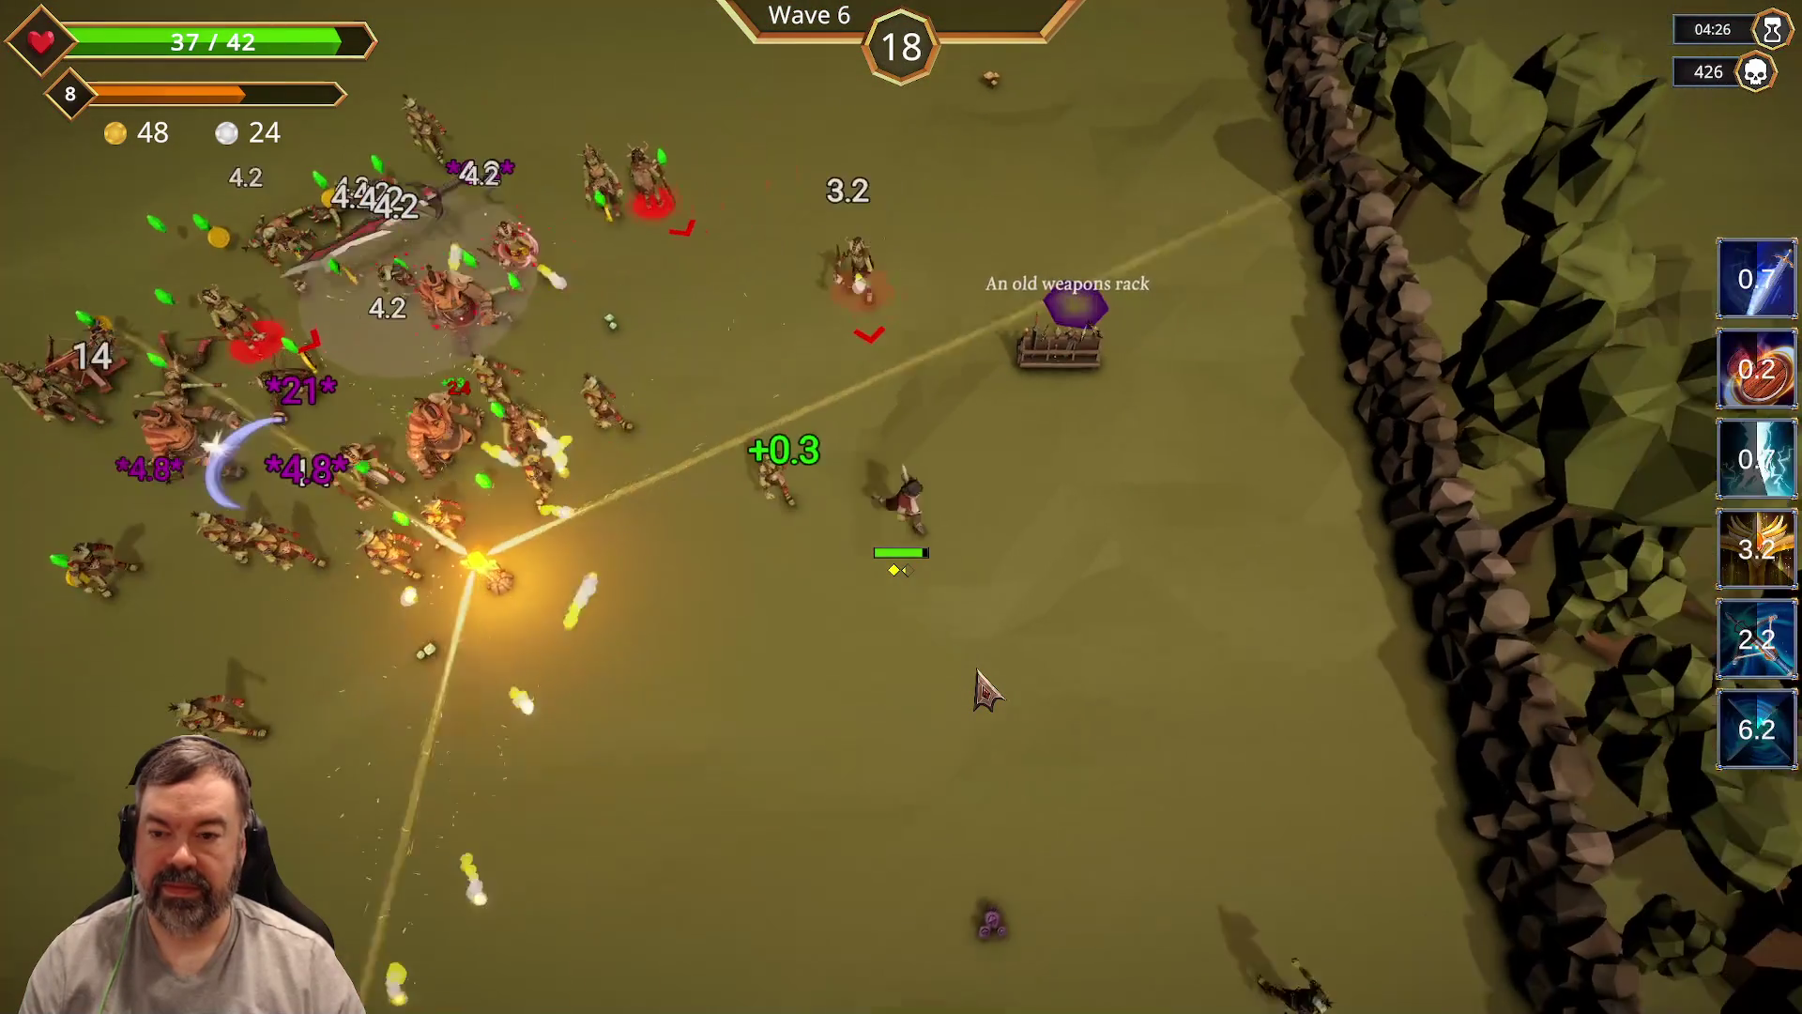
key(a)
key(s)
key(s)
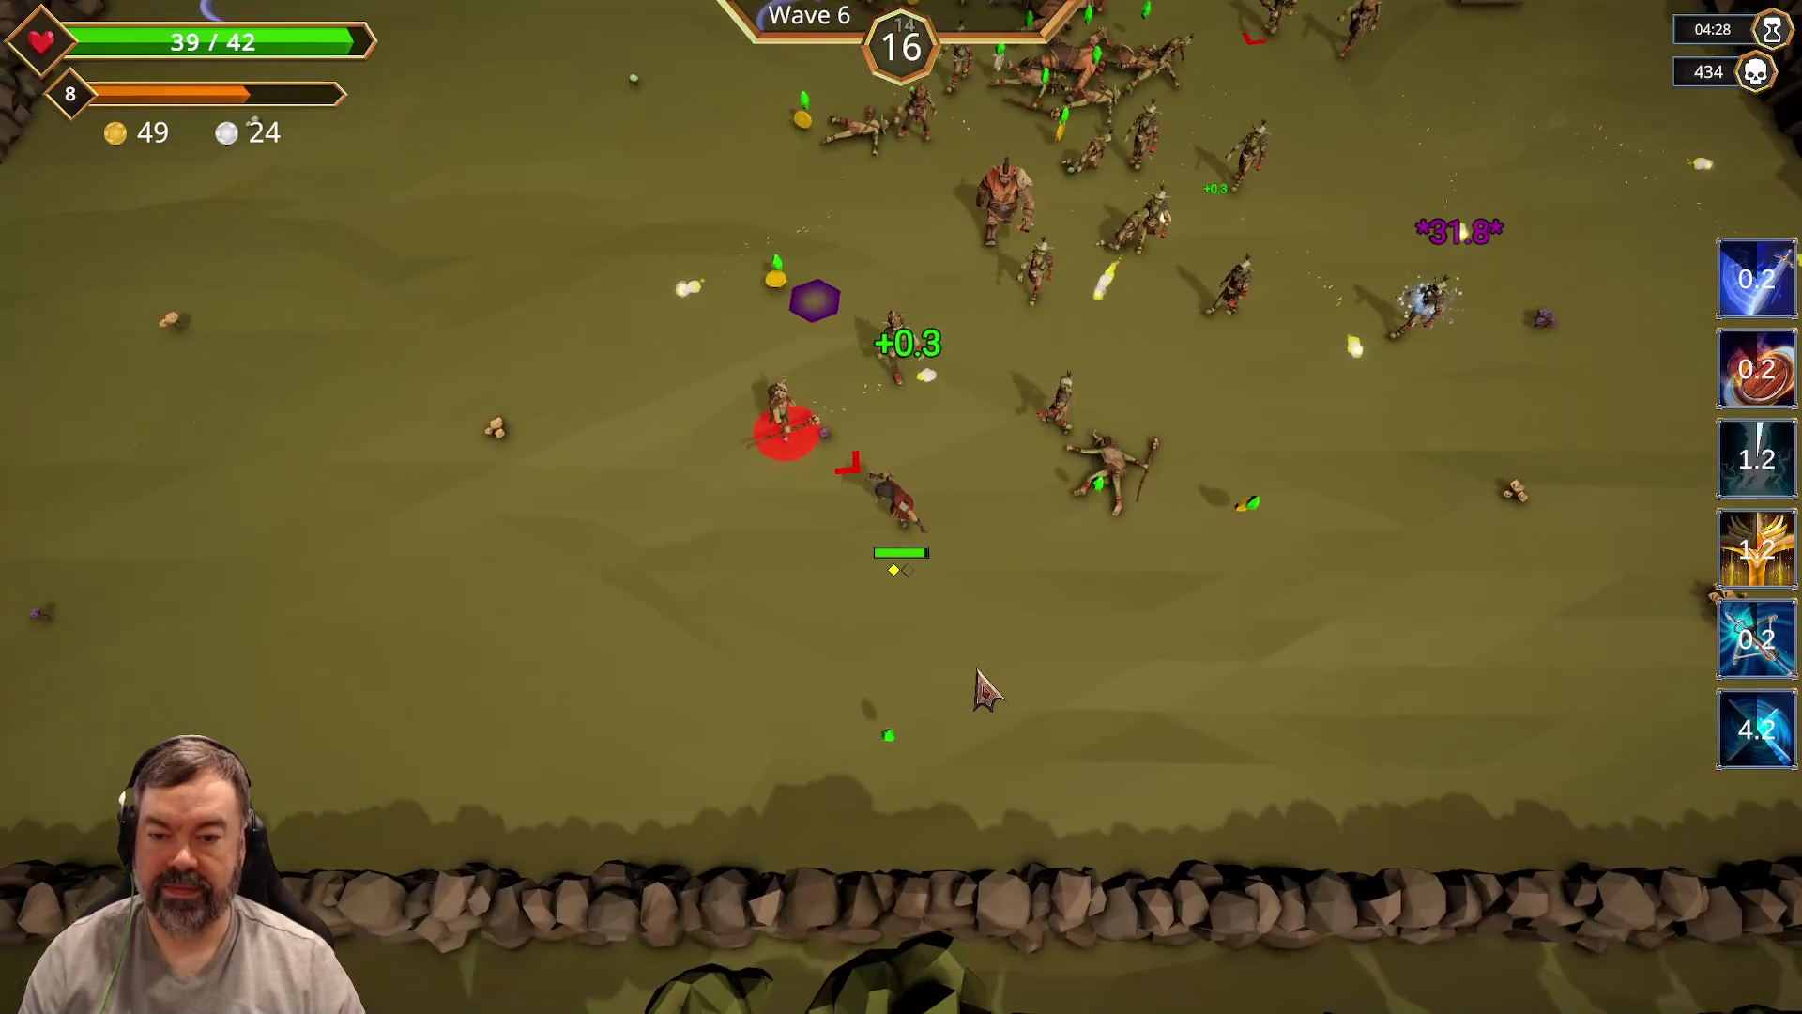
key(a)
key(w)
key(d)
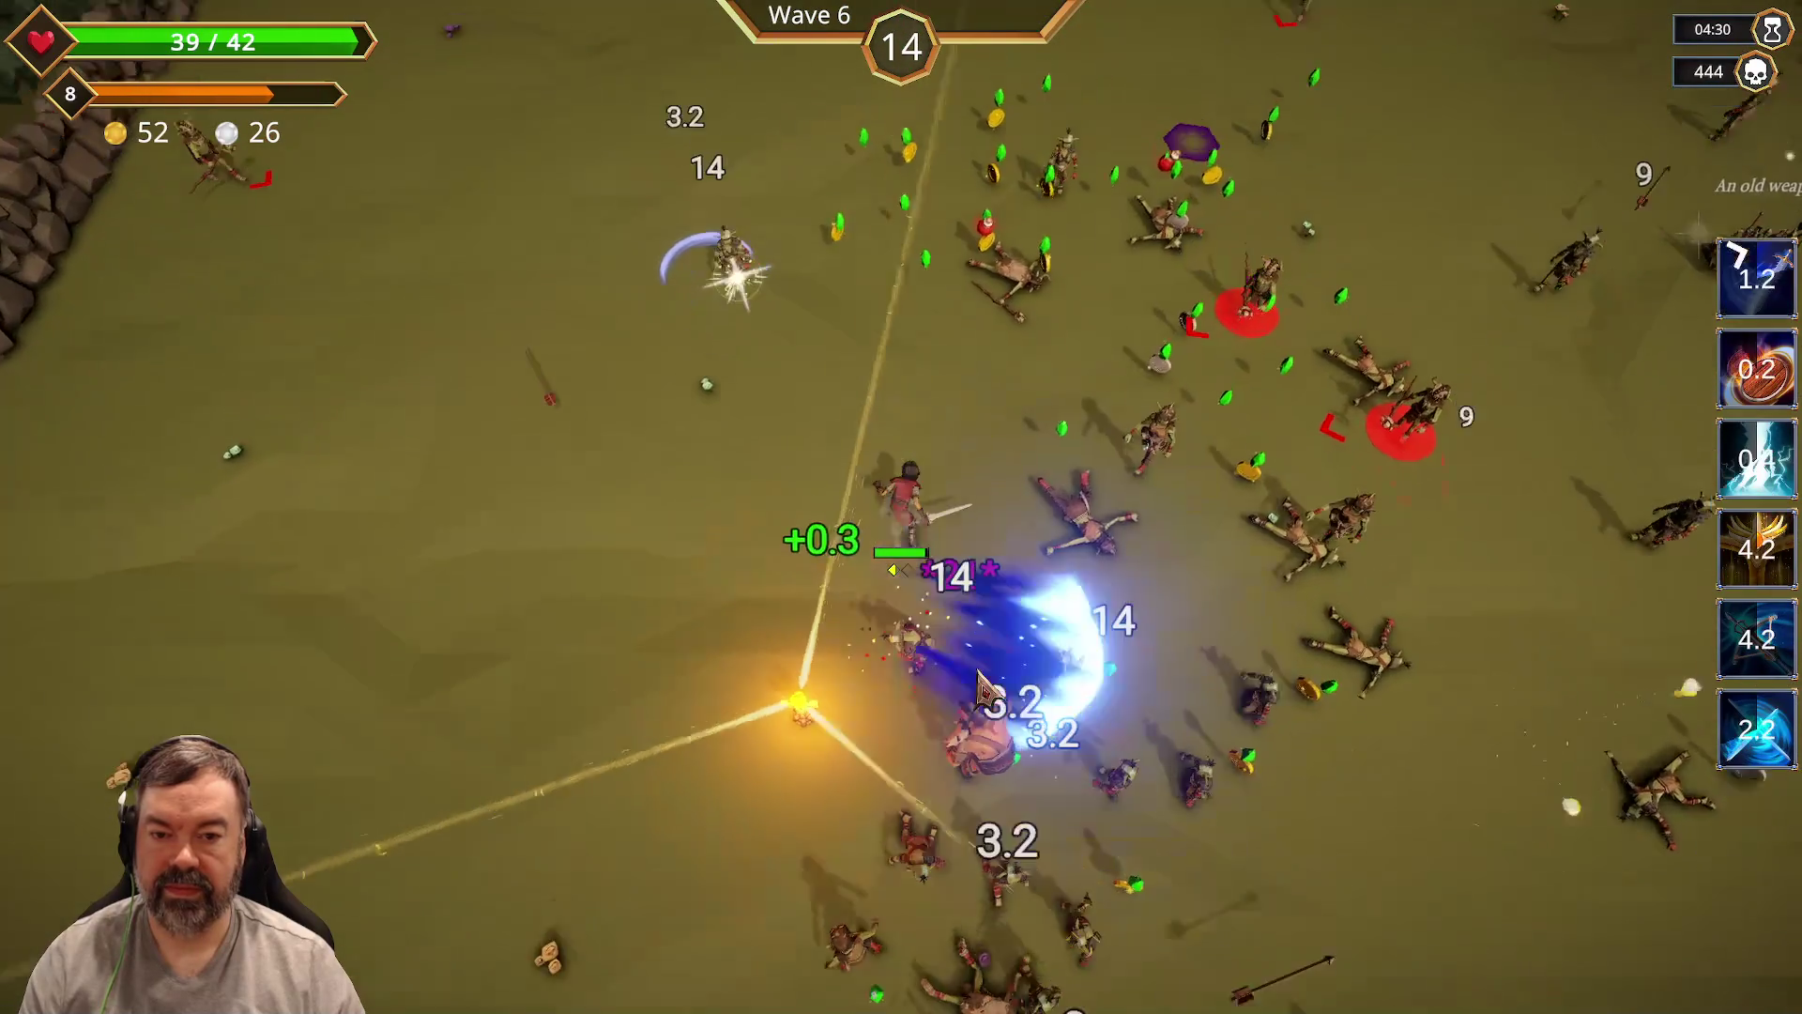
key(s)
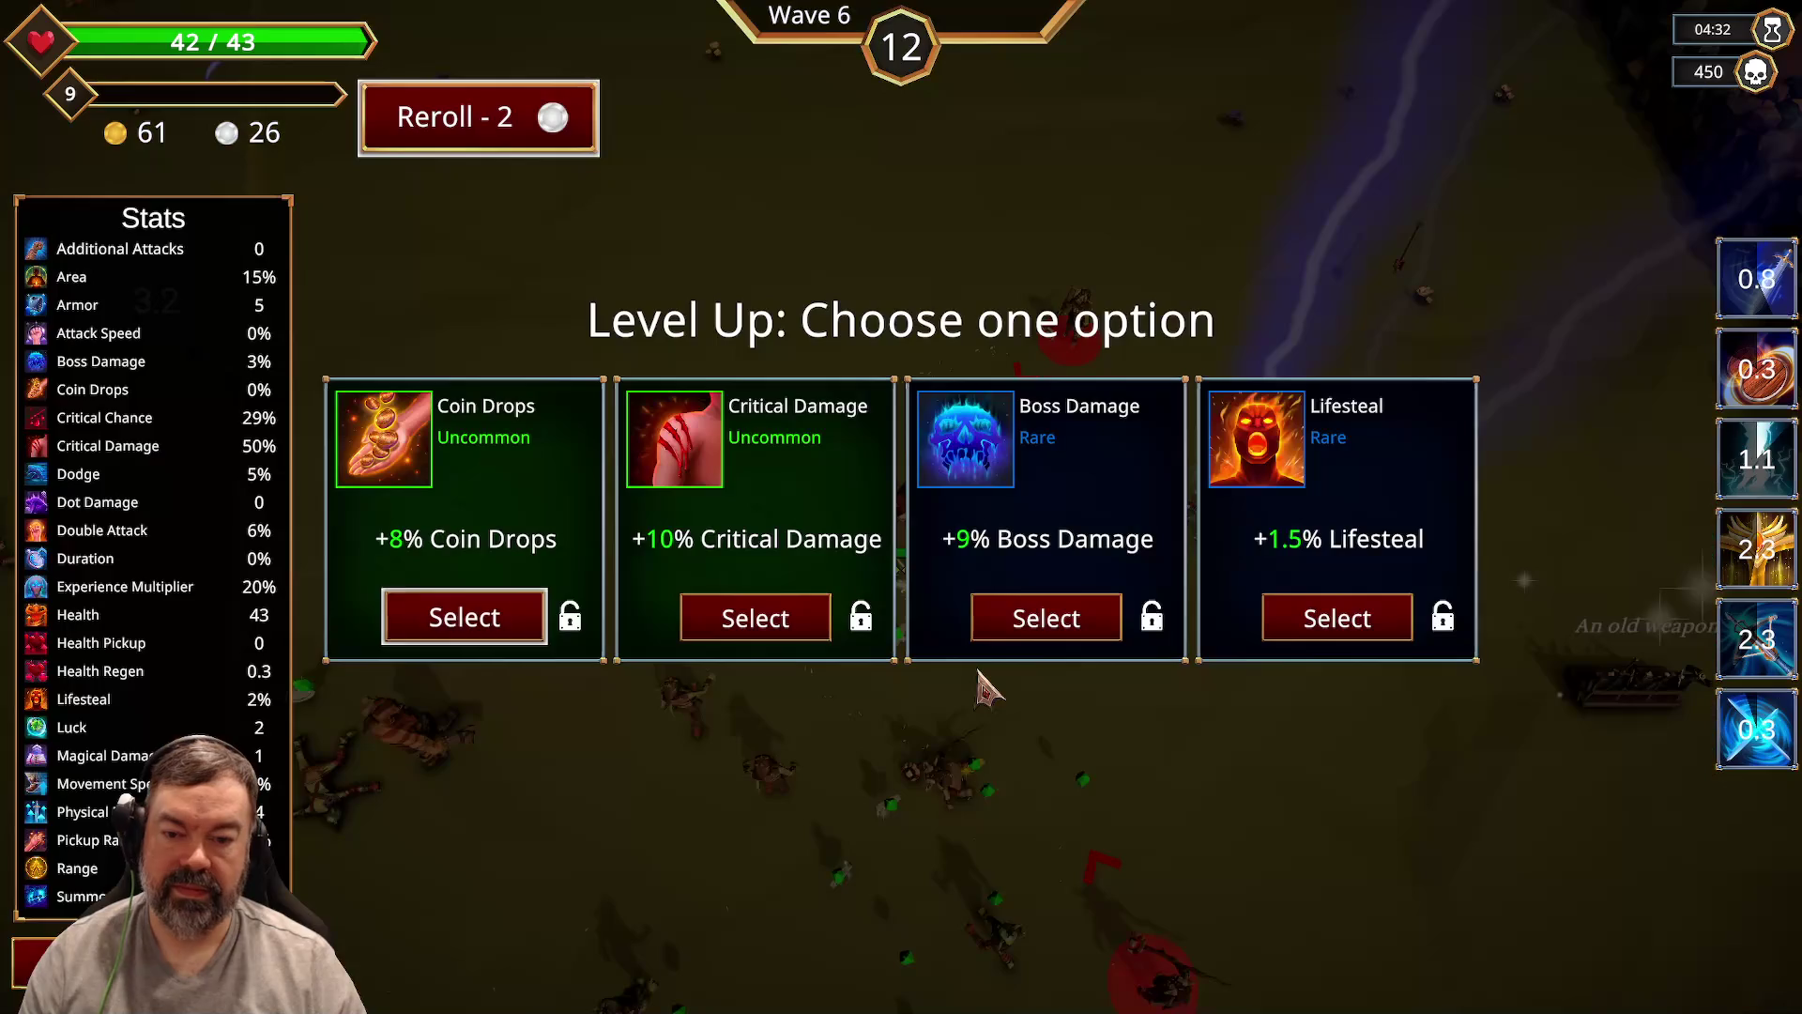
Step: Take the +9% Boss Damage upgrade at level 9 and keep dodging enemies
click(1068, 622)
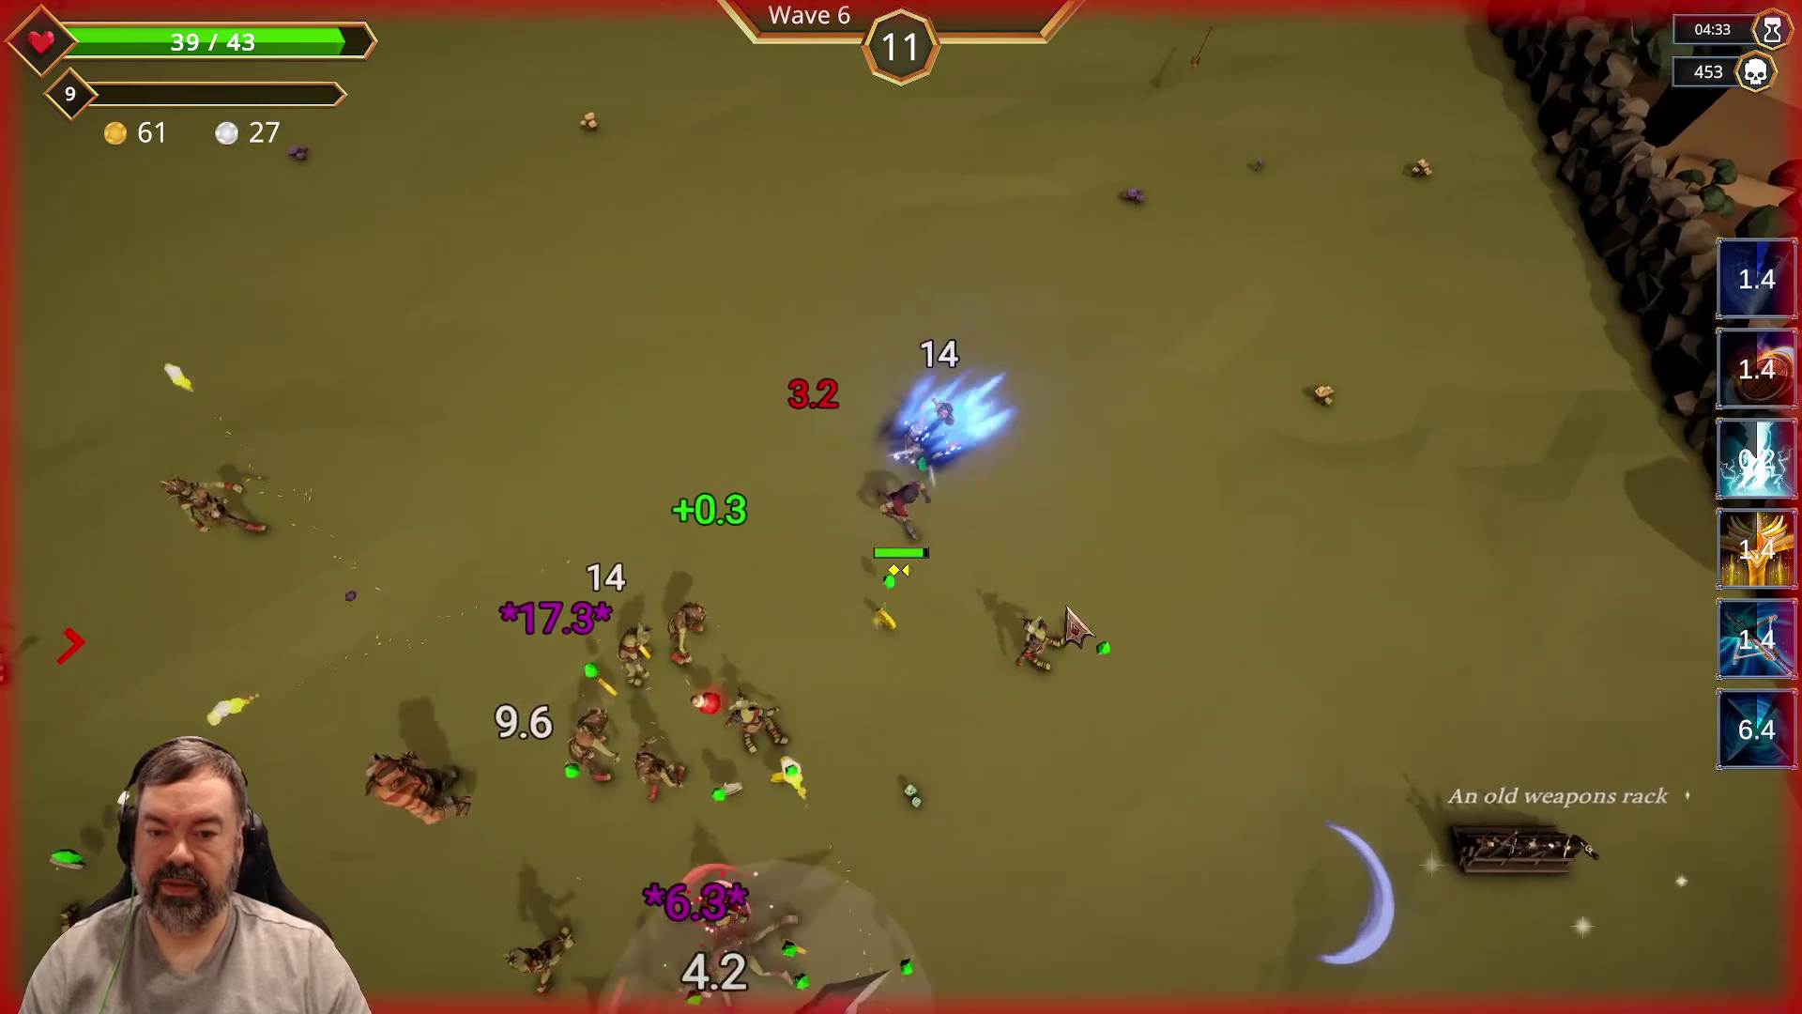
key(s)
key(a)
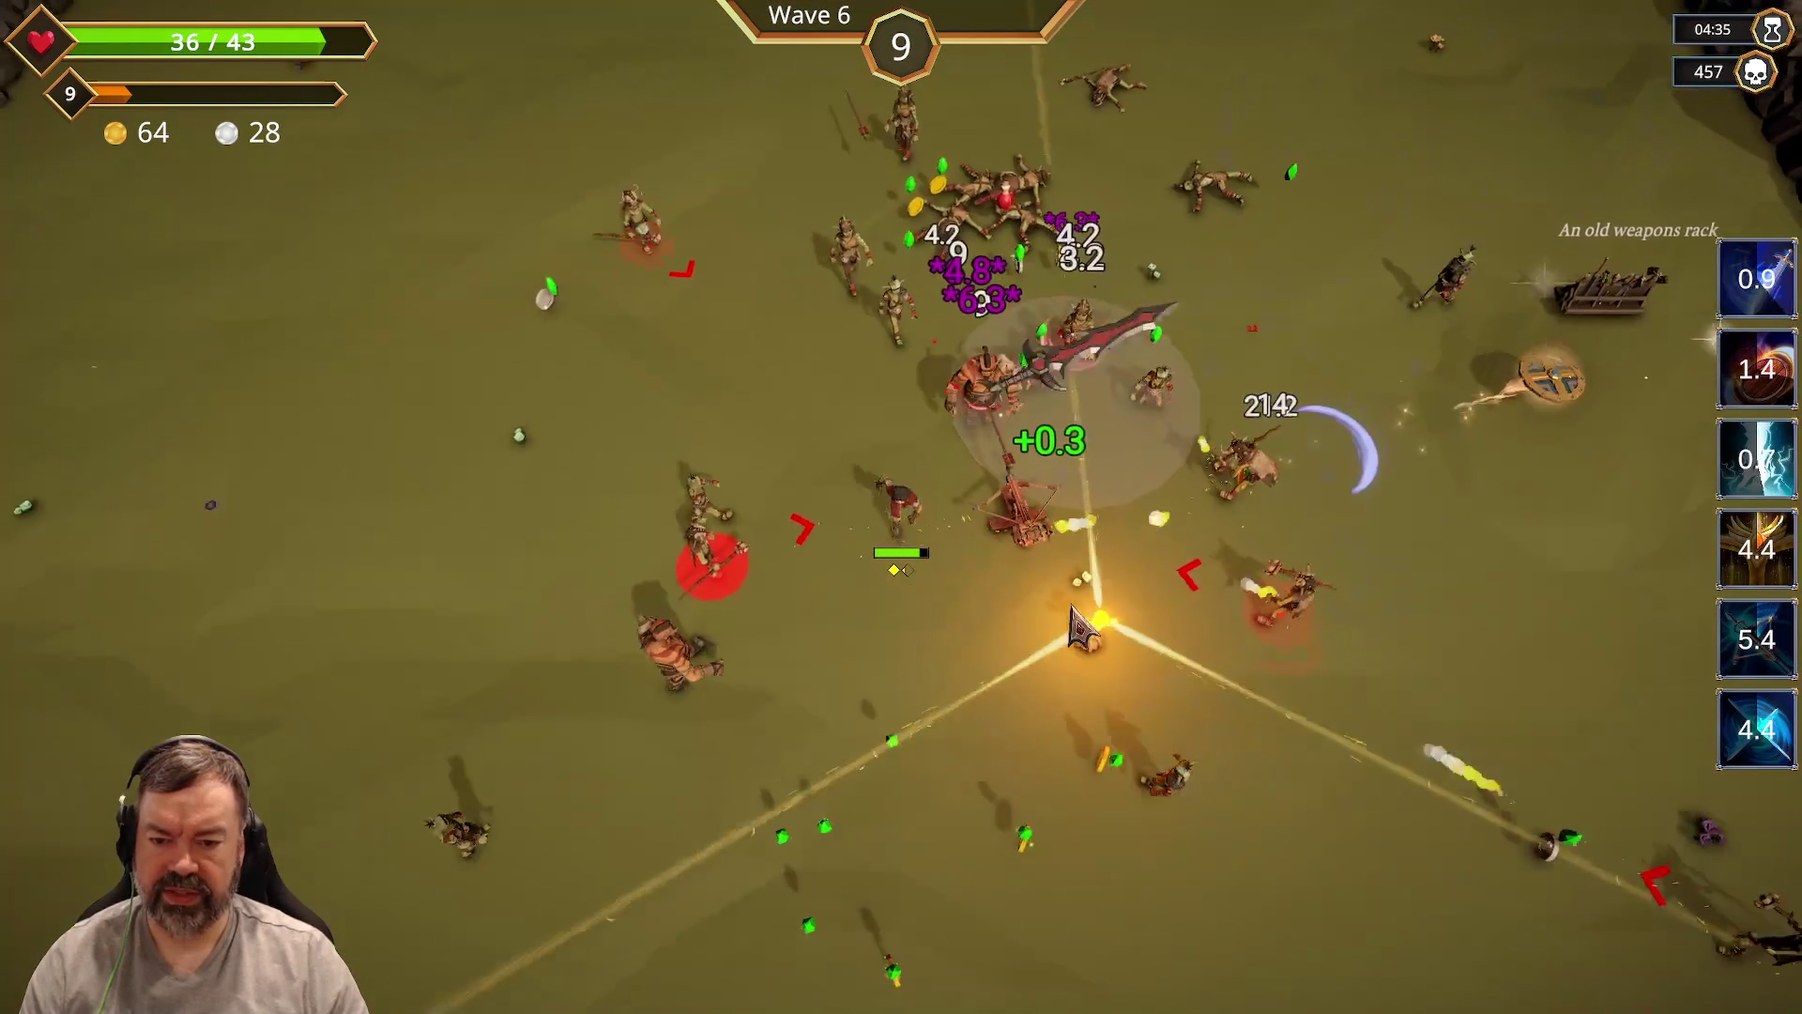
key(w)
key(d)
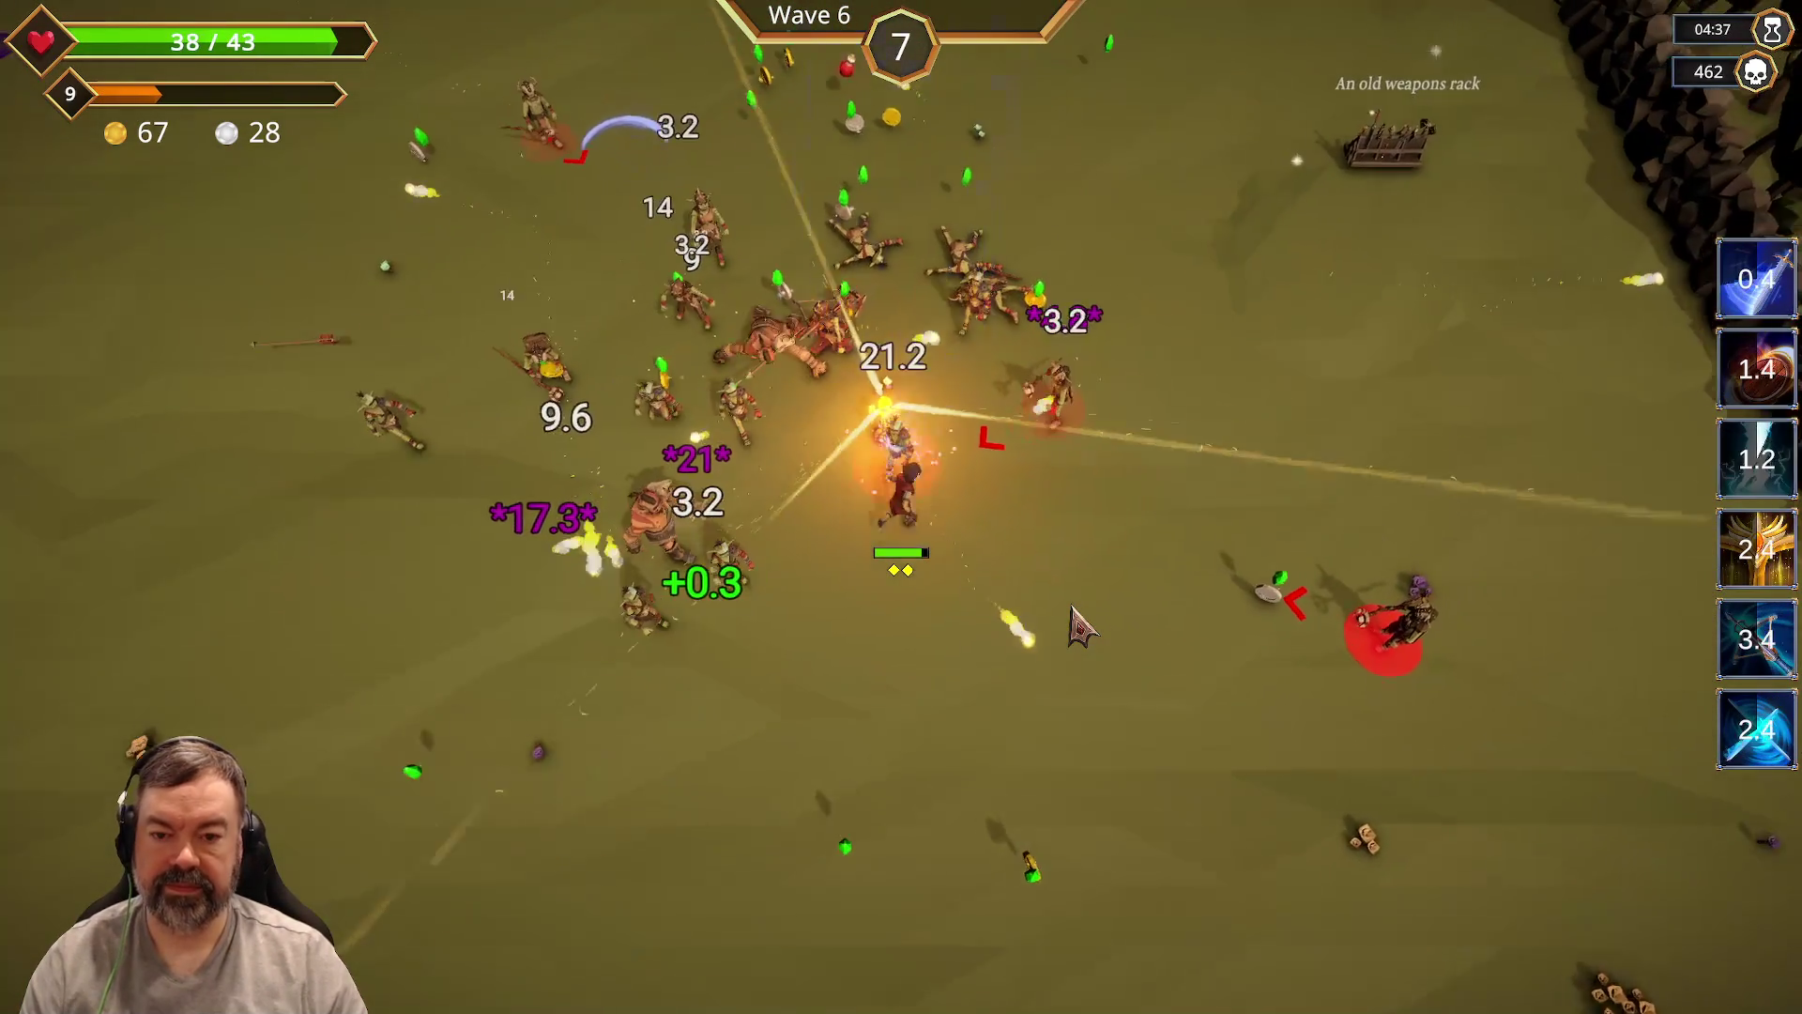
key(w)
key(a)
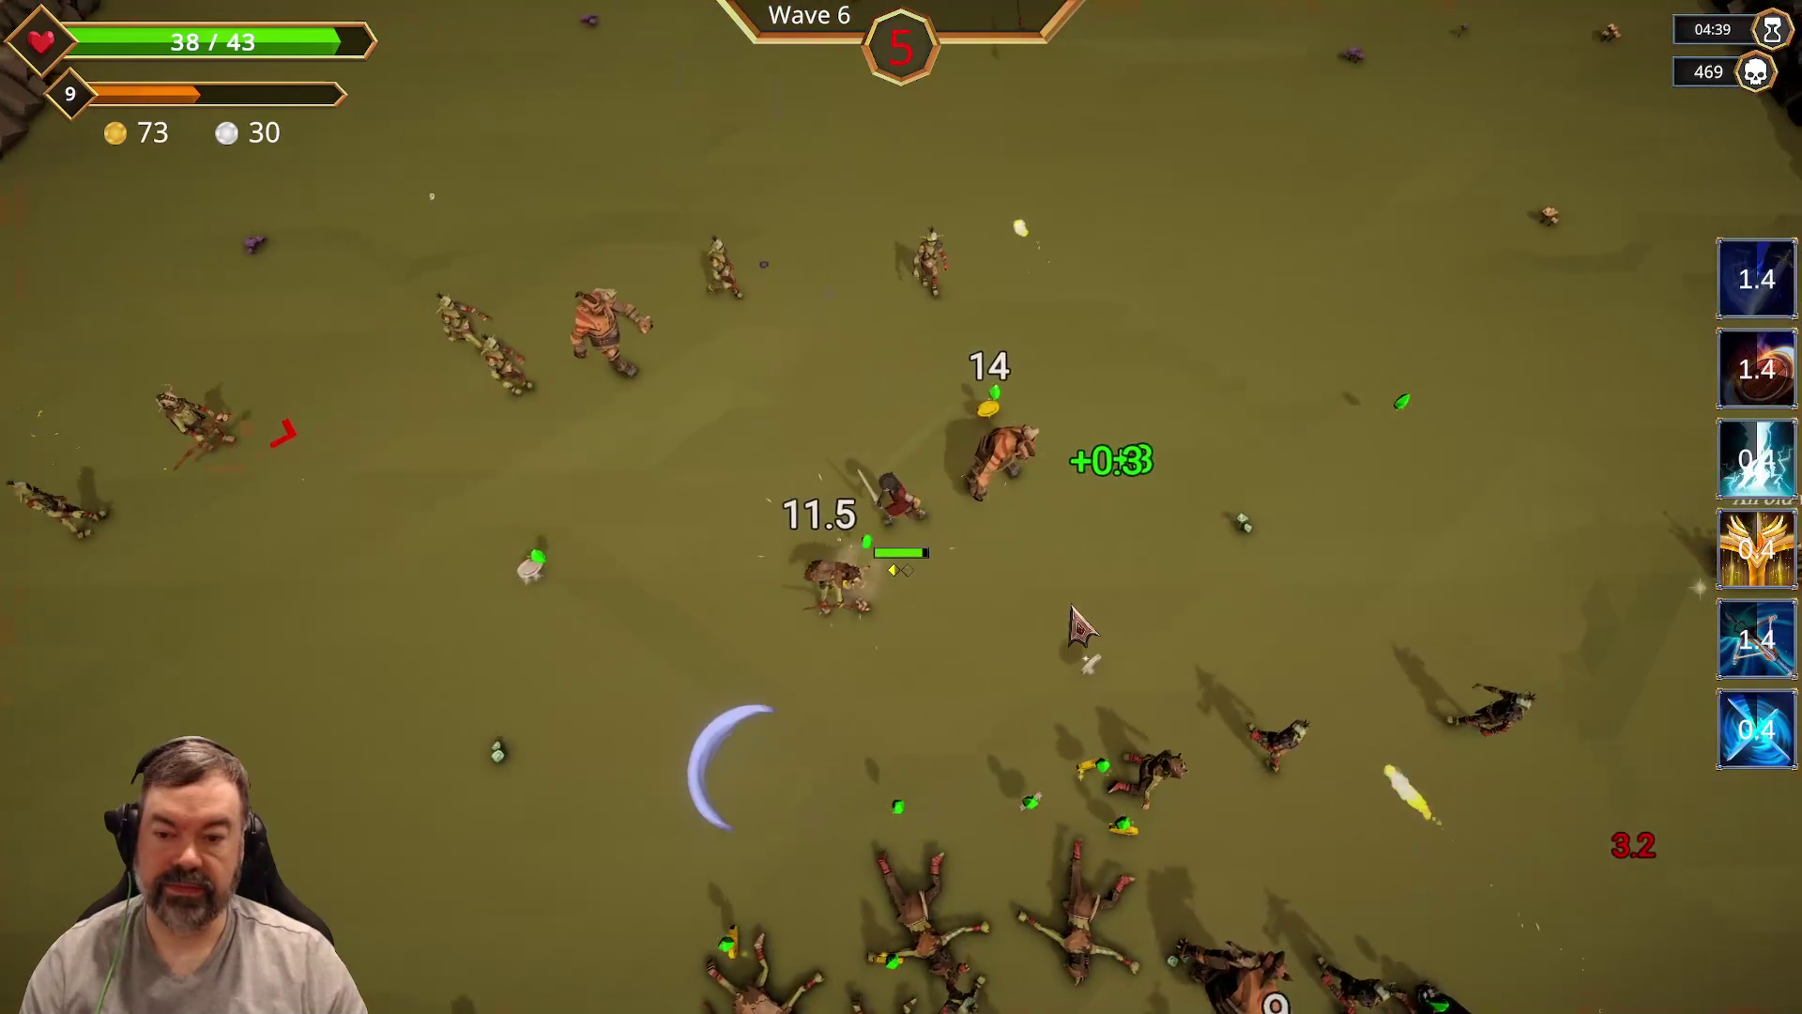
key(d)
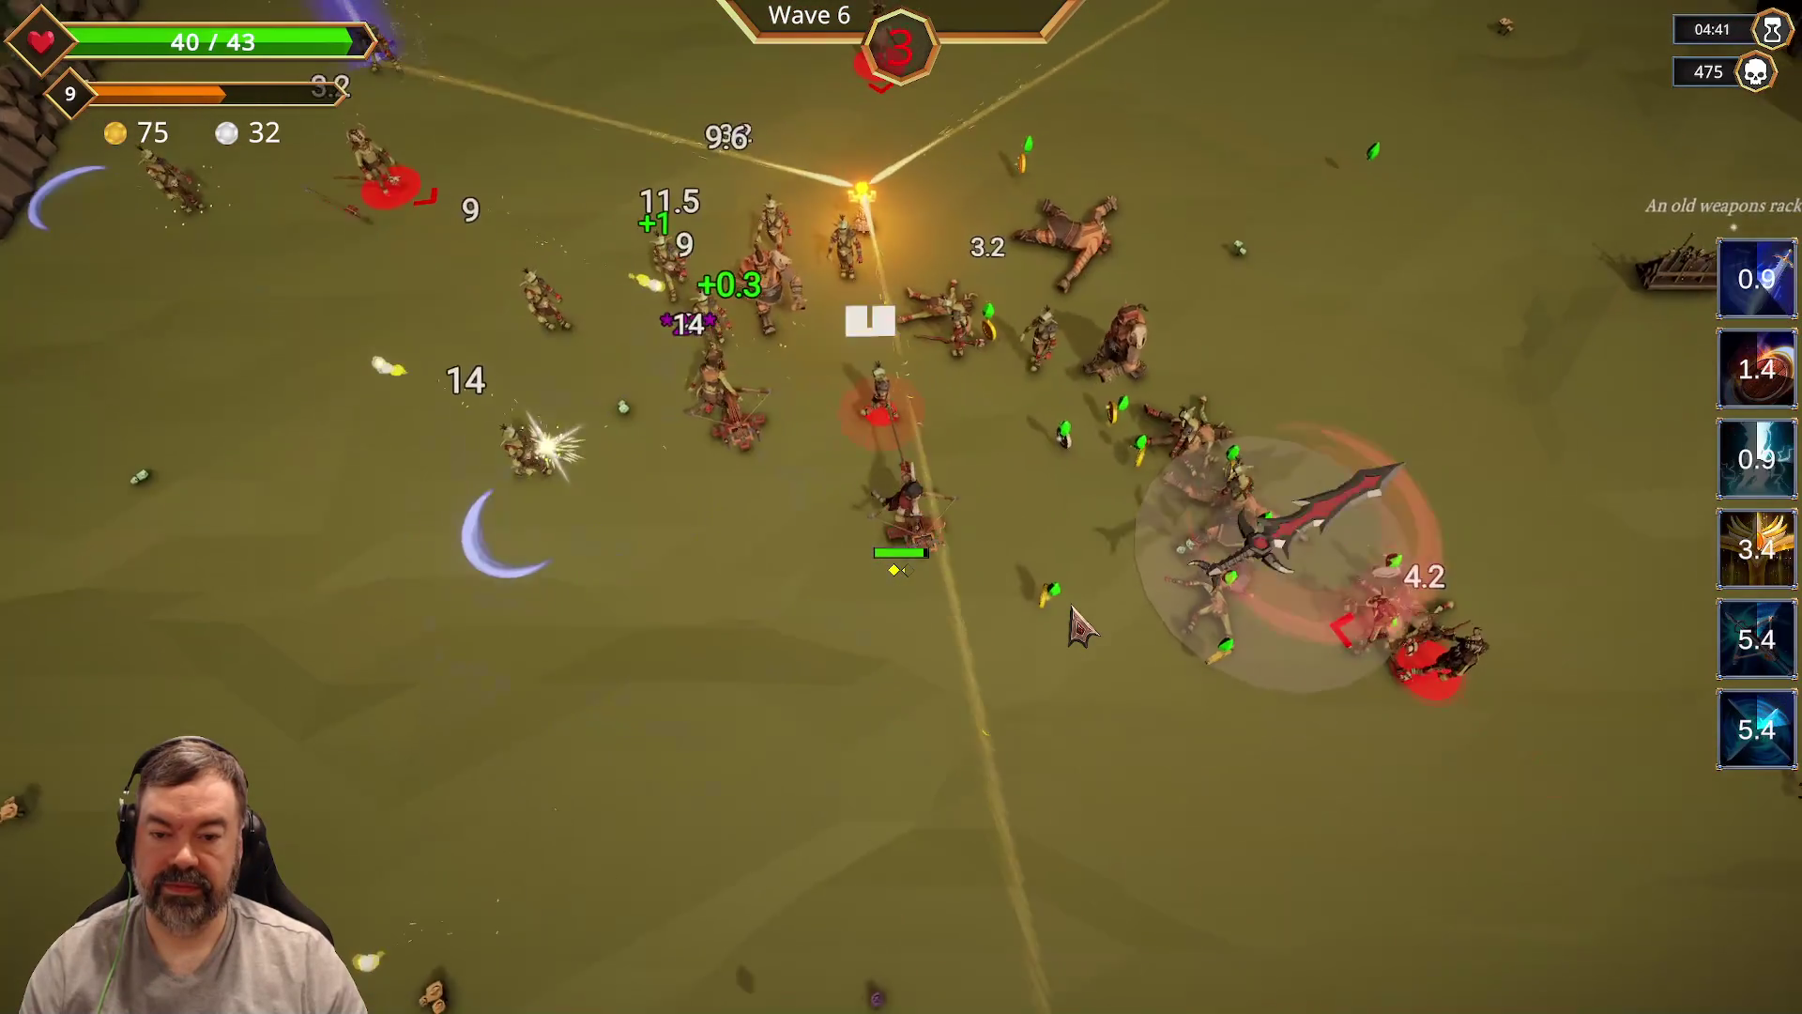
key(w)
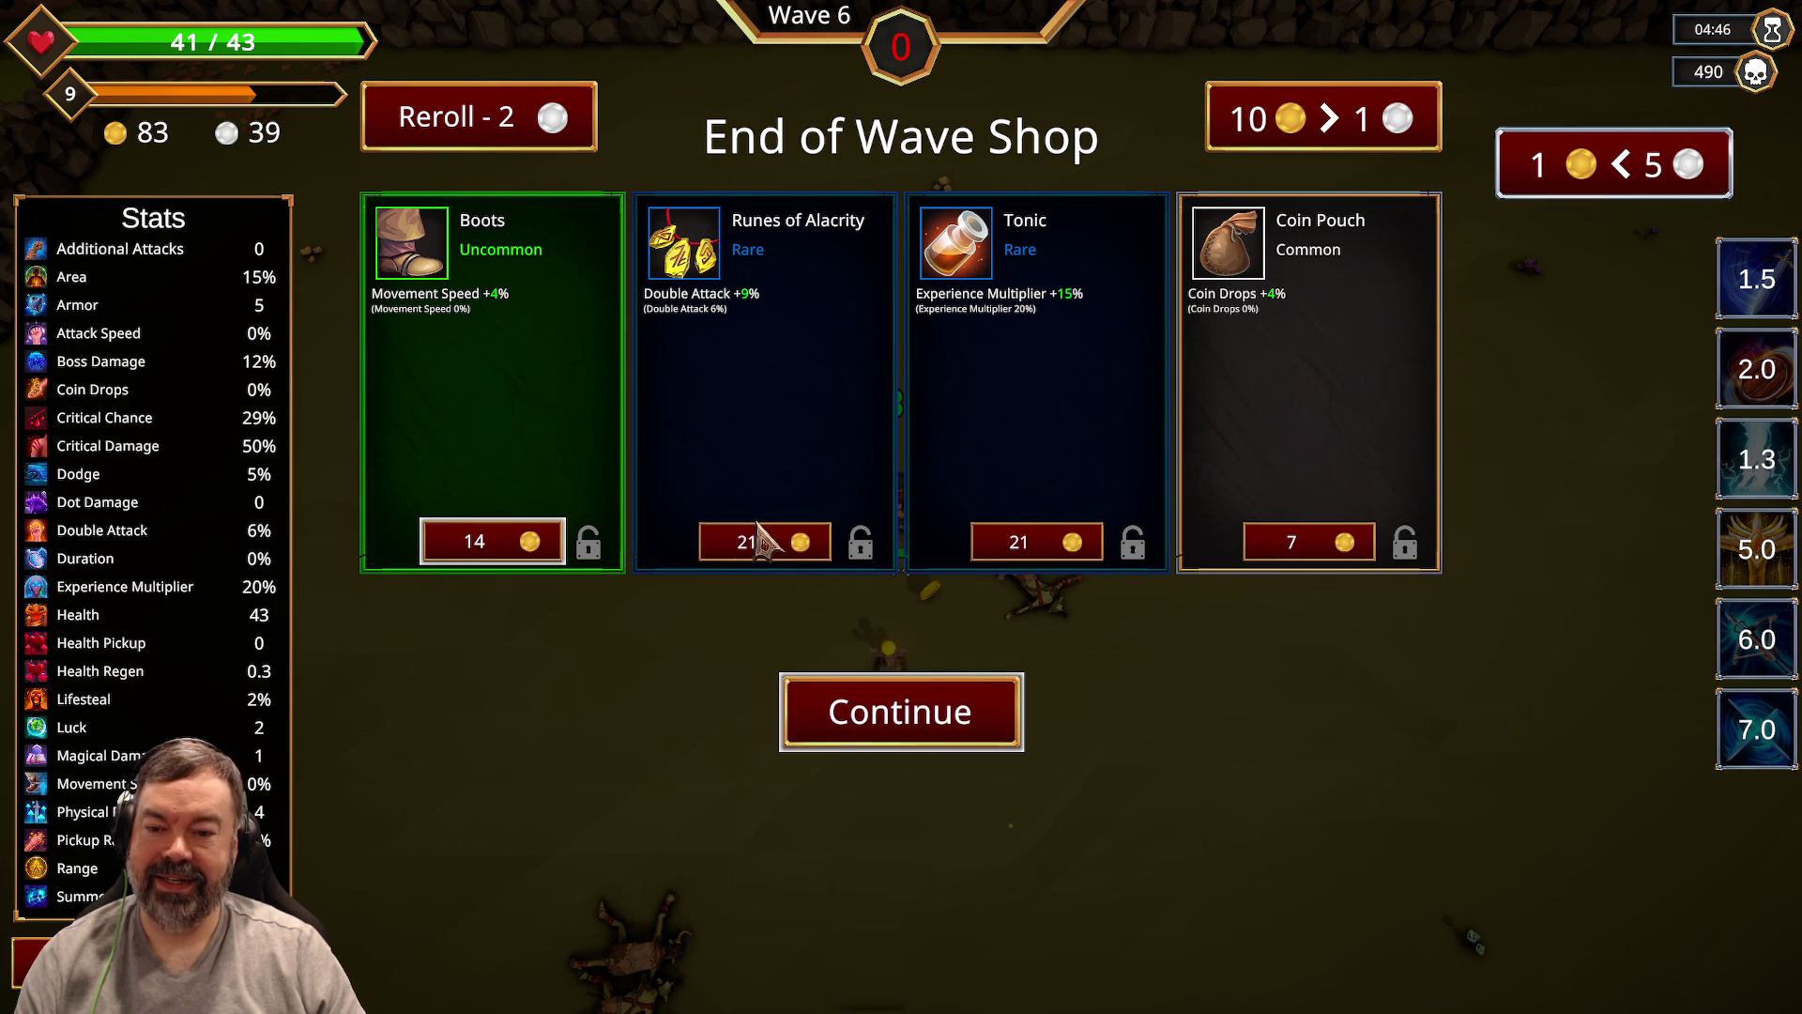
Step: Buy the Runes of Alacrity for 21 gold, leaving 62 gold
click(786, 540)
Step: Start Wave 7 and steer the hero past the obelisk and chest, collecting coins
click(925, 700)
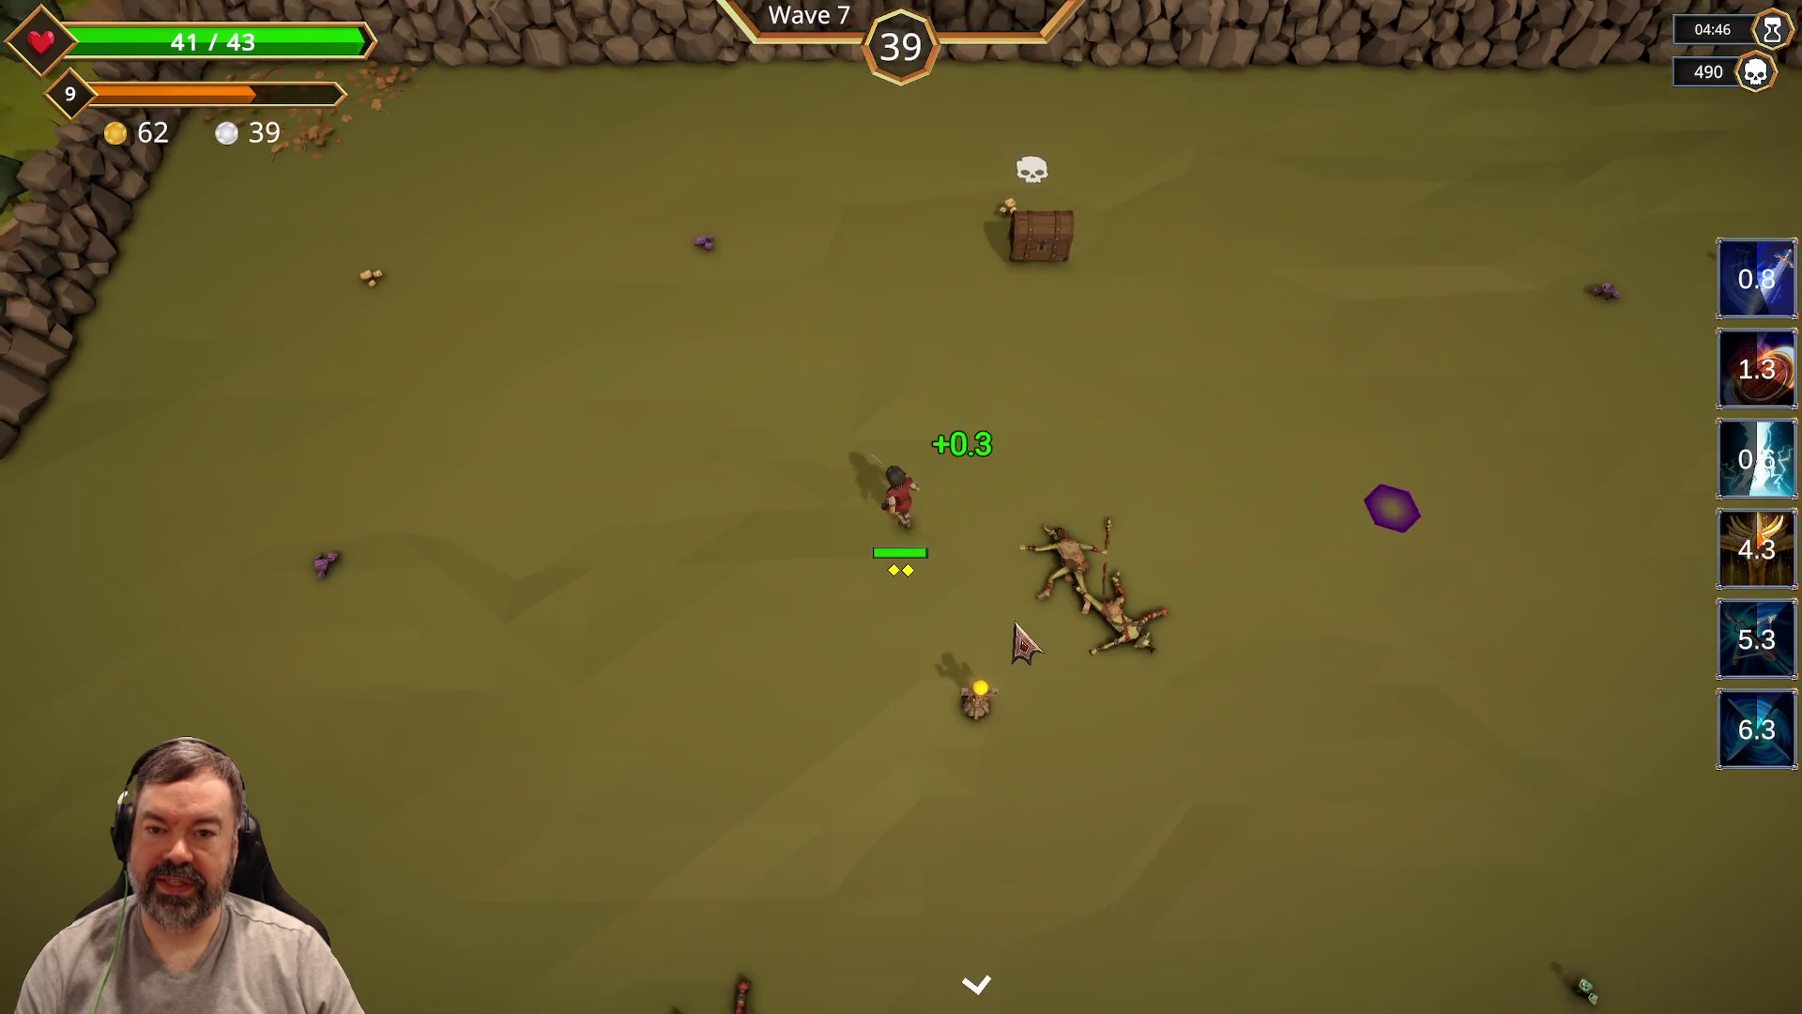
key(s)
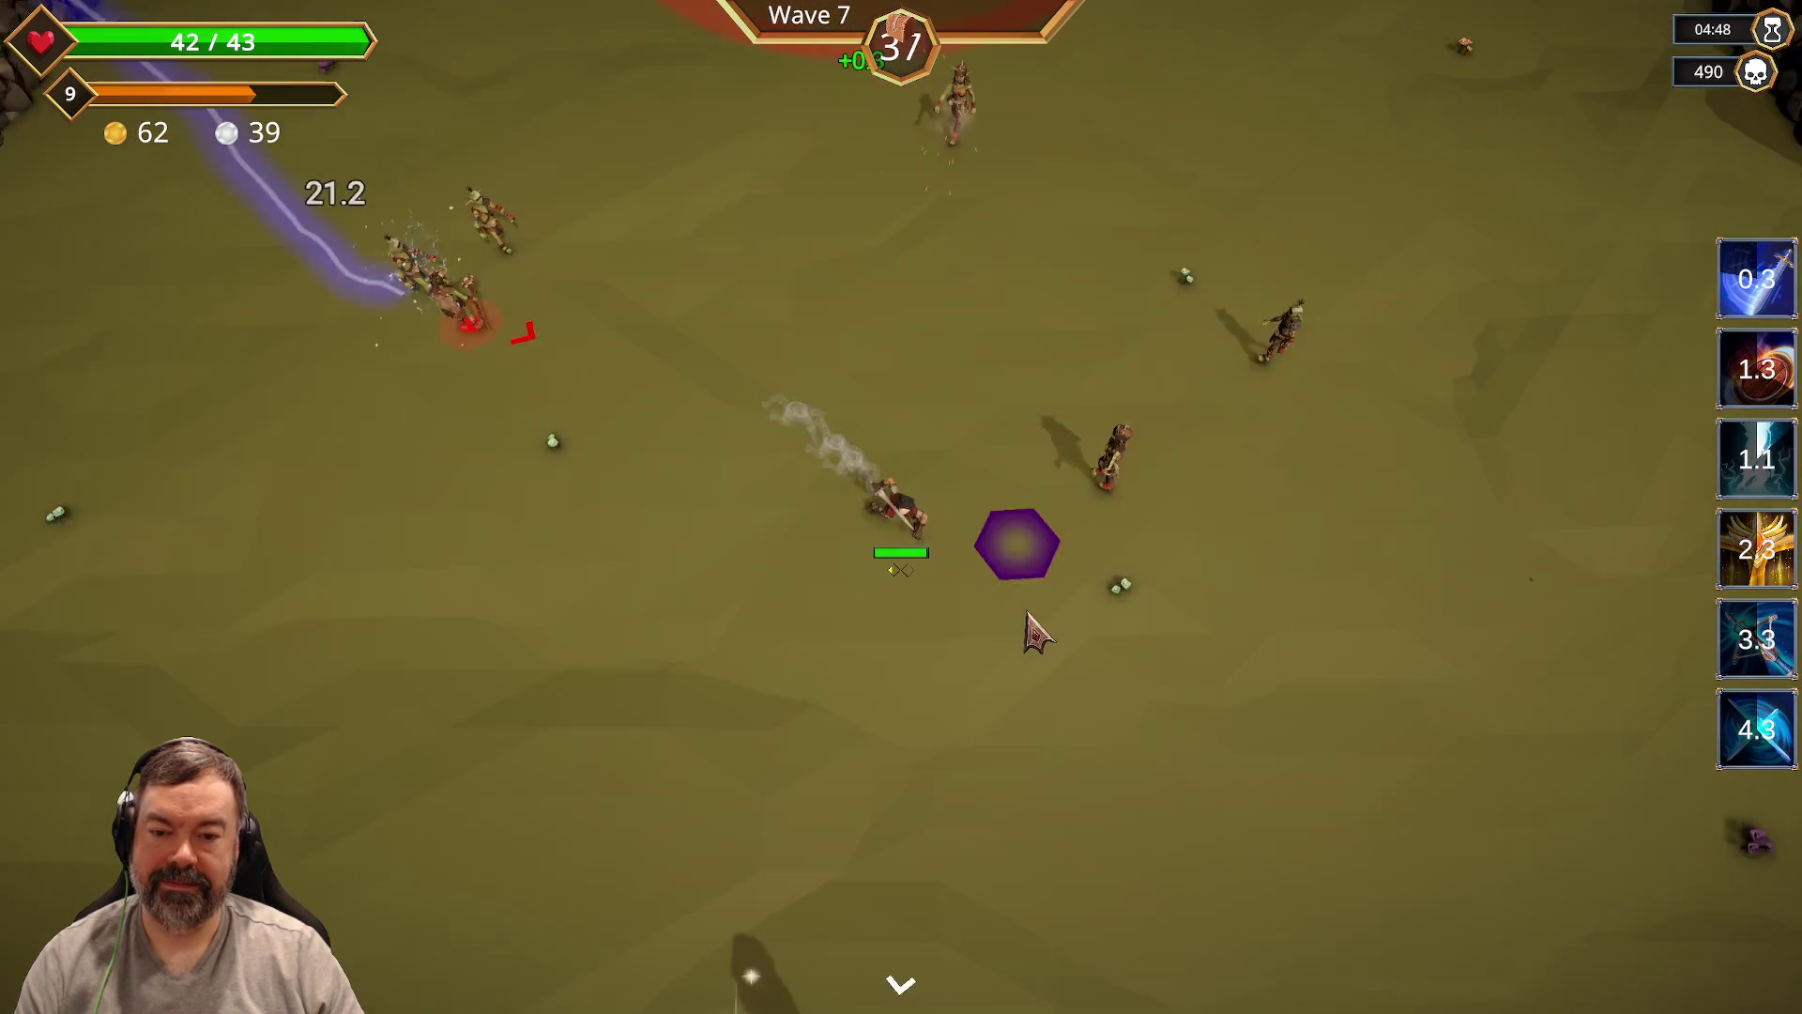
key(s)
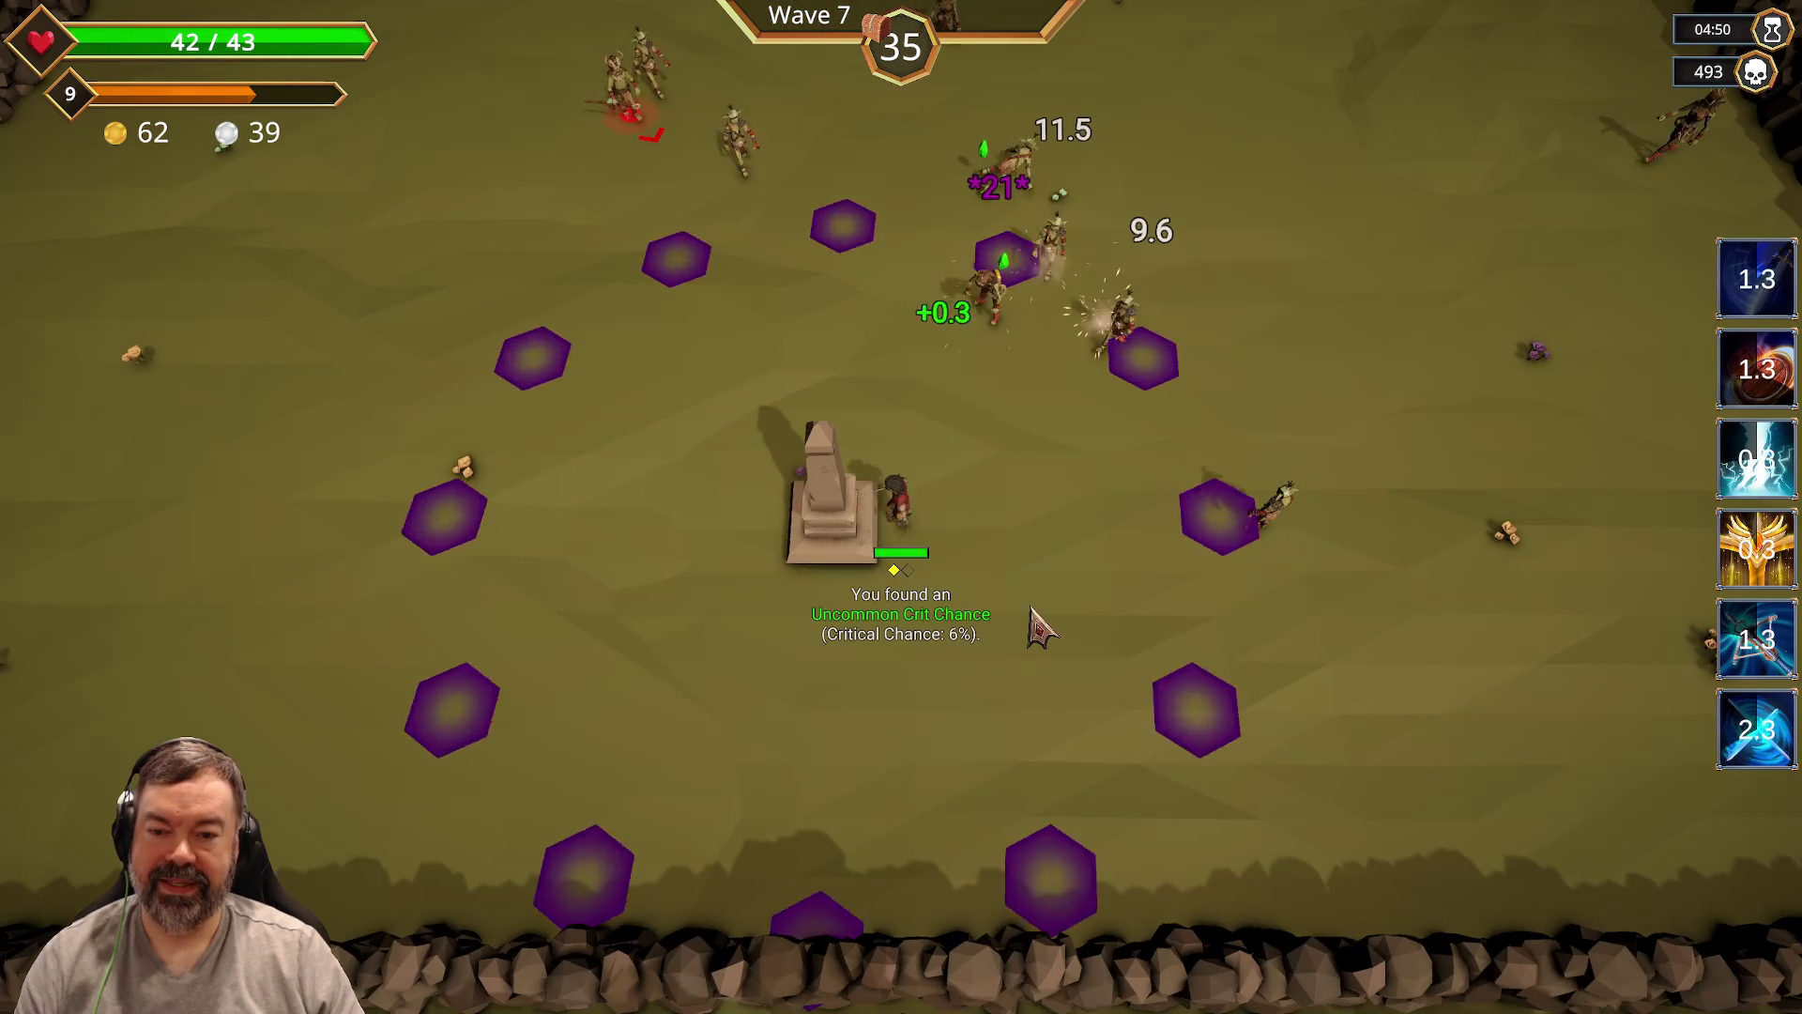
key(d)
key(w)
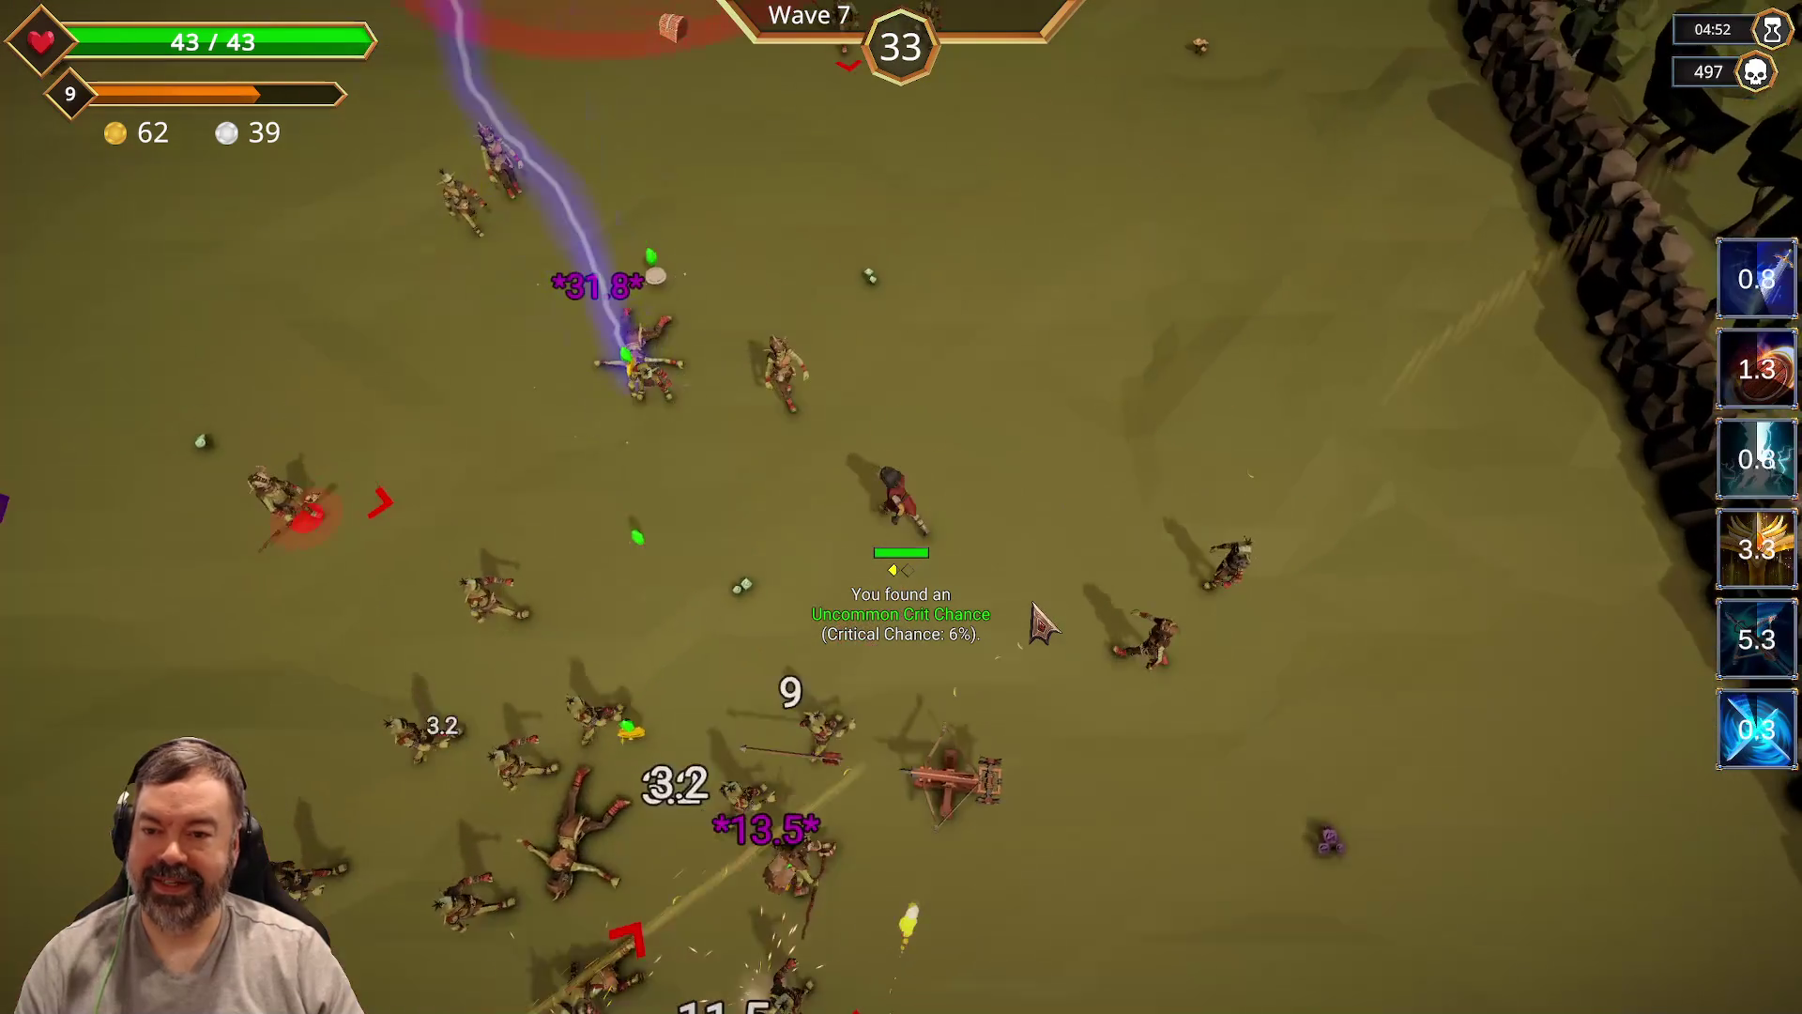
key(a)
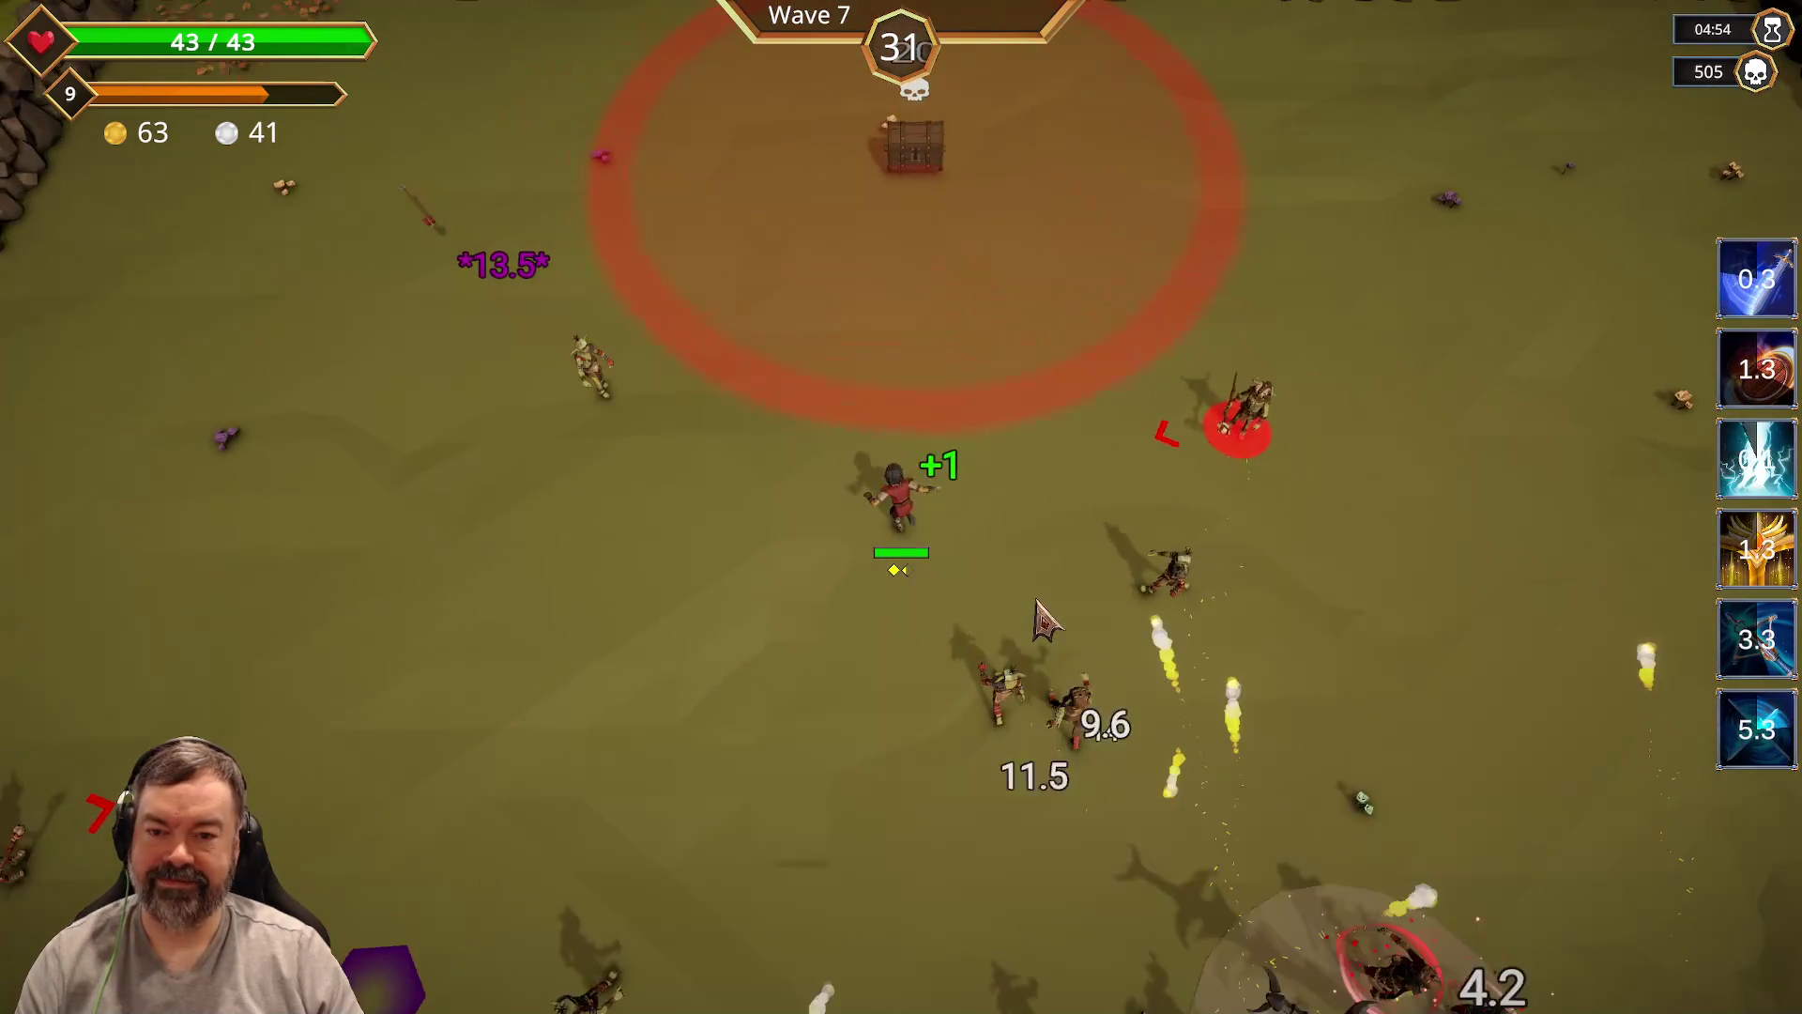
key(w)
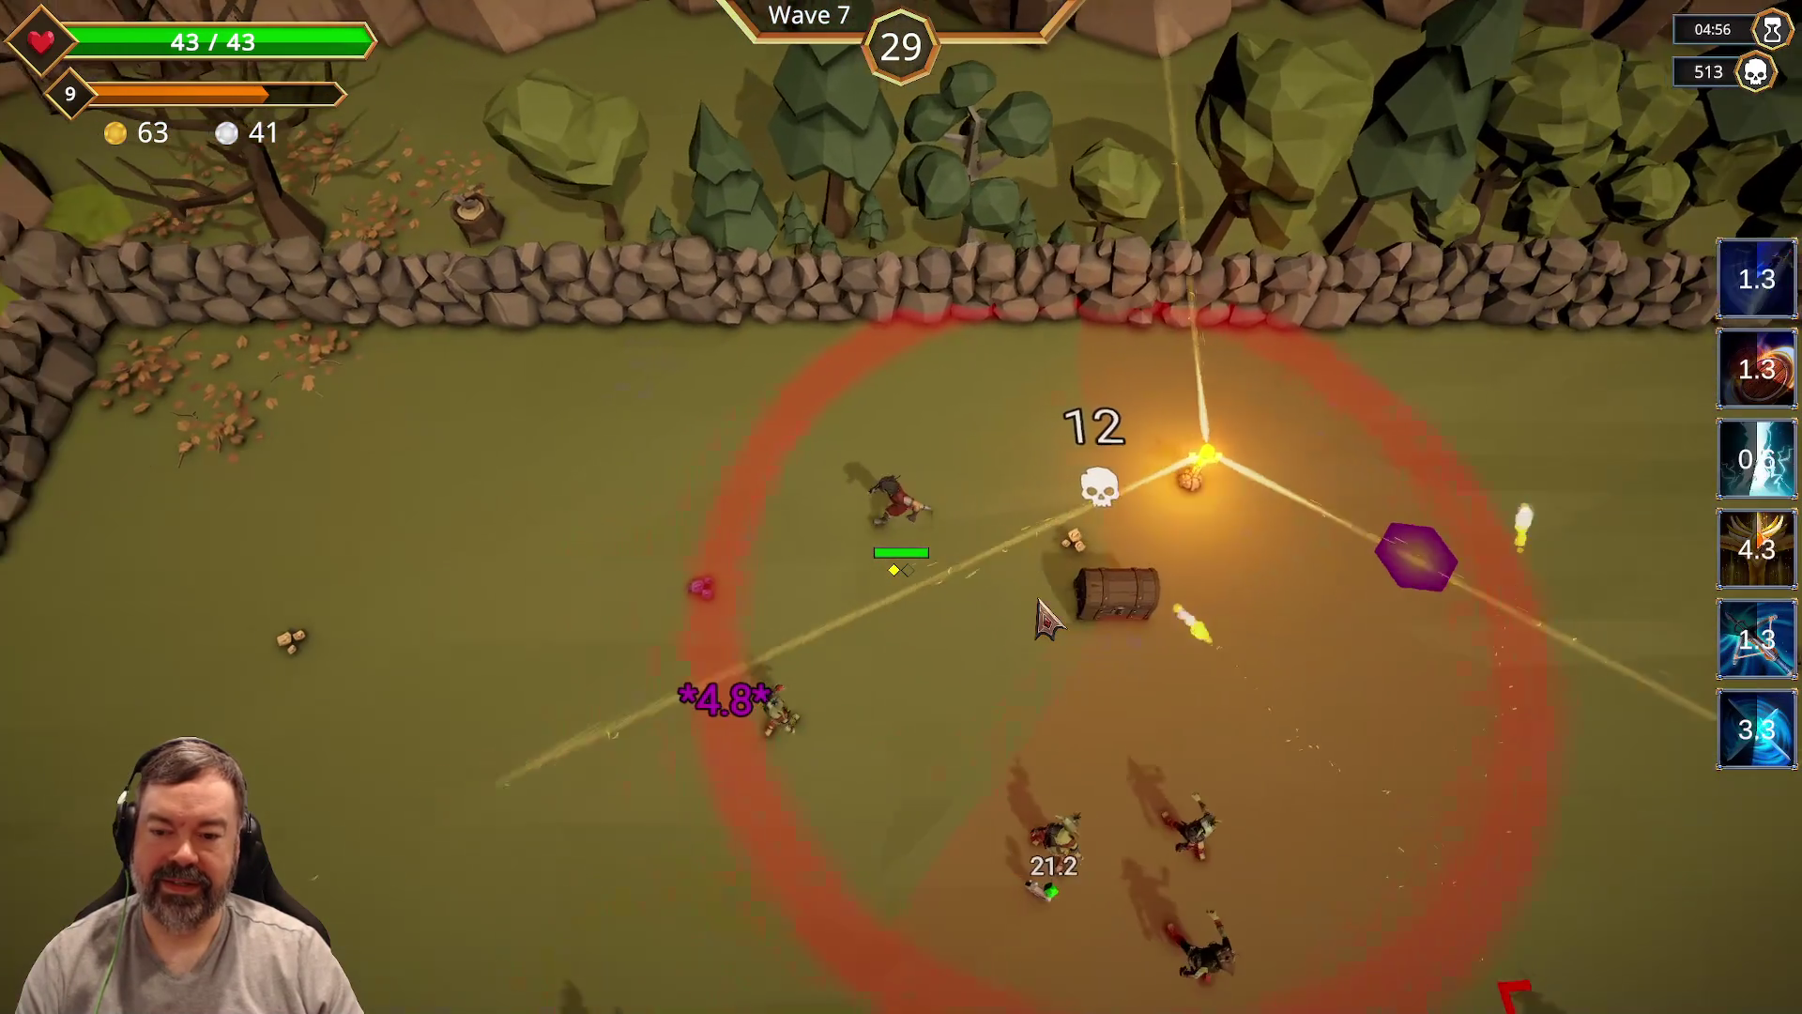
key(a)
key(s)
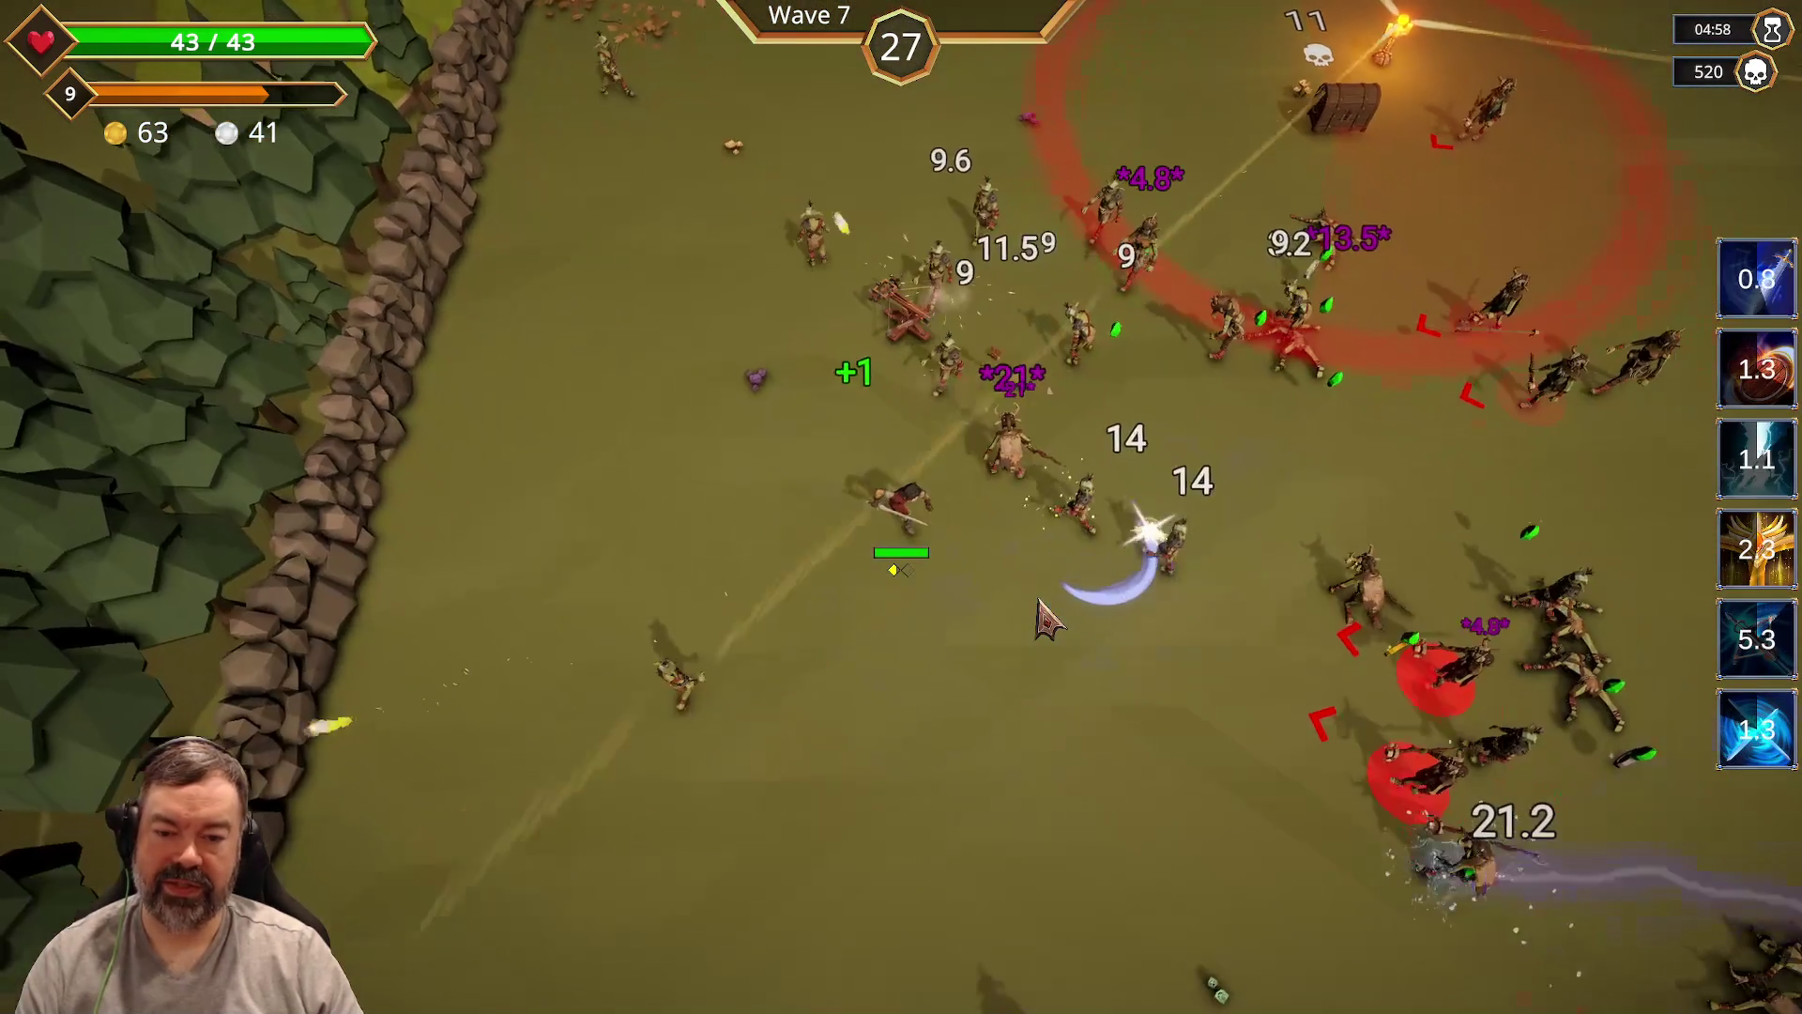
key(d)
key(s)
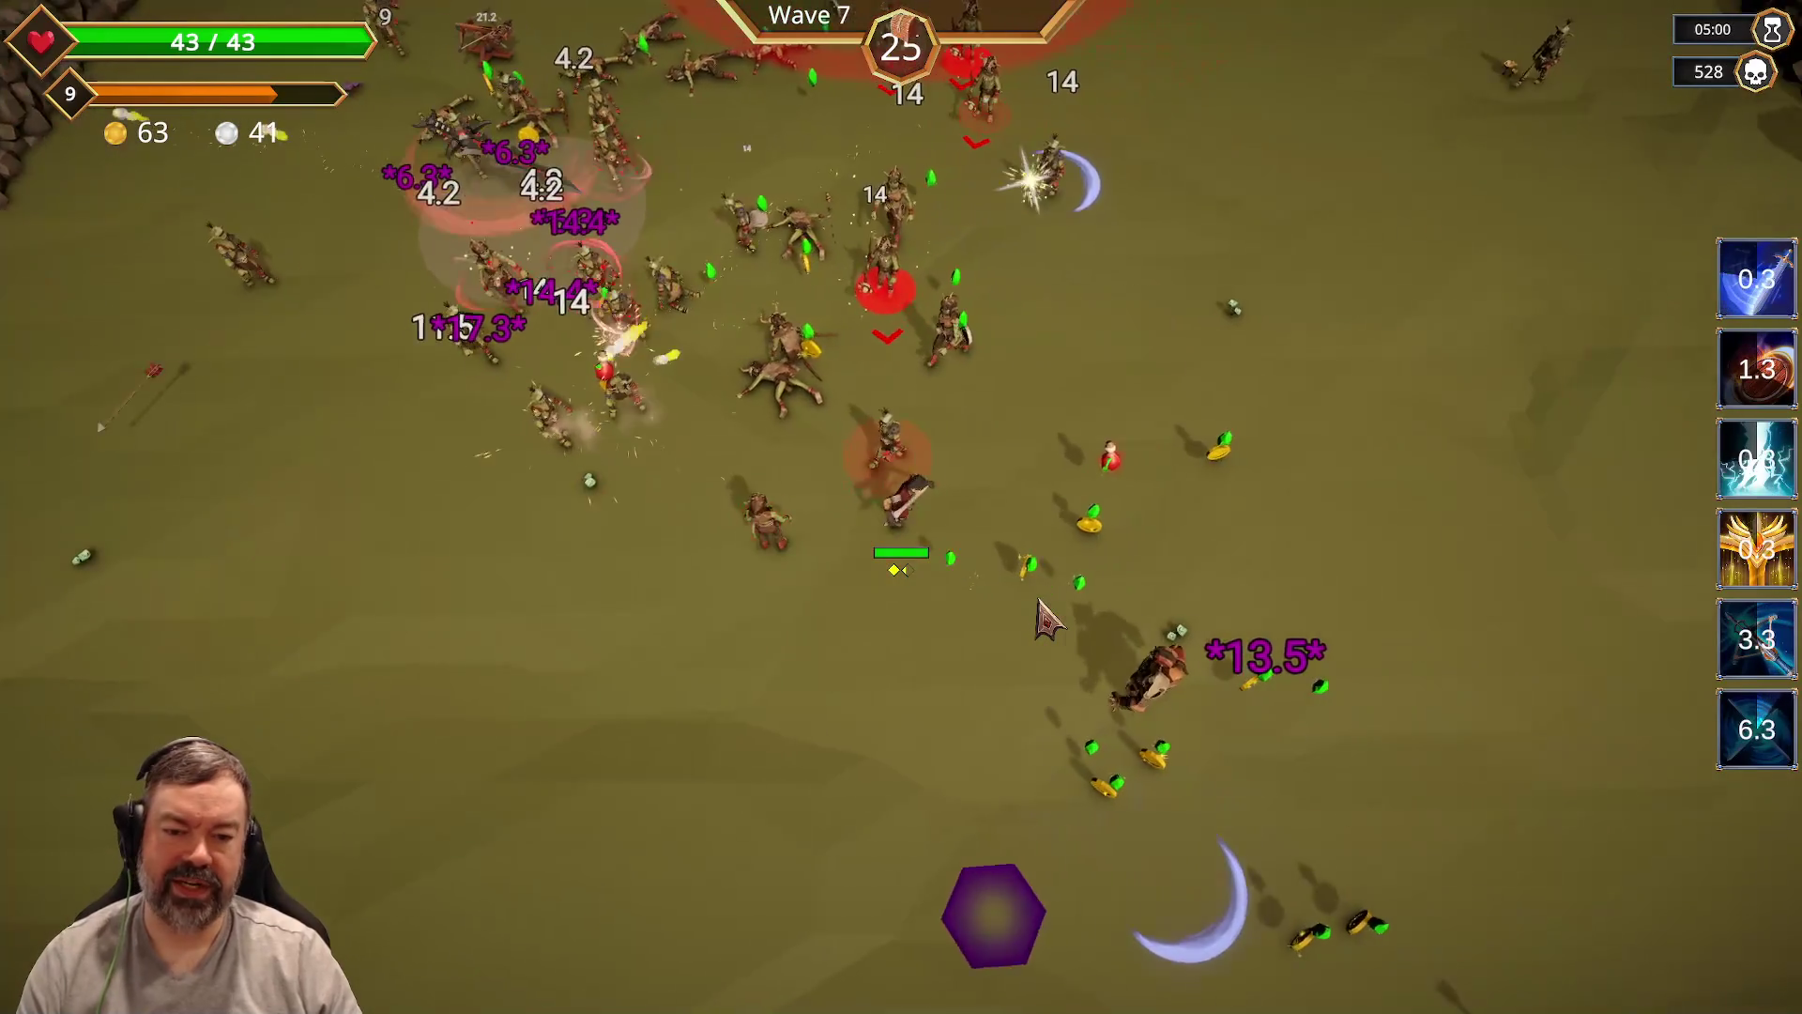
key(d)
key(s)
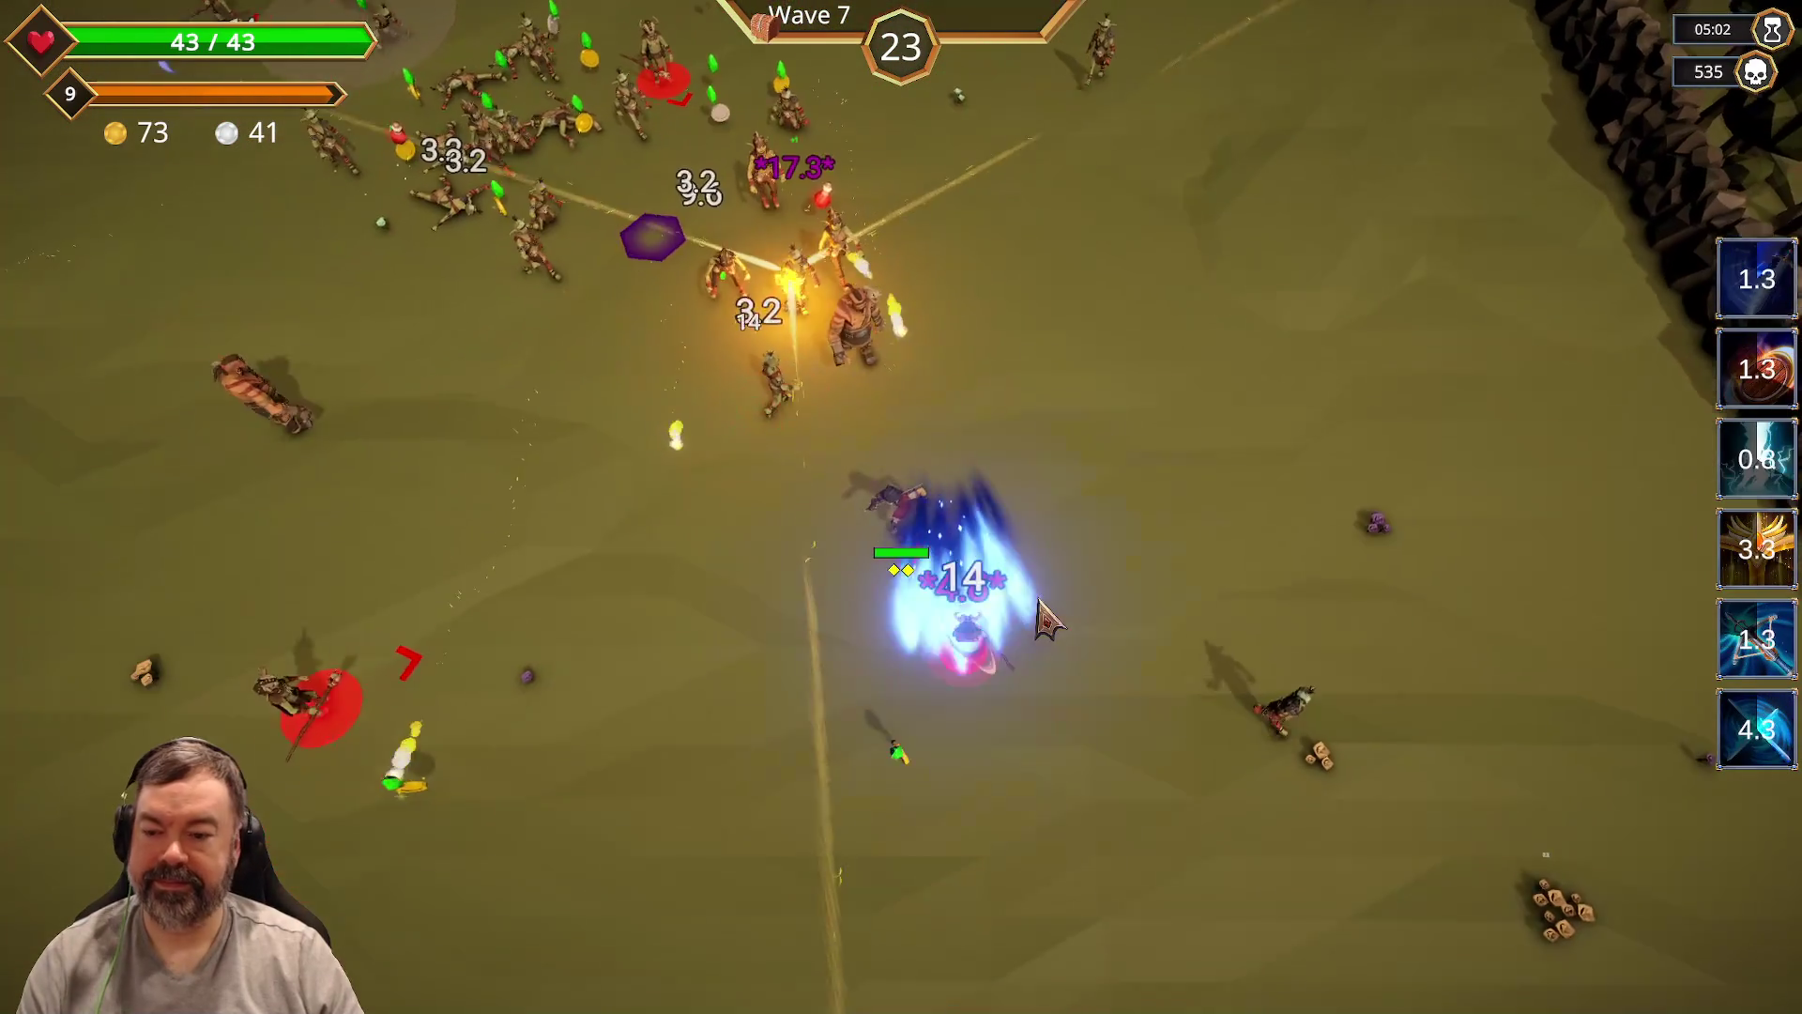
key(s)
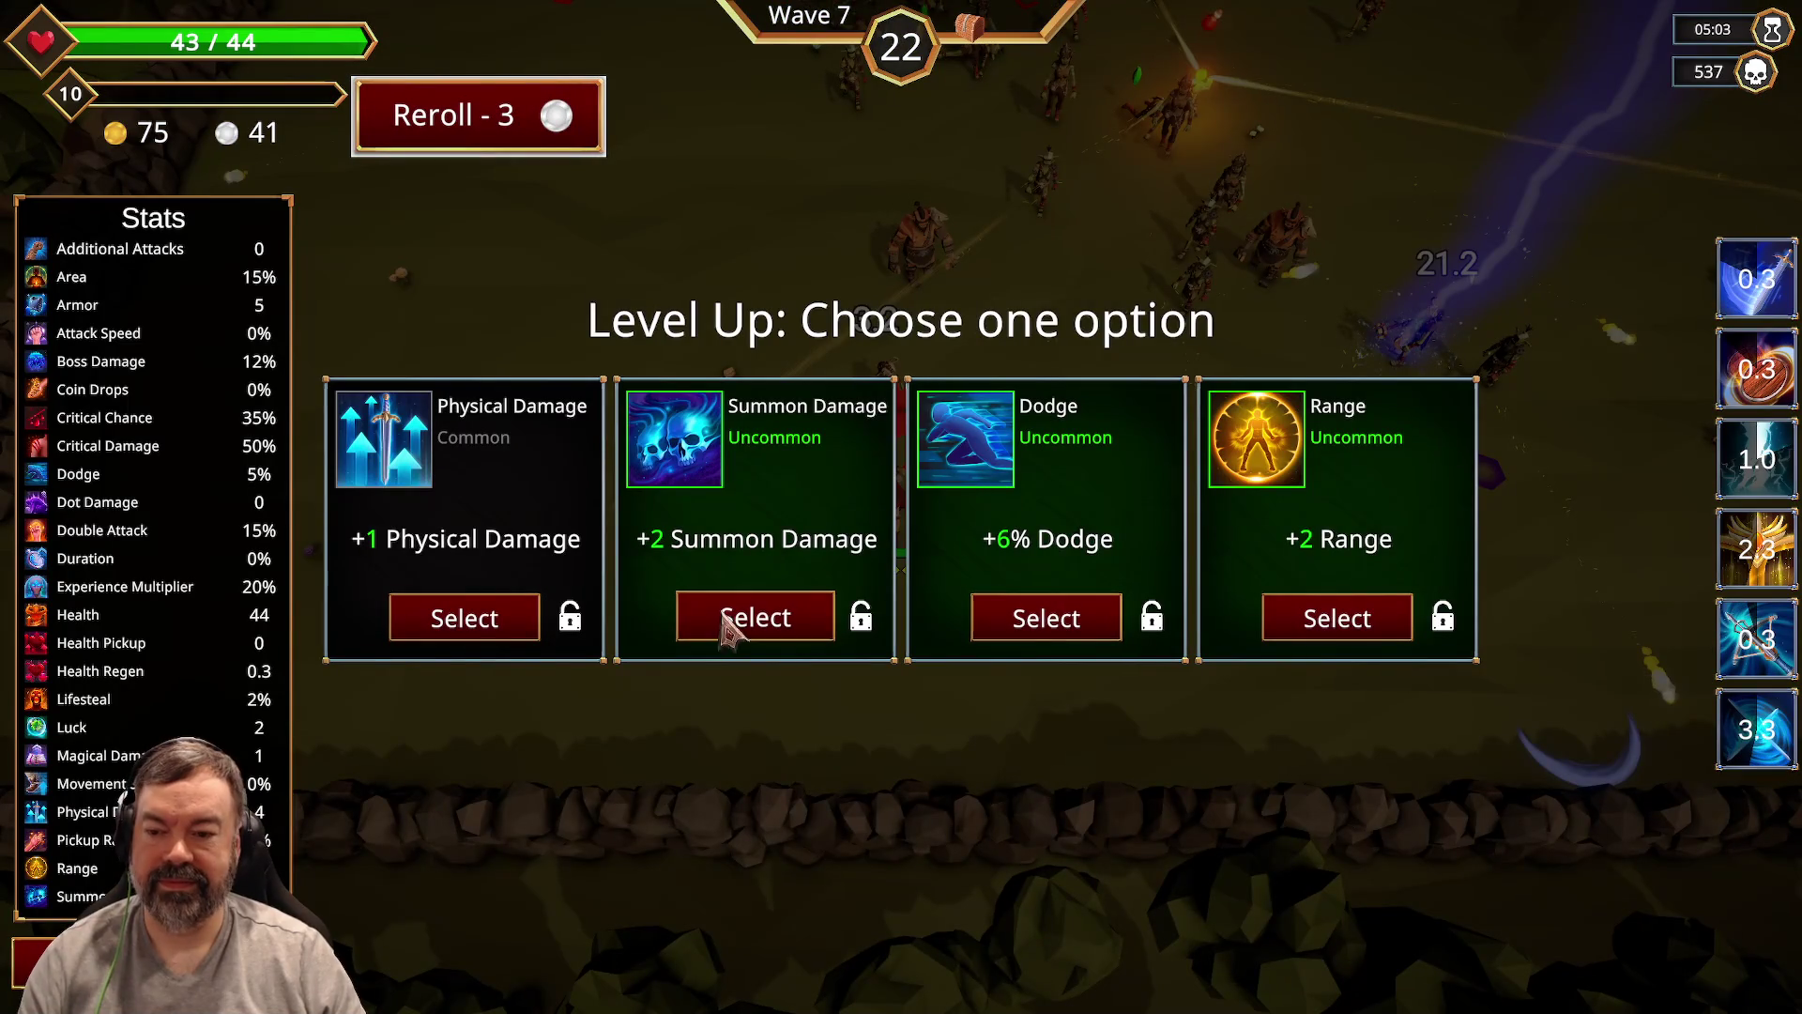
Step: Take Physical Damage, kite along the walls, then pick Coin Drops at level 11
click(495, 631)
key(d)
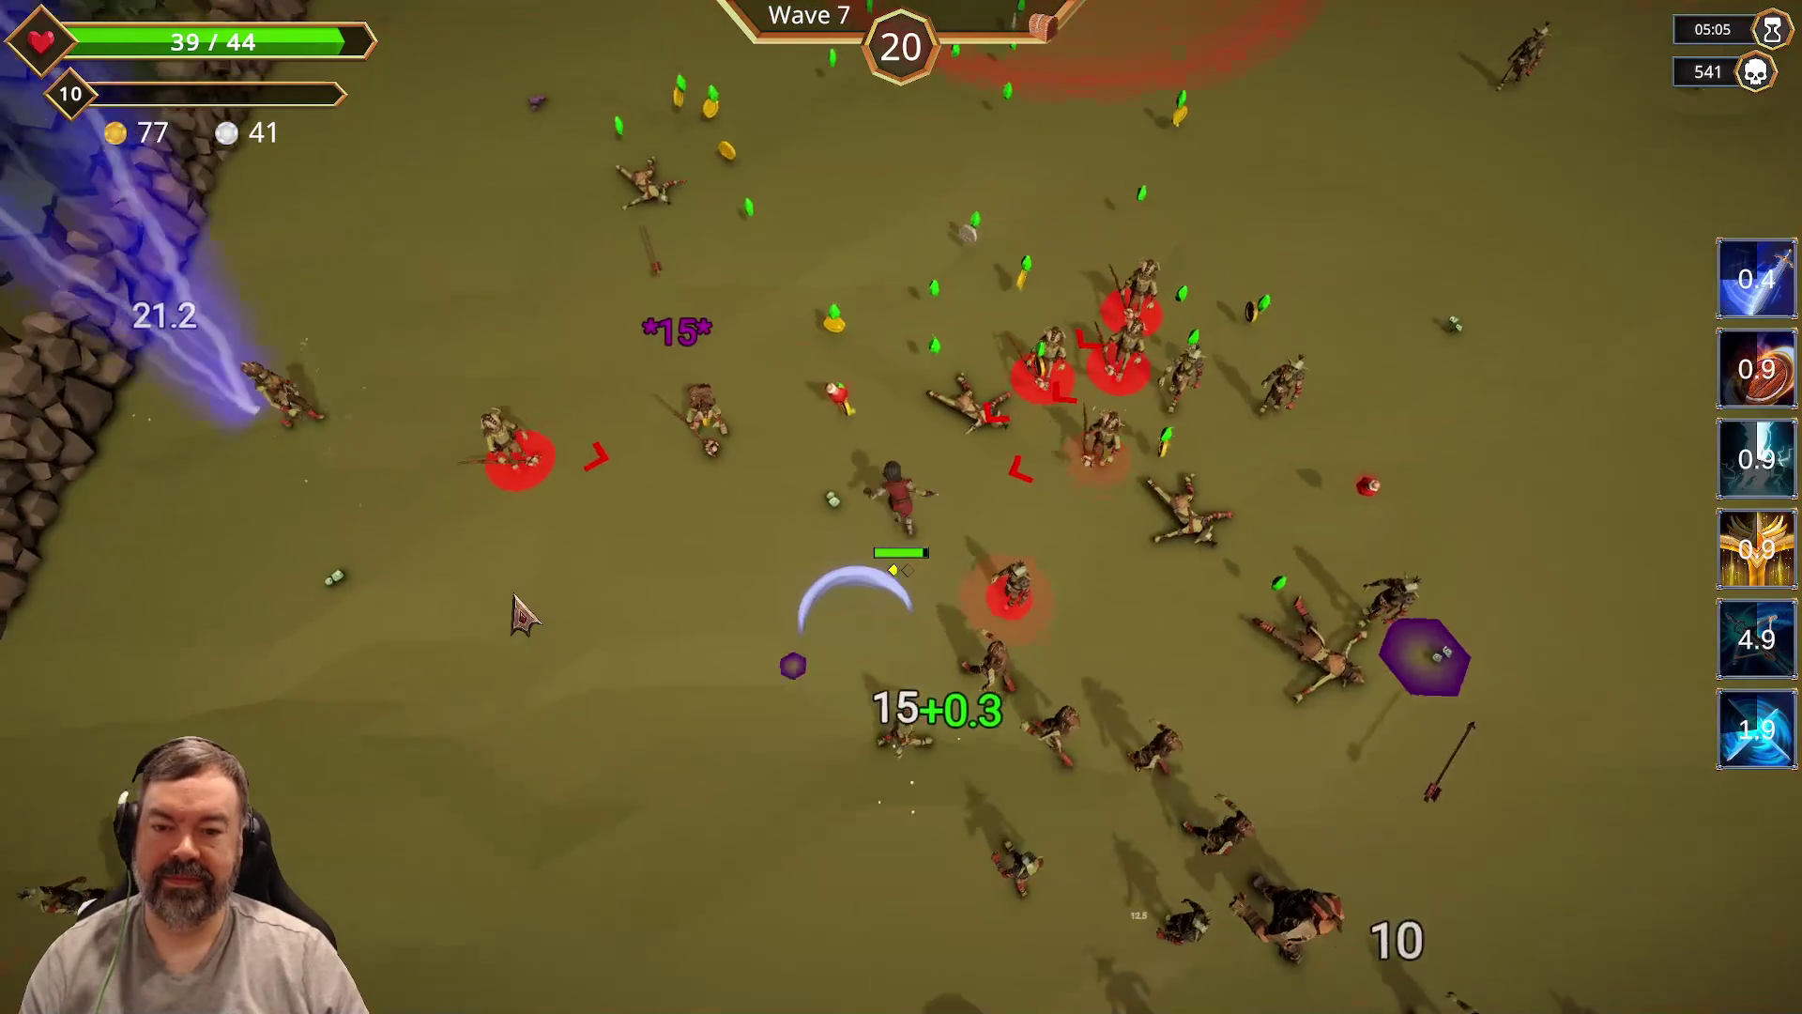
key(w)
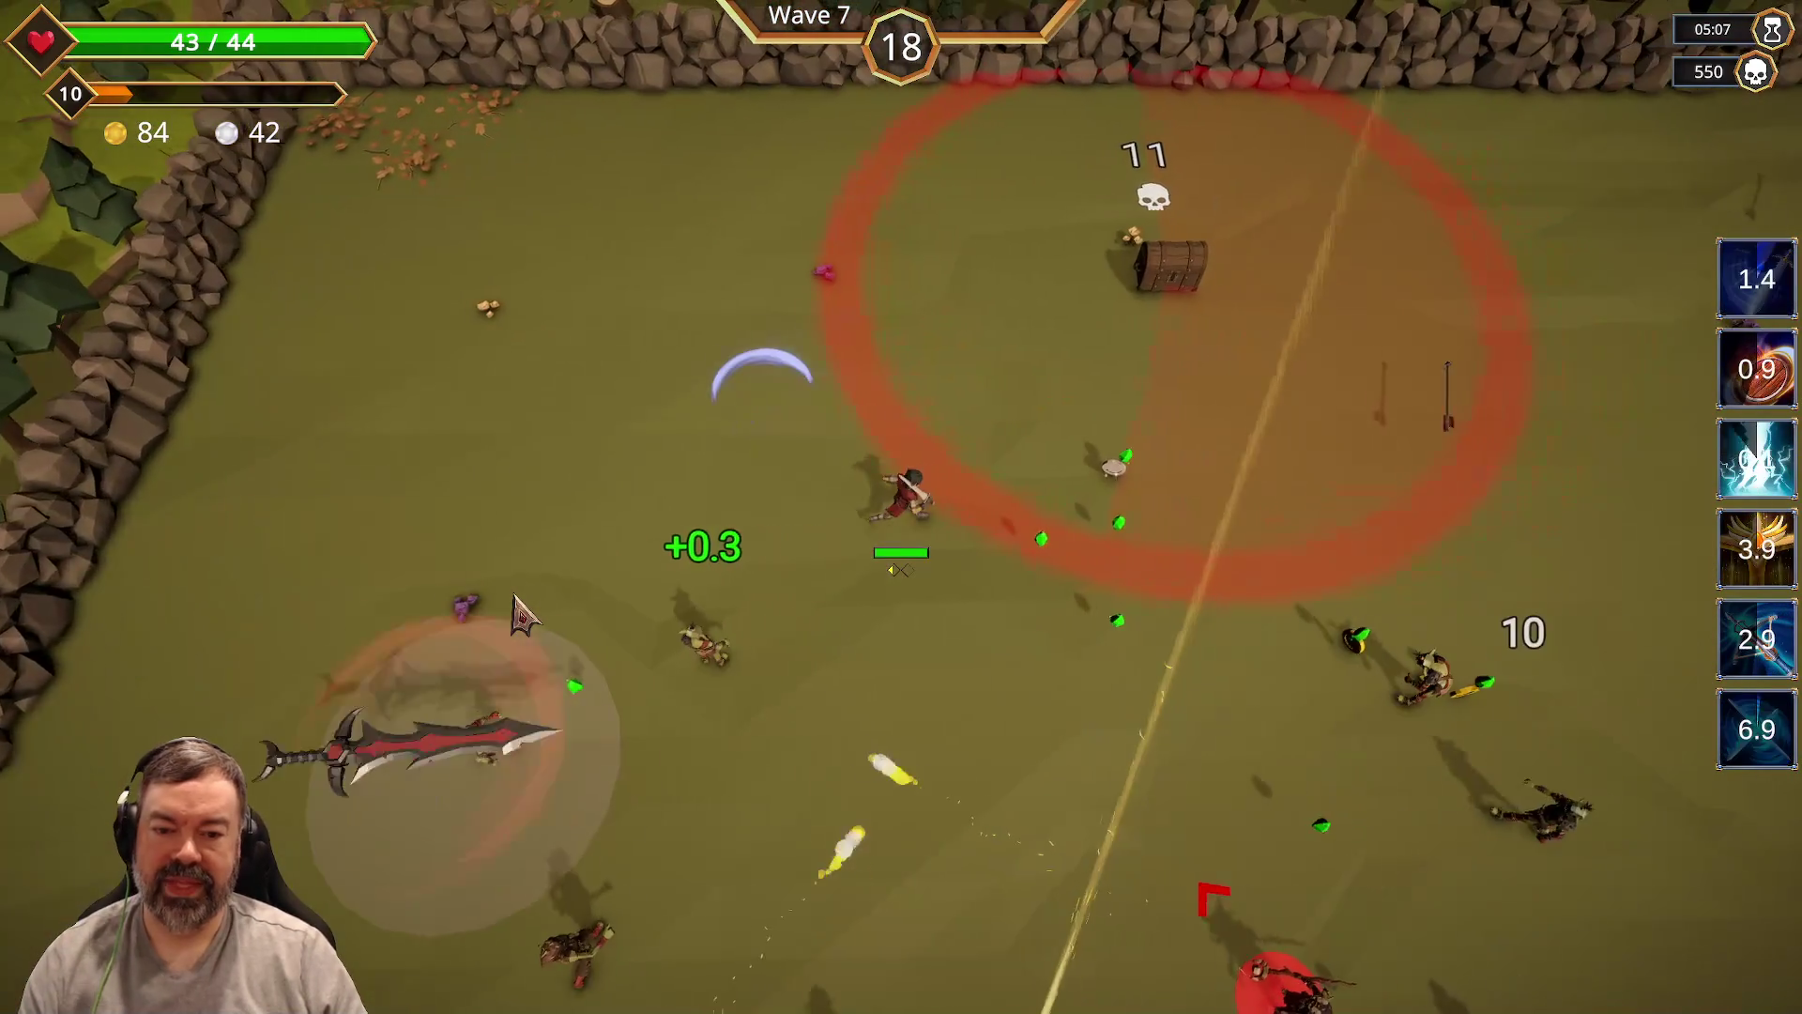
key(d)
key(s)
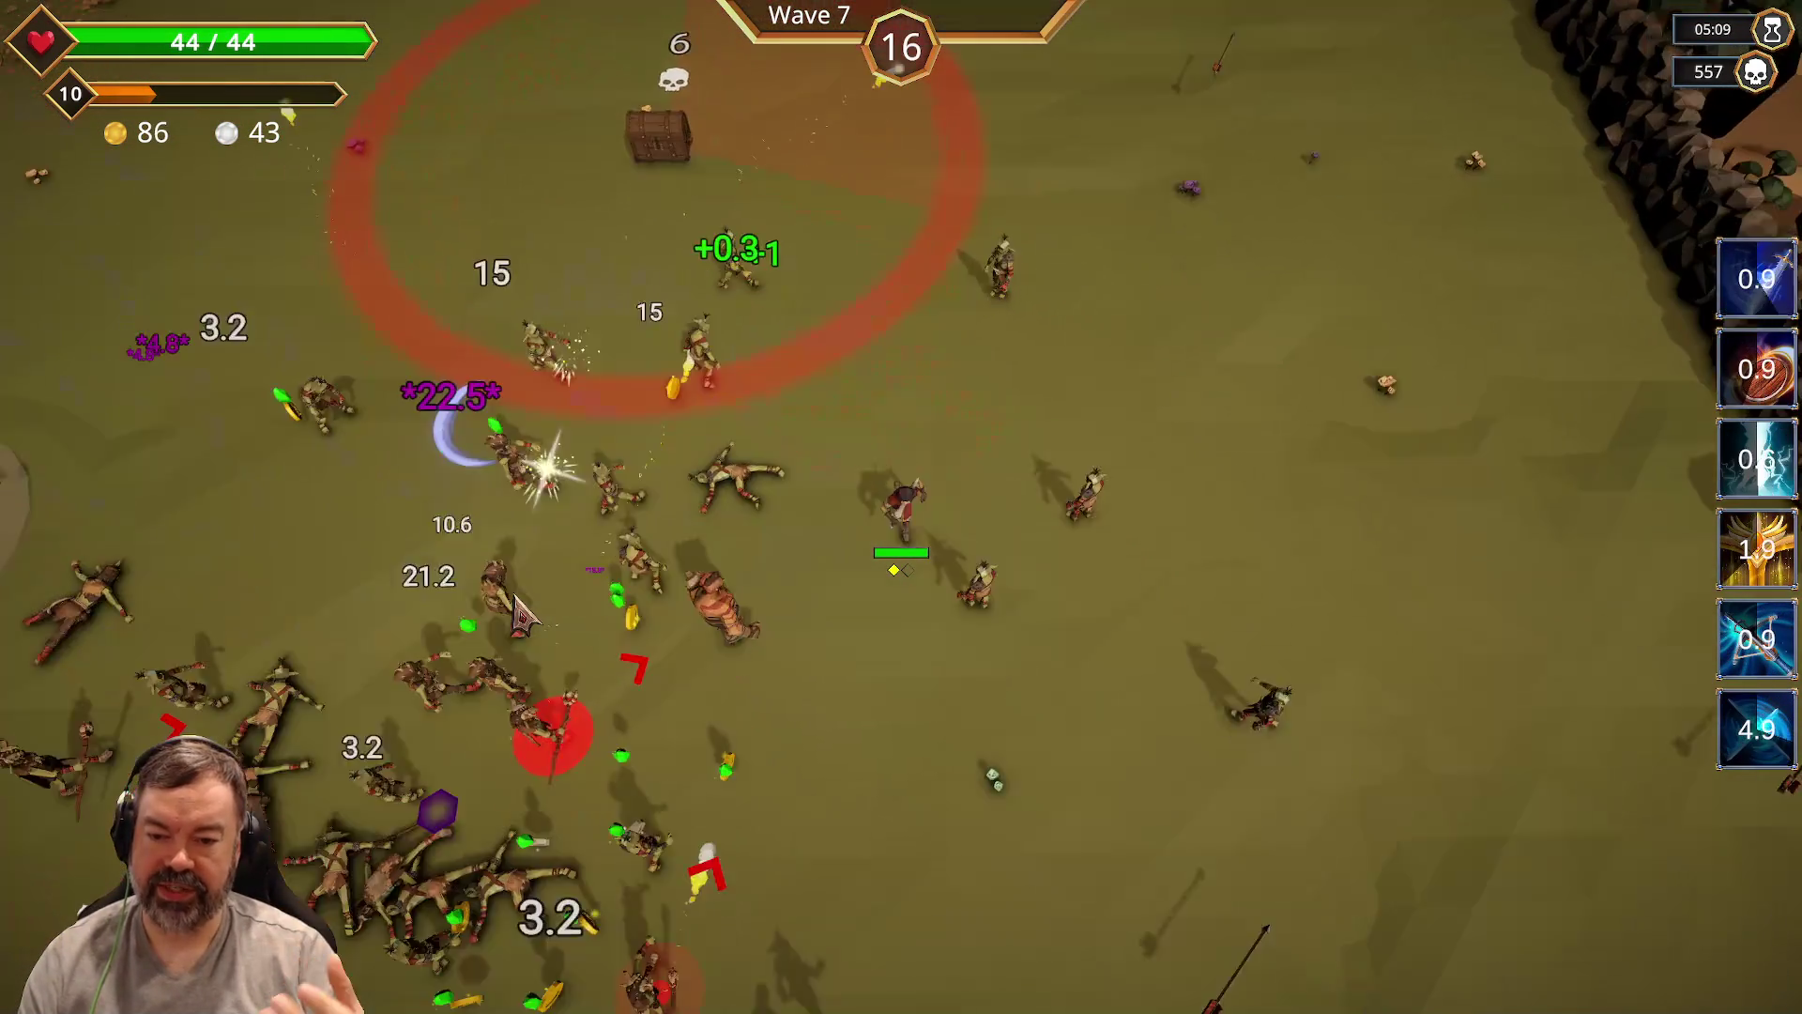
key(a)
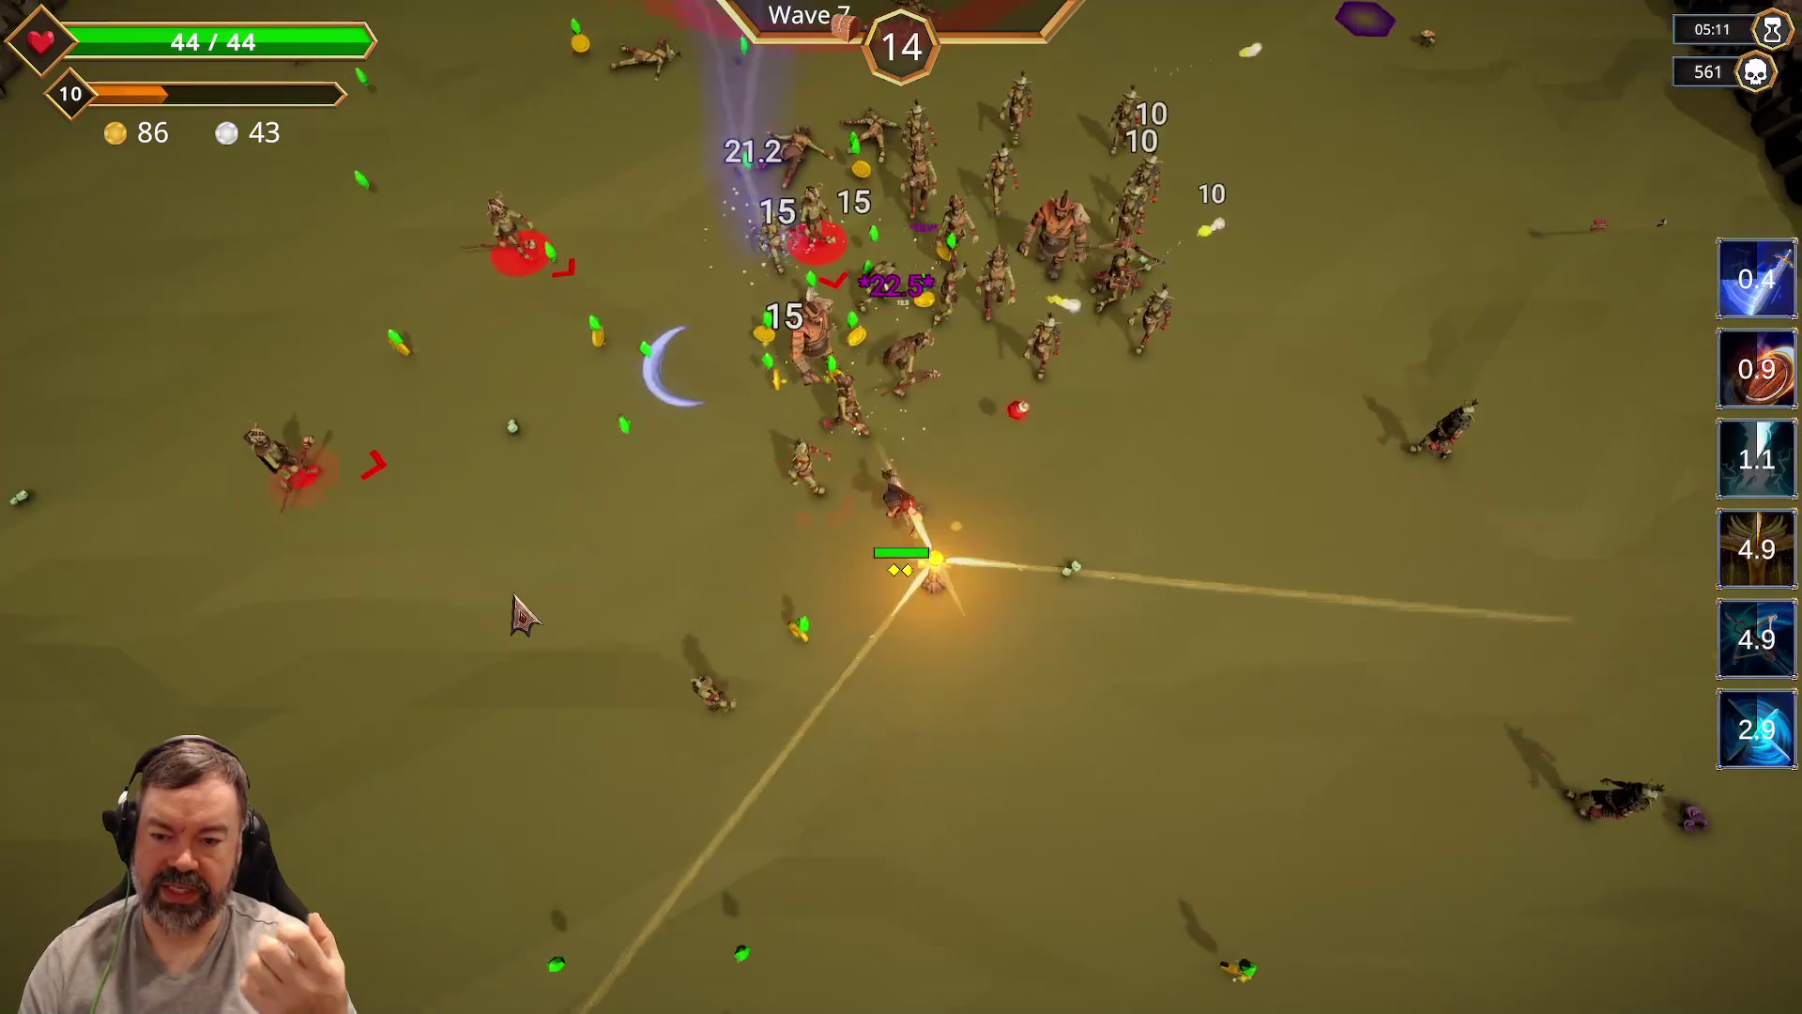
key(w)
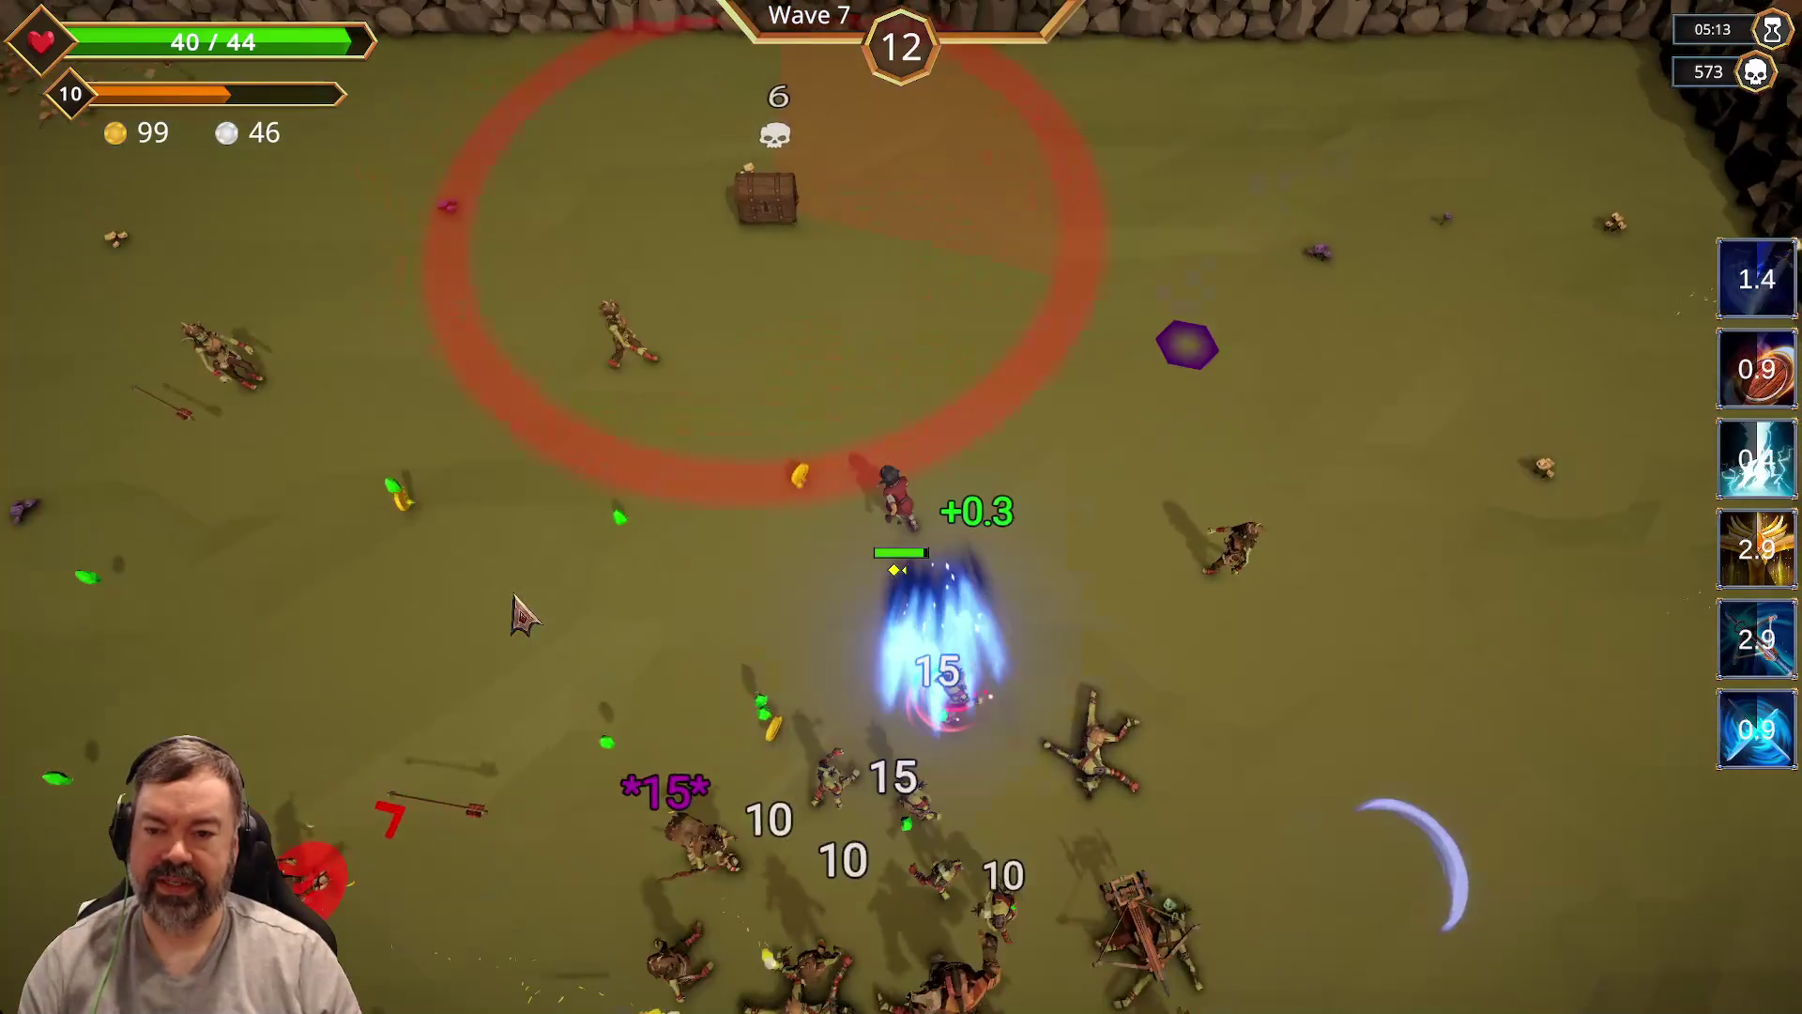
key(d)
key(w)
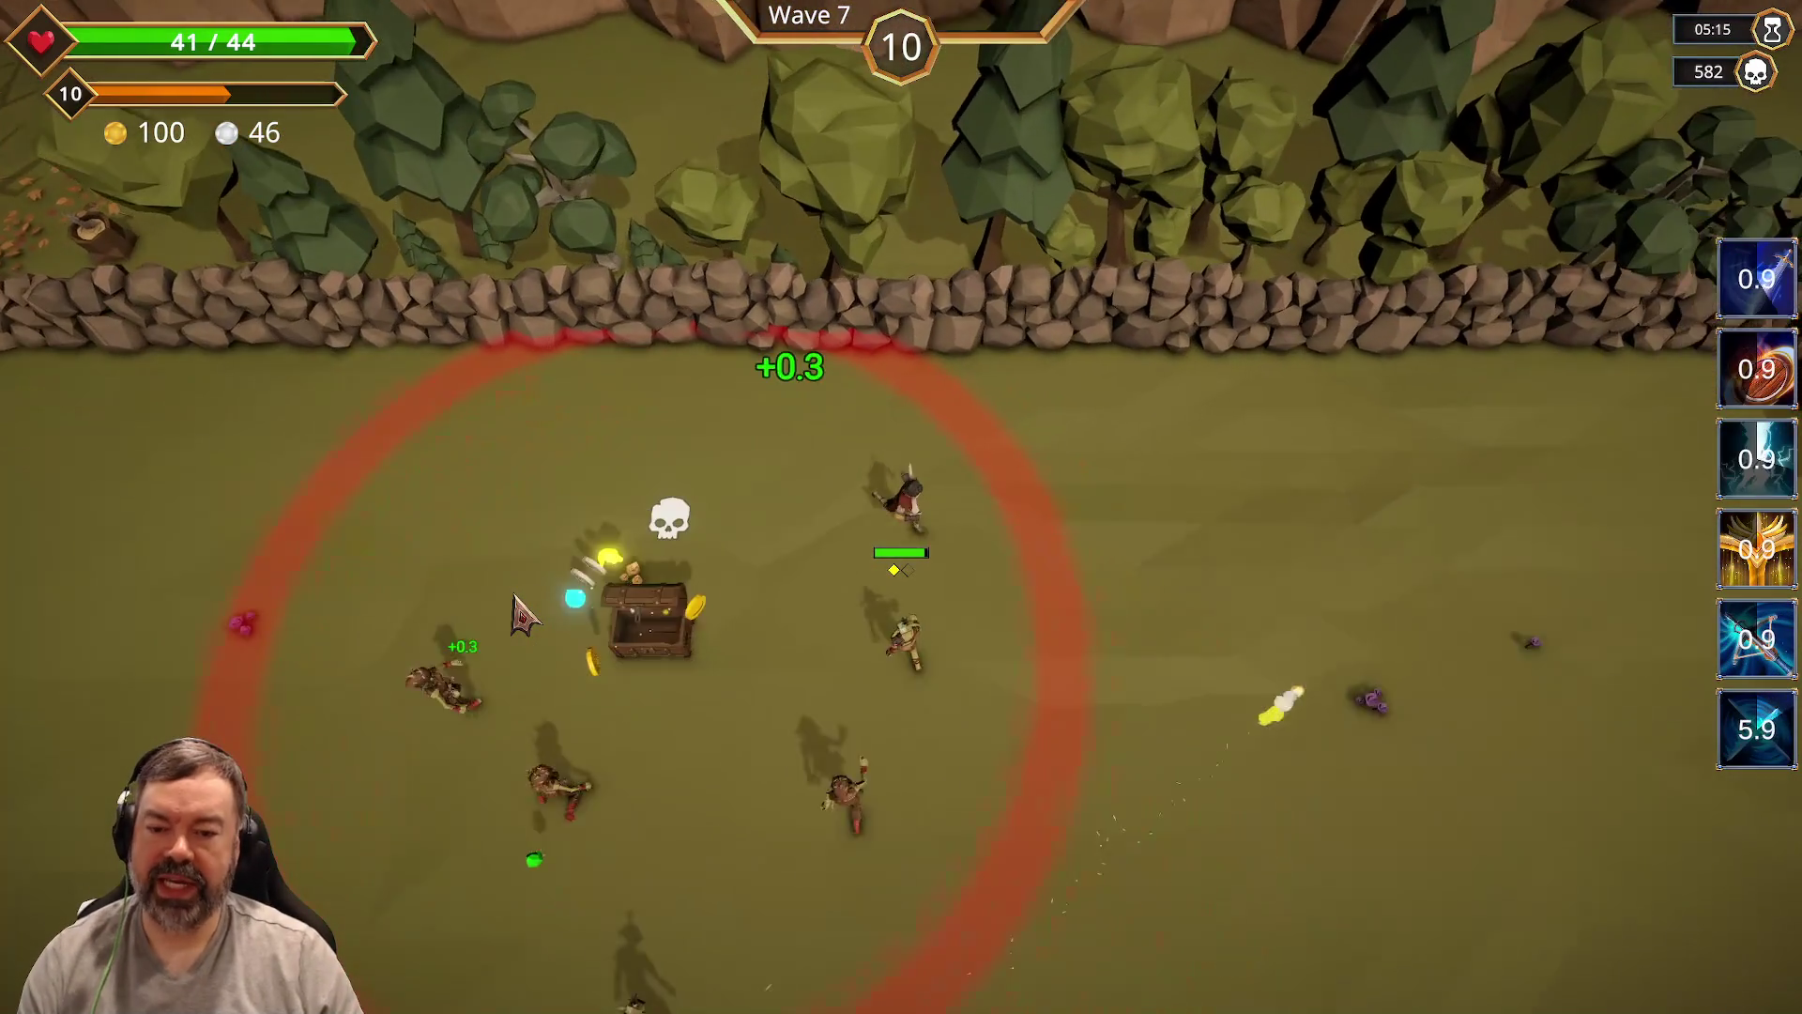
key(a)
key(w)
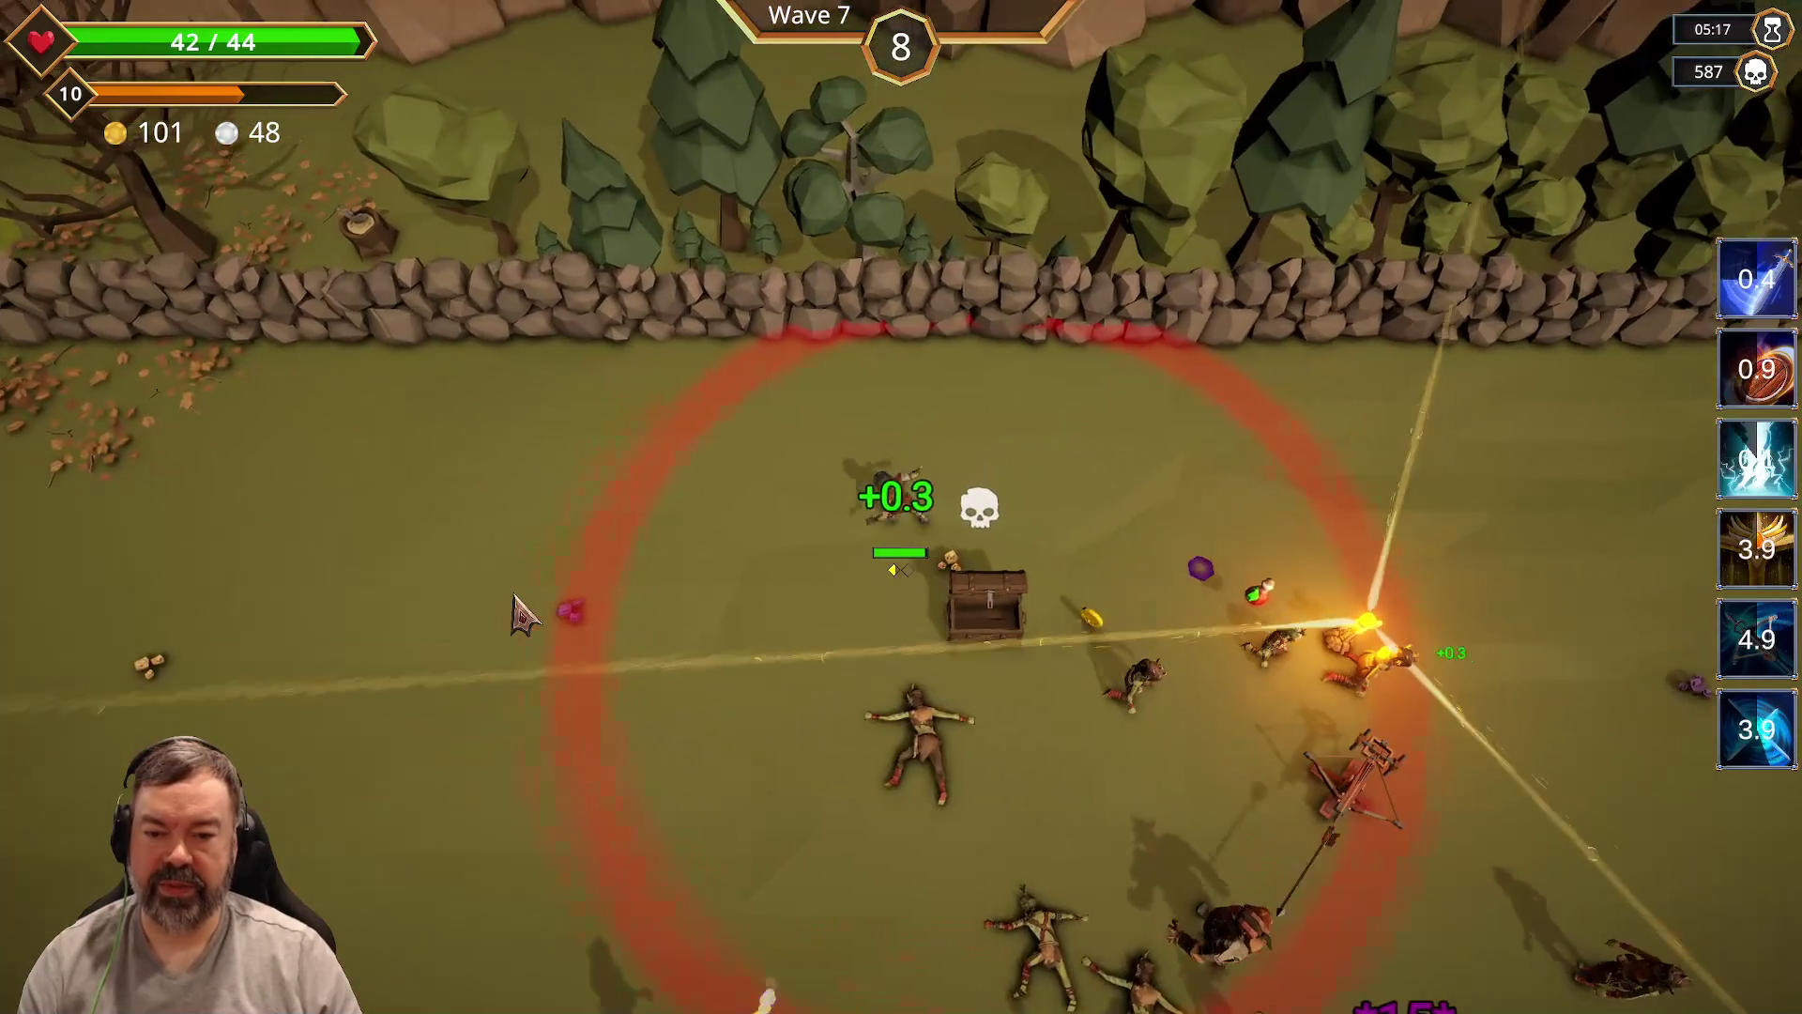
key(s)
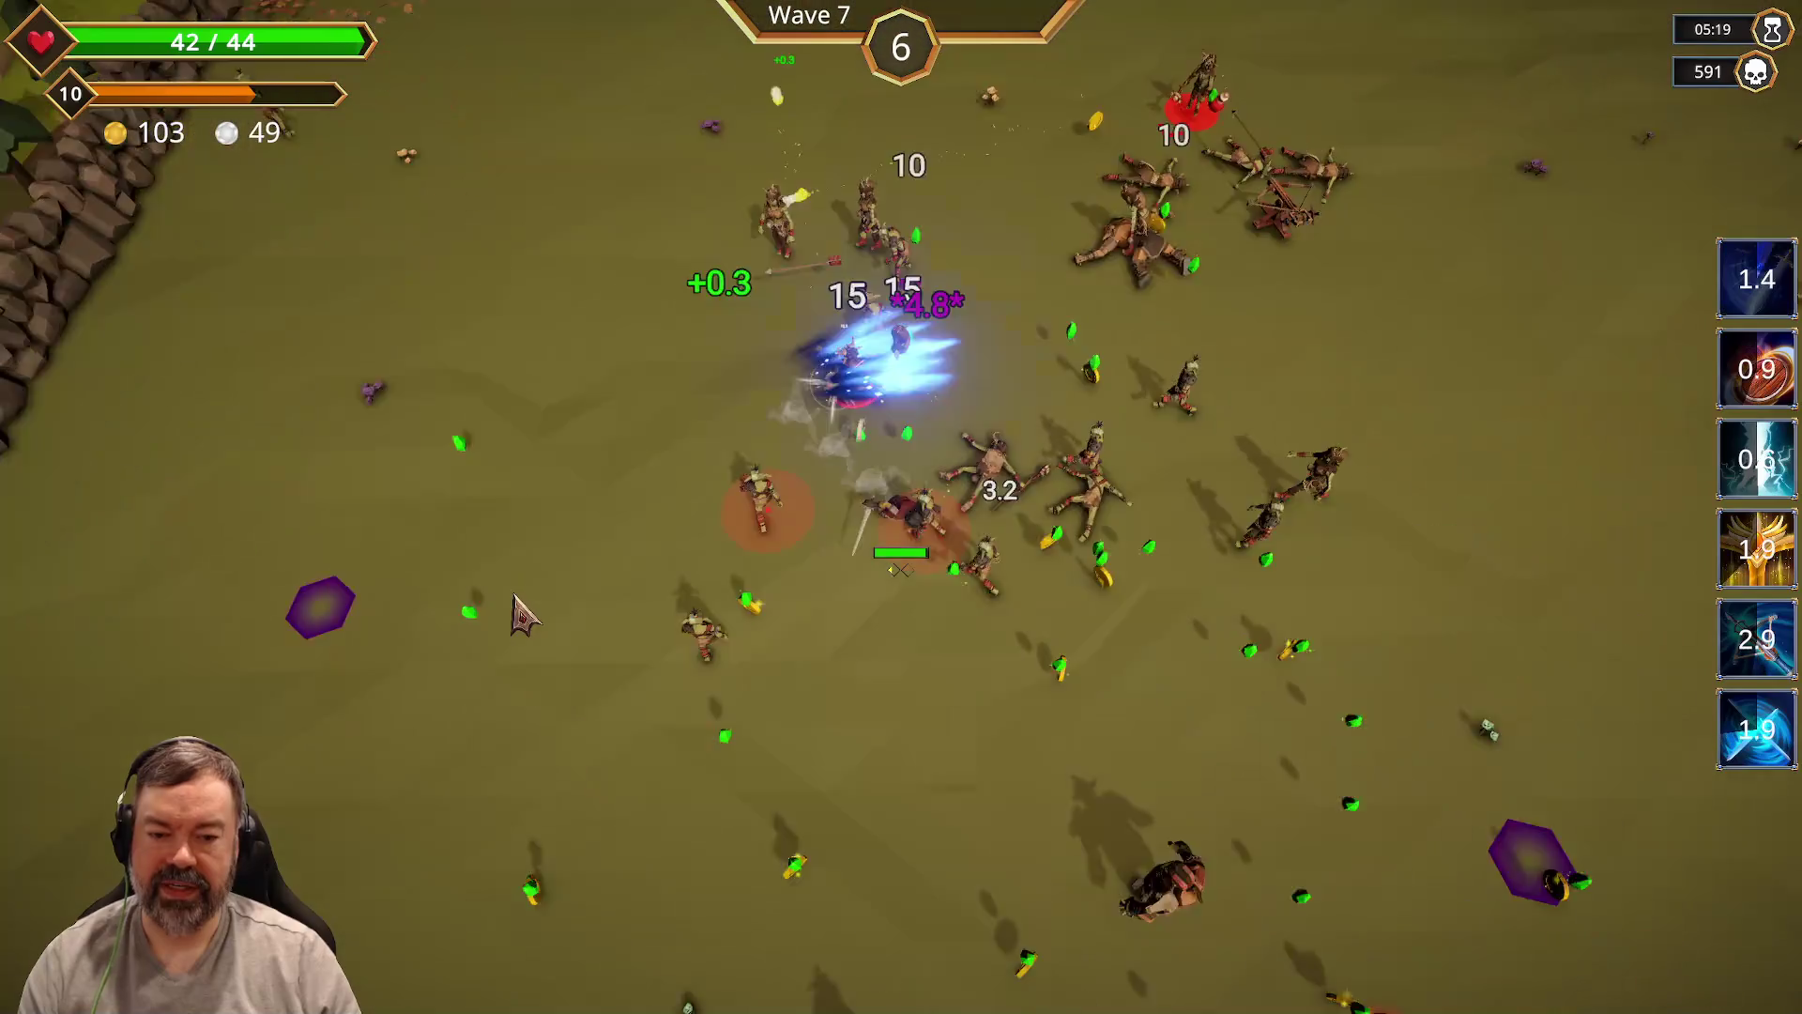
key(a)
key(w)
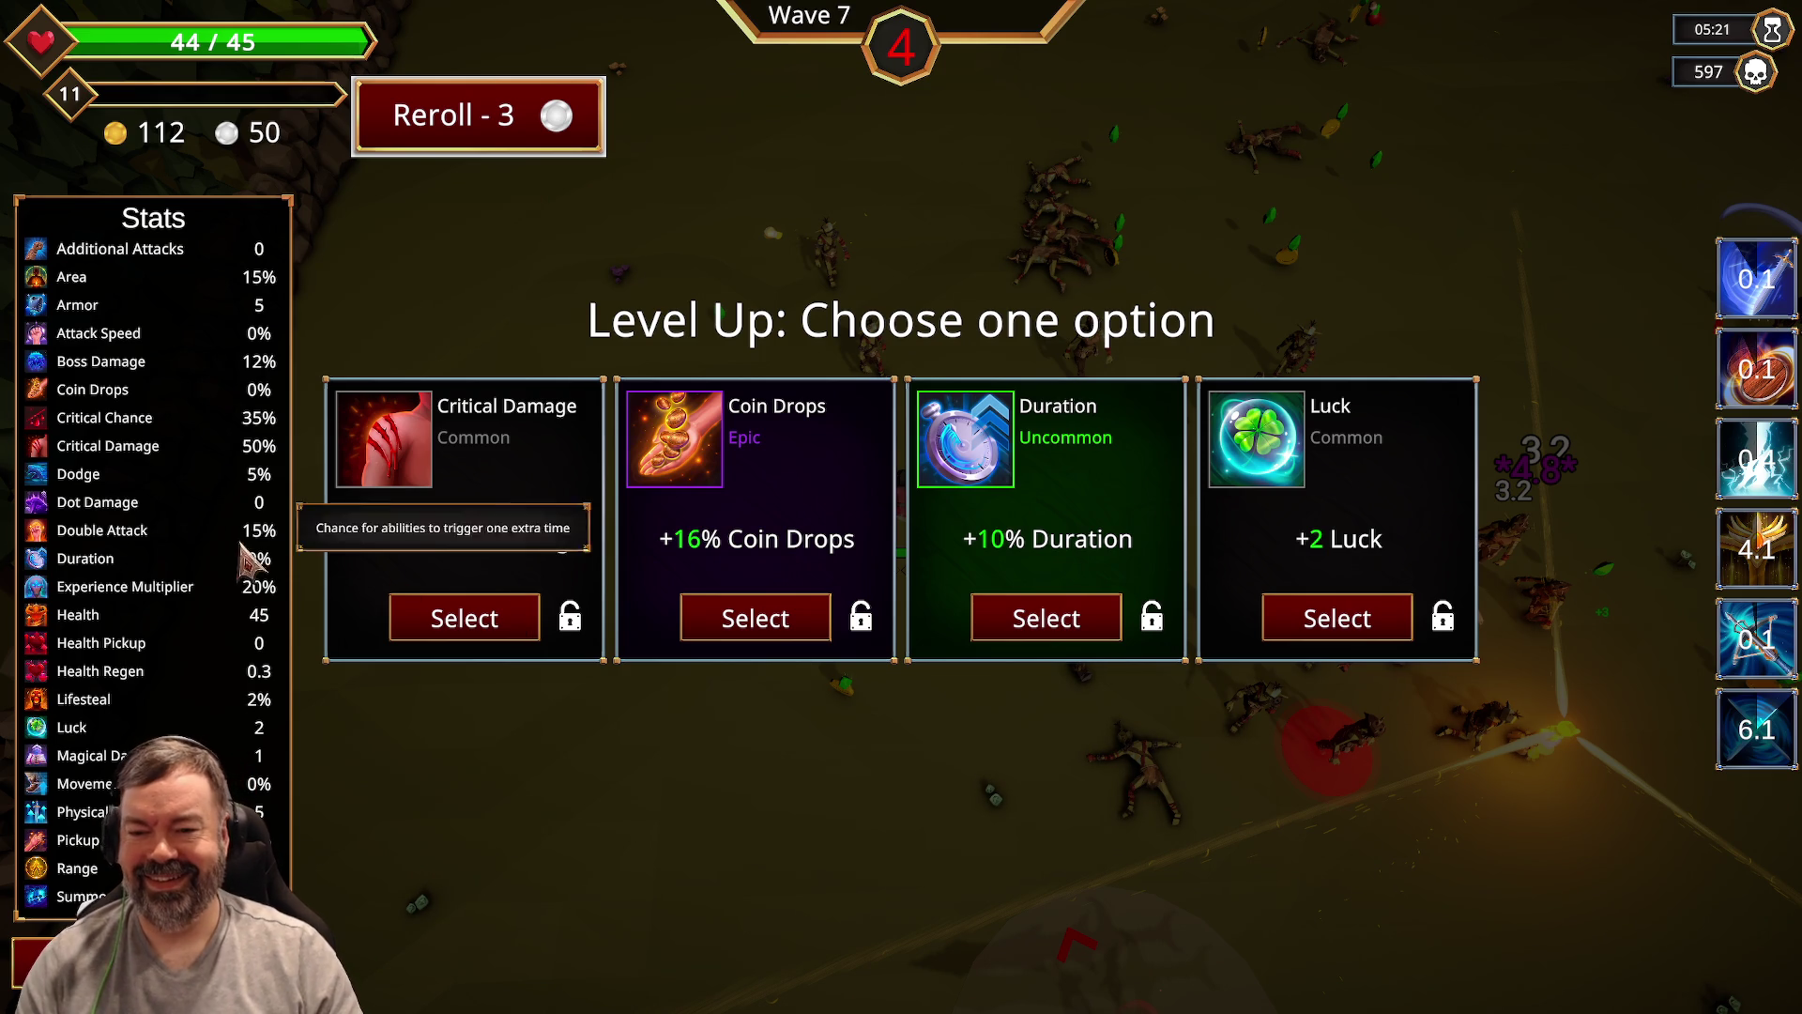
click(746, 614)
Step: Reach the shop, buy the Tonic, reroll, then buy the Spellbook and Dream Blade
key(w)
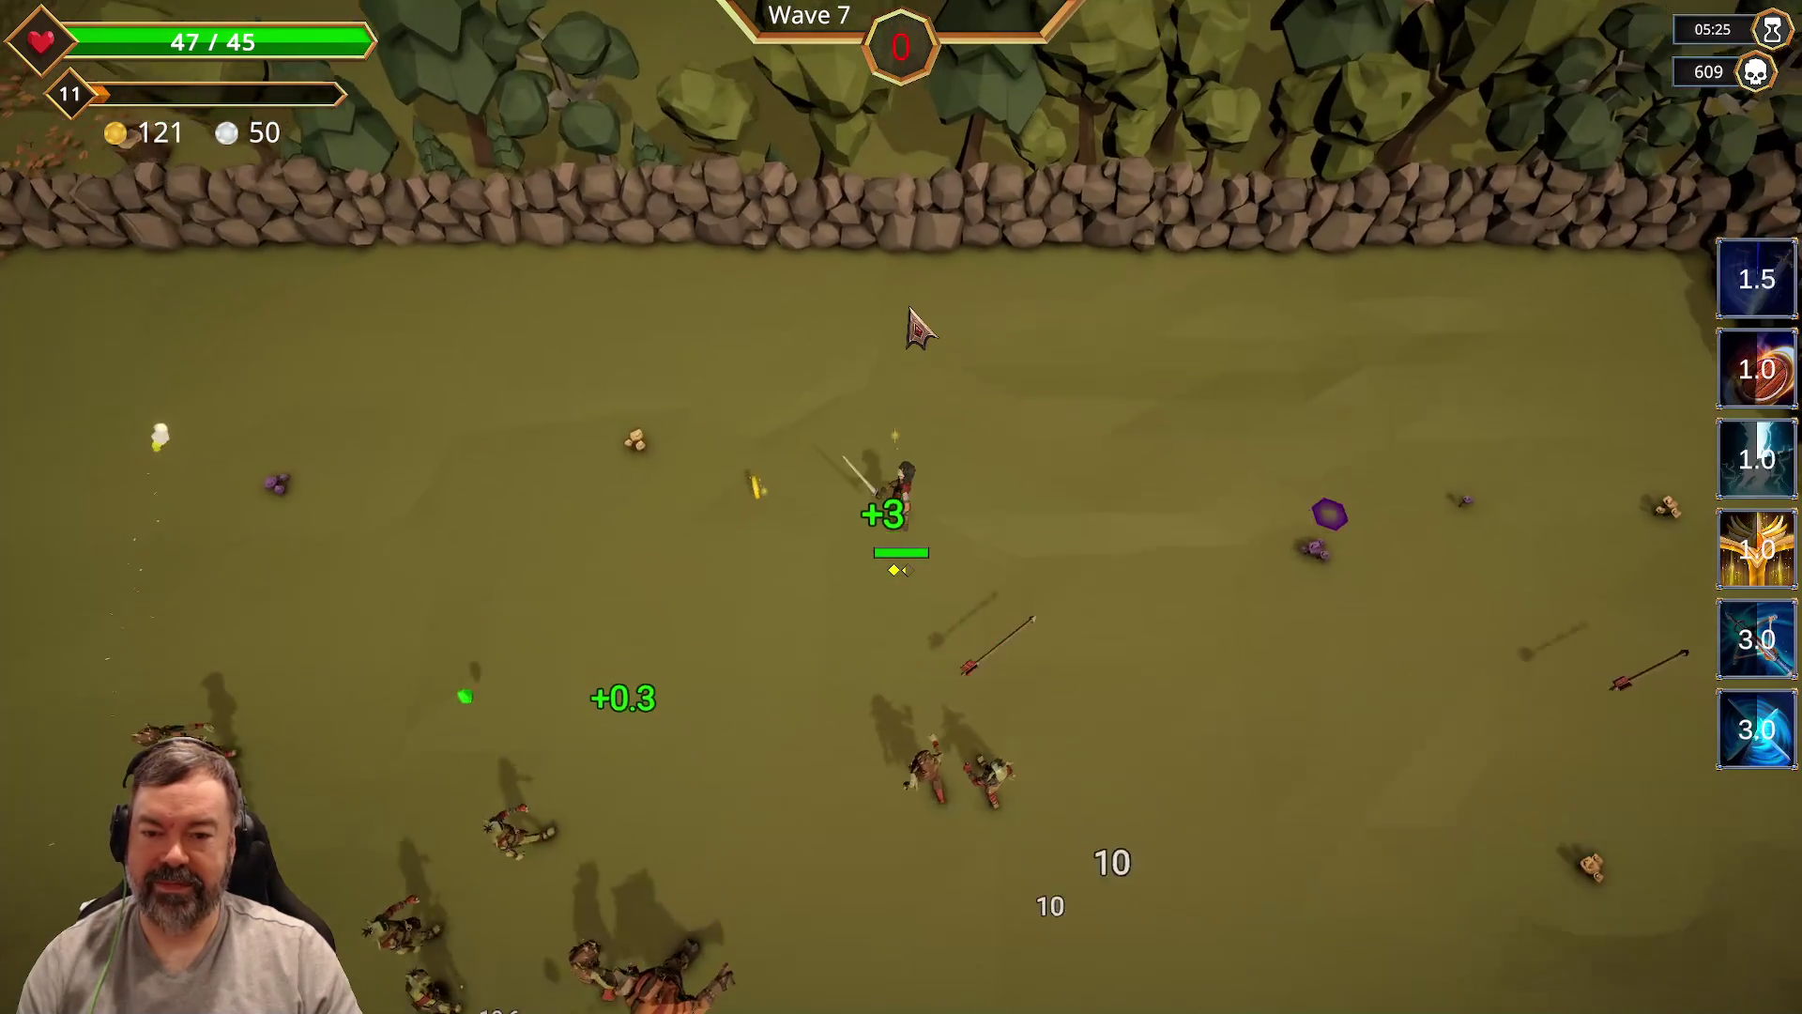
key(a)
key(s)
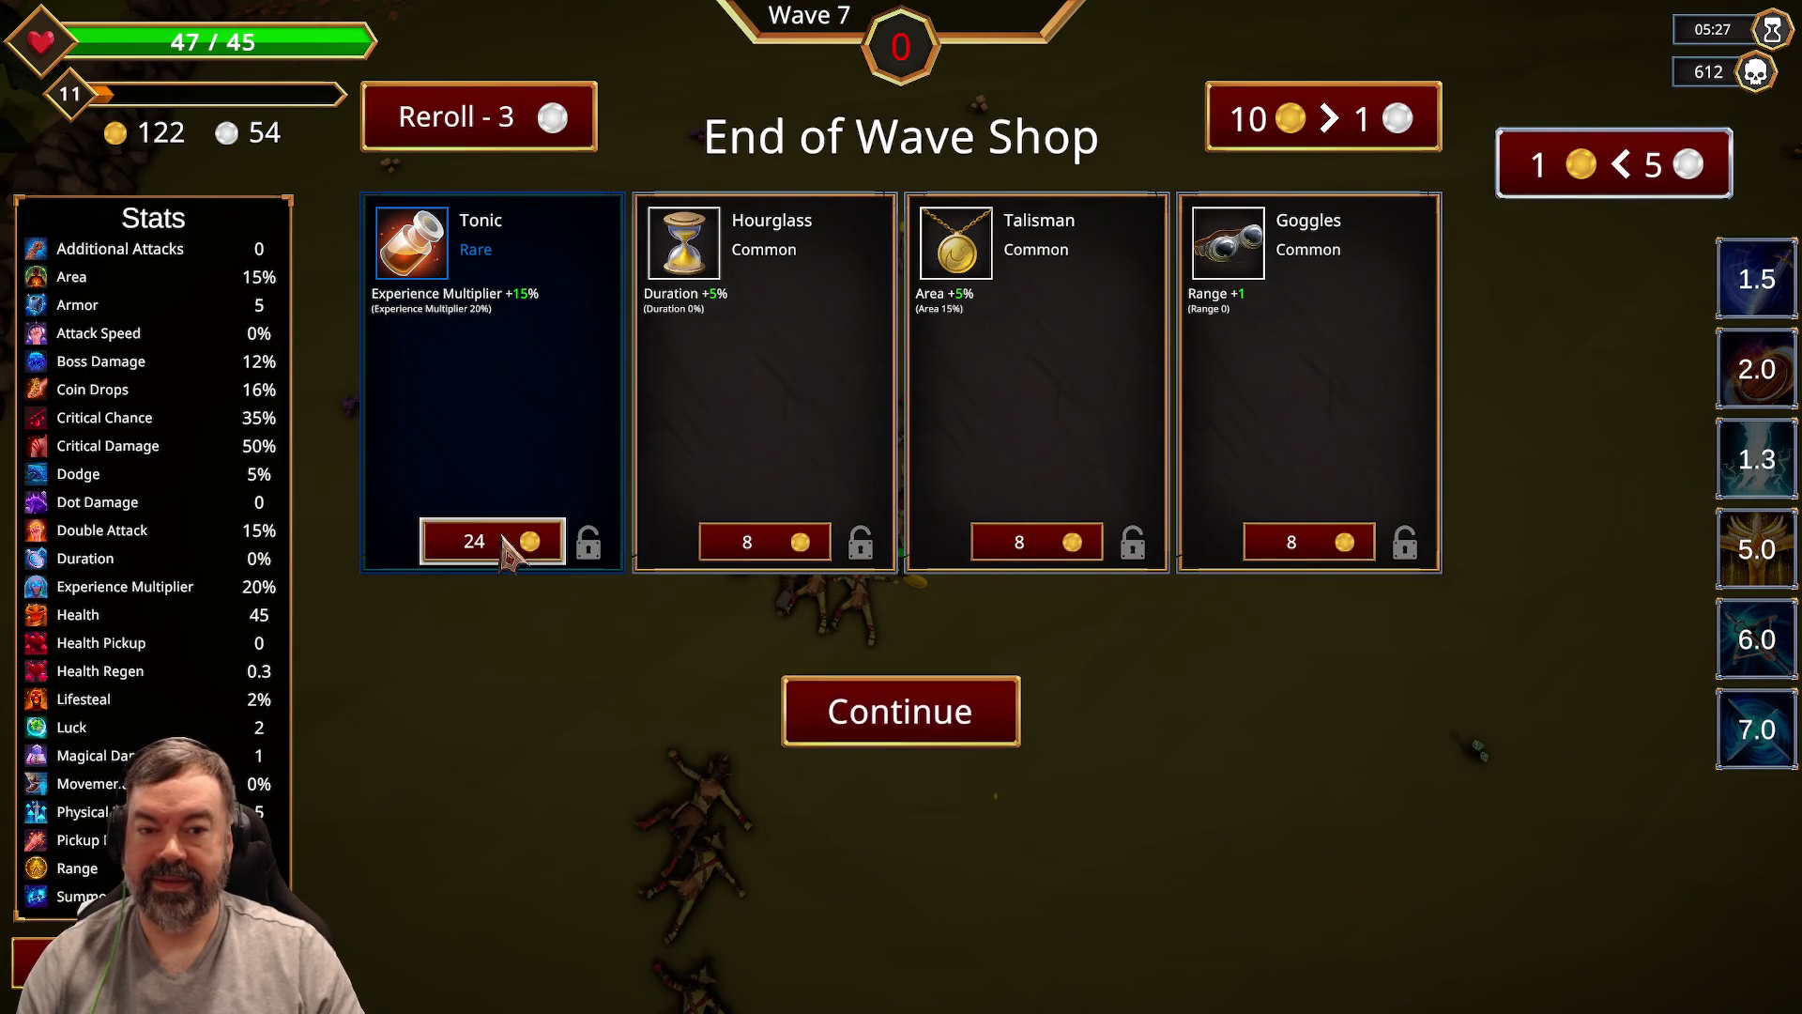
click(522, 549)
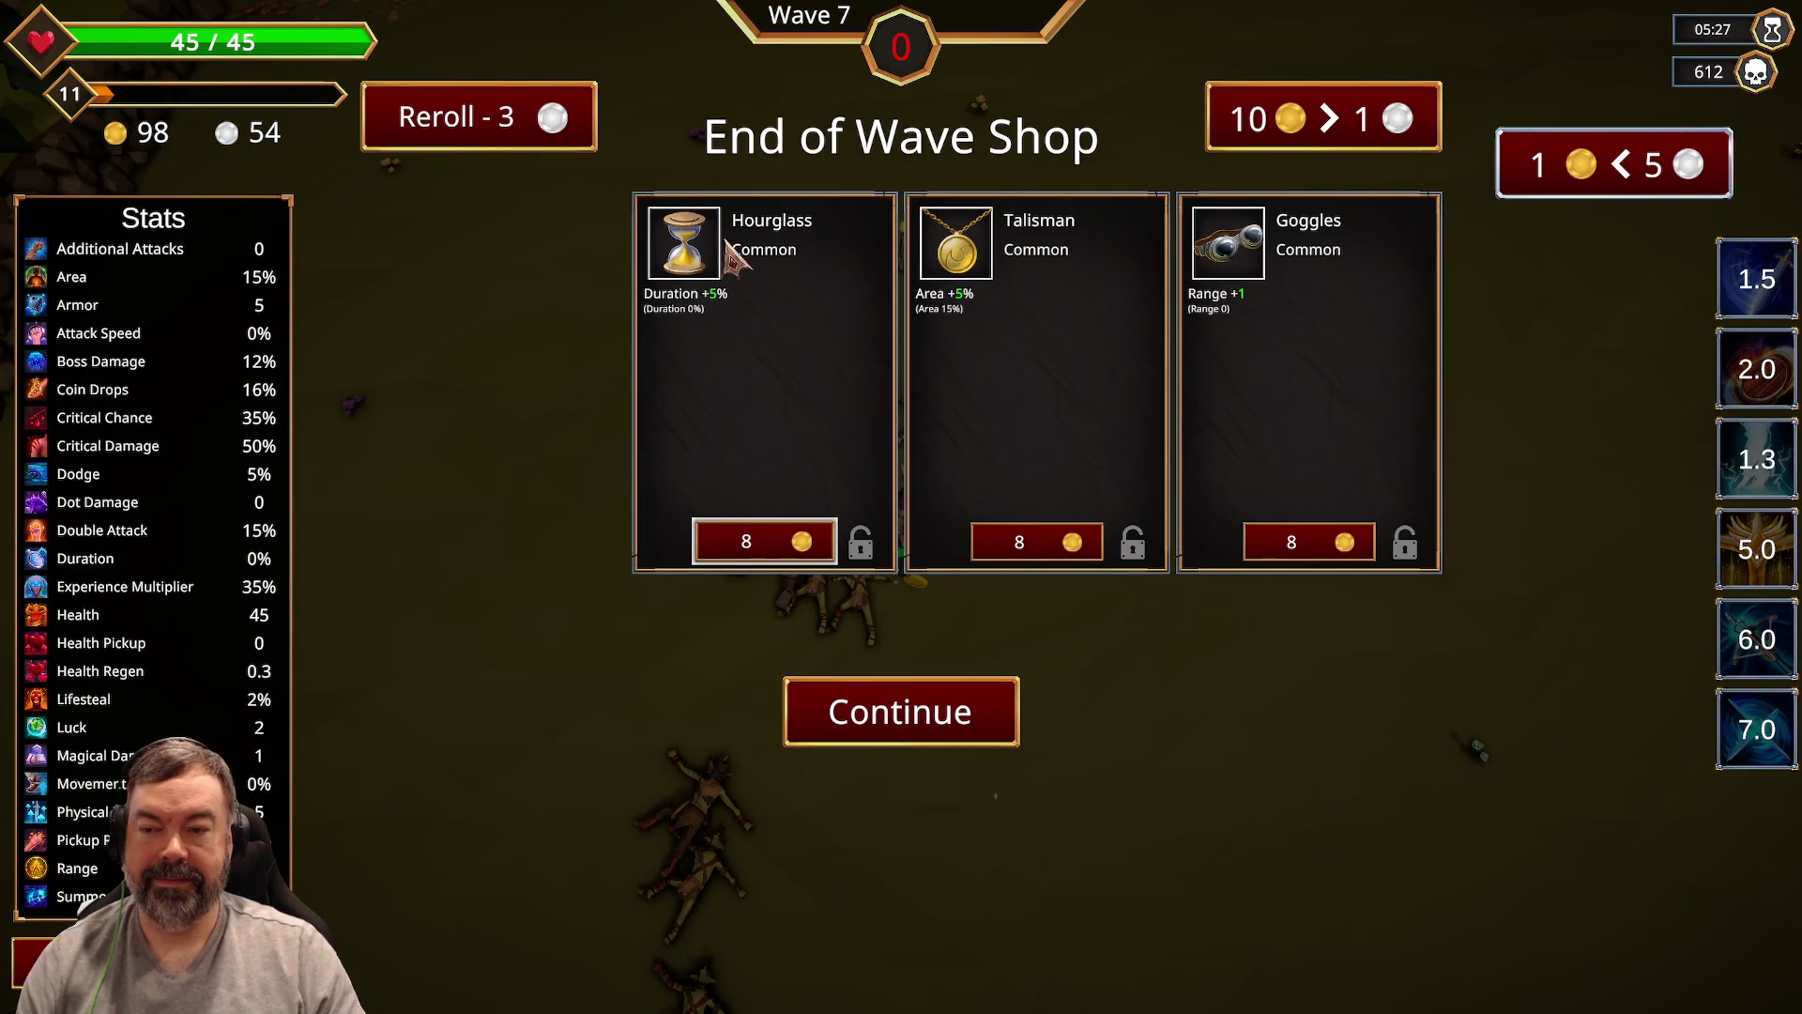
click(520, 140)
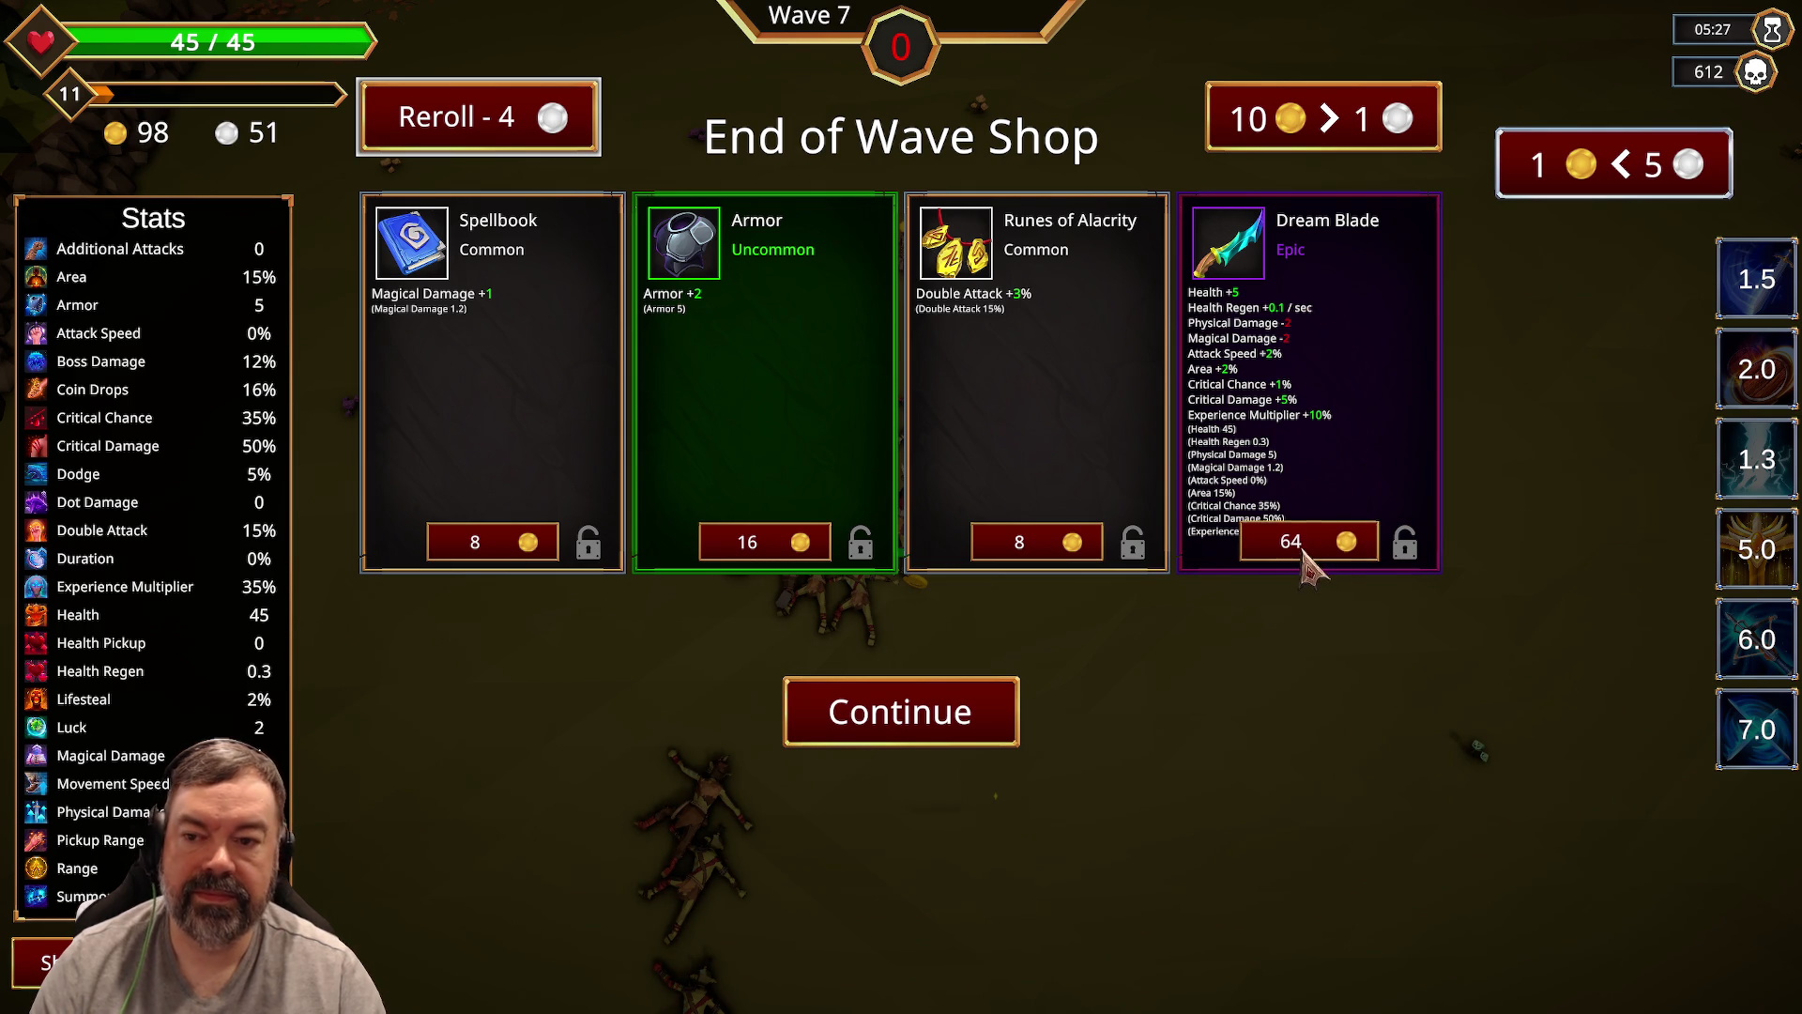
click(477, 551)
click(1323, 554)
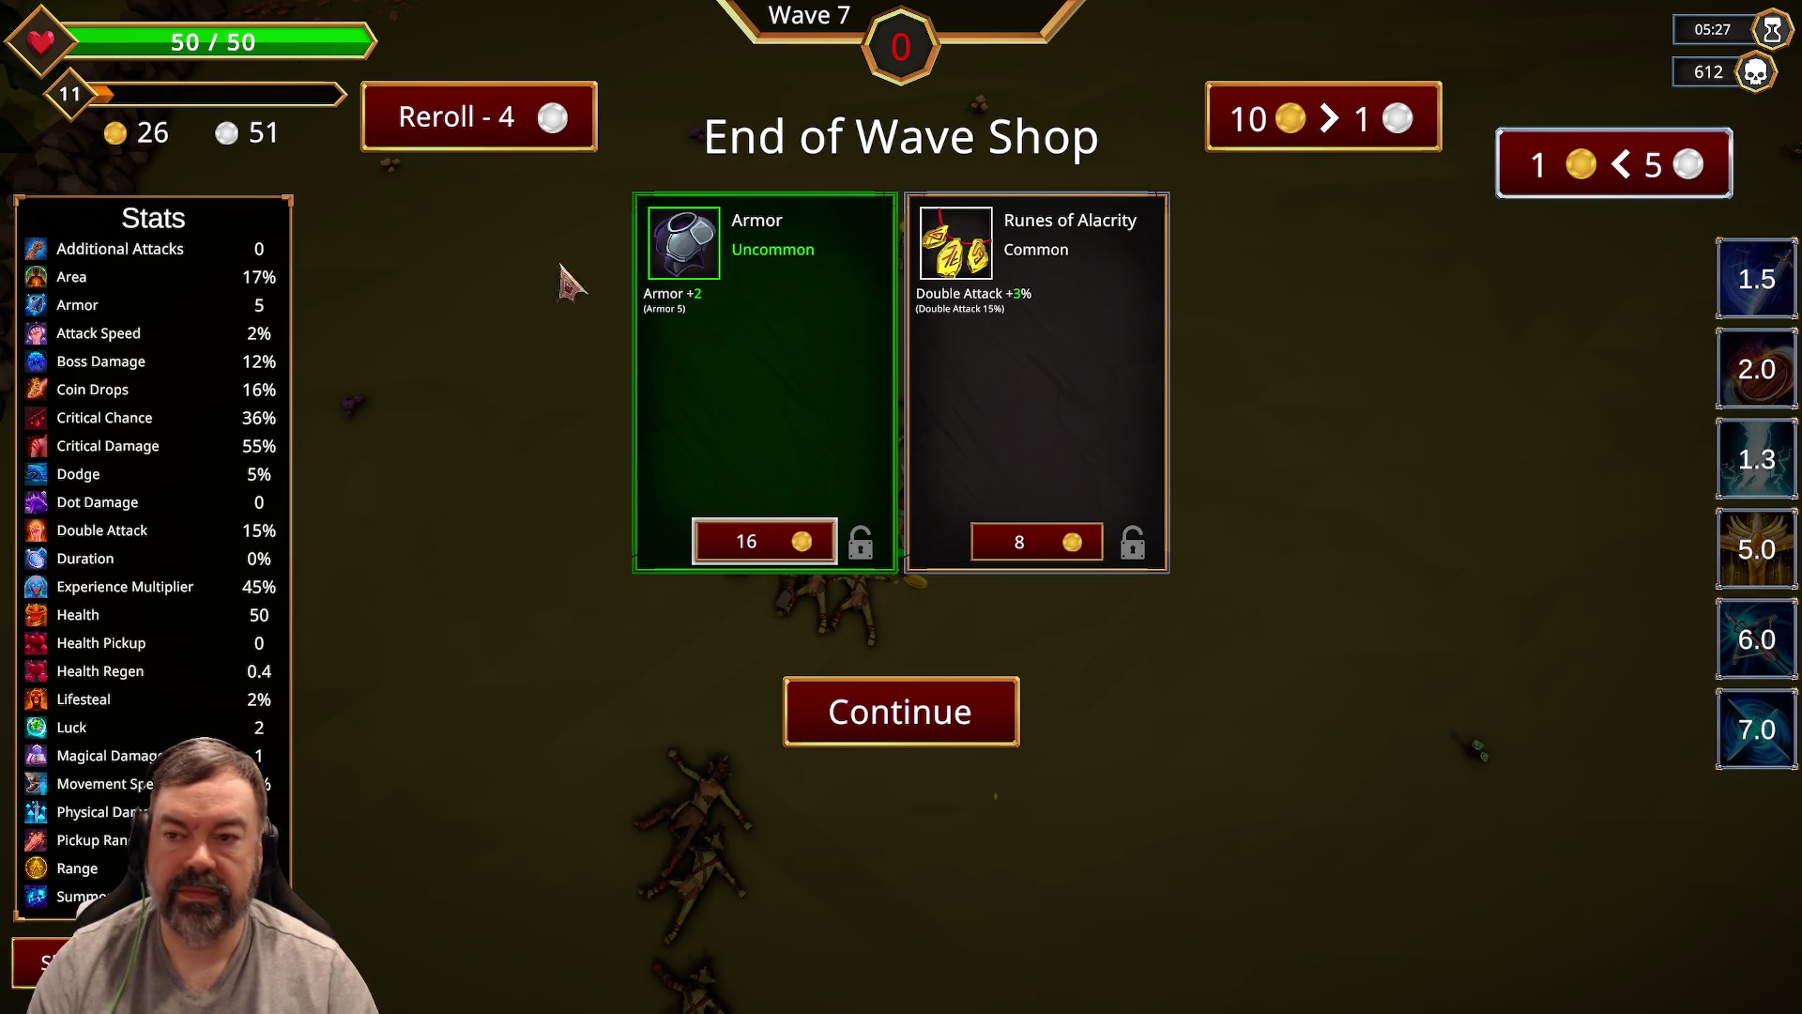
Step: Reroll the shop several times, buy Runes of Alacrity, and start Wave 8
click(483, 143)
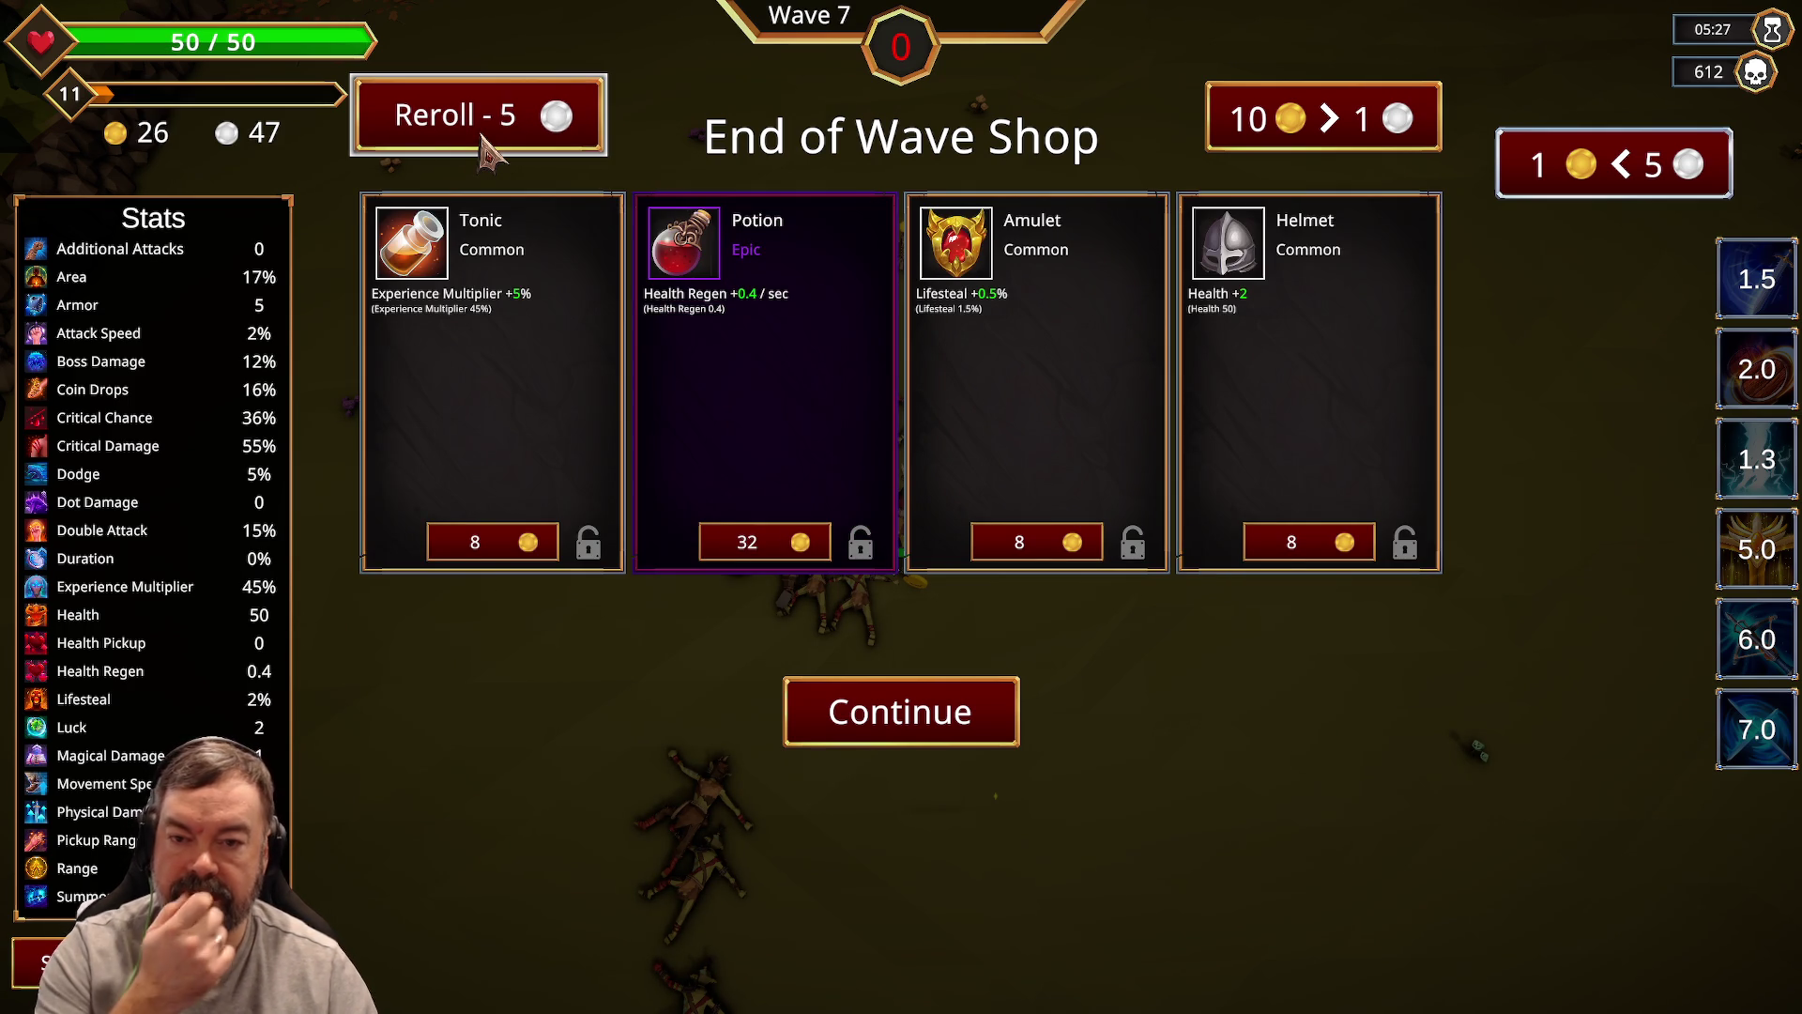
click(496, 117)
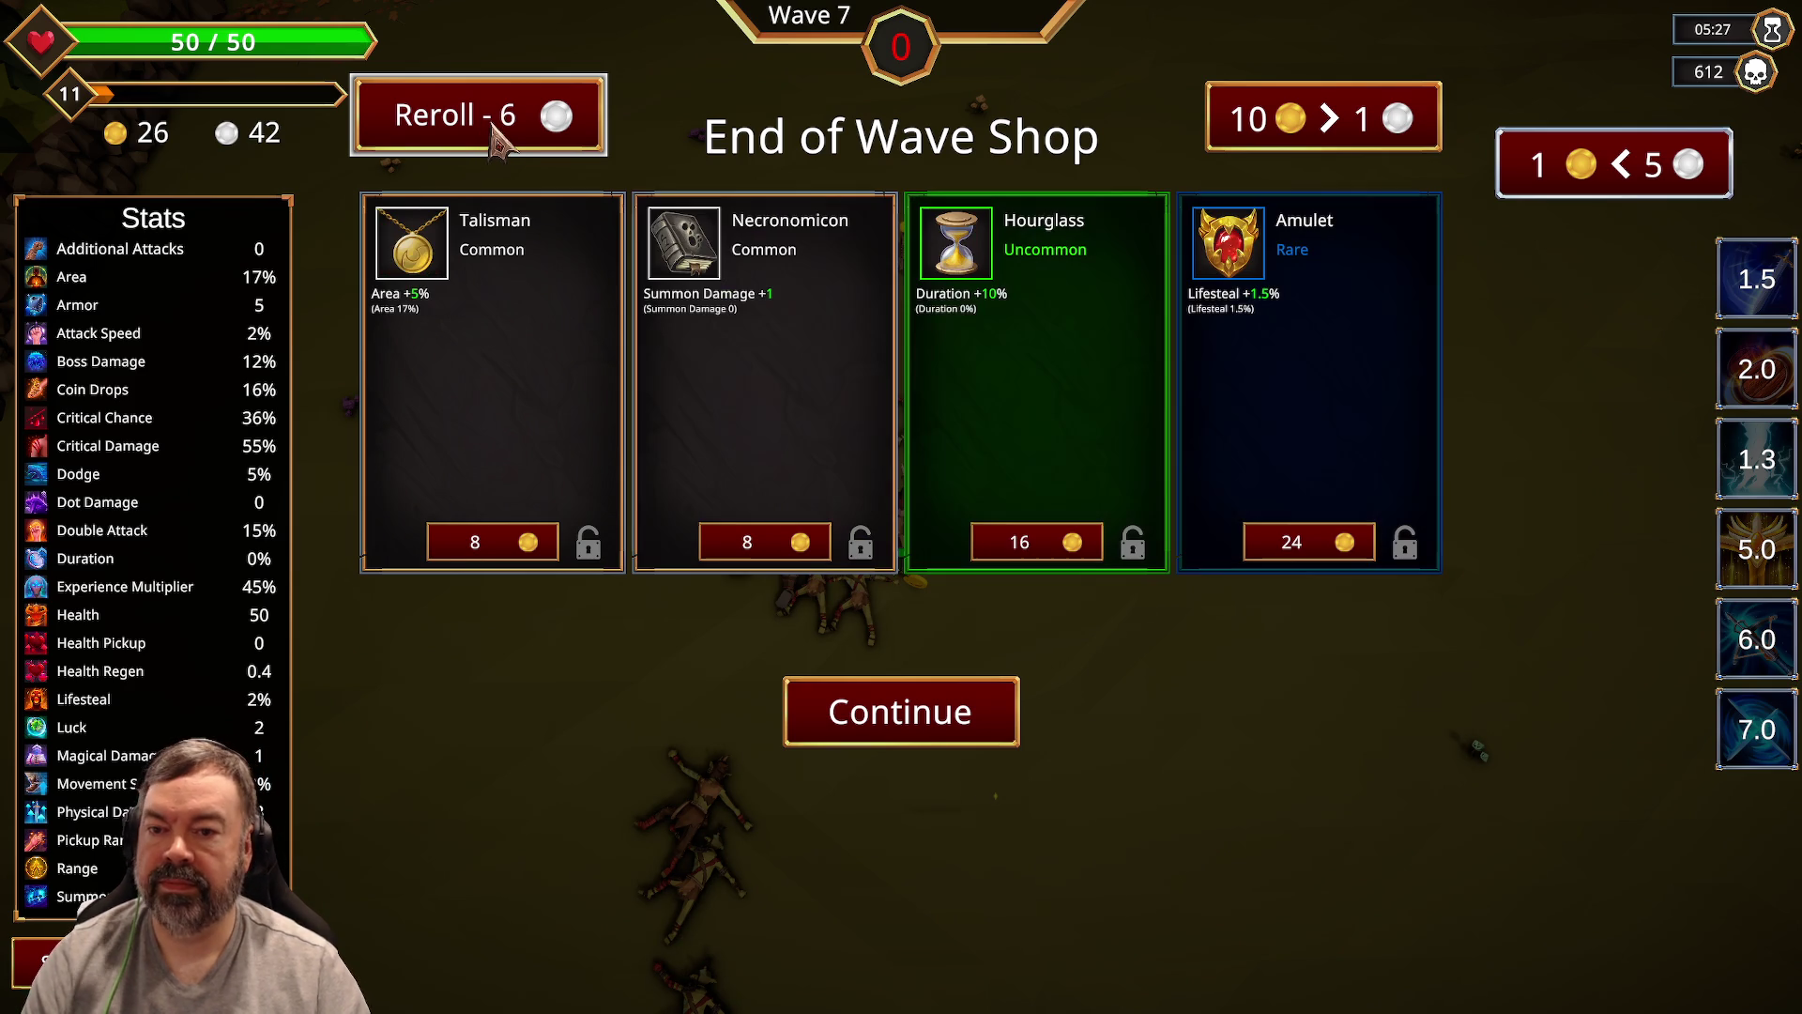
click(497, 143)
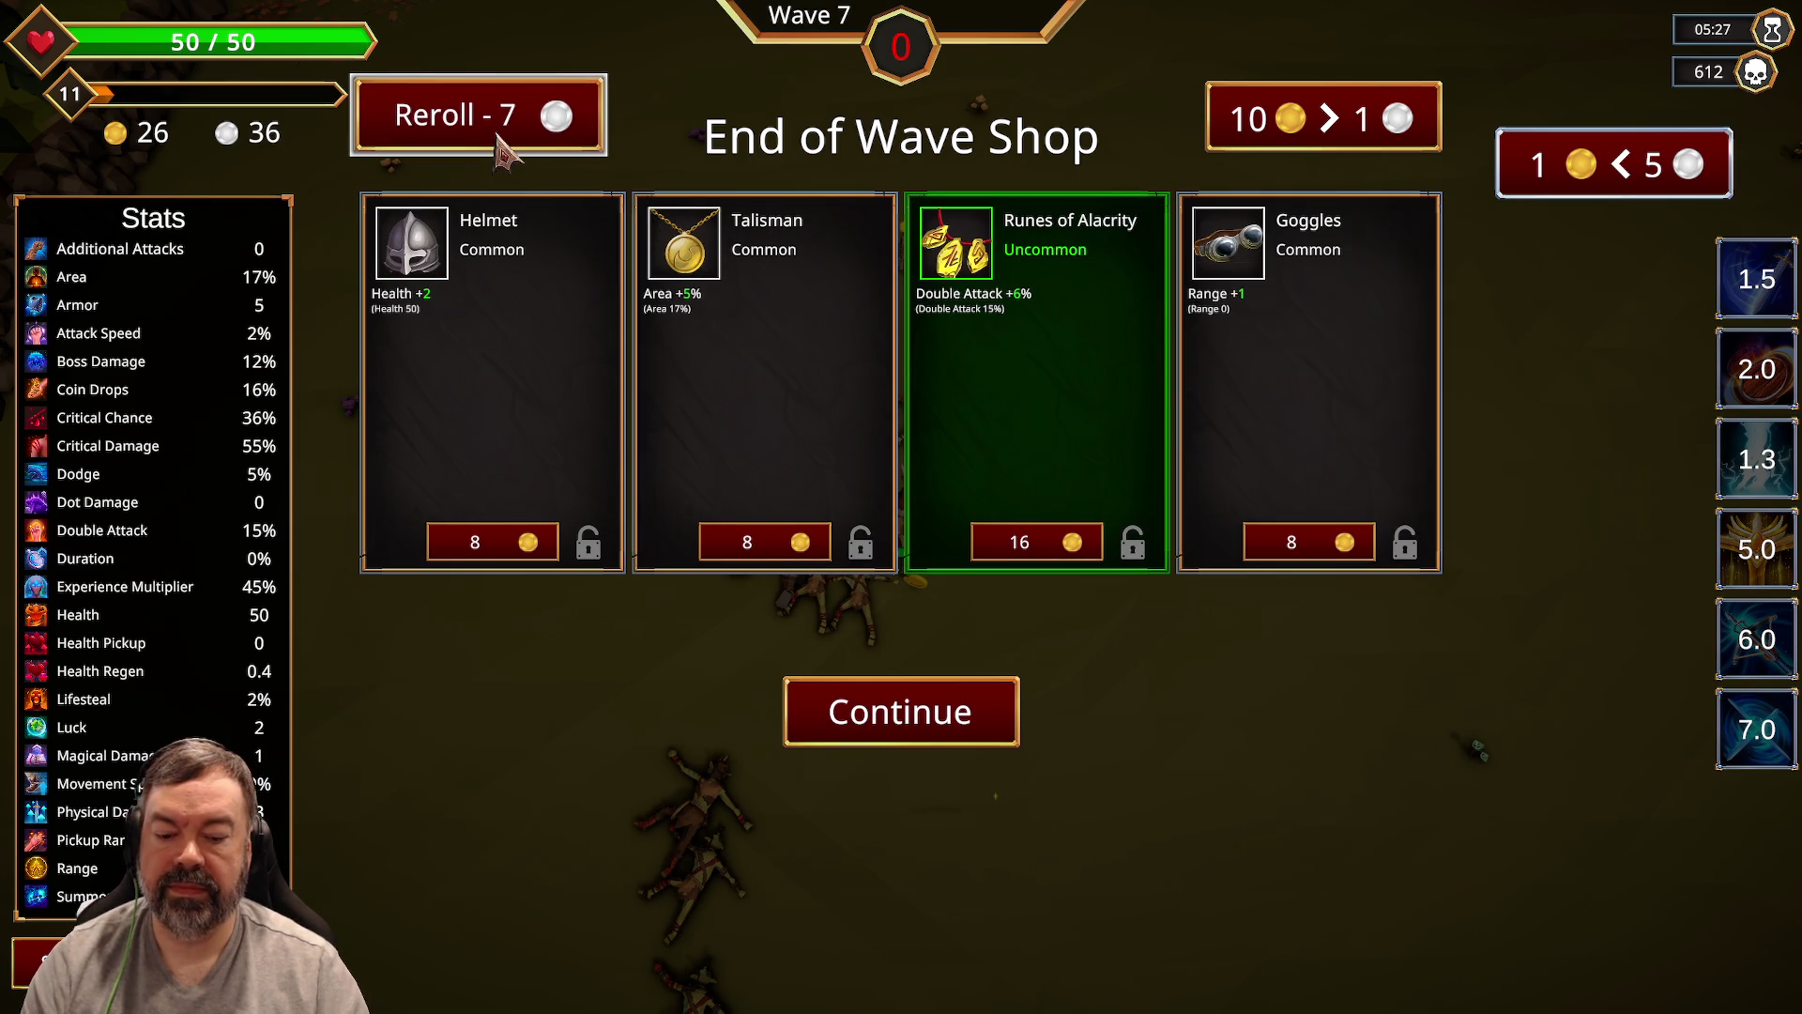
click(1033, 554)
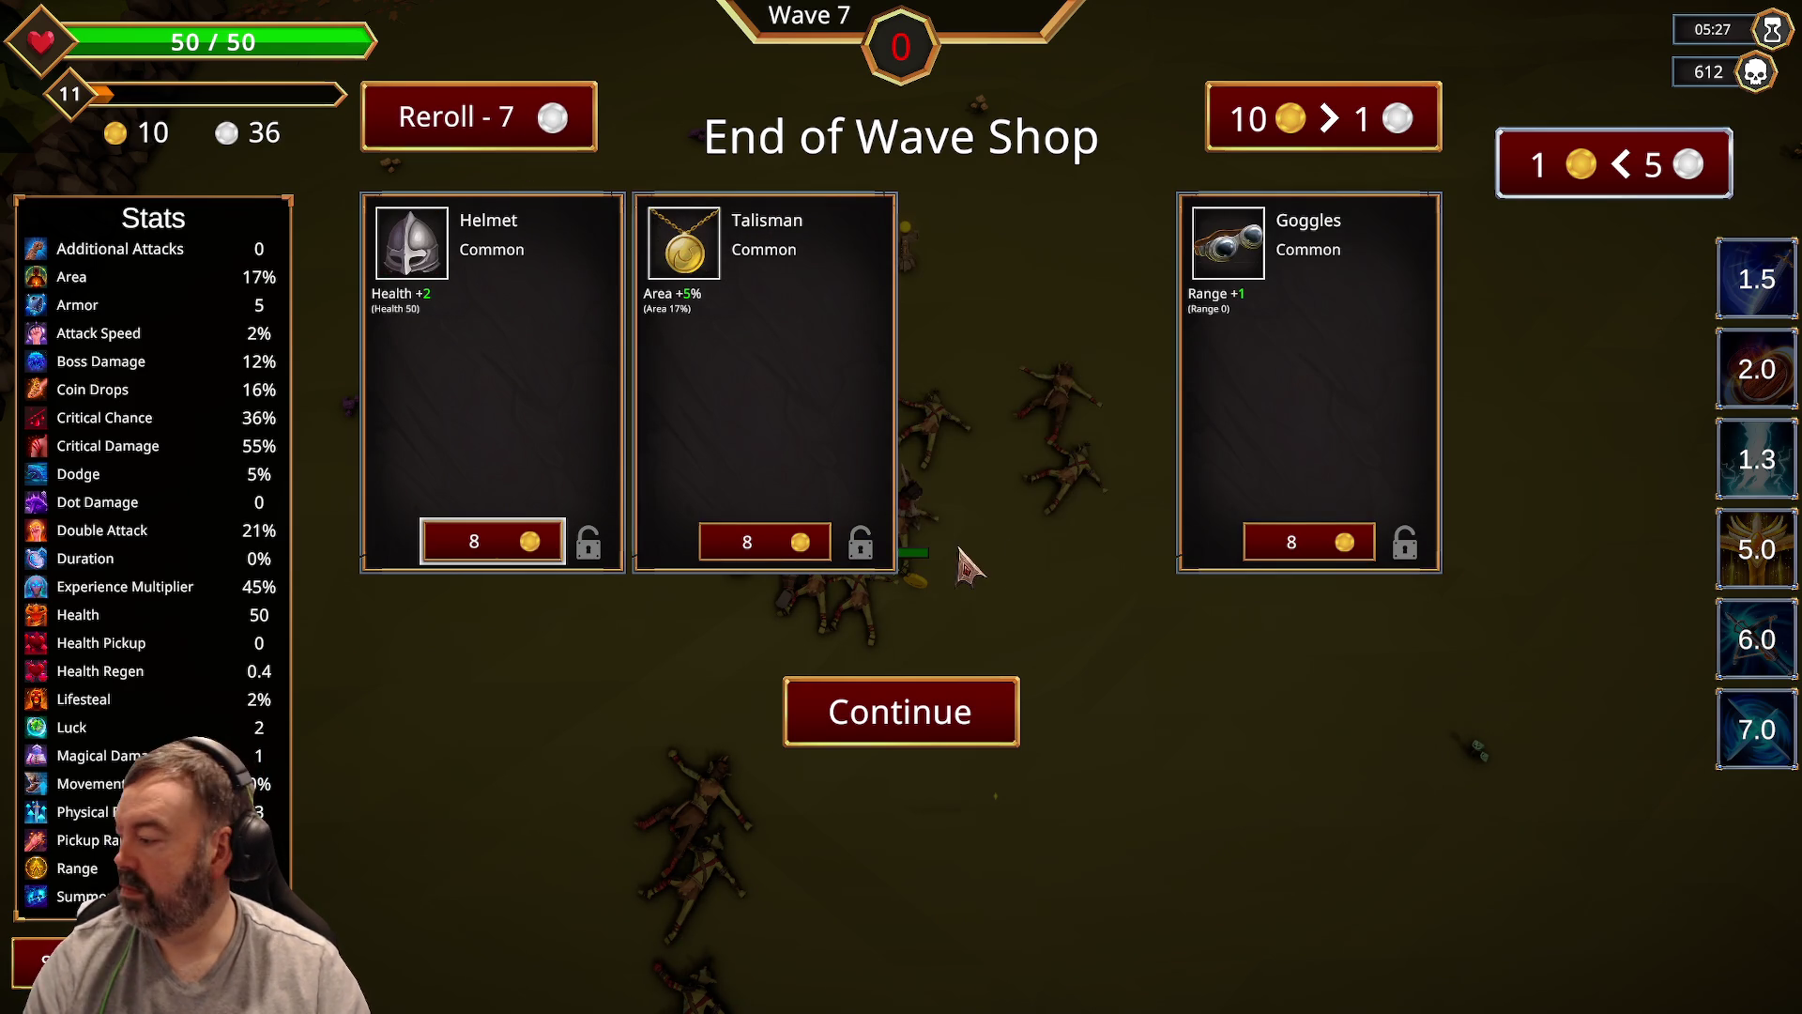
click(479, 117)
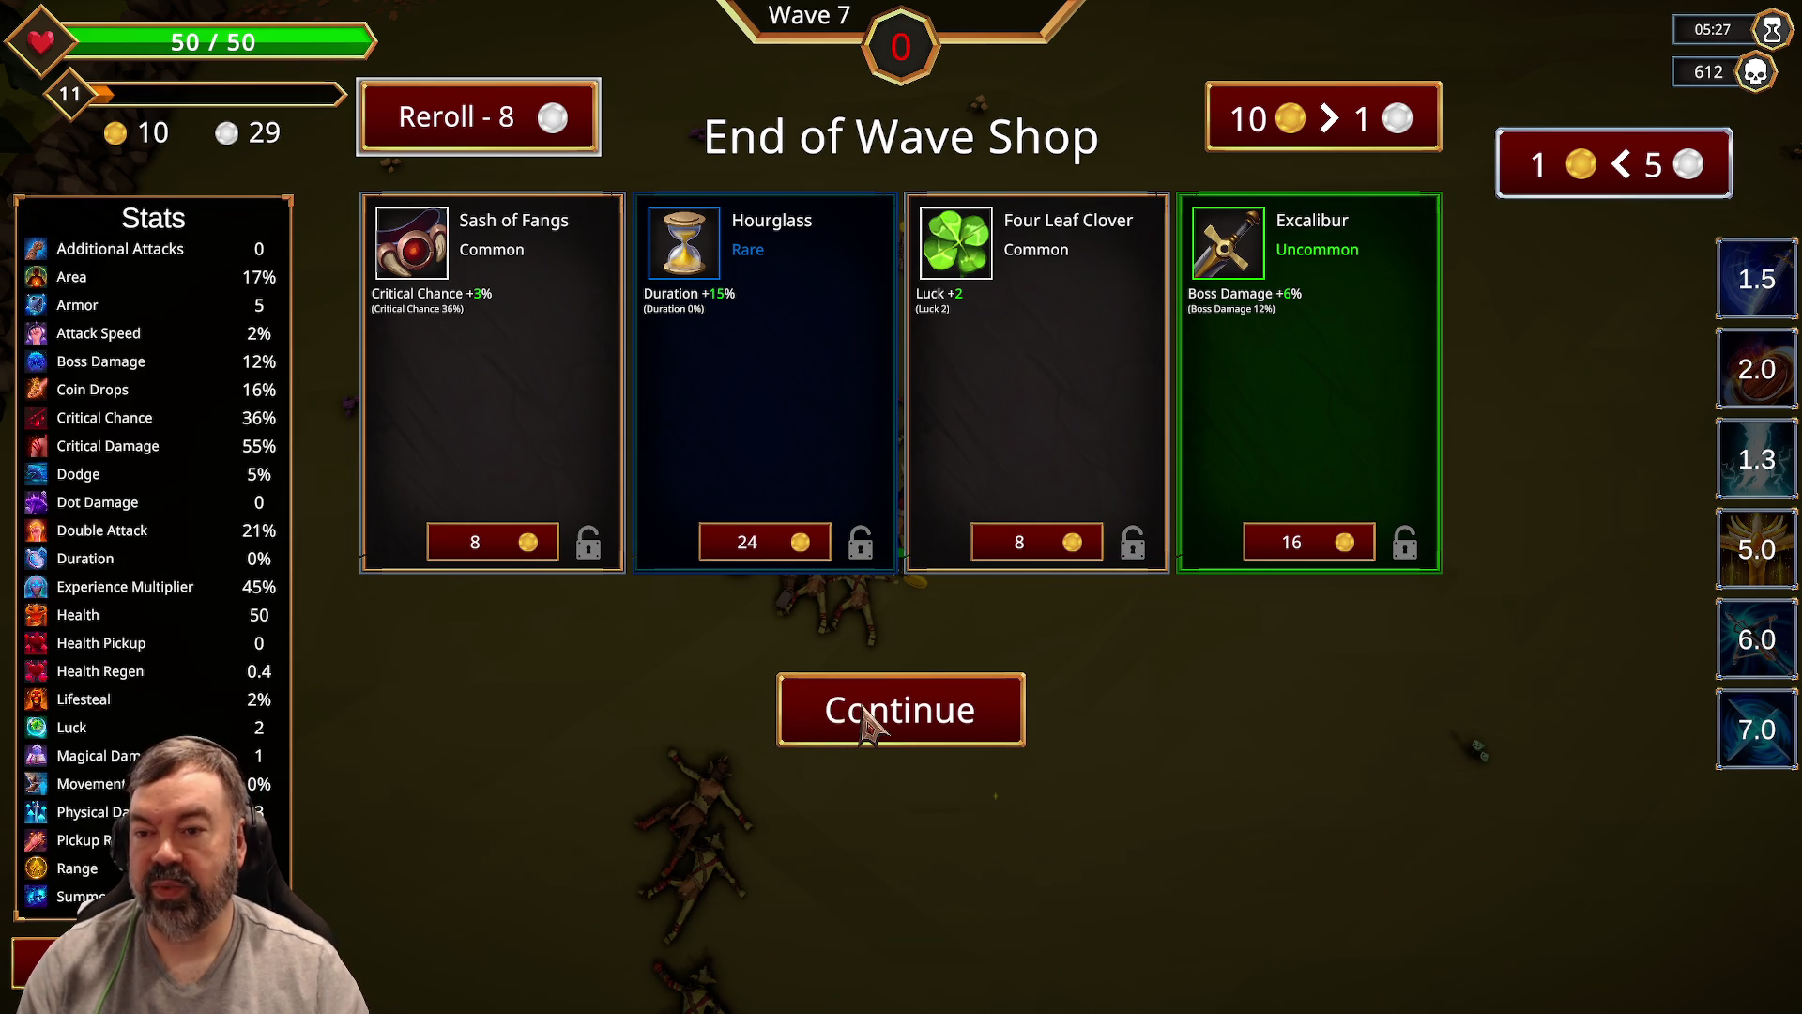
key(r)
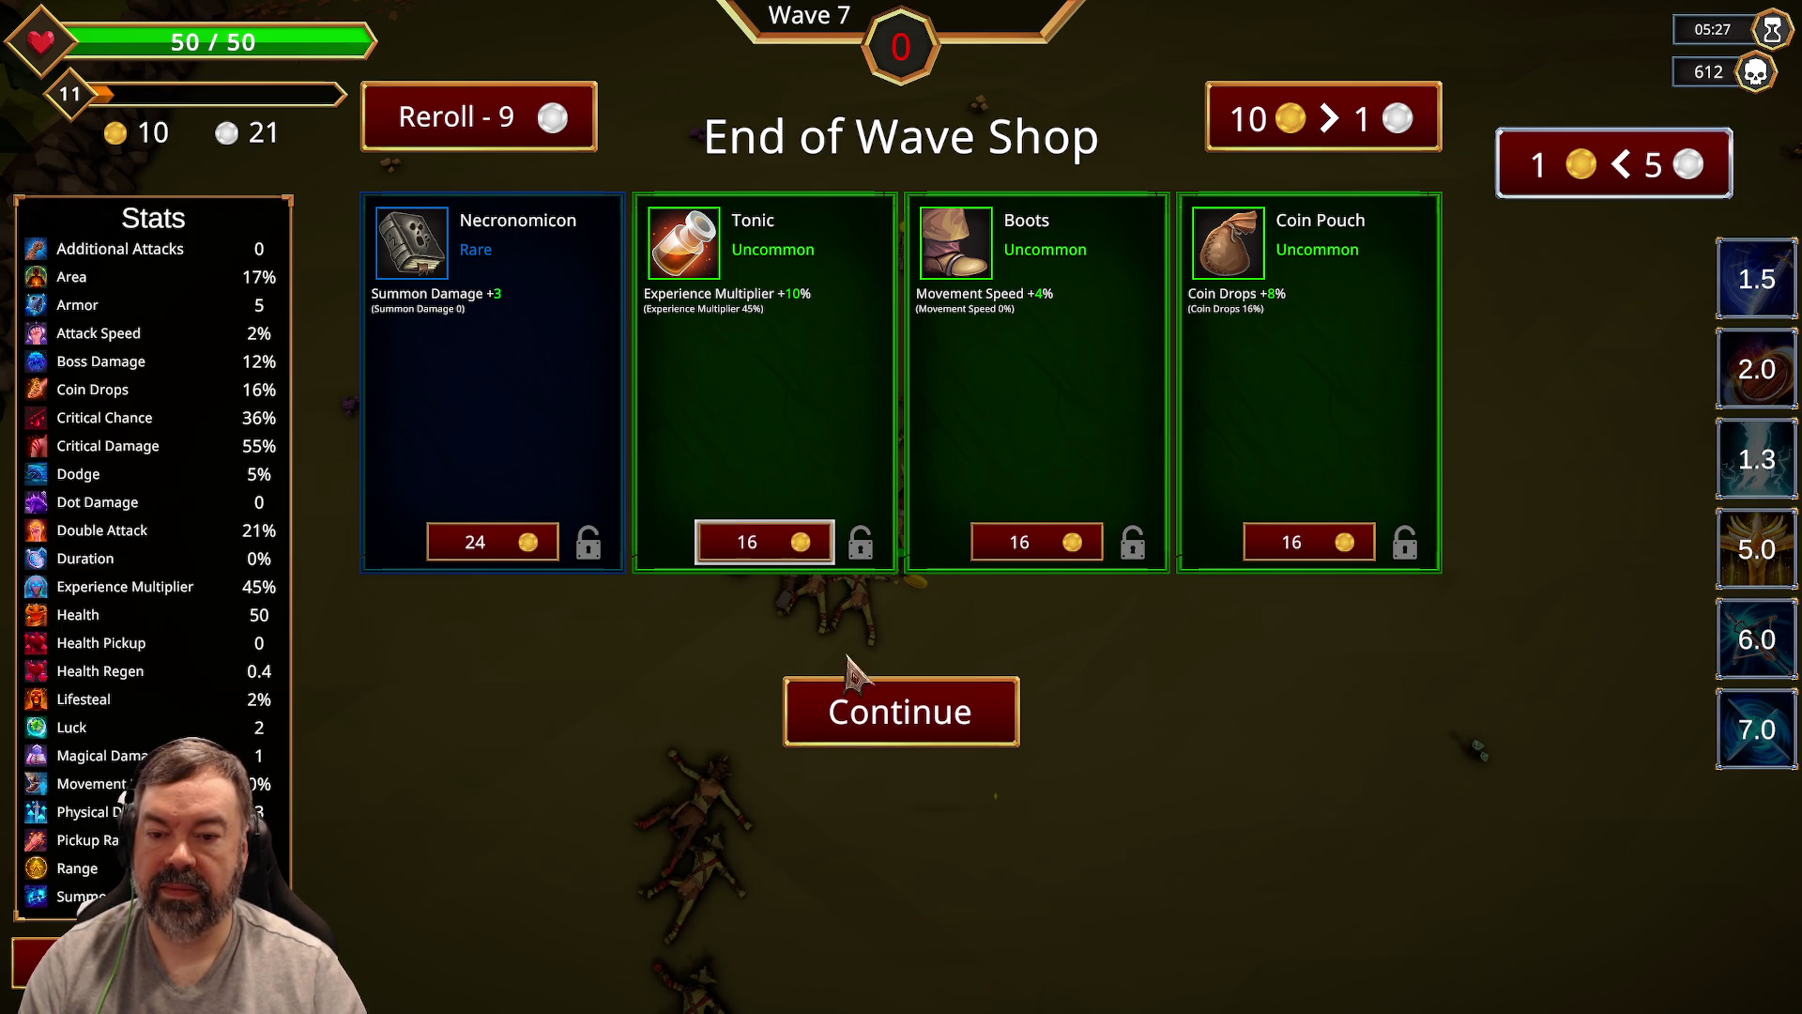
click(878, 708)
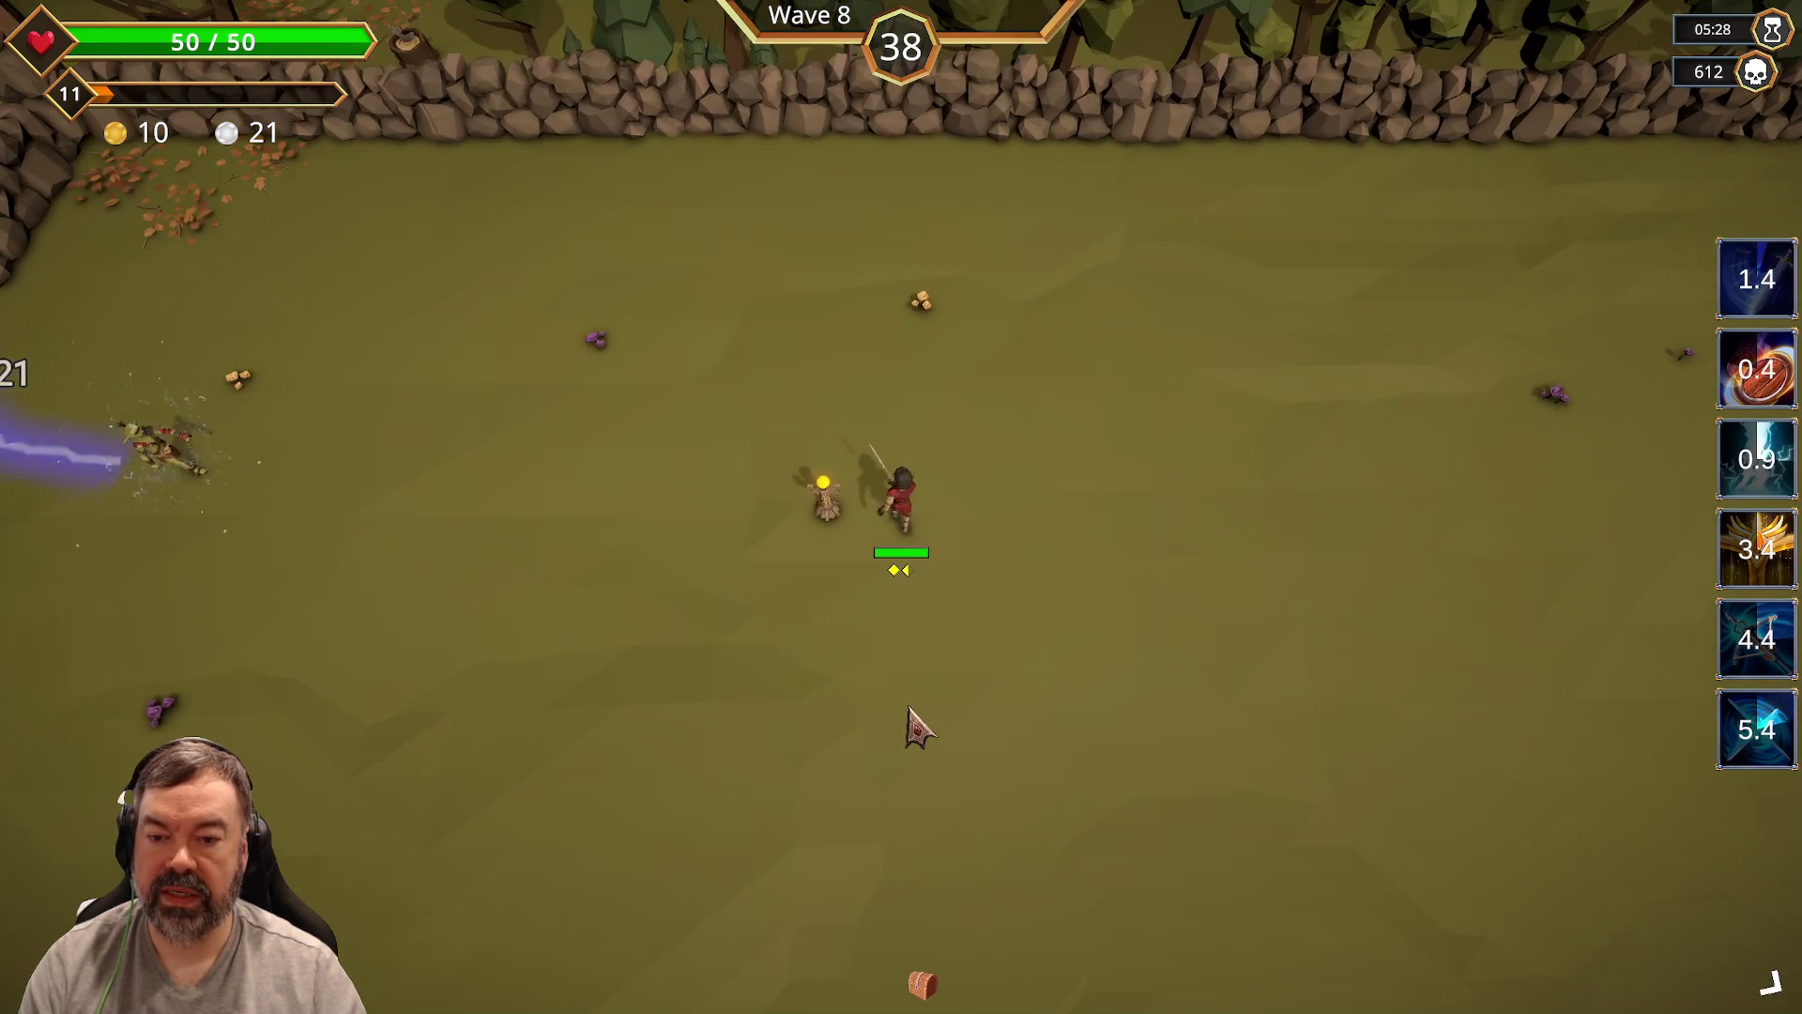
Step: Dodge enemies through Wave 8, dashing once, until the hero reaches level 12
key(s)
key(a)
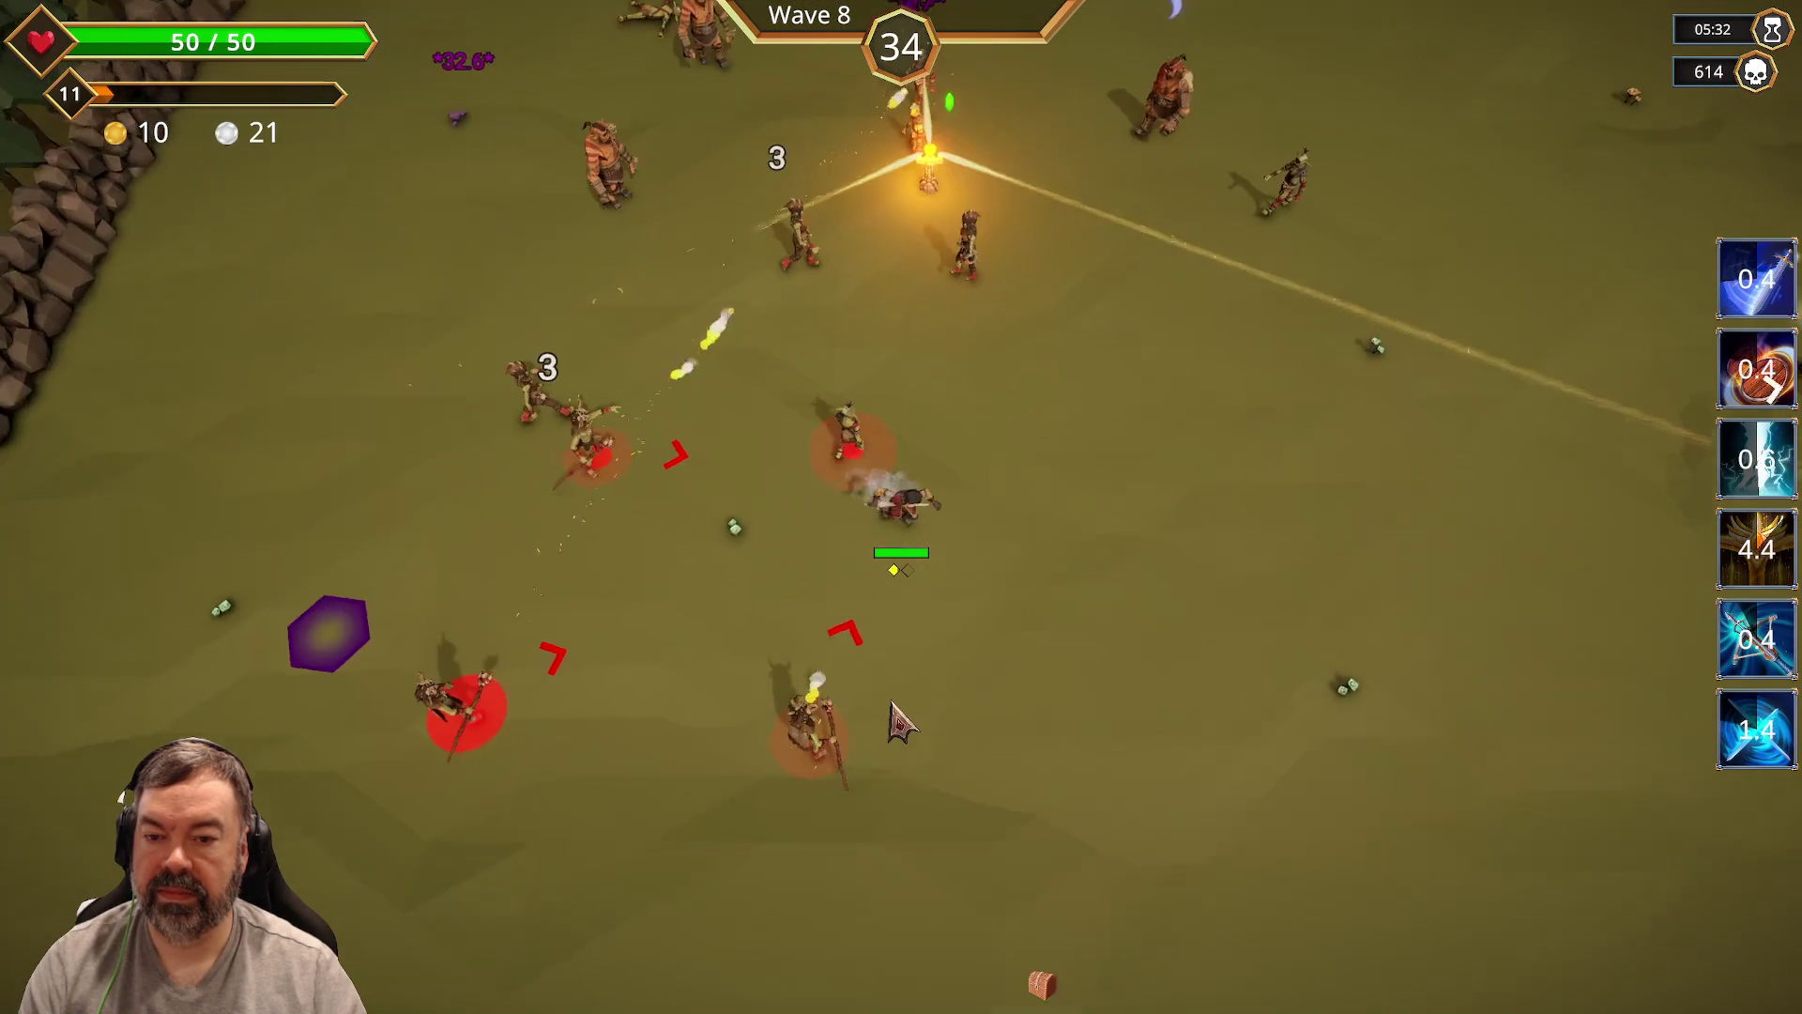
key(space)
key(a)
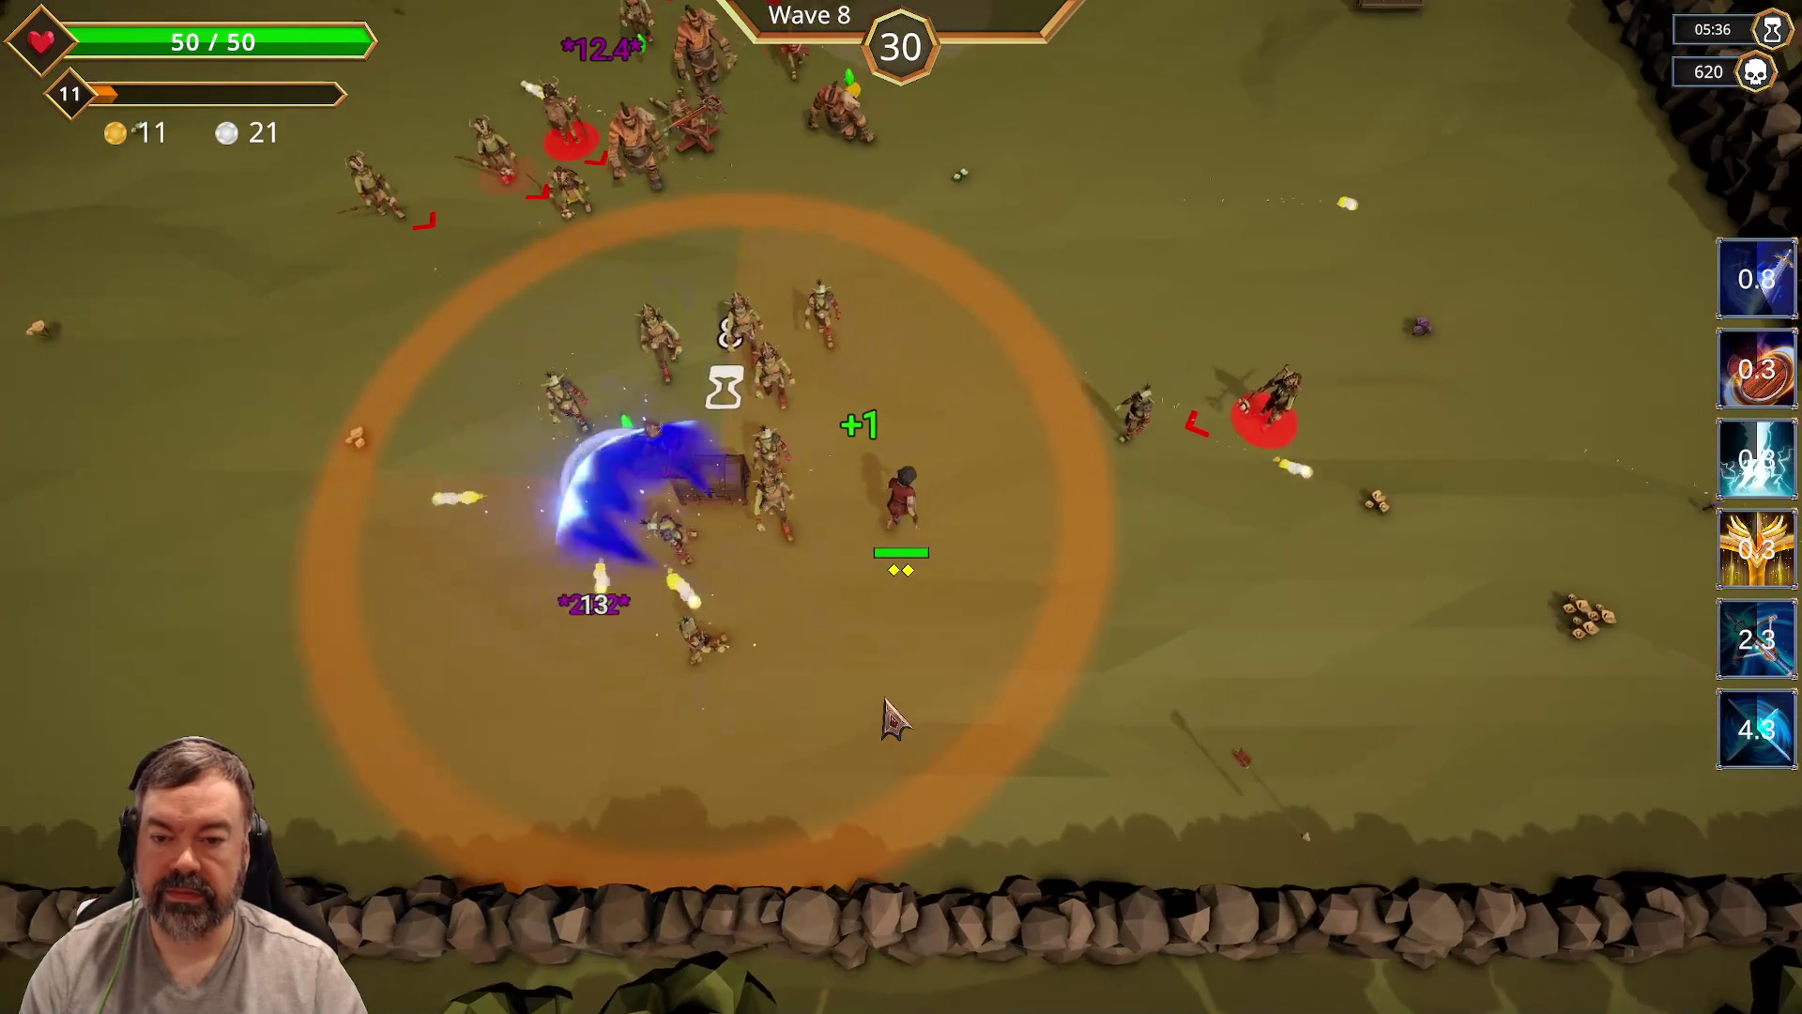
key(a)
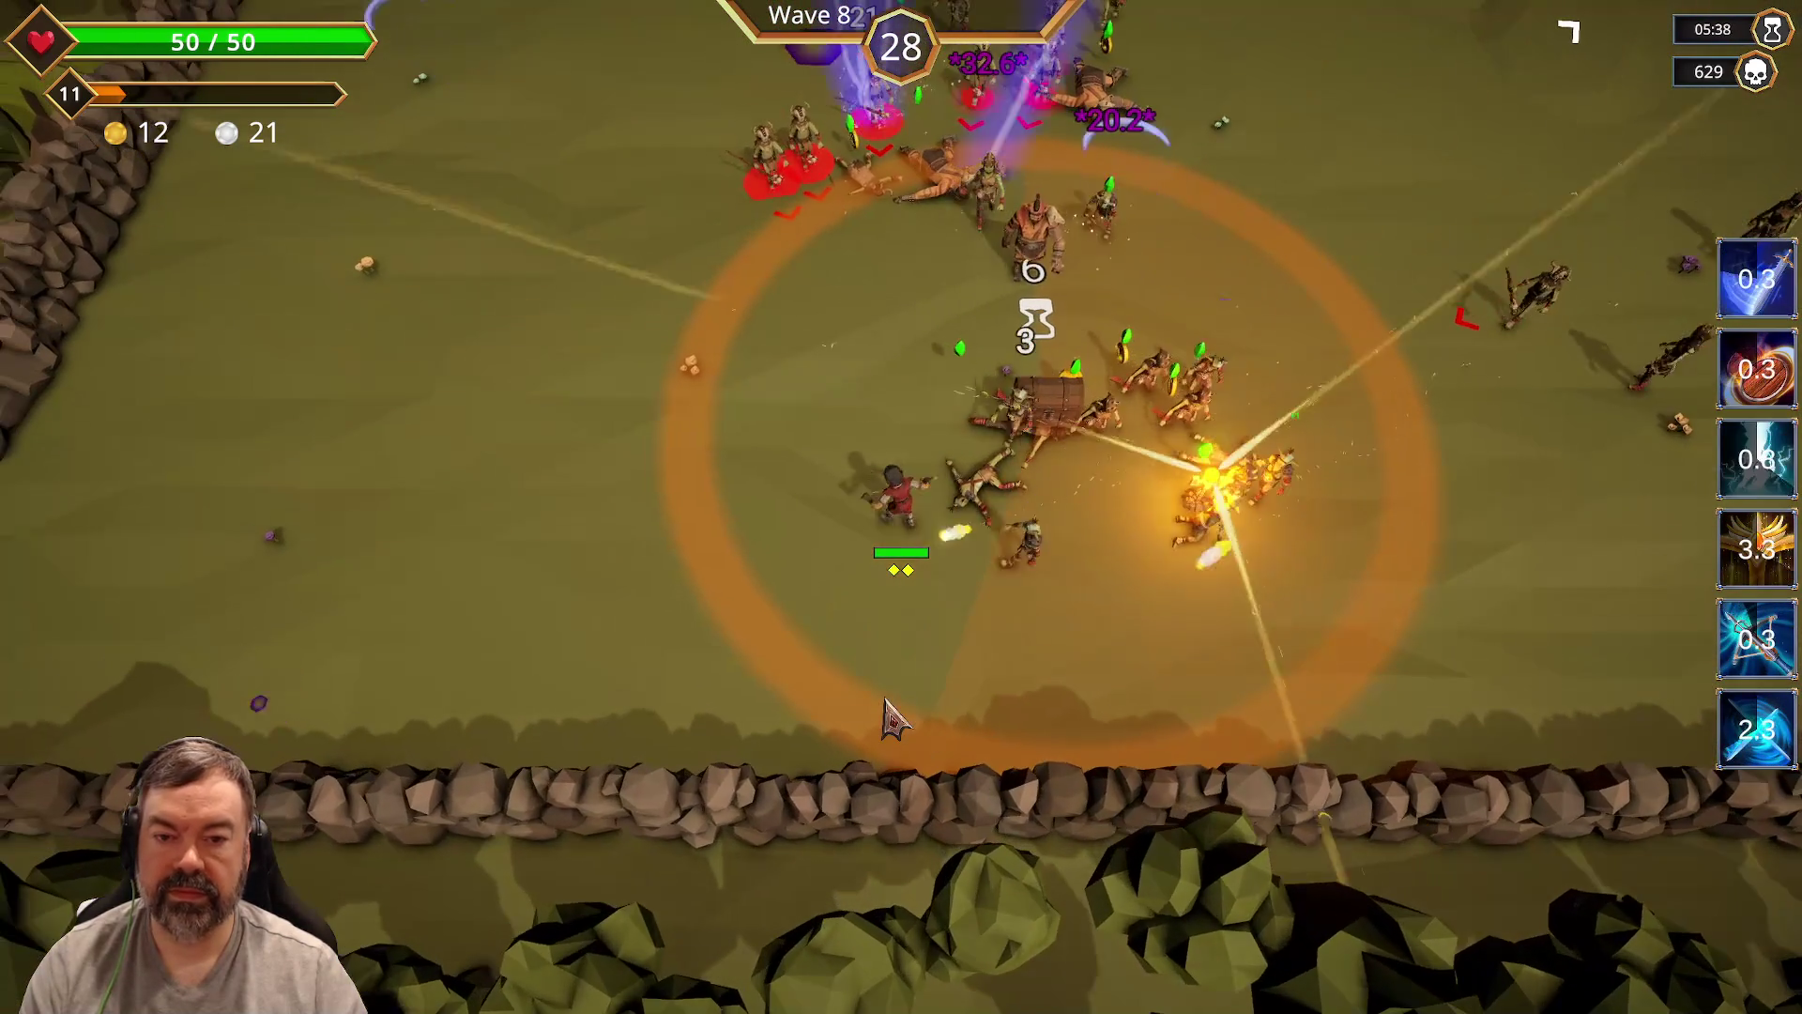
key(a)
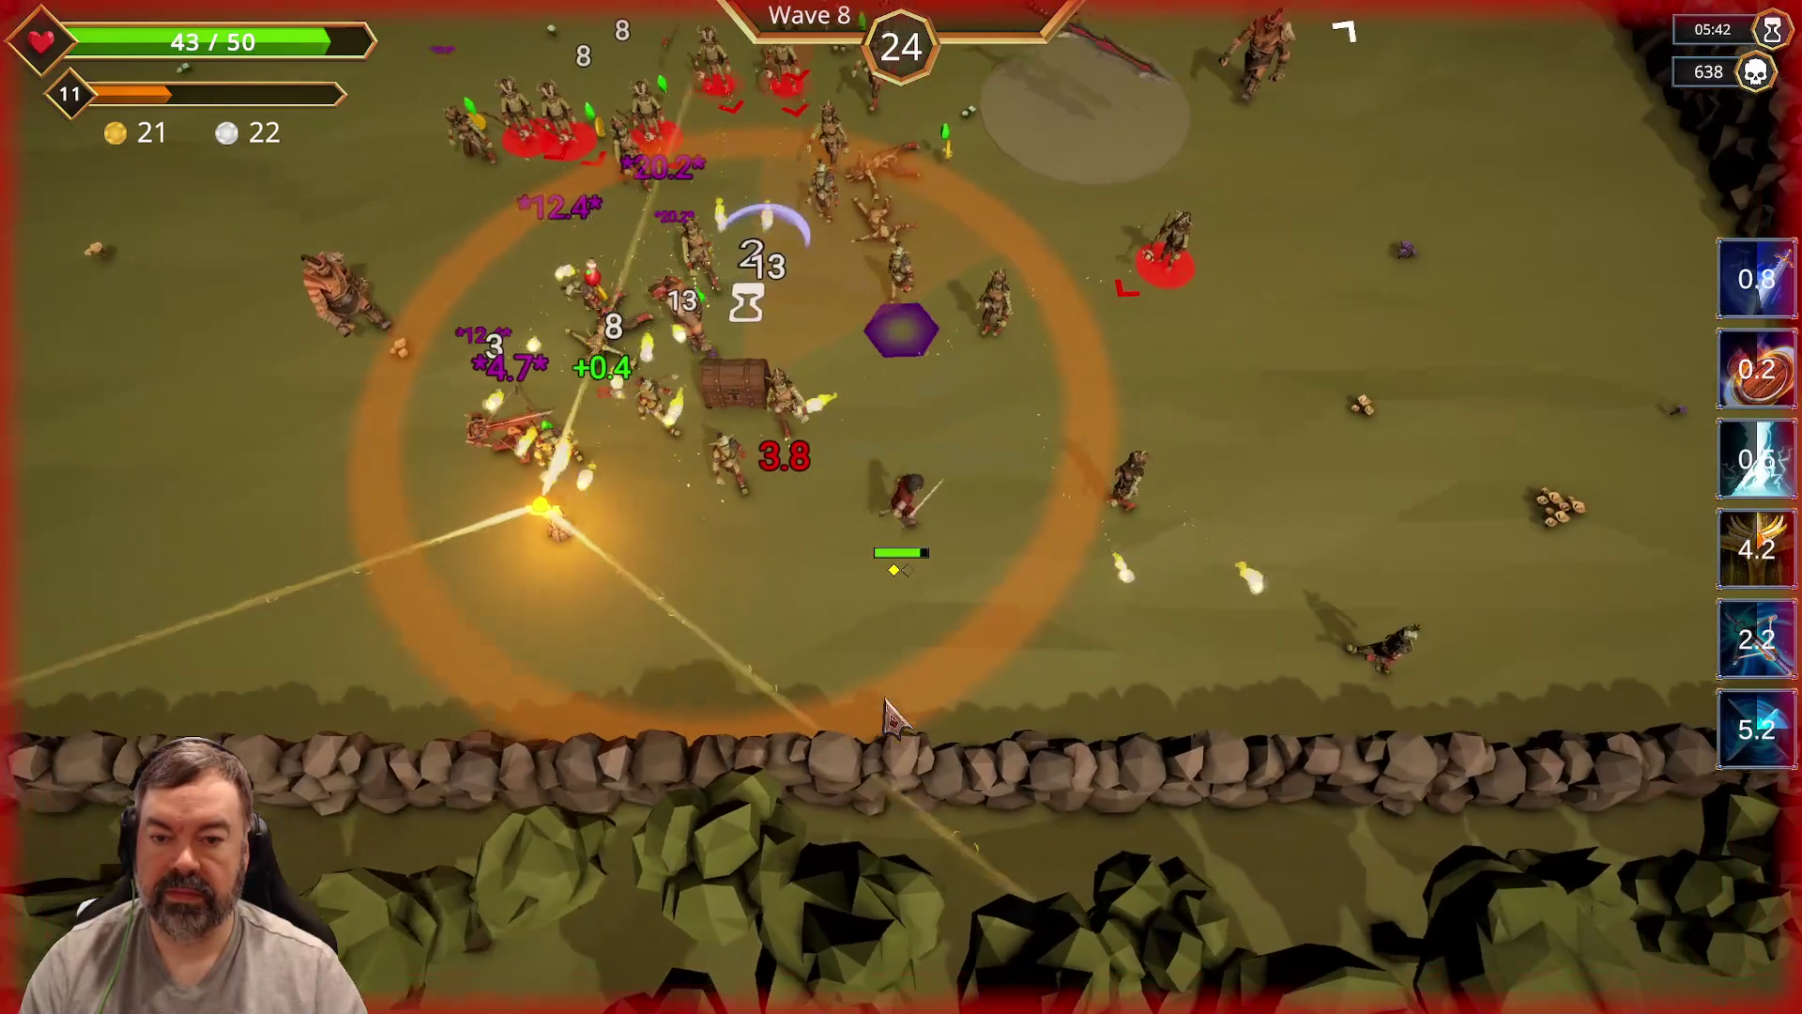
key(a)
key(w)
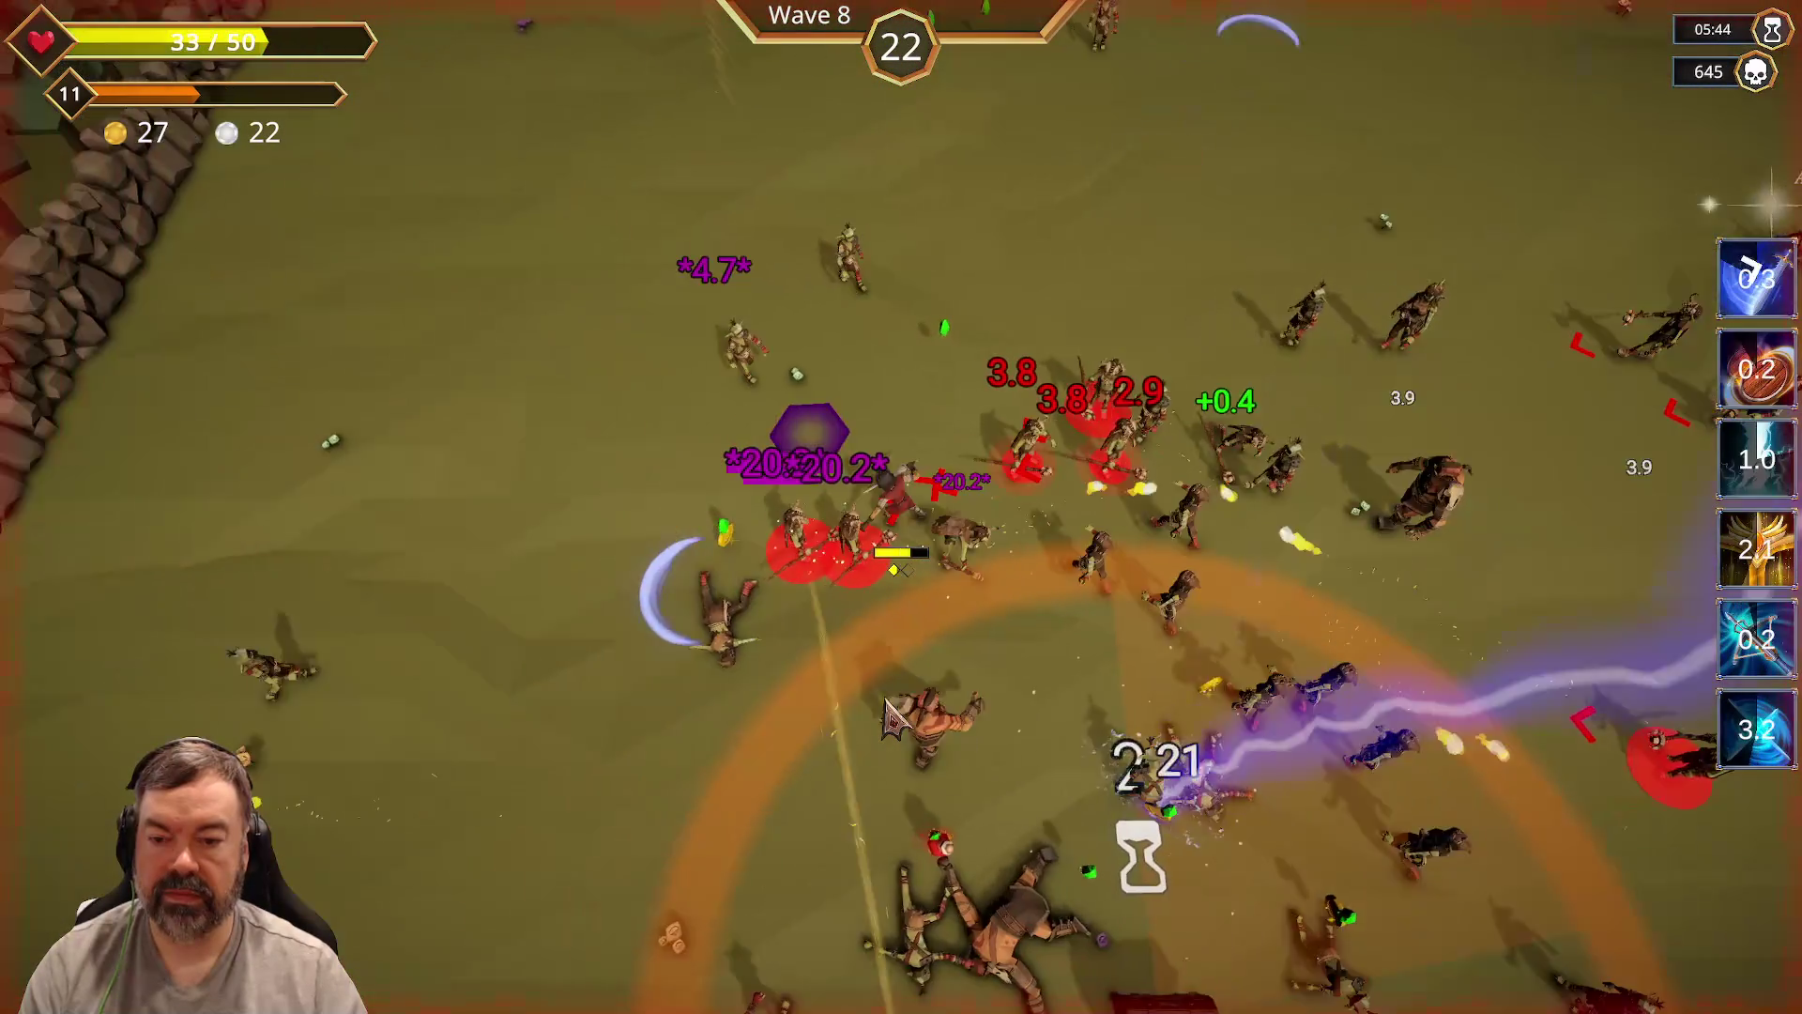
key(w)
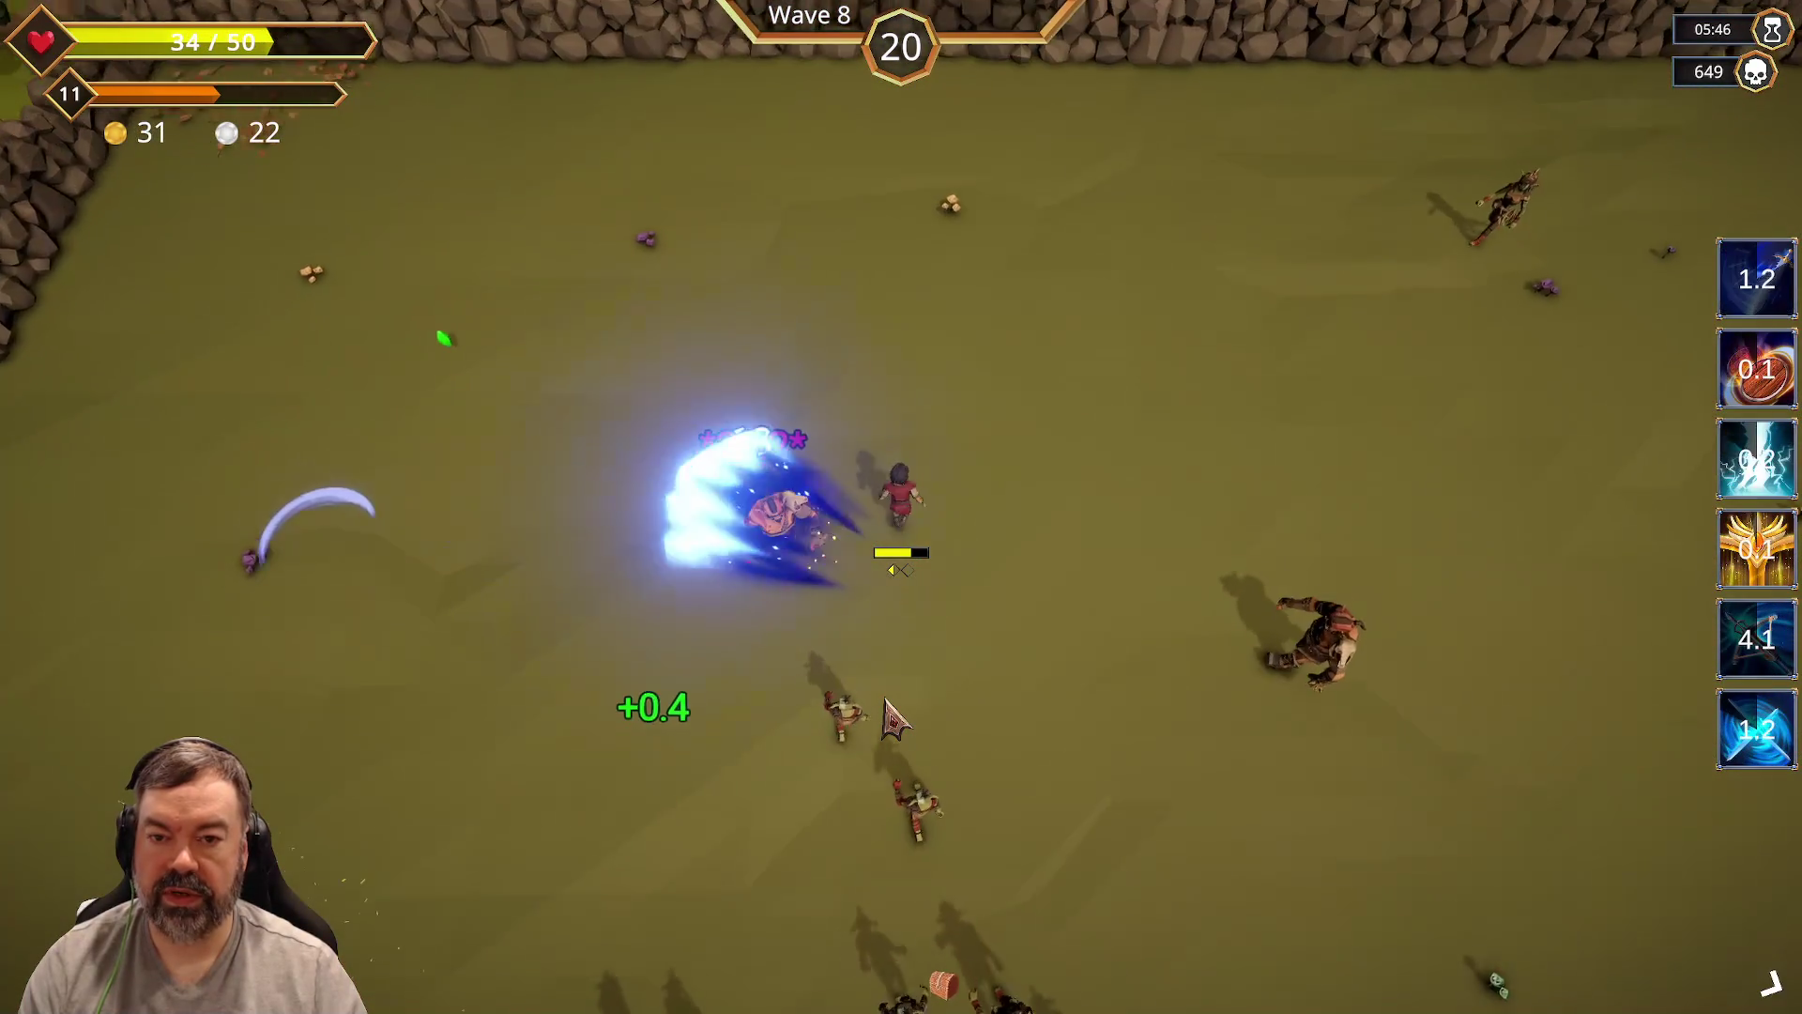
key(s)
key(d)
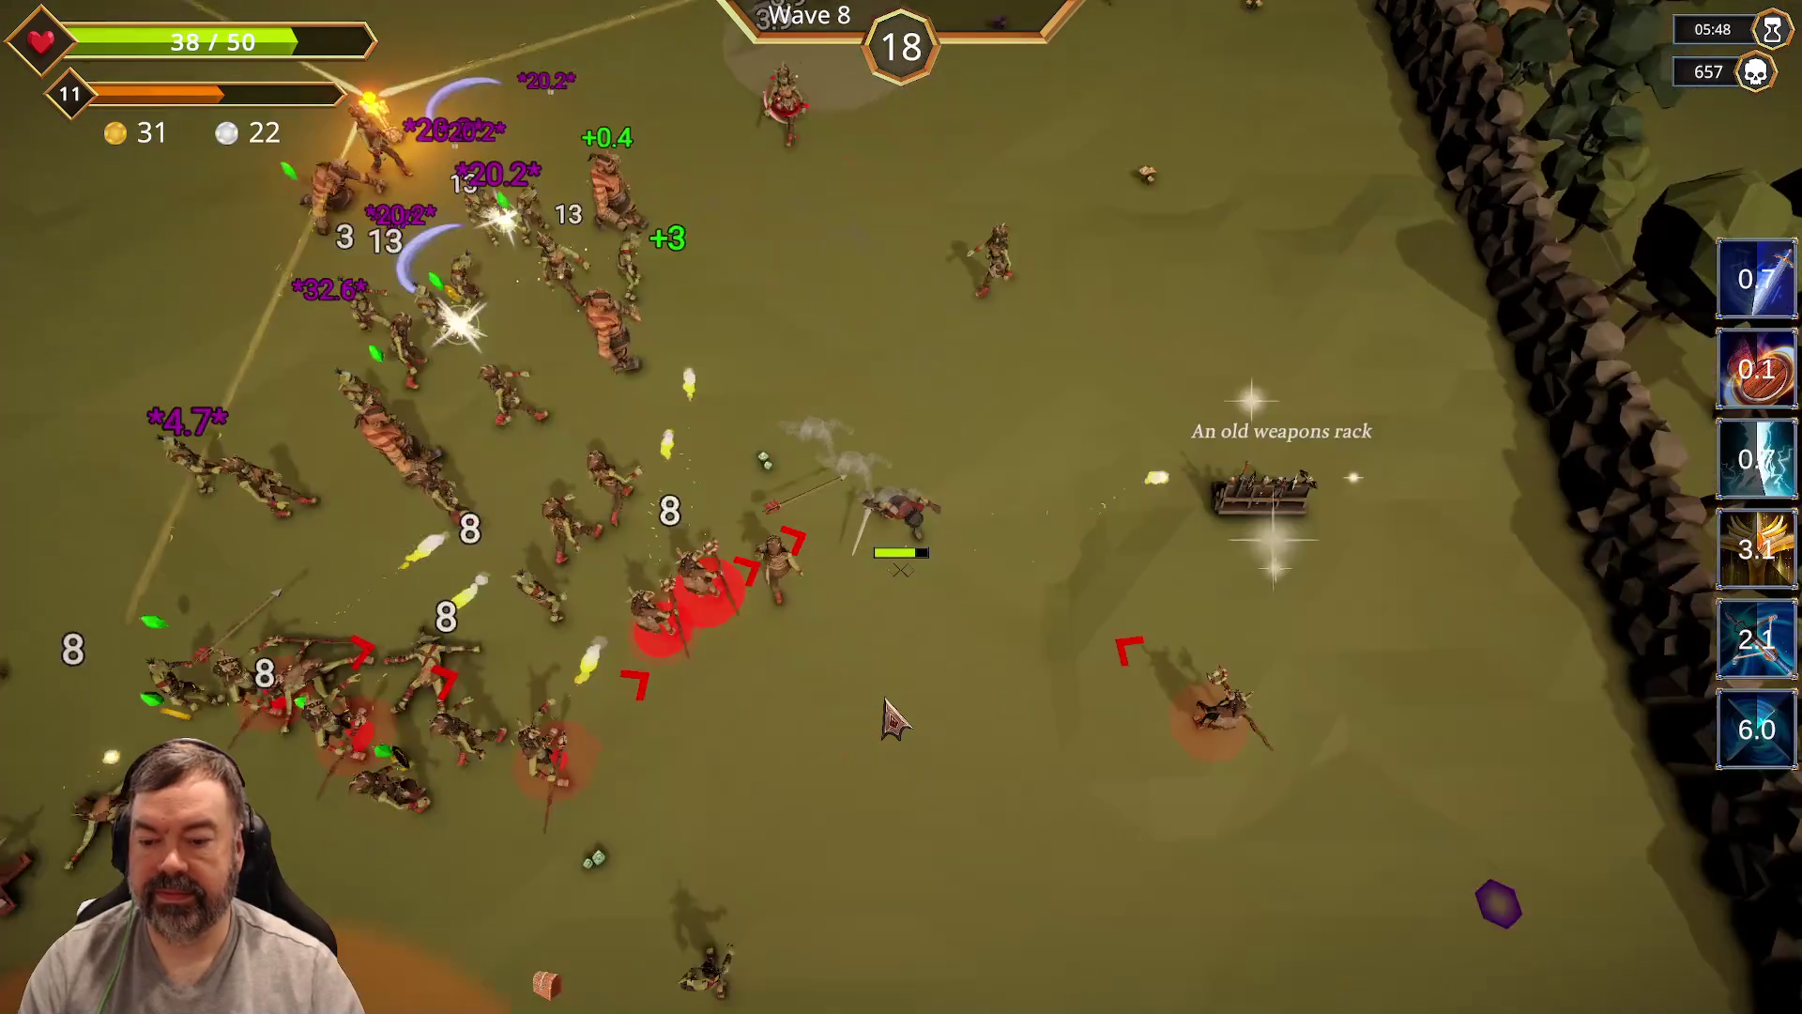
key(a)
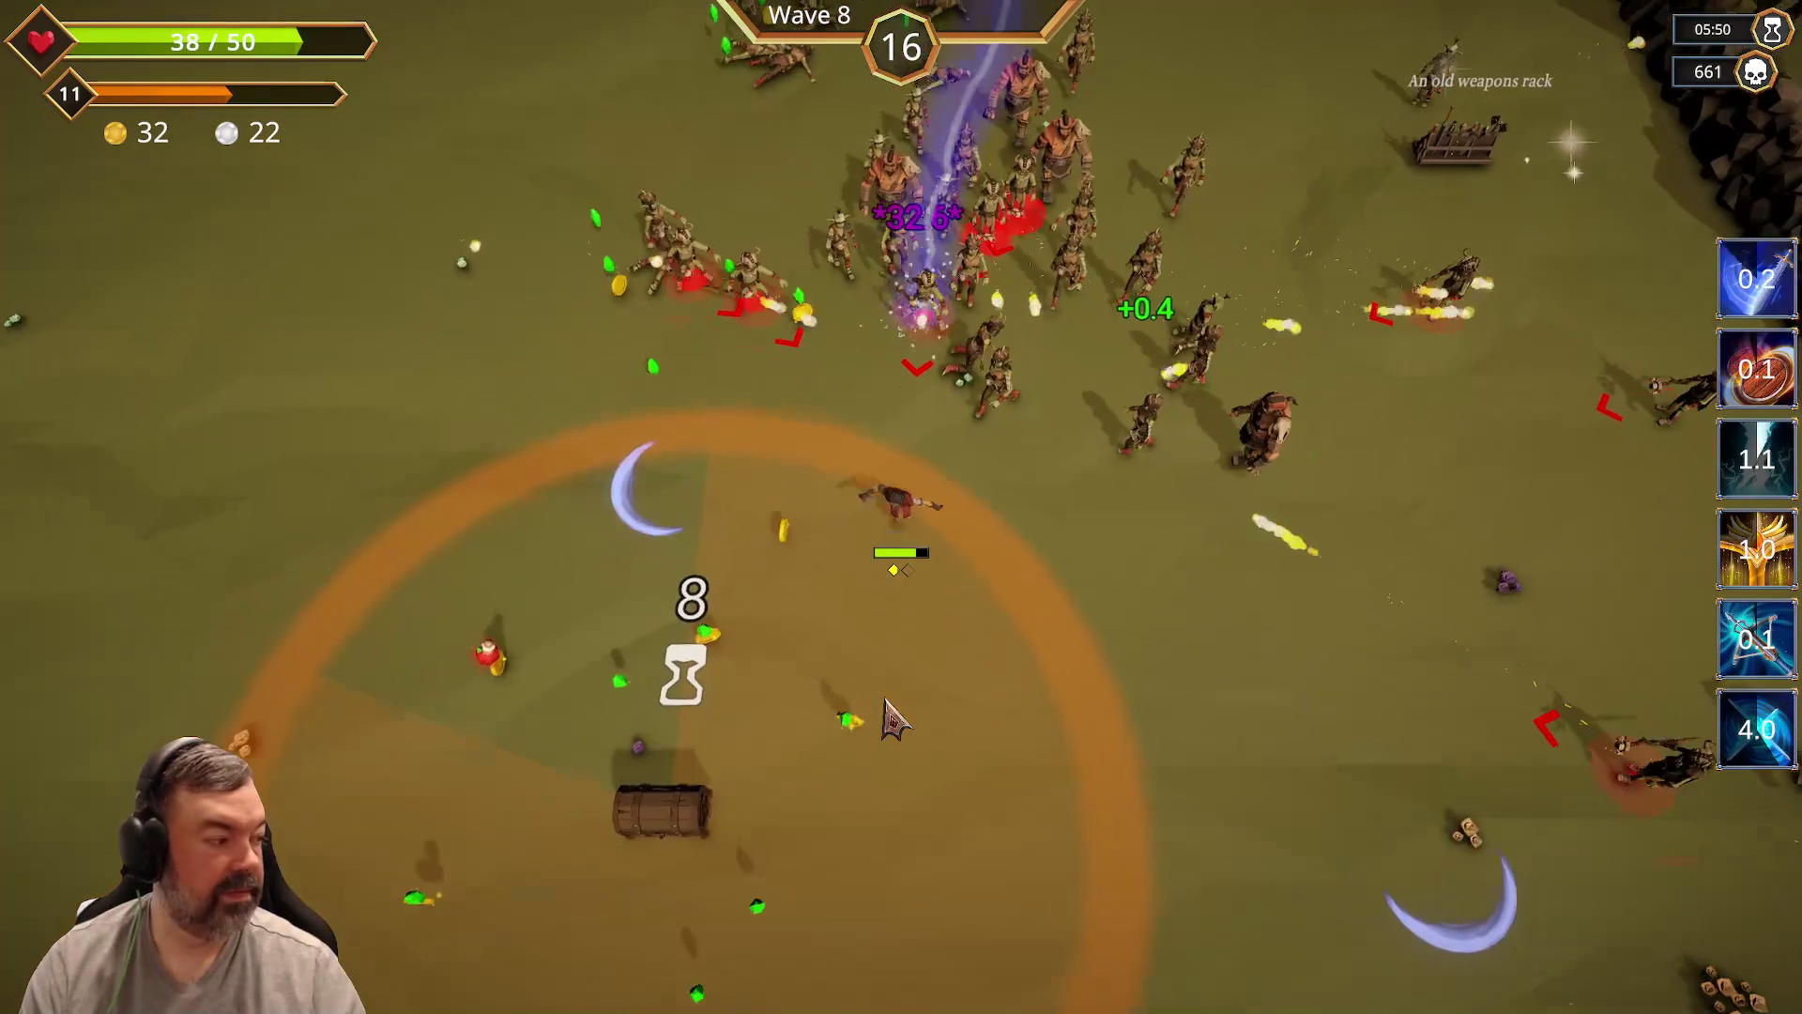
key(s)
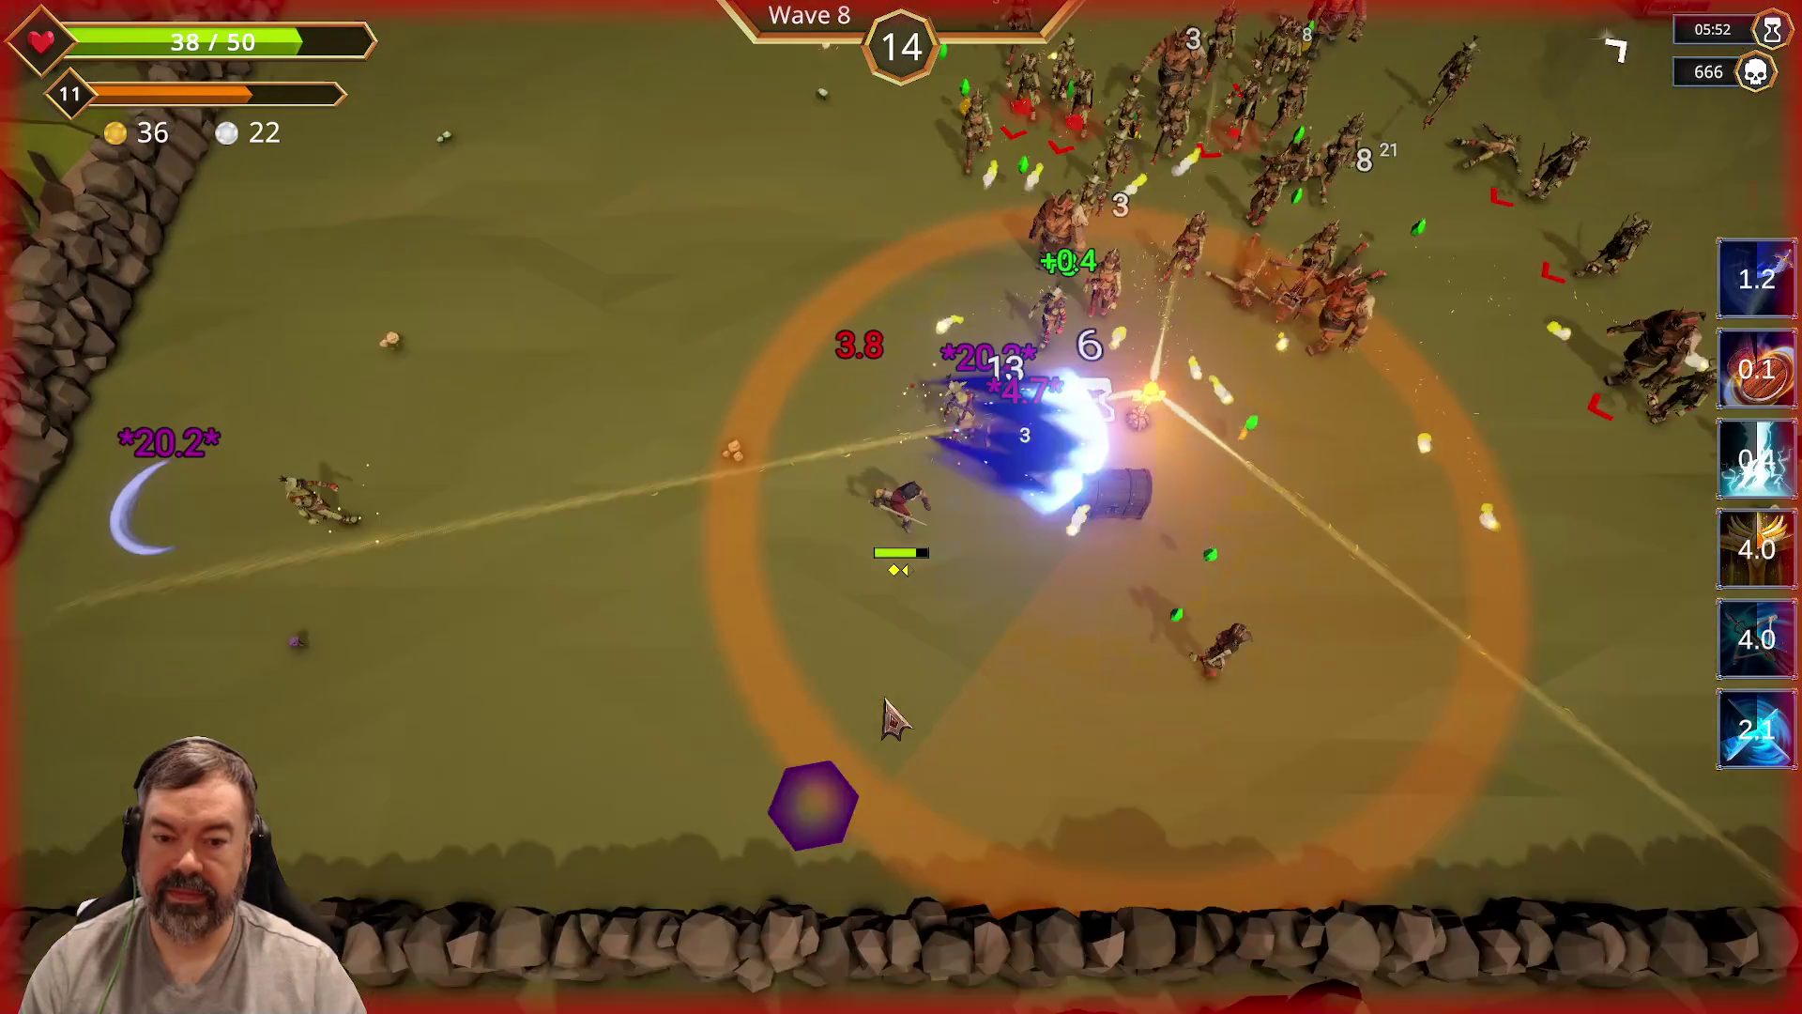
key(d)
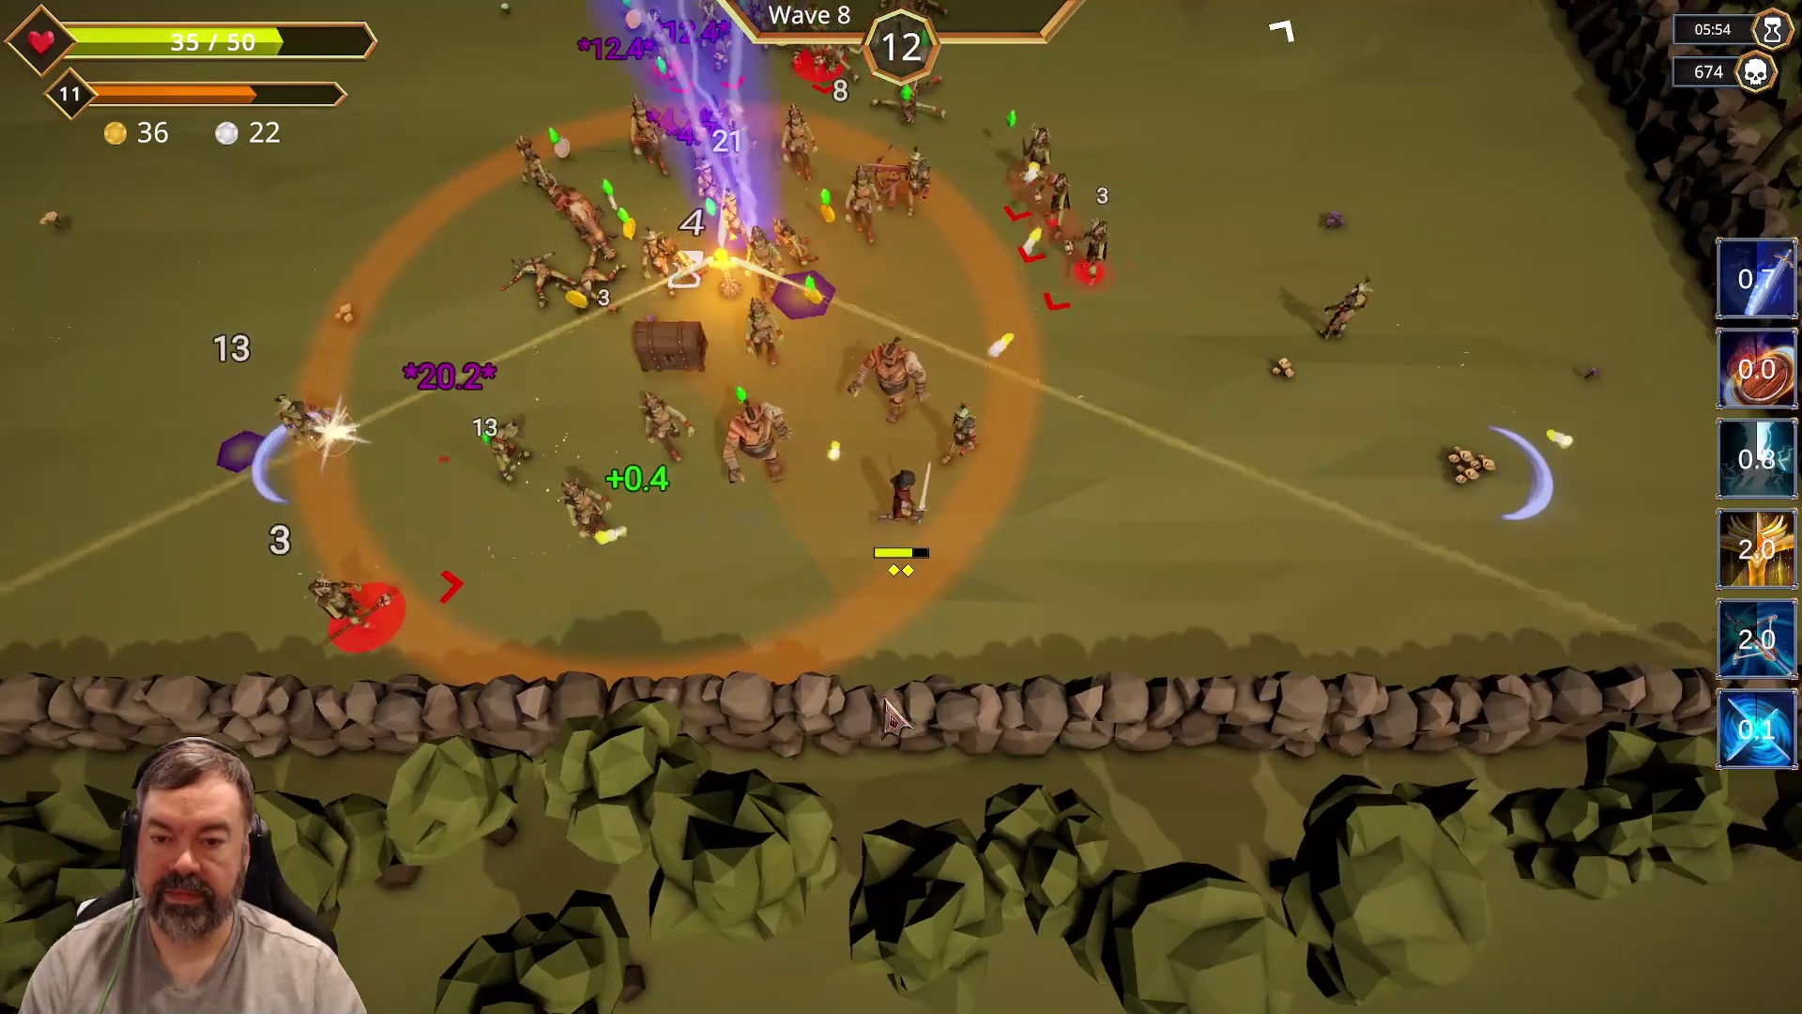
key(w)
key(a)
key(s)
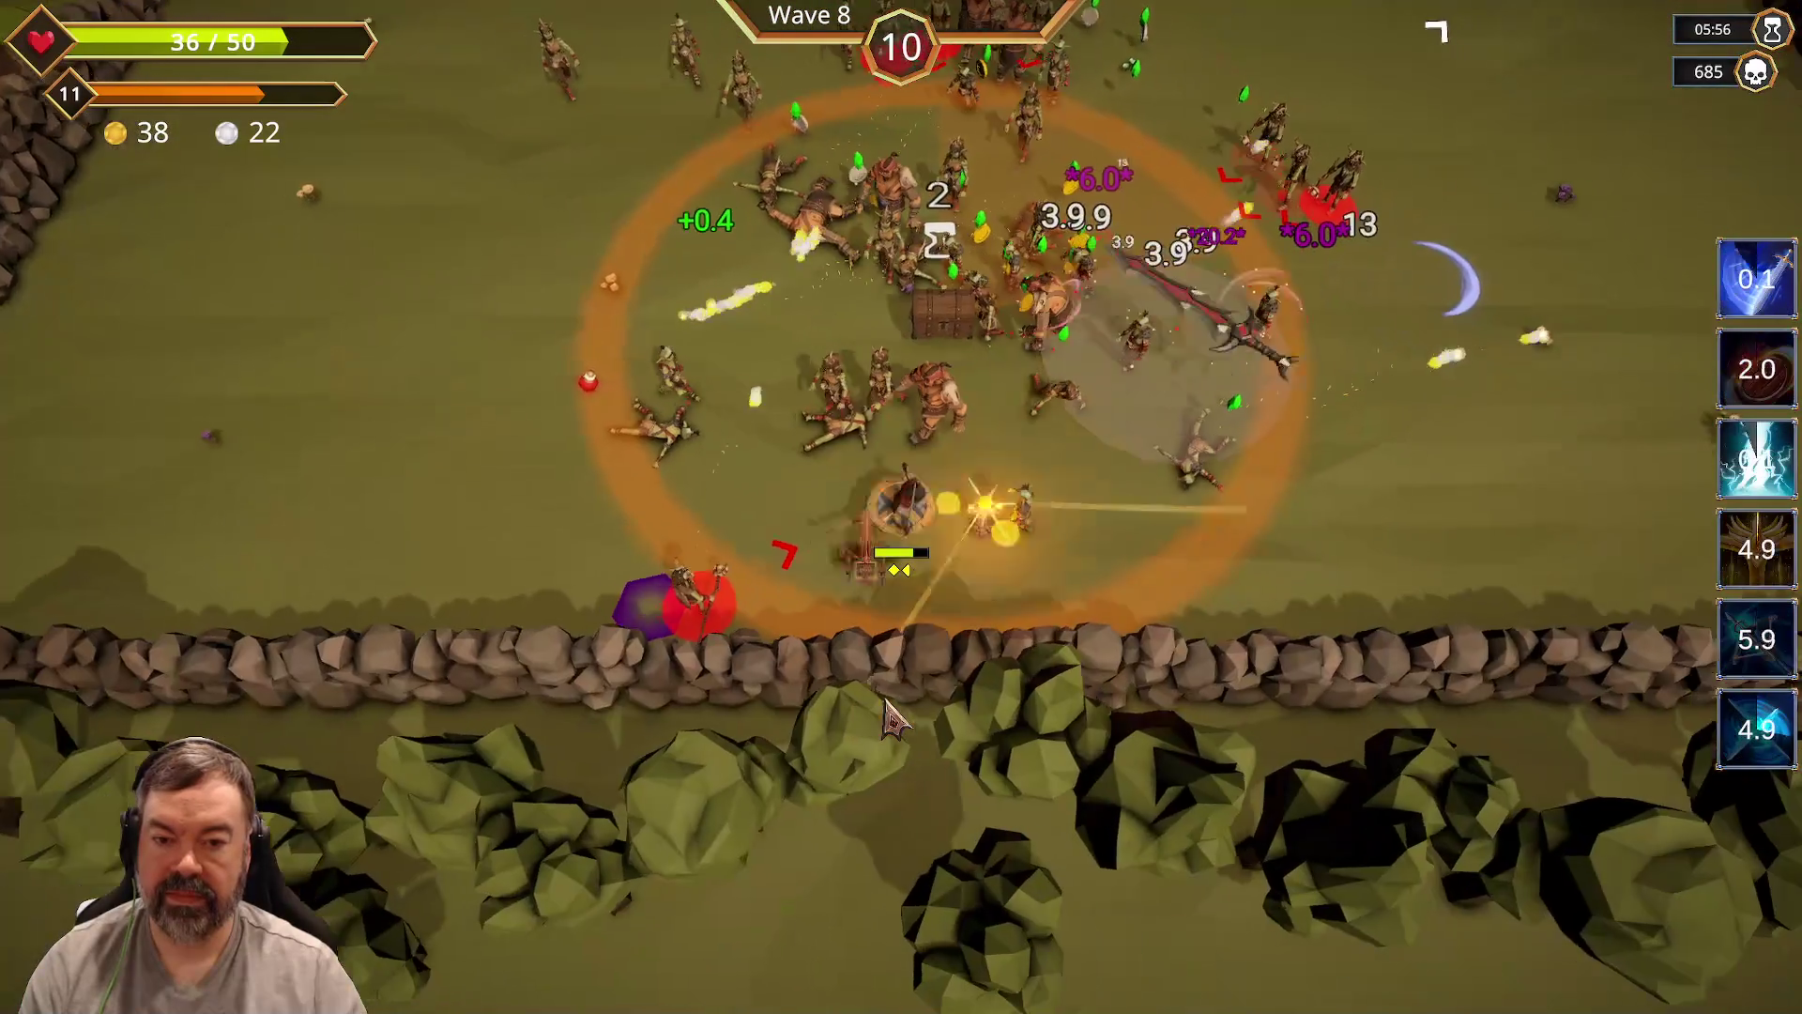
key(w)
key(d)
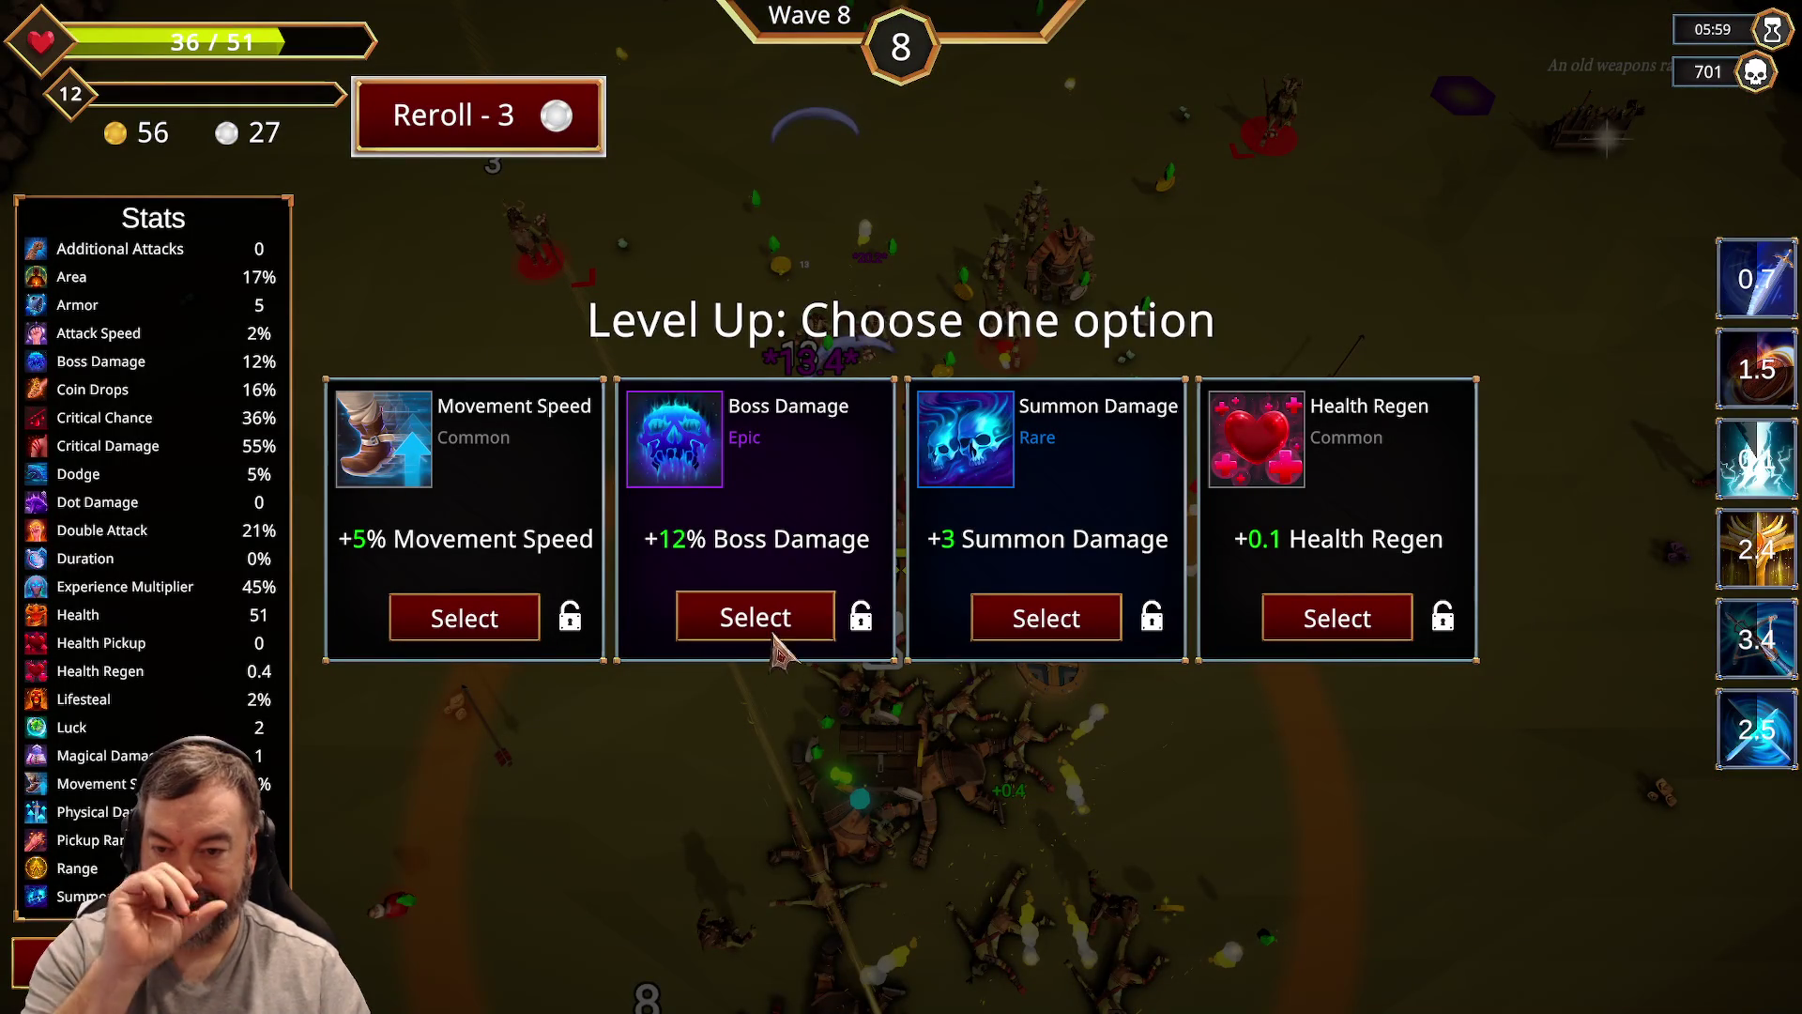
Step: Take +12% Boss Damage and dodge until Wave 8 ends at the shop
click(755, 617)
key(a)
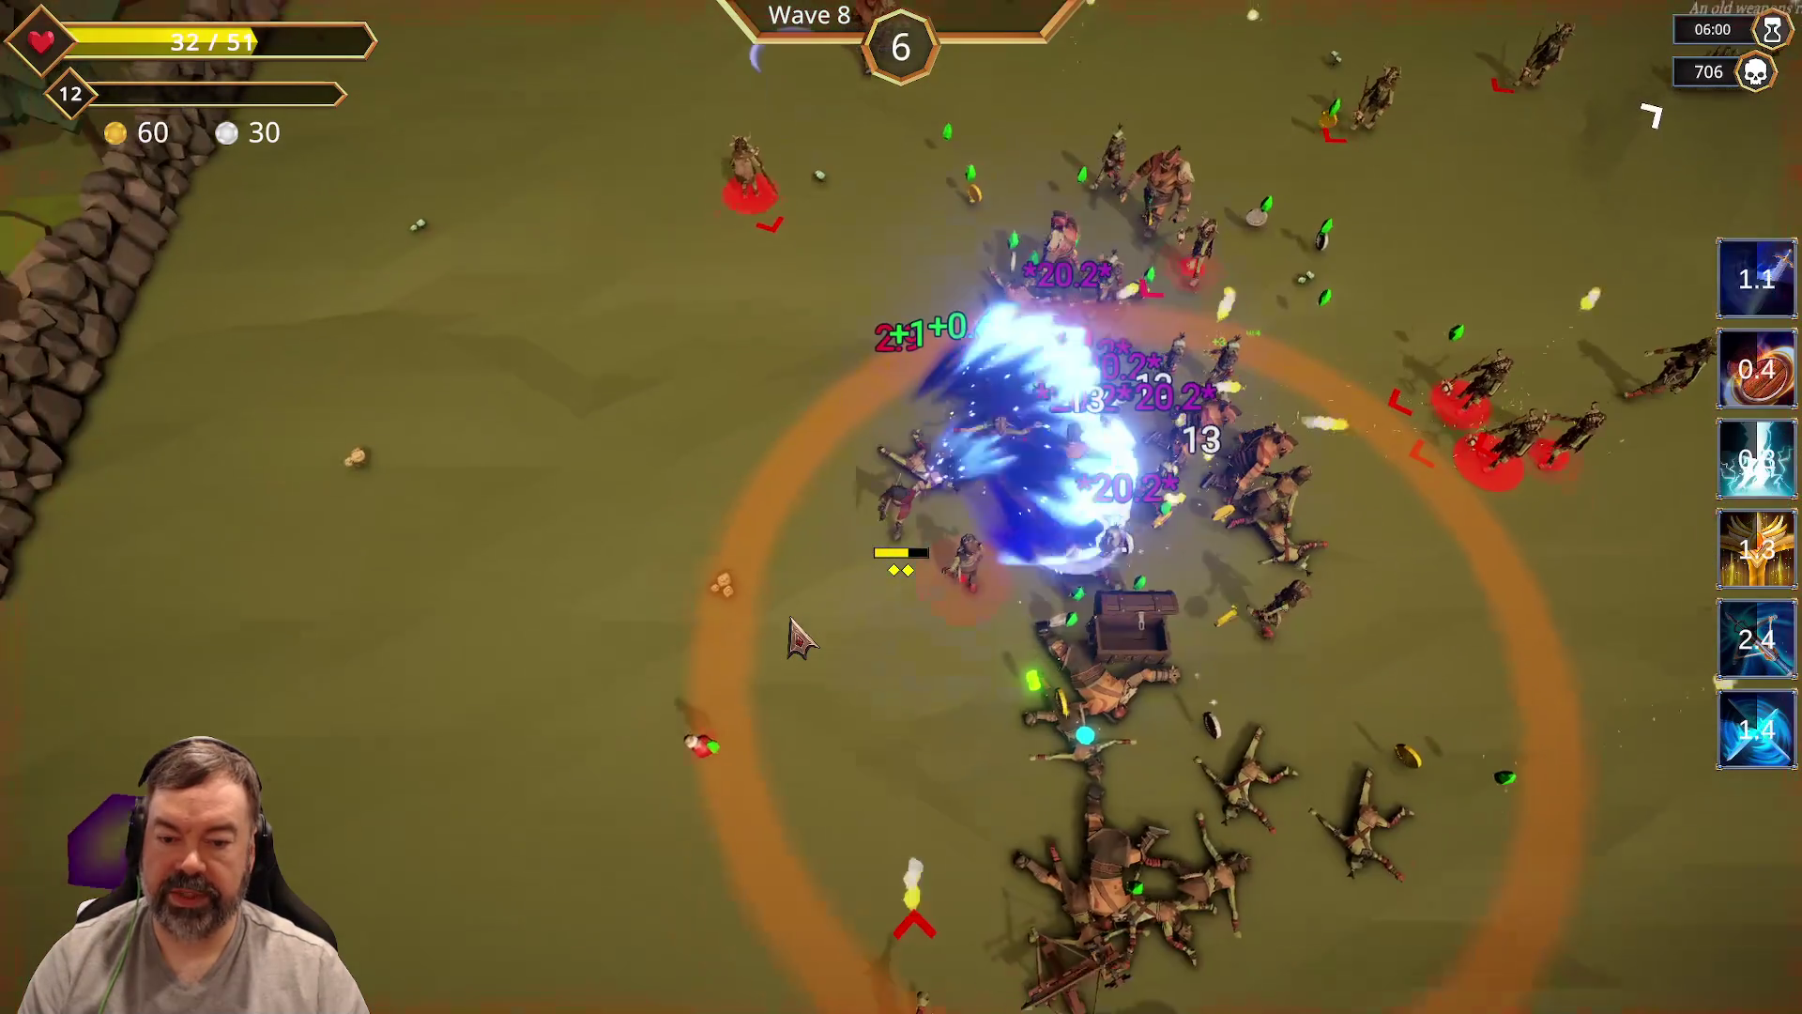
key(s)
key(d)
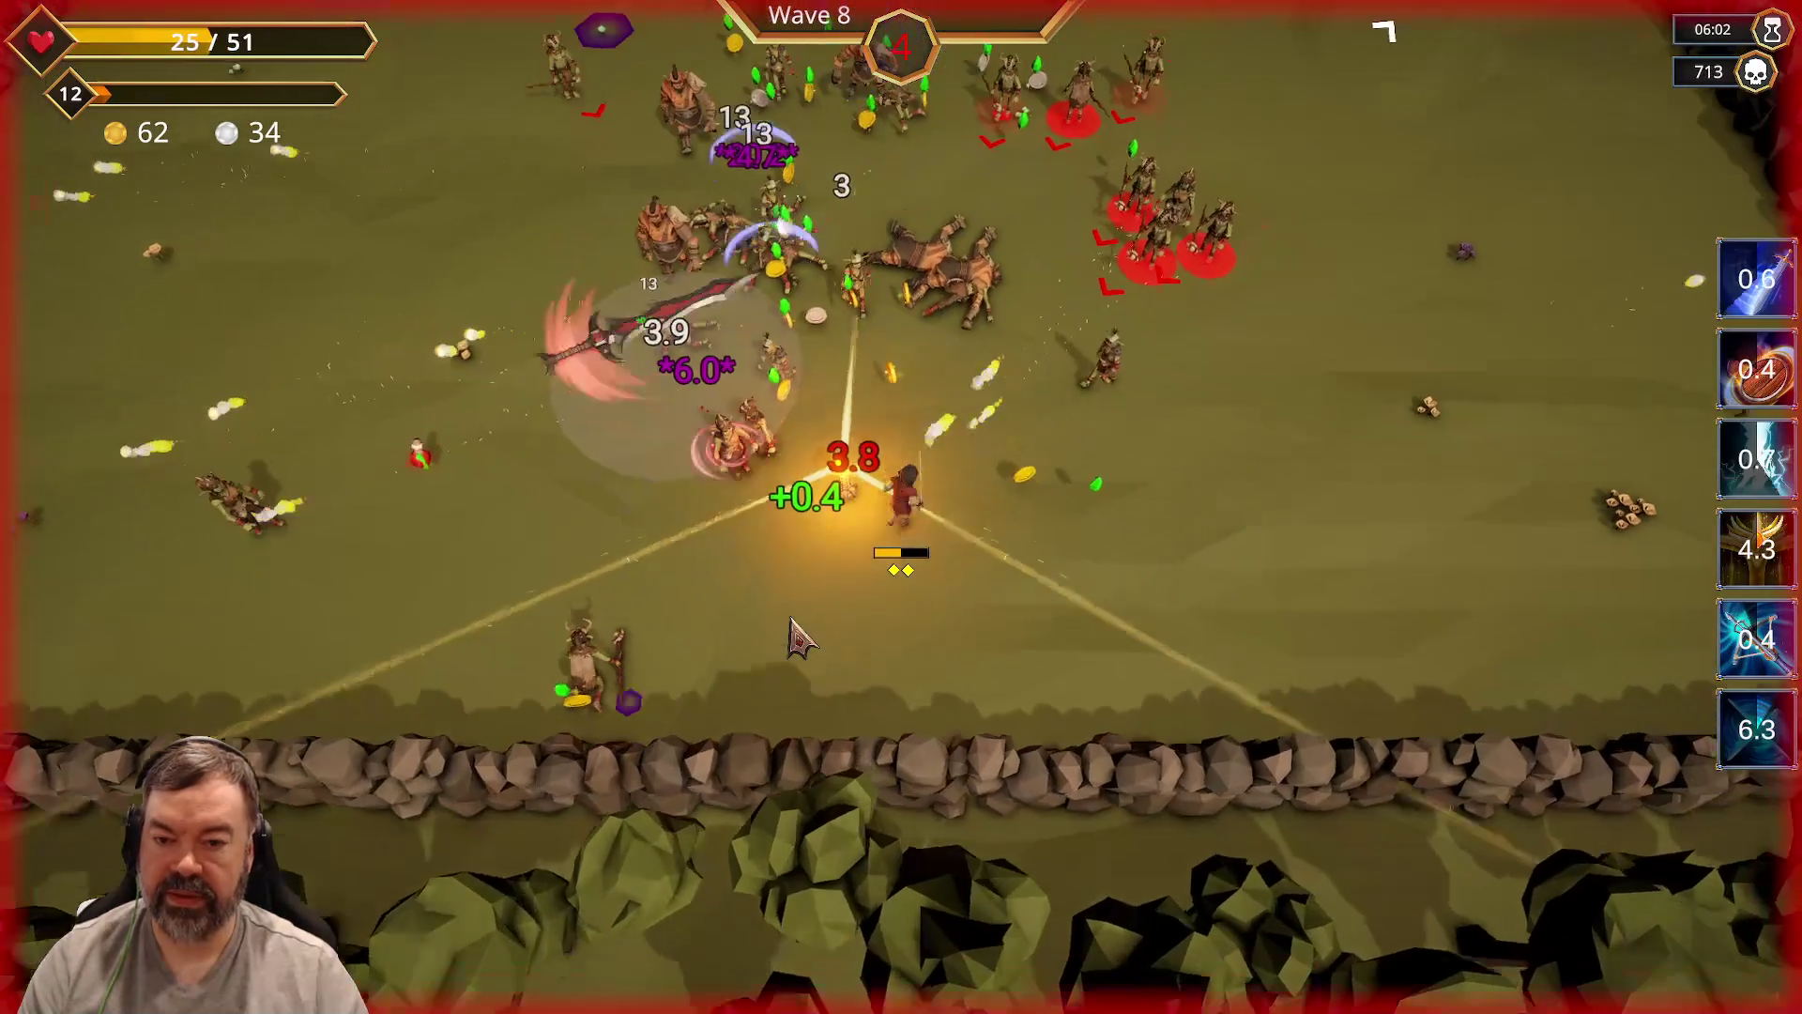
key(w)
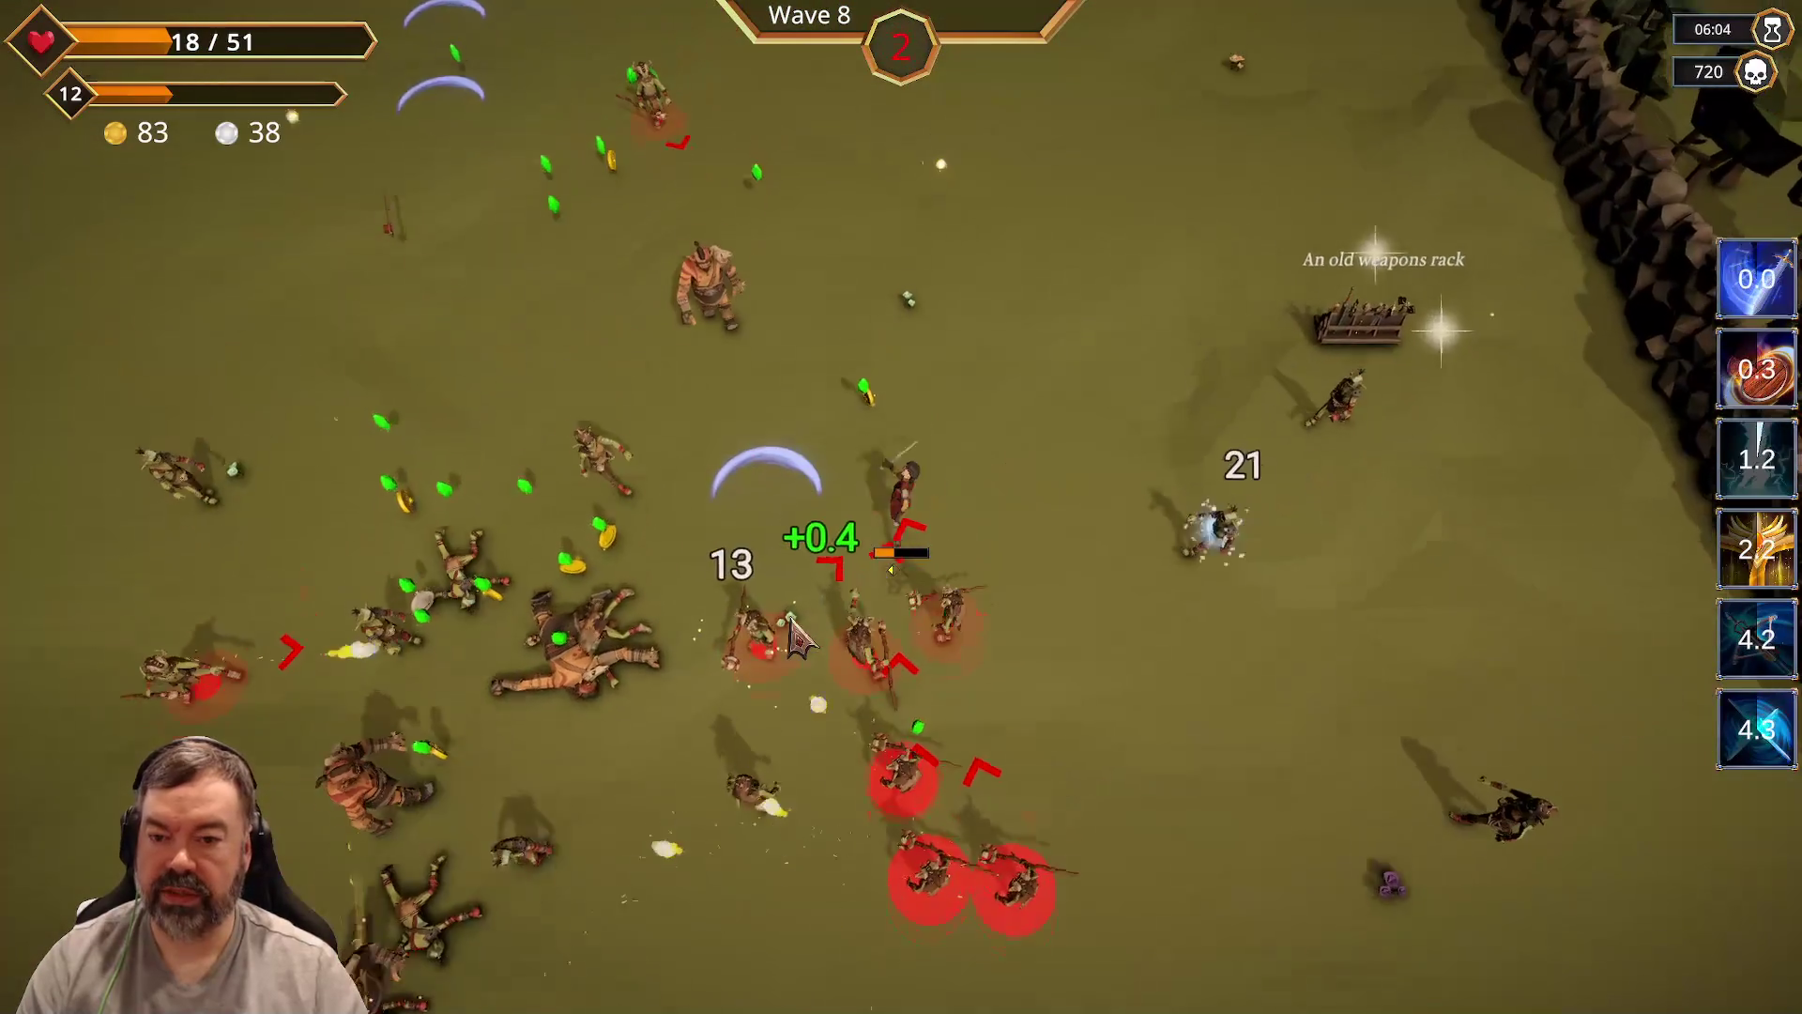
key(a)
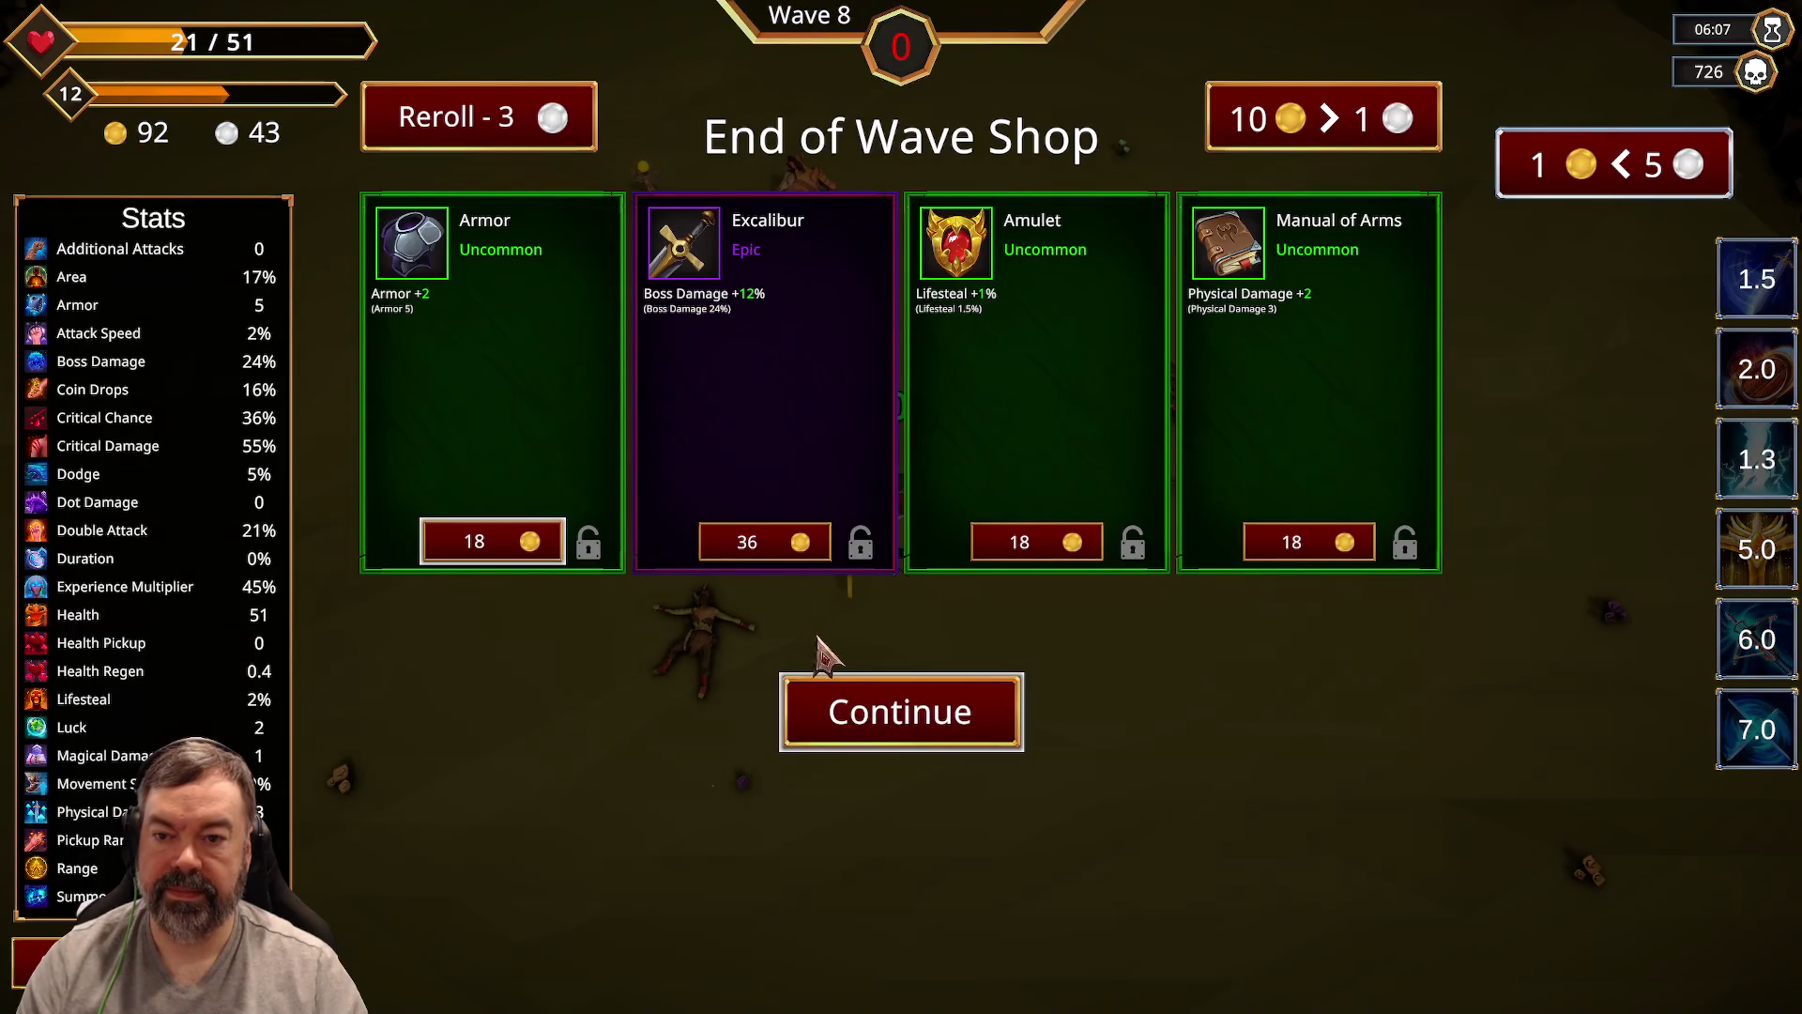
Step: Buy Manual of Arms and Excalibur, then reroll the shop
click(1310, 544)
click(787, 552)
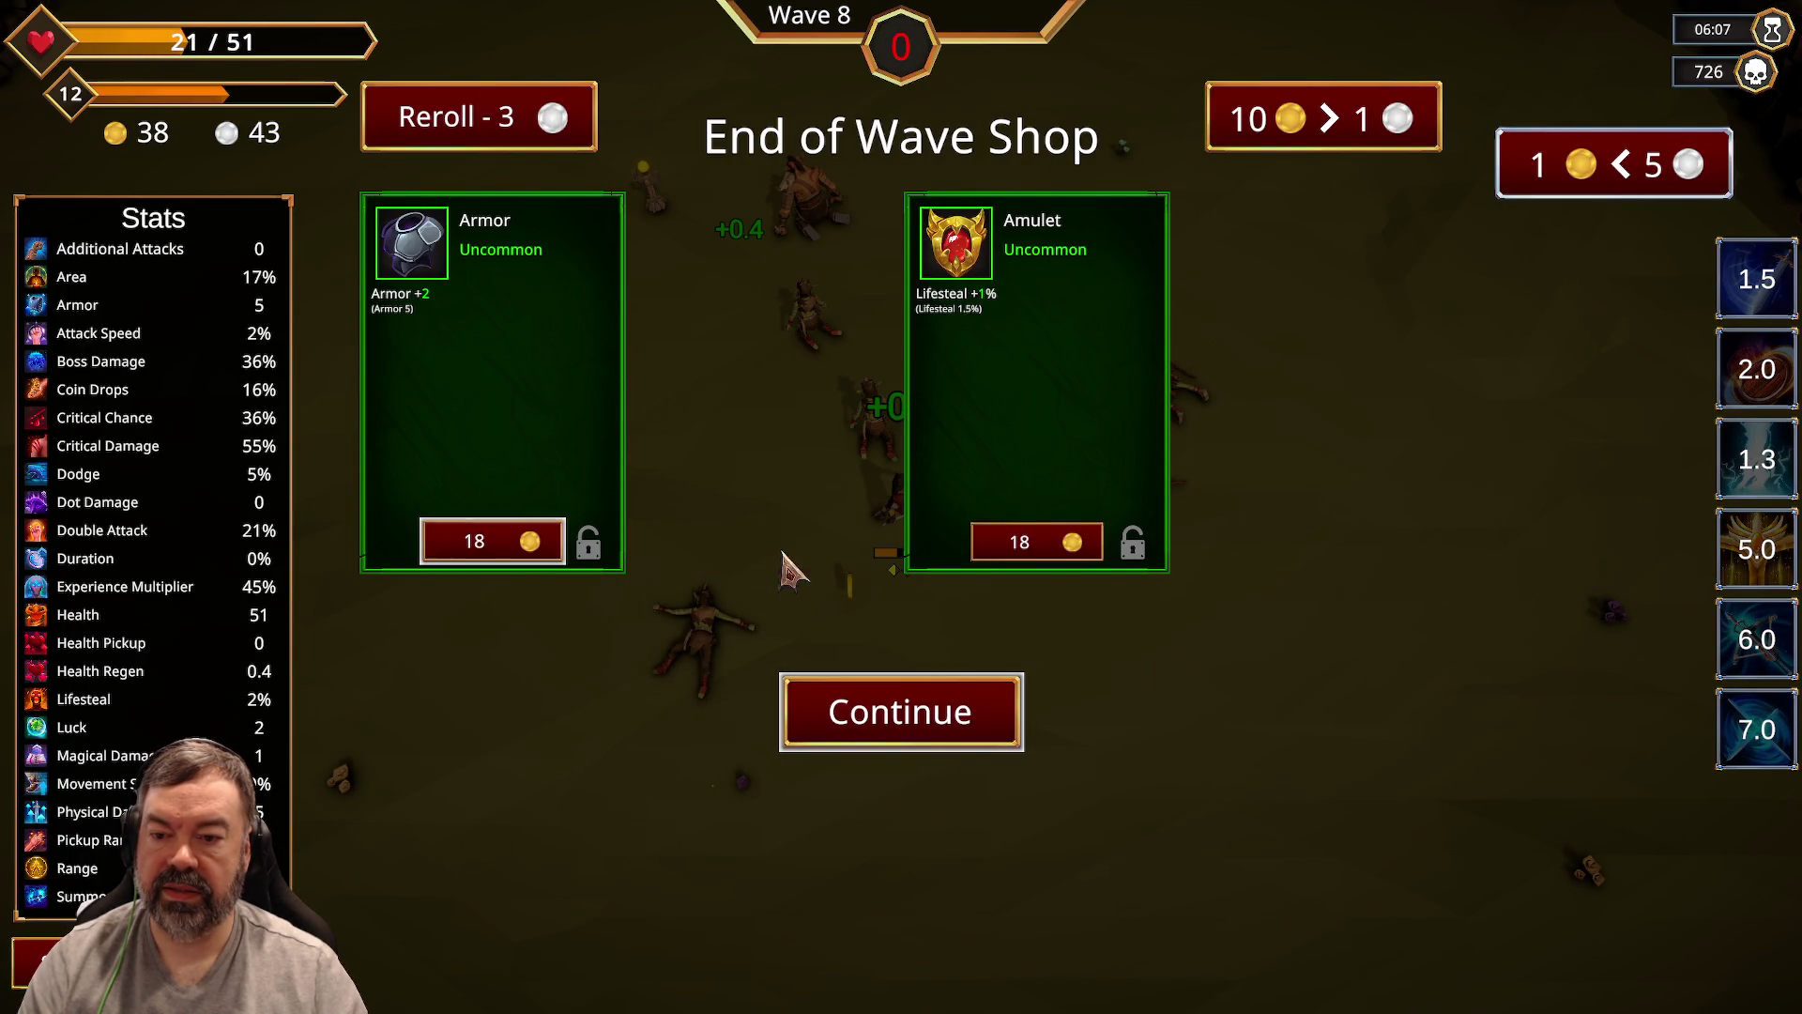
click(554, 131)
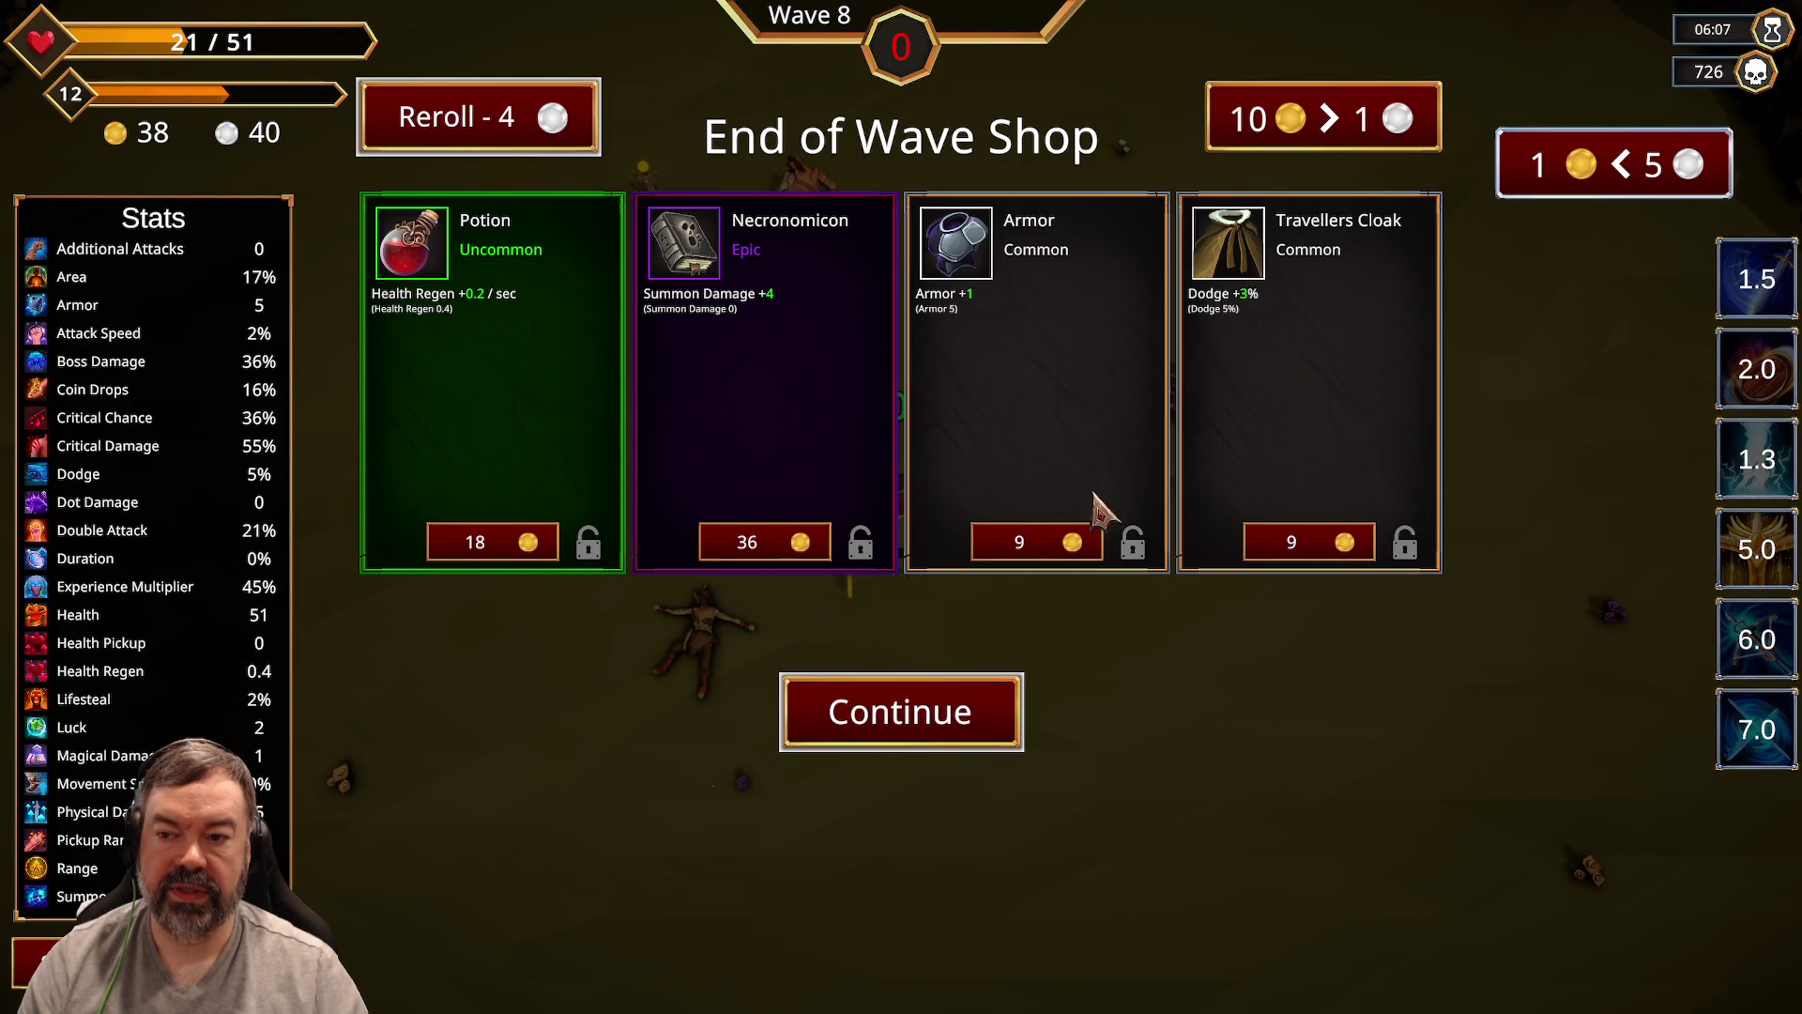
Step: Reroll again for Vile Vial, Elixir, Necronomicon and Four Leaf Clover
mouse_move(1749, 285)
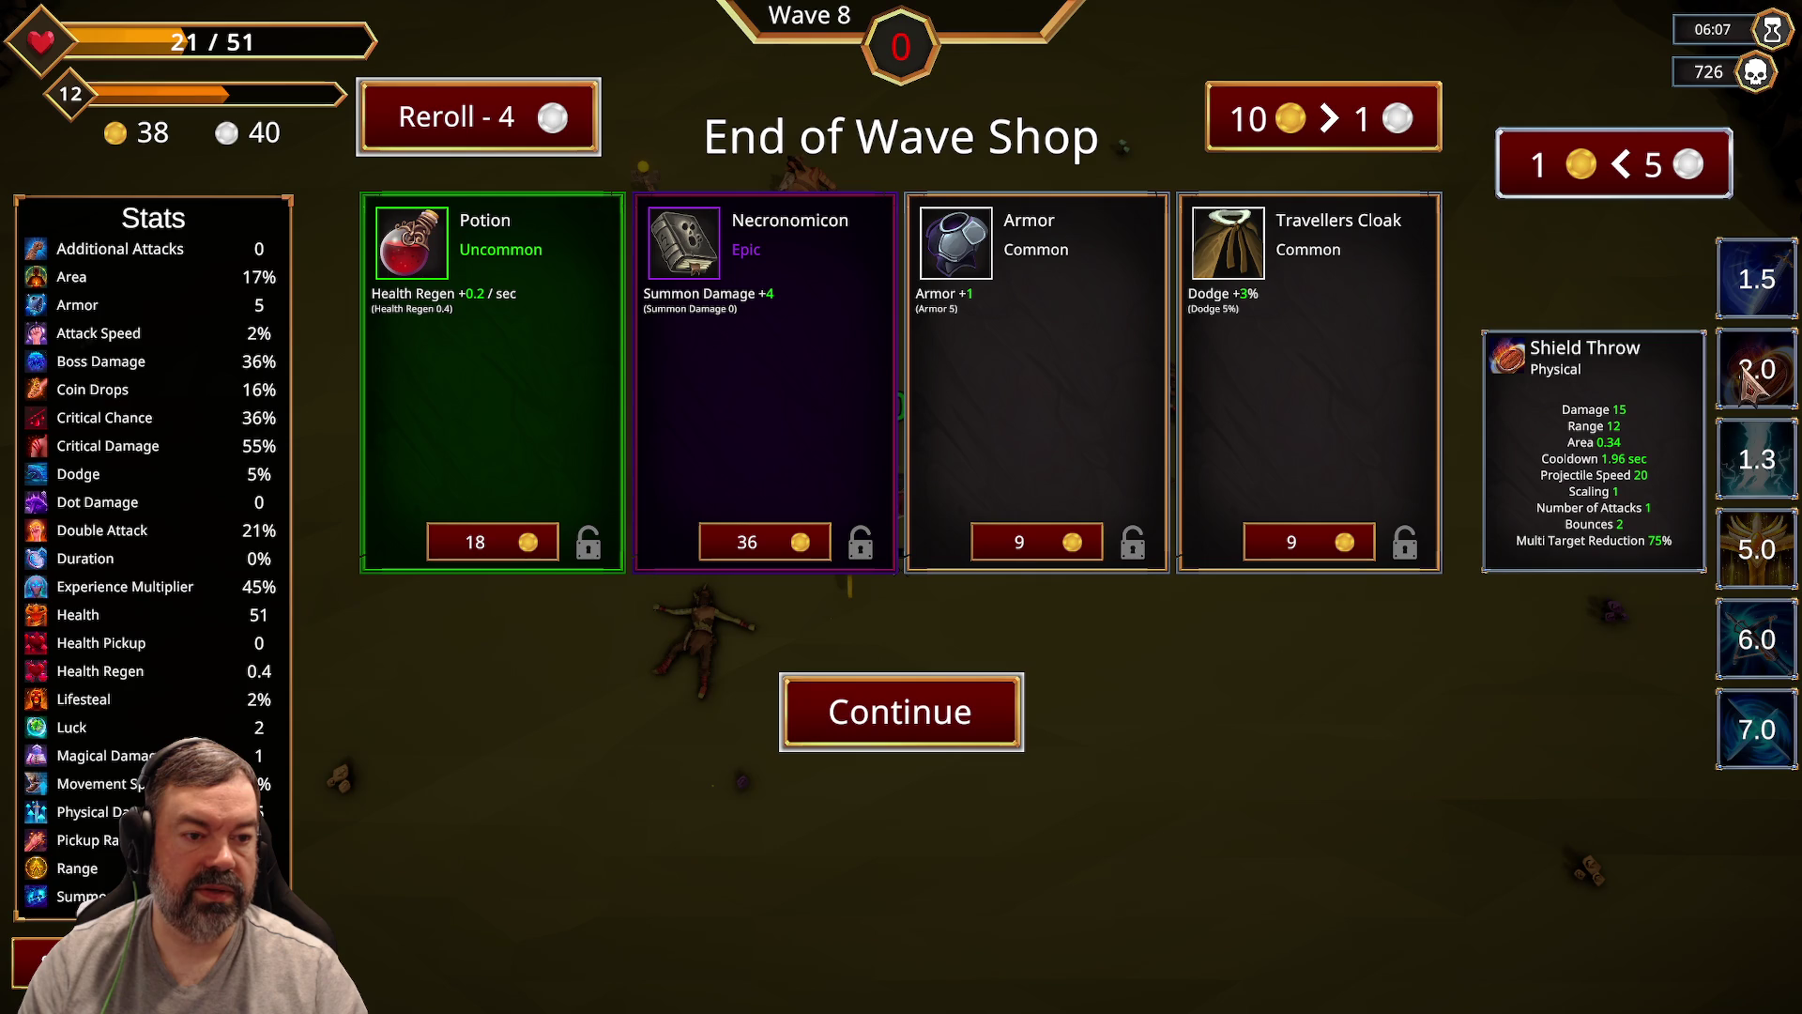
mouse_move(1744, 556)
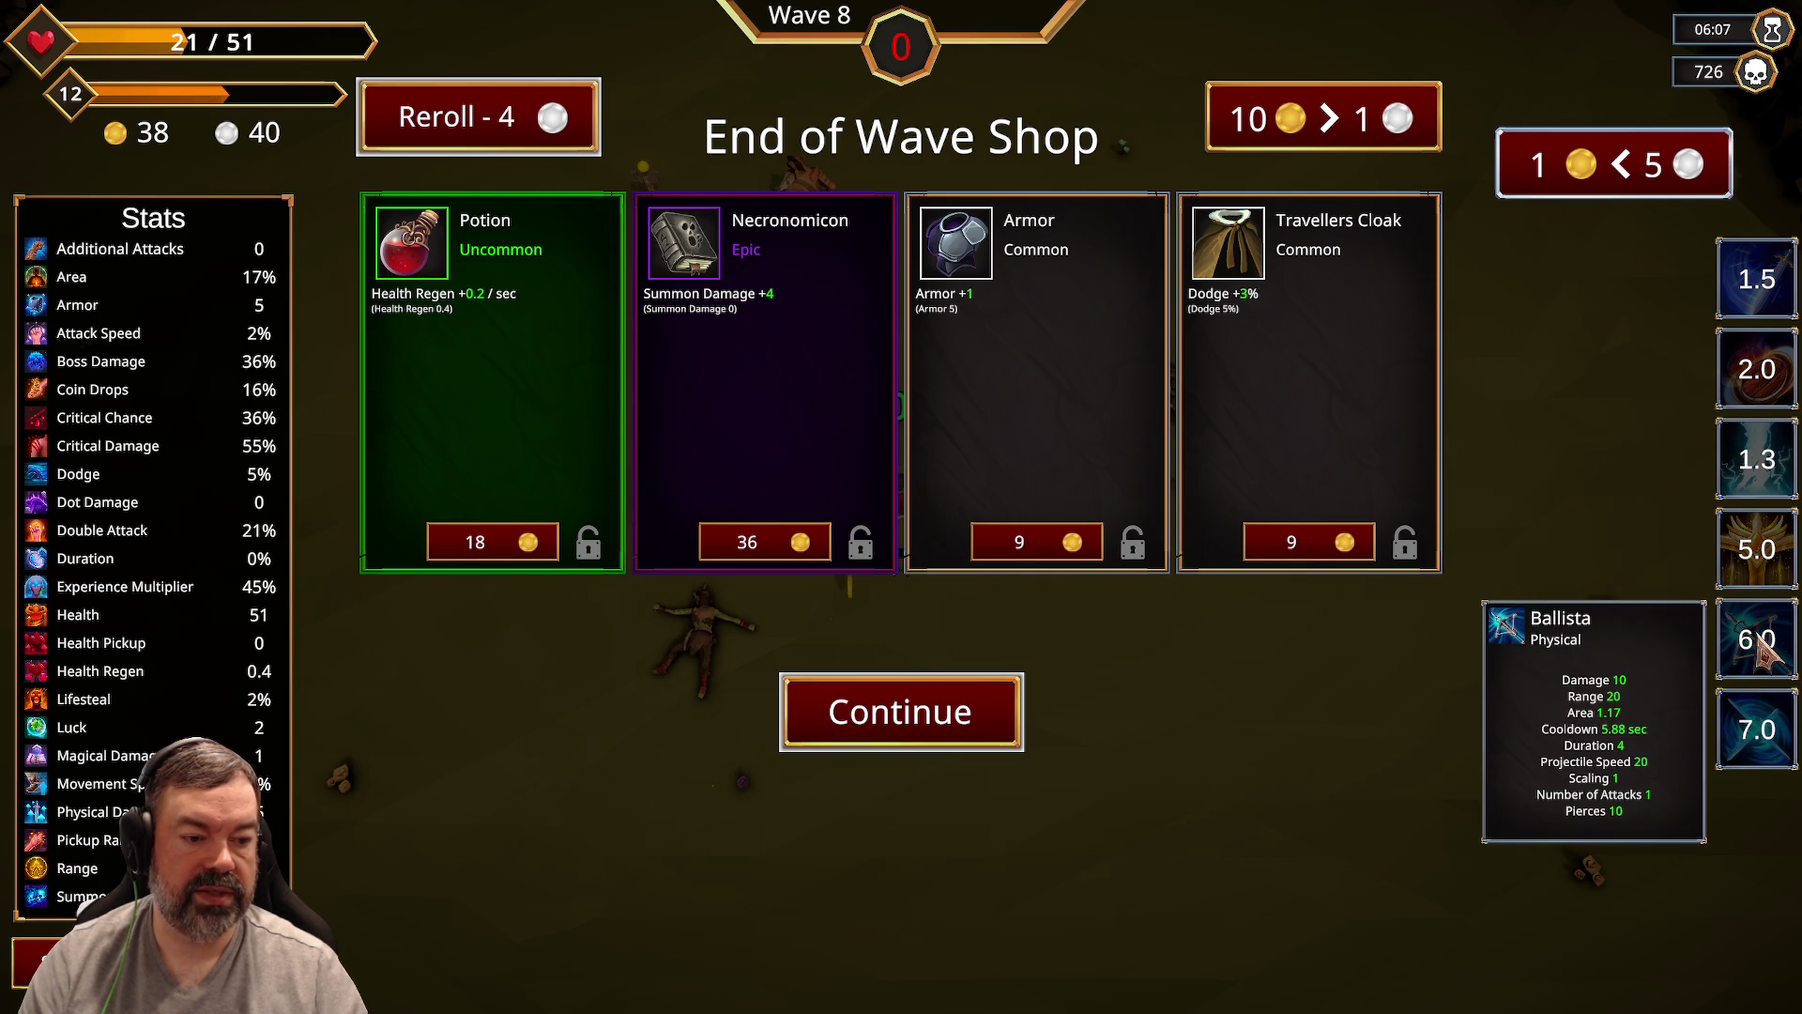
mouse_move(1752, 736)
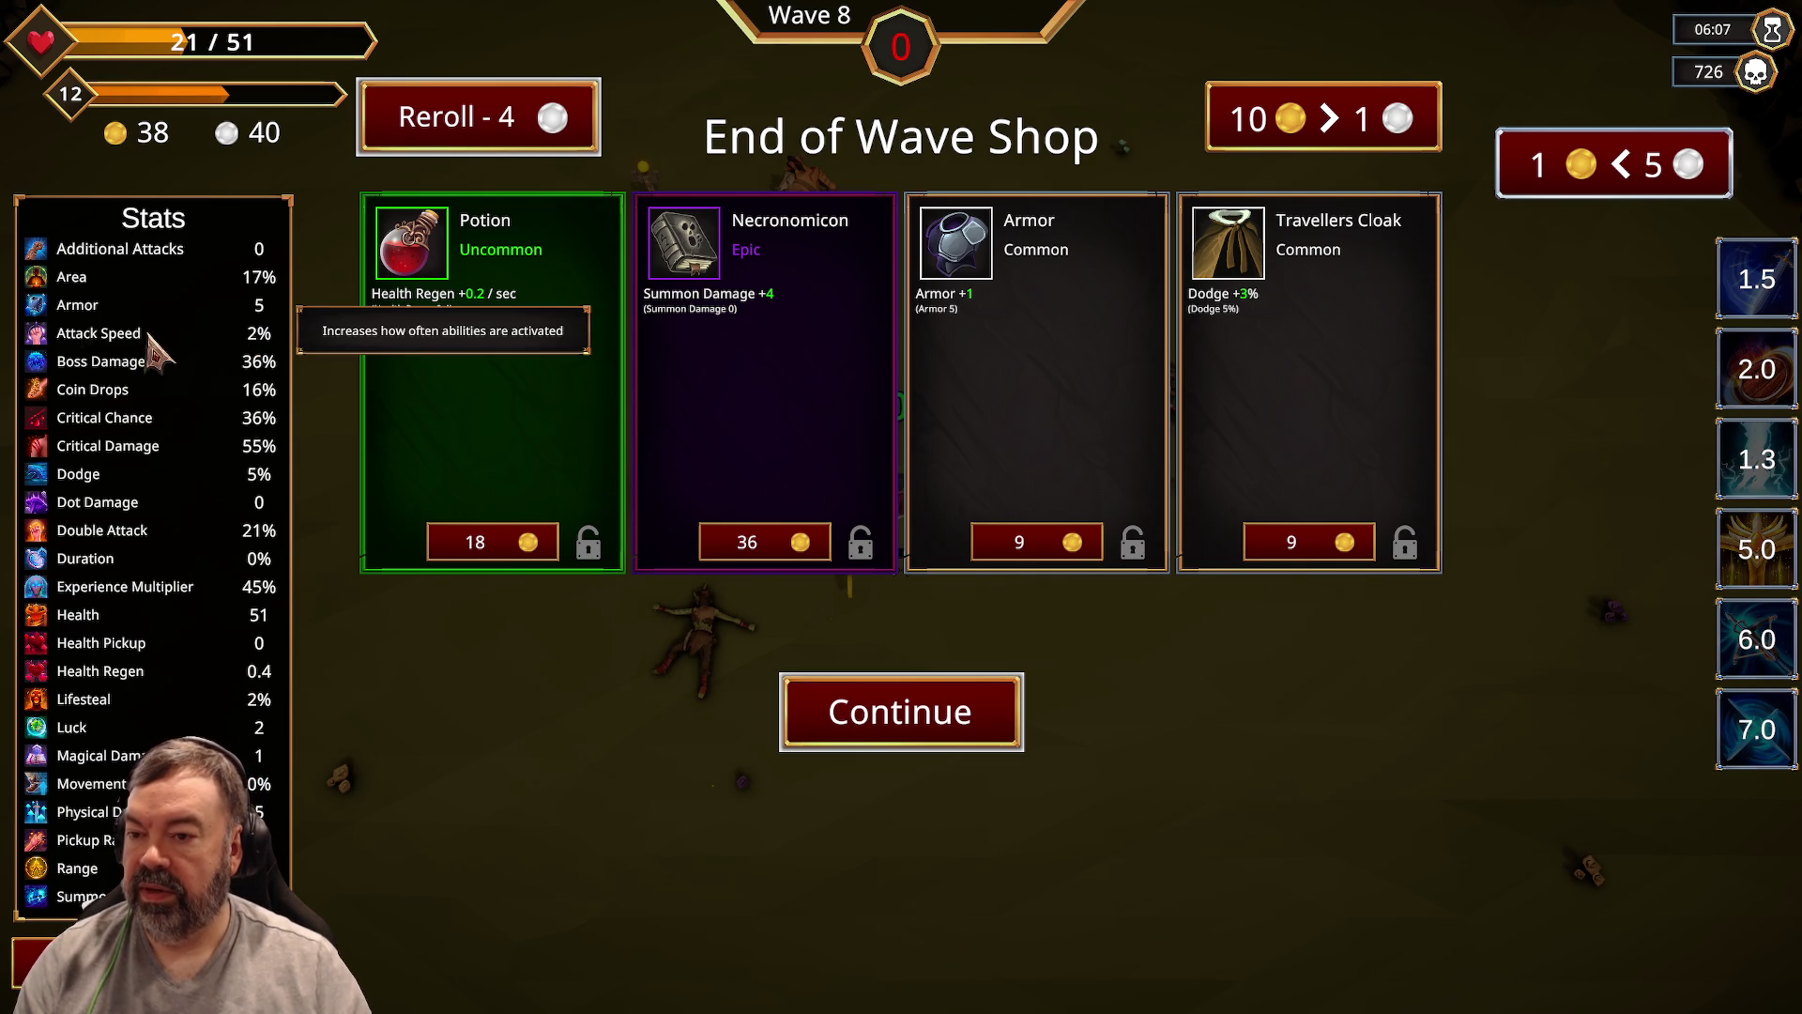
mouse_move(162, 454)
mouse_move(87, 586)
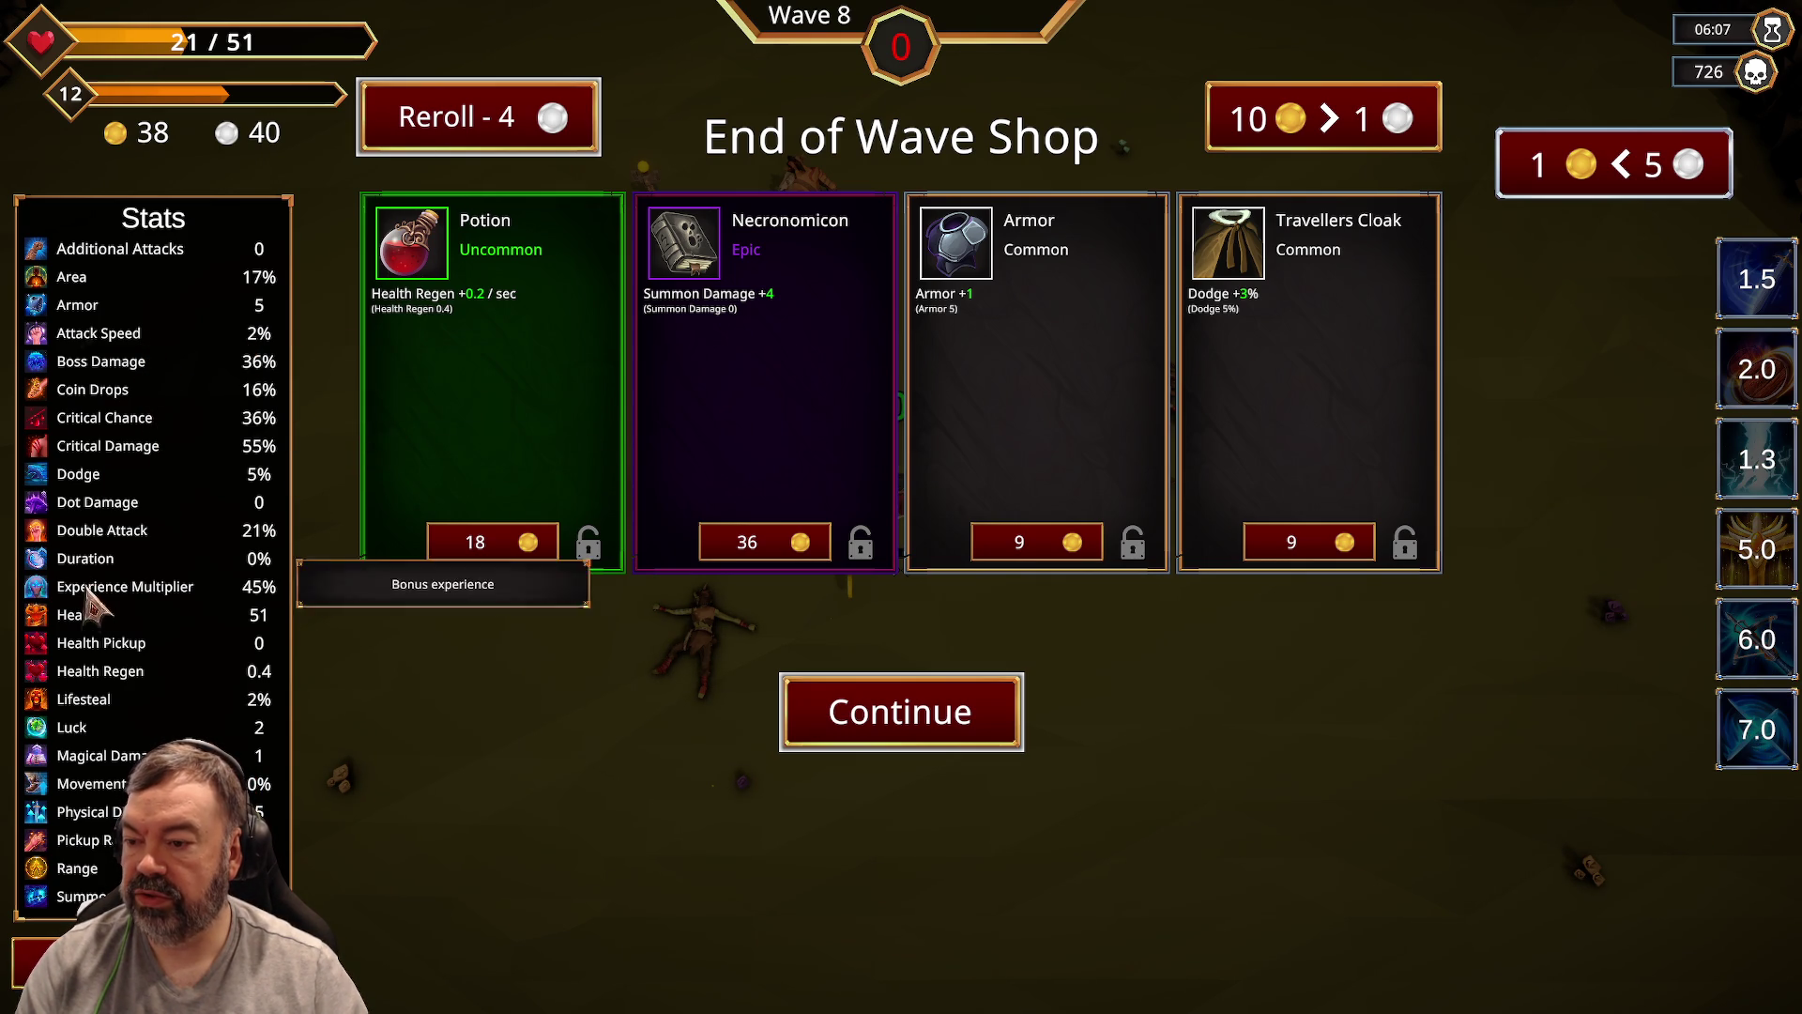
mouse_move(118, 762)
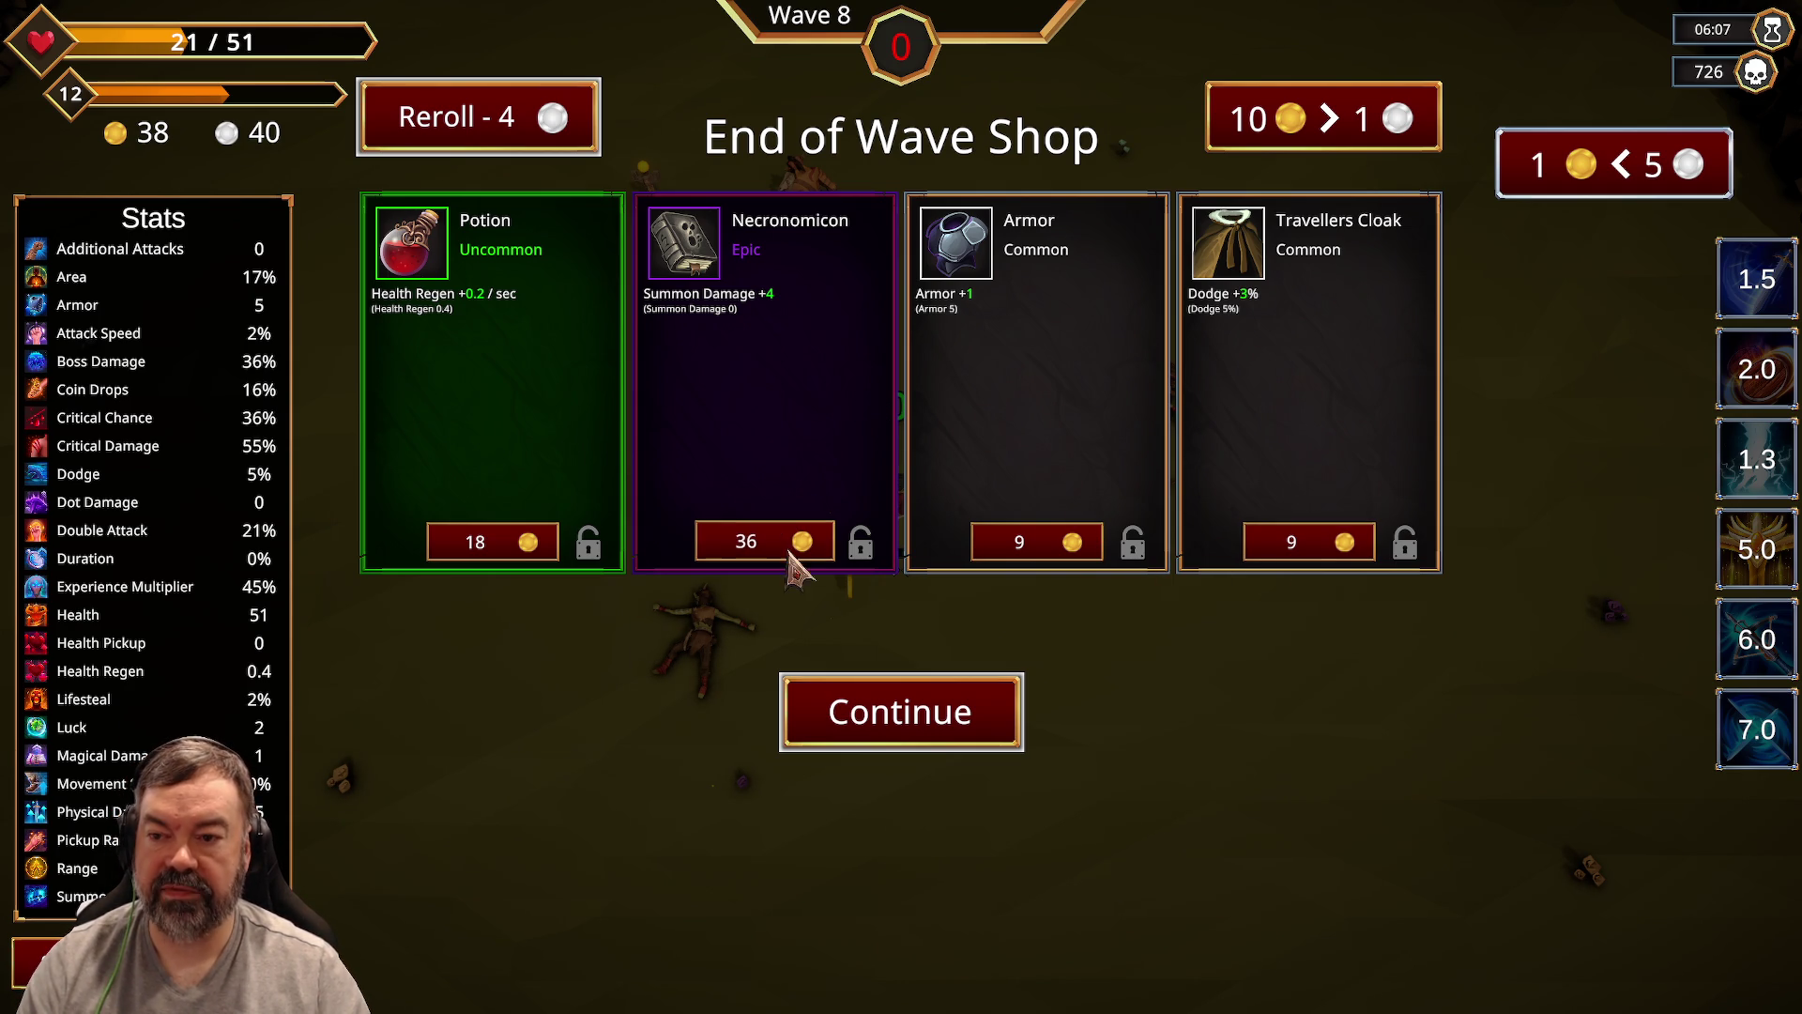
click(449, 118)
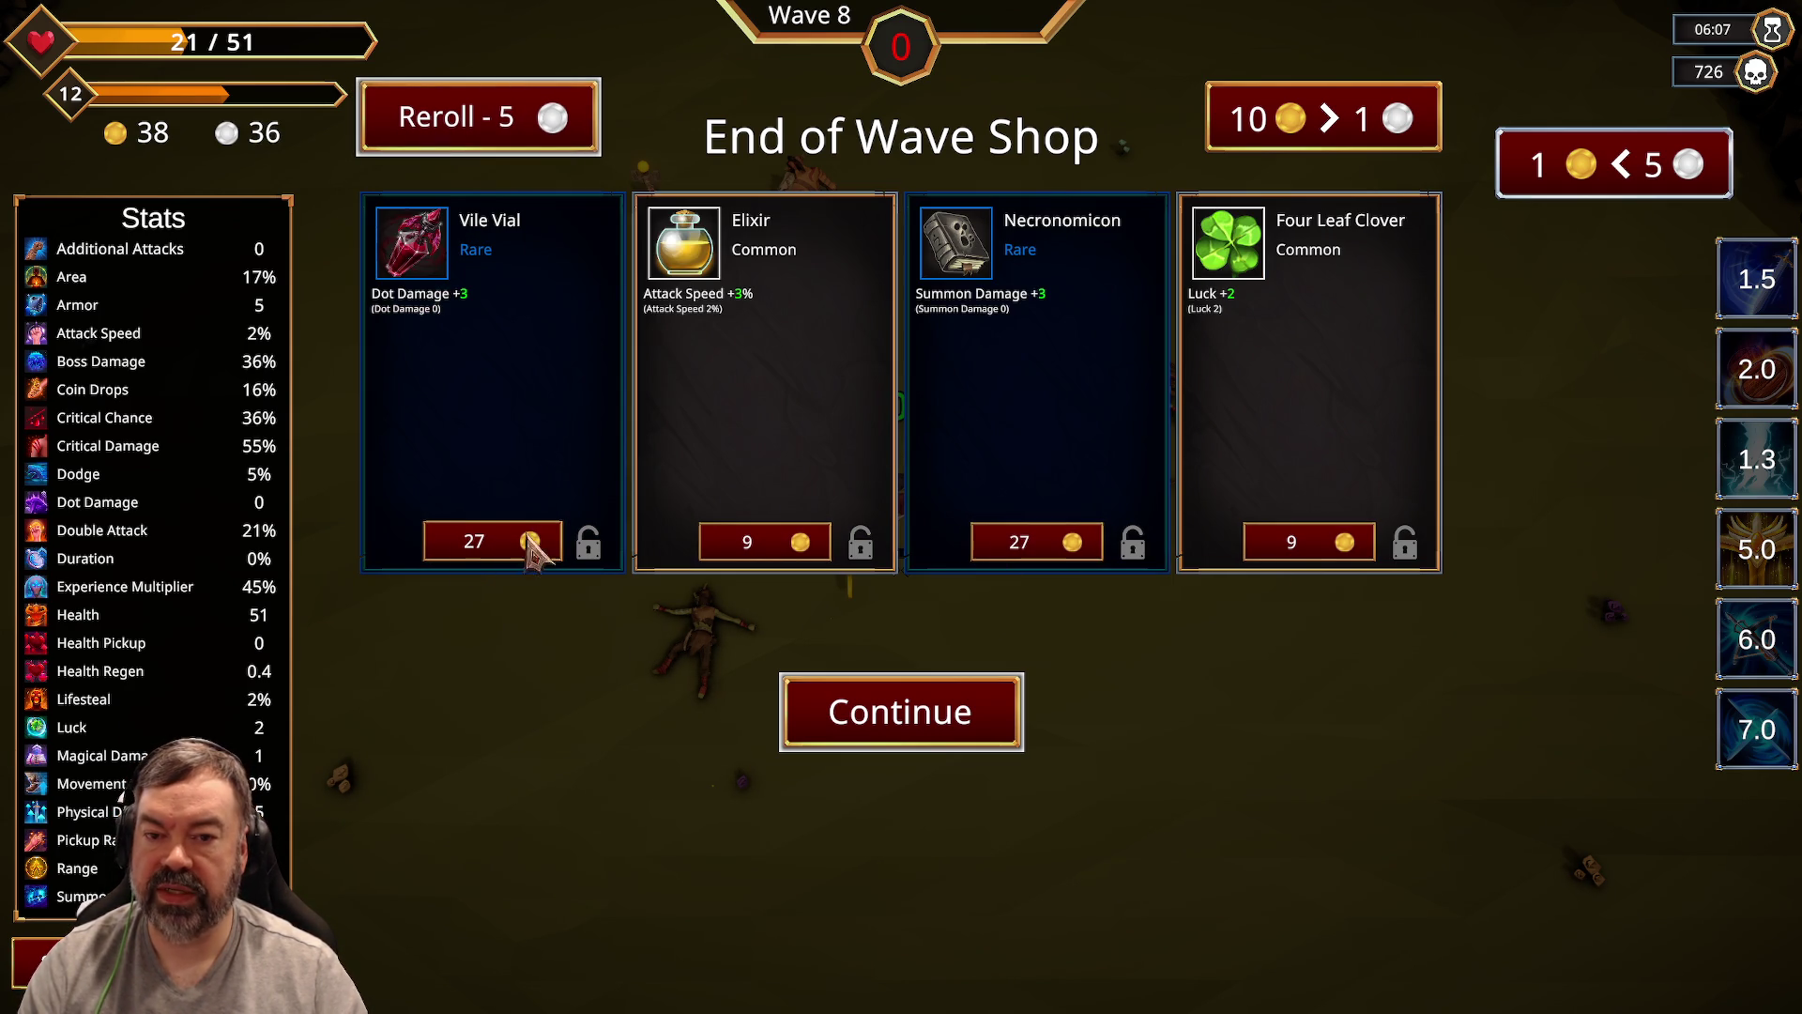
Step: Reroll twice, buy Spellbook and Magic Broom, and start Wave 9 running up-right
click(531, 143)
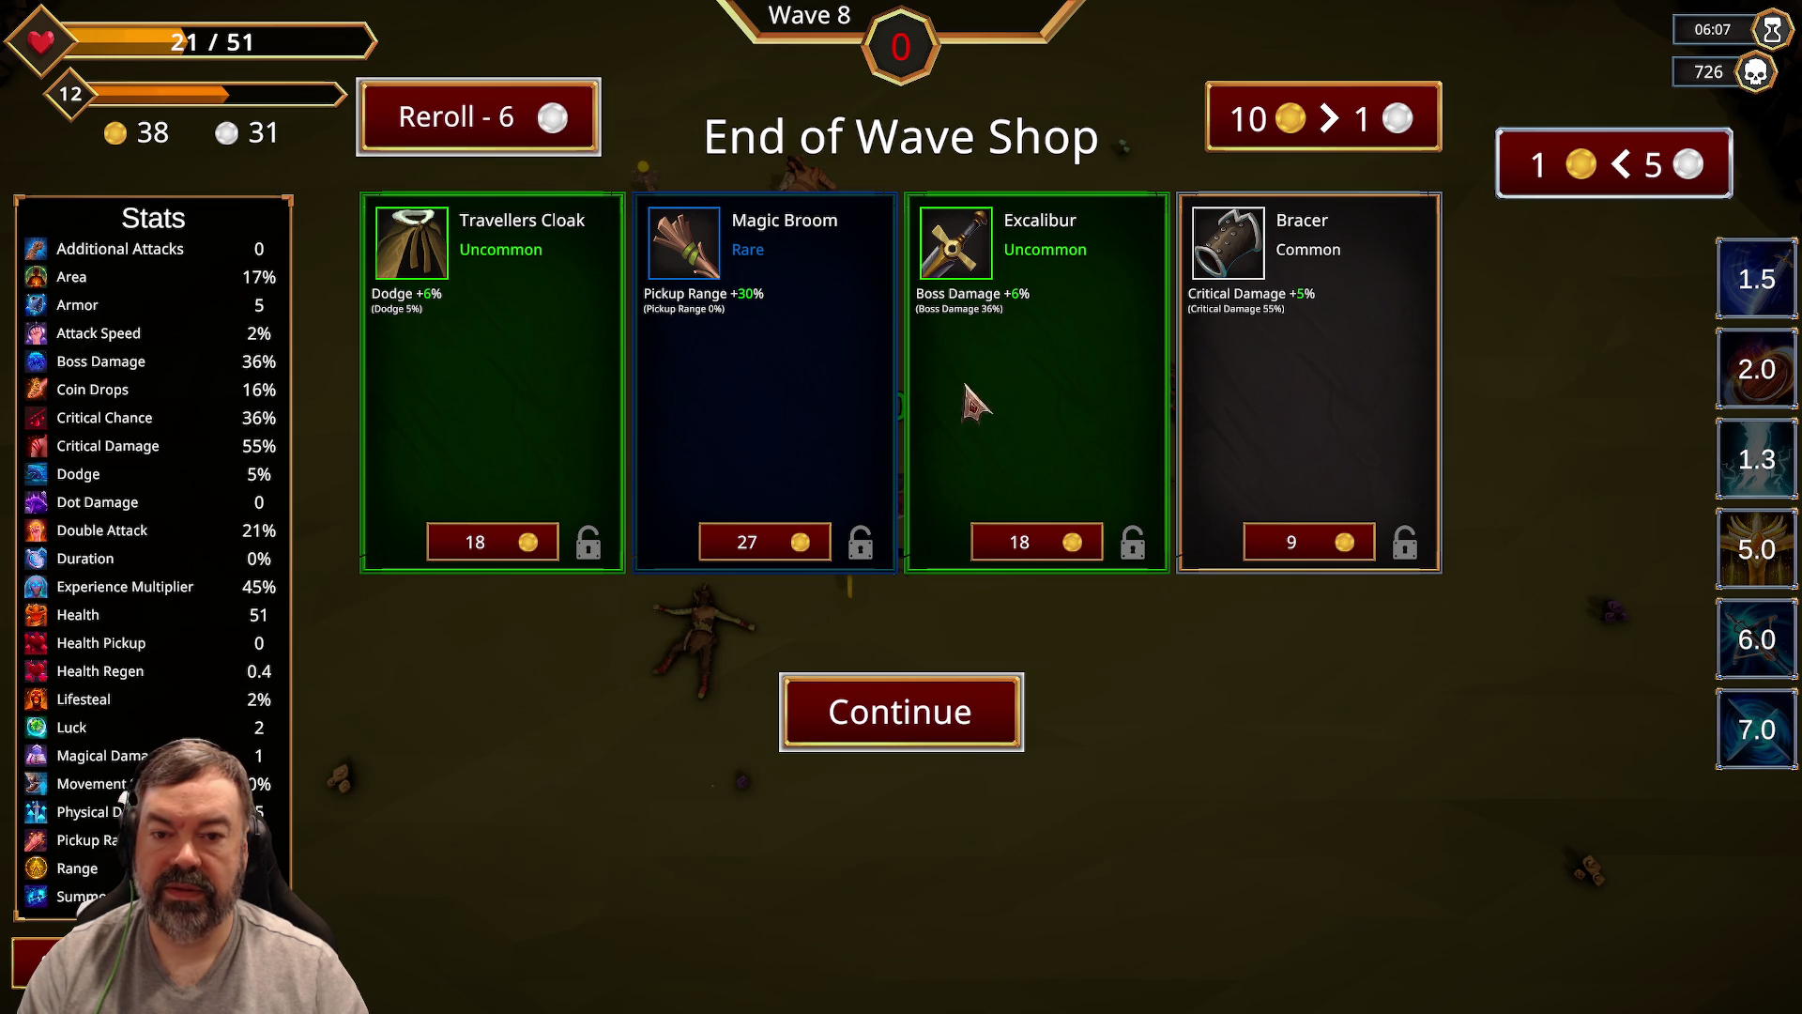
click(534, 141)
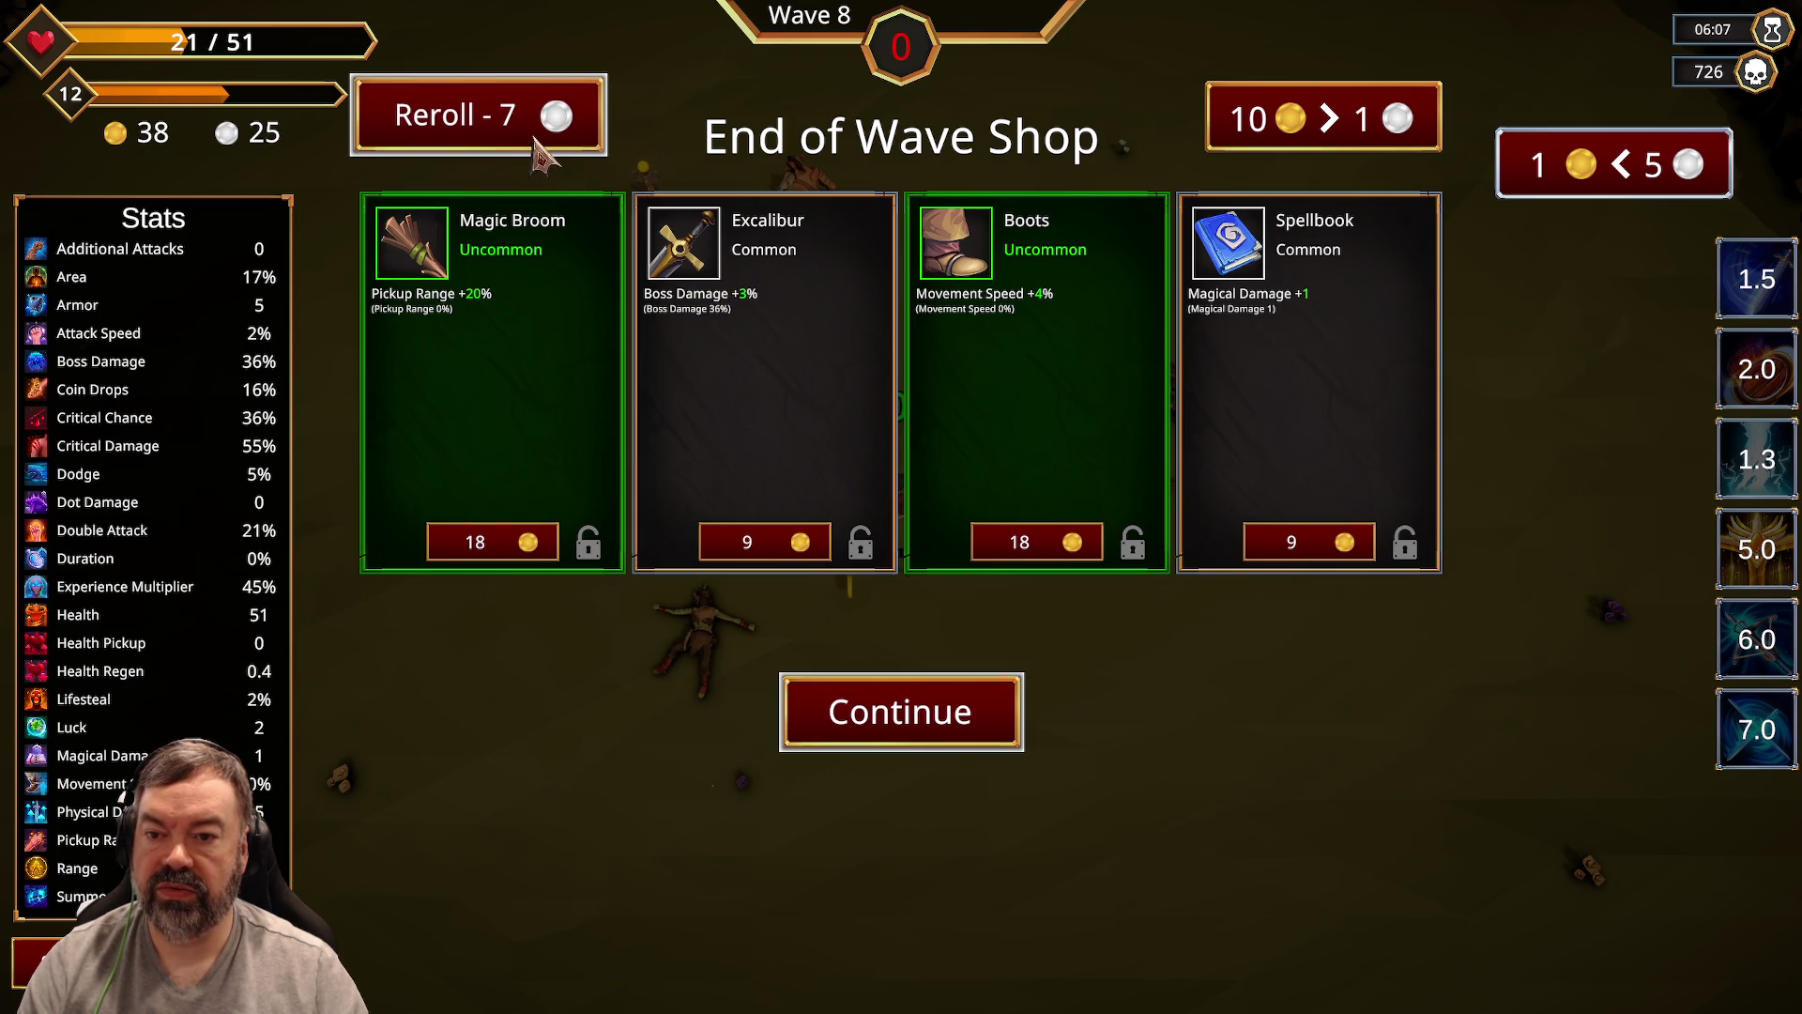
click(1272, 549)
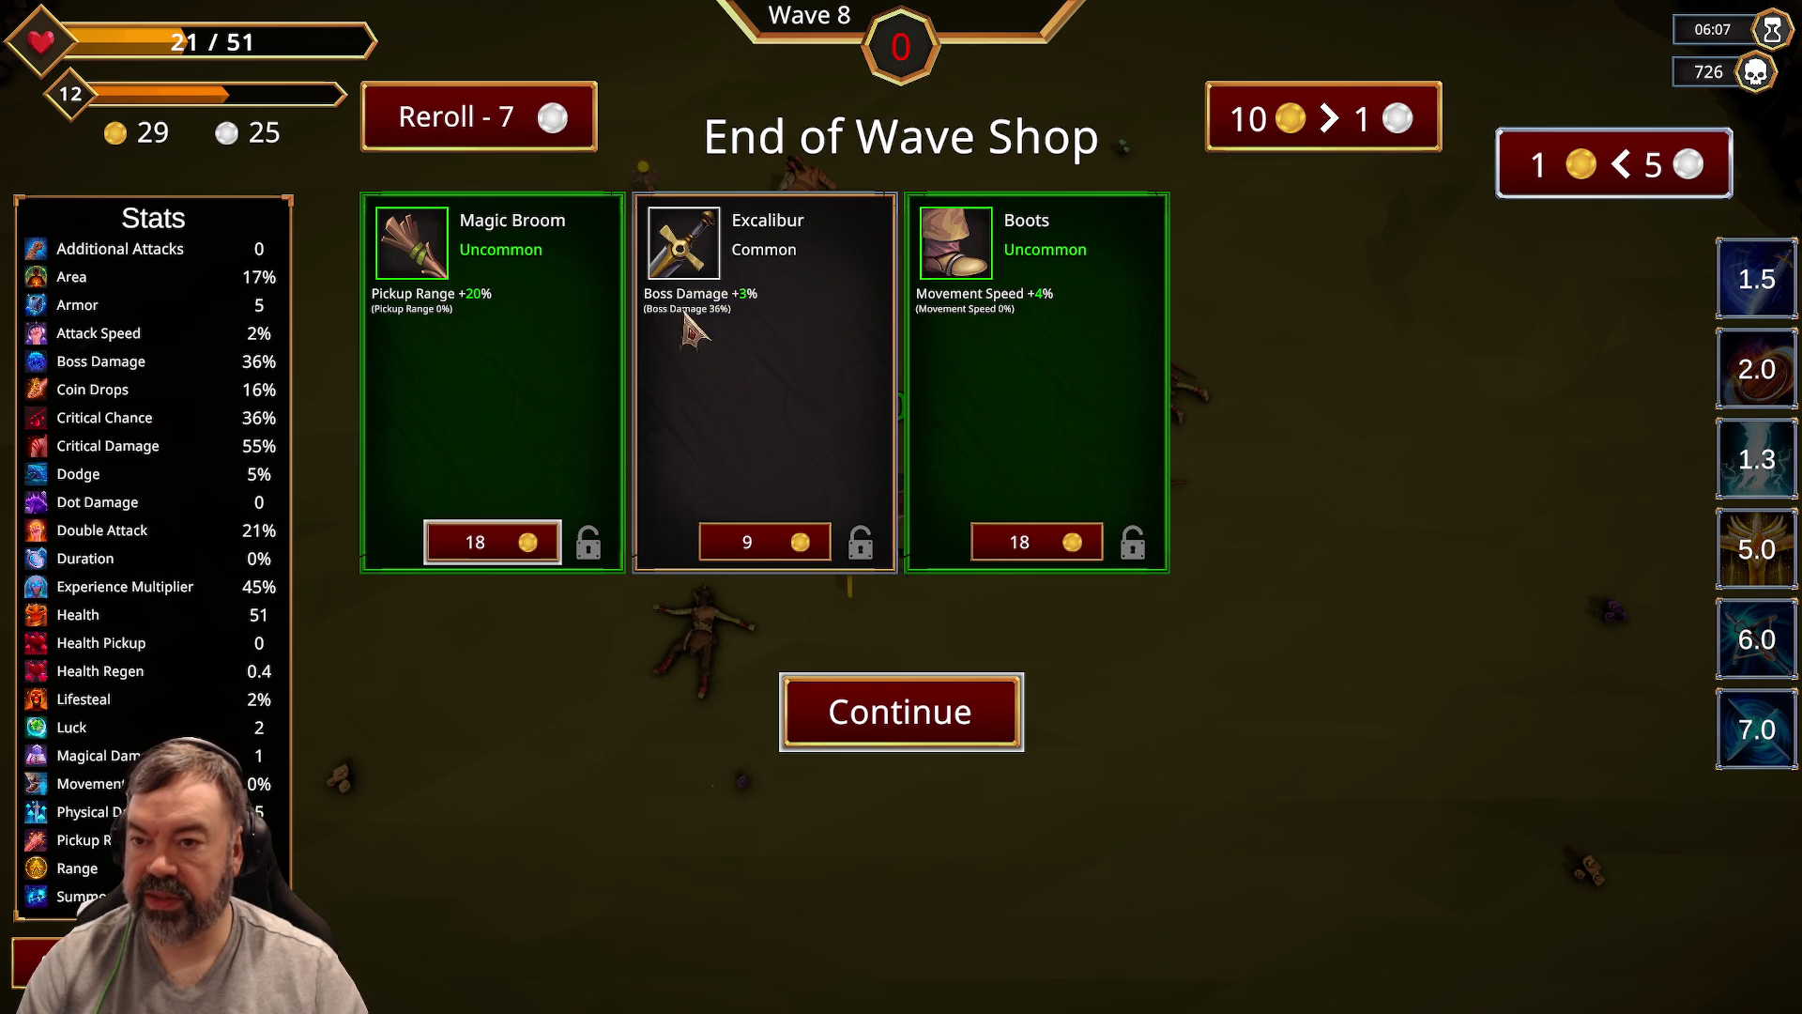
click(507, 555)
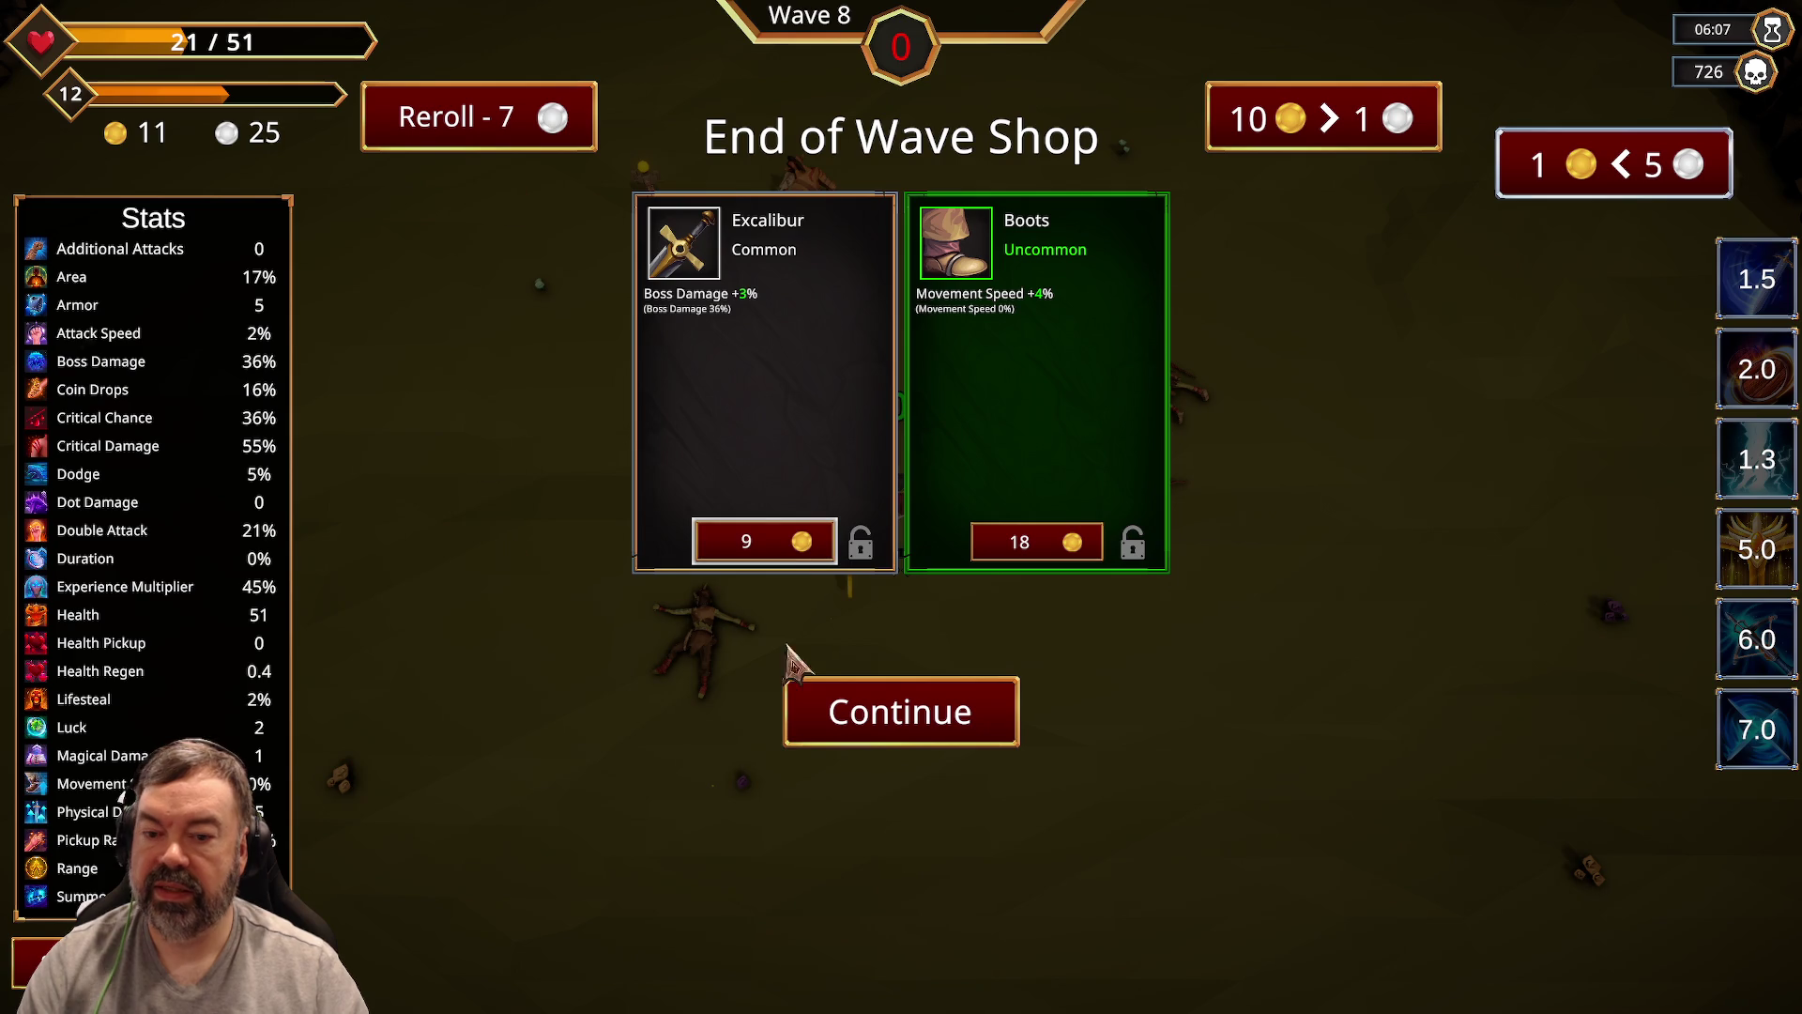
click(896, 722)
key(w+d)
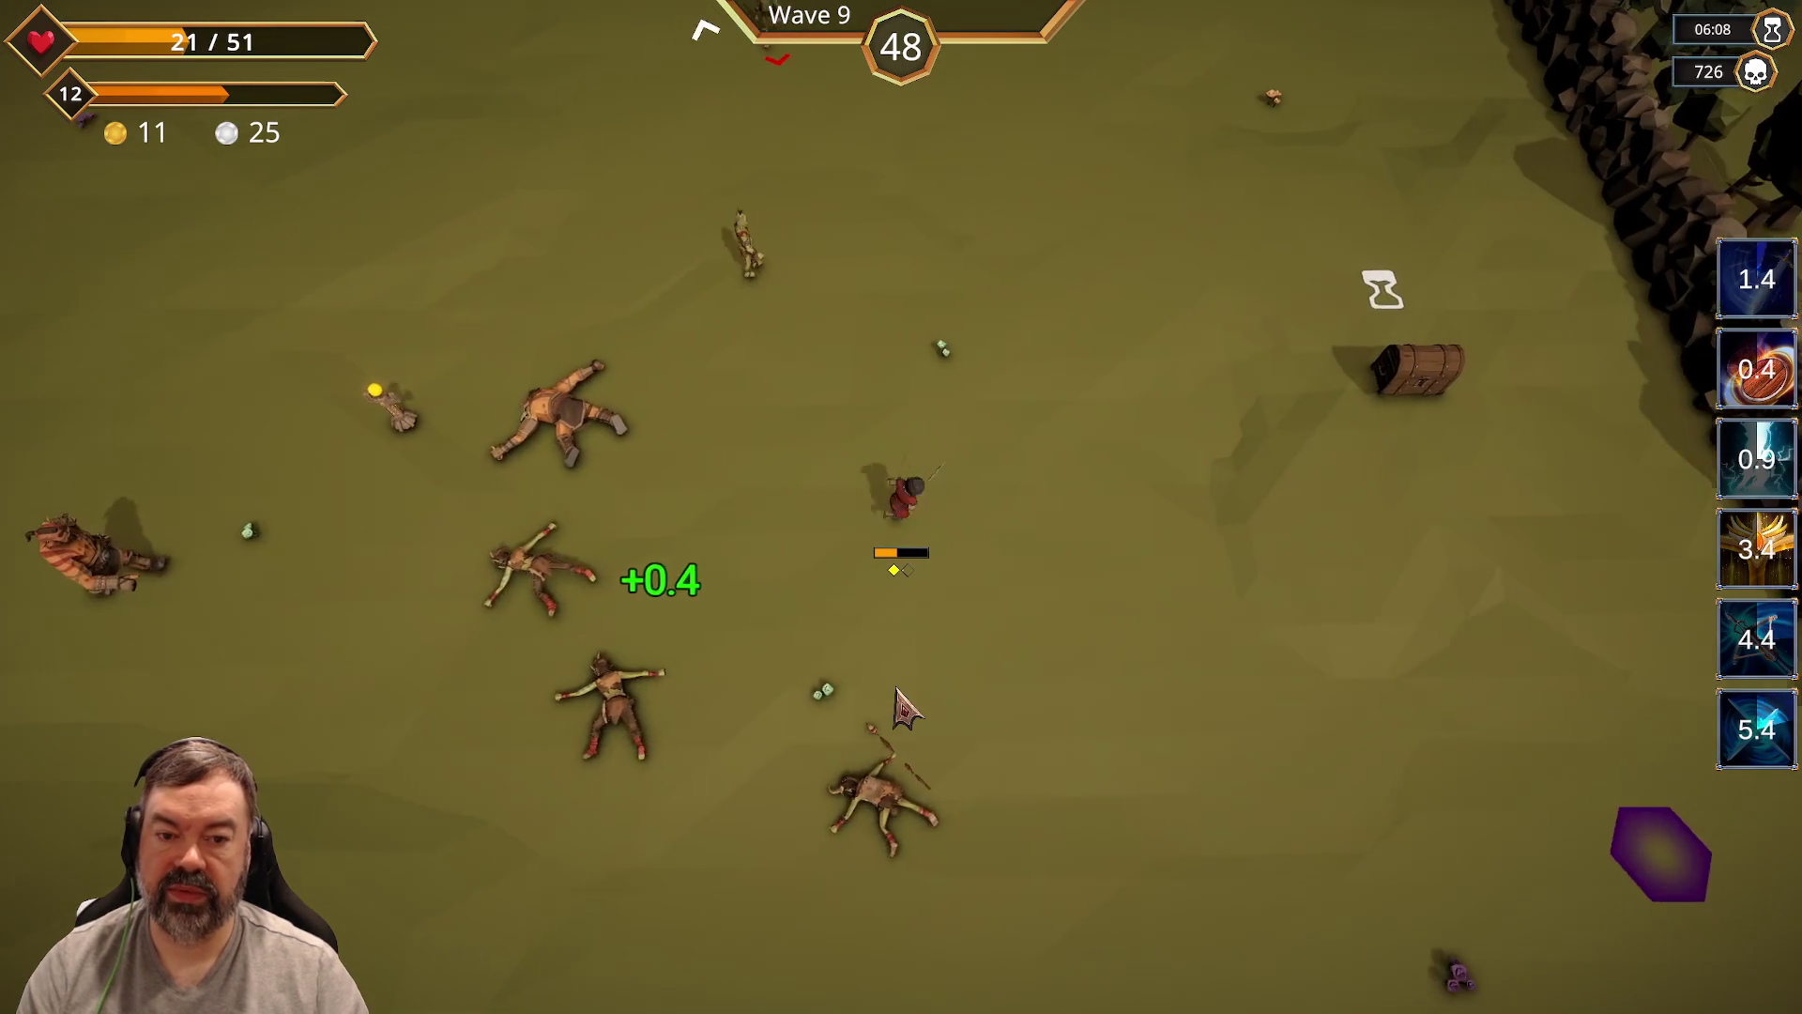
Step: Run the hero along the rock walls through Wave 9 until reaching level 13
key(w+d)
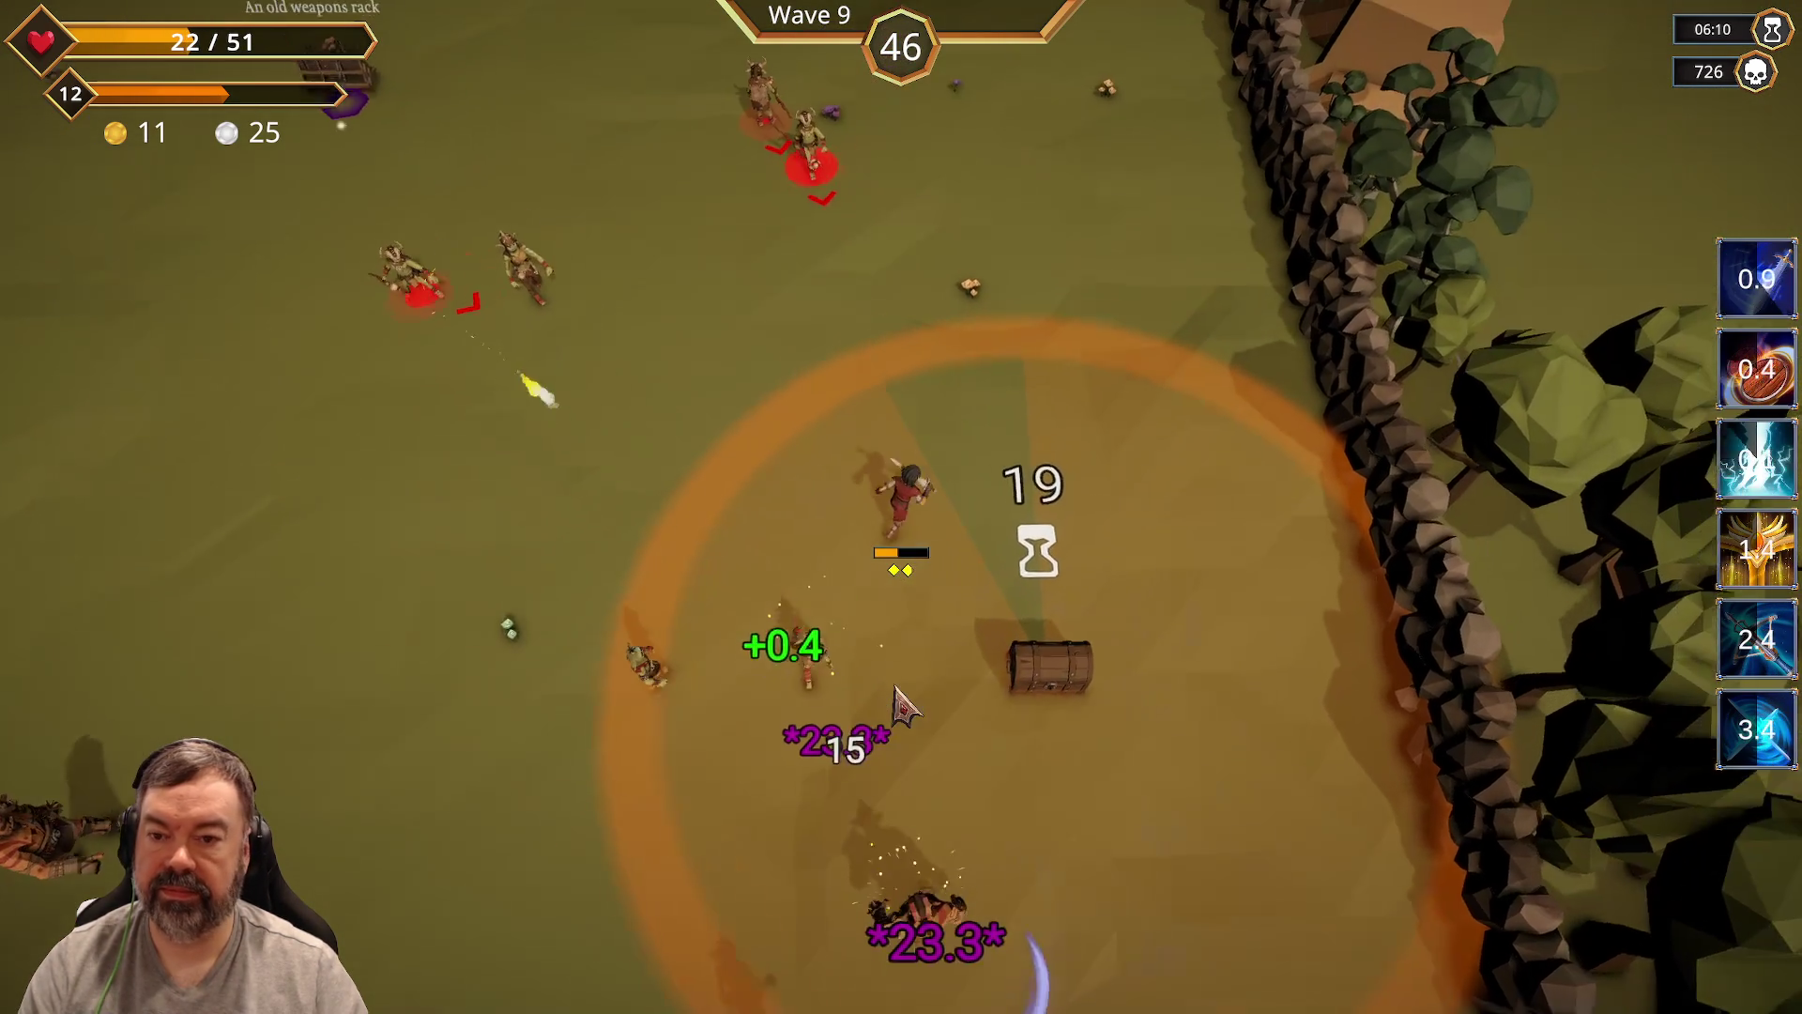
key(s)
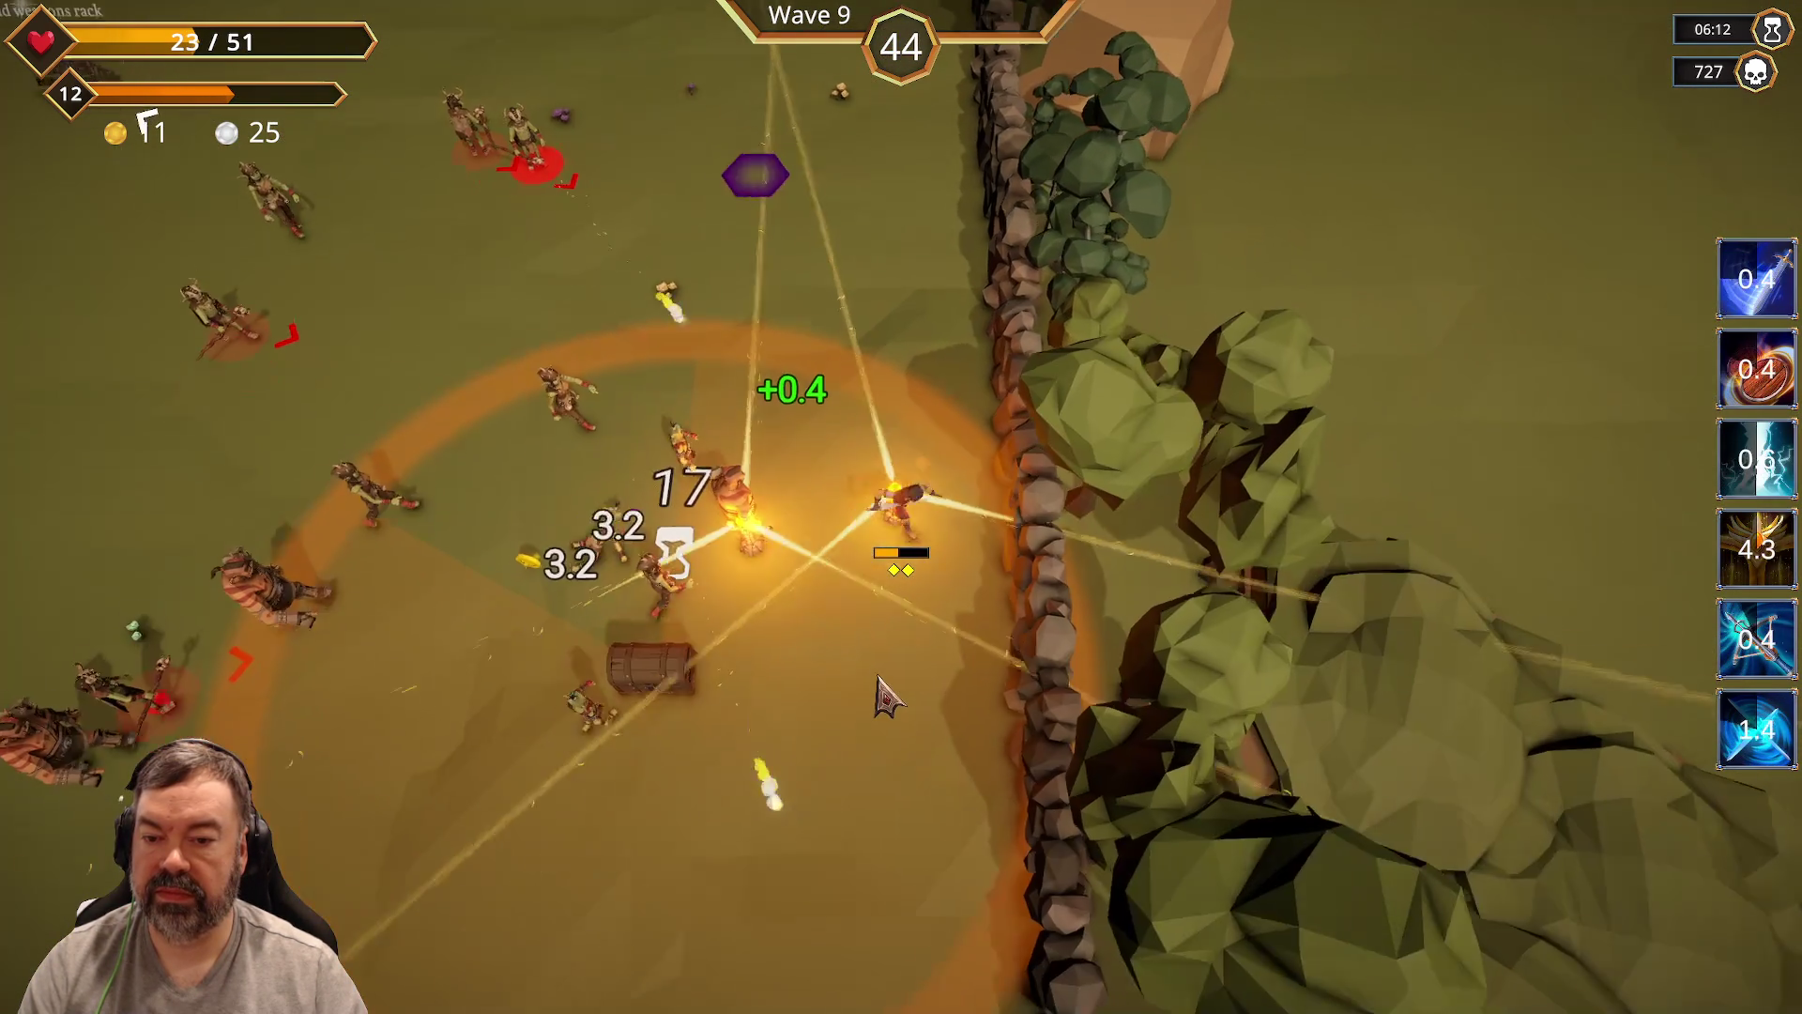
key(w+d)
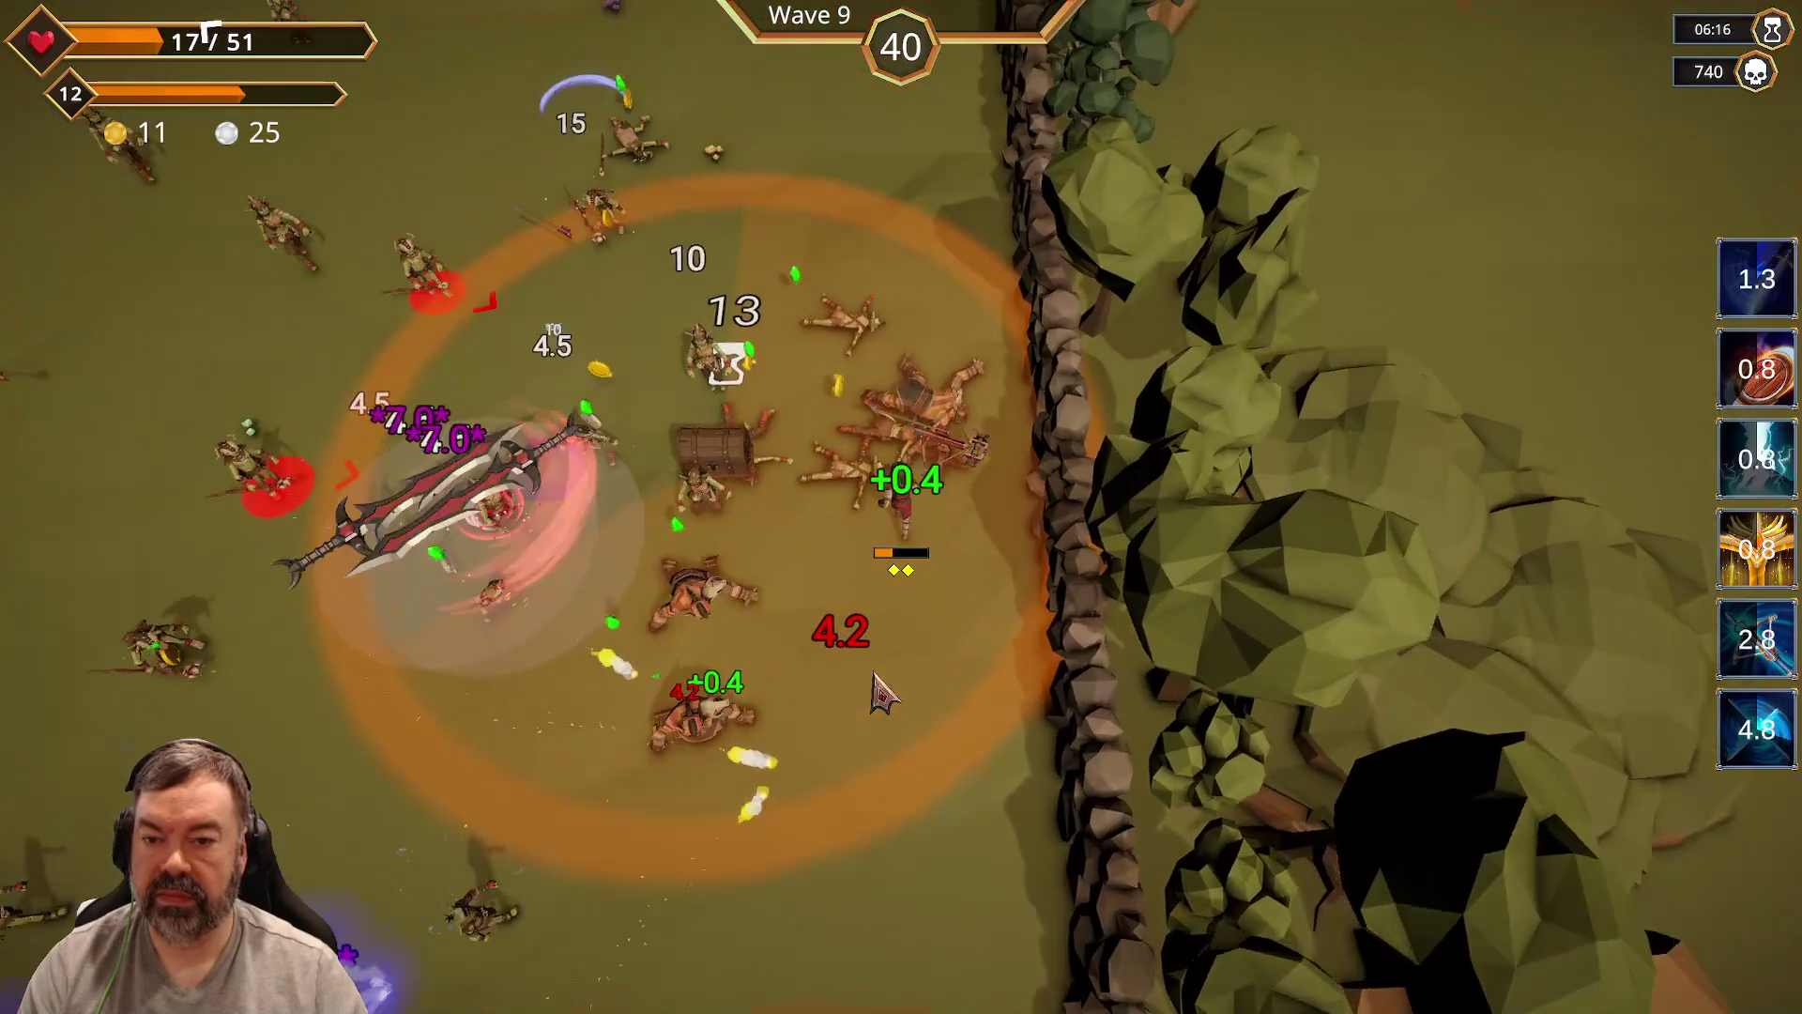
key(w+a)
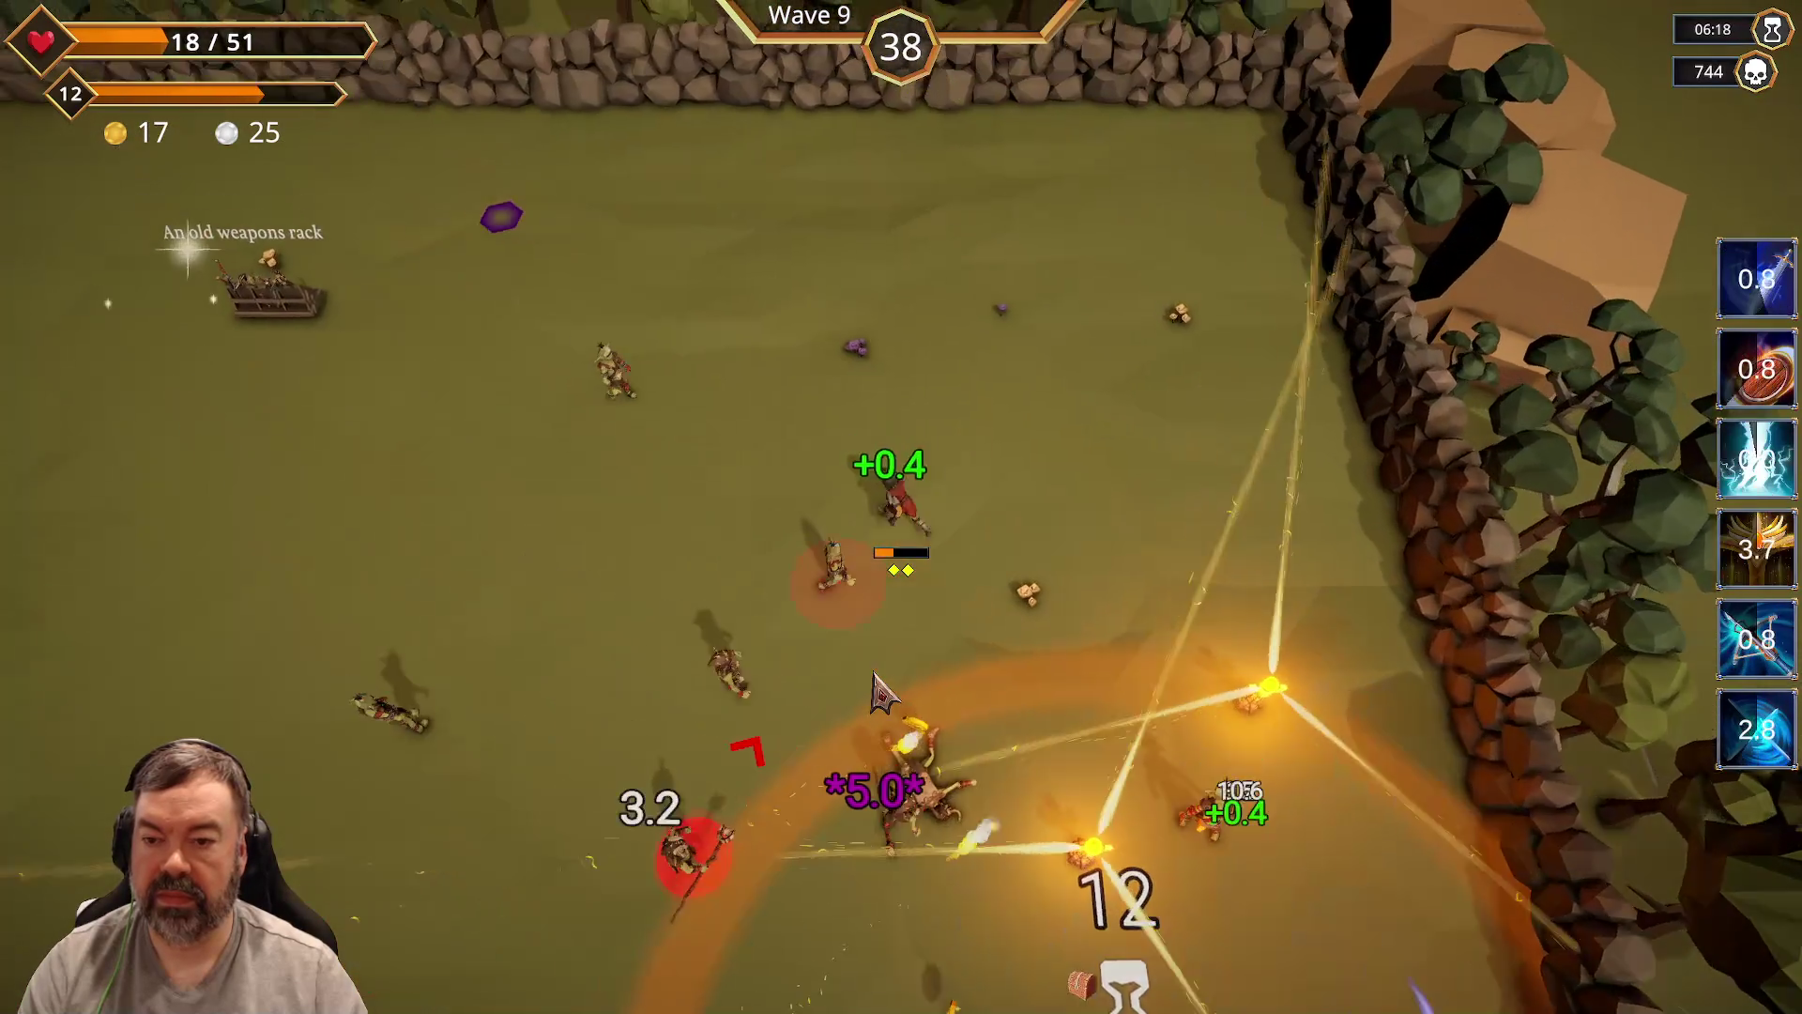
key(a)
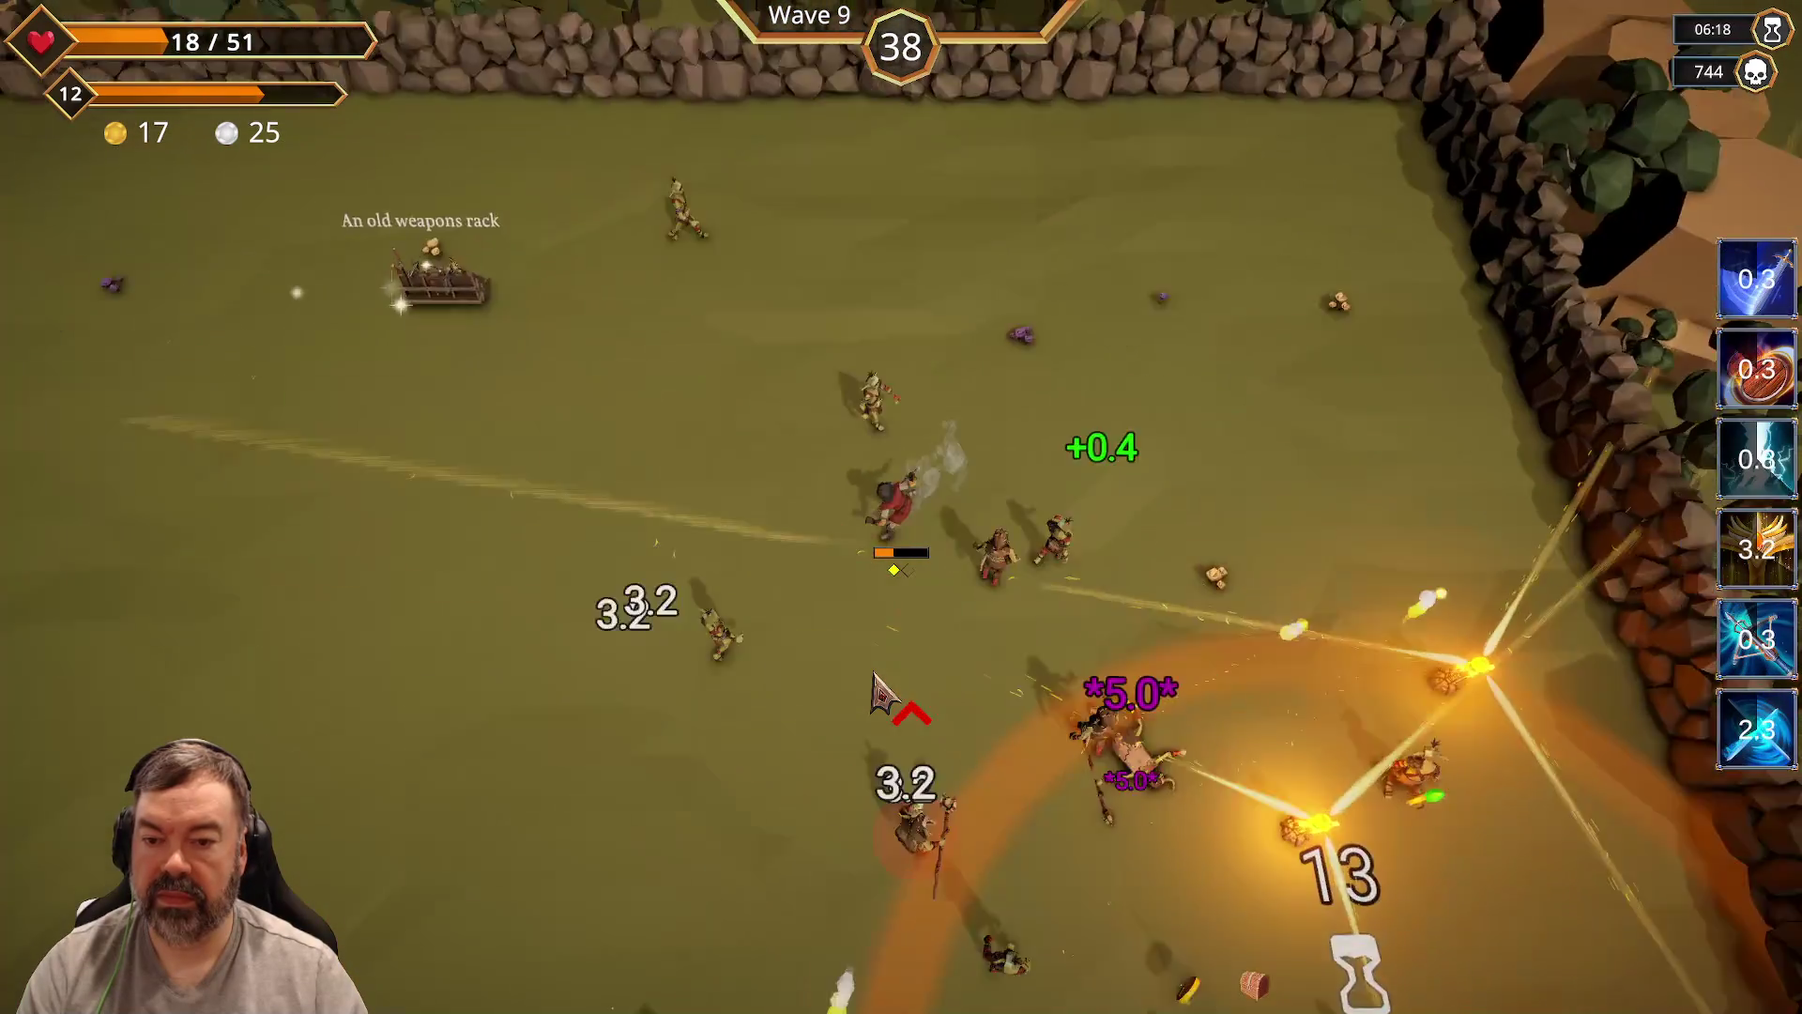
key(s)
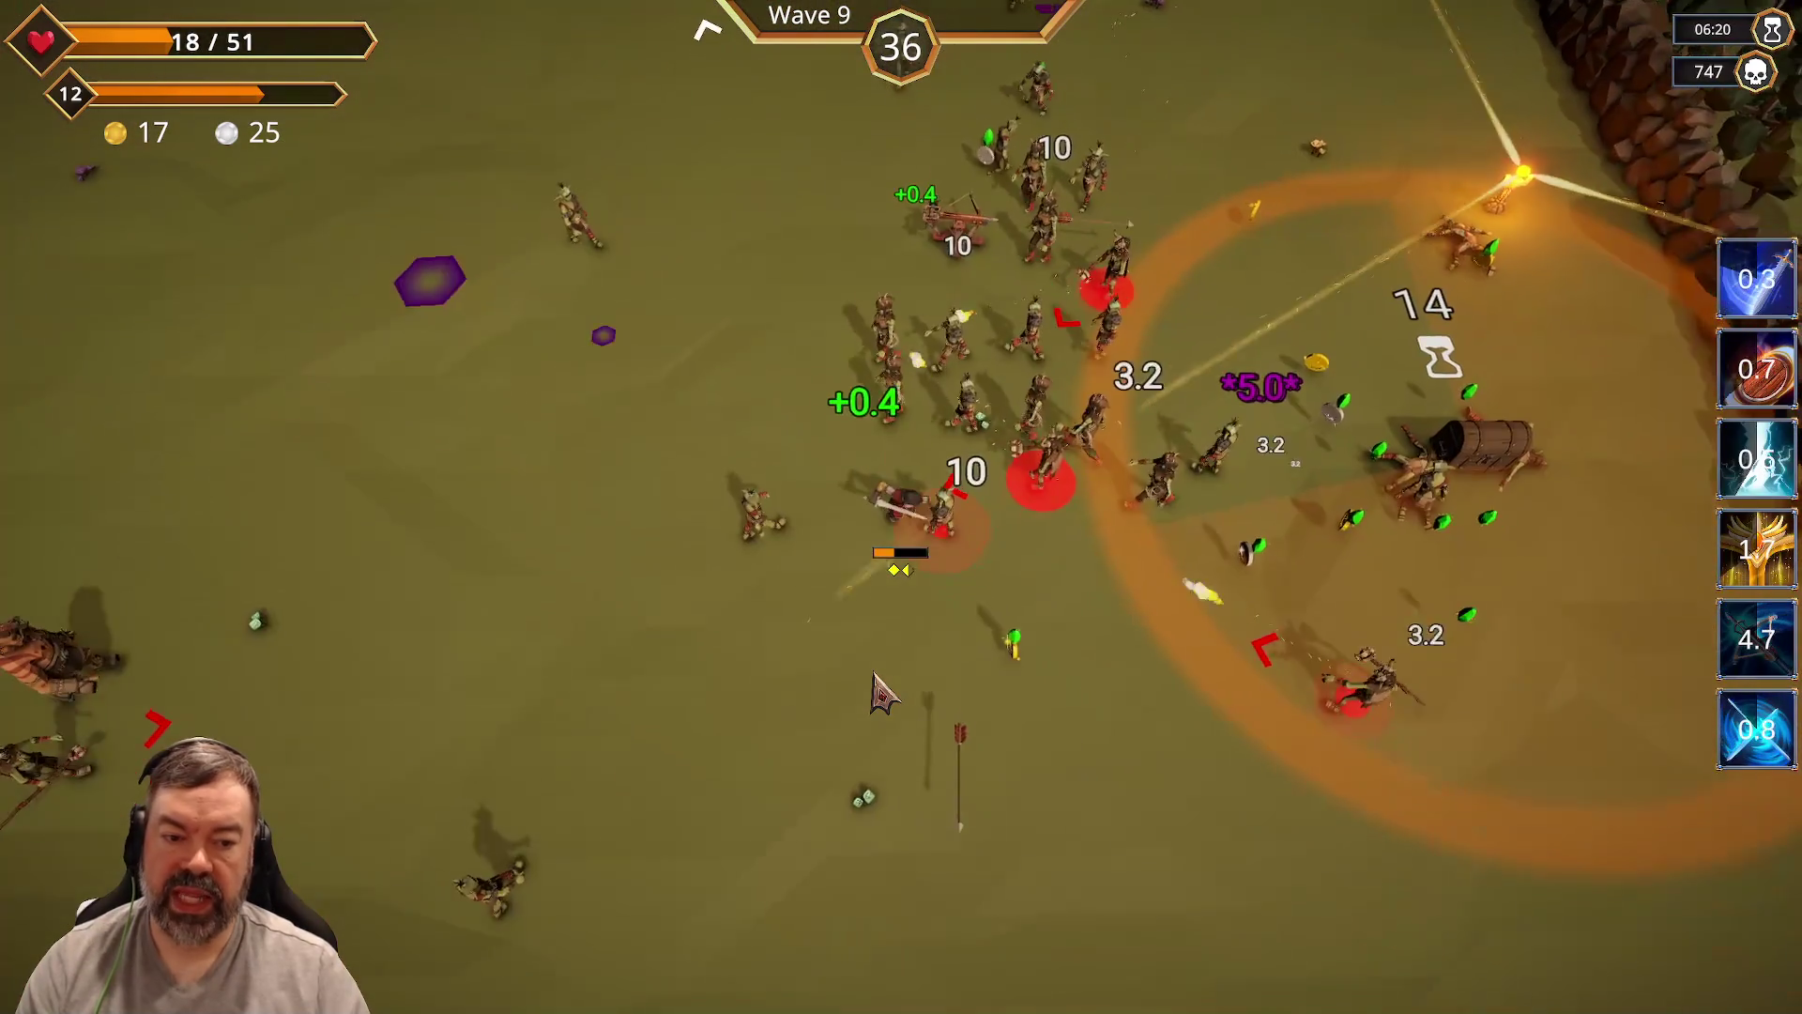
key(d)
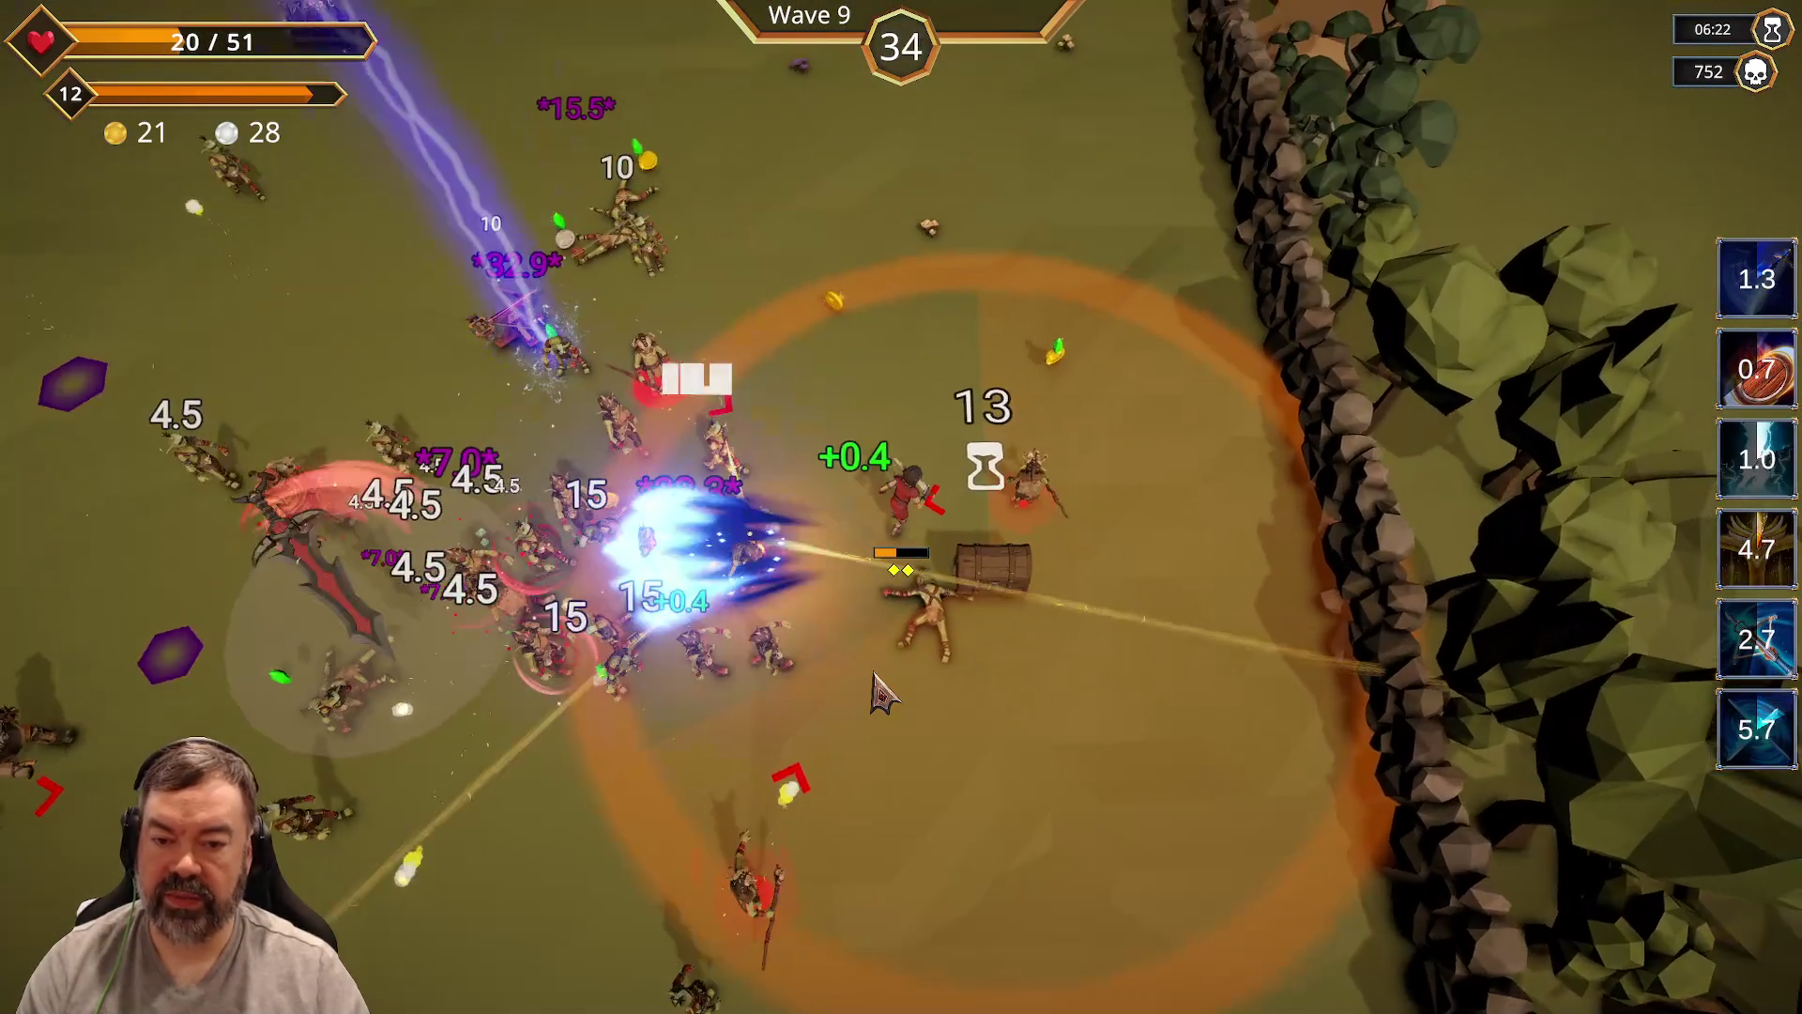
key(w)
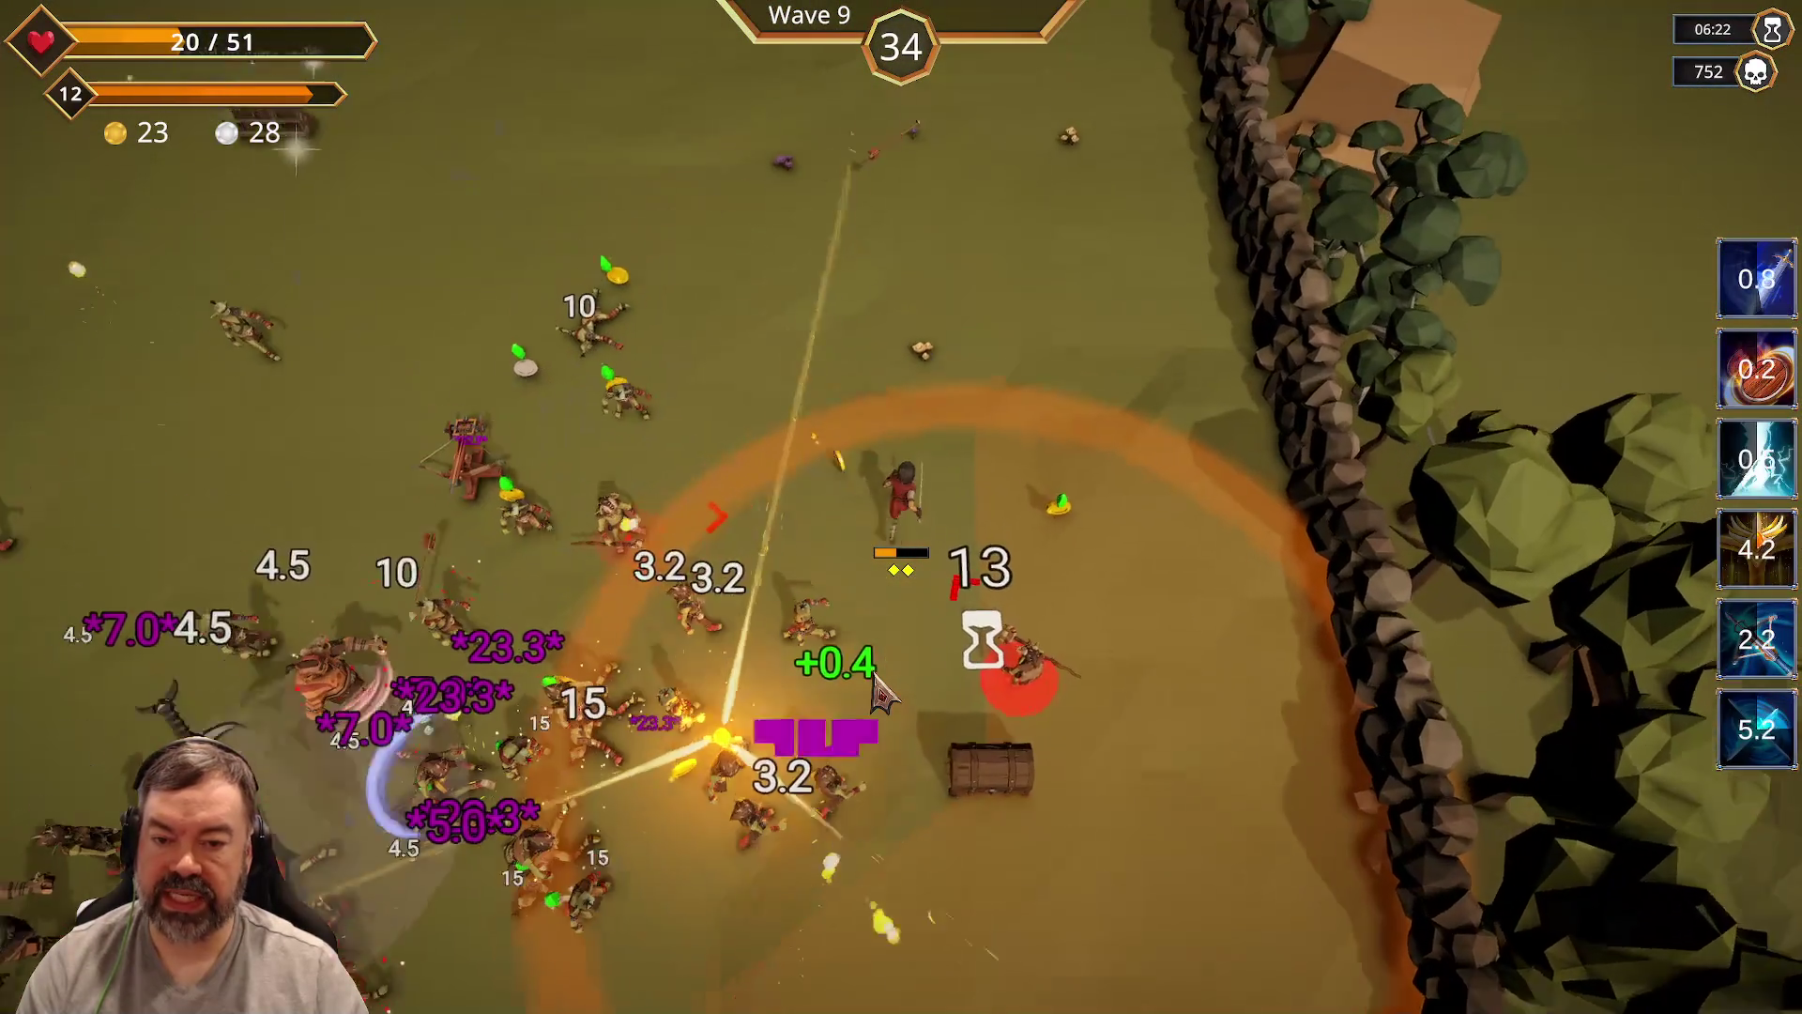
key(d)
key(s)
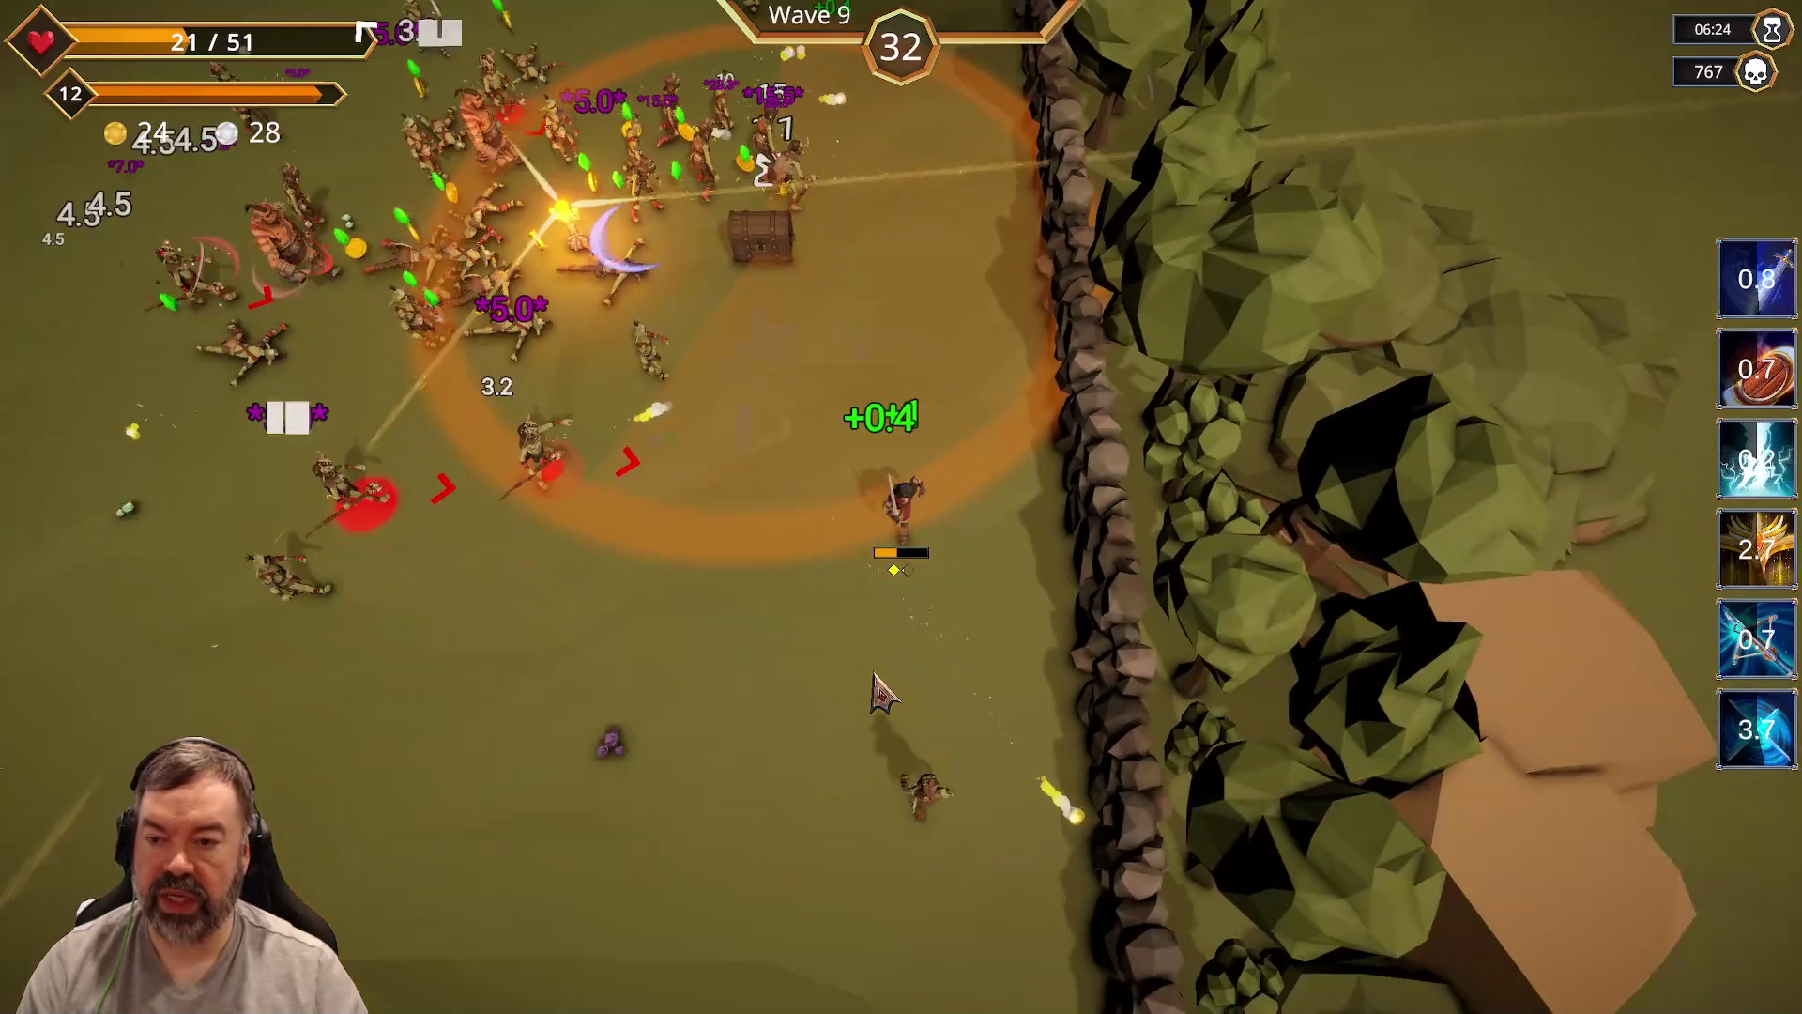
key(a)
key(s)
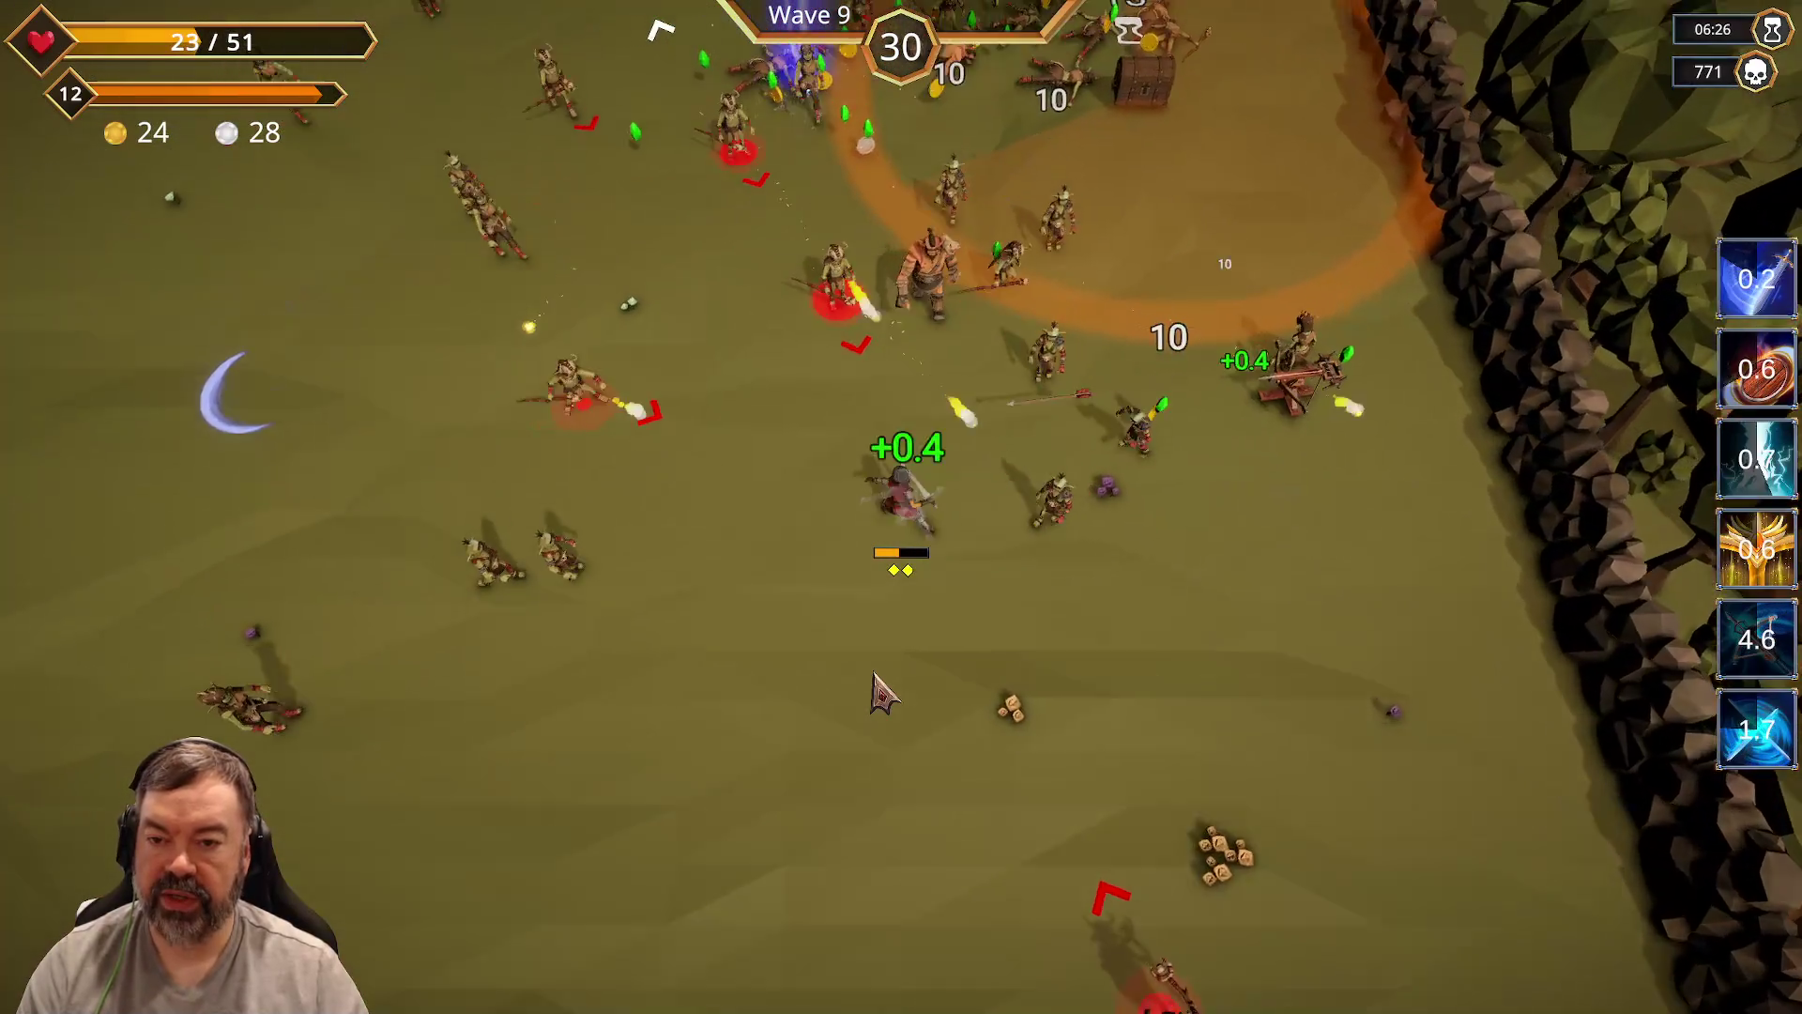
key(w)
key(a)
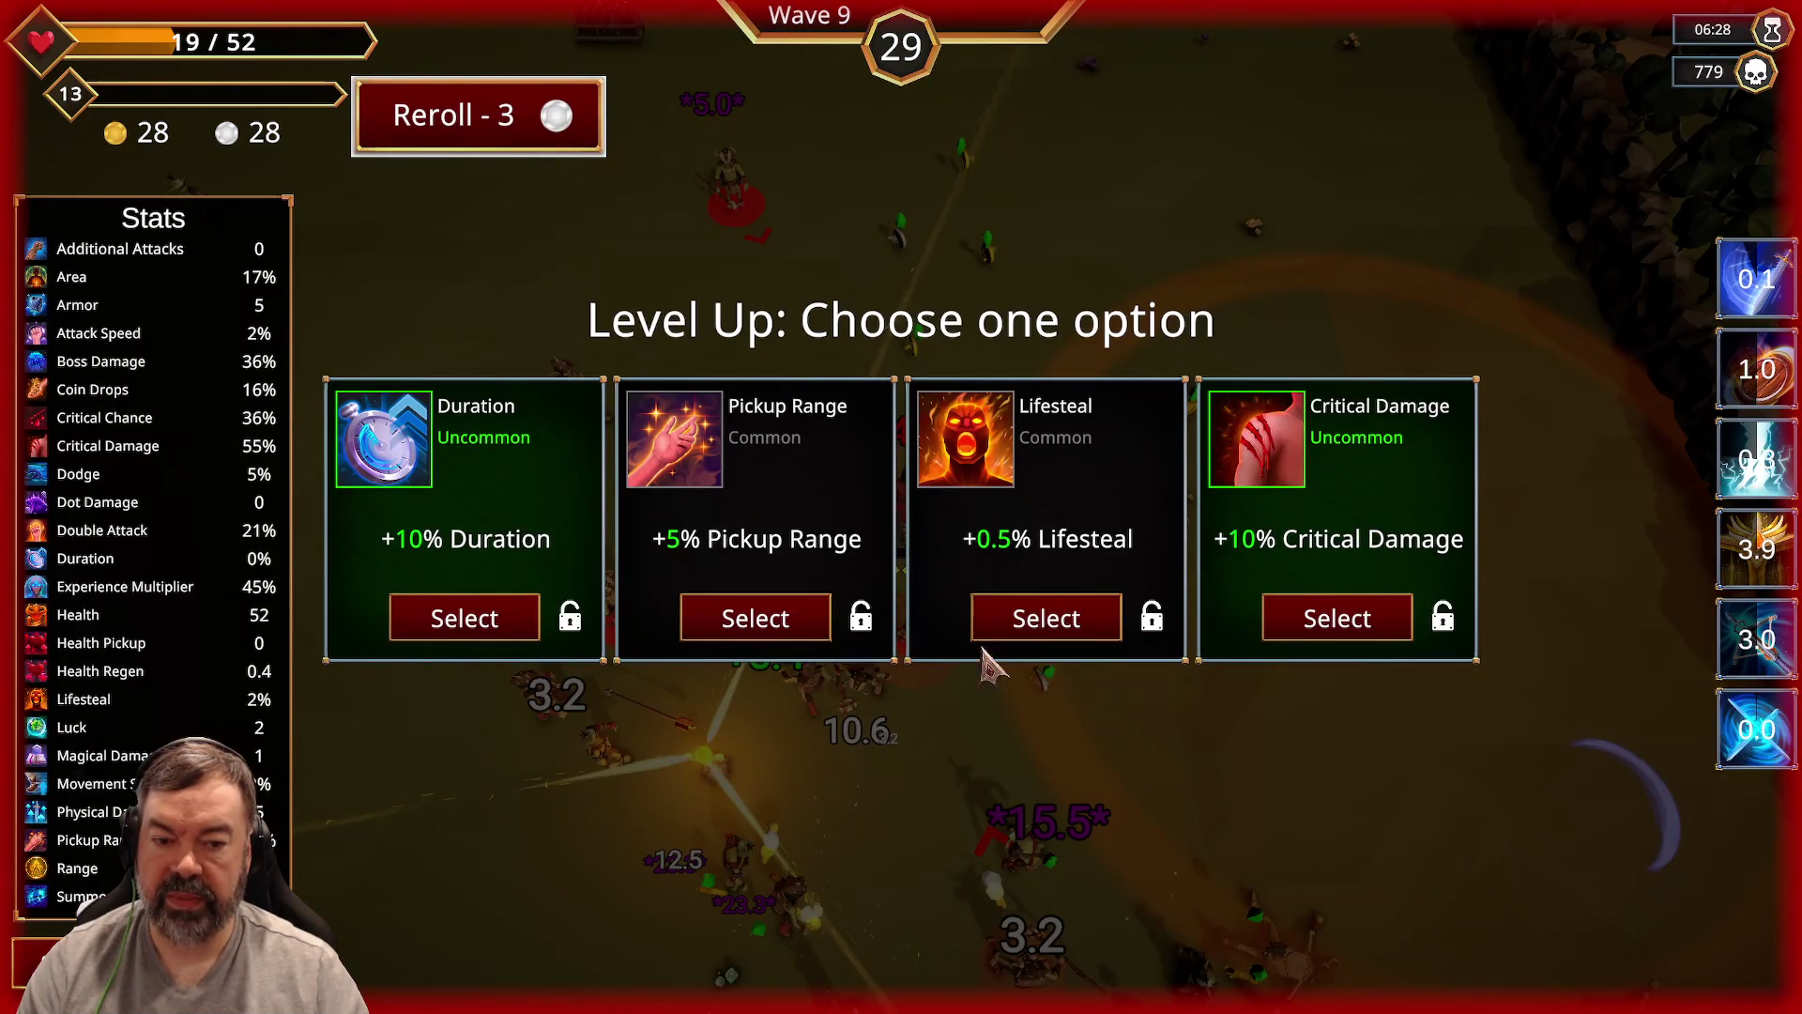
Step: Take the pending level-up upgrade and kite enemies around the arena toward the chest
click(1042, 627)
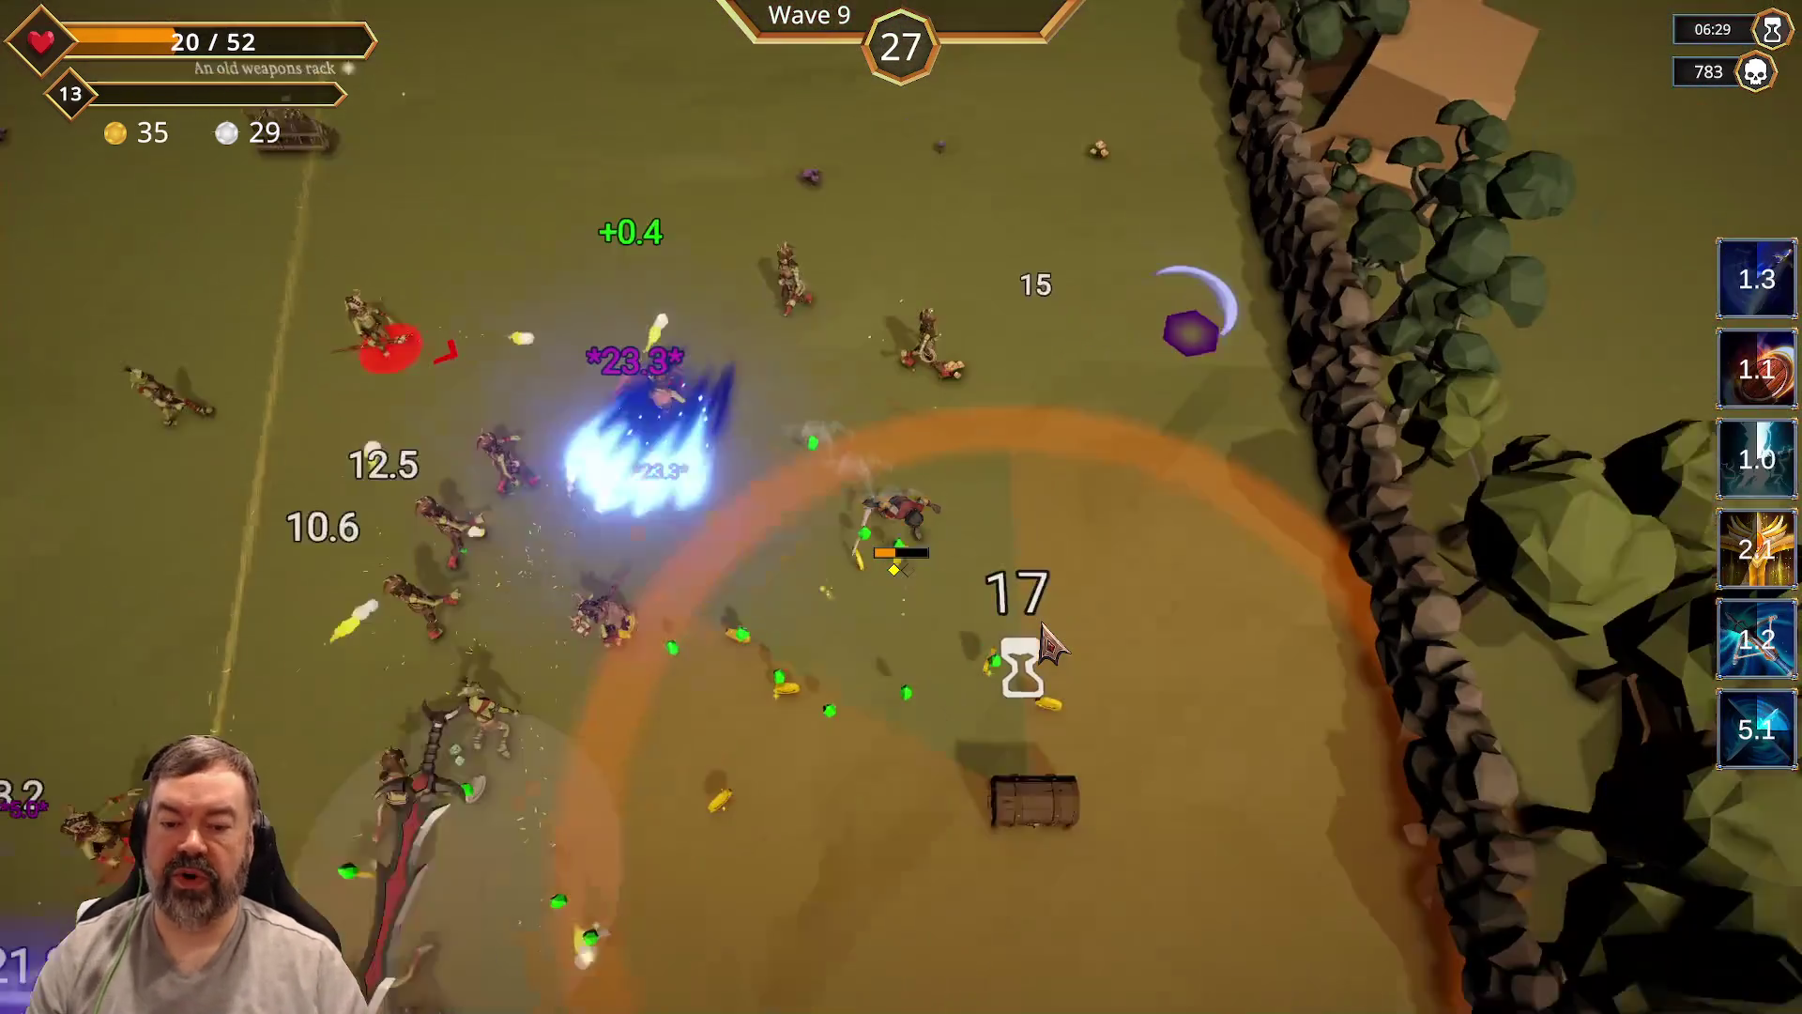
key(s)
key(a)
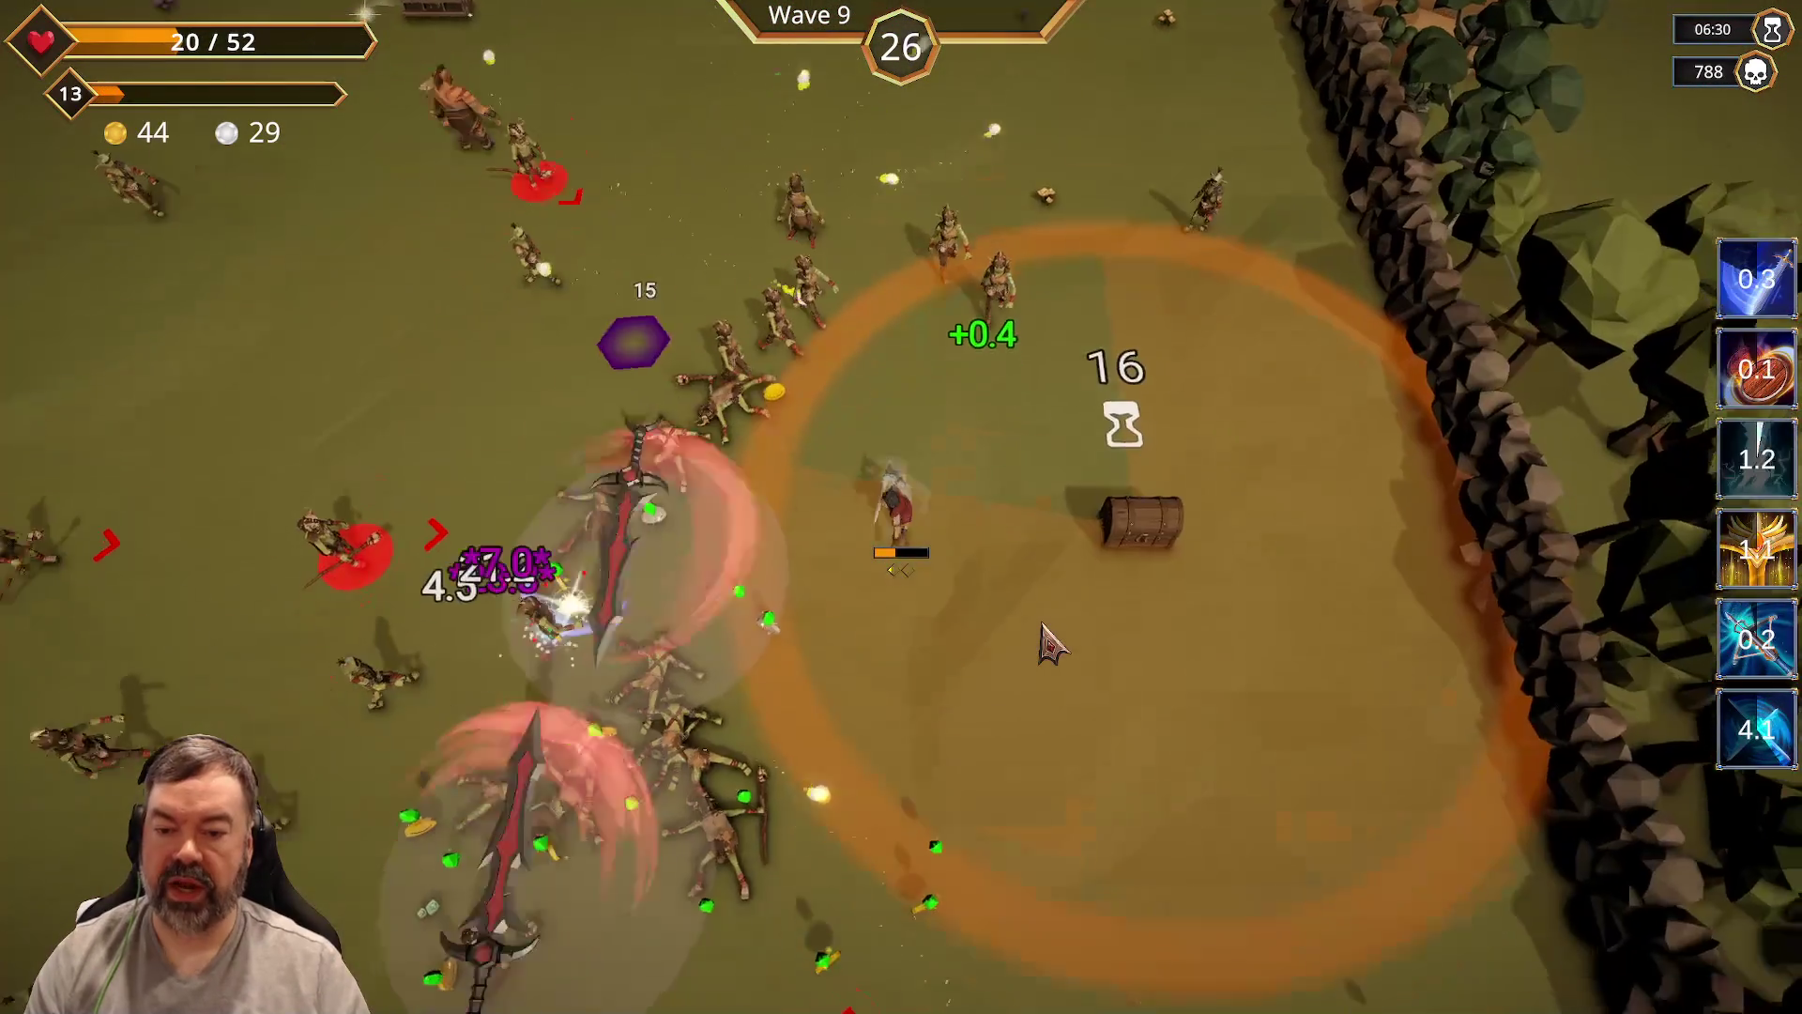
key(d)
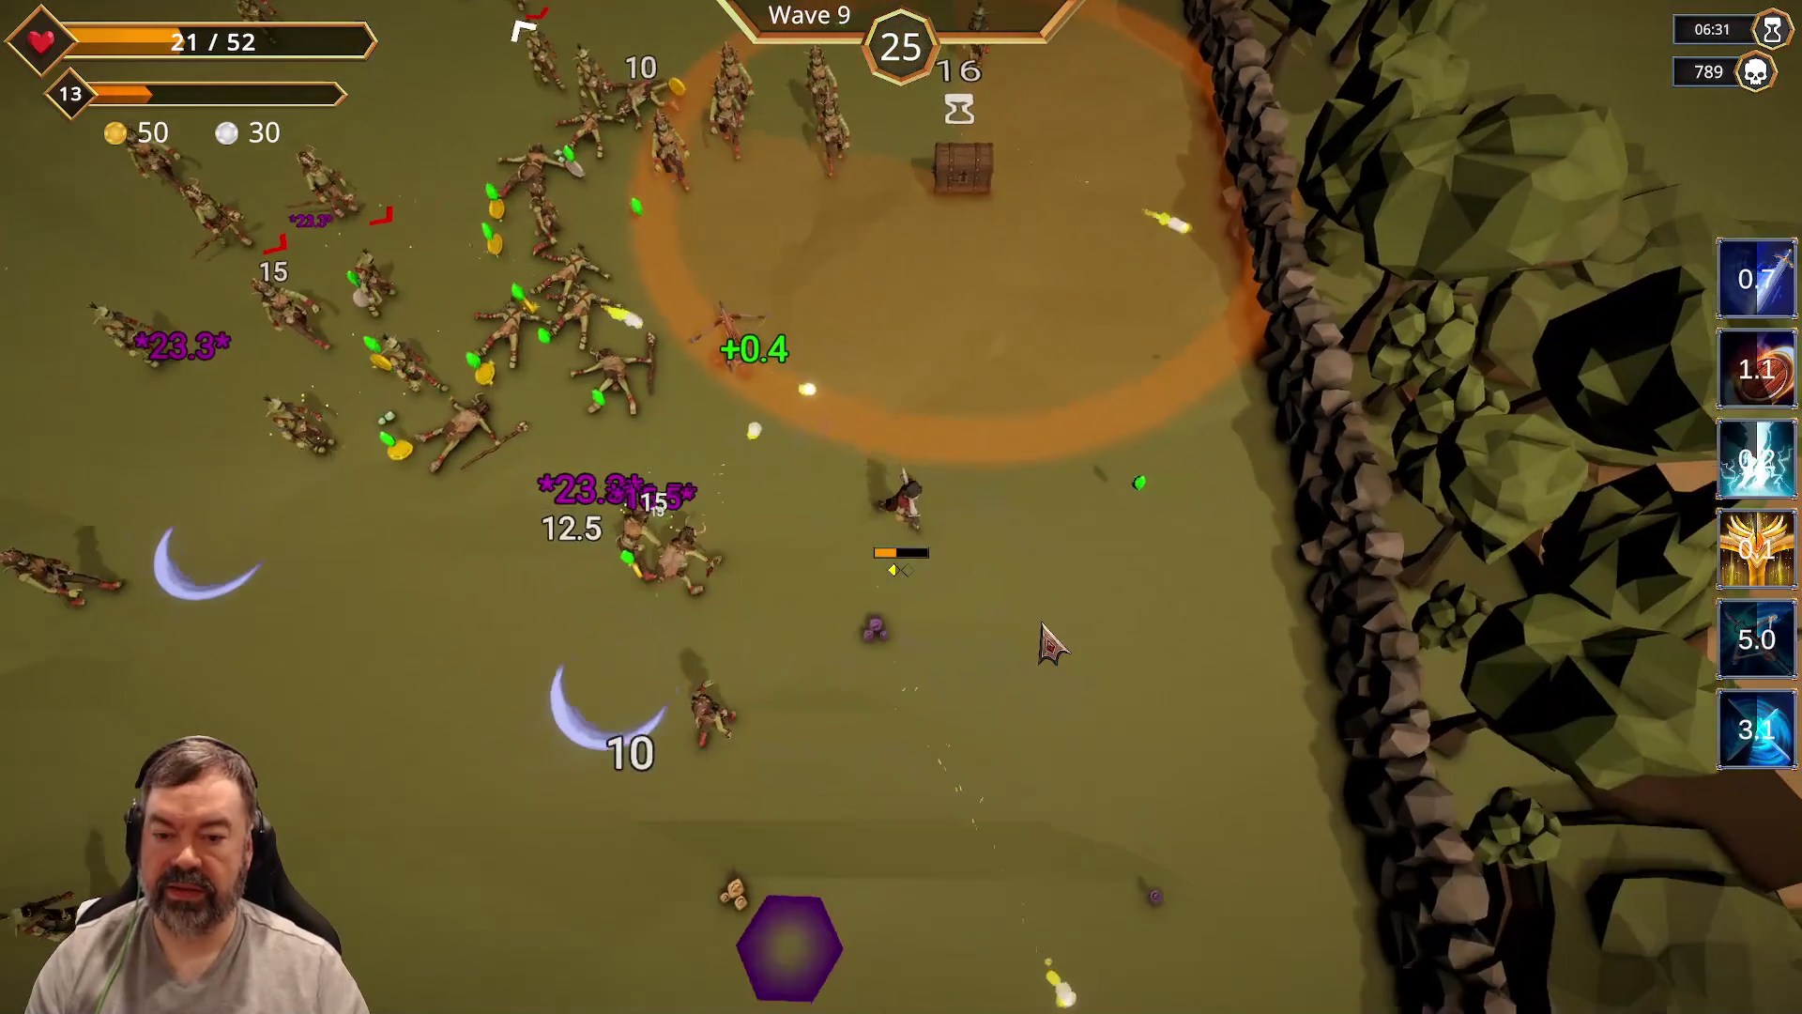
key(s)
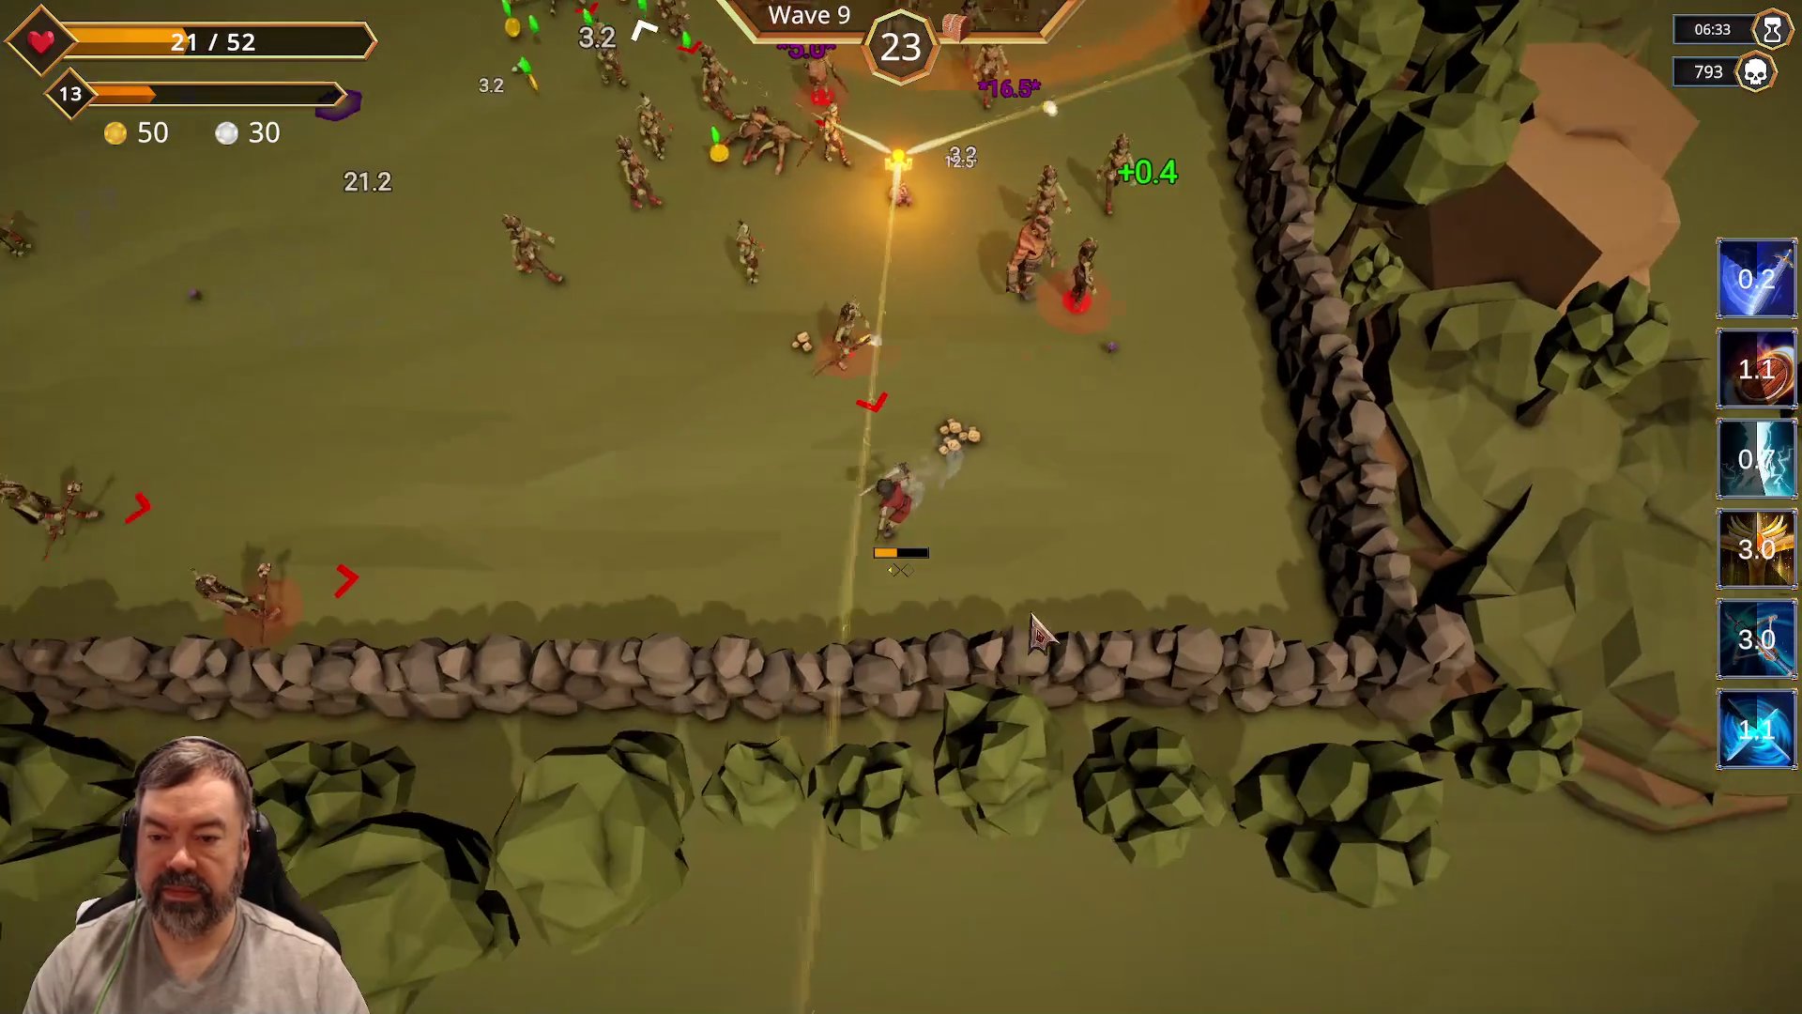
key(w)
key(a)
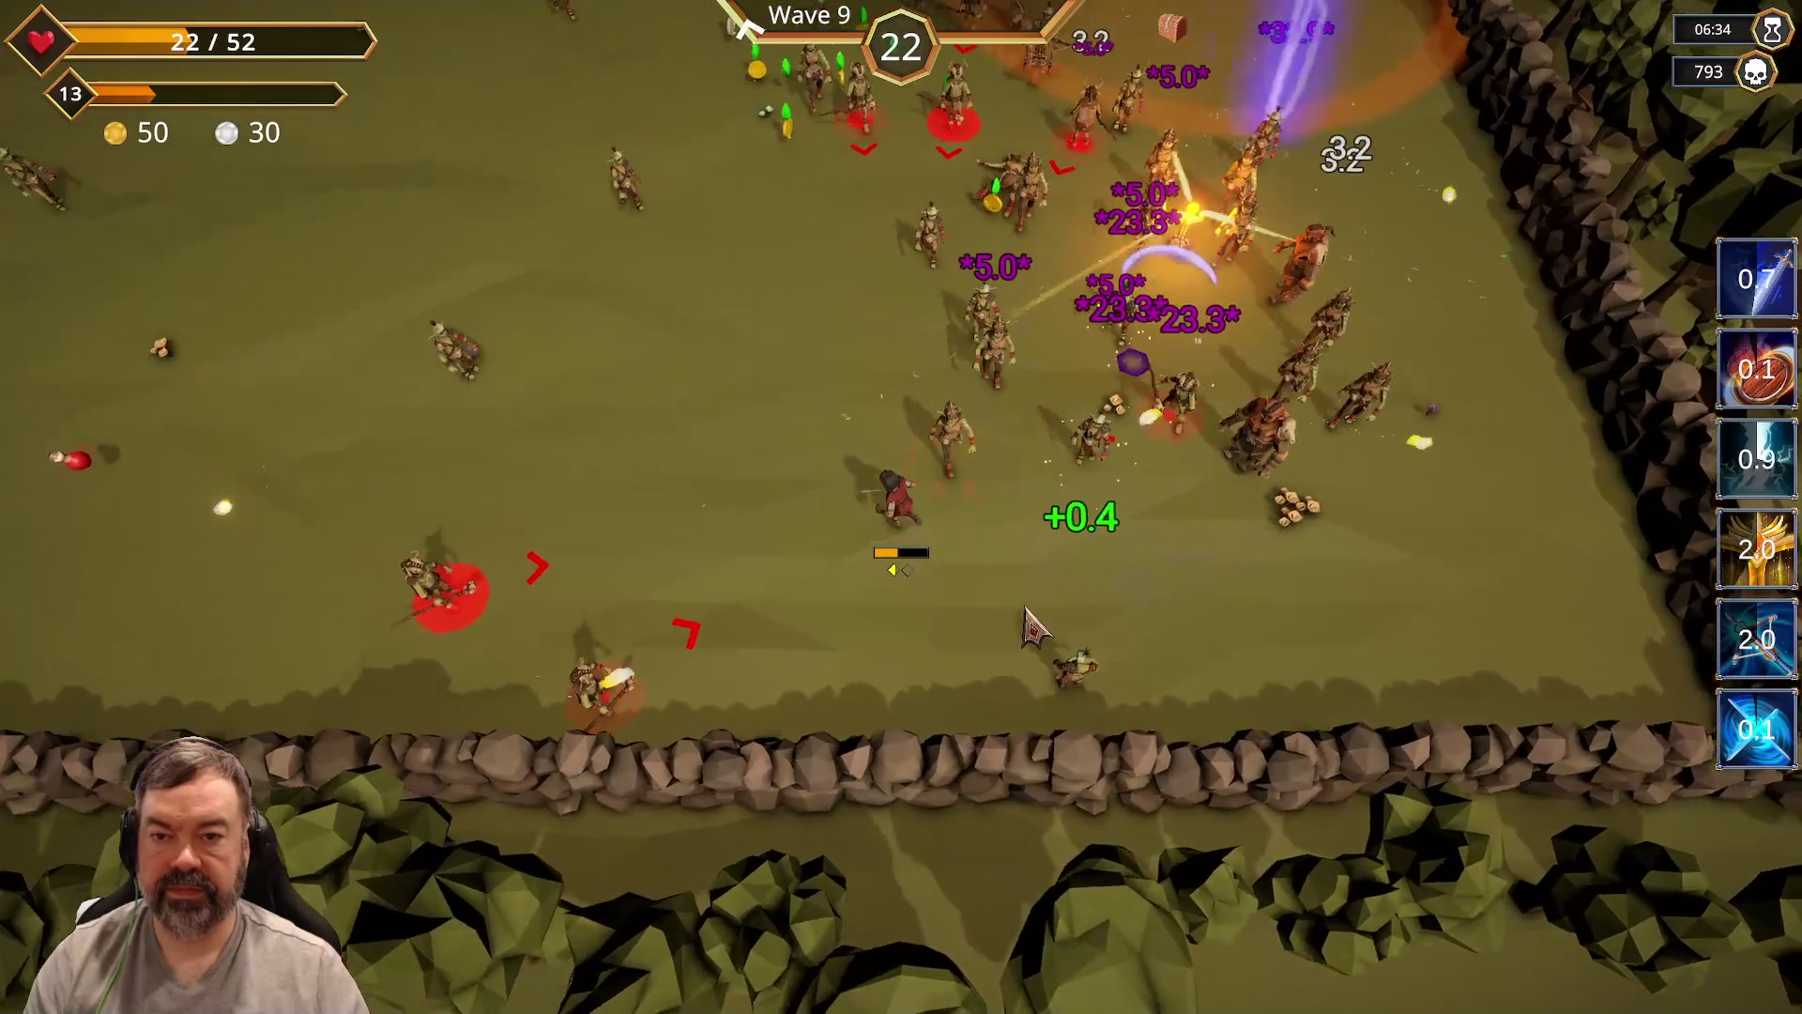
key(w)
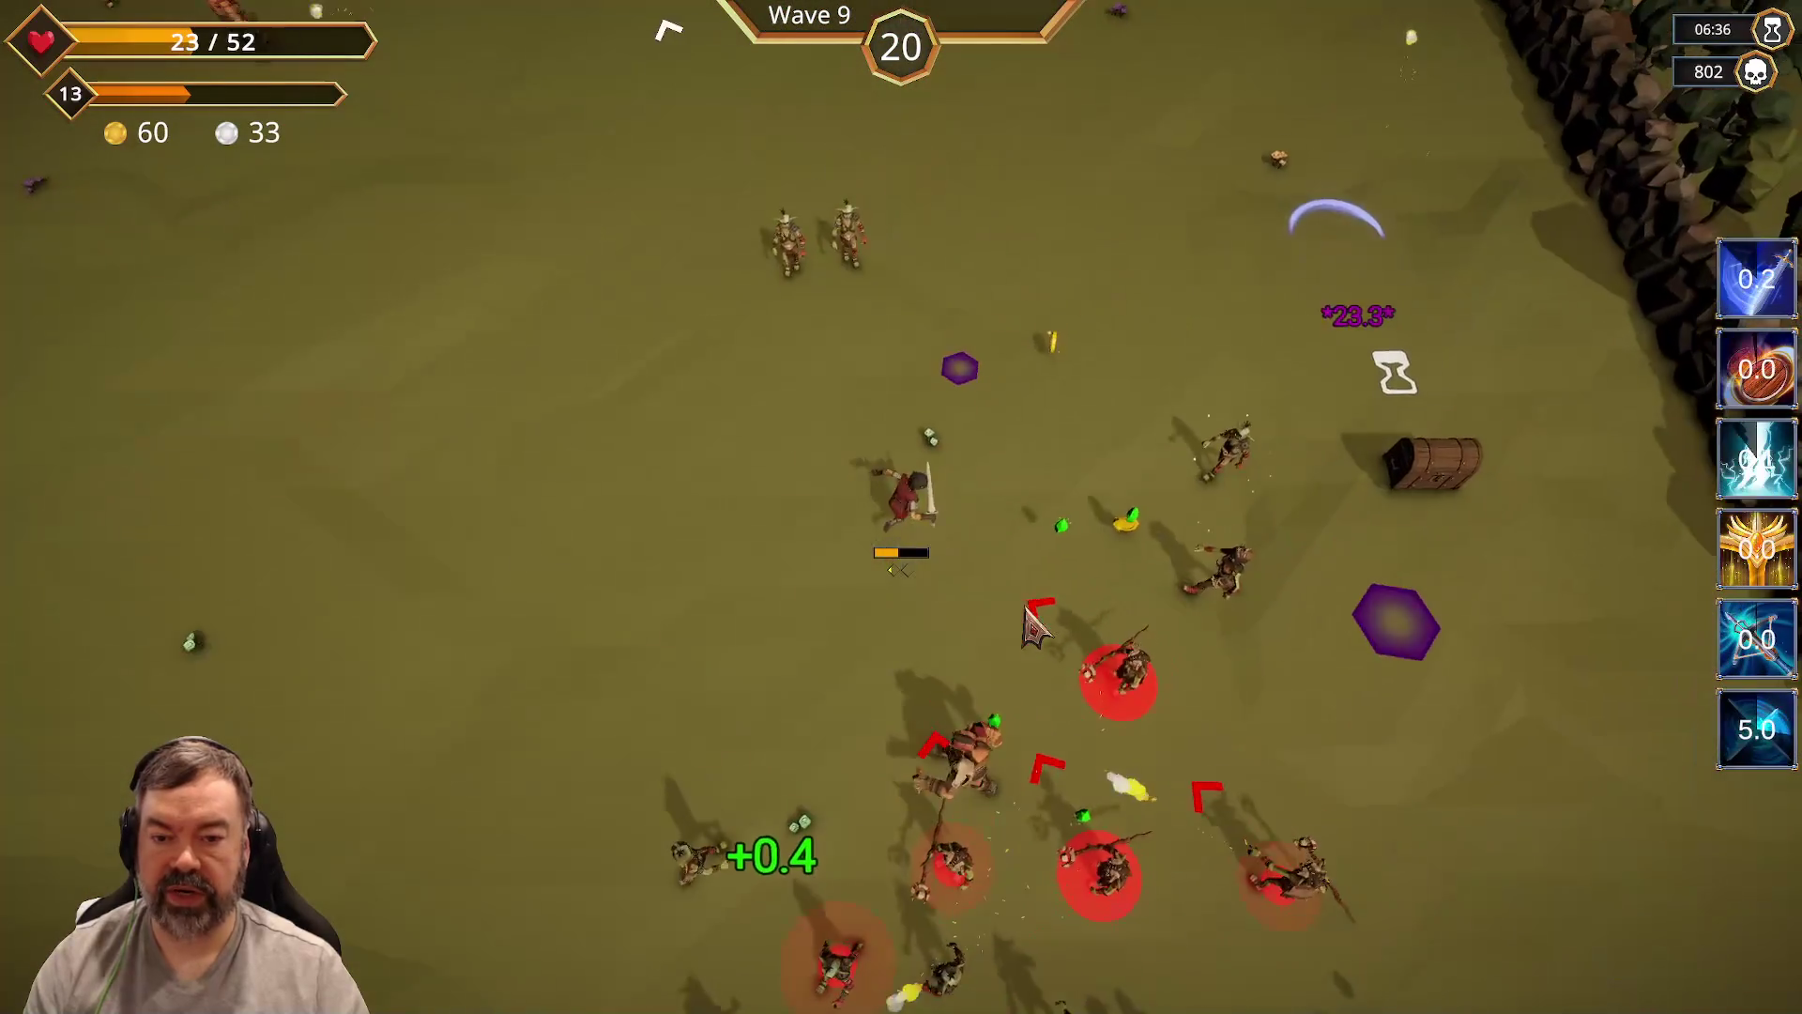
key(d)
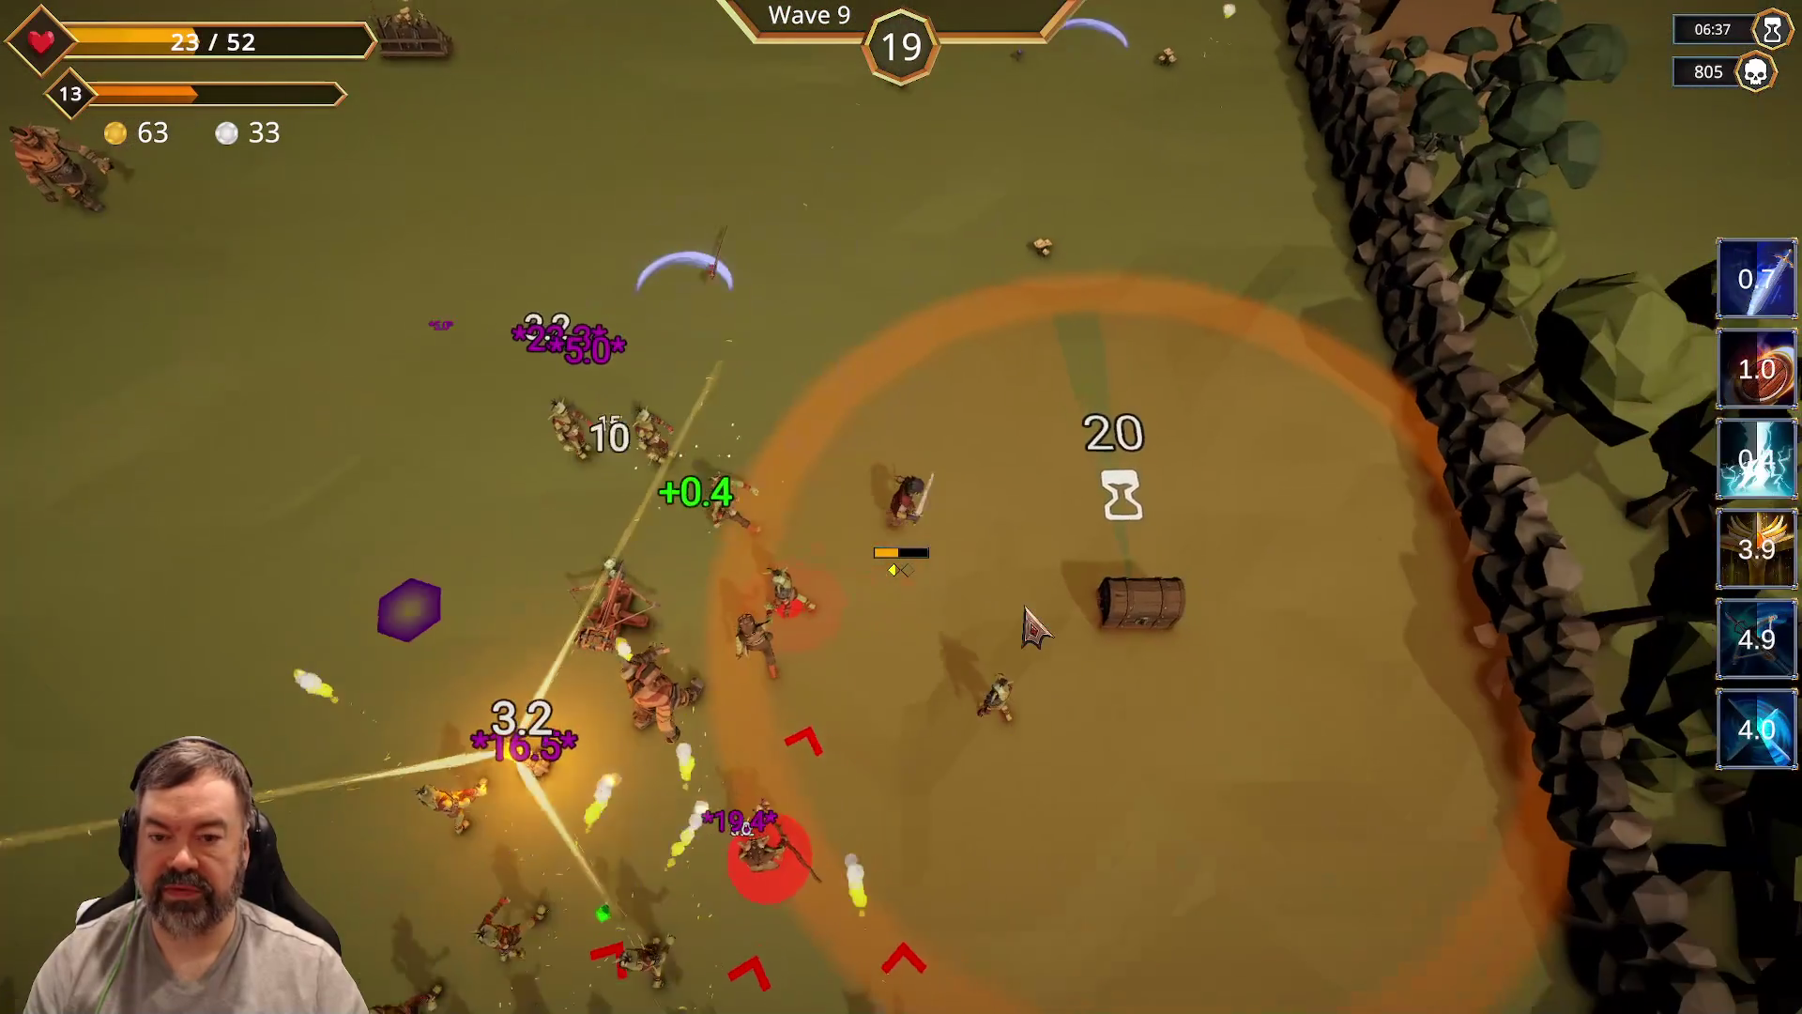
Step: Keep dodging the horde, weaving down and back around the chest
key(s)
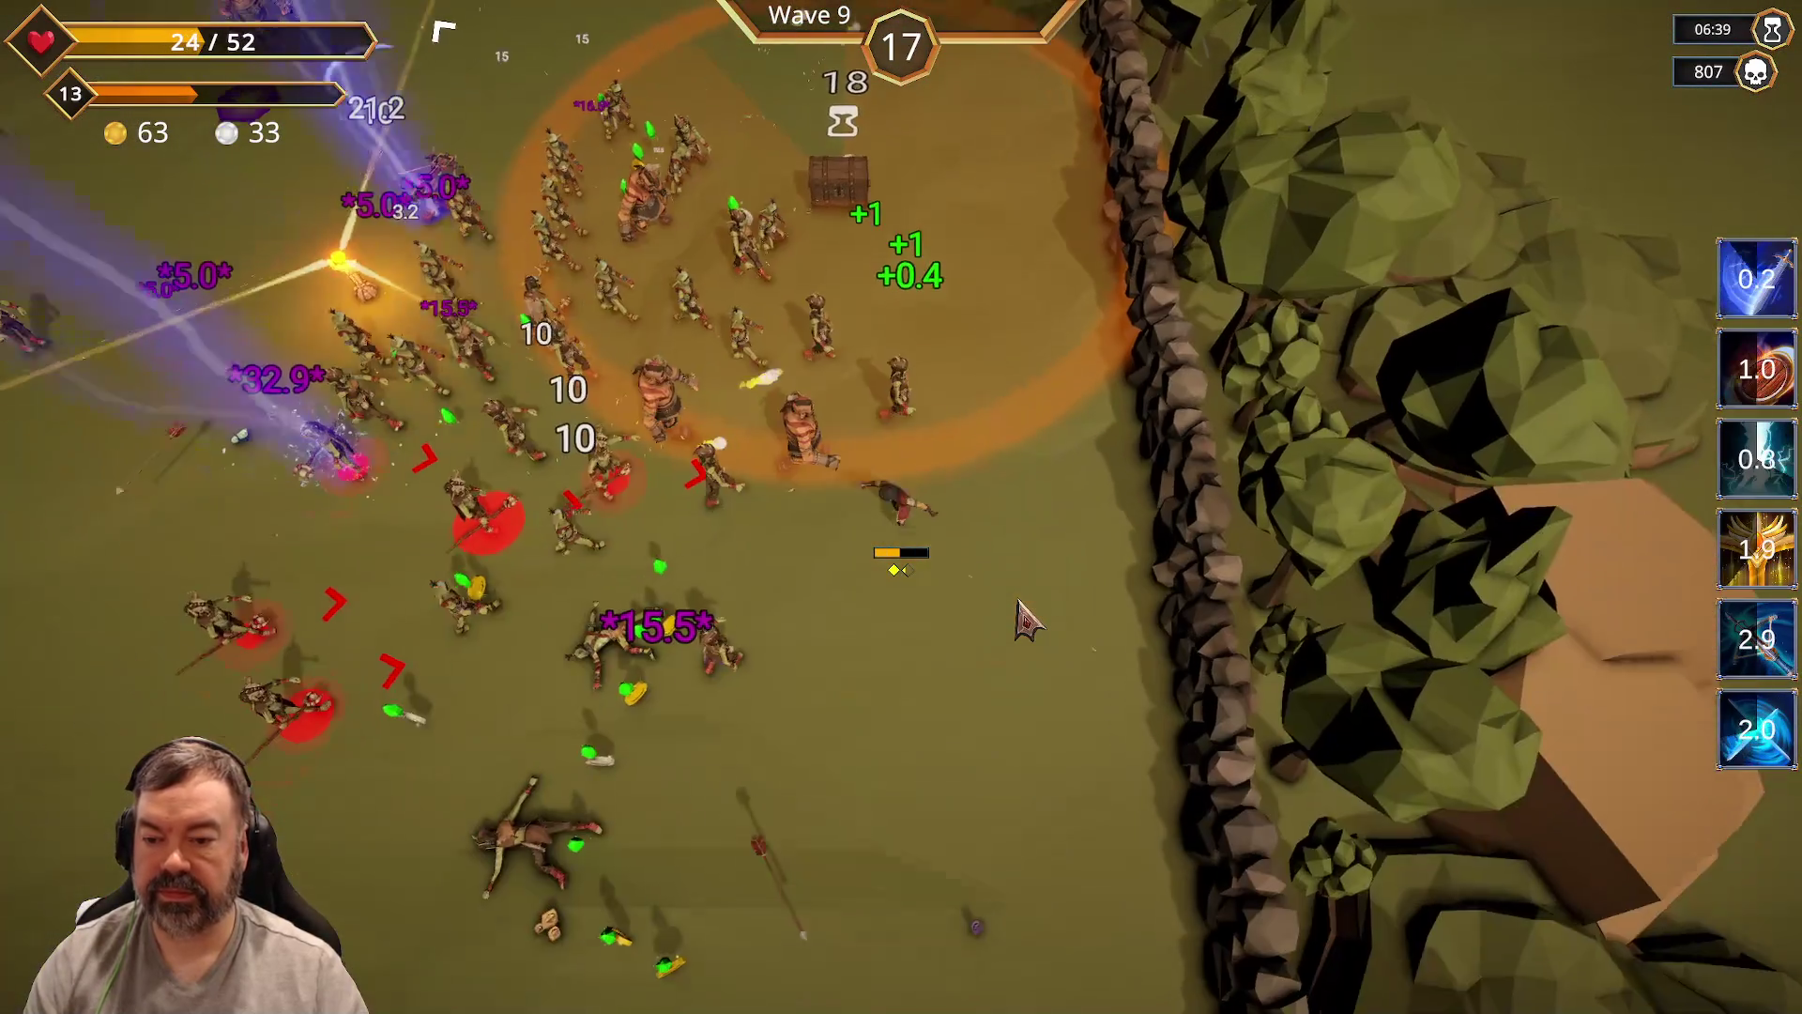
key(s)
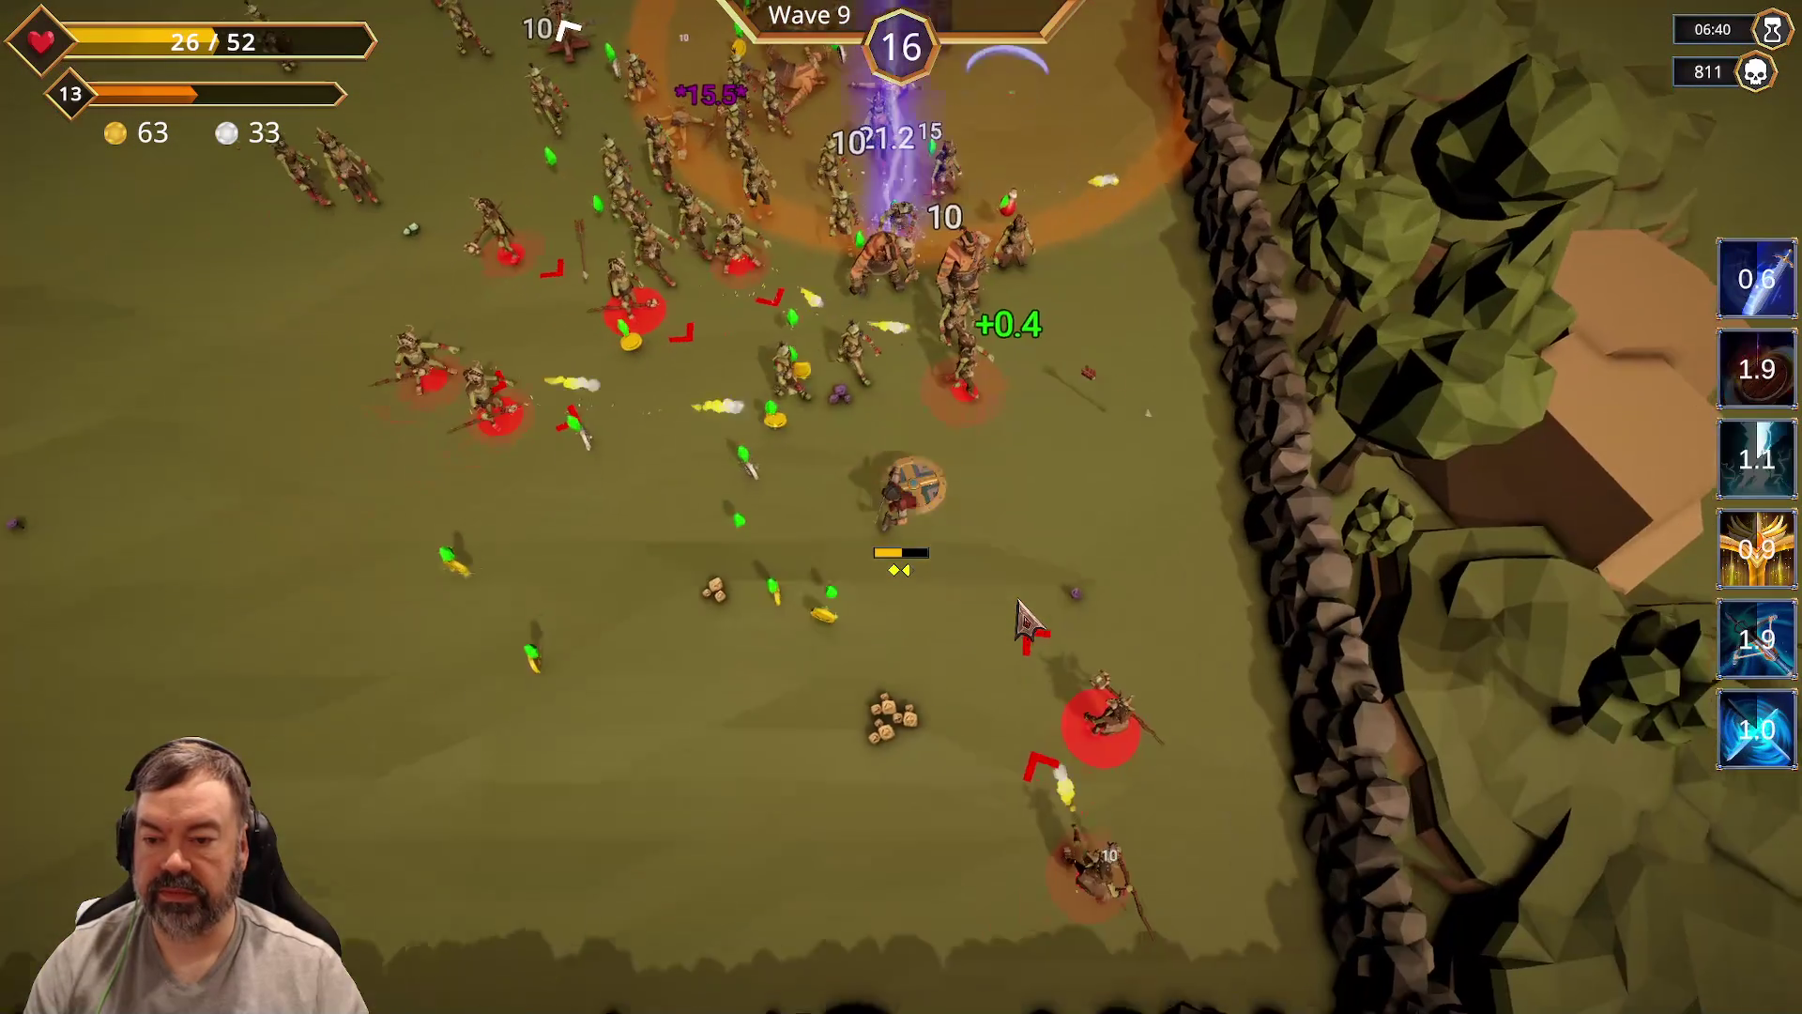
key(s)
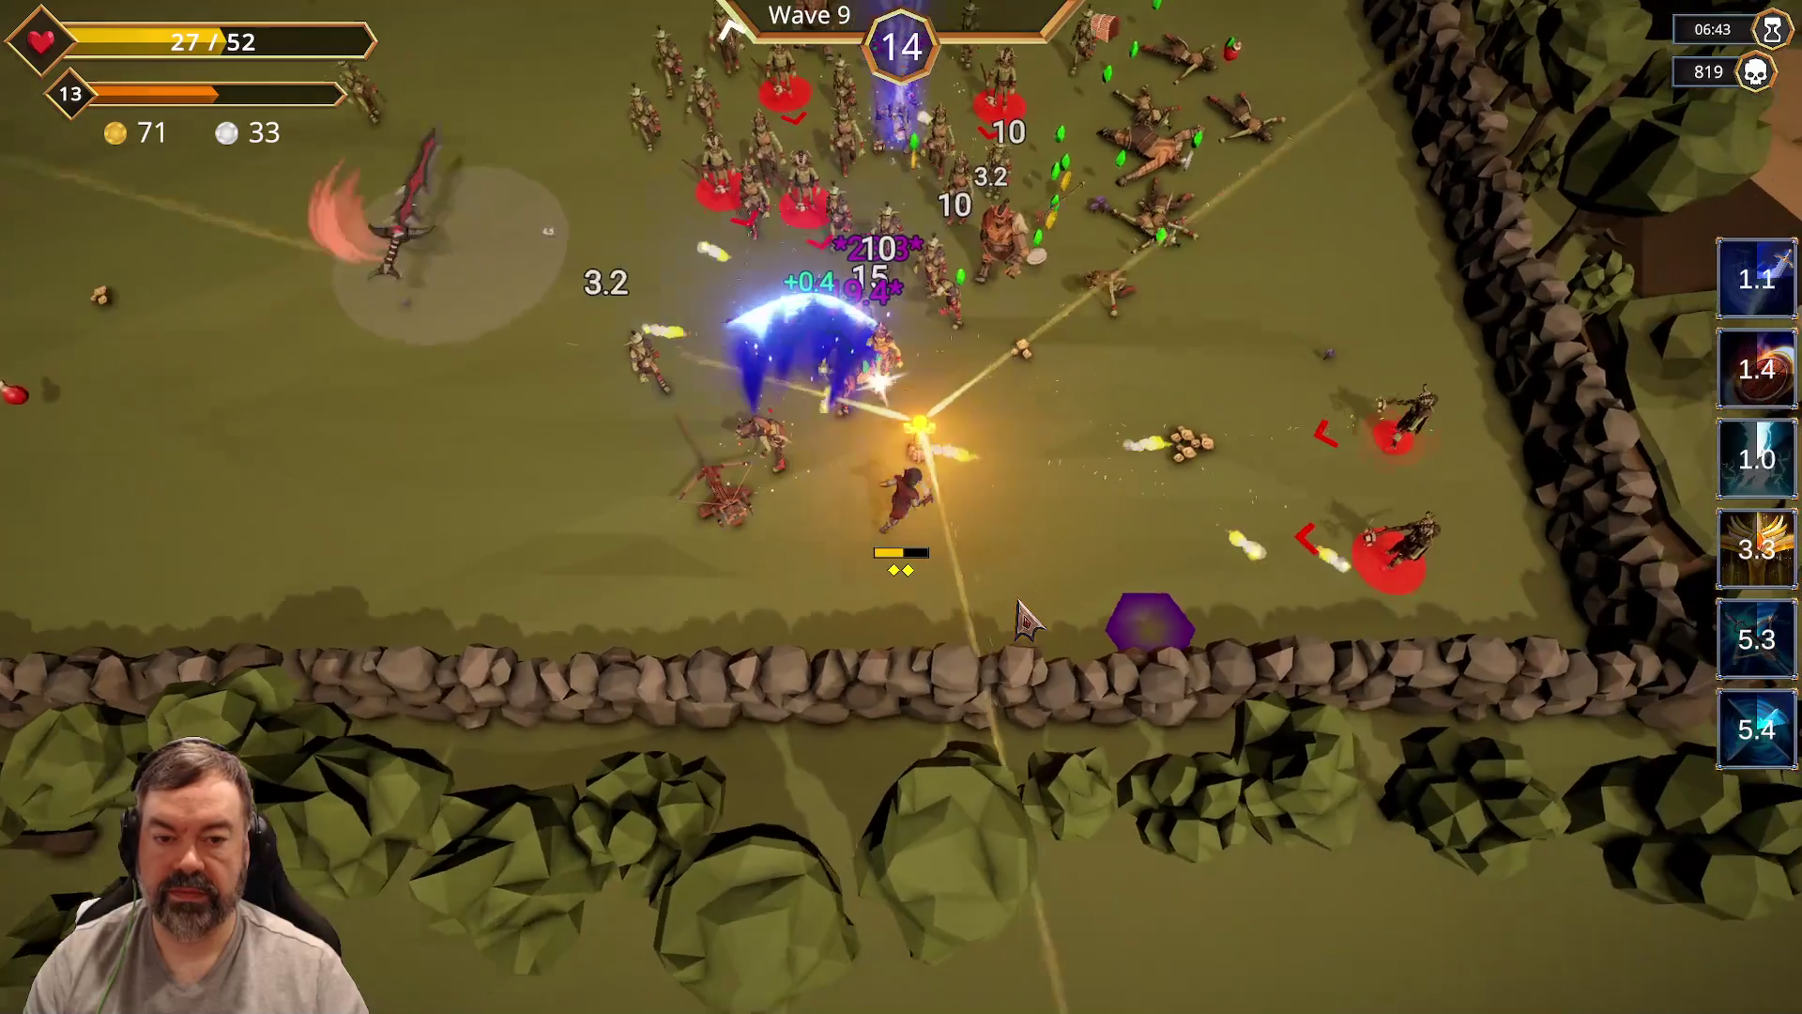
key(w)
key(d)
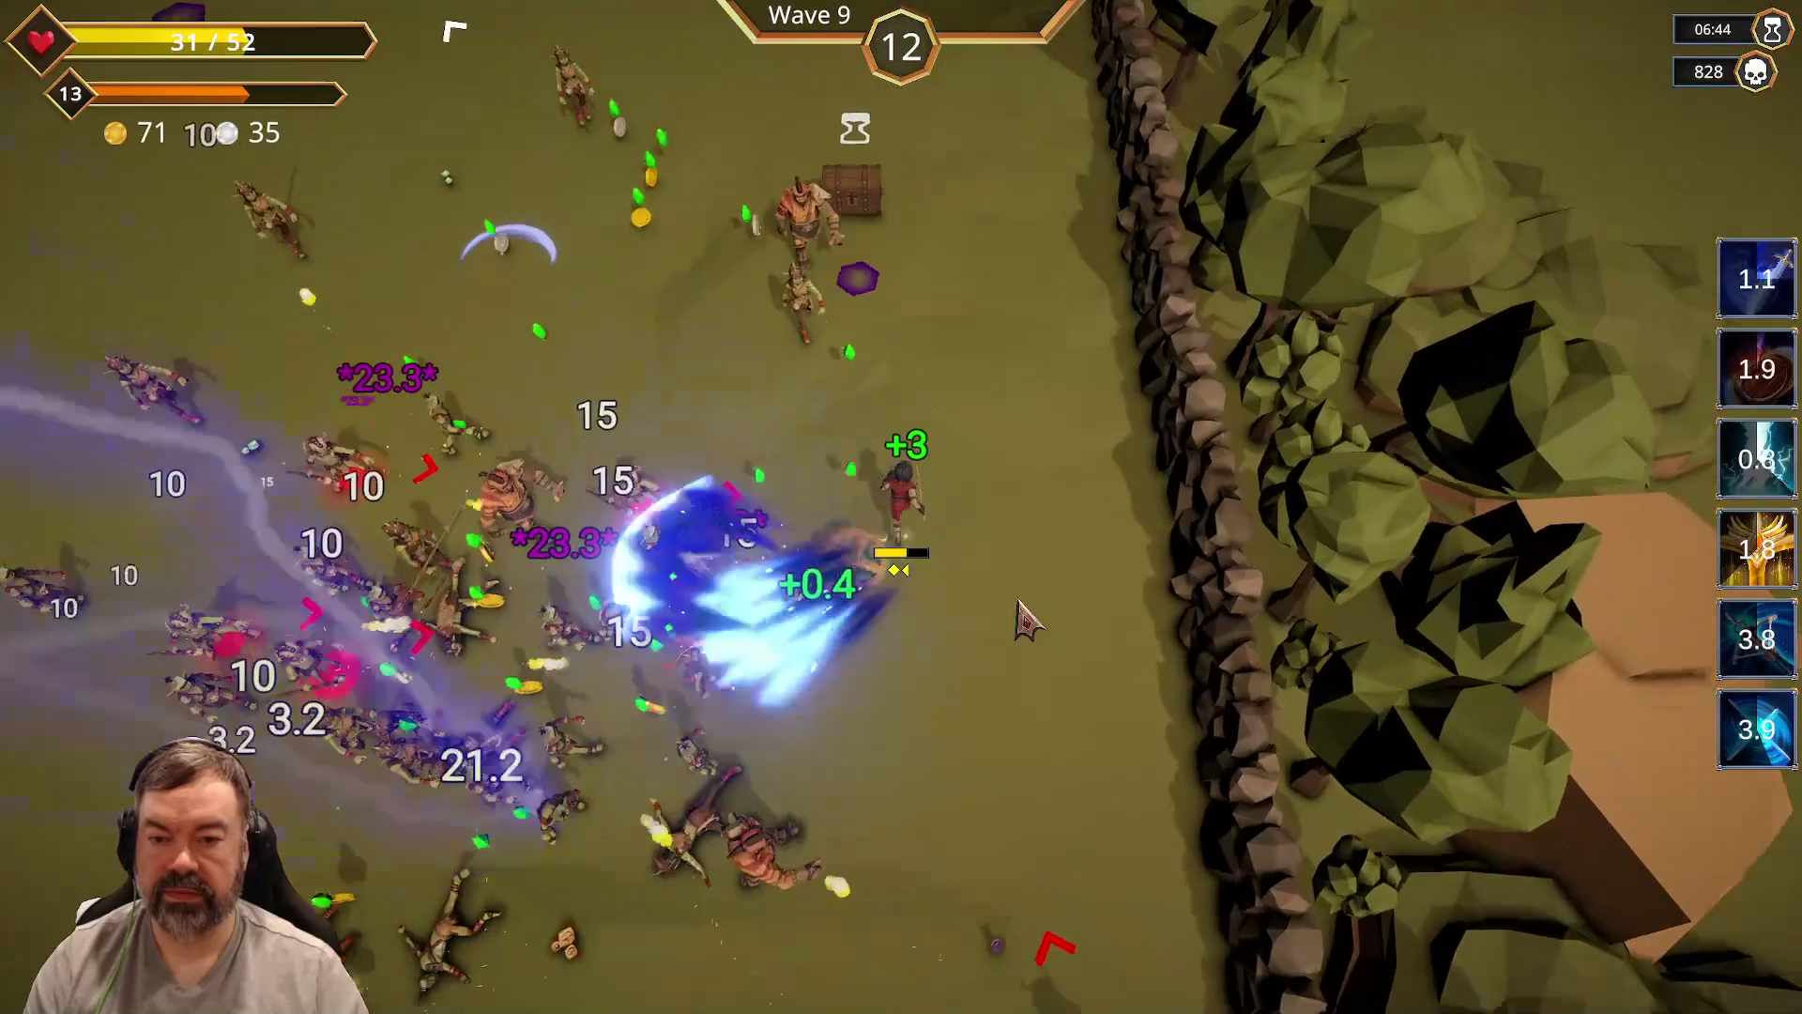
key(w)
key(a)
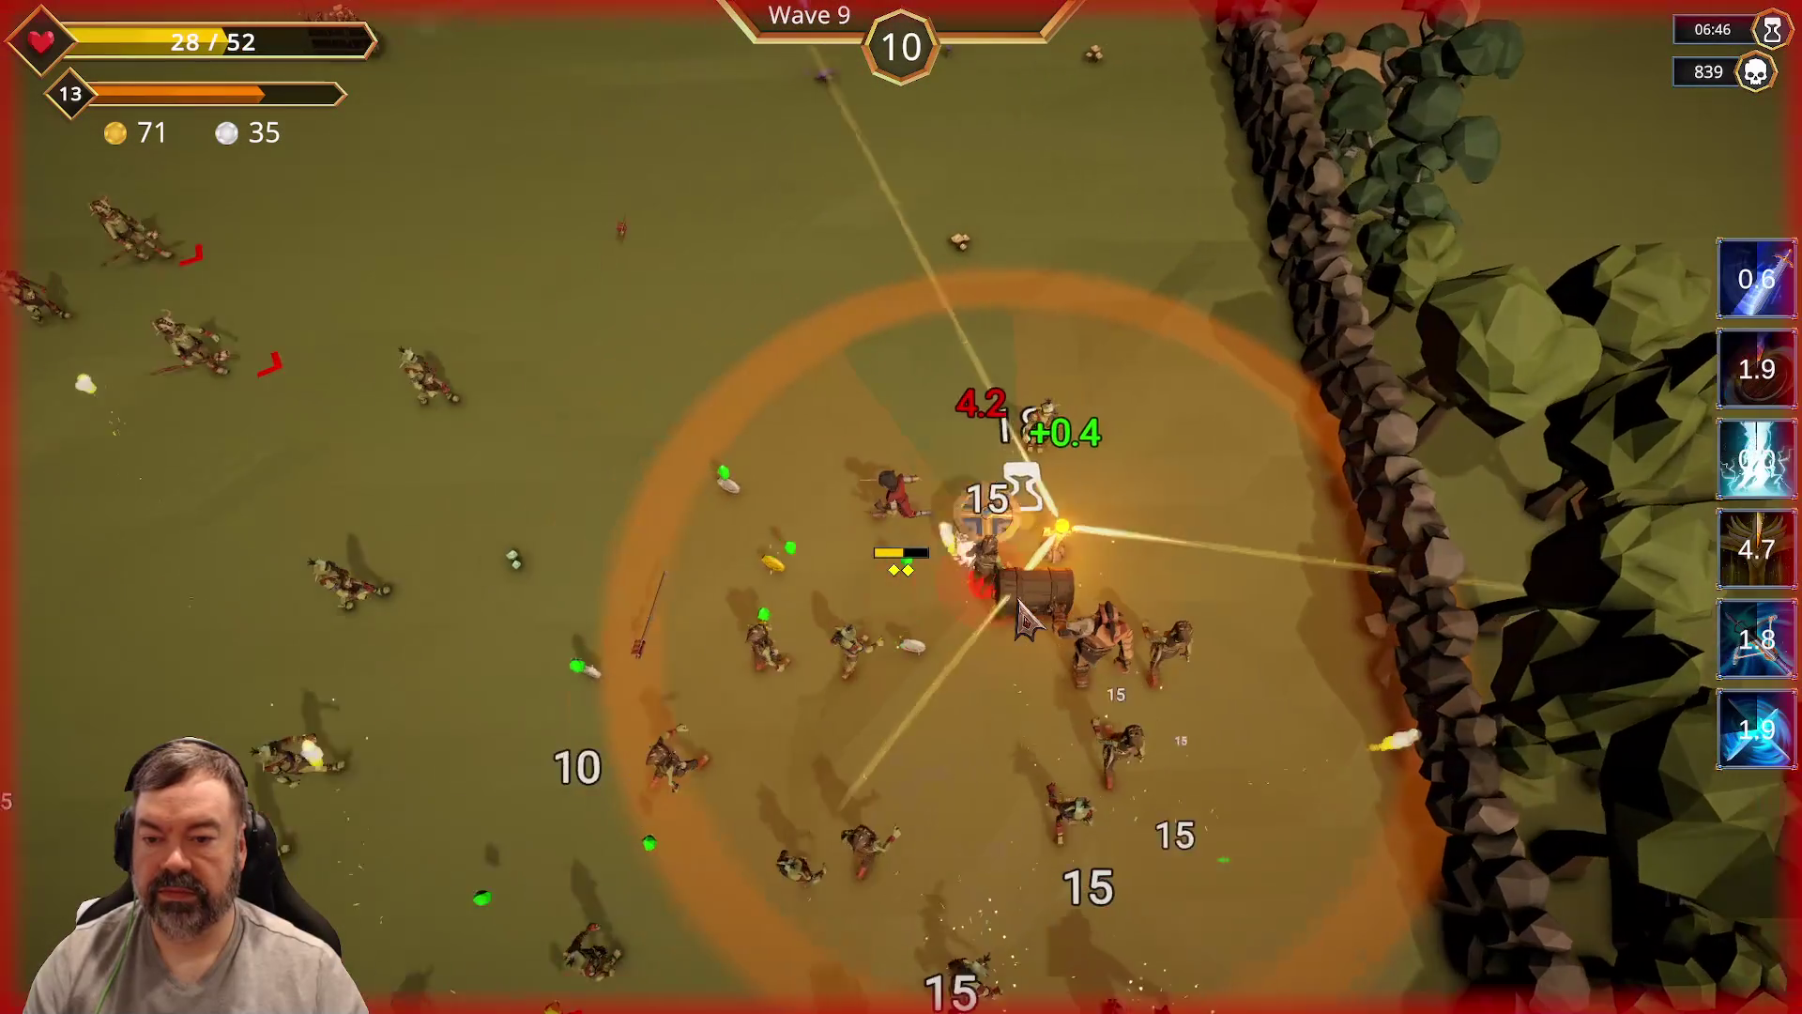
key(s)
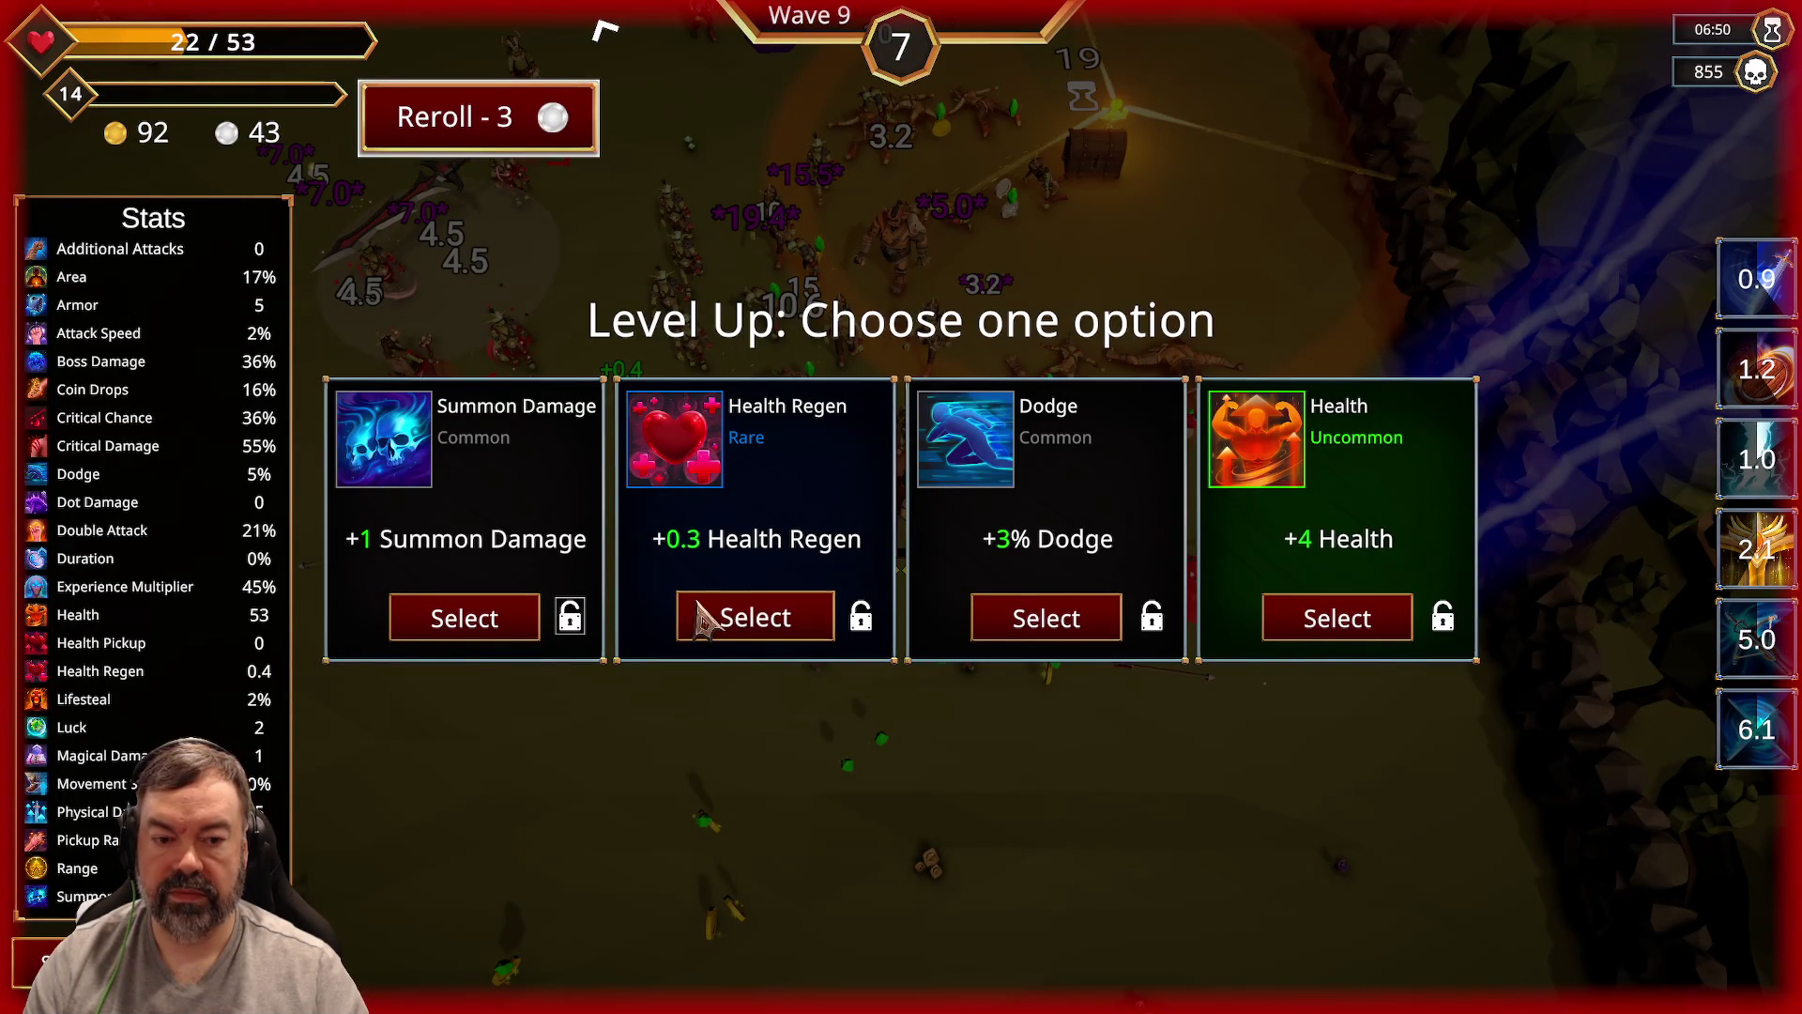
Step: Take the +0.3 Health Regen upgrade and push through the horde until wave 9 ends
click(729, 618)
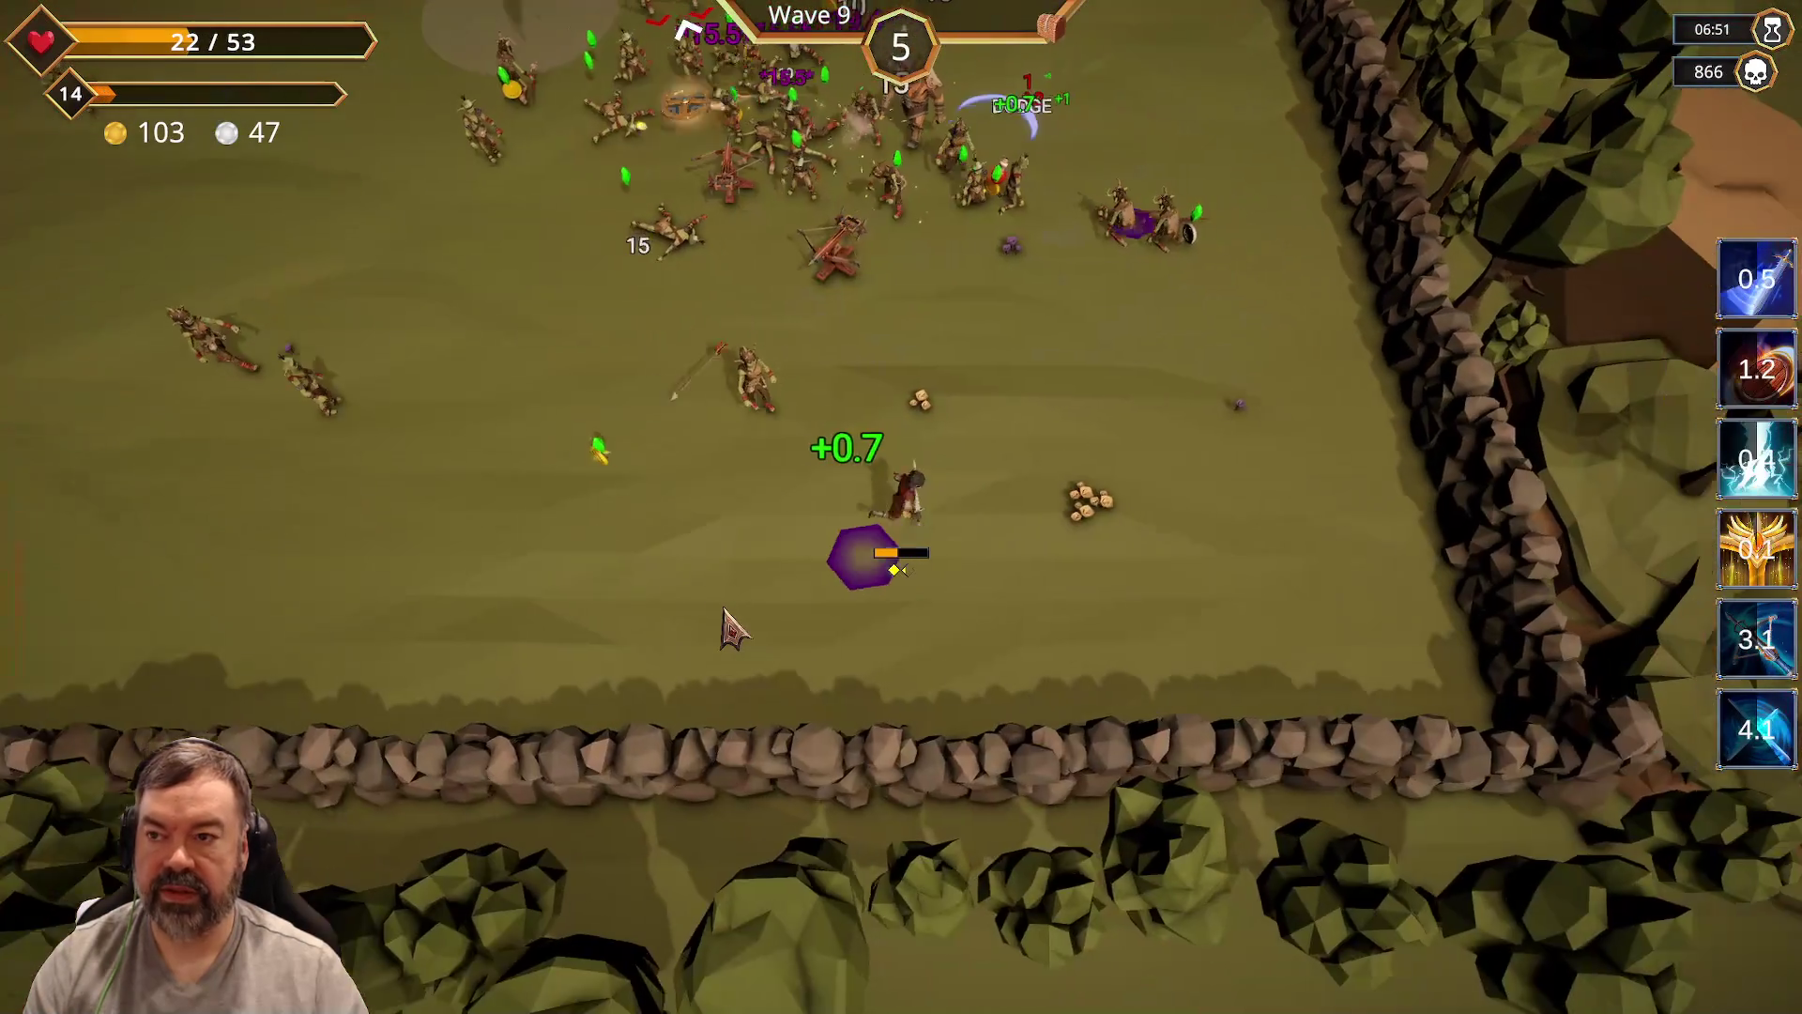
key(d)
key(w)
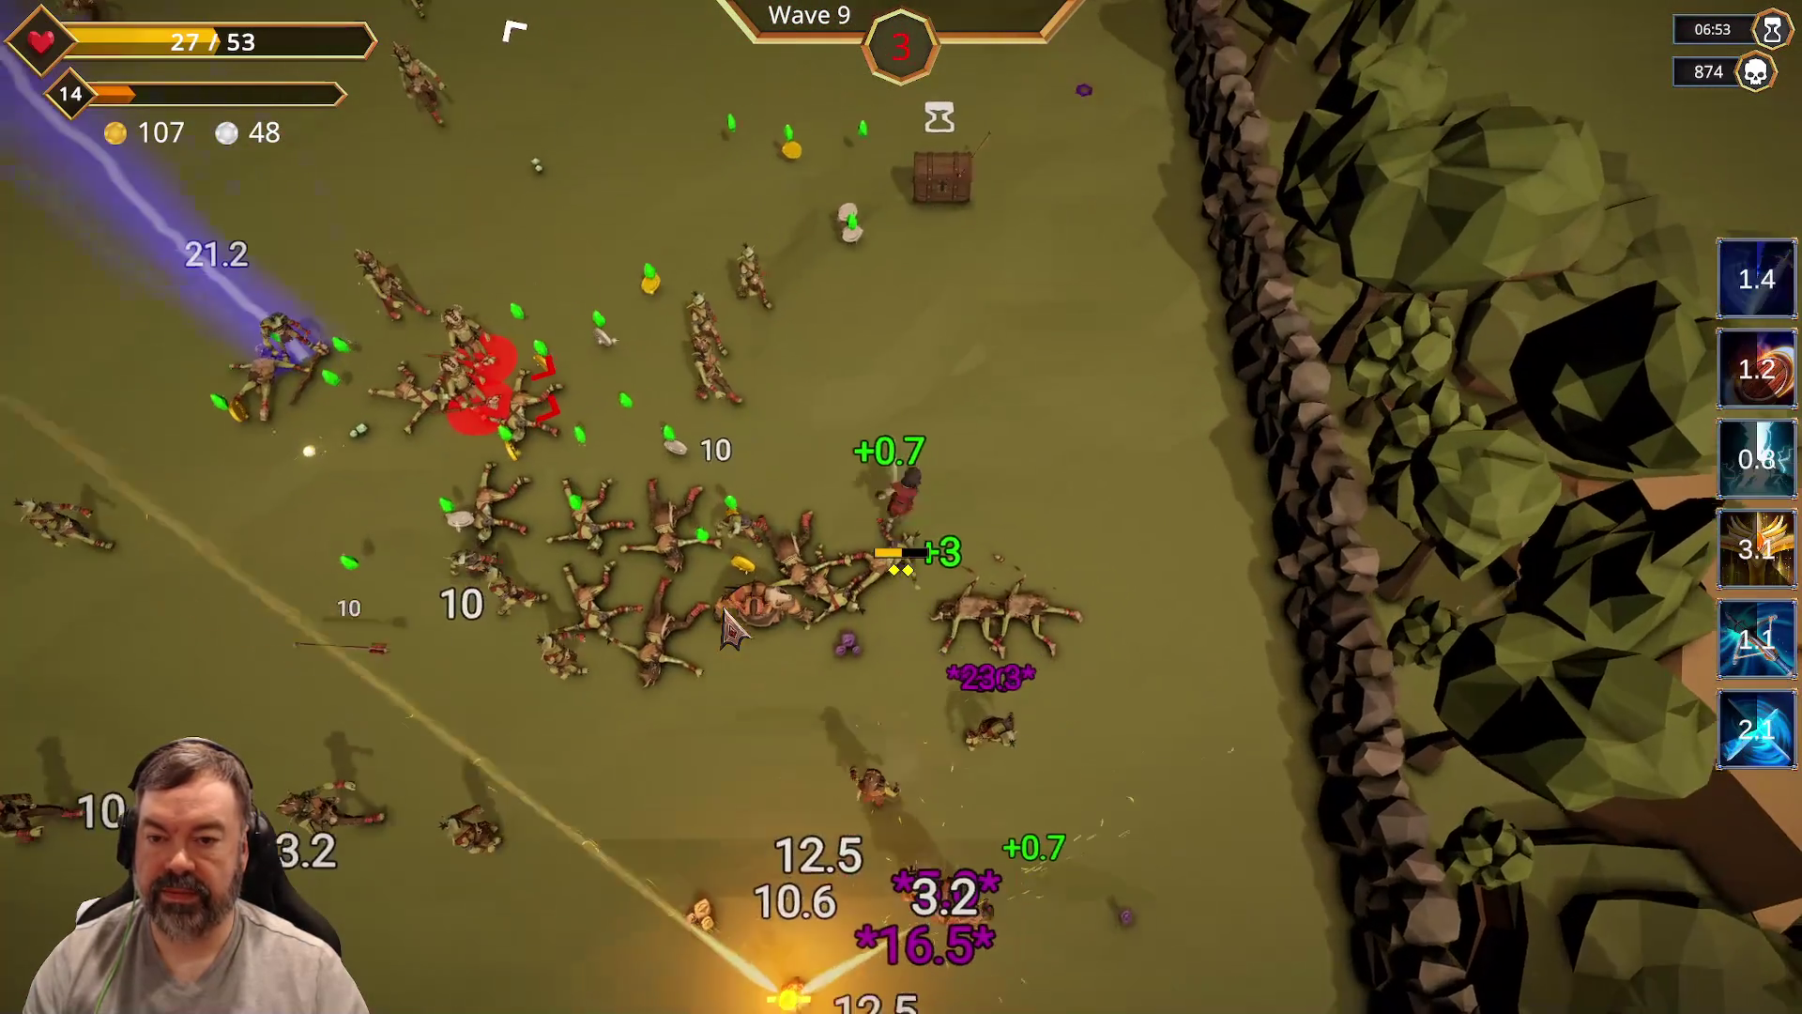
key(a)
key(d)
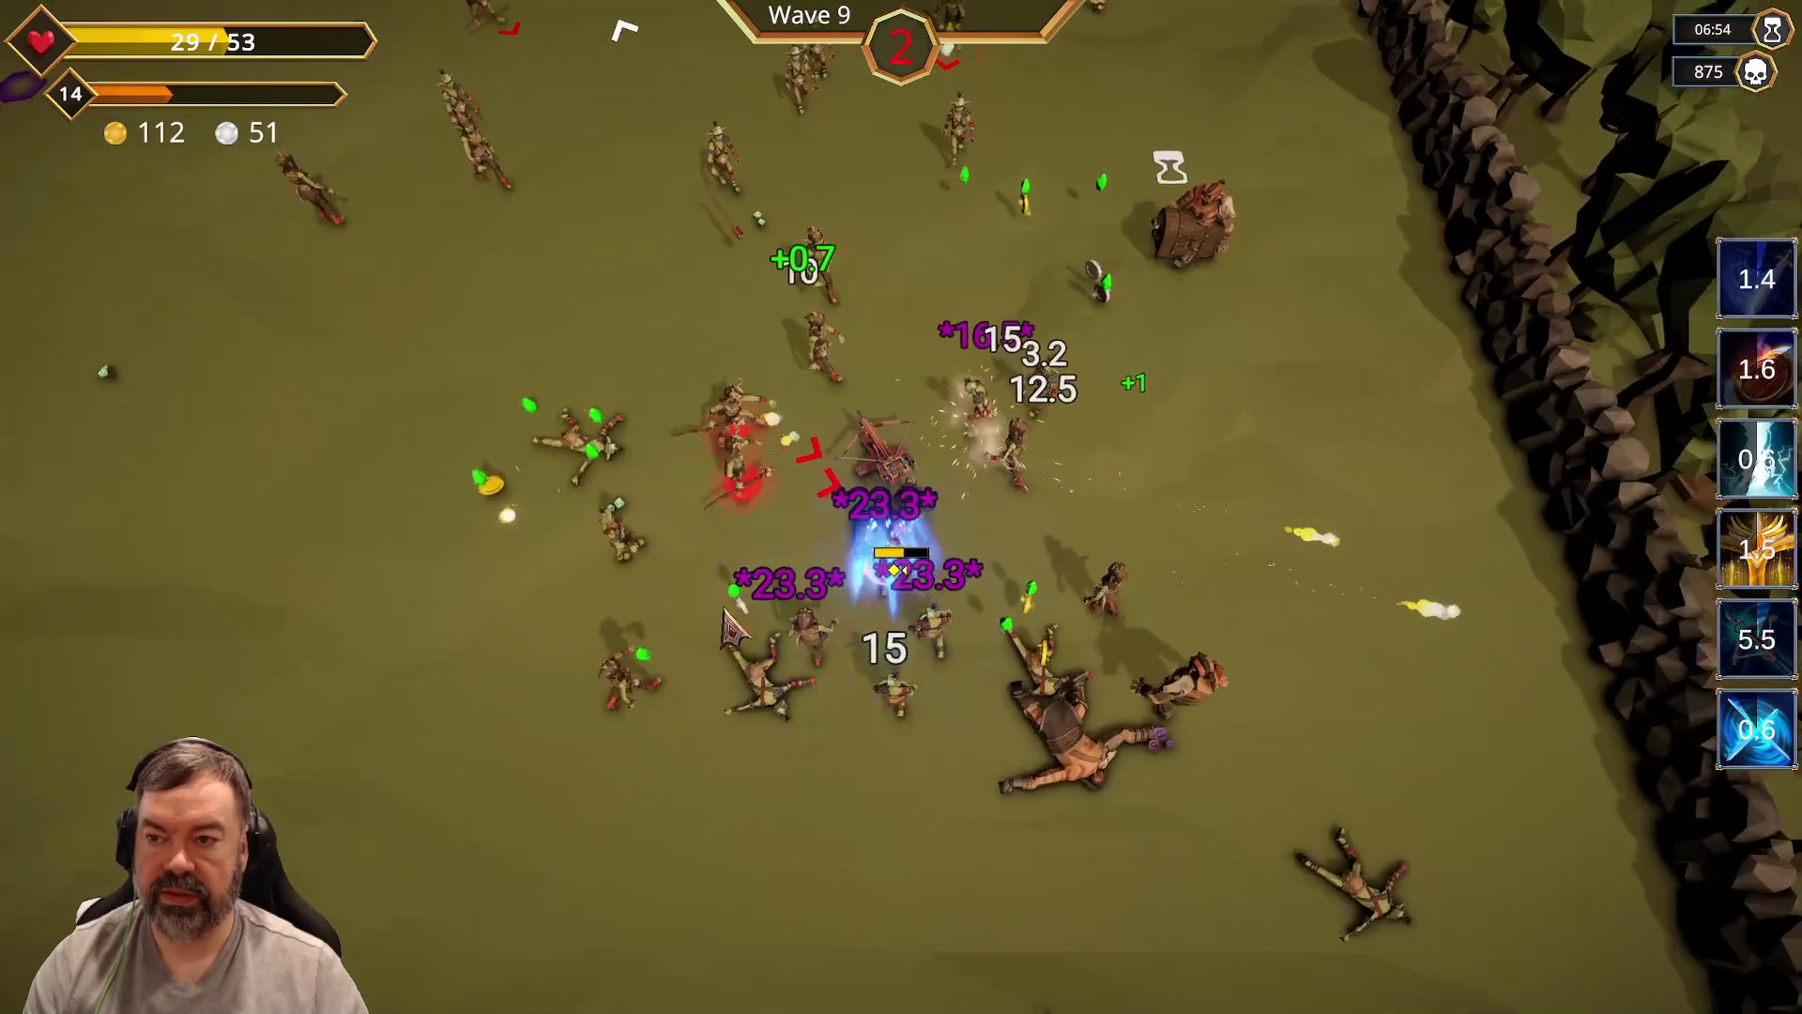
key(w)
key(d)
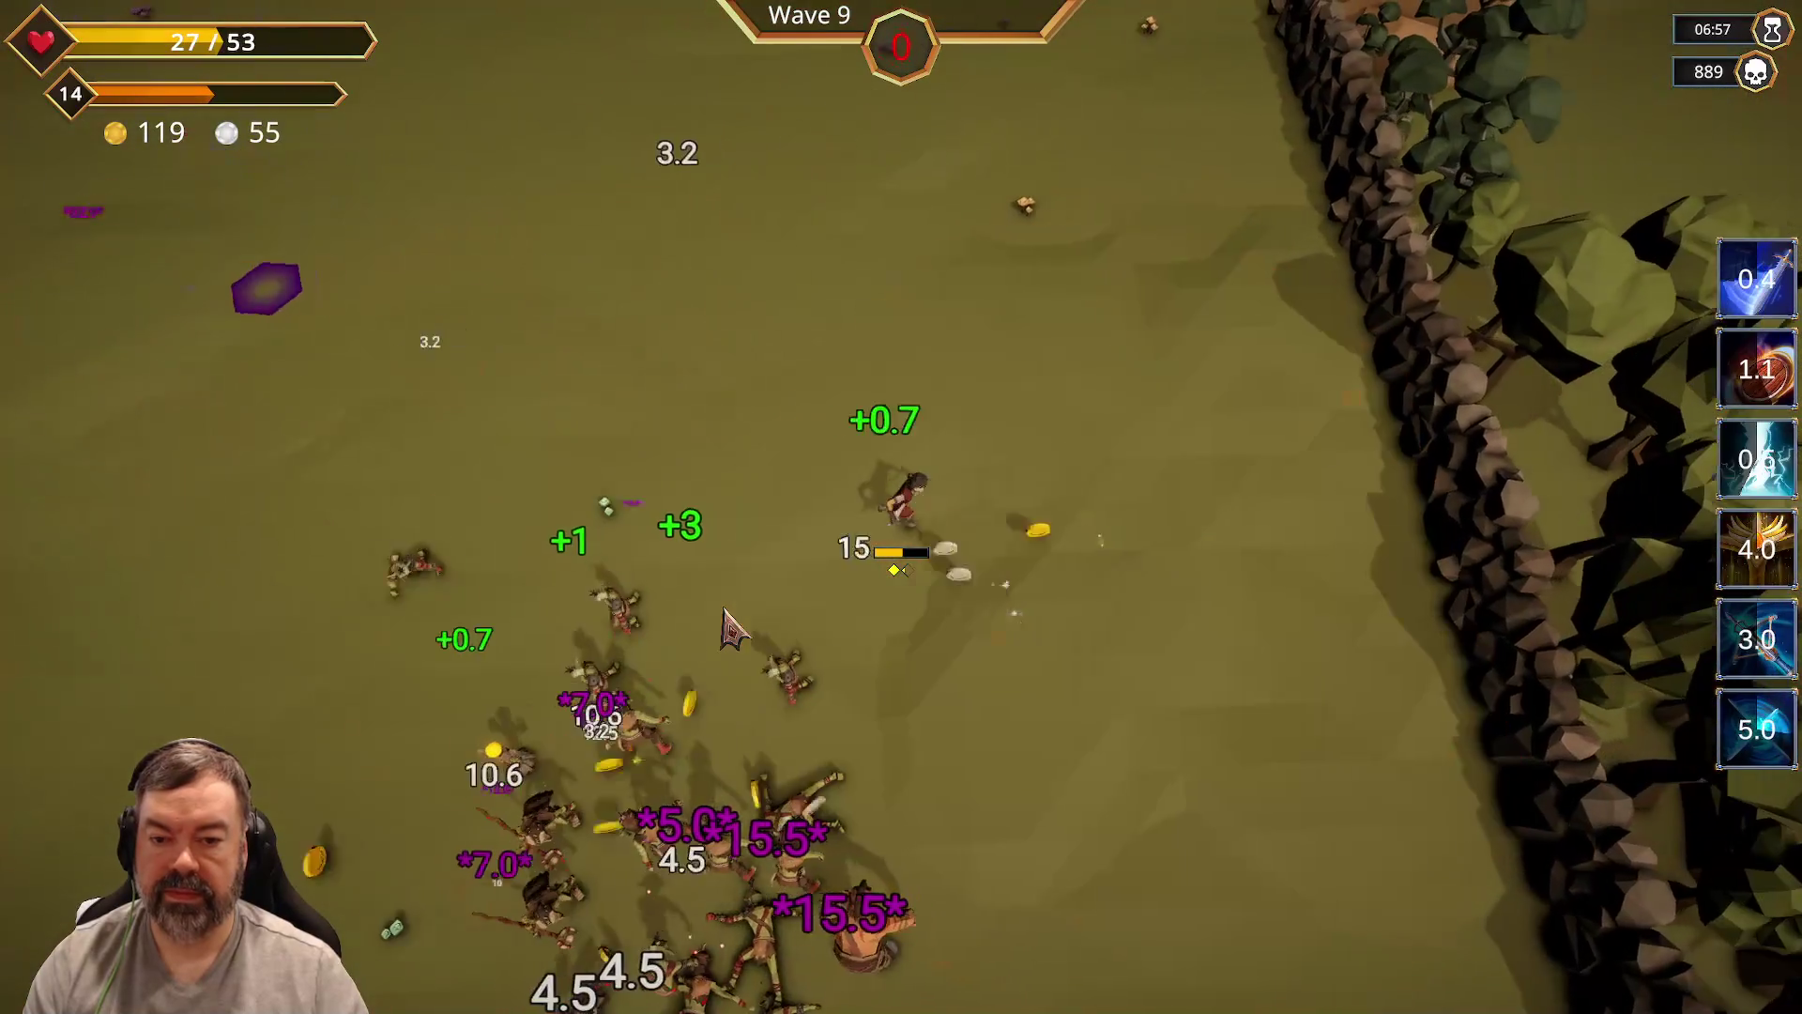
key(d)
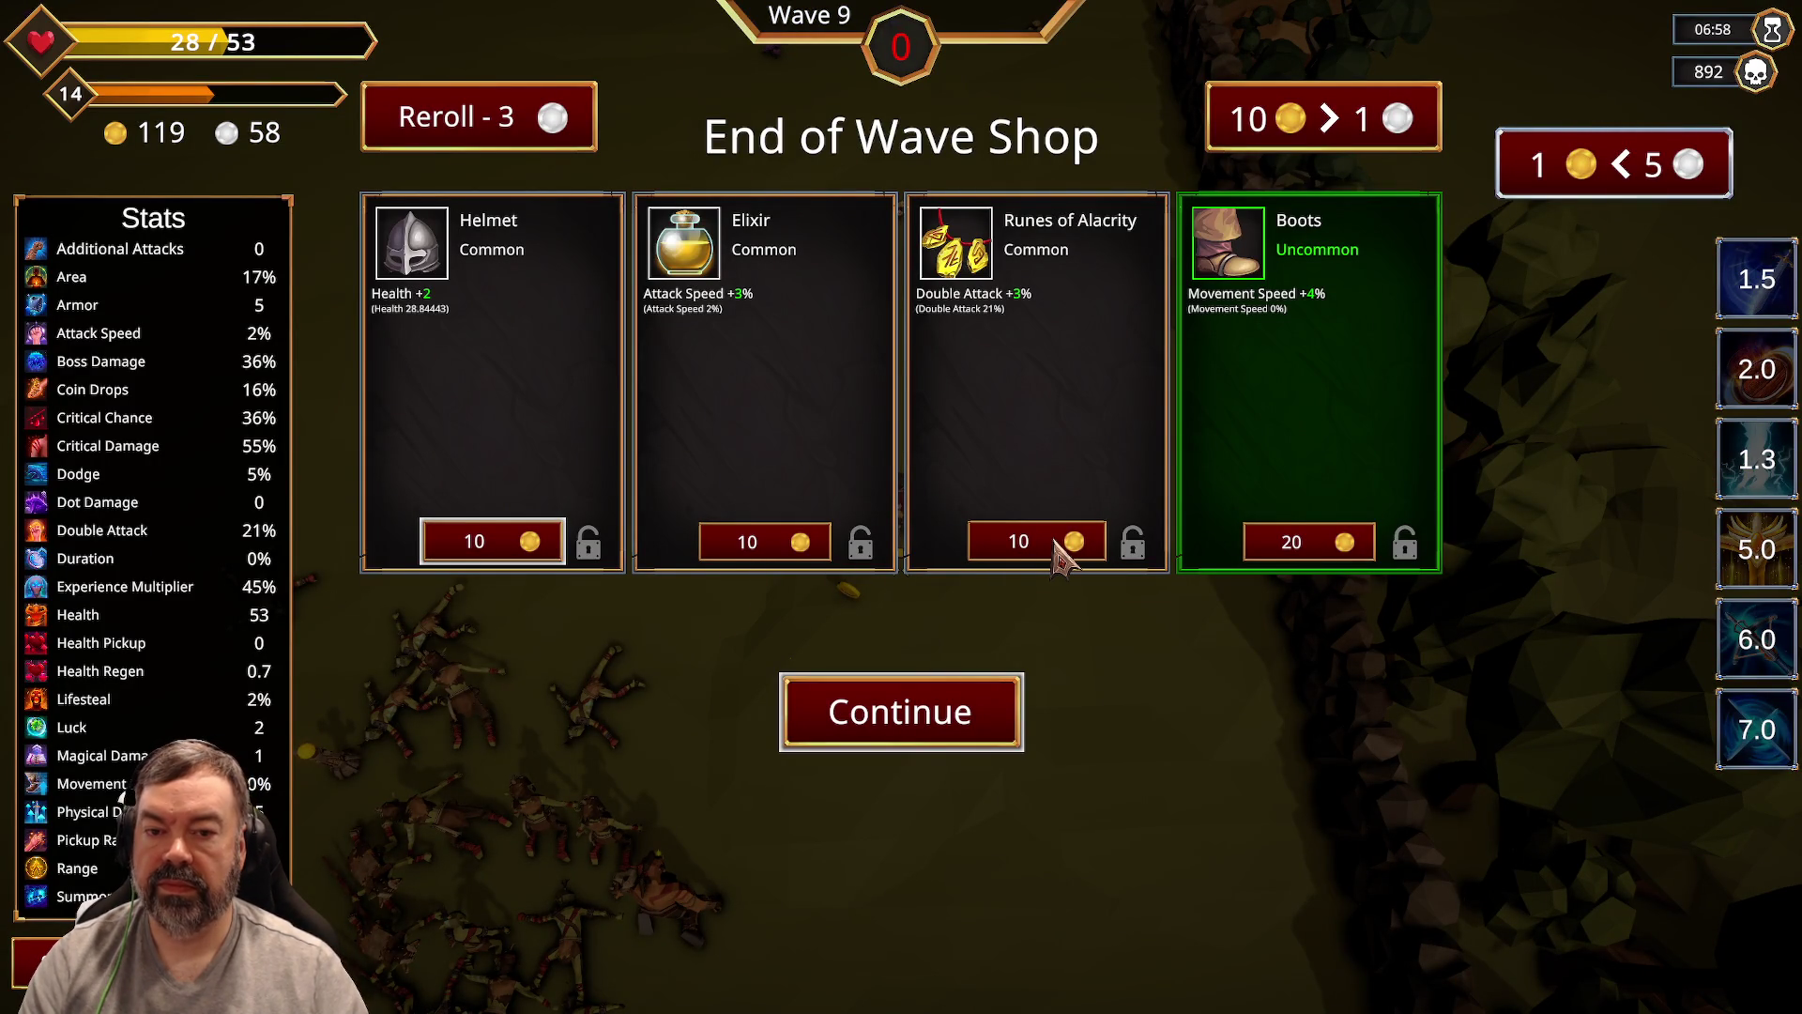
Step: Buy Runes of Alacrity for 10 gold, raising Double Attack to 24%, and begin wave 10
click(1059, 552)
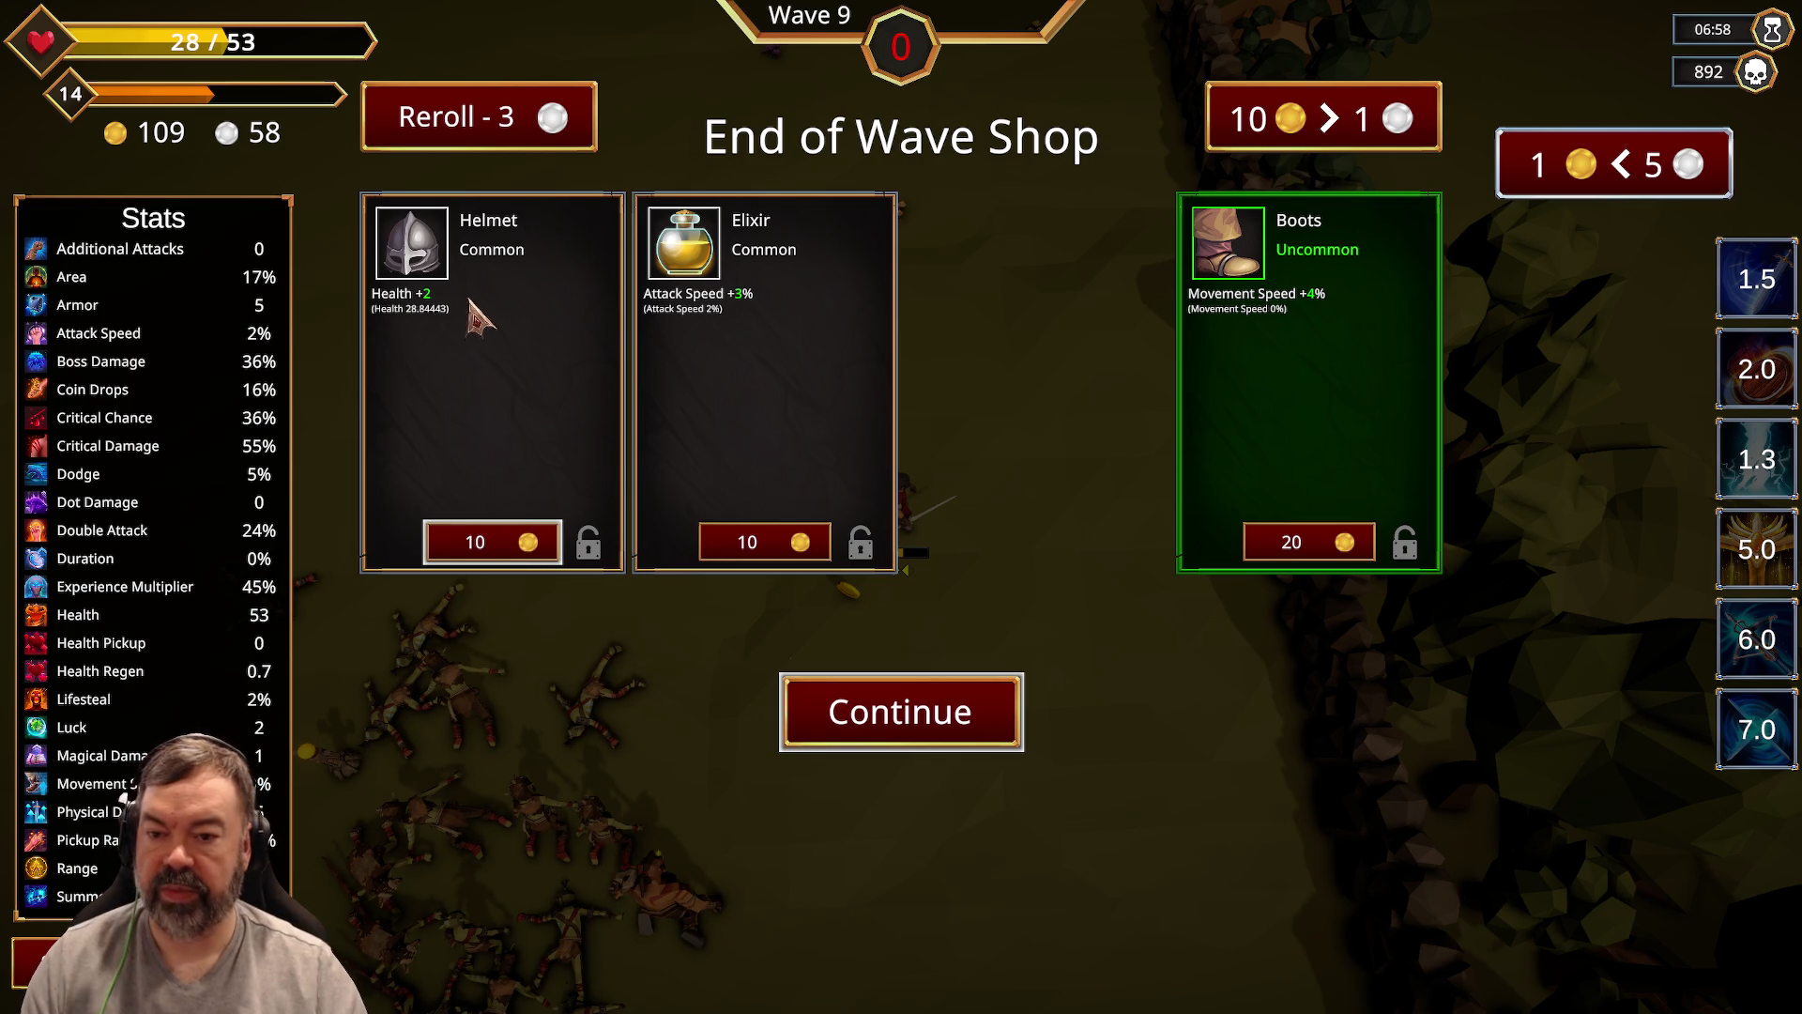
click(919, 735)
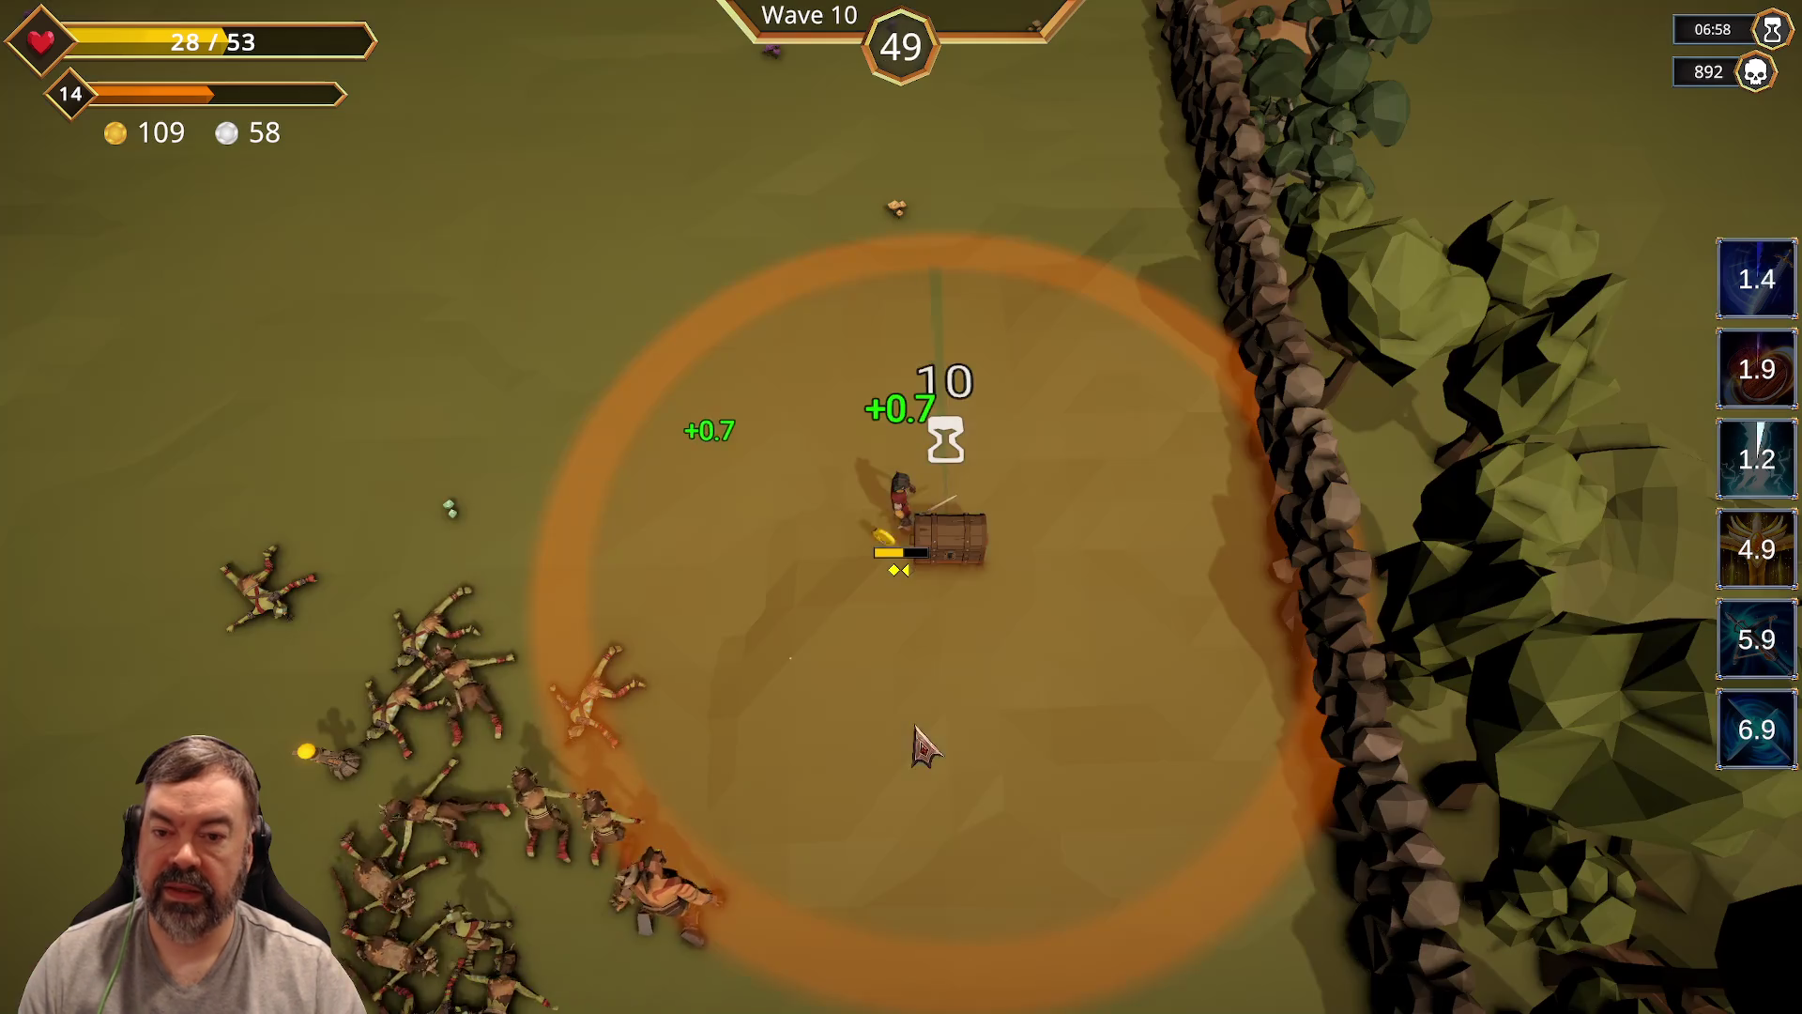
Step: Walk onto the ancient obelisk for its Attack Speed bonus, then retreat to the top-left corner
key(s)
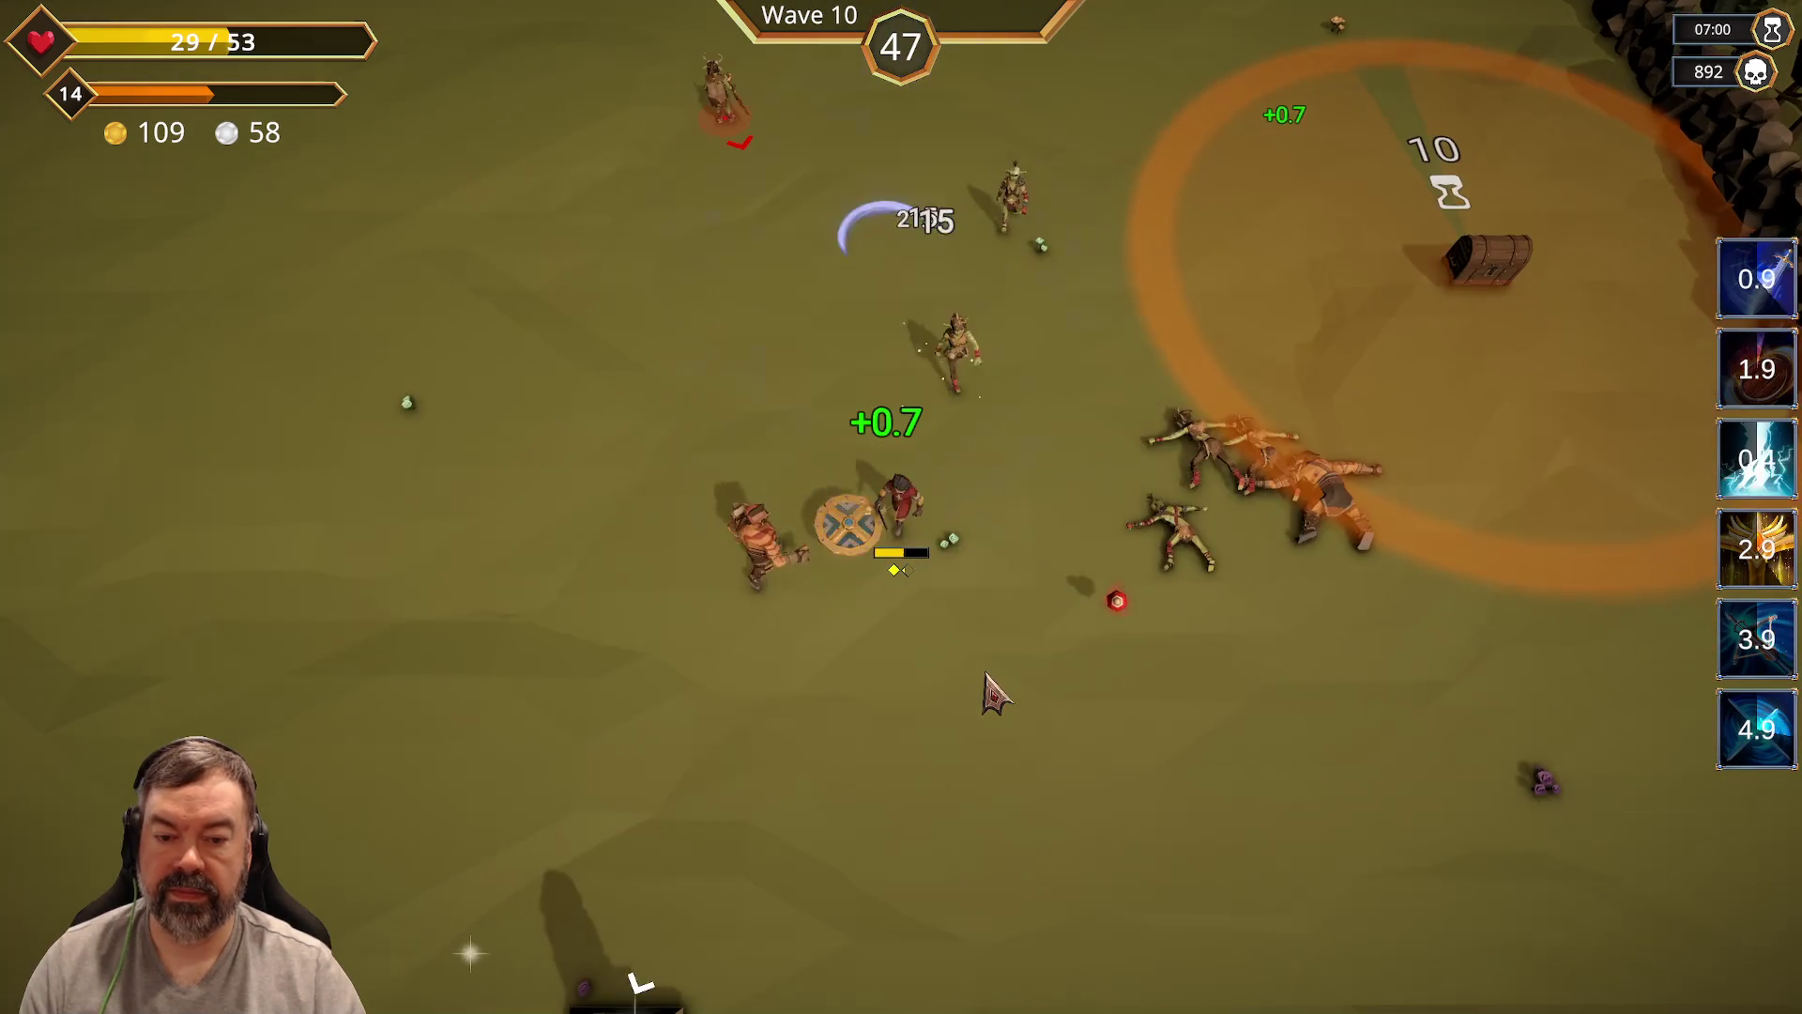
key(d)
key(a)
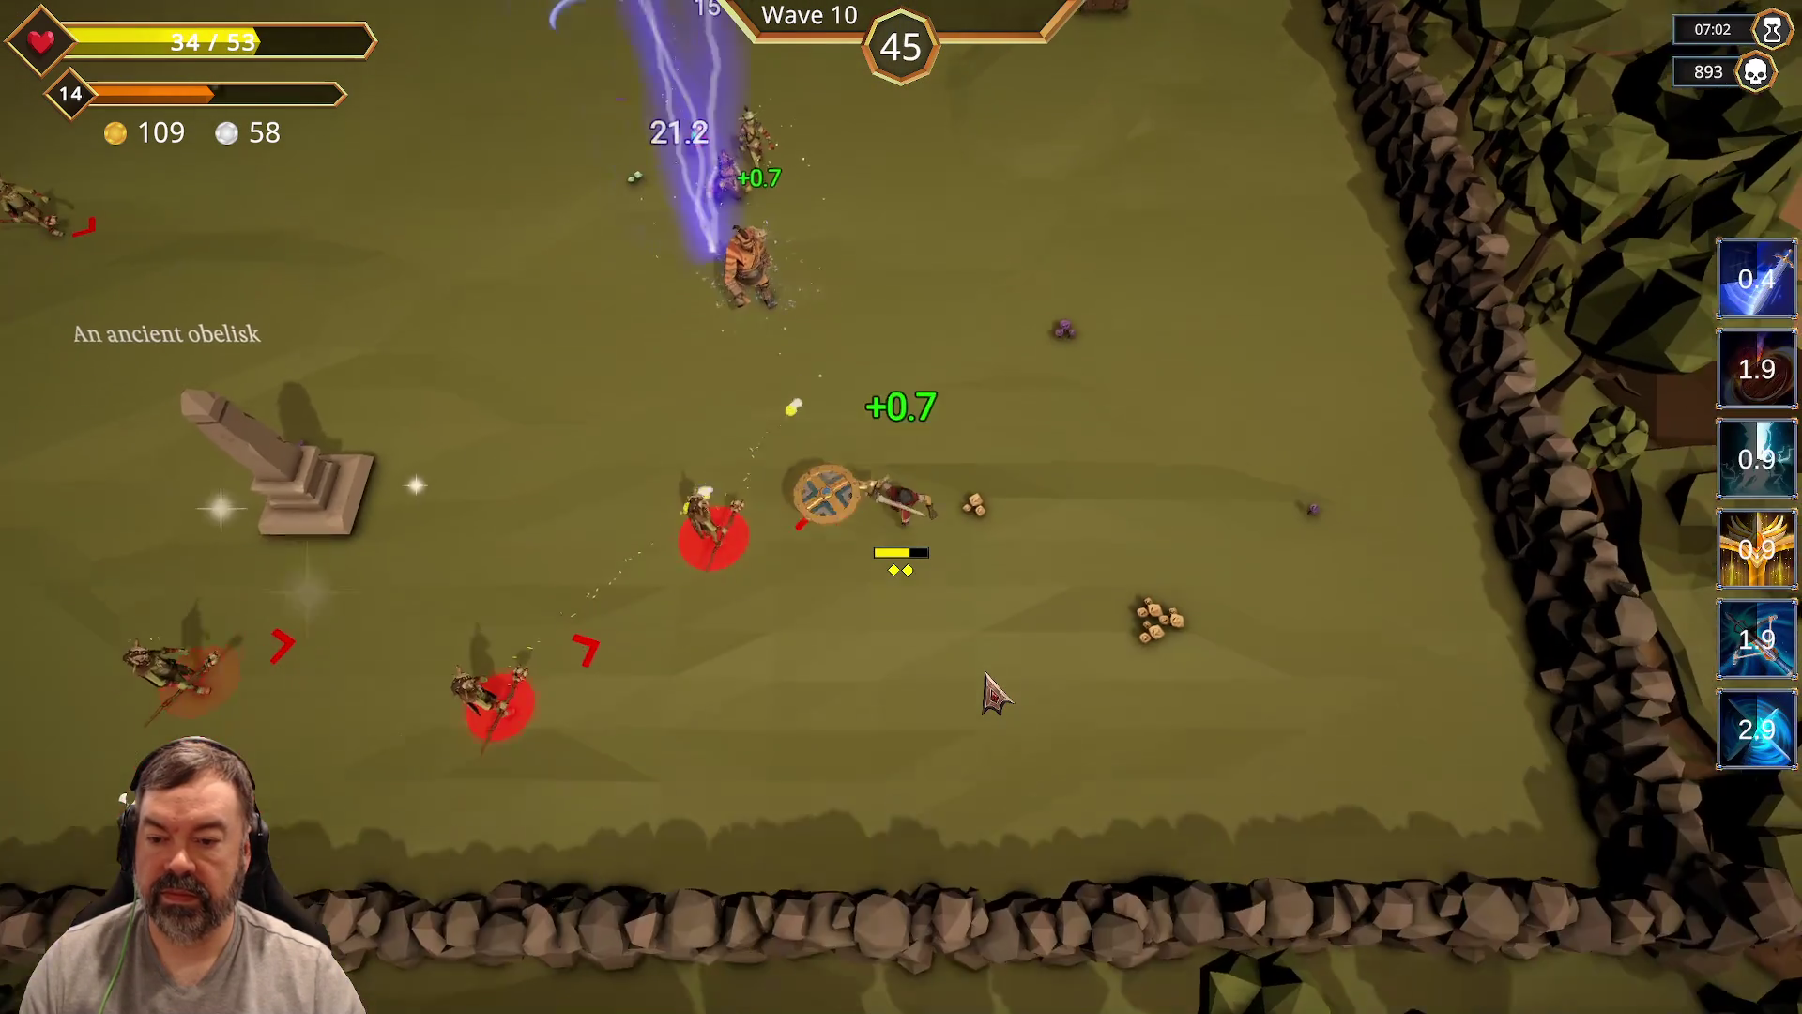
key(a)
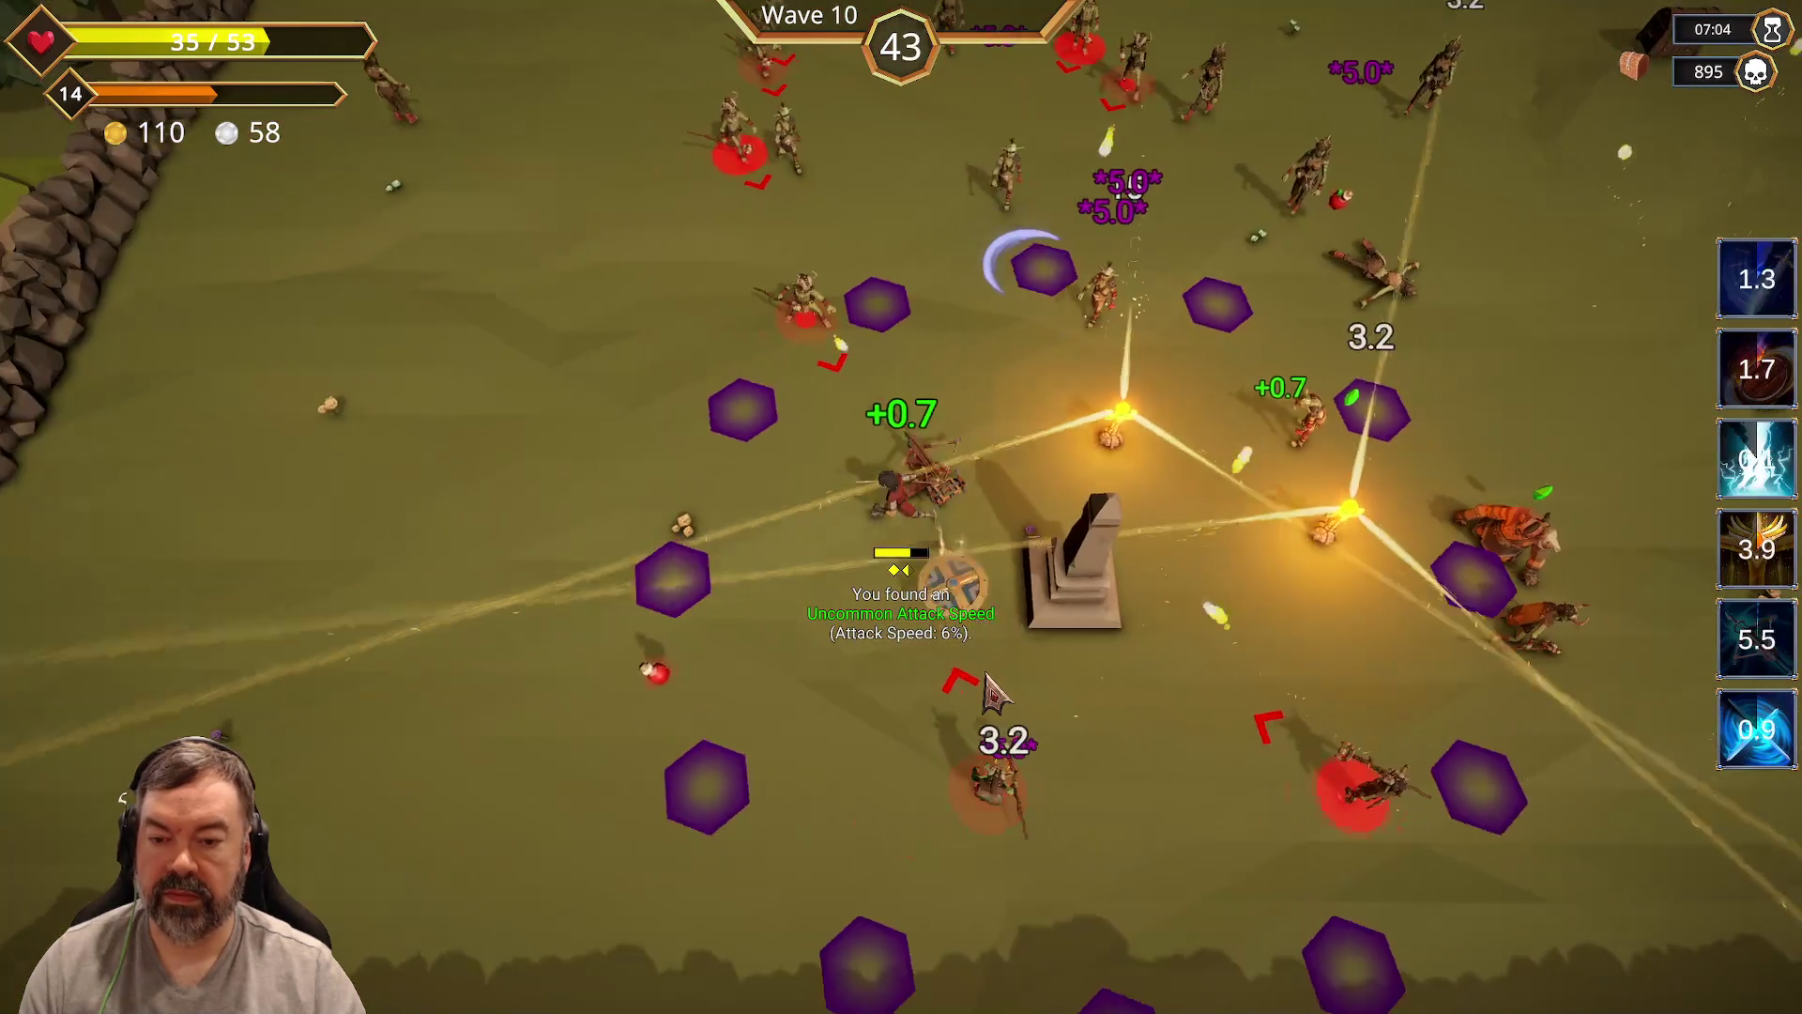
key(w)
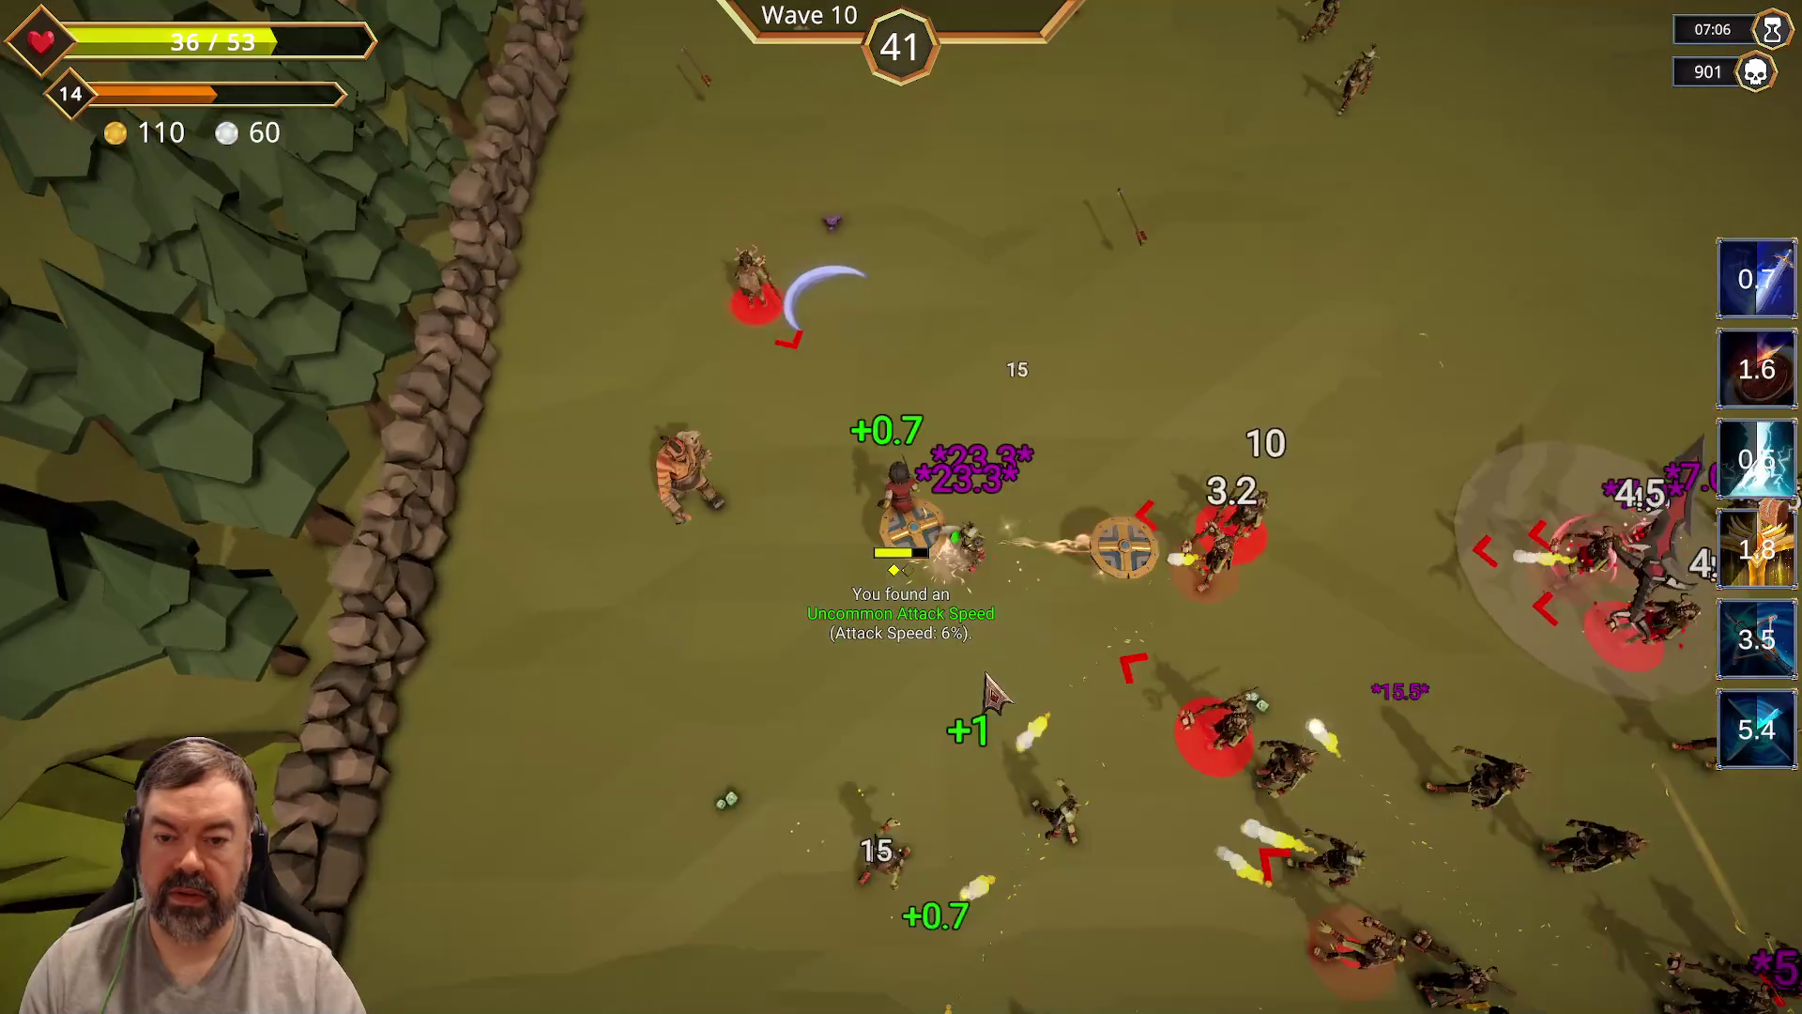
key(s)
key(d)
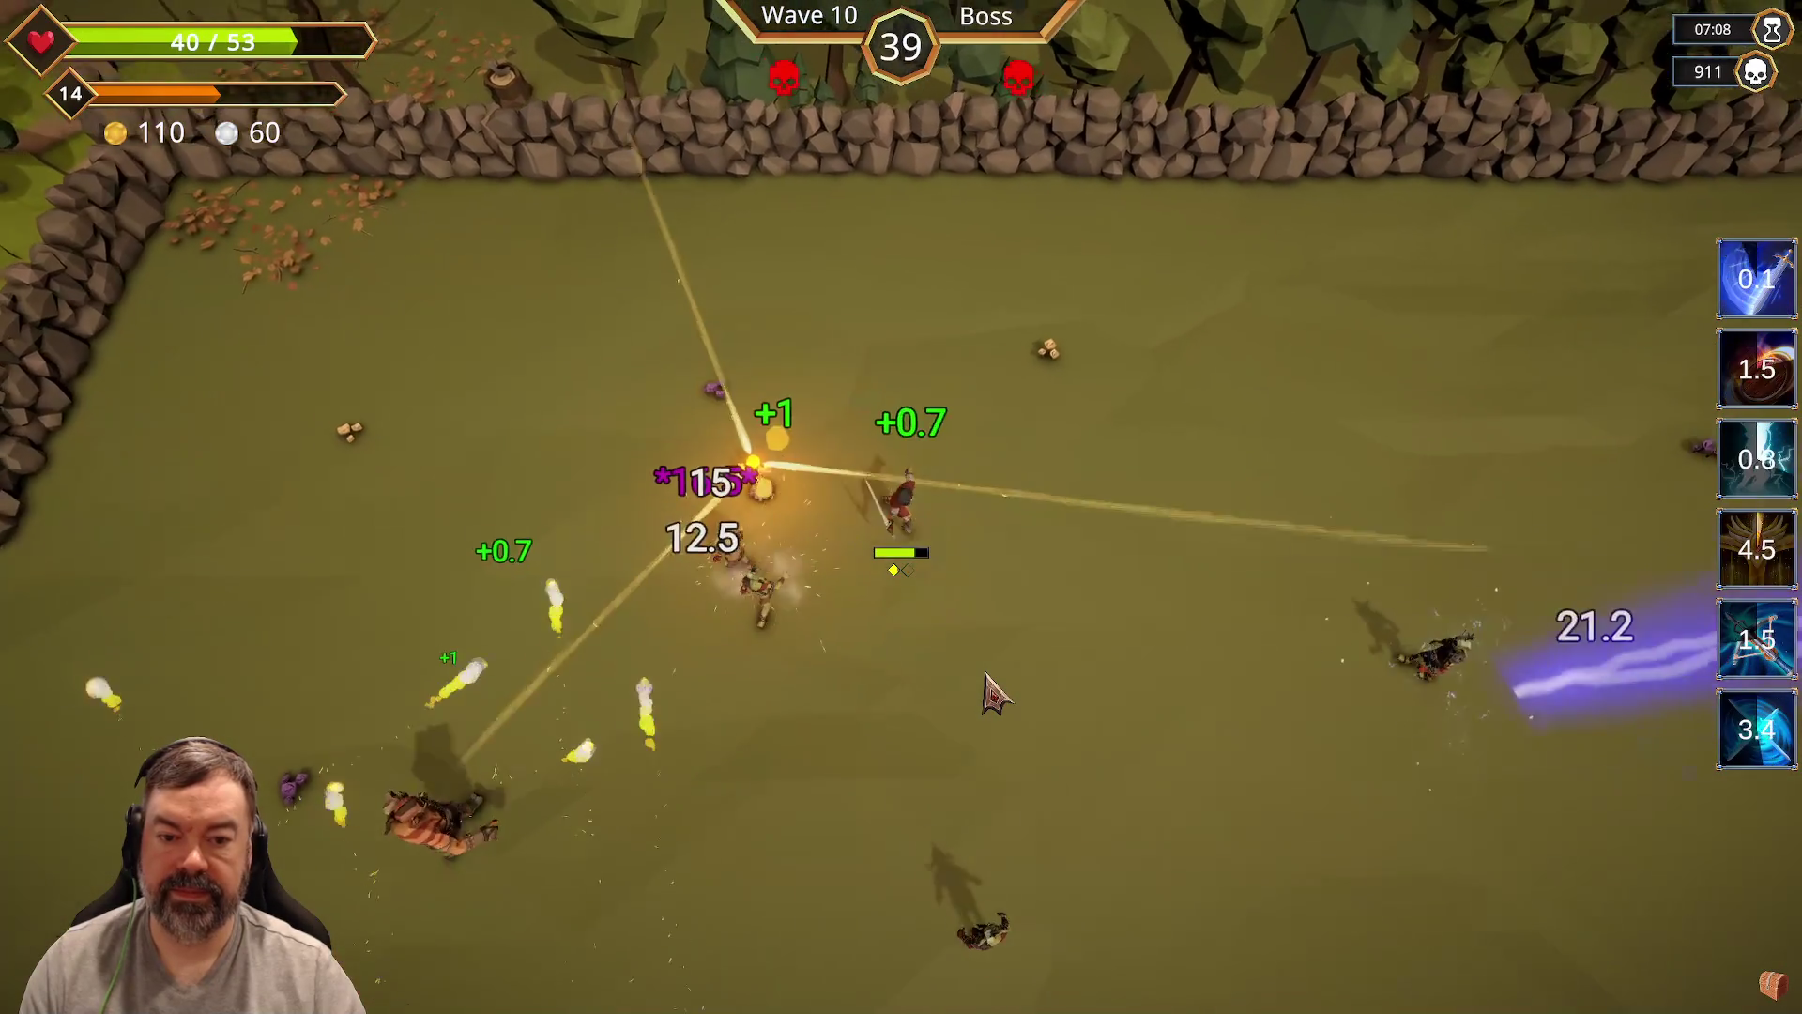
Step: Kite the wave 10 horde around the chest until the level-15 upgrade choice appears
key(d)
key(s)
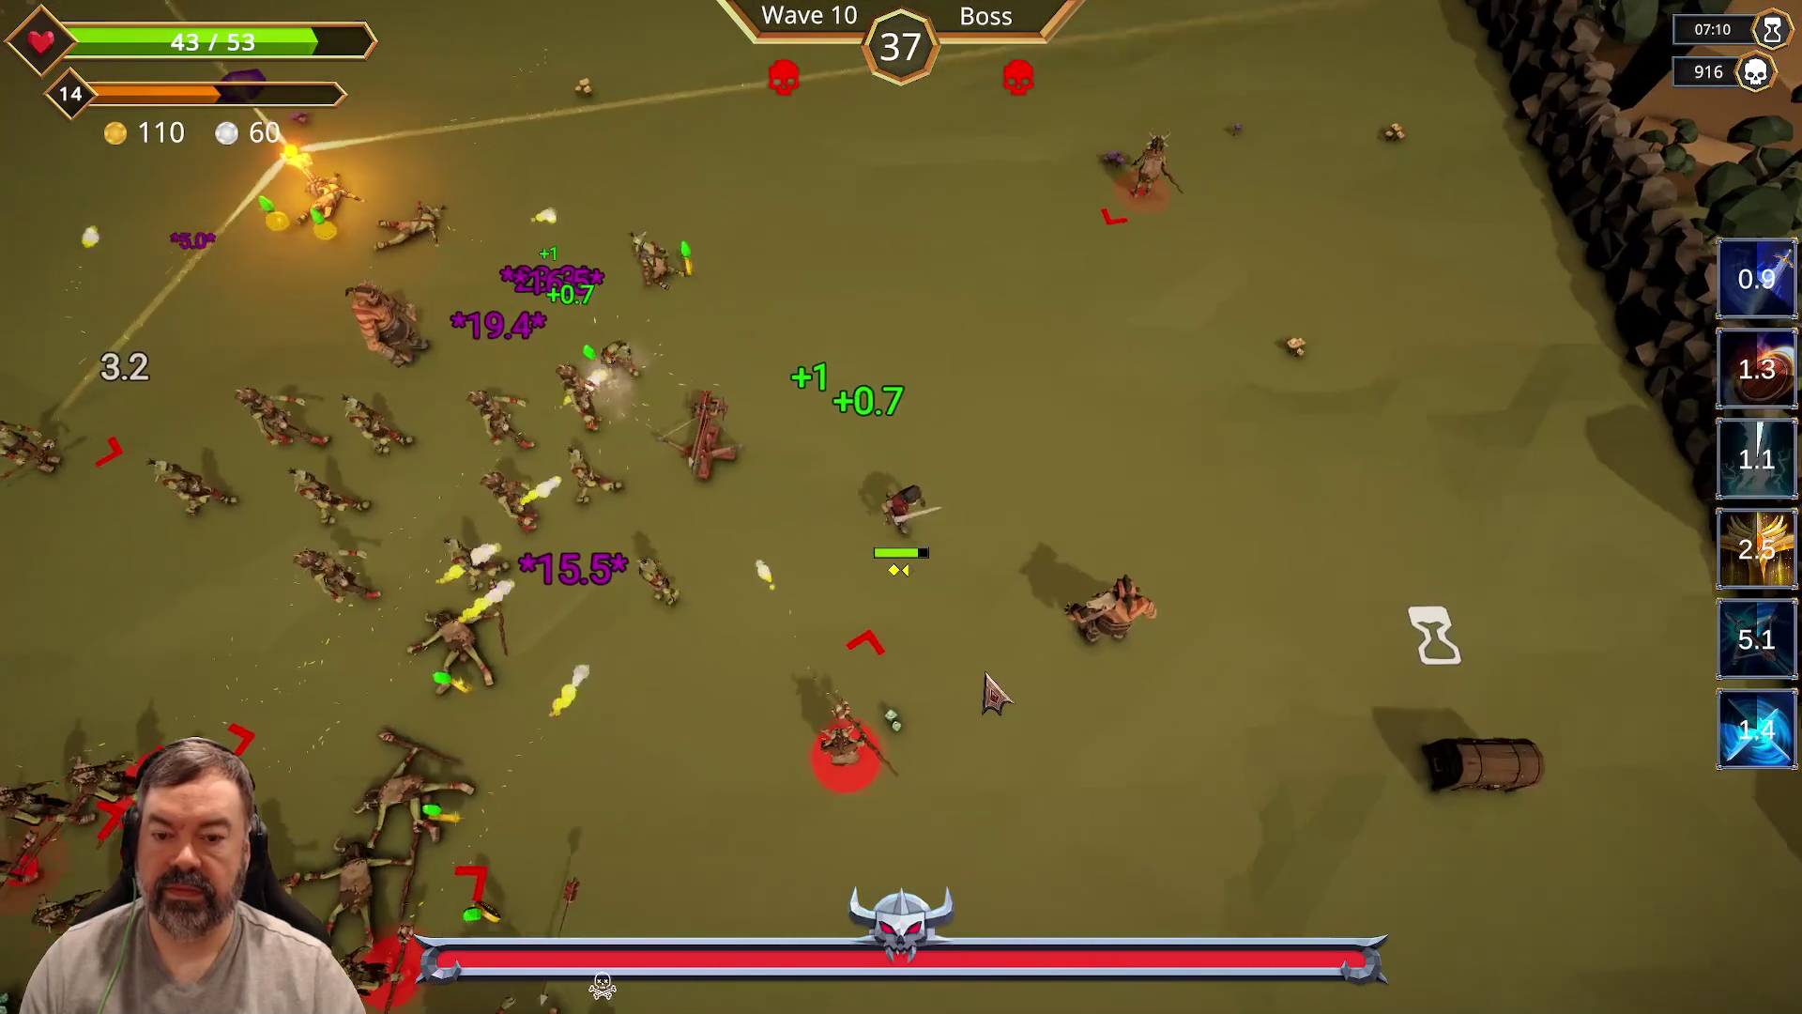
key(s)
key(d)
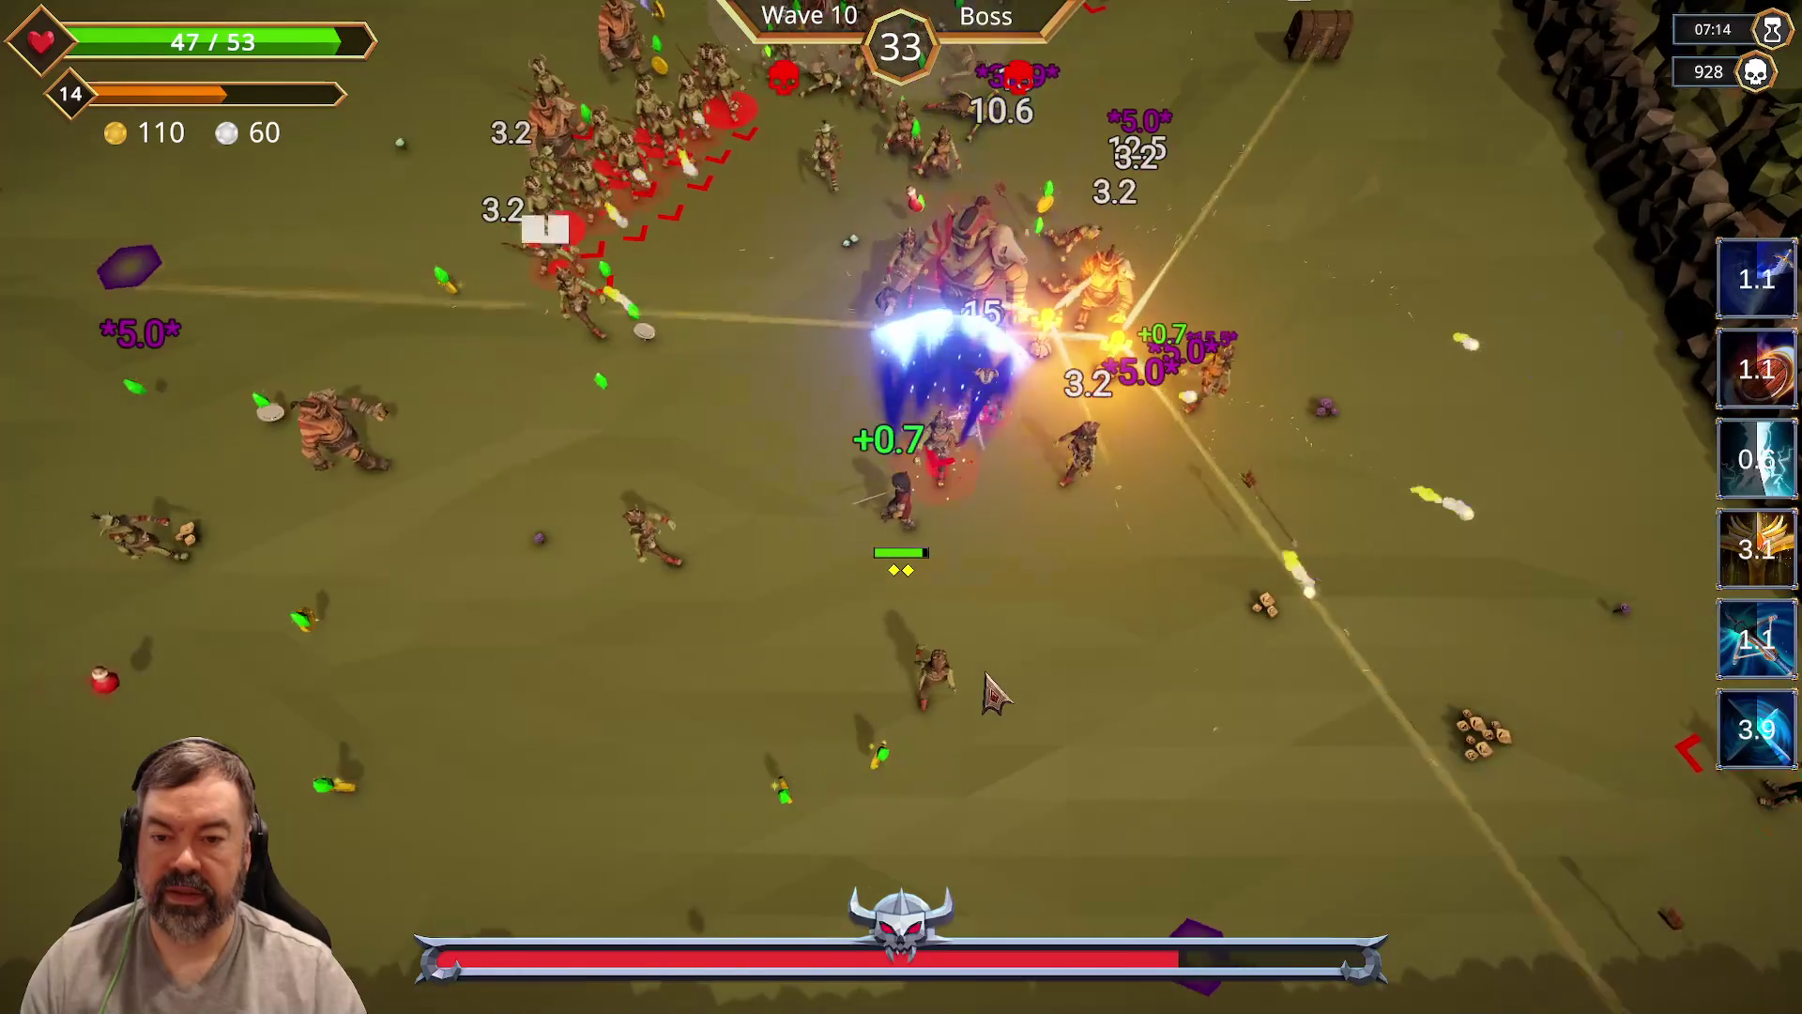
key(a)
key(w)
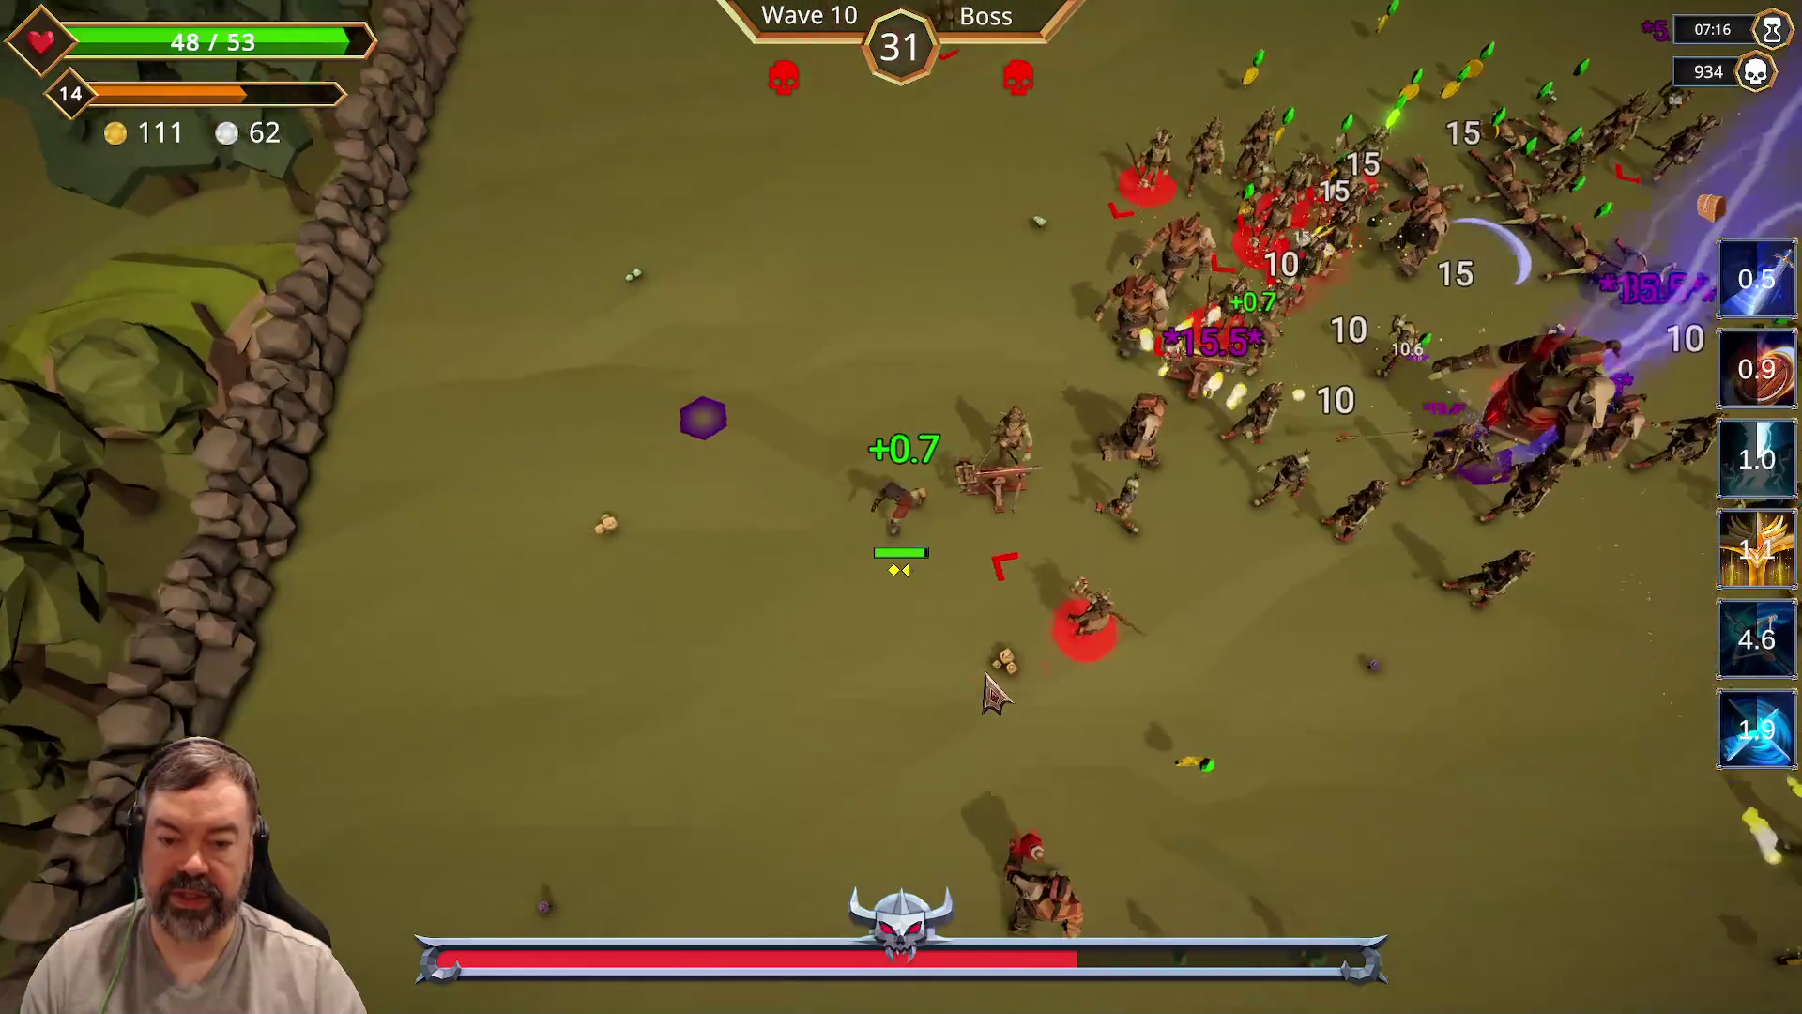
key(s)
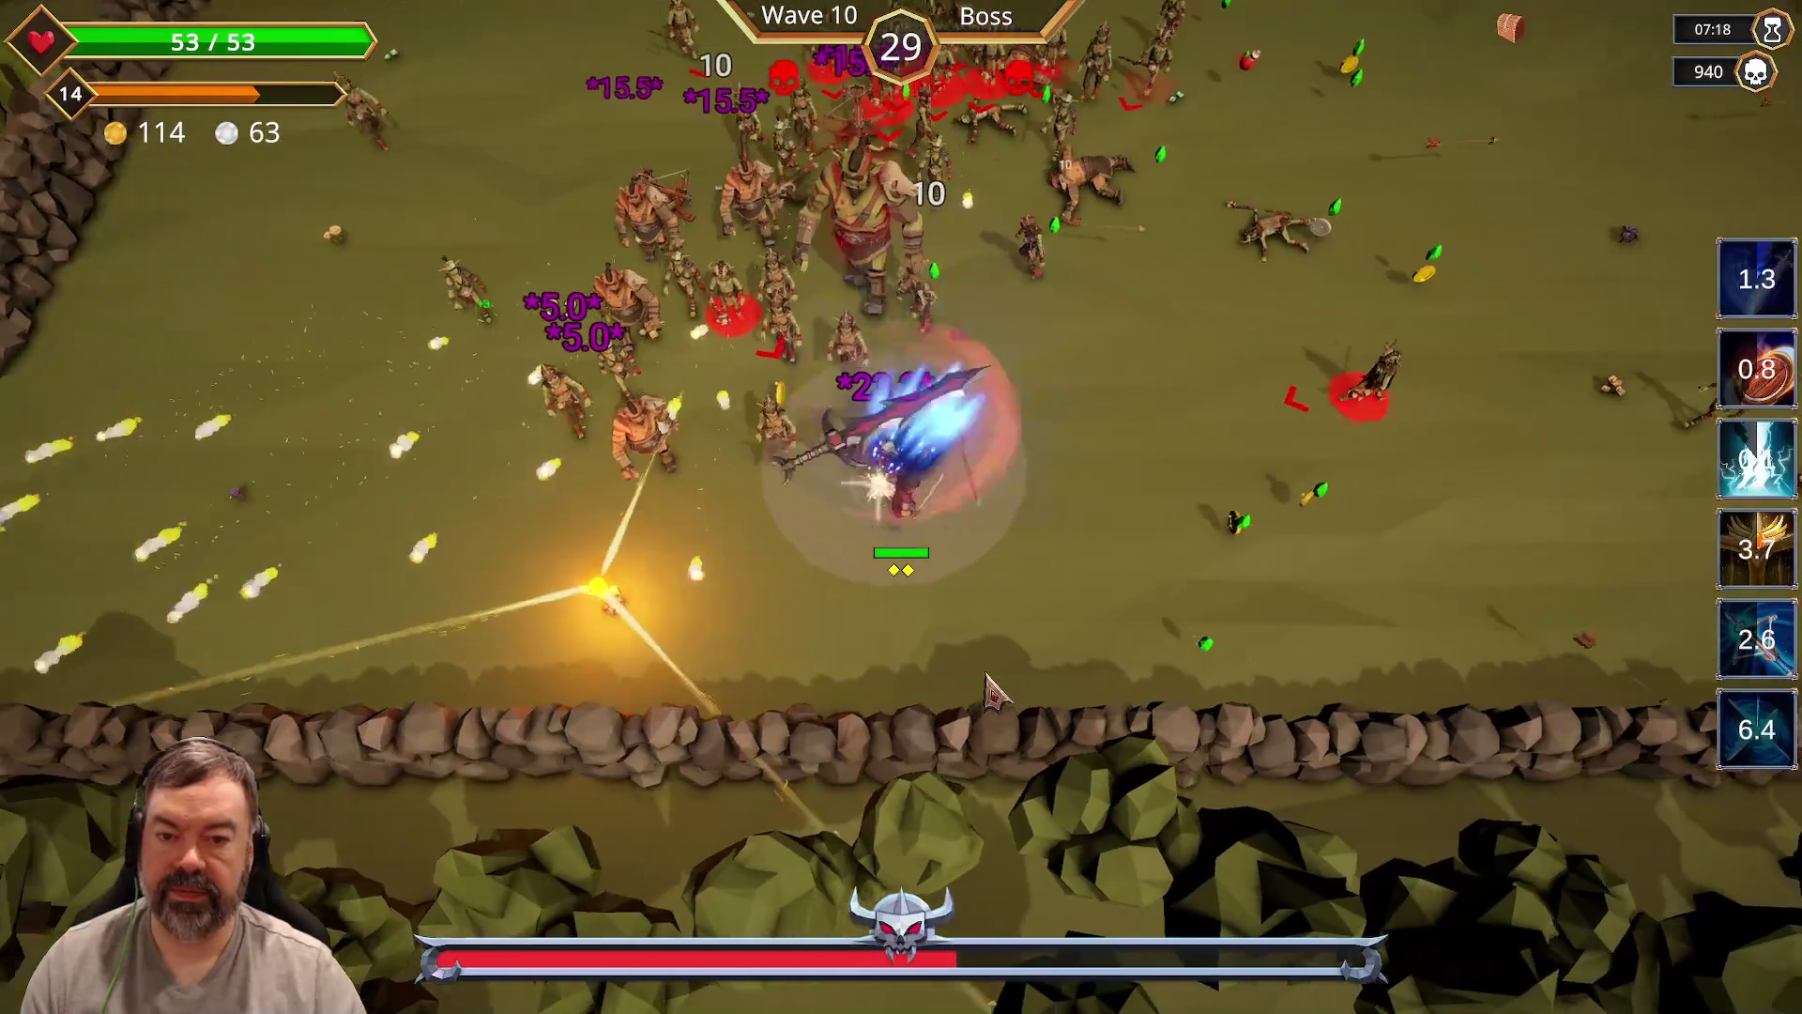
key(w)
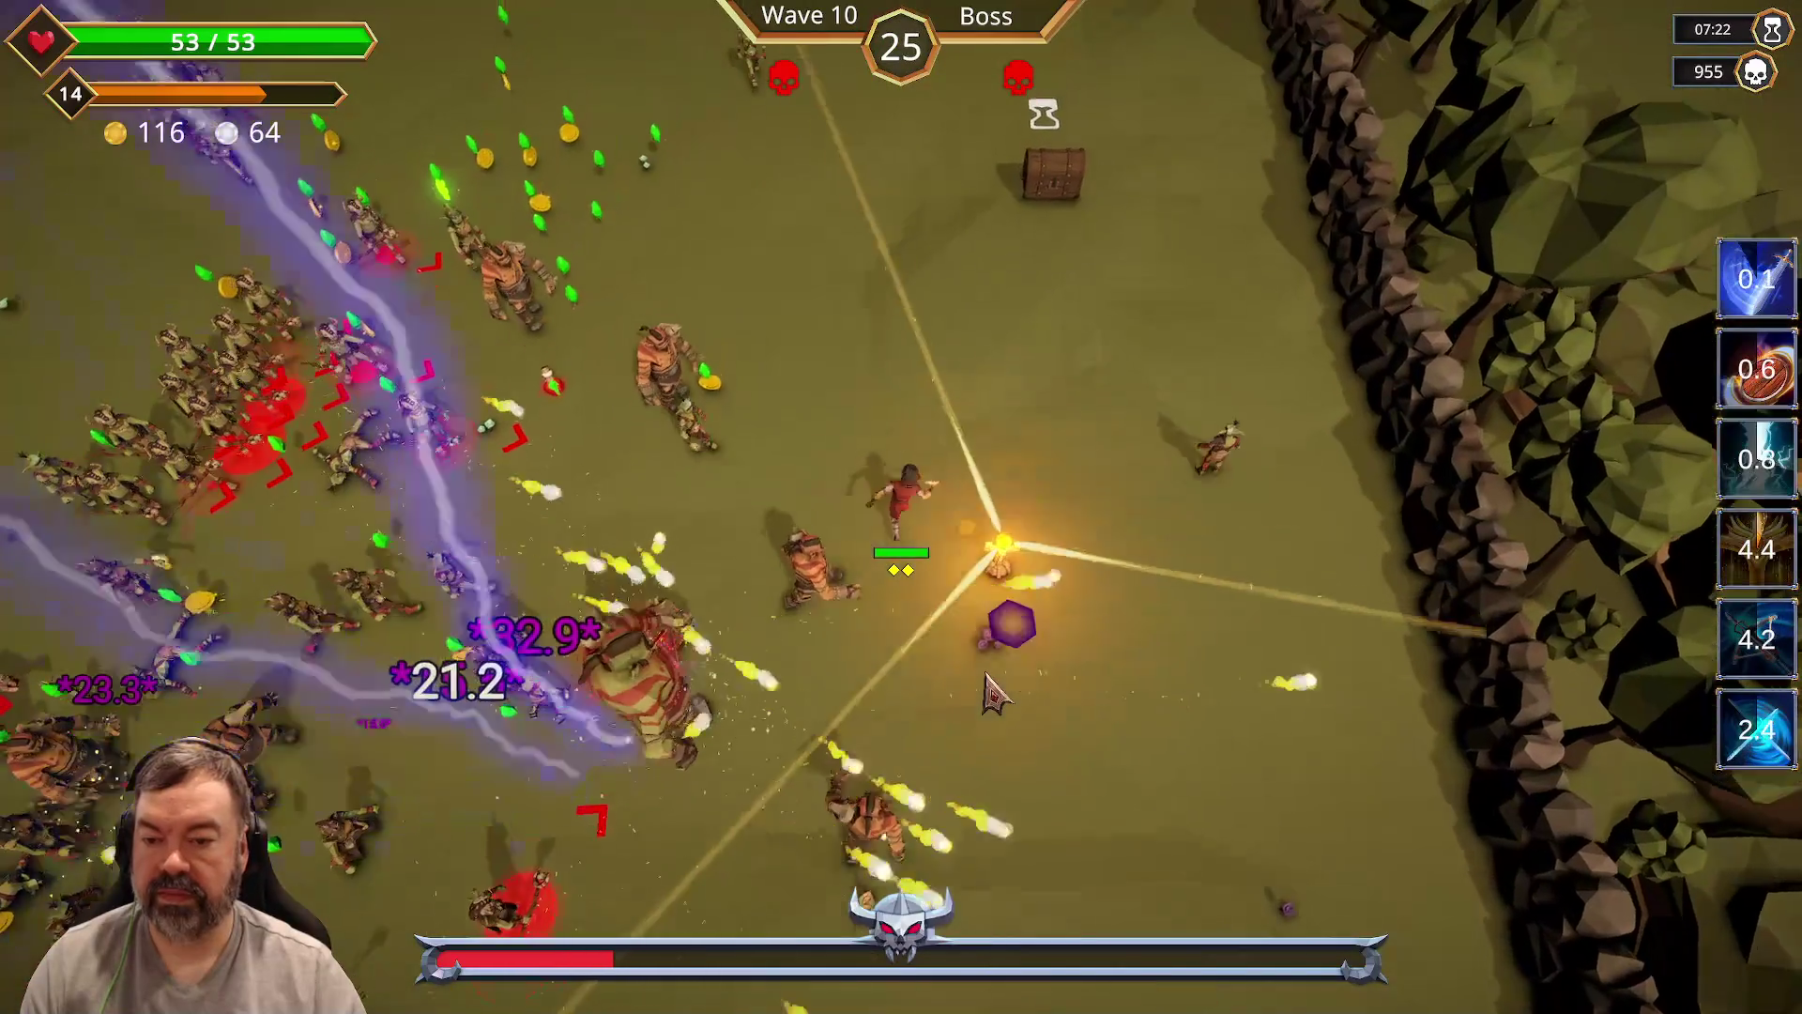
key(w)
key(a)
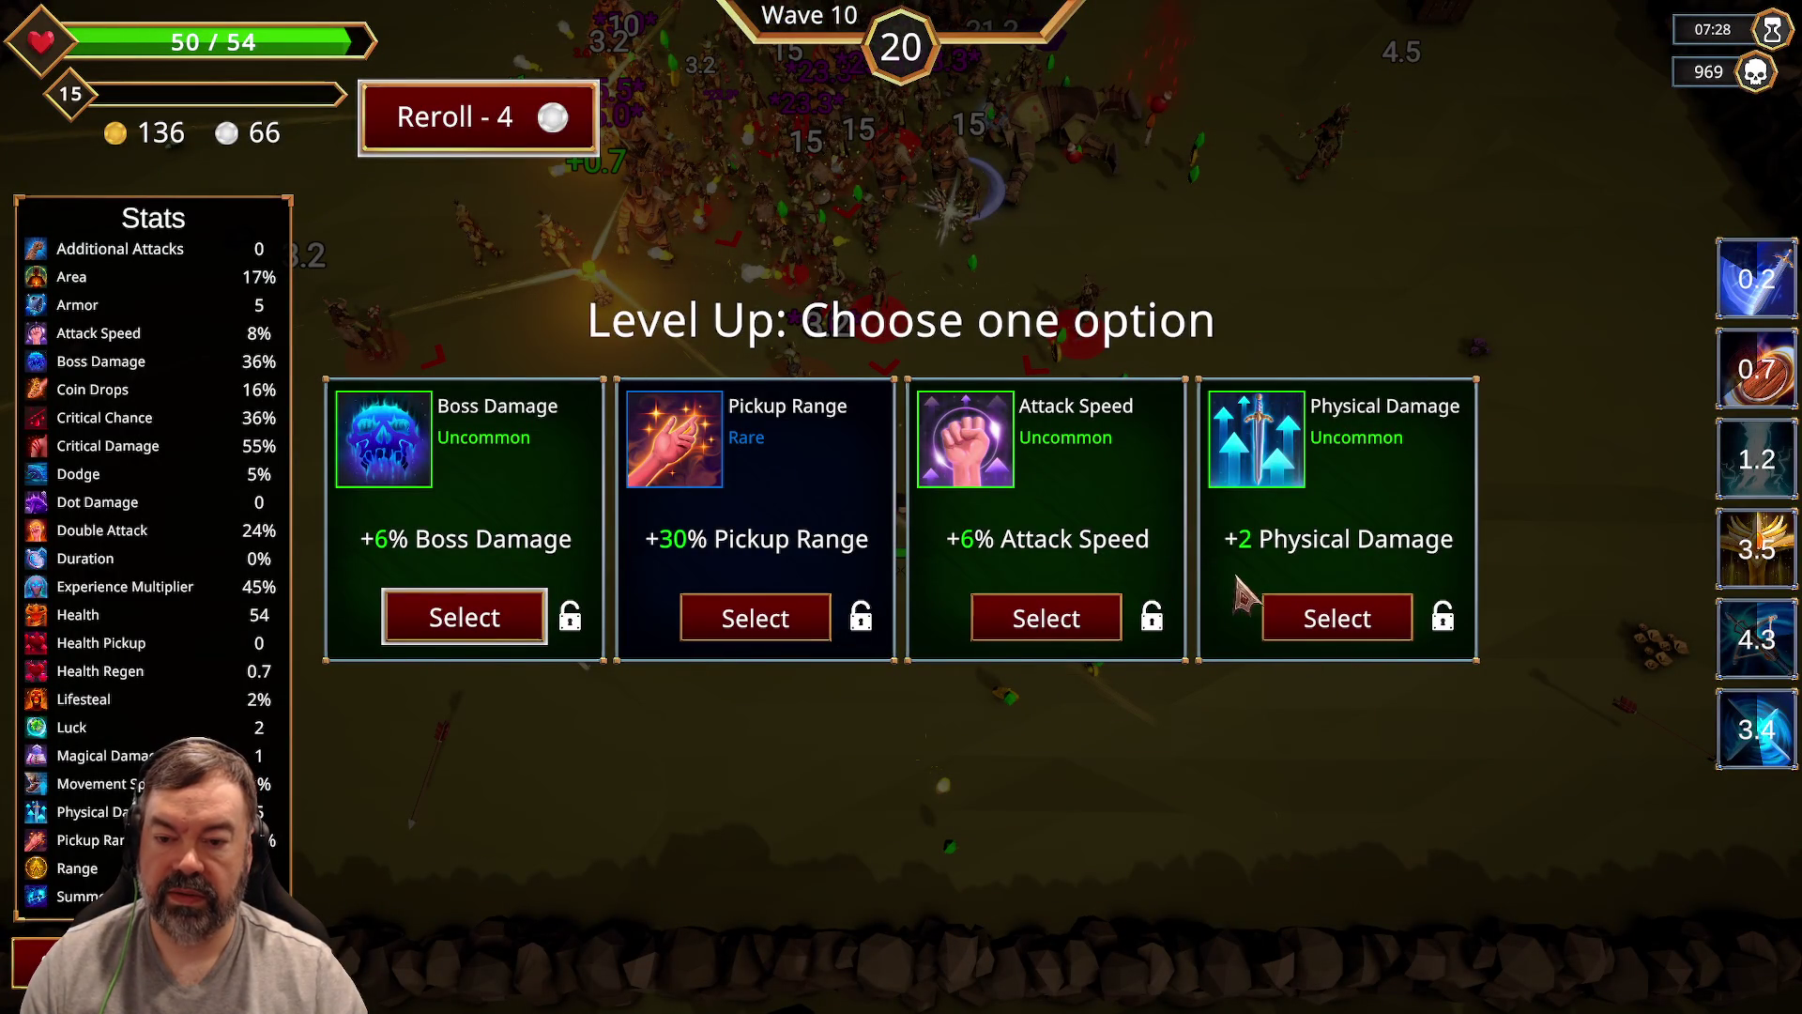
Step: Take Physical Damage, dodge the orcs, then pick Double Attack at the next level-up
click(1312, 629)
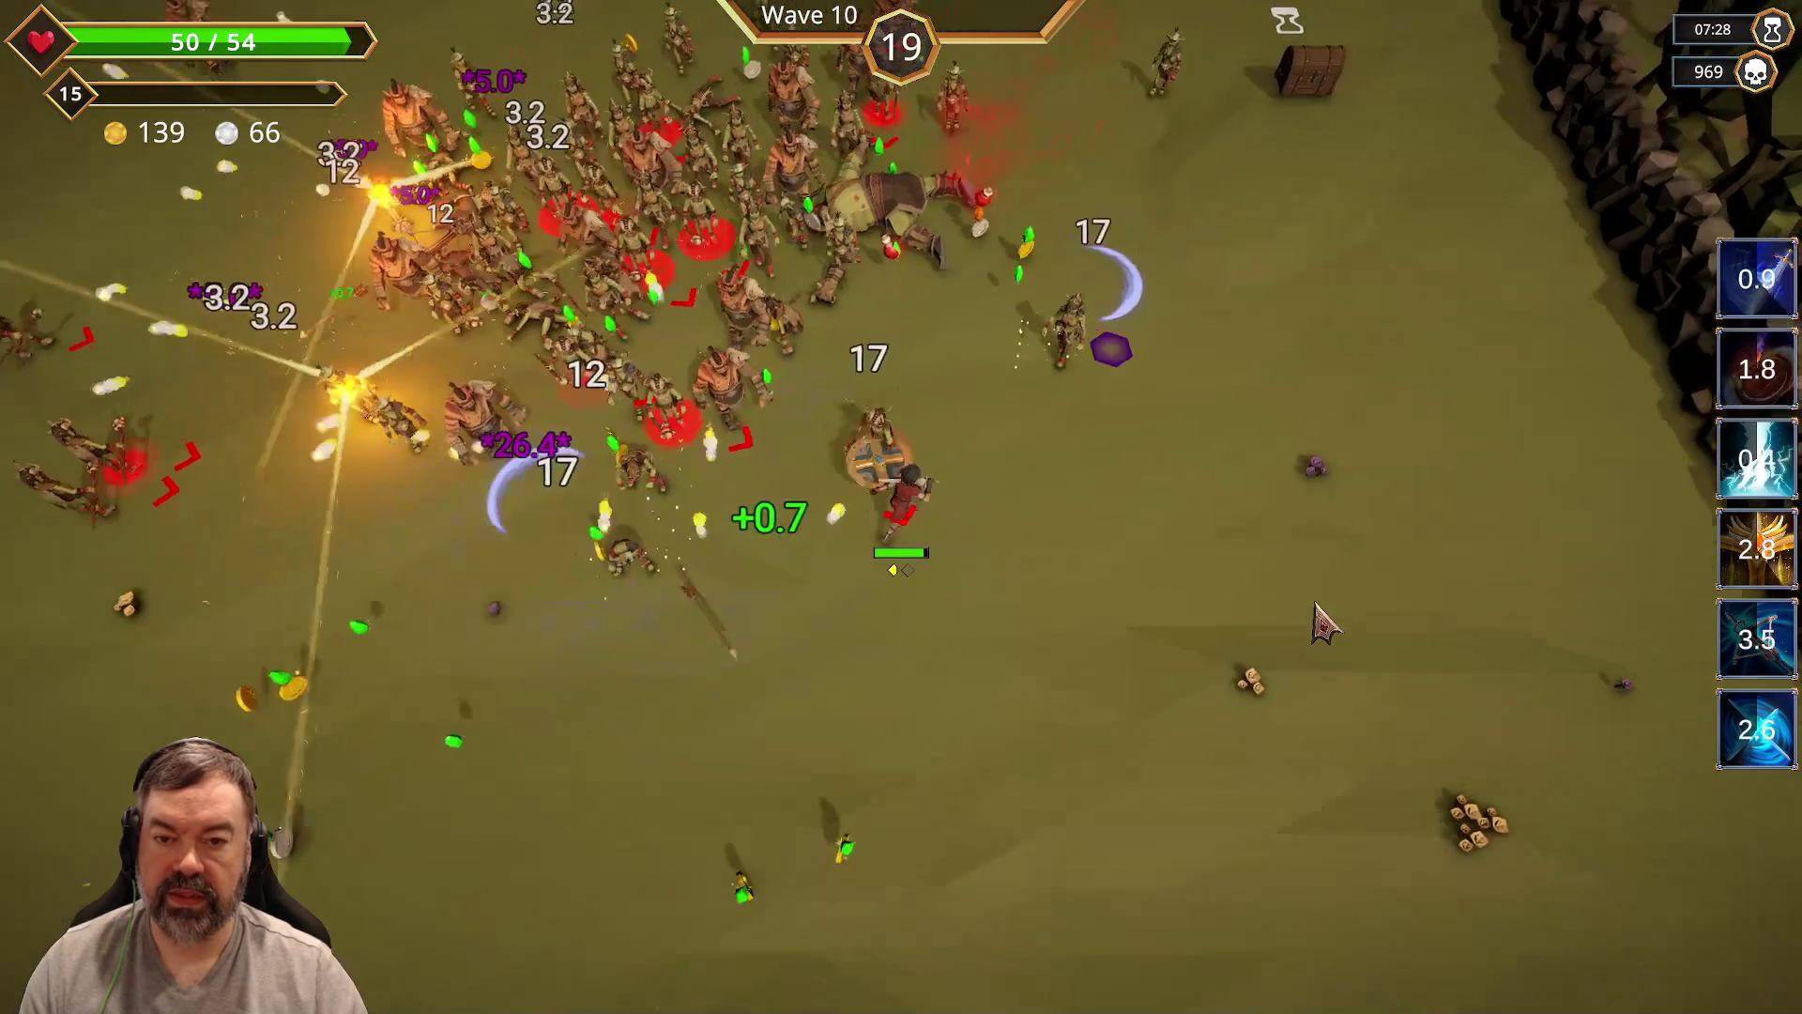
key(w)
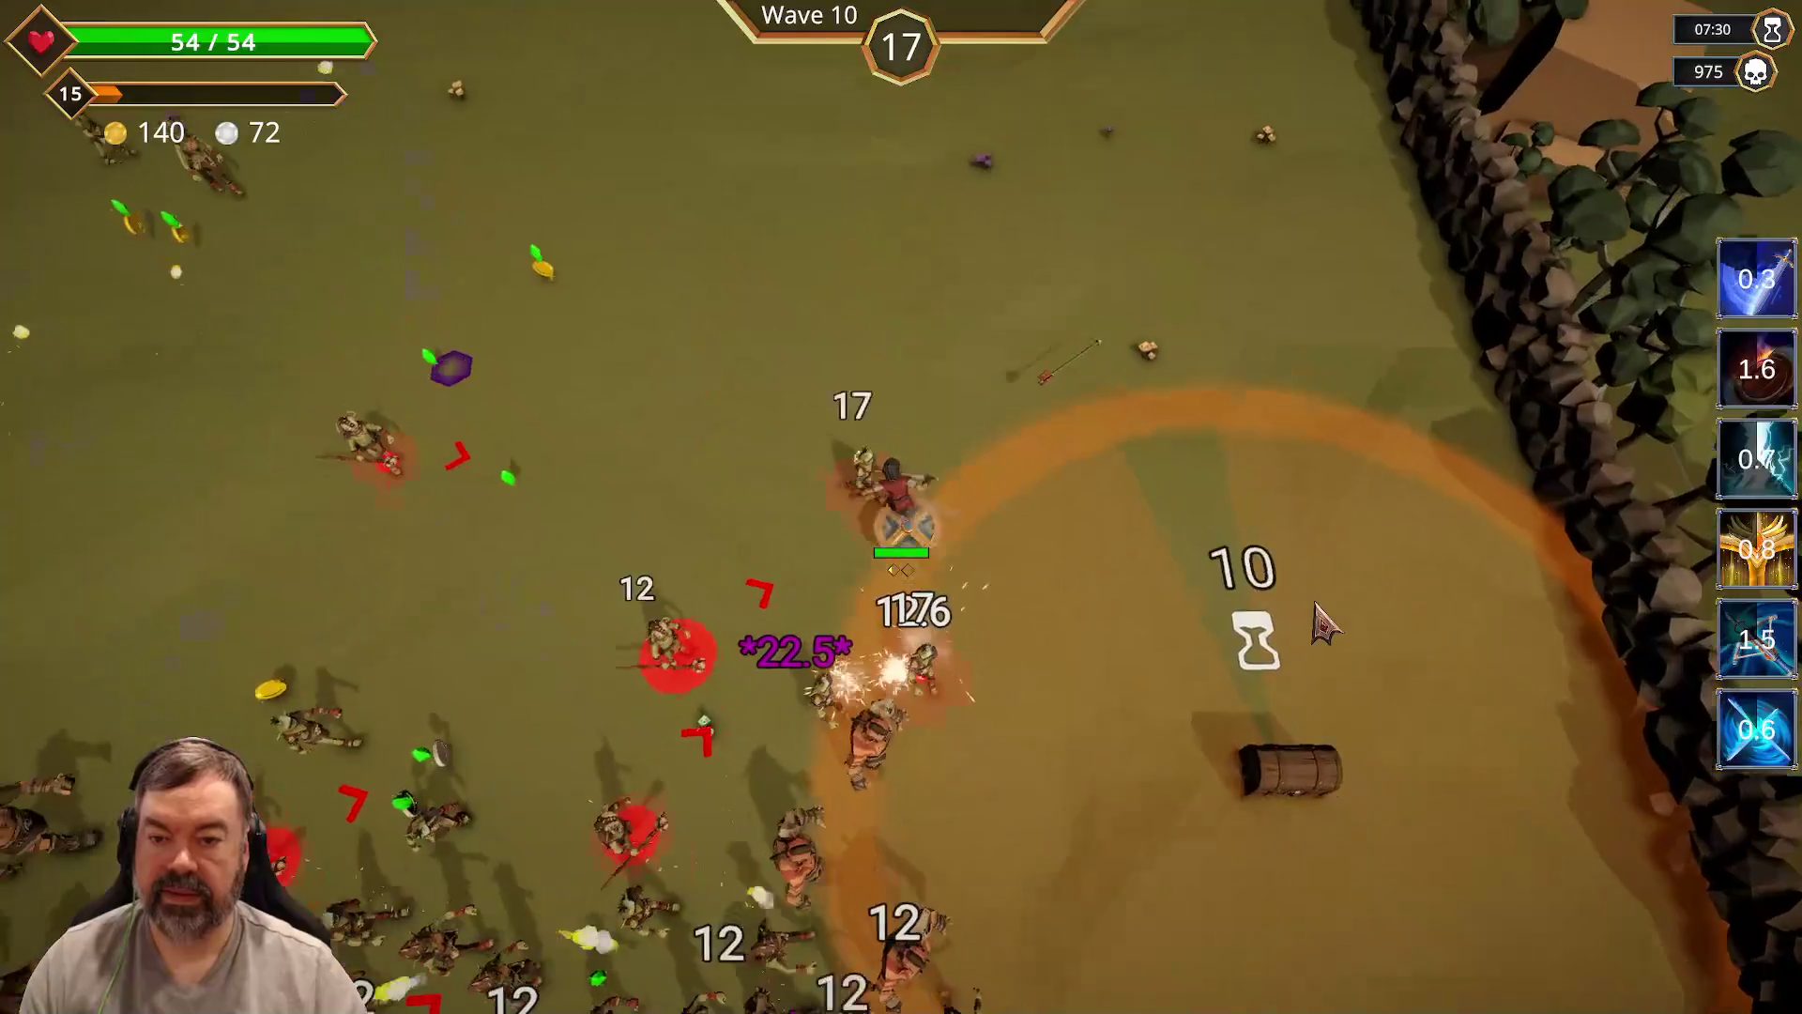
key(a)
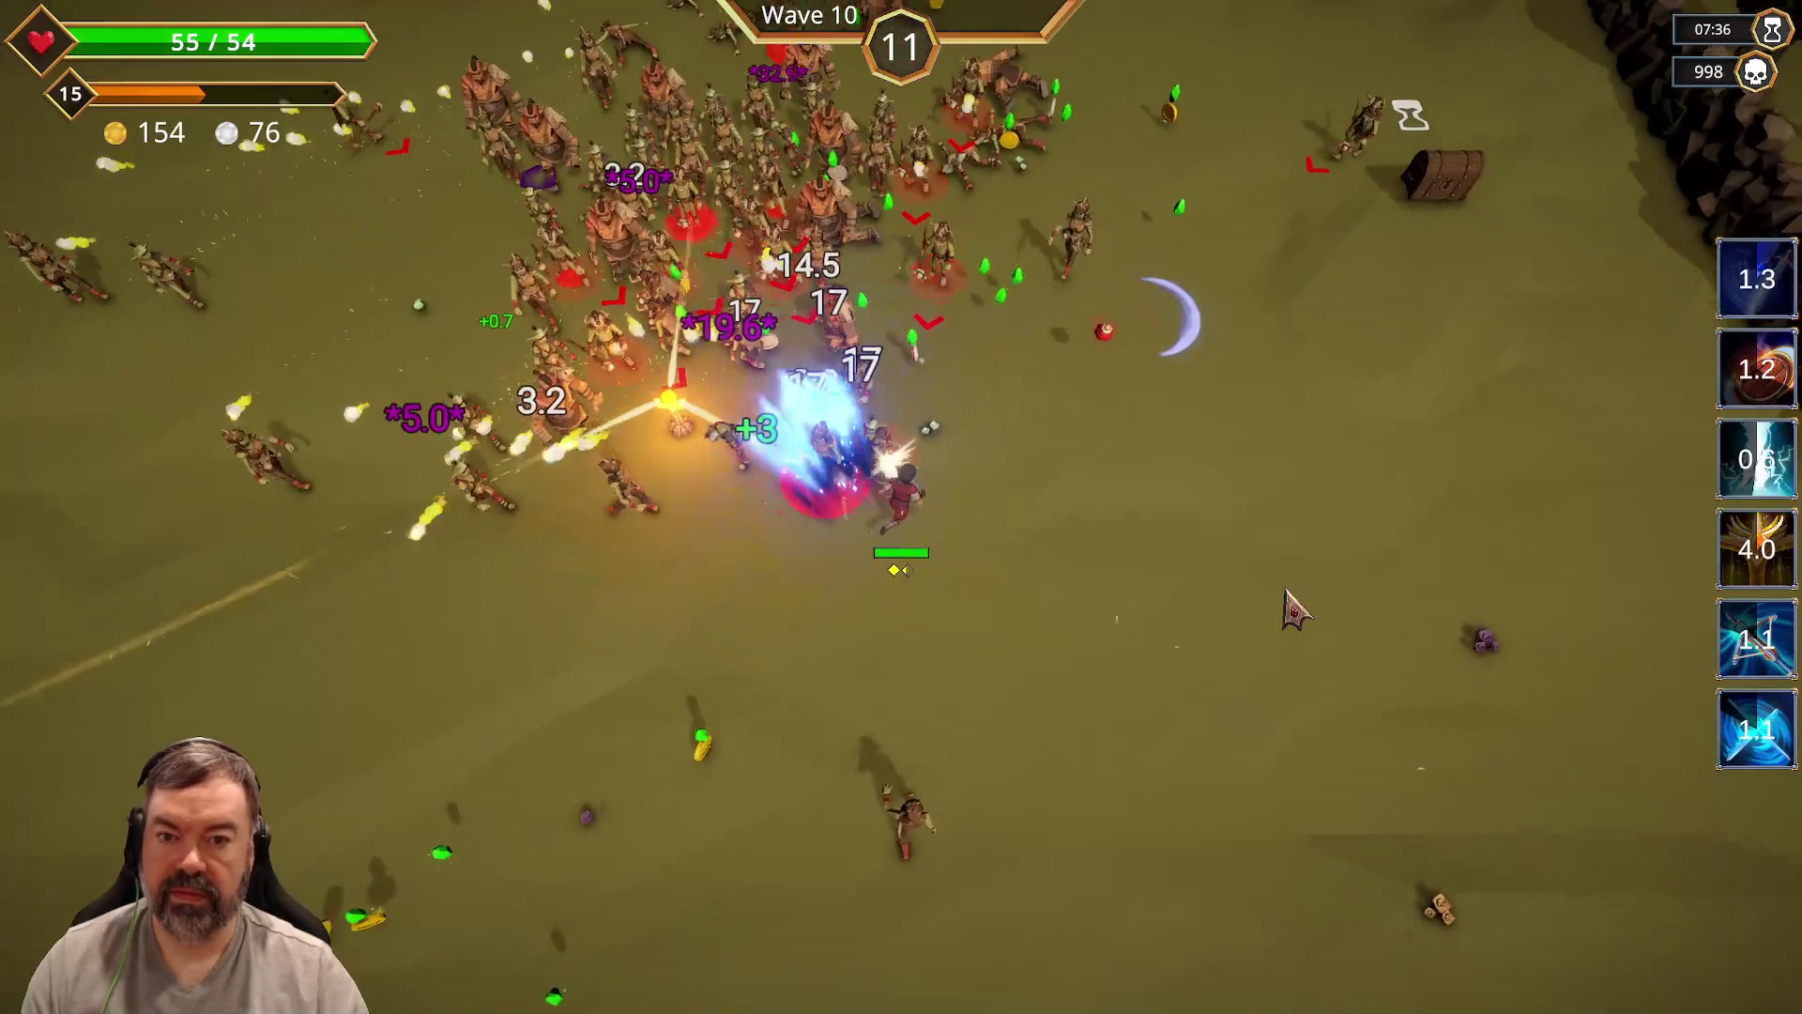
key(w)
key(w)
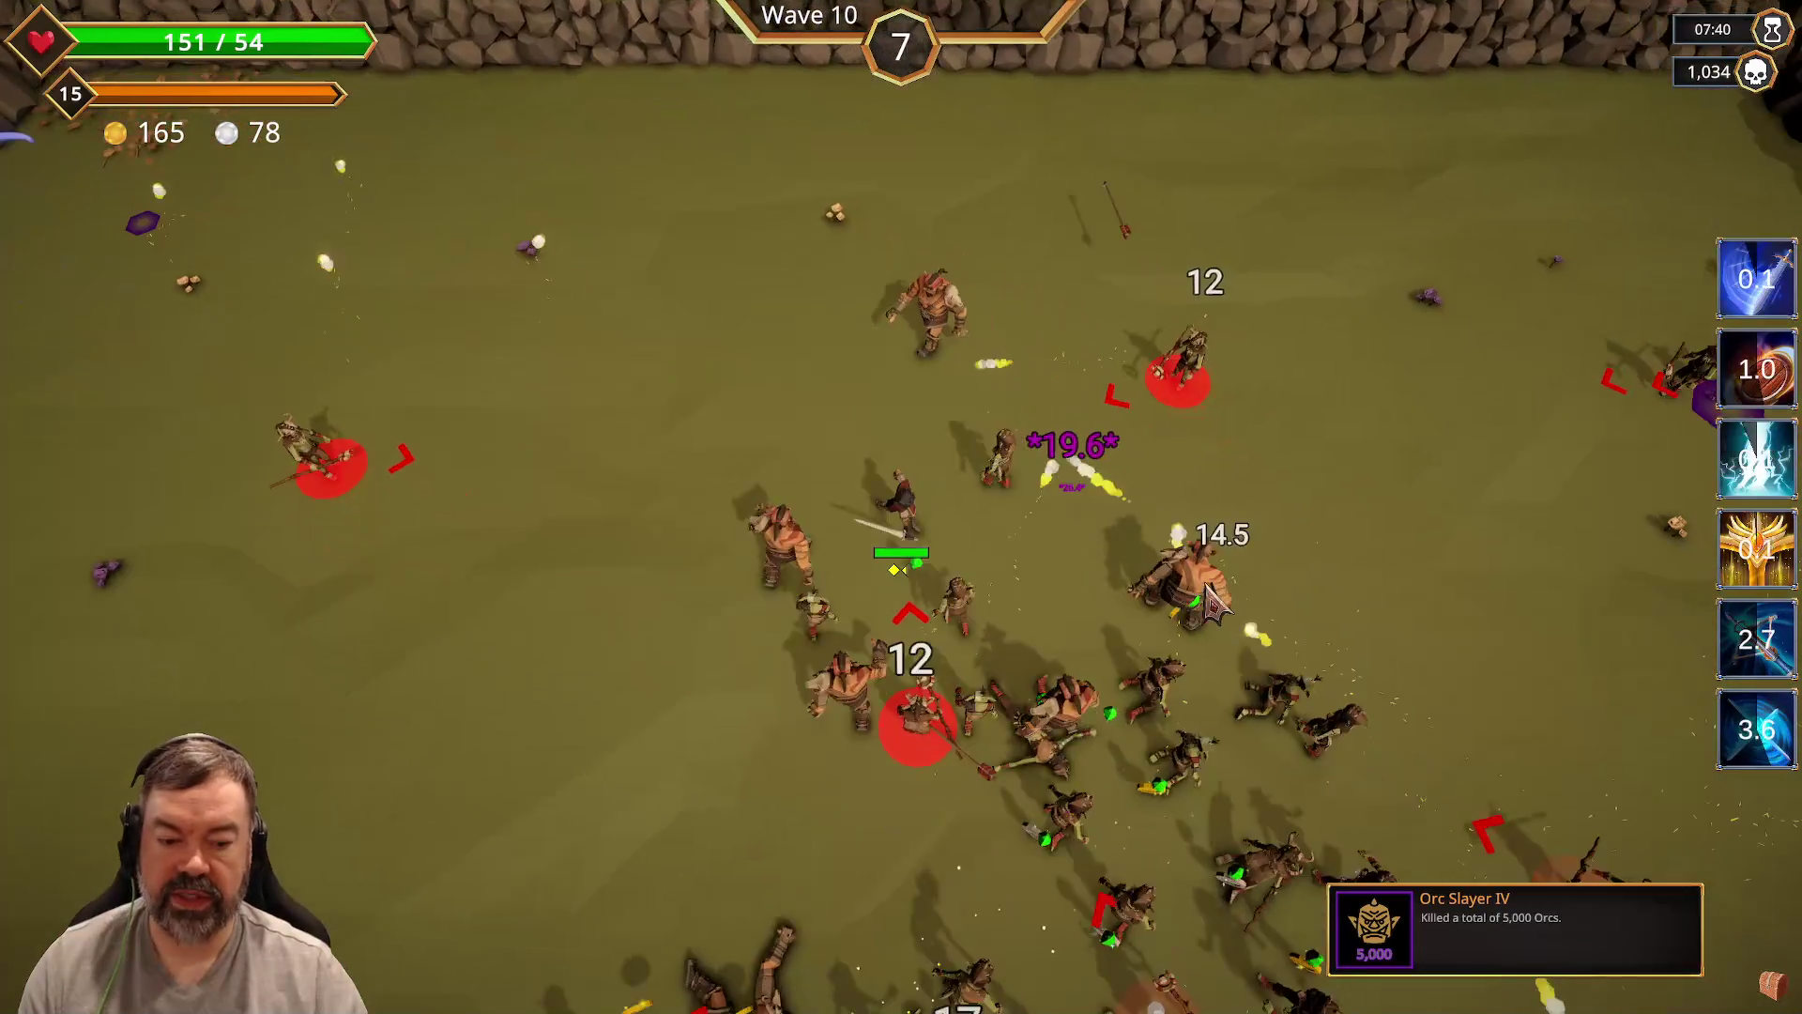
key(s)
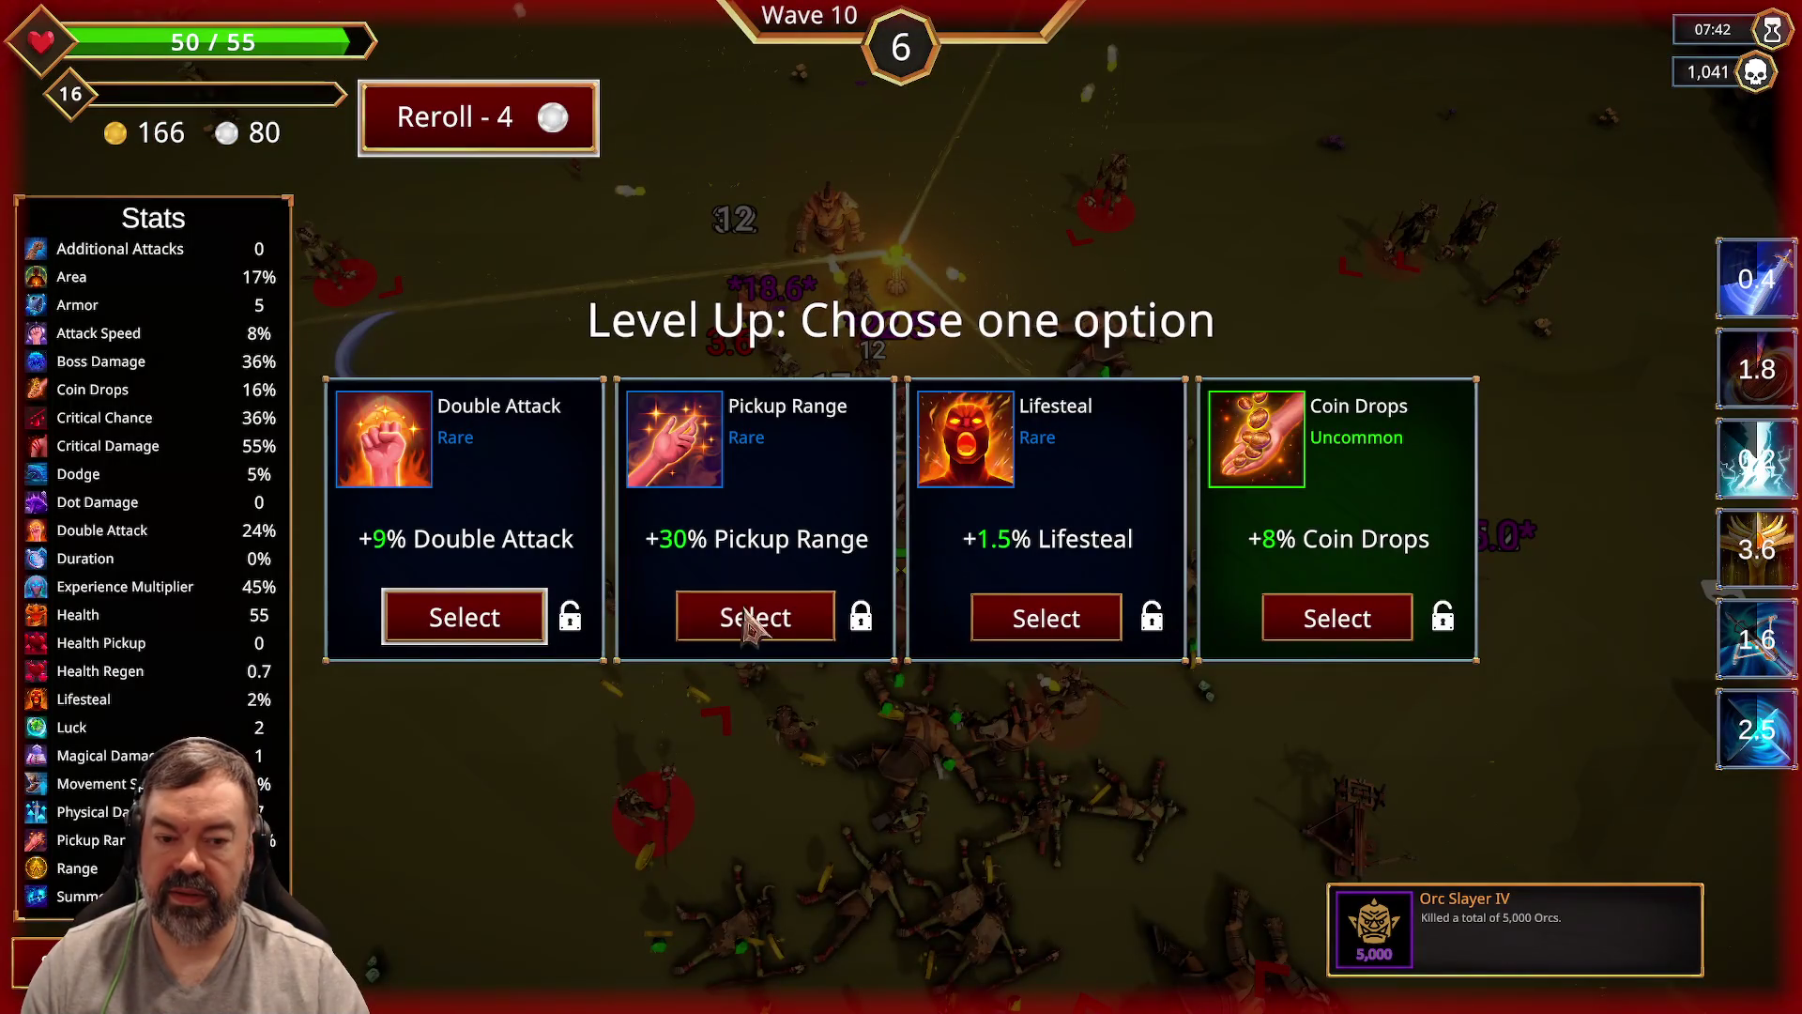
click(503, 623)
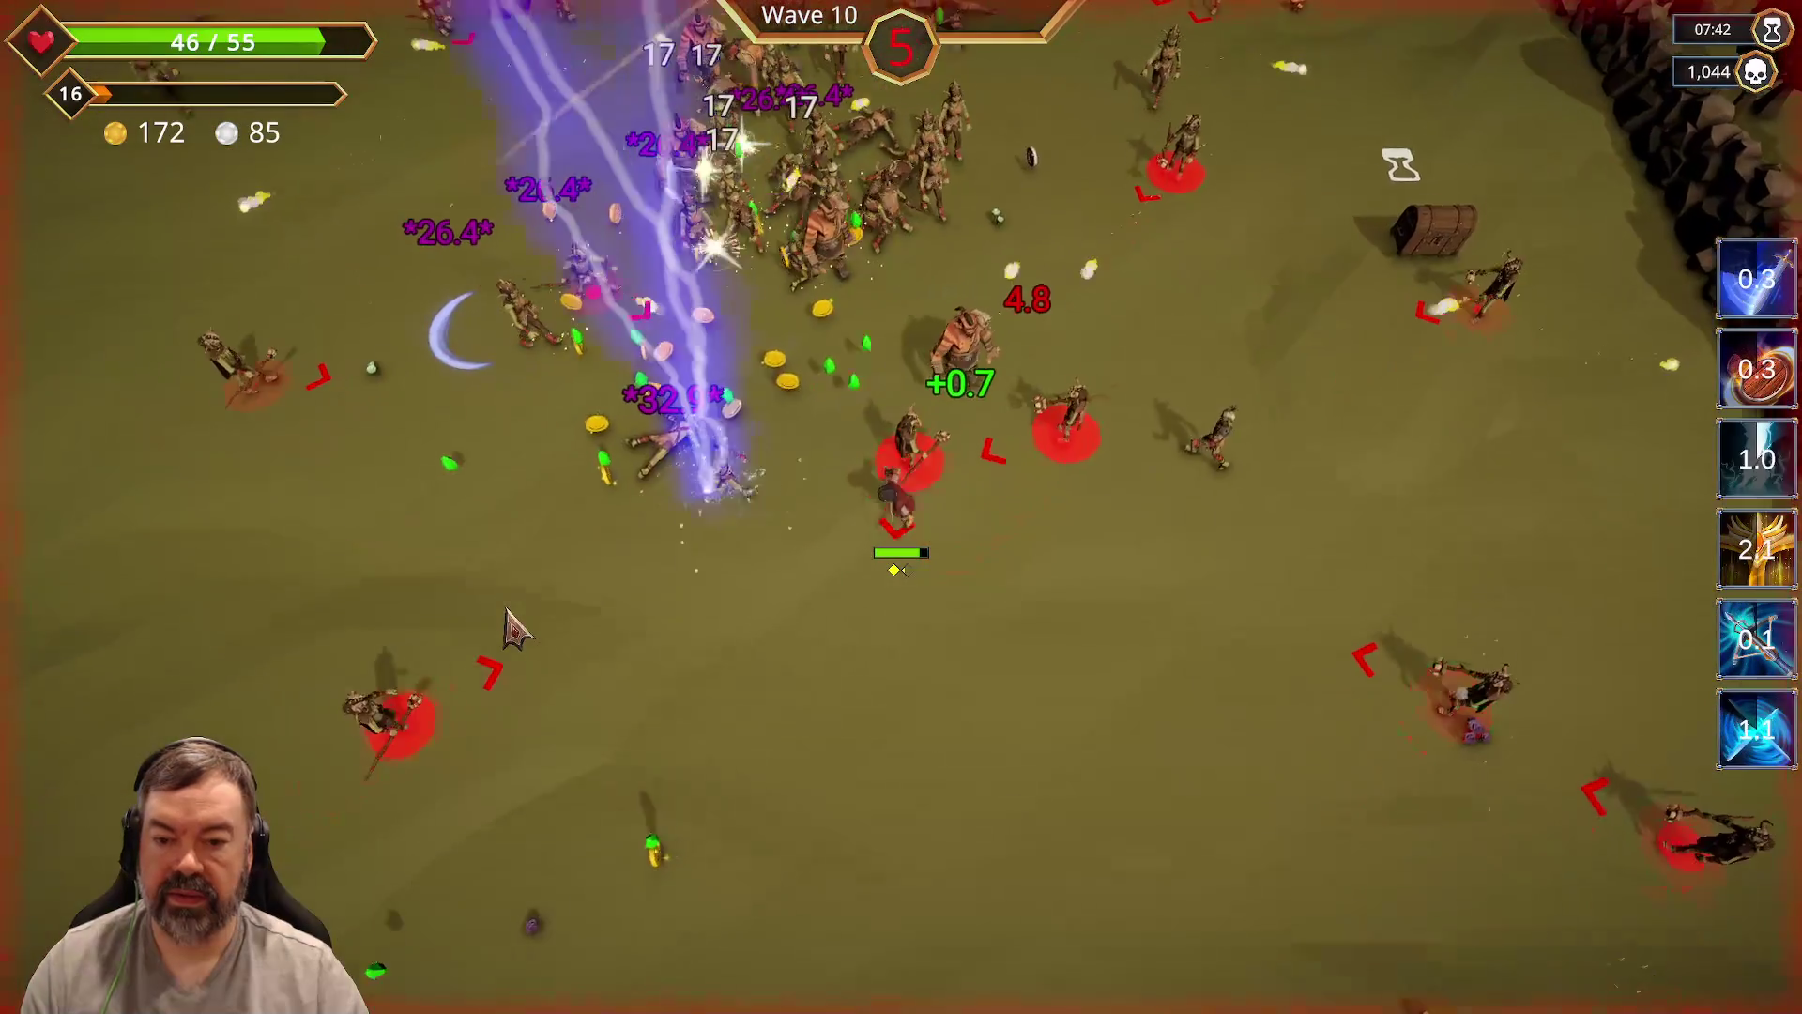
Step: Lead the hero west to the rune stones, reading the purple and red ones
key(a)
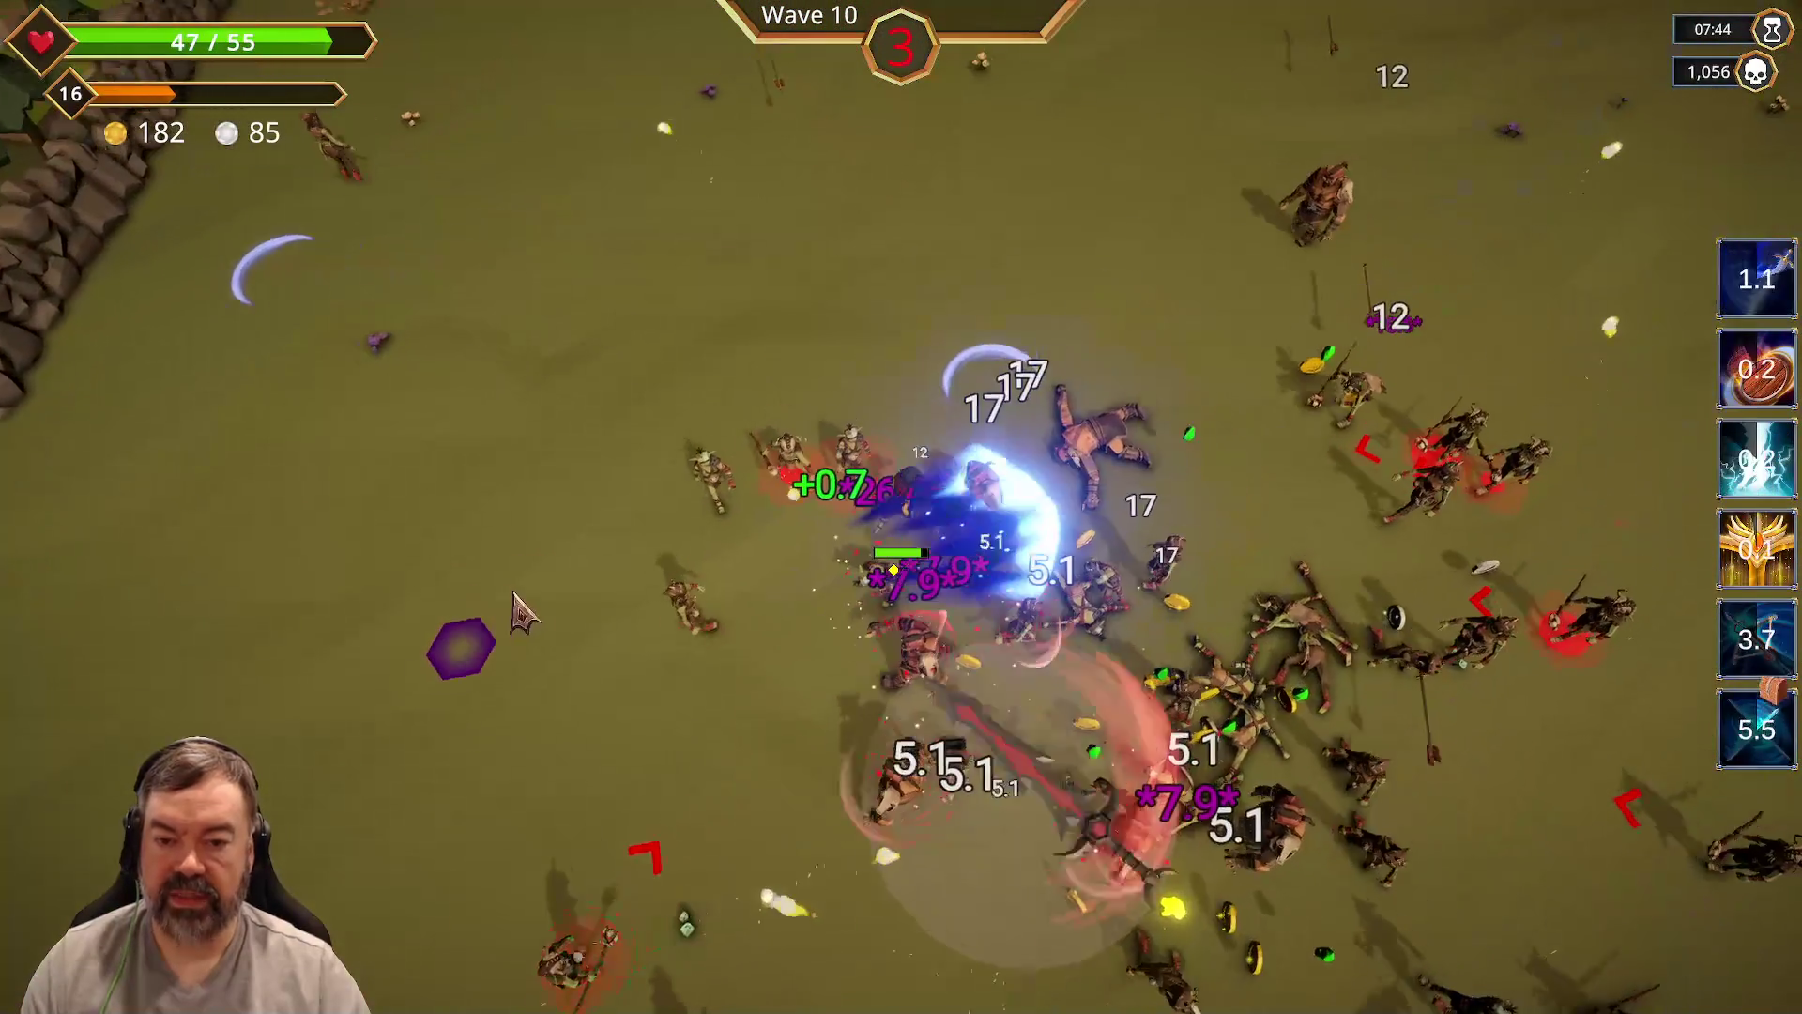
key(d)
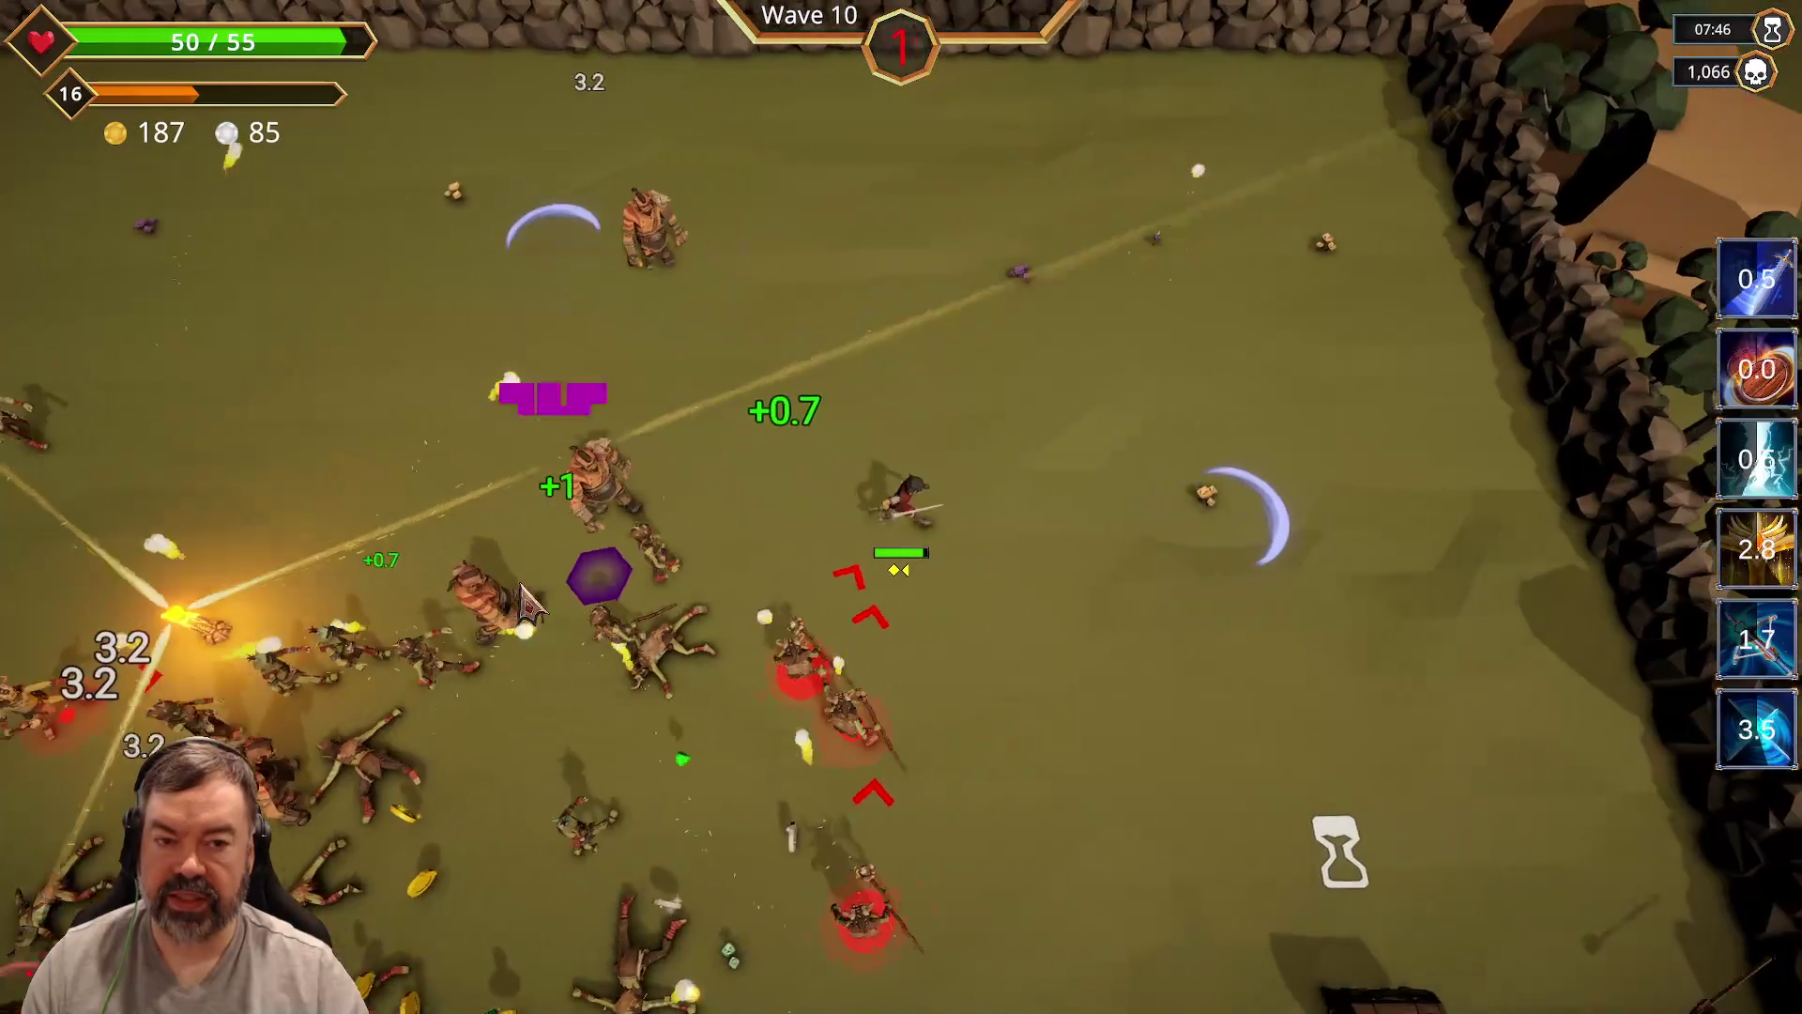
key(a)
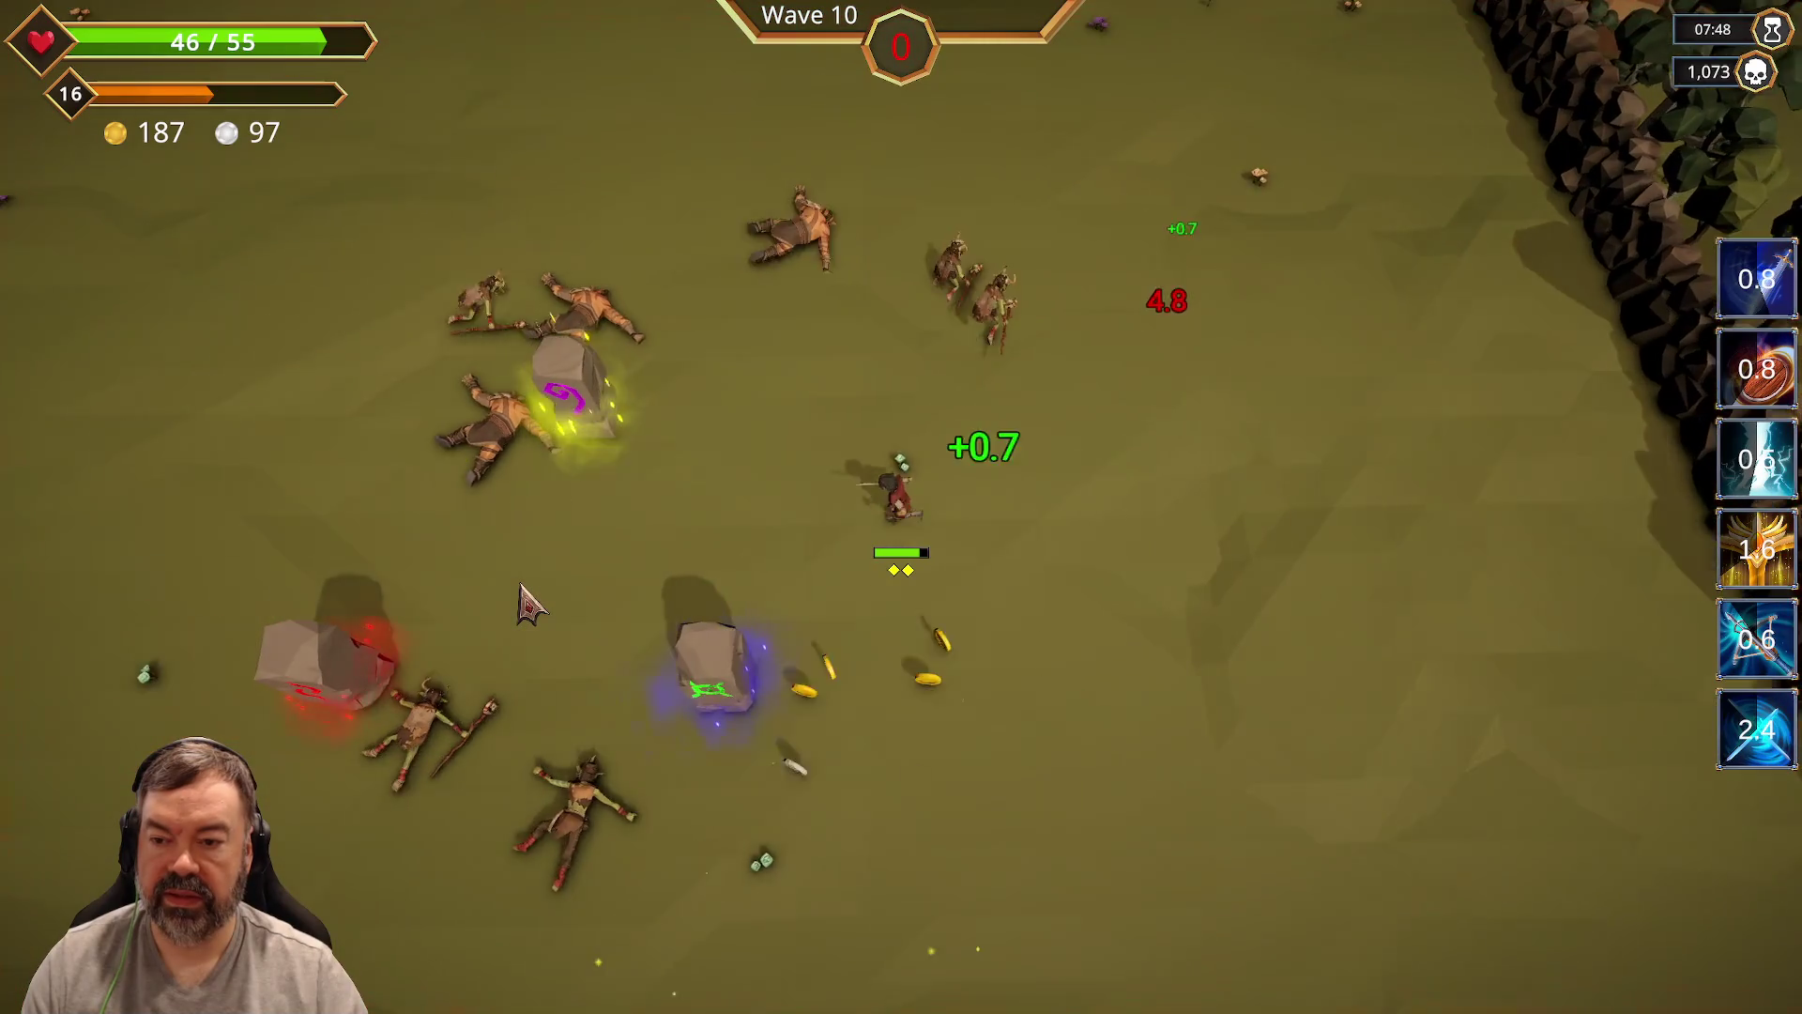
key(a)
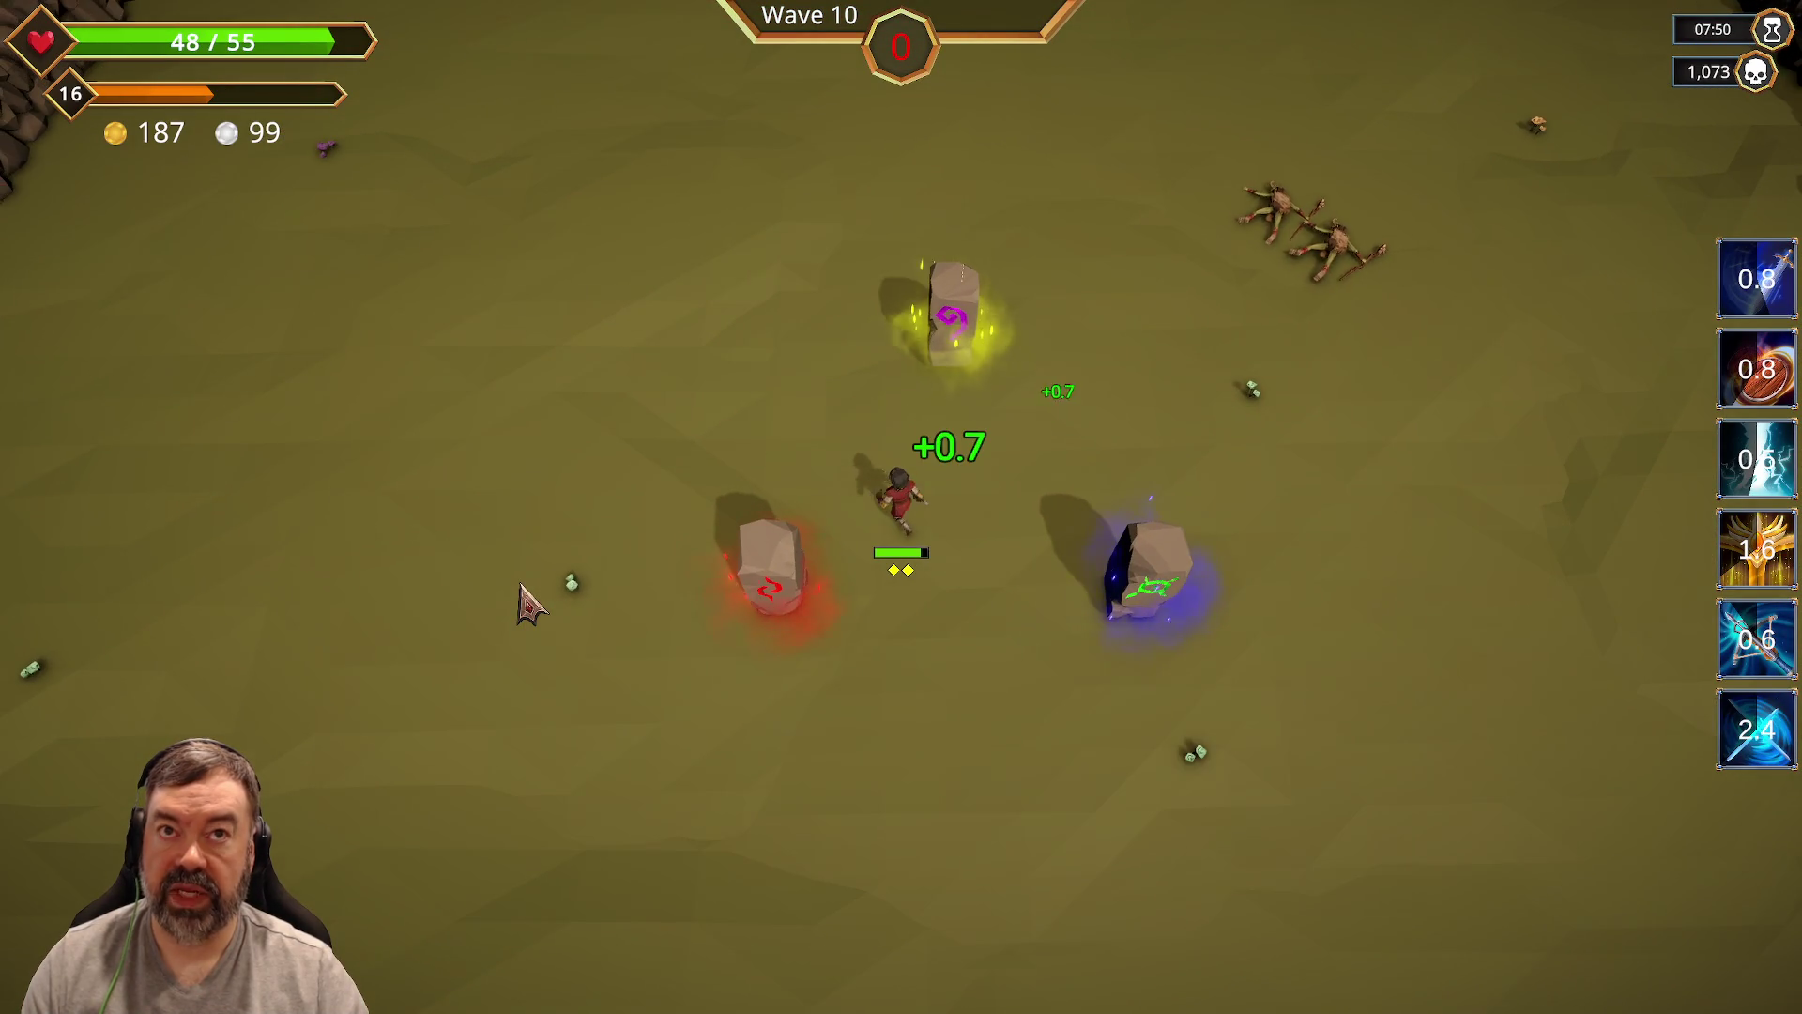
key(w)
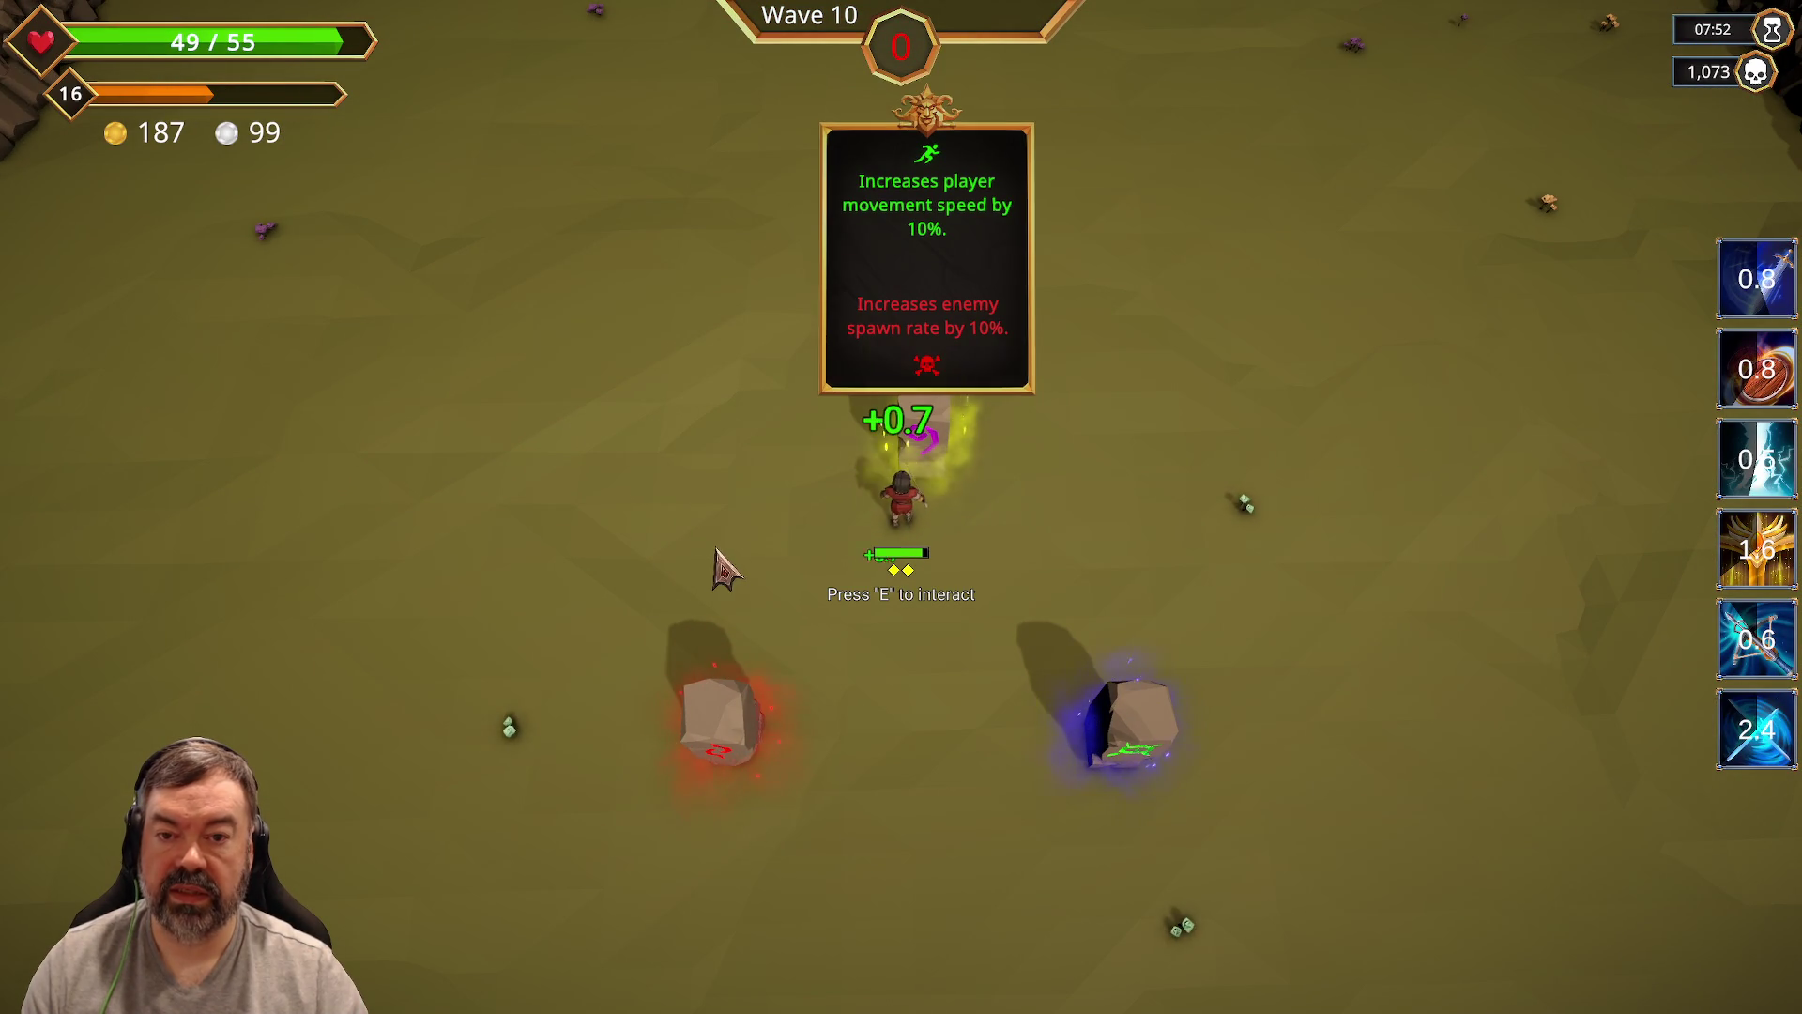
key(s)
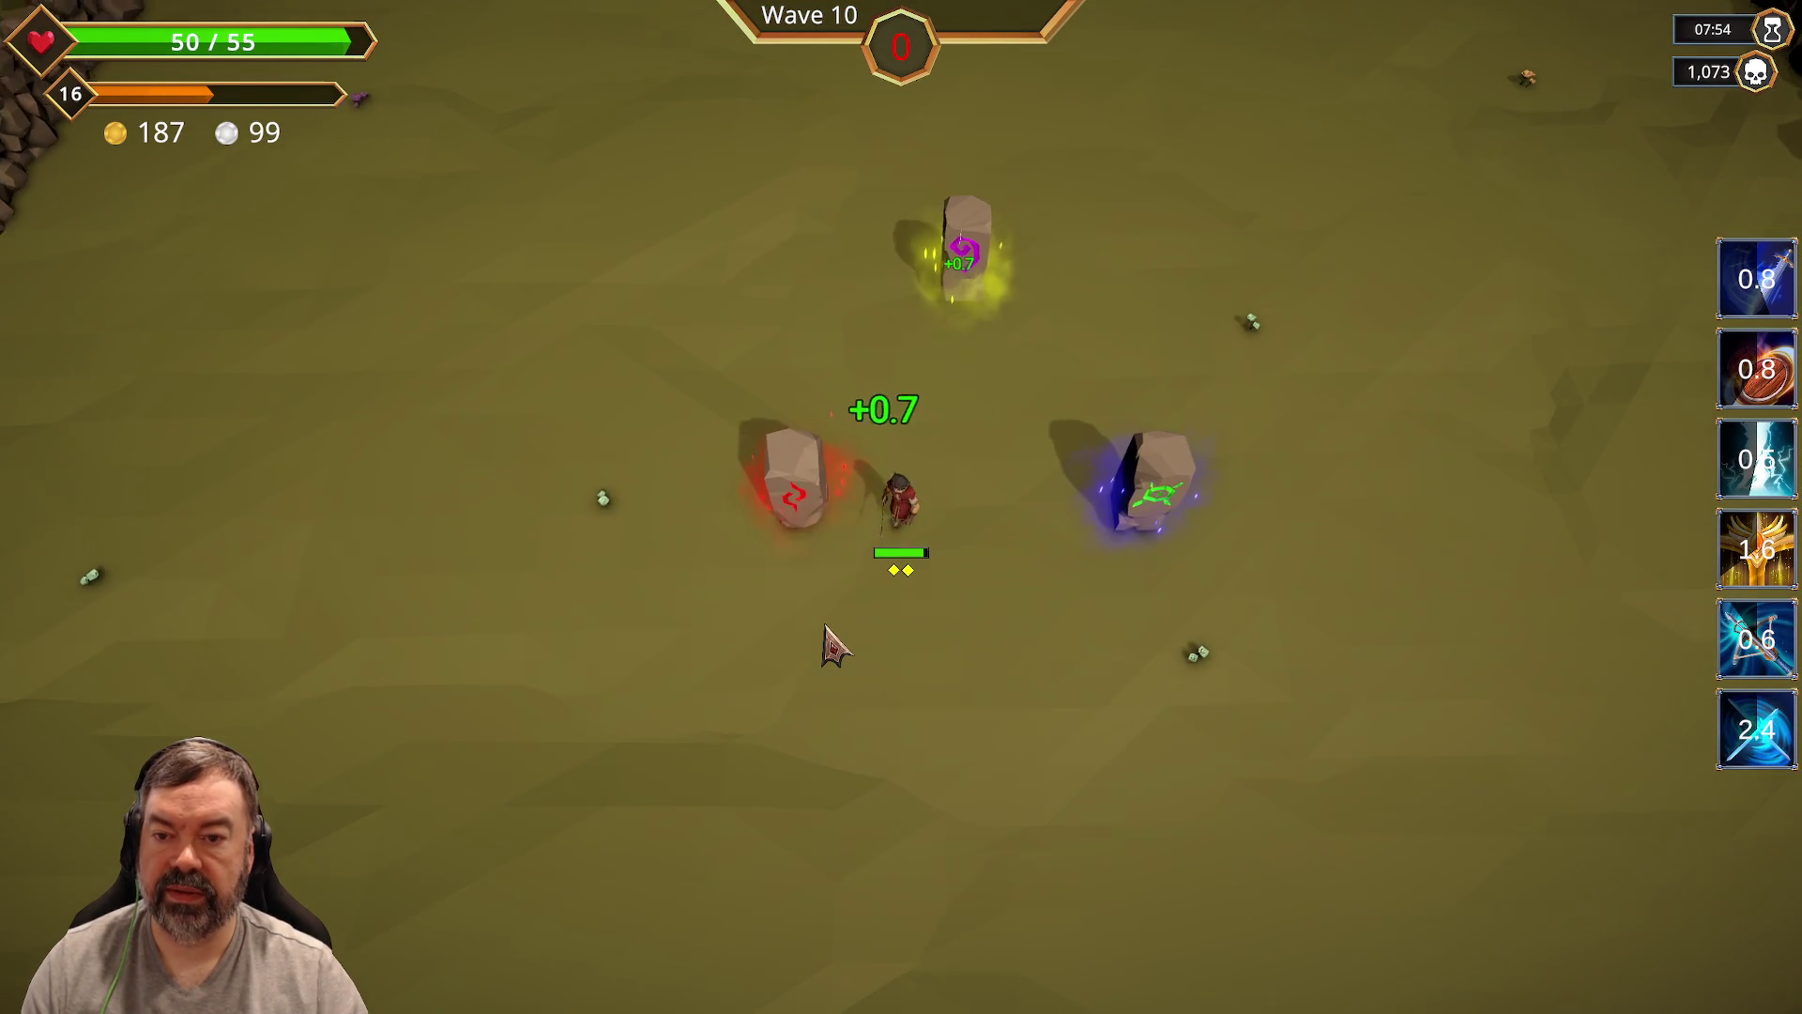
key(a)
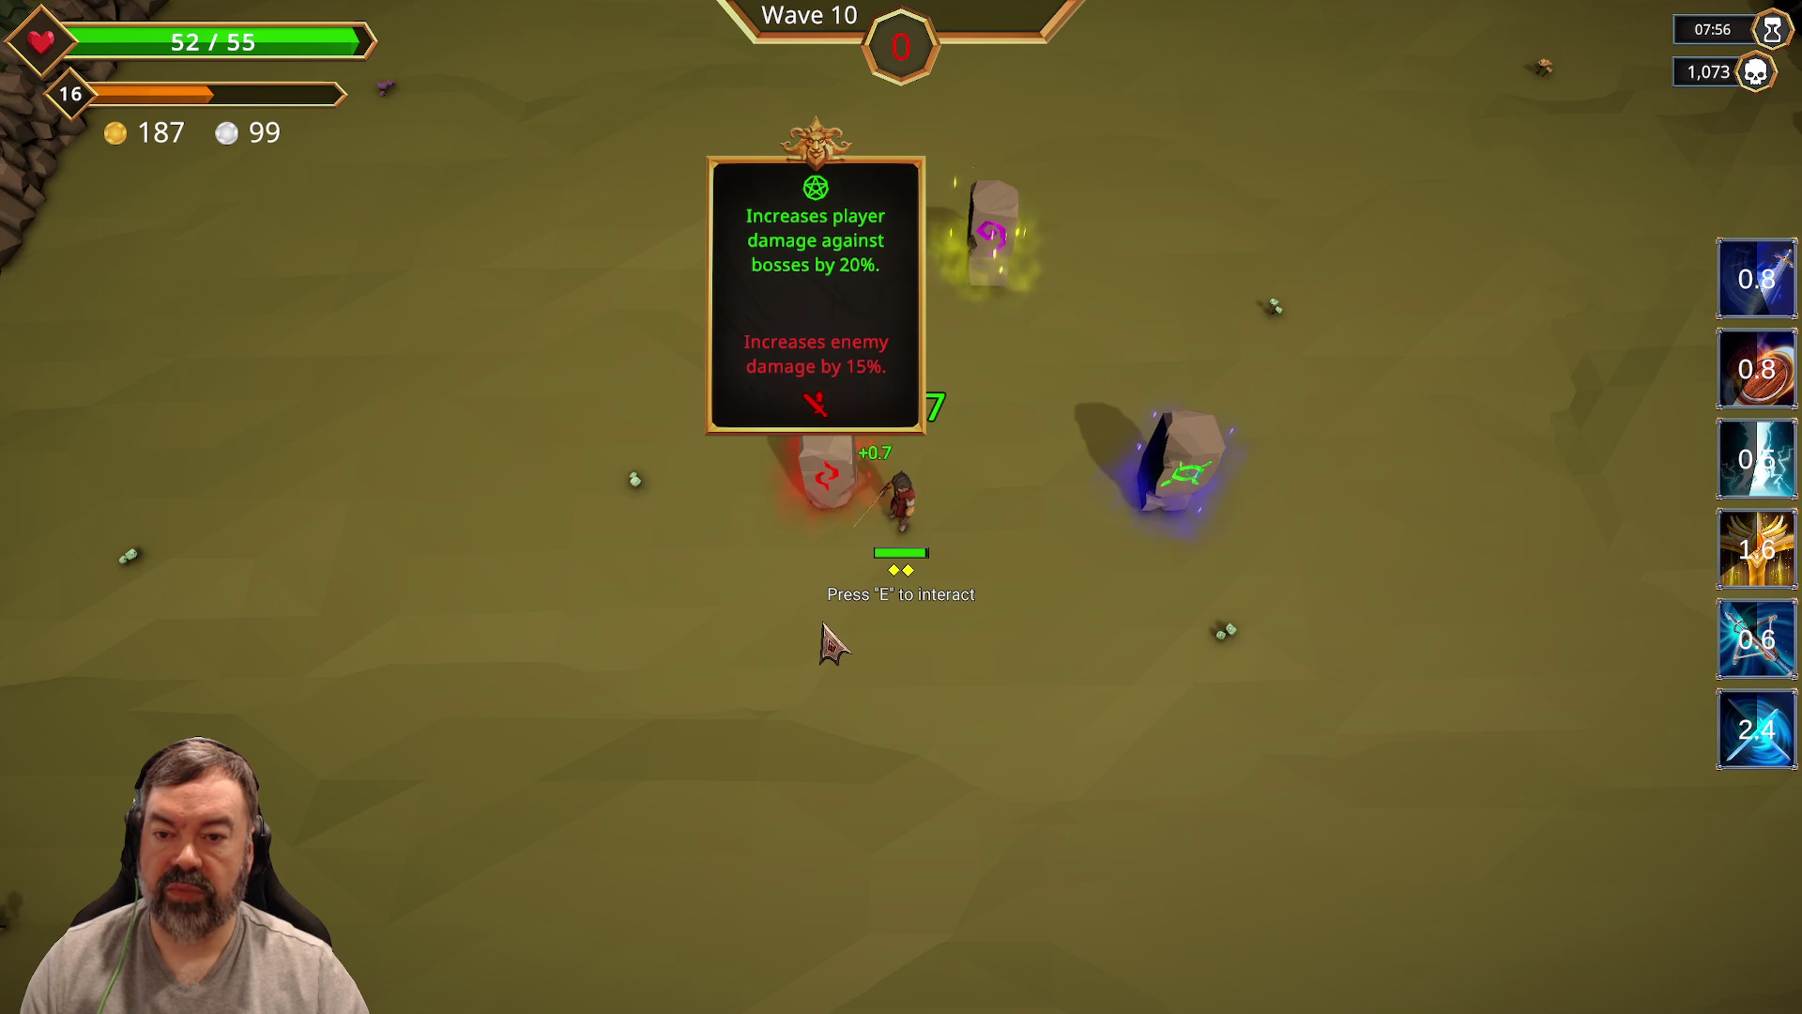
Step: Check the stats list, then activate the crit-chance stone for Critical Chance 46%
key(d)
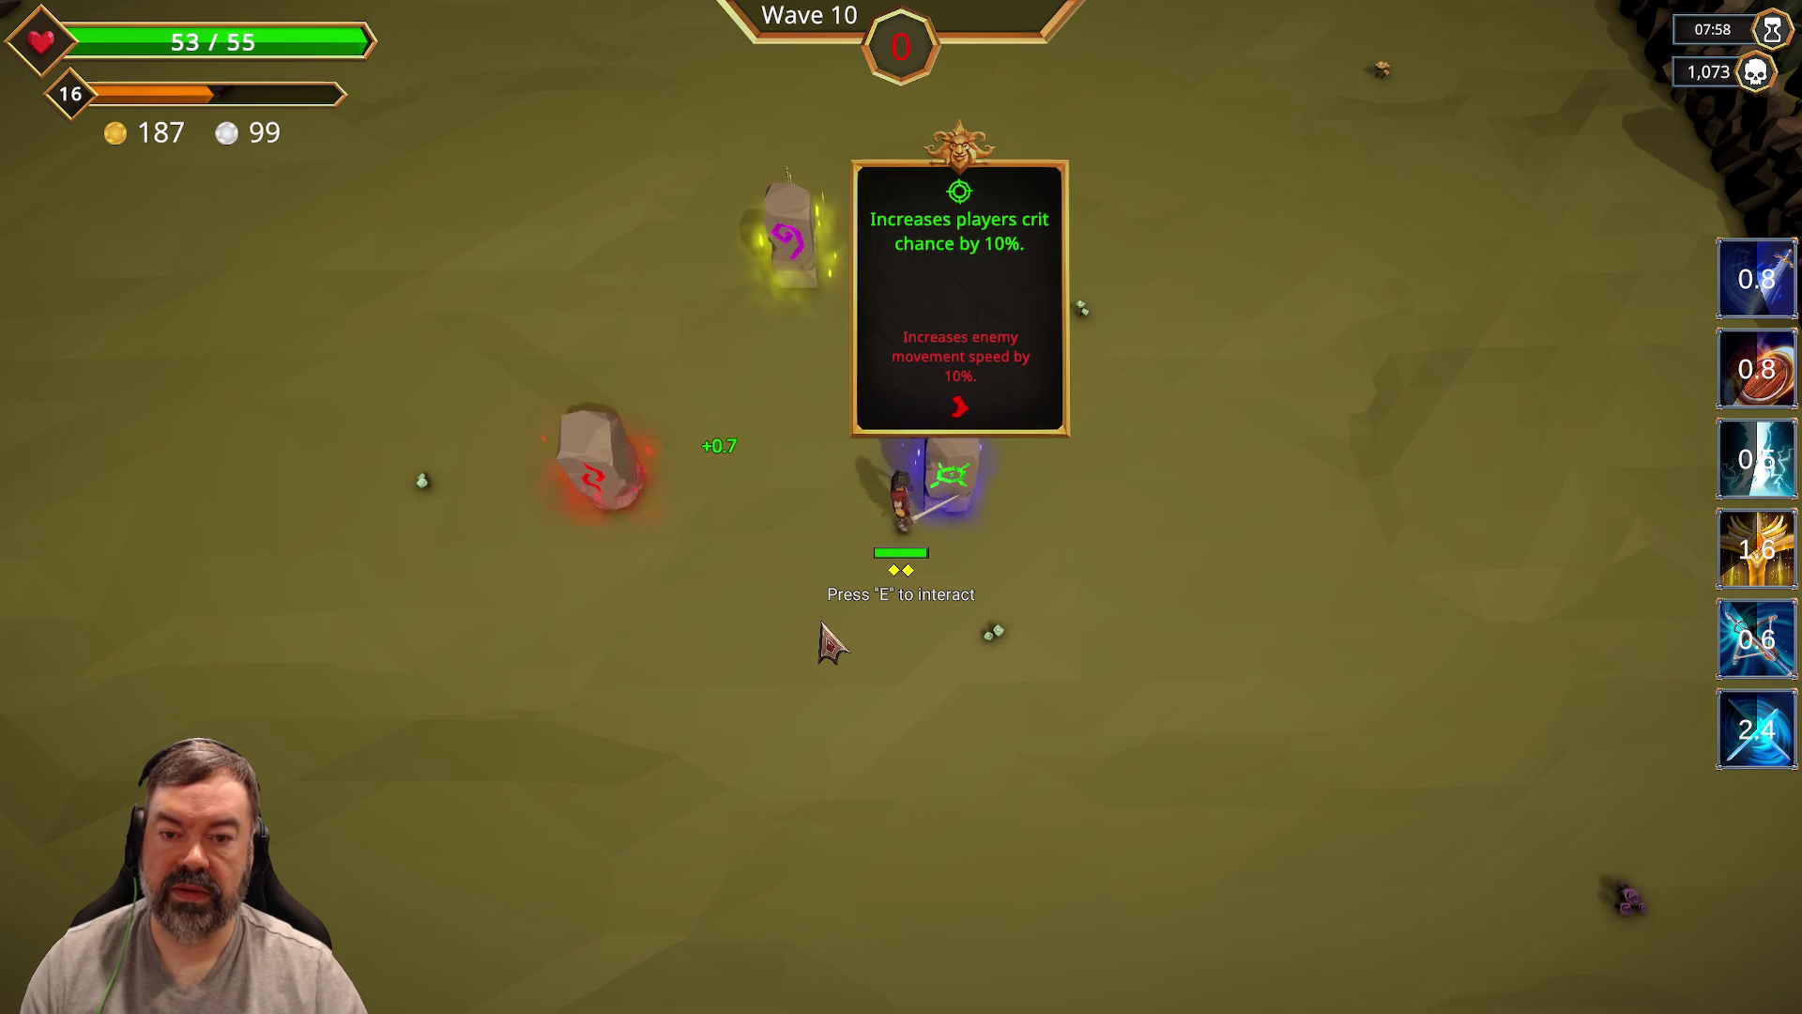
key(Tab)
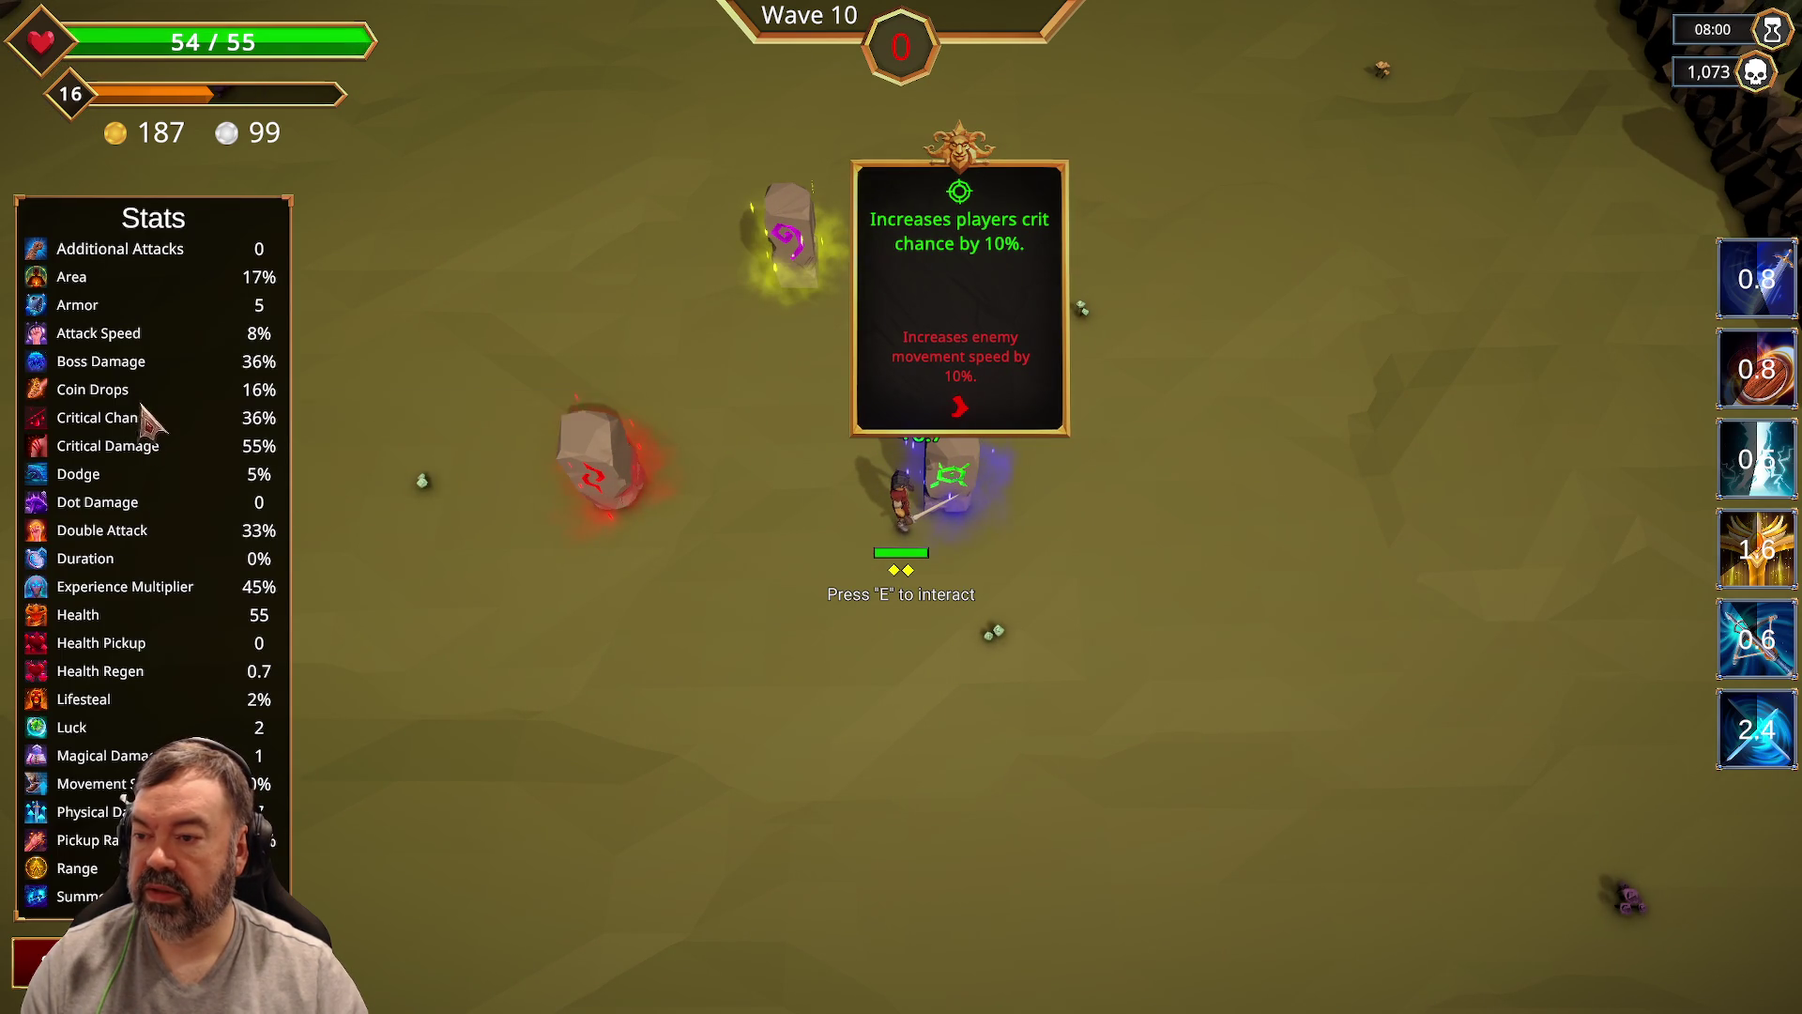
key(Tab)
key(e)
key(a)
key(w)
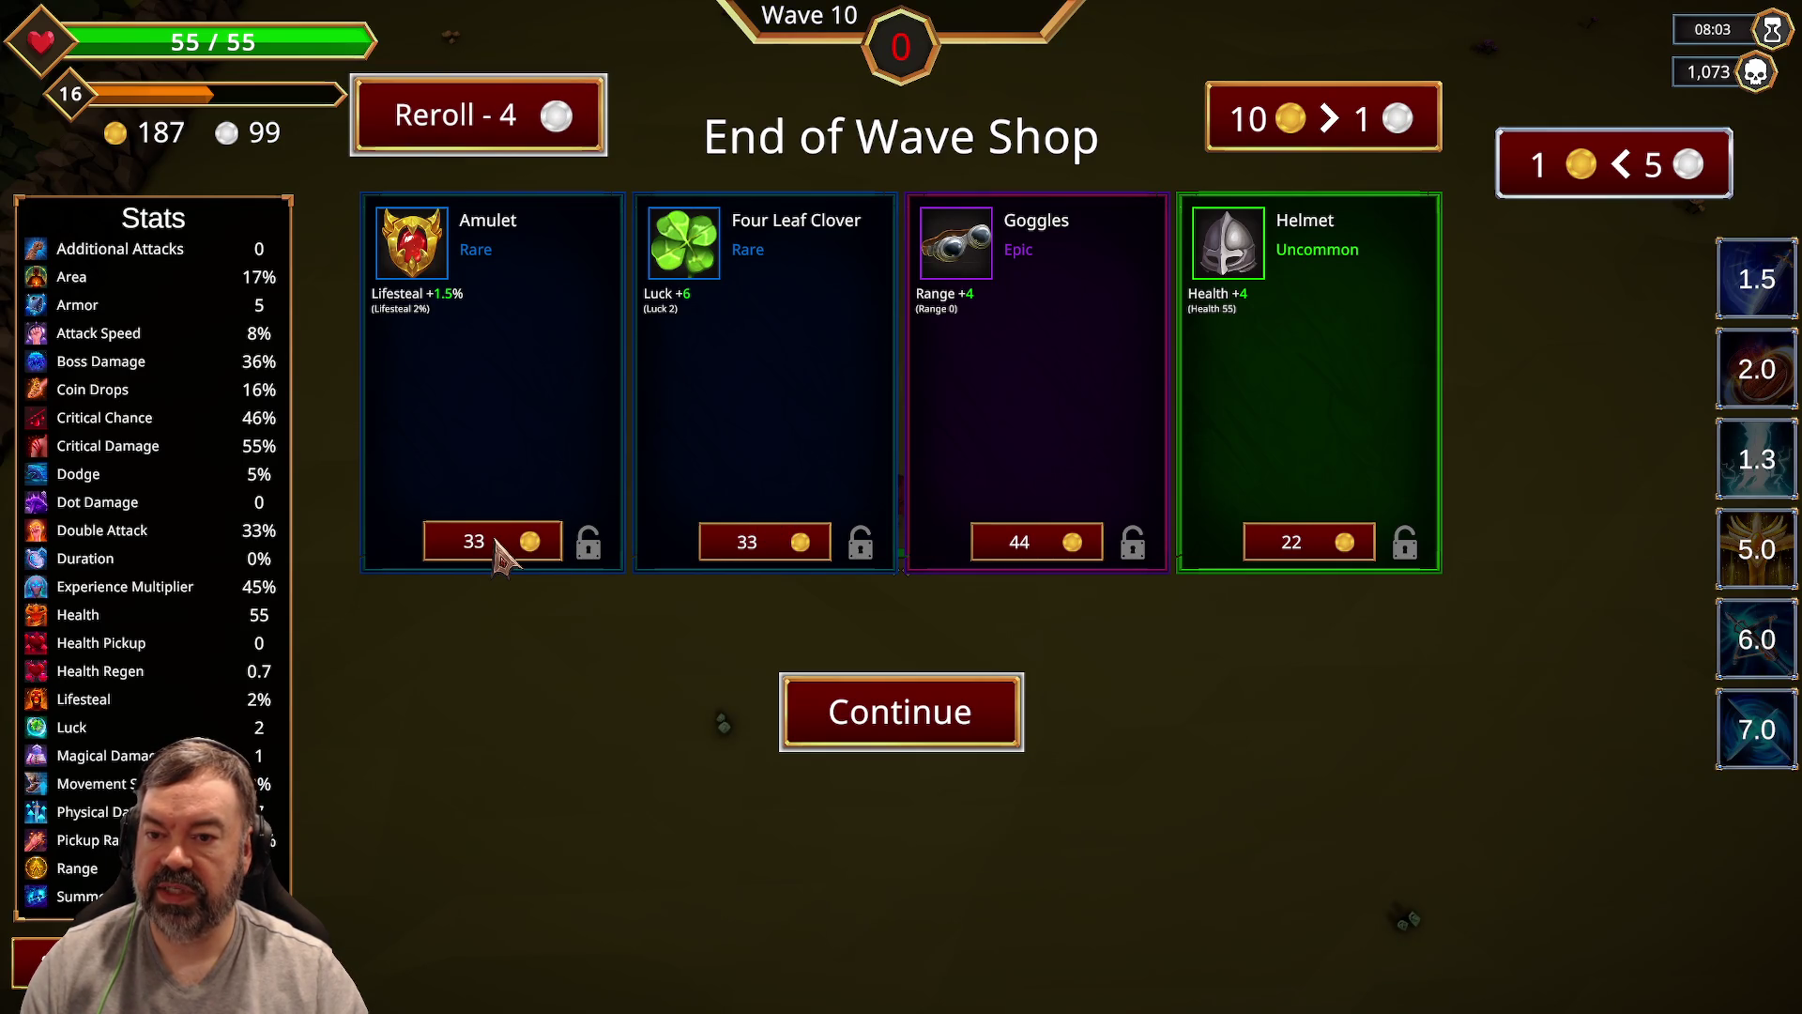
Step: Buy the Four Leaf Clover and Amulet for 33 gold each, then reroll the shop
click(747, 544)
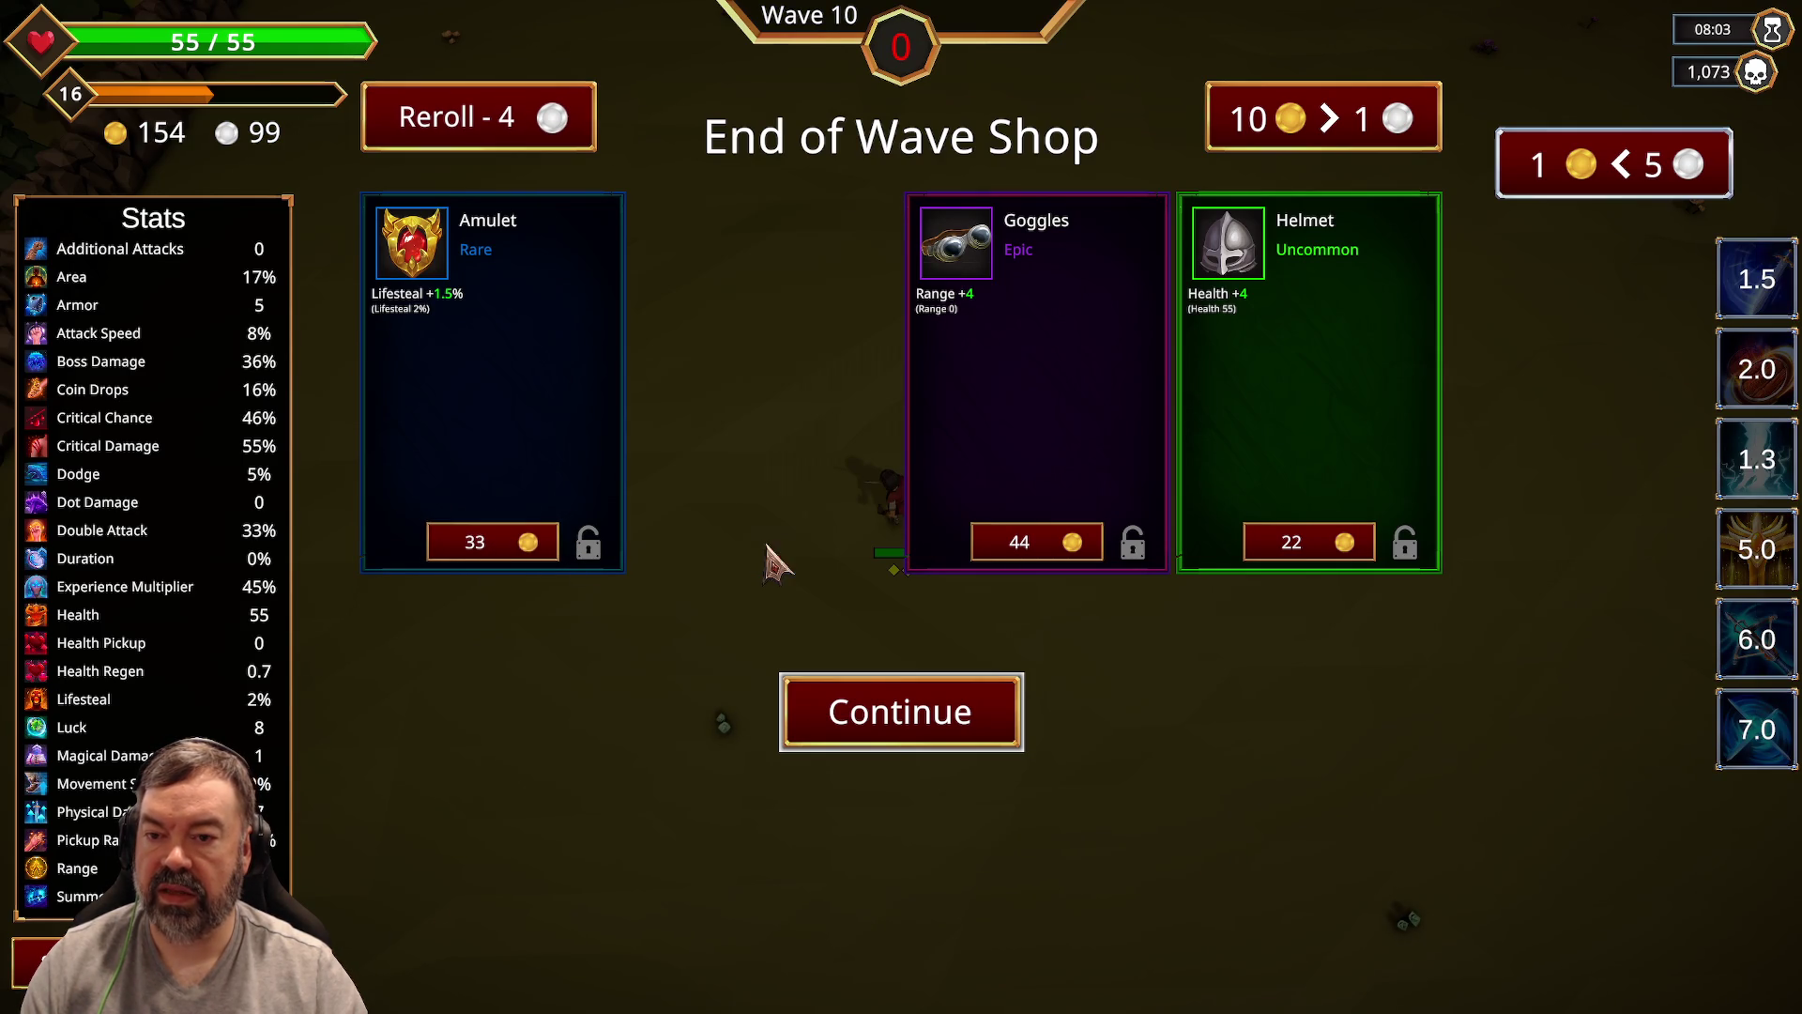
click(490, 549)
click(543, 143)
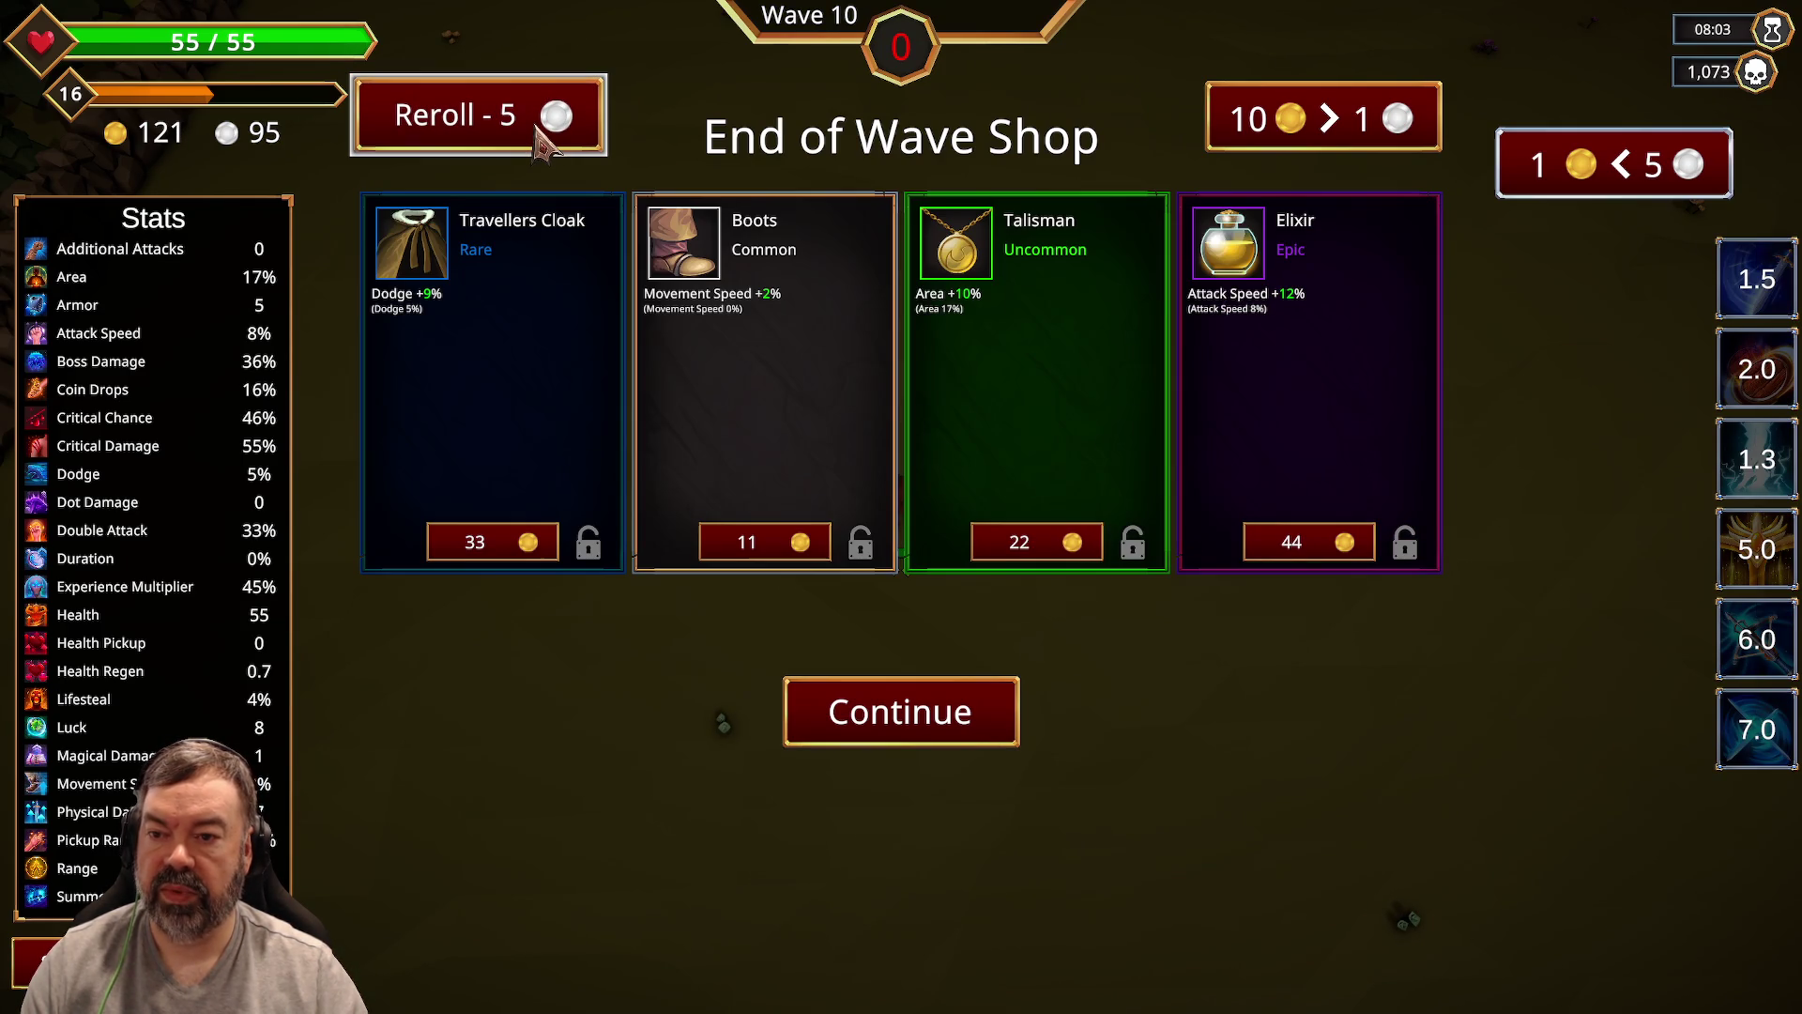
Step: Buy the Elixir (44 gold), reroll, add Spellbook and Tonic (33 each), and begin wave 11
click(1320, 554)
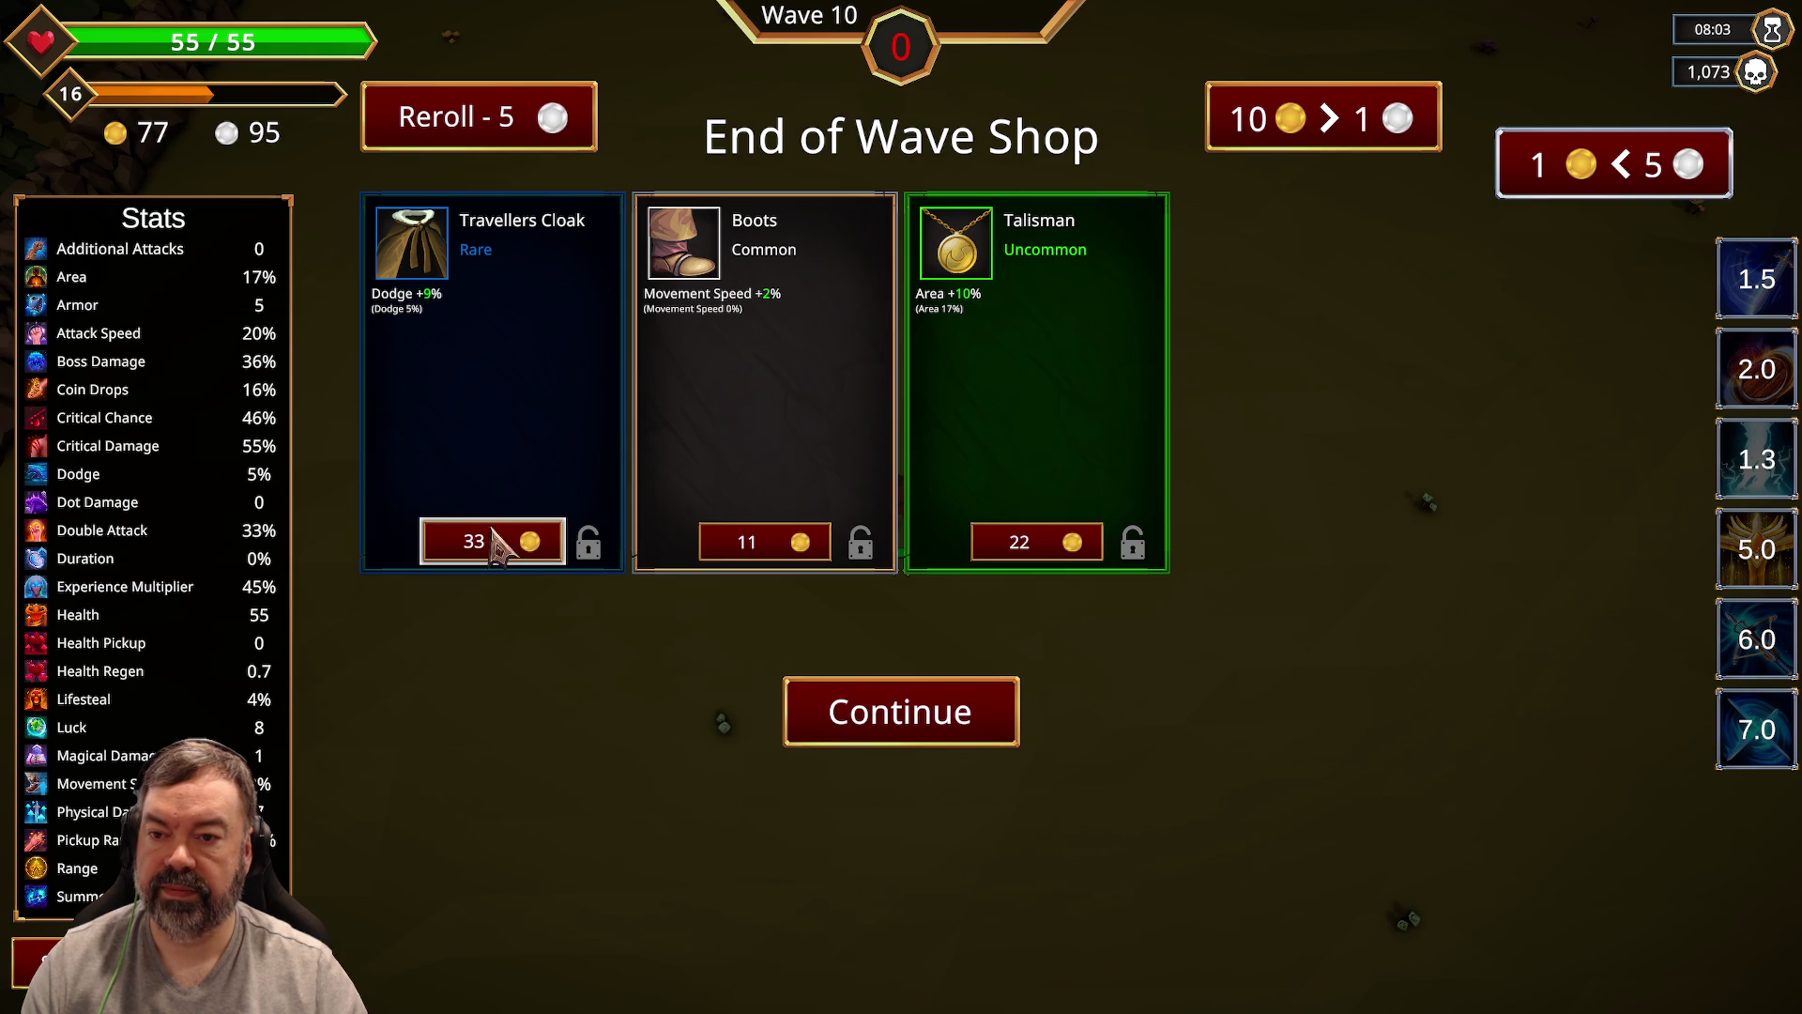
click(542, 111)
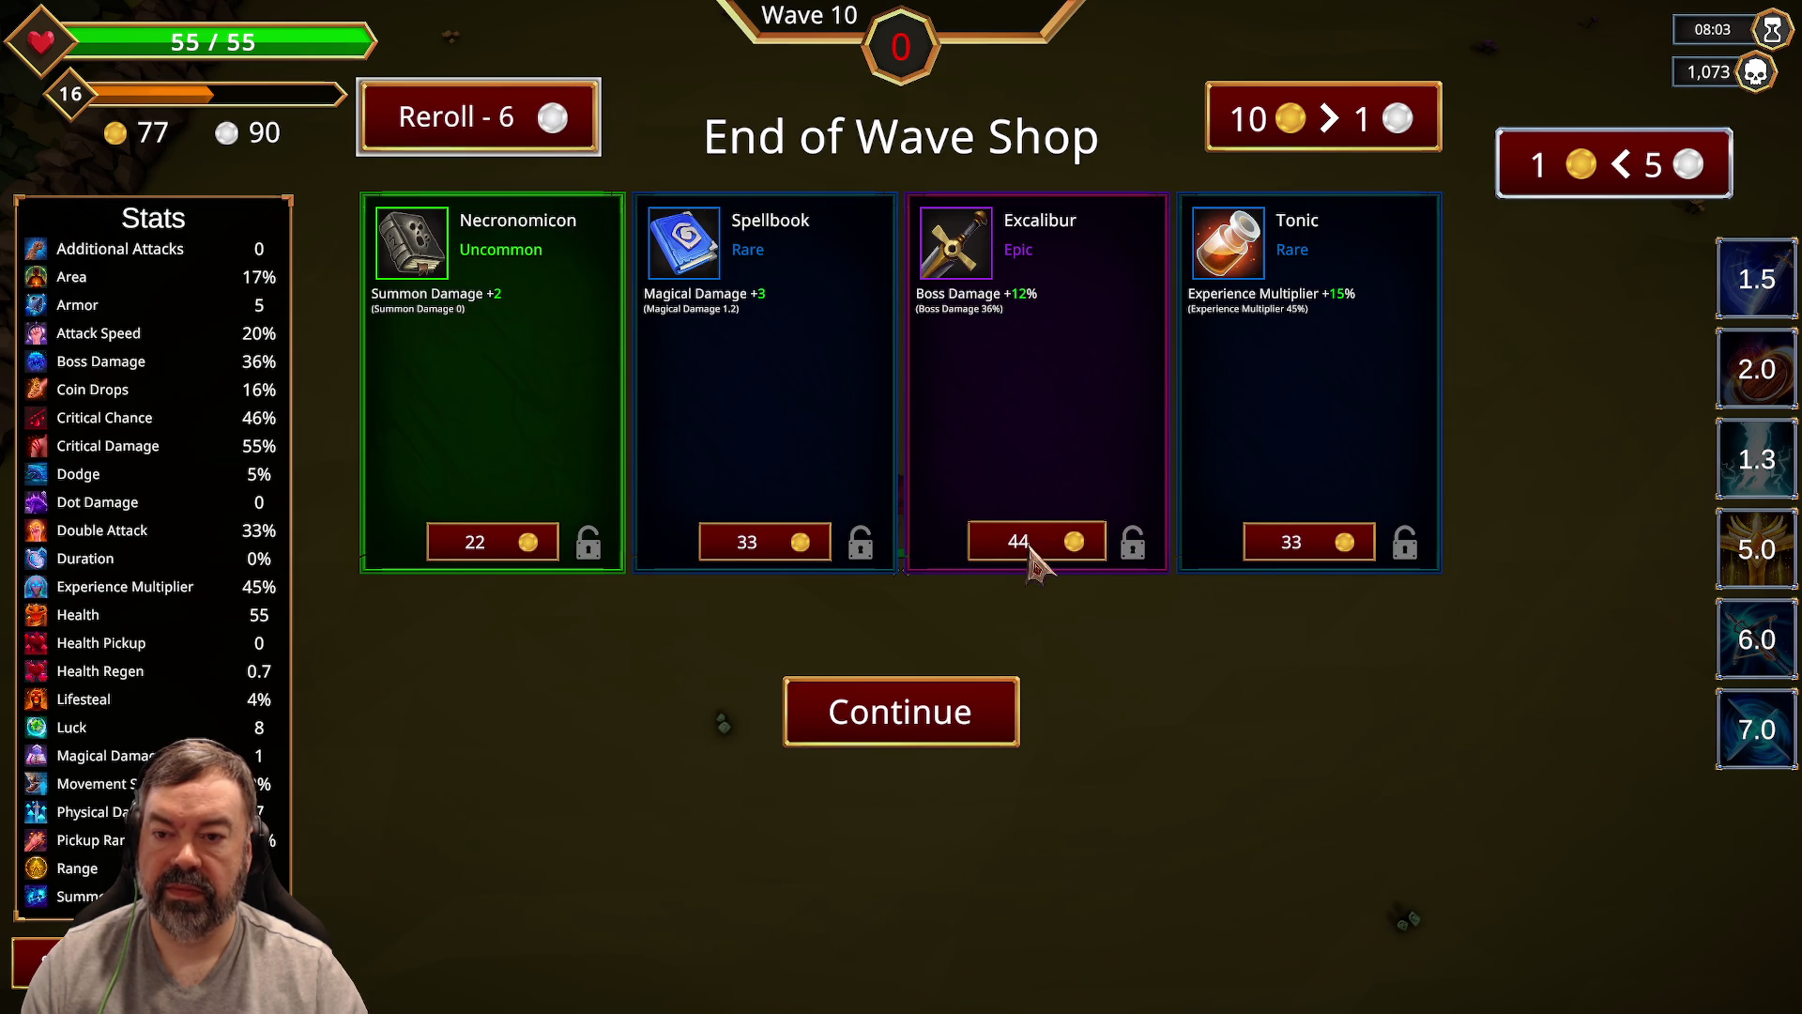
click(768, 550)
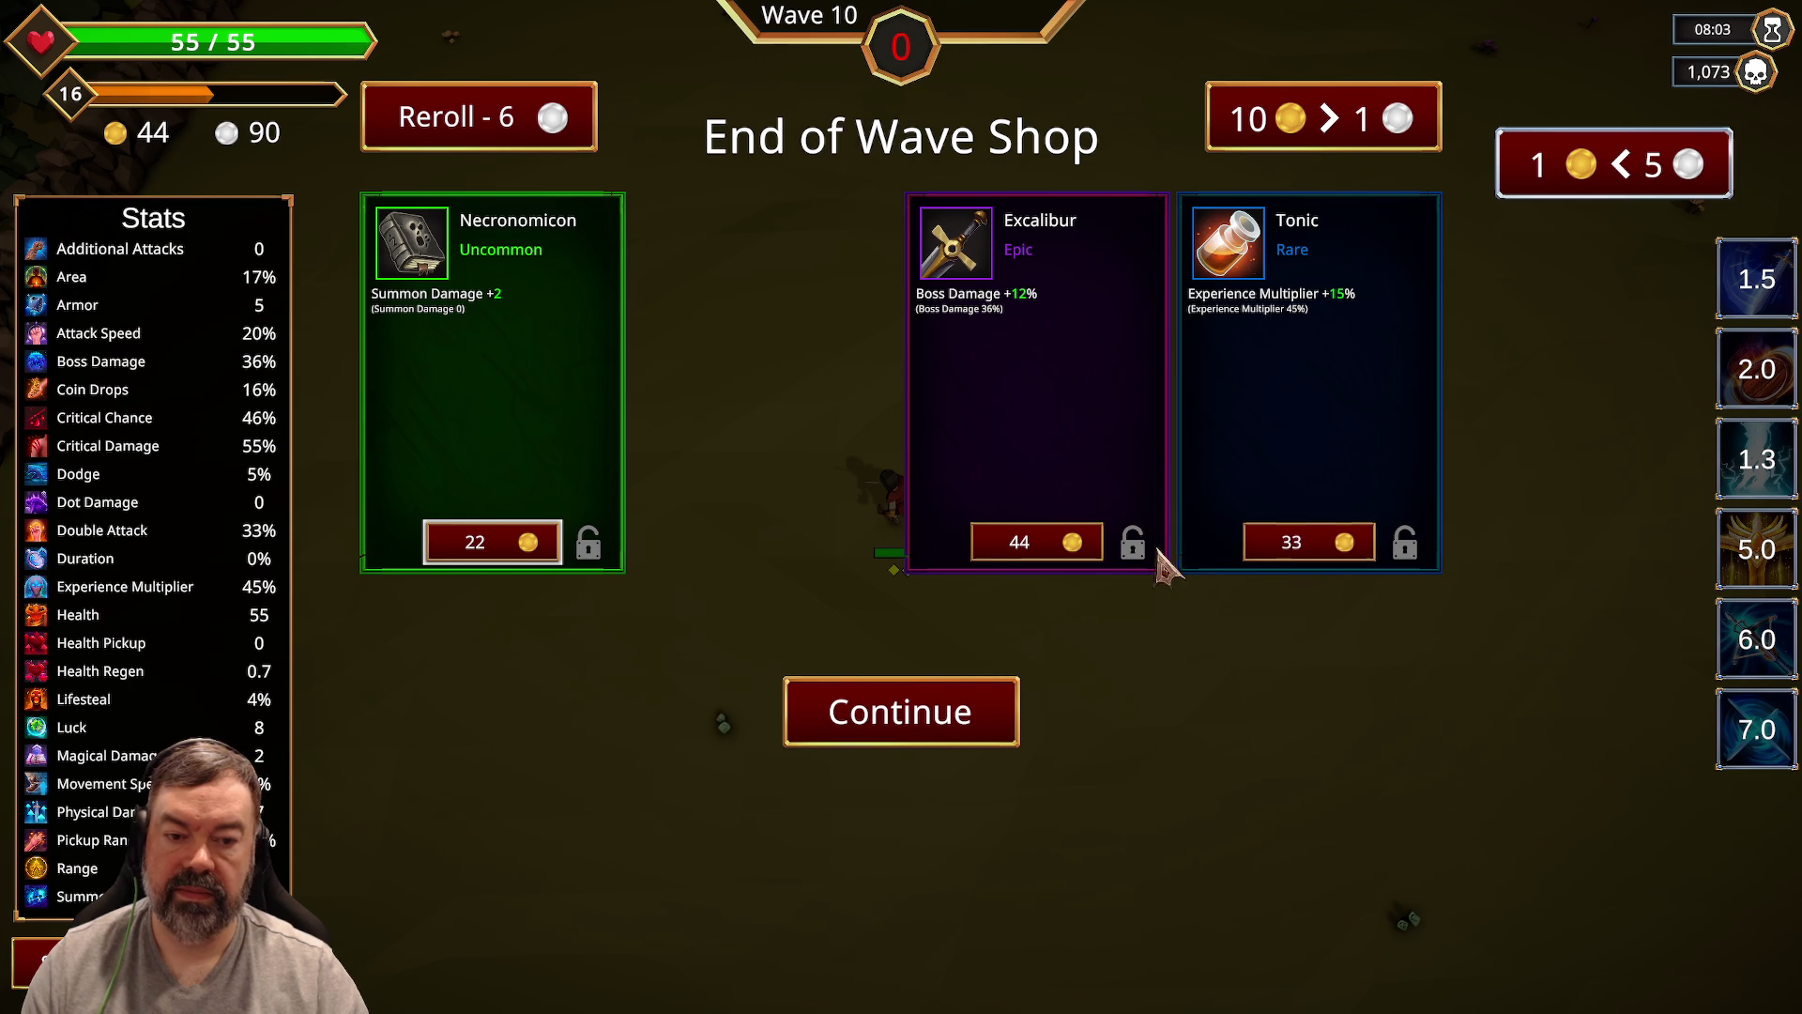
click(1296, 542)
click(901, 713)
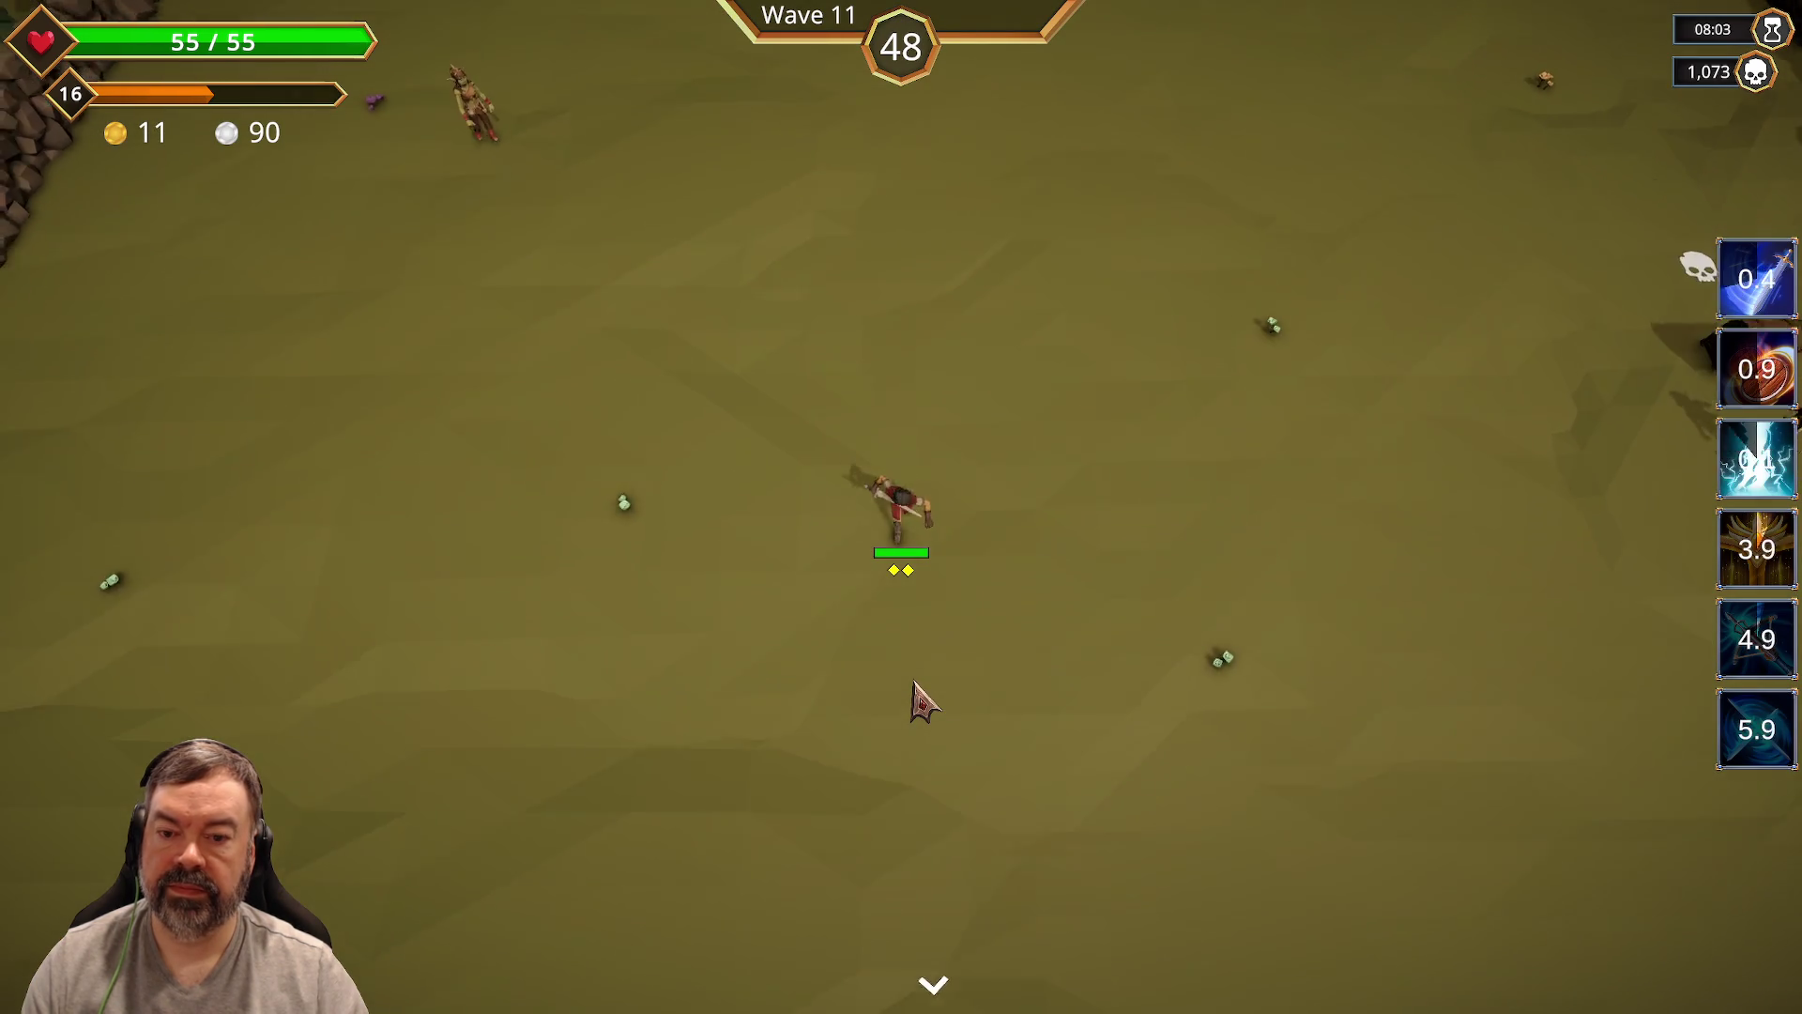
Step: Steer the hero onto the chest and open it for Rare Goggles (Range 3)
key(d)
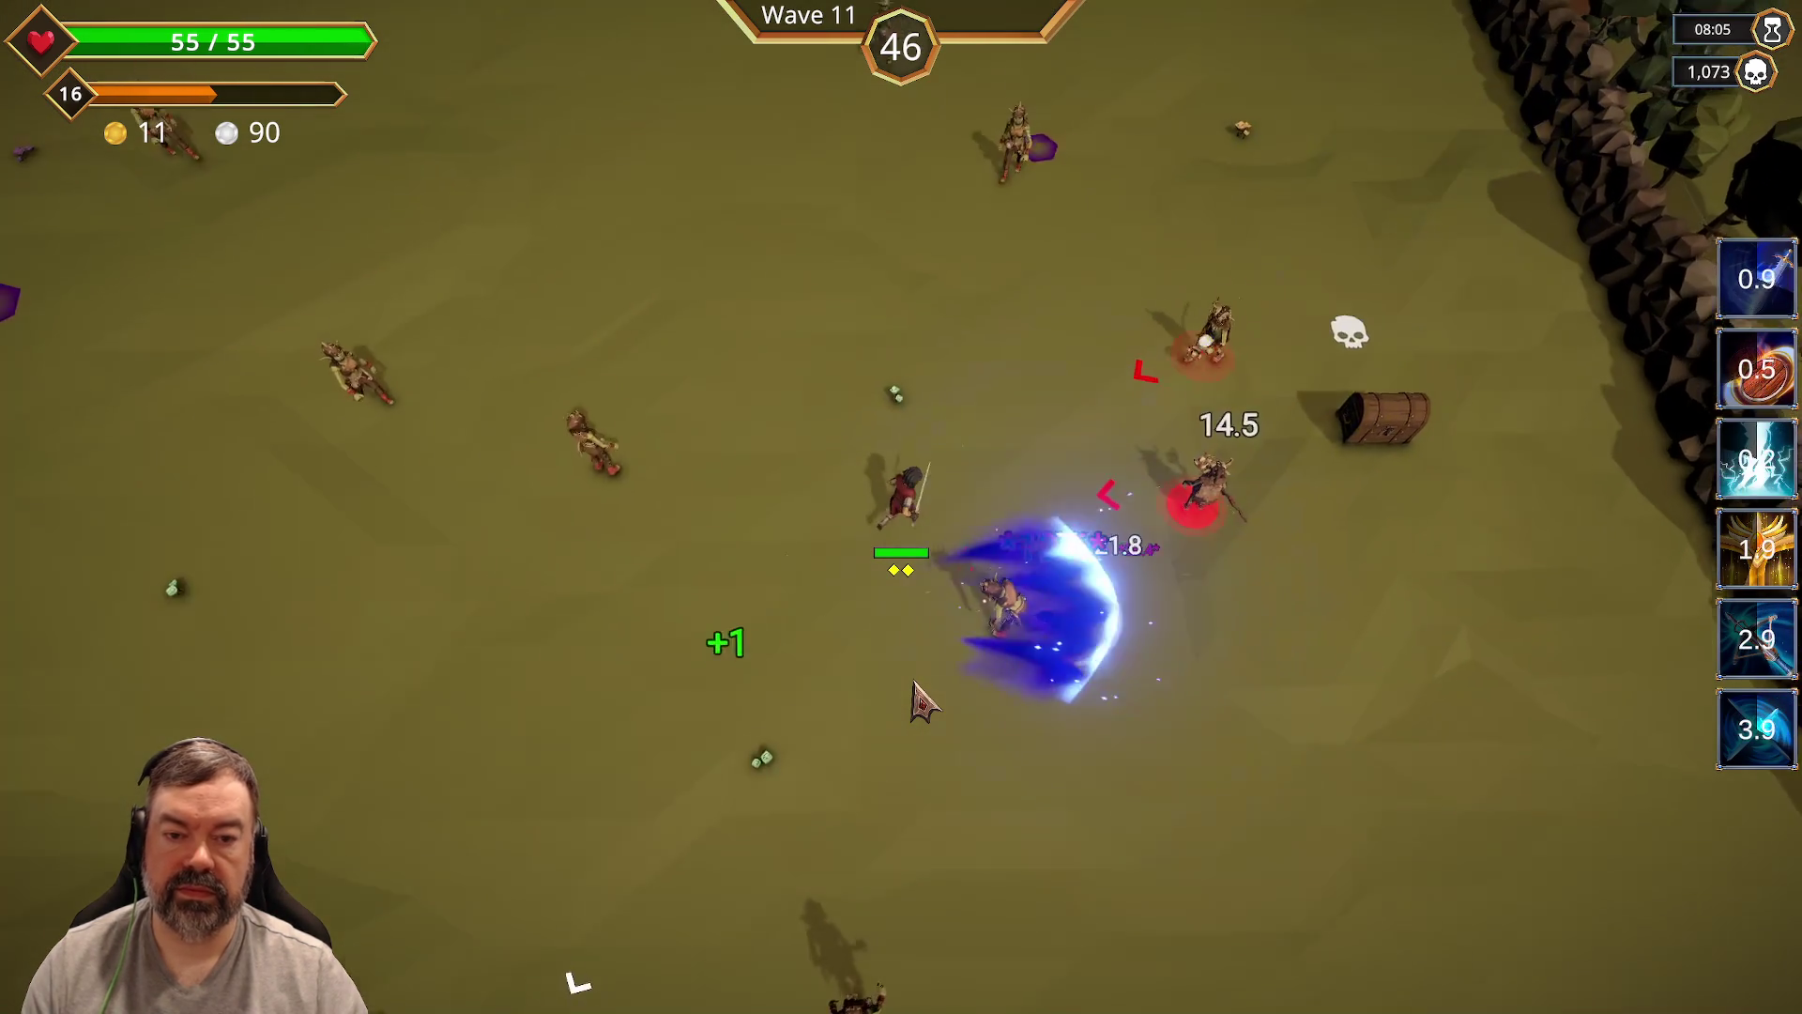
key(w)
key(s)
key(a)
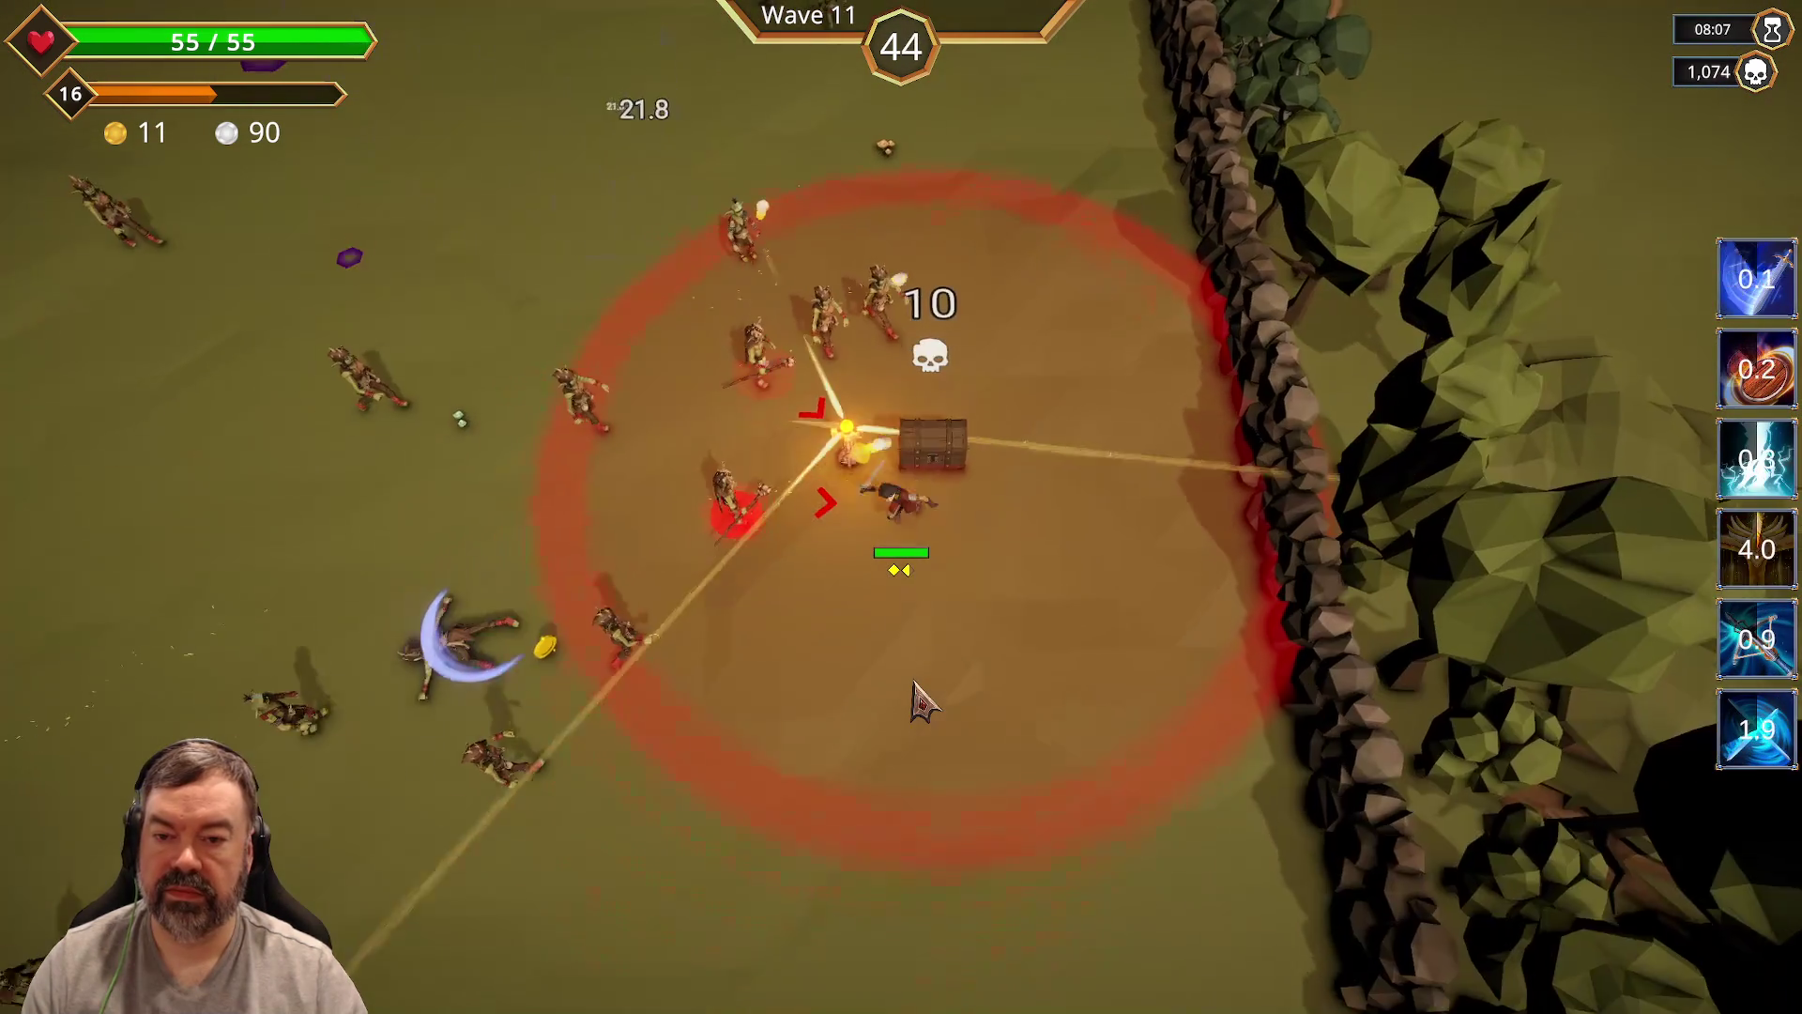
key(d)
key(w)
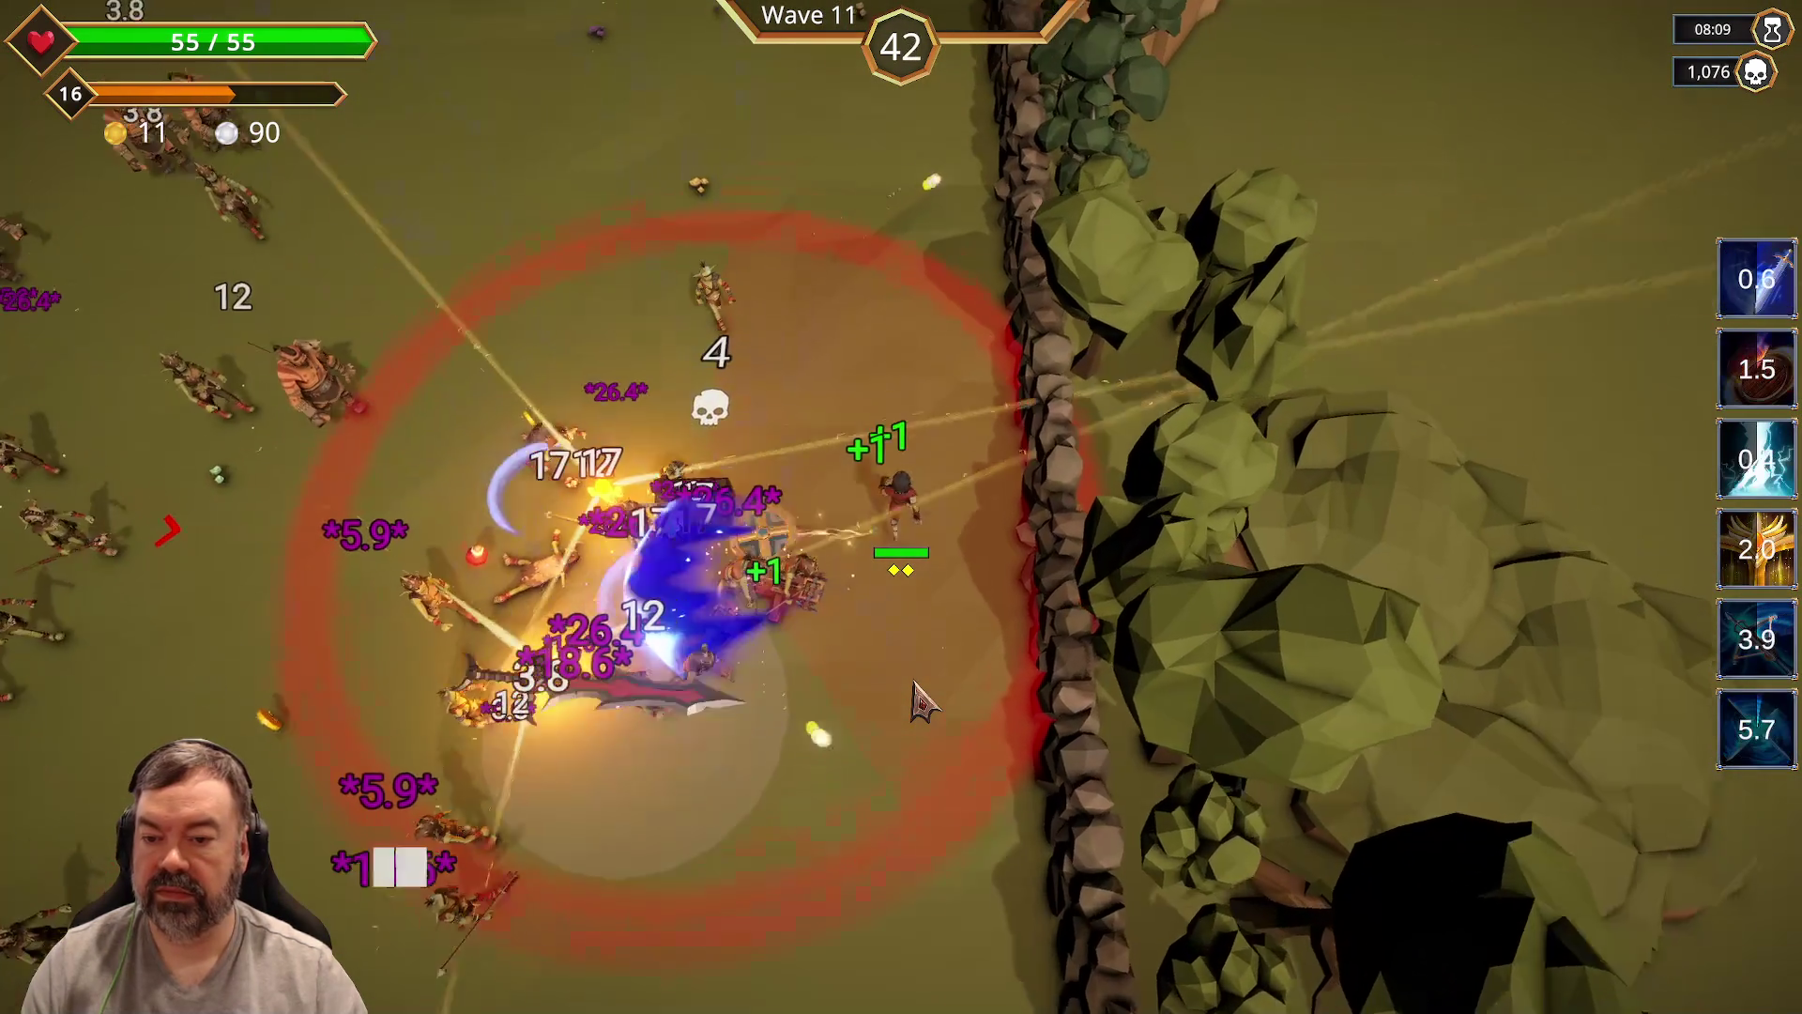
key(w)
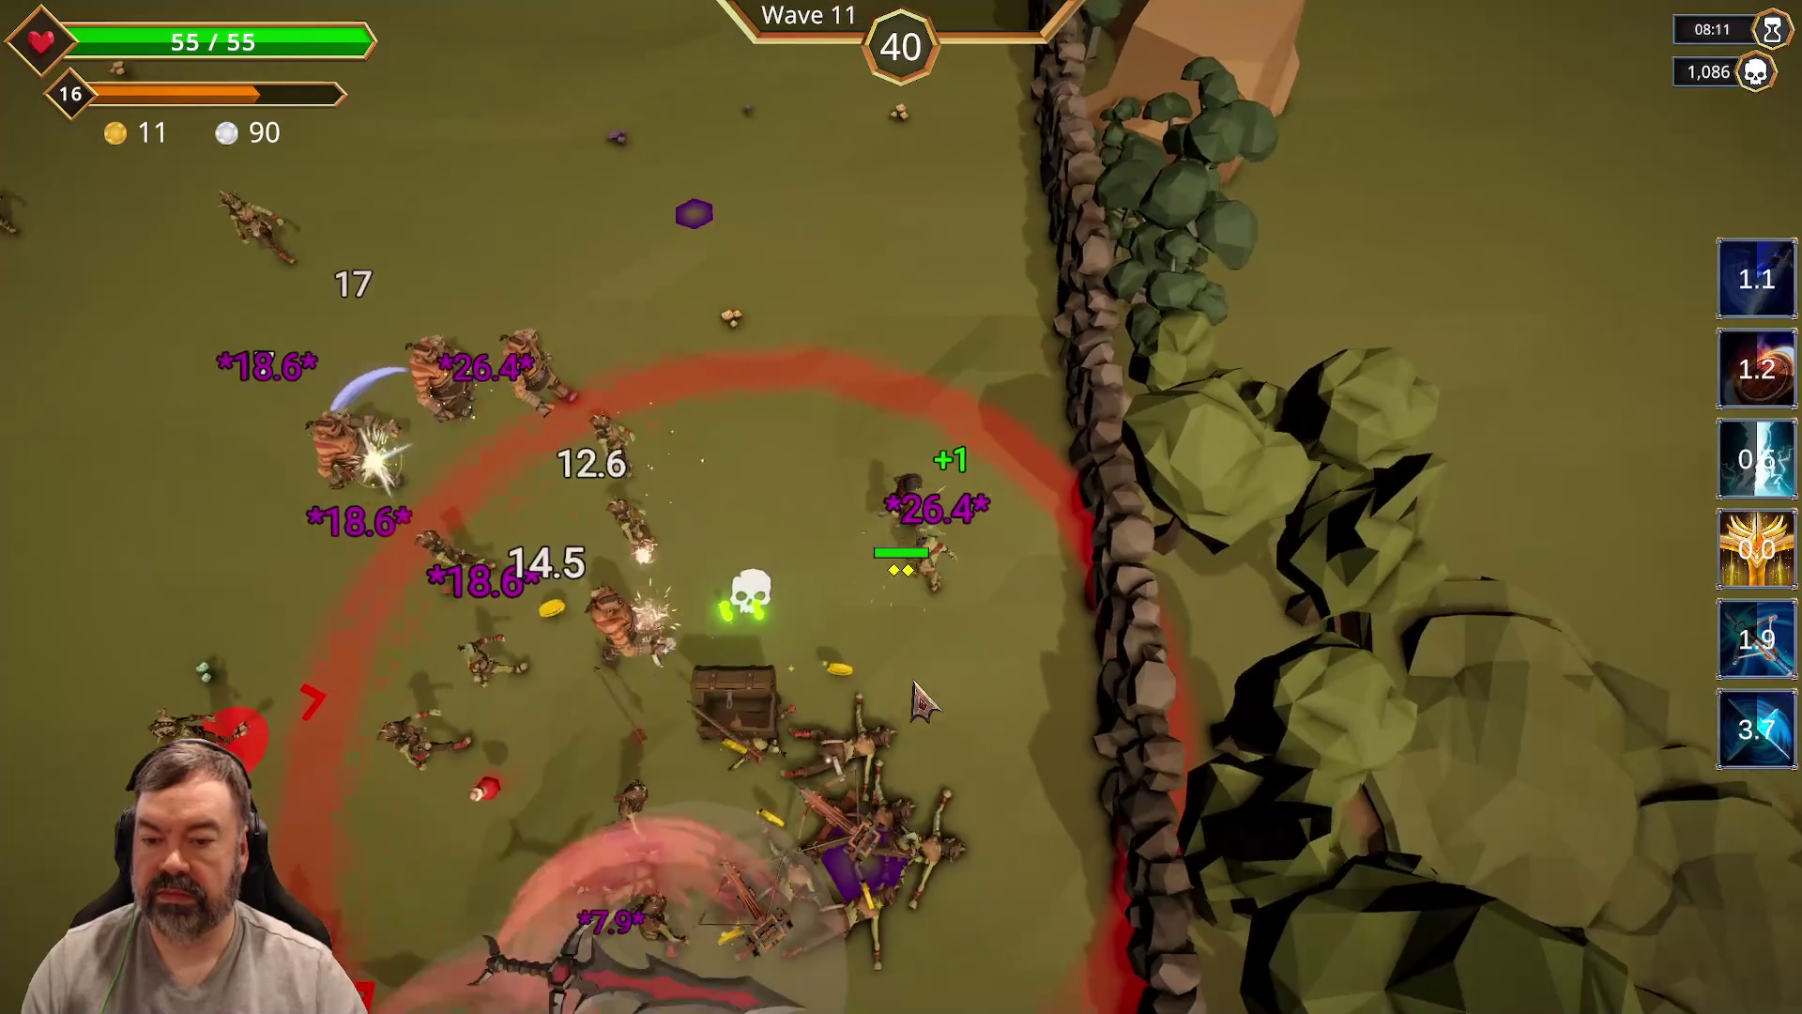
key(s)
key(a)
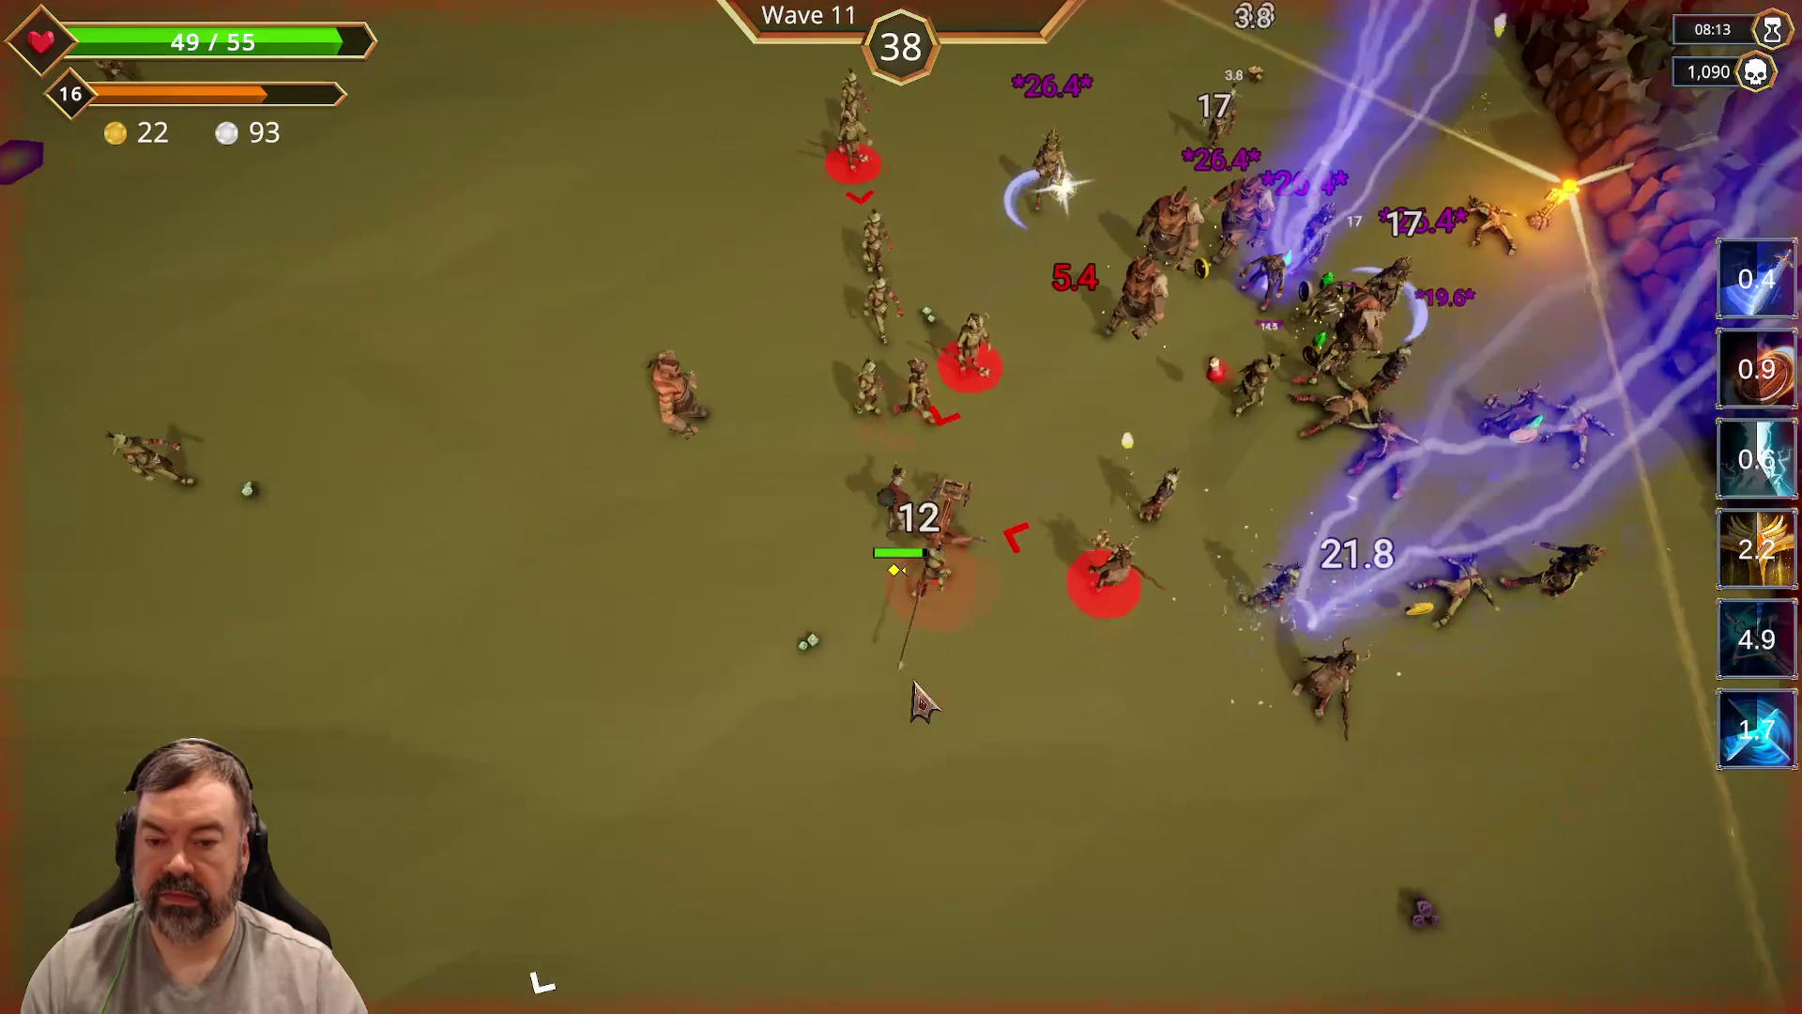
key(s)
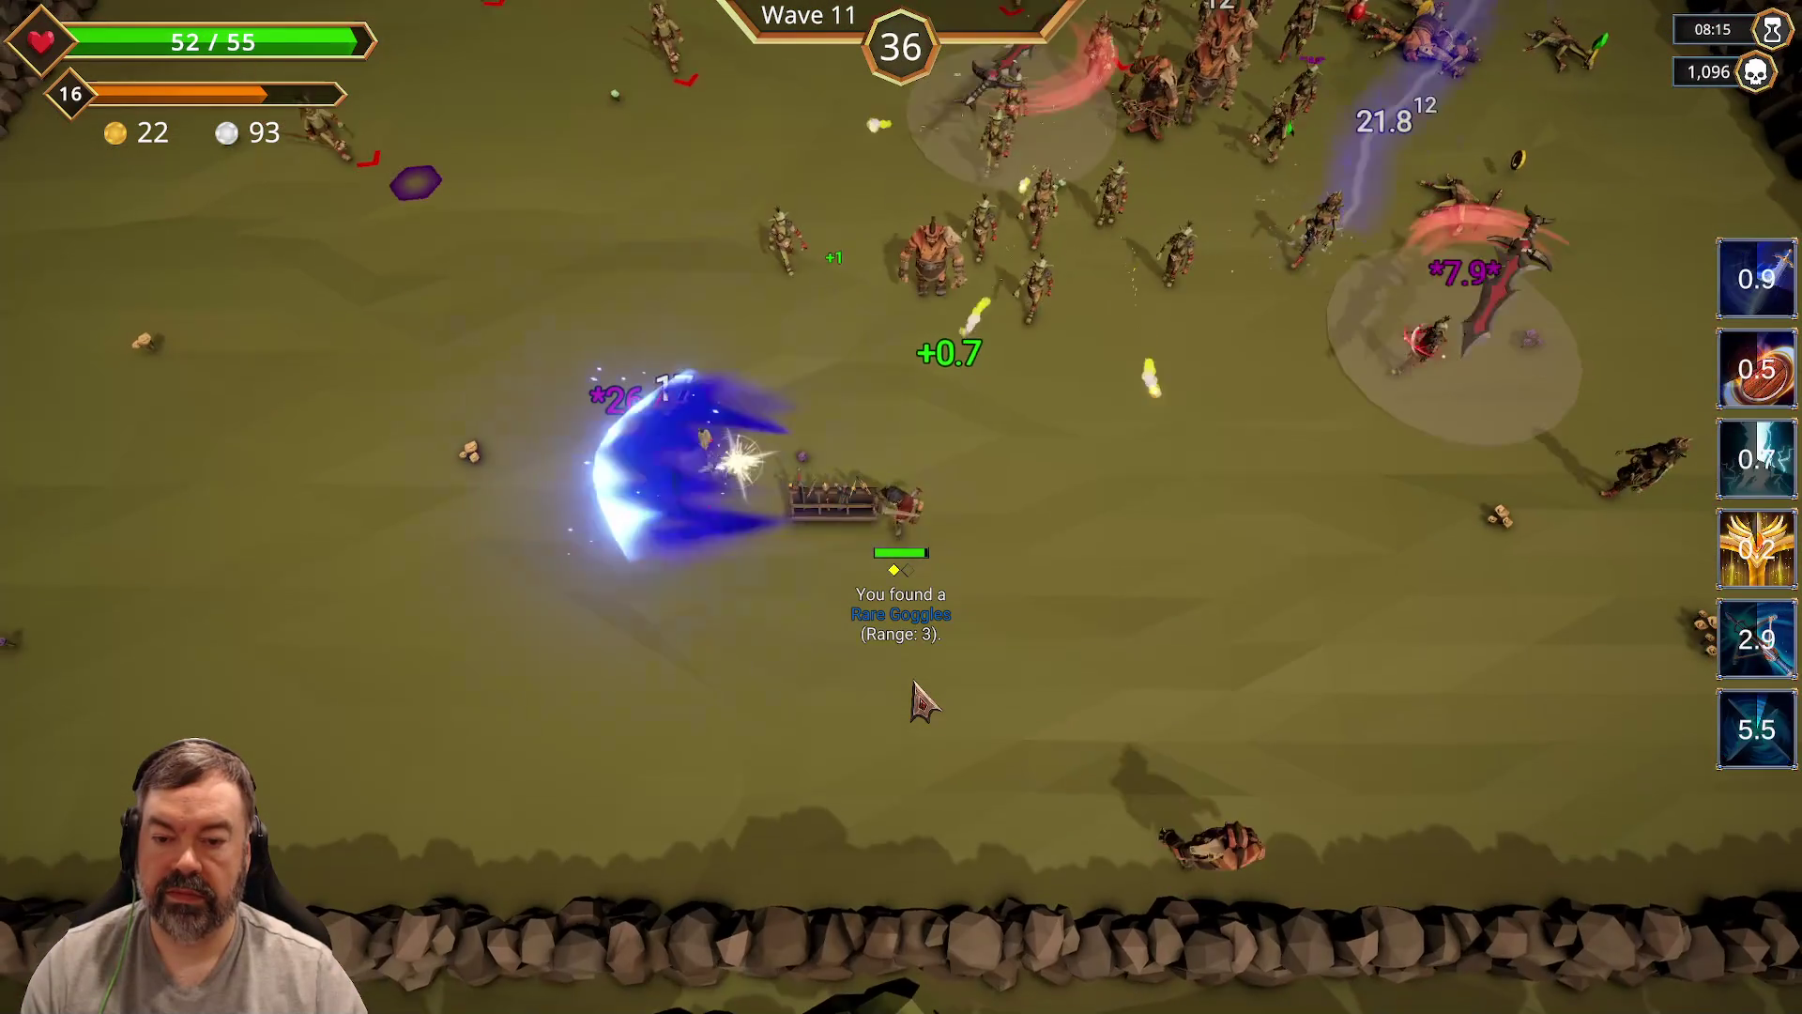
Step: Circle the horde up-left, then sweep right along the top wall collecting drops
key(w)
key(a)
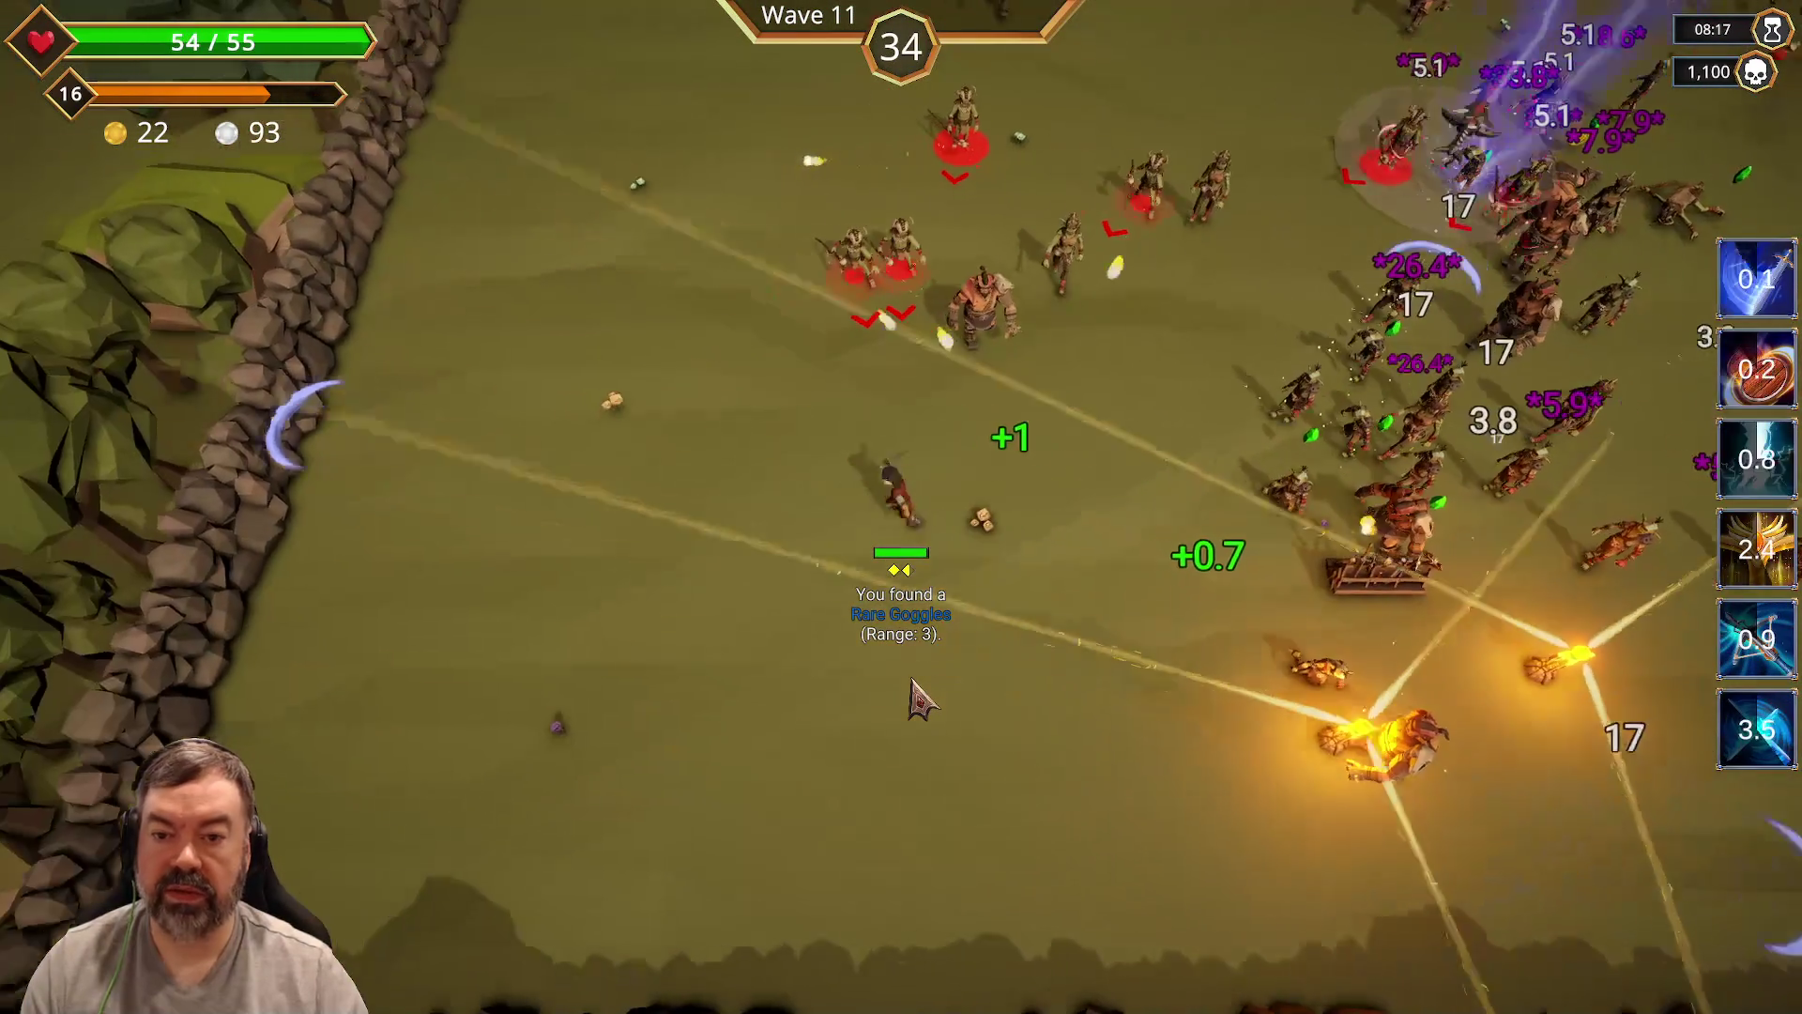
key(w)
key(a)
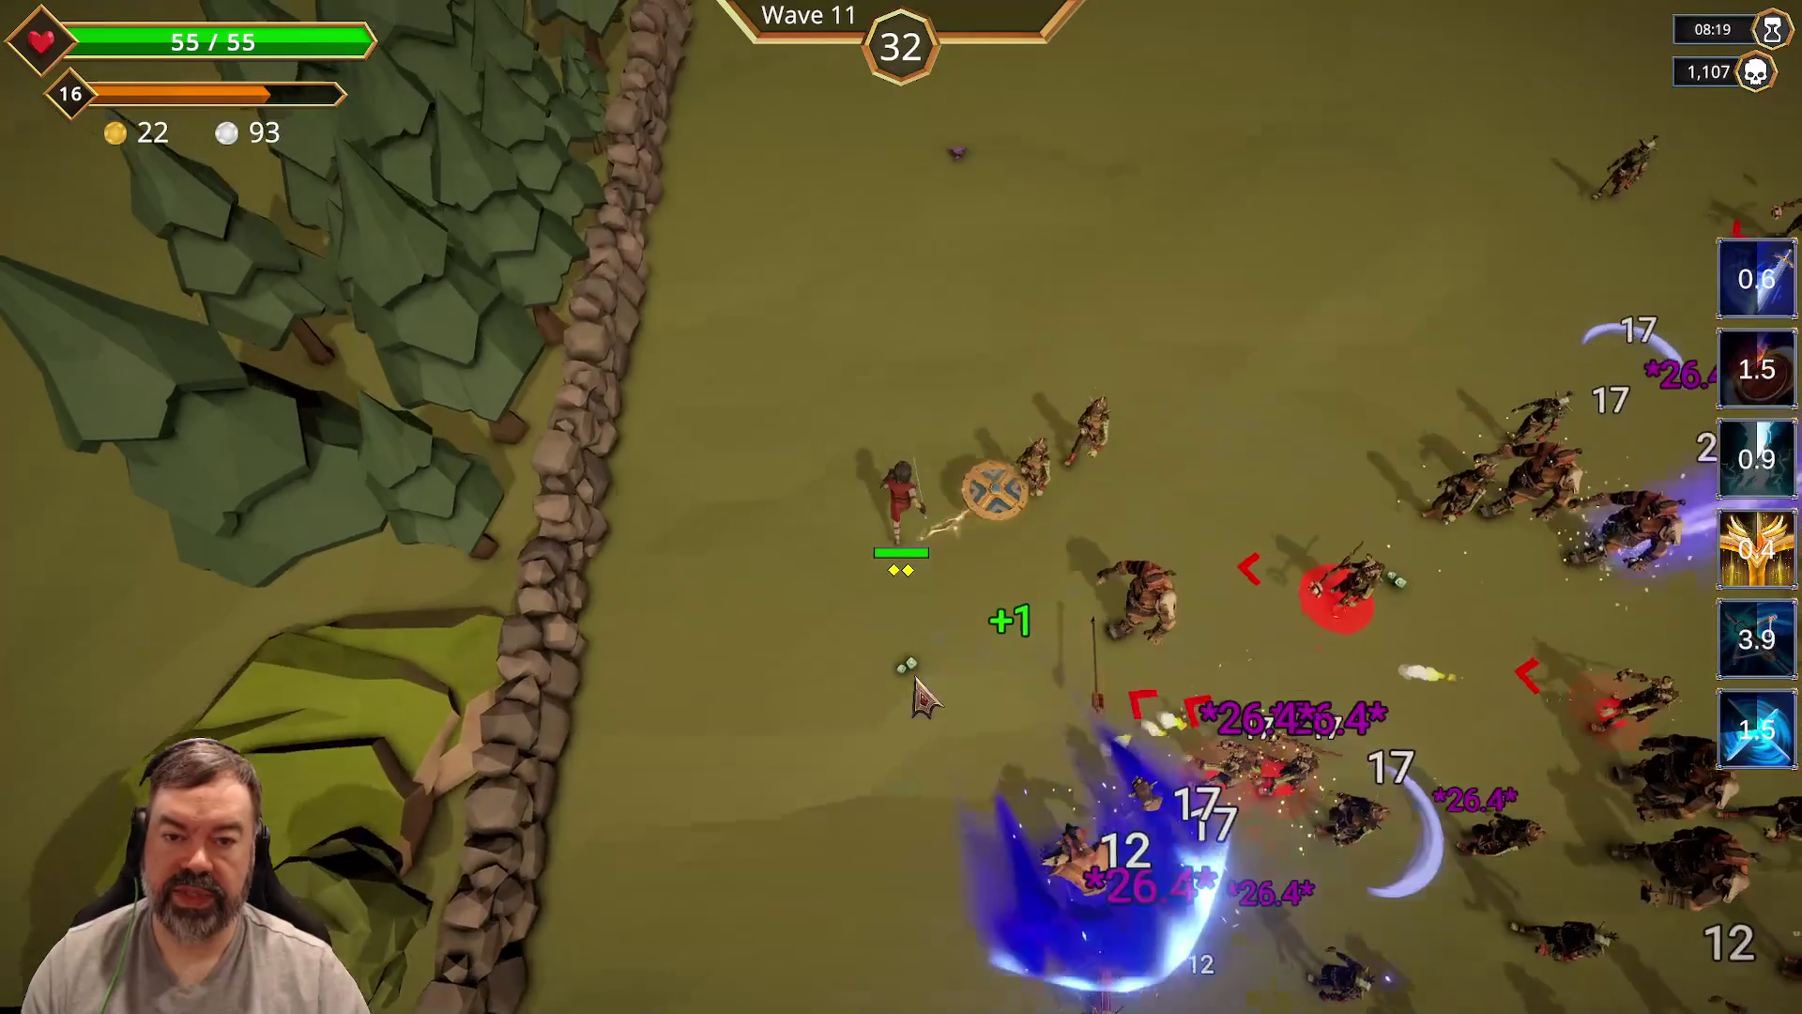
key(d)
key(w)
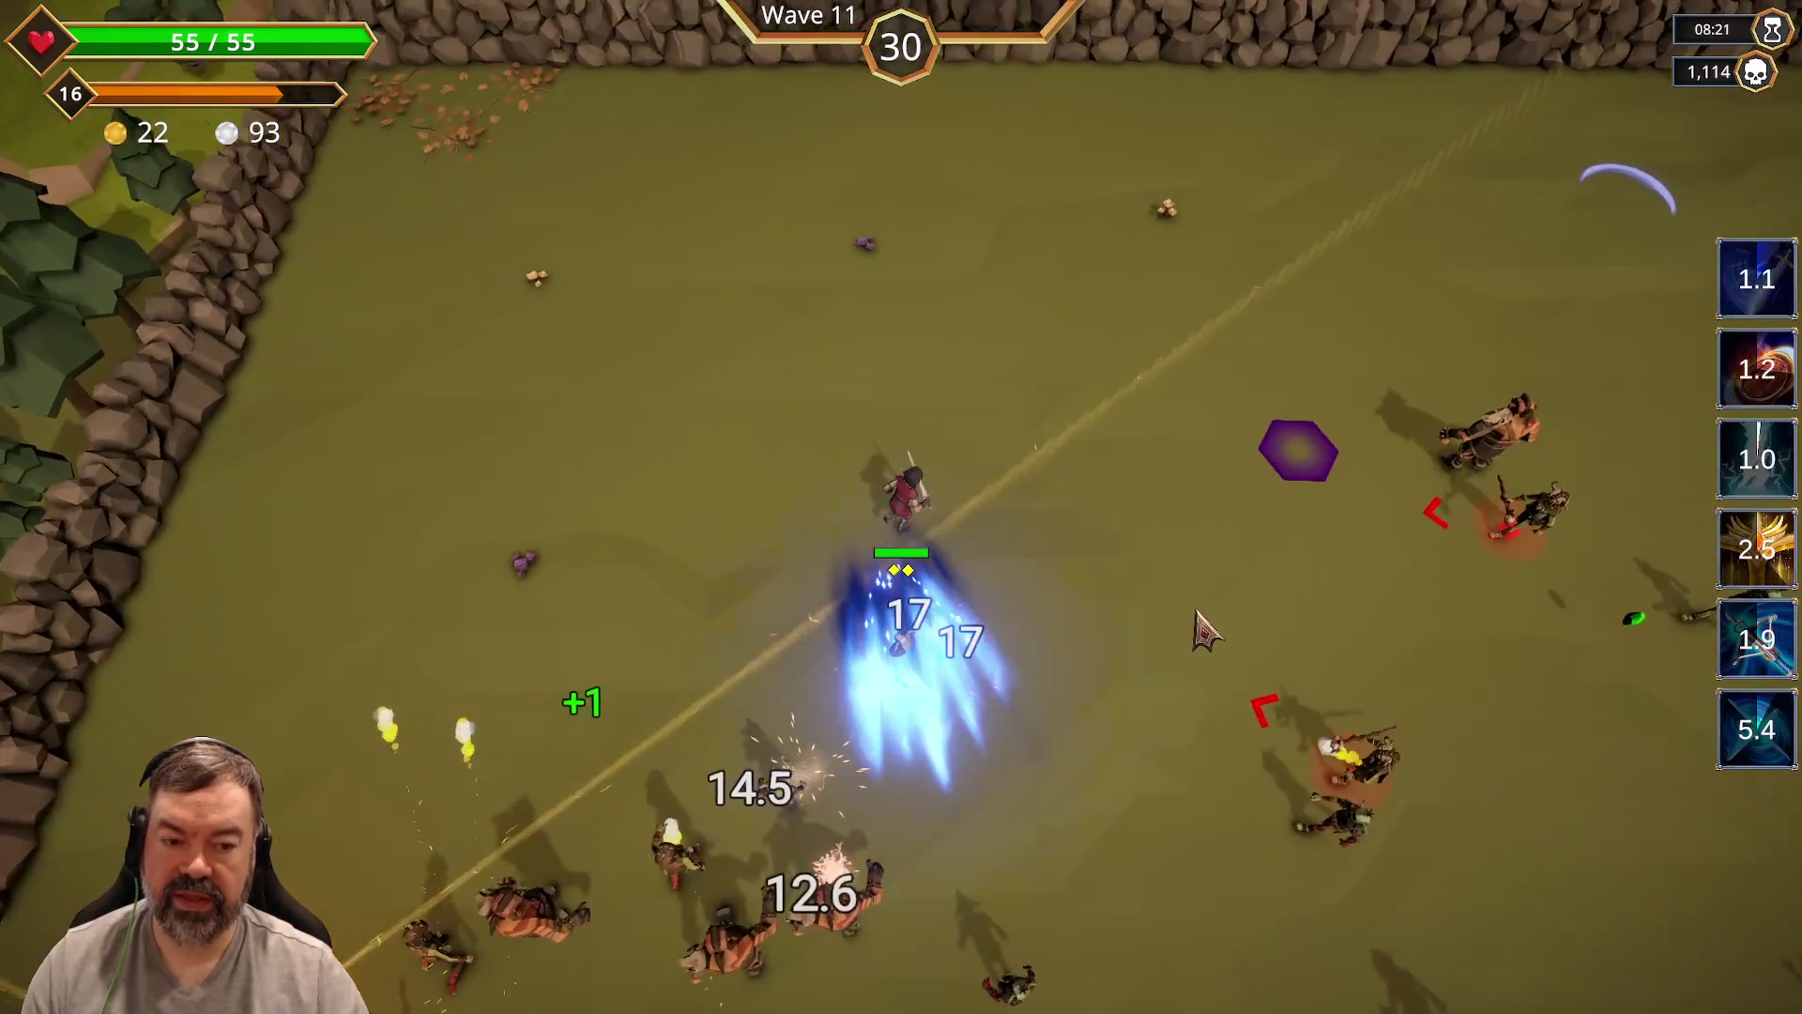
key(d)
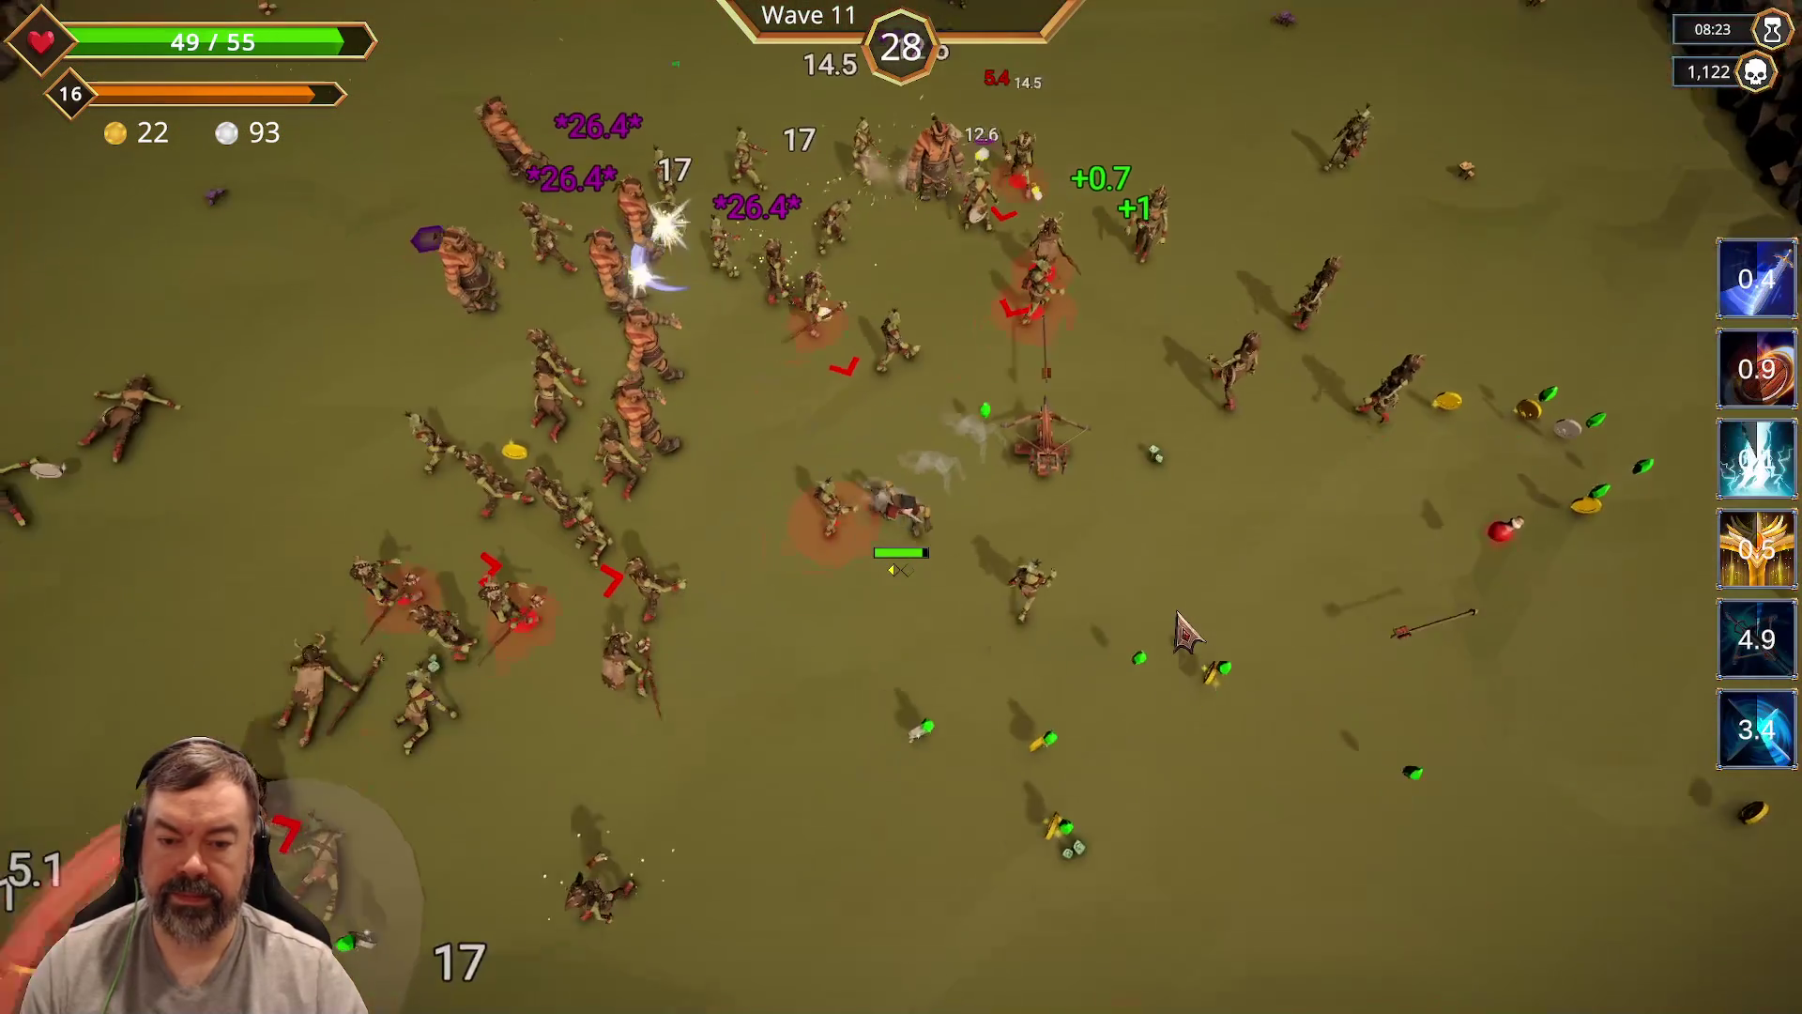
key(d)
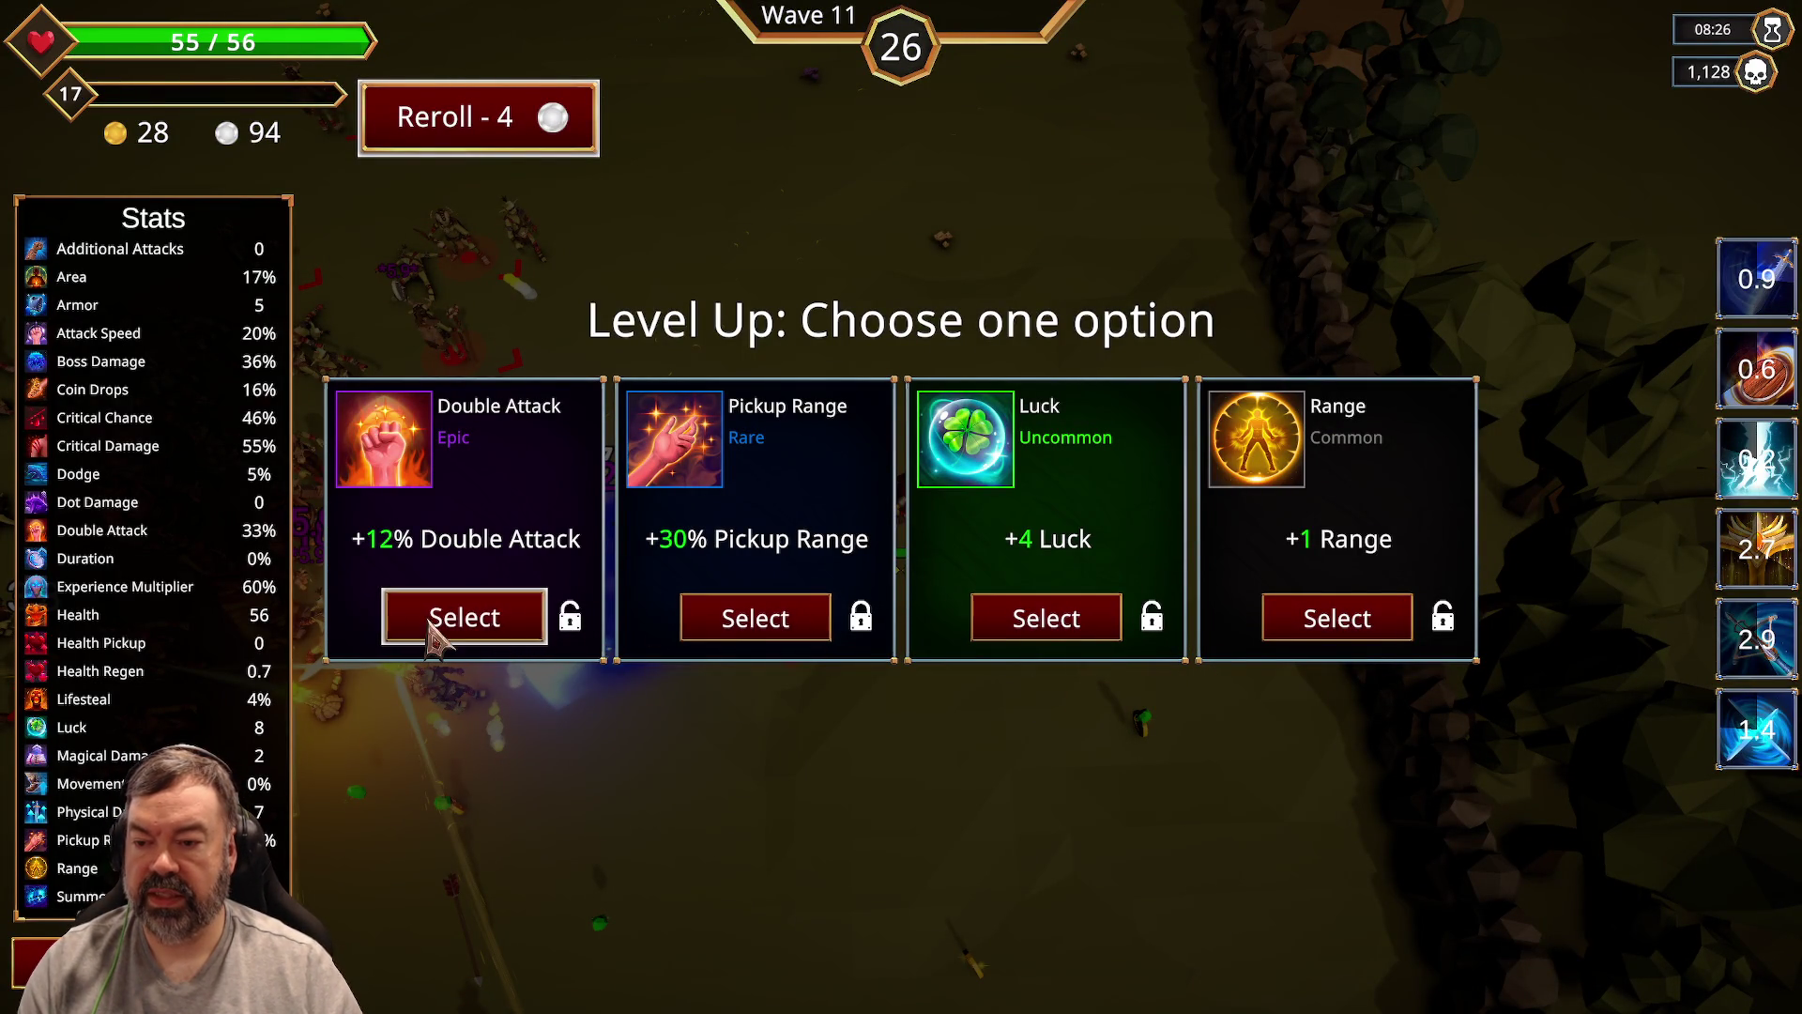
Step: Take the Double Attack upgrade, head up-left, and review the stats overview
click(430, 625)
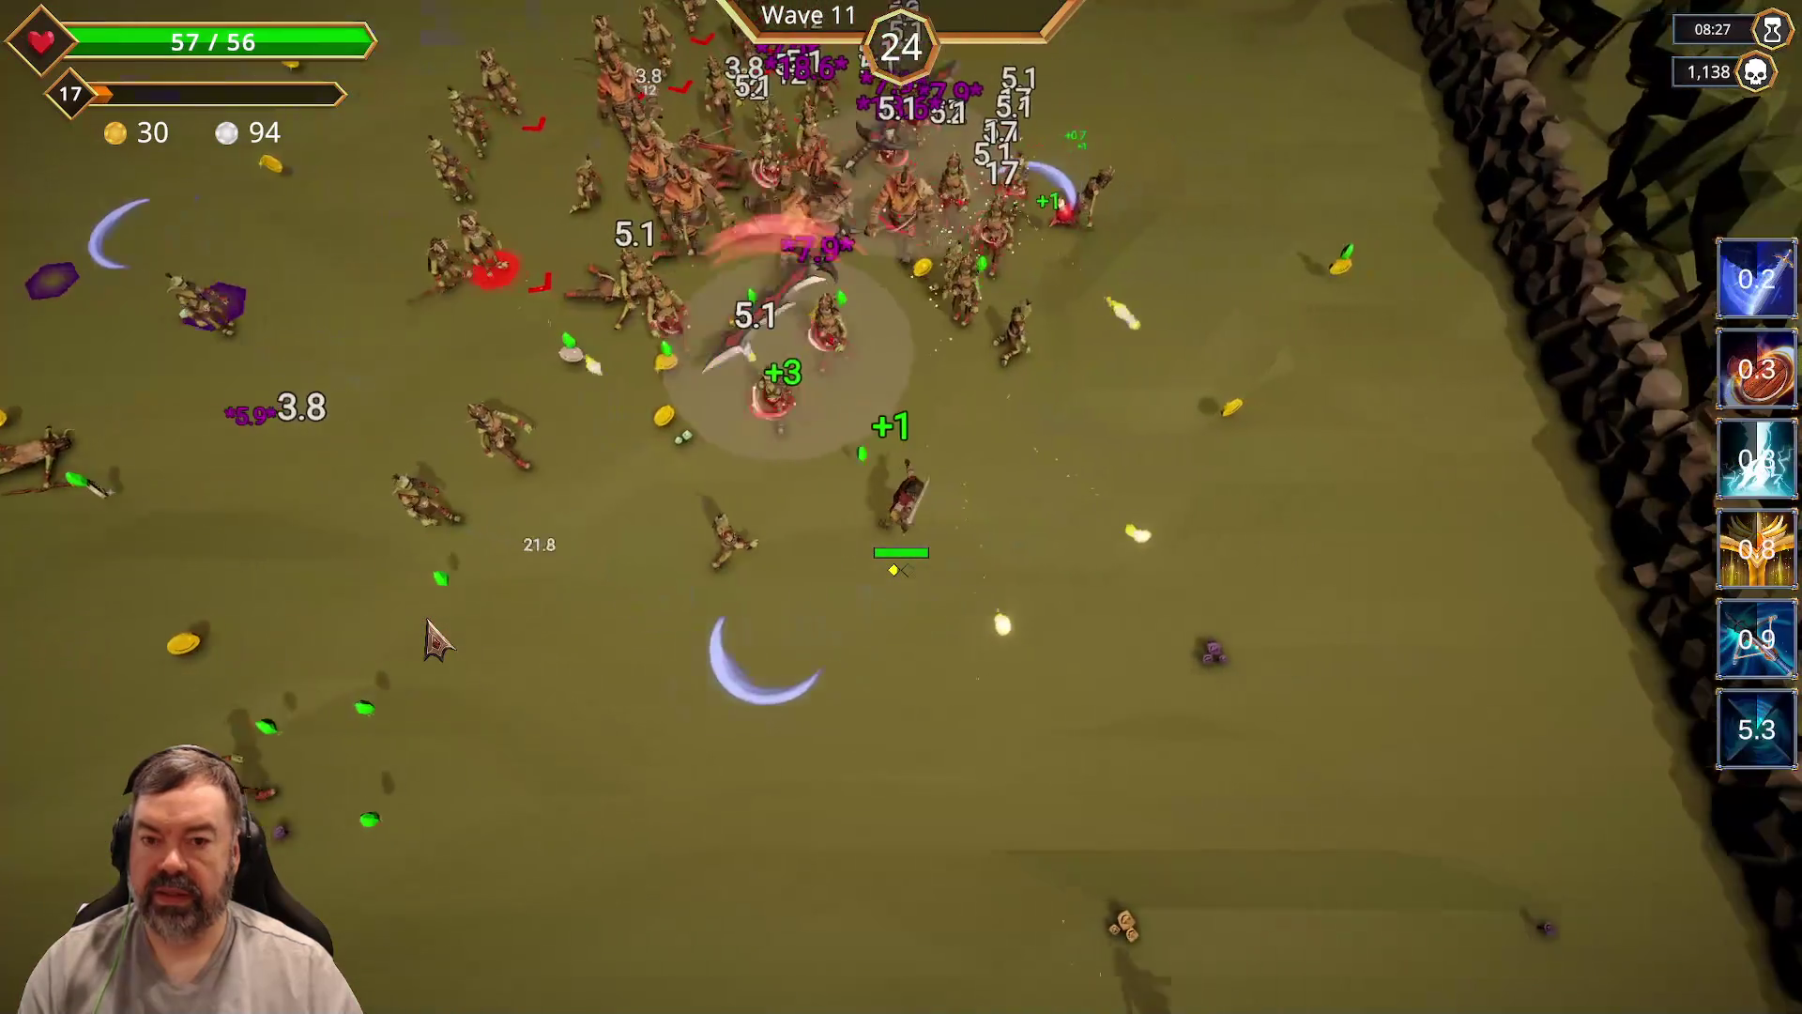
key(w)
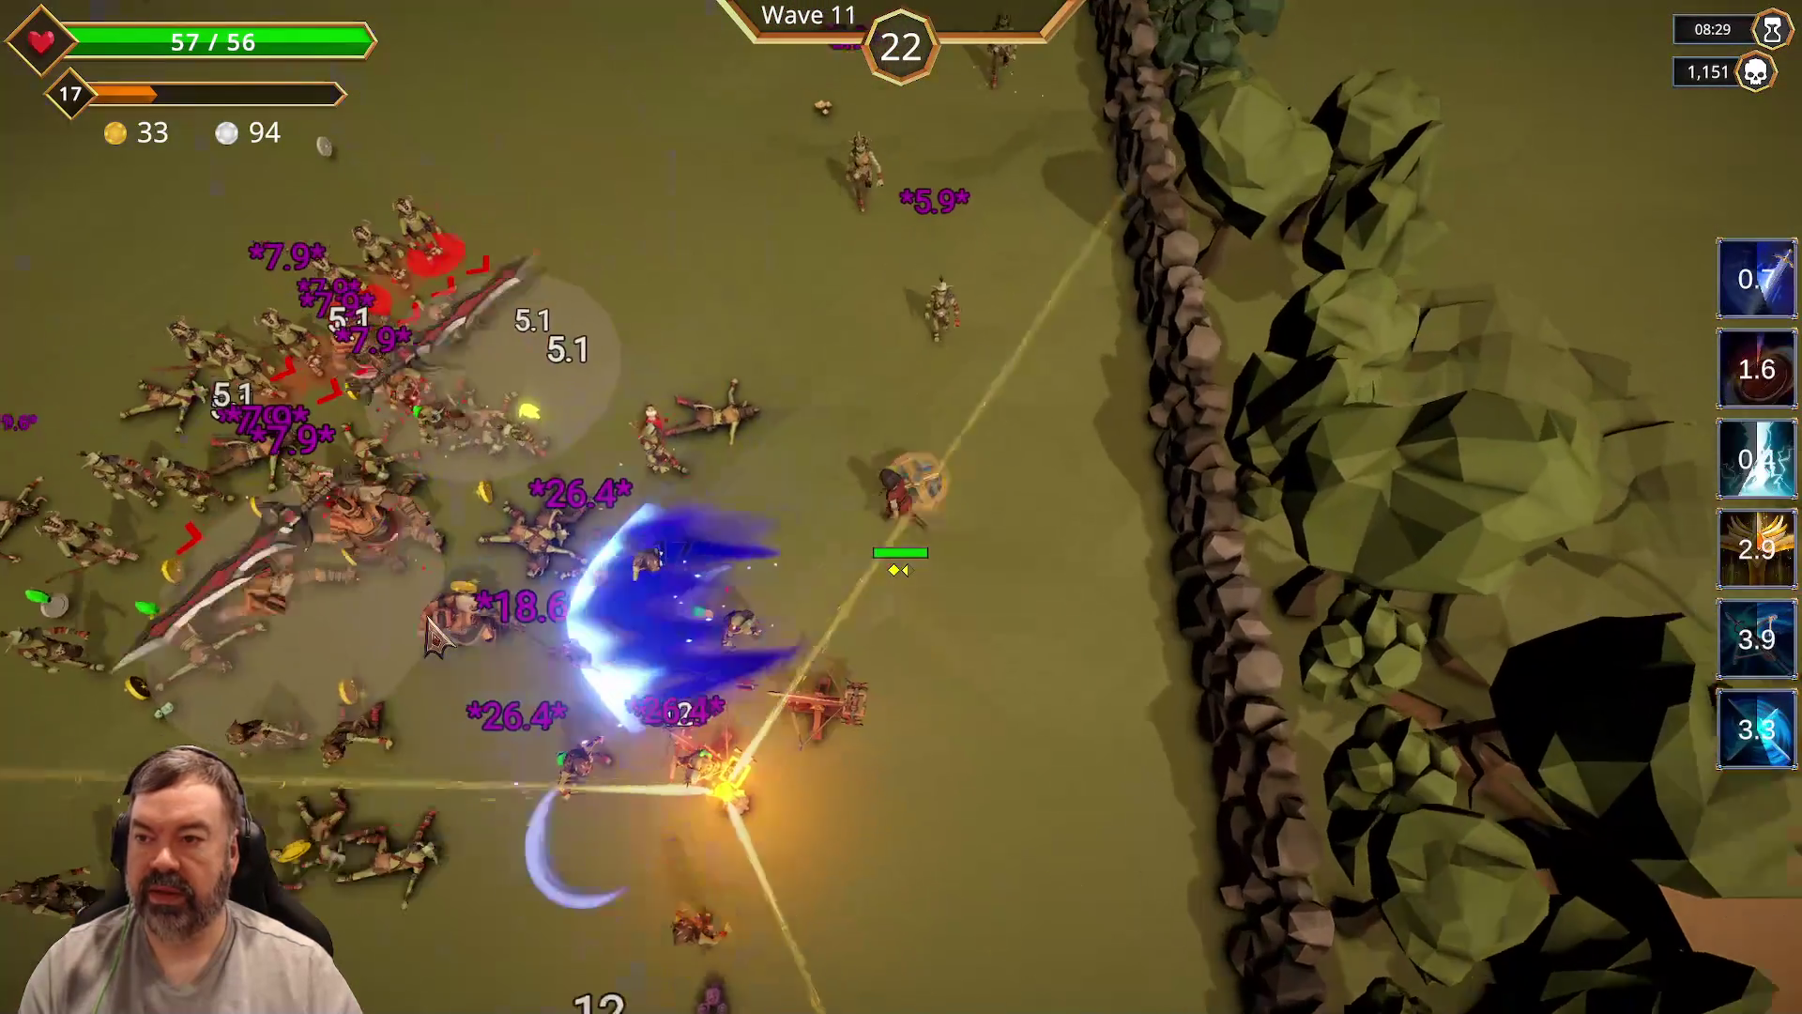
key(a)
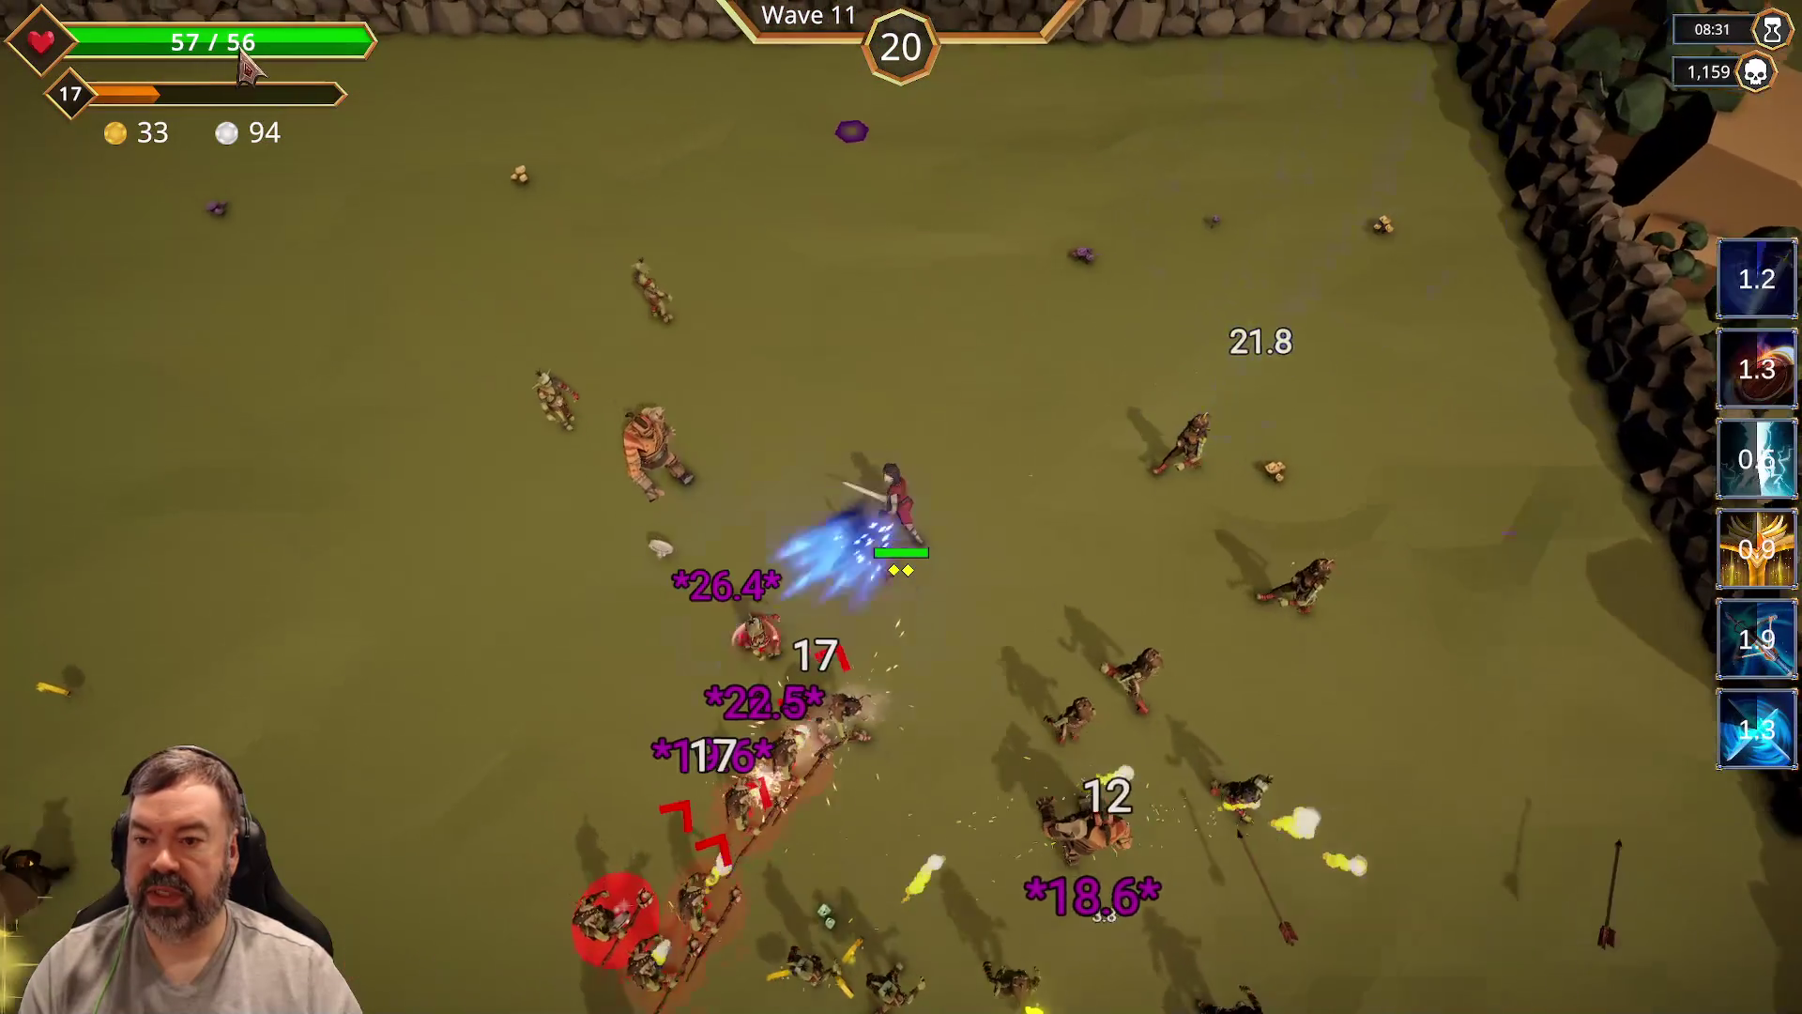
key(Tab)
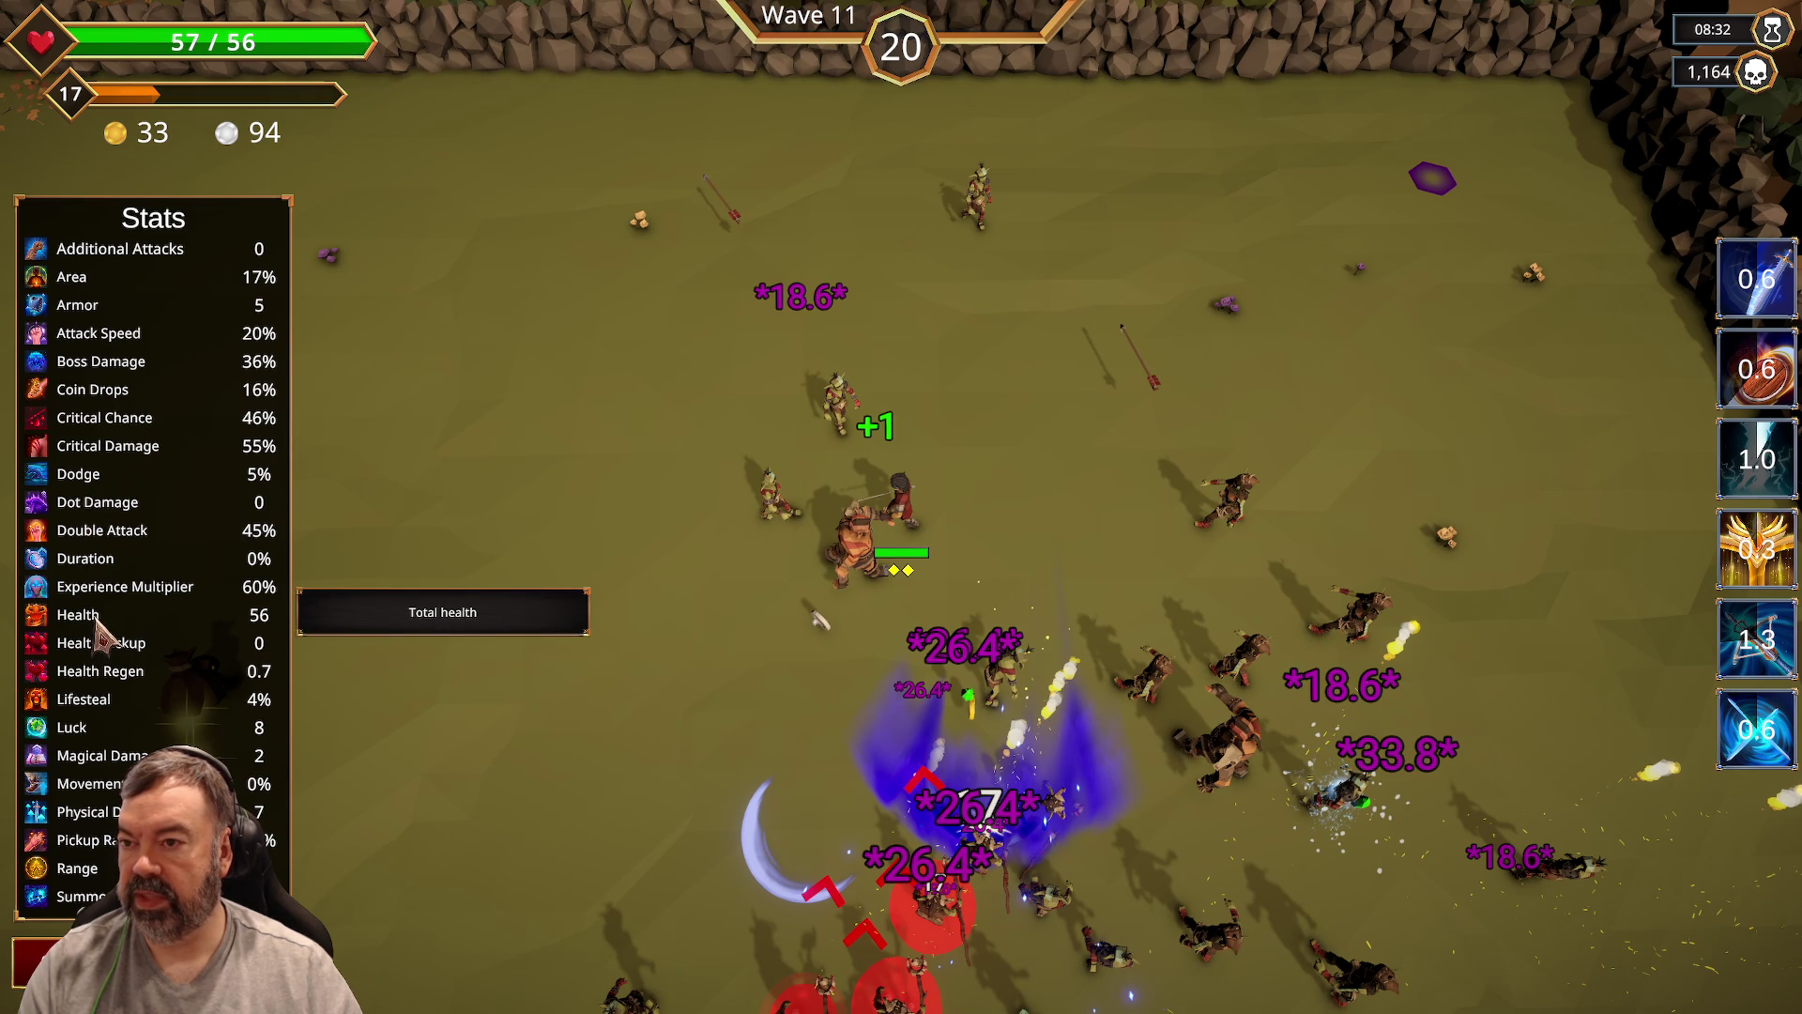
key(Tab)
key(a)
key(w)
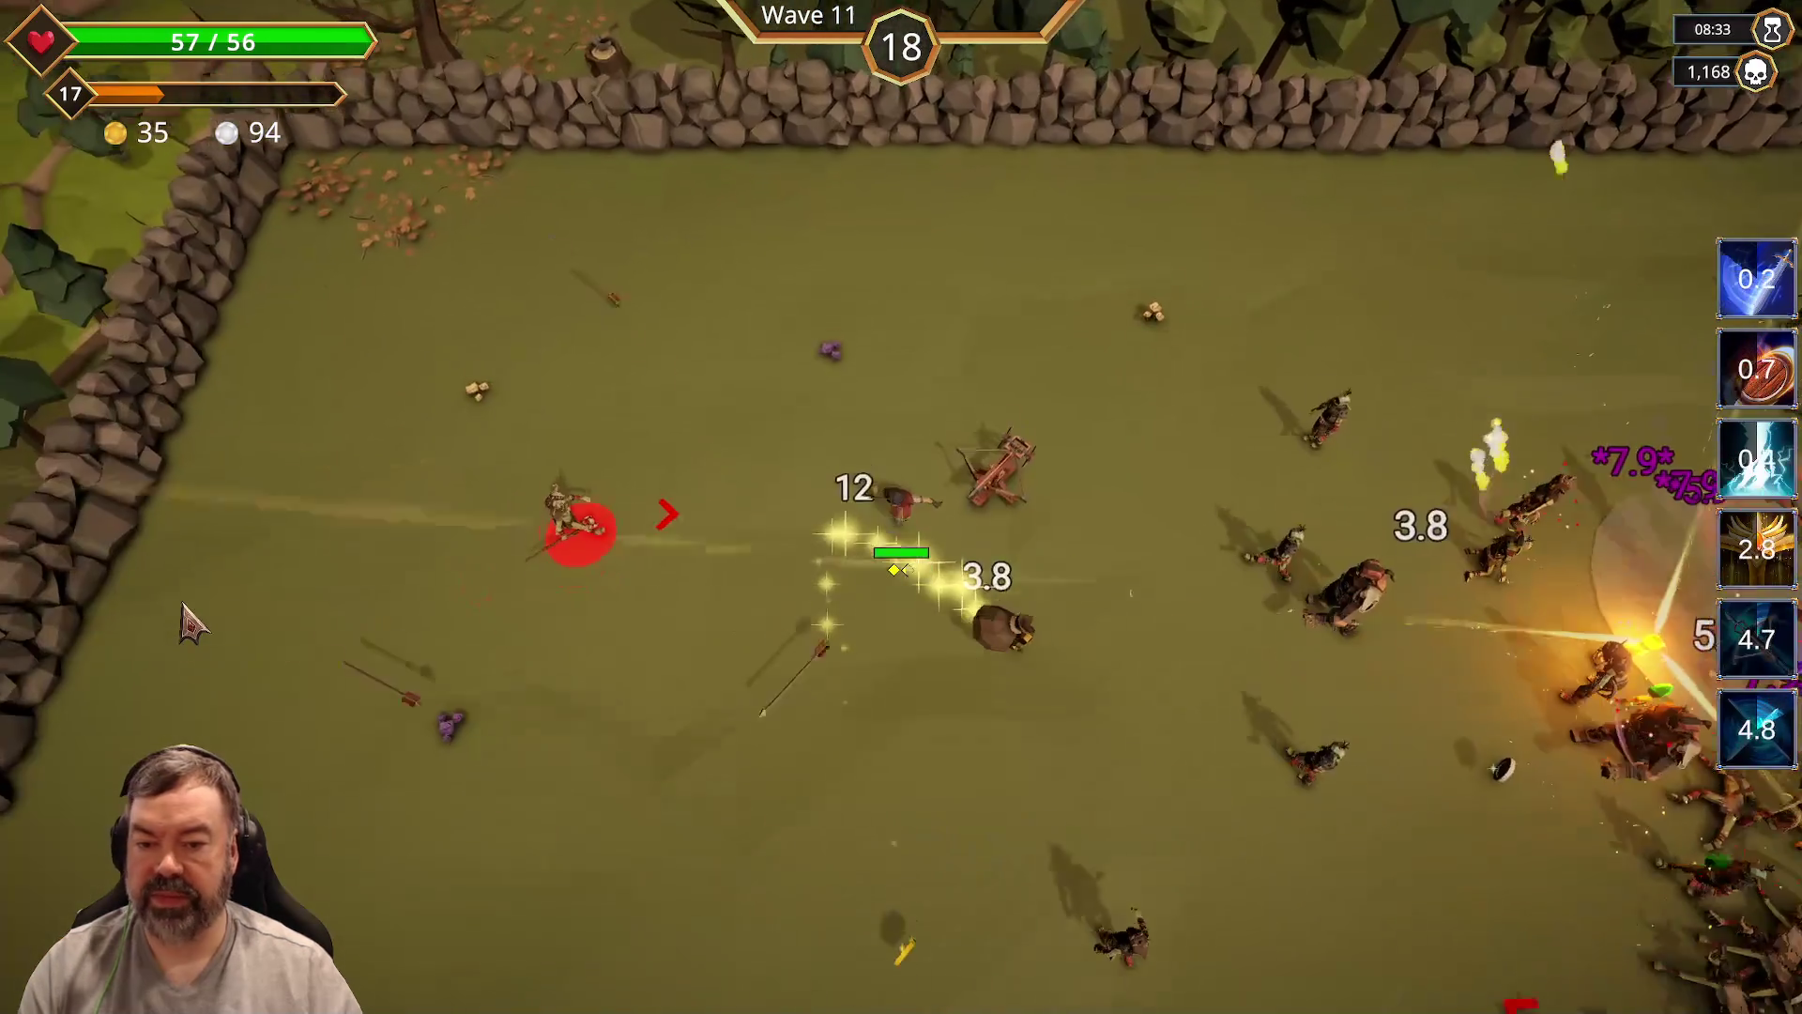
Step: Dodge down-right into and around the horde, then run past it
key(d)
key(s)
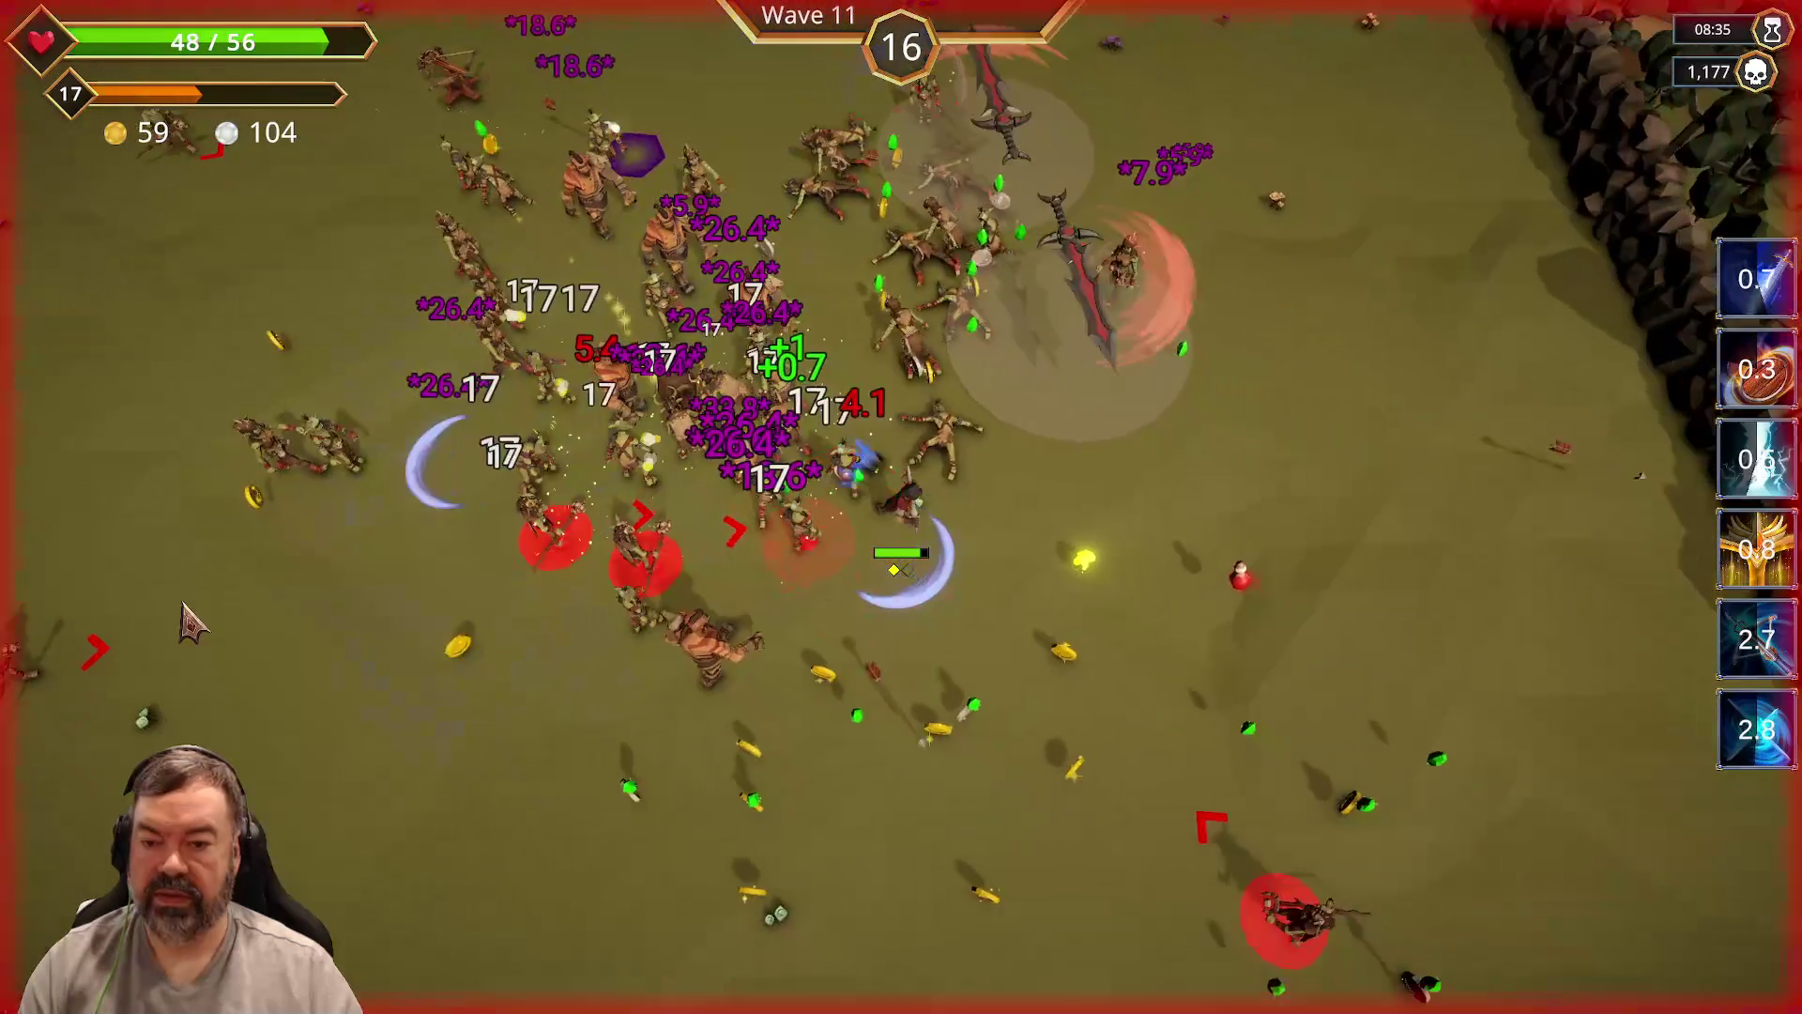
key(d)
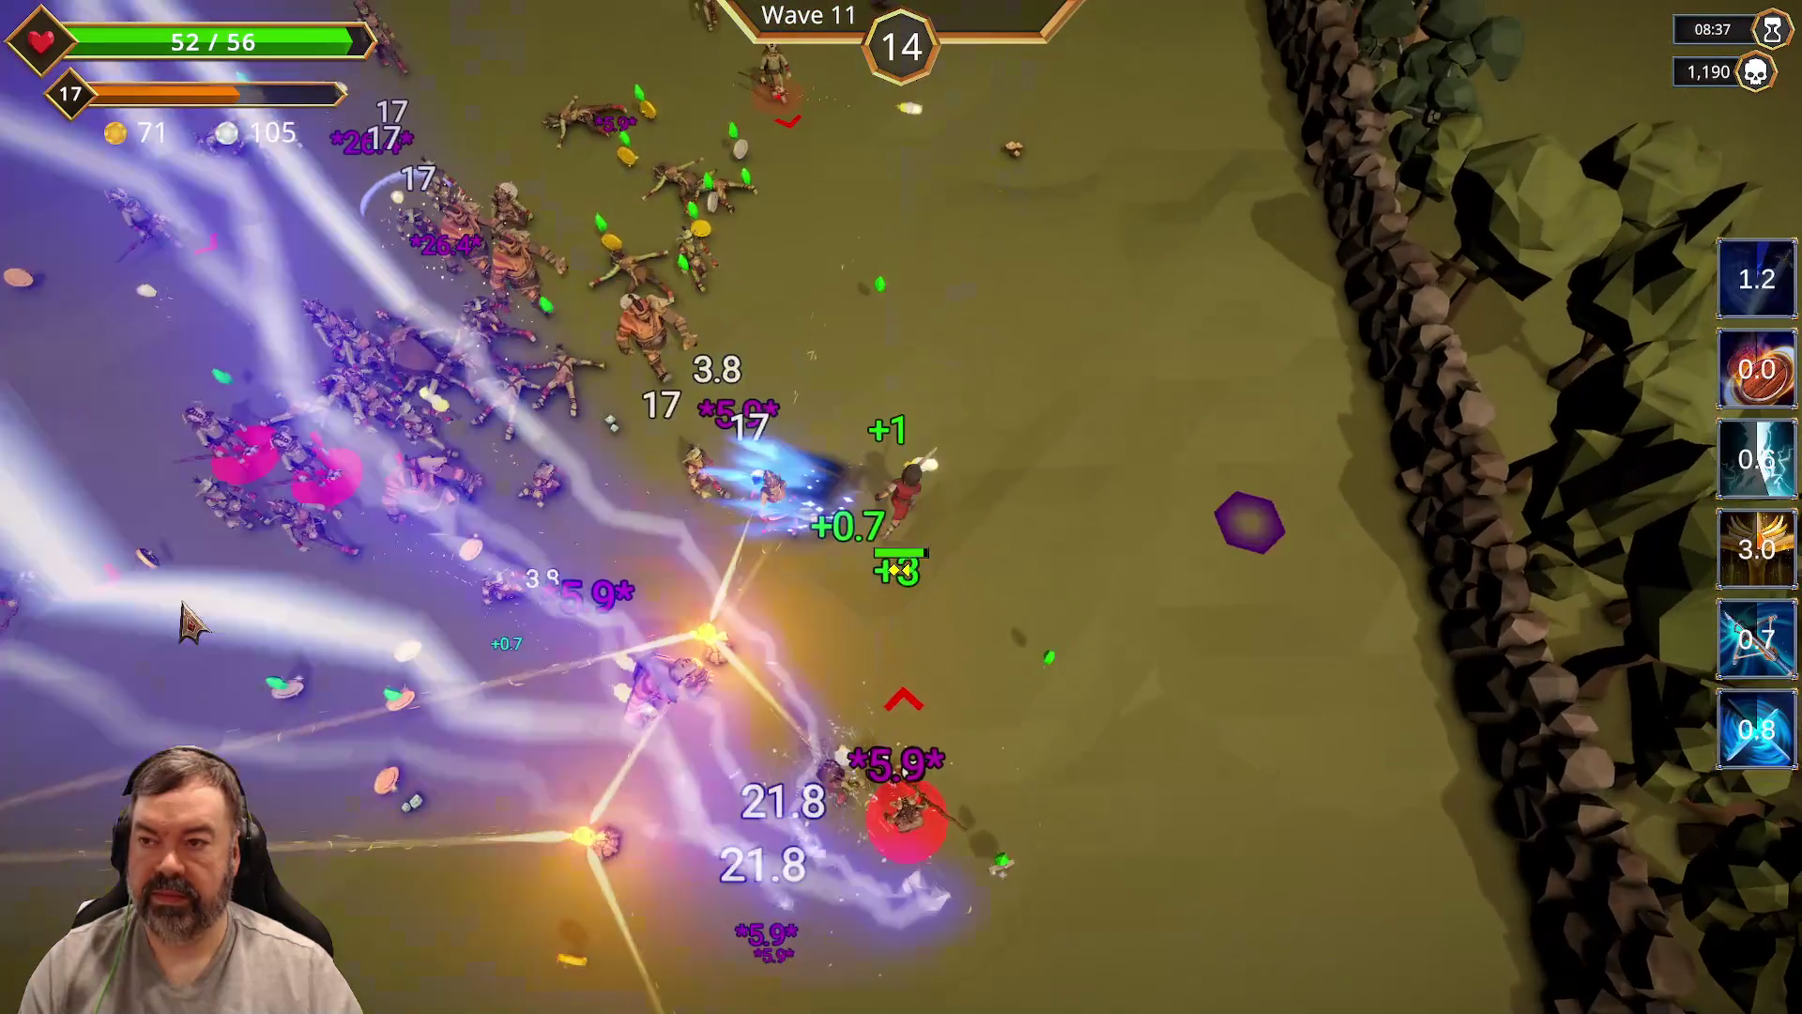
key(w)
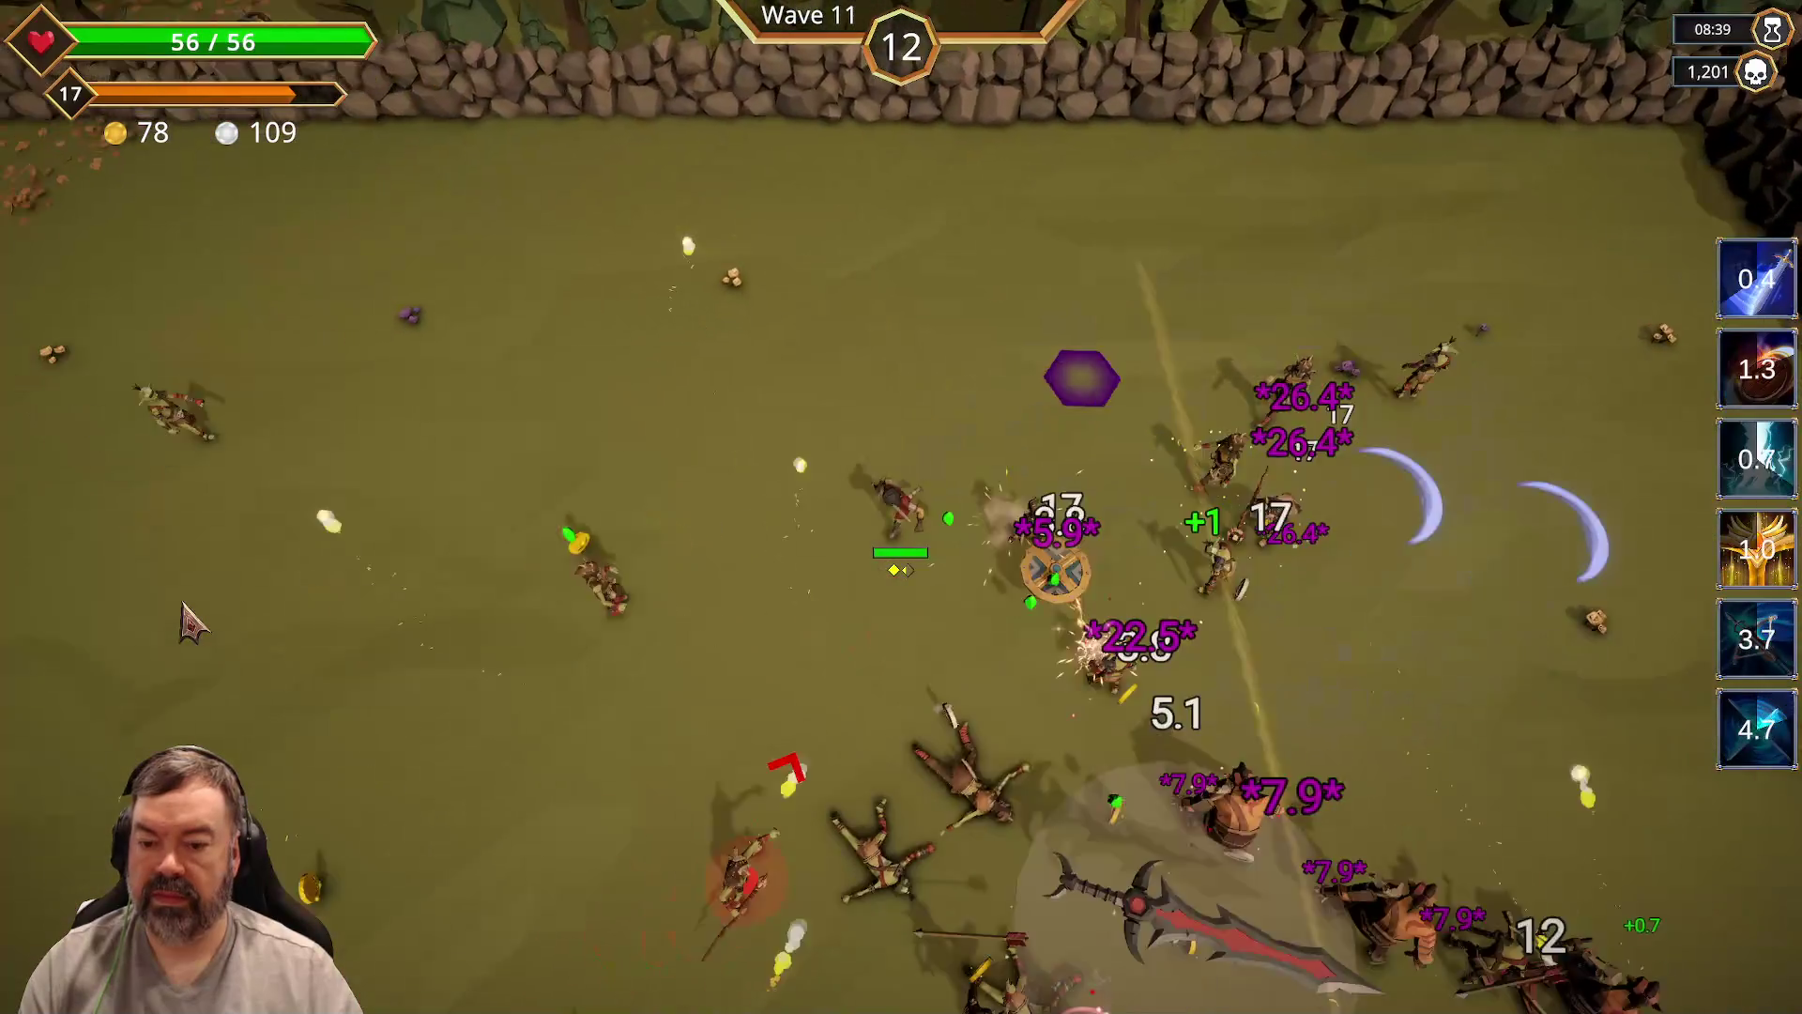
key(a)
key(s)
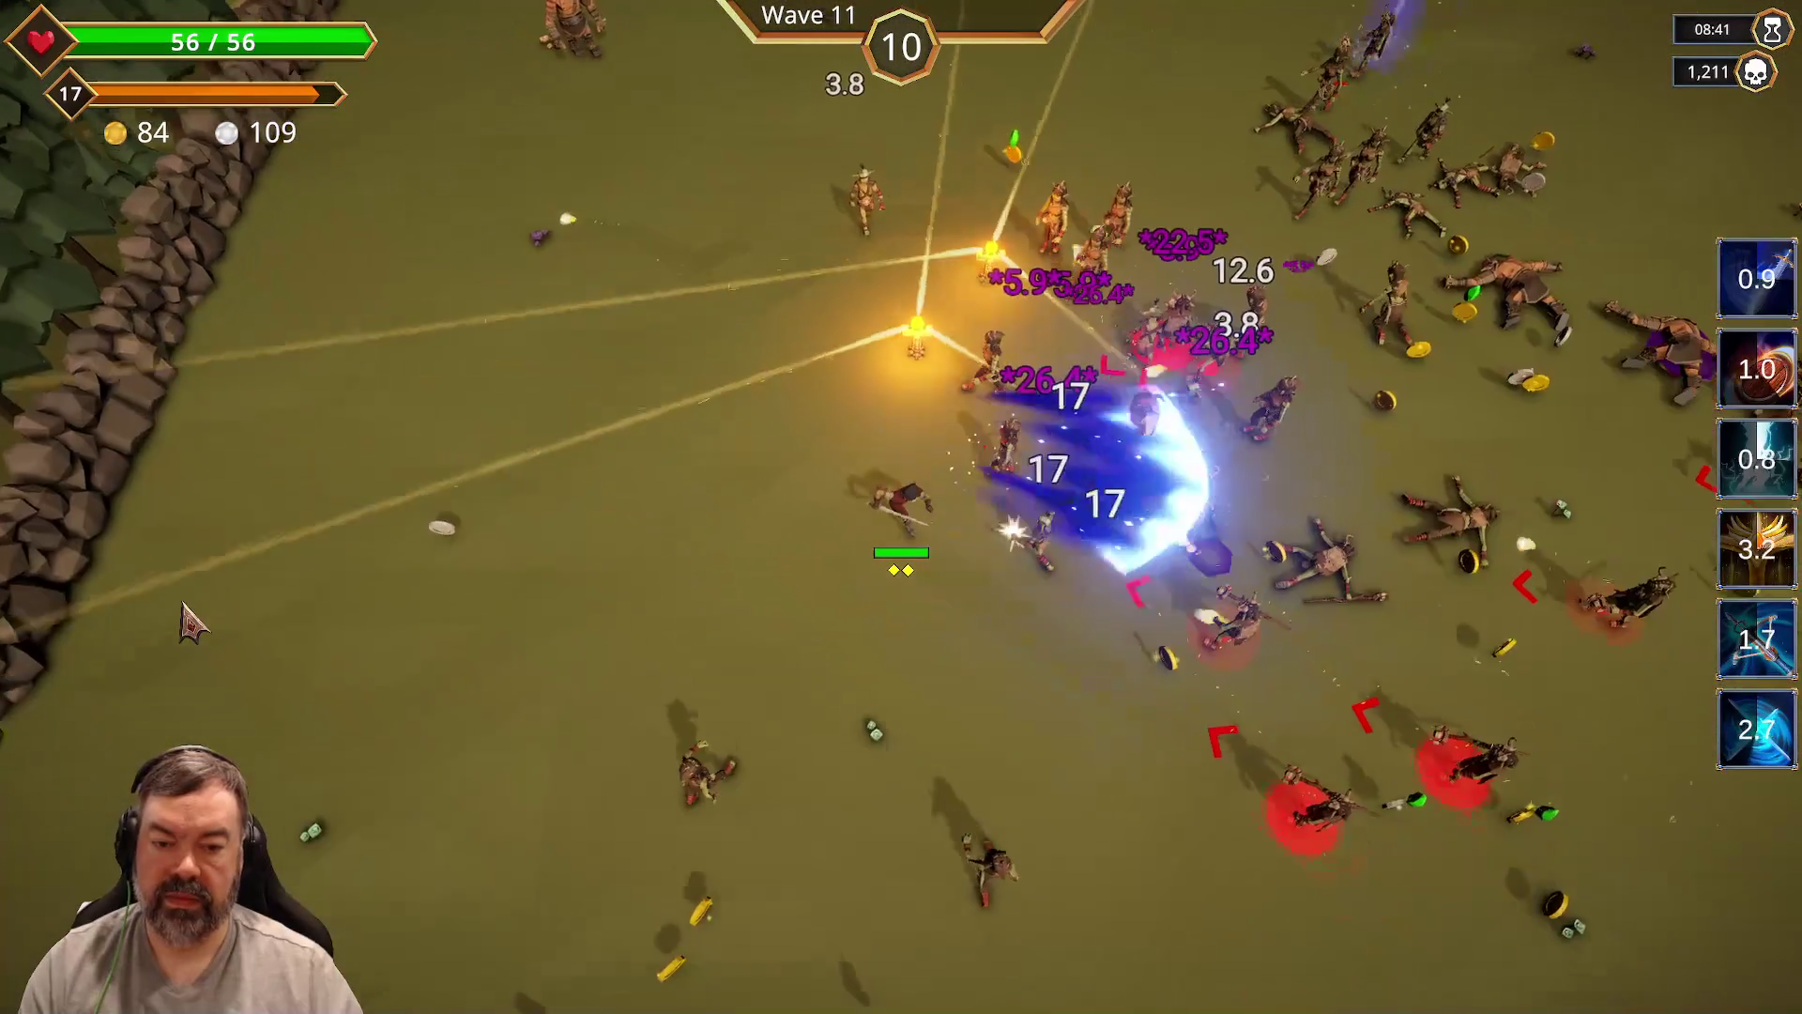
key(d)
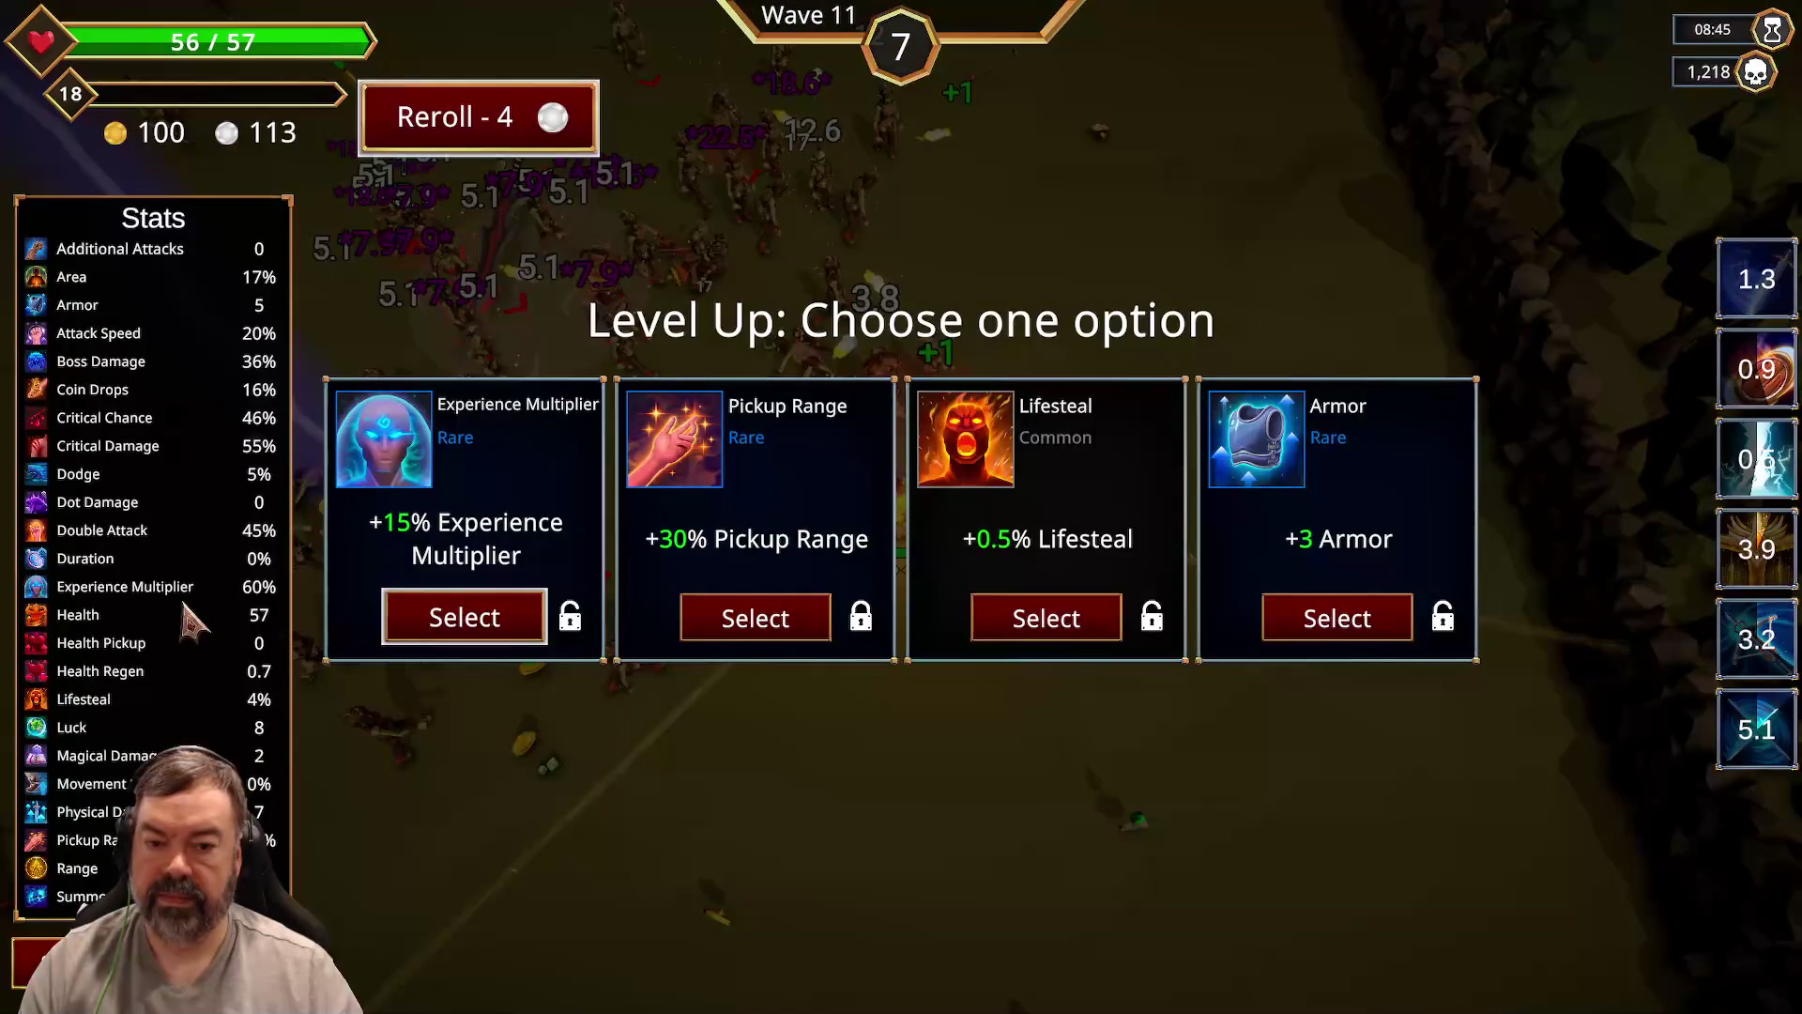
Step: Take the +30% Pickup Range upgrade and collect coins until wave 11's timer hits 0
click(774, 621)
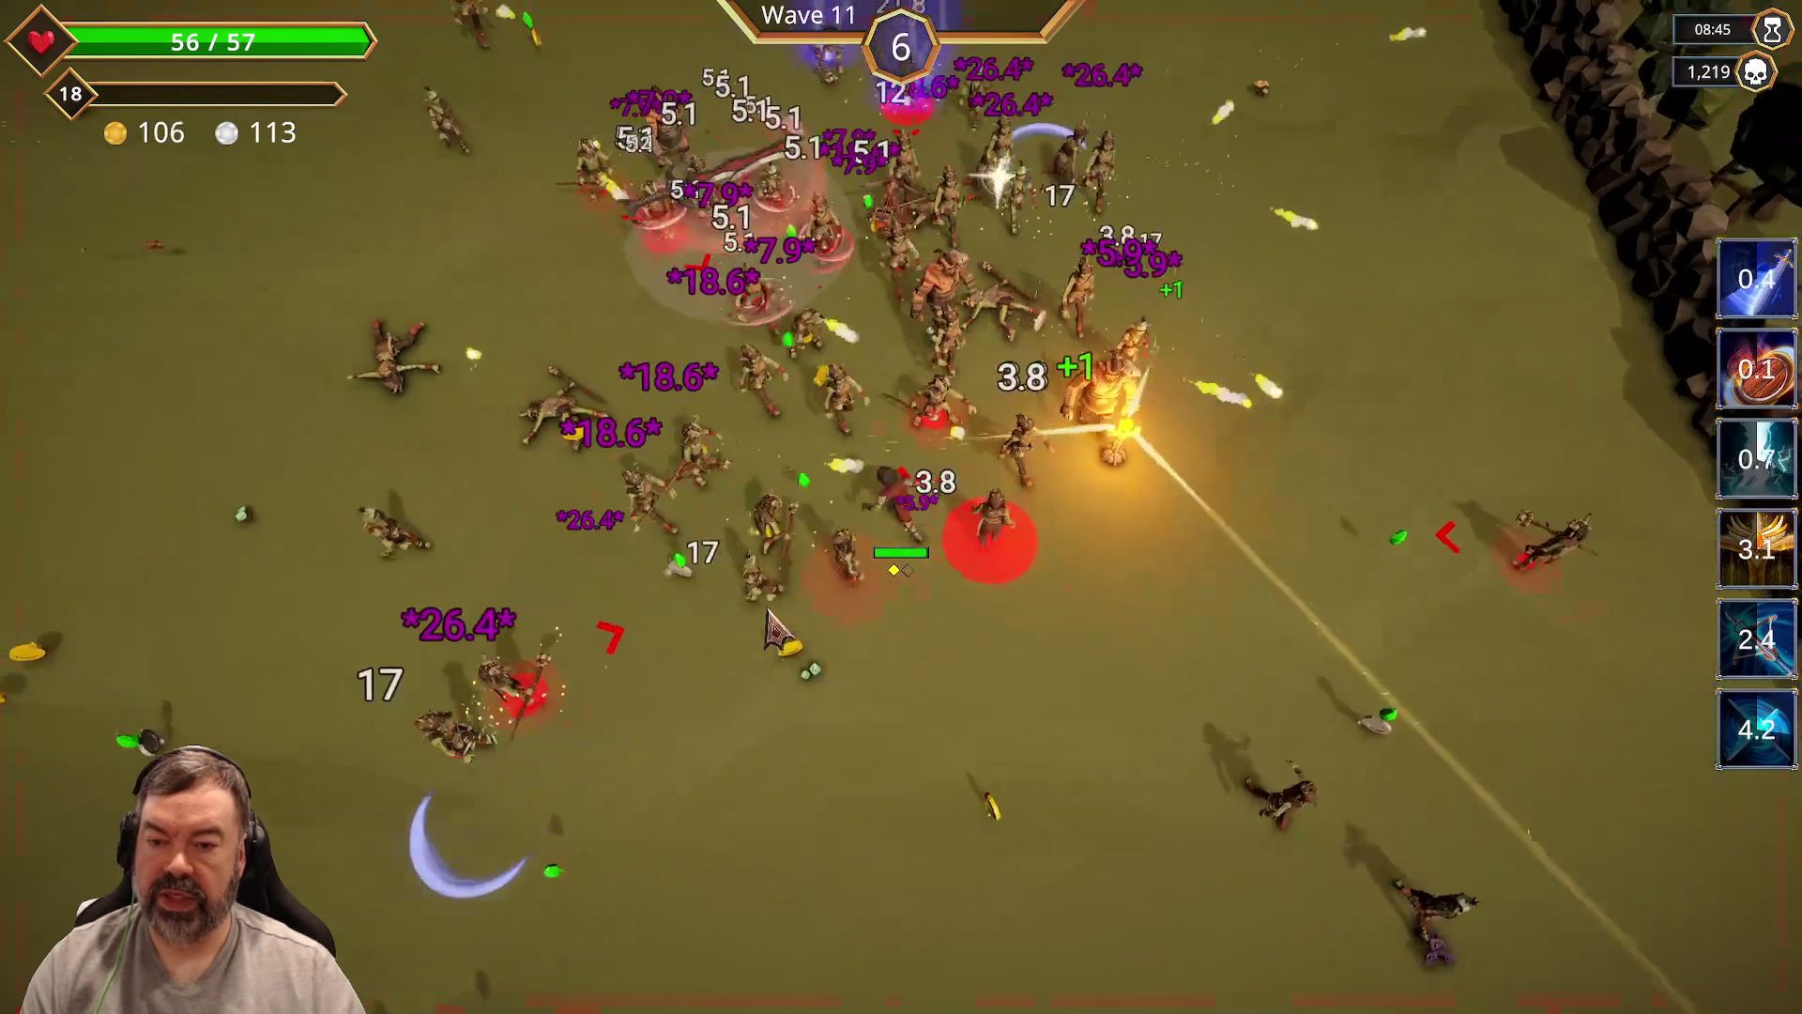
key(a)
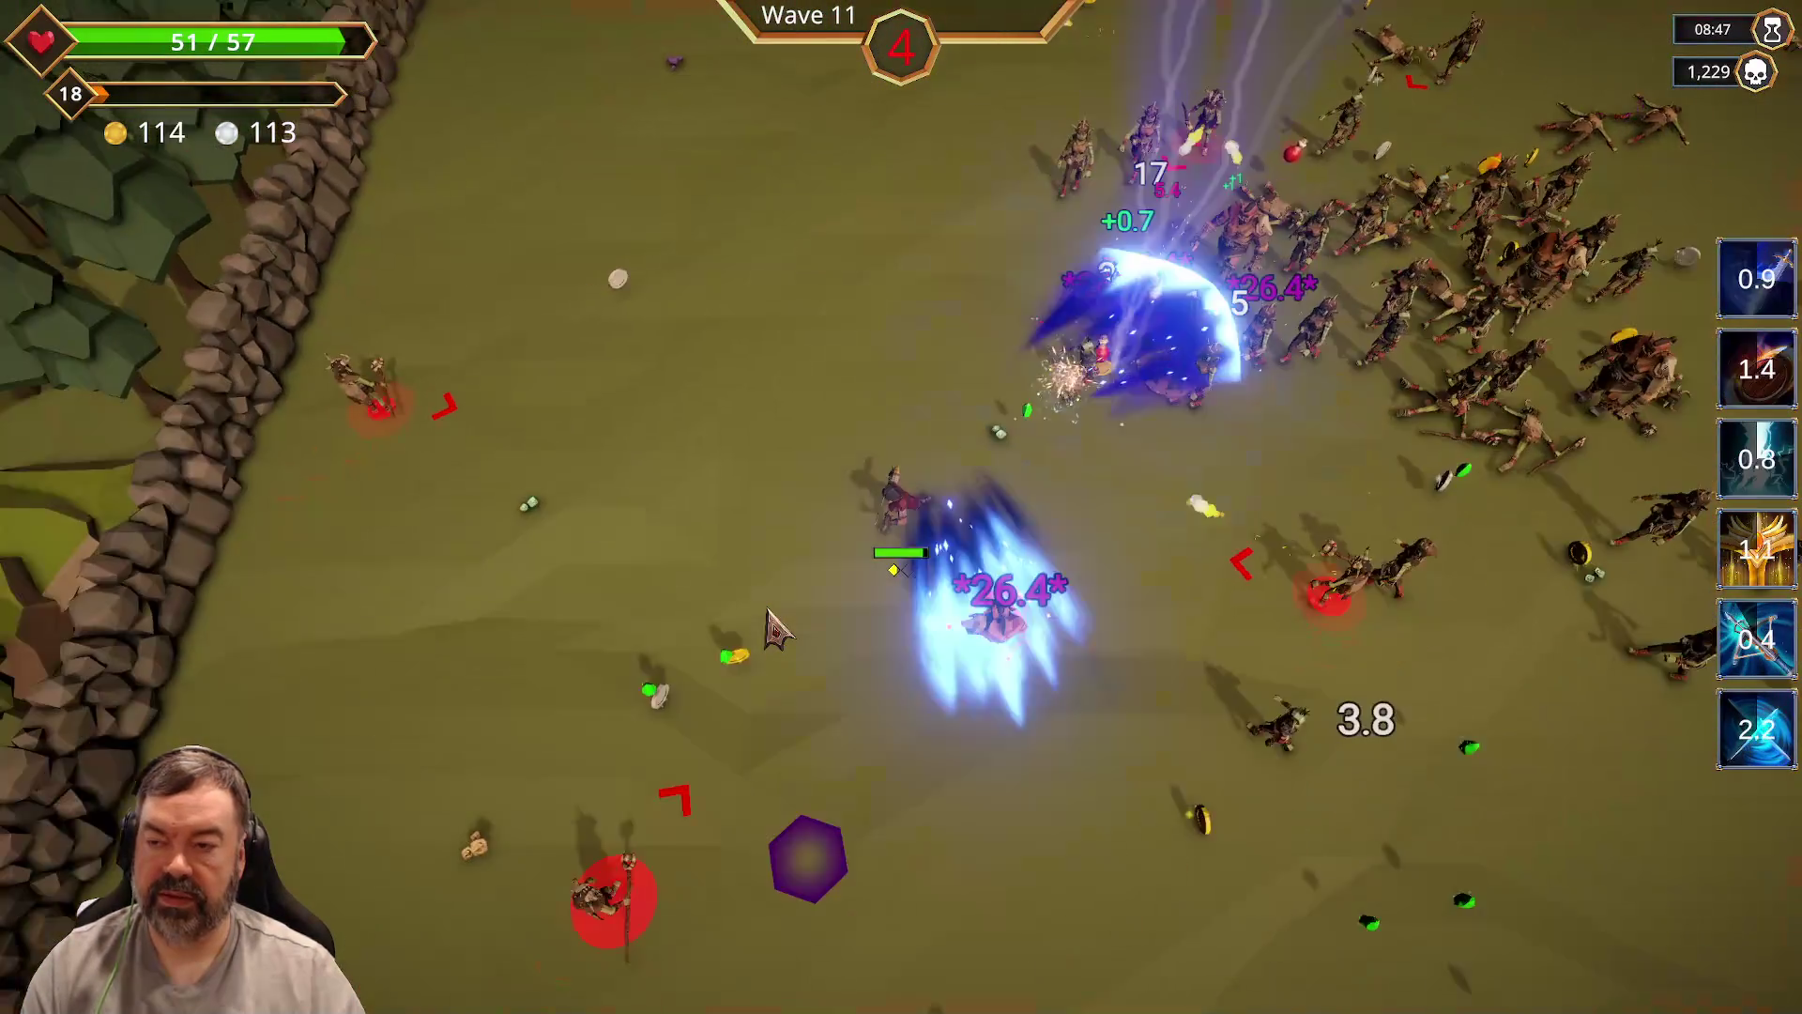
key(d)
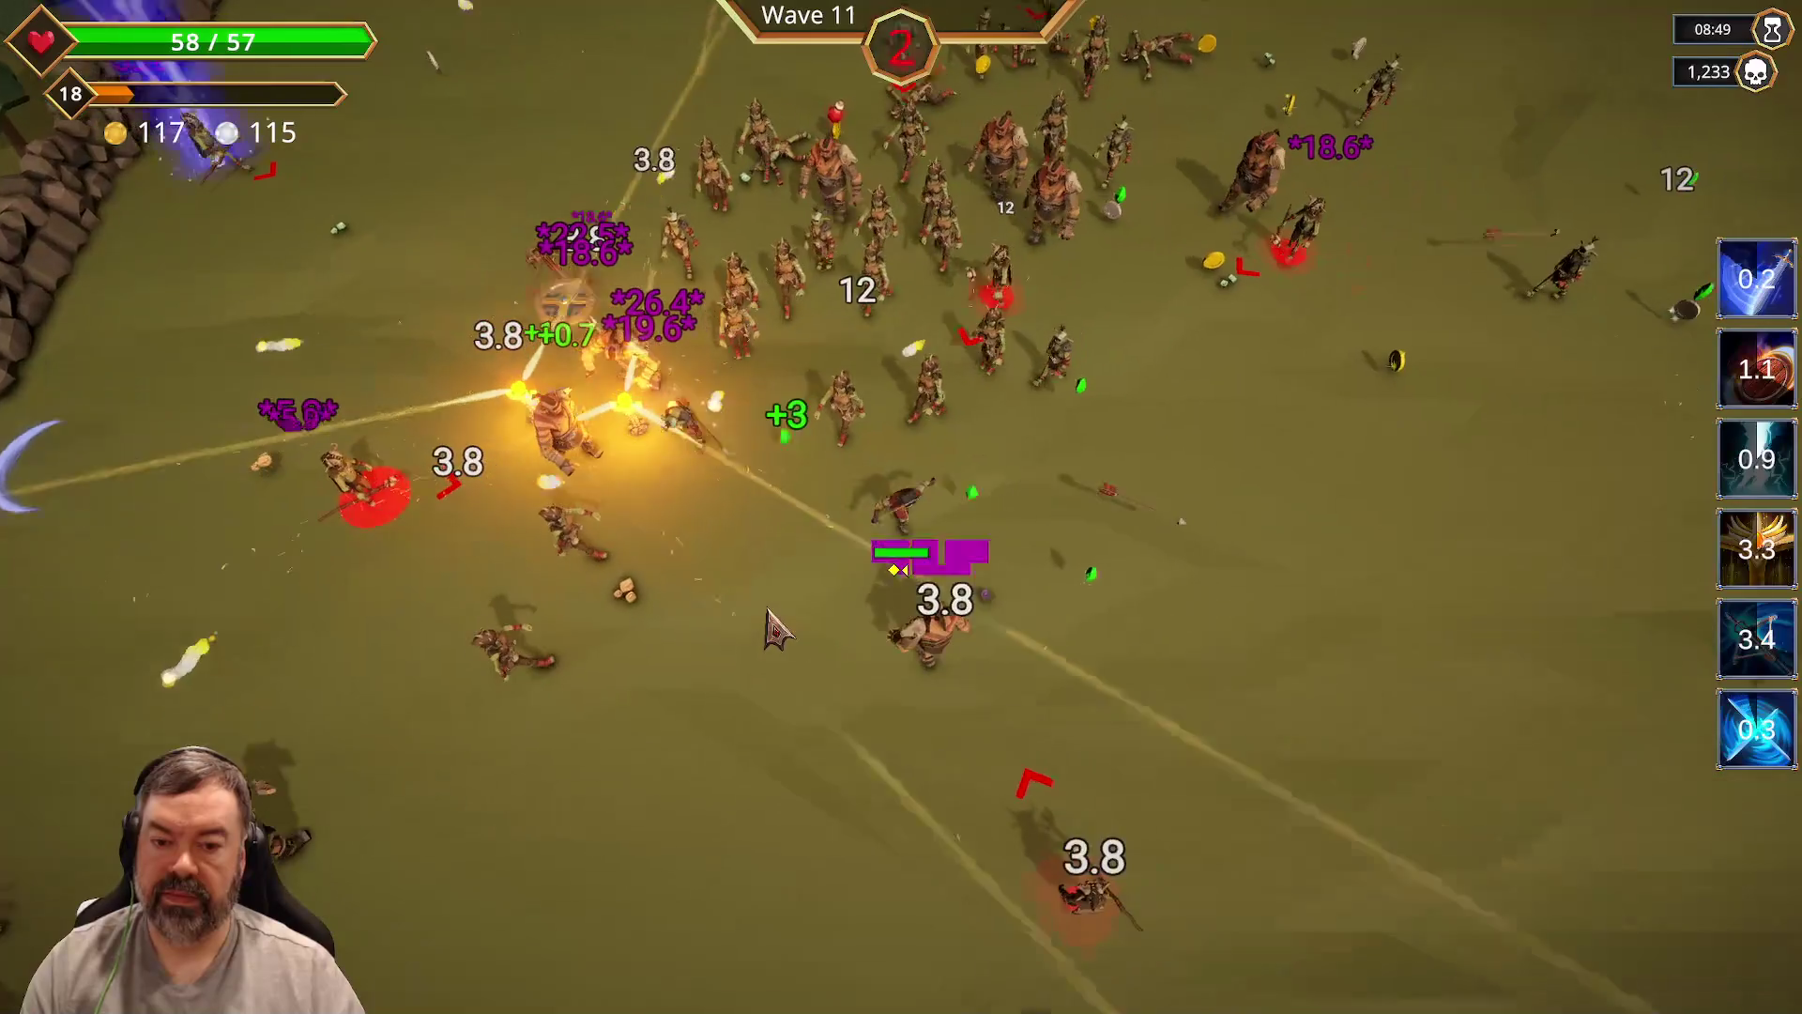
key(d)
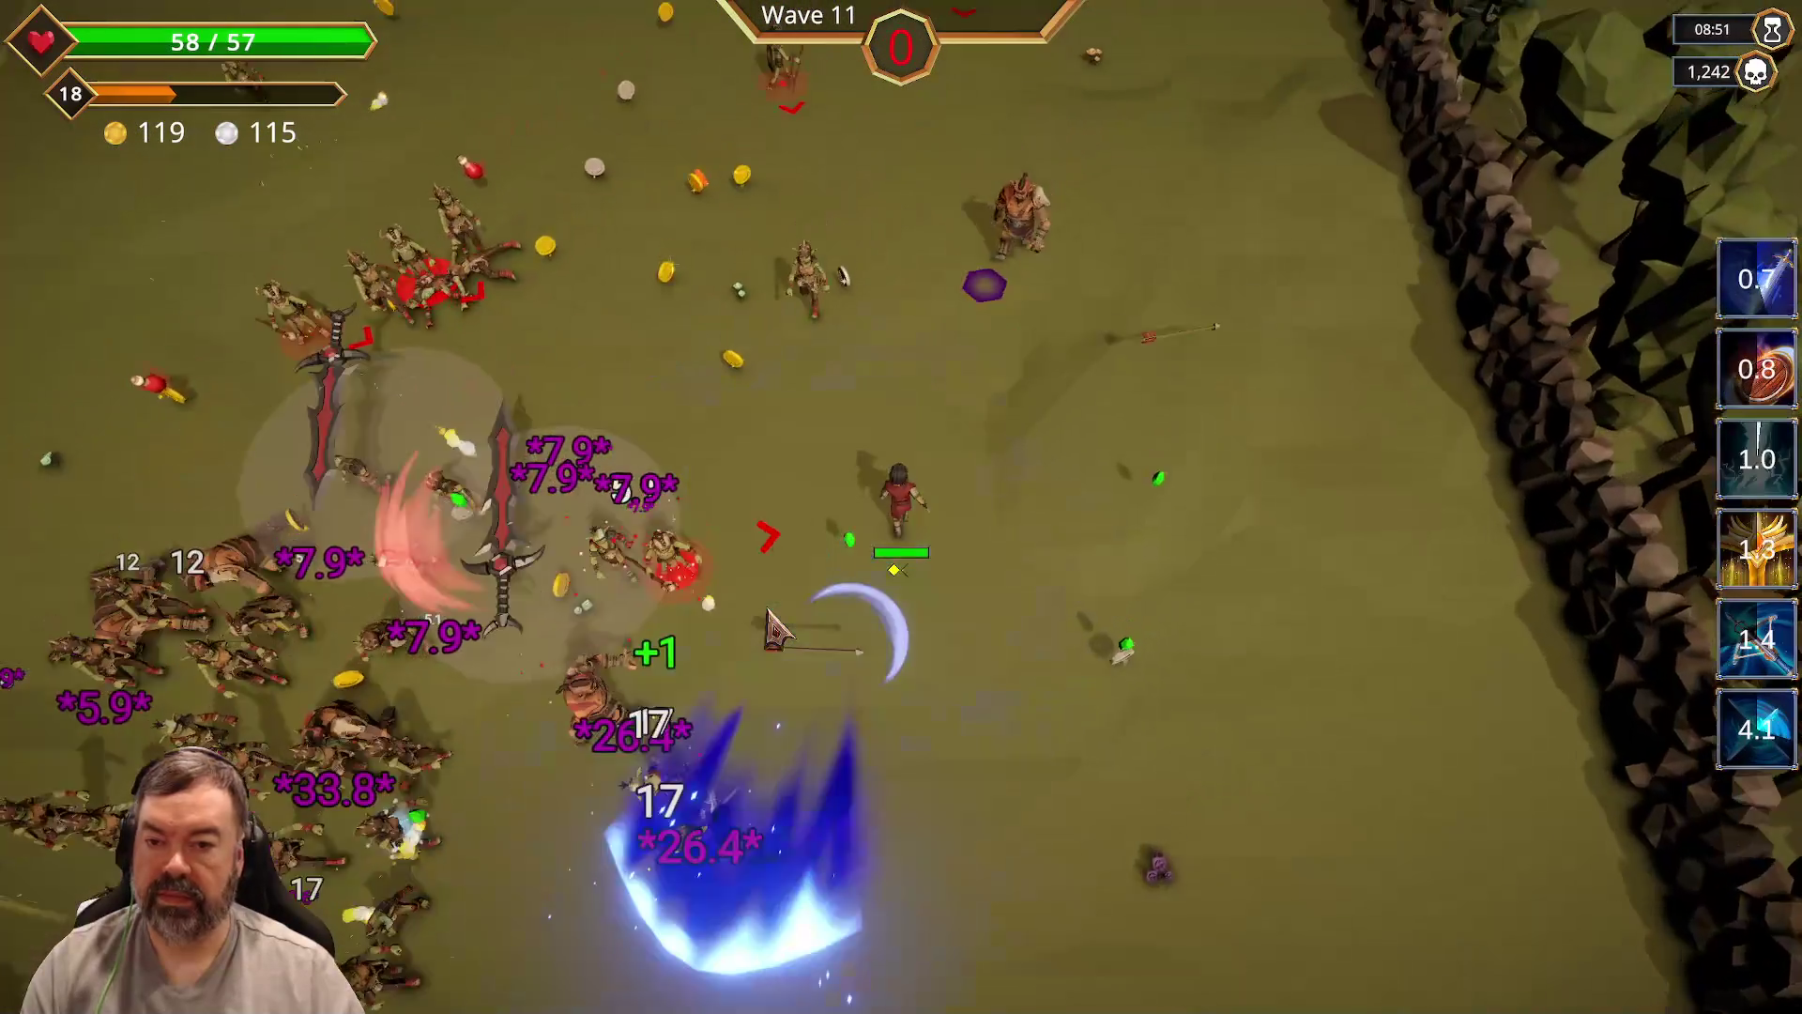
key(s)
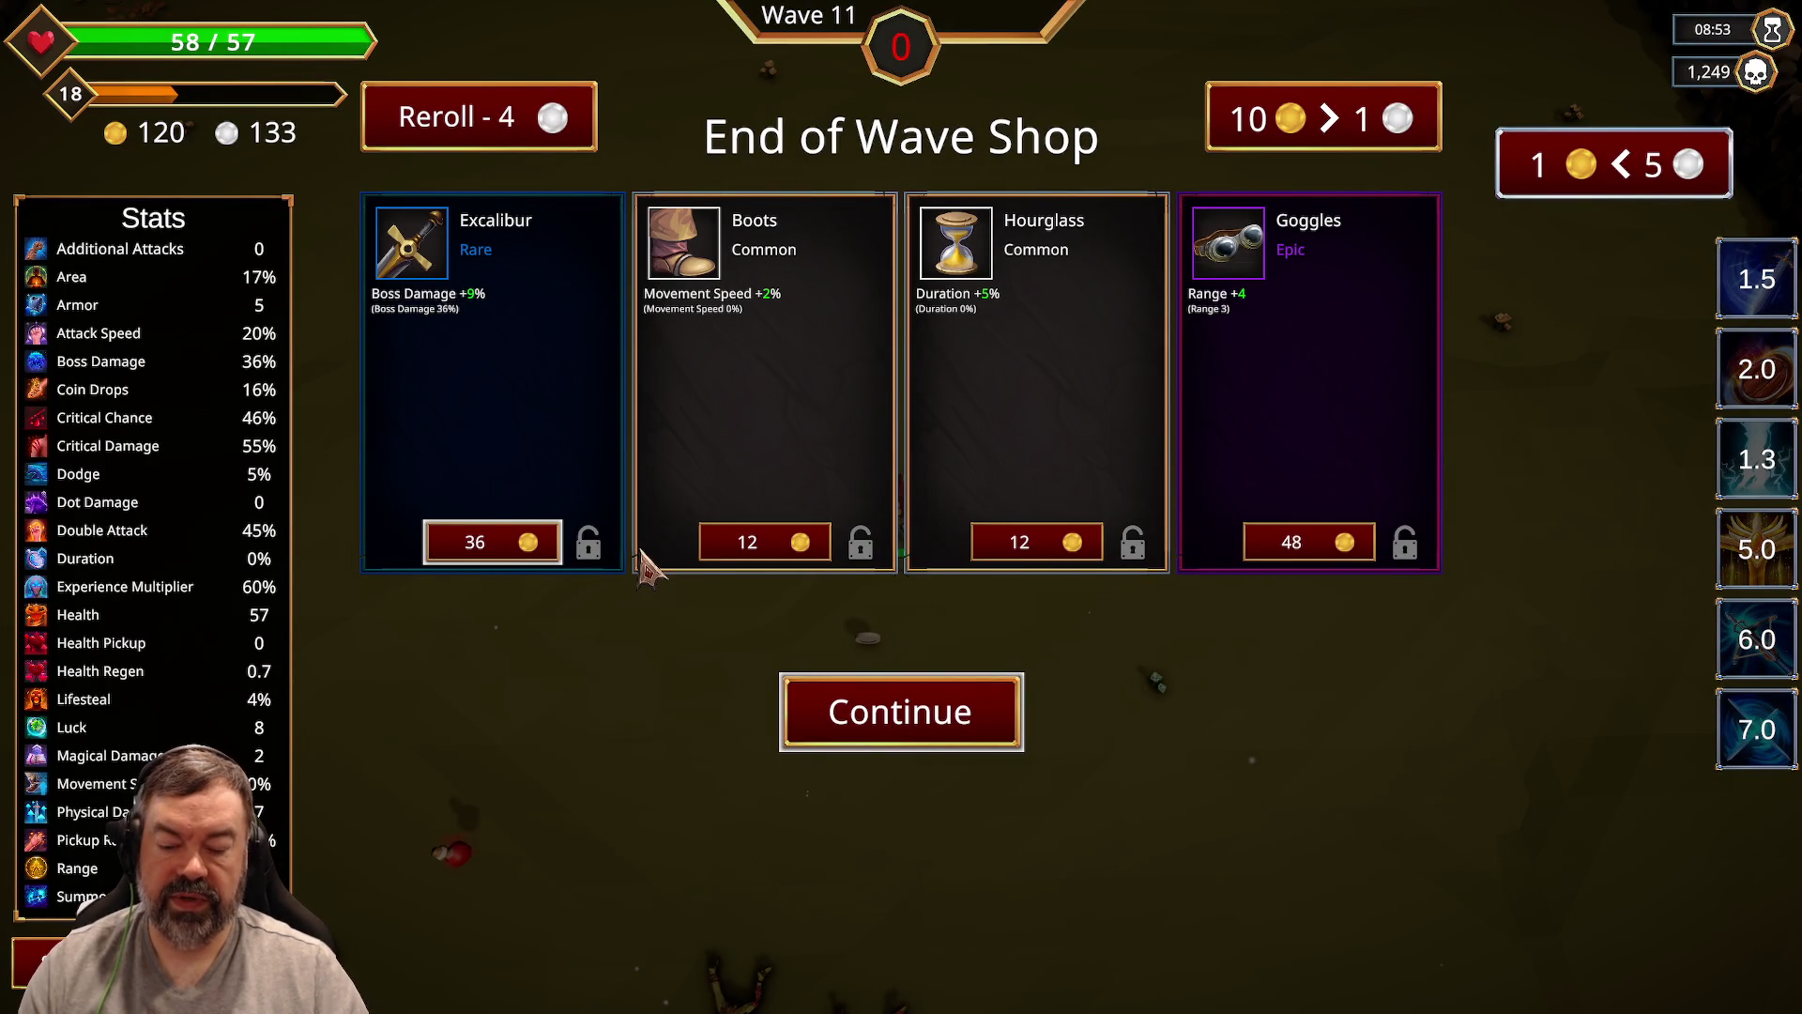
Step: Buy two Excaliburs (the first for 36 gold) and the Sash of Fangs across two rerolls
click(501, 554)
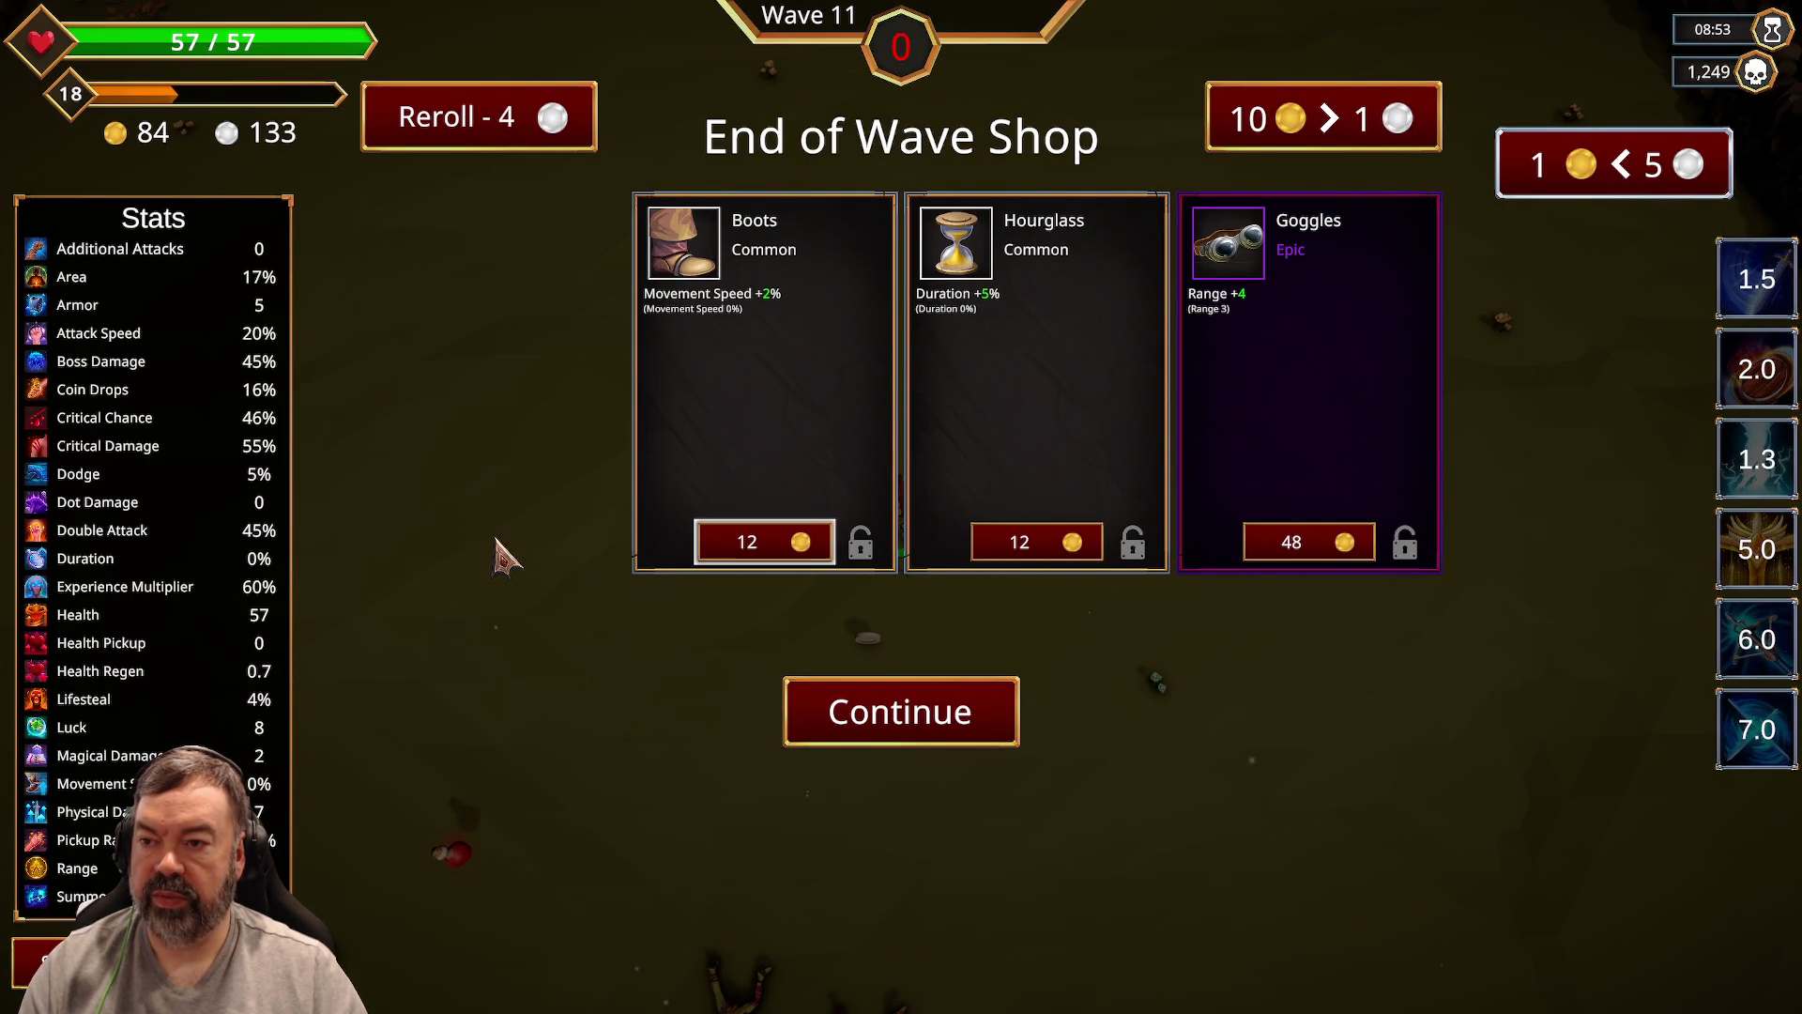
click(516, 117)
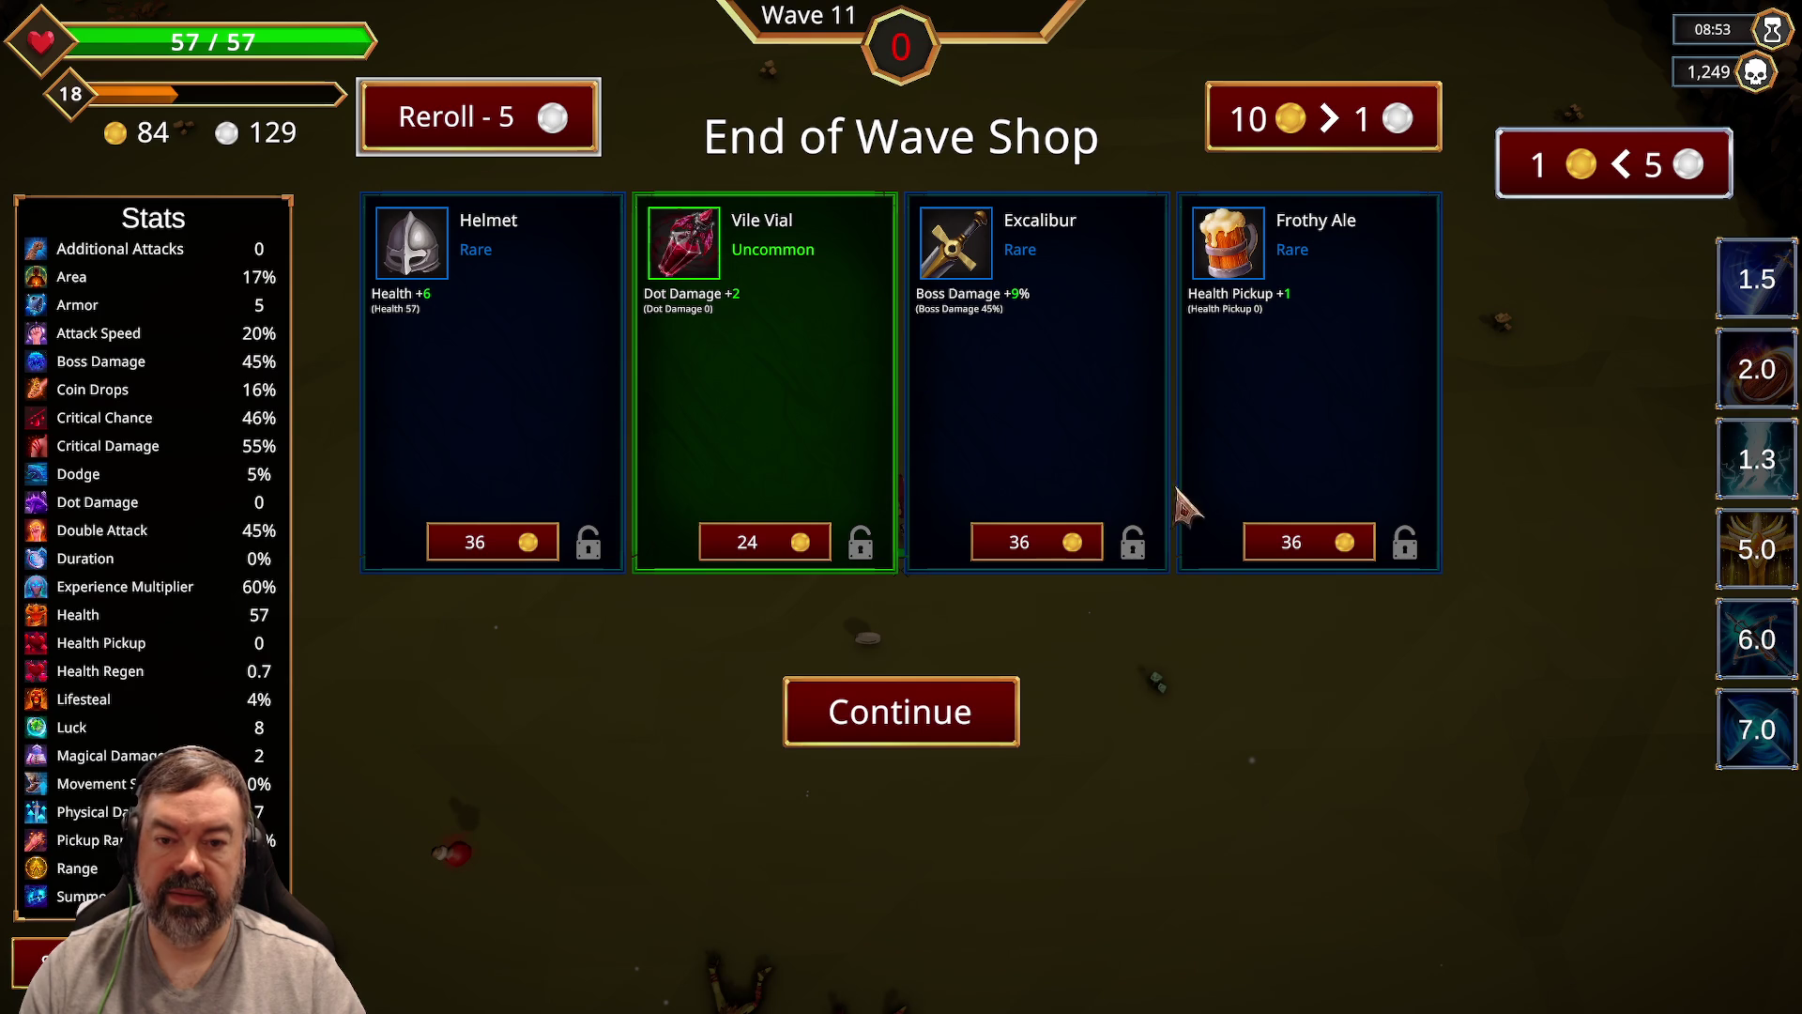
click(1048, 547)
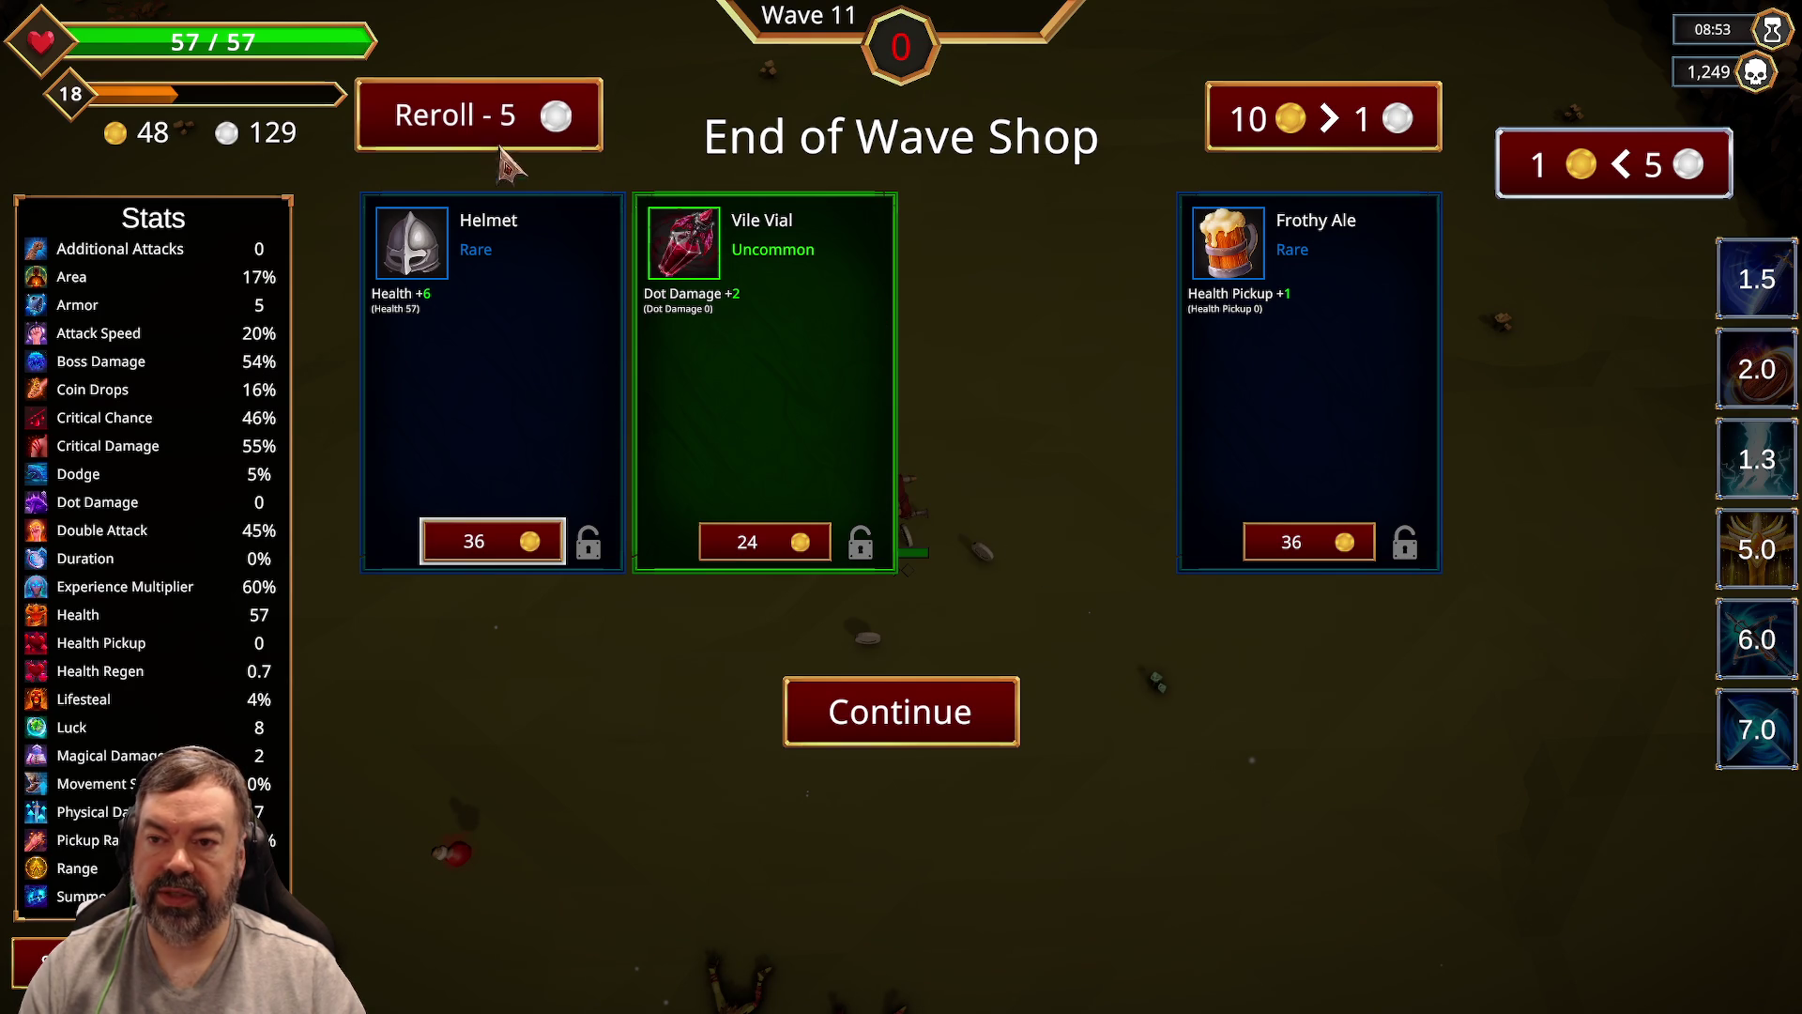
click(496, 133)
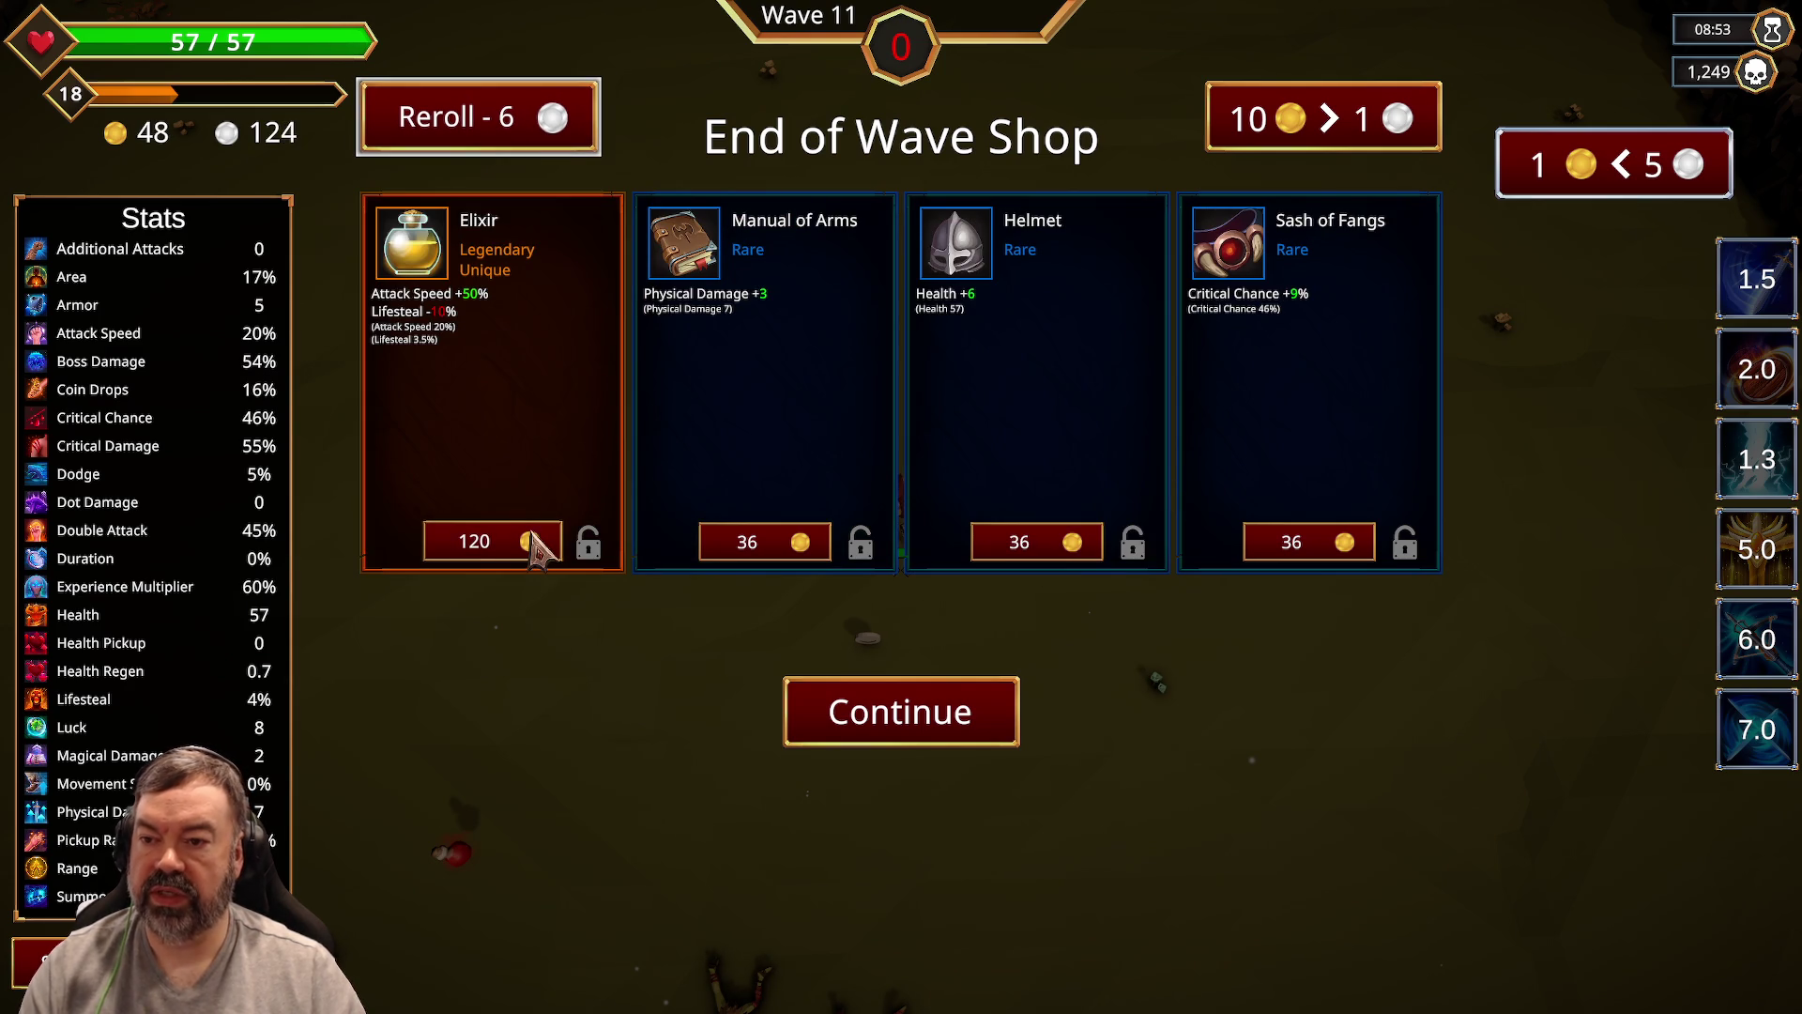
click(1342, 561)
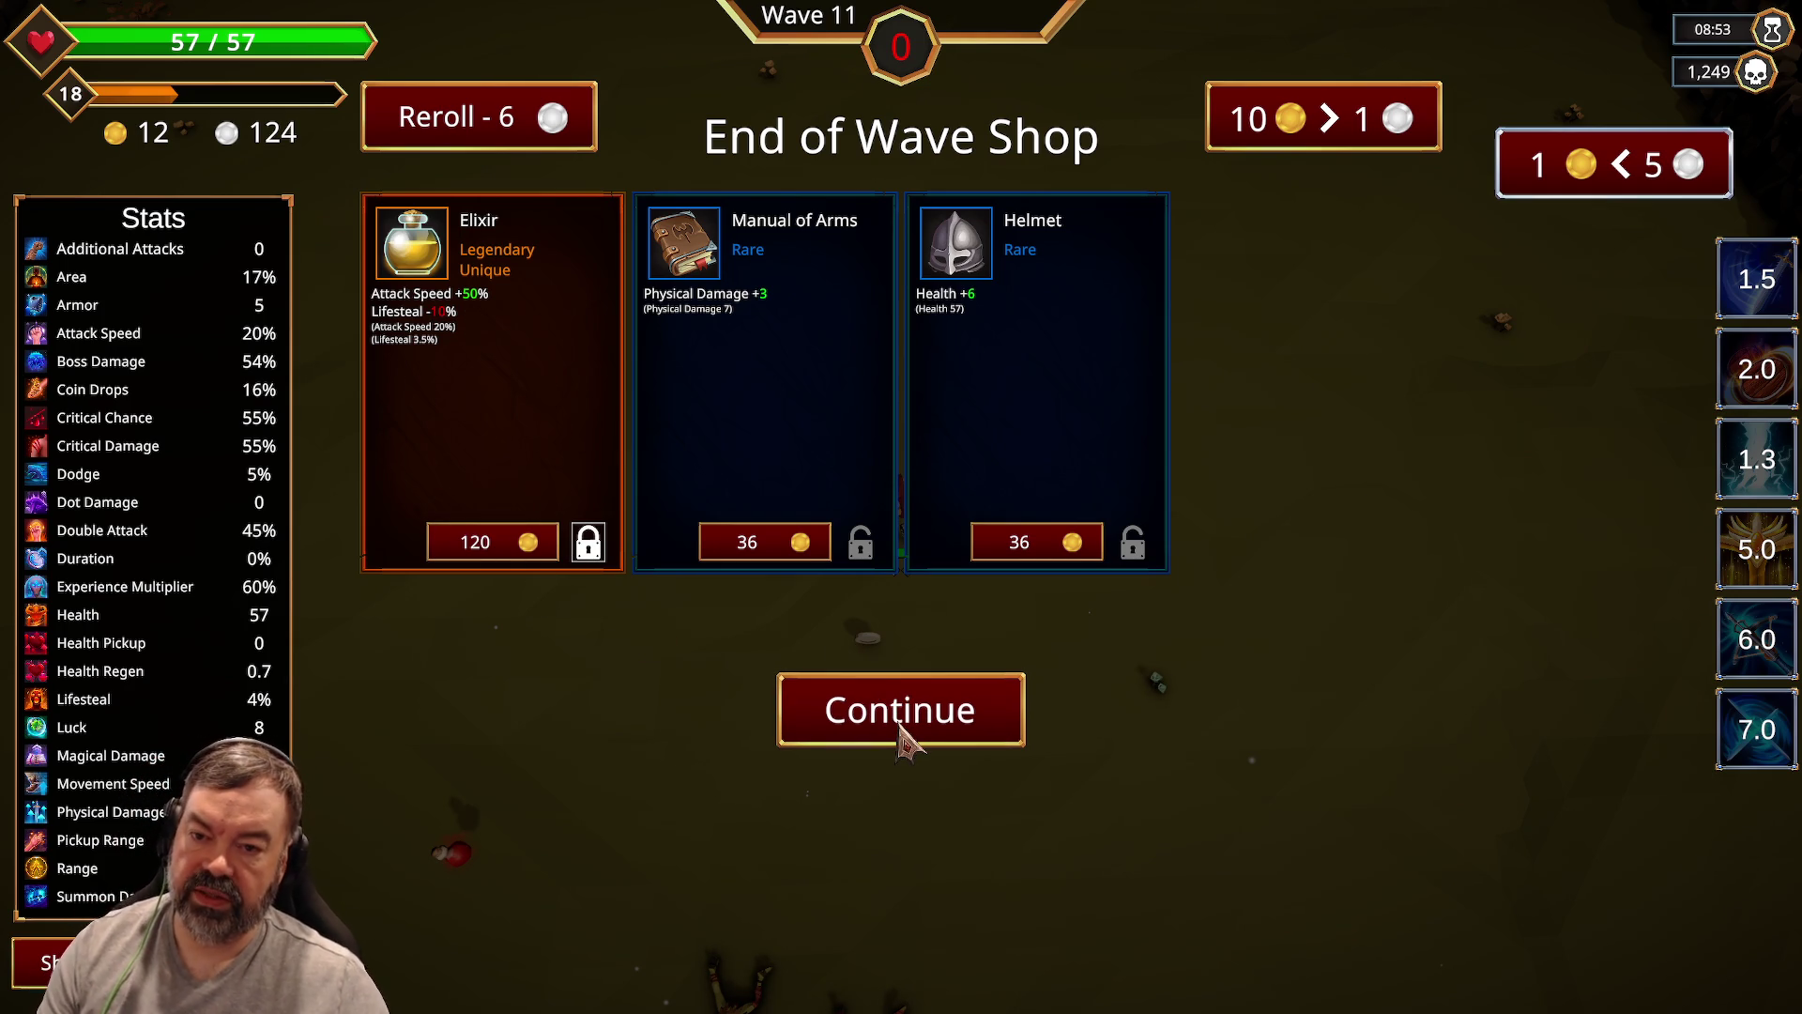
Step: Lock and buy the Manual of Arms, then begin wave 12
click(861, 542)
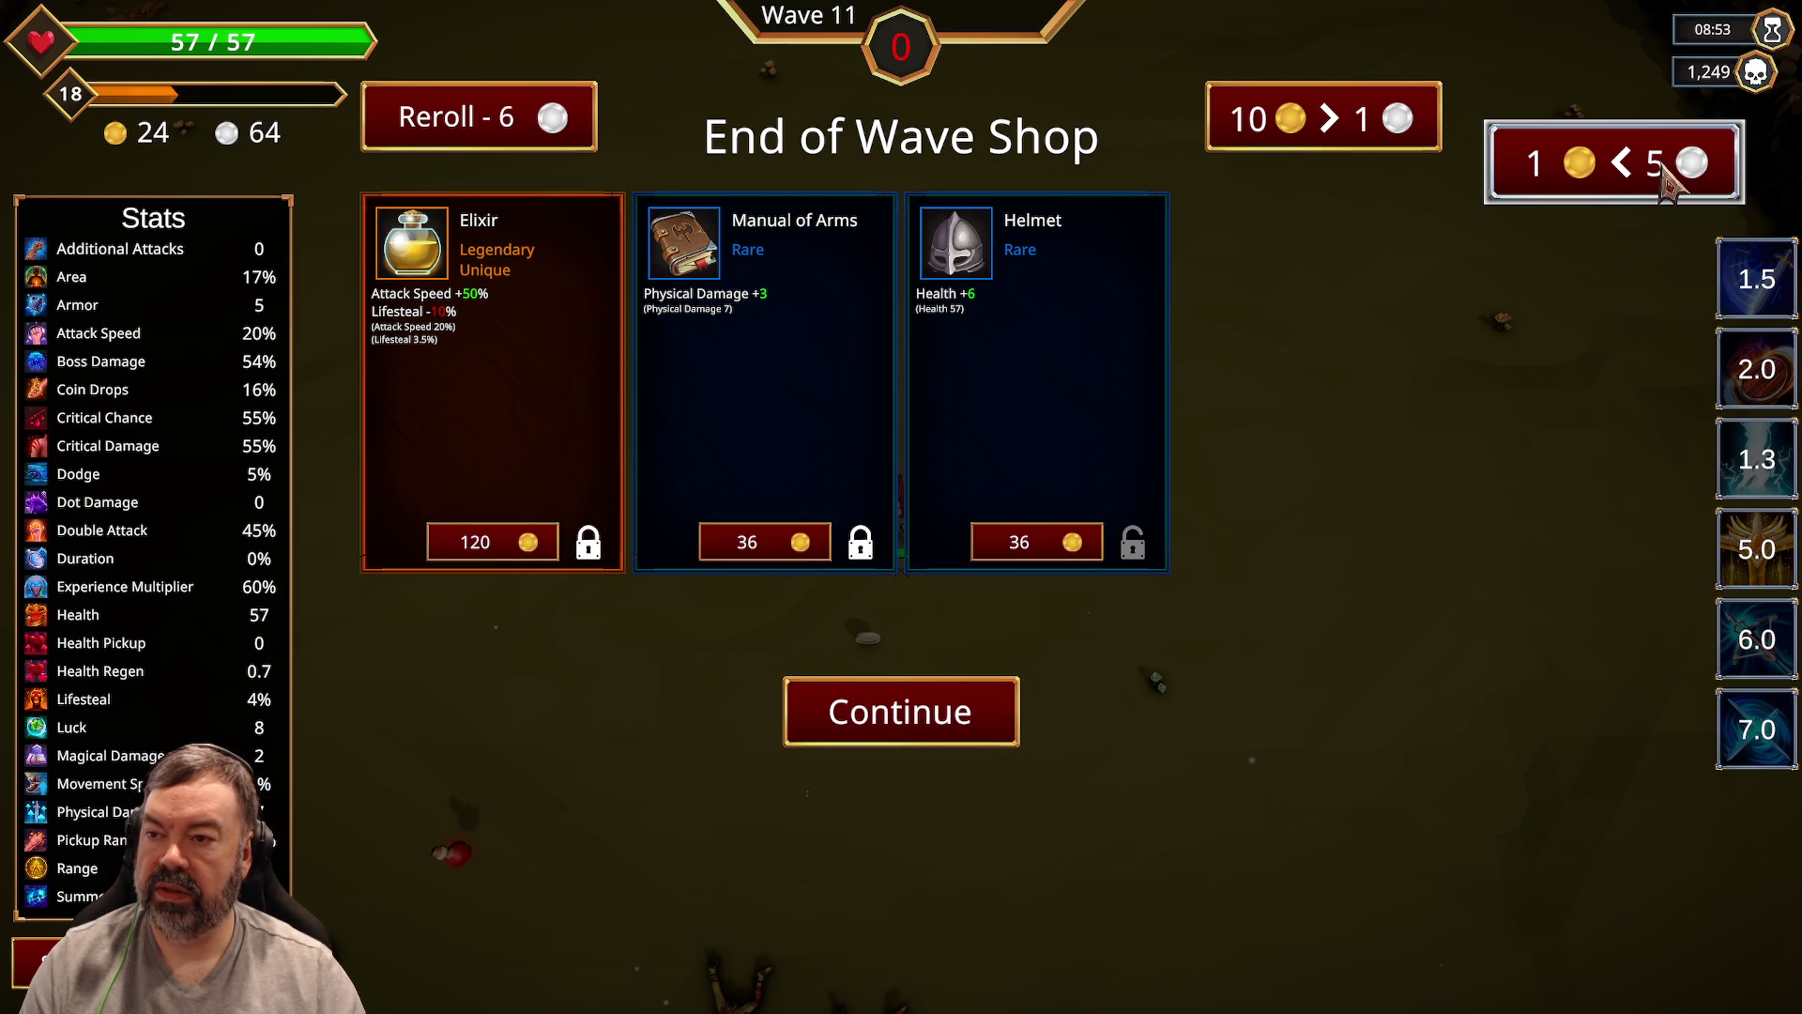
click(783, 554)
click(953, 715)
Step: Move left to the stone wall, then right past the chest
key(s)
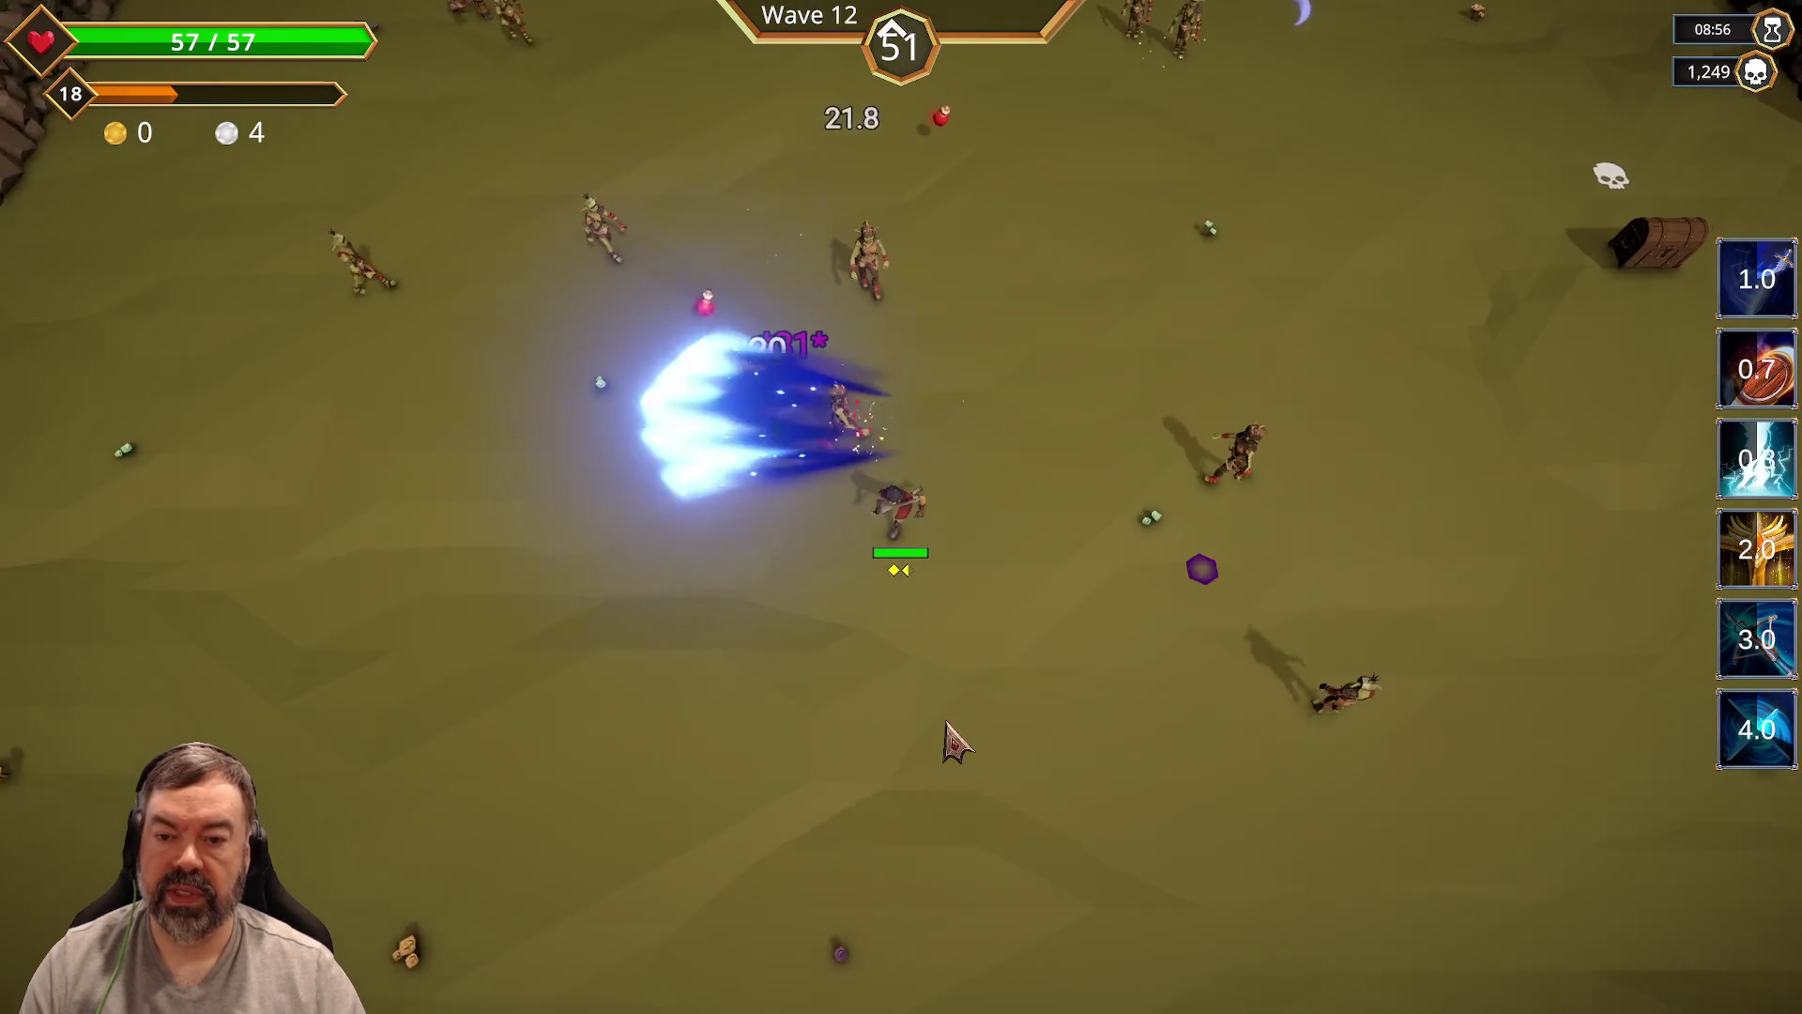
key(a)
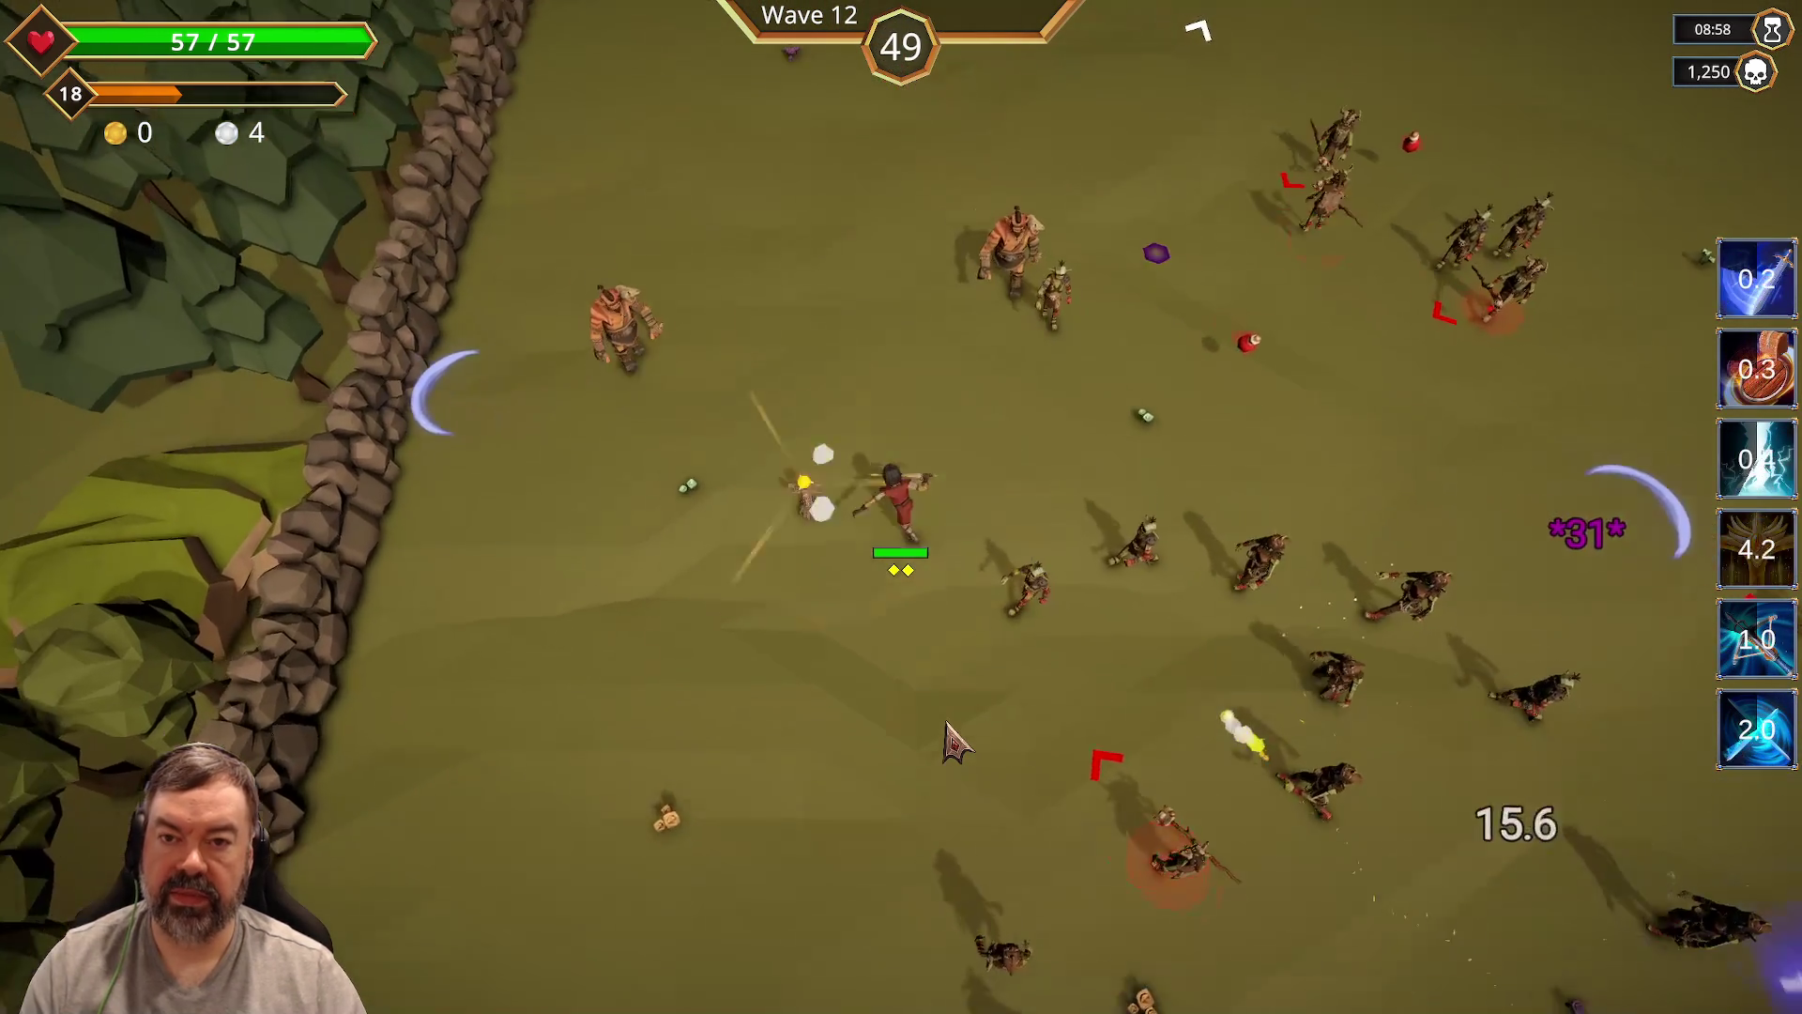
key(w)
key(d)
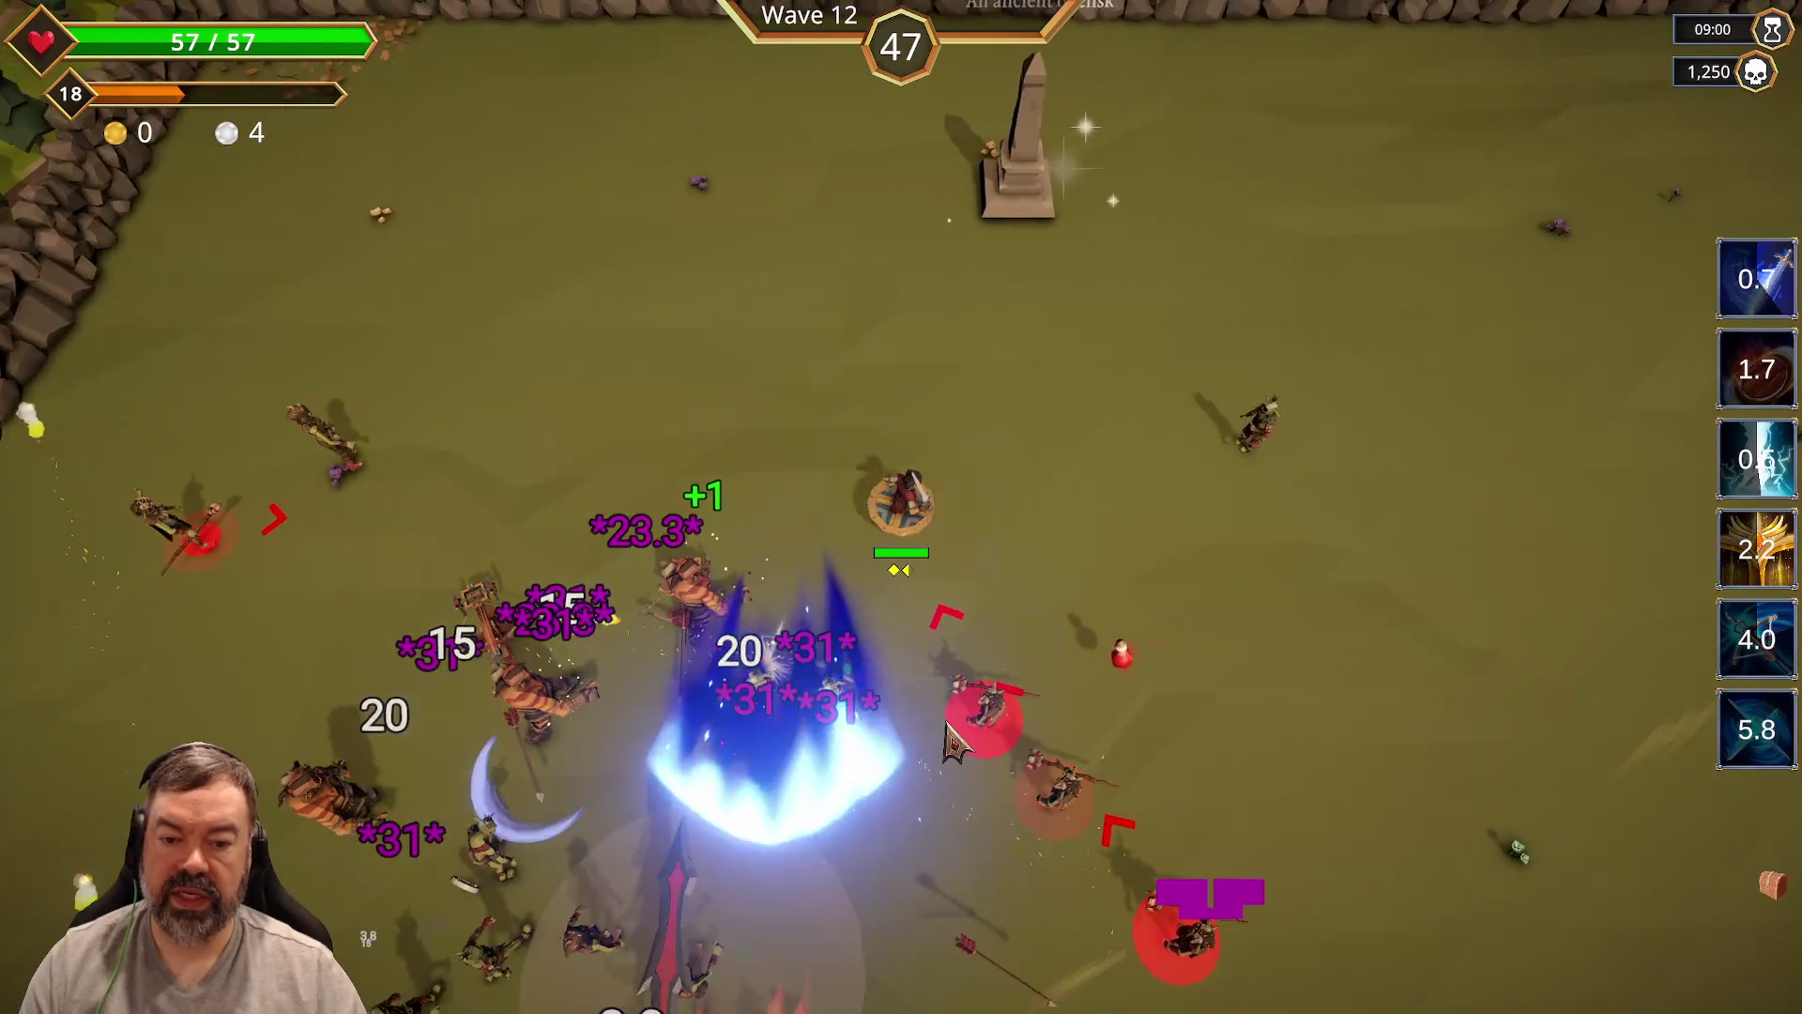
key(d)
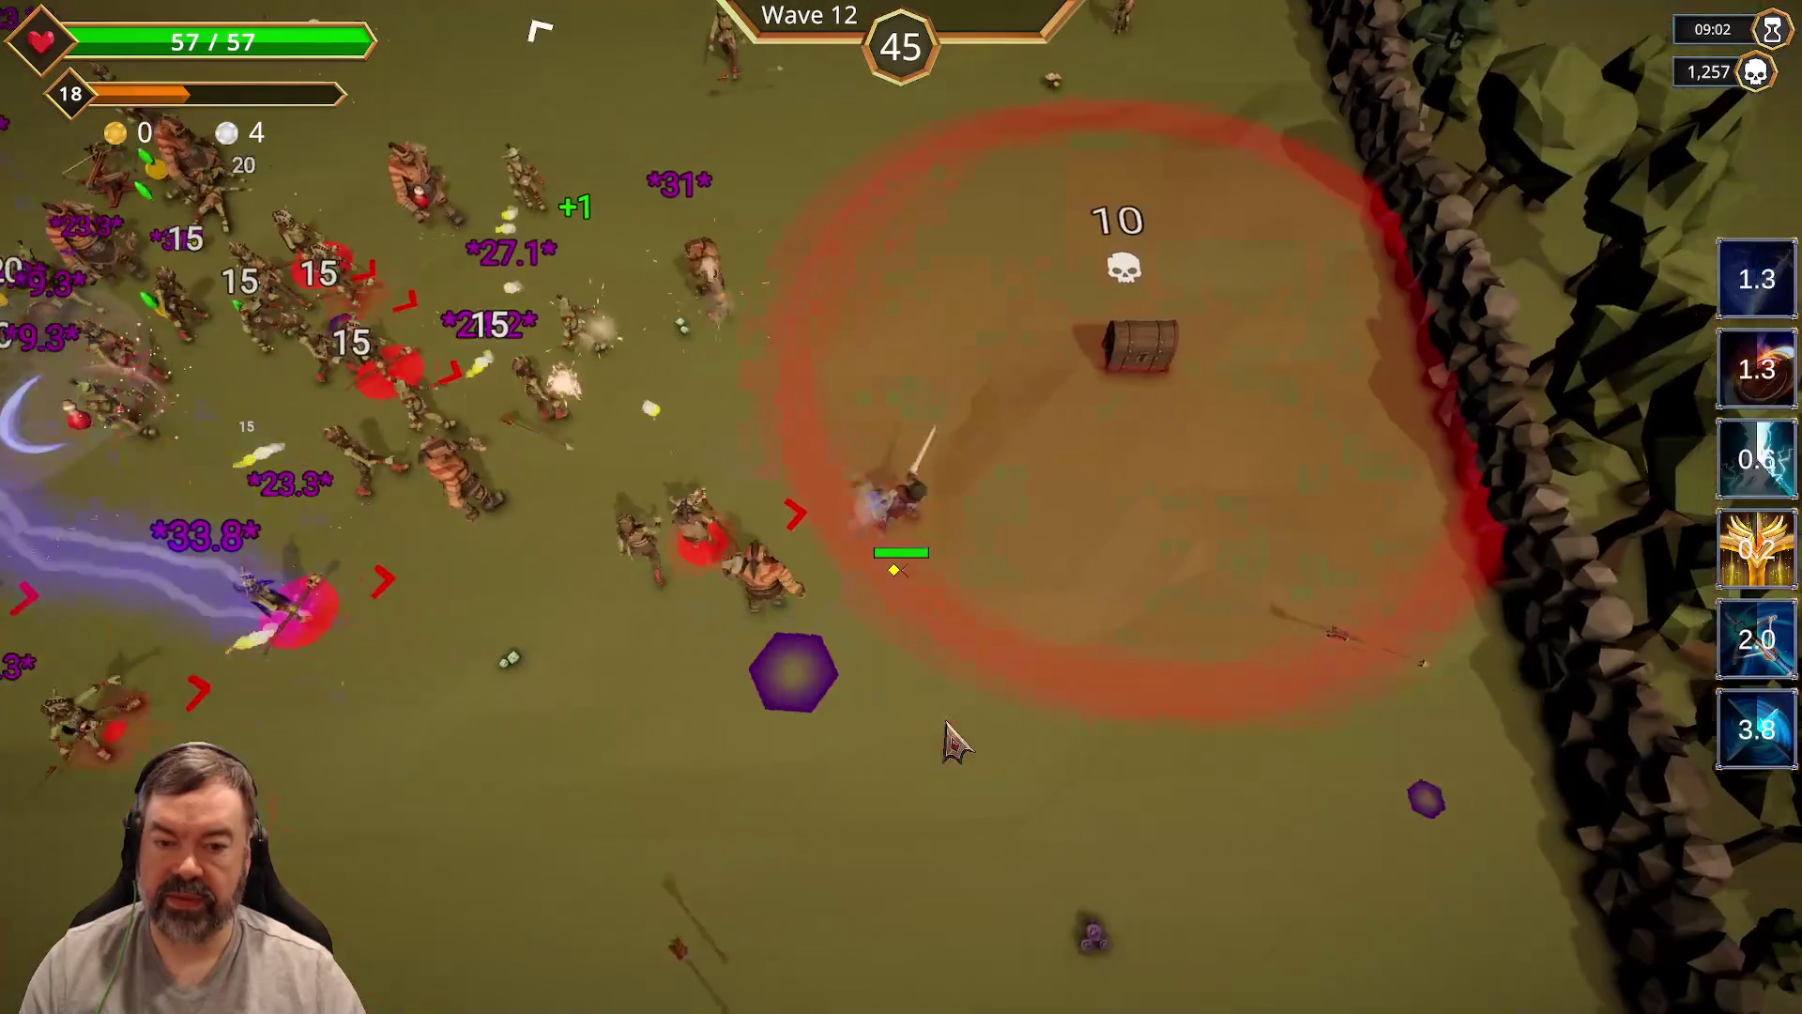
key(d)
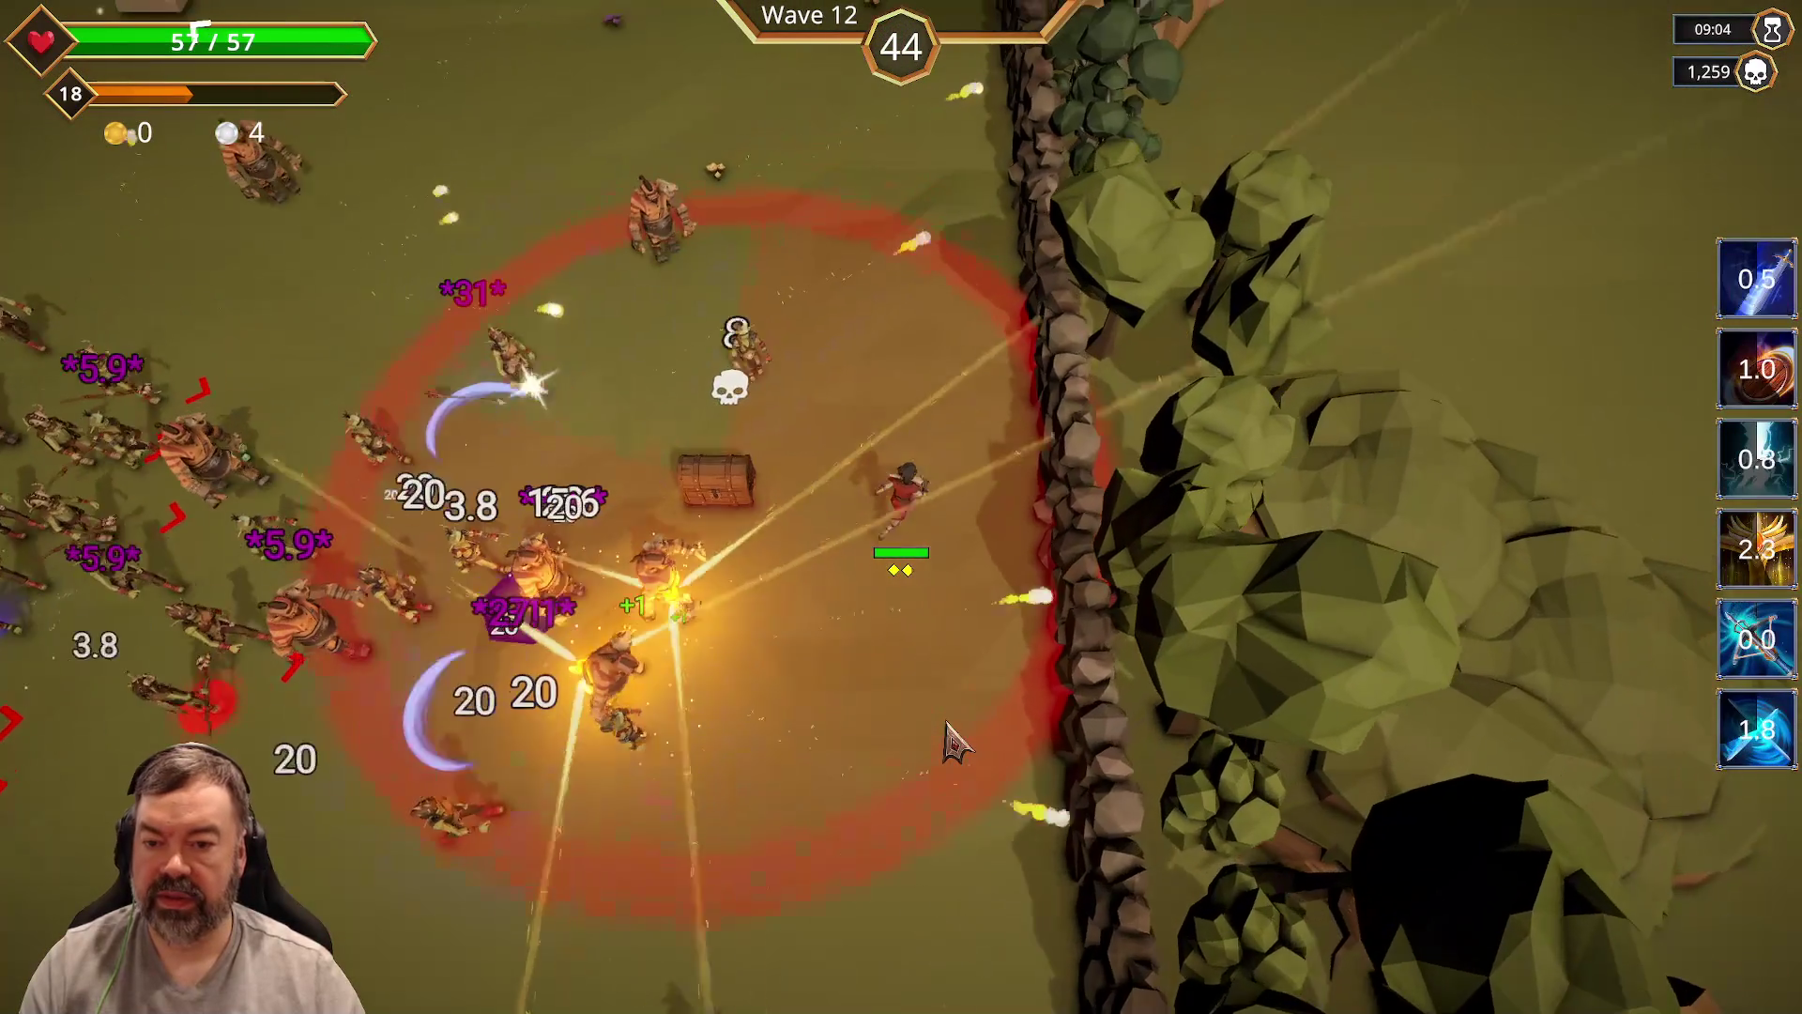
Step: Sweep back left and up-left collecting coins until the level-19 choice appears
key(a)
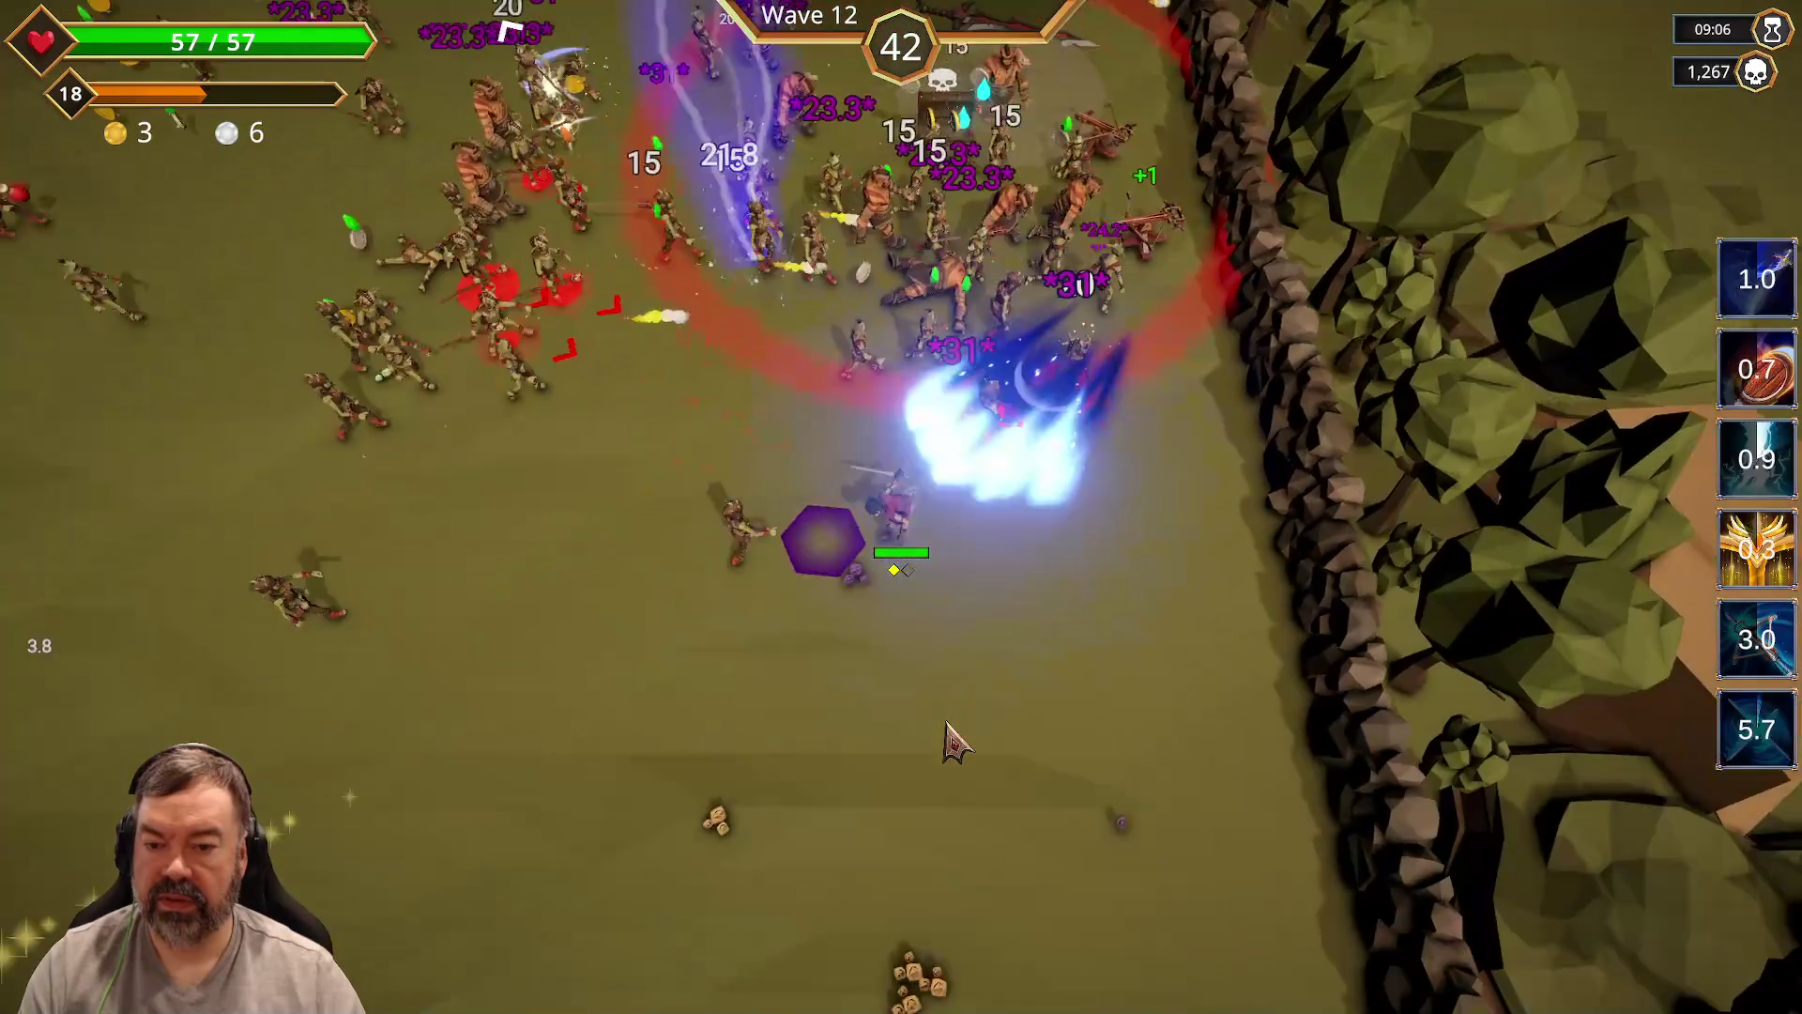
key(a)
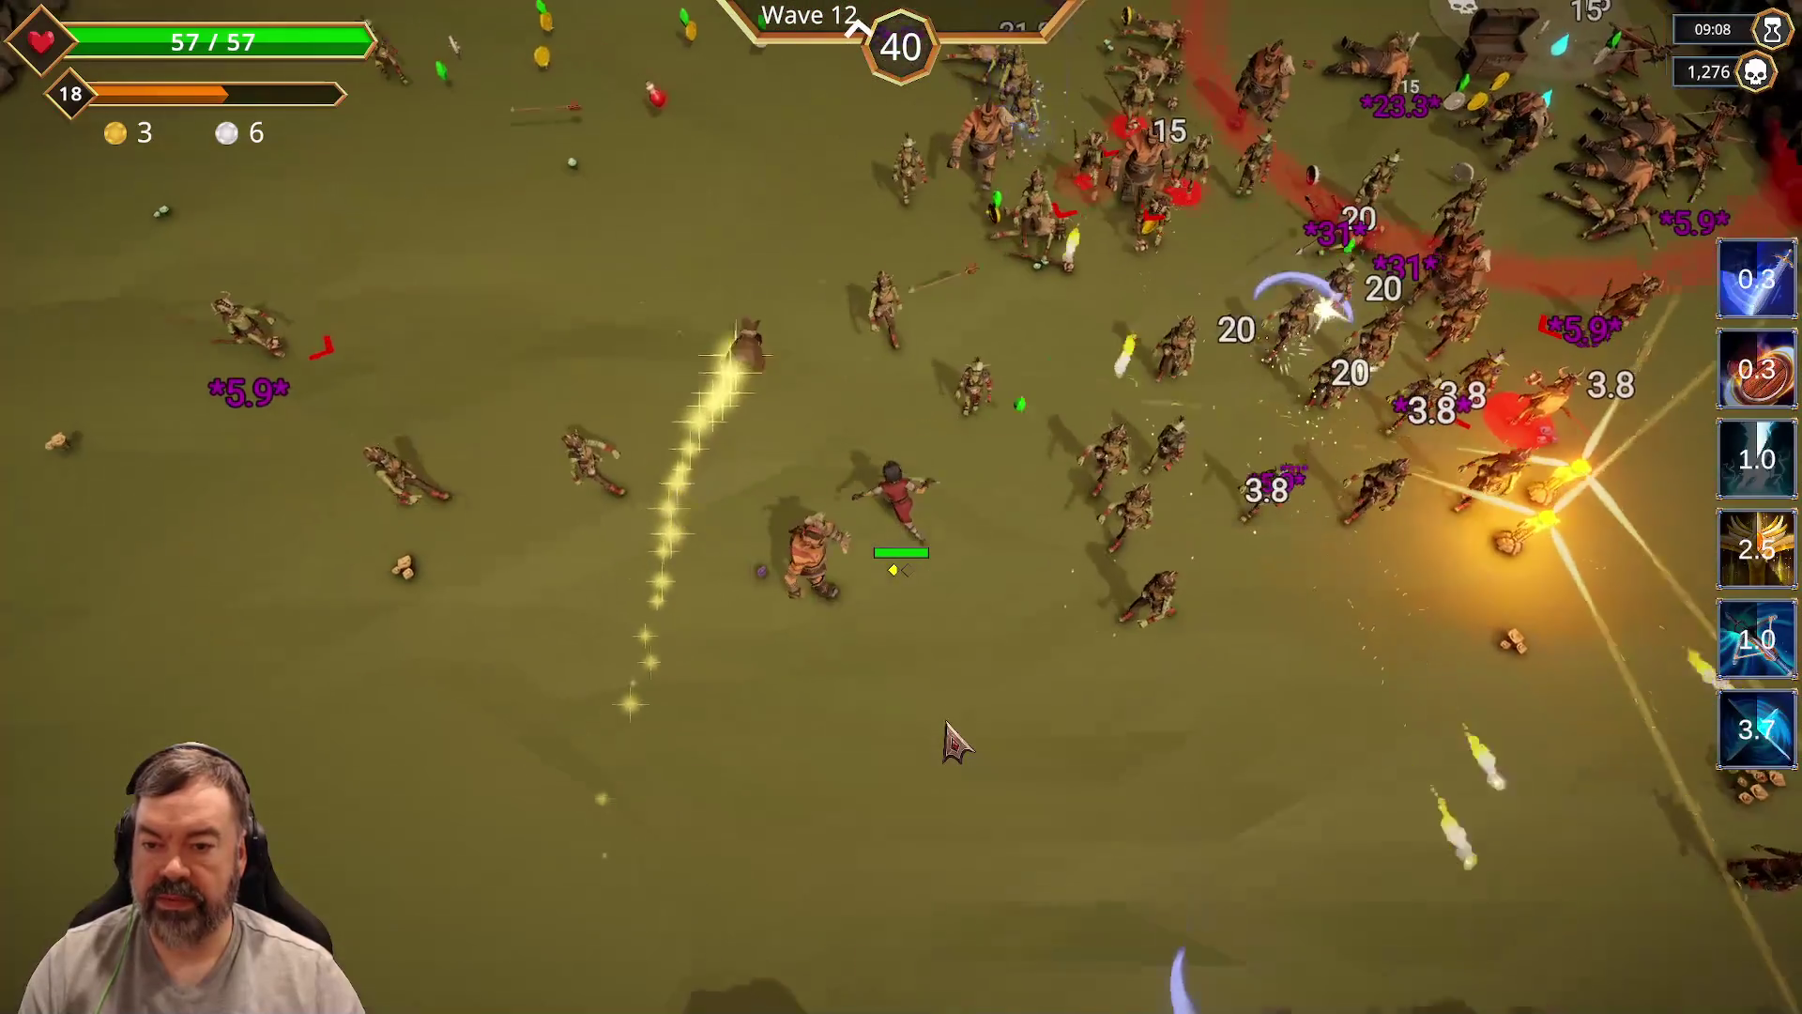
key(w)
key(a)
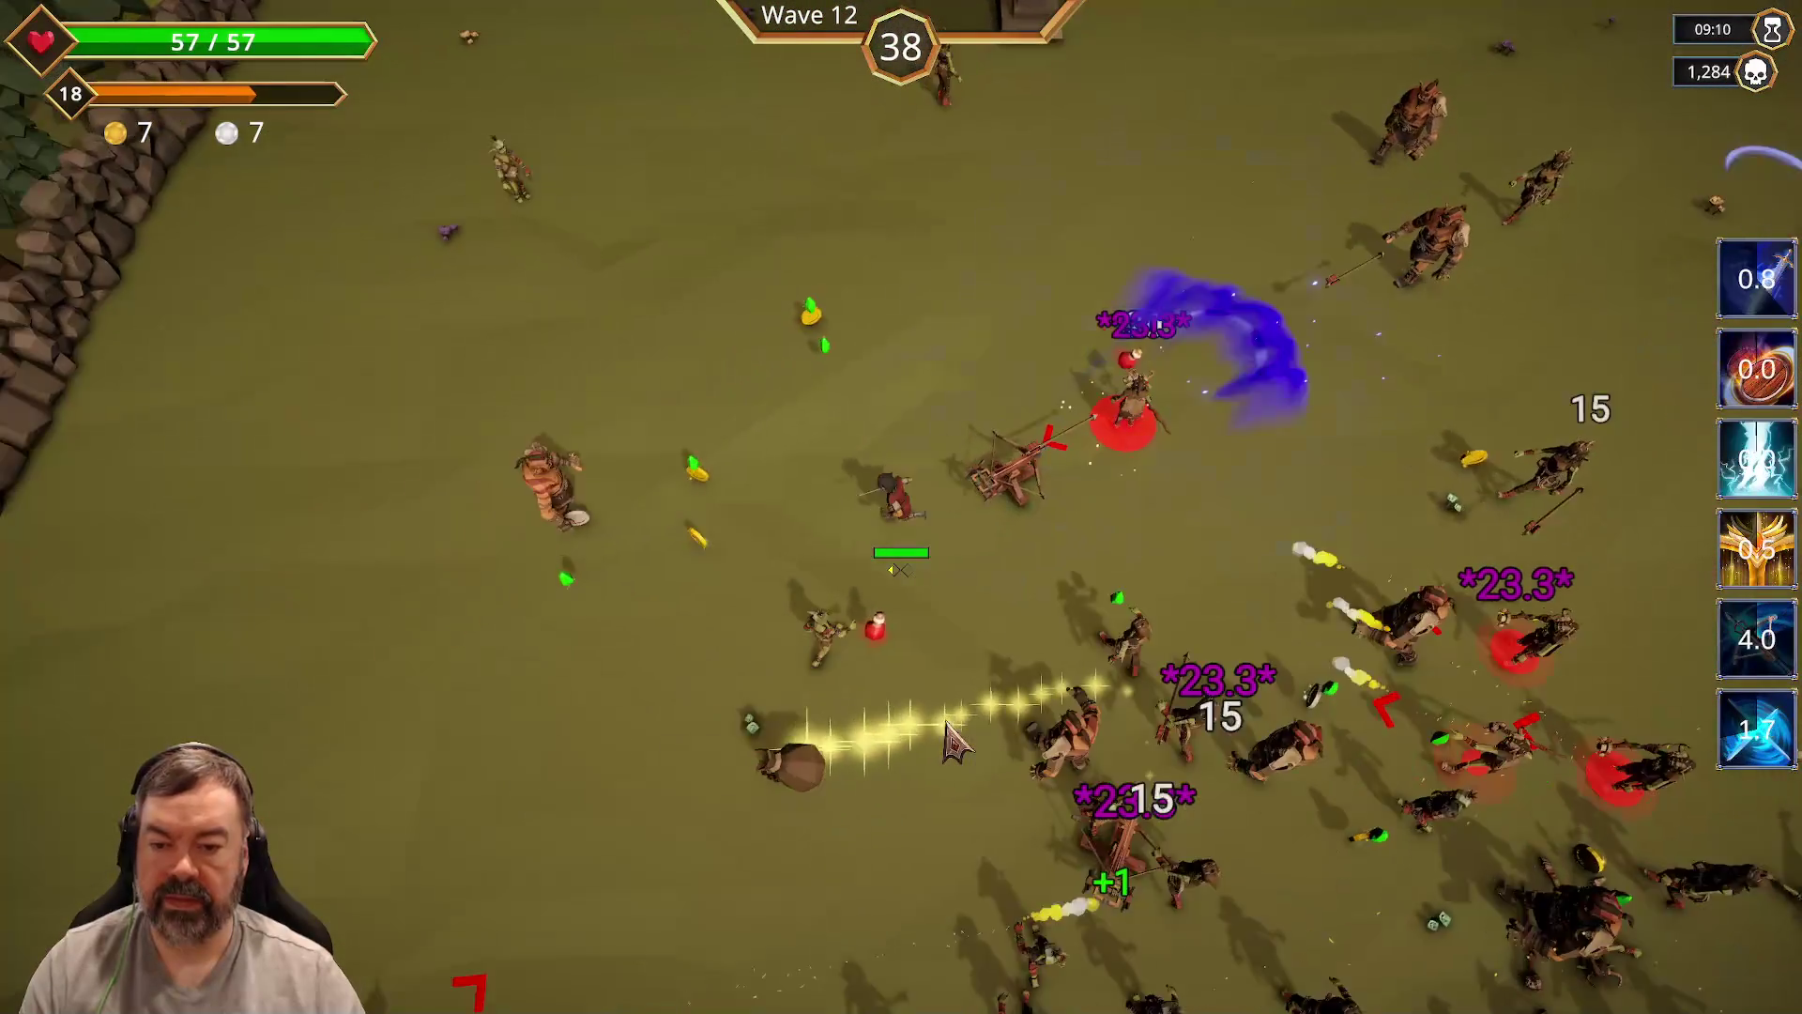
key(w)
key(a)
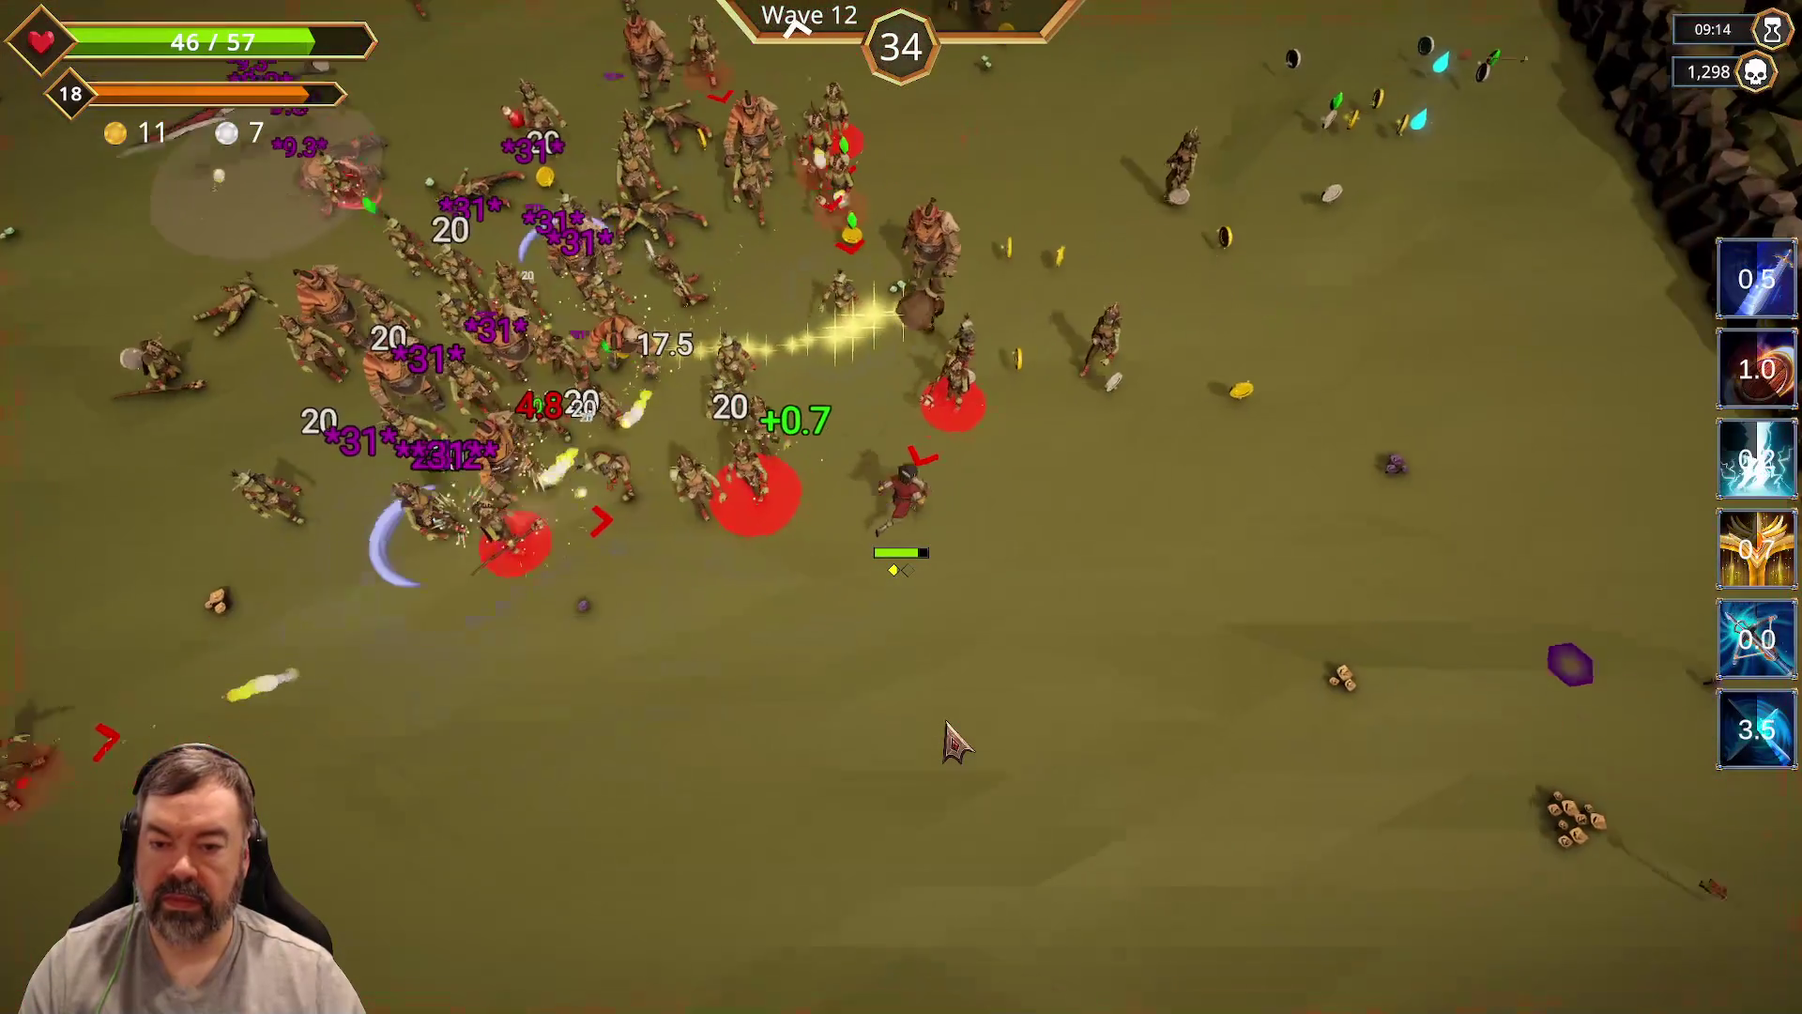
key(d)
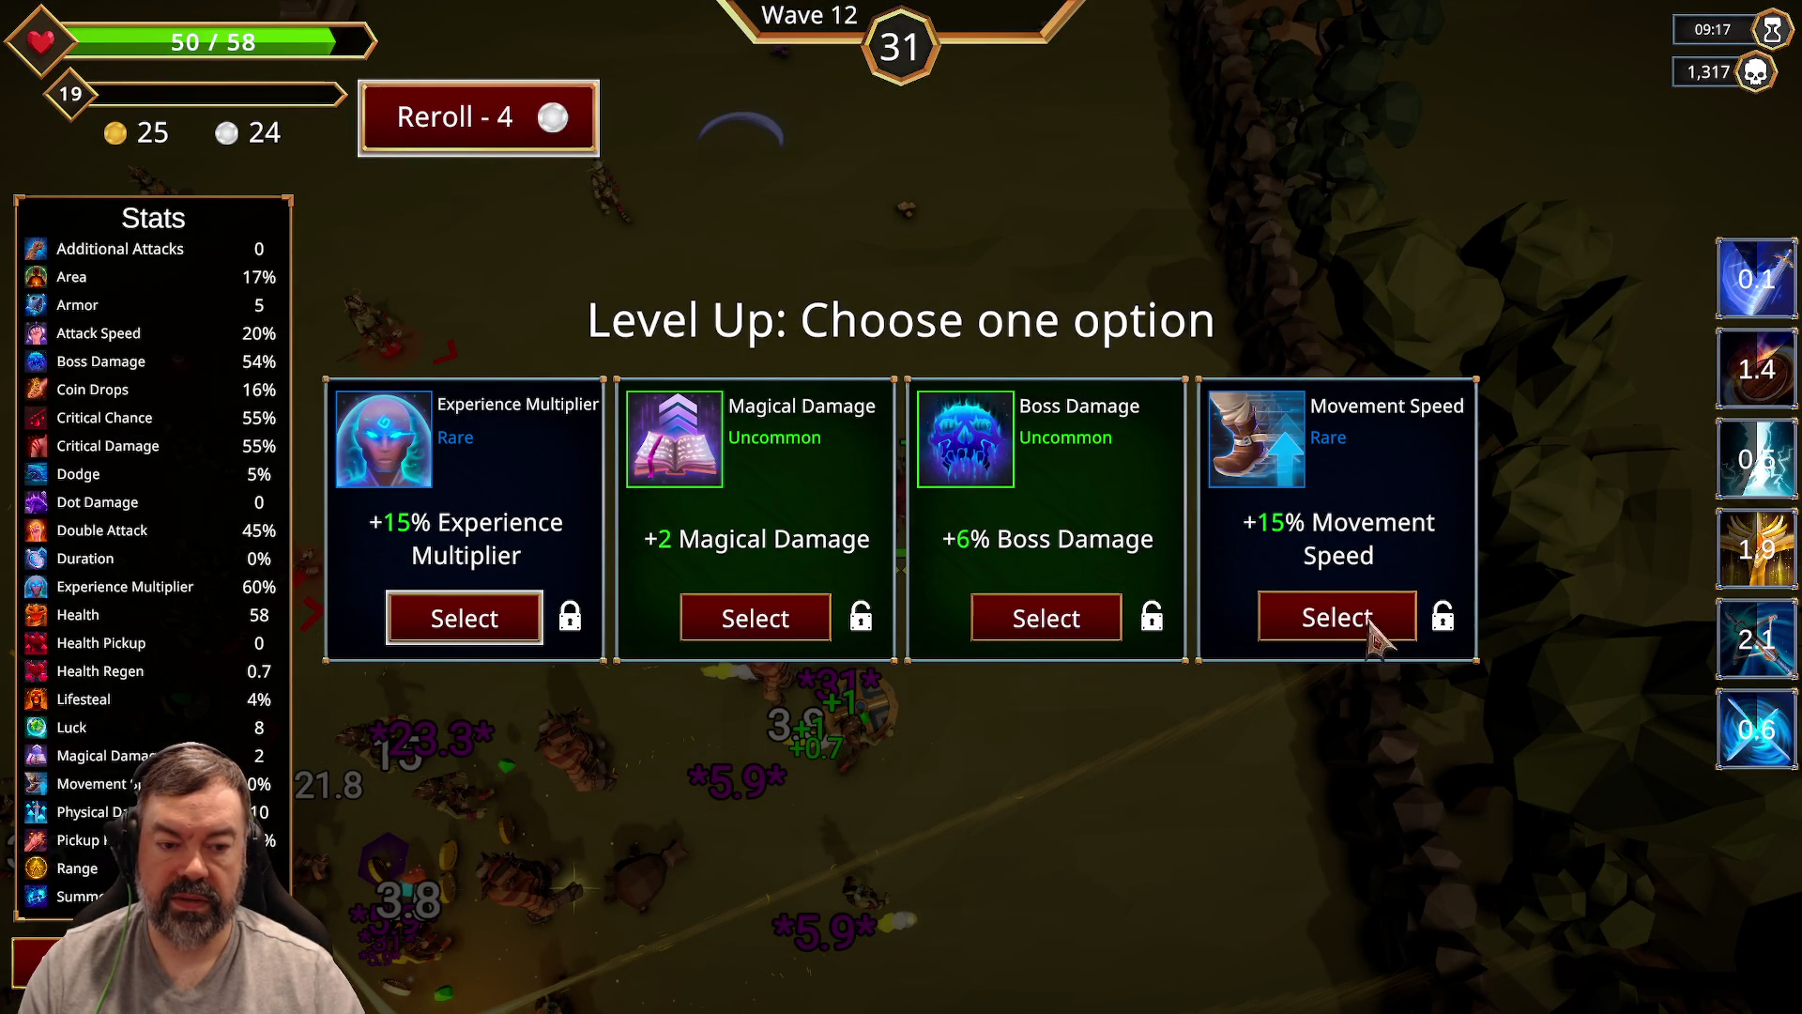
Step: Pick a level-up upgrade and kite the wave 12 horde until the level-20 card screen appears
click(495, 638)
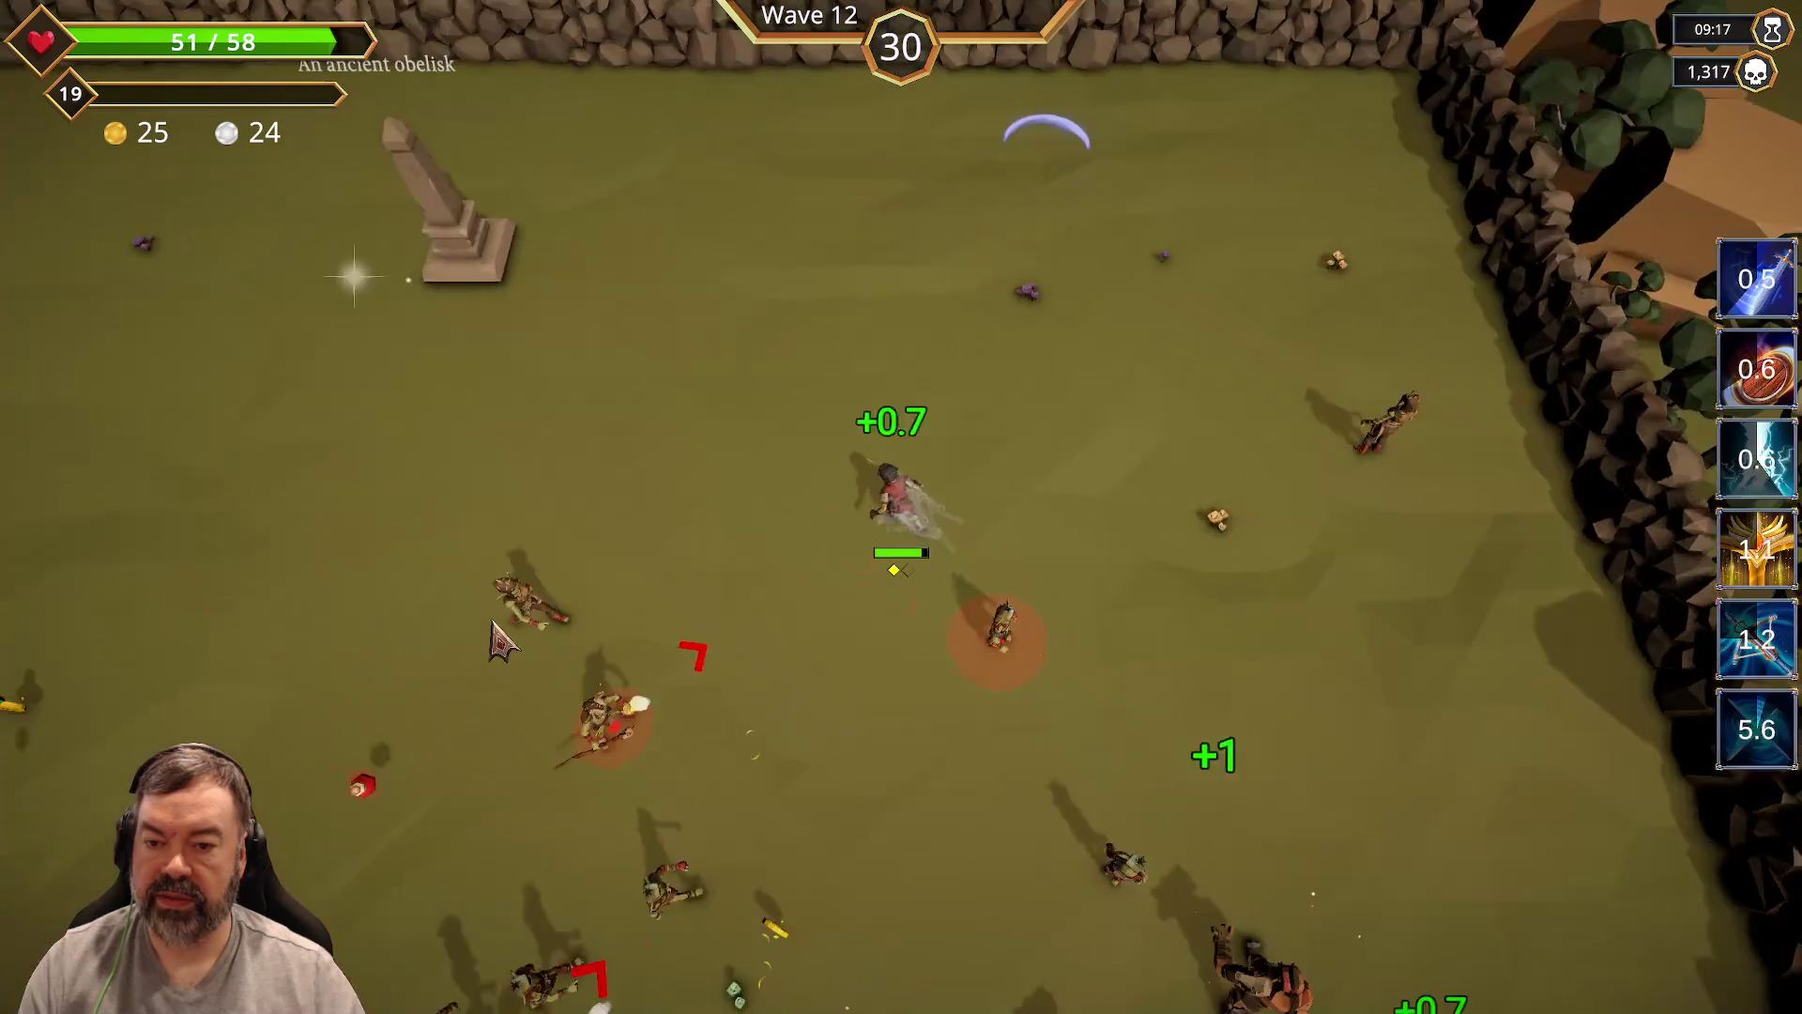
key(w+a)
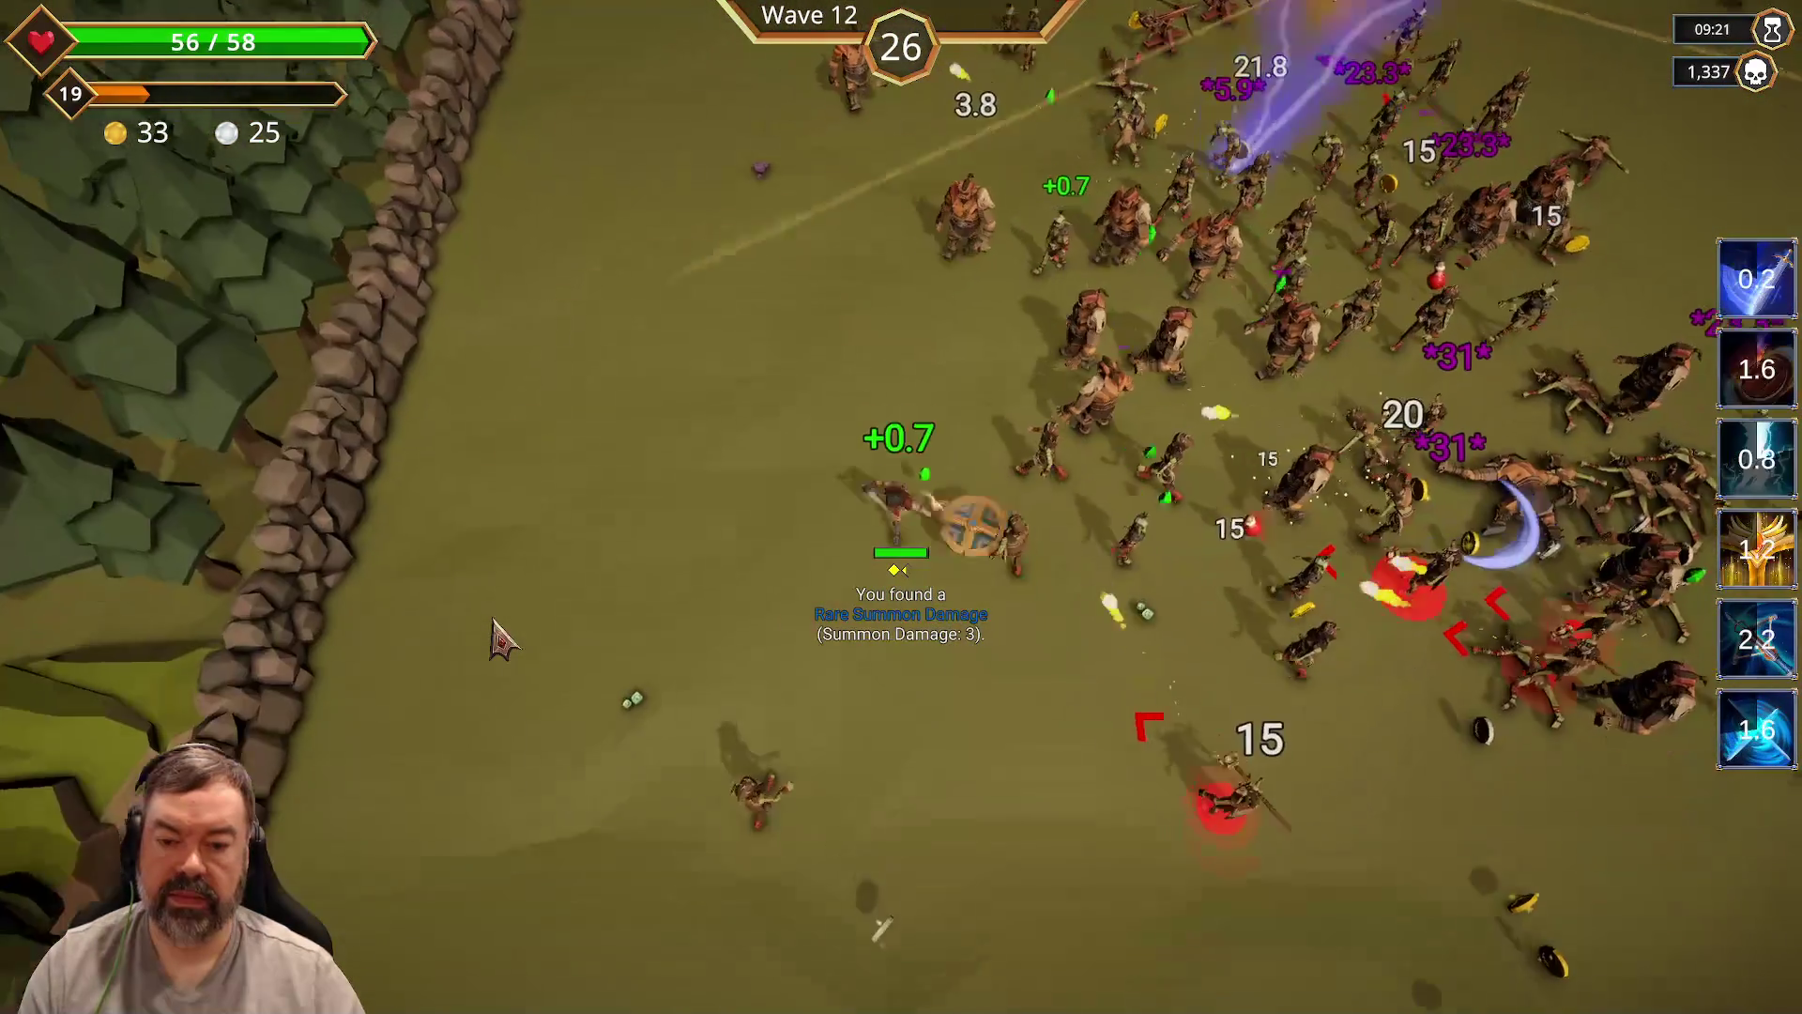
key(w+d)
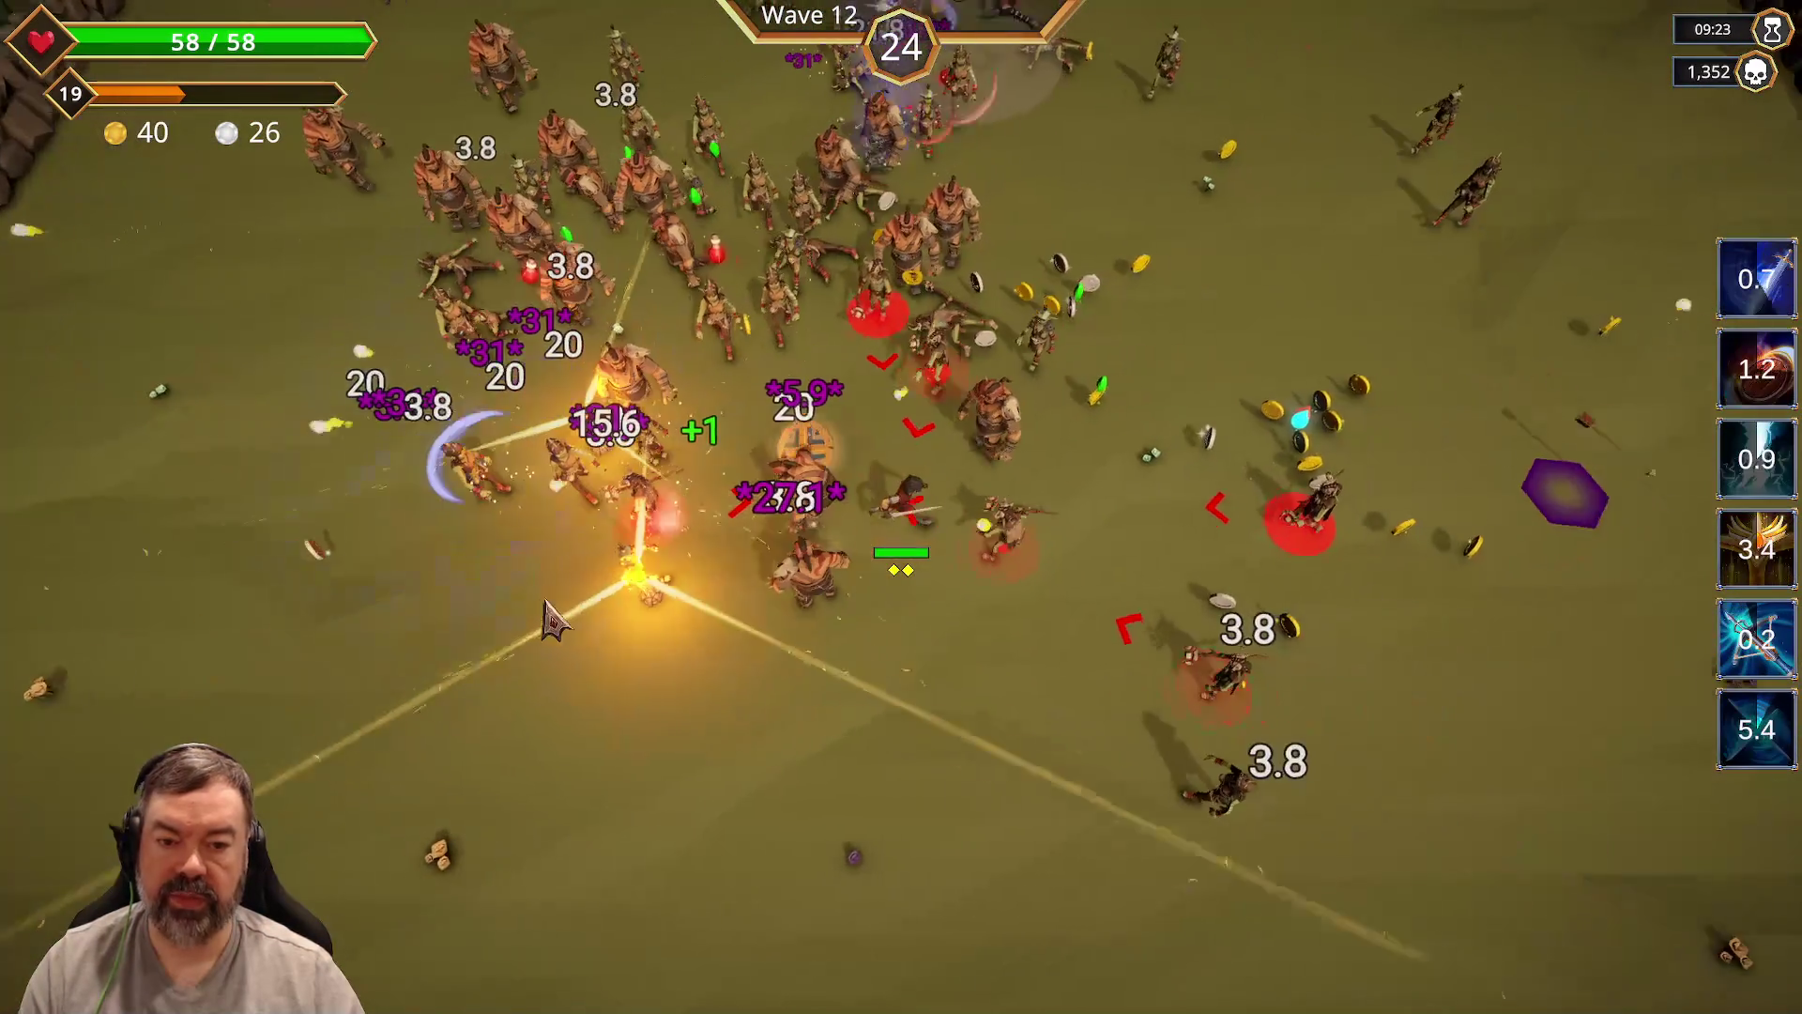
key(s)
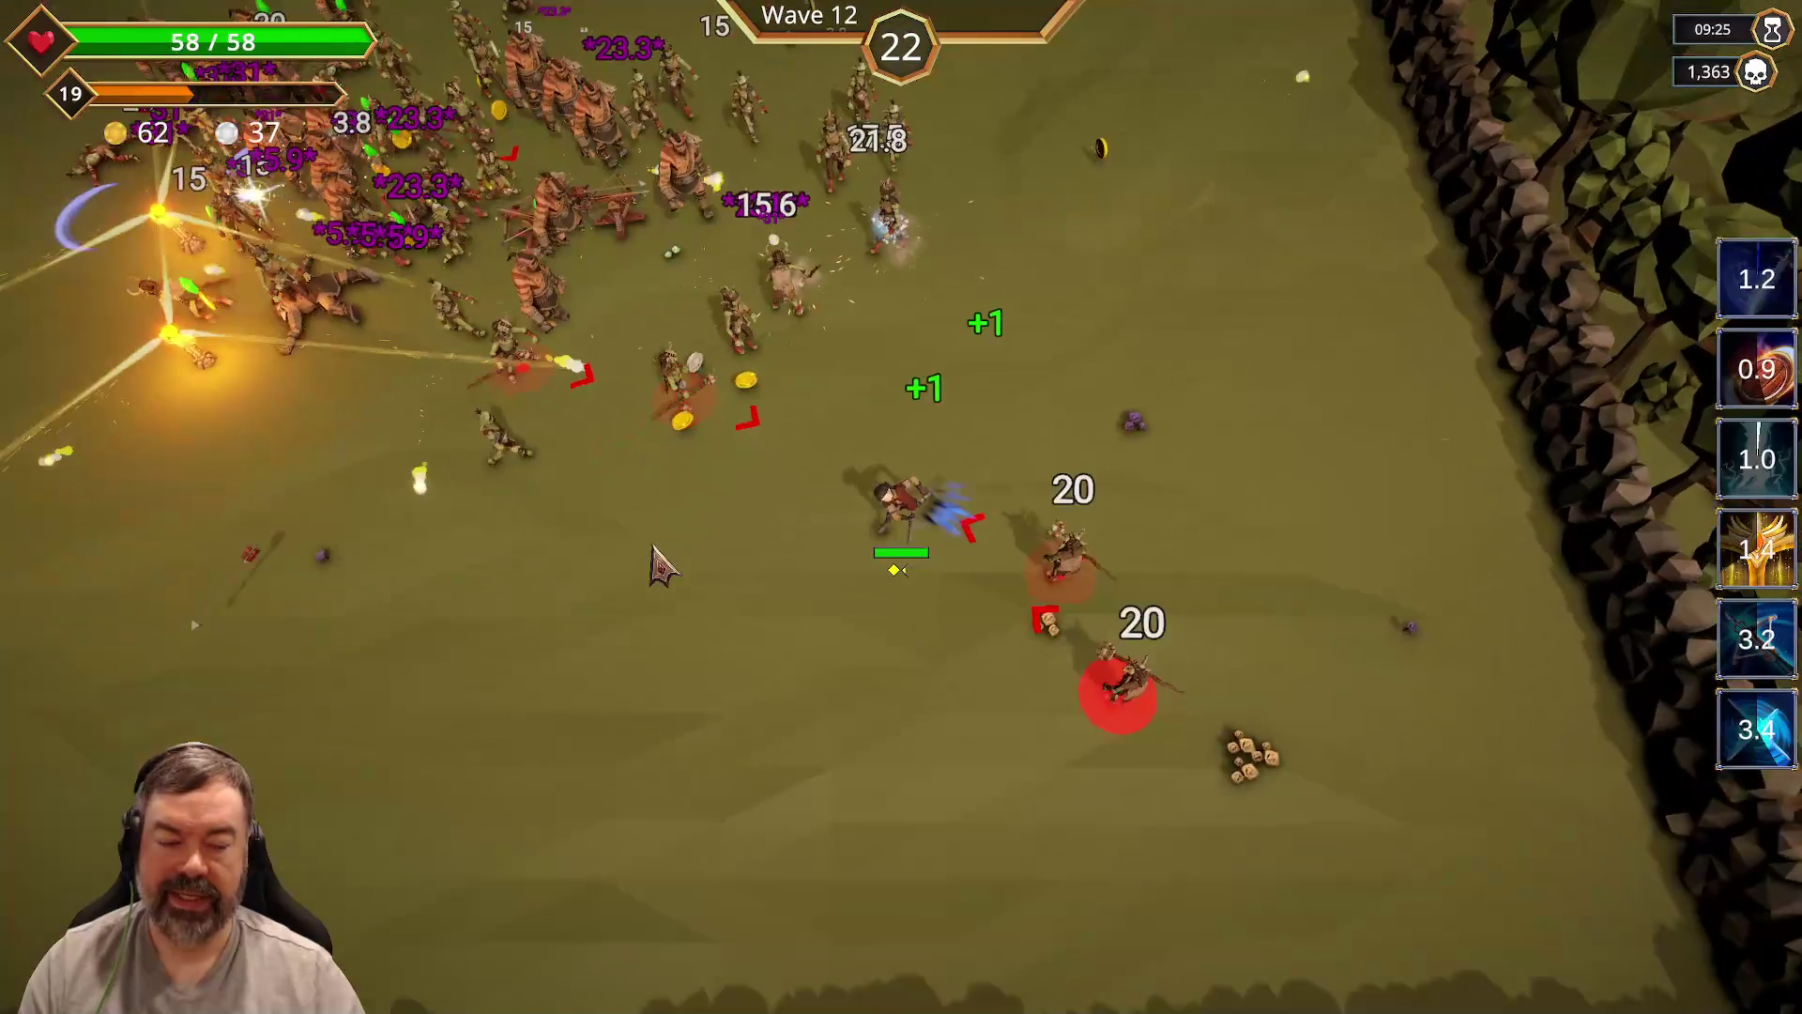
key(w+a)
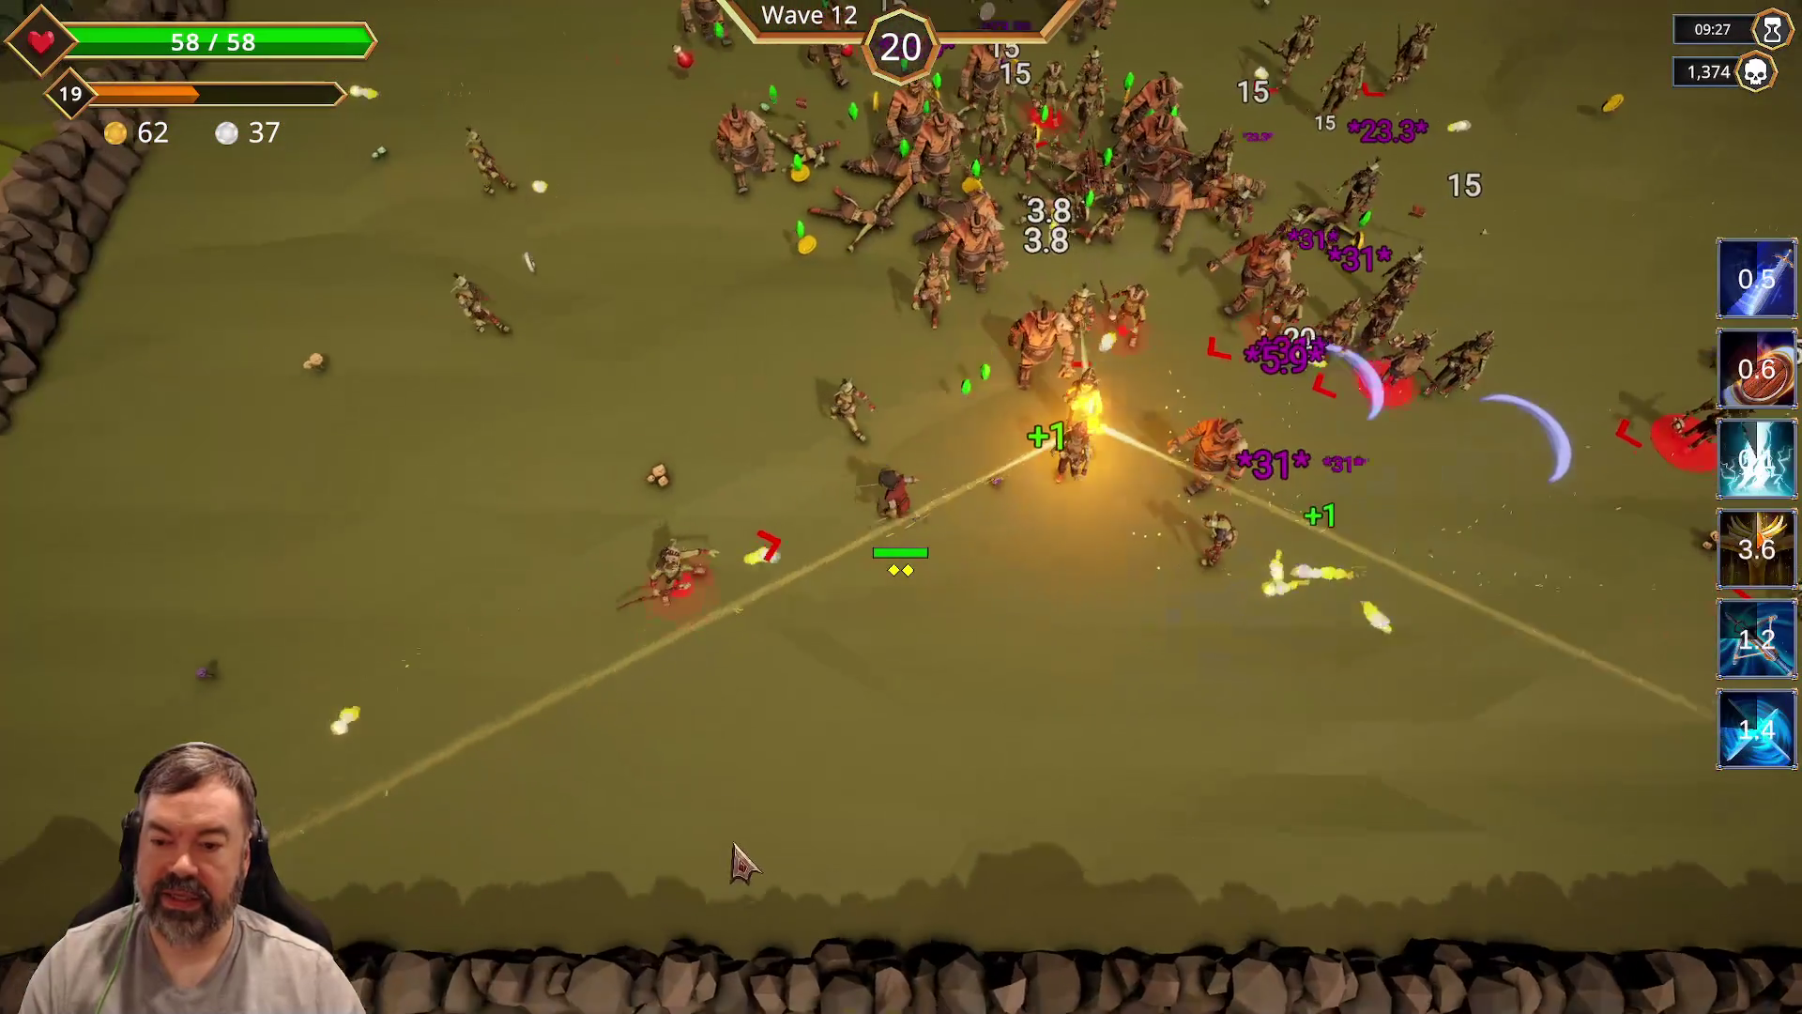
key(w+d)
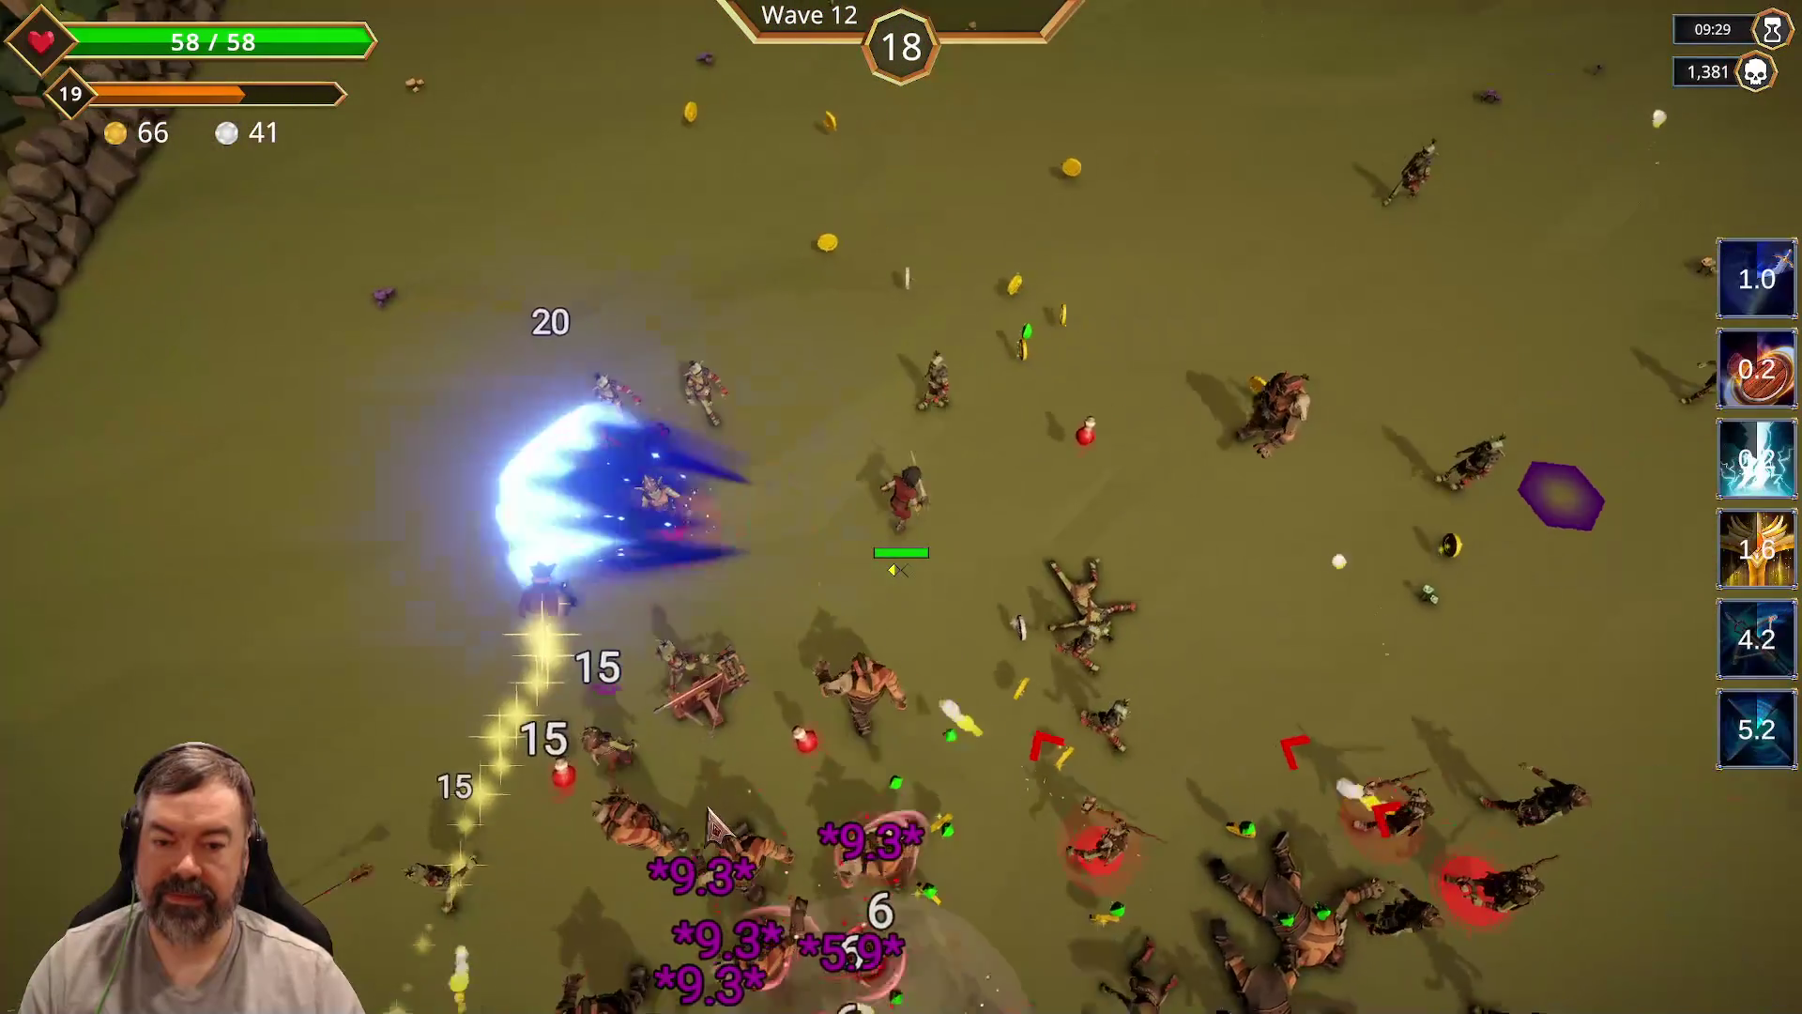
key(s+d)
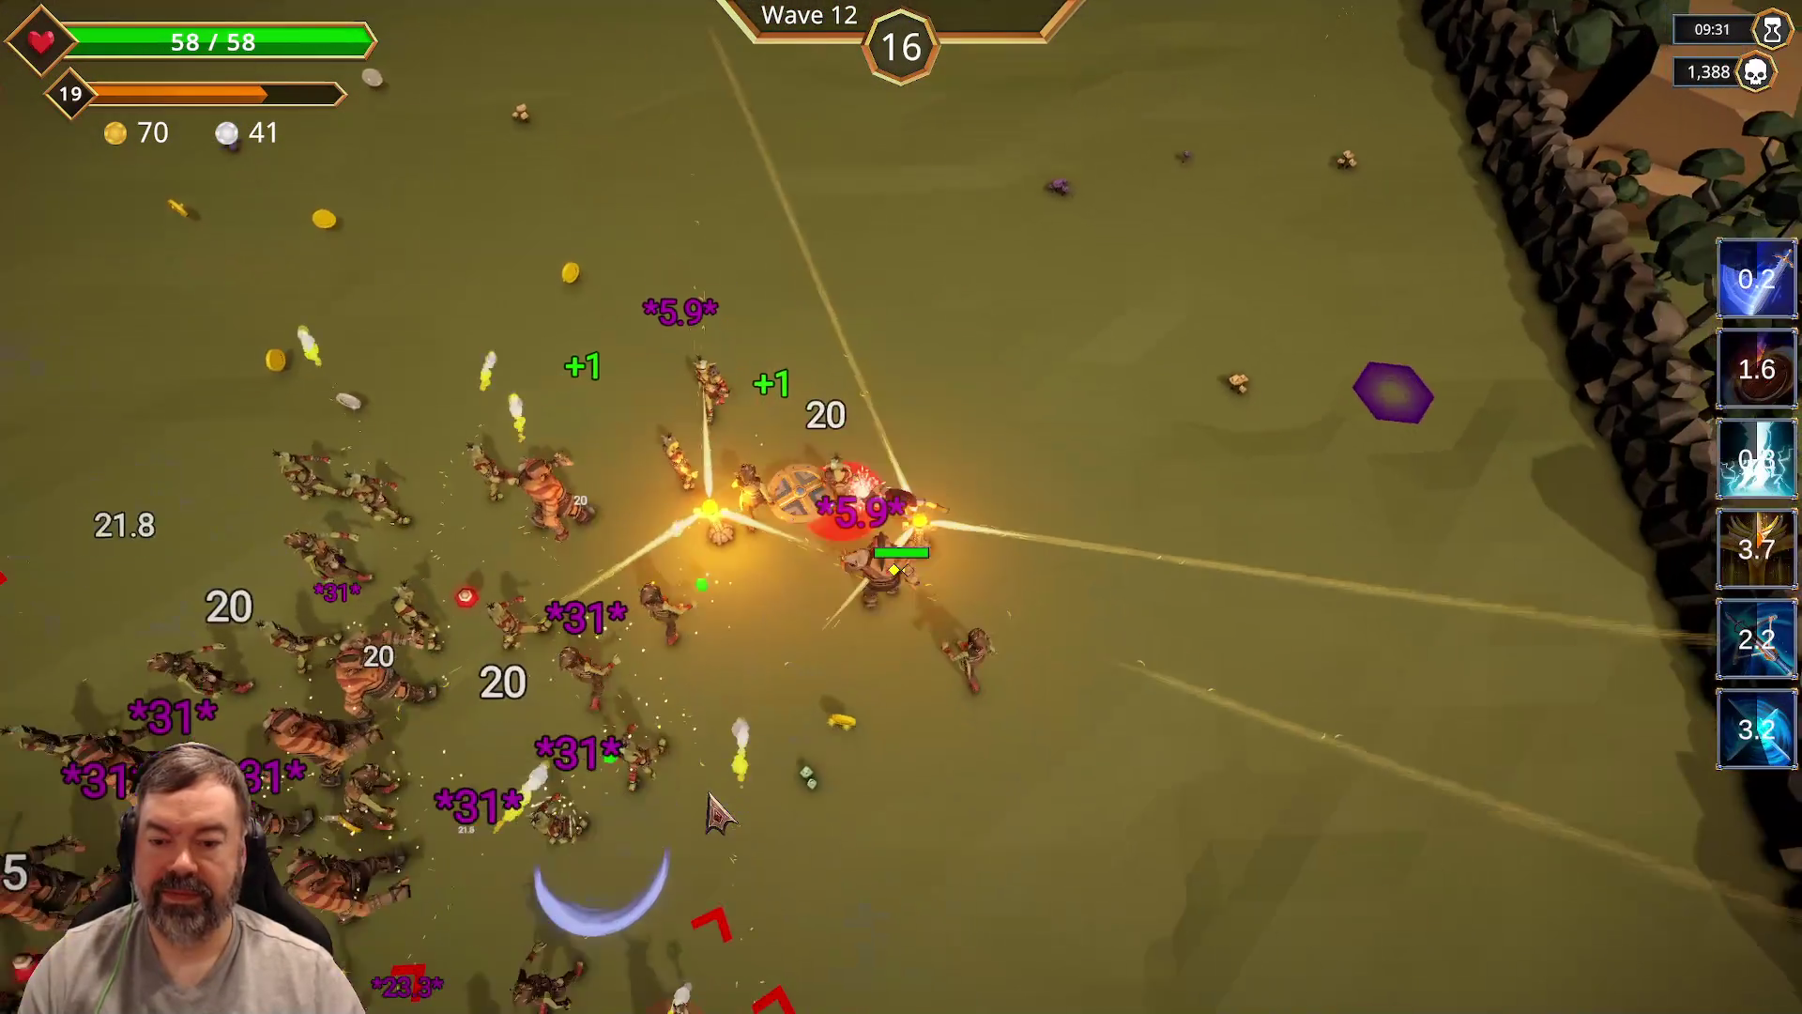
key(a)
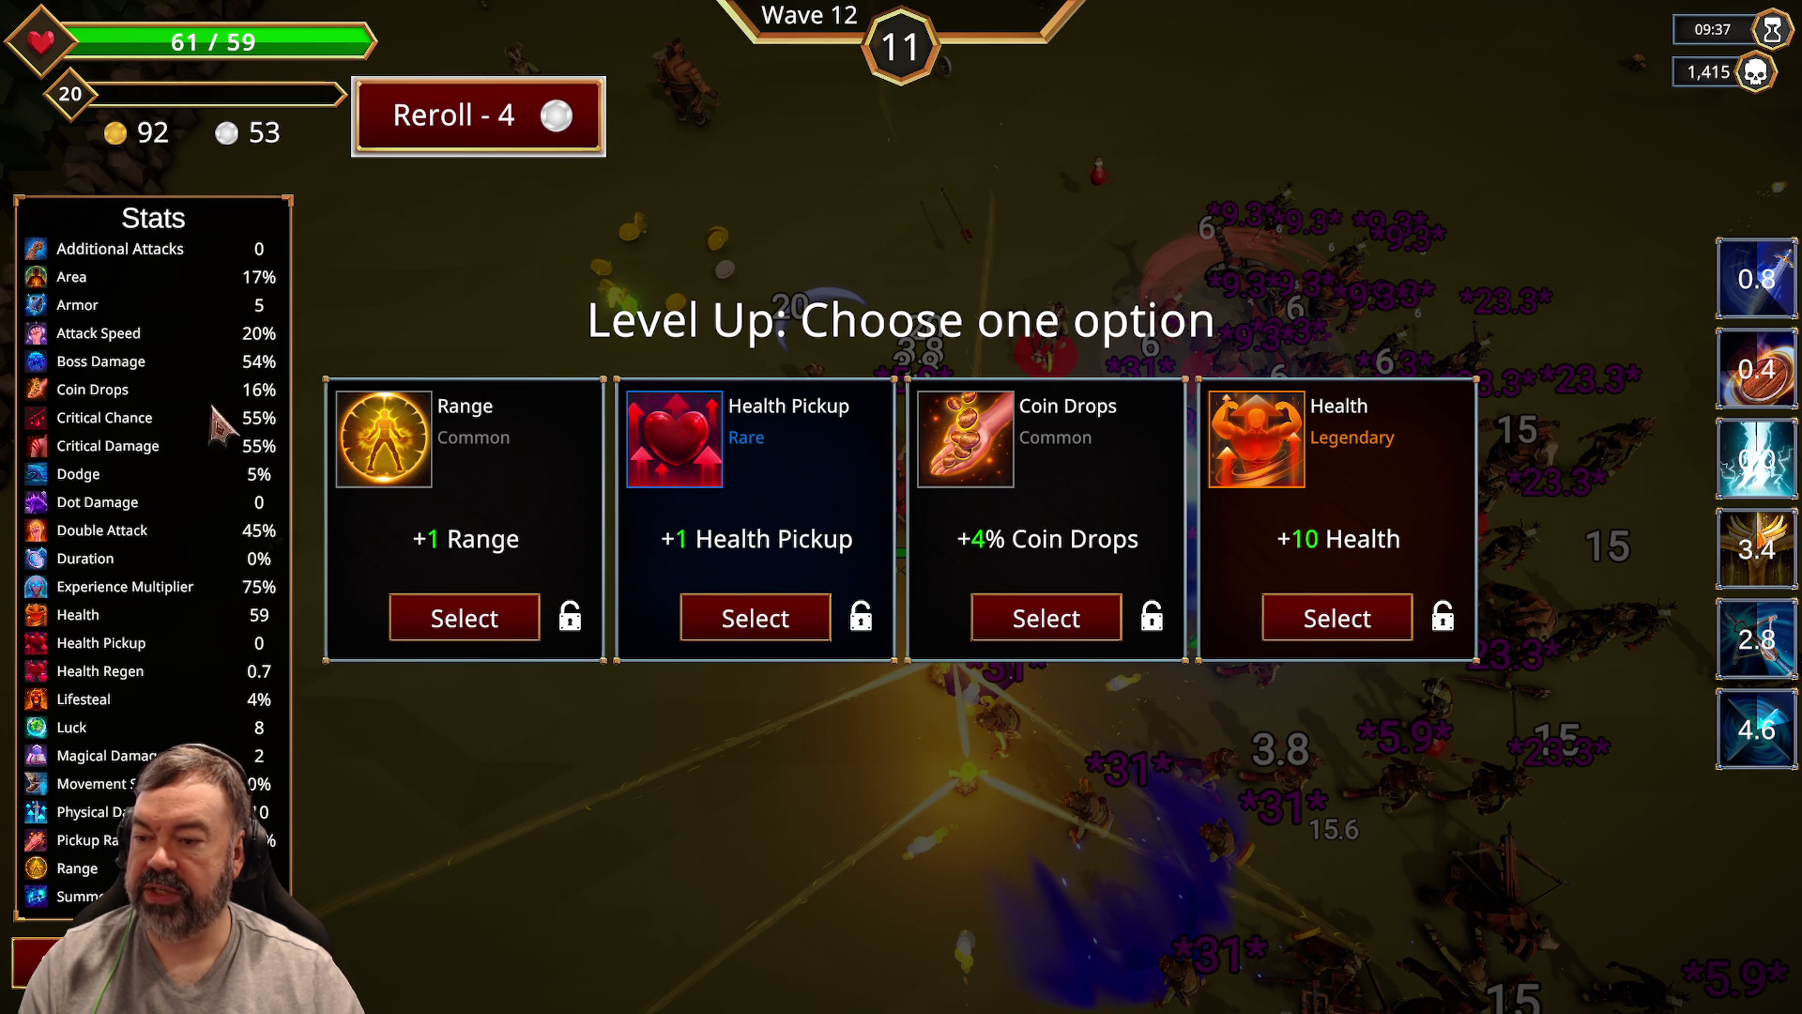
key(super)
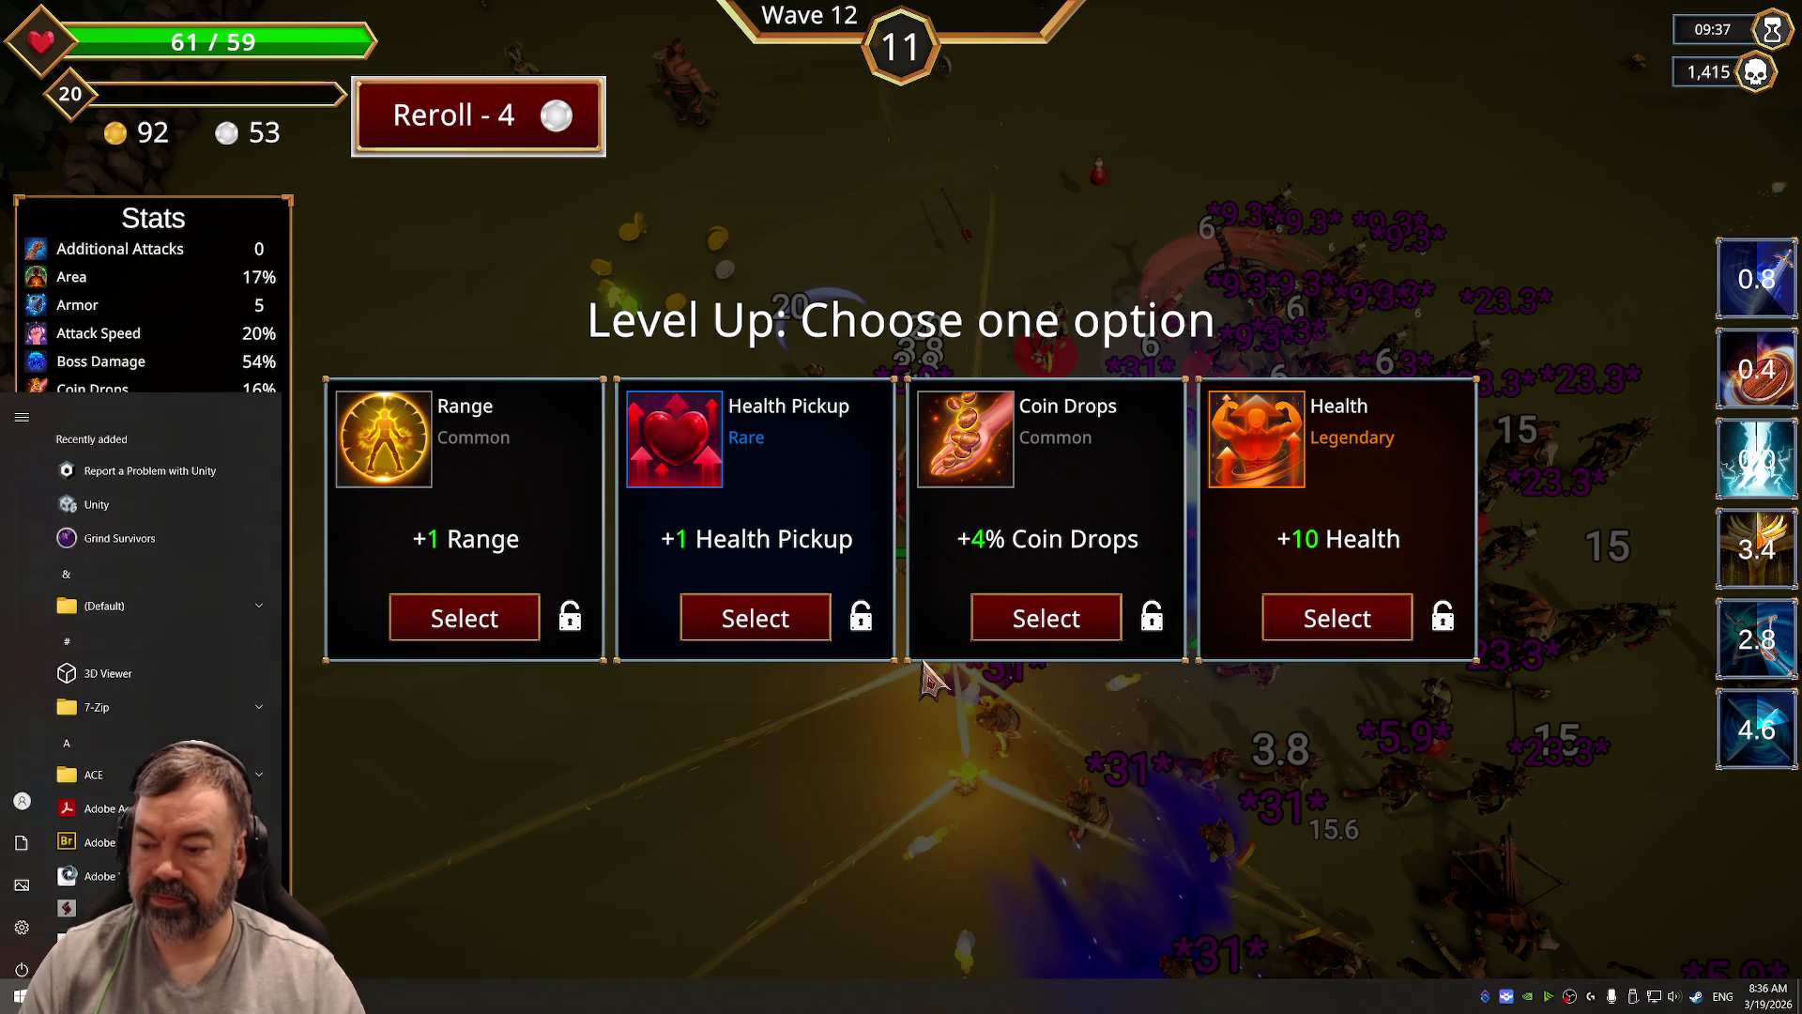
Step: Write the Notepad bug note 'Health on healthbar text is not matching health' and return to the game
text(notepad)
key(Return)
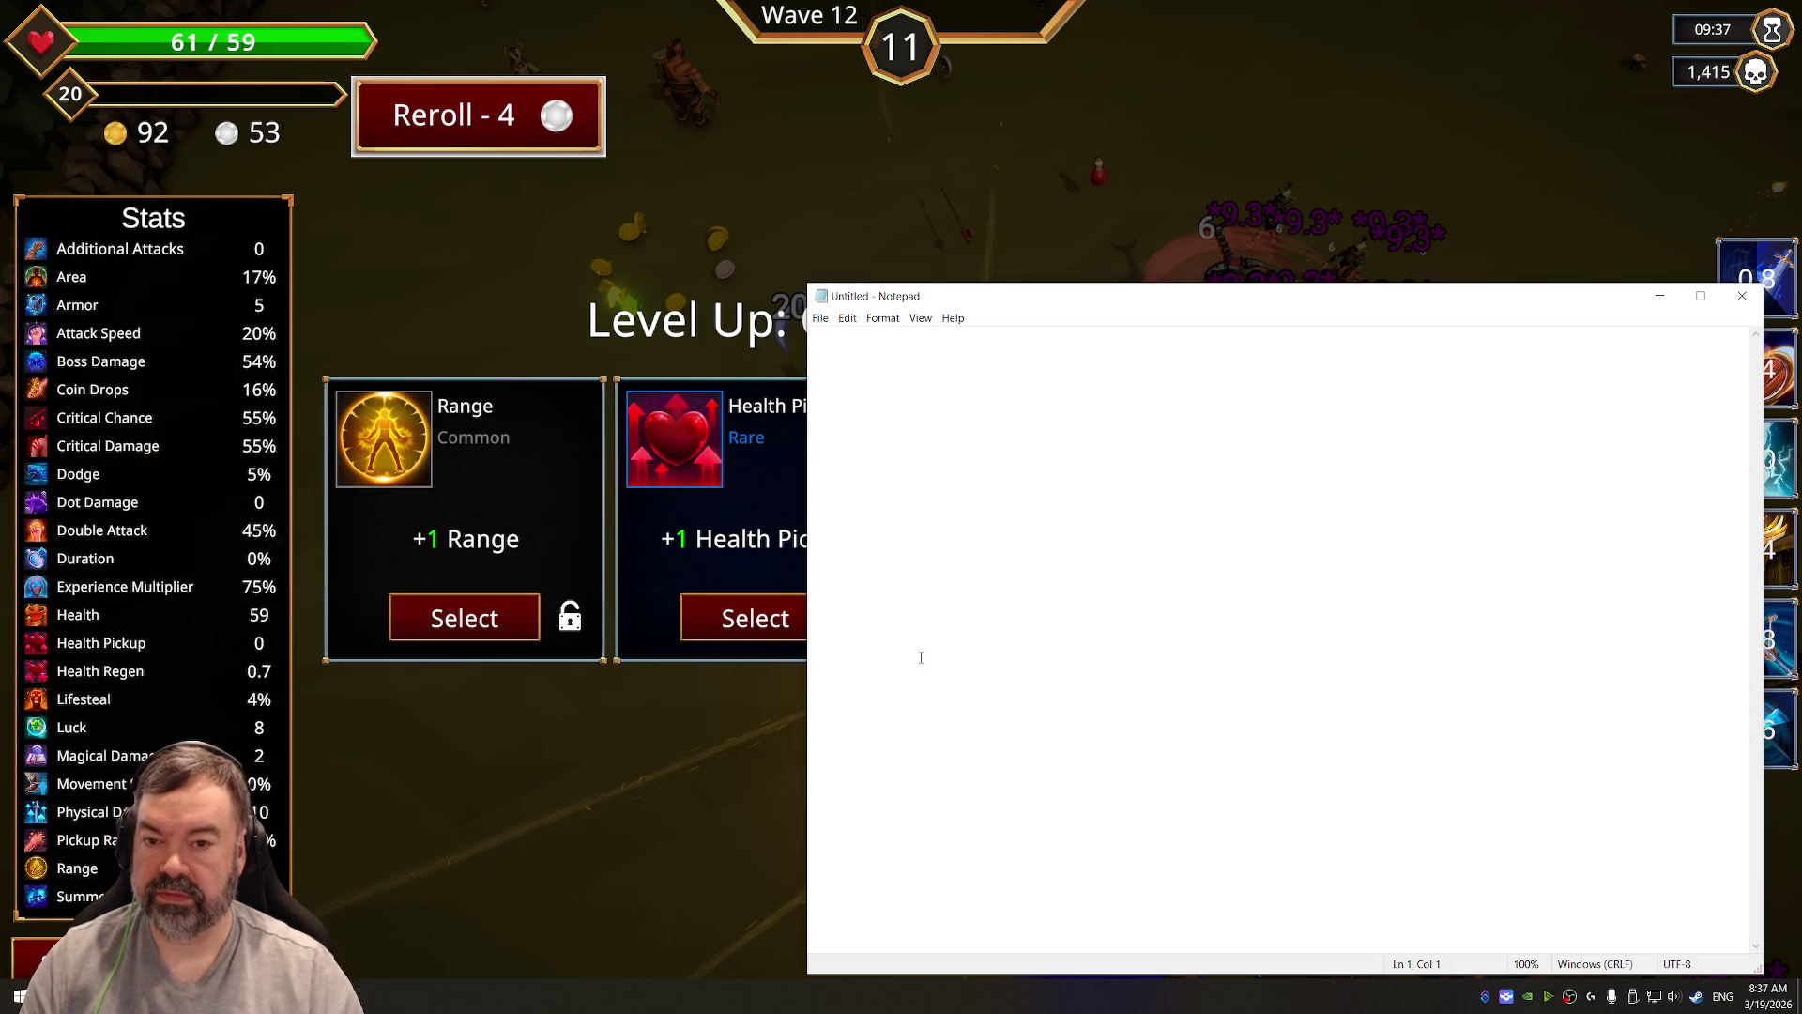
text(Health )
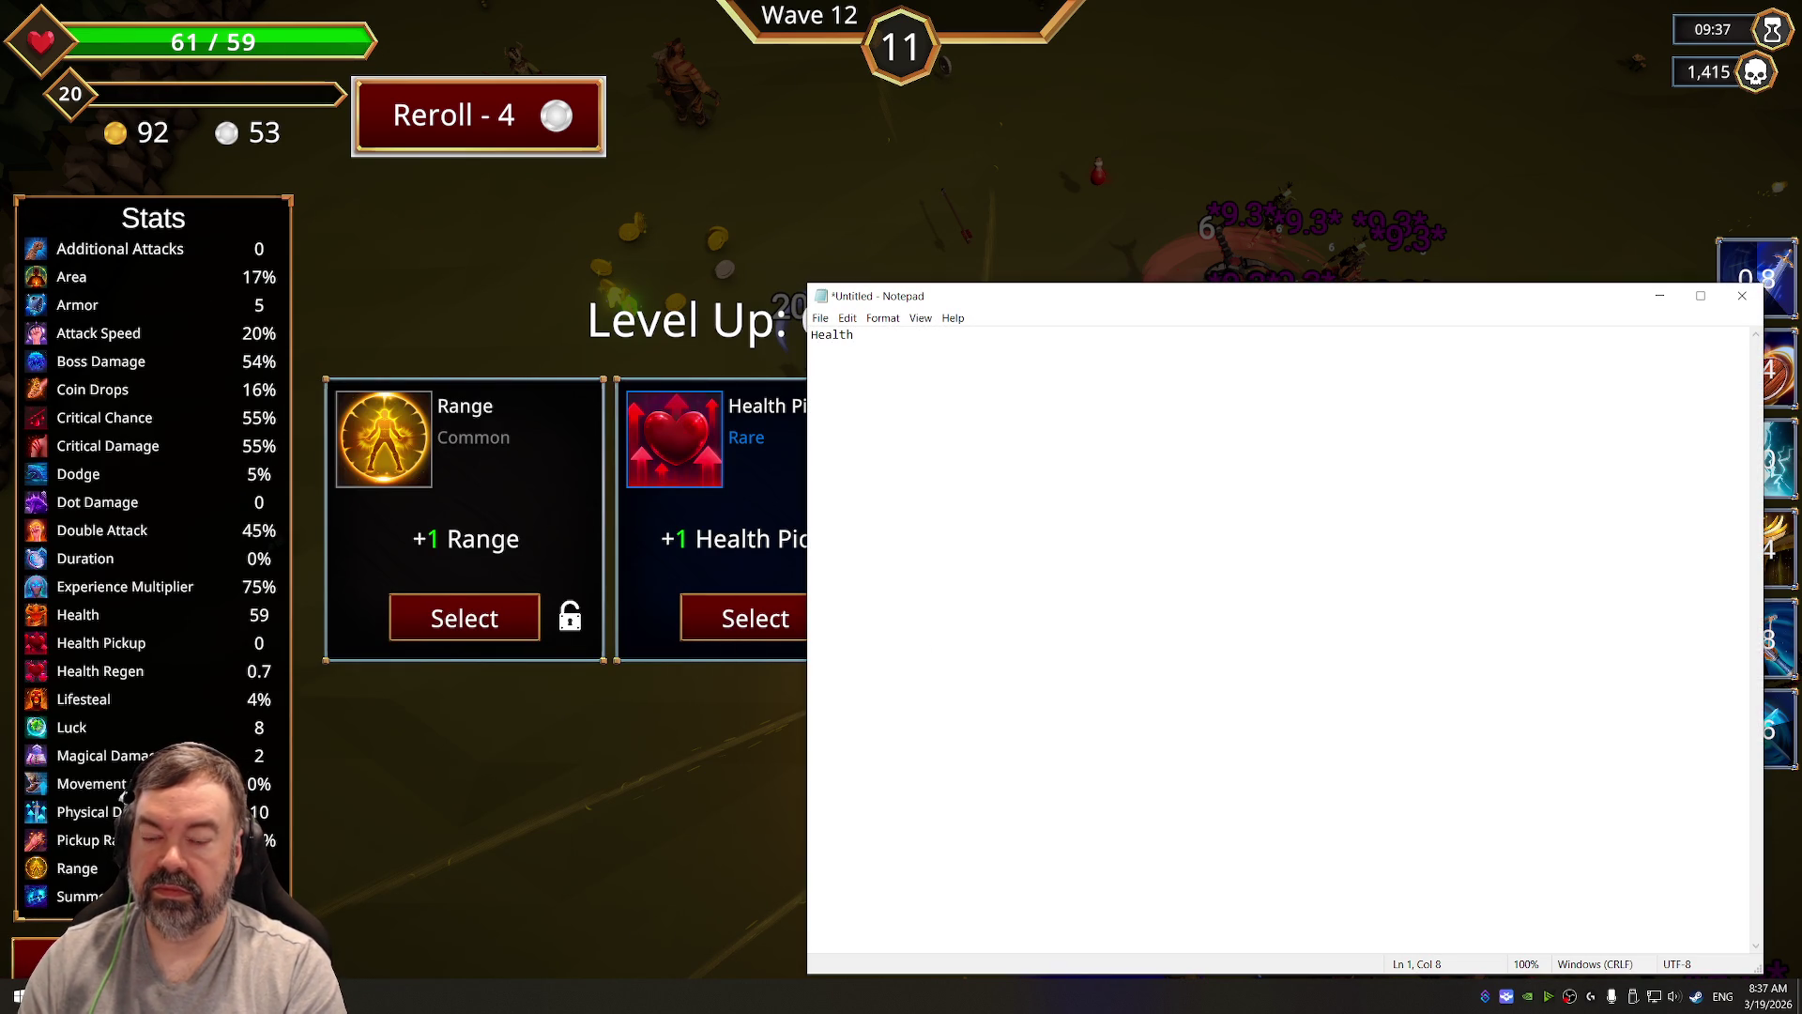
text(on healthbar text)
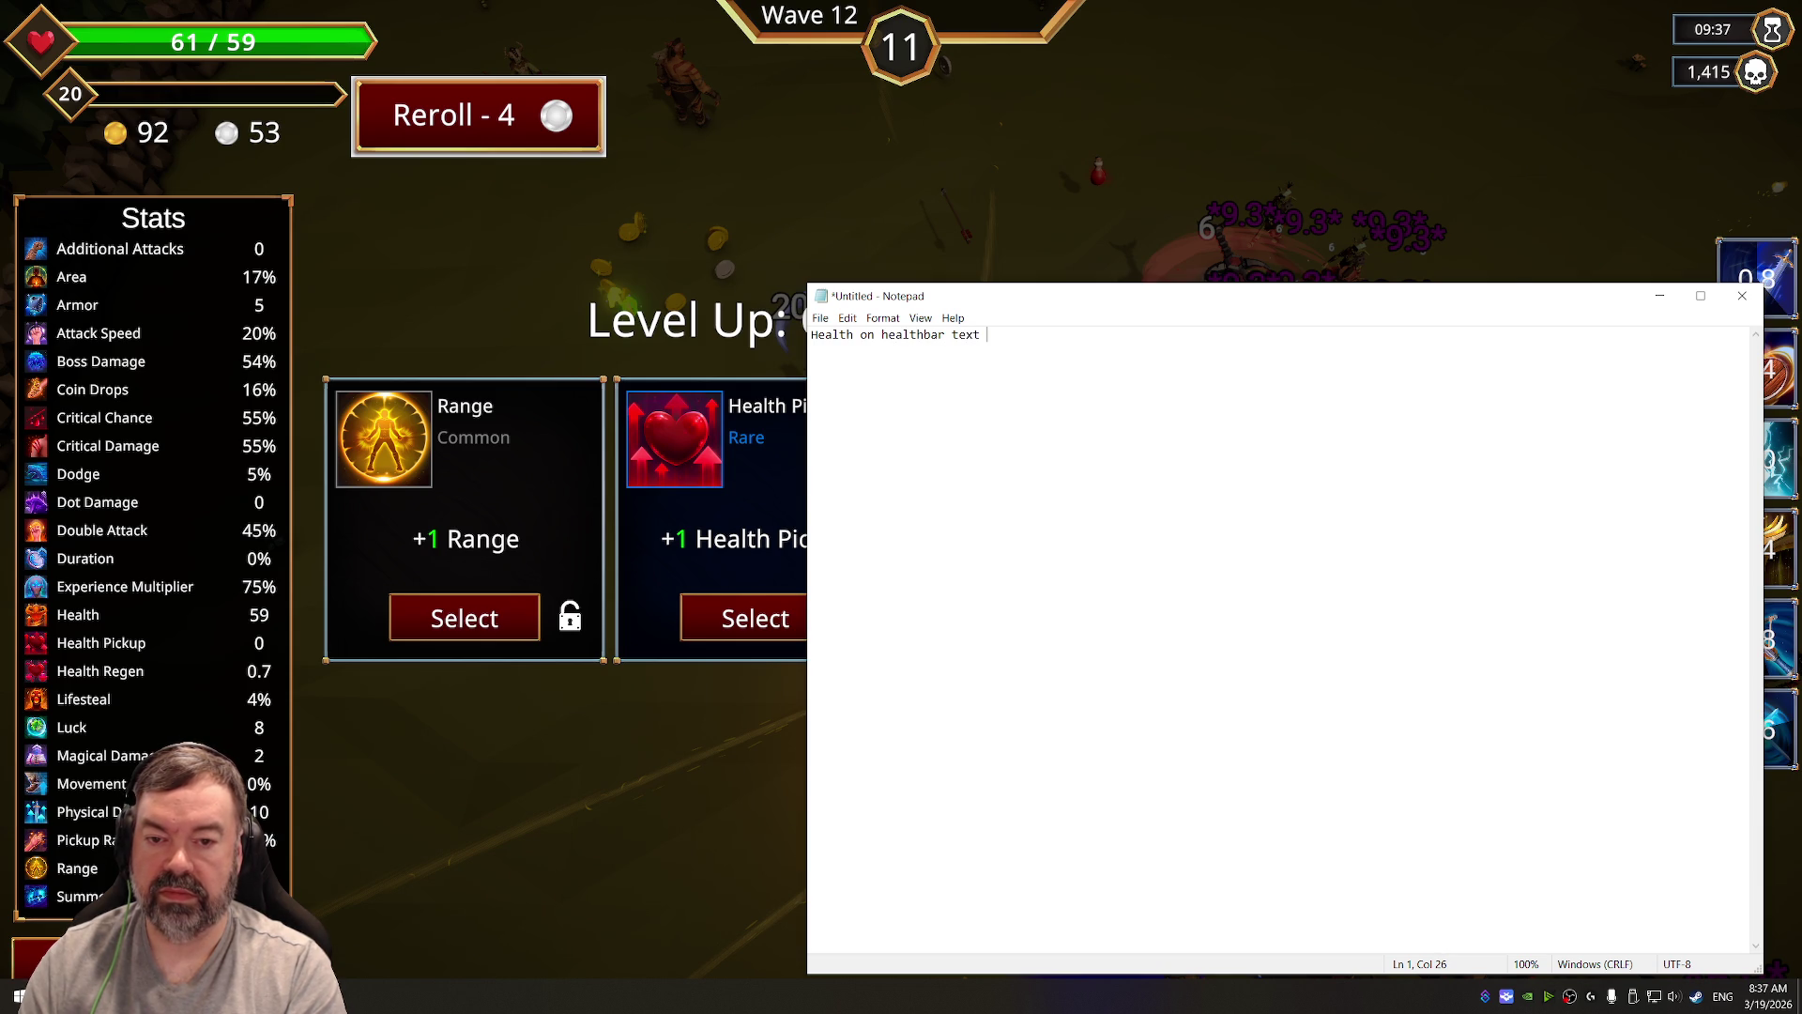
text(ching)
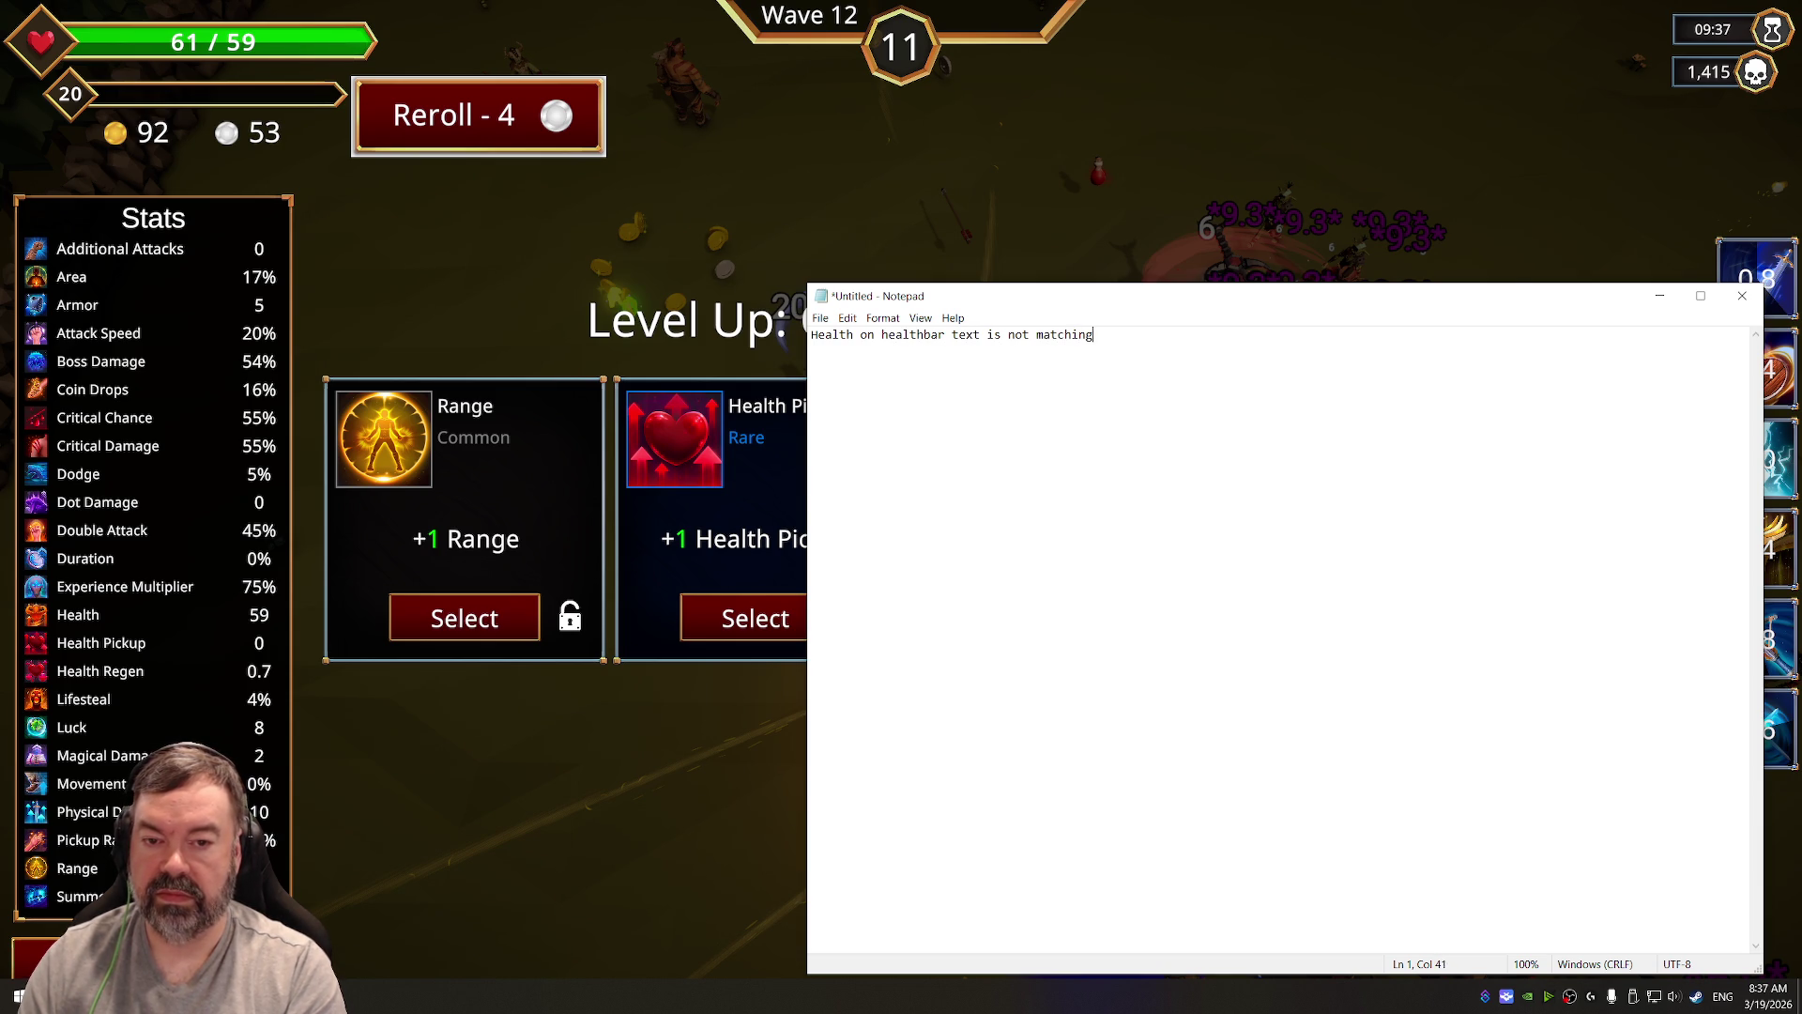
text( health)
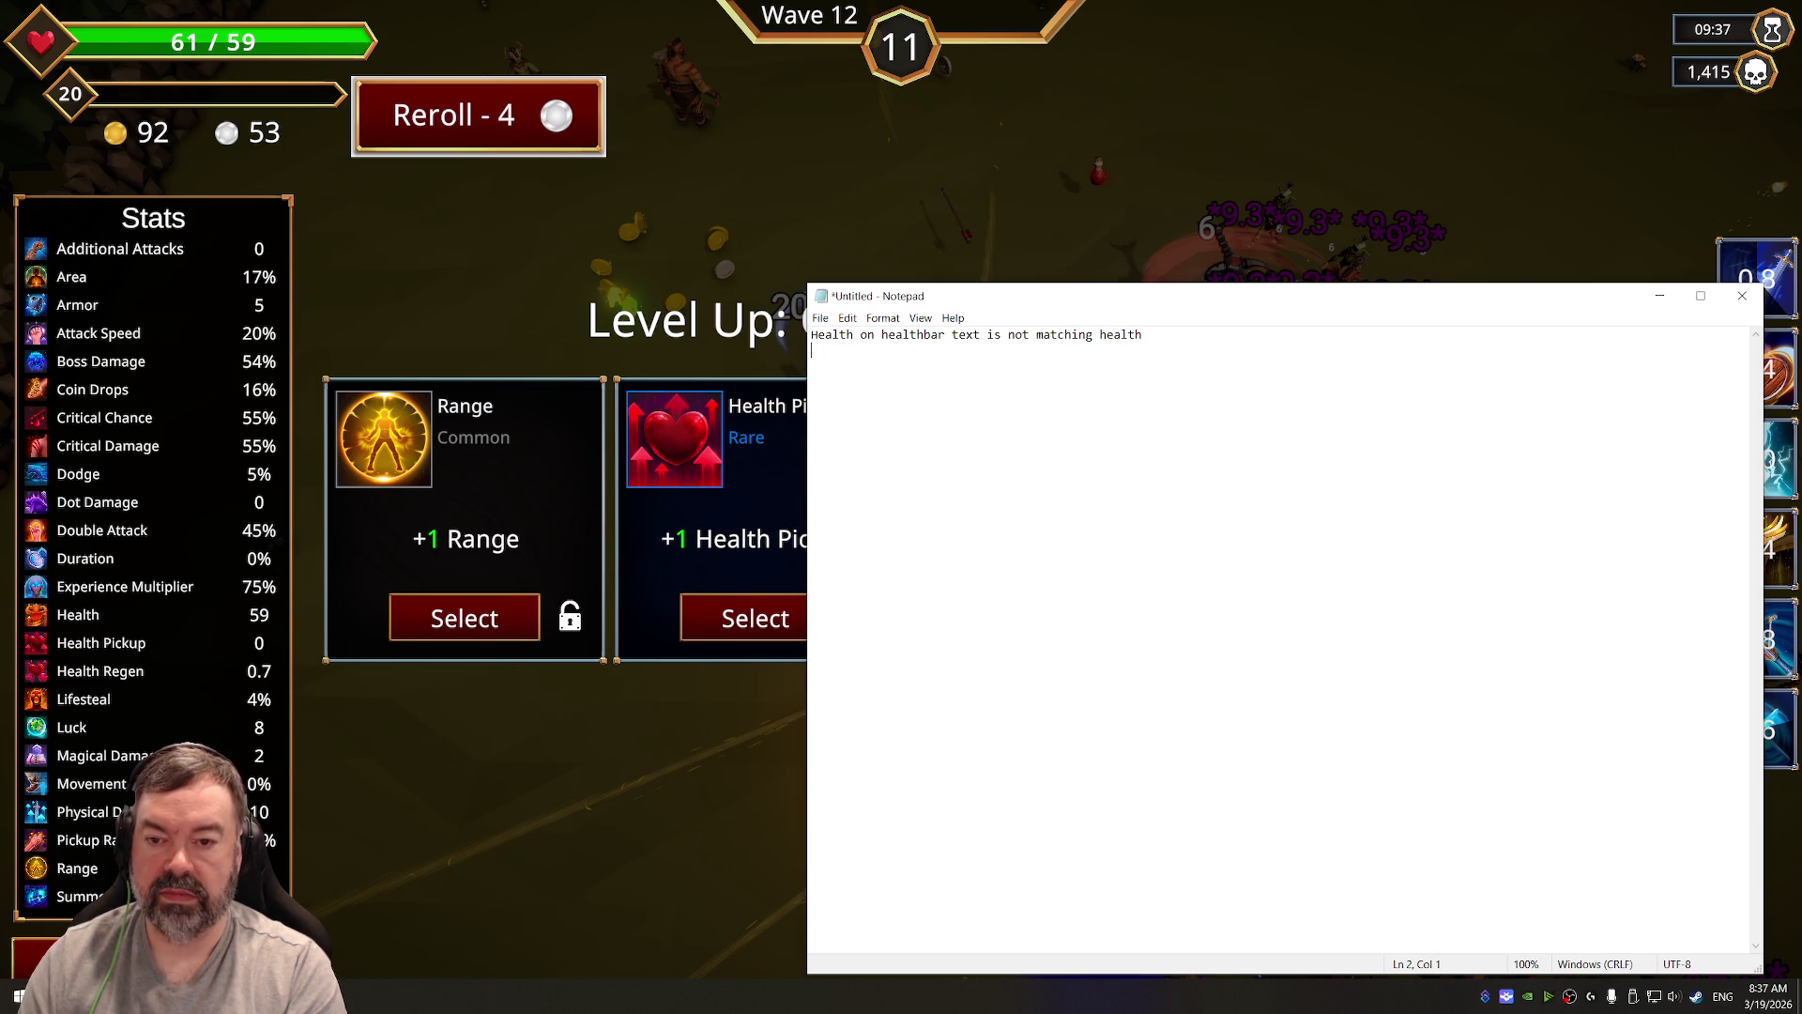
text(th)
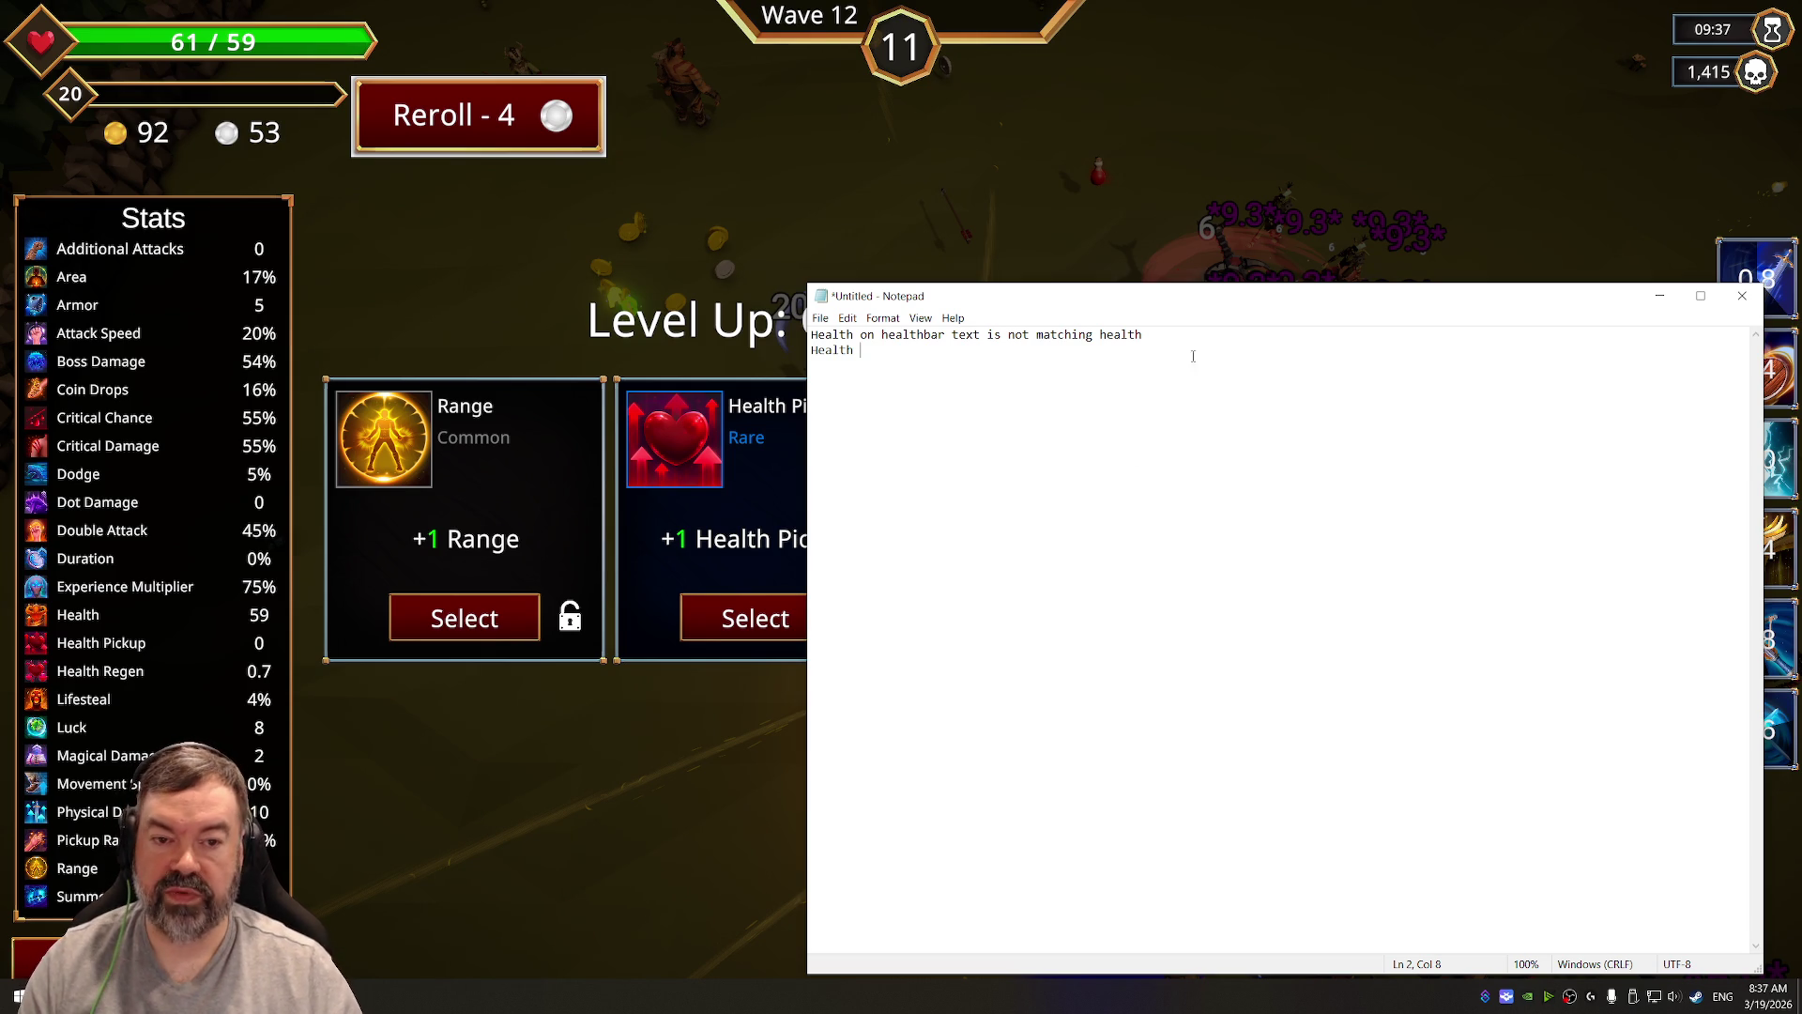
key(alt+Tab)
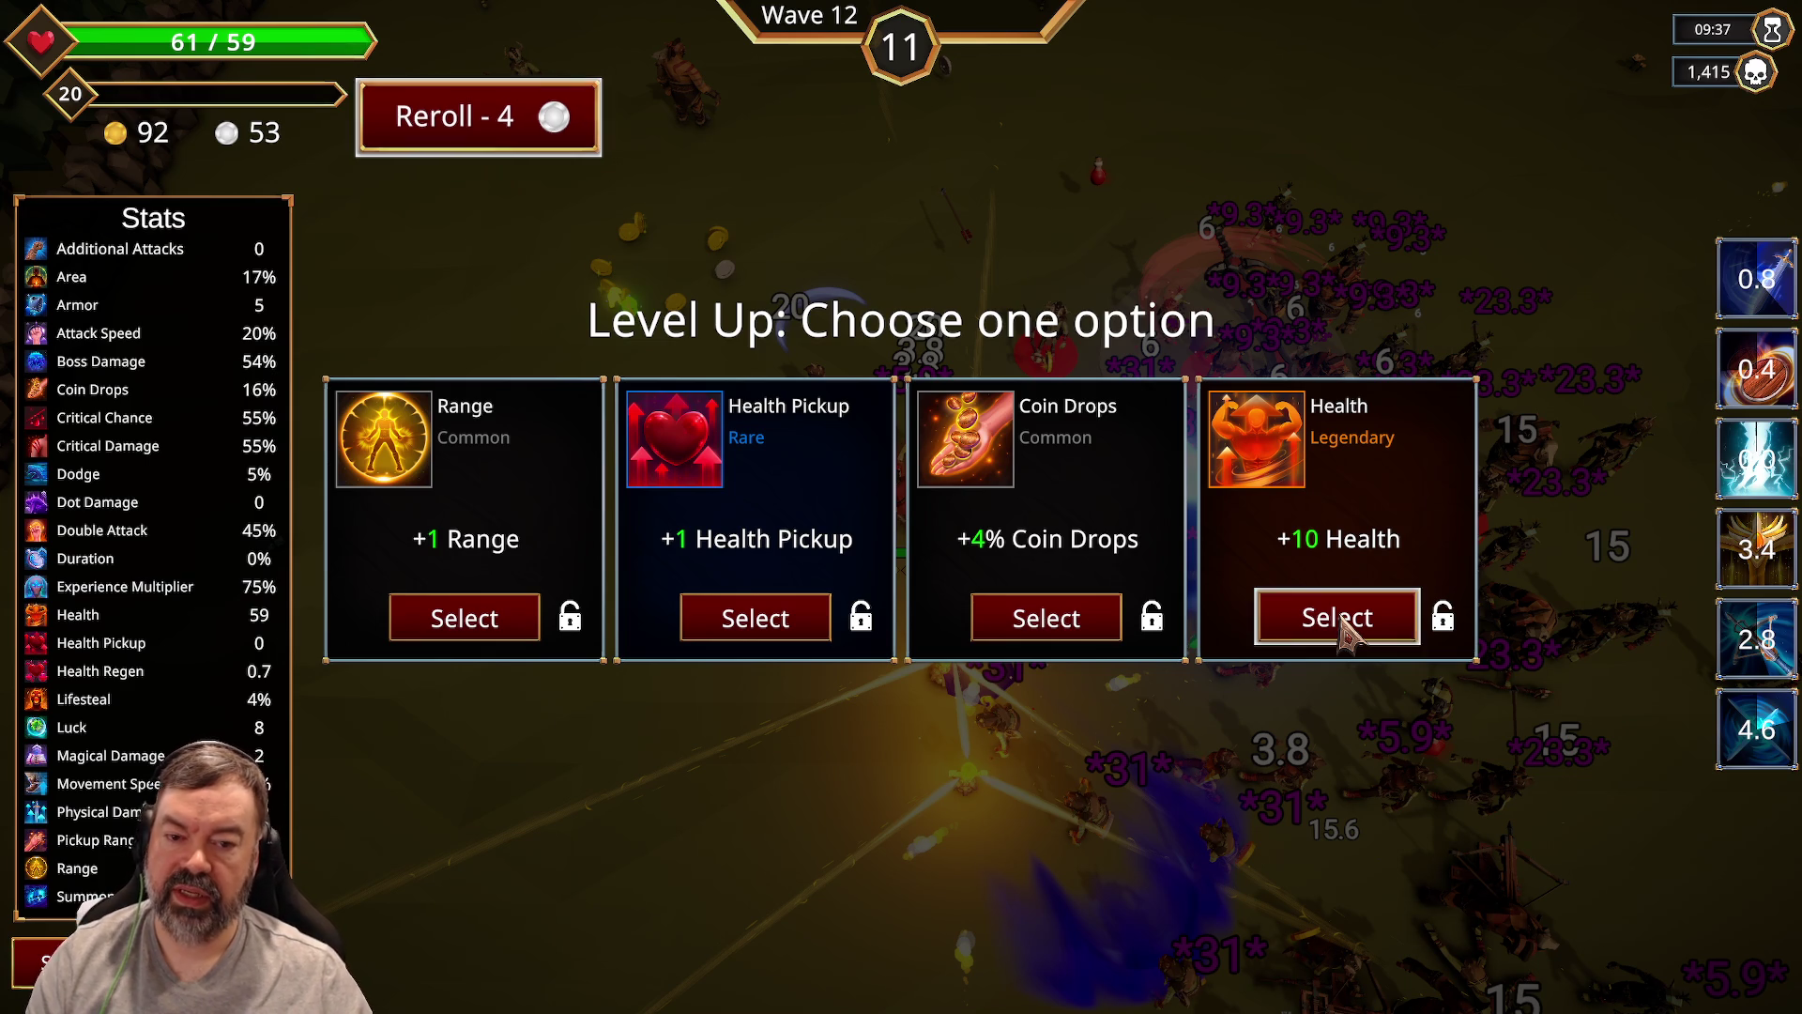
Step: Take the +10 Health upgrade and survive the rest of wave 12 until the shop opens
click(1340, 624)
key(s)
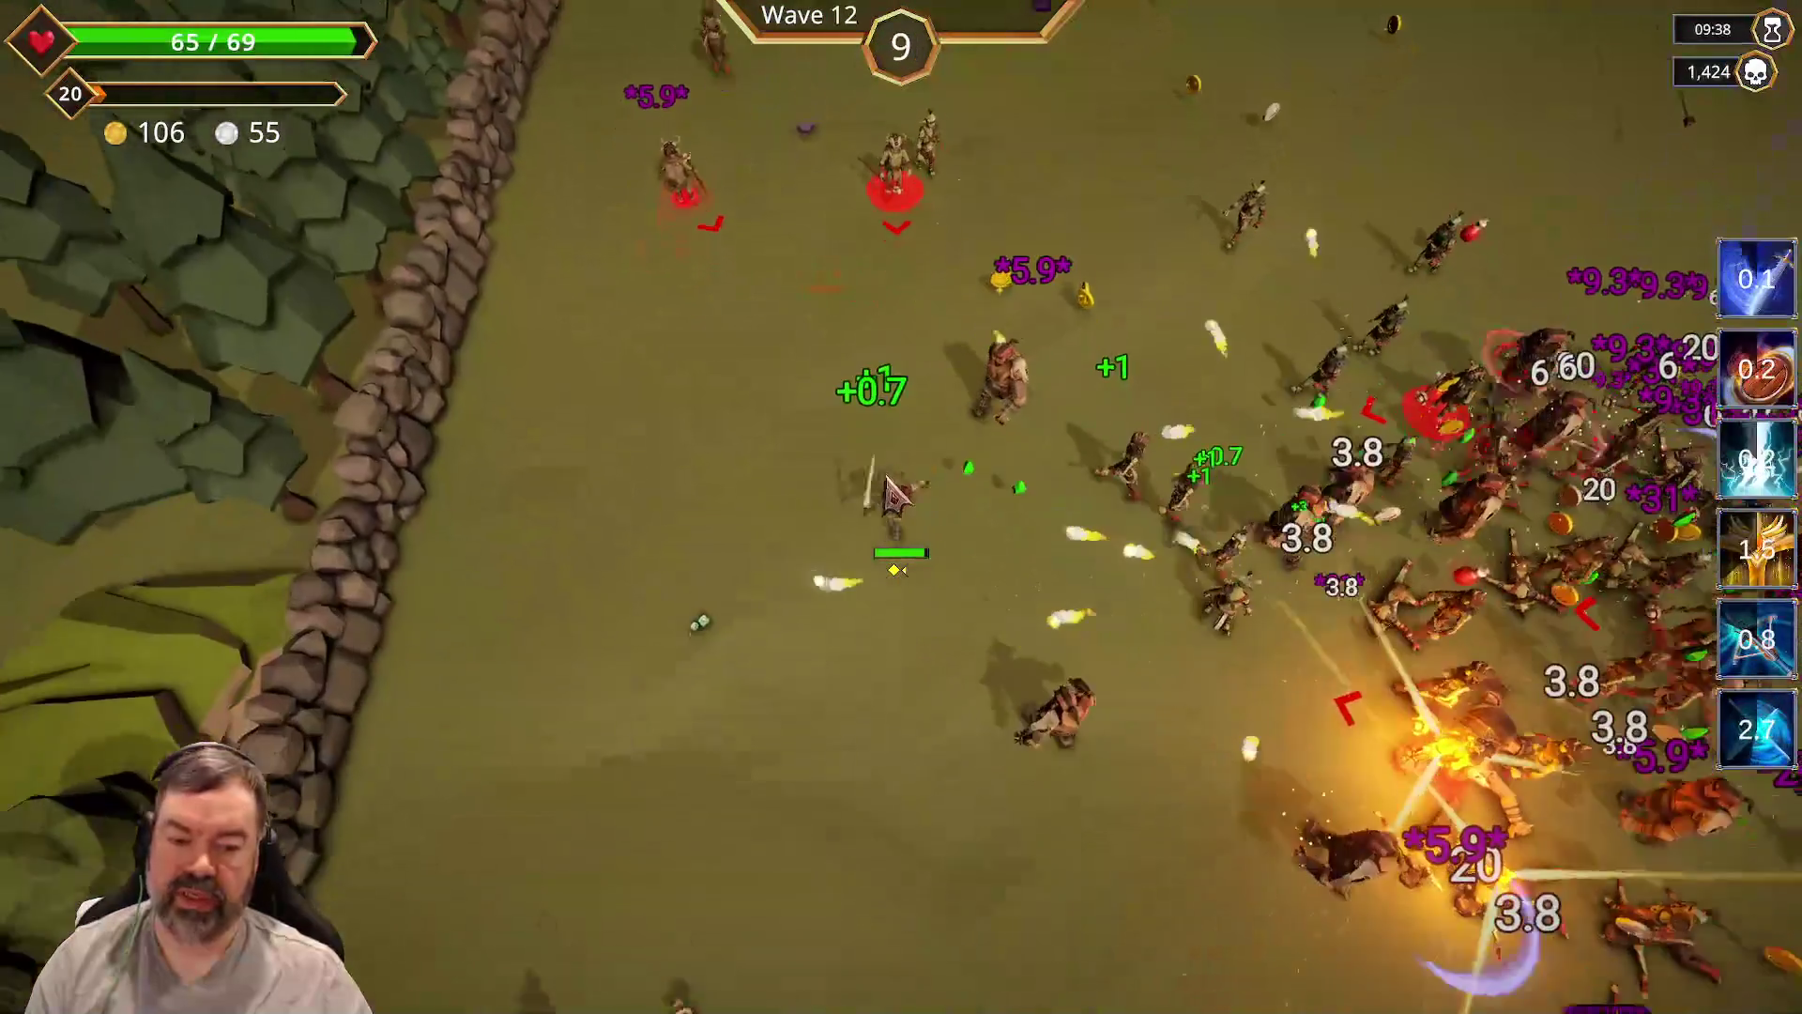
key(w)
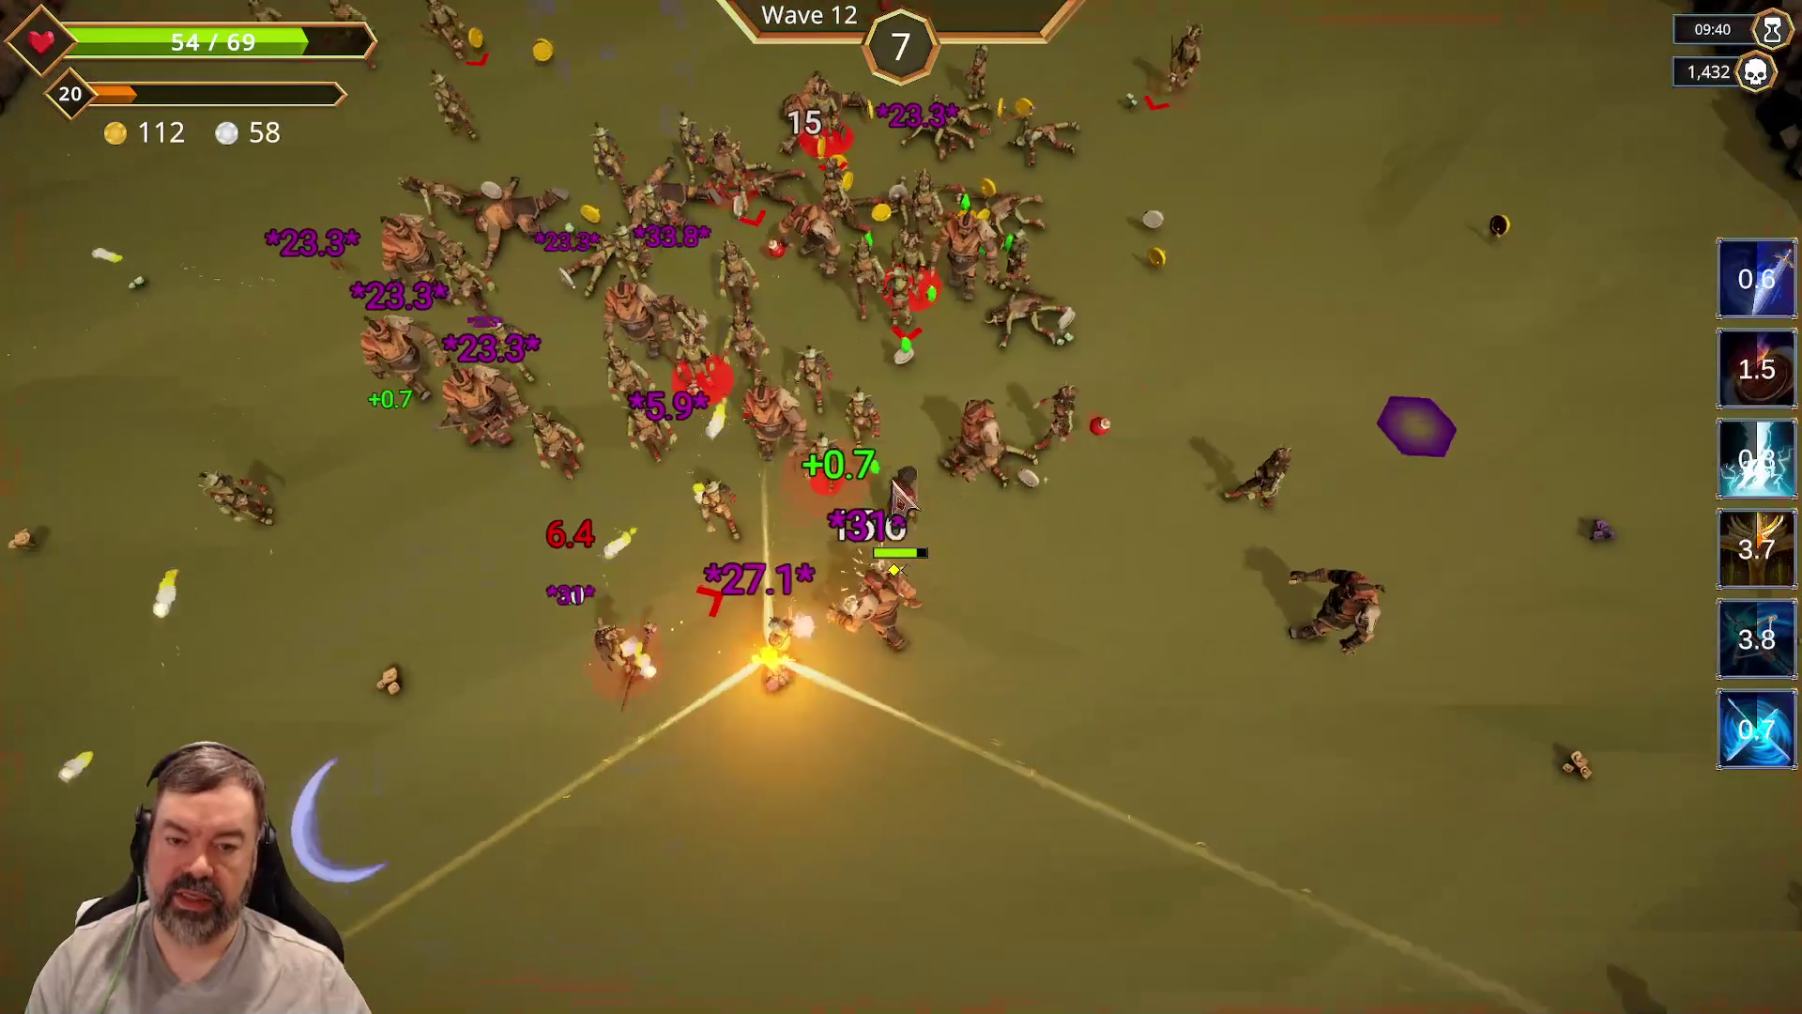
key(w)
key(a)
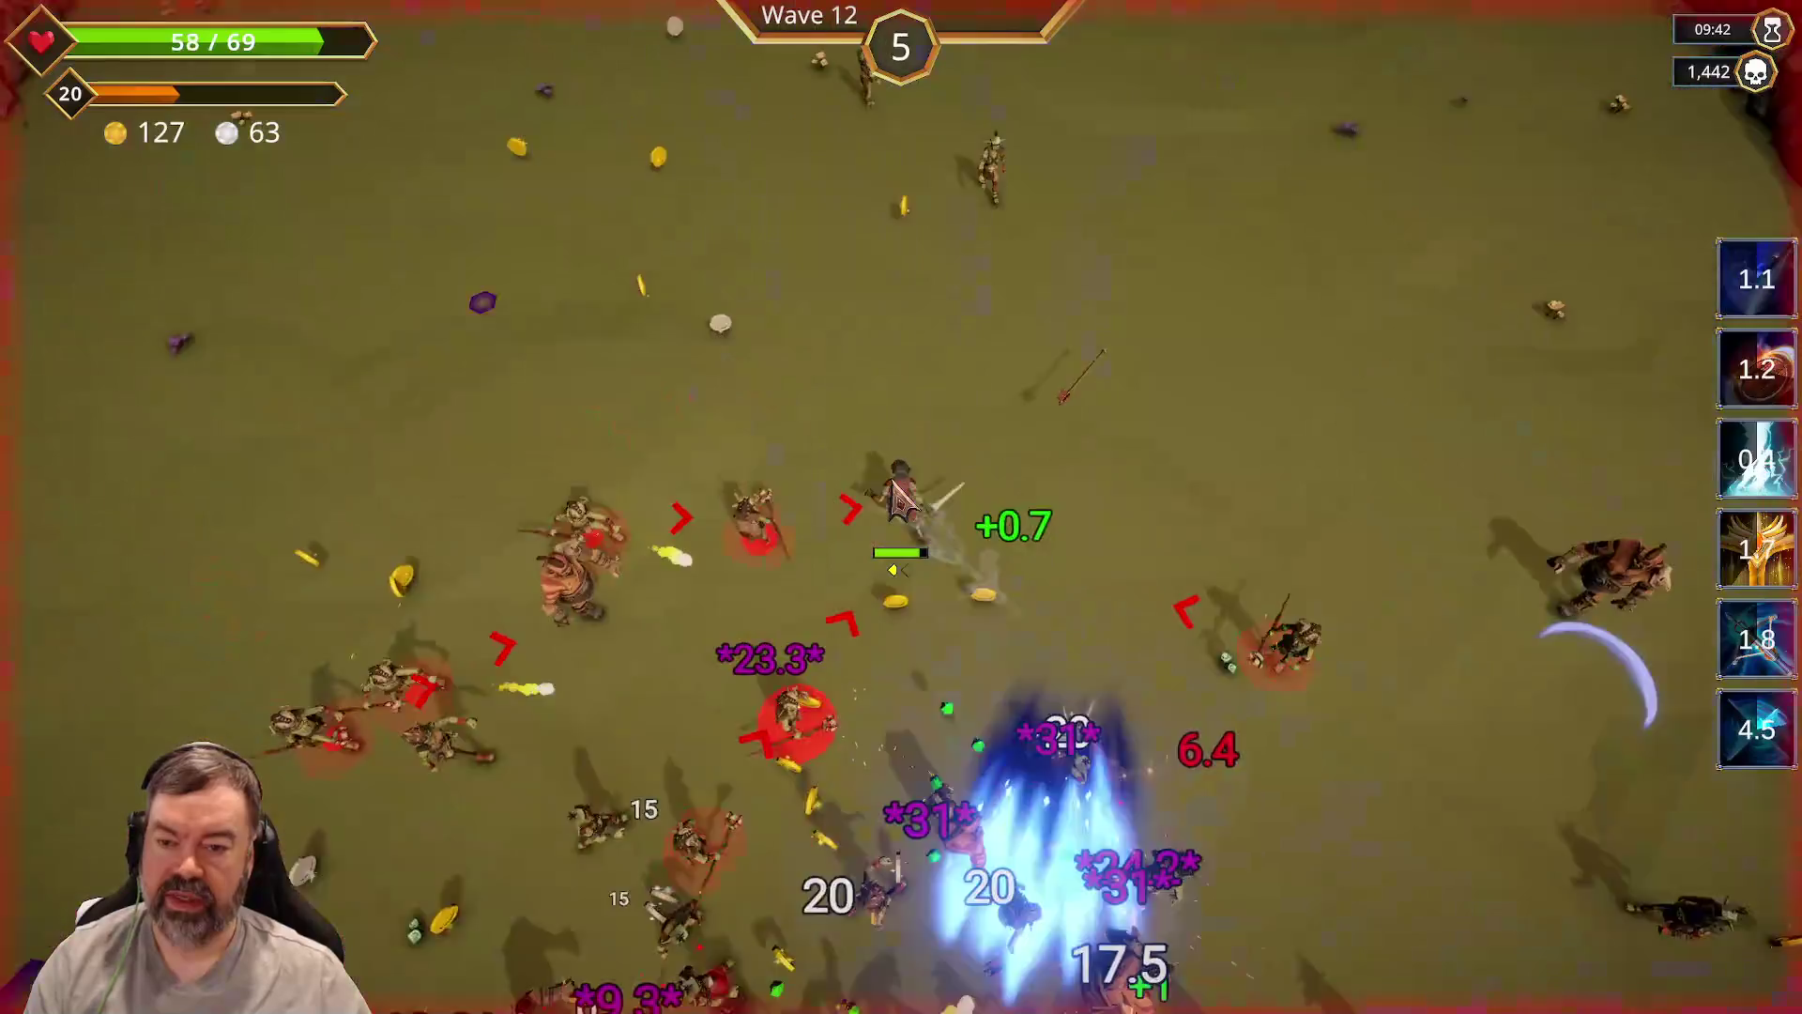
key(s)
key(a)
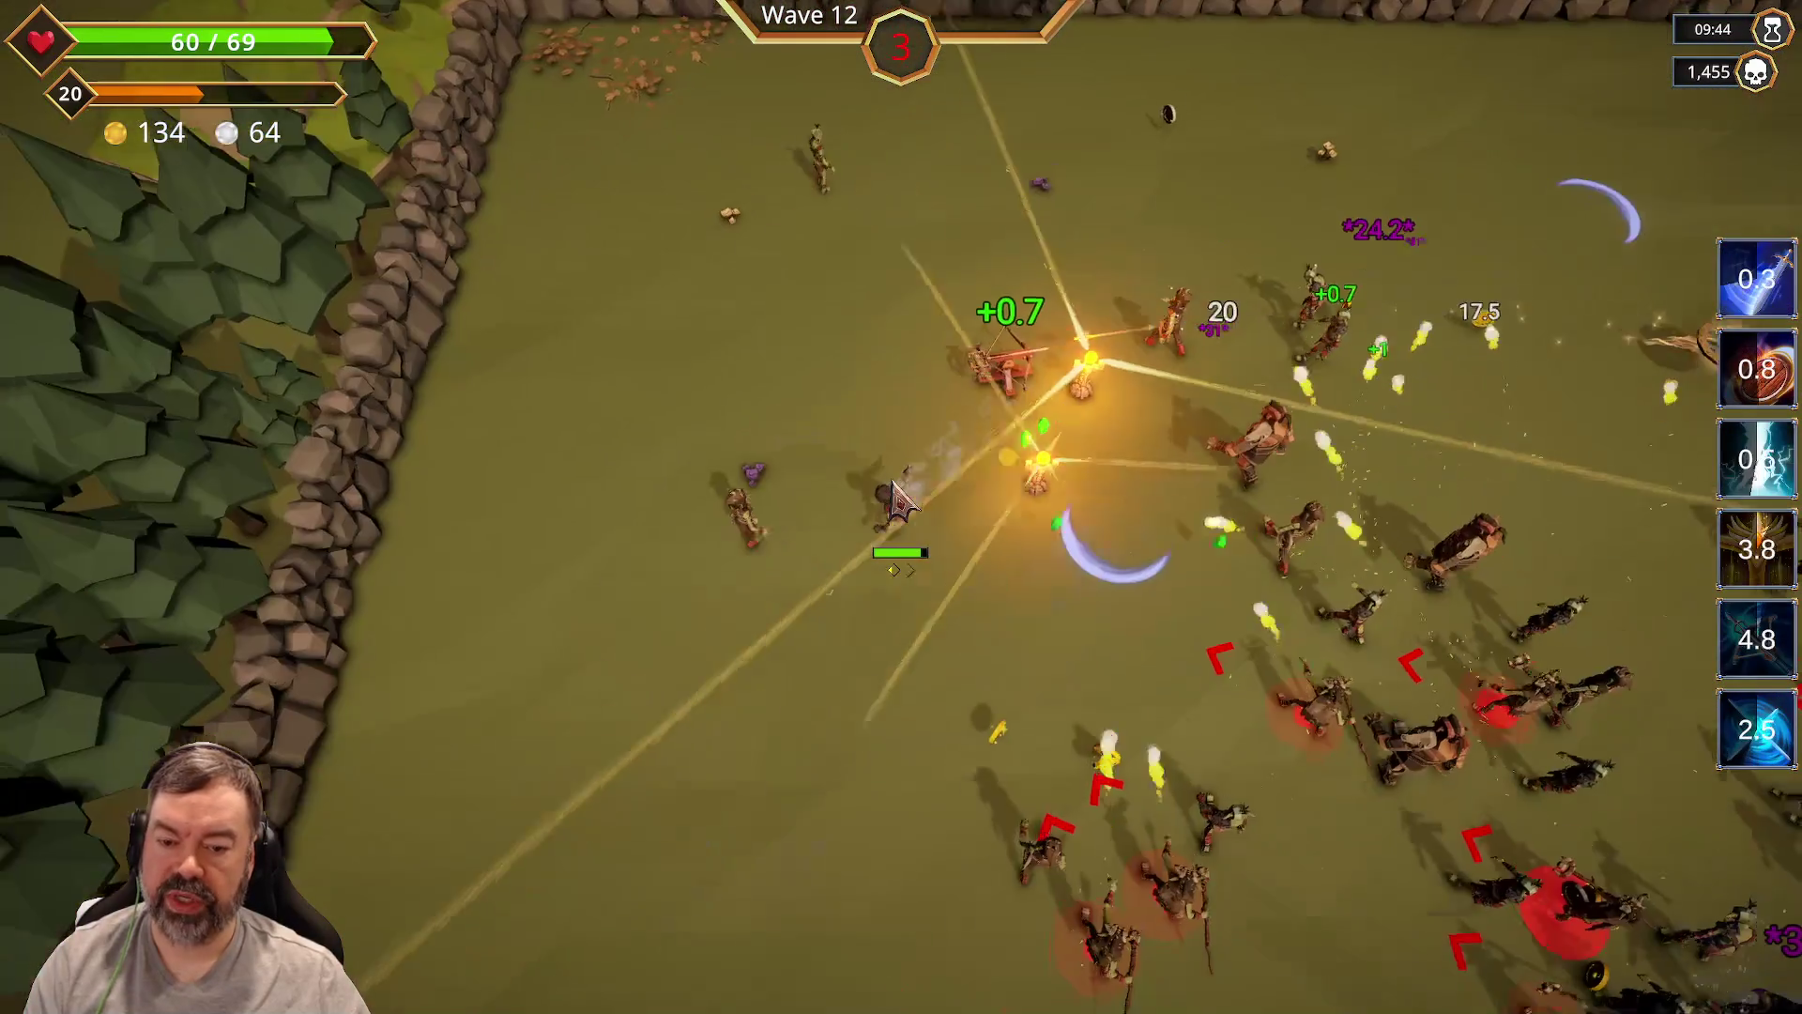
key(d)
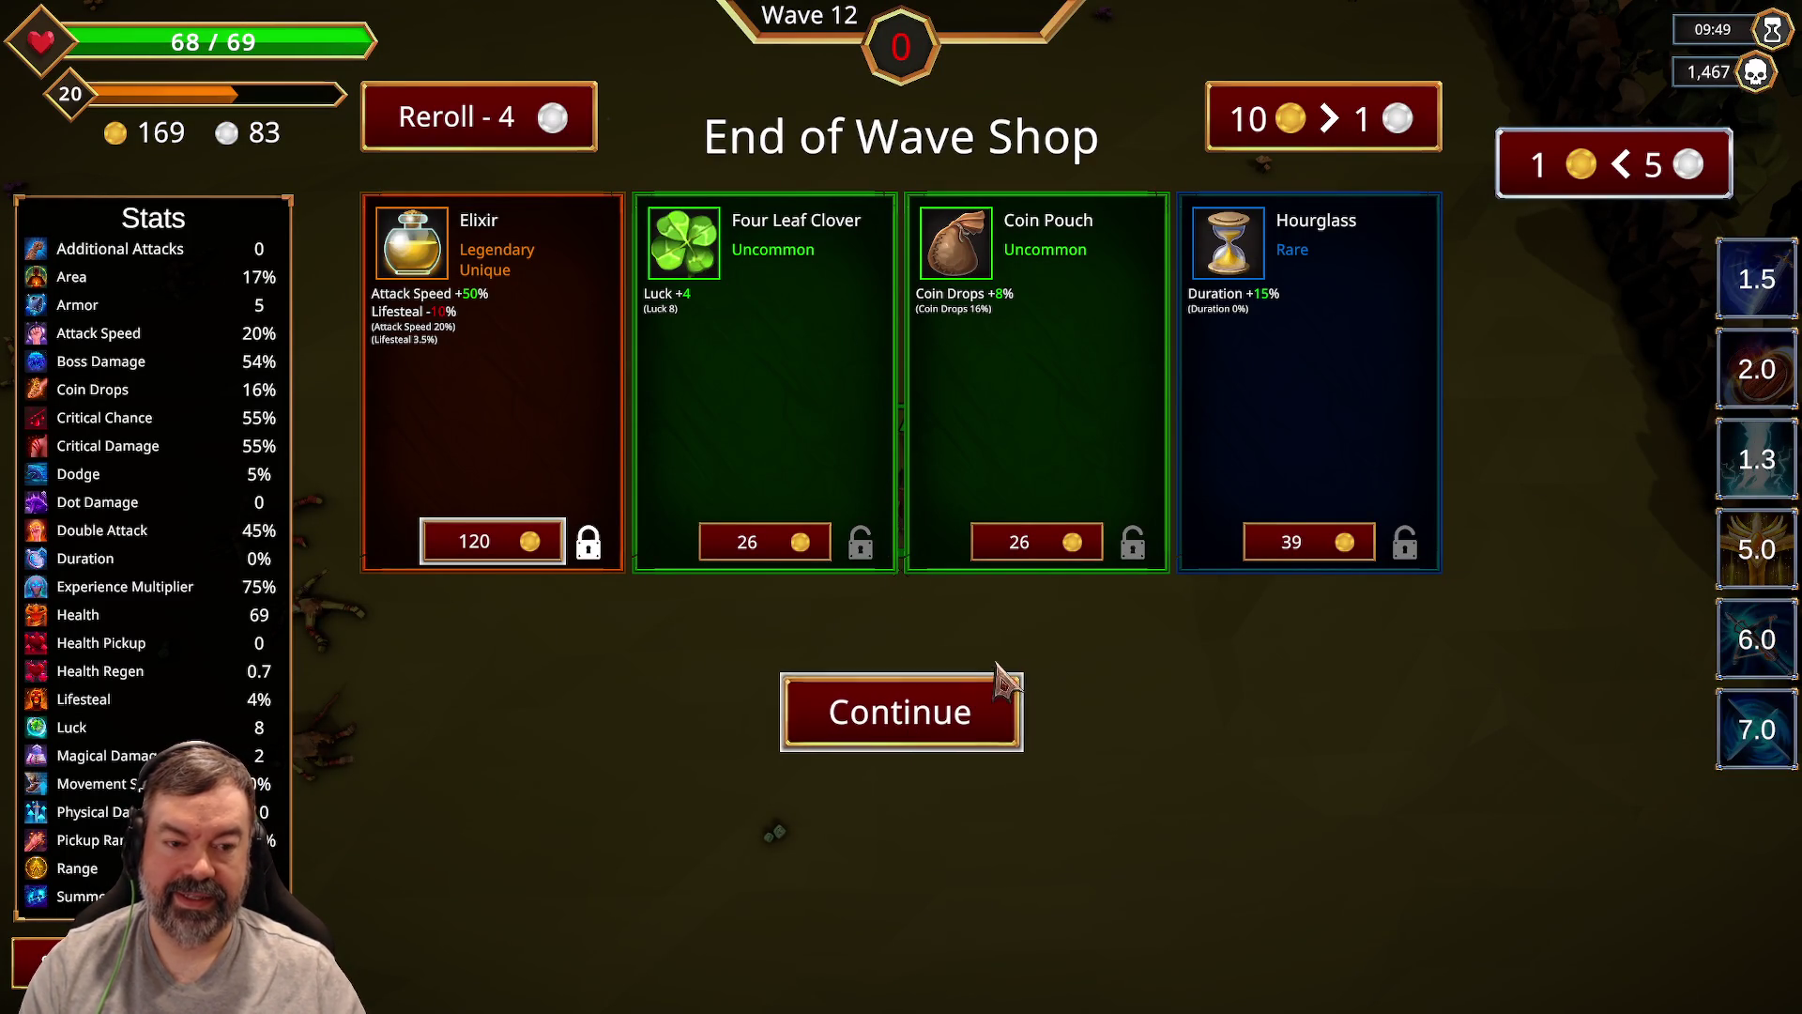
Step: Check Bladestorm's stats in the shop's weapon slot, then switch to the Microscape browser window
mouse_move(1755, 643)
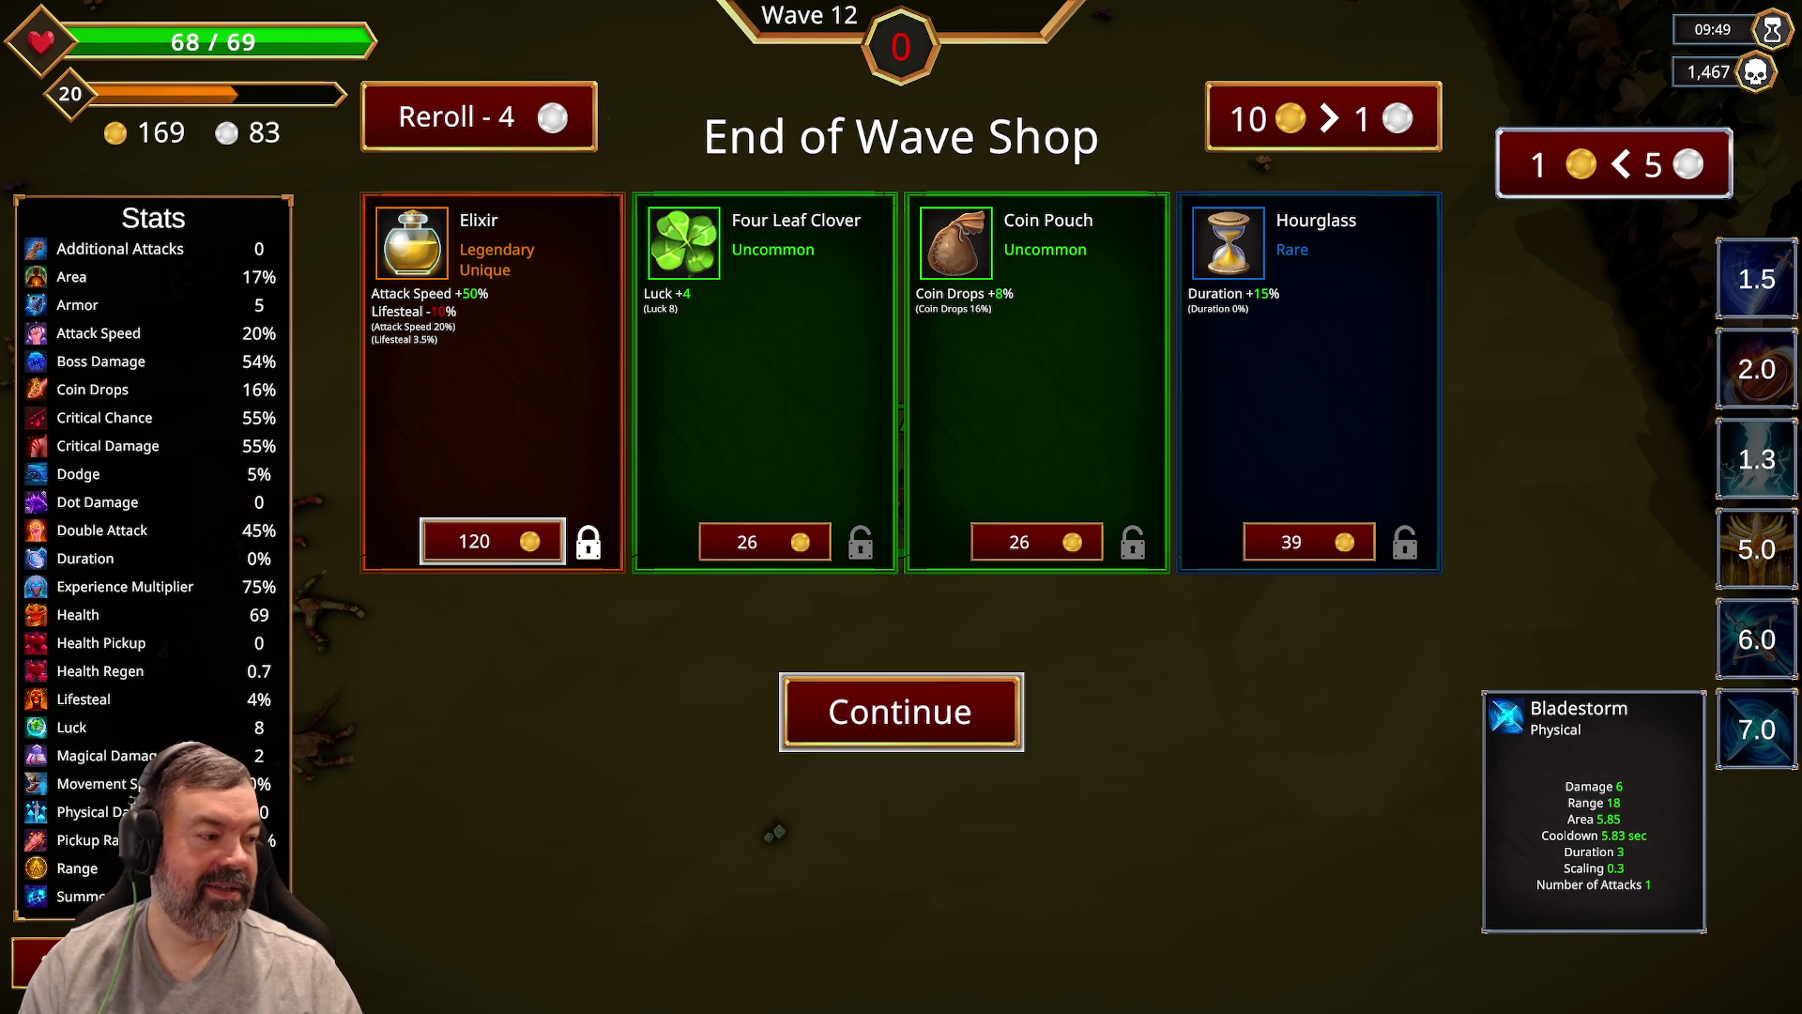
double_click(635, 229)
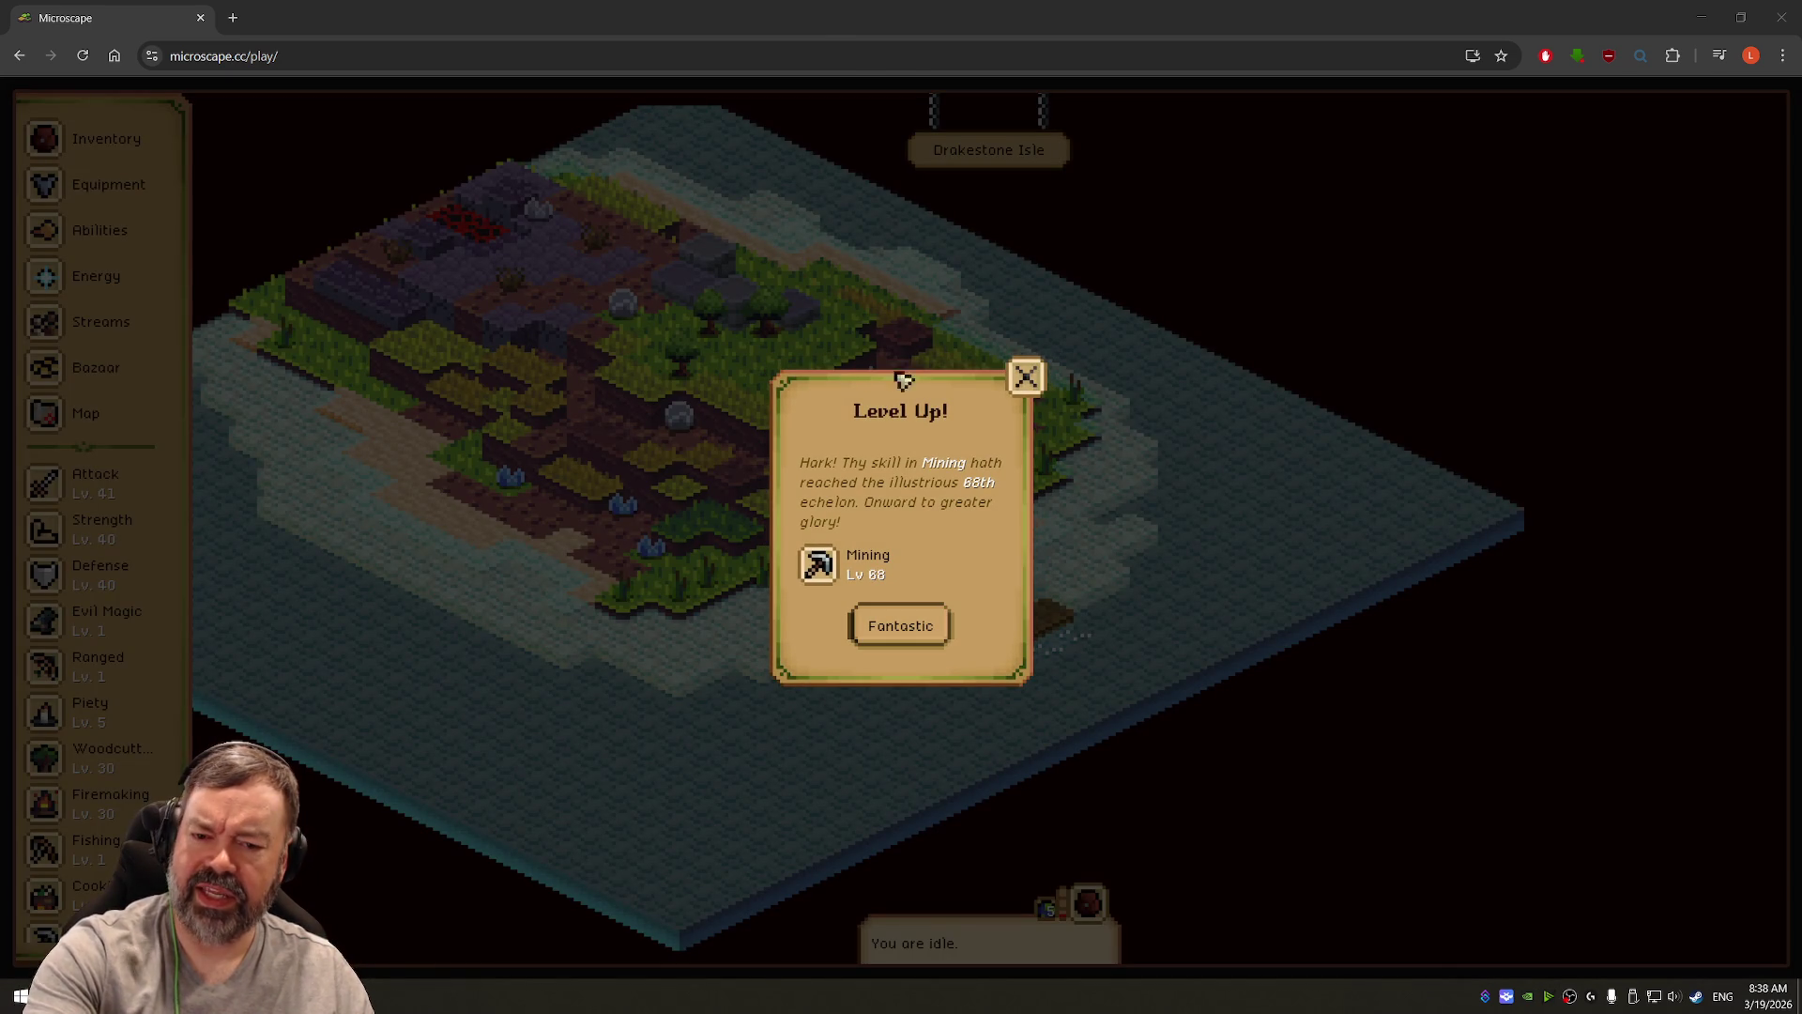
Step: Dismiss the Mining level 68 notice, start mining the mithril rock, and bring up Streamer.bot
click(1026, 377)
click(1025, 377)
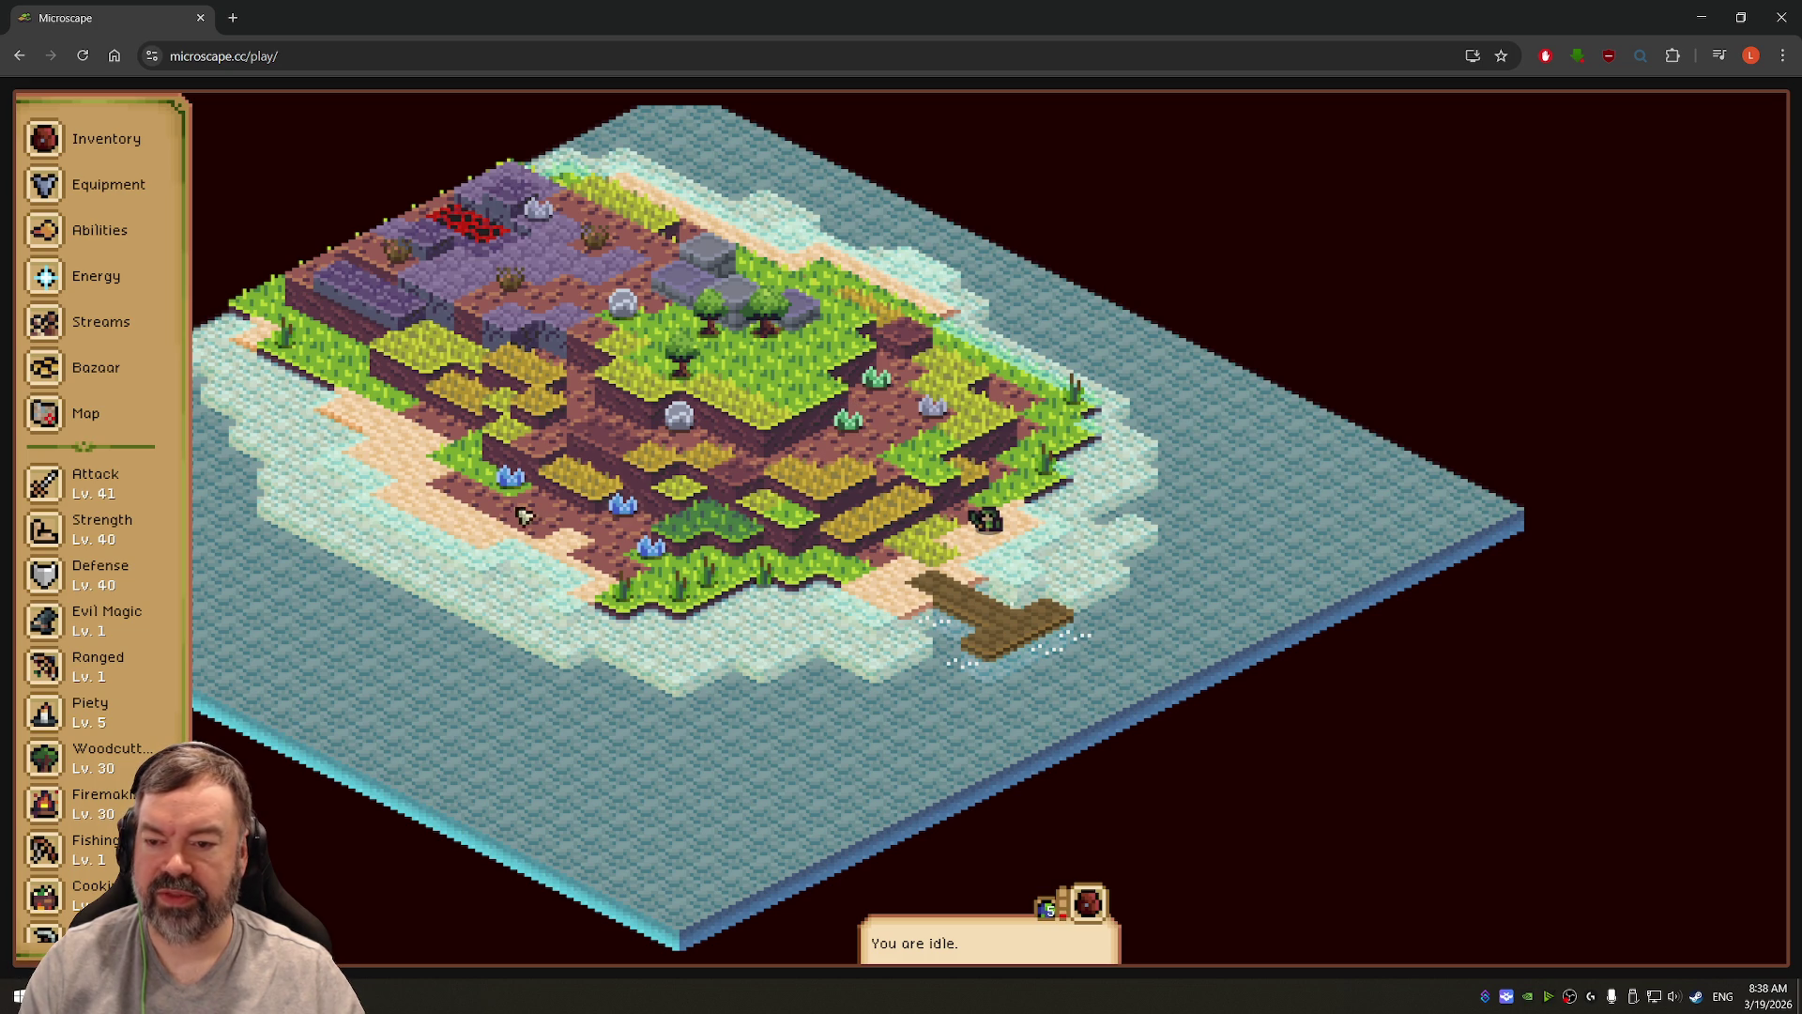
click(508, 475)
click(319, 278)
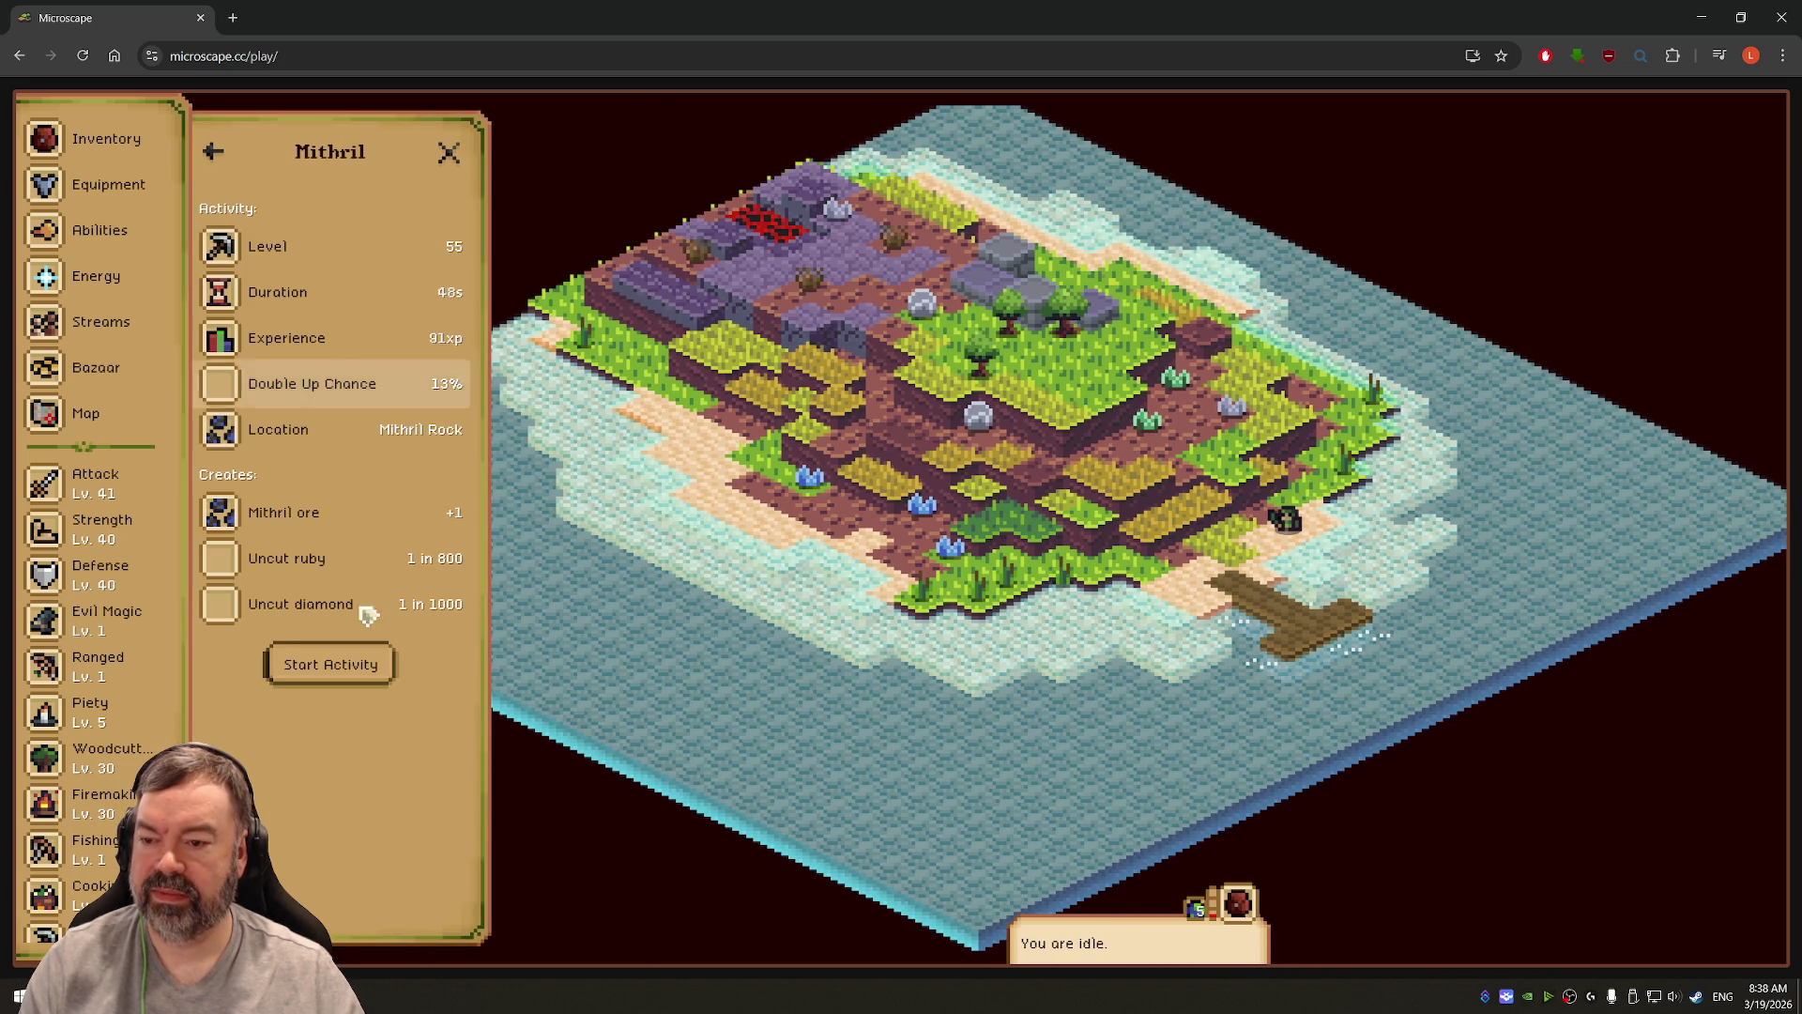
click(354, 664)
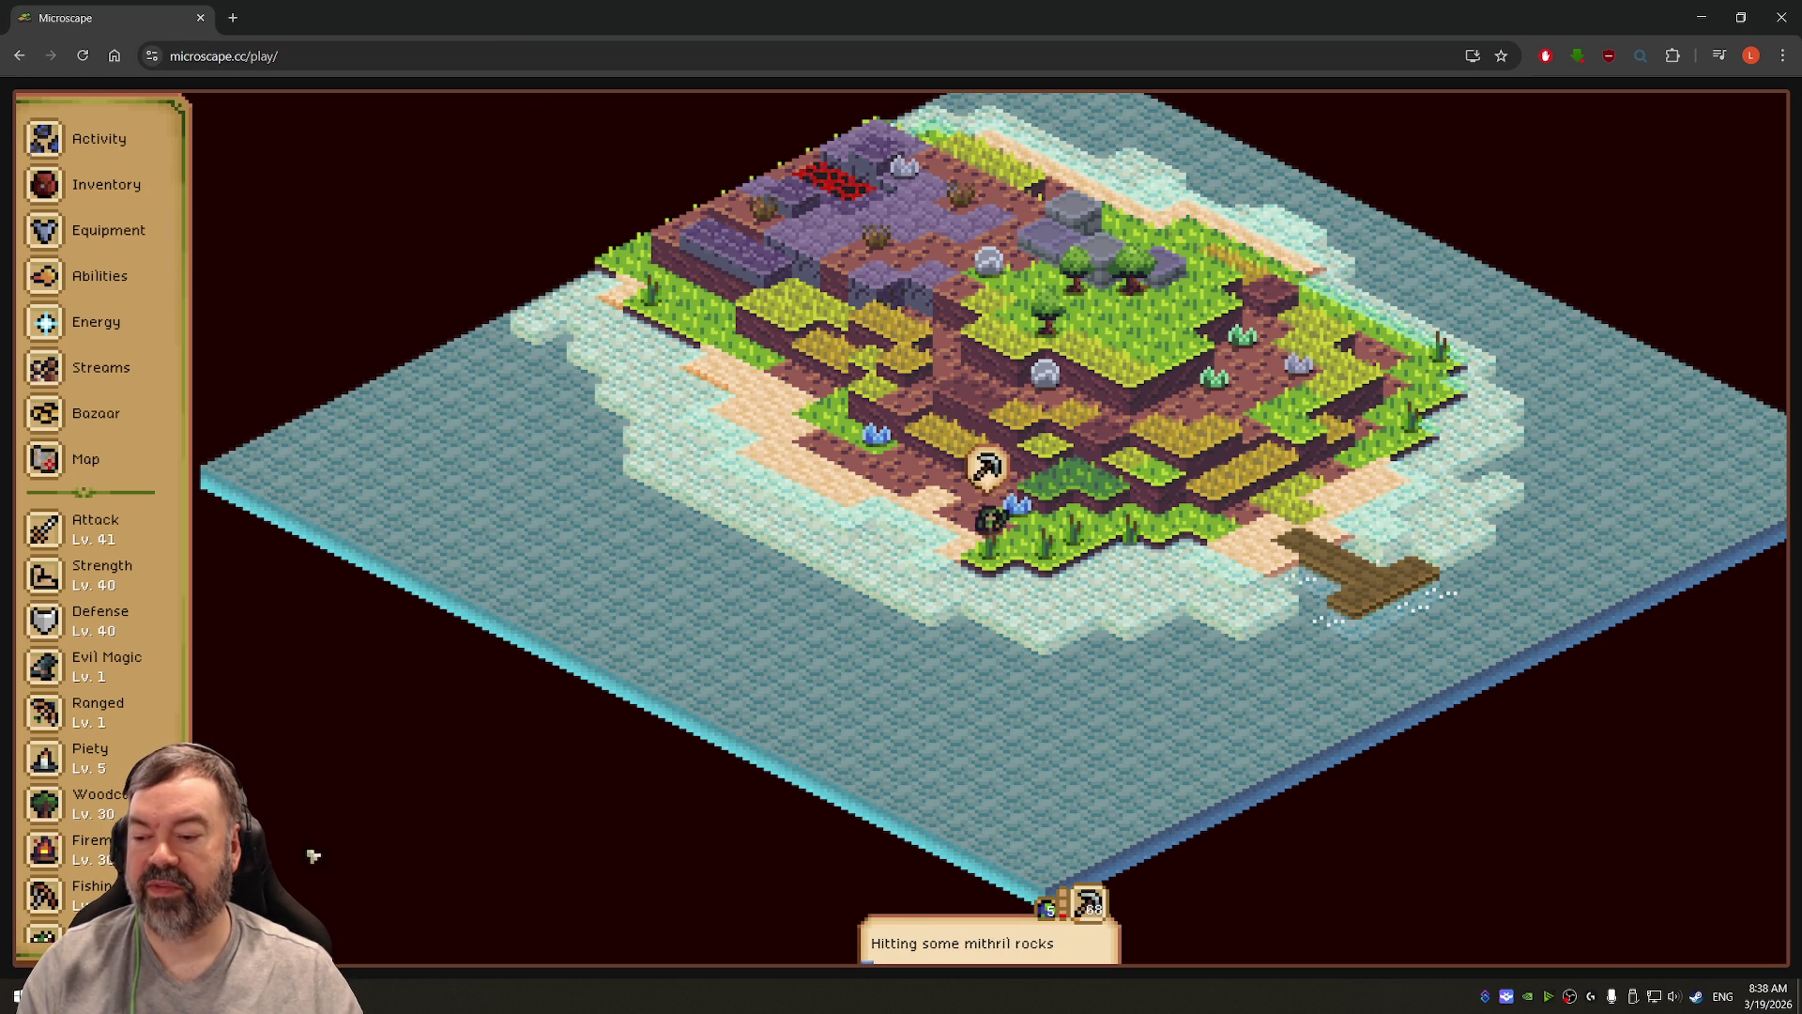
click(1488, 998)
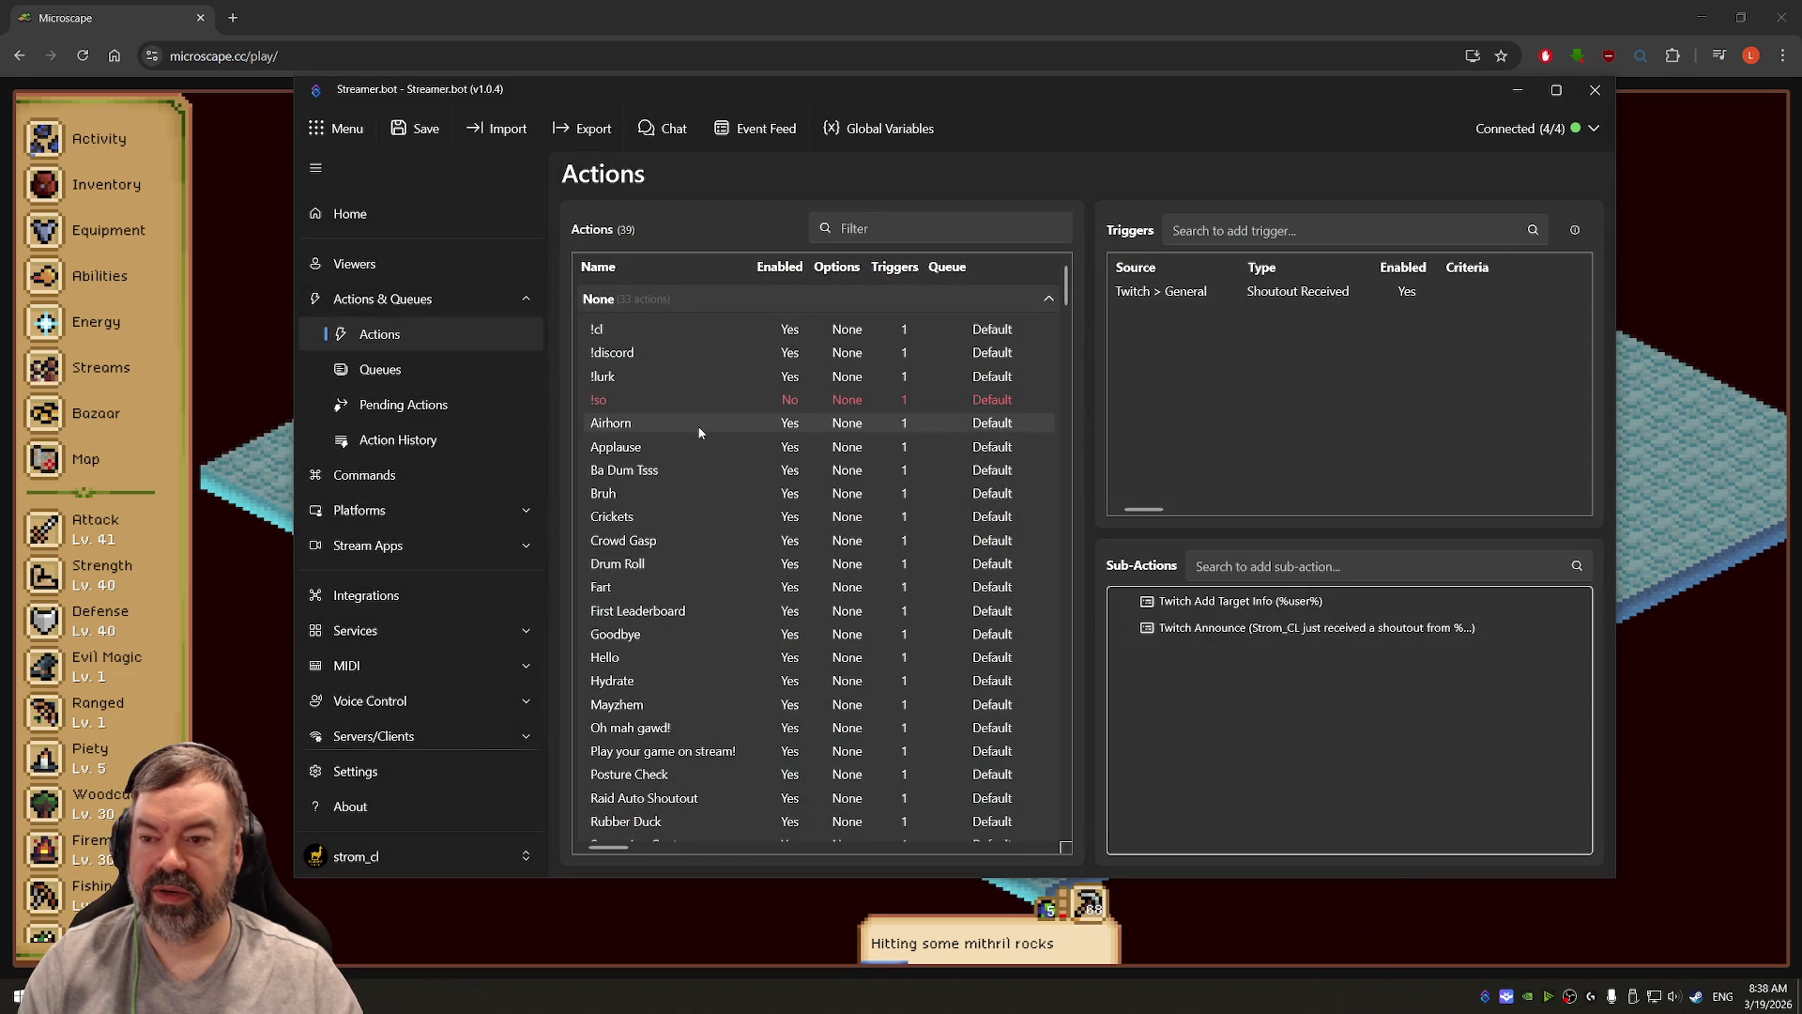
Step: Look through Streamer.bot's Actions list, minimize it, and close the Microscape browser tab
scroll(702, 398, down, 8)
scroll(709, 409, up, 6)
scroll(723, 408, up, 2)
scroll(723, 409, down, 3)
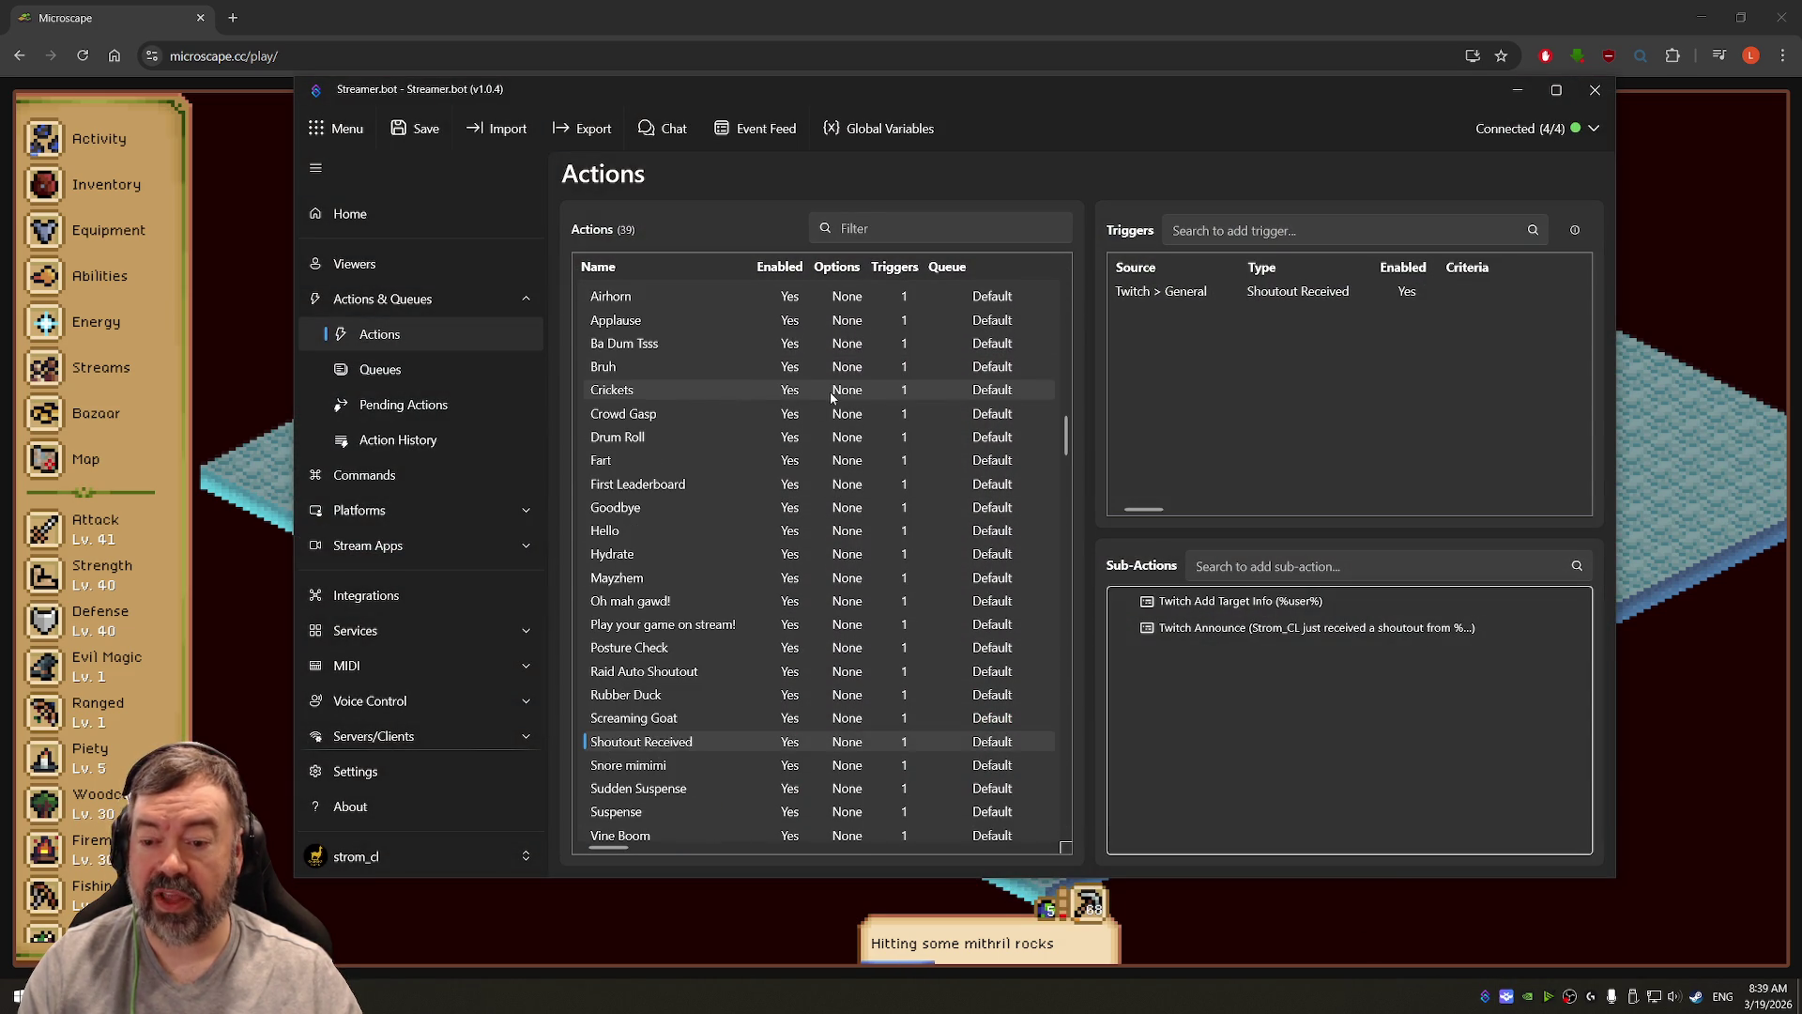
scroll(834, 402, down, 2)
mouse_move(1068, 552)
mouse_down()
mouse_move(1055, 602)
mouse_move(1080, 413)
mouse_move(1103, 416)
mouse_up()
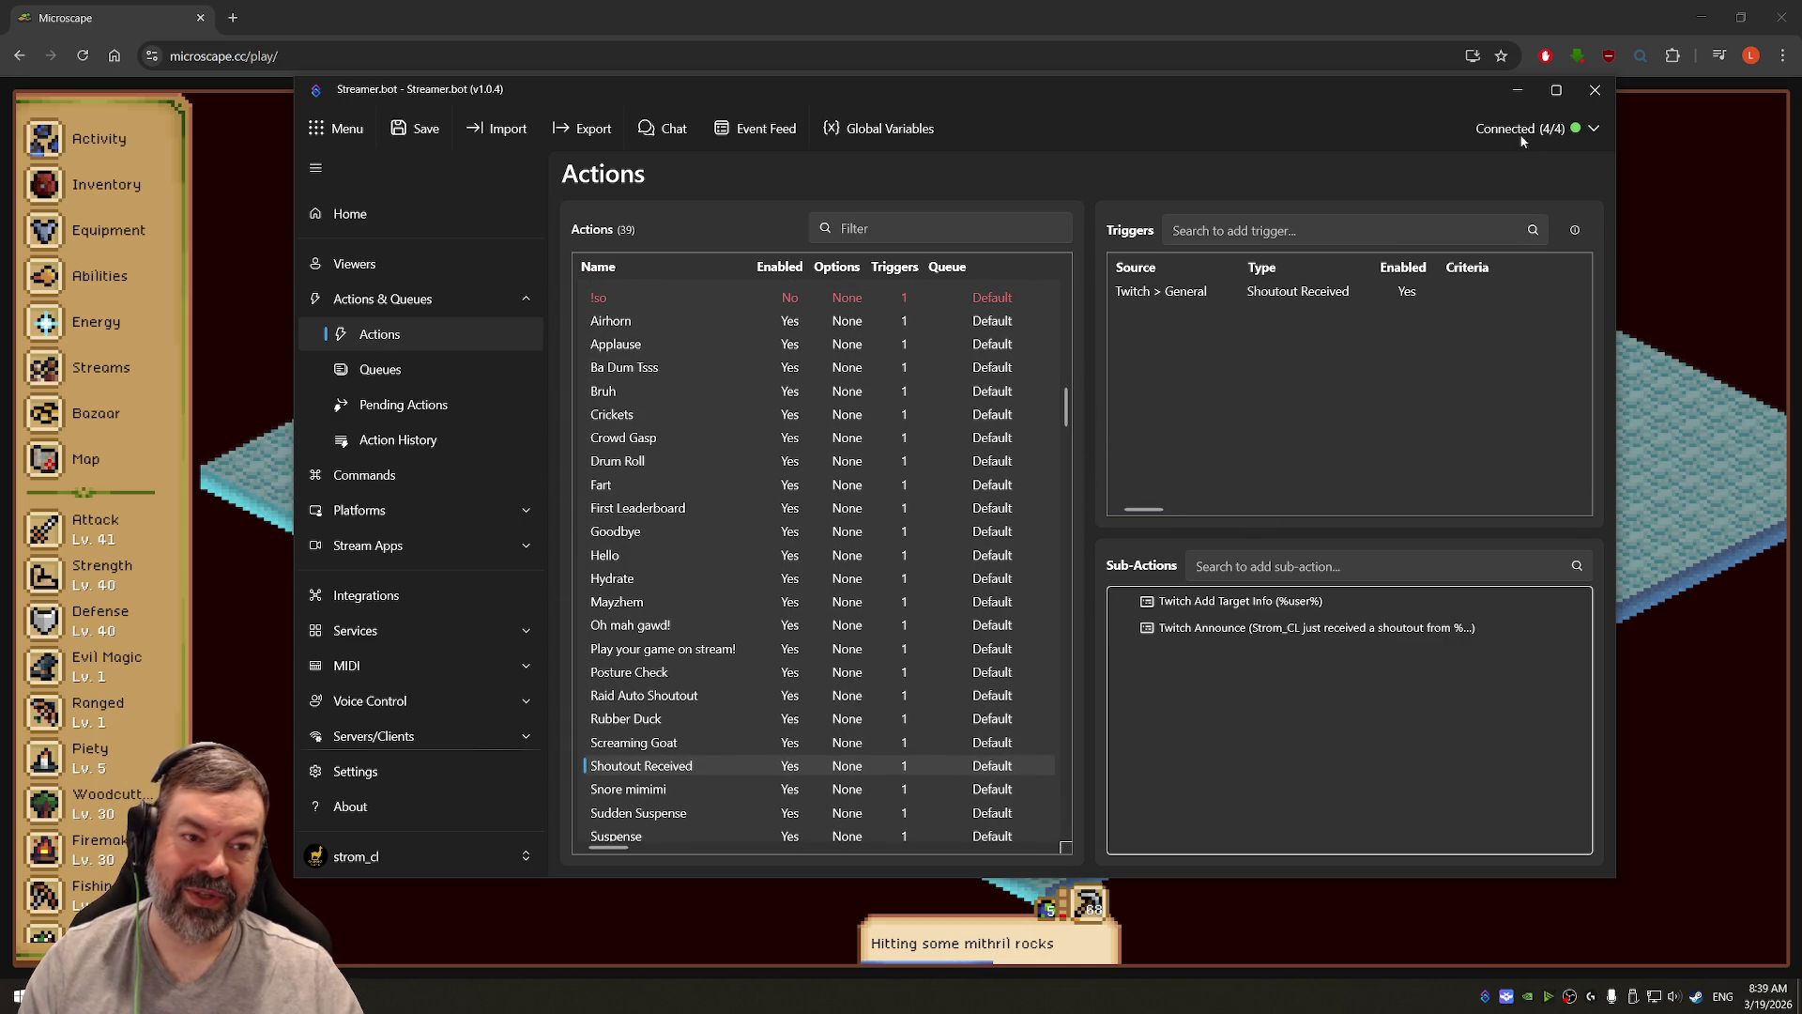
click(1517, 89)
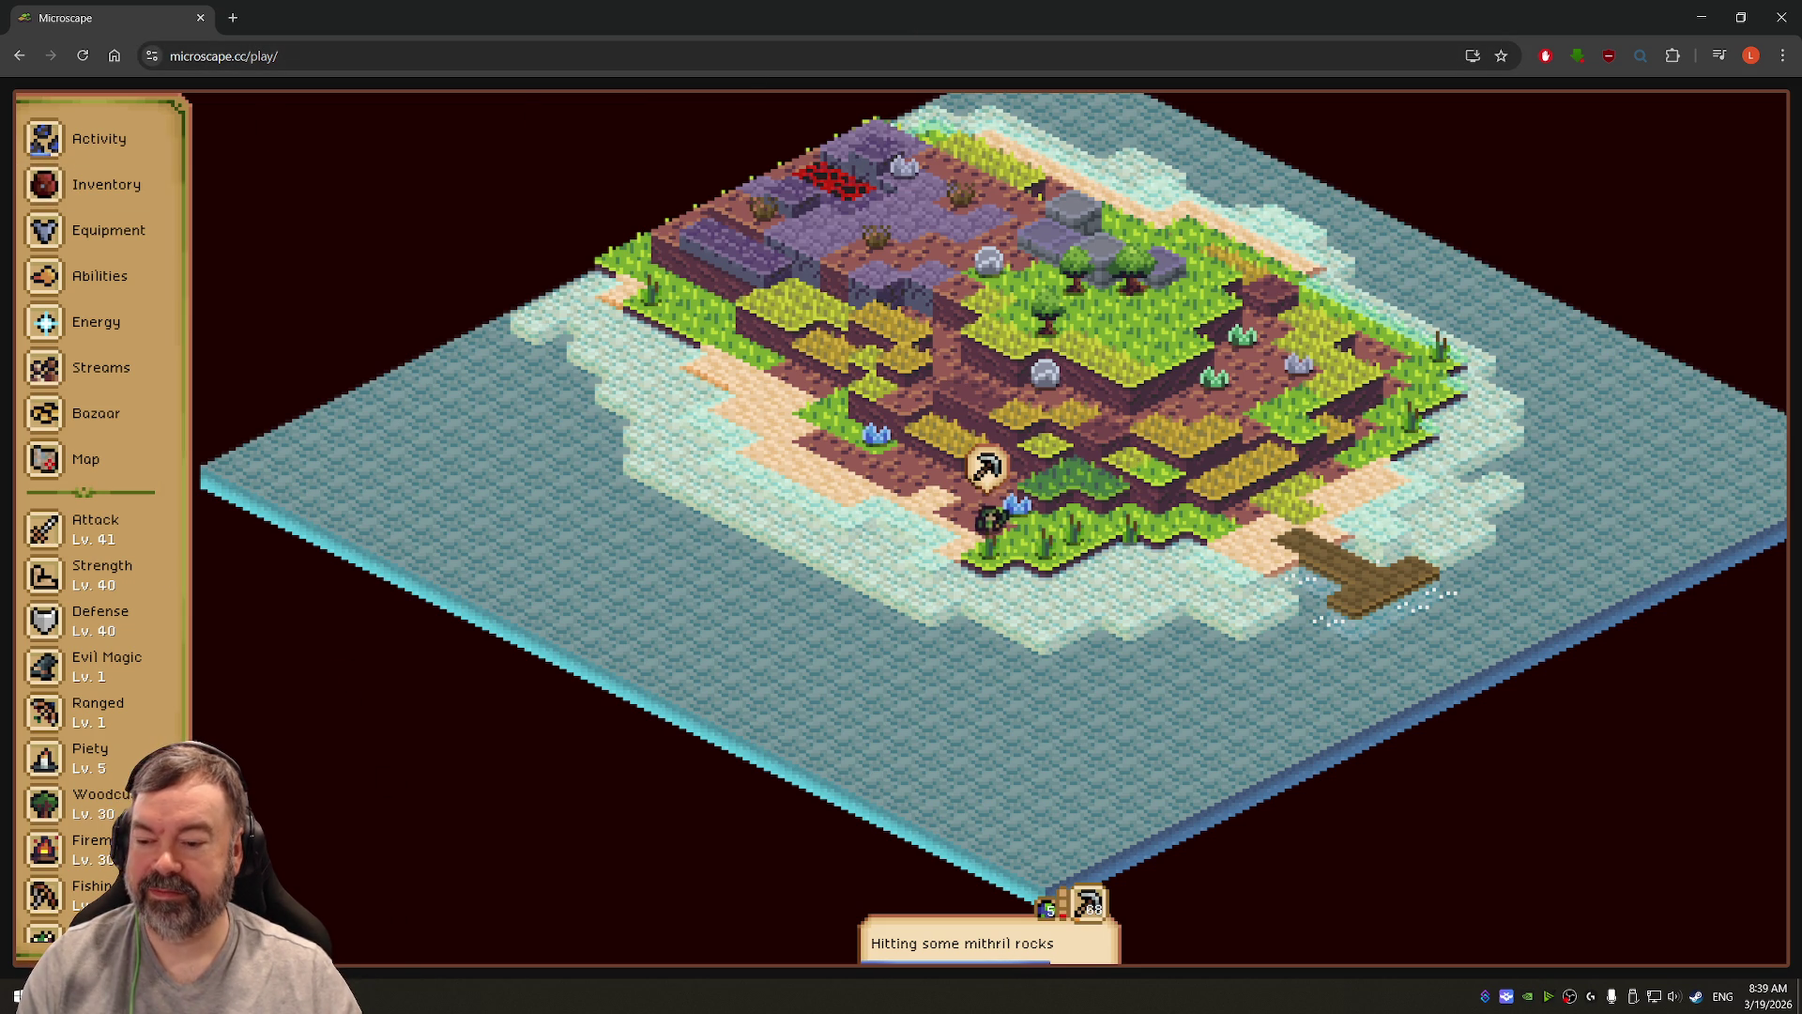
click(200, 17)
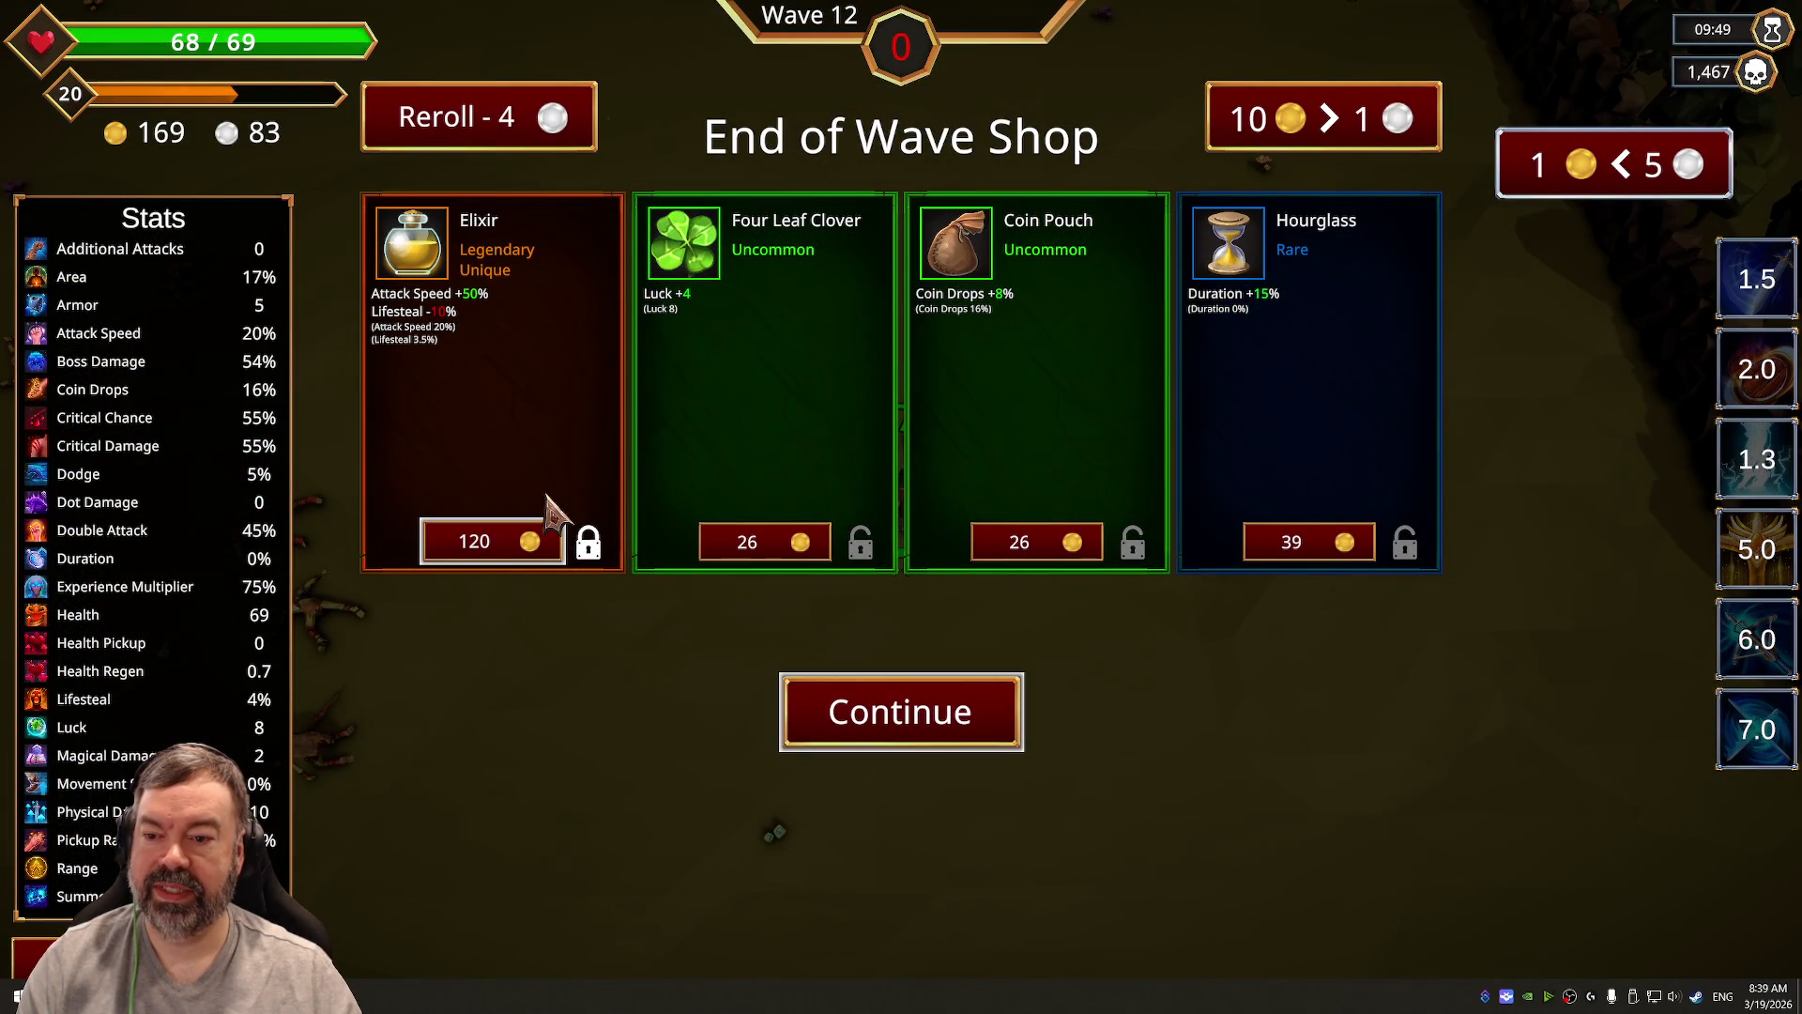
Step: Buy the Elixir, reroll the shop twice, lock the 130-gold Echo//Shredder, and start wave 13
click(492, 554)
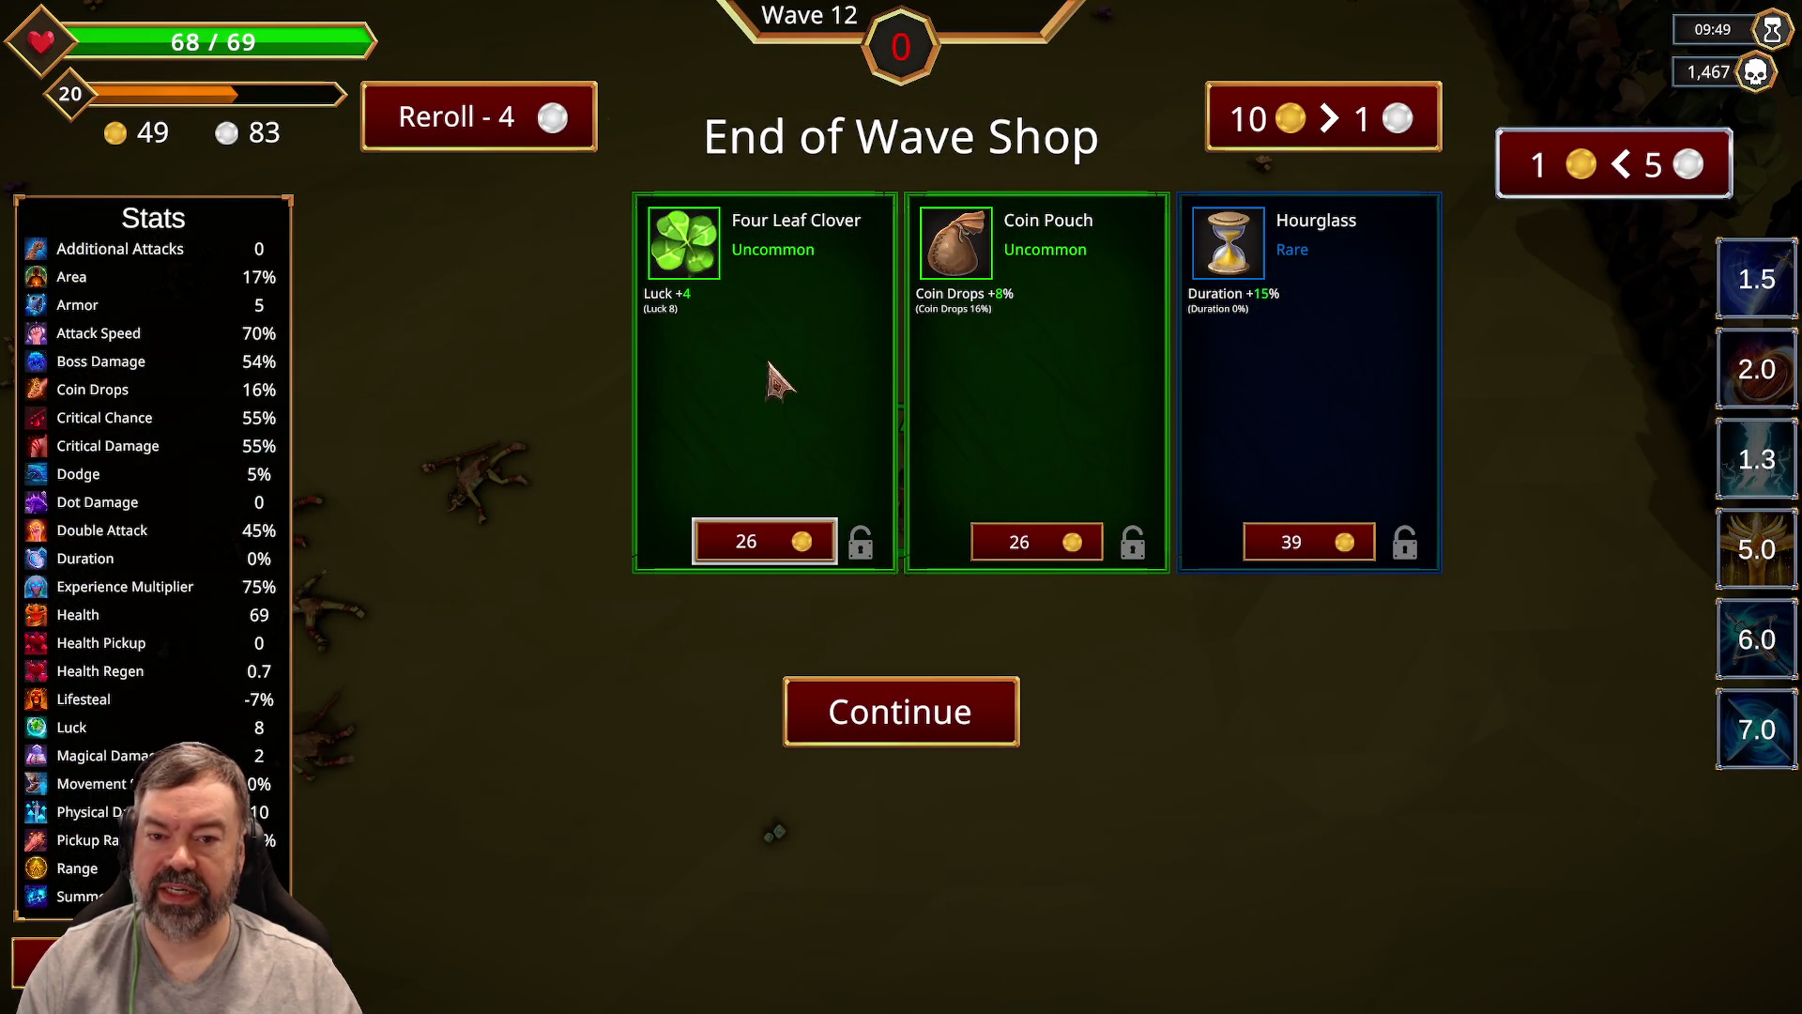
click(540, 141)
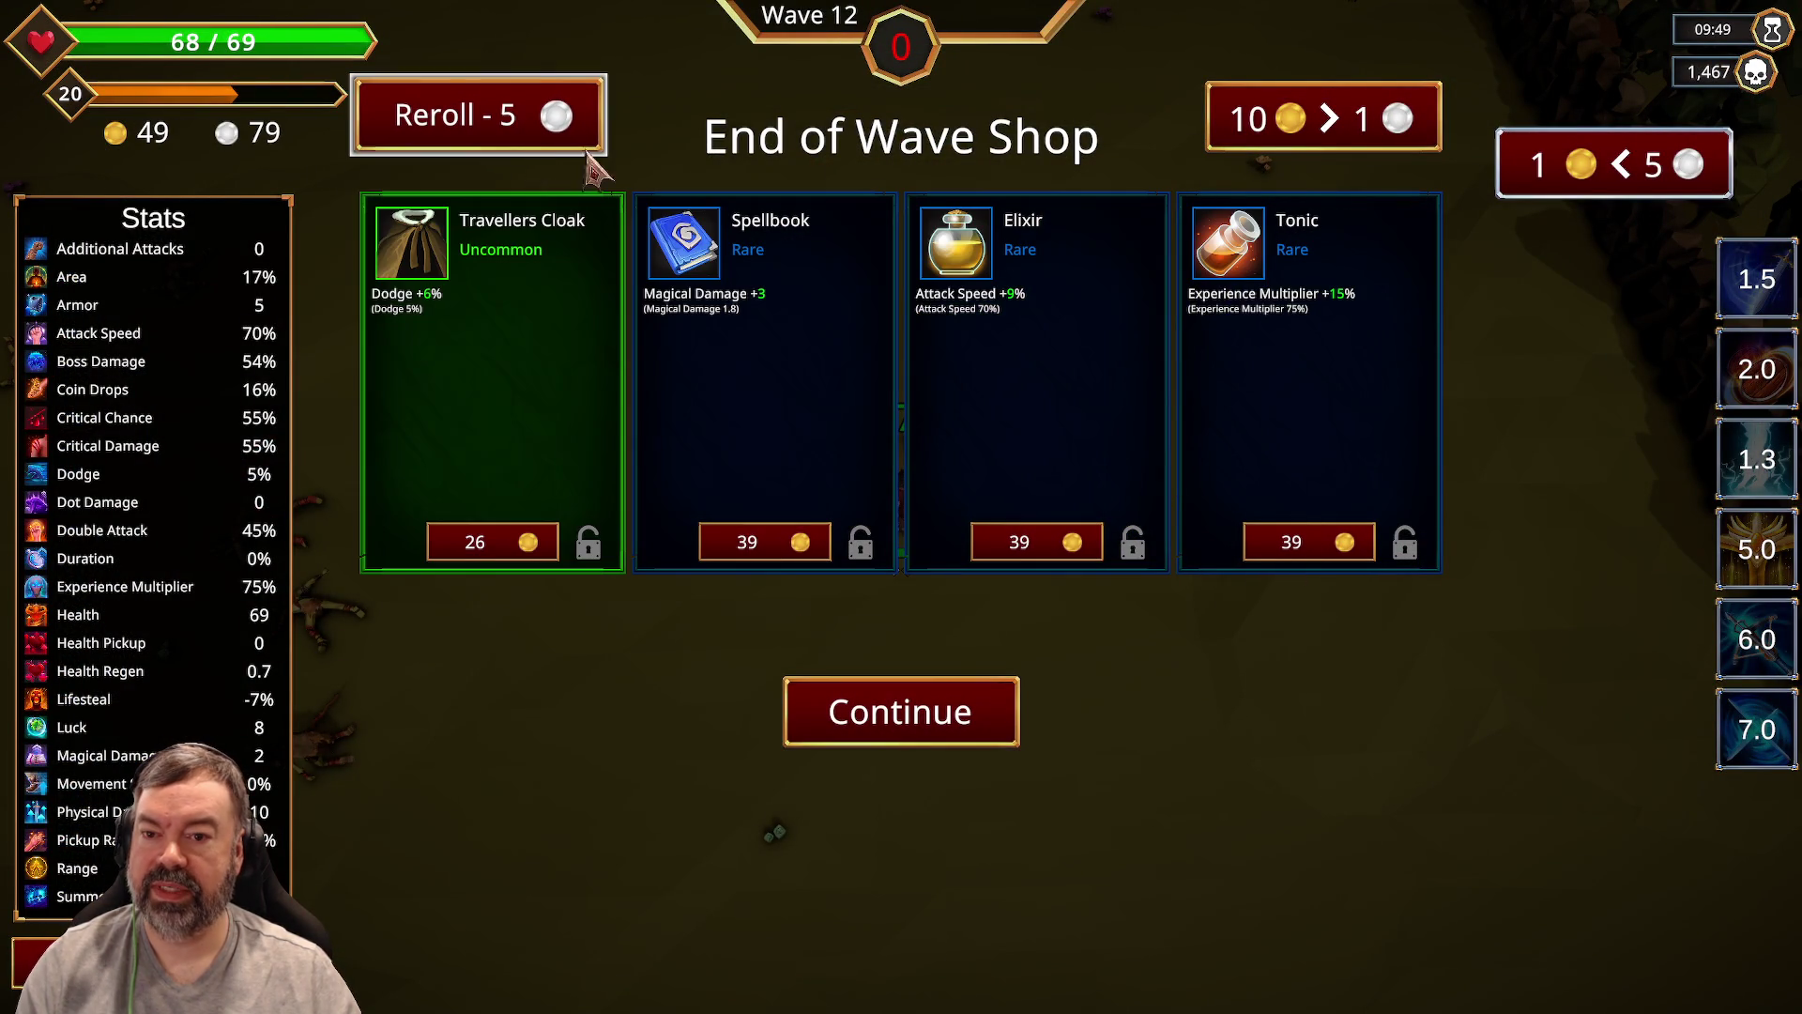
click(1025, 553)
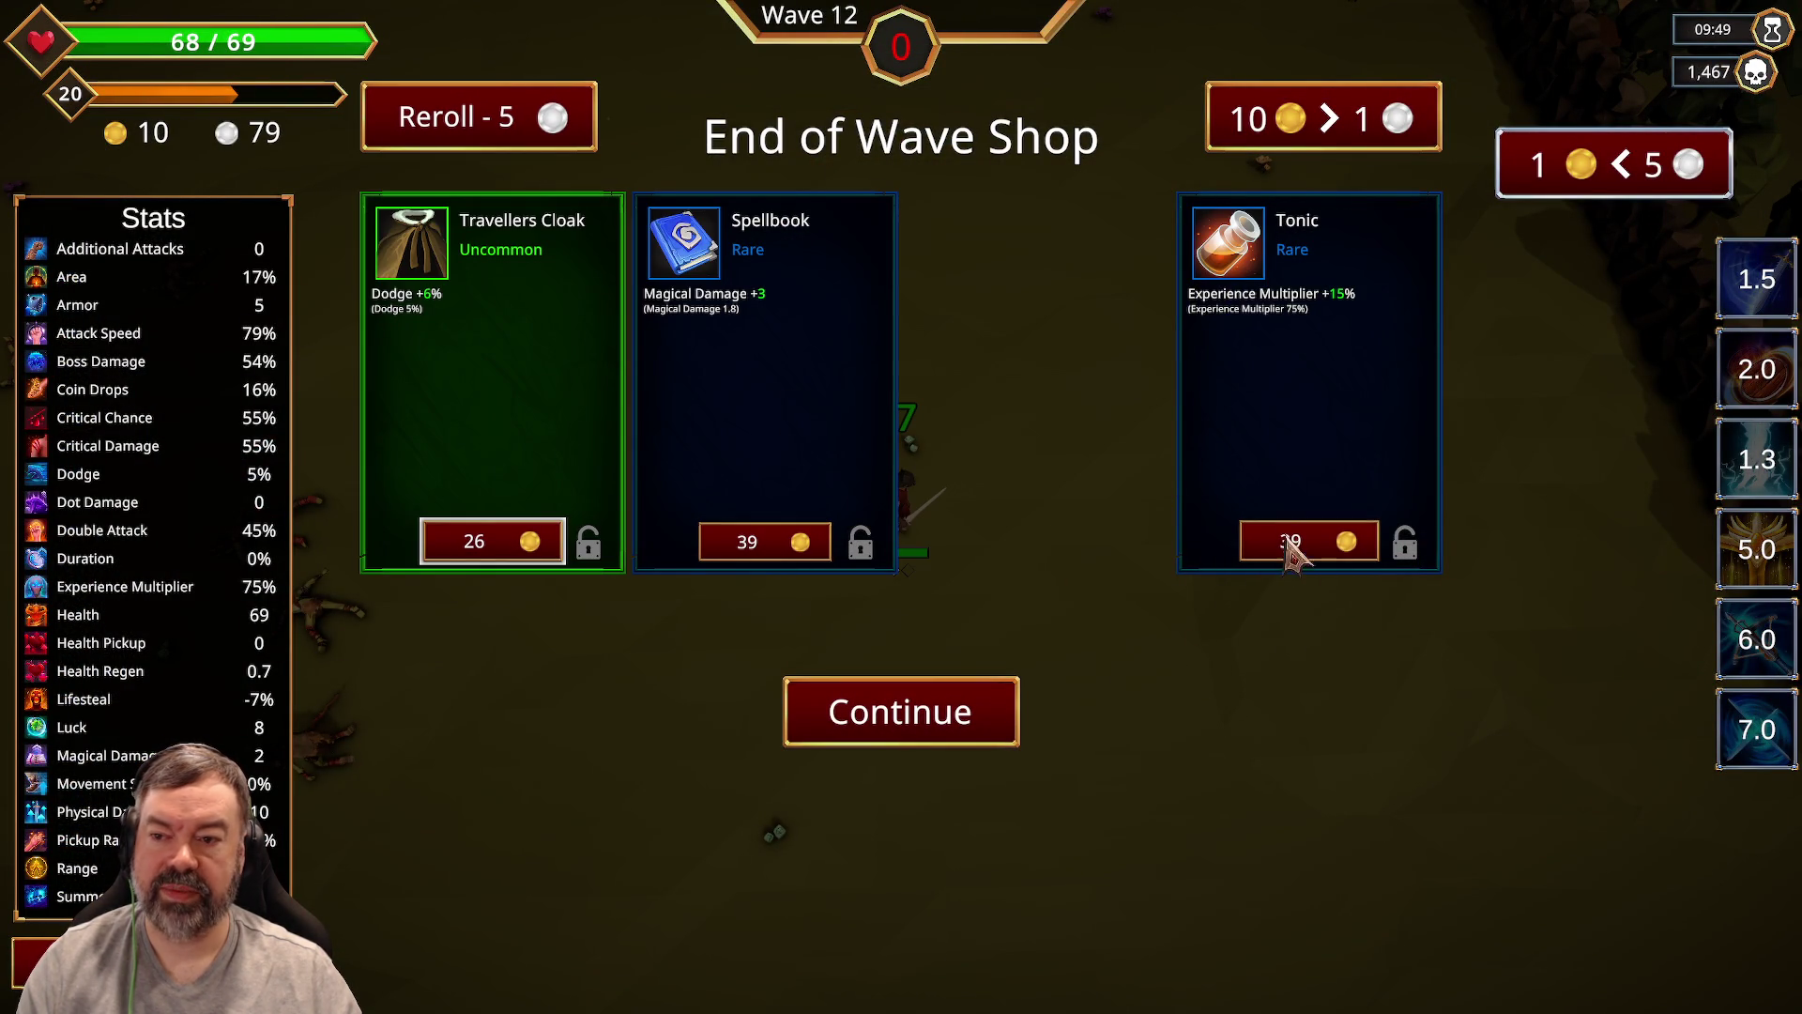
click(509, 115)
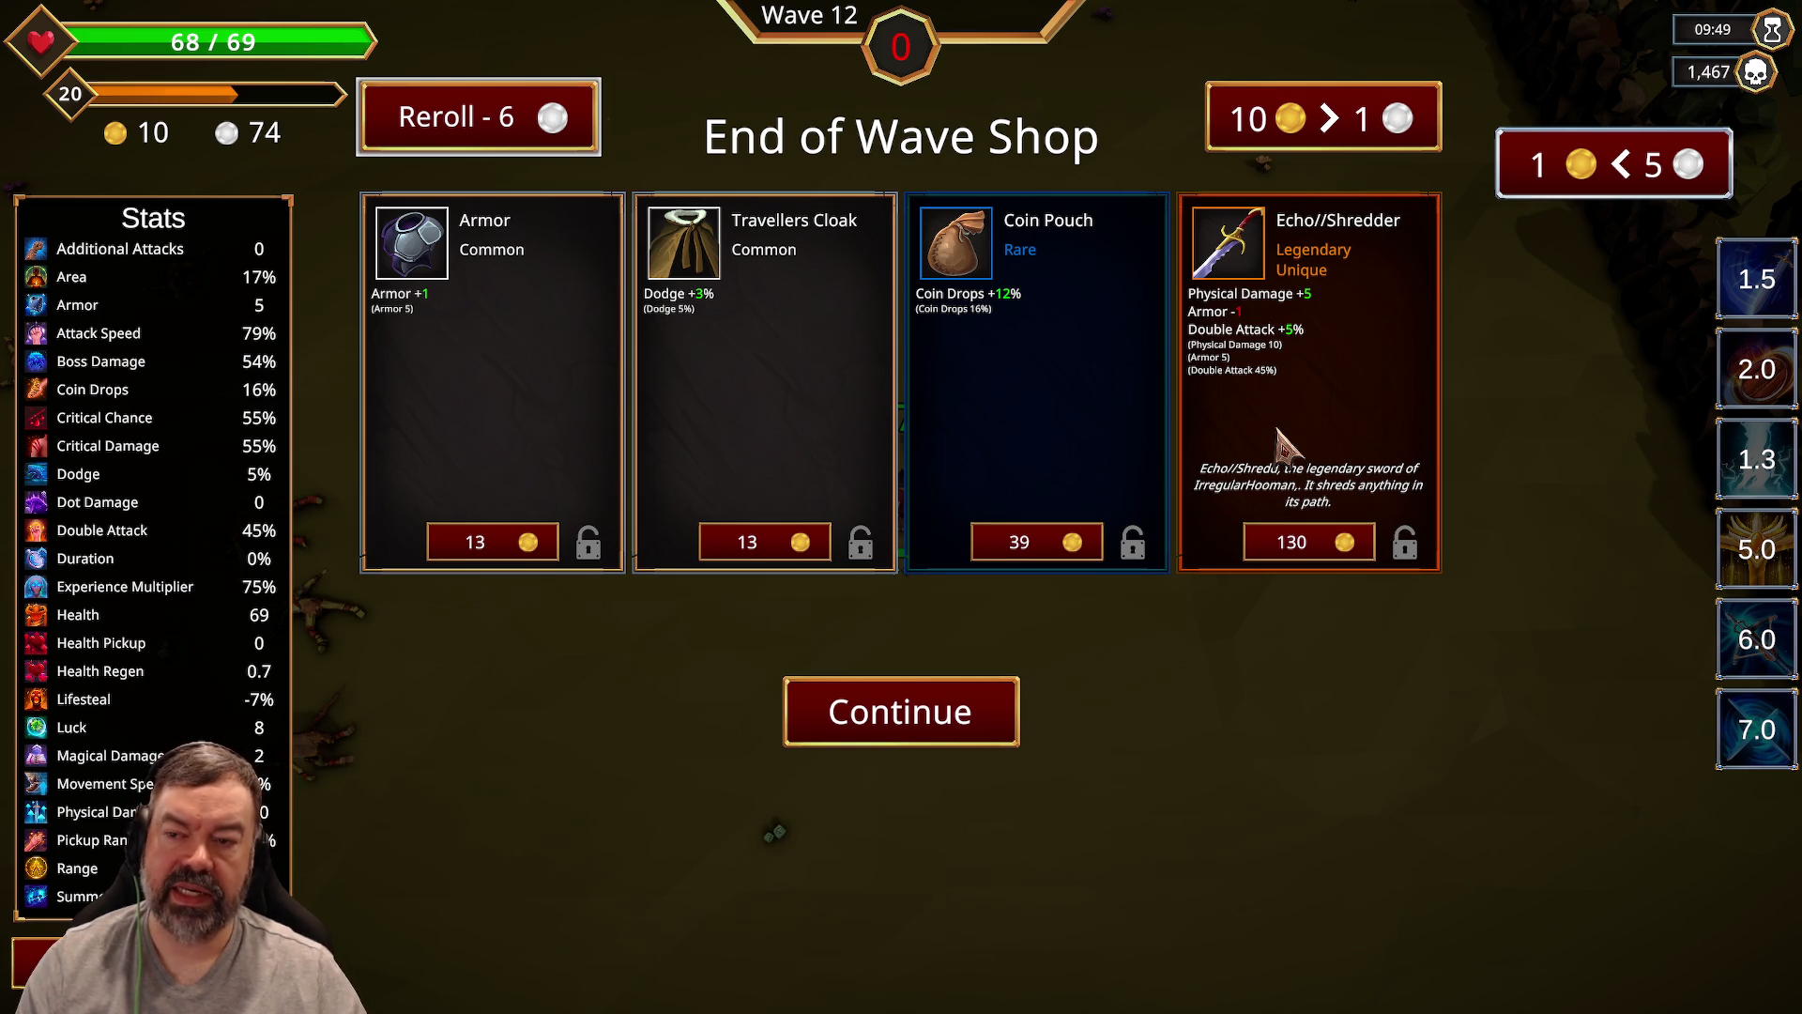
click(1417, 550)
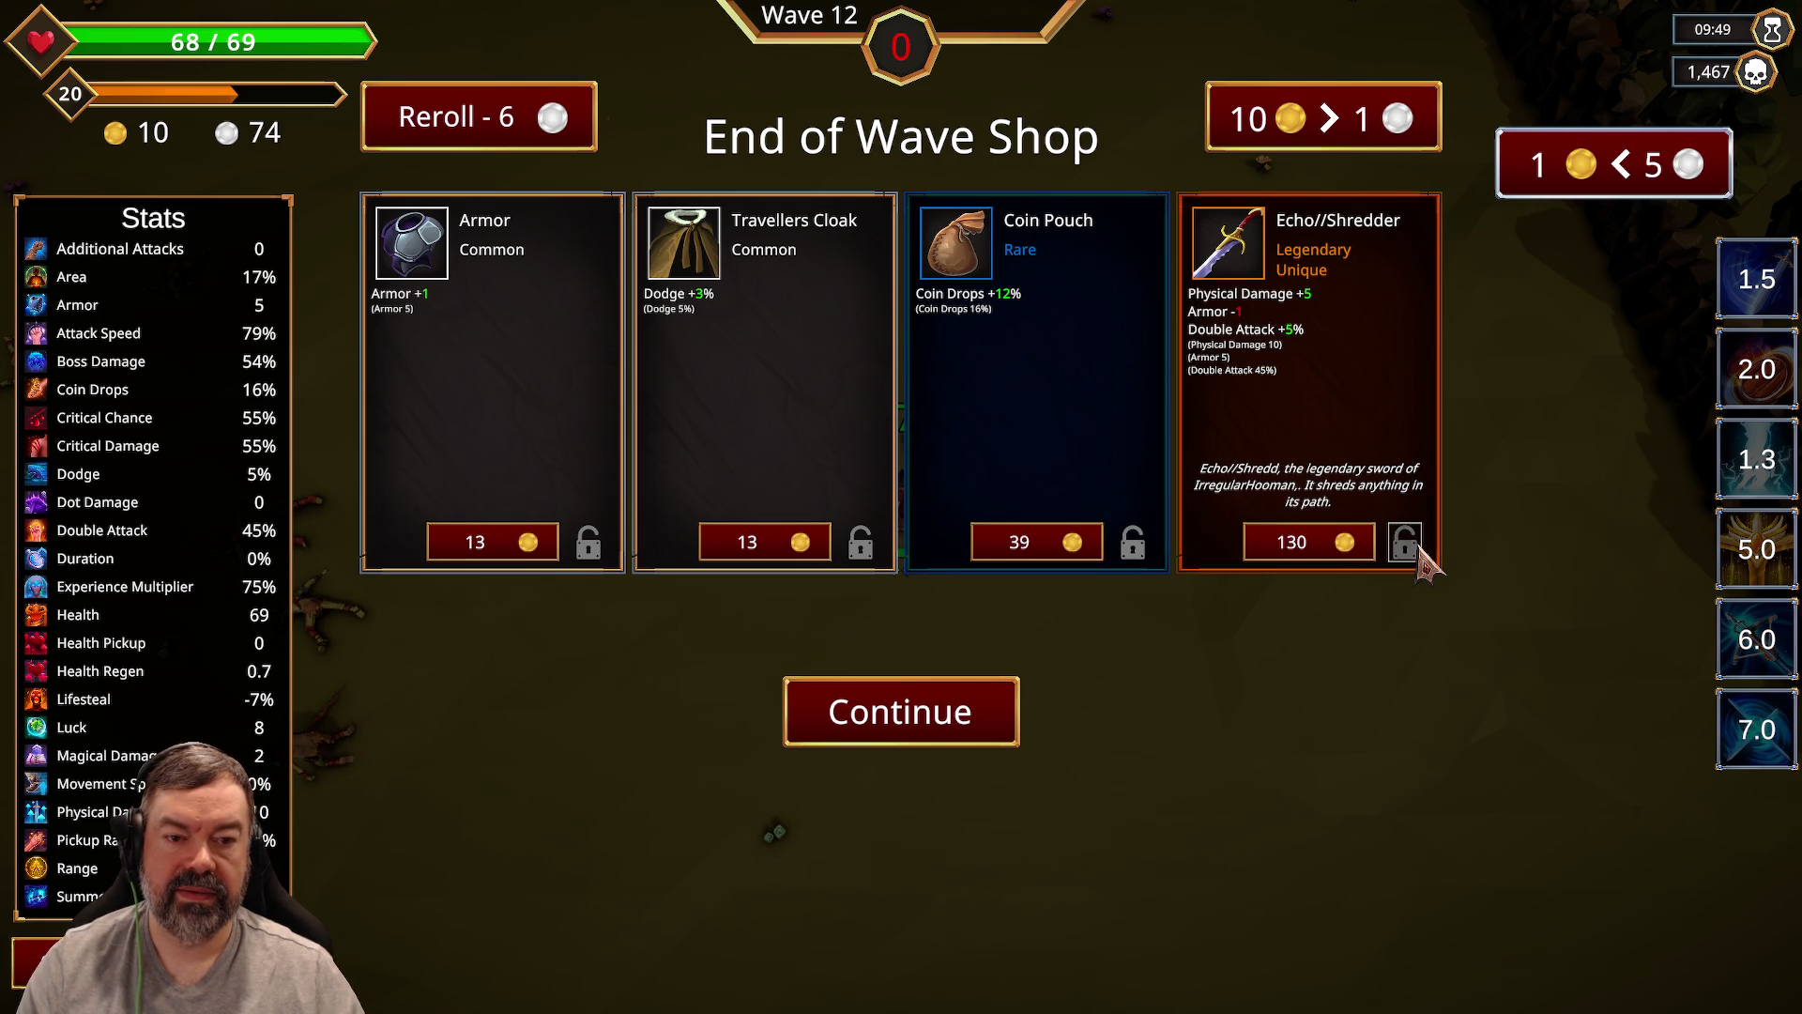
click(936, 730)
Step: Fight through wave 13, checking the stats panel, until level 21 offers Health Pickup, Health, Pickup Range or Luck
key(d)
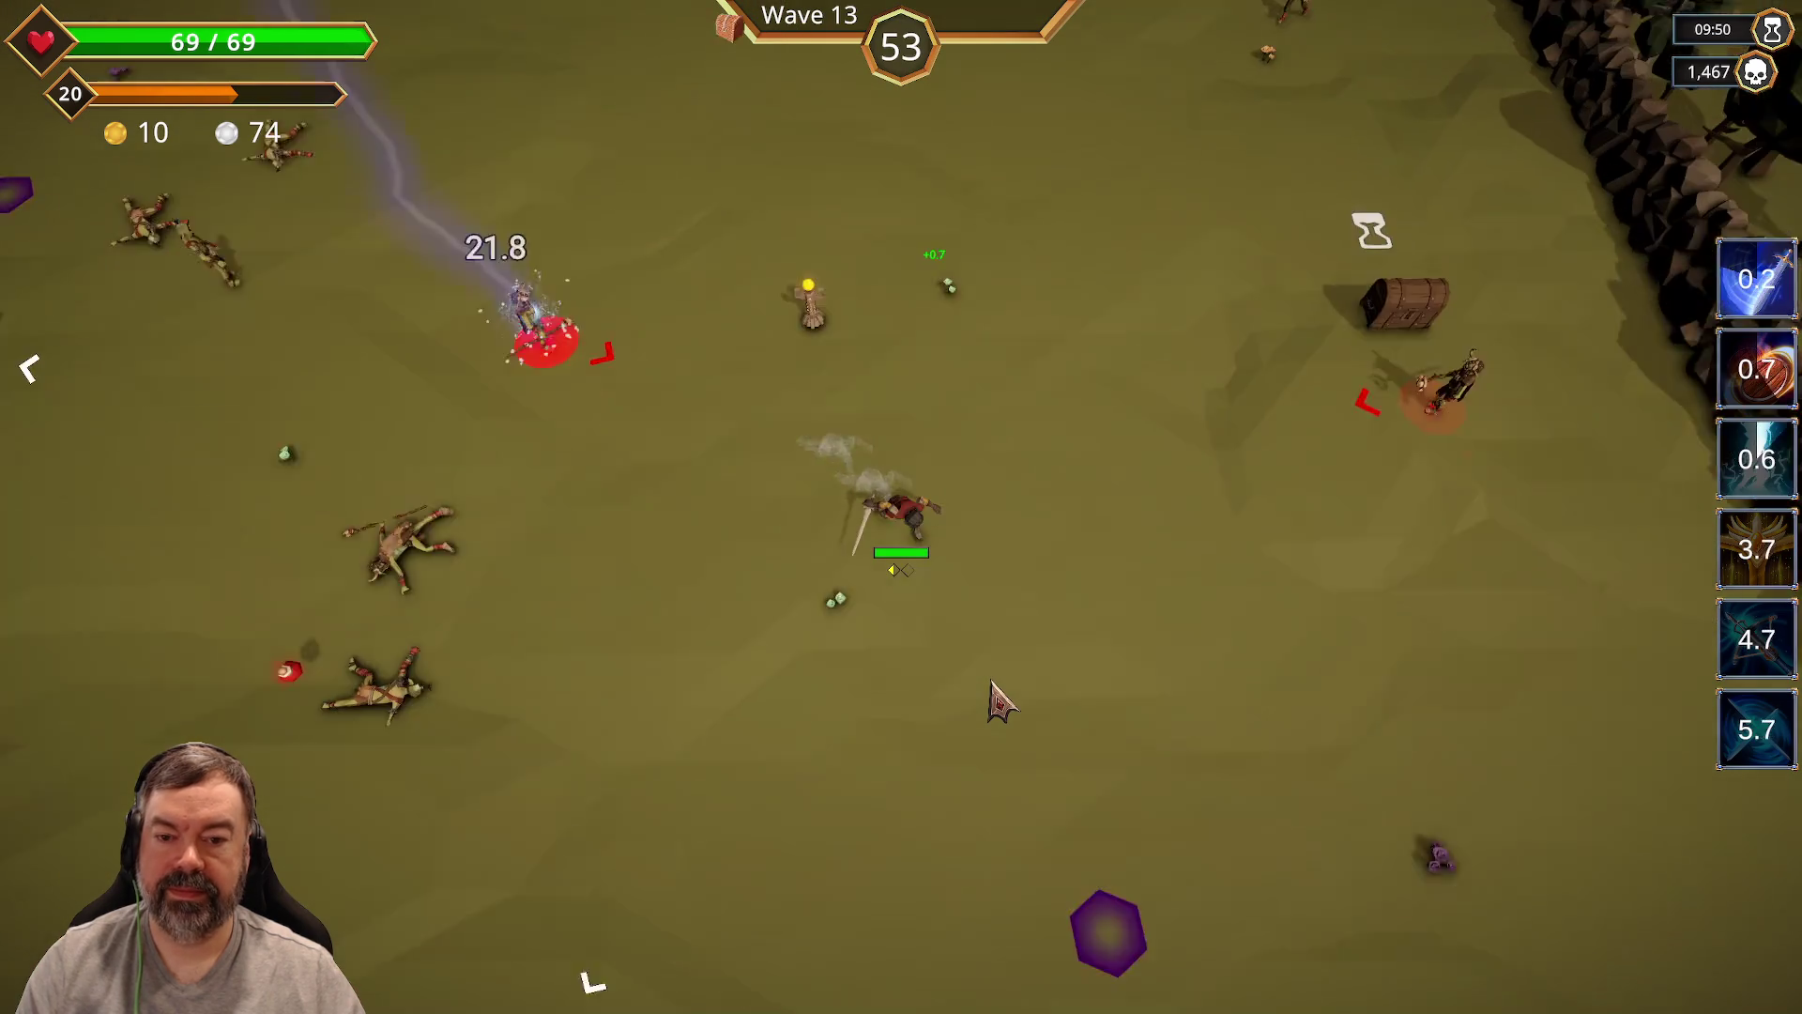
key(w)
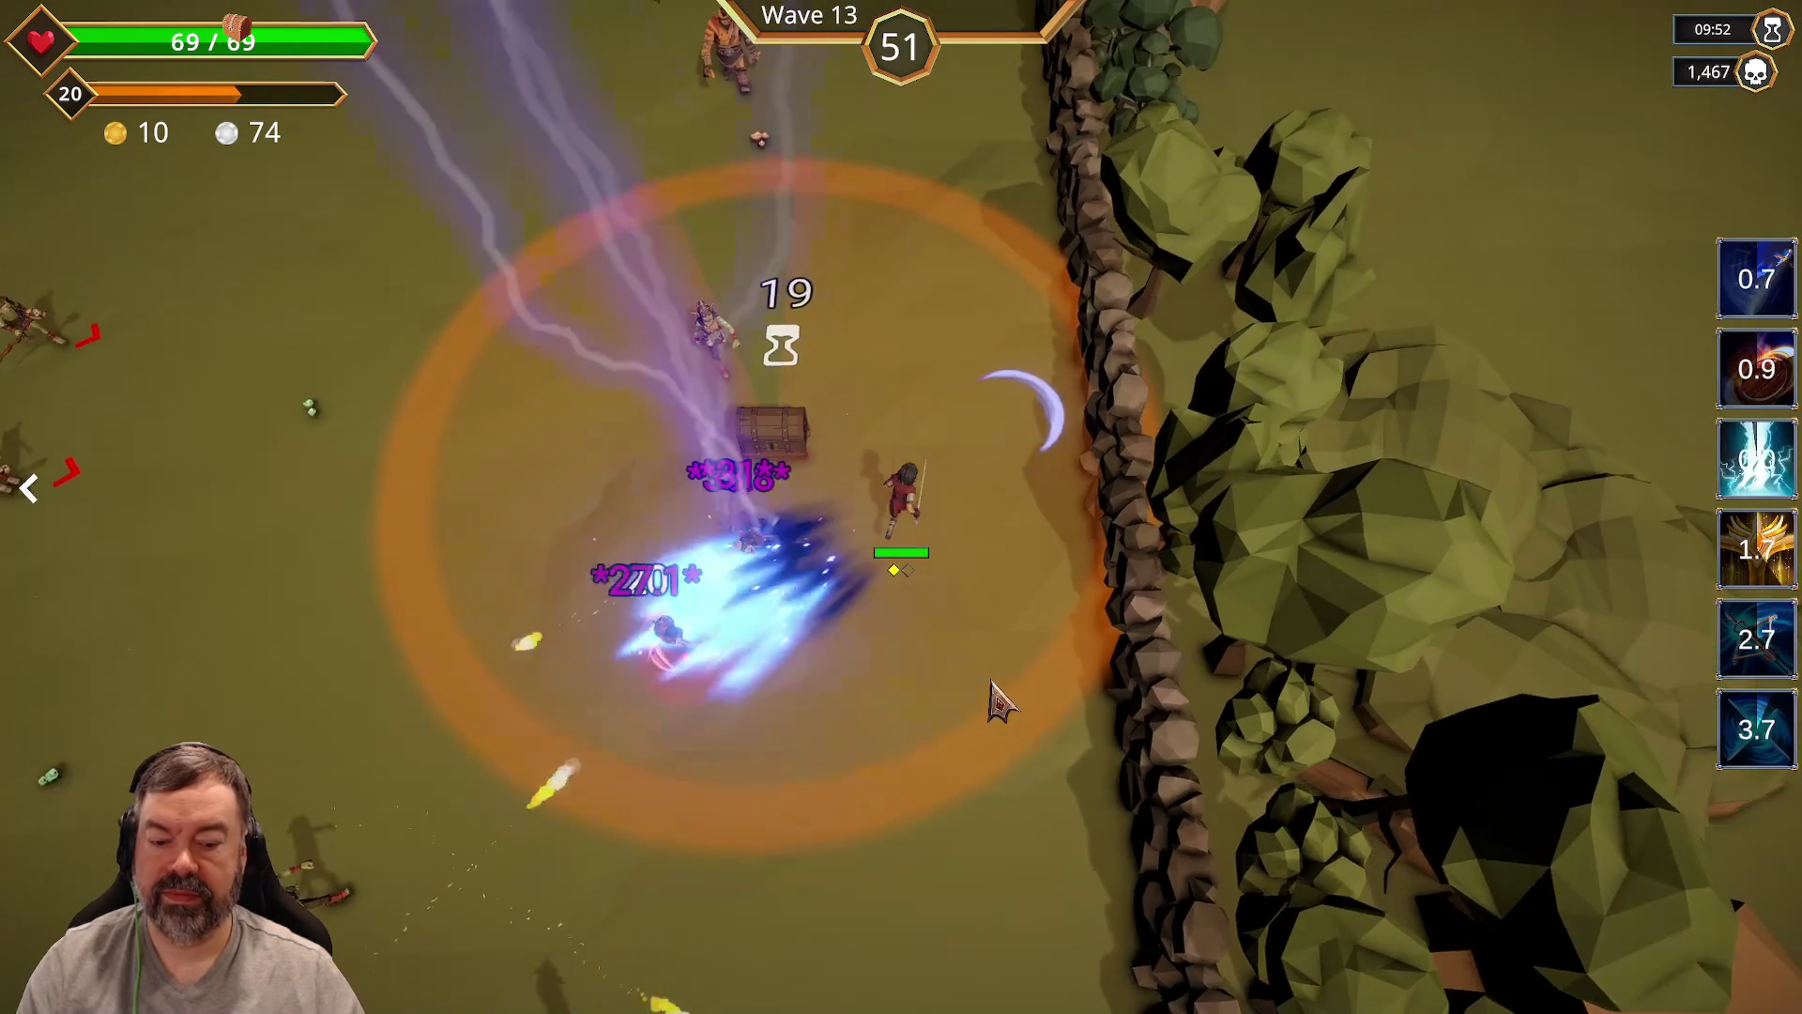
key(a)
key(w)
key(d)
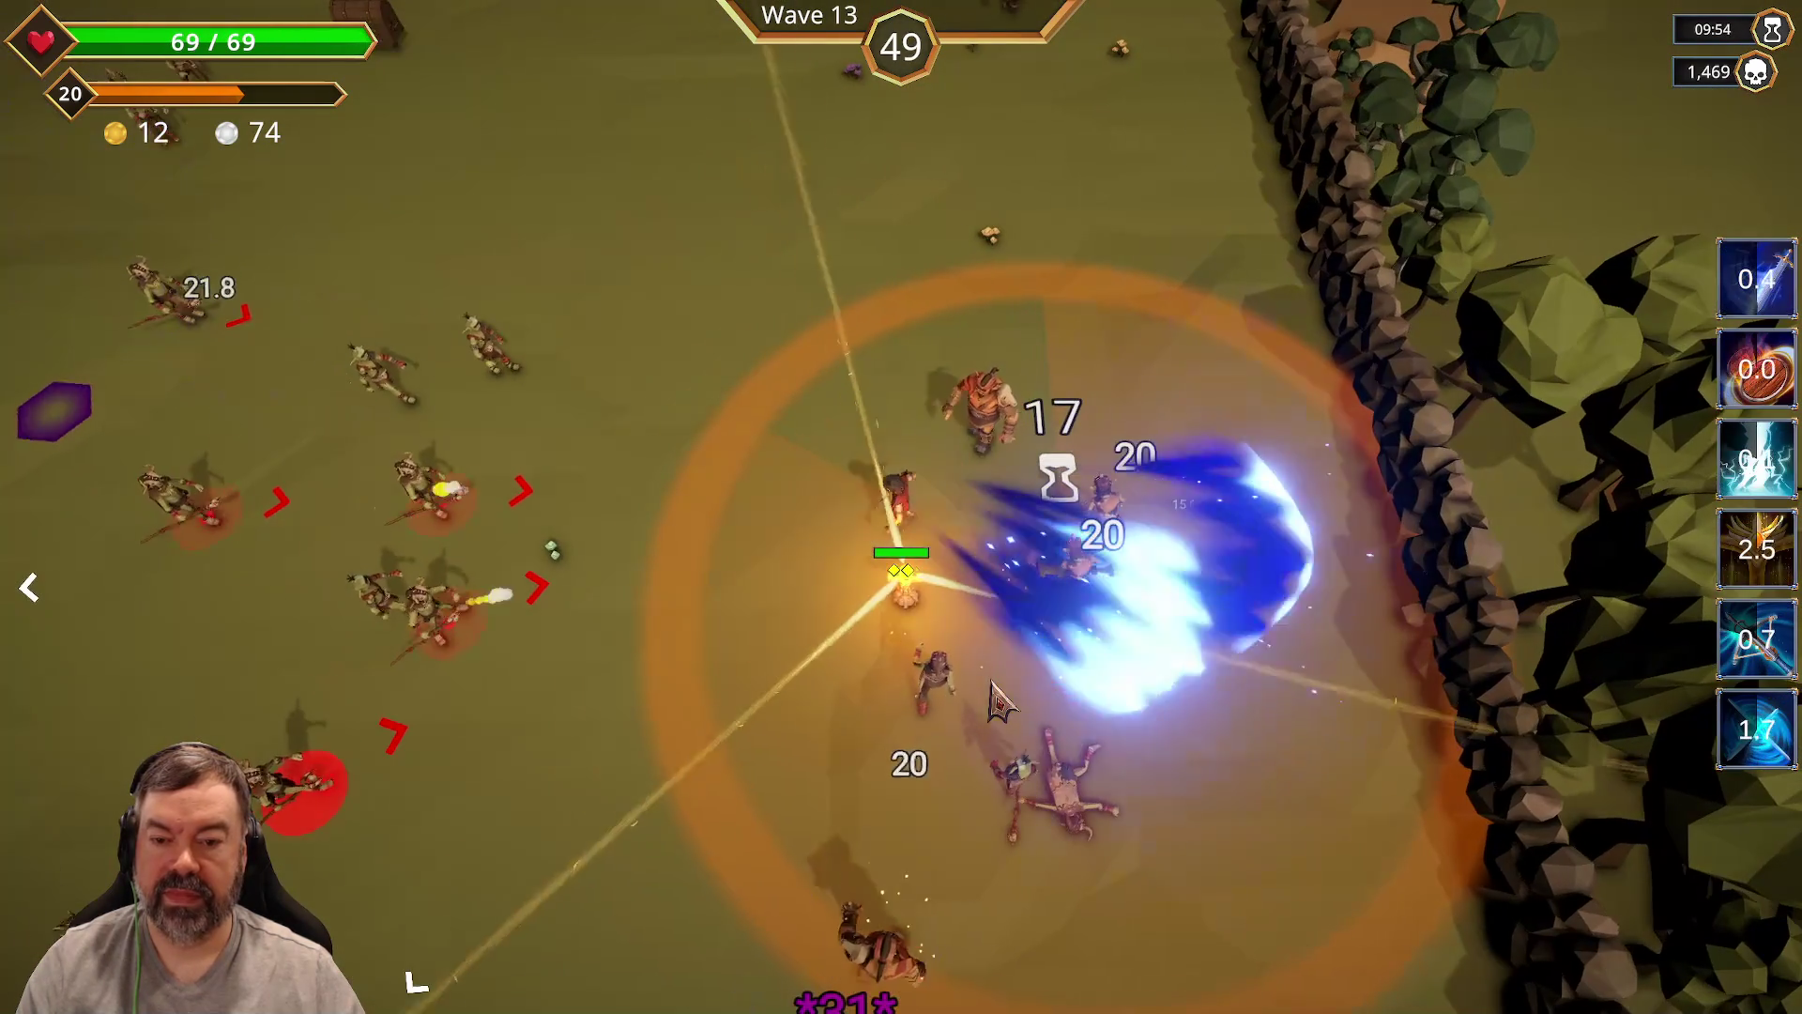
key(s)
key(d)
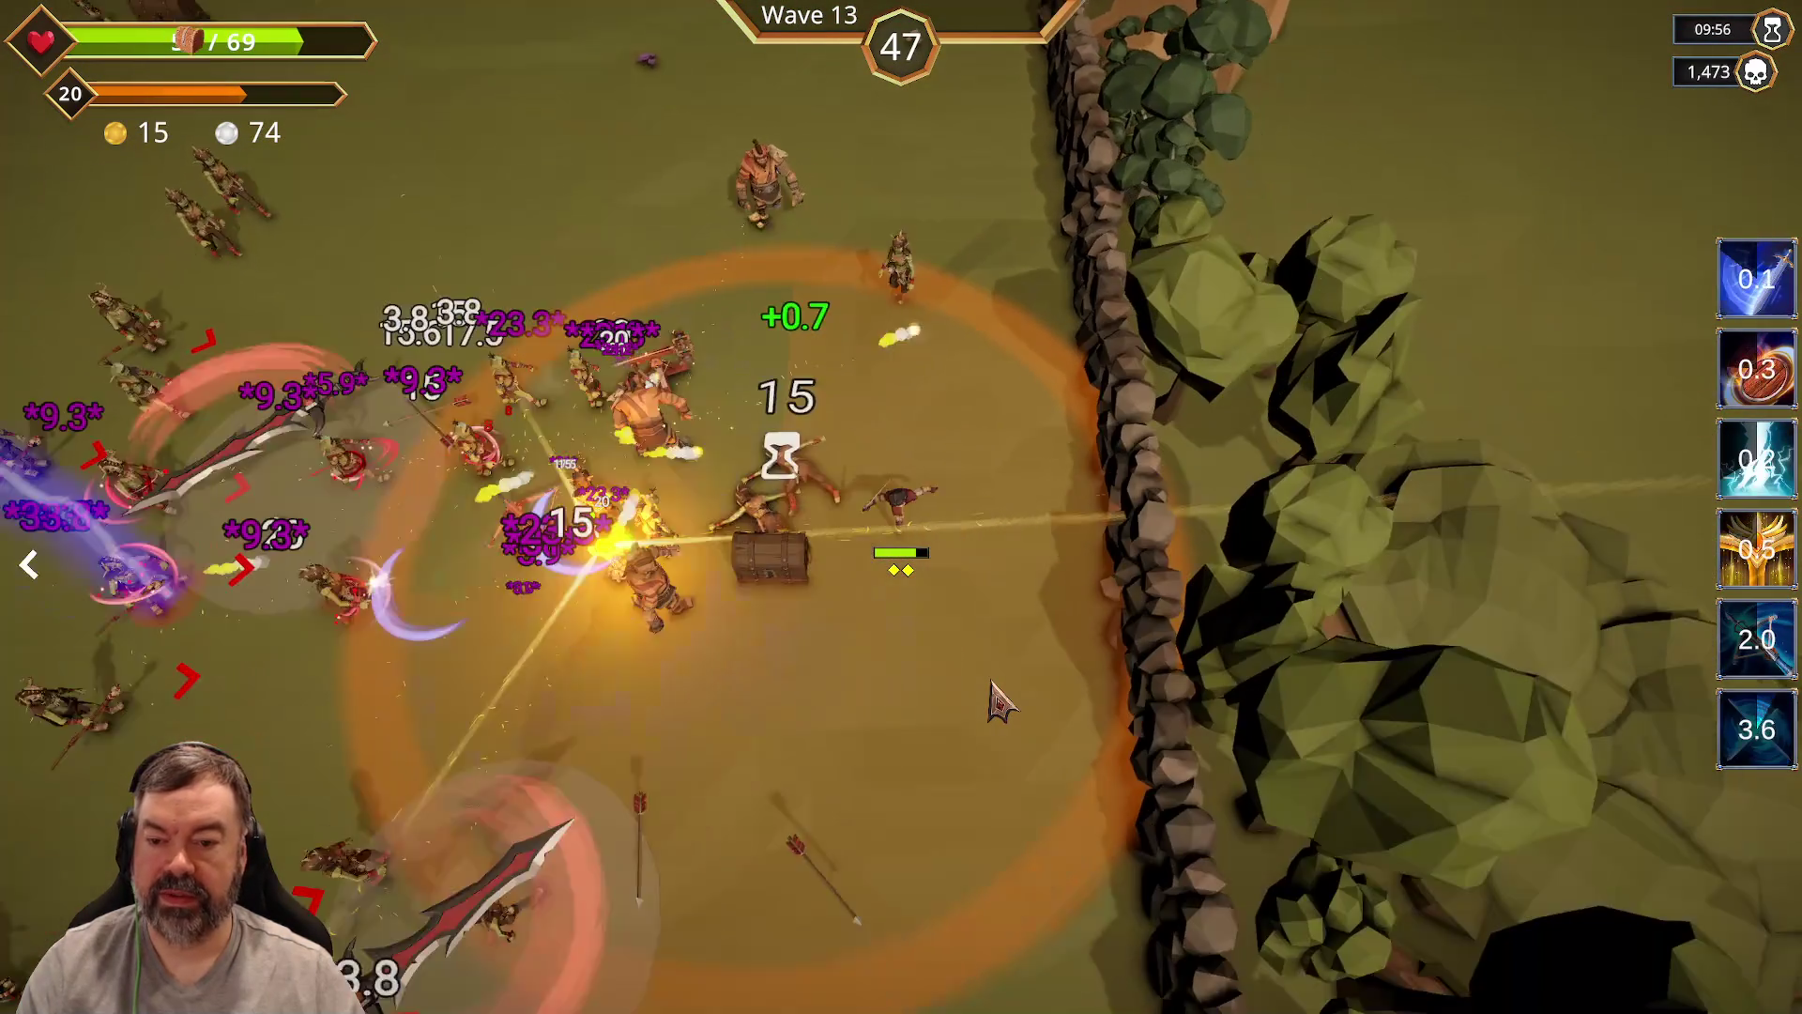
key(w)
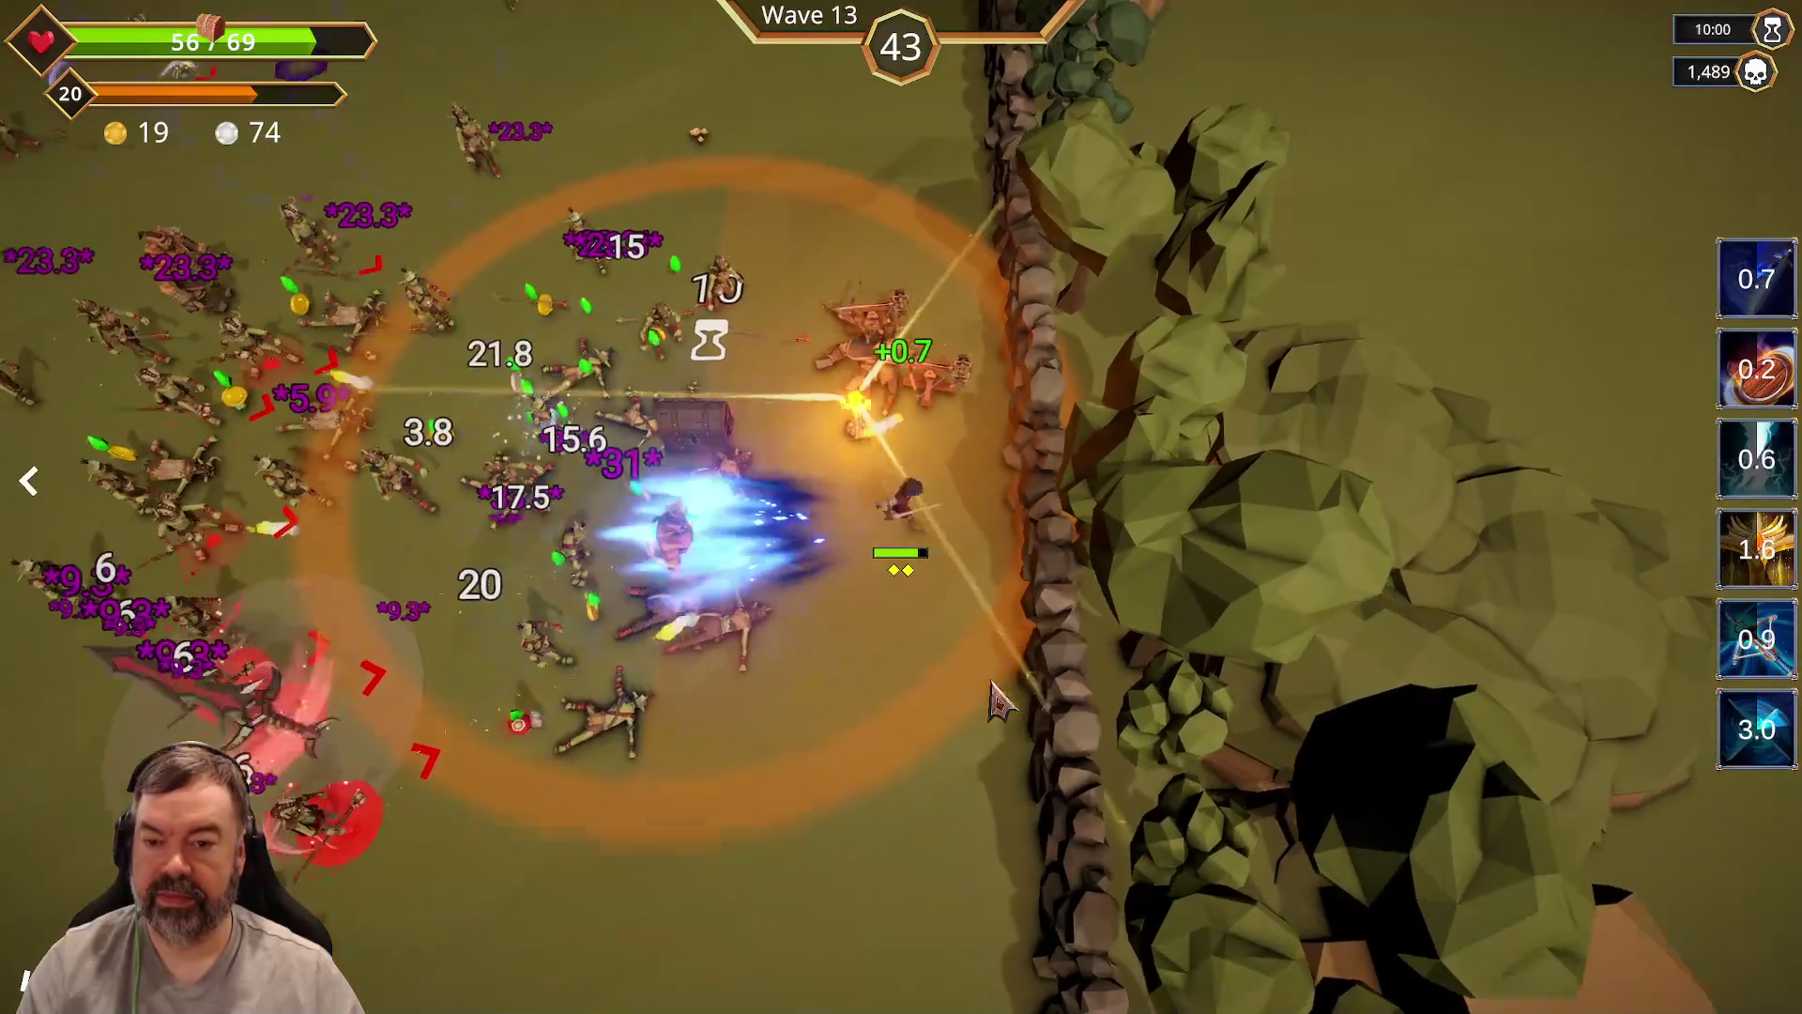
click(28, 511)
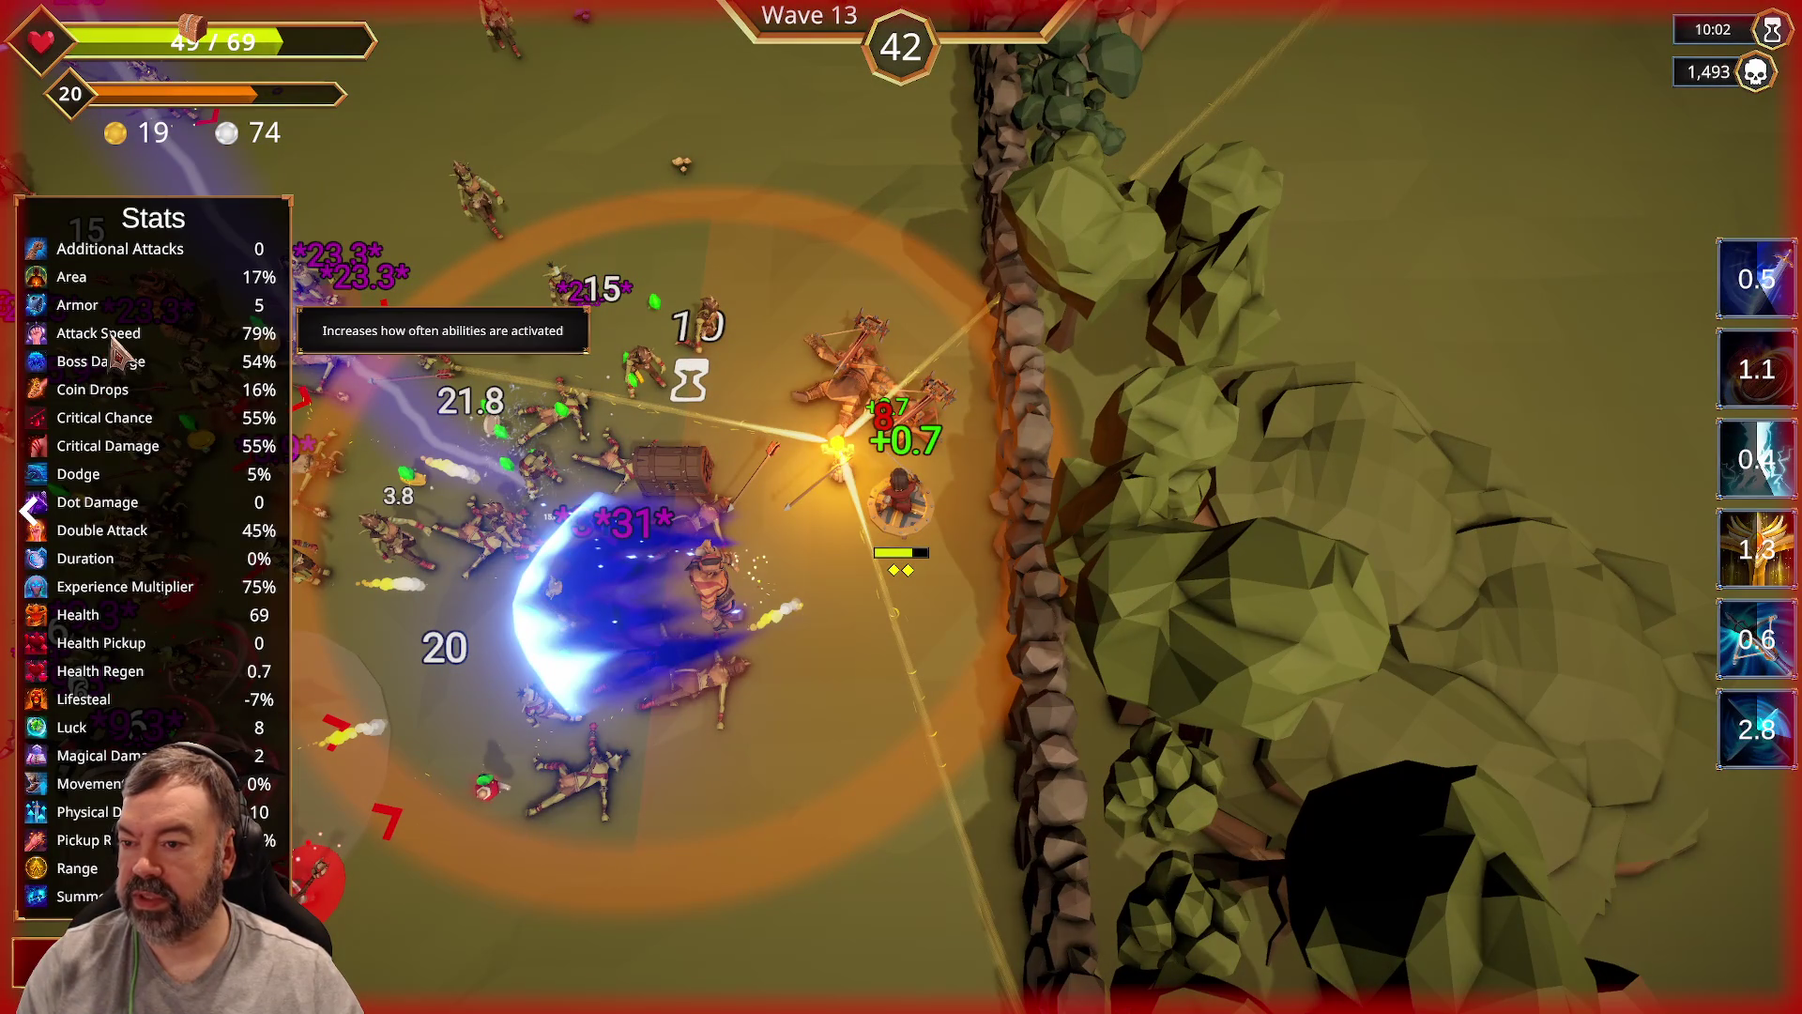
key(a)
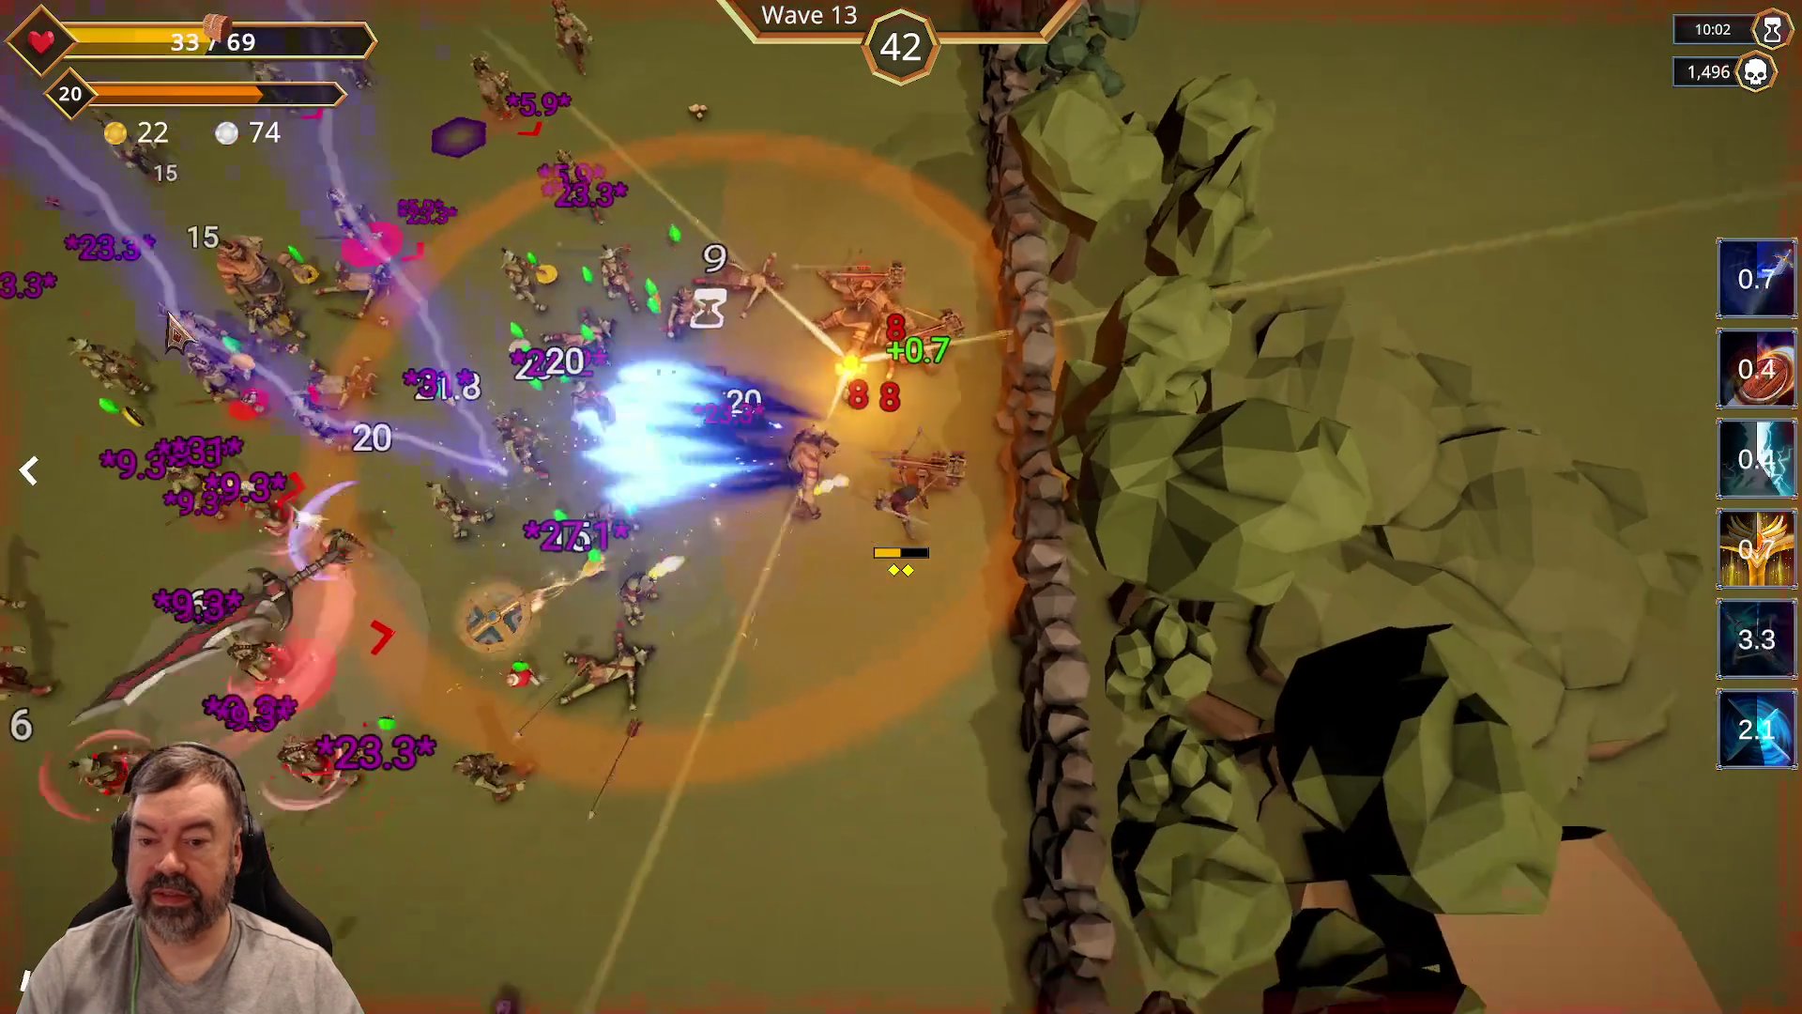
key(d)
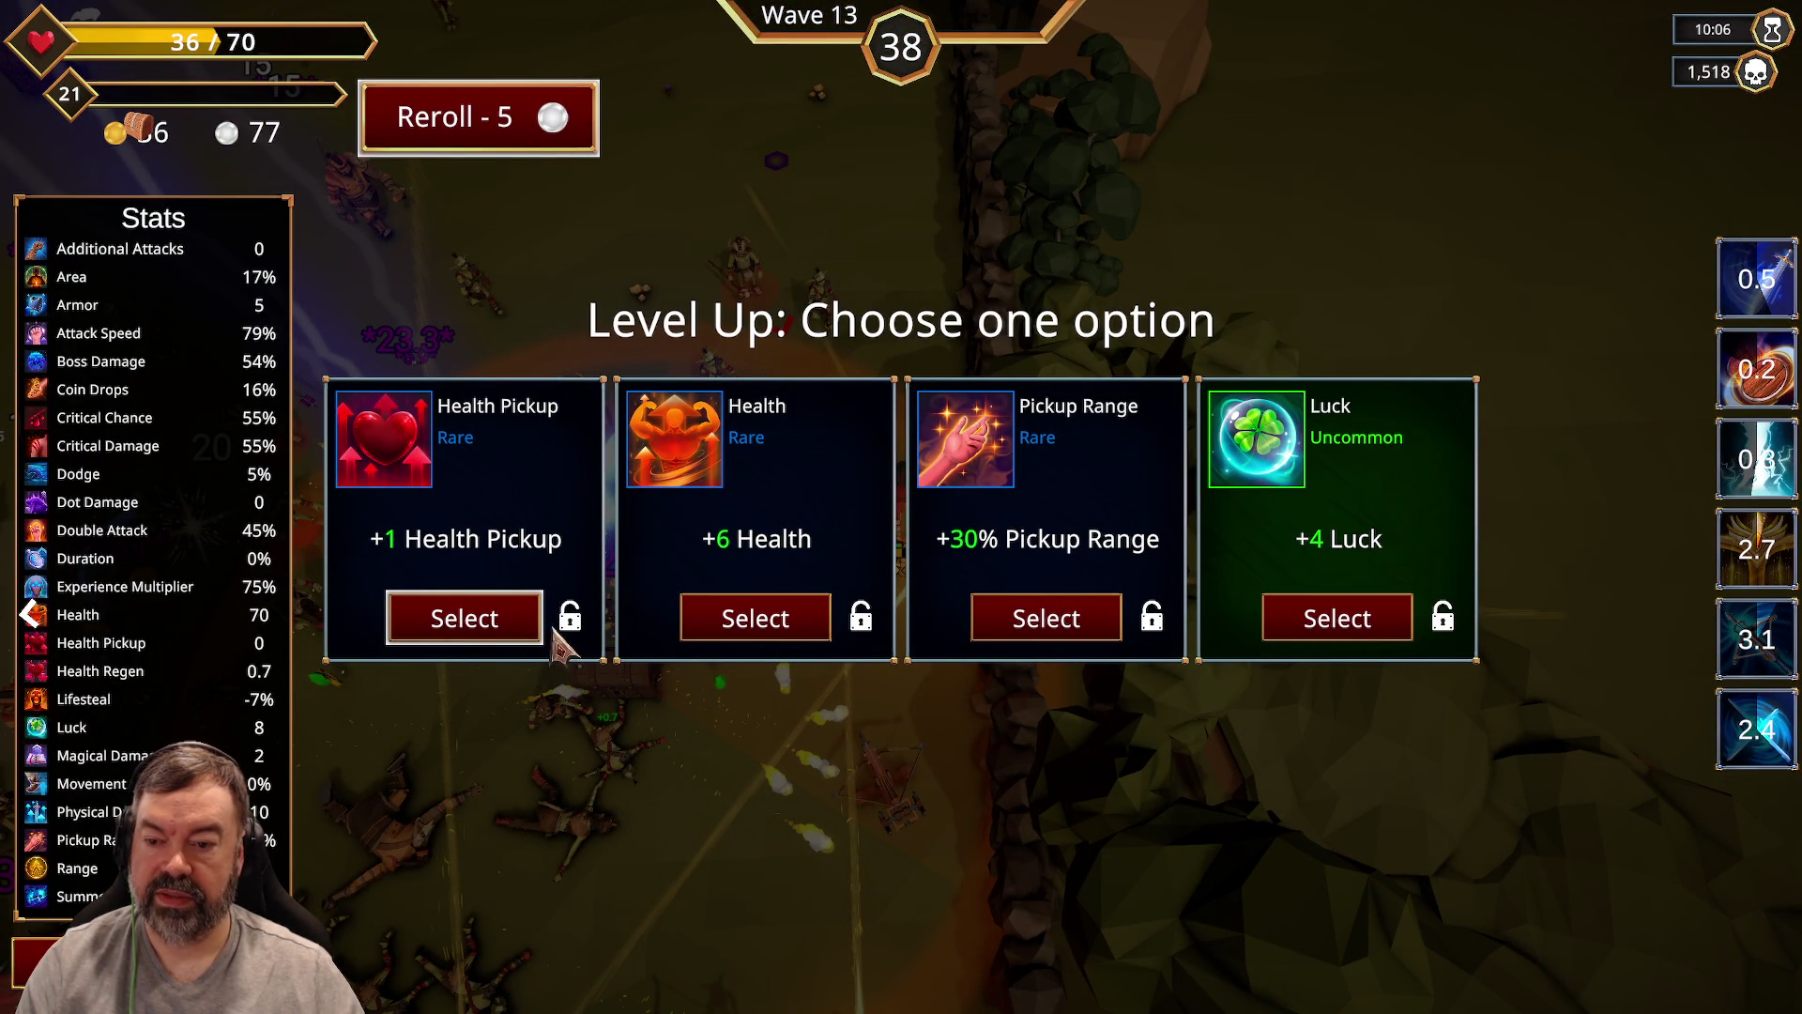
Step: Reroll the level-up options twice and take the +9% Critical Chance upgrade
click(432, 122)
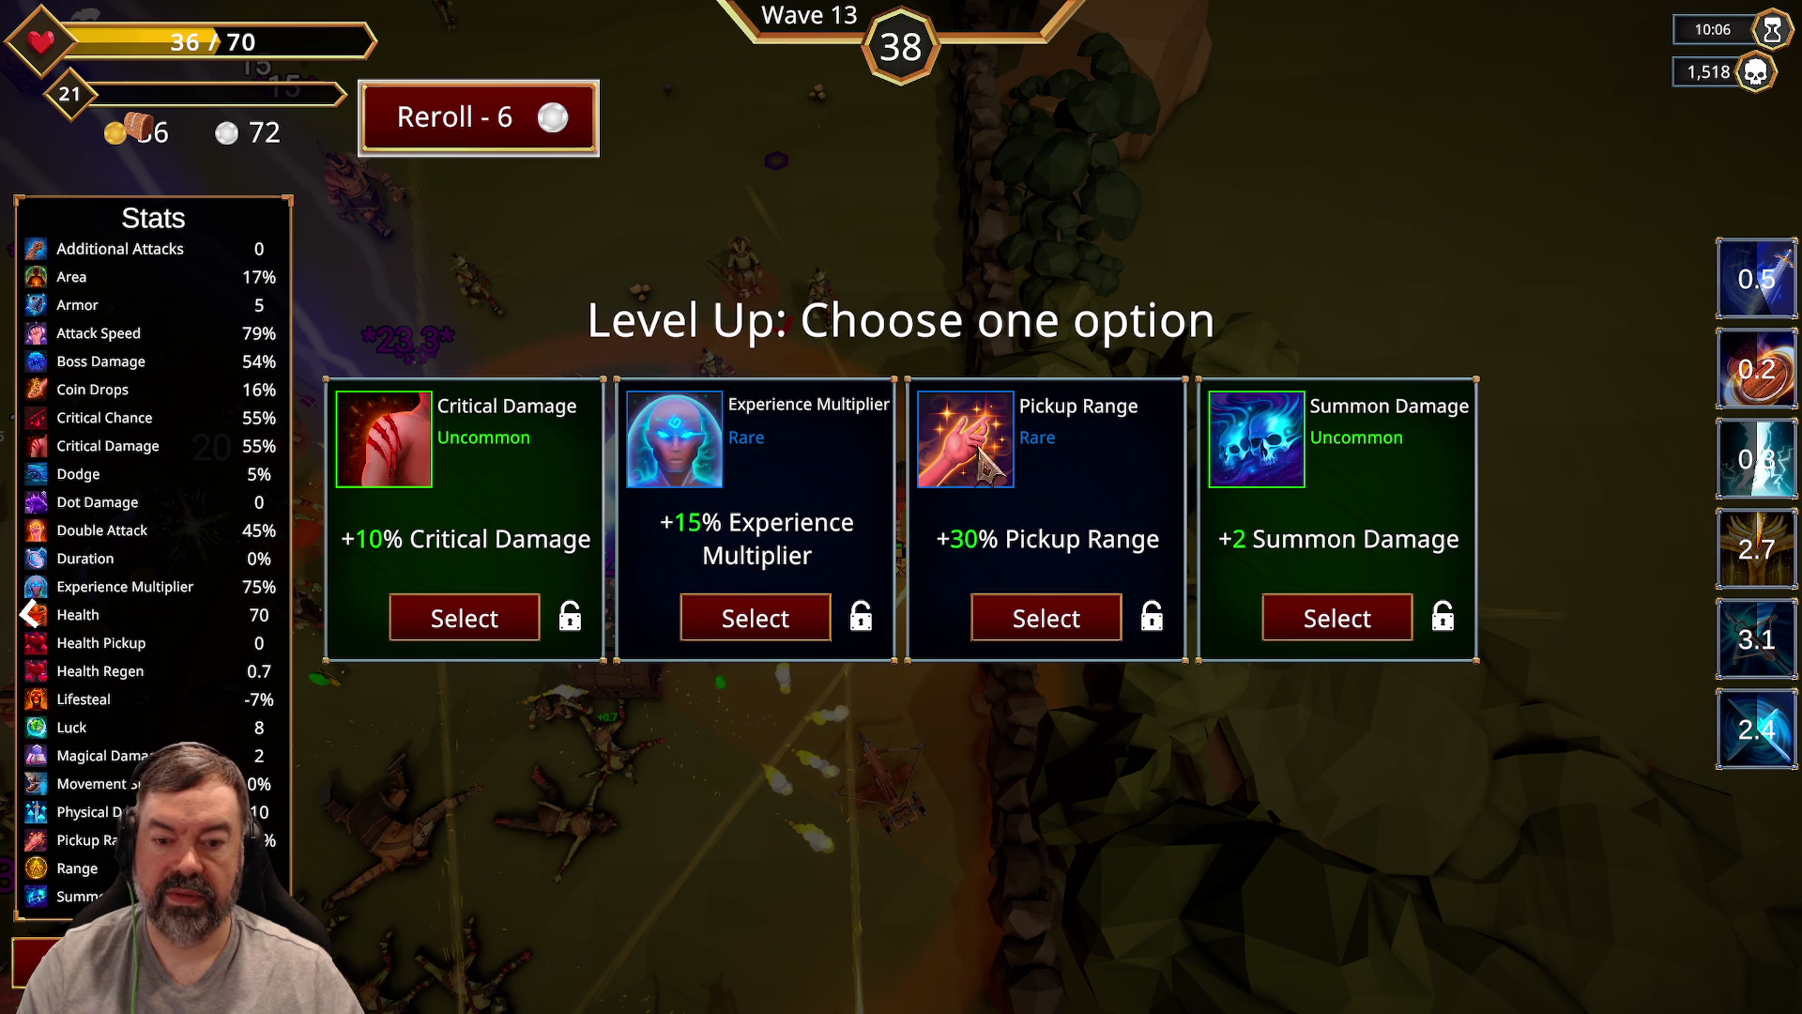
click(544, 136)
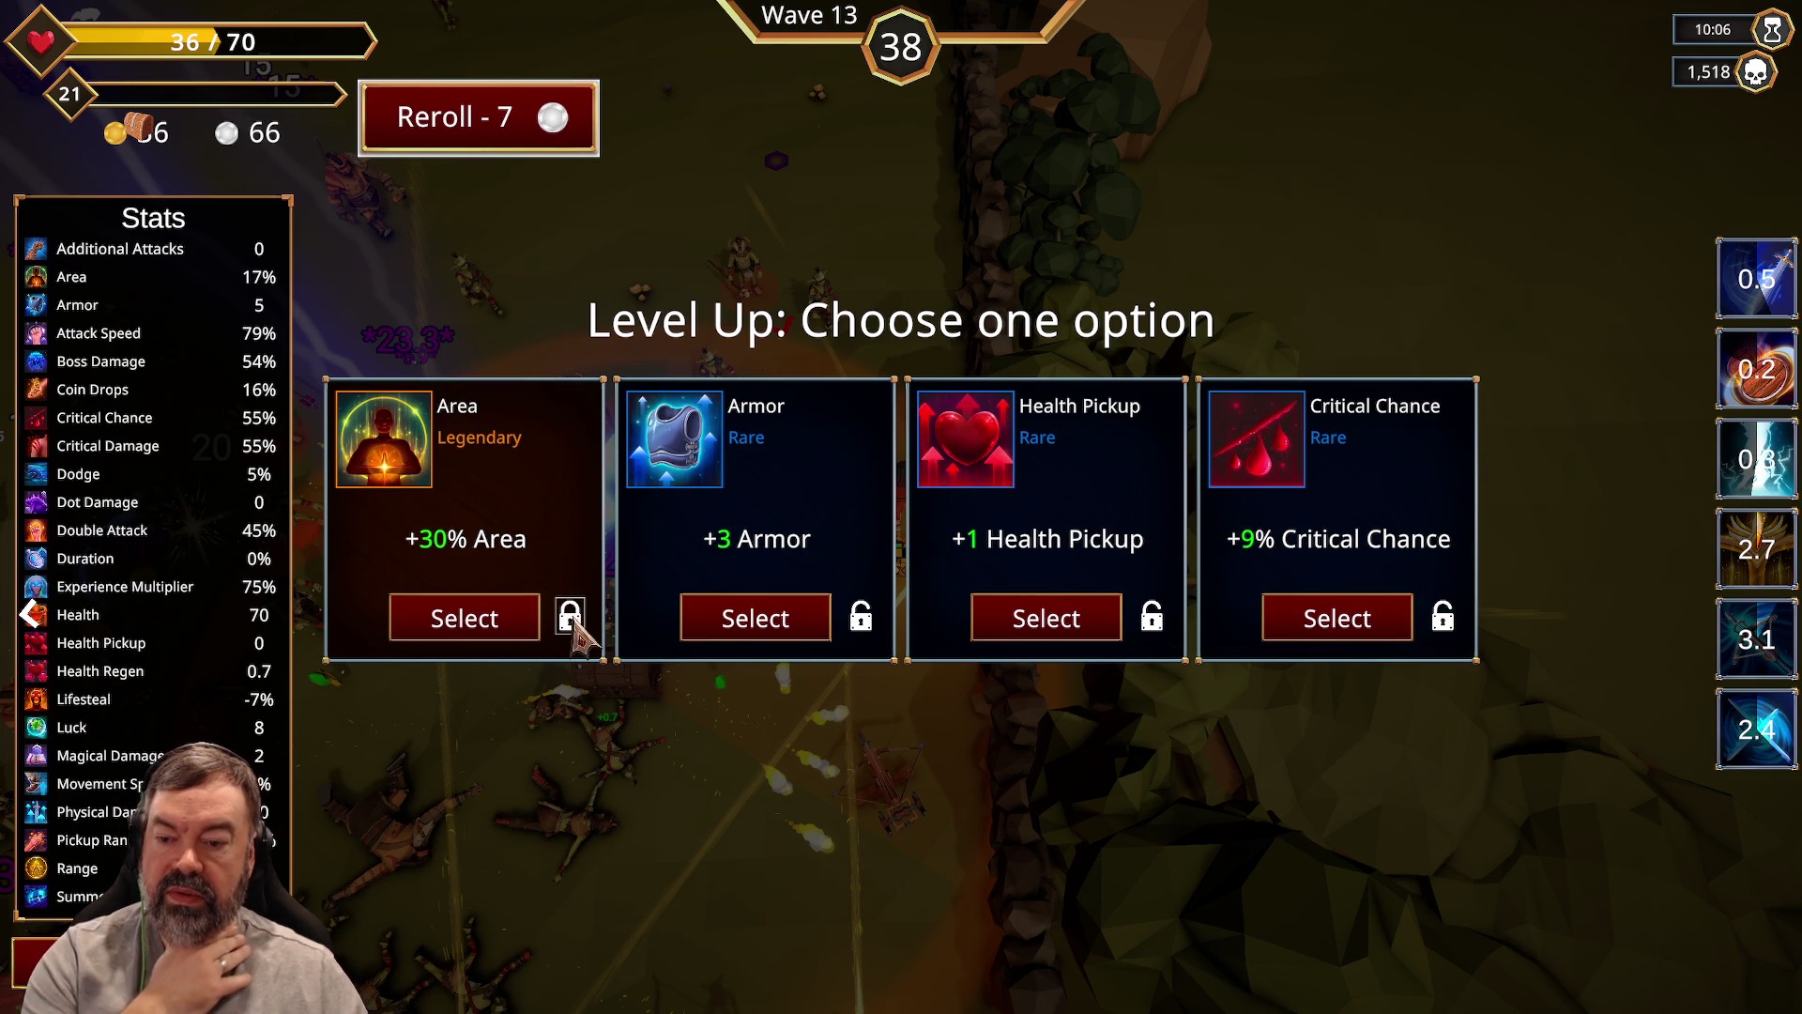
click(1367, 633)
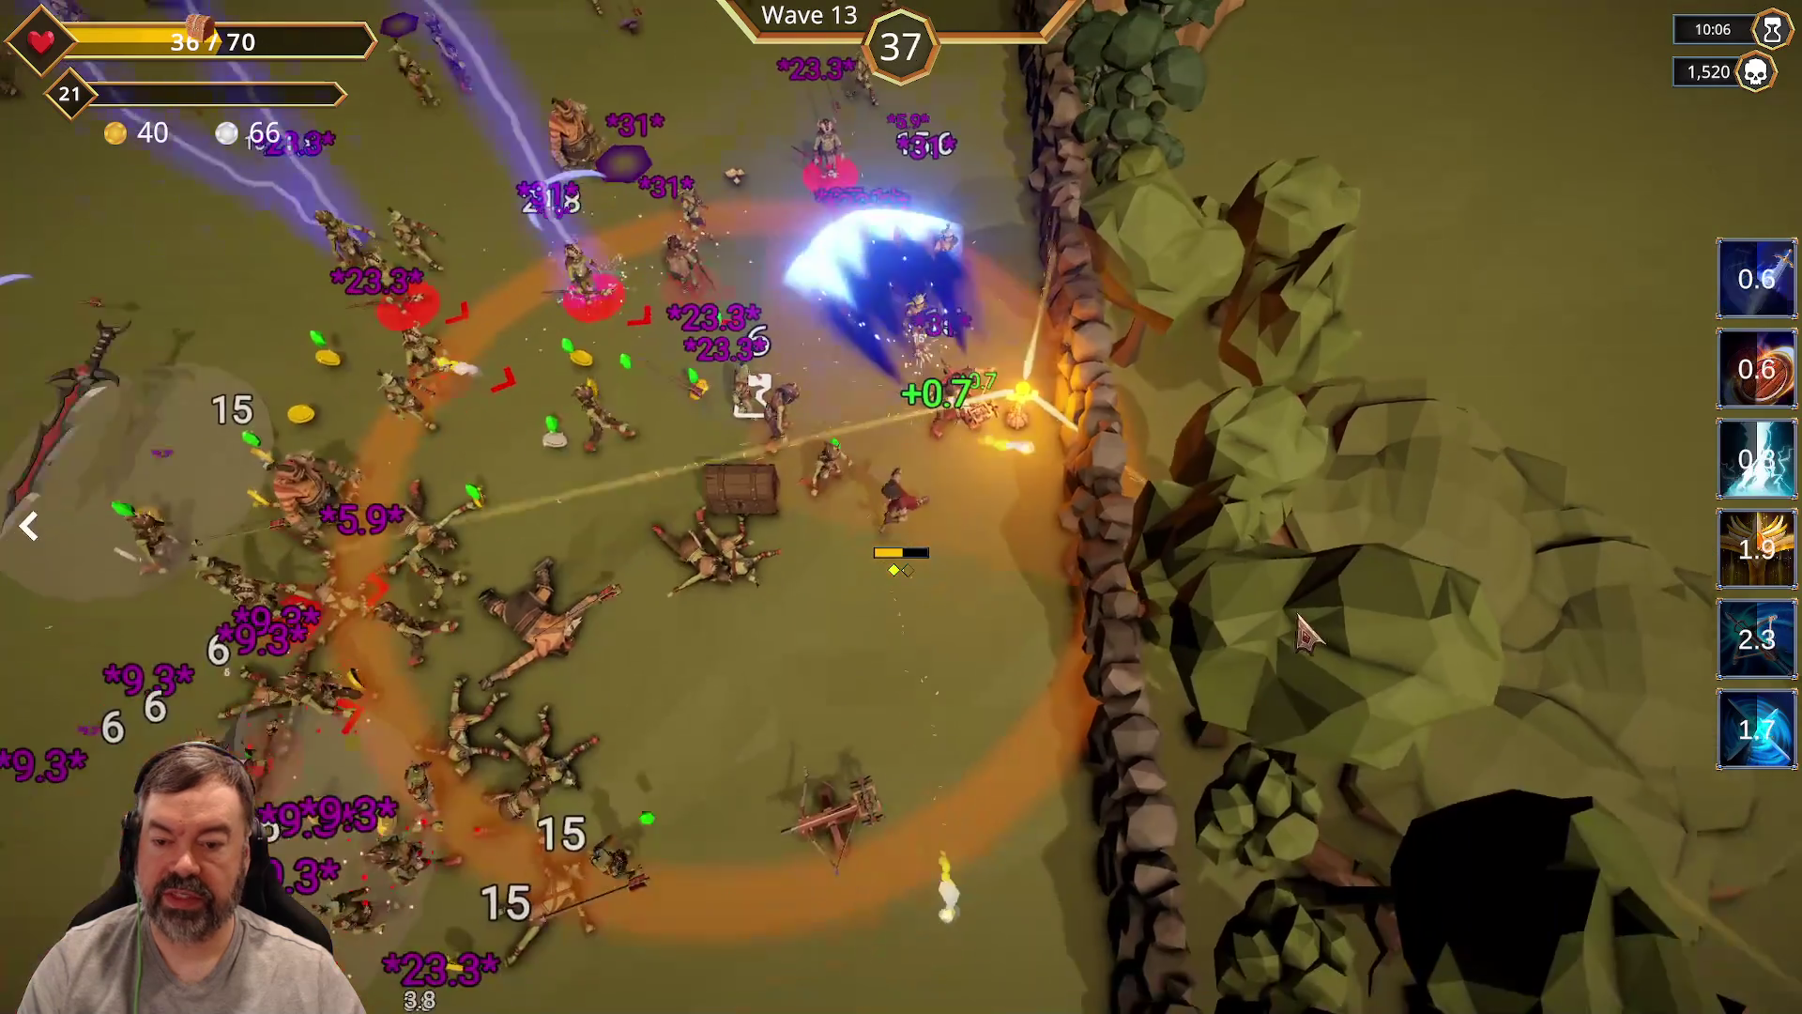
key(w)
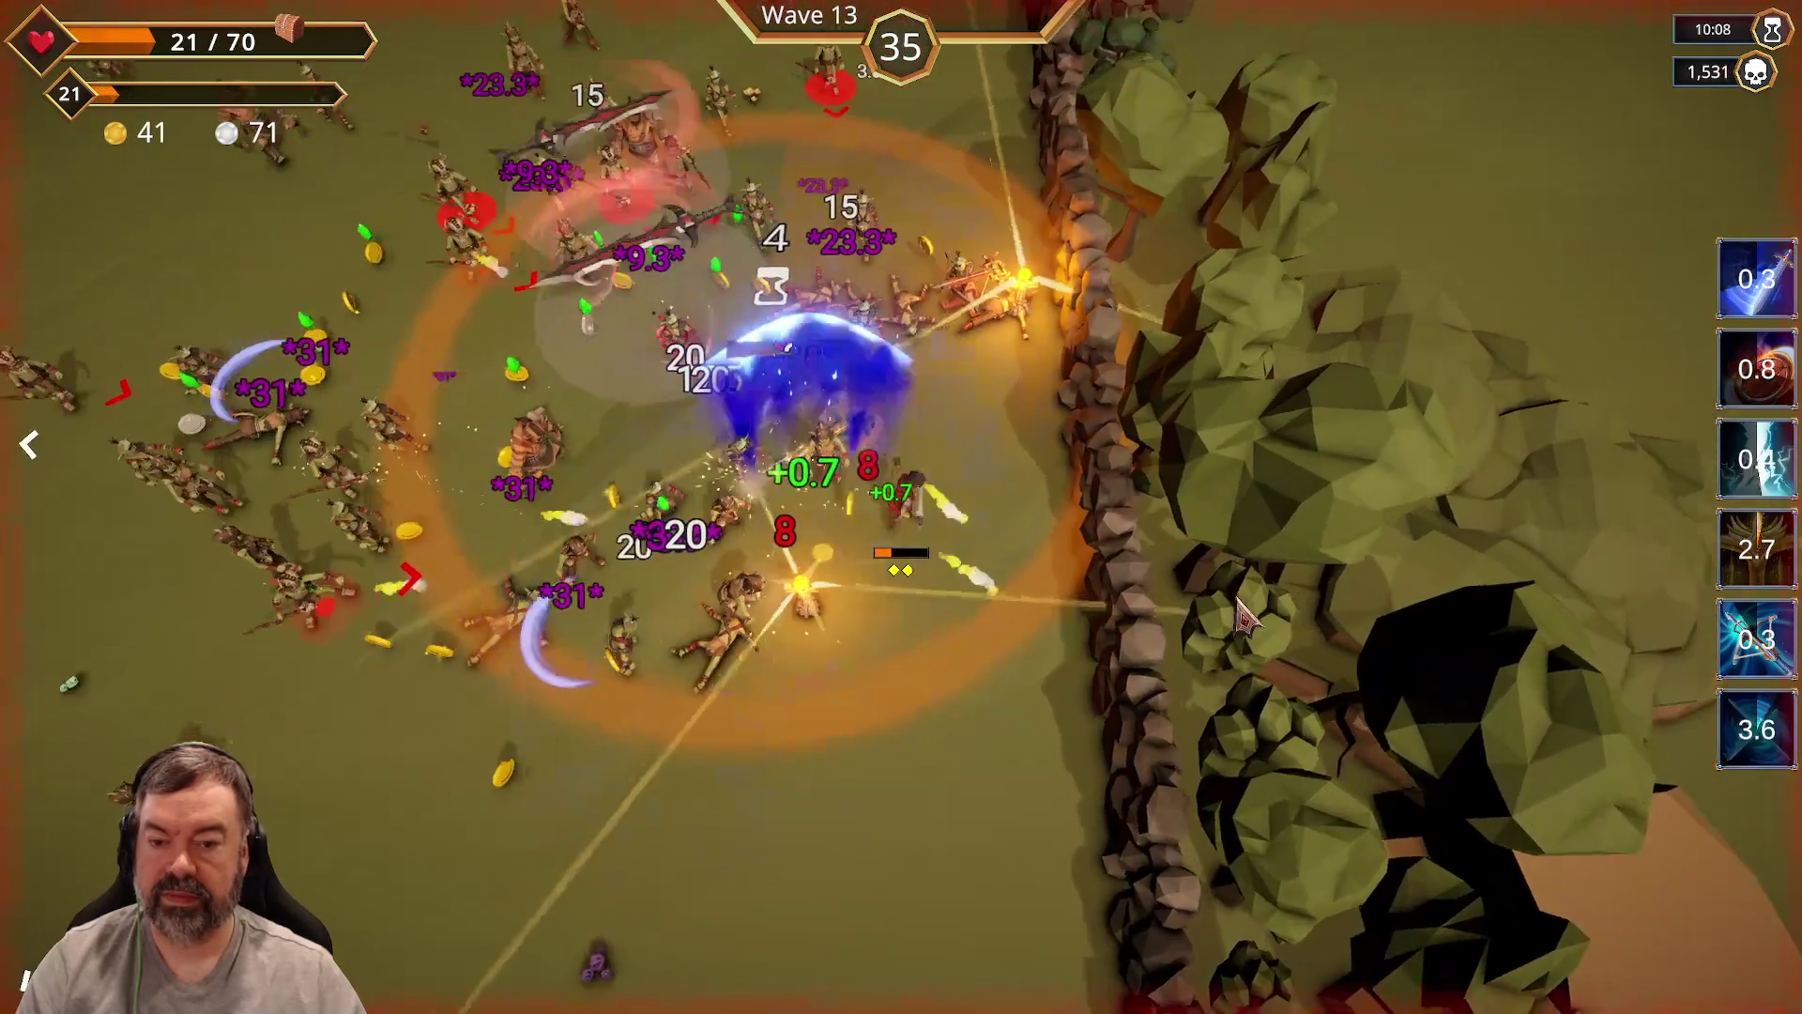
Step: Kite the wave 13 horde around the arena until level 22 offers Area, Critical Chance, Boss Damage or Attack Speed
key(a)
key(s)
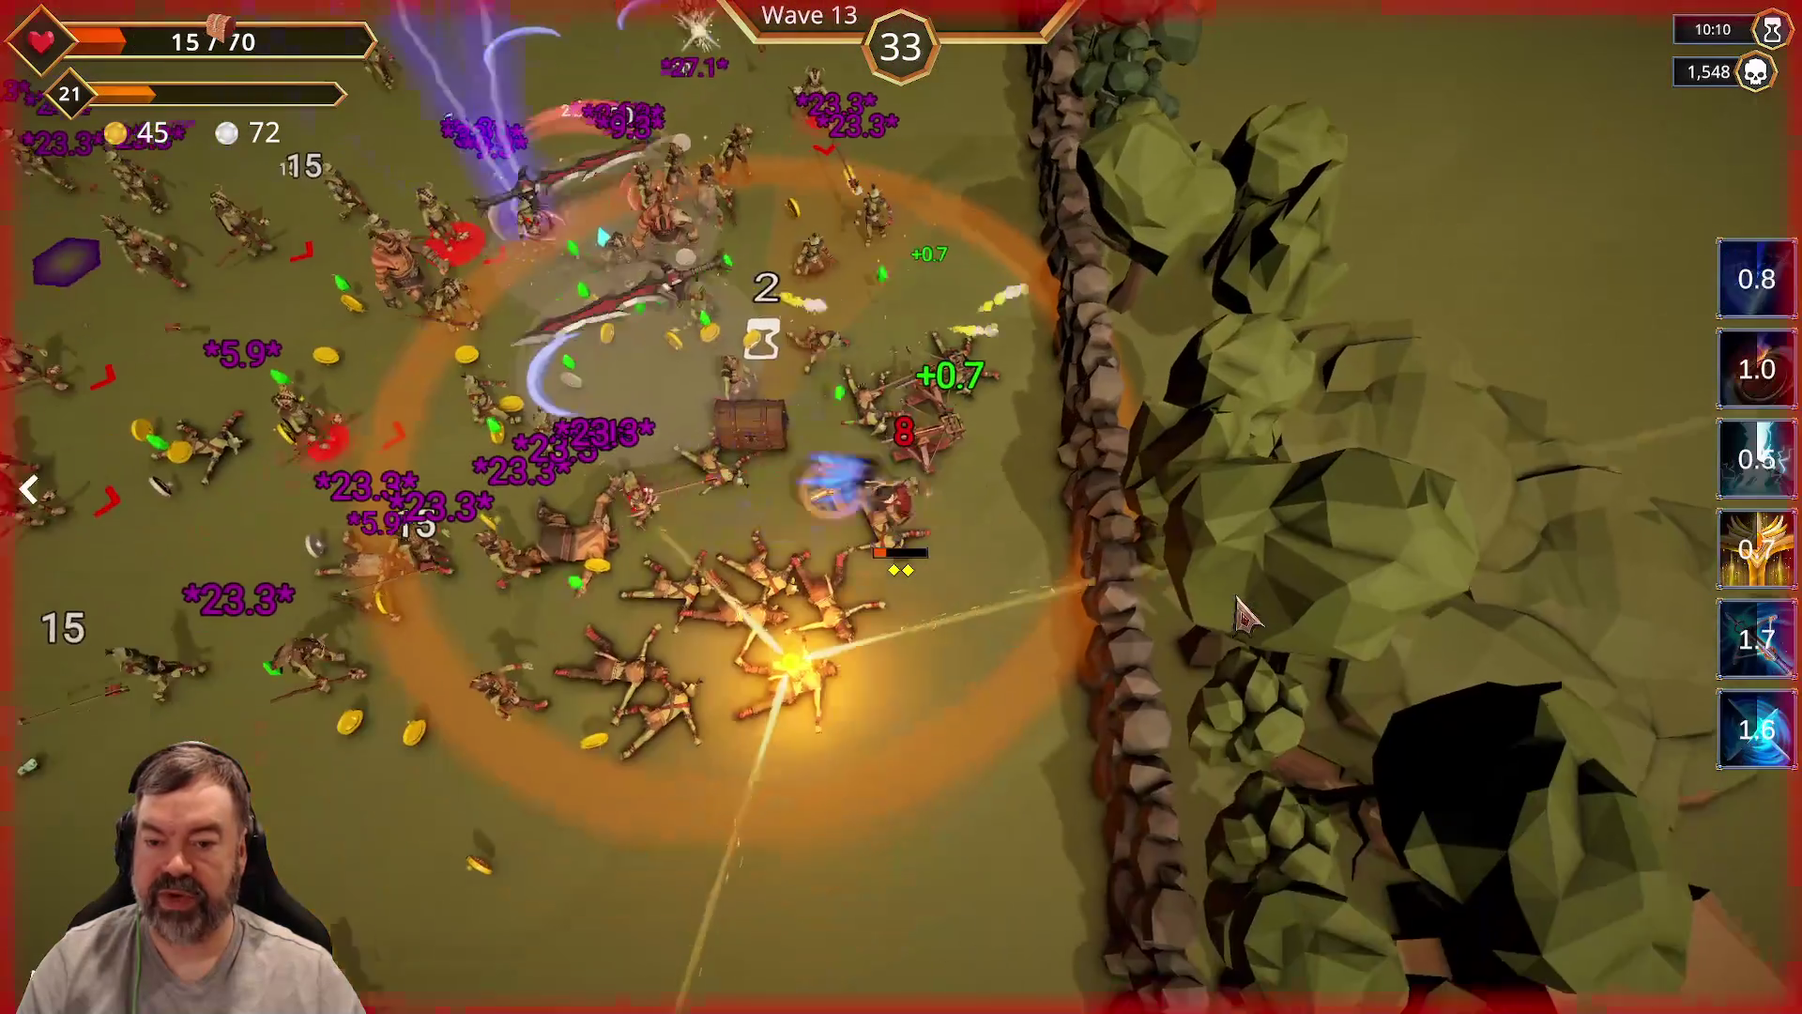
key(w)
key(d)
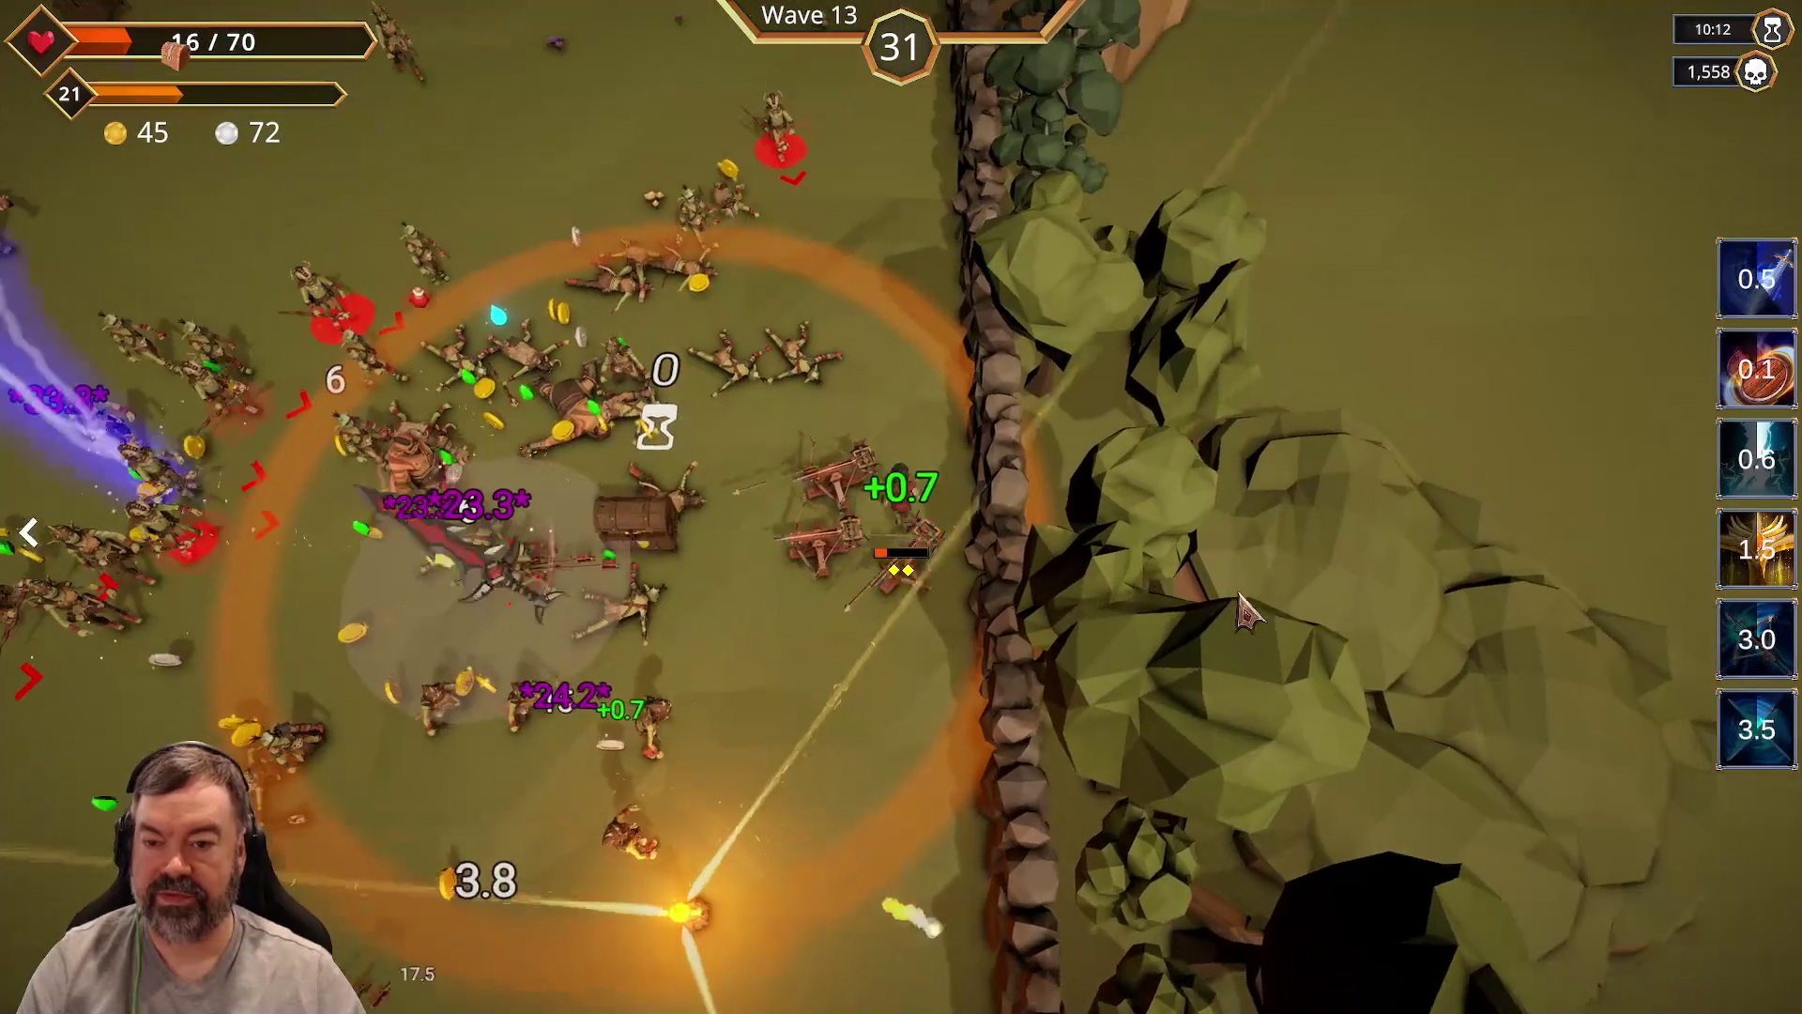
key(a)
key(s)
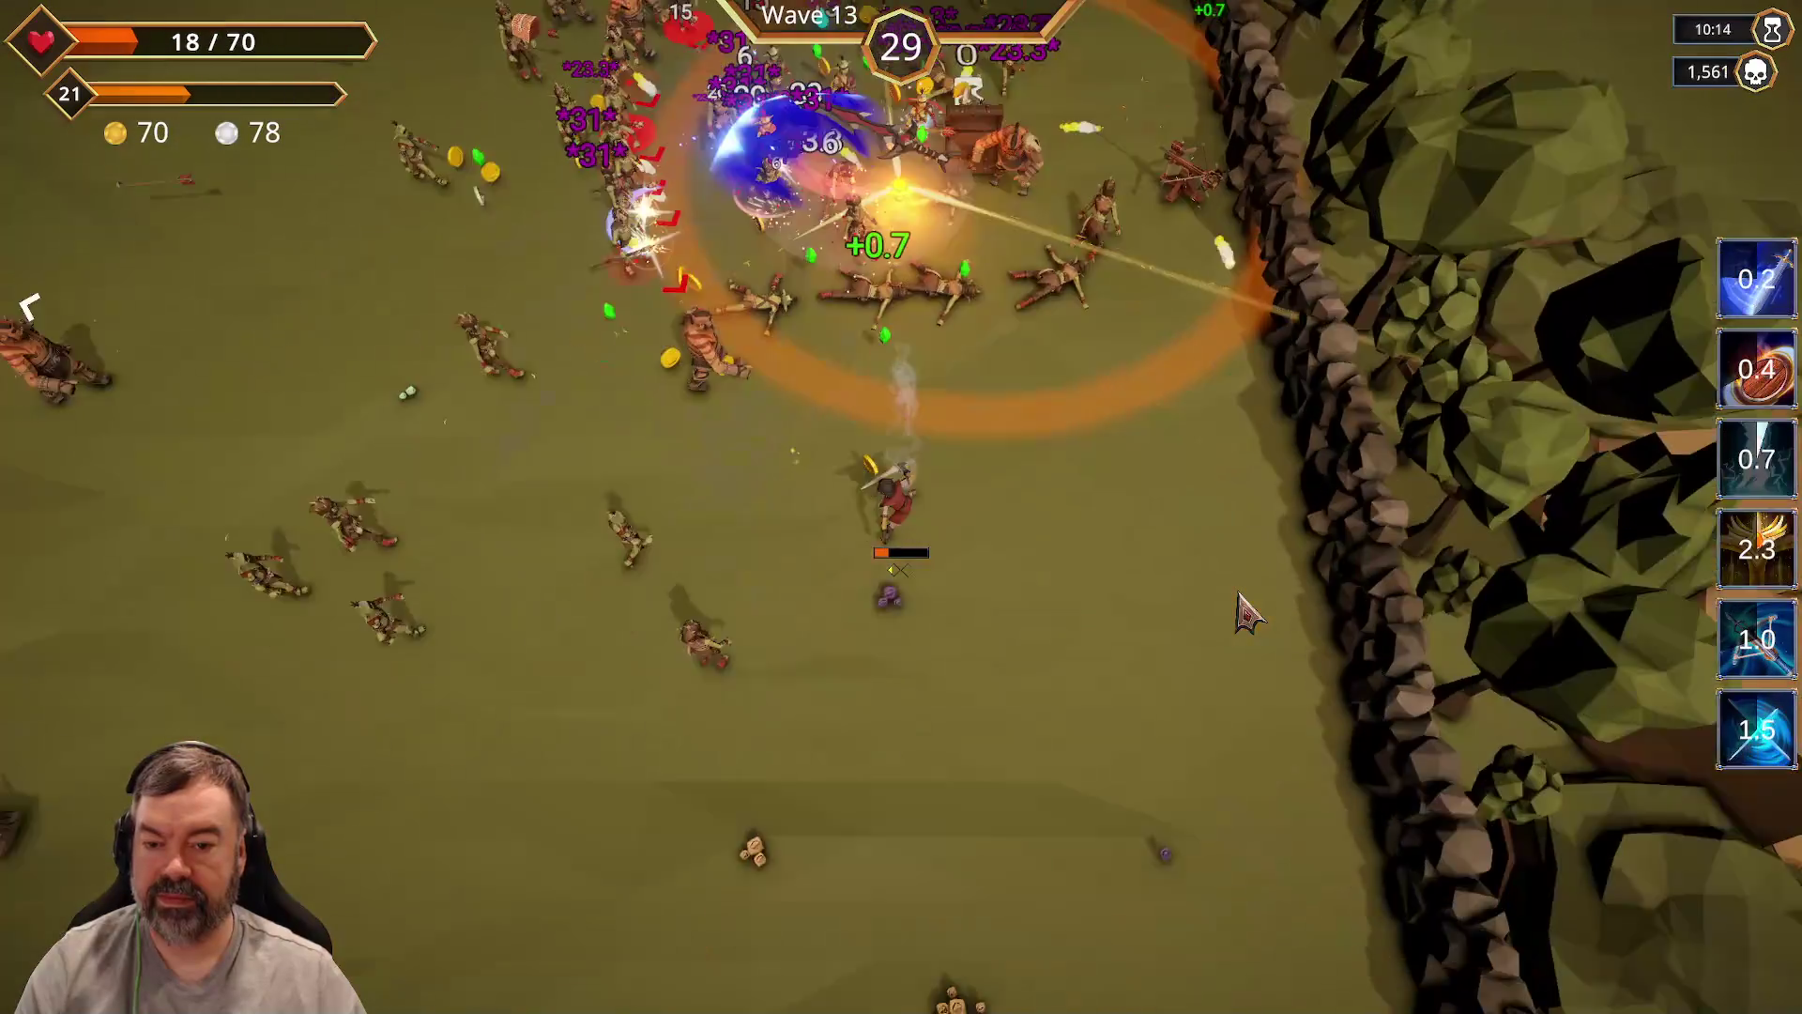
key(a)
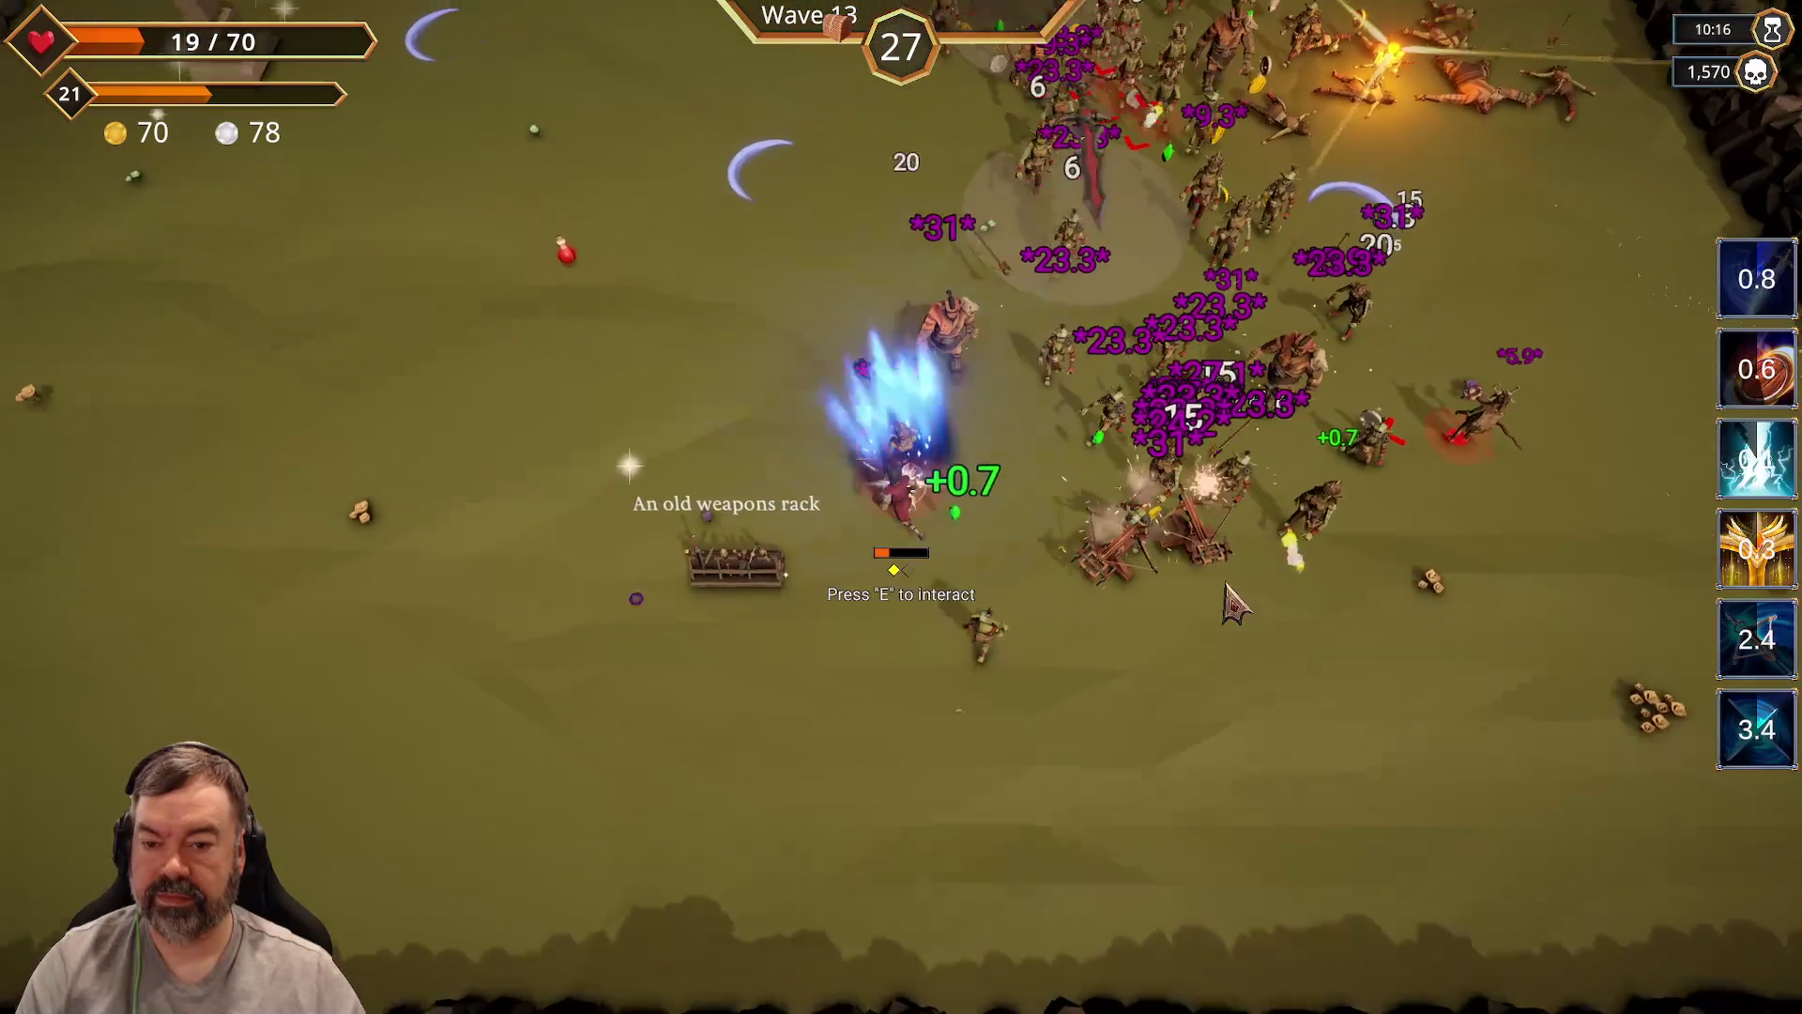
key(w)
key(a)
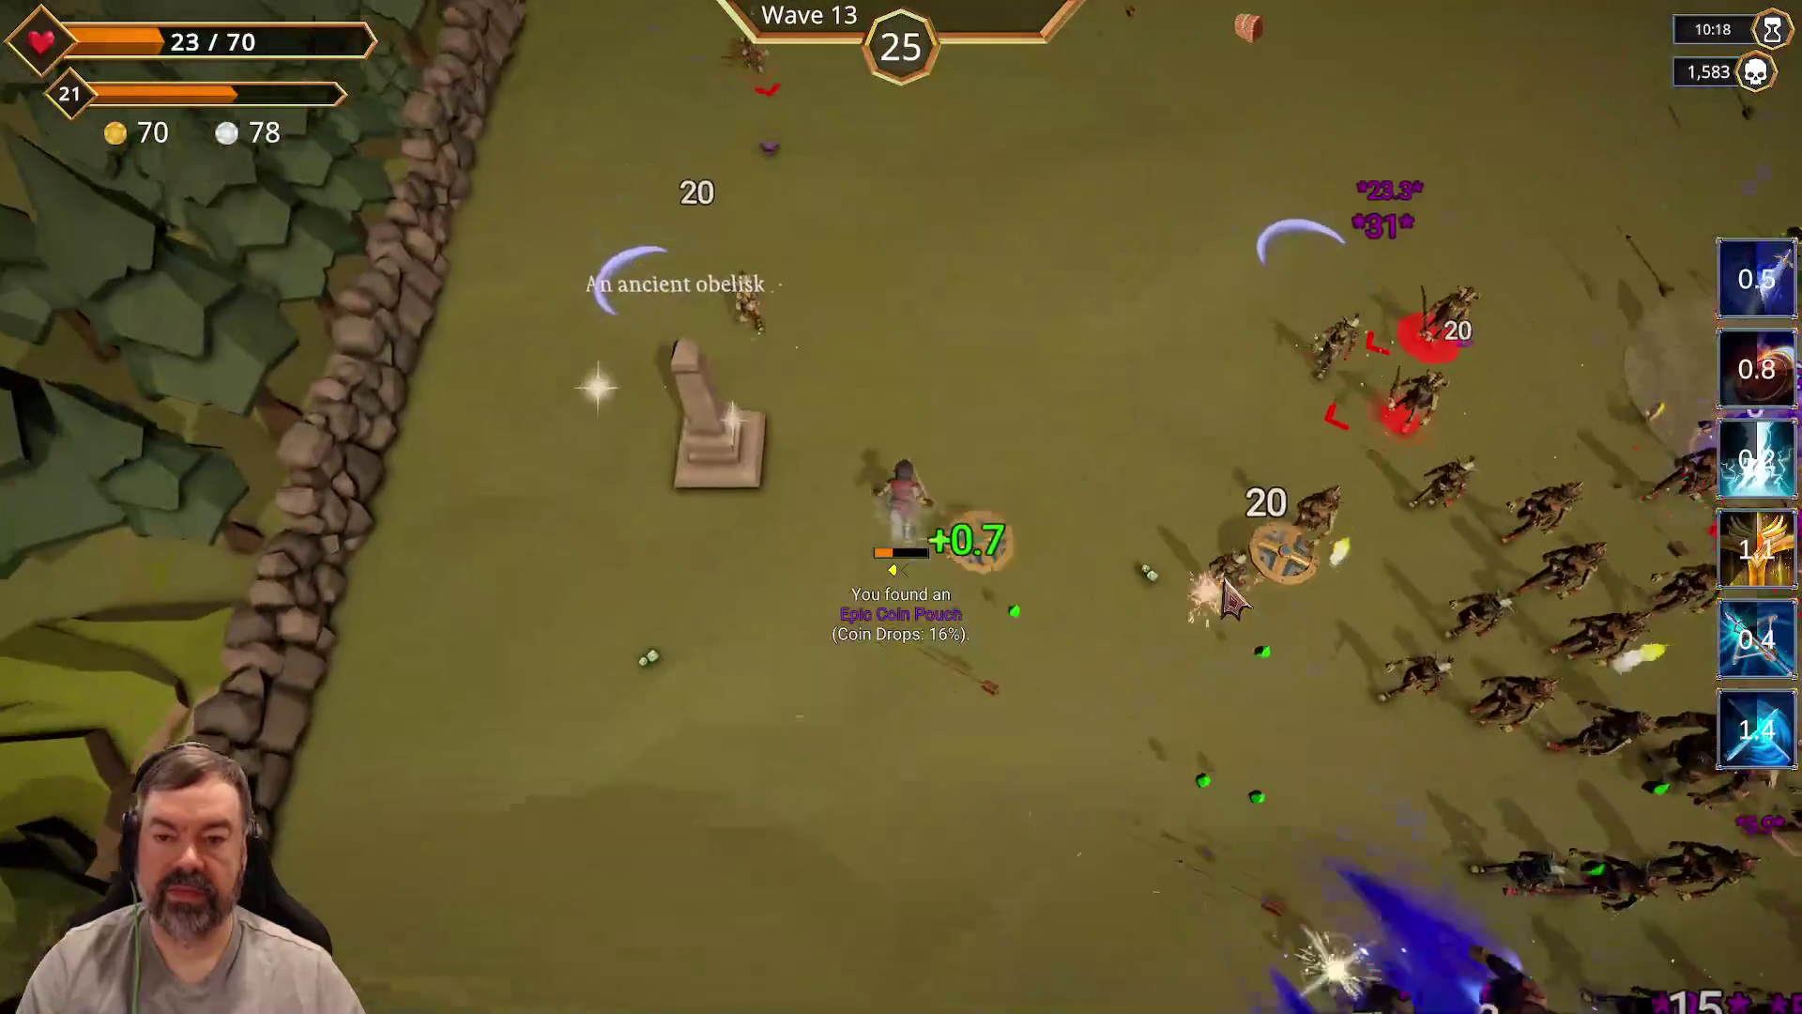
key(w)
key(d)
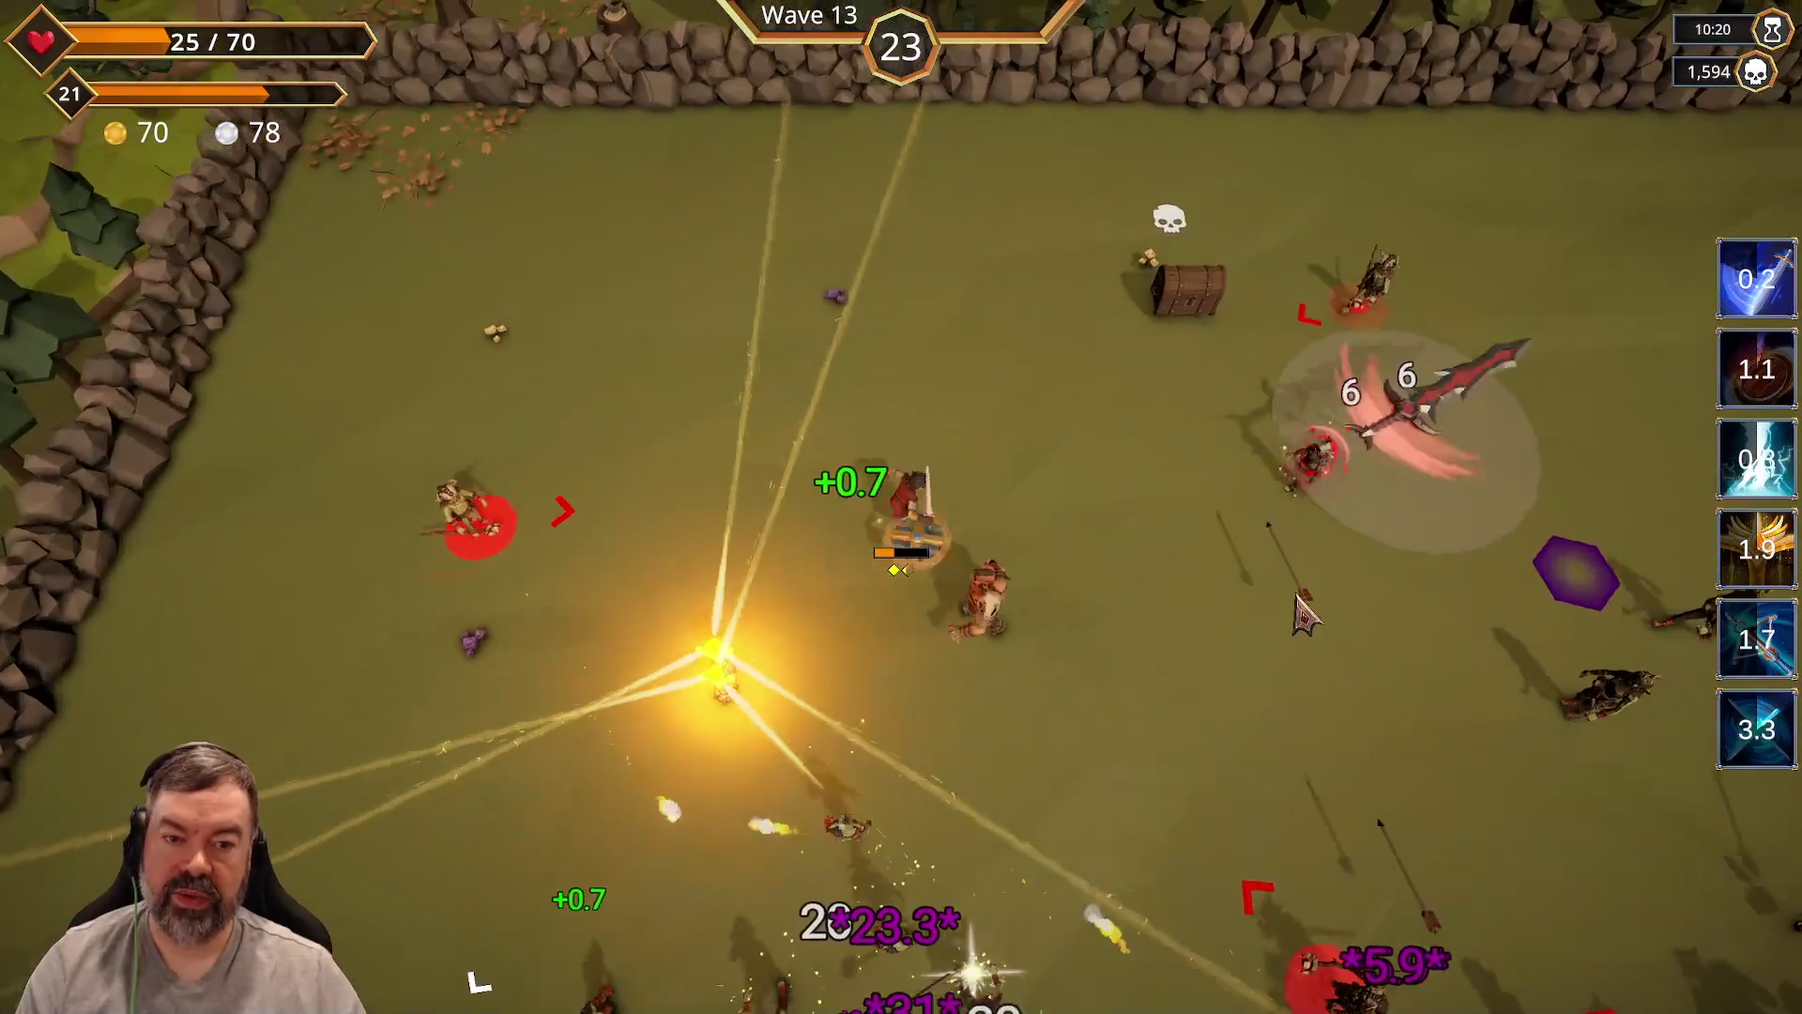
key(w)
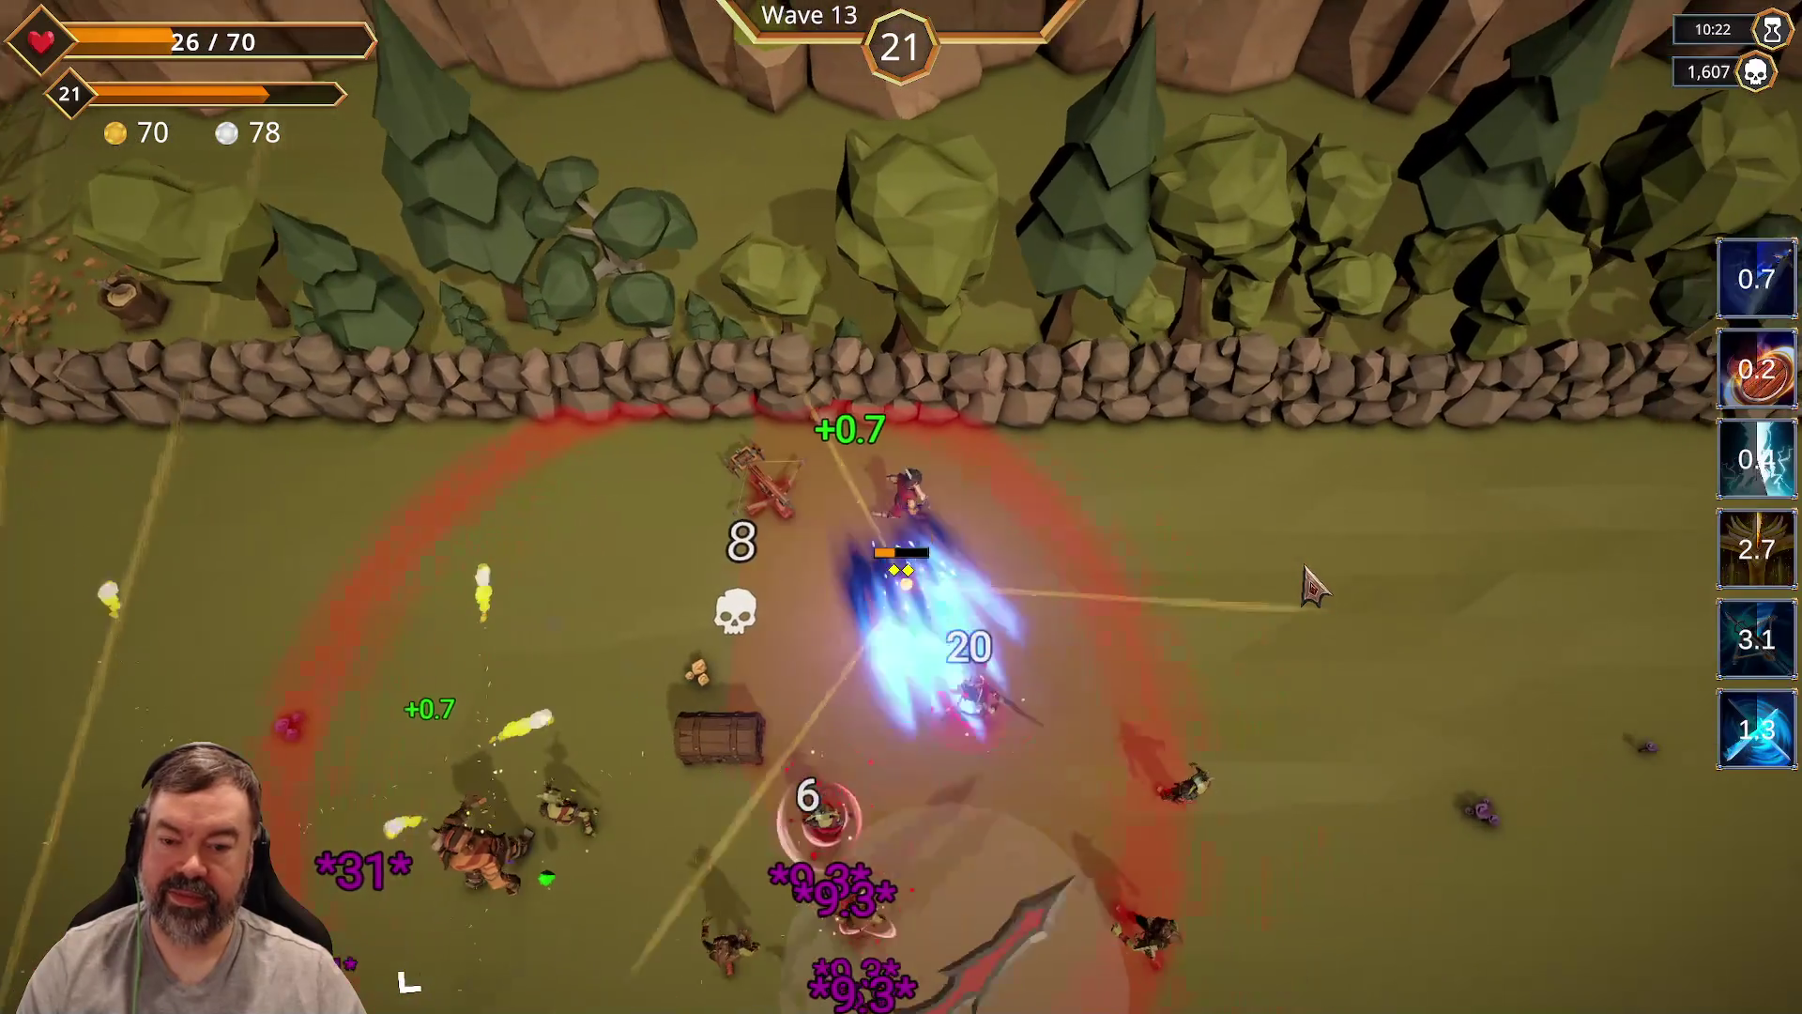
key(d)
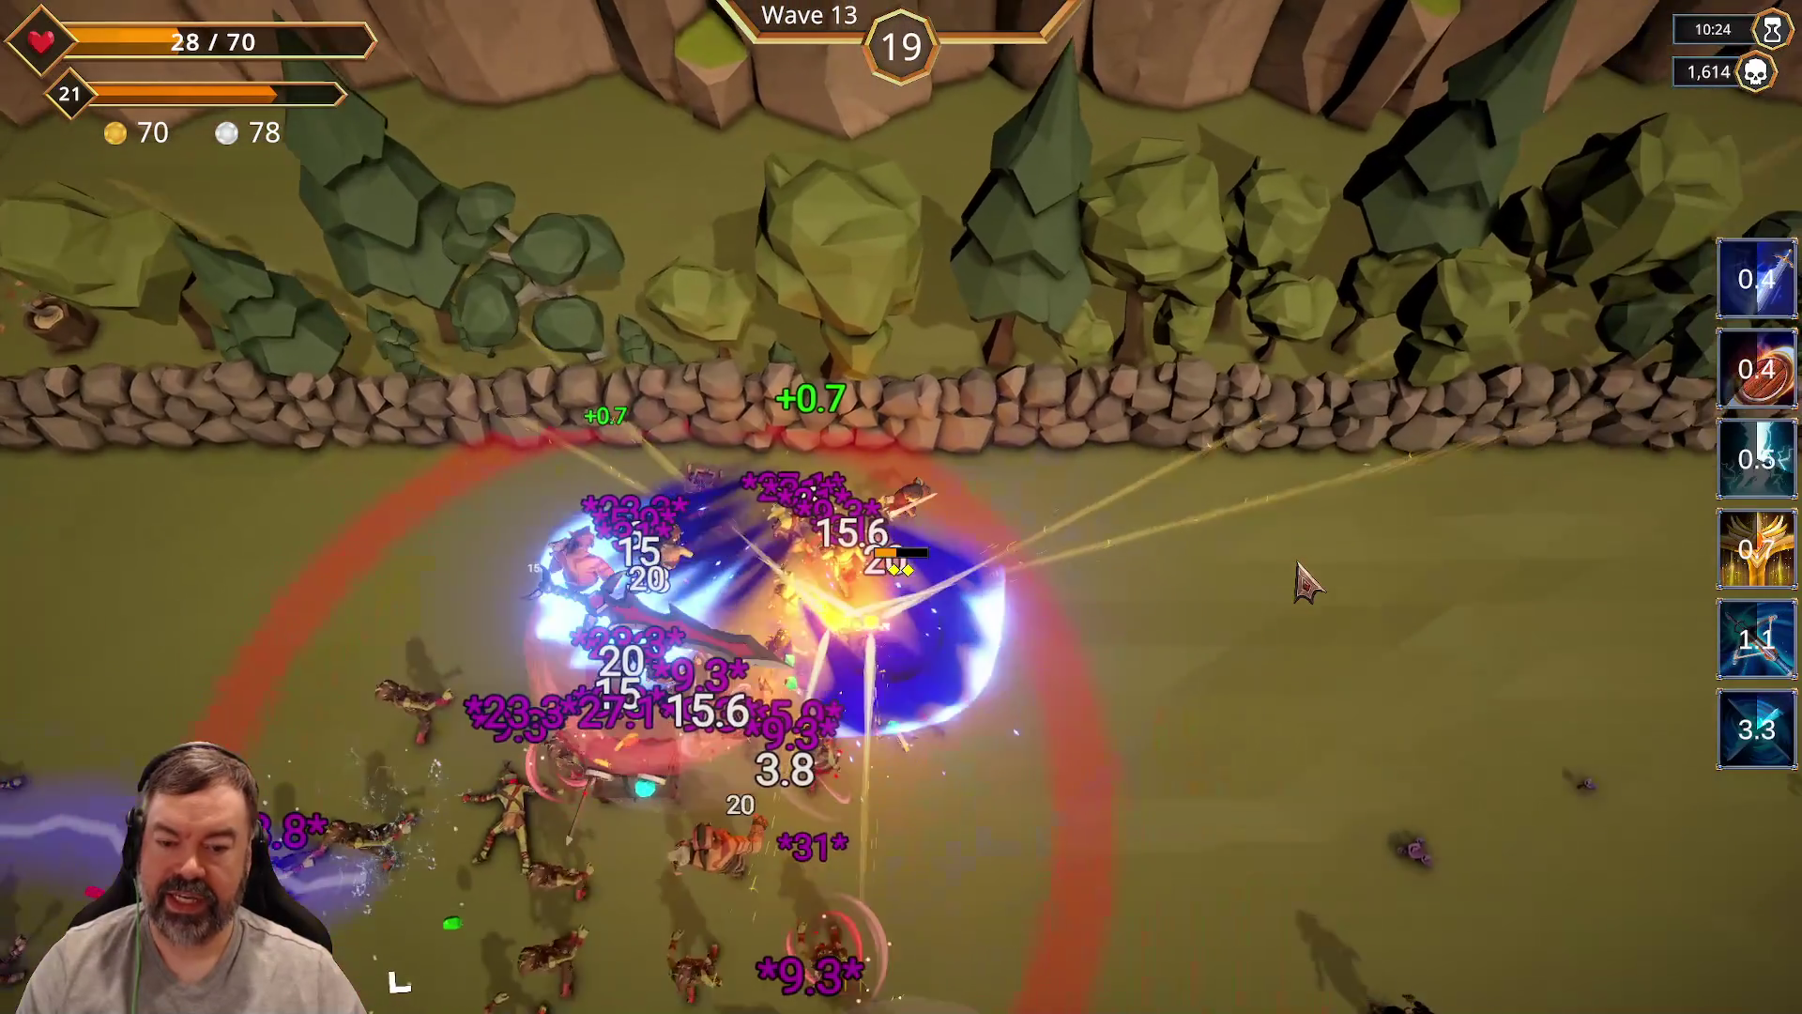
key(s)
key(w)
key(a)
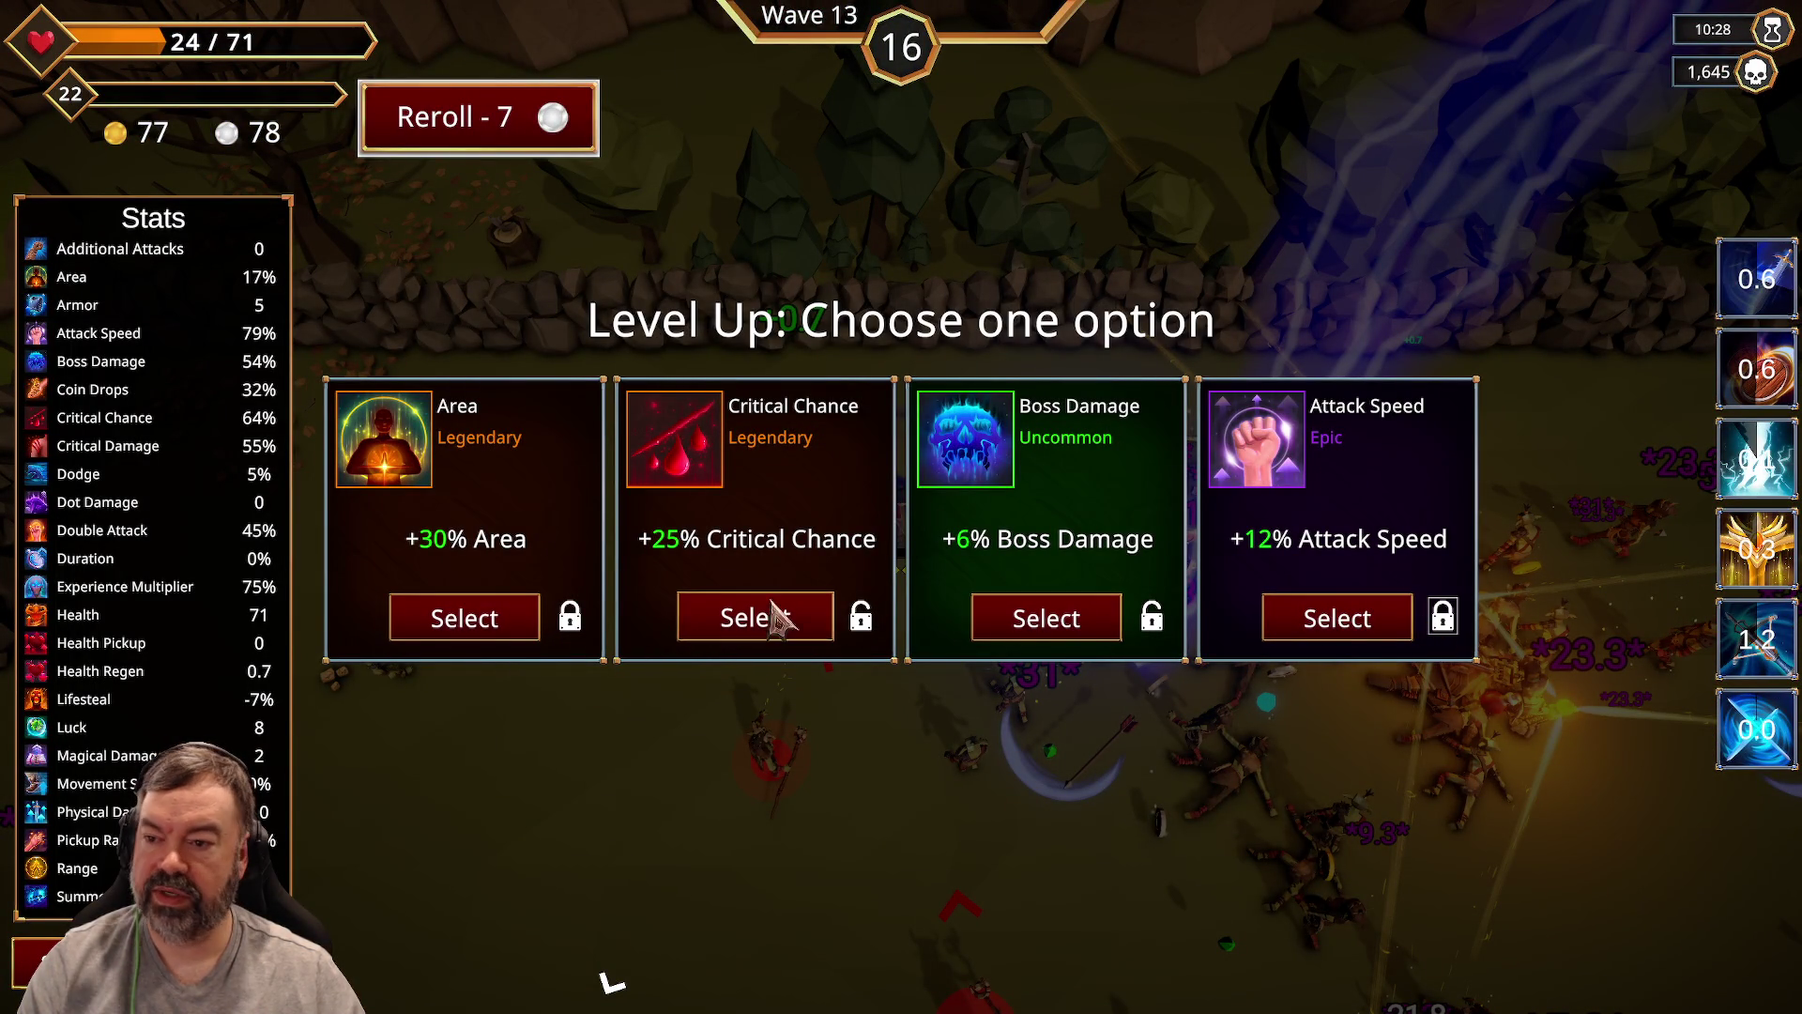
Step: Take the +25% Critical Chance upgrade and kite enemies until wave 13's timer is nearly out
click(728, 618)
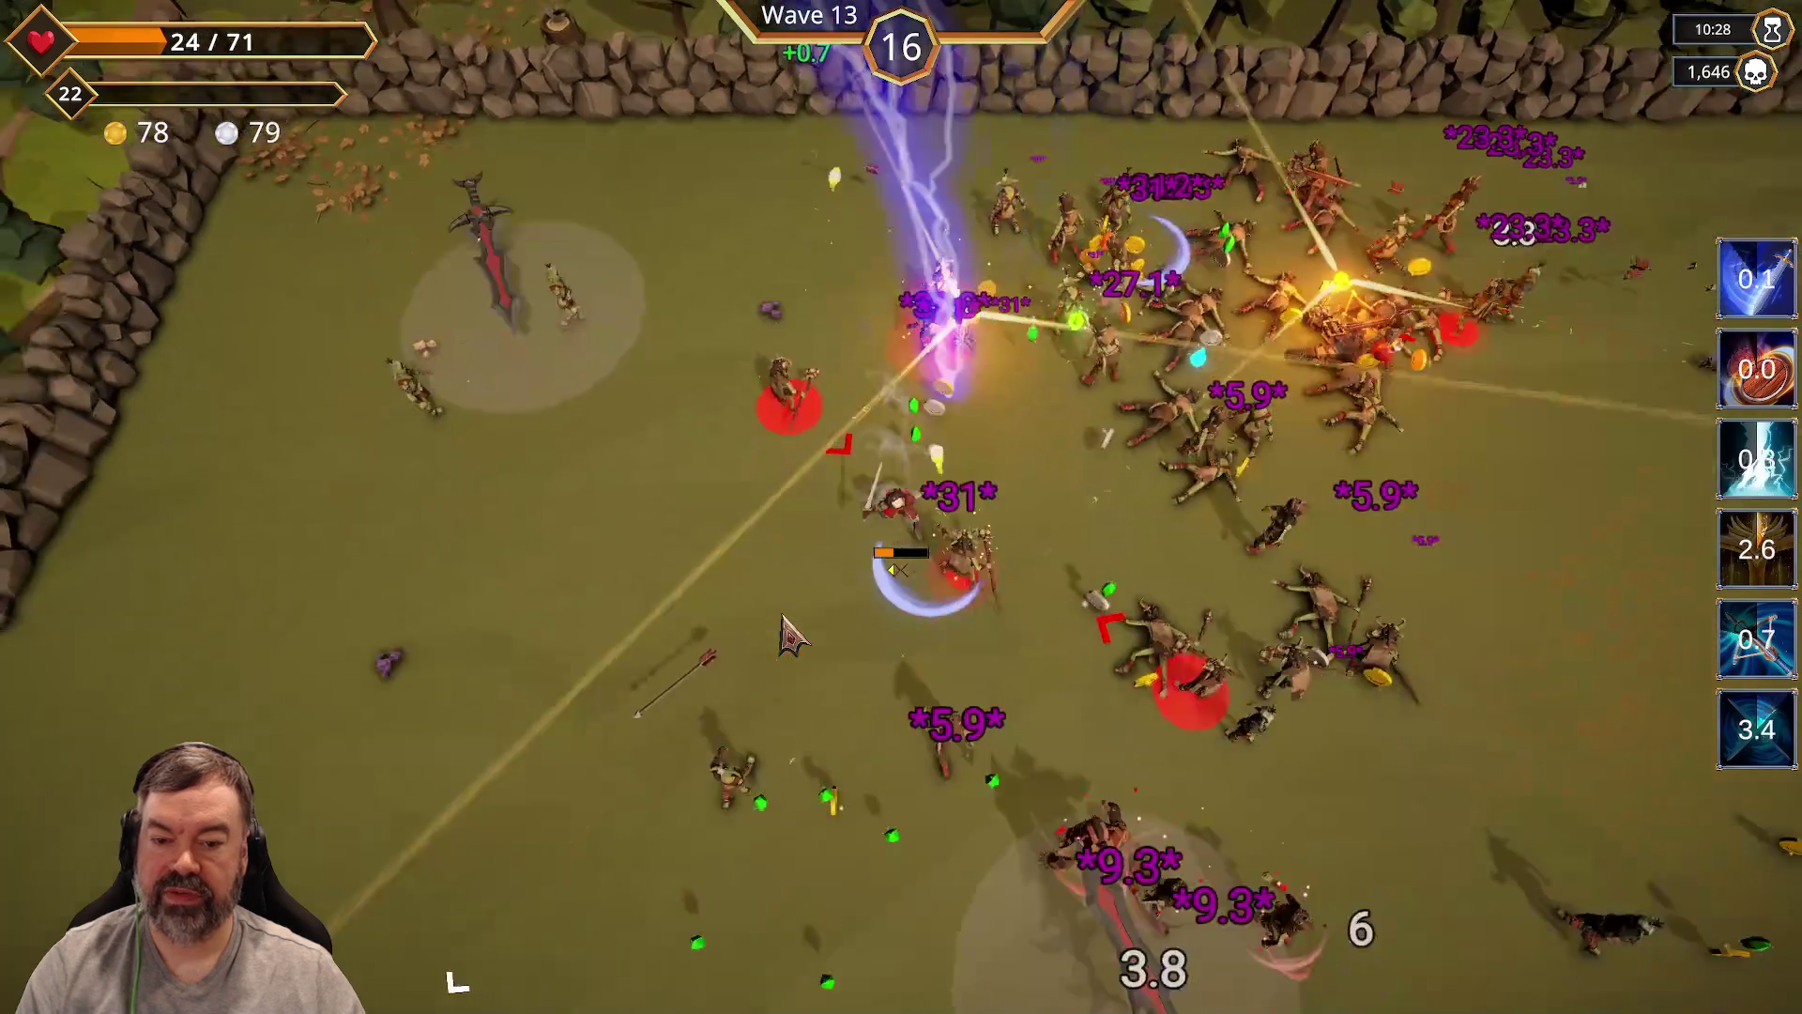
key(s)
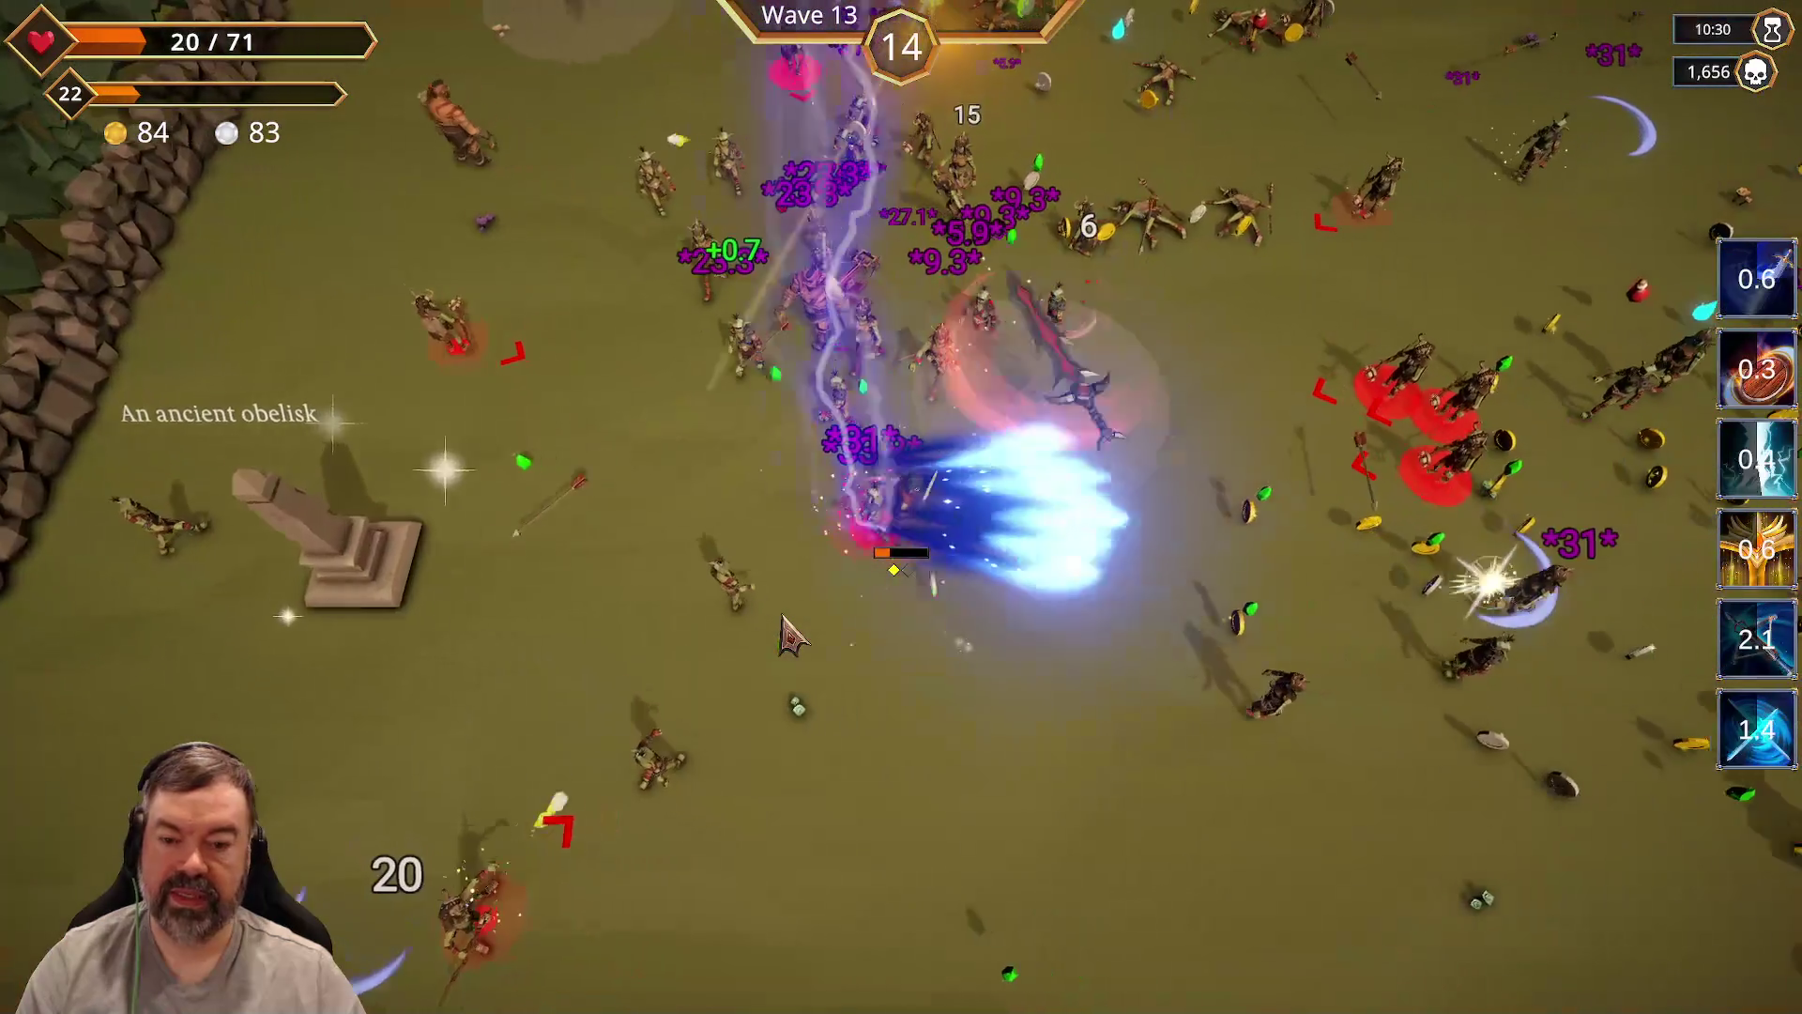
key(d)
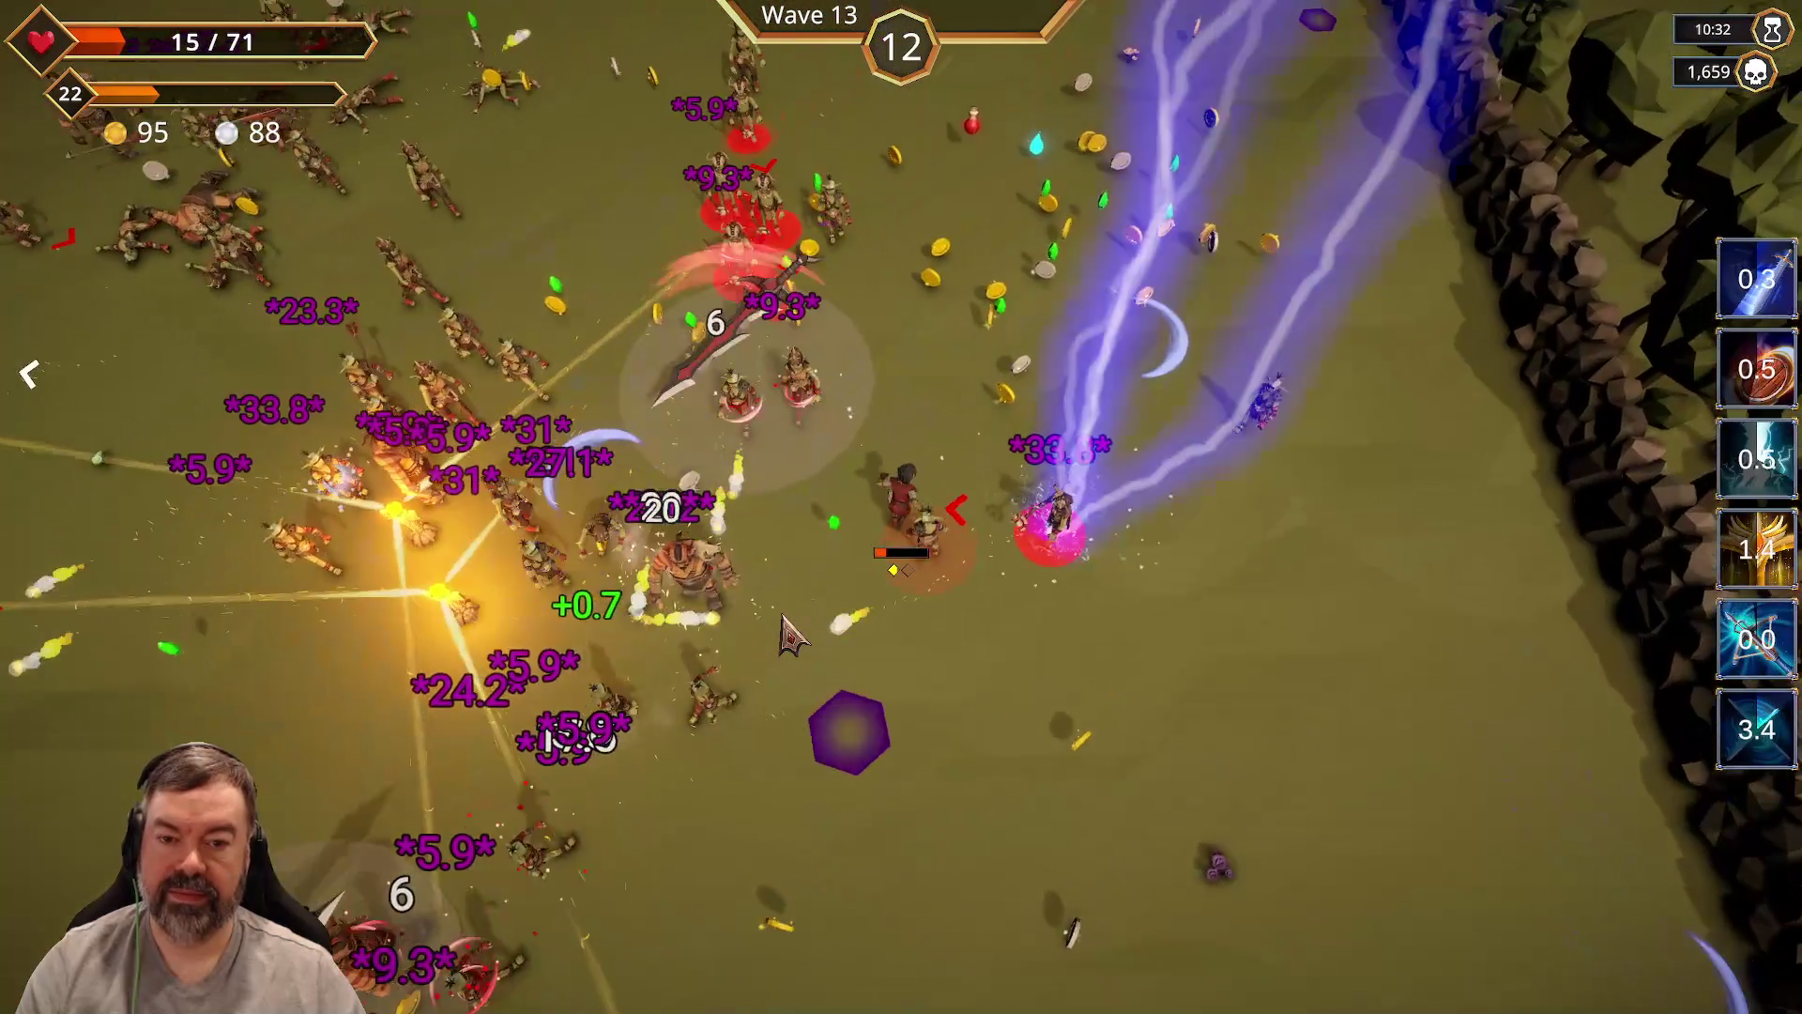
key(d)
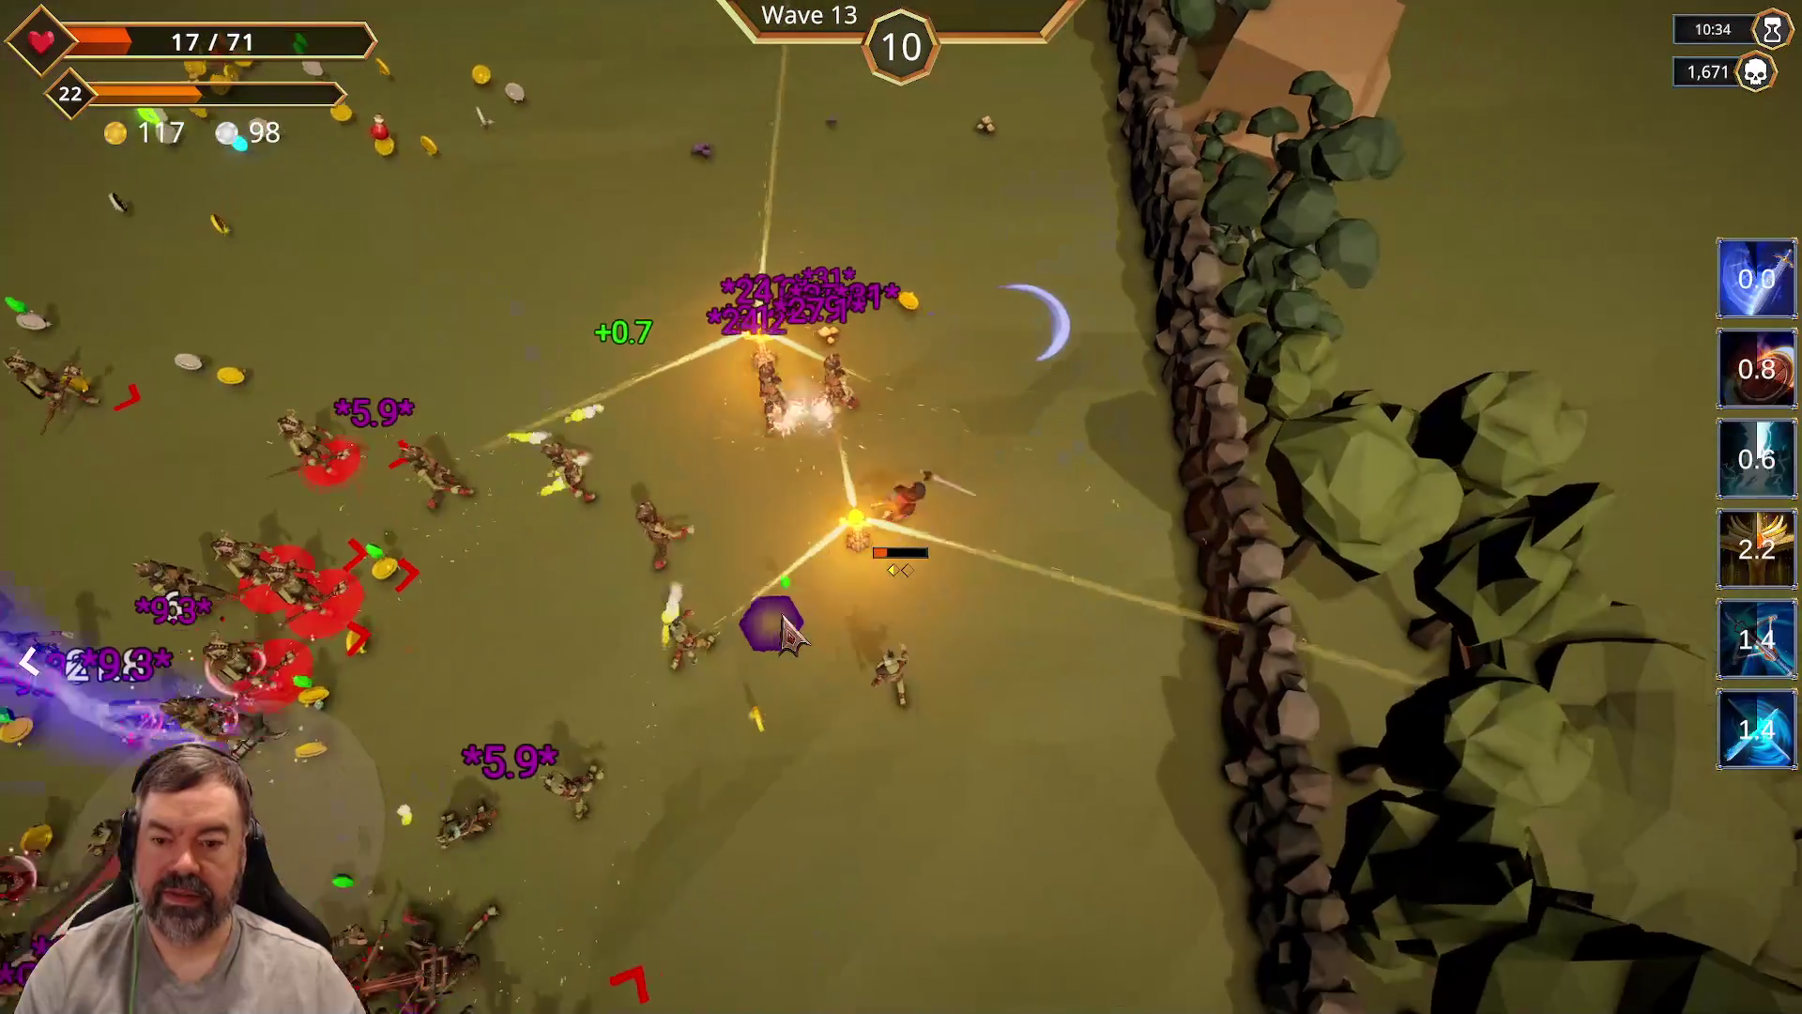
key(w)
key(a)
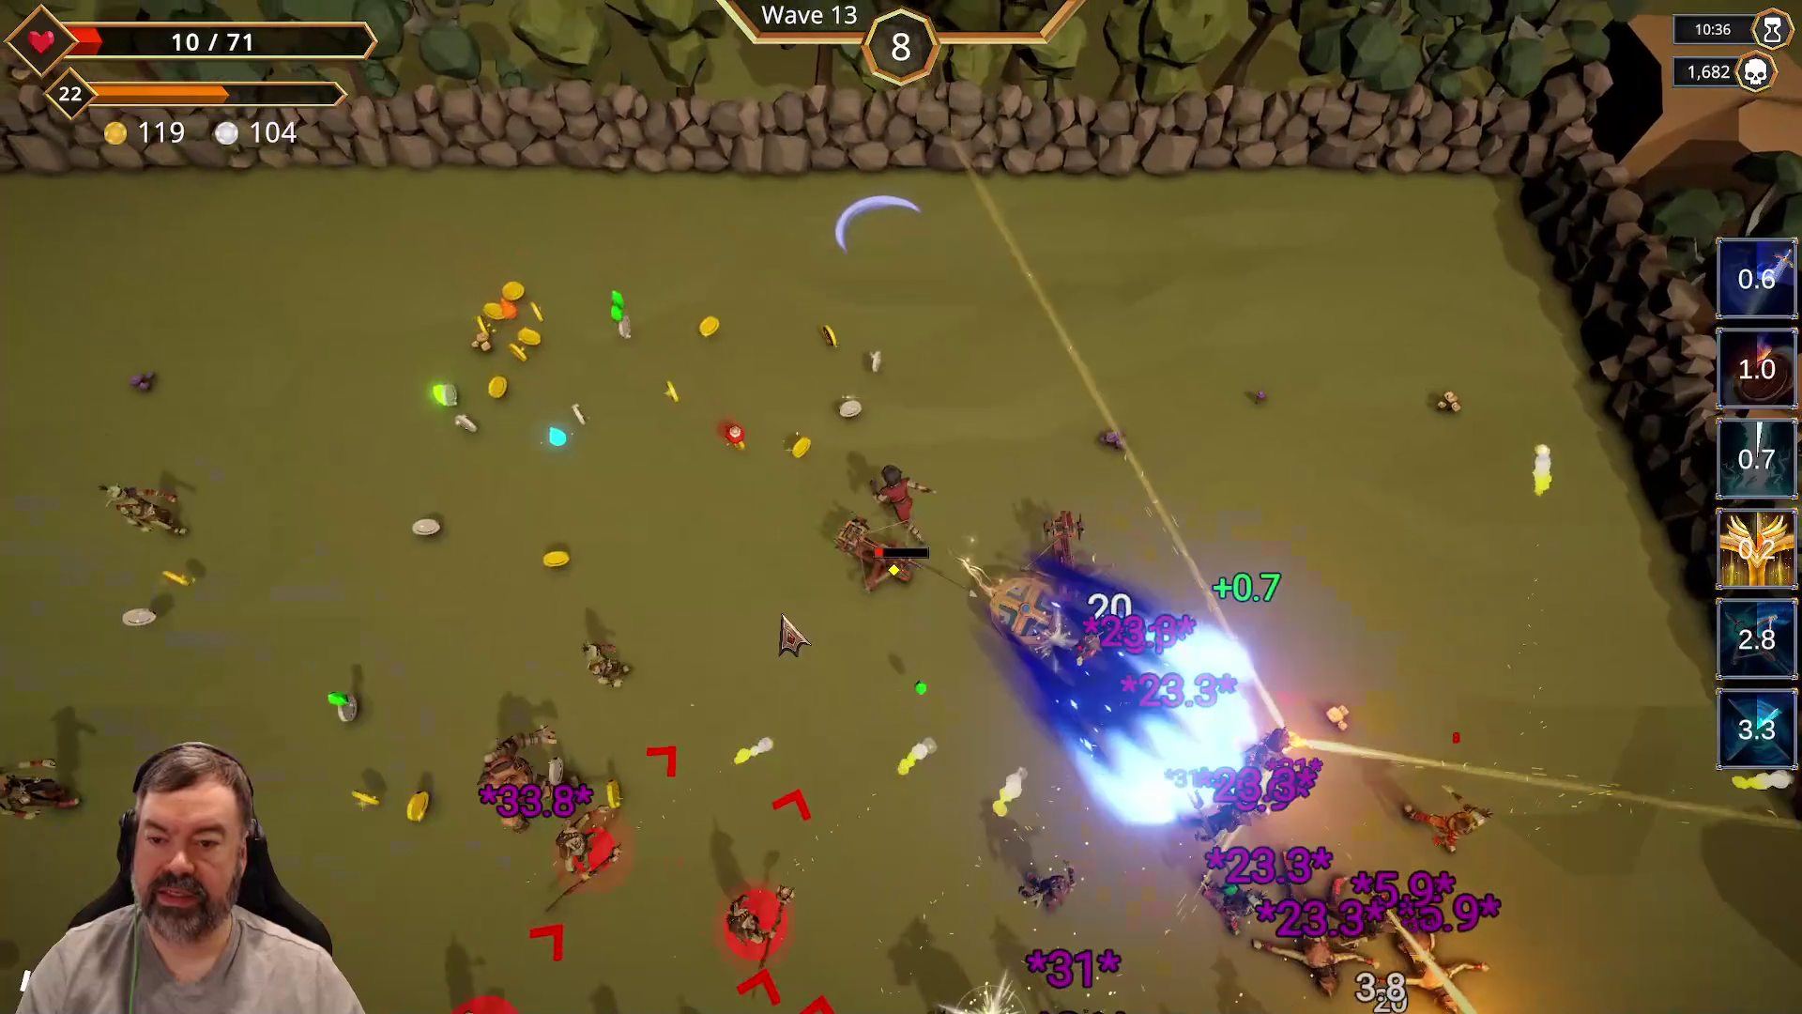
key(w)
key(a)
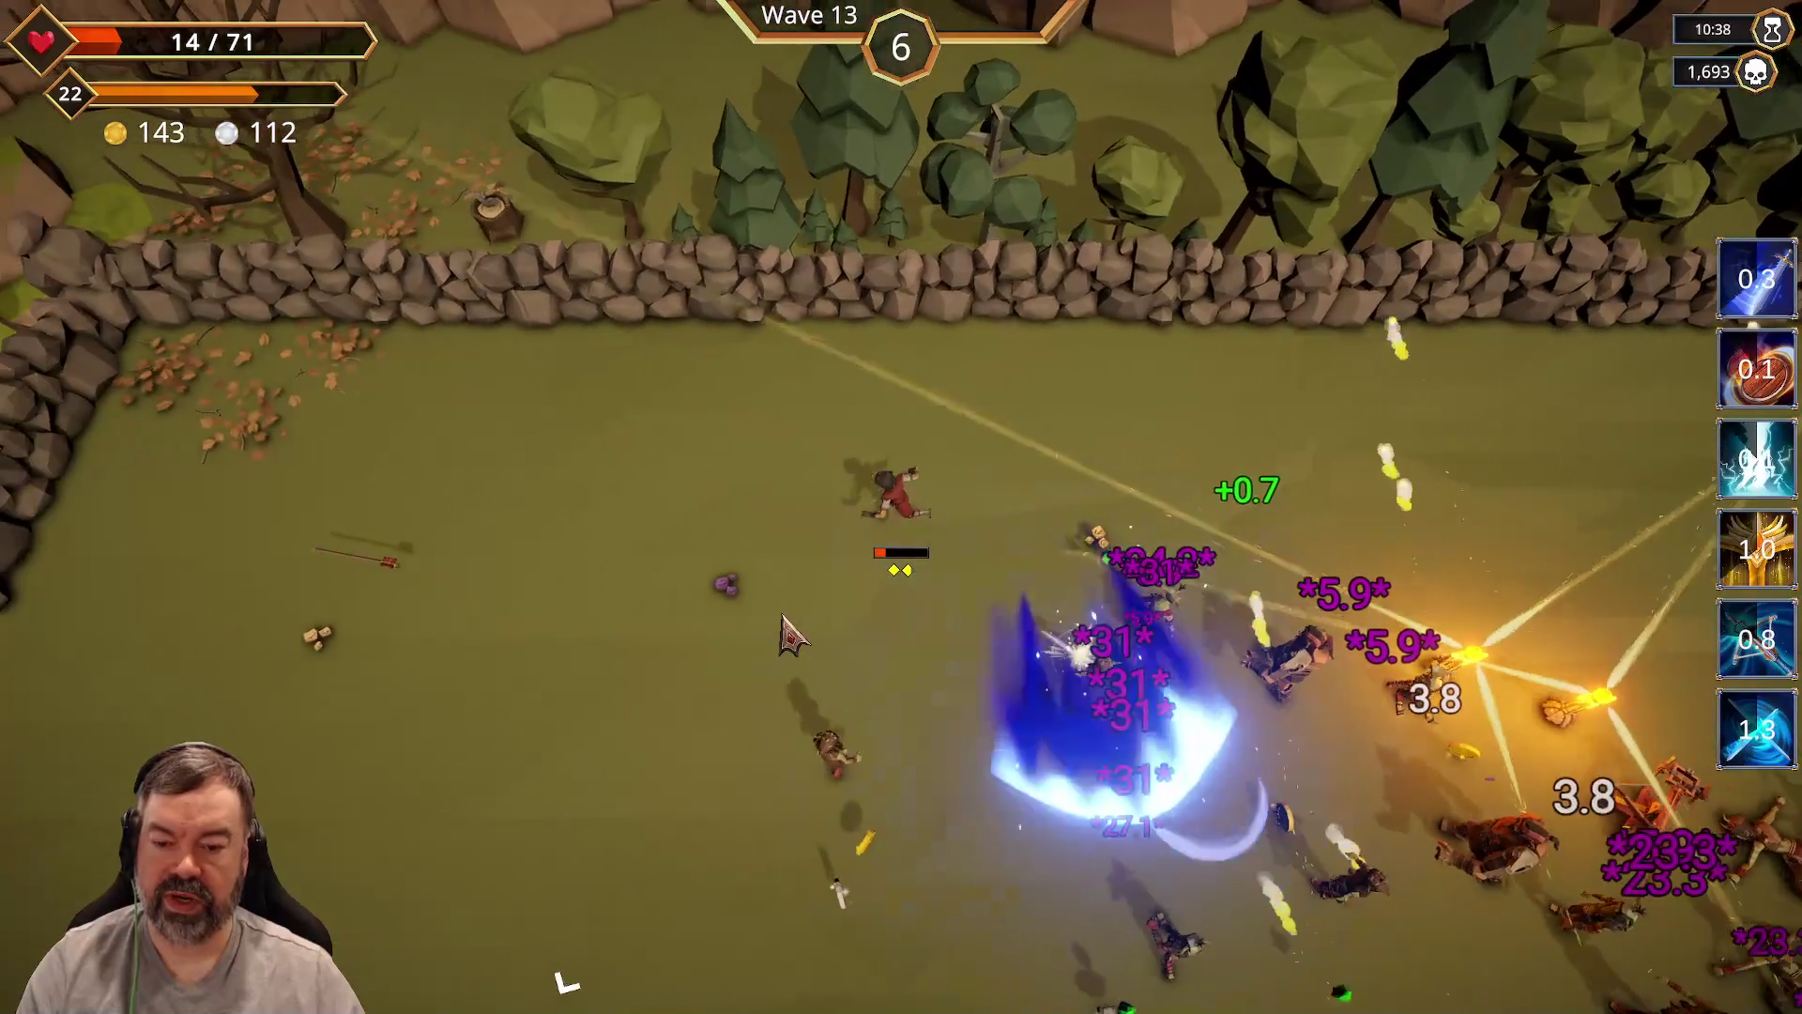
key(s)
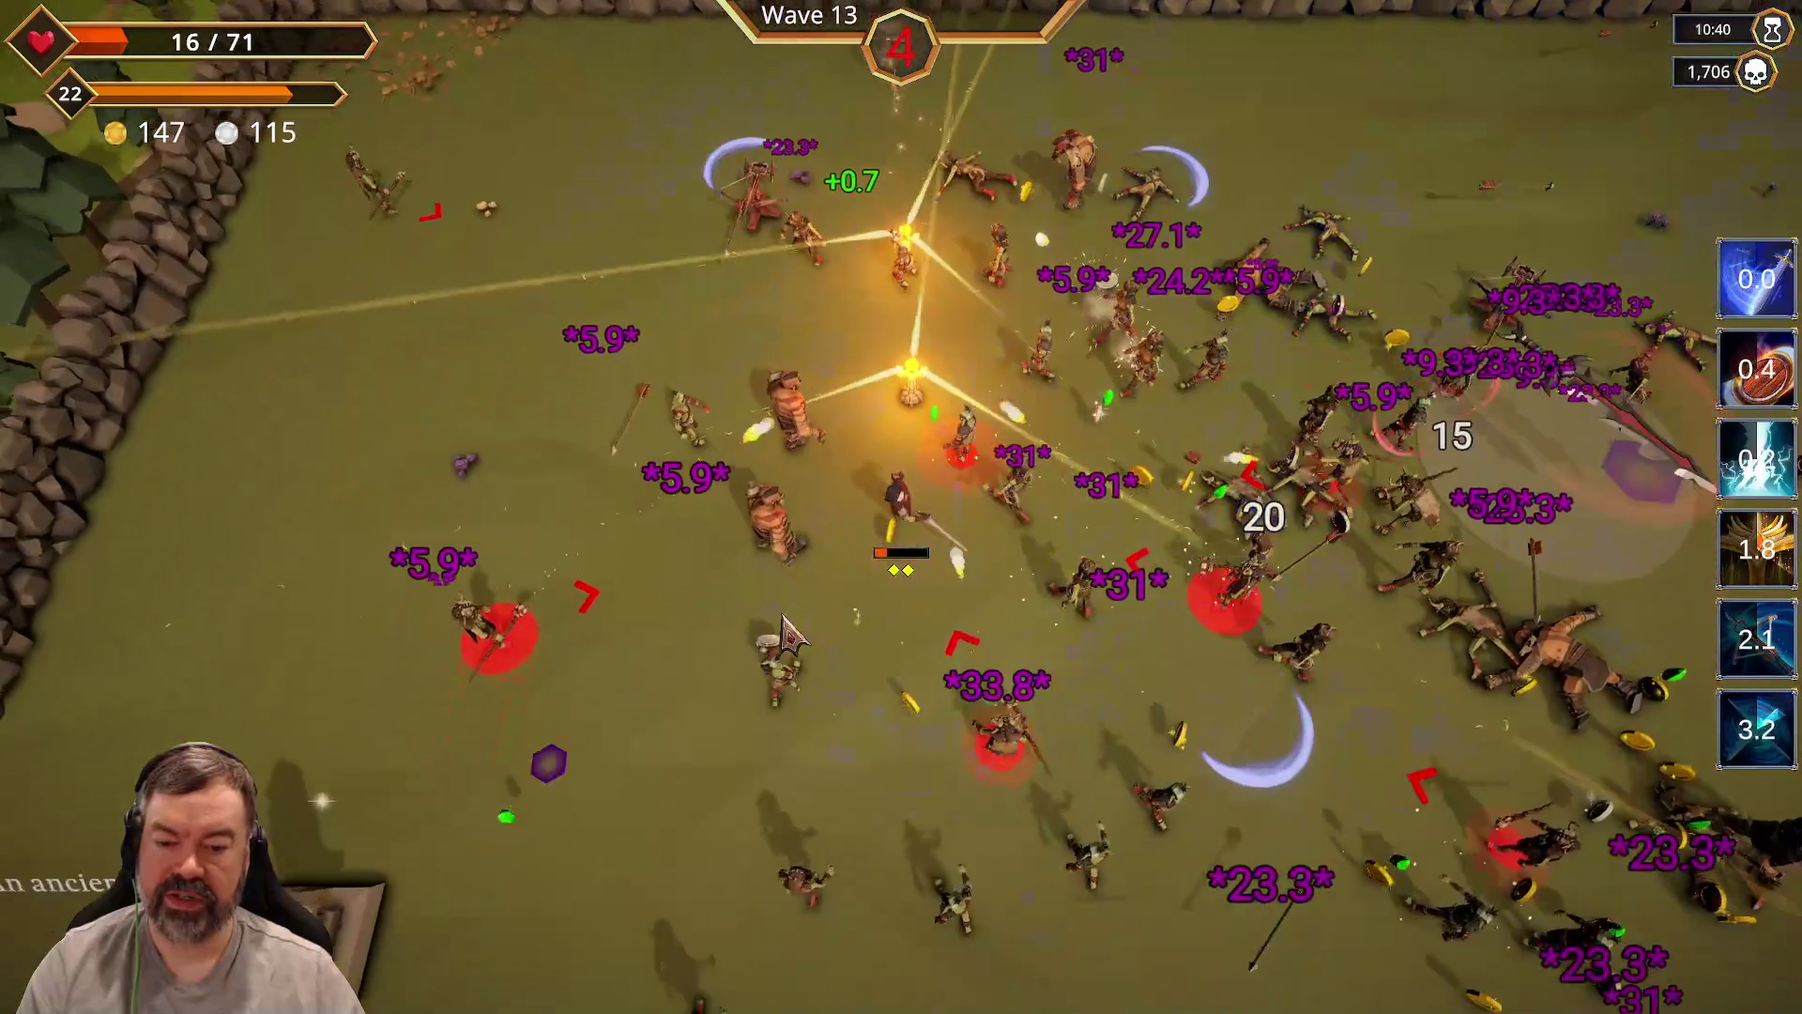
key(s)
key(d)
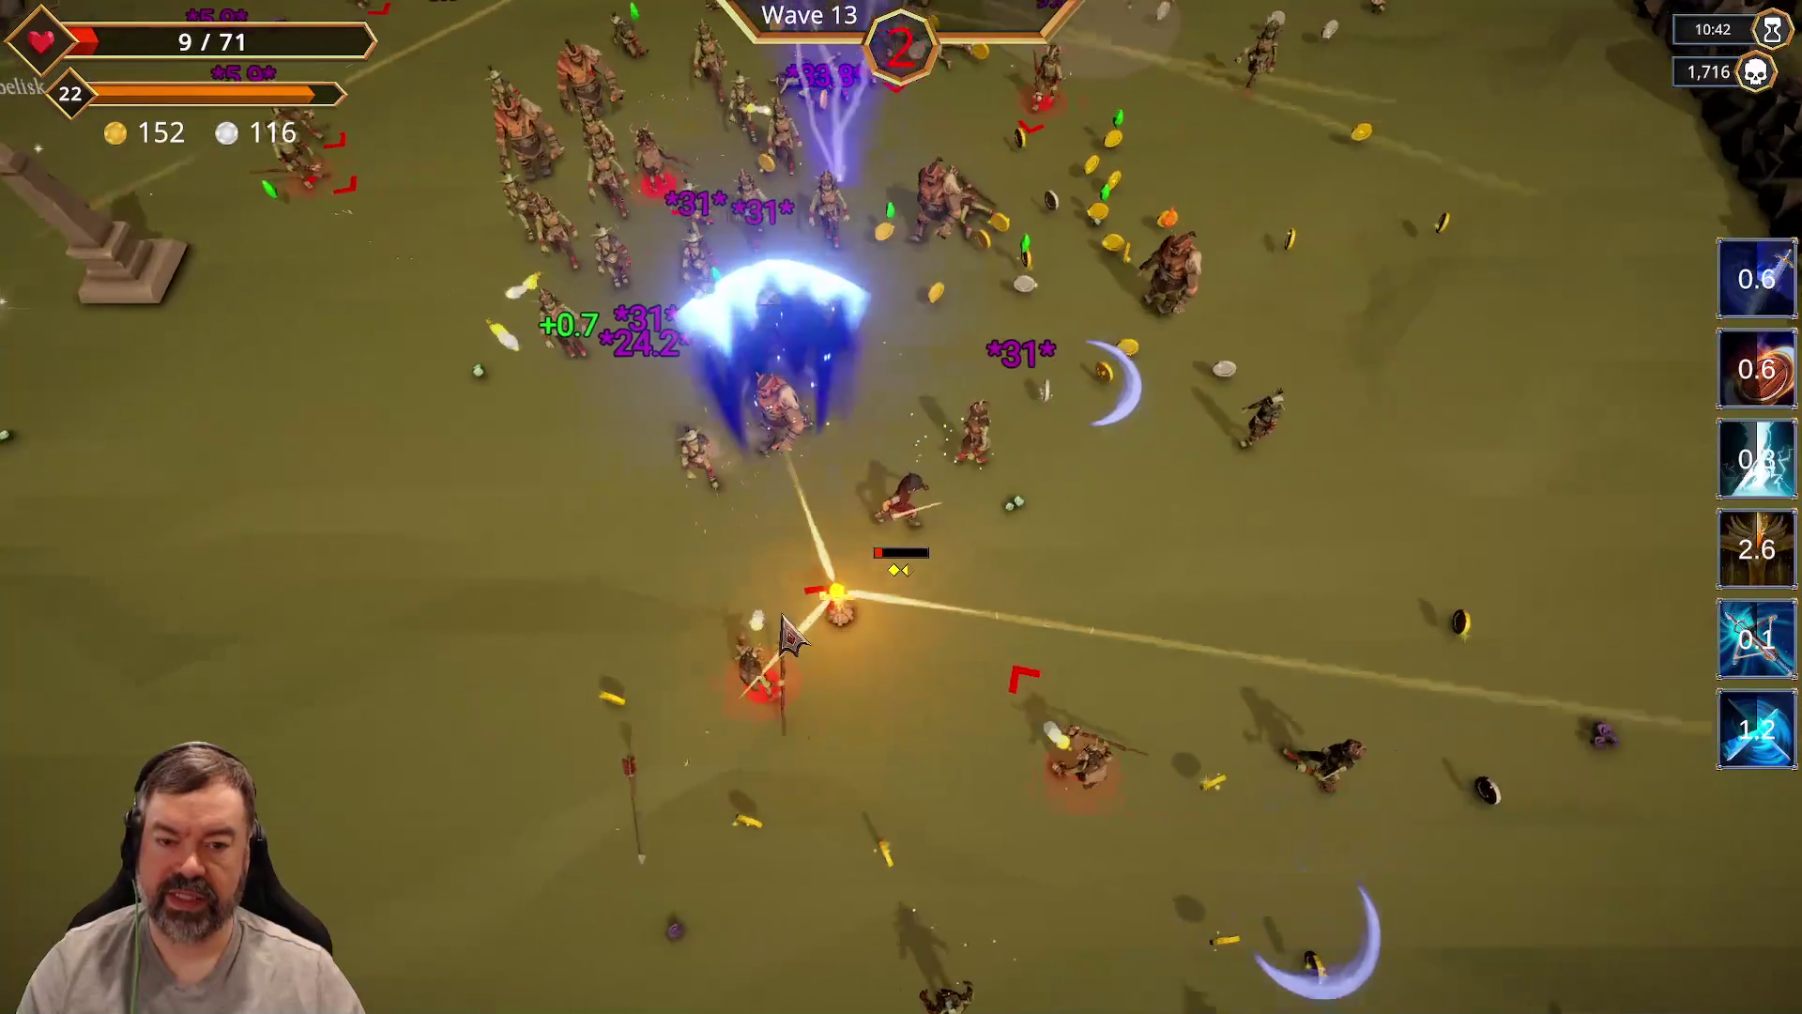
key(d)
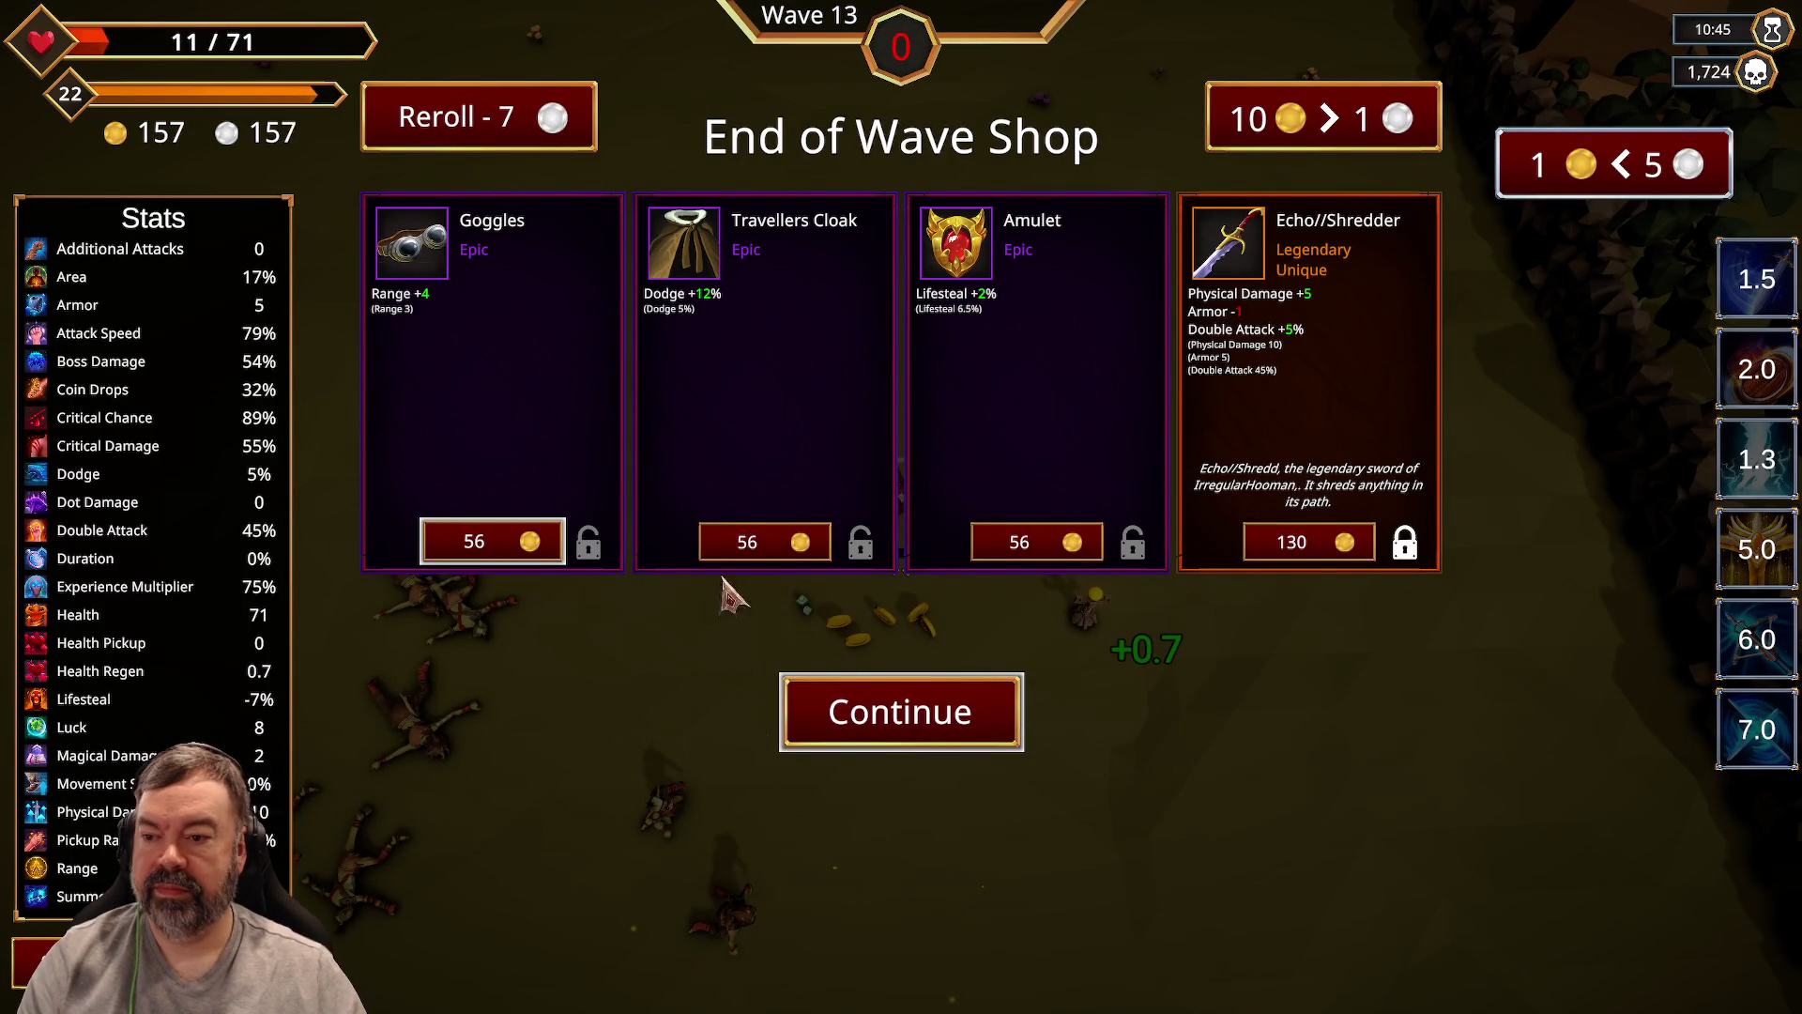
Step: Buy Echo//Shredder for 130 gold, exchange silver for gold, and buy the Potion
mouse_move(248, 710)
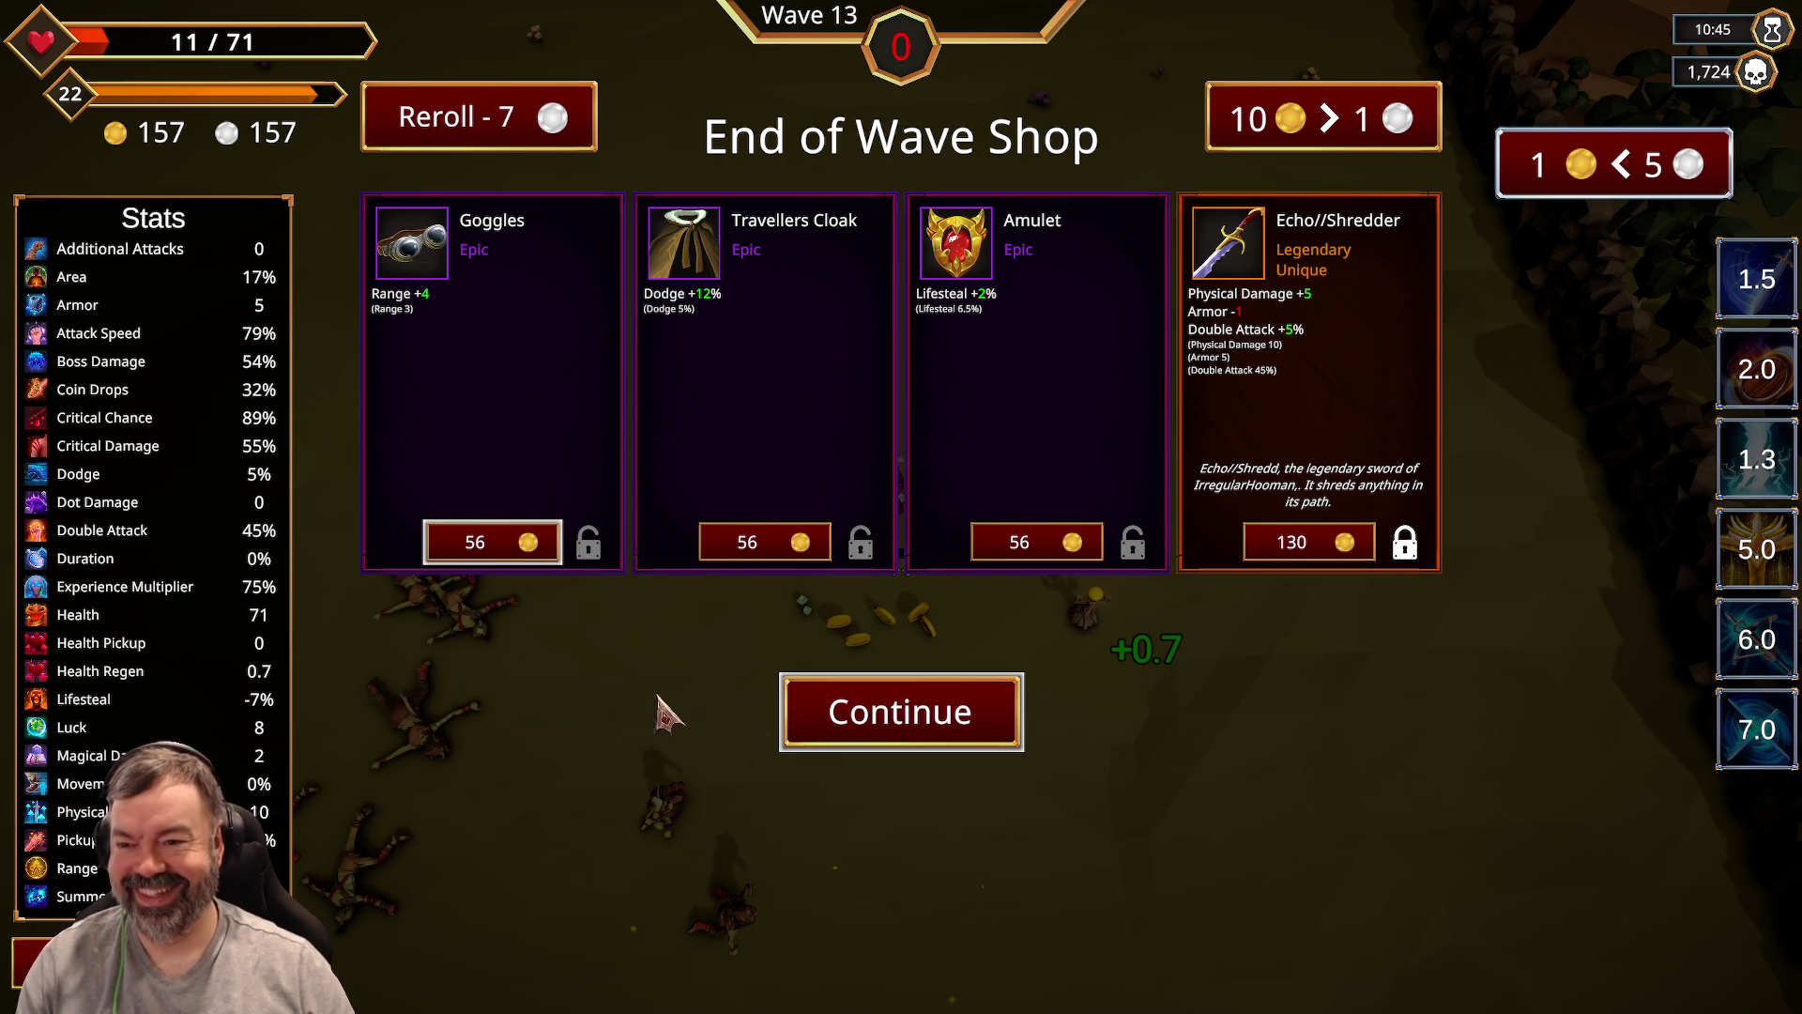
click(1295, 541)
click(511, 127)
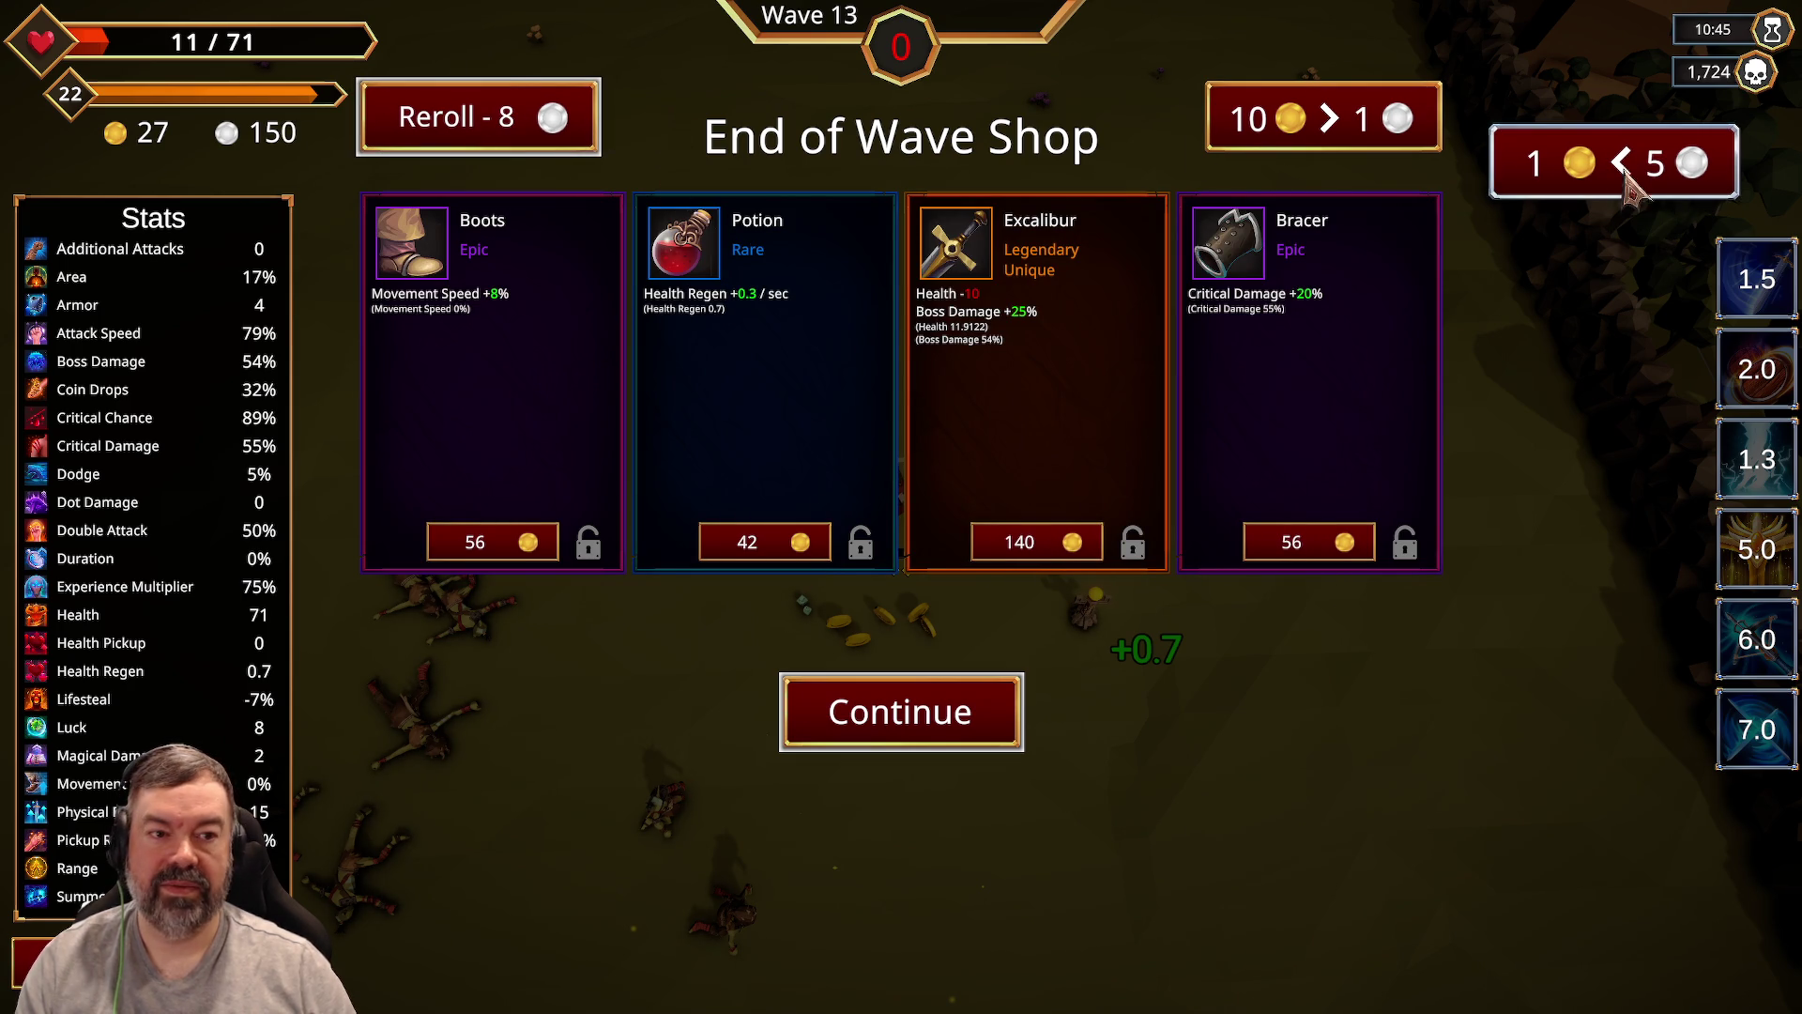
click(1630, 183)
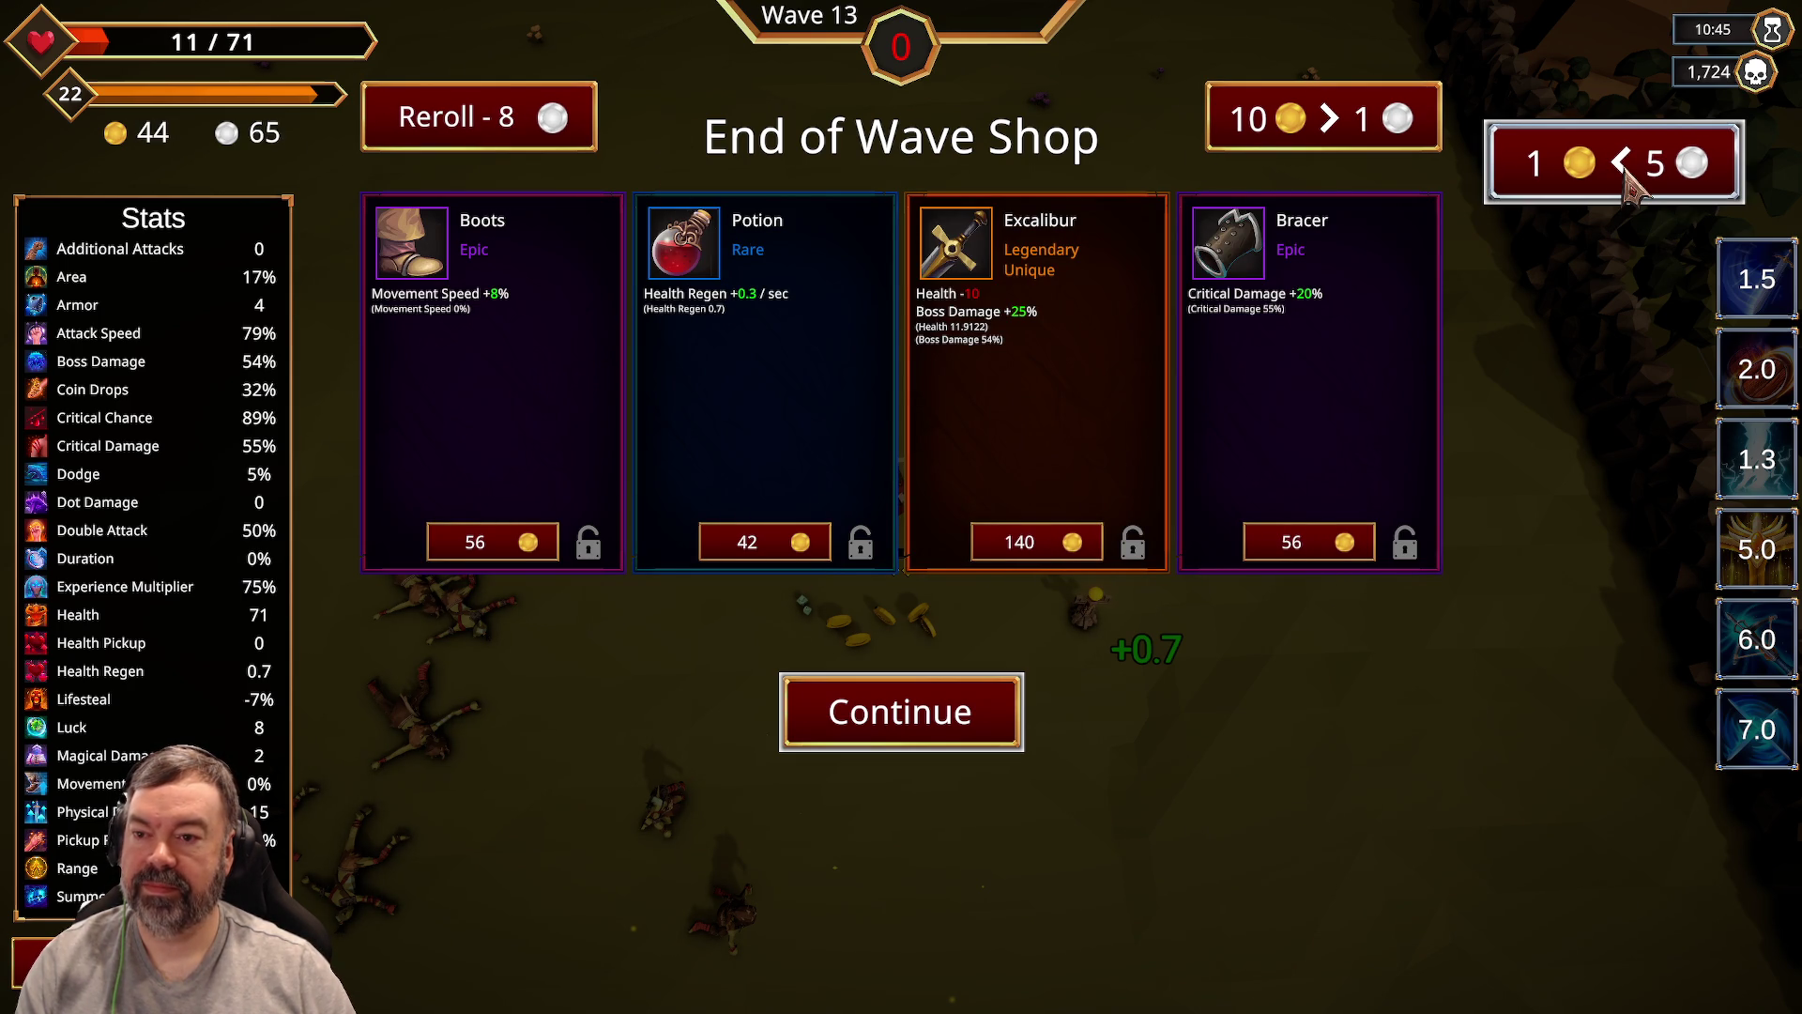
click(1630, 183)
click(1630, 183)
click(770, 541)
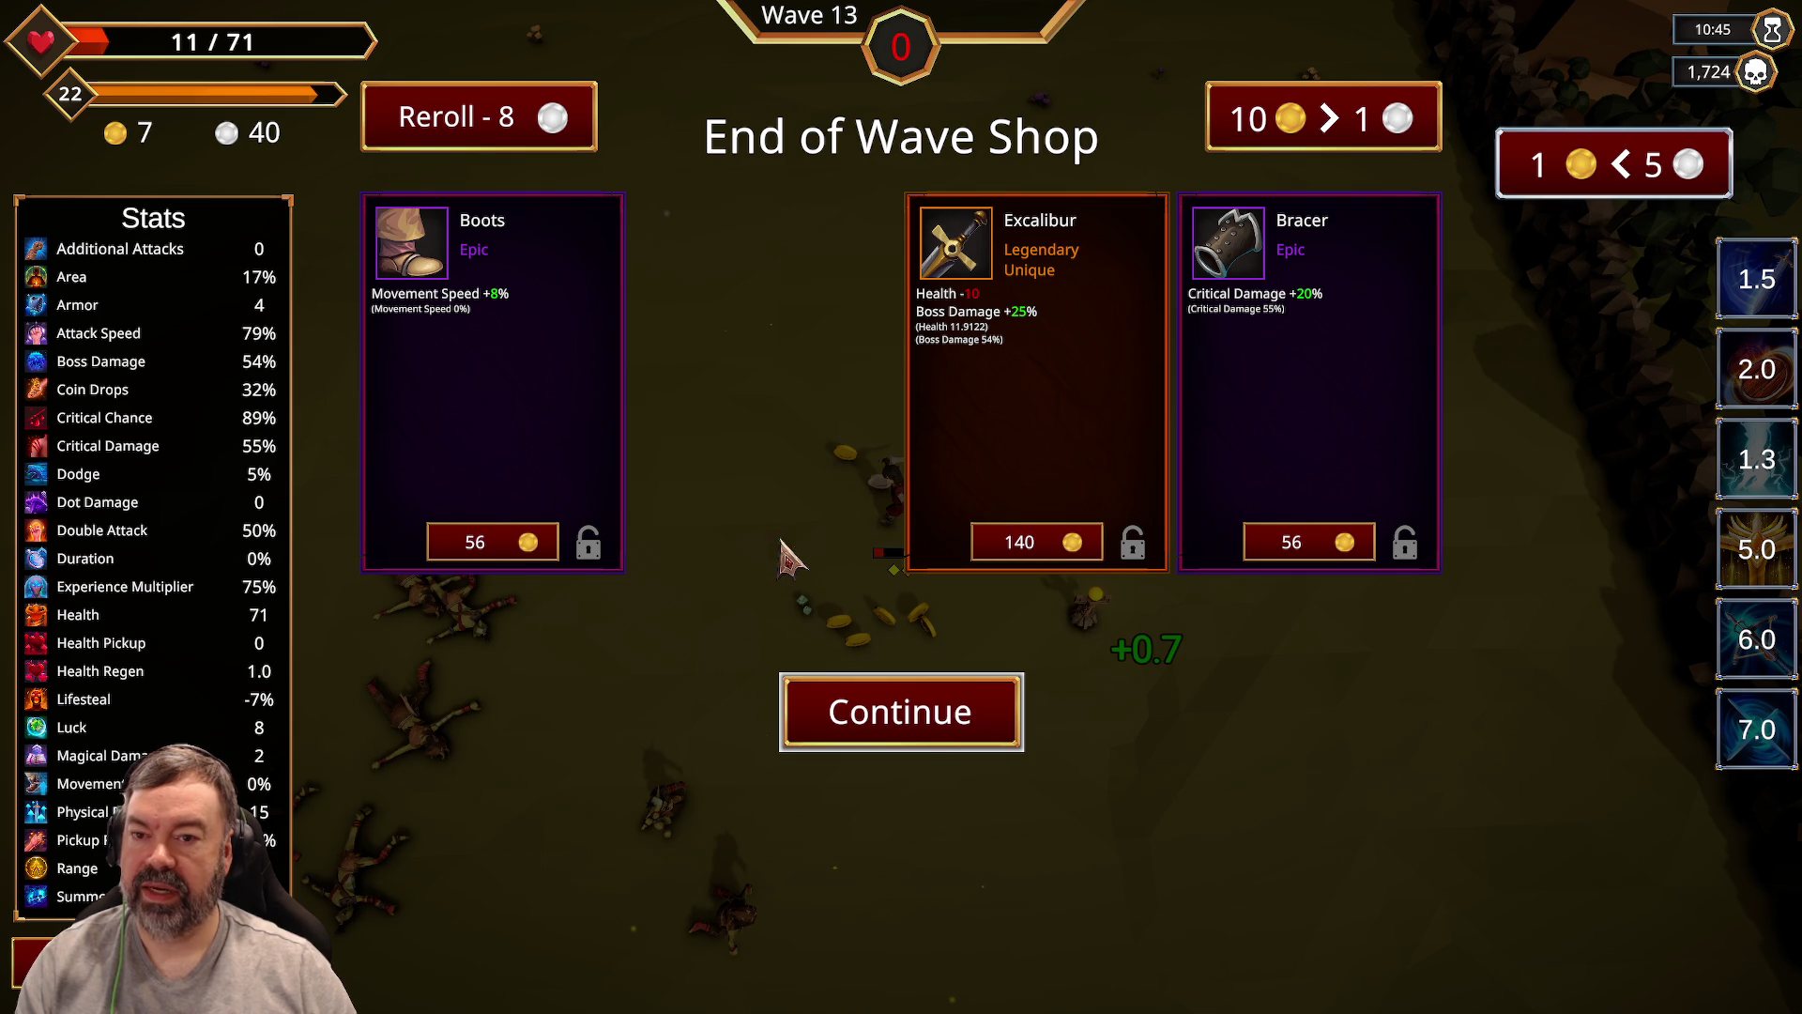
Step: Reroll the shop while locking Runes of Alacrity and Manual of Arms, then start wave 14
click(550, 126)
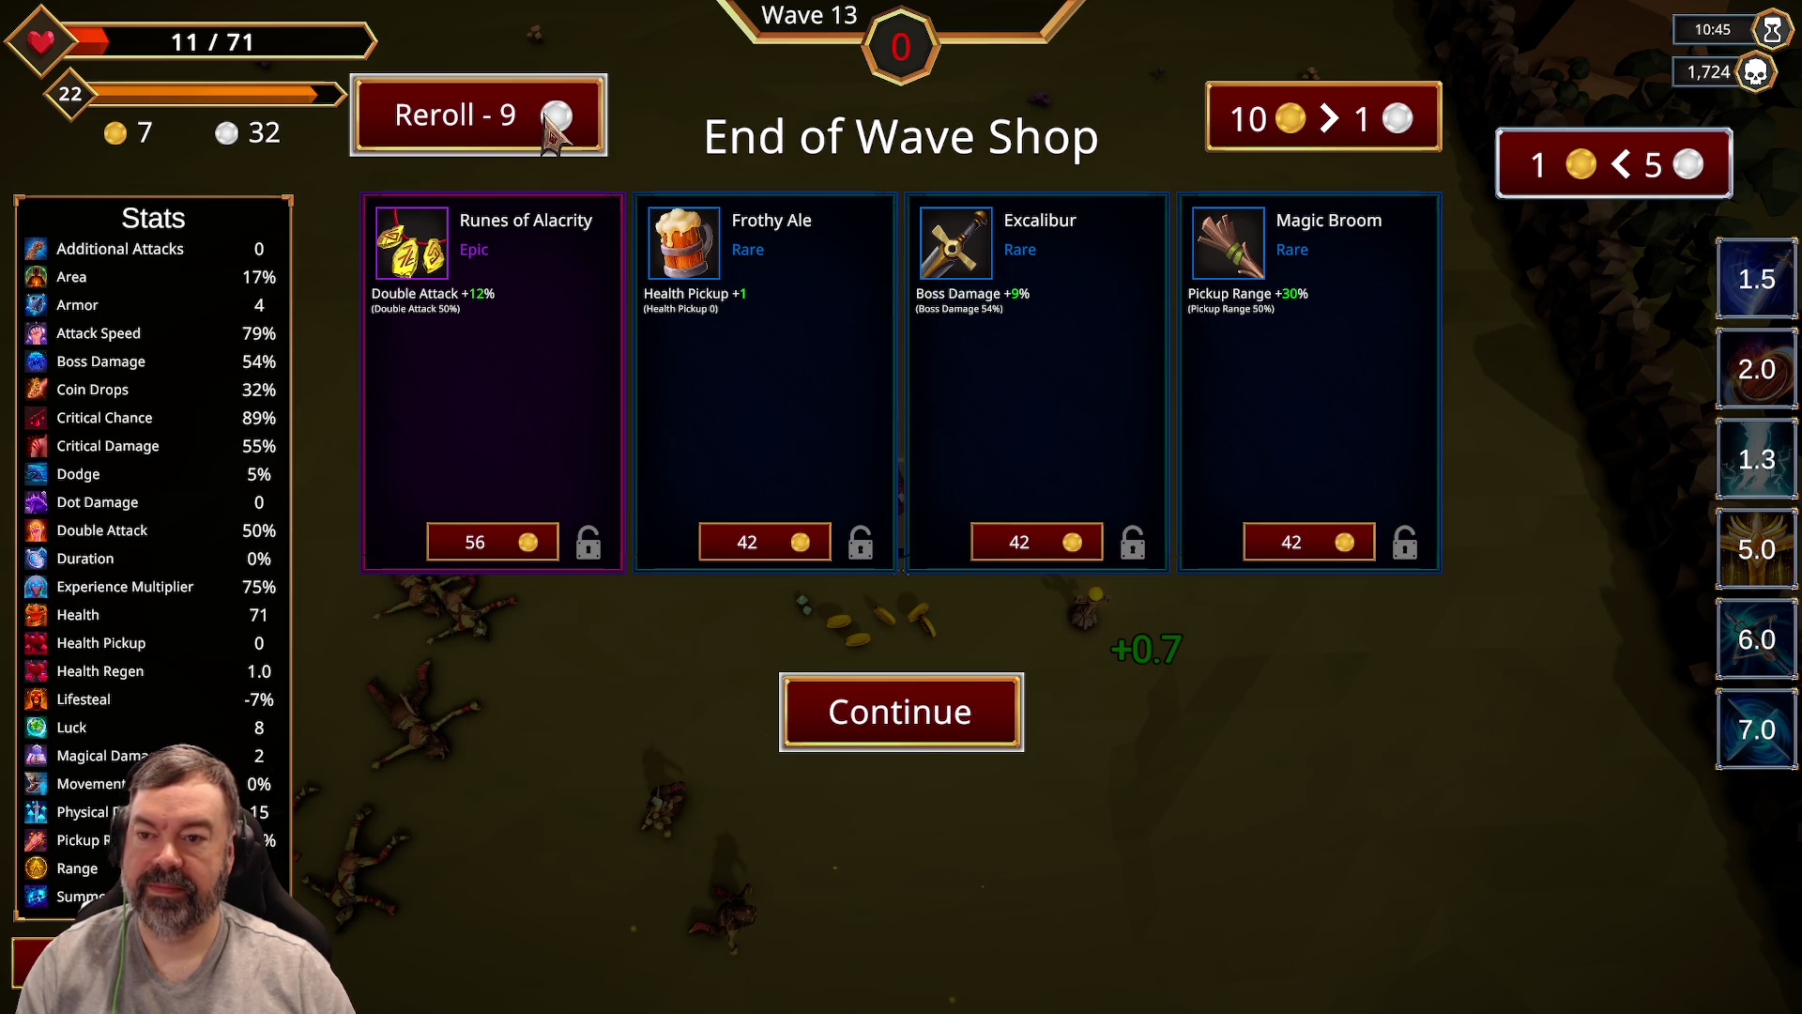
click(589, 545)
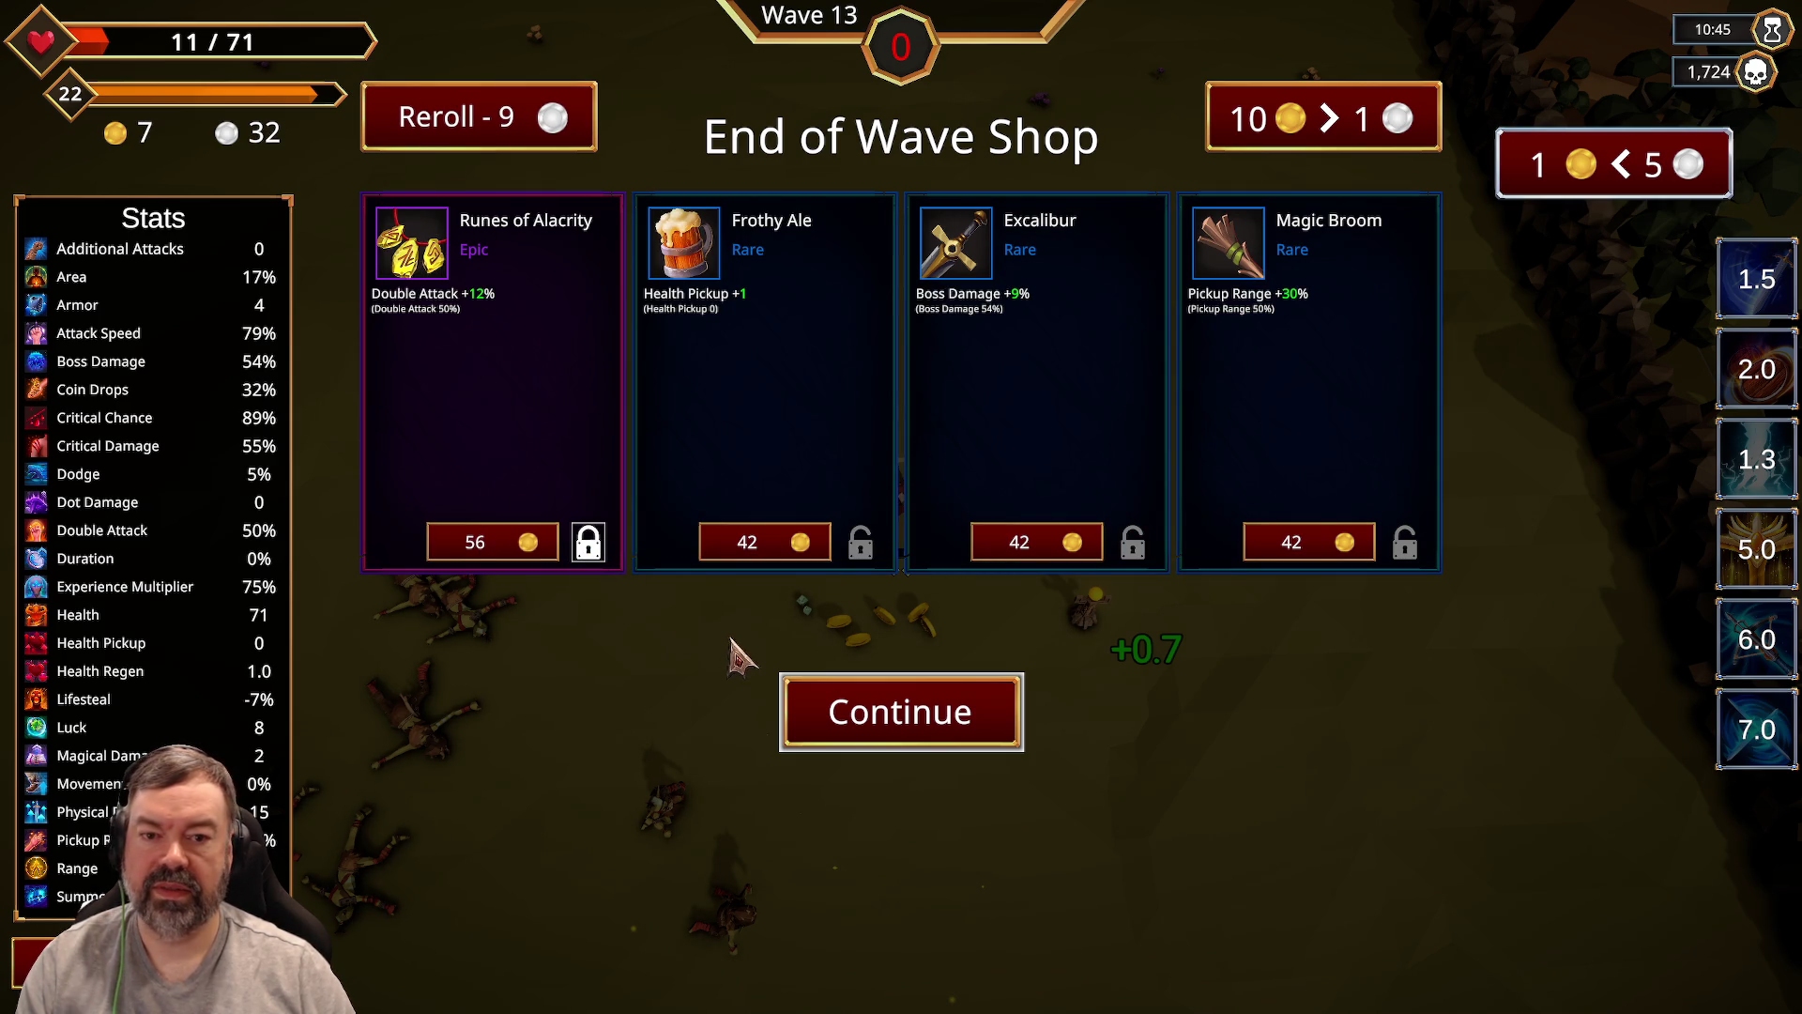
click(521, 136)
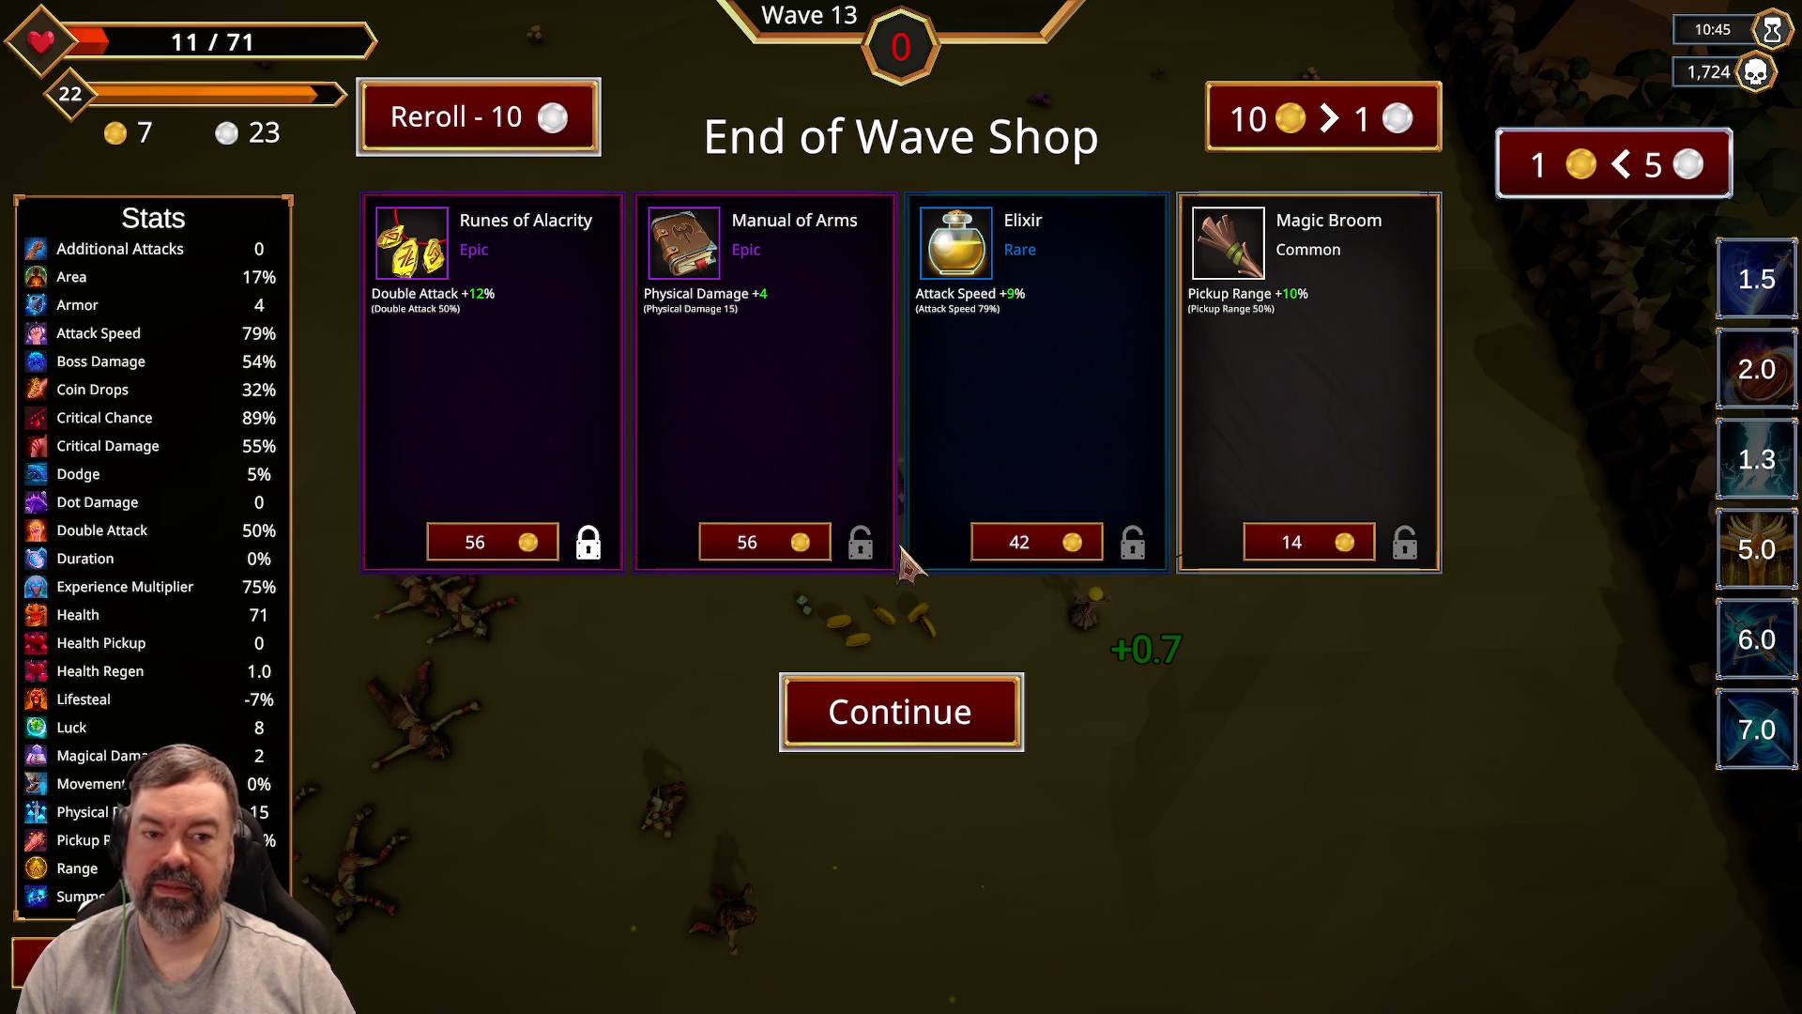
click(866, 547)
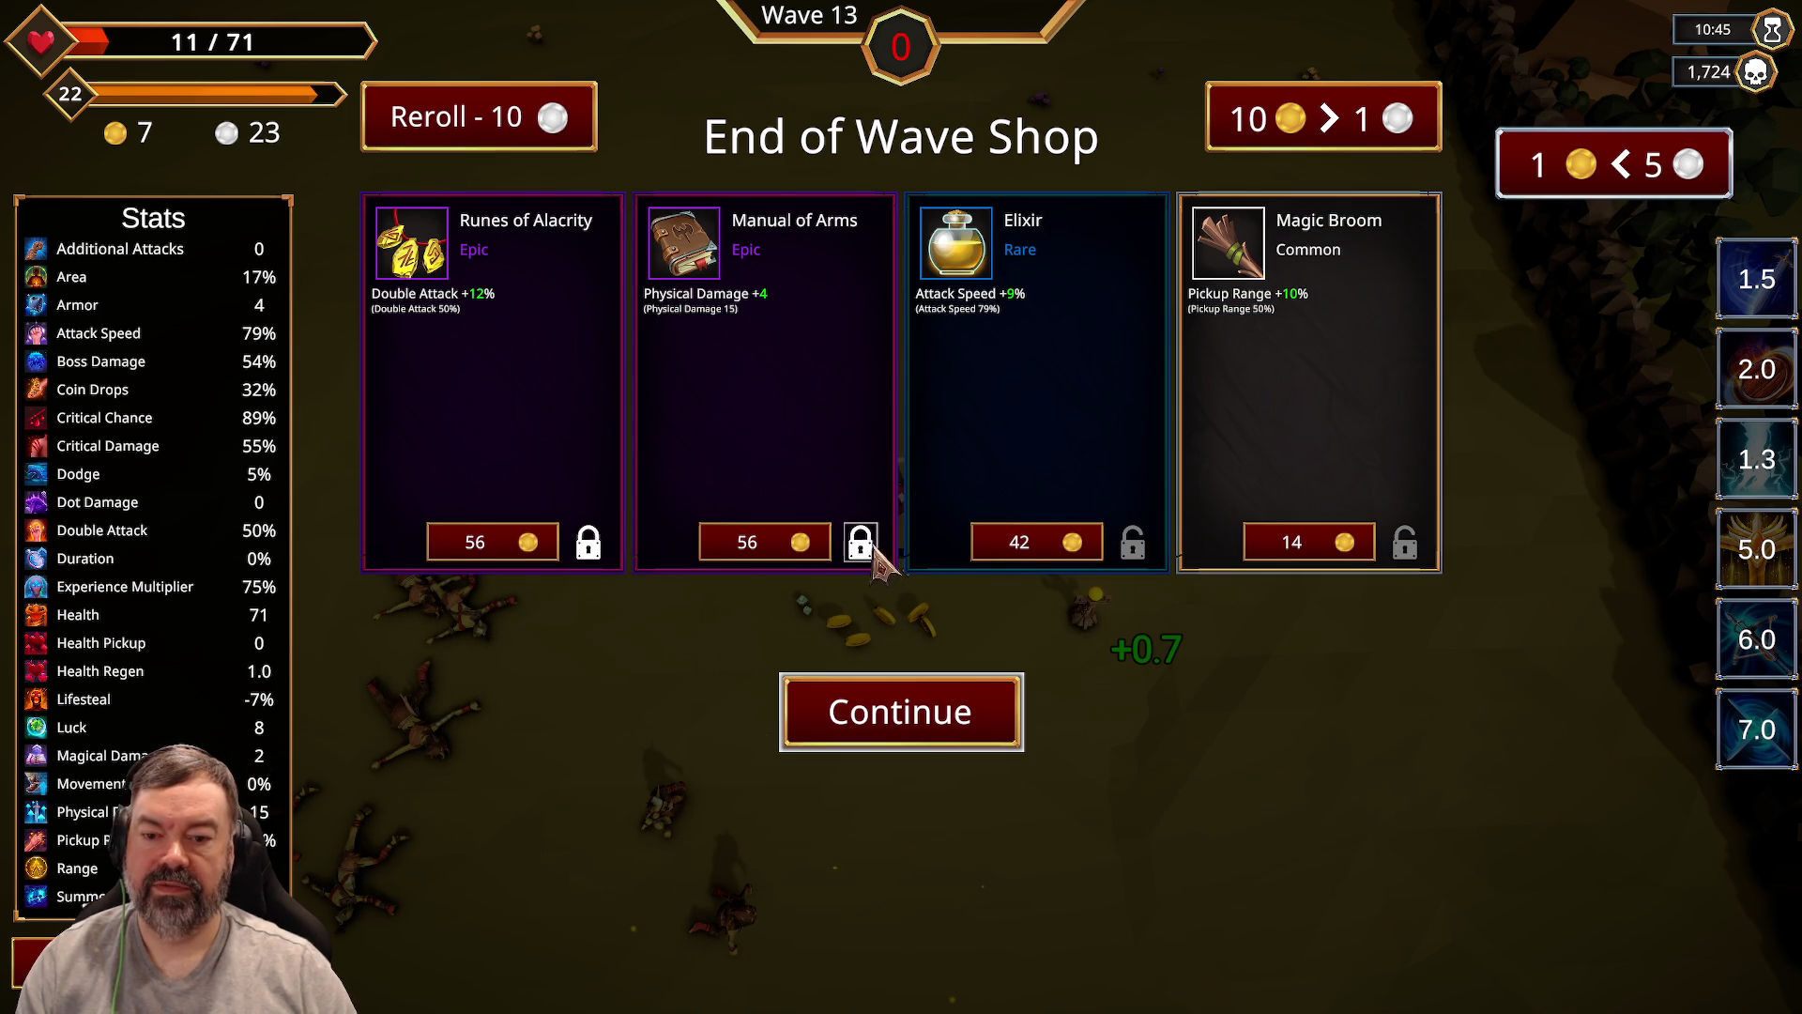
click(1596, 162)
click(511, 104)
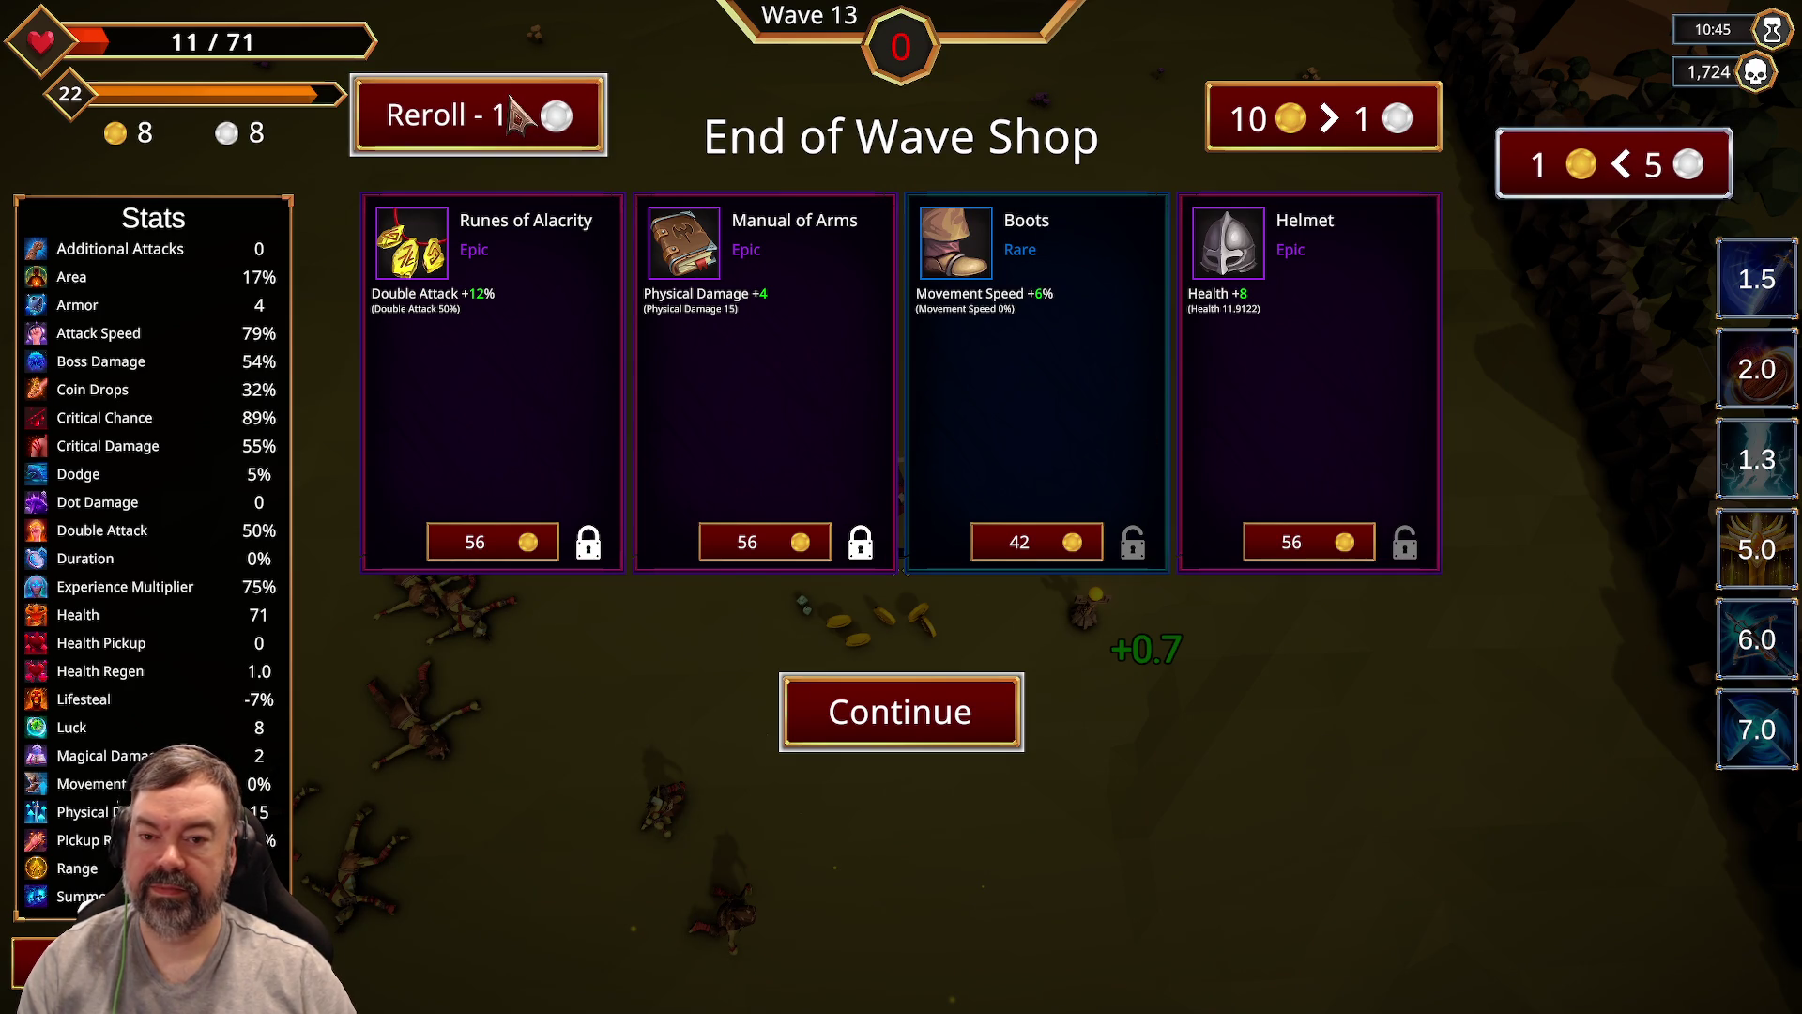
click(906, 721)
Step: Kite the hero around the arena and take the +30% Area upgrade at level-up
key(w)
key(a)
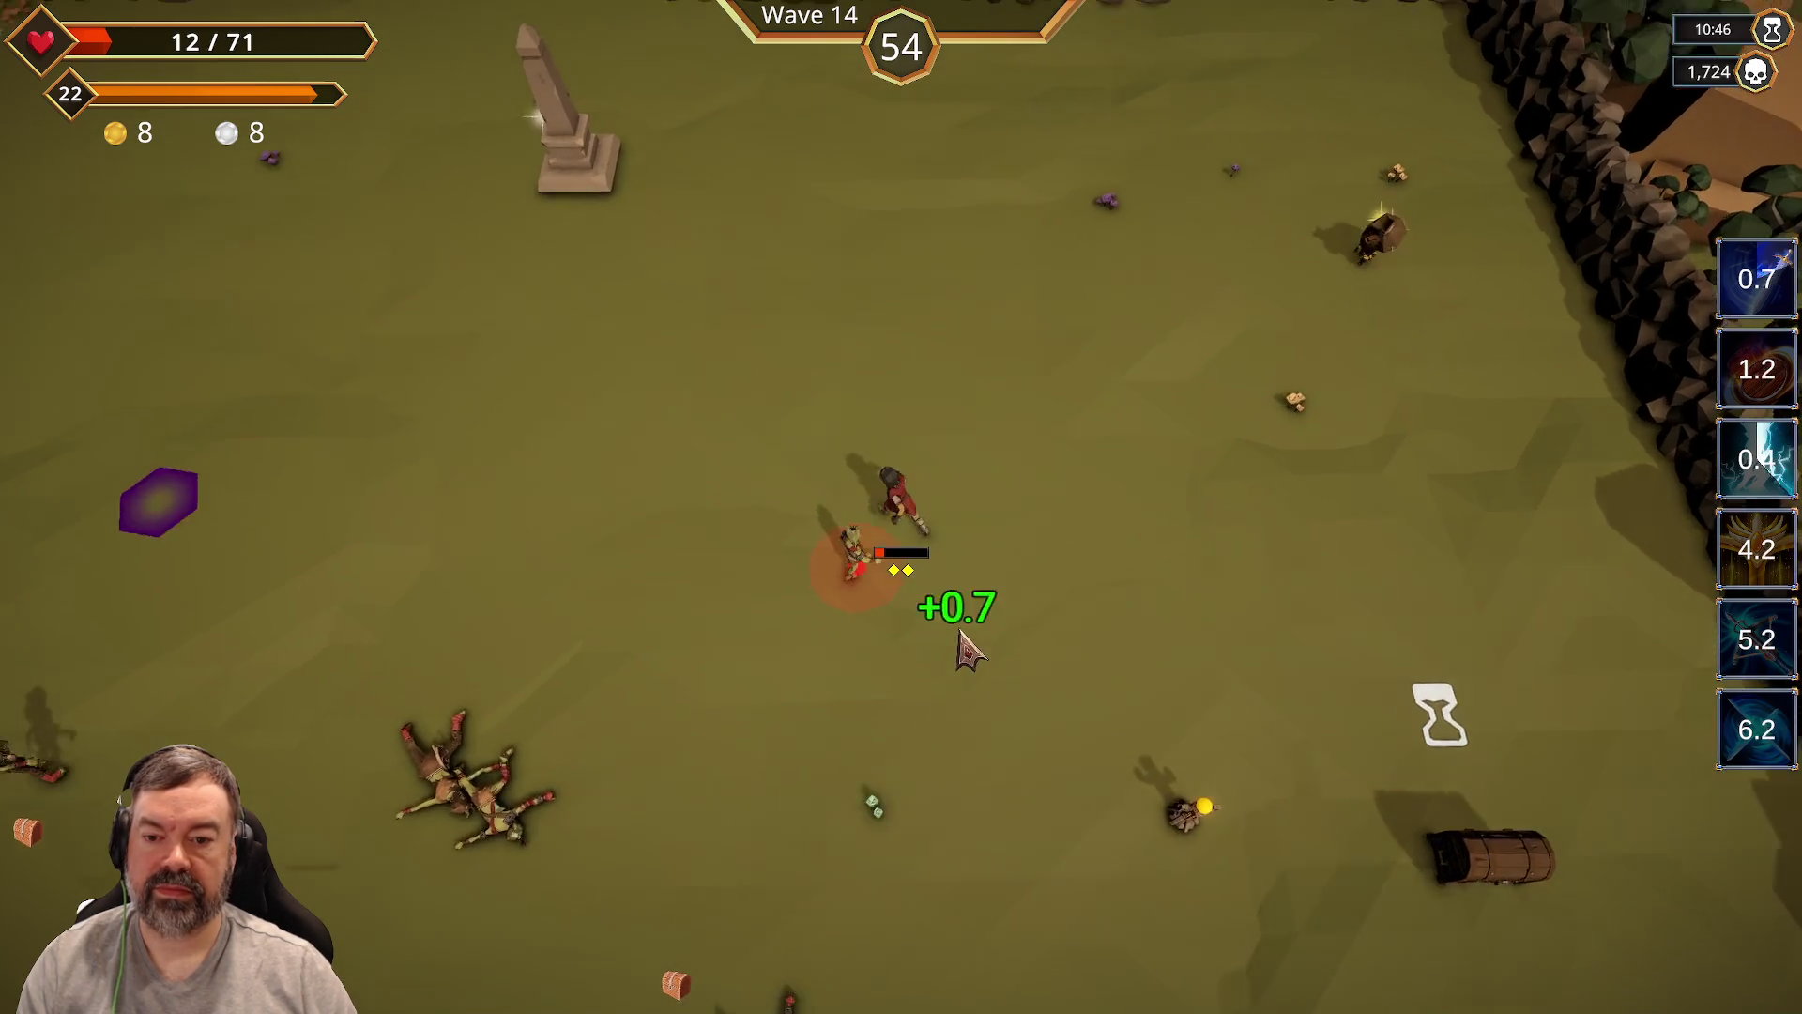
key(d)
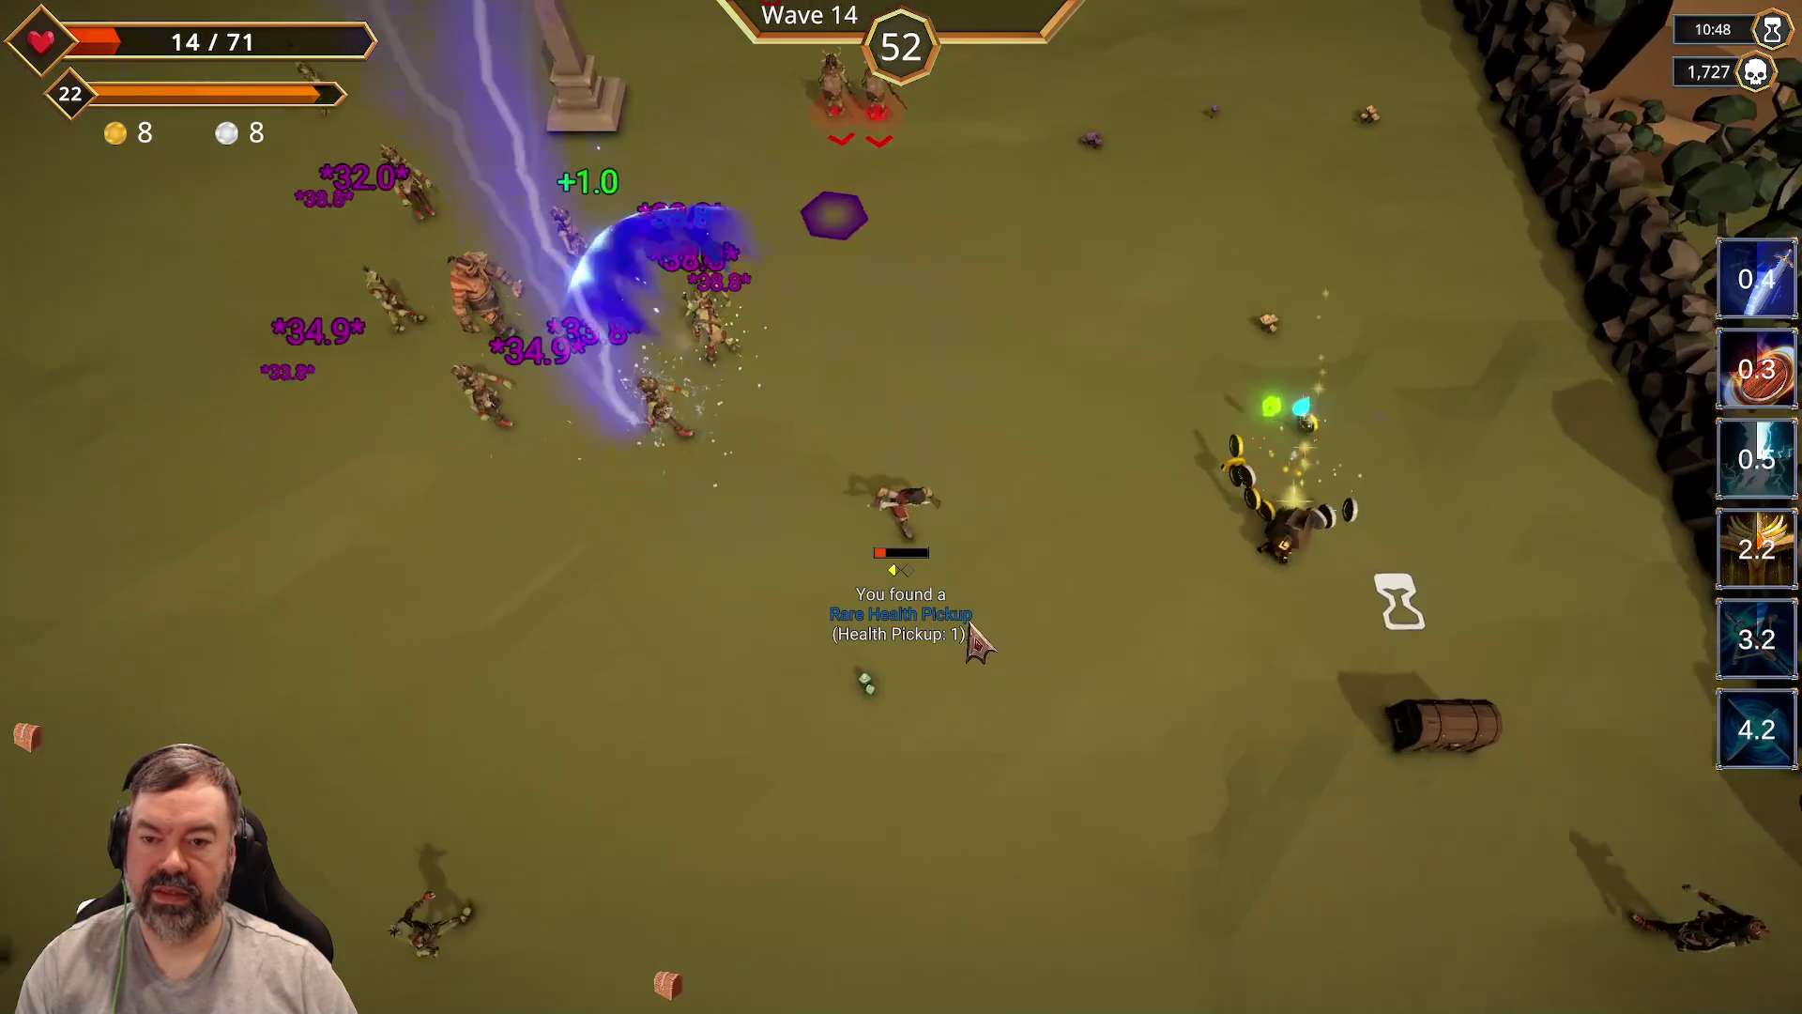
key(s)
key(d)
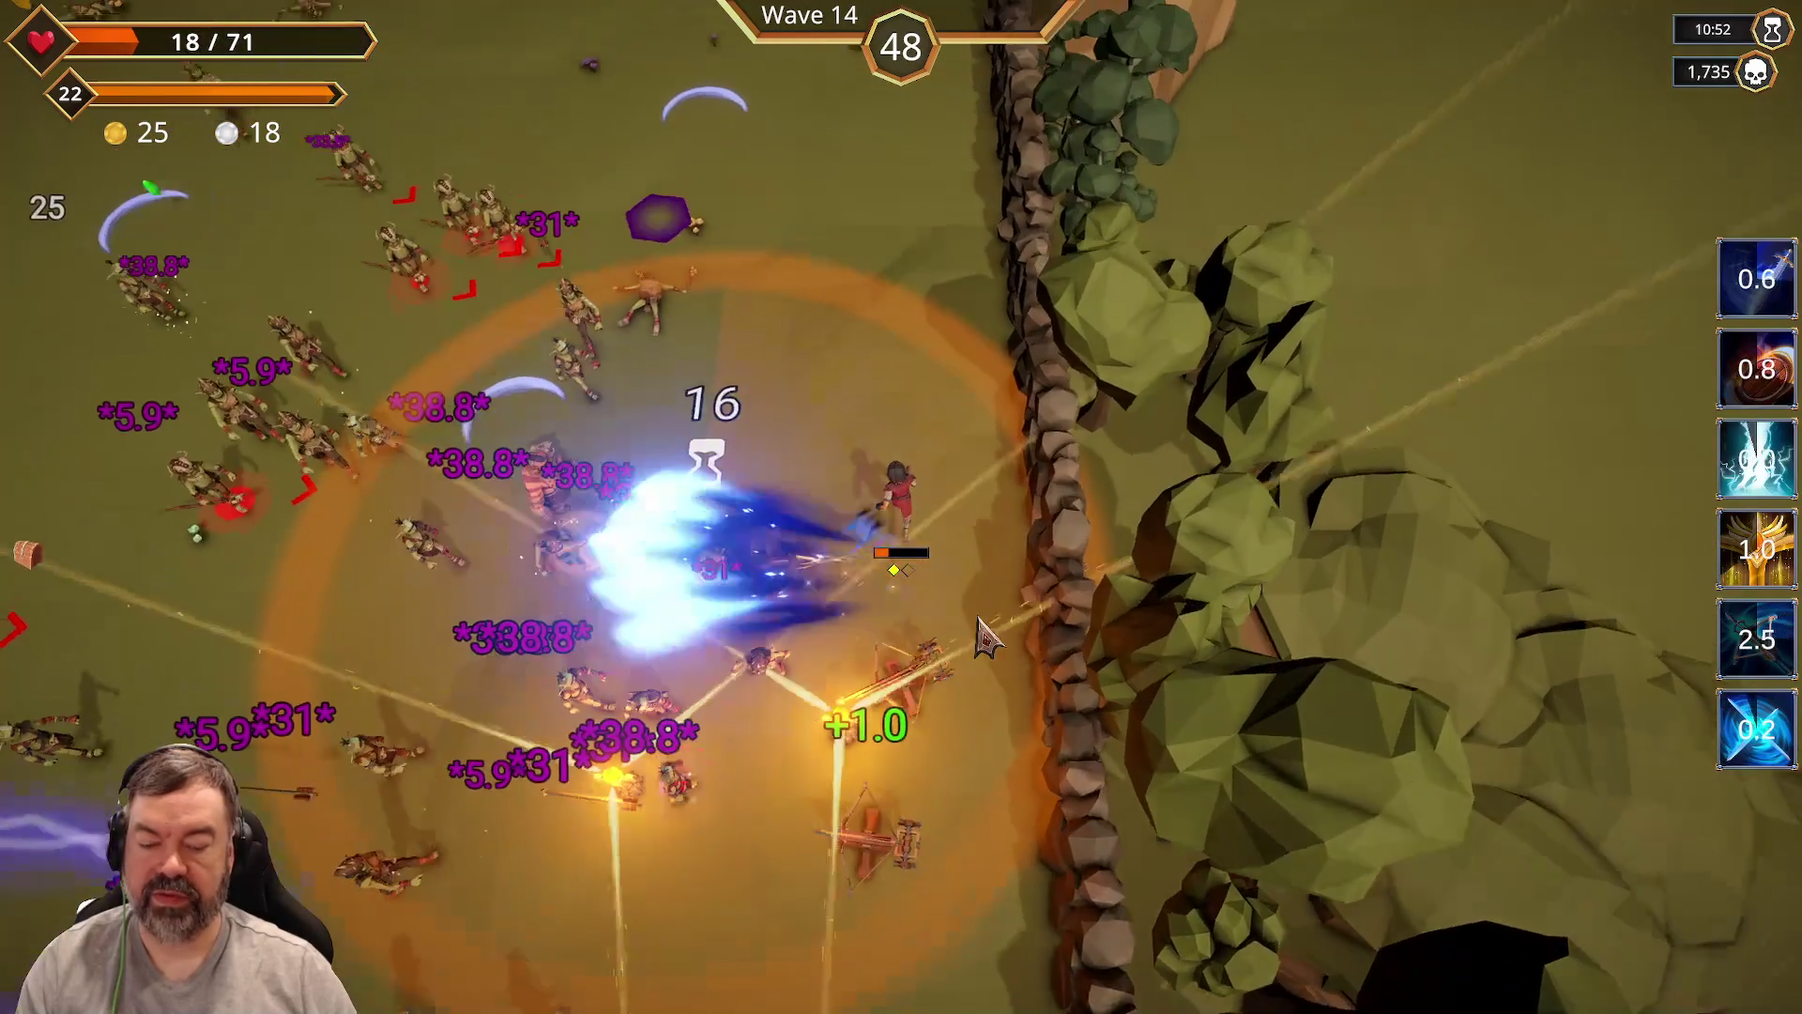
key(w)
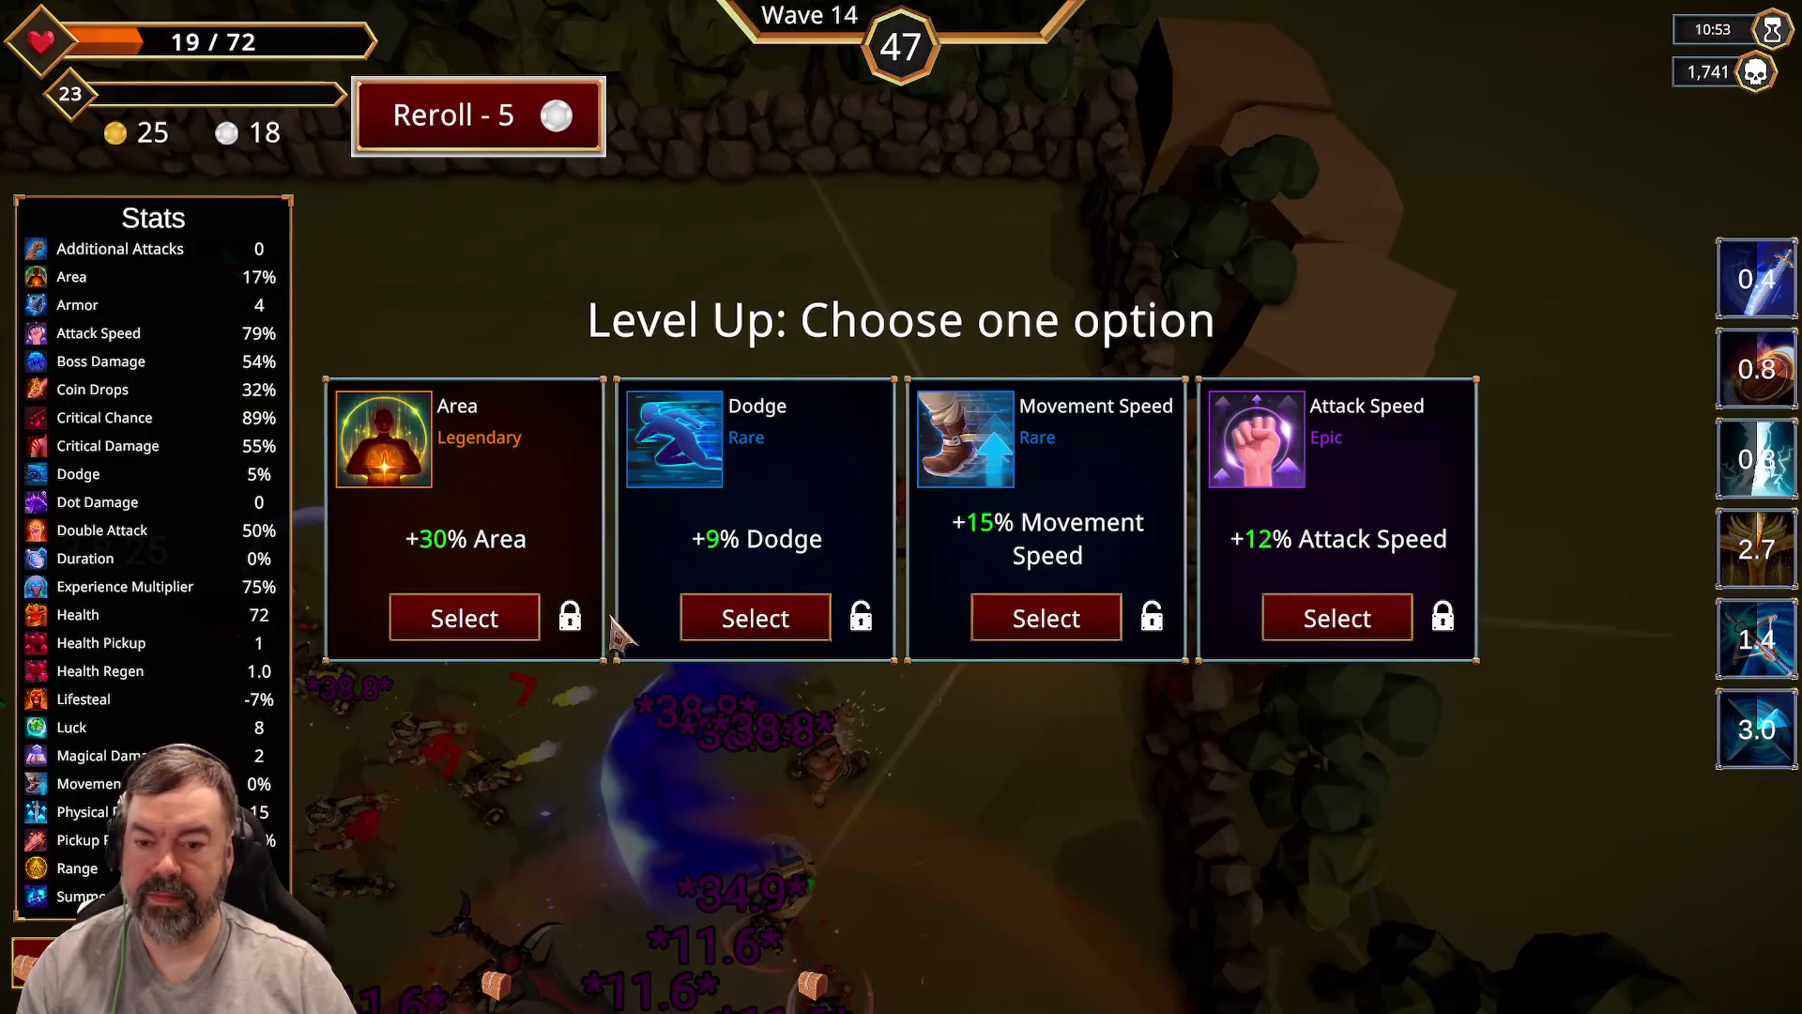
click(460, 619)
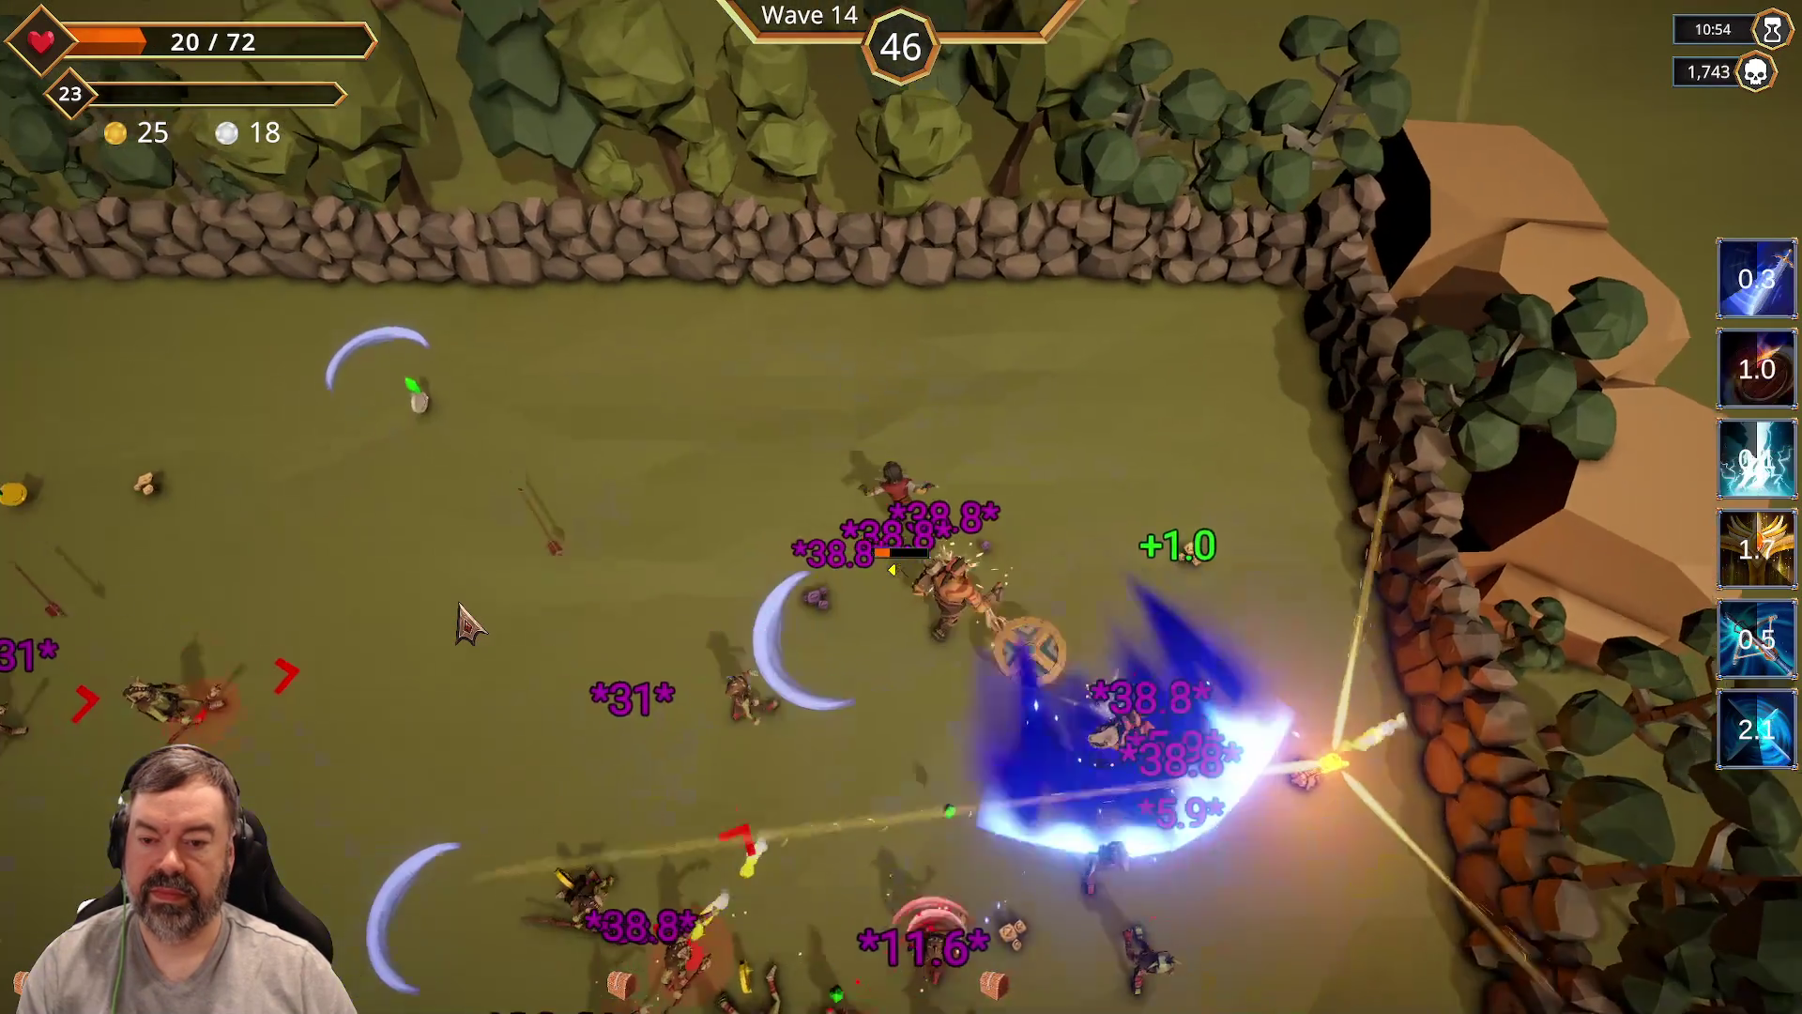
Step: Weave the hero around the arena, dodging the wave 14 horde
key(a)
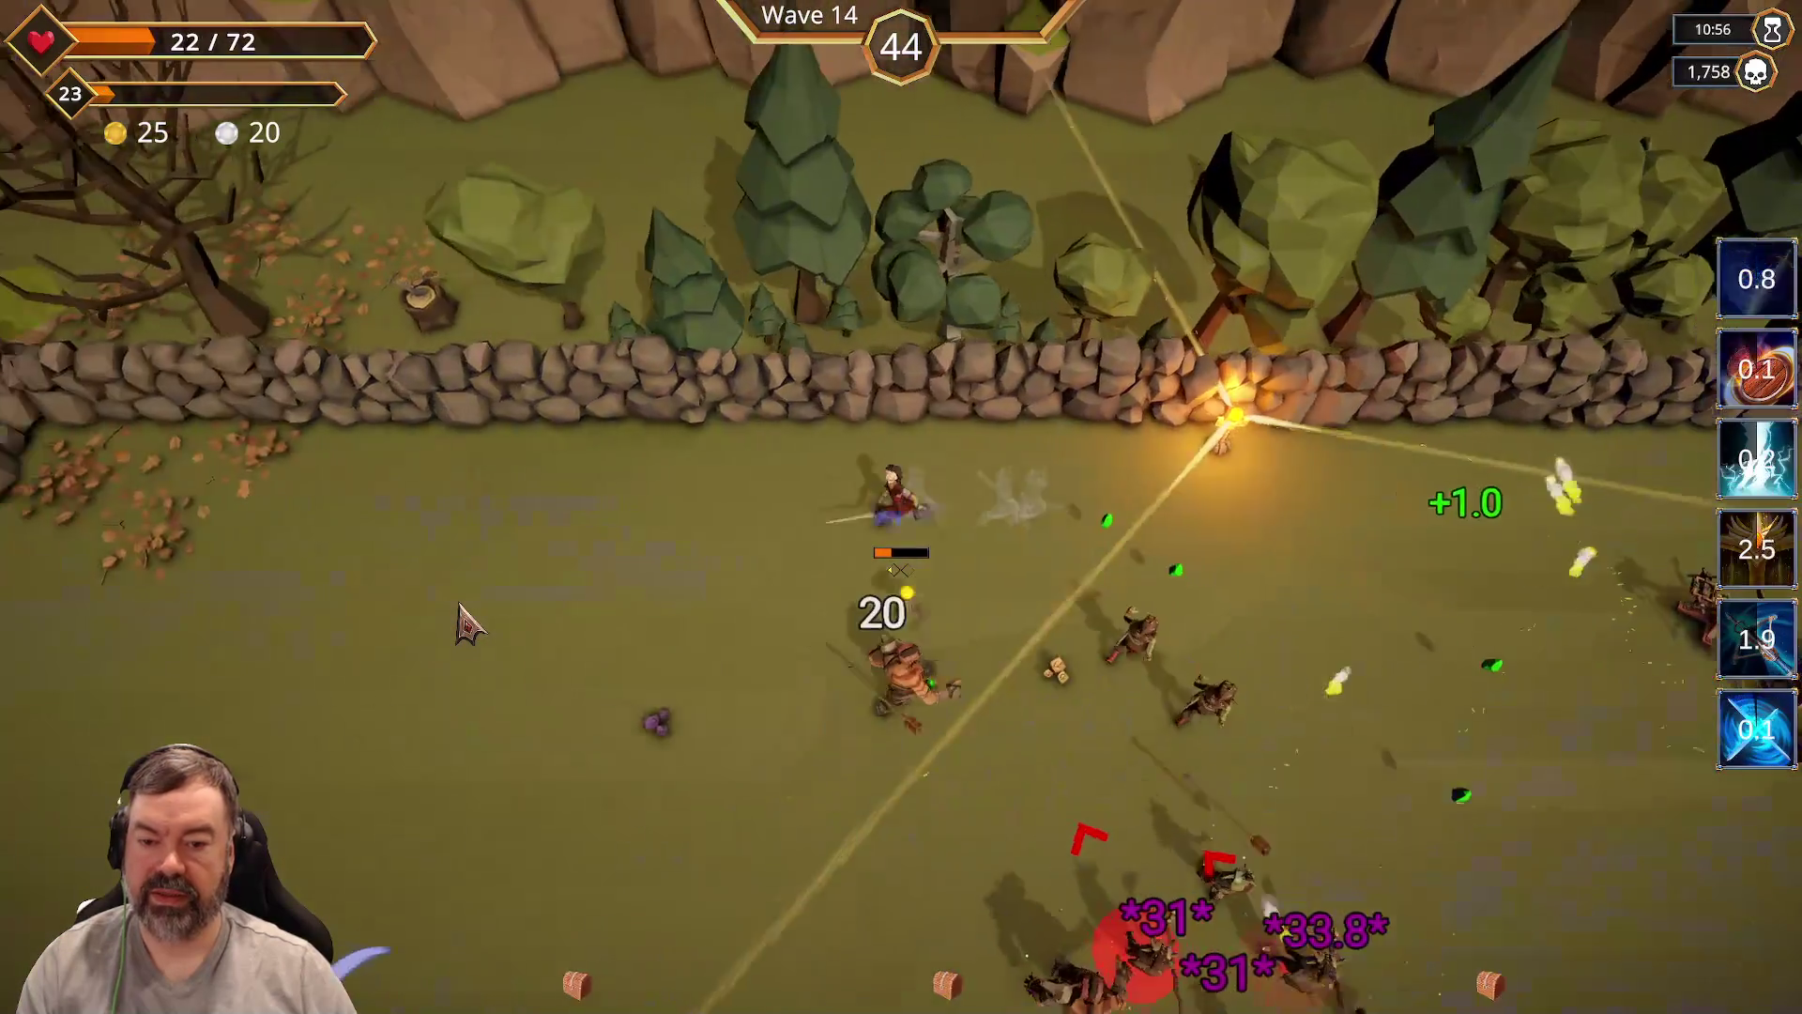
key(w)
key(s)
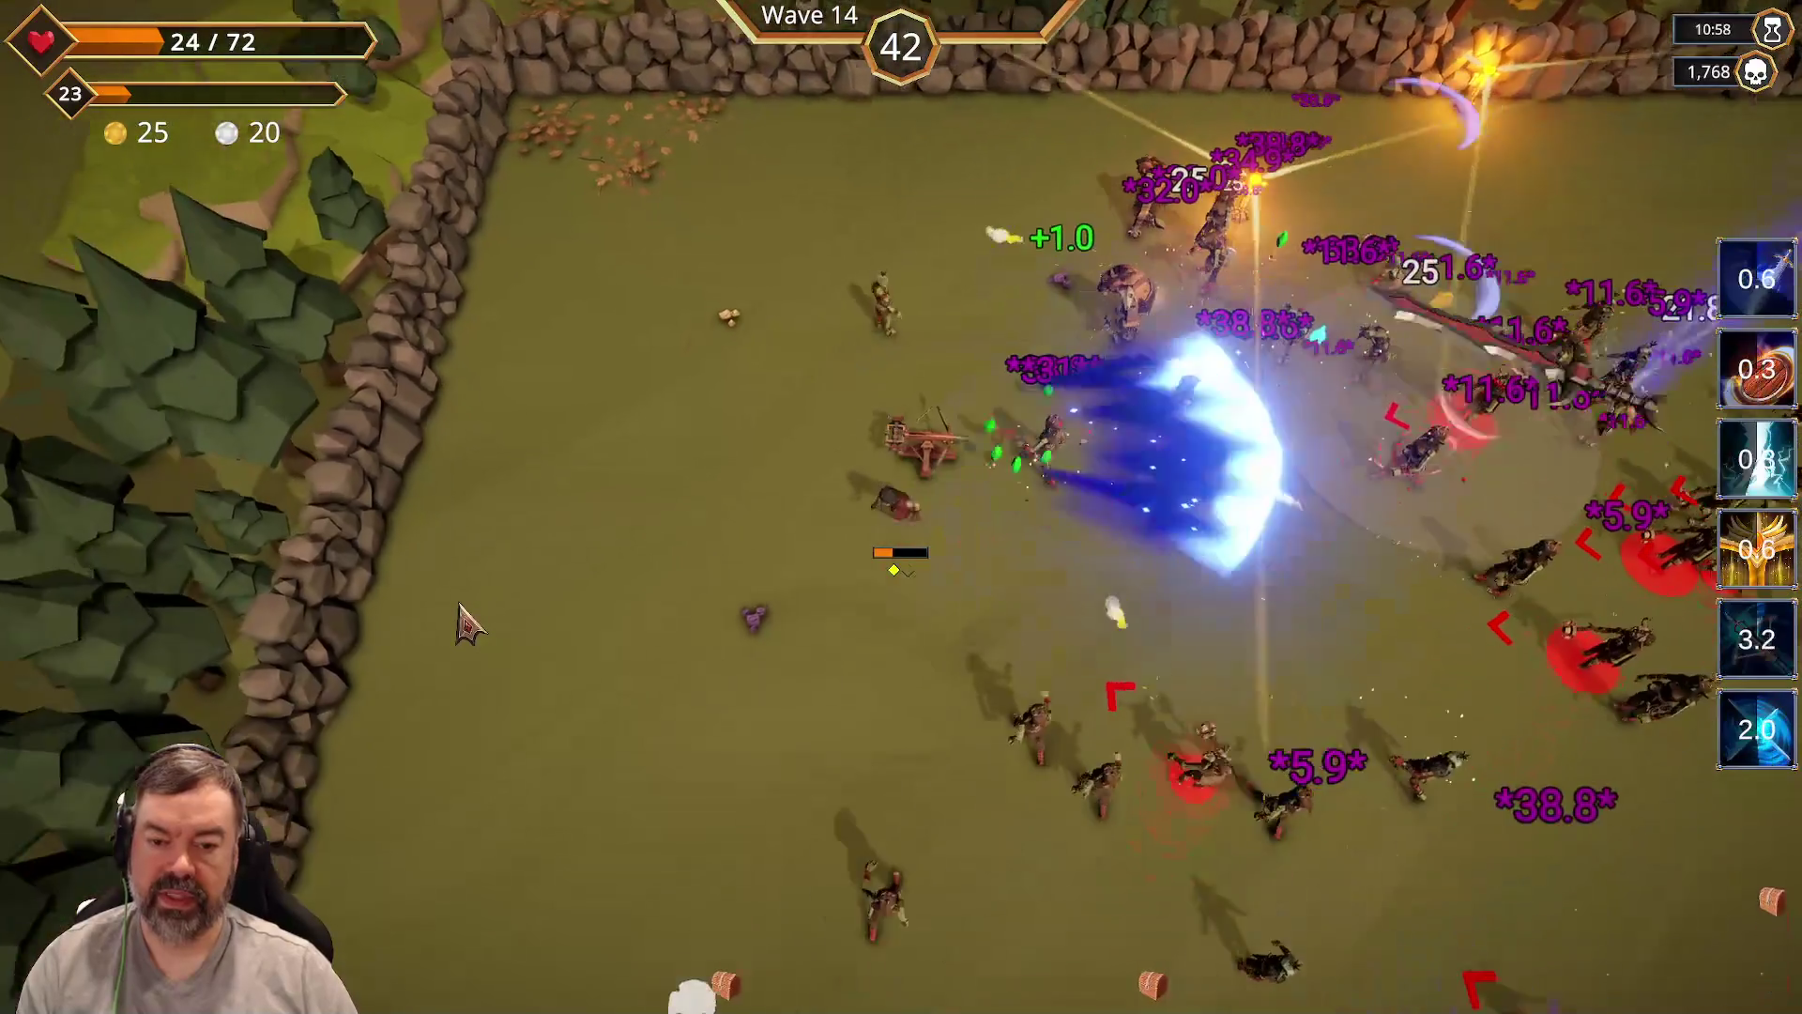
key(s)
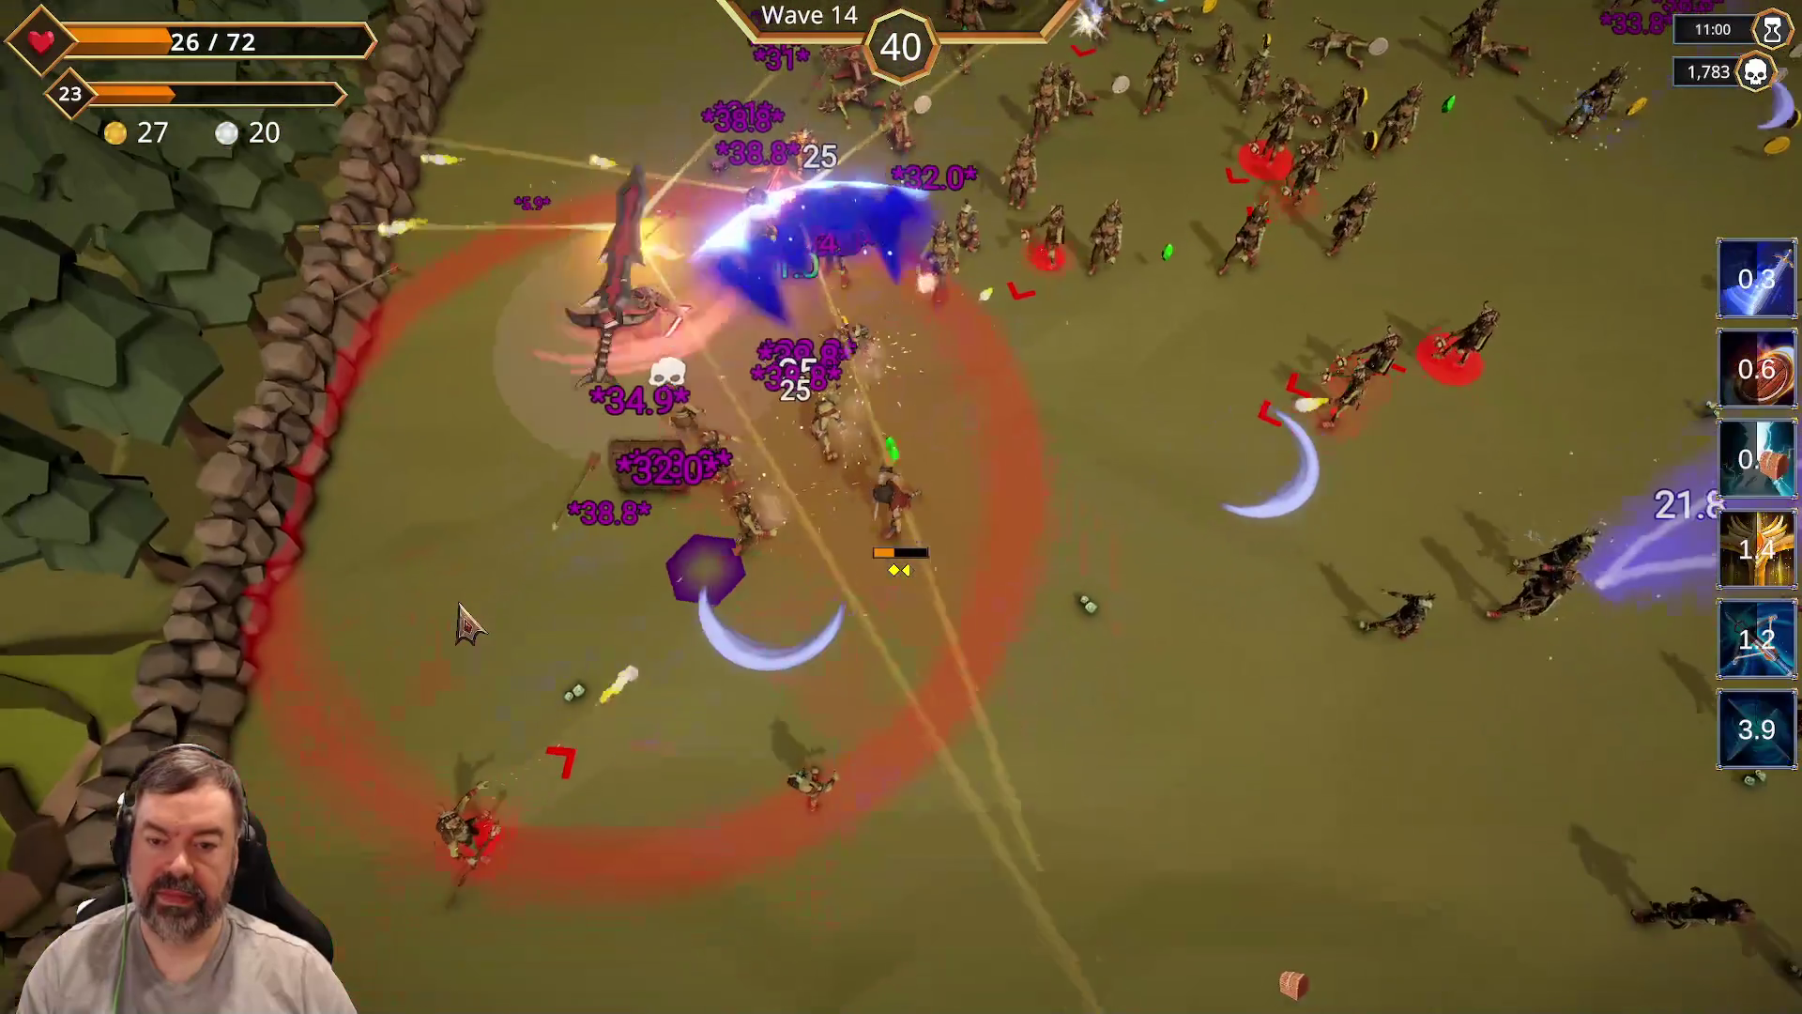
key(a)
key(d)
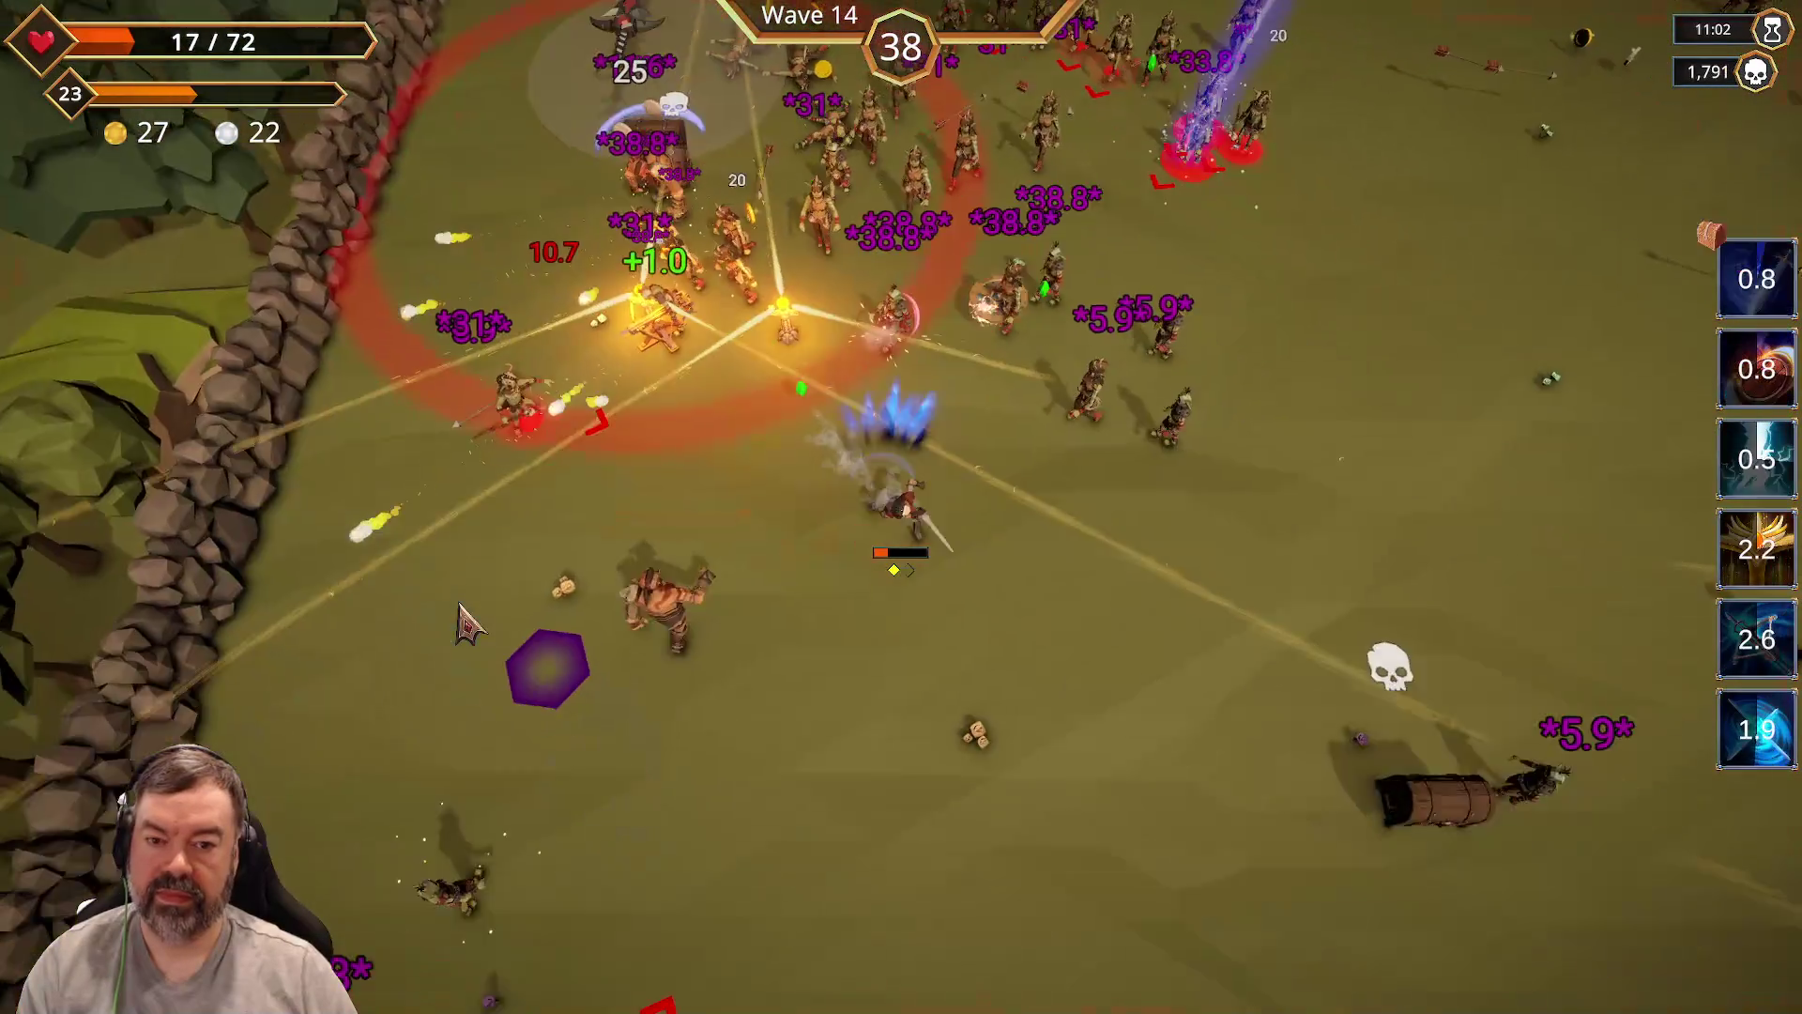
key(d)
key(w)
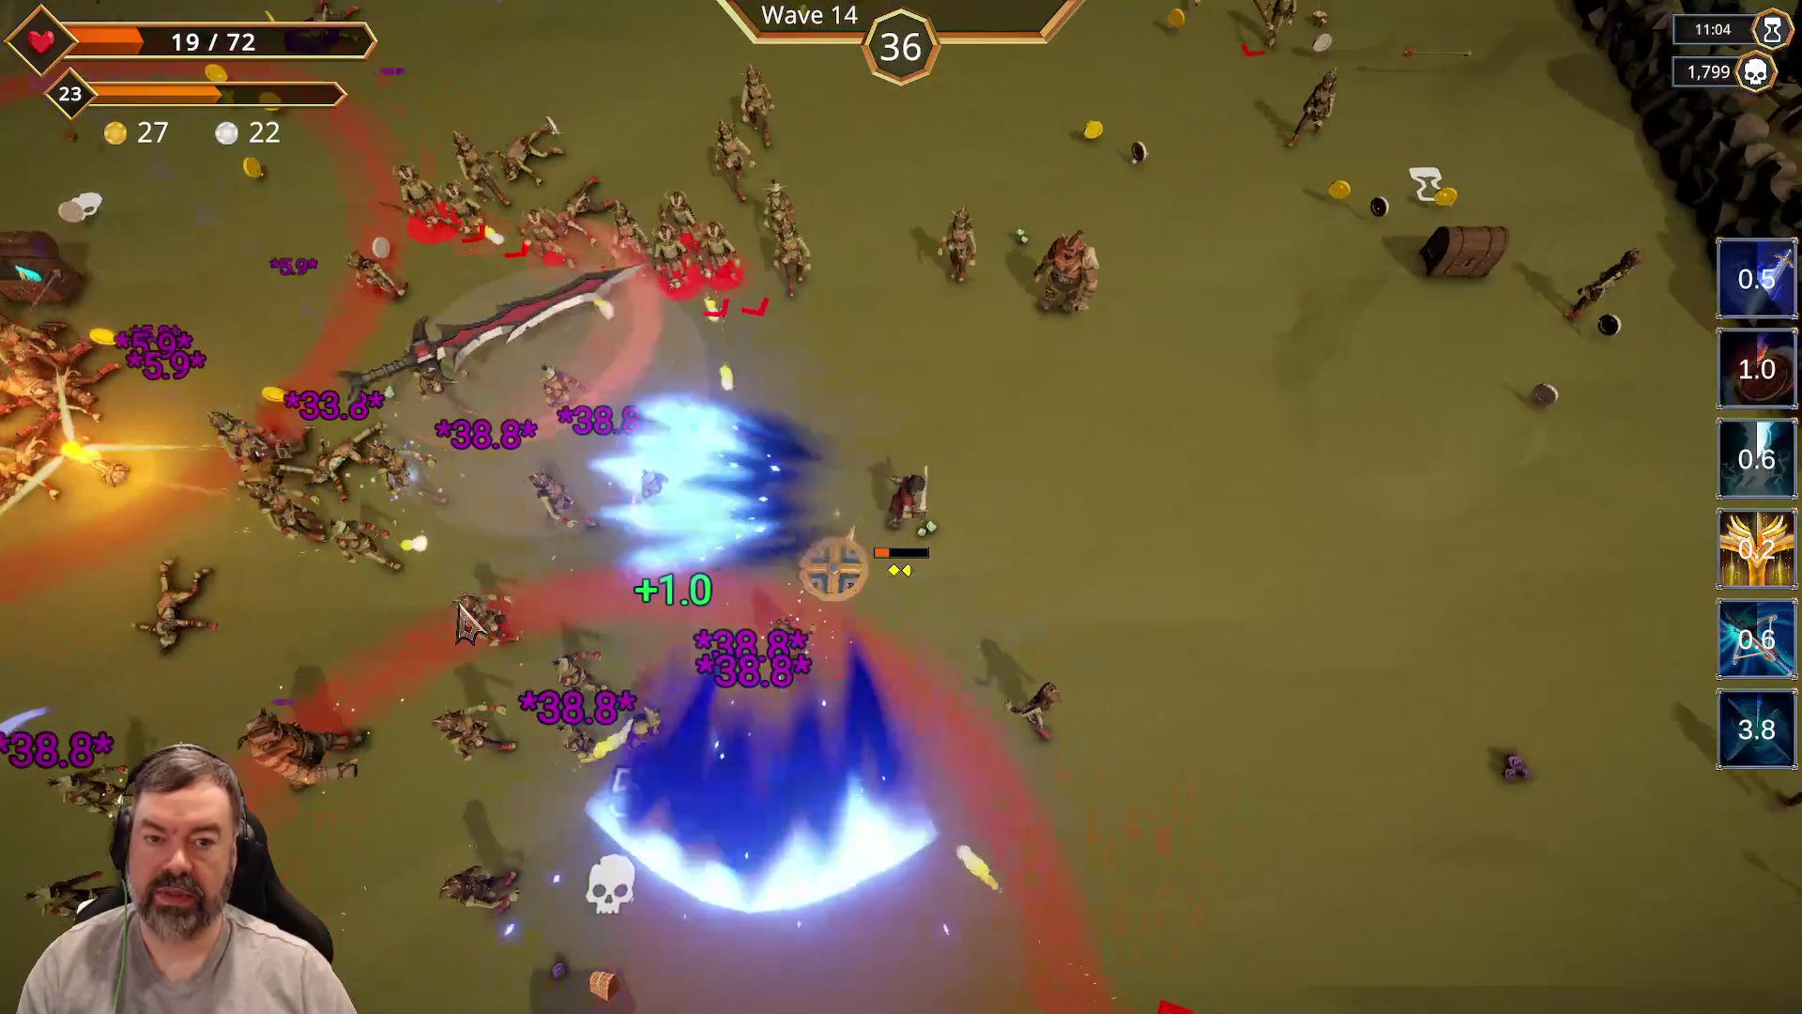
key(w)
key(a)
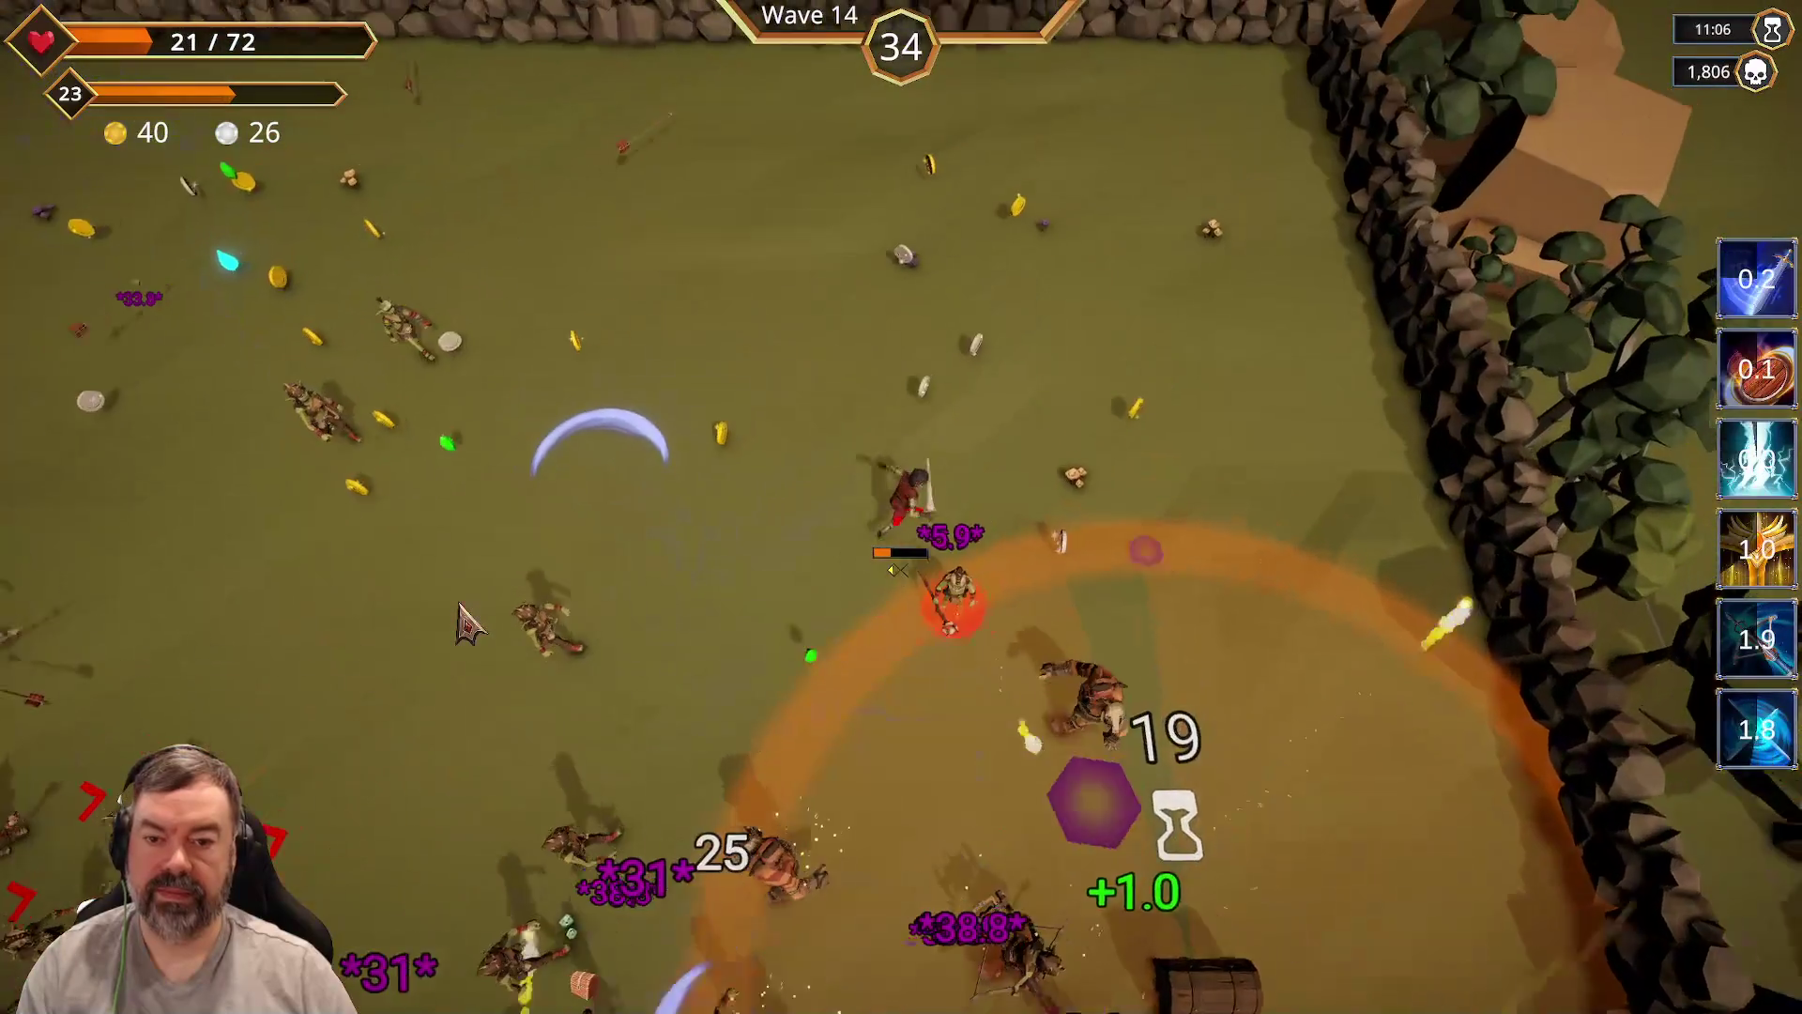
key(w)
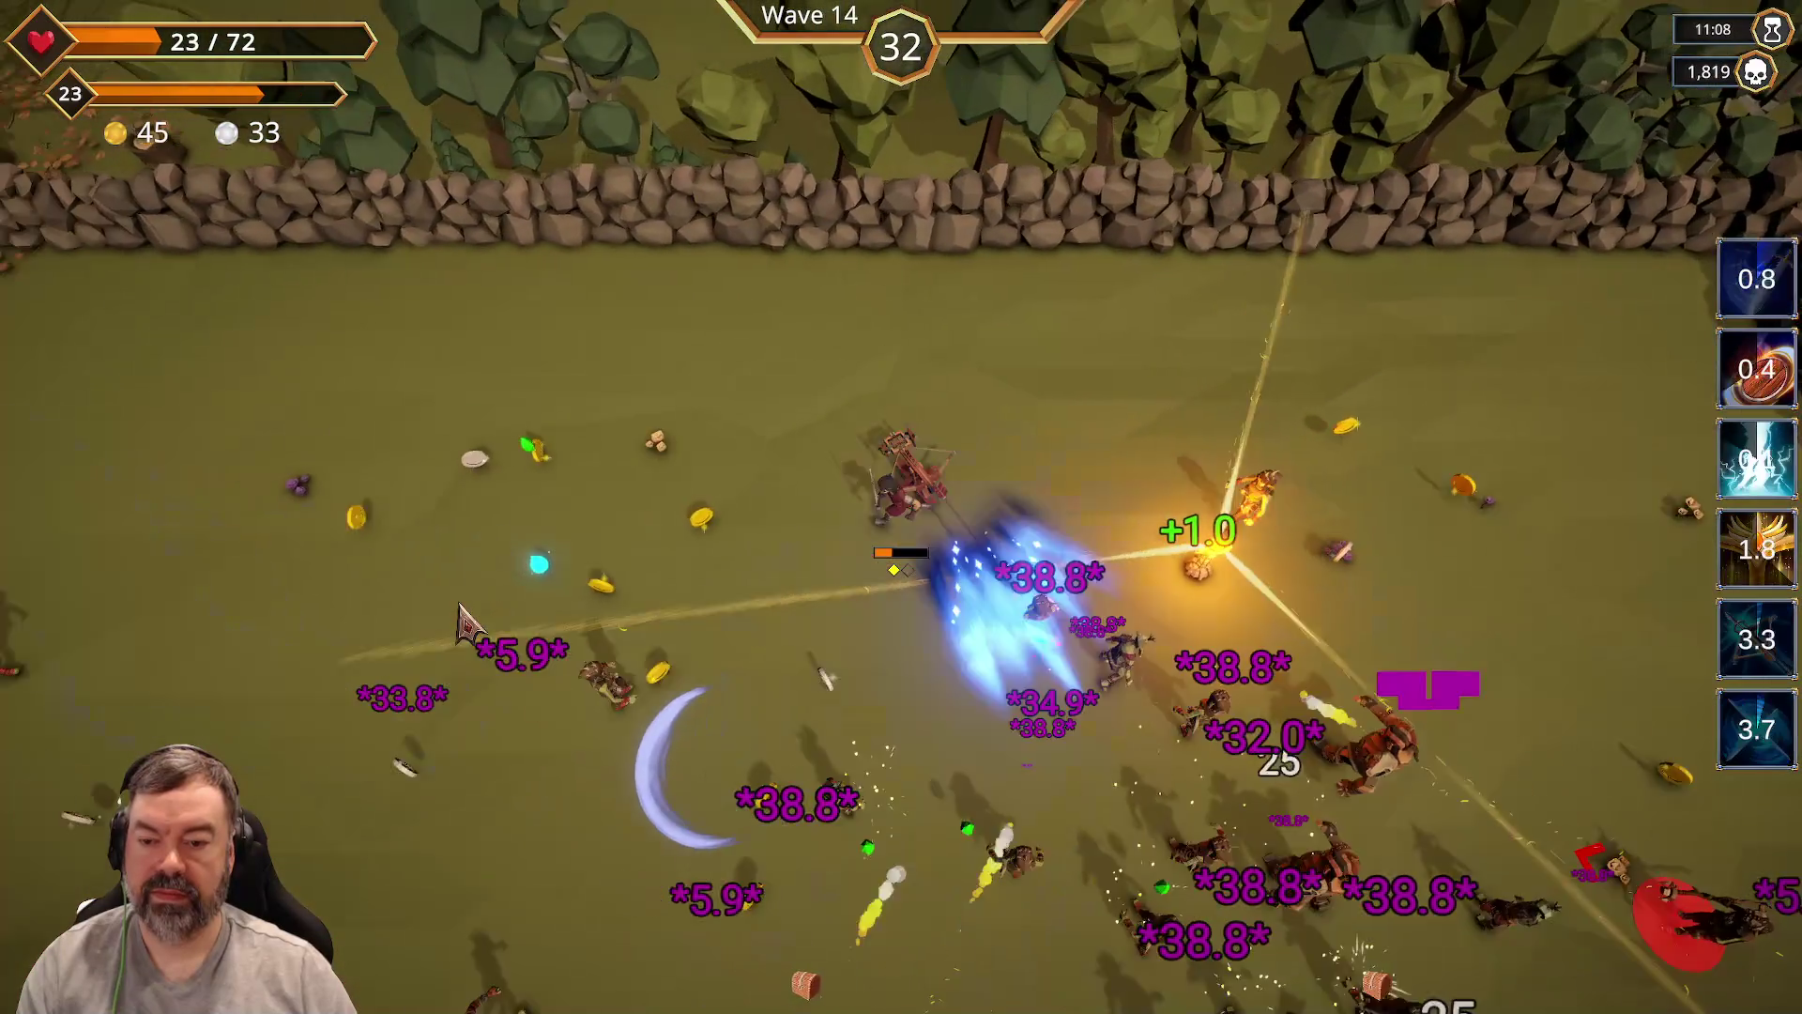
key(a)
key(a)
key(s)
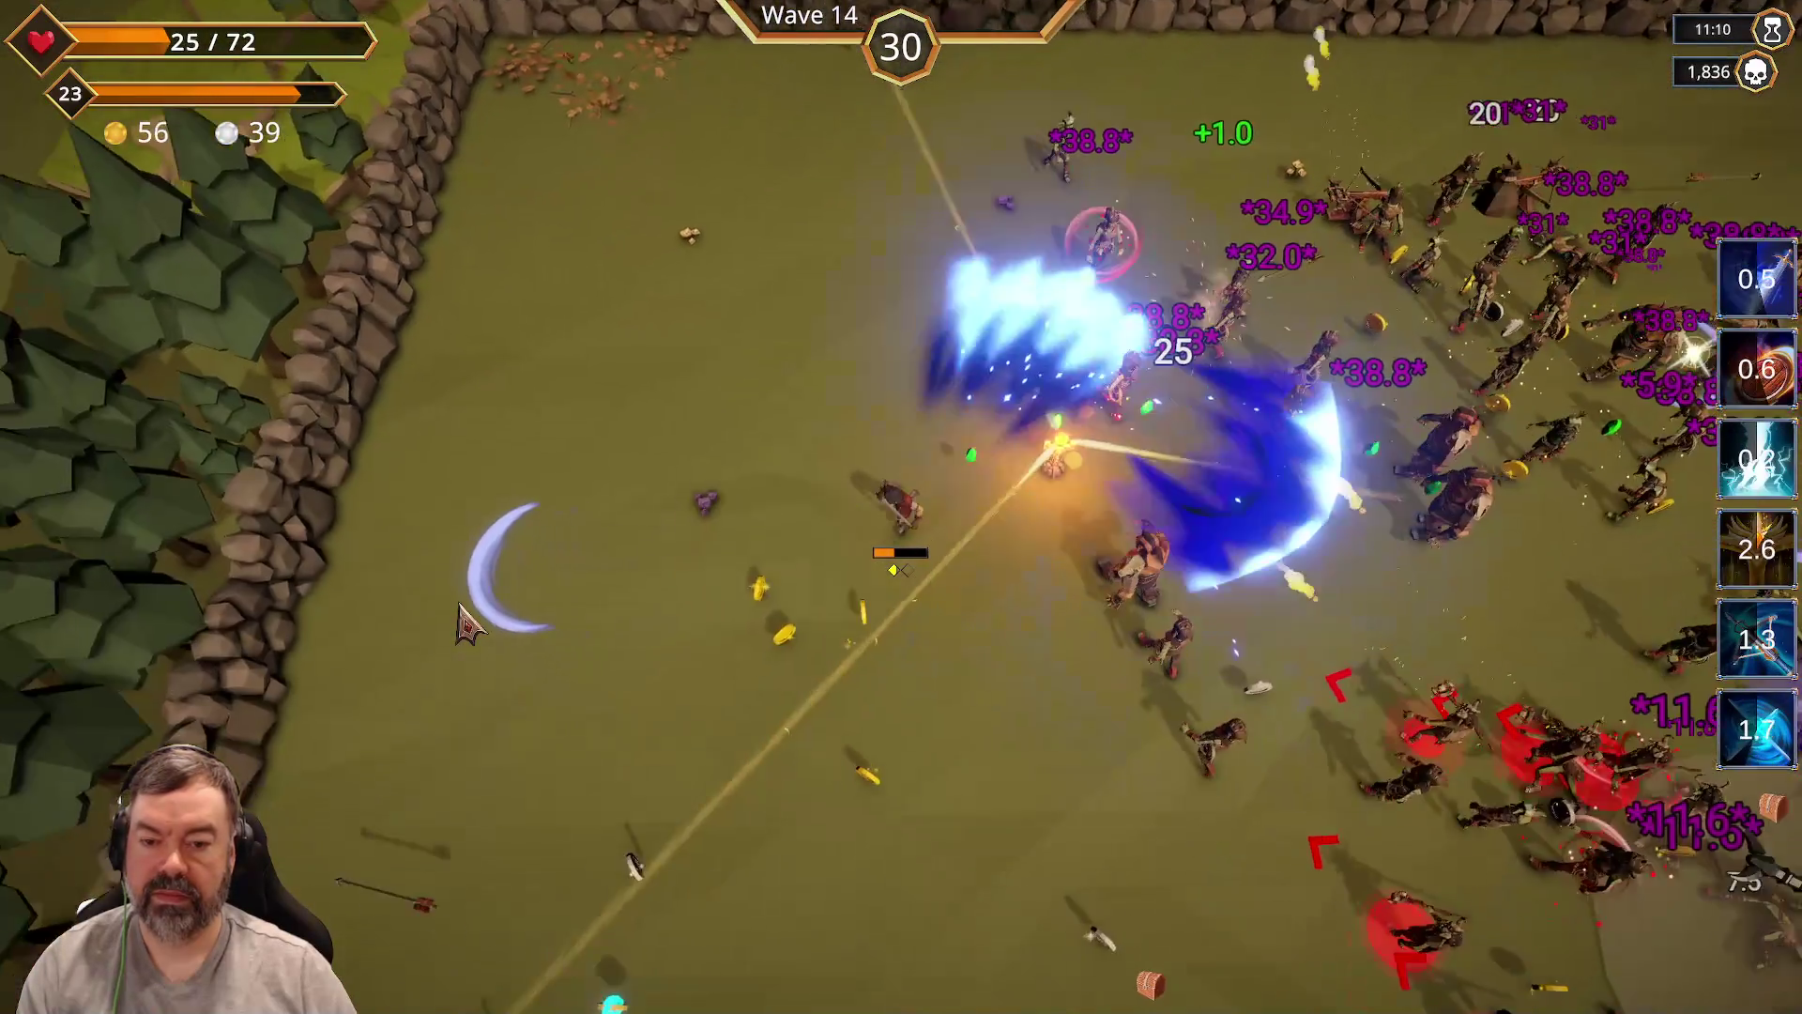
key(d)
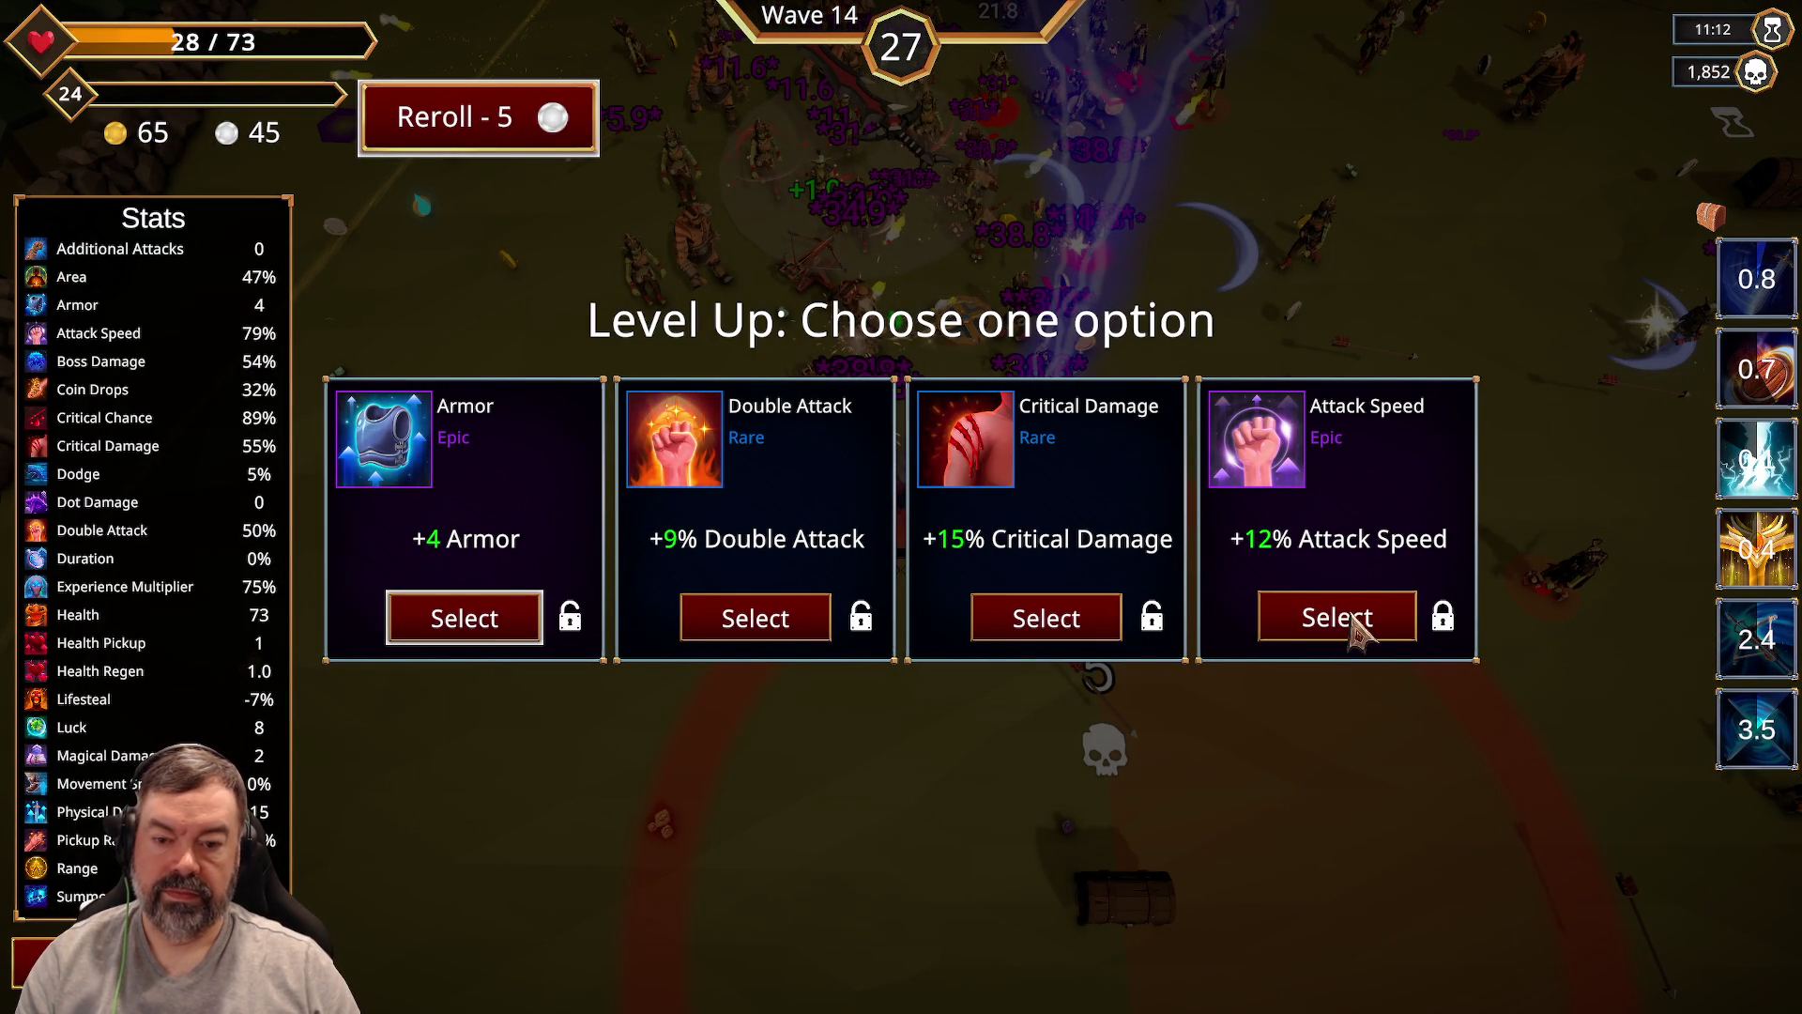
Step: Take the +9% Double Attack upgrade and keep the hero moving south and west
click(757, 617)
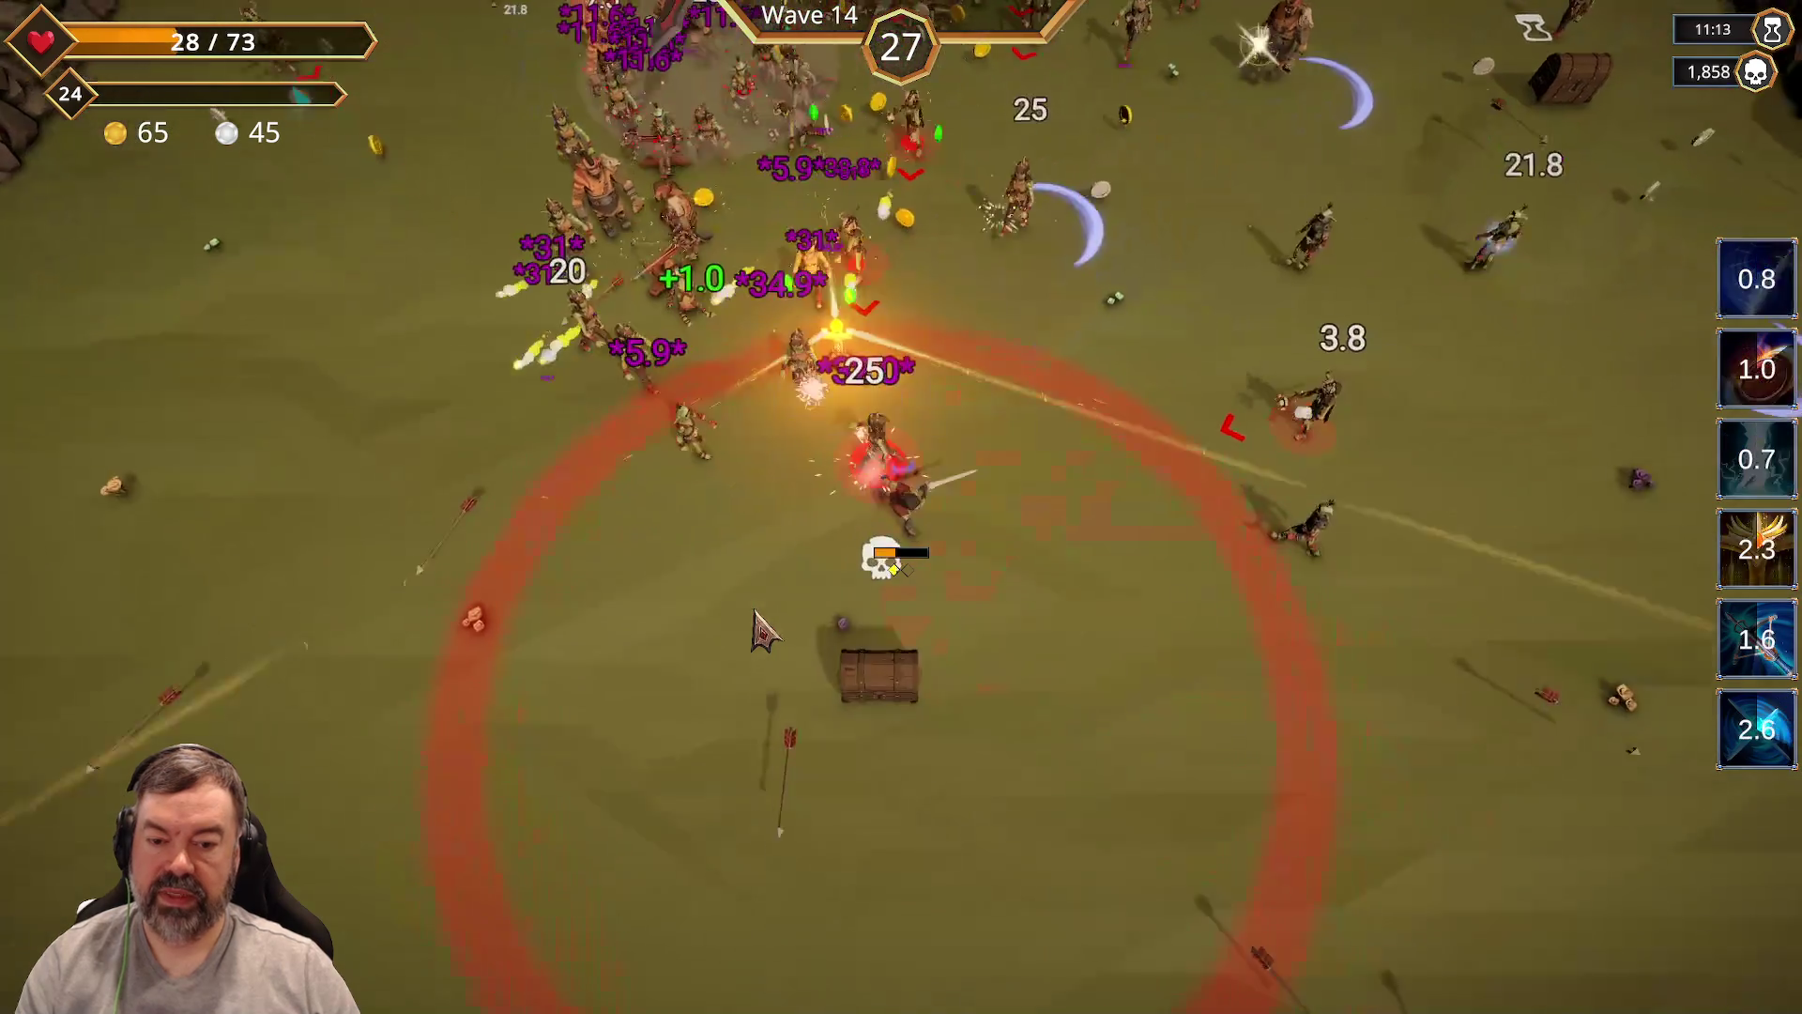
key(s)
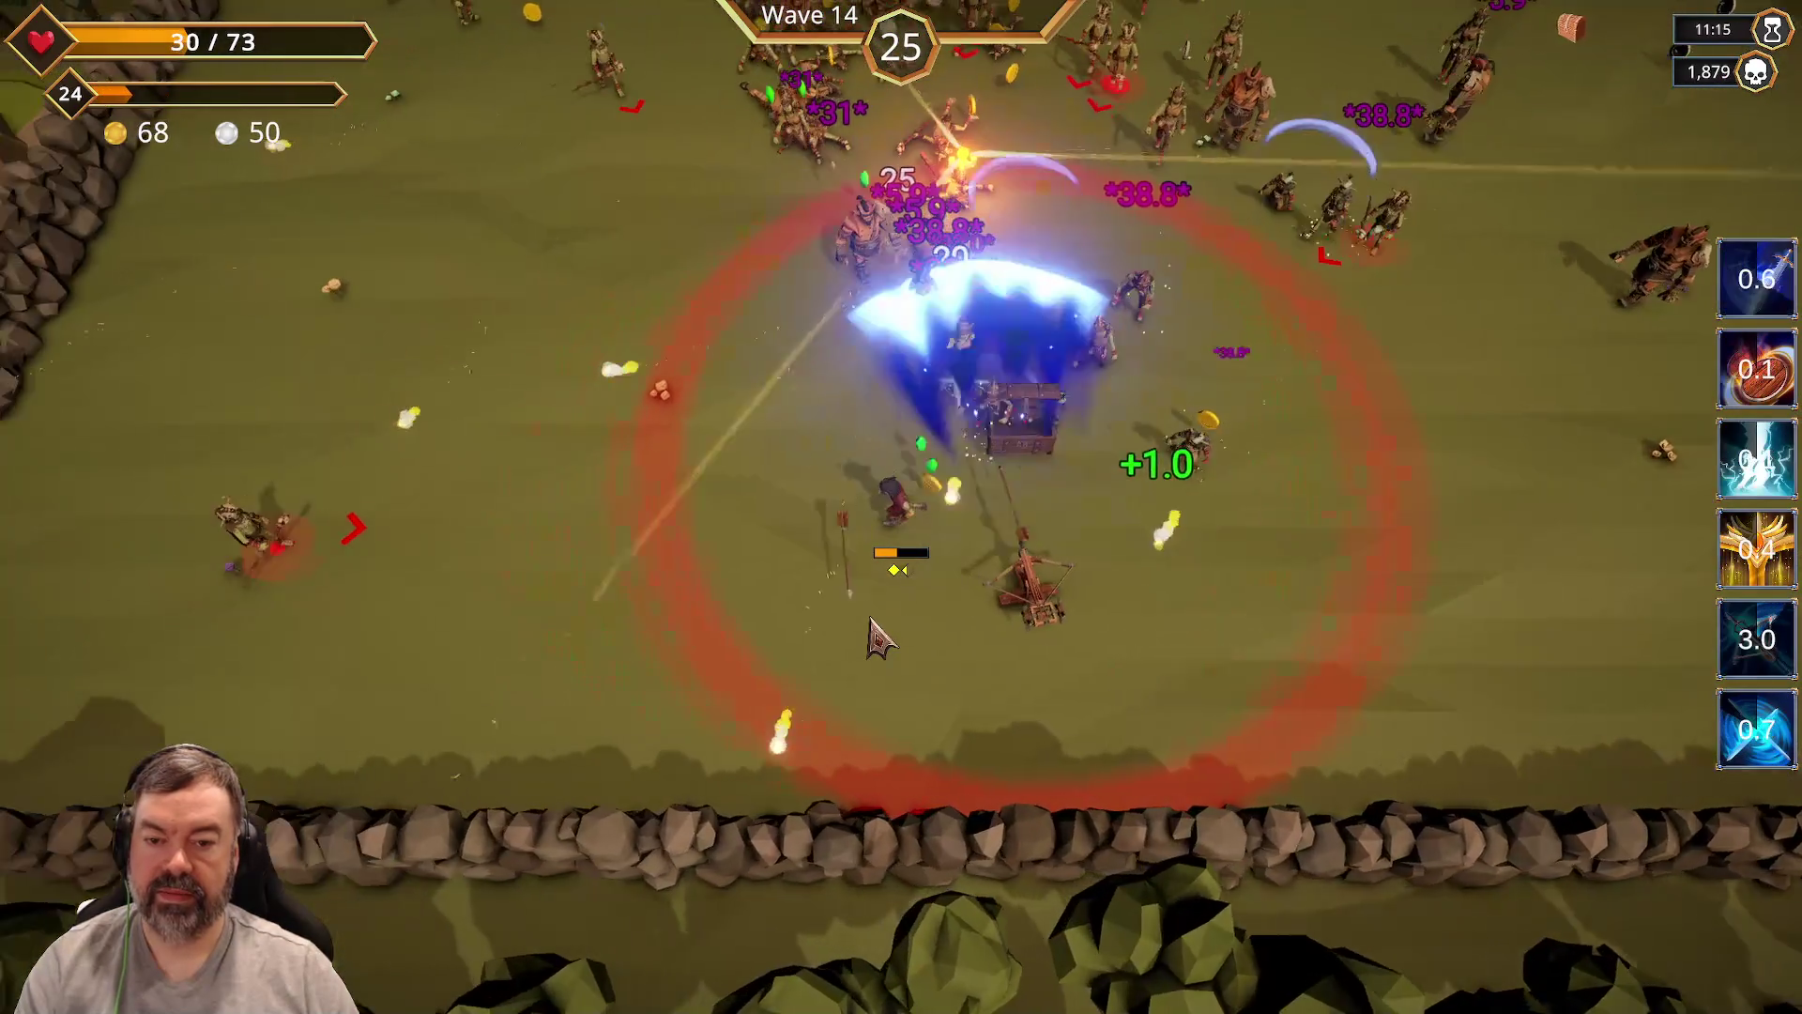
key(a)
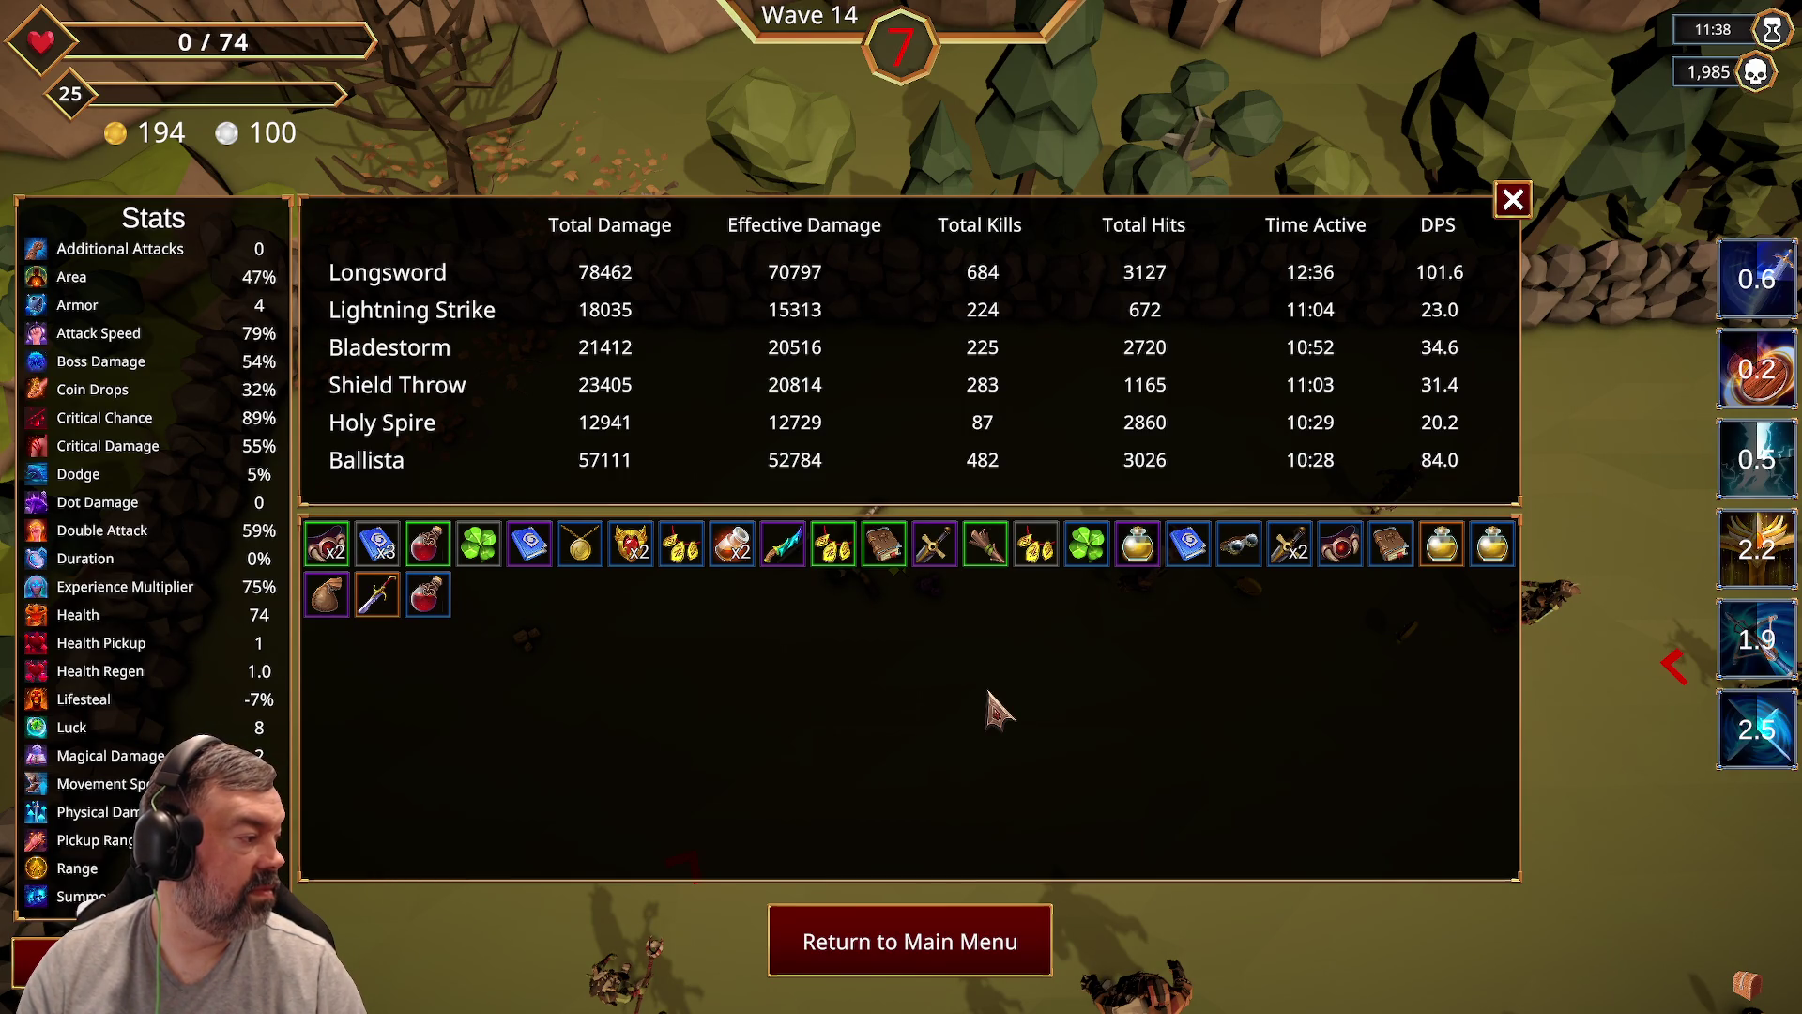
Step: Show the Ballista's detailed stats tooltip on the run summary screen
mouse_move(1757, 640)
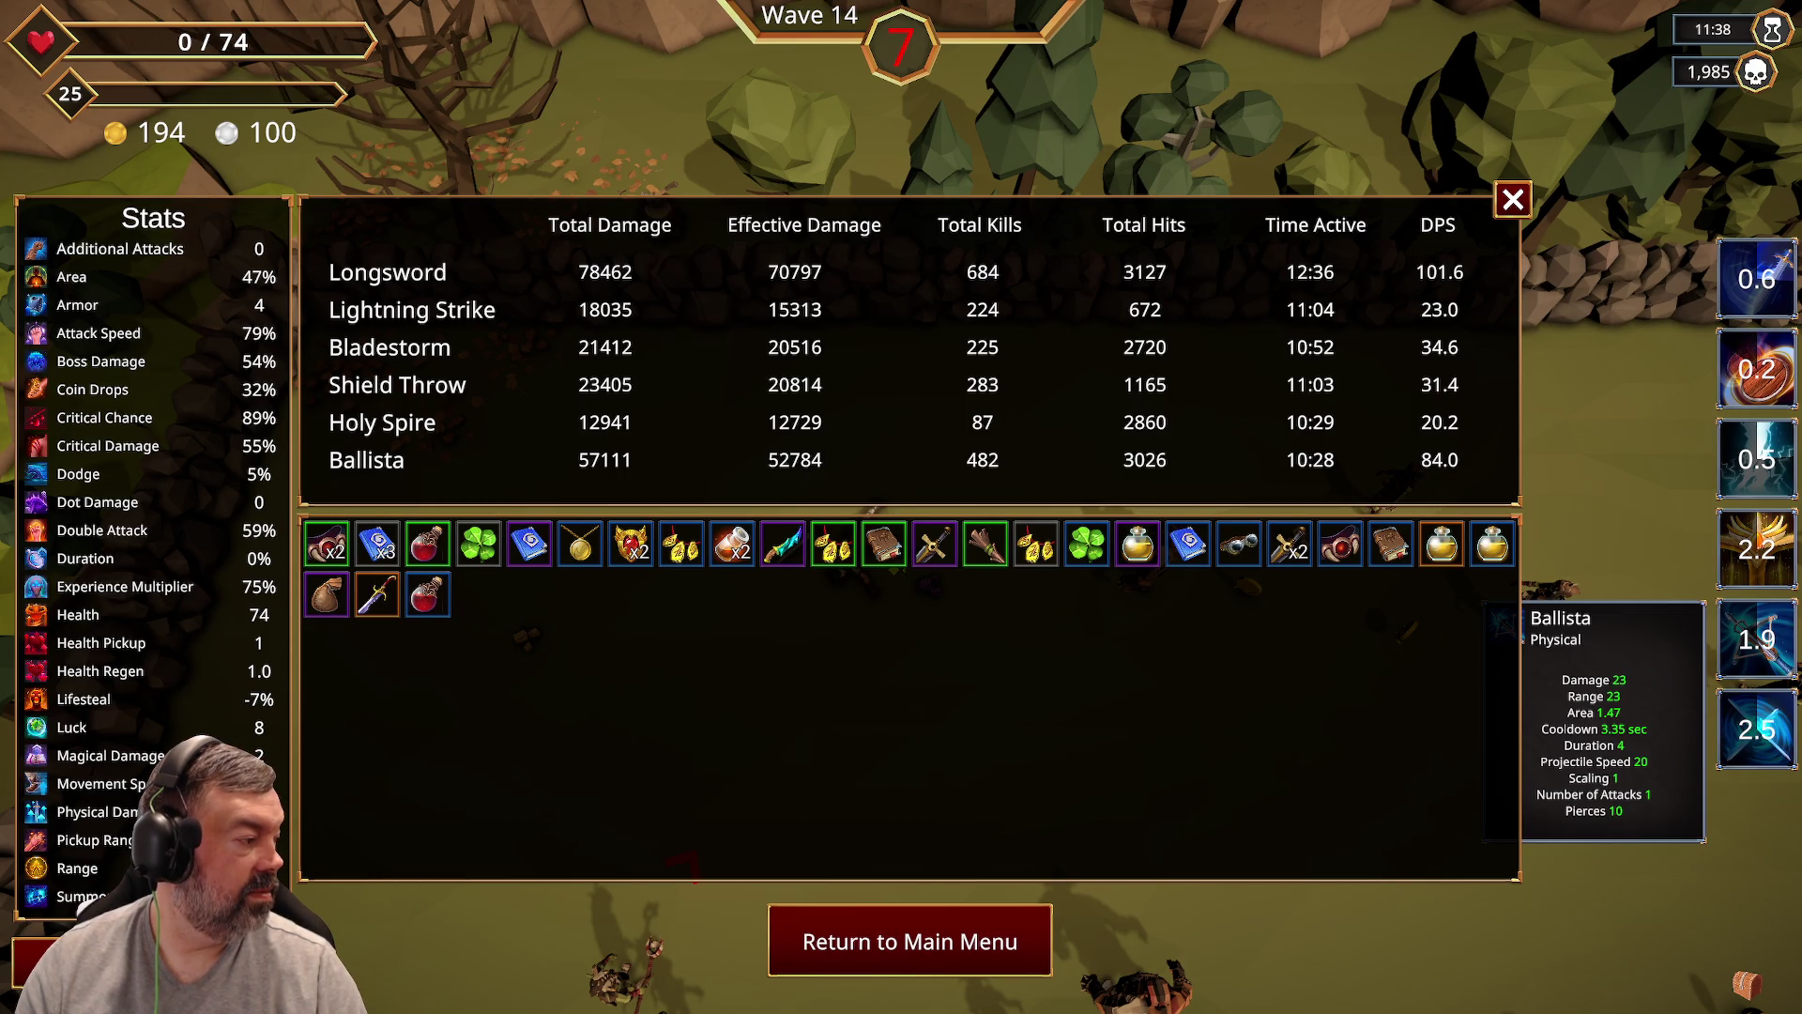
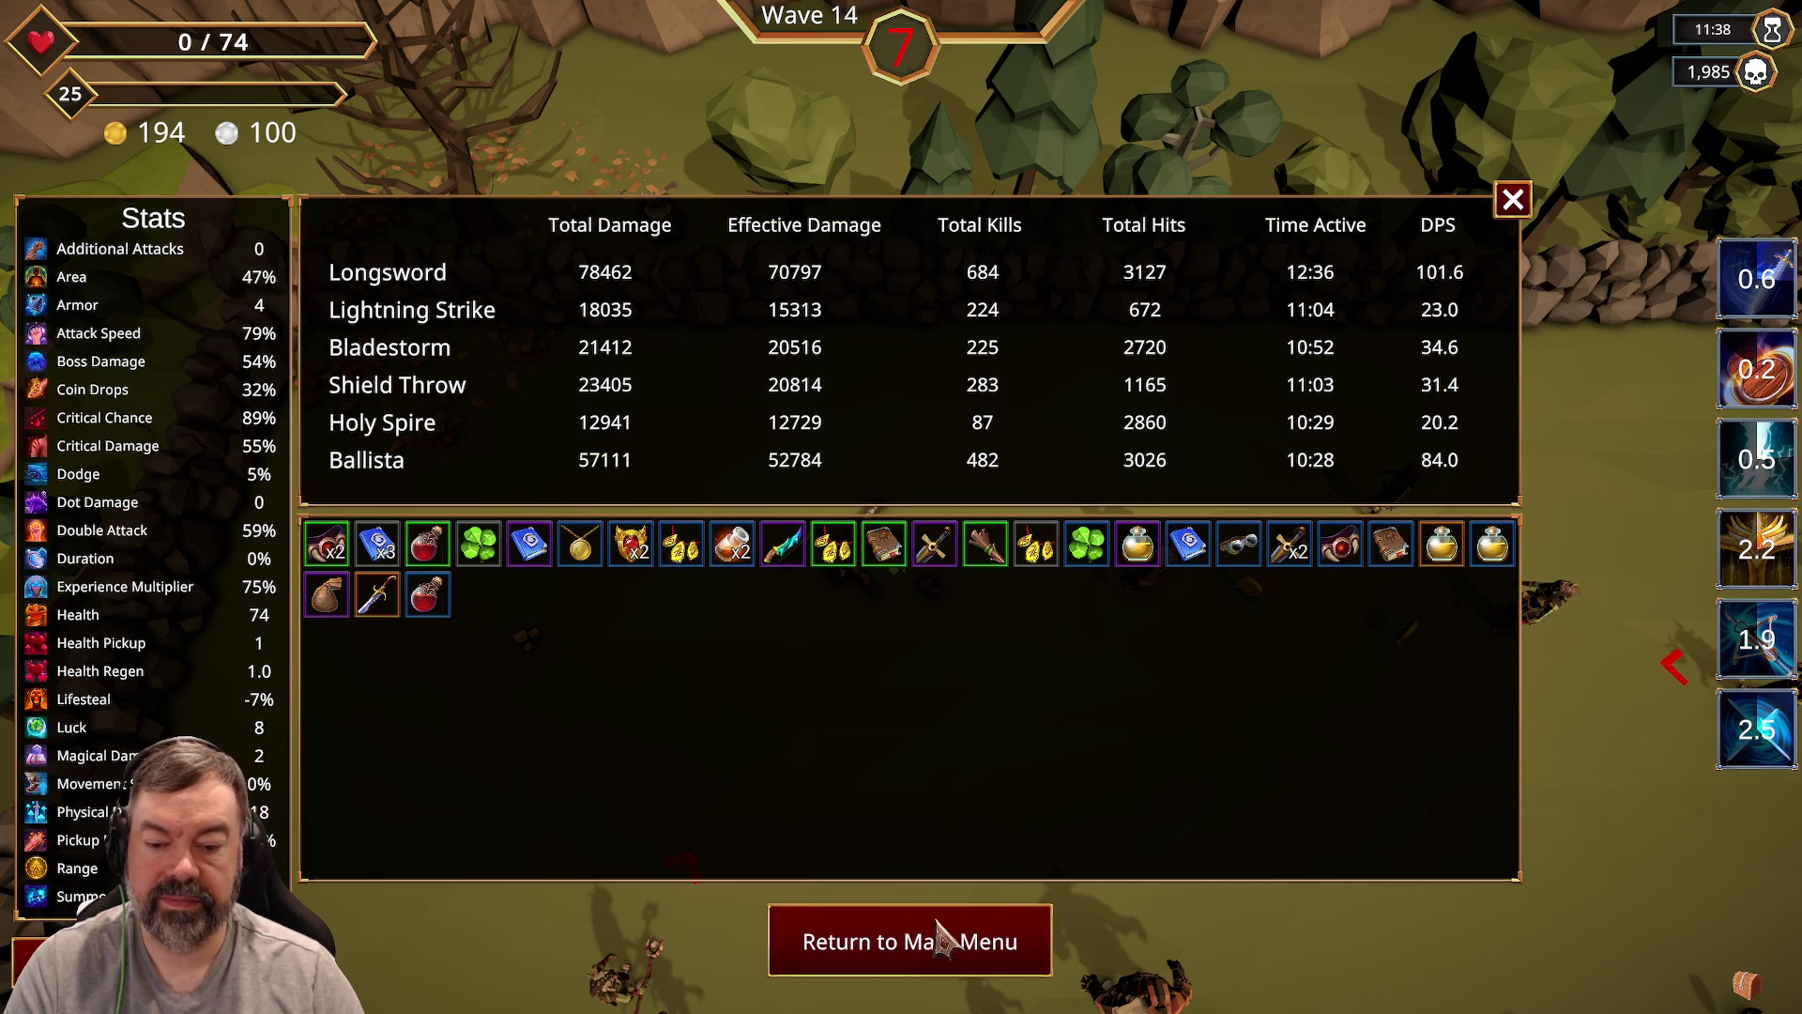
Step: Return from the run summary to the main menu and glance over the class unlocks overview
click(908, 948)
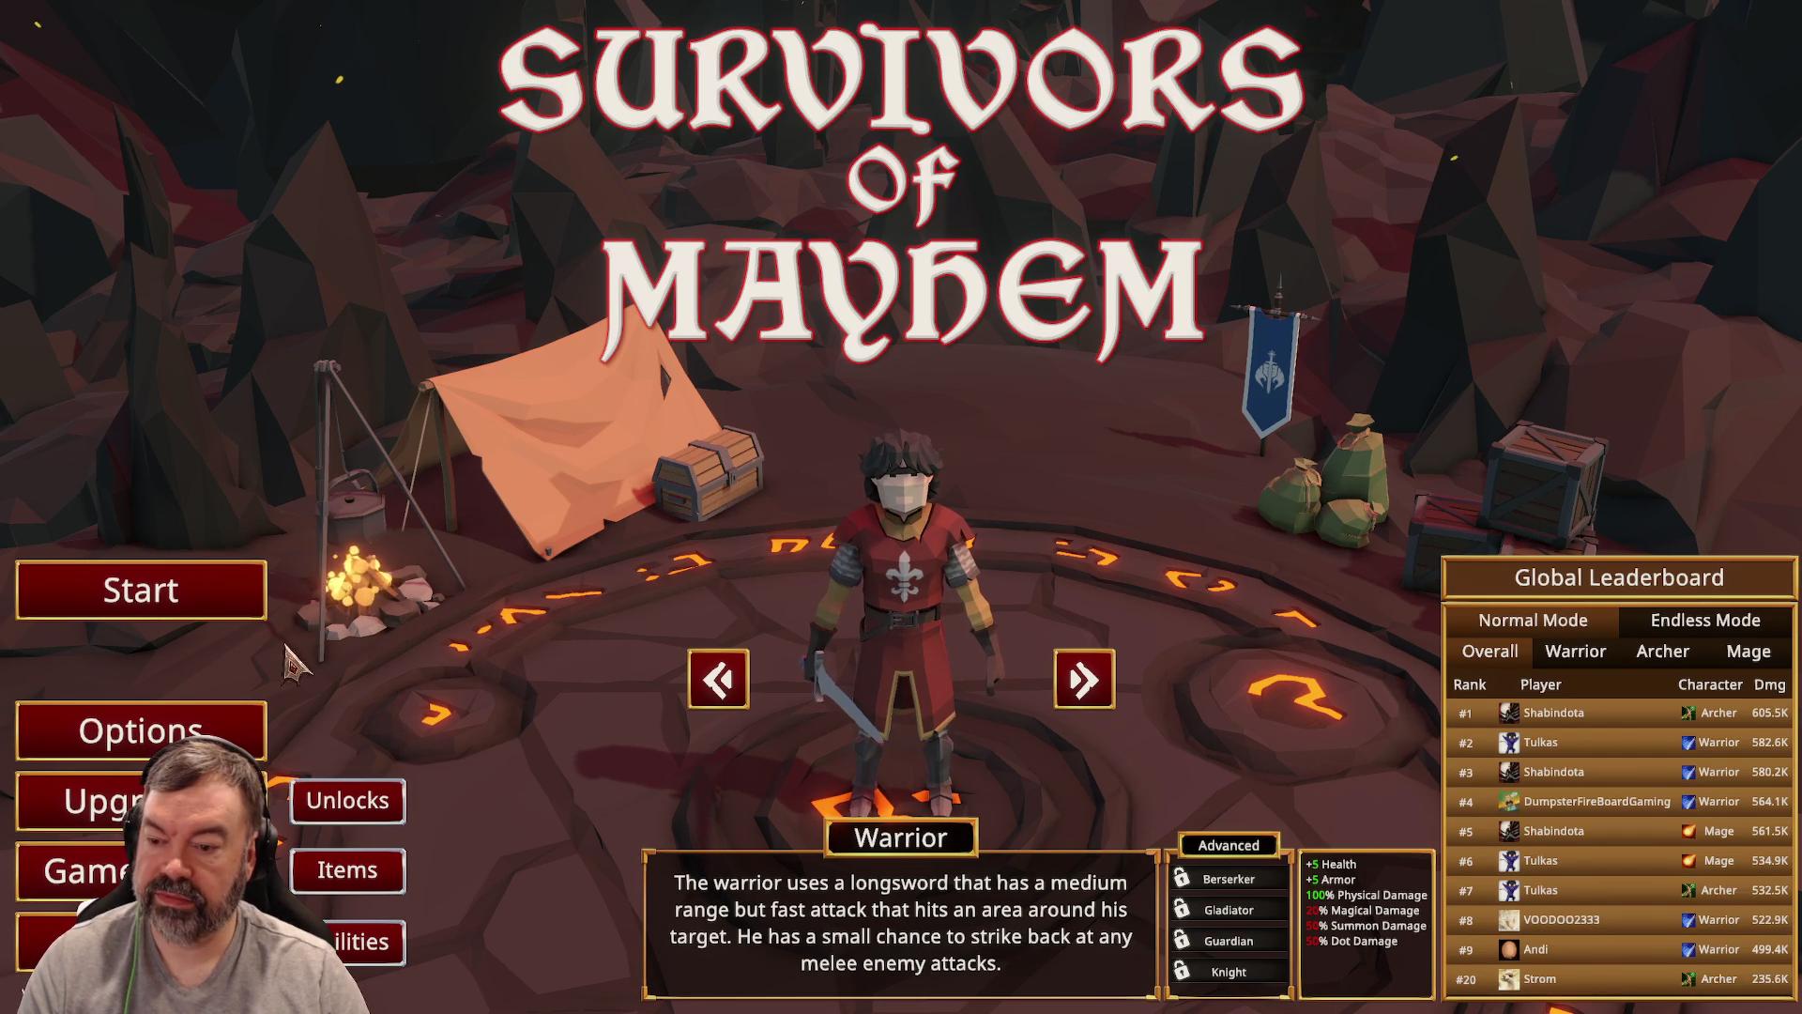
click(347, 800)
scroll(676, 466, down, 3)
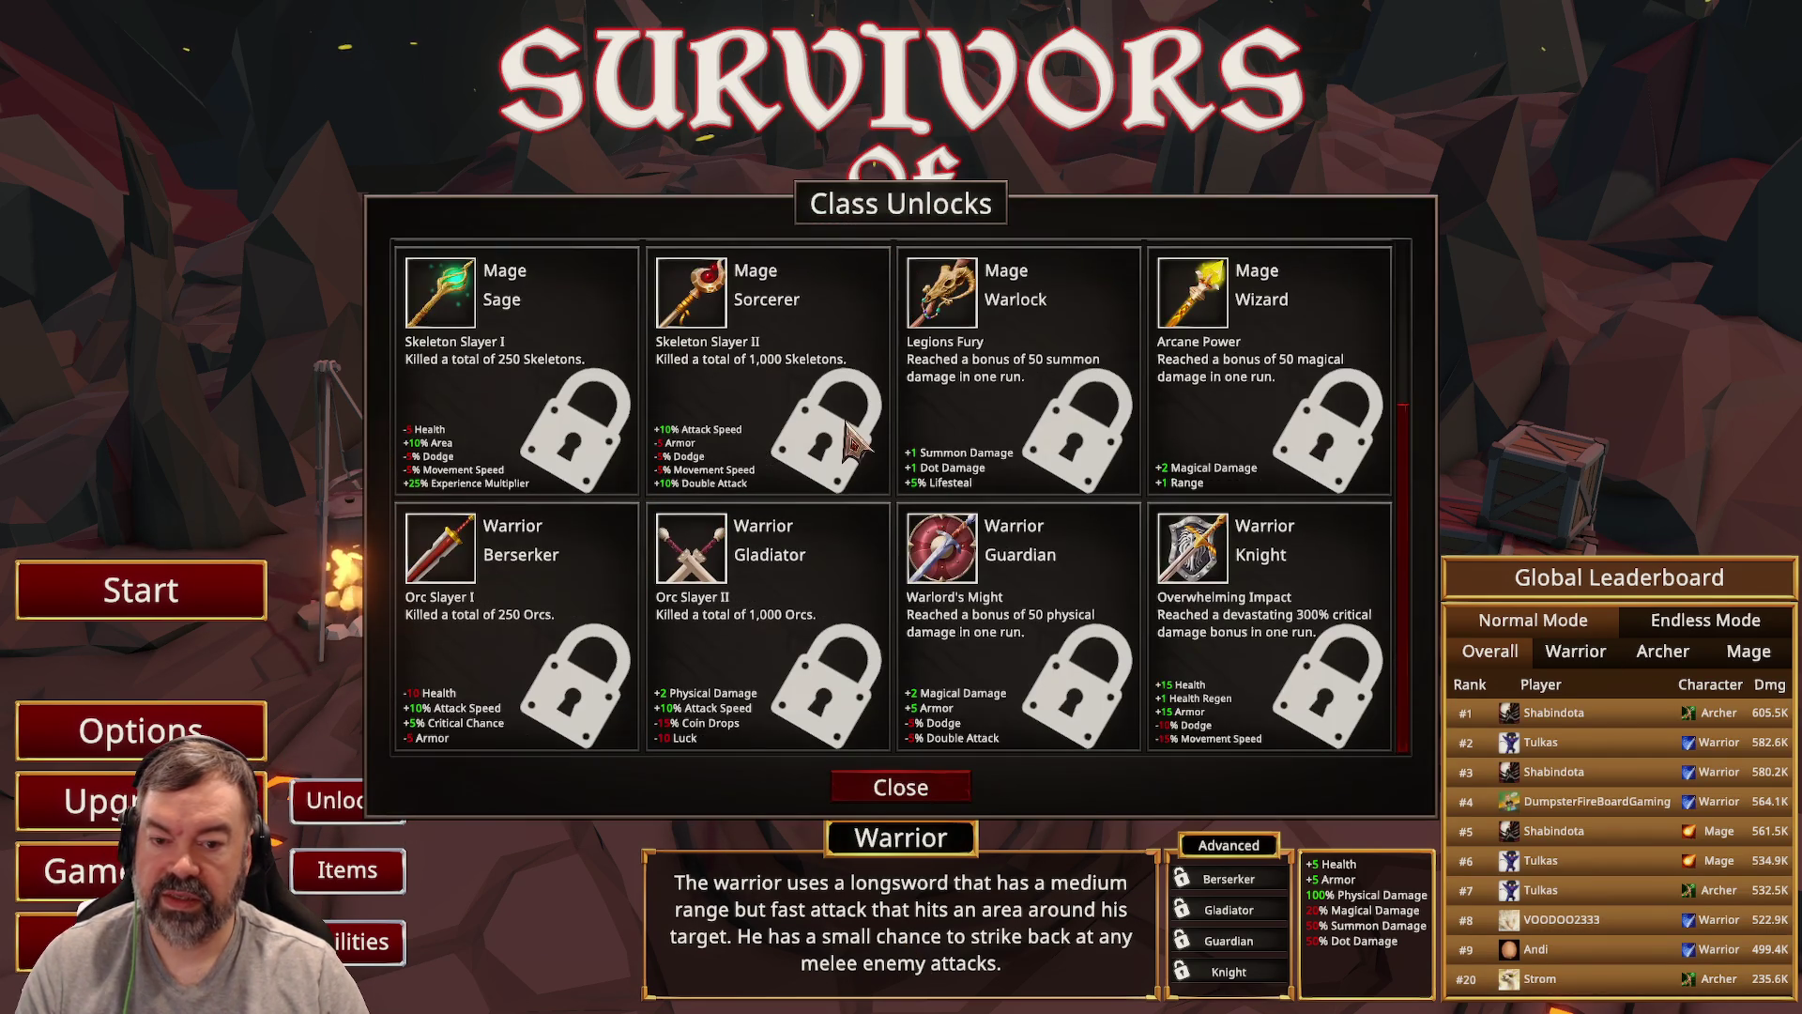
scroll(868, 479, up, 3)
click(901, 787)
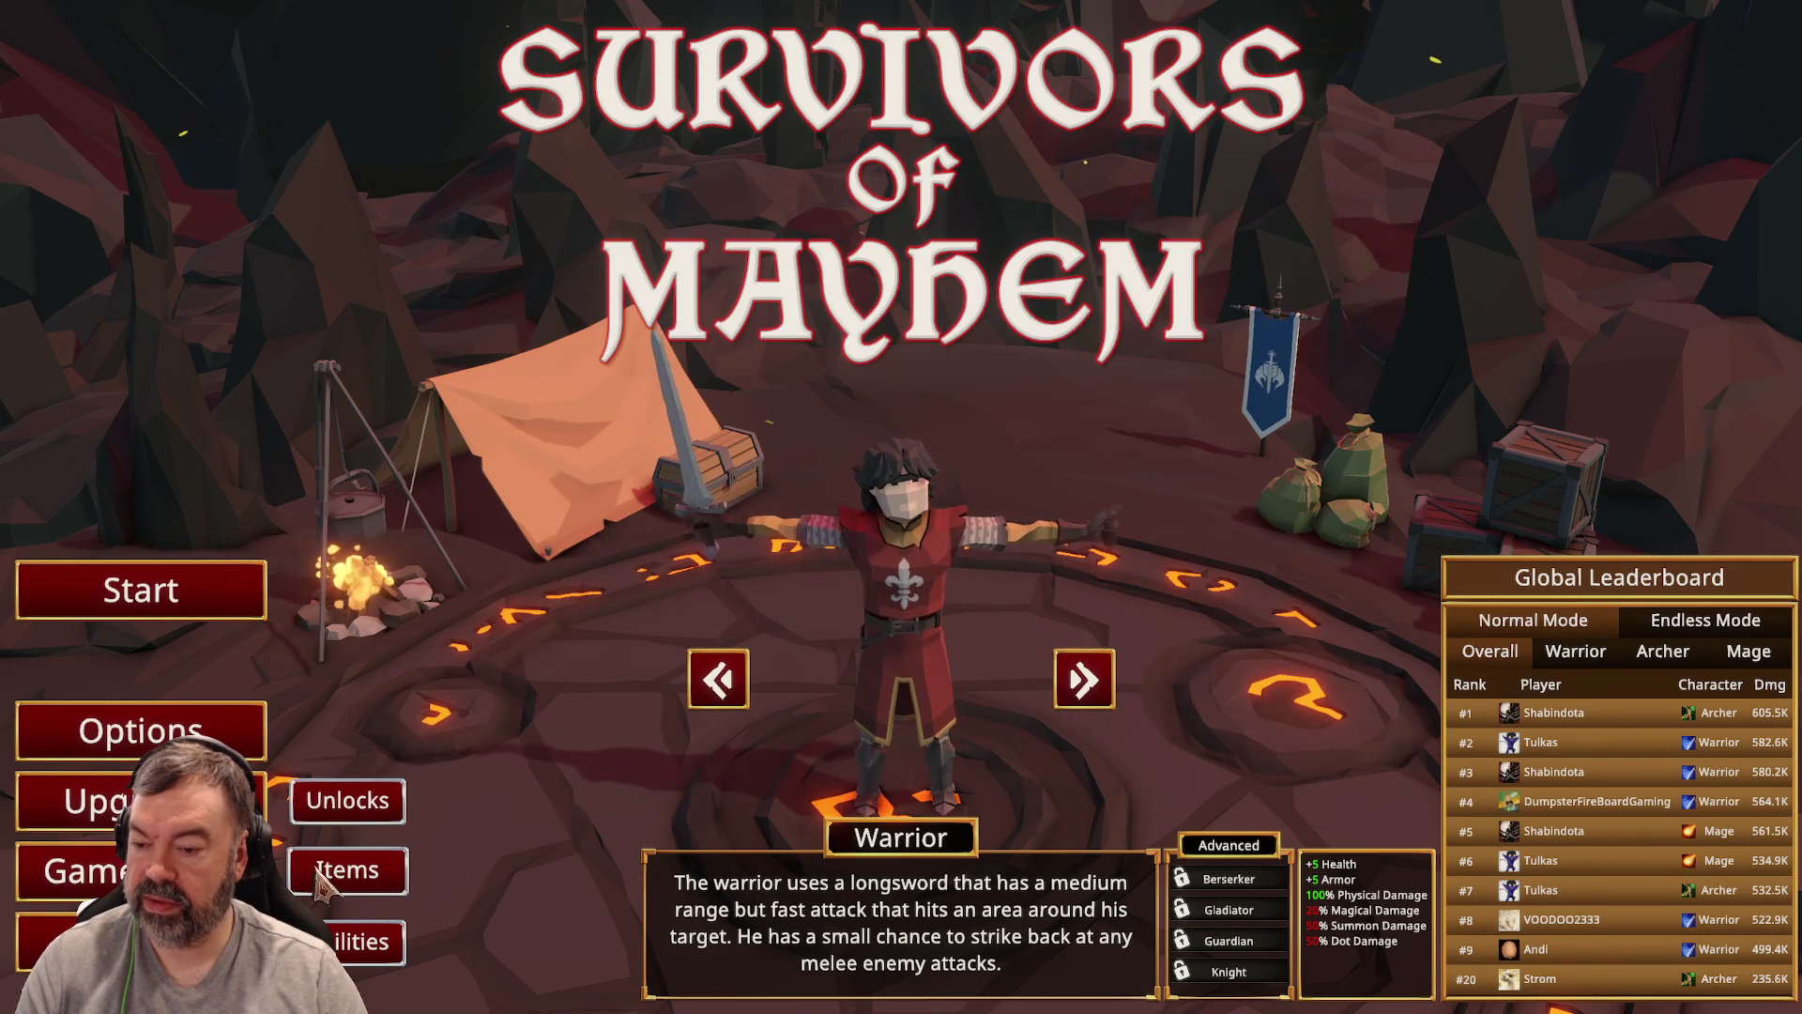
Step: Briefly view the Abilities and Items panels, closing each
click(370, 941)
click(601, 833)
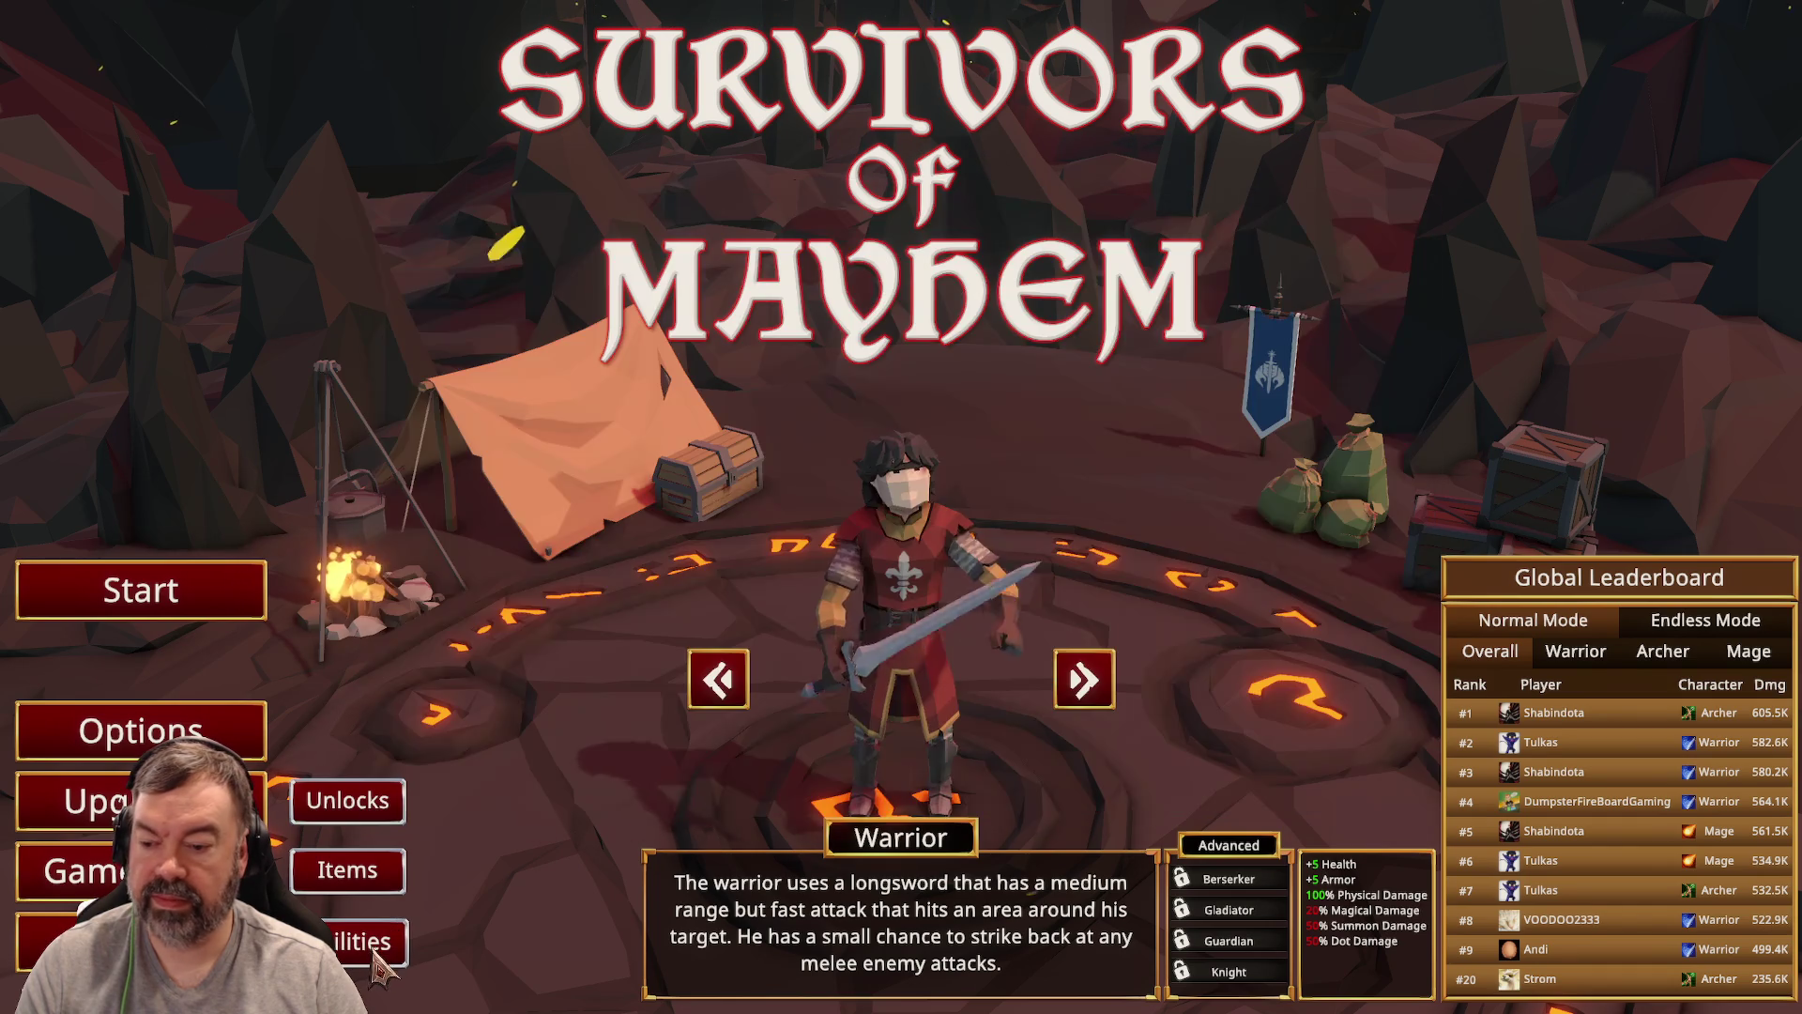
click(390, 873)
click(901, 785)
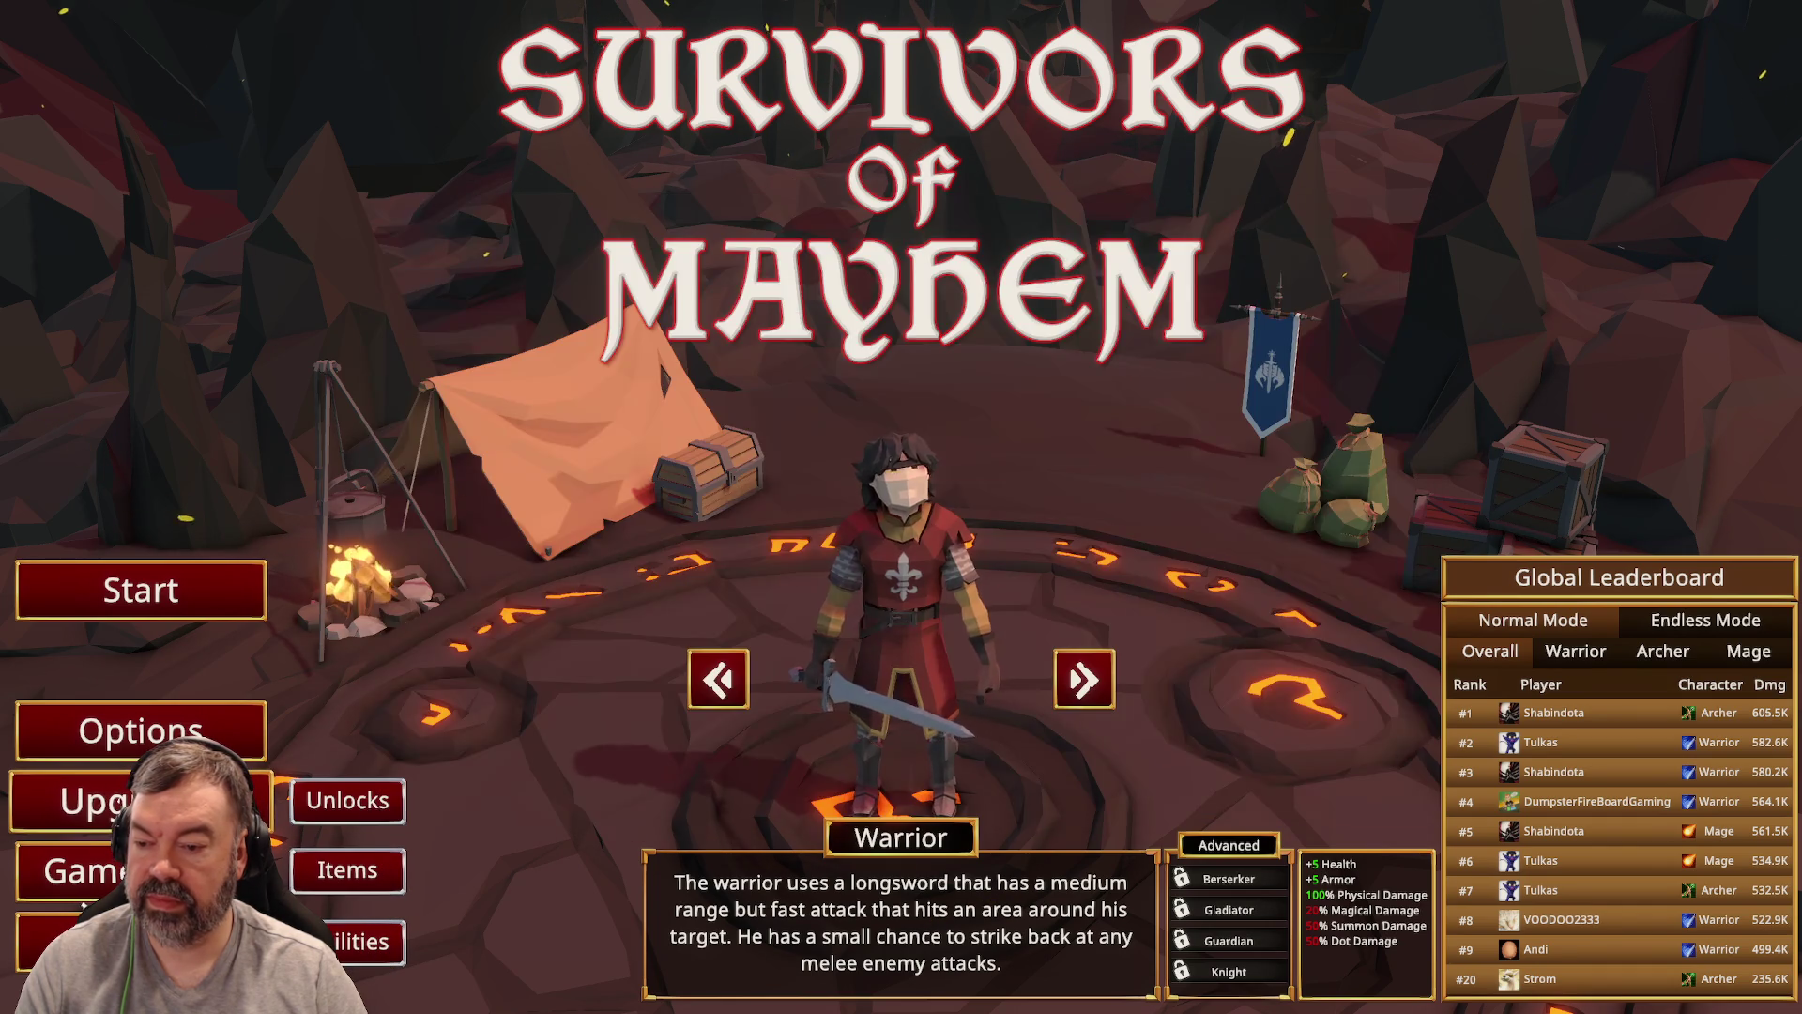
Step: Buy Physical Damage shard upgrades up to 3/5, leaving 8 shards, and close Upgrades
key(u)
scroll(876, 454, down, 8)
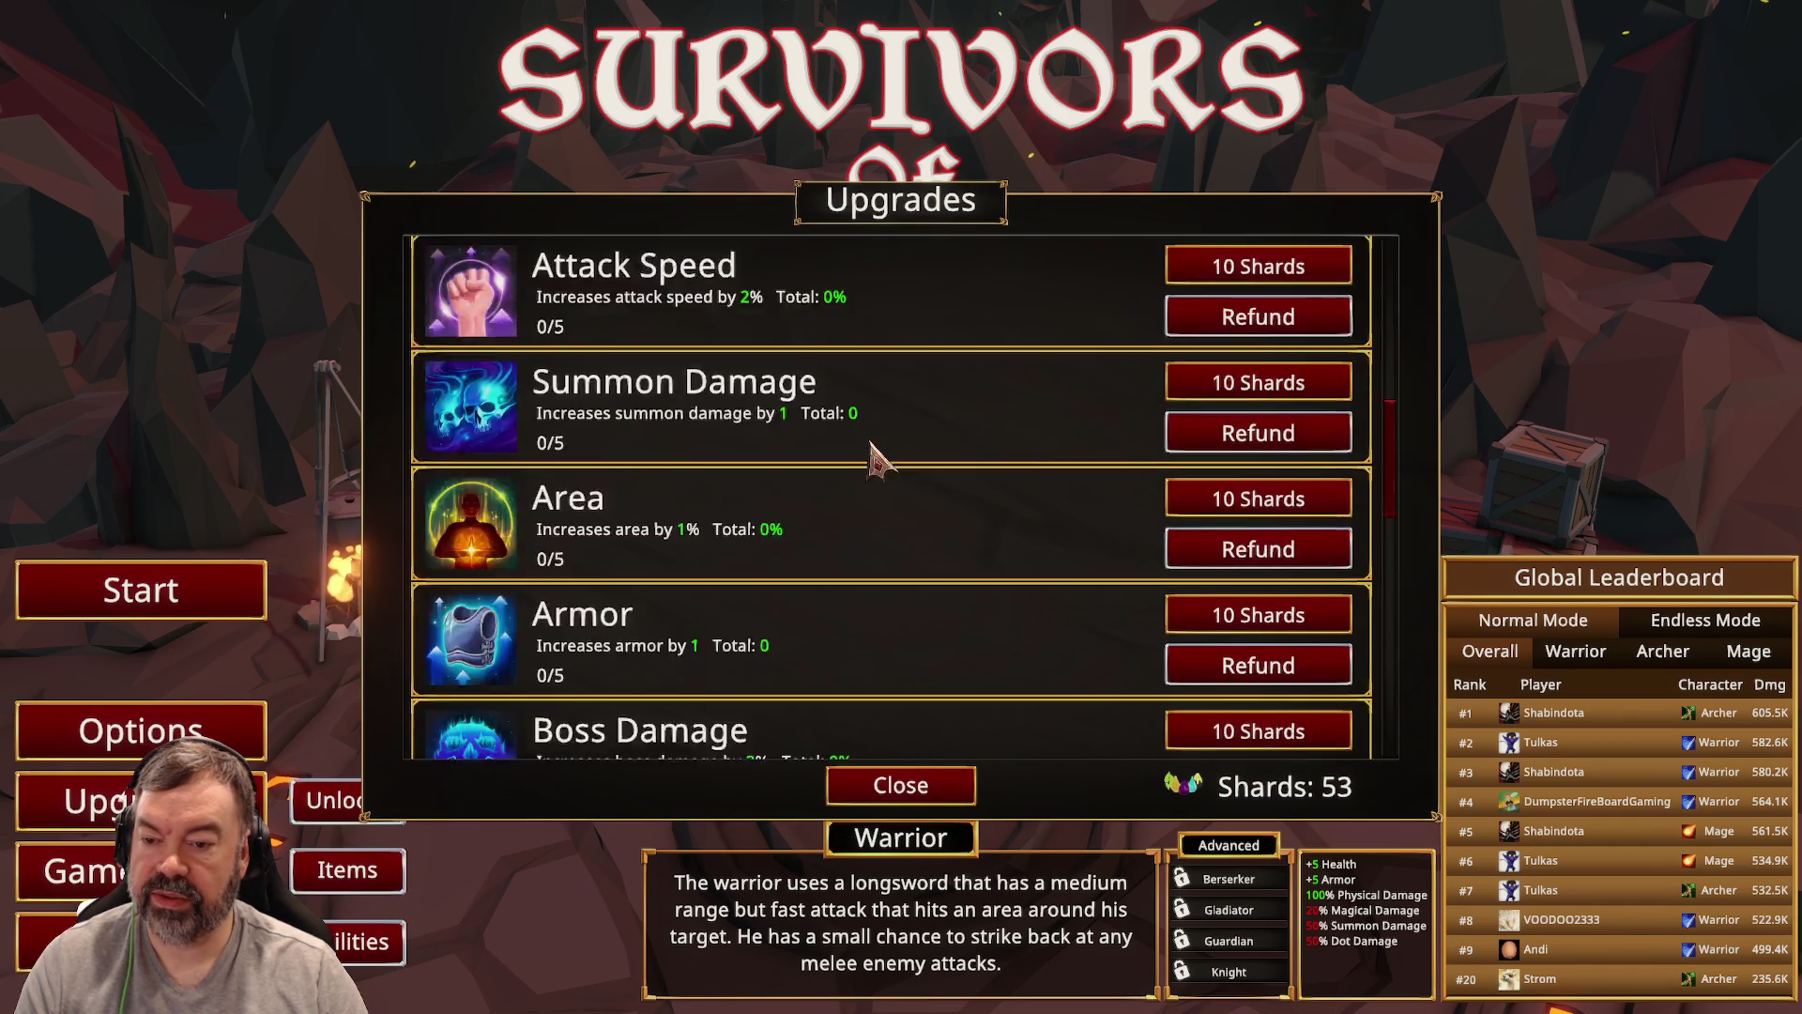
scroll(868, 451, up, 5)
scroll(675, 573, up, 5)
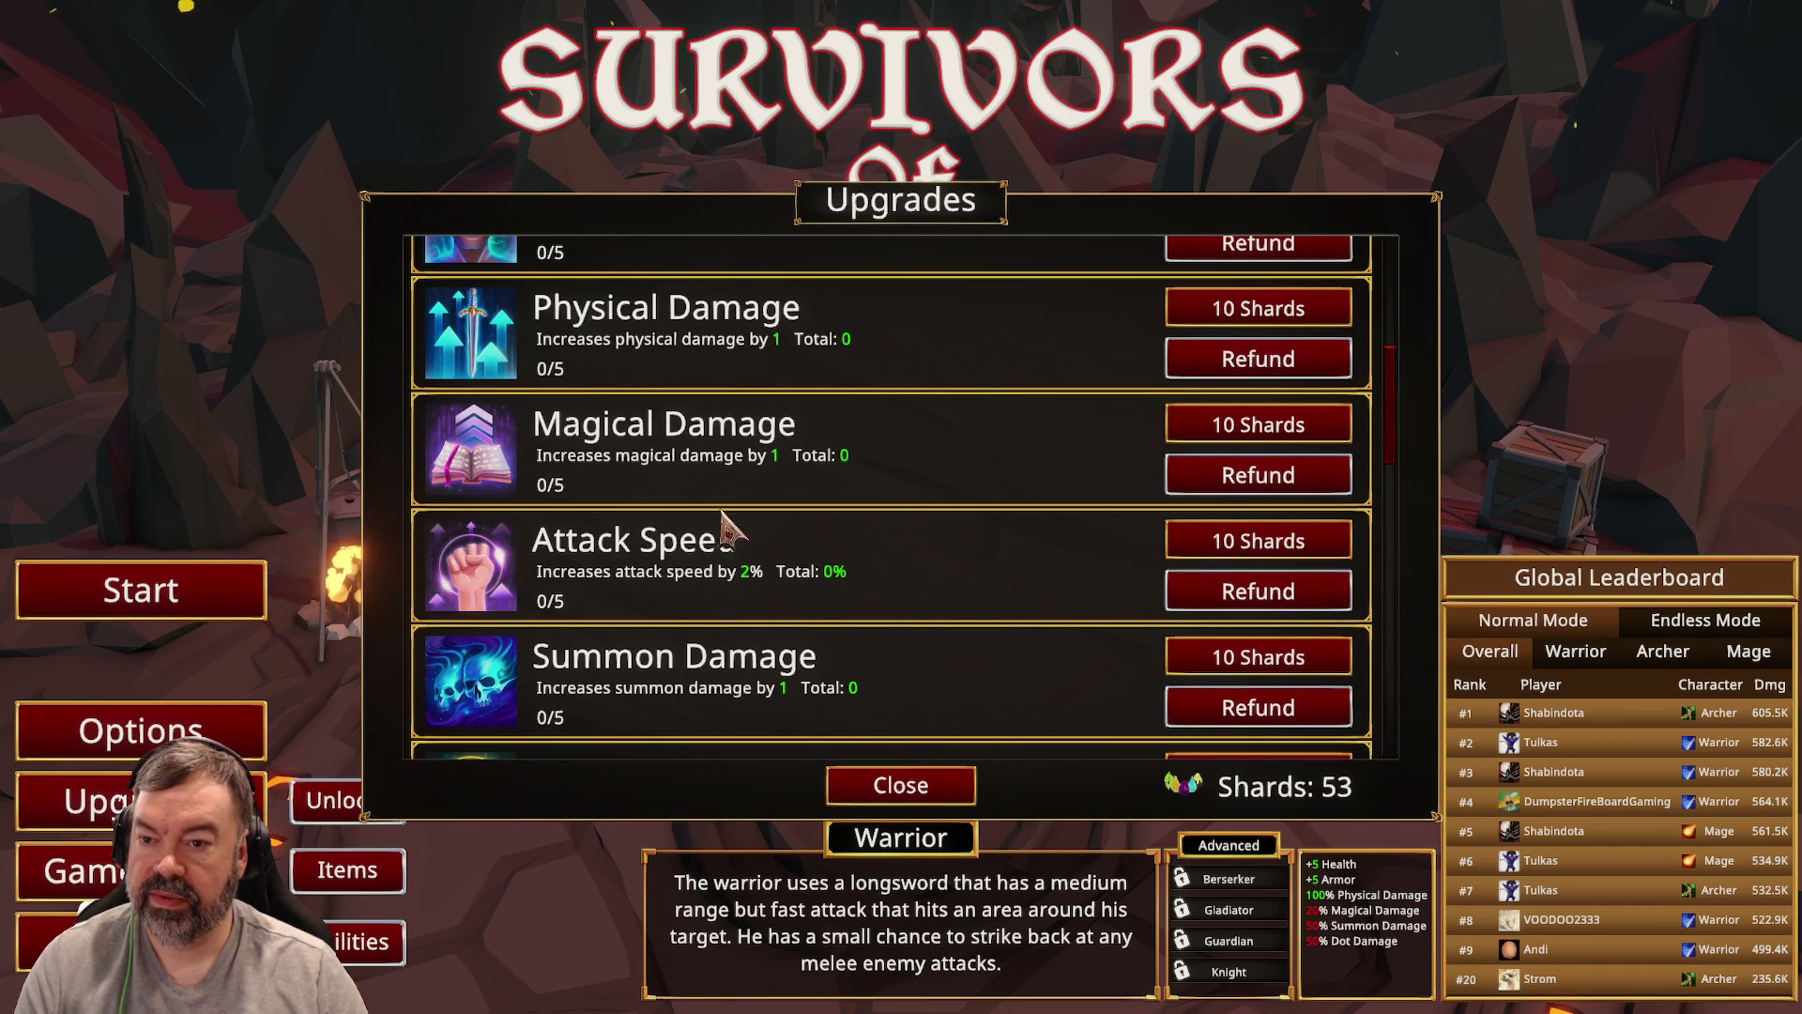
click(1262, 314)
click(1253, 317)
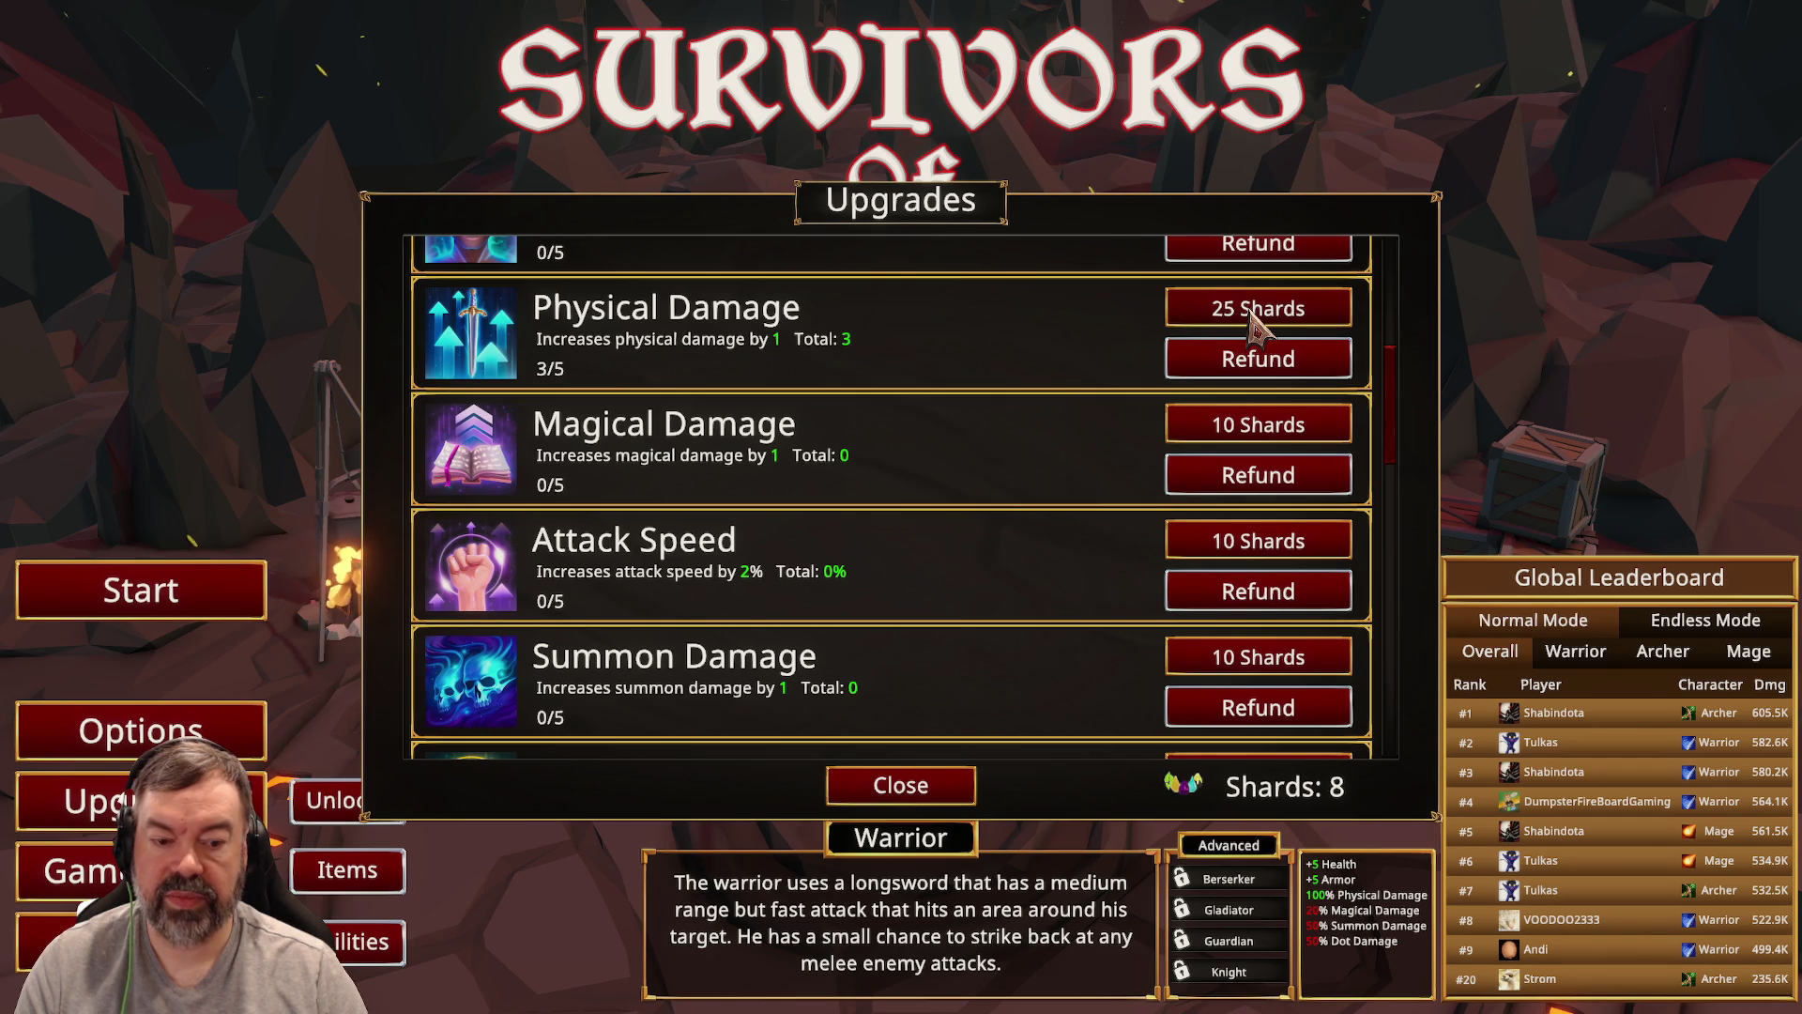
scroll(985, 455, up, 5)
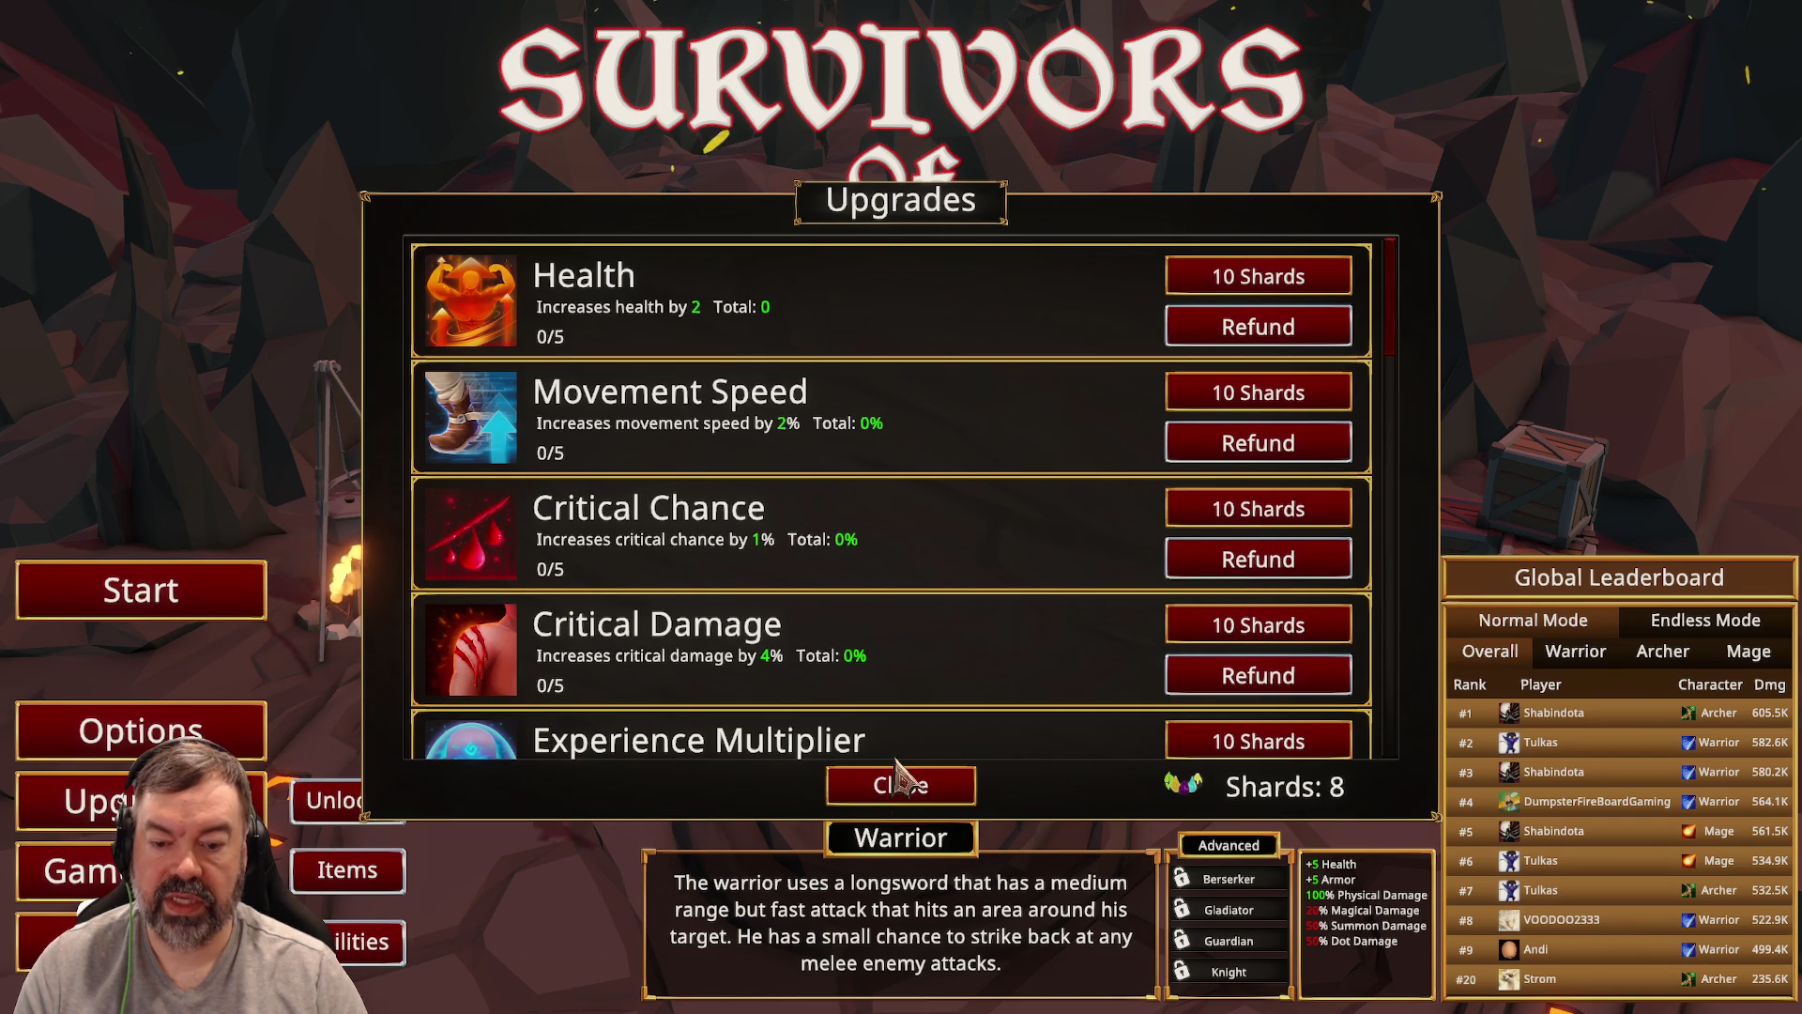
click(901, 787)
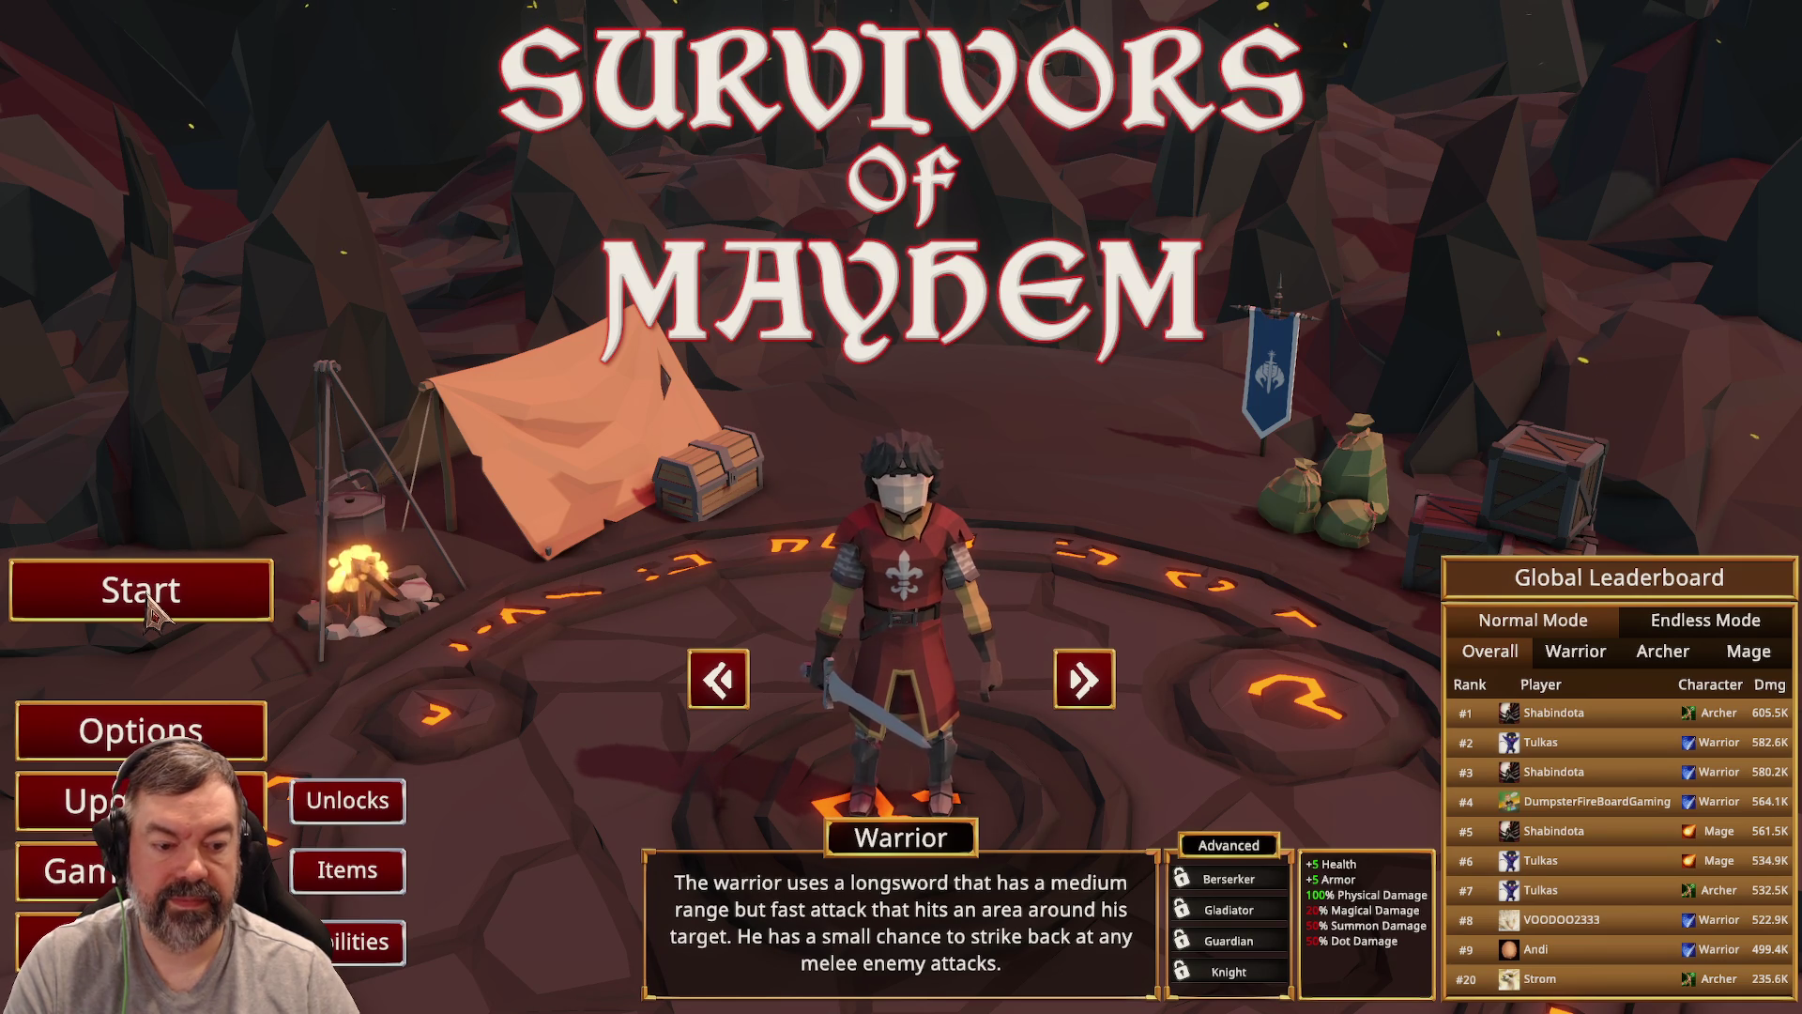
click(151, 611)
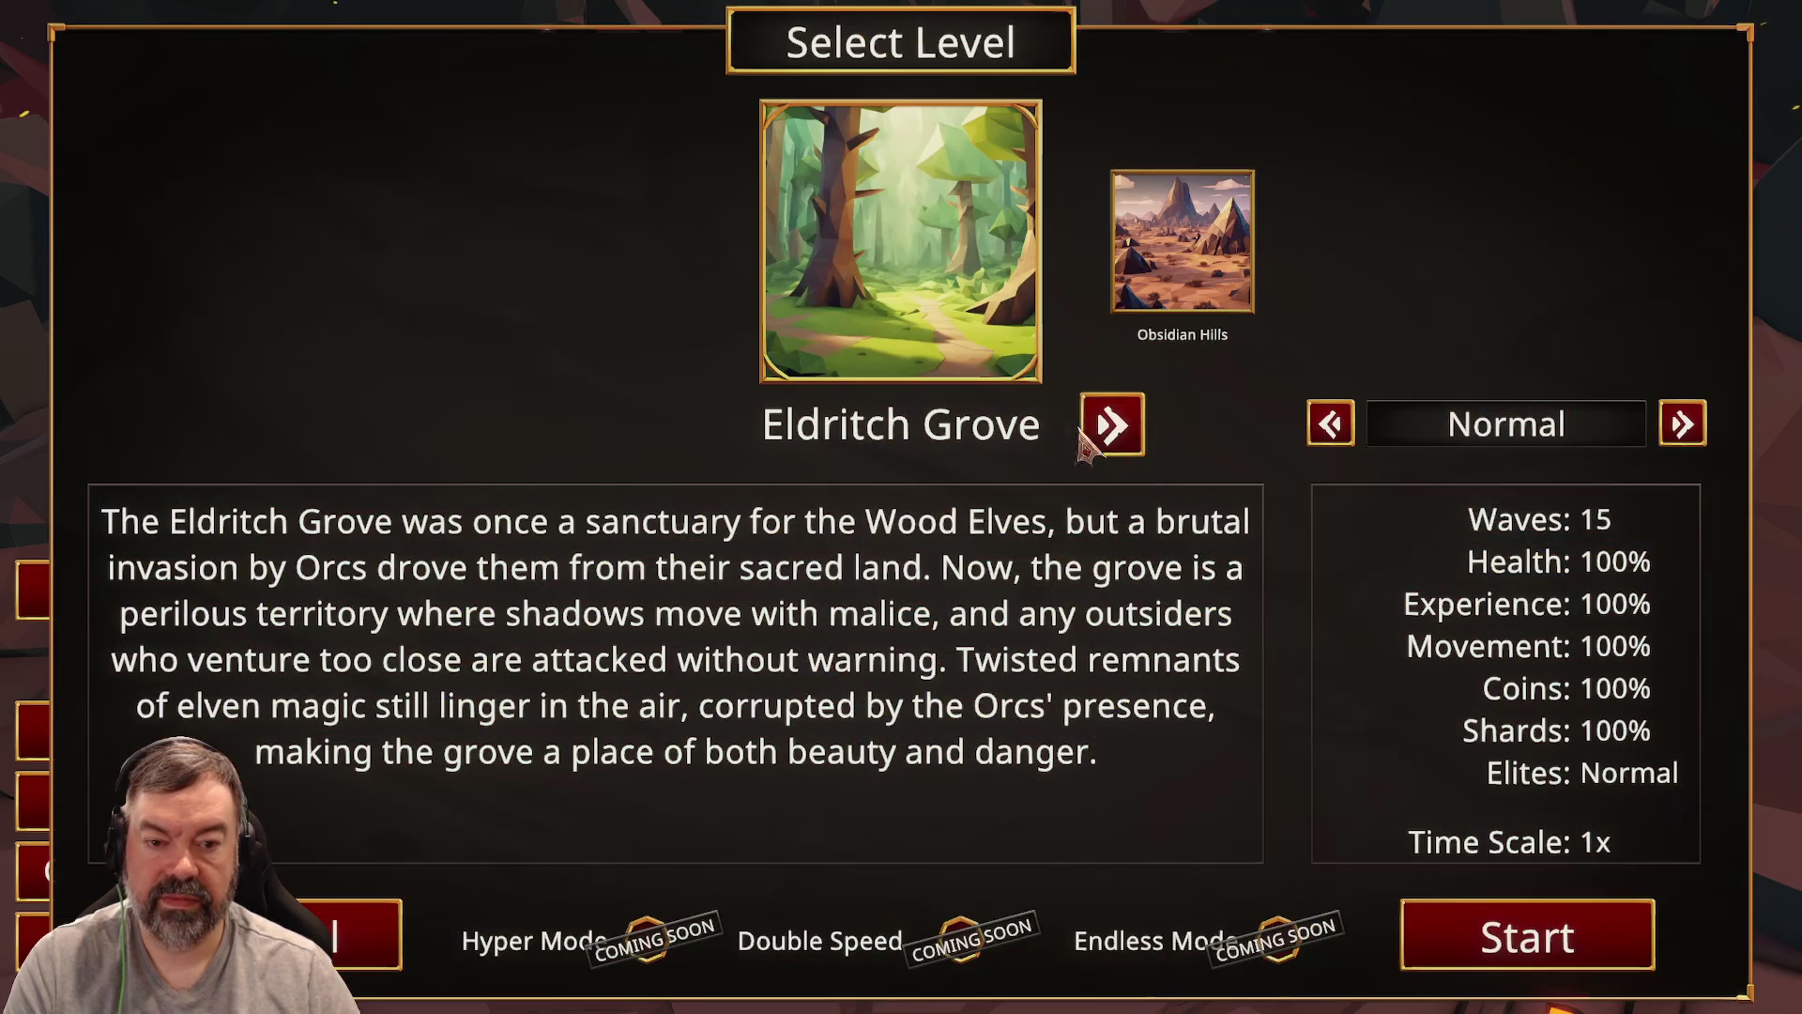
click(1110, 424)
click(690, 424)
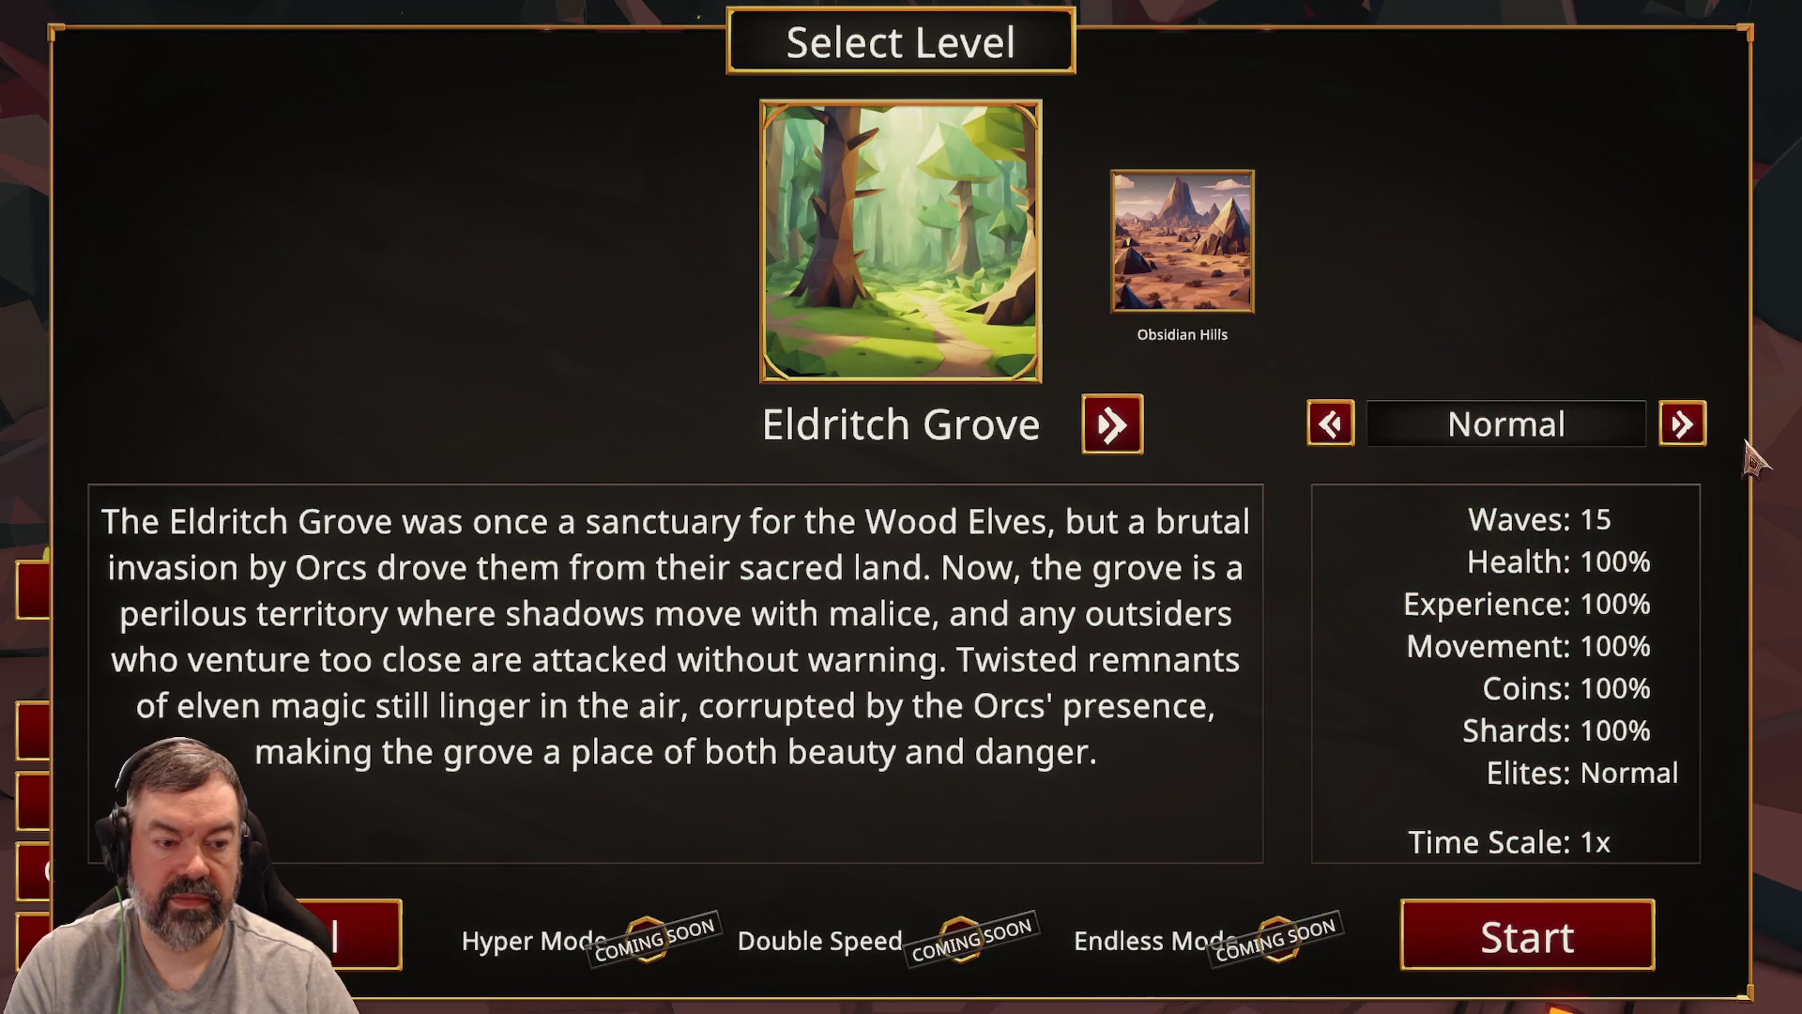
key(Escape)
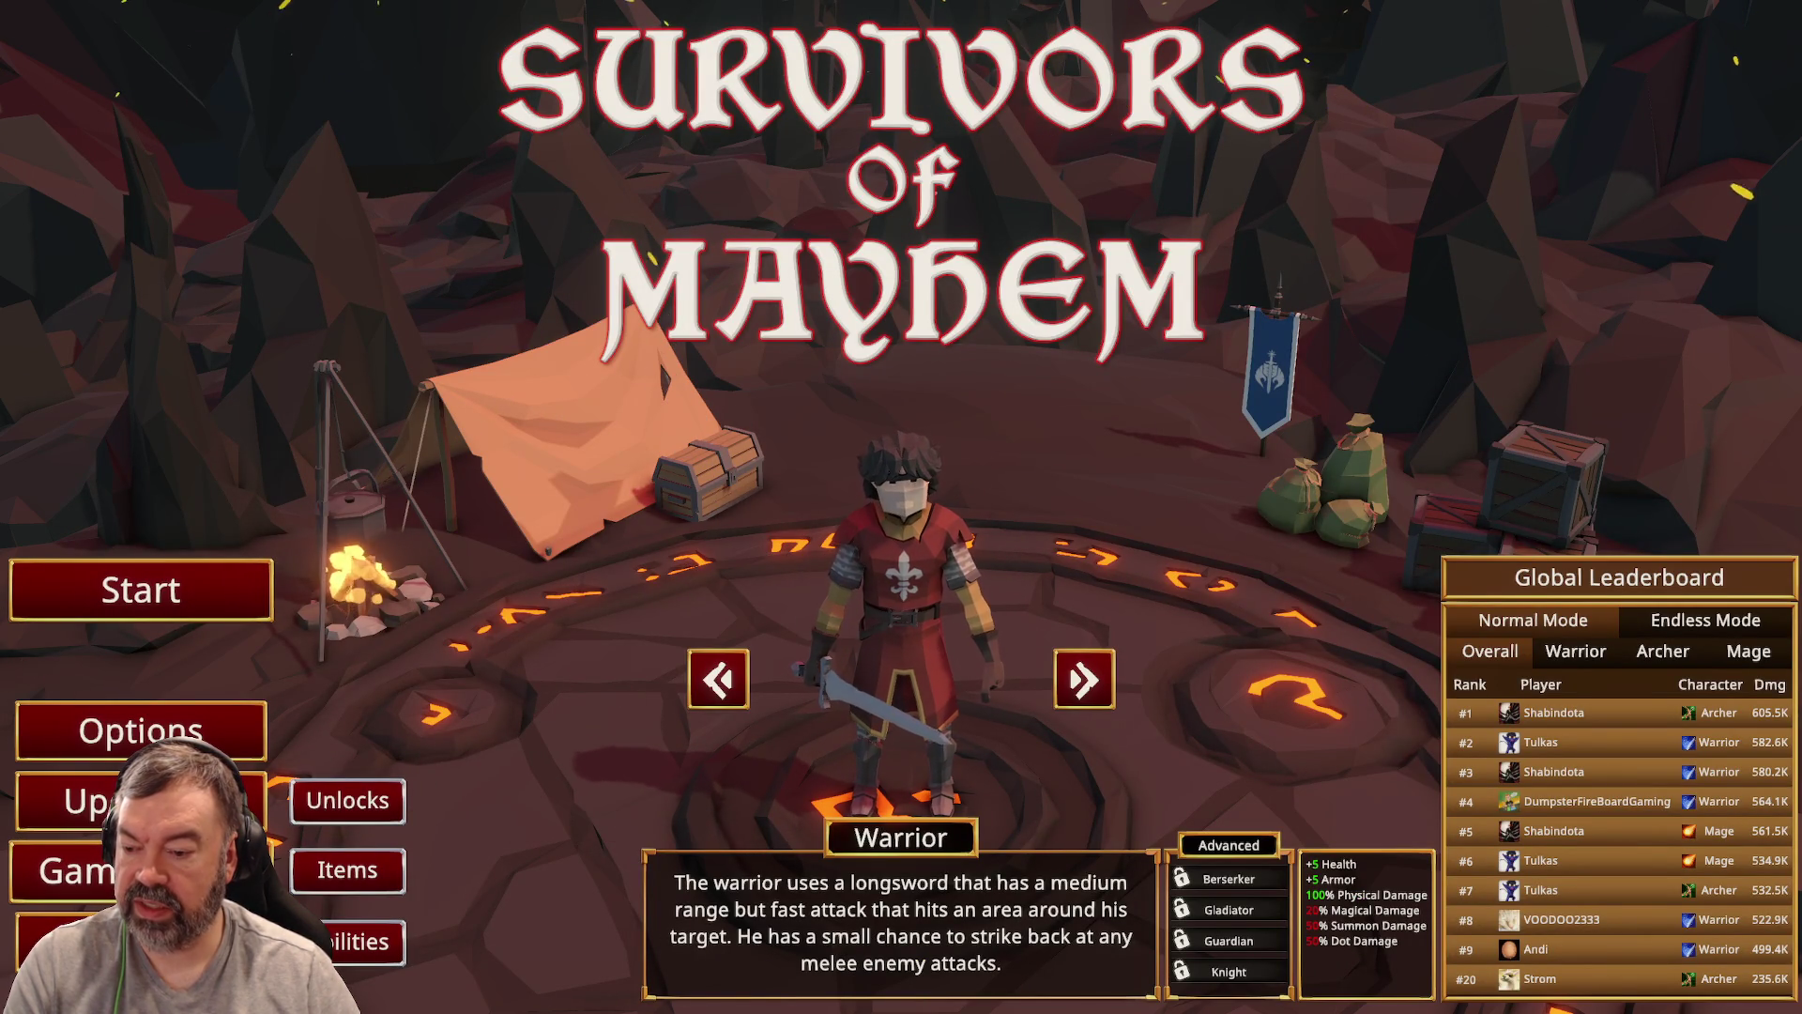
click(75, 870)
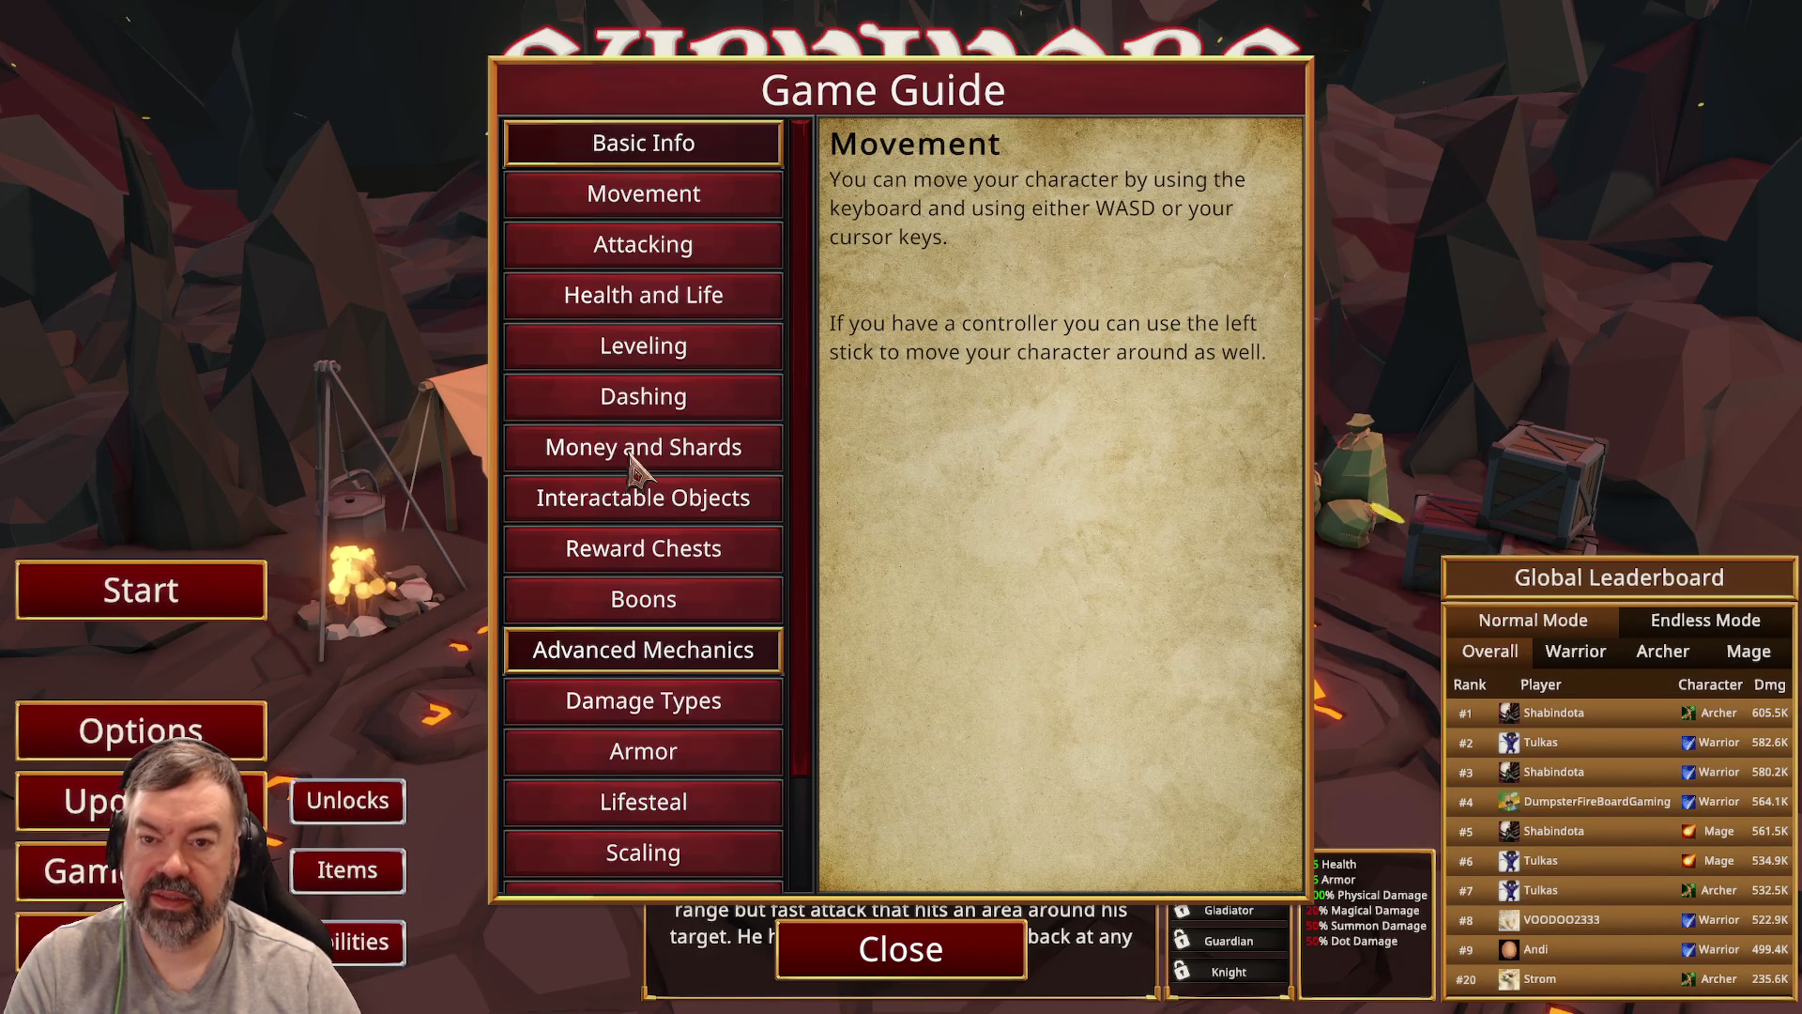
scroll(735, 212, down, 3)
scroll(735, 211, up, 3)
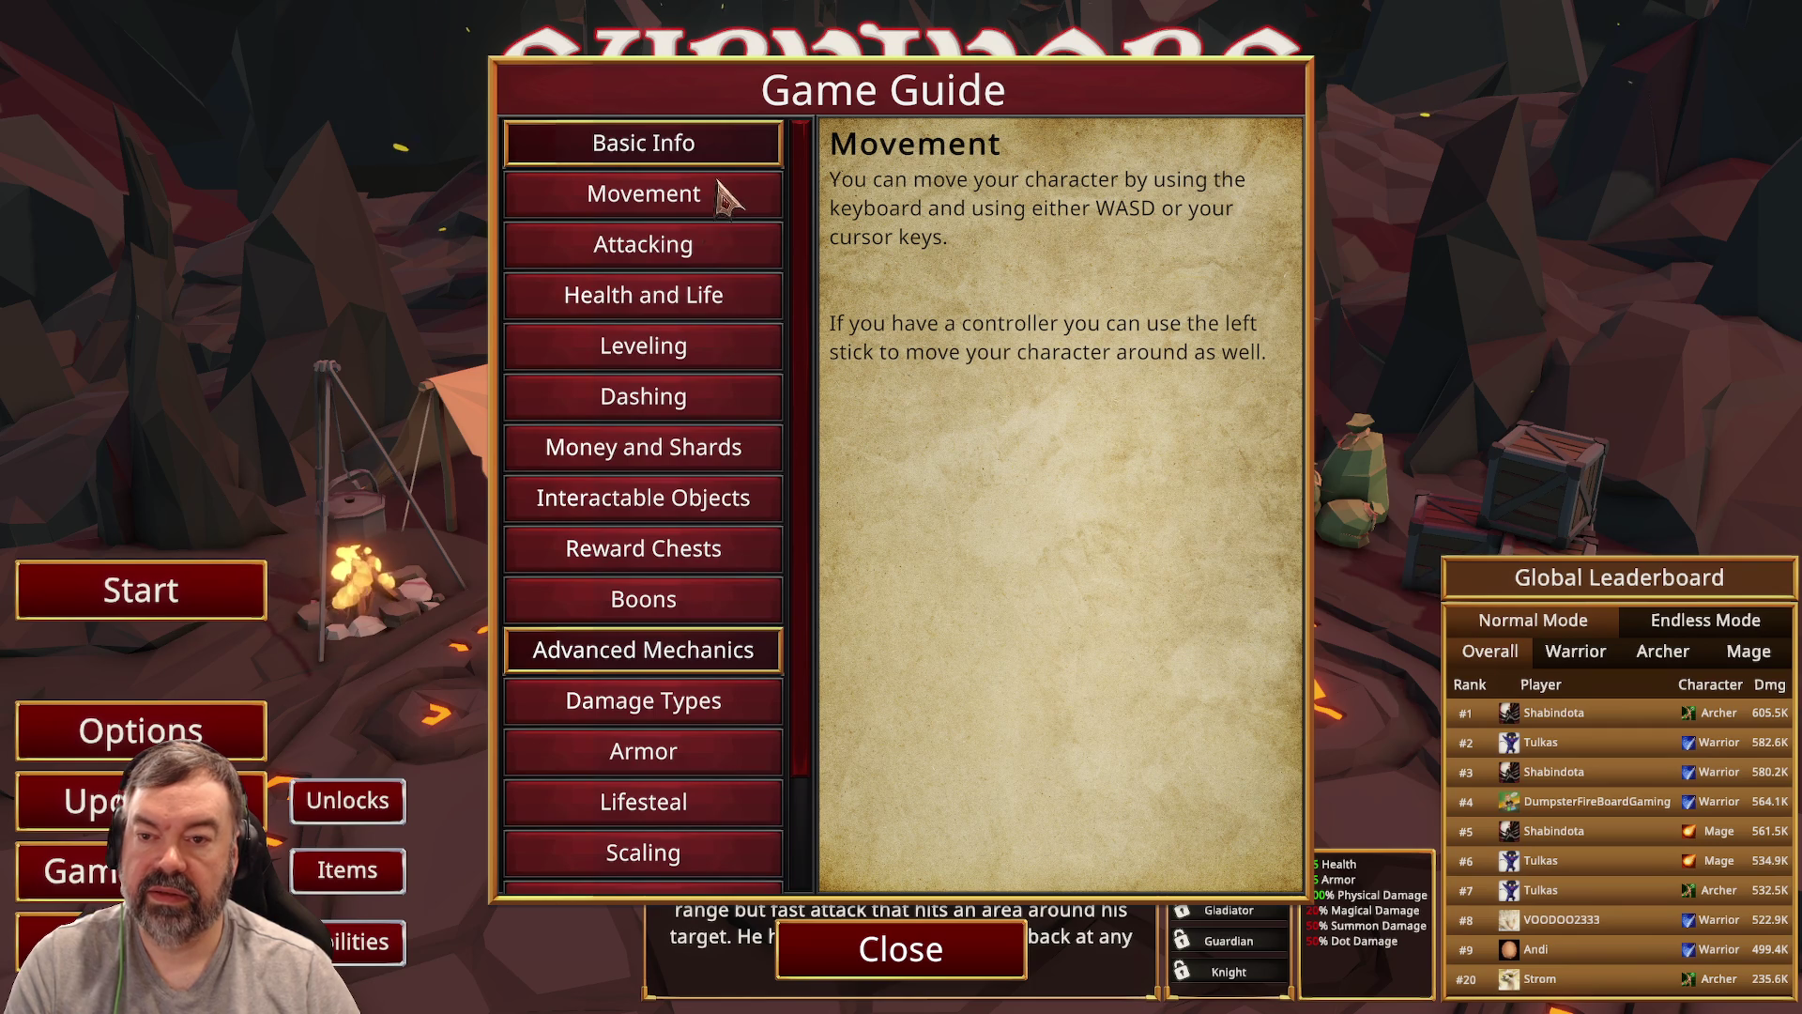
click(703, 245)
click(692, 305)
click(687, 352)
click(692, 396)
click(688, 450)
click(691, 550)
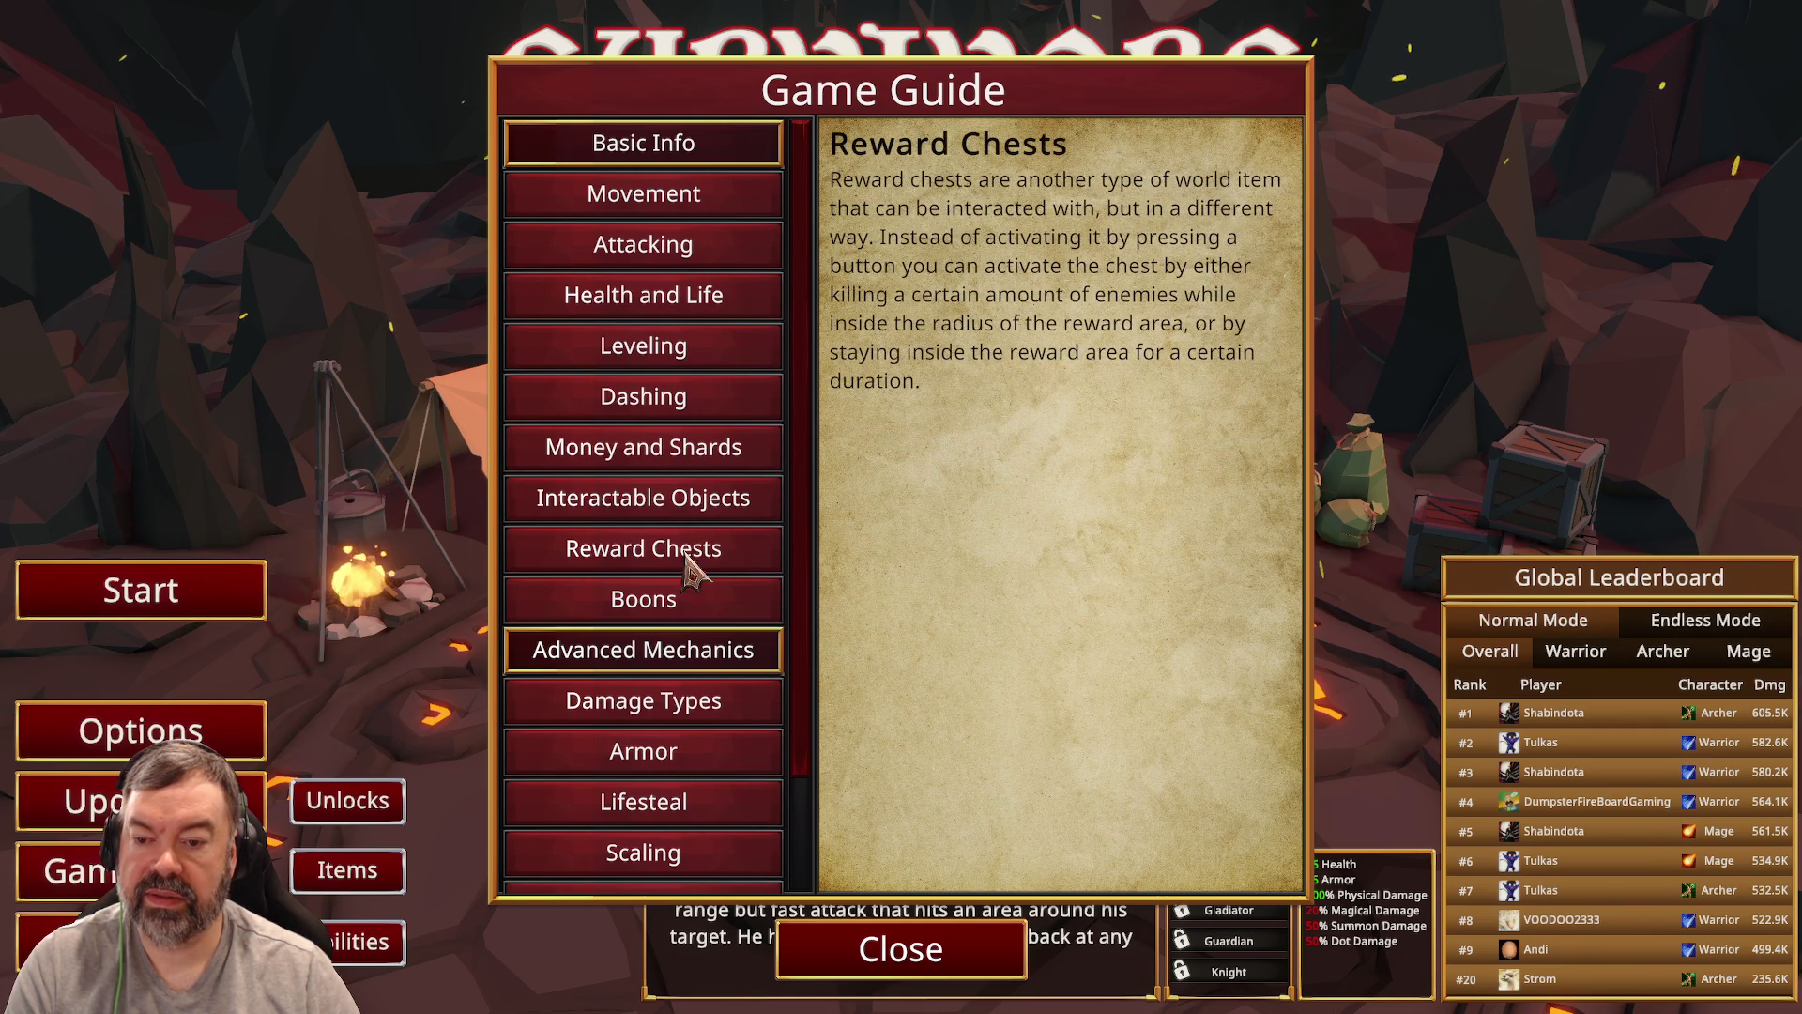
click(690, 606)
click(684, 699)
click(903, 953)
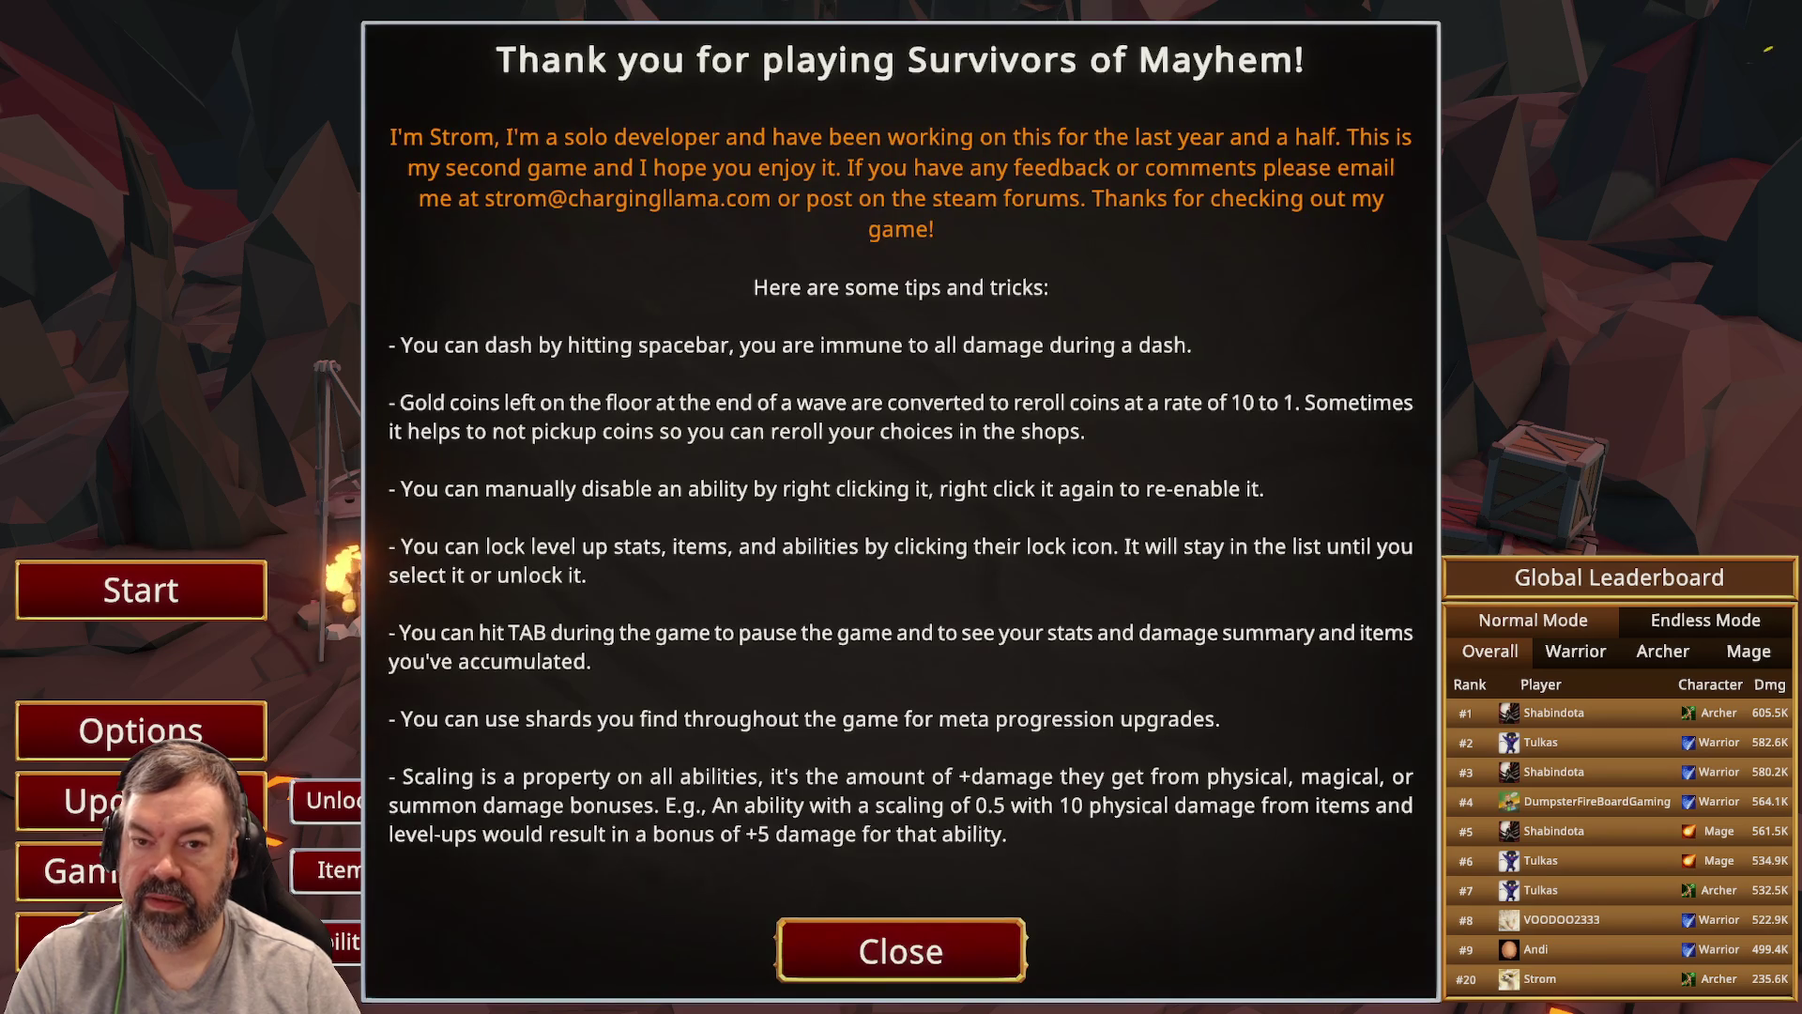
click(901, 950)
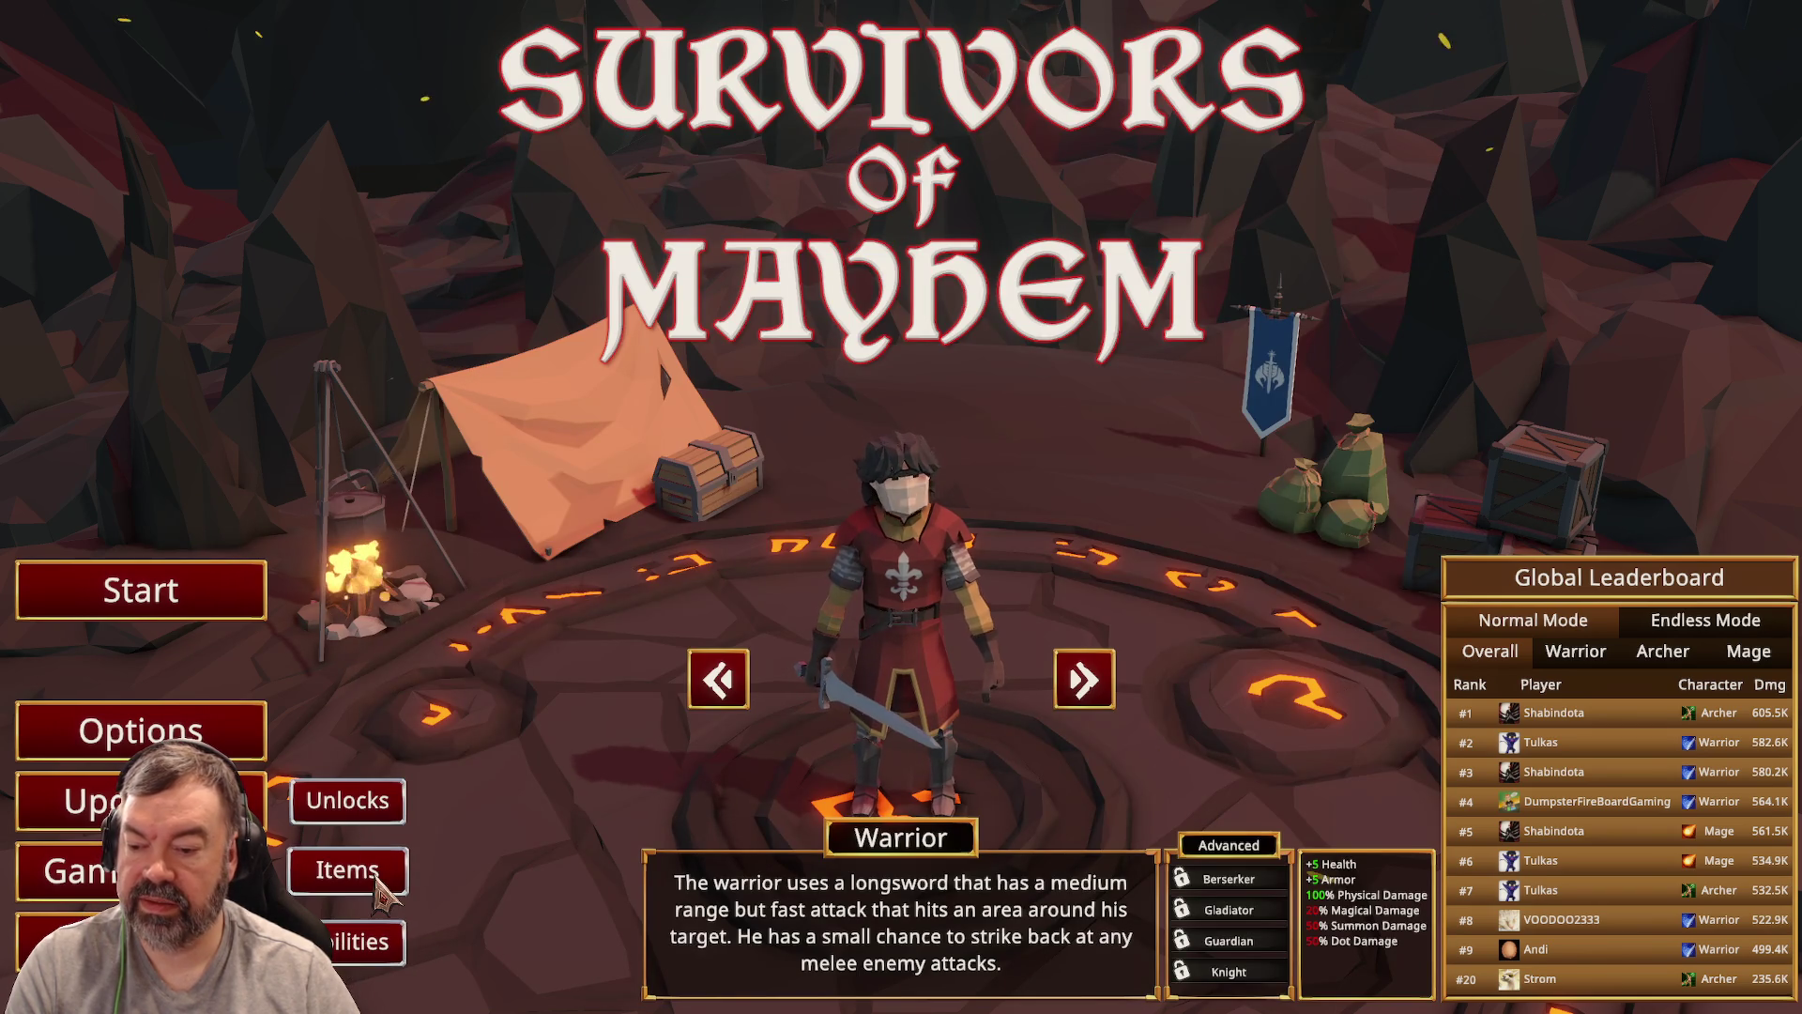
click(348, 870)
mouse_move(1408, 273)
mouse_down()
mouse_move(1415, 403)
mouse_move(1379, 652)
mouse_move(1408, 667)
mouse_up()
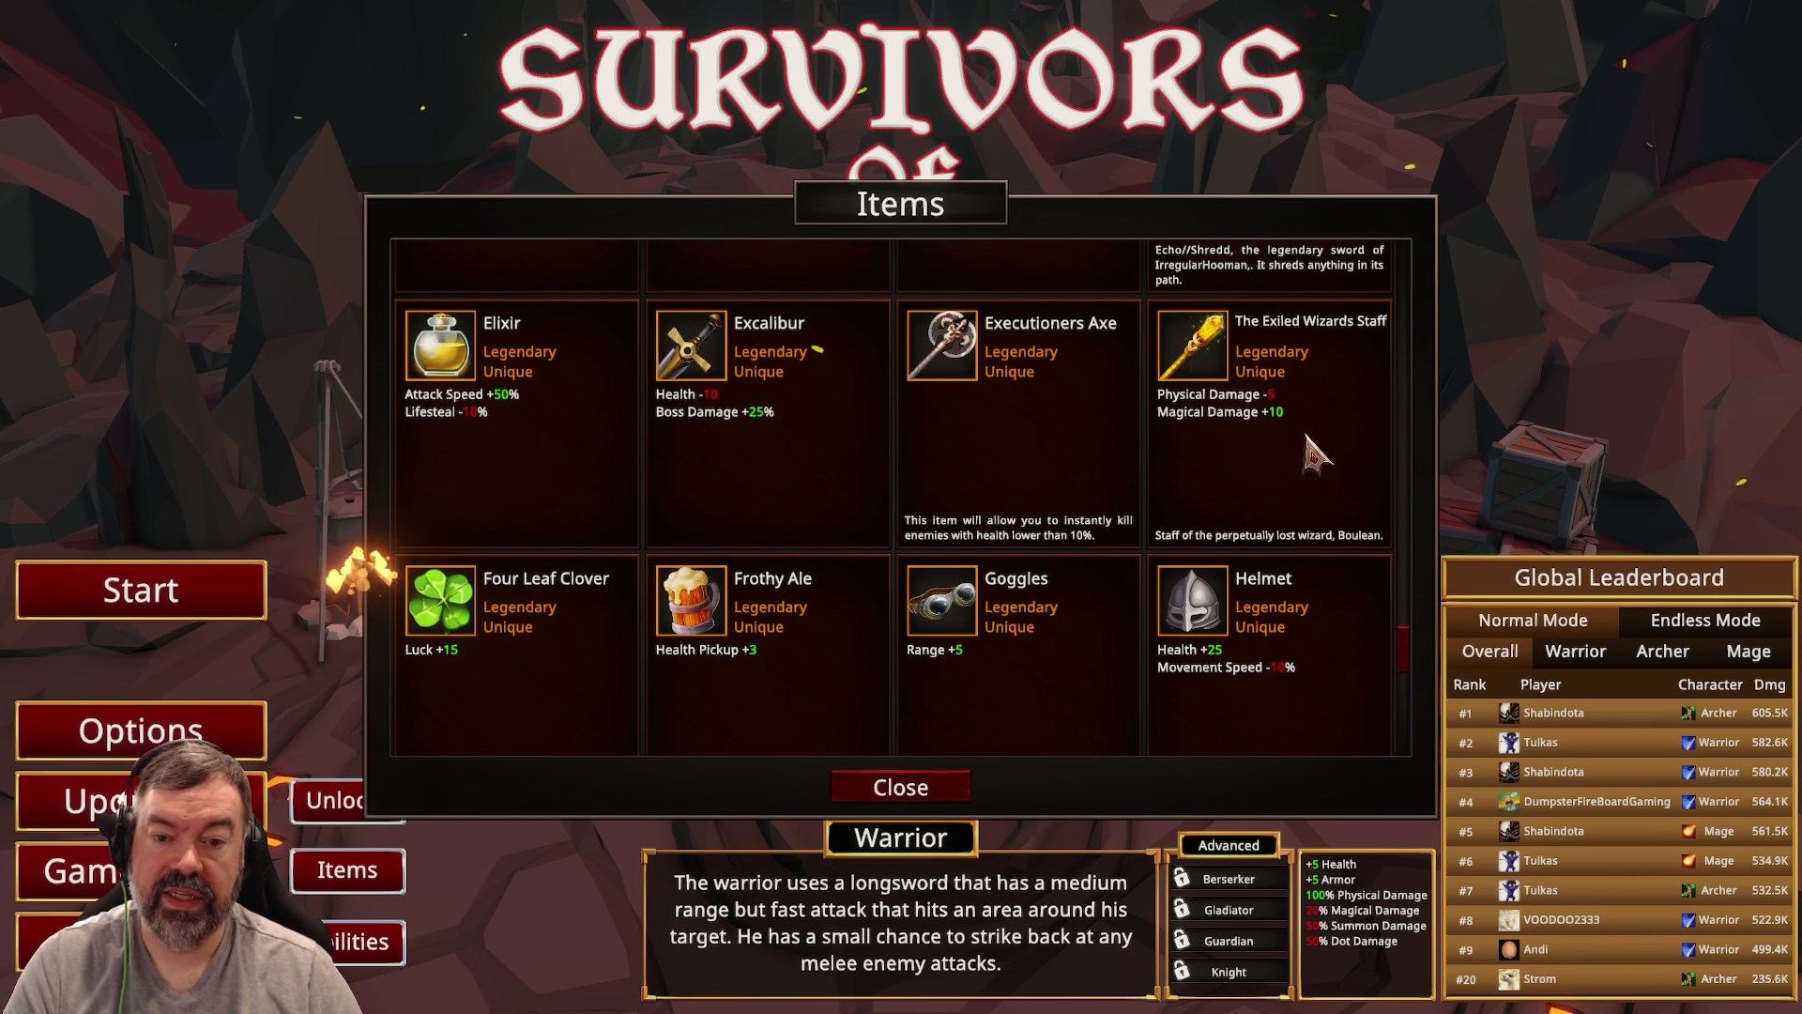
scroll(1253, 422, up, 1)
scroll(1267, 432, down, 2)
scroll(1281, 441, up, 1)
scroll(1284, 445, up, 1)
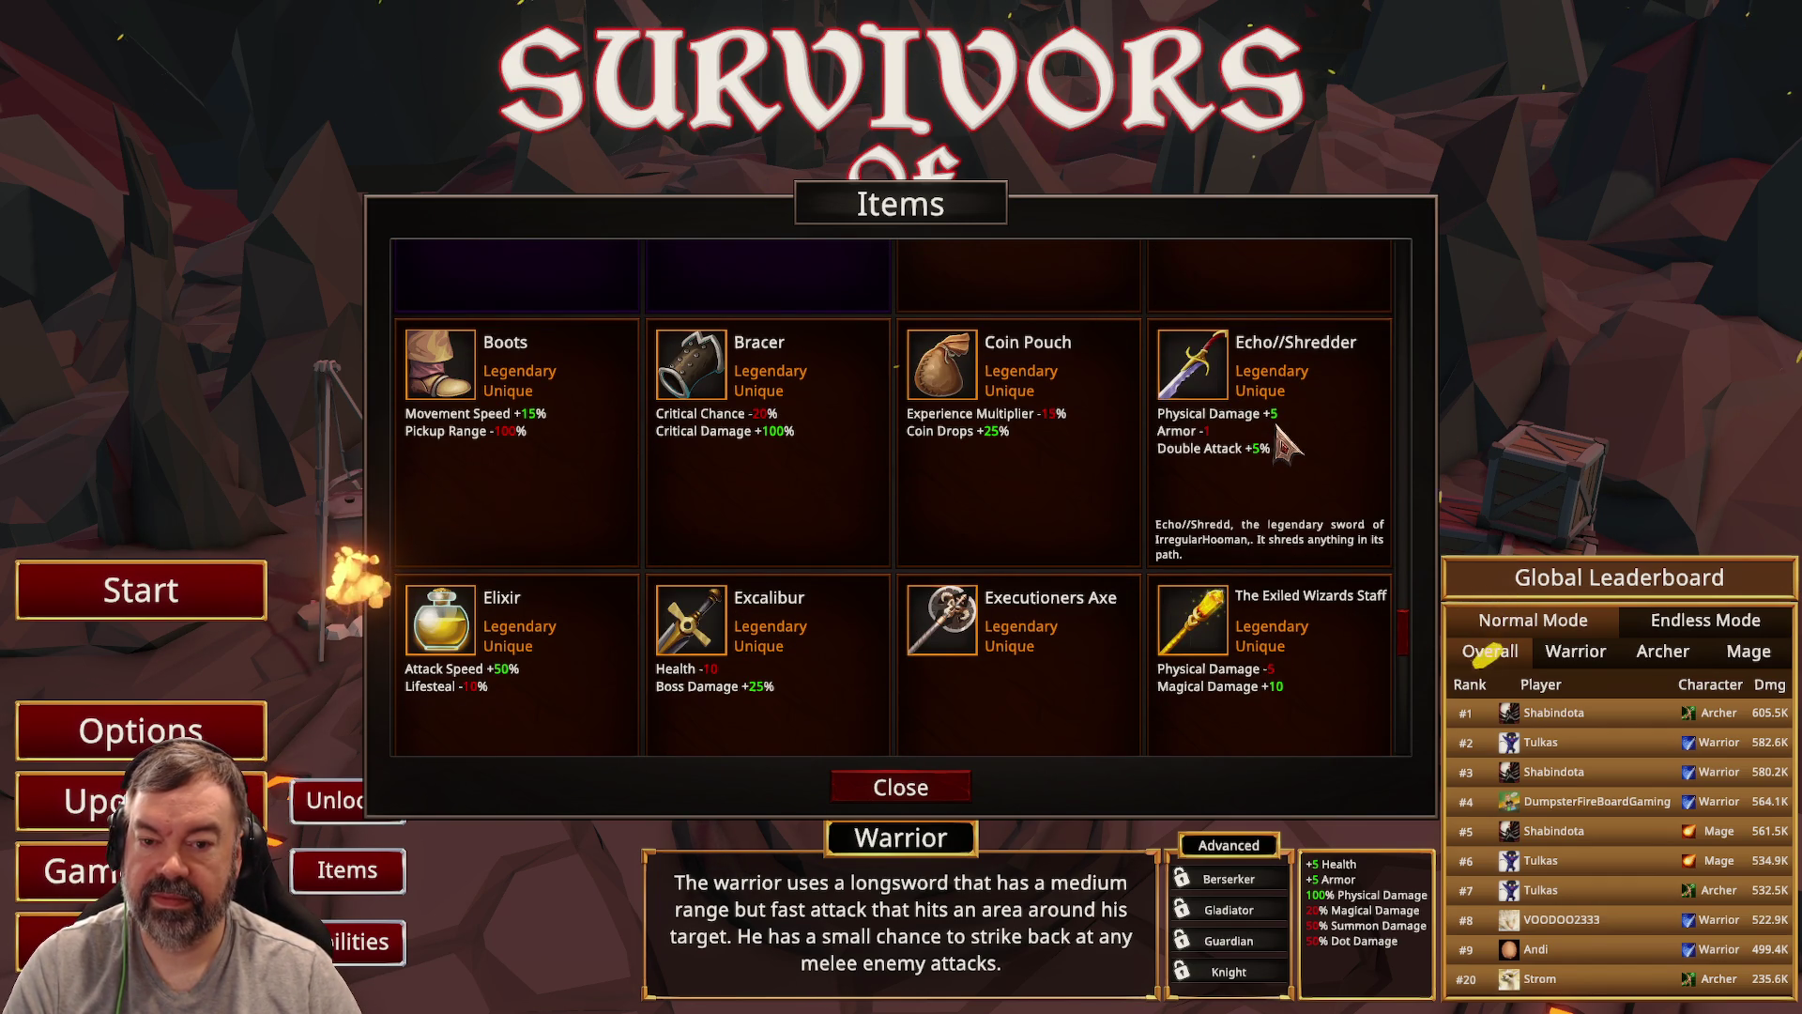
scroll(1284, 445, up, 1)
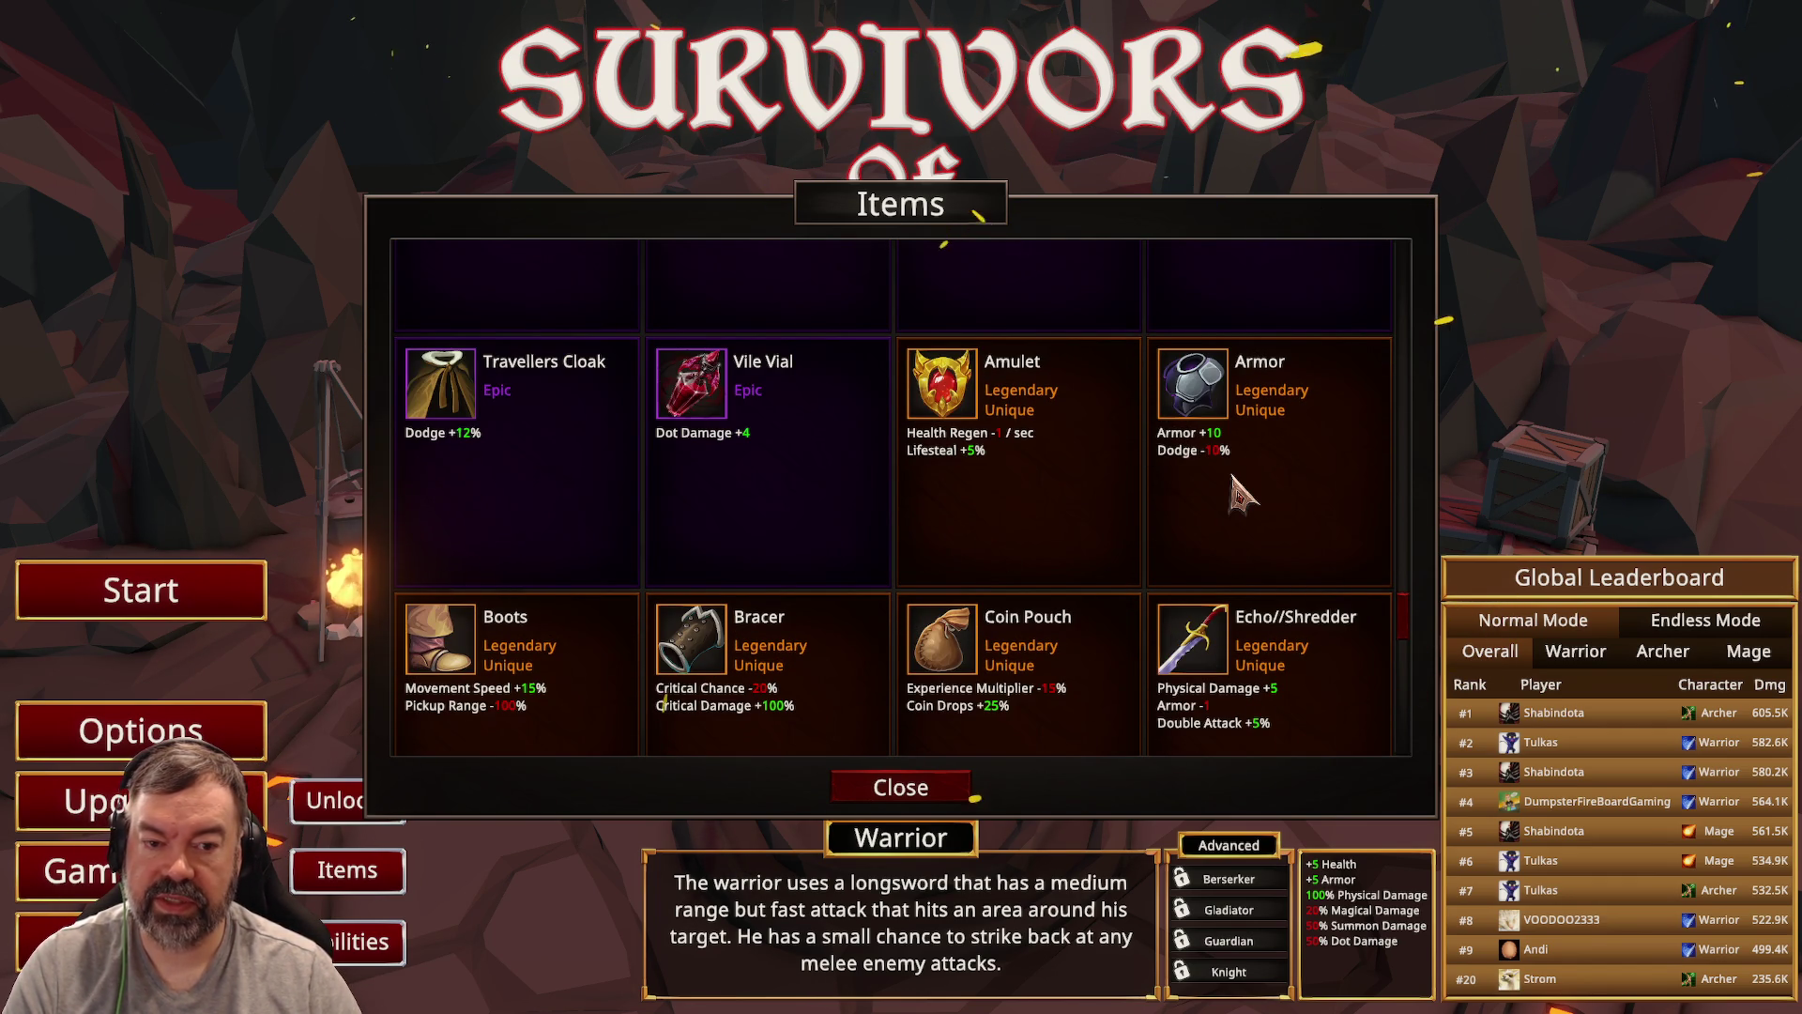
scroll(1235, 490, down, 1)
scroll(1236, 491, down, 4)
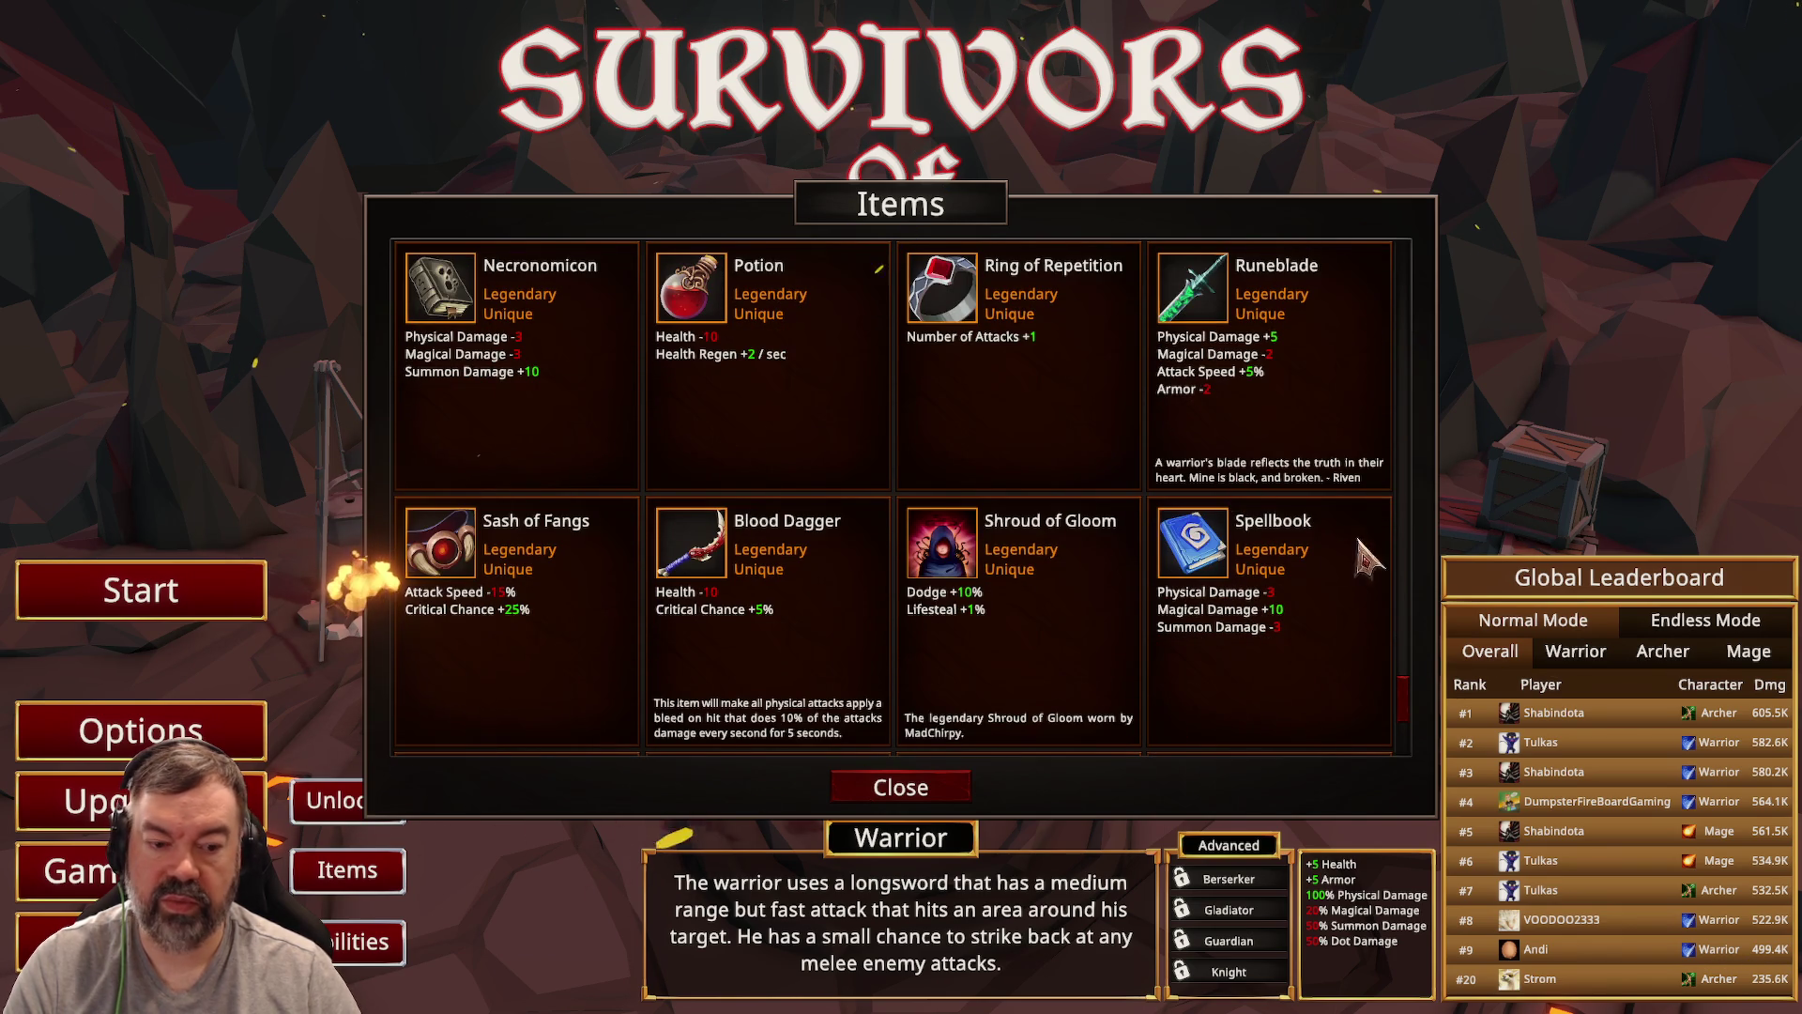
scroll(1412, 721, down, 1)
scroll(1412, 721, down, 1)
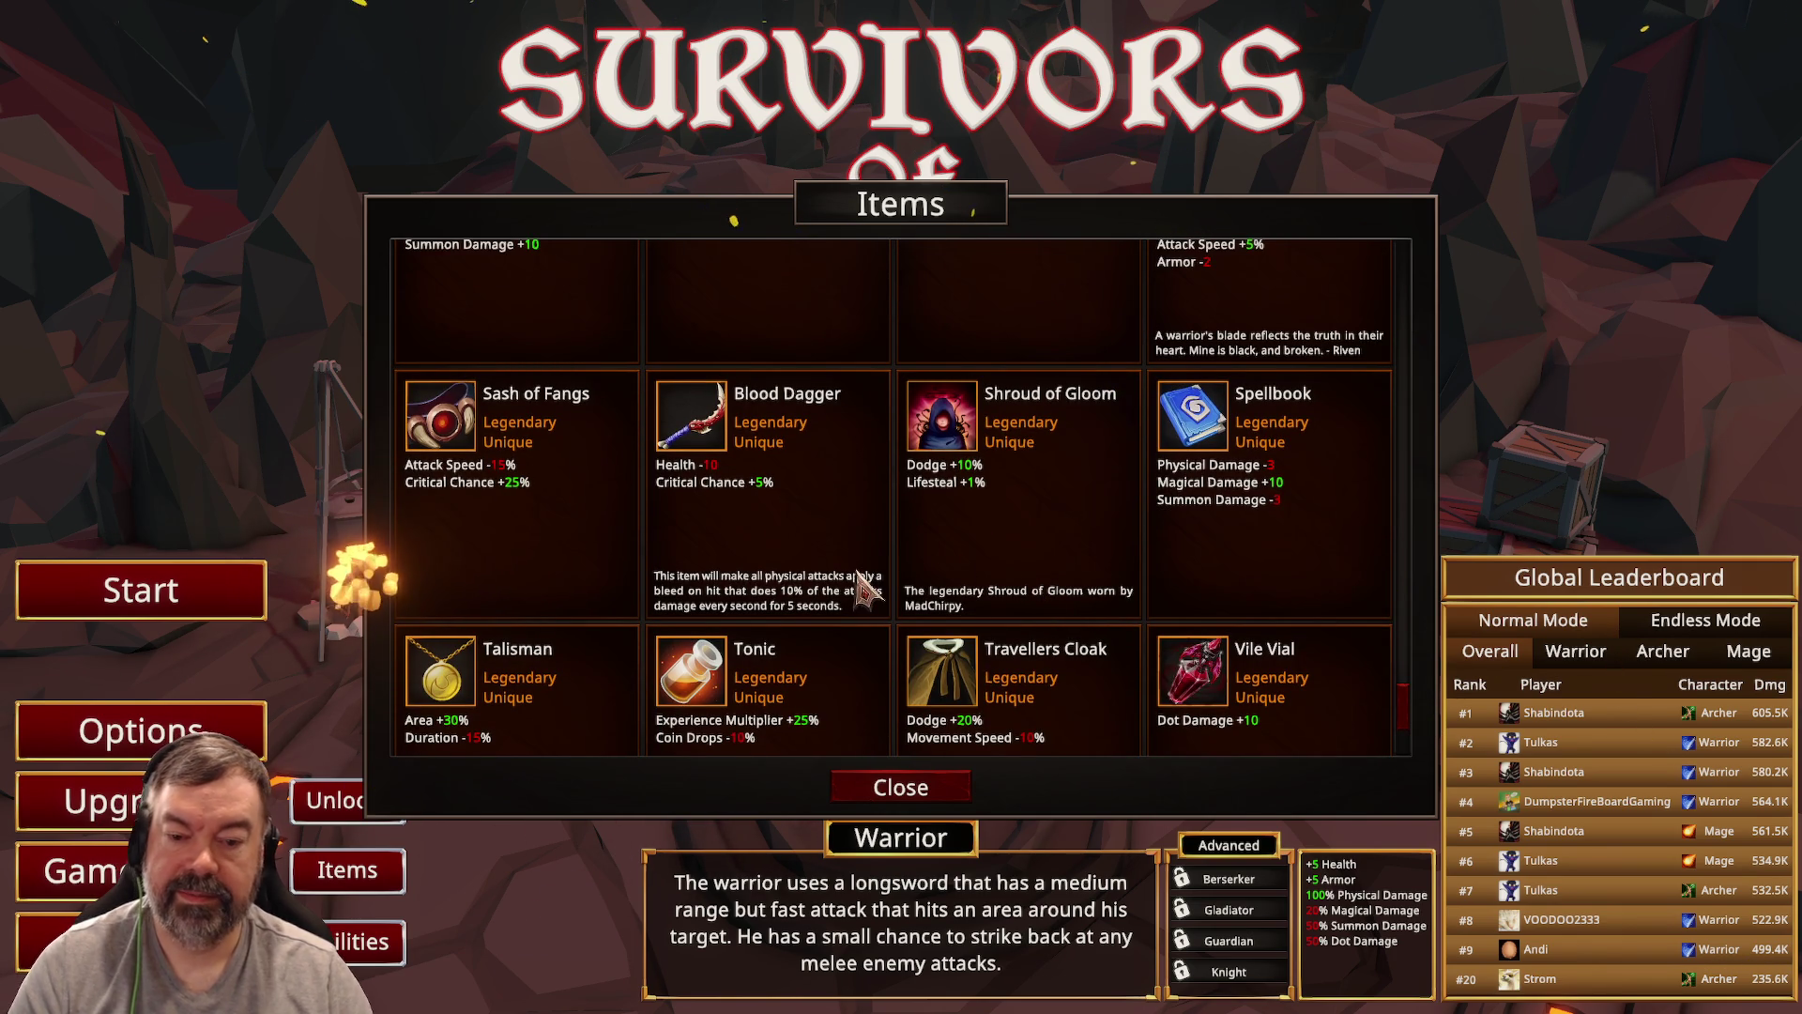
scroll(1038, 516, down, 1)
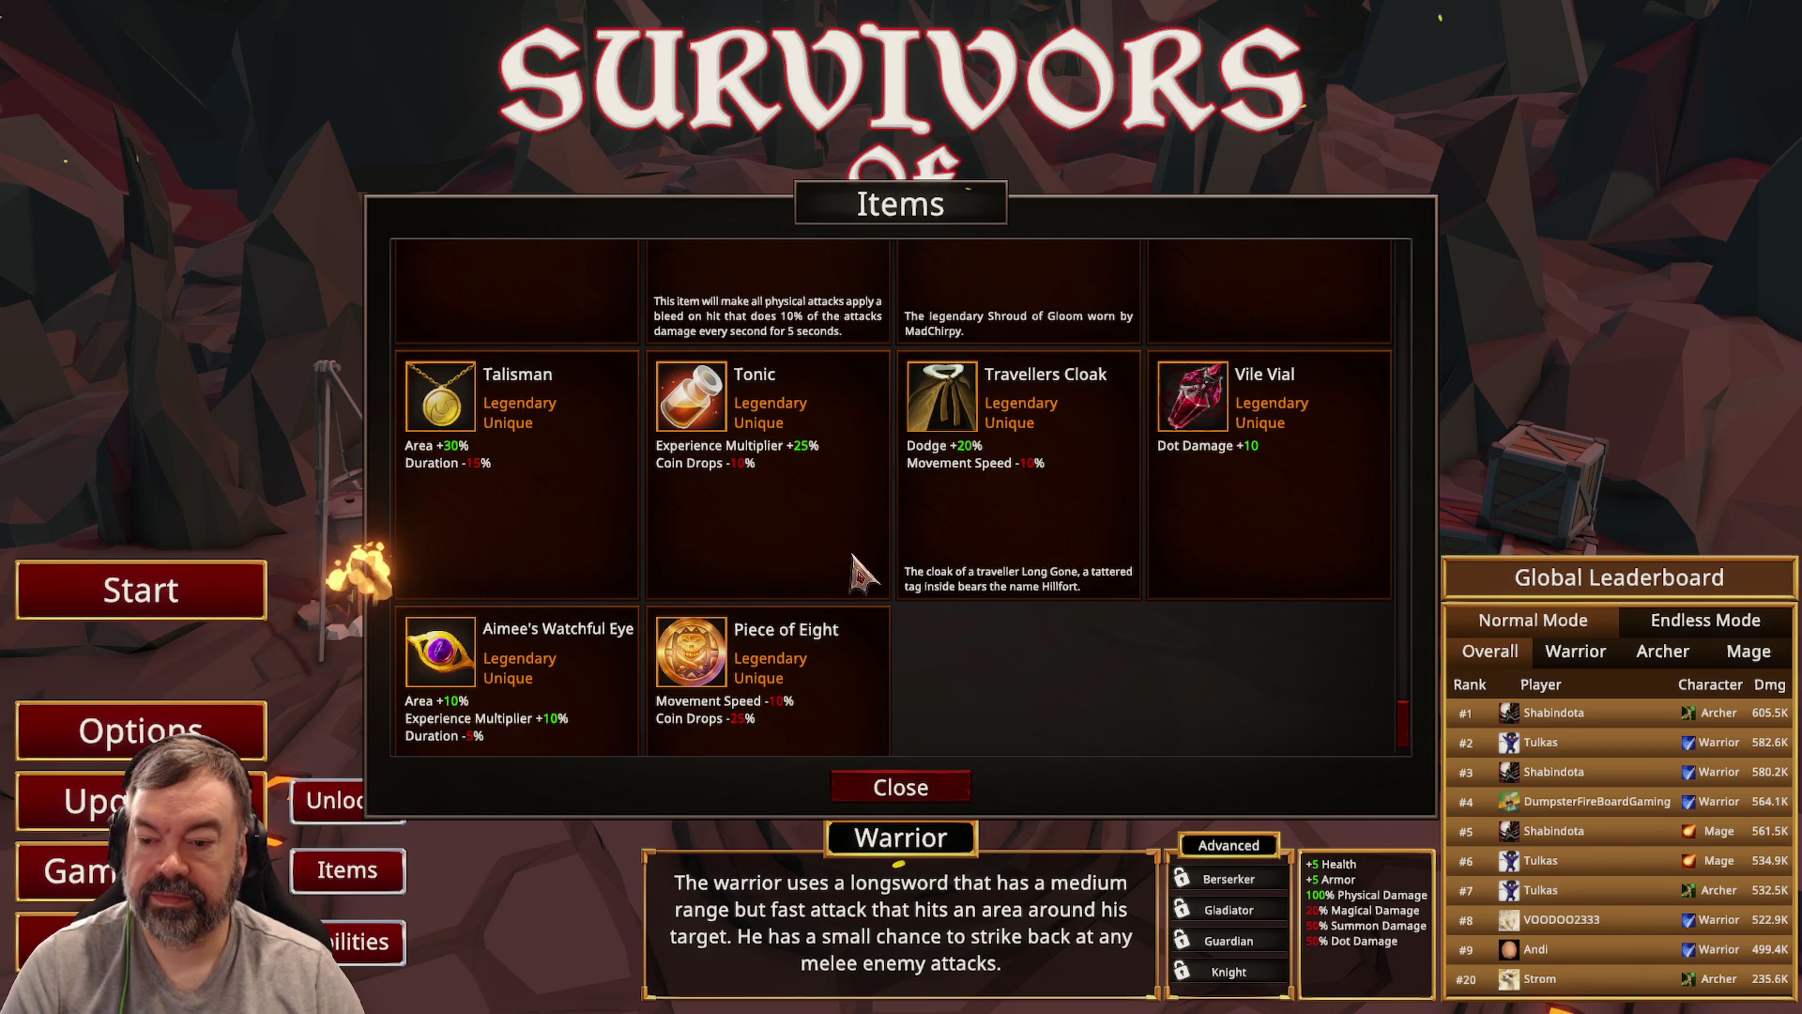
scroll(854, 568, down, 1)
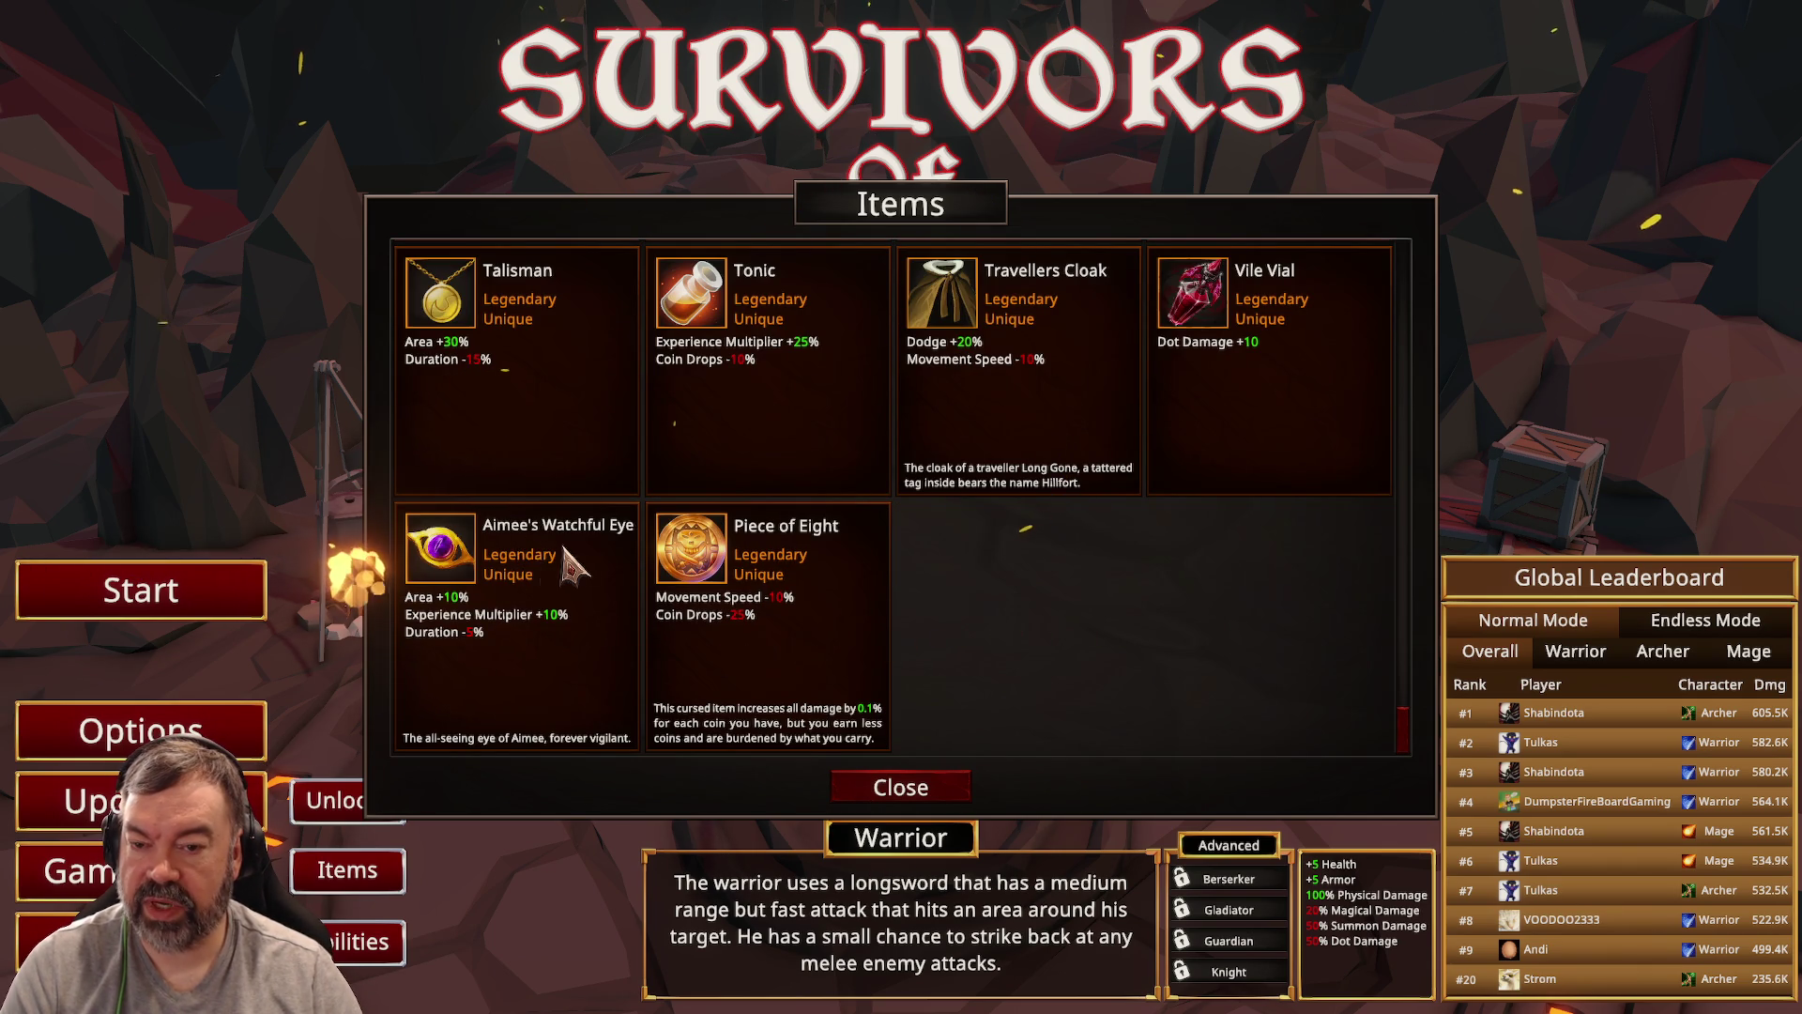
scroll(573, 565, up, 10)
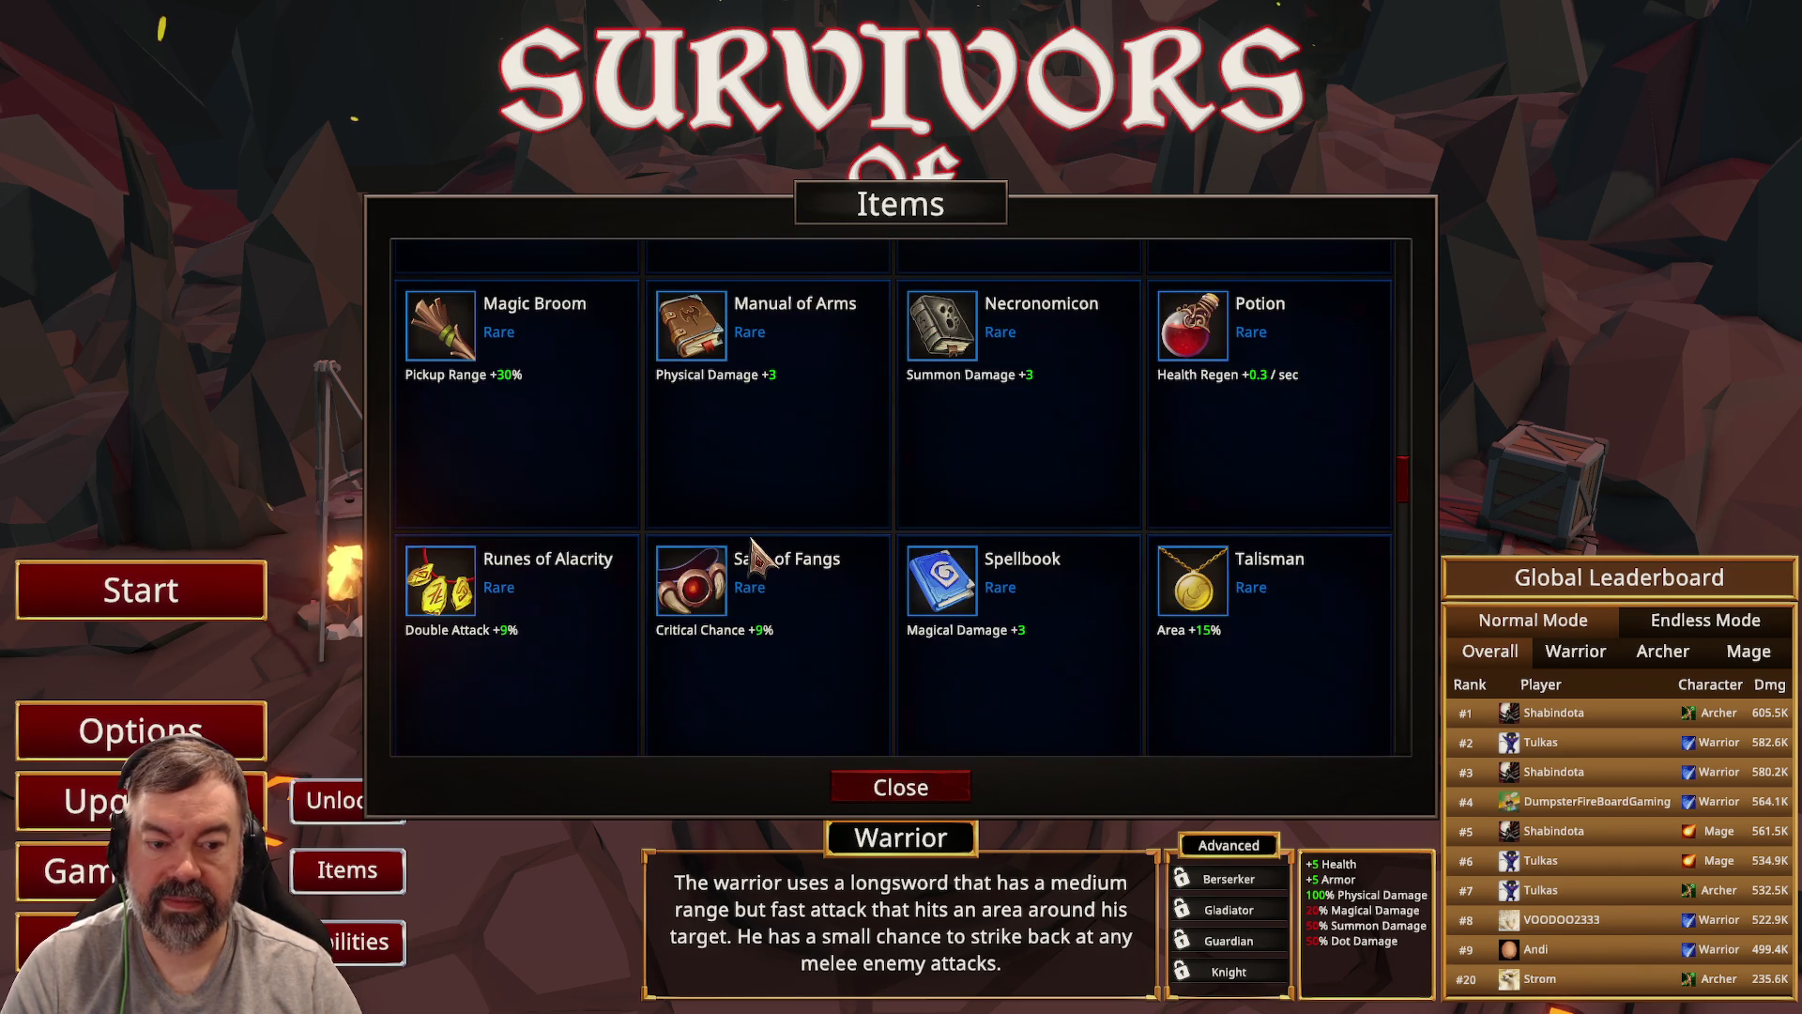
click(908, 793)
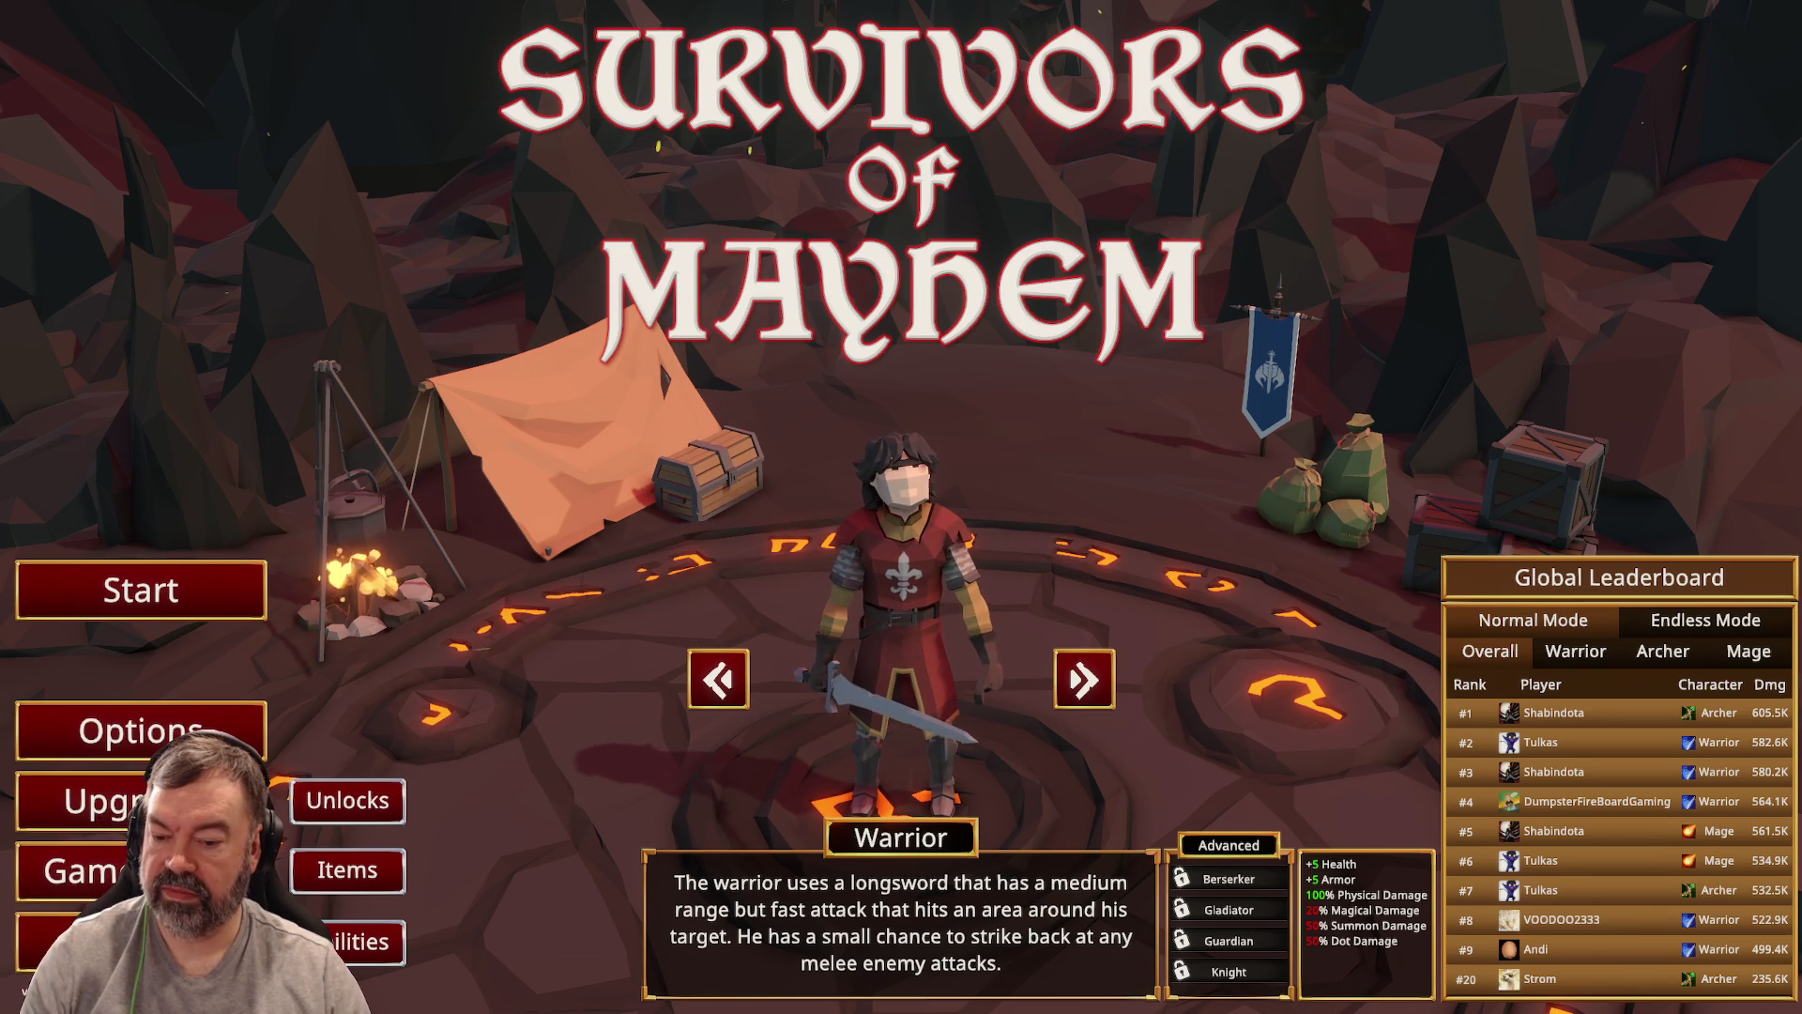
Step: Launch Unity Hub from the system search
key(super)
text(unity)
key(Return)
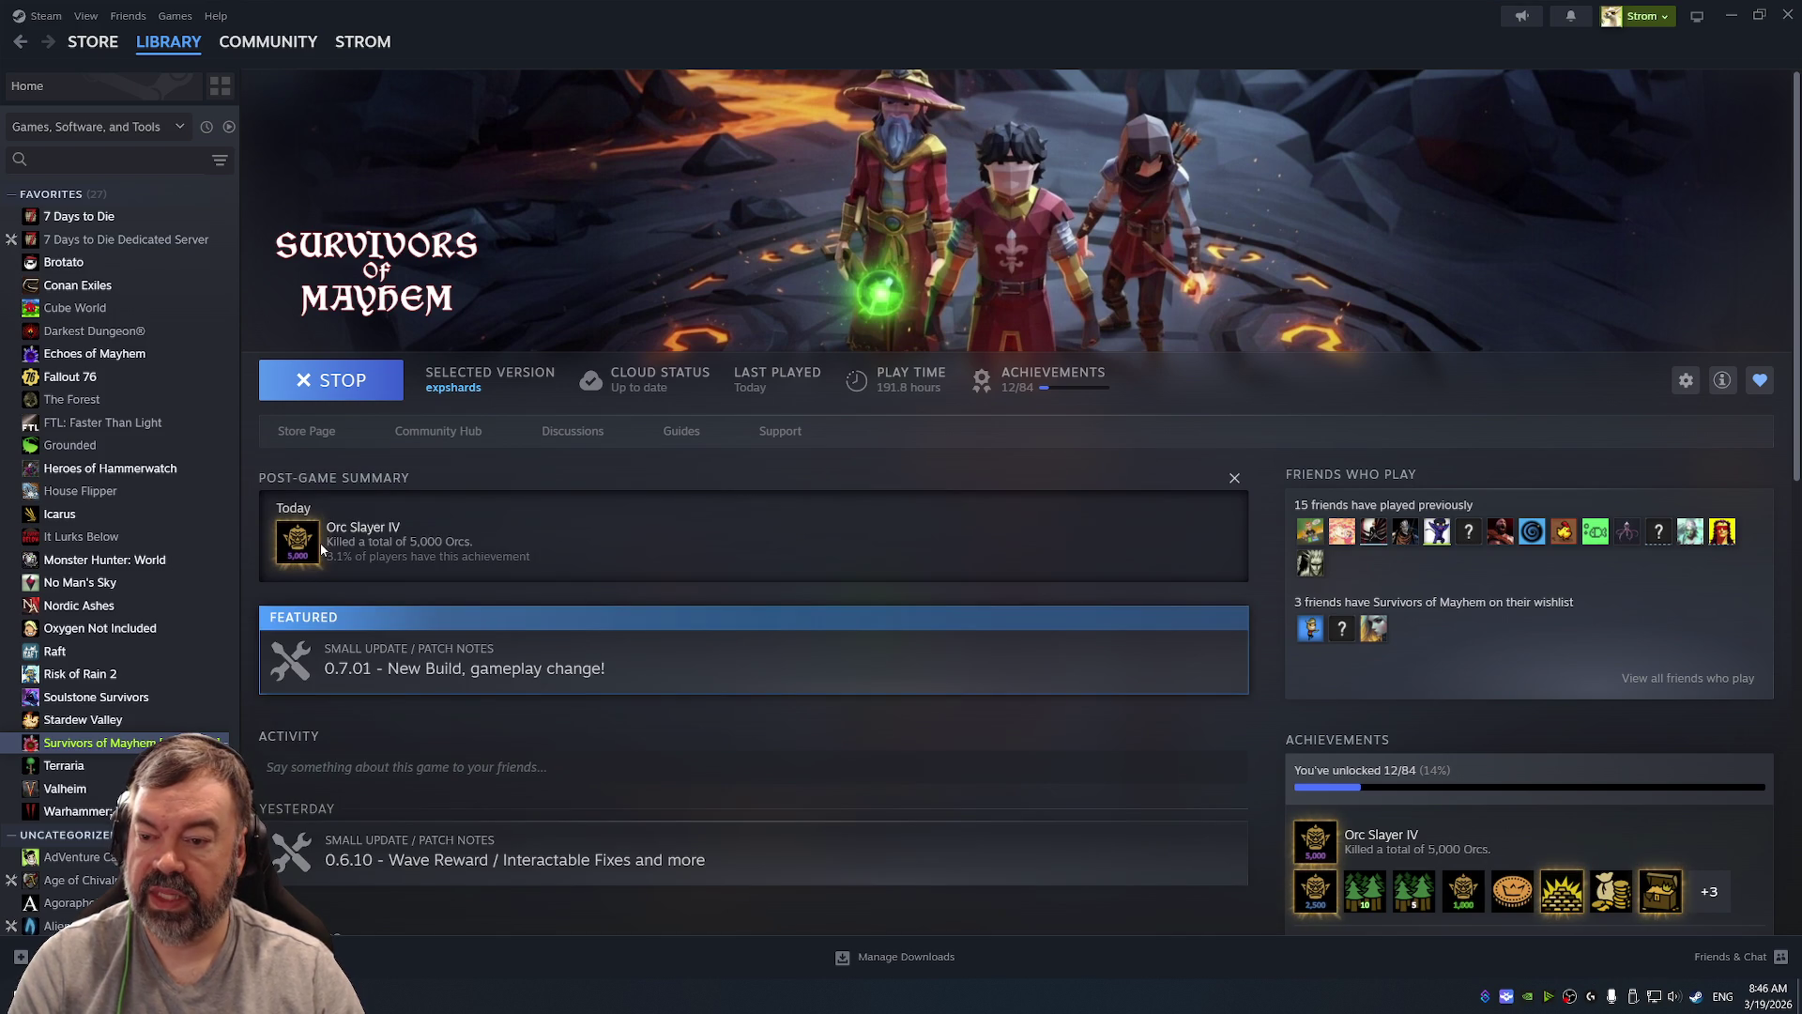
Step: Scroll through the Survivors of Mayhem achievements list, then close it back to the library page
mouse_move(295, 542)
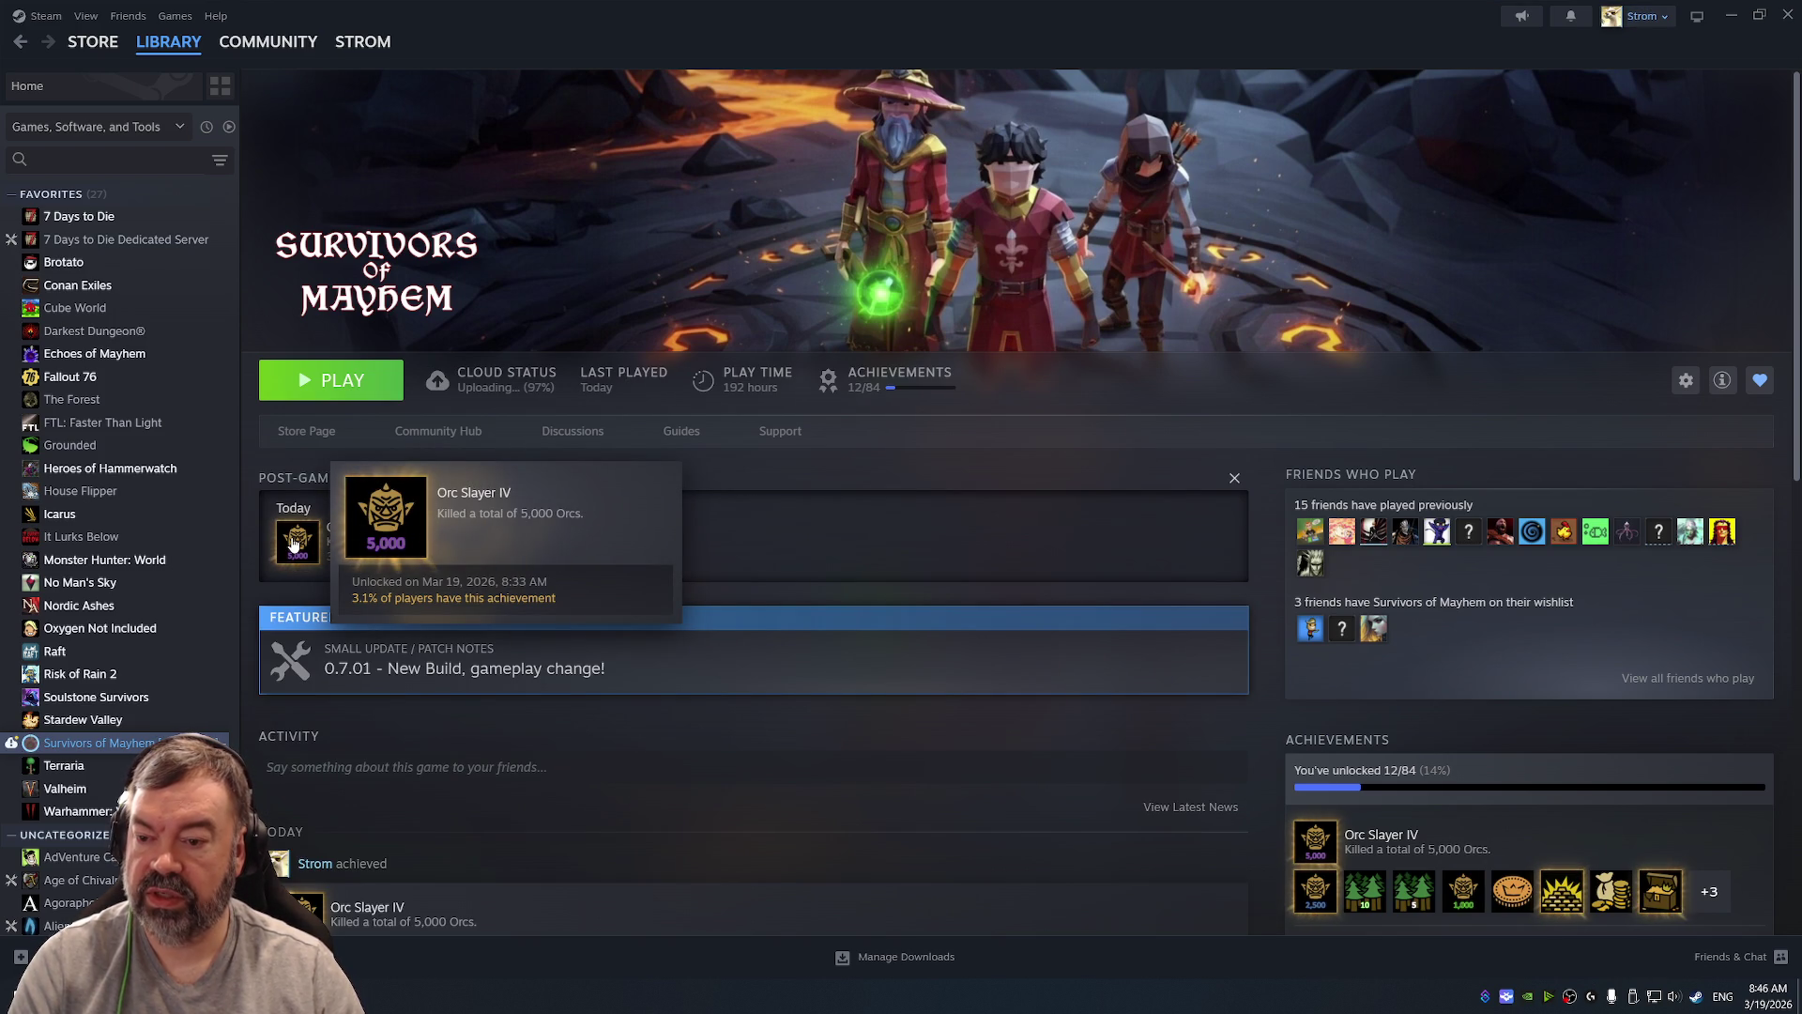
click(293, 542)
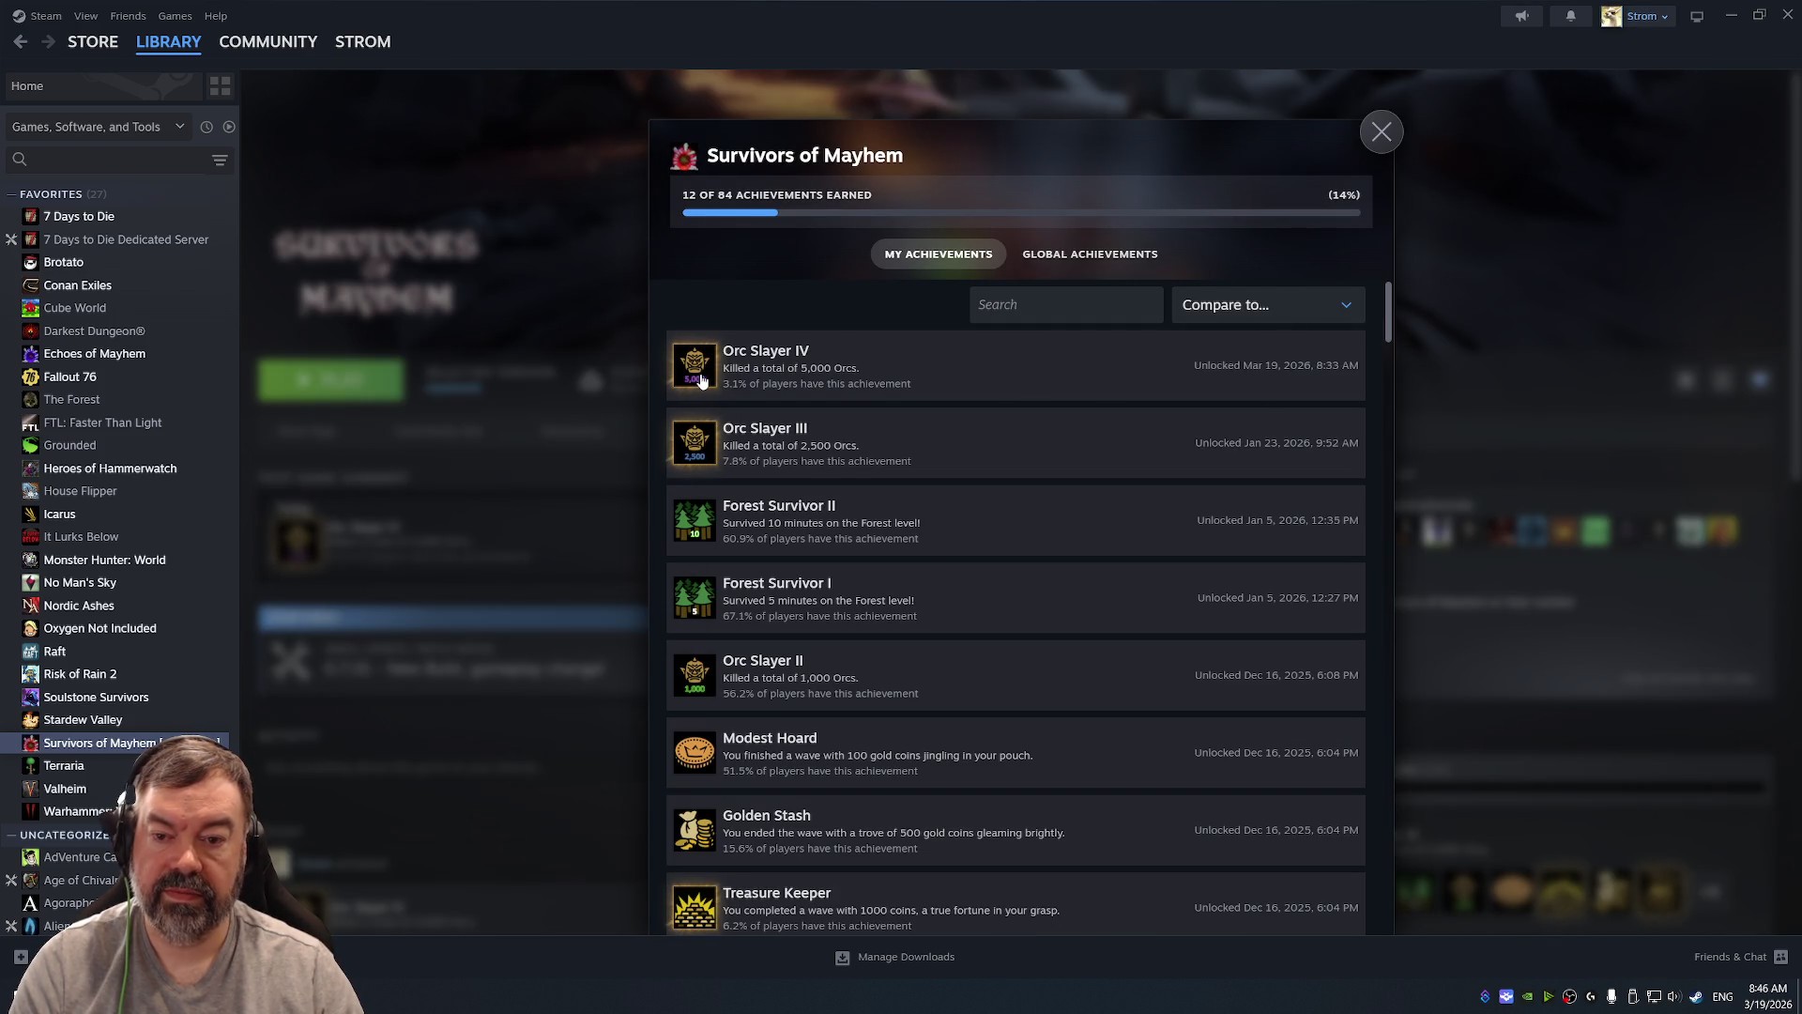
scroll(944, 474, down, 4)
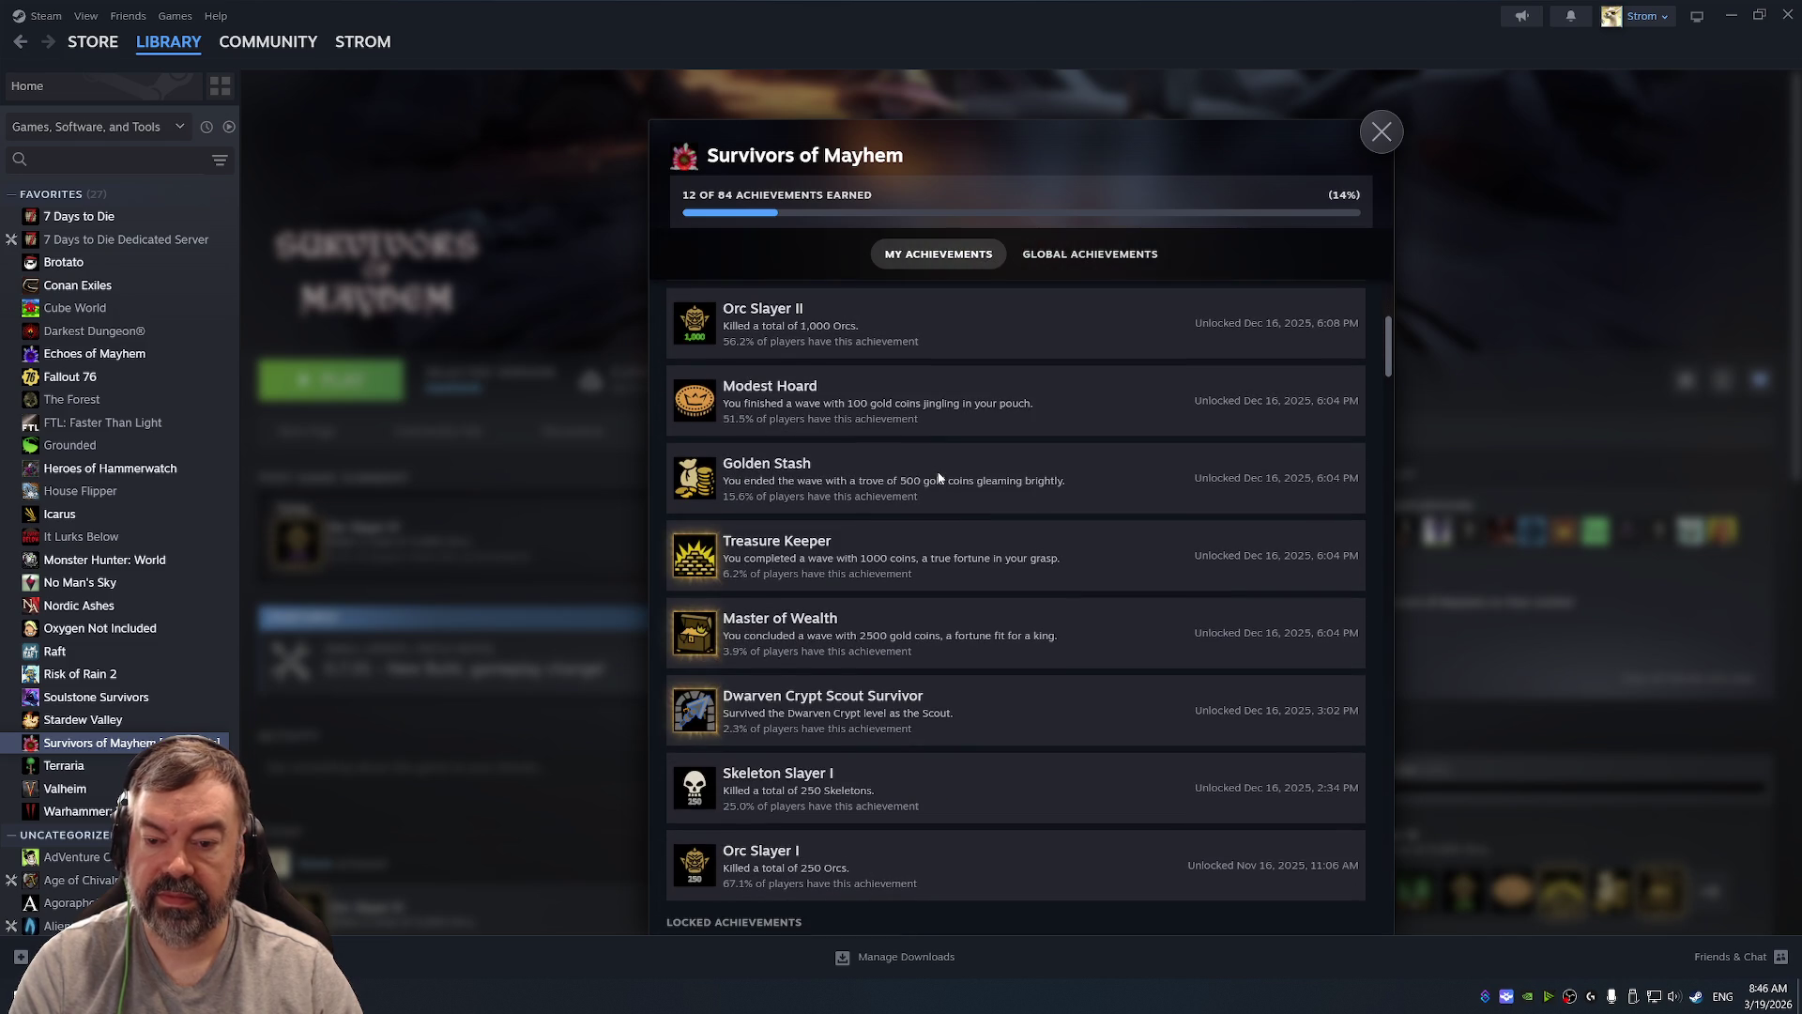
scroll(1032, 452, down, 2)
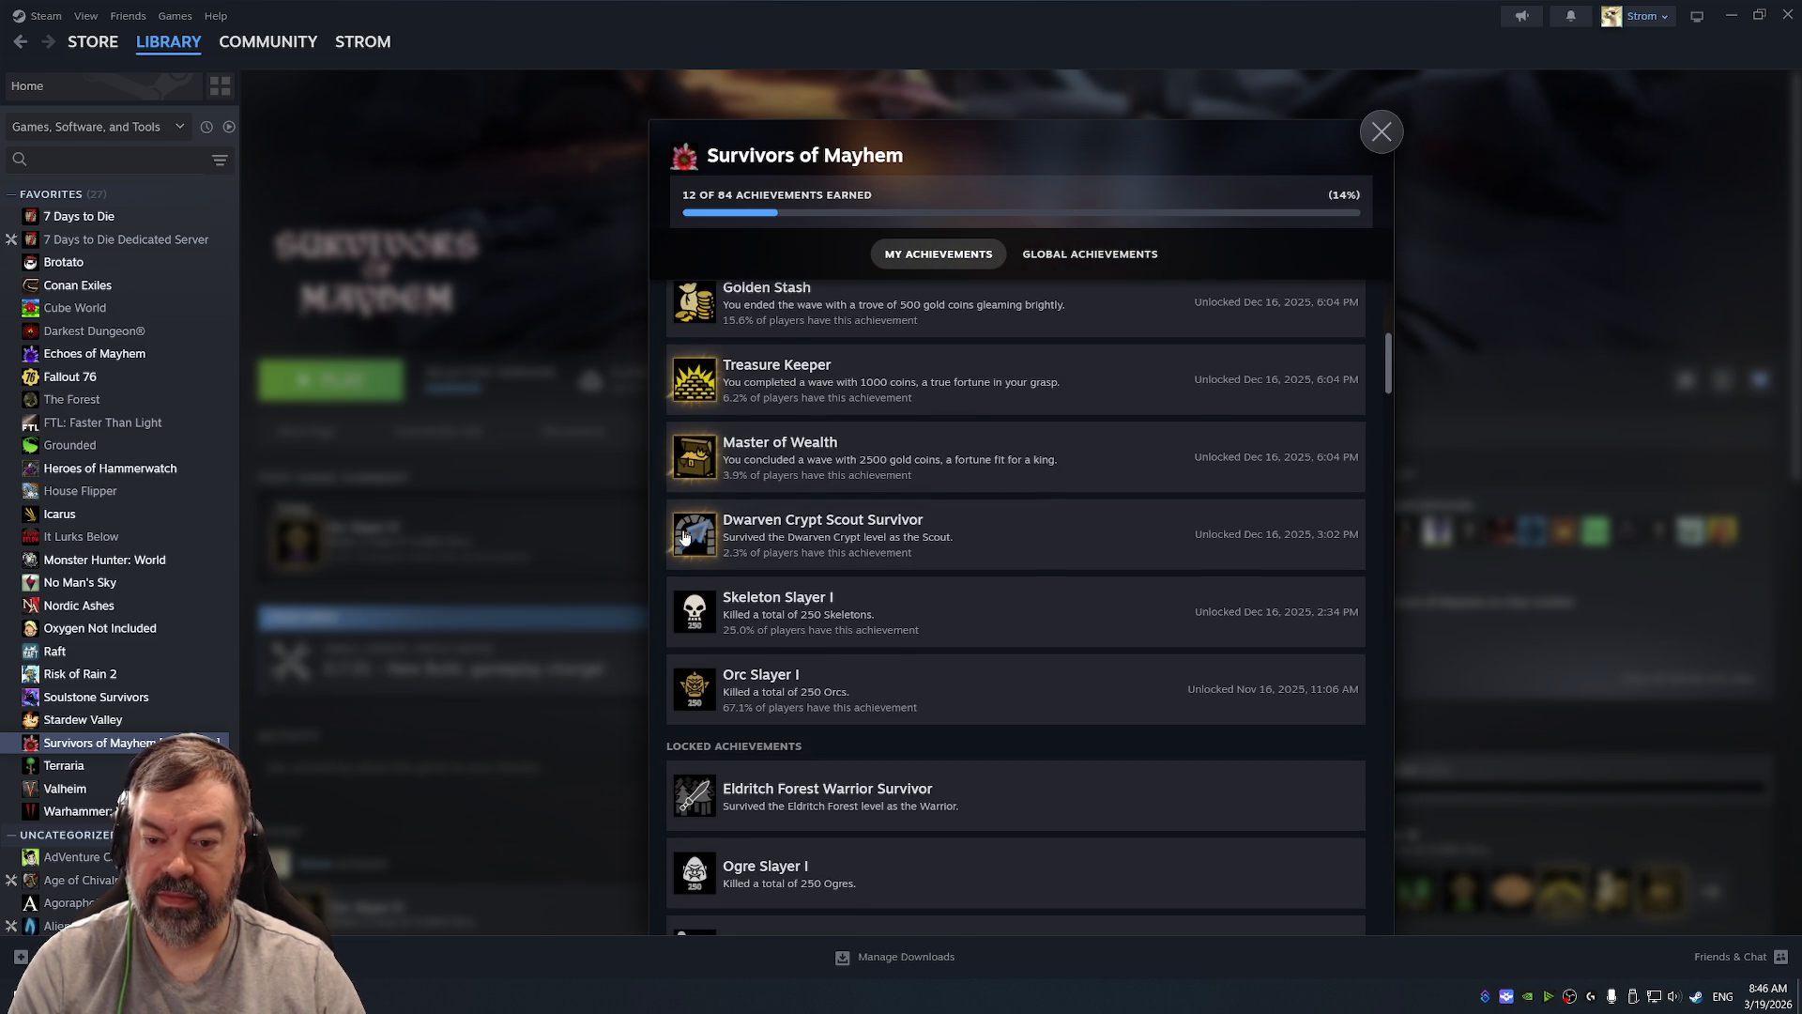
scroll(1077, 488, down, 4)
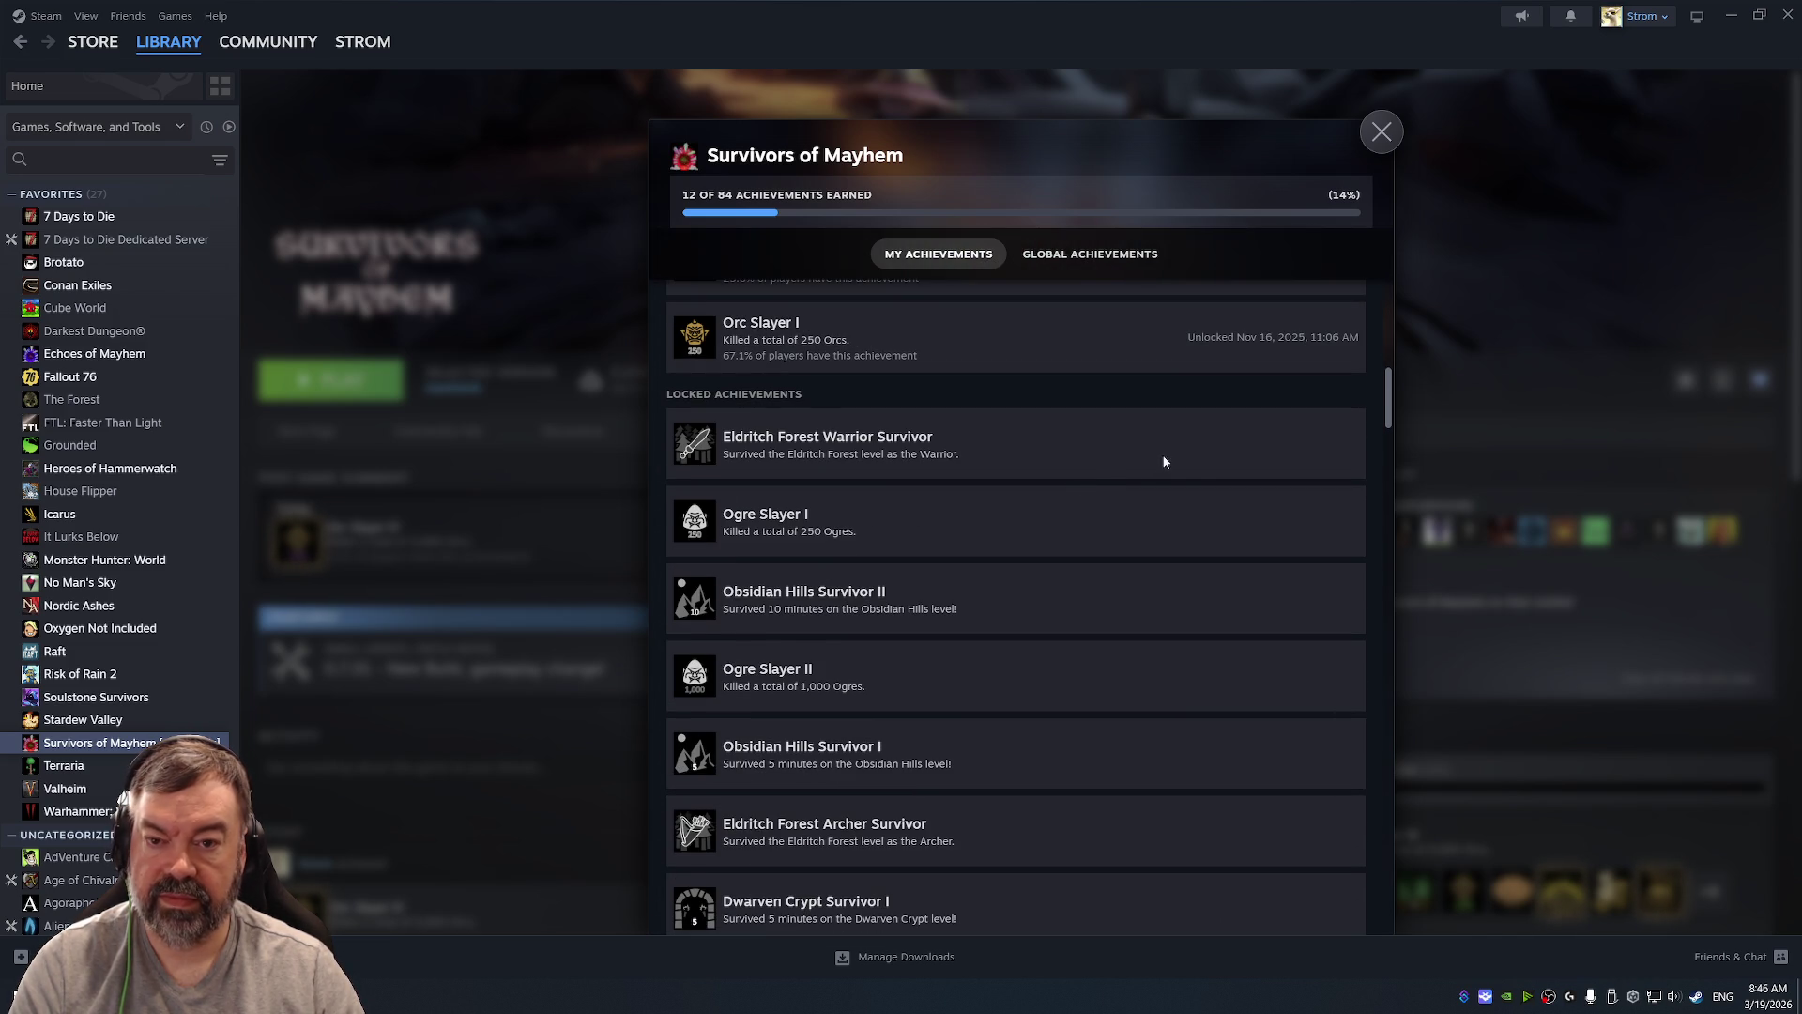
scroll(1164, 461, up, 10)
click(1381, 130)
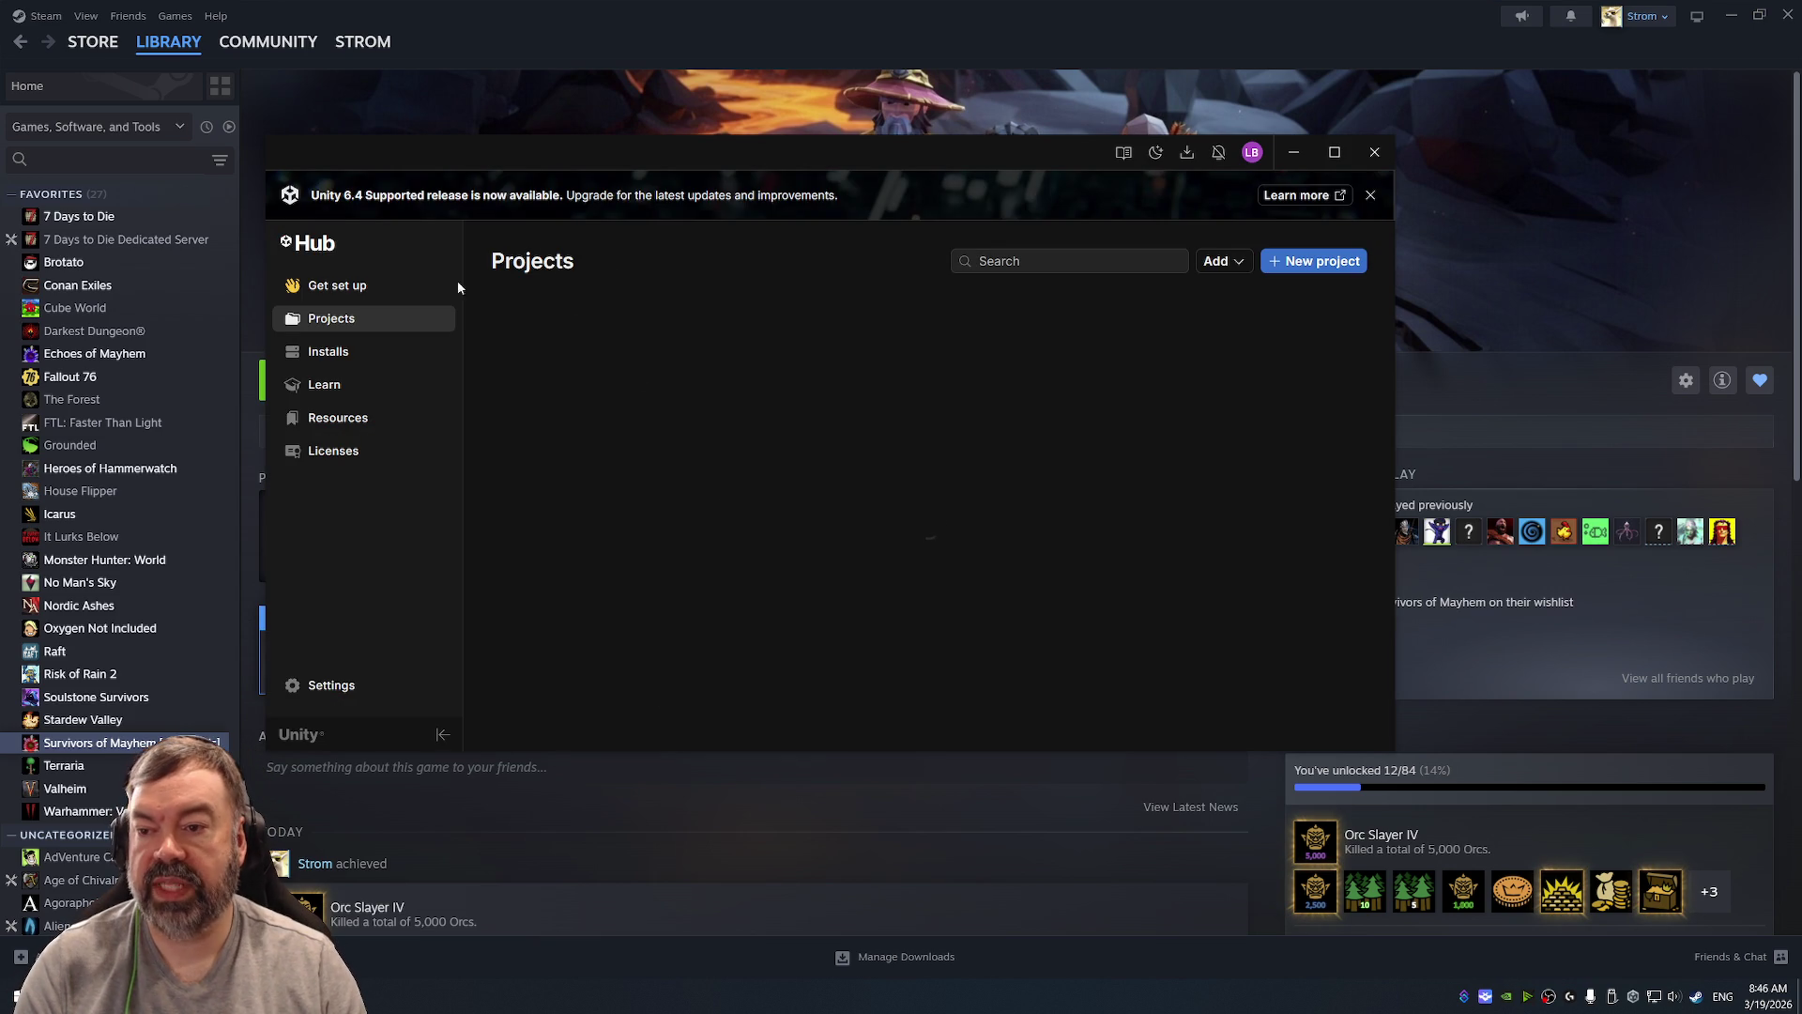
Step: Queue a Unity 6.4 editor install with Android Build Support, accepting the Android SDK license
click(353, 351)
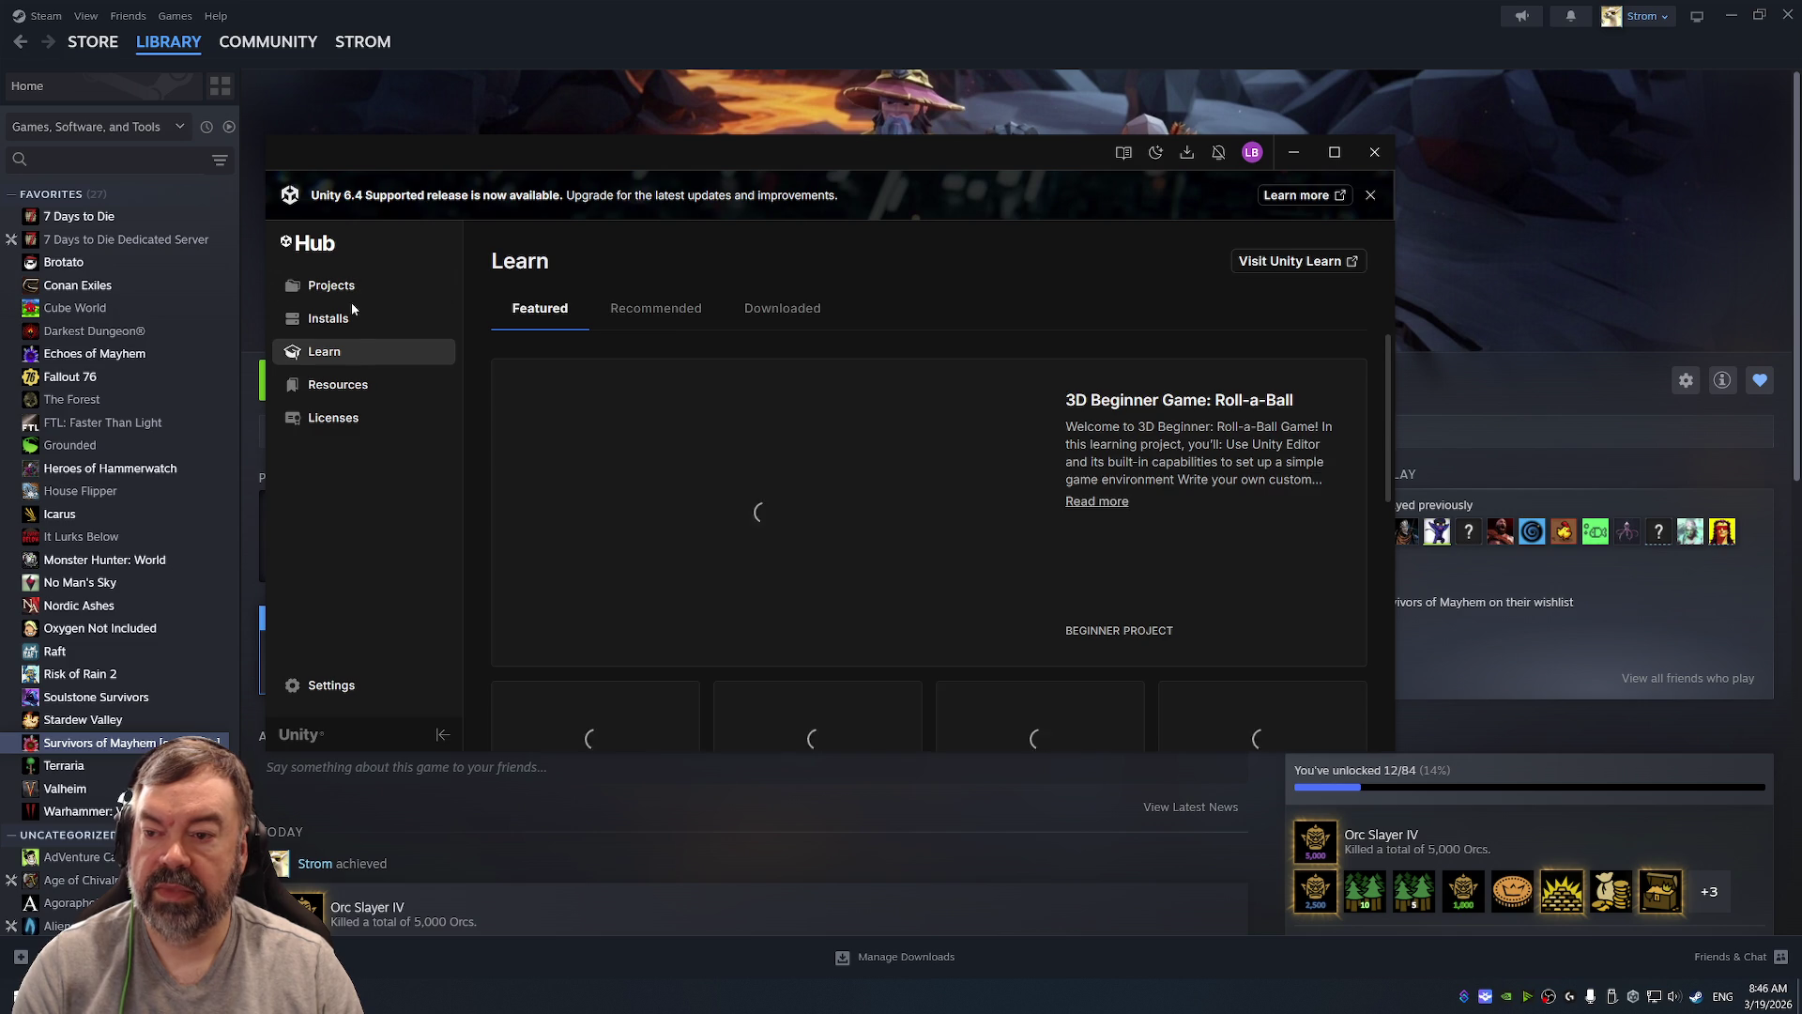
click(344, 328)
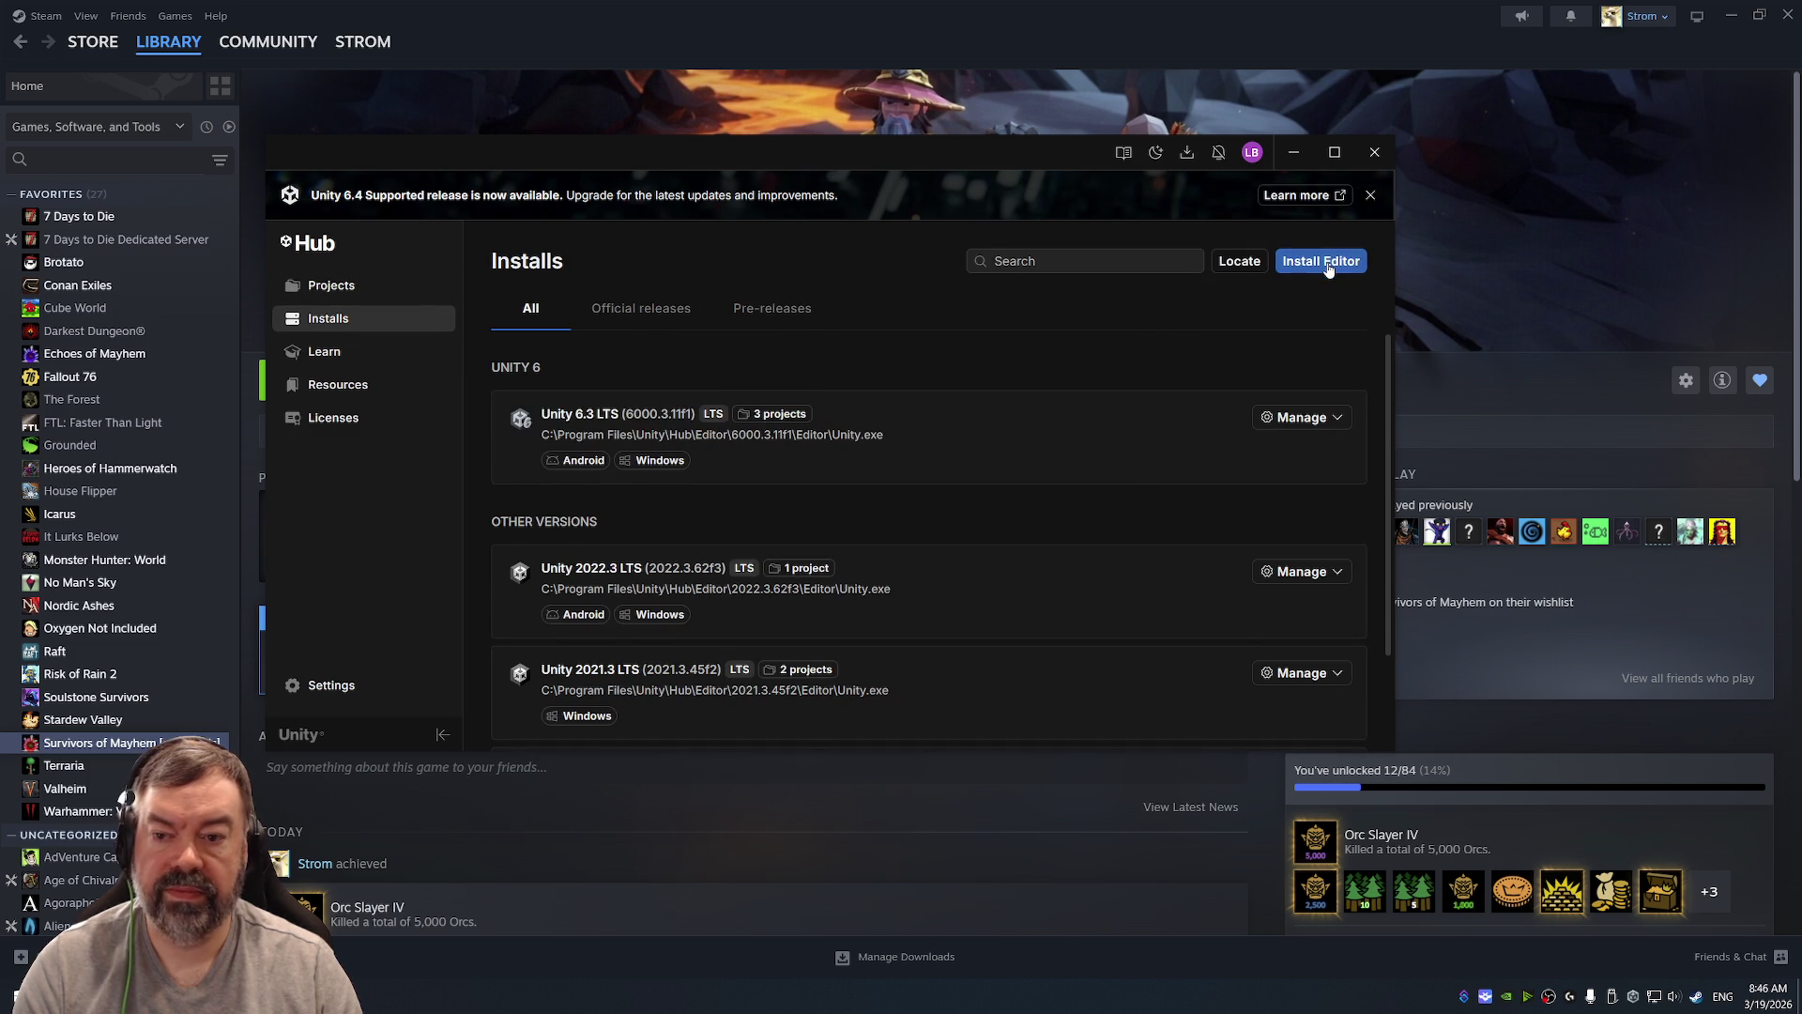
click(1296, 266)
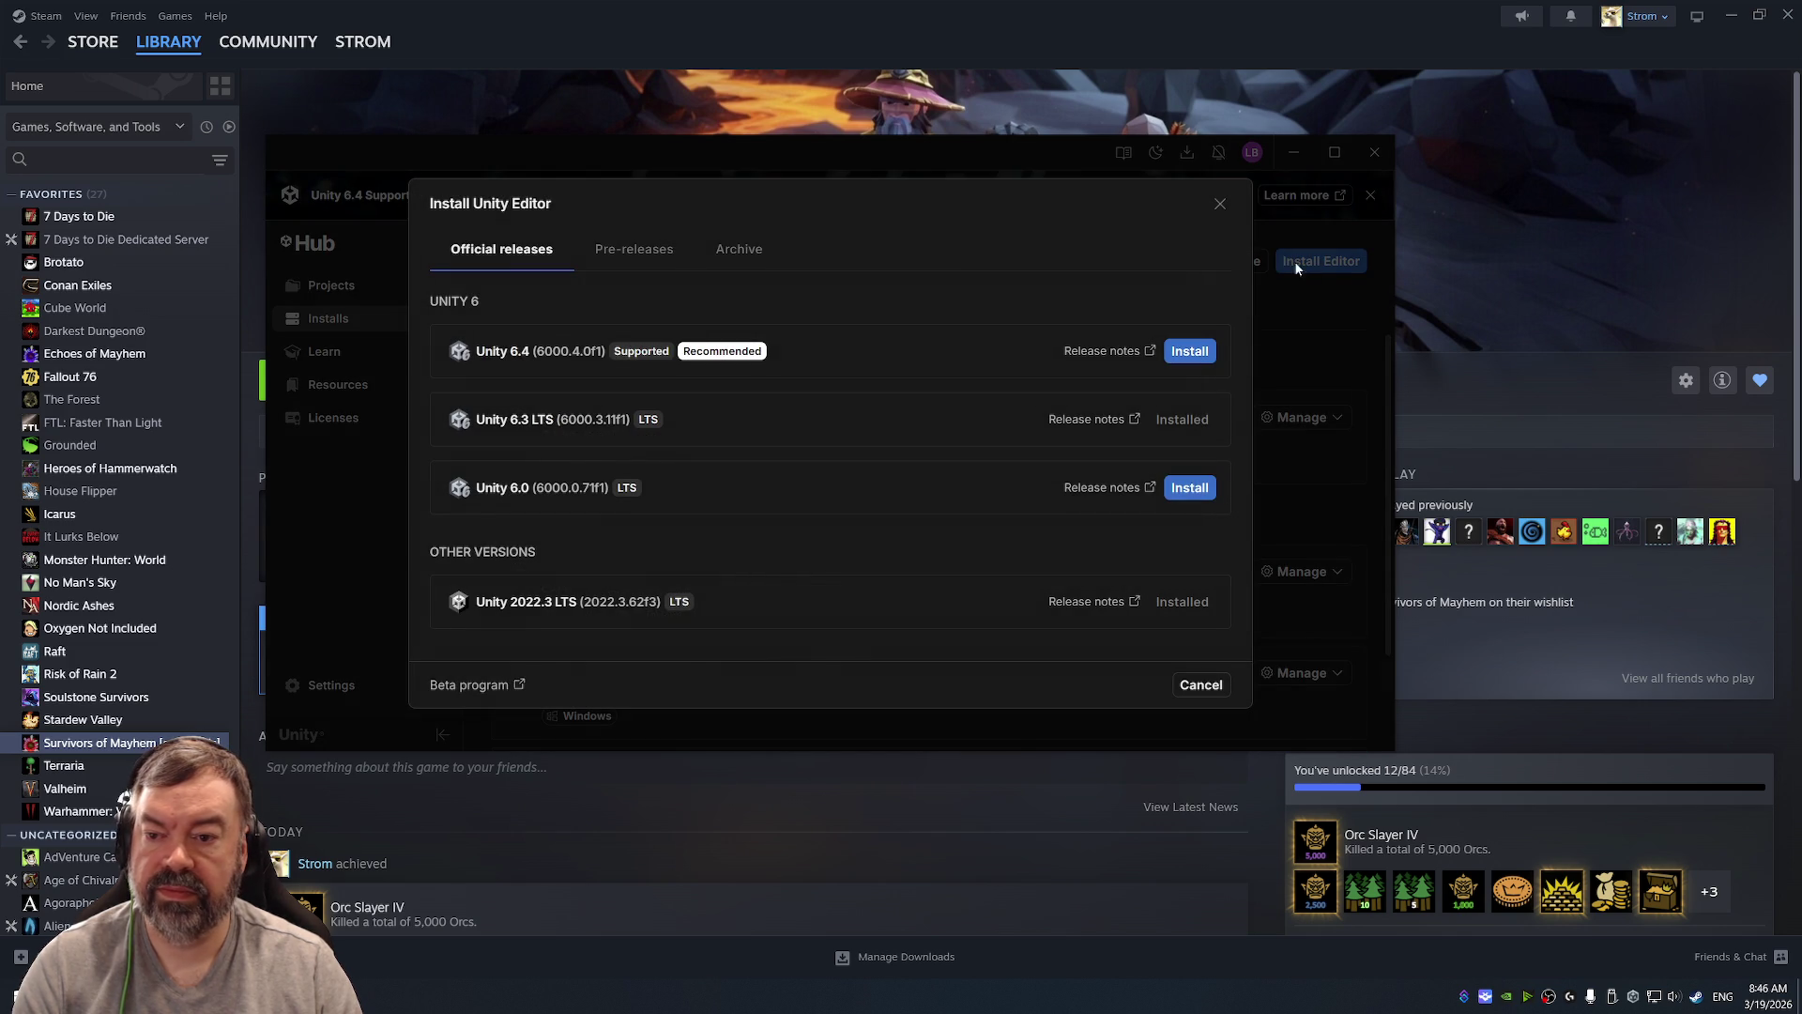
click(1190, 351)
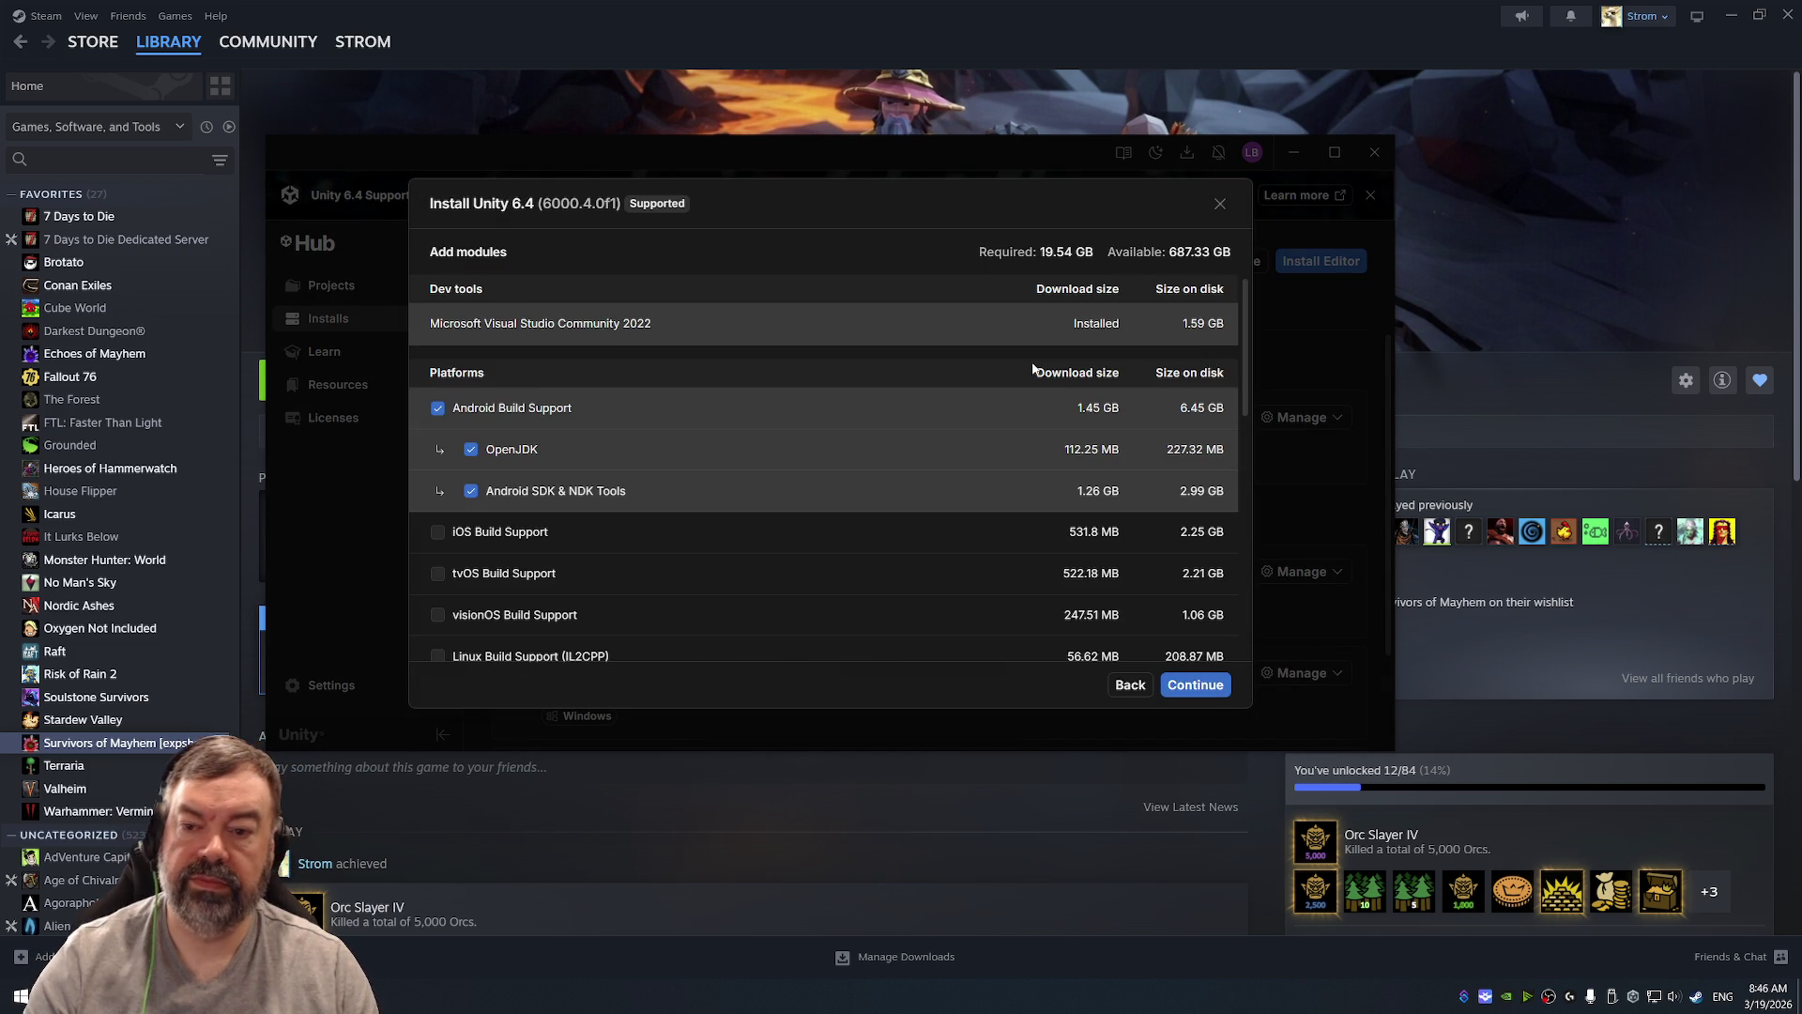
click(1196, 686)
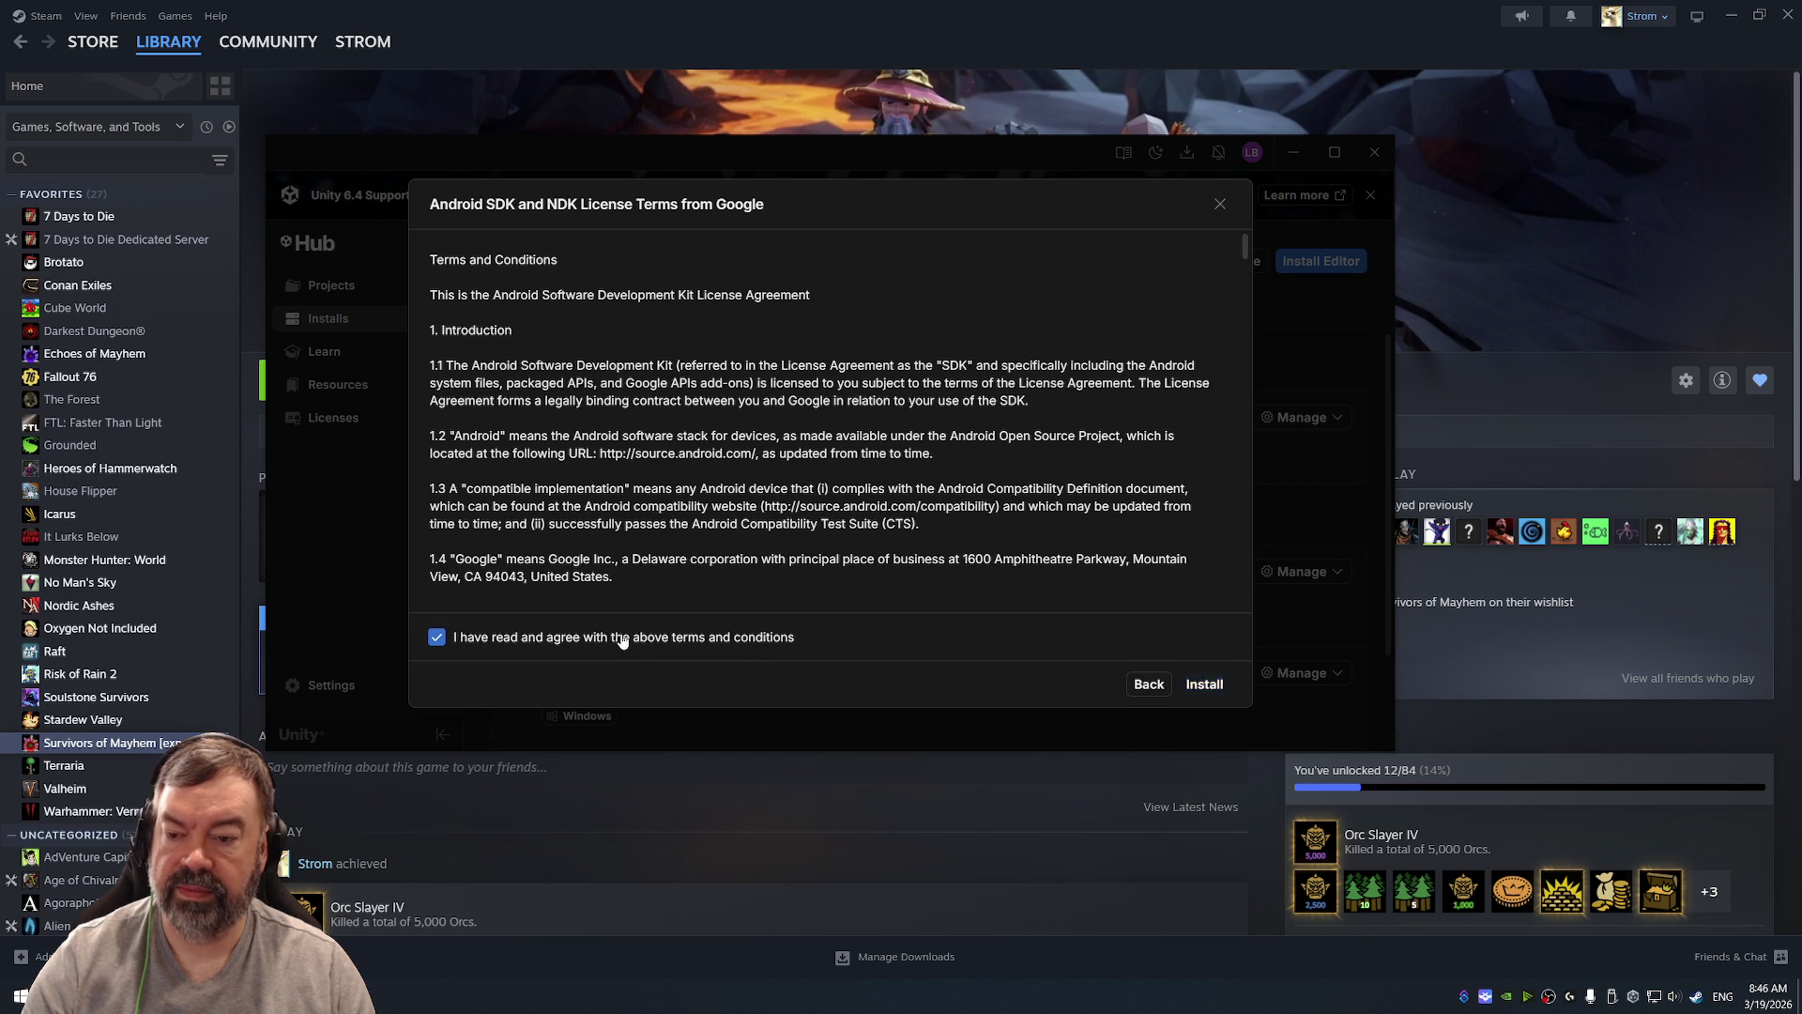
click(1211, 686)
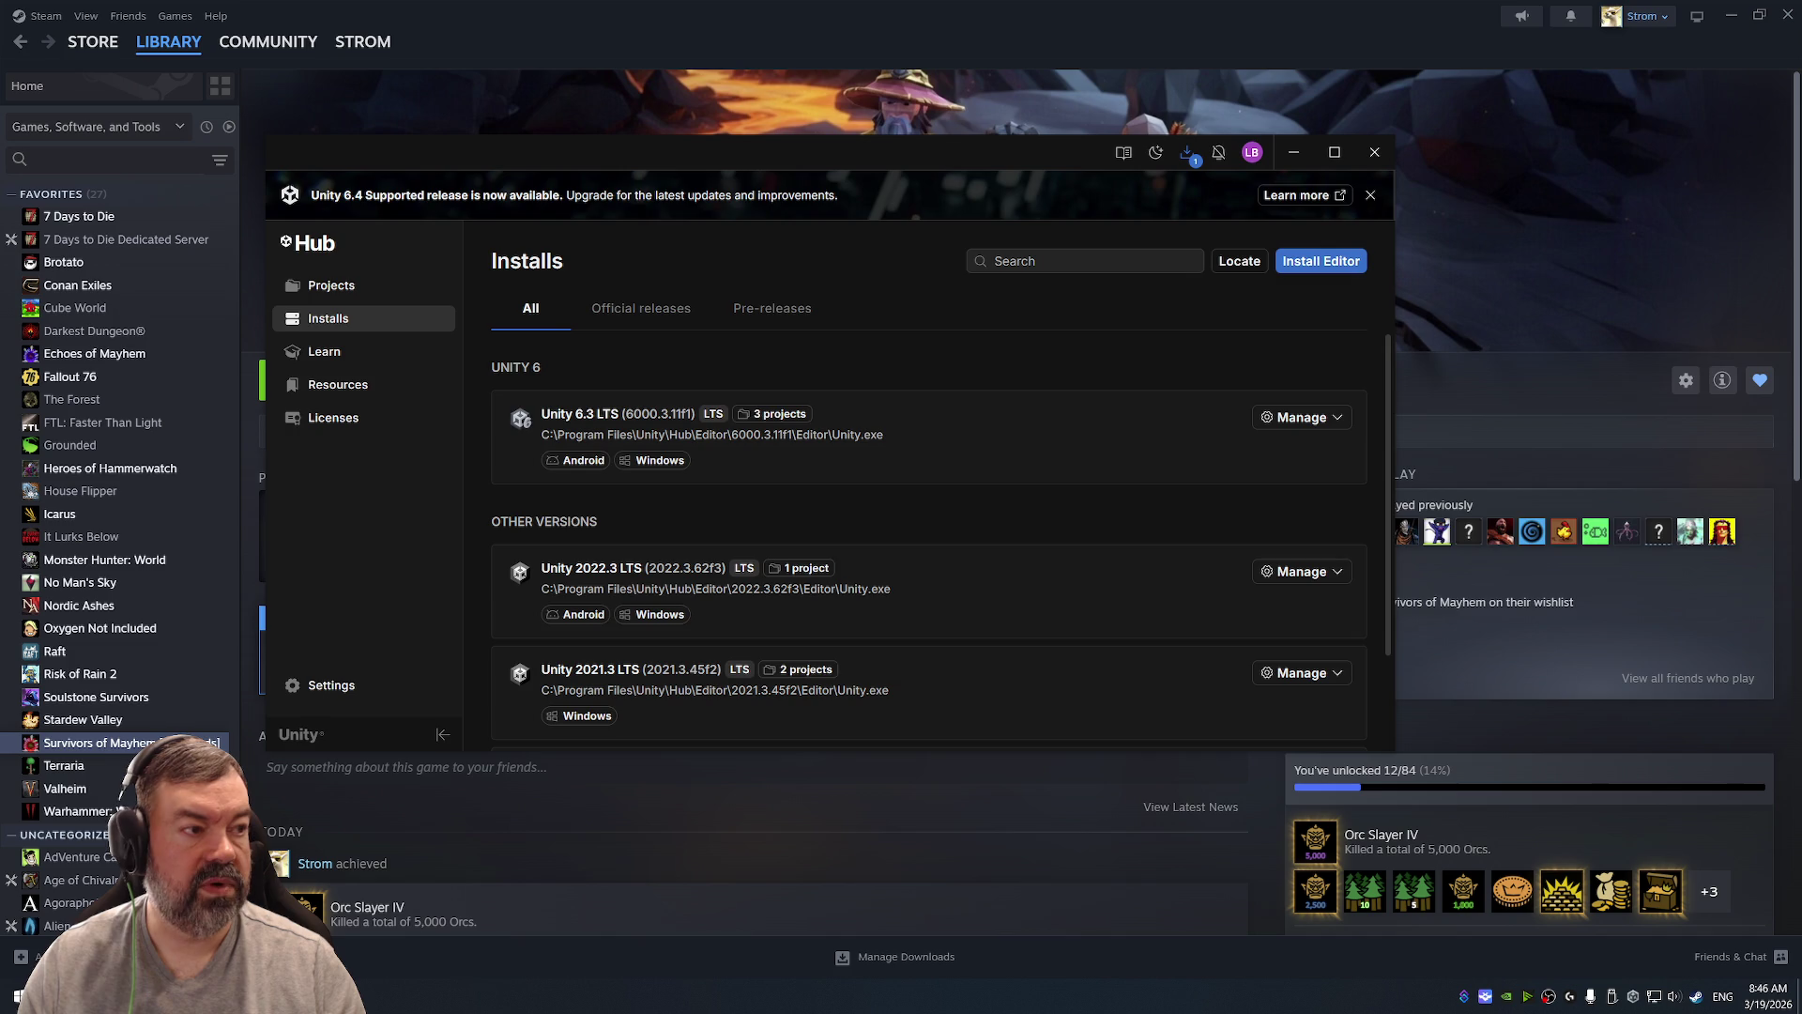
key(alt+Tab)
Step: Maximize Chrome and expand the AI Overview's full list of Unity 6.4 features
double_click(769, 143)
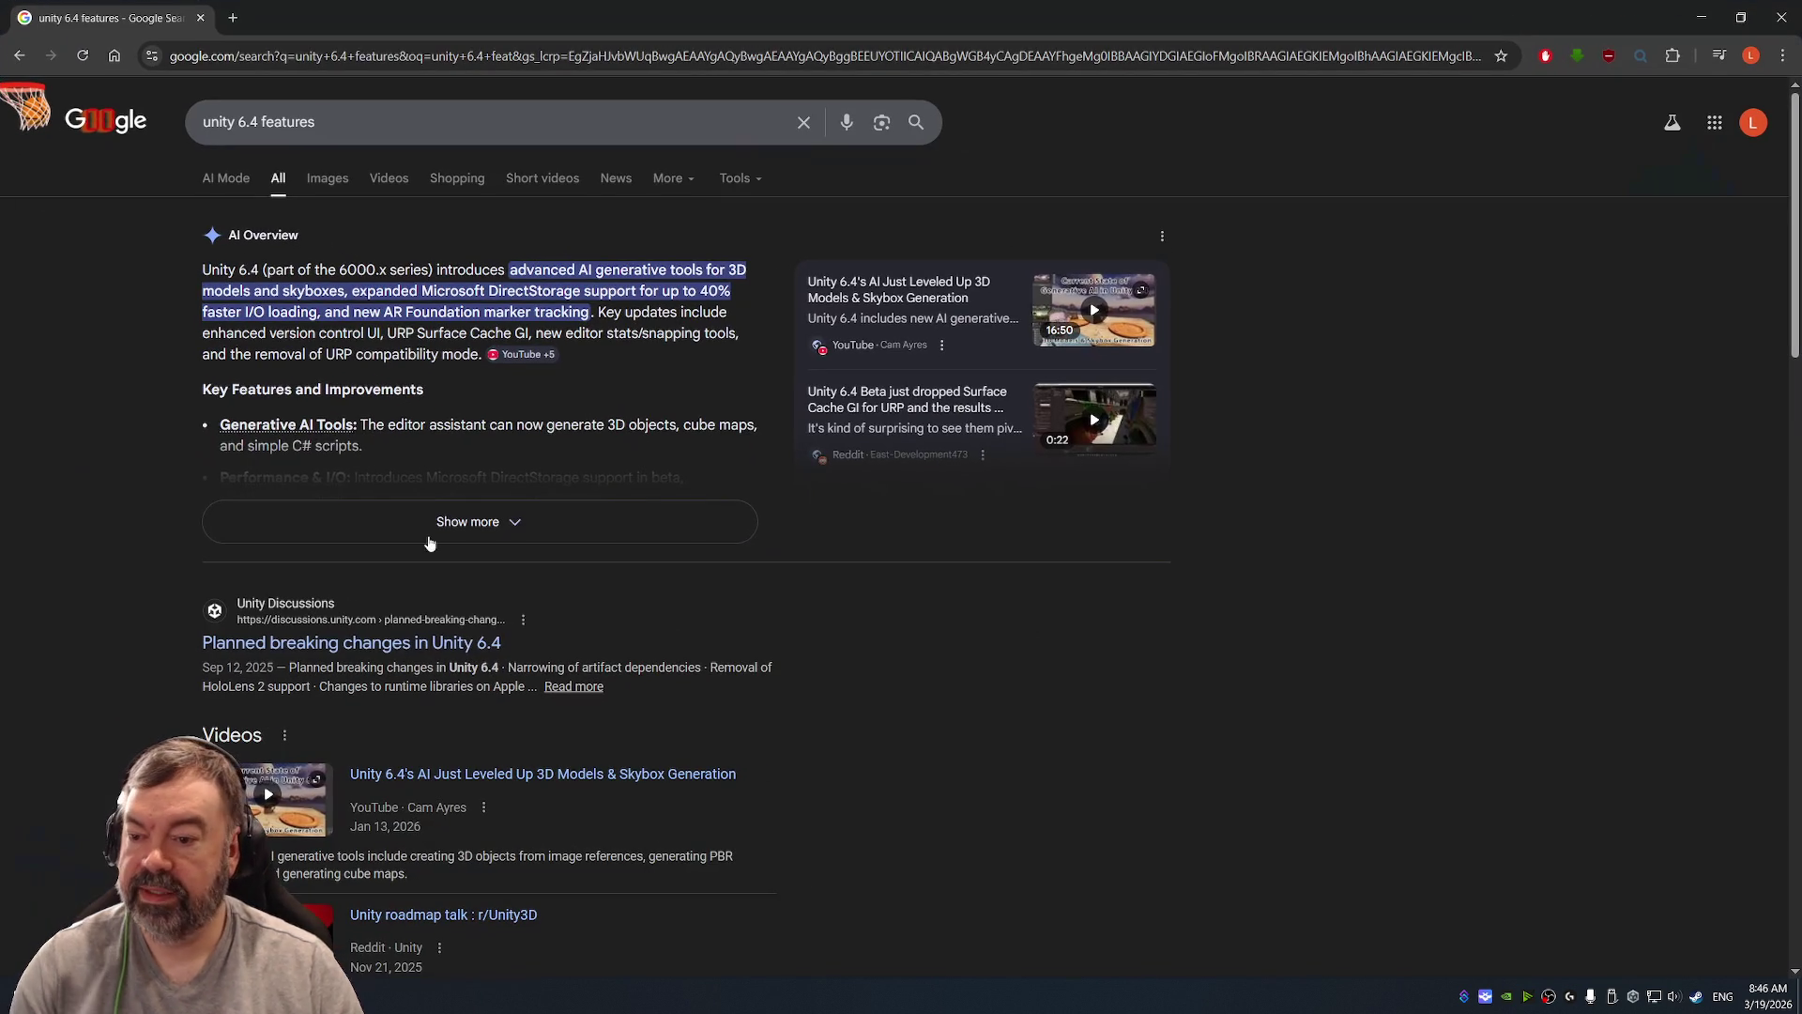
click(517, 526)
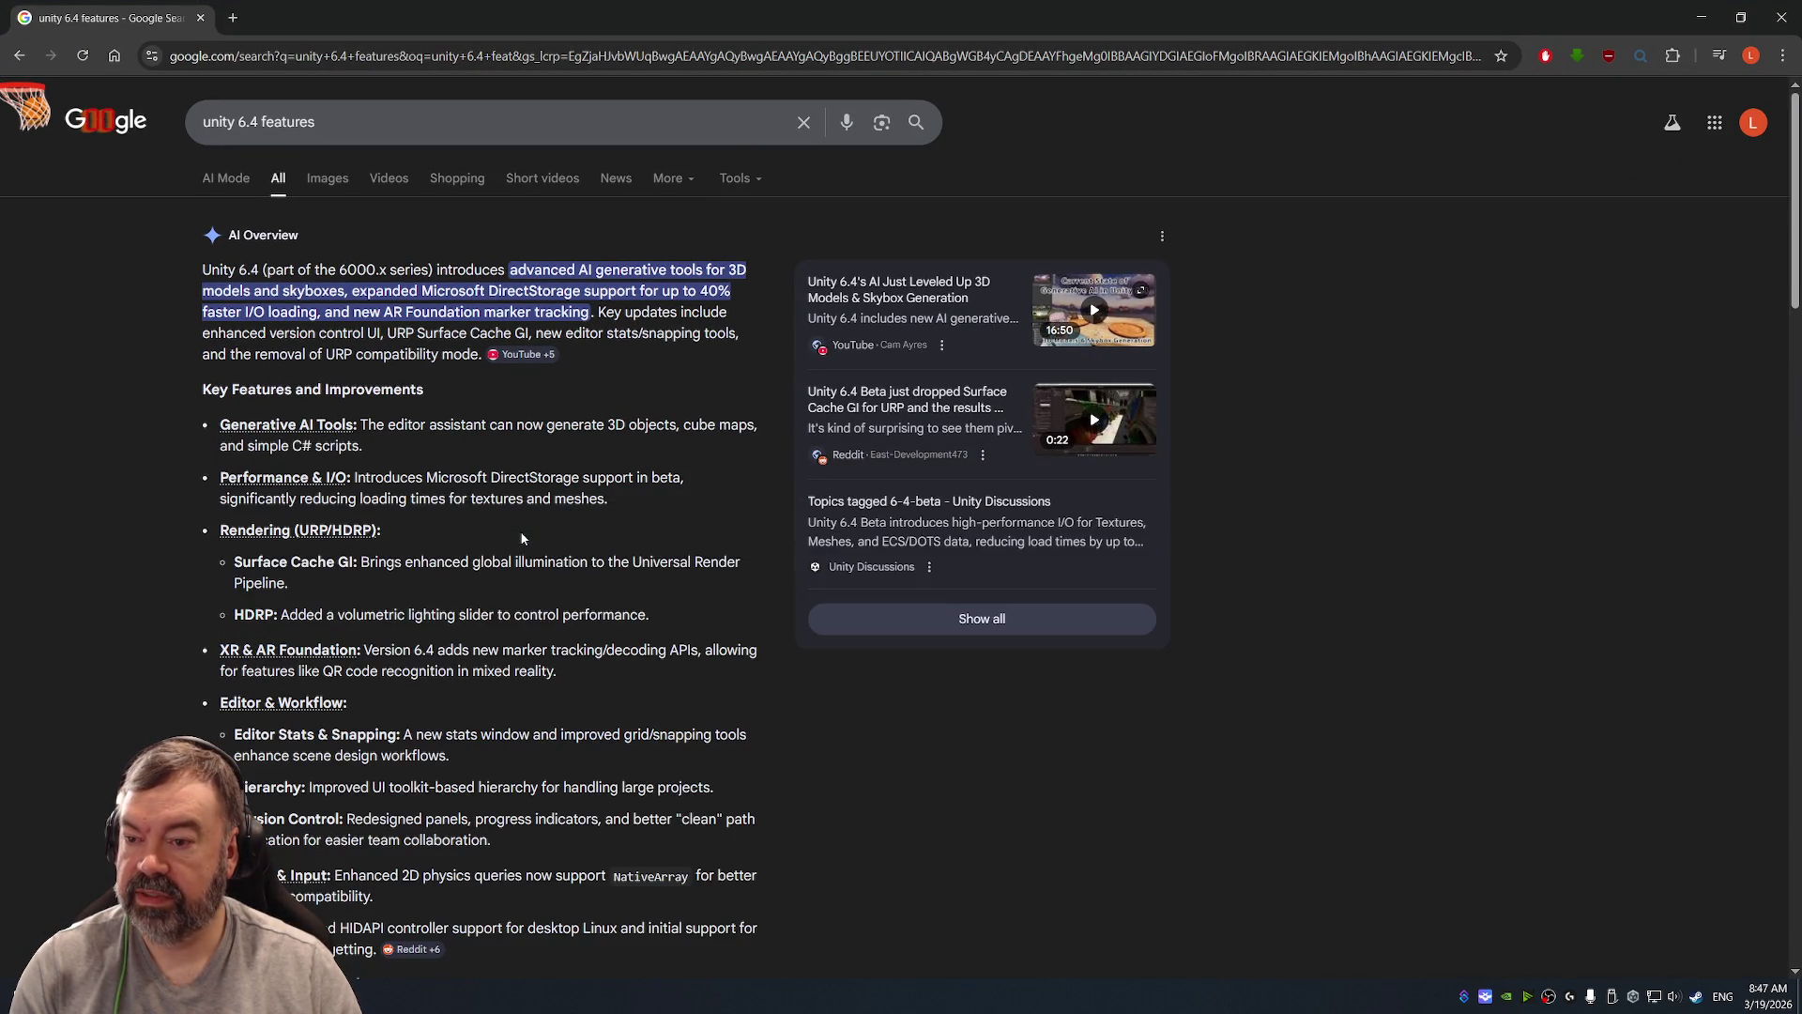
scroll(535, 453, down, 1)
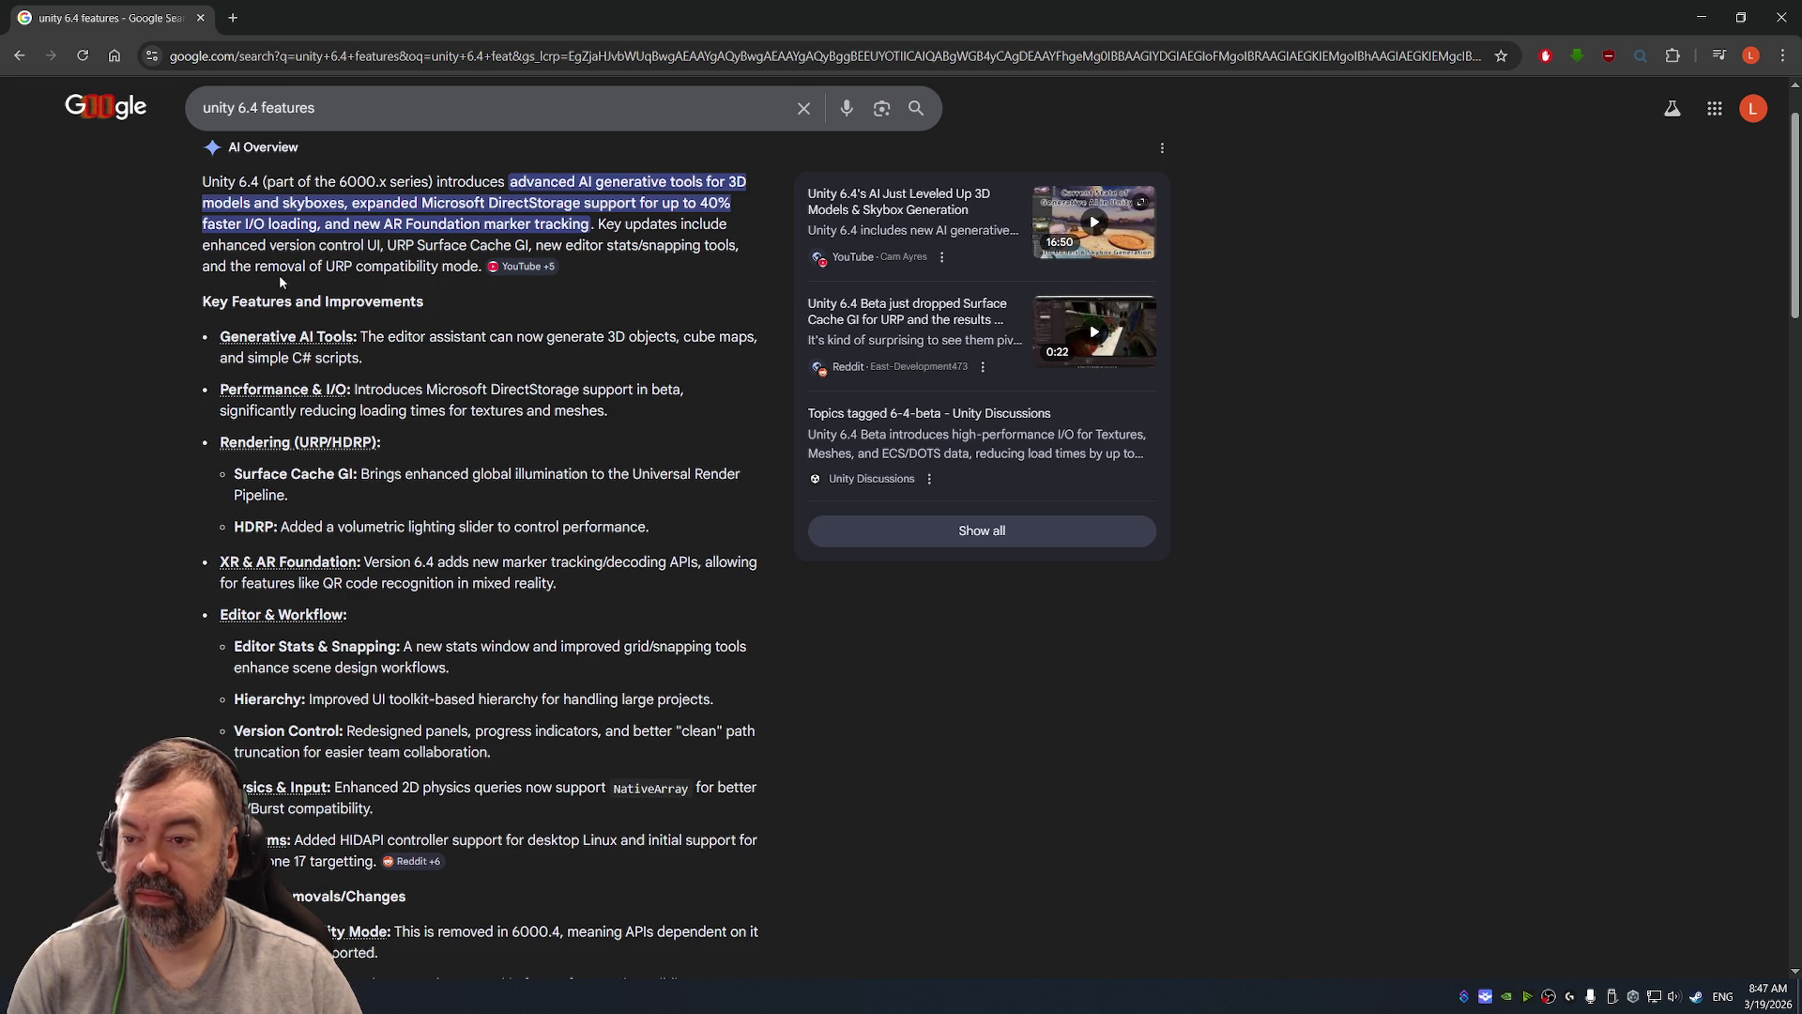
drag(253, 271, 401, 265)
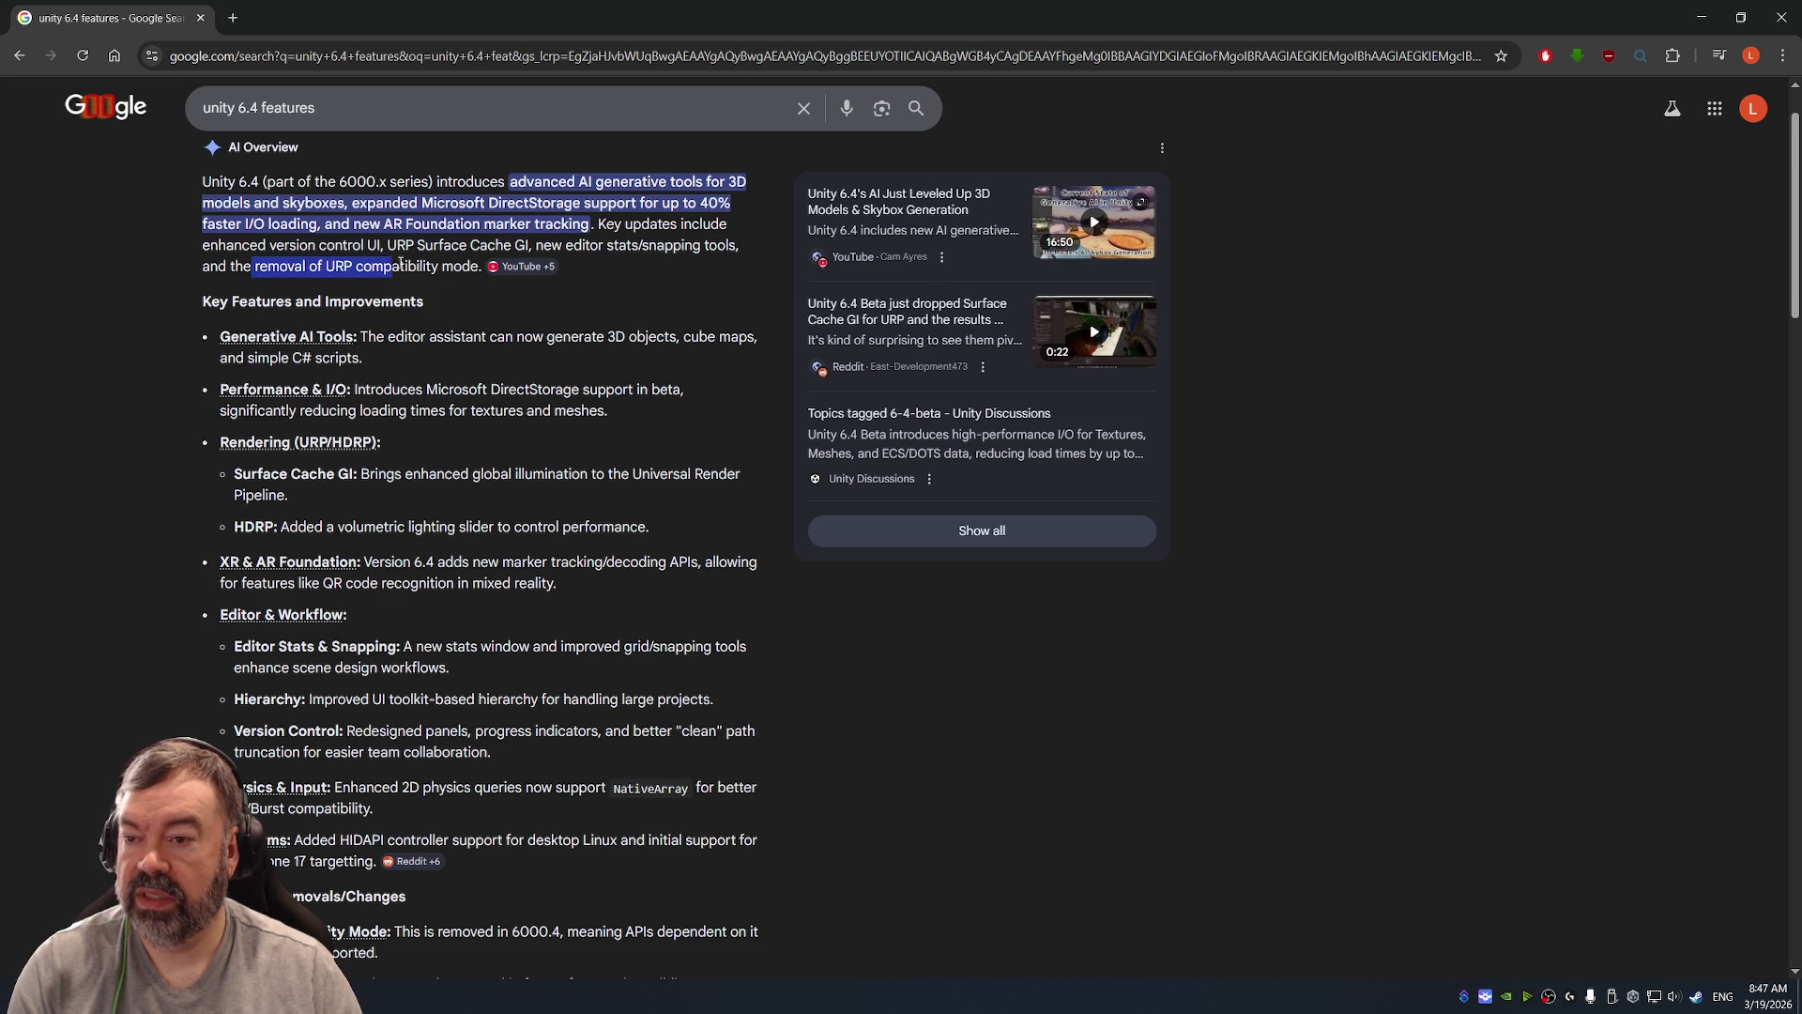
click(479, 270)
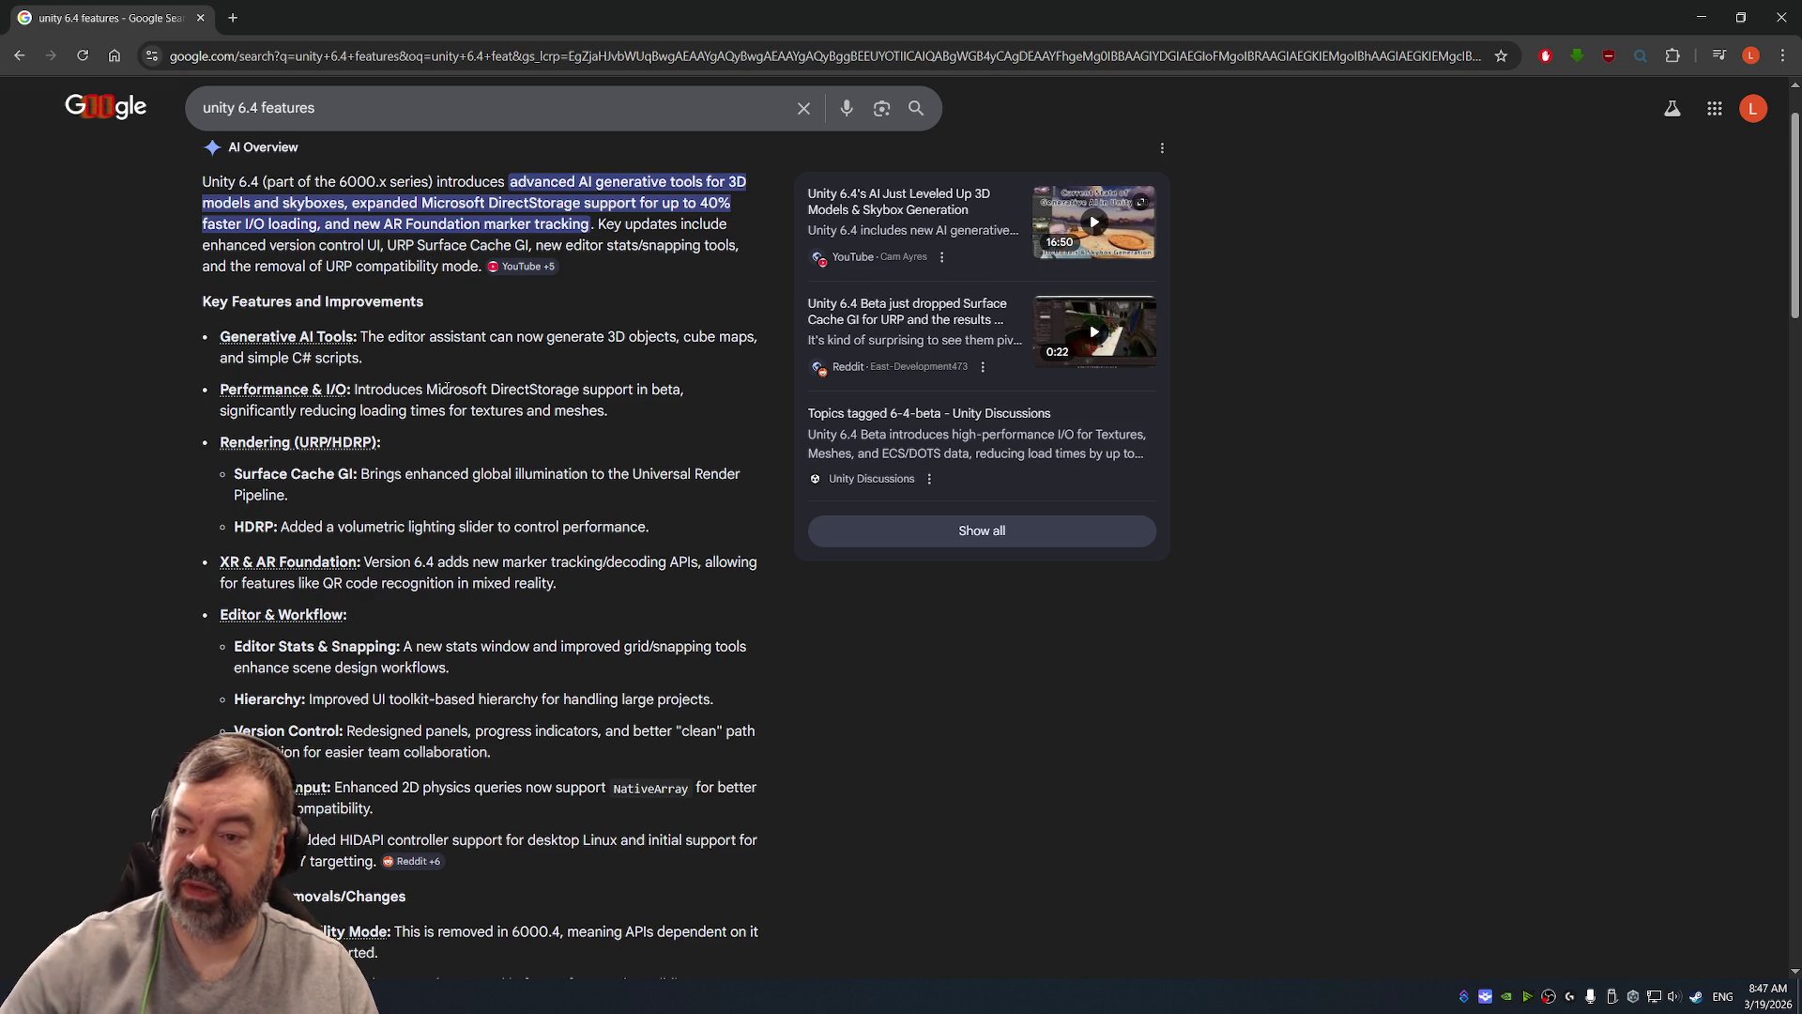
Step: Scroll the results and open the unitydevelopers.co.uk 'What's New in Unity 6.4 Beta' article
scroll(445, 505, down, 4)
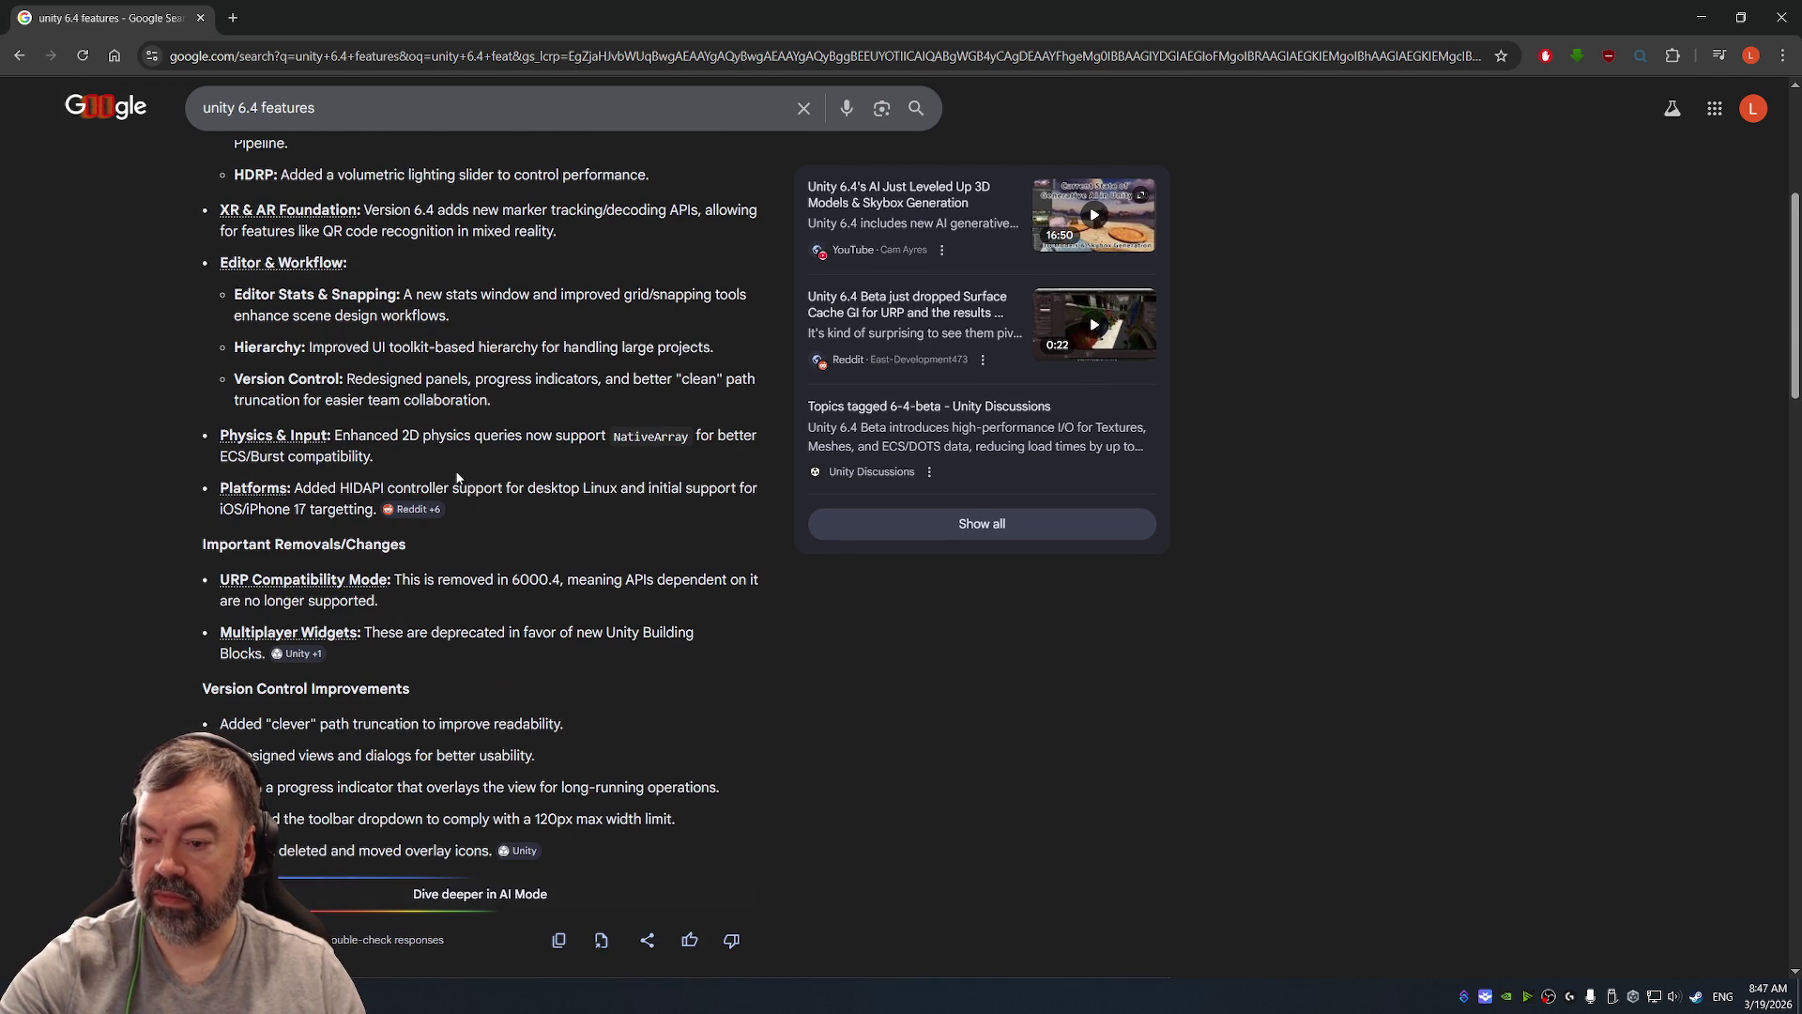
scroll(612, 434, down, 3)
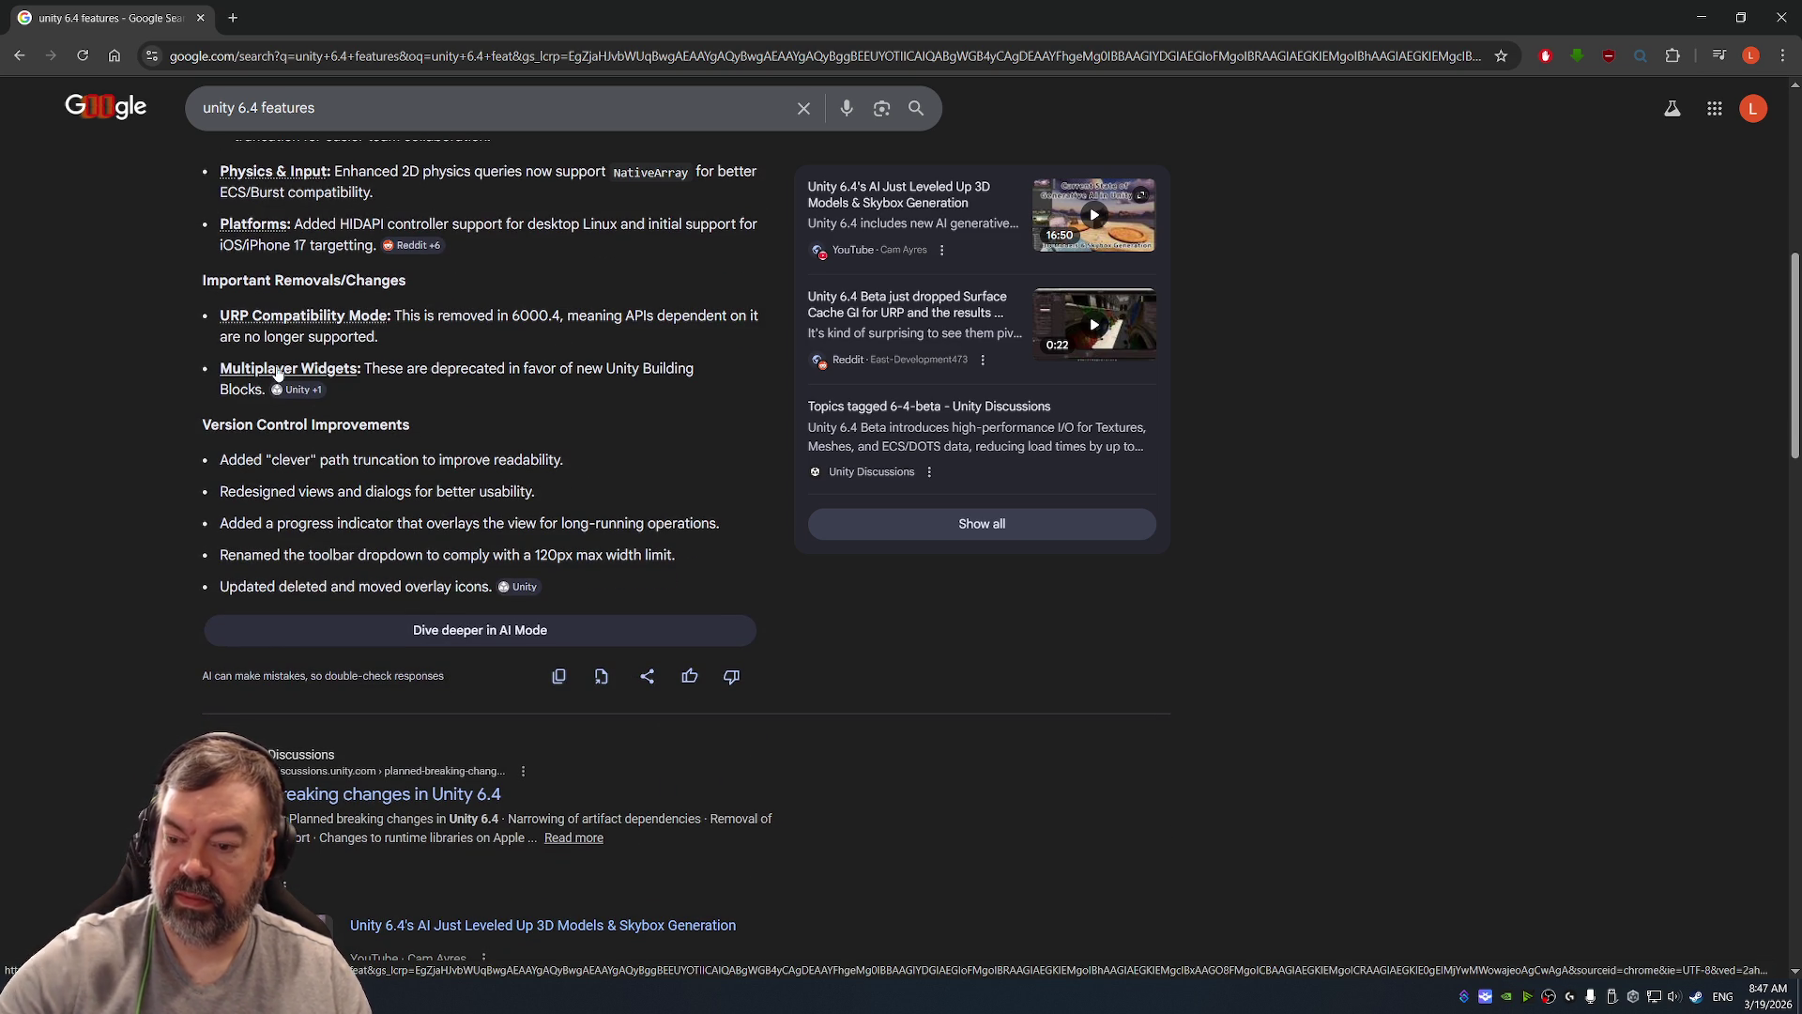
scroll(453, 504, down, 5)
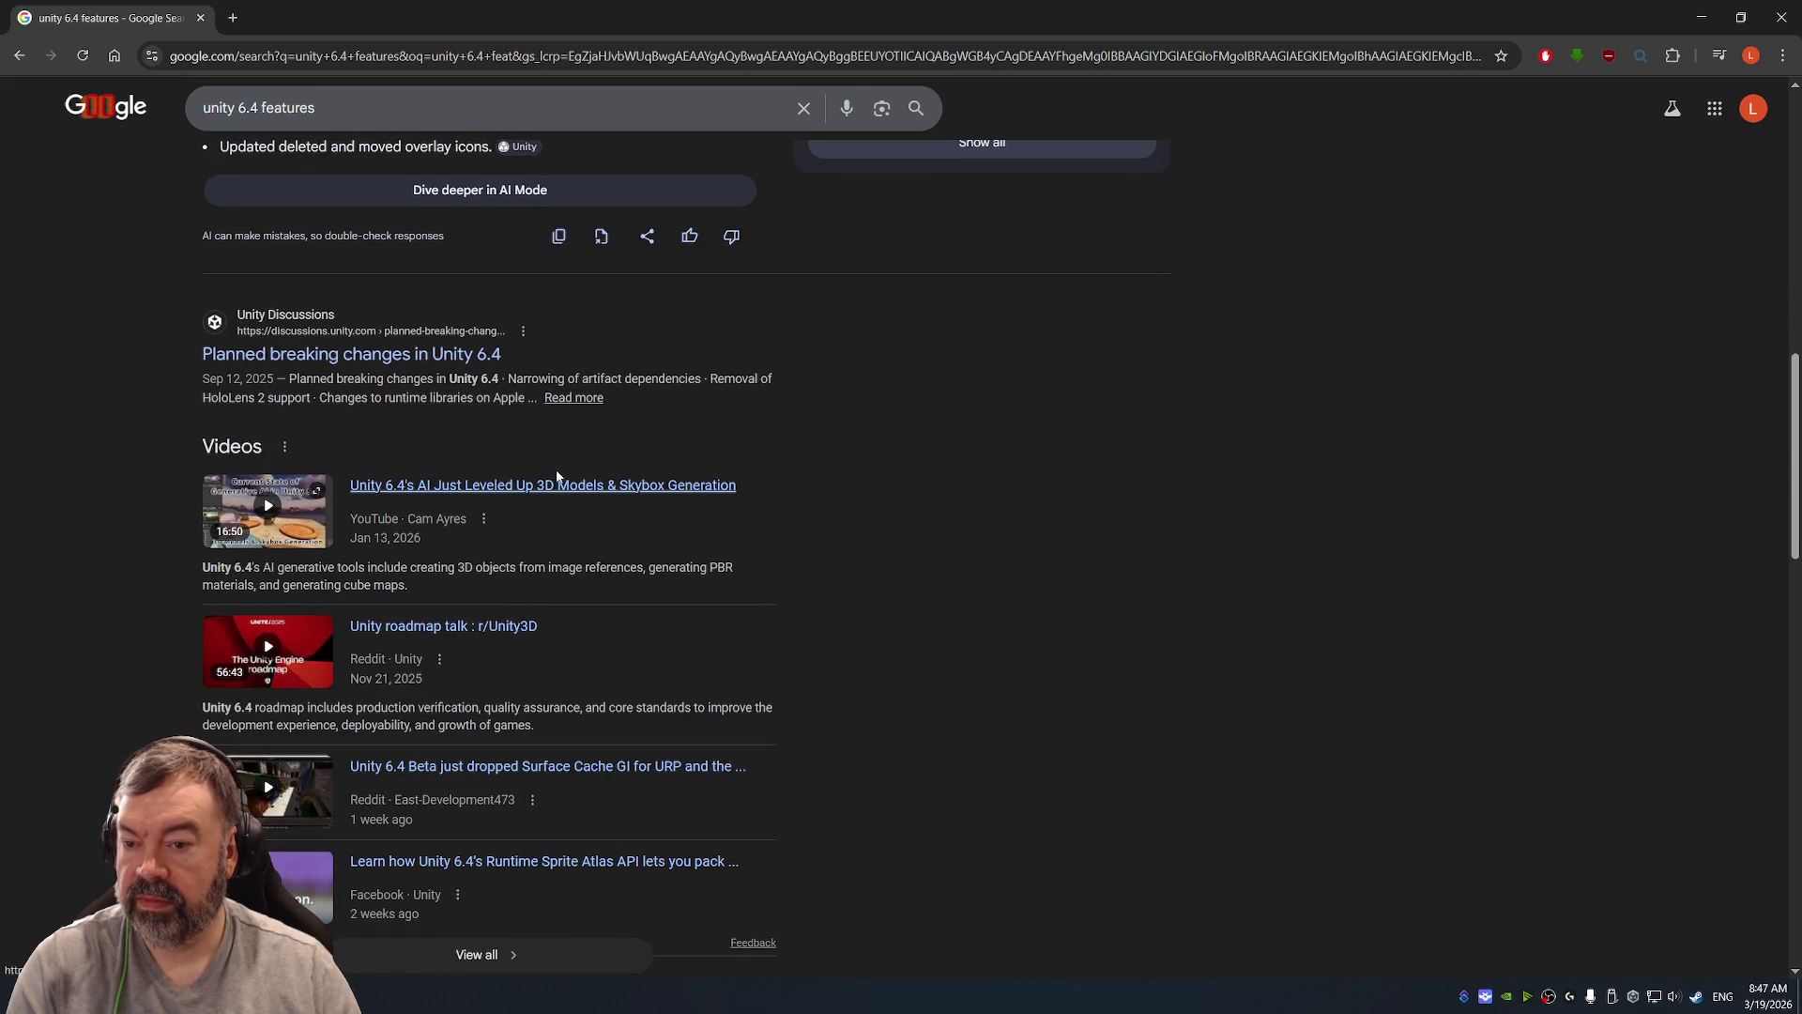
scroll(552, 488, down, 3)
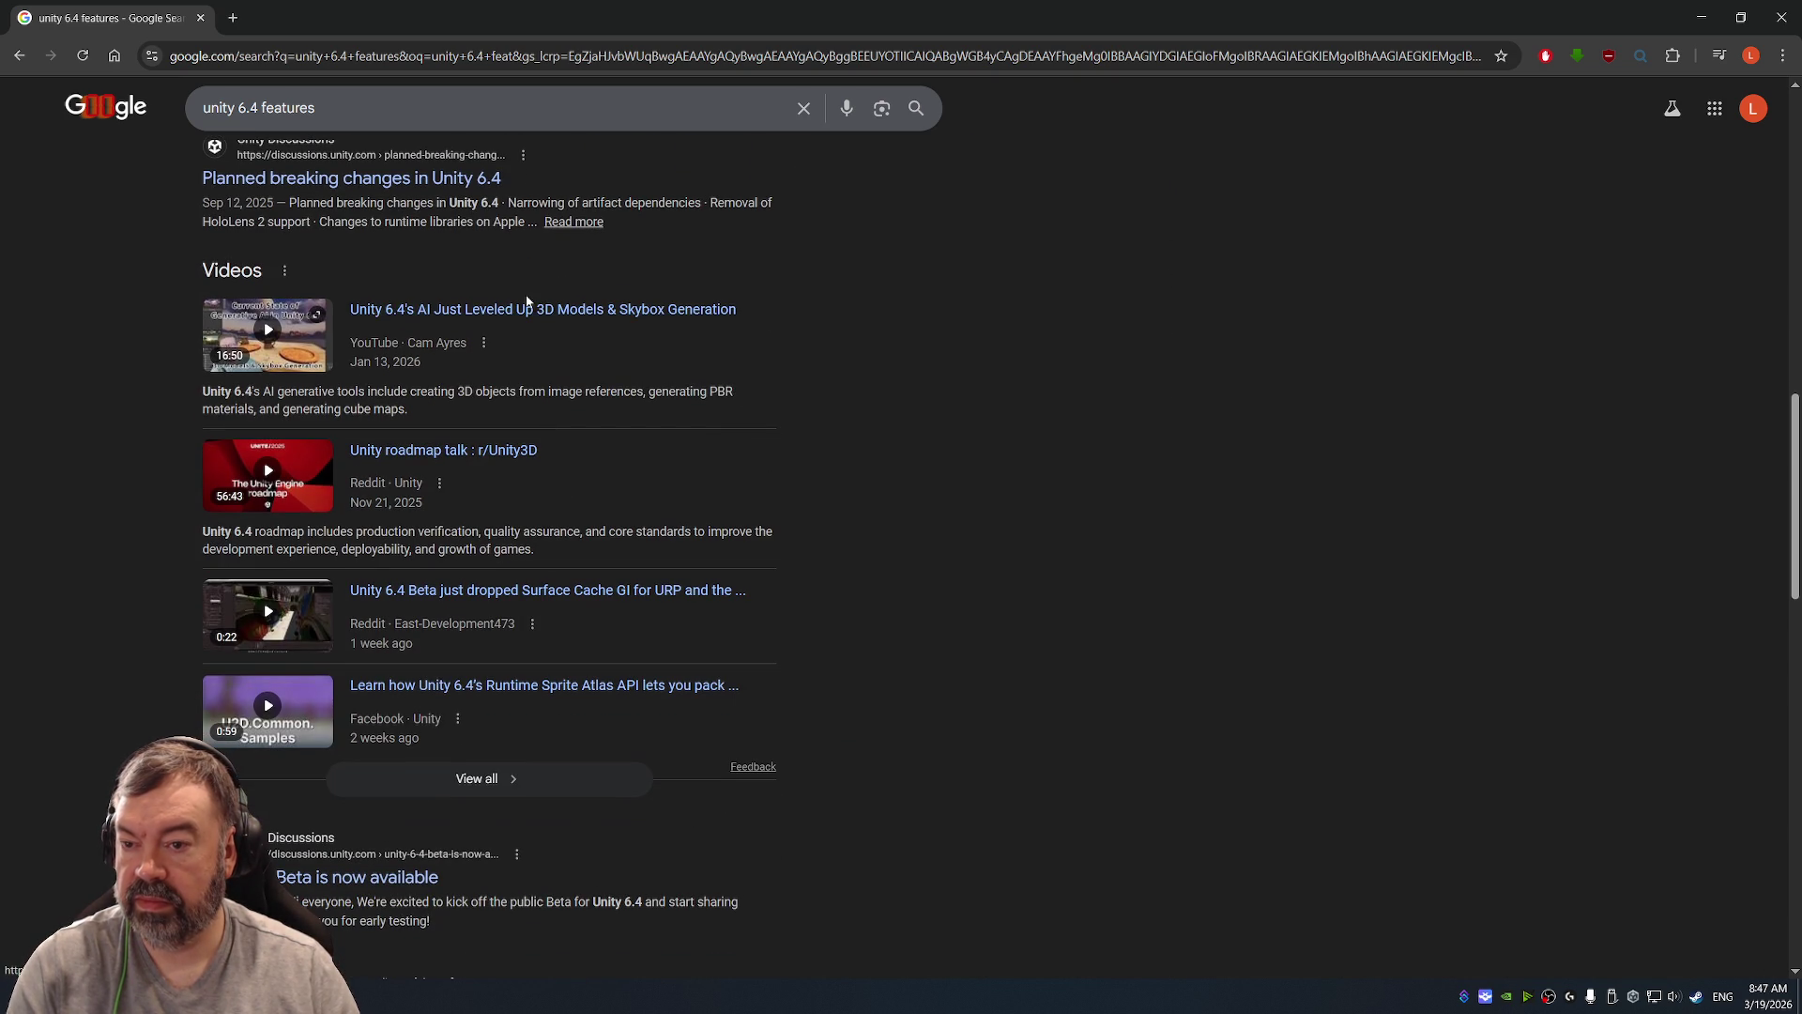
scroll(549, 422, down, 4)
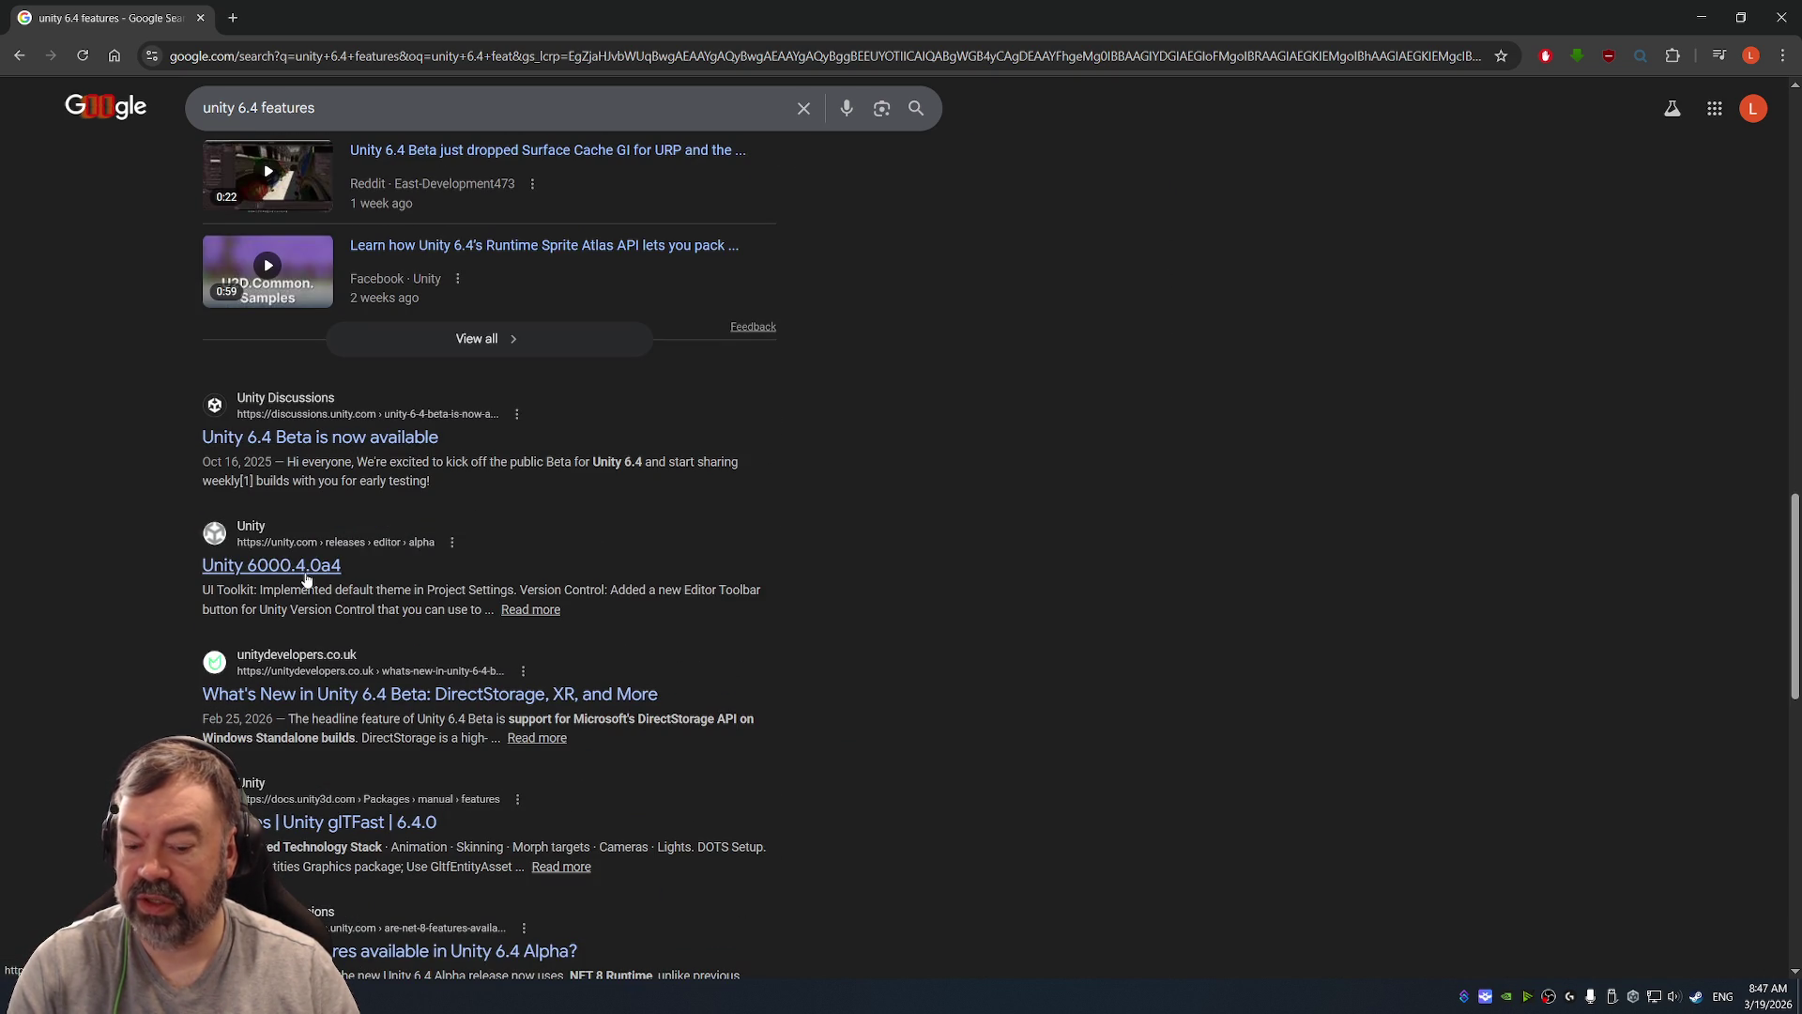
scroll(539, 455, down, 4)
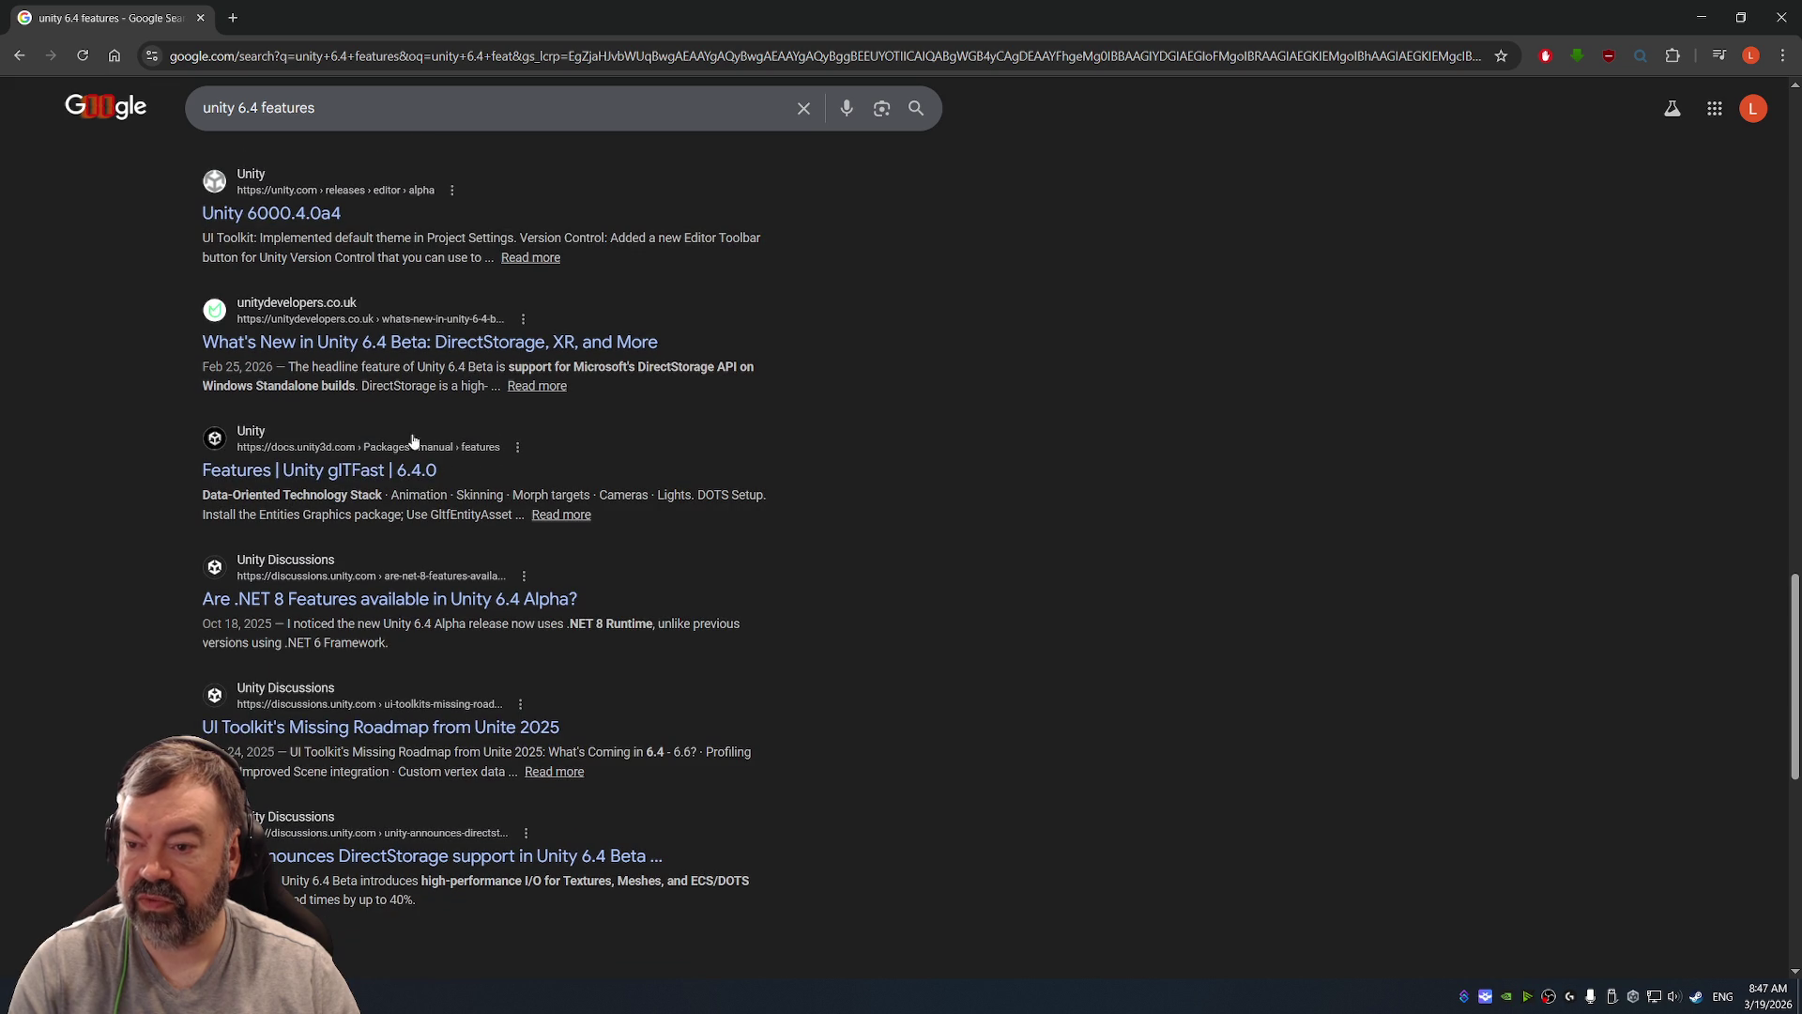
click(454, 343)
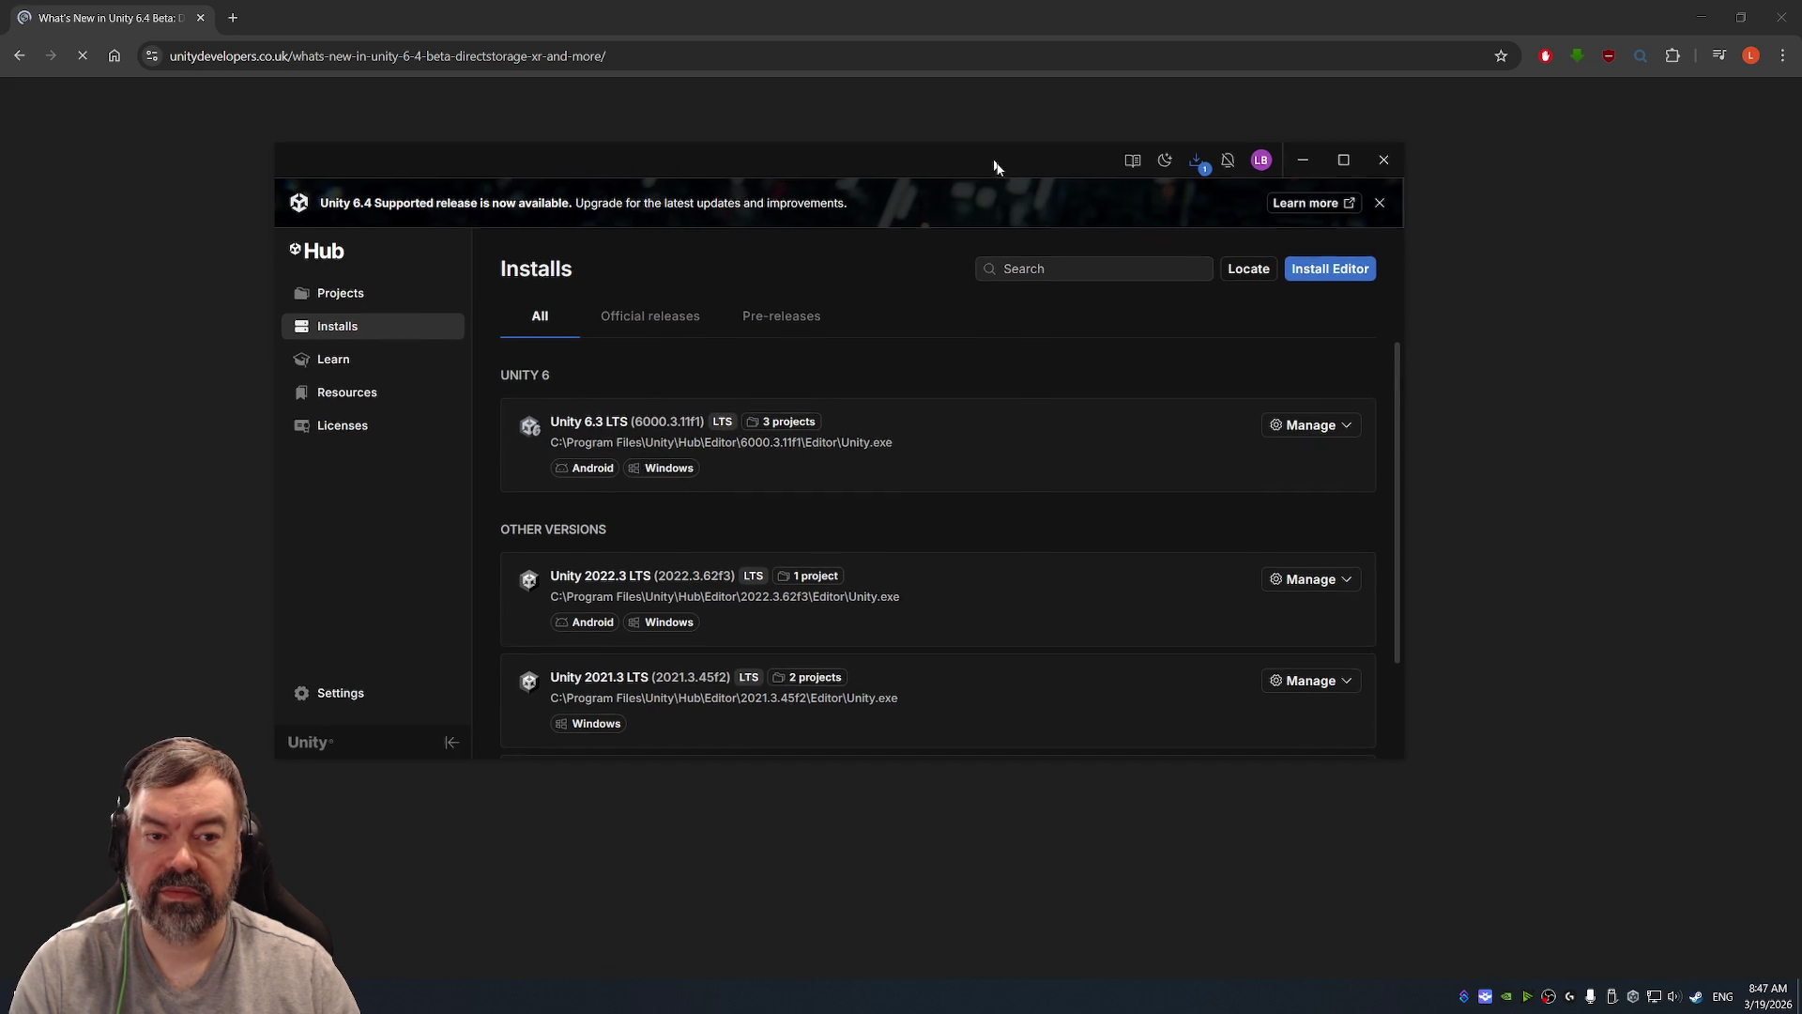
Step: Bring Chrome forward and start reading the article, highlighting the Direct Storage sentence
click(973, 6)
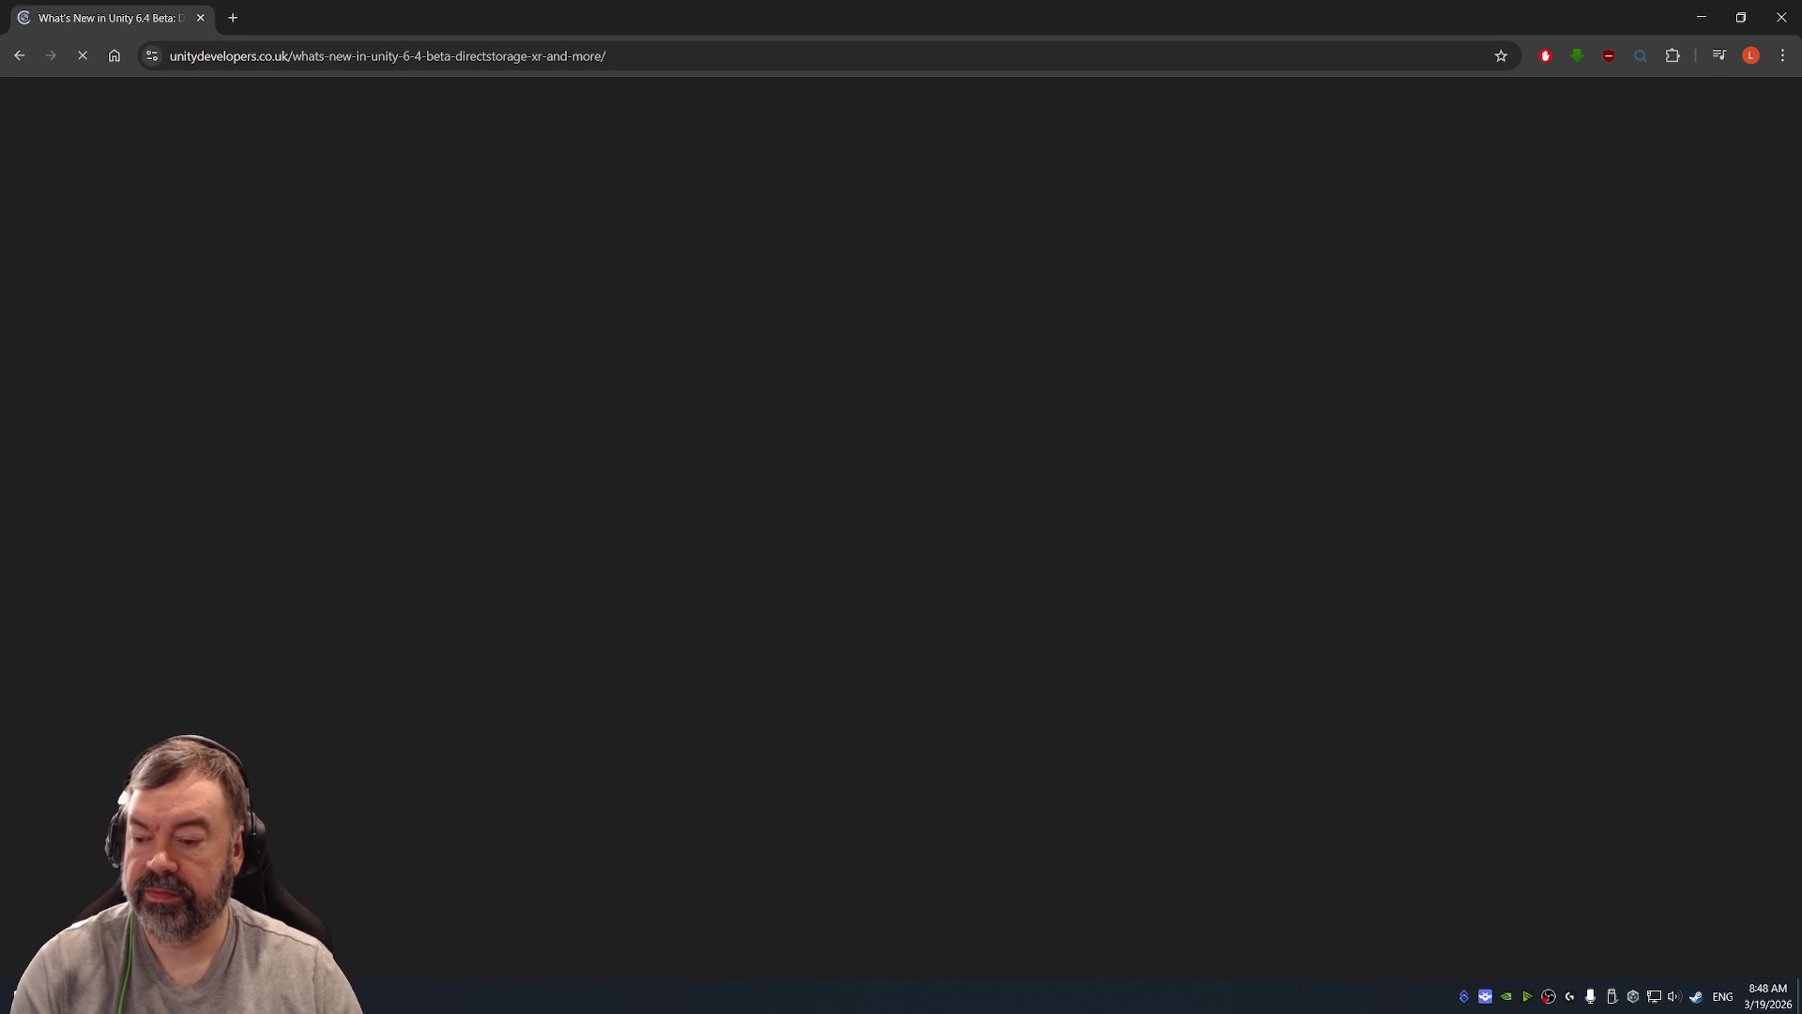
mouse_move(244, 995)
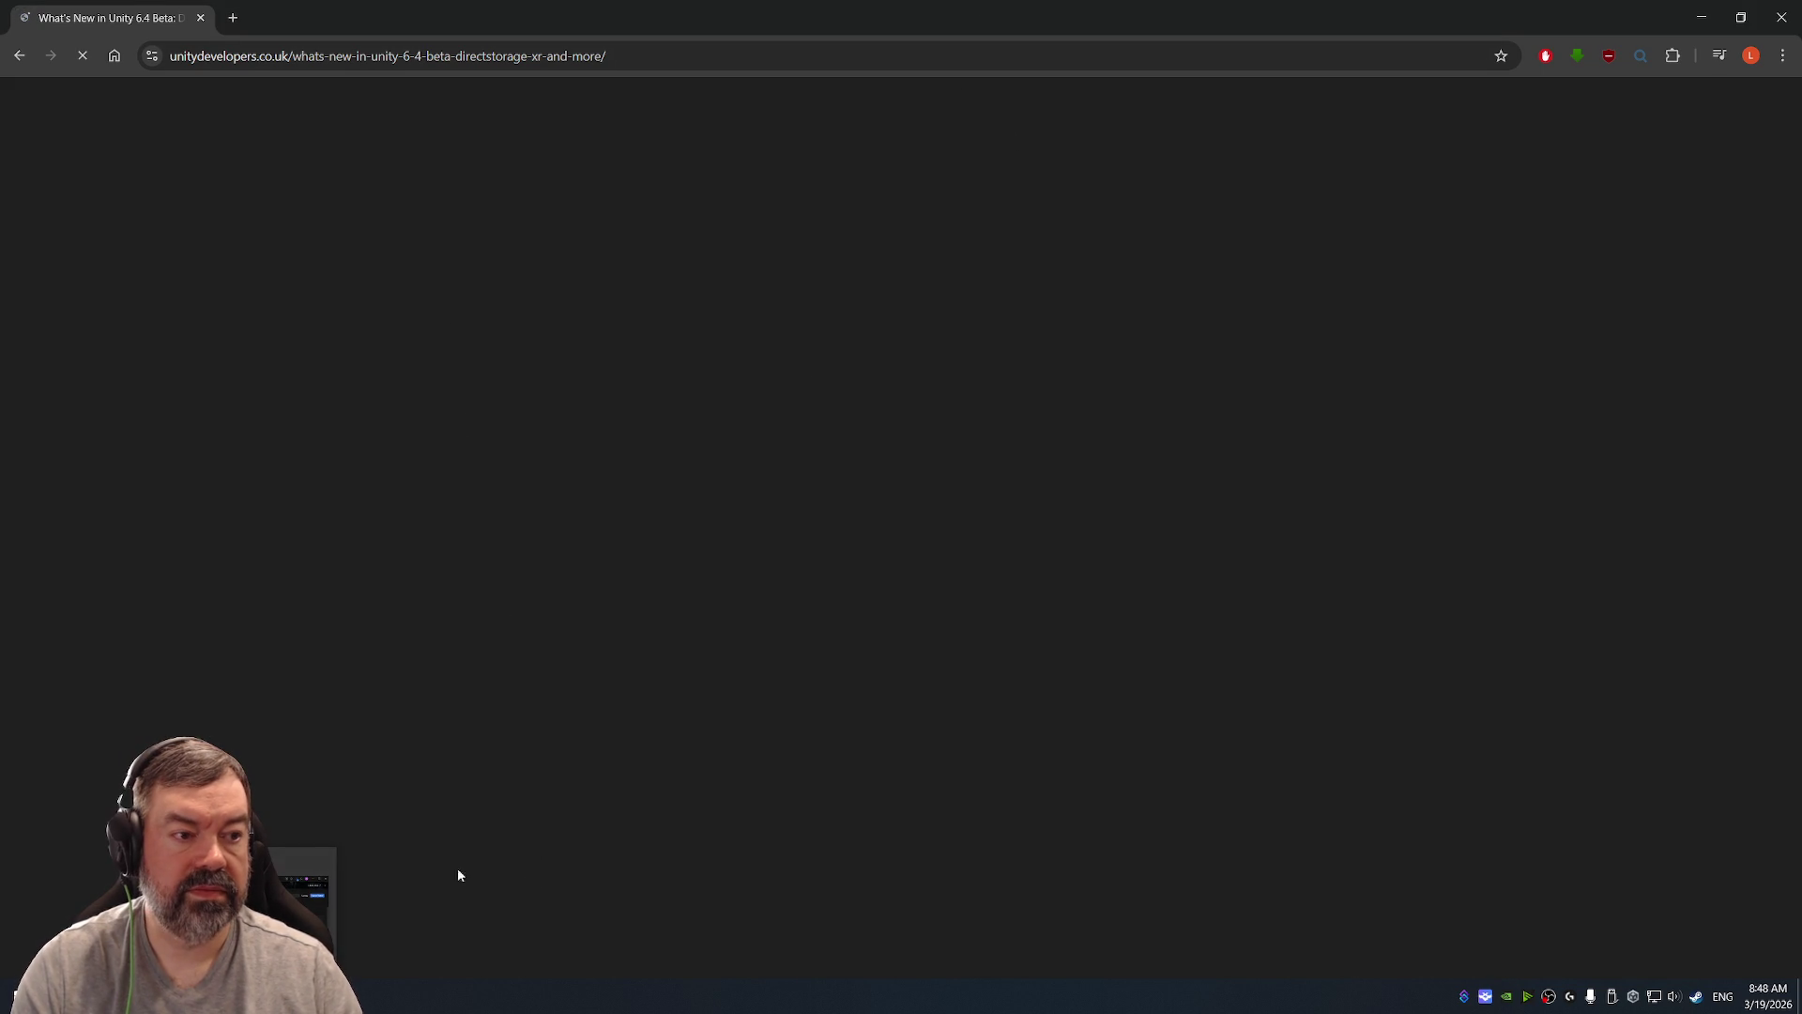
click(611, 54)
key(Return)
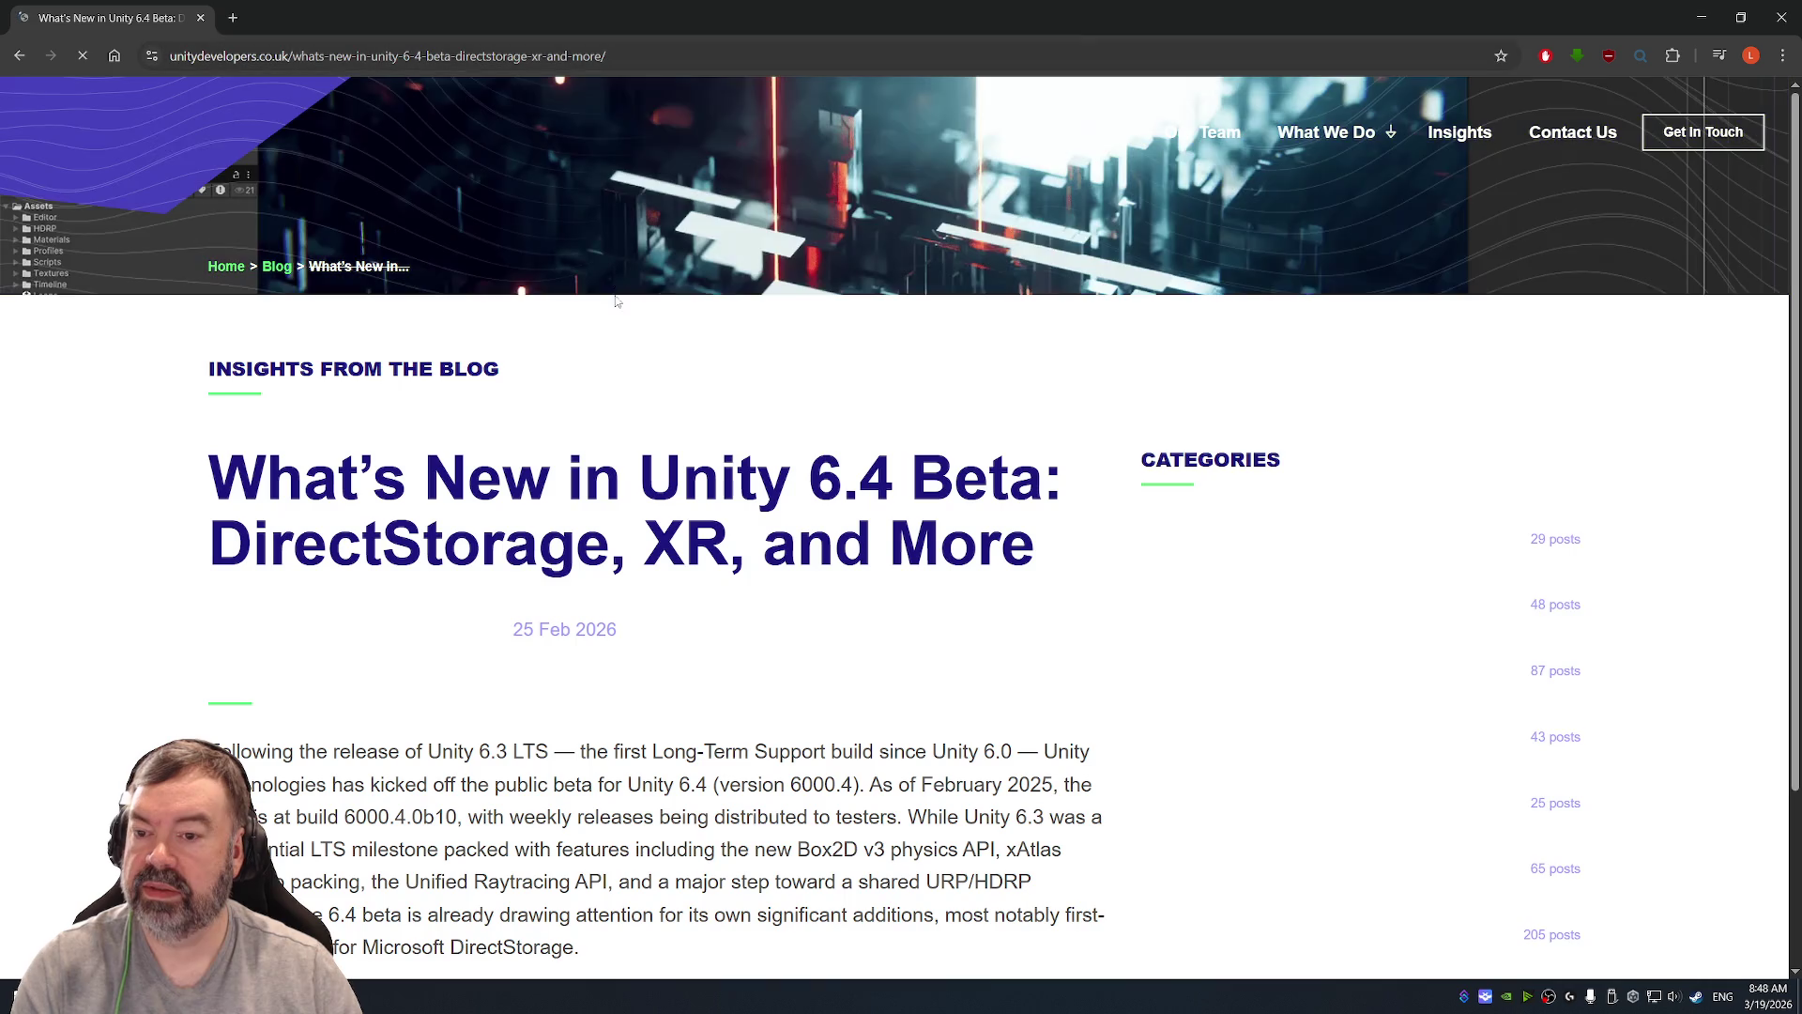
scroll(833, 671, down, 2)
scroll(832, 683, down, 6)
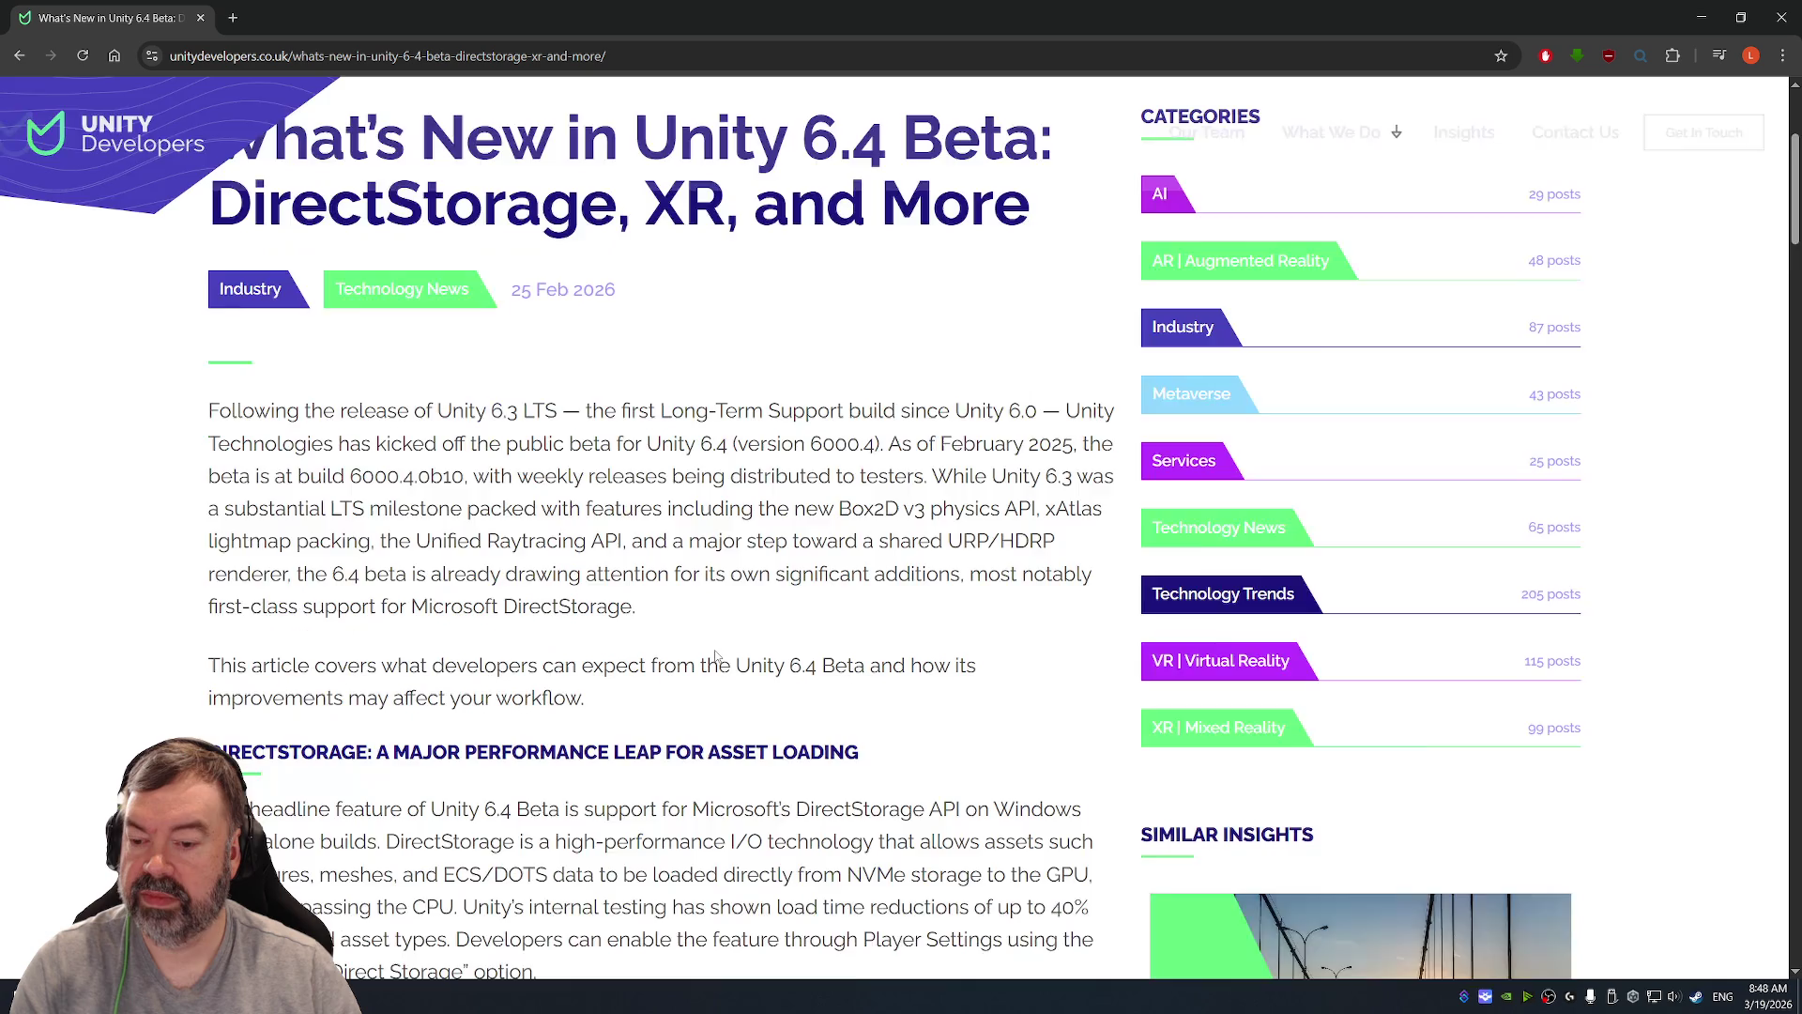
scroll(669, 551, down, 2)
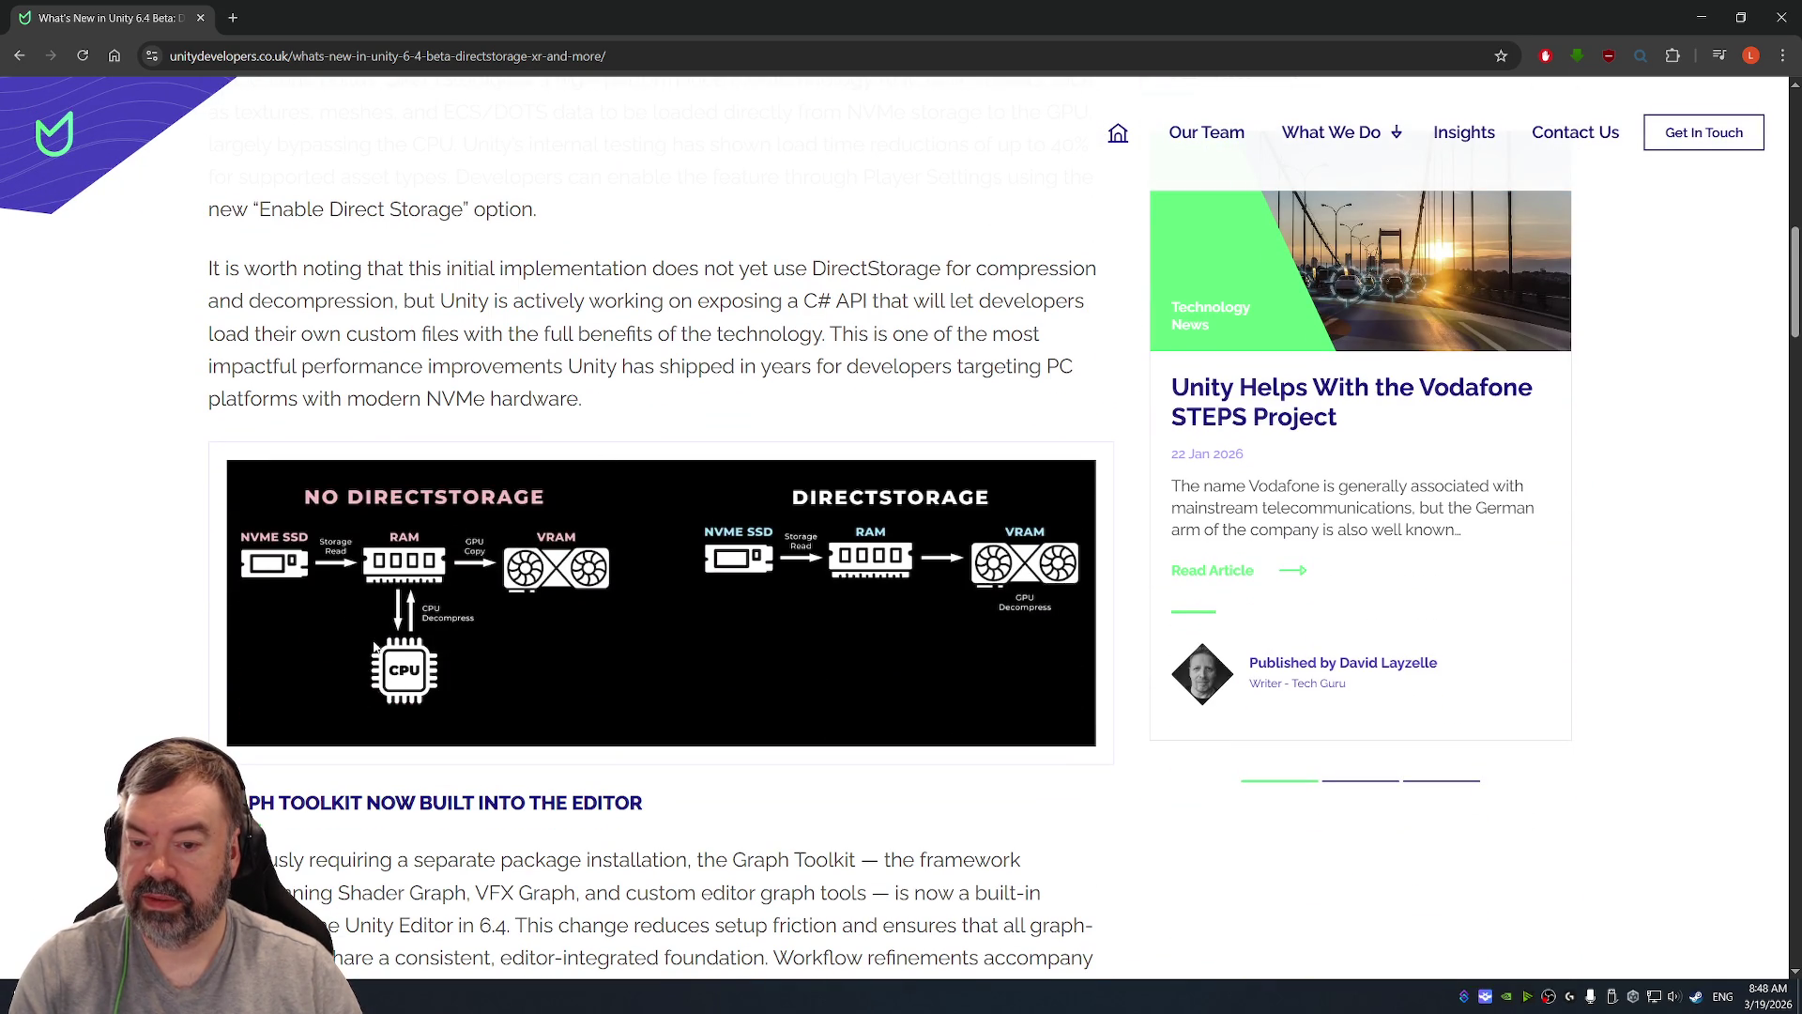
scroll(373, 643, up, 3)
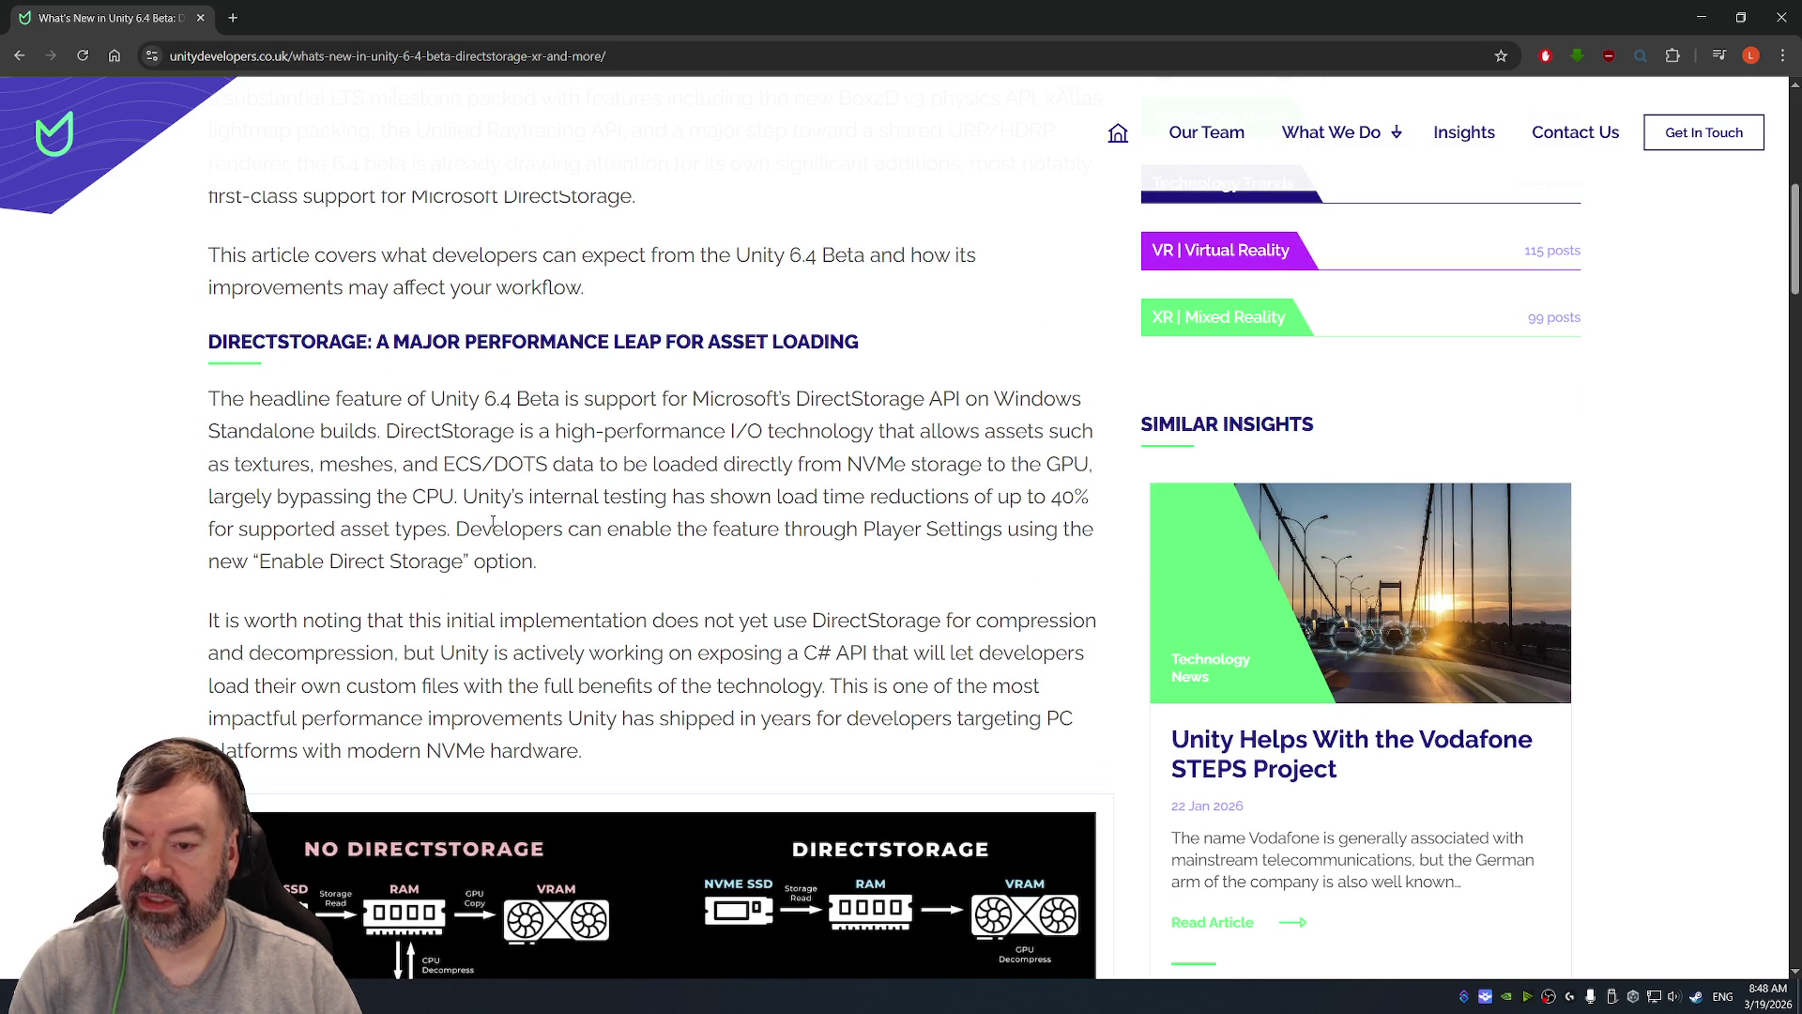
drag(452, 528, 542, 575)
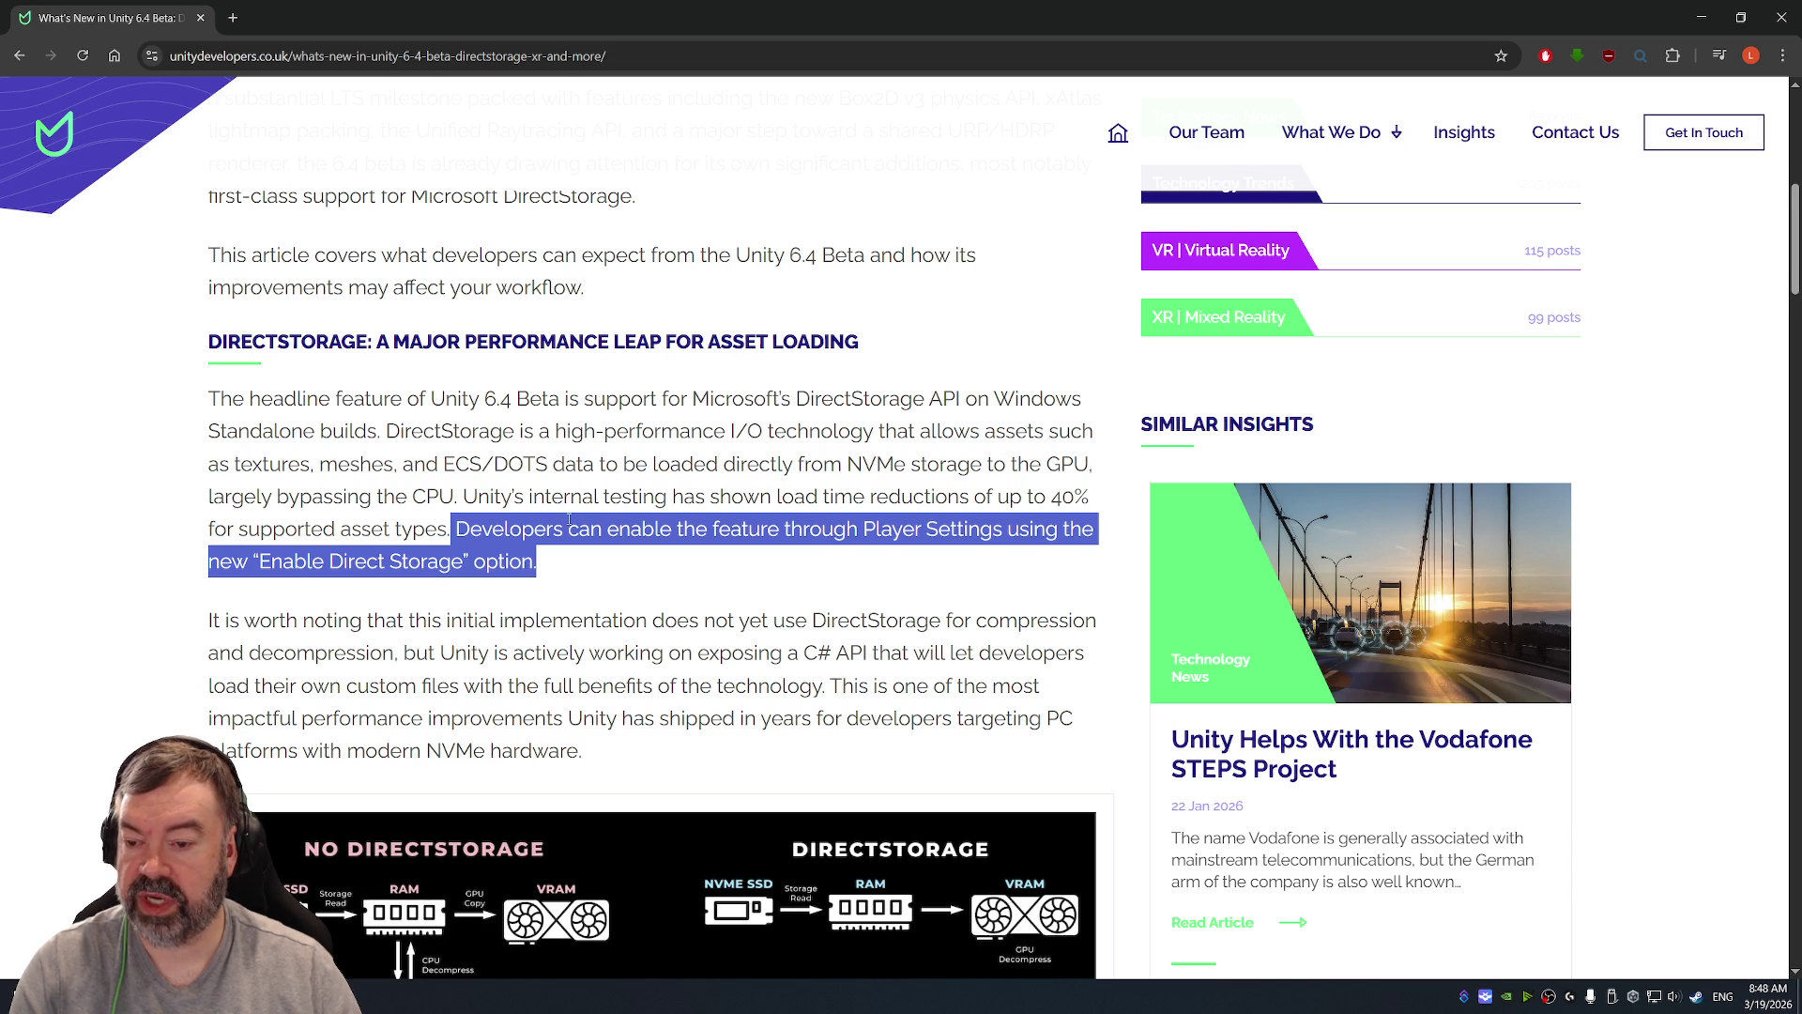
Step: Read on past the Graph Toolkit, URP, XR and Physics sections to the beta process section
scroll(568, 519, down, 1)
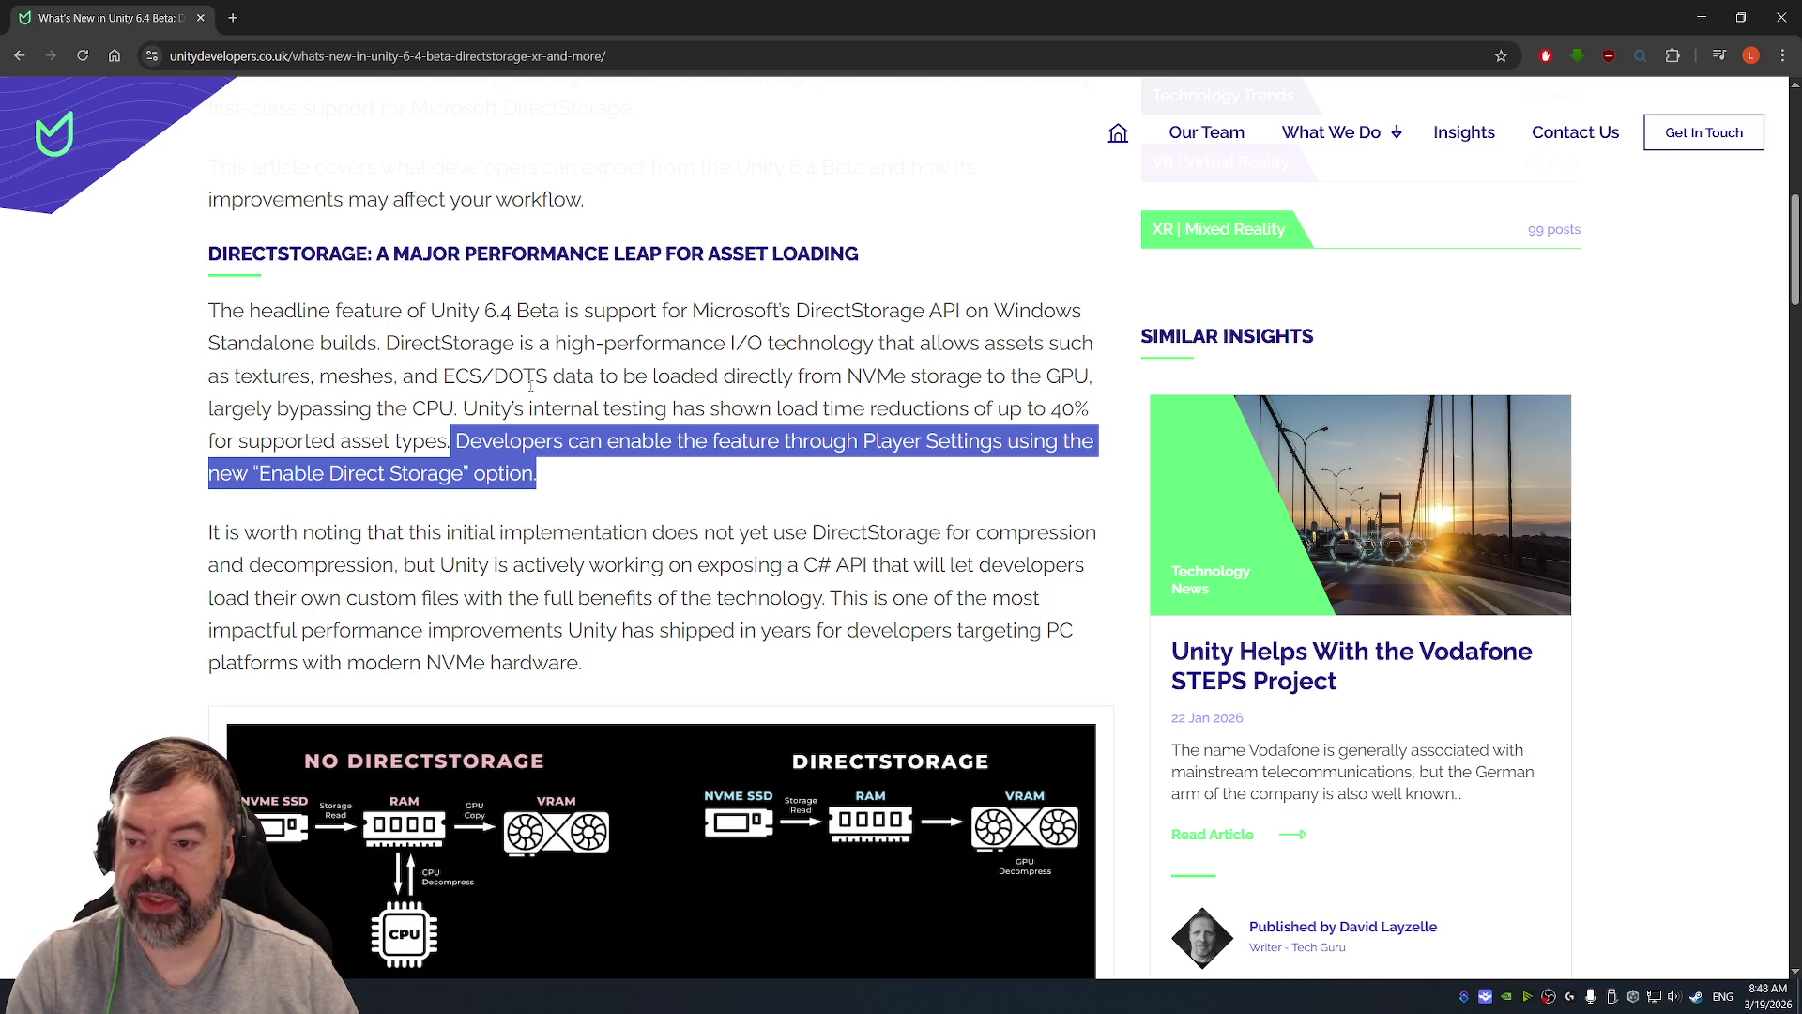
scroll(574, 388, down, 1)
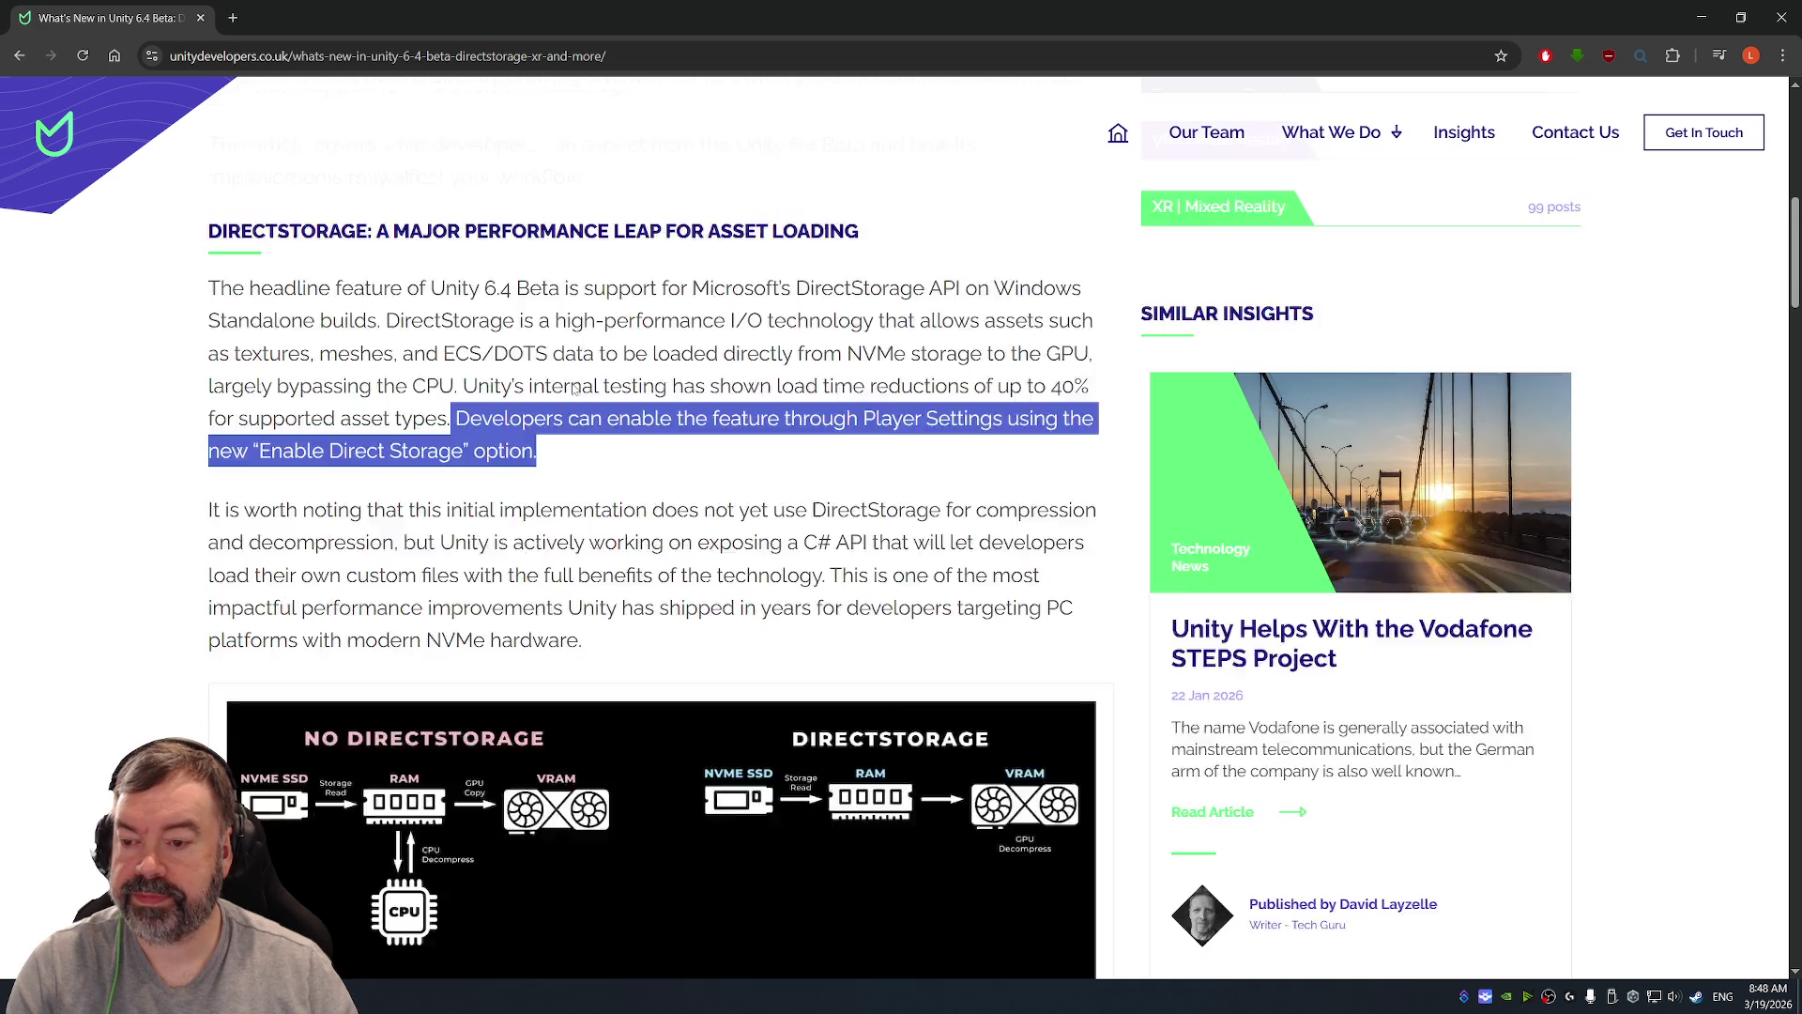
scroll(574, 389, down, 7)
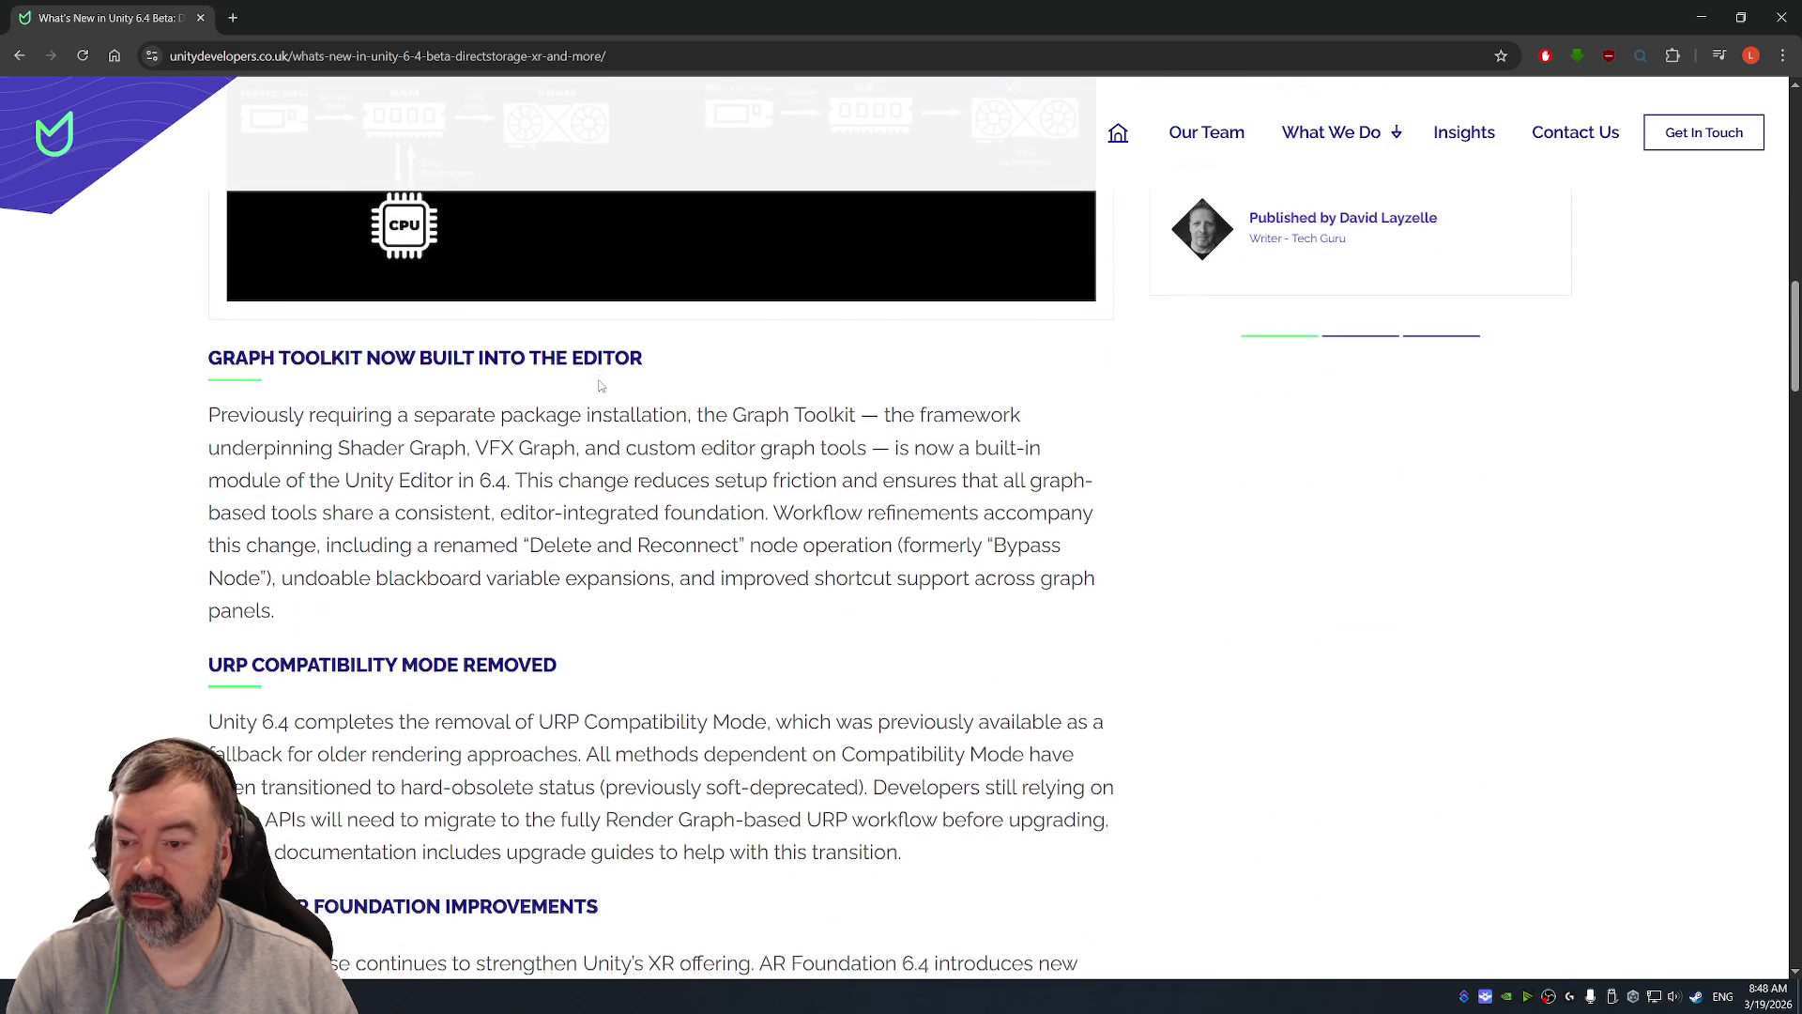
scroll(624, 433, down, 2)
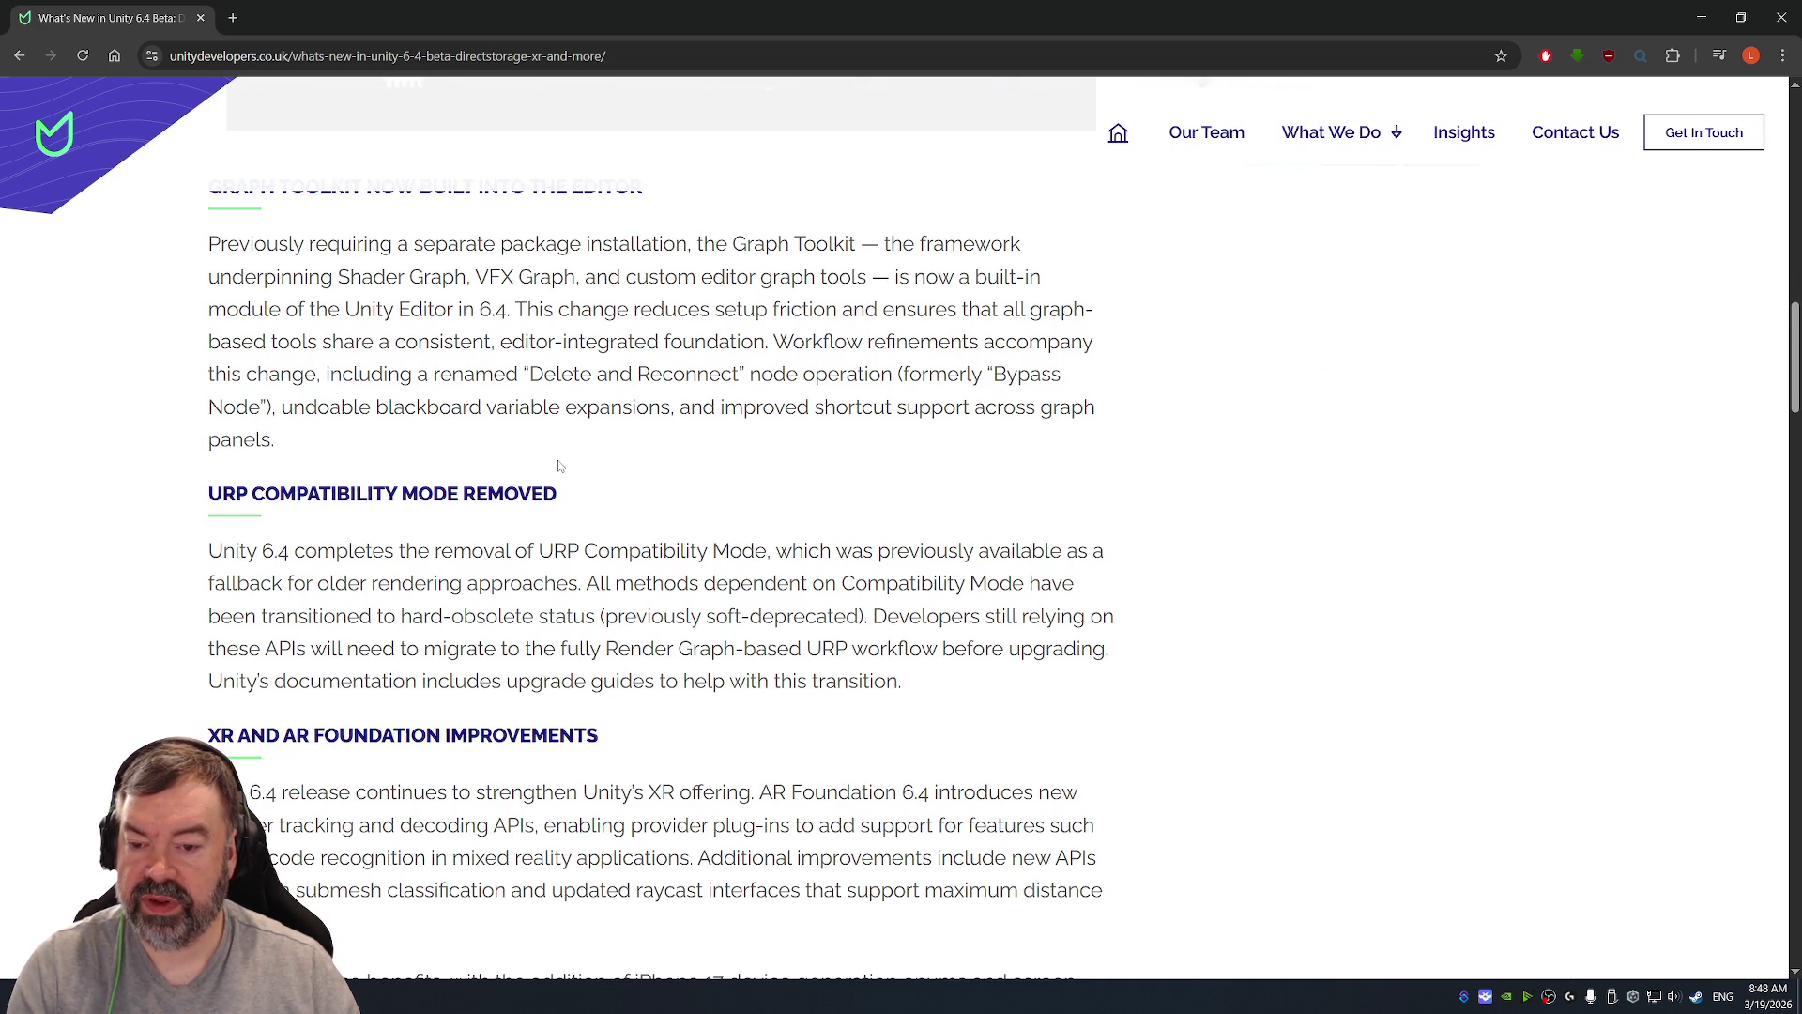
scroll(600, 434, down, 7)
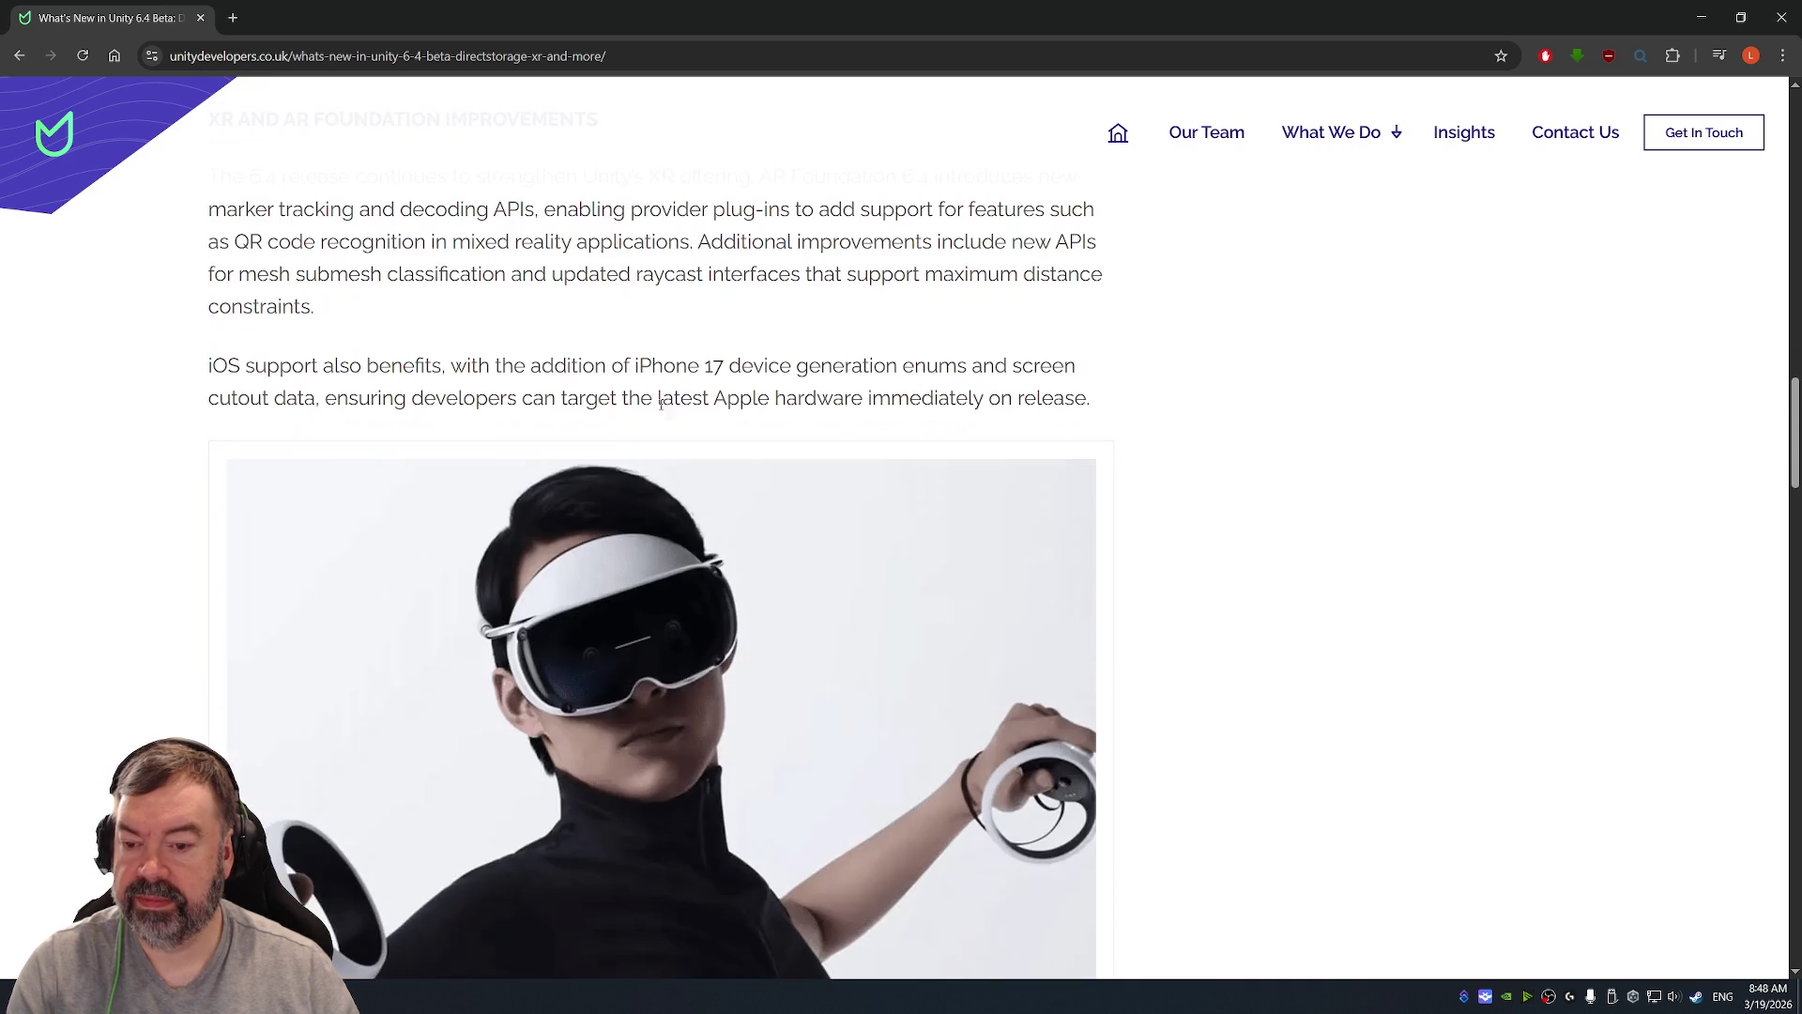
scroll(695, 395, down, 10)
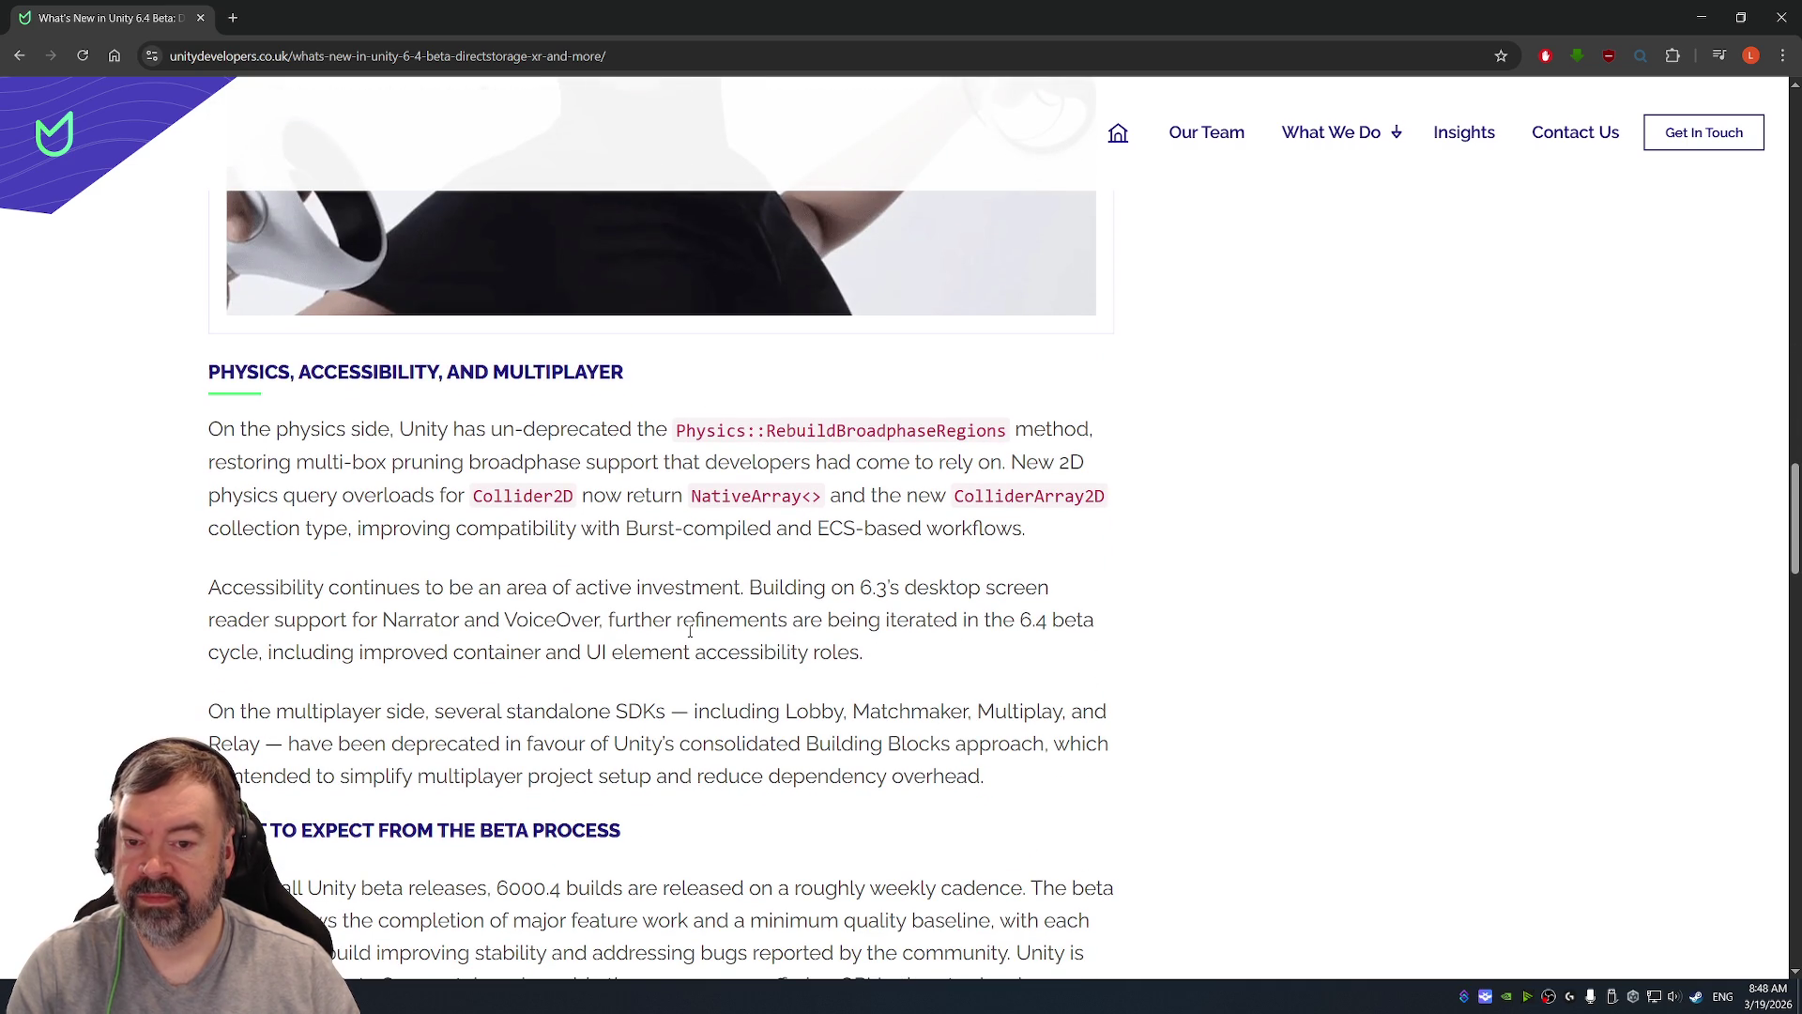
scroll(462, 549, down, 3)
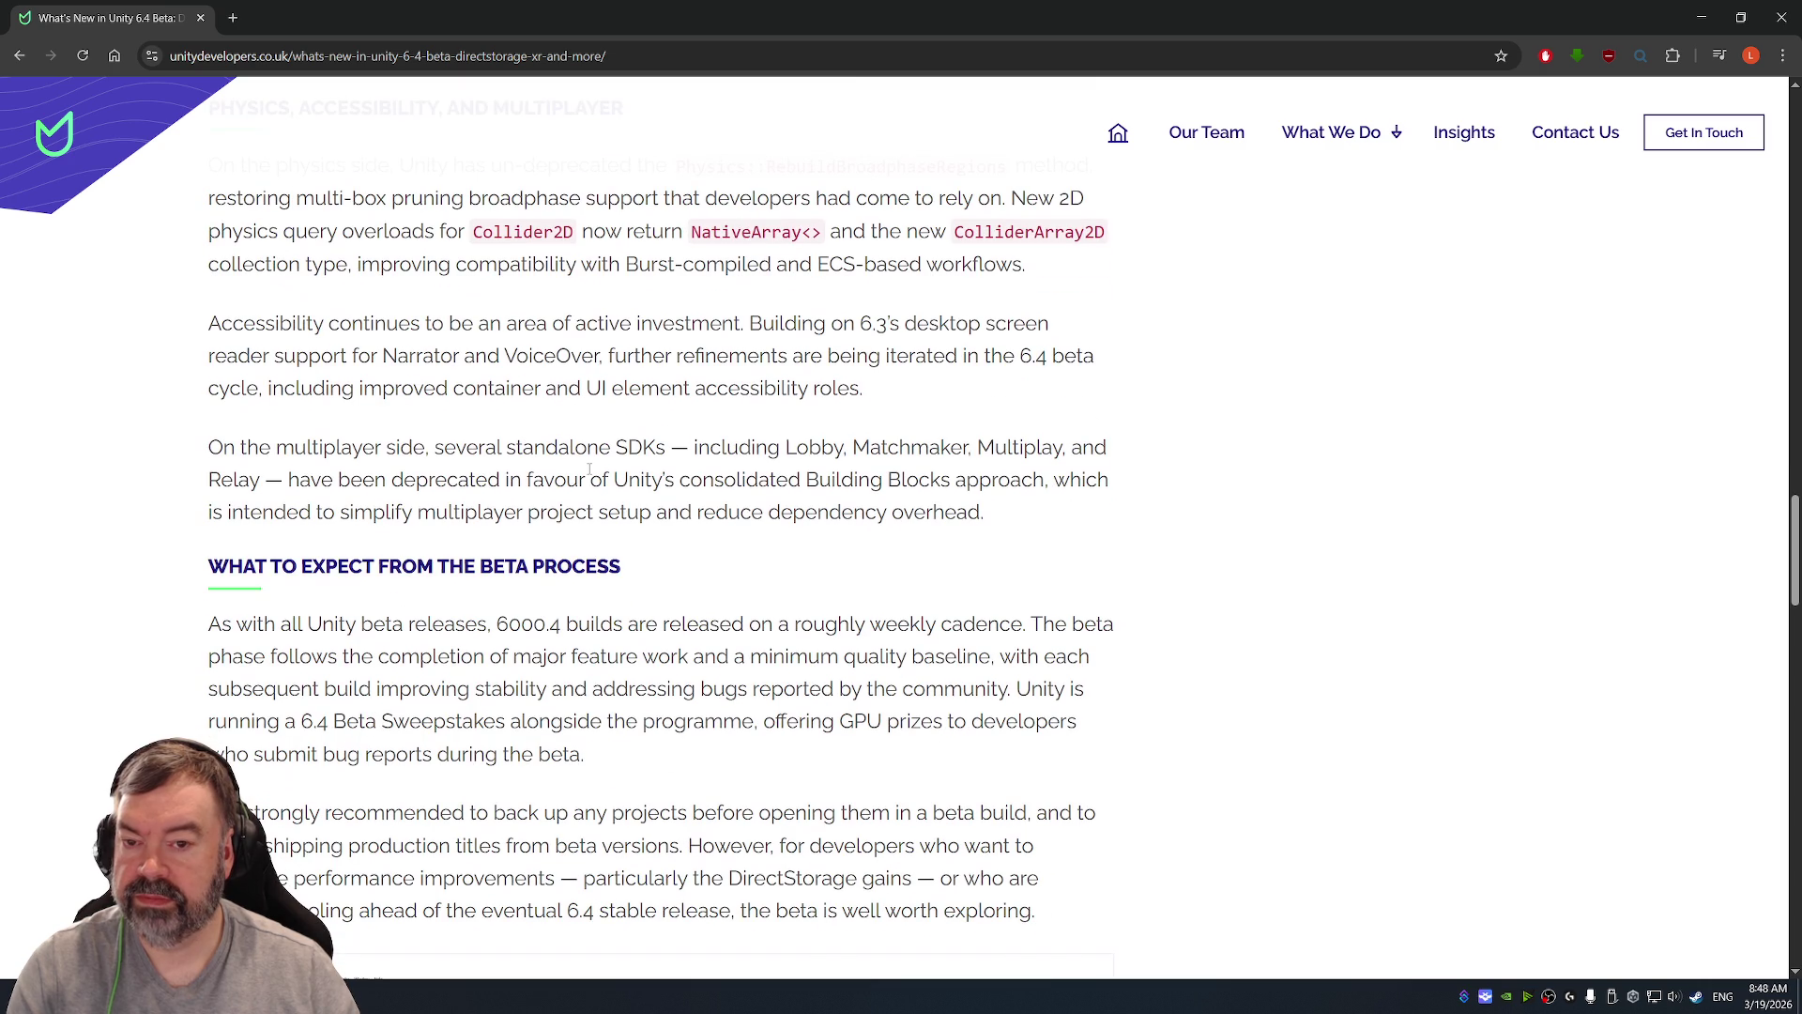
scroll(589, 470, up, 2)
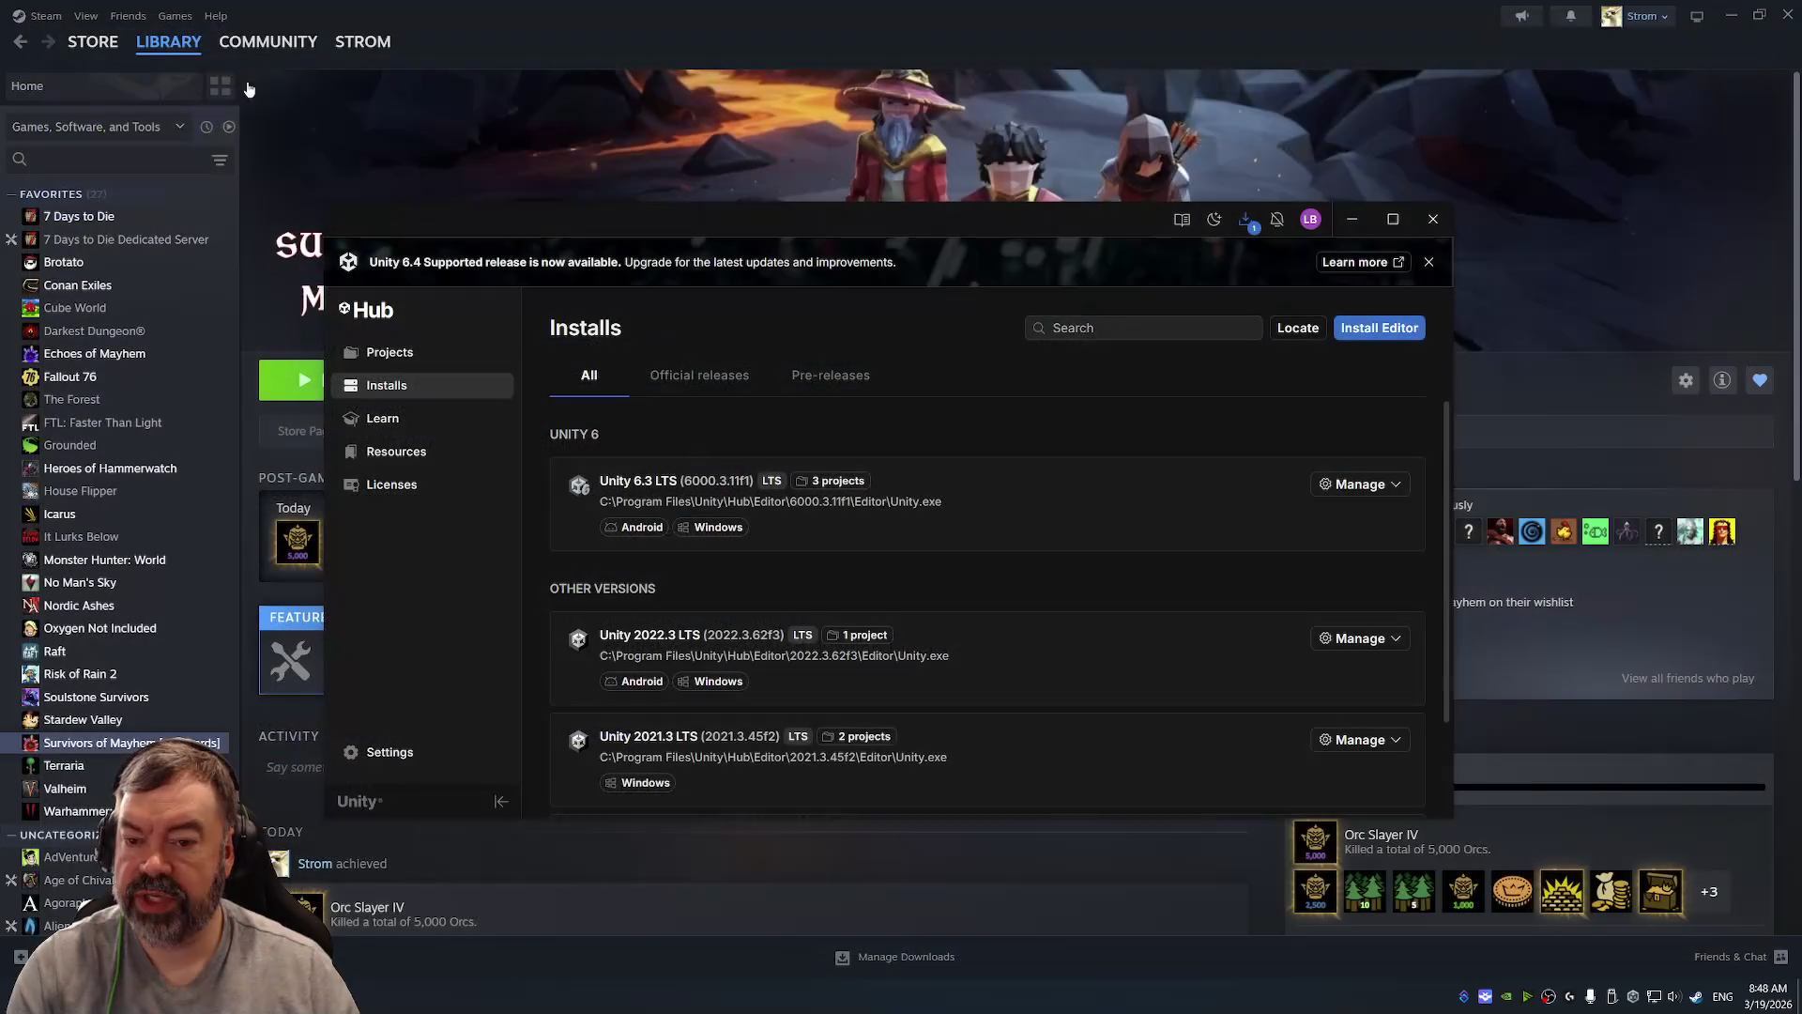
Step: Open Survivors of Mayhem from the Hub's Projects list, then show Echoes of Mayhem in Steam
drag(796, 226, 822, 150)
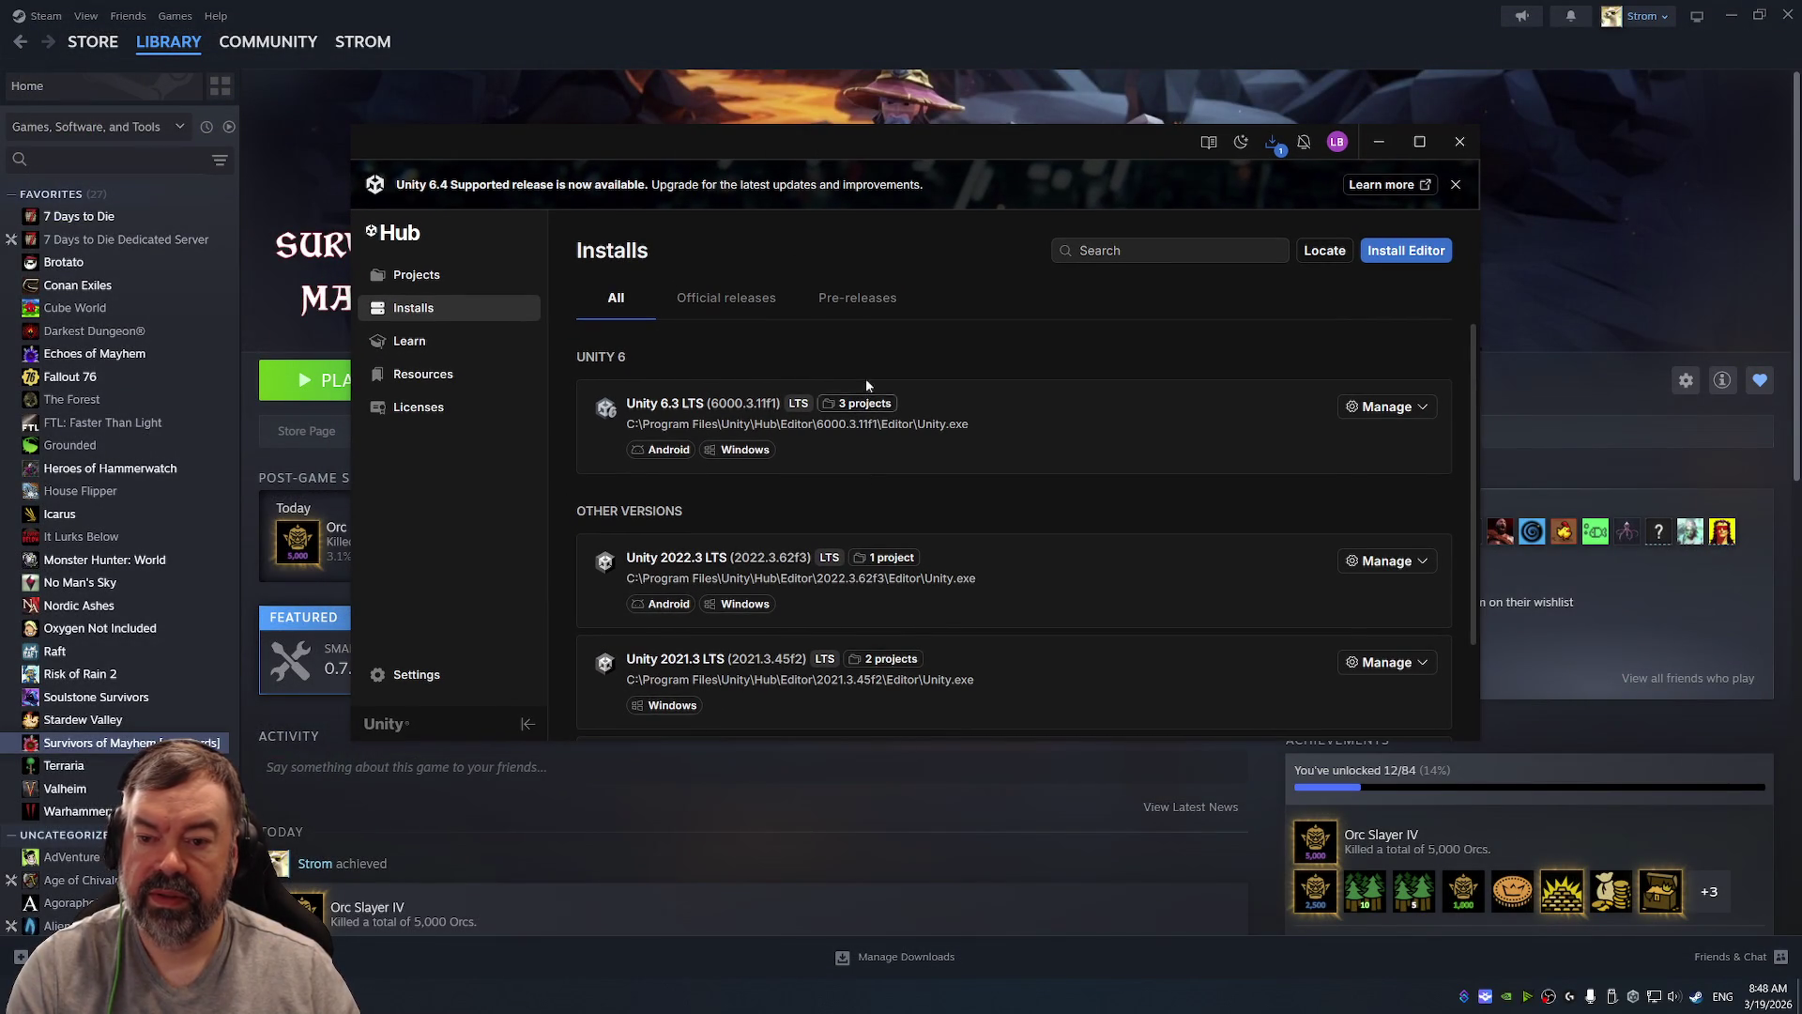
click(418, 274)
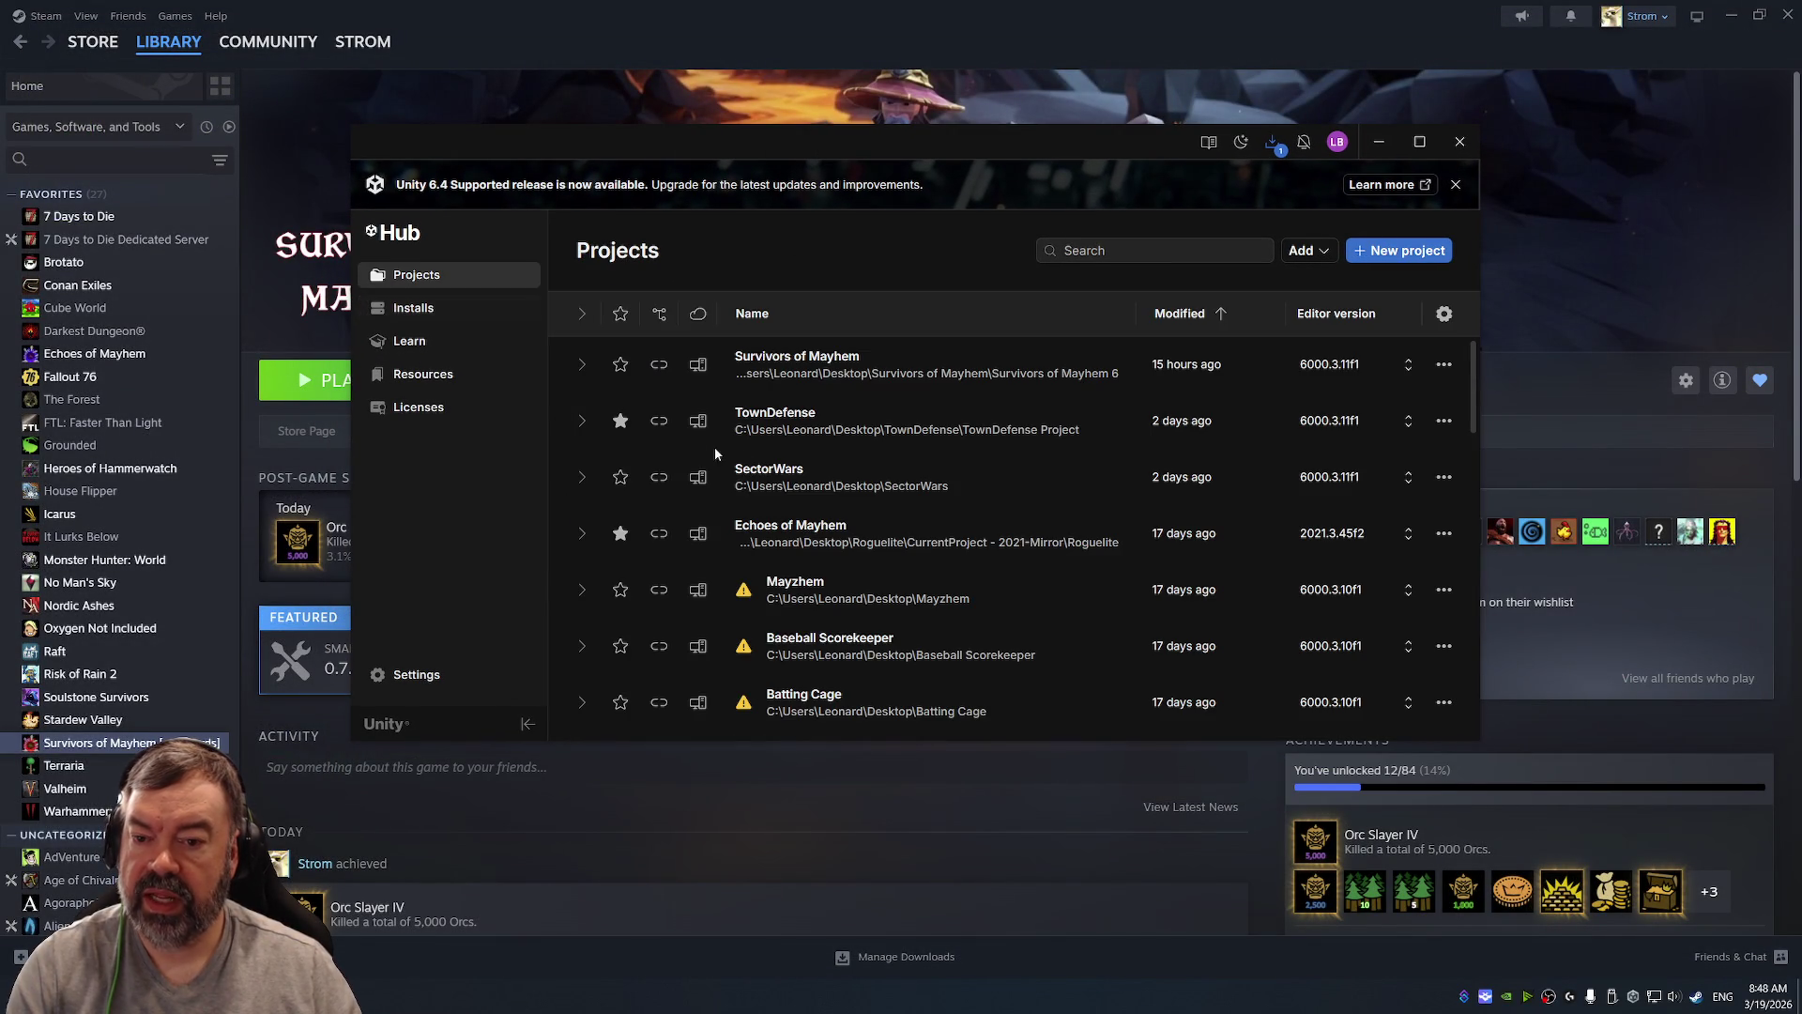
click(841, 370)
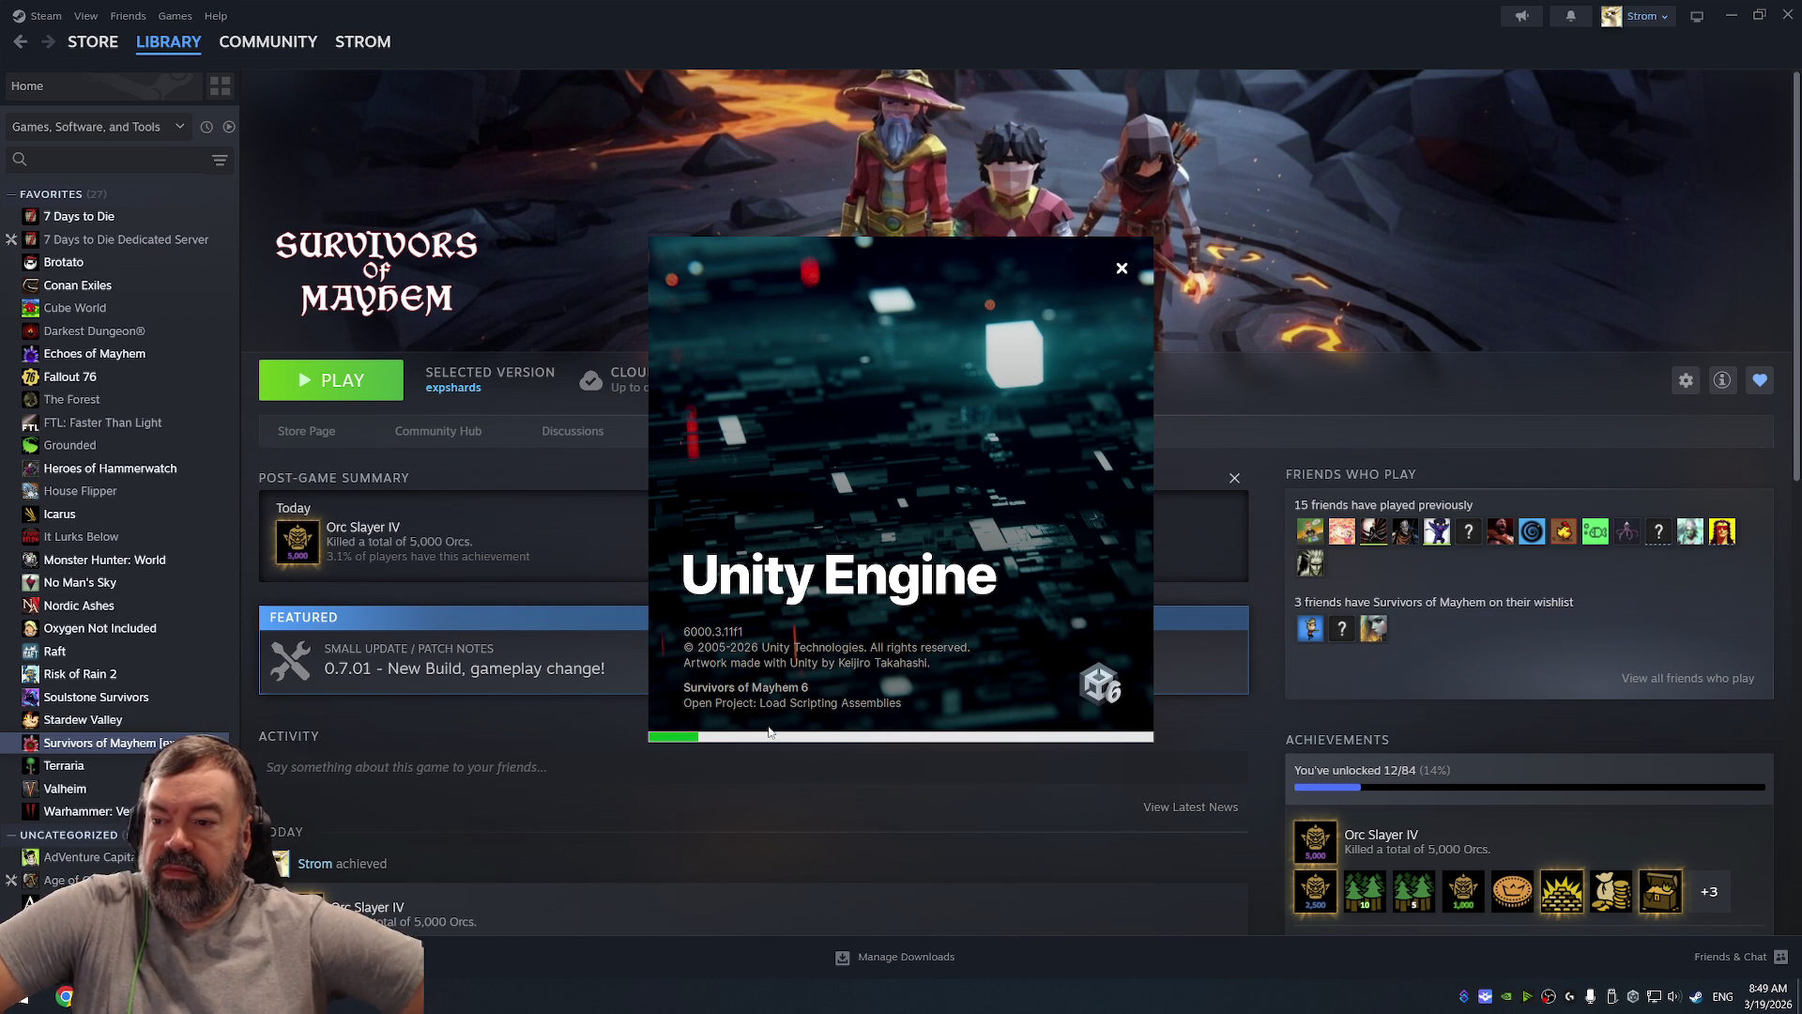
click(122, 355)
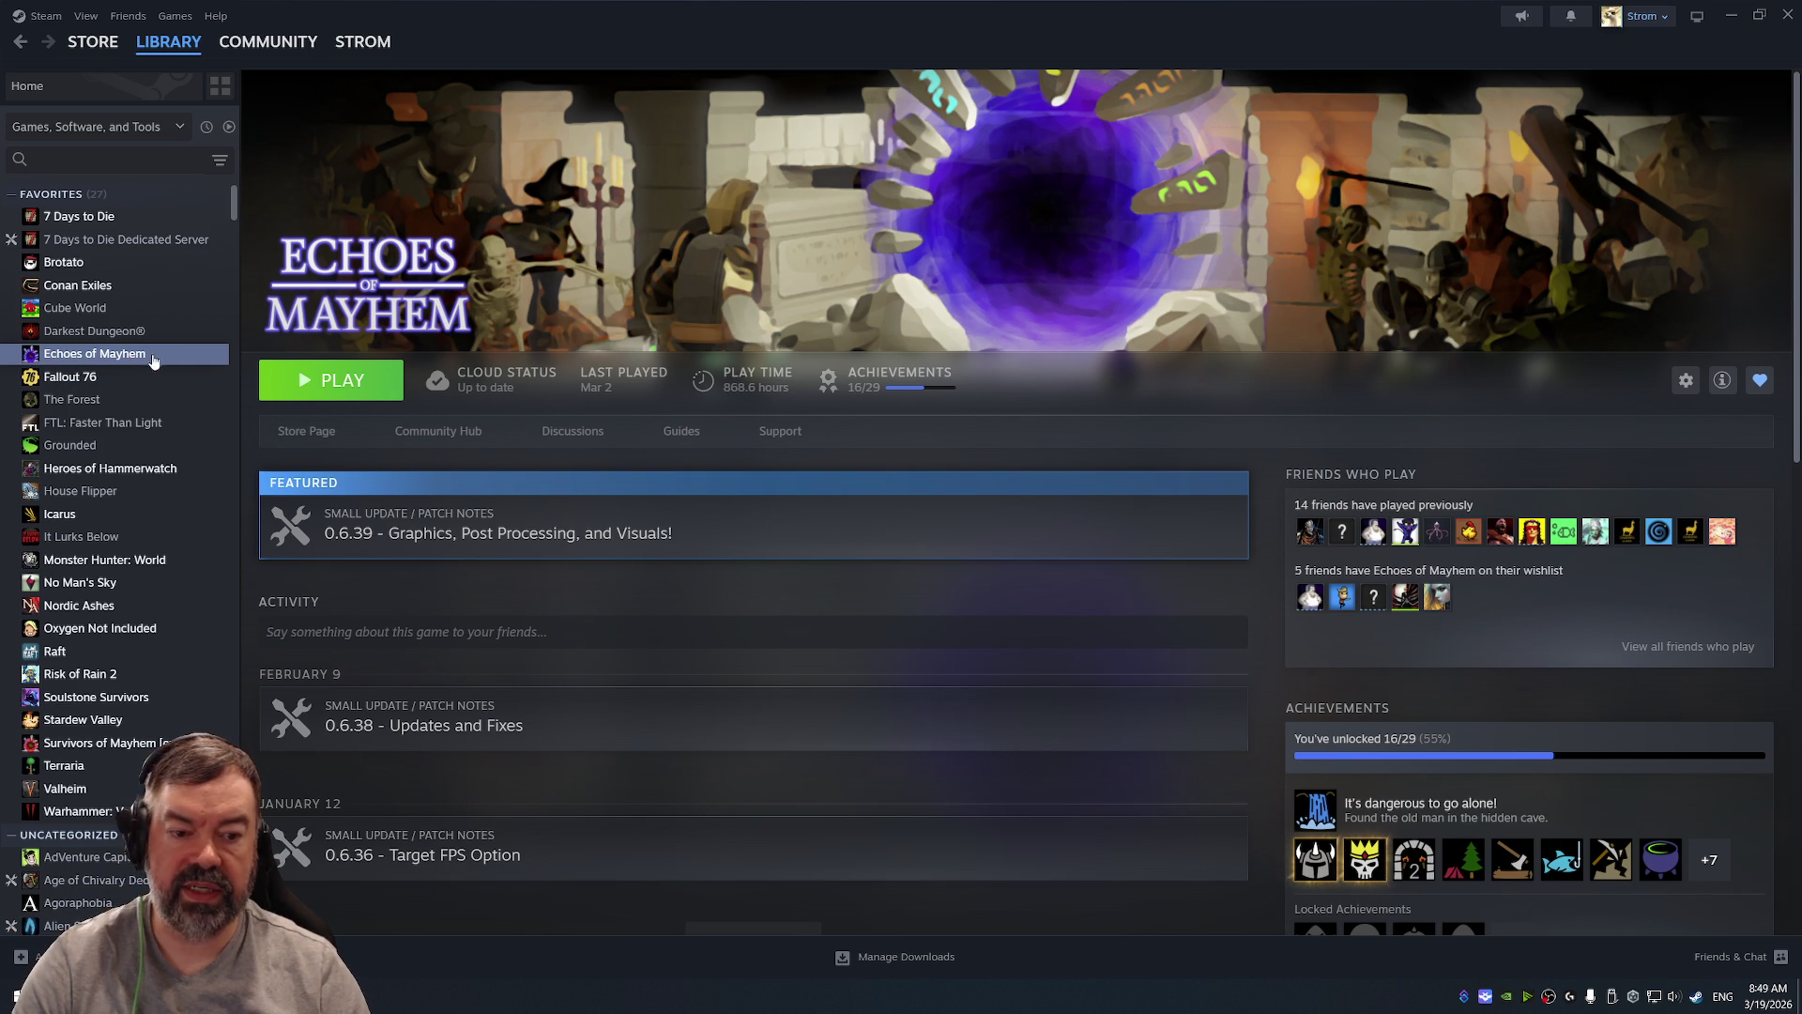
Step: Launch Echoes of Mayhem and maximise the store_capsule_main_old.png image viewer
click(330, 381)
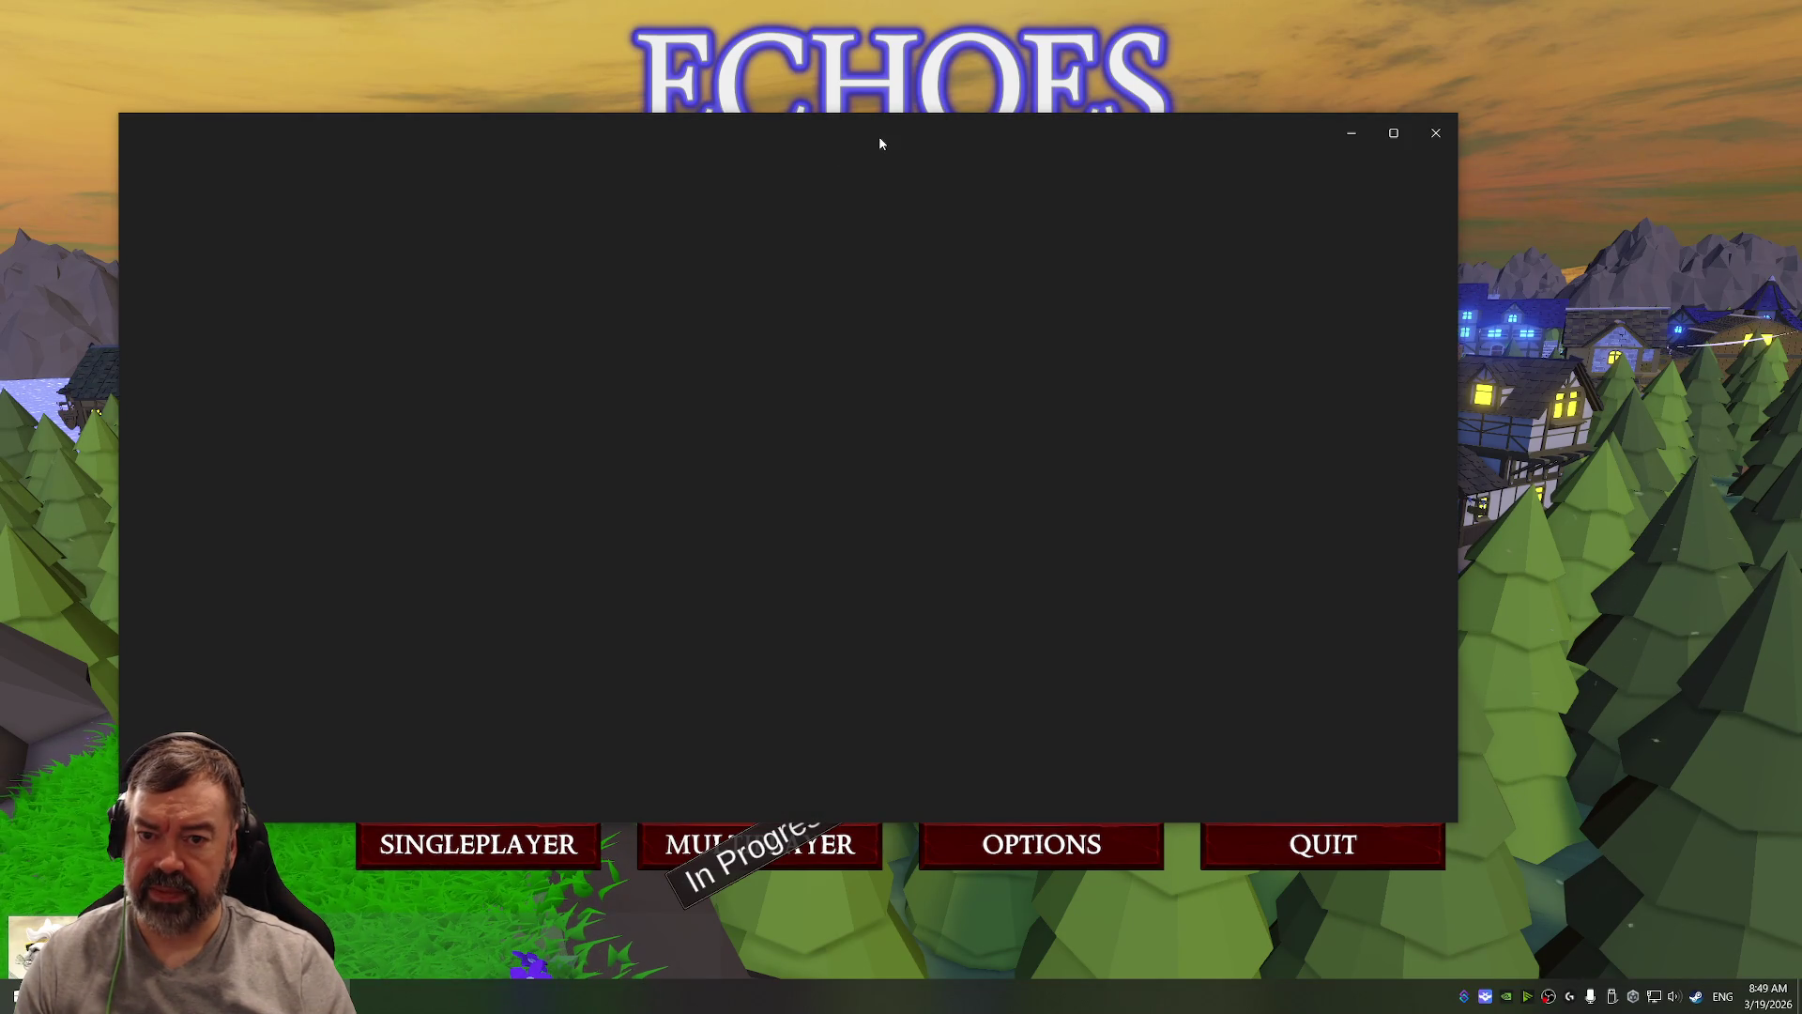
double_click(910, 128)
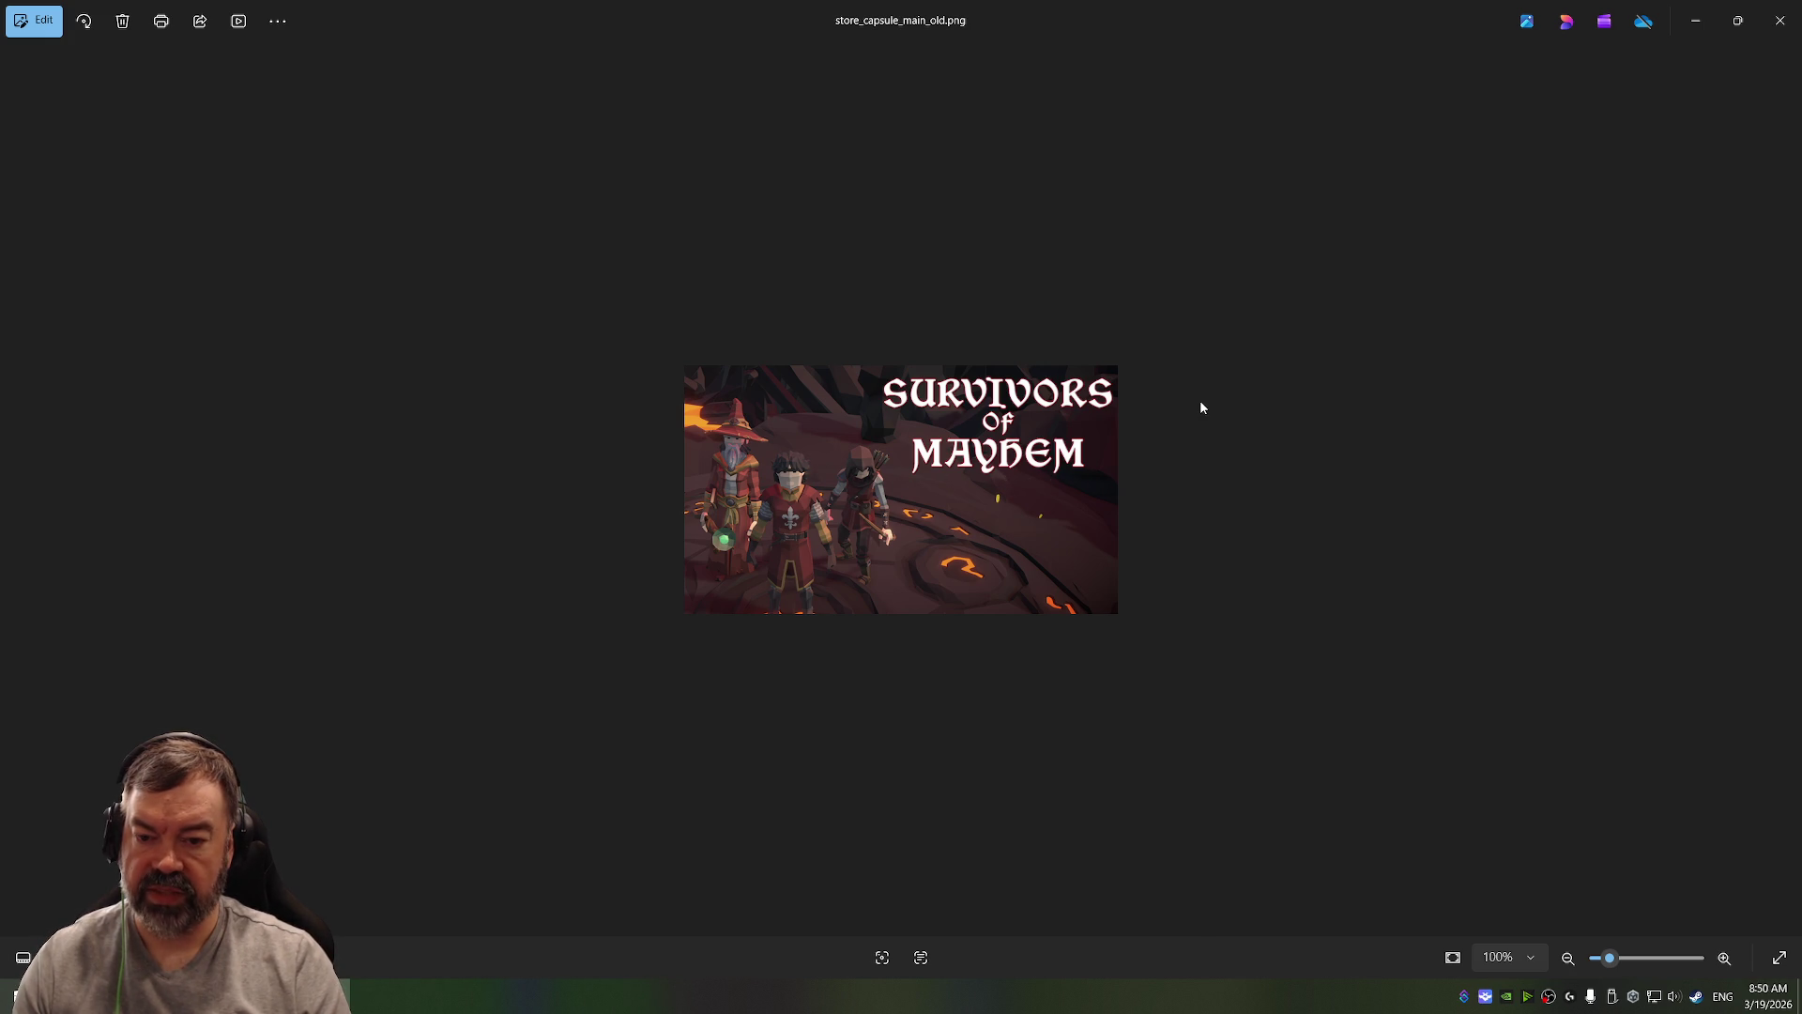
Step: Flip repeatedly between store_capsule_main_old.png and store_capsule_main.png, then close Photos
key(Left)
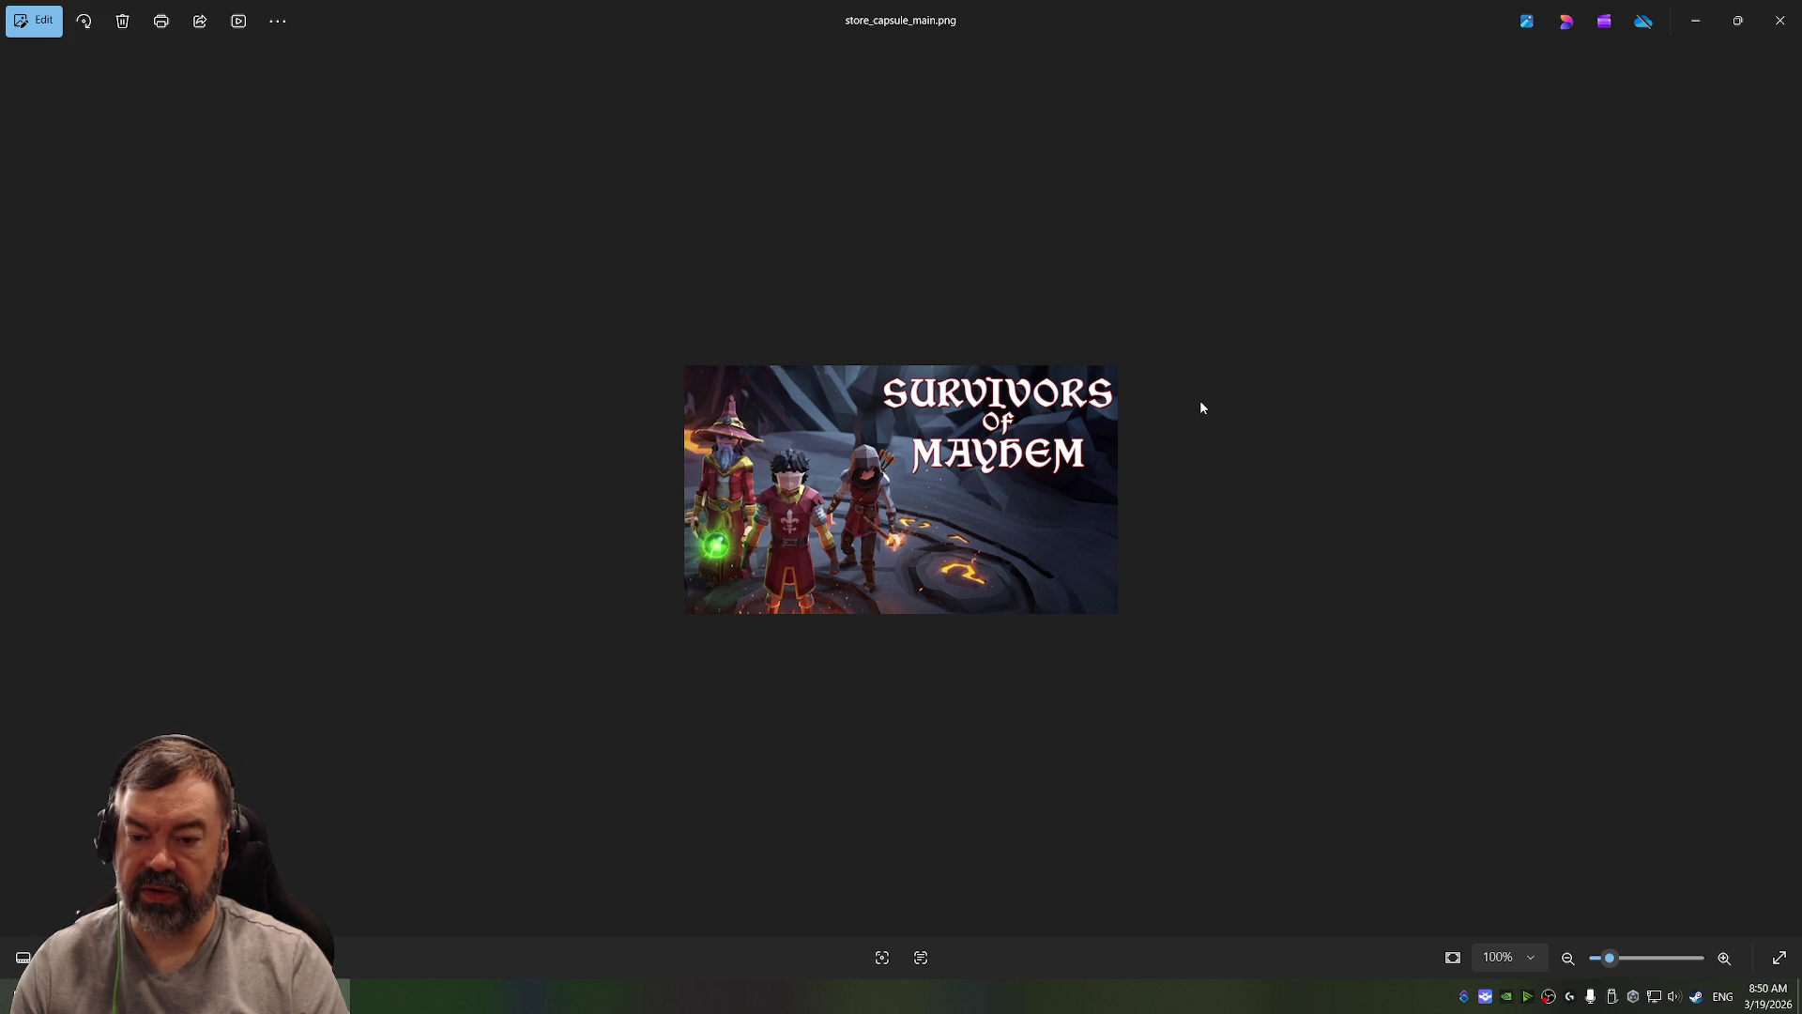
key(Right)
key(Left)
key(Right)
key(Left)
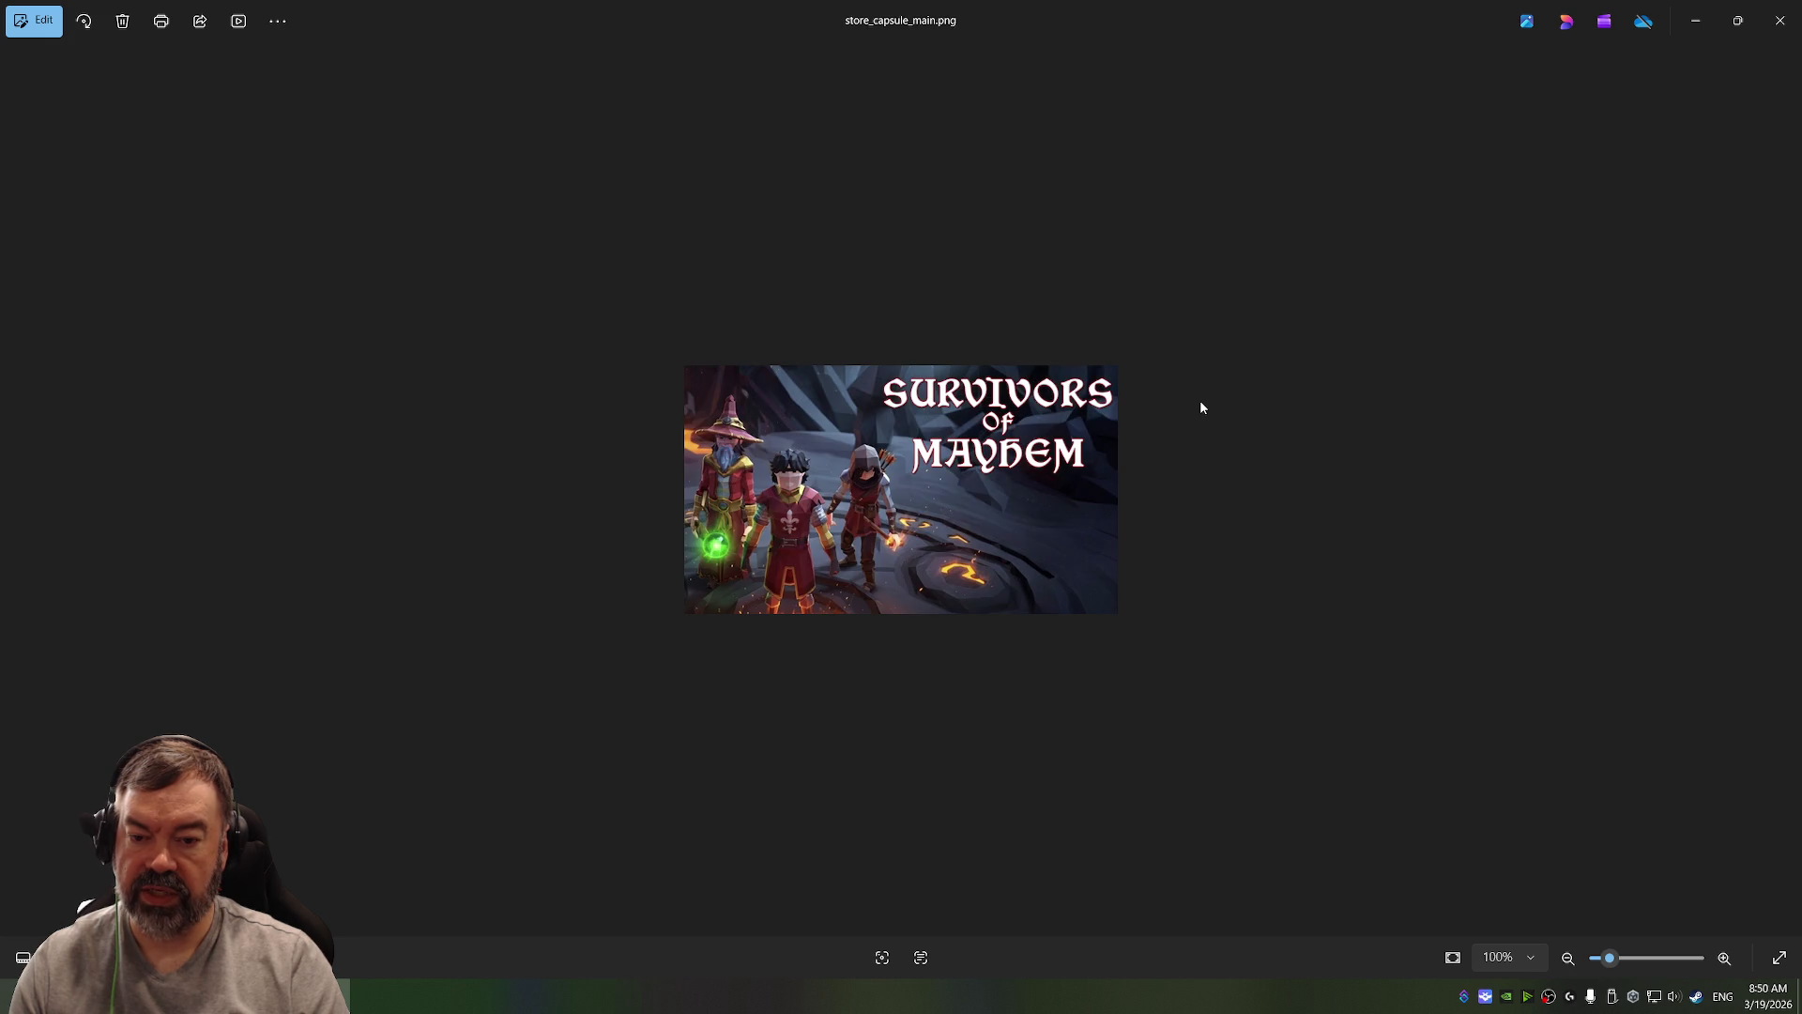
key(Right)
key(Left)
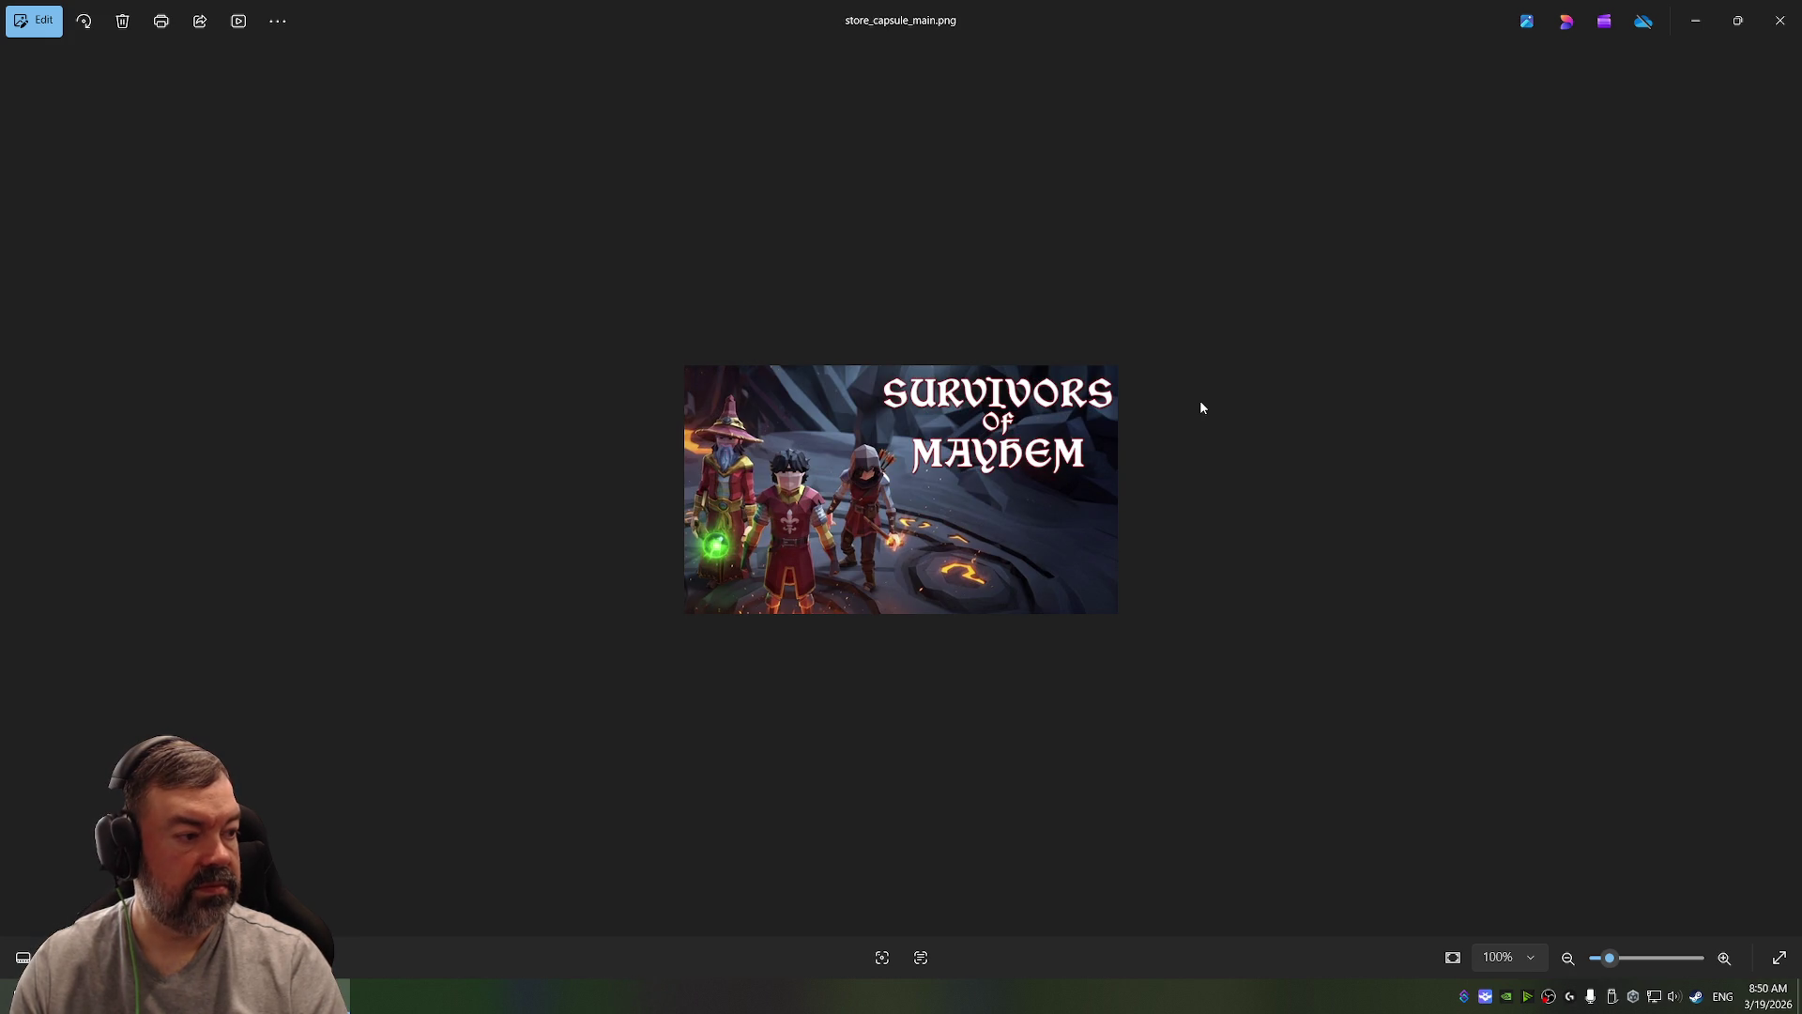
key(Right)
key(Left)
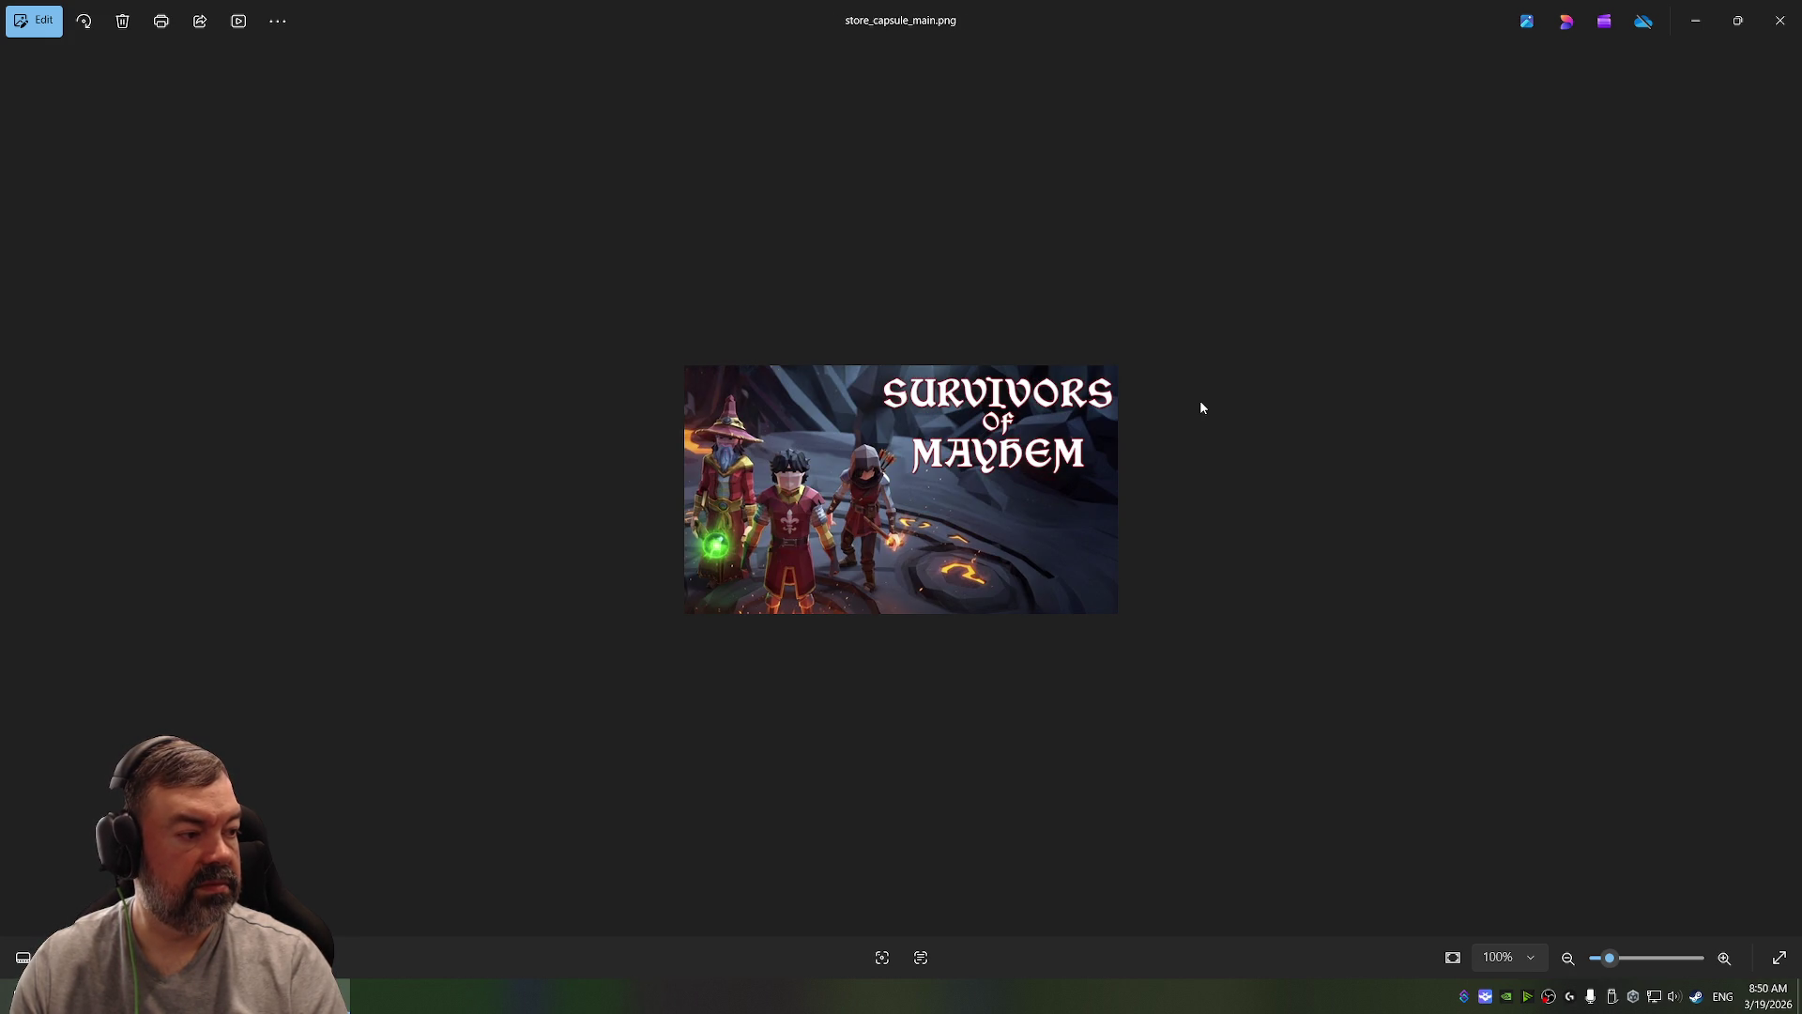
key(Right)
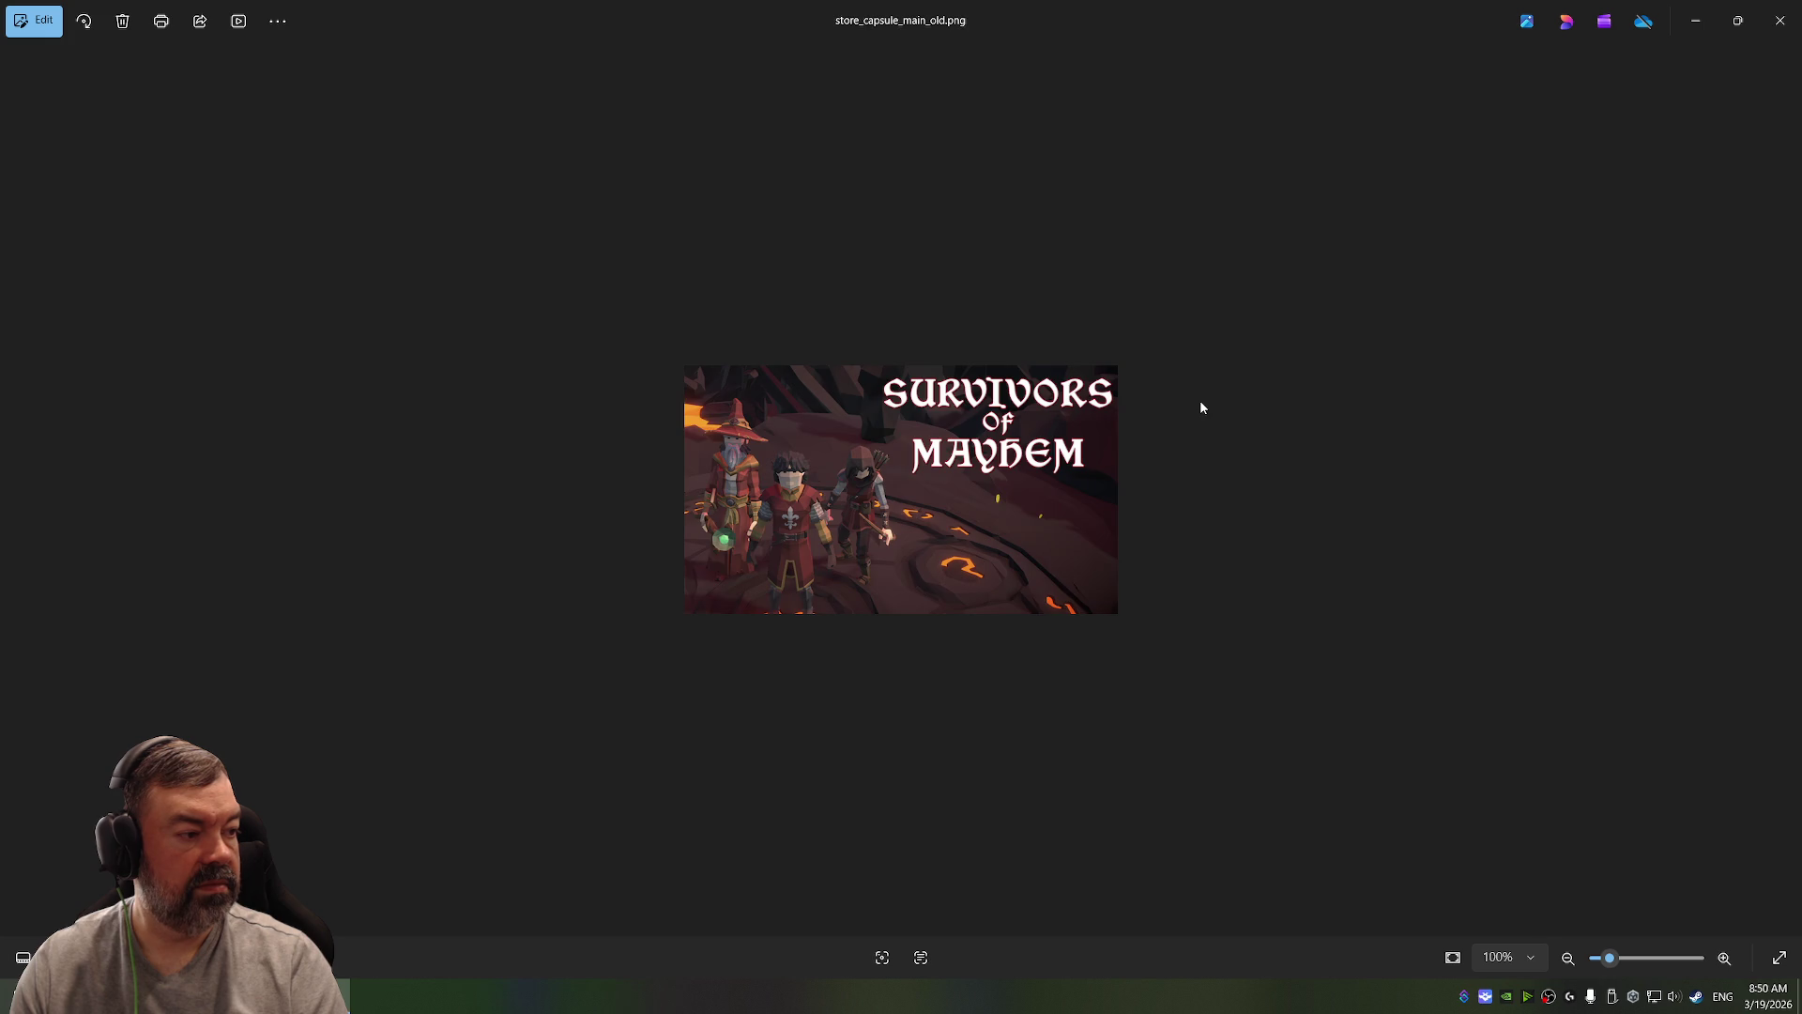
key(Left)
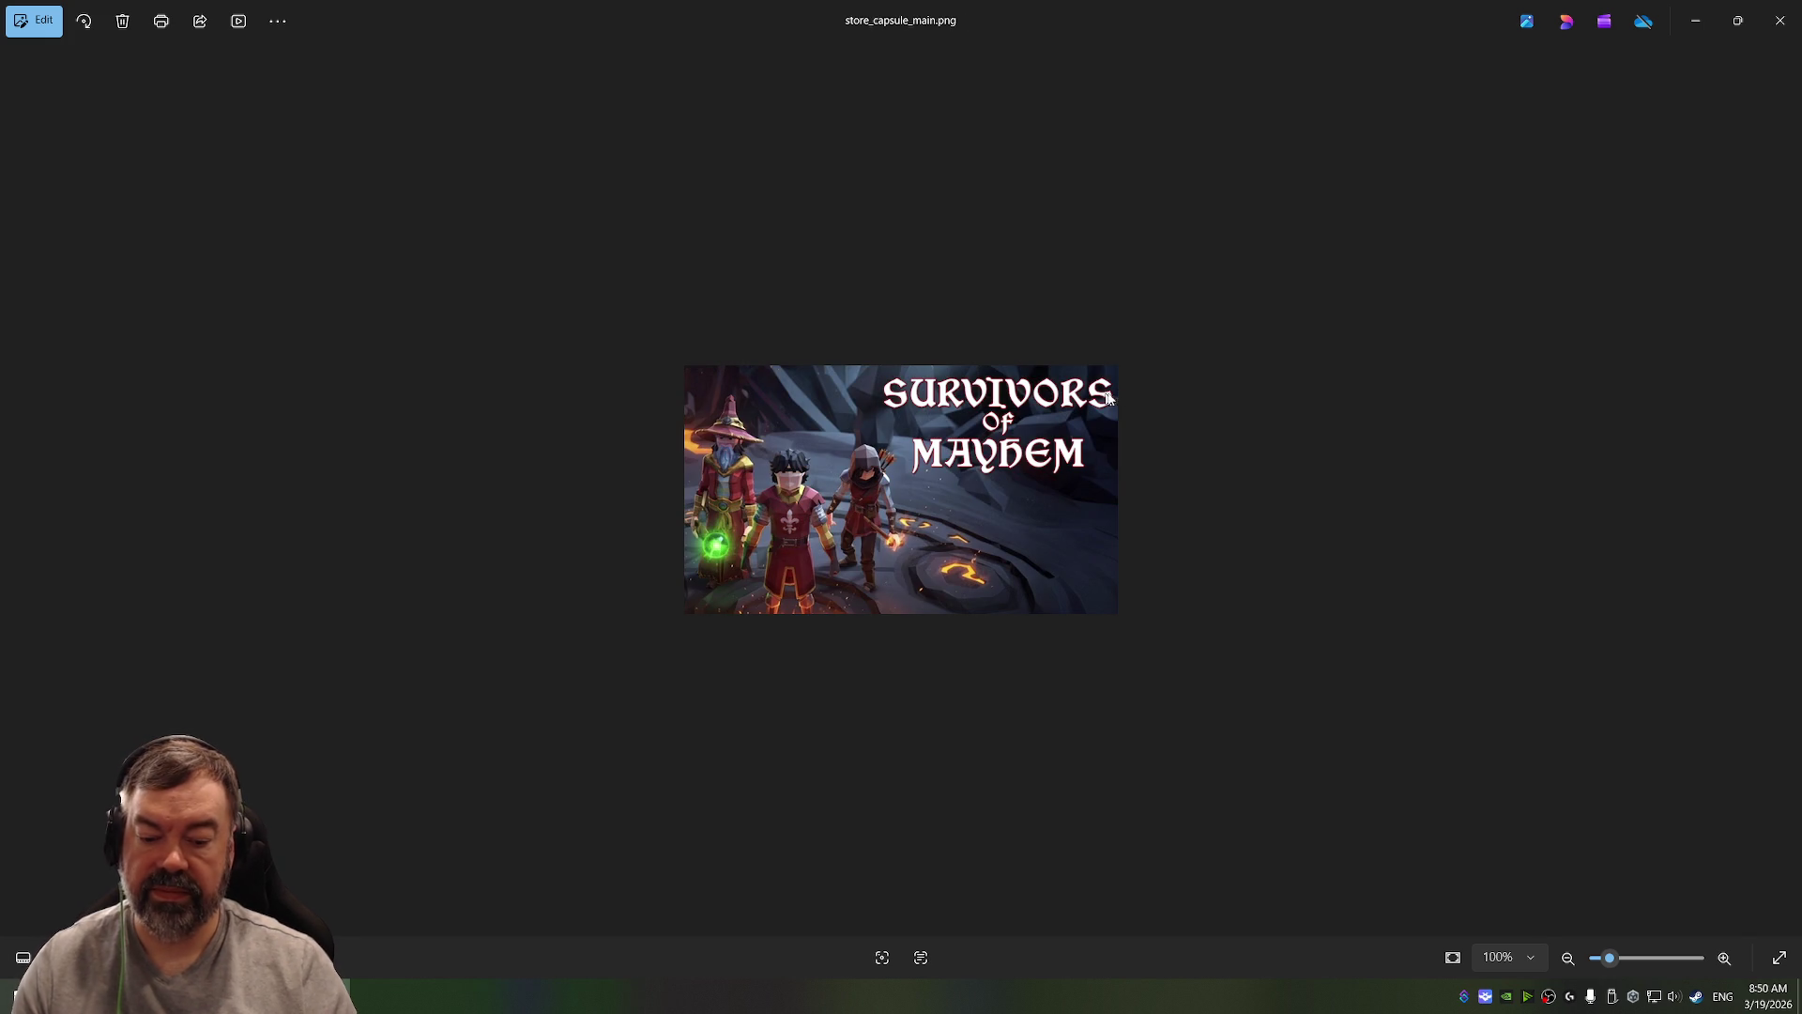
click(1776, 22)
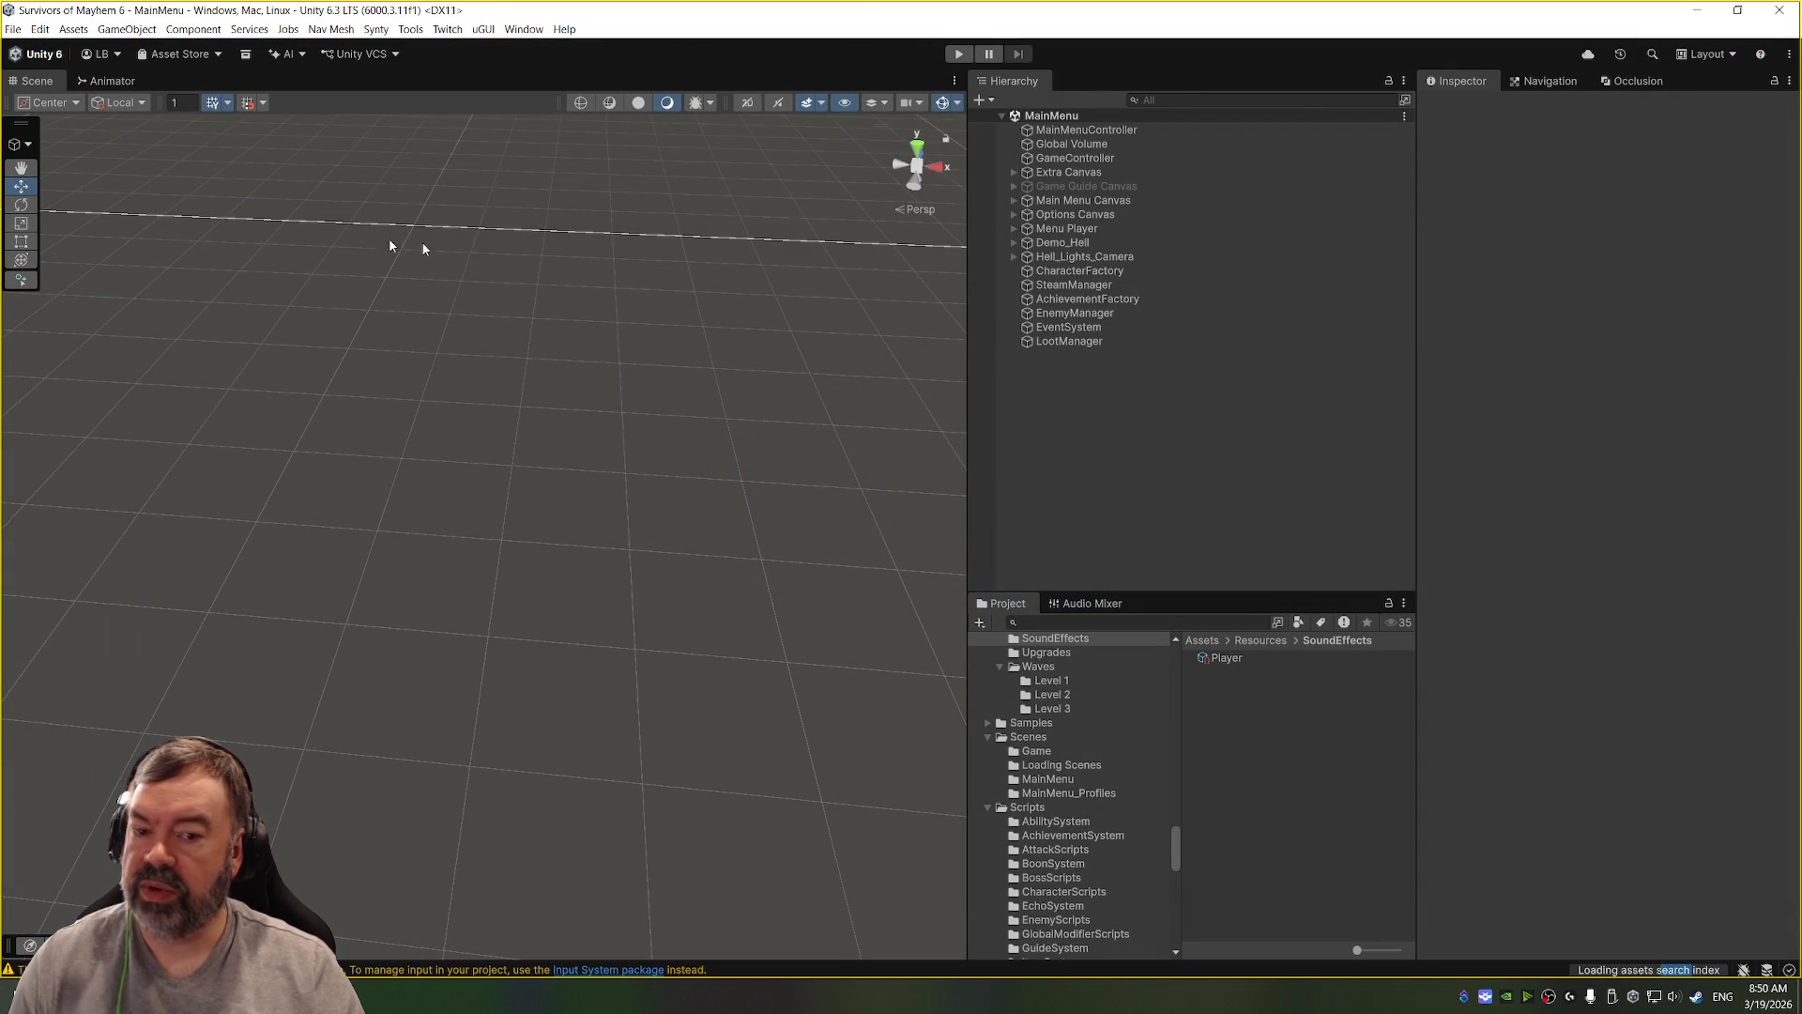
Step: Open the Resources > Items folder in the Project window
scroll(1077, 804, up, 6)
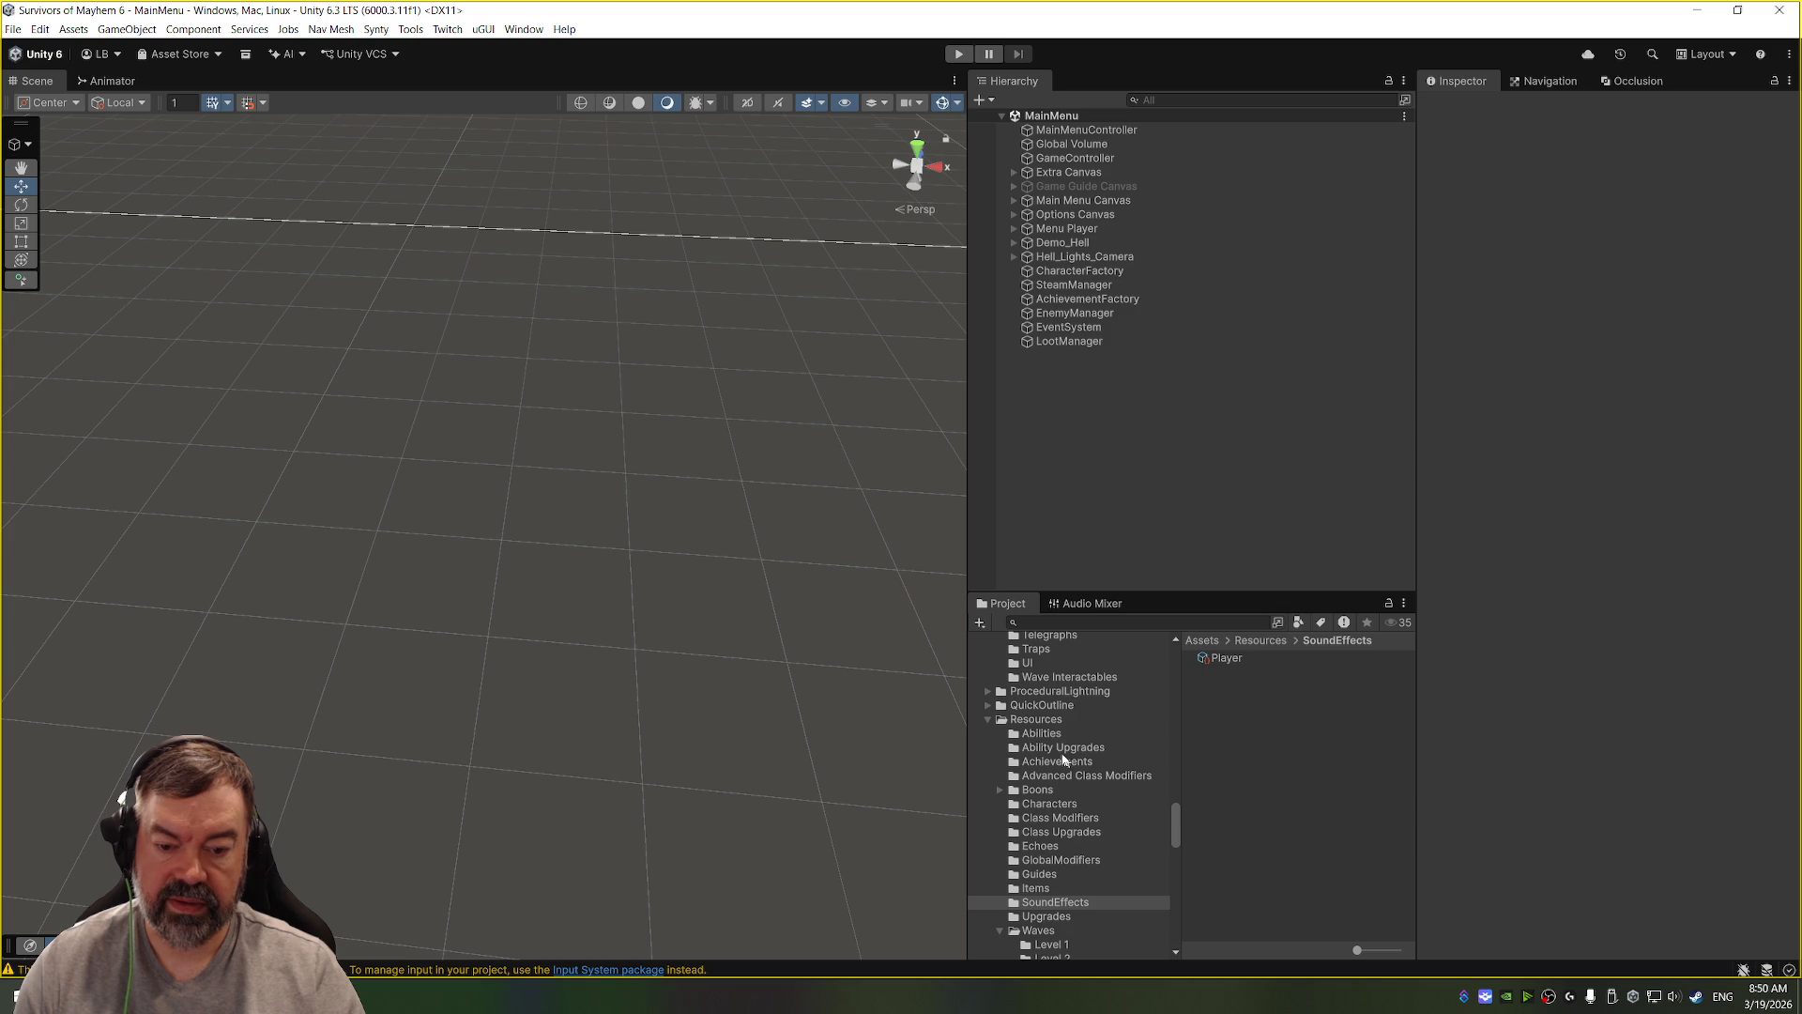
click(1034, 888)
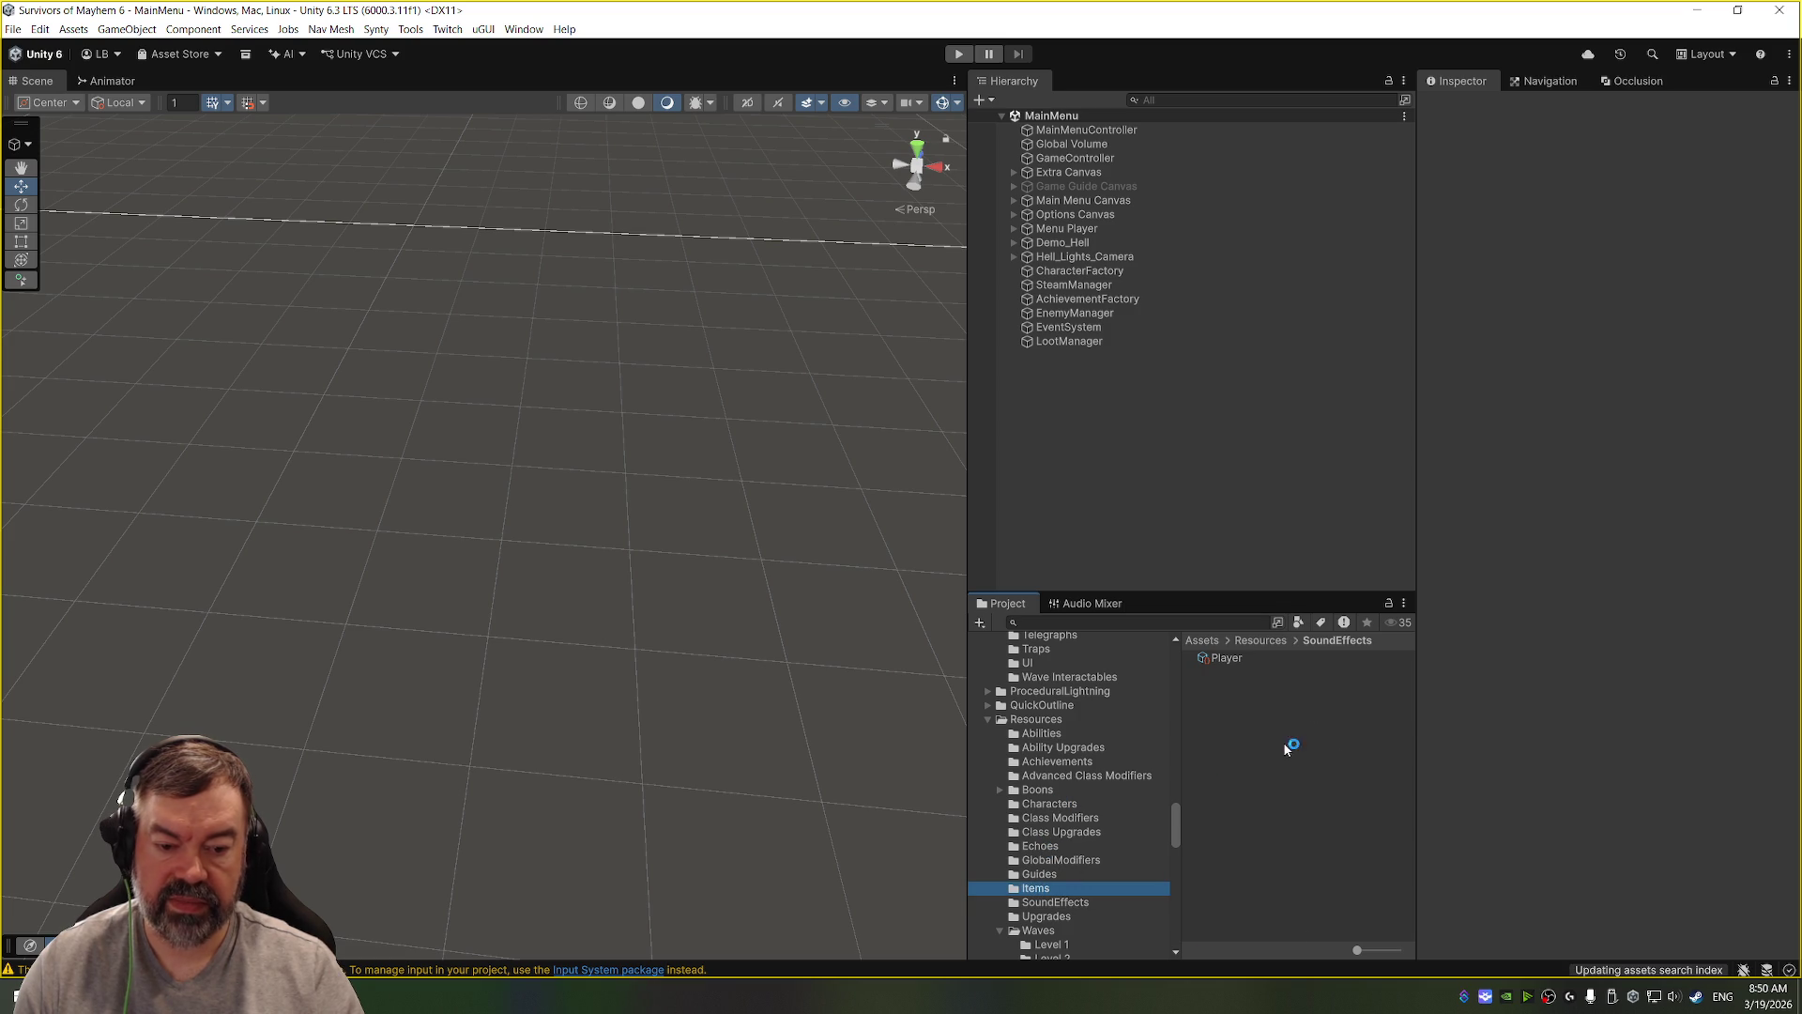
scroll(1281, 746, down, 10)
scroll(1279, 746, down, 10)
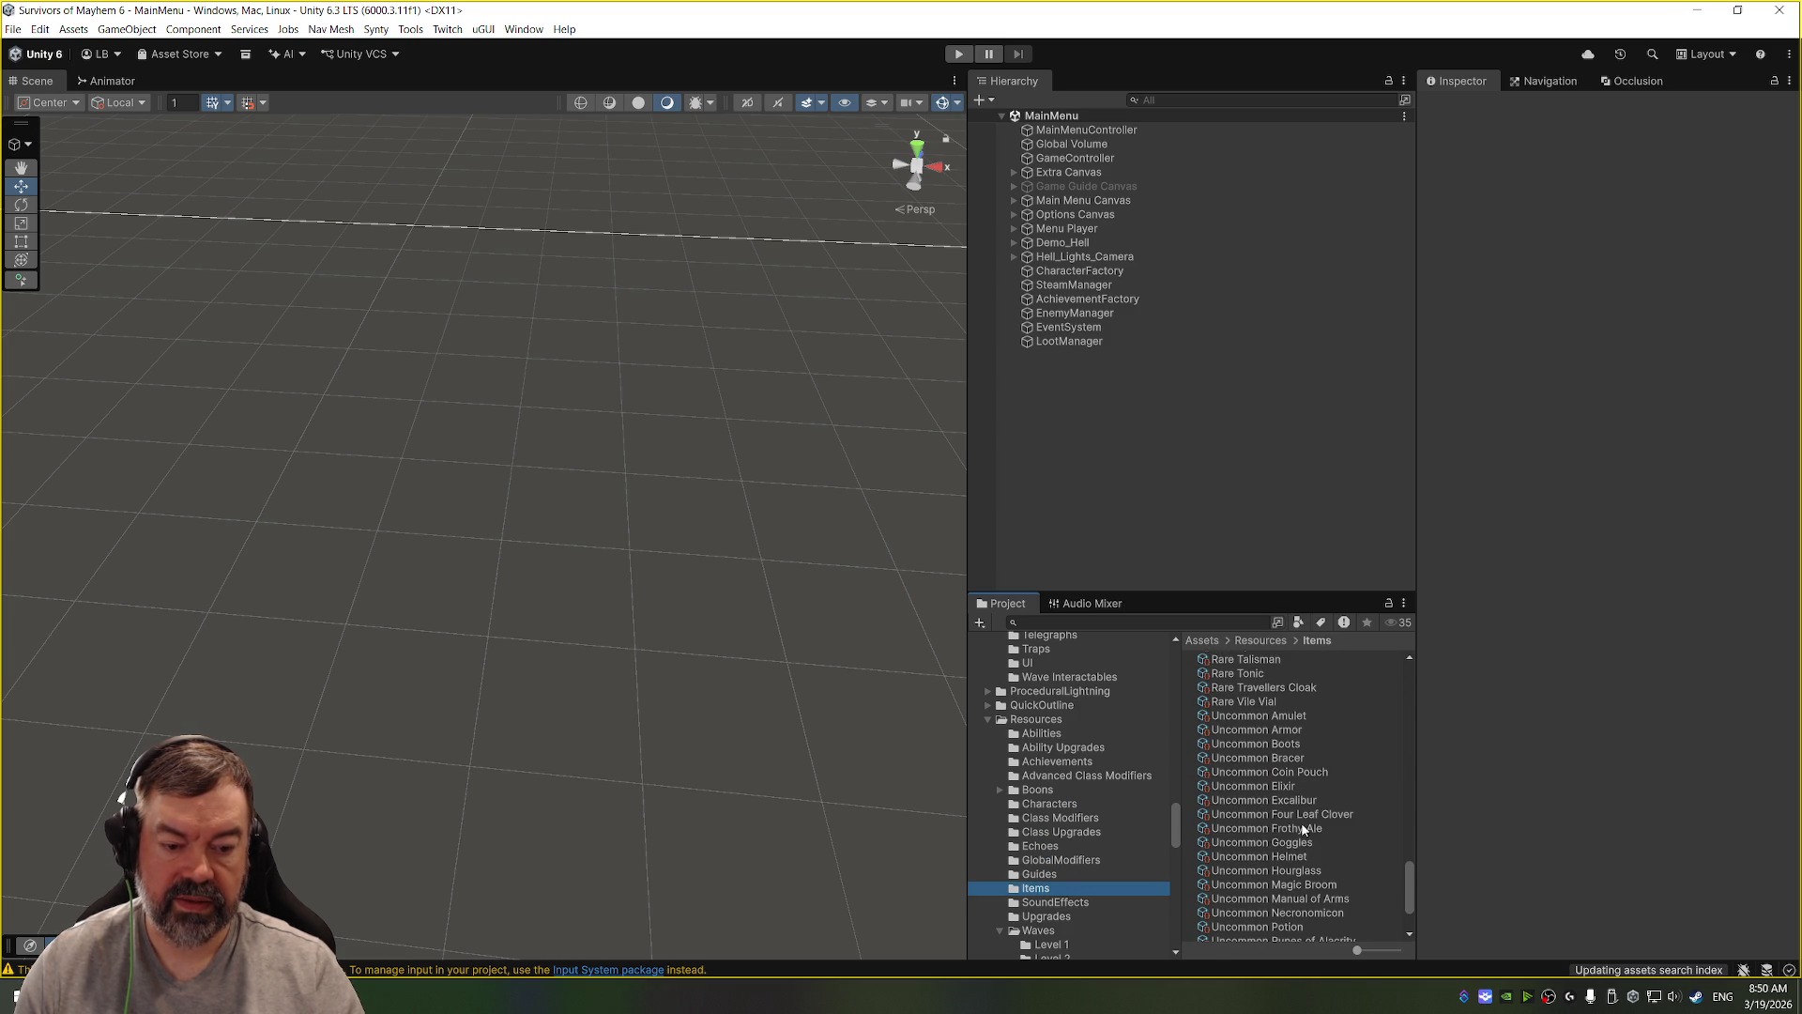
scroll(1333, 765, up, 15)
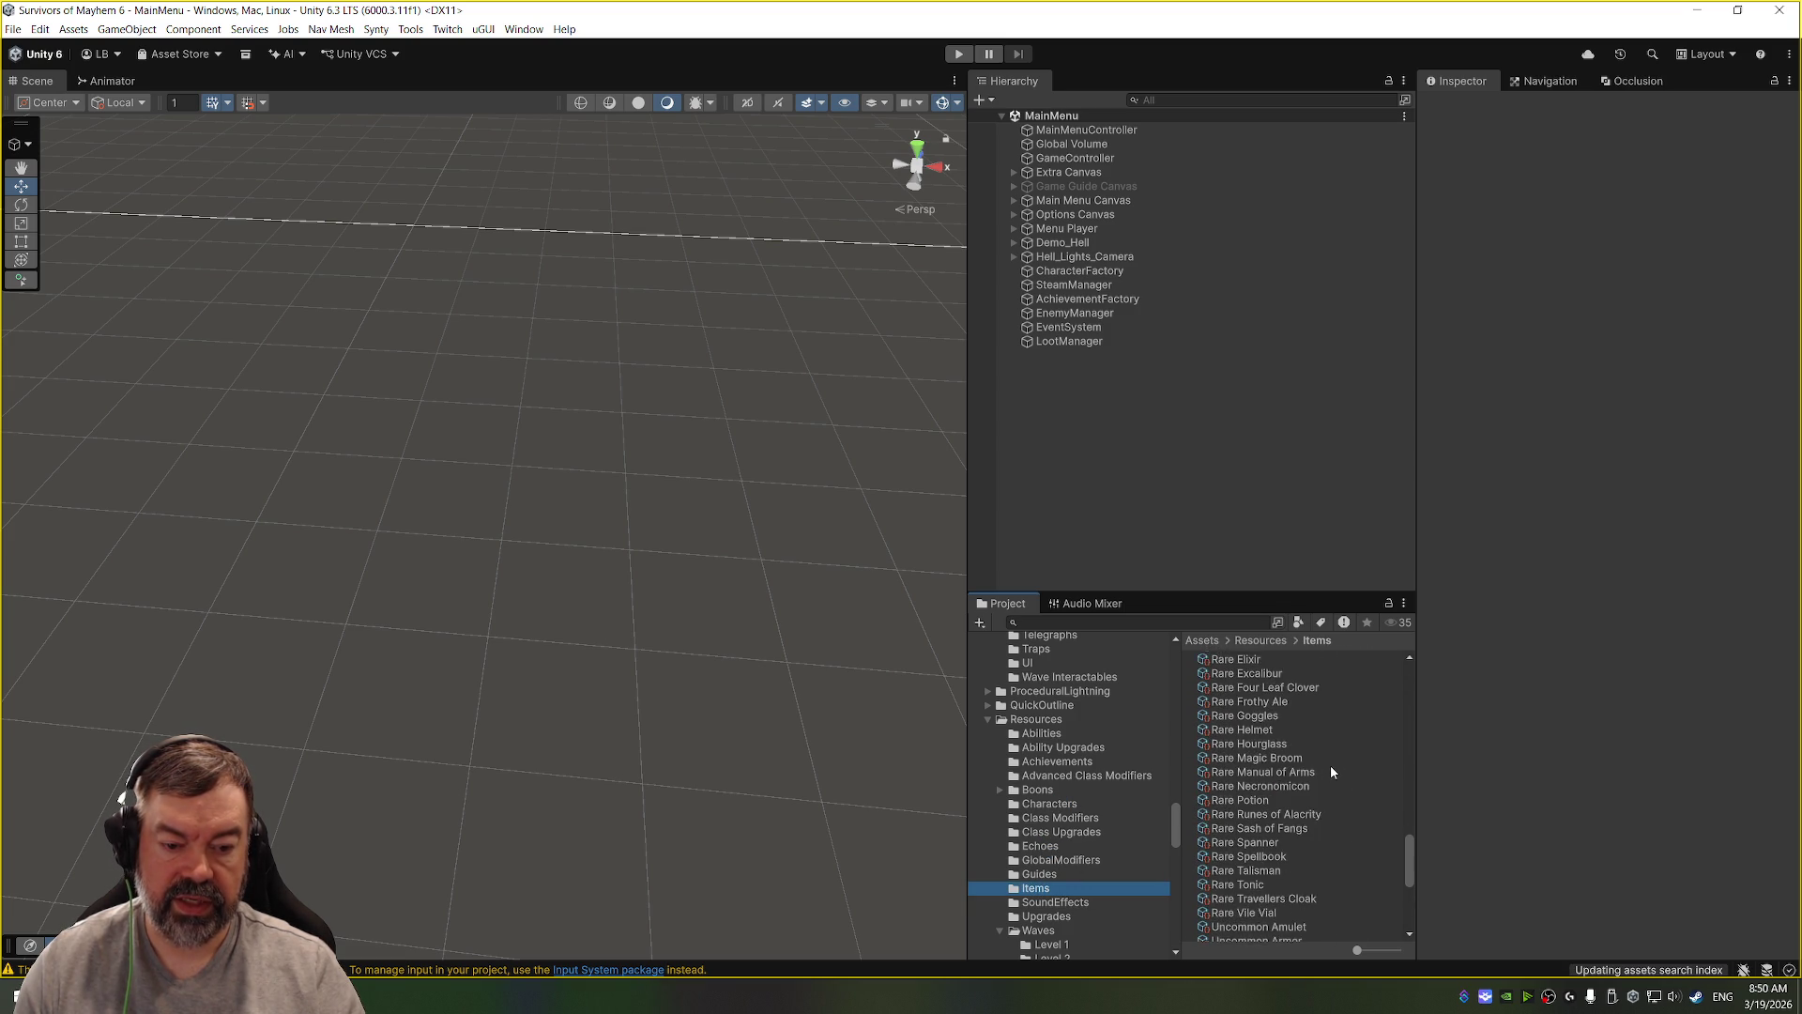
scroll(1326, 751, up, 3)
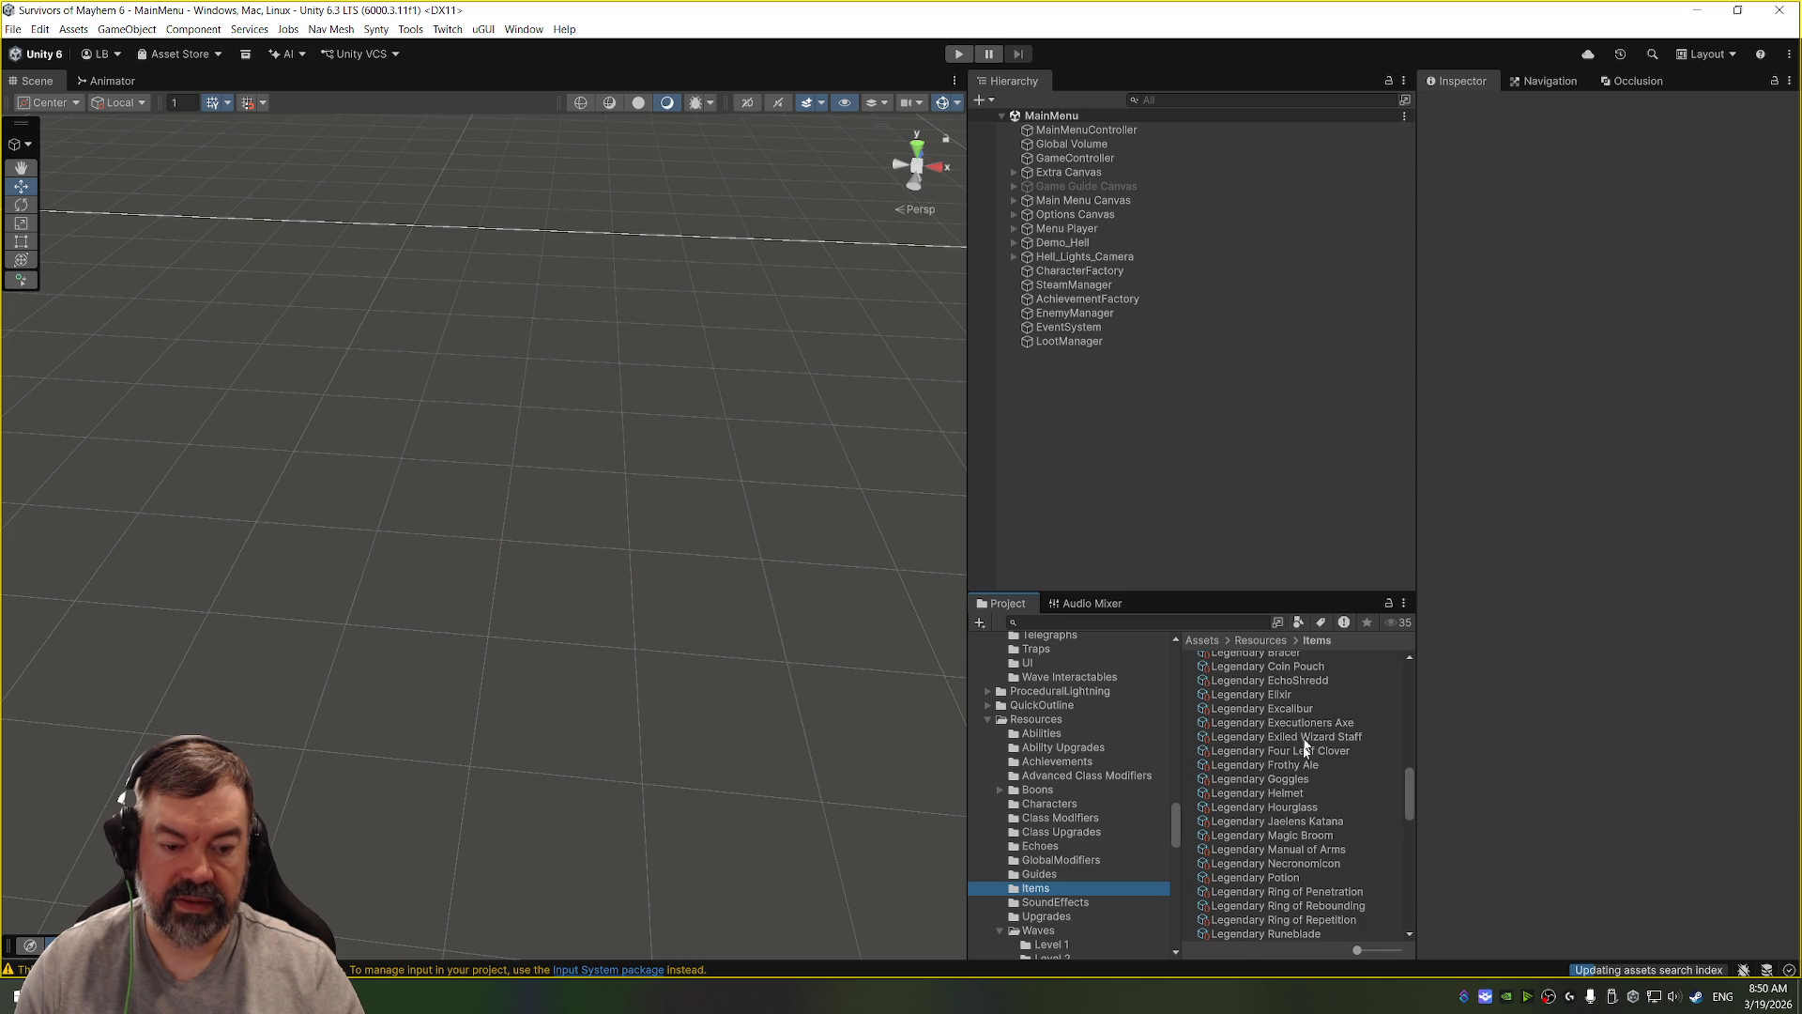
Step: Replace the comma with a period in Legendary EchoShredd's Item Flavor Text
click(1316, 682)
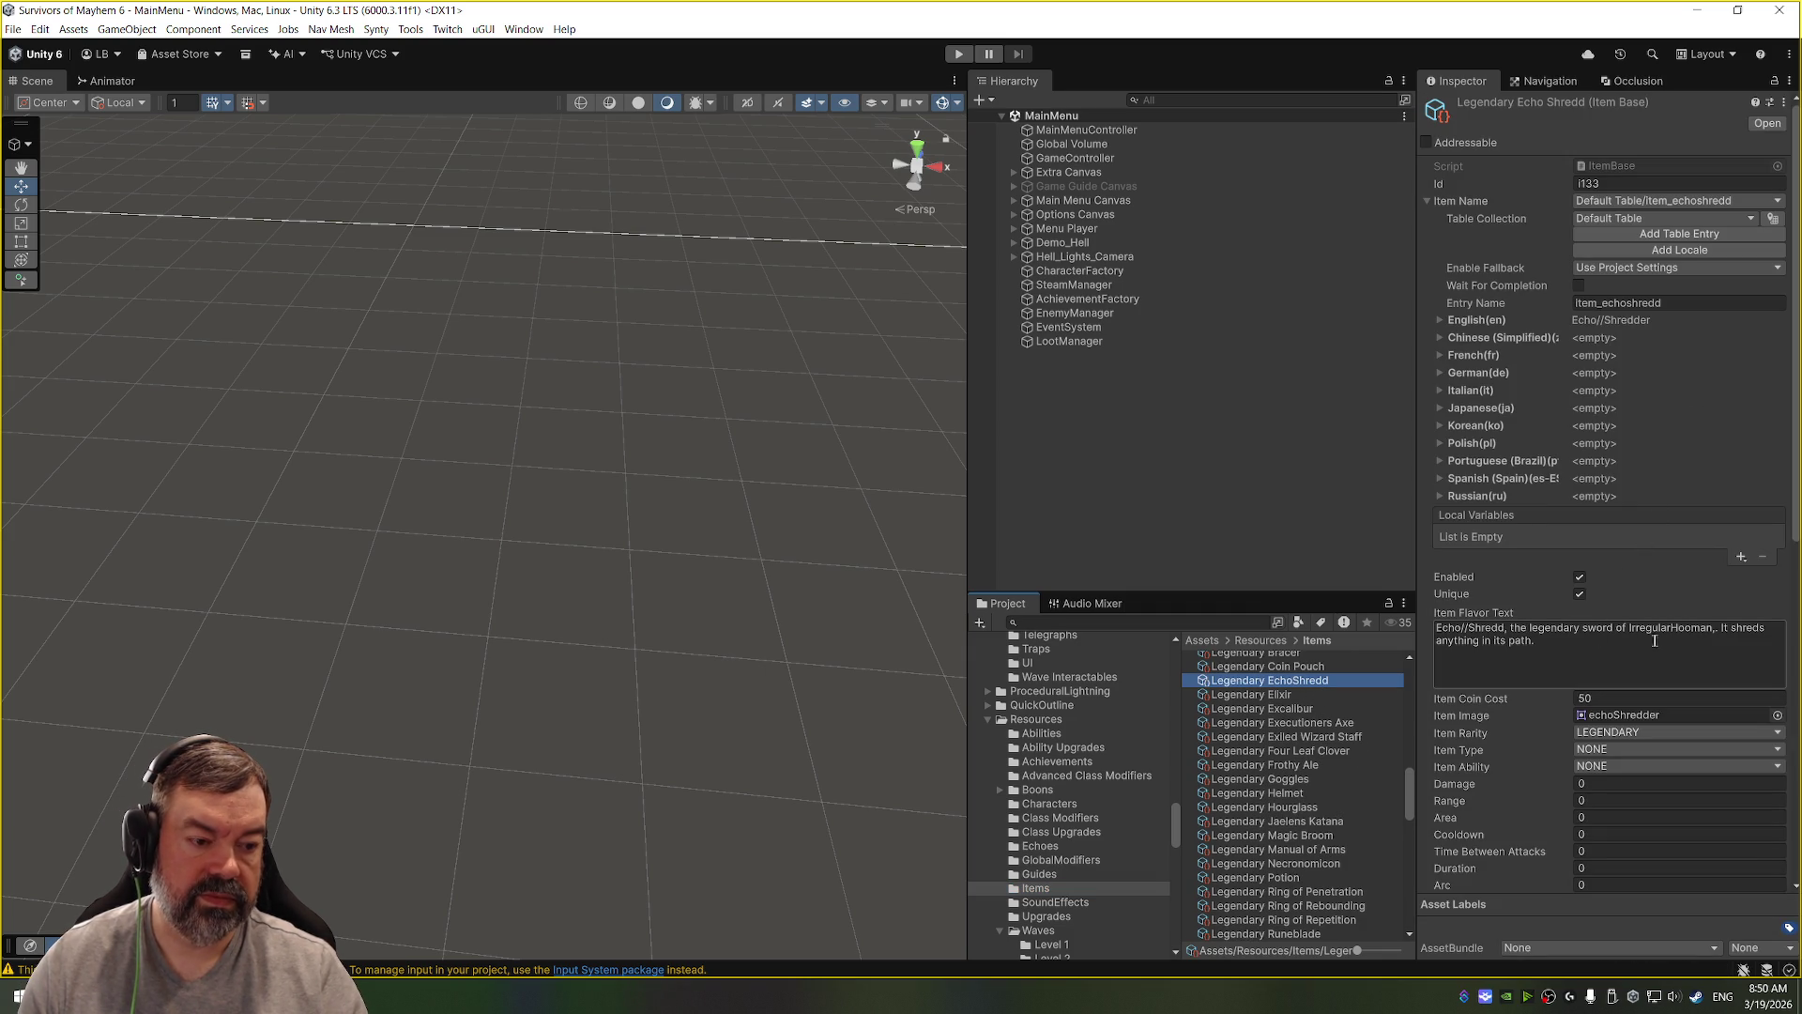
click(1696, 629)
click(1714, 628)
key(BackSpace)
text(.)
click(1719, 672)
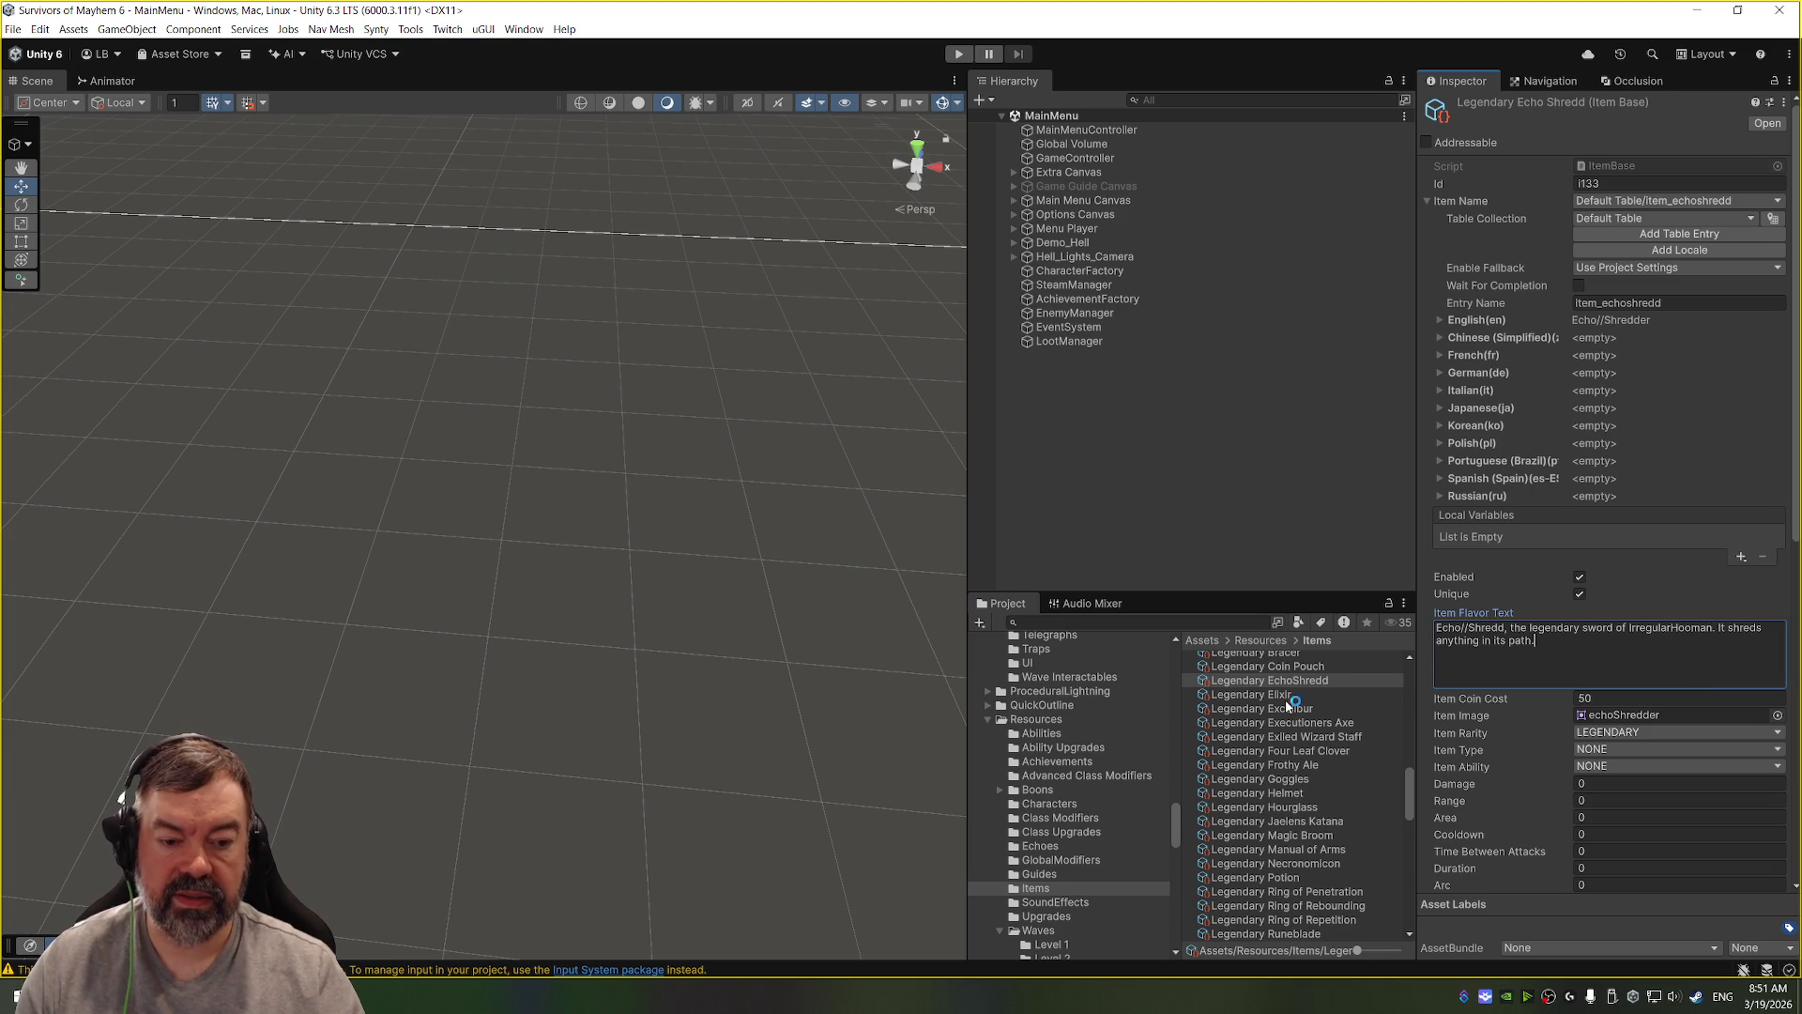
Step: Select the Legendary Exiled Wizard Staff item to view its LEGENDARY, 50-coin data
click(1327, 740)
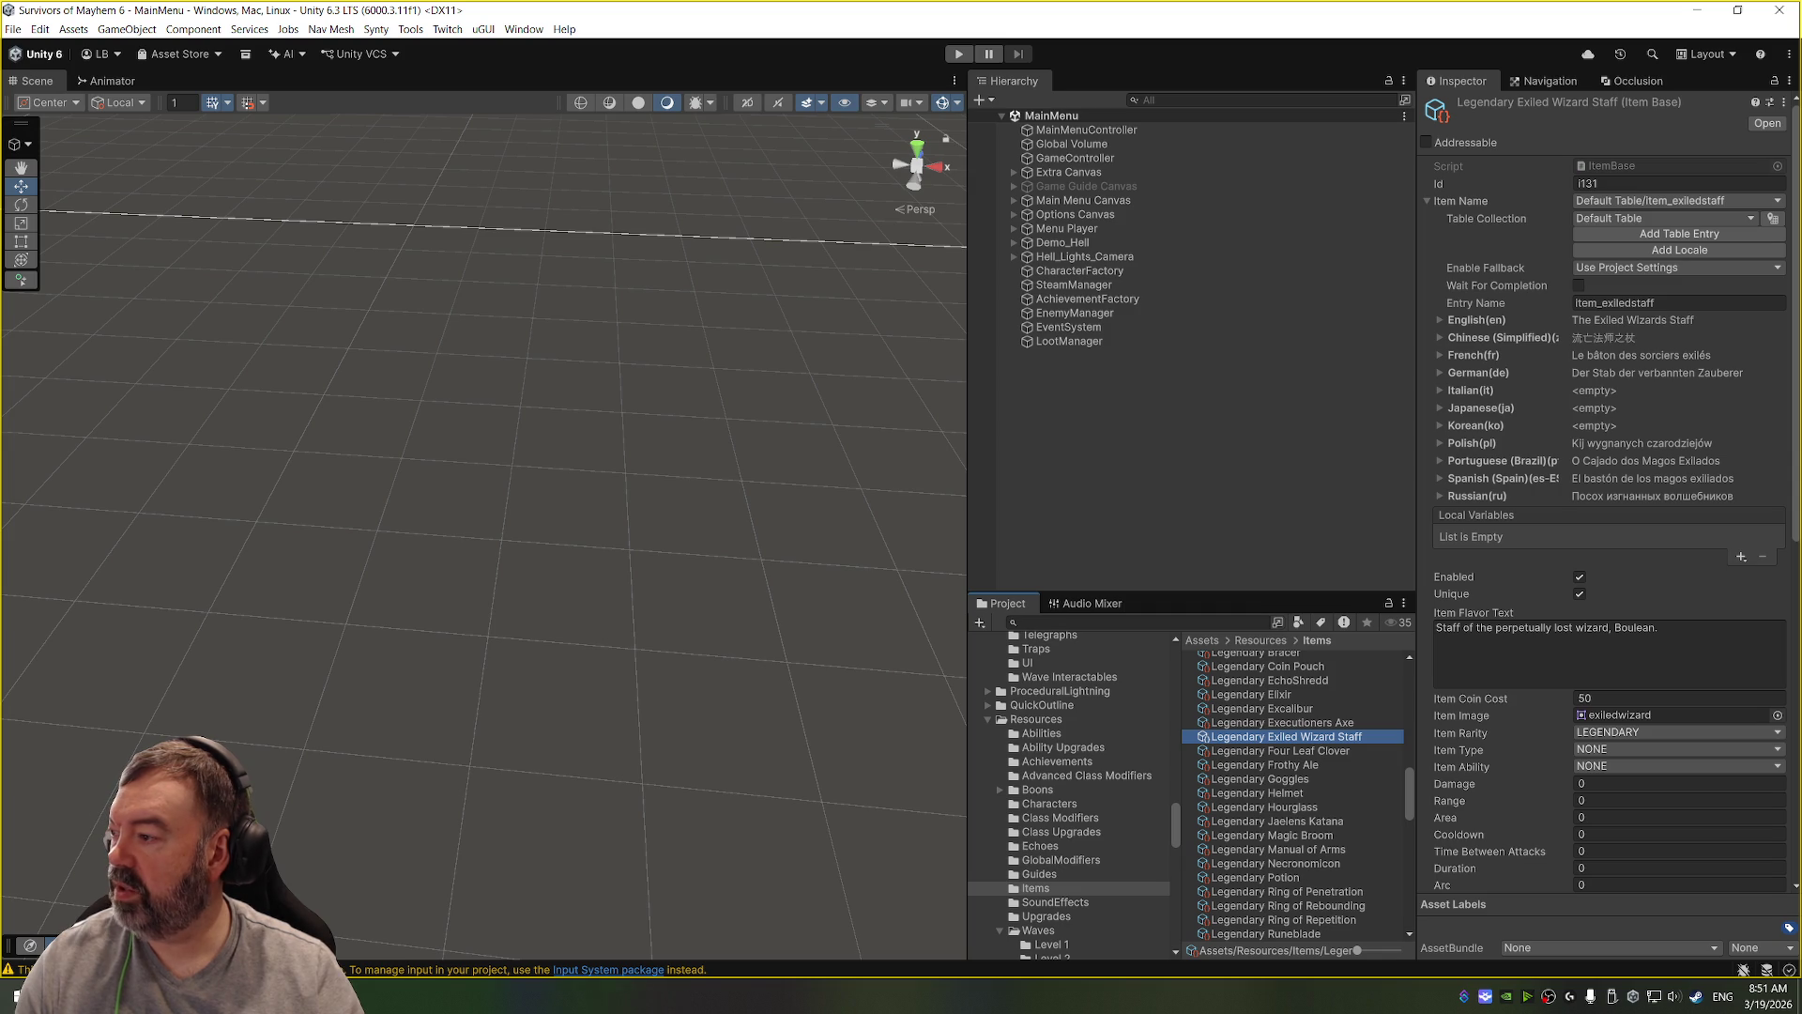
key(alt+Tab)
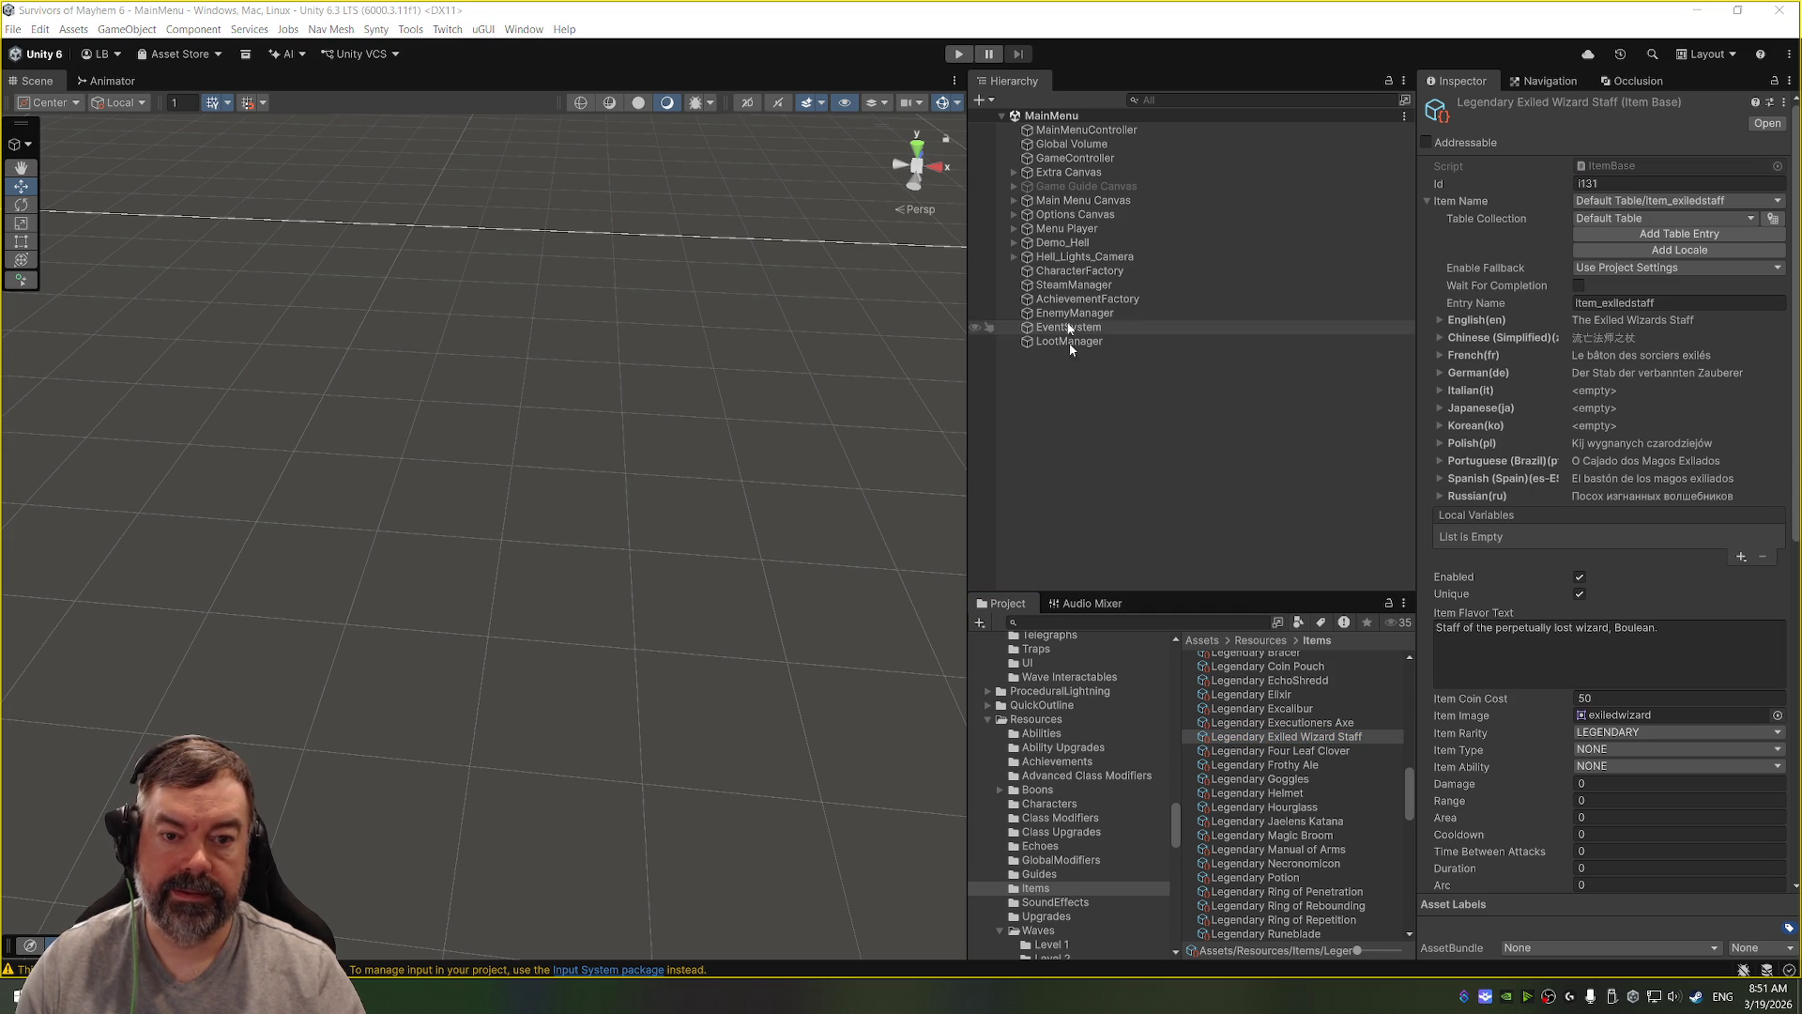
scroll(1285, 798, down, 10)
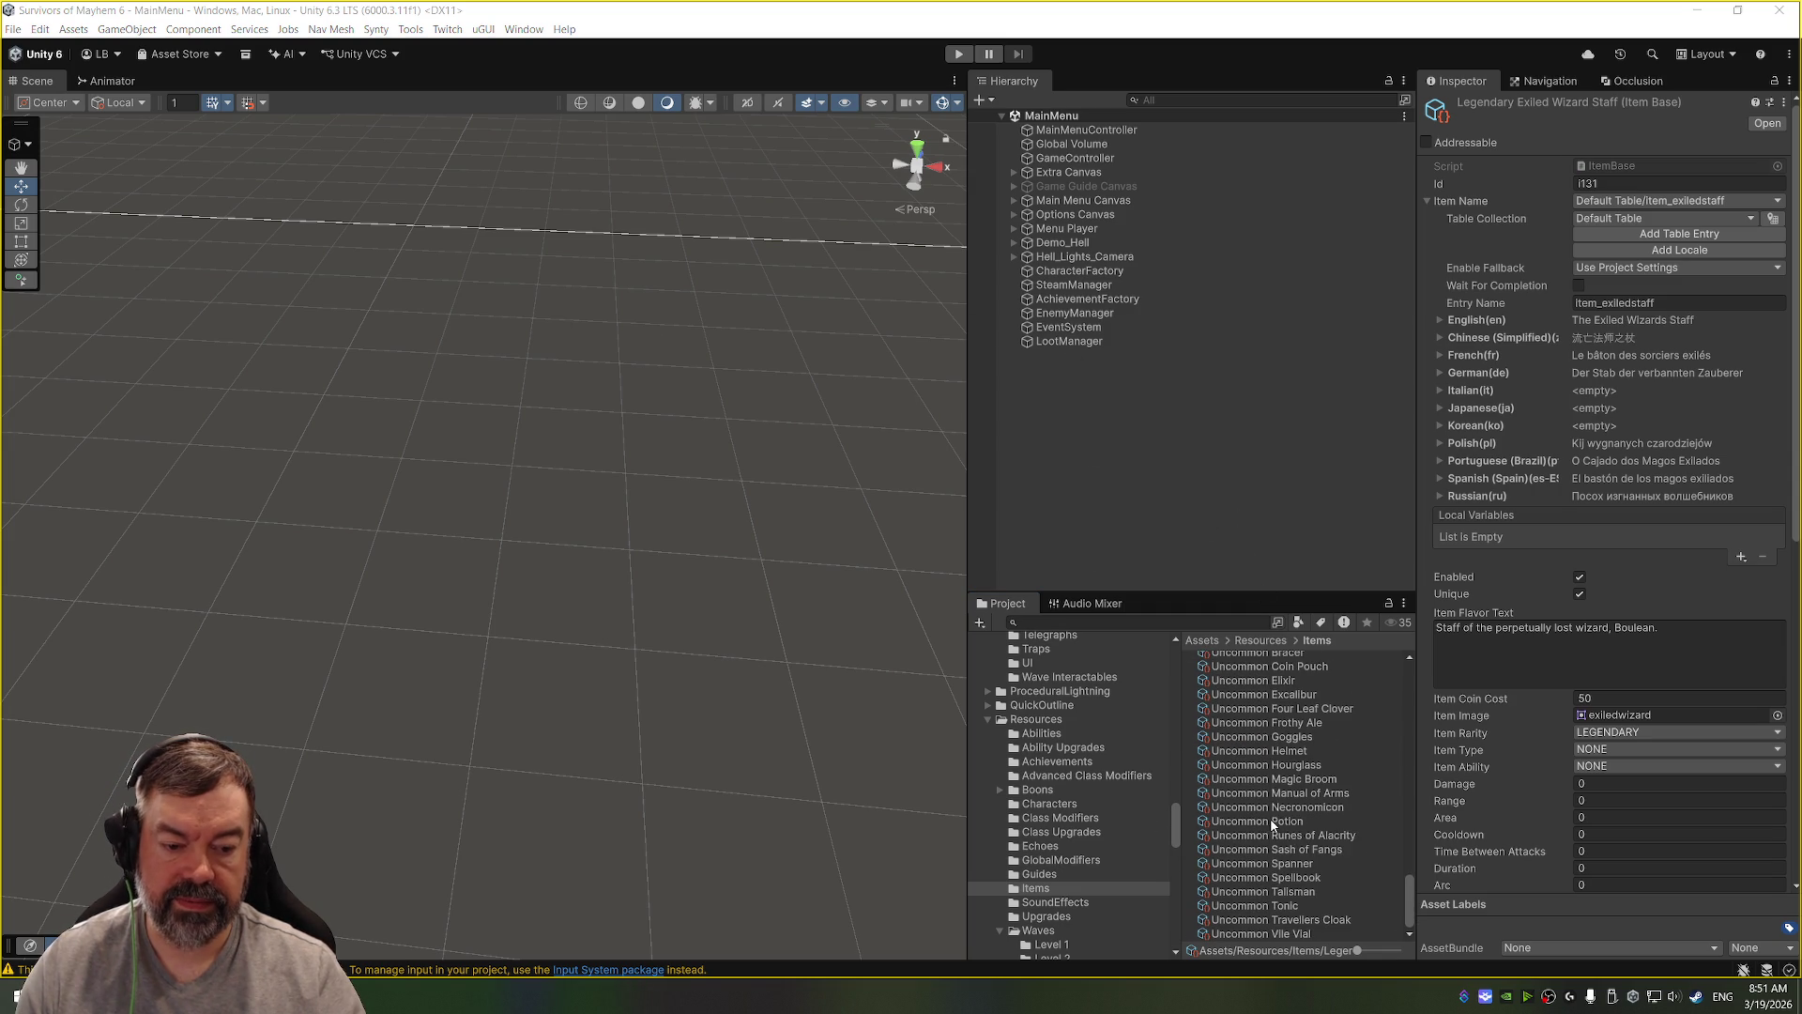
Step: Open ScreenColliderScript from the Scripts folder in Visual Studio
scroll(1066, 728, down, 5)
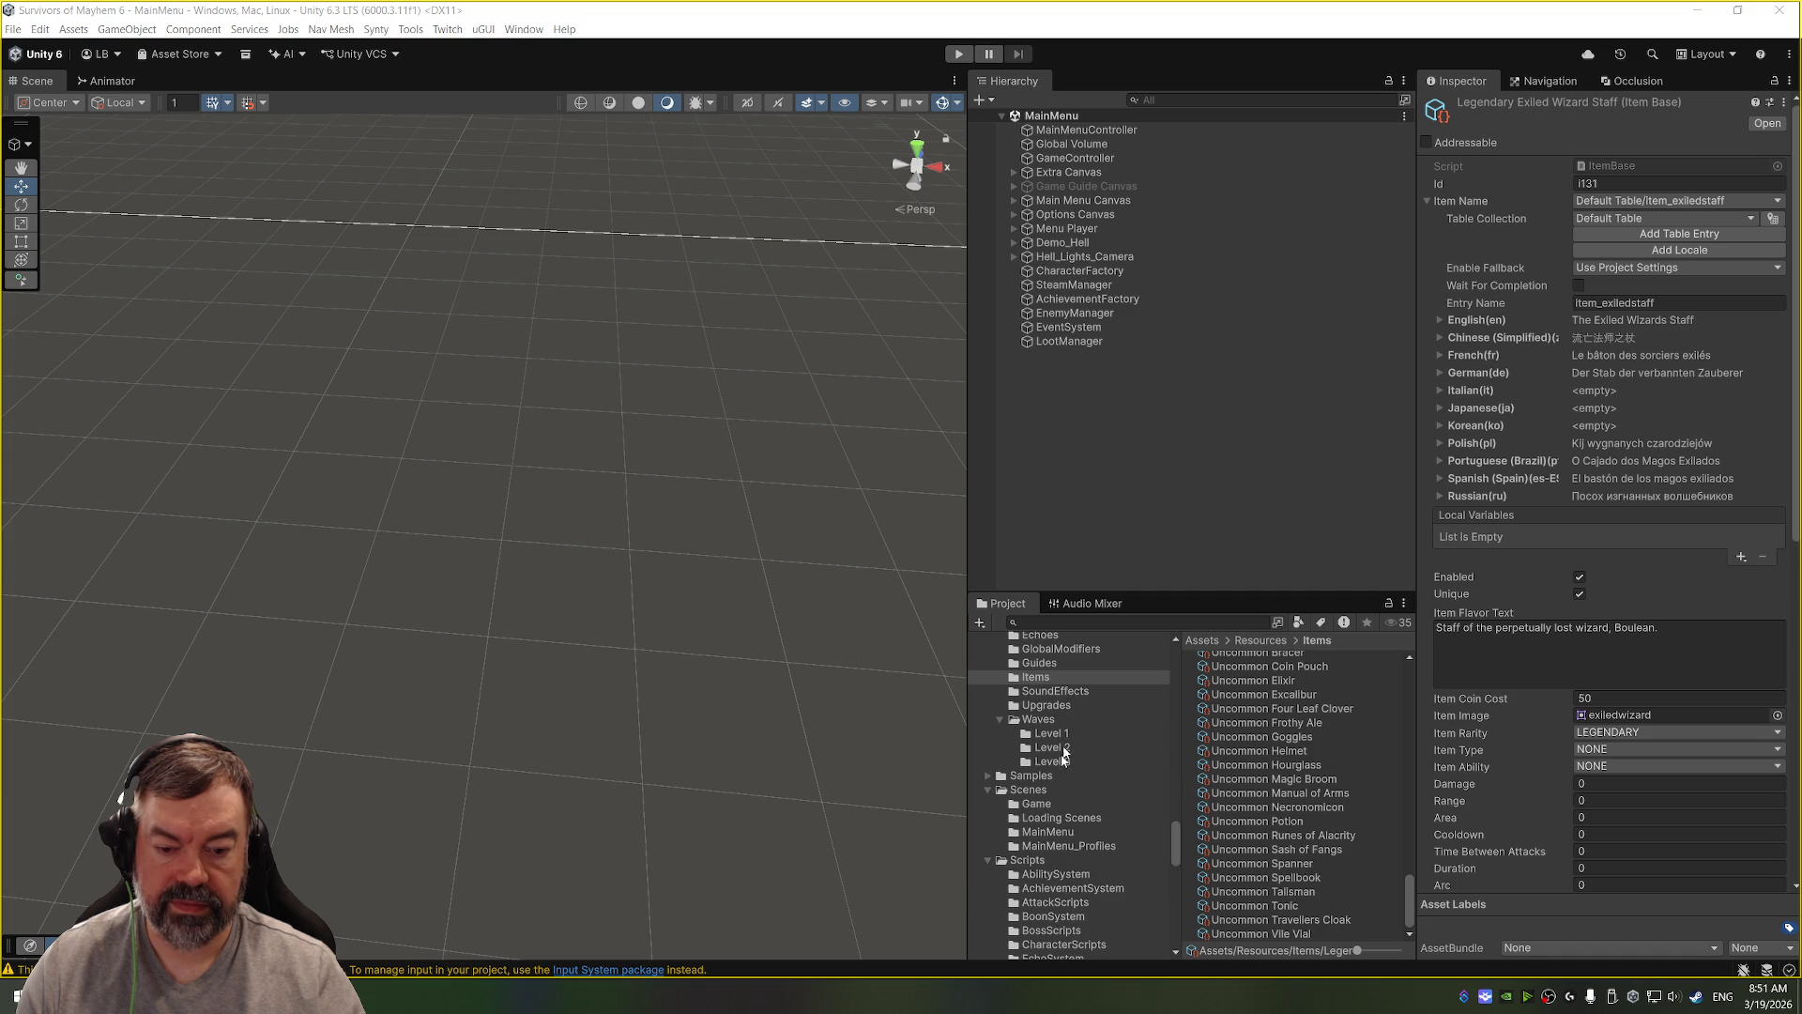
click(1043, 861)
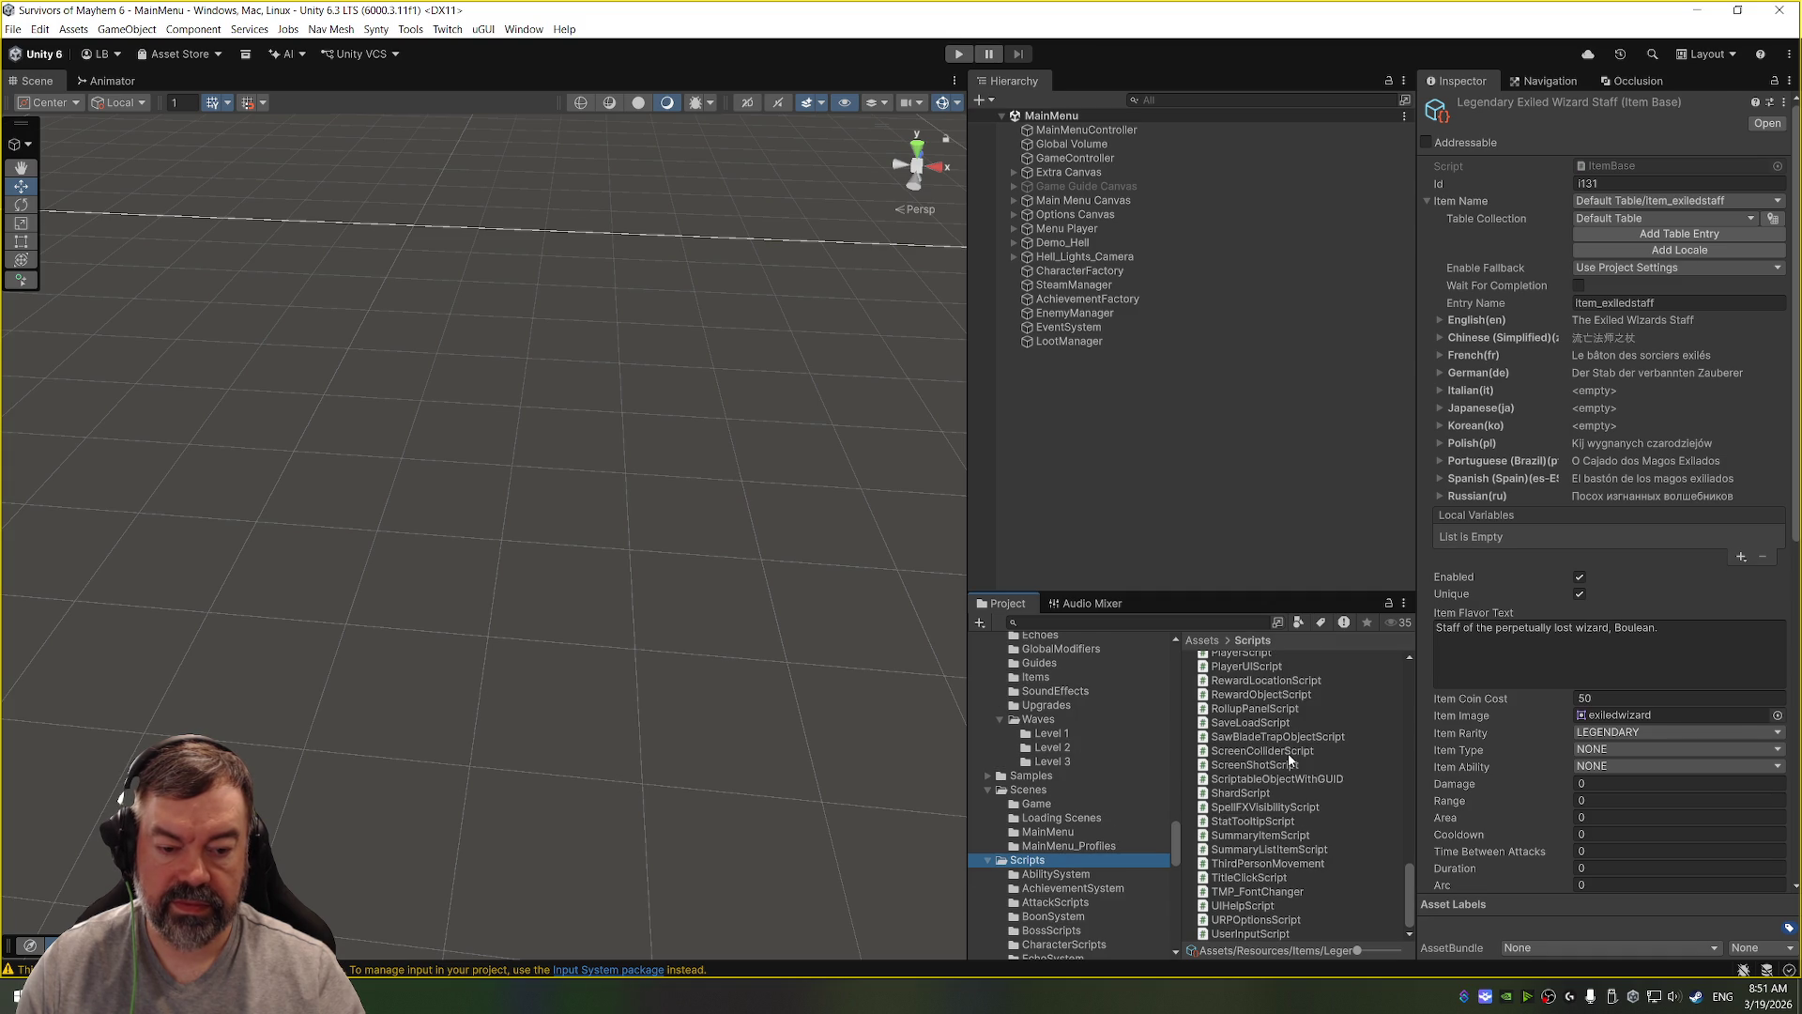
double_click(1287, 751)
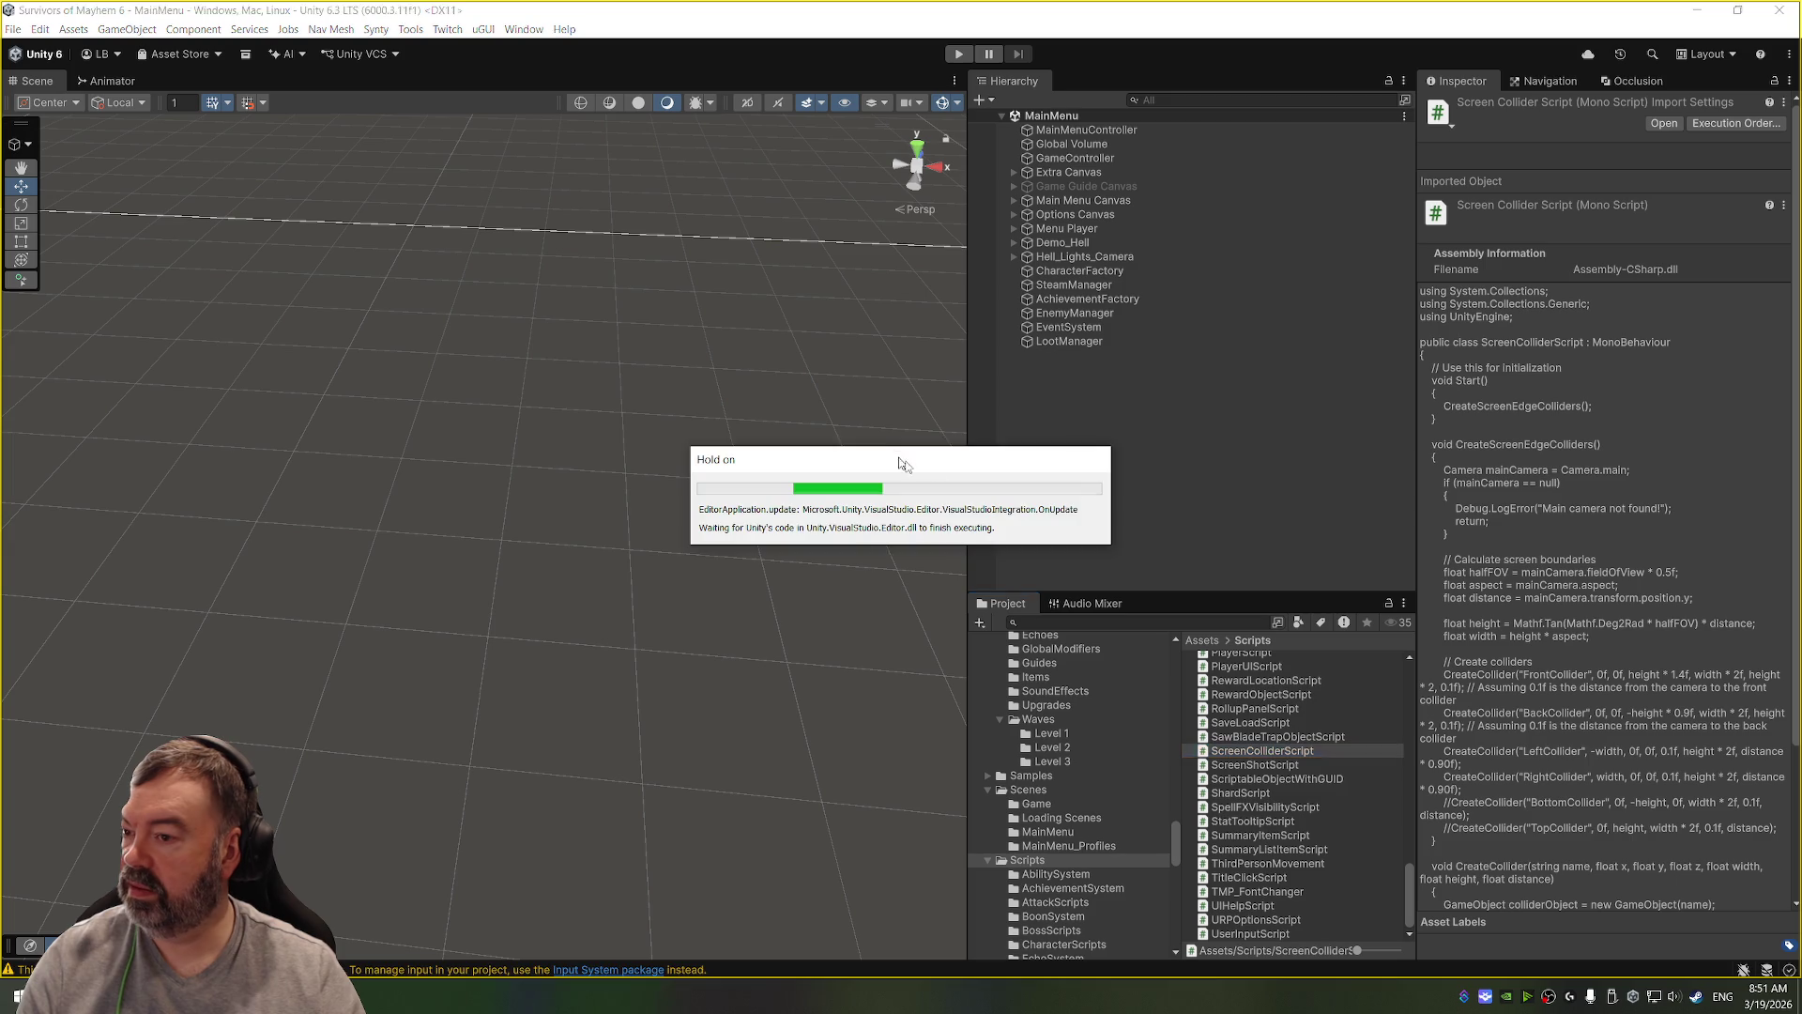
Step: Show the Inspector window, then run the game to its main menu and stop it
click(523, 29)
mouse_move(582, 147)
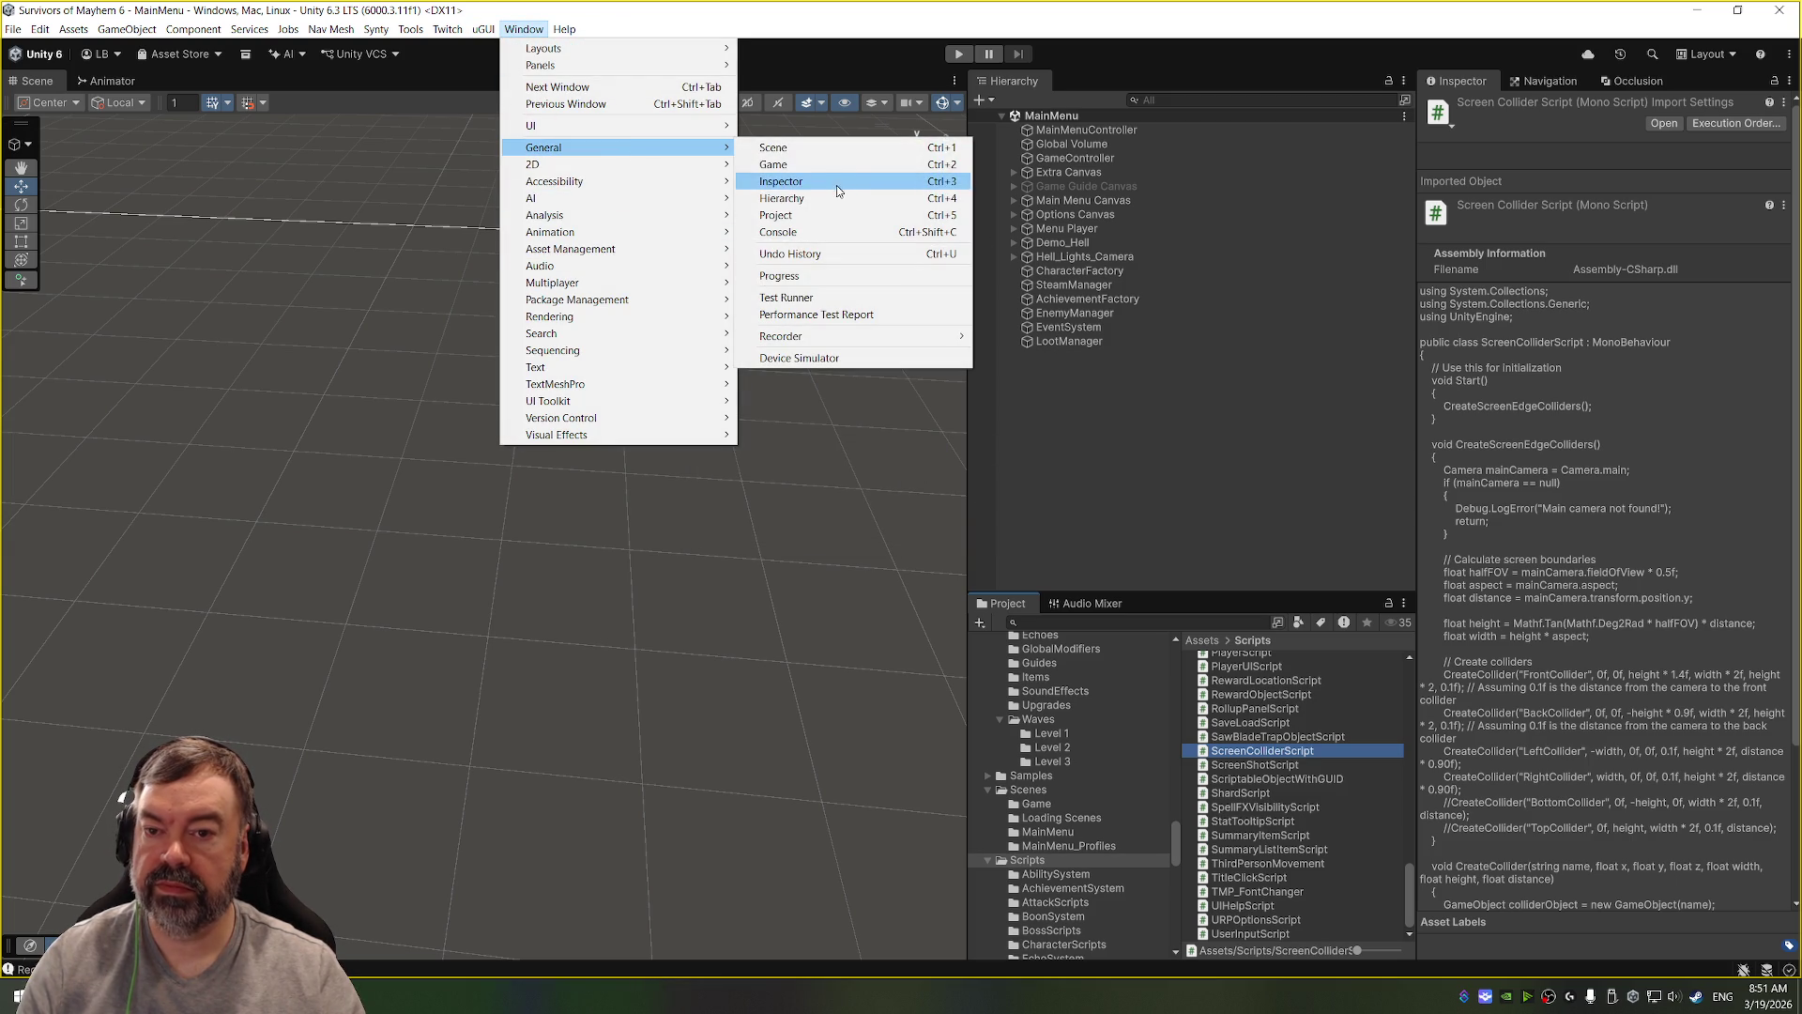
click(852, 176)
key(ctrl+p)
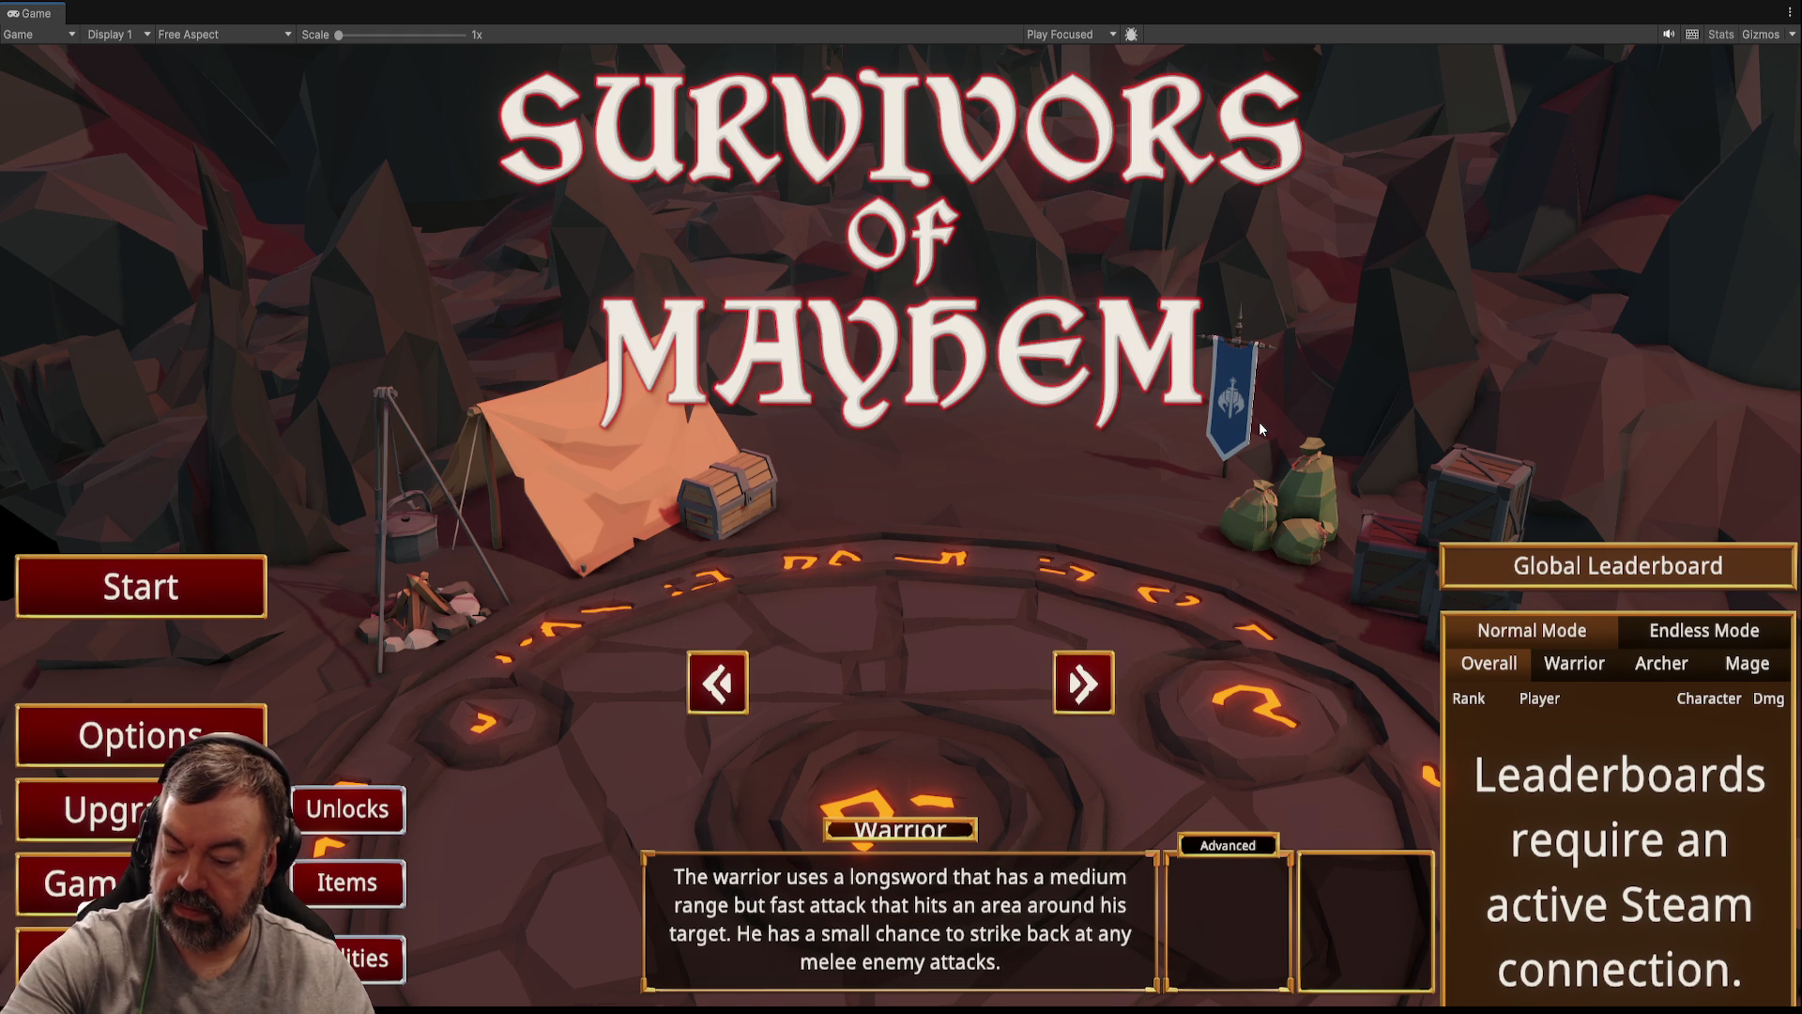
key(ctrl+p)
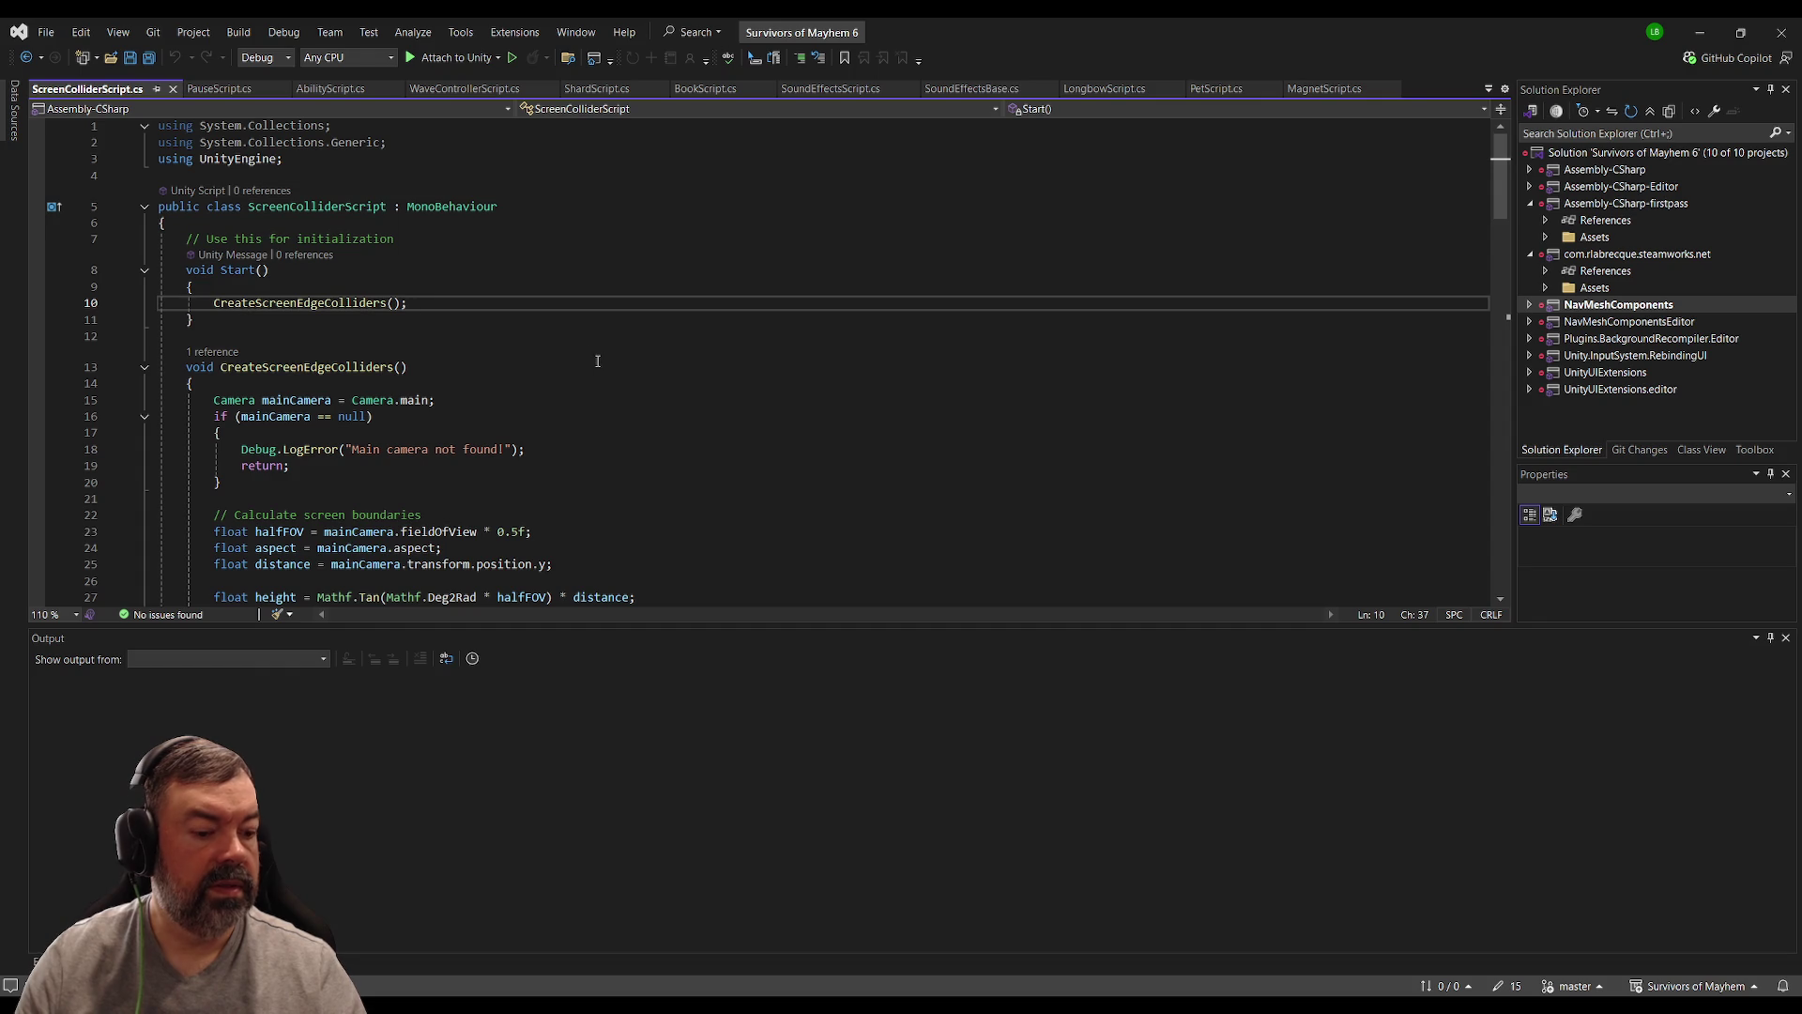
Step: Review the CreateScreenEdgeColliders declaration and Start method, then return to Unity's Scripts folder
click(593, 359)
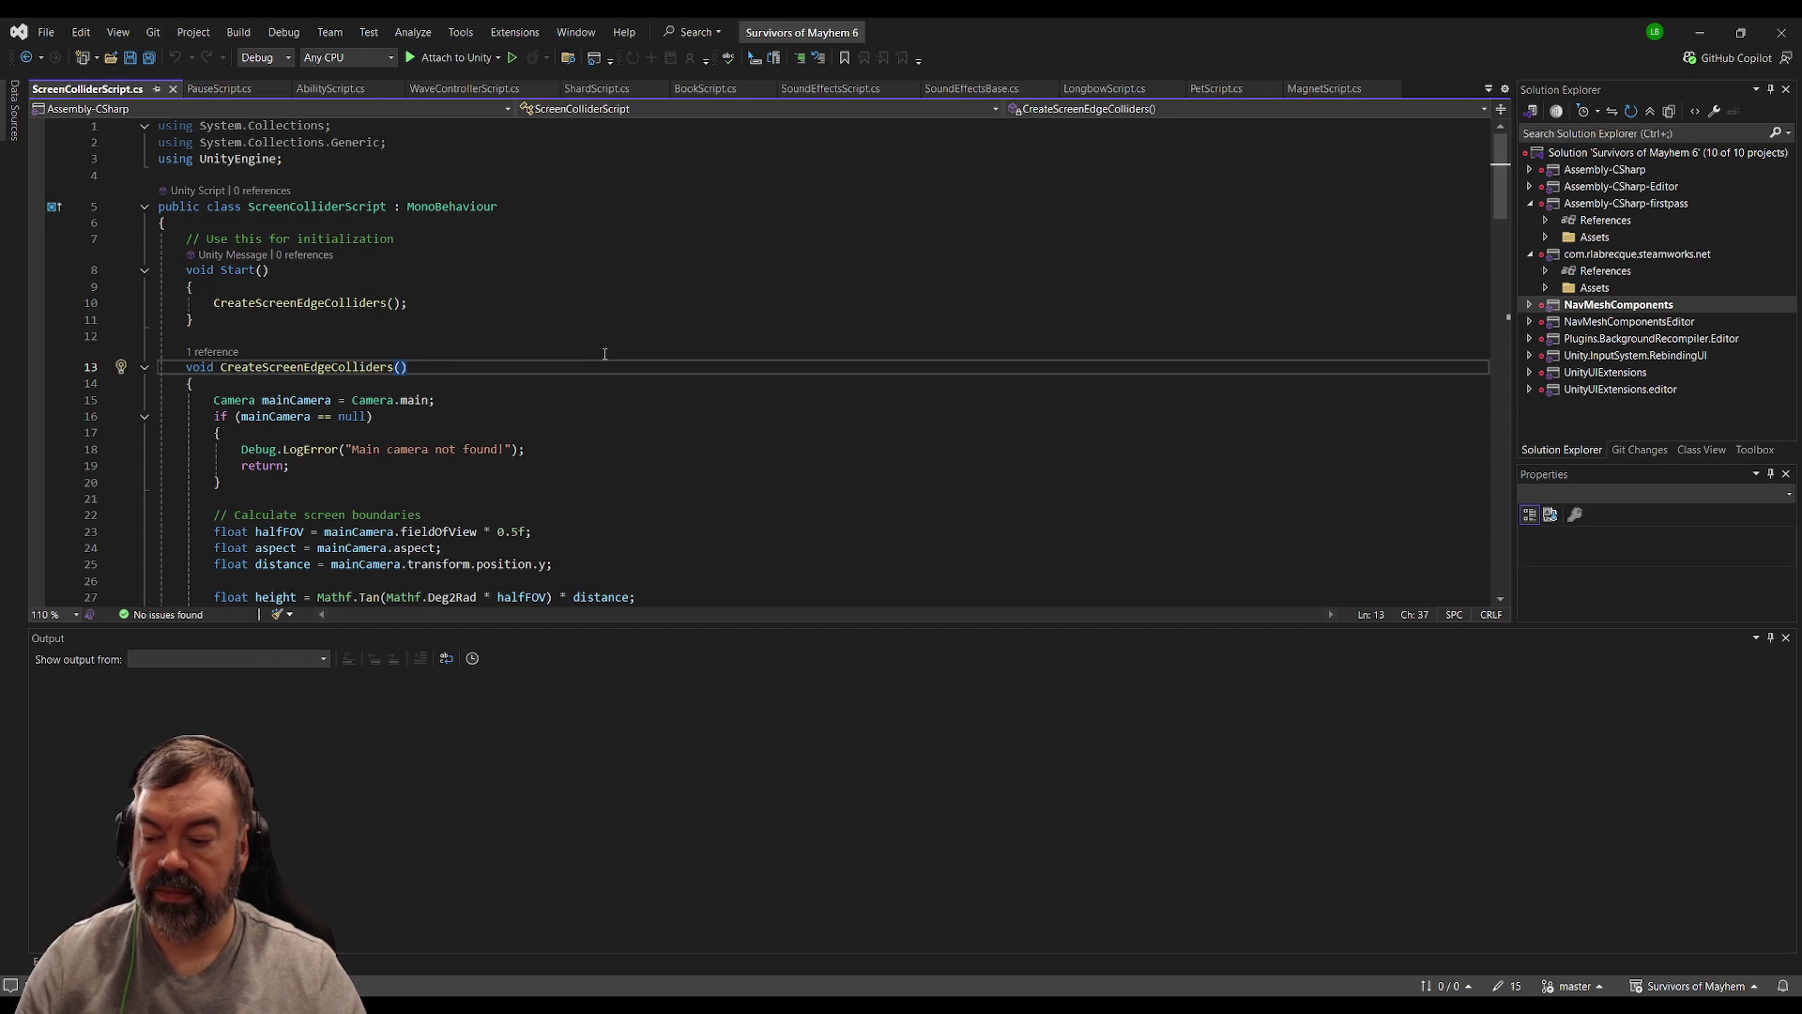
click(713, 271)
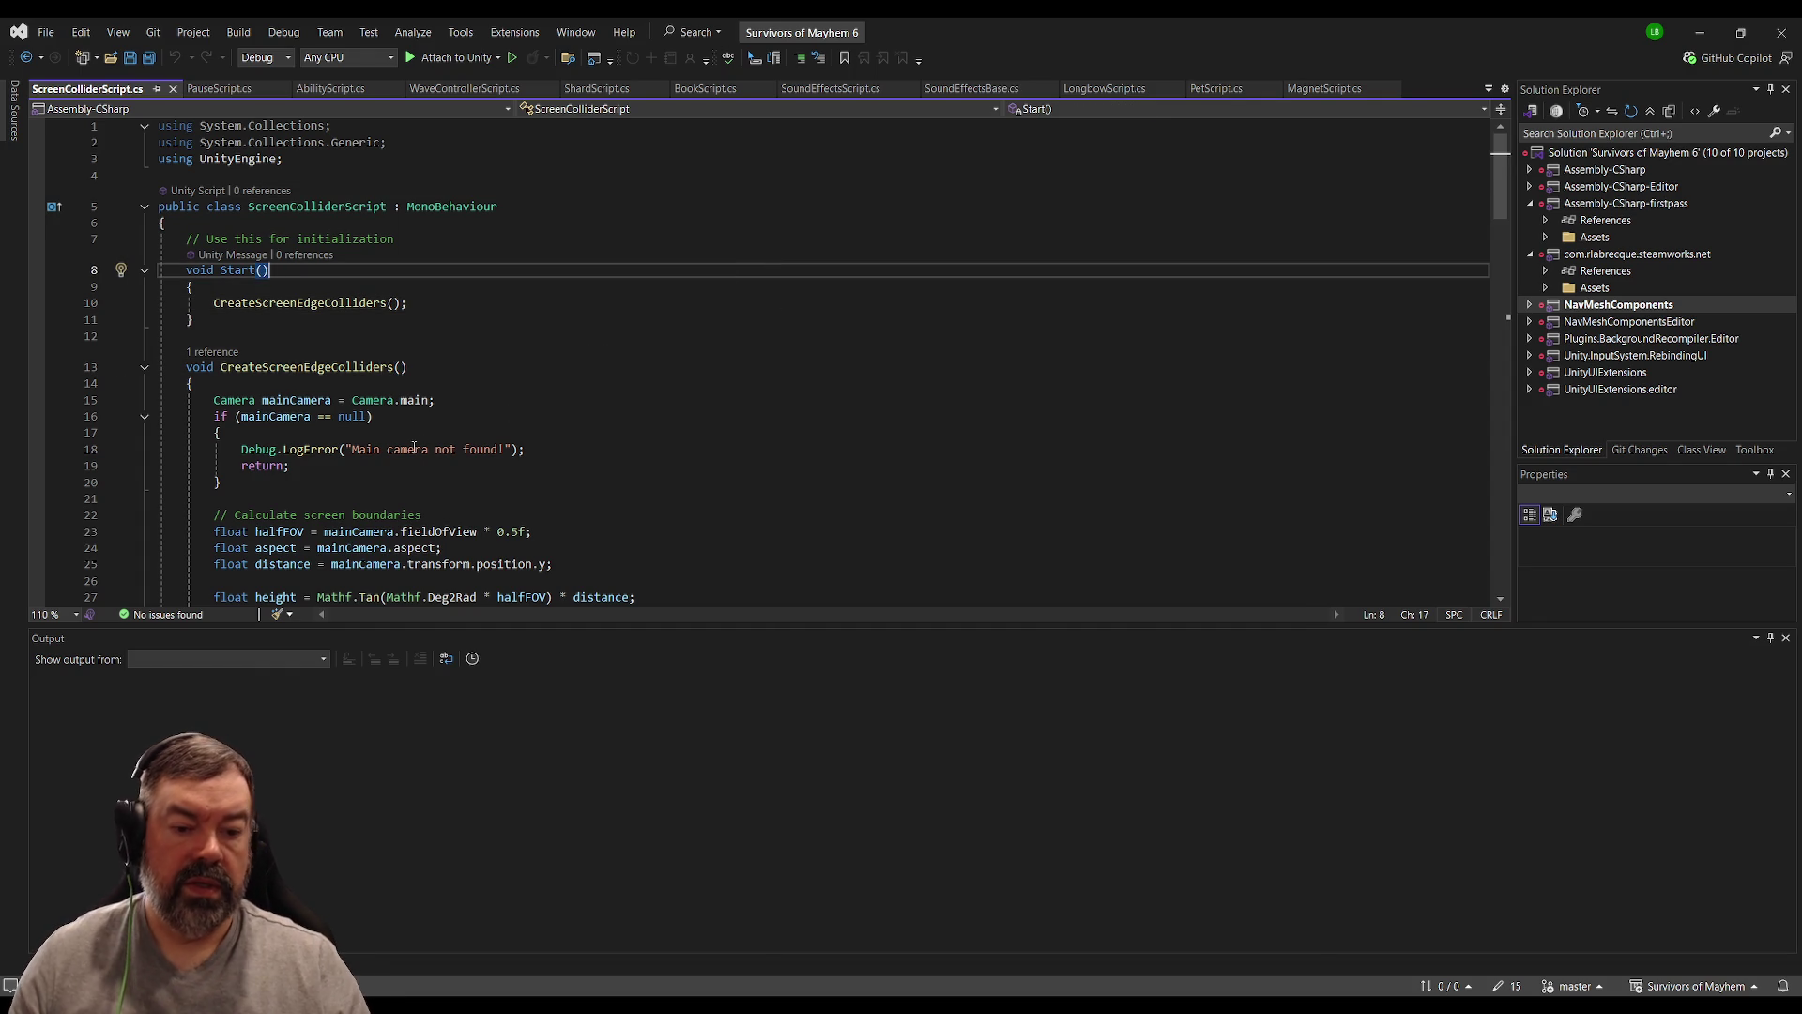
key(alt+Tab)
scroll(1299, 756, down, 3)
scroll(1298, 755, up, 3)
scroll(1298, 756, down, 5)
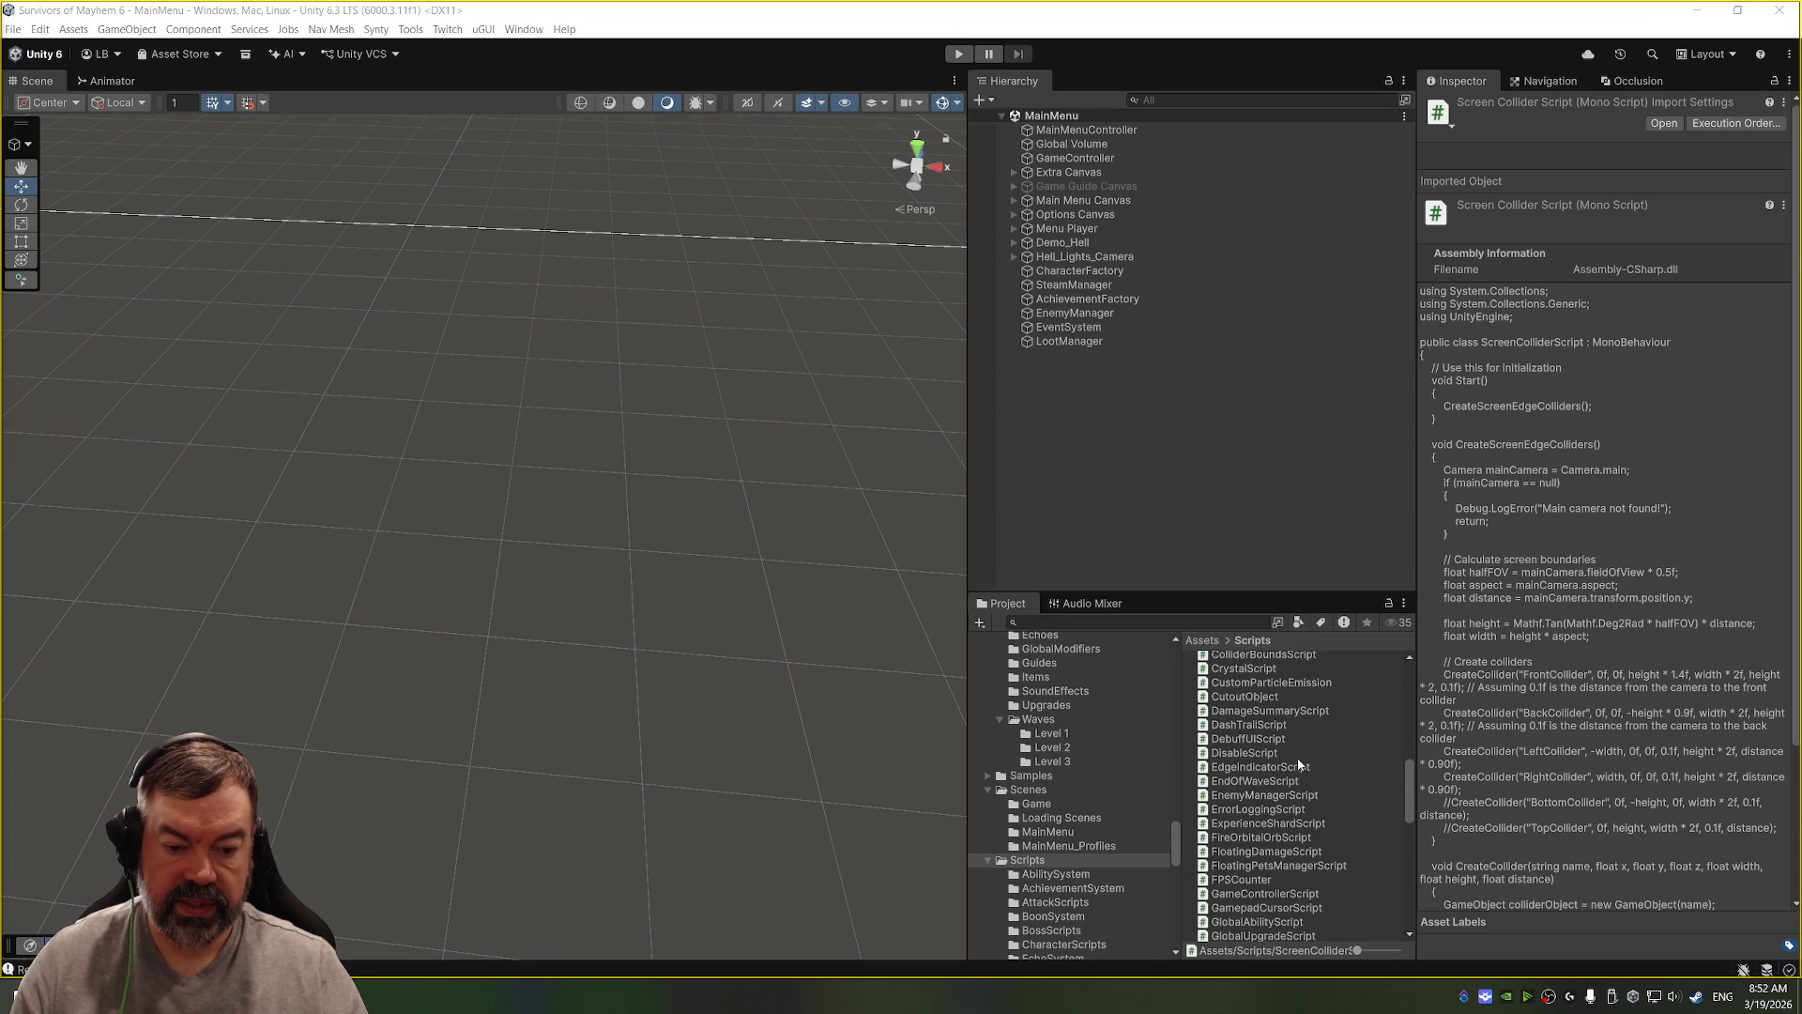
Step: Open the Item Level Up Mini prefab from the Prefabs > UI folder
scroll(1297, 762, down, 6)
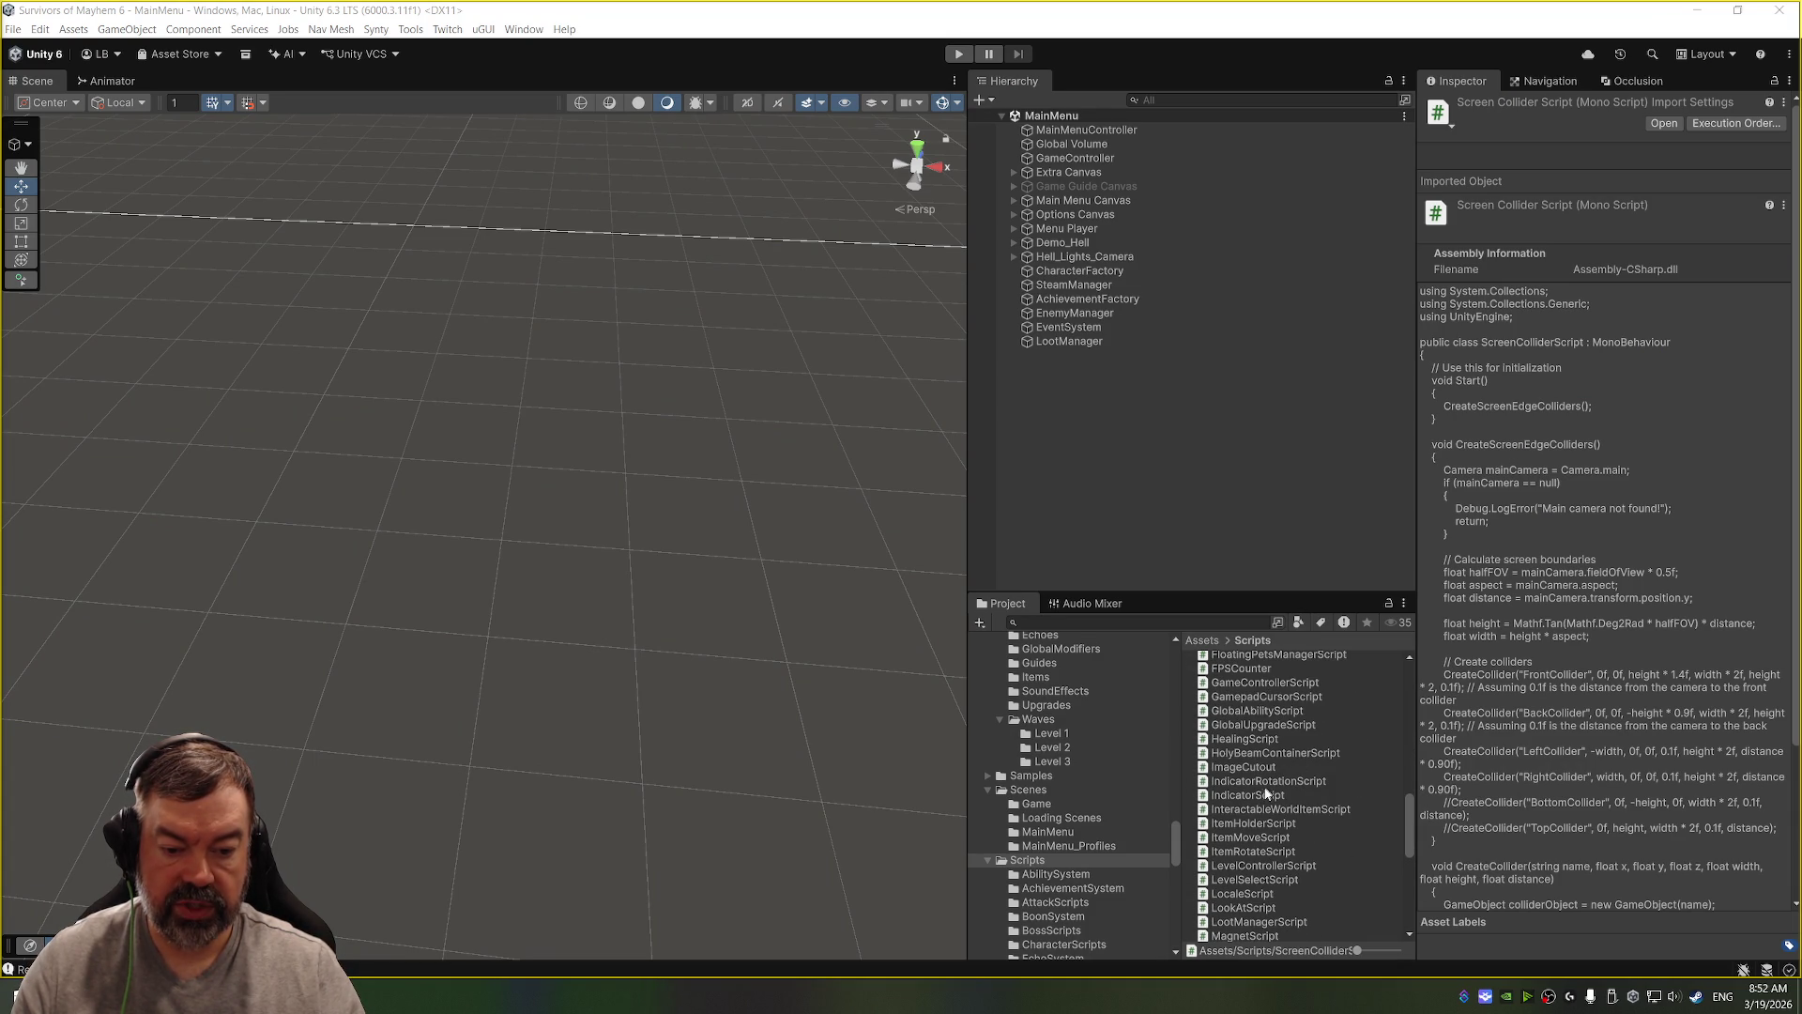
scroll(1111, 848, up, 10)
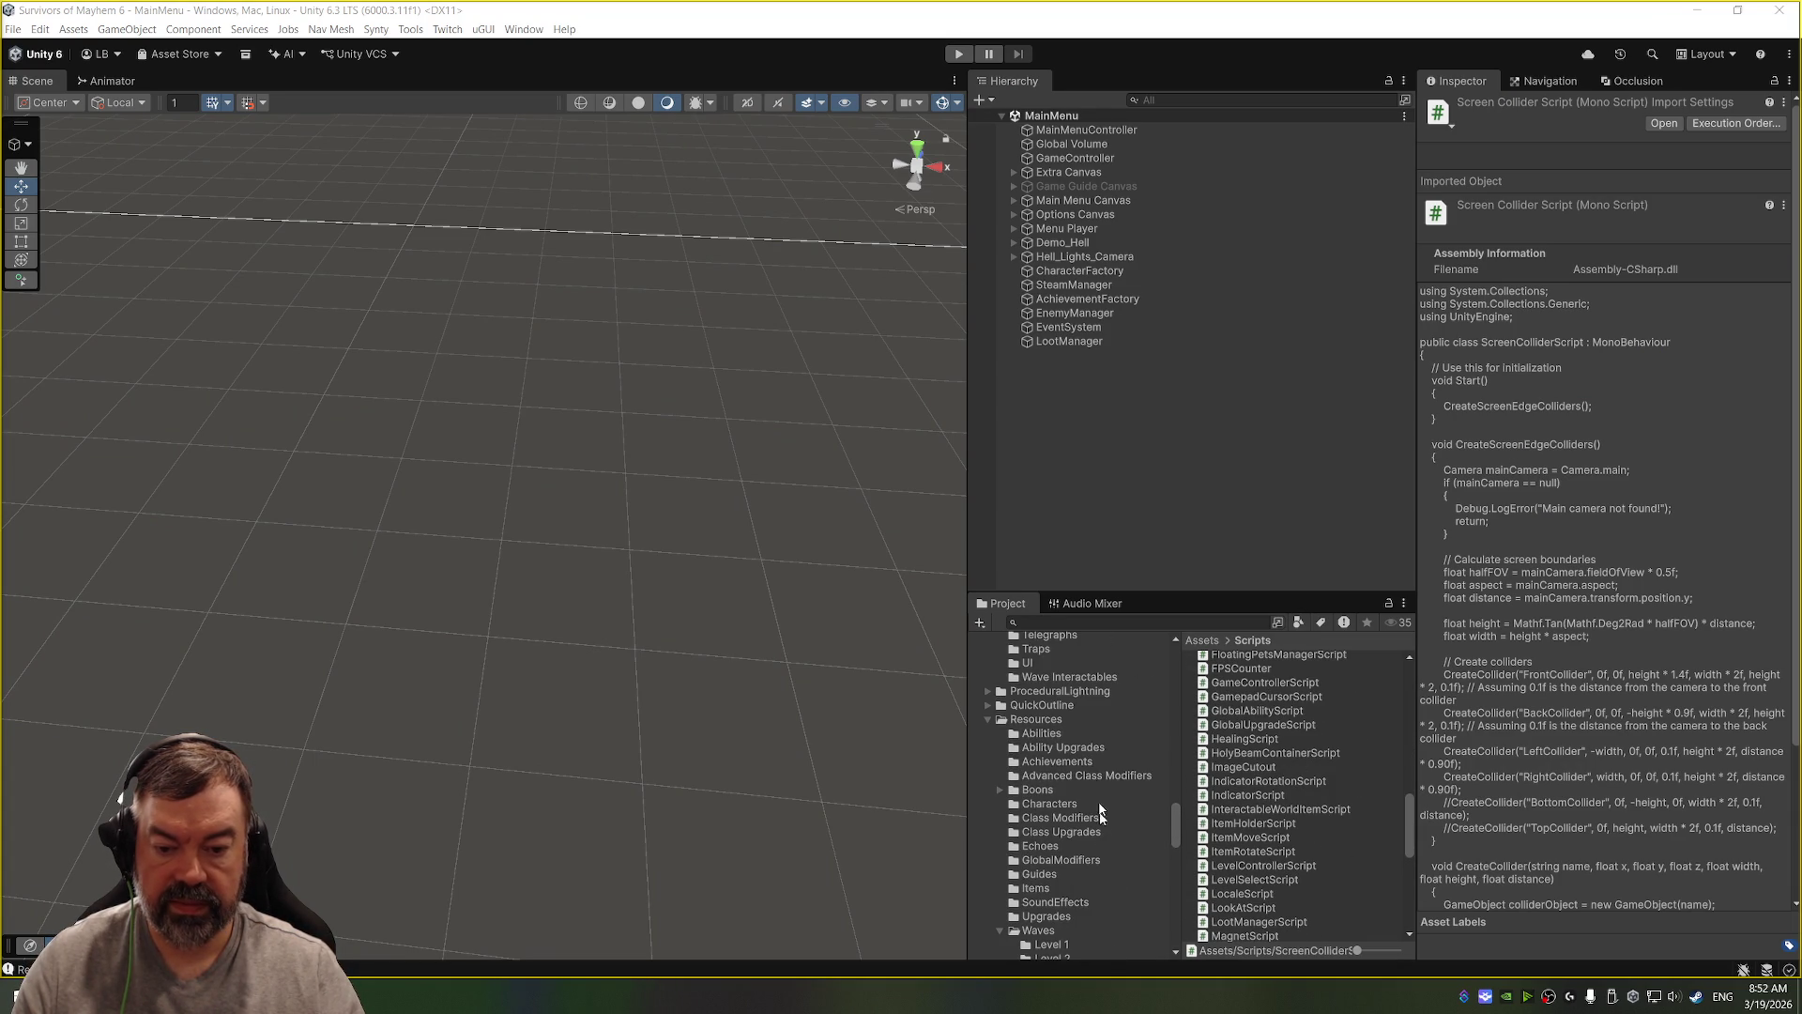
scroll(1085, 756, up, 2)
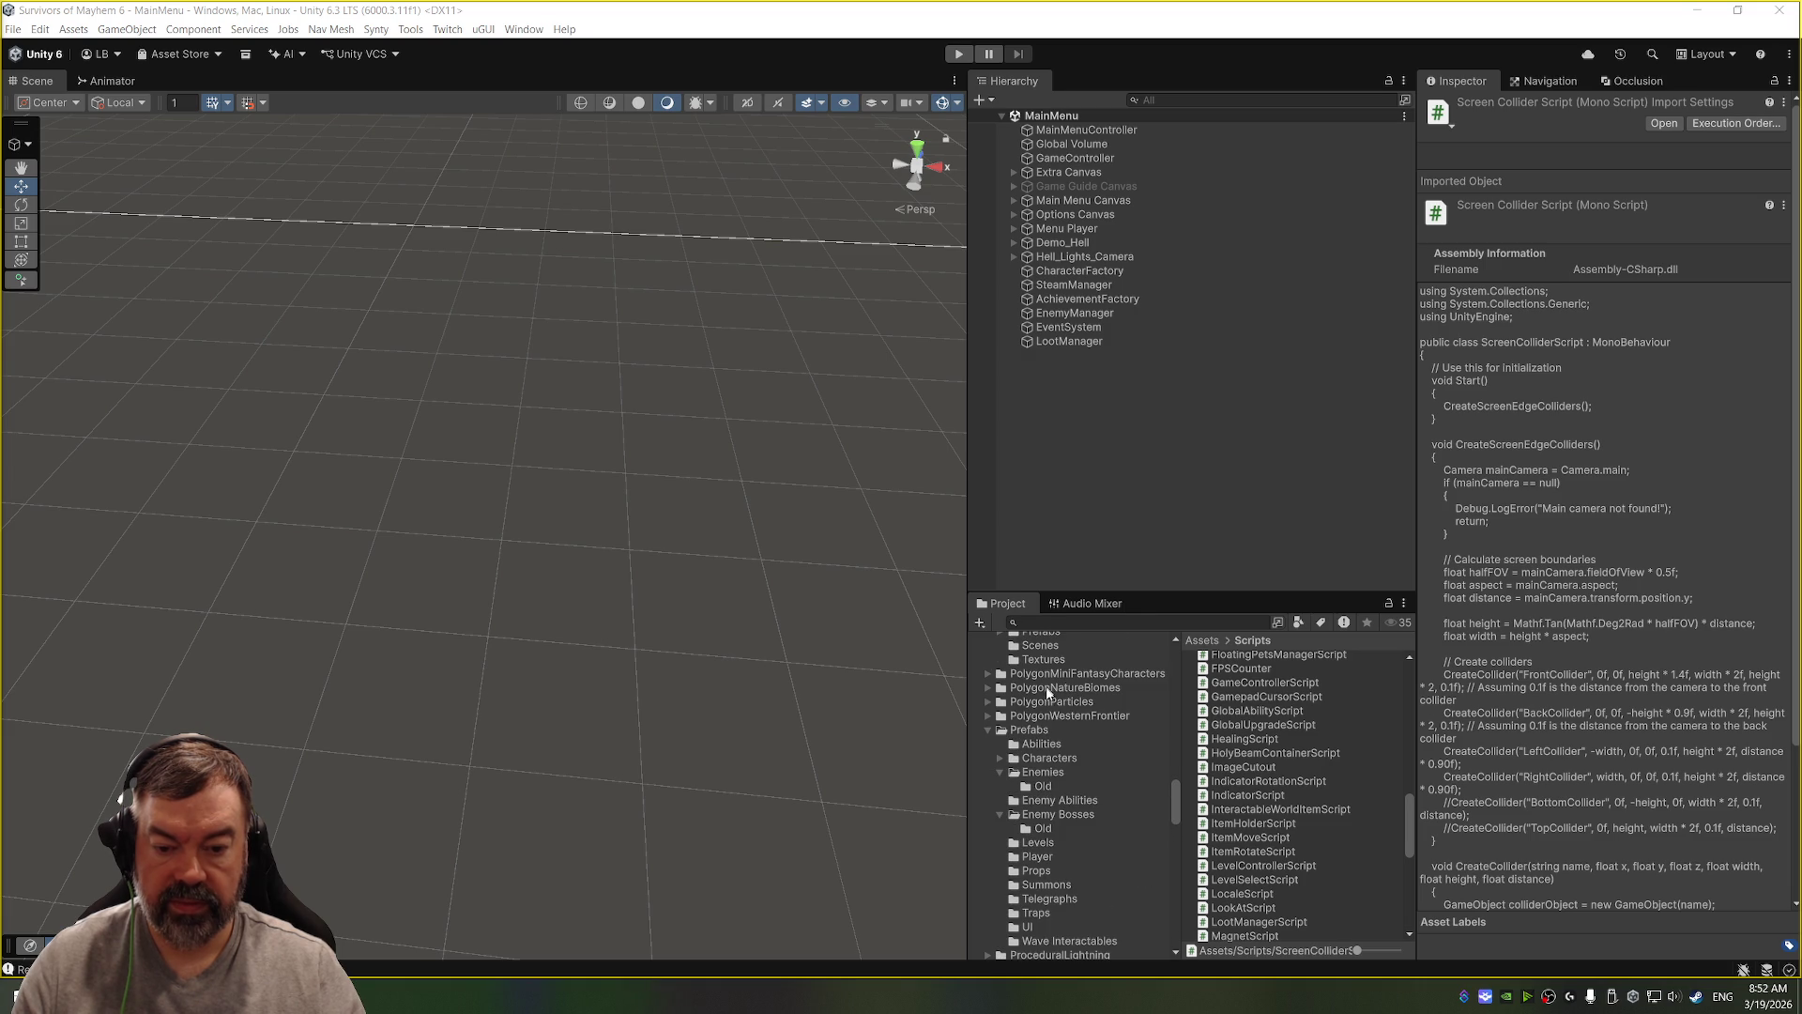
click(1046, 928)
double_click(1272, 835)
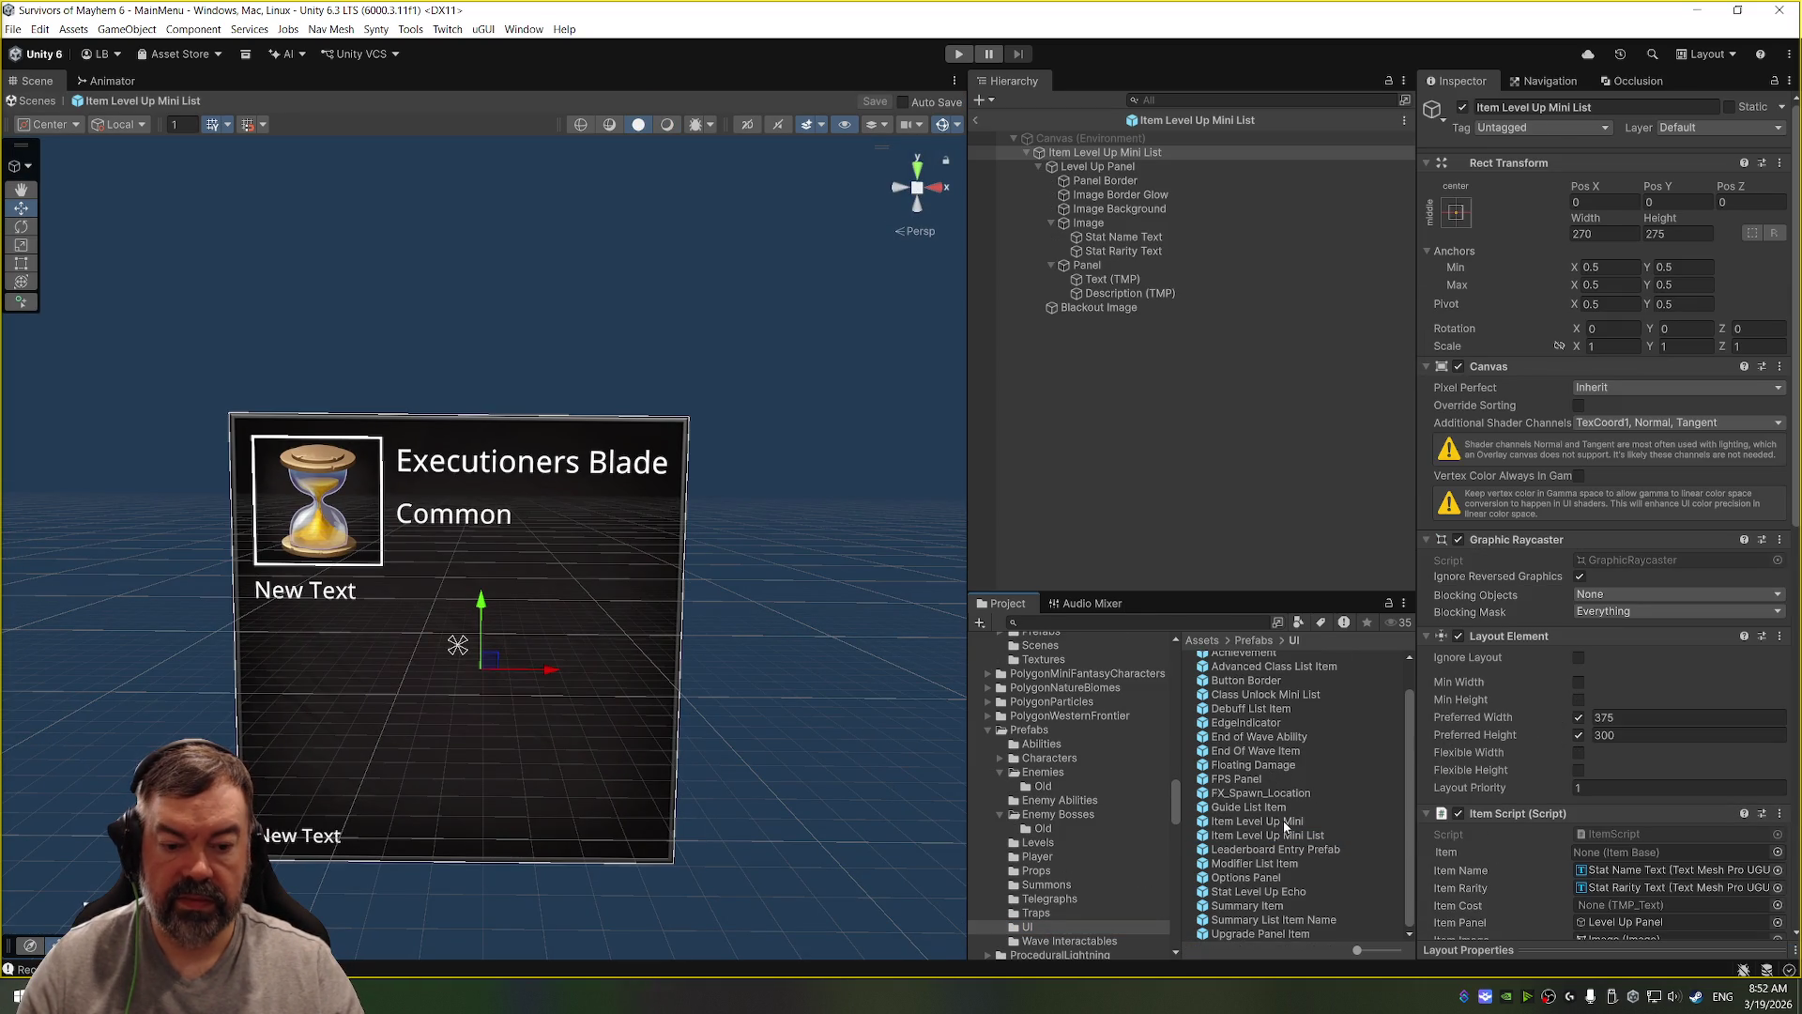
double_click(1282, 820)
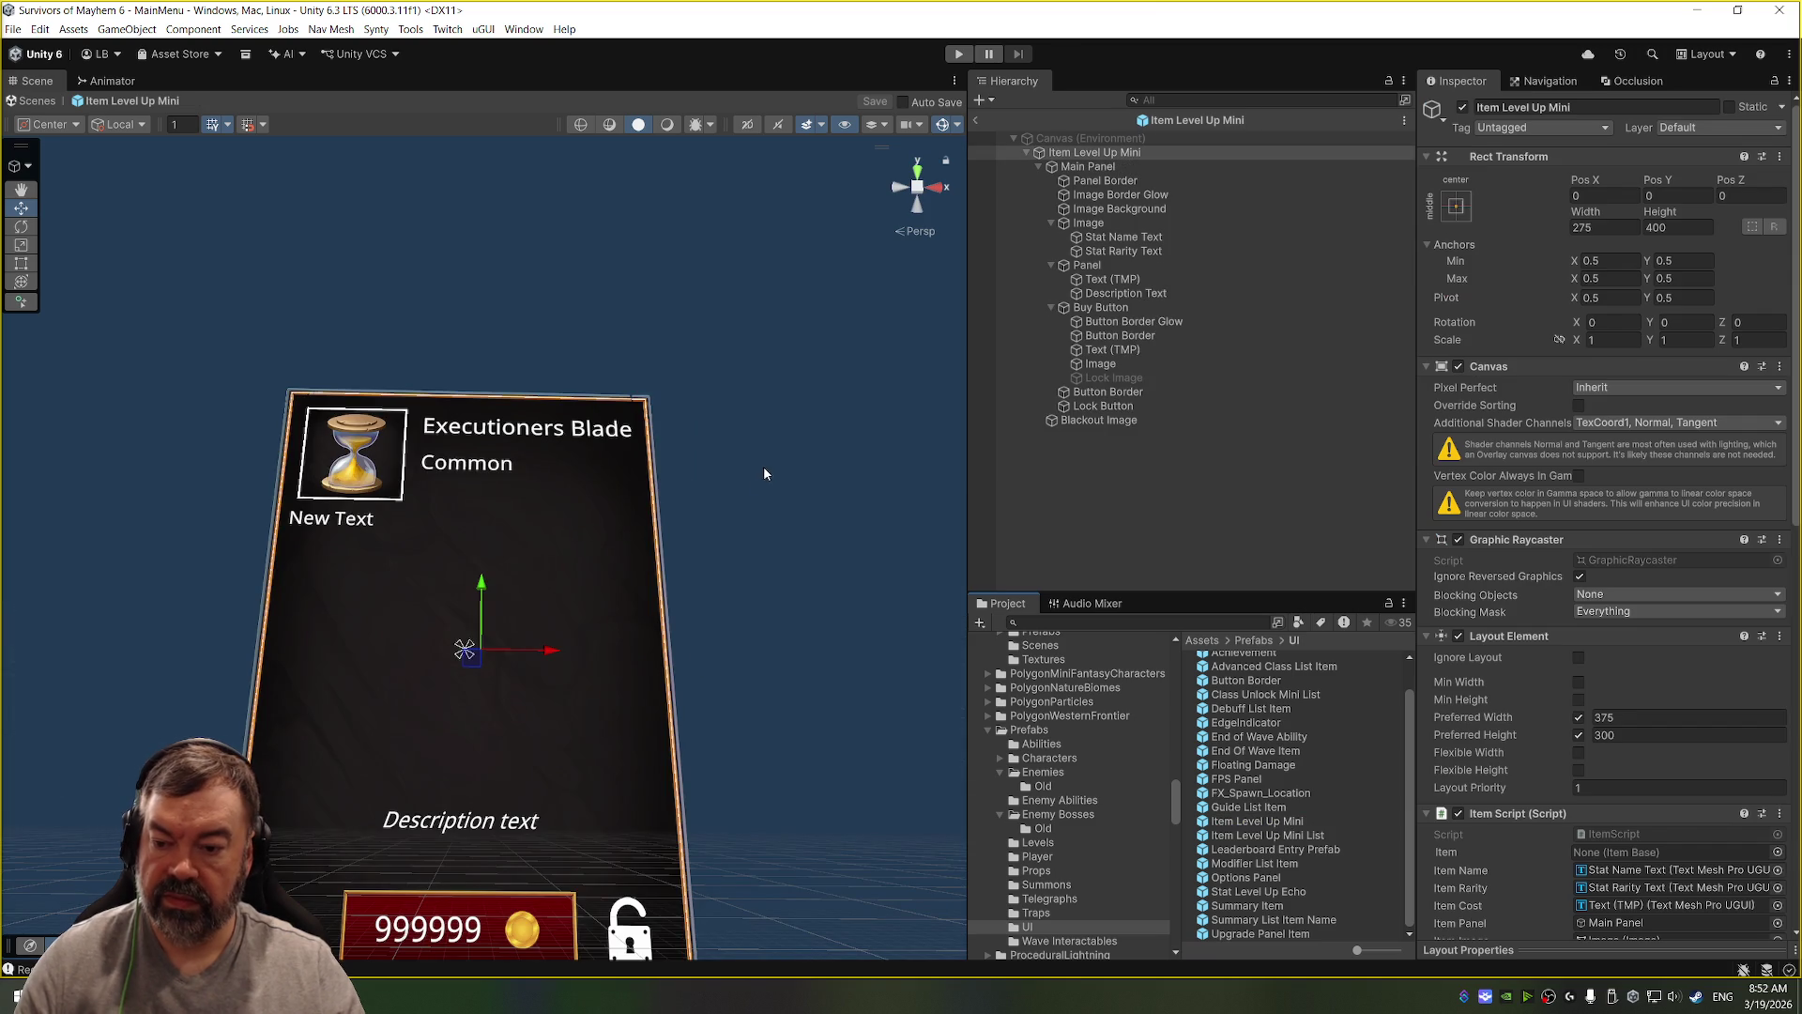
Step: Open the prefab's ItemScript in Visual Studio from its Script field
scroll(1603, 579, down, 5)
click(1654, 549)
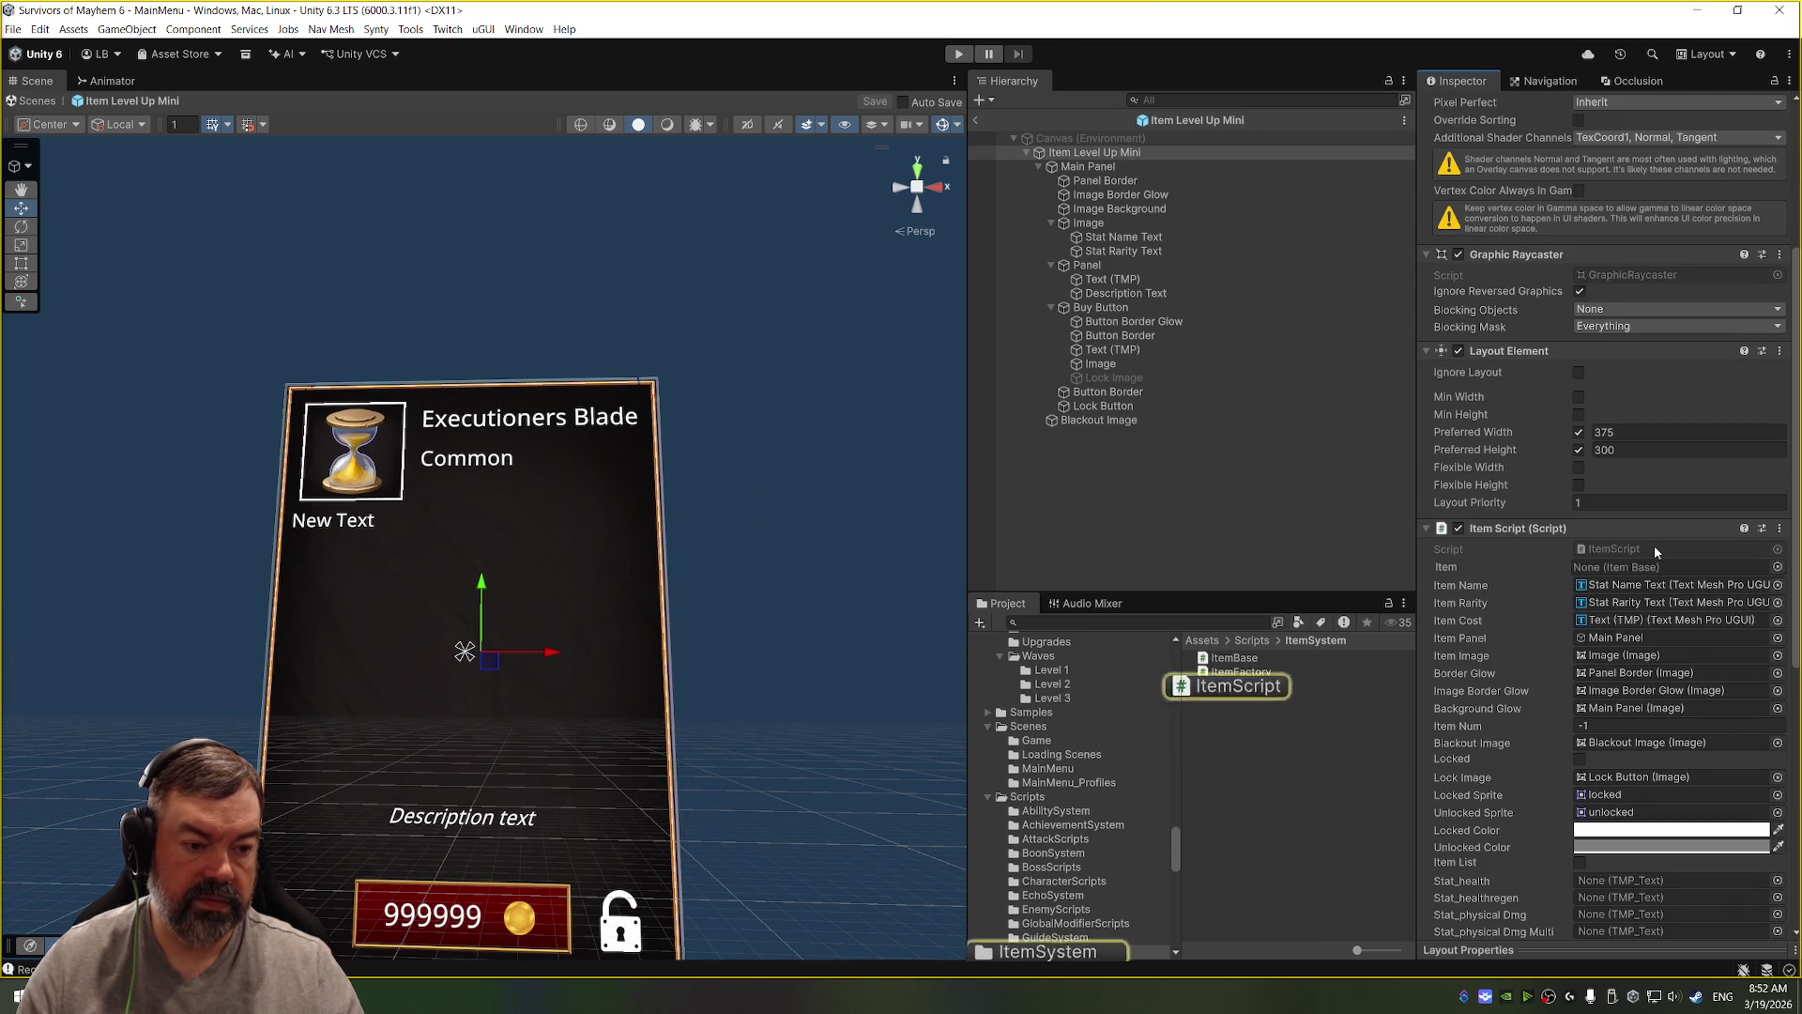
double_click(1654, 549)
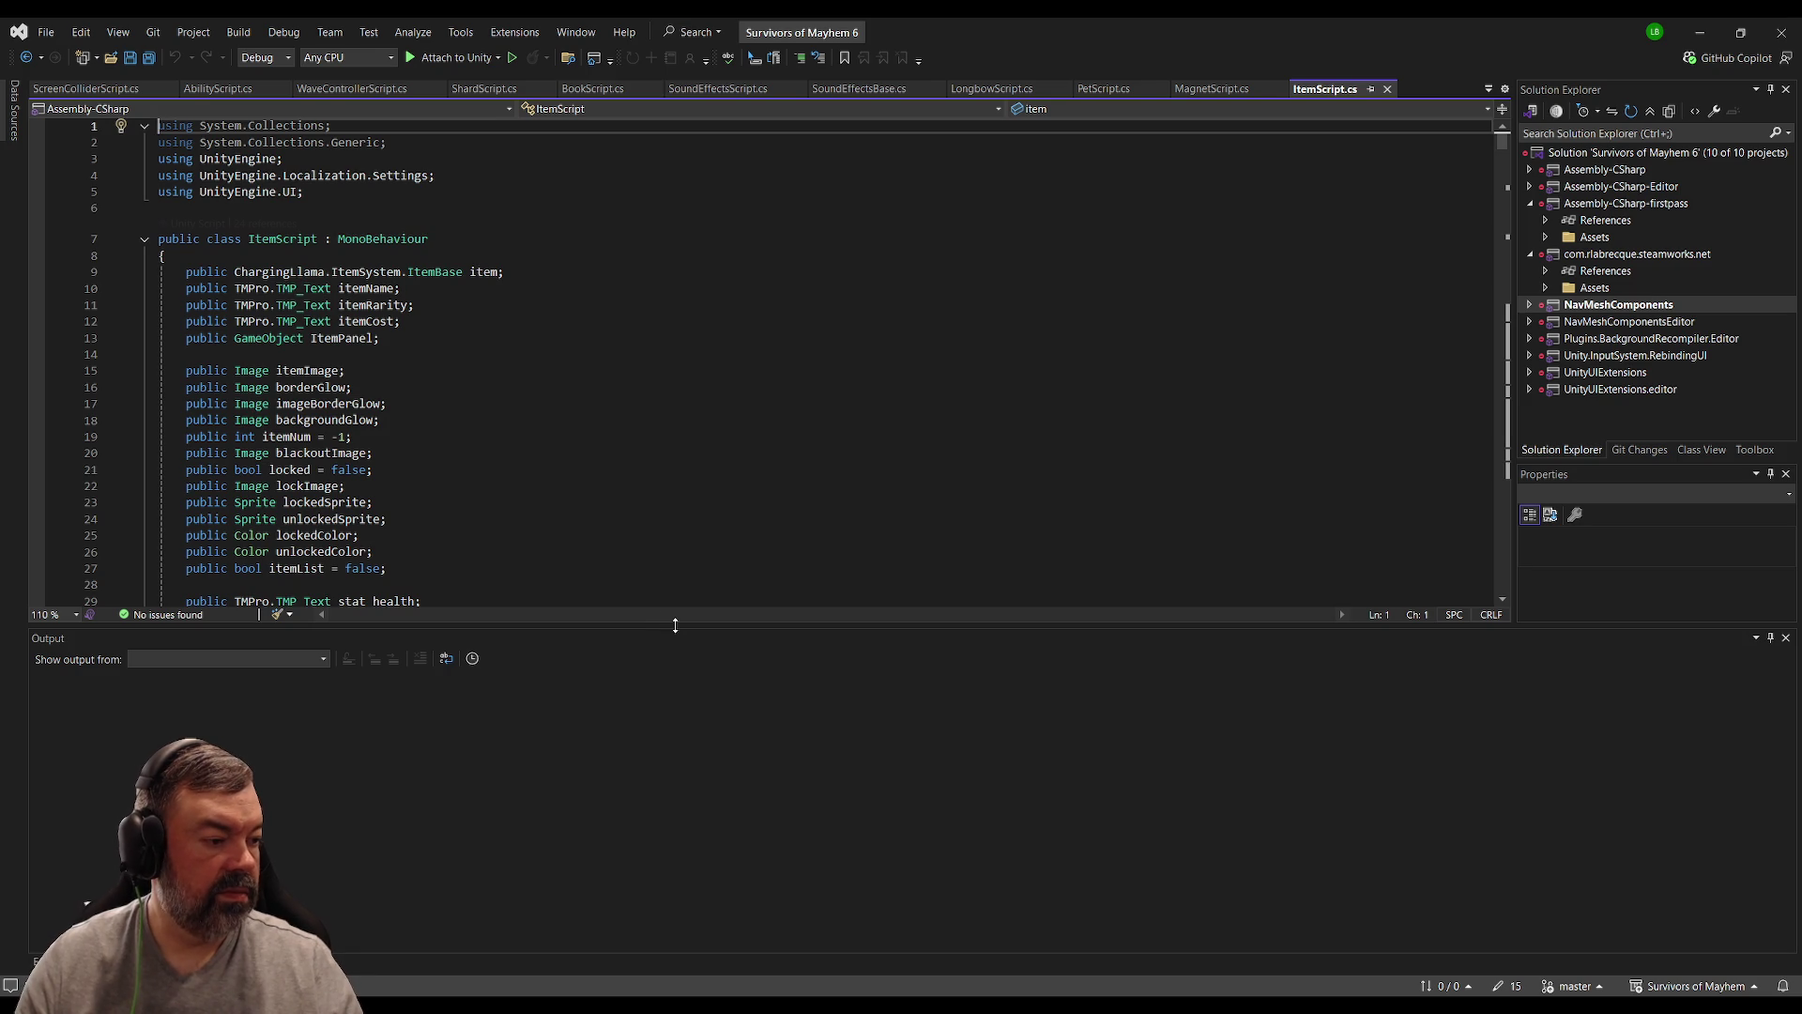
Step: Shrink the Output panel and search ItemScript for 'extra'
click(645, 450)
key(ctrl+f)
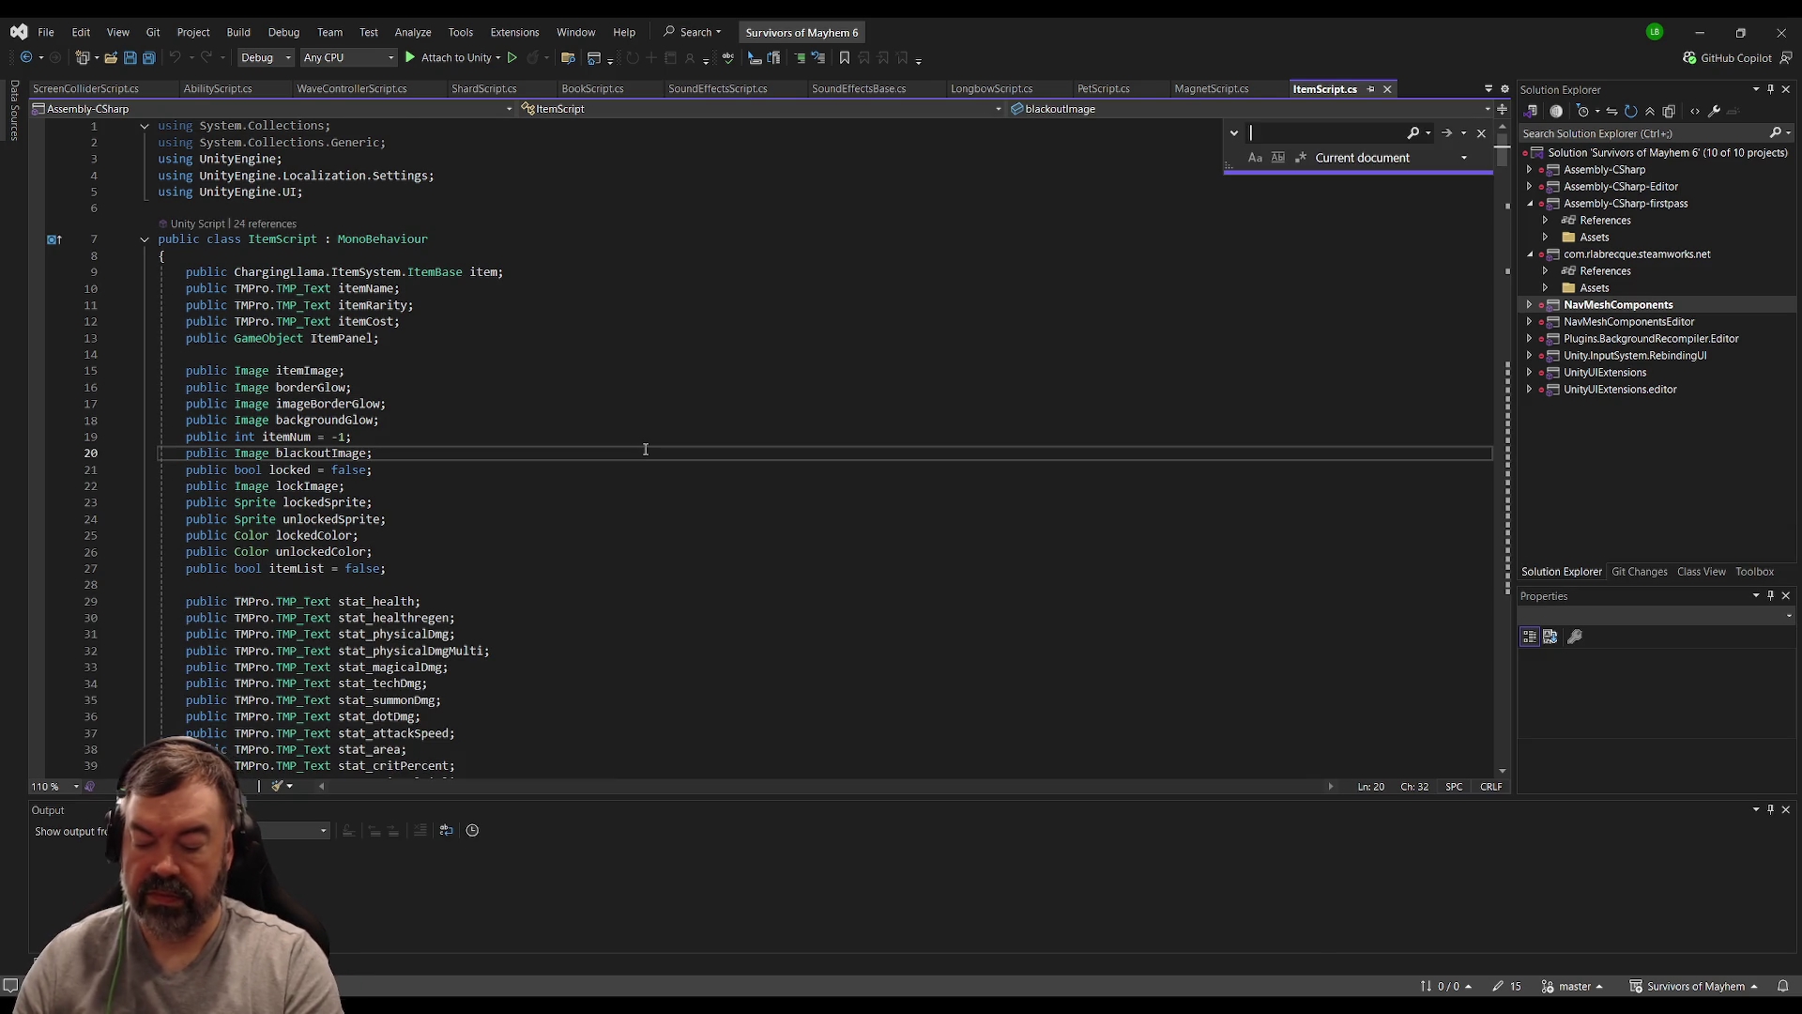
text(too)
key(BackSpace)
key(BackSpace)
key(BackSpace)
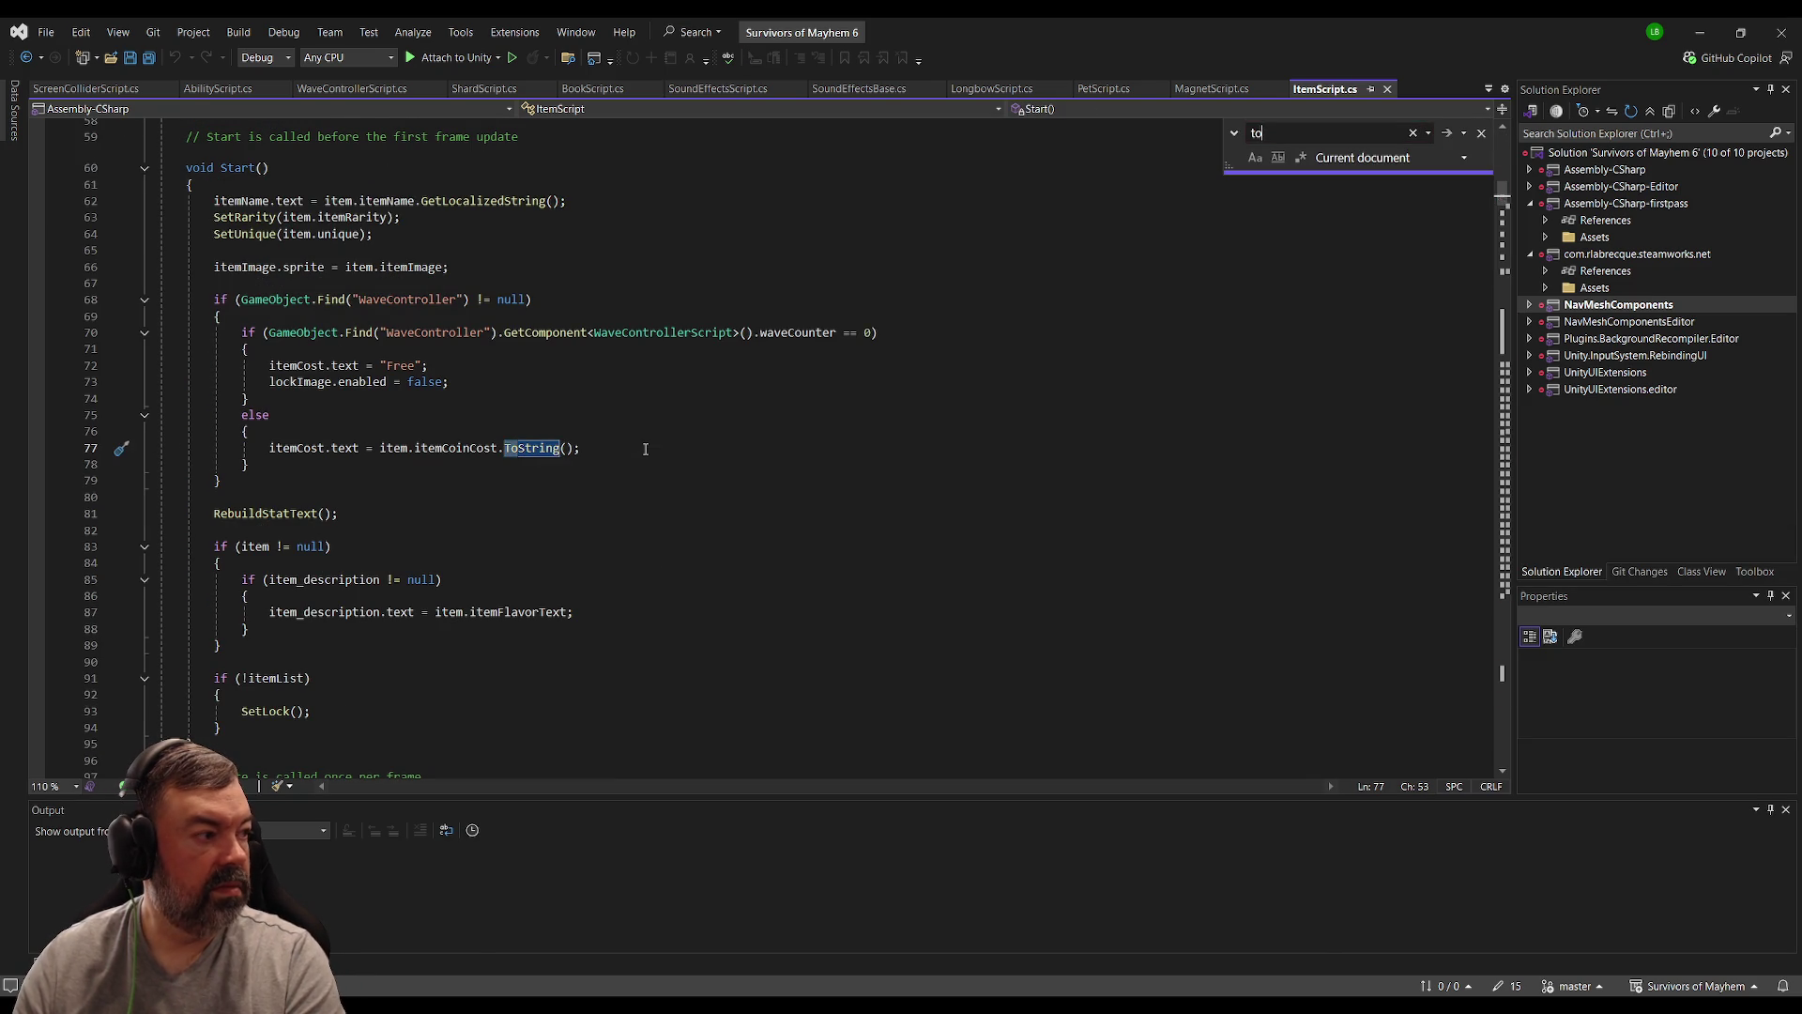
text(extra)
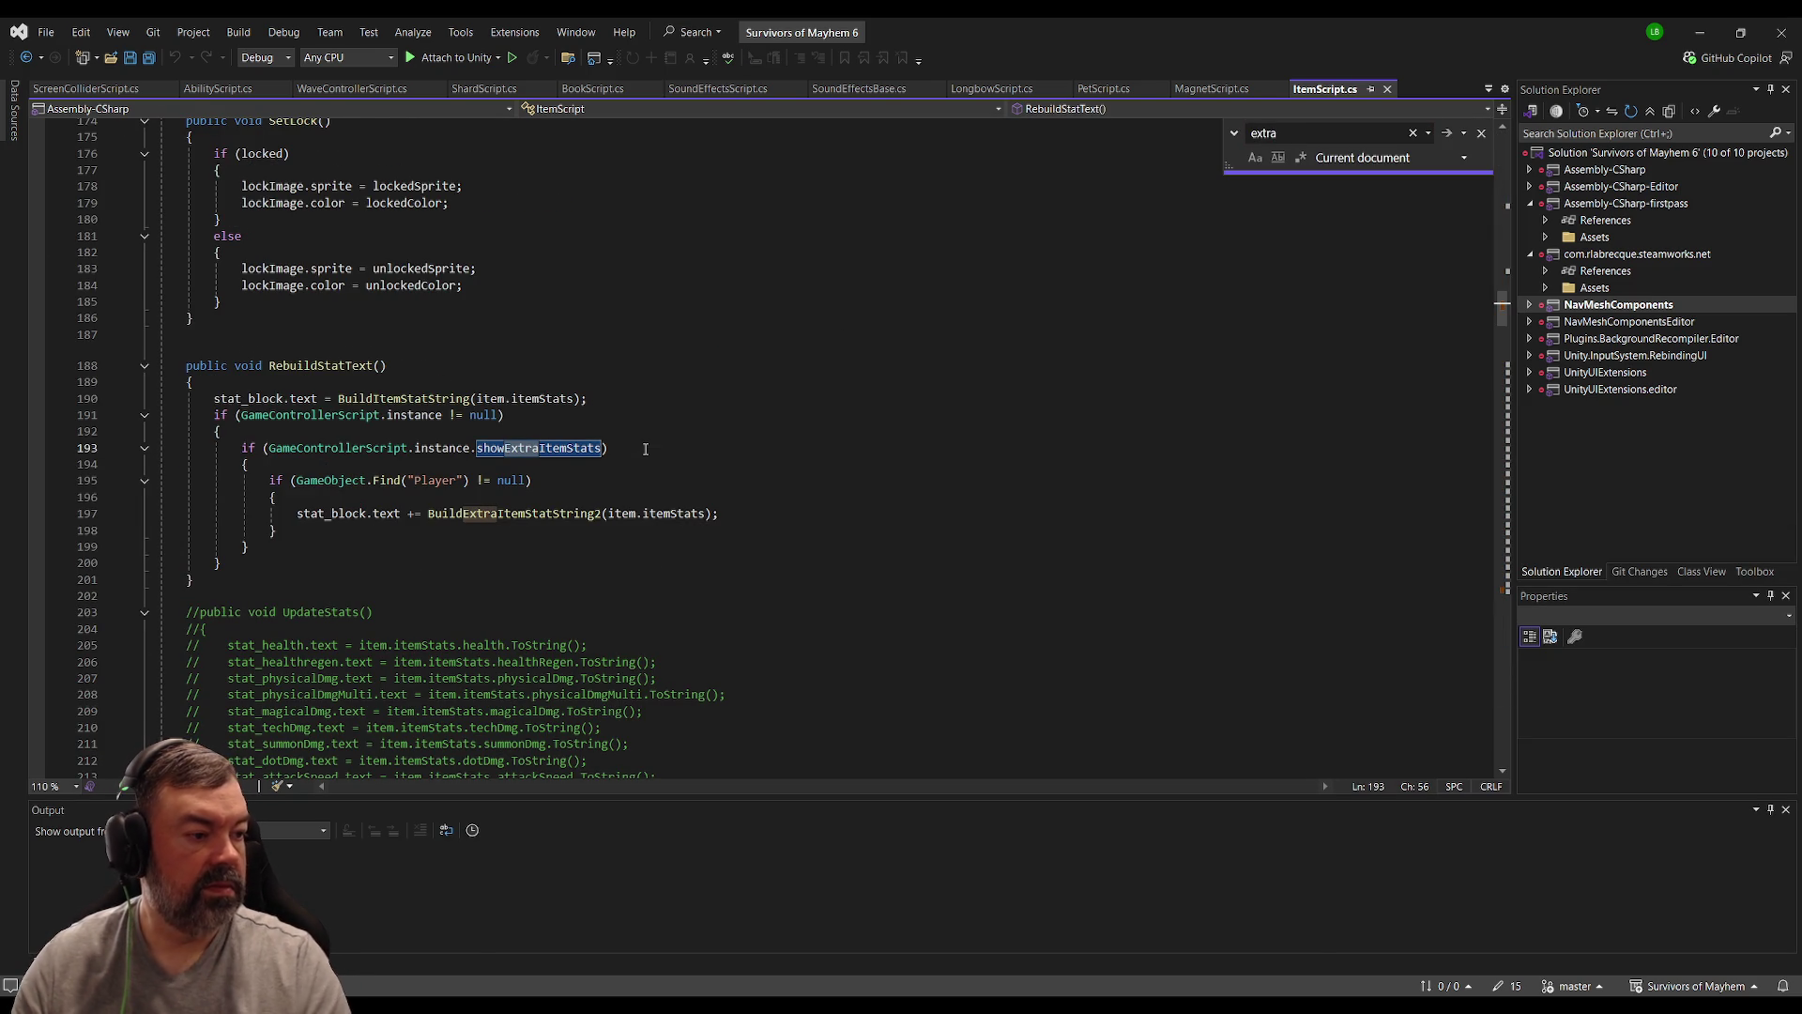
Step: Go from the BuildExtraItemStatString2 call on line 197 to its definition and line 397
click(573, 480)
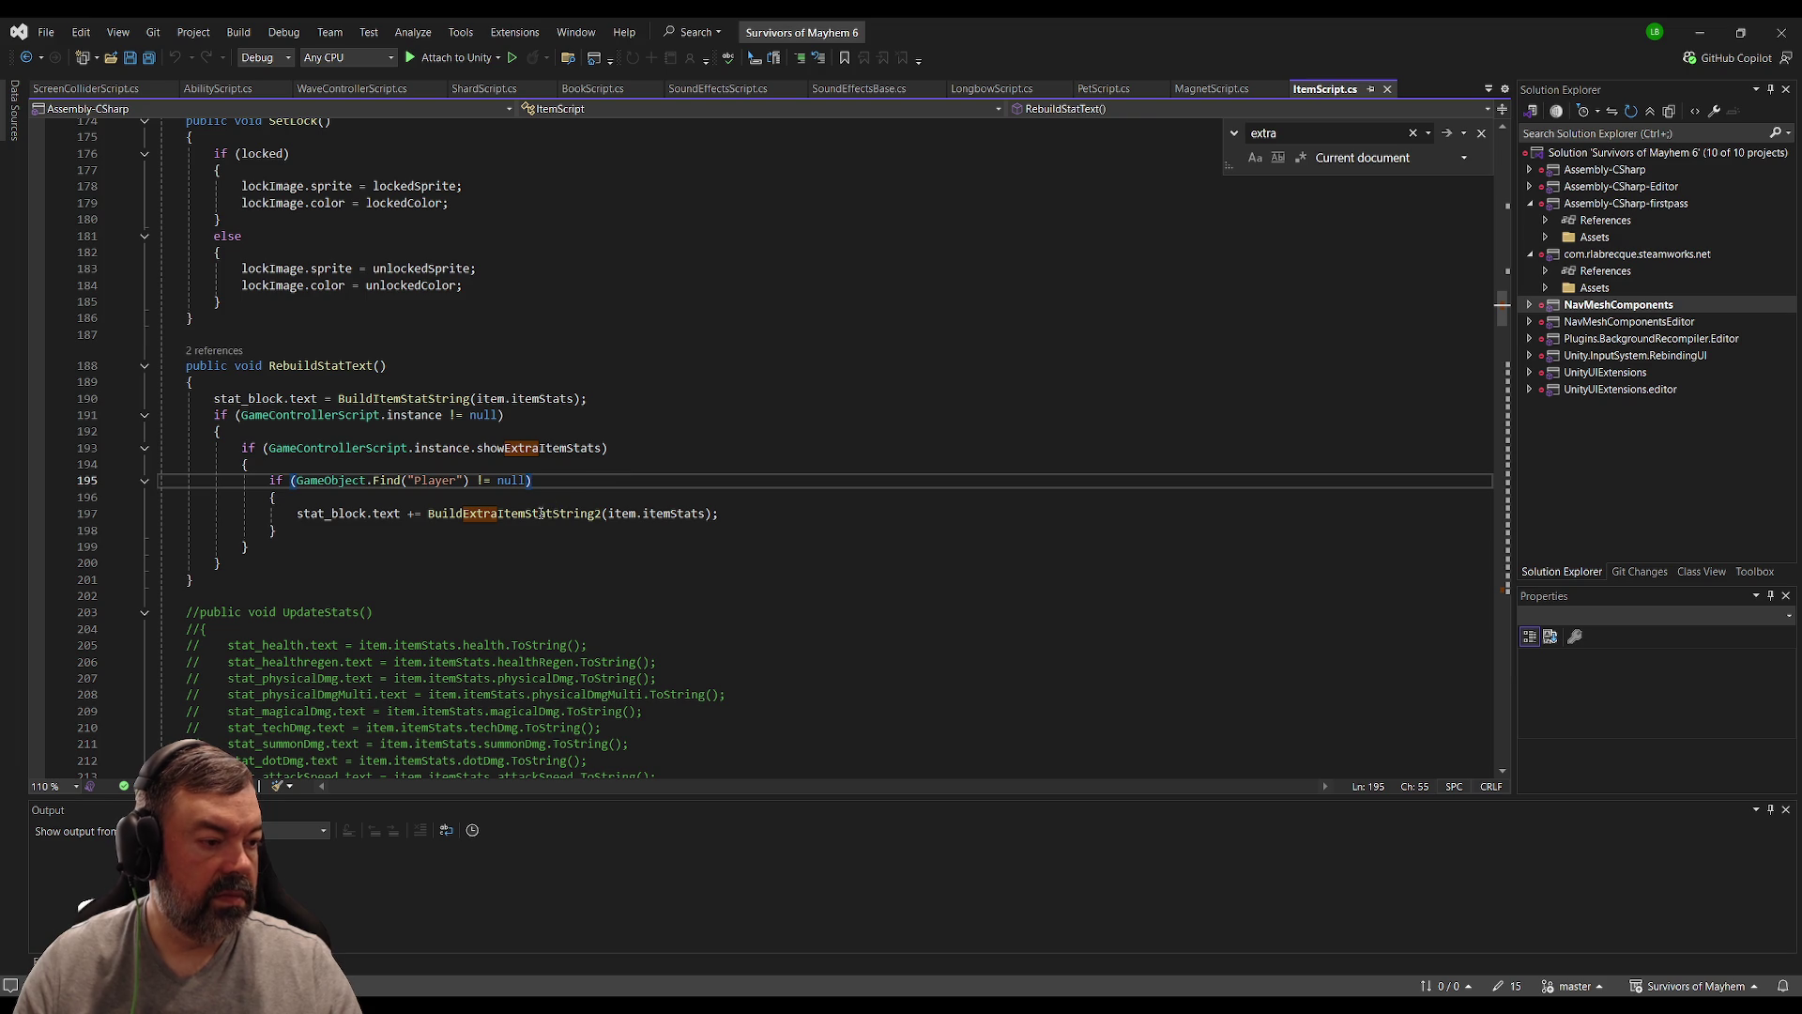
click(490, 517)
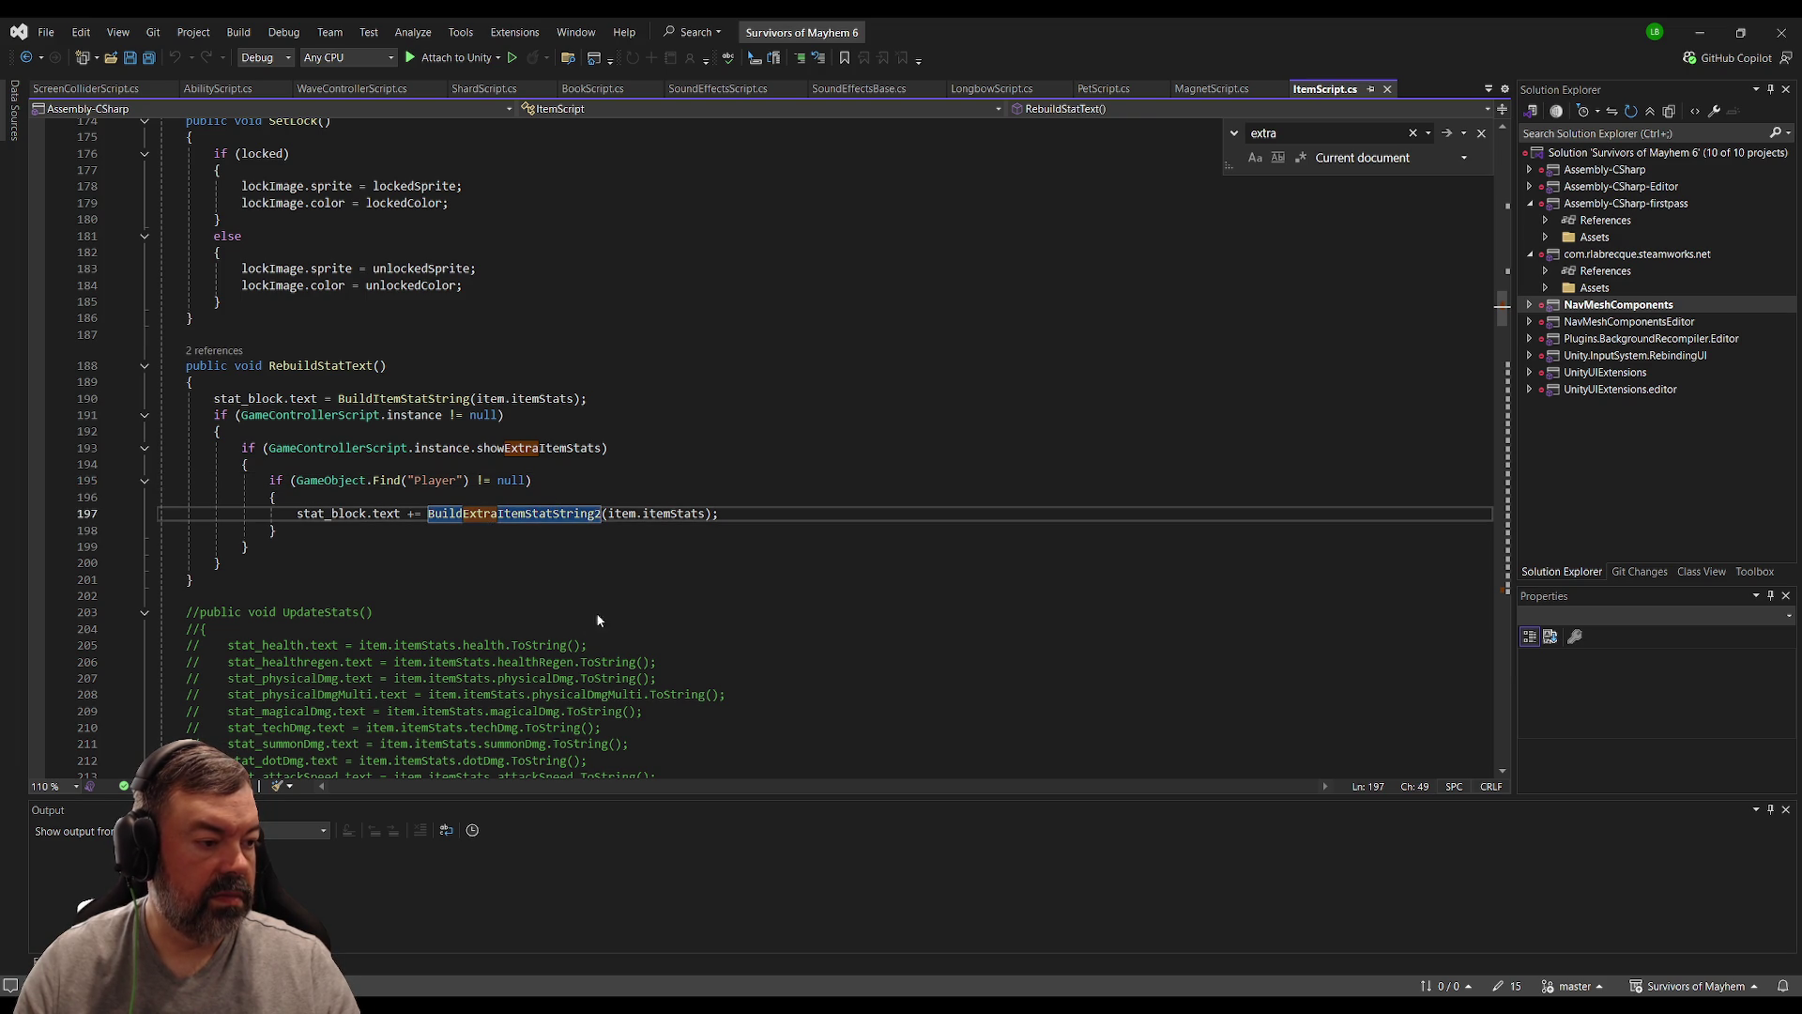
key(F12)
scroll(717, 490, down, 2)
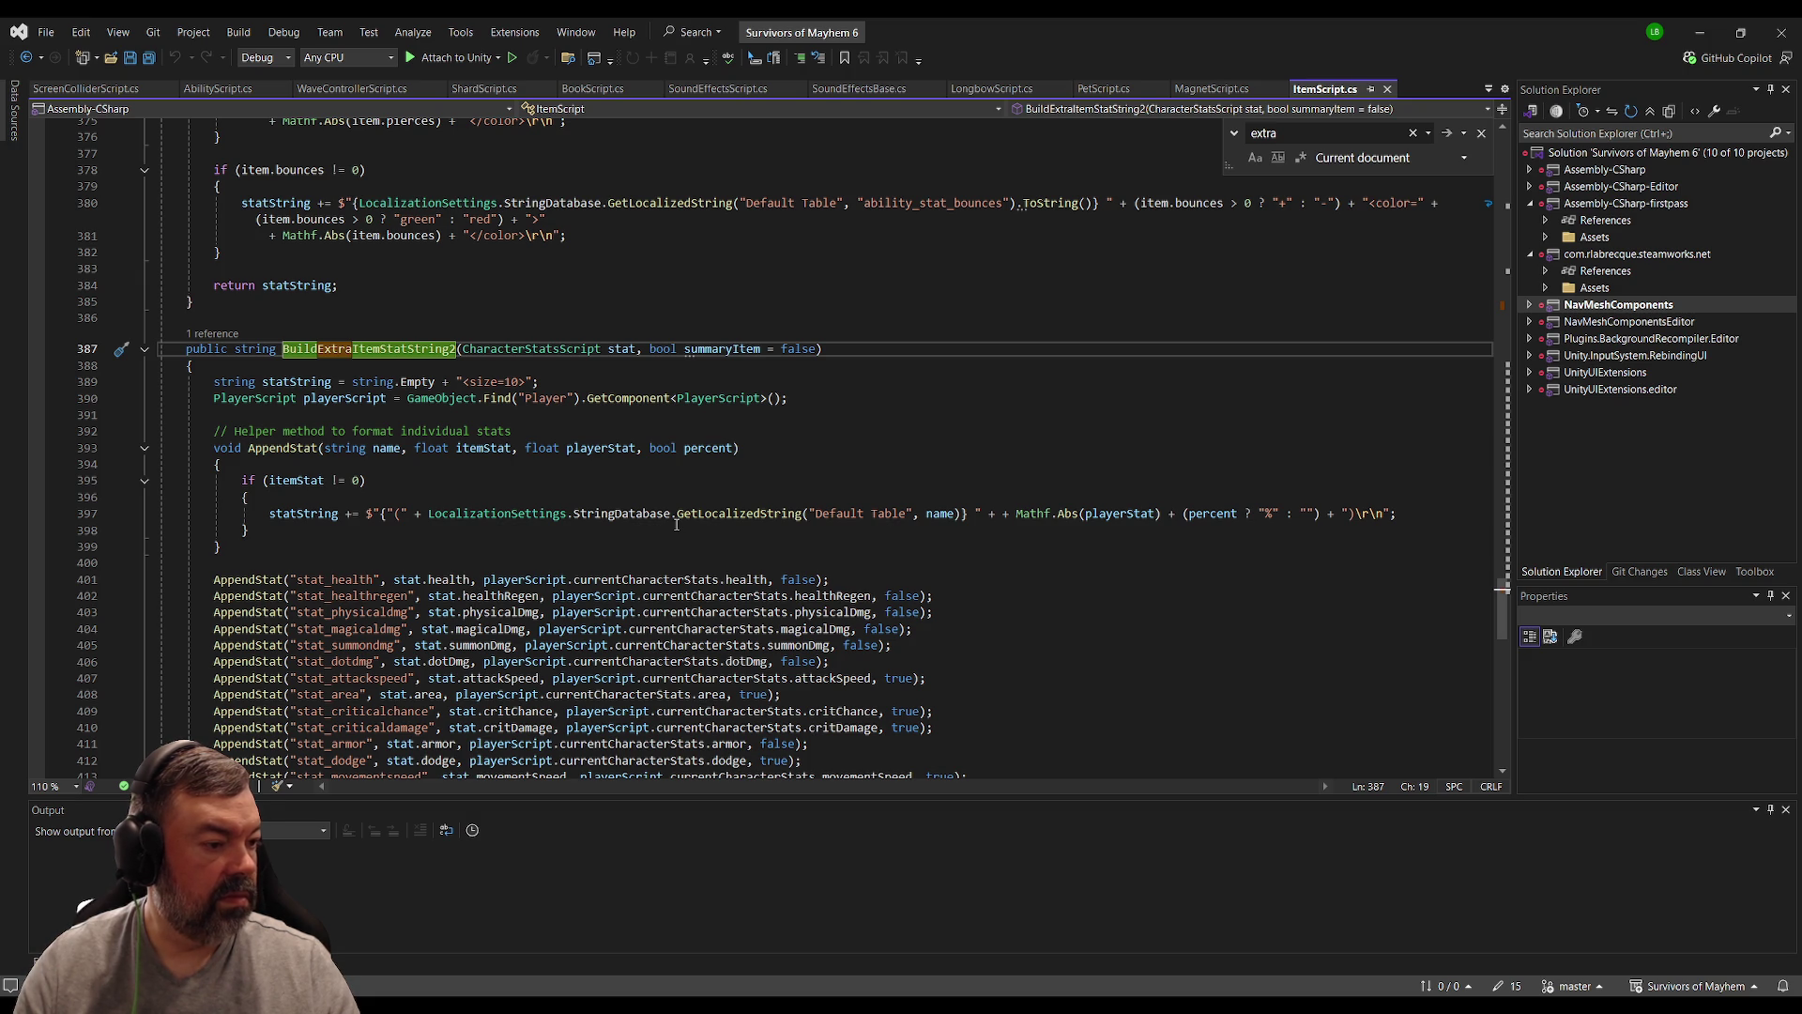
scroll(576, 525, down, 9)
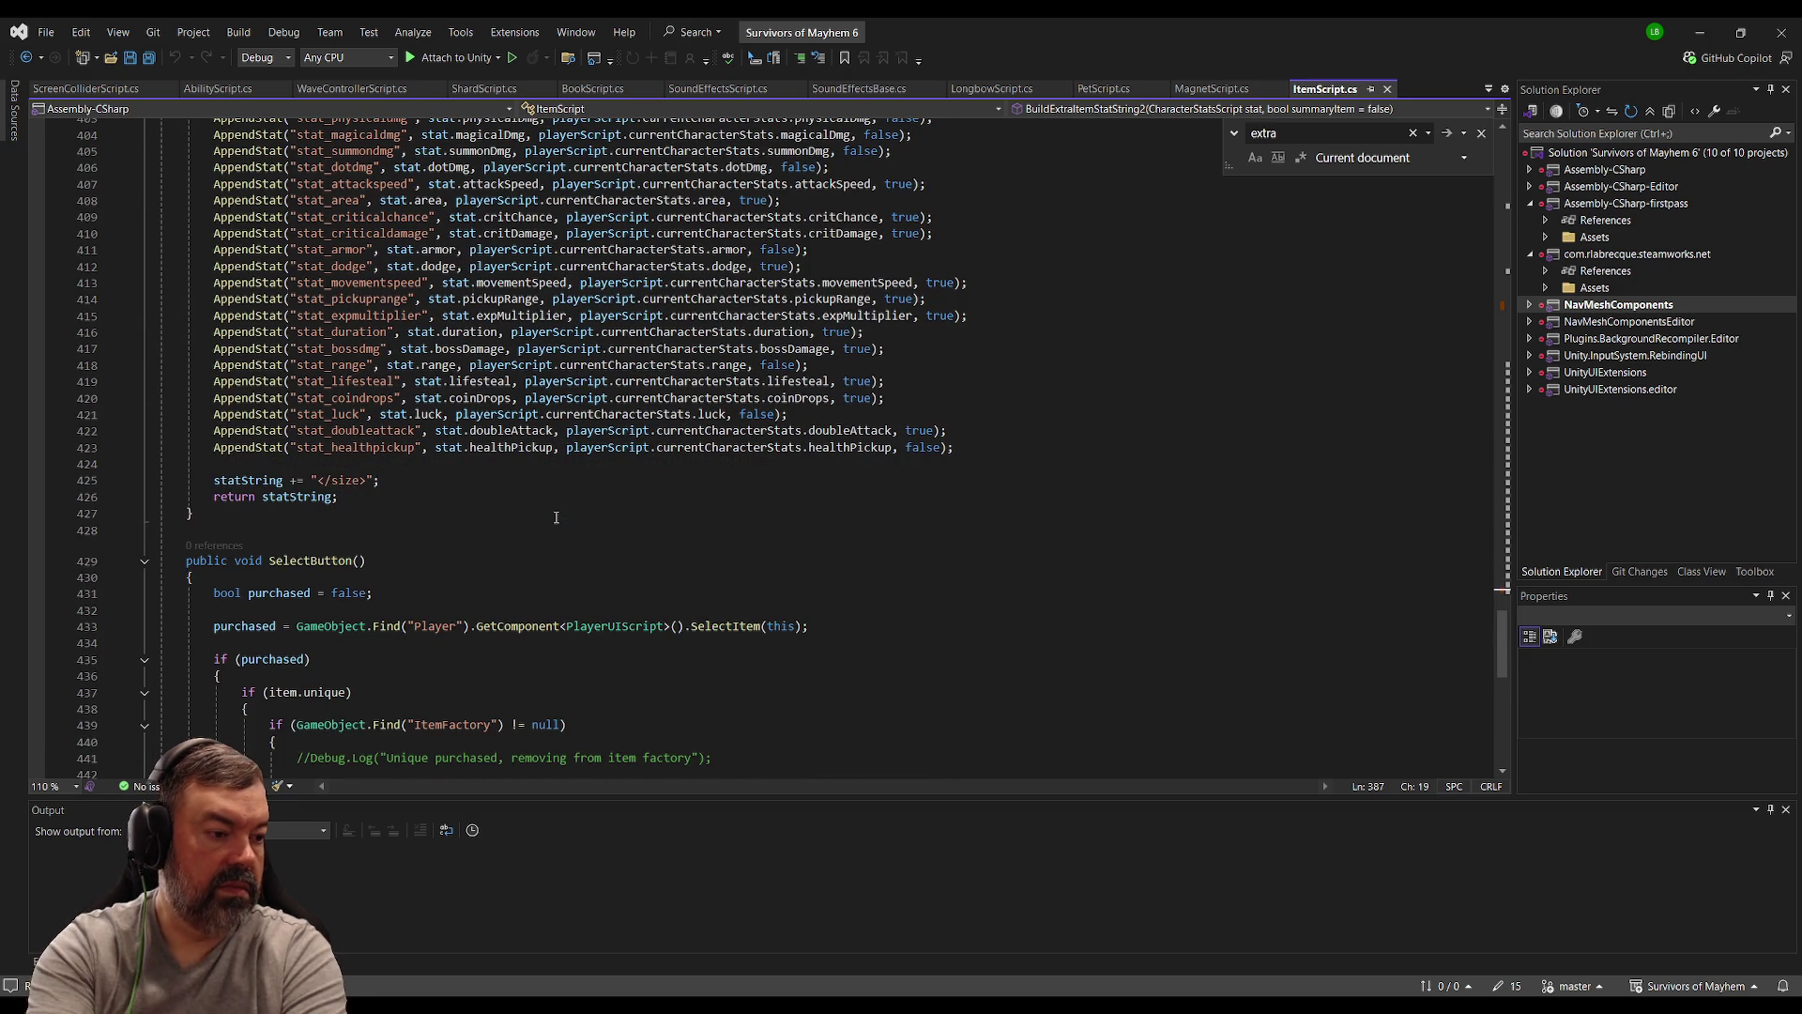
scroll(556, 517, up, 7)
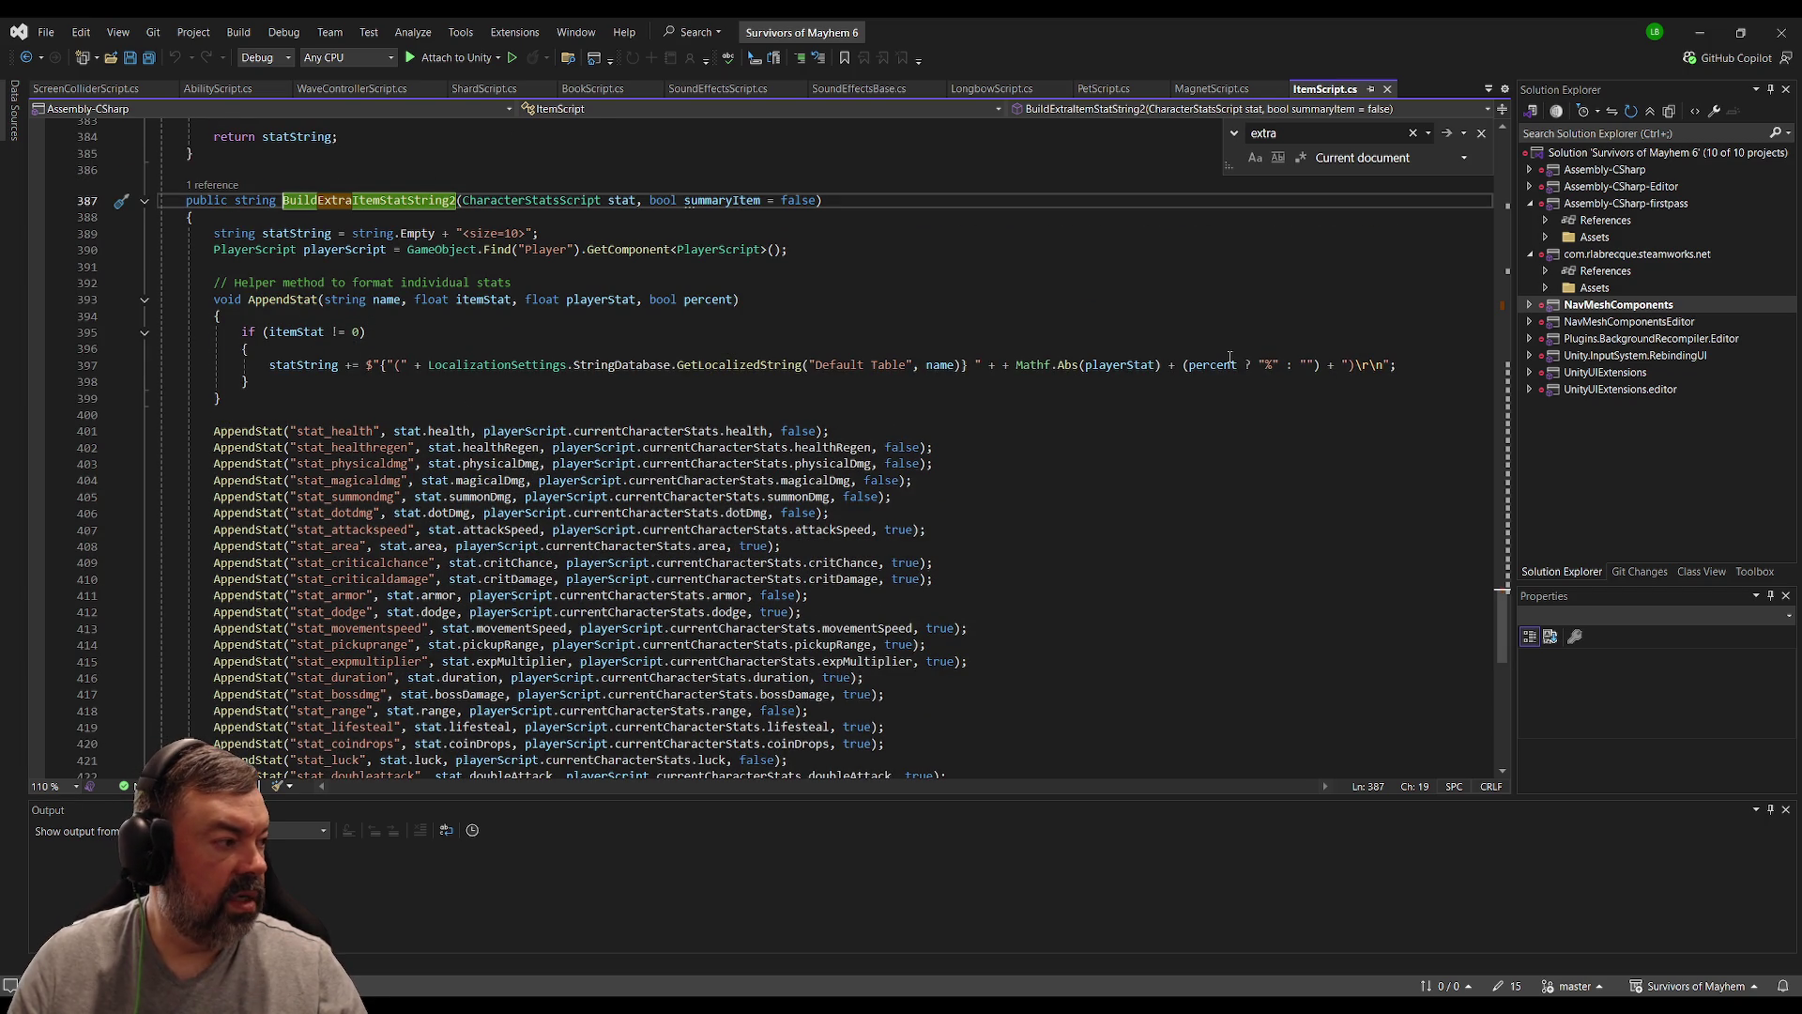
click(1353, 366)
Step: Close Mathf.Abs(playerStat) on line 397, try a ToString("F2") edit, then revert it
text(})
key(BackSpace)
key(BackSpace)
text())
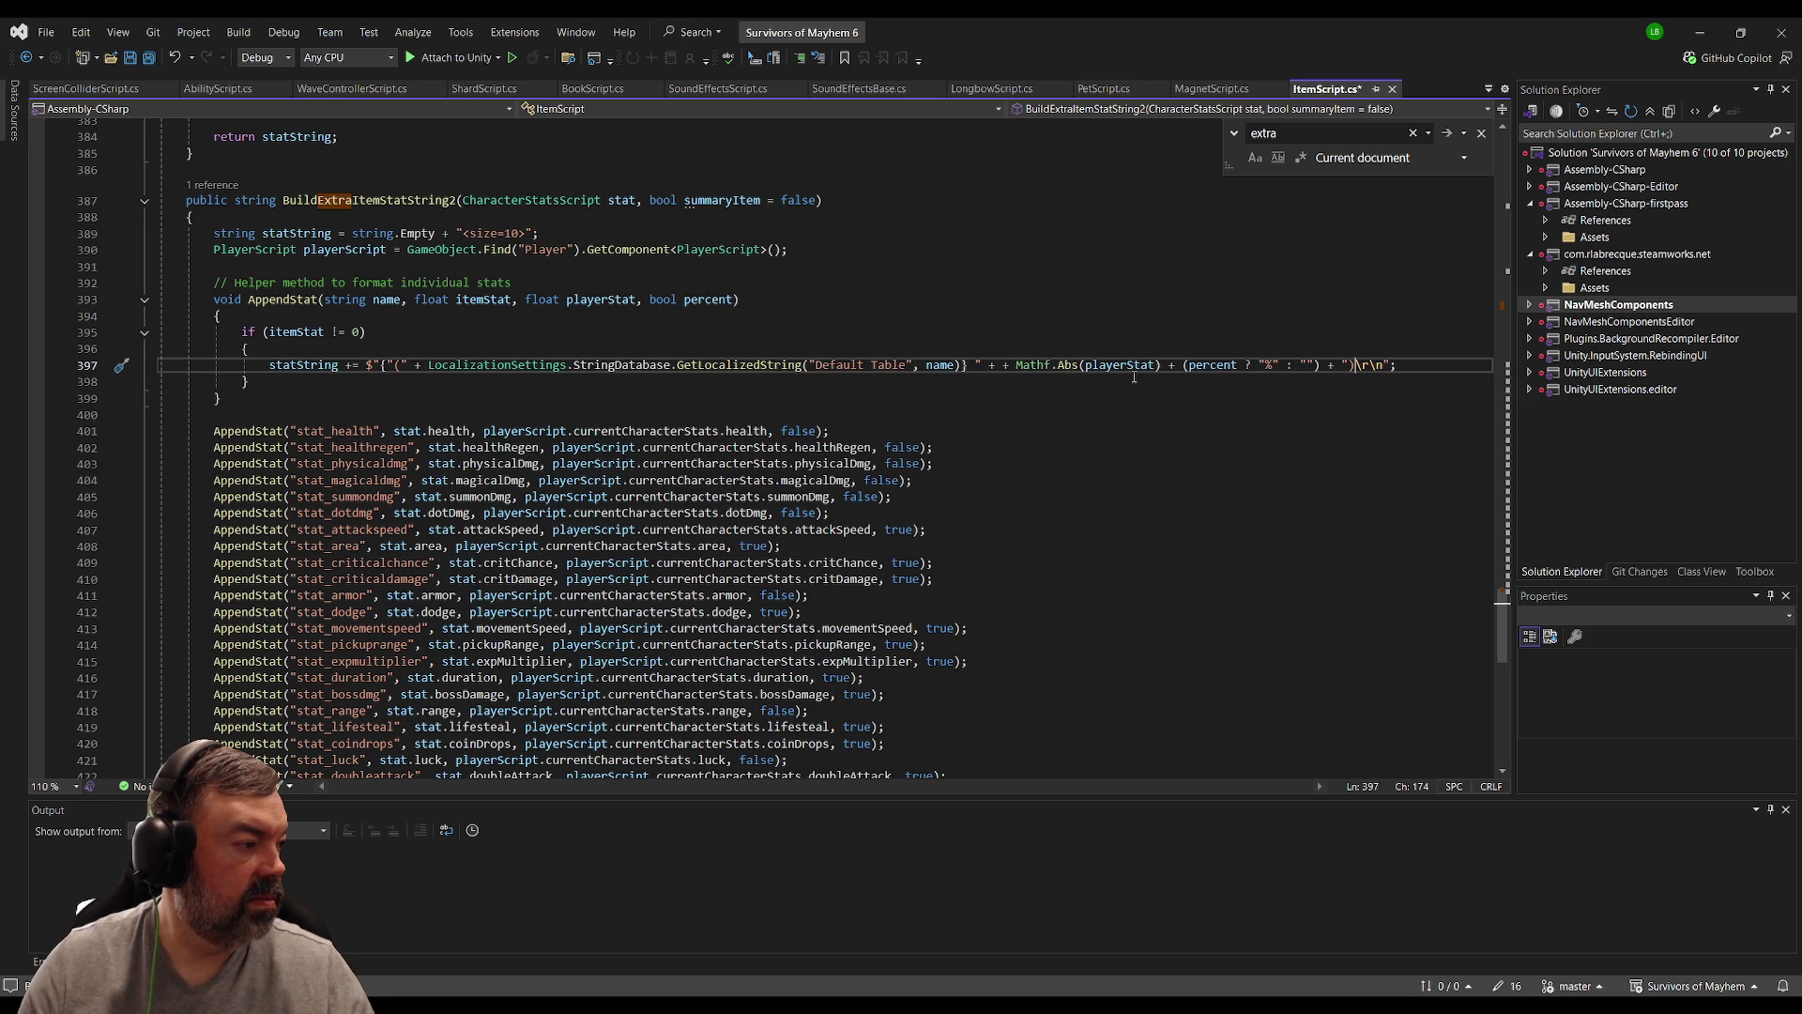
click(1163, 365)
text(.To)
text(String("F2")
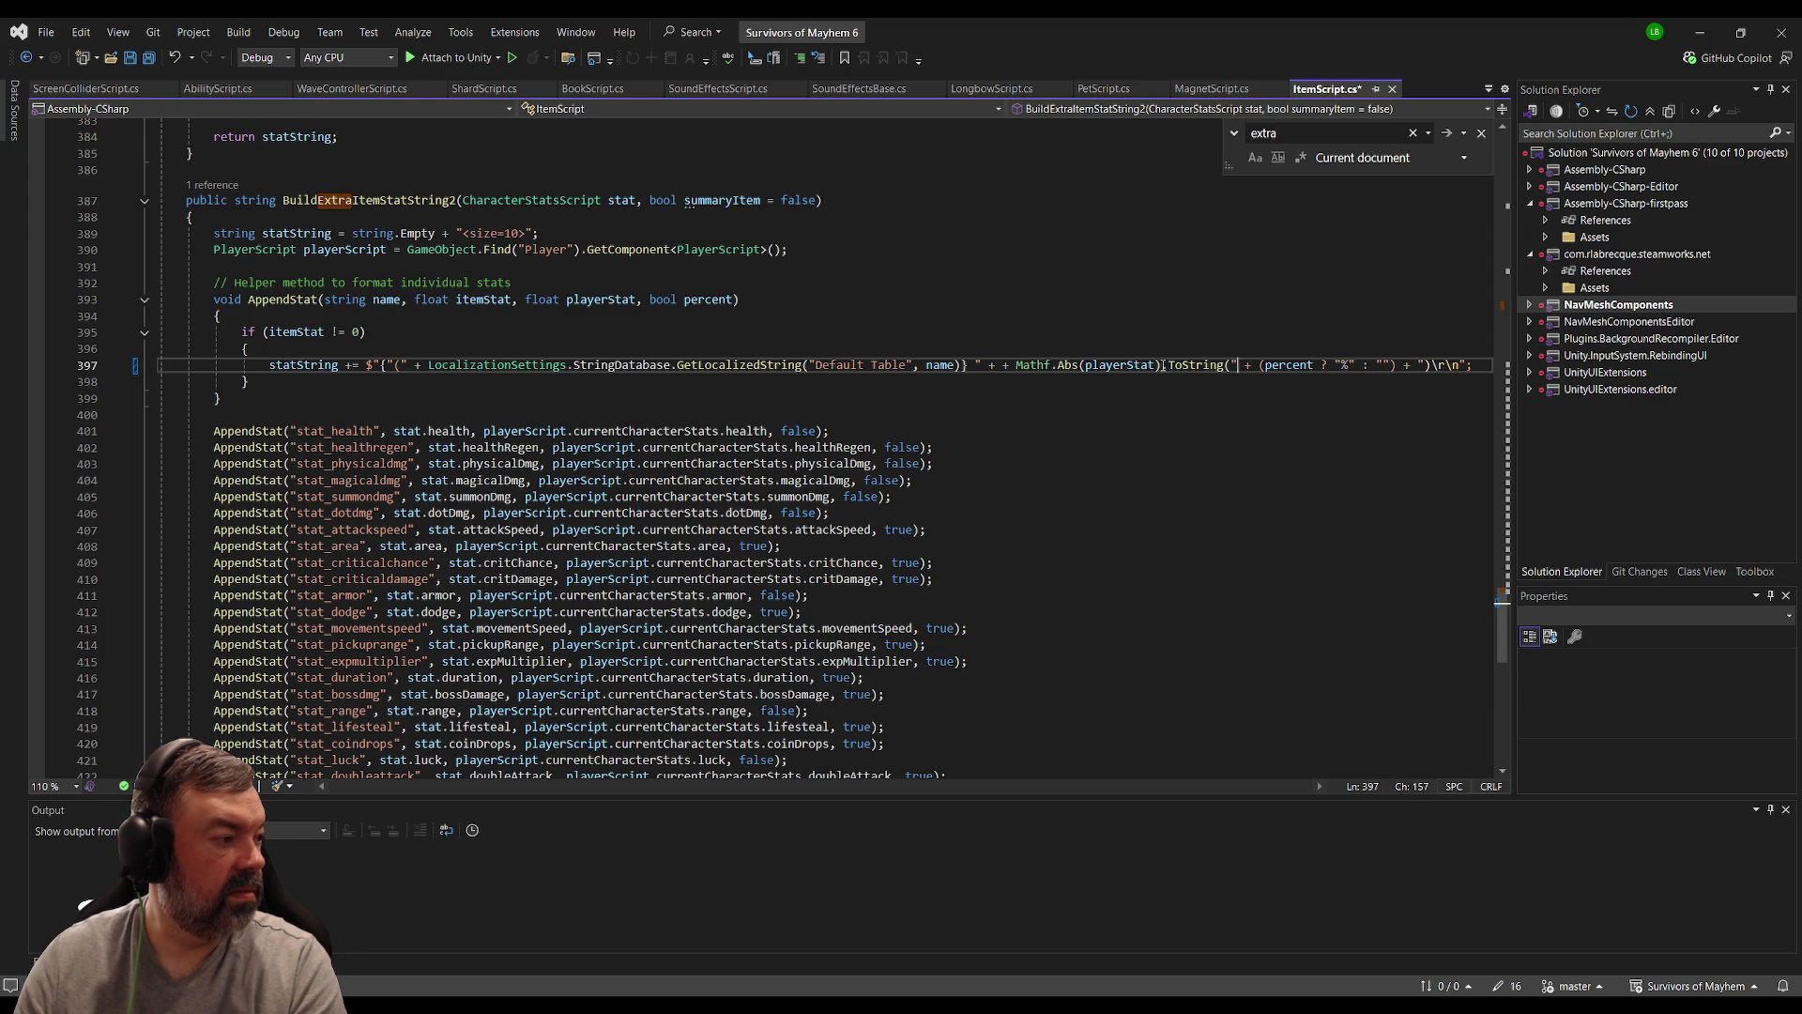
text())
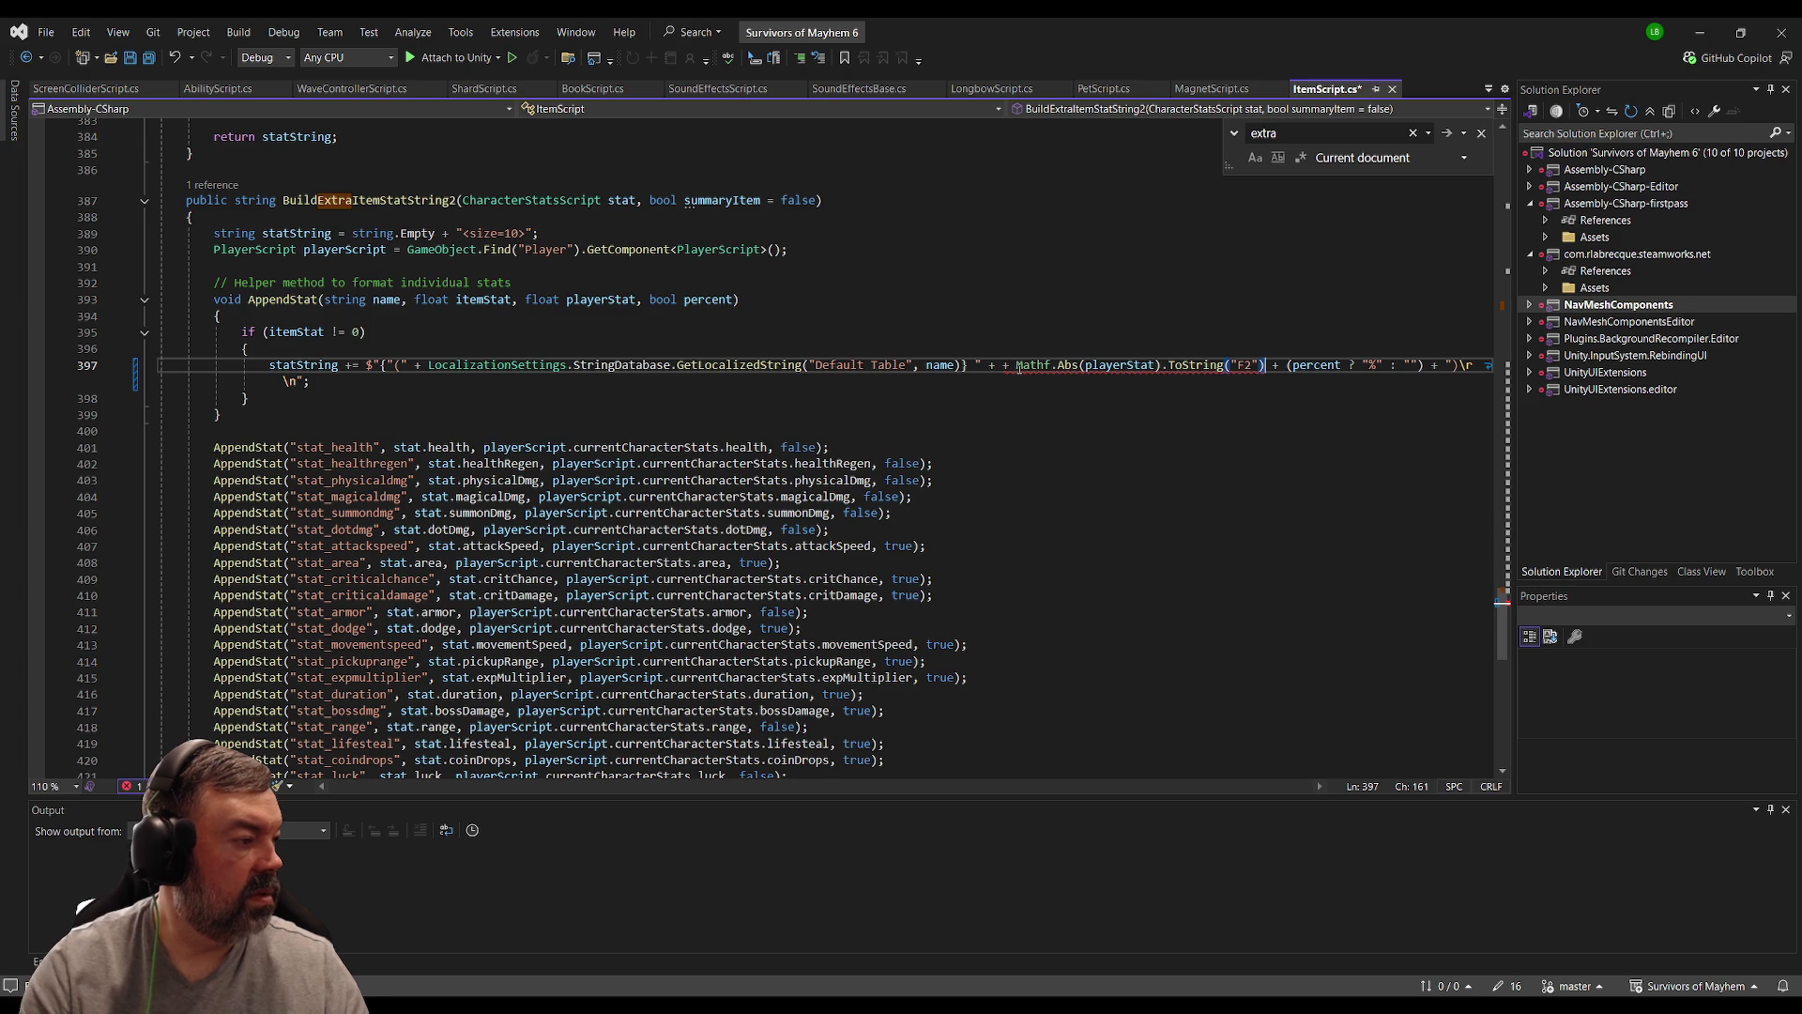
key(BackSpace)
key(BackSpace)
key(BackSpace)
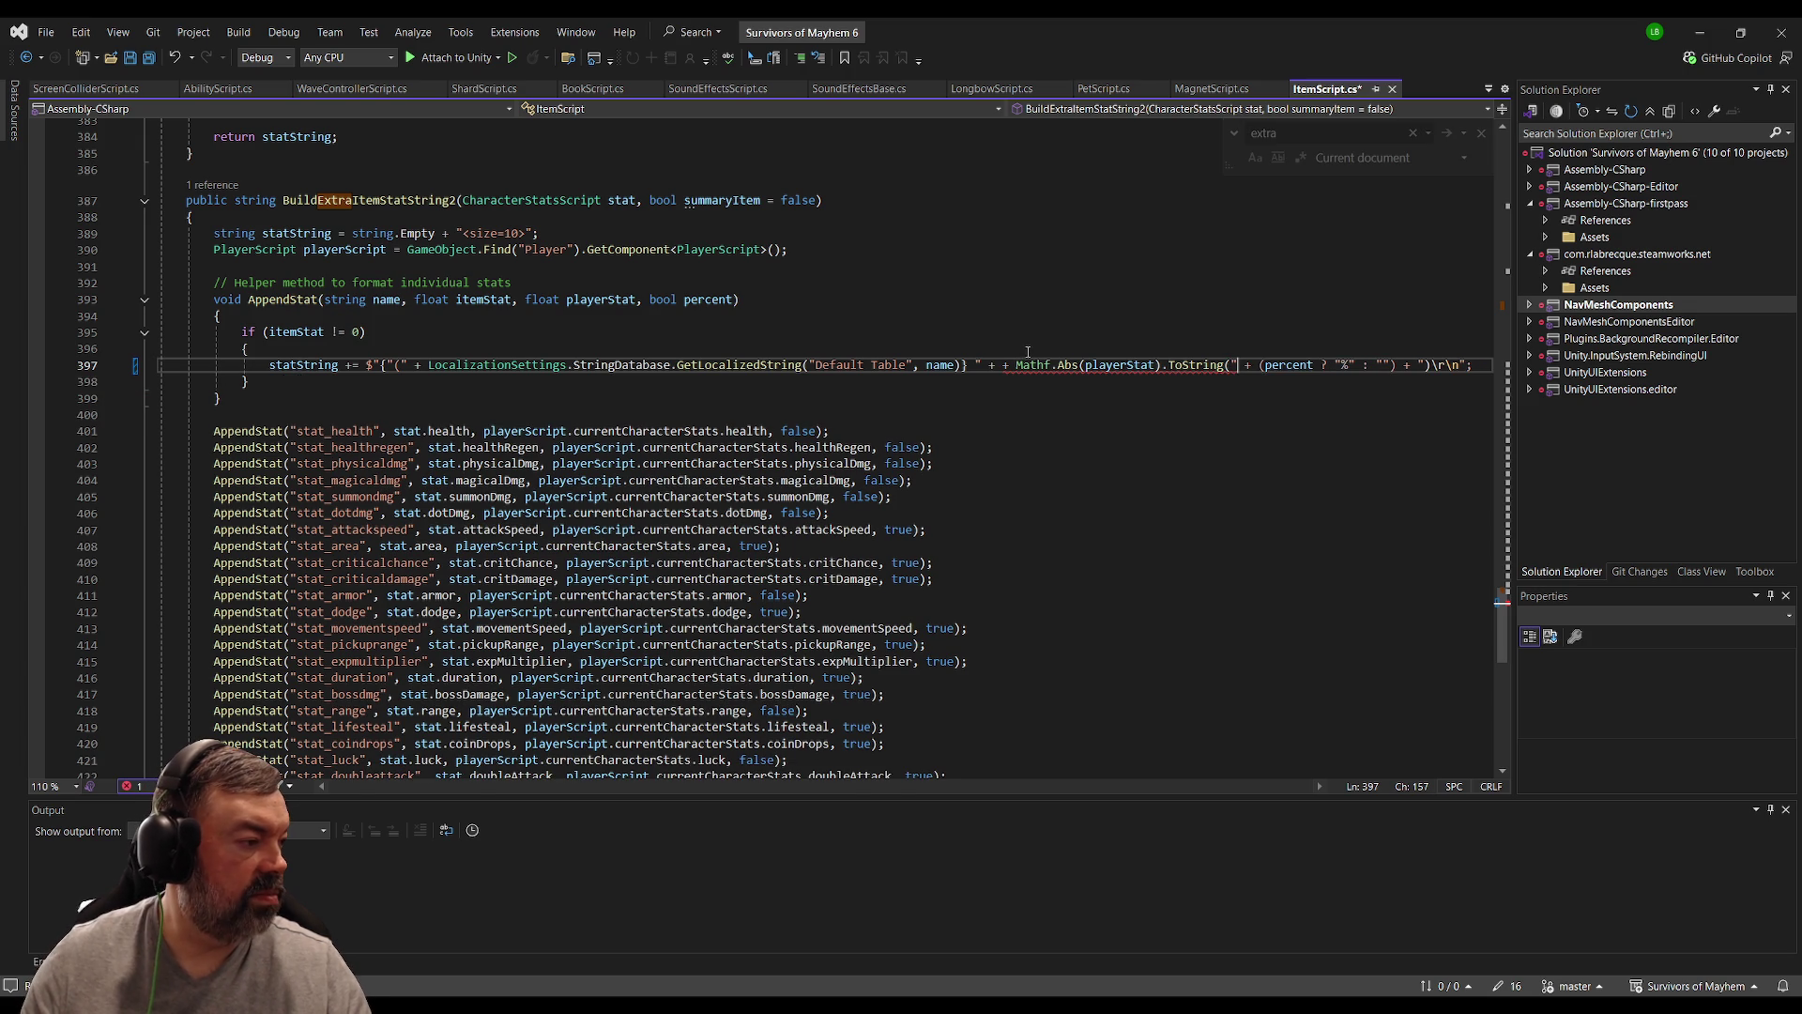
key(BackSpace)
key(BackSpace)
key(BackSpace)
key(End)
key(Left)
key(Left)
key(Left)
key(BackSpace)
text(,)
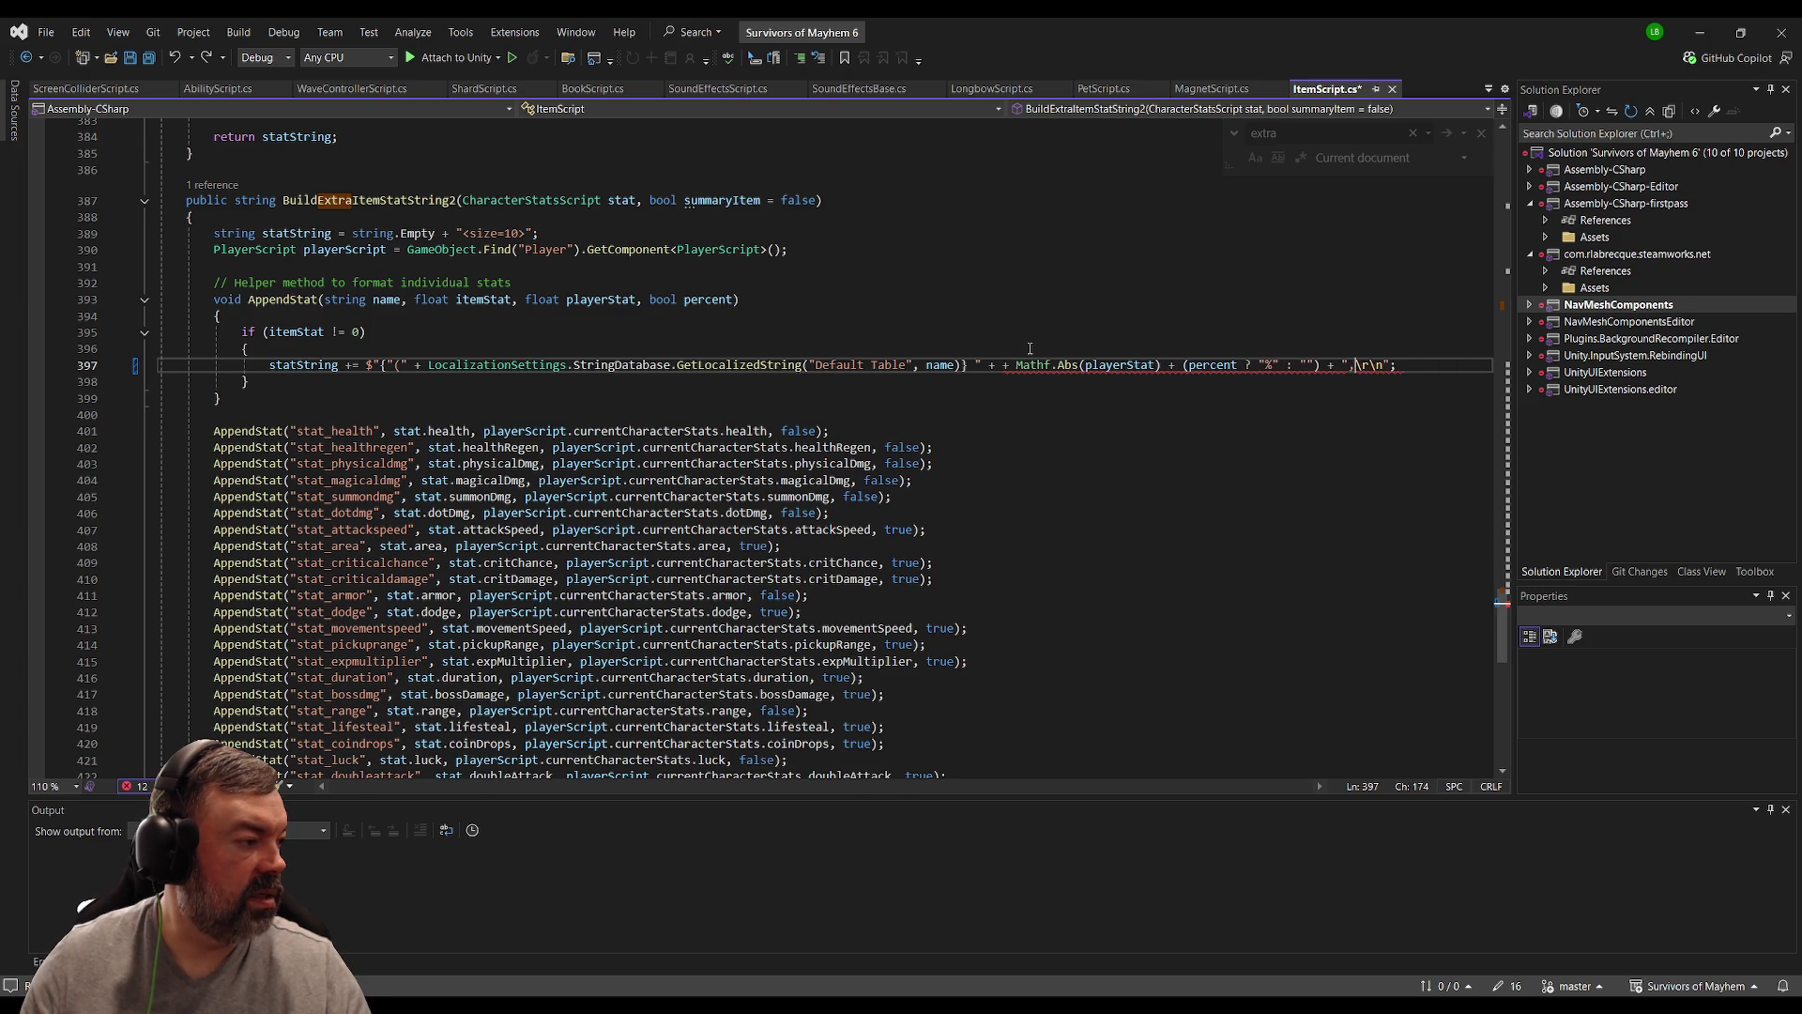
Step: Remove the duplicate plus and append .ToString("F2") after Mathf.Abs(playerStat)
click(1002, 364)
key(BackSpace)
key(BackSpace)
click(1143, 364)
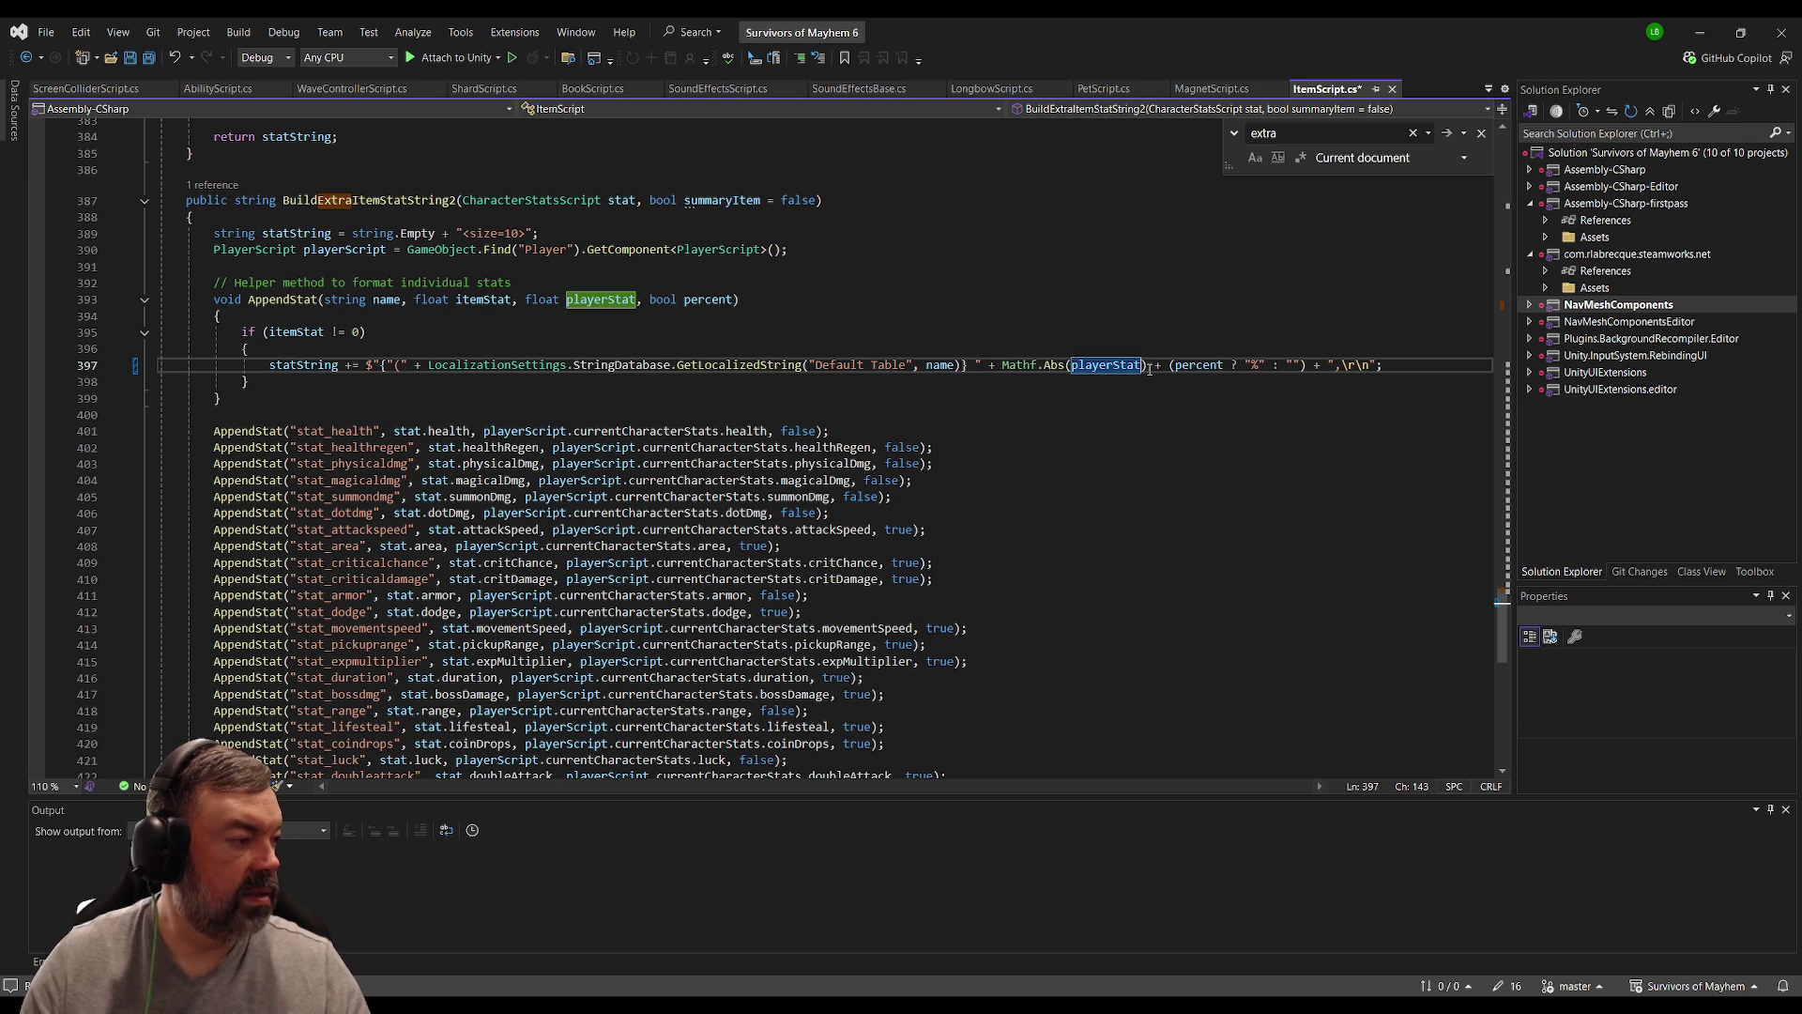
text())
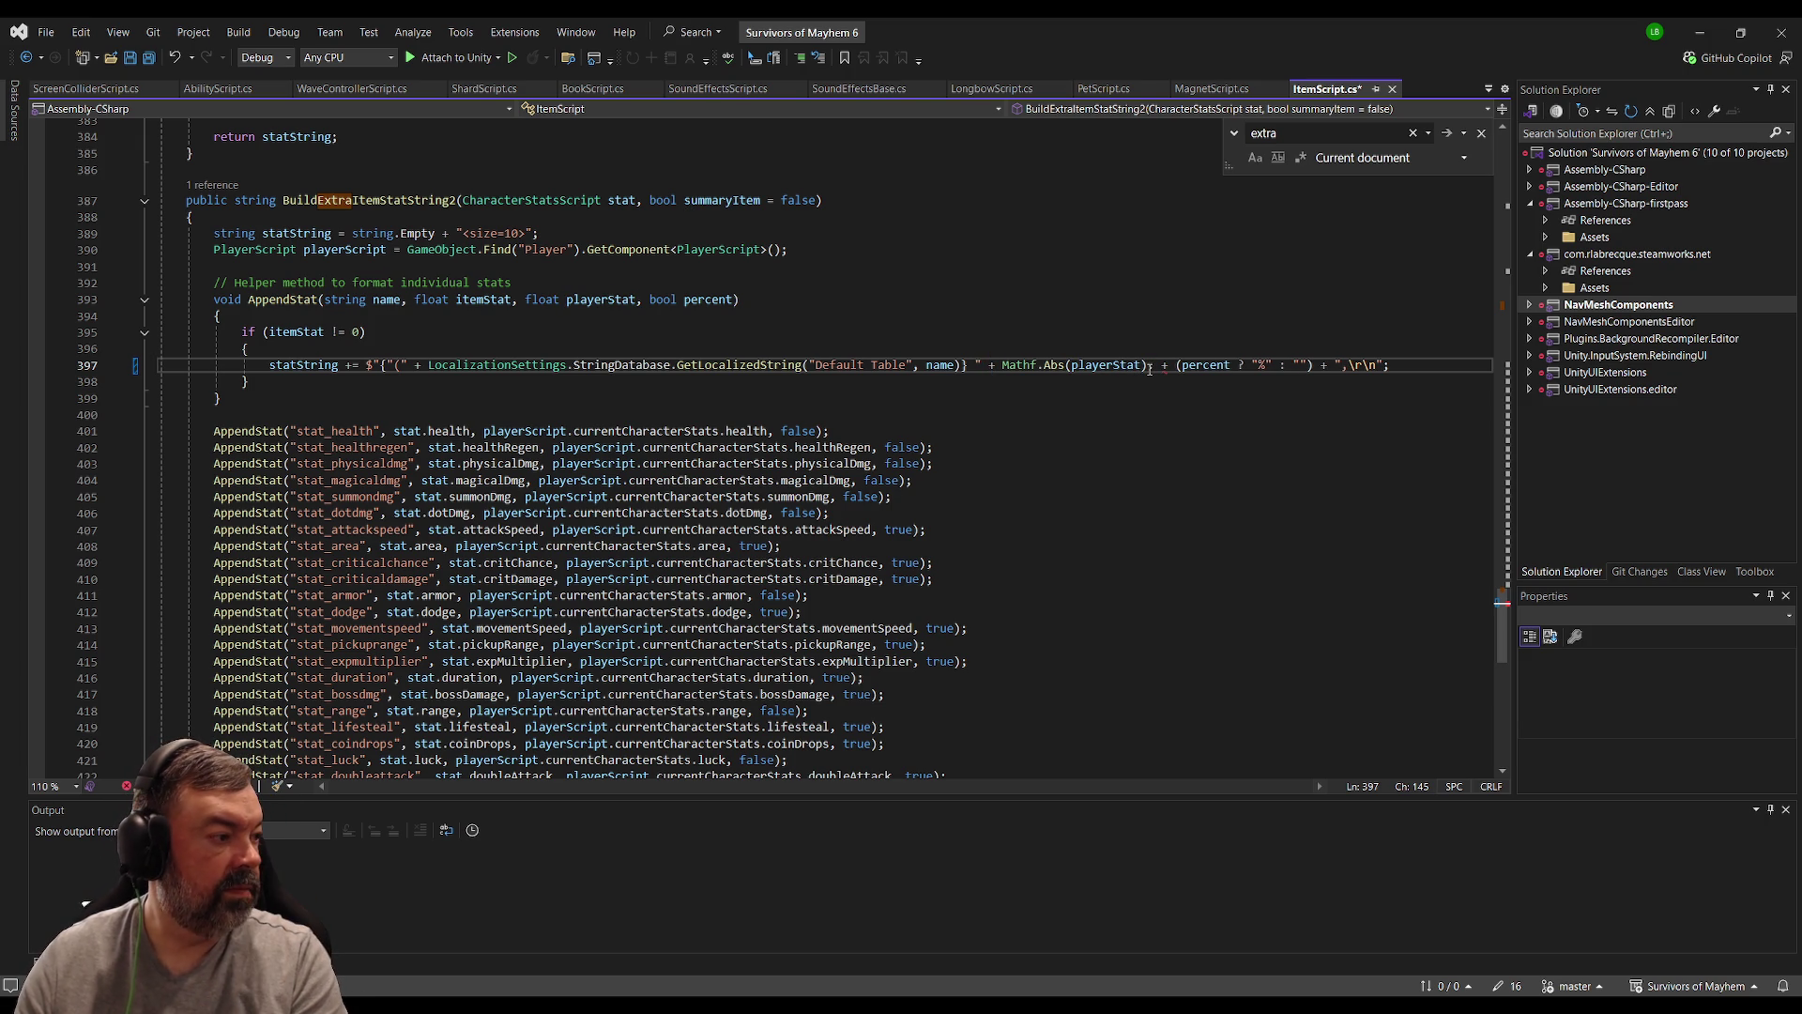
text(.ToString()
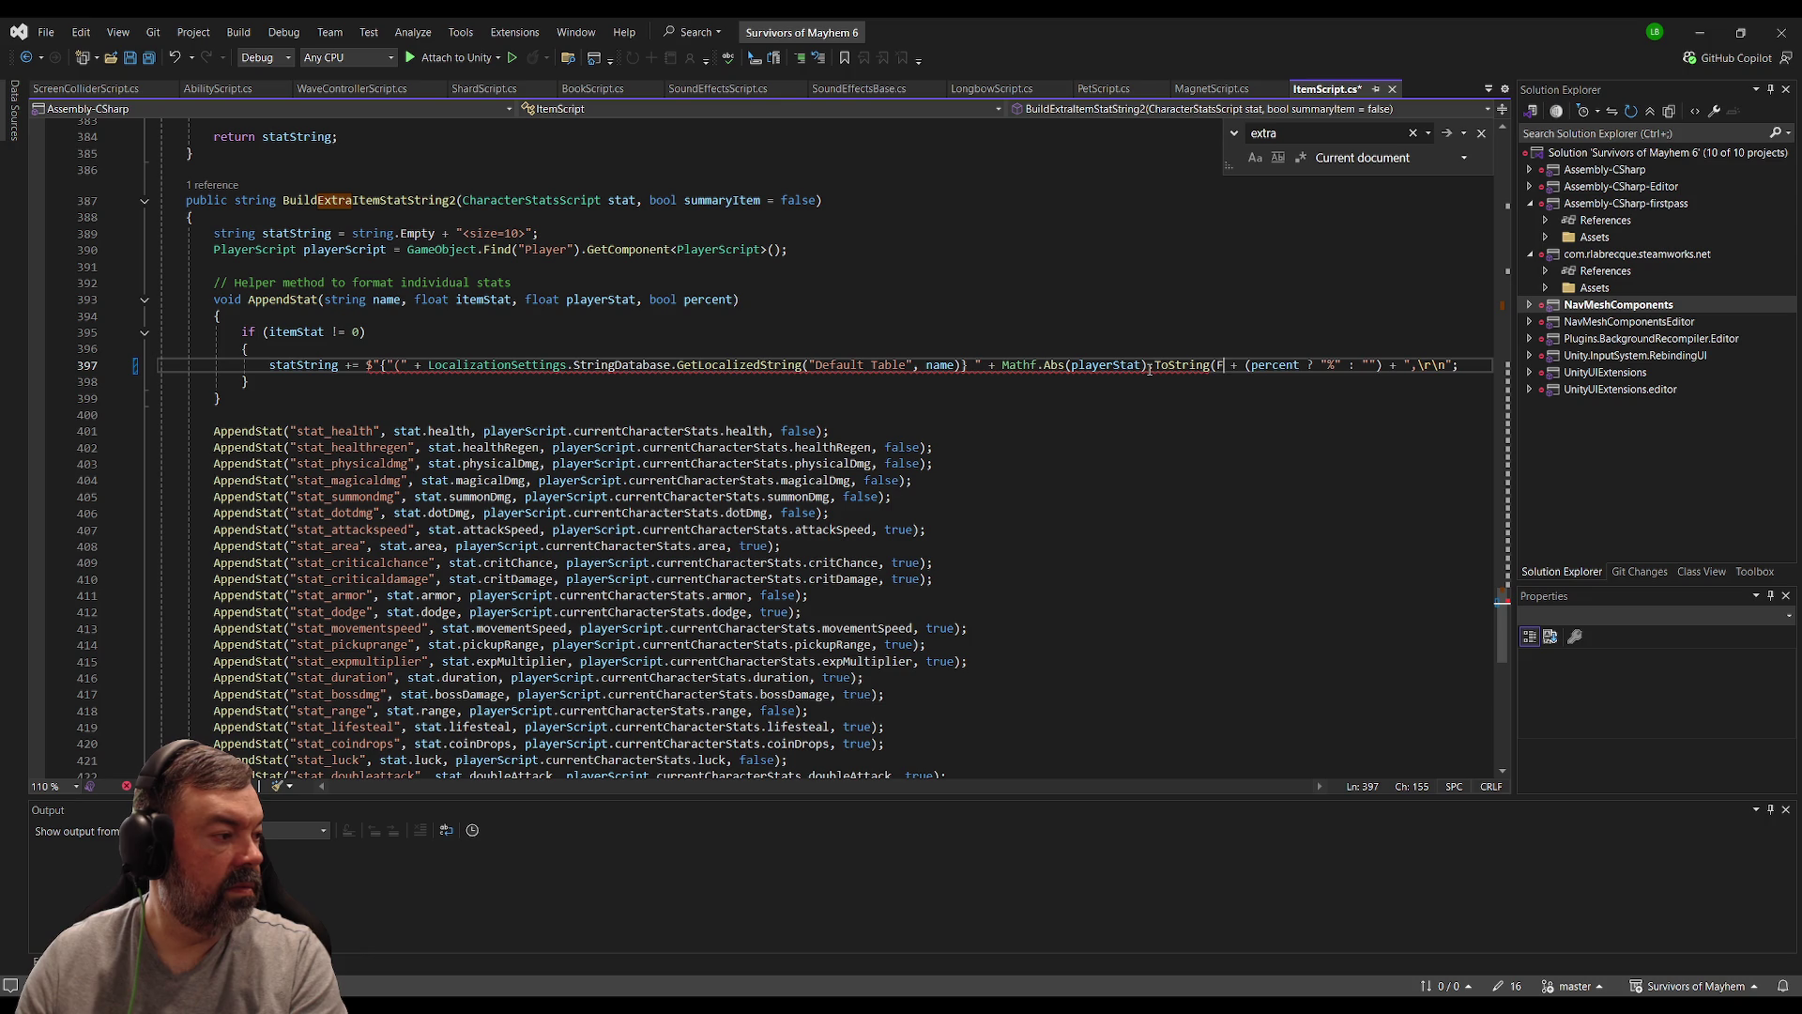
text("F2"))
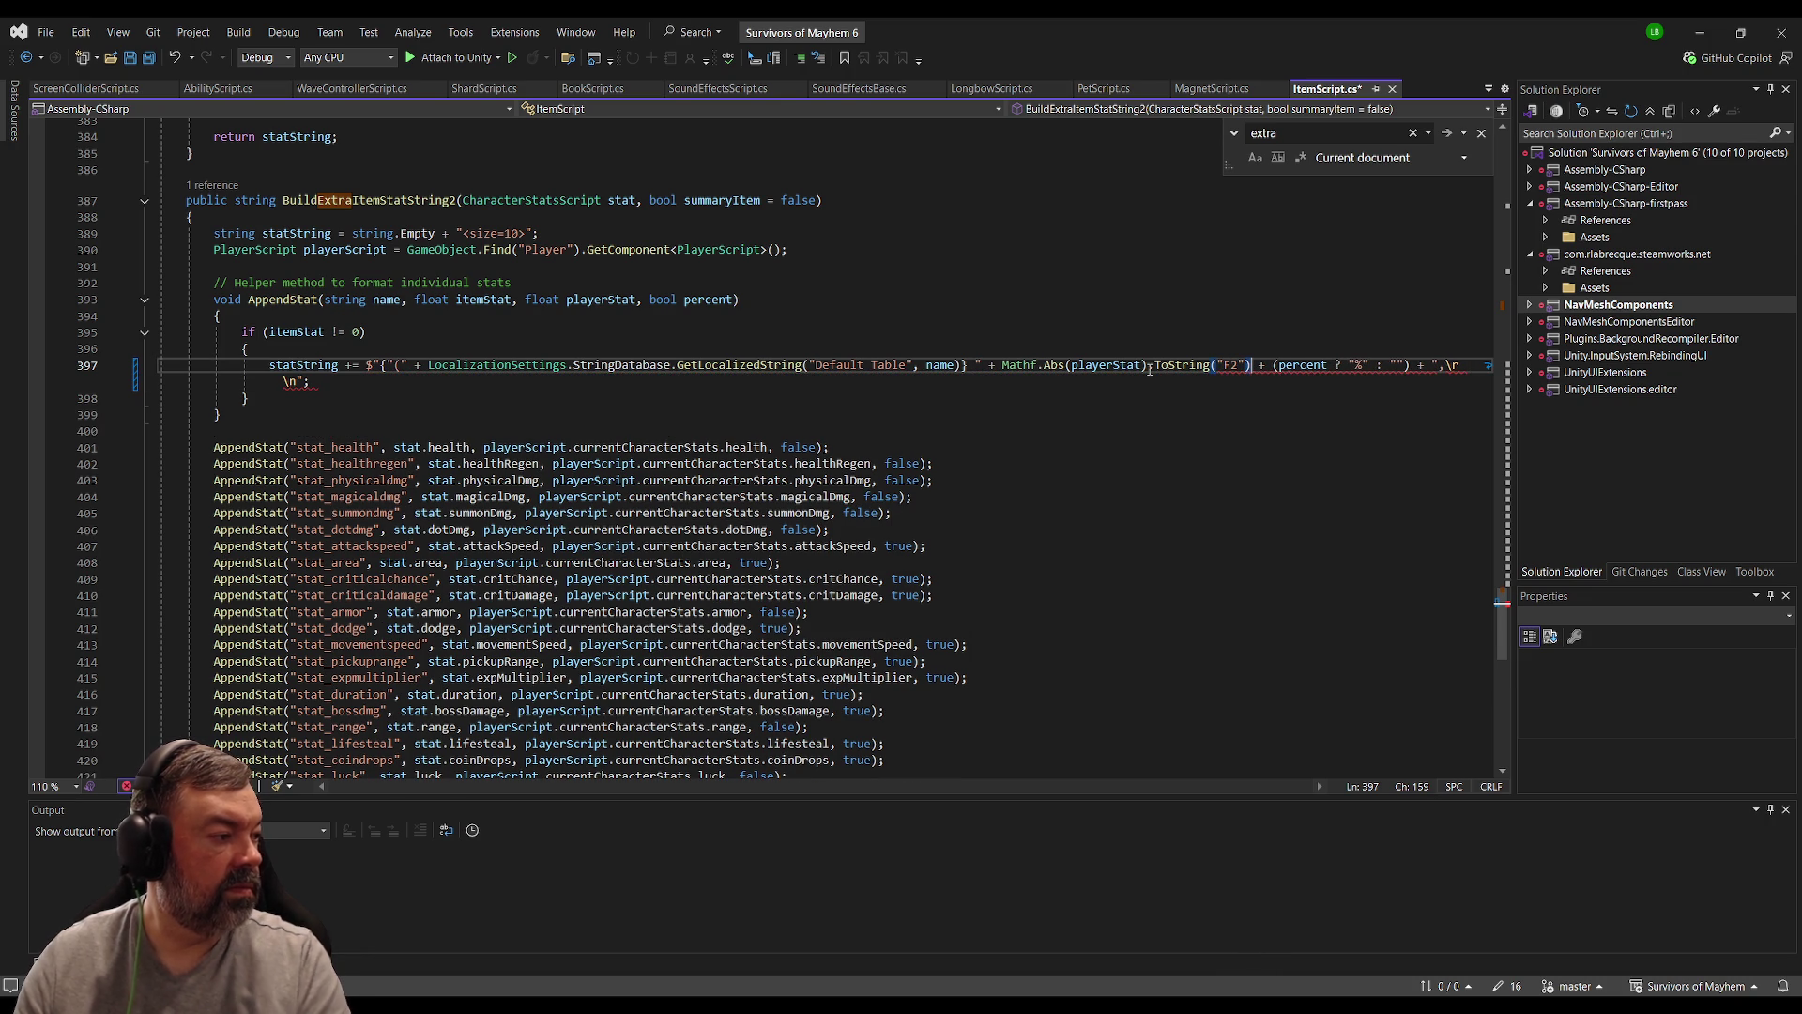
click(857, 398)
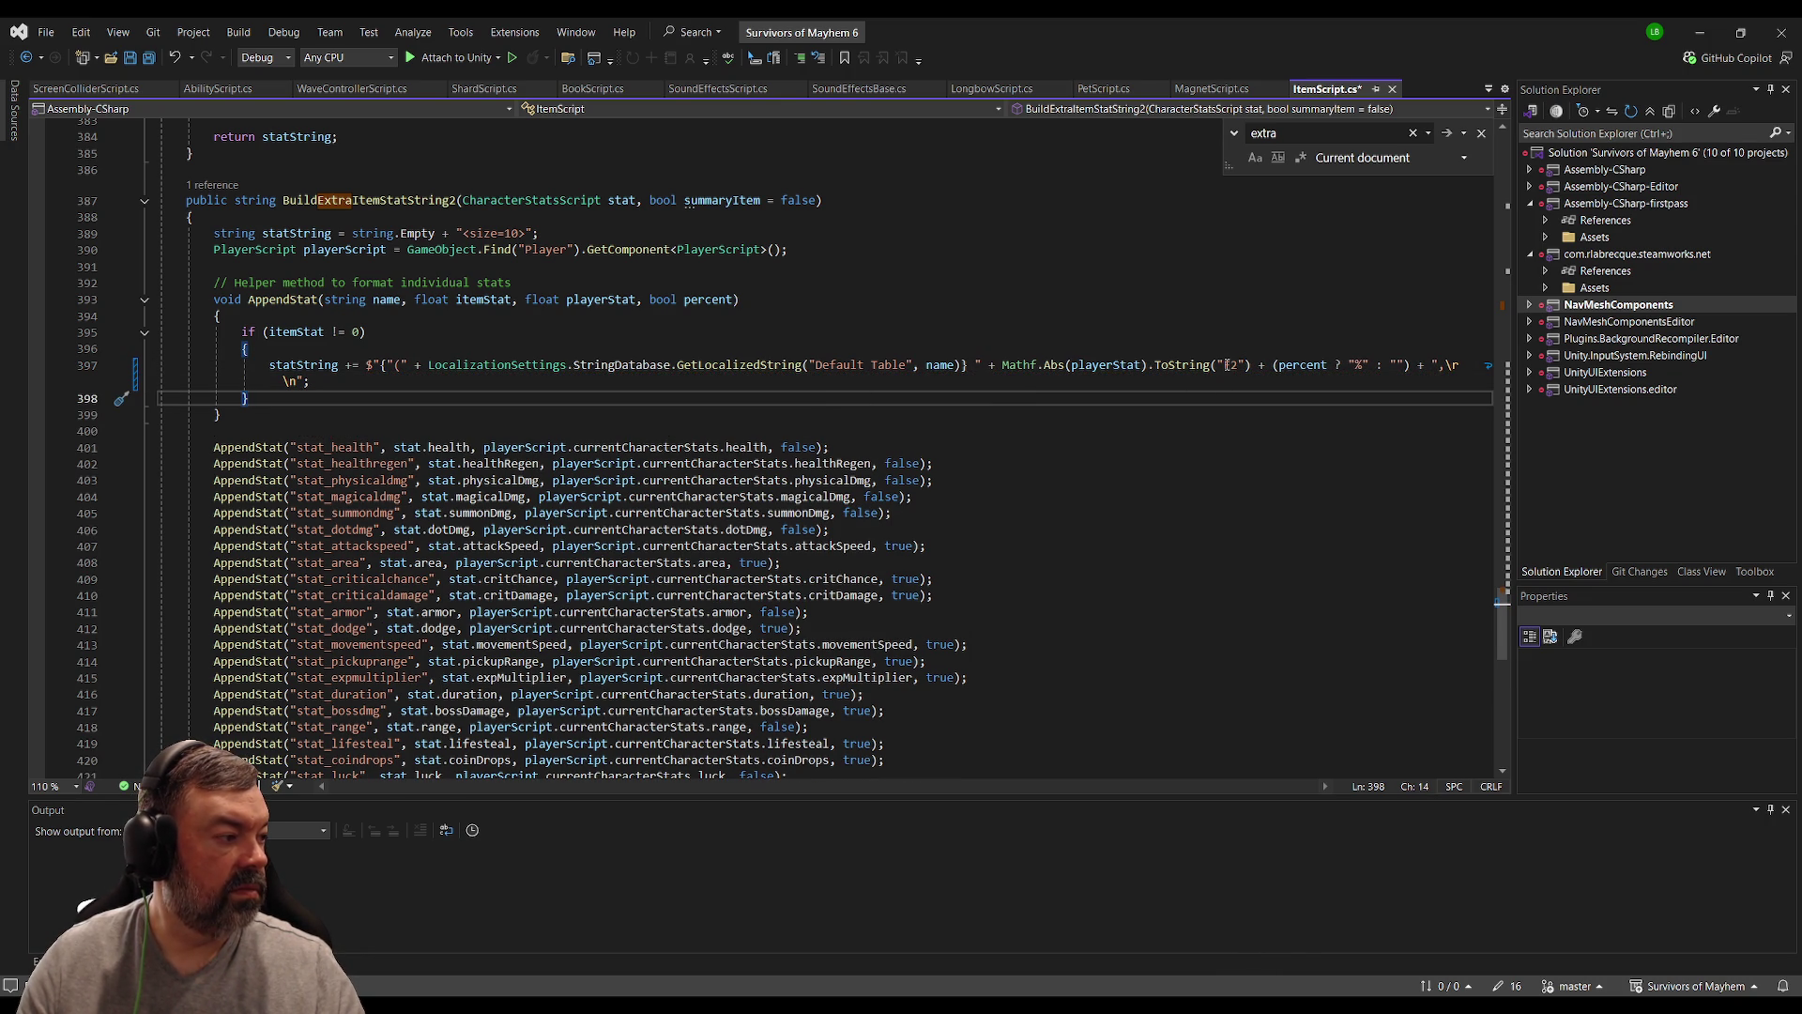
click(926, 353)
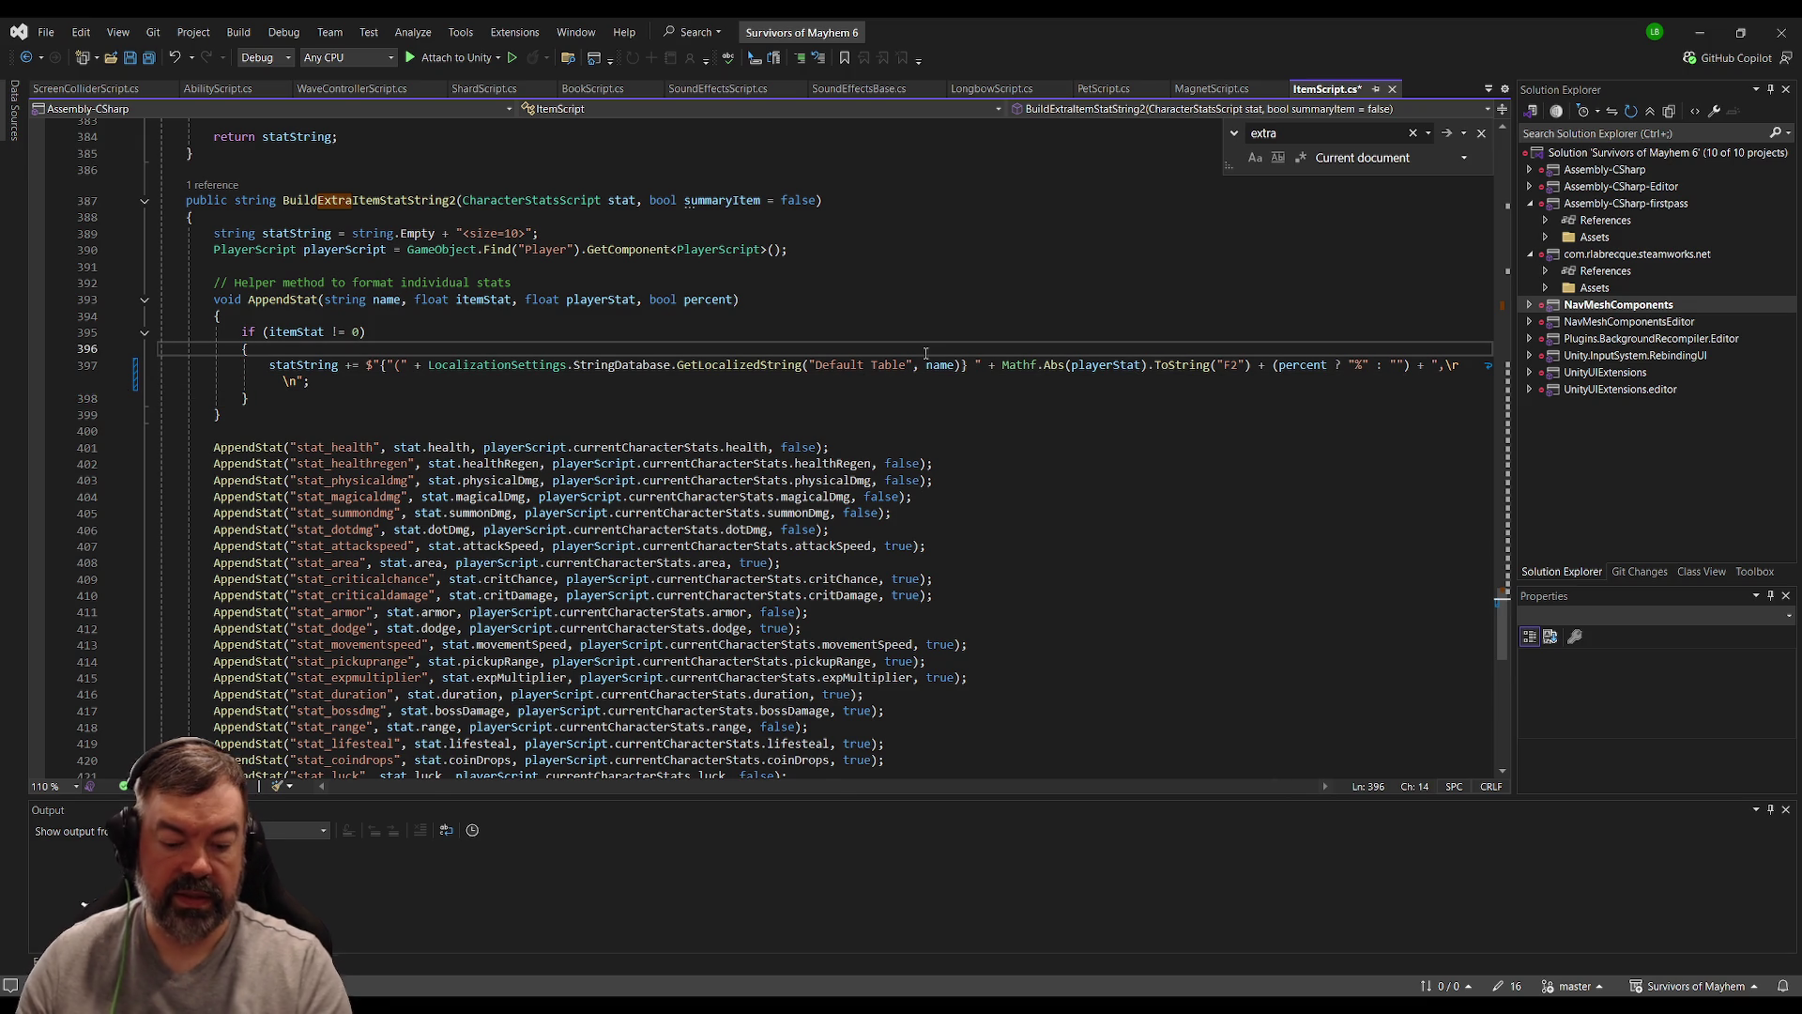
Step: Add a // 3-19-26 comment on the ToString("F2") decimal precision above line 397 and save ItemScript
key(Return)
text(// 3-19-26 A)
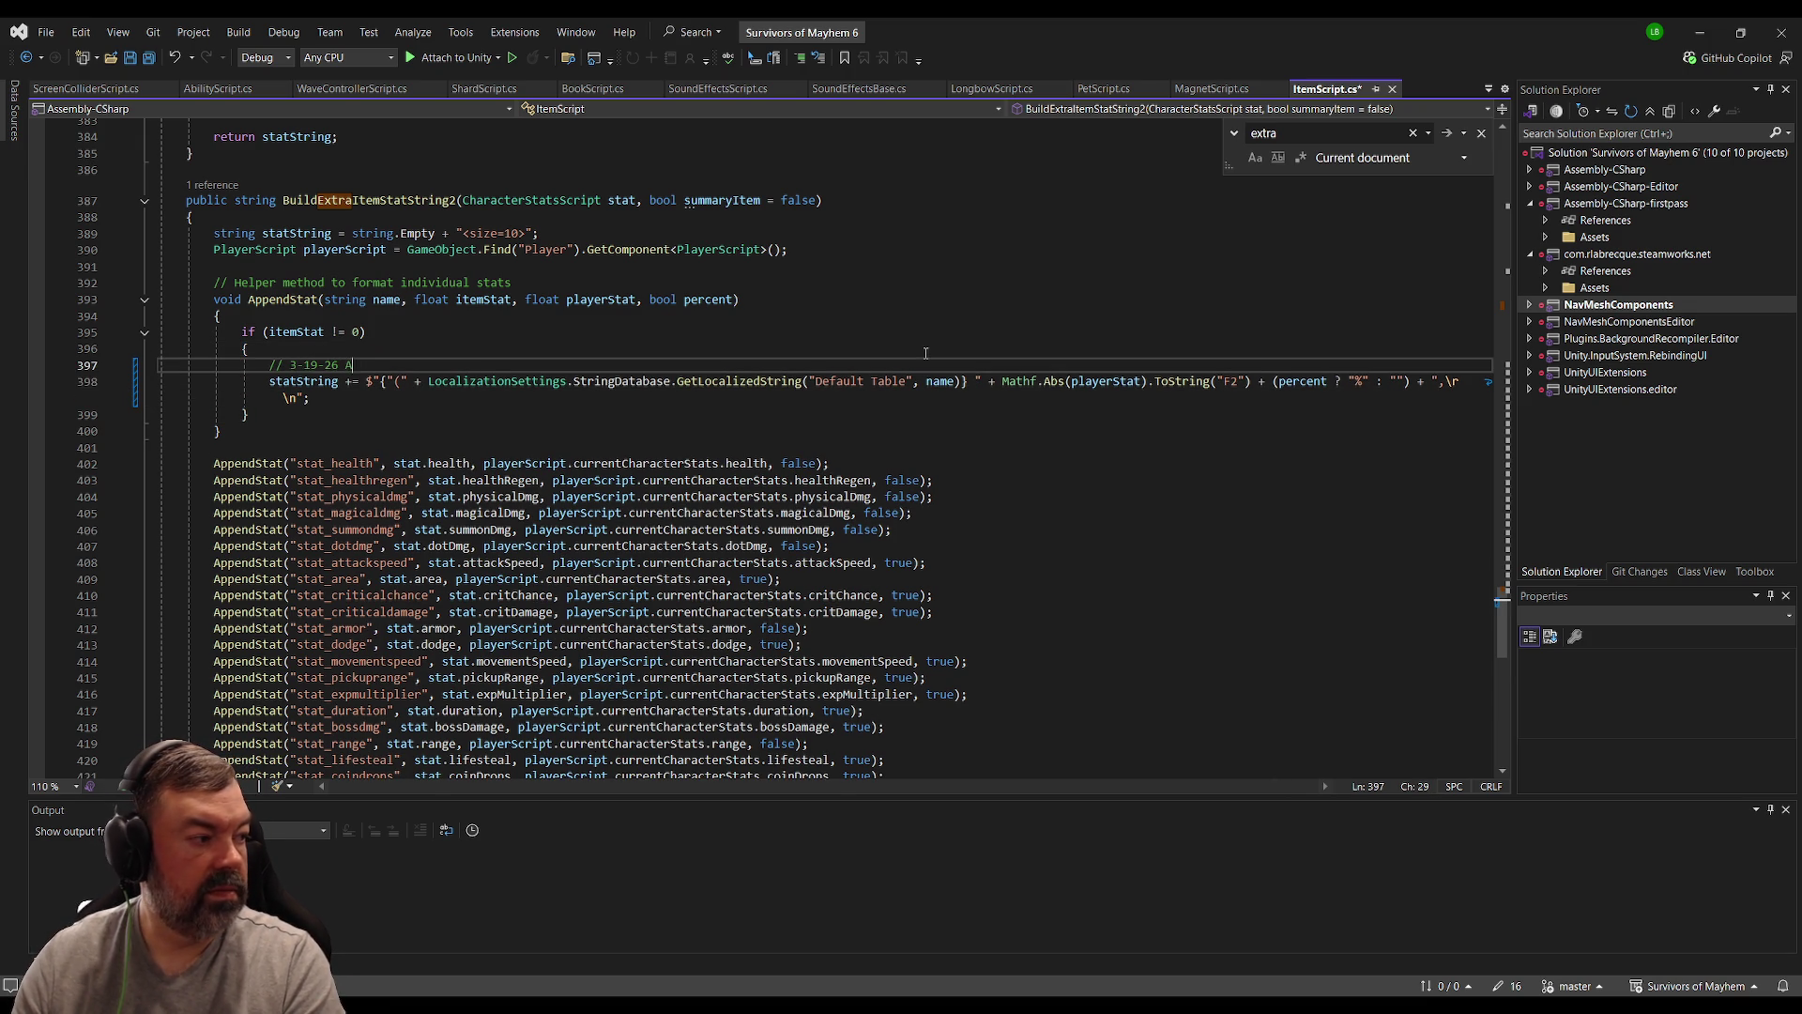
text(dded ToSt)
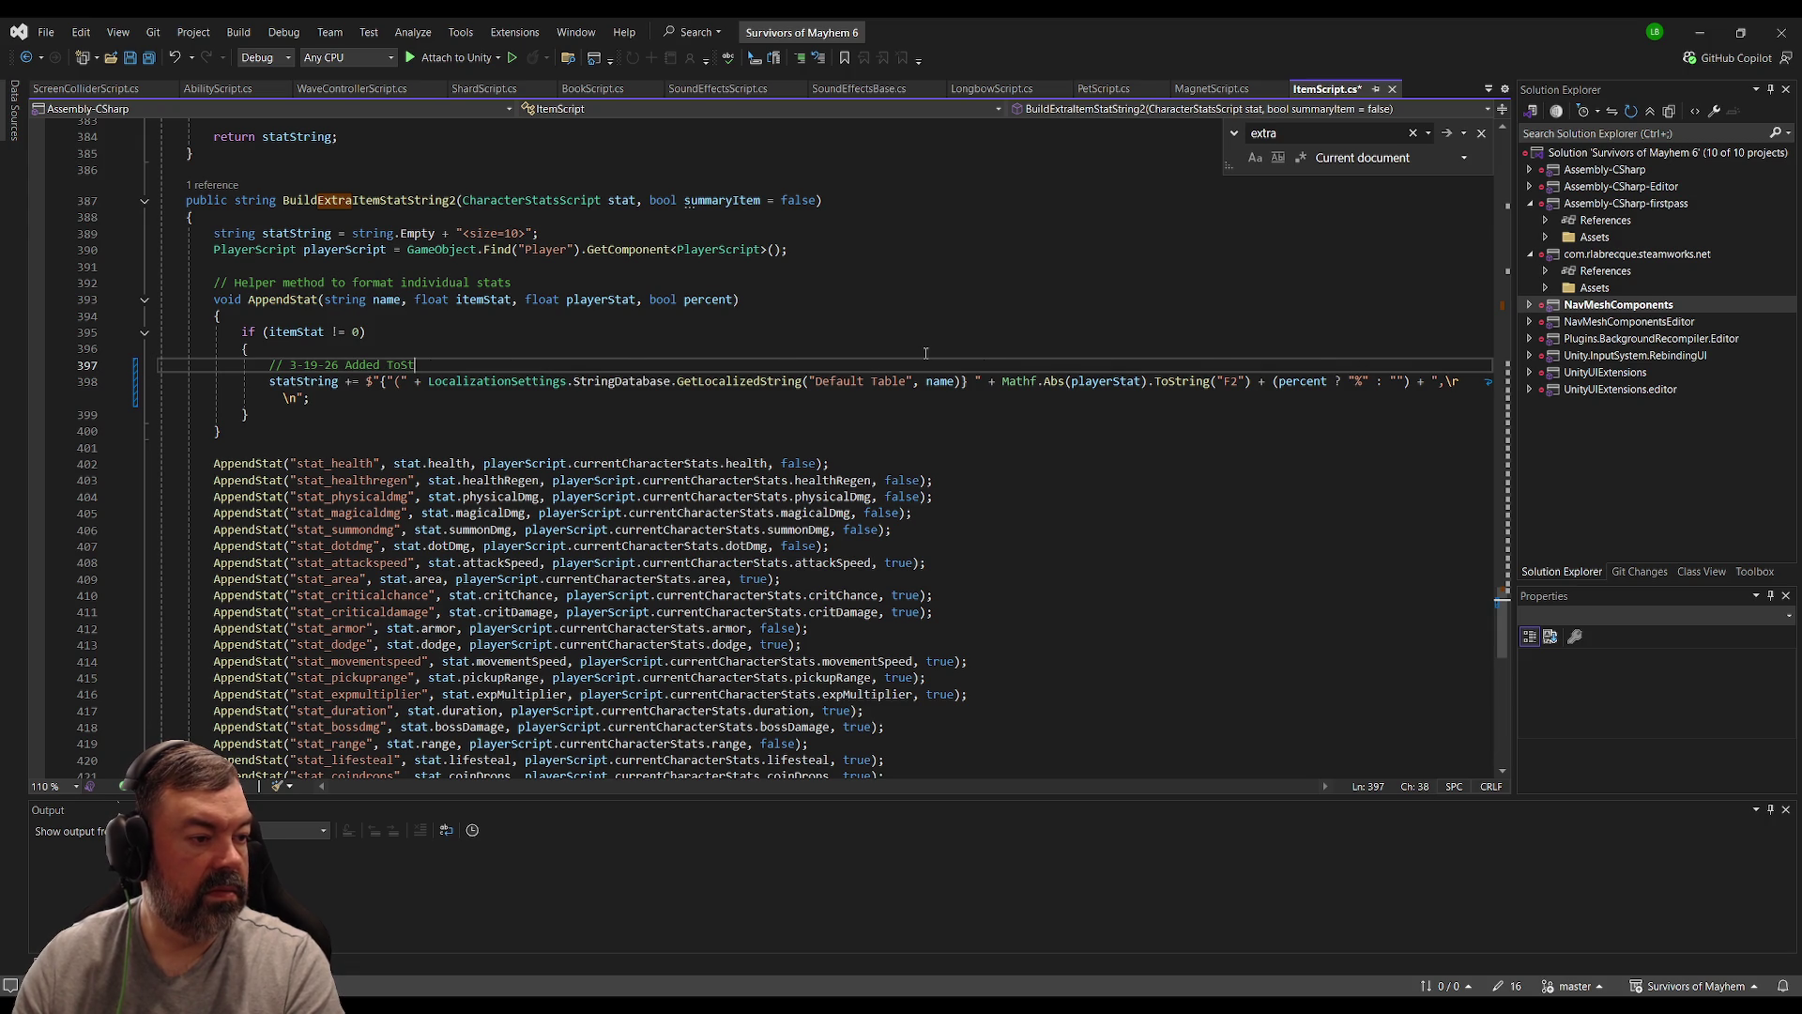
text(ring("F2") f)
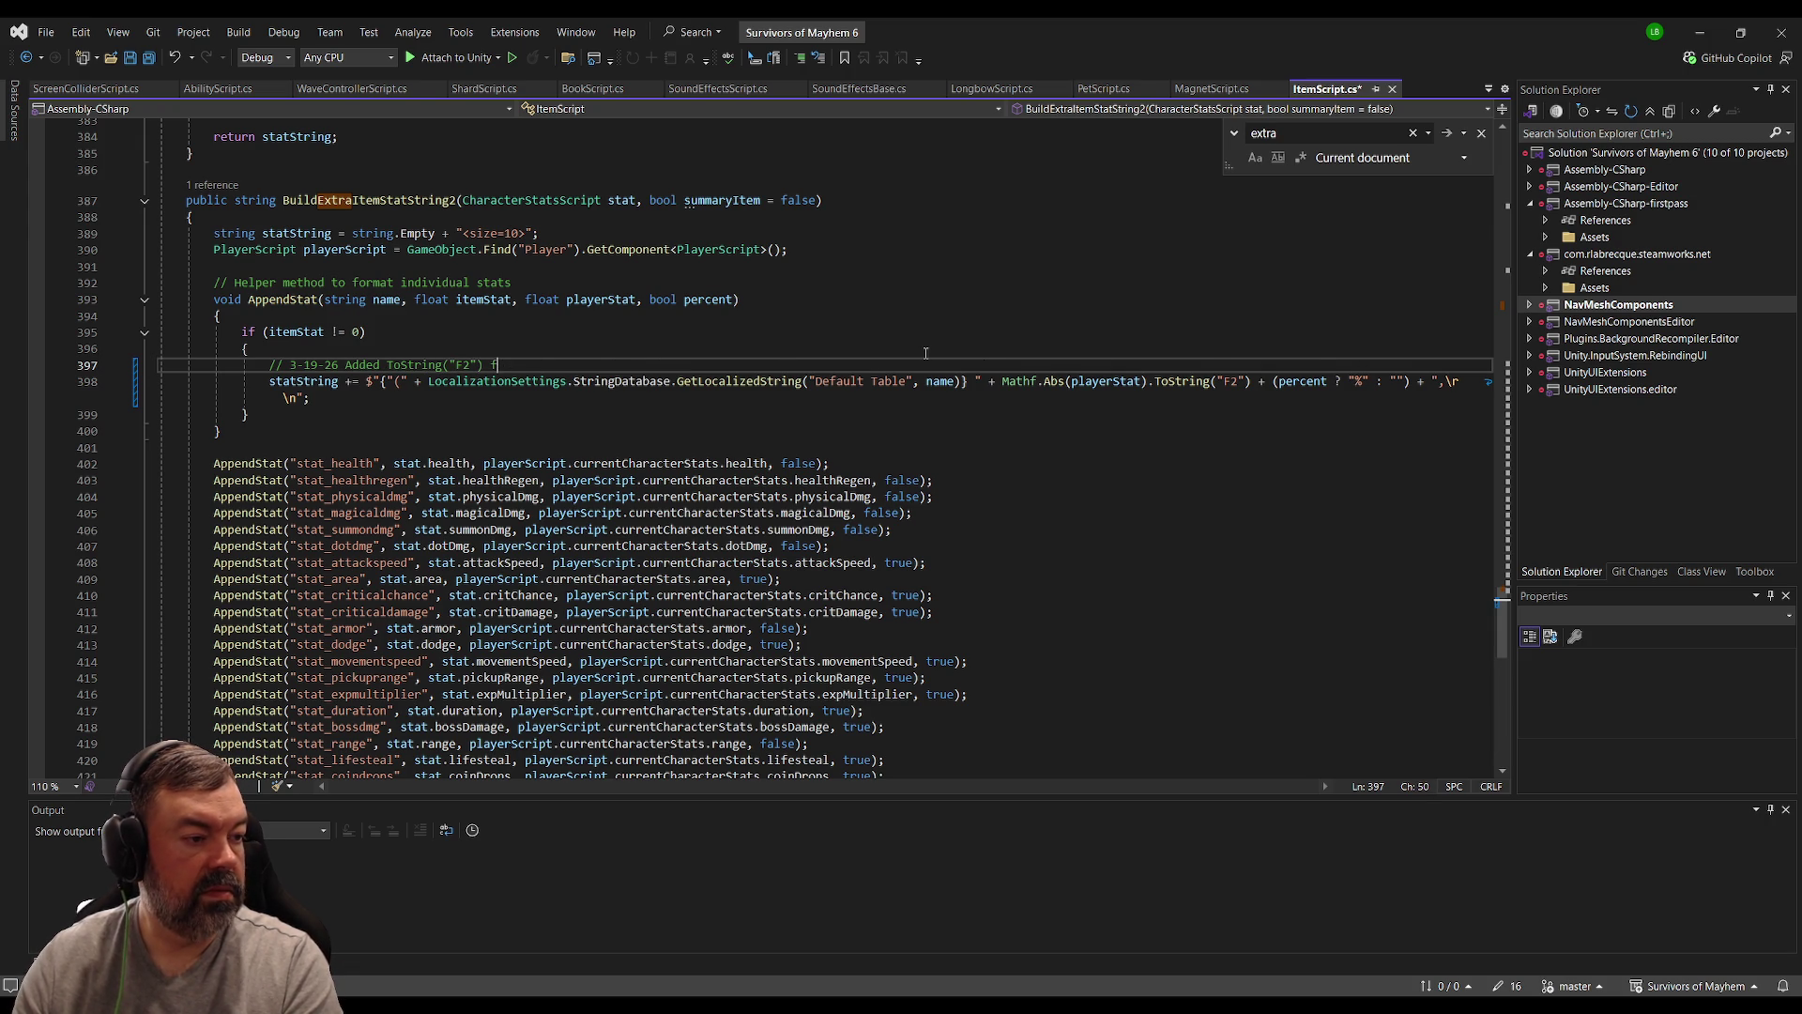
text(or decim)
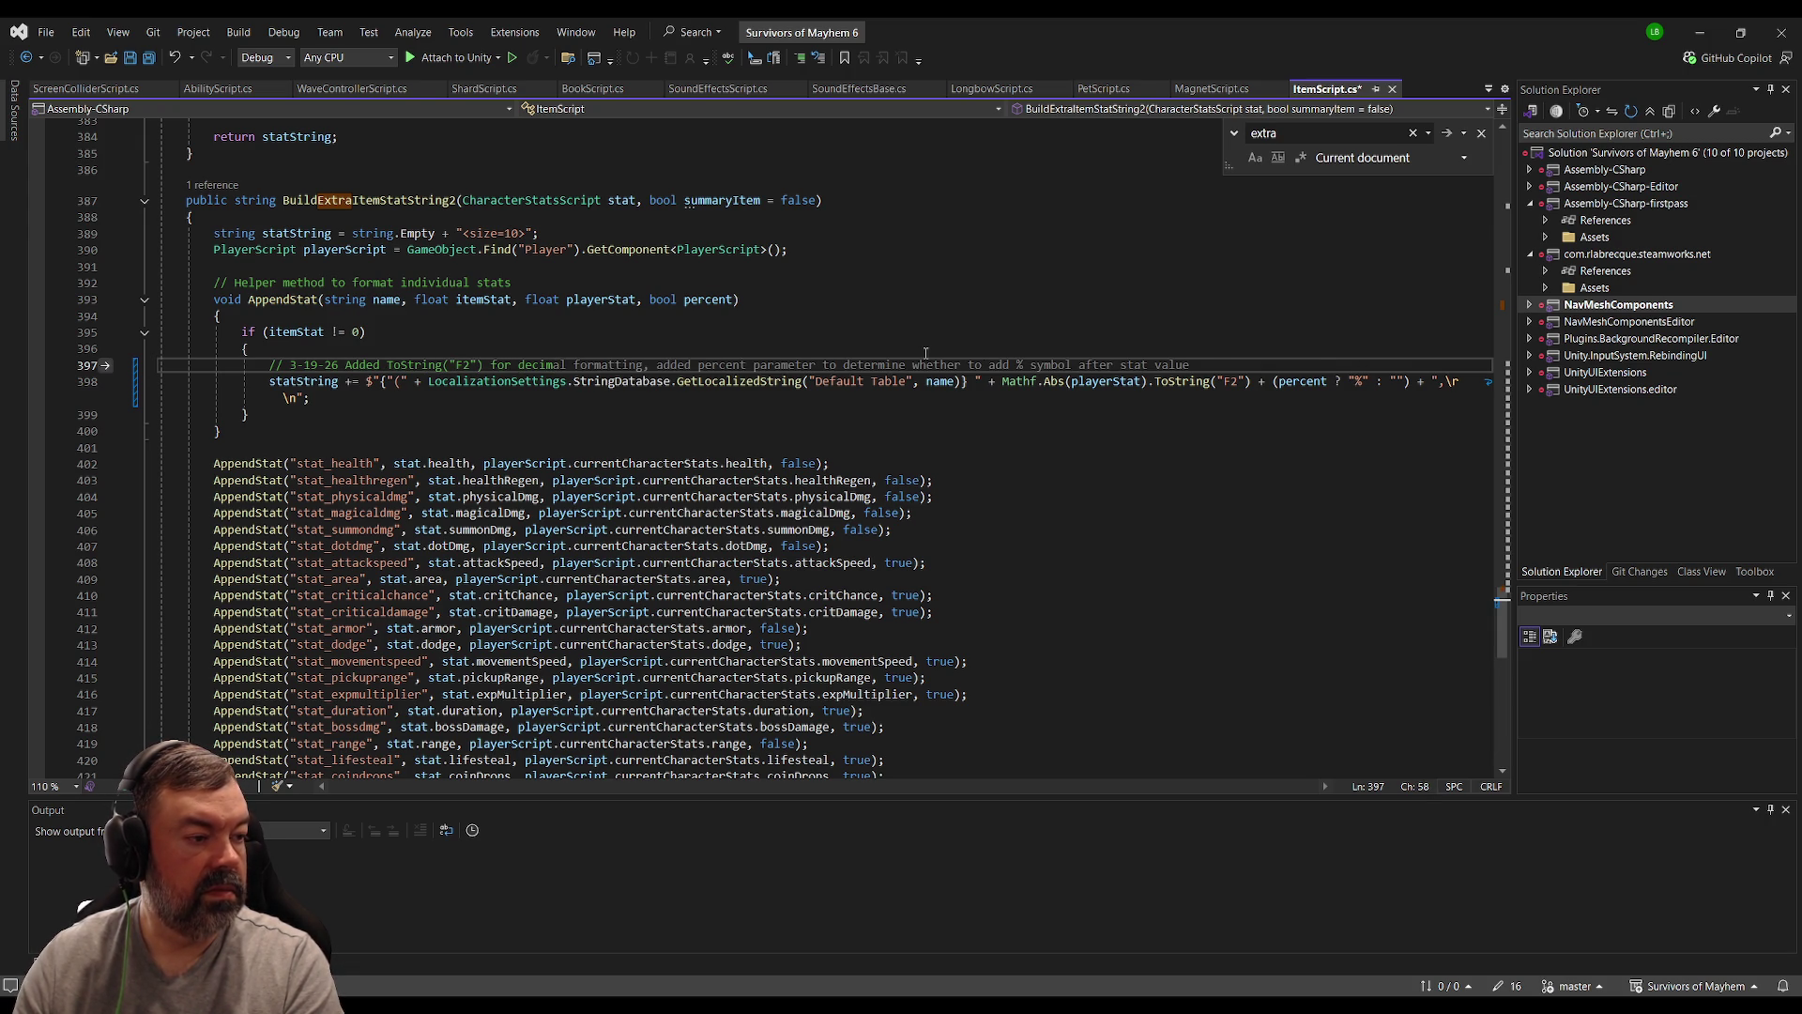
text(inaal precision on playerSt)
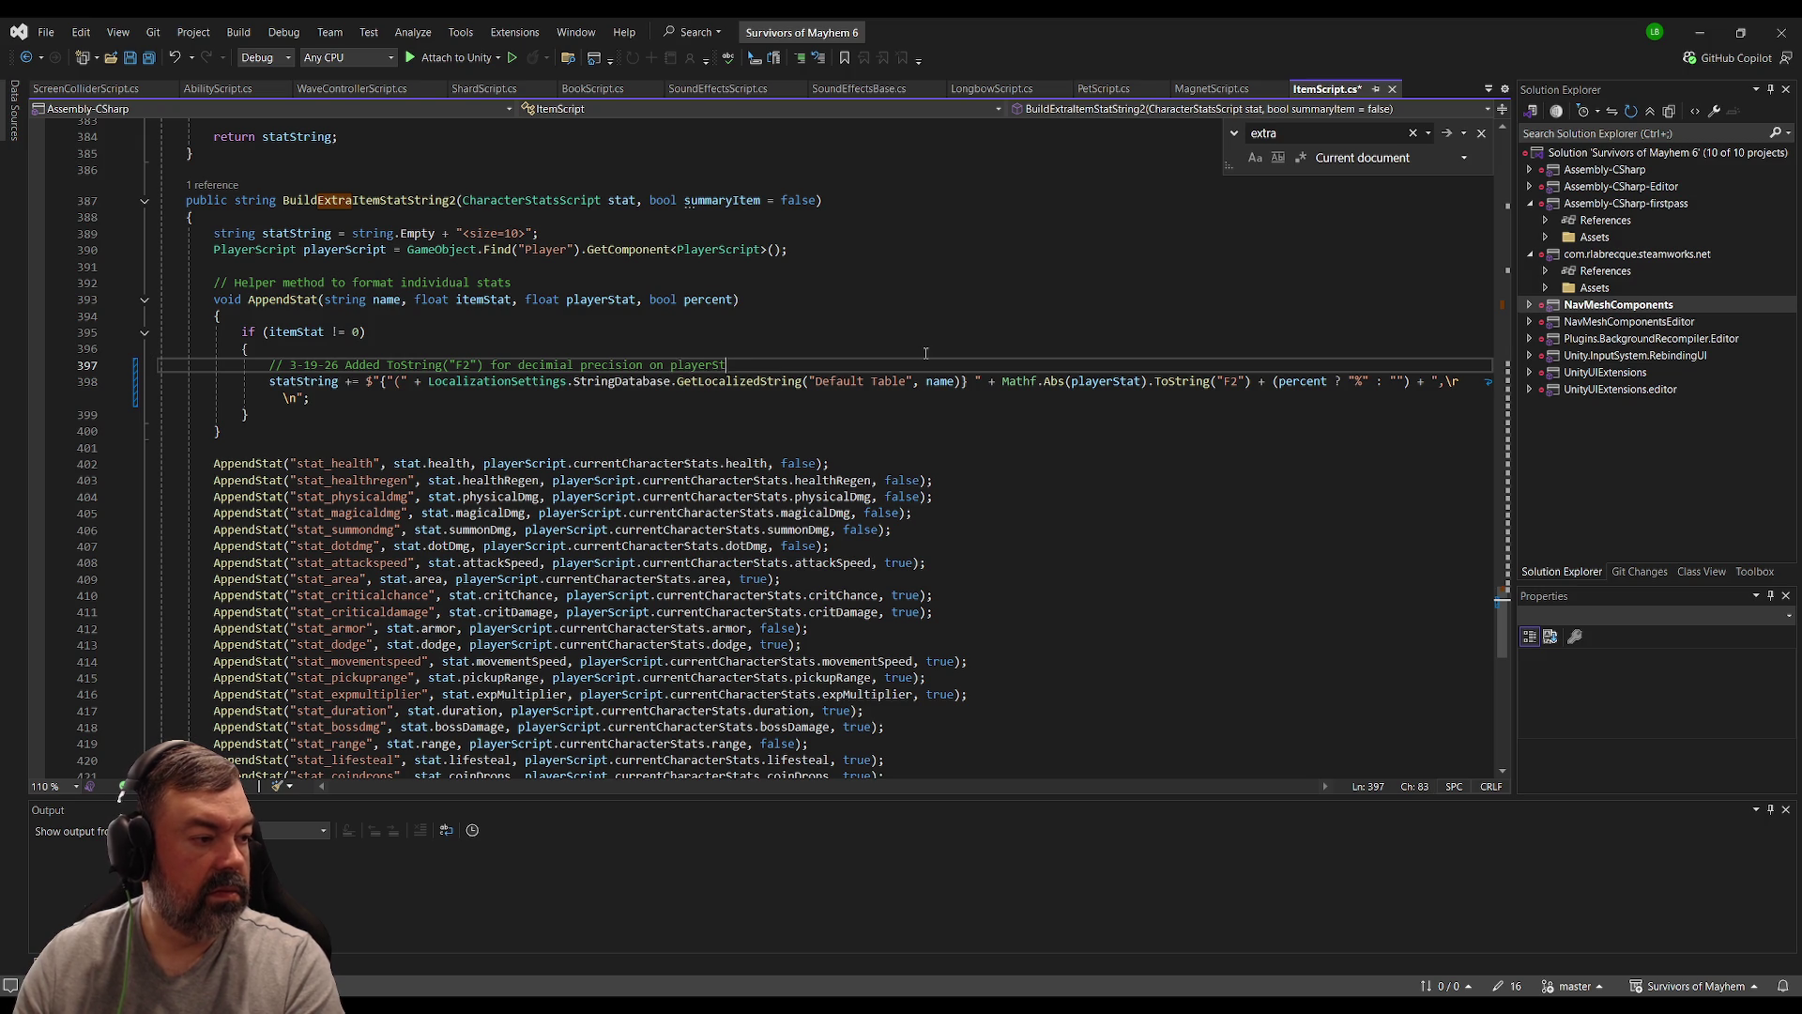
text(at, it was x)
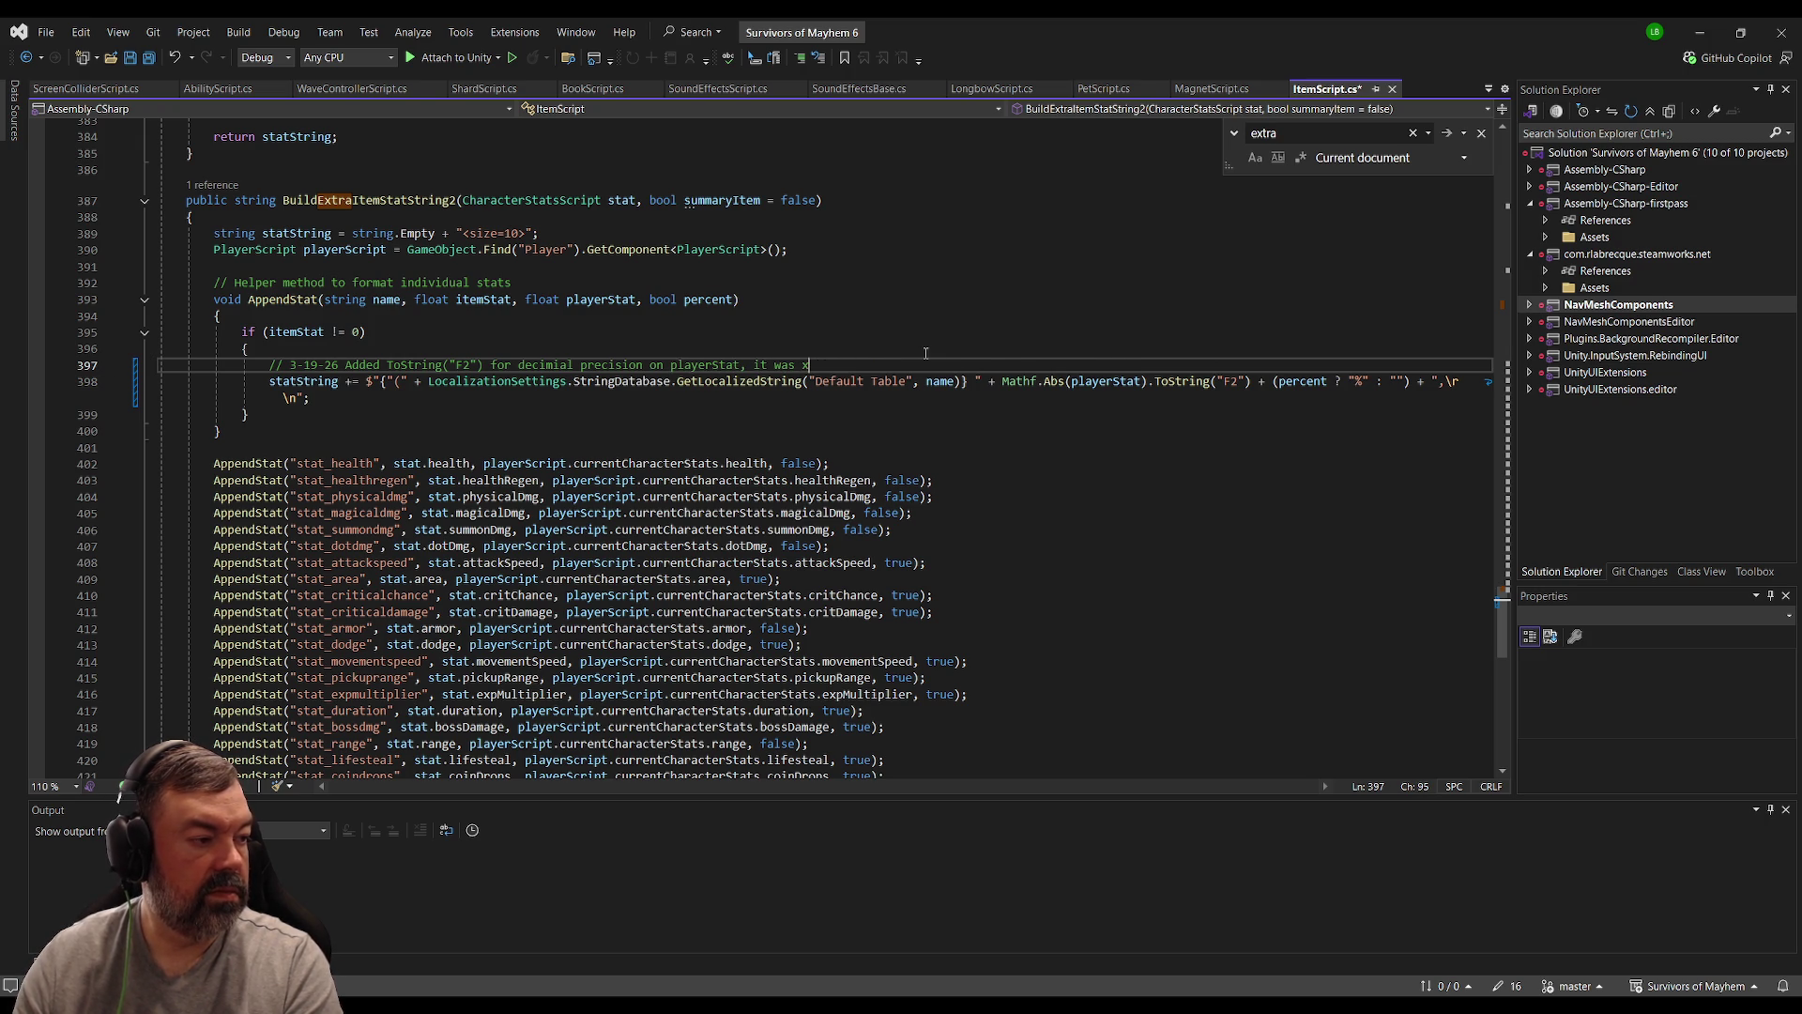
text(.00000)
text( now shoul)
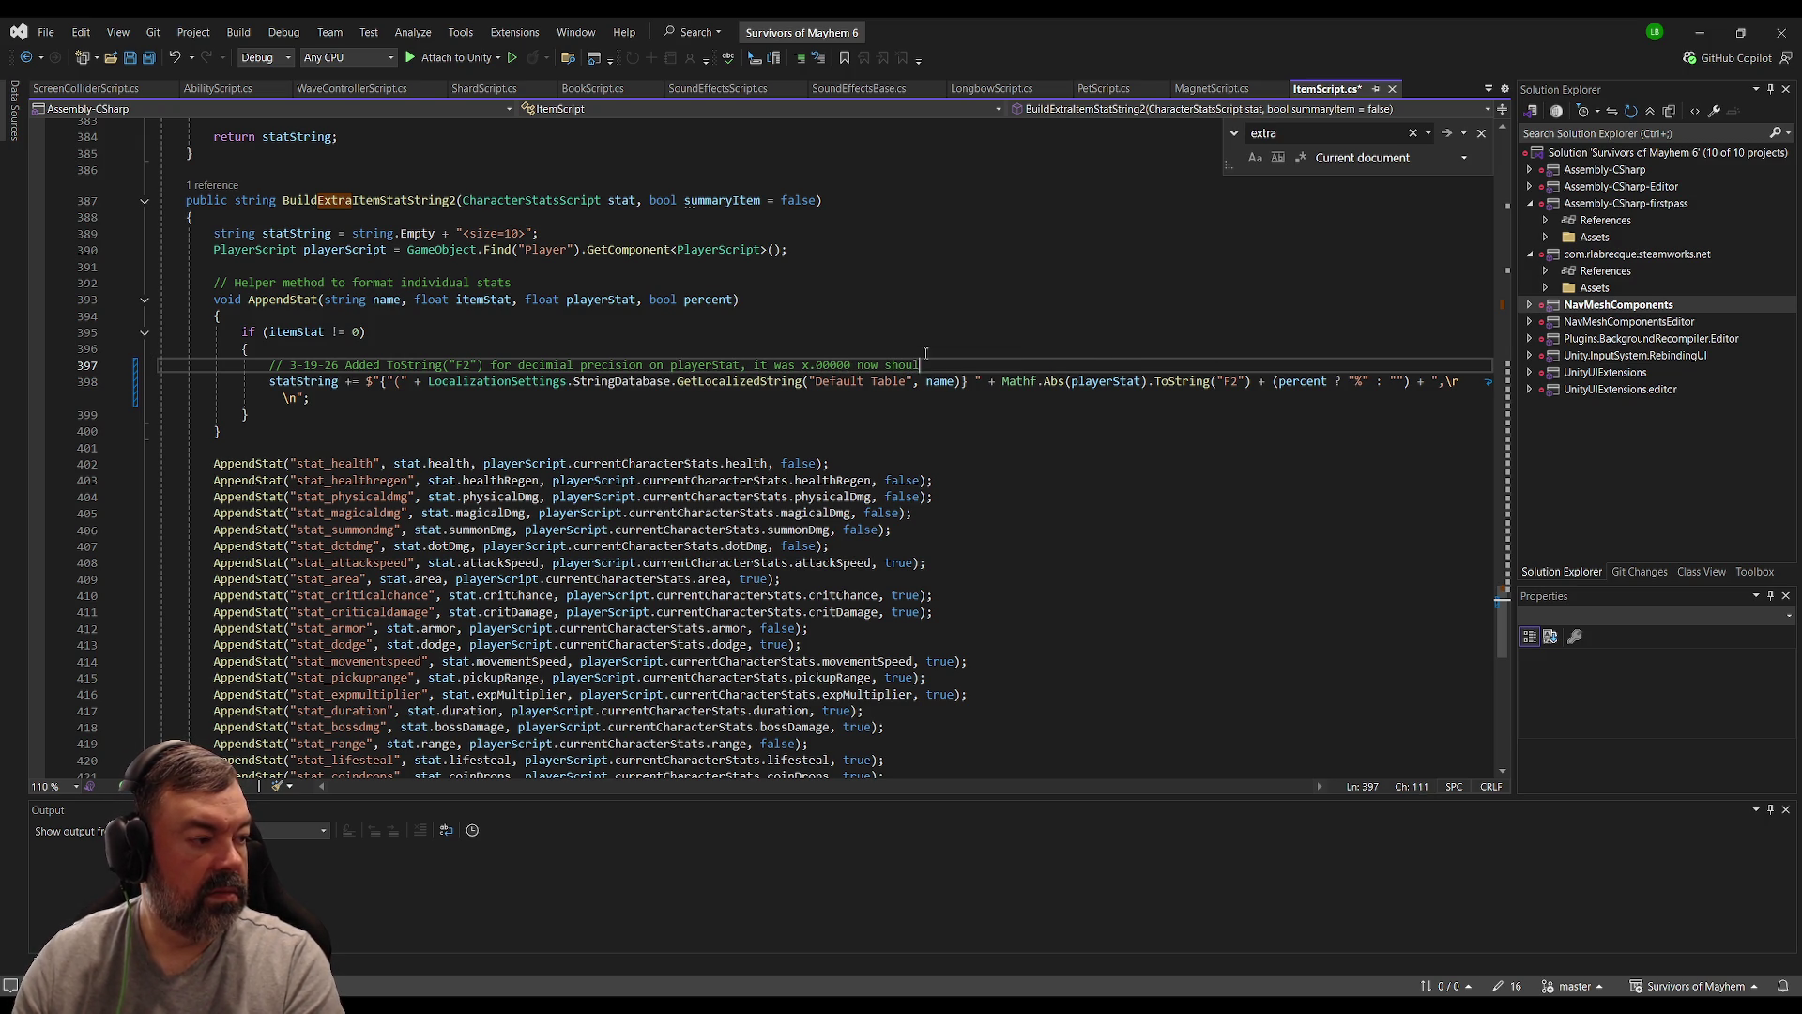
text(x.0000)
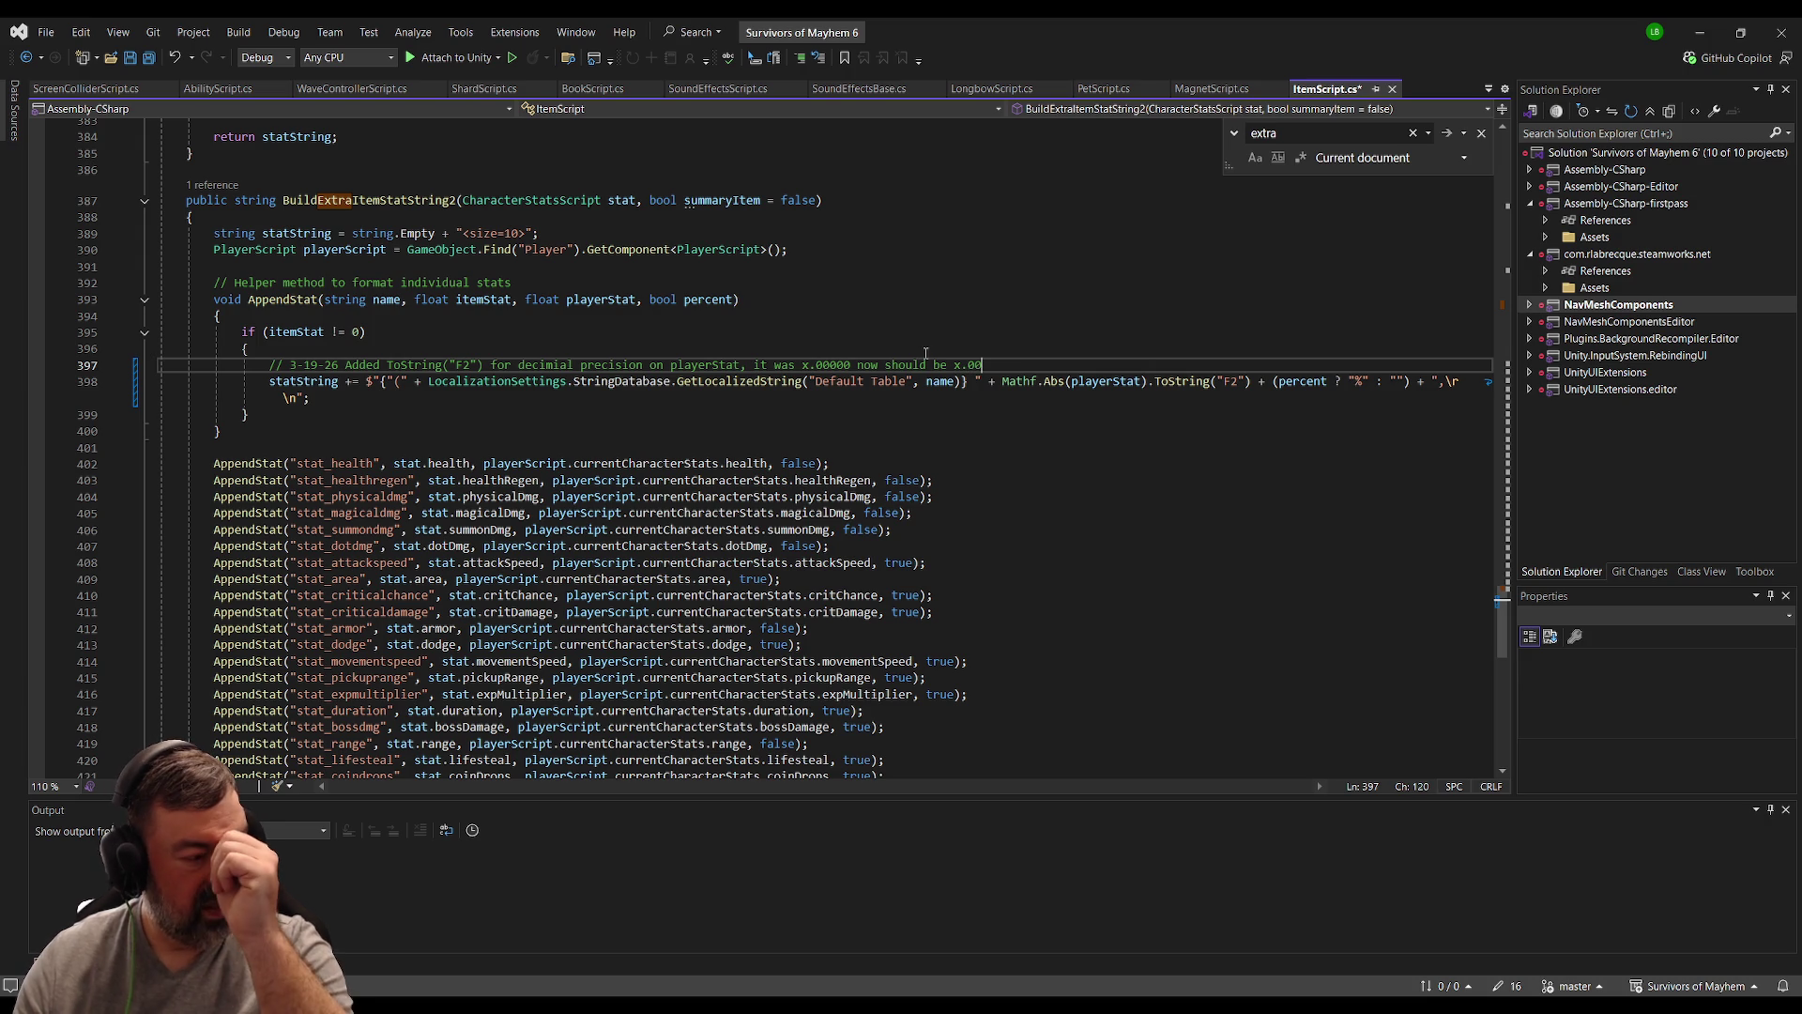
click(1235, 383)
text(0)
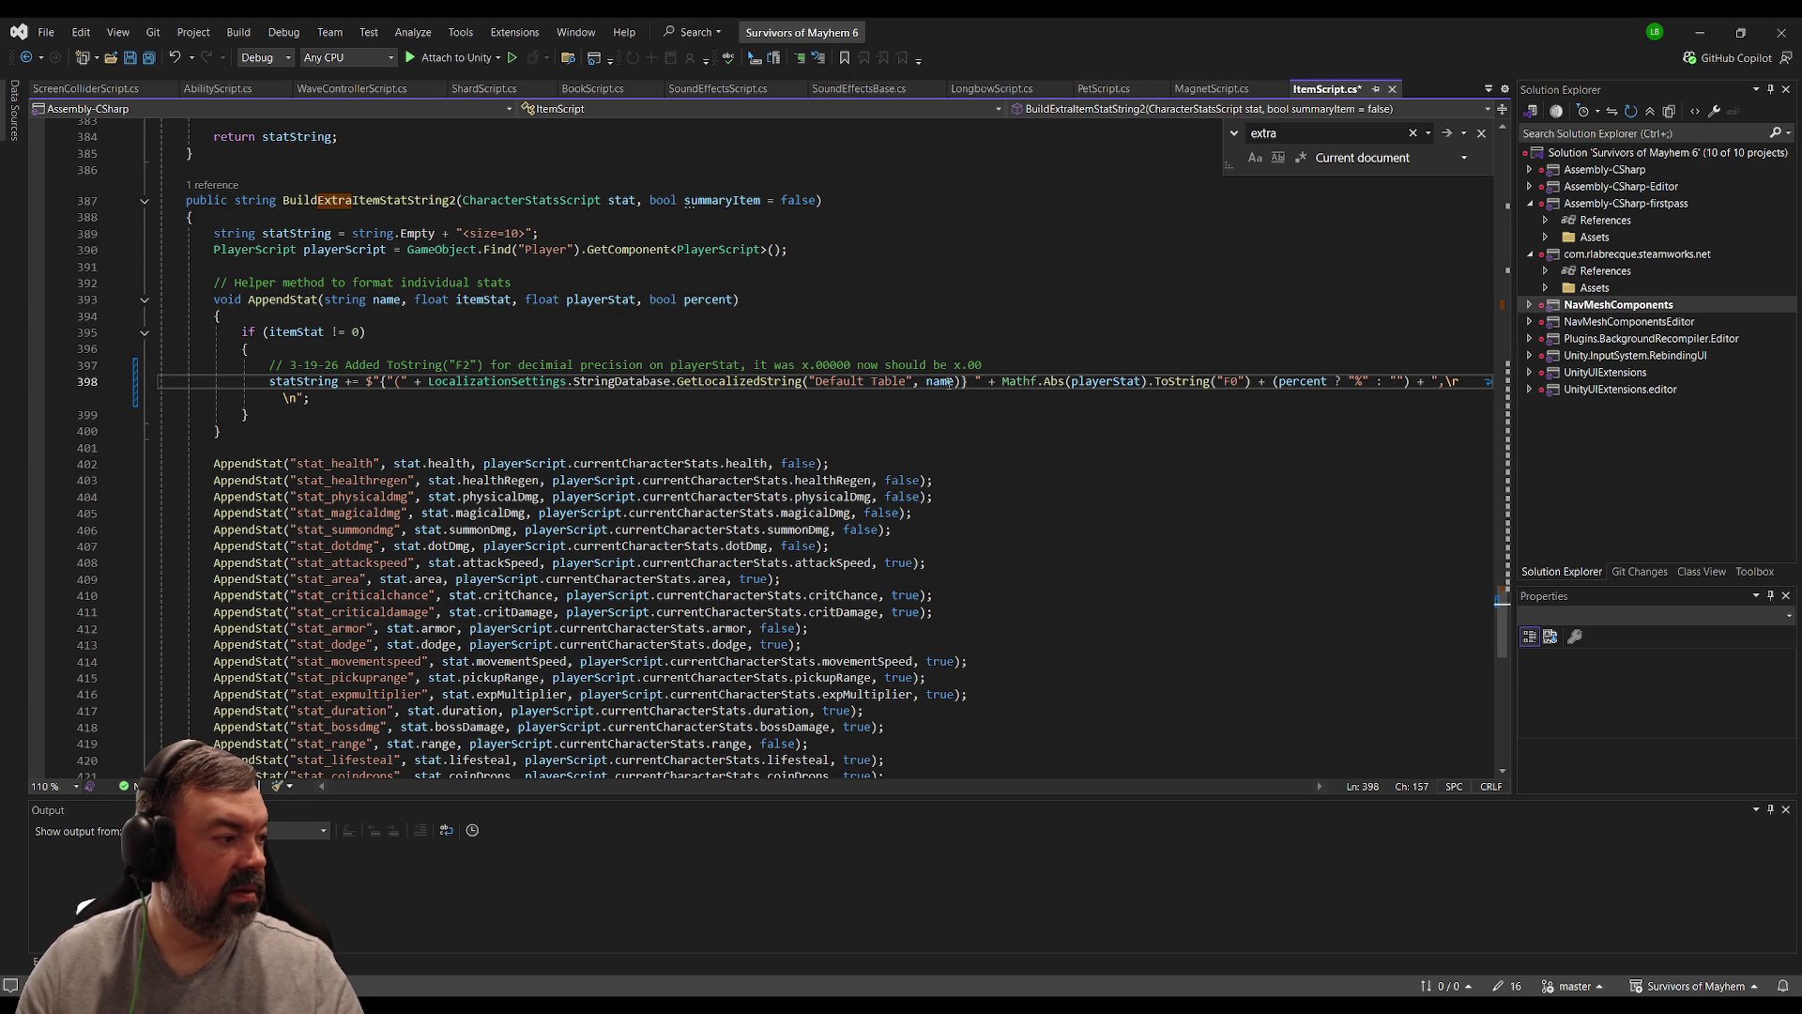
click(1003, 363)
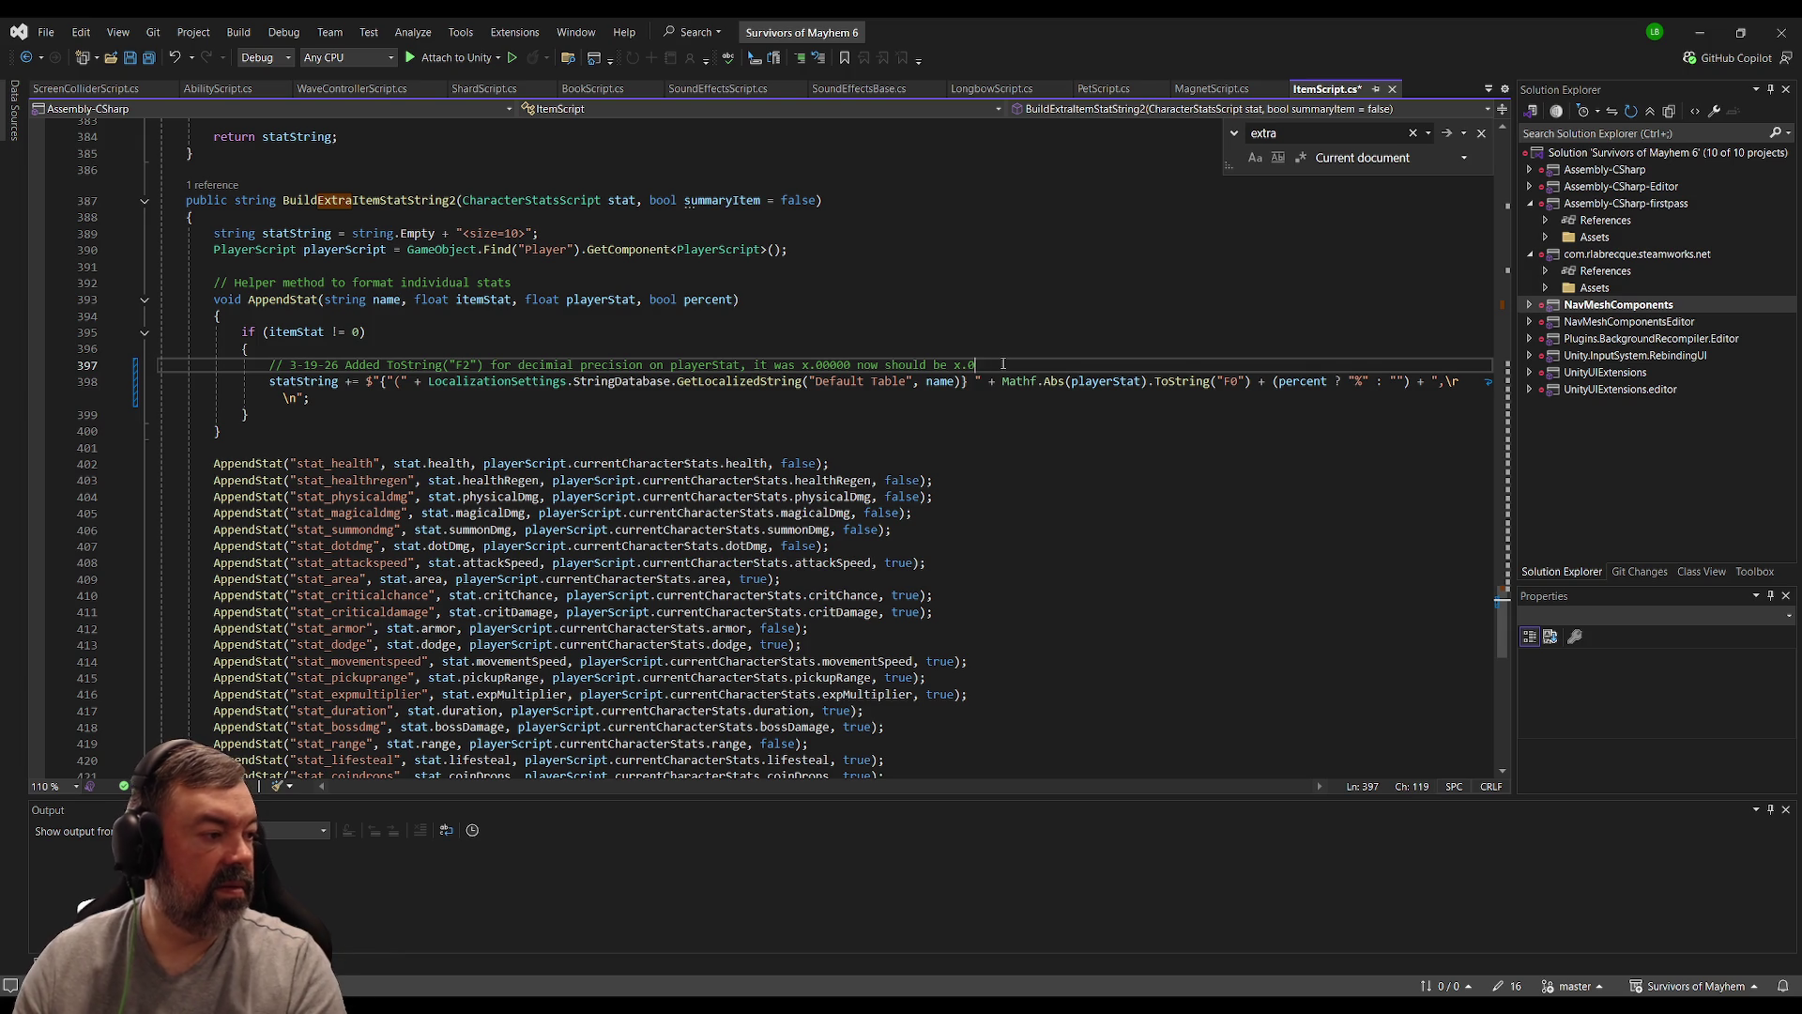
key(ctrl+s)
click(626, 413)
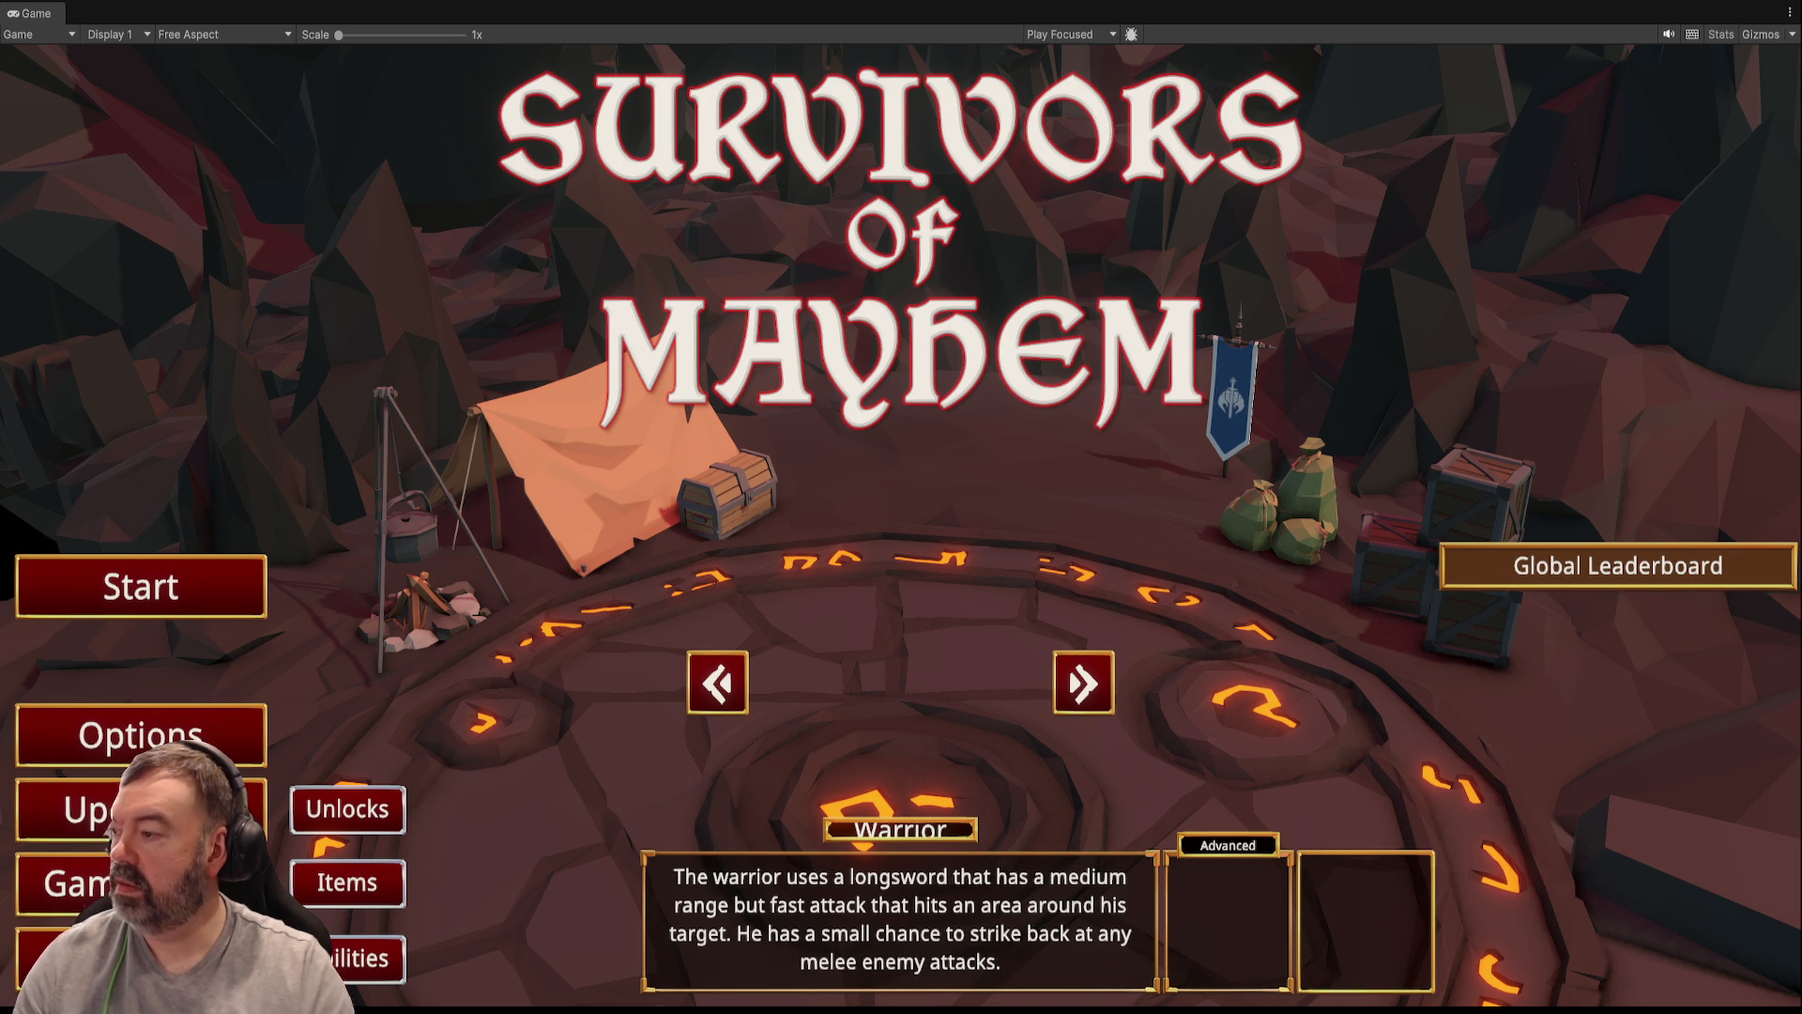
Step: Stop Play mode, leave the Item Level Up Mini prefab and open the Game scene
key(ctrl+p)
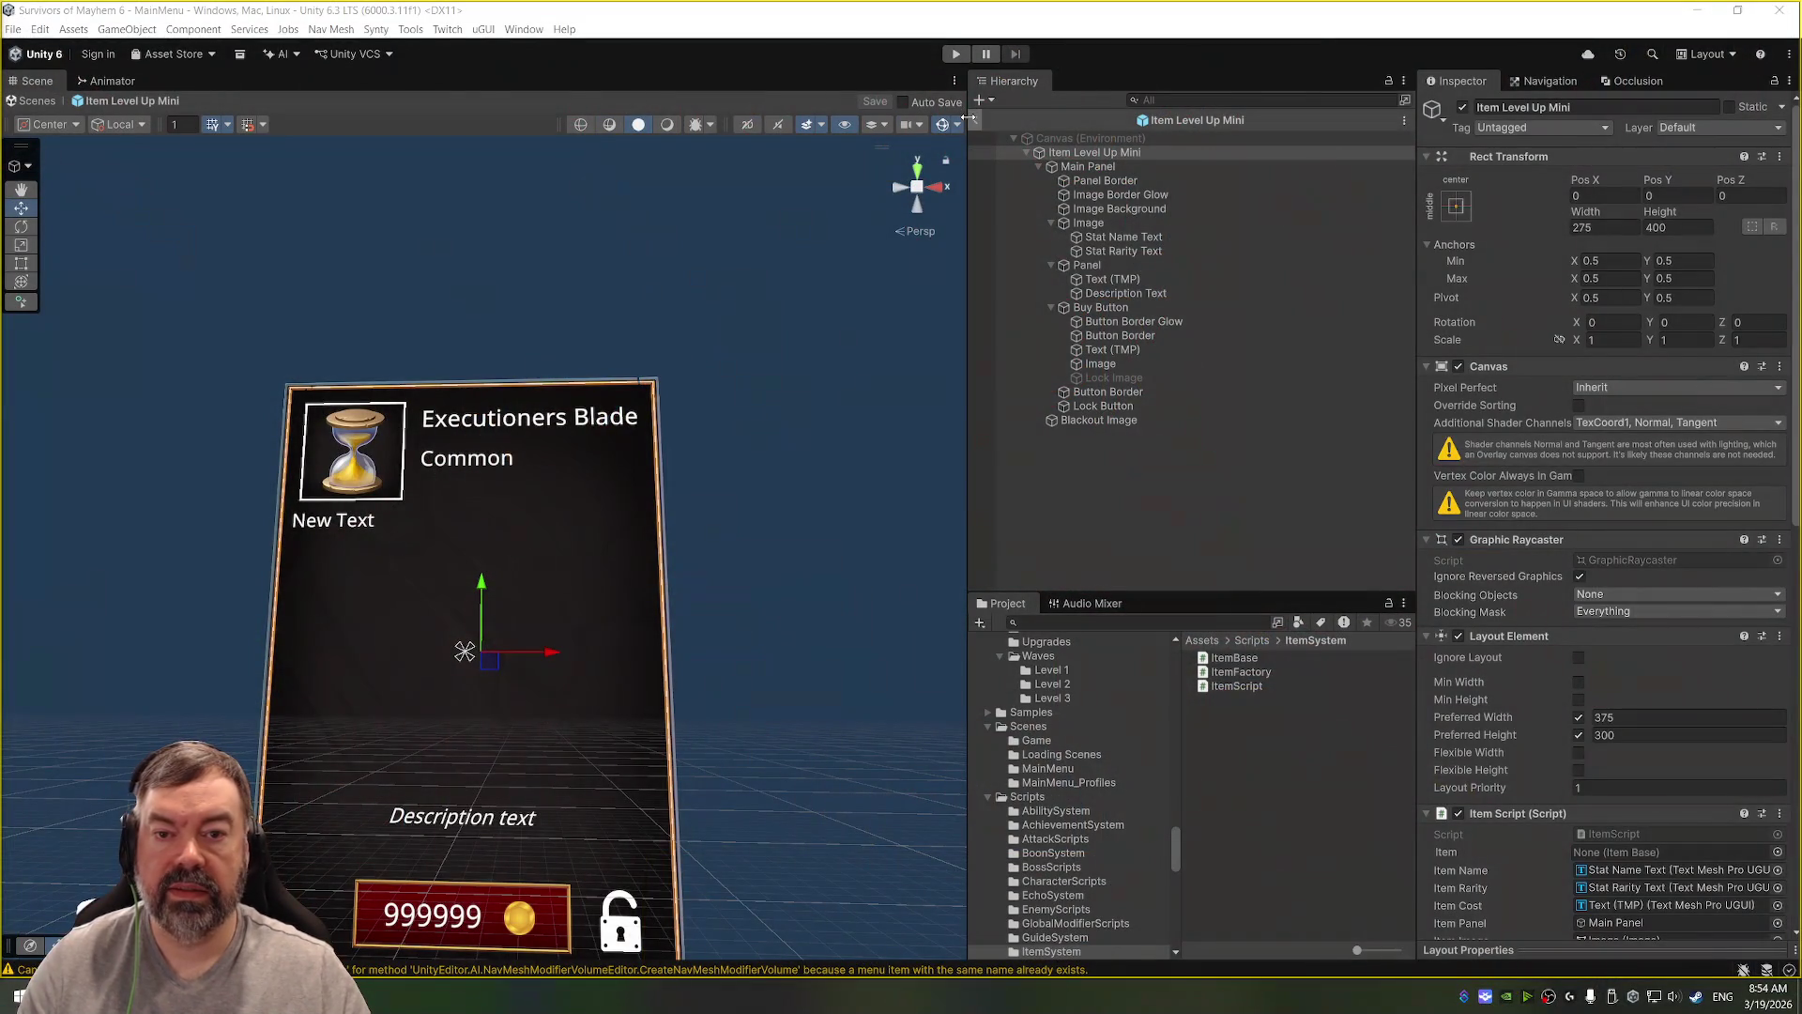
click(977, 122)
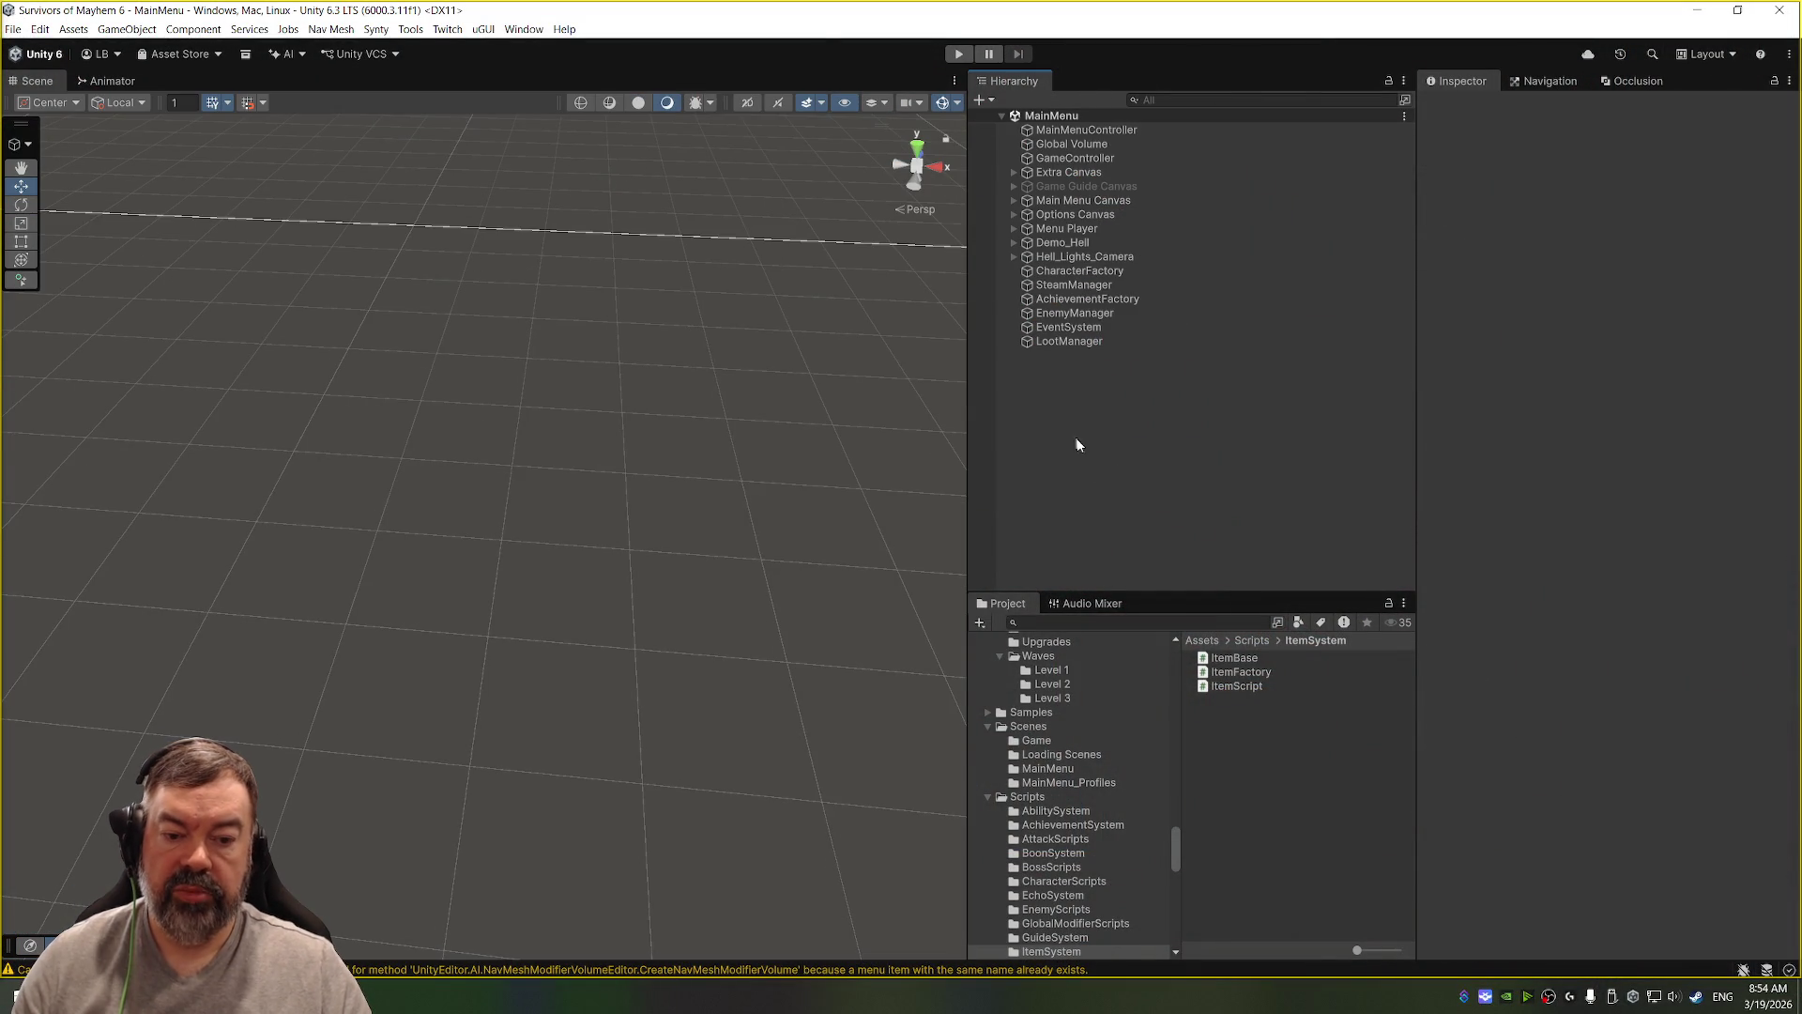
scroll(1053, 820, up, 2)
scroll(1055, 742, down, 2)
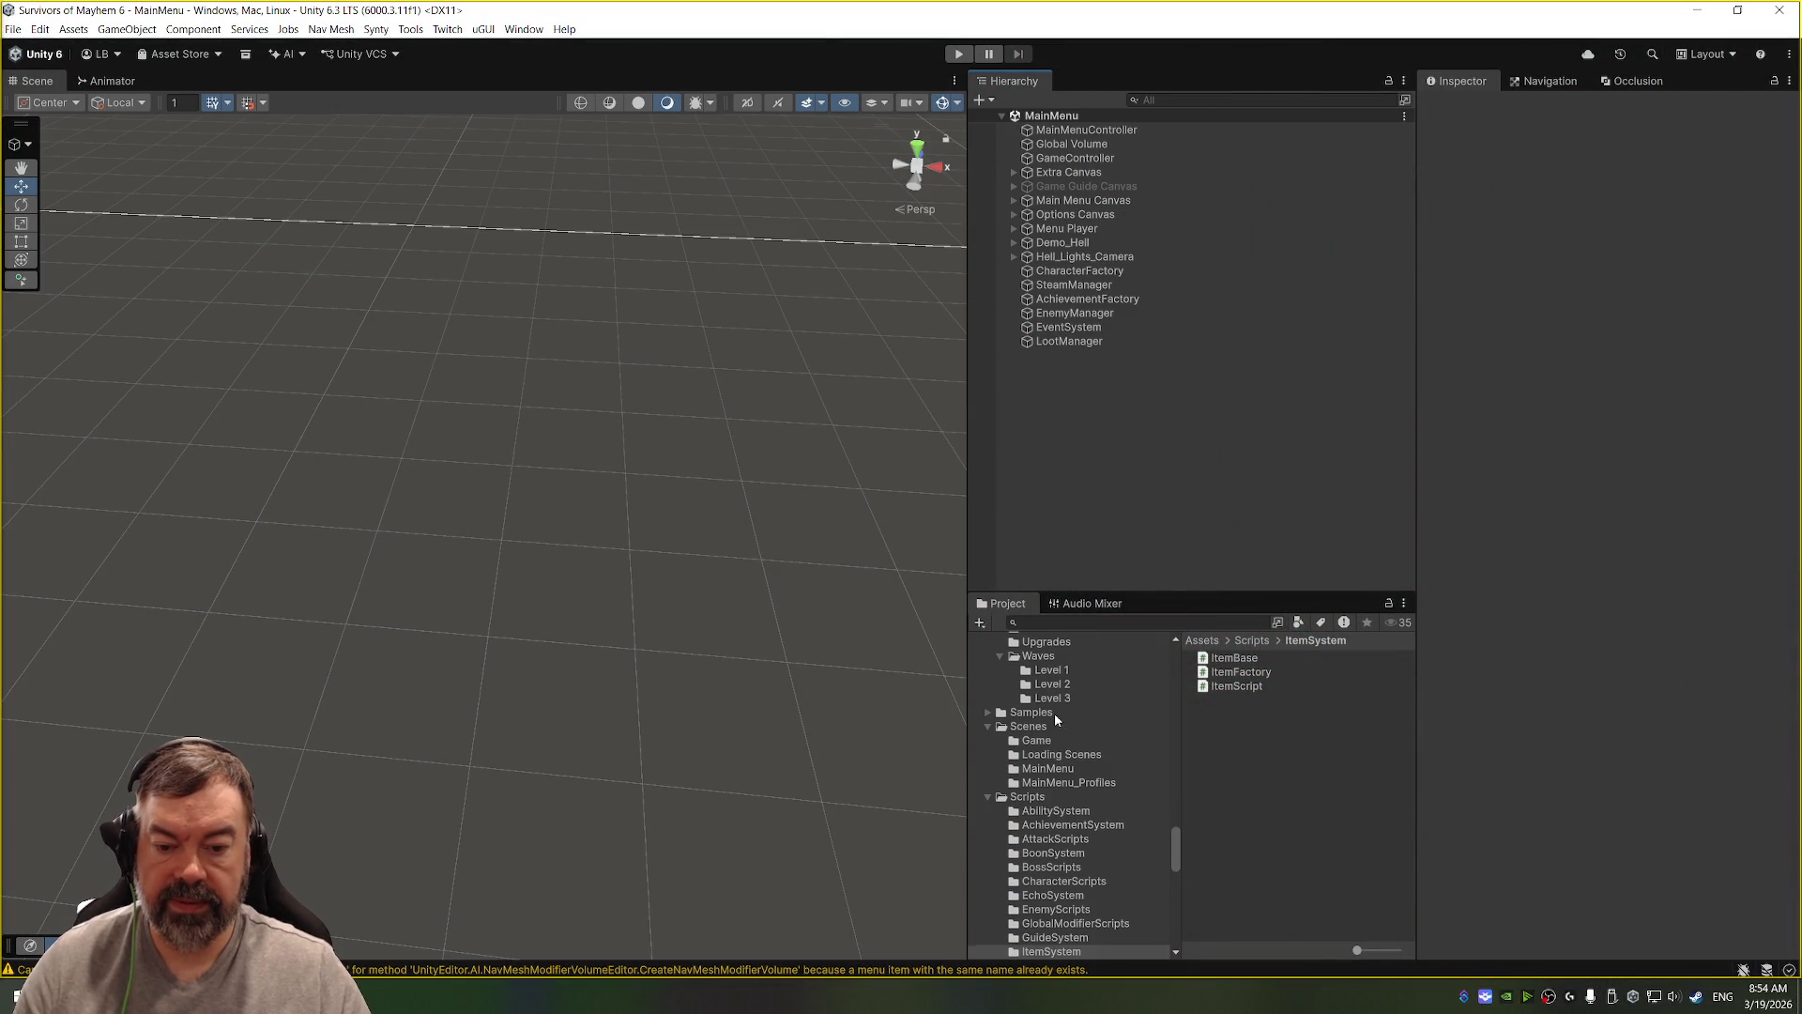
click(1047, 729)
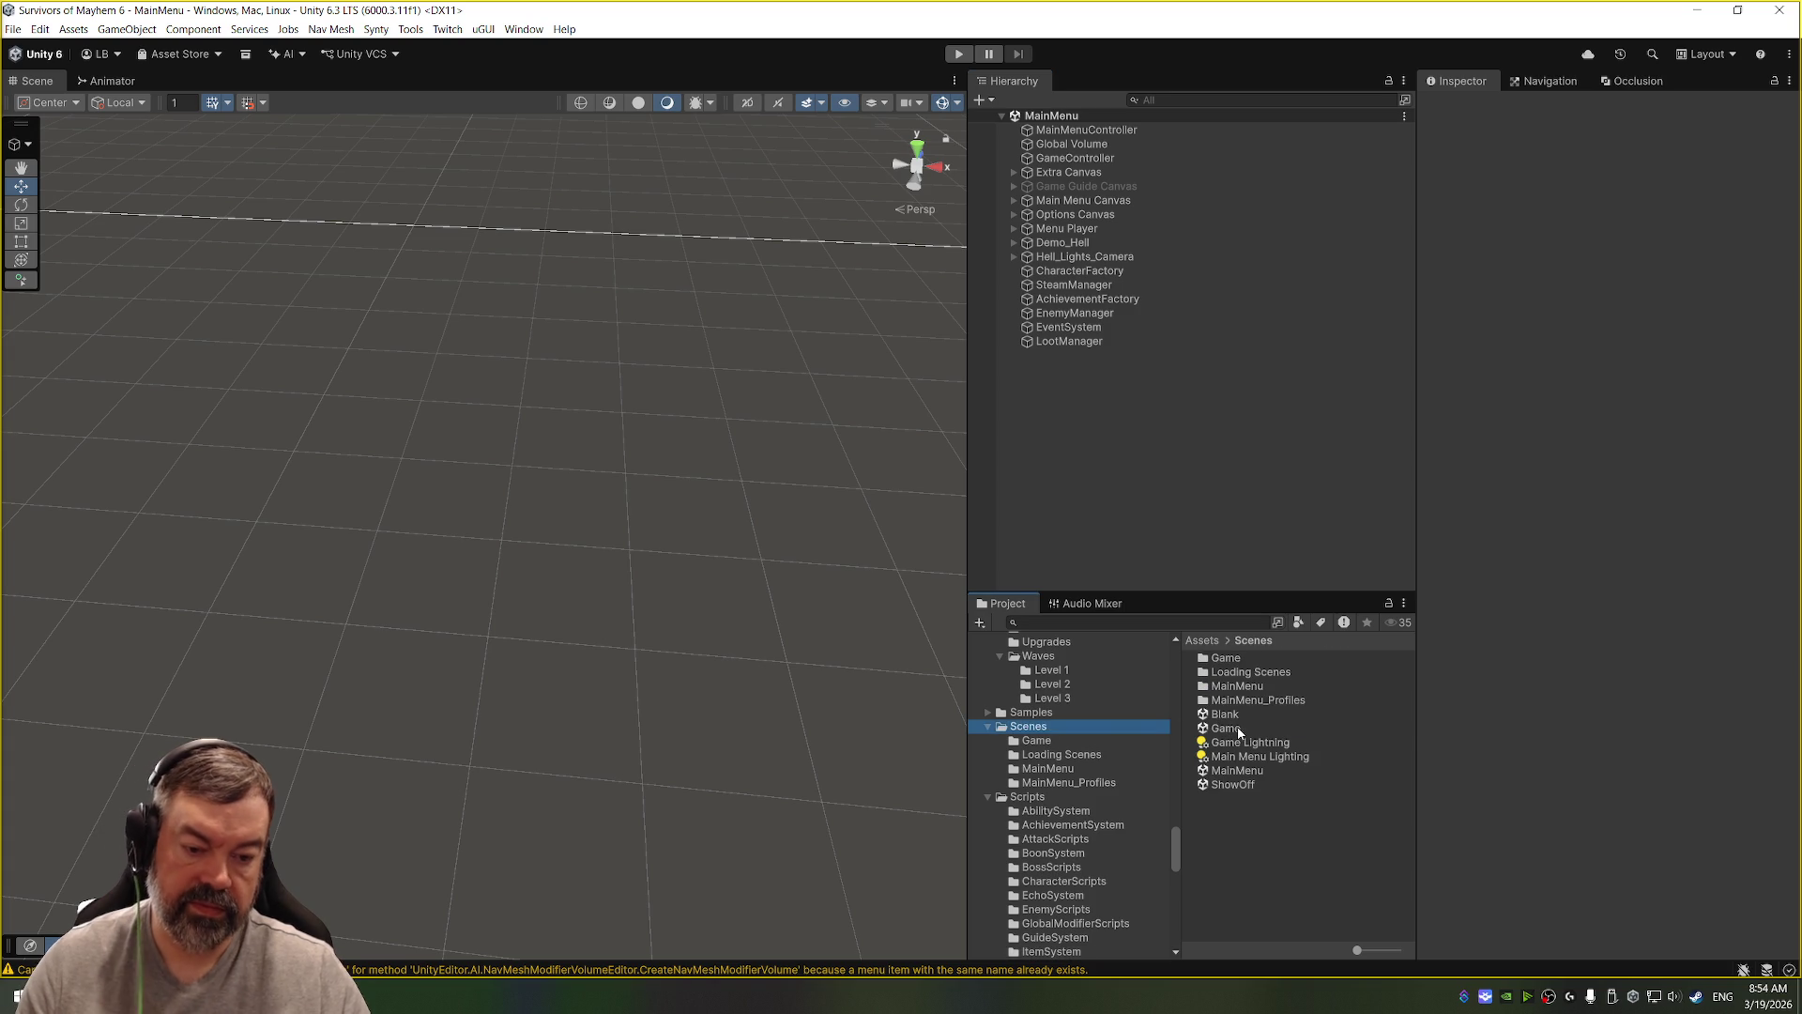
click(1237, 729)
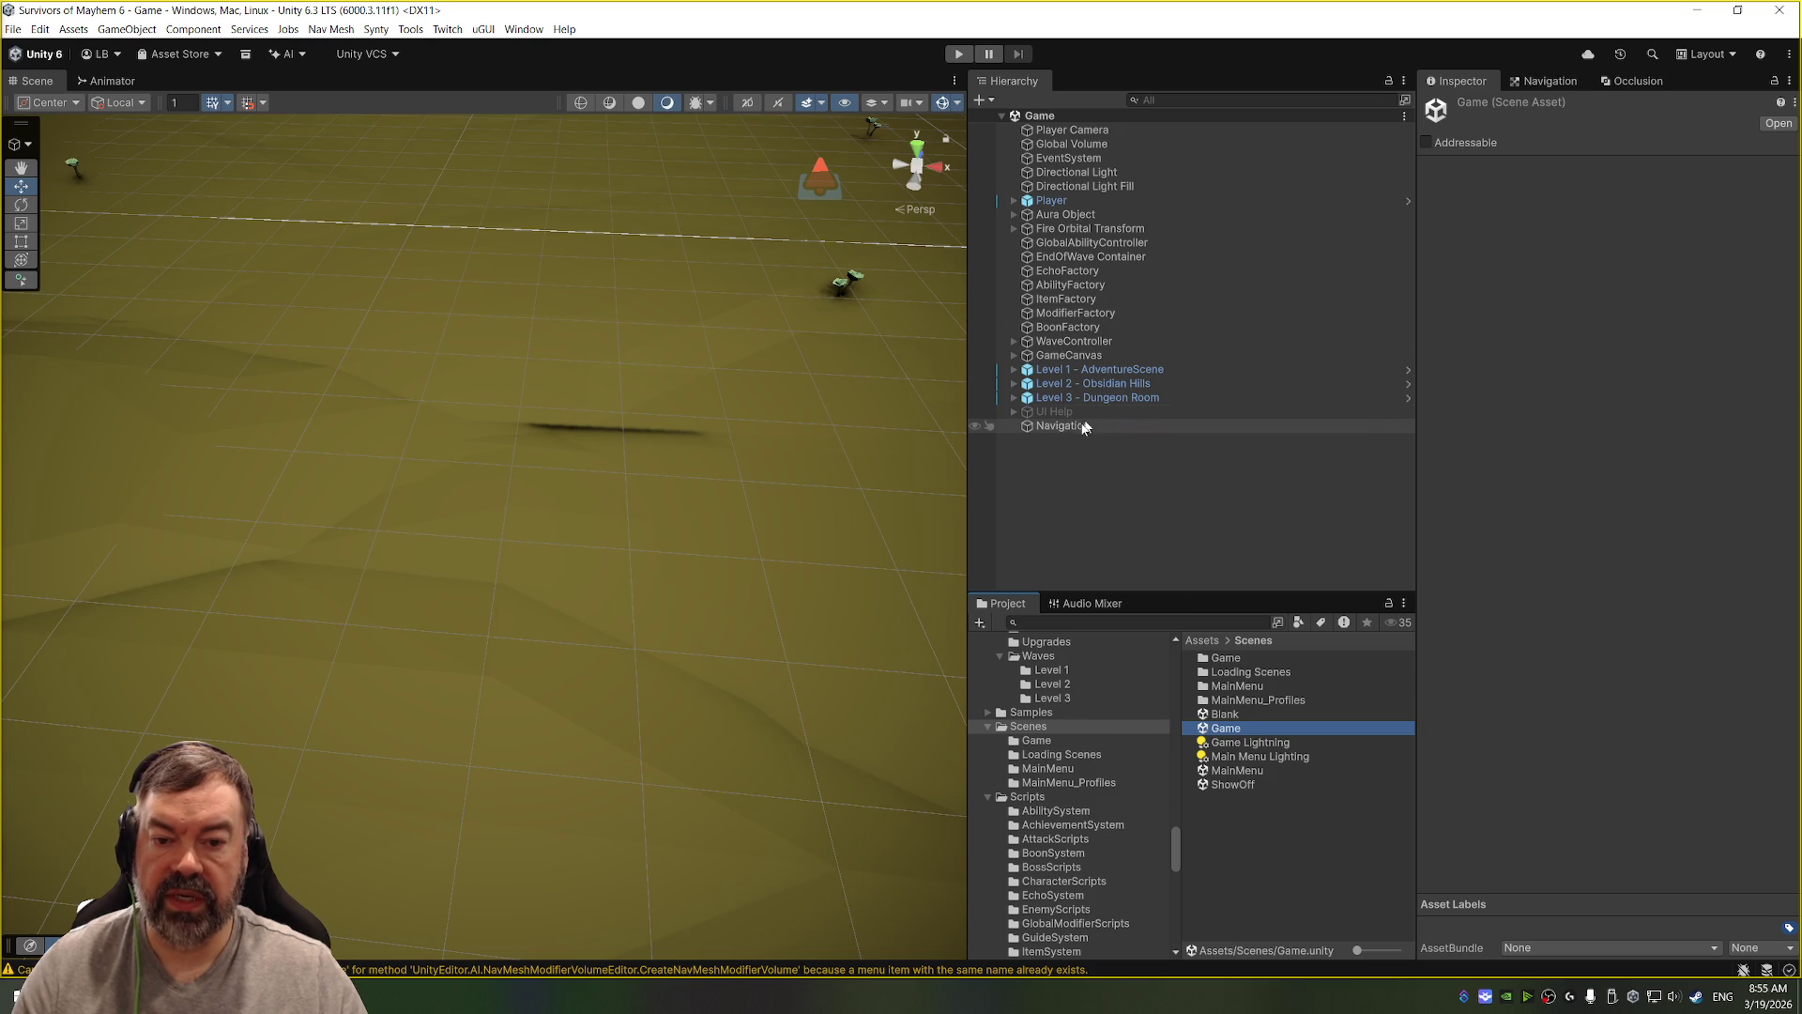
Step: Select and frame the UI Help object and switch it back on
click(1084, 427)
click(1082, 414)
key(f)
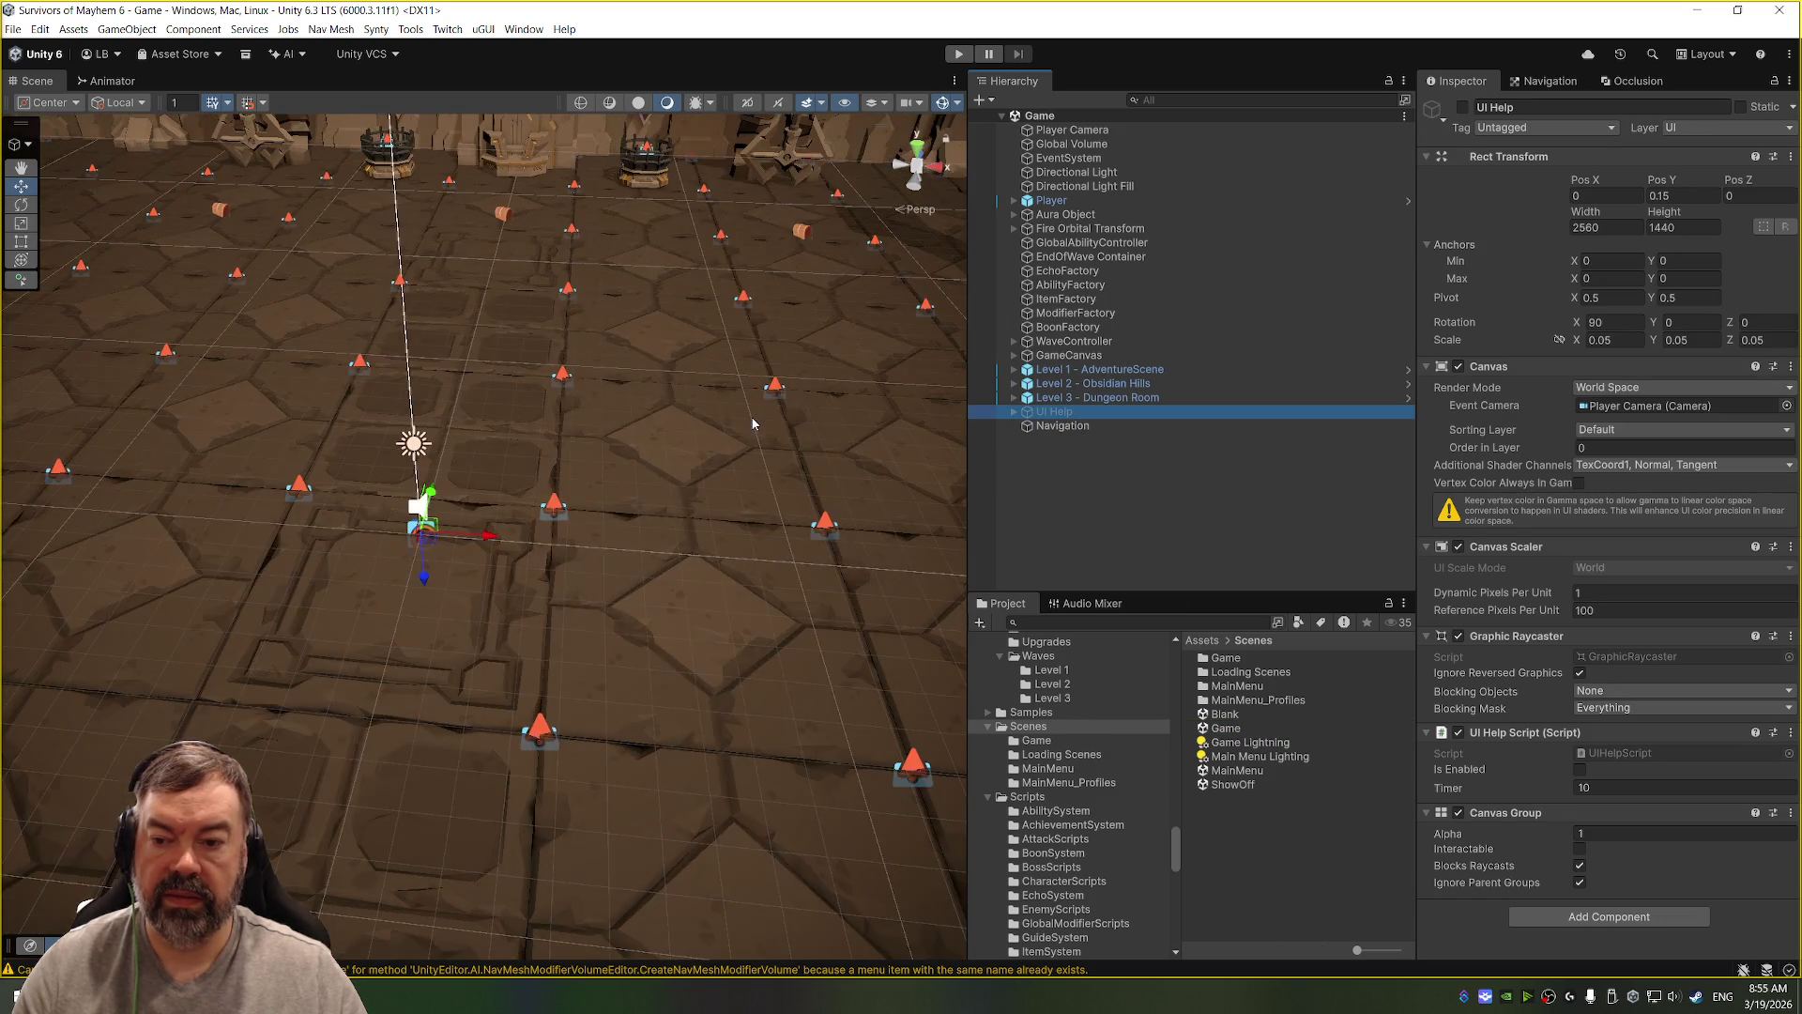
click(1461, 109)
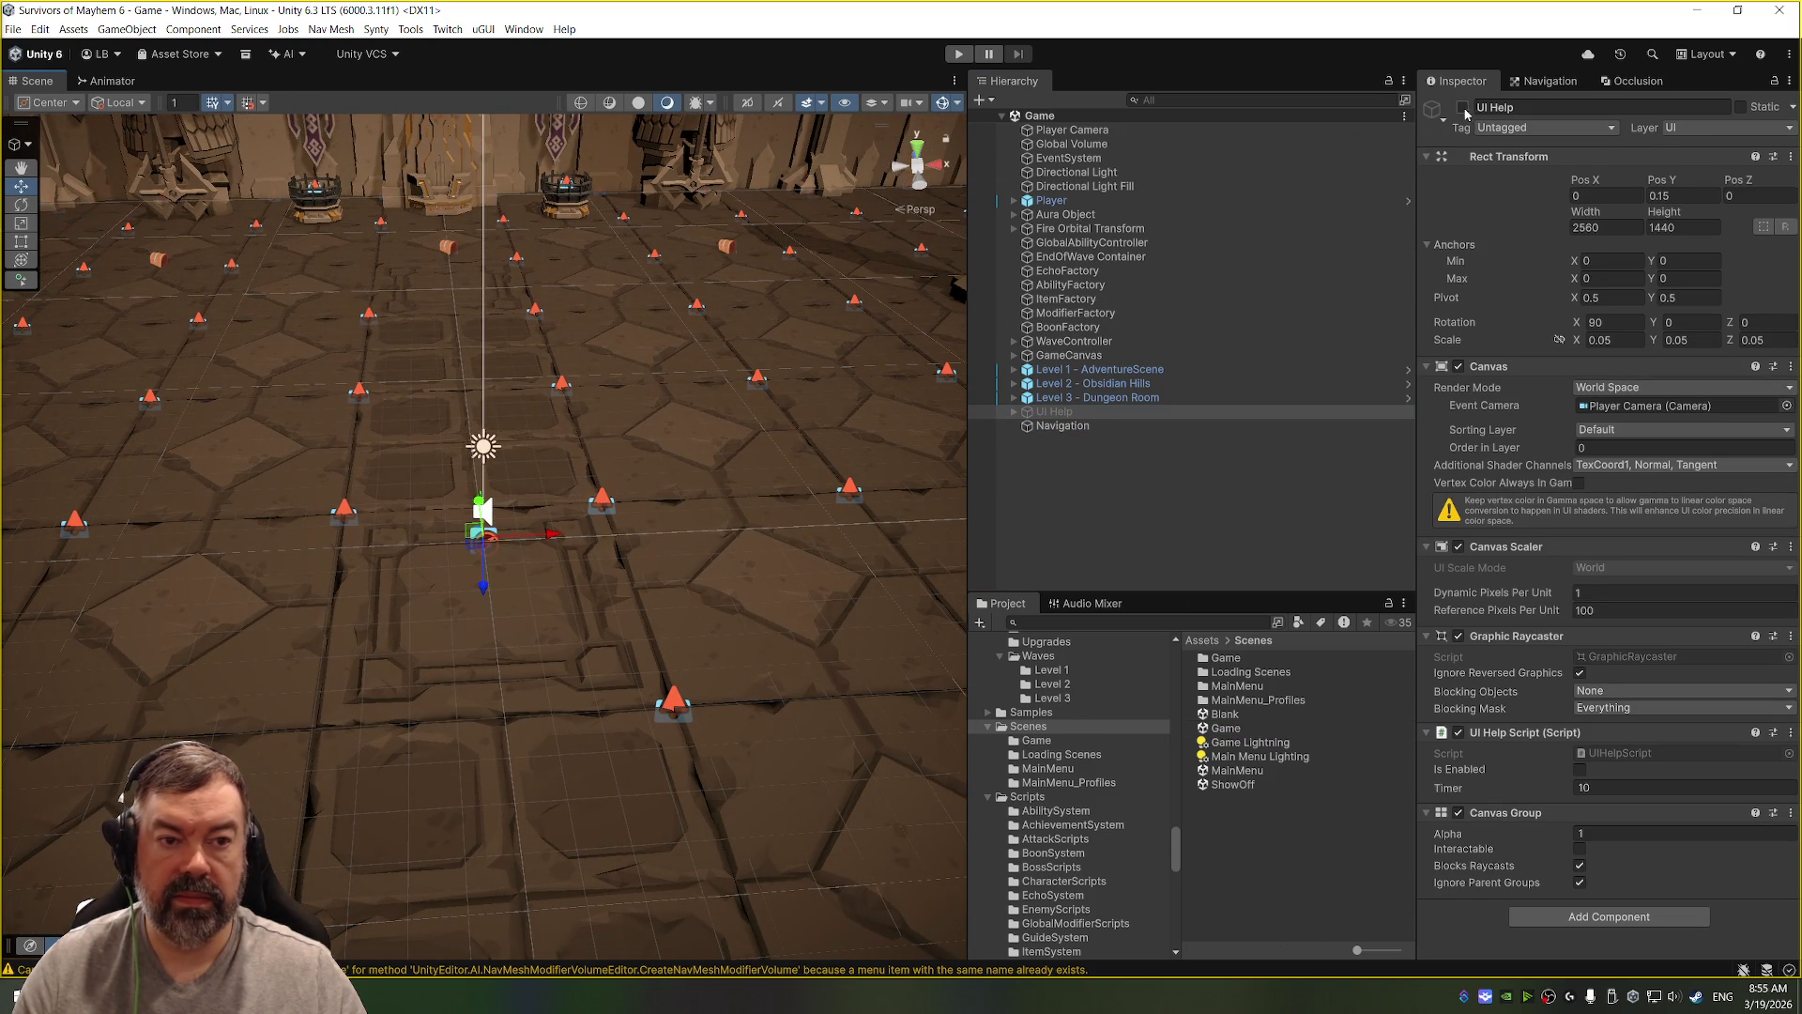
click(1463, 109)
click(1462, 109)
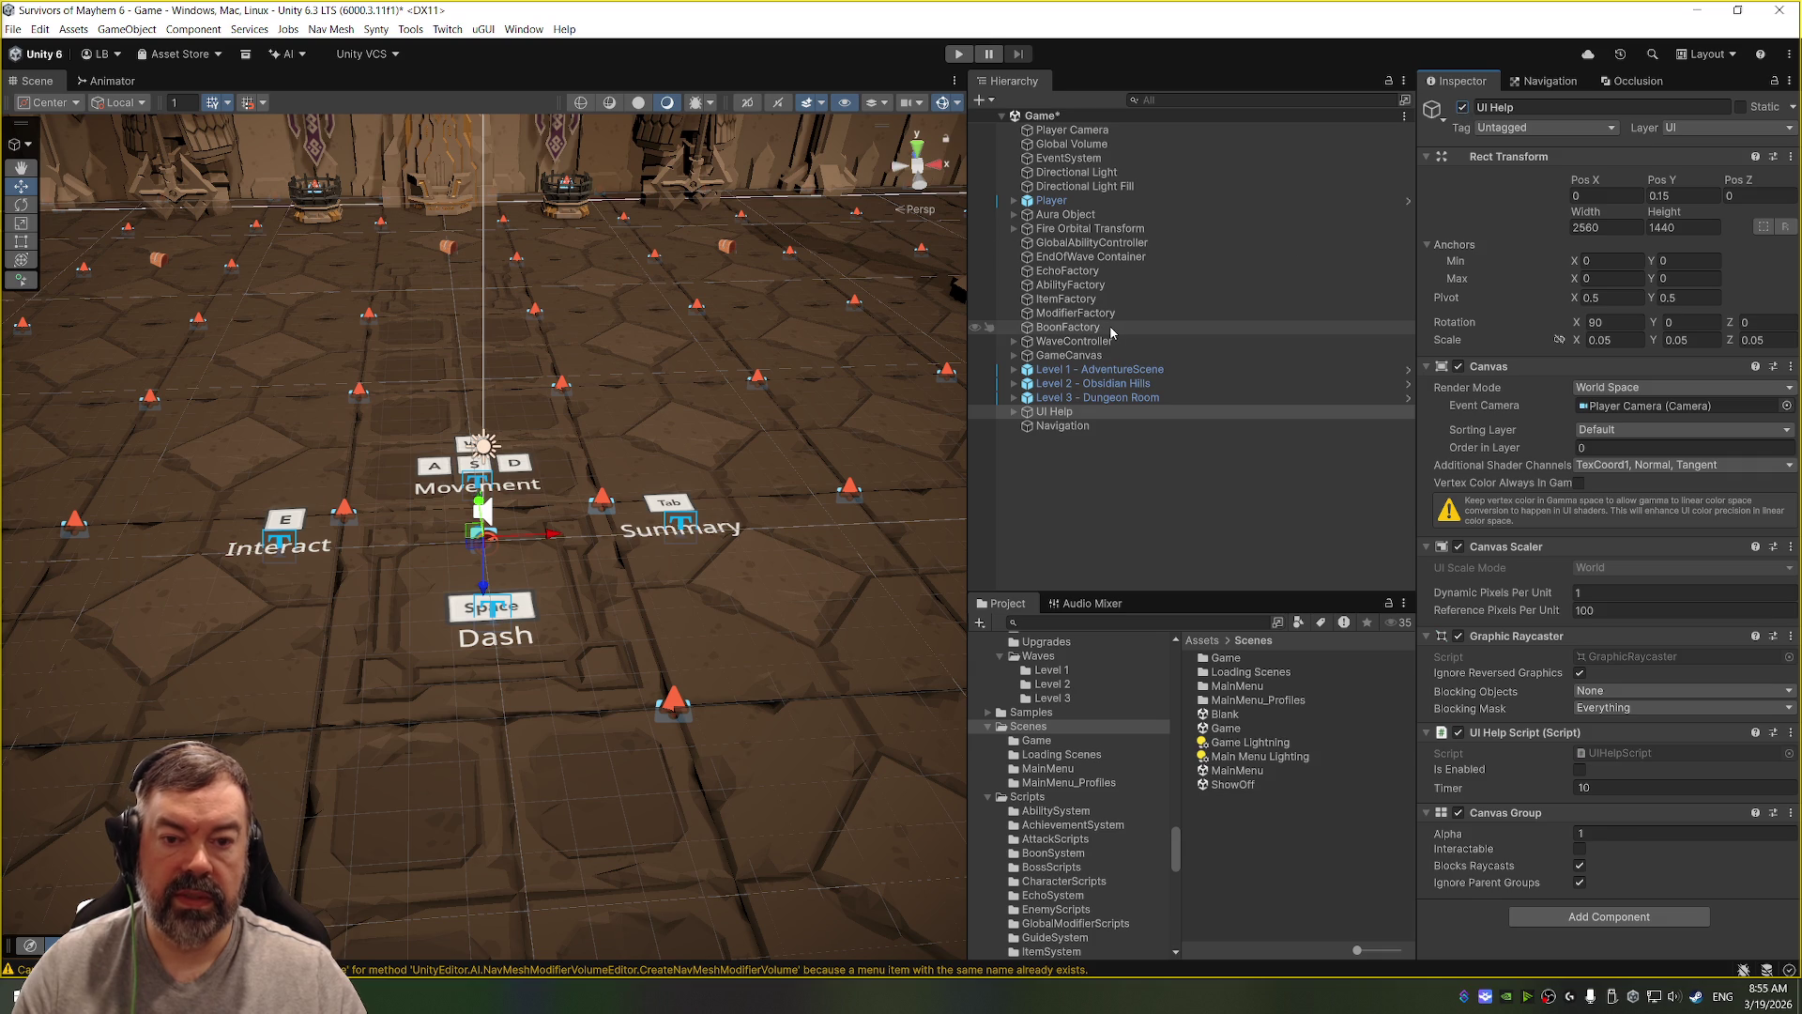
Step: Expand UI Help to show its labels and open UIHelpScript in Visual Studio
drag(798, 300, 797, 345)
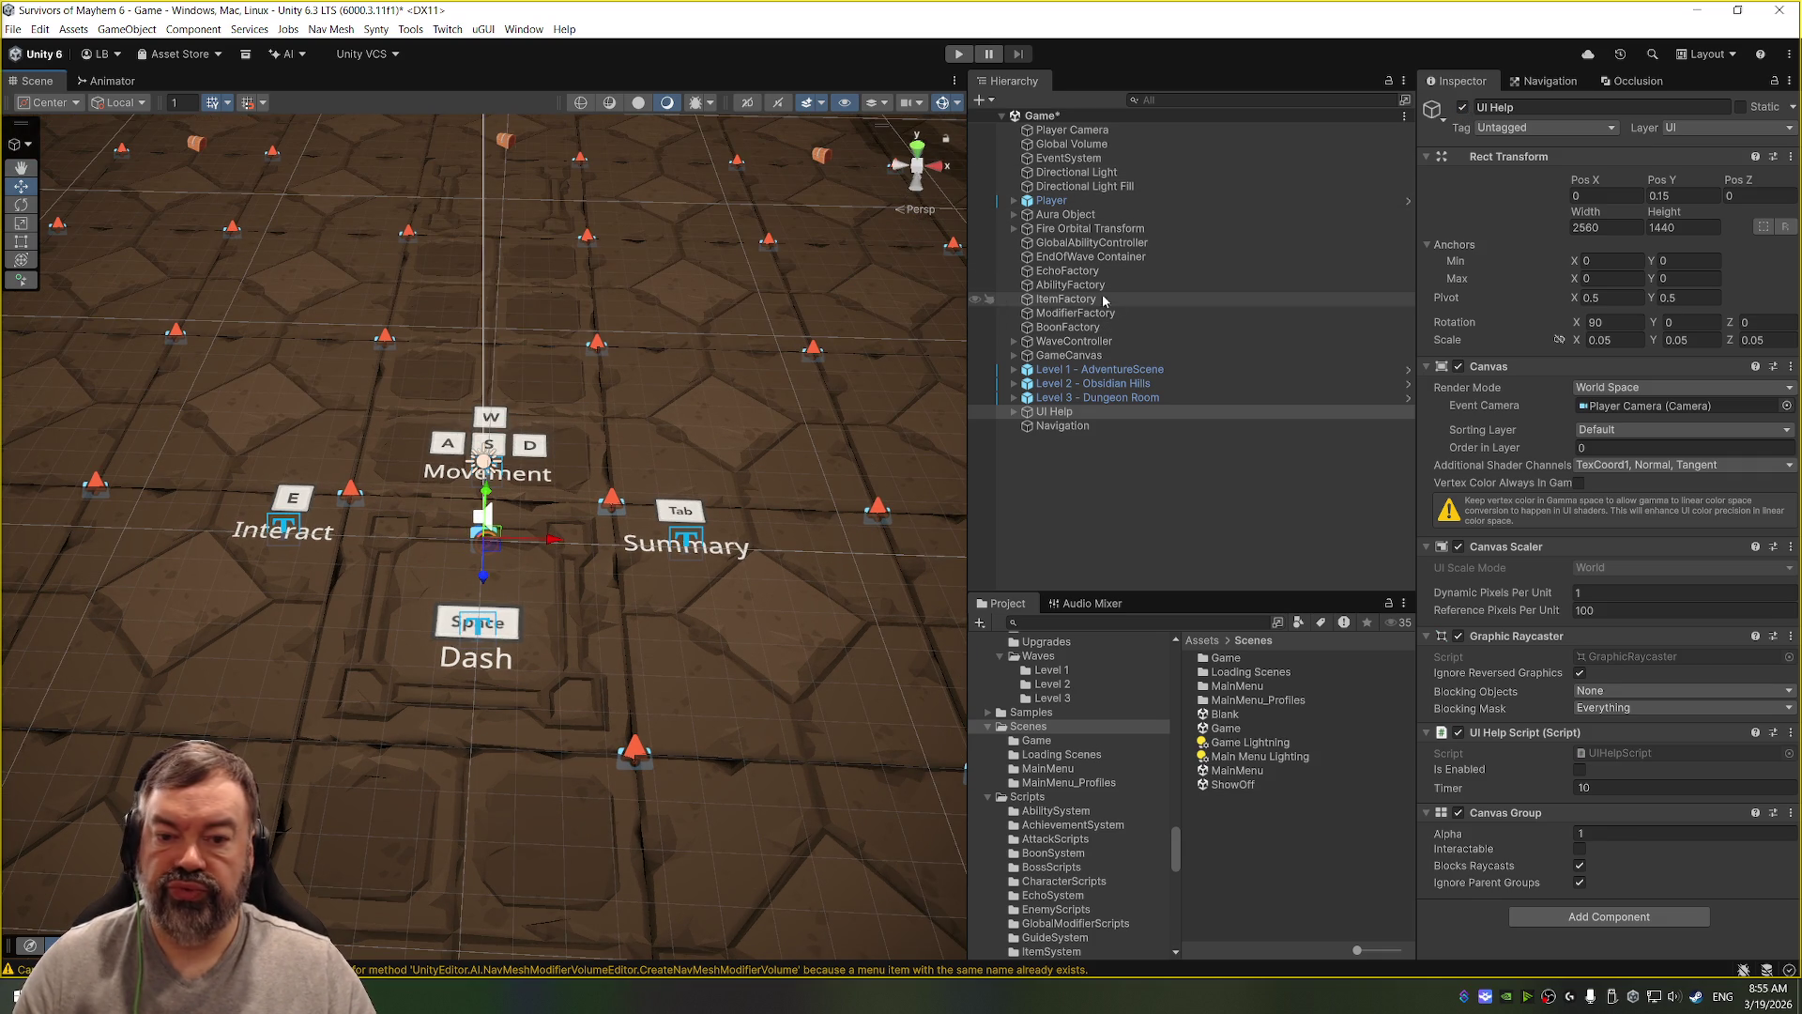
click(1072, 417)
key(Right)
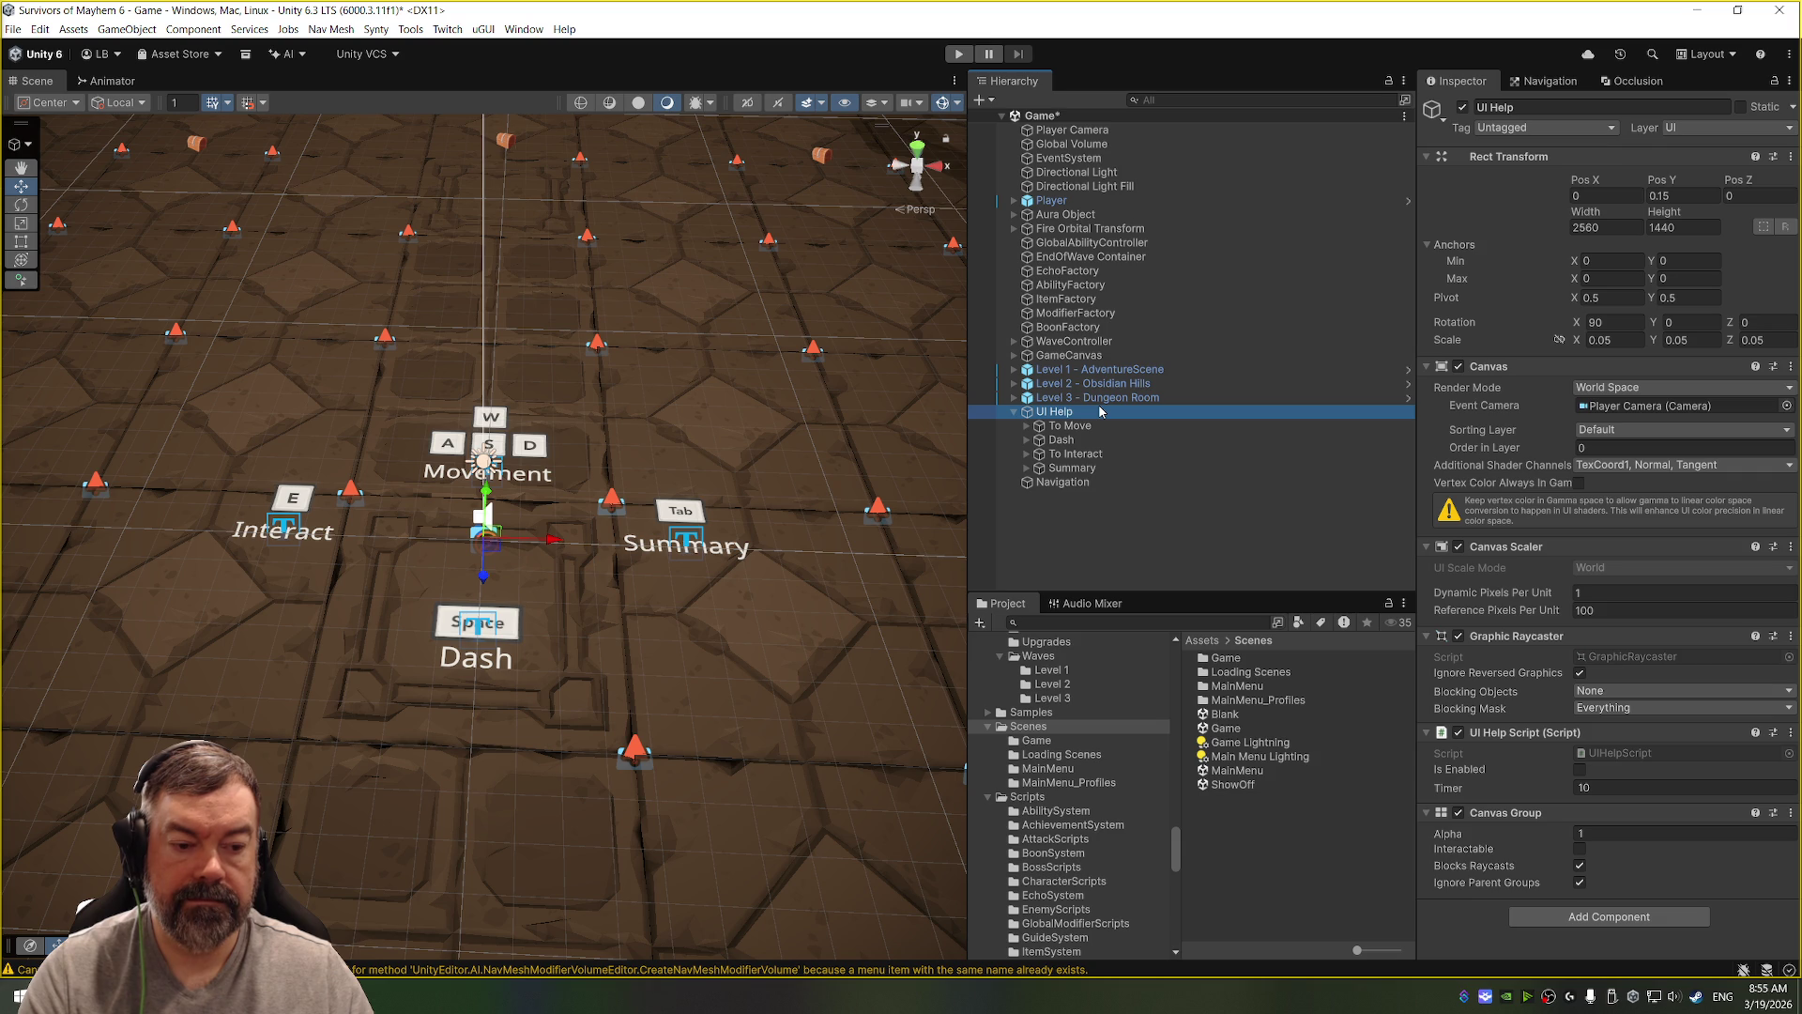
click(1582, 772)
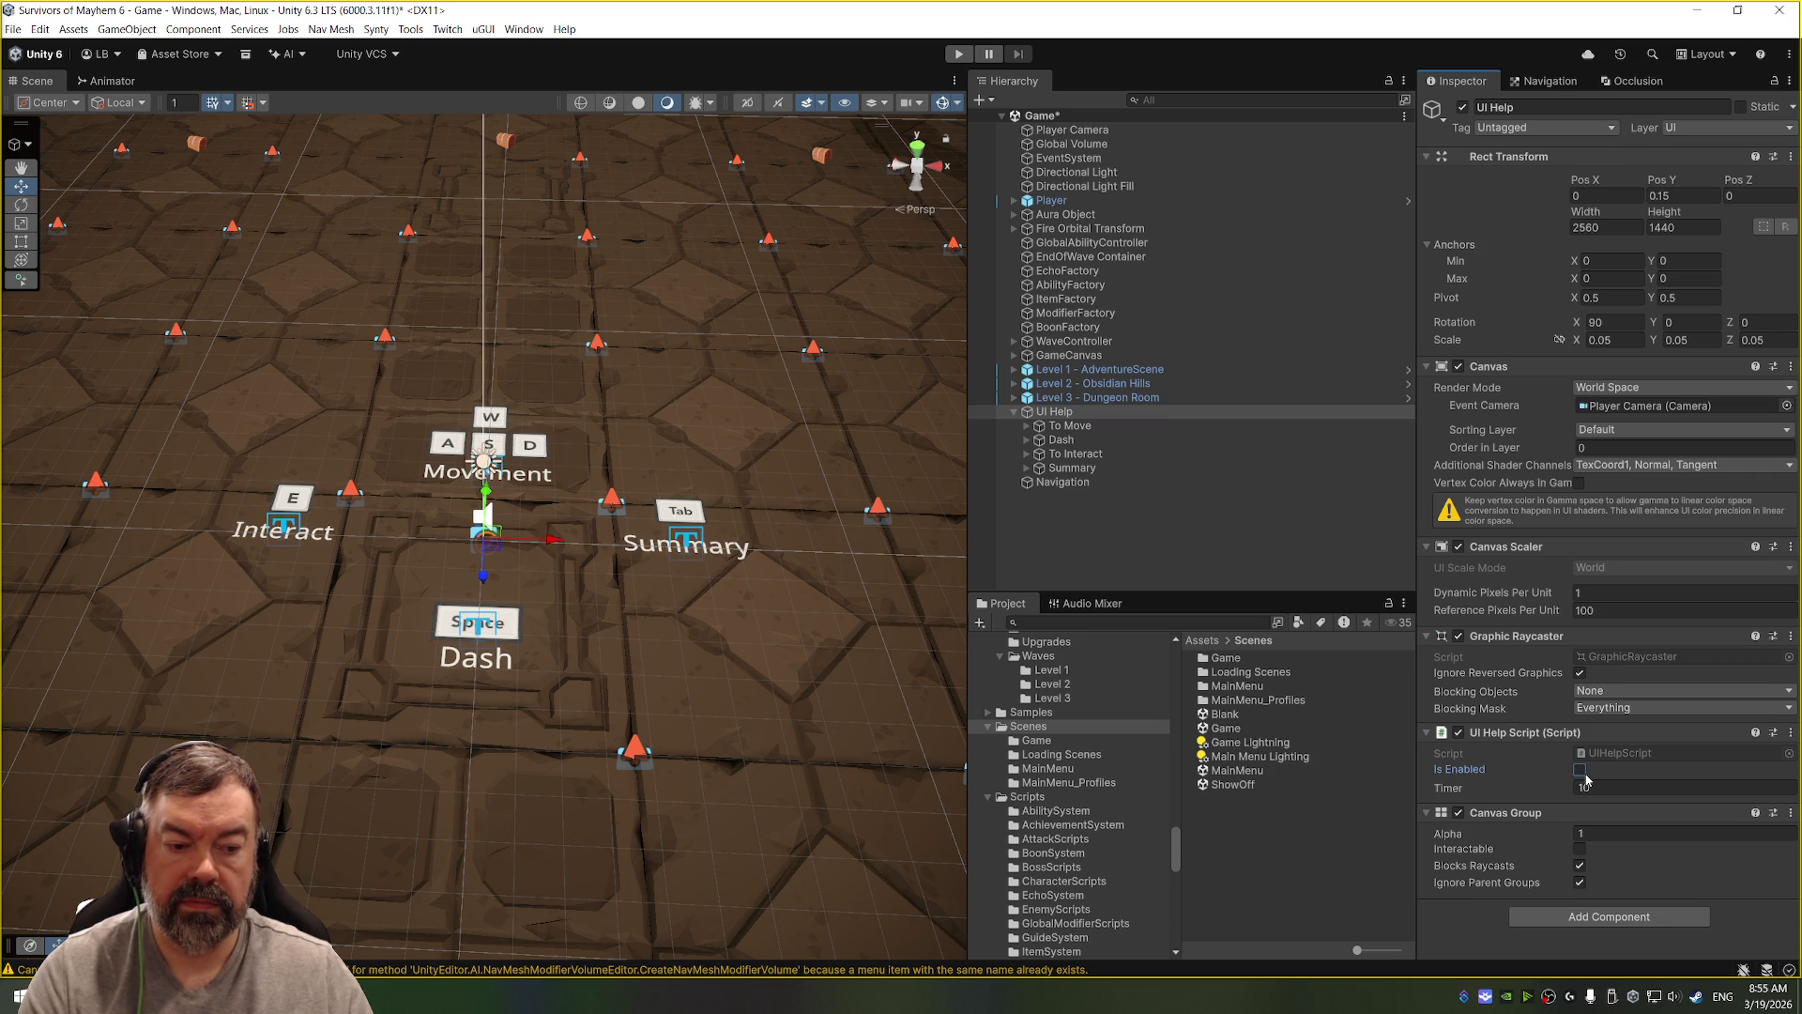
click(1625, 753)
double_click(1626, 752)
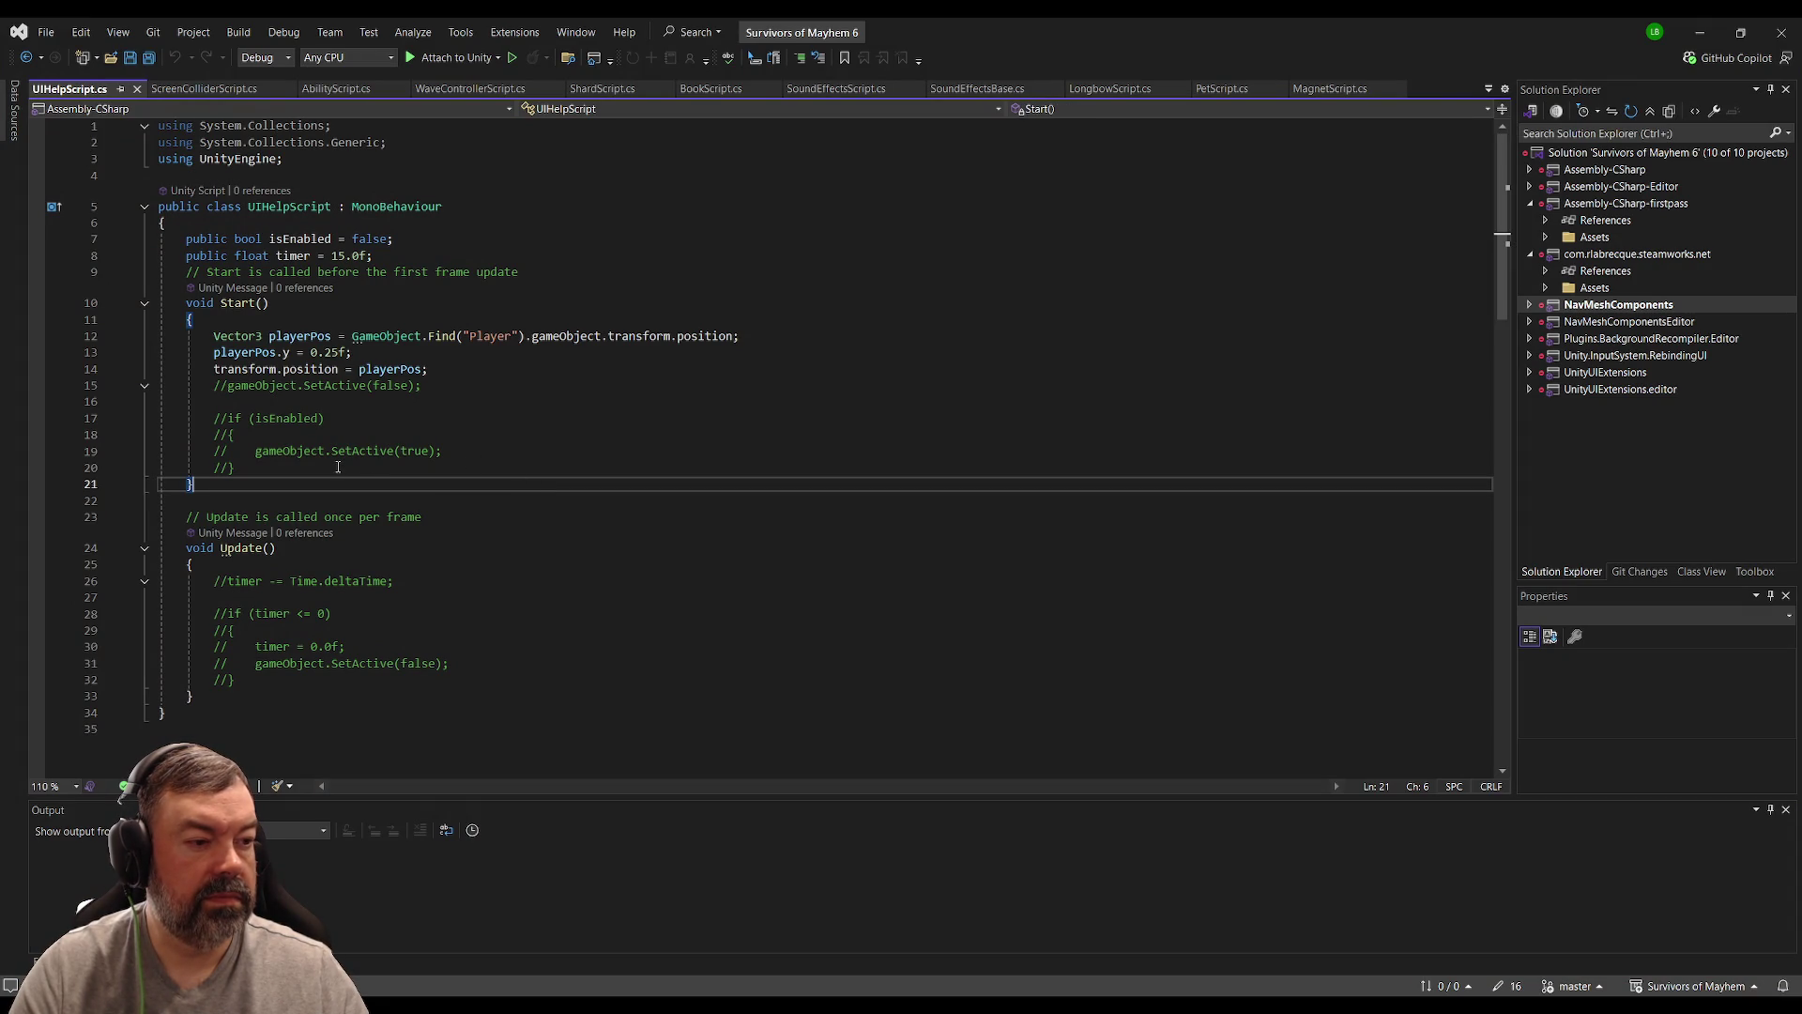
Step: Back in Unity, run the game briefly and stop it
key(alt+Tab)
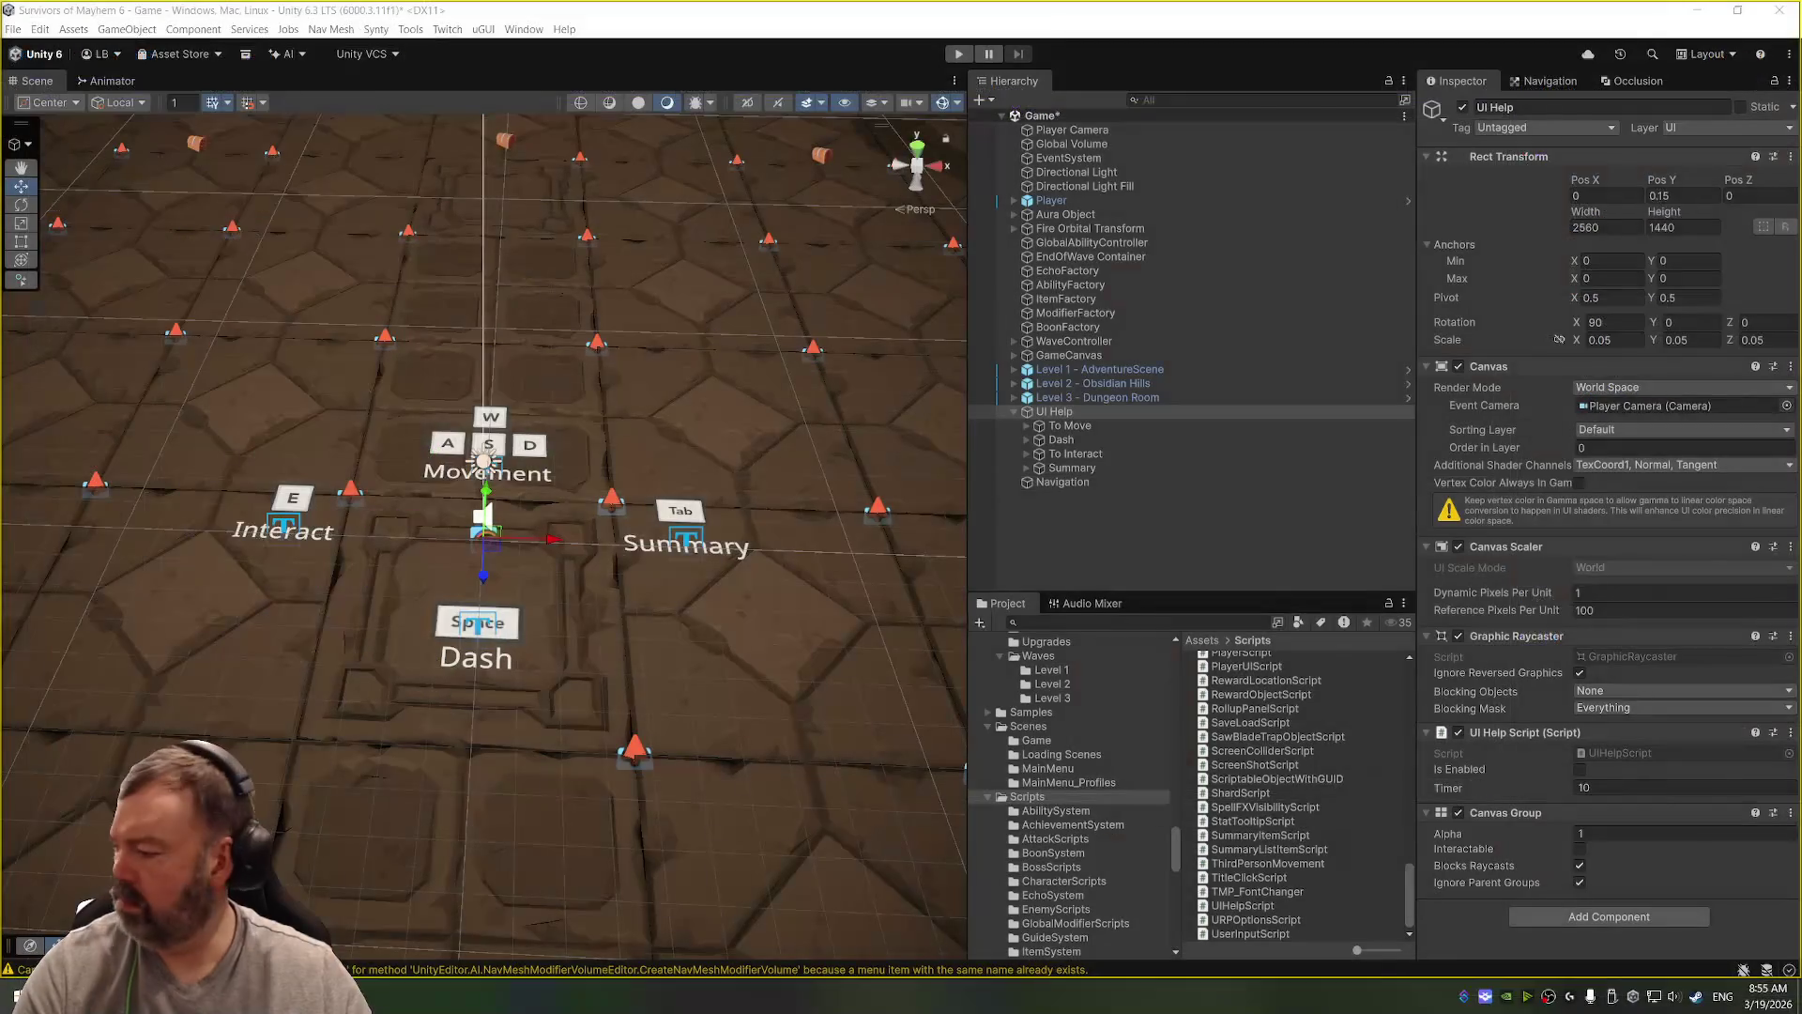
key(ctrl+p)
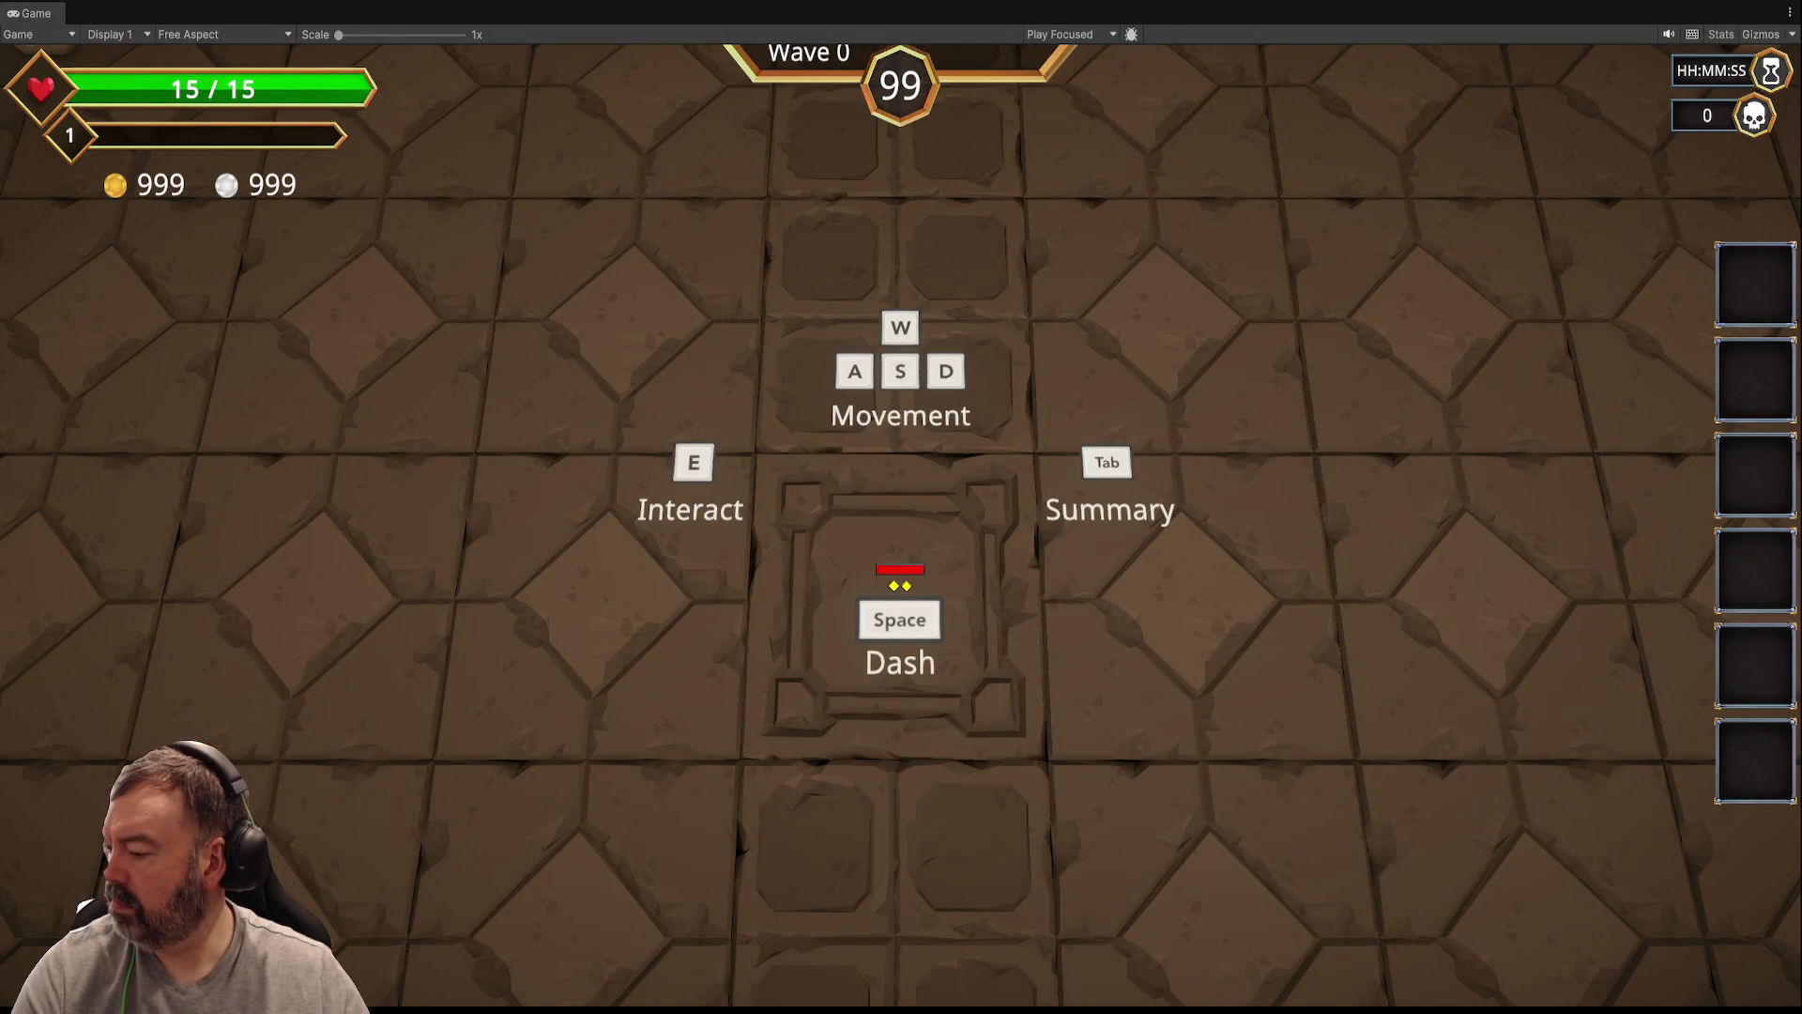
key(ctrl+p)
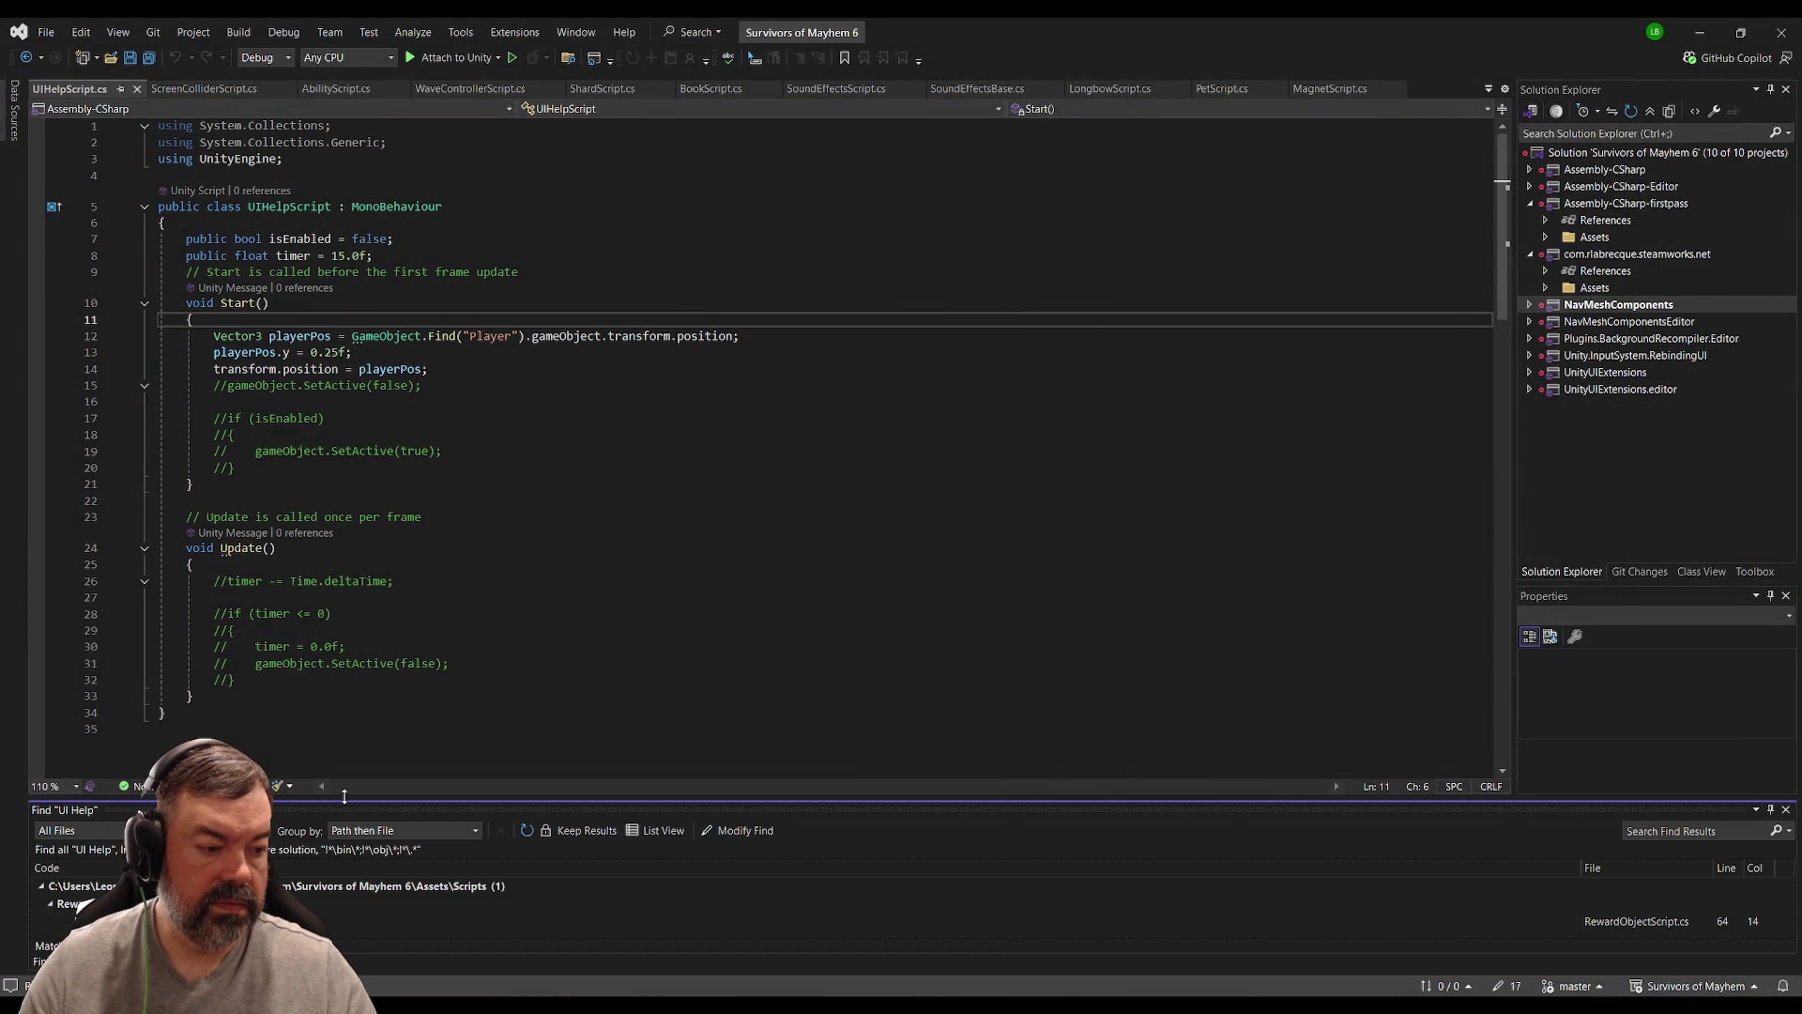
Step: Open the 'UI Help' search result in RewardObjectScript.cs
drag(353, 776, 353, 696)
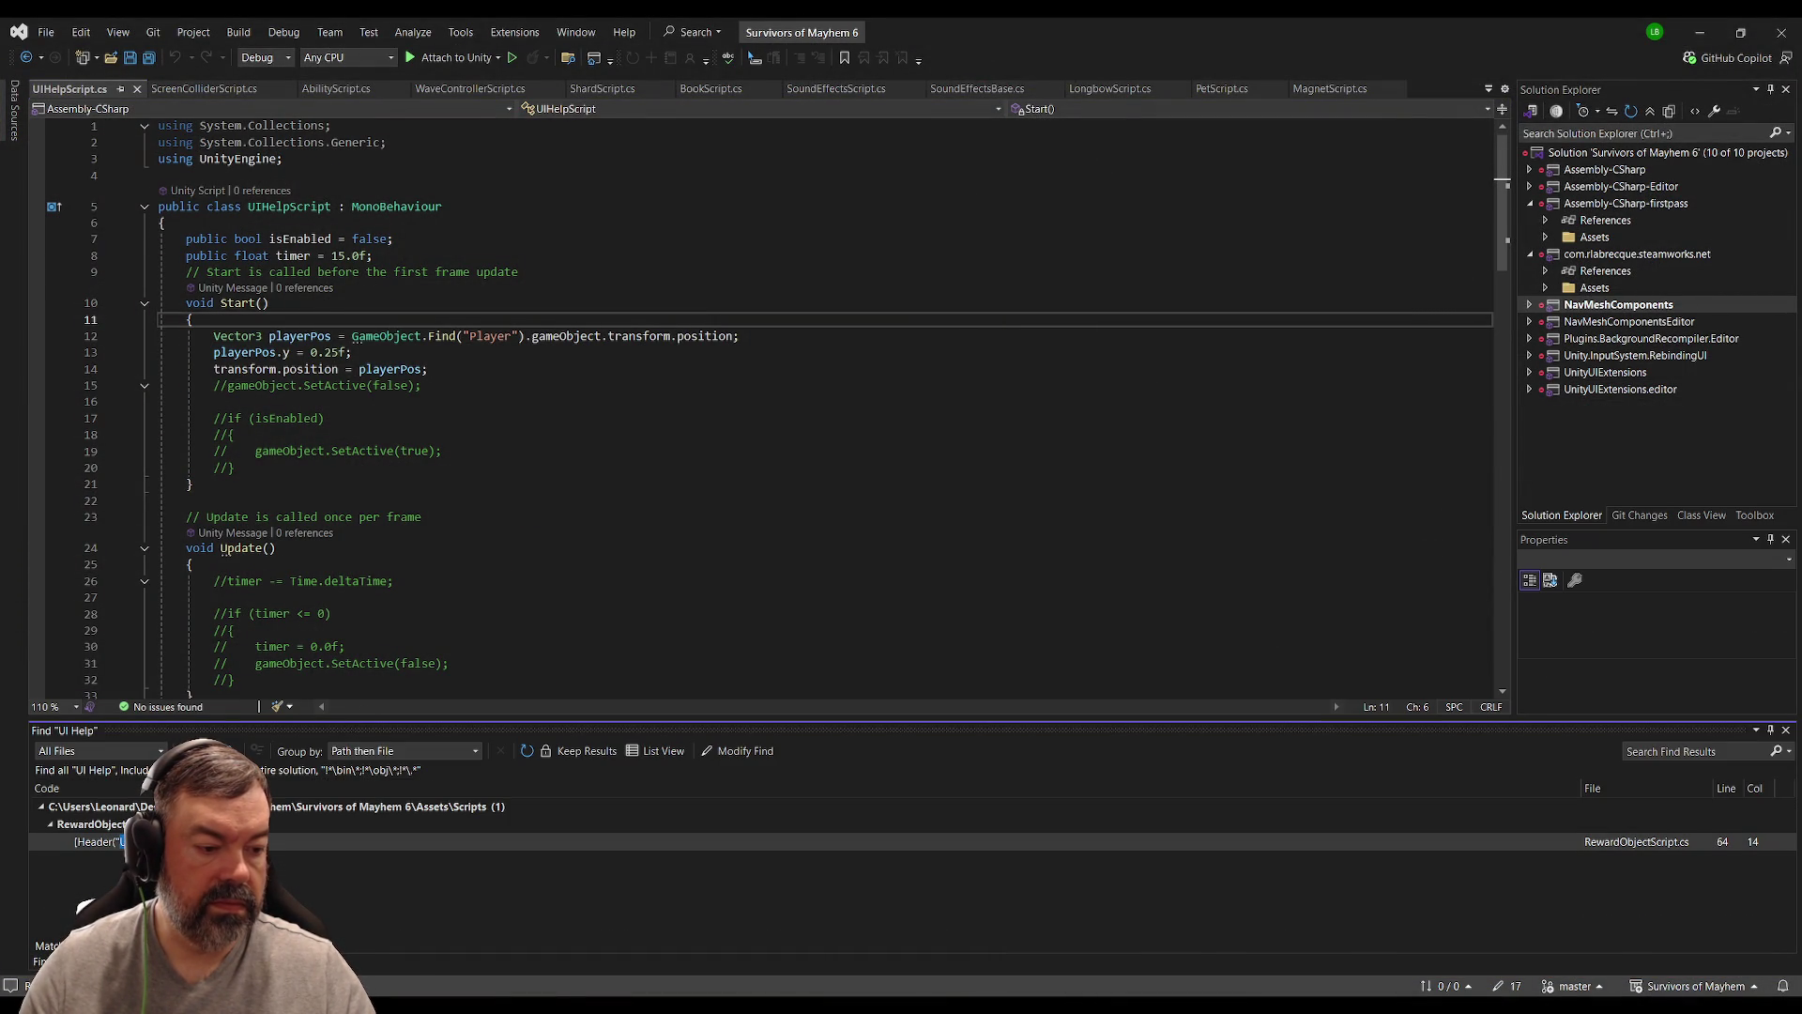
key(Return)
click(564, 415)
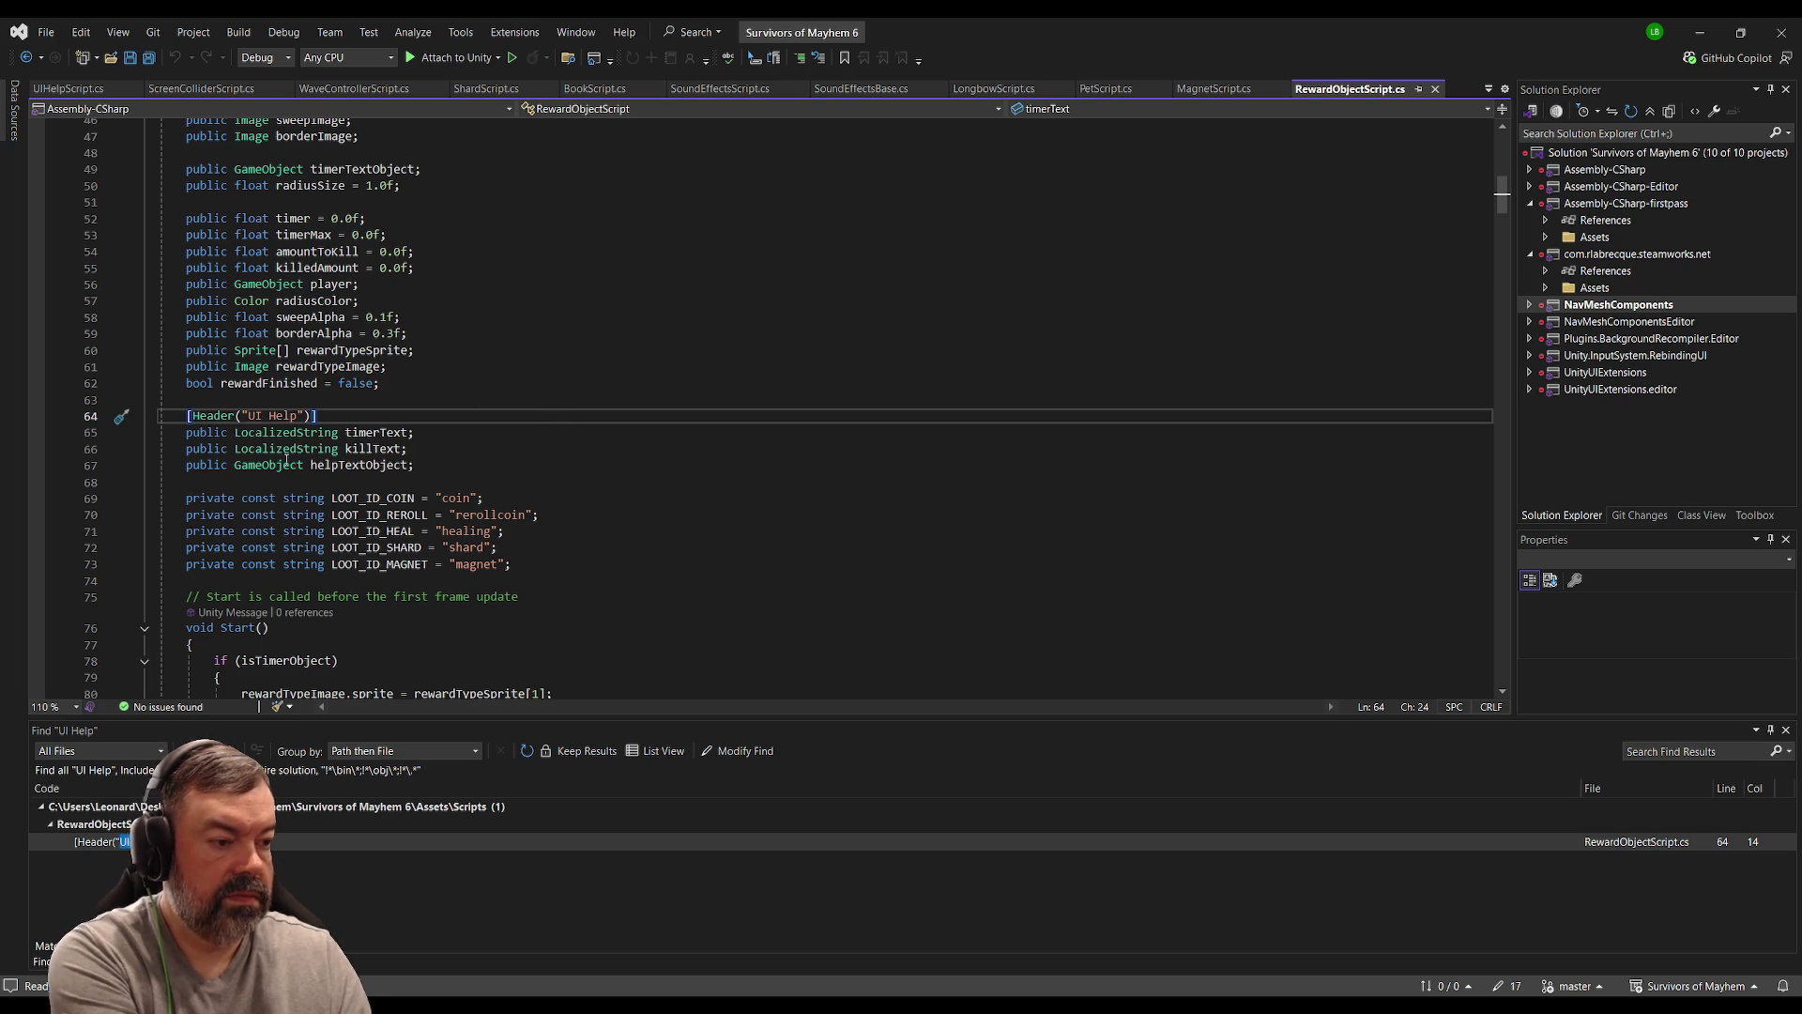
Step: Find the line that activates helpTextObject in RewardObjectScript, then return to Unity
double_click(375, 465)
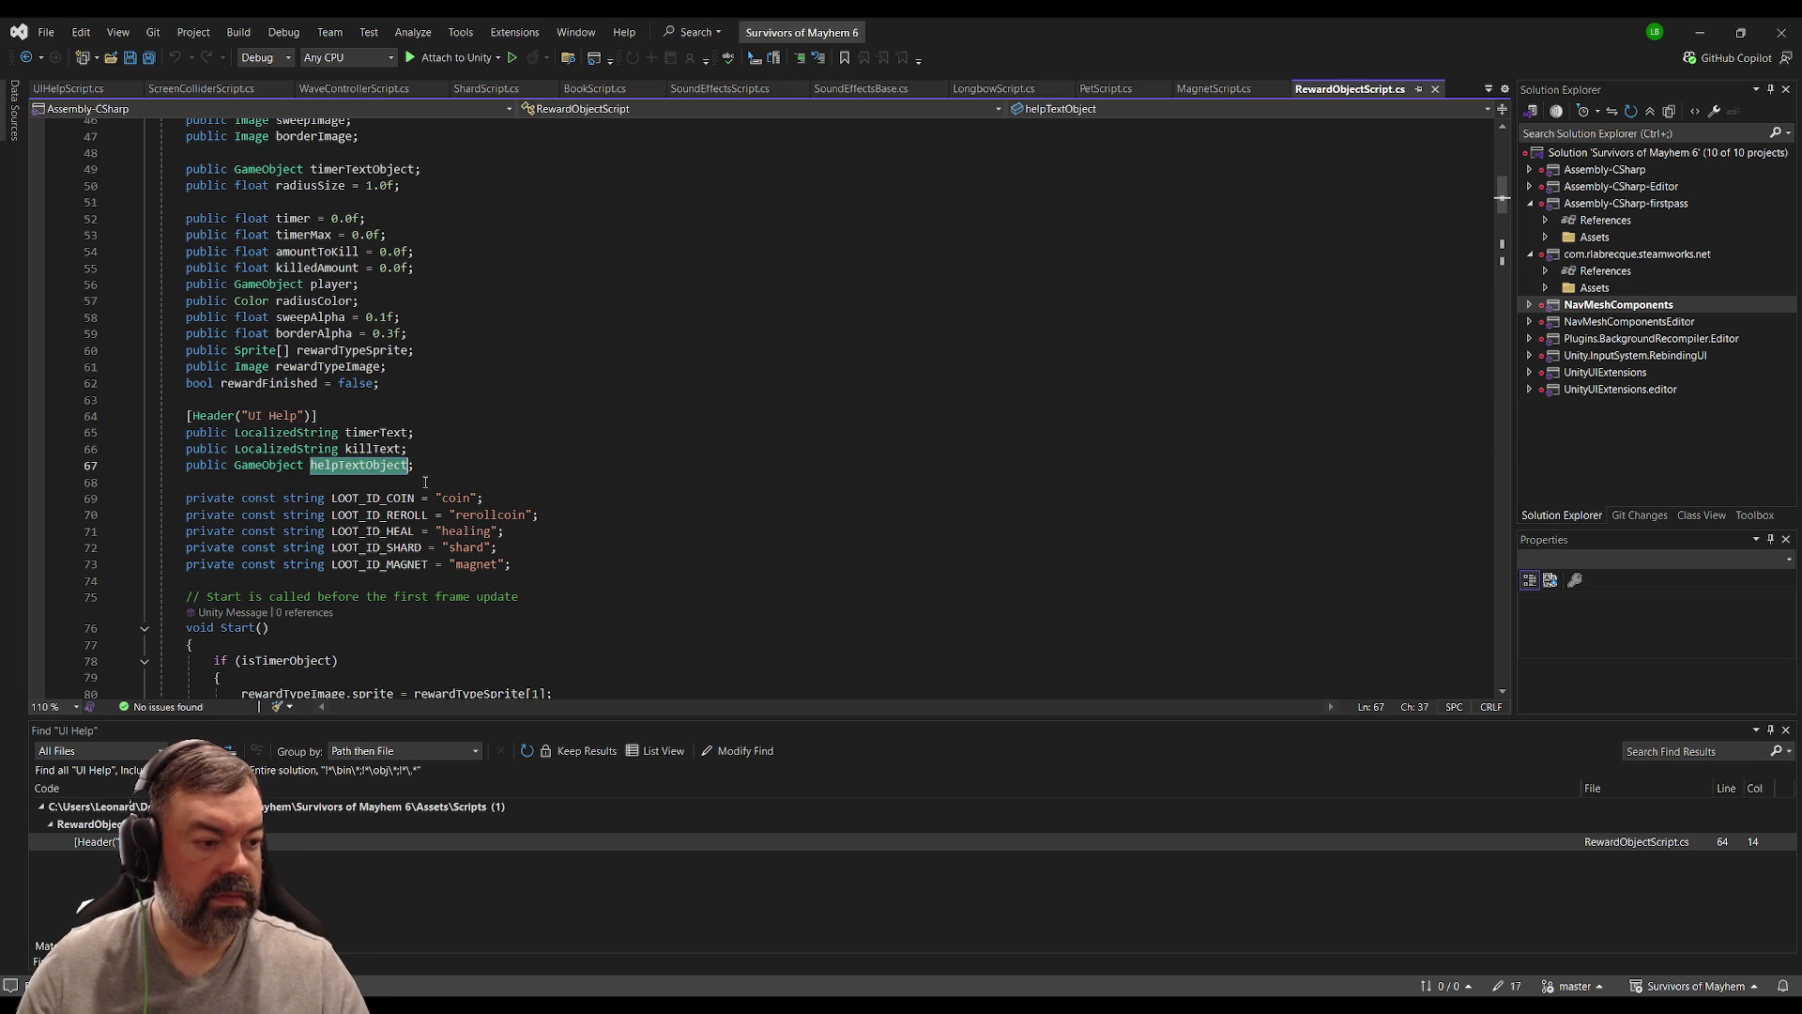
key(ctrl+f)
key(Return)
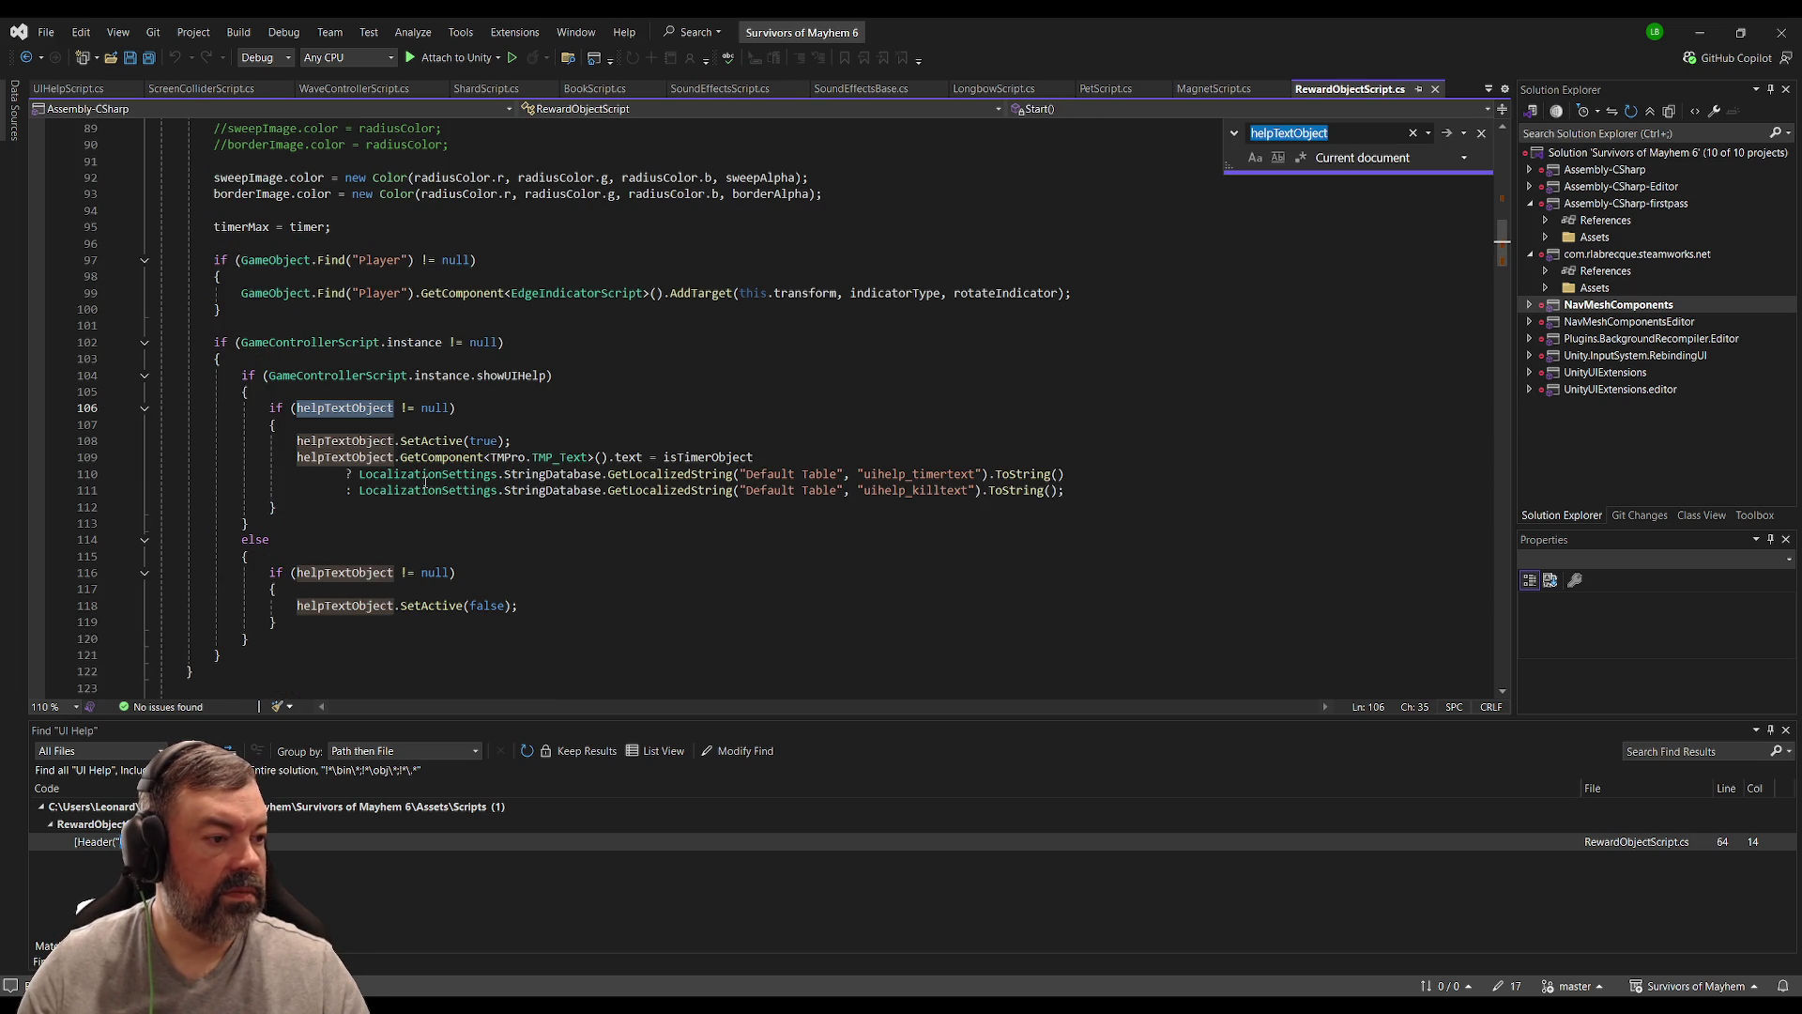
key(Escape)
click(680, 433)
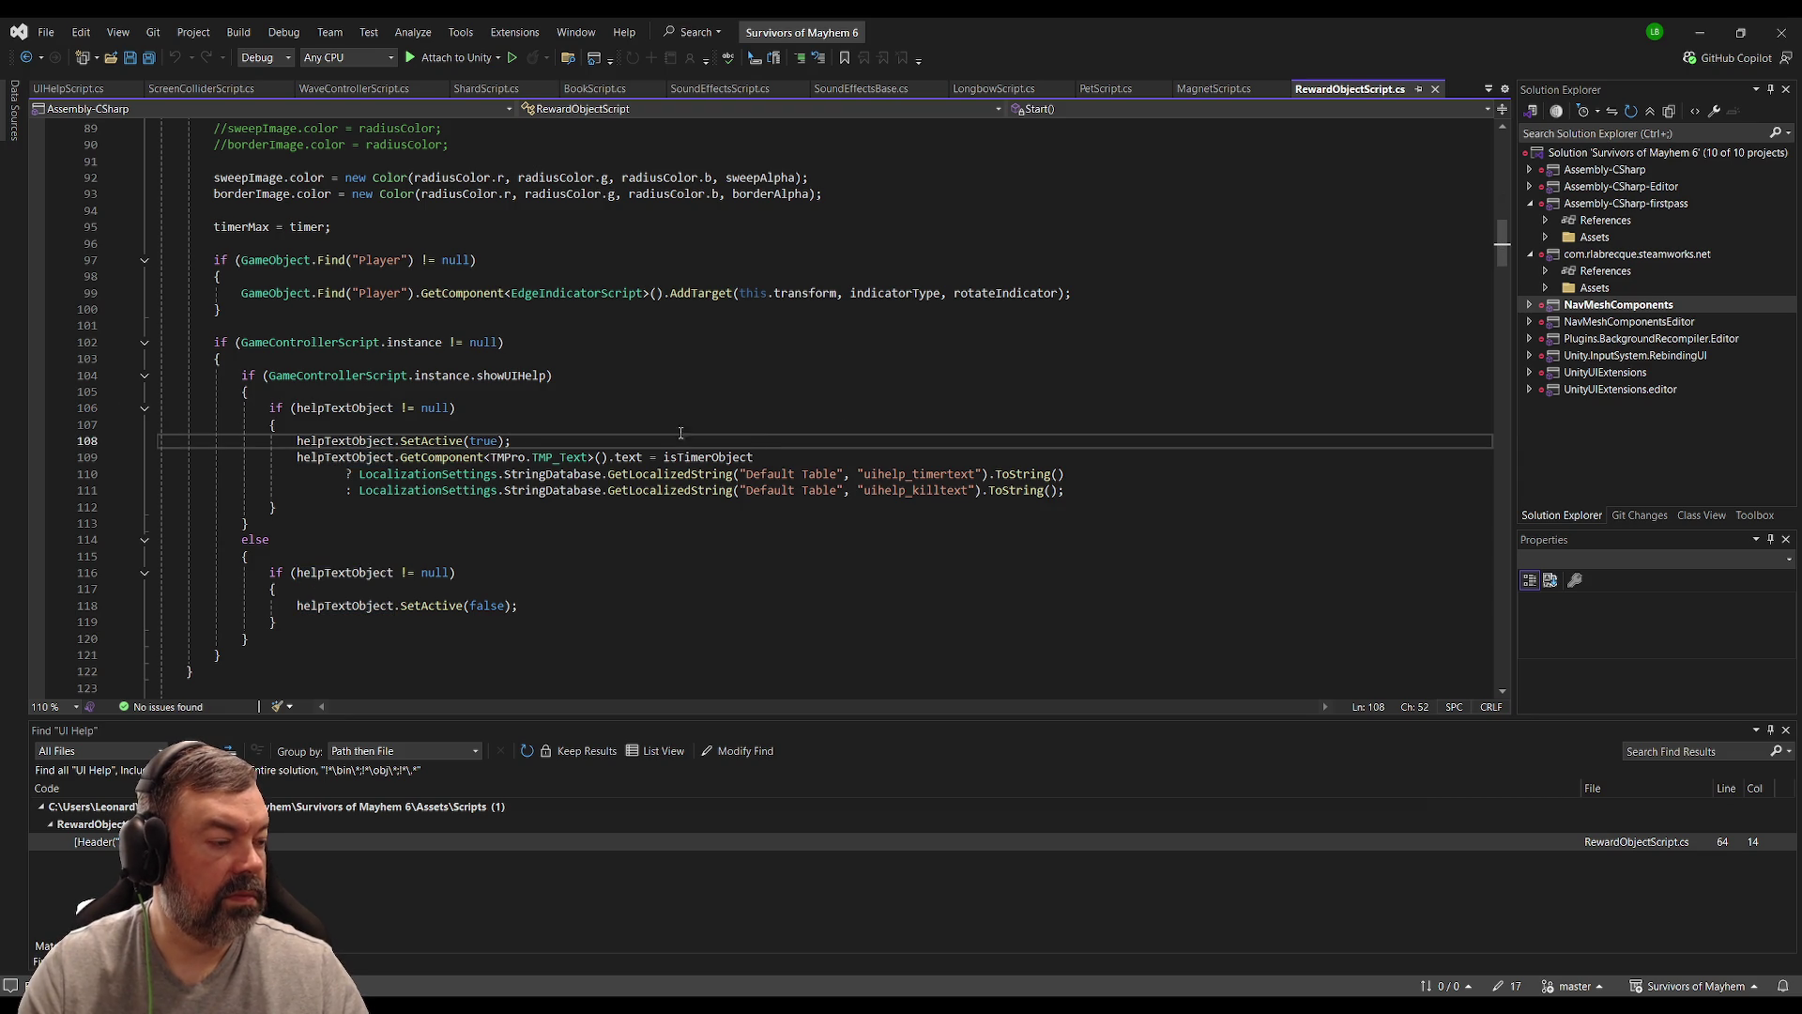
key(alt+Tab)
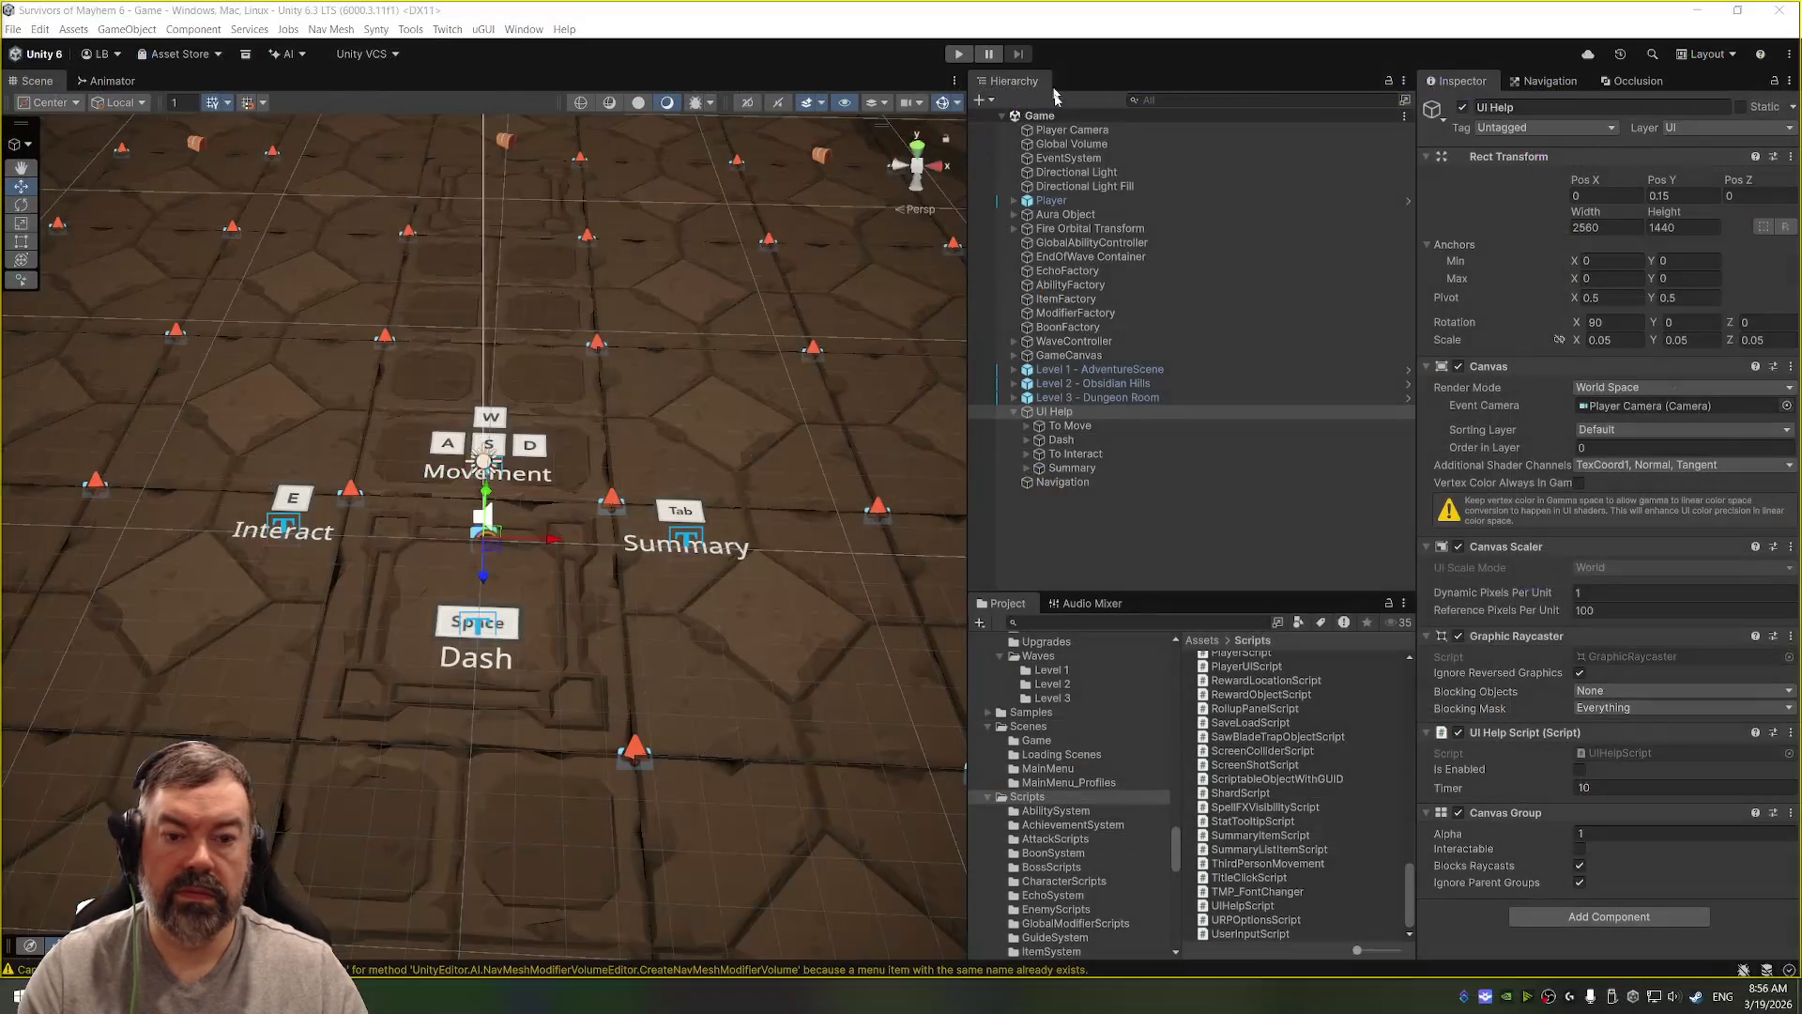
Step: Open UI Help's UIHelpScript and uncomment the isEnabled block in its Start method
scroll(1104, 818, down, 6)
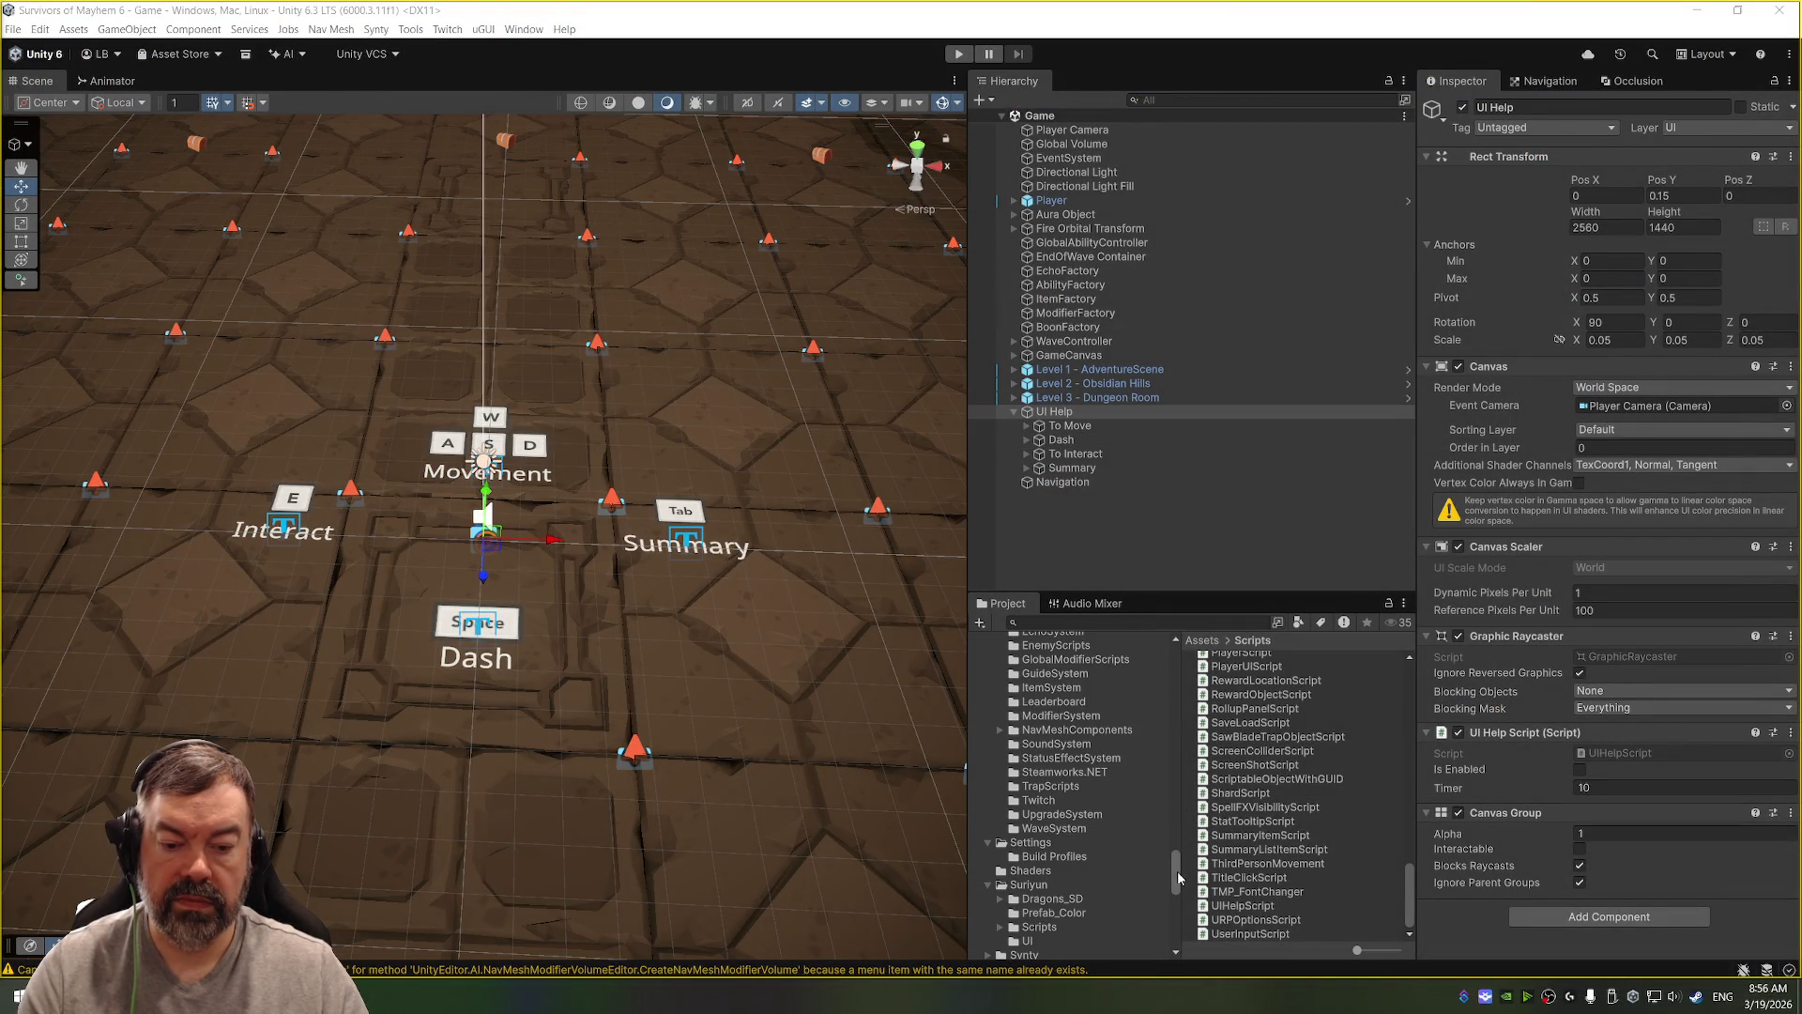
scroll(1176, 870, down, 7)
scroll(1103, 761, up, 12)
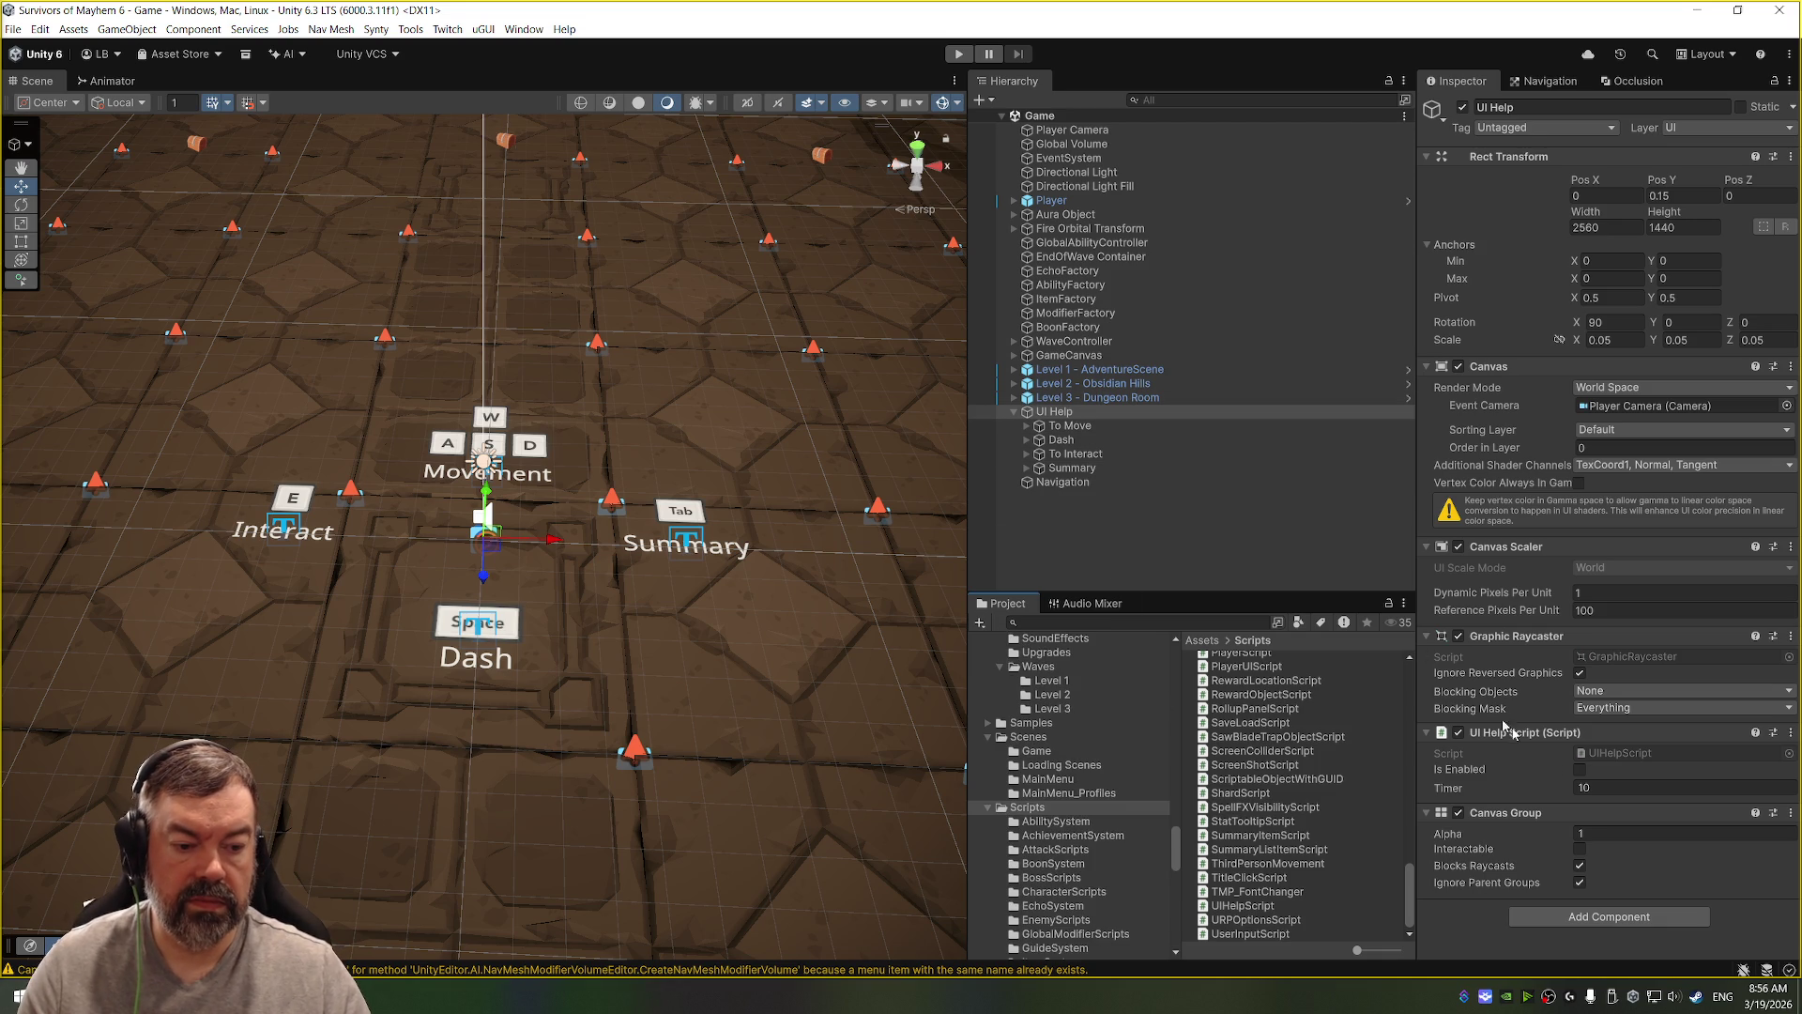
click(1624, 755)
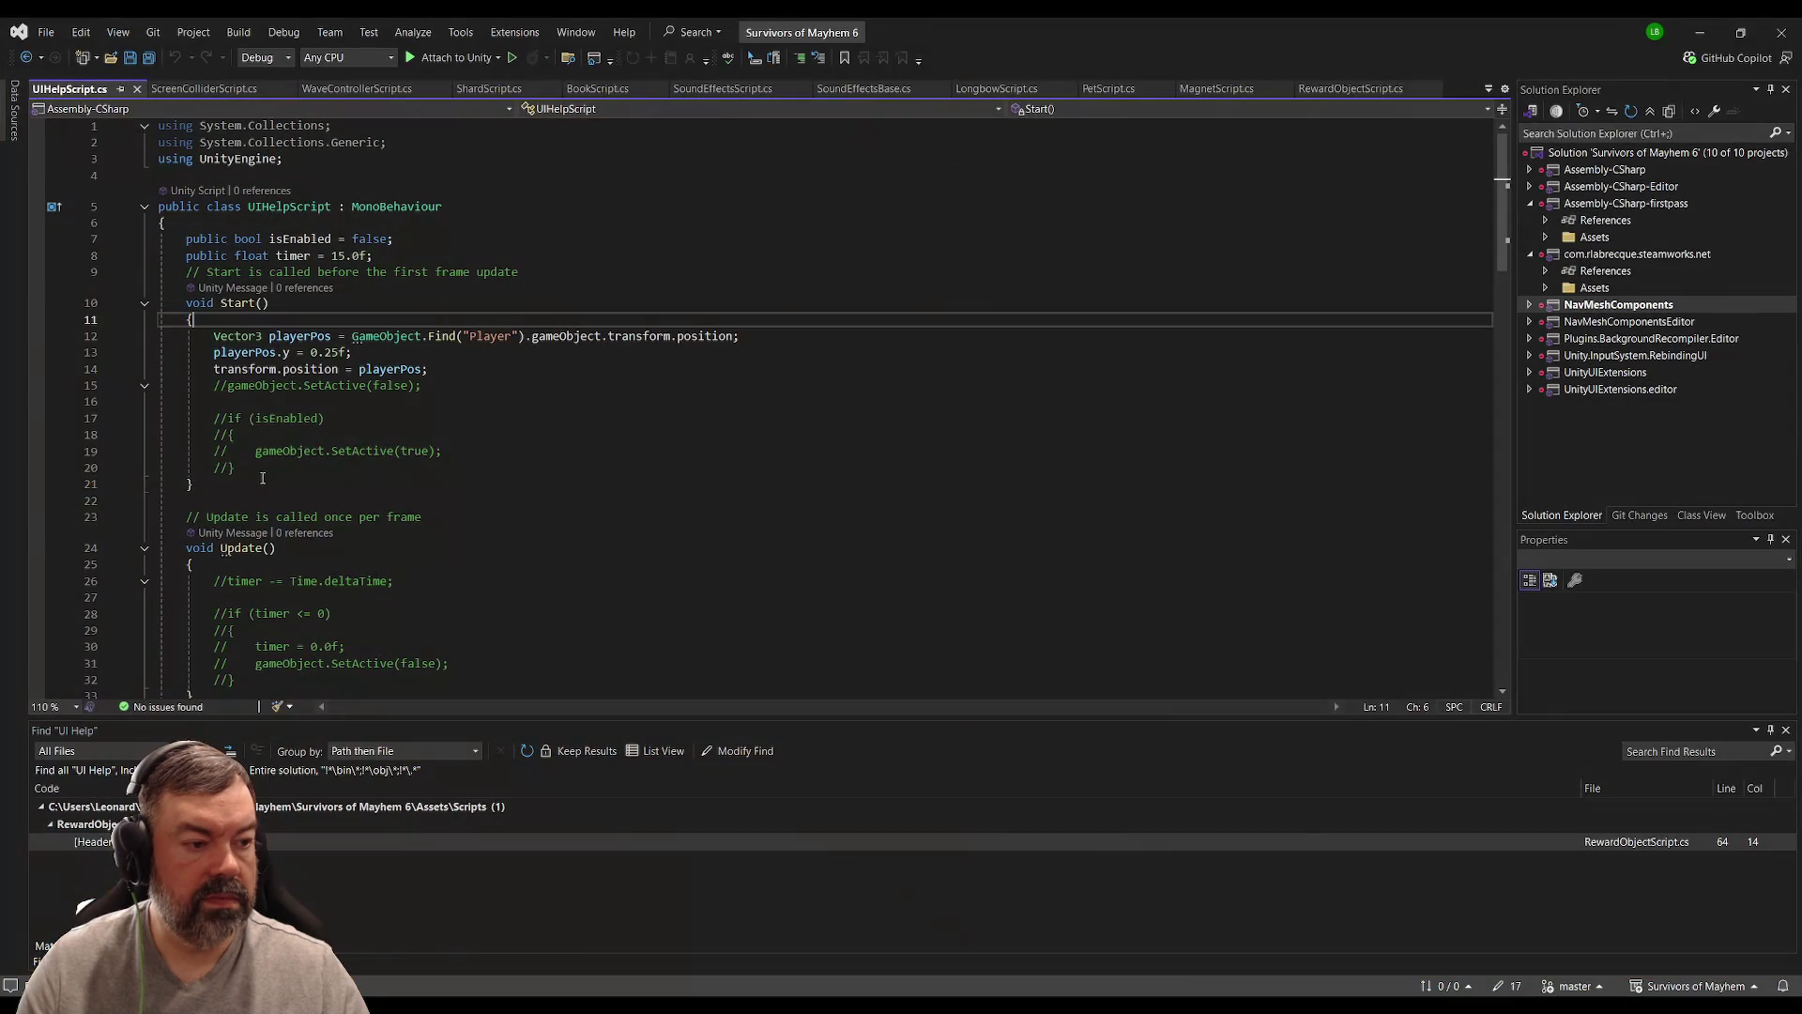
drag(263, 469, 160, 417)
click(820, 58)
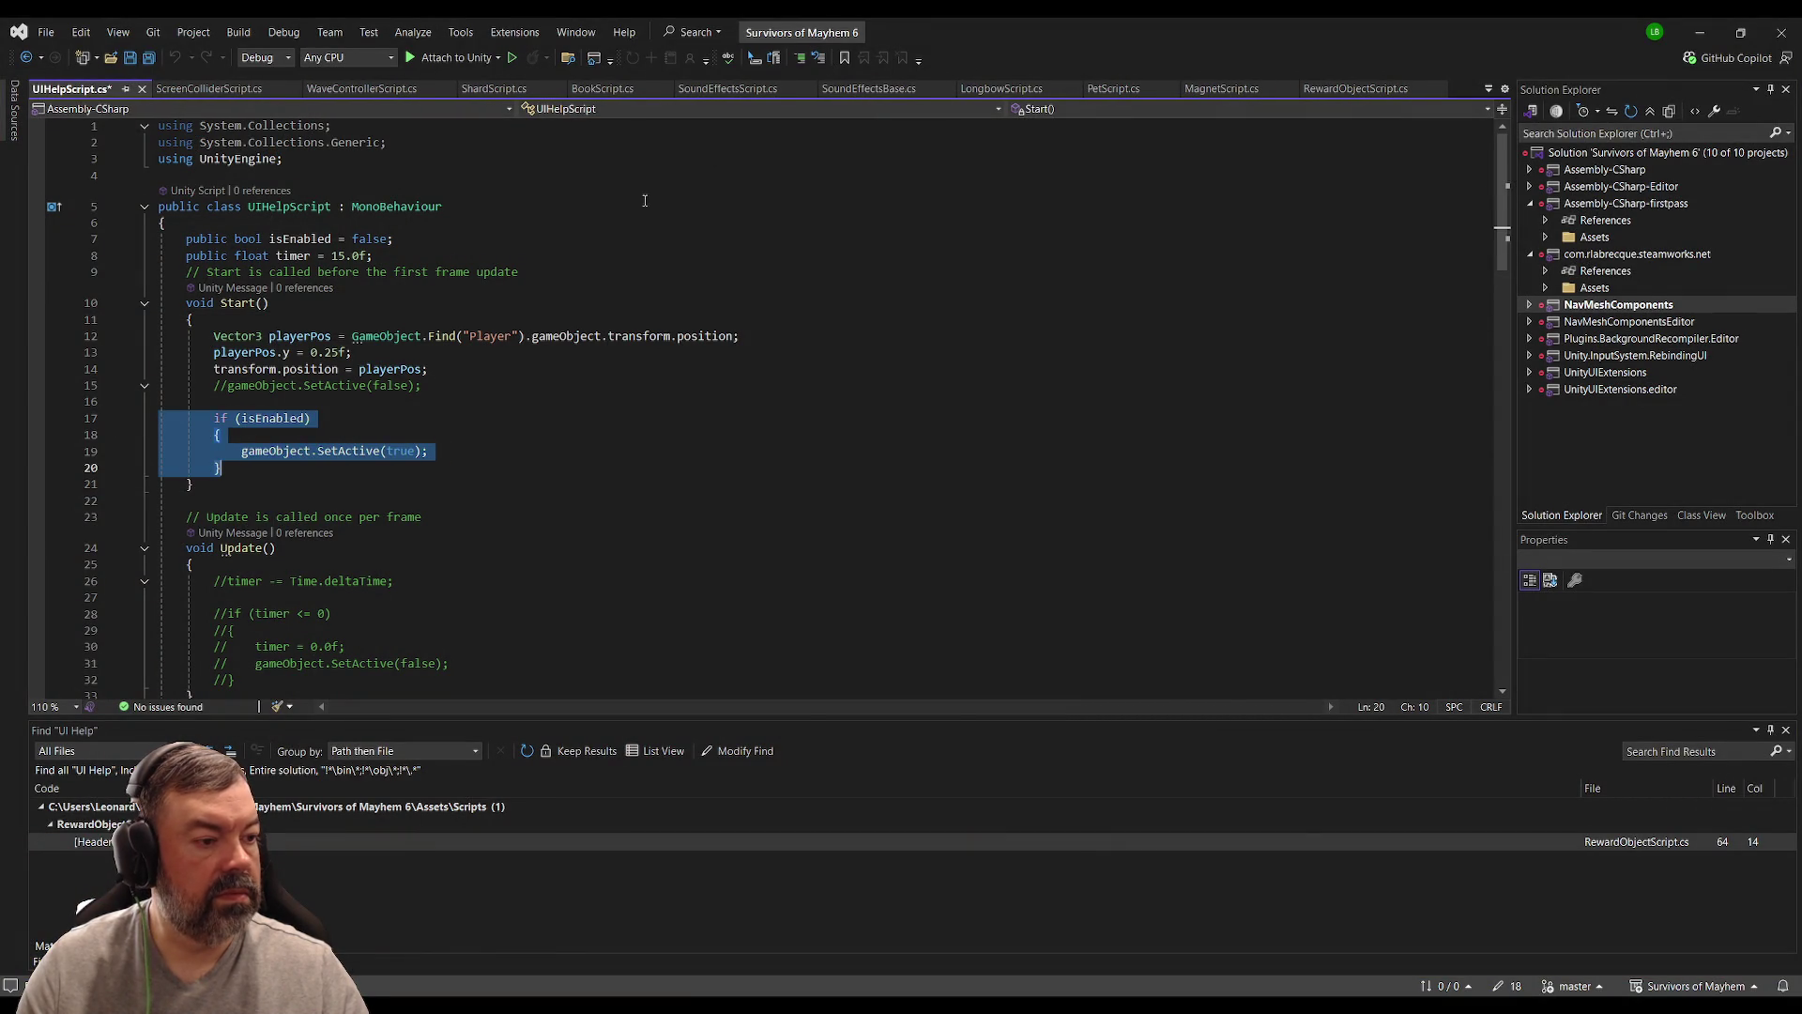
Step: Uncomment the isEnabled check in Start and add an else calling gameObject.SetActive(false)
click(644, 203)
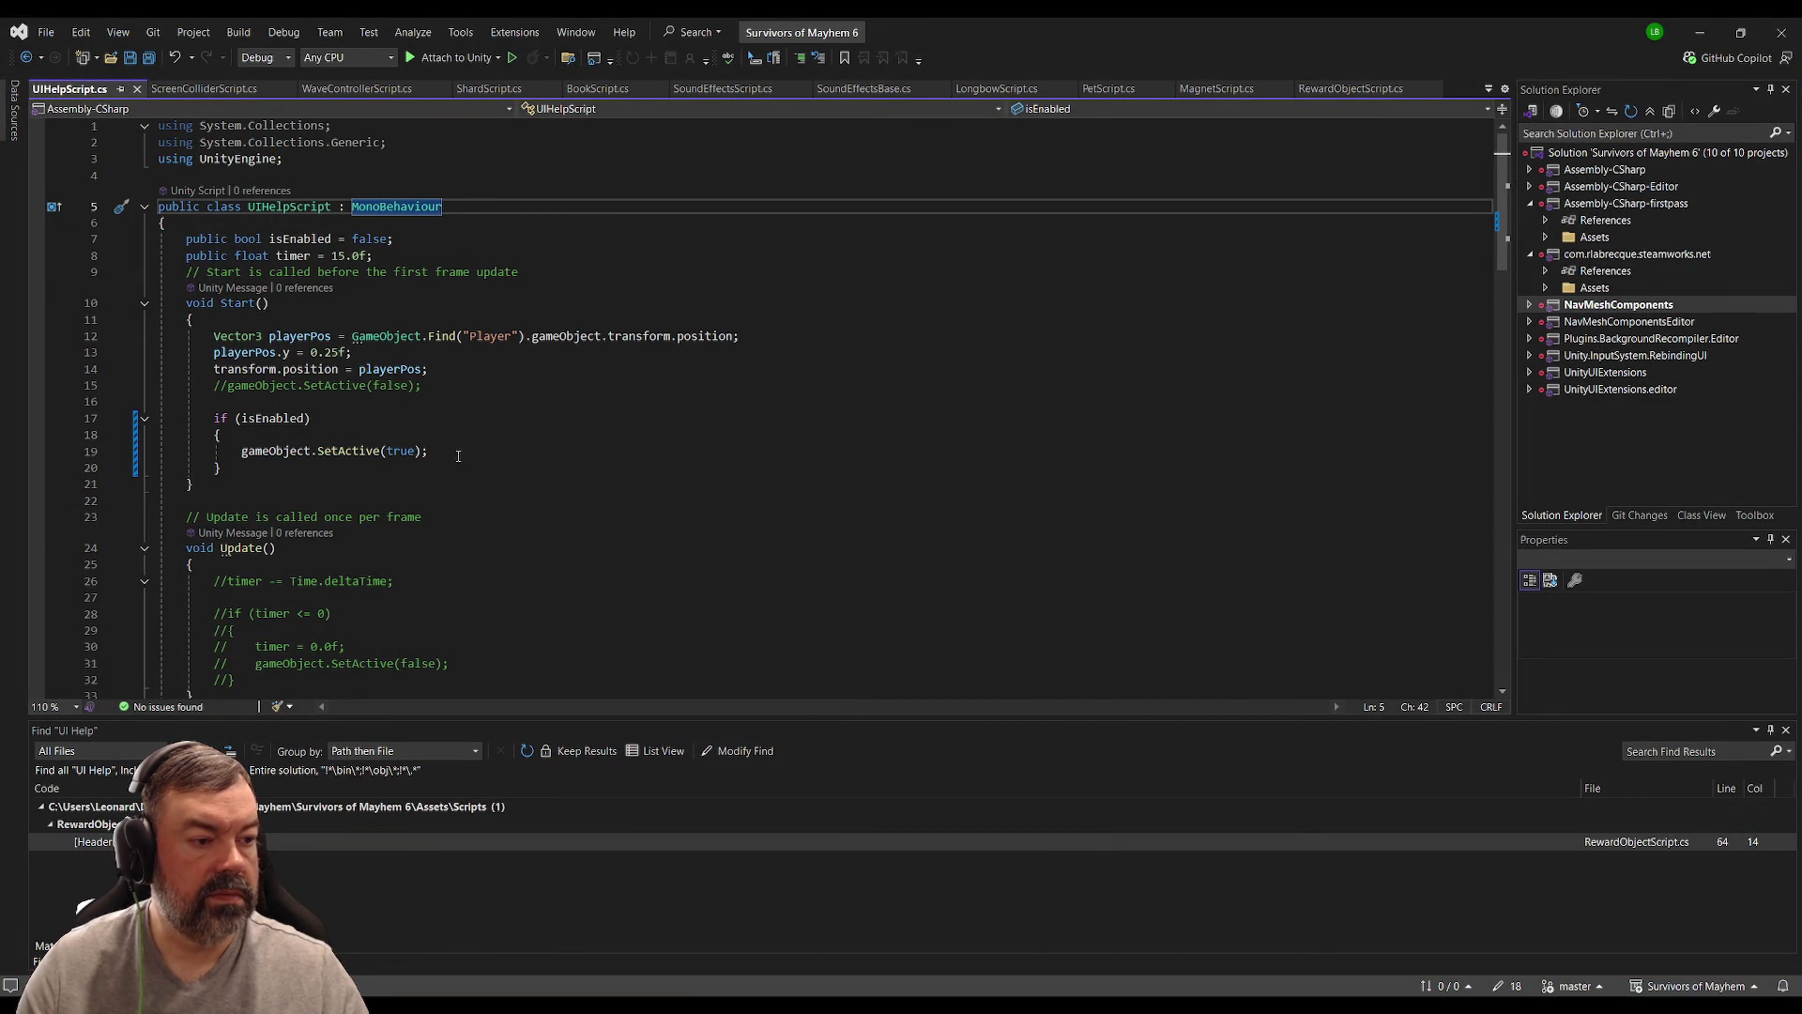
click(375, 469)
key(Return)
text(else)
key(Return)
text({)
key(Return)
text(})
key(Up)
text(gameObject.S)
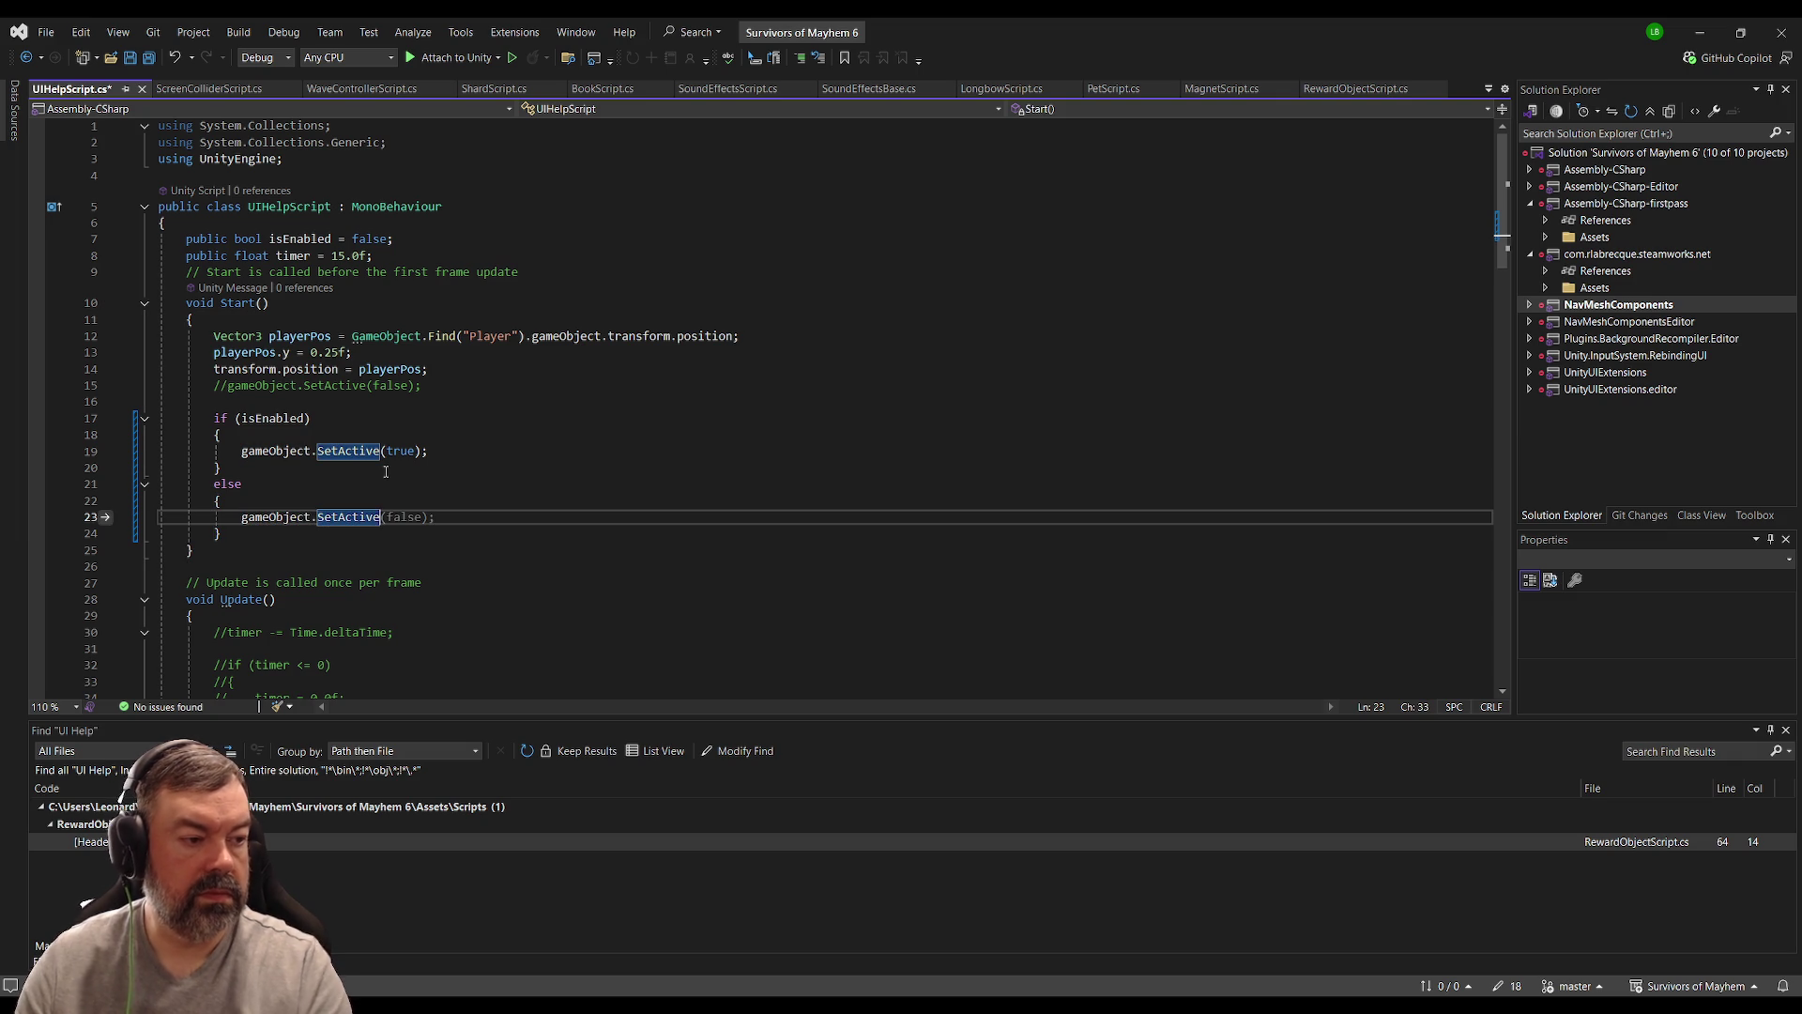
key(Tab)
Step: Save UIHelpScript and switch back to Unity so the script recompiles
click(543, 473)
key(ctrl+s)
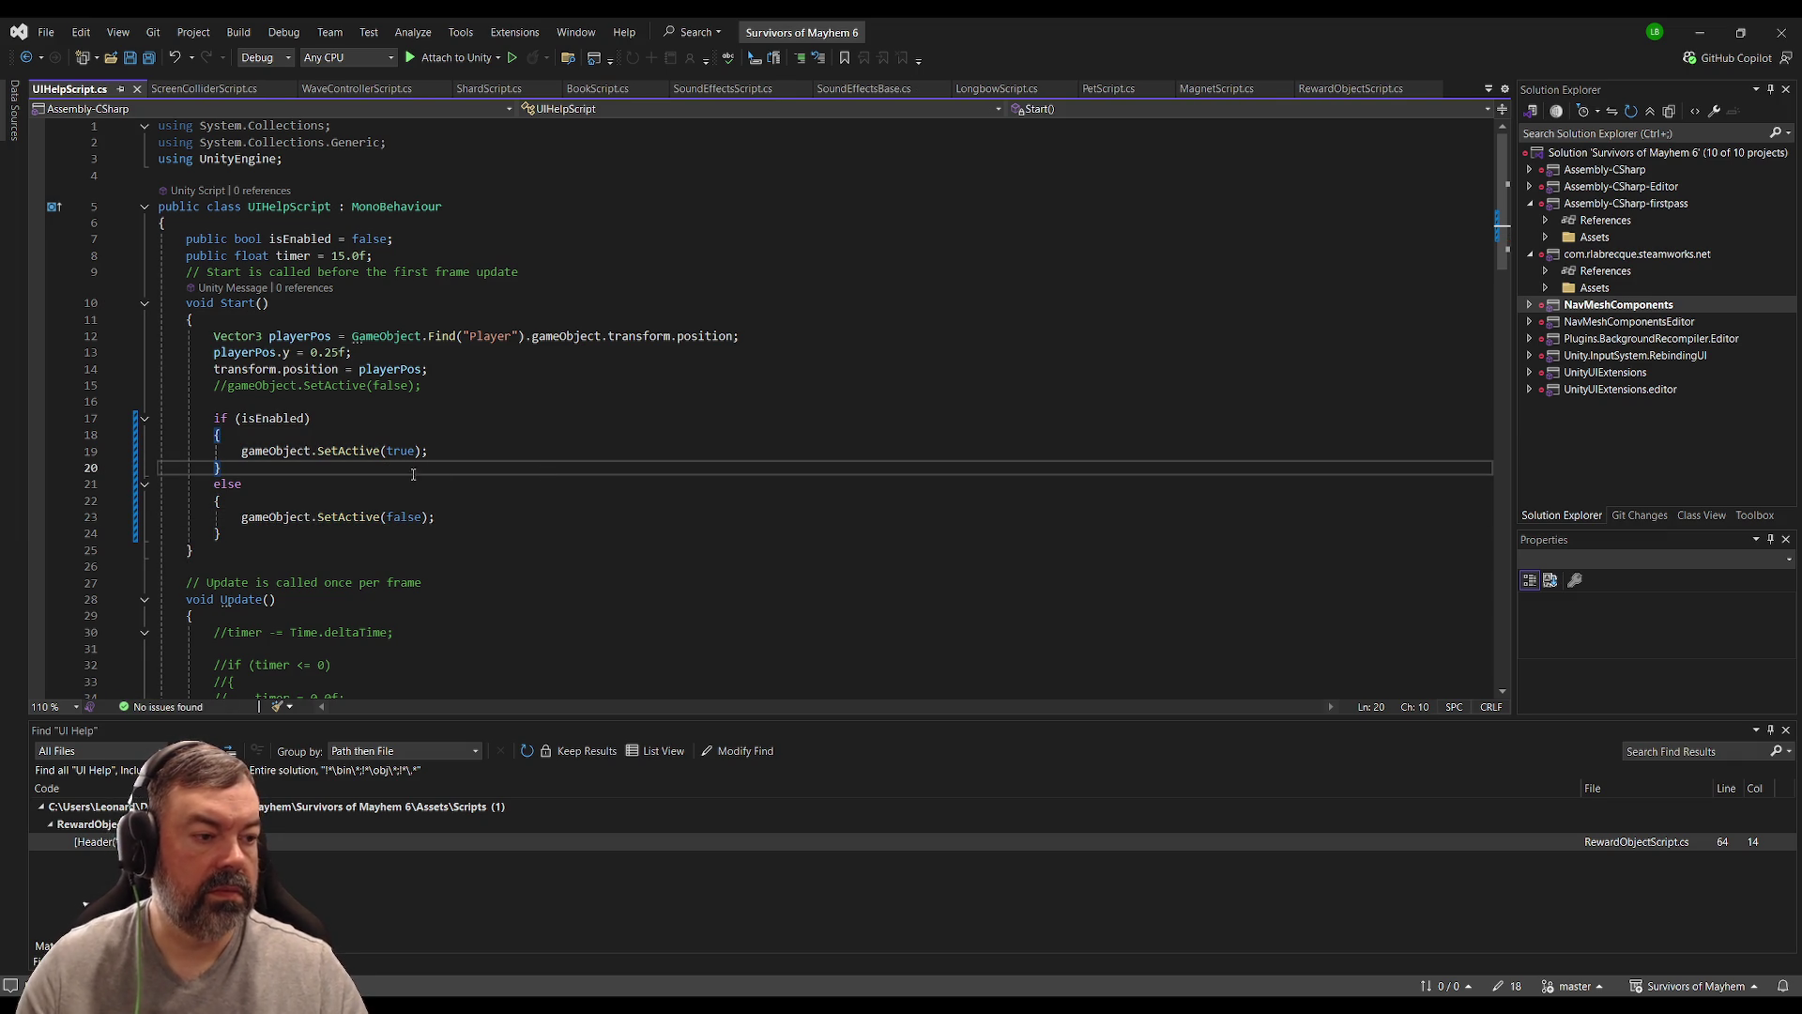
click(528, 407)
scroll(528, 407, down, 1)
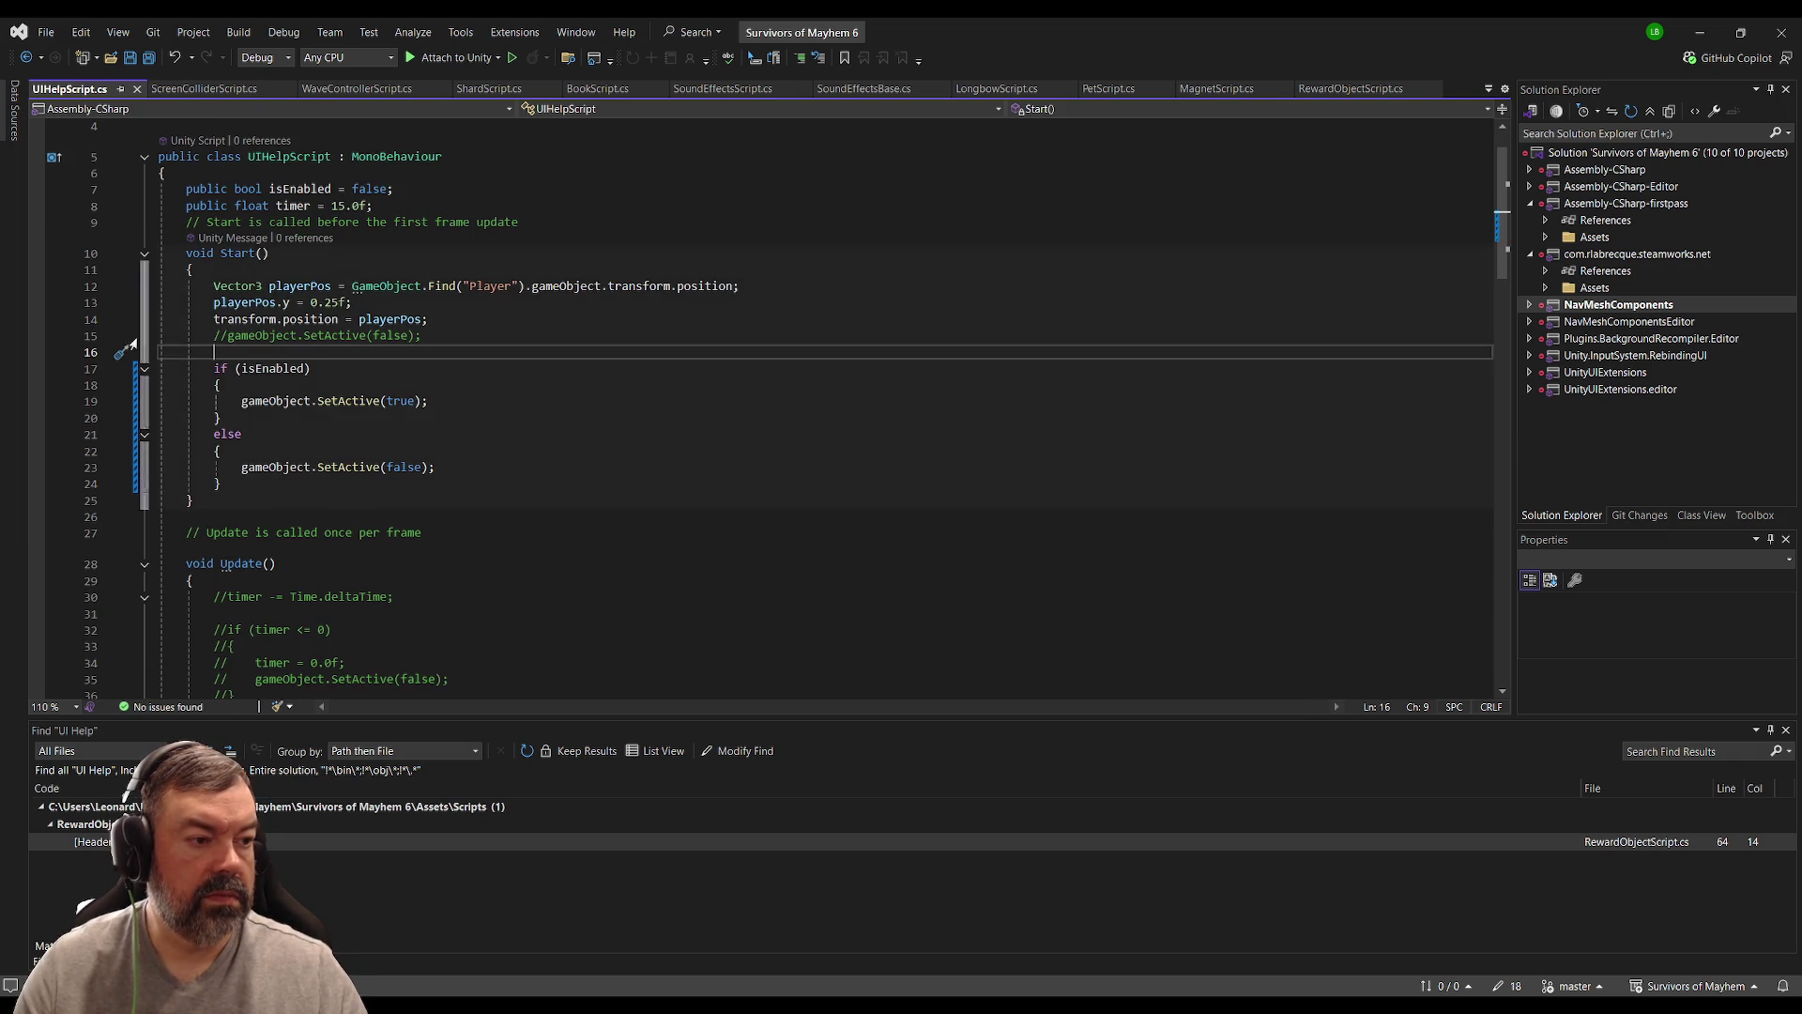
key(alt+Tab)
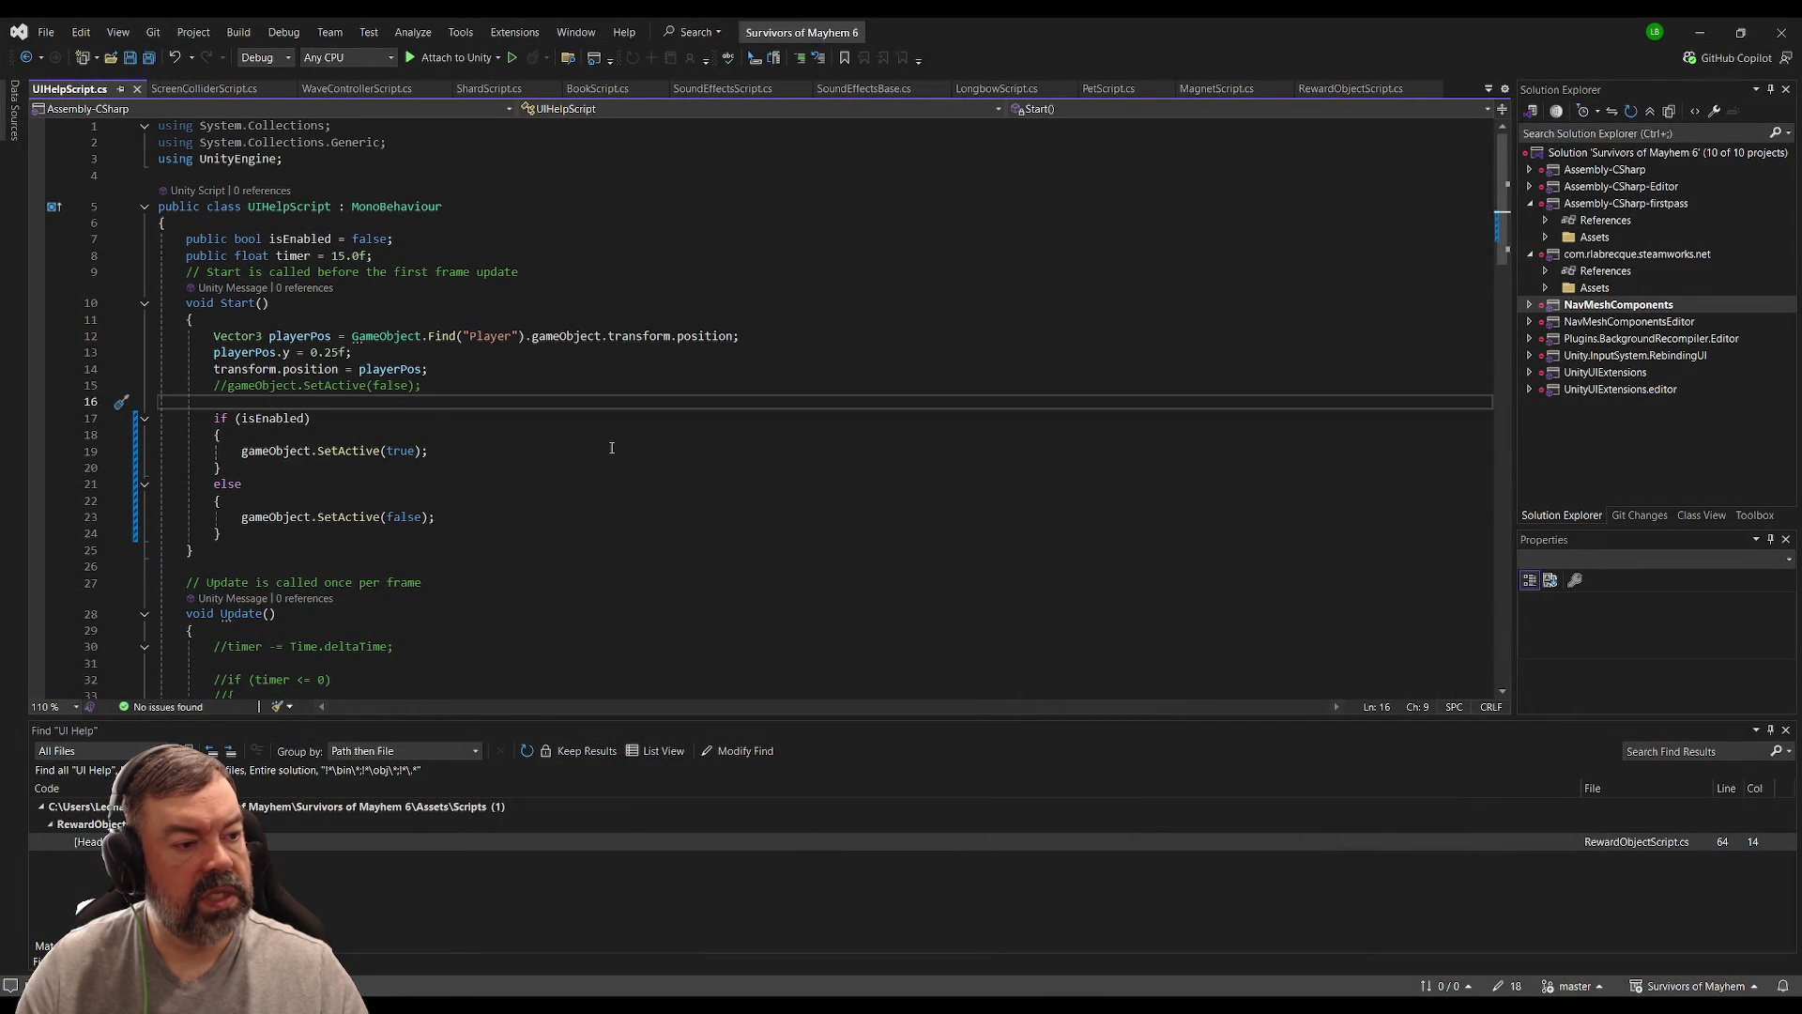
key(alt+Tab)
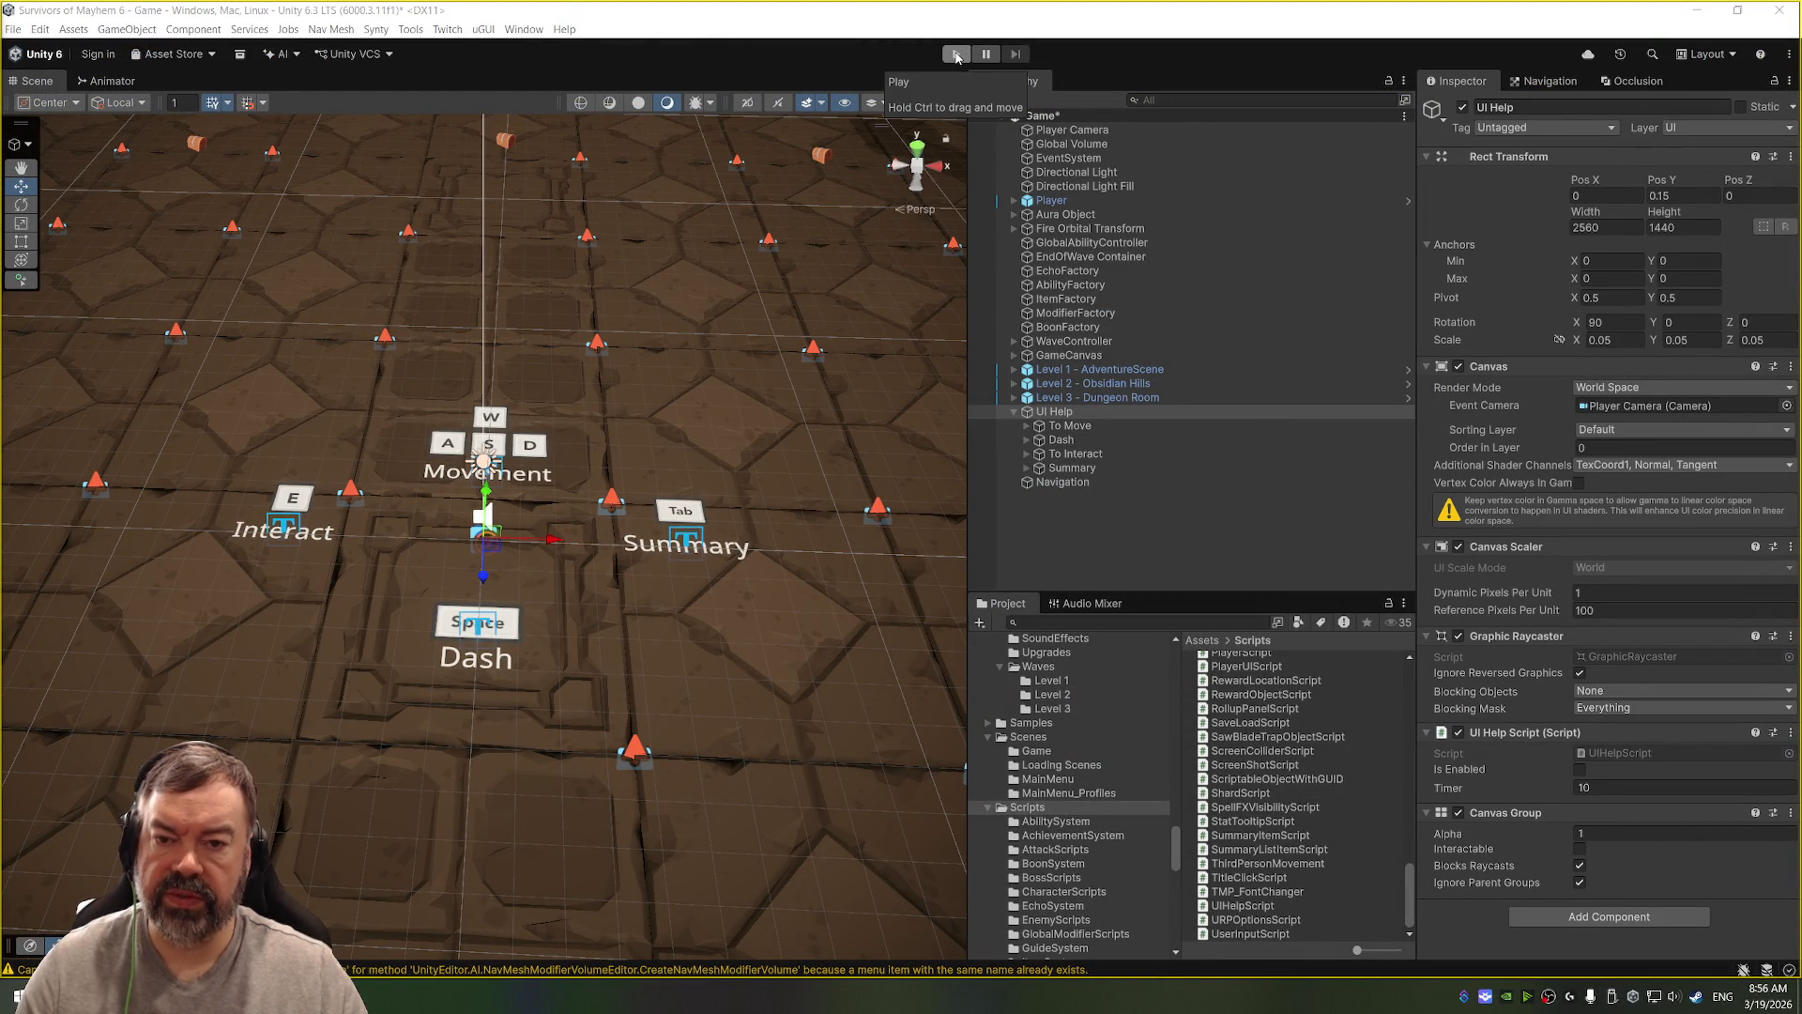
Step: Test-play, tick Is Enabled on the UI Help Script, then play and stop again
click(957, 56)
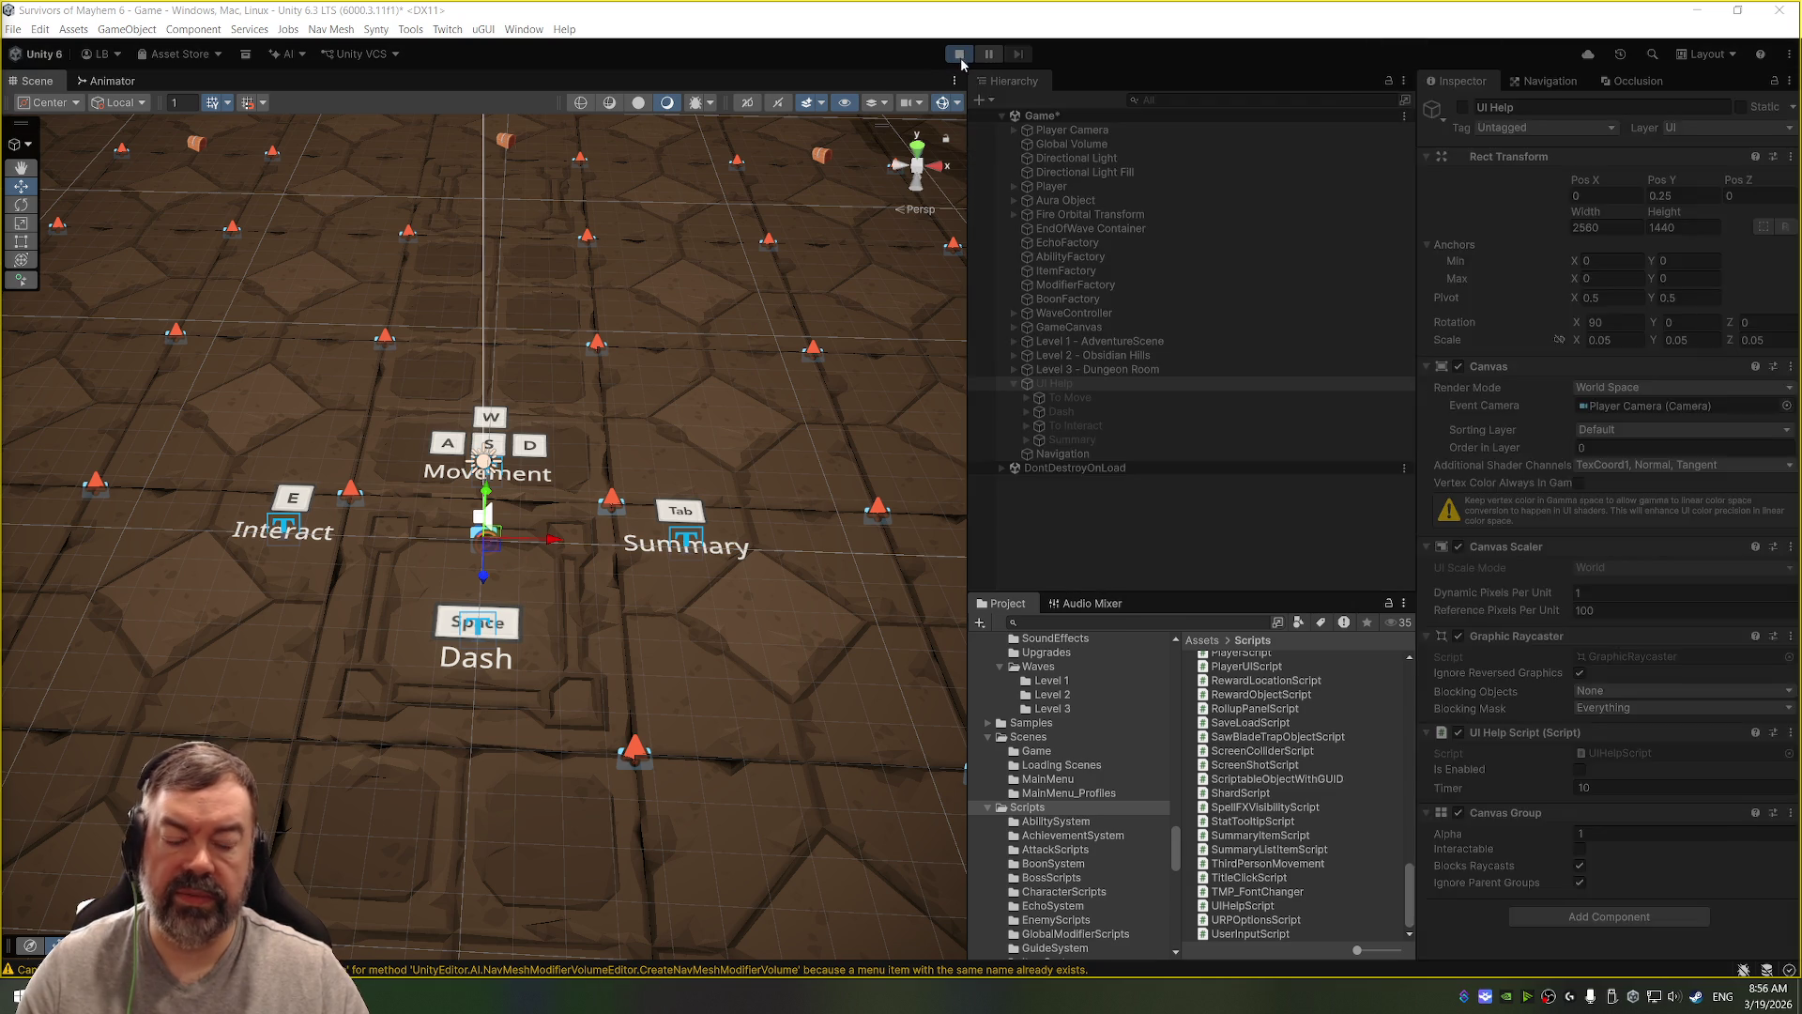
click(958, 55)
click(1579, 769)
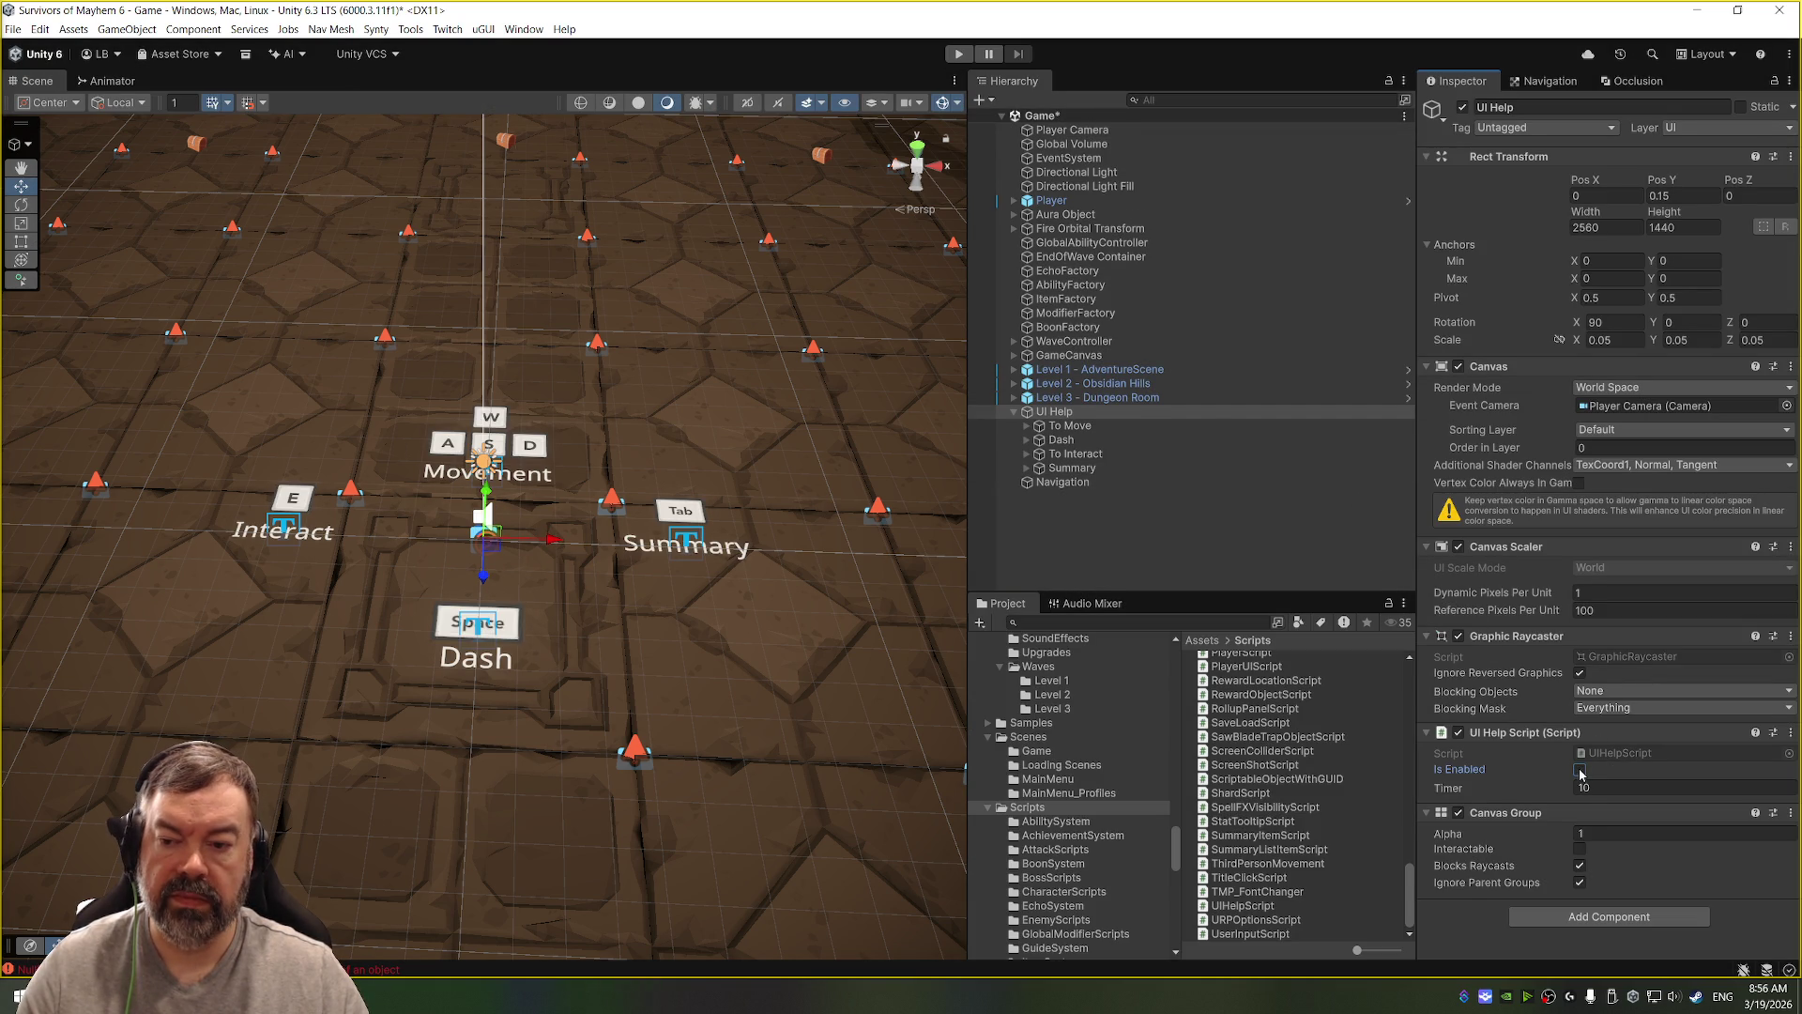
key(ctrl+p)
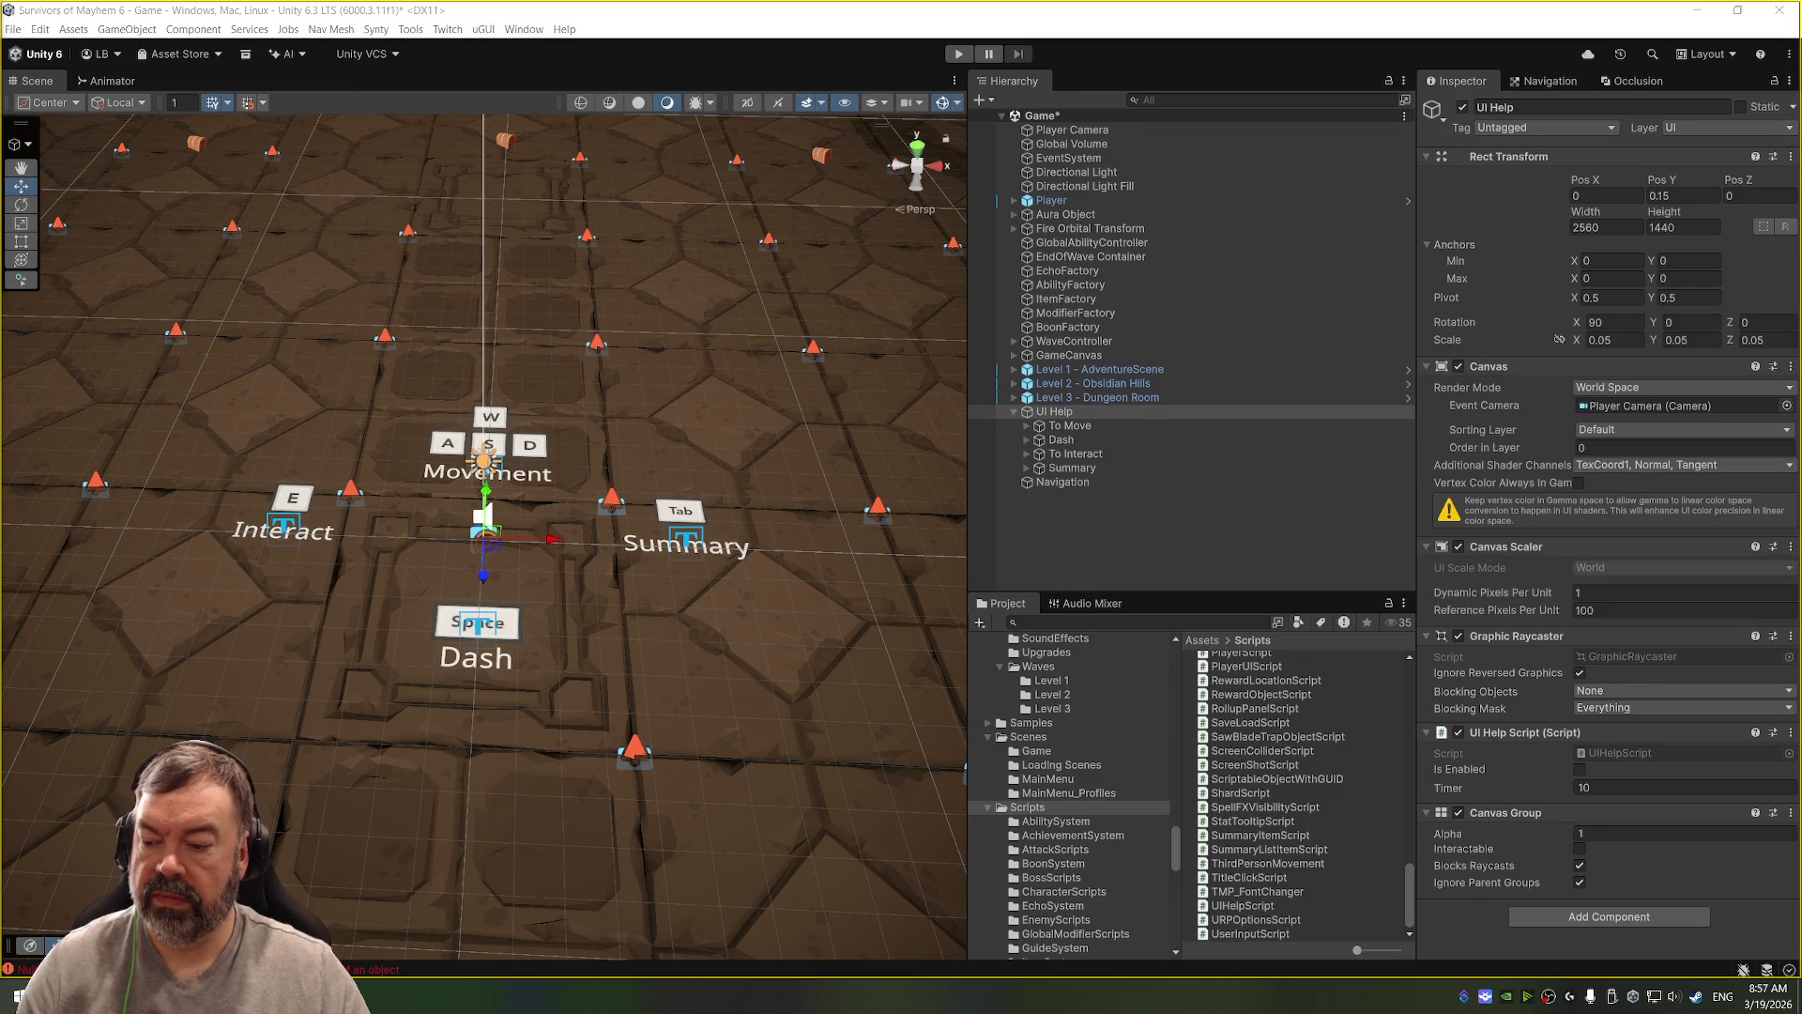
key(ctrl+p)
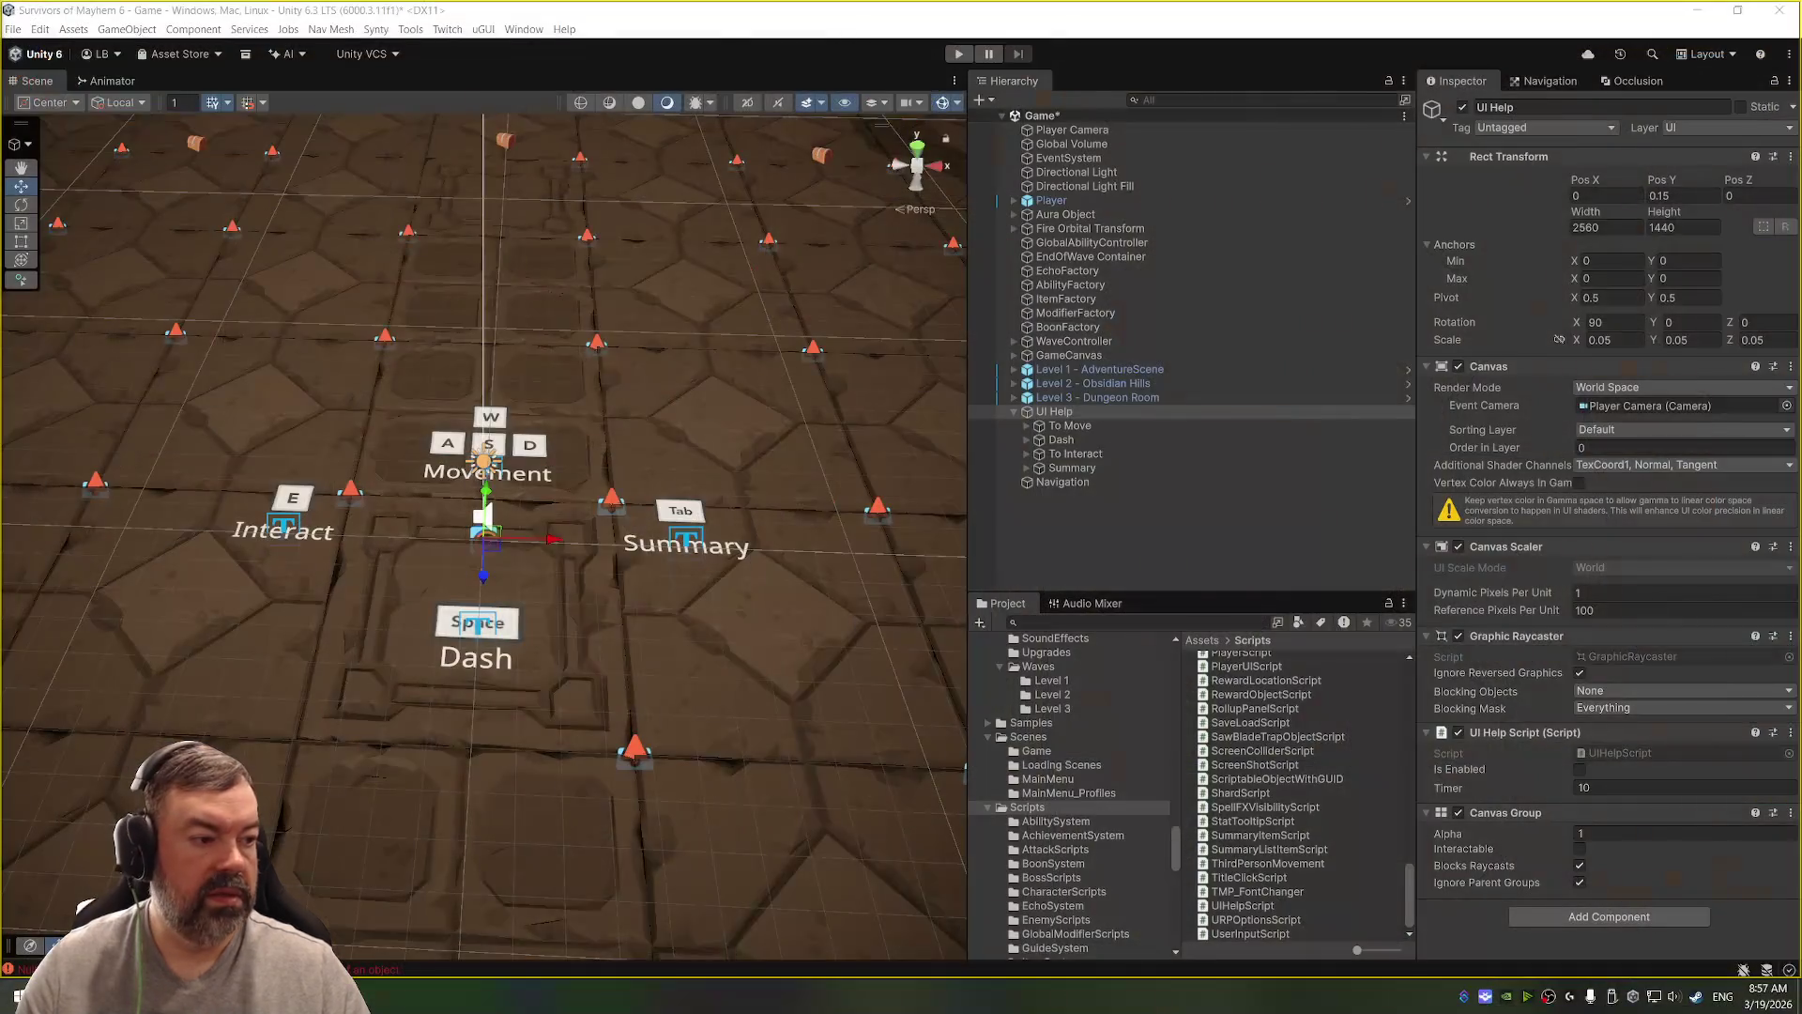
Step: Open the MainMenu scene from the Project's Scenes folder
key(alt+Tab)
key(alt+Tab)
scroll(1040, 789, down, 5)
scroll(1040, 788, up, 6)
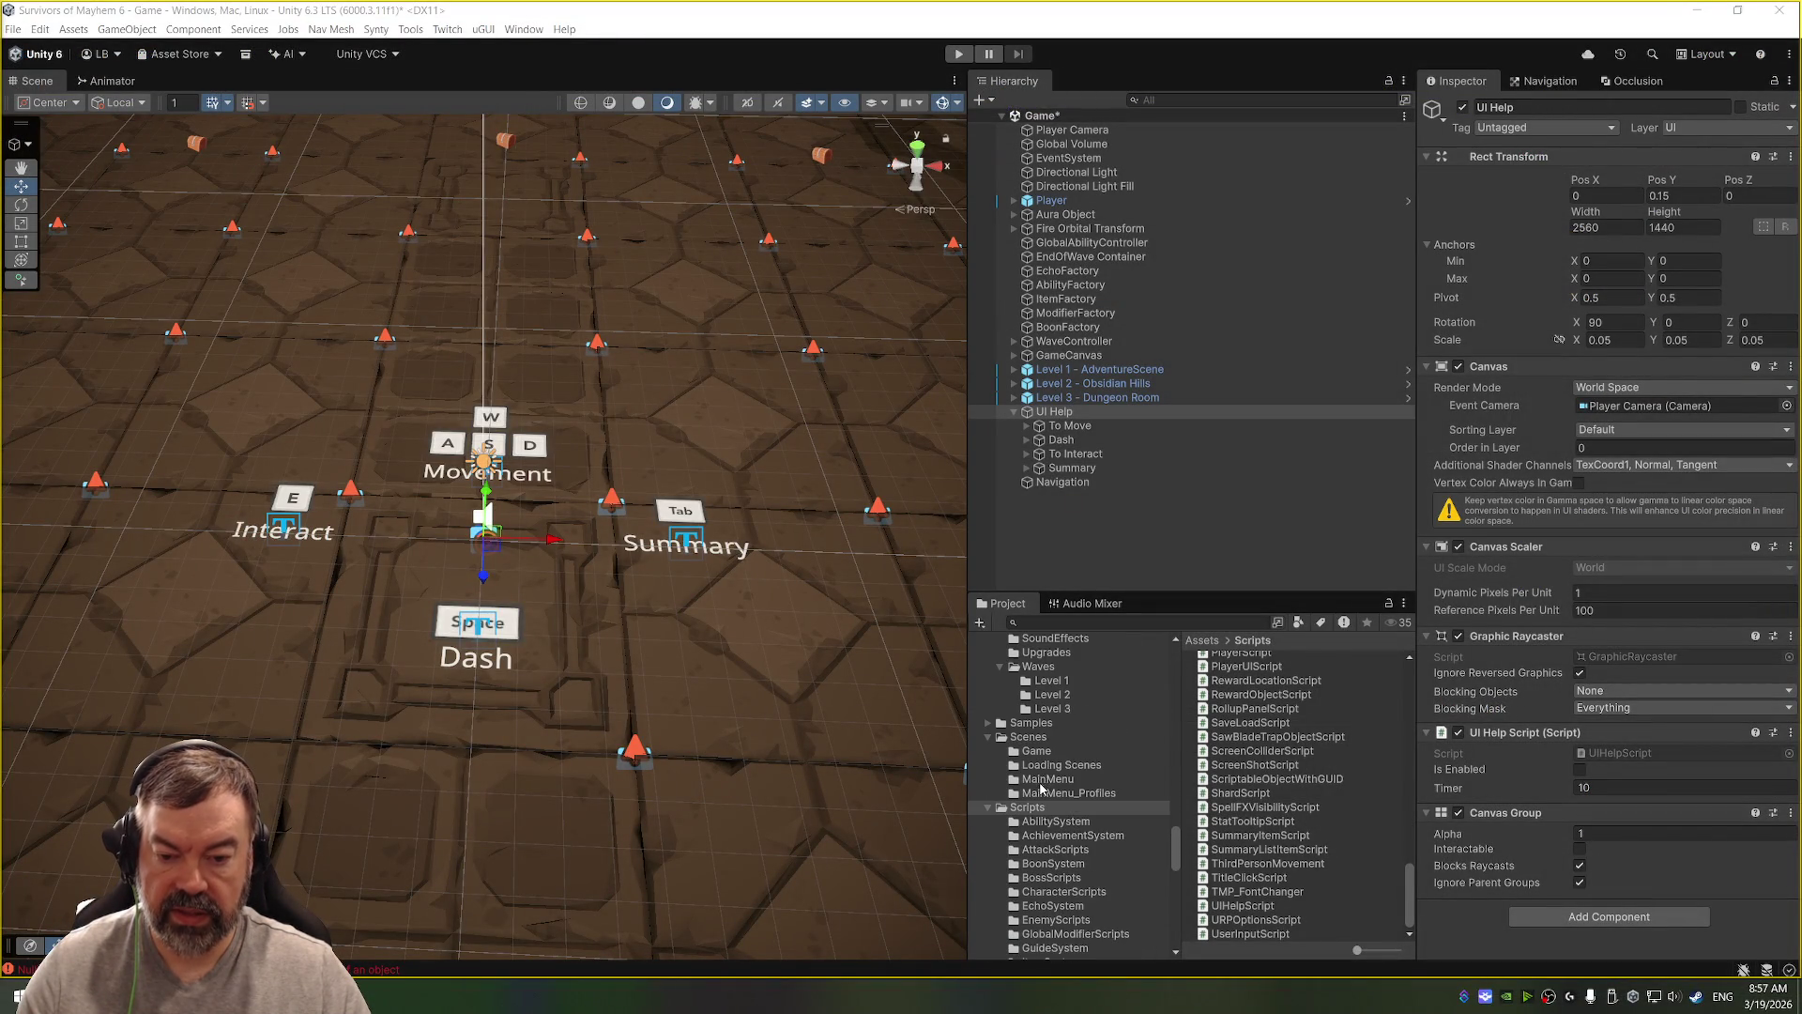
click(1041, 737)
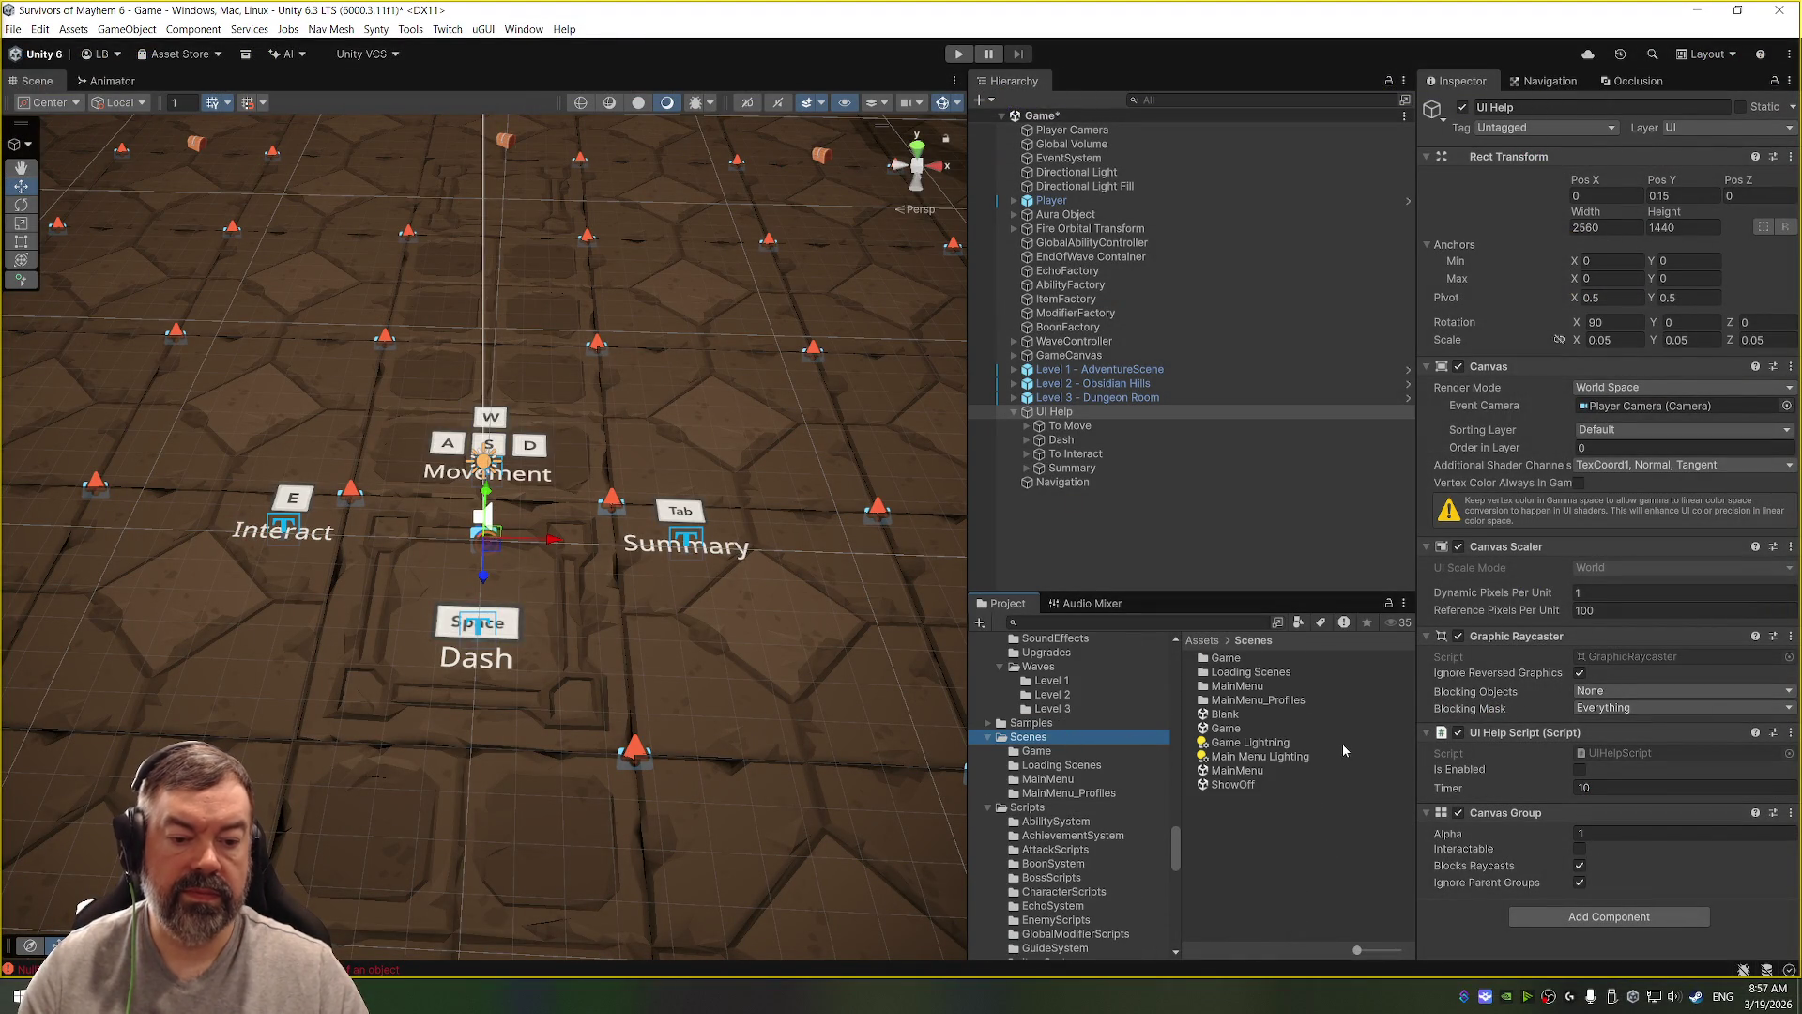
double_click(1264, 771)
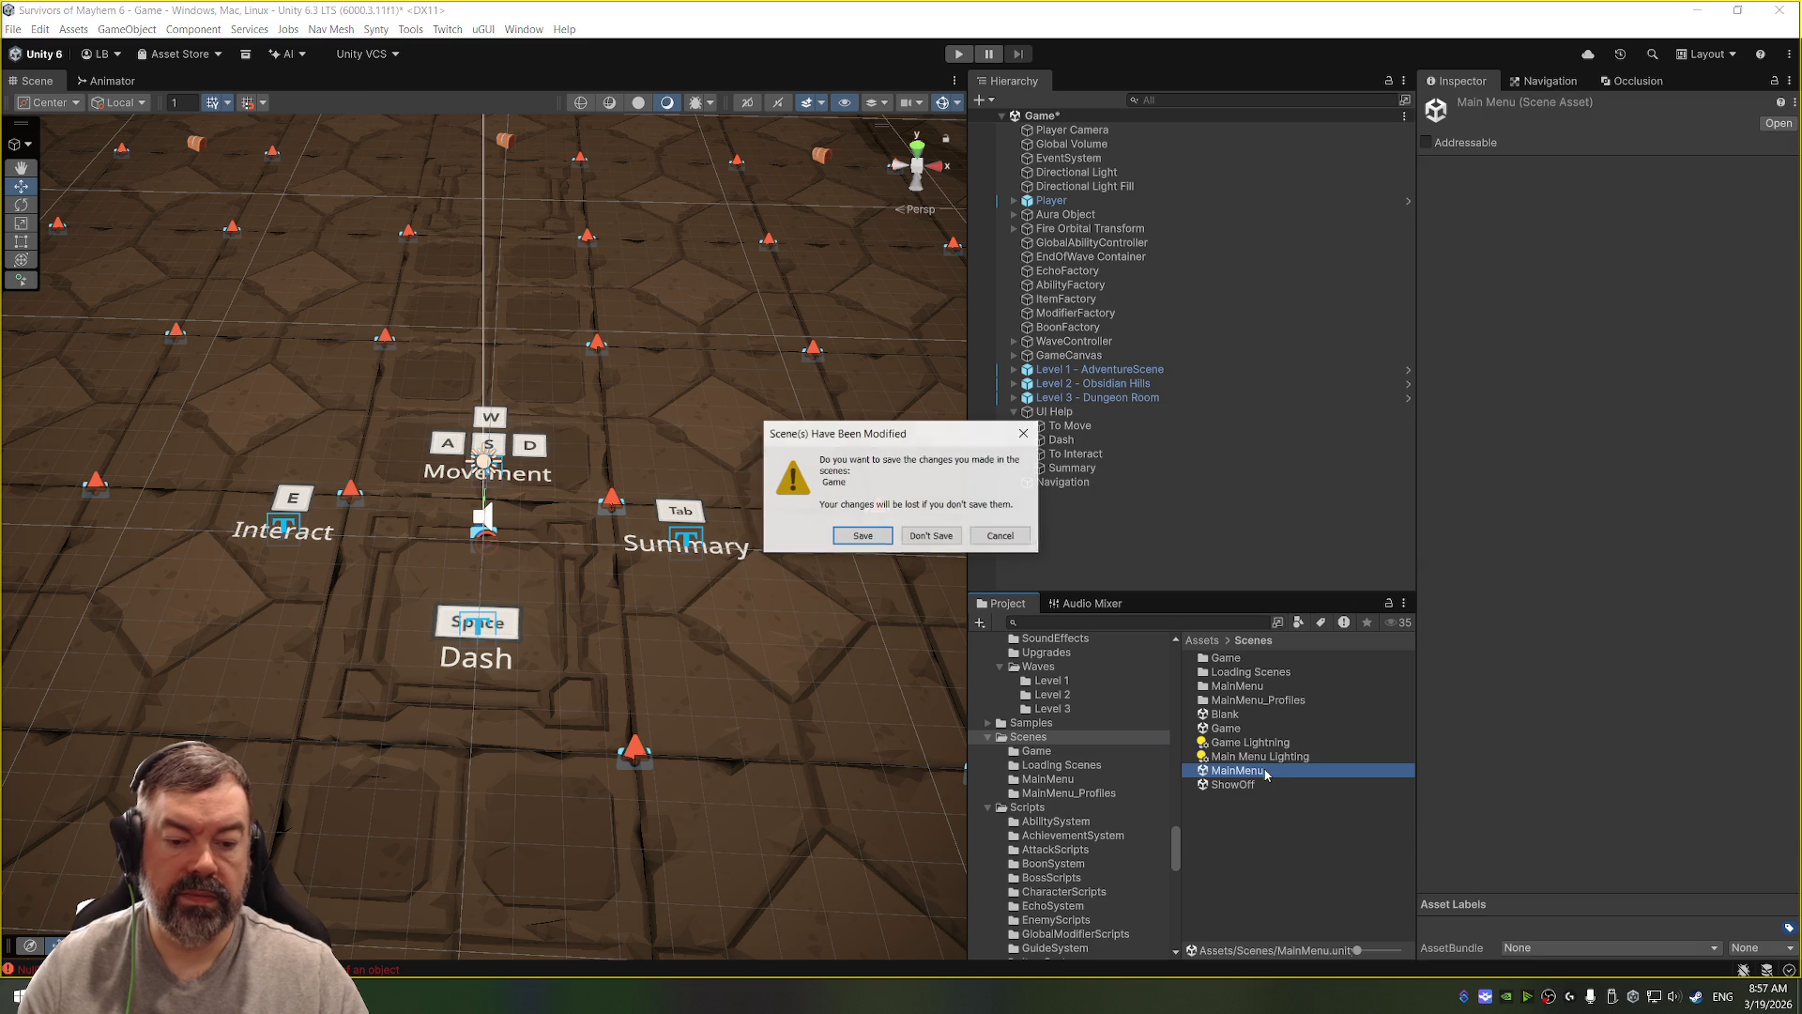
Step: Save the Game scene and start play mode from the main menu
click(863, 536)
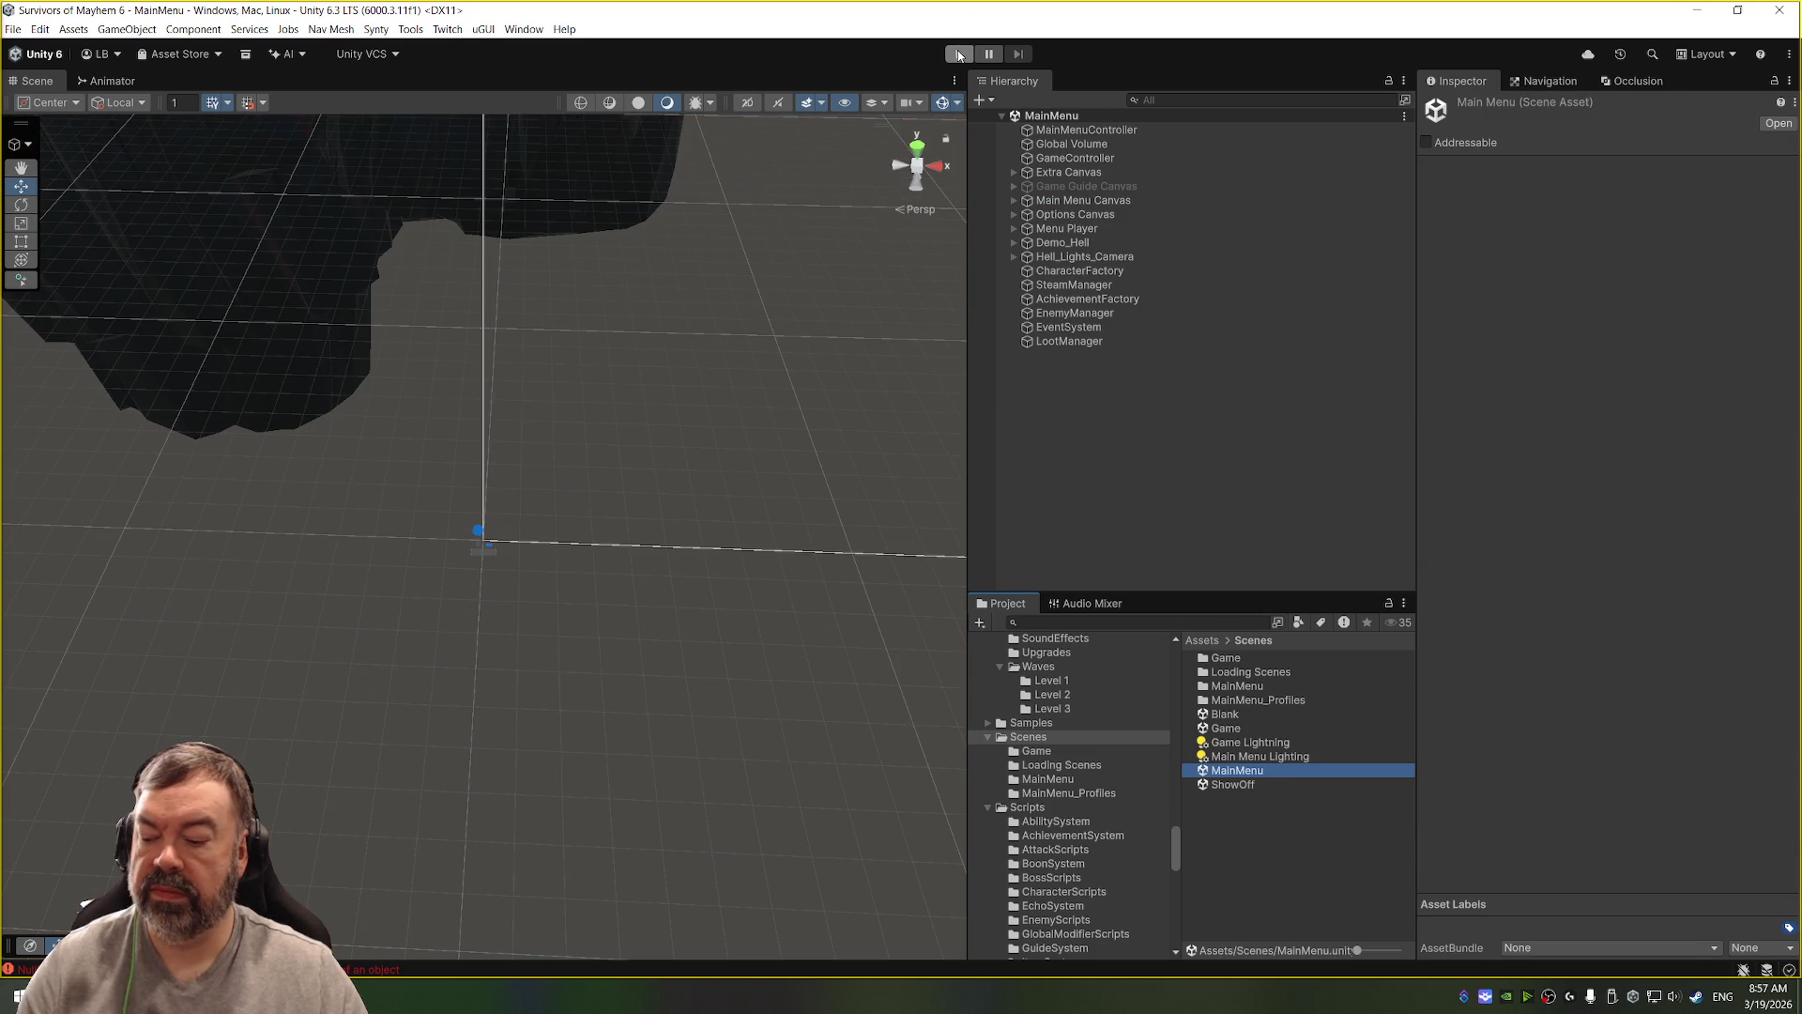
click(958, 55)
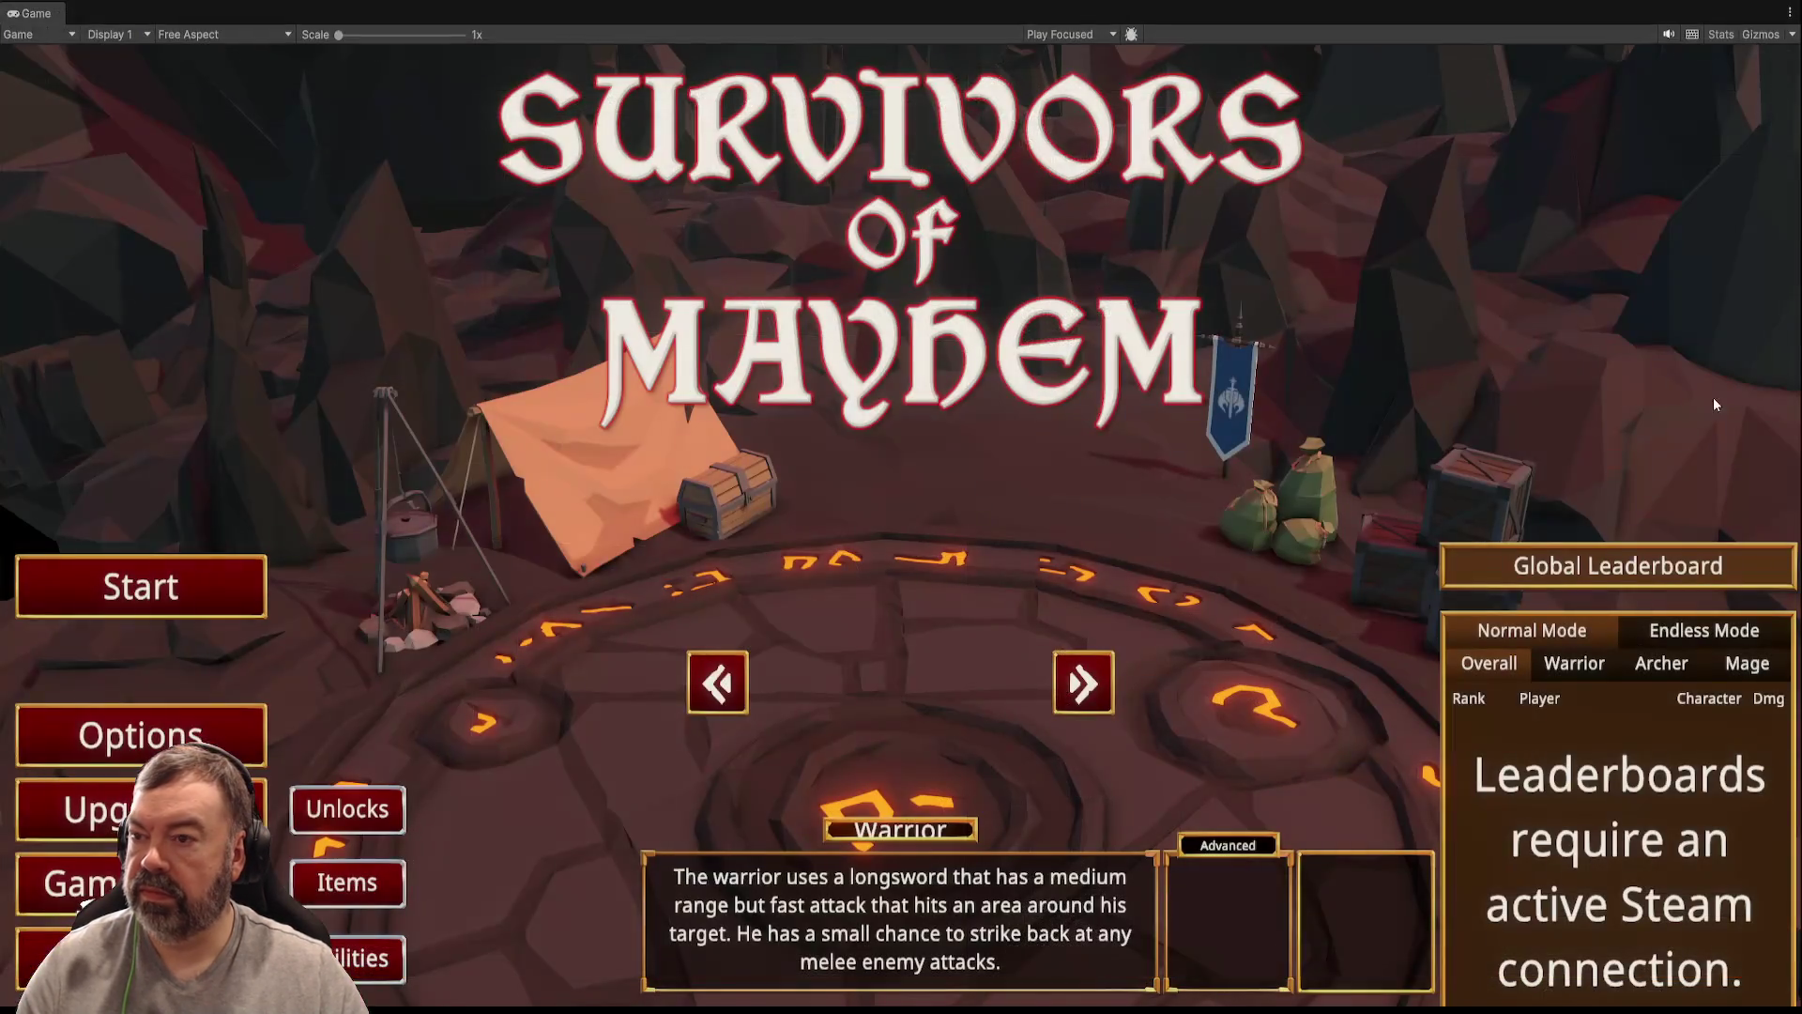
key(ctrl+p)
click(967, 53)
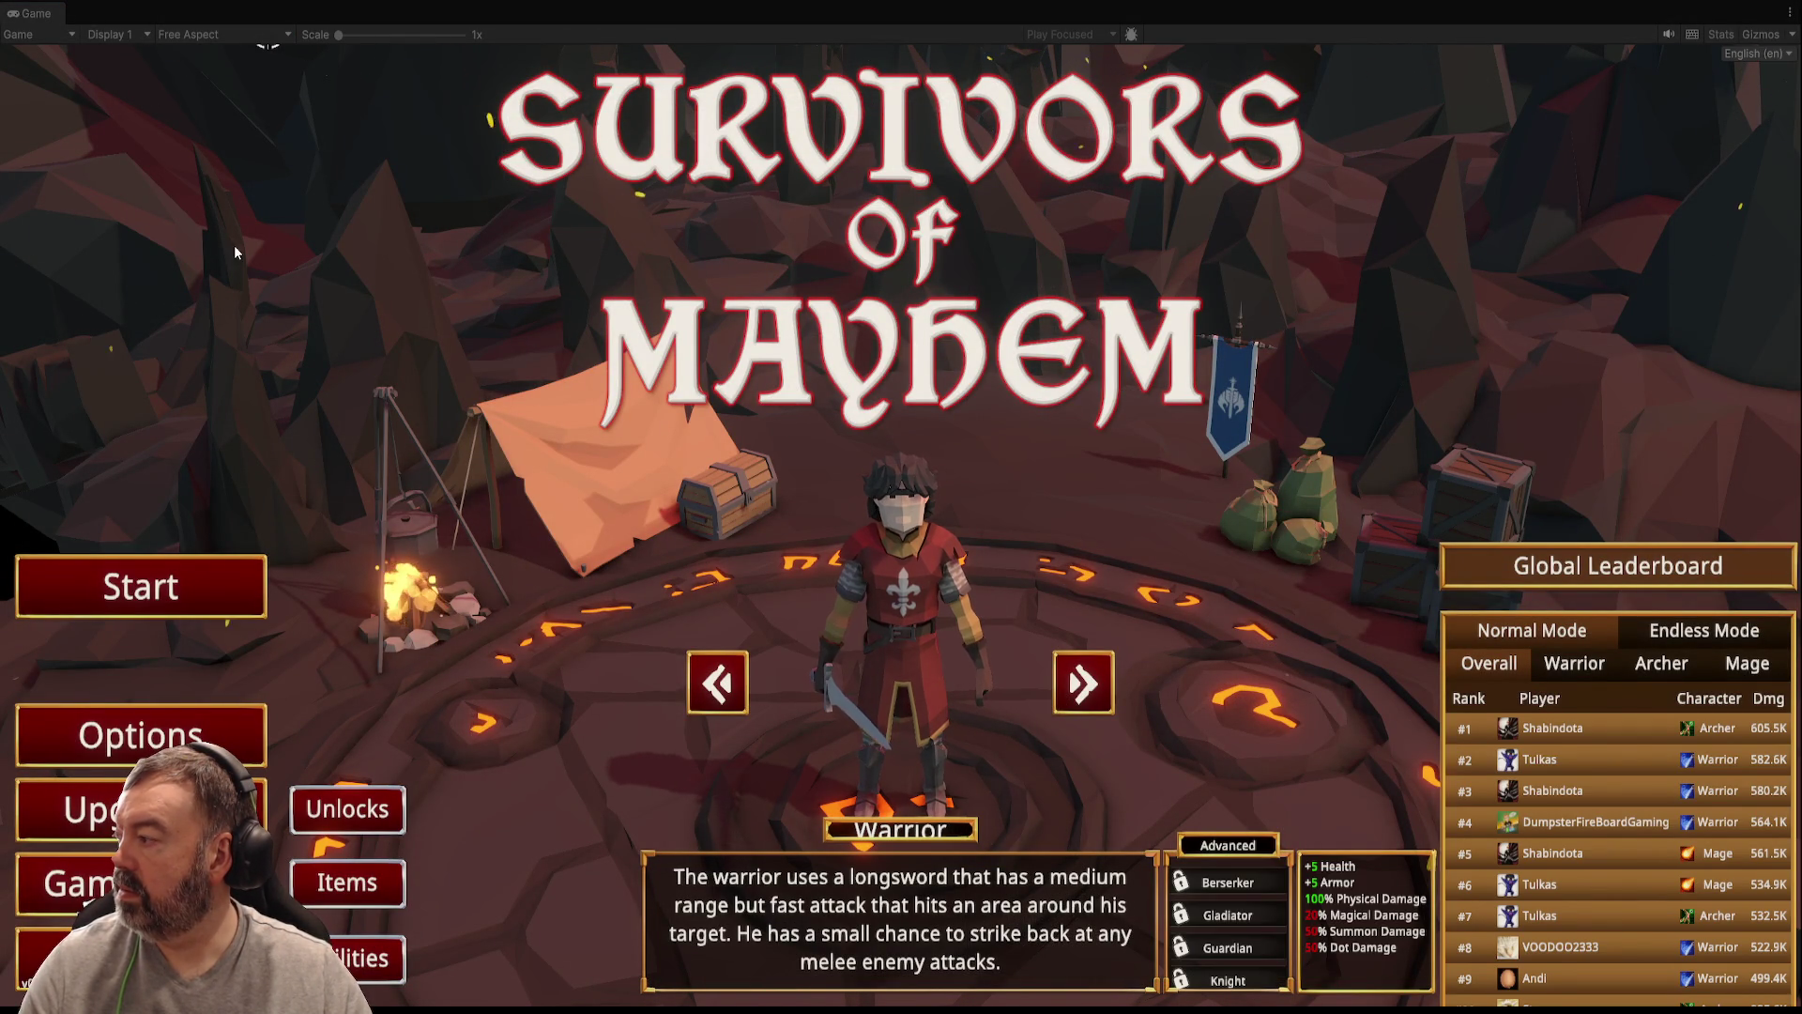
Step: Check the Controls options, then launch Eldritch Grove and close the tutorial overlay
click(244, 741)
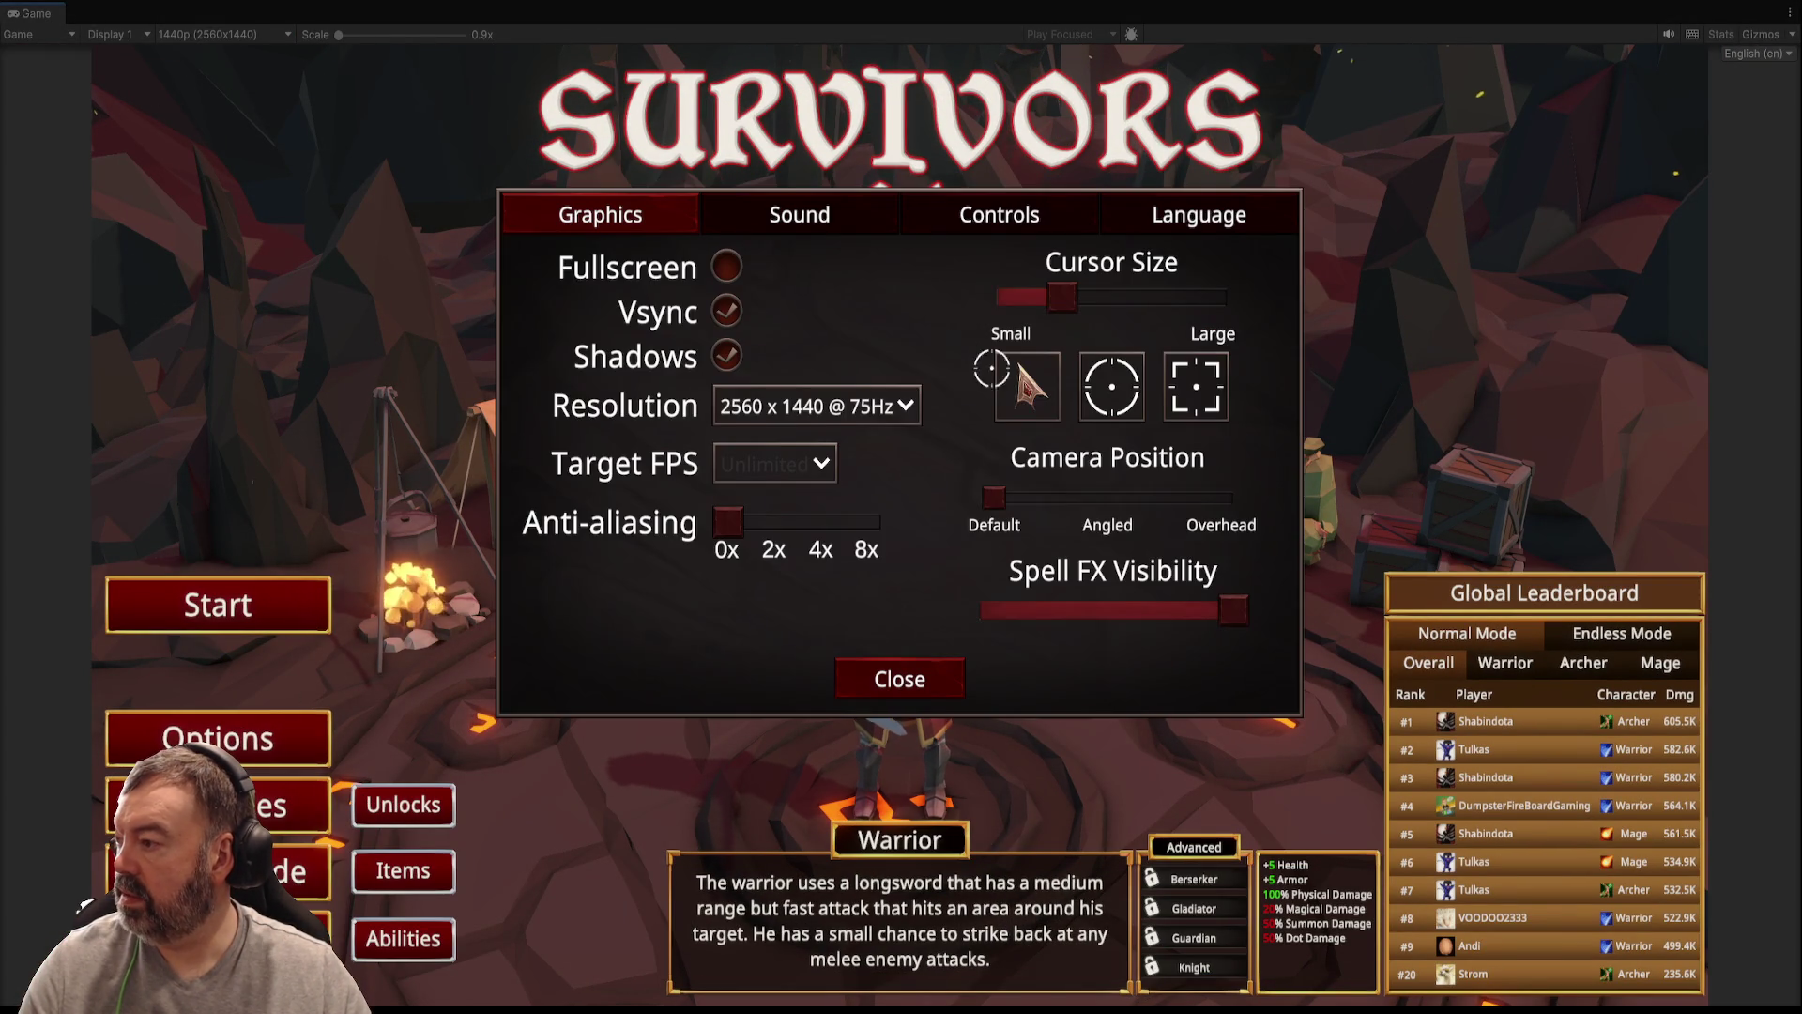
click(1026, 215)
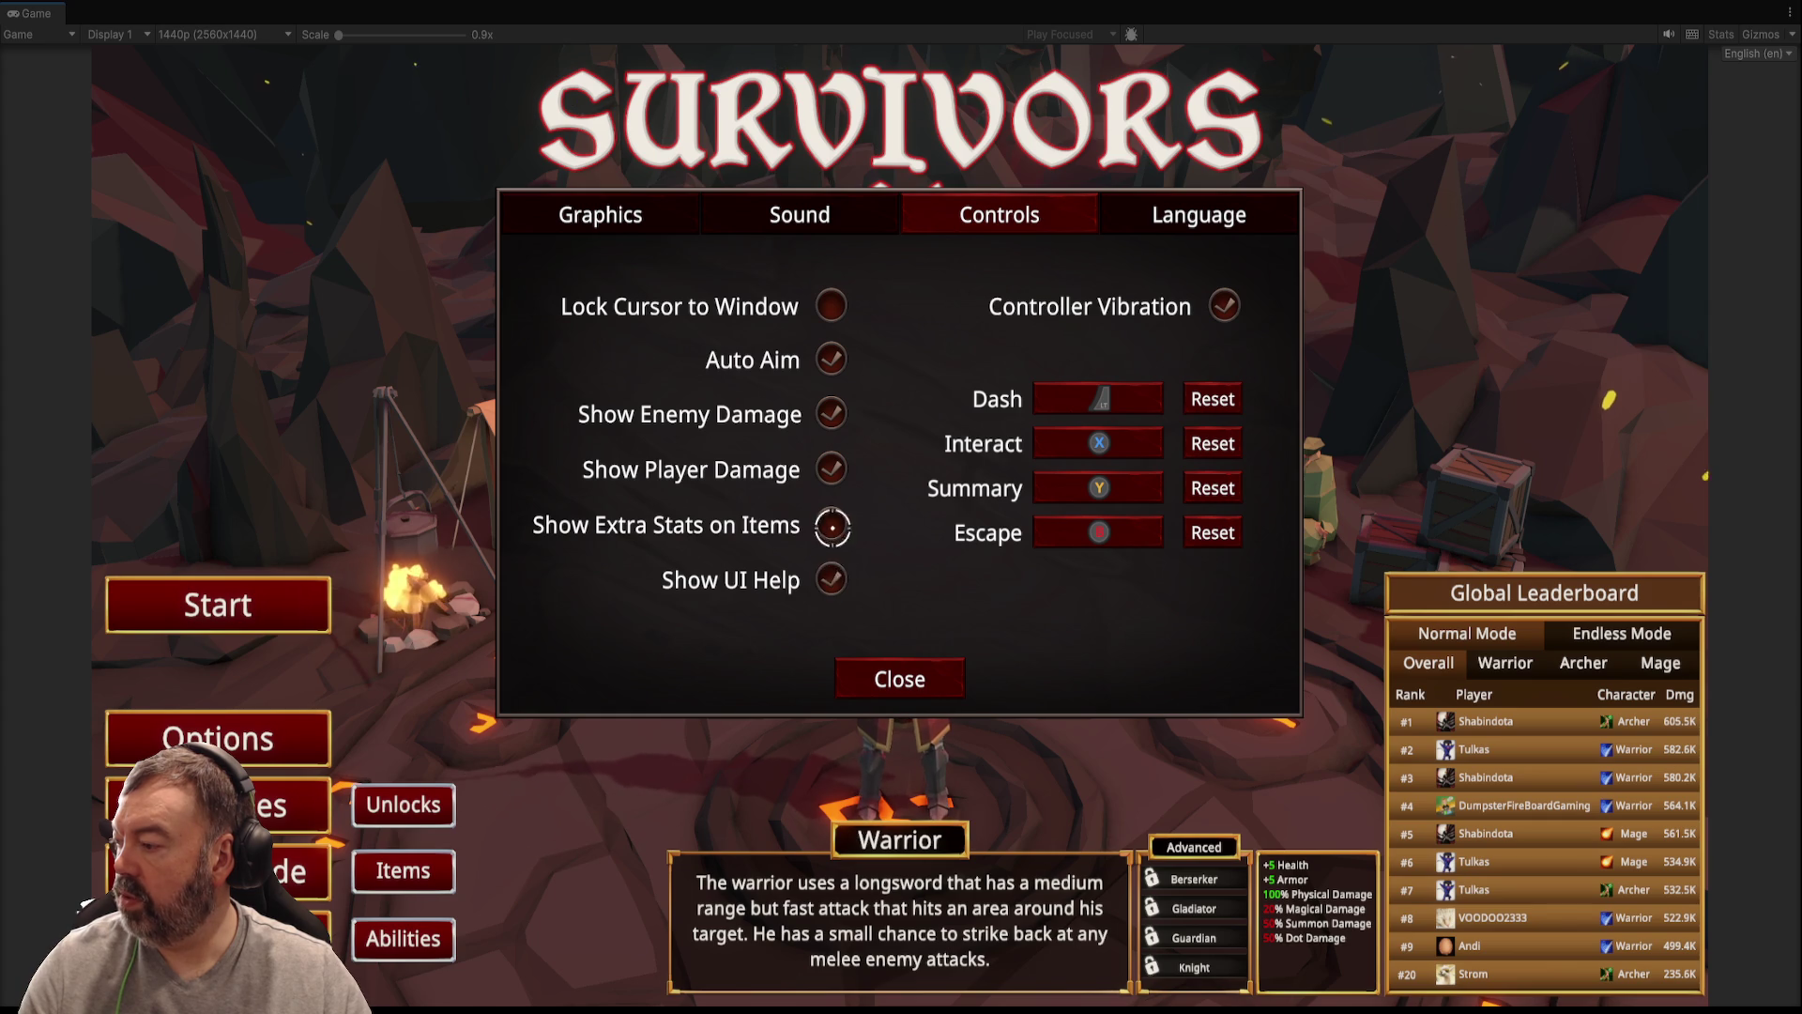
click(915, 685)
click(249, 615)
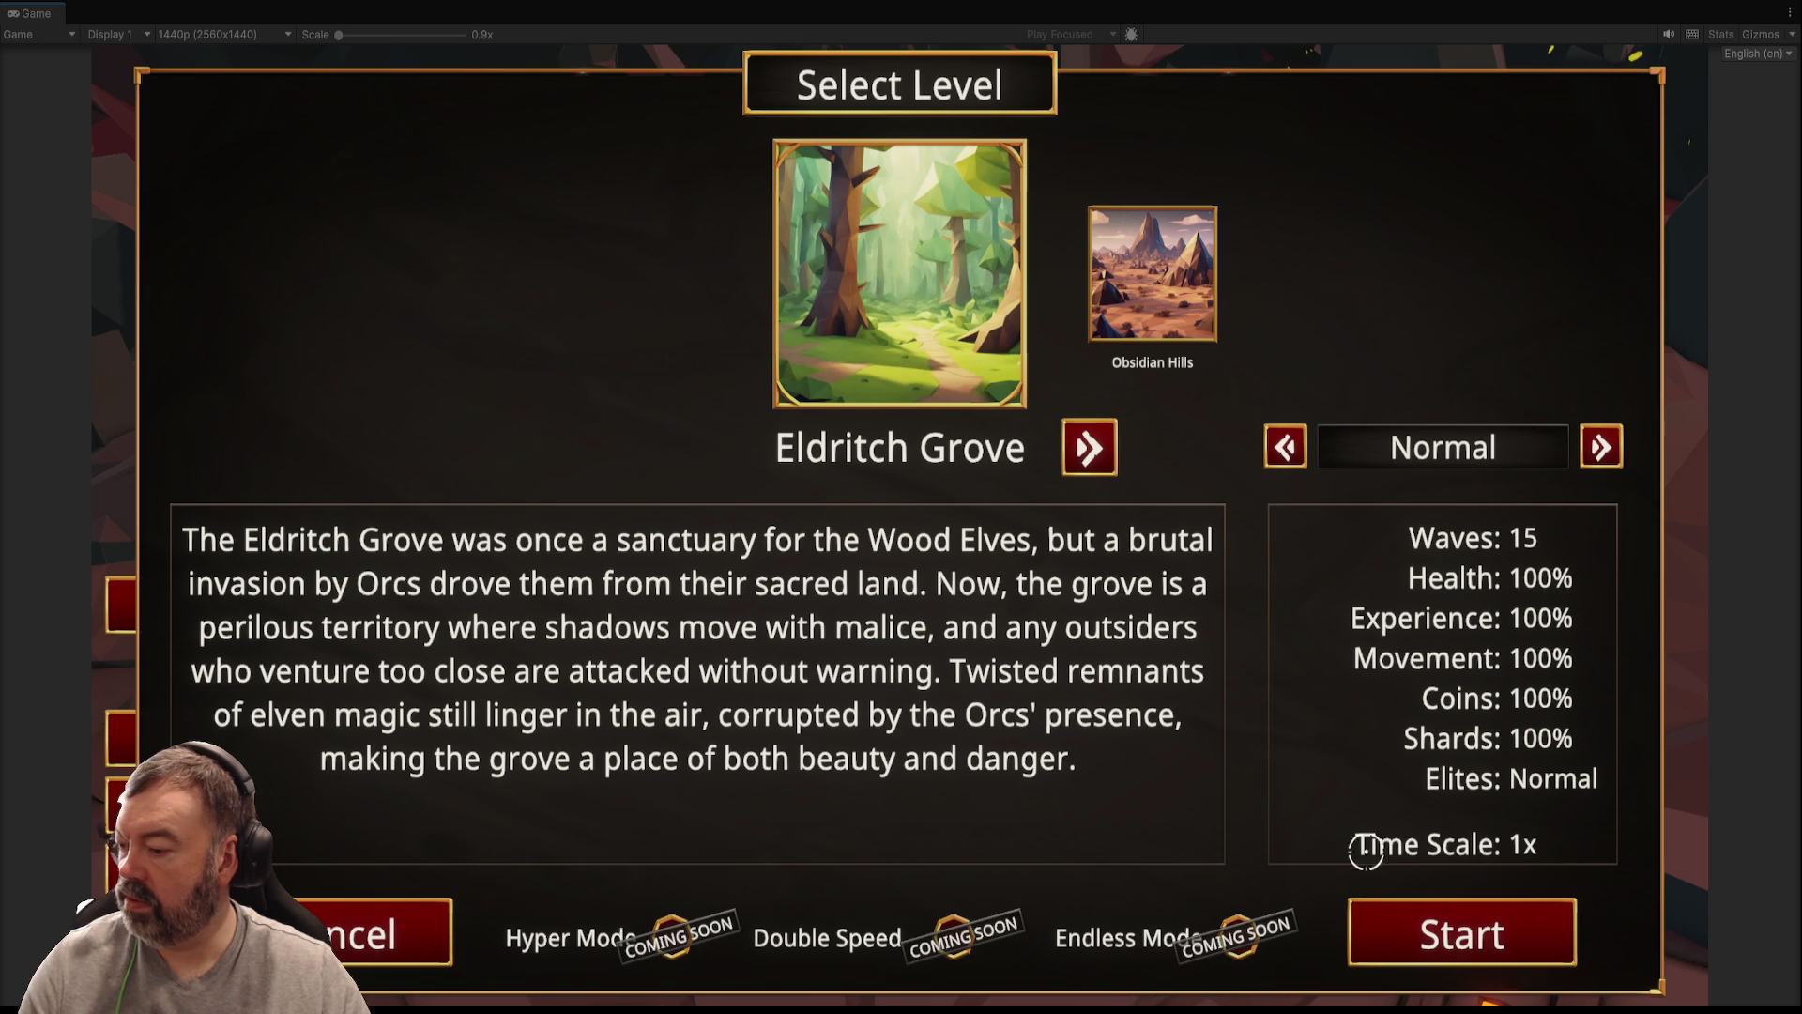
click(1455, 931)
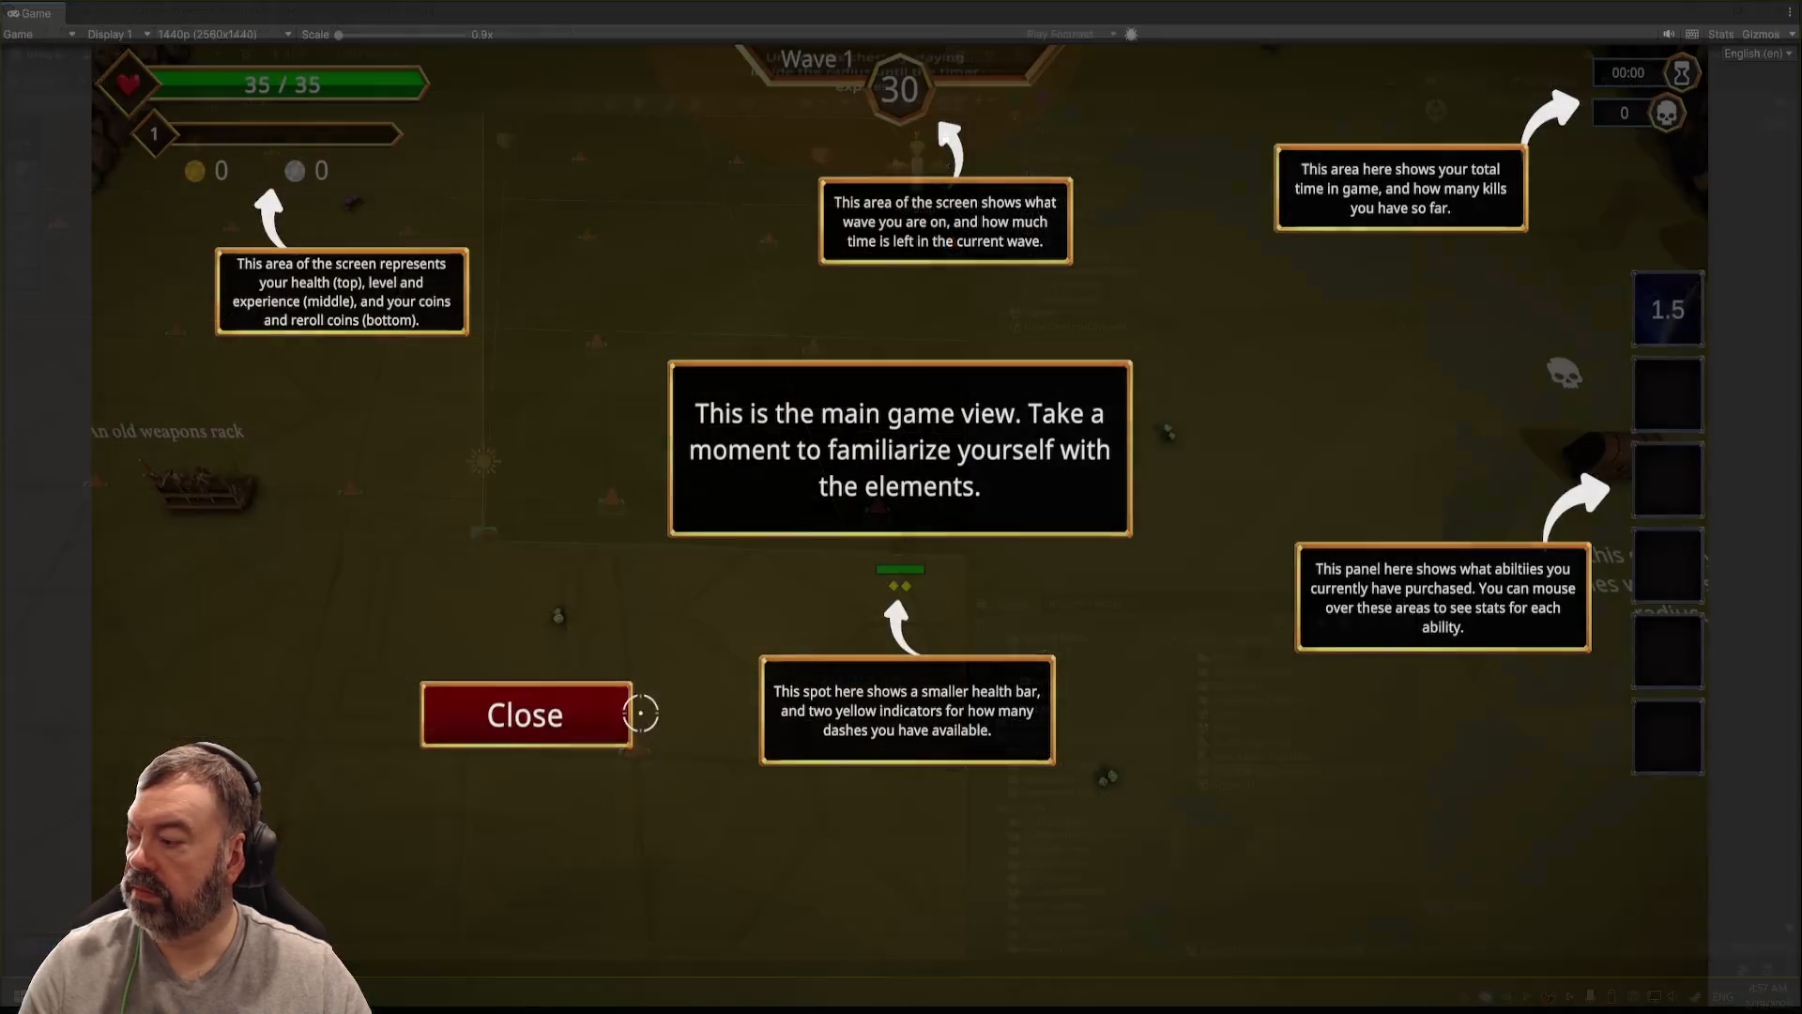
click(560, 716)
key(w)
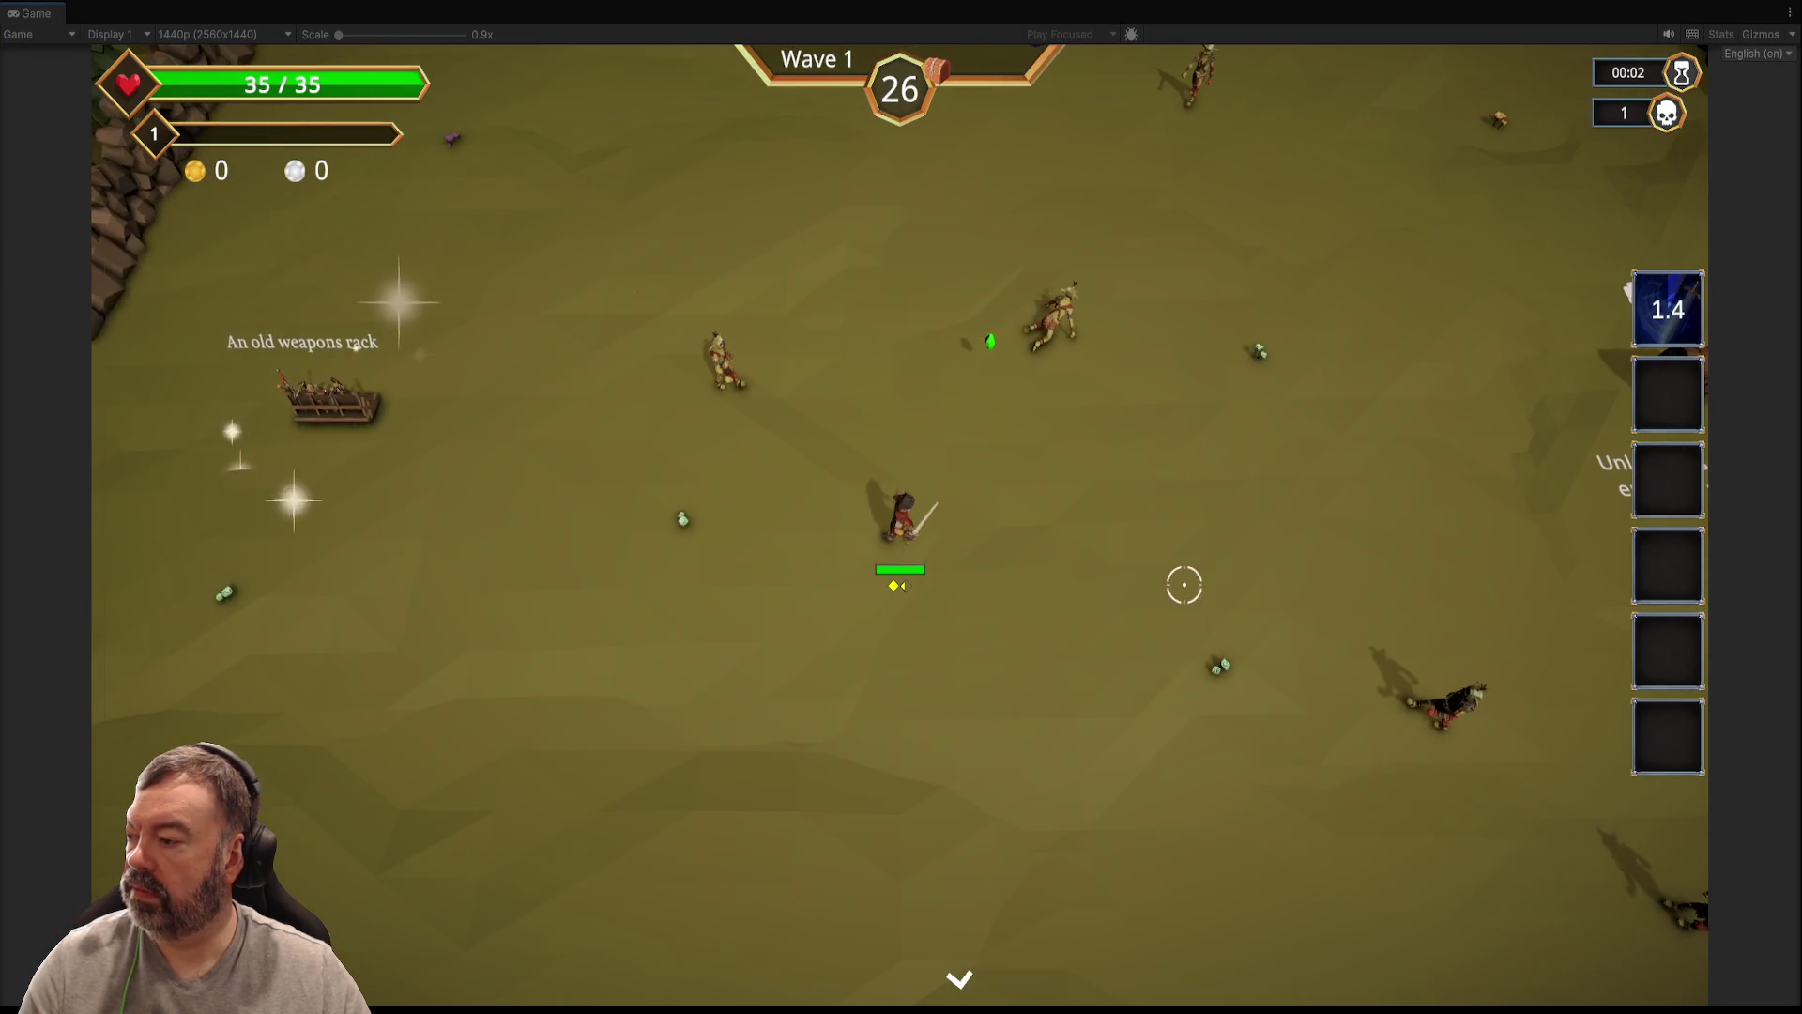
Step: Select the UI Help object under the running Game scene, then stop play mode
key(Tab)
click(1079, 312)
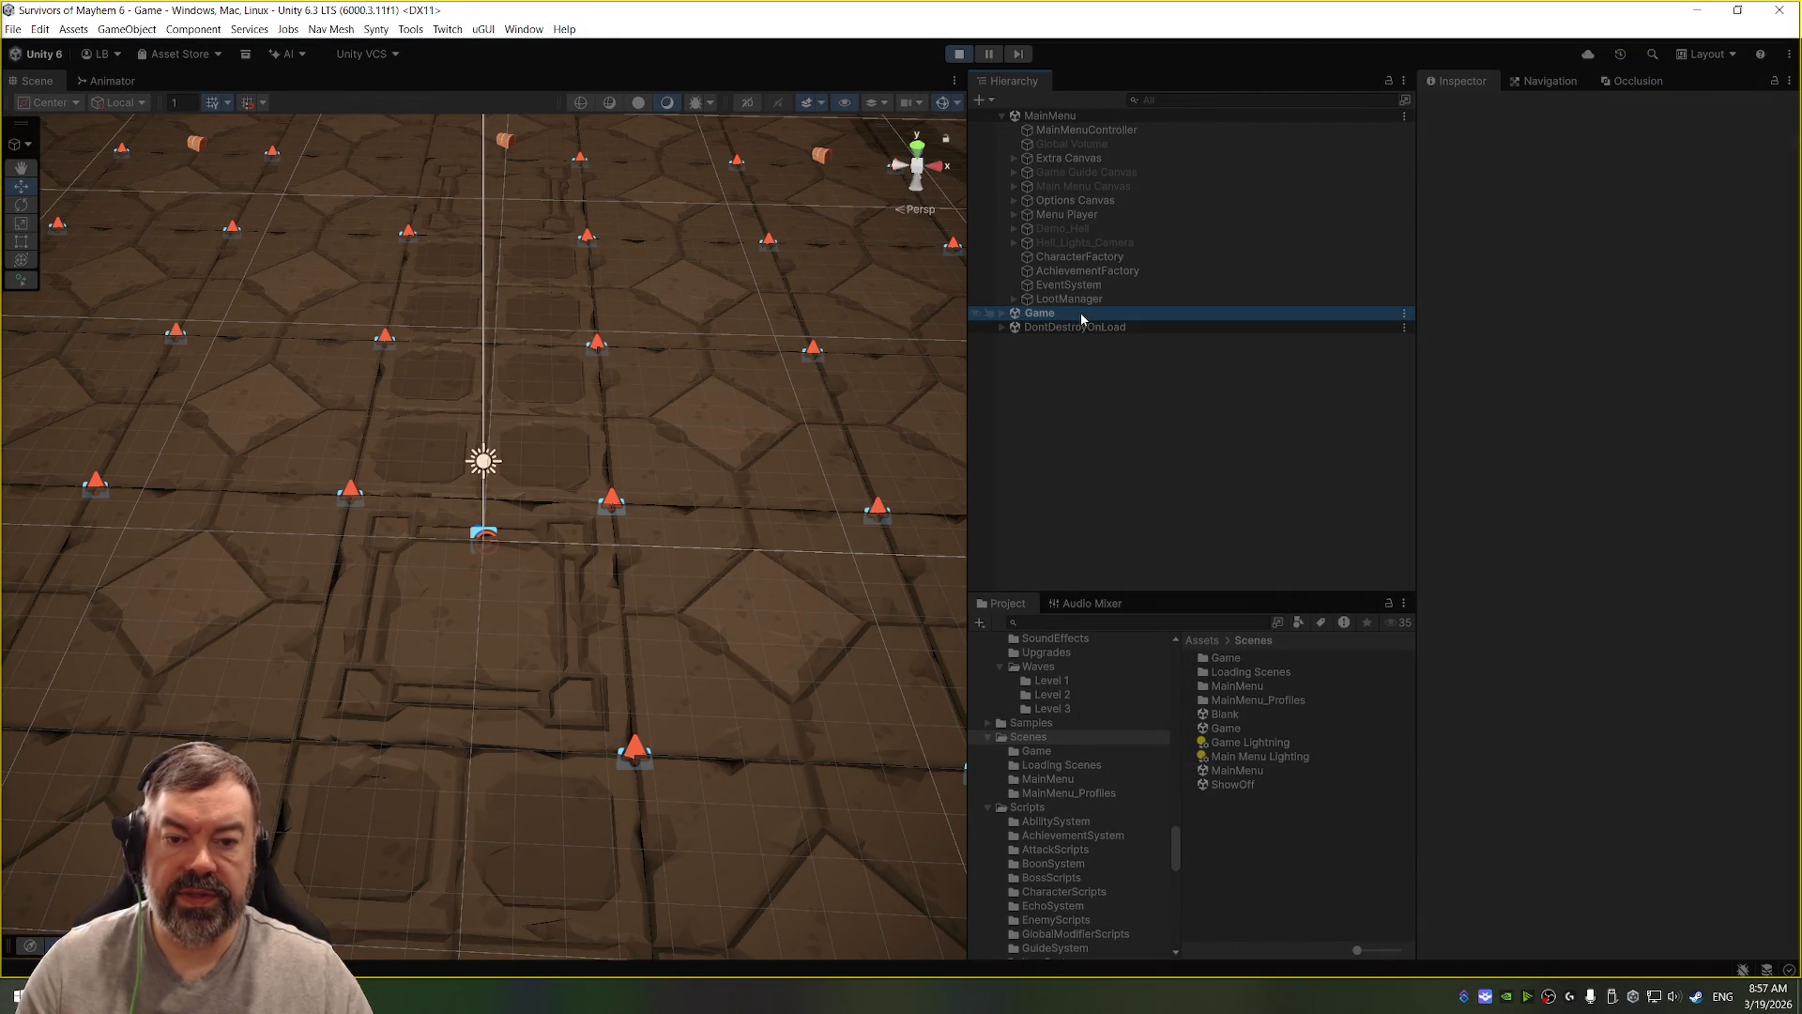
key(Right)
scroll(1113, 509, down, 2)
click(1121, 474)
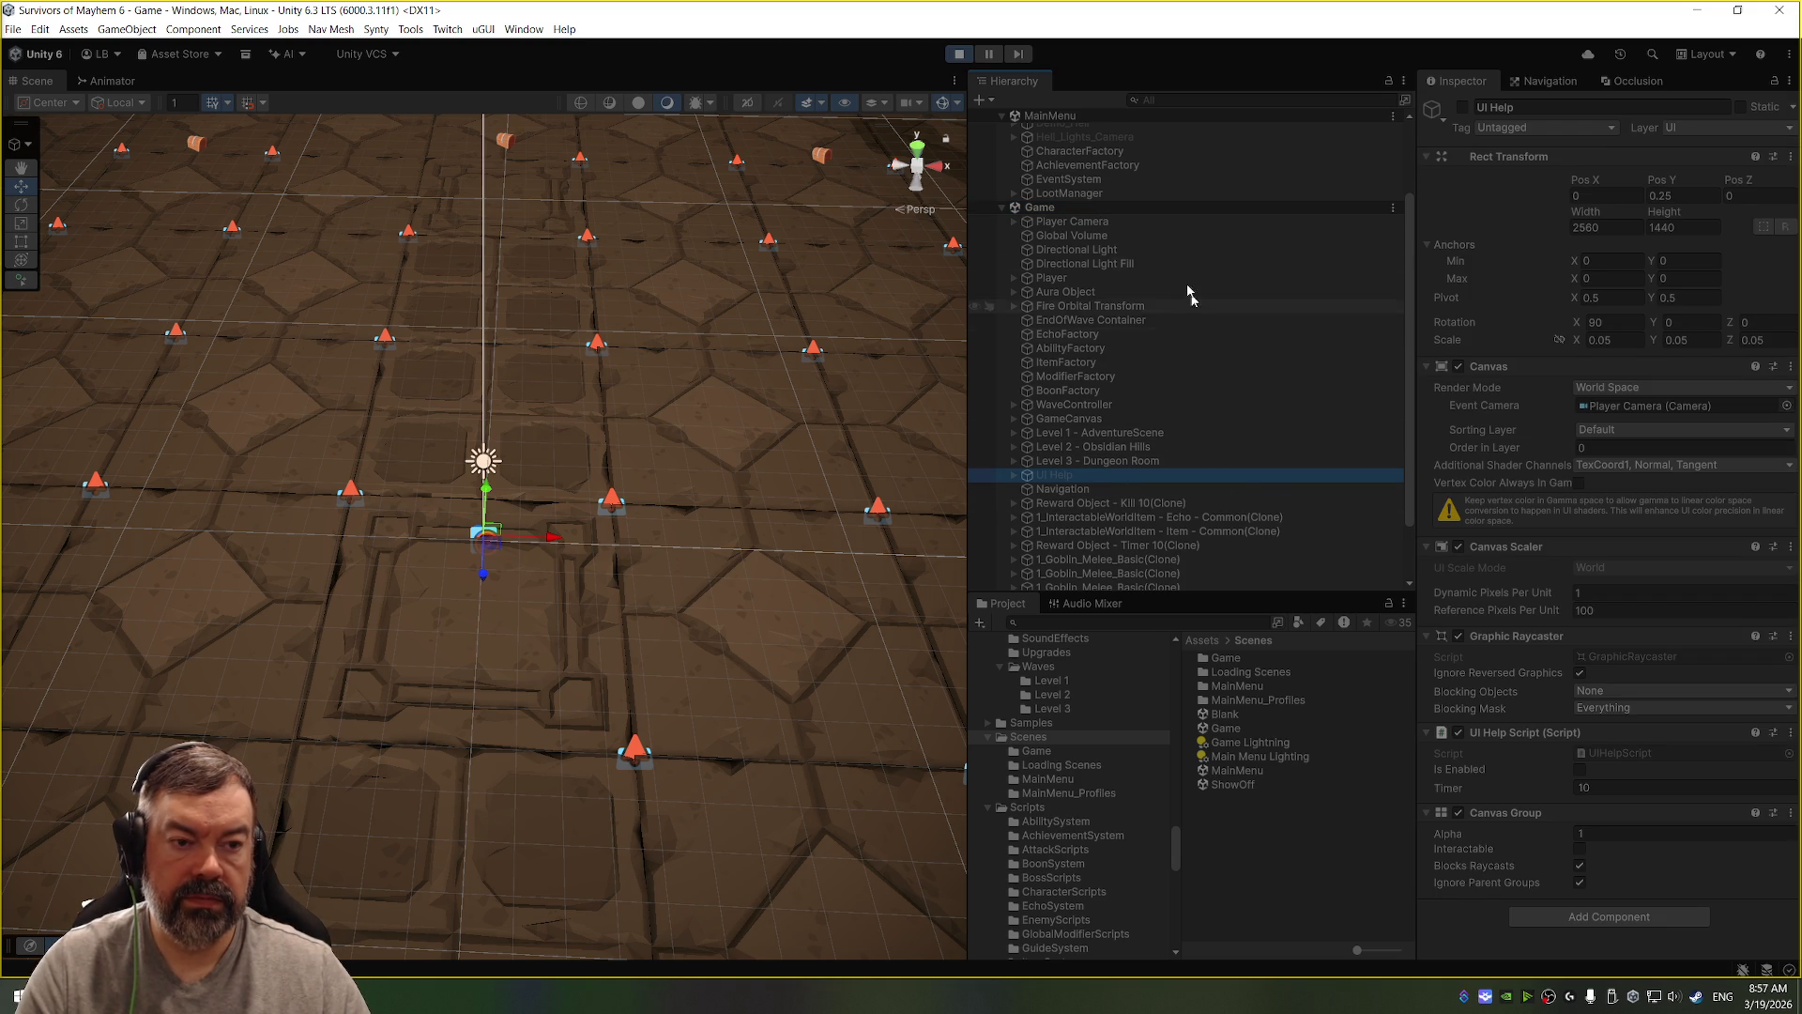
click(965, 54)
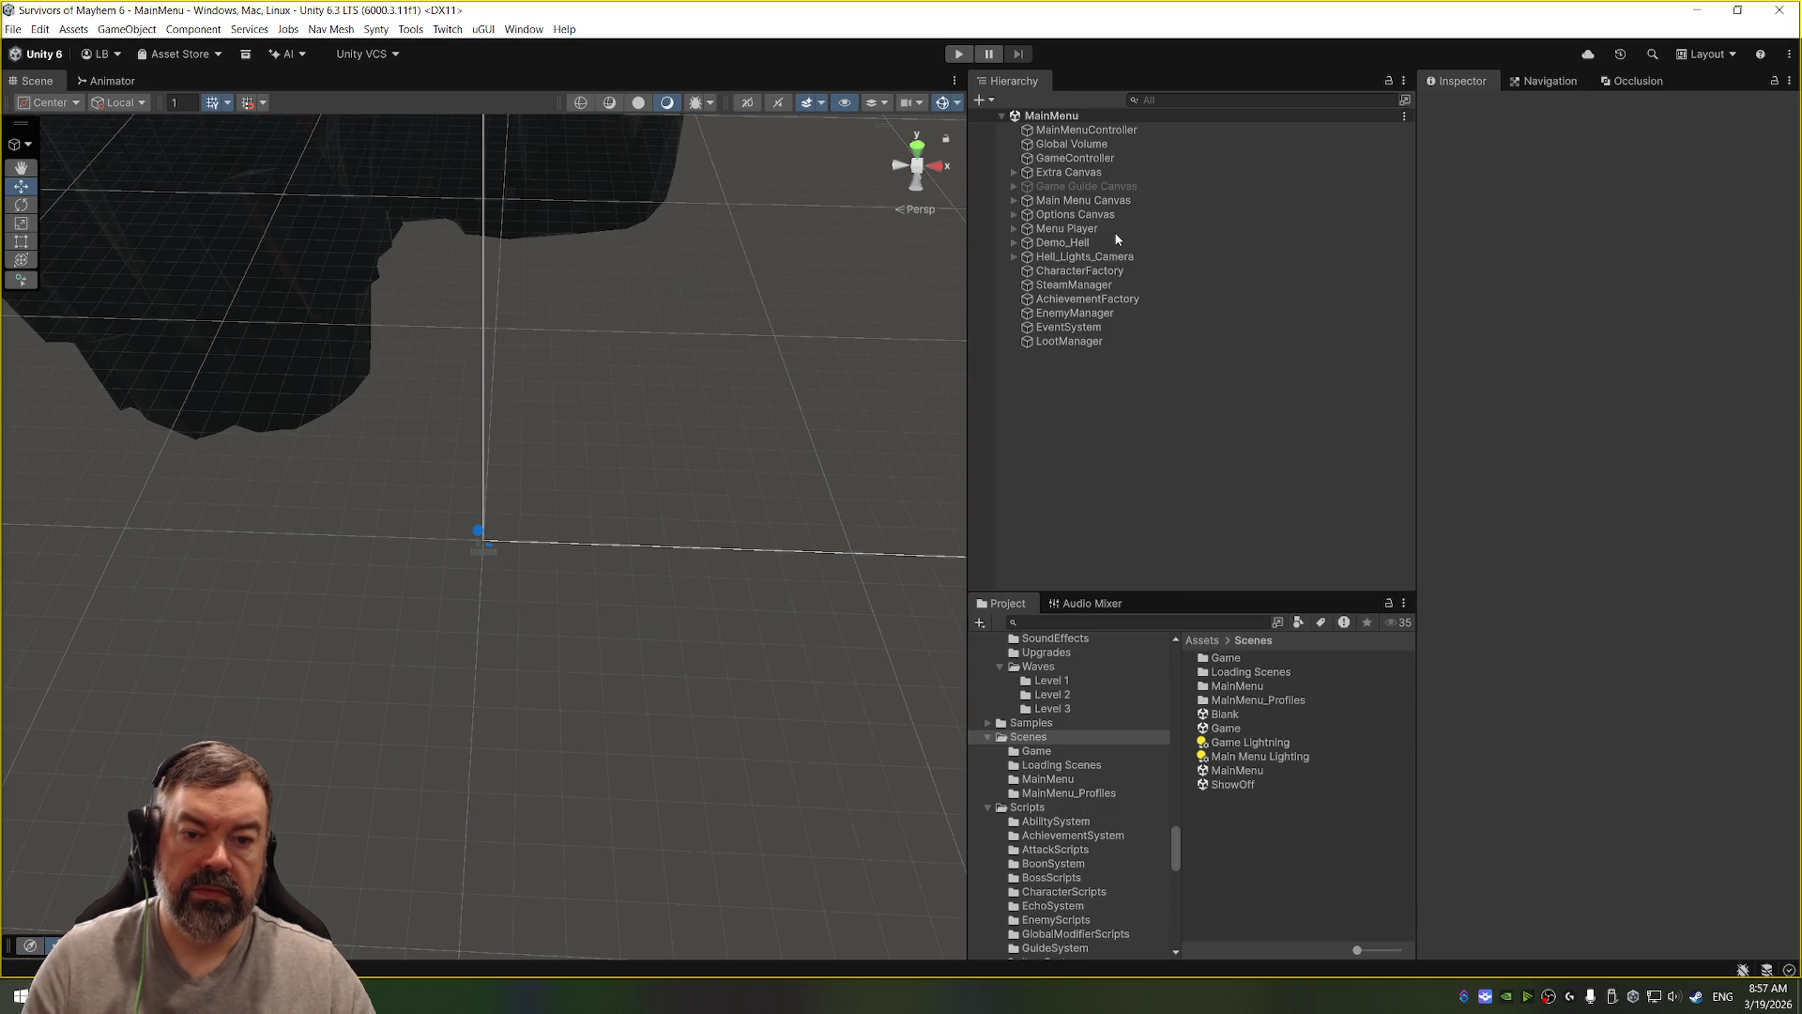
Step: Select GameController and confirm Show UI Help is ticked in its Inspector, glancing at Visual Studio
click(1080, 158)
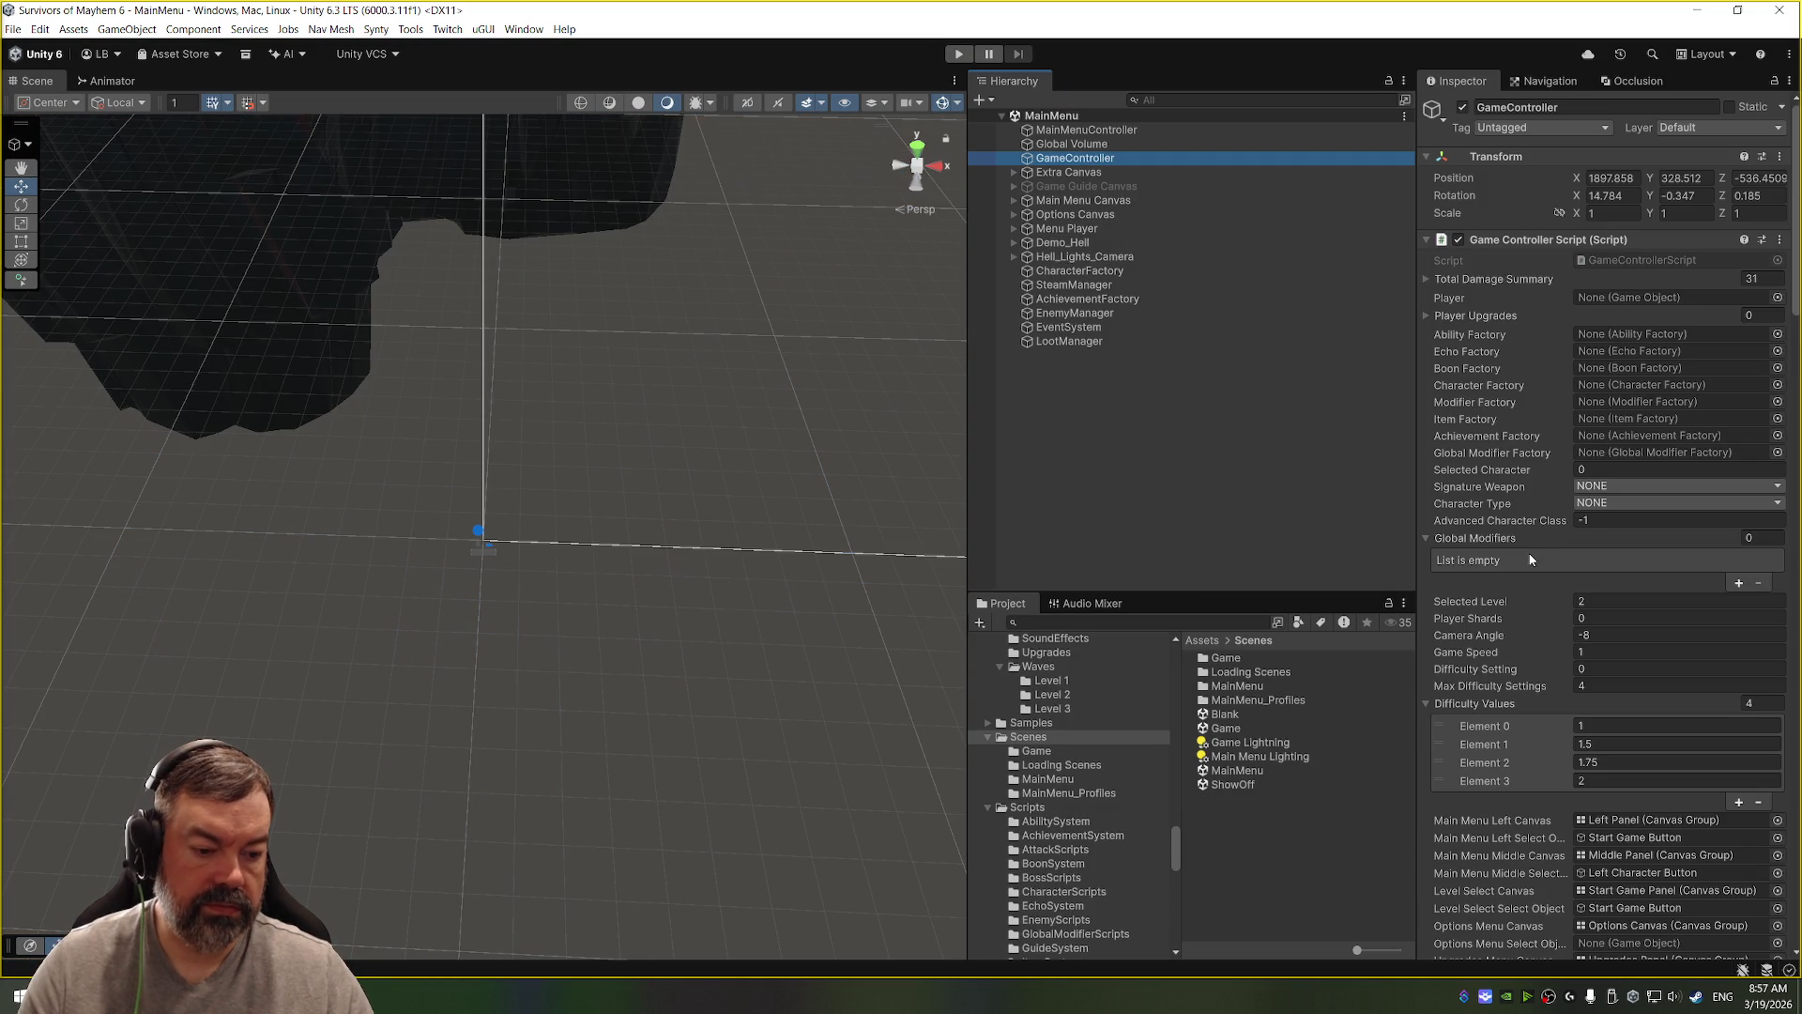
scroll(1530, 560, down, 5)
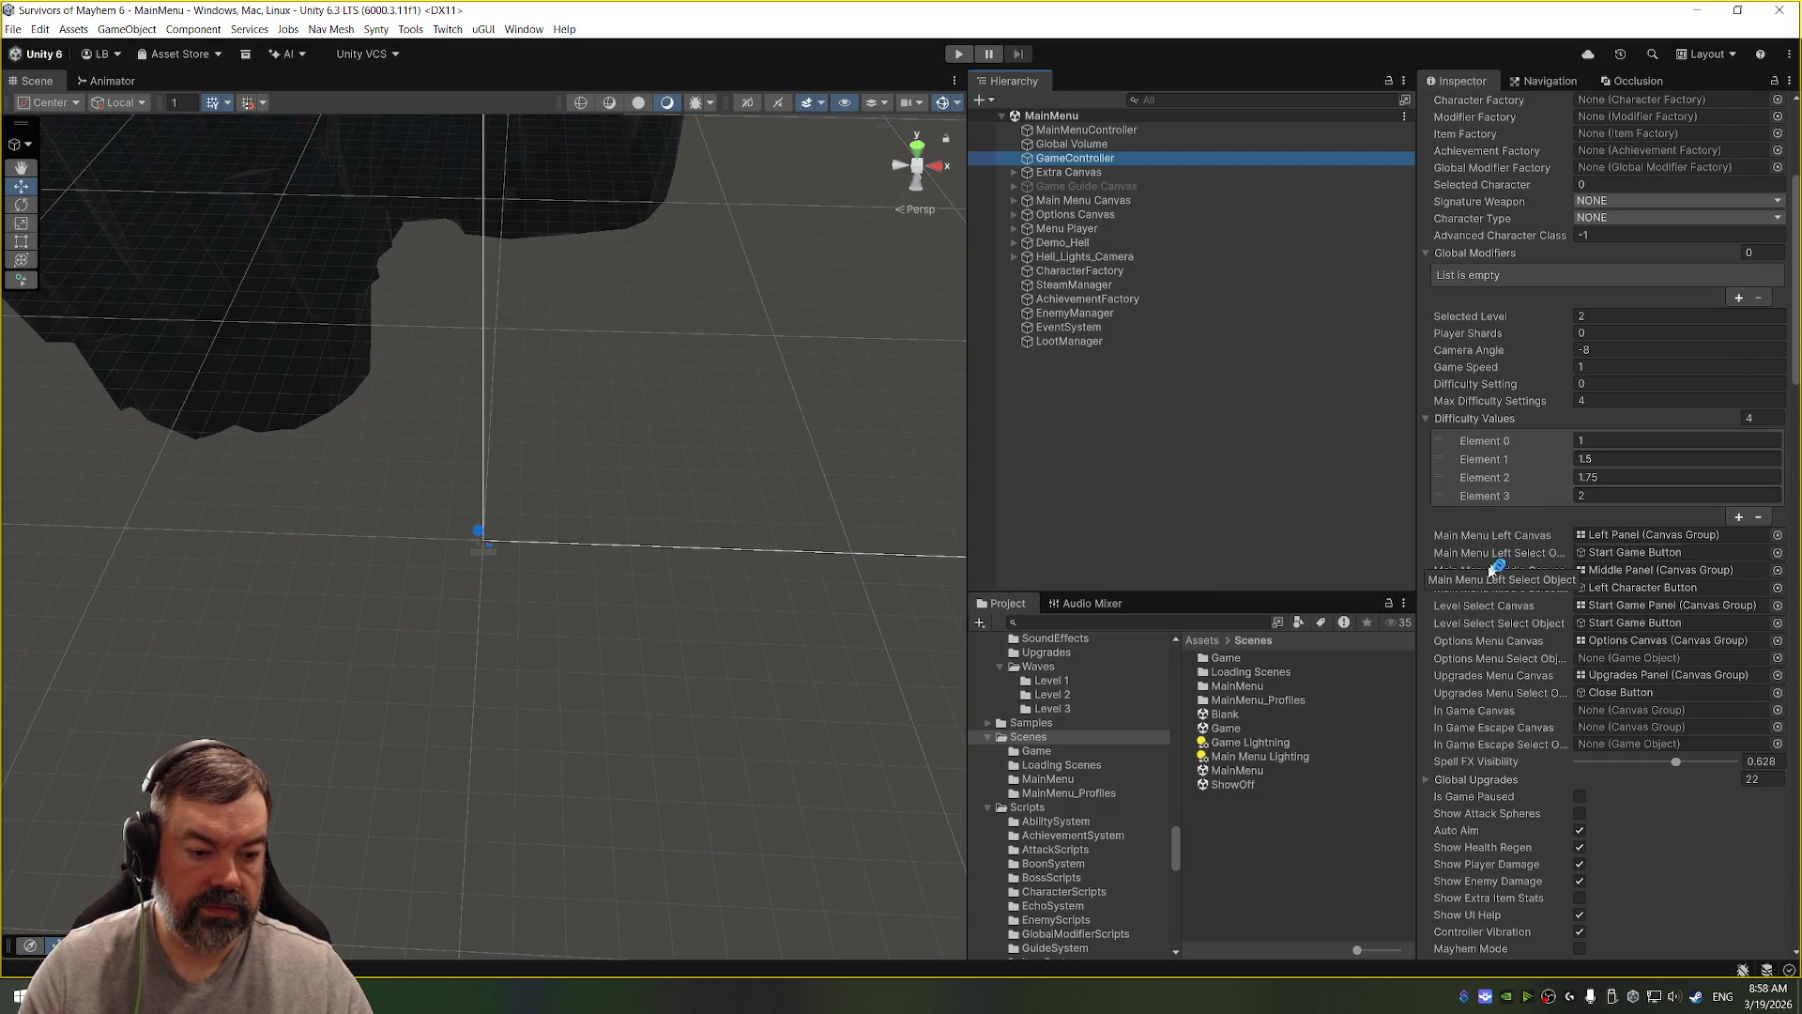
scroll(1485, 554, down, 4)
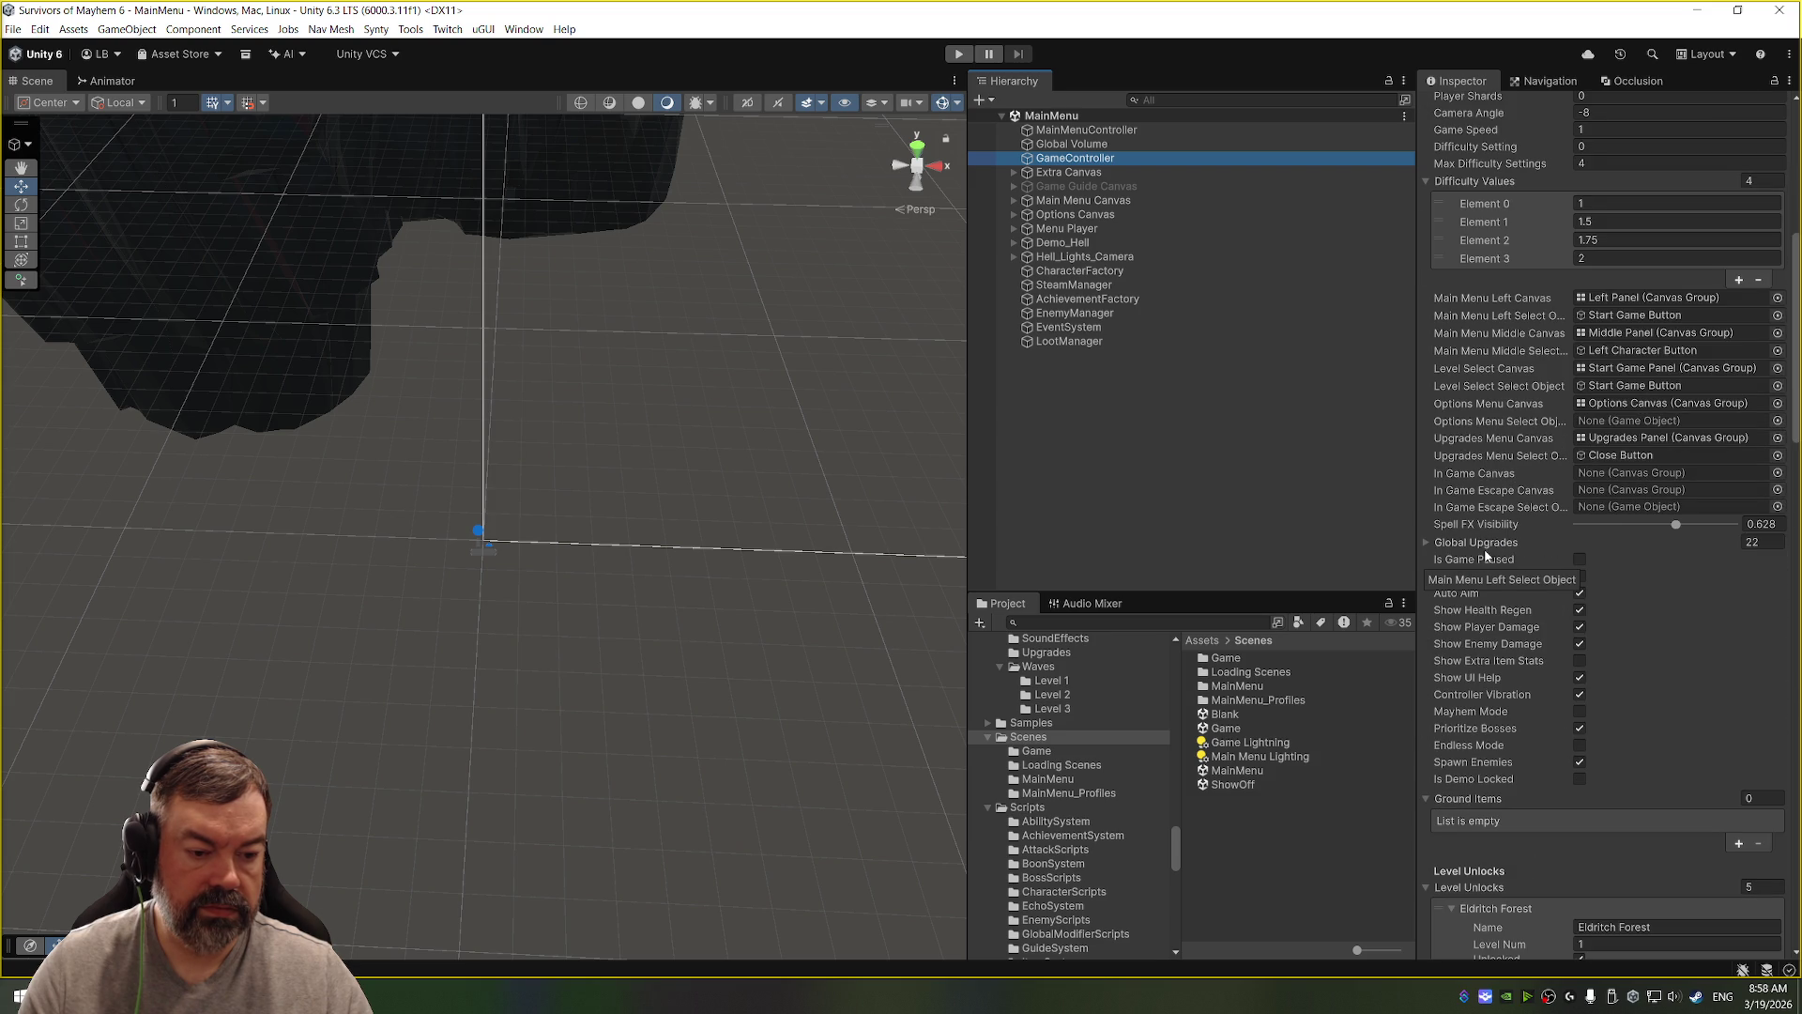
scroll(1539, 636, down, 15)
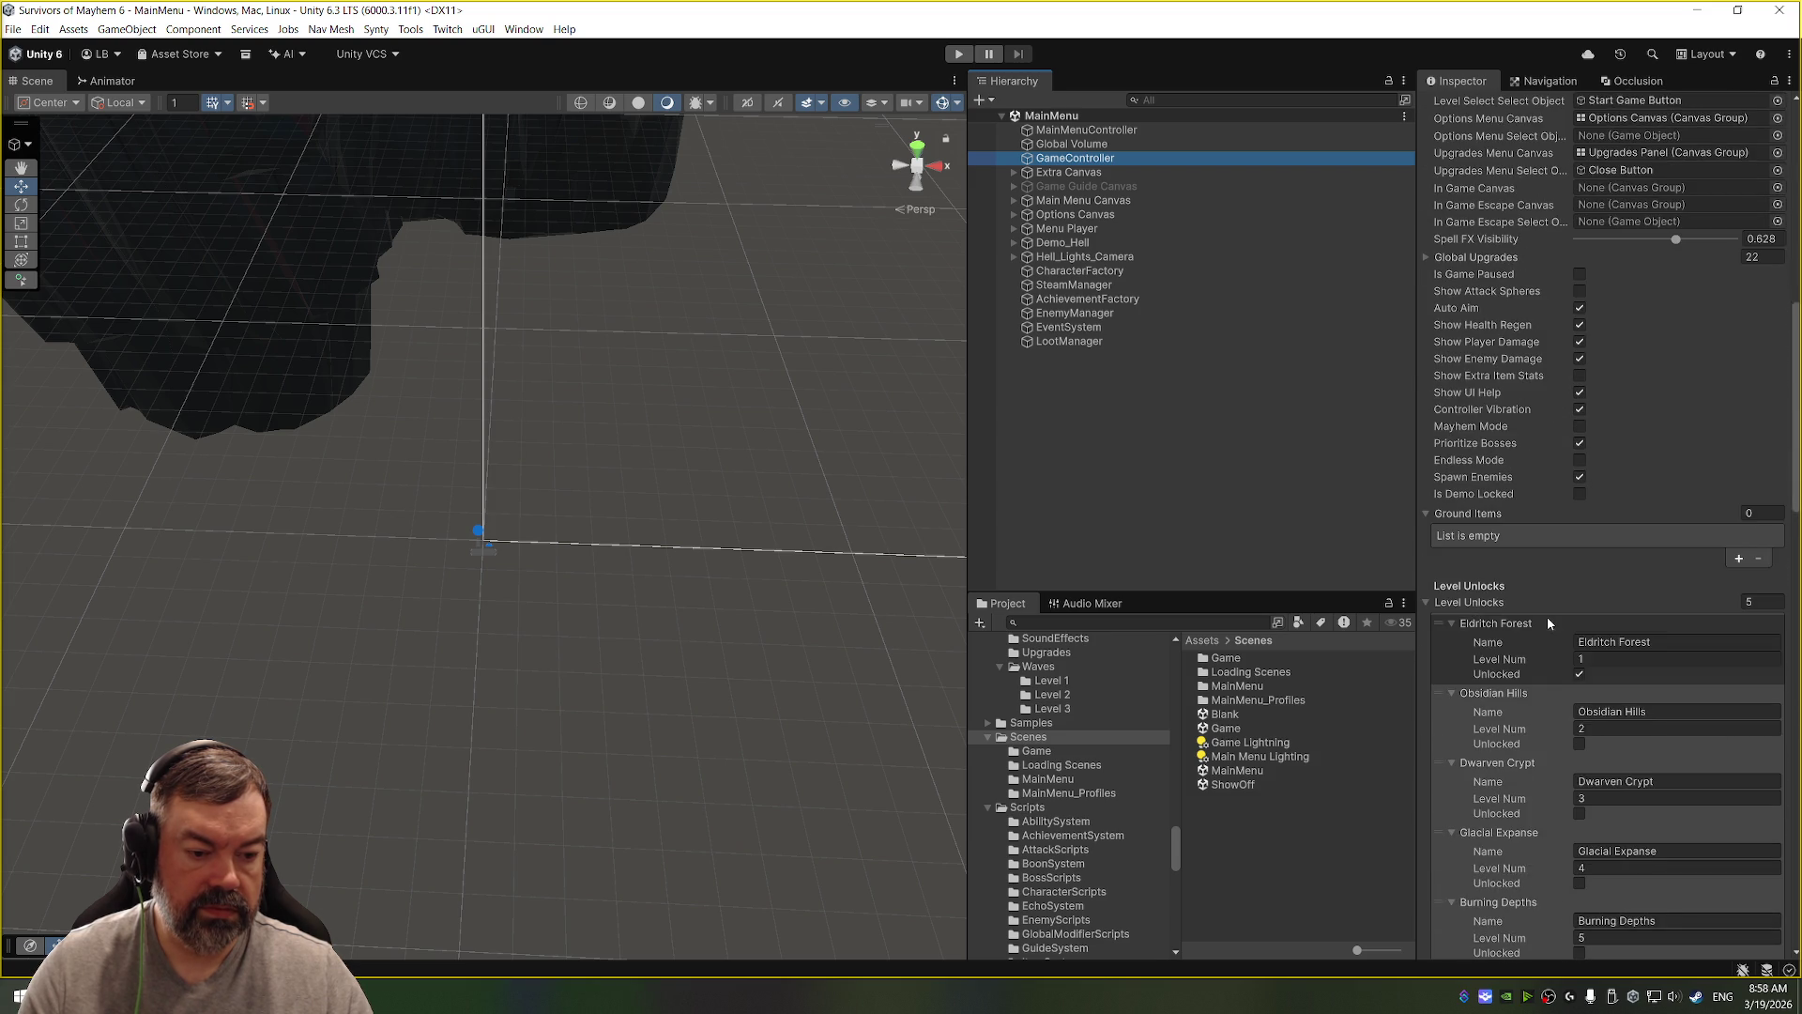
scroll(1539, 589, down, 12)
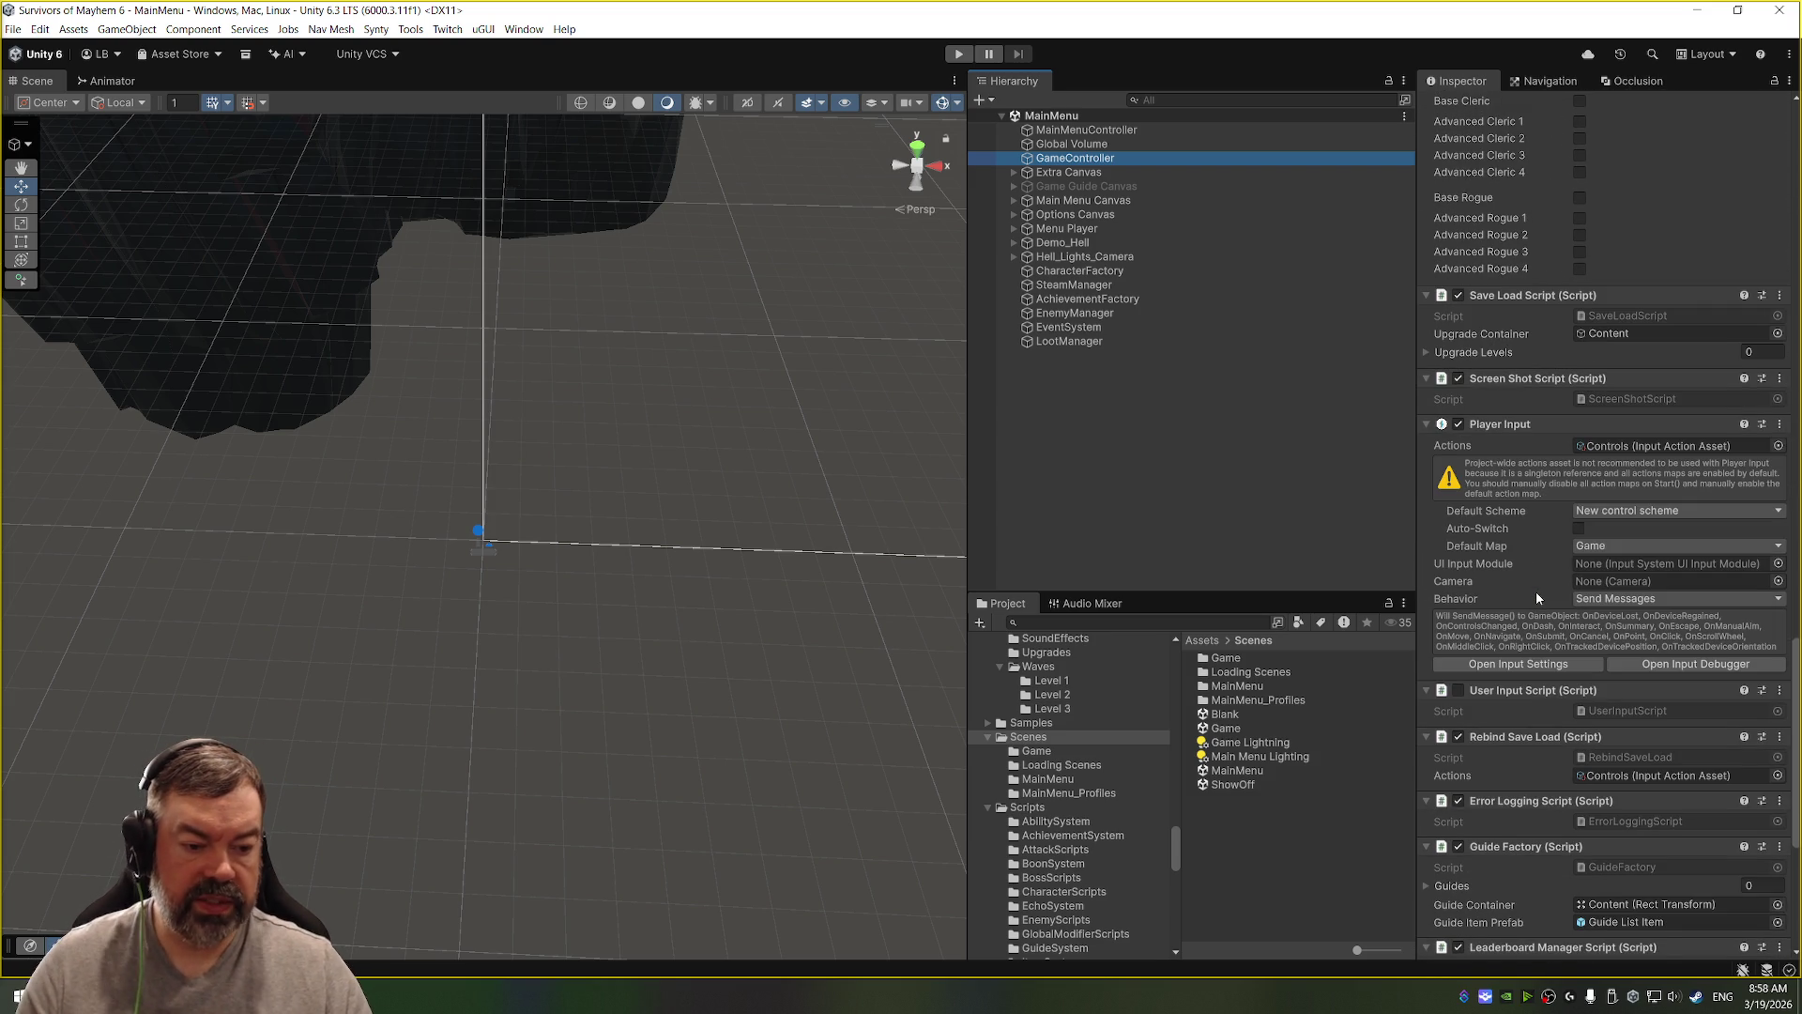
scroll(1539, 598, down, 7)
scroll(1539, 598, up, 8)
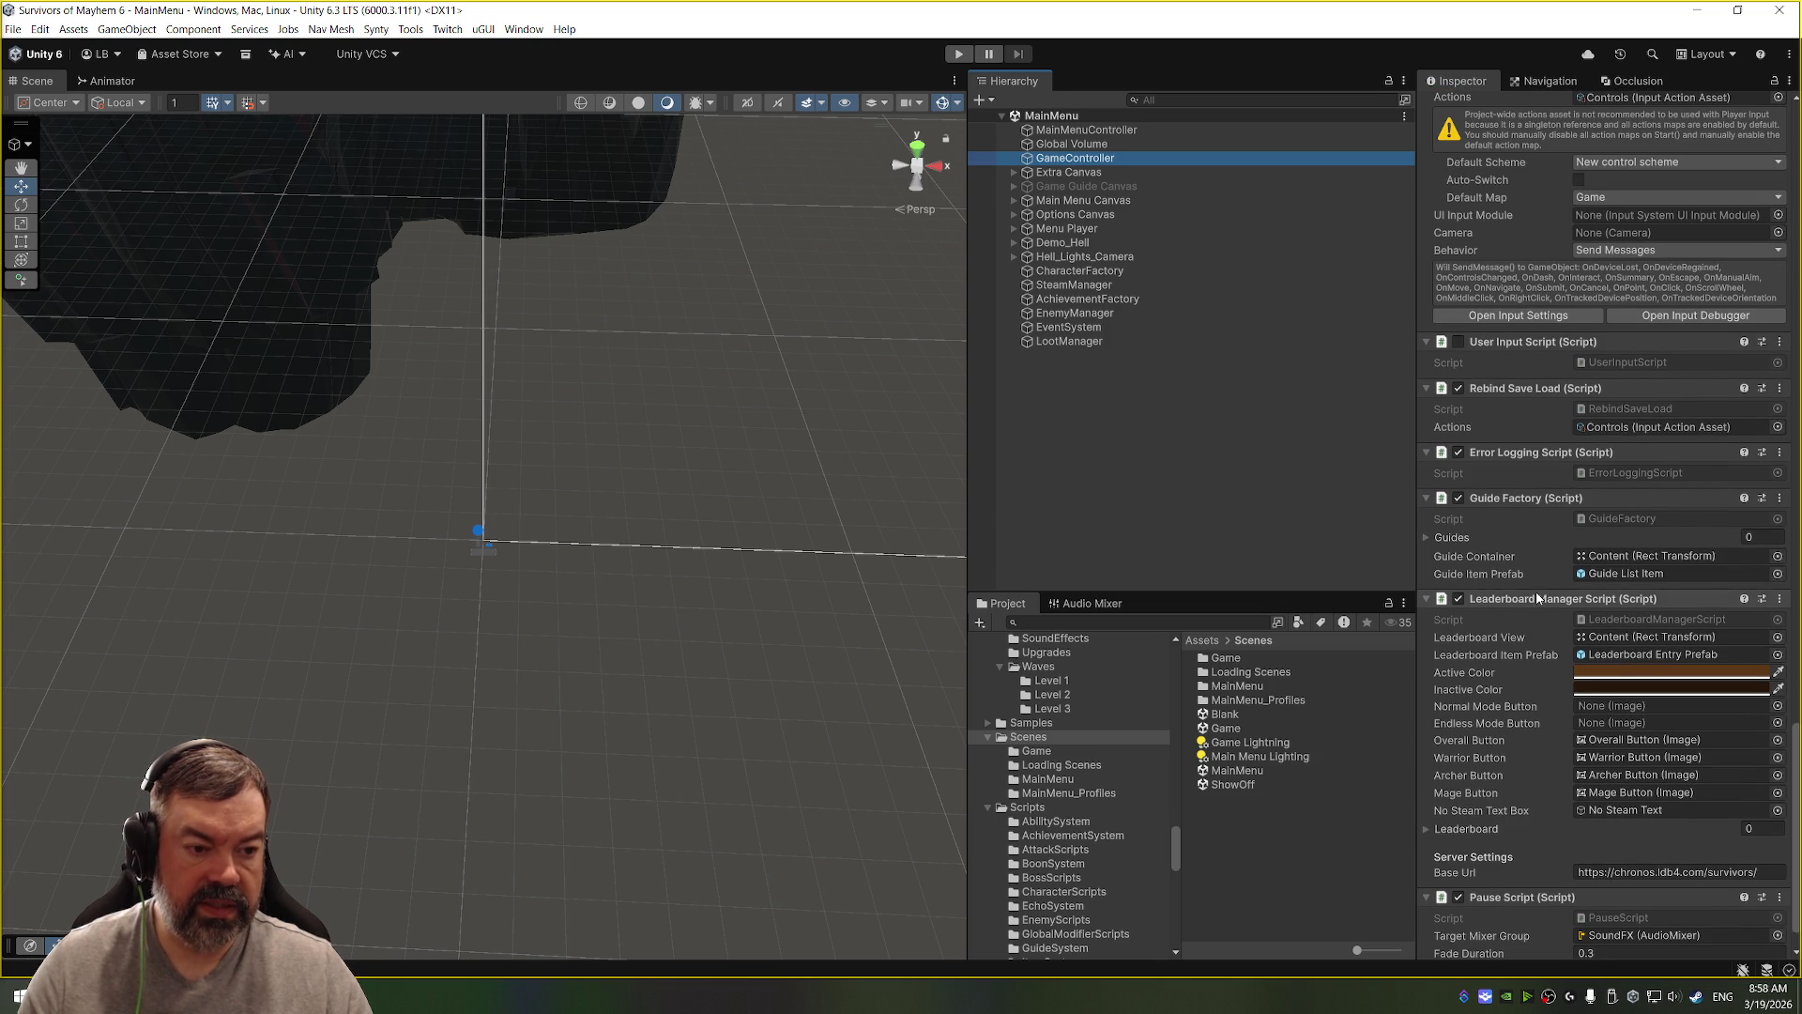
scroll(1537, 596, up, 20)
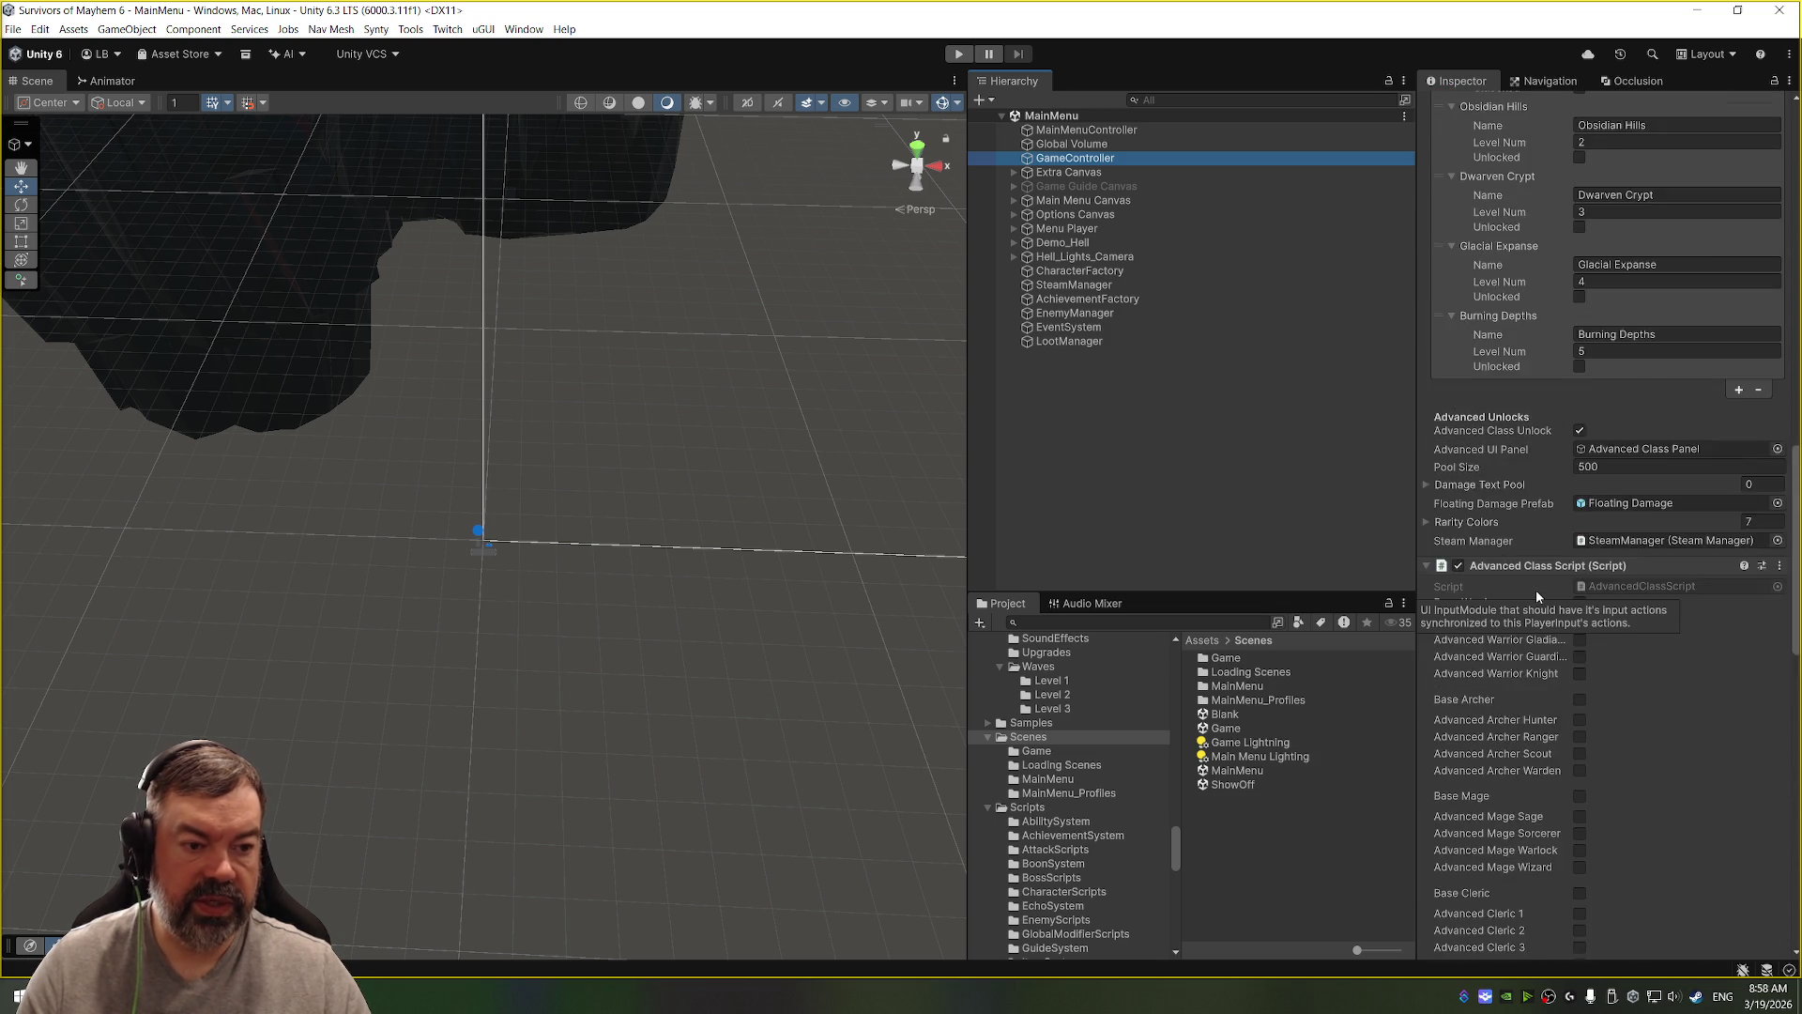
scroll(1537, 596, up, 1)
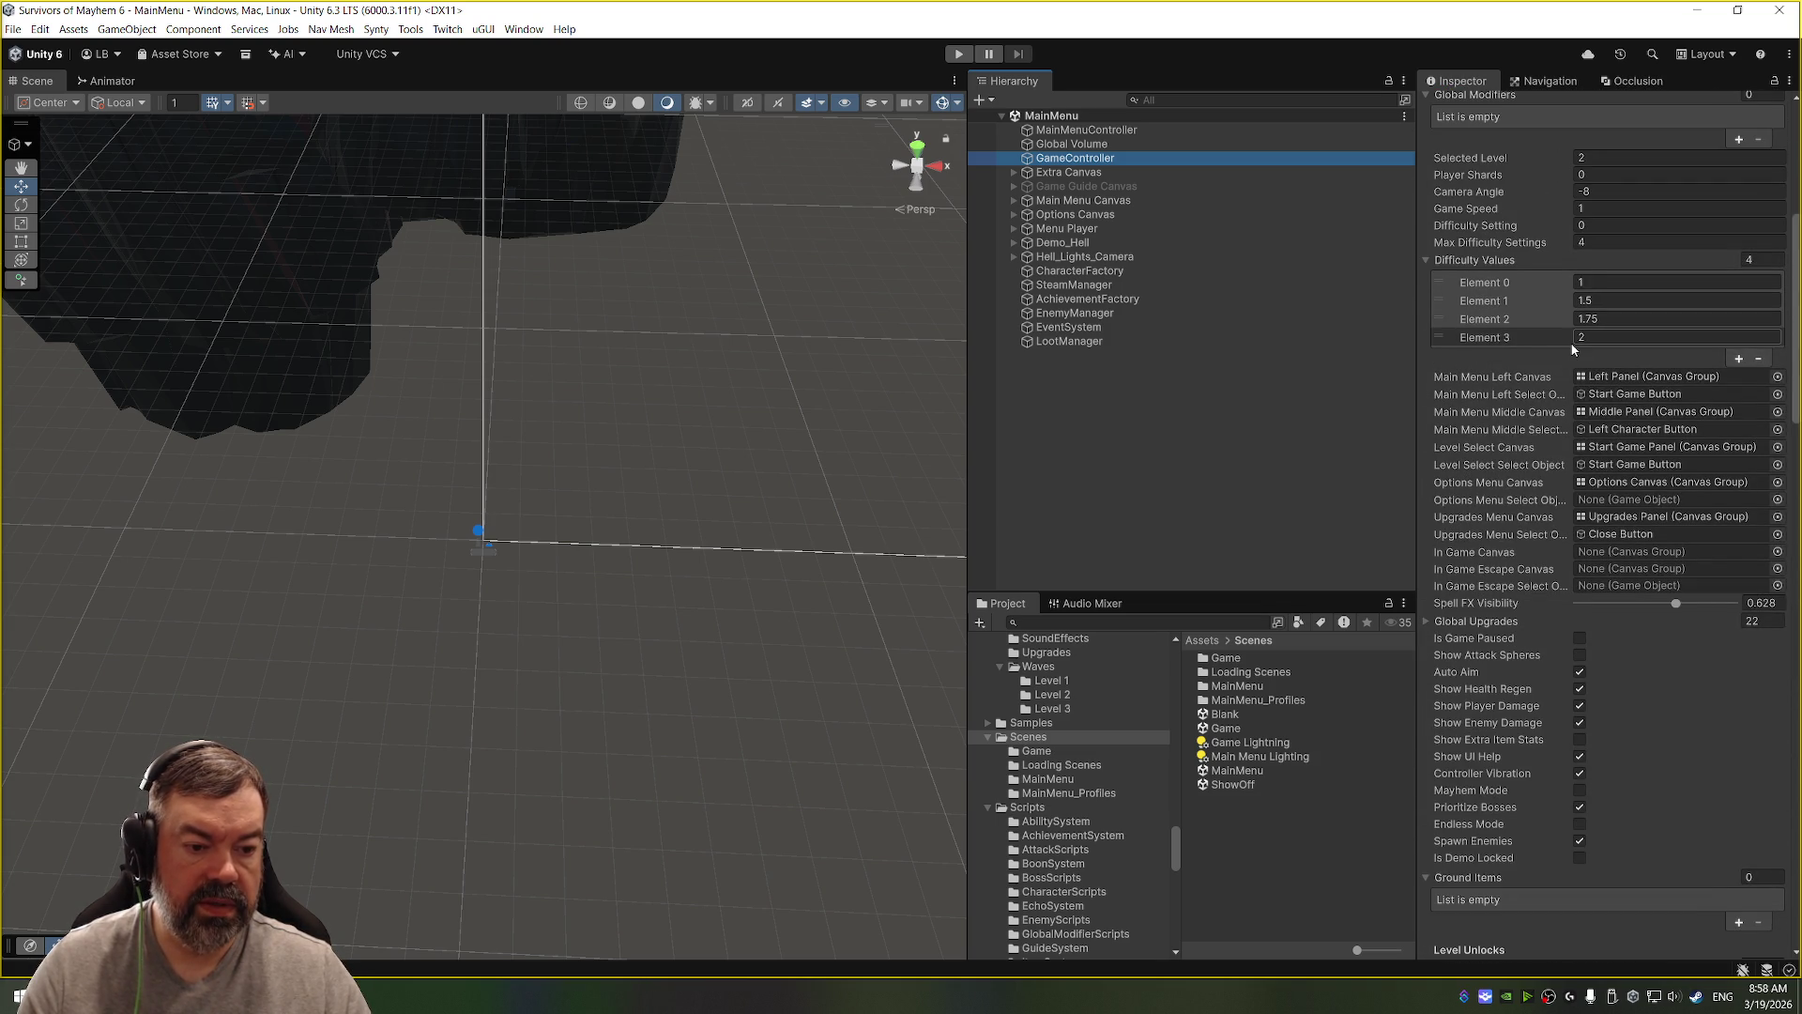
key(alt+Tab)
key(alt+Tab)
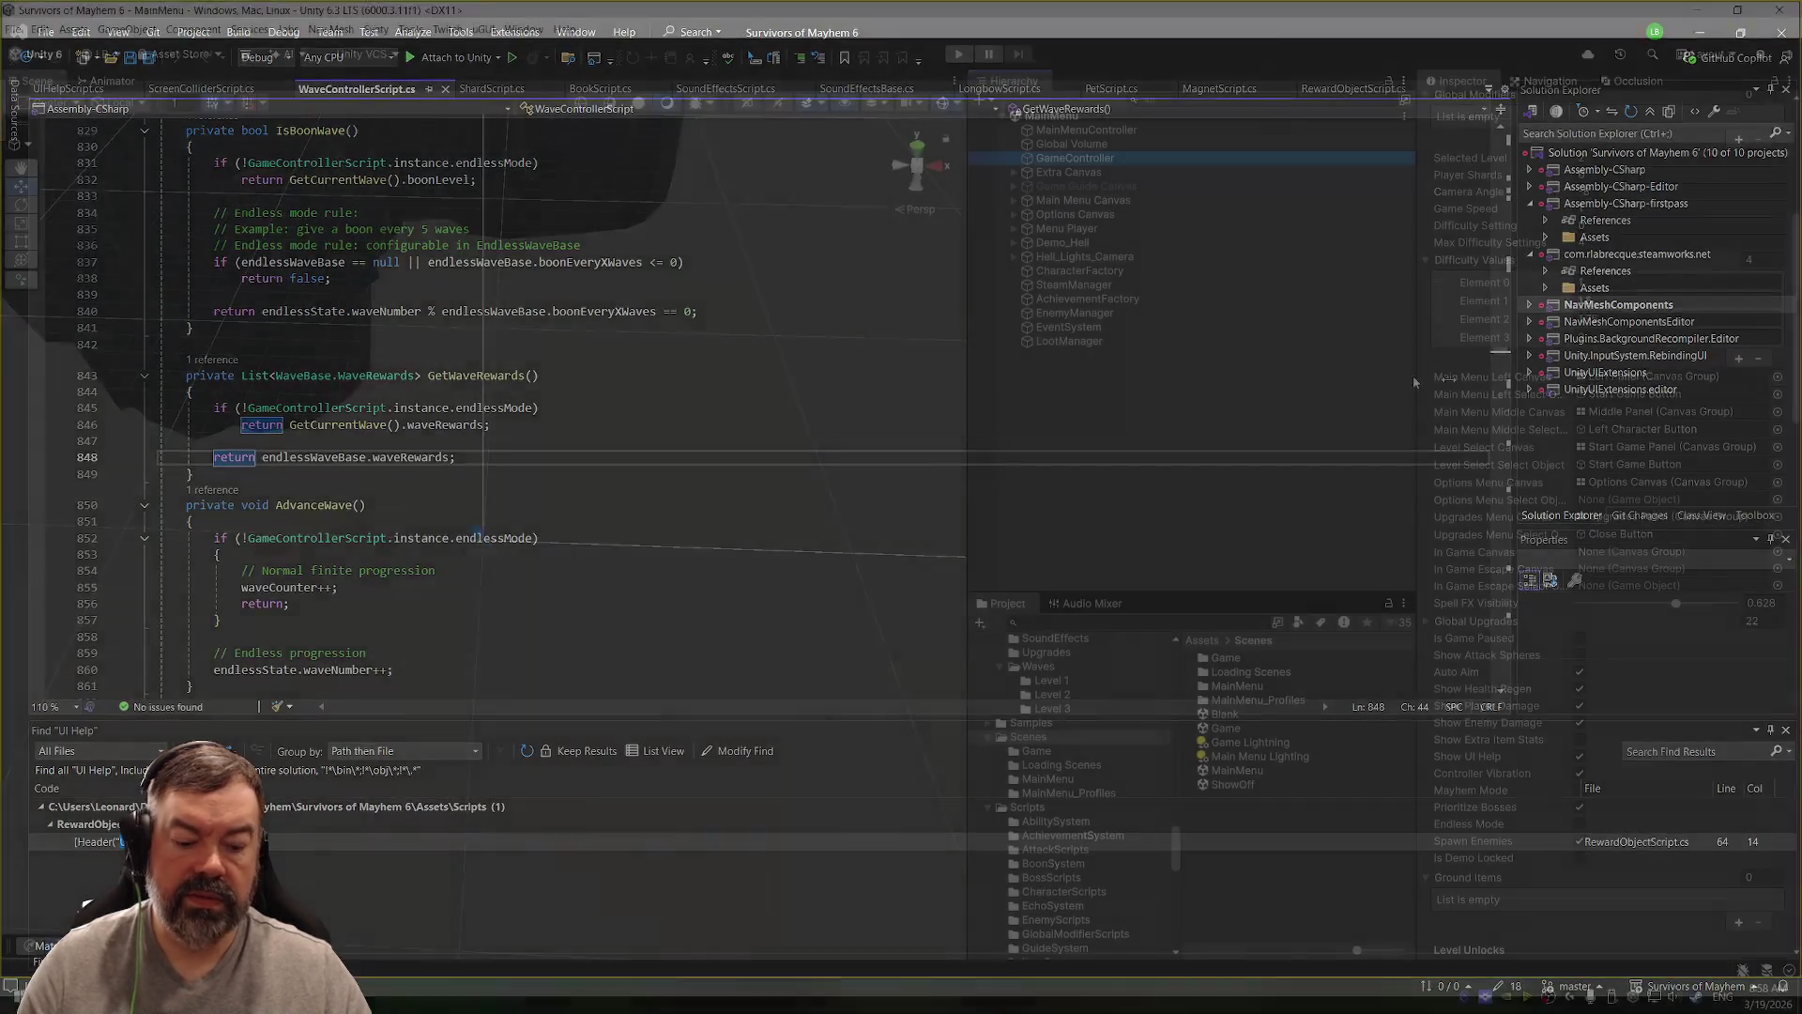
key(alt+Tab)
key(alt+Tab)
key(alt+Tab)
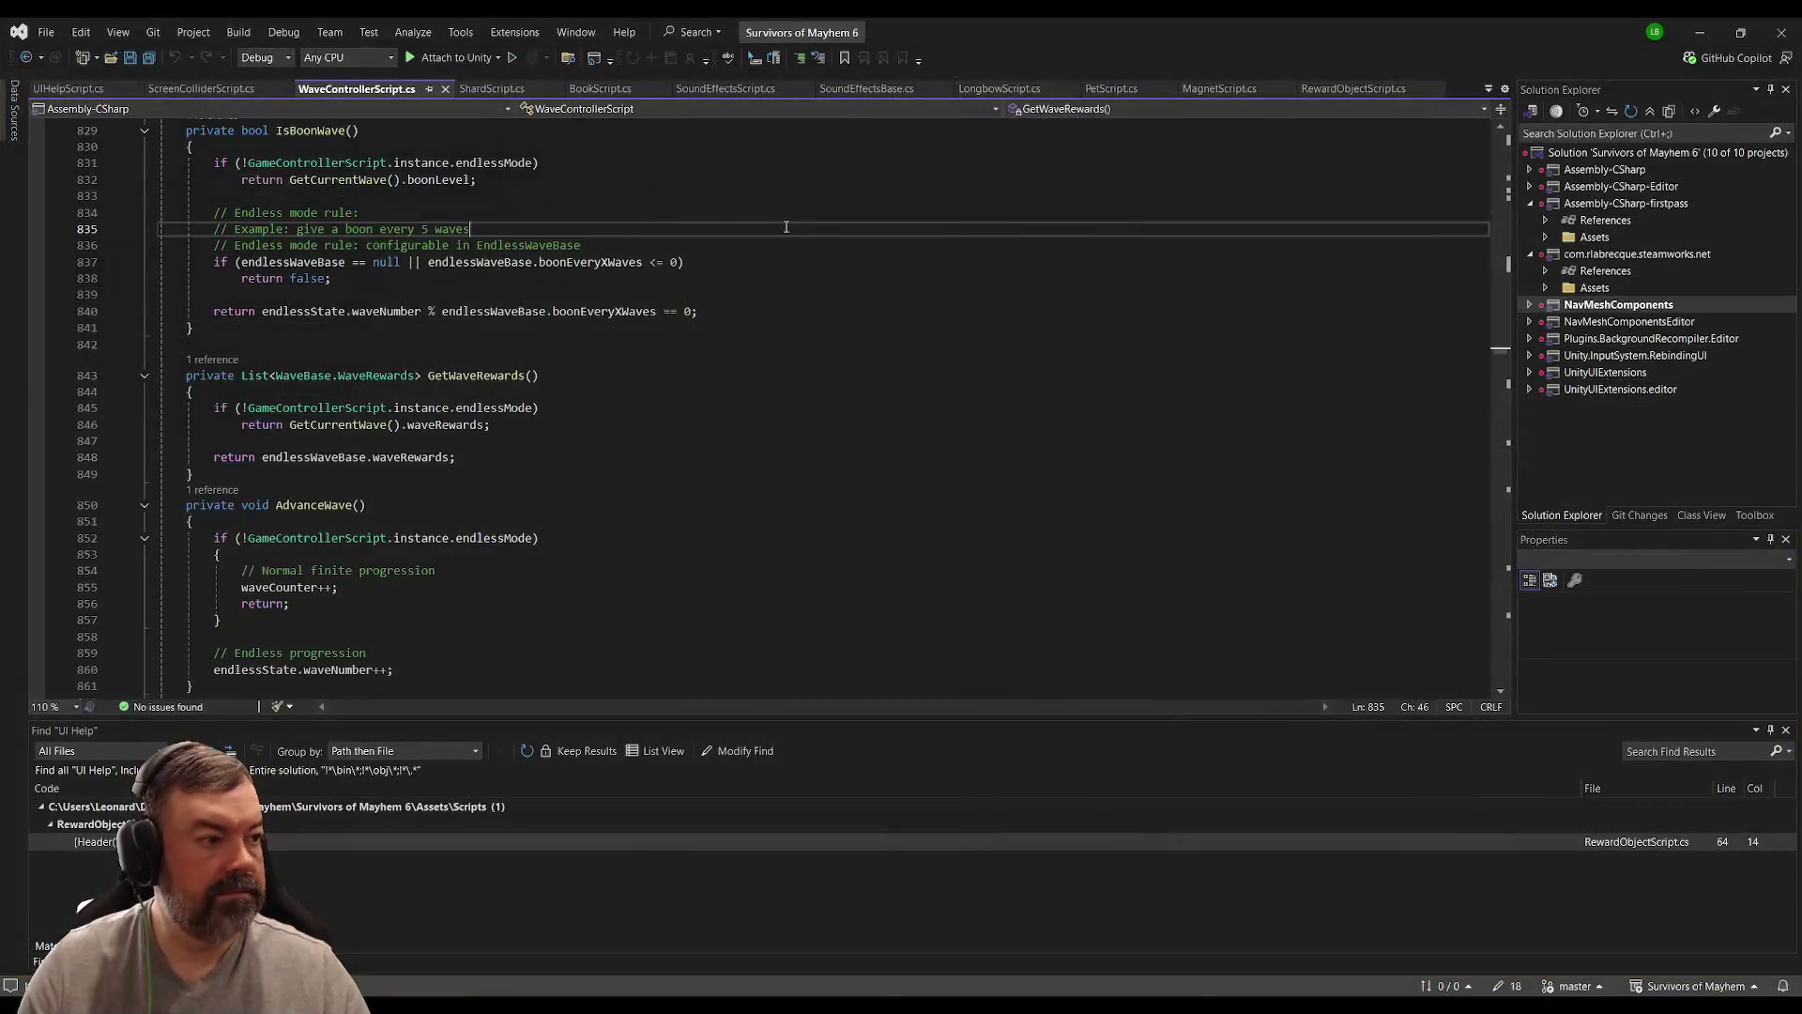
key(alt+Tab)
key(alt+Tab)
key(alt+Tab)
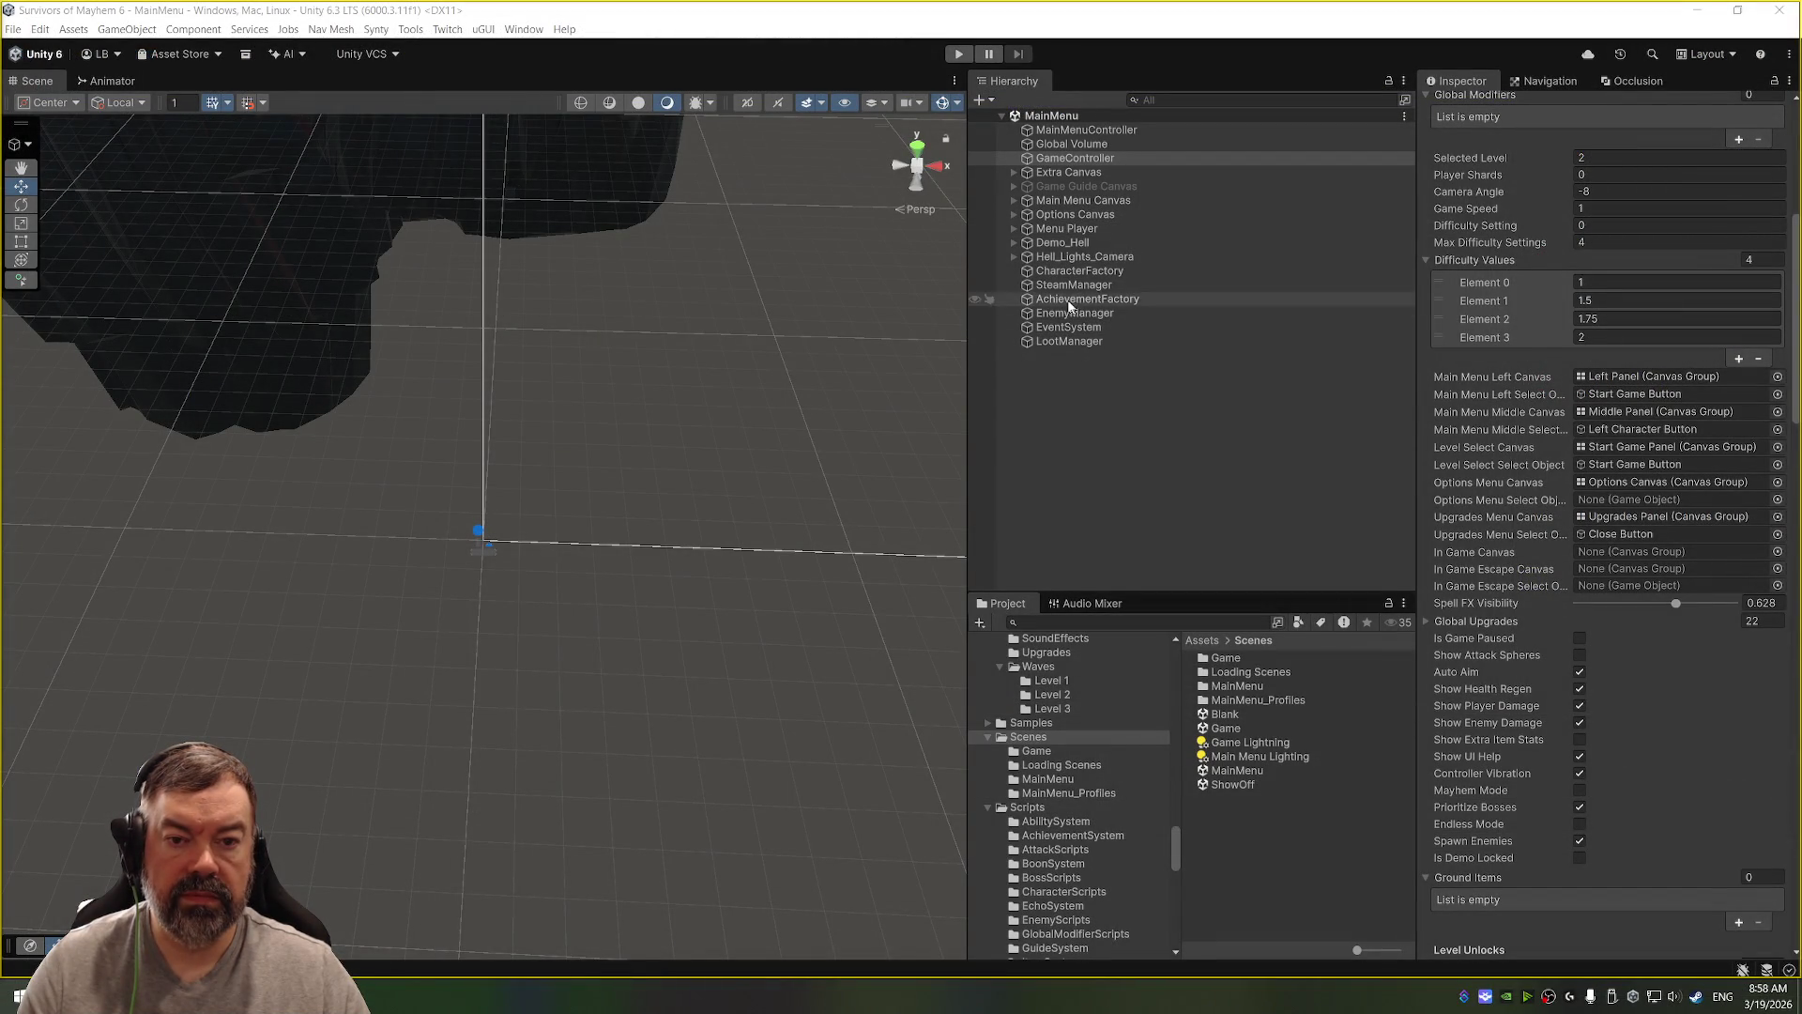
Step: Play the game and confirm Show UI Help is on under Options > Controls
click(958, 53)
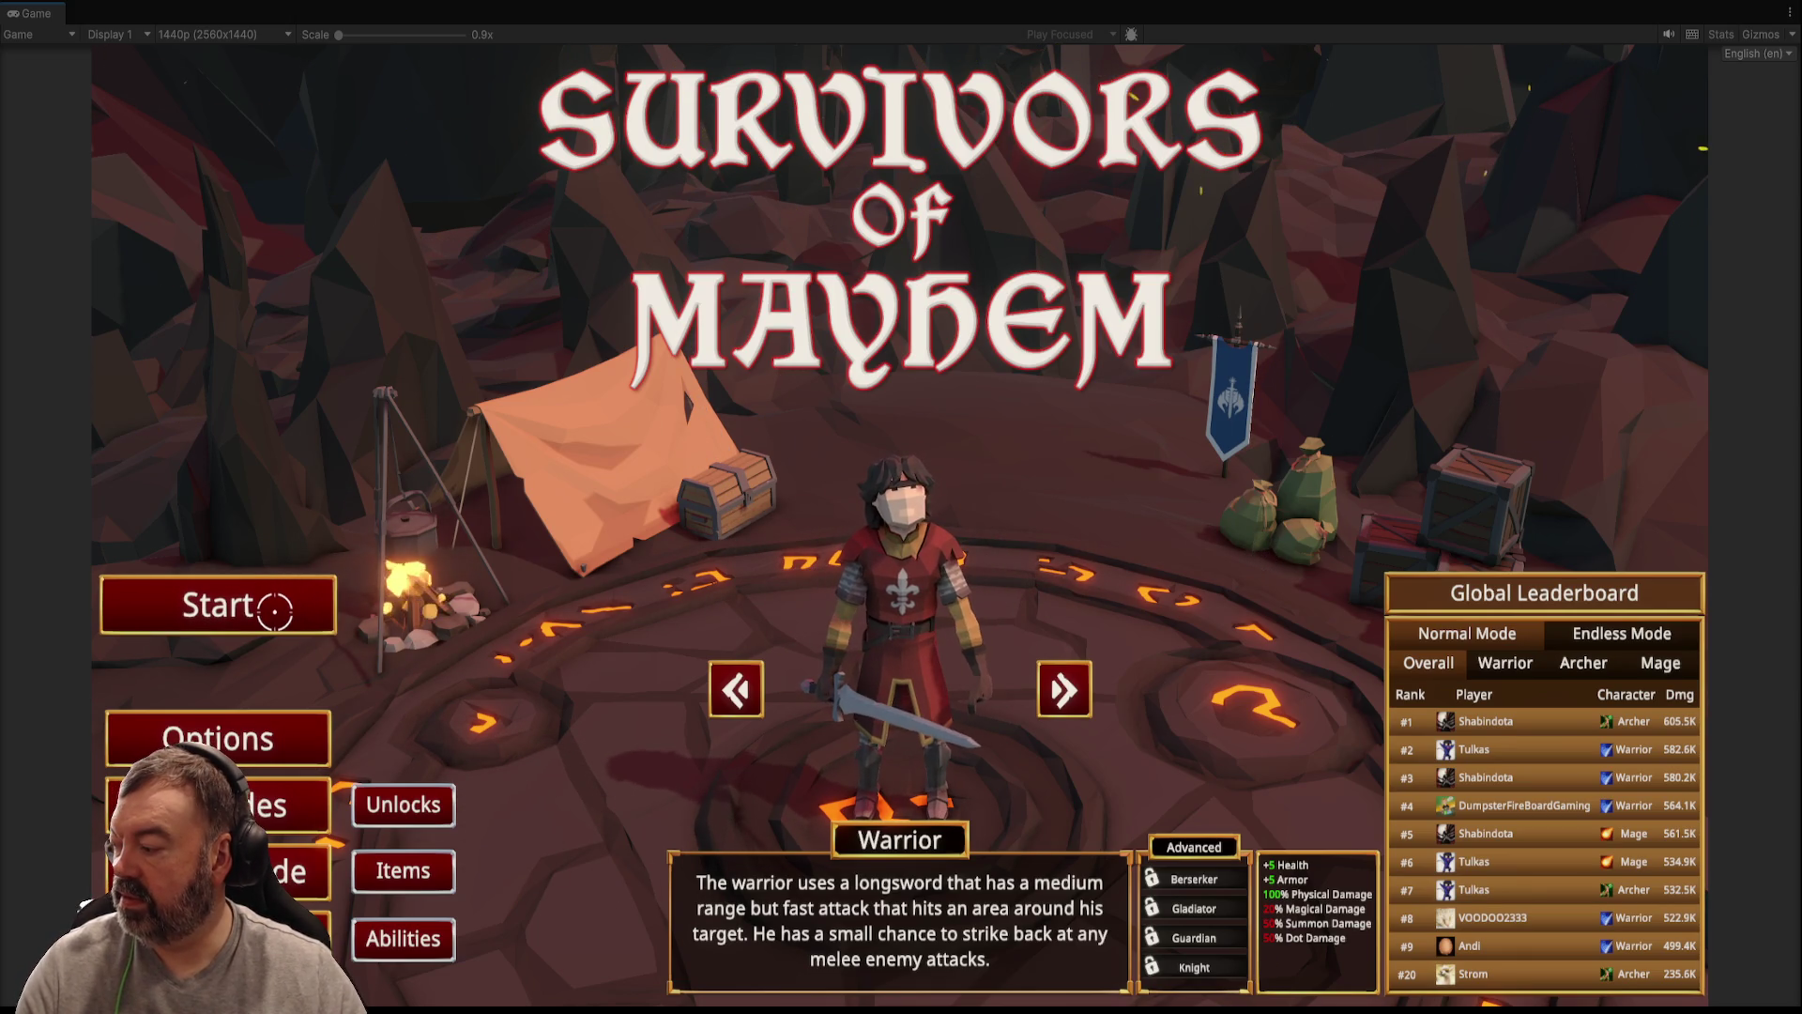
click(234, 740)
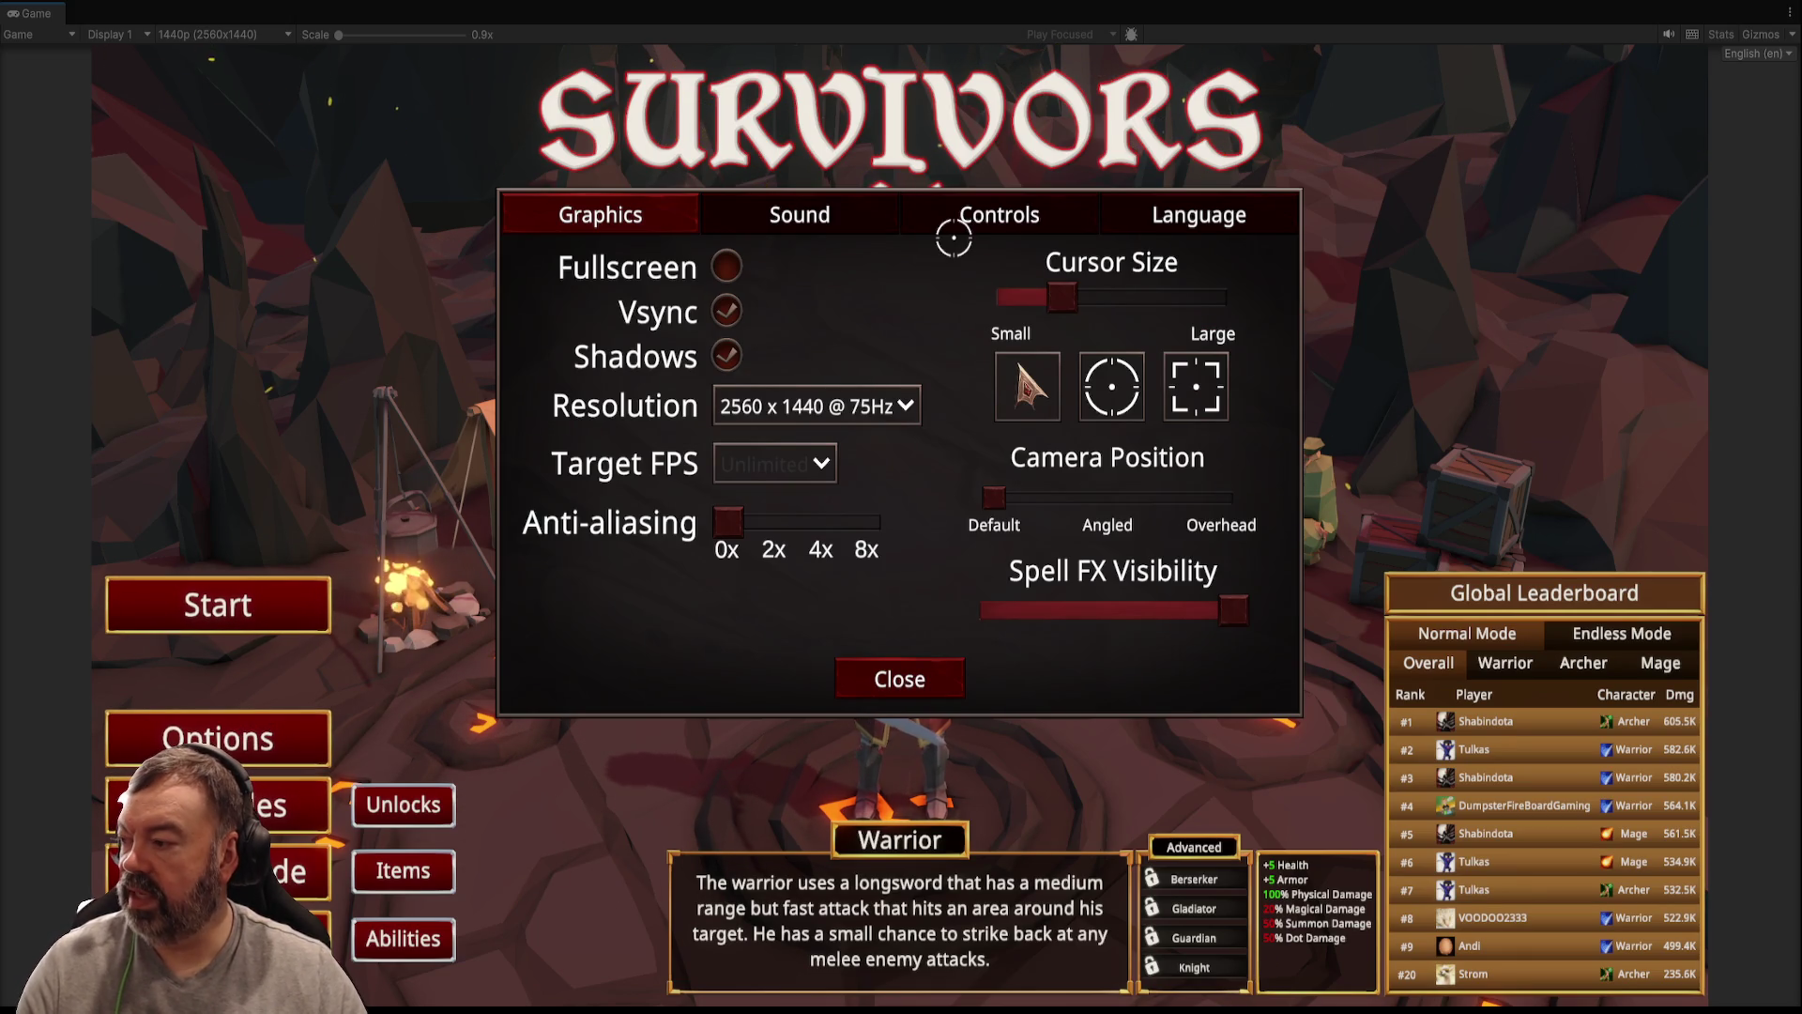
click(946, 226)
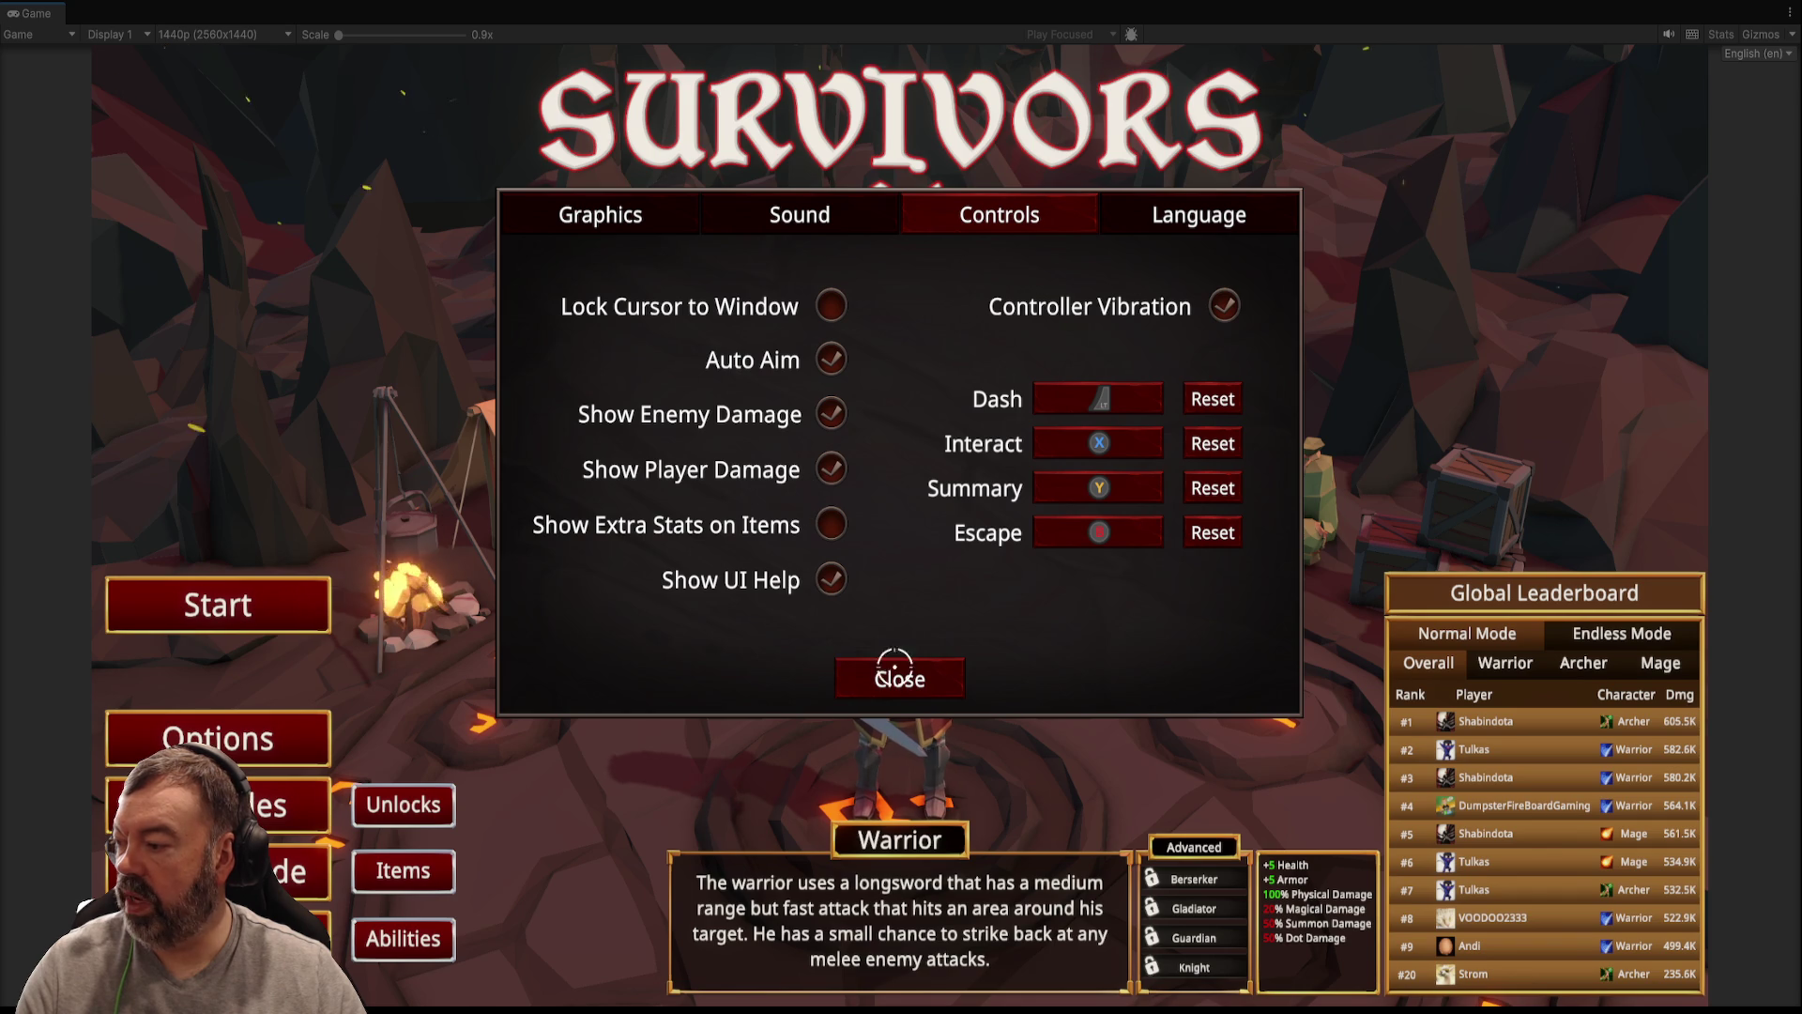
click(887, 678)
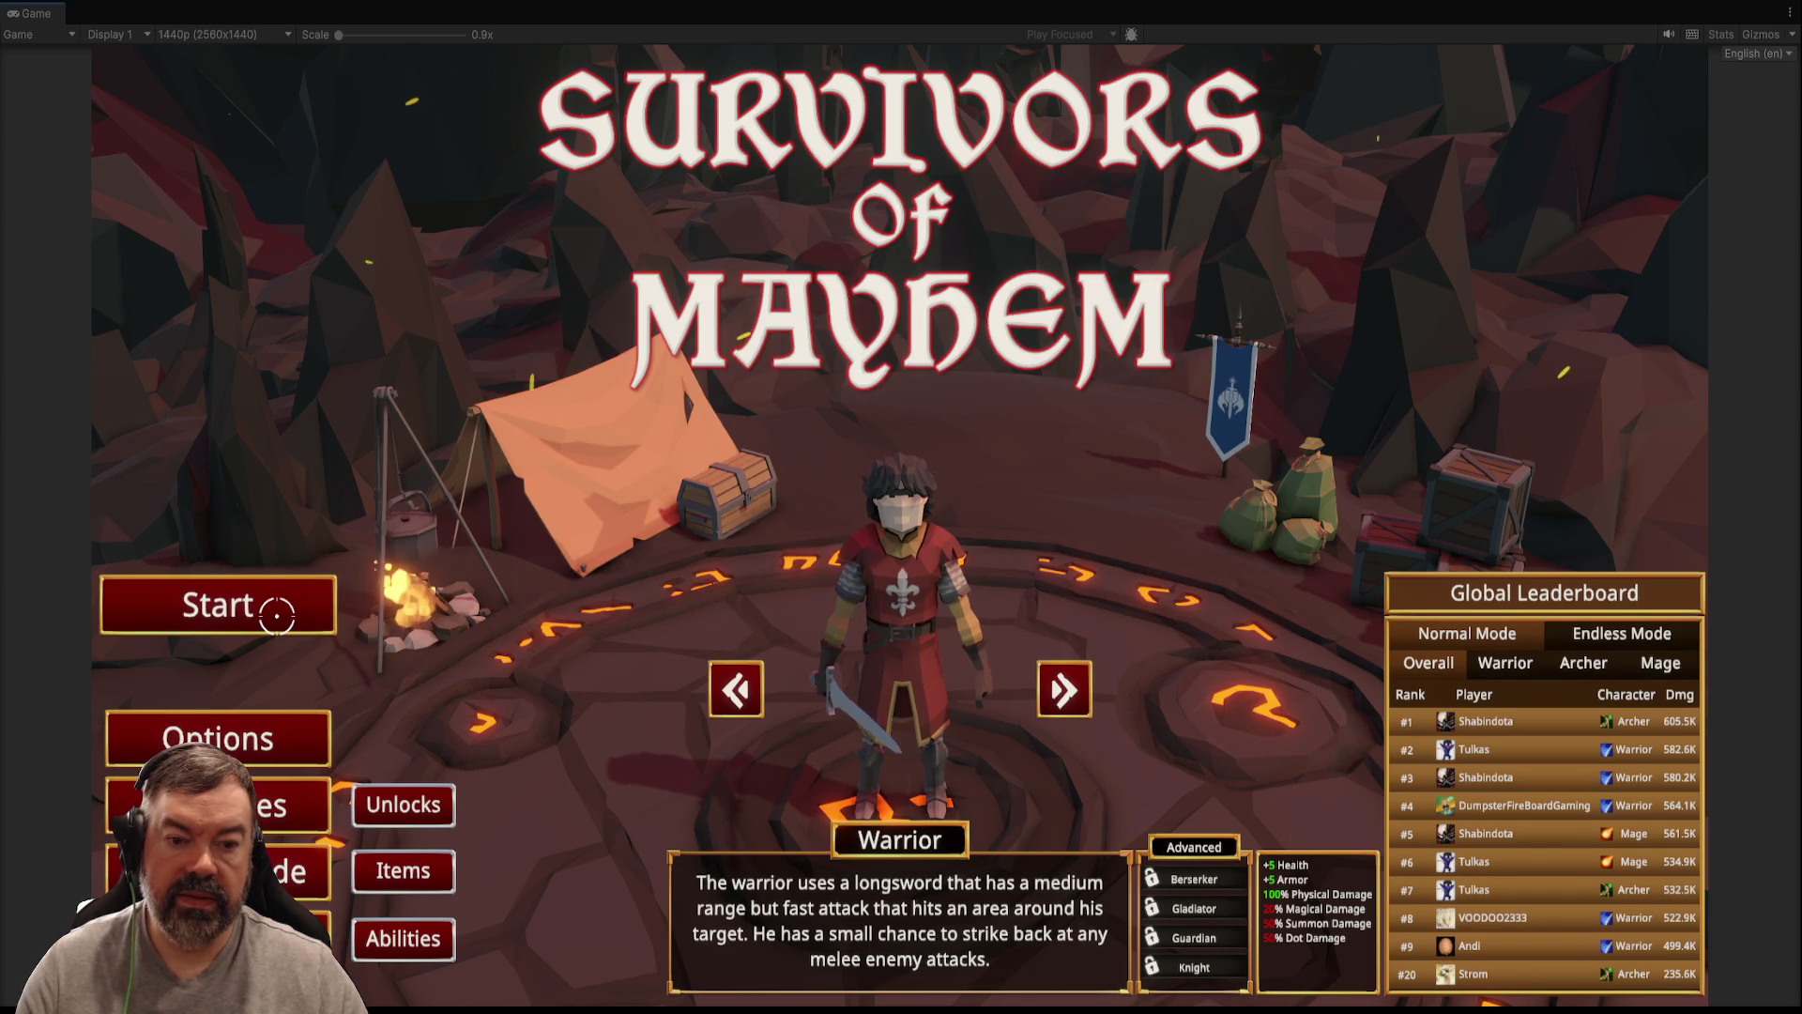
key(ctrl+shift+F7)
key(ctrl+shift+F7)
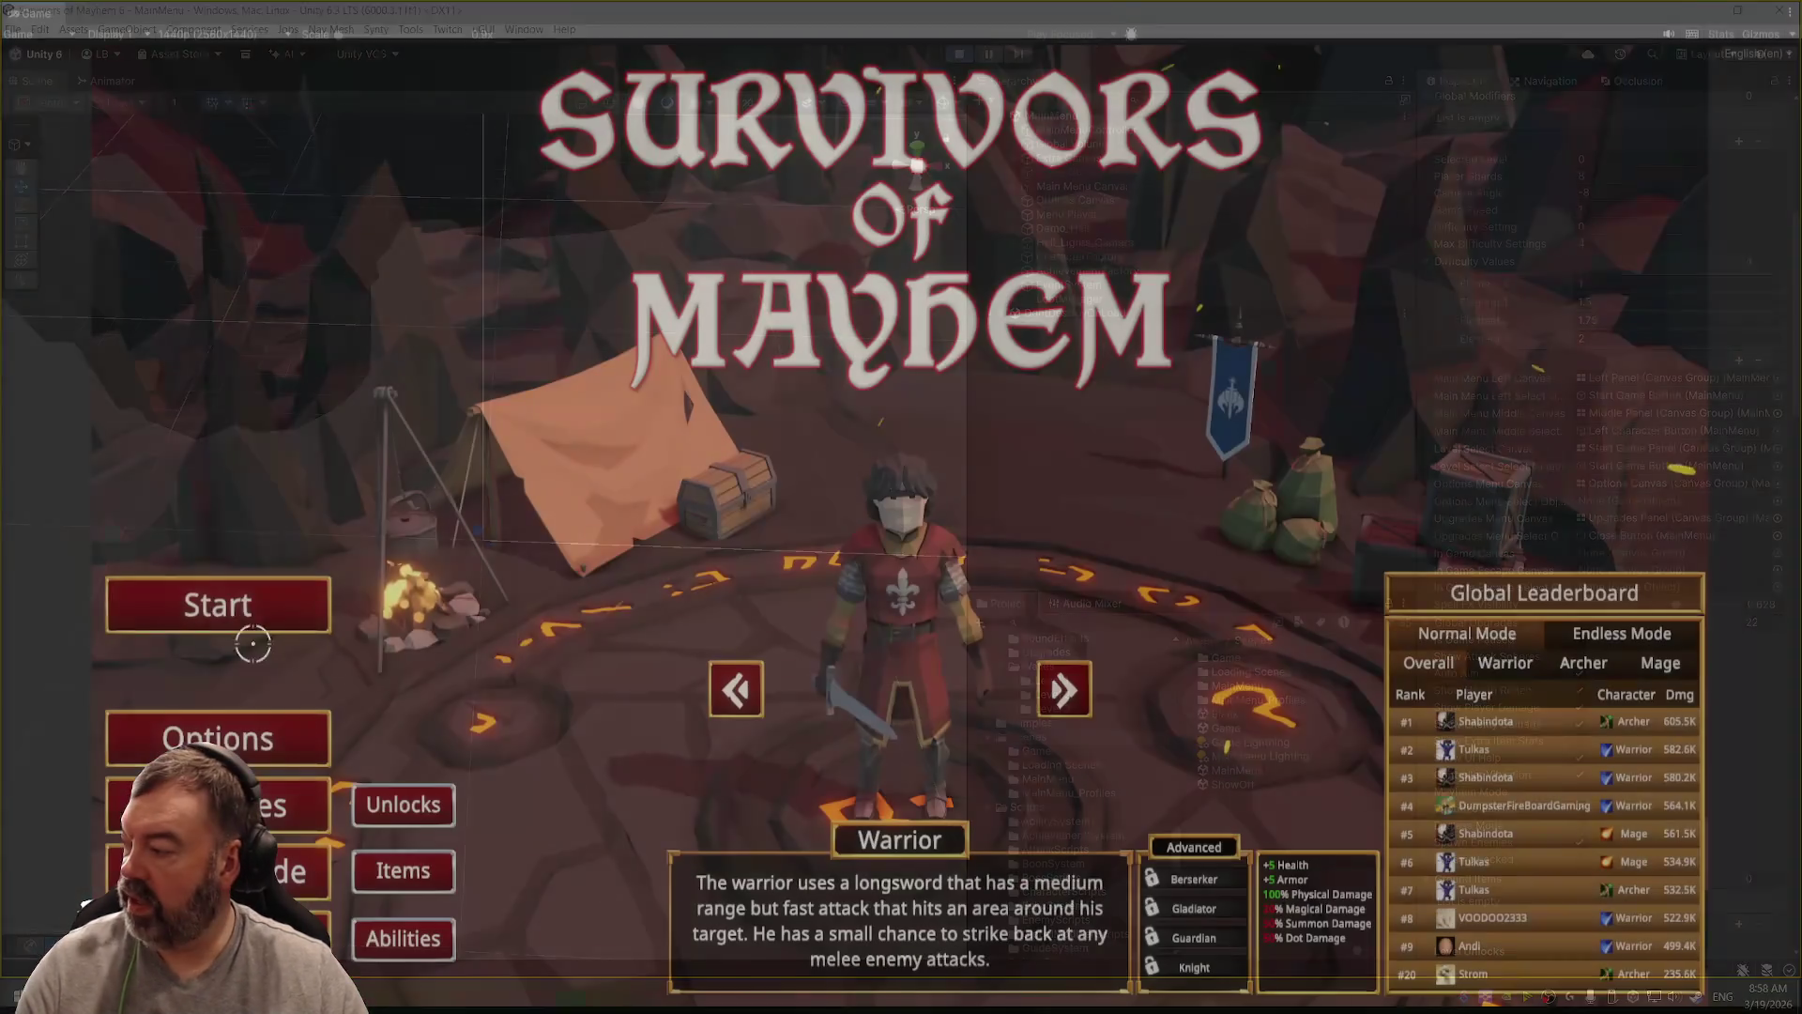
Step: Start a level from Select Level and select the Game scene in the Hierarchy
click(248, 627)
click(1512, 916)
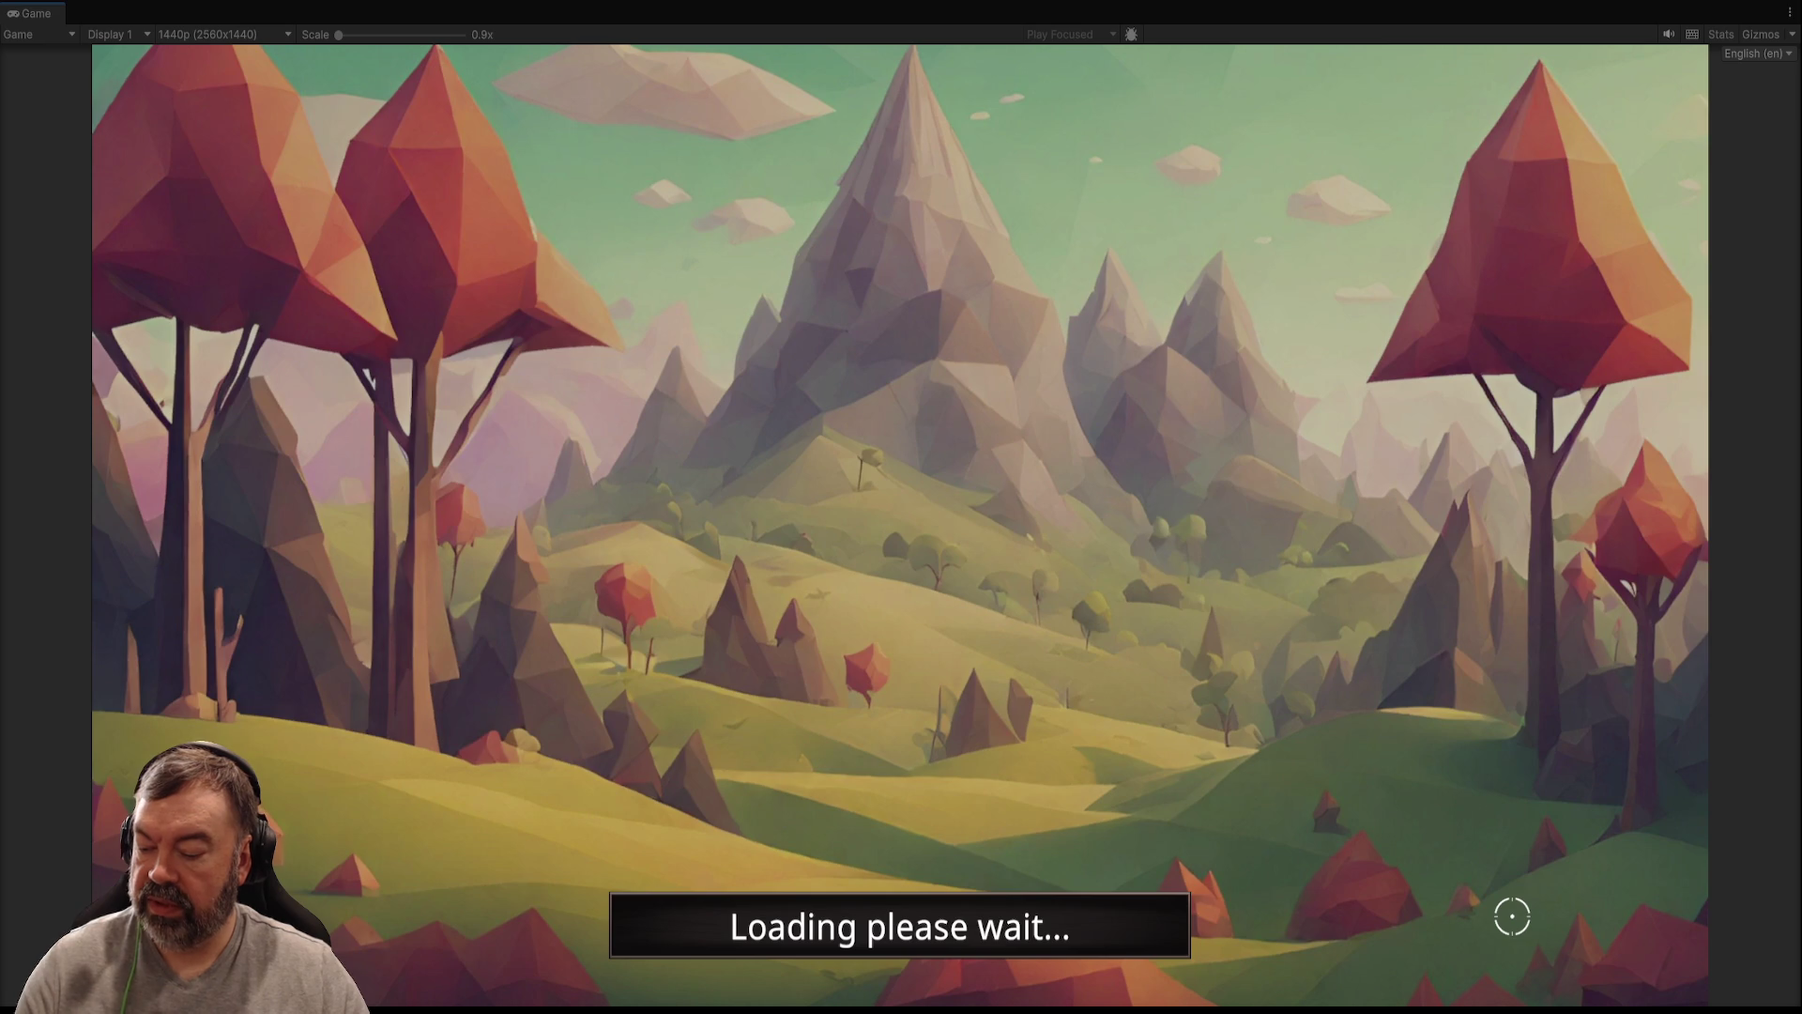
key(ctrl+shift+F7)
scroll(654, 466, down, 5)
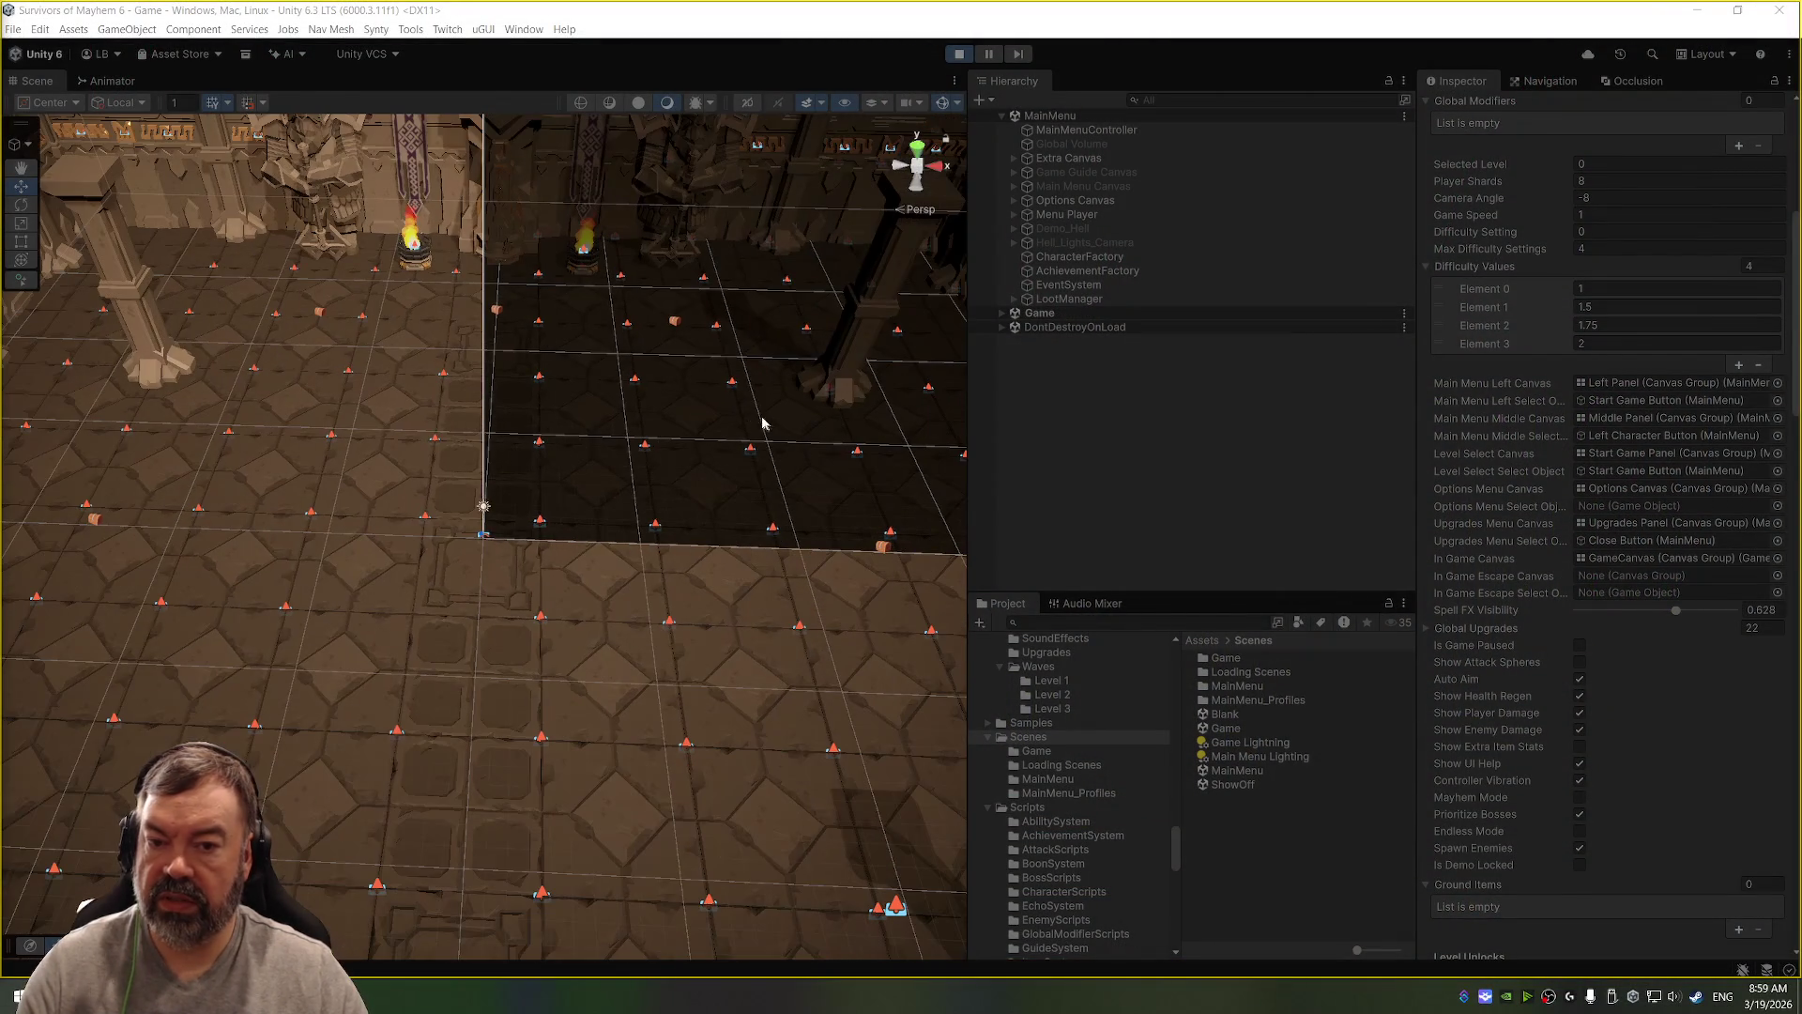
click(1095, 314)
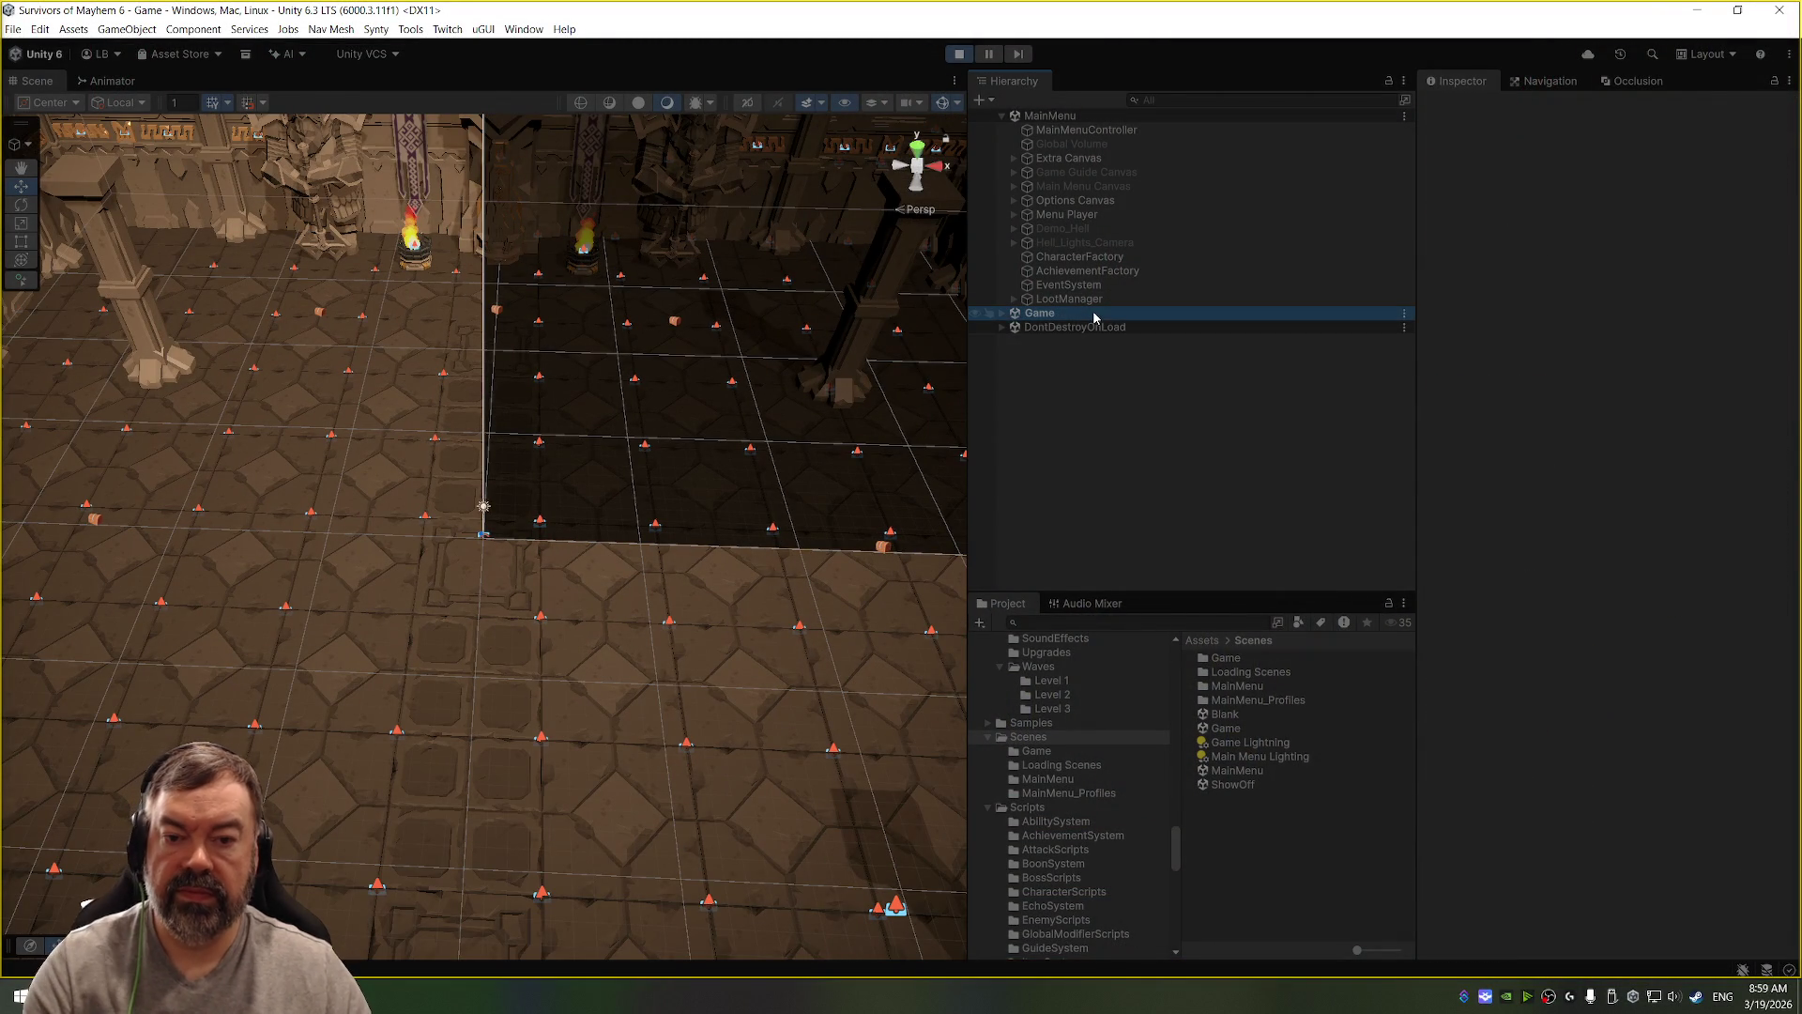
Step: Enable the UI Help object during play, close its tutorial overlay, and stop playing
key(Right)
scroll(1102, 525, down, 3)
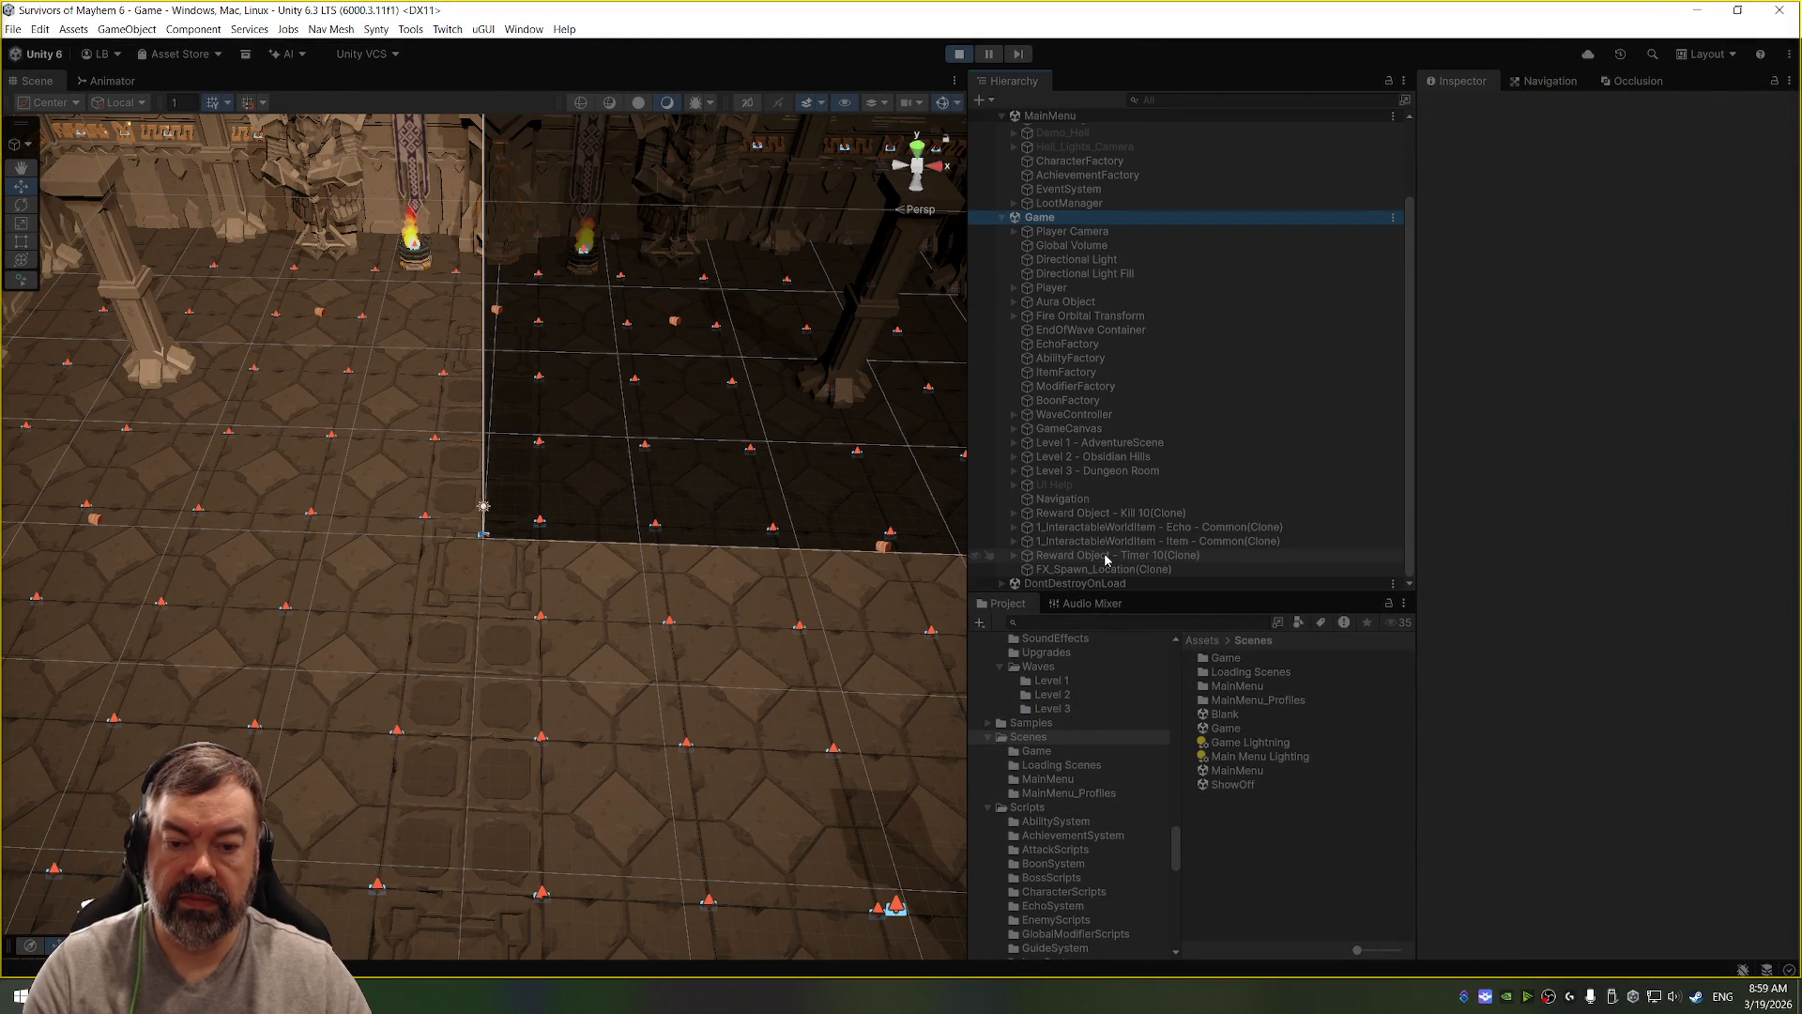
click(1155, 485)
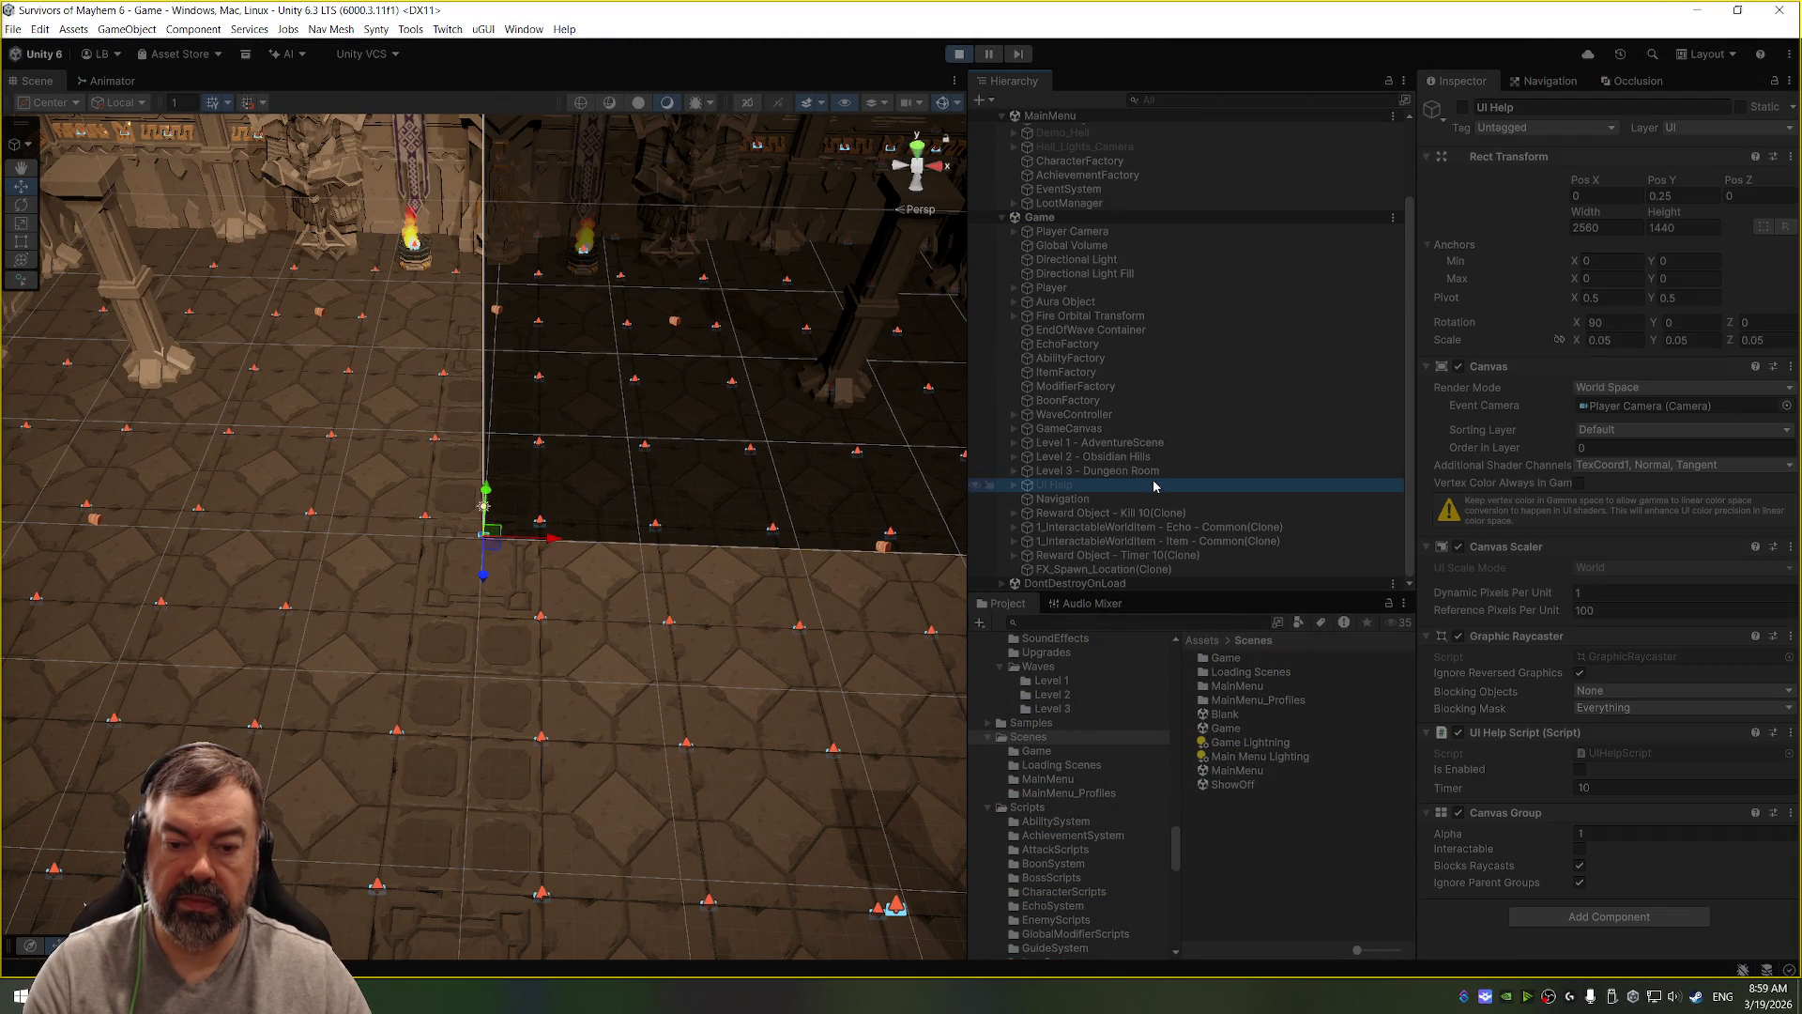
click(1462, 108)
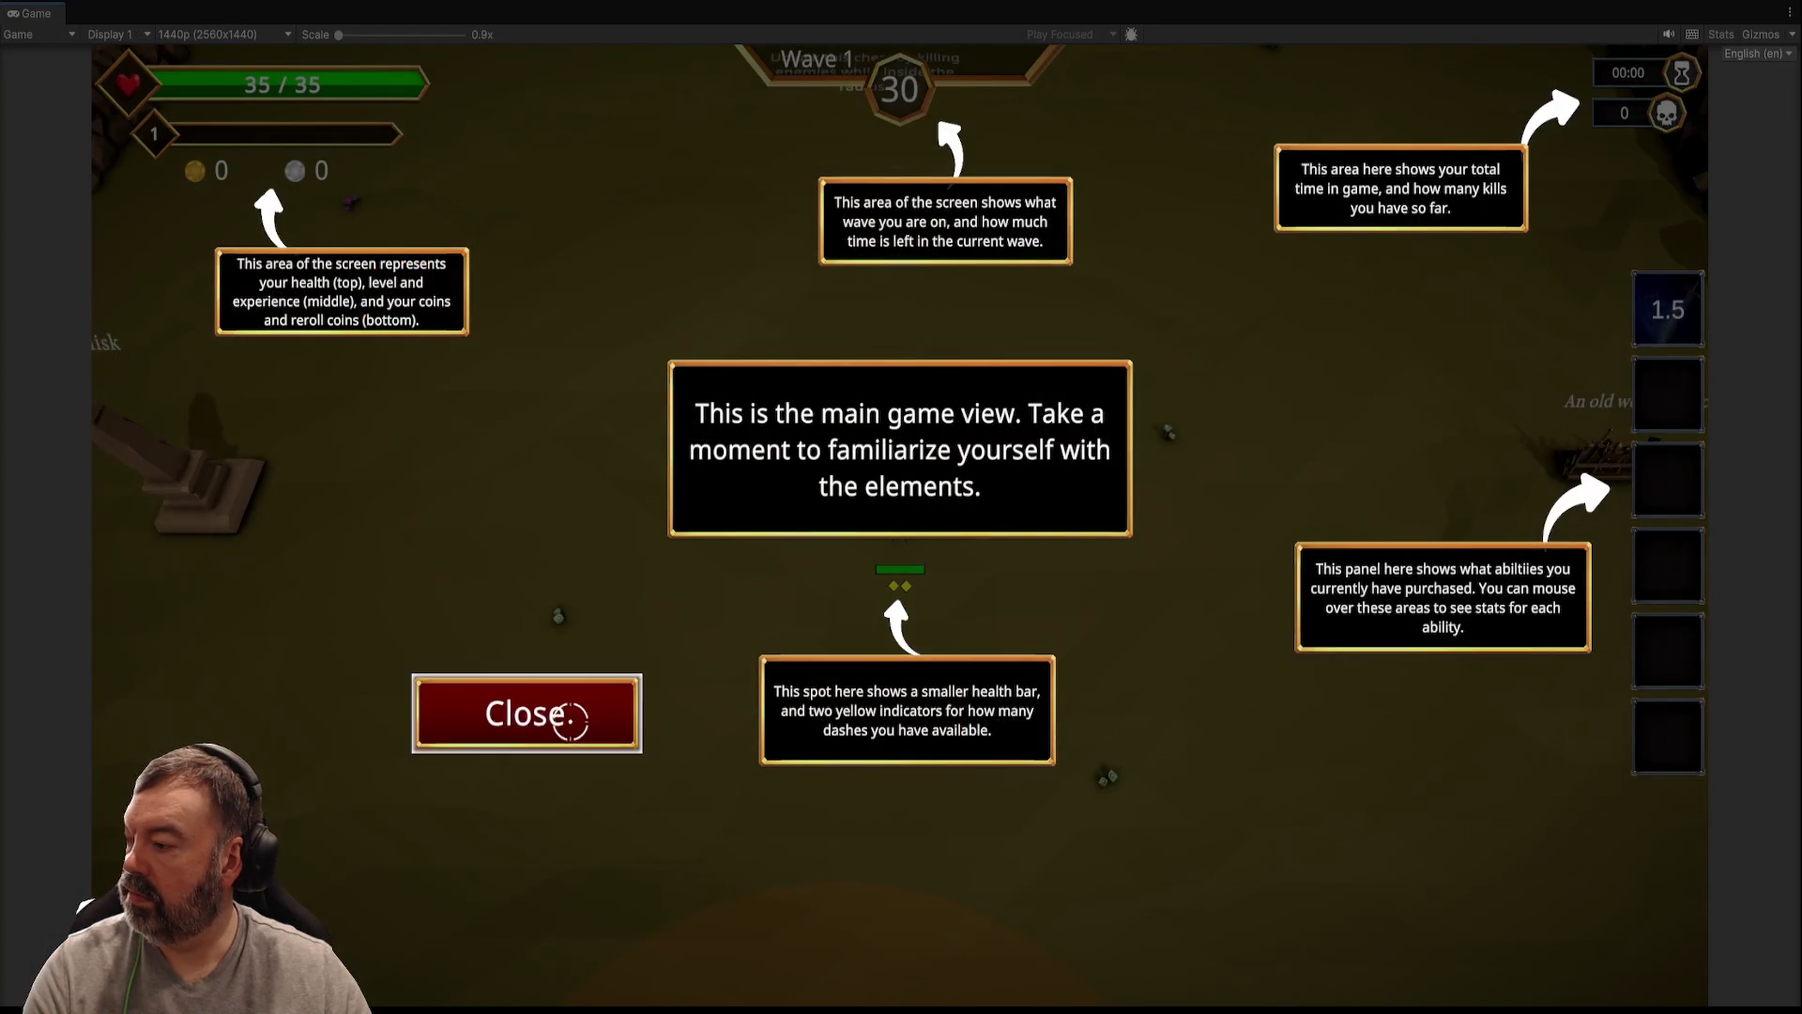
click(570, 720)
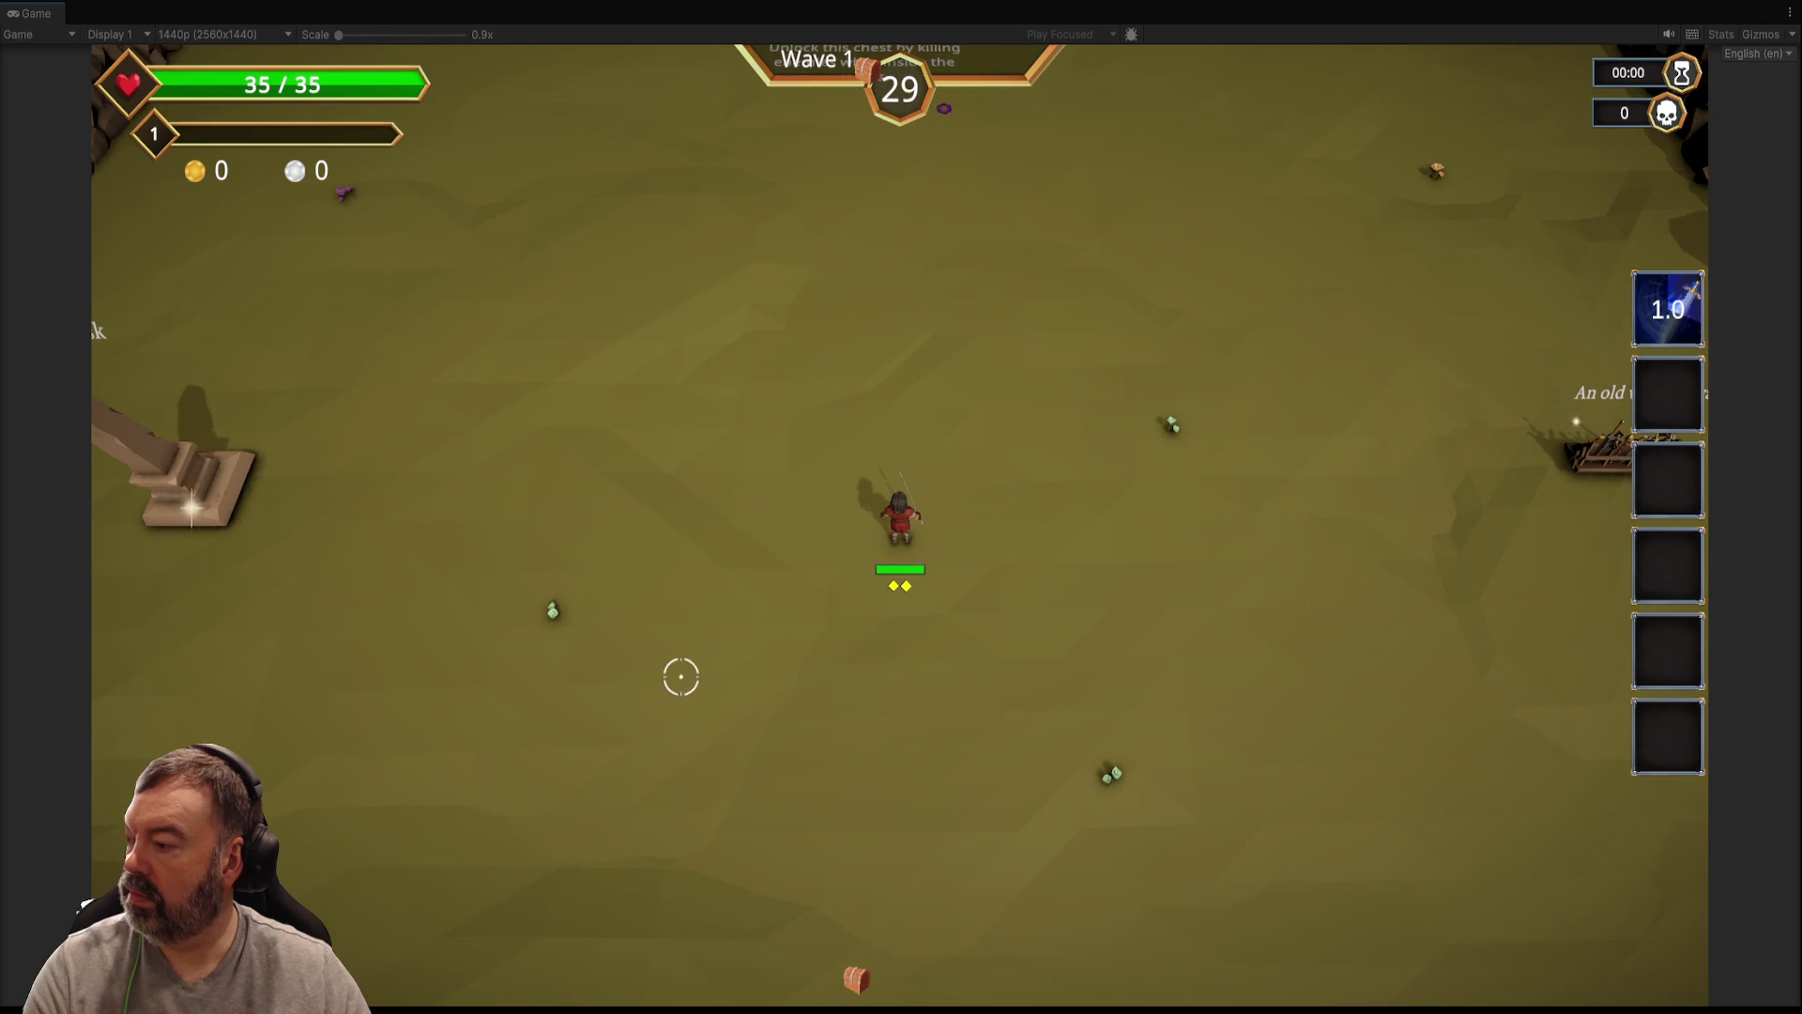
click(961, 58)
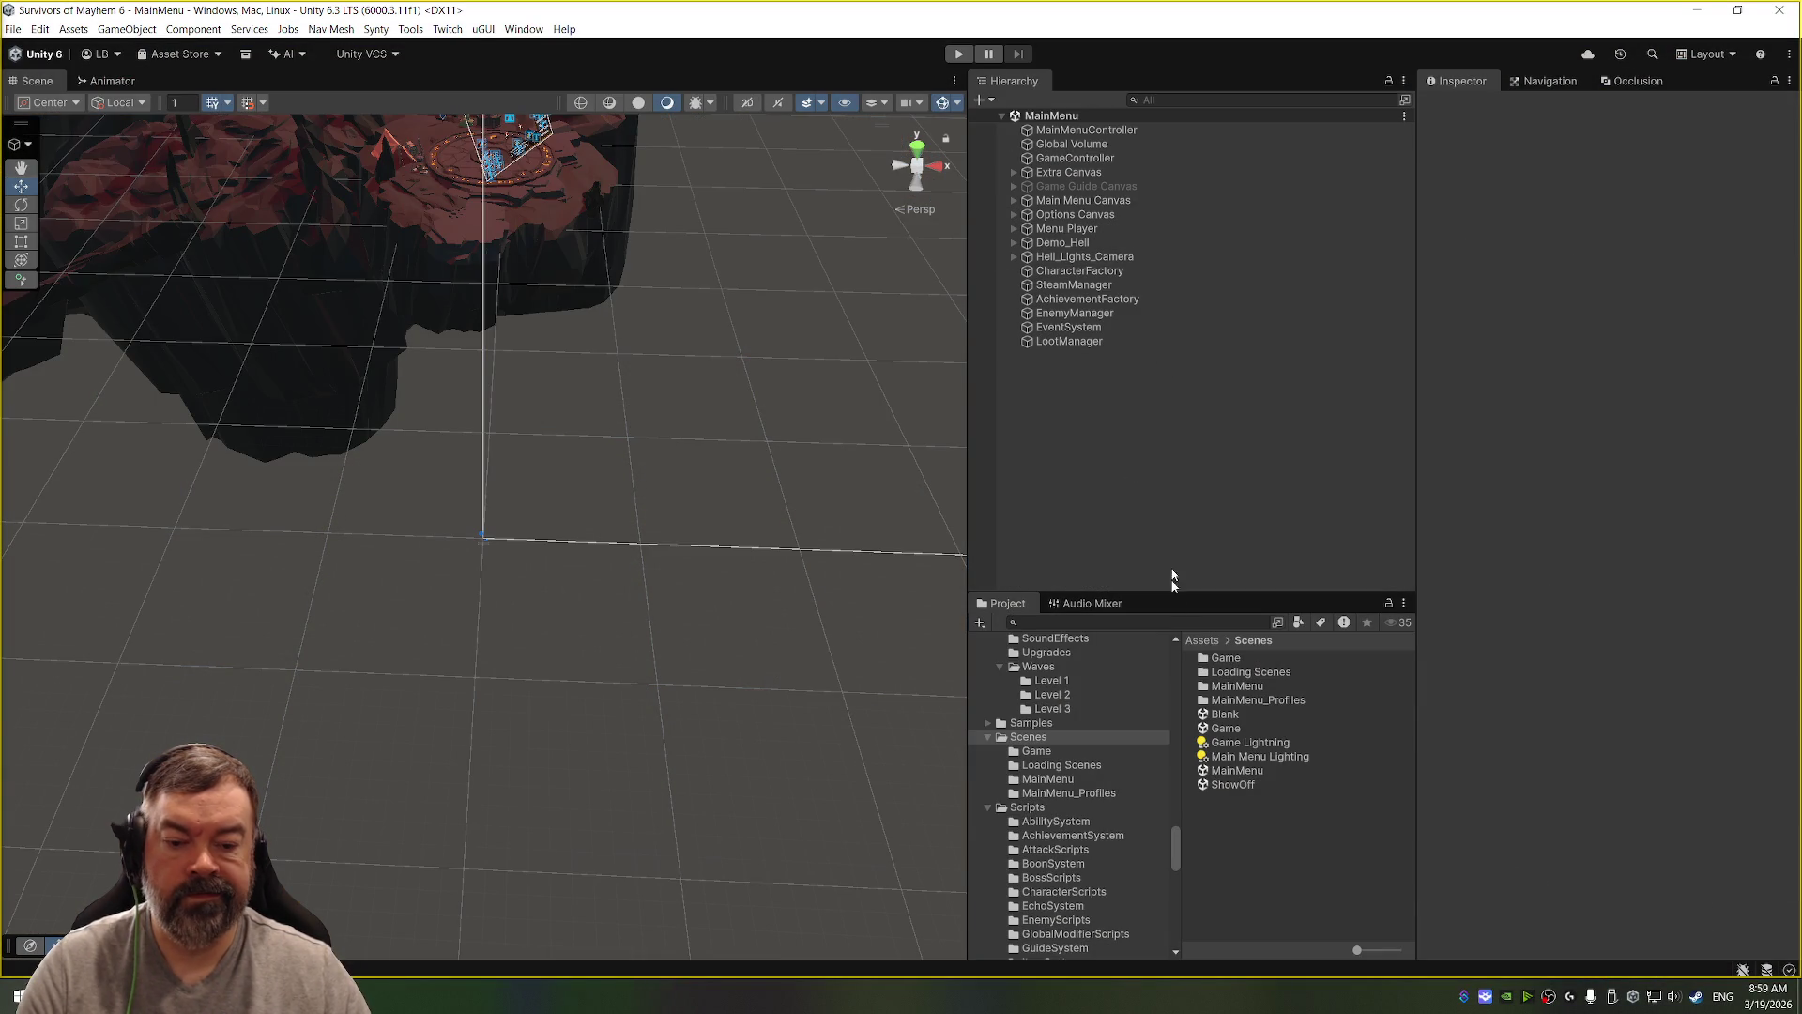
Step: Select UI Help in the Game scene and tick Is Enabled on its UI Help Script
click(1282, 724)
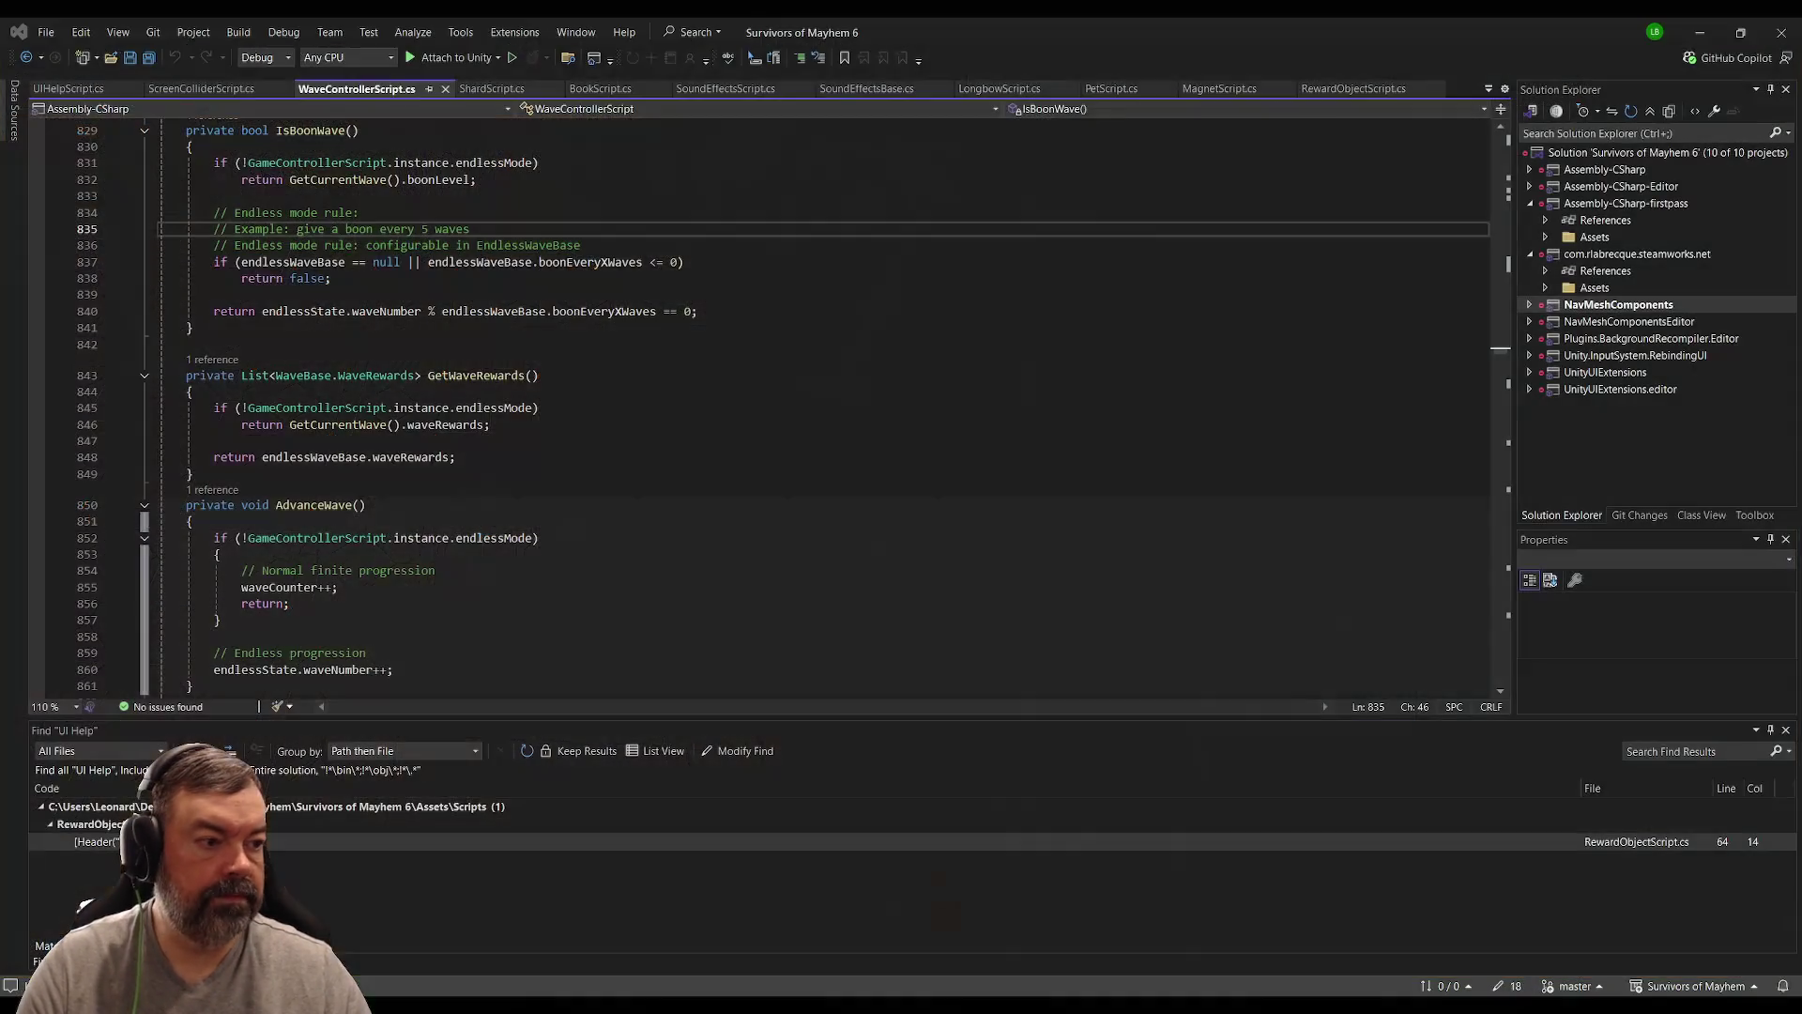
click(1061, 412)
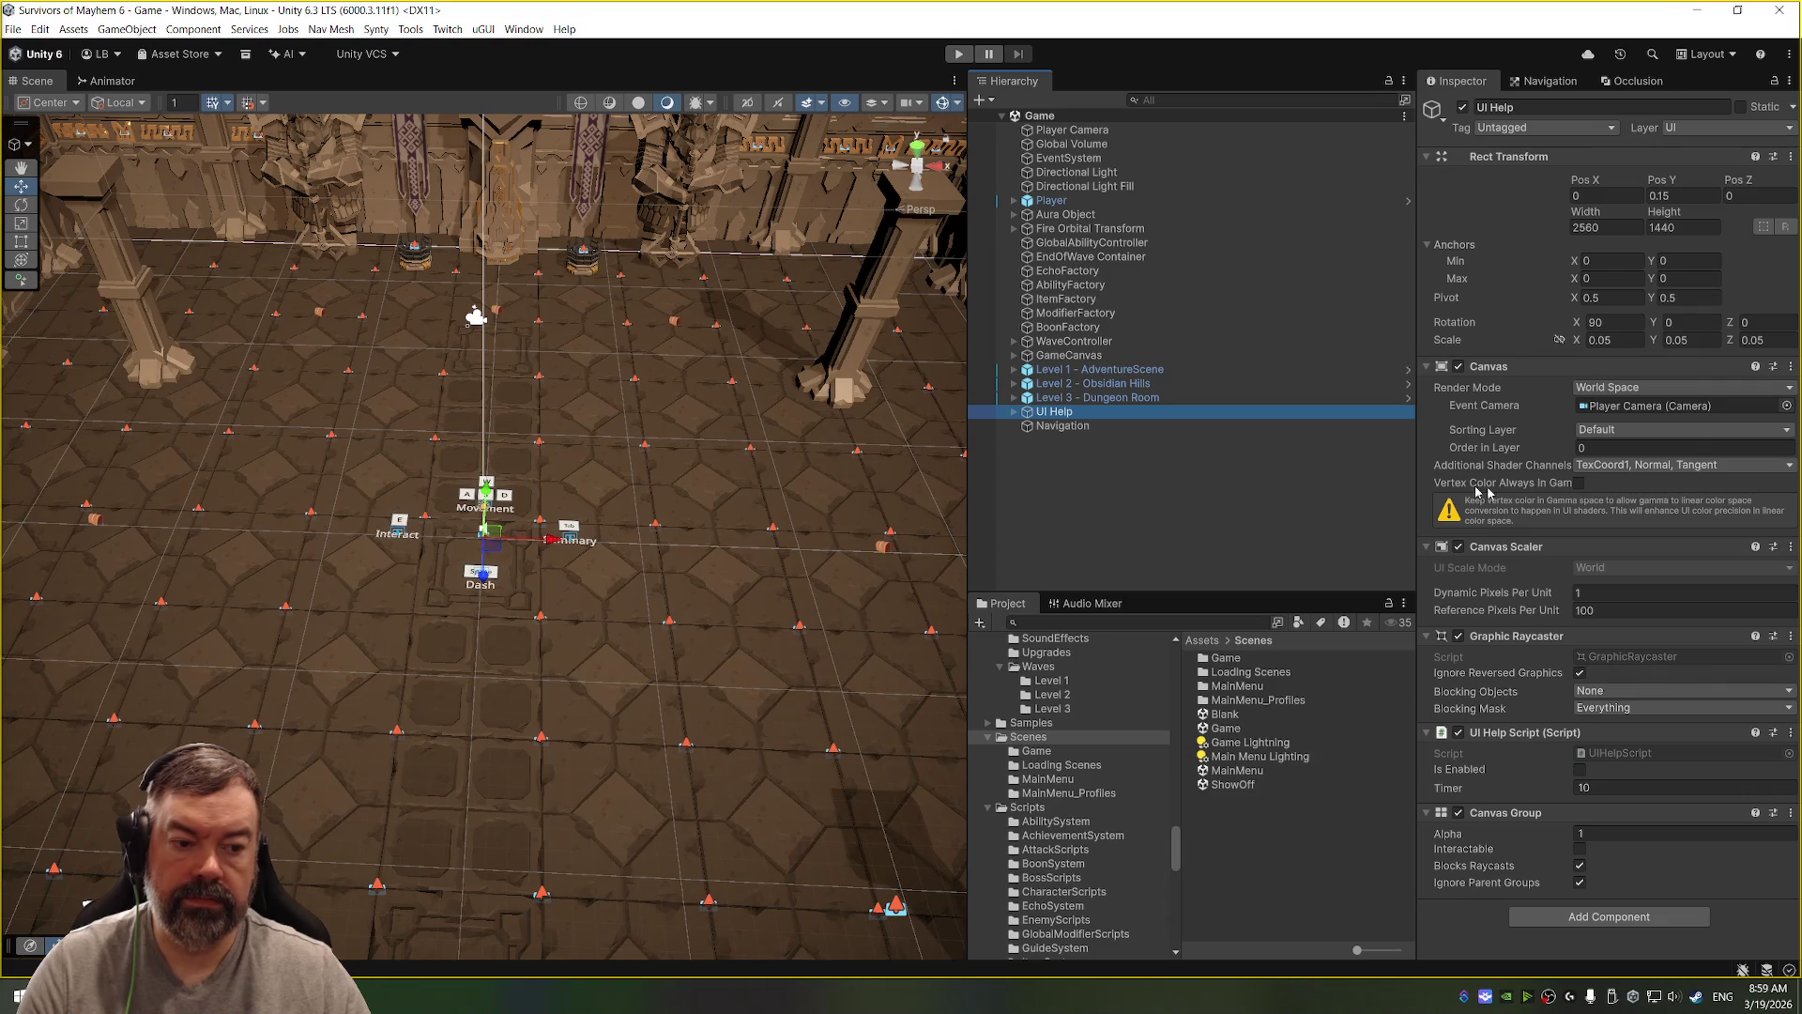
click(1630, 755)
click(1579, 770)
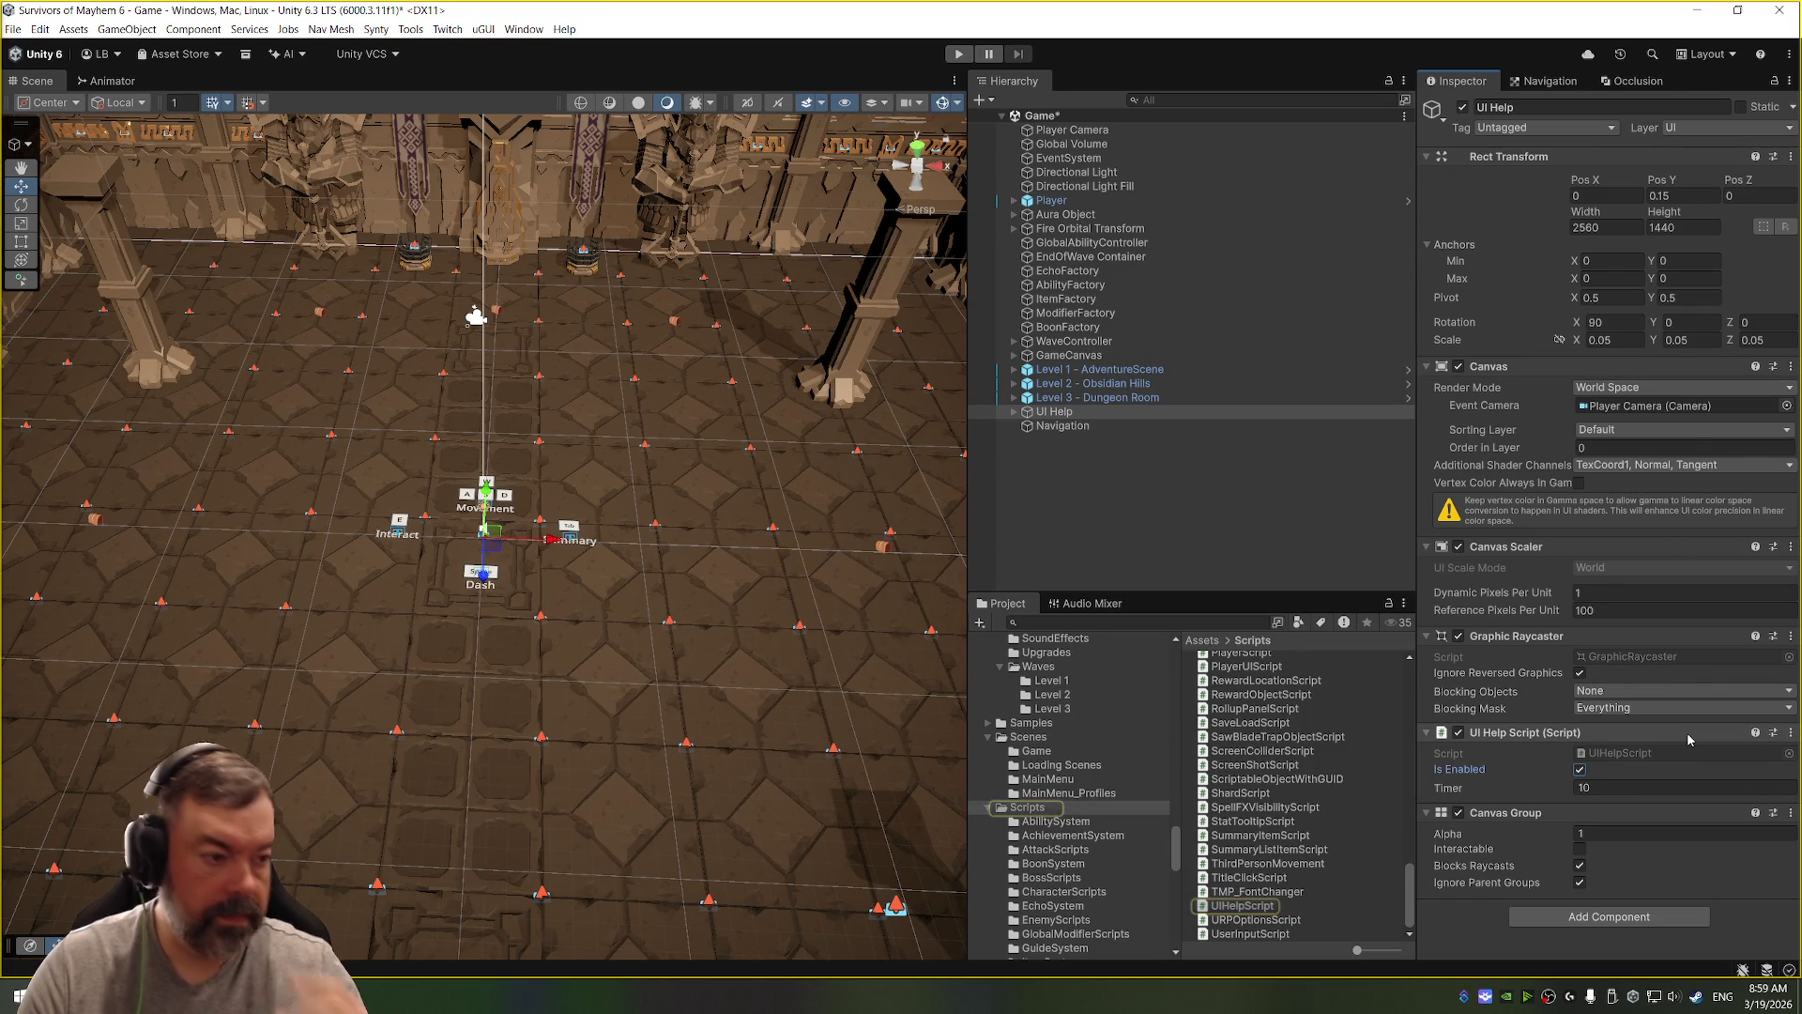
double_click(1621, 752)
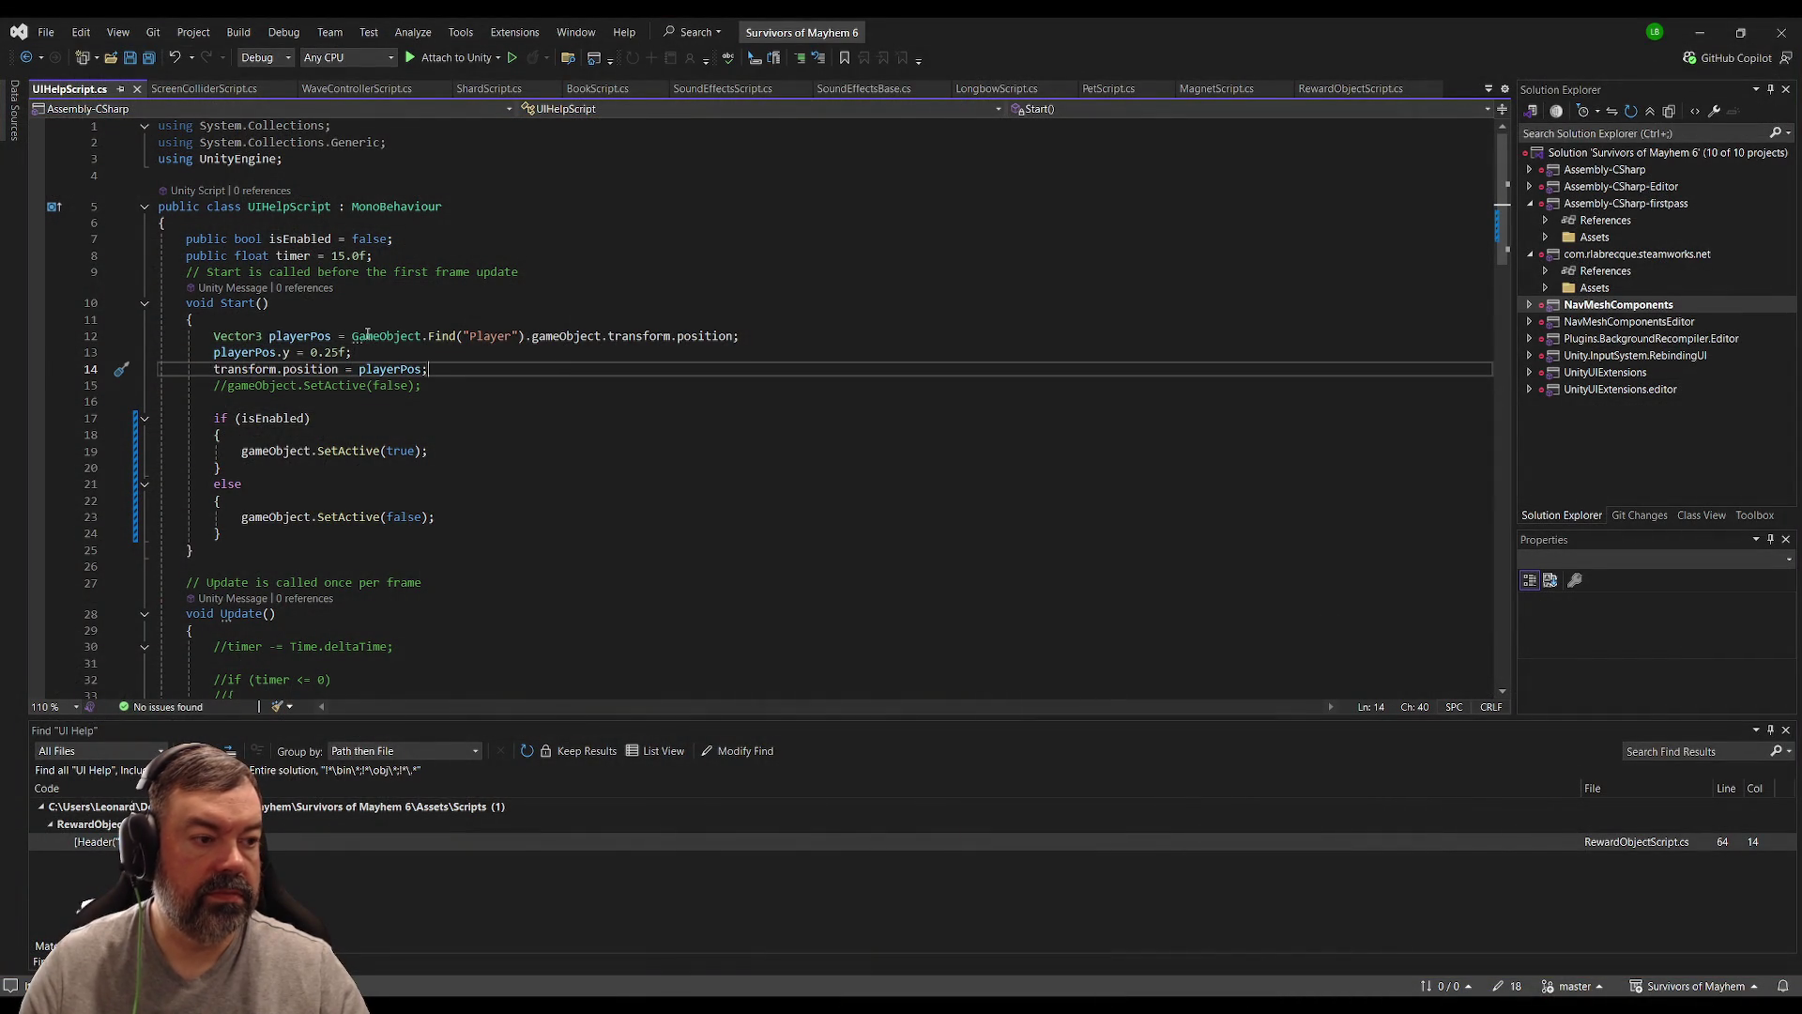
Step: Search the whole solution for every isEnabled reference from UIHelpScript
click(342, 320)
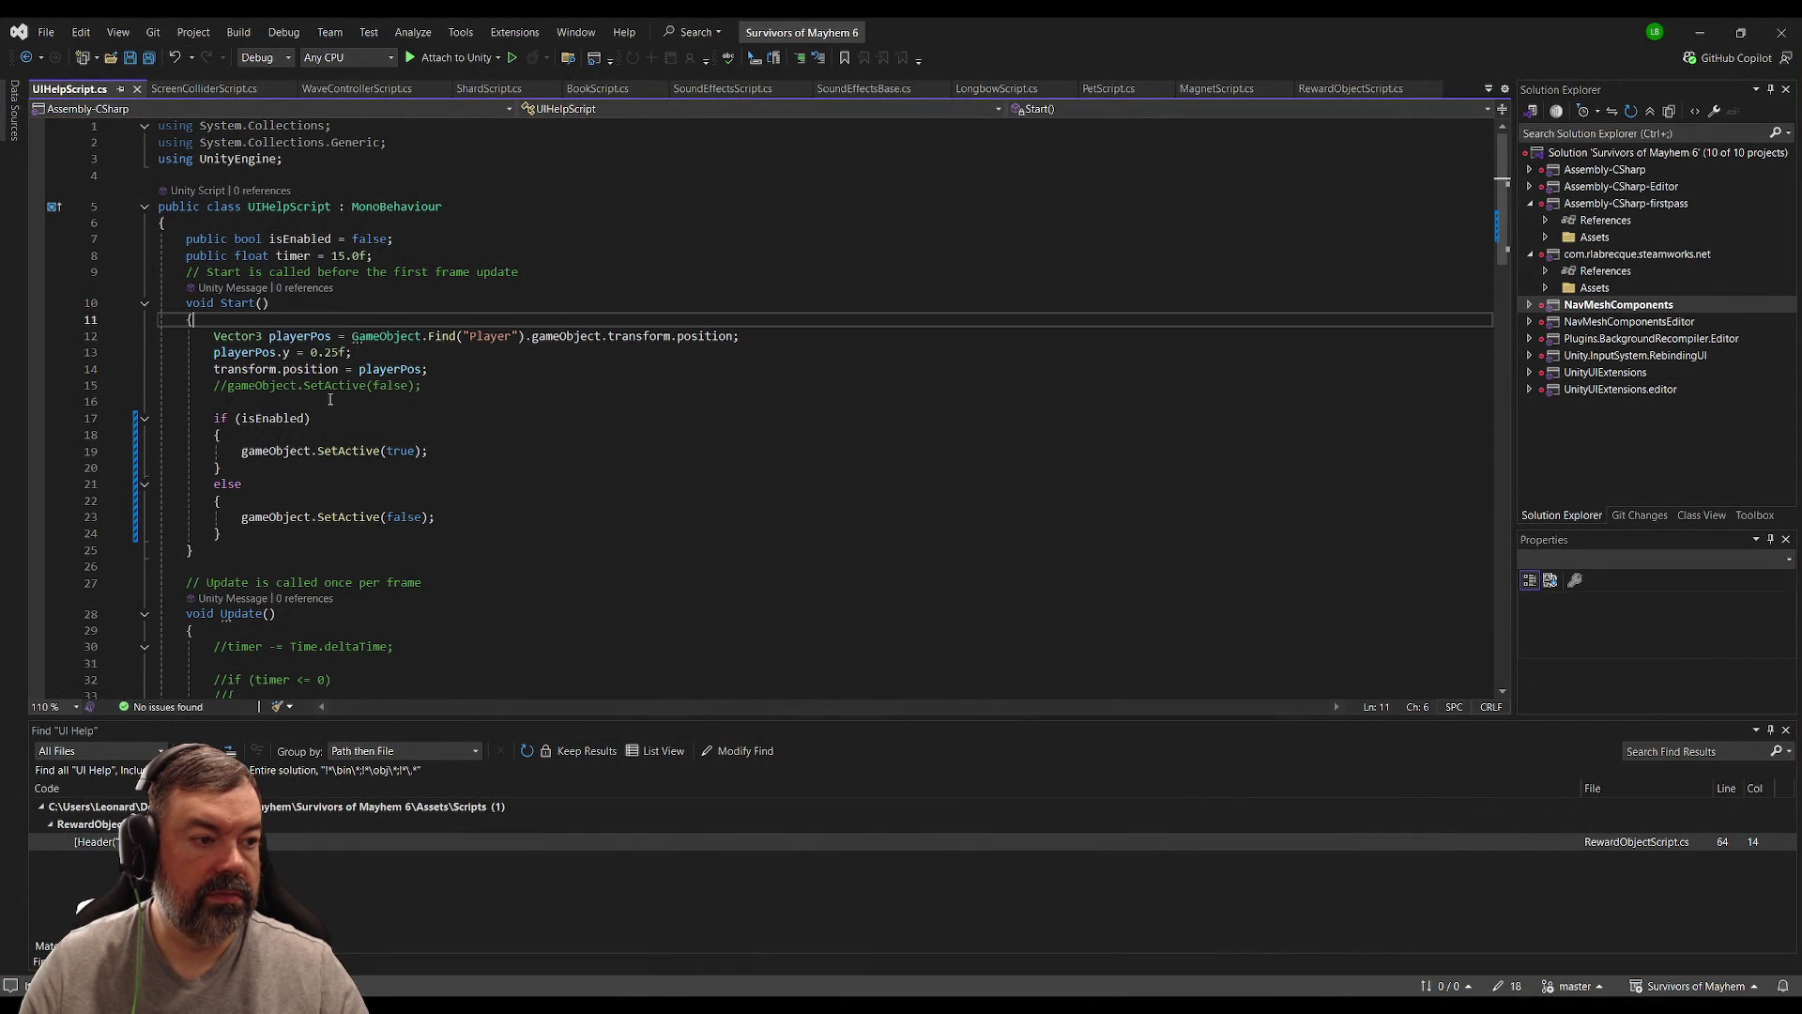
click(308, 240)
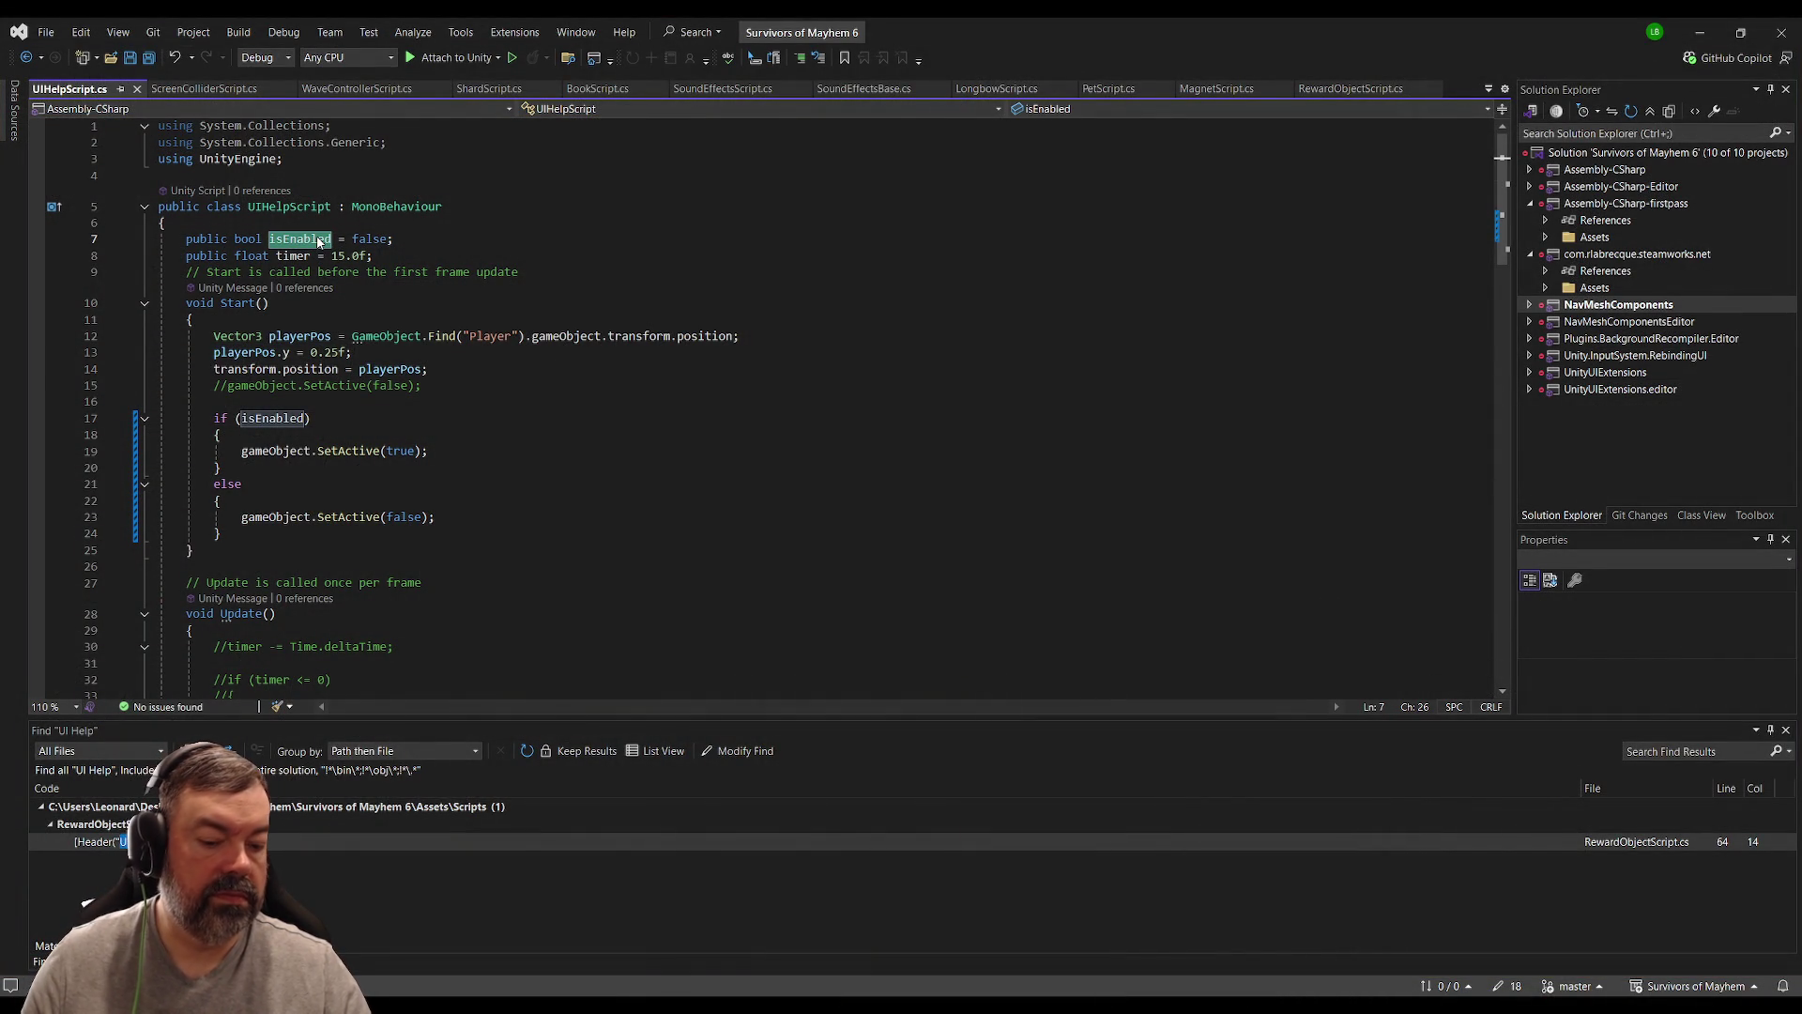
key(ctrl+shift+f)
key(Return)
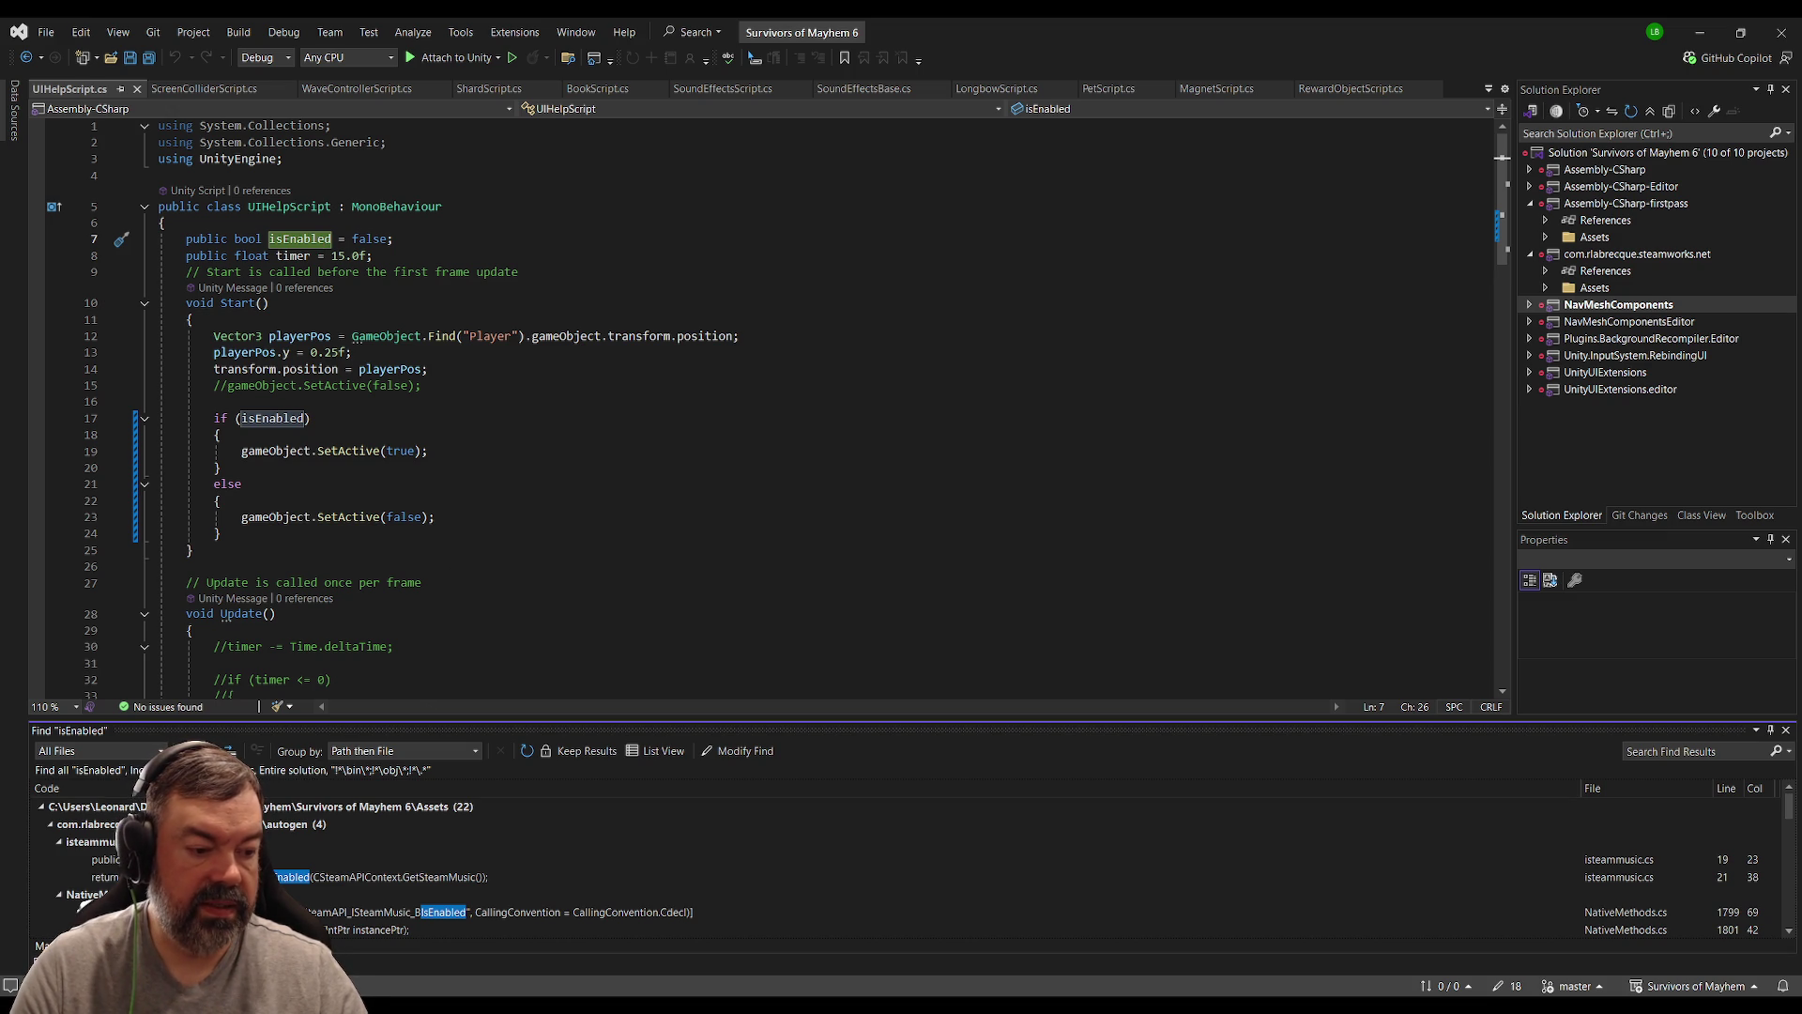
scroll(901, 864, down, 2)
scroll(901, 864, down, 3)
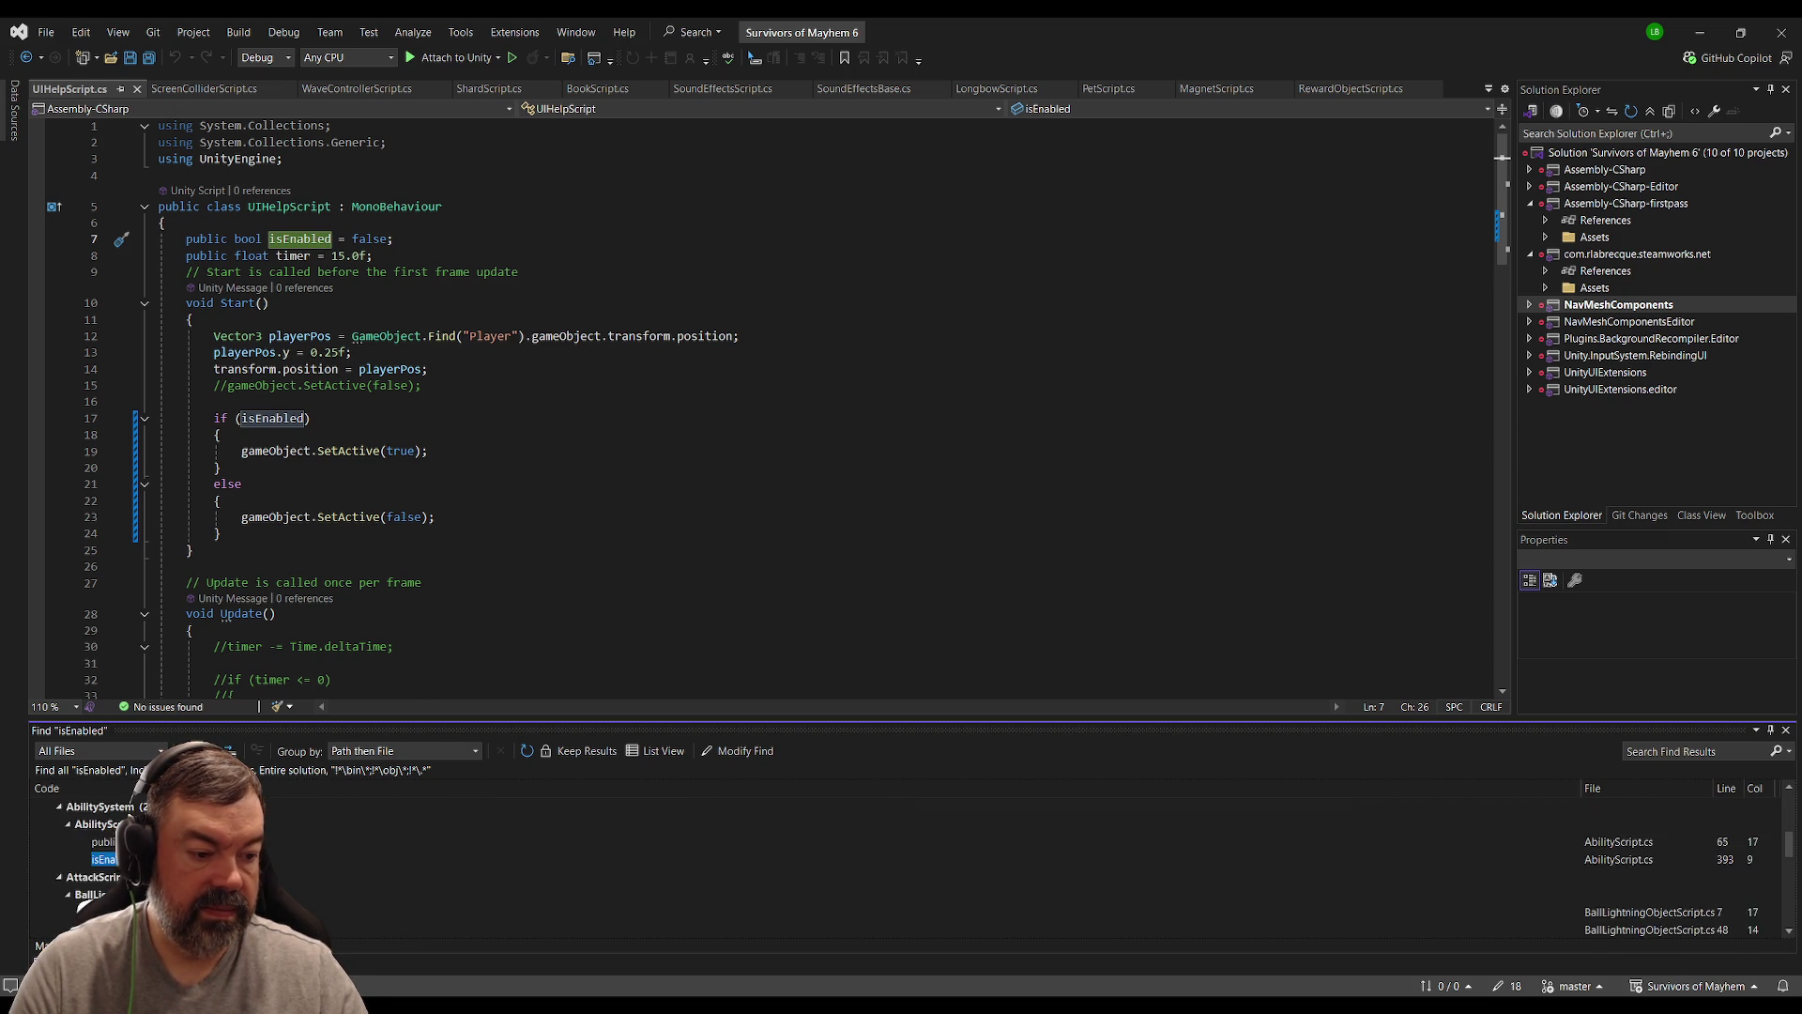
scroll(900, 864, down, 1)
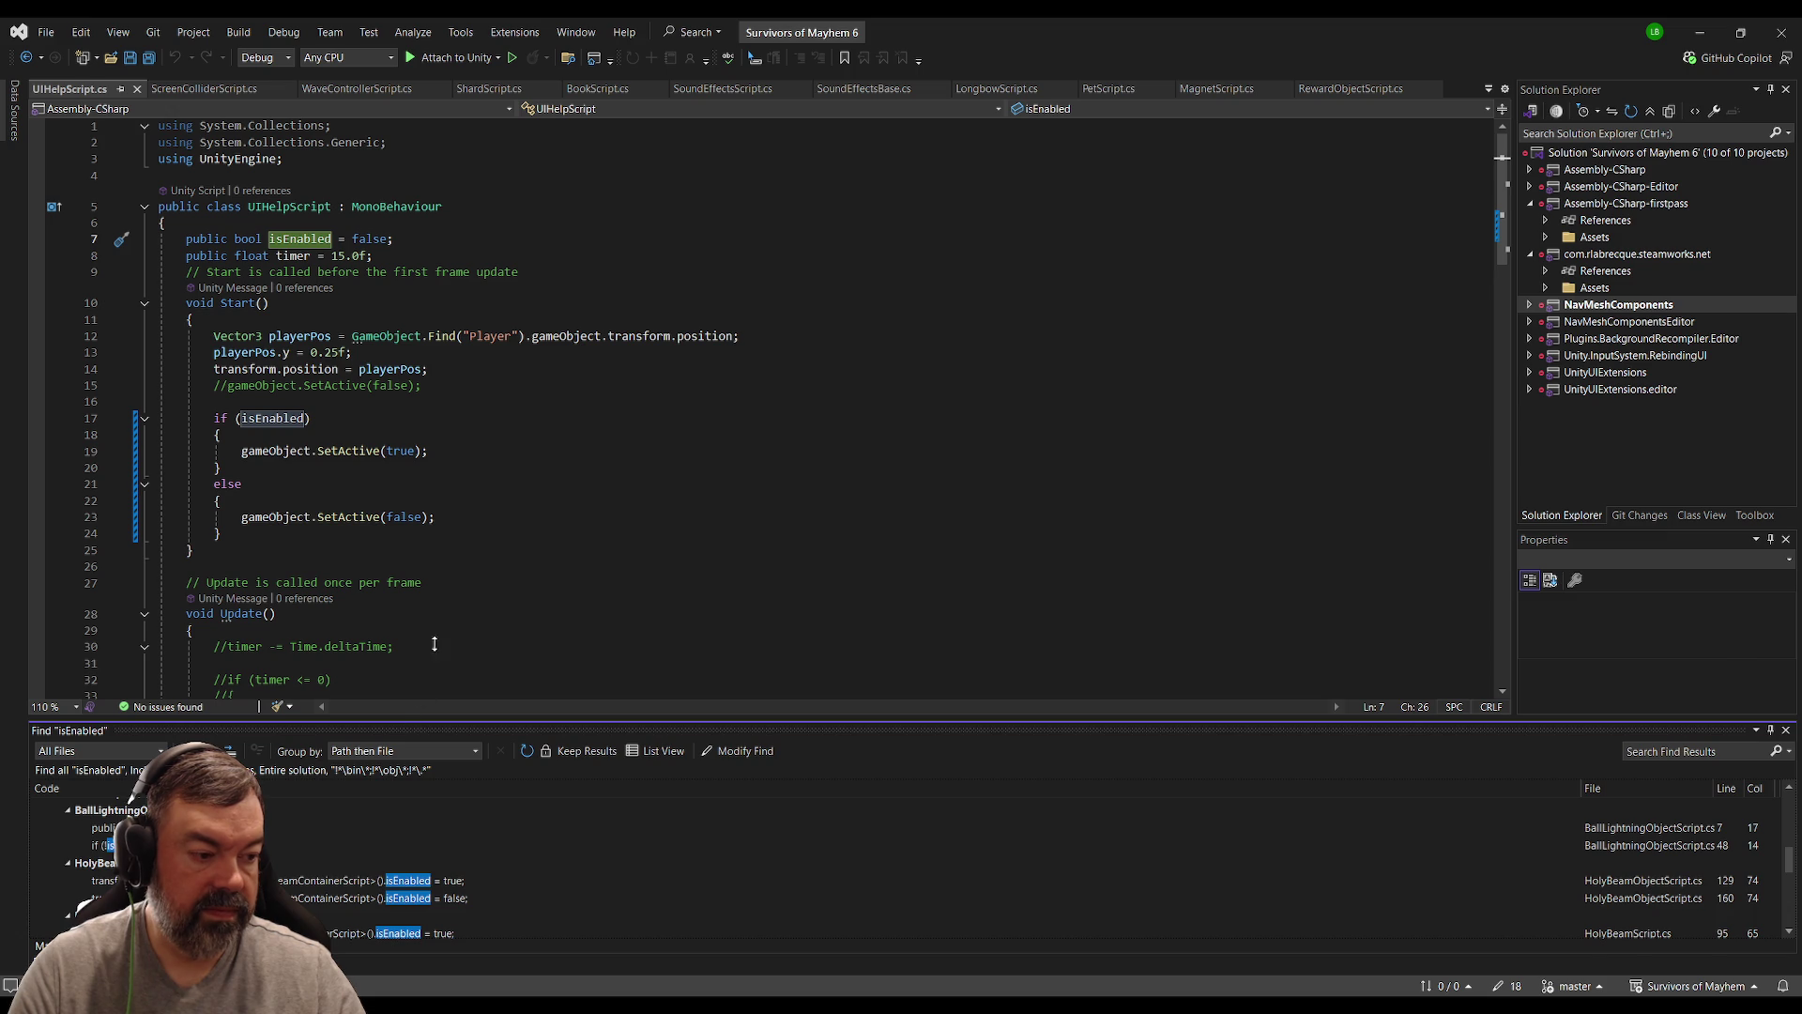
drag(405, 723, 406, 604)
scroll(657, 798, down, 2)
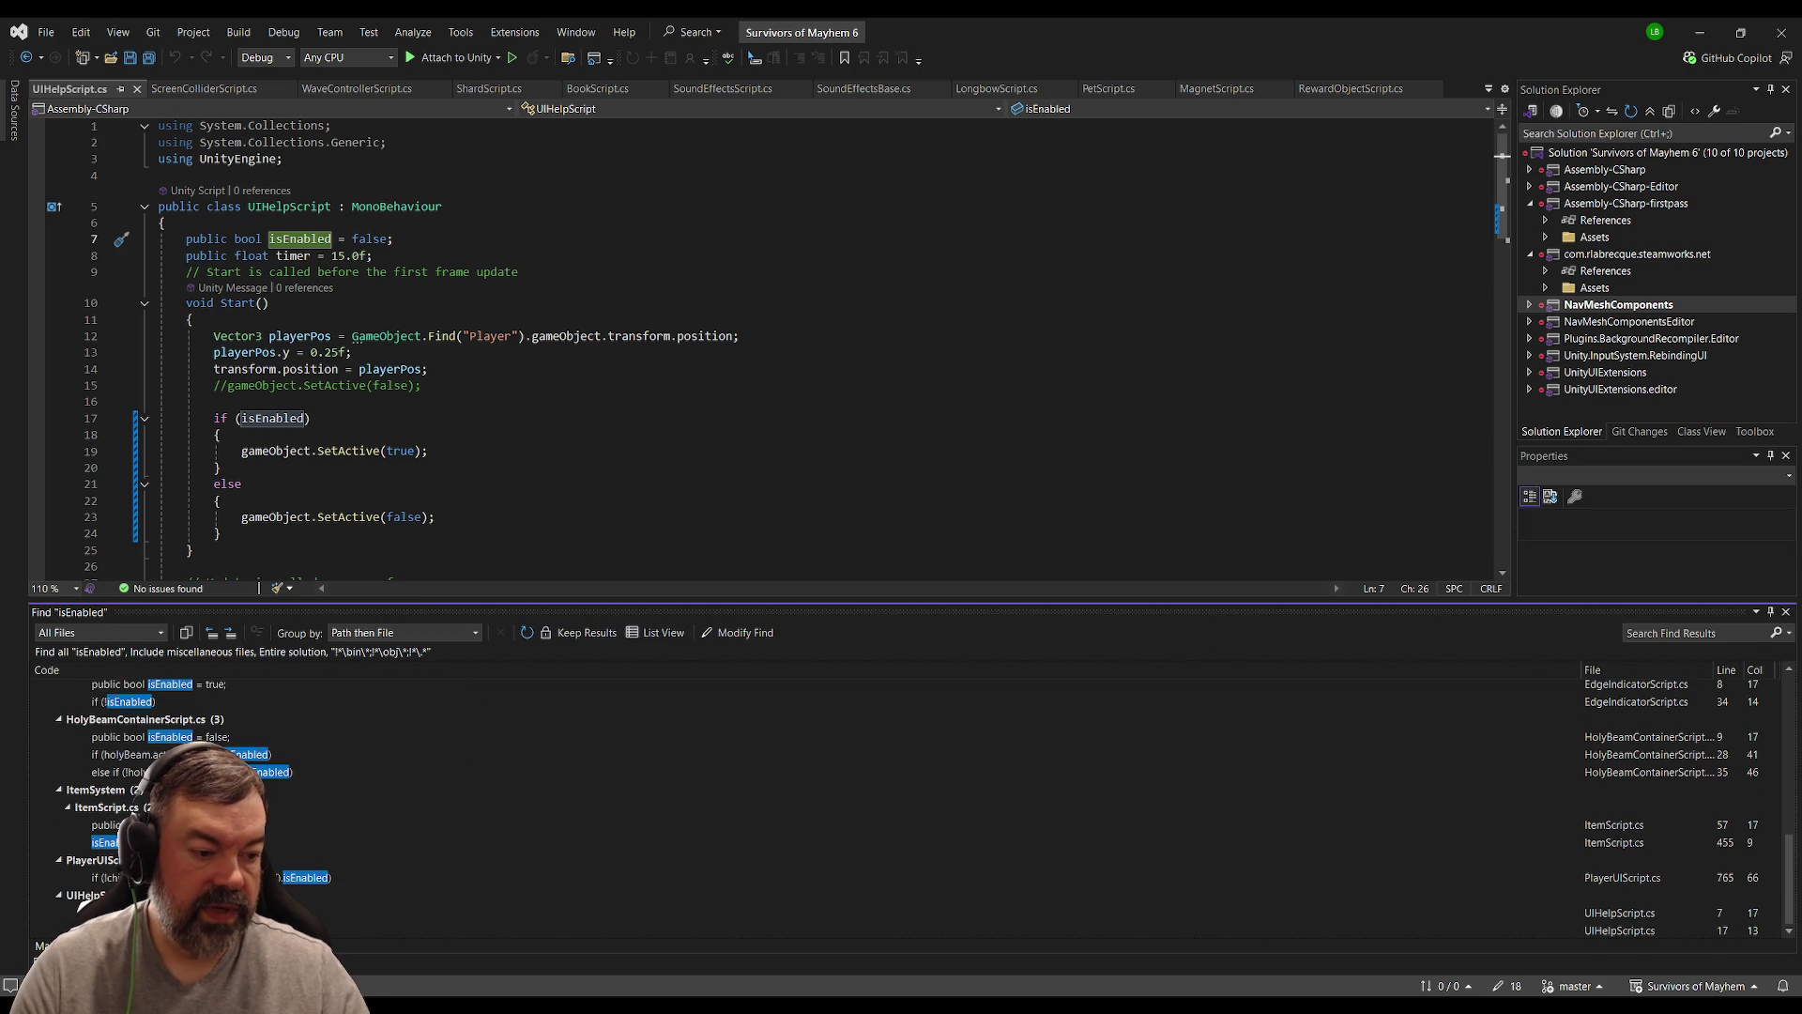
Step: Inspect the isEnabled uses at ItemScript line 455 and UIHelpScript line 17, then return to Unity
double_click(103, 842)
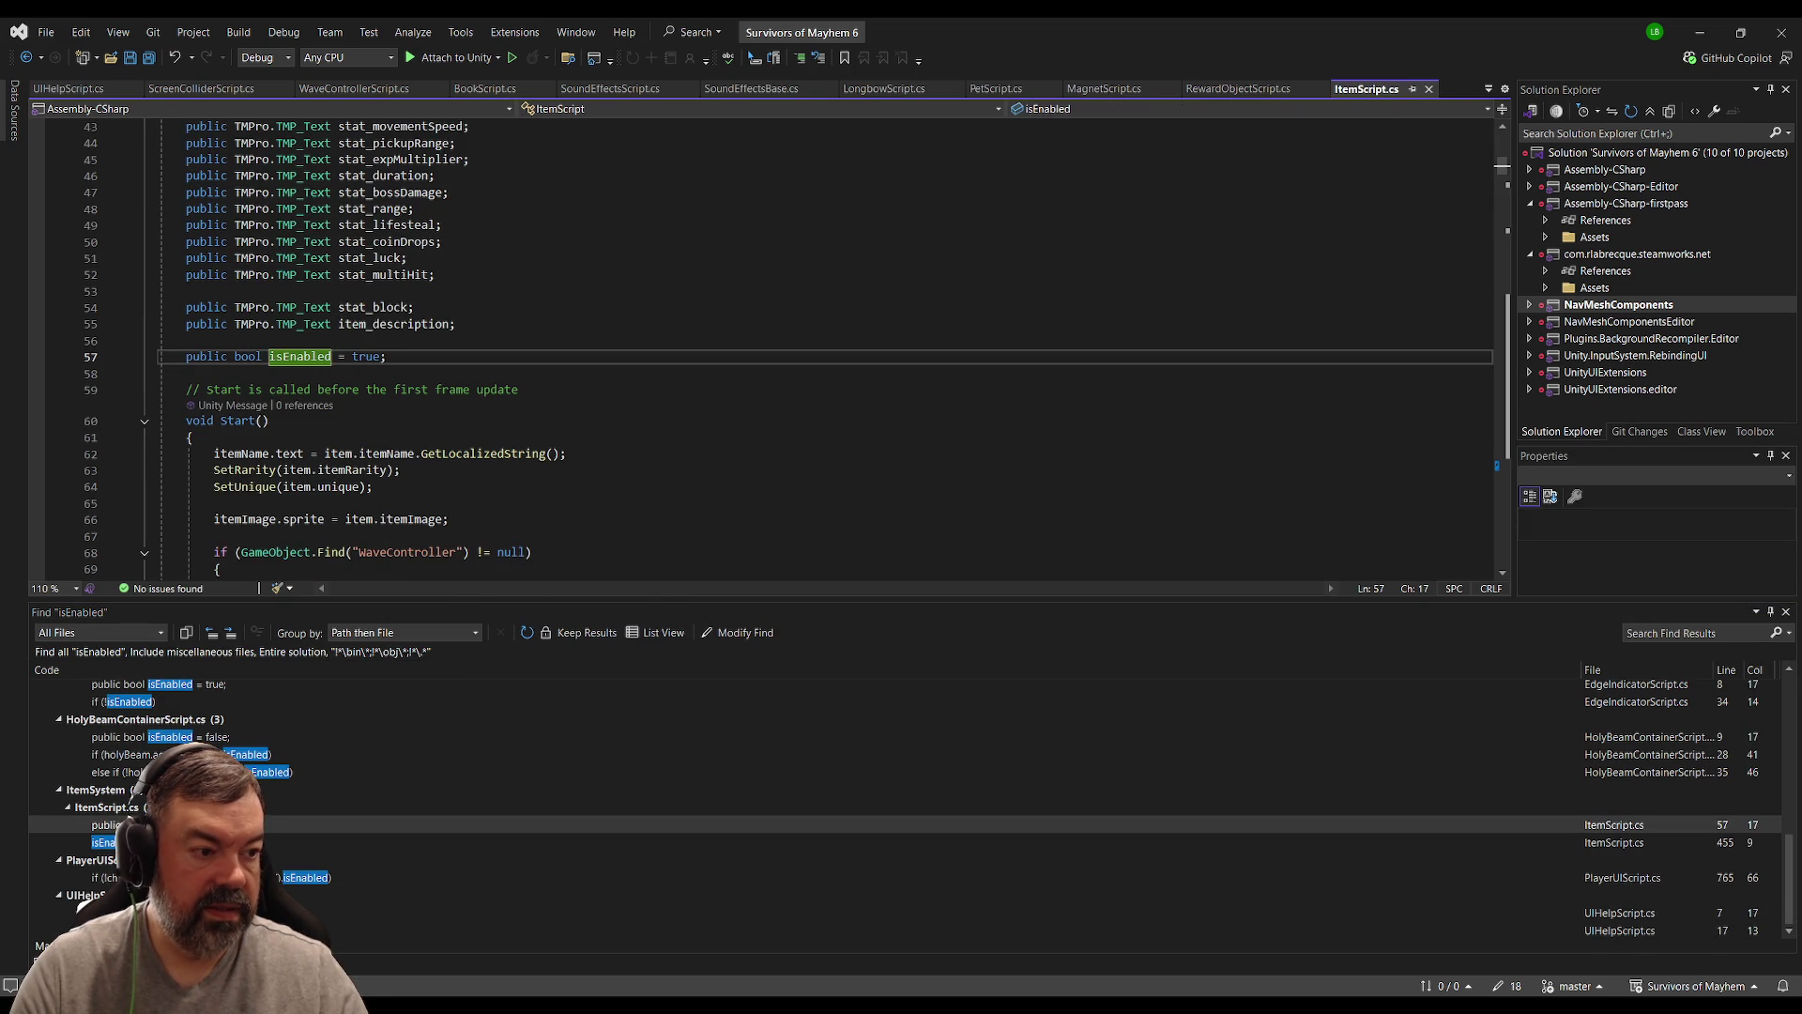
scroll(462, 438, up, 7)
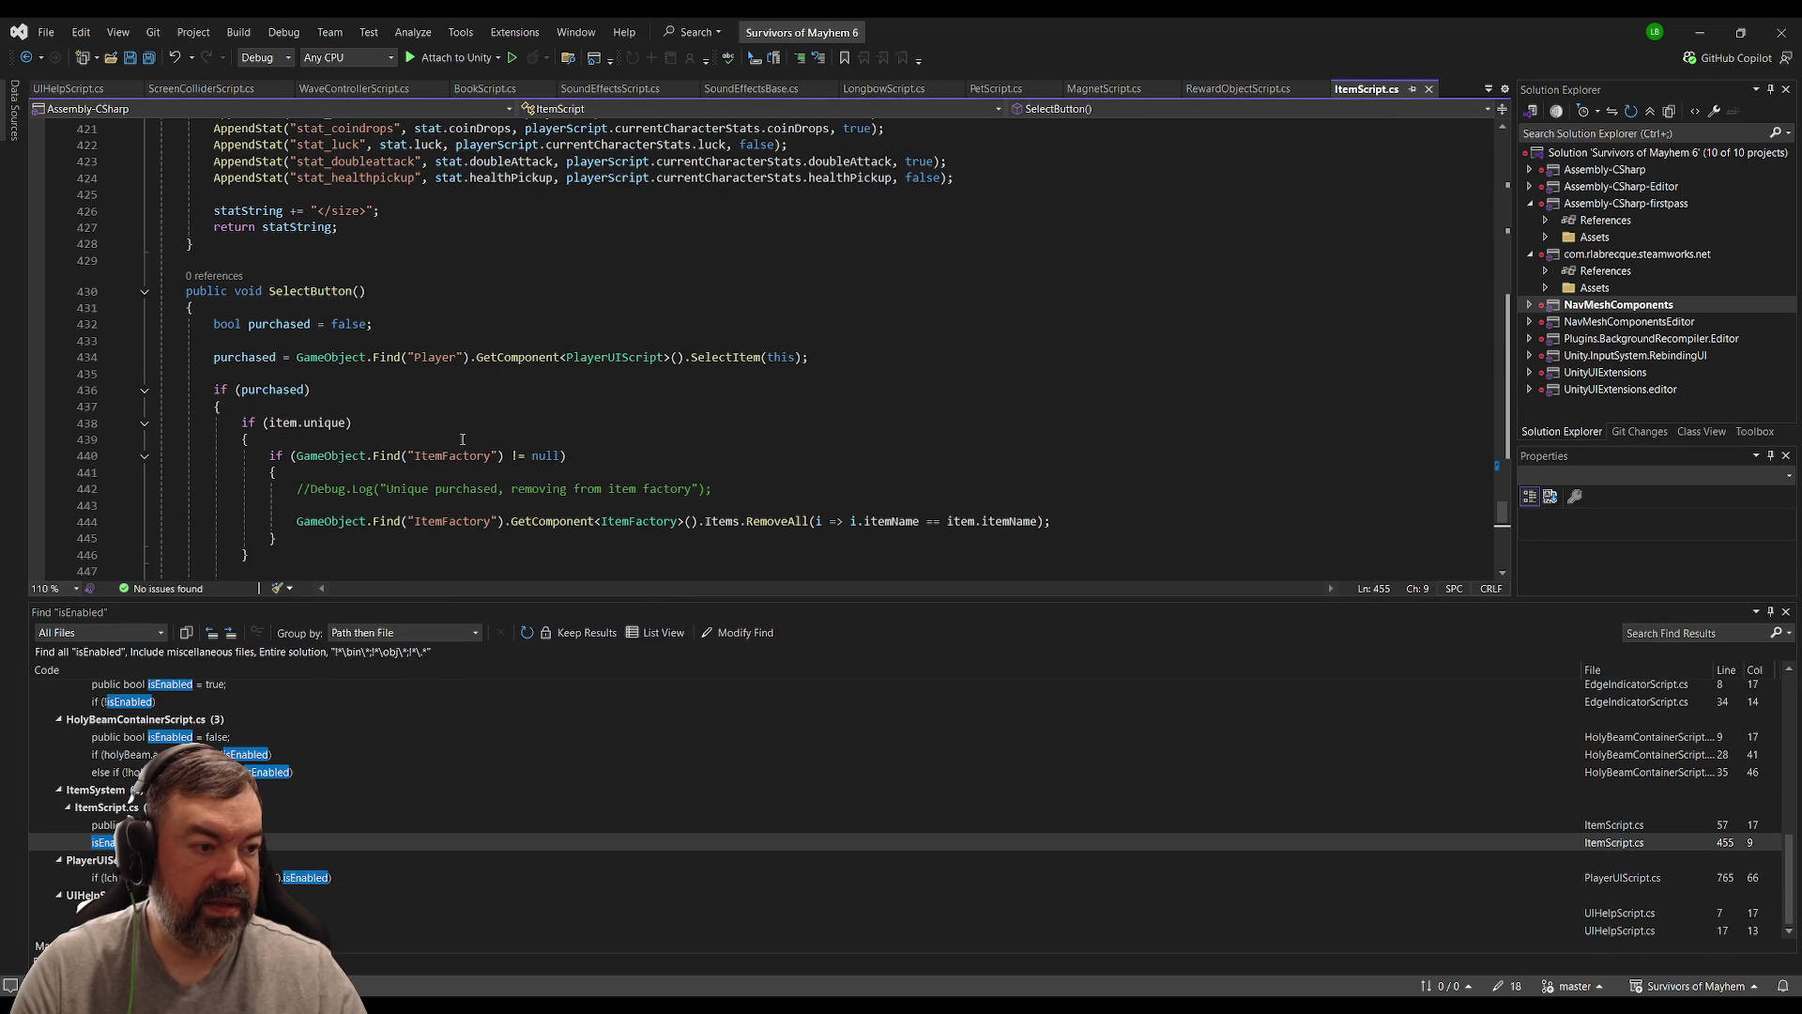
scroll(462, 438, down, 8)
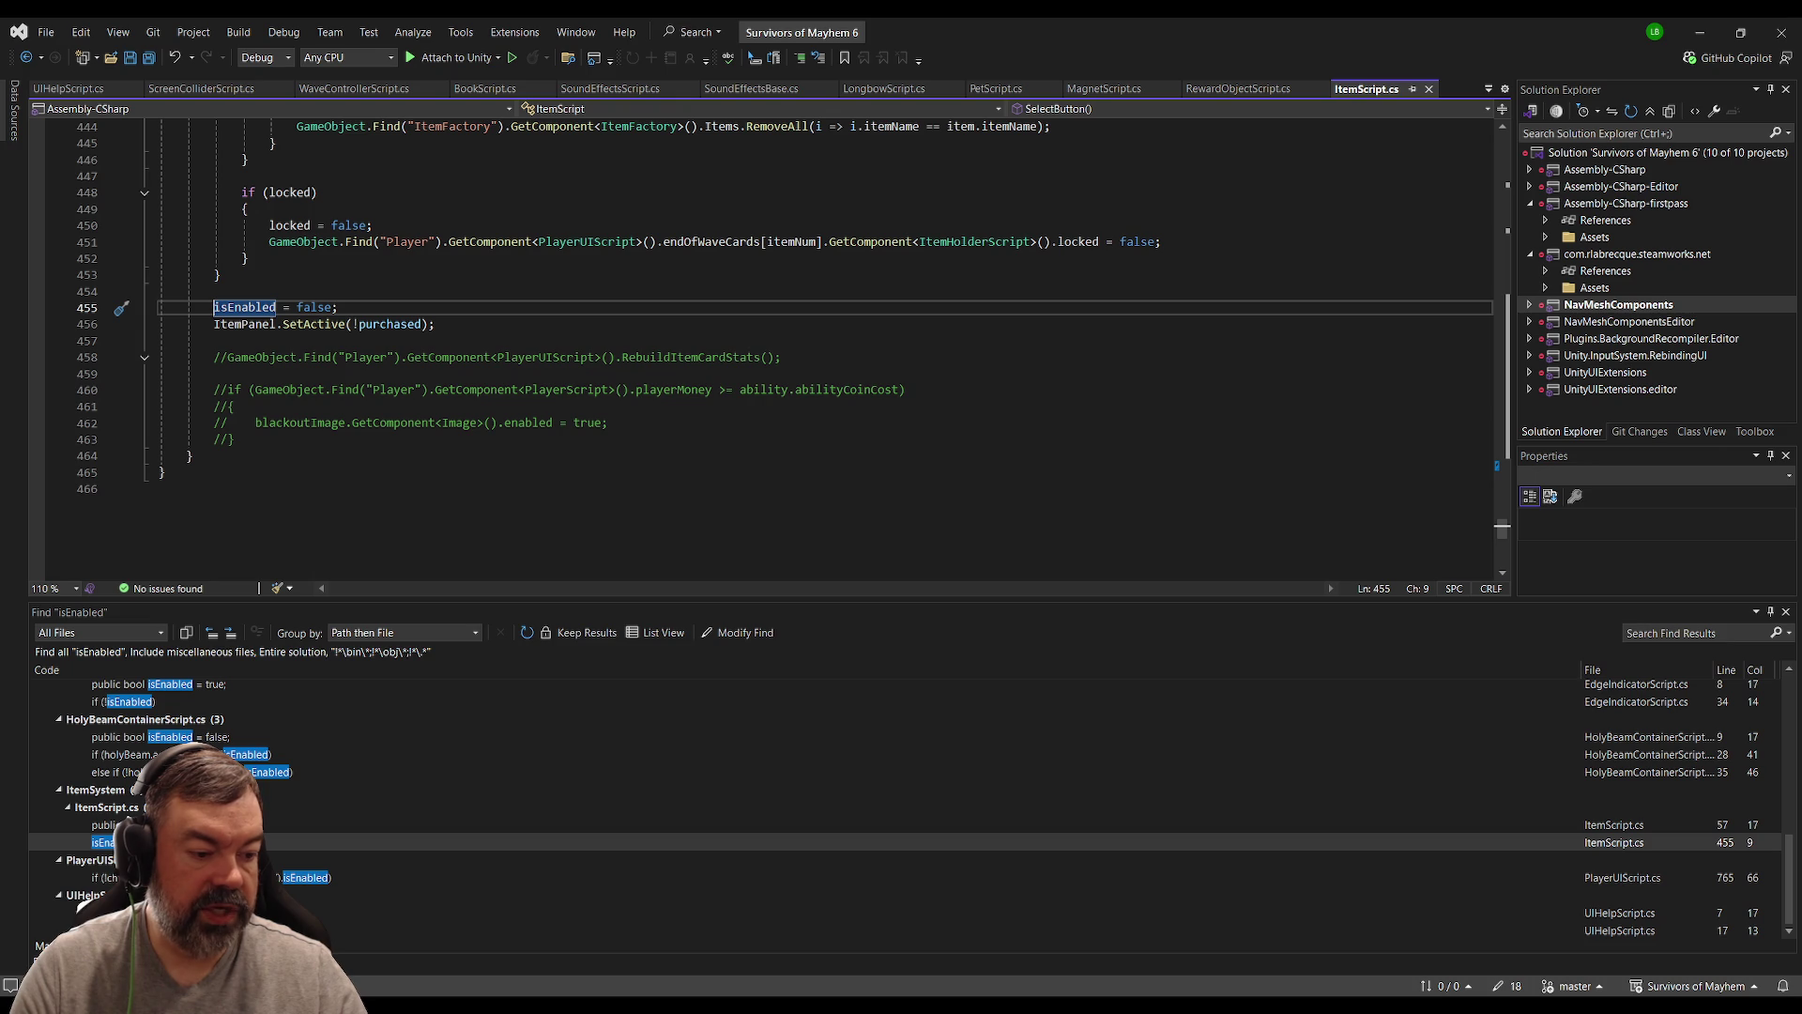
double_click(103, 912)
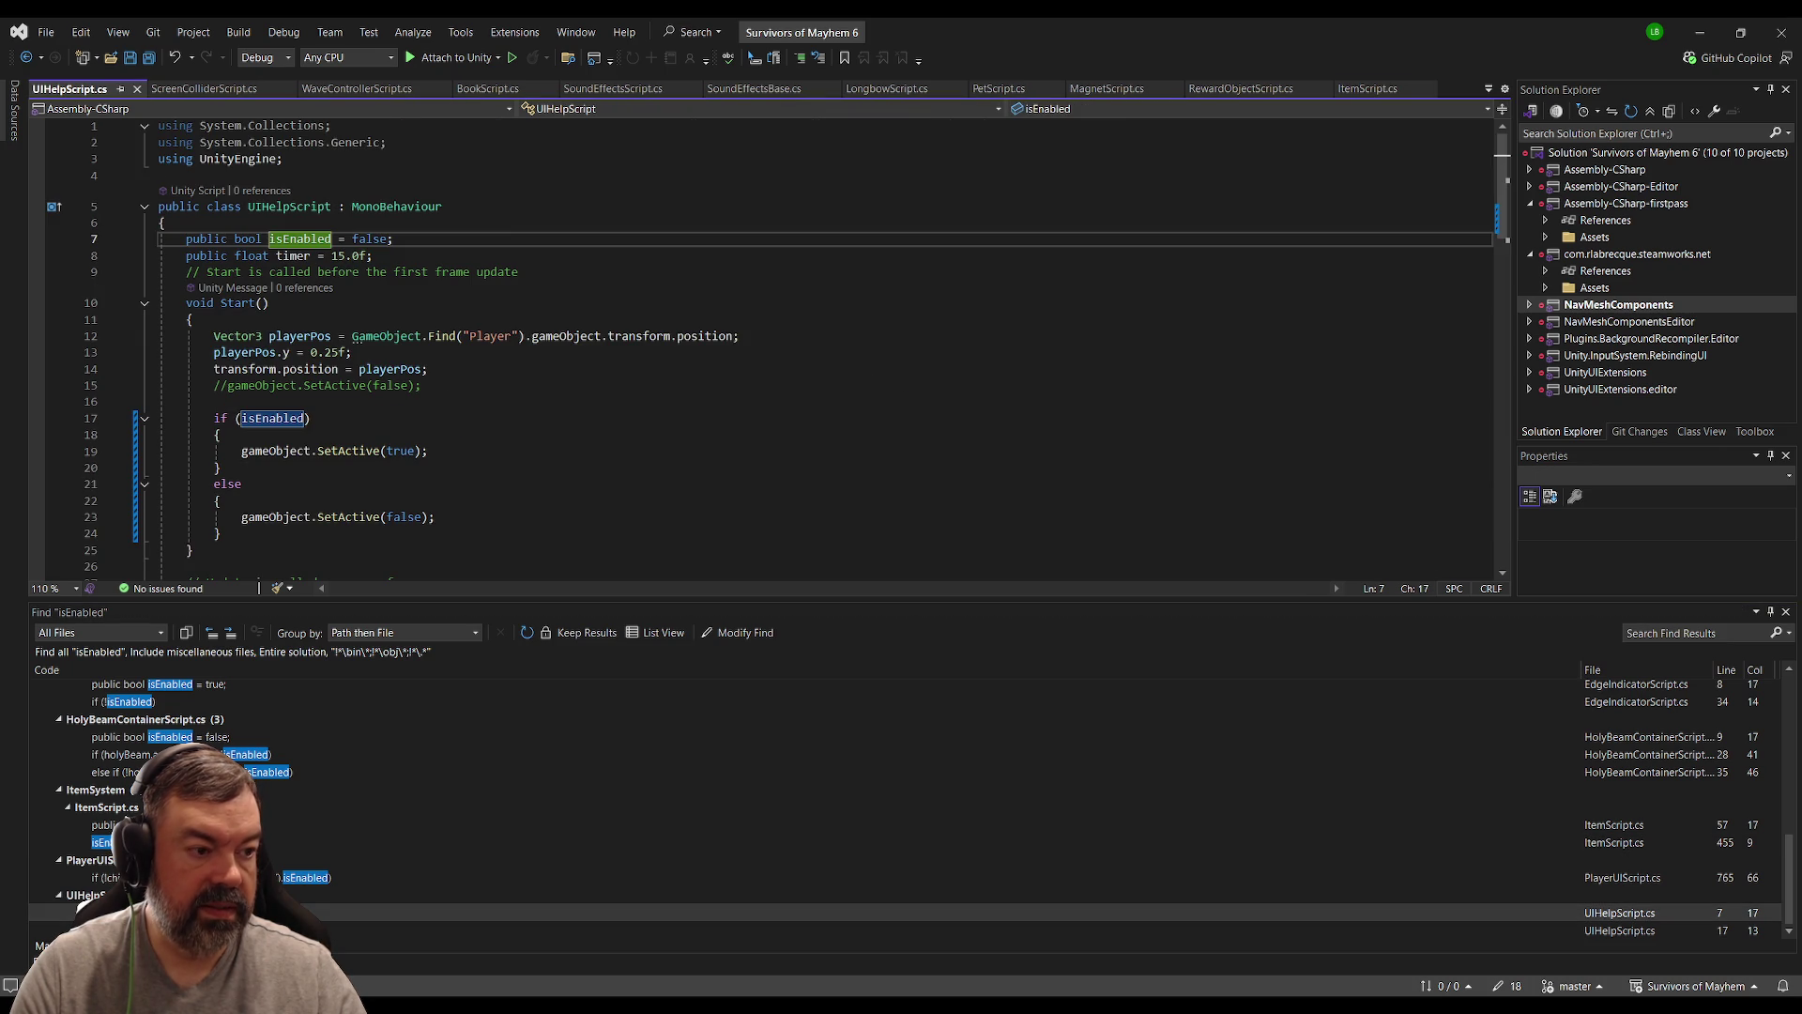
click(103, 930)
double_click(104, 930)
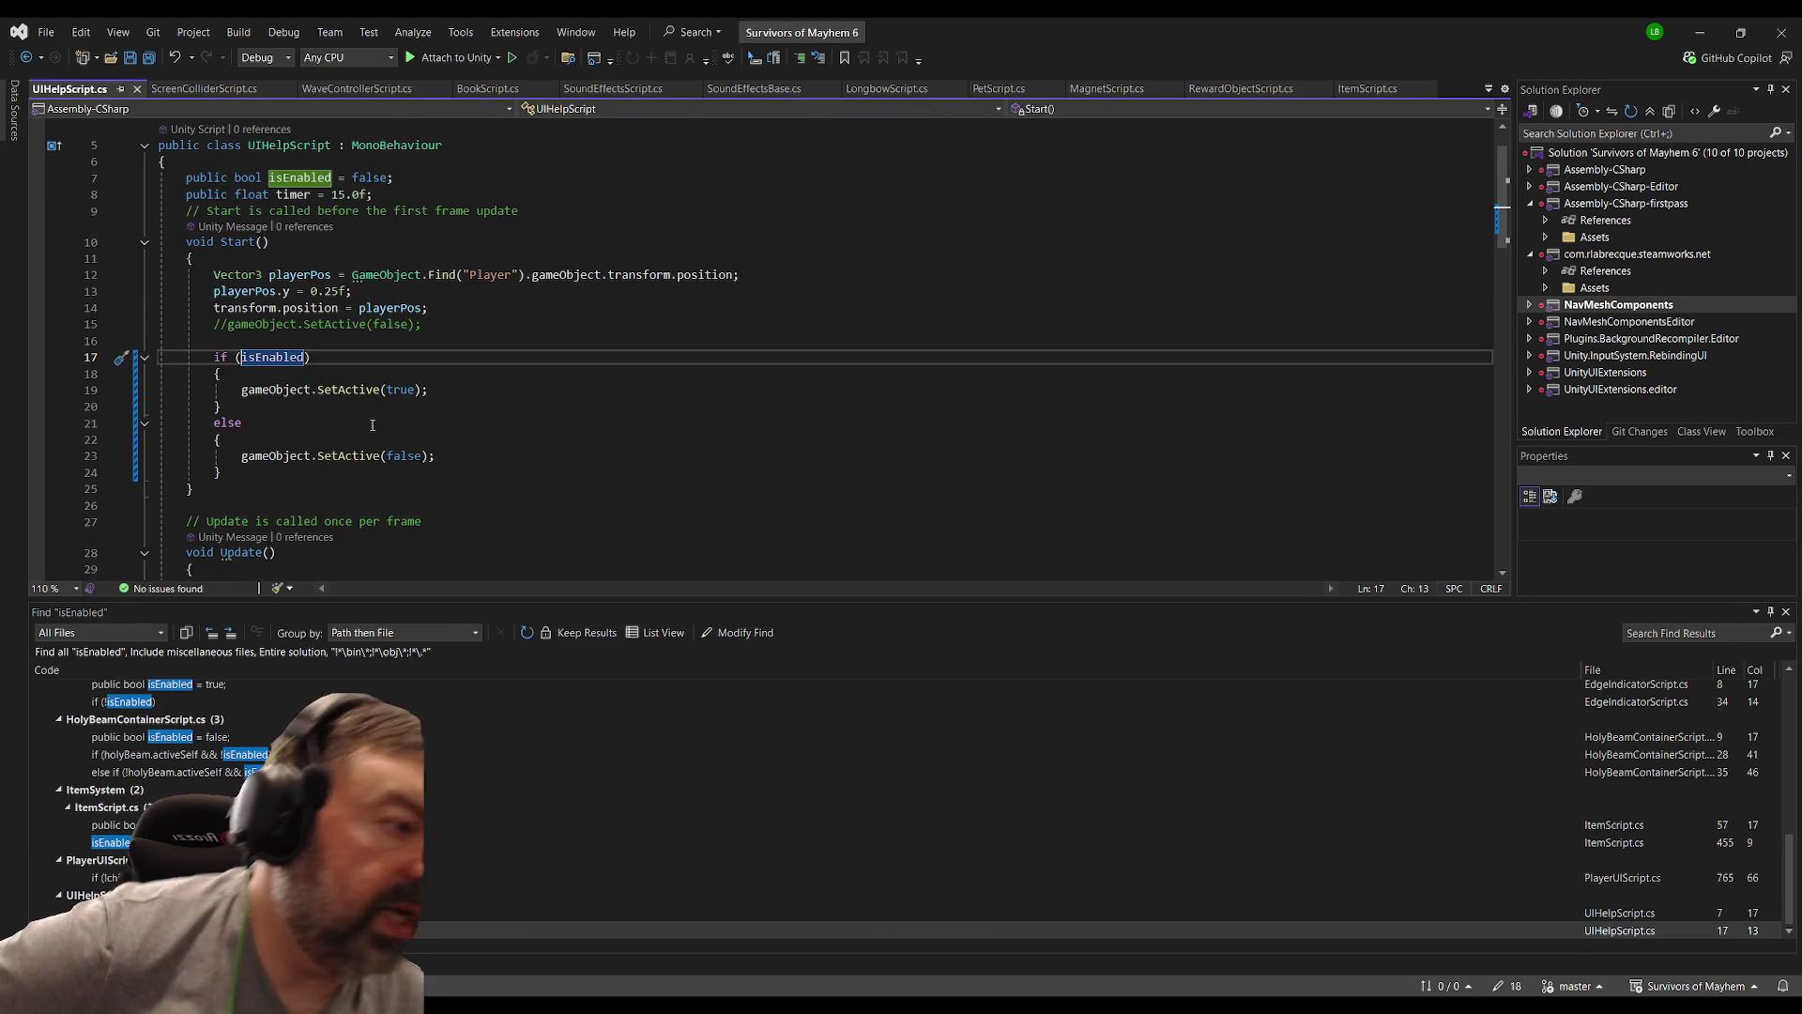
click(497, 361)
key(alt+Tab)
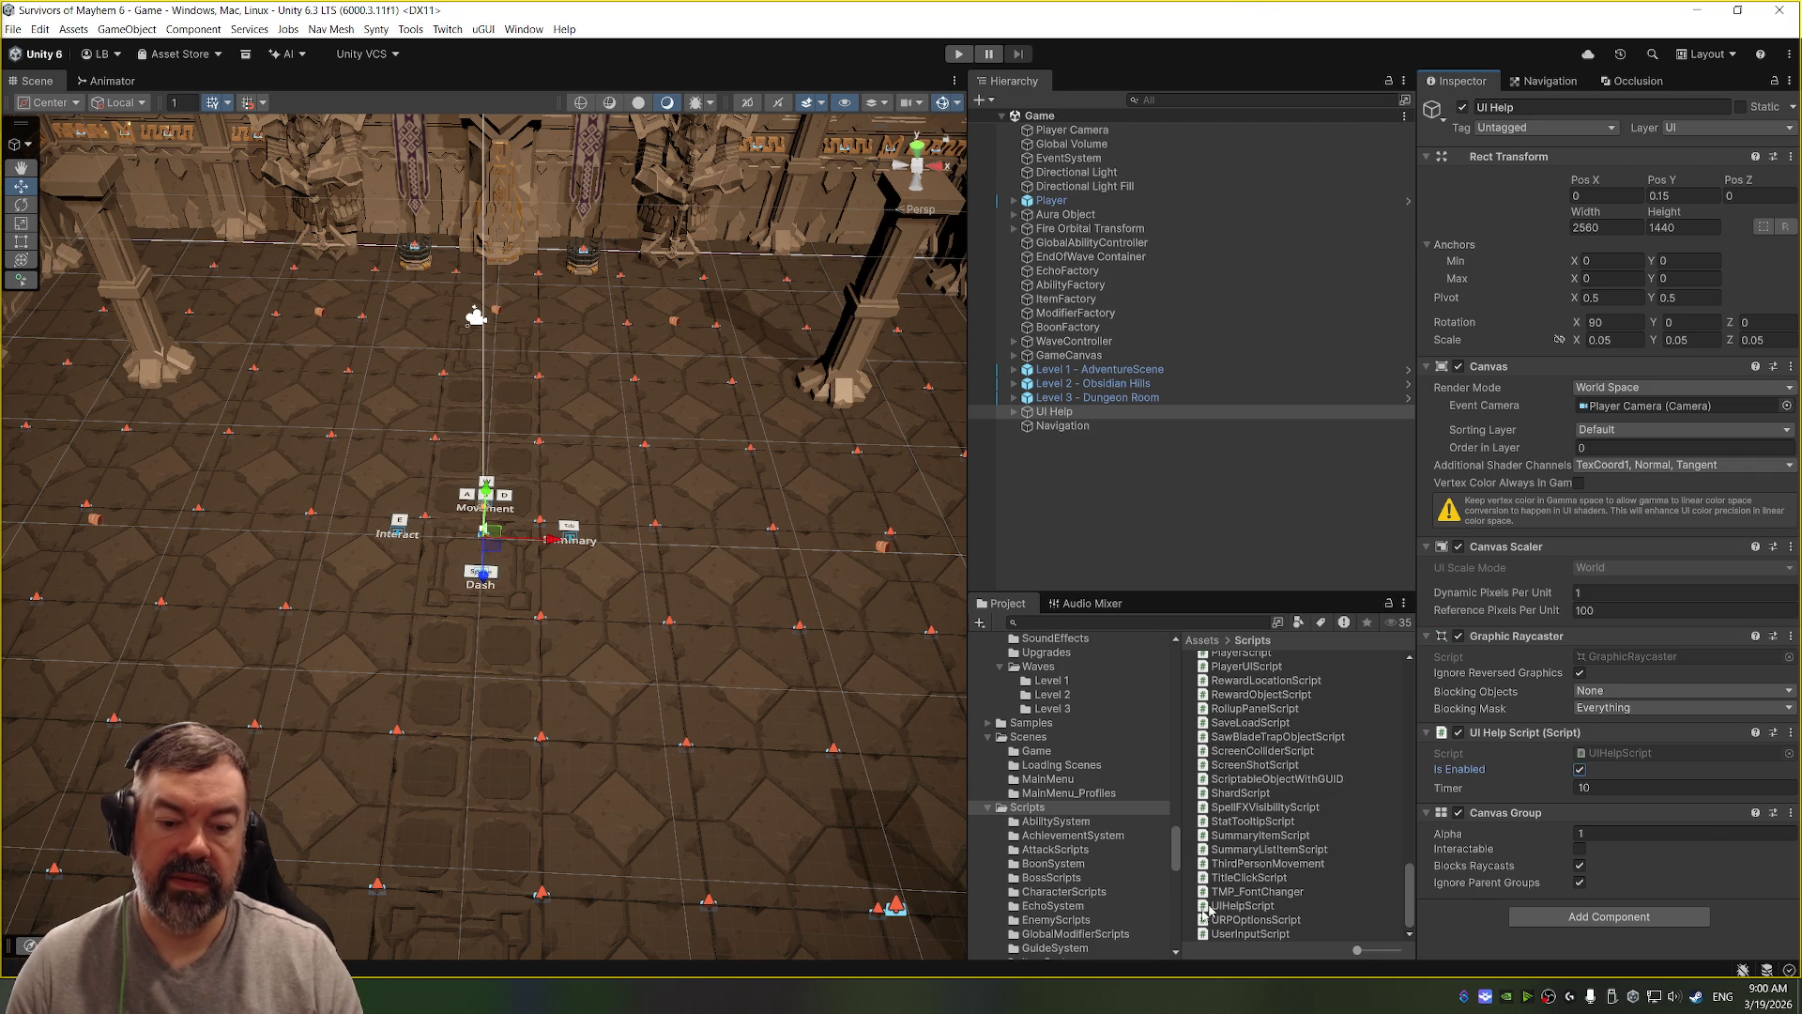
Step: Open MainMenu, play into Eldritch Grove, and dismiss the start-of-game tutorial panel
click(1058, 737)
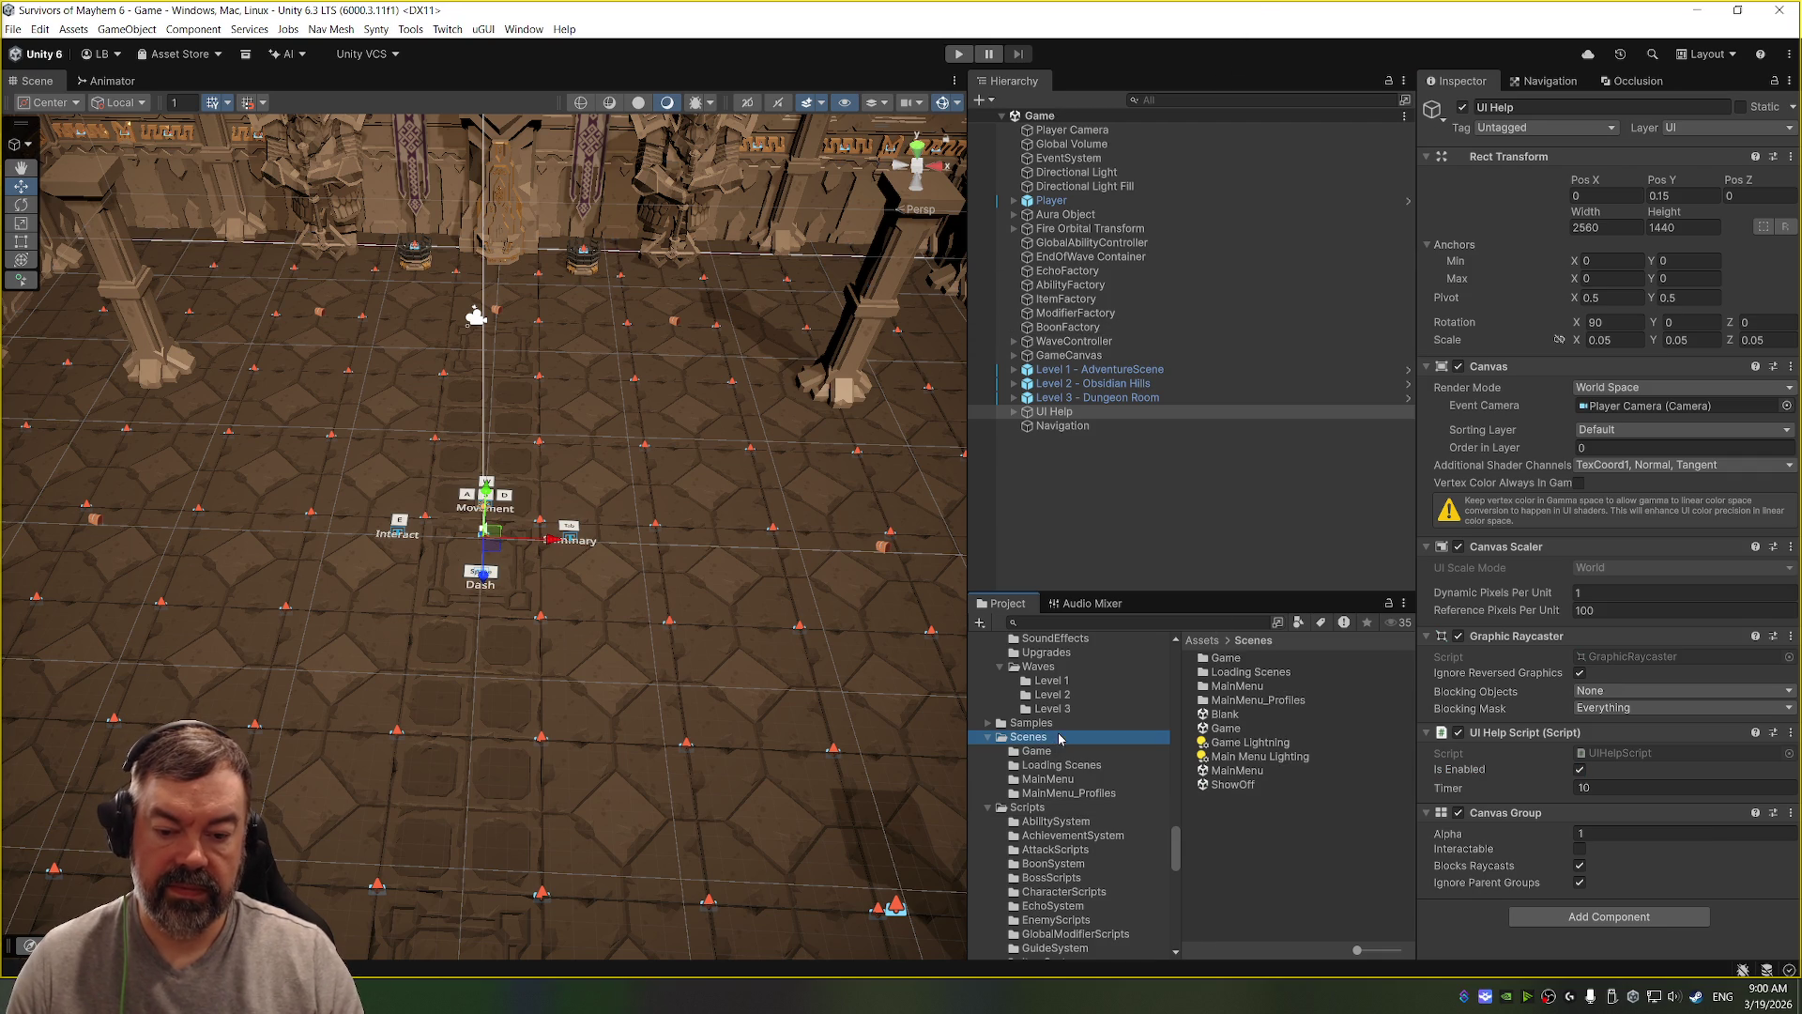
double_click(1237, 770)
key(ctrl+p)
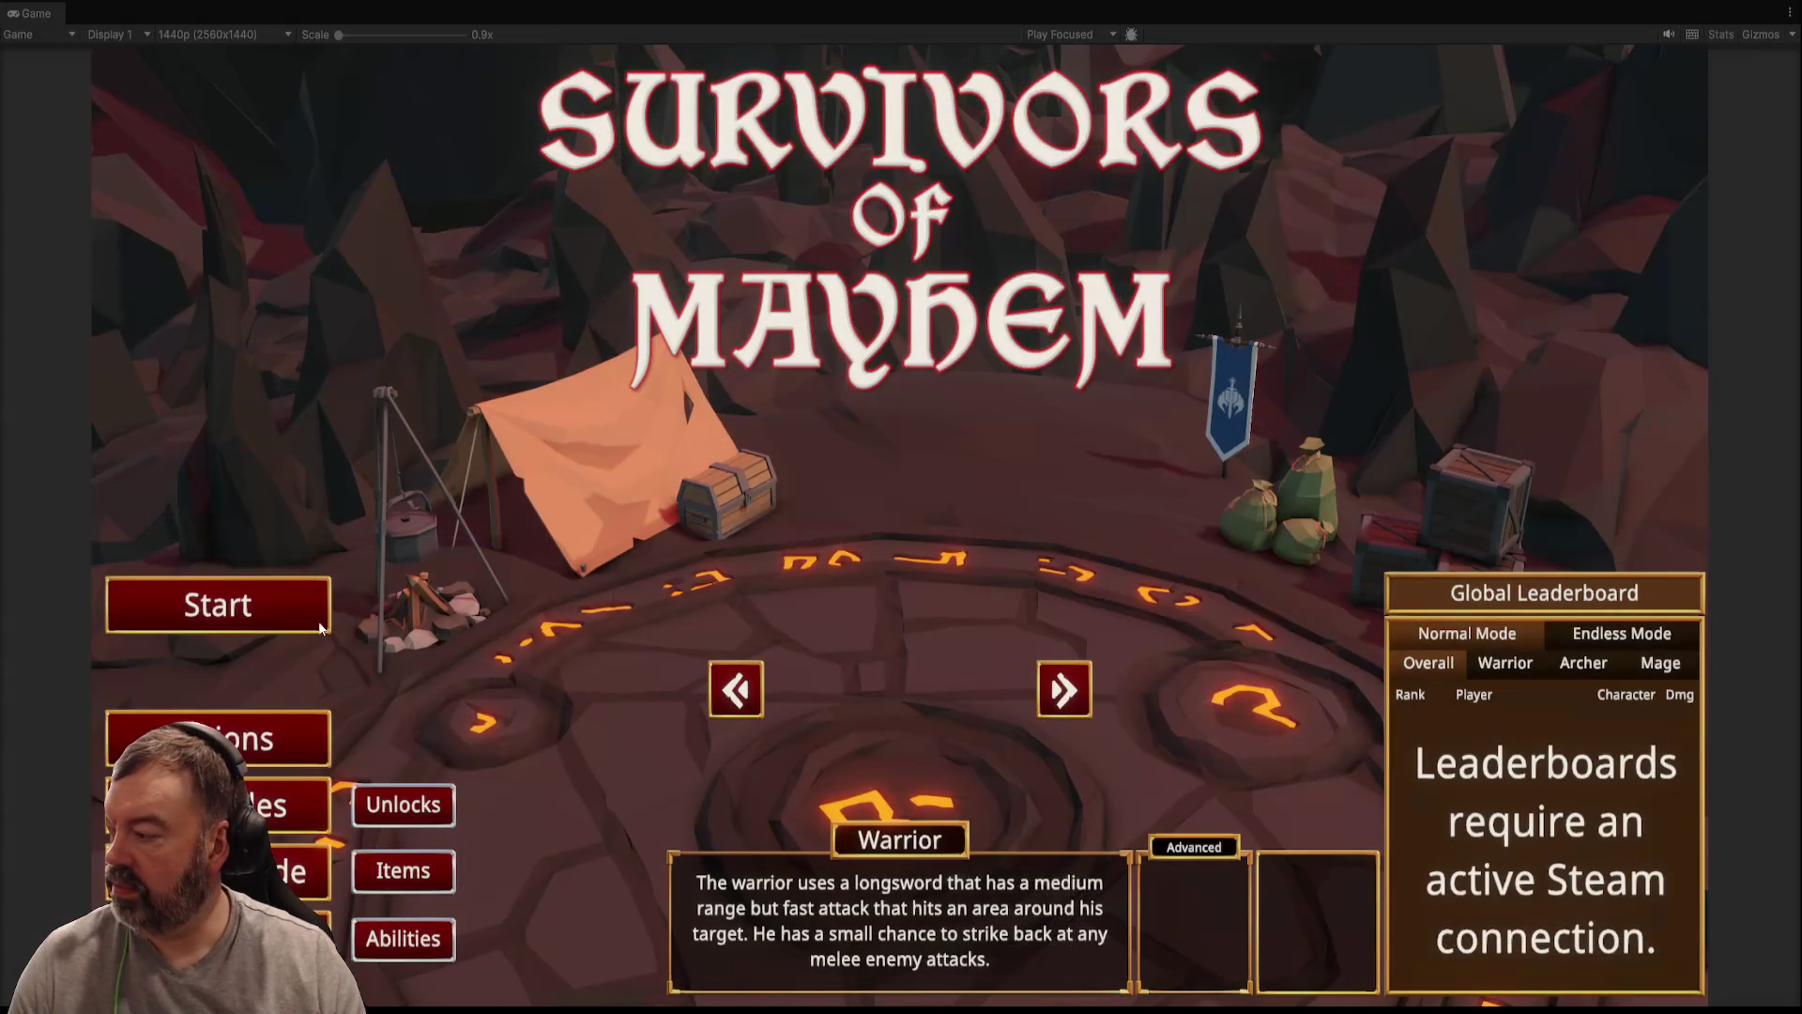
click(286, 615)
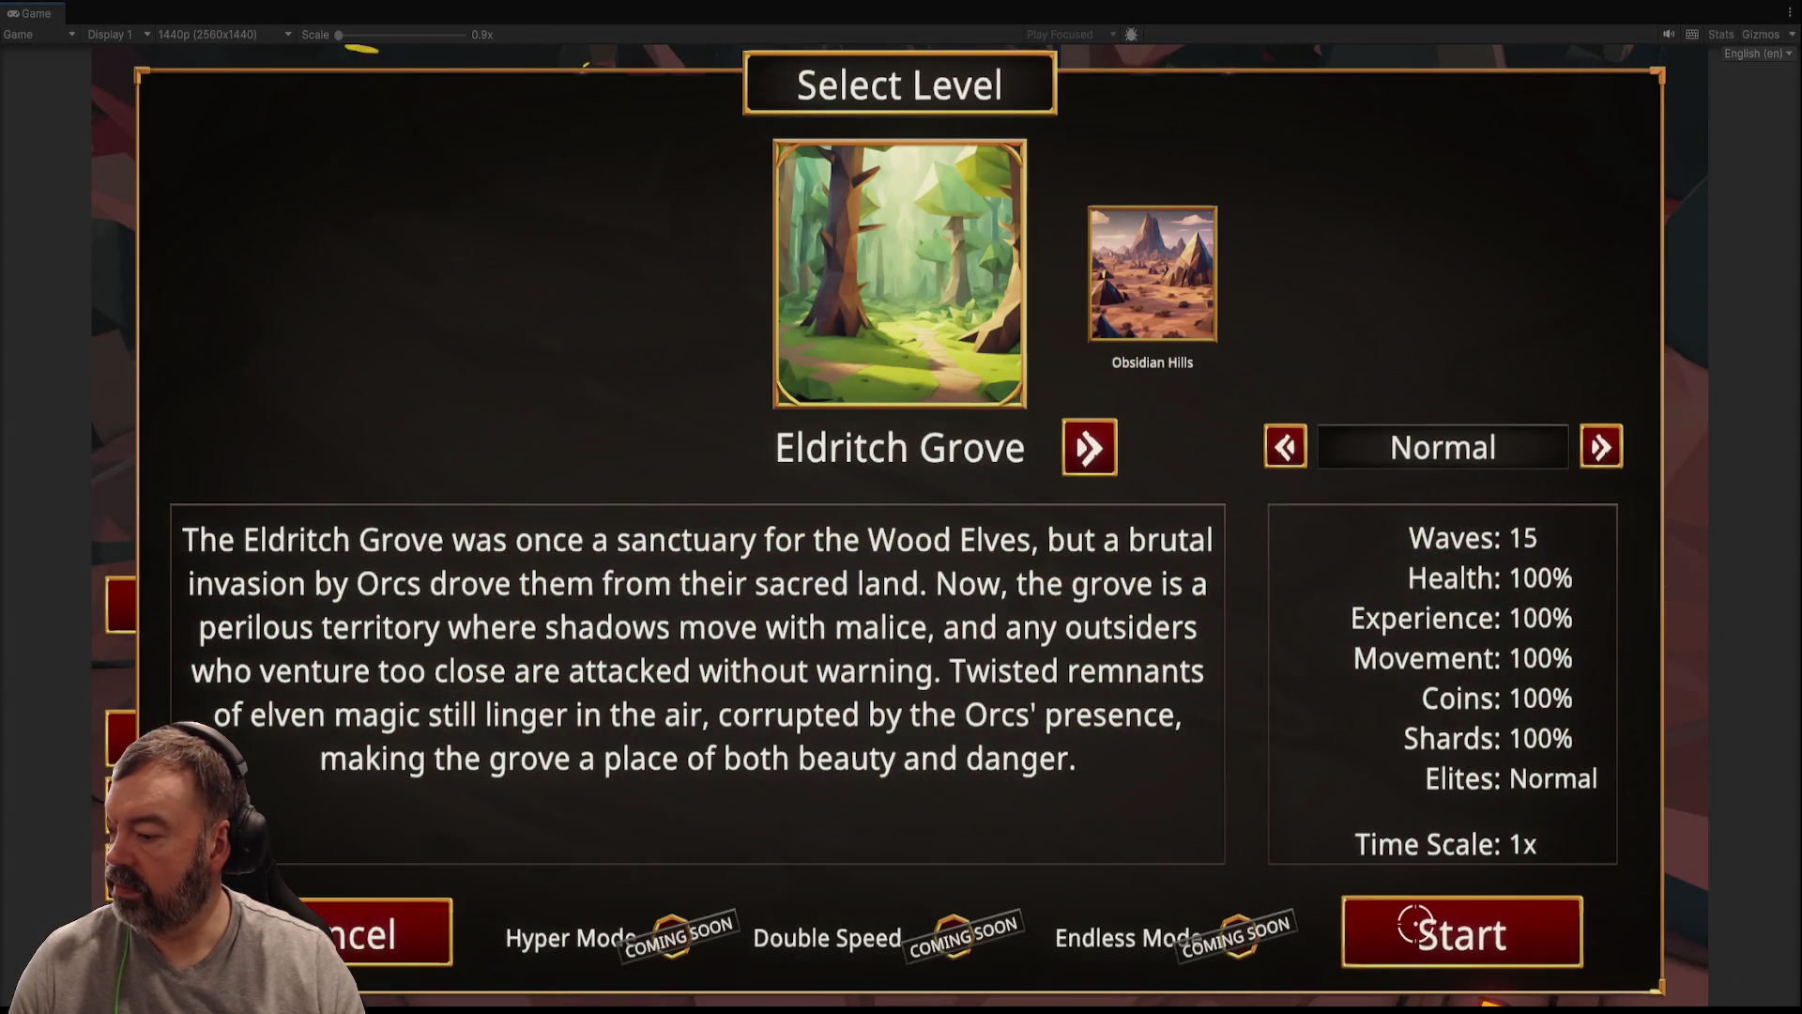
click(1436, 925)
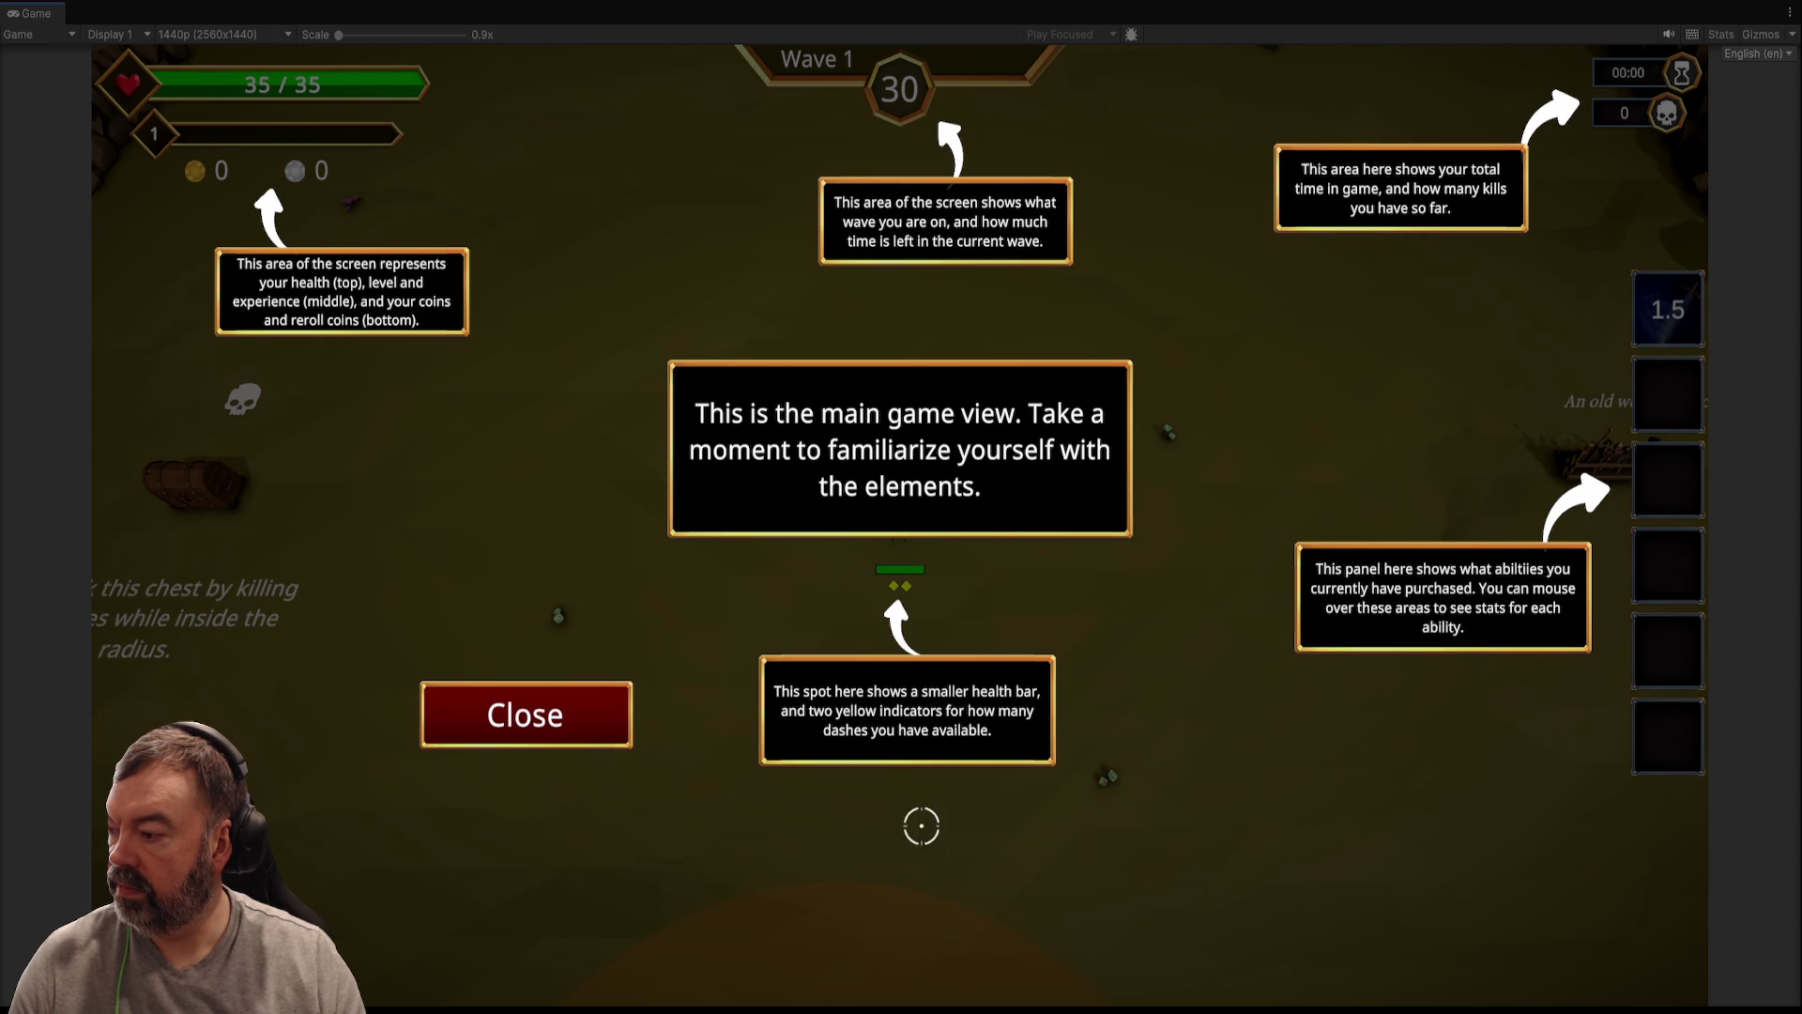
click(566, 721)
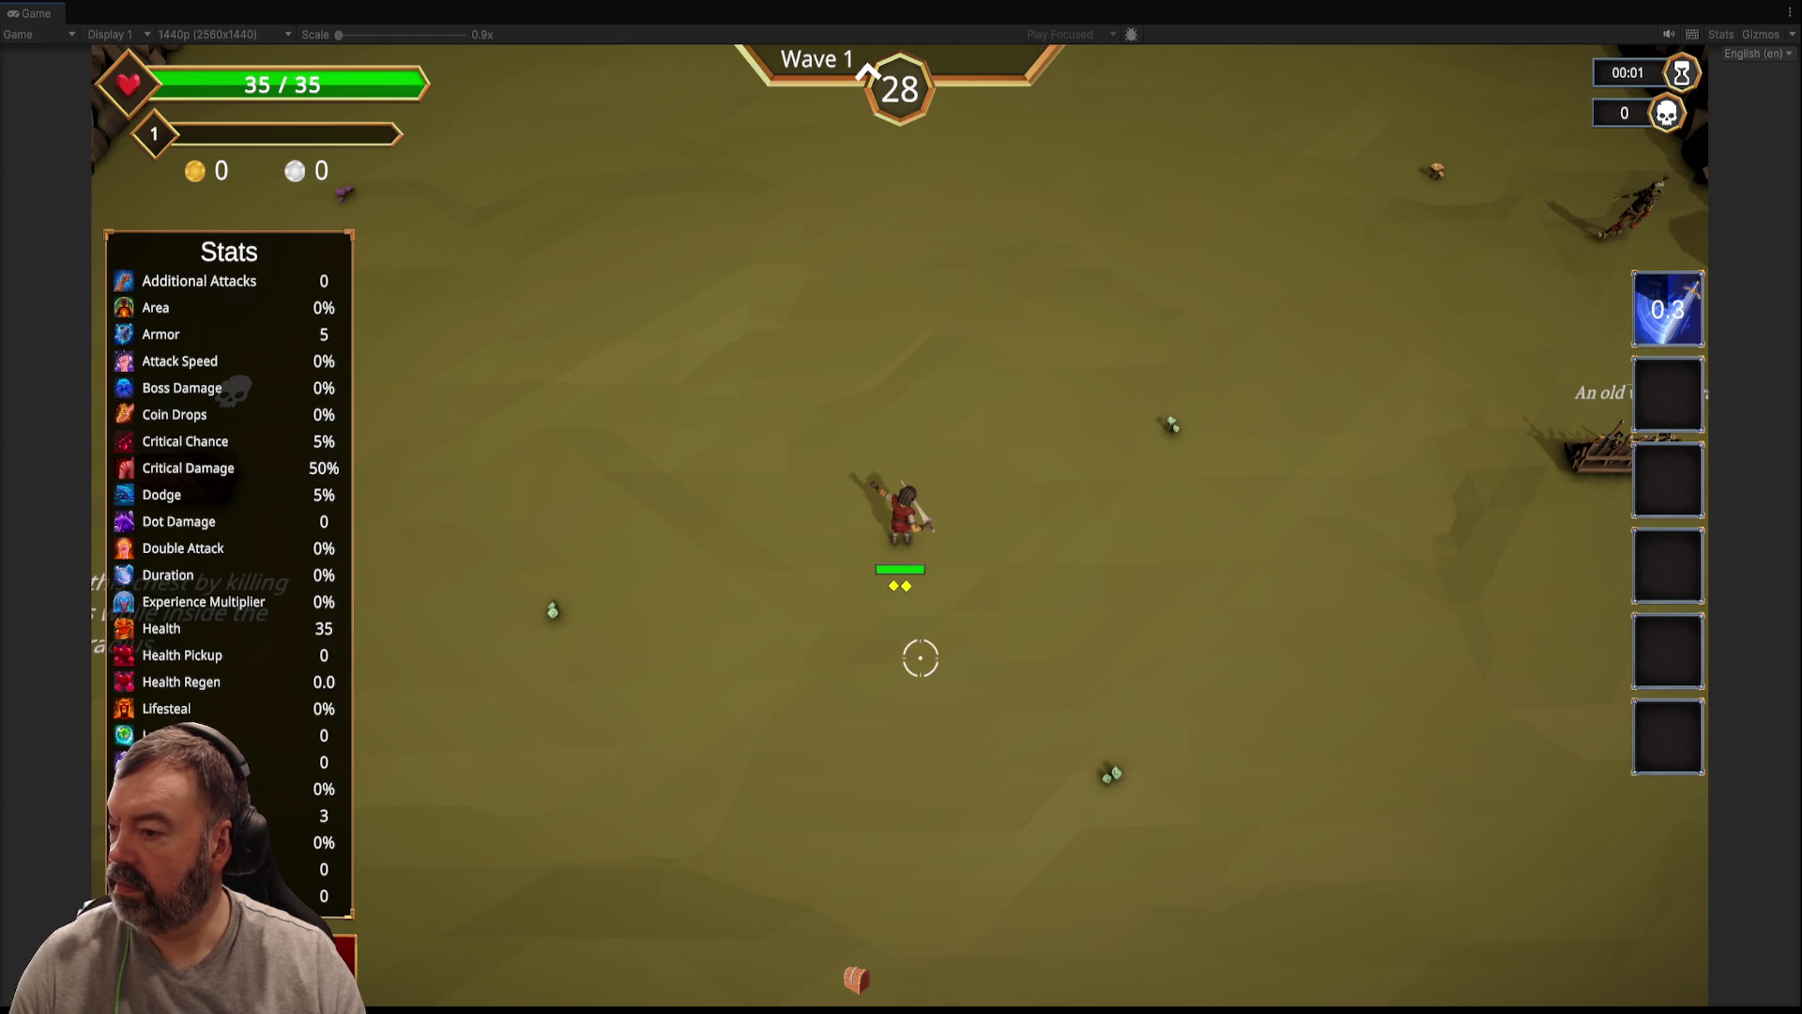
key(ctrl+shift+F7)
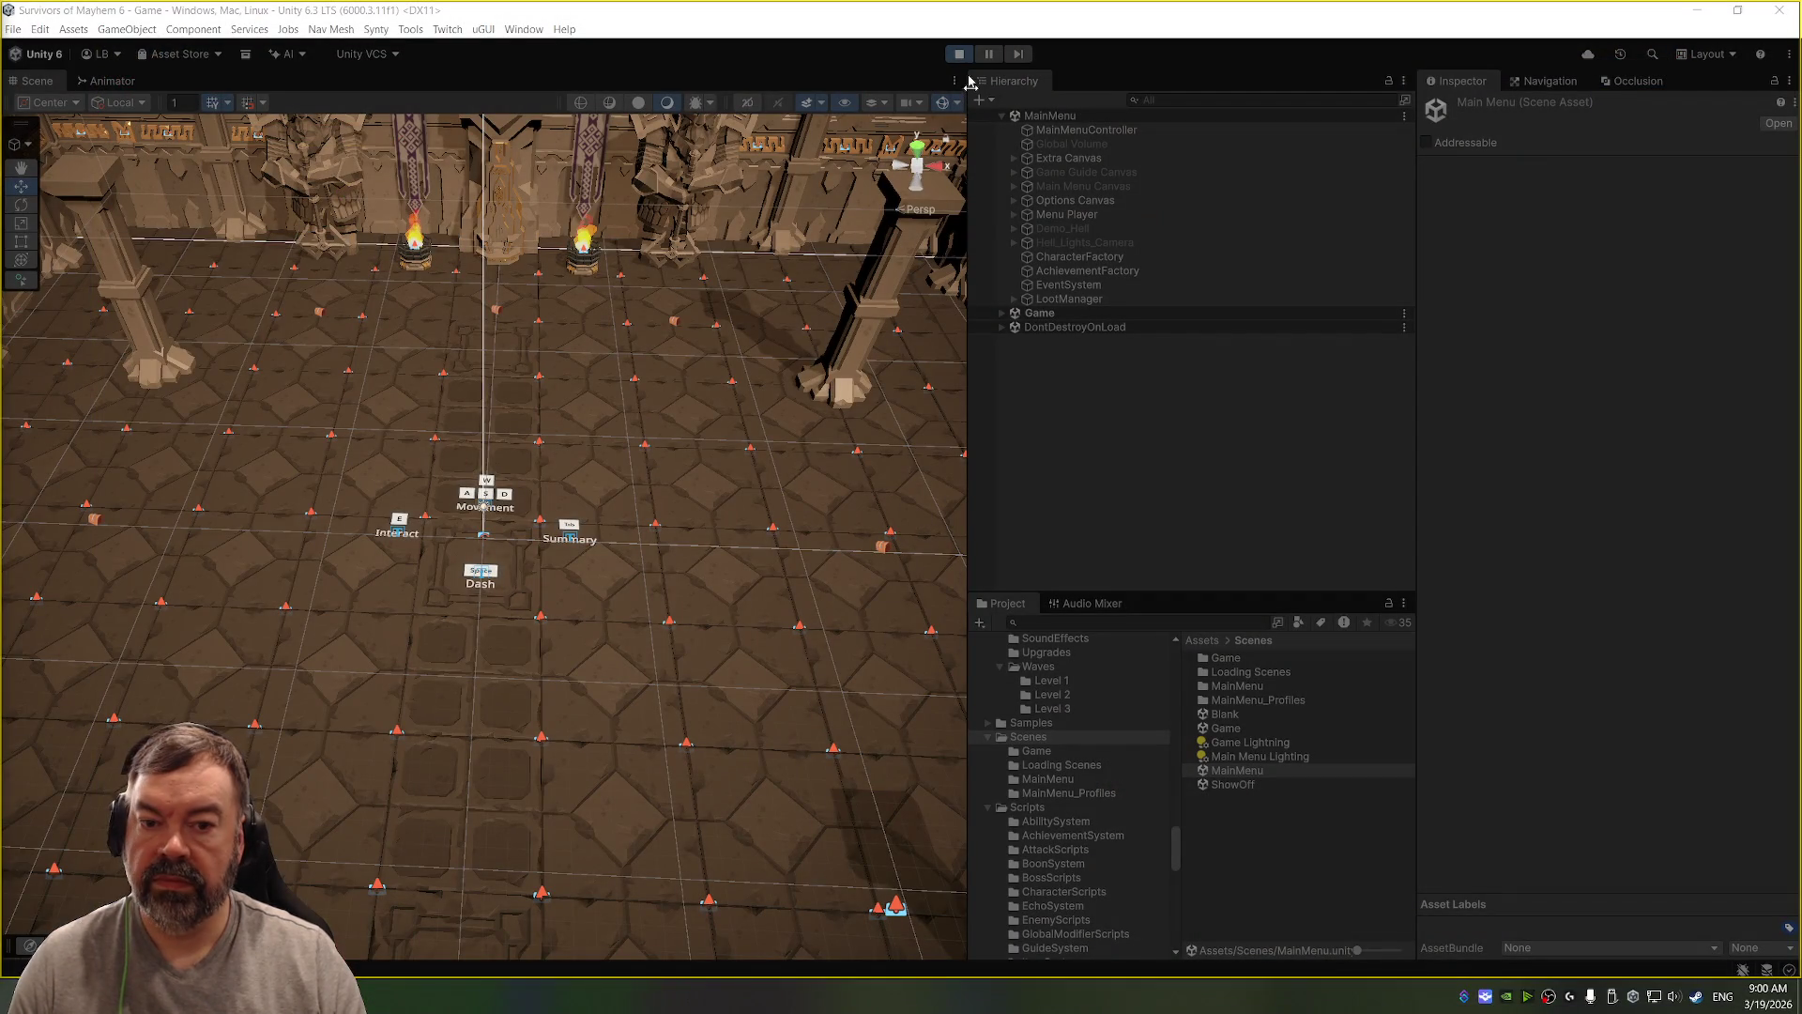
Step: Expand the running Game scene and frame Level 1 - AdventureScene in the Scene view
double_click(1084, 315)
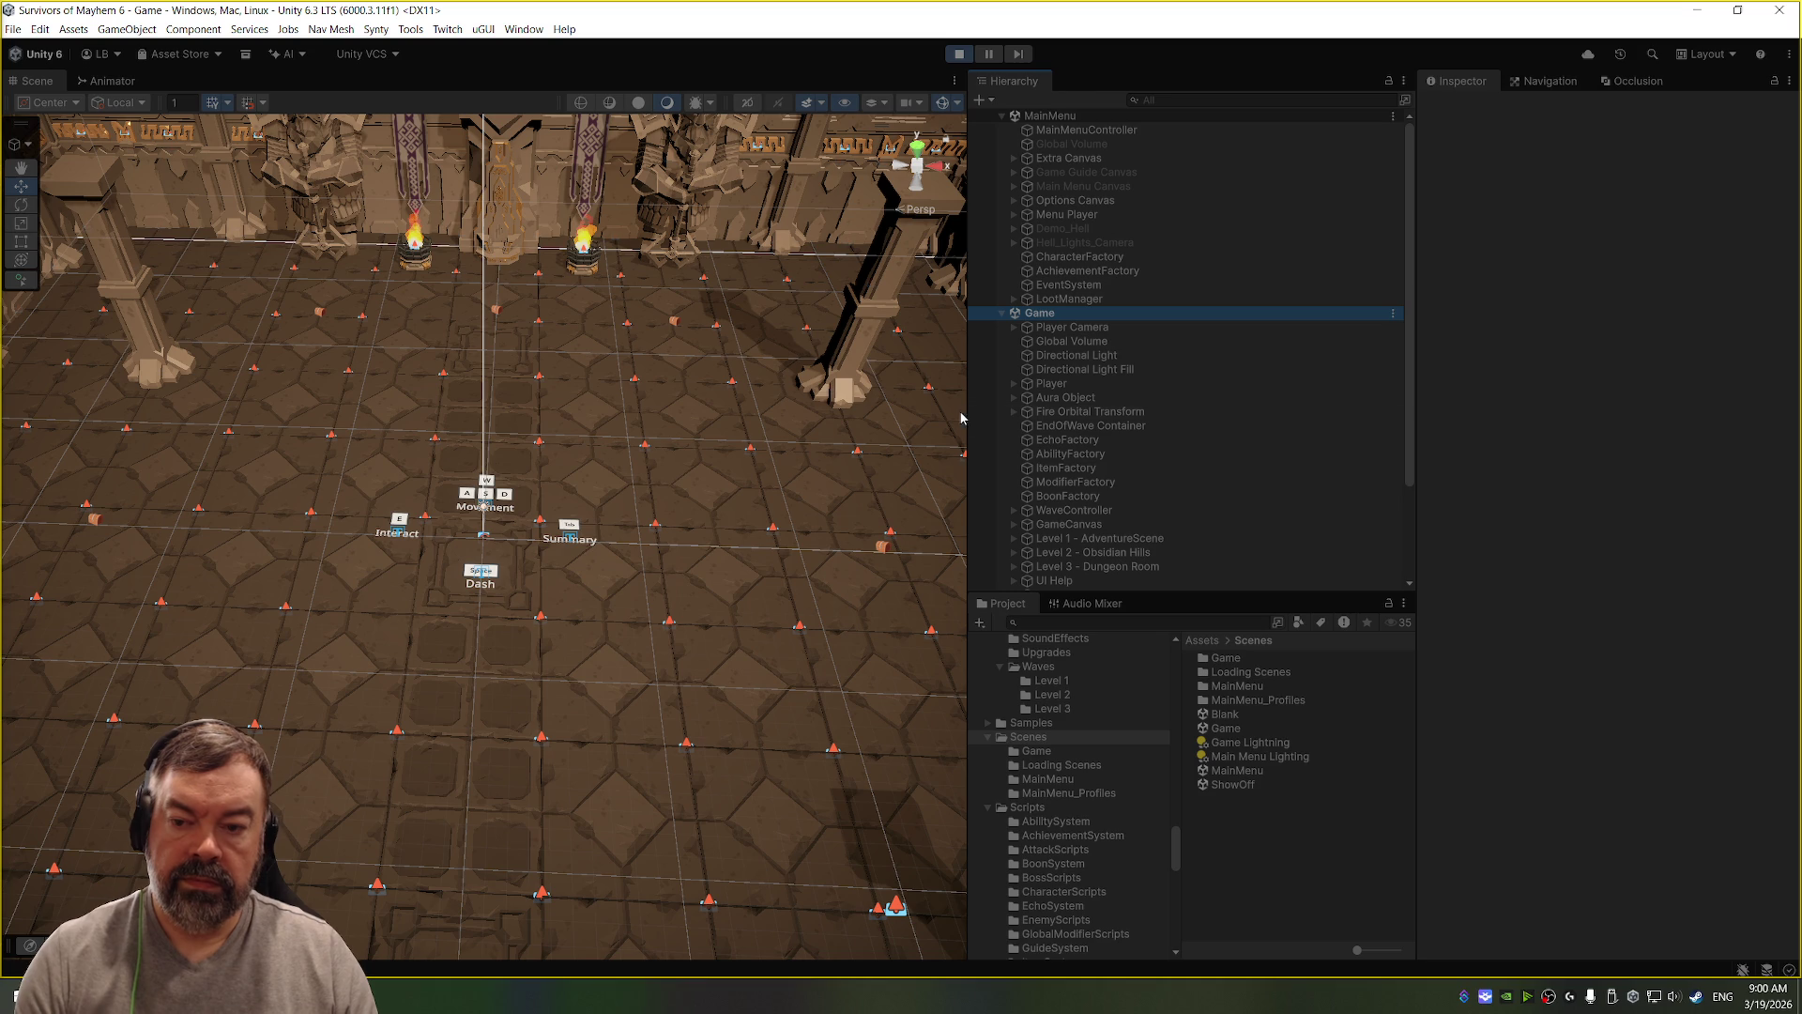
click(1089, 555)
click(1104, 543)
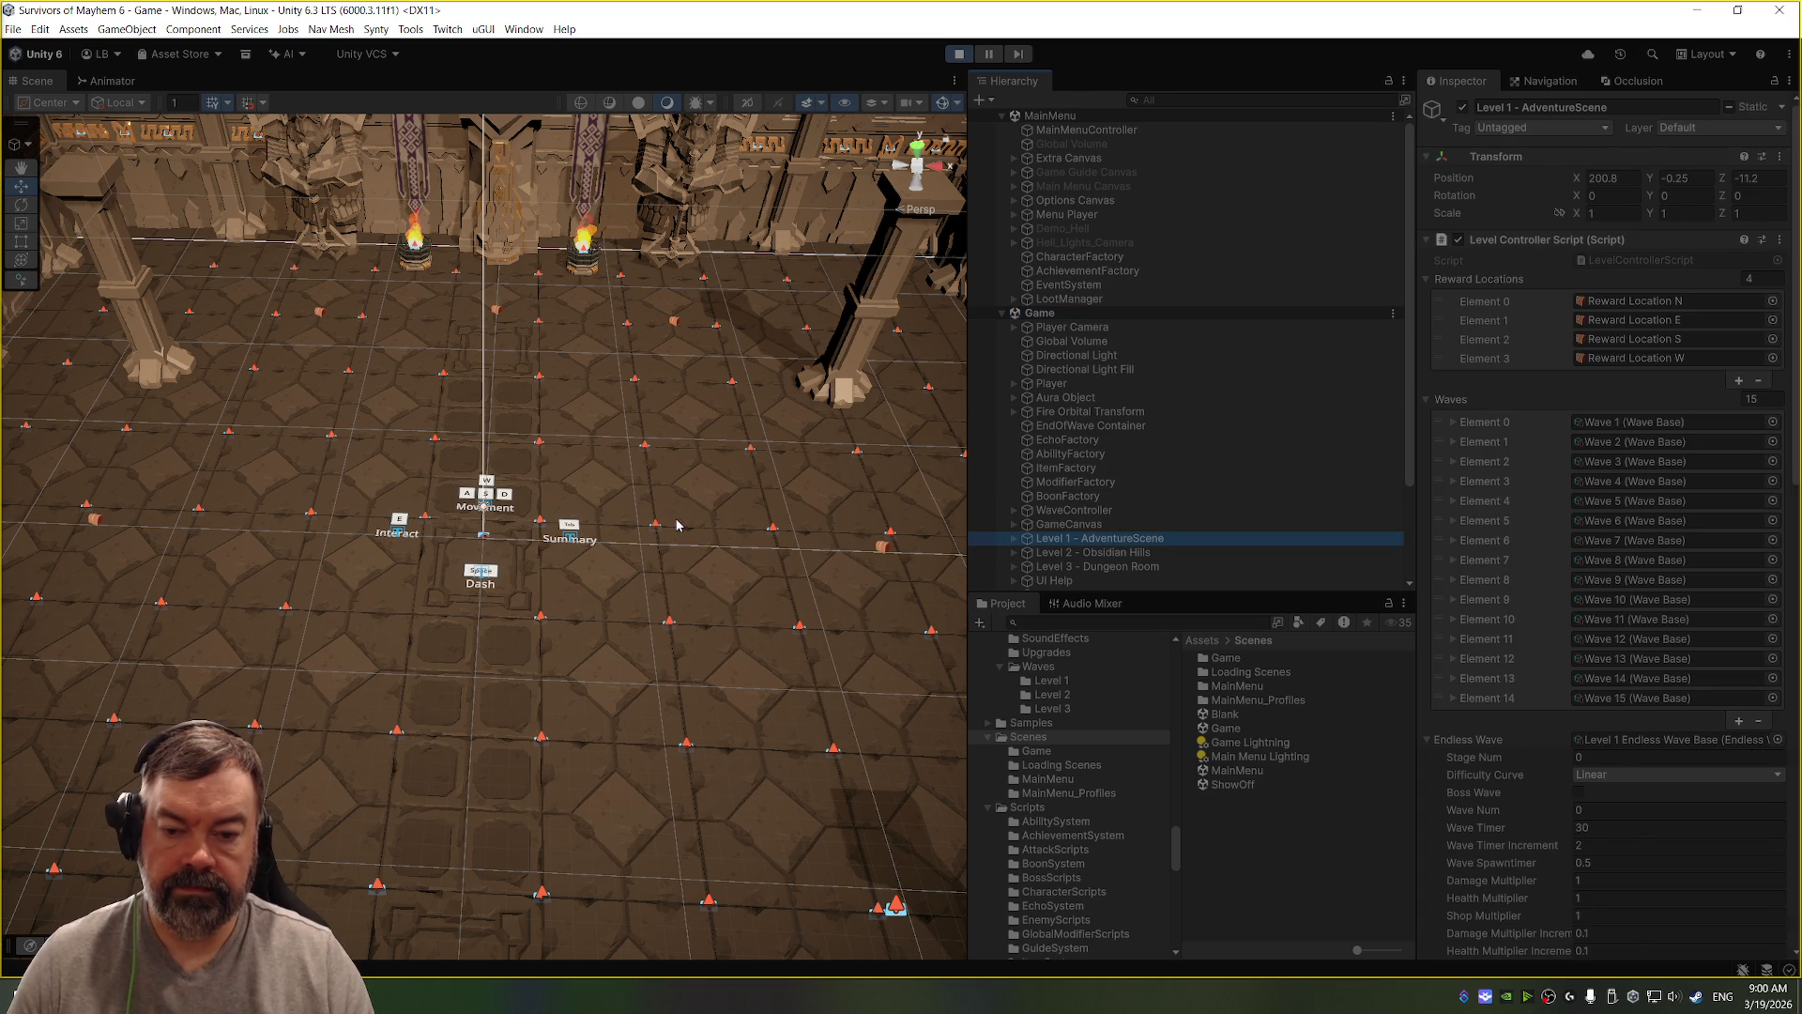
key(f)
scroll(444, 641, up, 5)
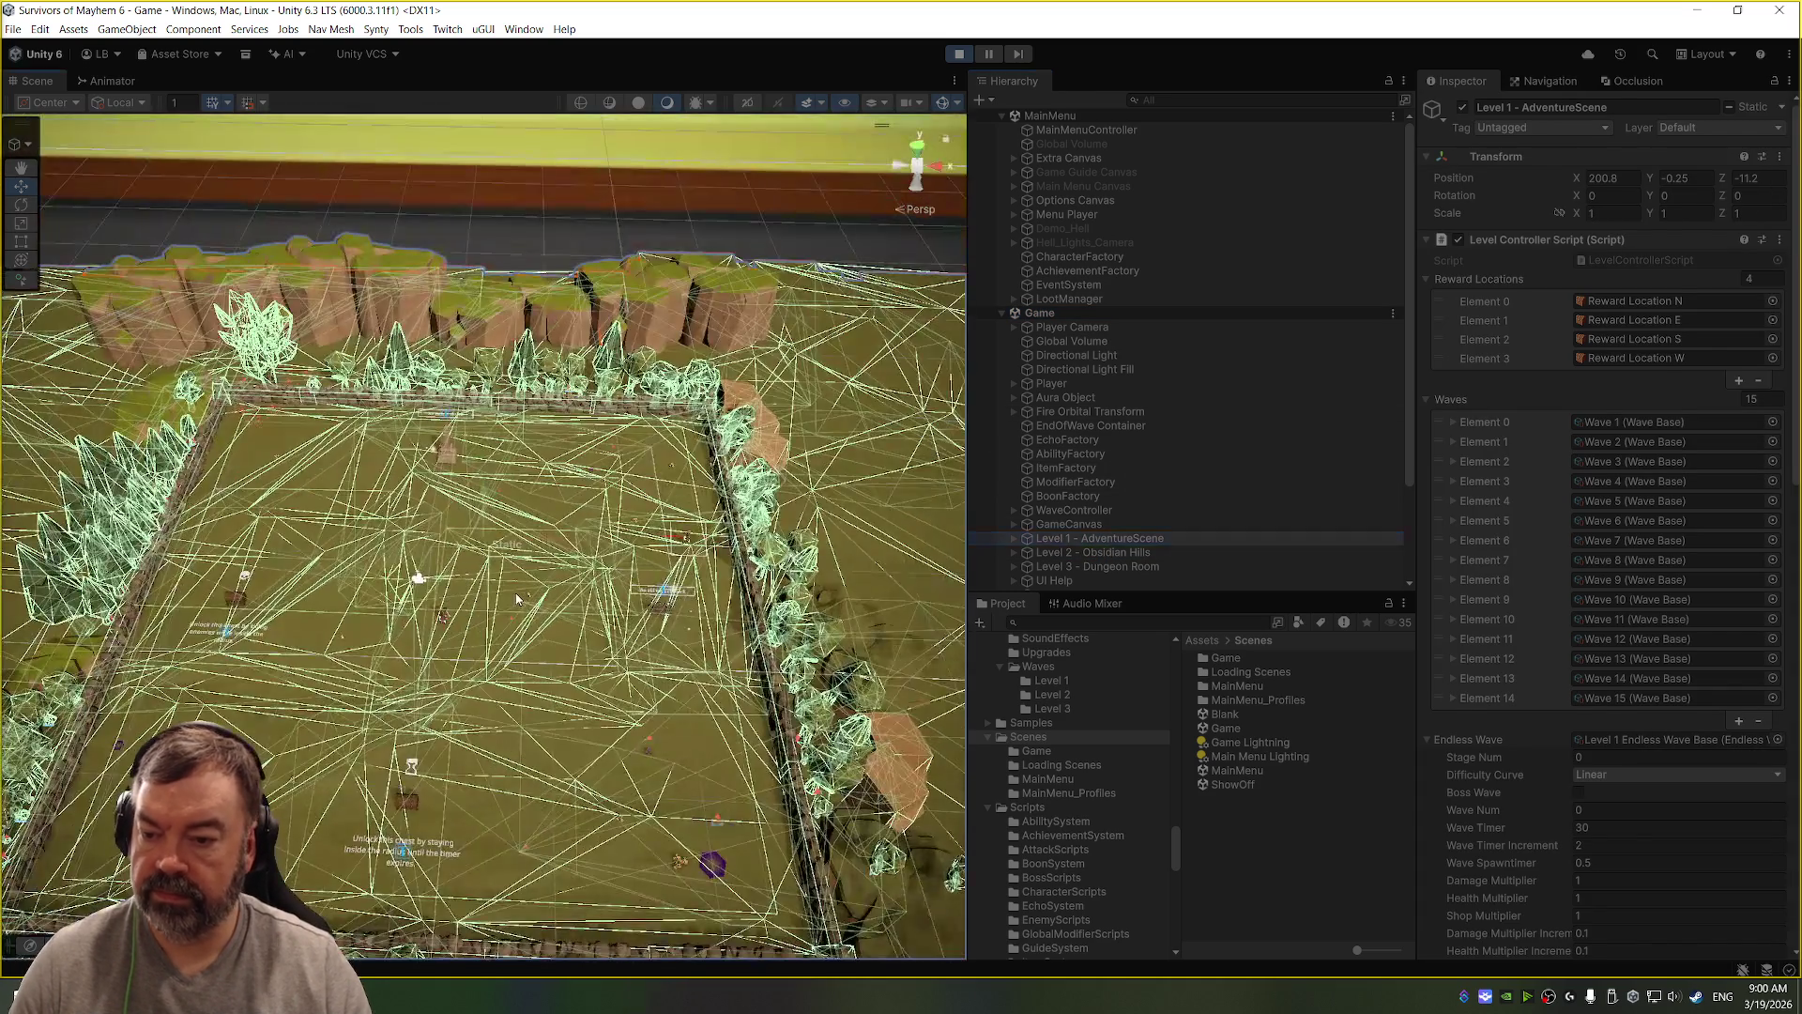
click(601, 713)
drag(732, 325, 740, 302)
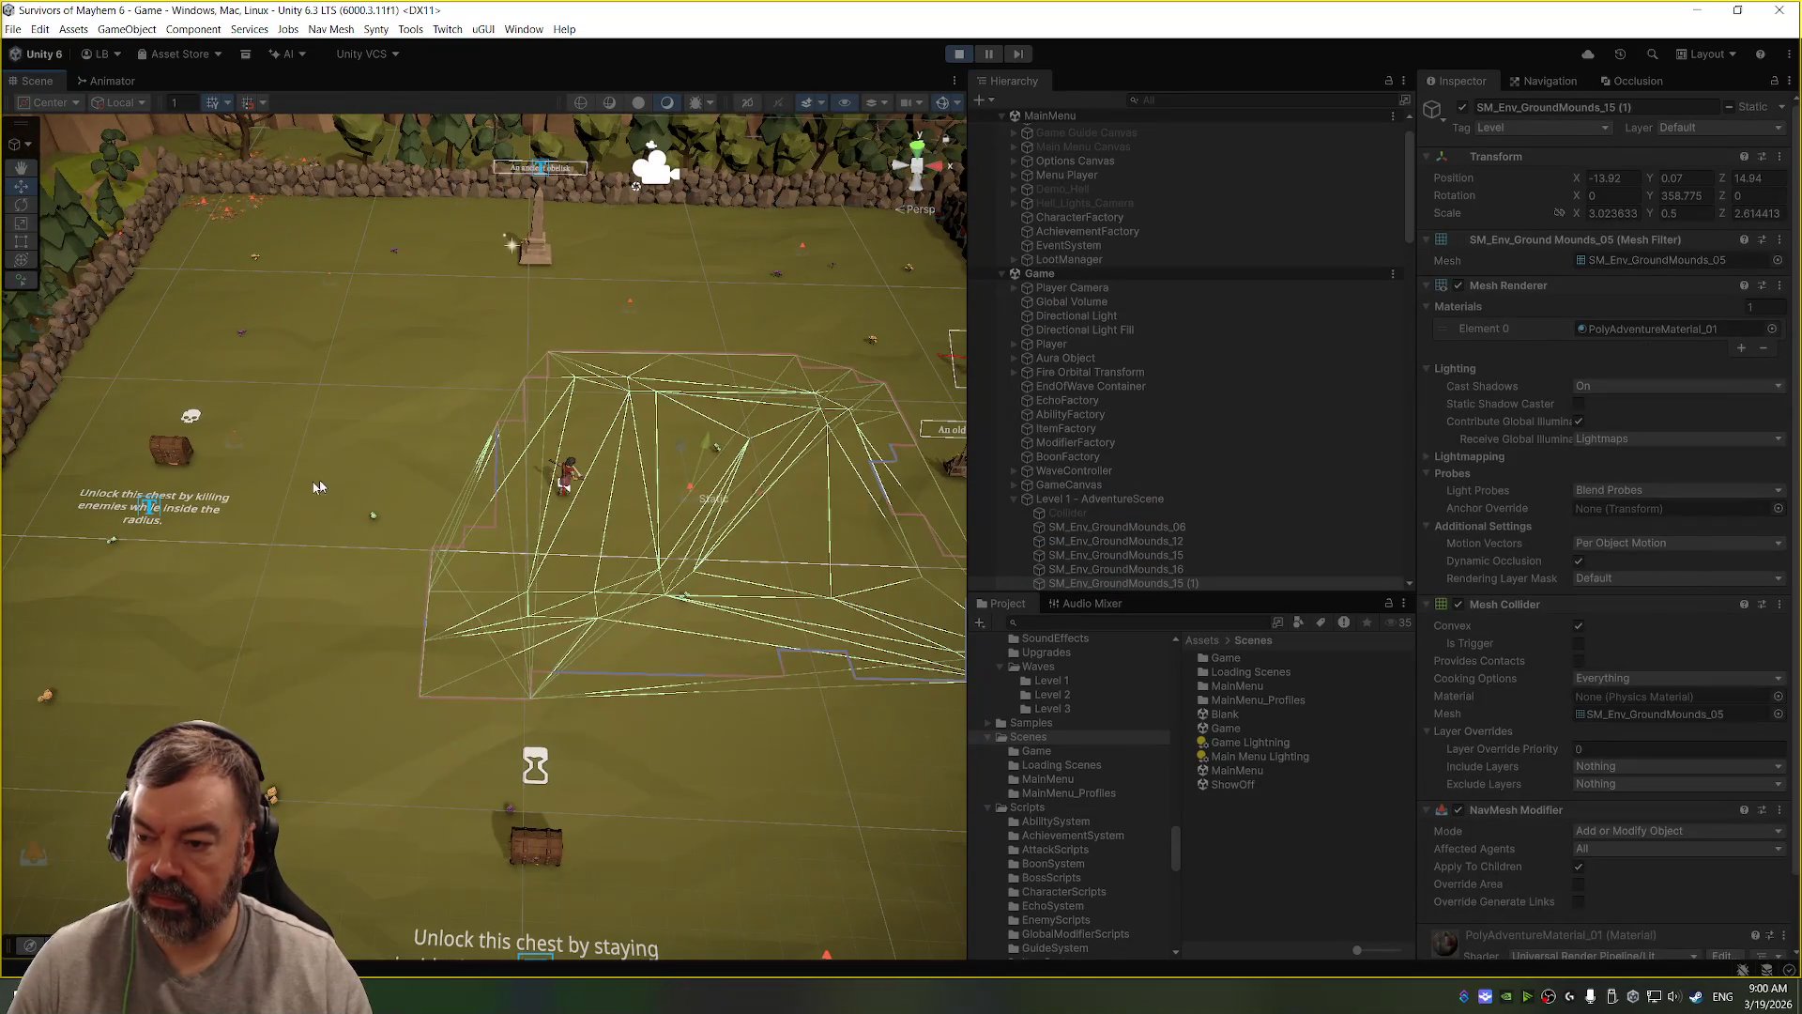
Step: Select the Reward Object - Kill 10 chest's UI Help Text, then stop play mode
click(190, 517)
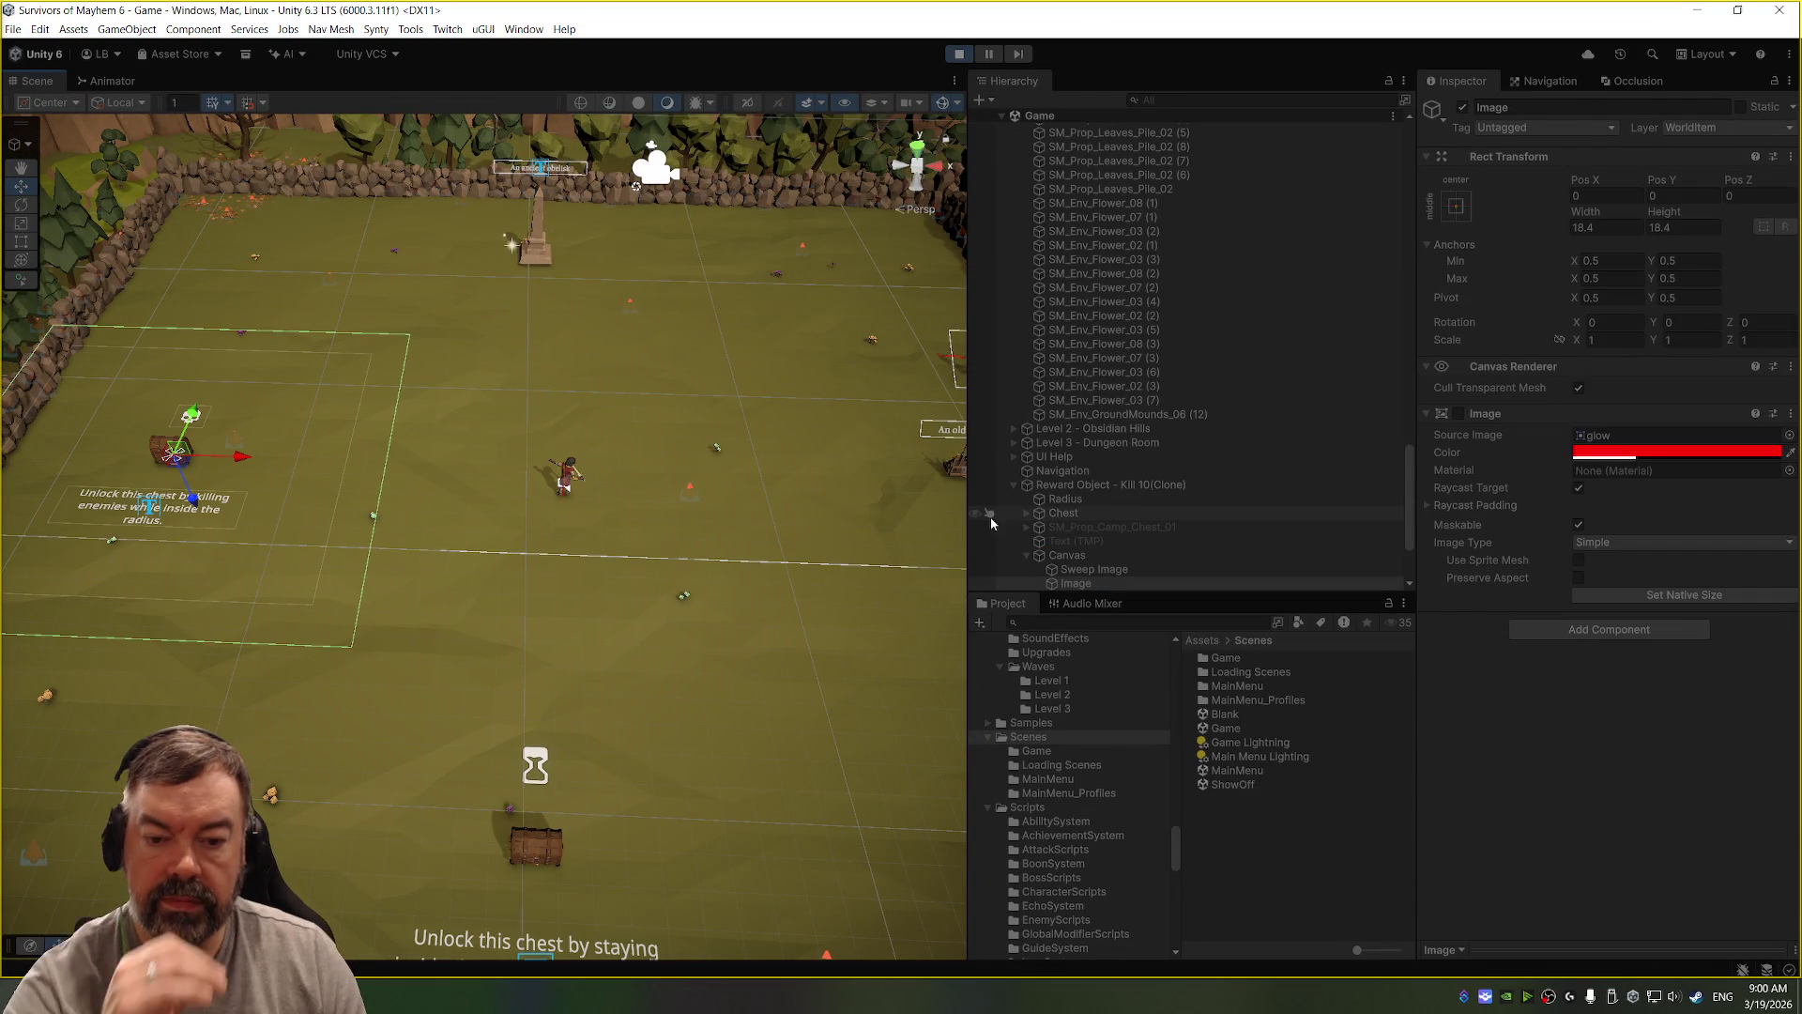
click(1081, 485)
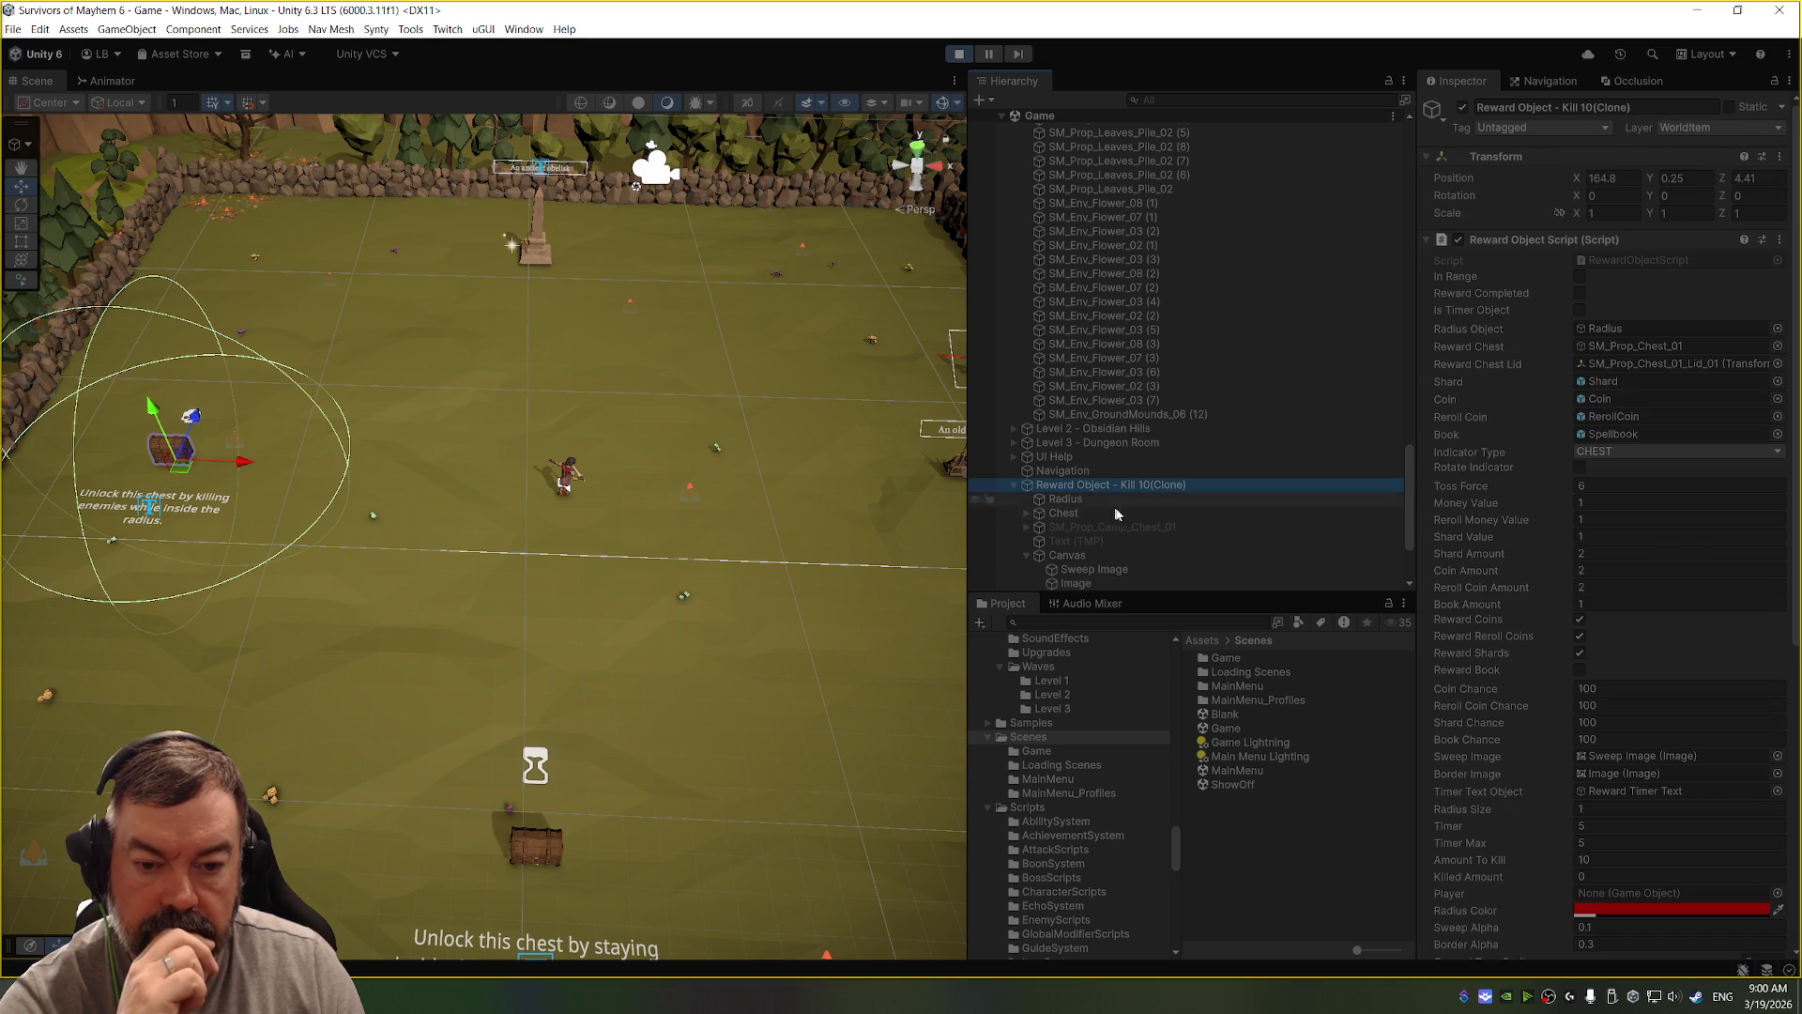
scroll(1129, 528, down, 3)
click(1128, 522)
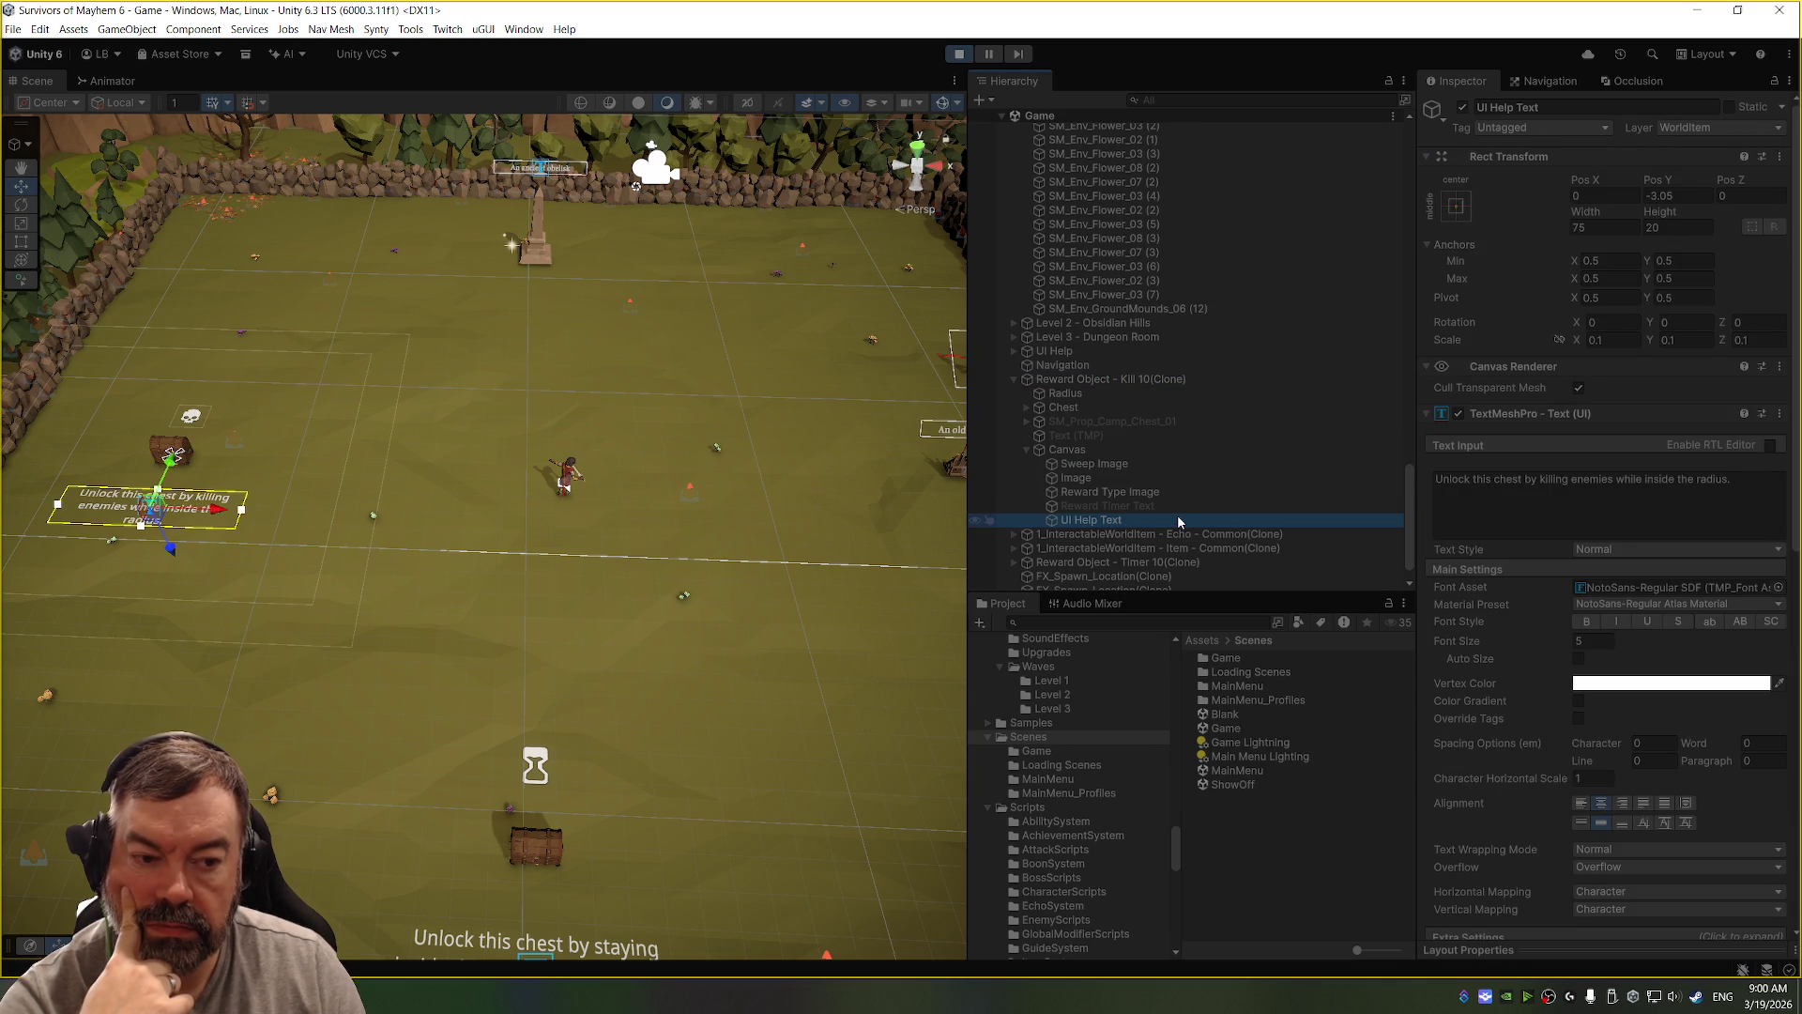
scroll(1188, 394, up, 3)
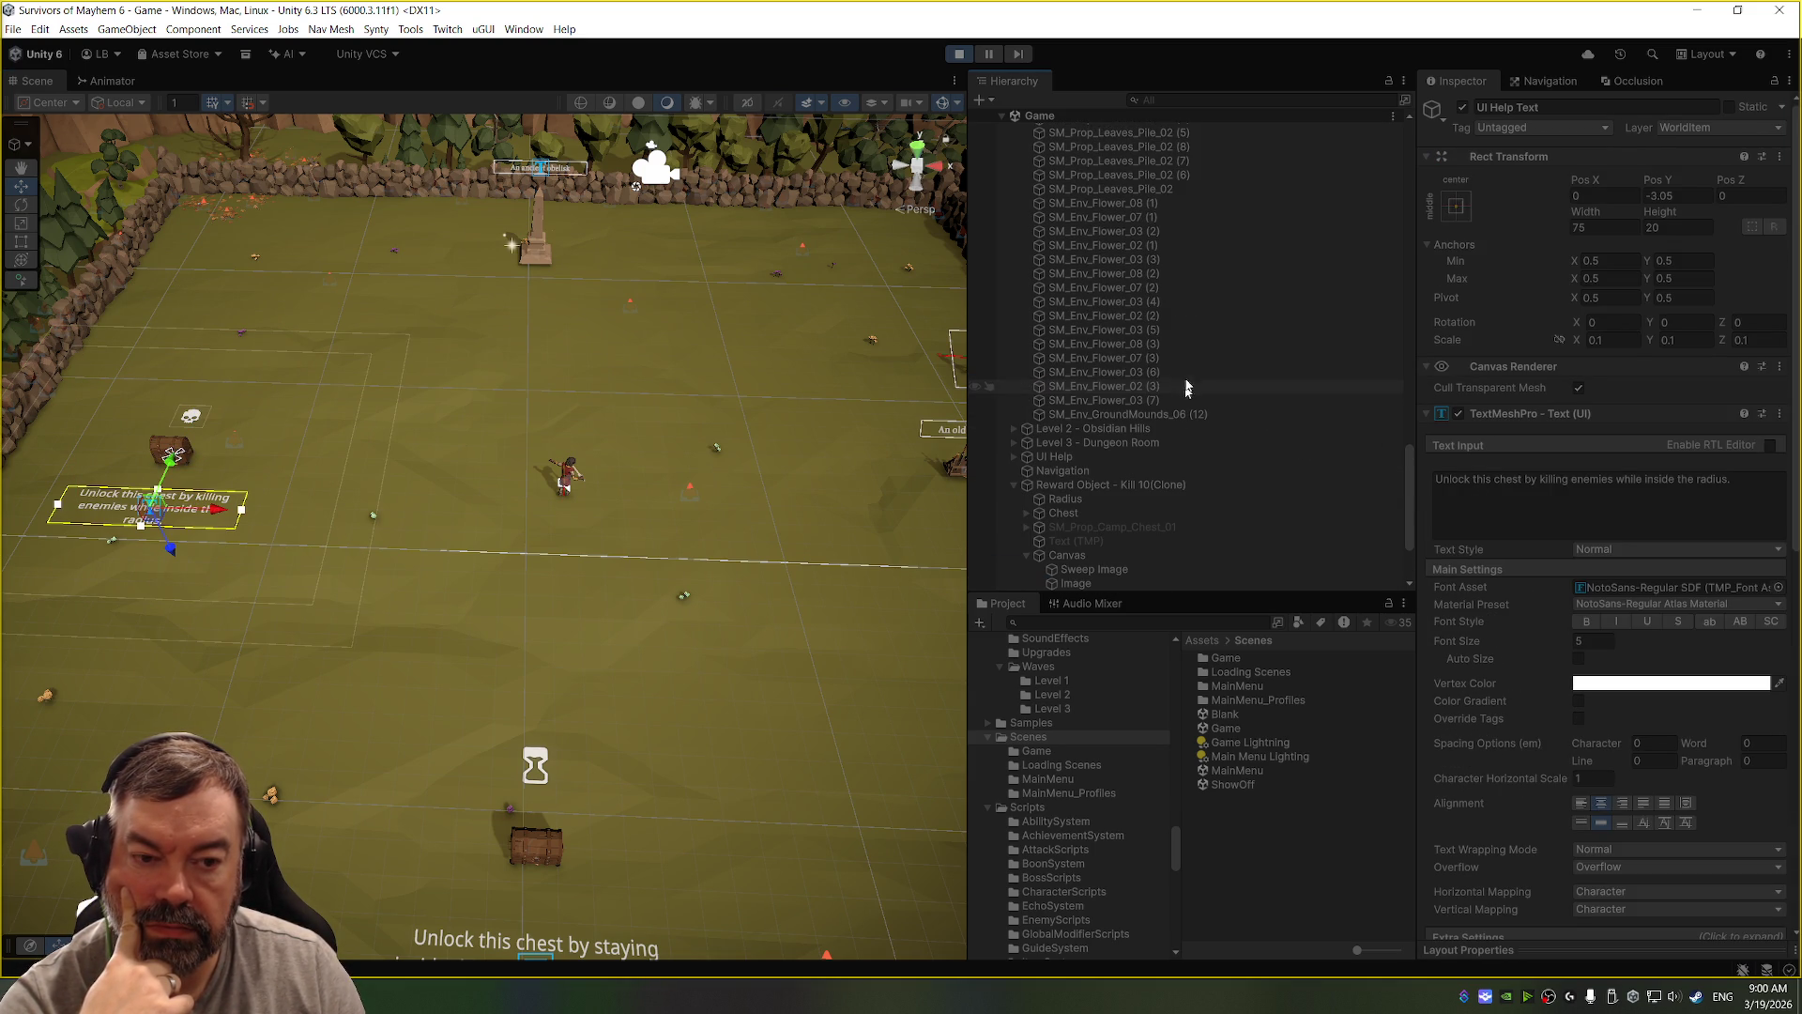
click(961, 53)
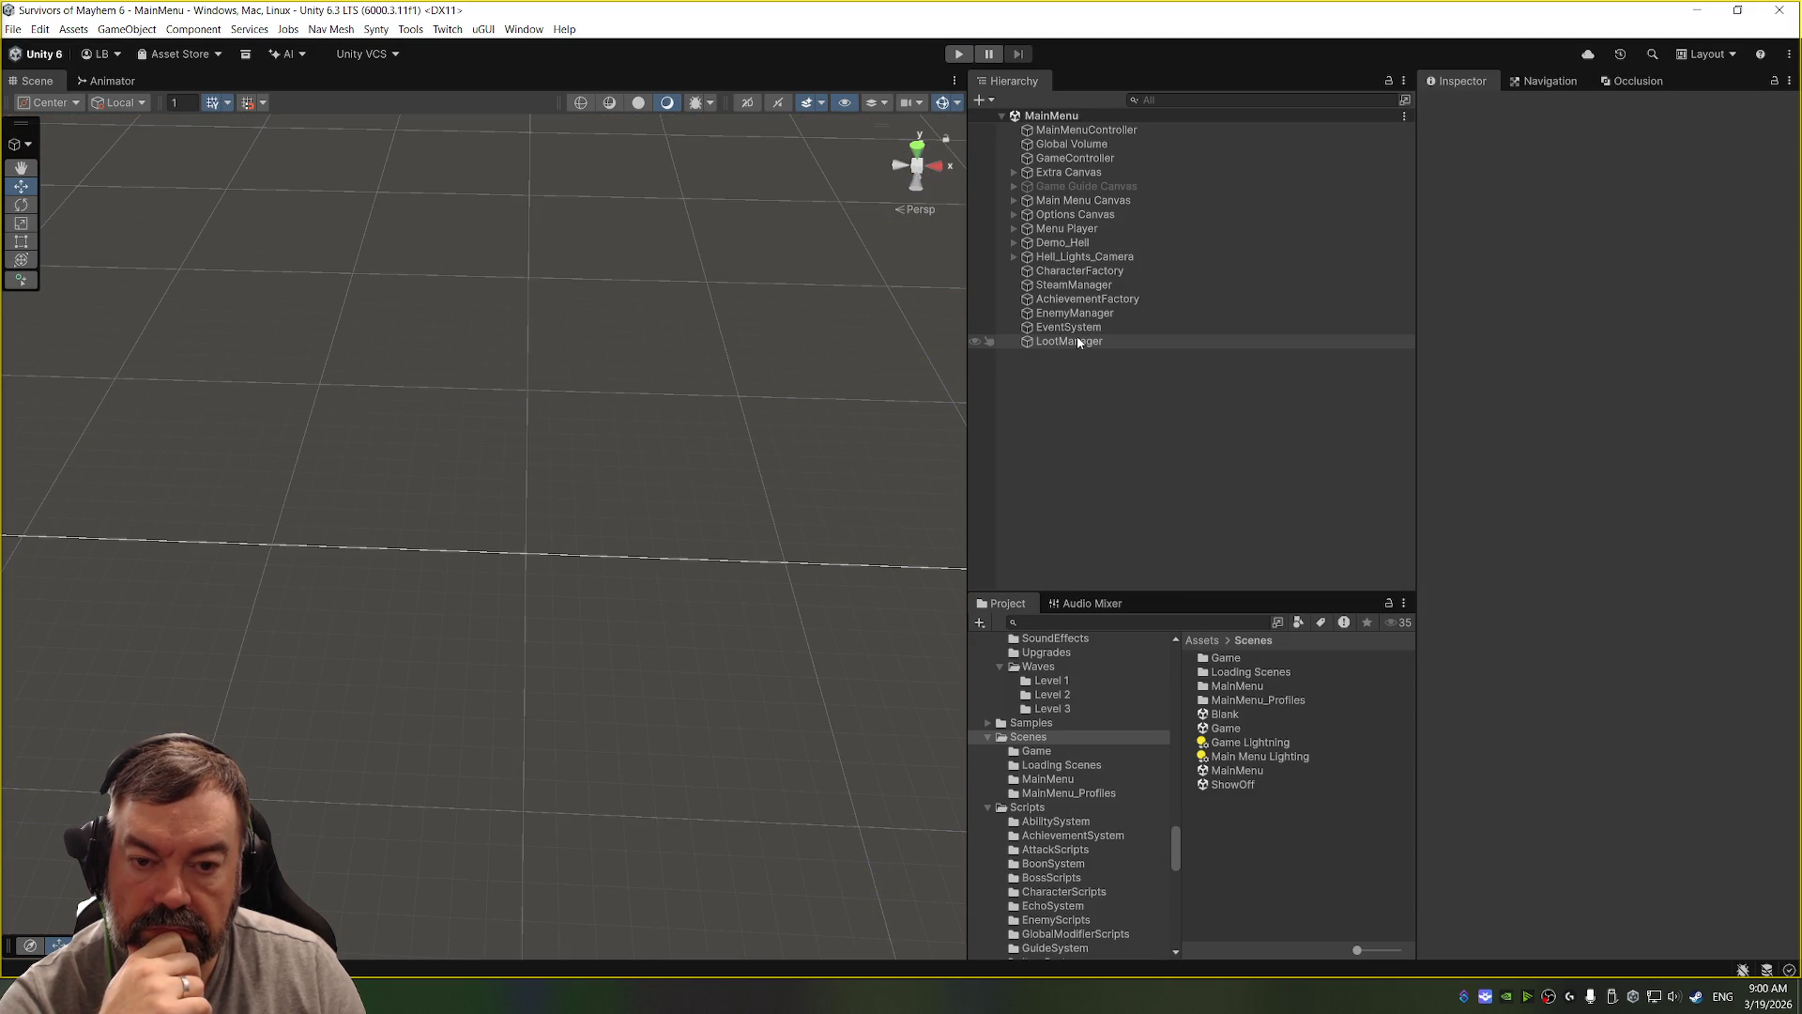
Step: Open the Game scene and scroll through the Player object's components
double_click(1252, 728)
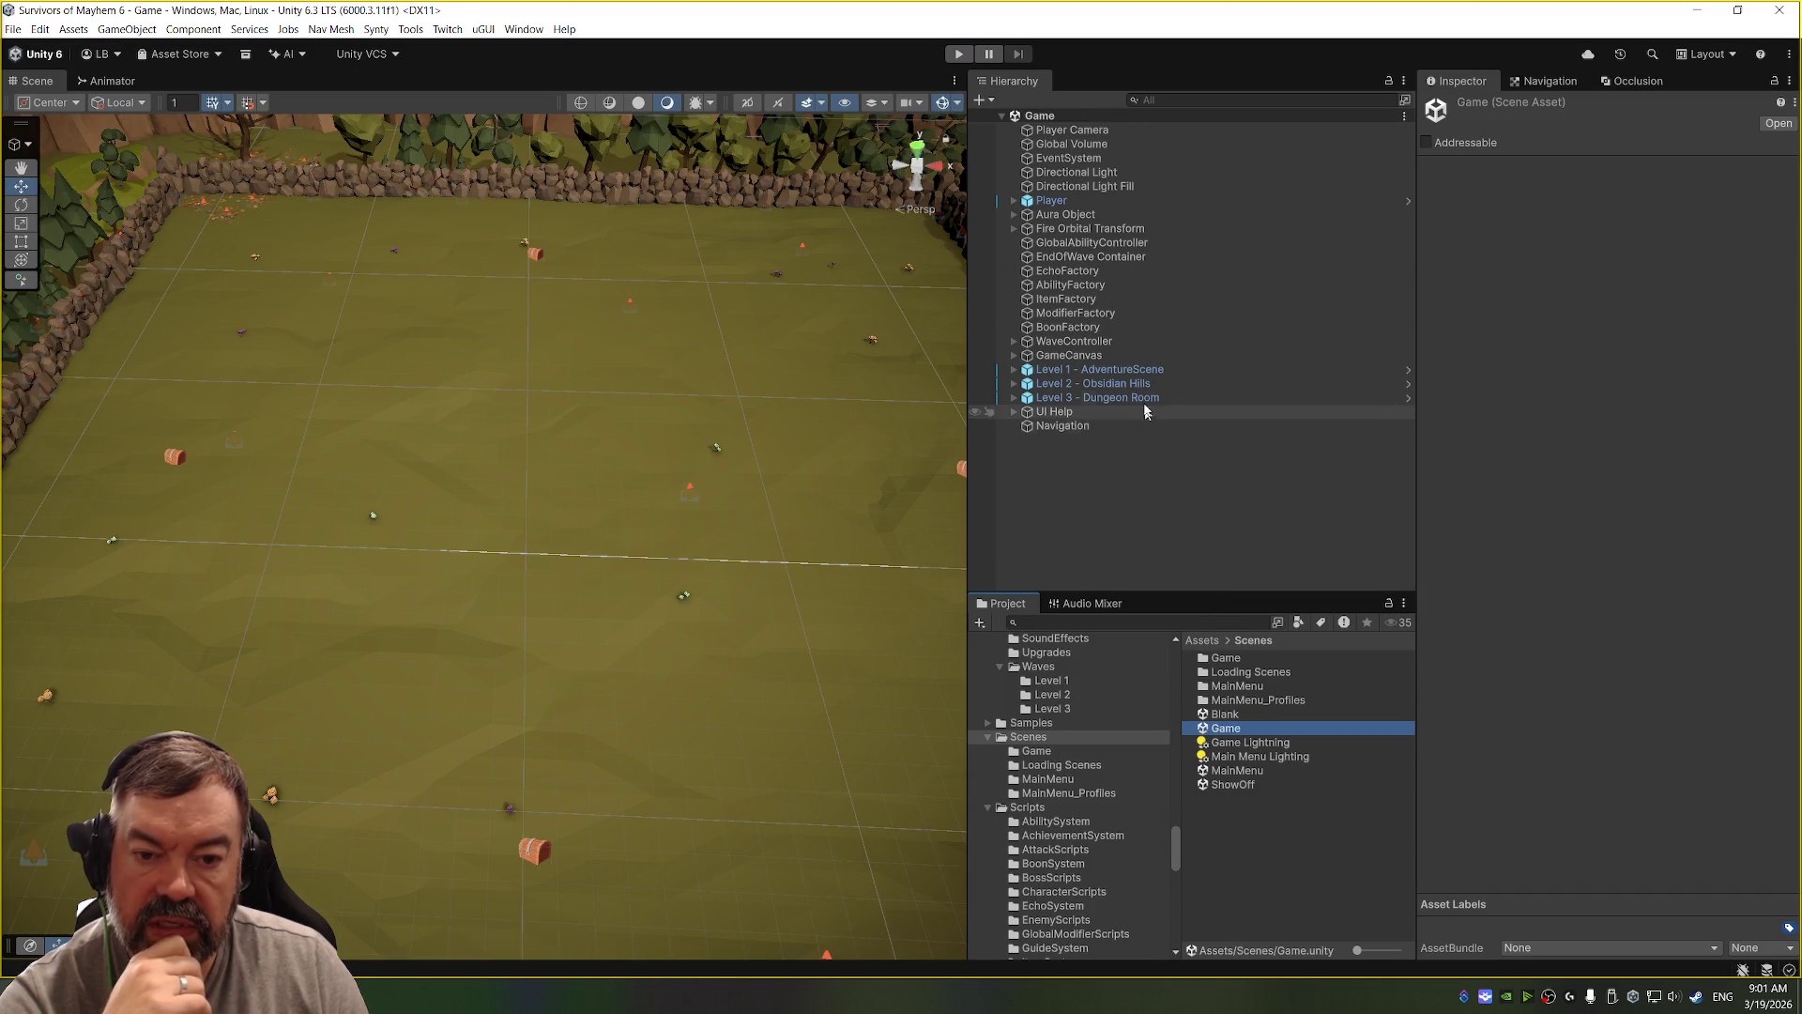
click(1086, 203)
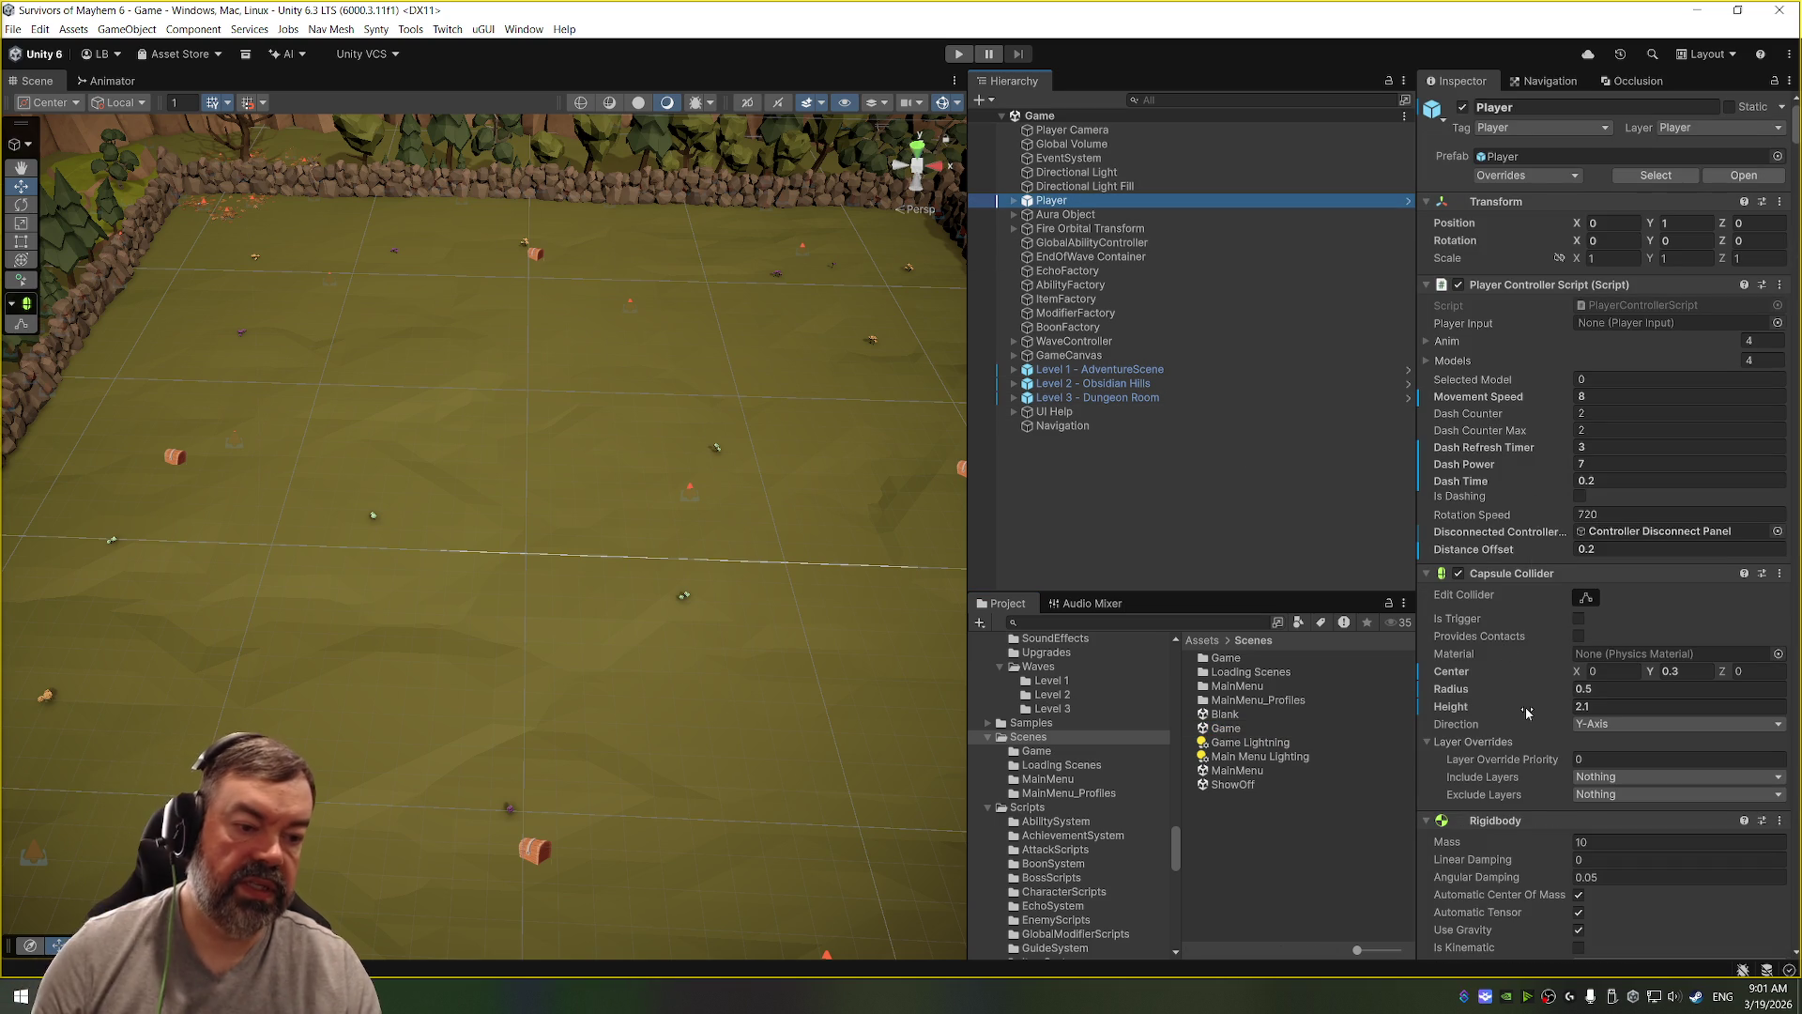
scroll(1516, 657, down, 15)
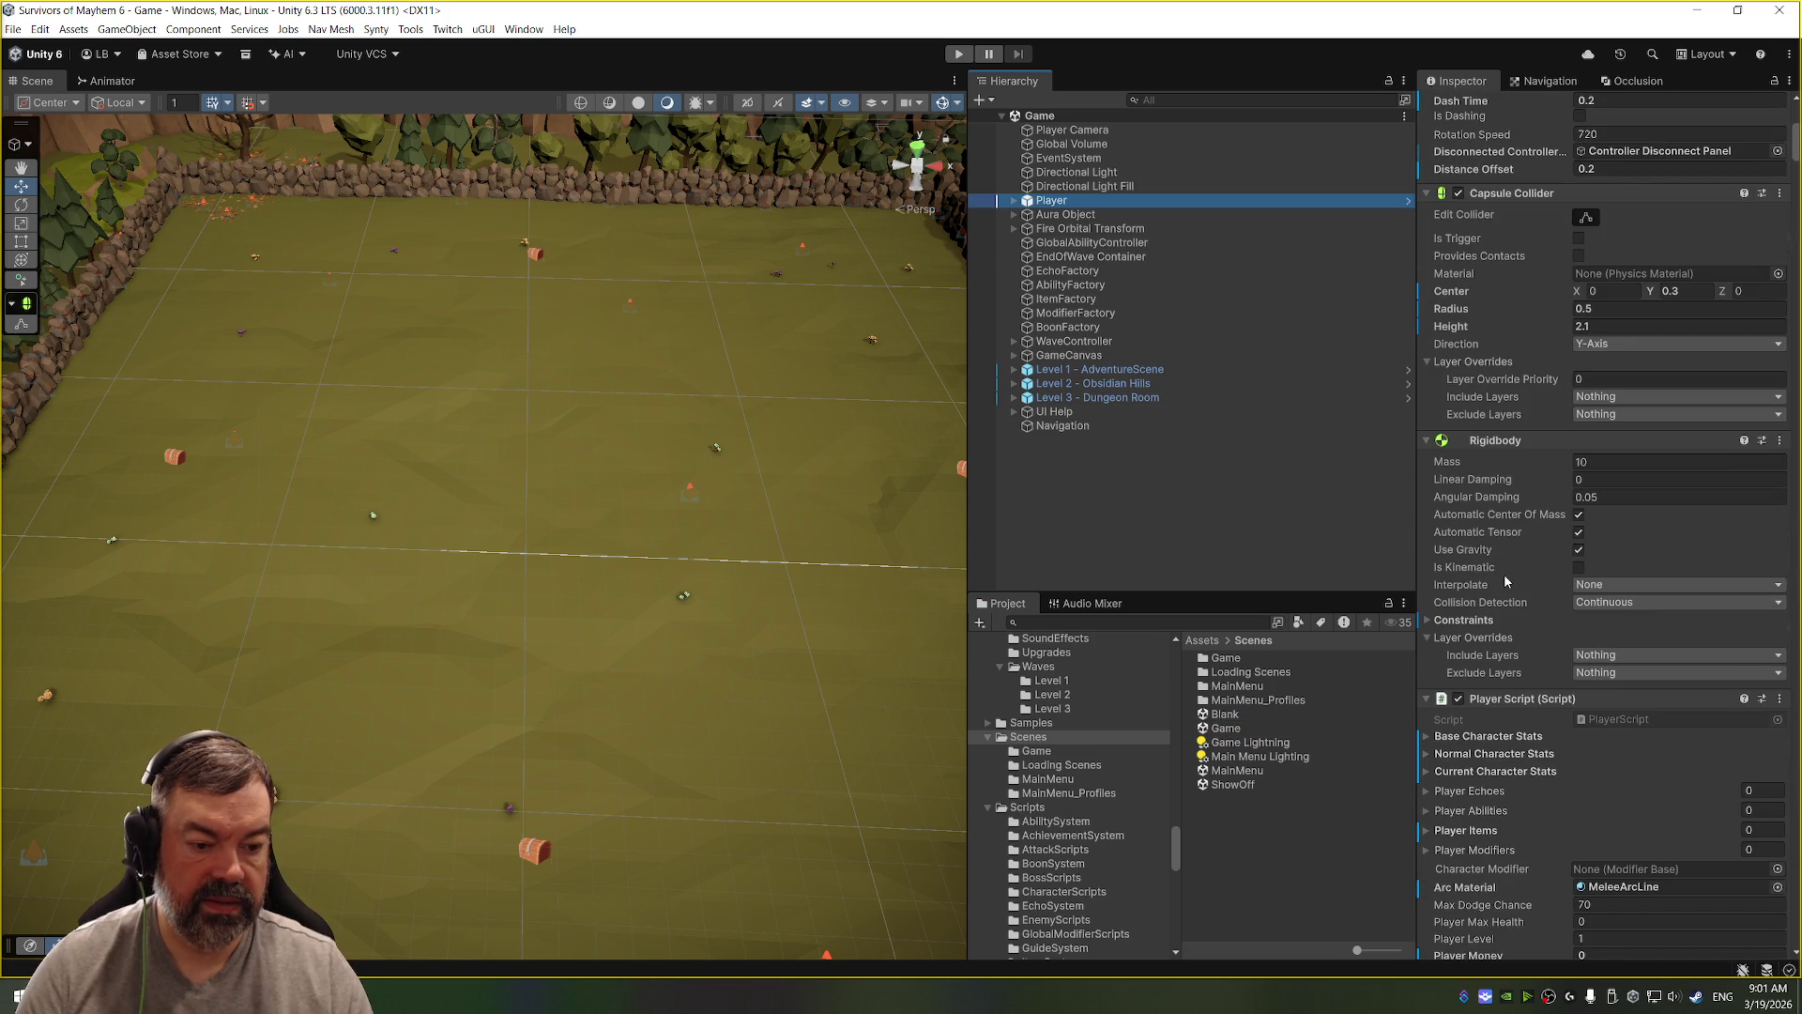
scroll(1506, 605, down, 8)
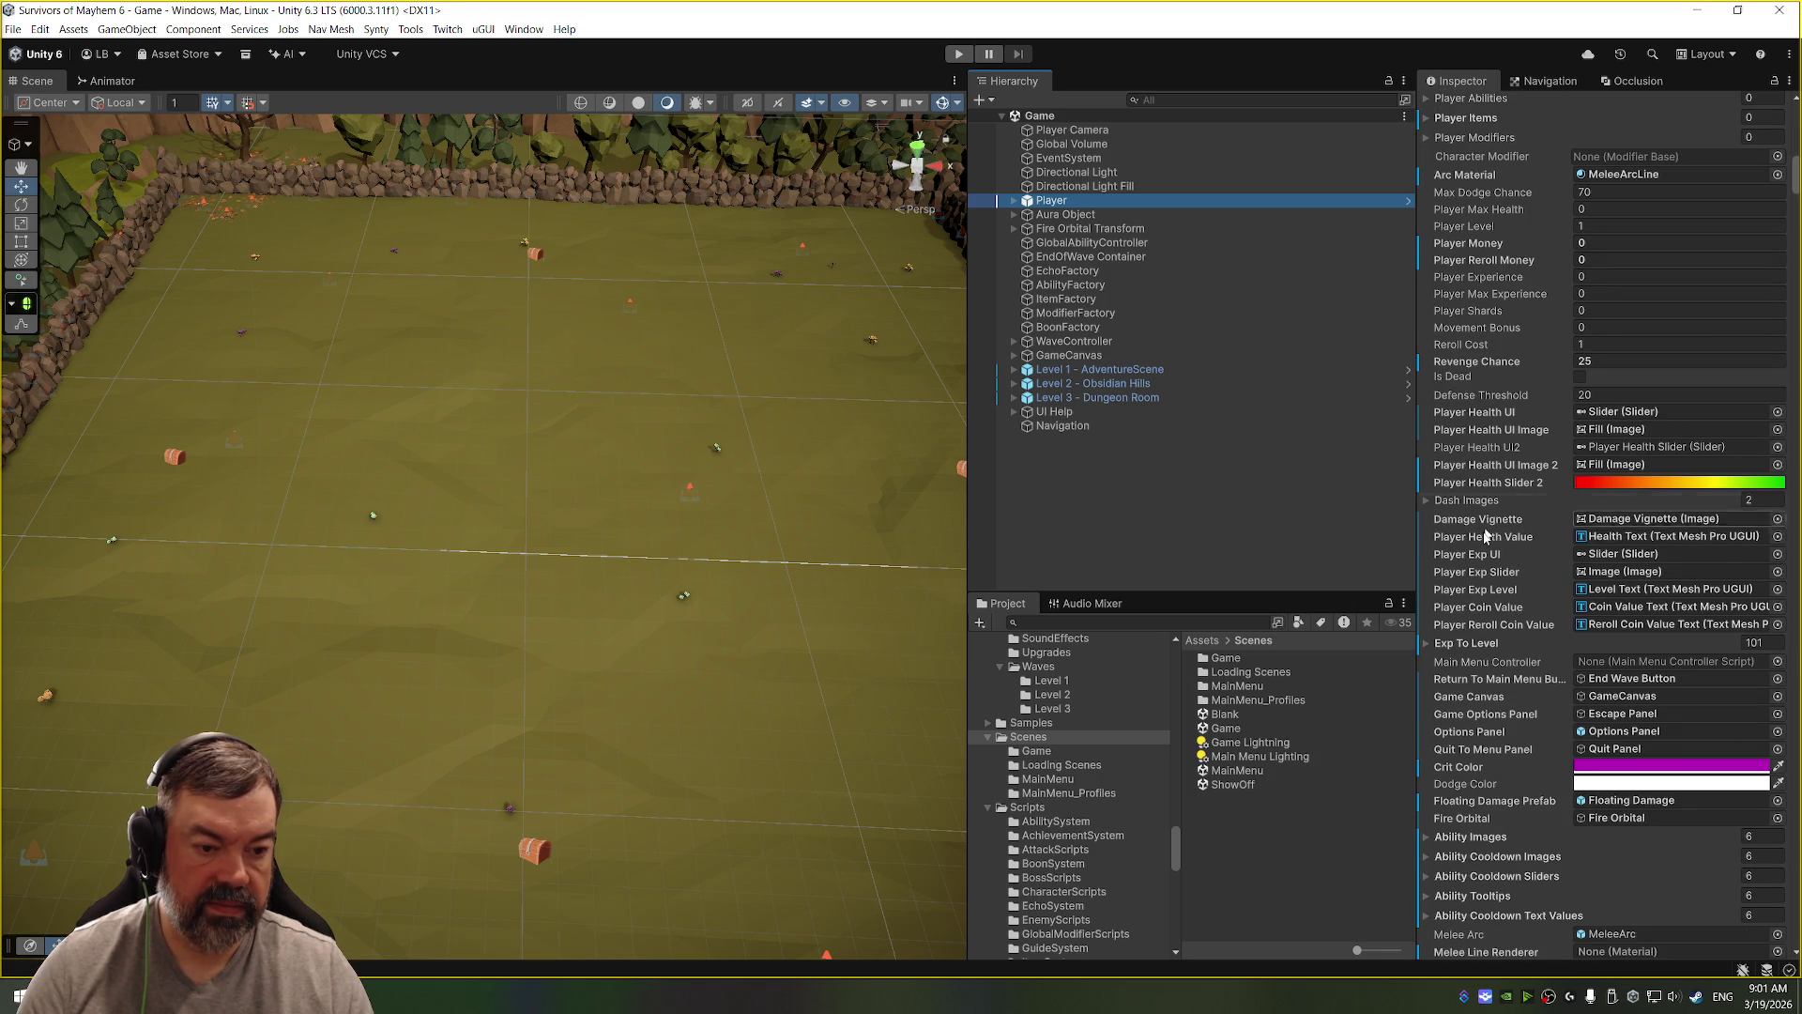
scroll(1487, 533, down, 11)
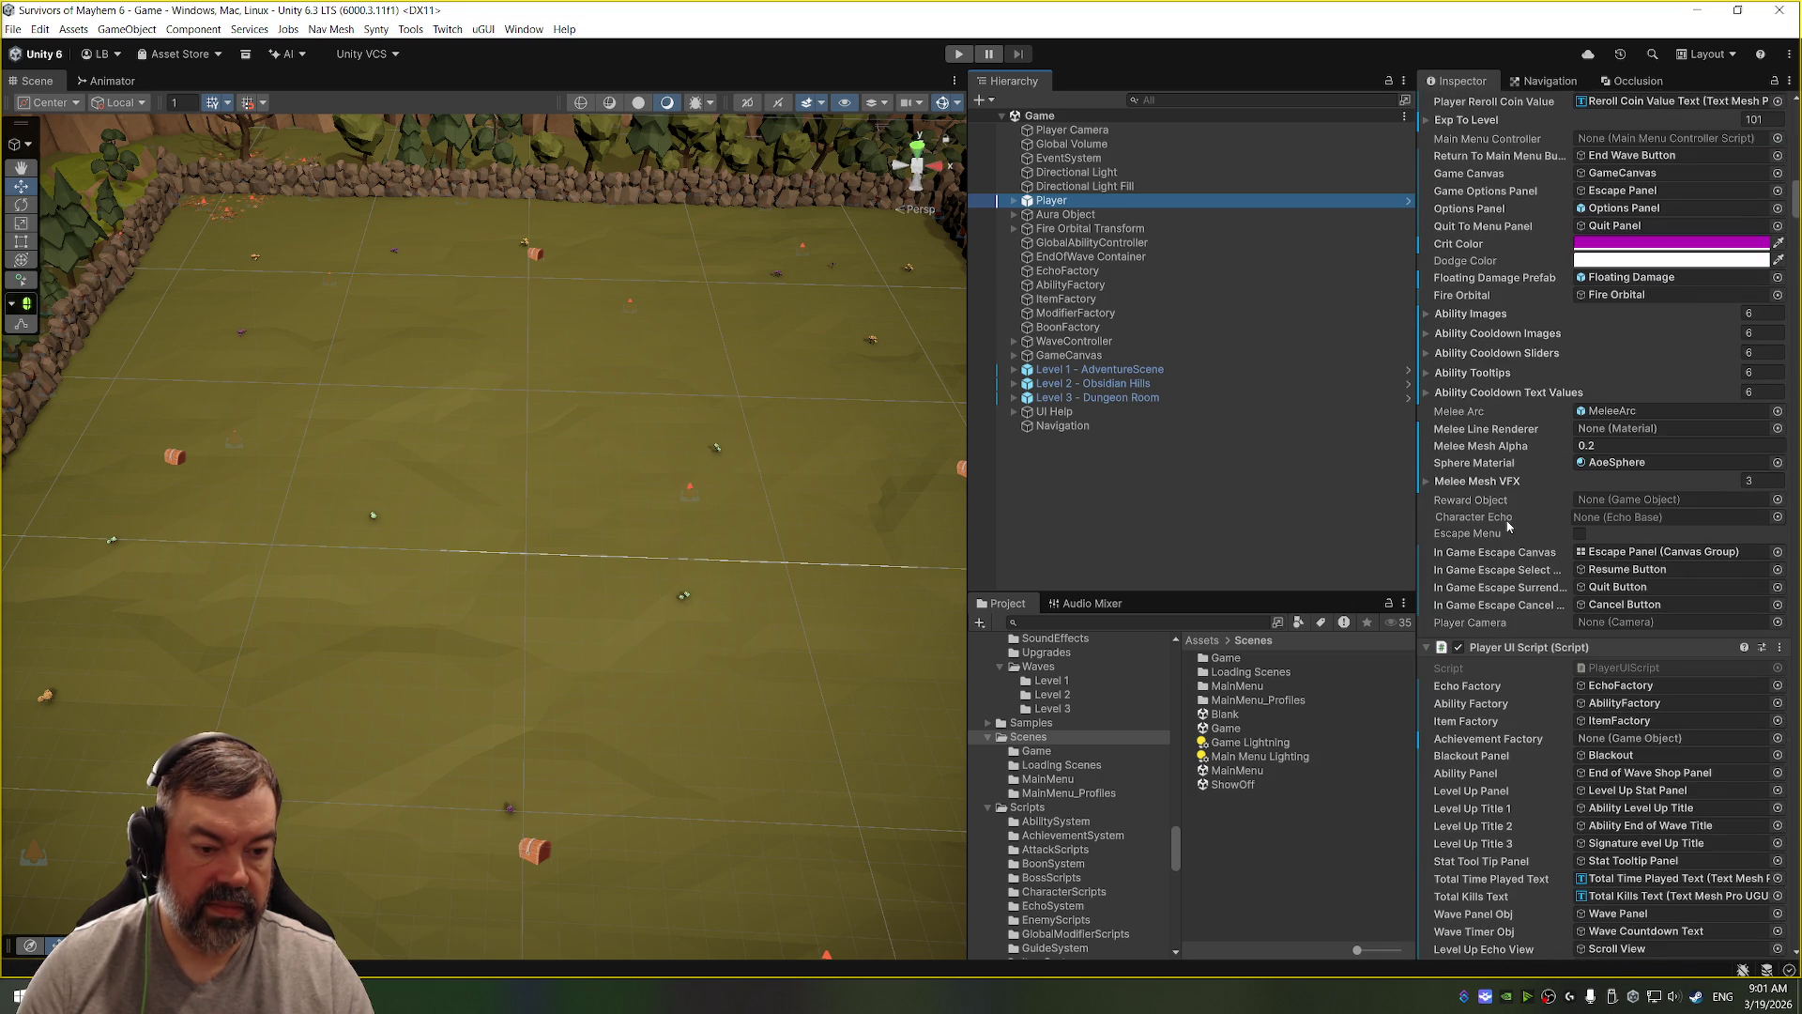
scroll(1507, 530, down, 6)
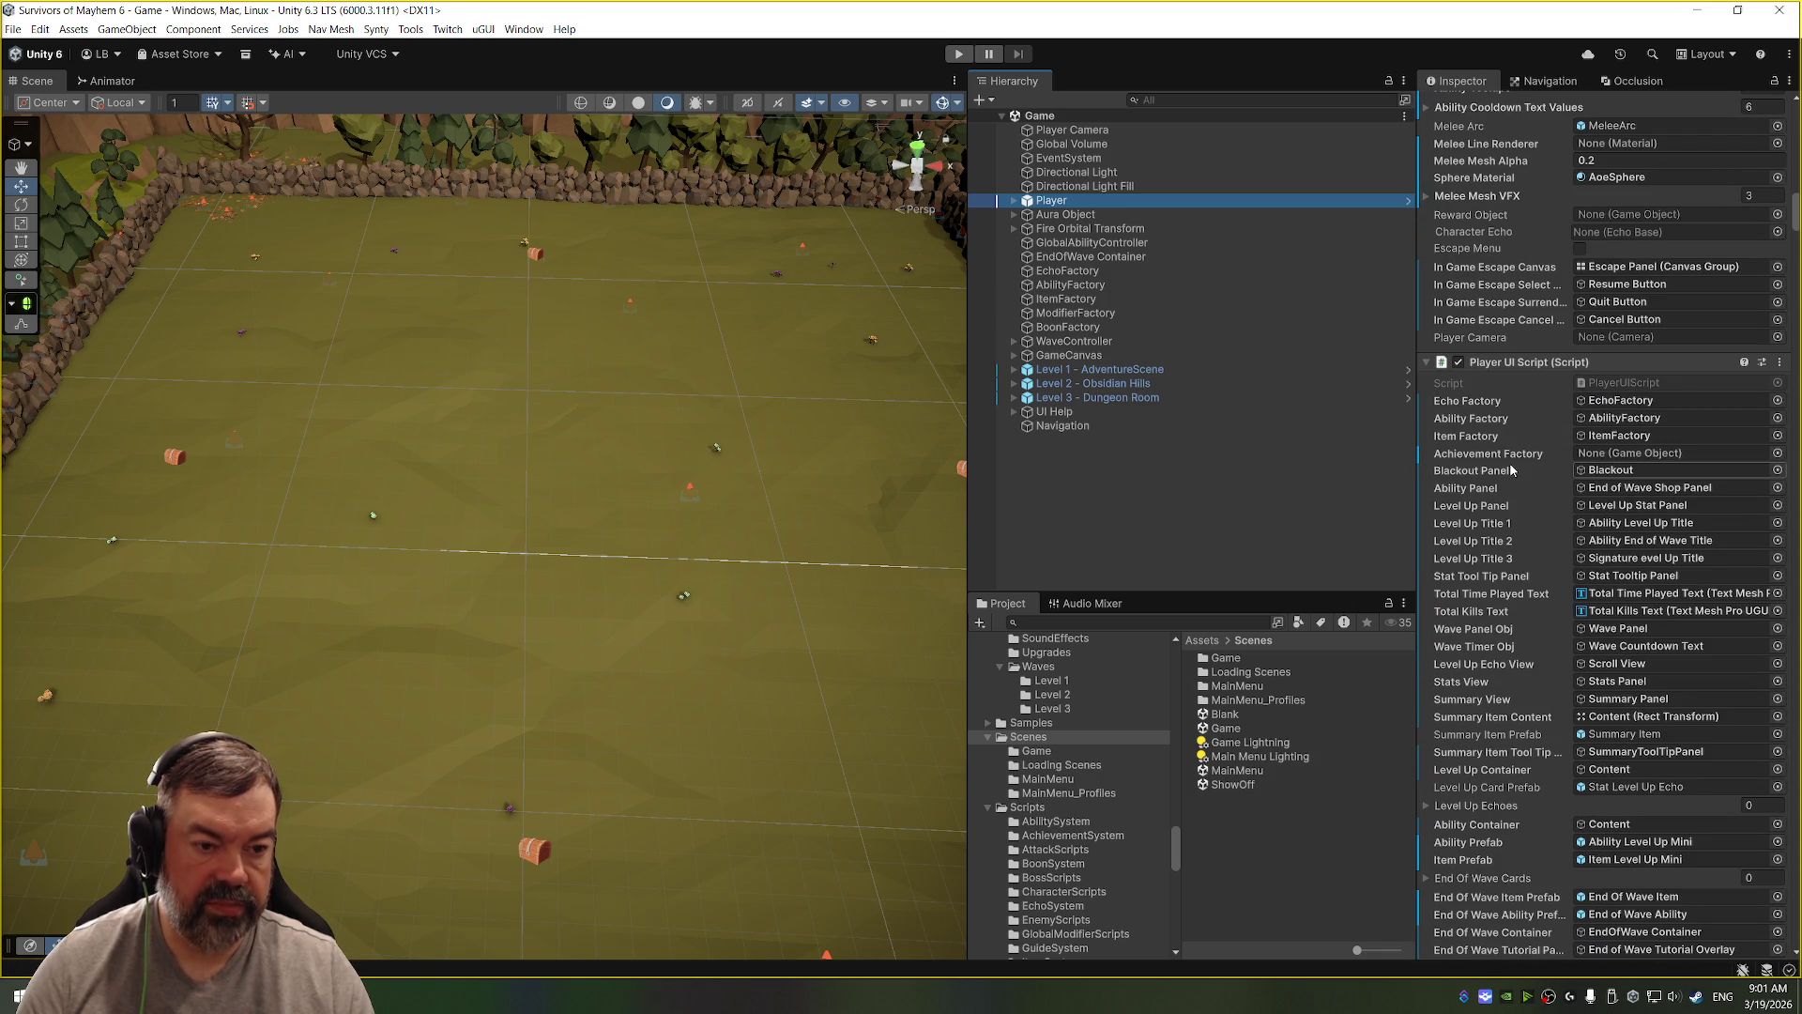
scroll(1502, 522, down, 5)
scroll(1503, 522, down, 15)
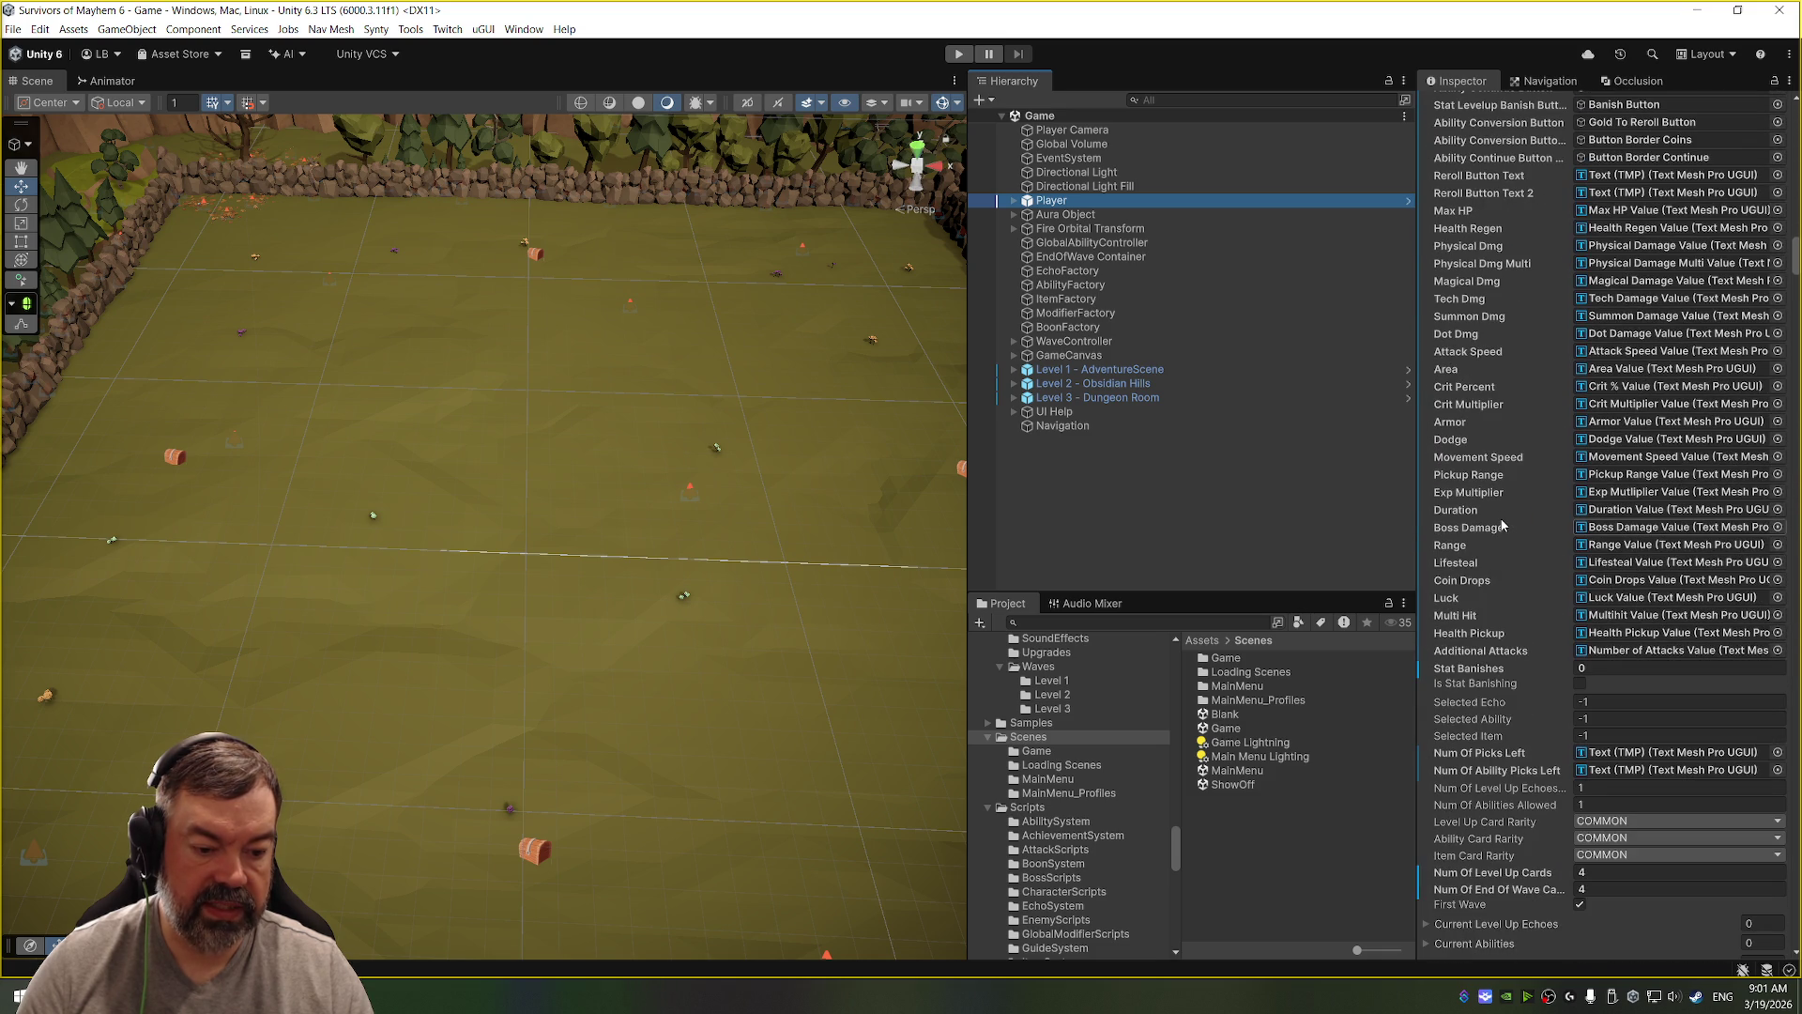
scroll(1501, 526, down, 7)
Step: Ping the UI Help object referenced by the Player's Ui Help field, then reselect Player
click(1607, 789)
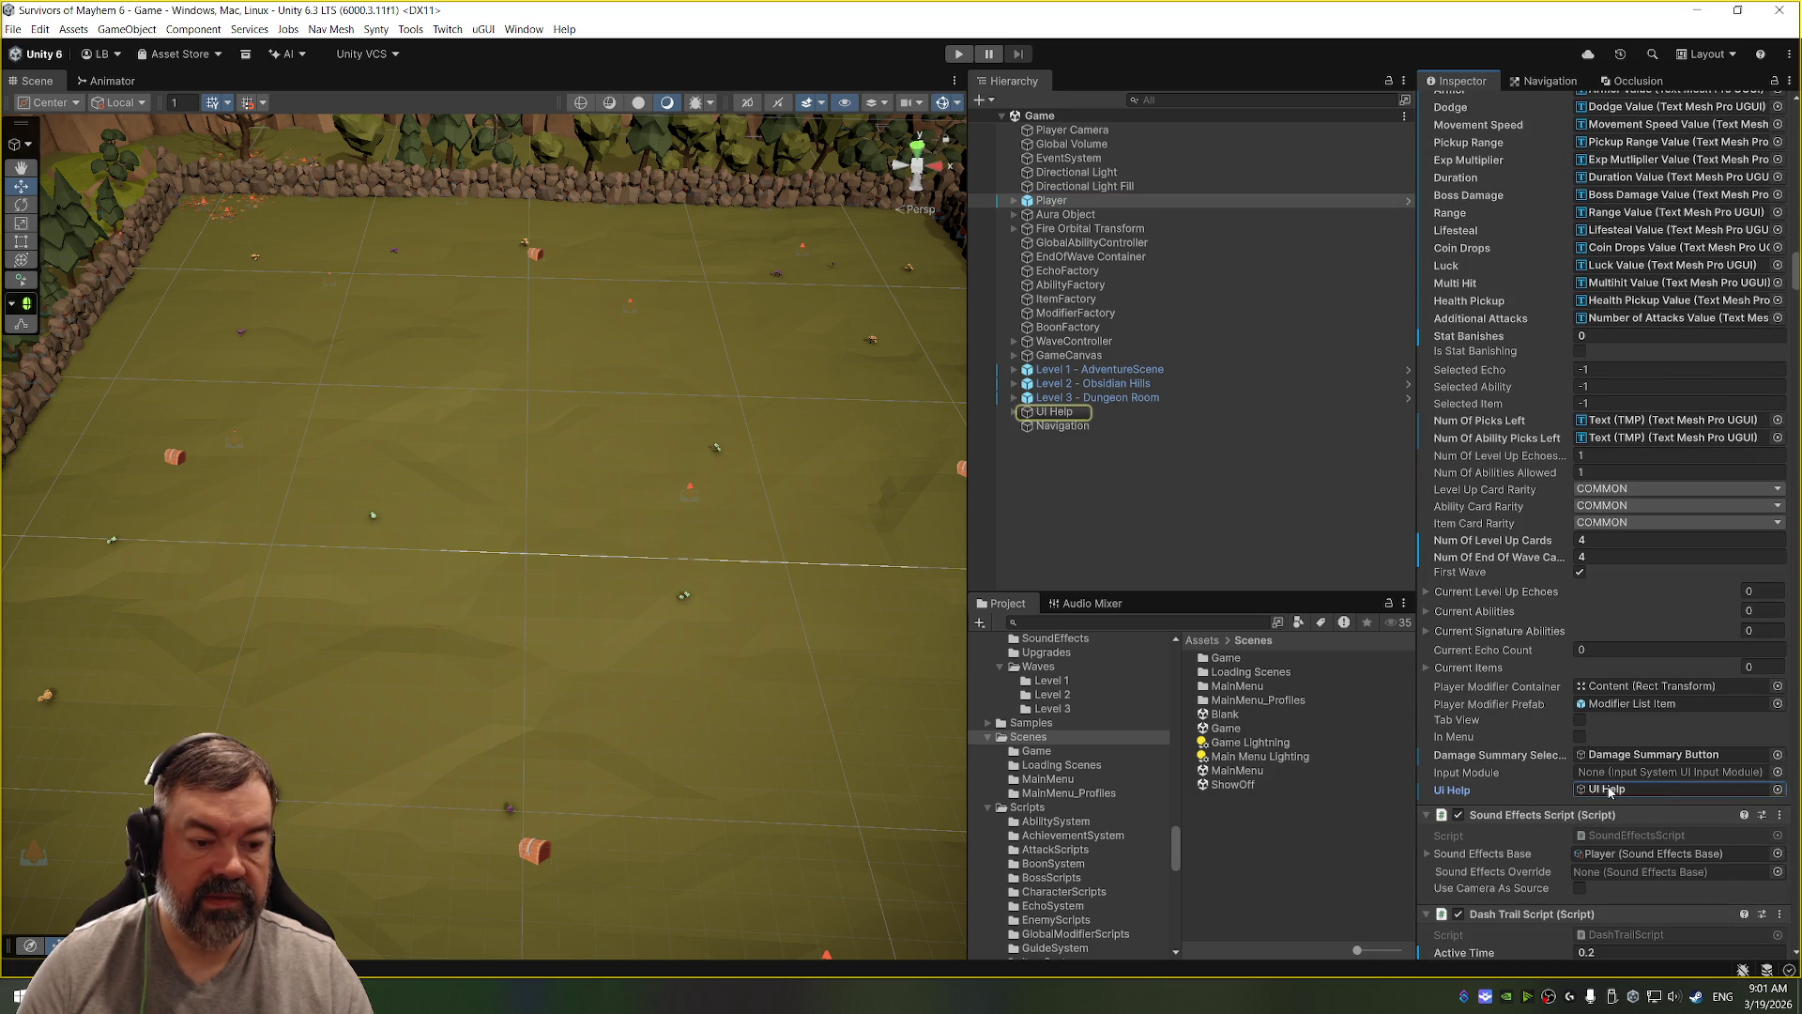
click(1627, 793)
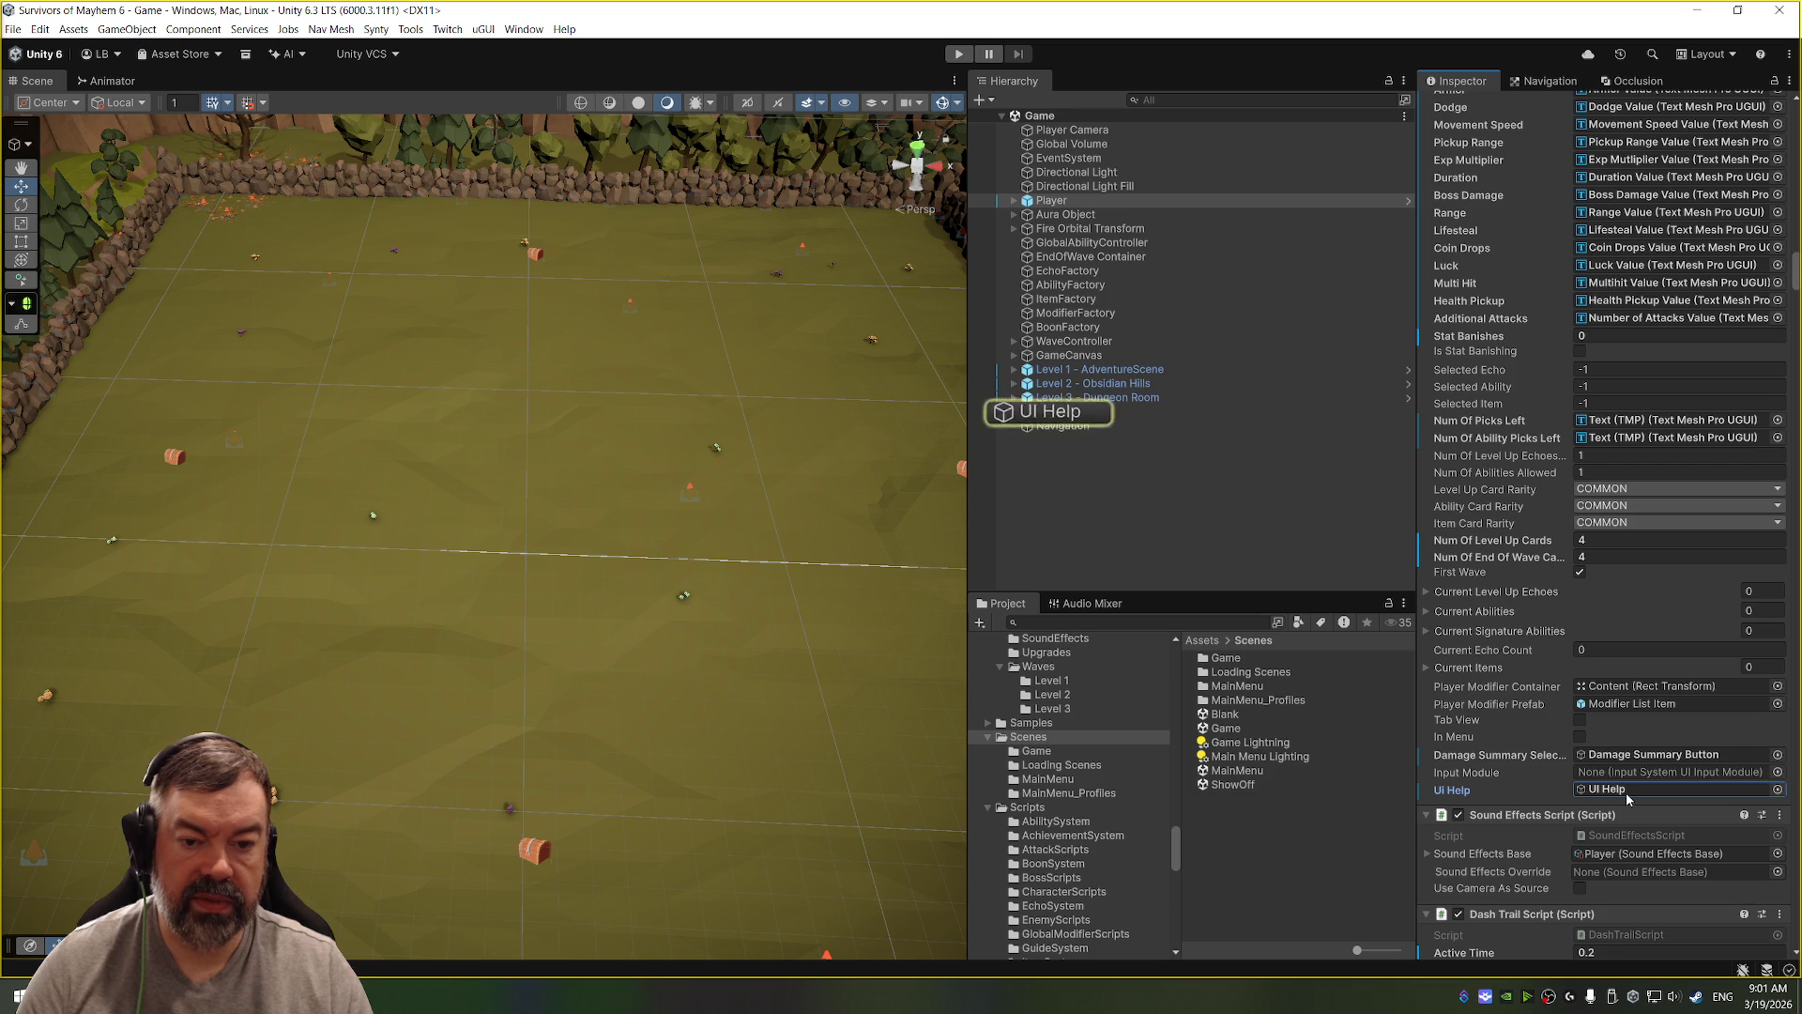
double_click(1626, 794)
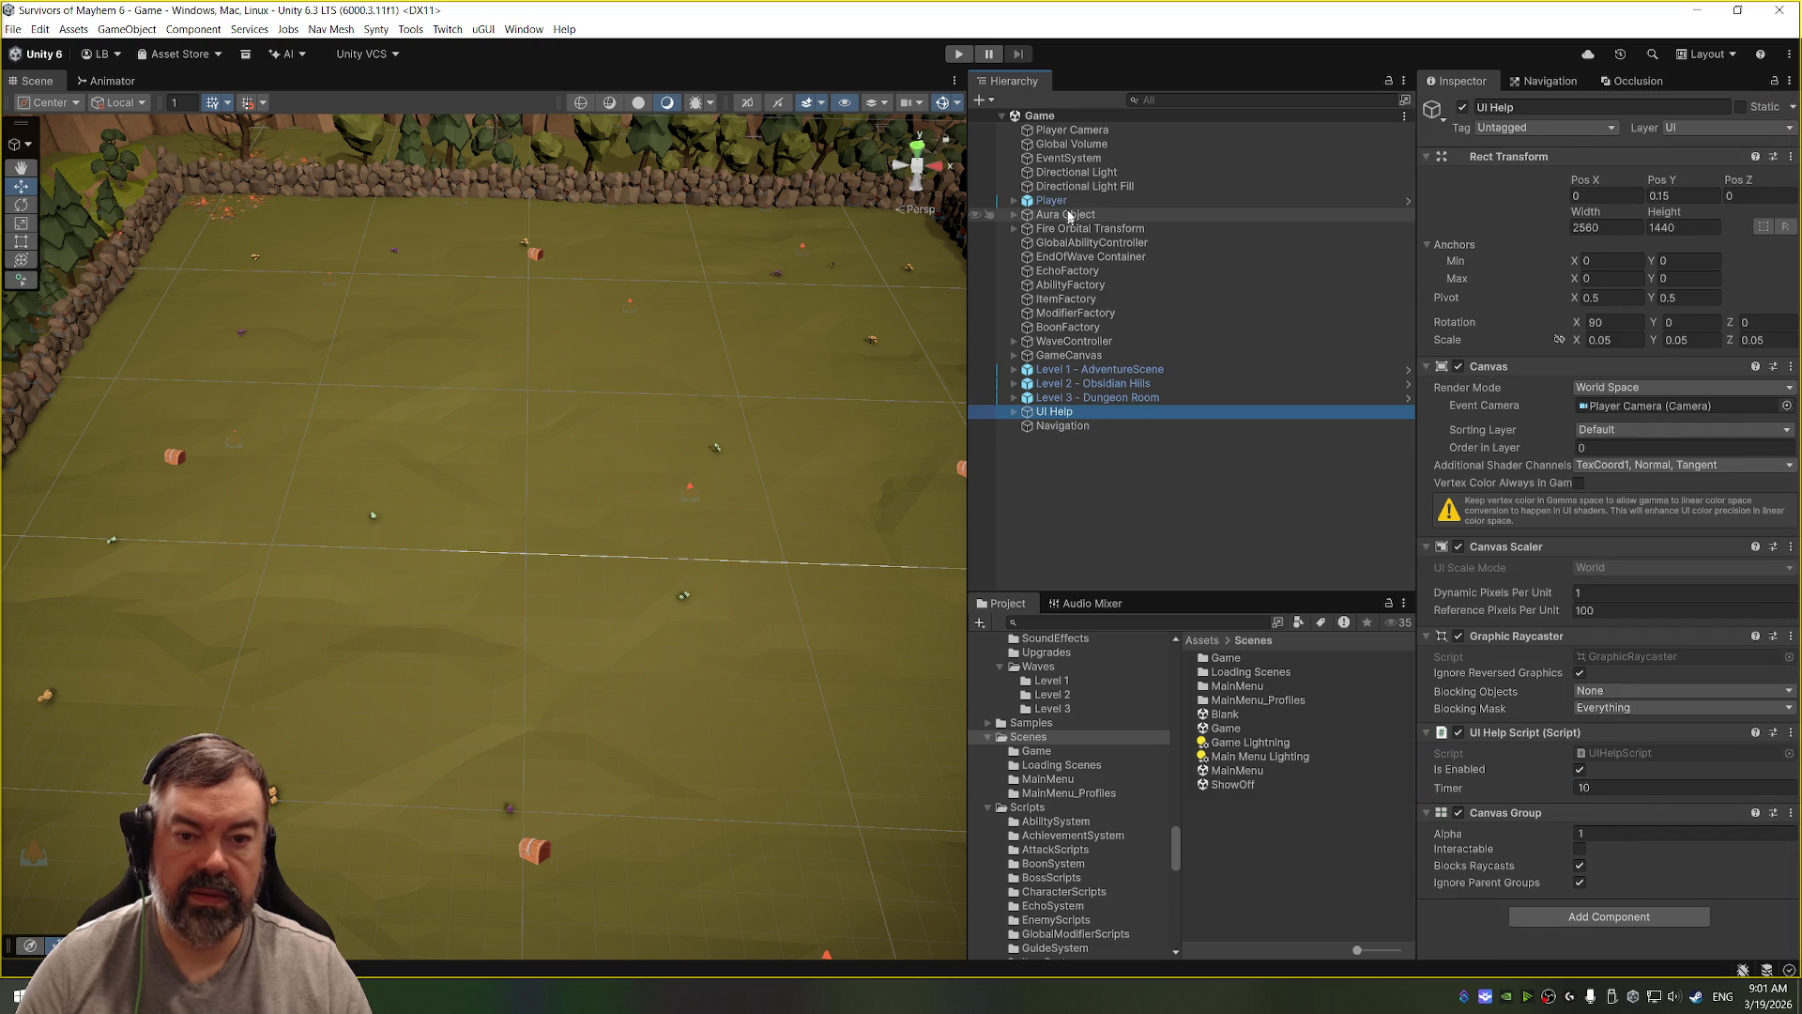
click(1314, 200)
Step: Open the Player UI Script in Visual Studio
scroll(1574, 627, down, 5)
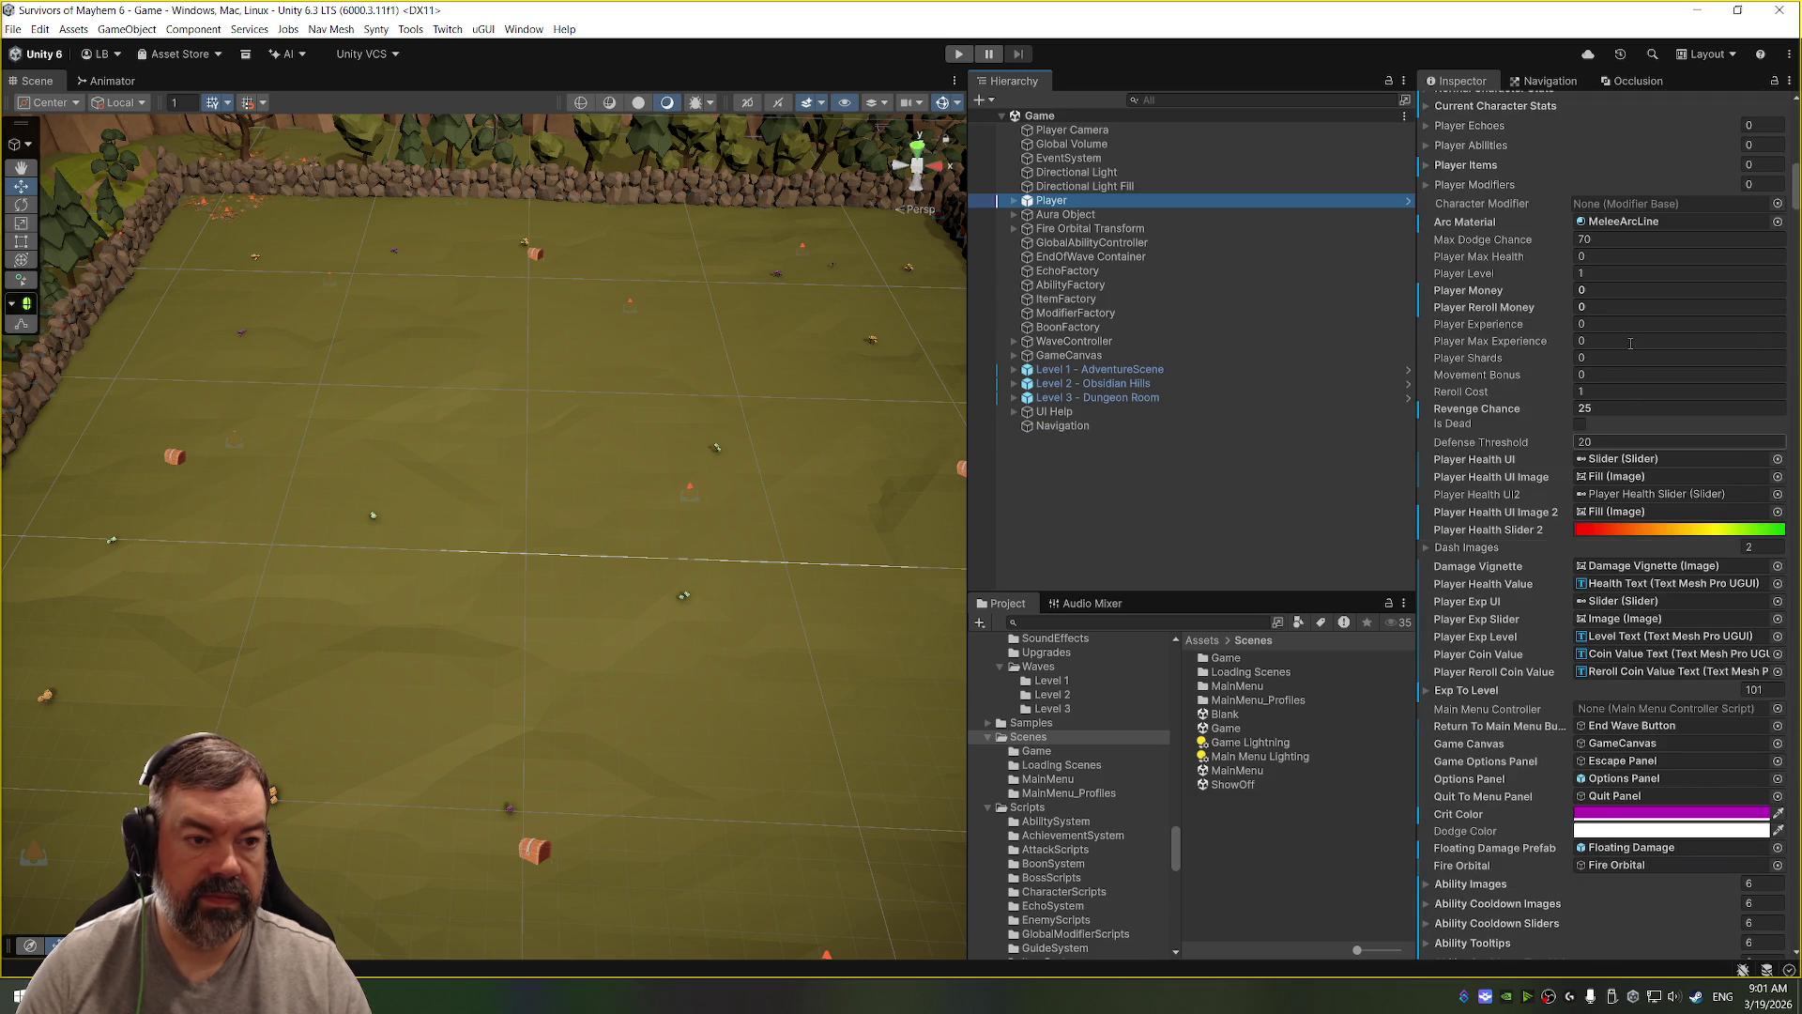
scroll(1576, 419, down, 5)
scroll(1574, 419, down, 3)
double_click(1633, 531)
click(560, 370)
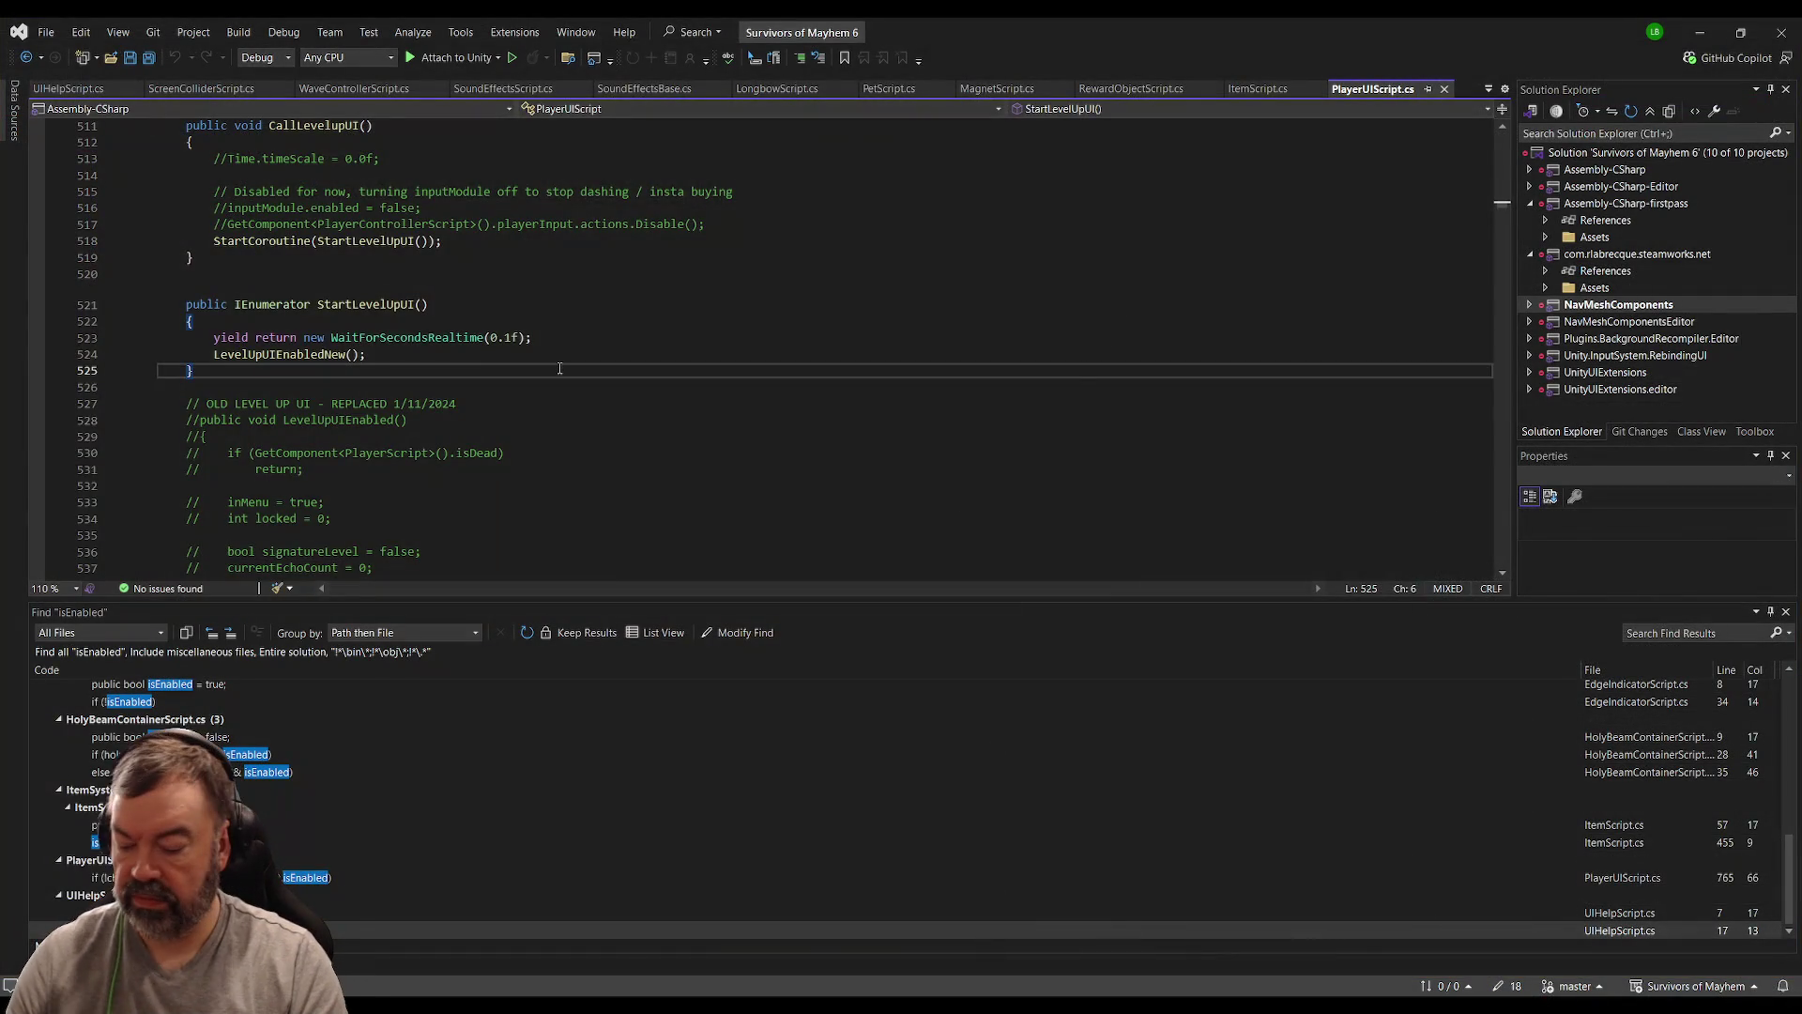
Step: Search PlayerUIScript for 'uihelp' to reach the showUIHelp check on line 315 that activates the tutorial panel
key(ctrl+Home)
key(ctrl+f)
text(uihelp)
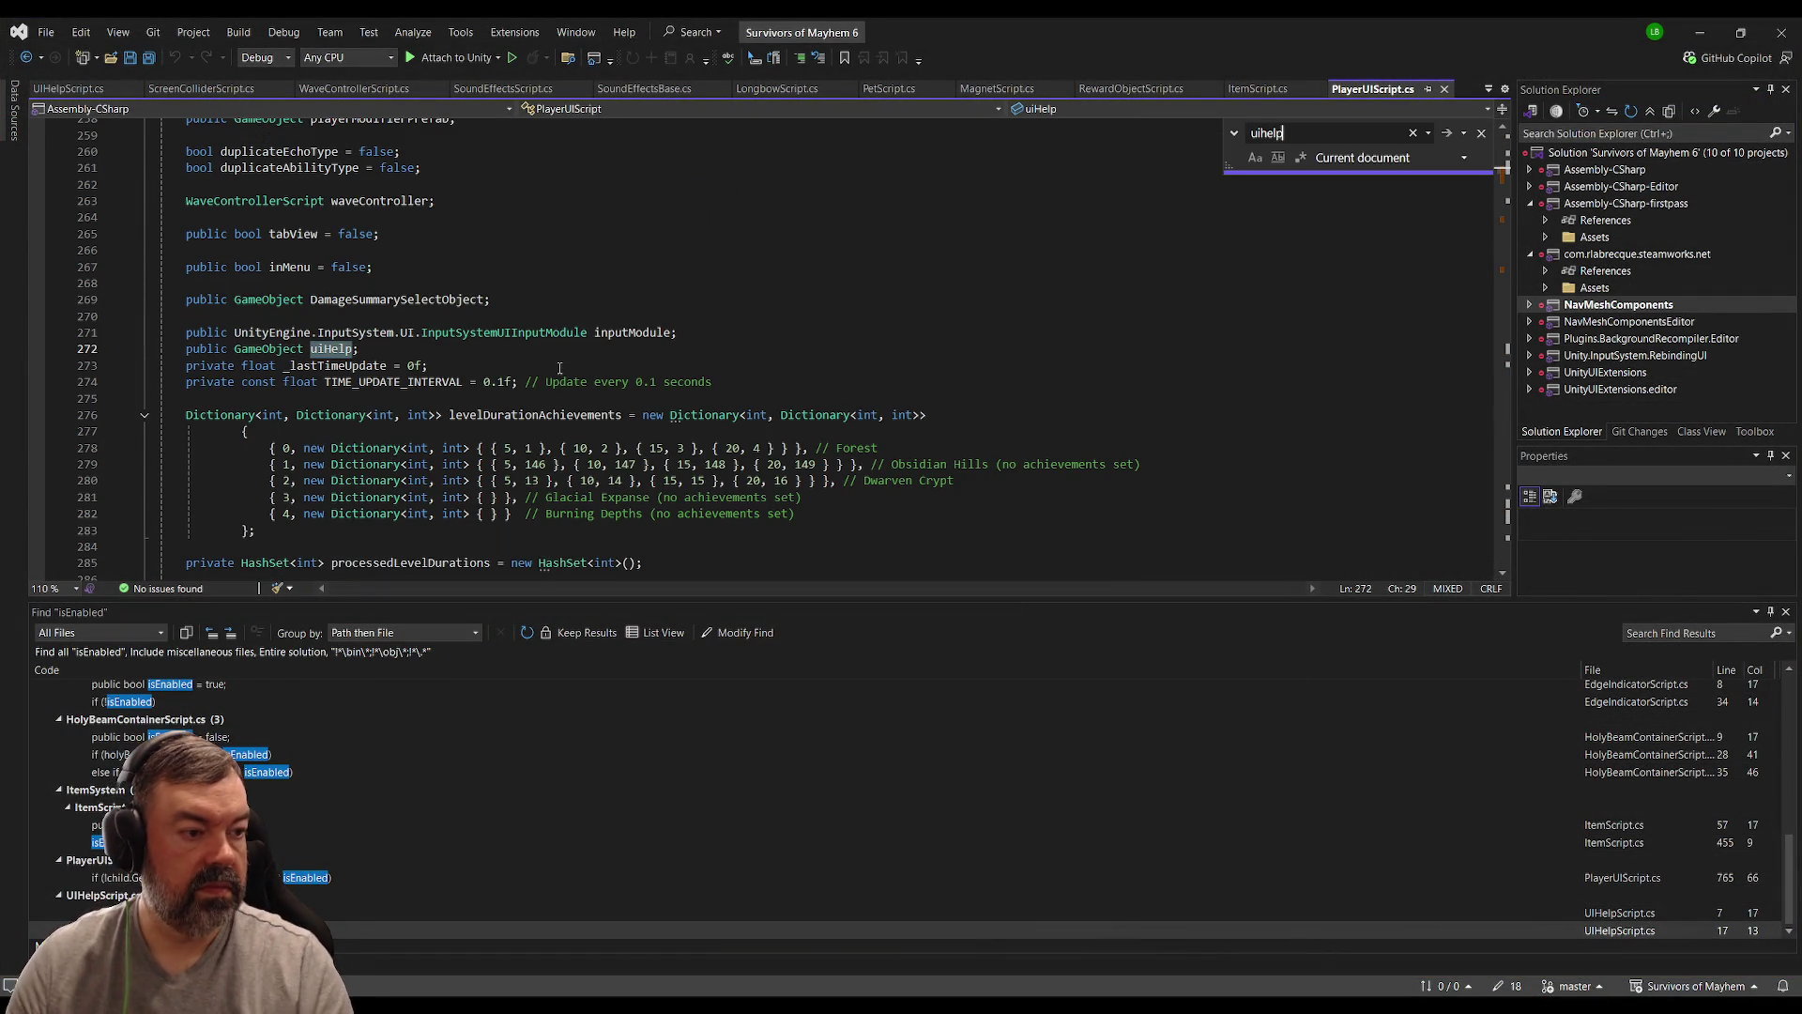
click(534, 353)
key(ctrl+f)
key(Return)
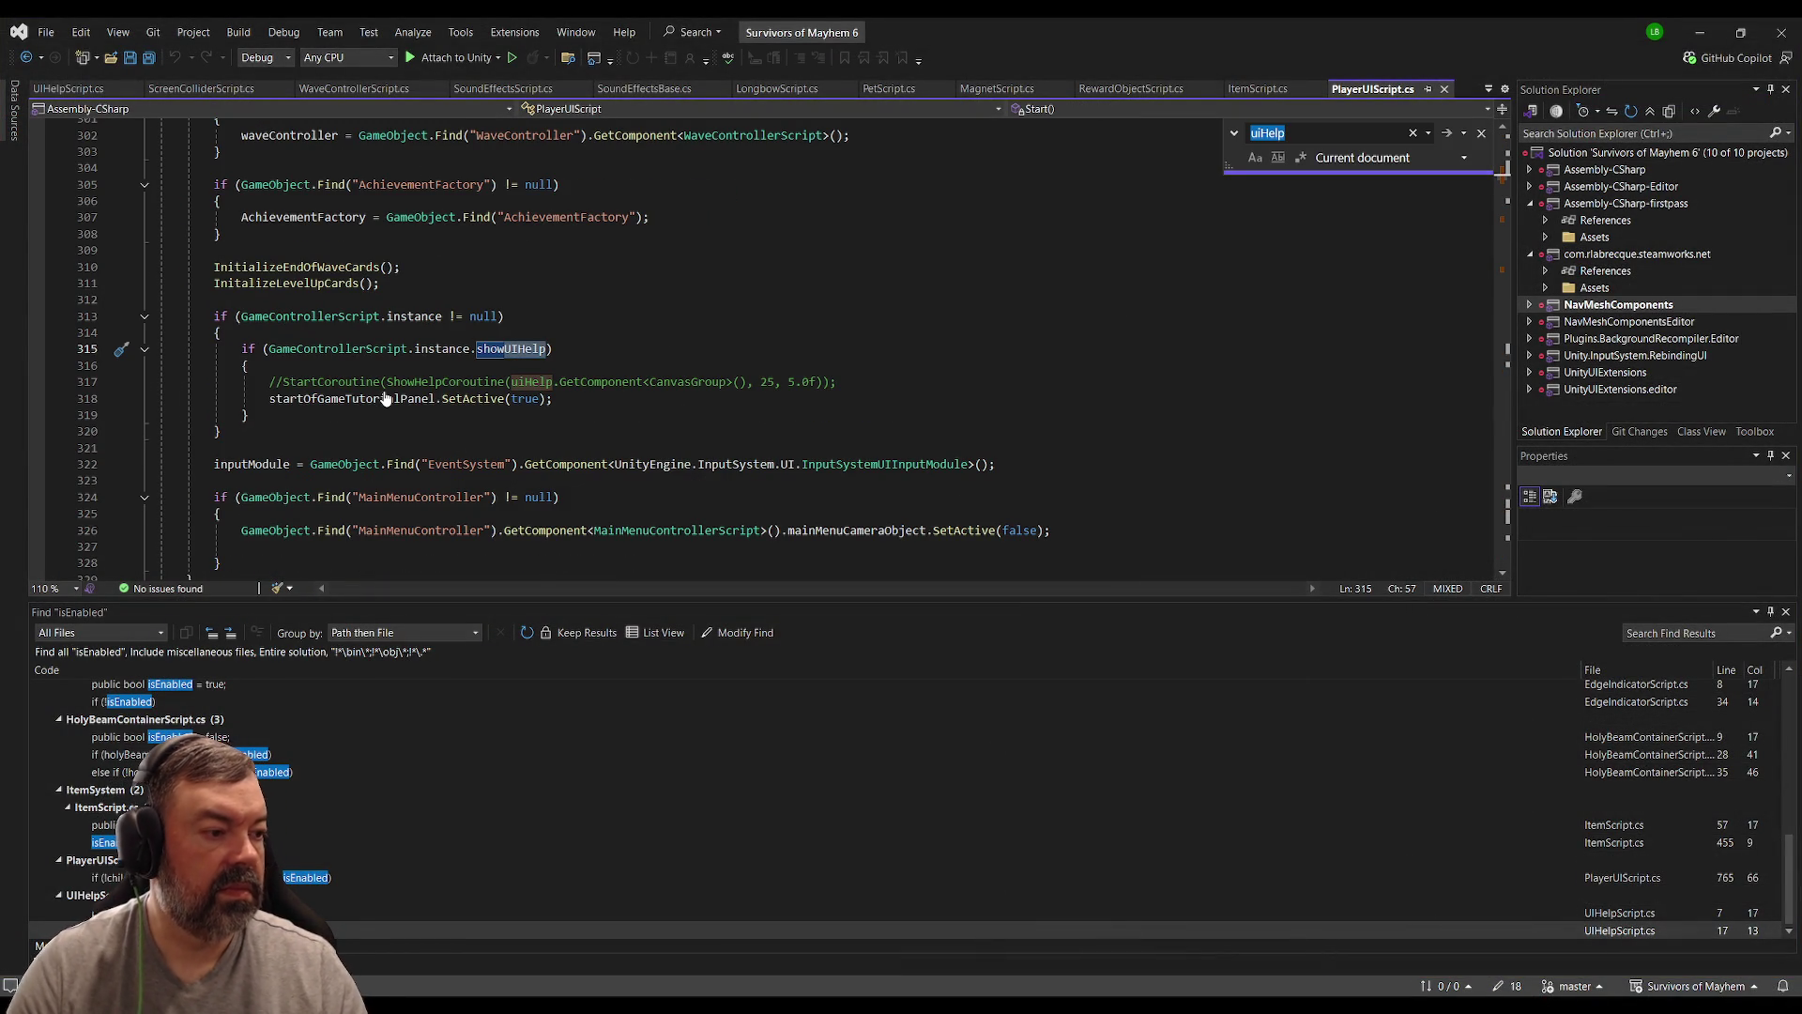
click(615, 397)
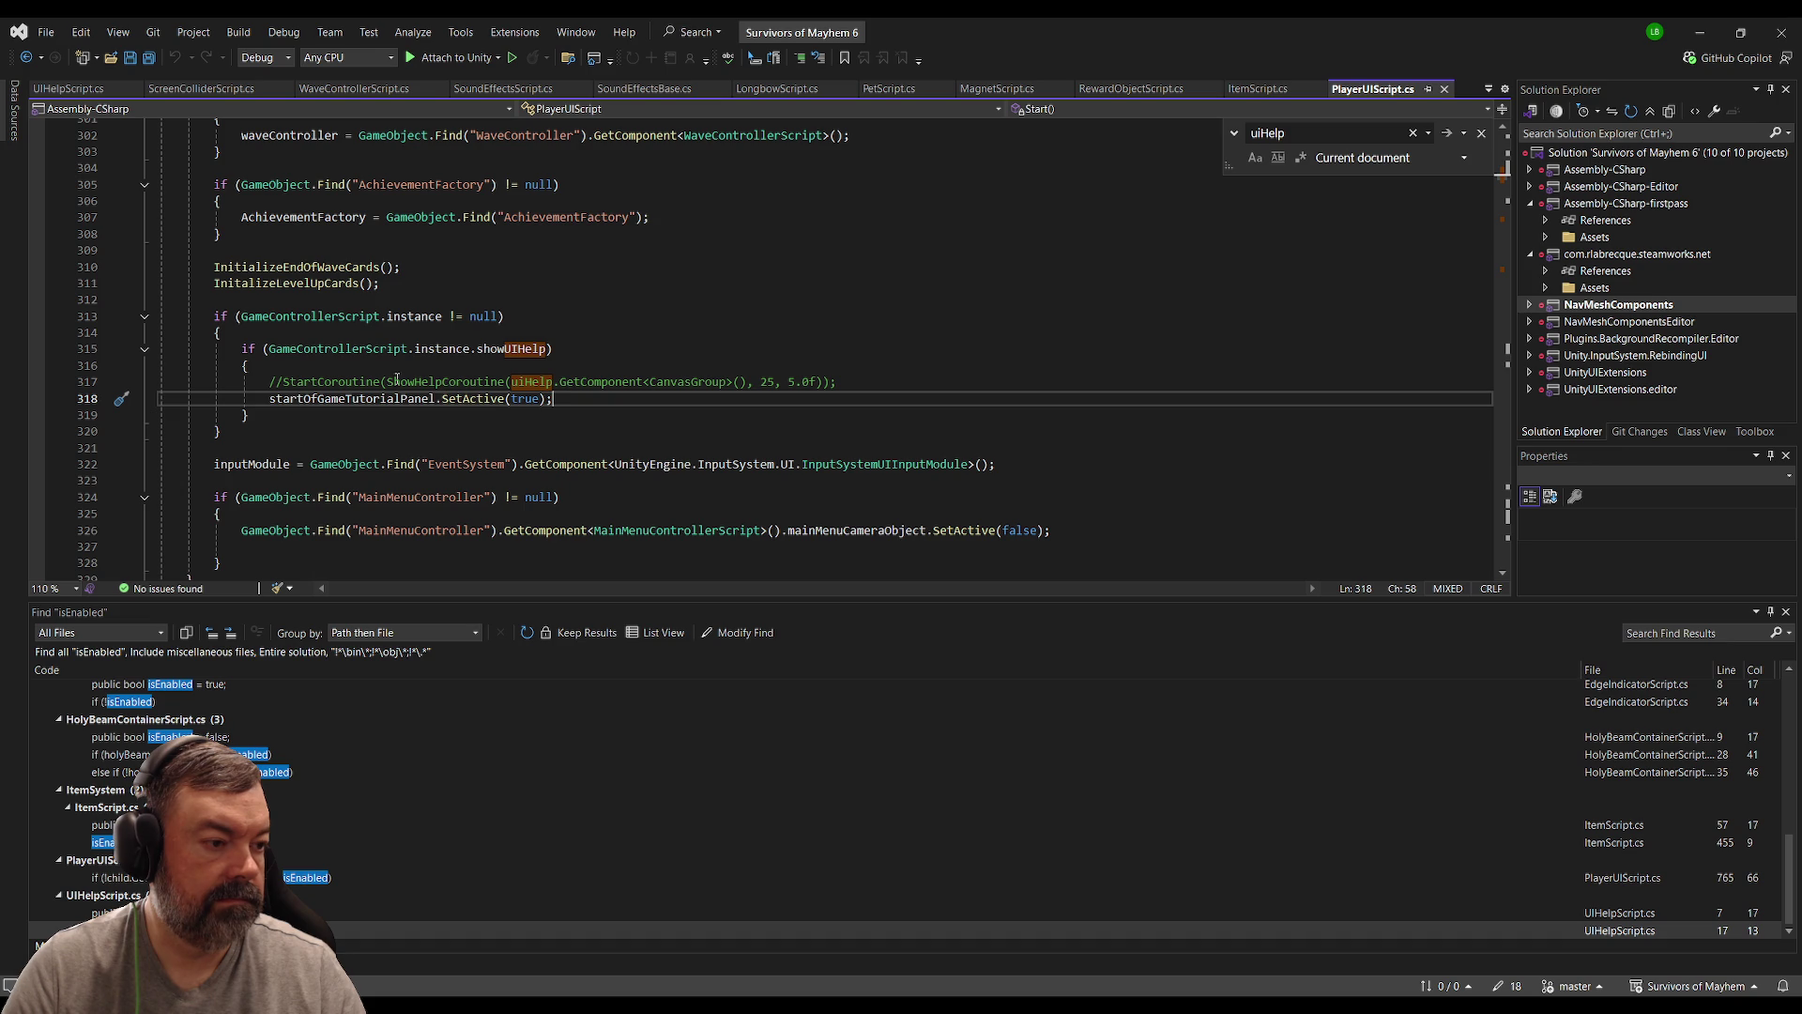
Step: Check the startOfGameTutorialPanel declaration, then return to its activation line in Start
click(362, 400)
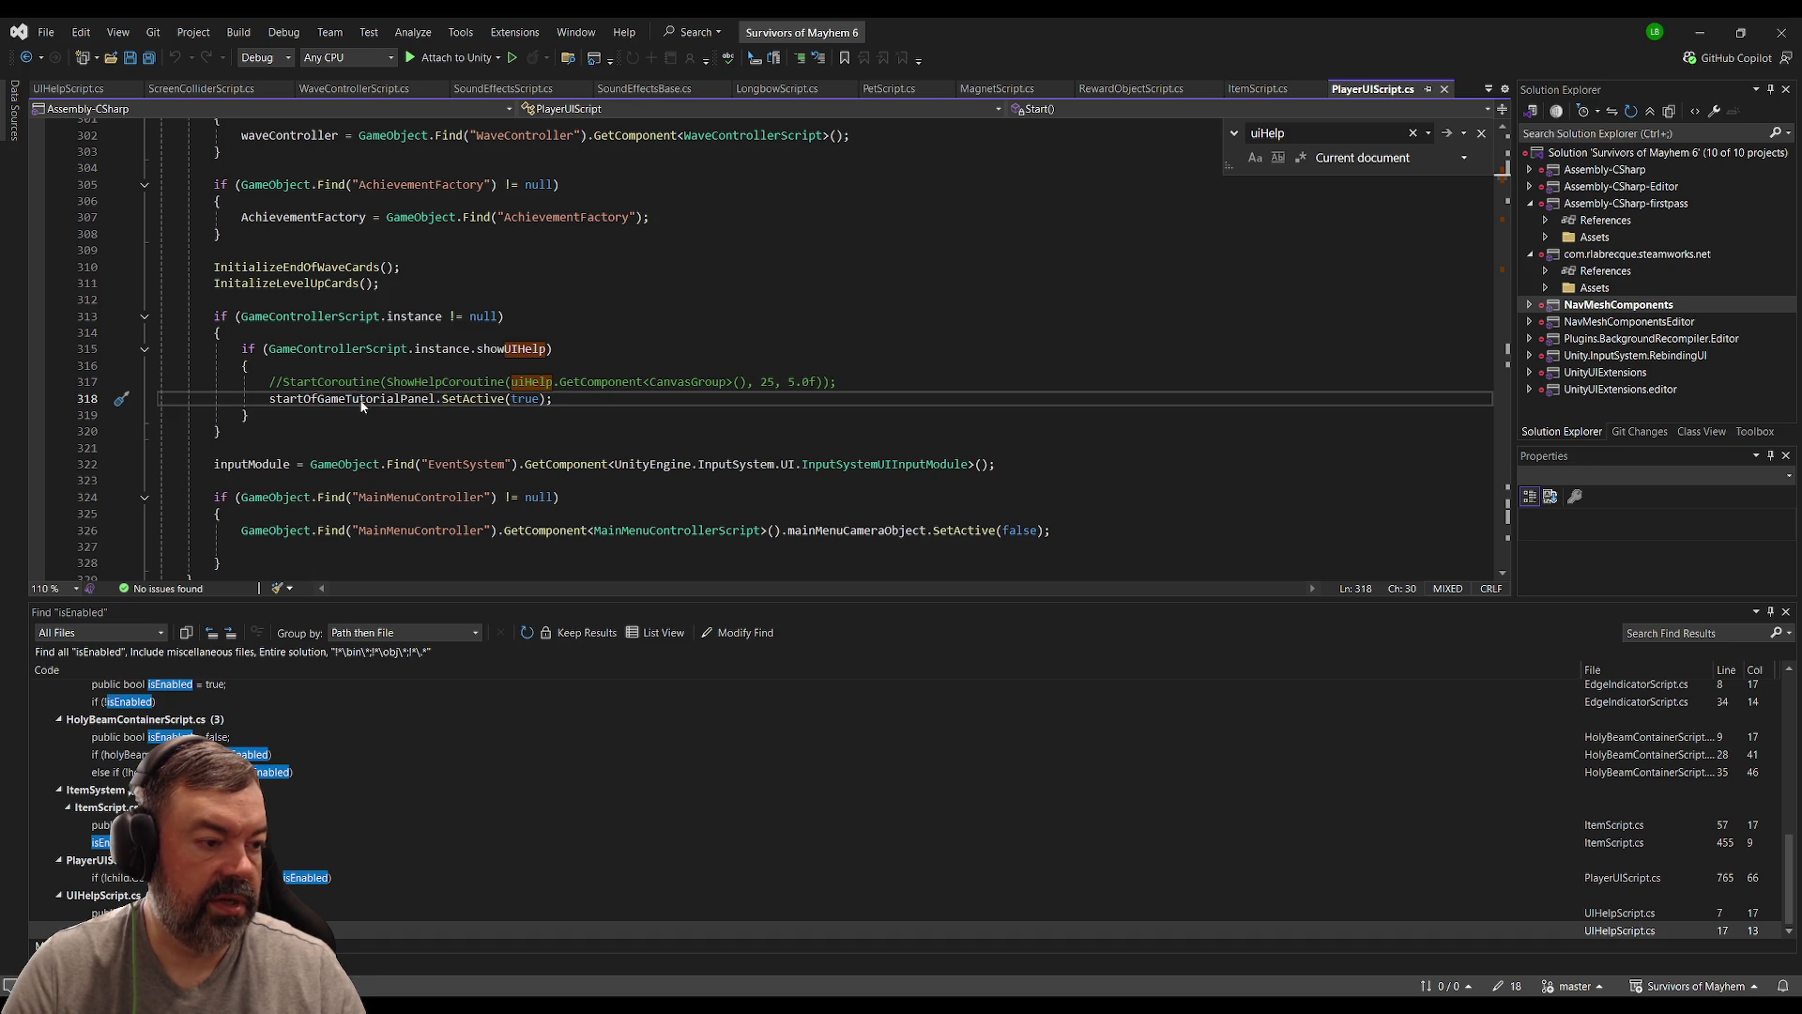
key(F12)
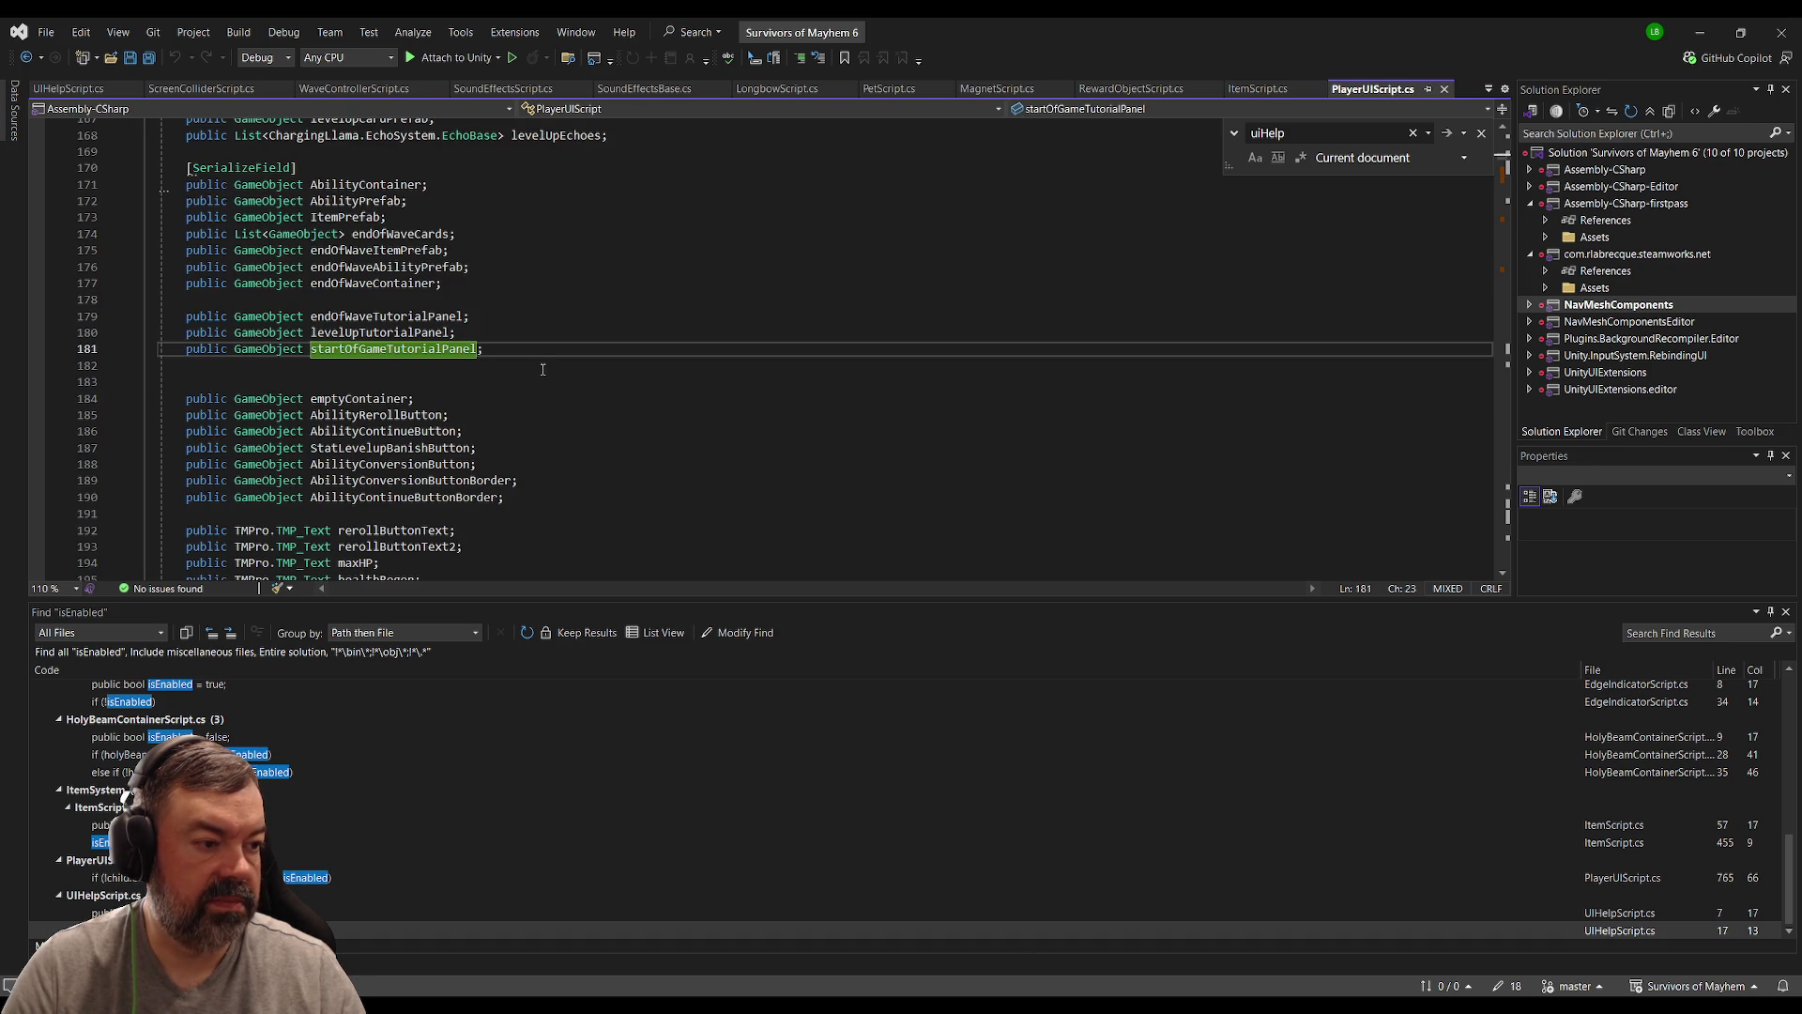
key(ctrl+minus)
key(alt+Tab)
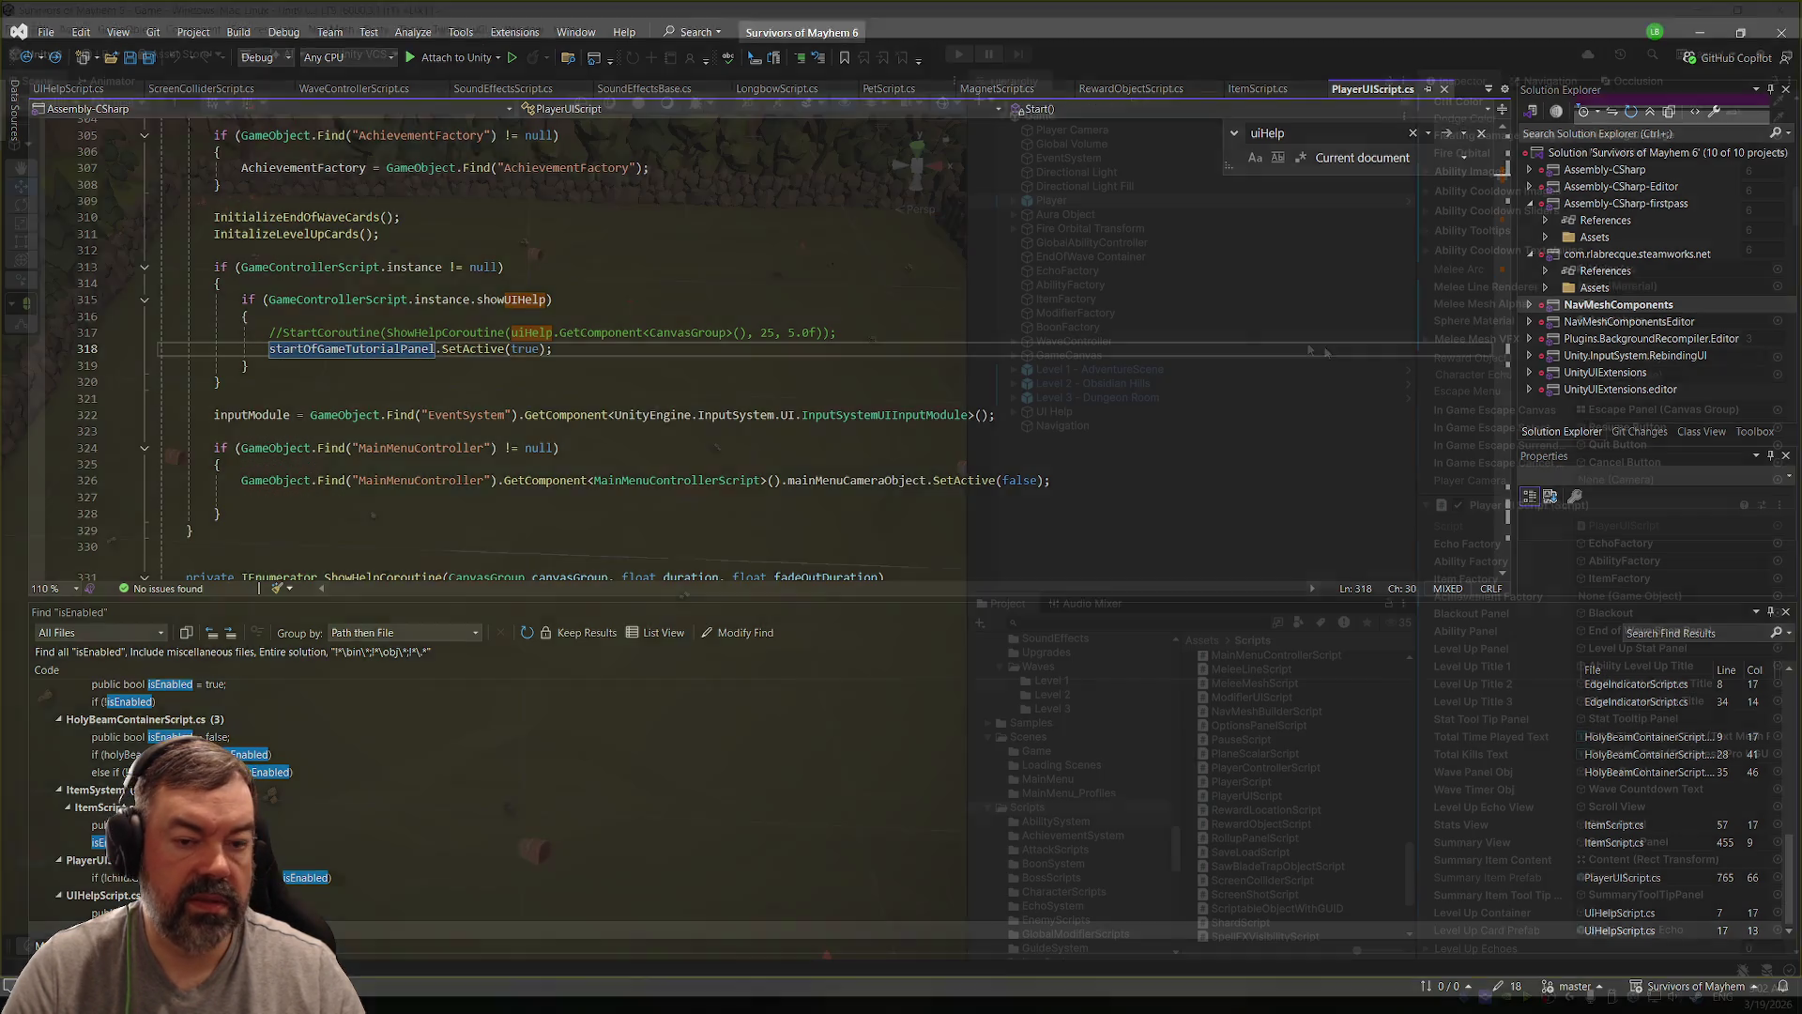
Step: Verify the Start Of Game Tutorial field references the Start of Game Tutorial Overlay, previewing it and leaving it inactive
scroll(1488, 455, down, 2)
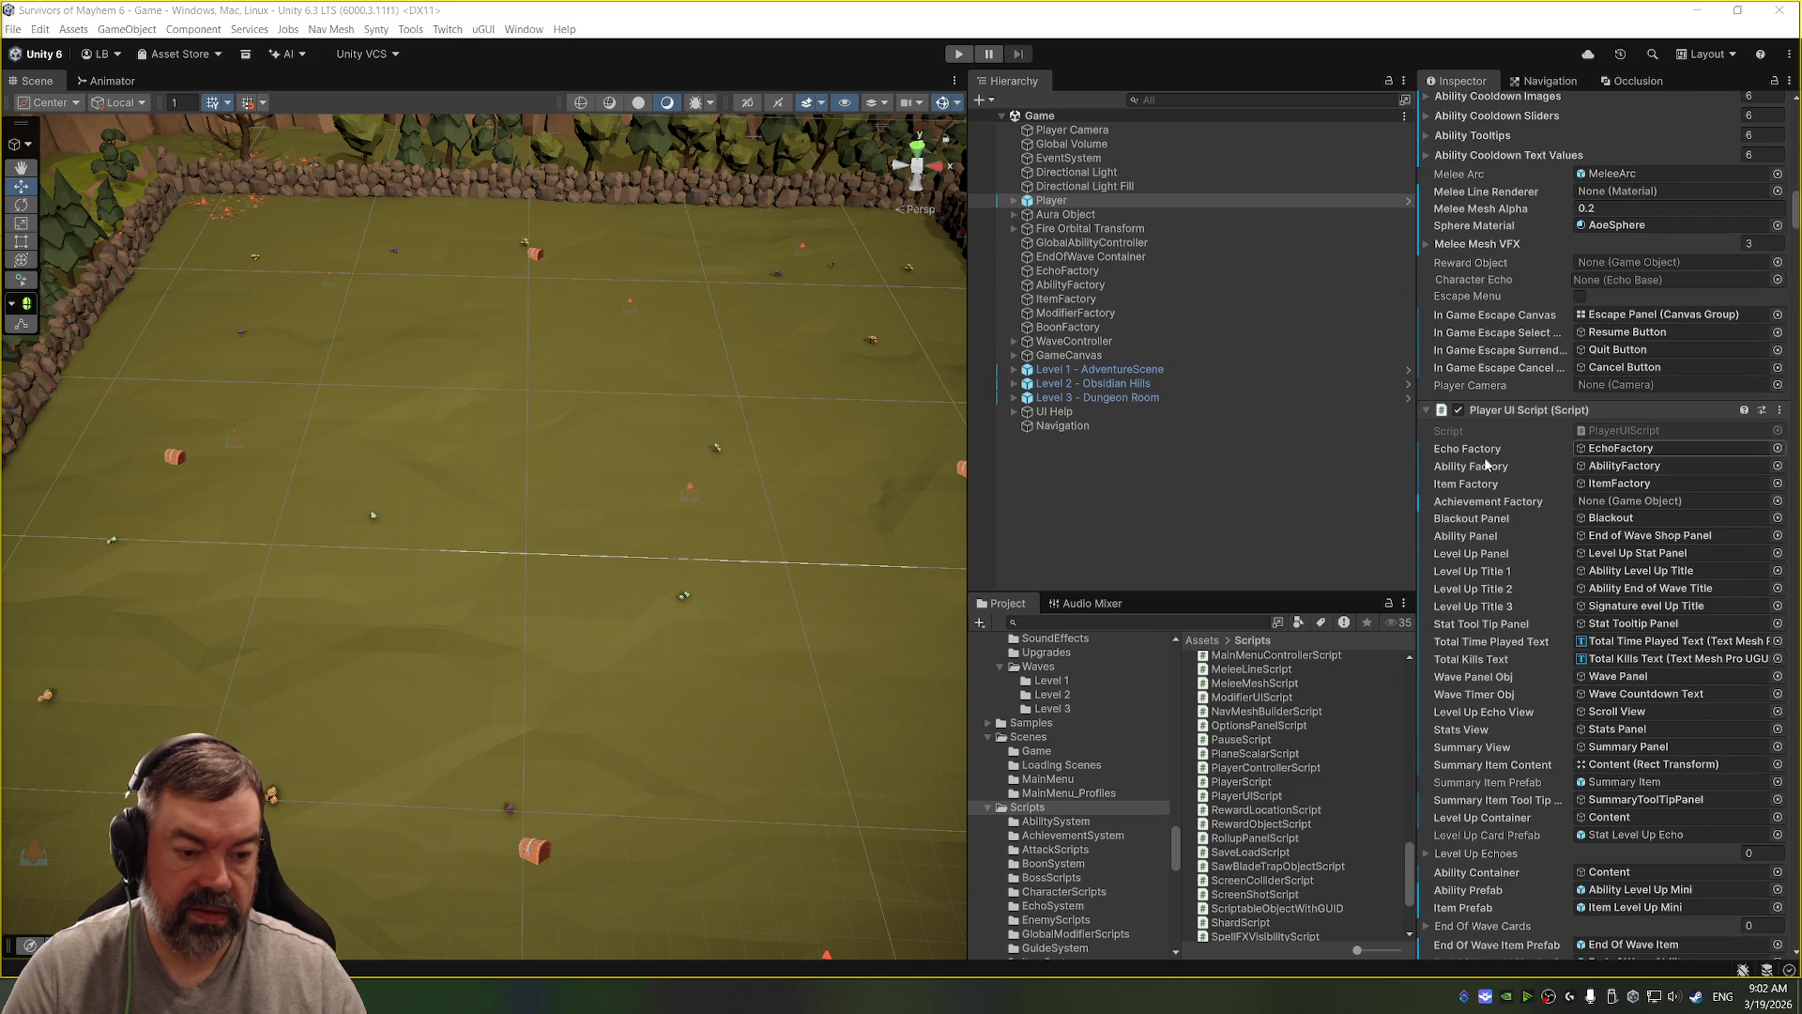
scroll(1459, 762, down, 2)
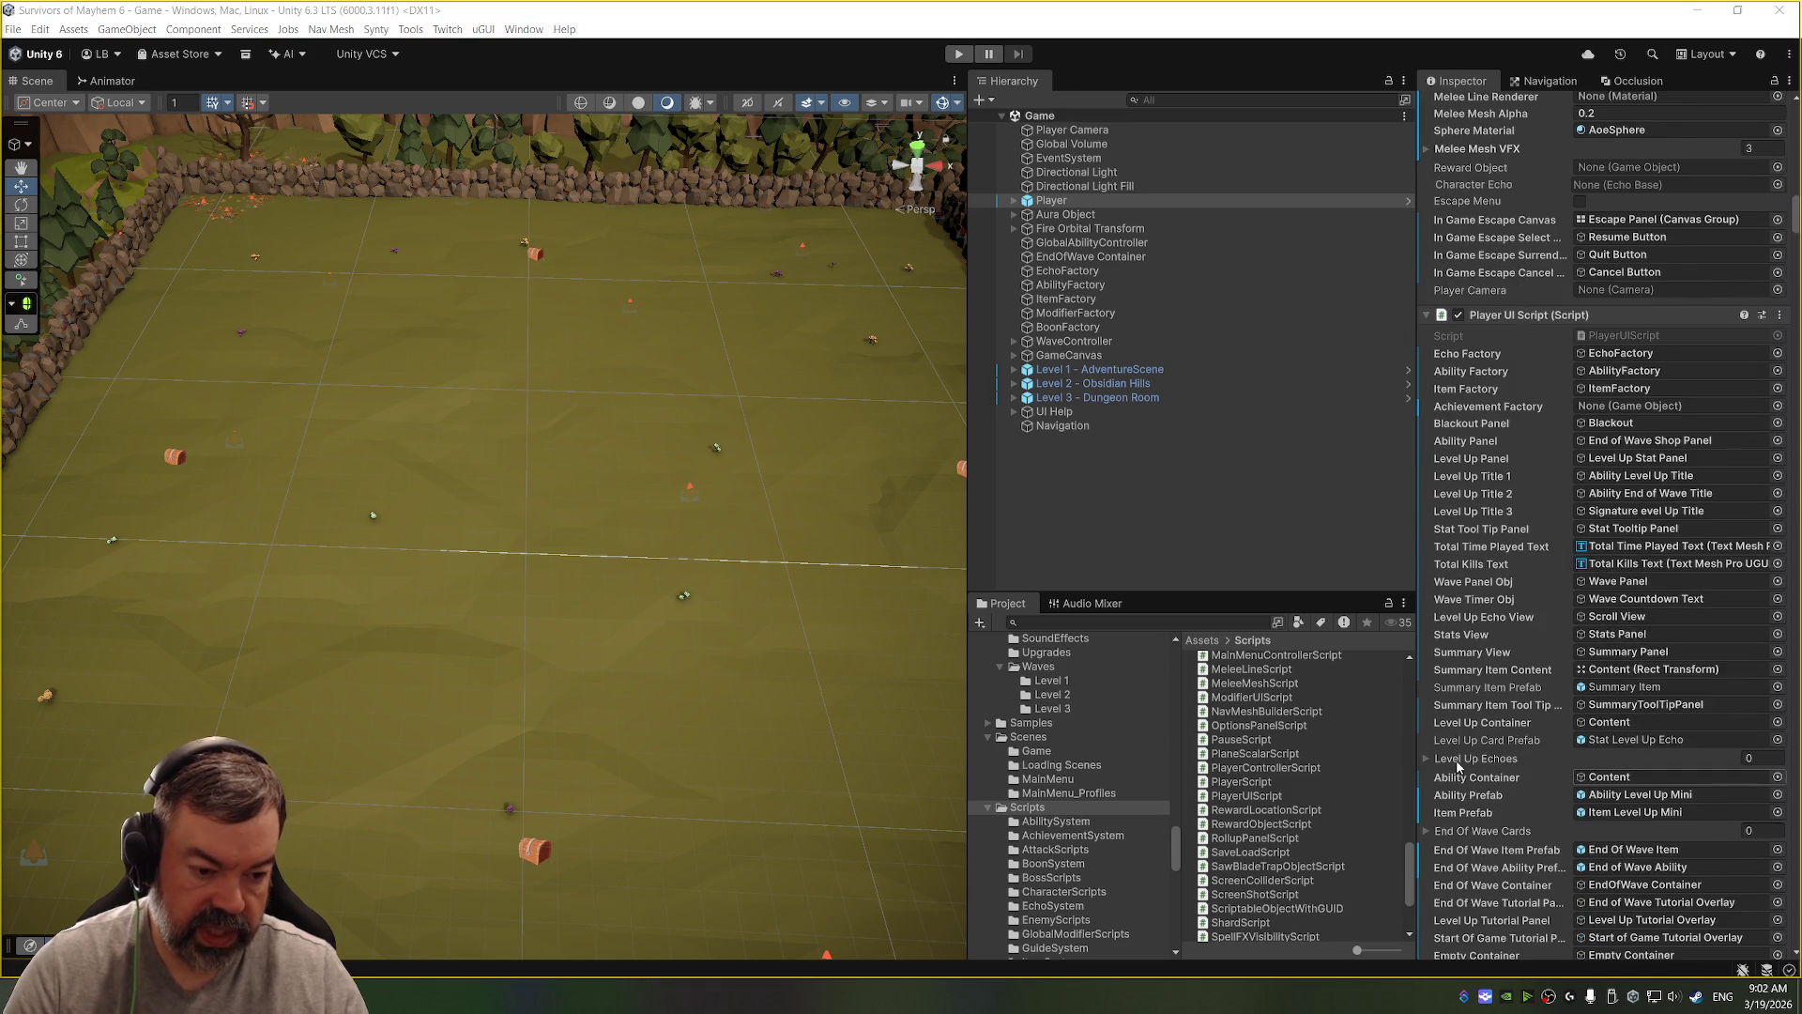
scroll(1459, 765, down, 3)
click(1650, 798)
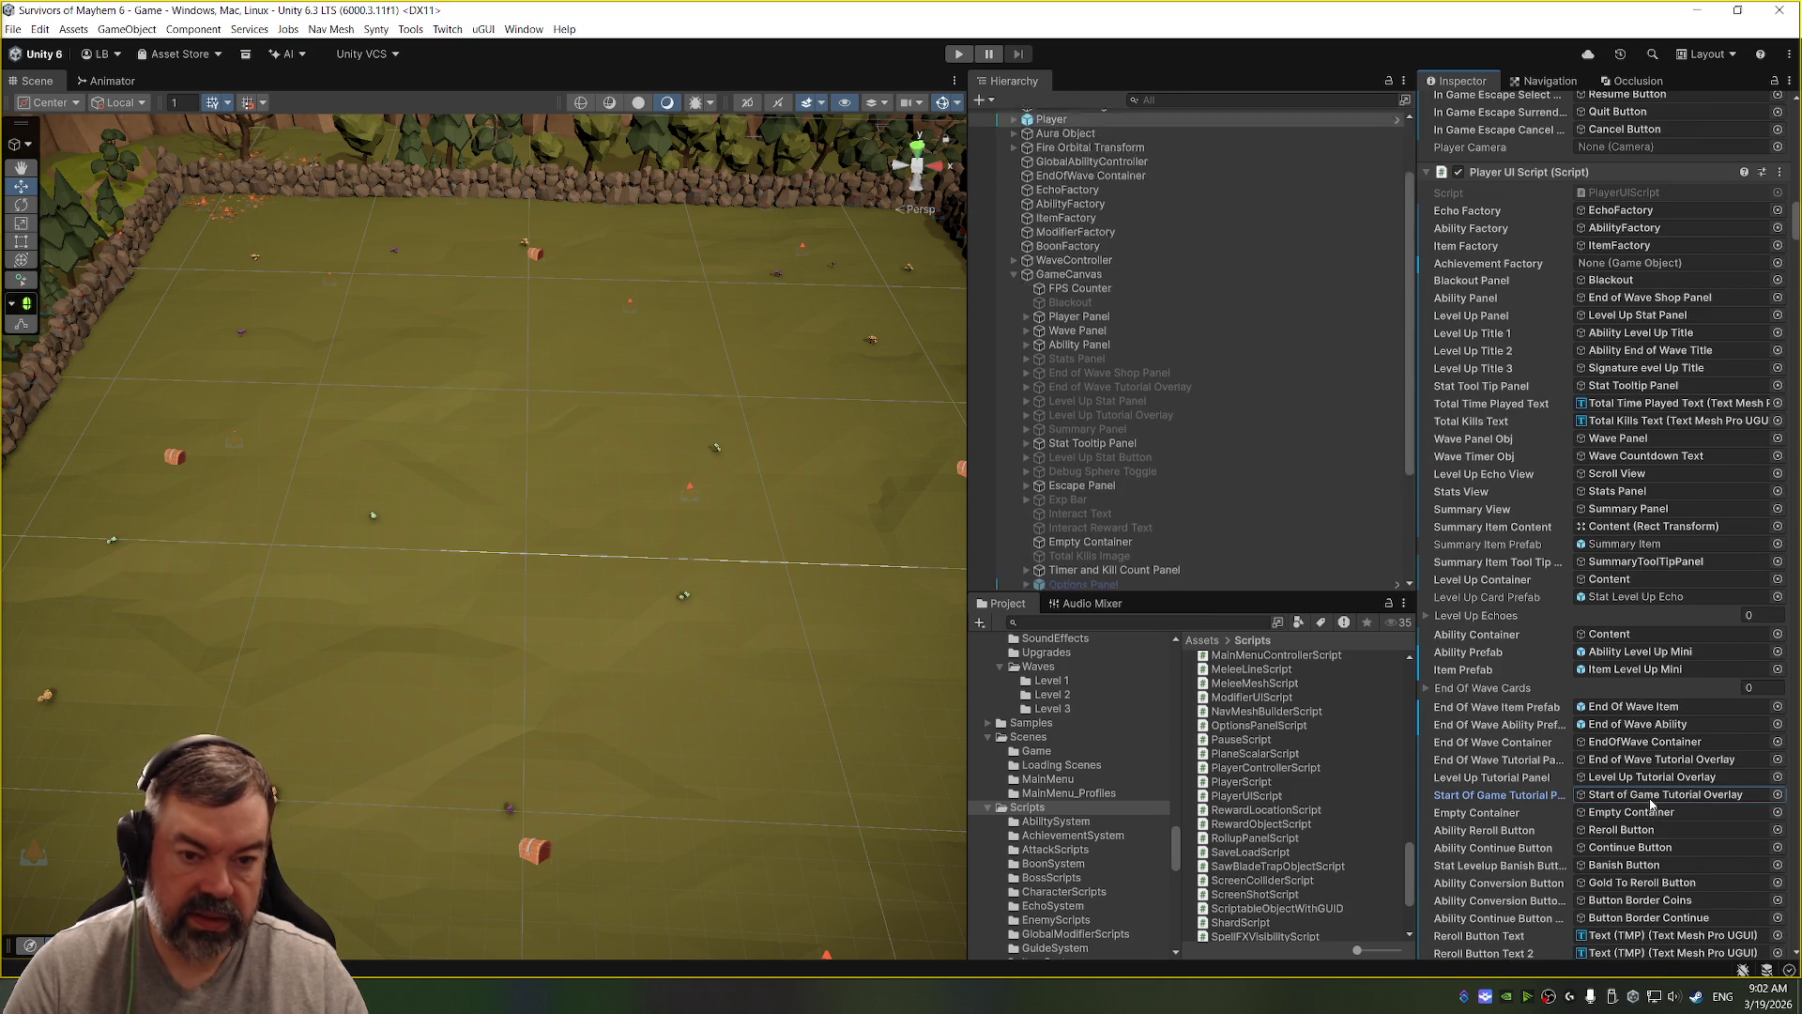
click(1181, 481)
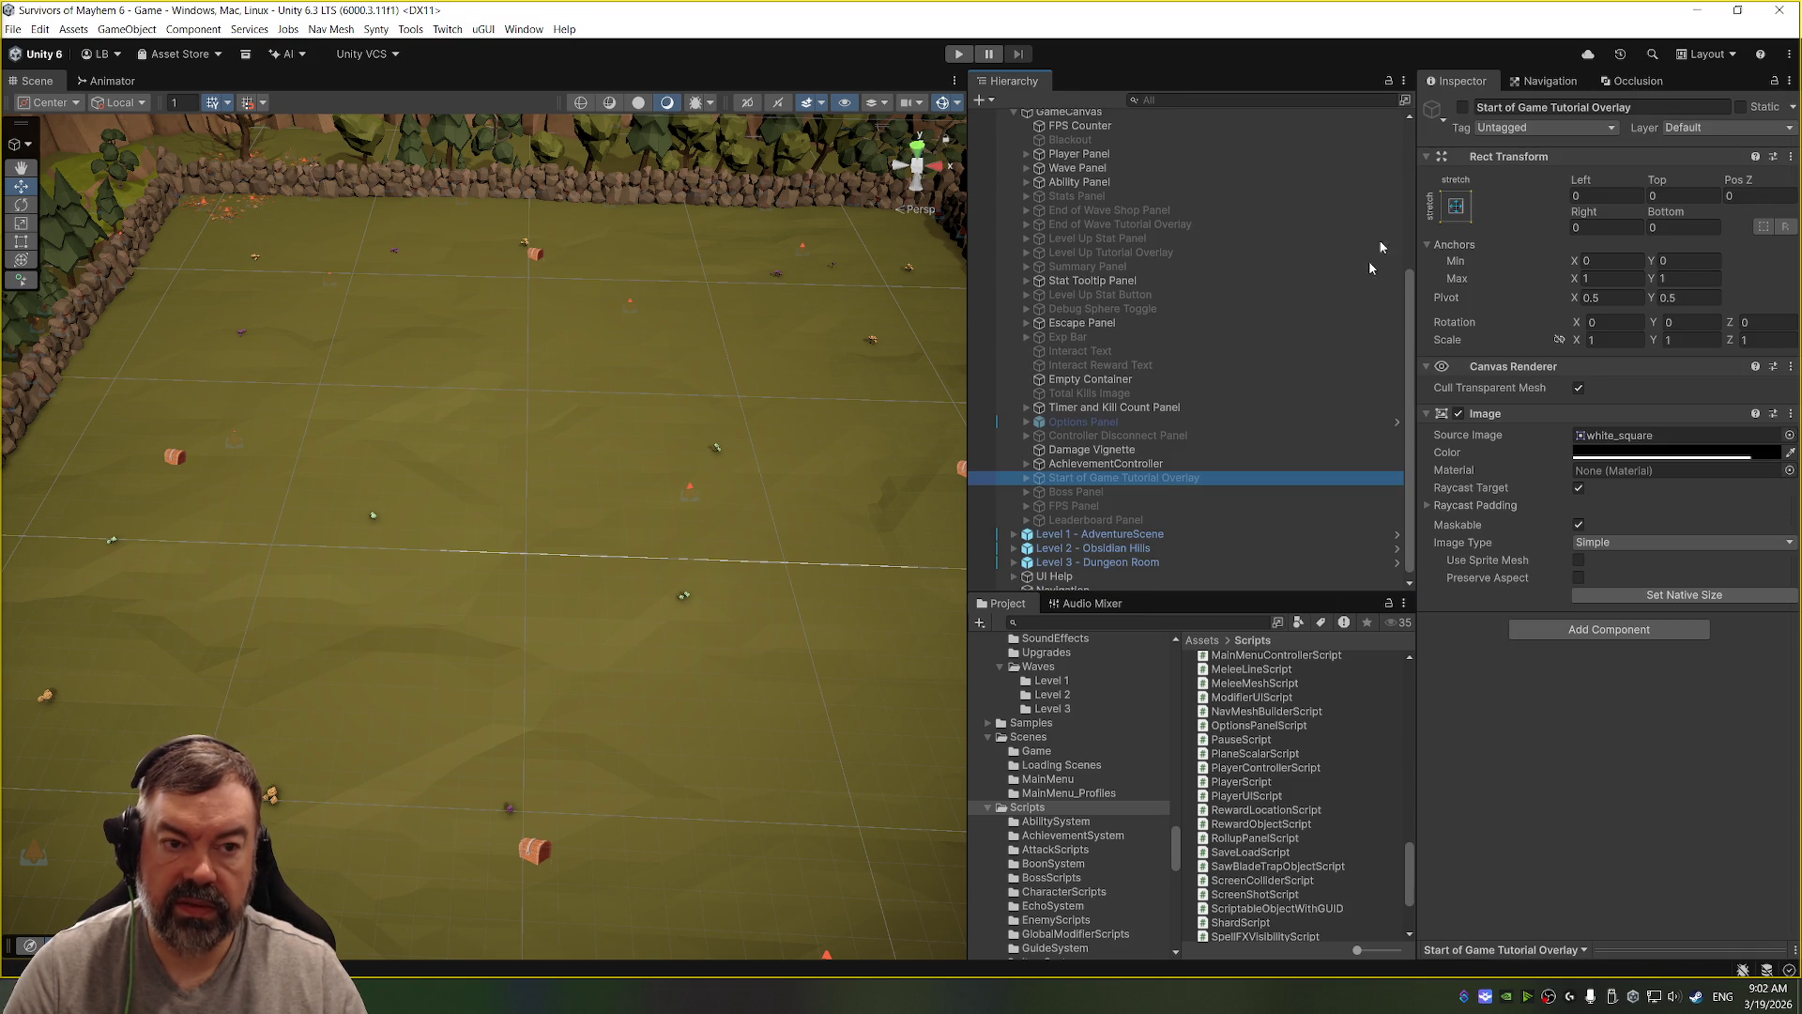
click(1462, 107)
click(1462, 107)
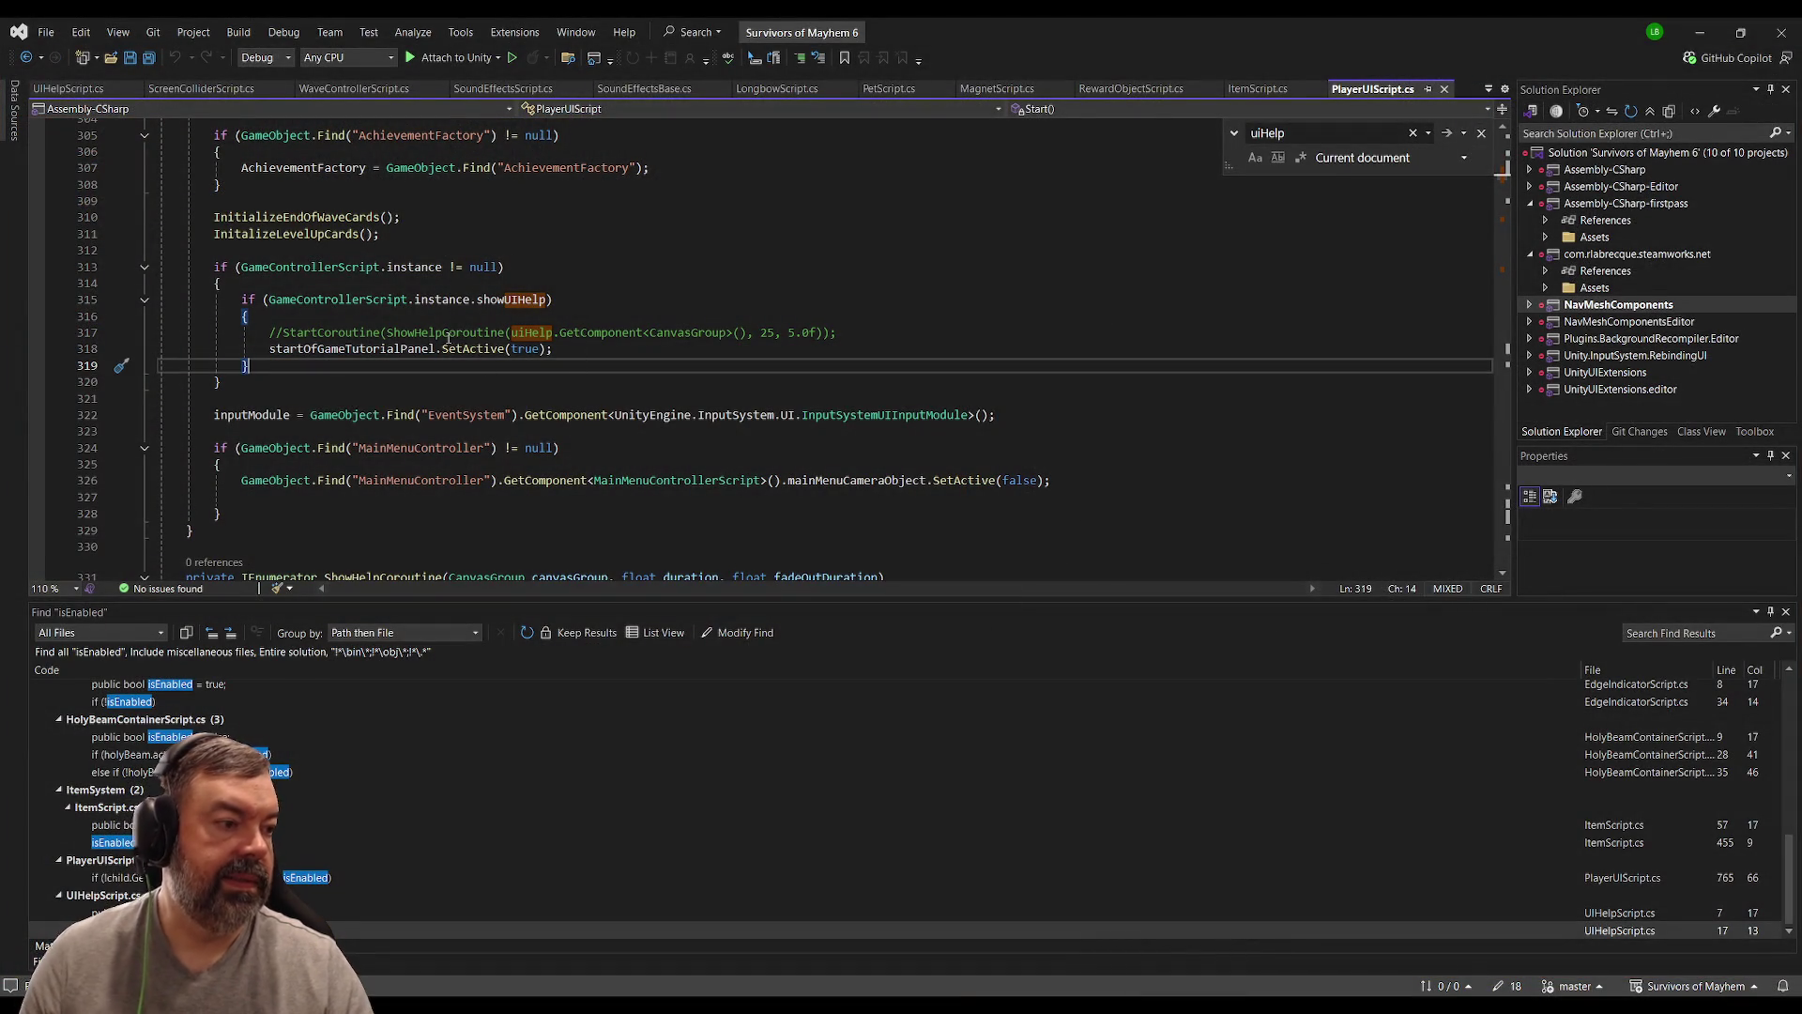
Step: Search for showUIHelp matches at lines 315 and 350, landing on the ToggleShowUIHelp call in ShowHelpCoroutine
double_click(521, 306)
key(ctrl+f)
key(Return)
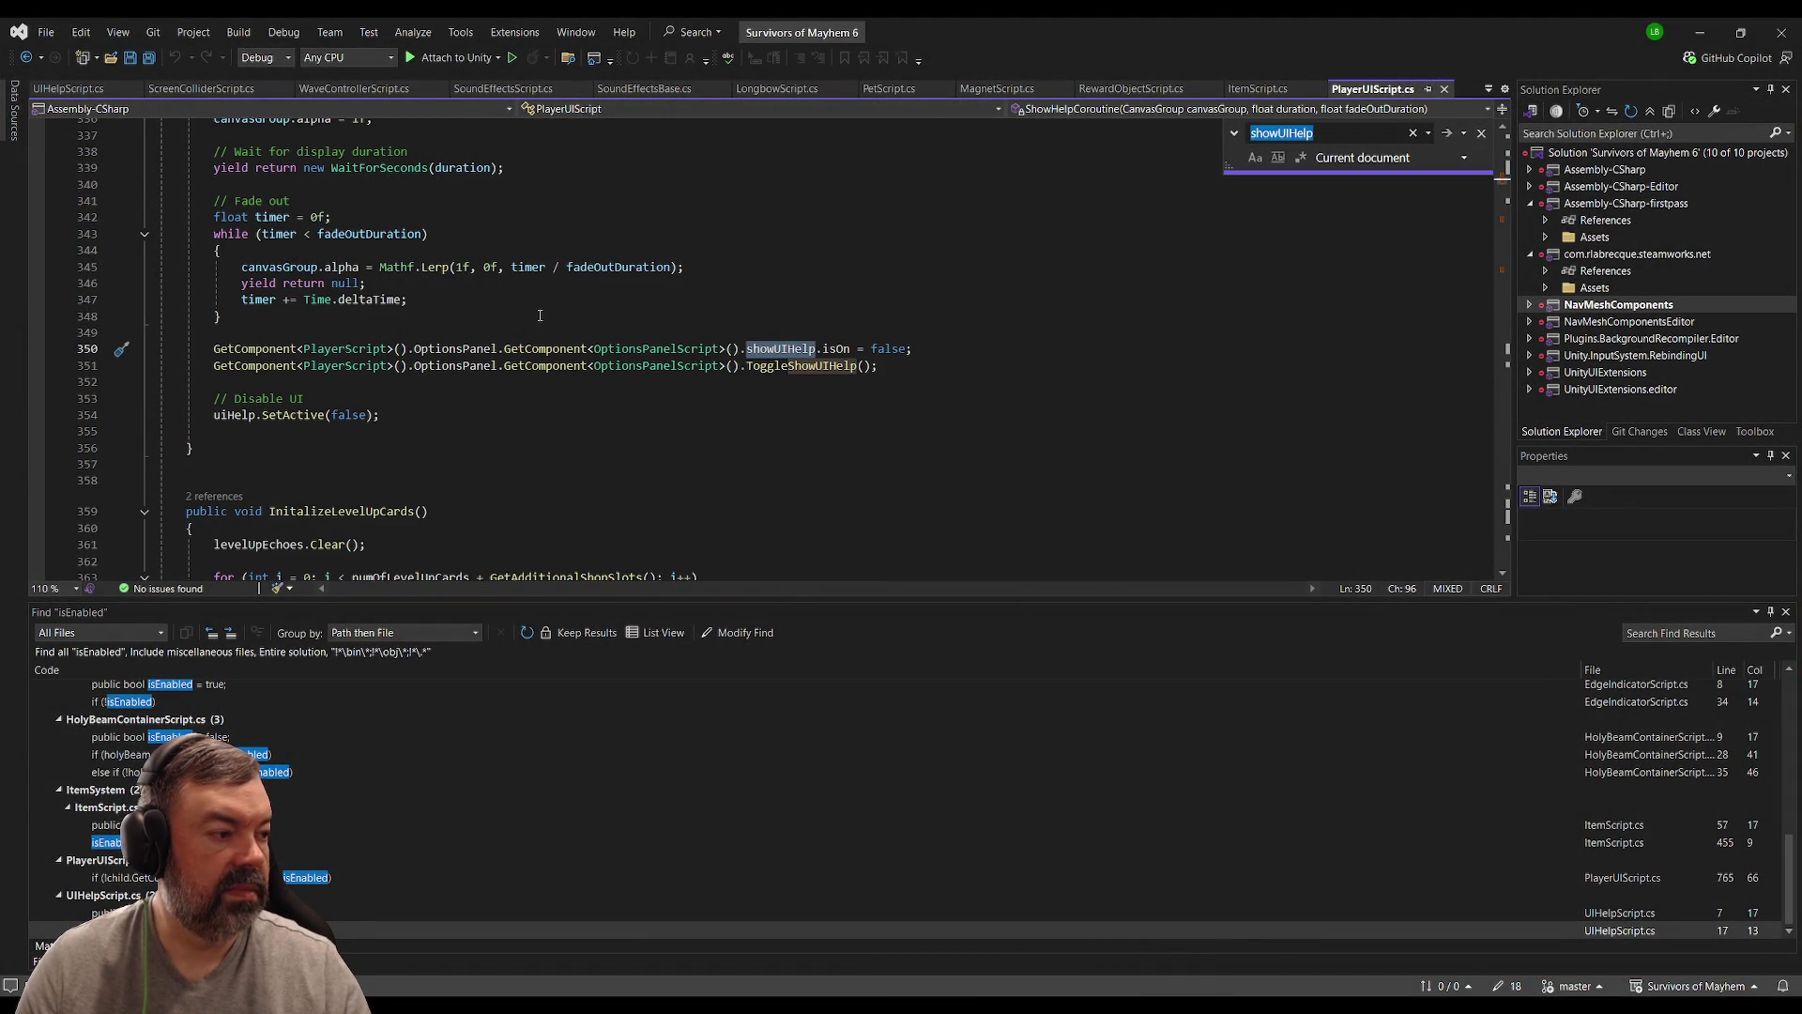
scroll(723, 369, up, 4)
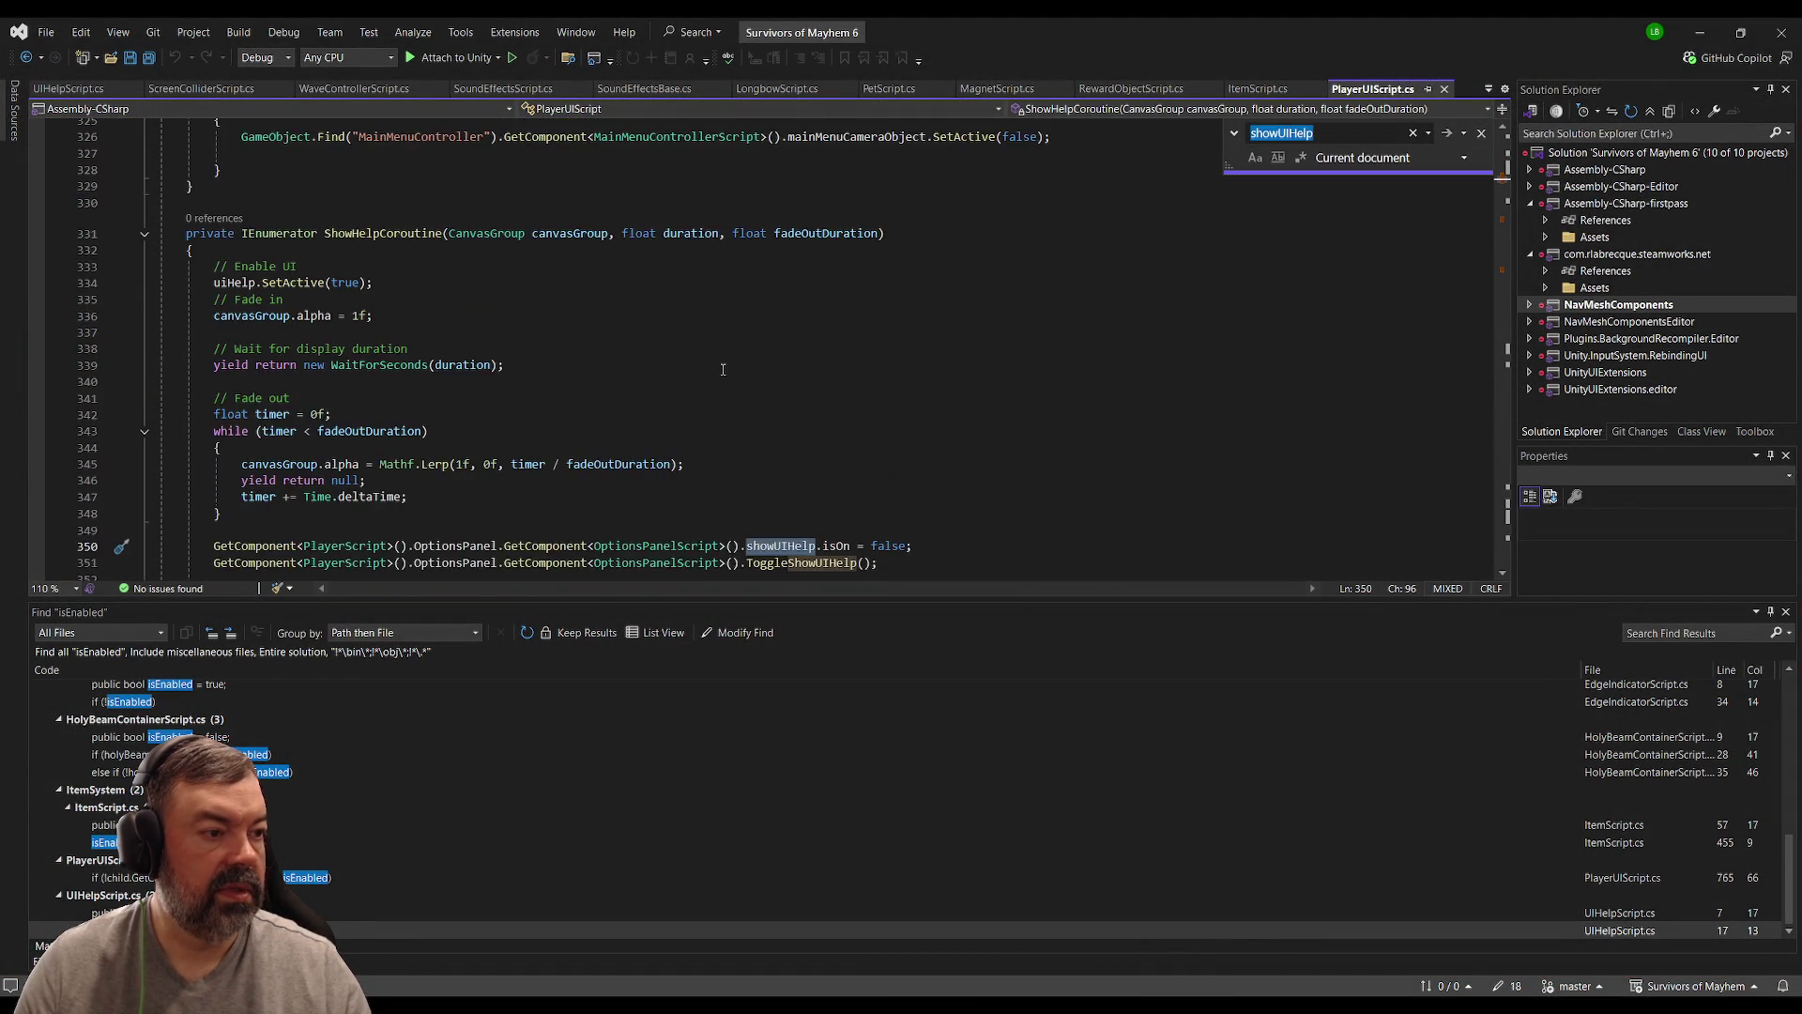
scroll(723, 368, up, 2)
scroll(722, 369, down, 3)
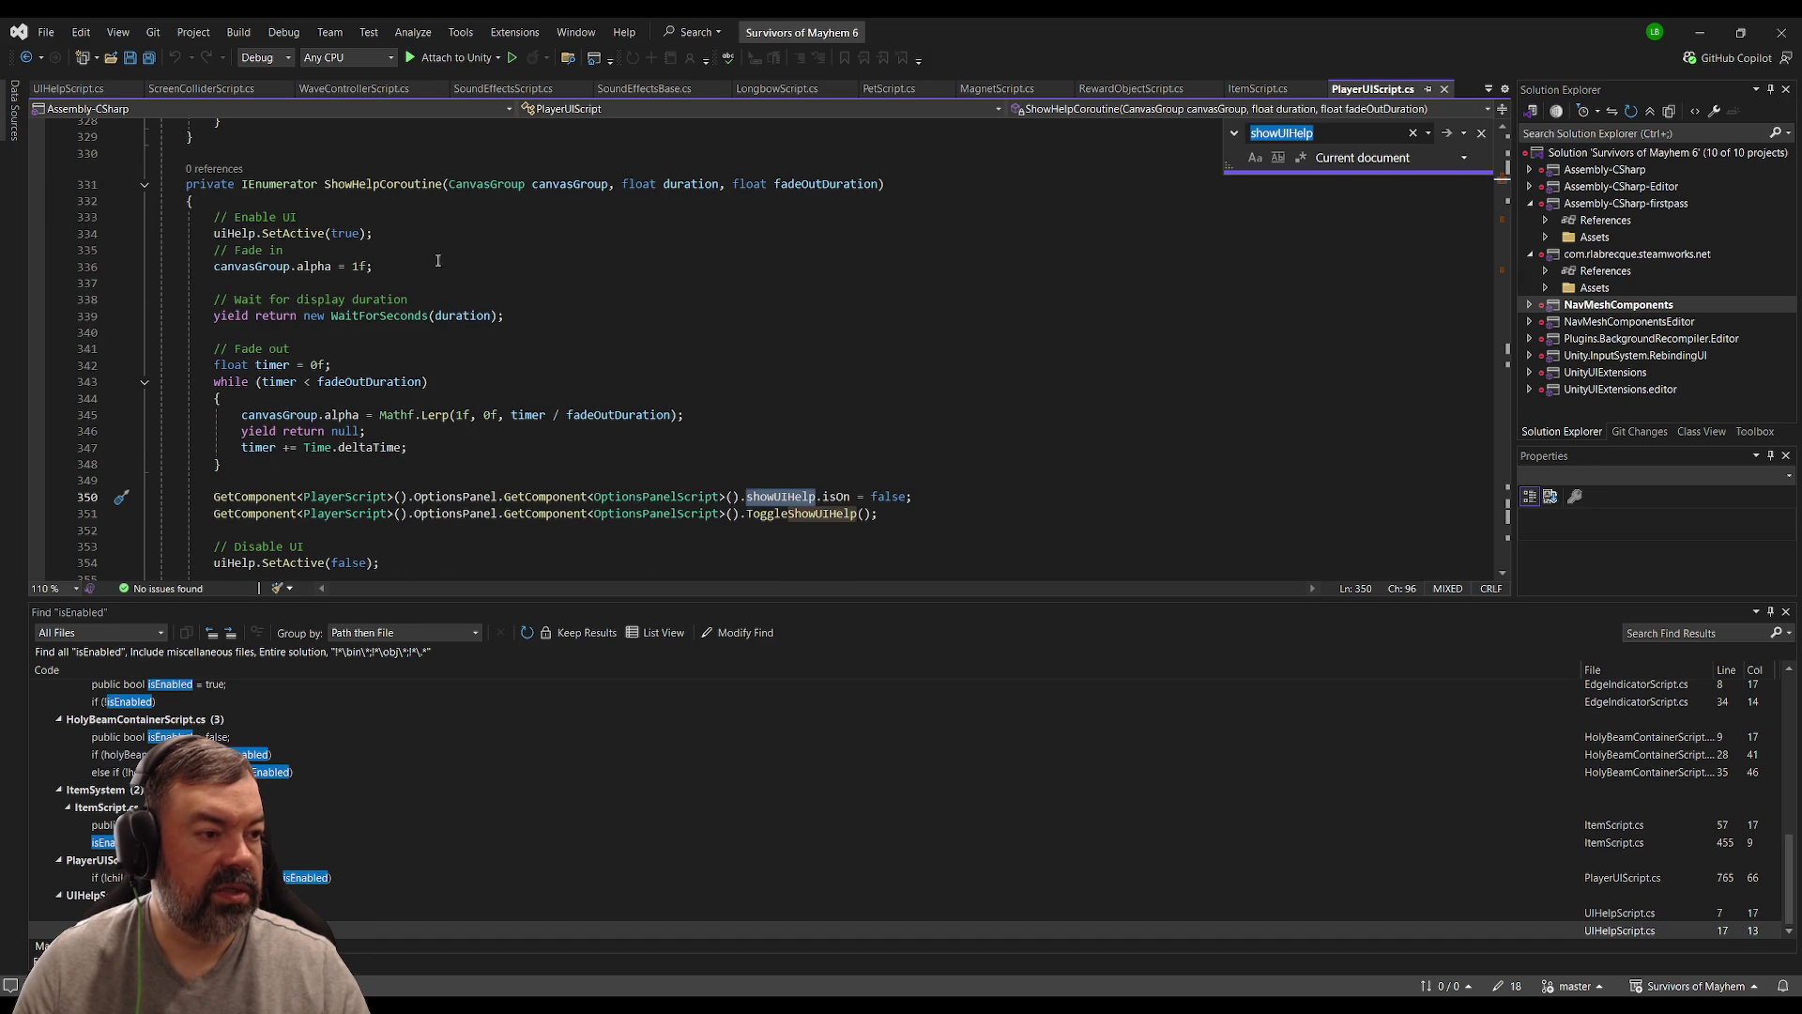
key(shift+Return)
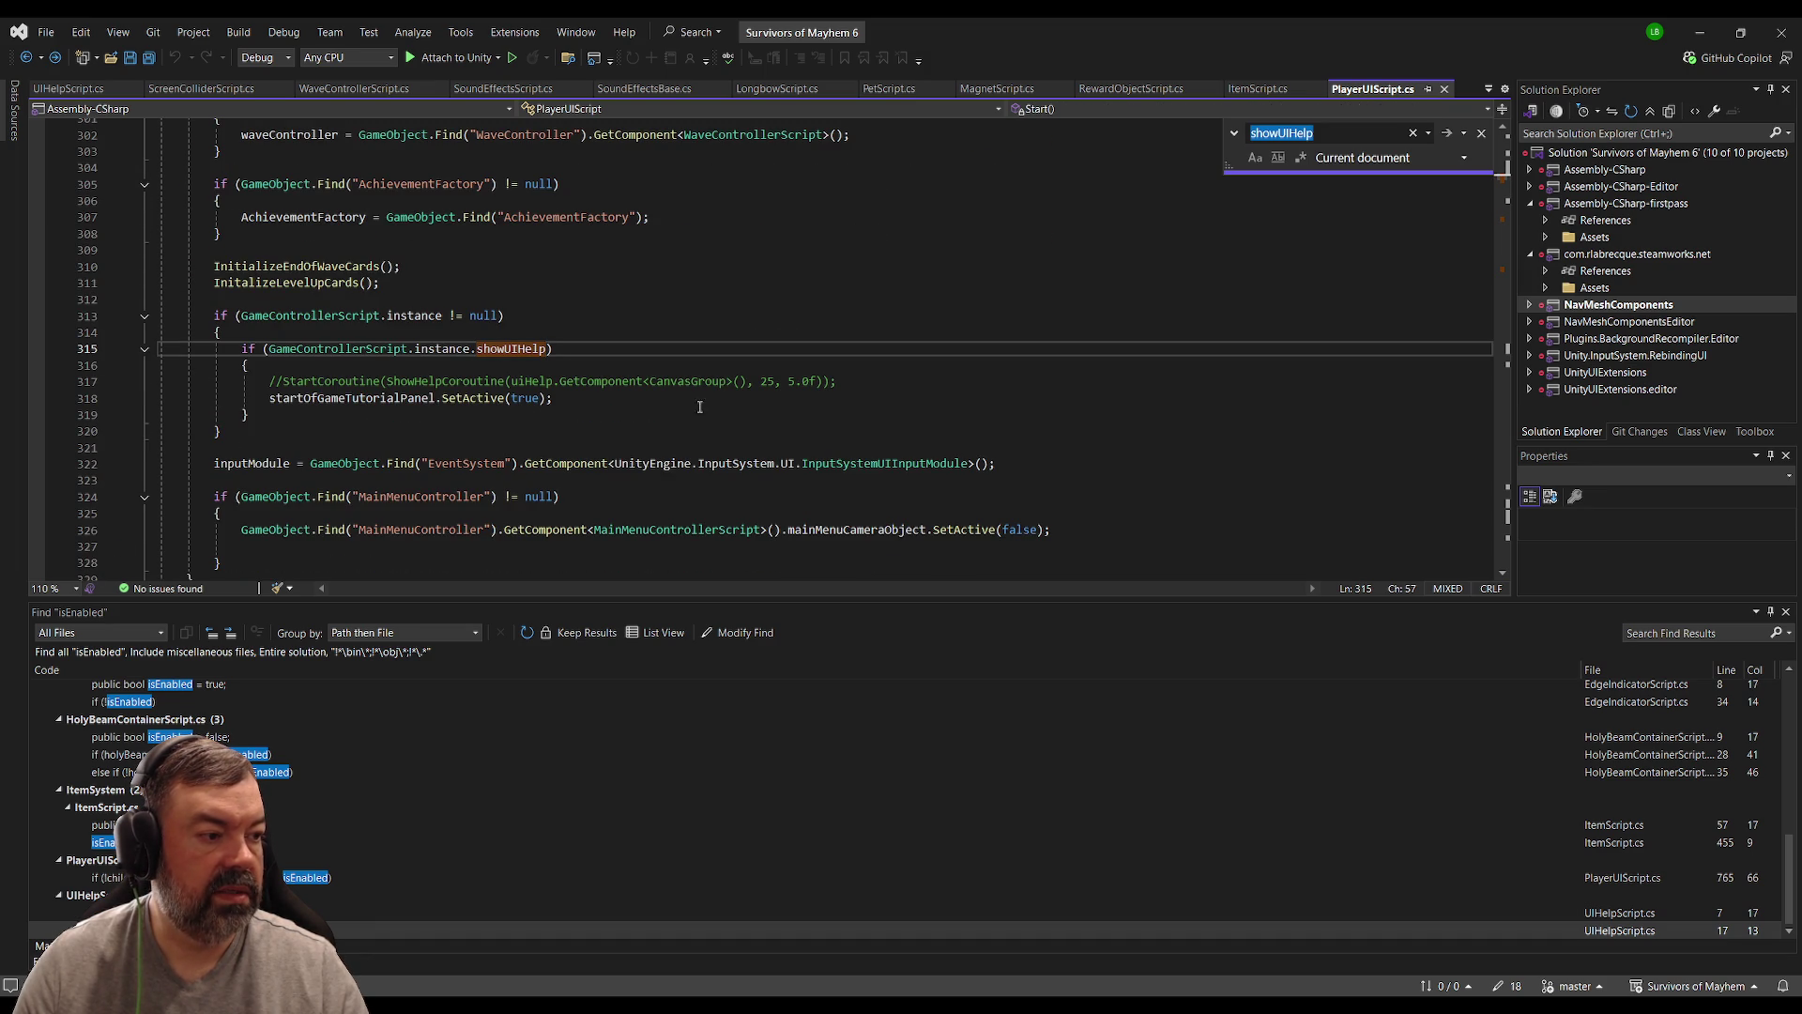
key(Return)
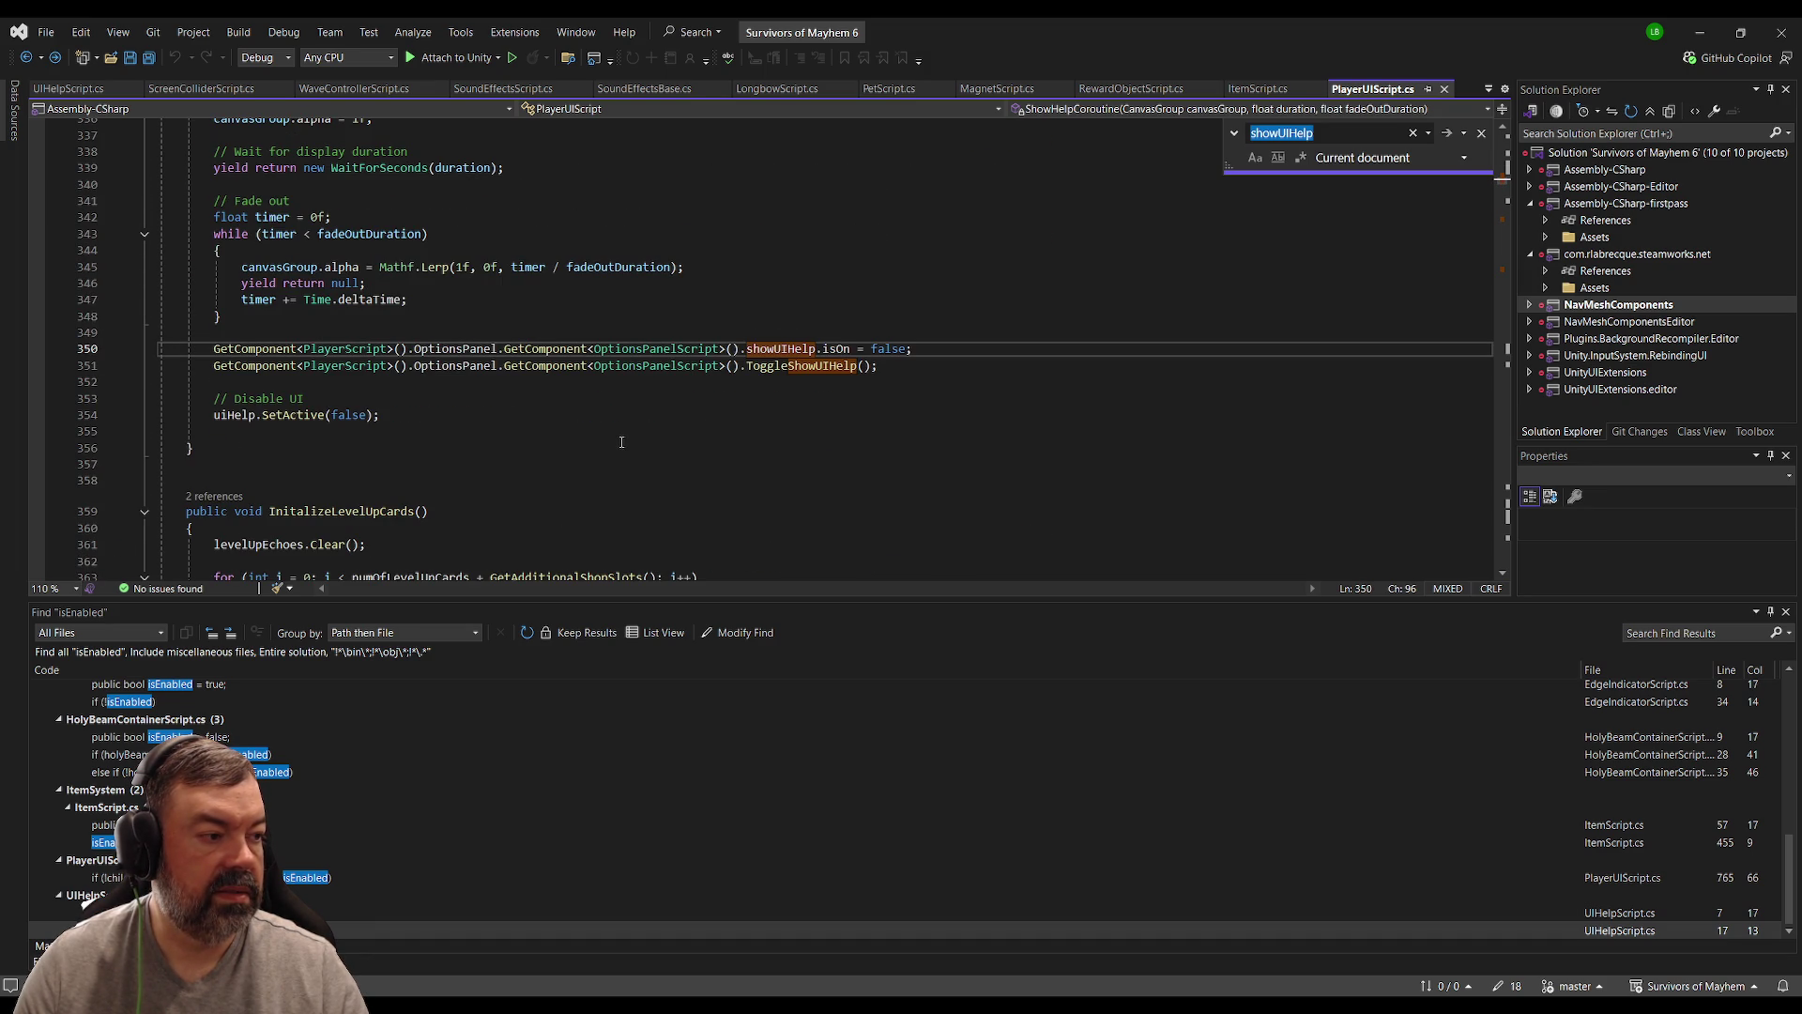
click(787, 366)
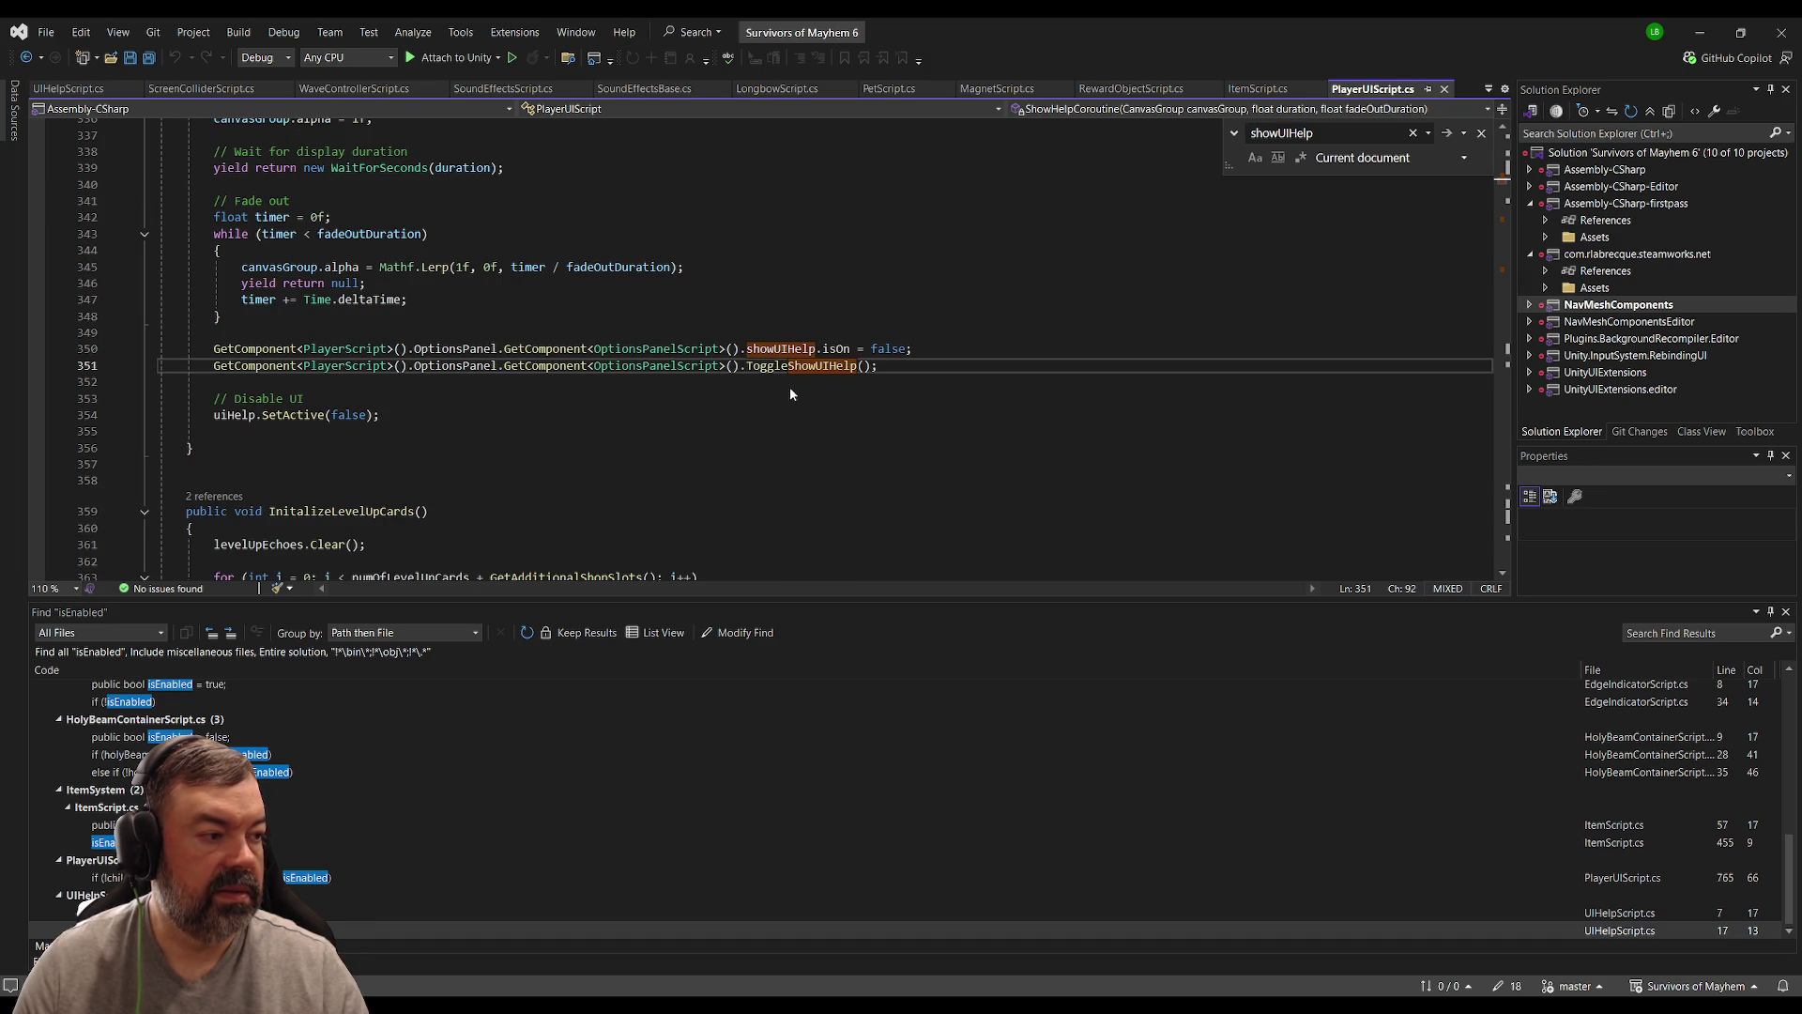
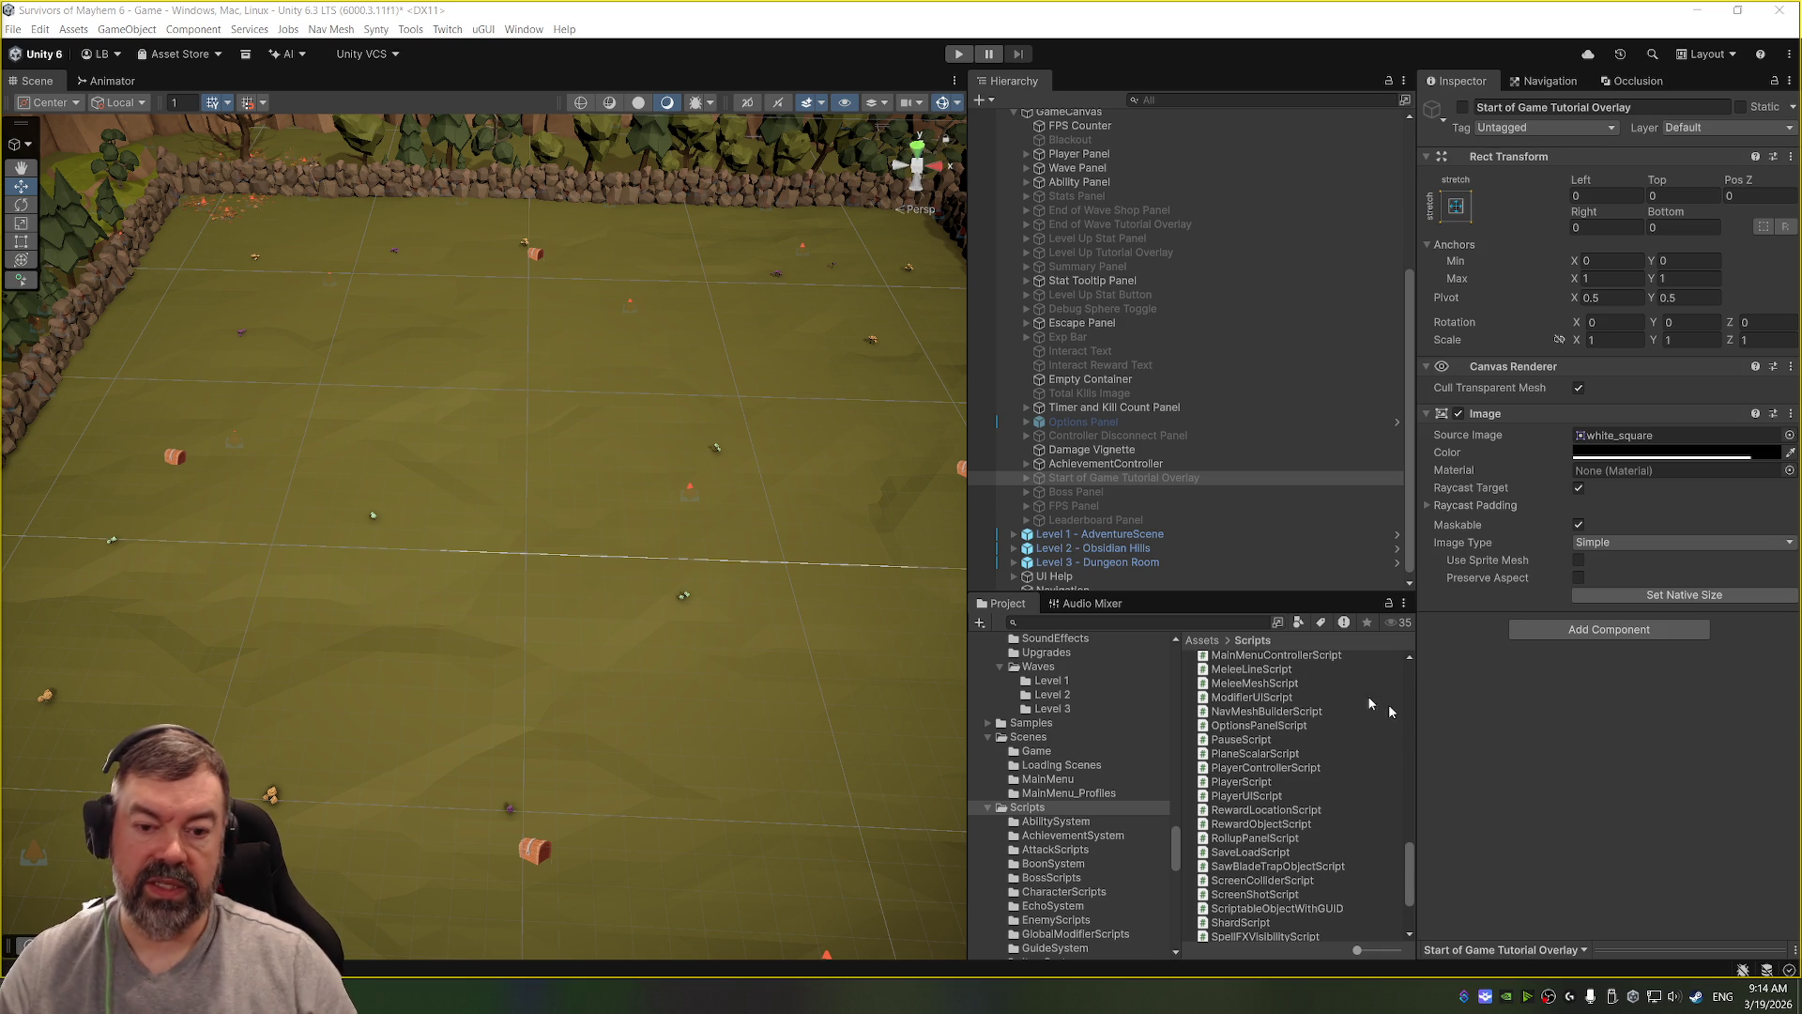
Step: Zoom the Scene view in and out, then switch to UIHelpScript.cs in Visual Studio
scroll(584, 424, up, 2)
scroll(584, 424, down, 5)
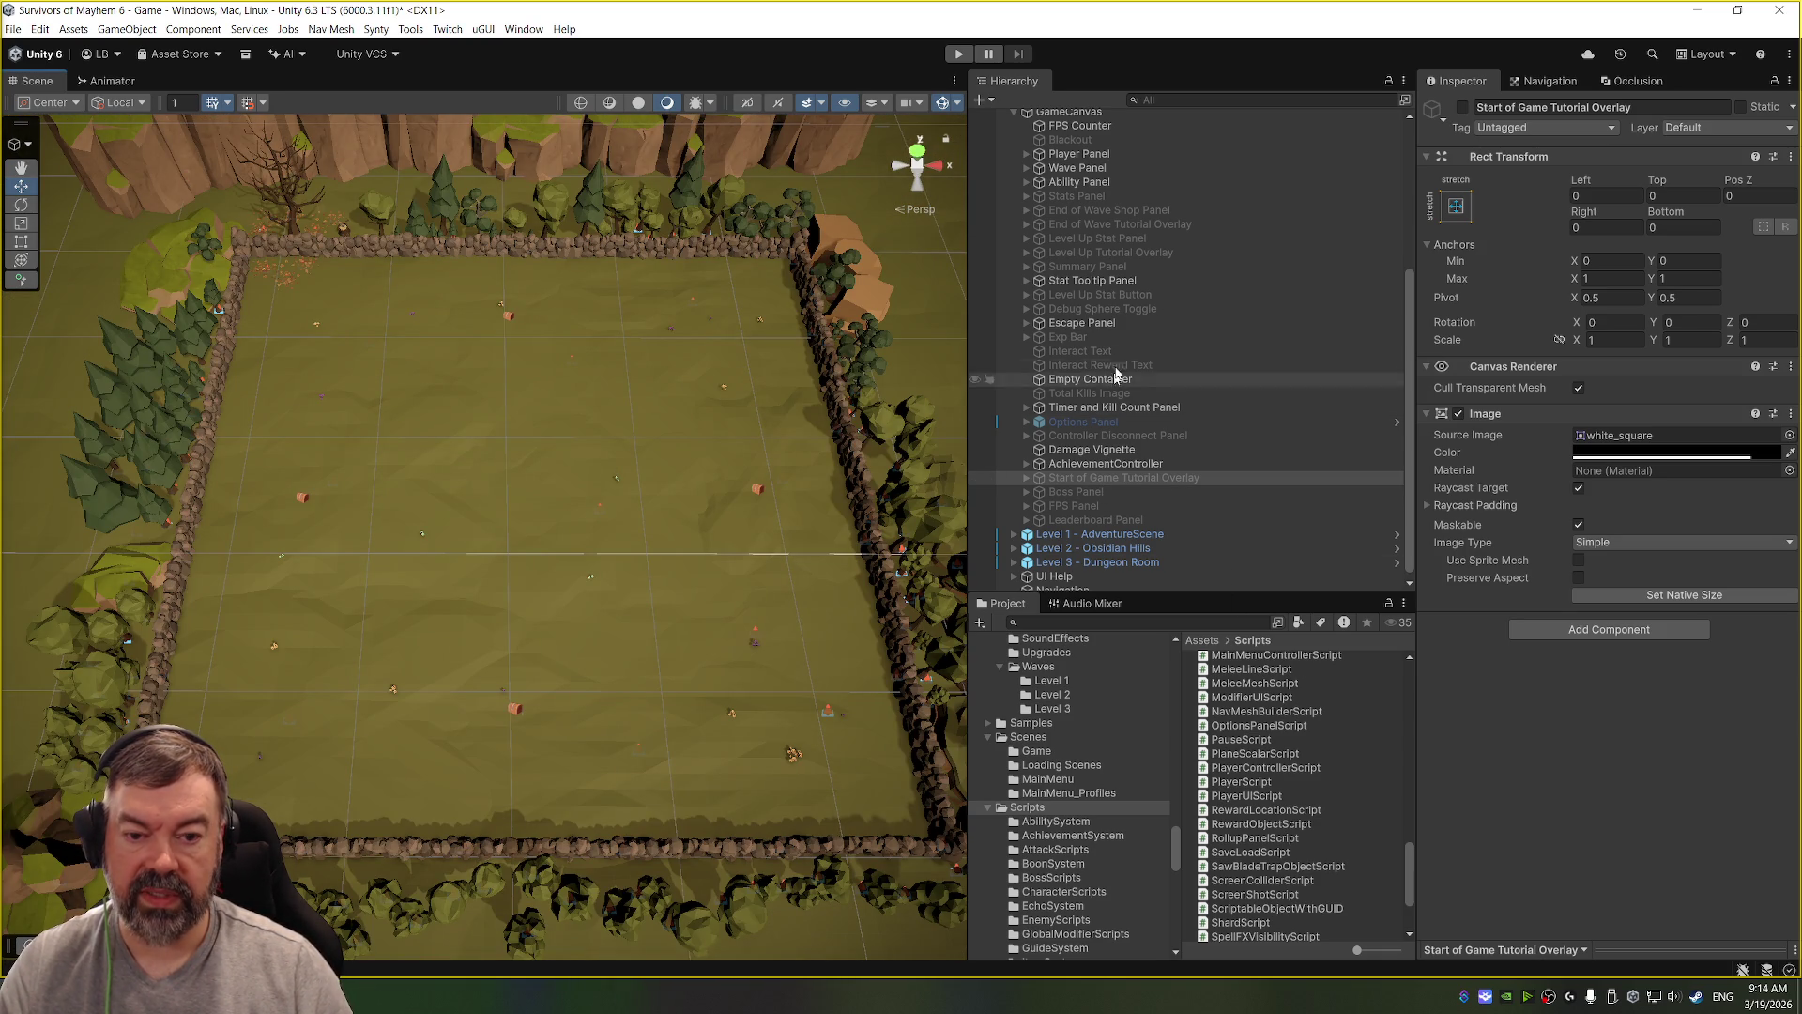
key(alt+Tab)
scroll(750, 348, up, 5)
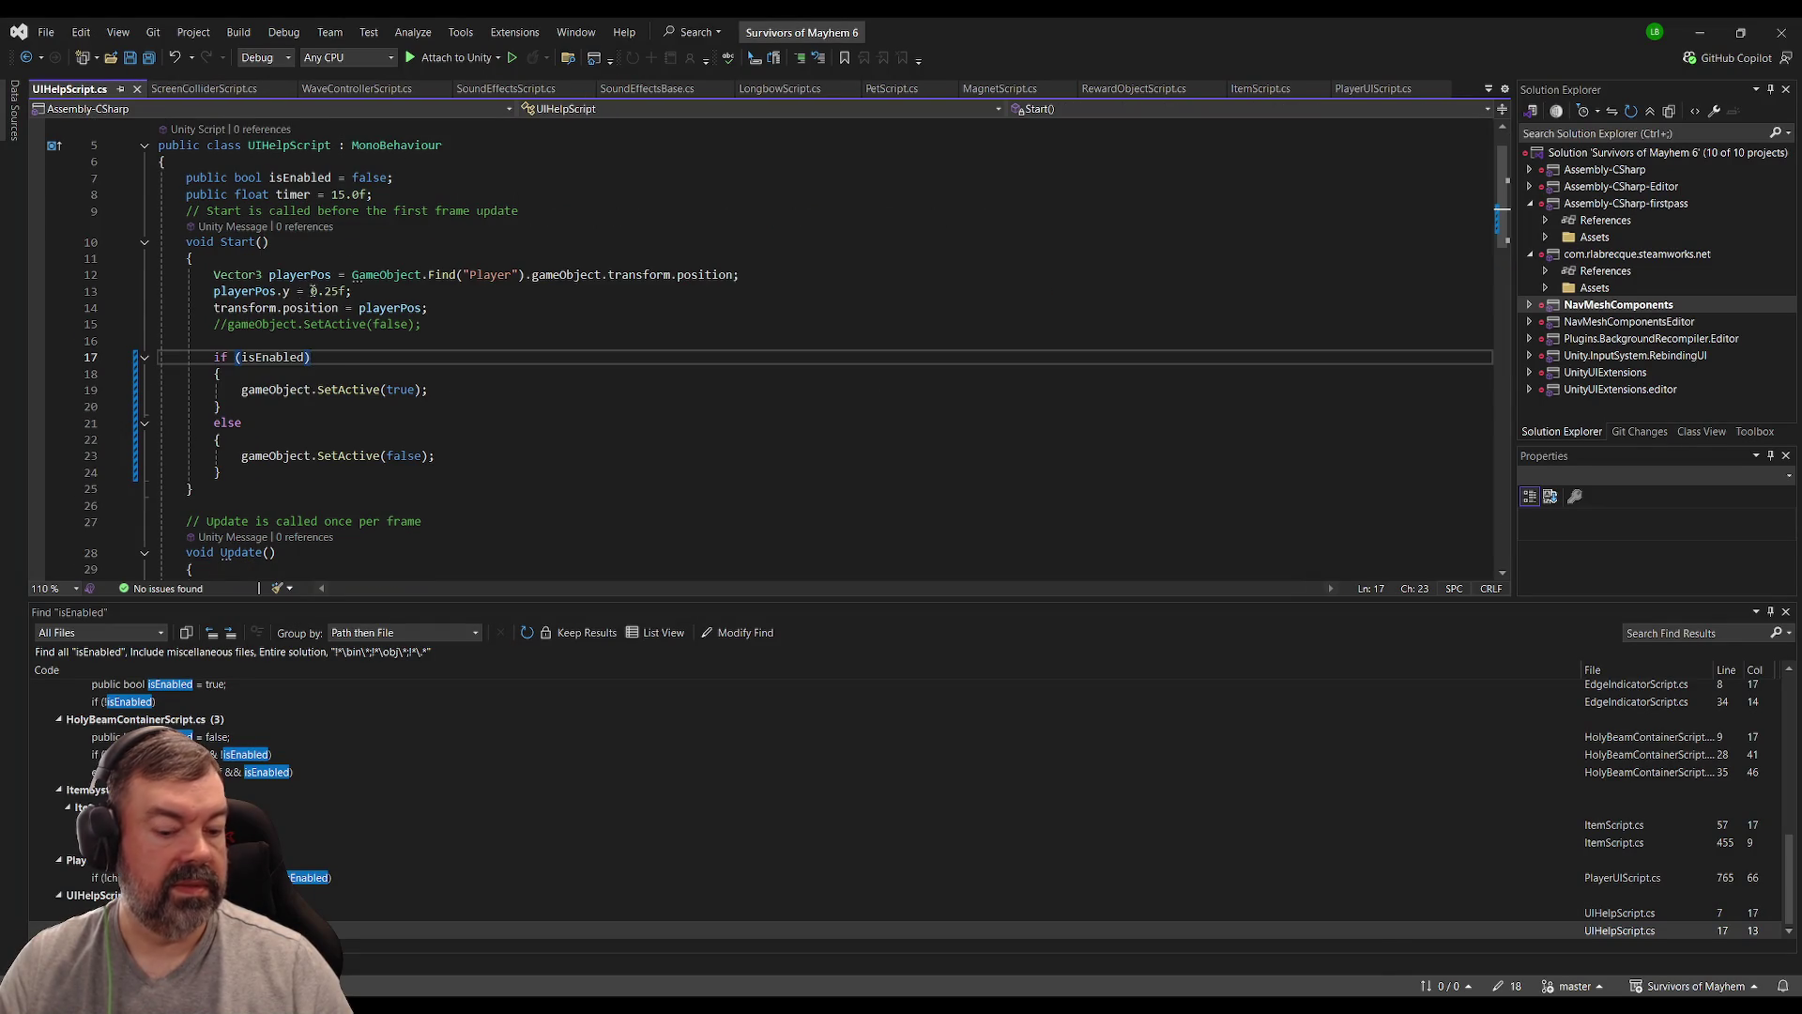
key(alt+Tab)
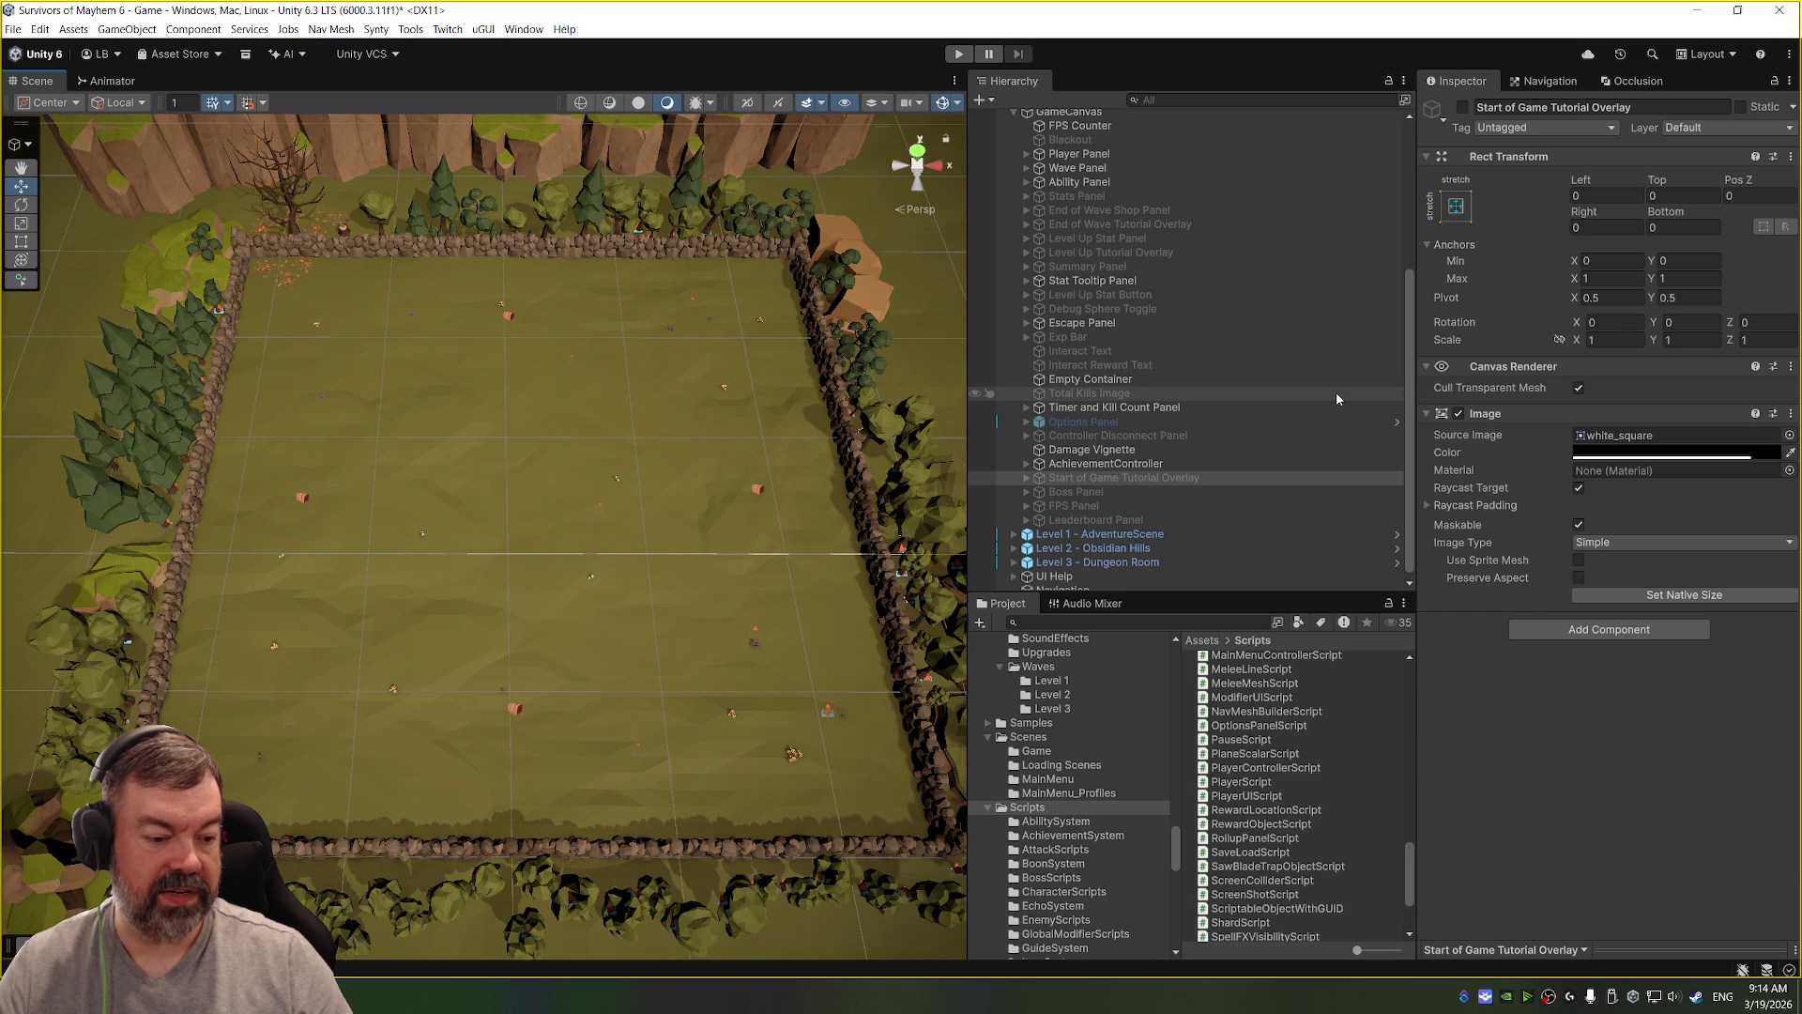
key(alt+Tab)
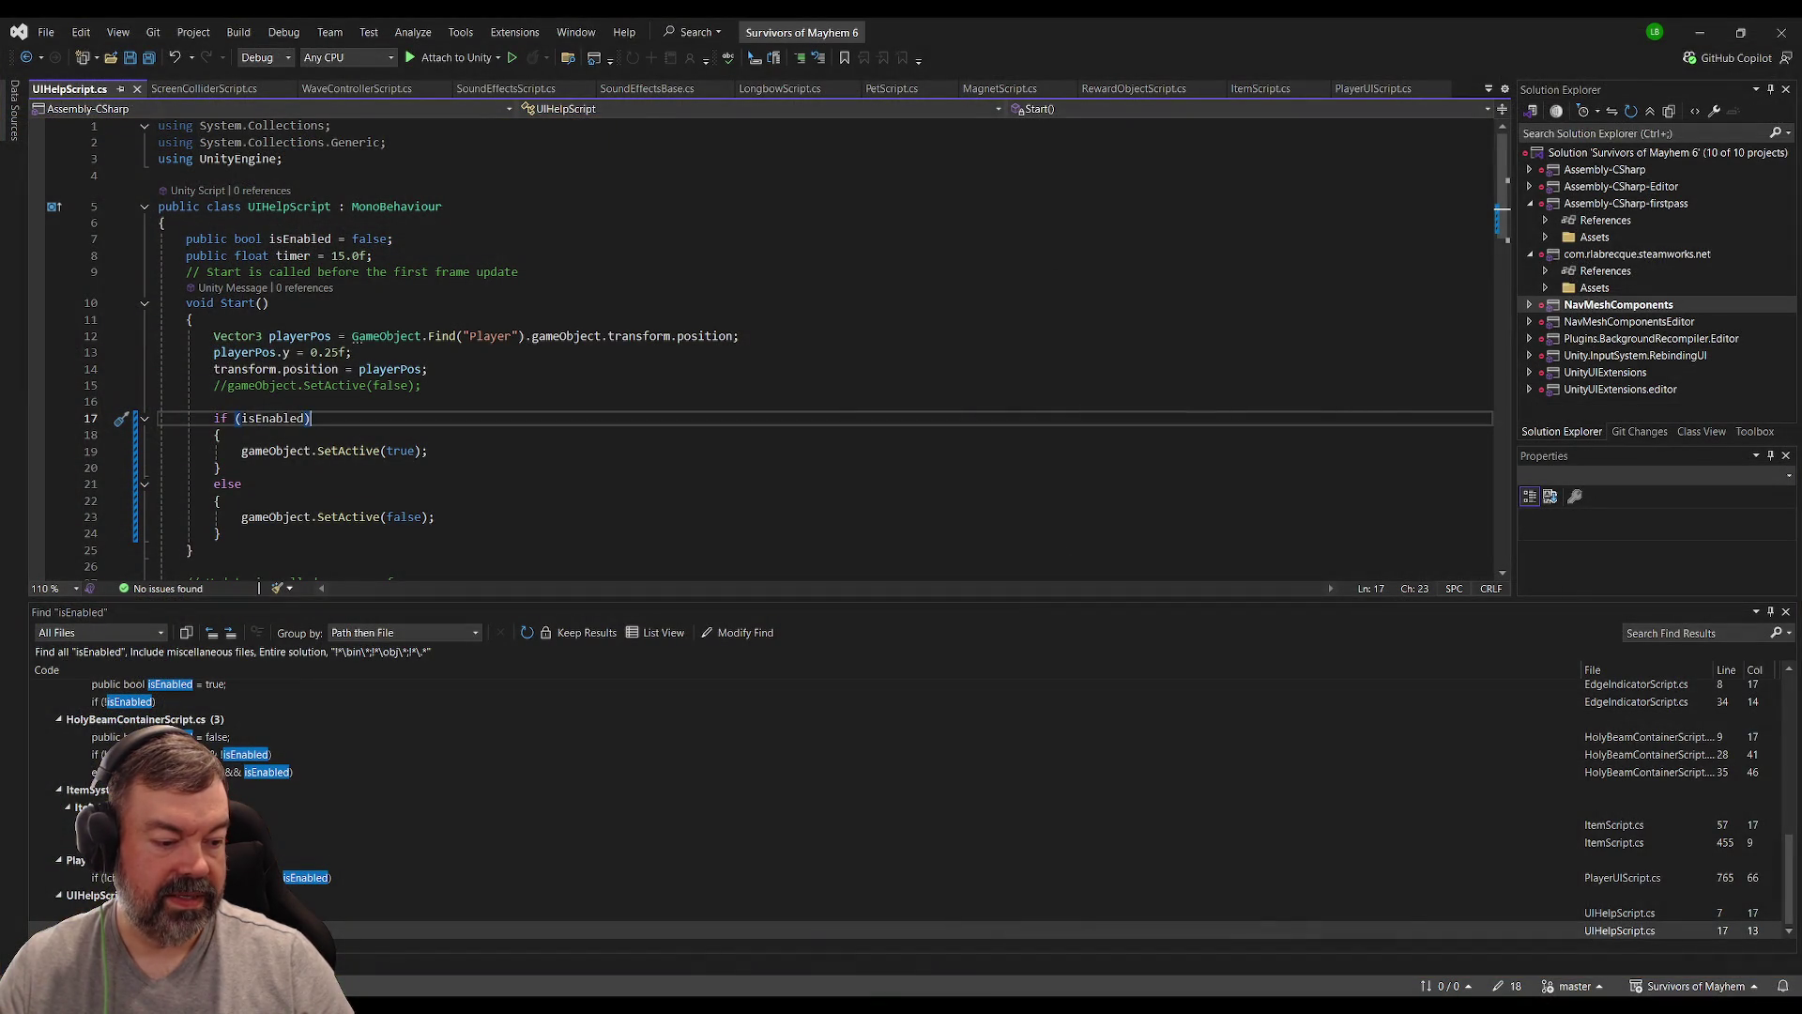
click(443, 352)
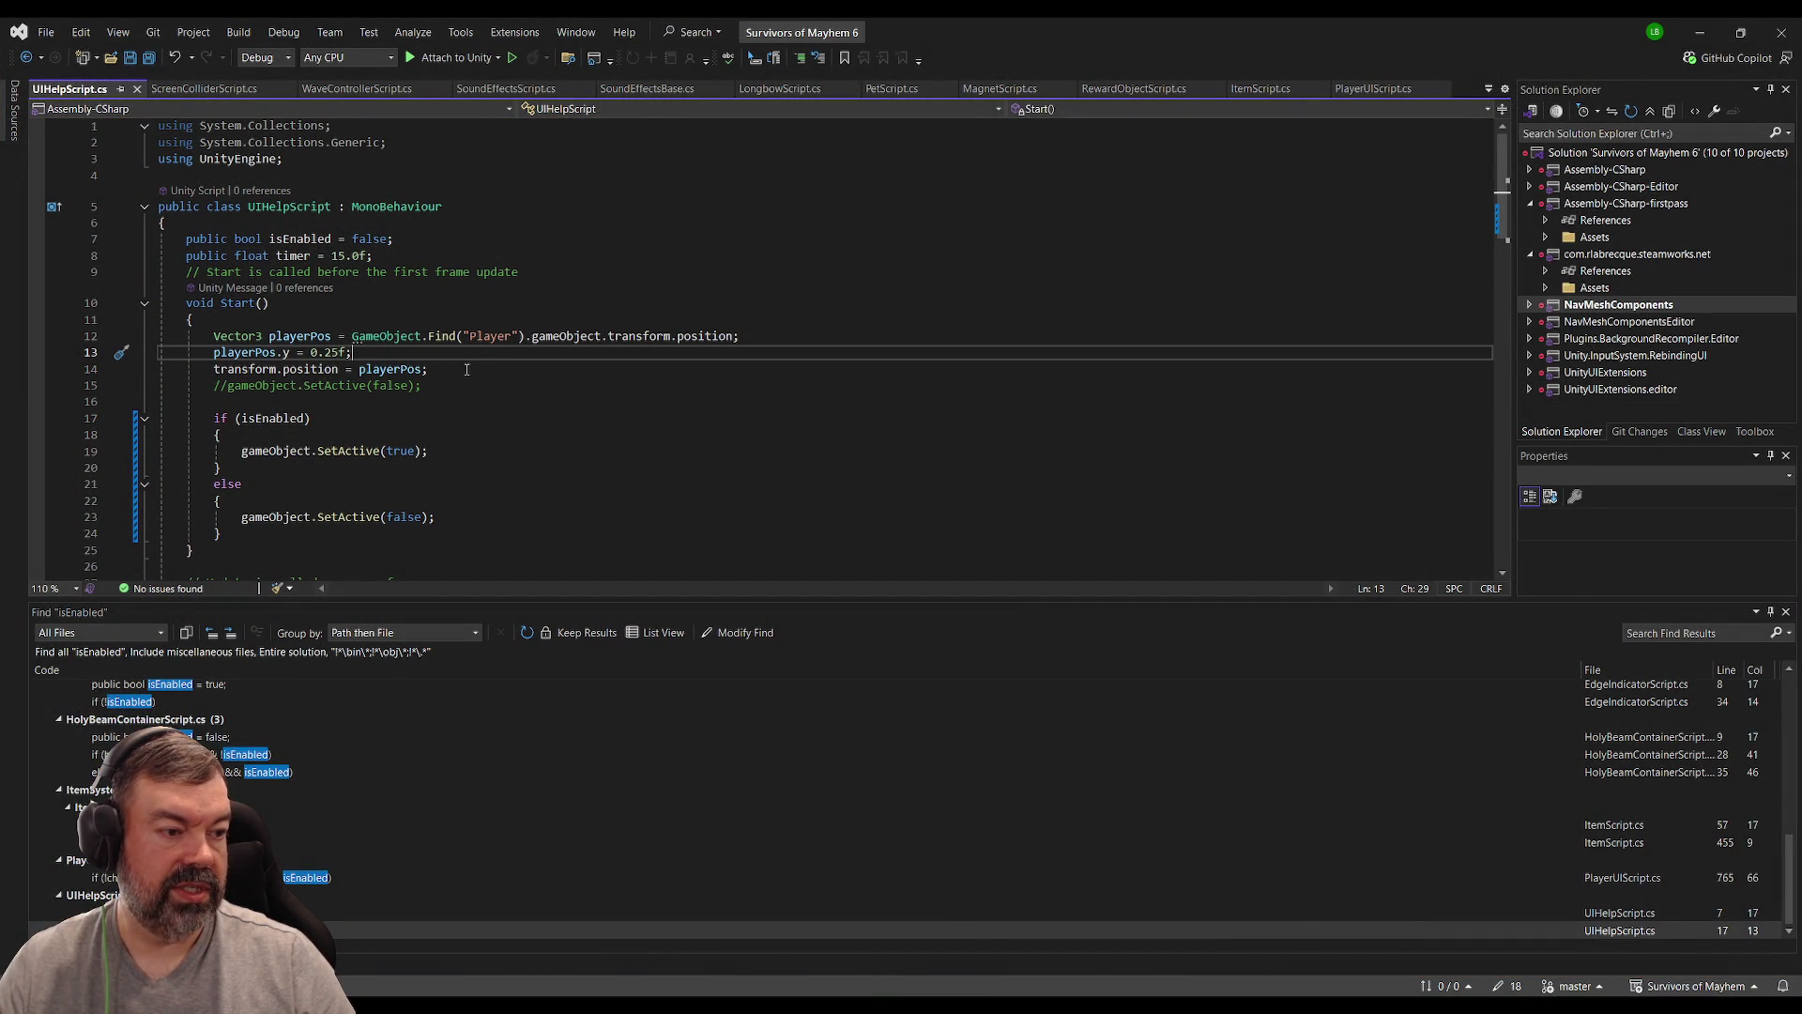
scroll(466, 369, down, 2)
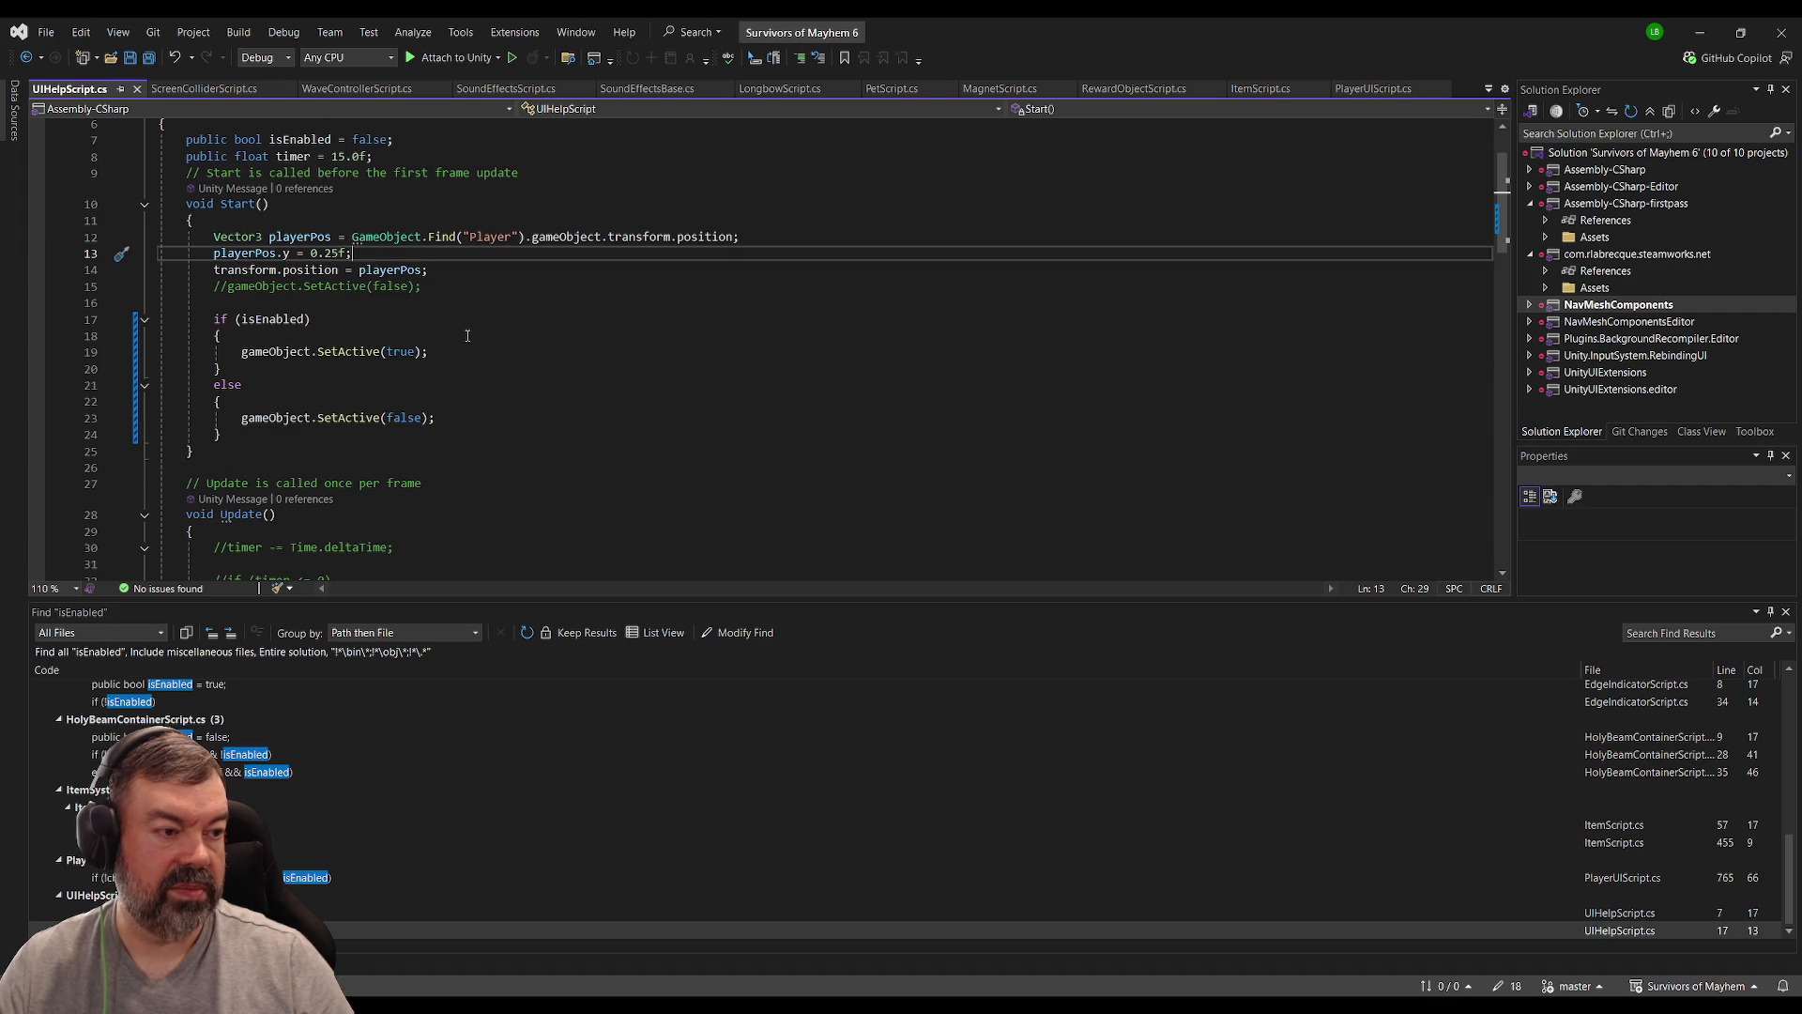
Step: Add Debug.Log("Setting transform position to where the player loads in") to Start, save, and return to Unity
click(356, 300)
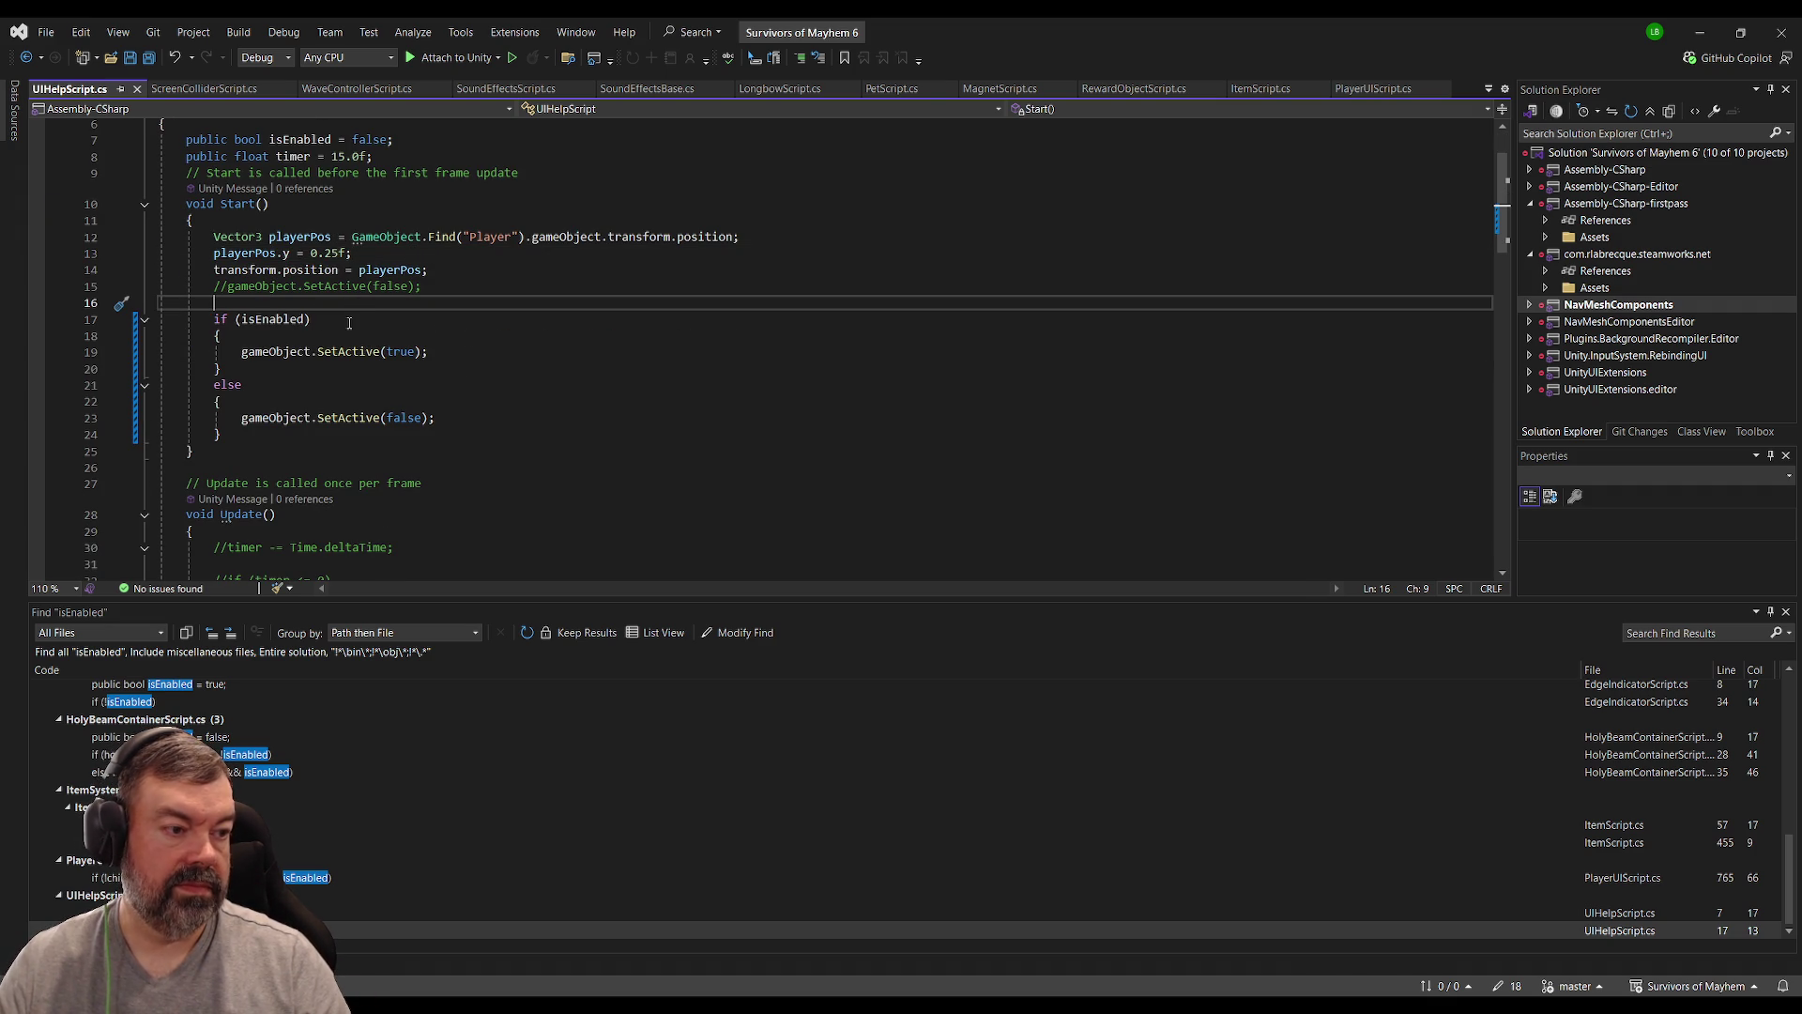
text(Debug.Log9)
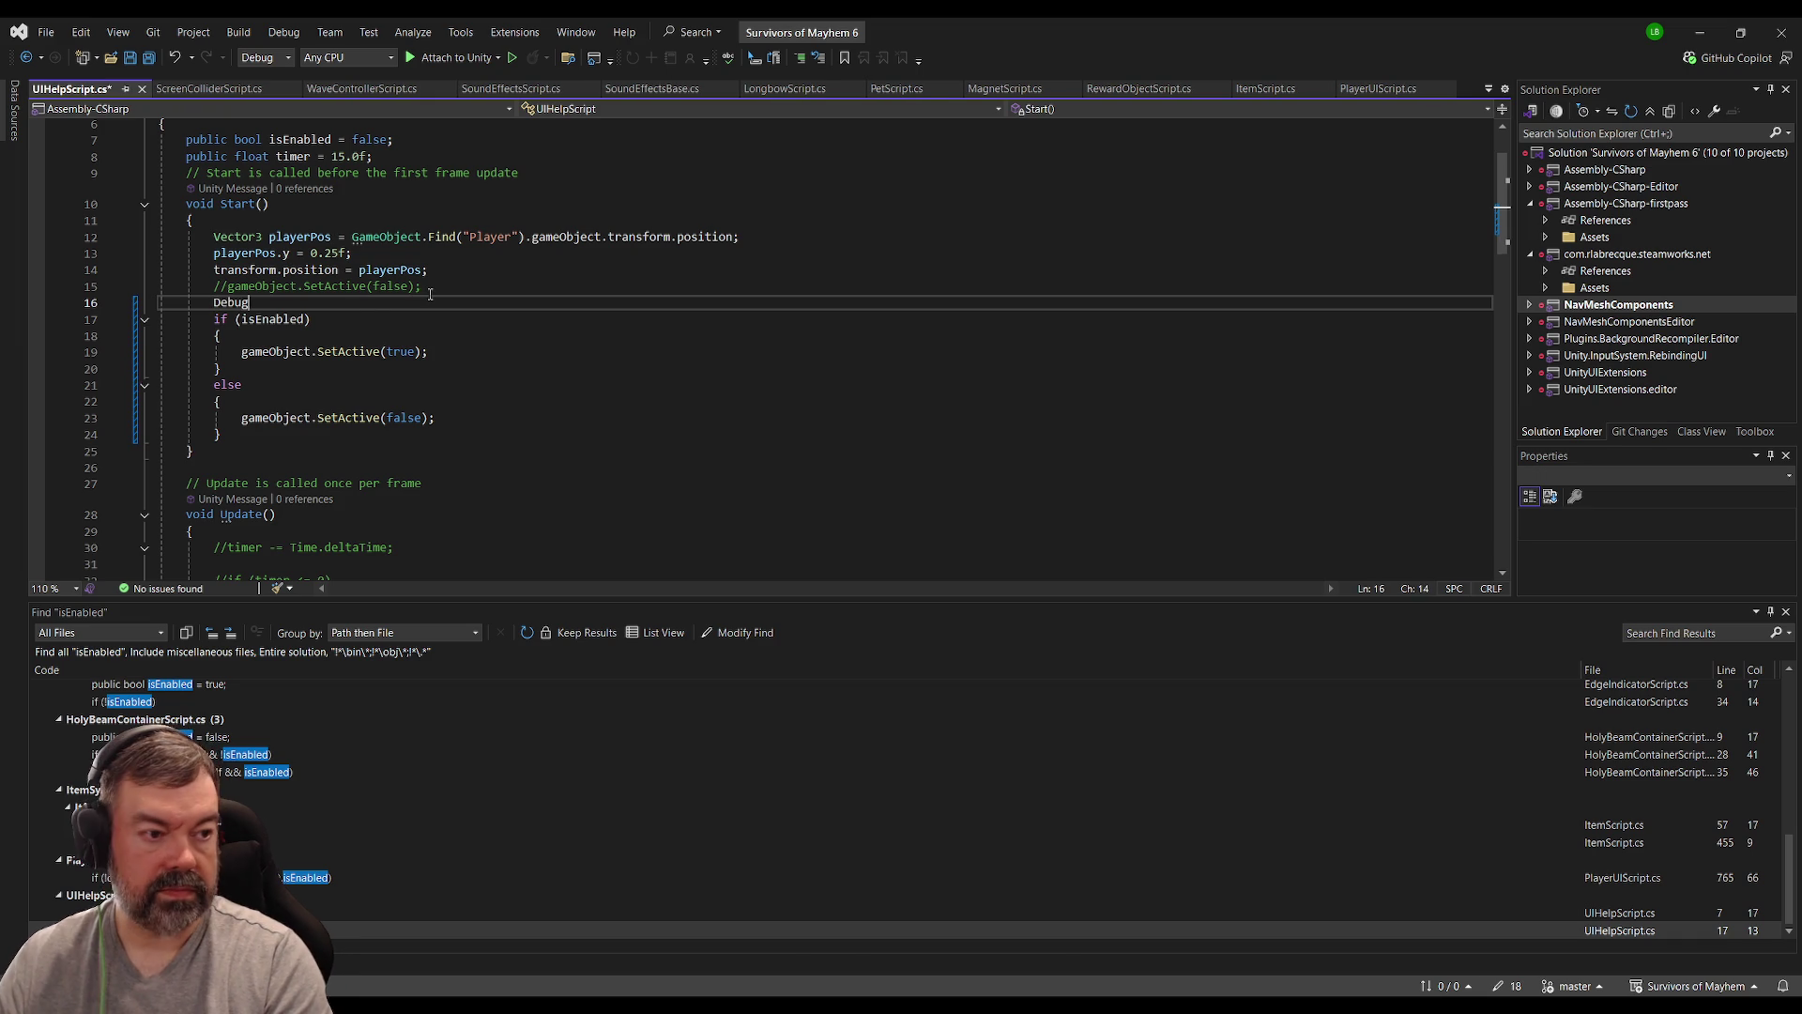
key(BackSpace)
text(()
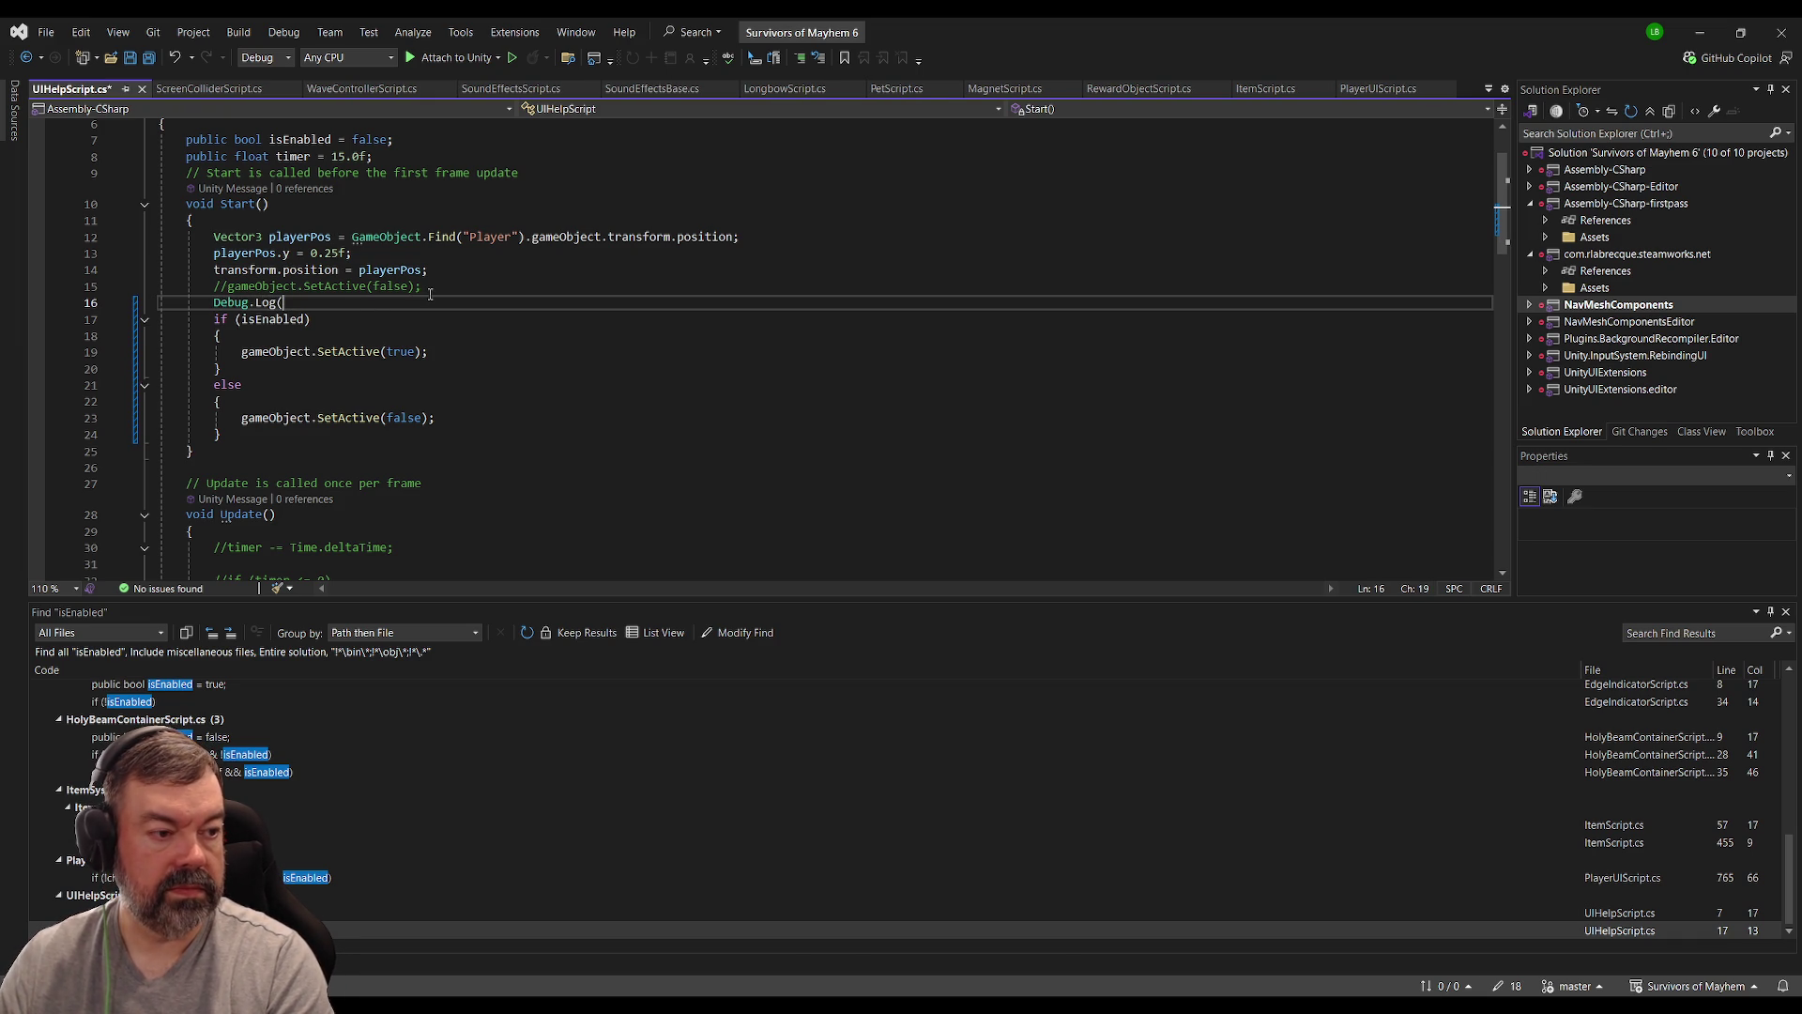
text("Setting transform posi)
text(tion to whe)
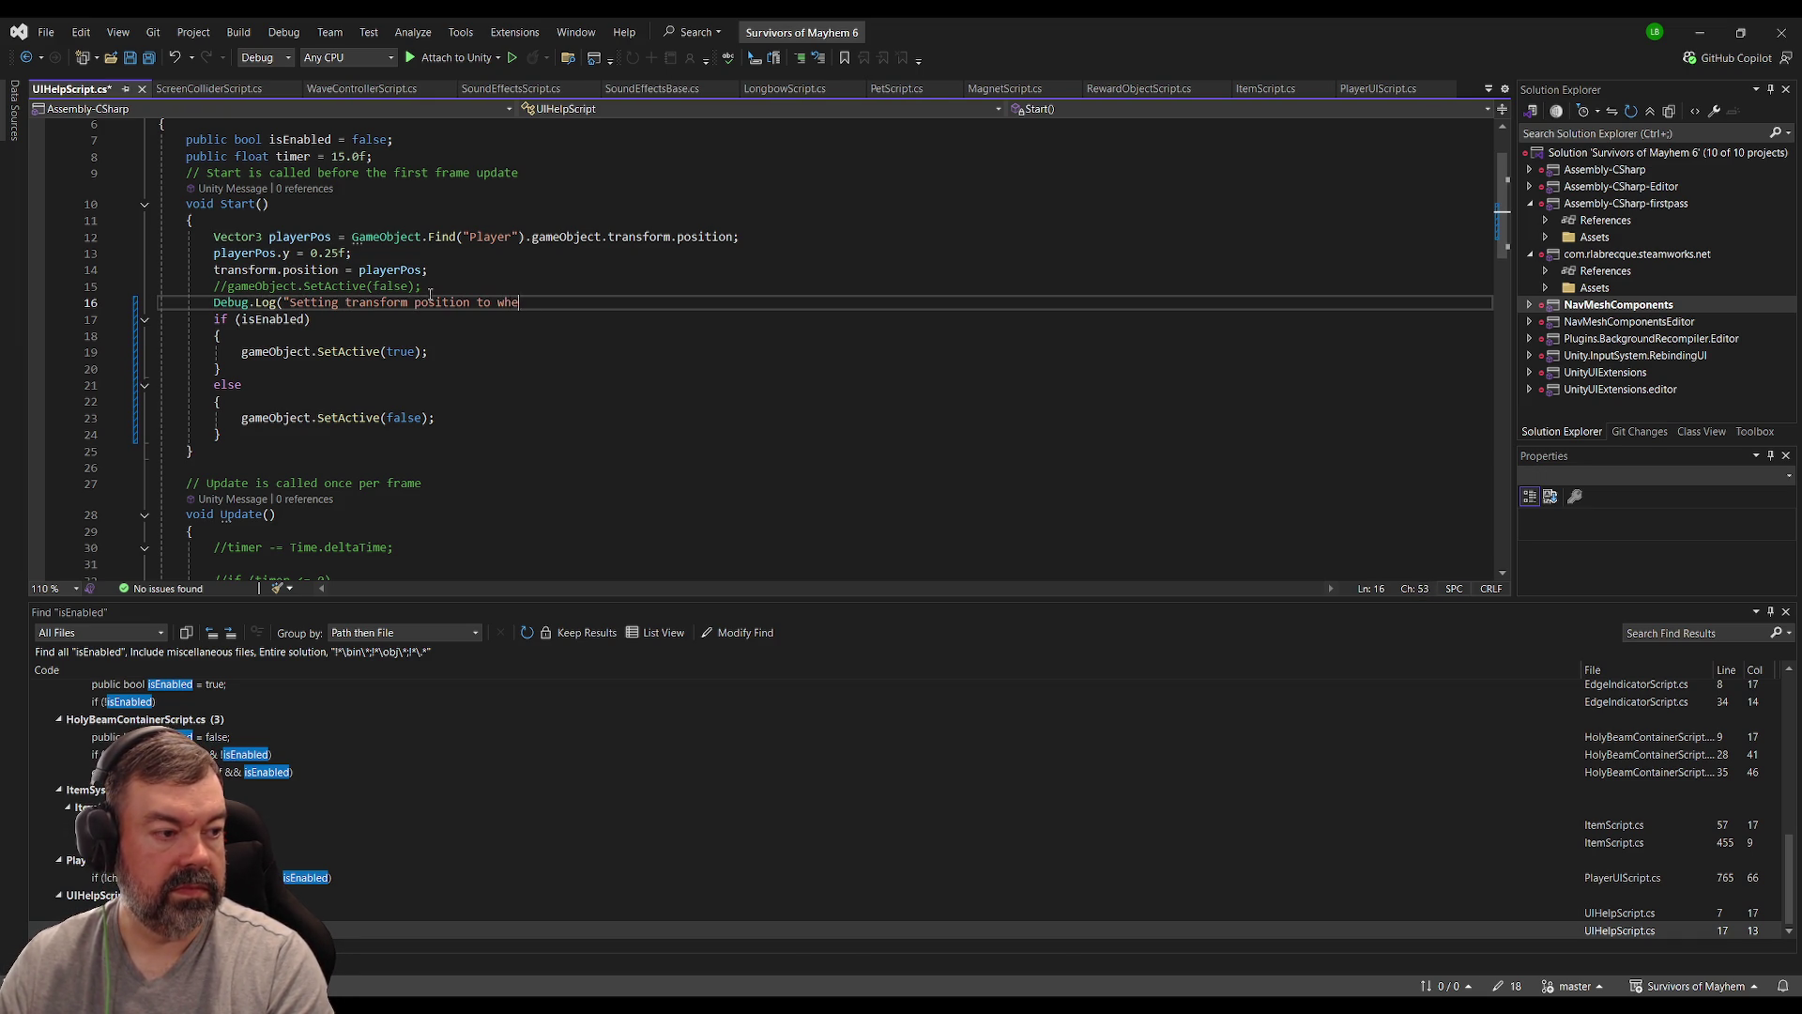
text(re the player loads in");)
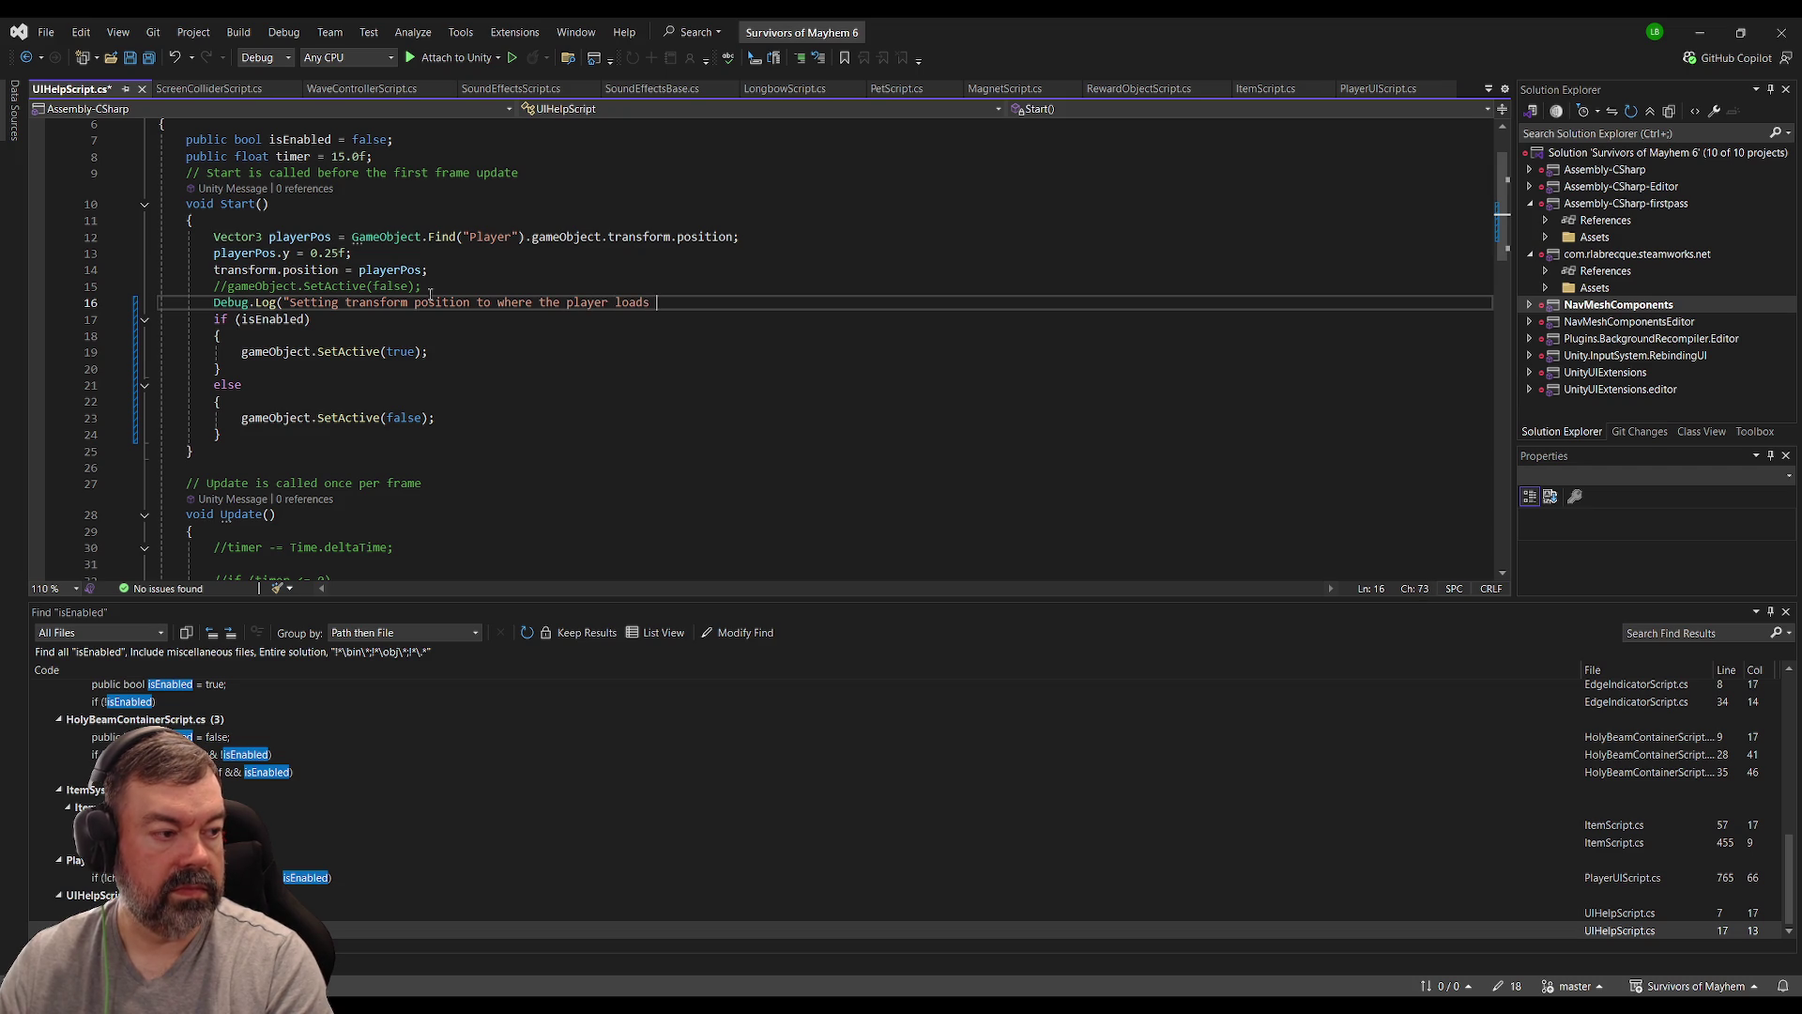
key(Return)
key(Up)
key(Home)
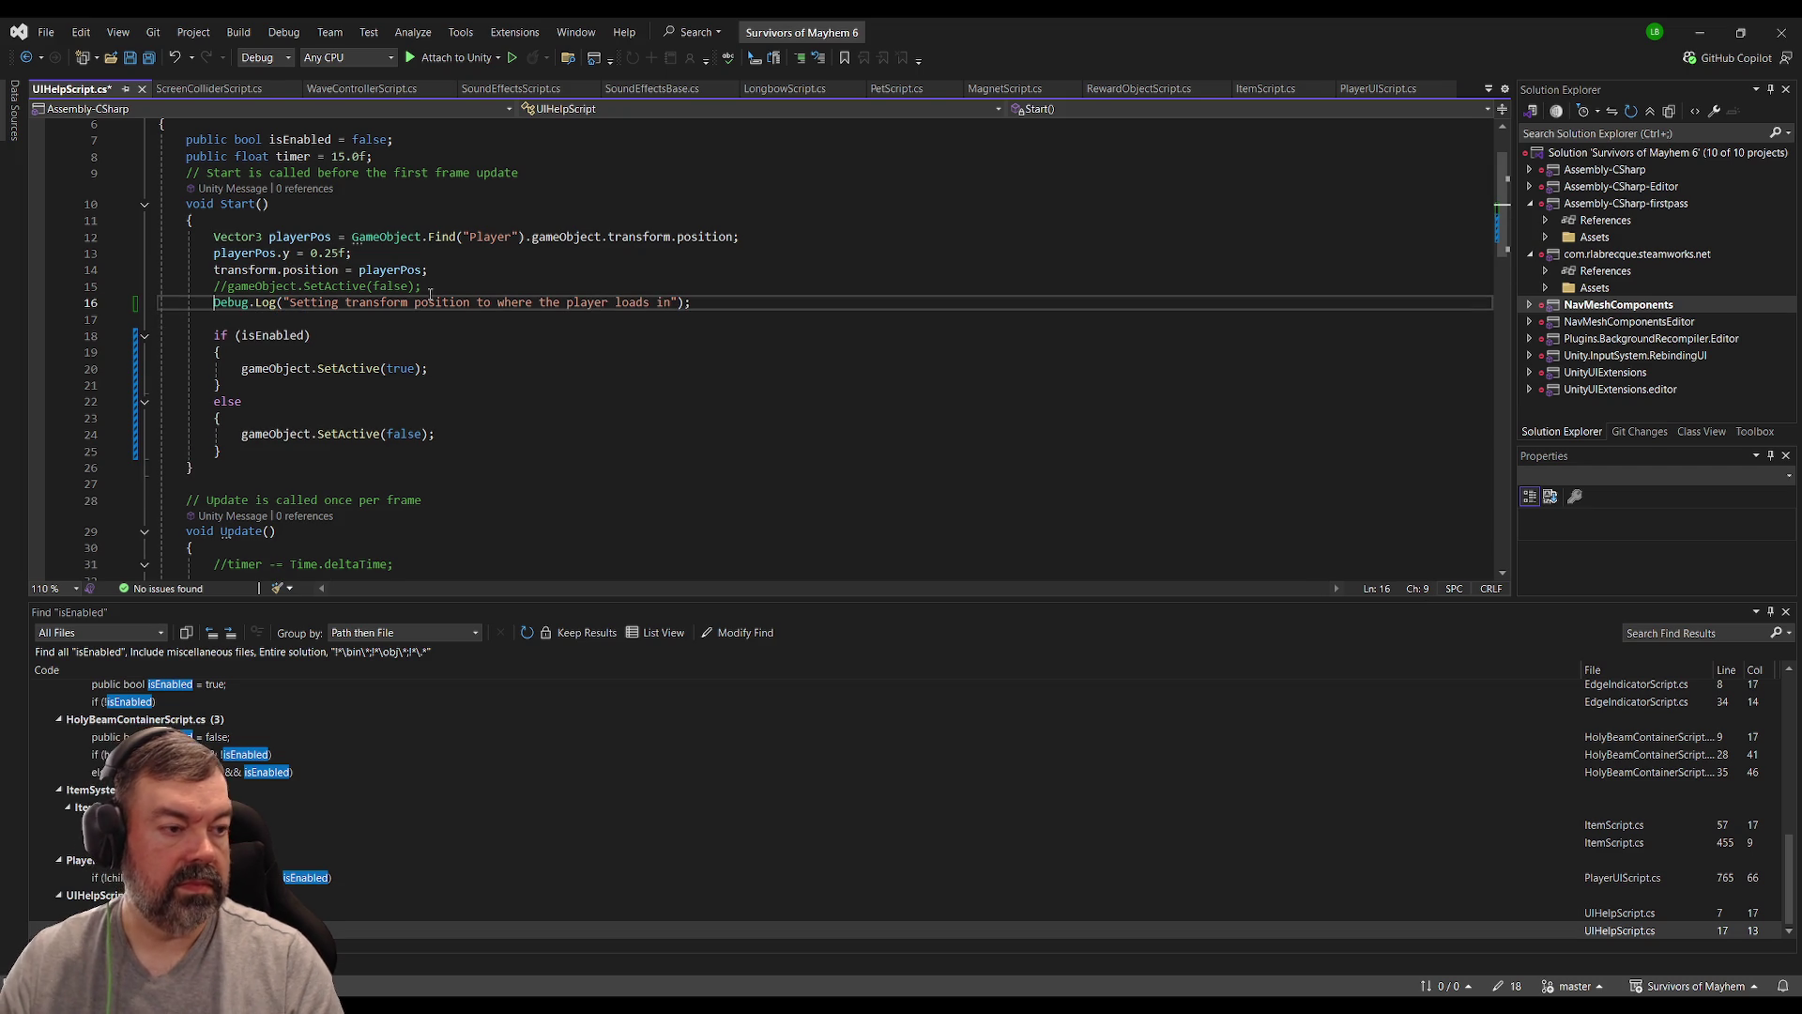
key(Return)
key(ctrl+s)
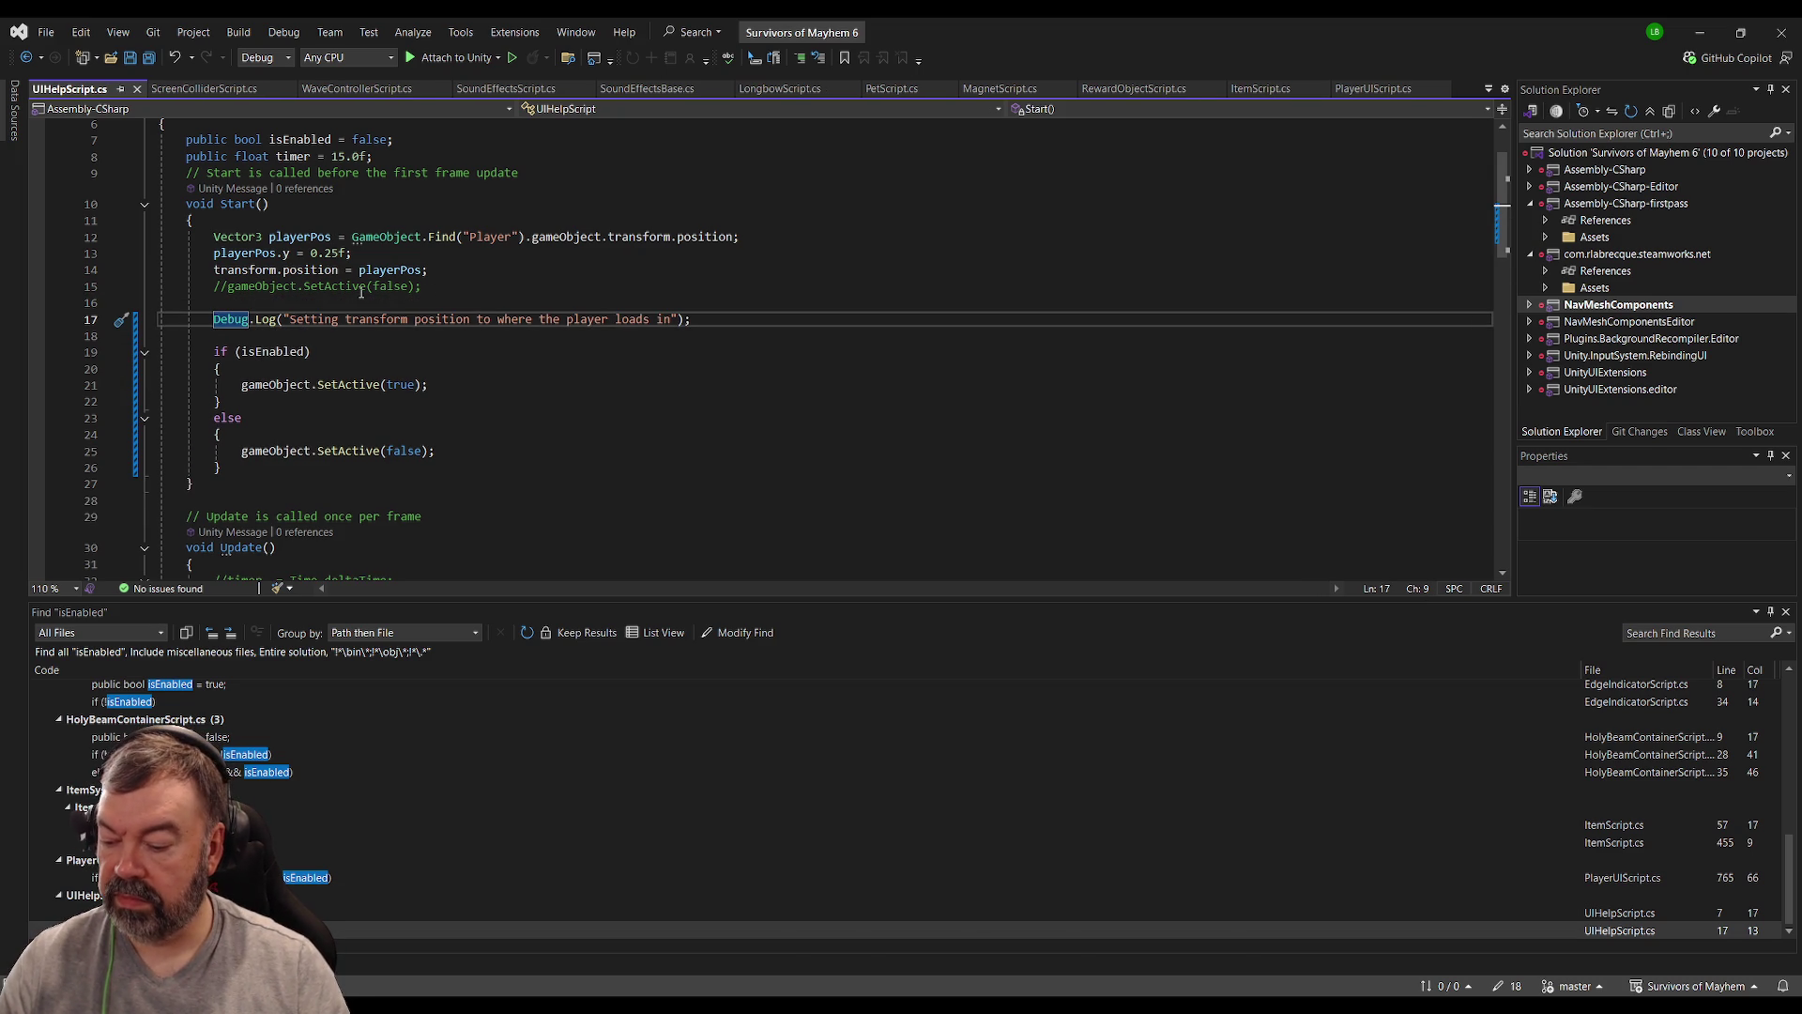
key(alt+Tab)
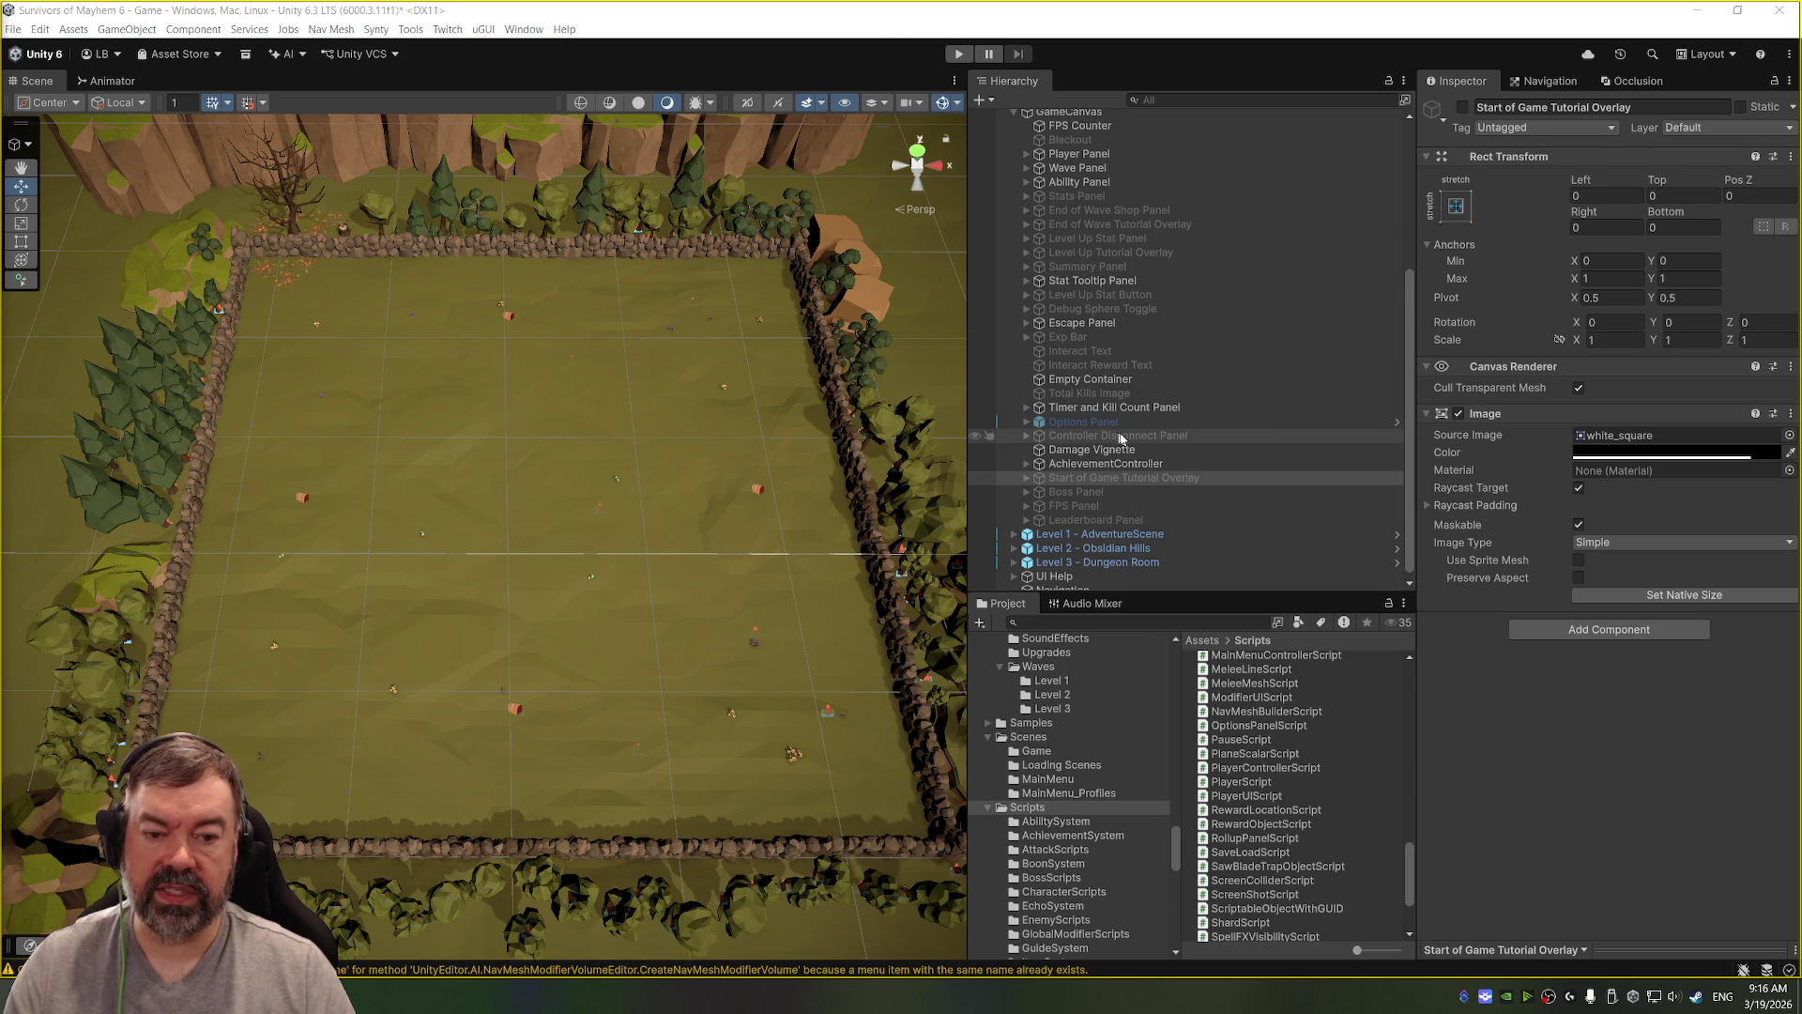
Step: After recompiling, scroll the Hierarchy and return to UIHelpScript.cs in Visual Studio
scroll(1182, 408, down, 3)
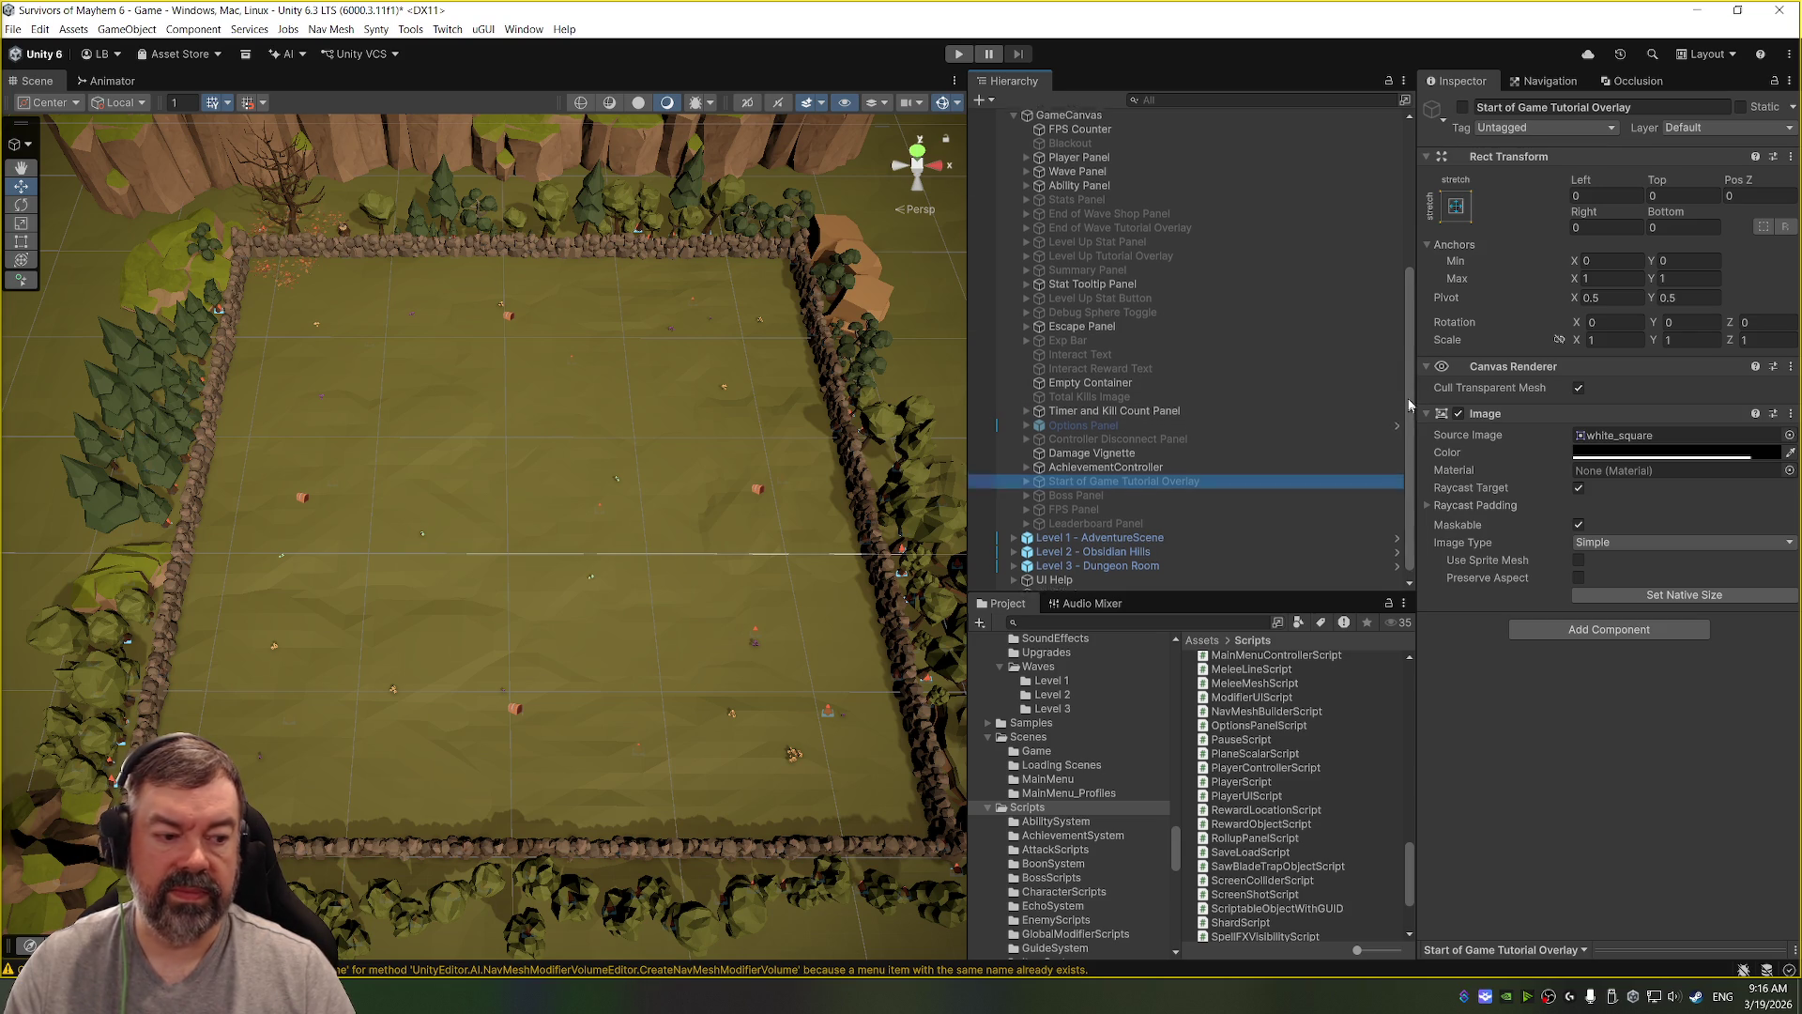
key(alt+Tab)
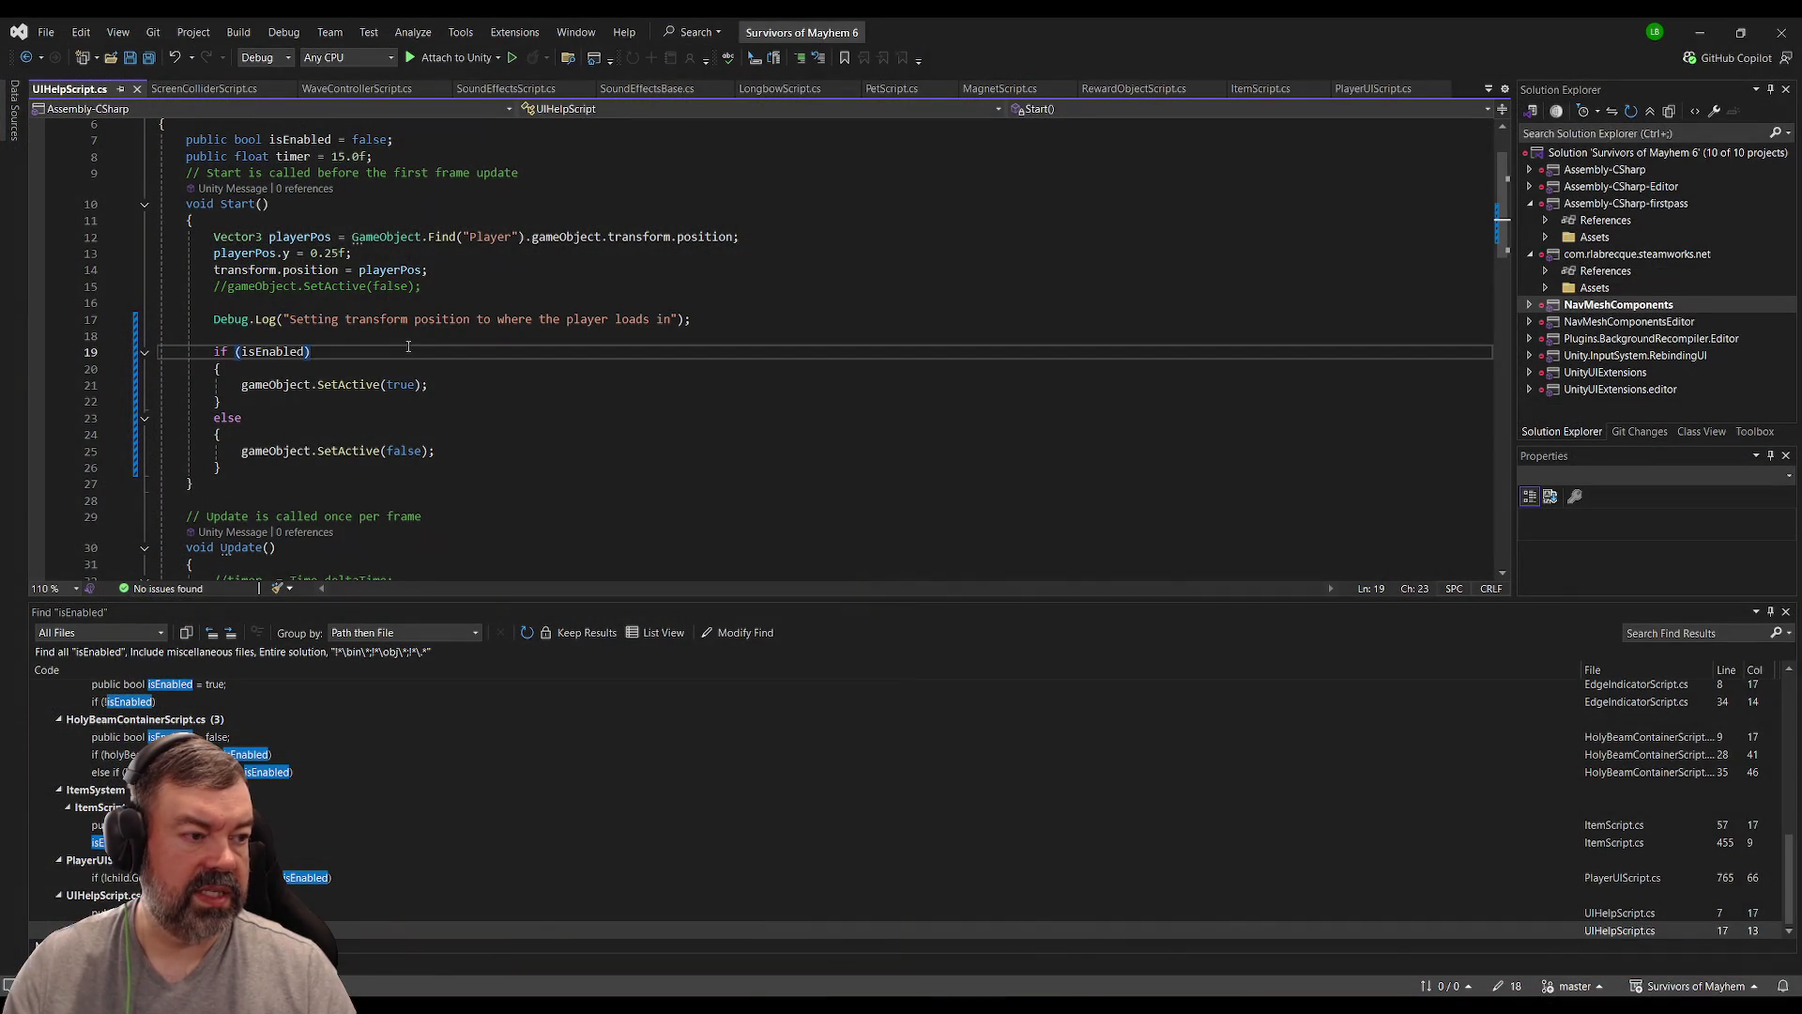
Step: Check isEnabled, then uncomment PlayerUIScript's ShowHelpCoroutine call on line 317 and view its definition
scroll(445, 303, up, 2)
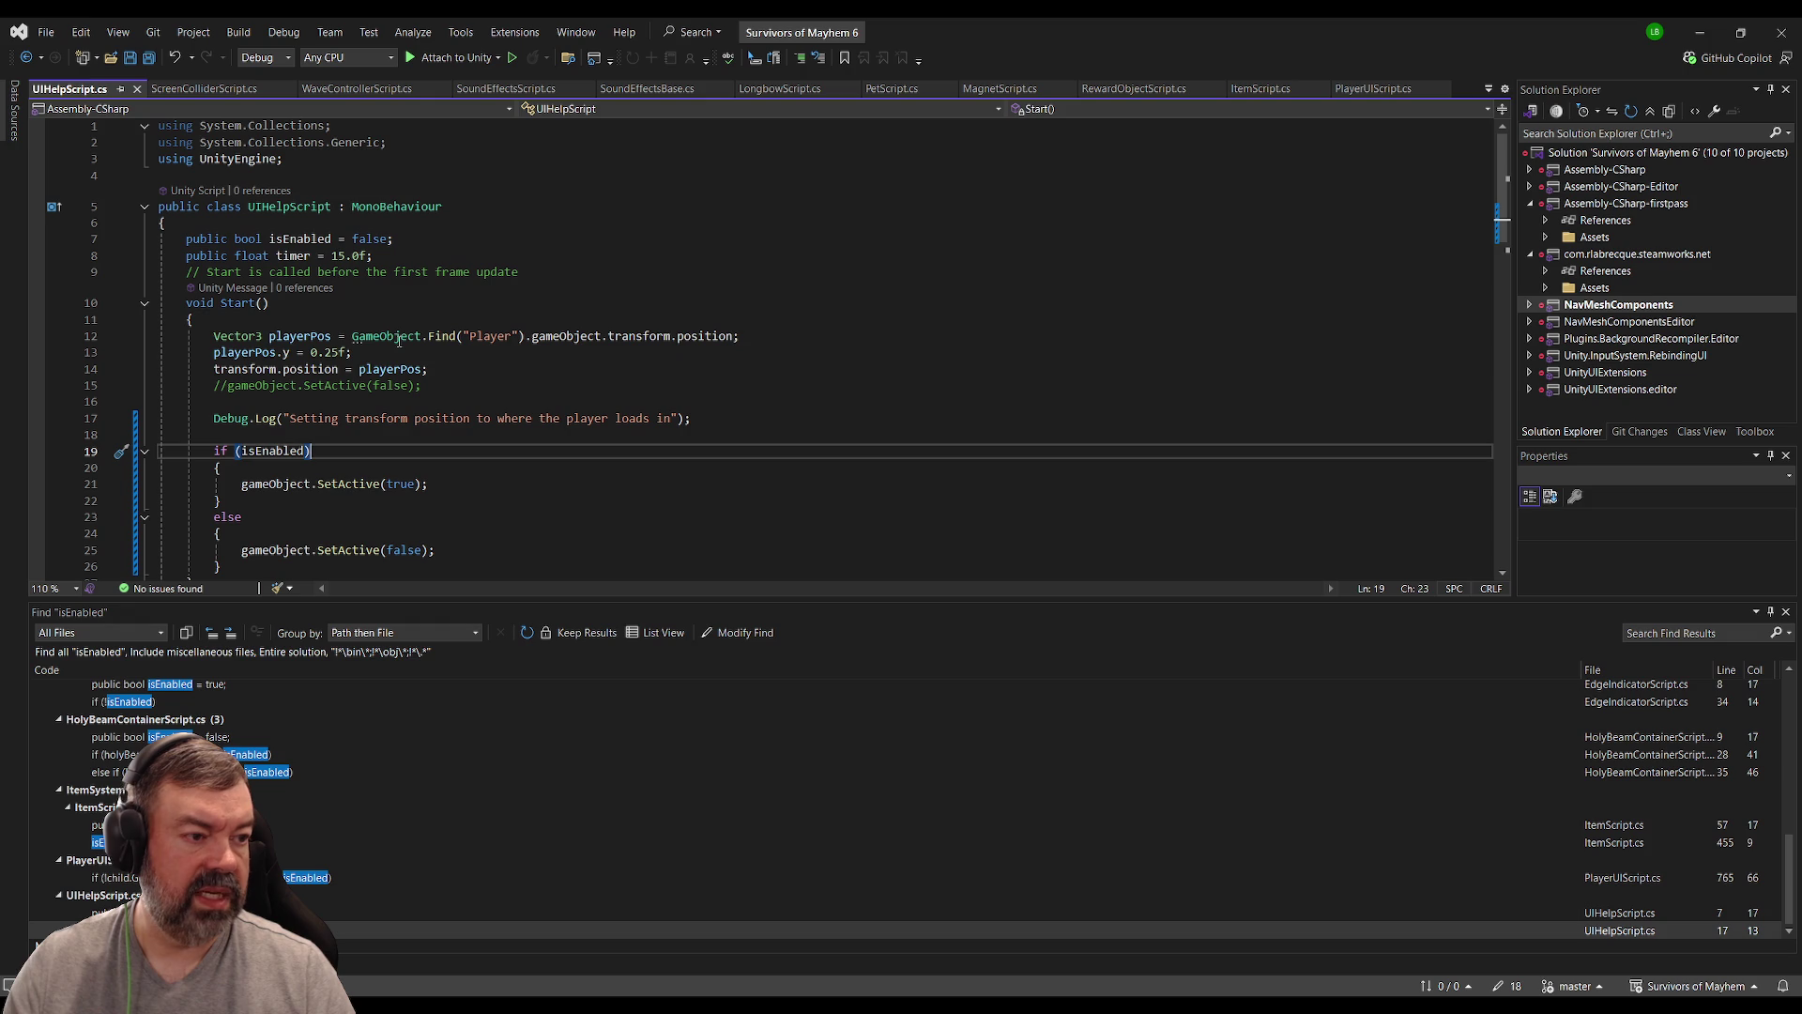
click(436, 240)
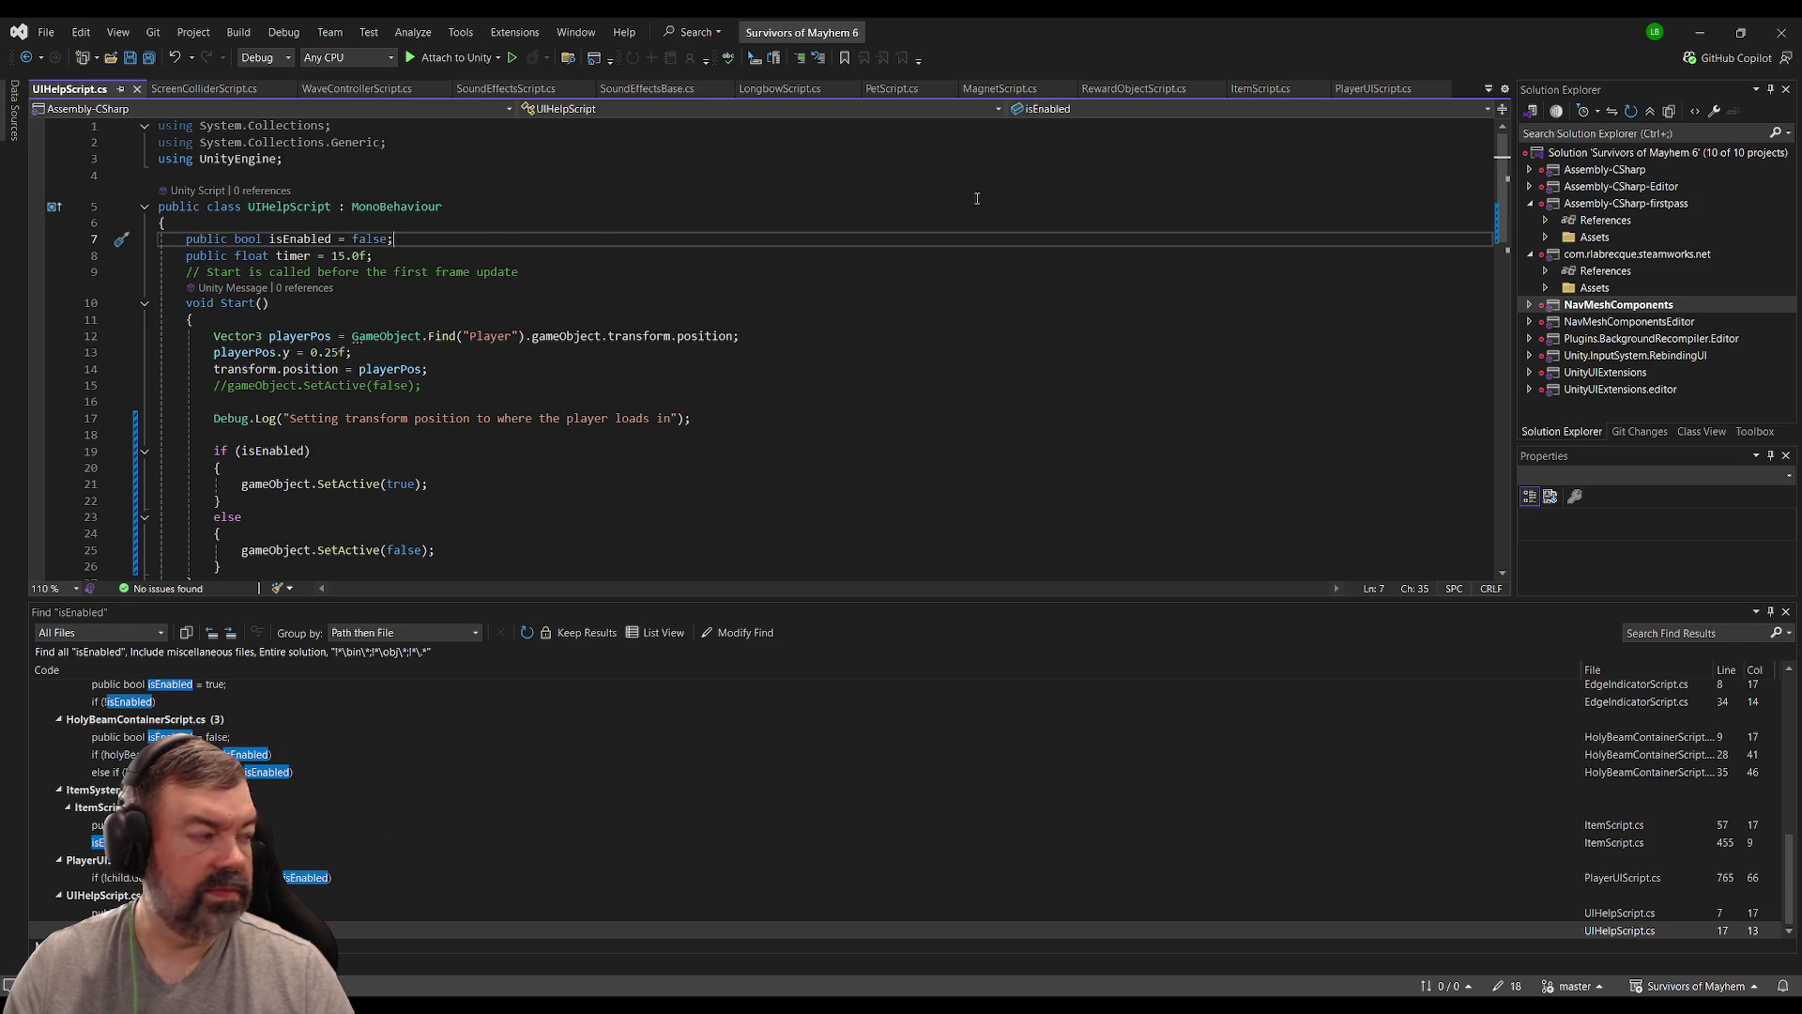
click(1344, 91)
scroll(608, 348, up, 4)
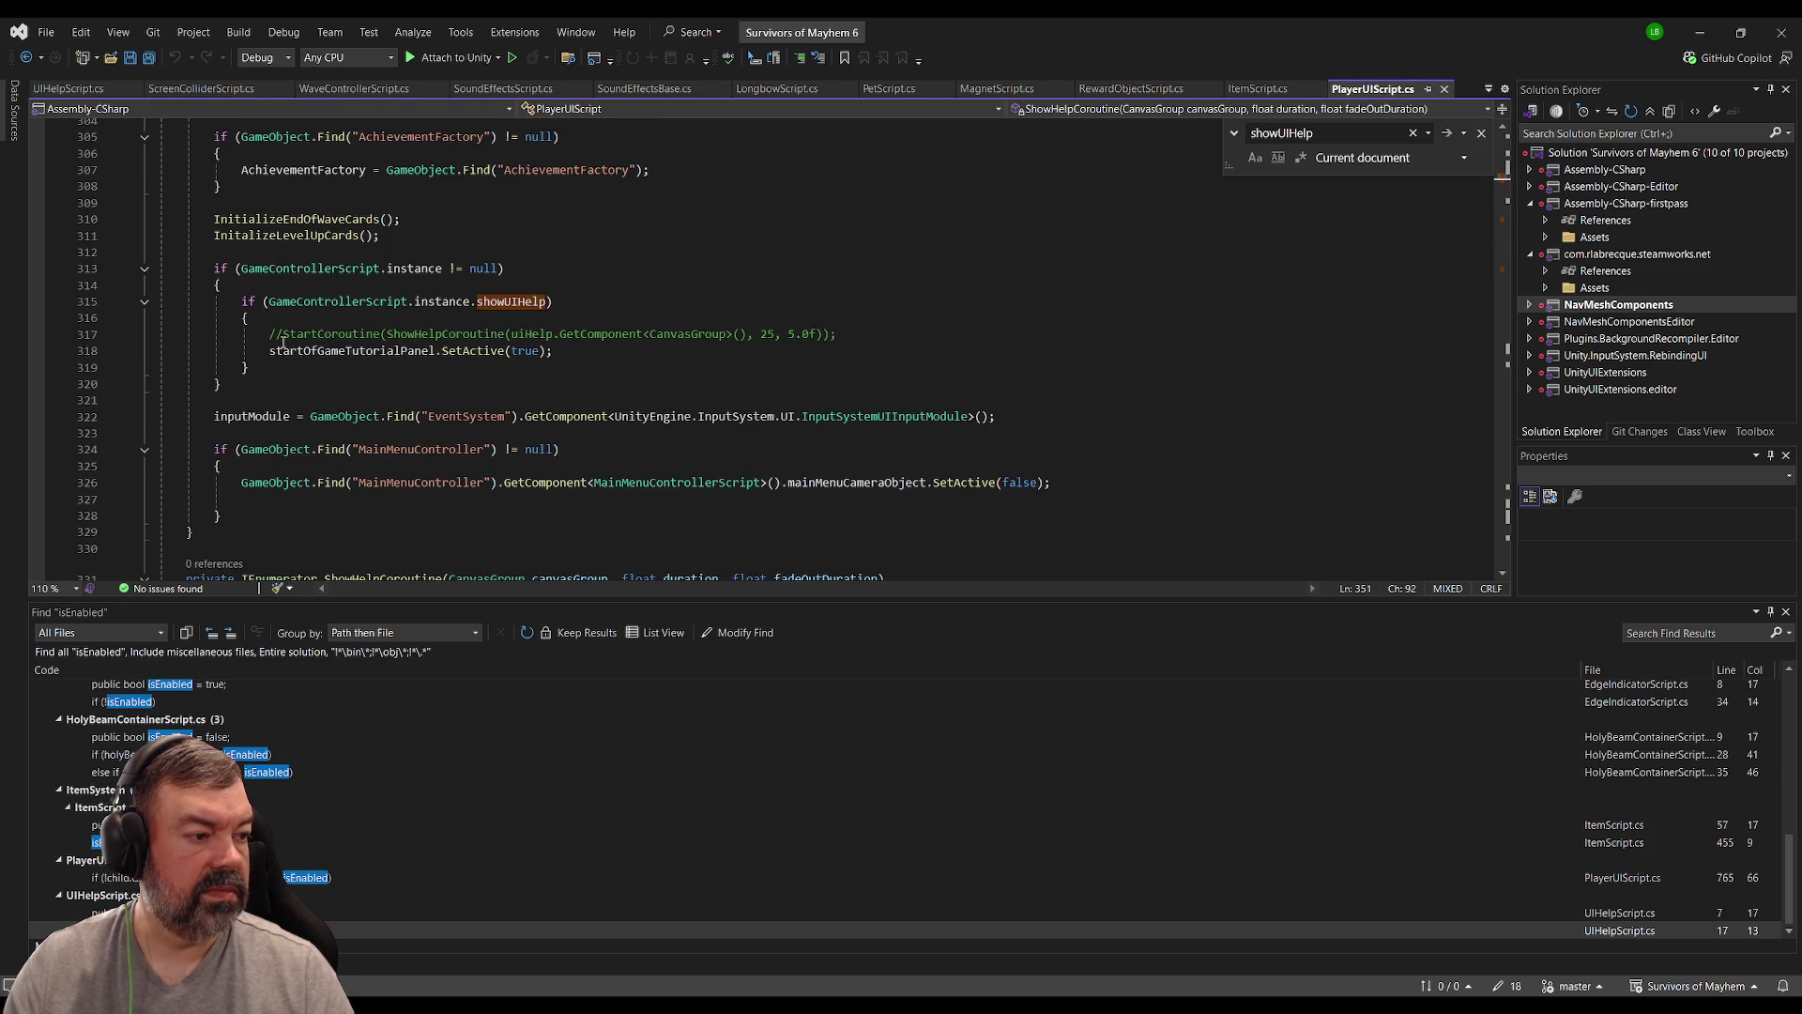
click(283, 335)
key(BackSpace)
key(BackSpace)
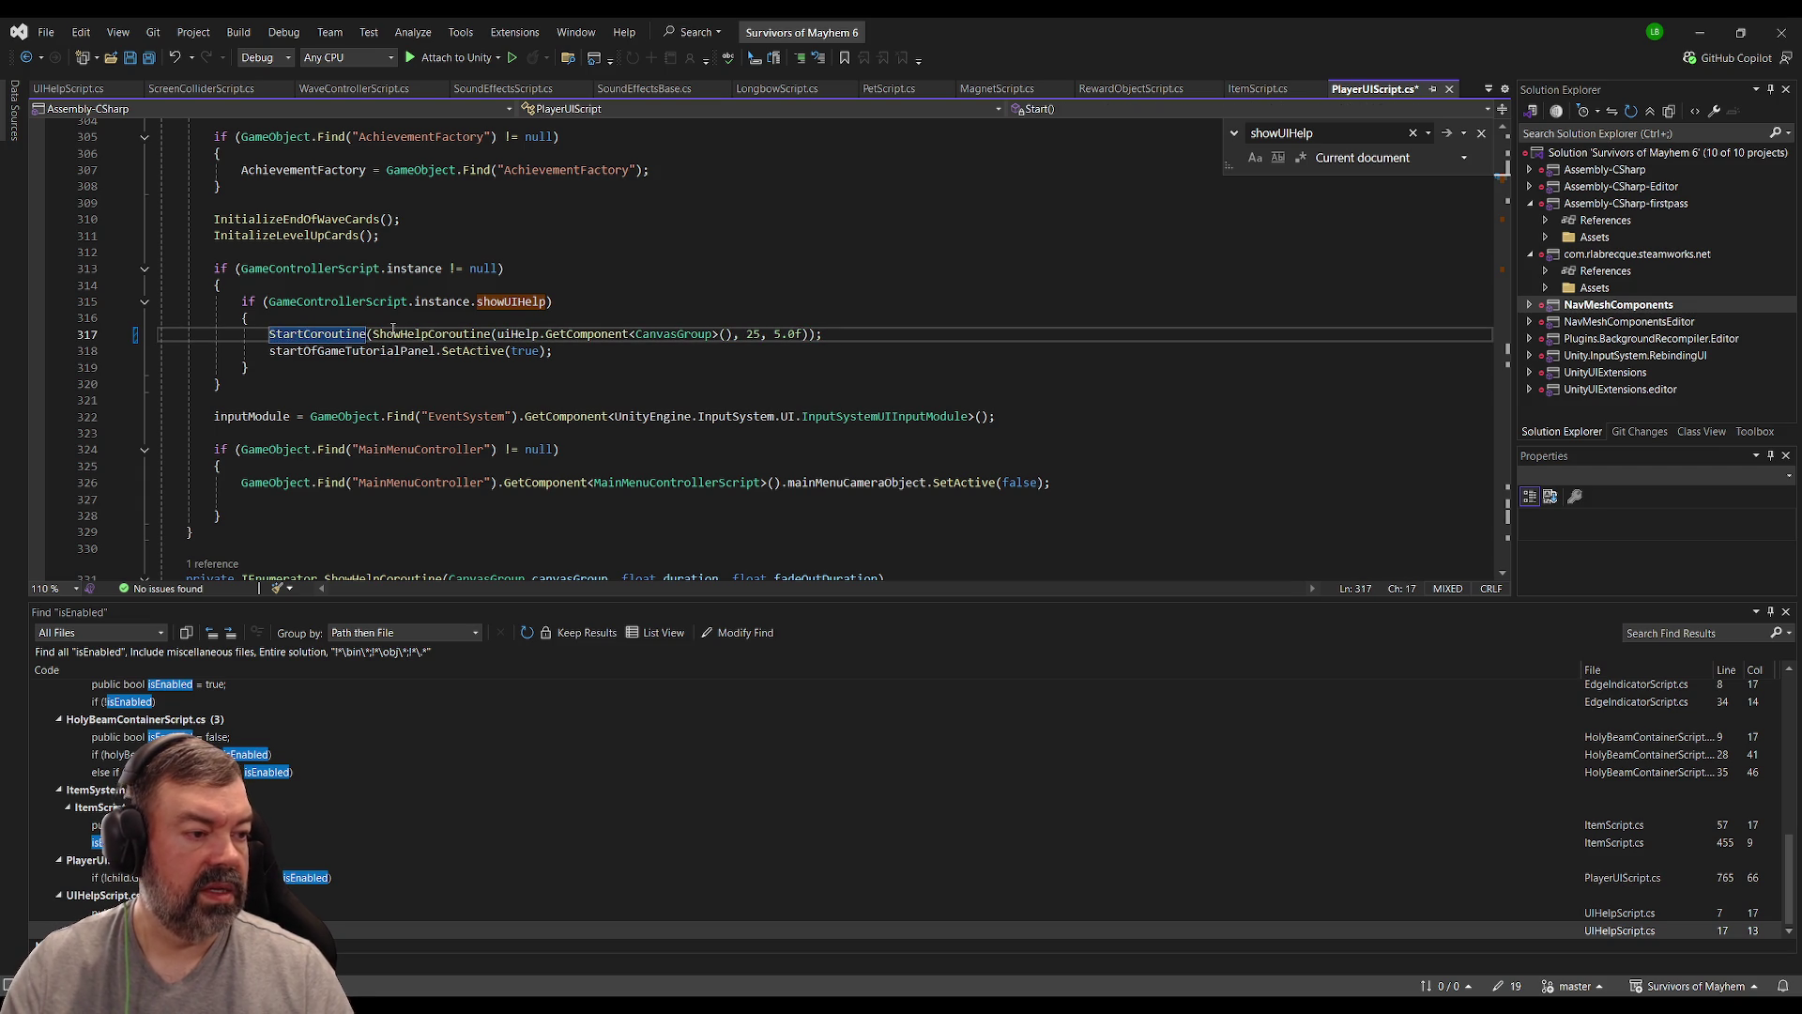
click(442, 334)
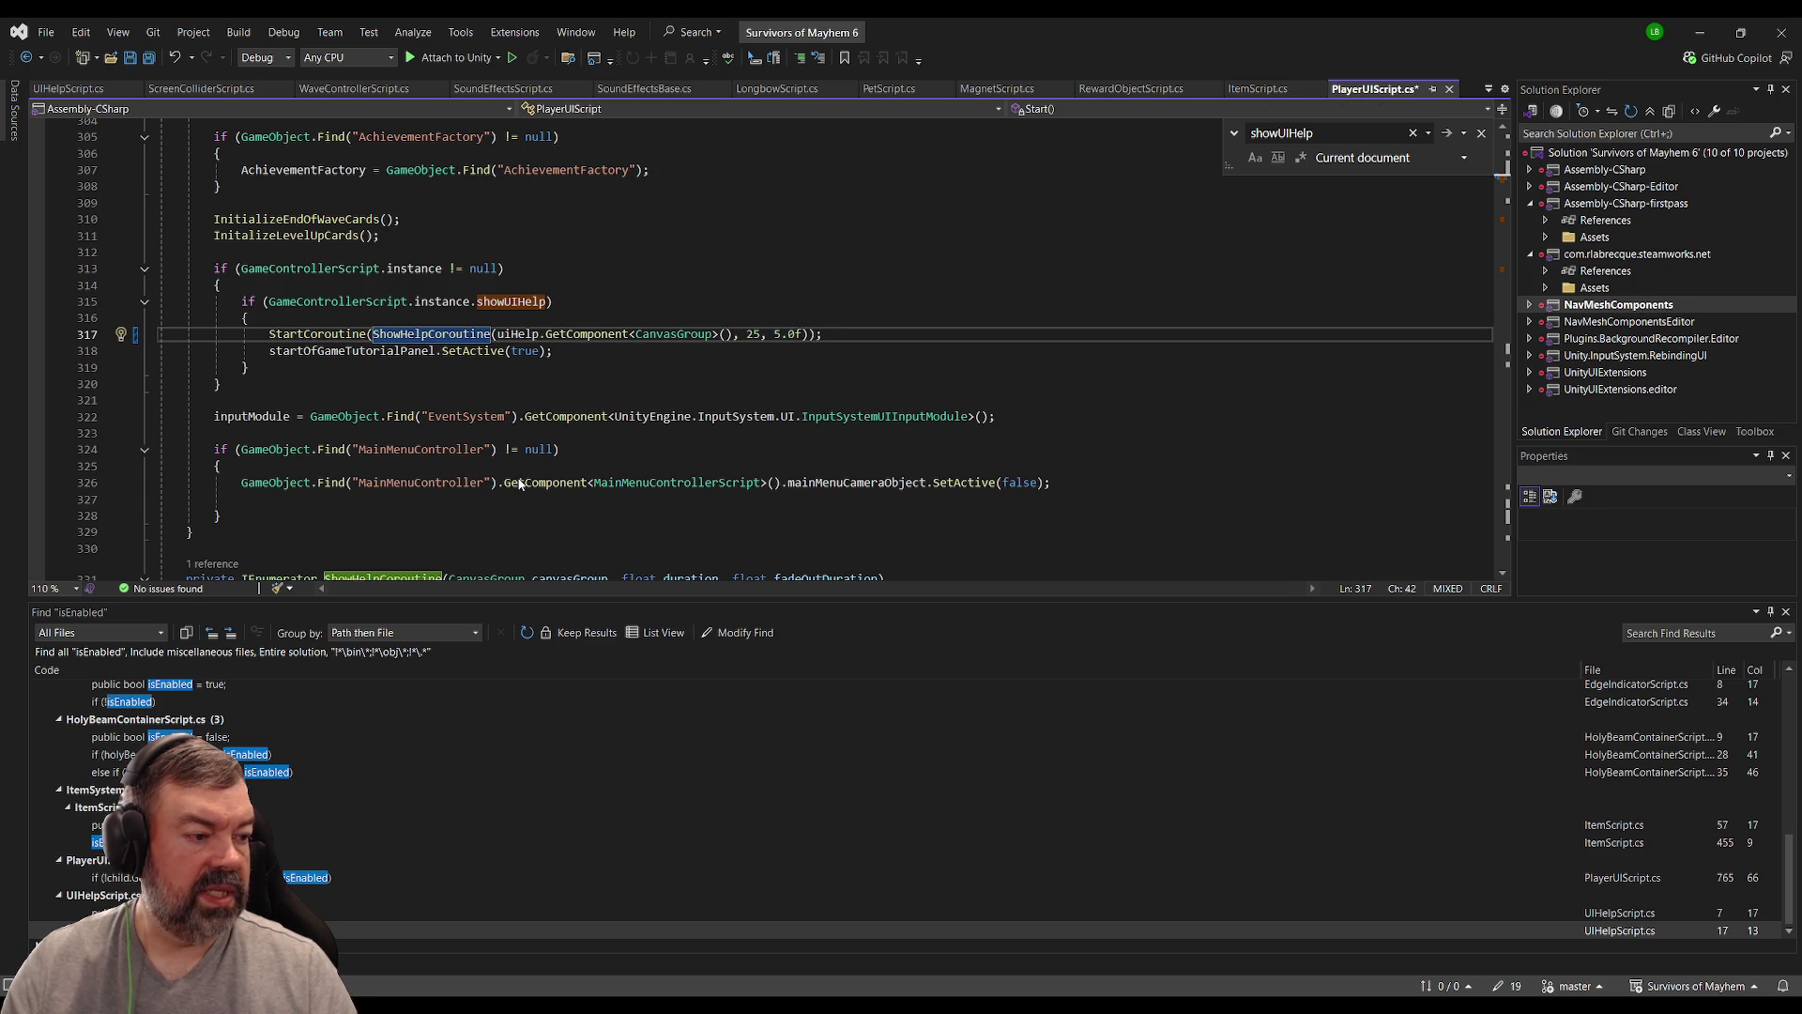
key(F12)
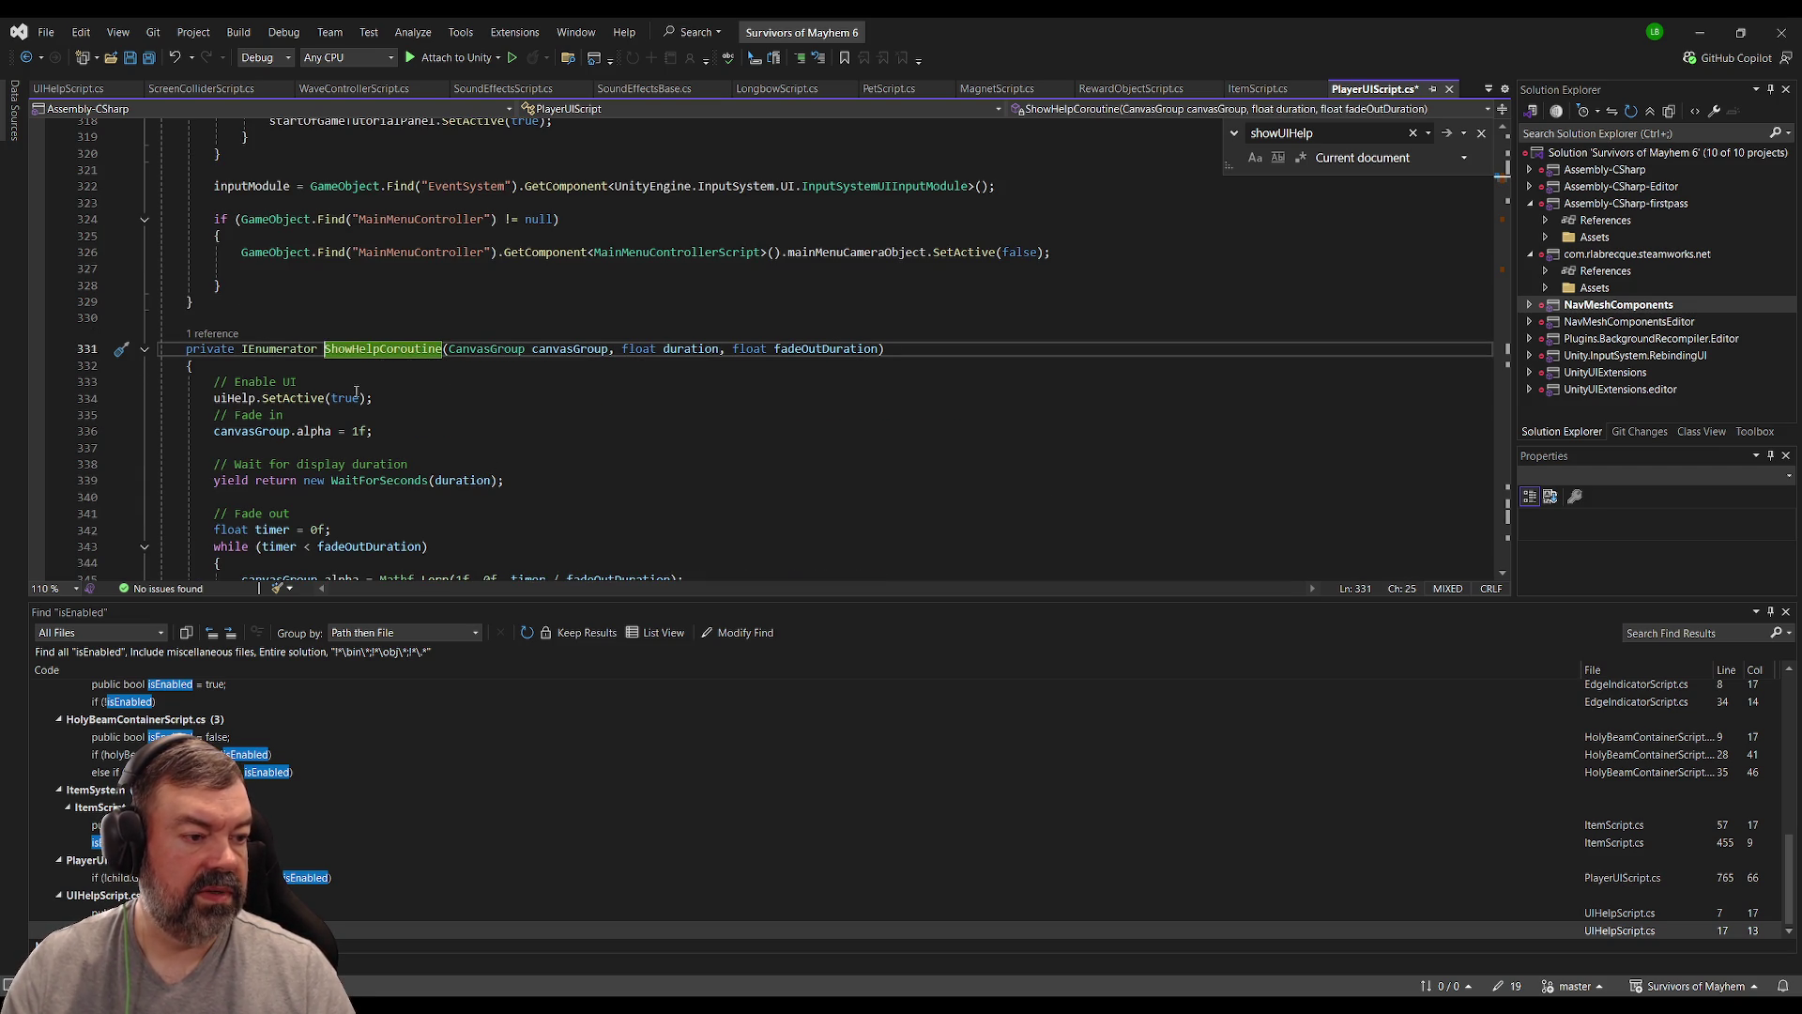
Step: Review ShowHelpCoroutine's fade-out loop and look up the ToggleShowUIHelp definition
scroll(379, 397, down, 2)
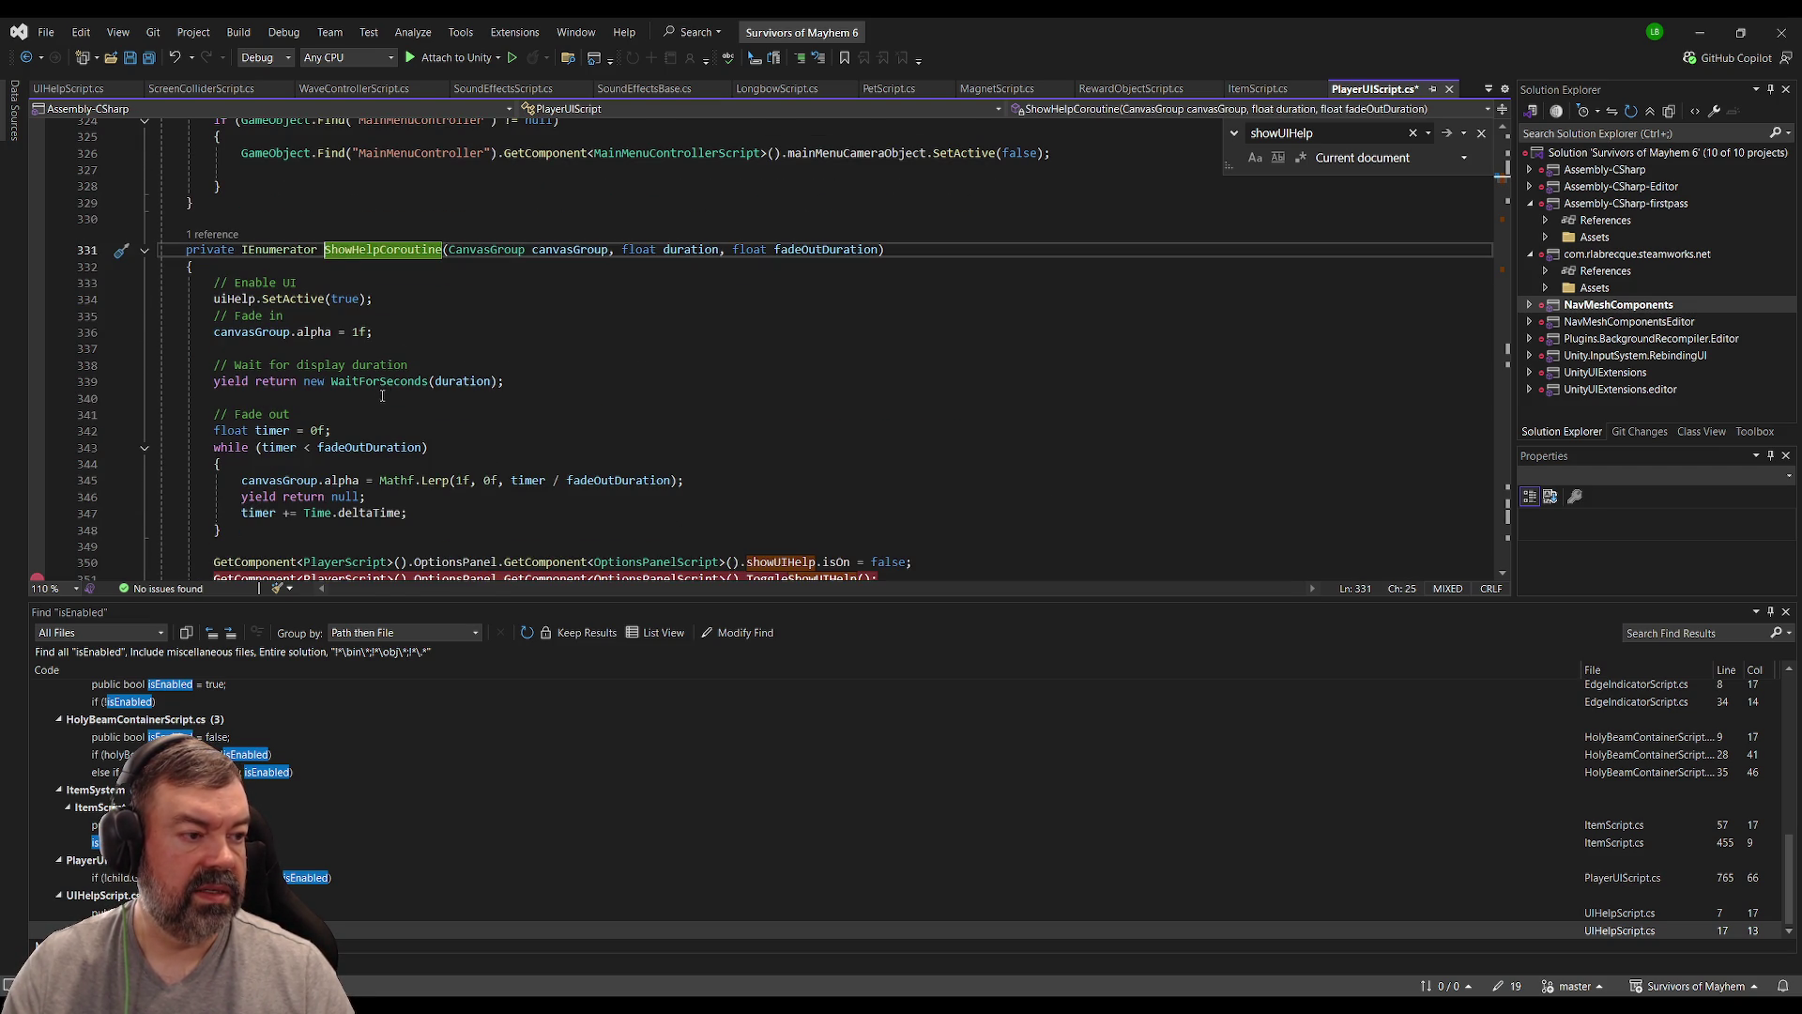
scroll(391, 301, down, 1)
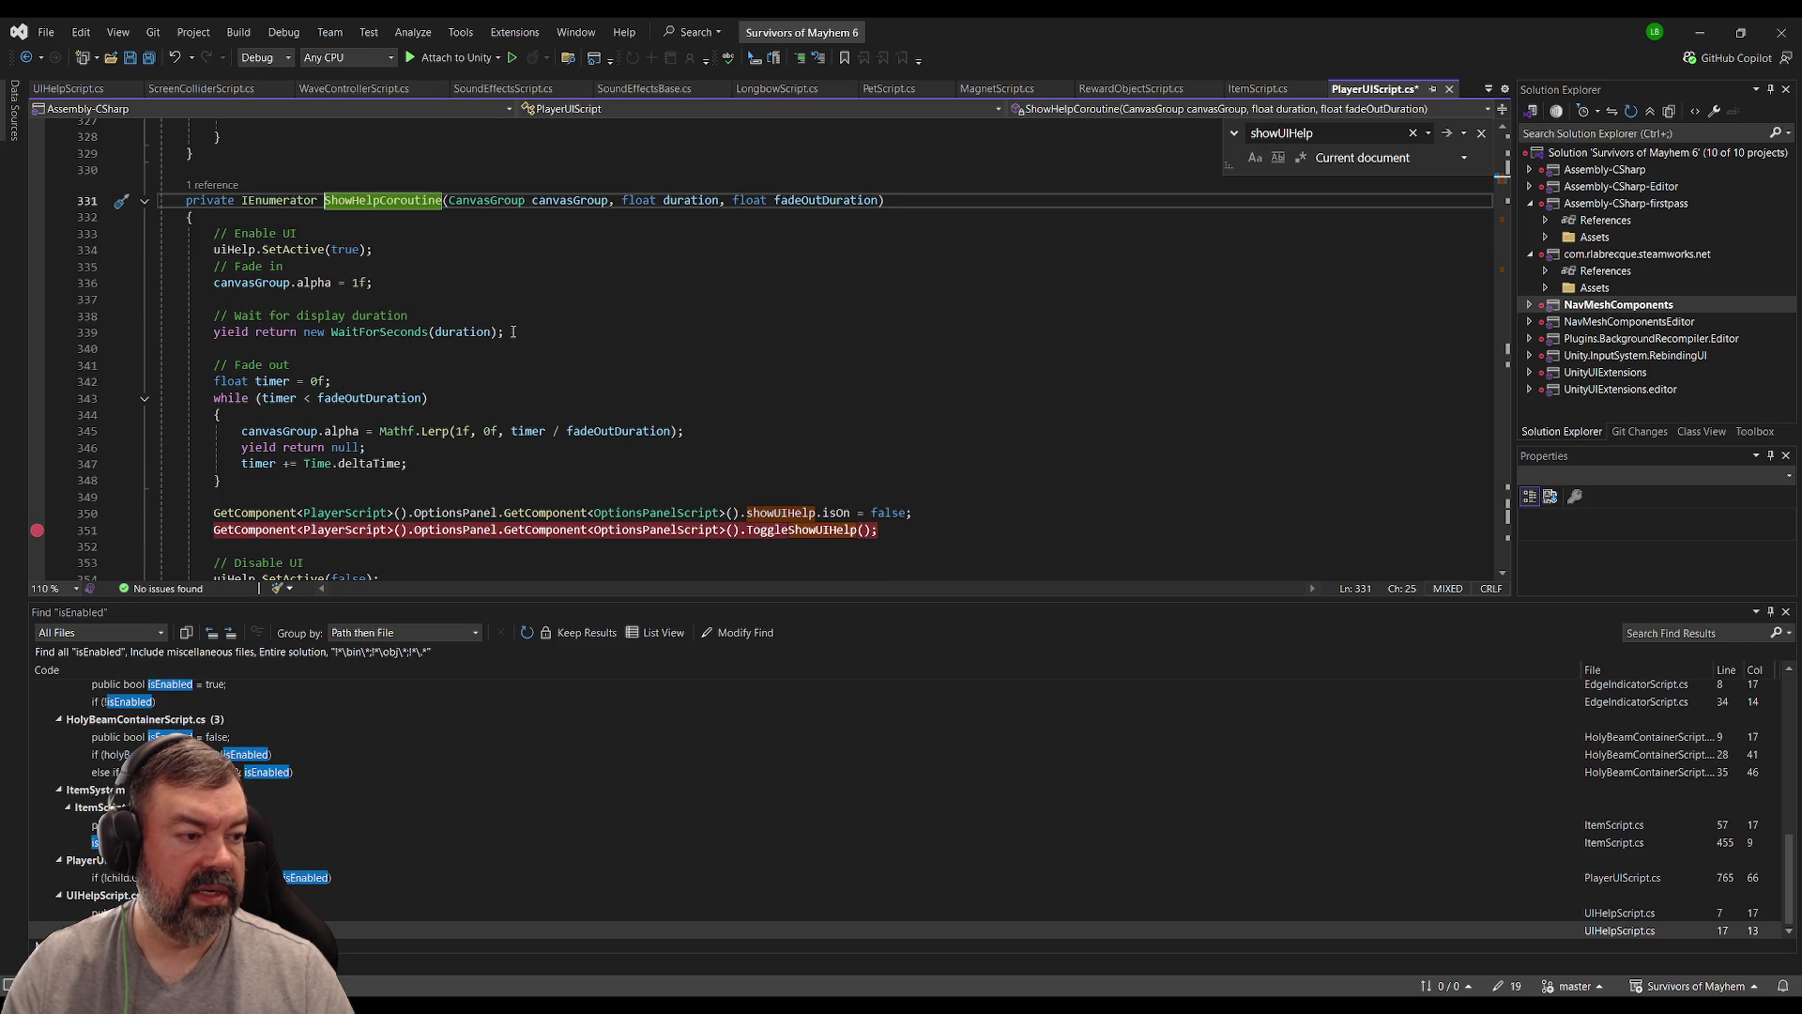
scroll(351, 336, down, 1)
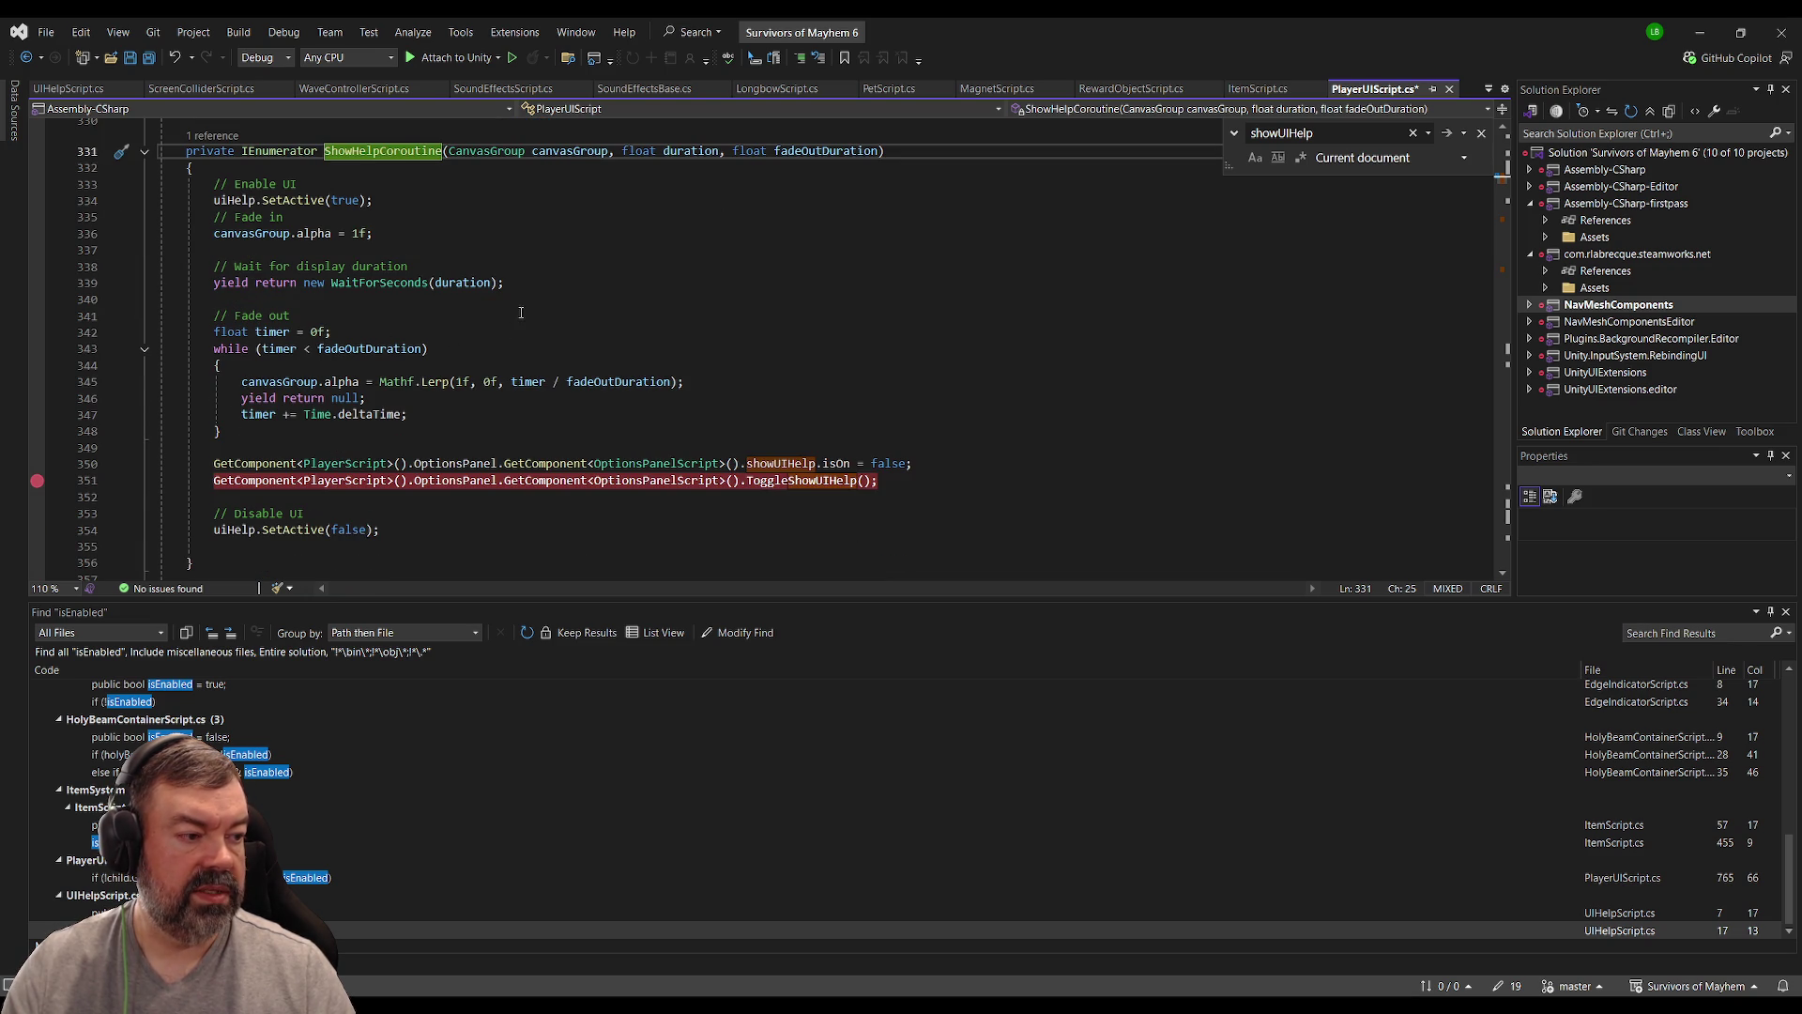
scroll(521, 312, up, 2)
click(376, 250)
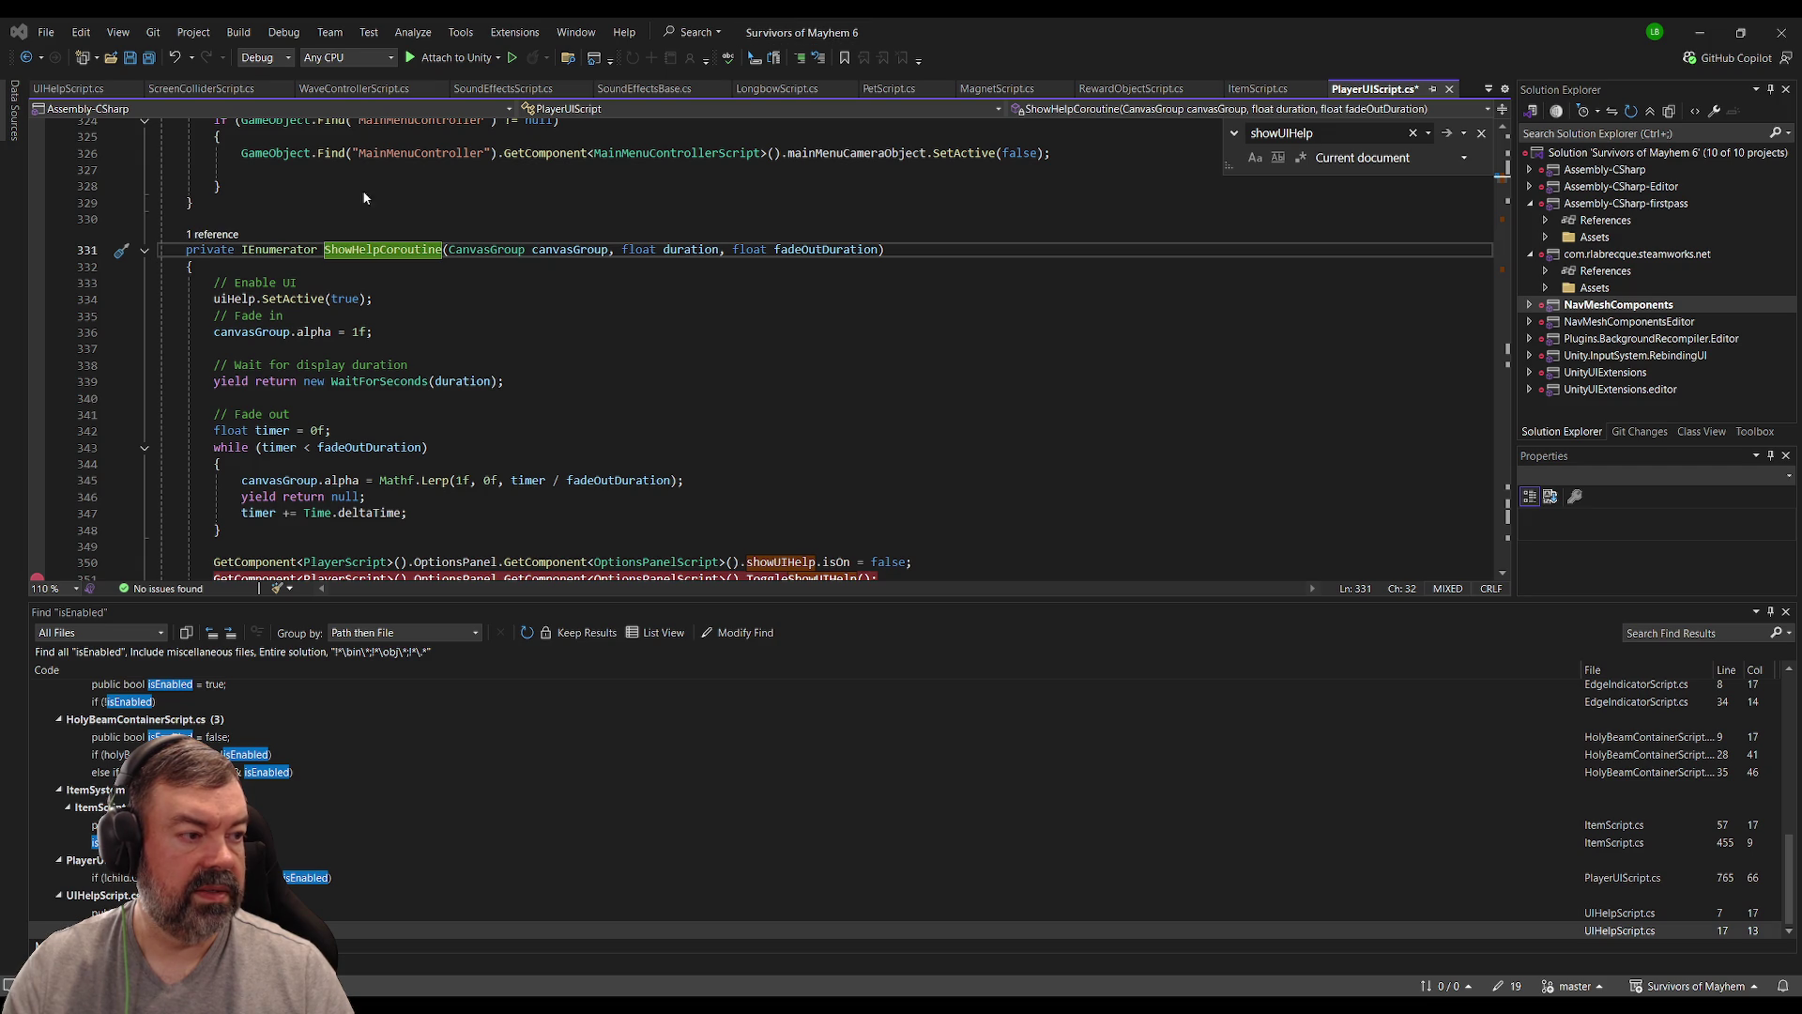
click(574, 412)
scroll(573, 413, down, 4)
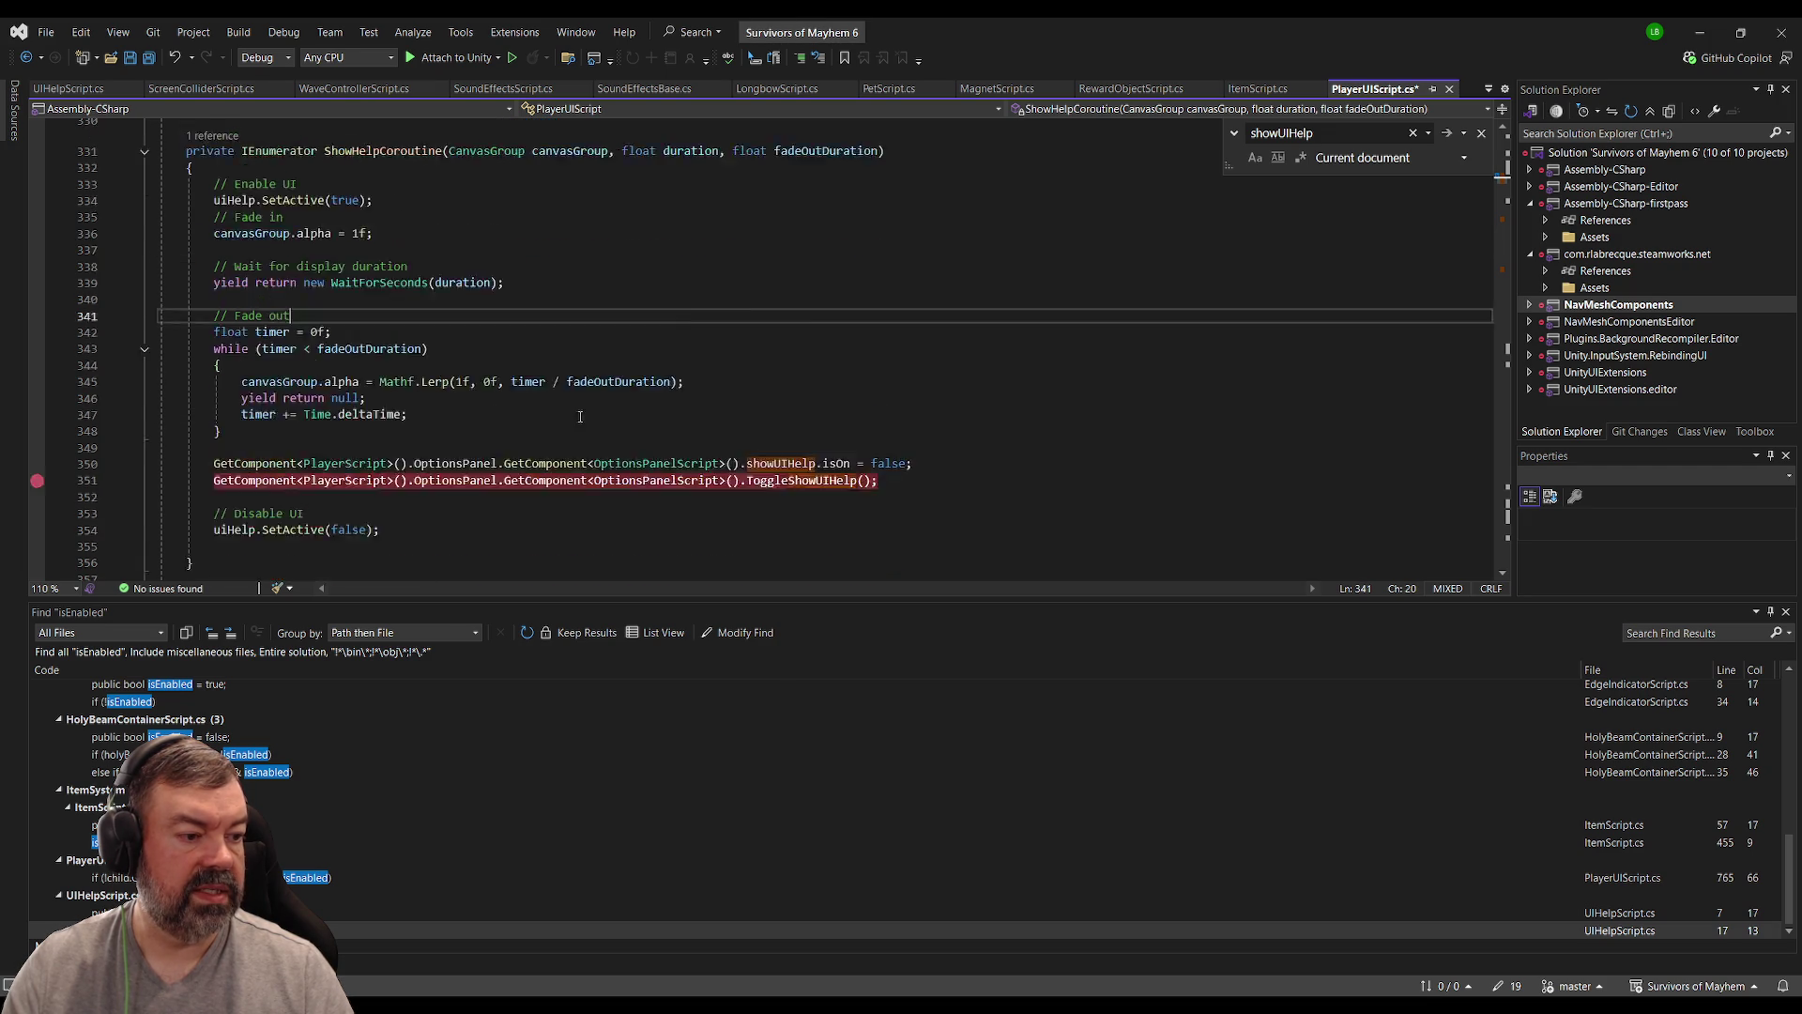
click(760, 256)
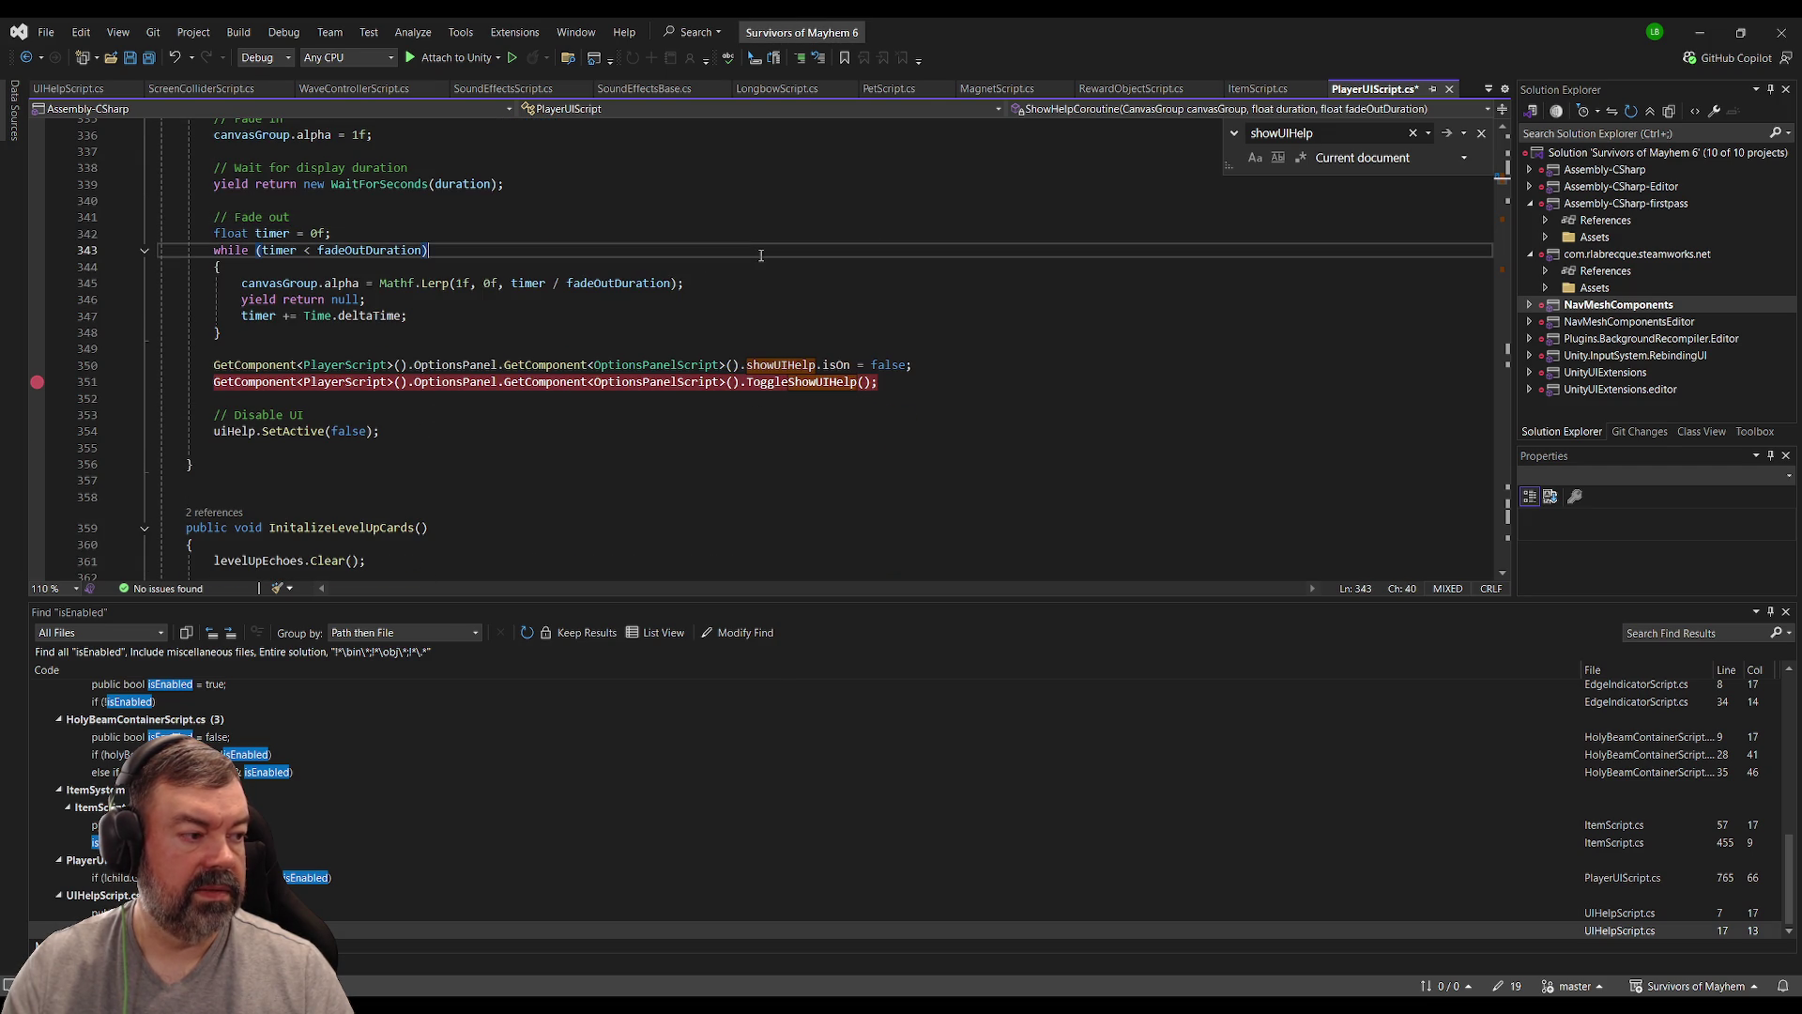
click(796, 385)
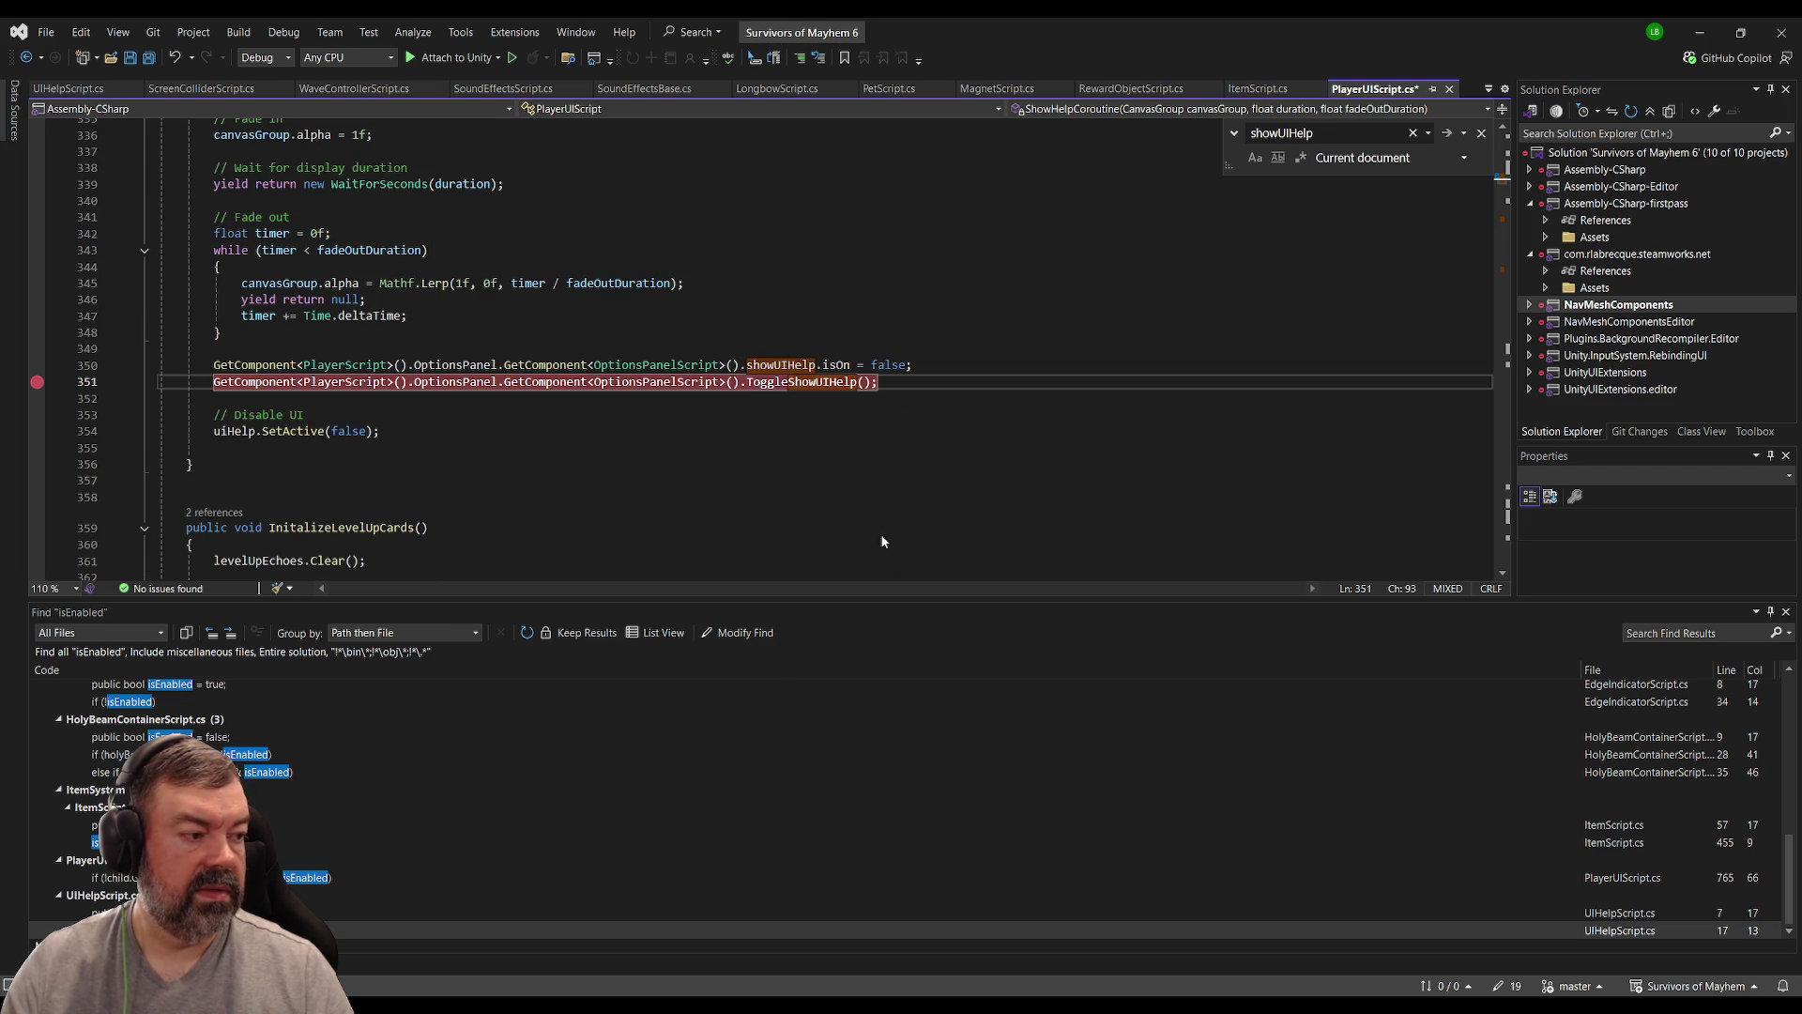
key(F12)
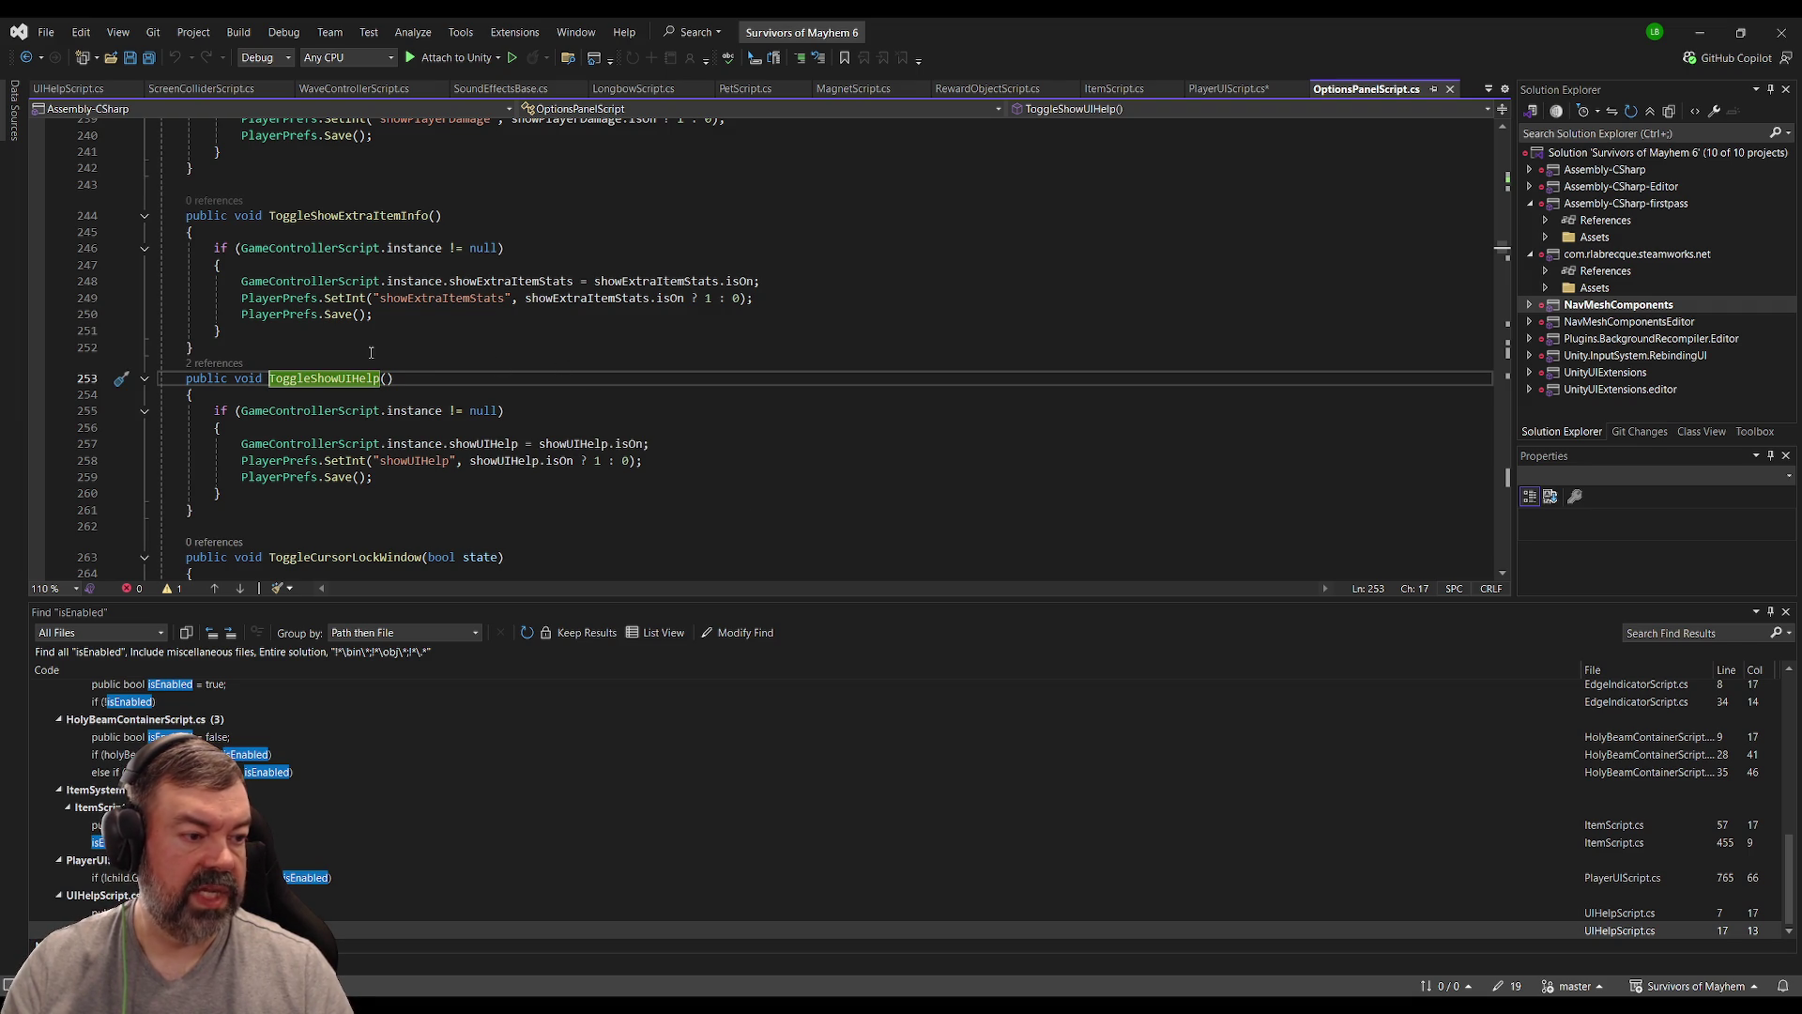
Step: Return to PlayerUIScript.cs, save it, and switch to the Unity editor
key(ctrl+minus)
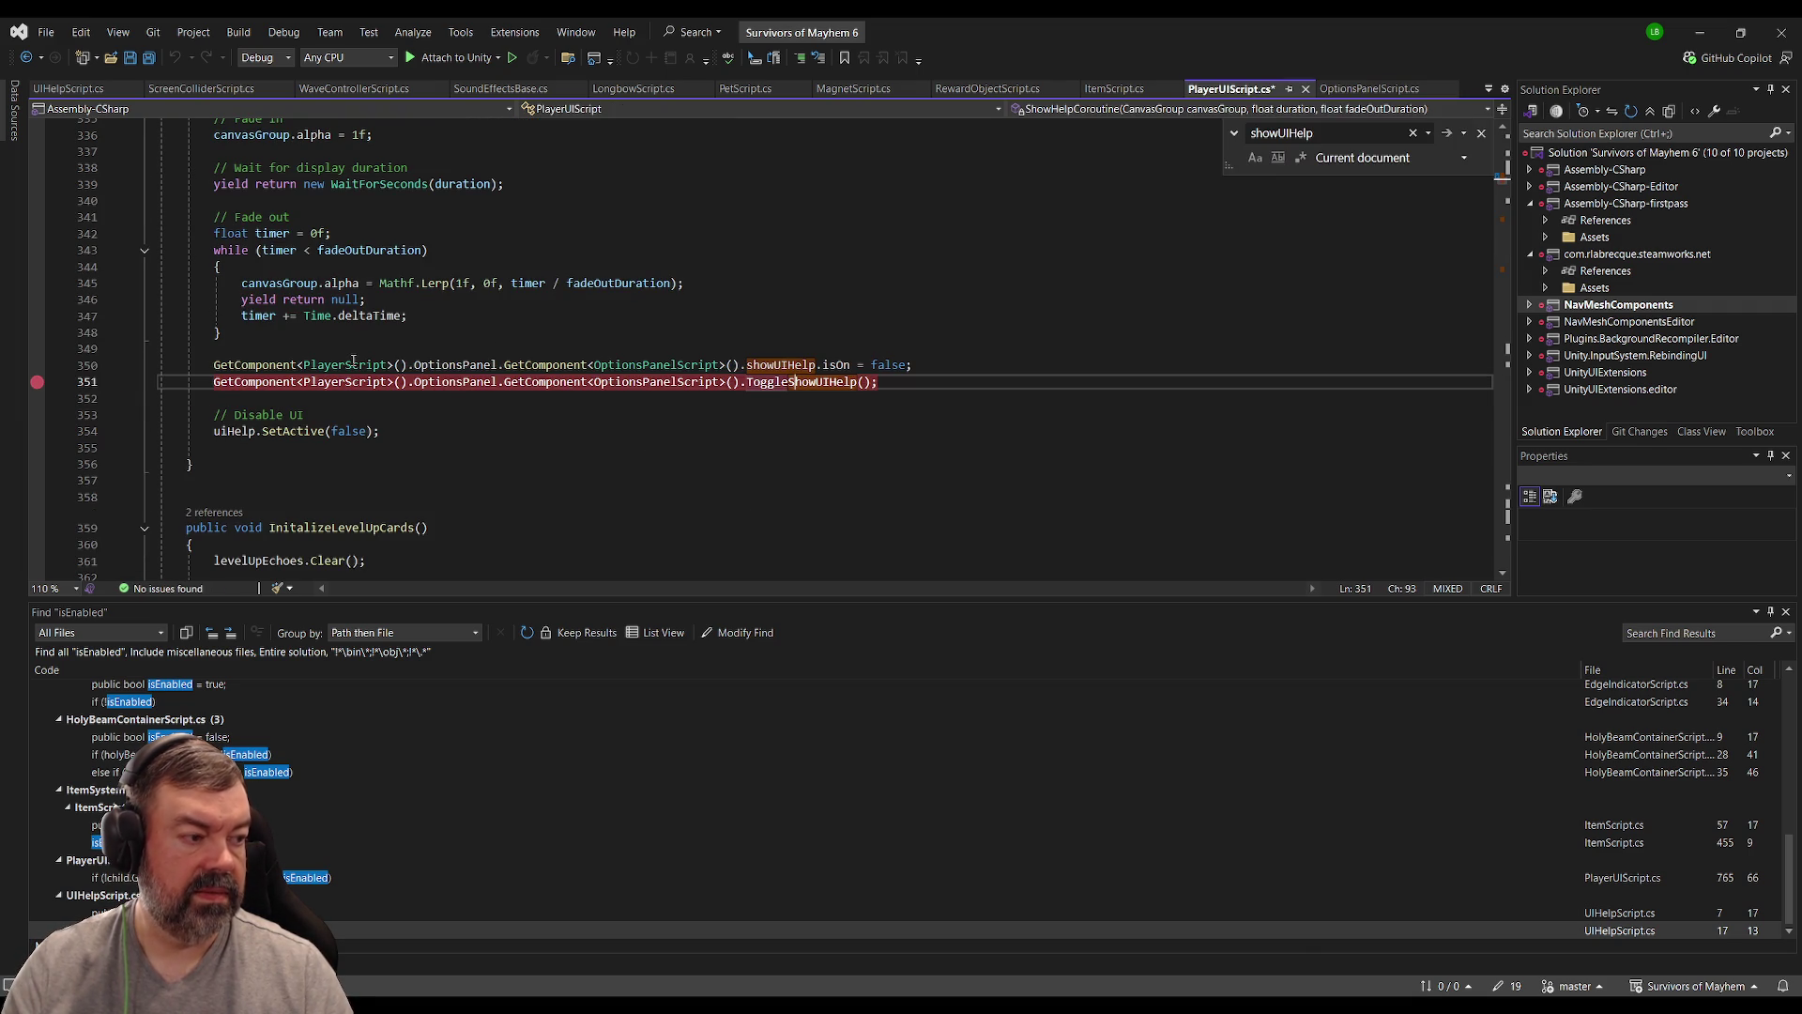
click(815, 334)
key(ctrl+s)
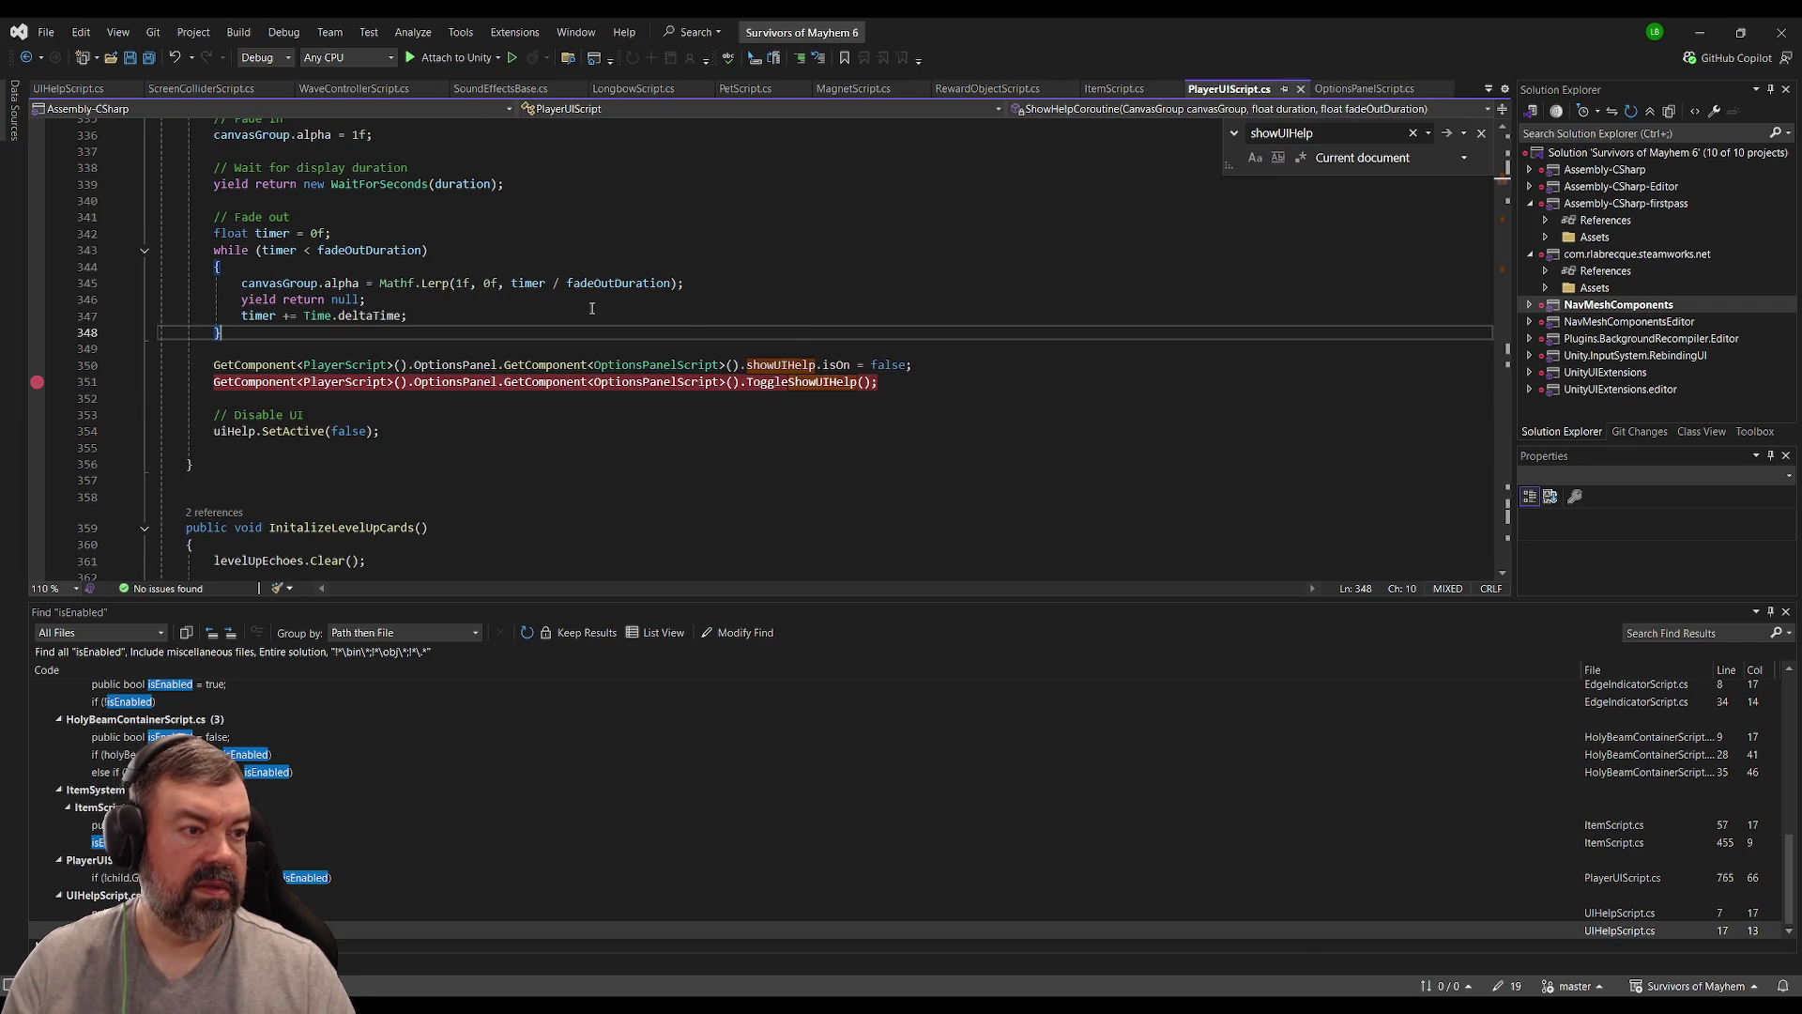
key(alt+Tab)
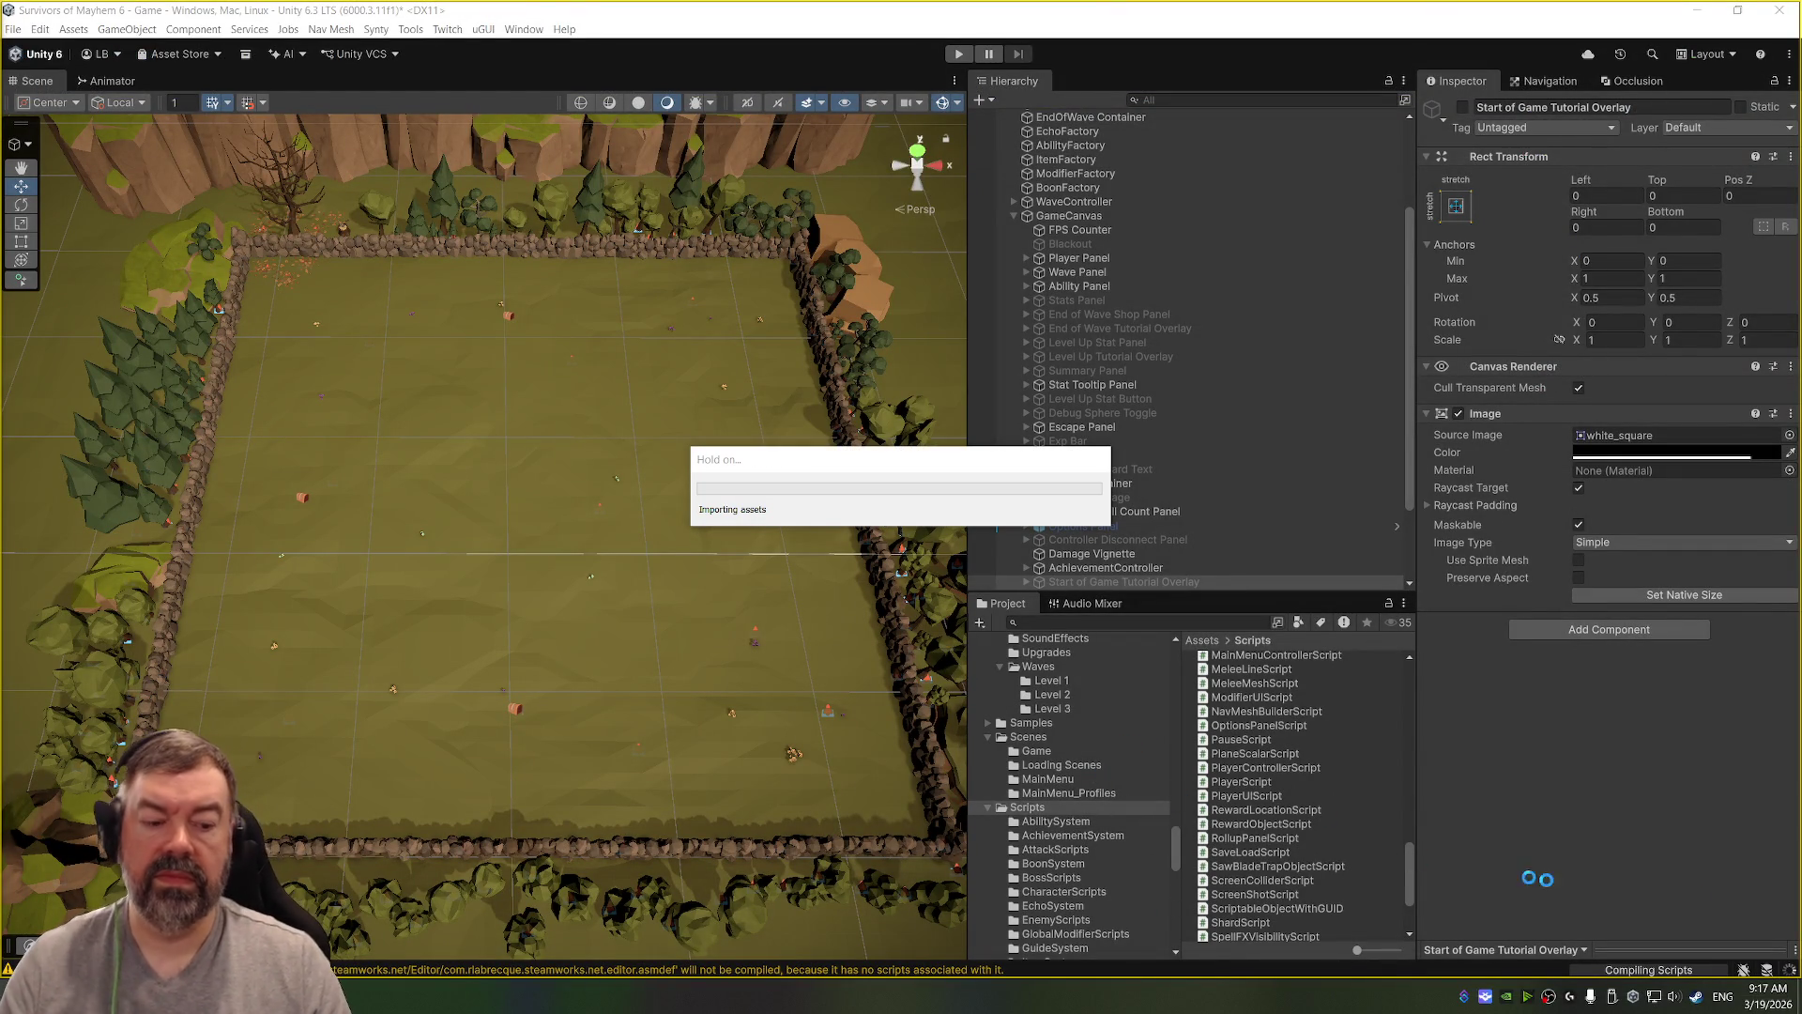
Step: Open the MainMenu scene from the Assets > Scenes folder in the Project panel
key(alt+Tab)
key(alt+Tab)
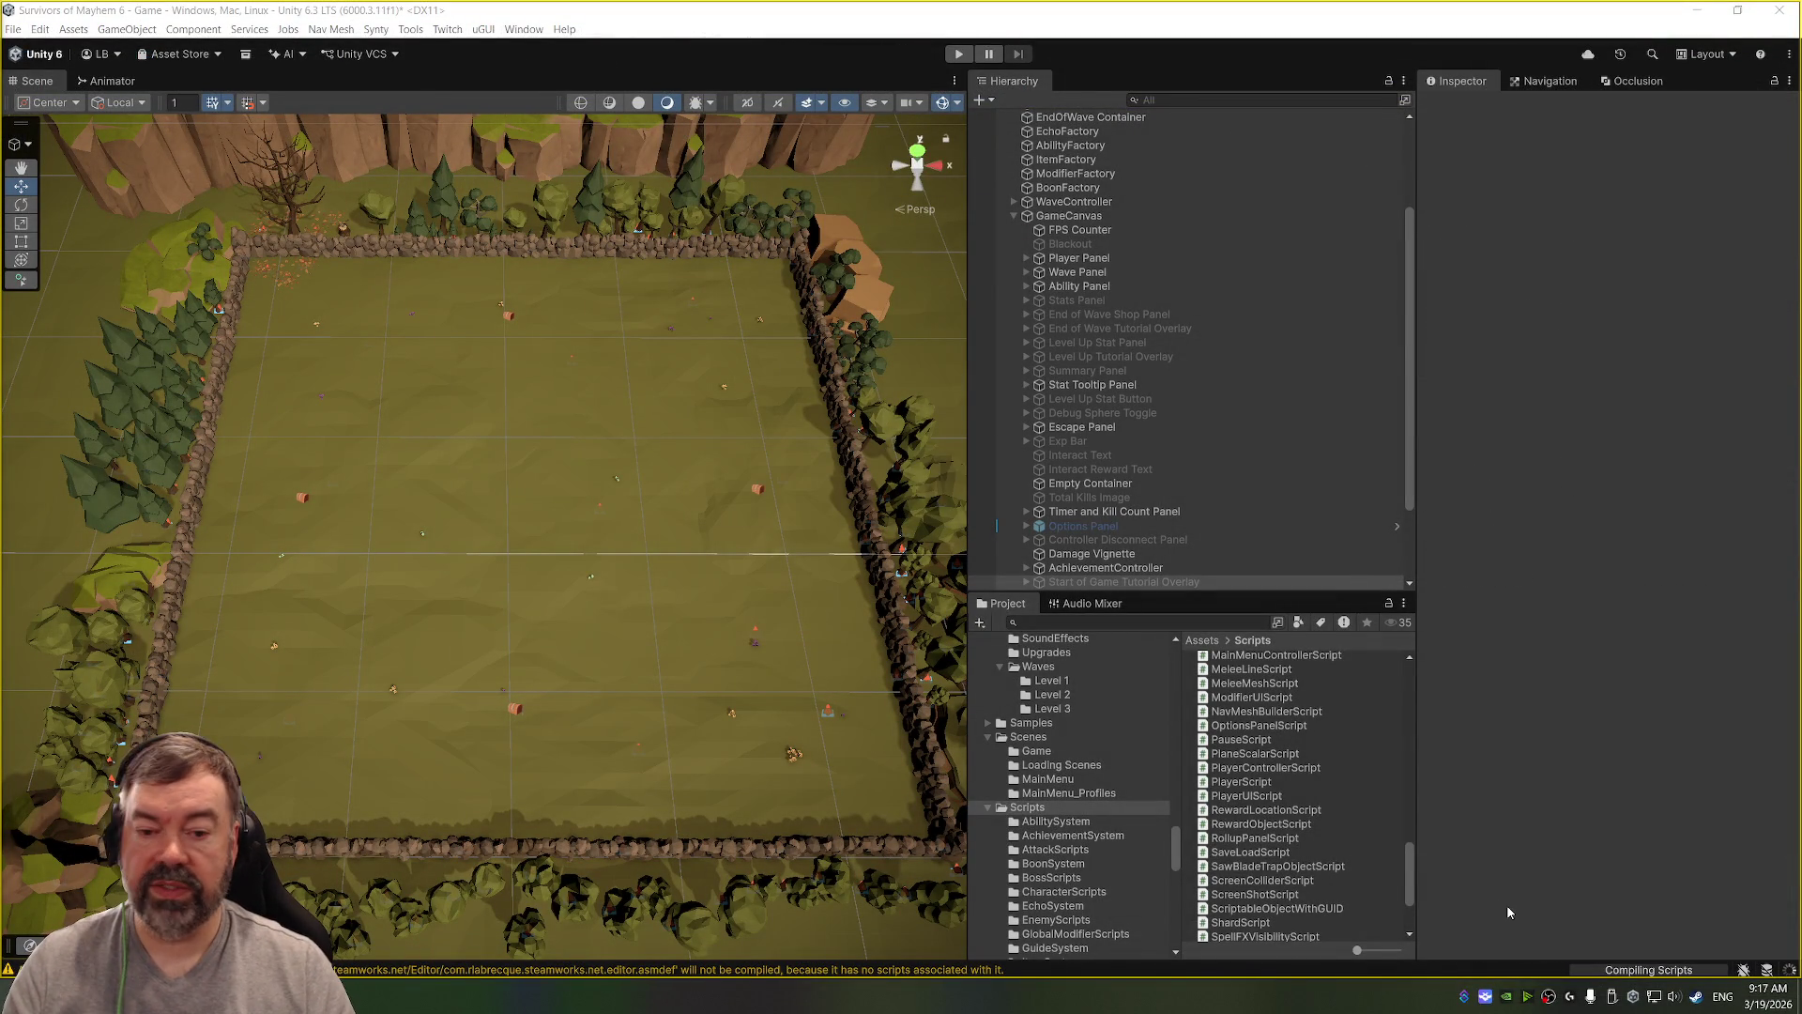
scroll(1108, 819, down, 3)
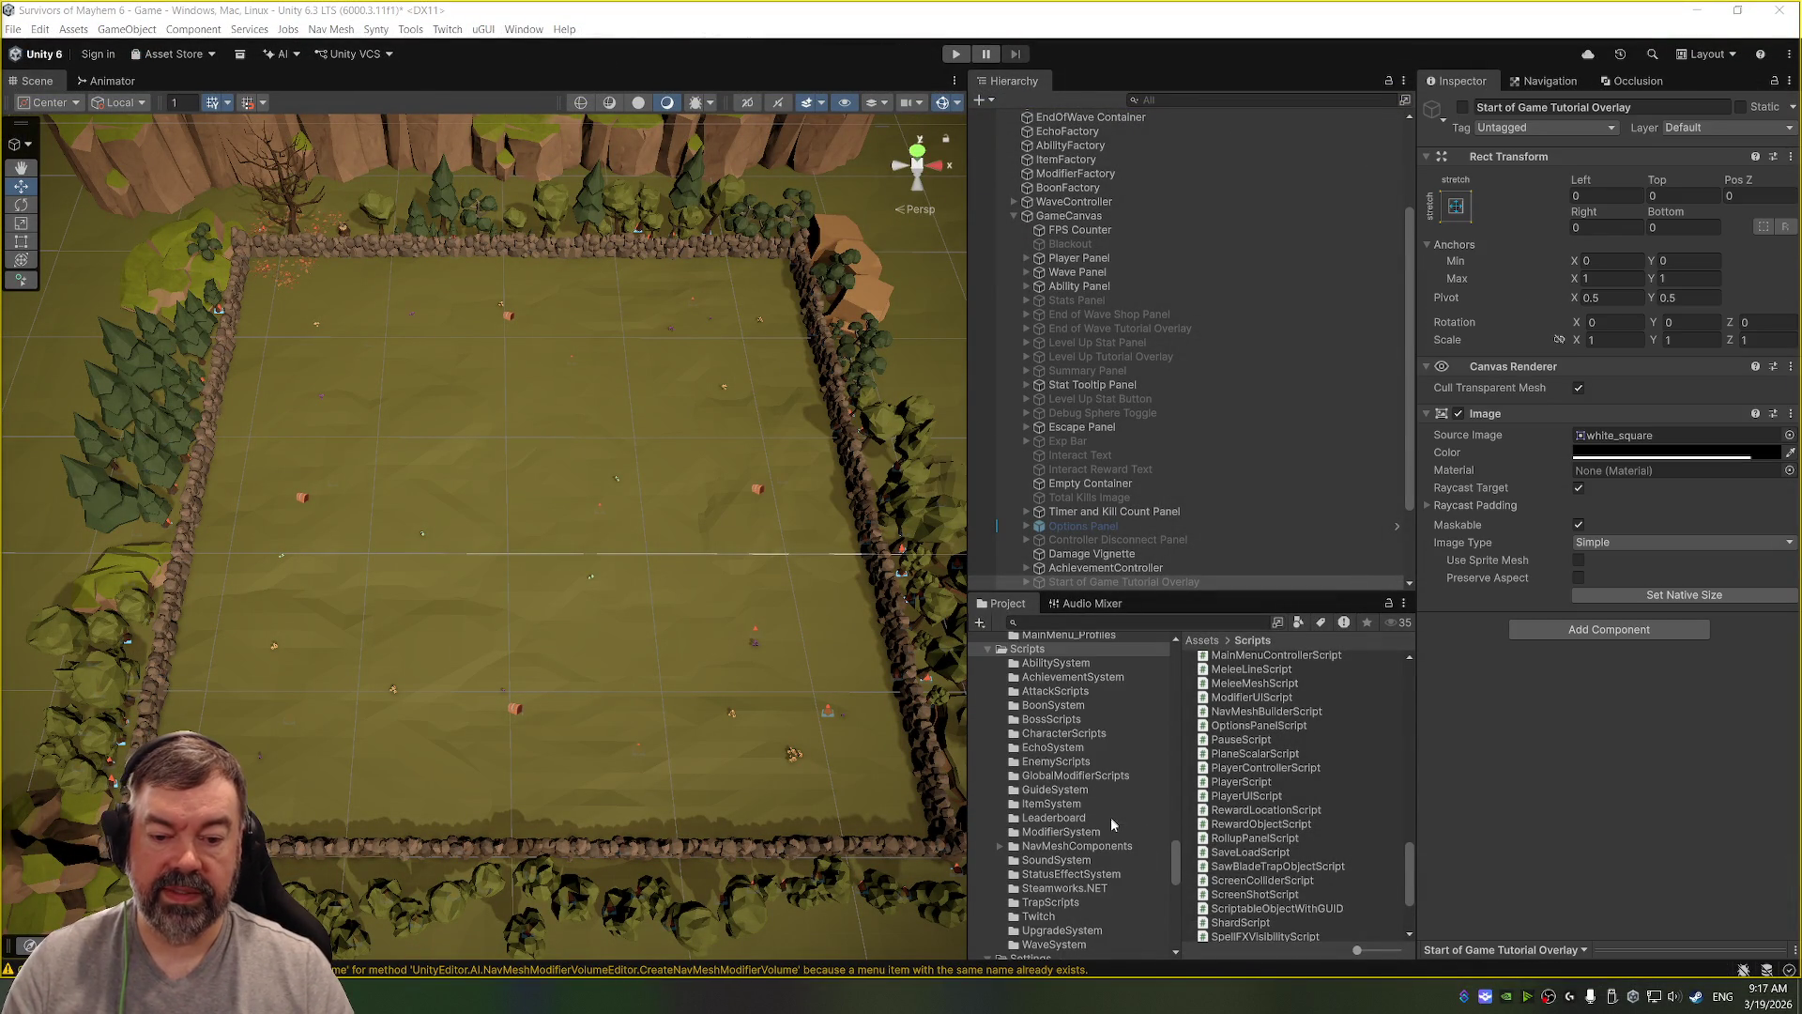
scroll(1099, 833, down, 2)
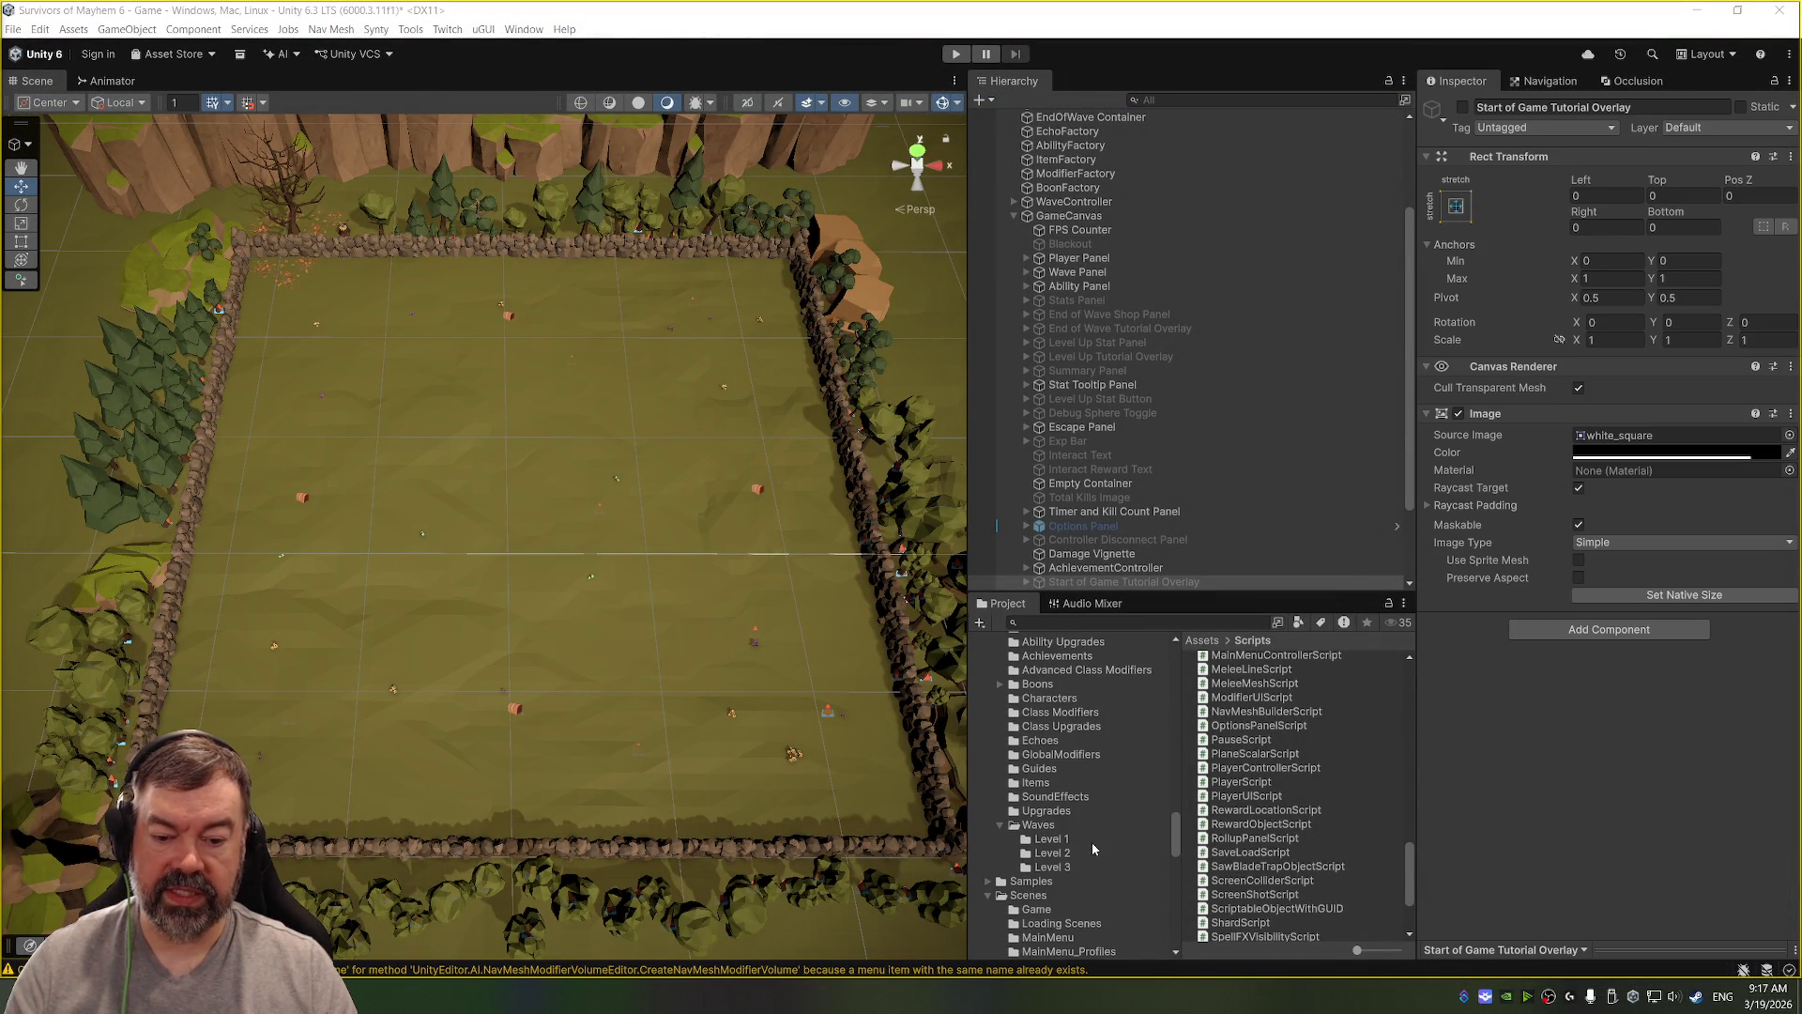
scroll(1089, 826, down, 6)
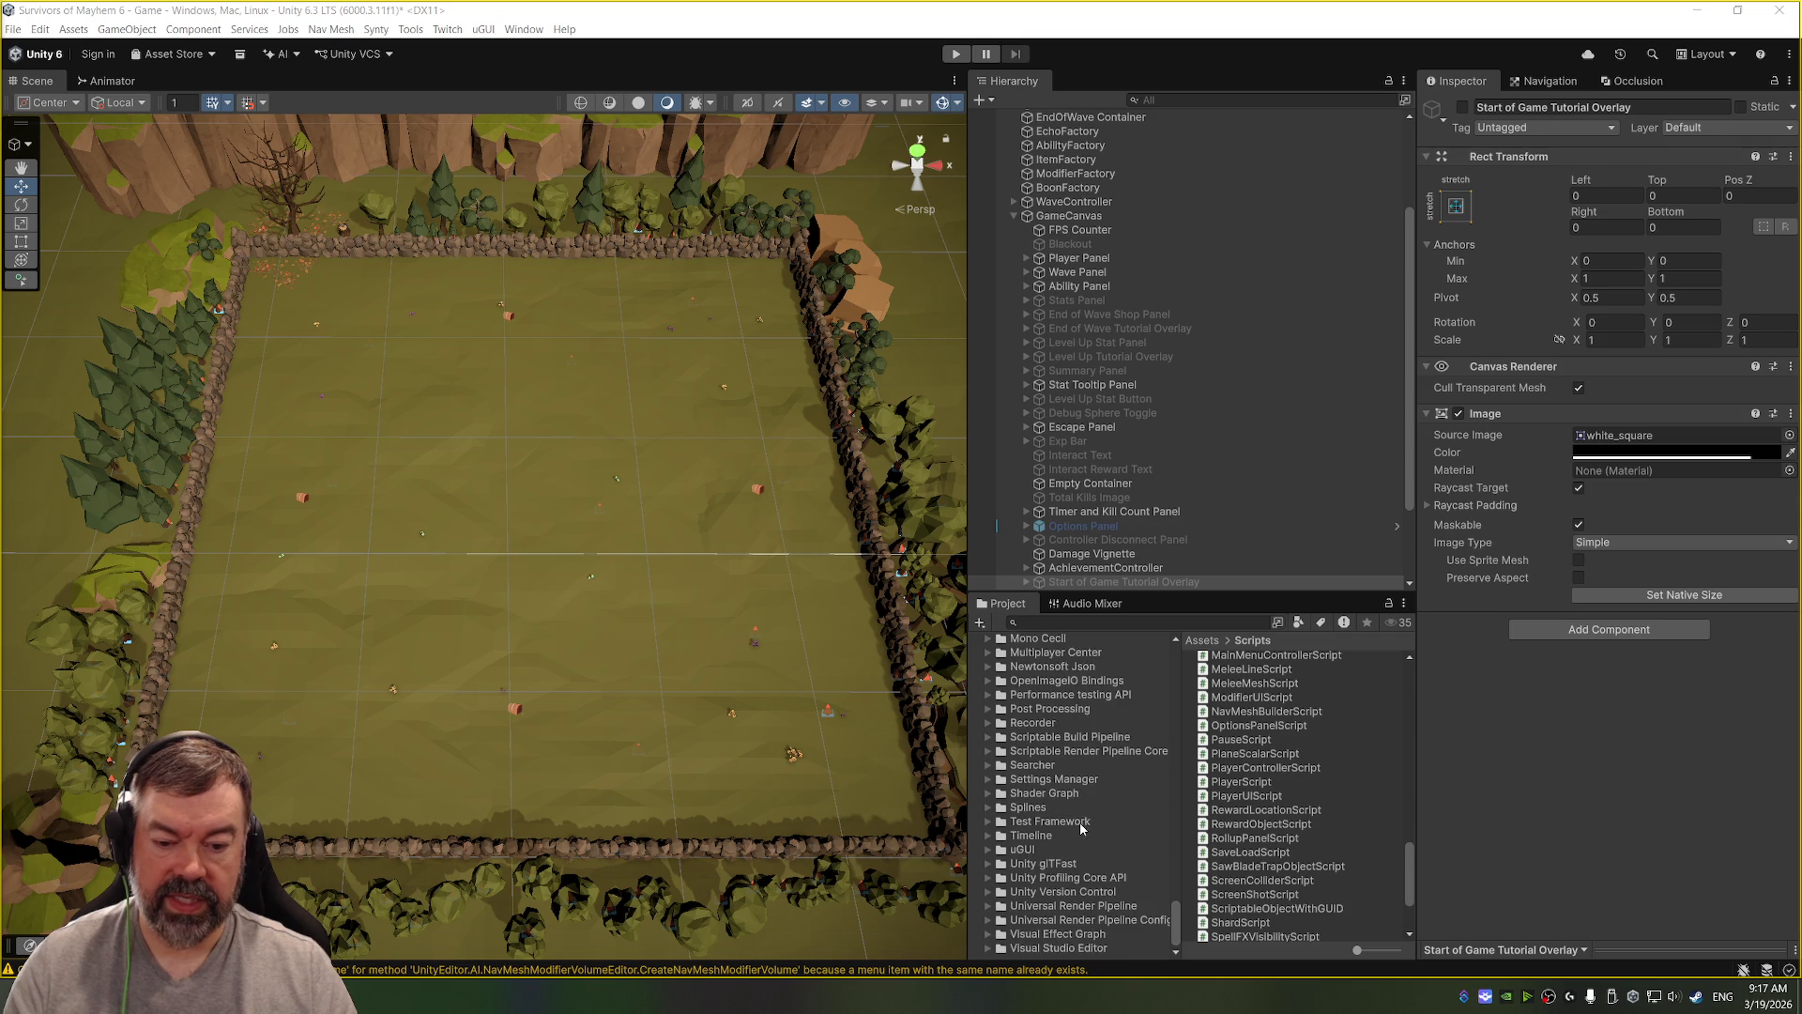
scroll(1065, 779, up, 4)
scroll(1073, 796, down, 4)
scroll(1070, 786, down, 4)
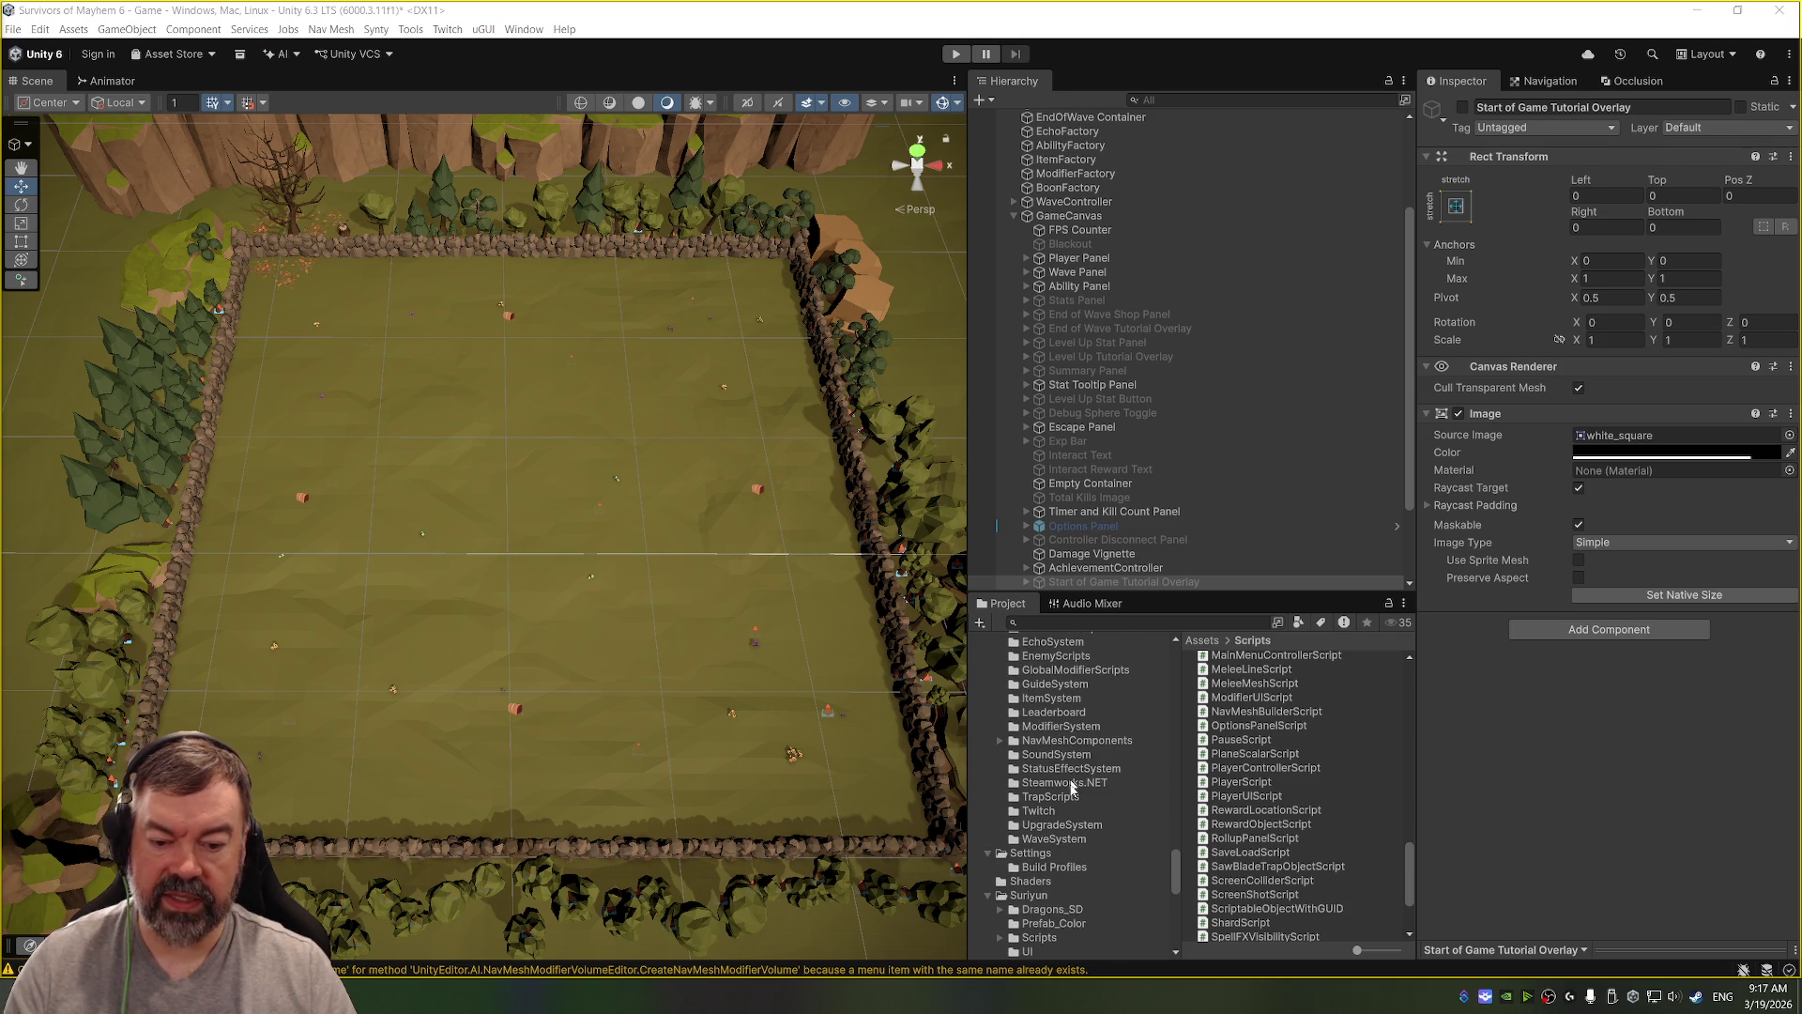
scroll(1063, 799, up, 10)
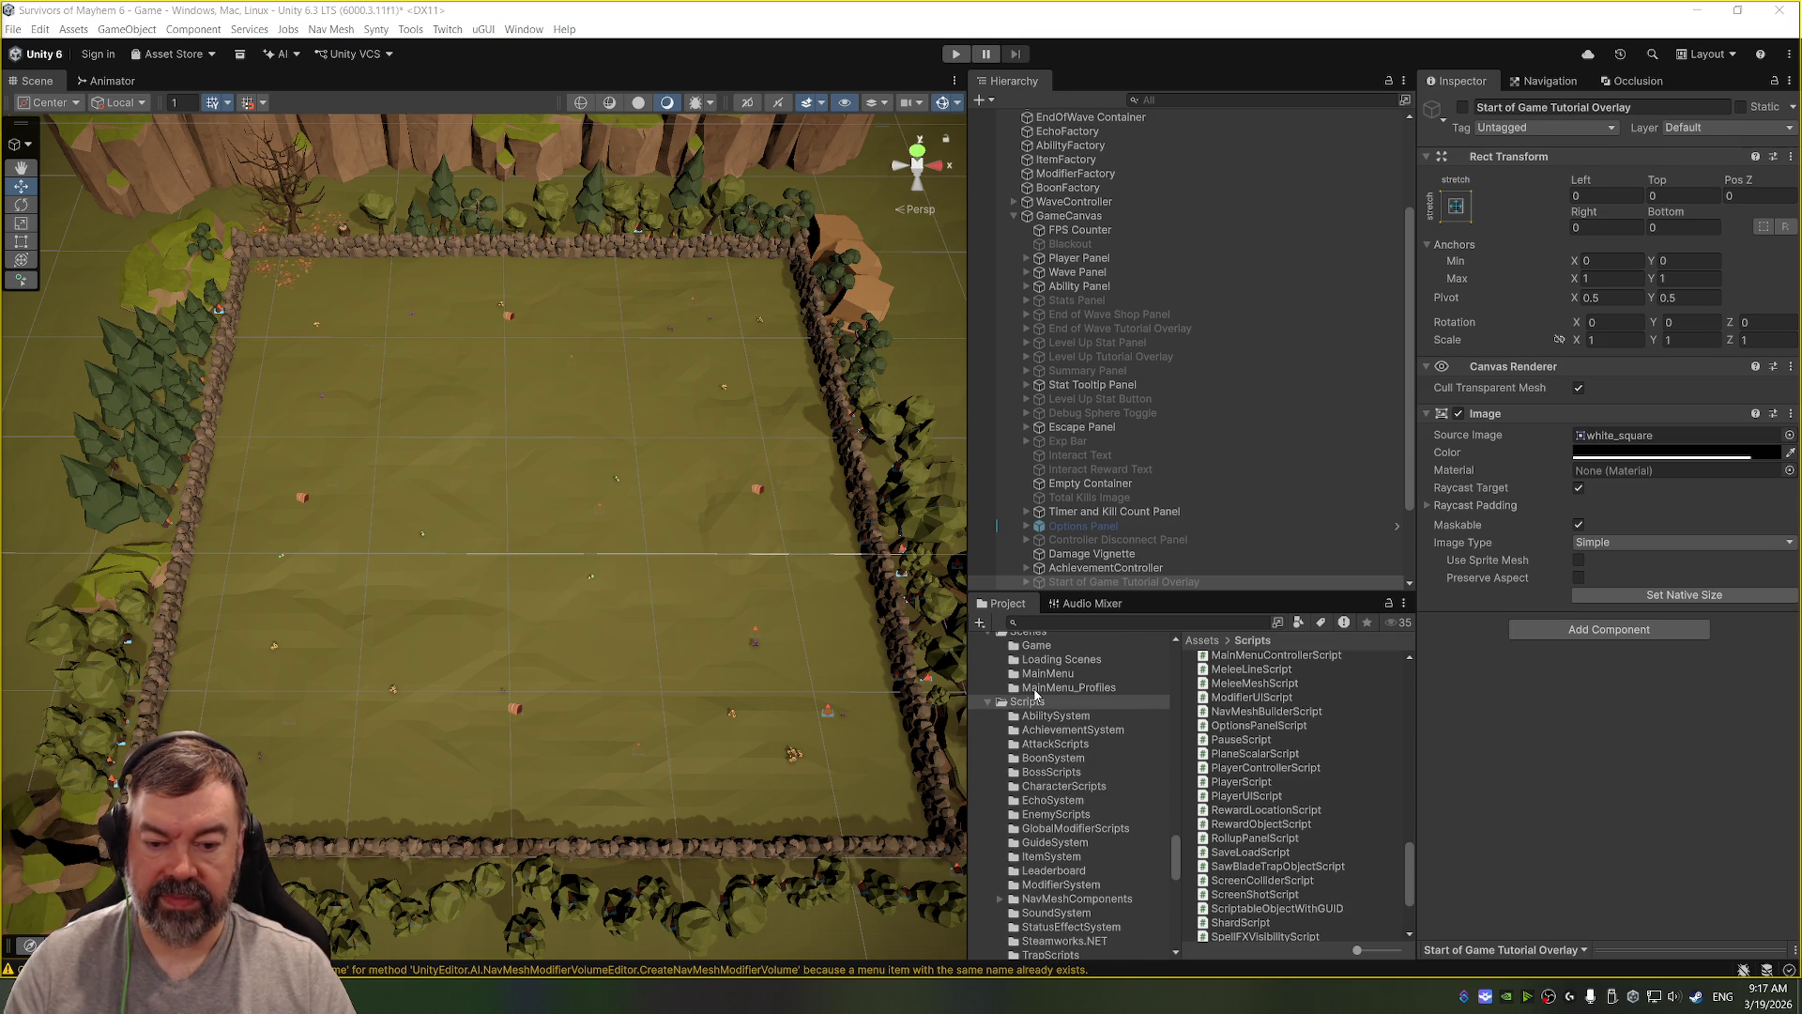
scroll(1036, 694, up, 4)
click(1032, 738)
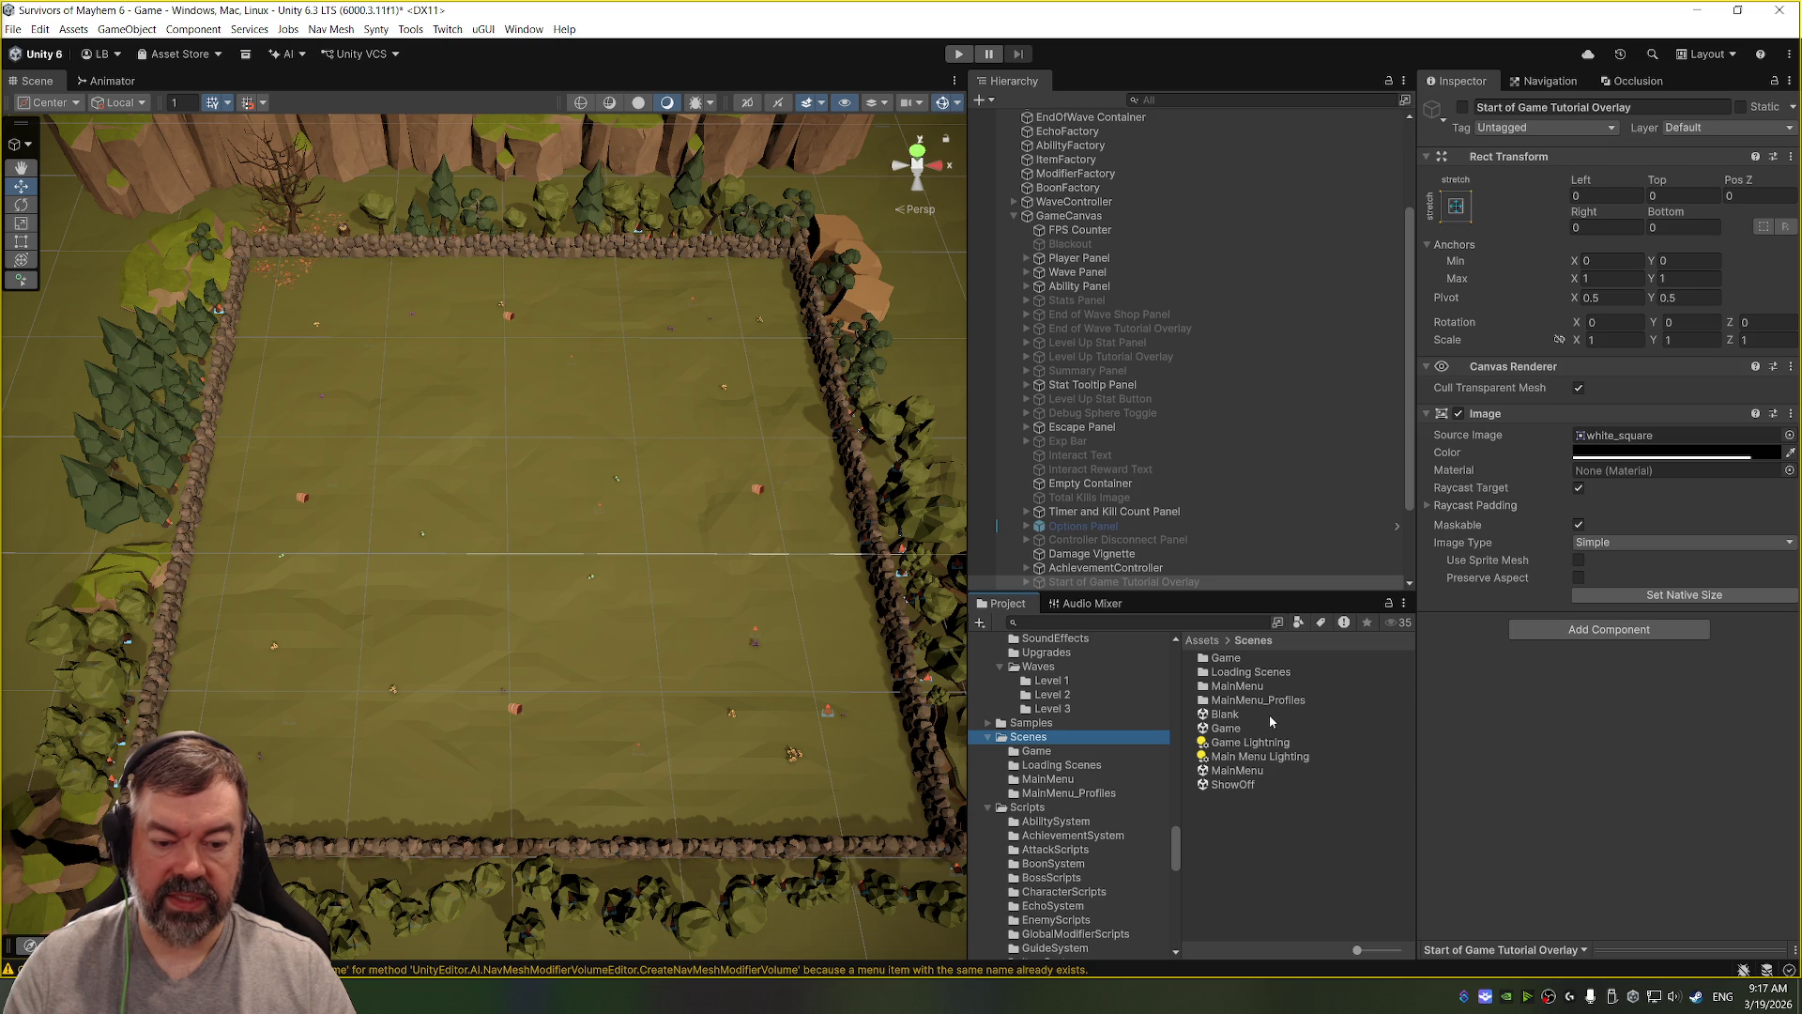
double_click(1239, 771)
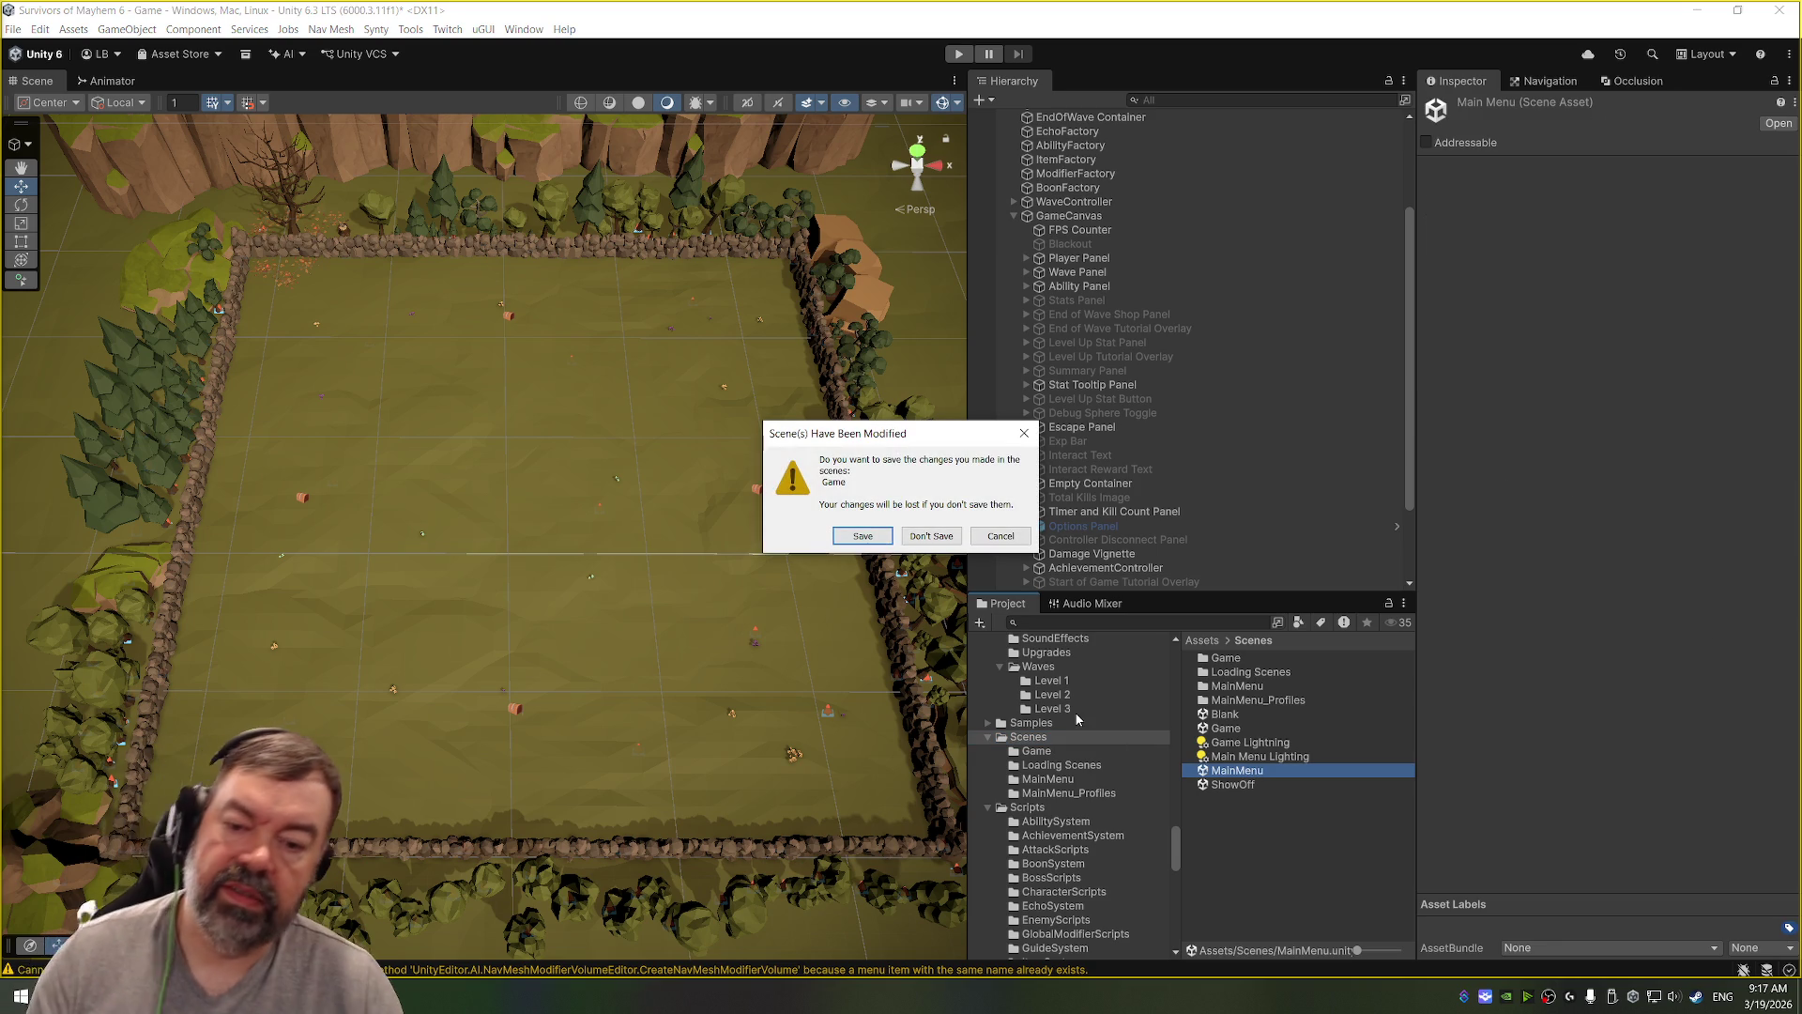
Step: Answer the modified-scene prompt, play MainMenu, and maximize the itch.io jam page
click(862, 535)
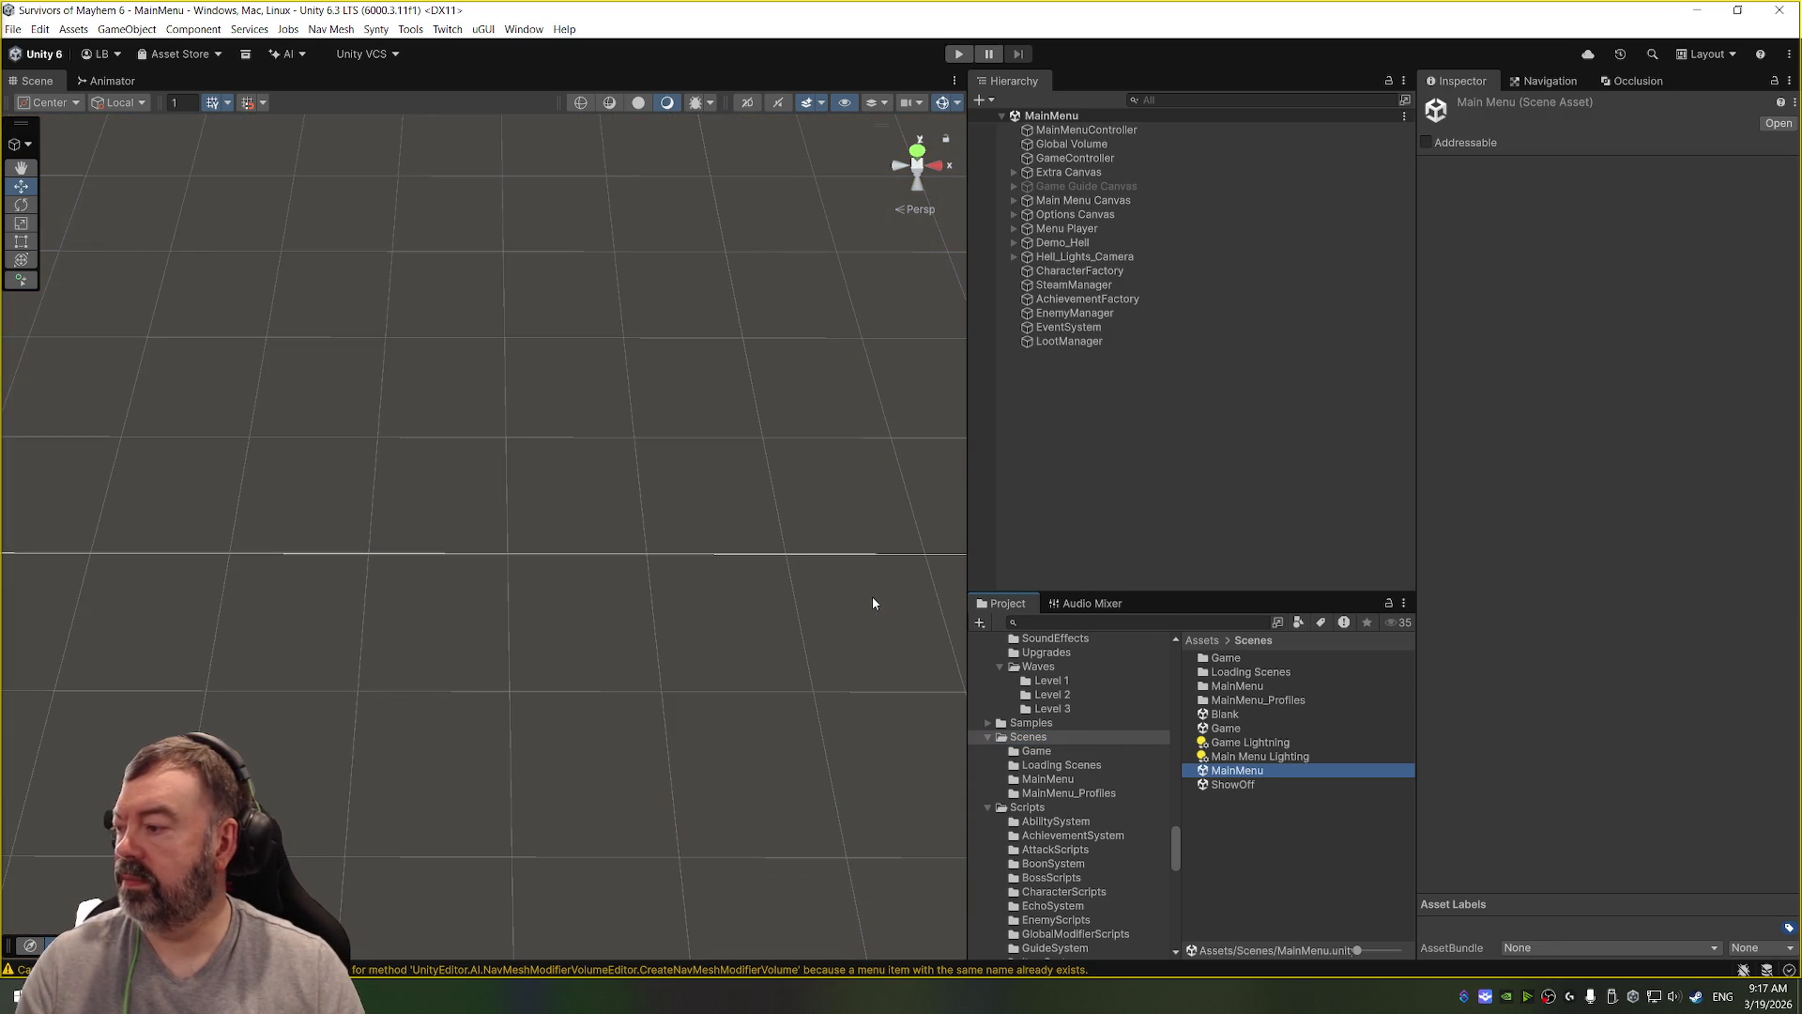
click(959, 57)
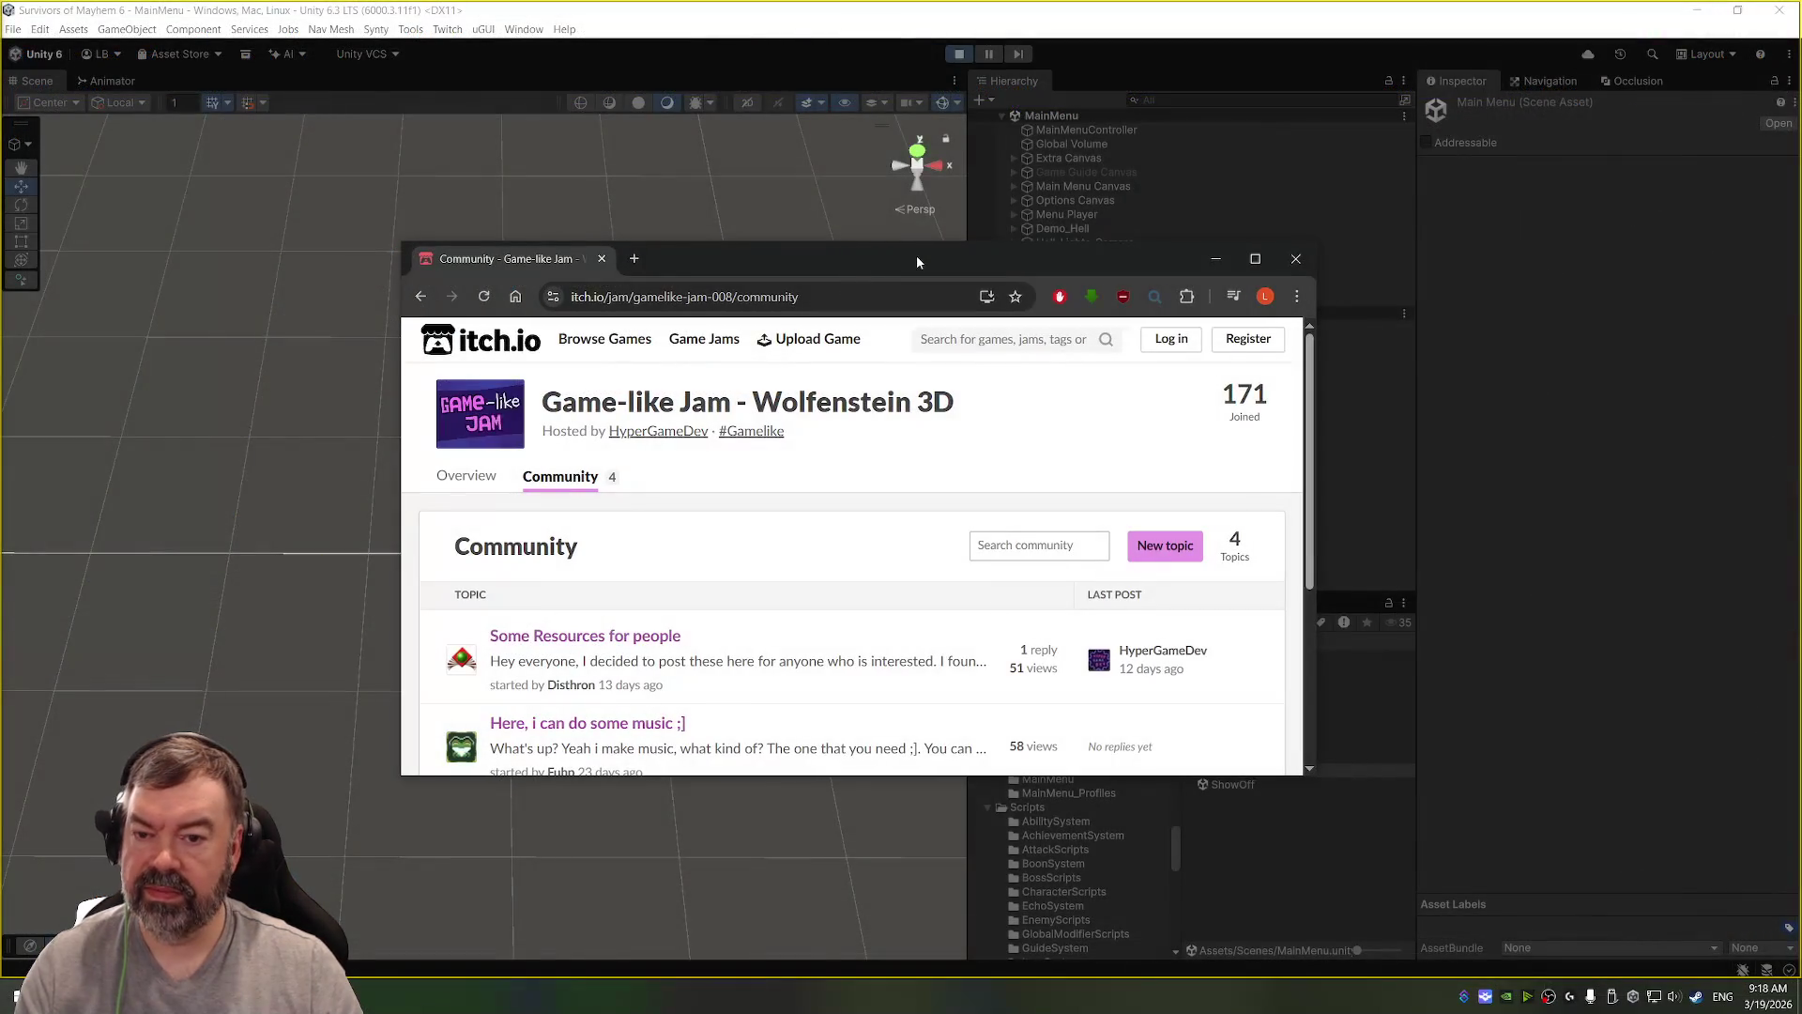
double_click(917, 274)
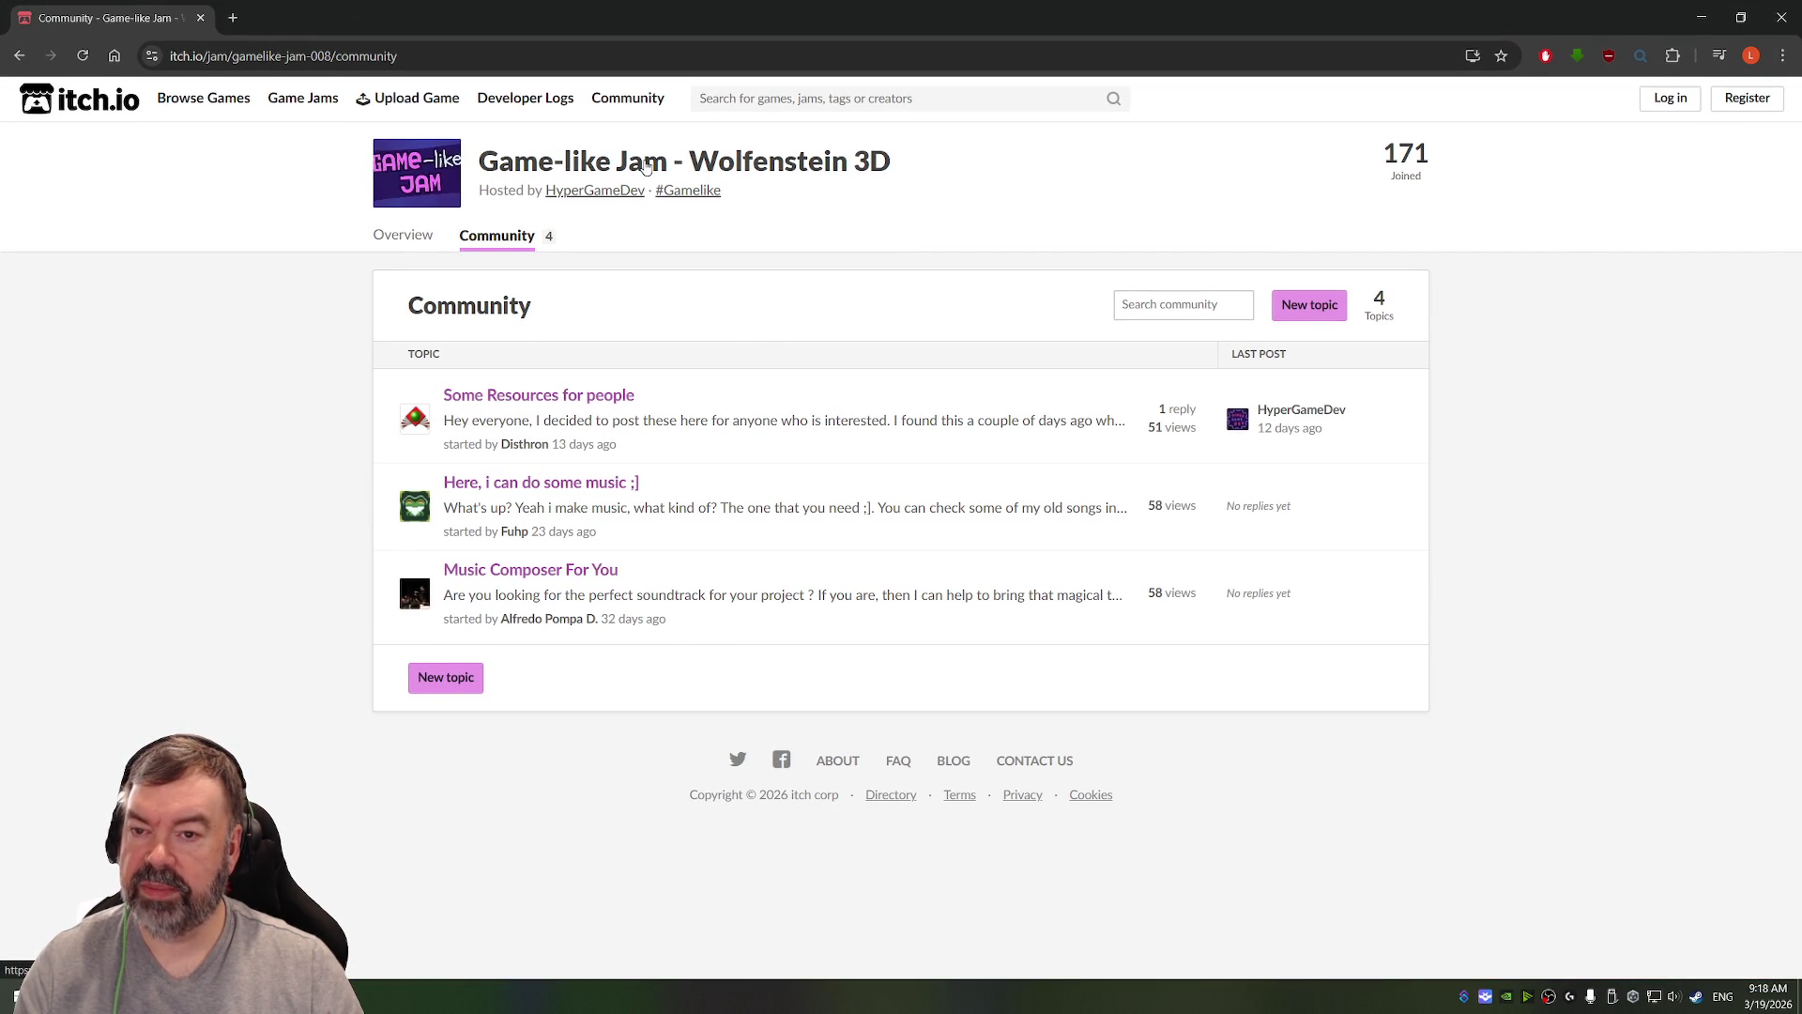
Step: Go to the Game-like Jam Overview and launch the Wolfenstein 3D card's embedded player
click(399, 237)
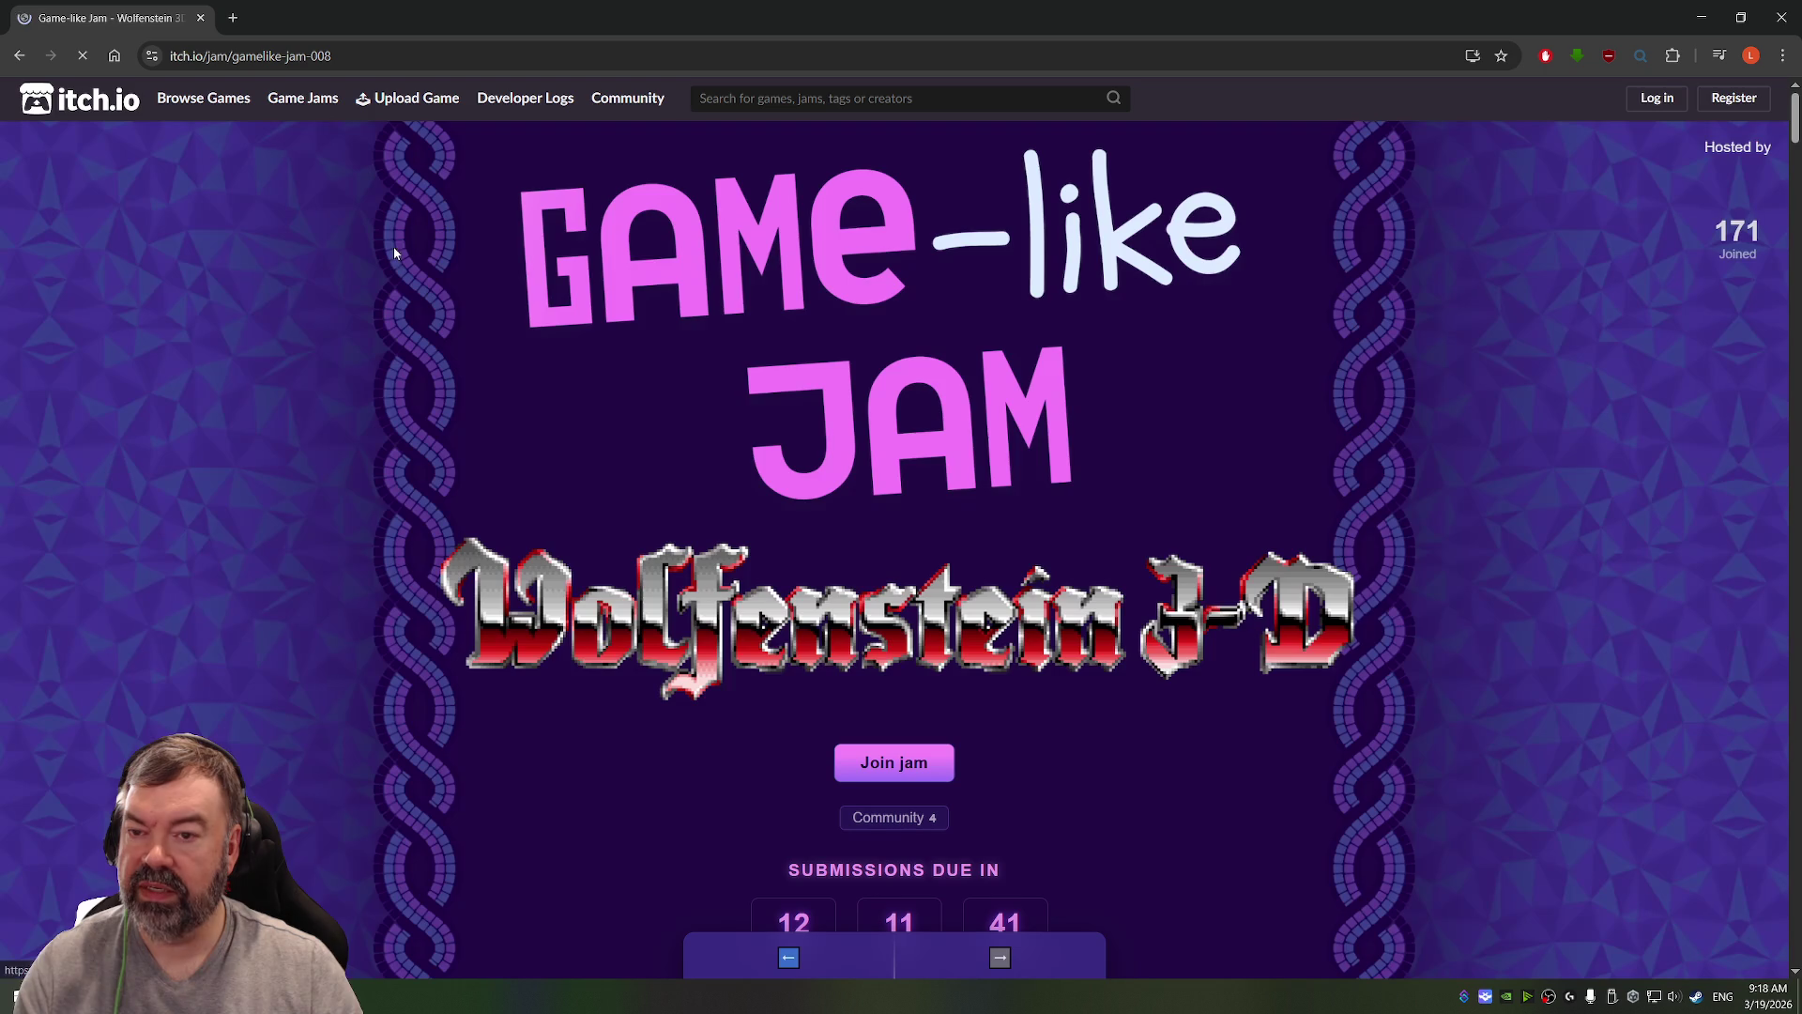
scroll(1164, 488, down, 4)
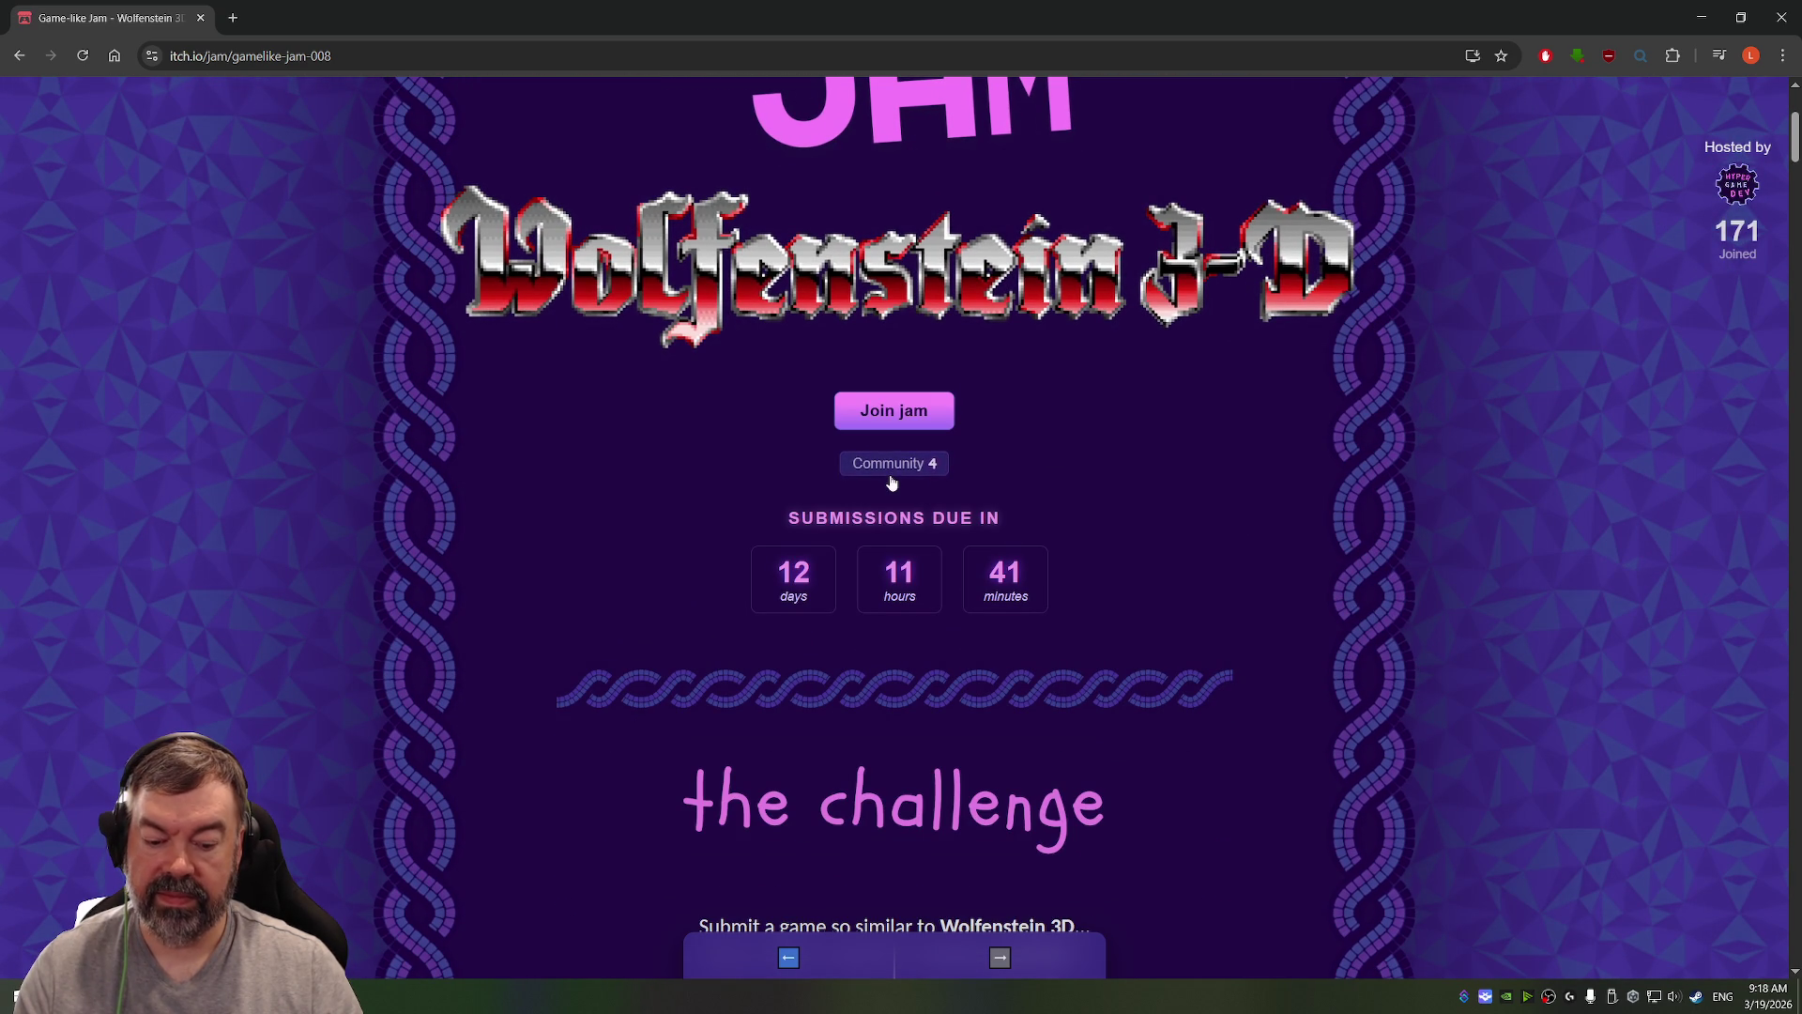
scroll(1005, 451, down, 6)
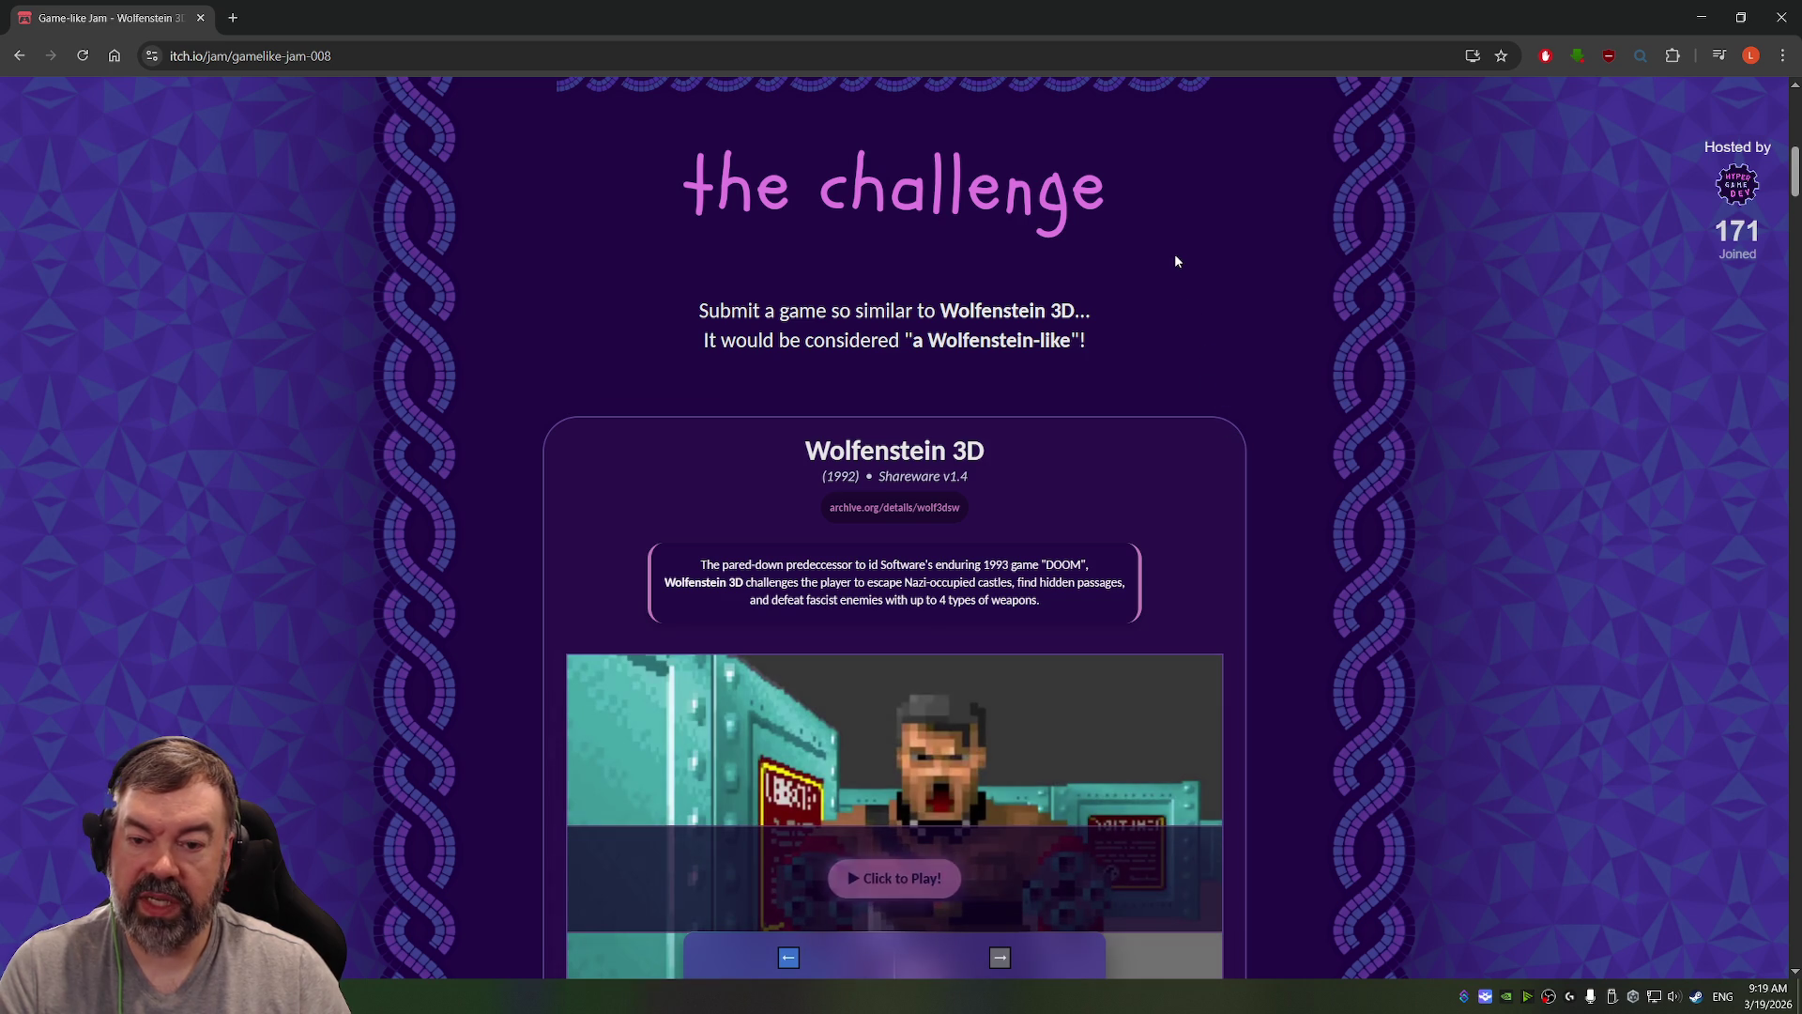
scroll(1174, 259, down, 1)
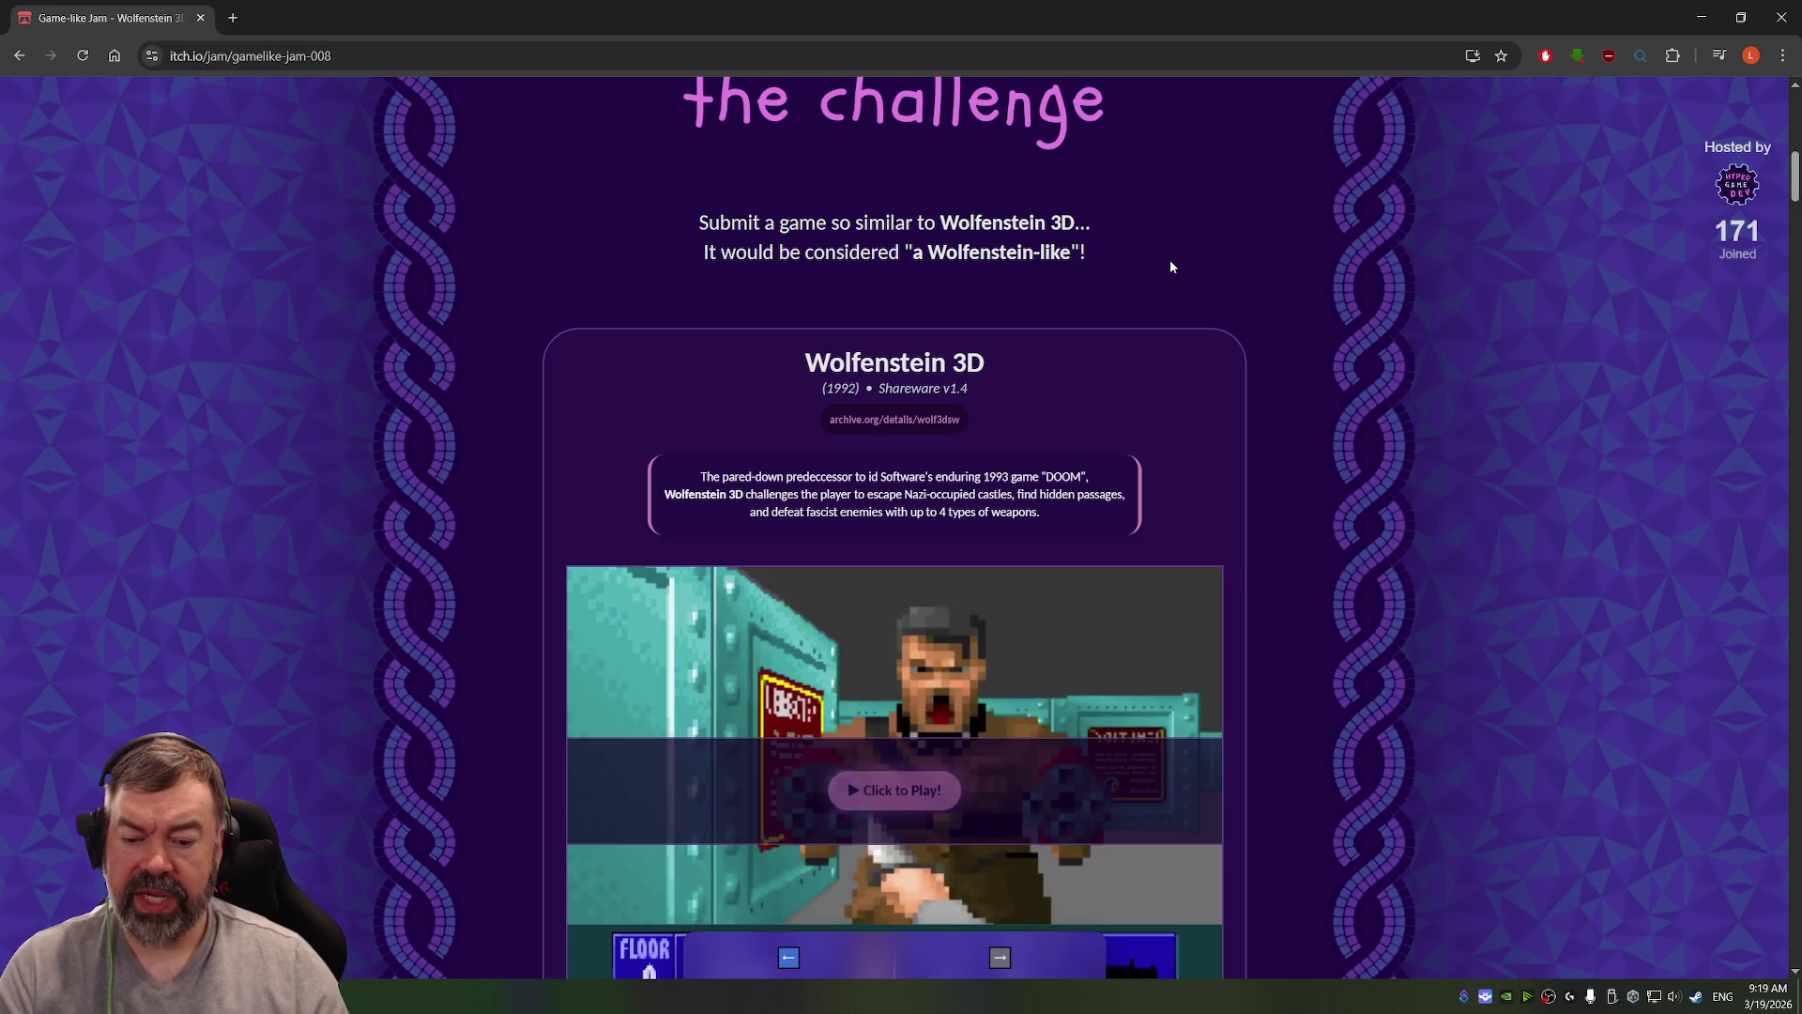
scroll(958, 408, down, 2)
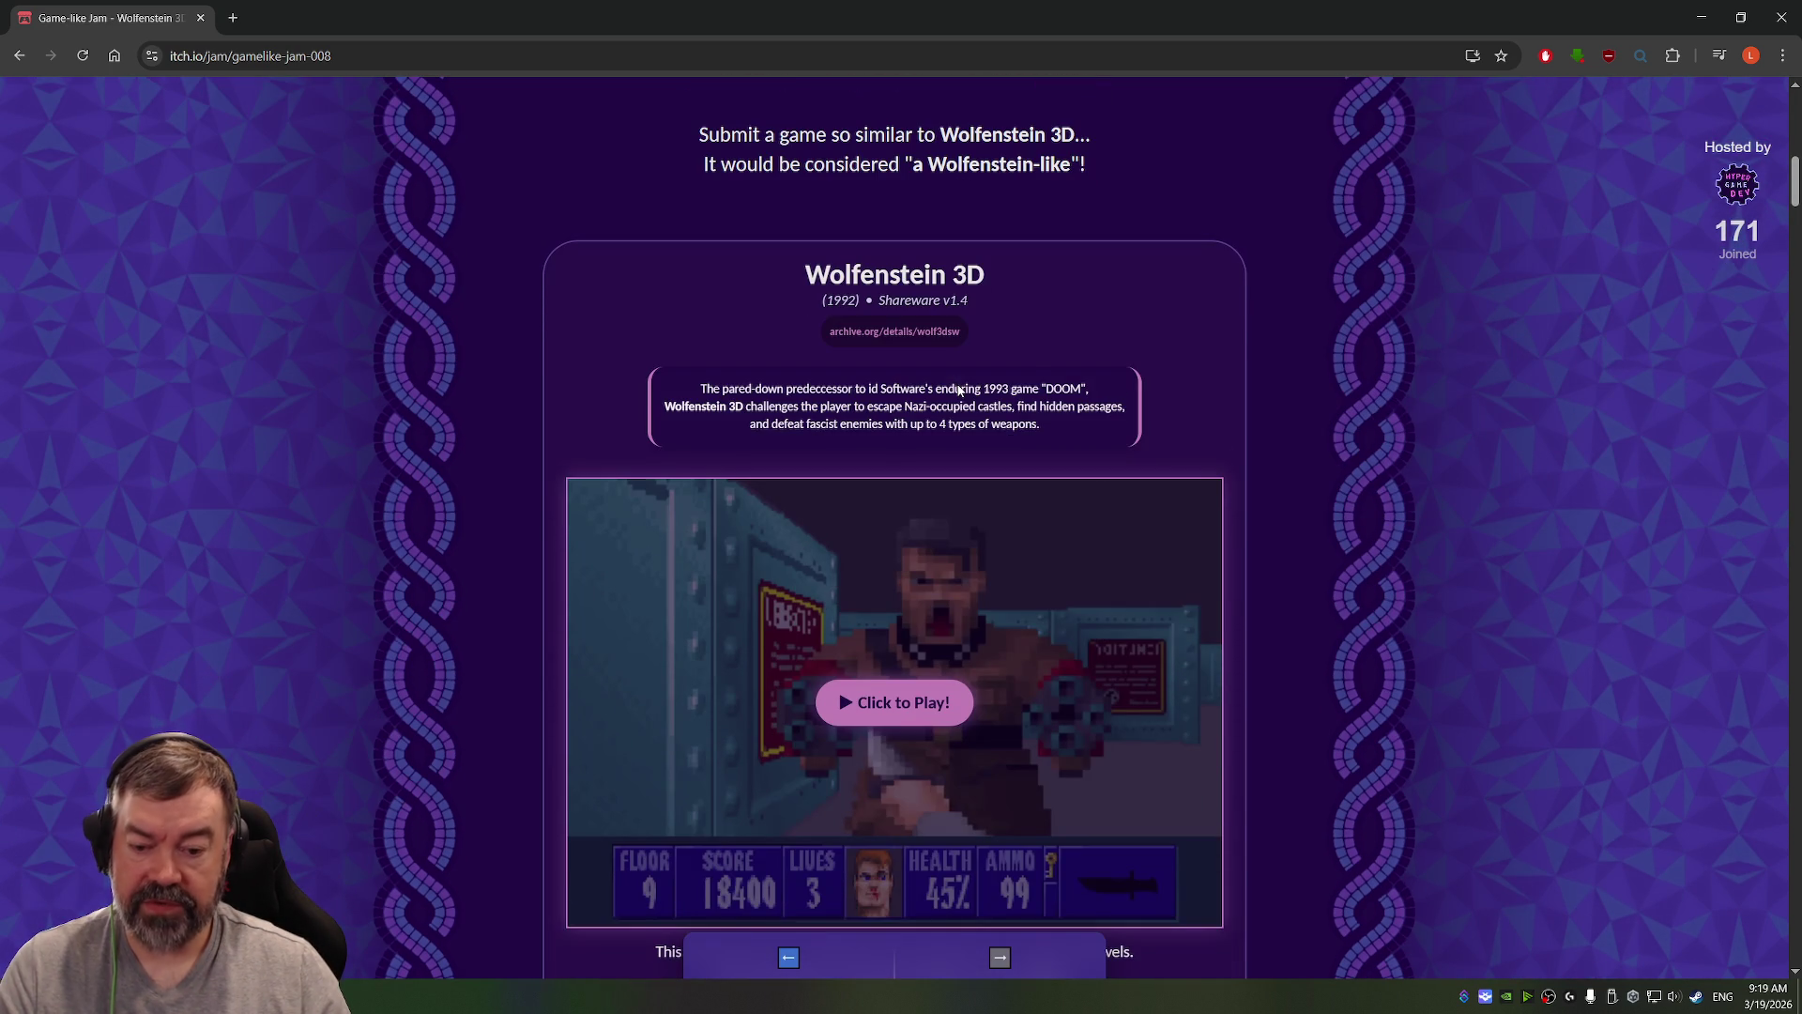
scroll(959, 413, down, 1)
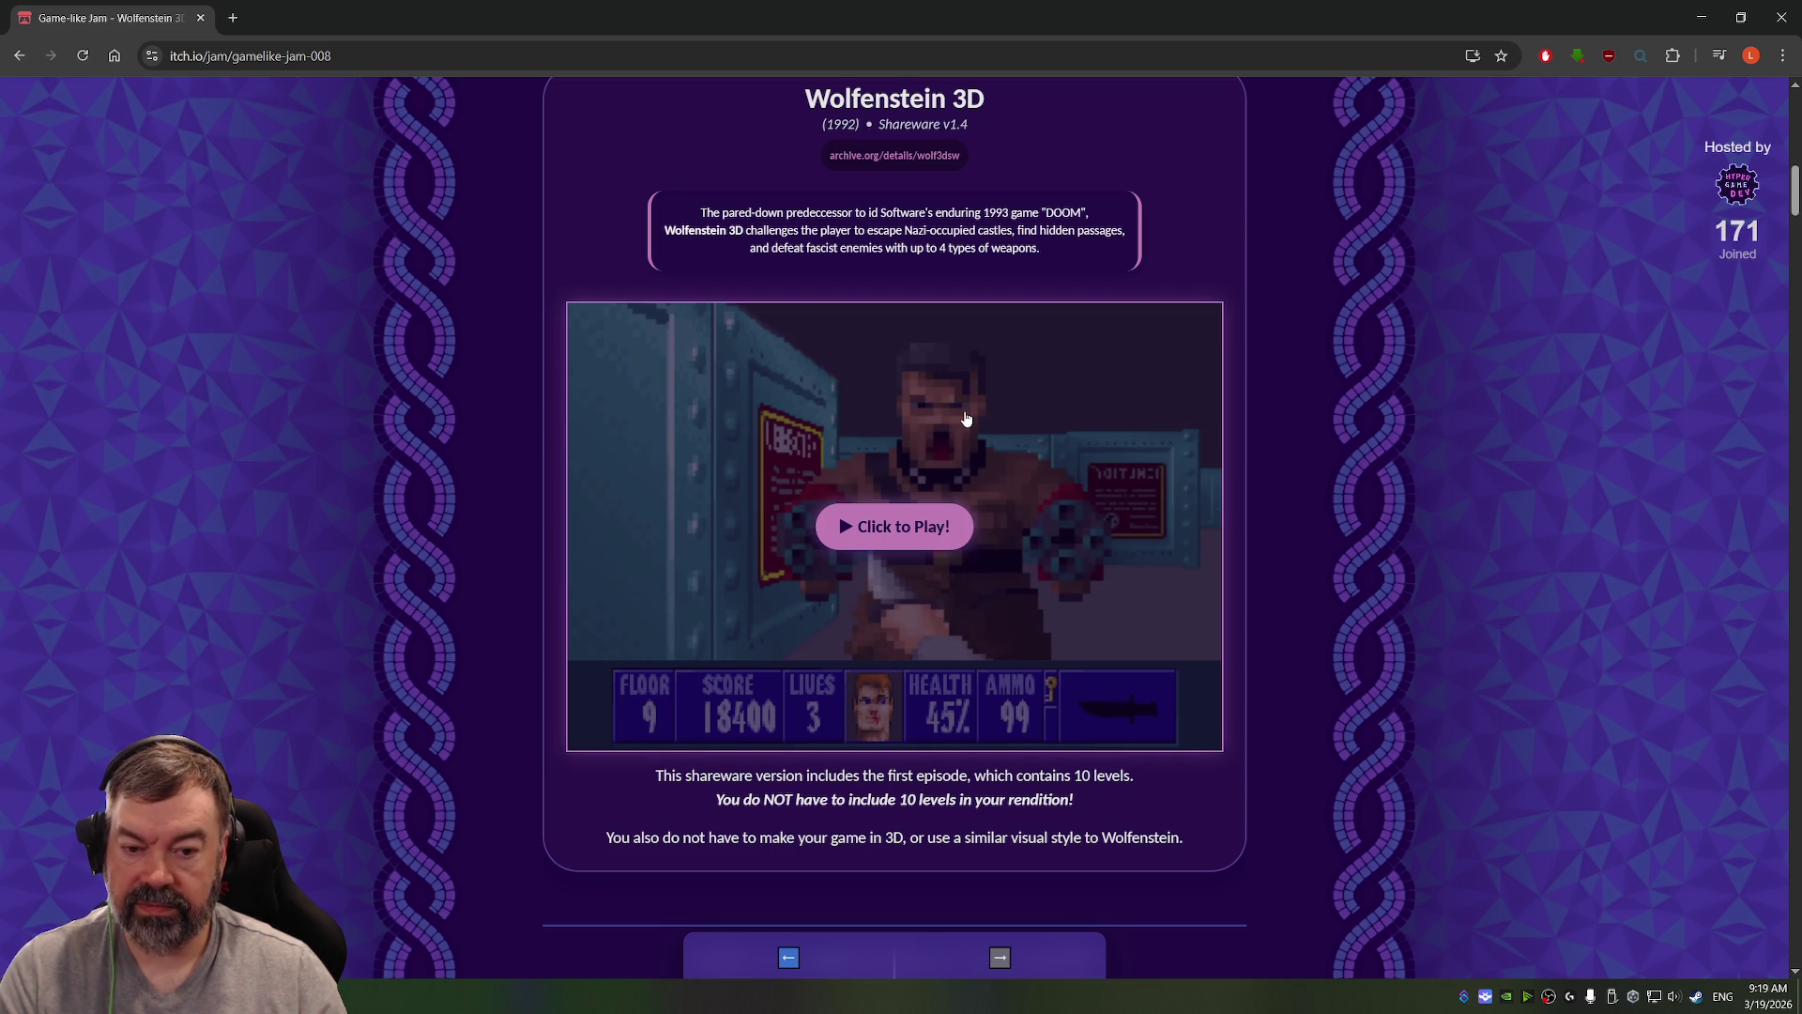
scroll(966, 419, down, 2)
click(866, 358)
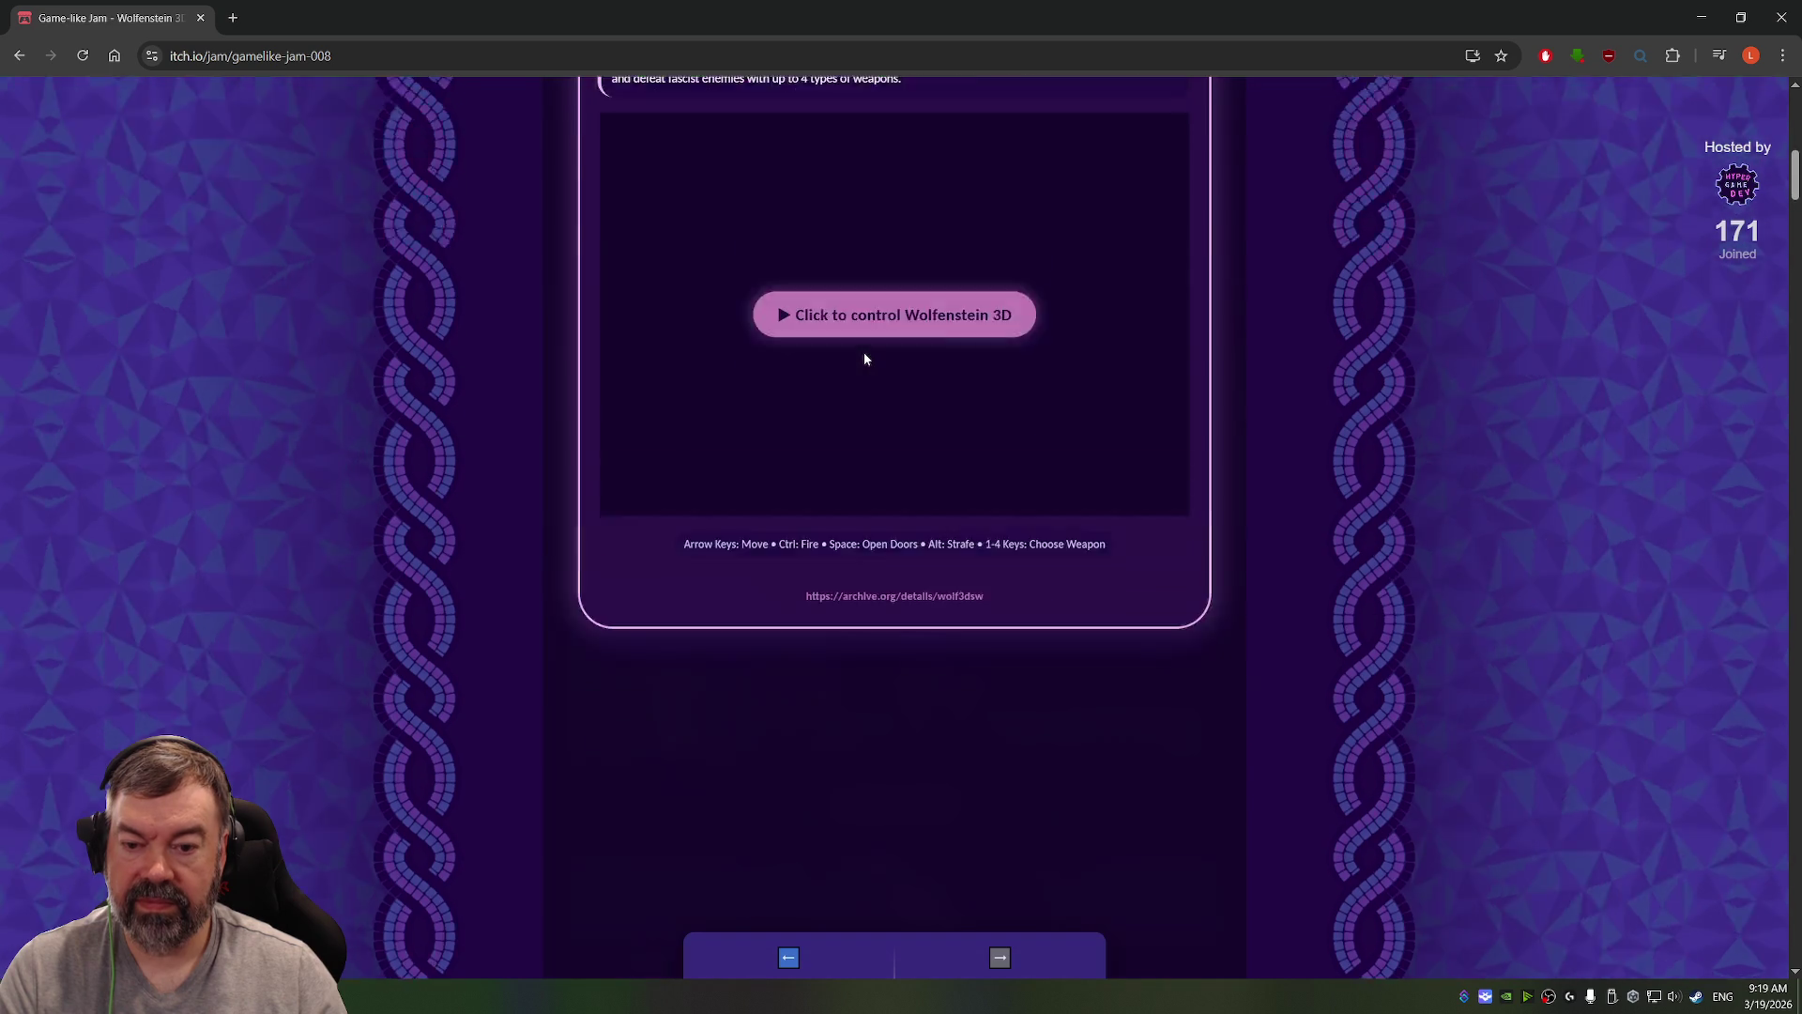
Step: Take control of the Wolfenstein 3D embed, start the emulator, and focus the game
click(858, 436)
click(866, 438)
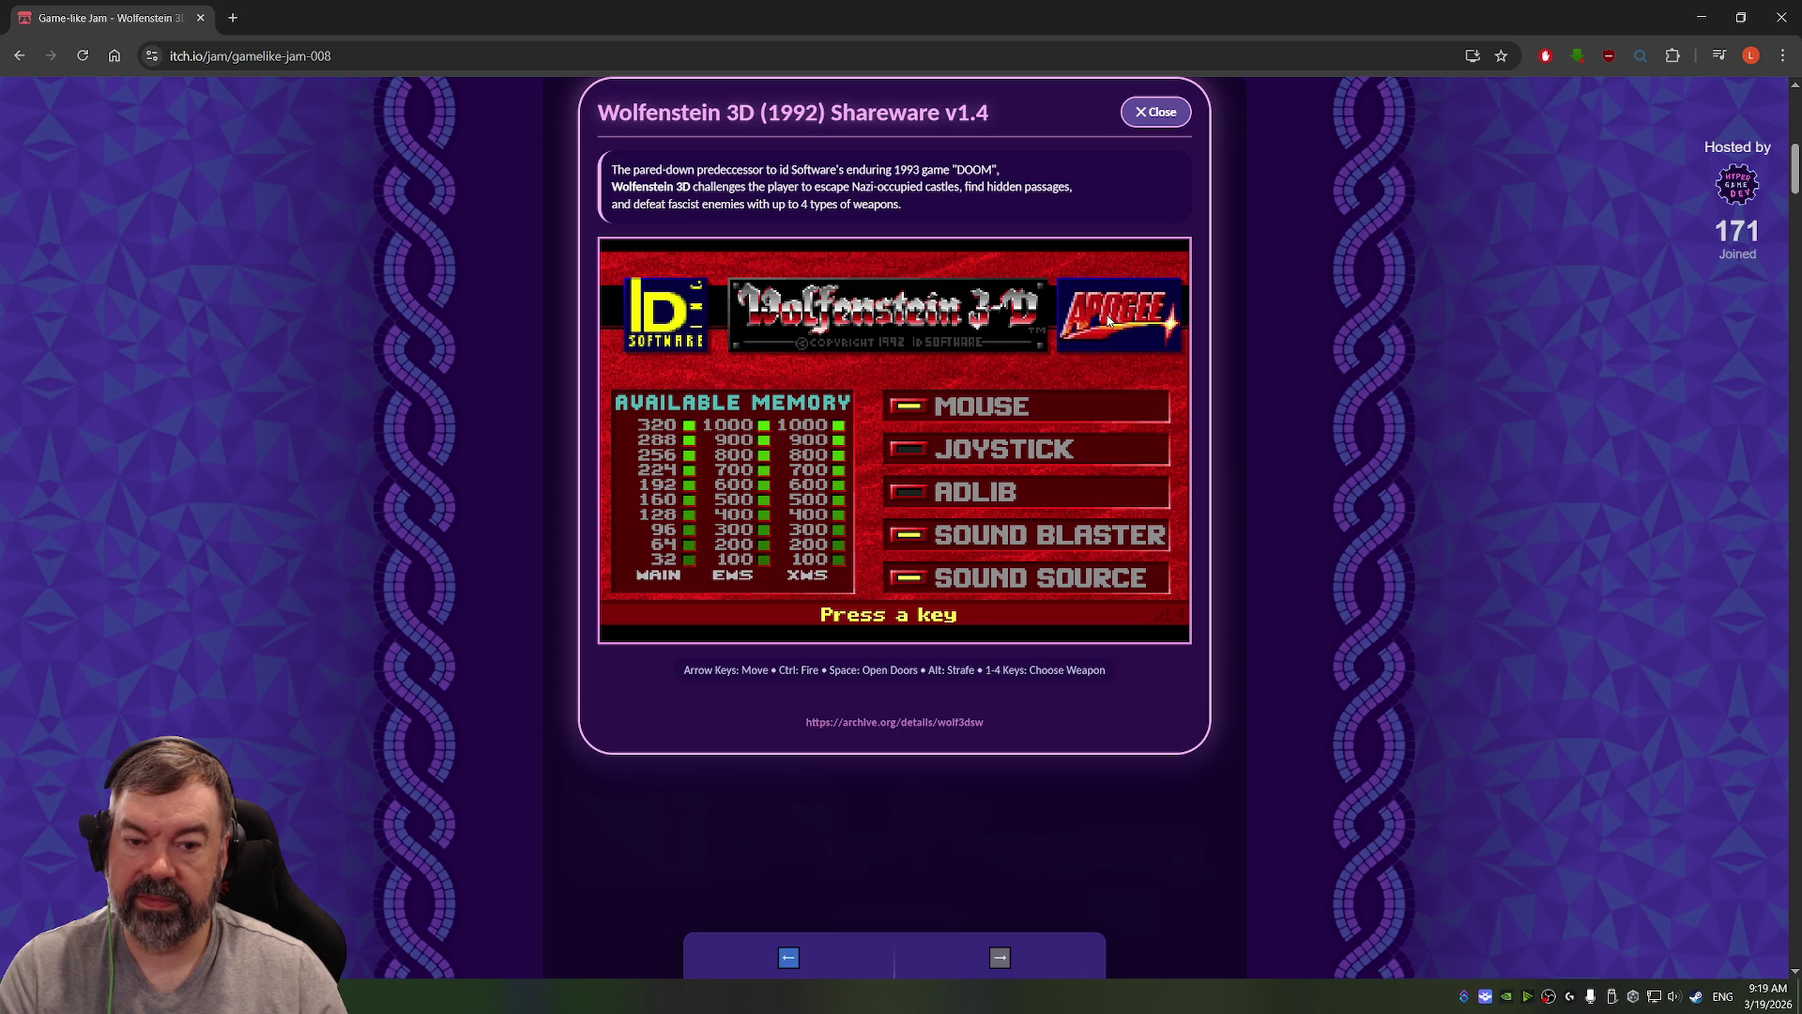
click(900, 624)
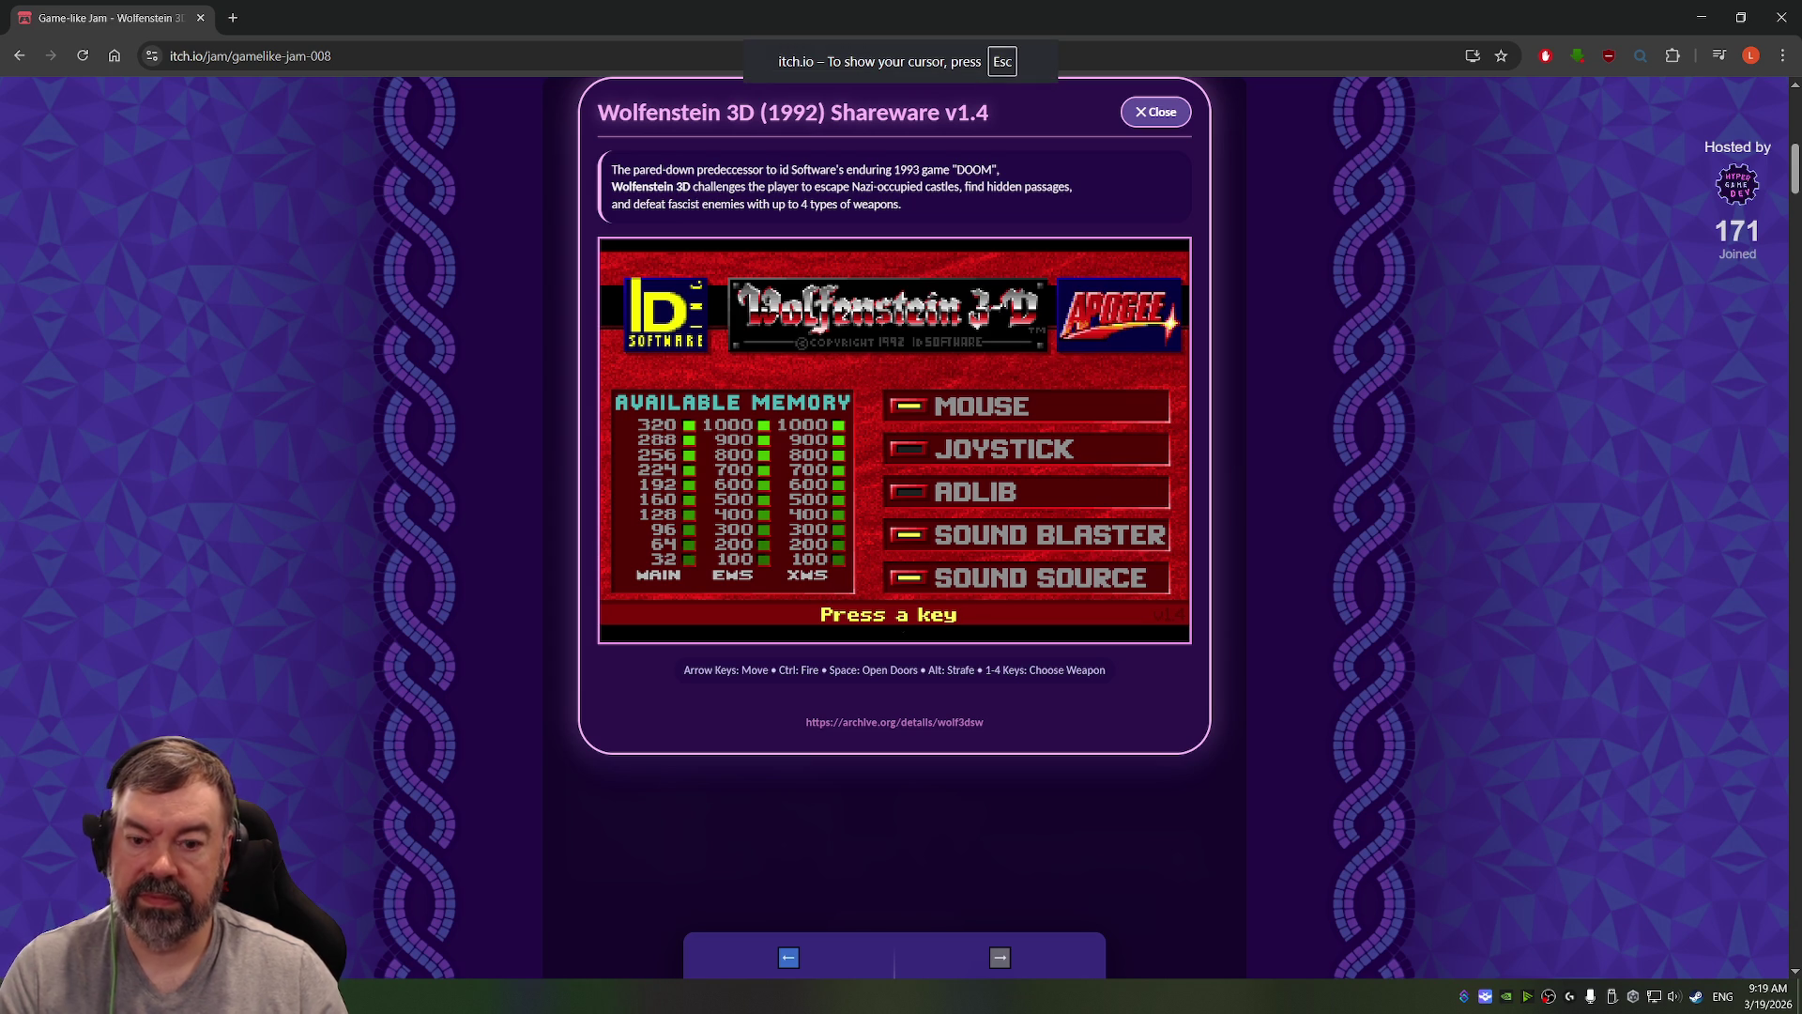
Step: Skip the key, rating and title screens, start New Game, and select Episode 1
key(space)
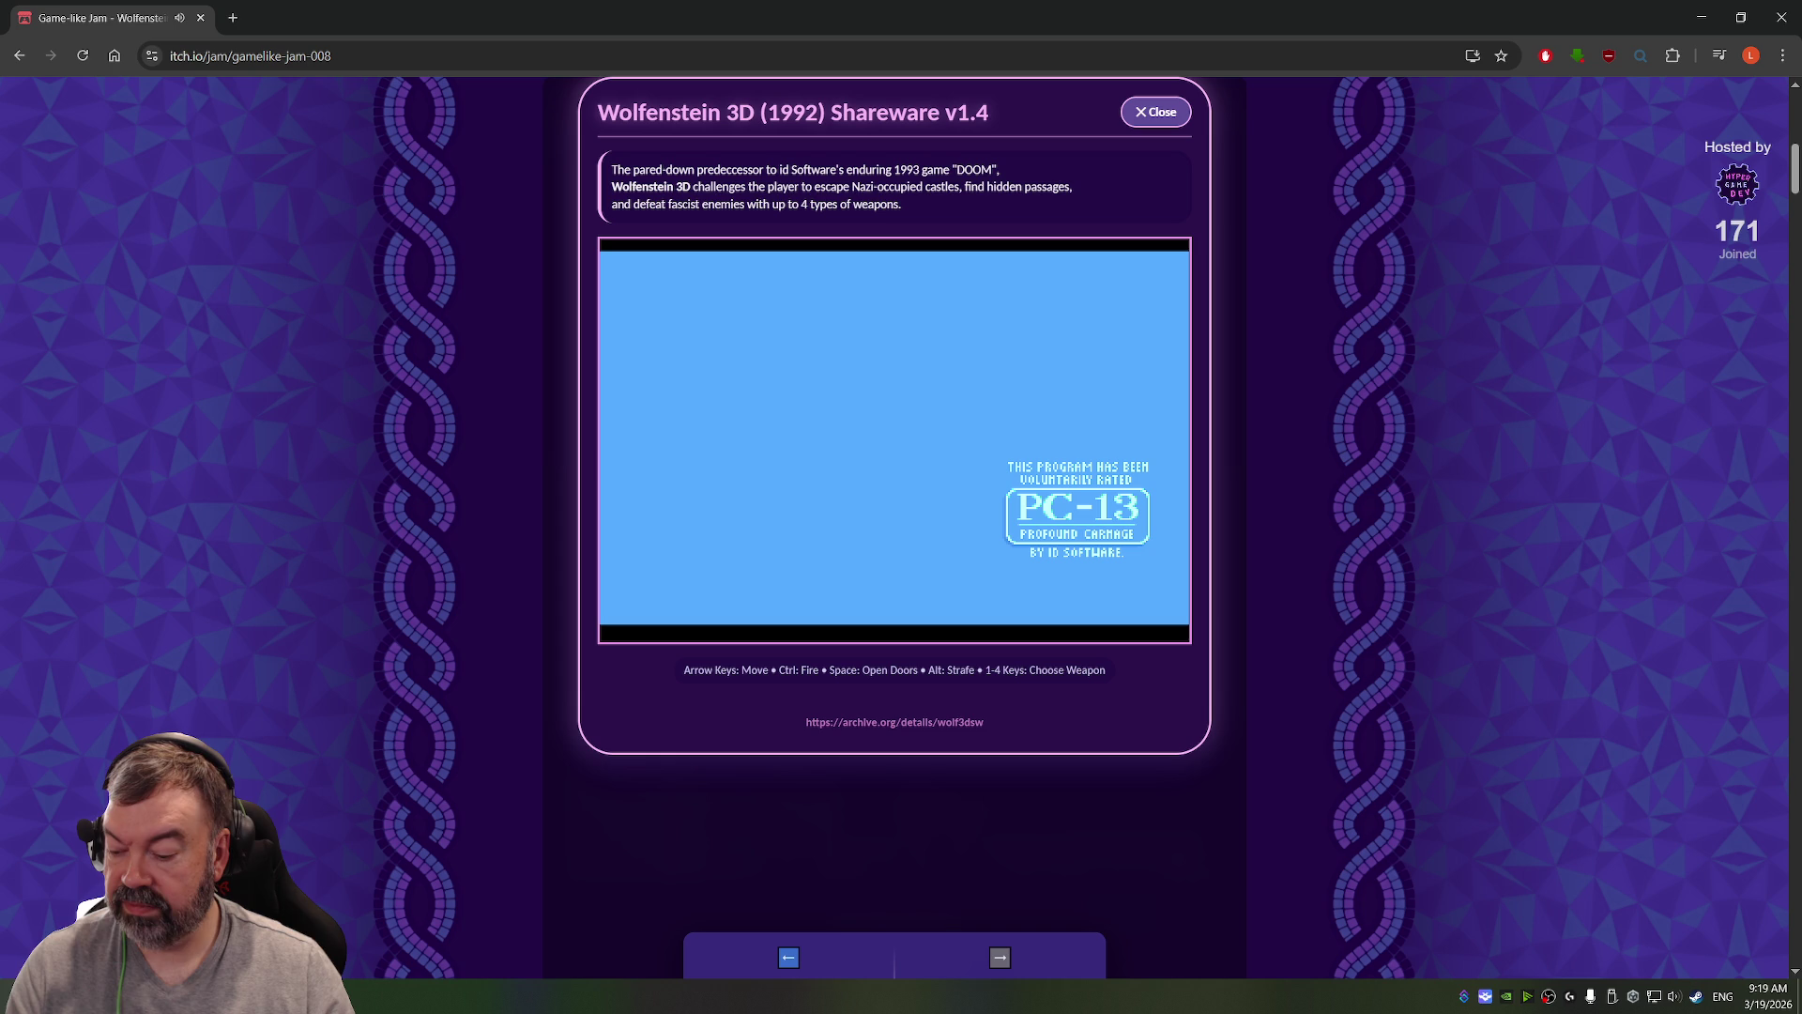
key(space)
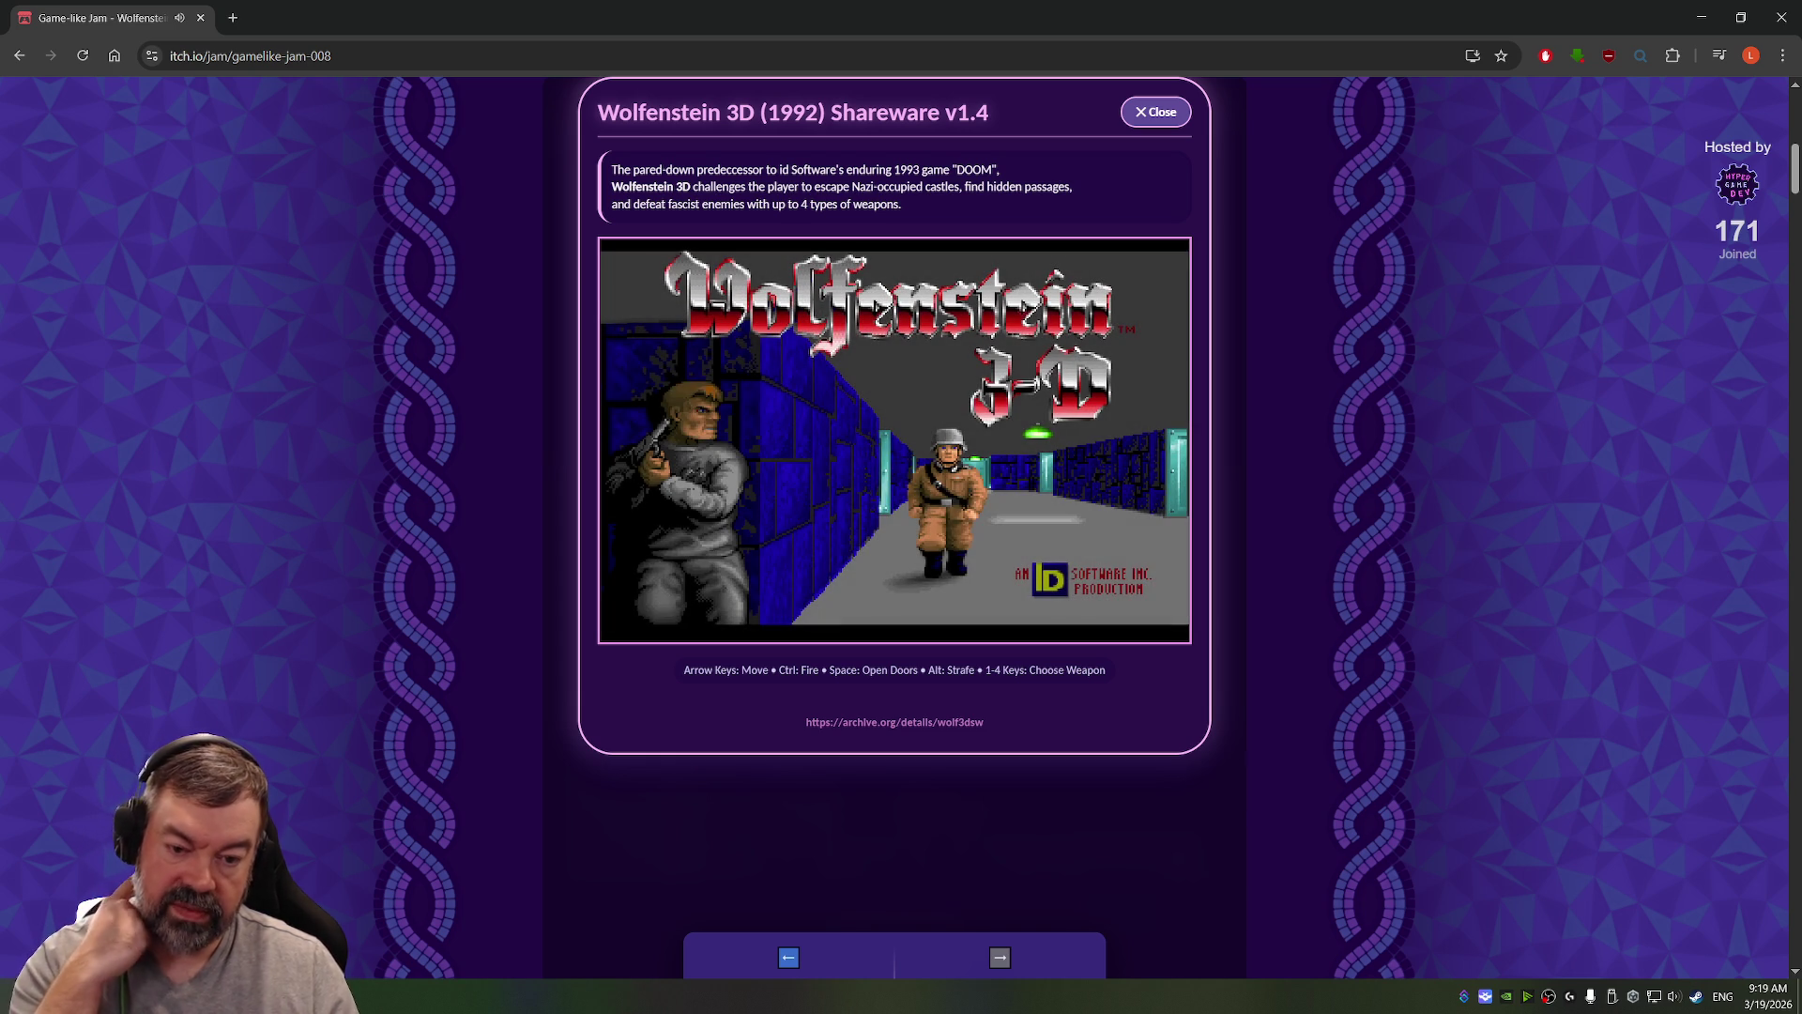
key(space)
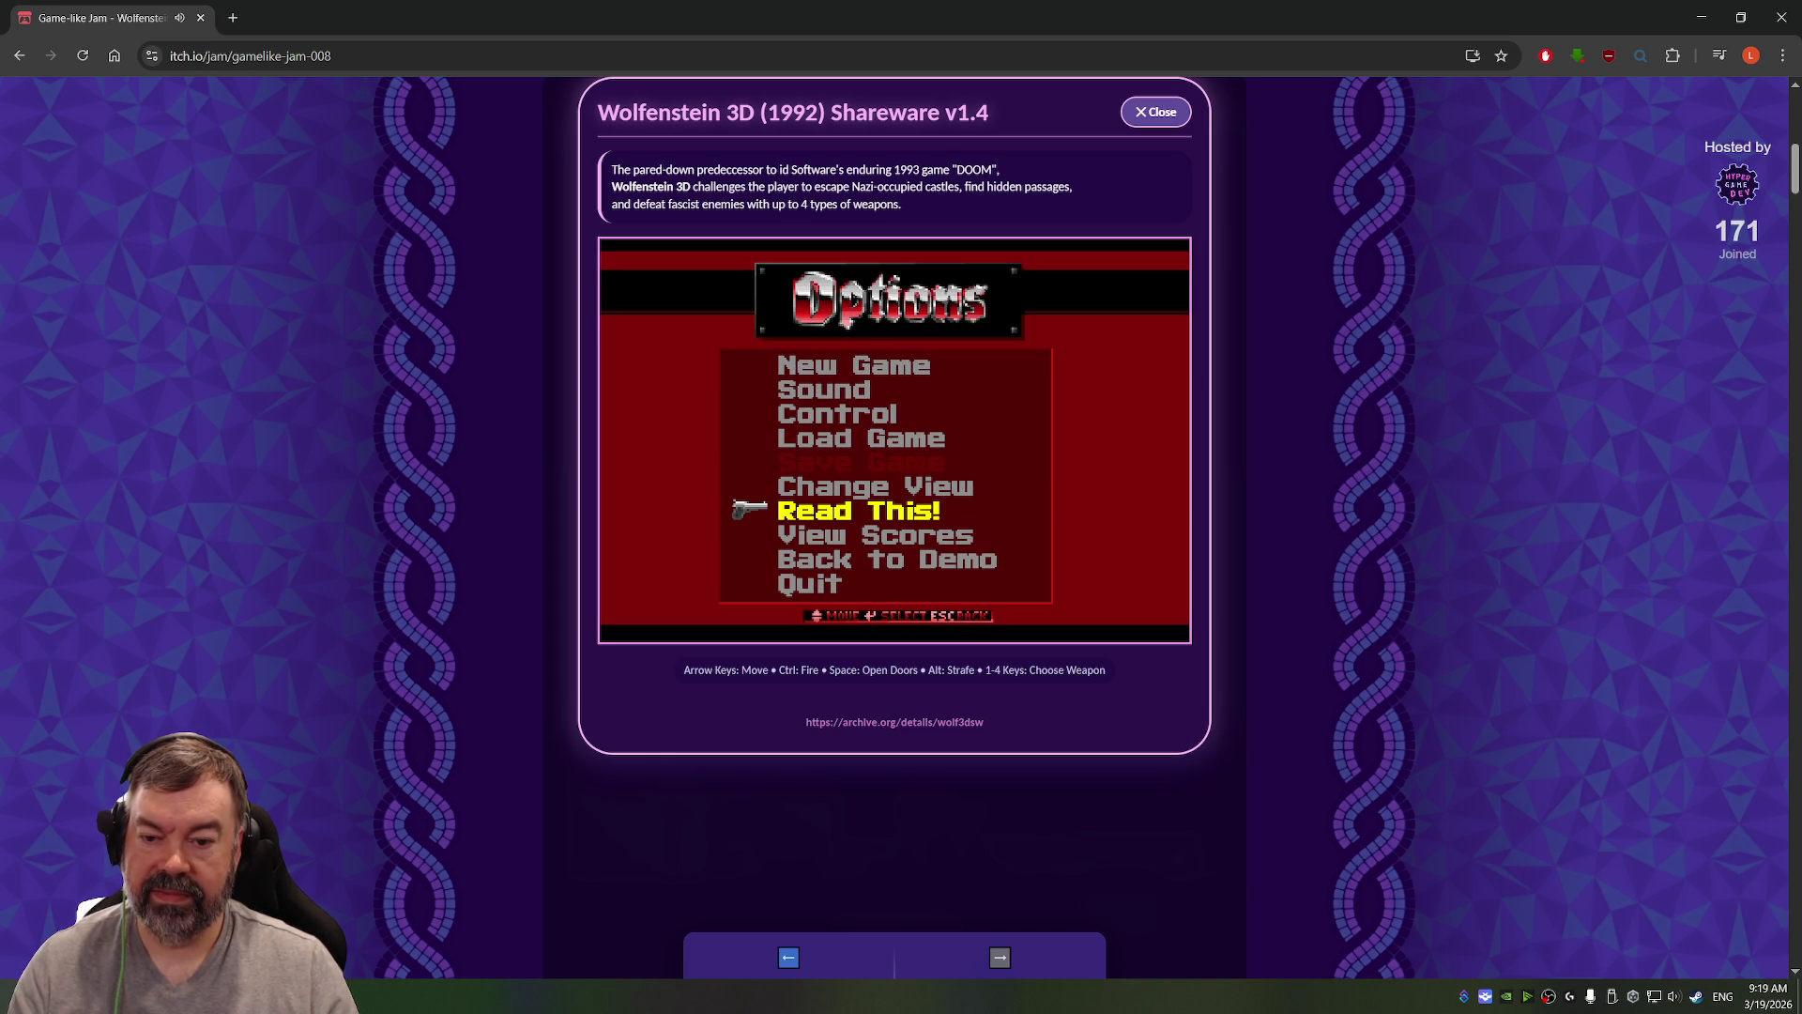
key(Up)
key(Up)
key(Up)
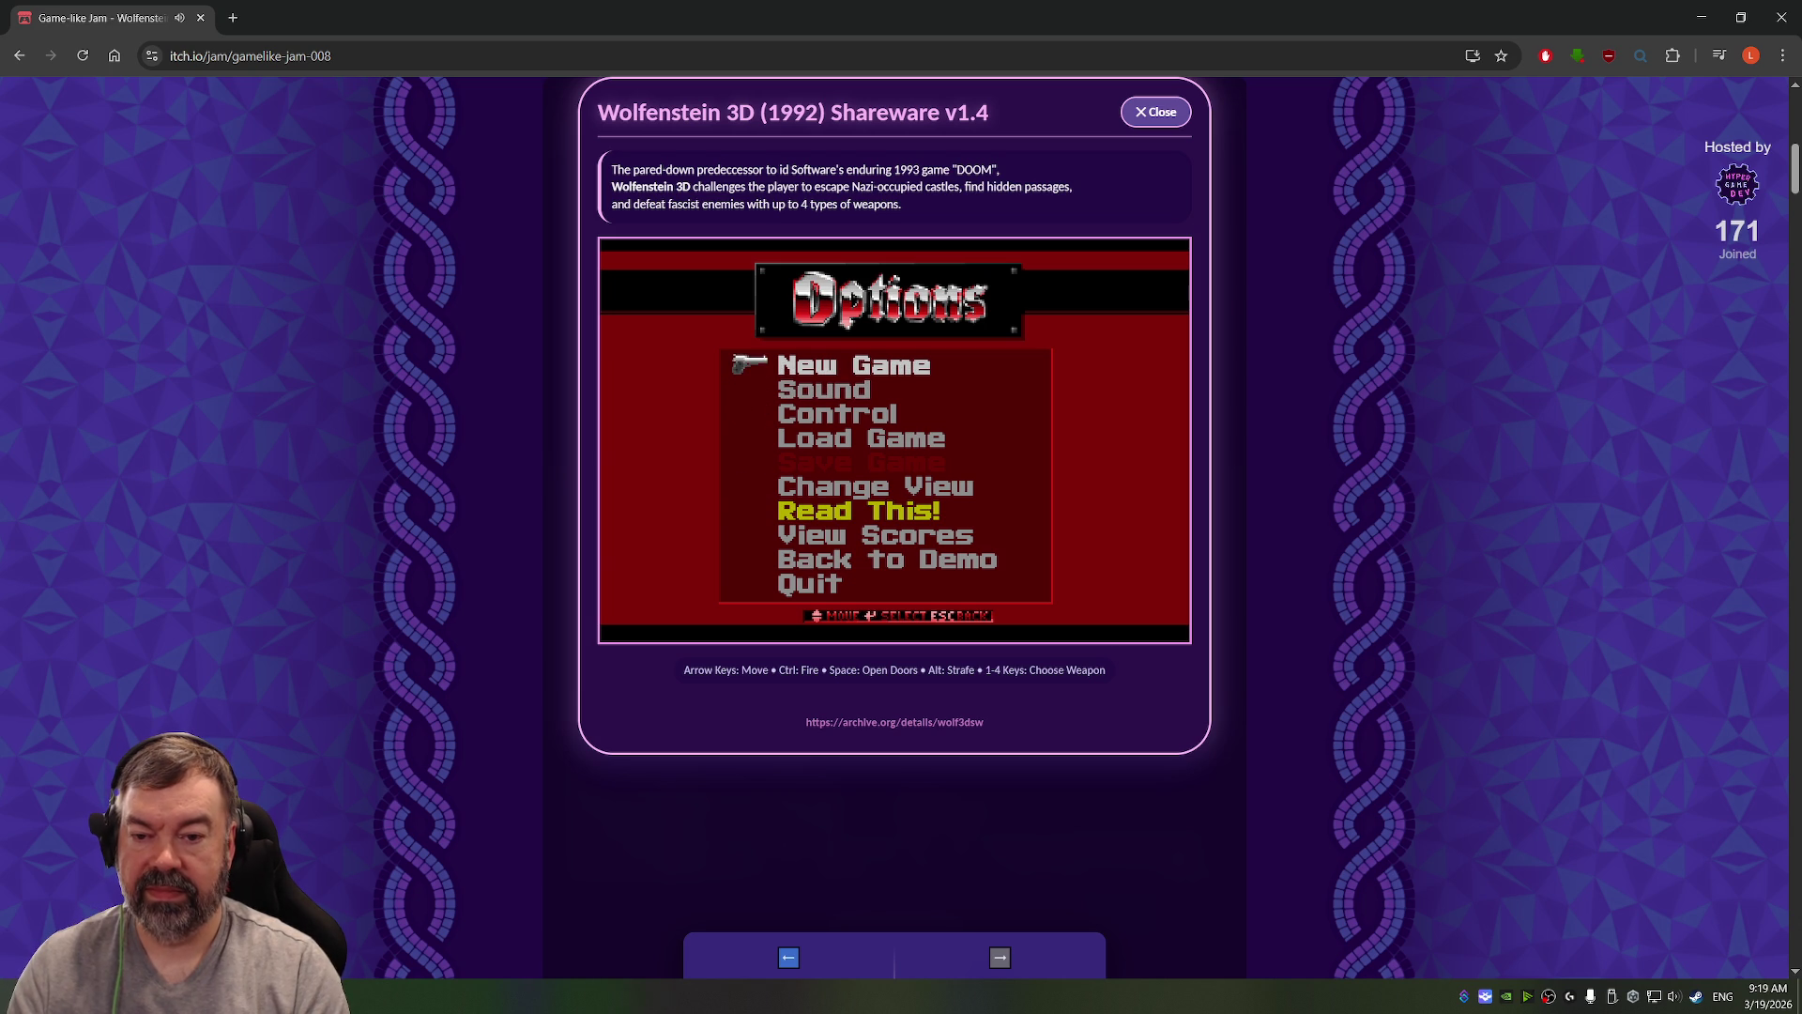
key(Return)
key(Down)
key(Up)
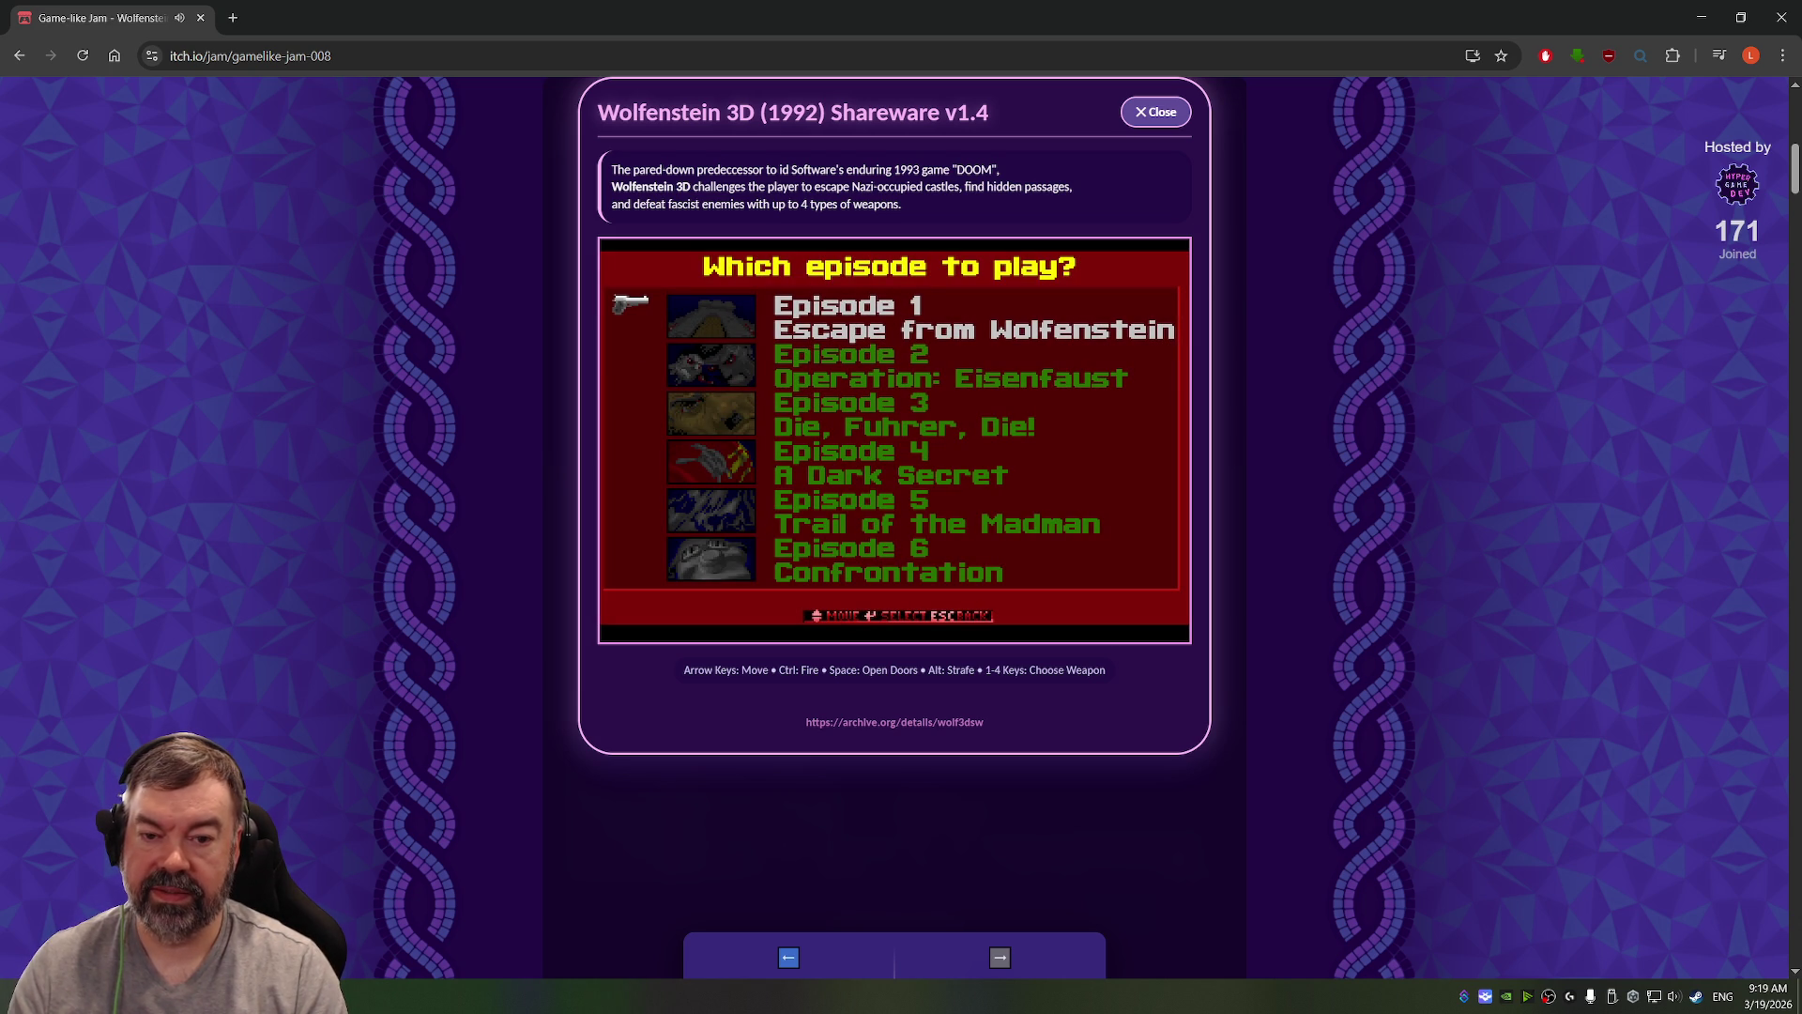
Step: Start Episode 1 on 'I am Death incarnate!' difficulty
key(Return)
key(Down)
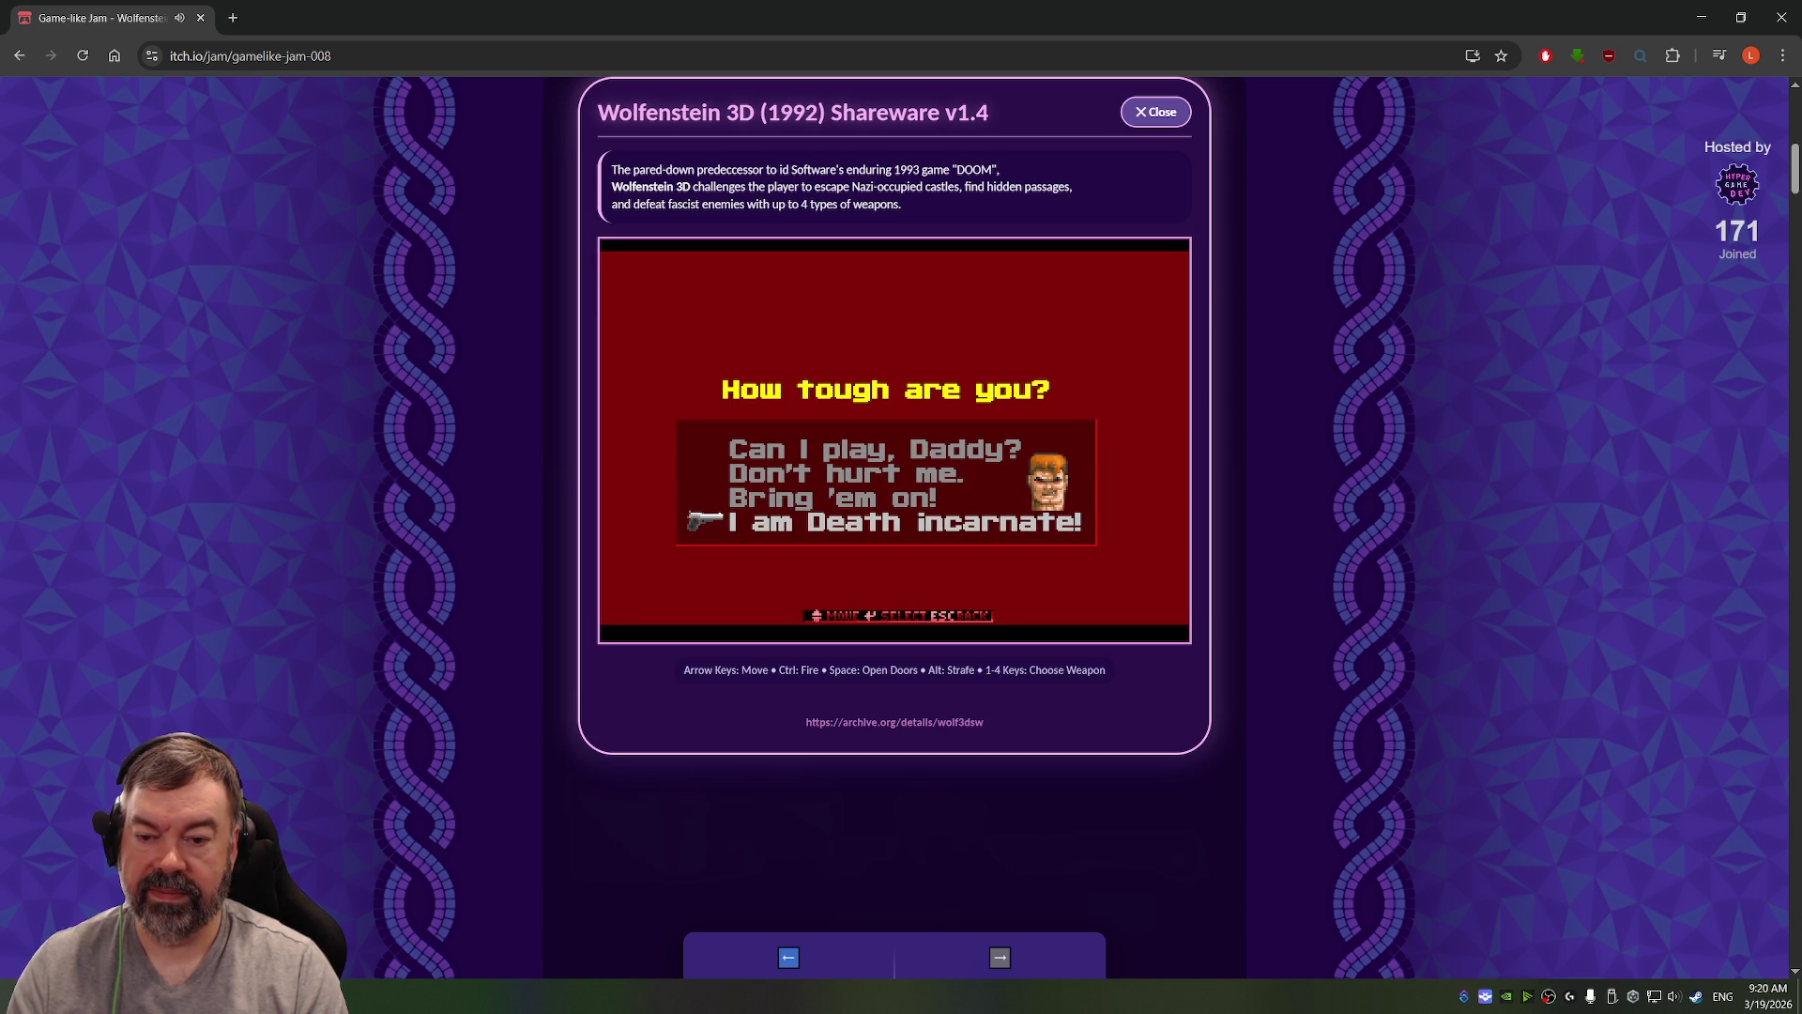
key(Return)
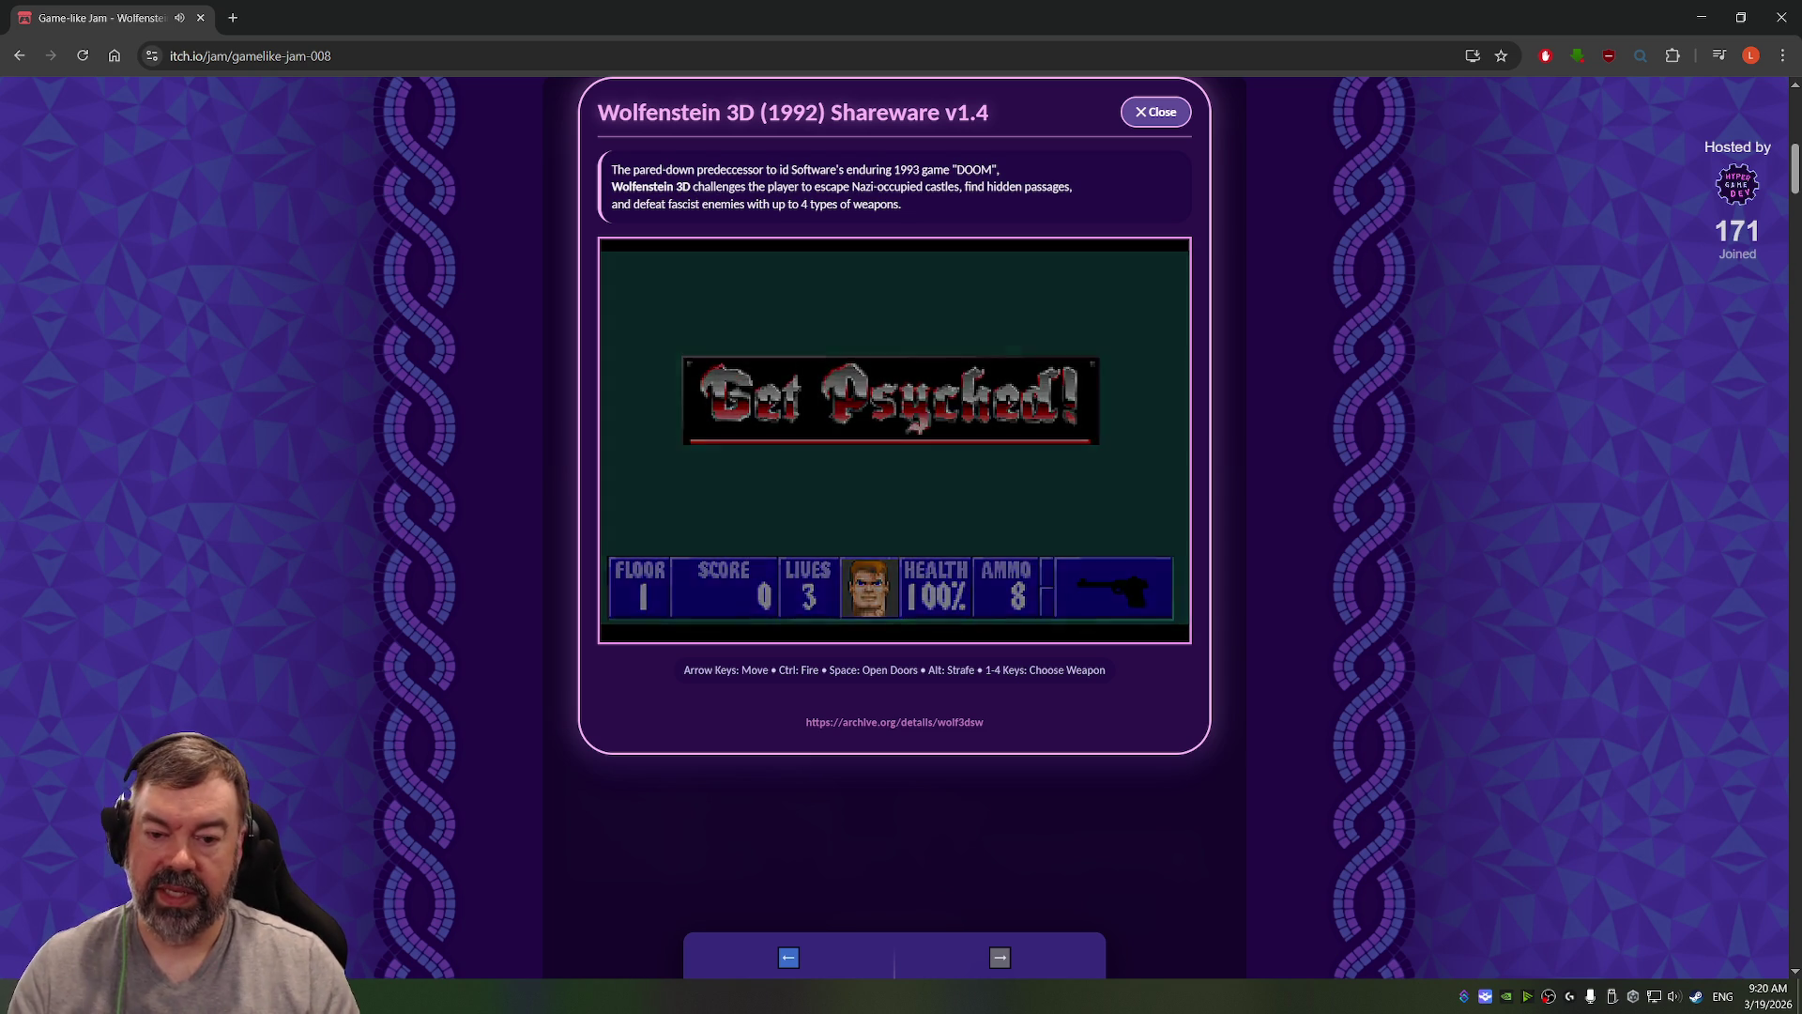
Step: Walk to the steel door, open it, and shoot the guard behind it
key(Left)
key(Right)
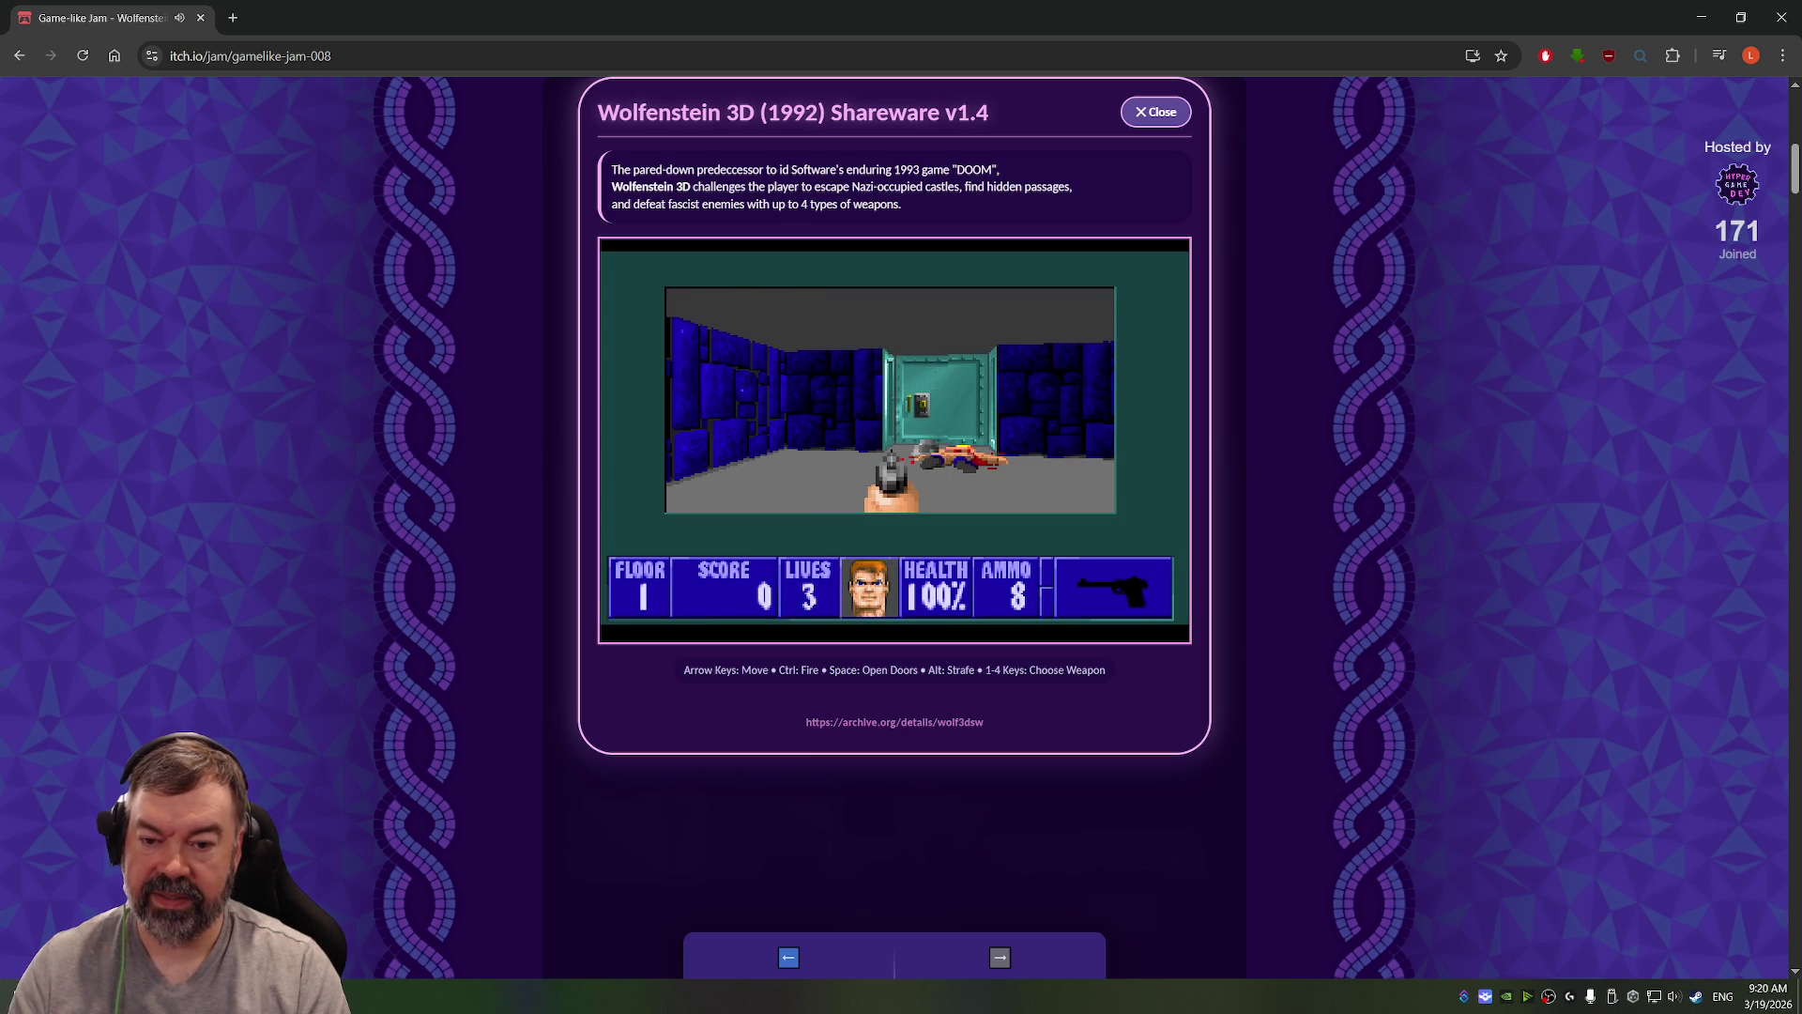
key(Up)
key(Right)
key(Left)
key(Right)
key(Up)
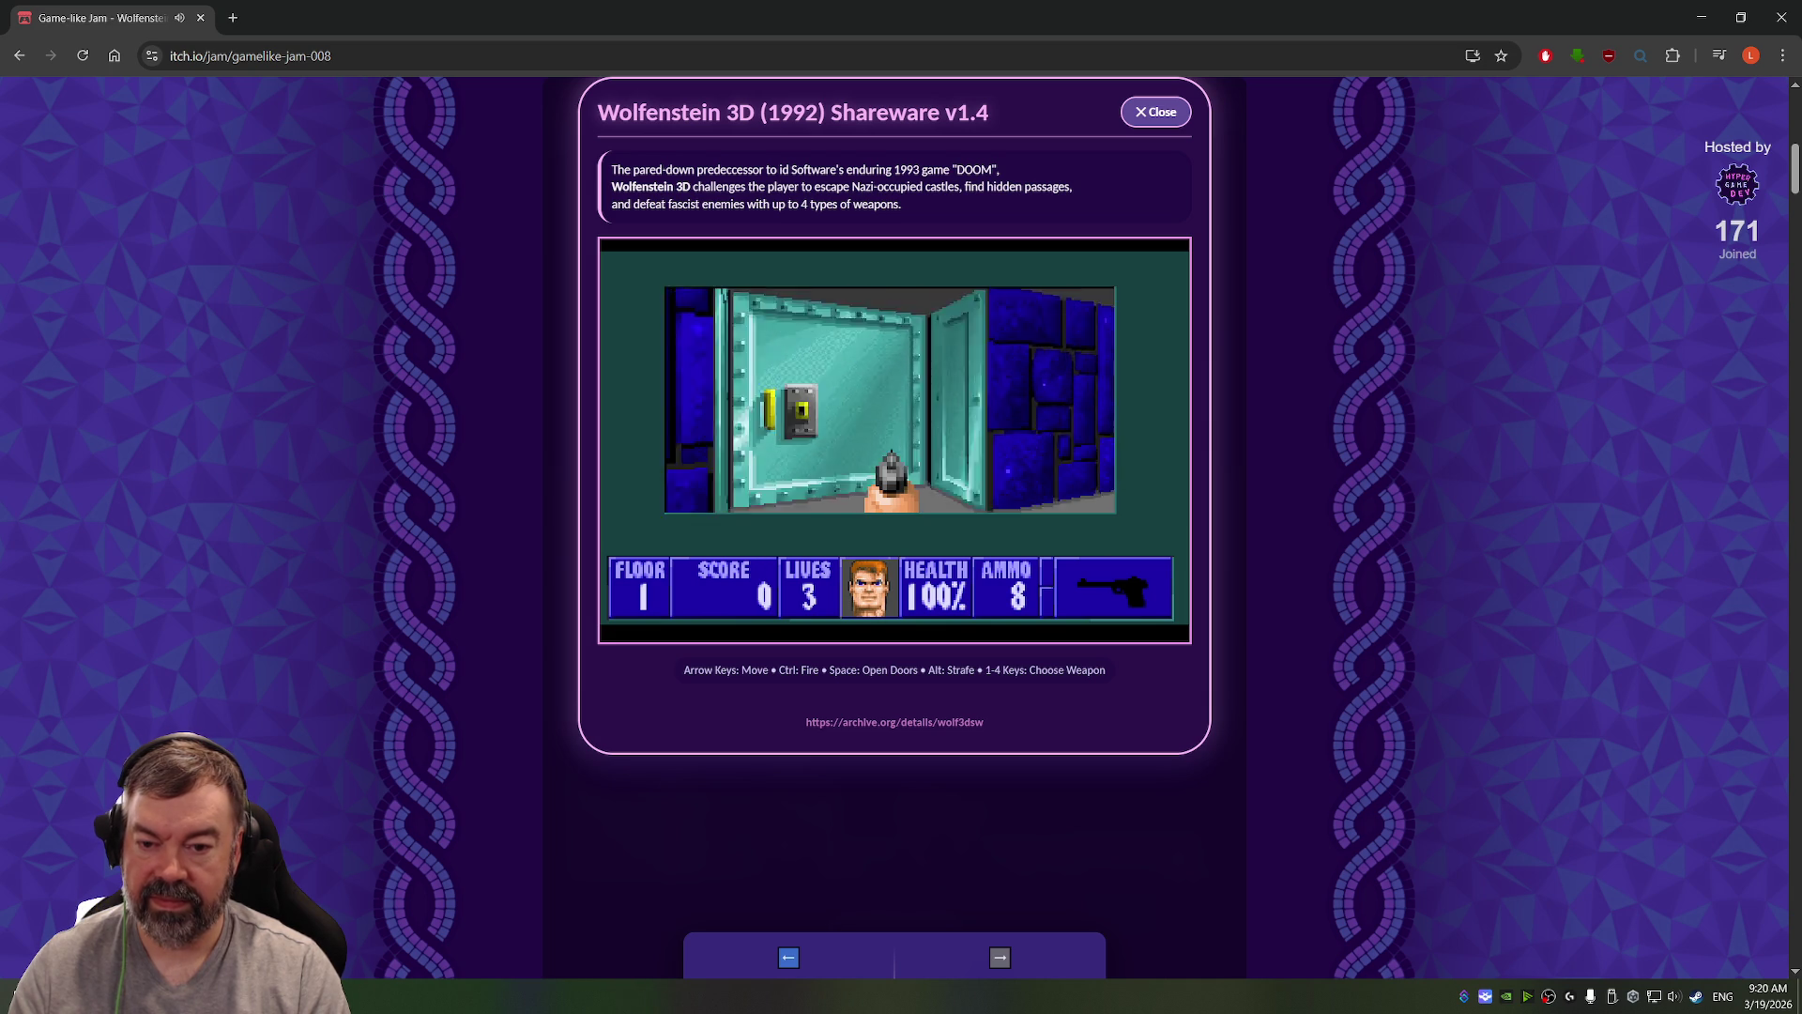
key(space)
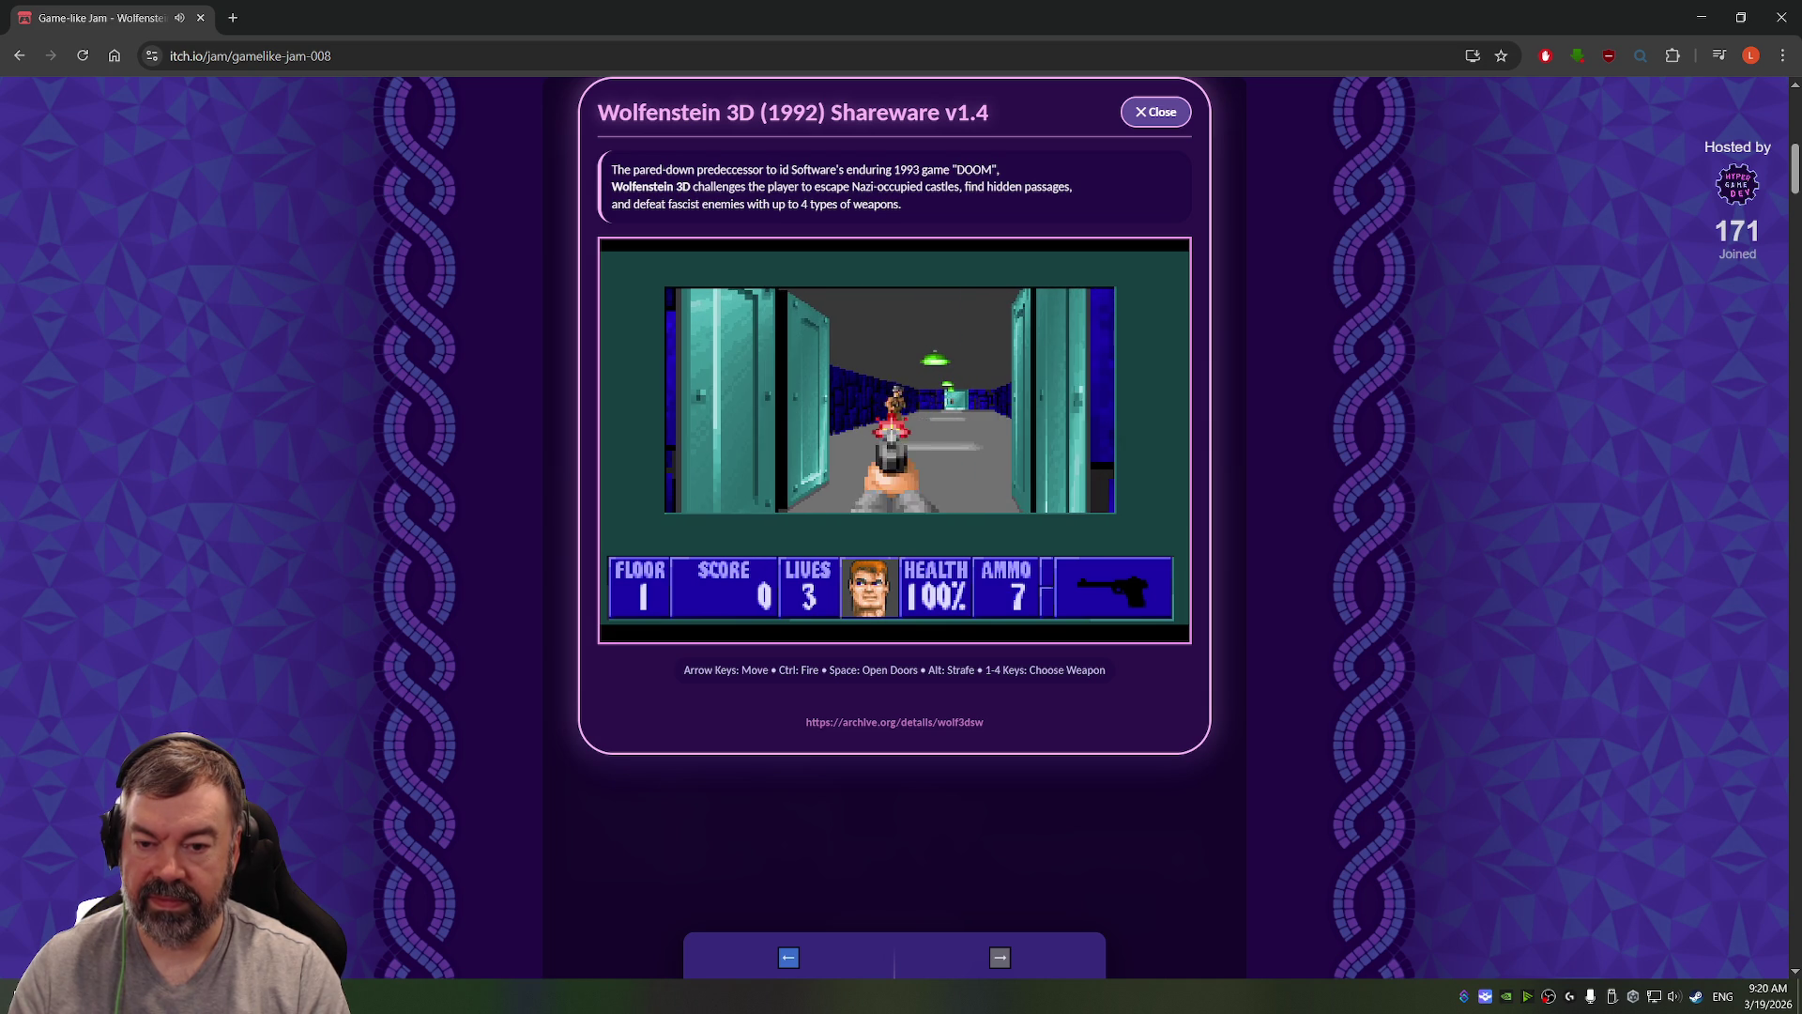
key(Up)
key(ctrl)
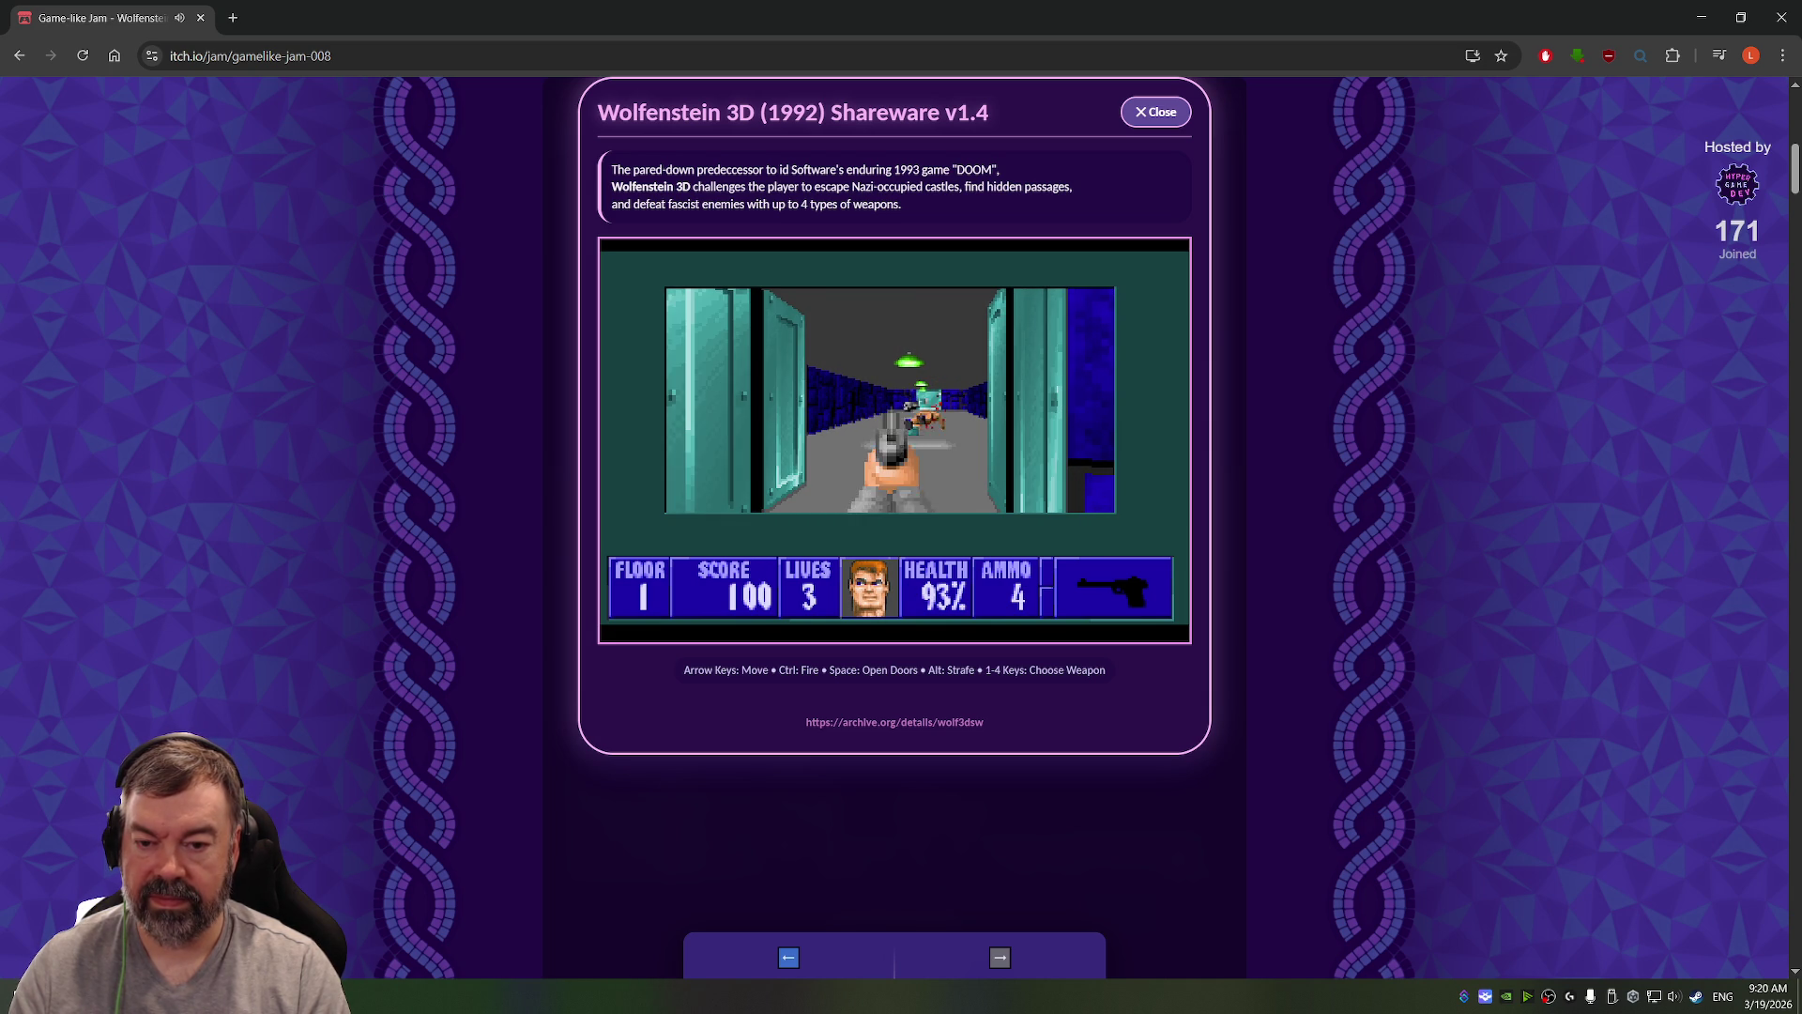
Step: Collect the ammo and shoot the guards down the corridor and in the blue corridor
key(Up)
key(Up)
key(Left)
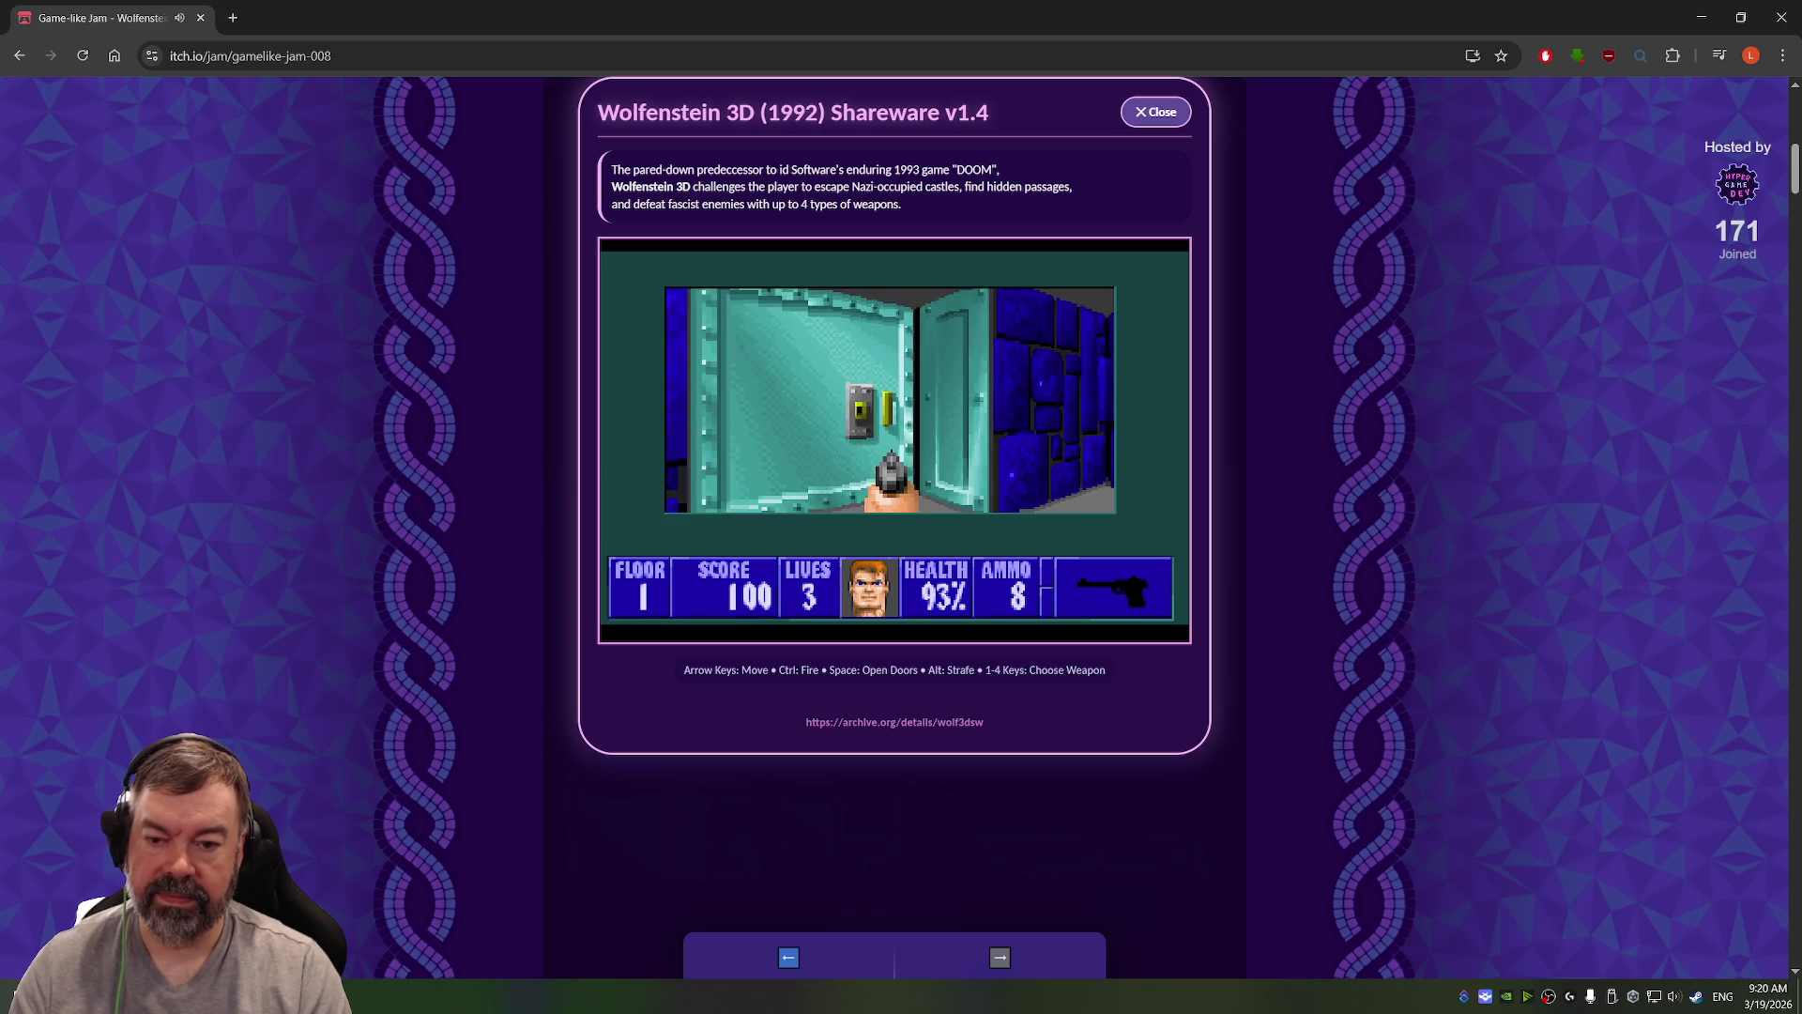
key(Left)
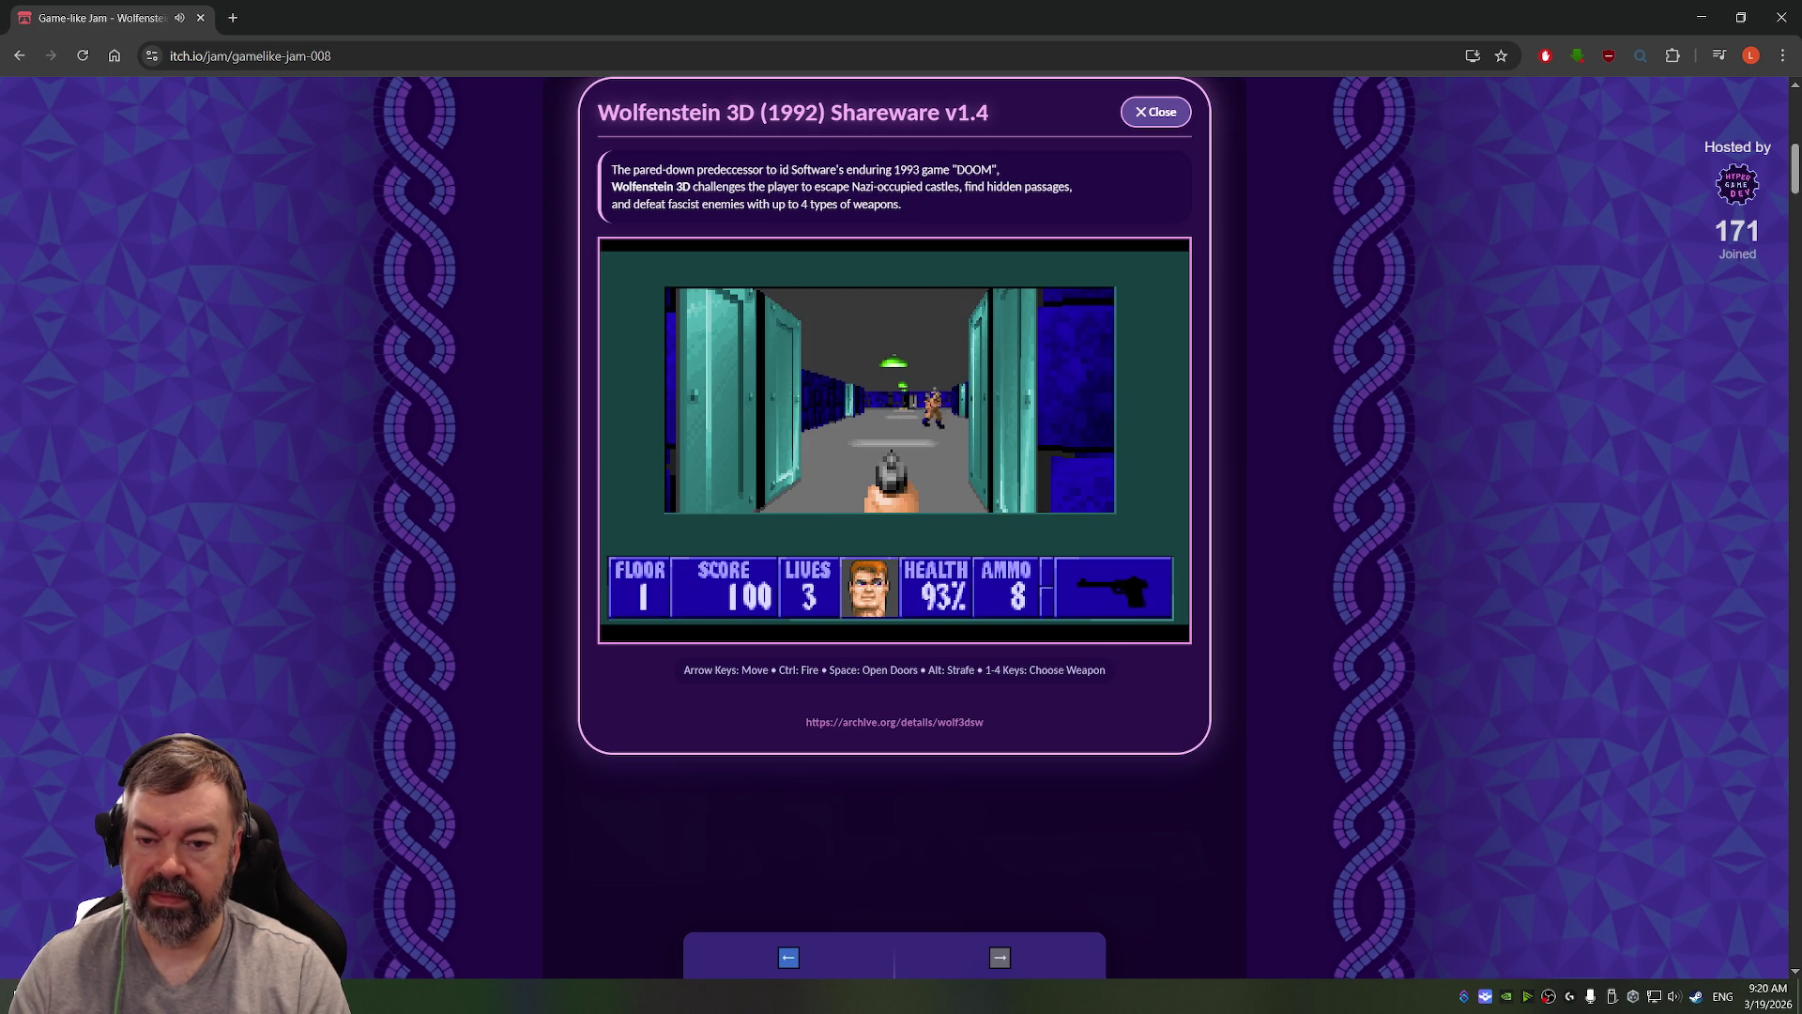
key(Right)
key(ctrl)
key(ctrl)
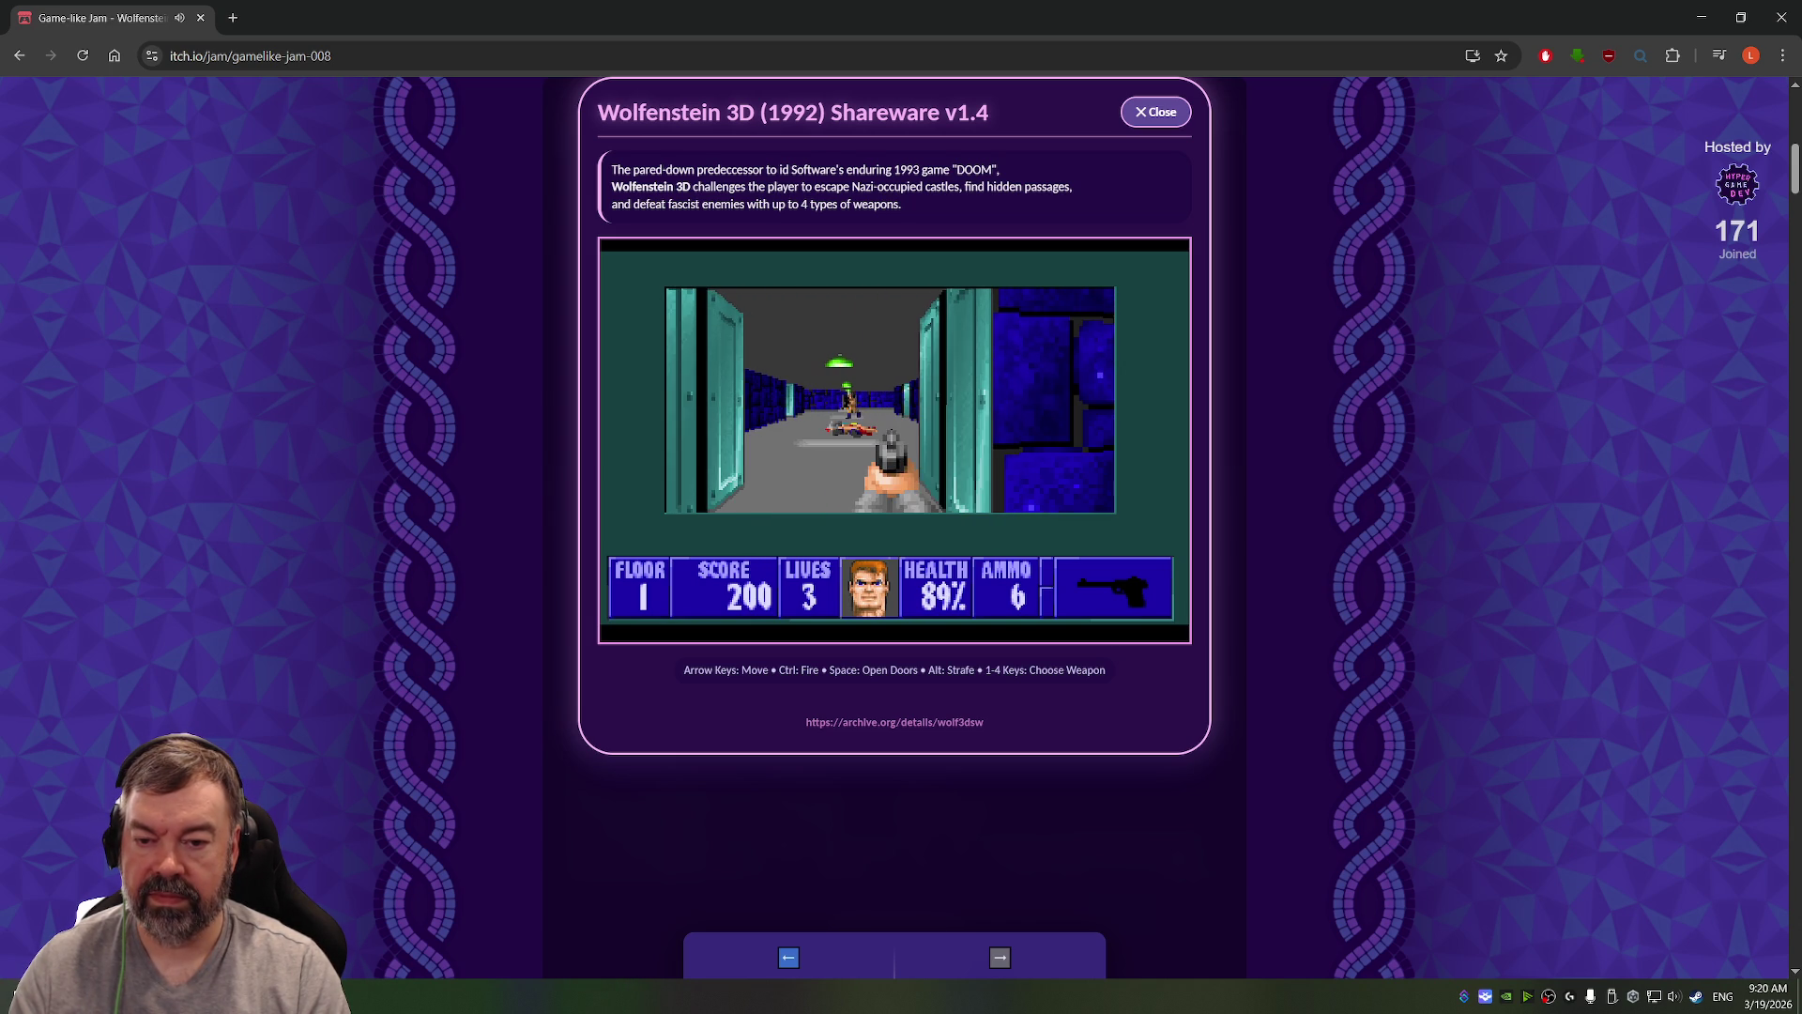
key(Left)
key(ctrl)
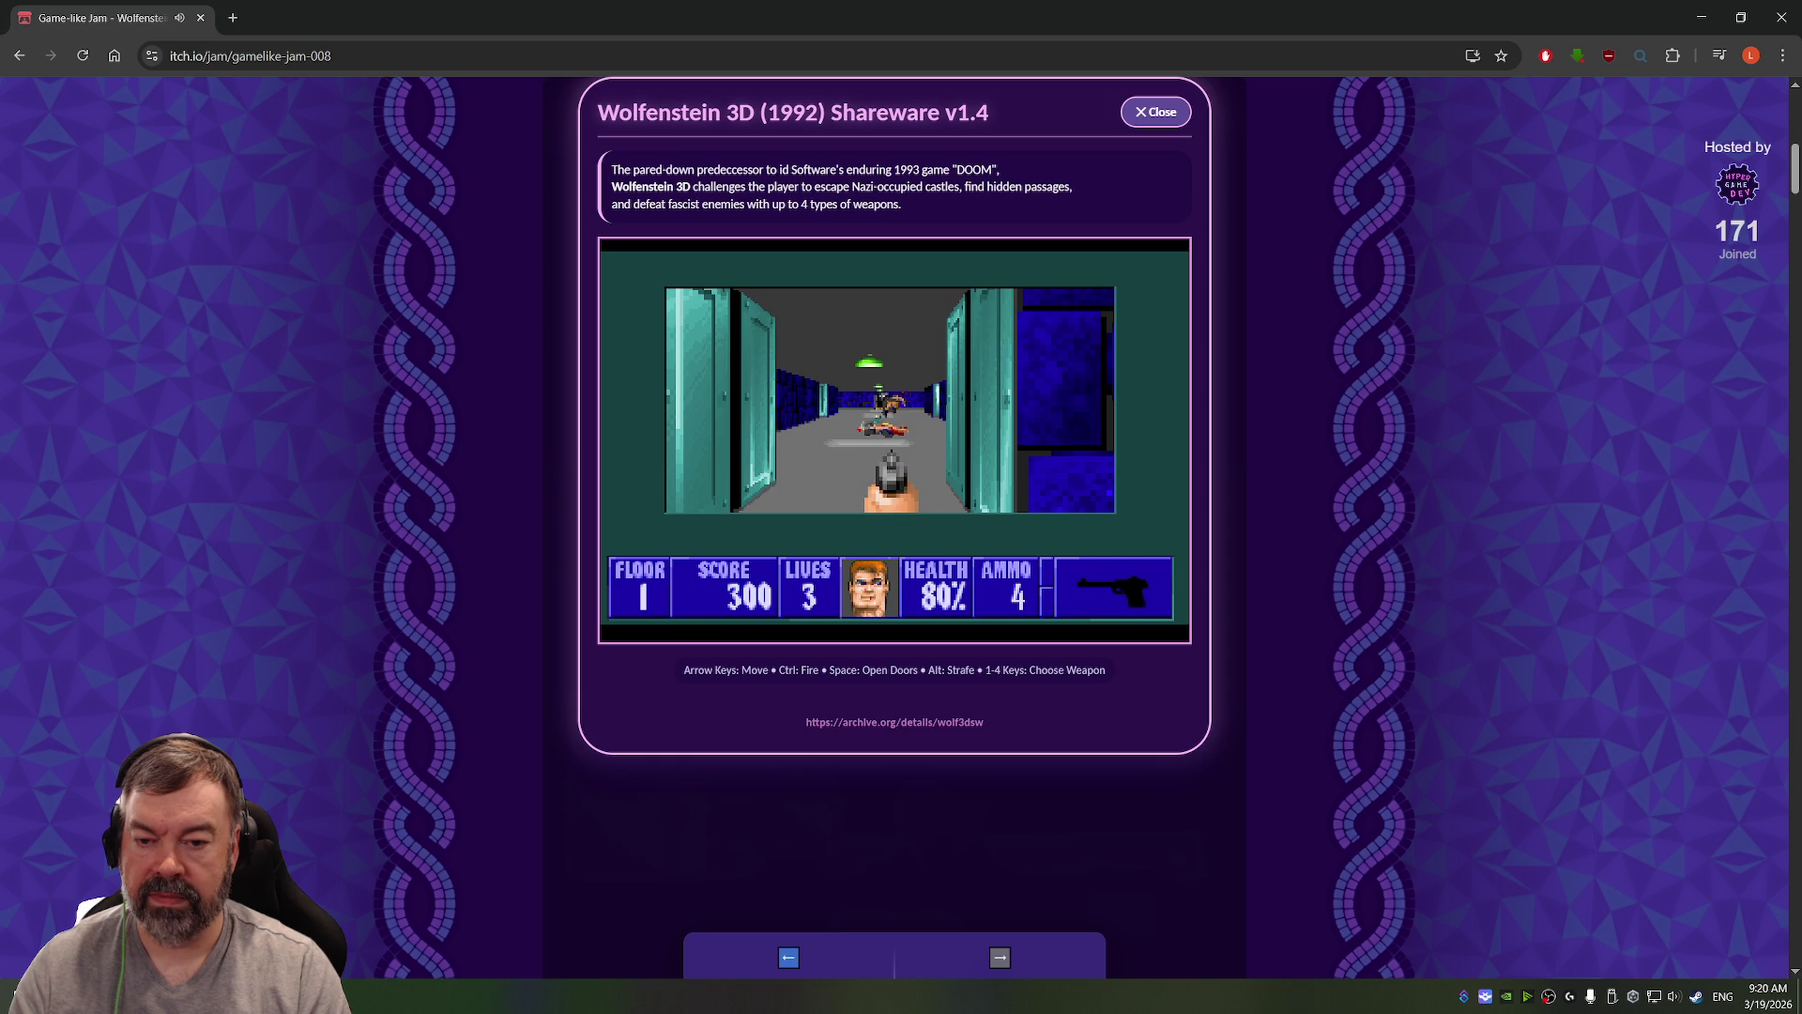
key(ctrl)
key(Right)
key(ctrl)
key(Left)
key(ctrl)
key(Up)
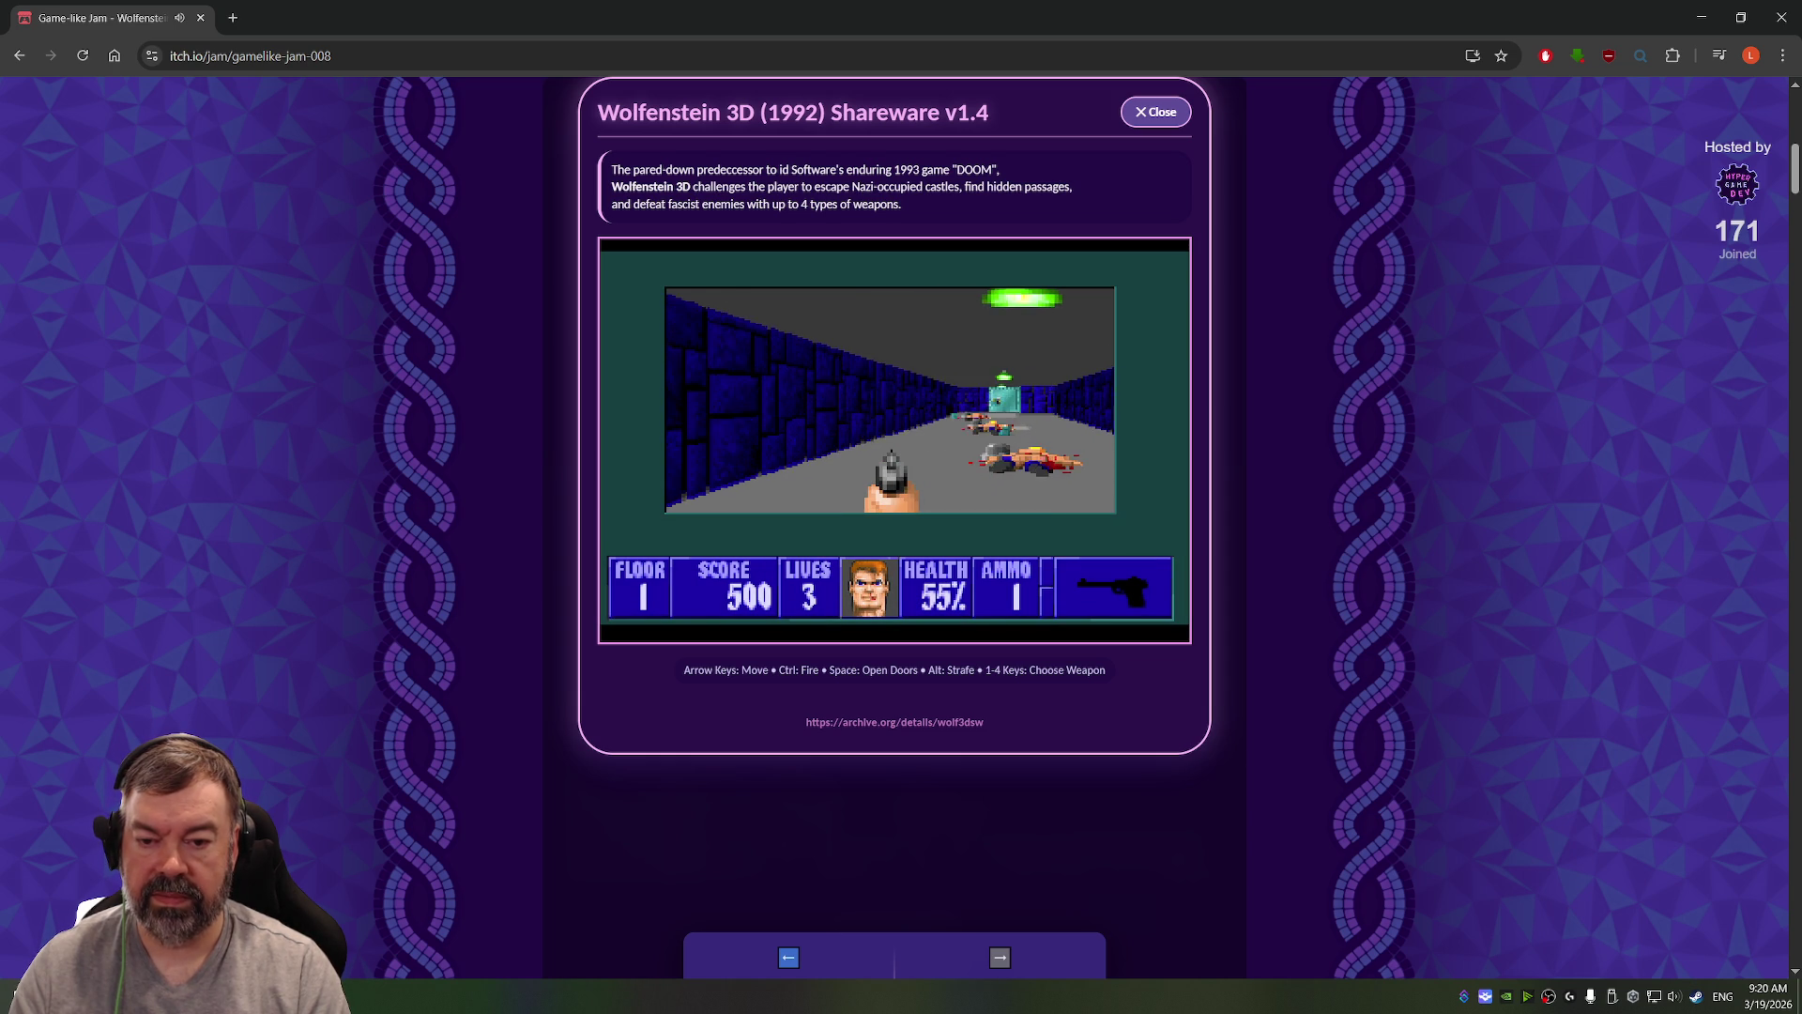
Step: Open the two teal doors, then close the Wolfenstein 3D game window
key(Left)
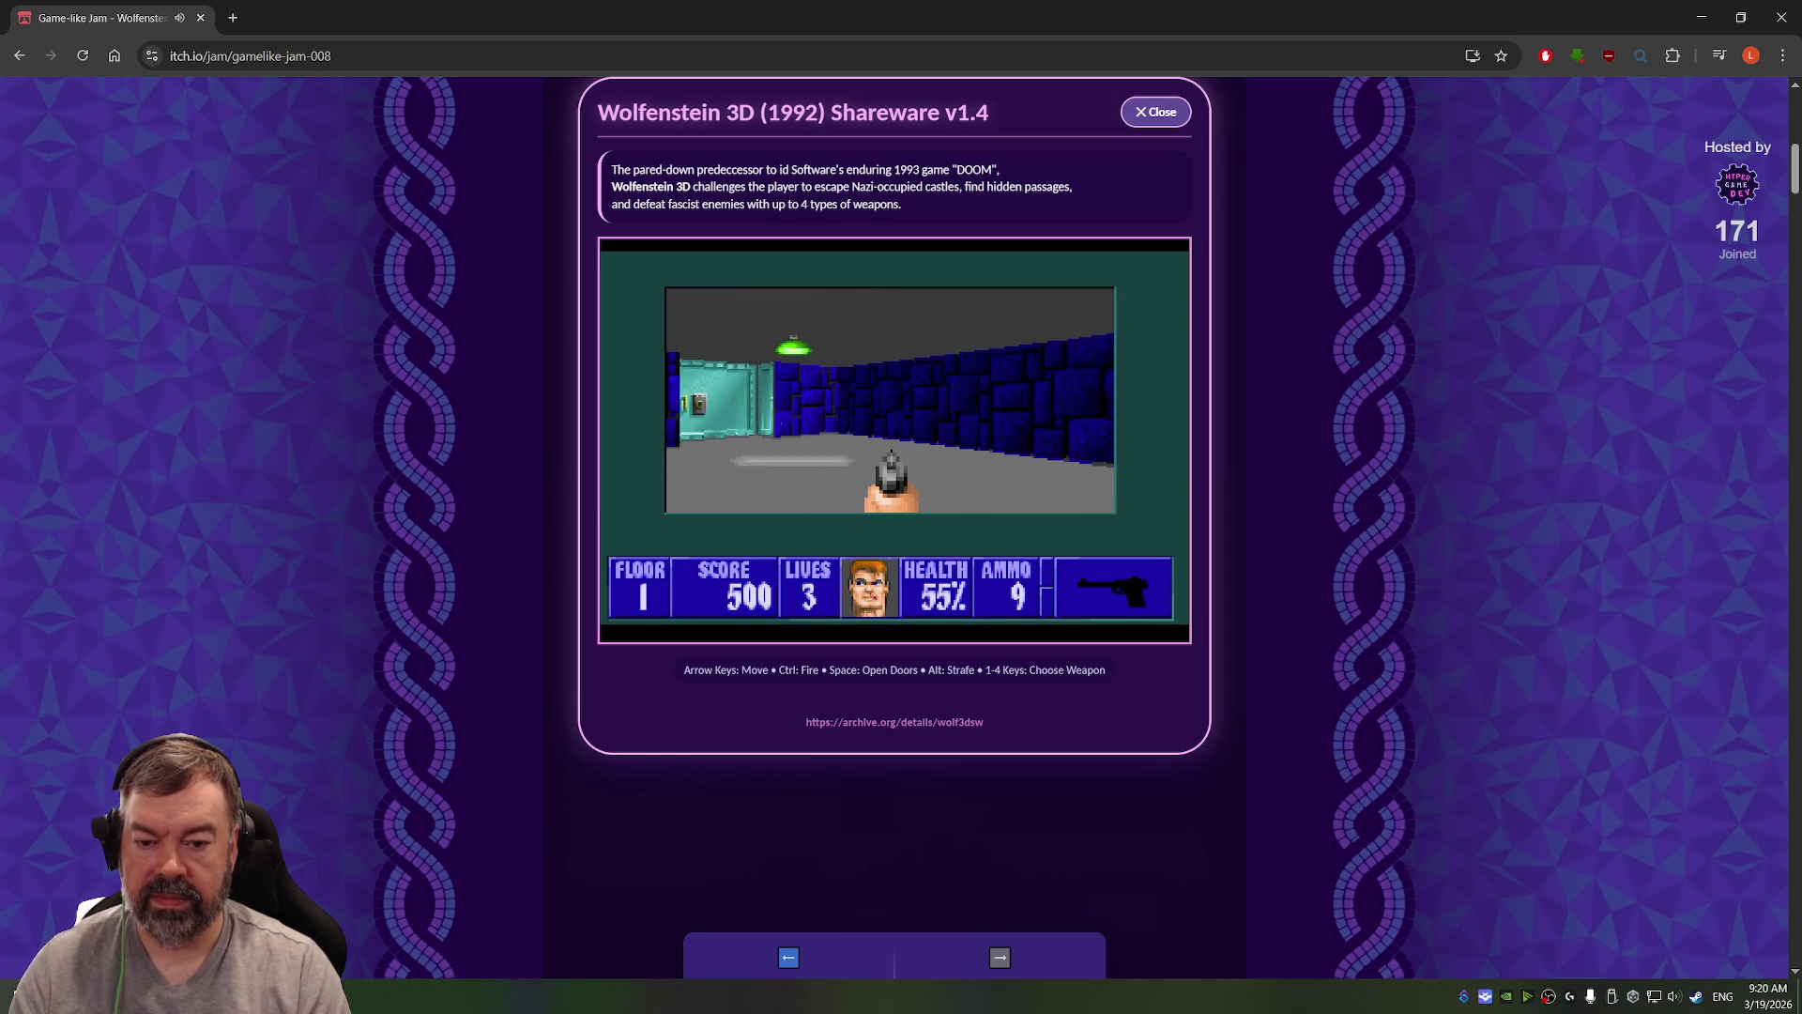
key(Right)
key(Up)
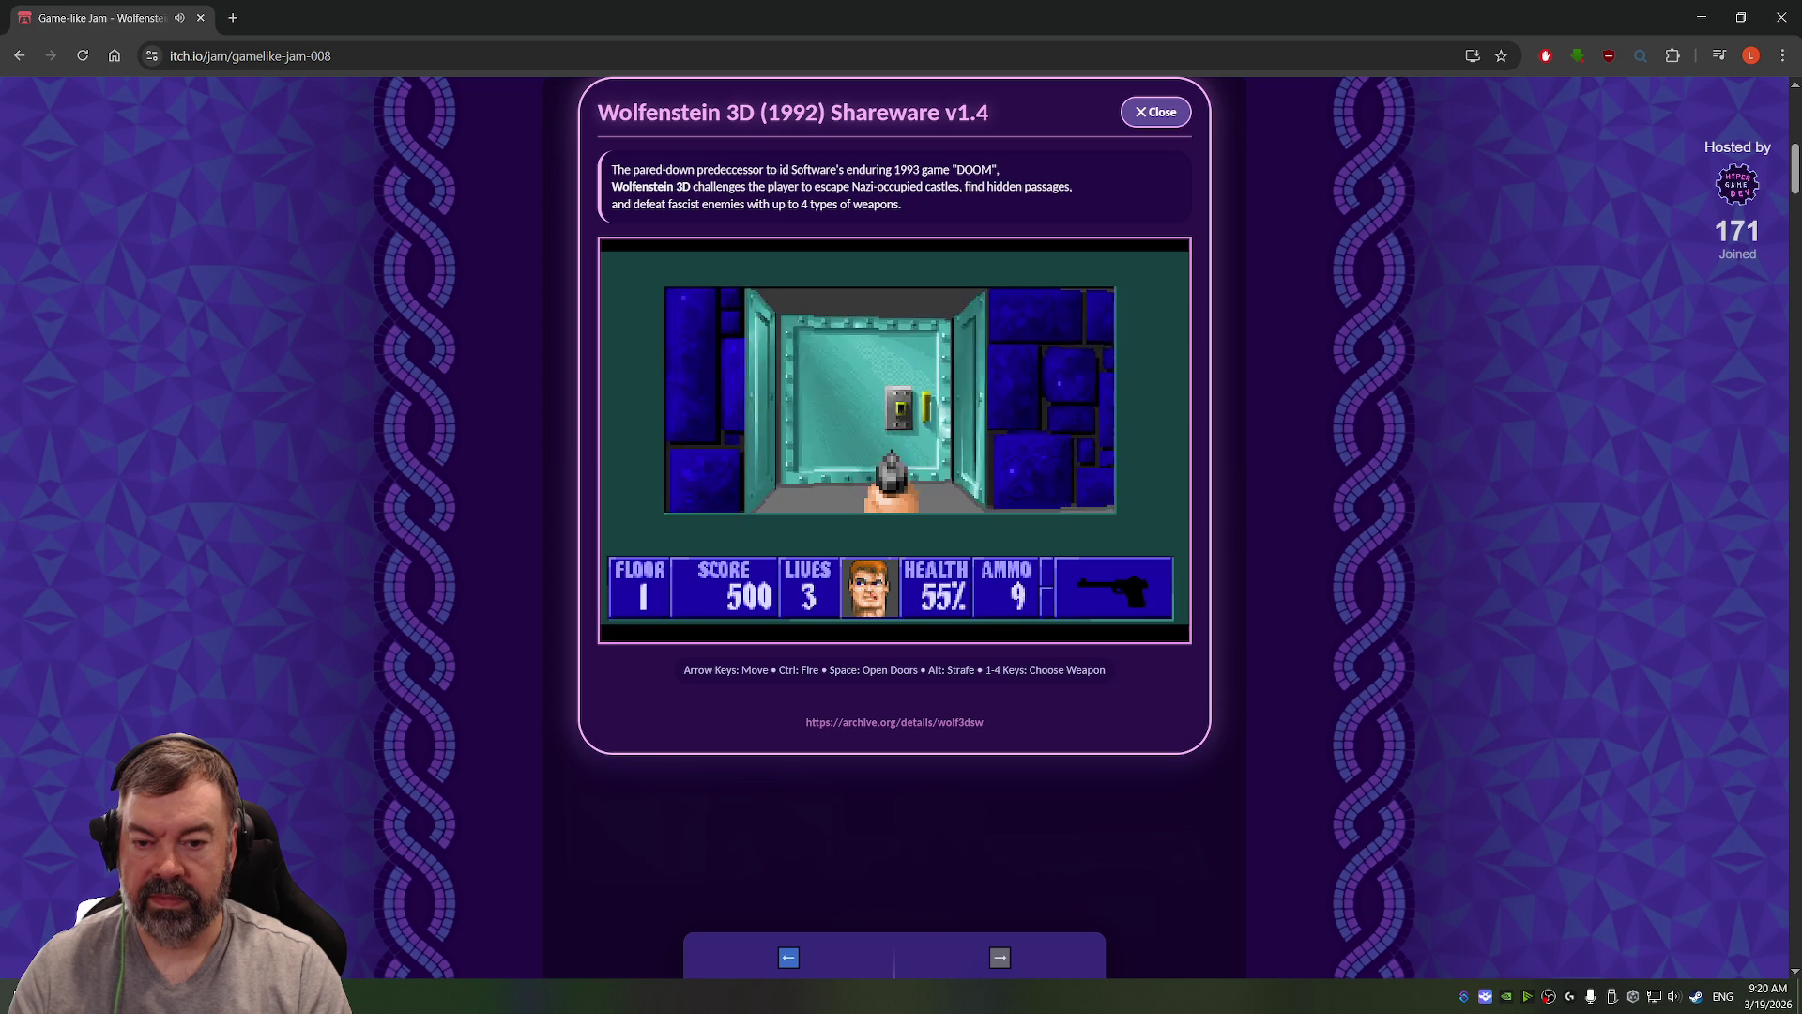
key(space)
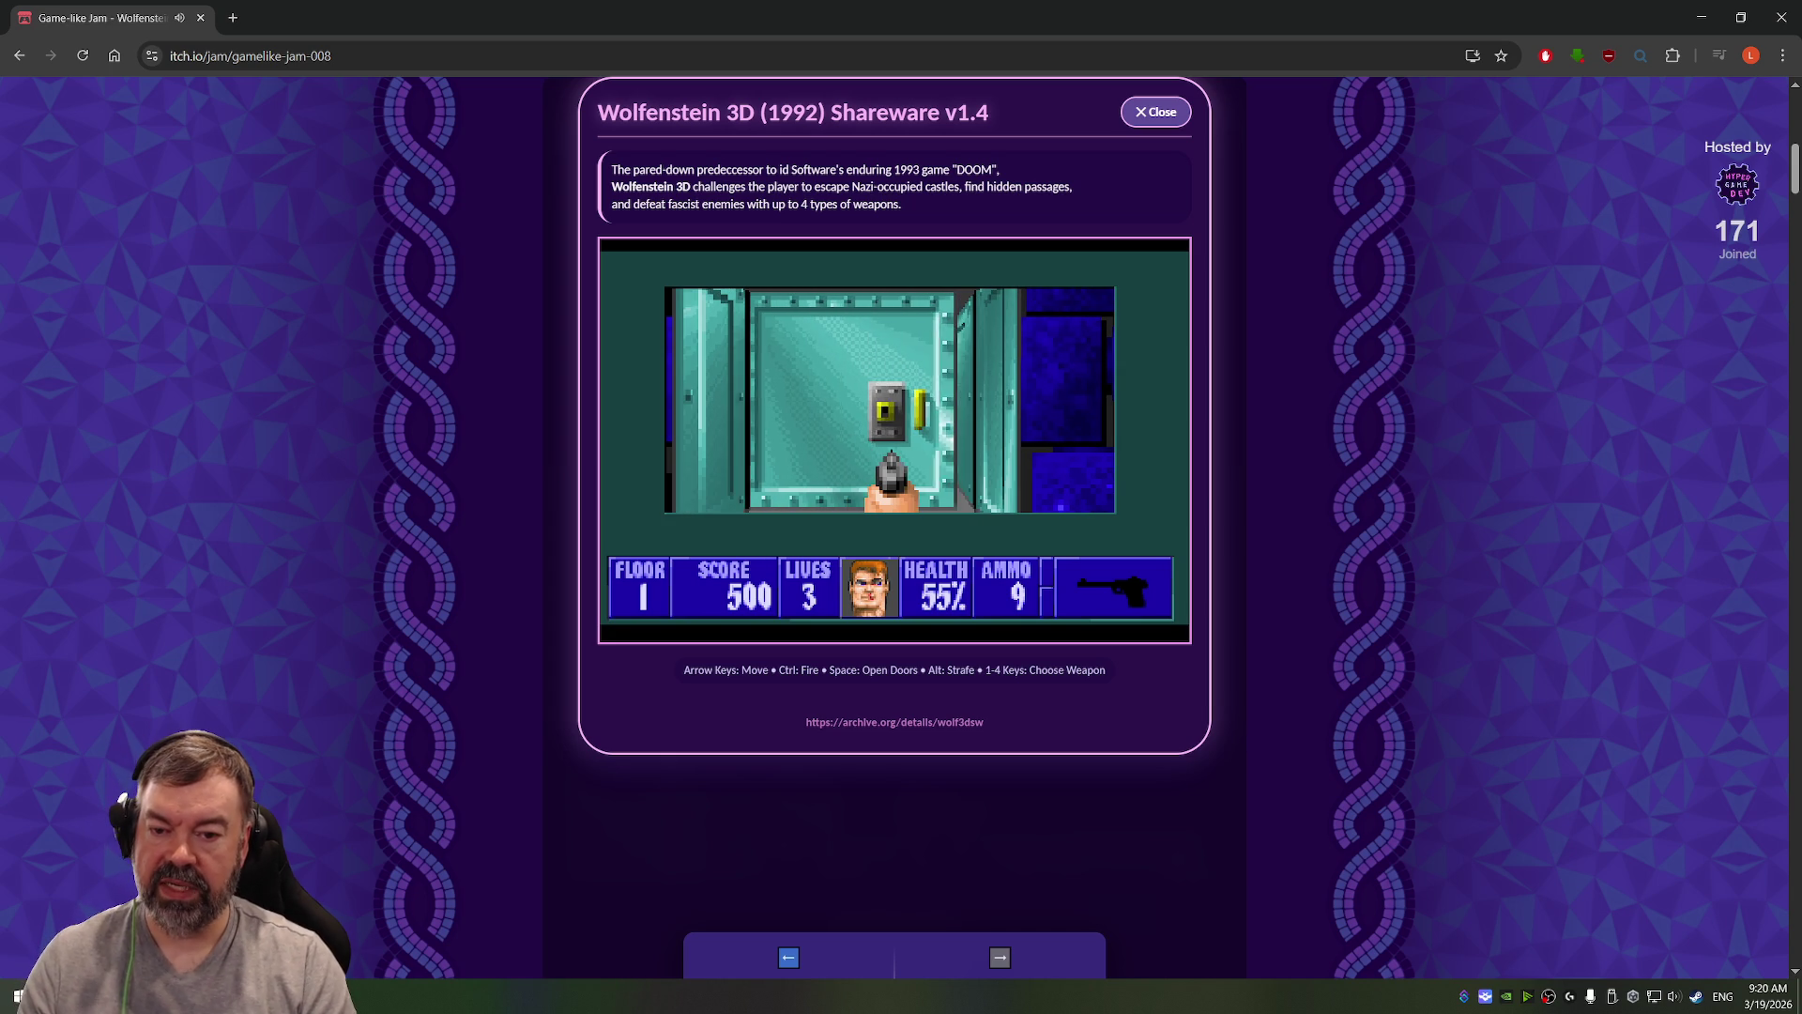
key(space)
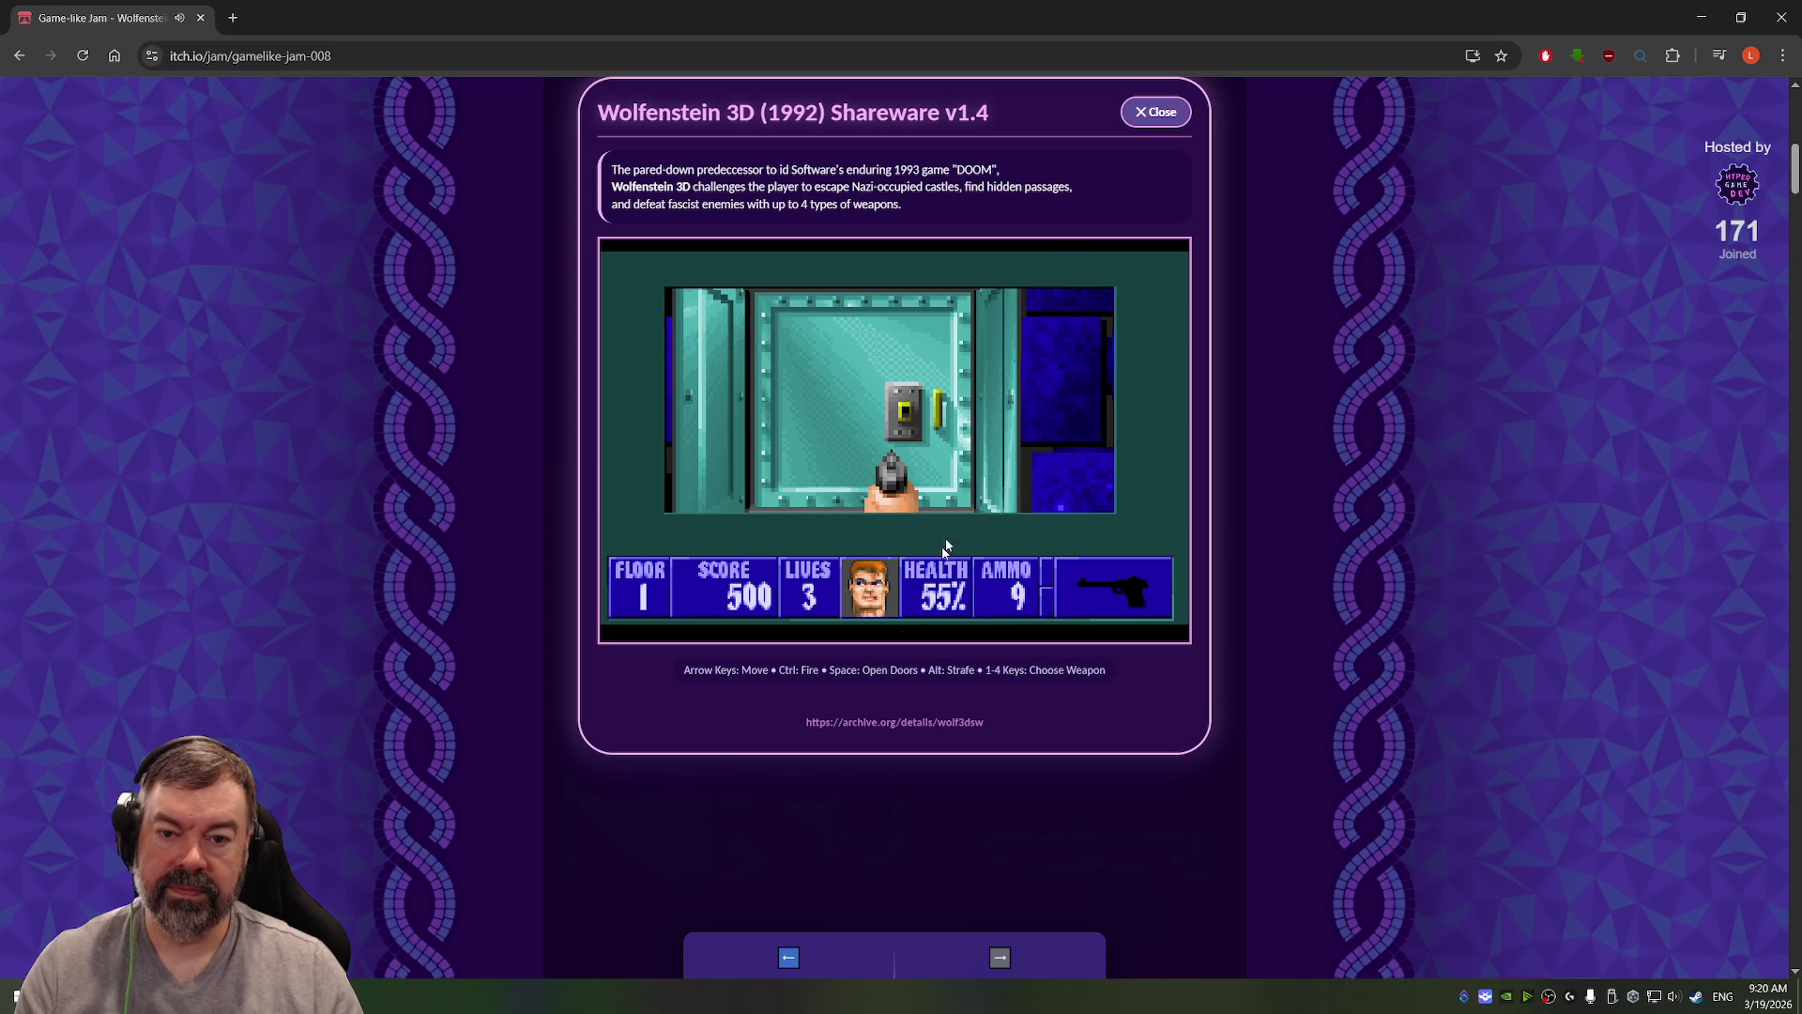
click(1161, 109)
Step: Play the downloaded 2026-03-16_23-53-59.mp4 recording full screen in a media player
scroll(1164, 107, down, 4)
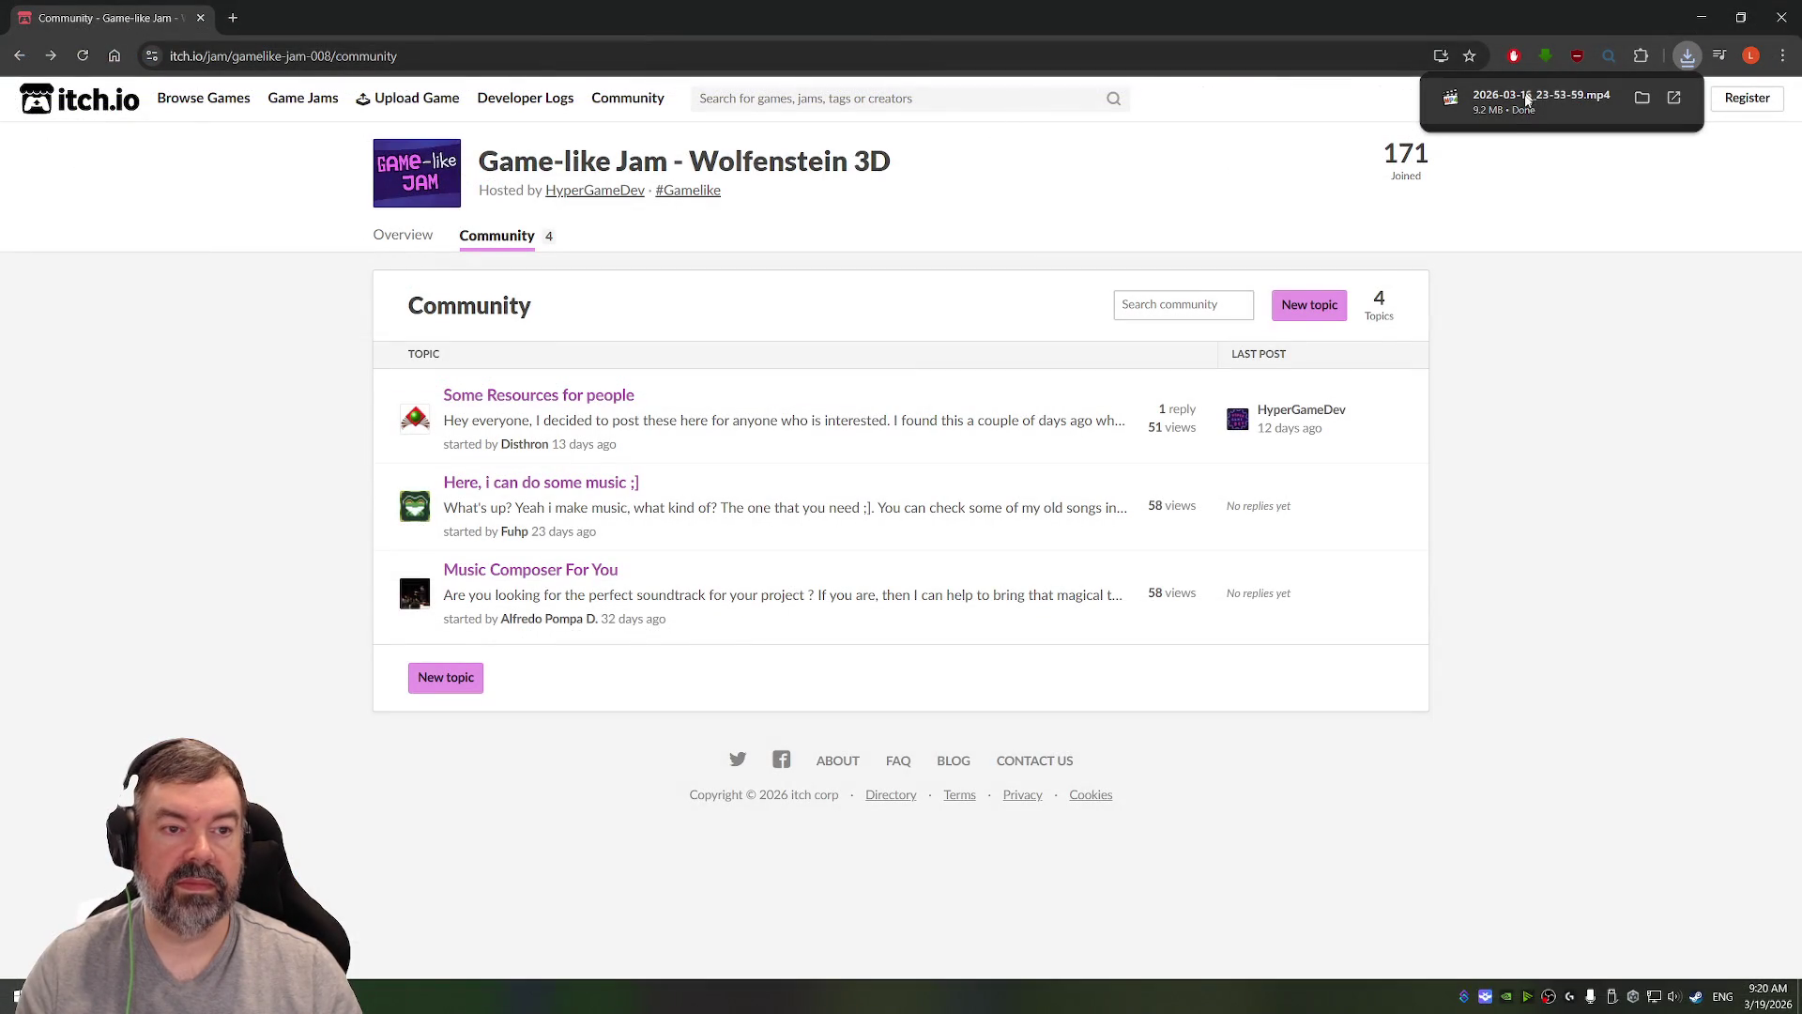
click(1516, 115)
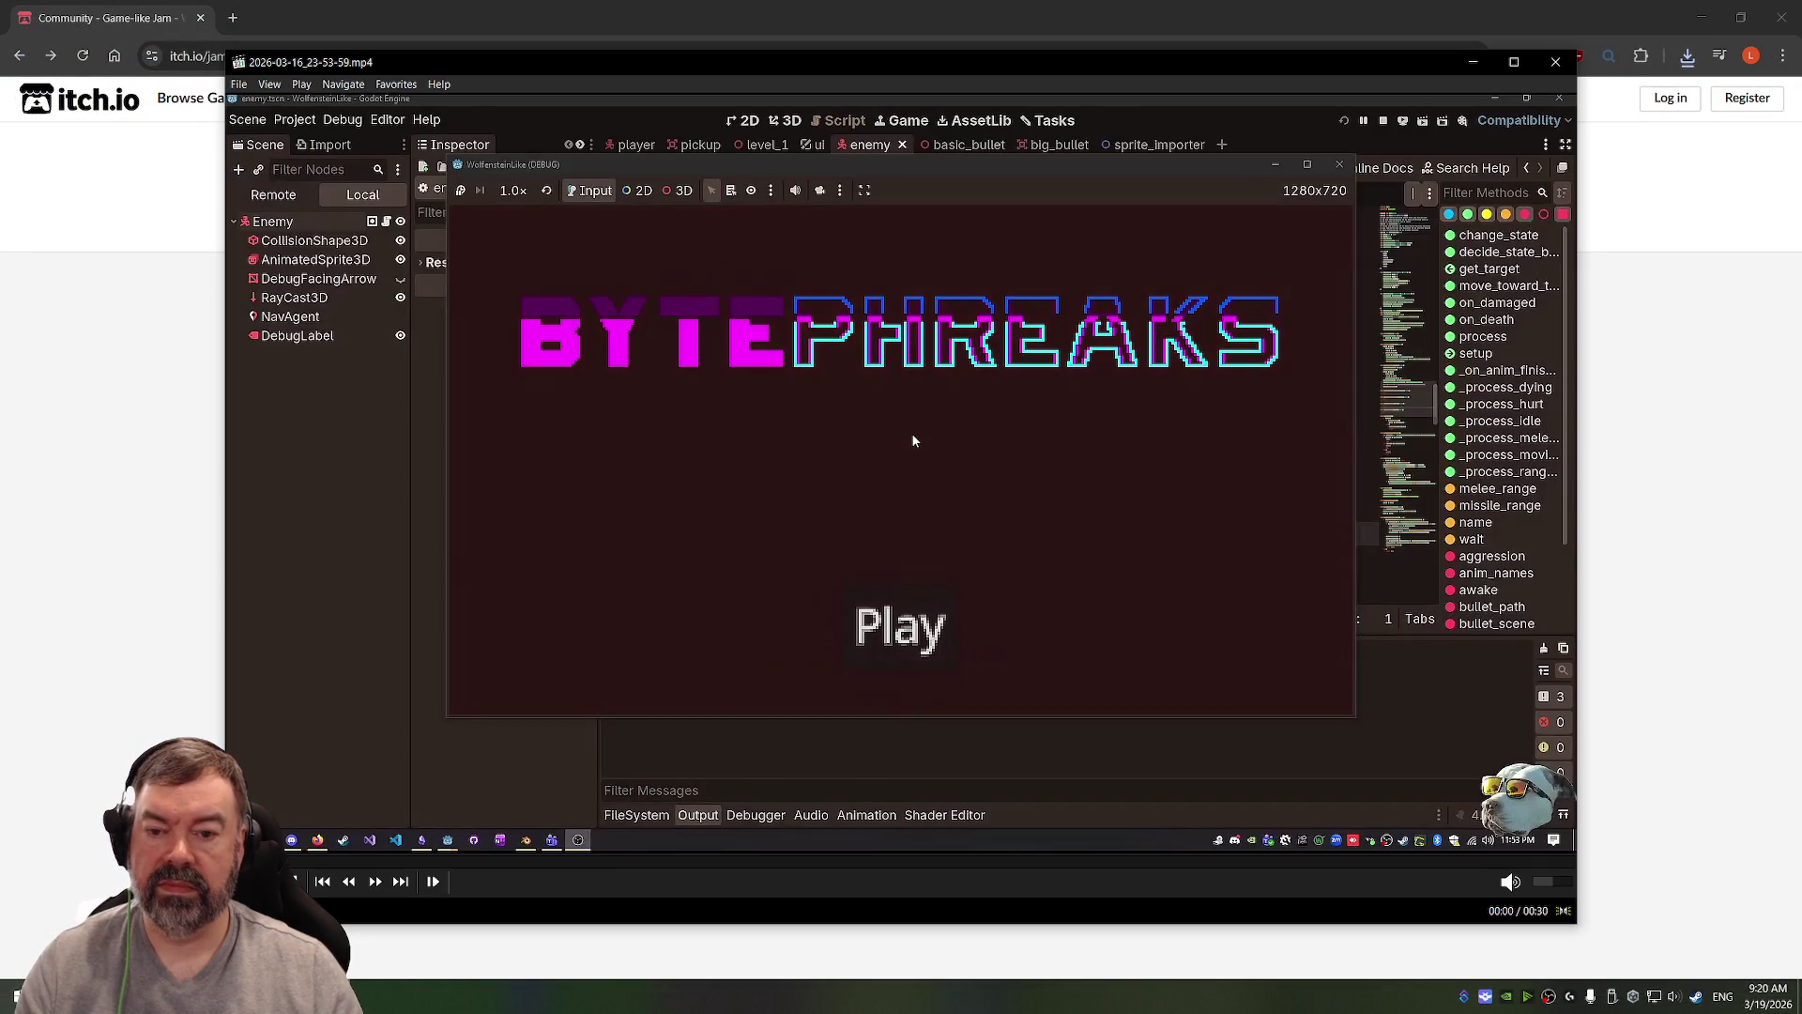
double_click(913, 440)
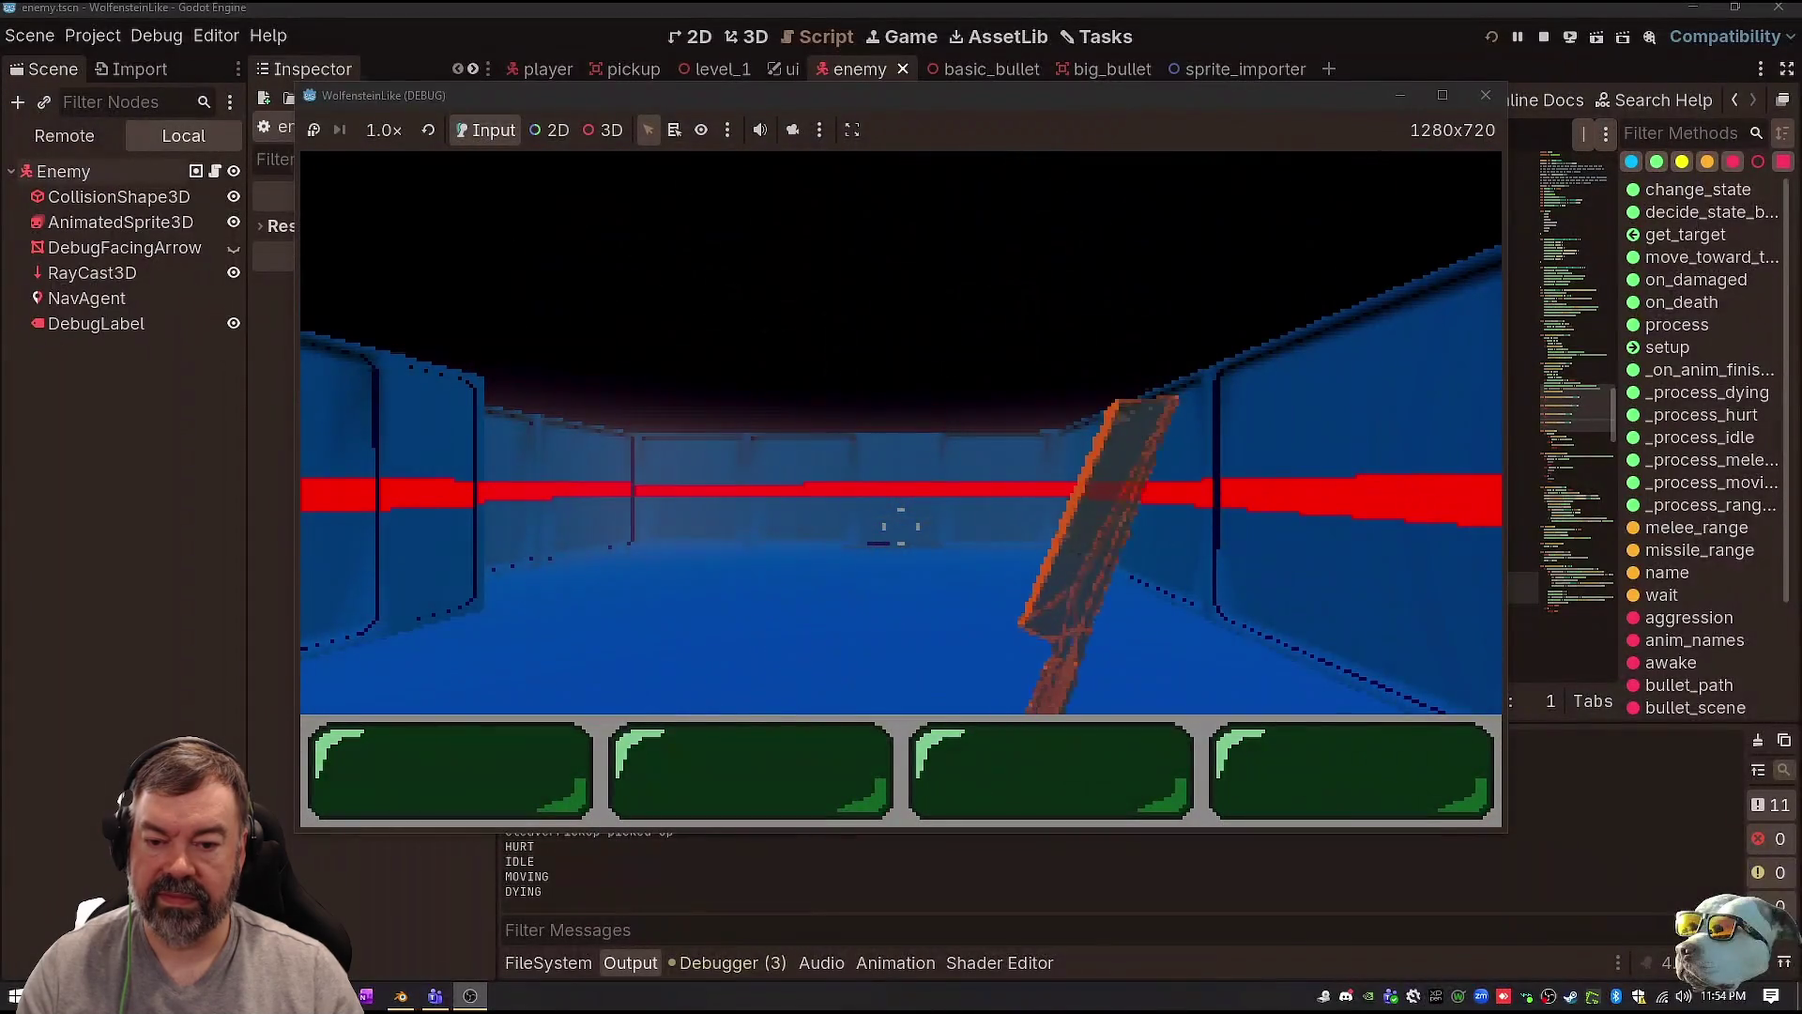
Step: Play the Godot recording full screen from the BYTEPHREAKS title screen into the corridor fight, restarting with F5
key(Left)
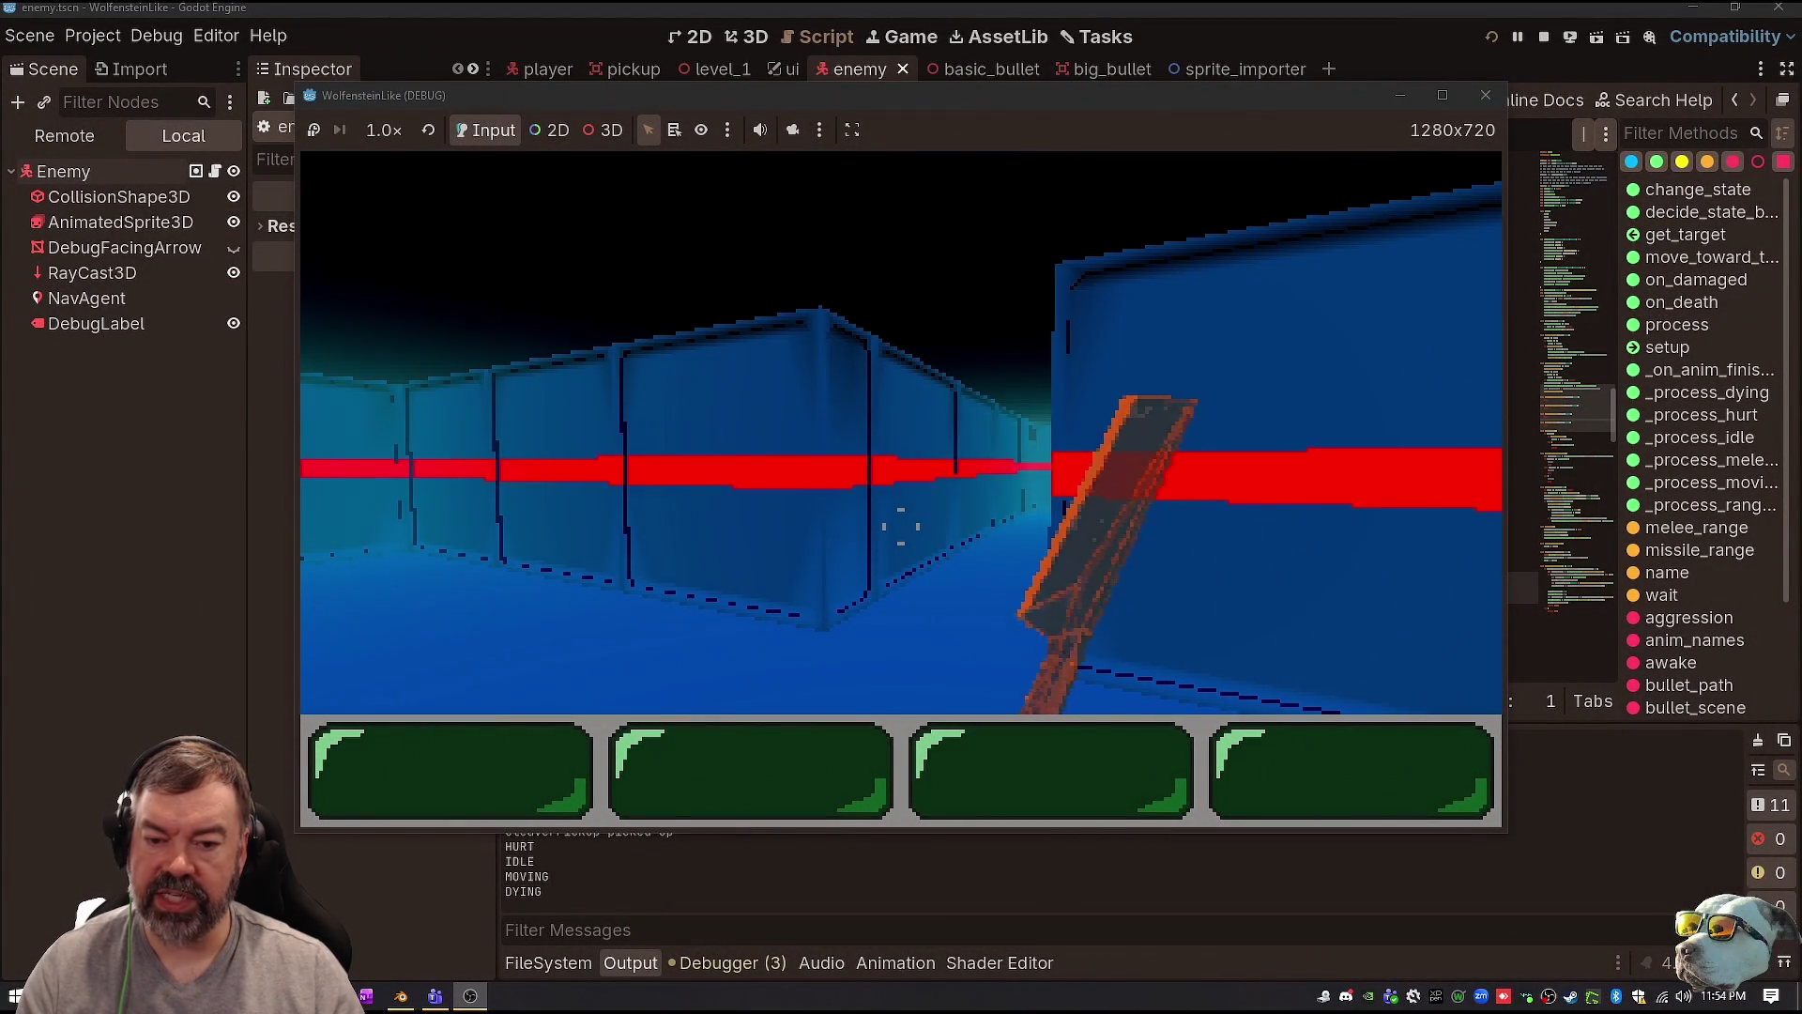
key(F5)
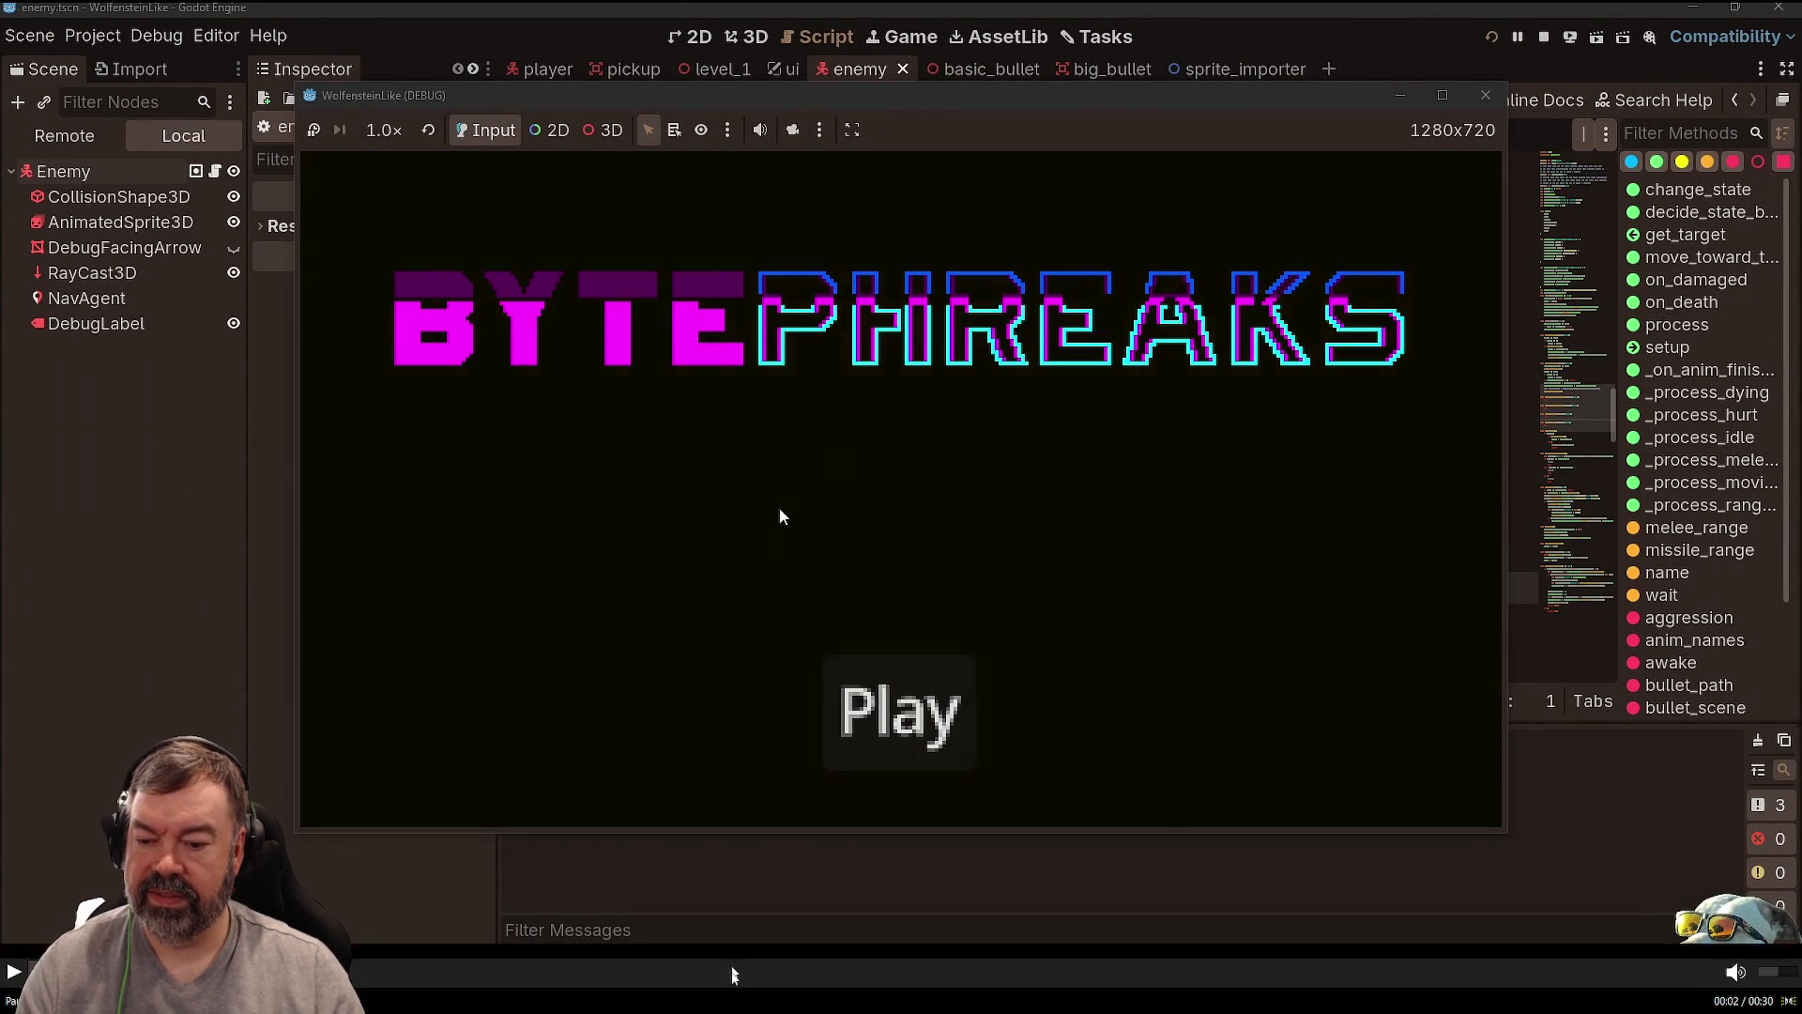
key(Return)
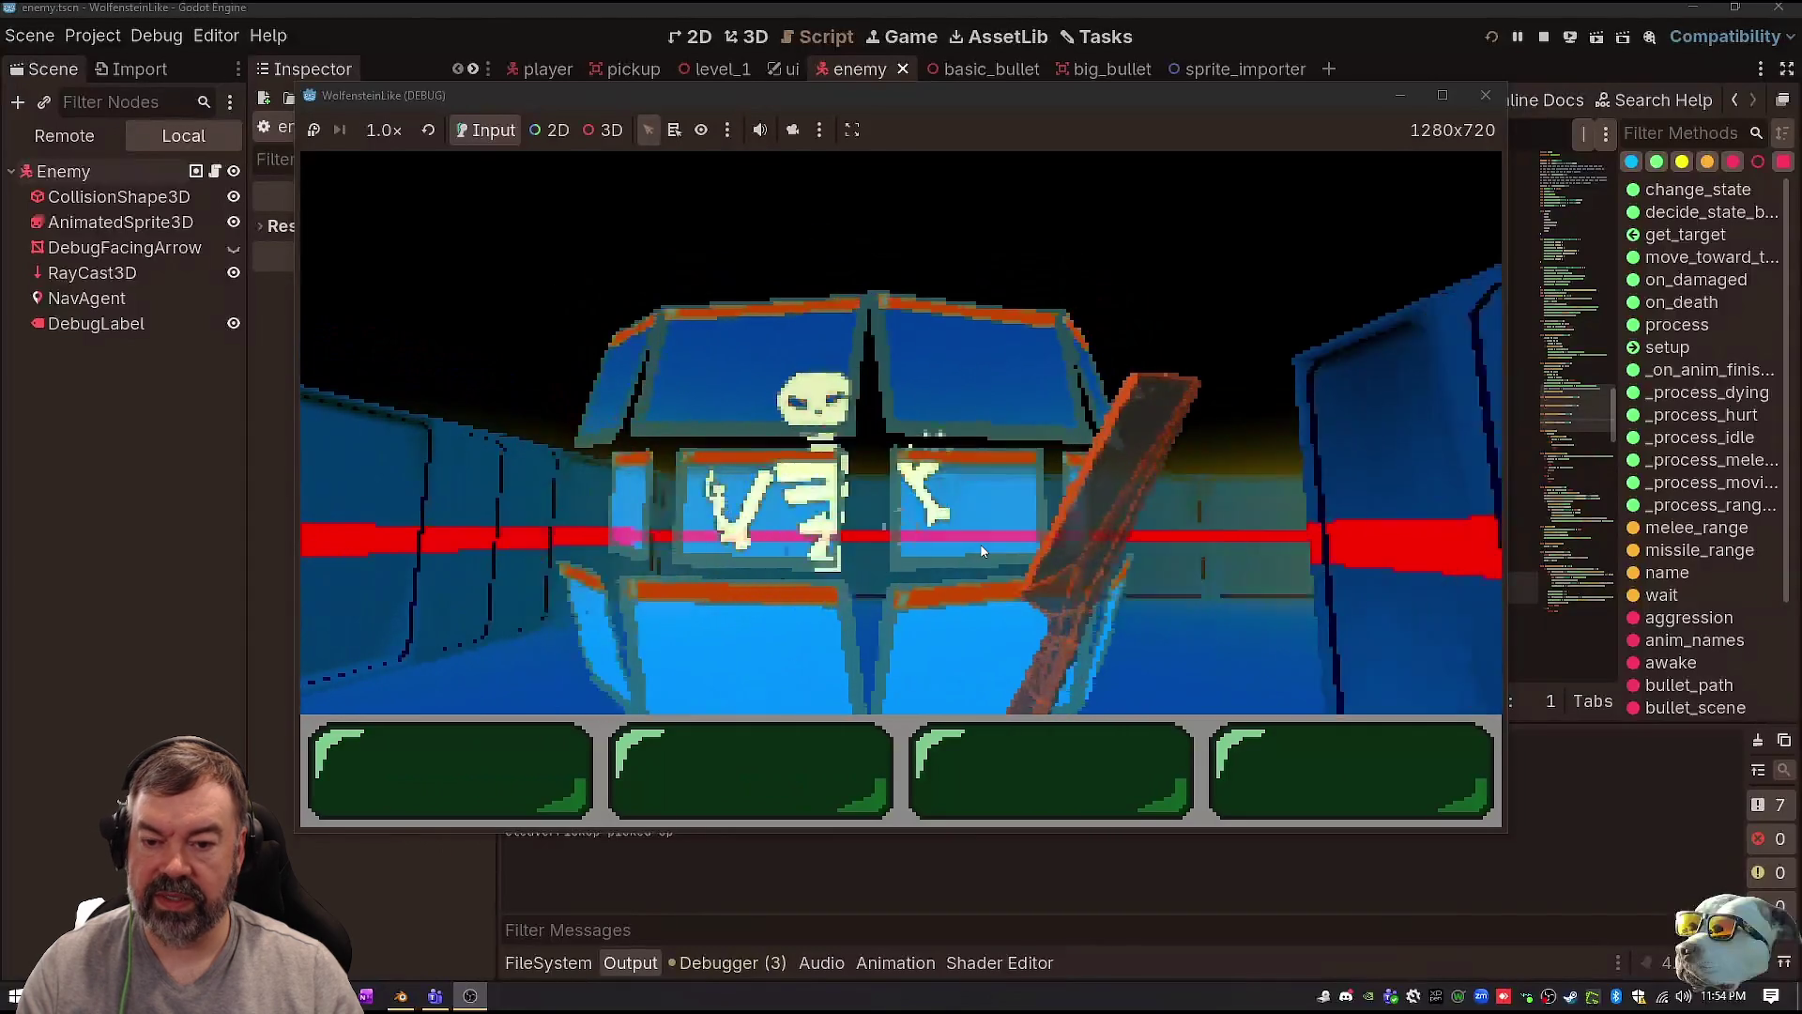
click(983, 551)
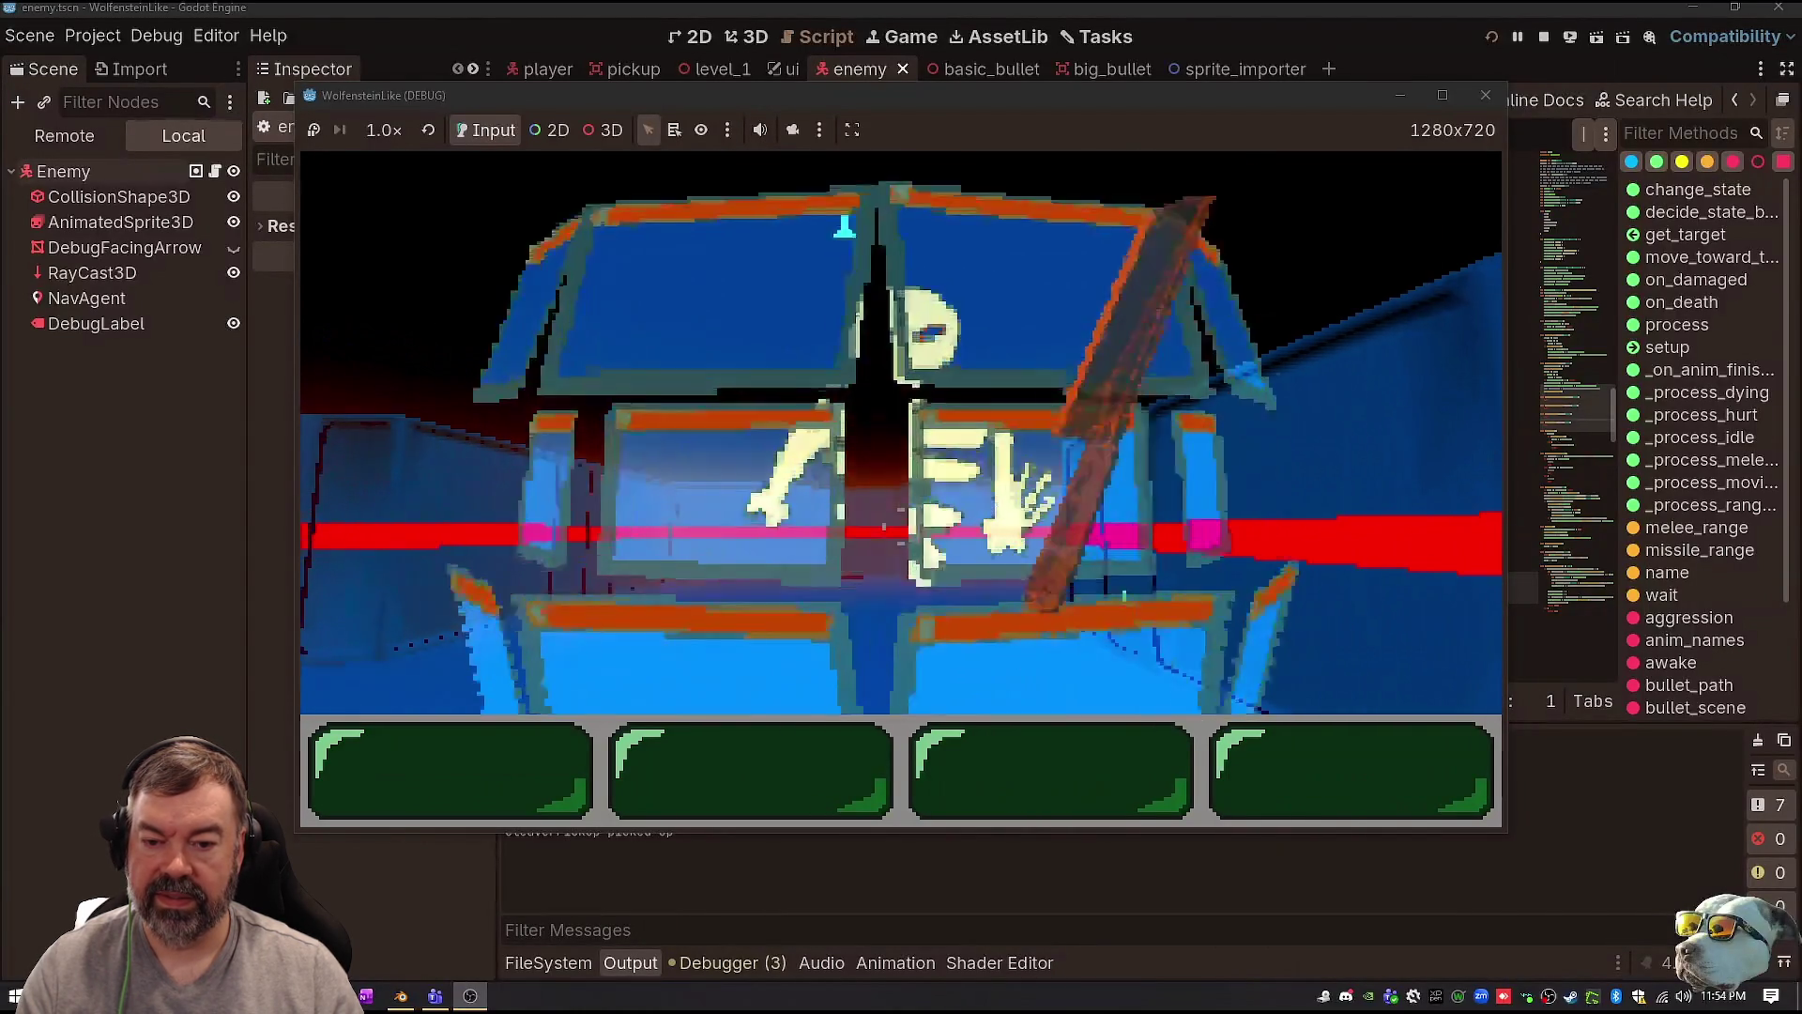
click(901, 432)
click(901, 431)
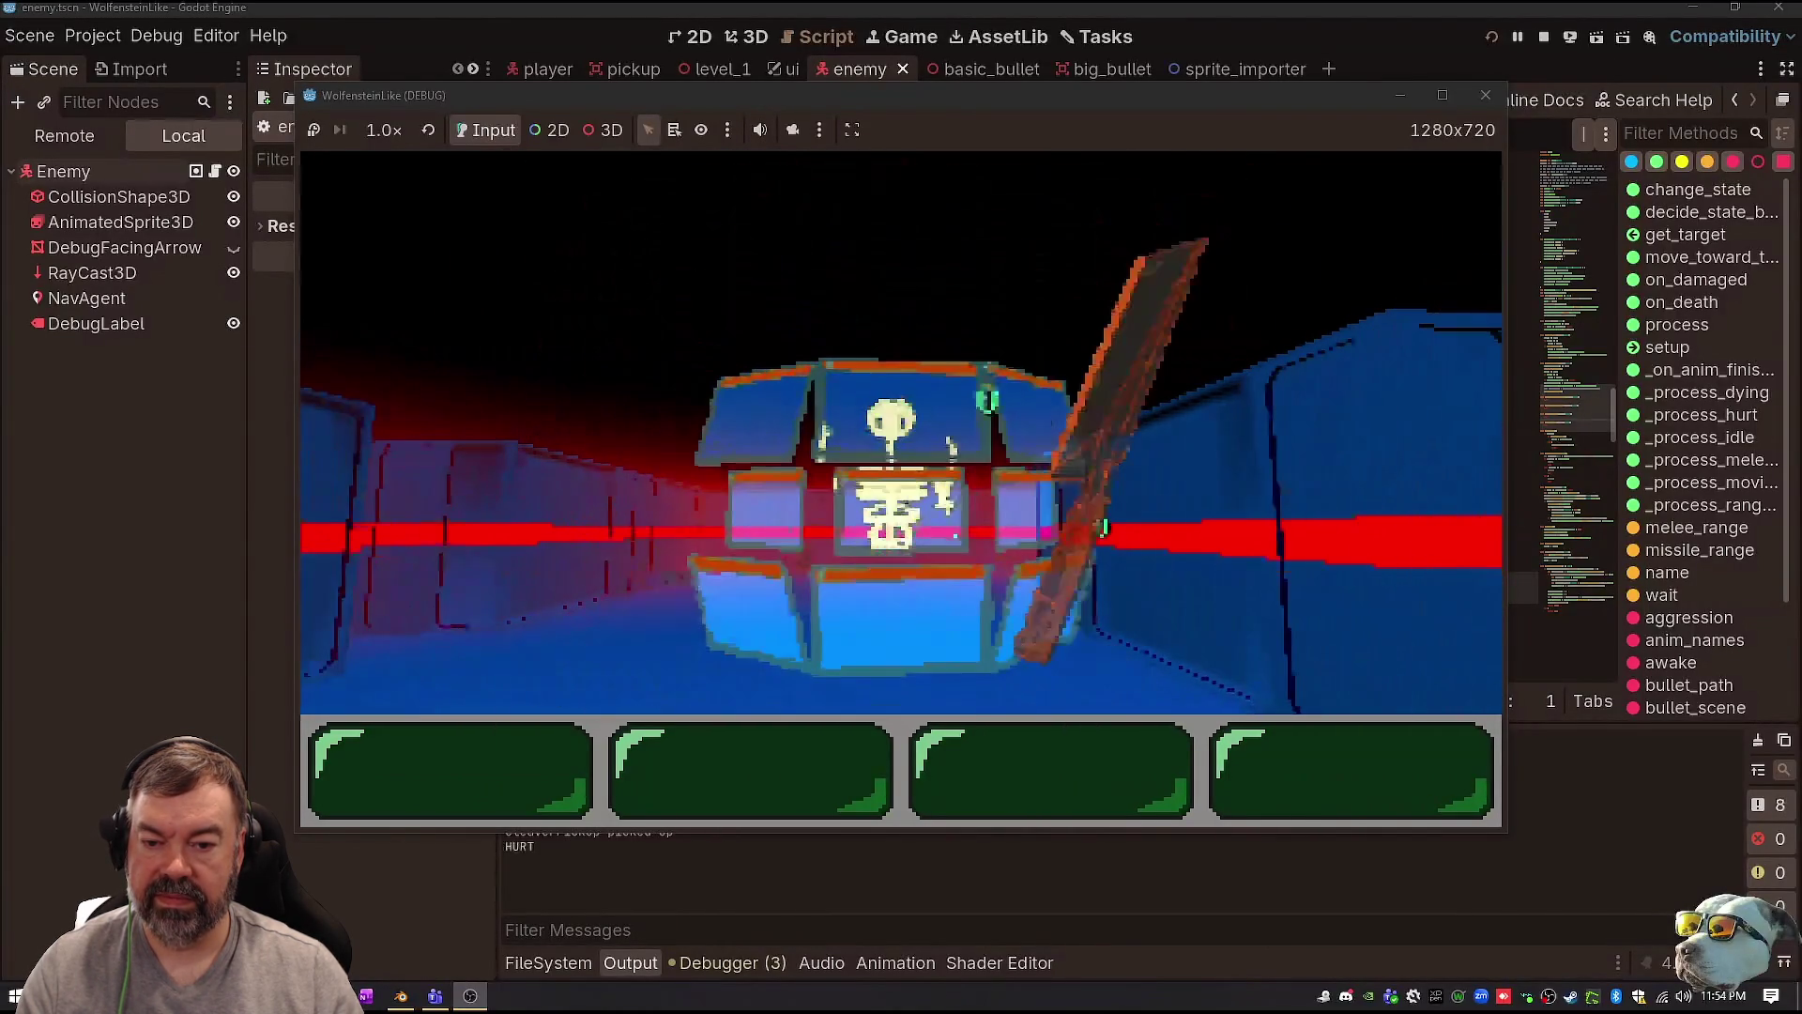
click(901, 432)
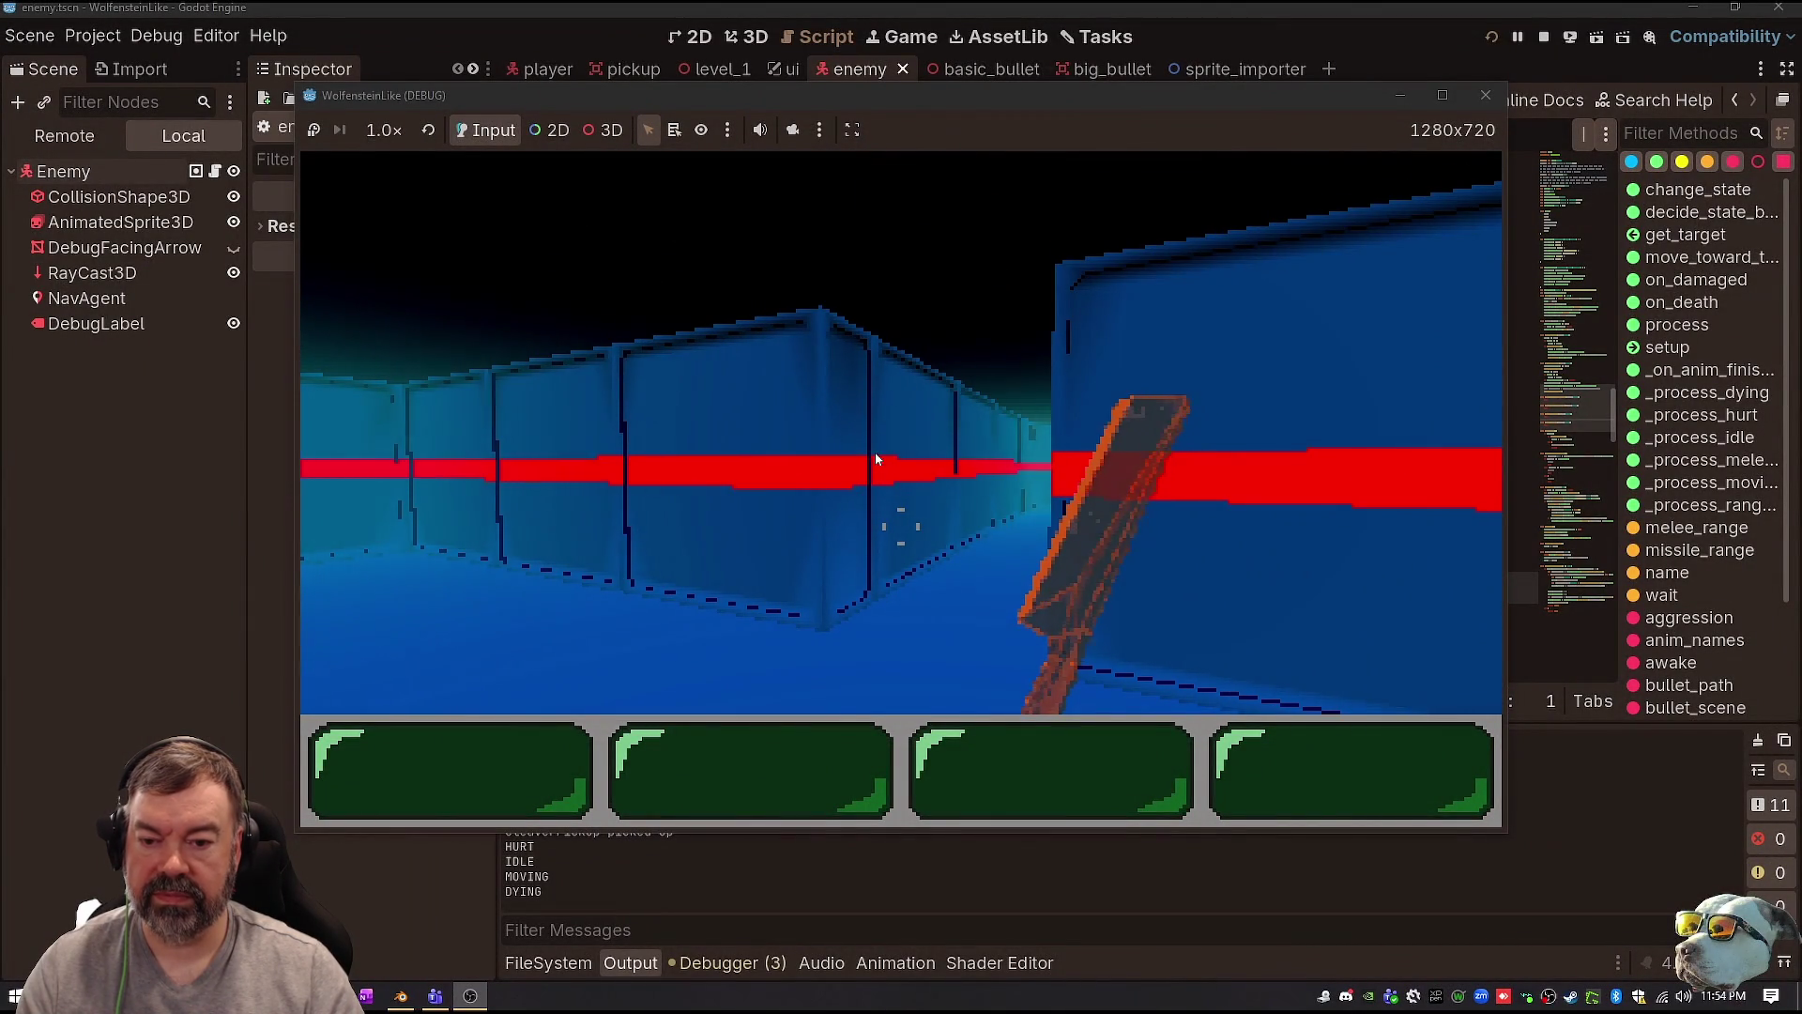
key(F5)
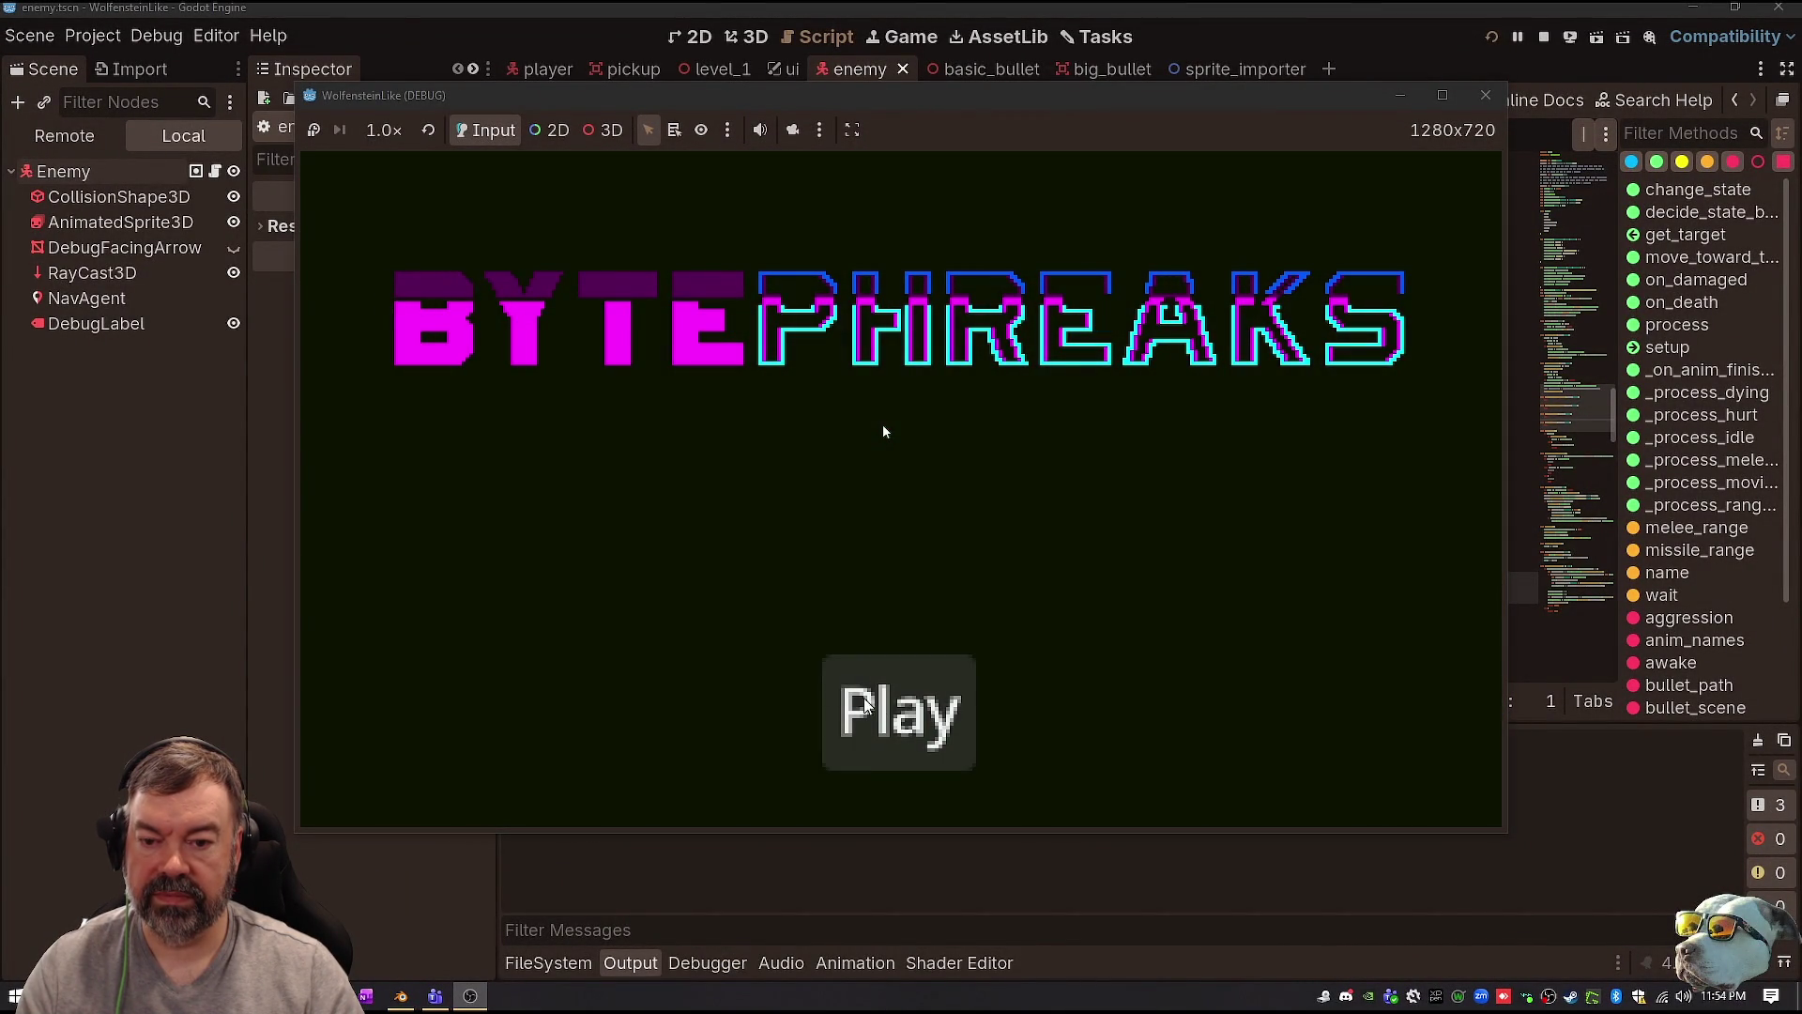
Step: Resume the recording and seek through it with the arrow keys, then close the media player window
key(Return)
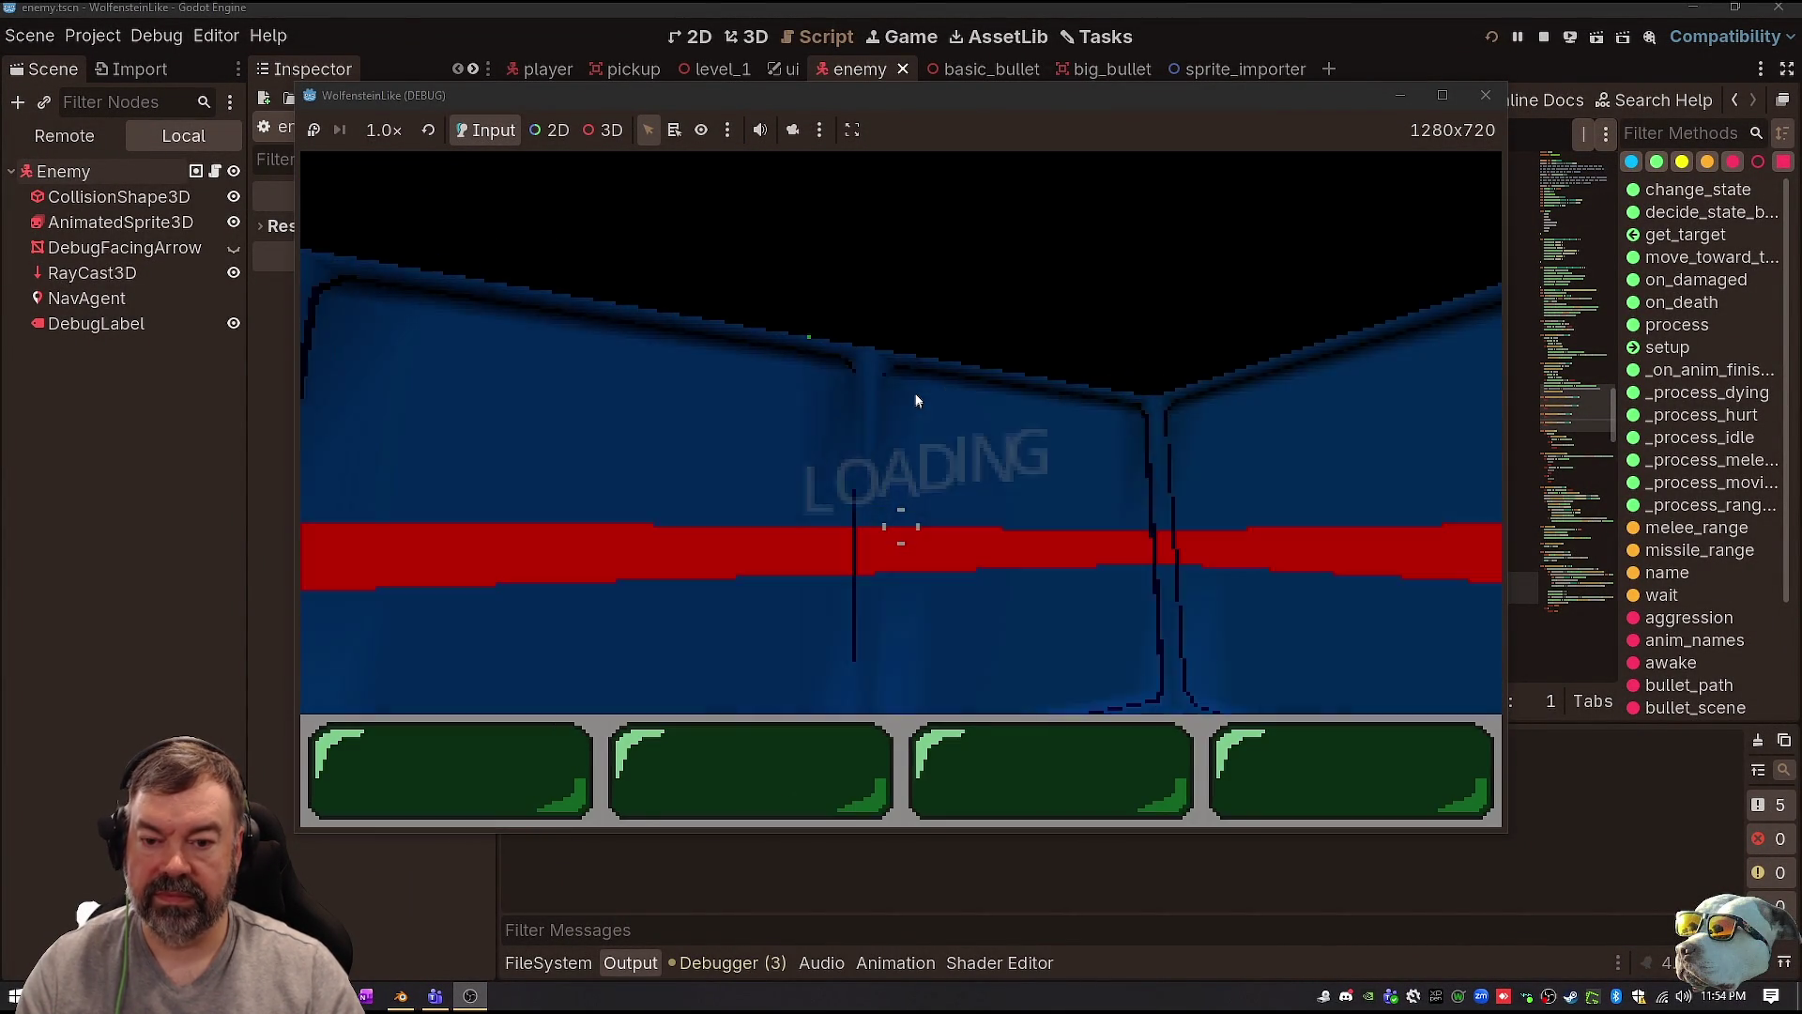
key(Left)
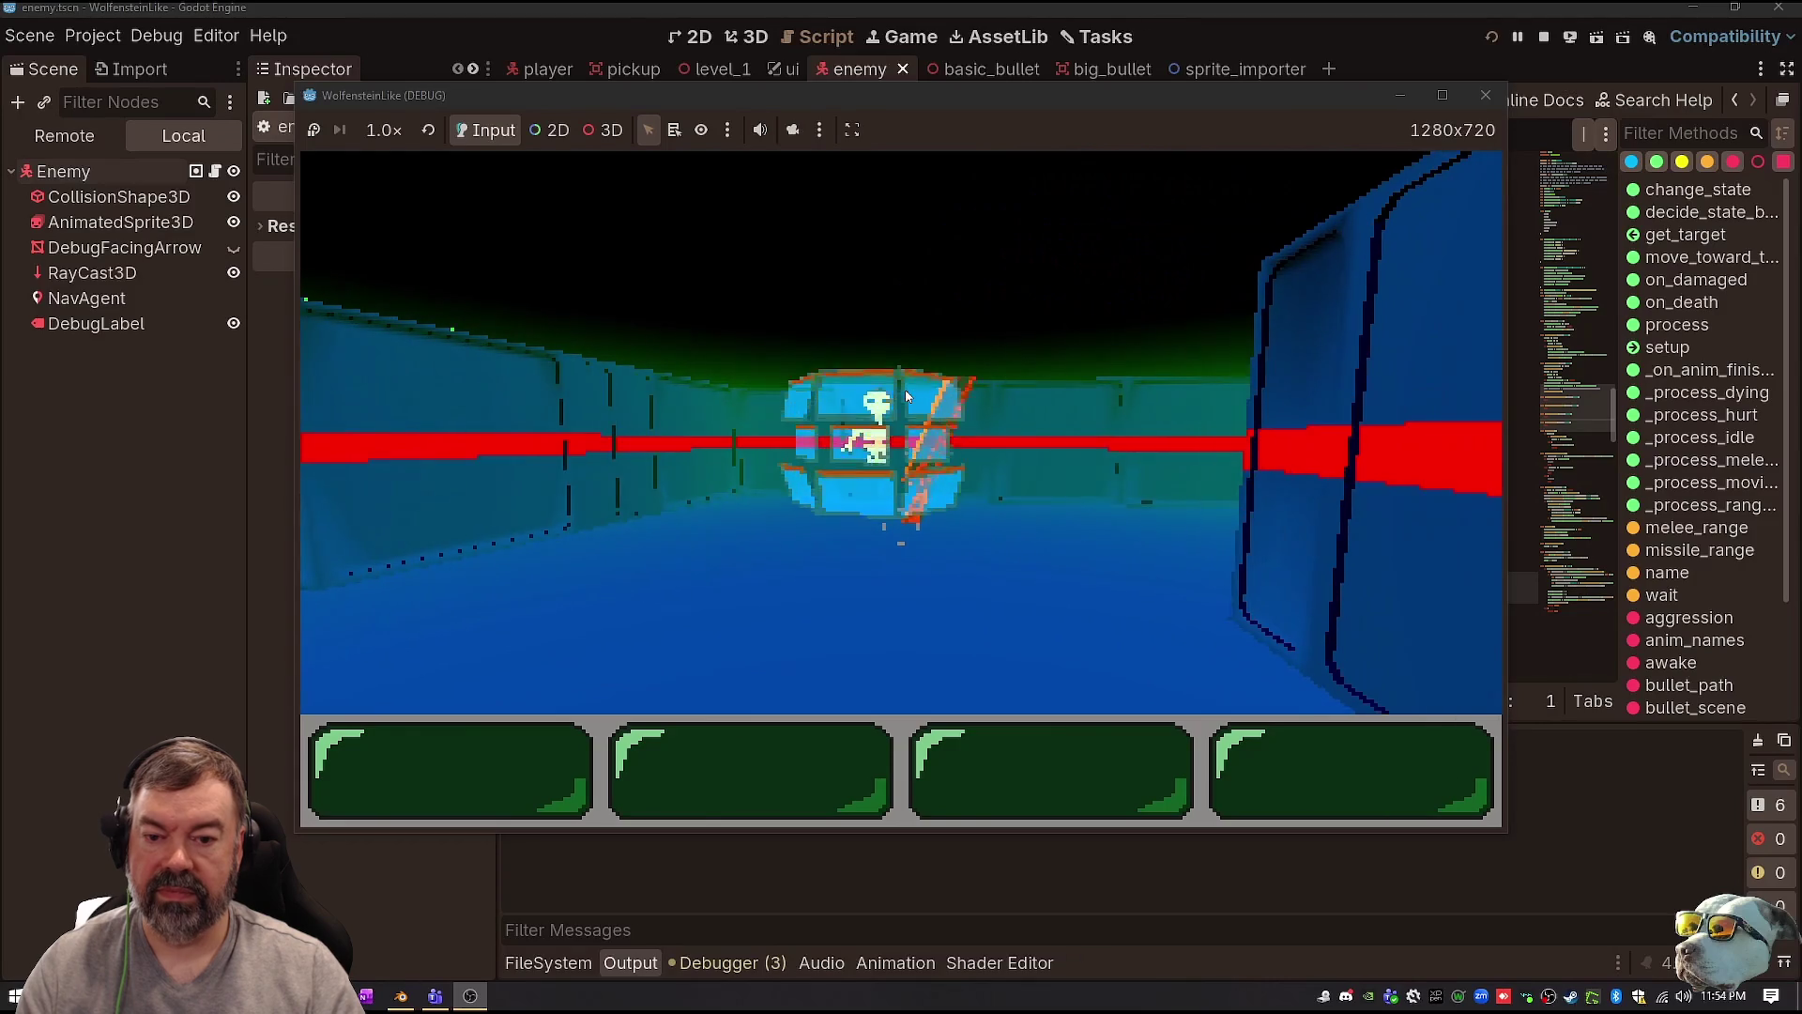
key(Up)
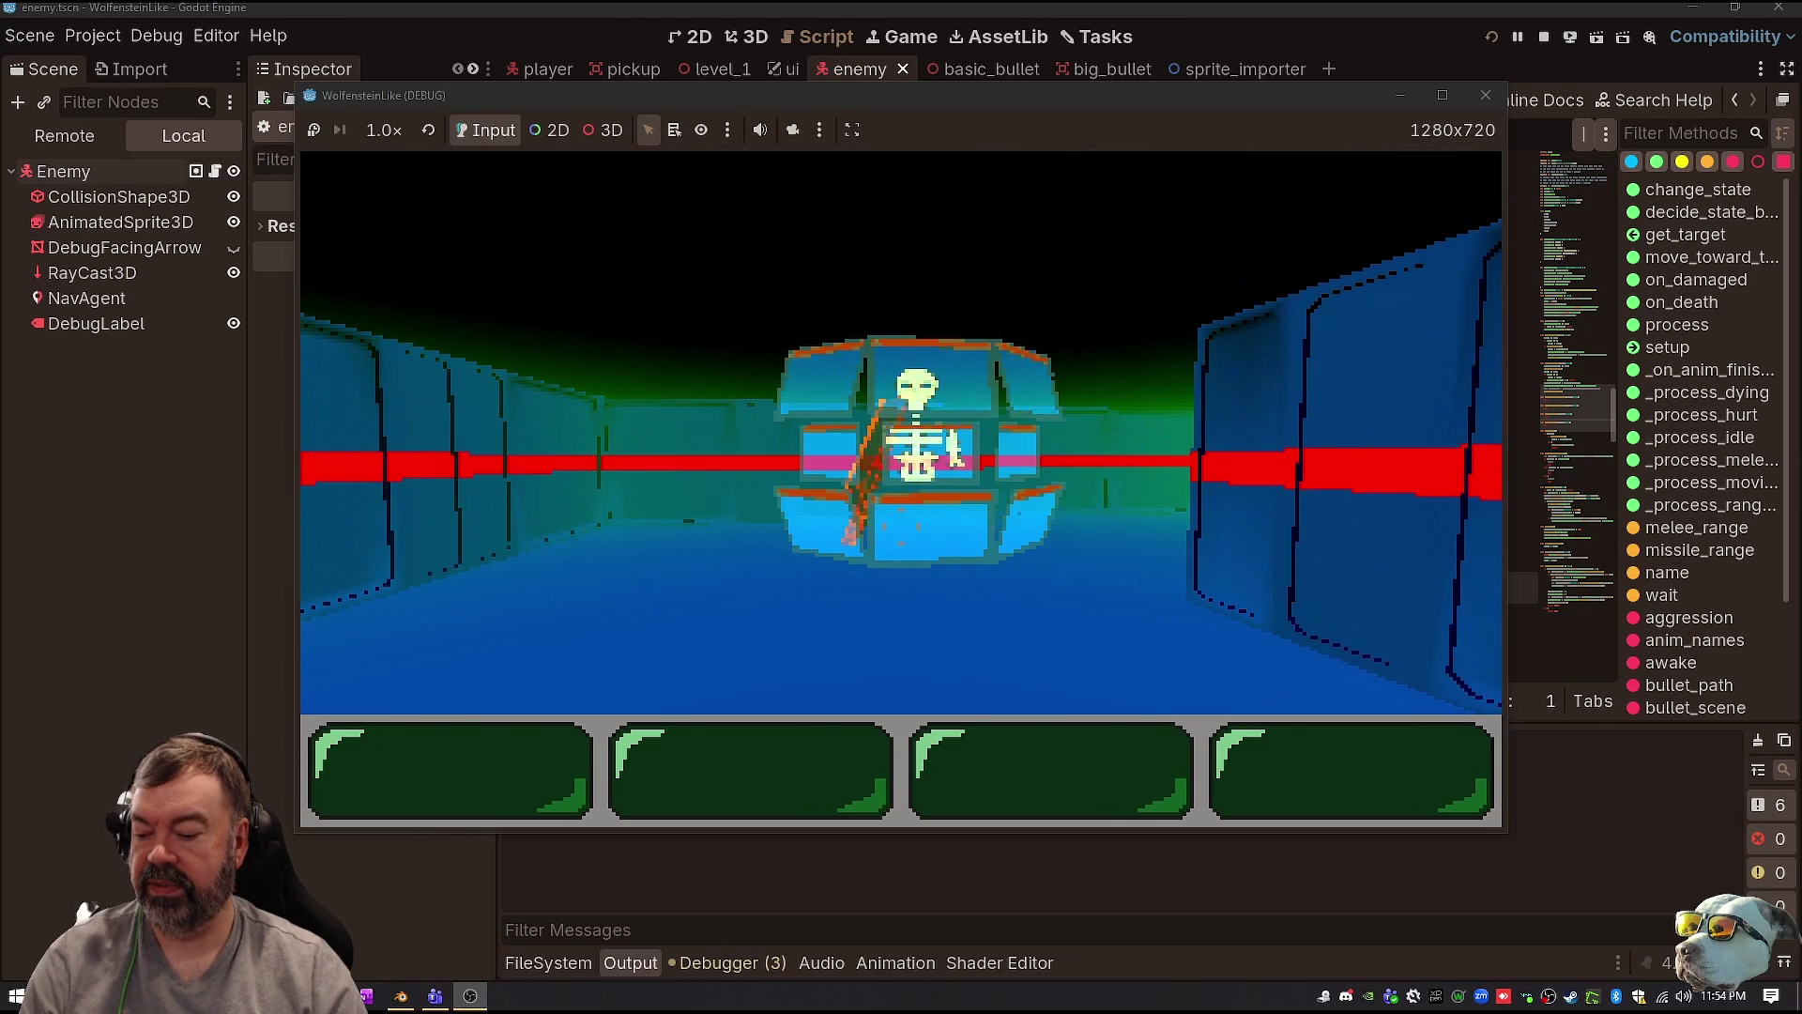
click(865, 466)
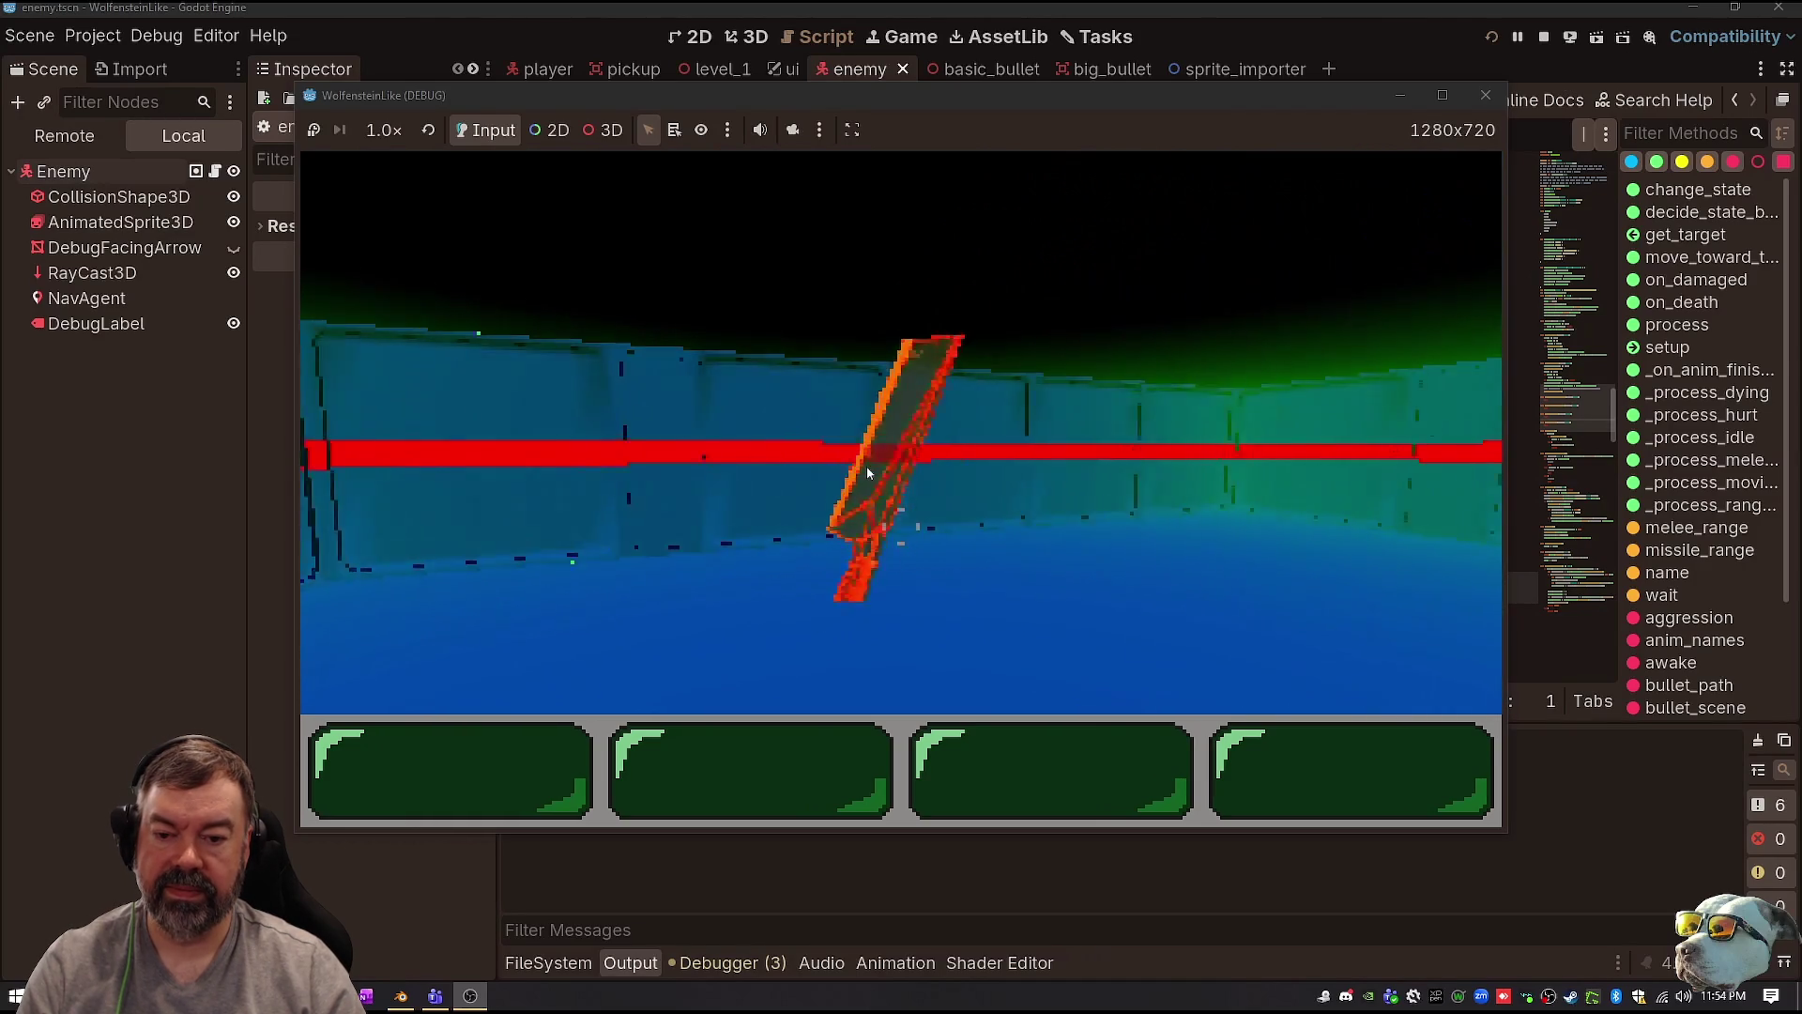
key(Right)
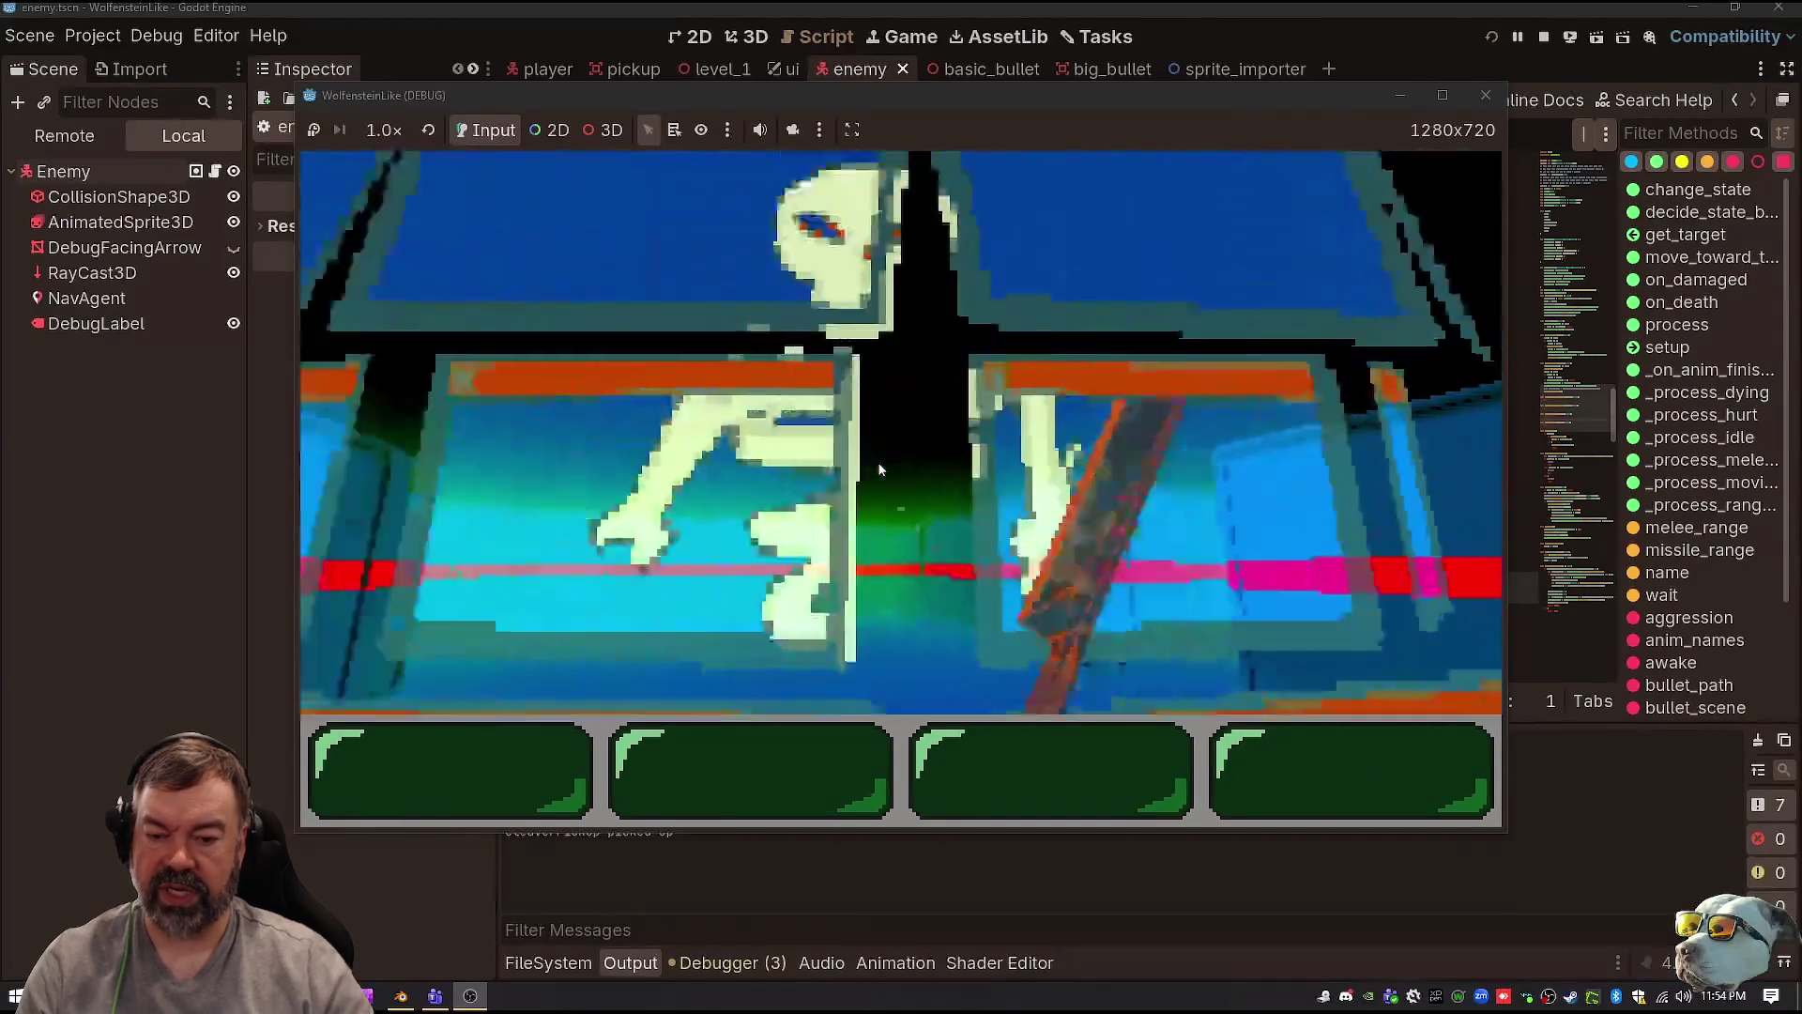
click(880, 470)
key(Up)
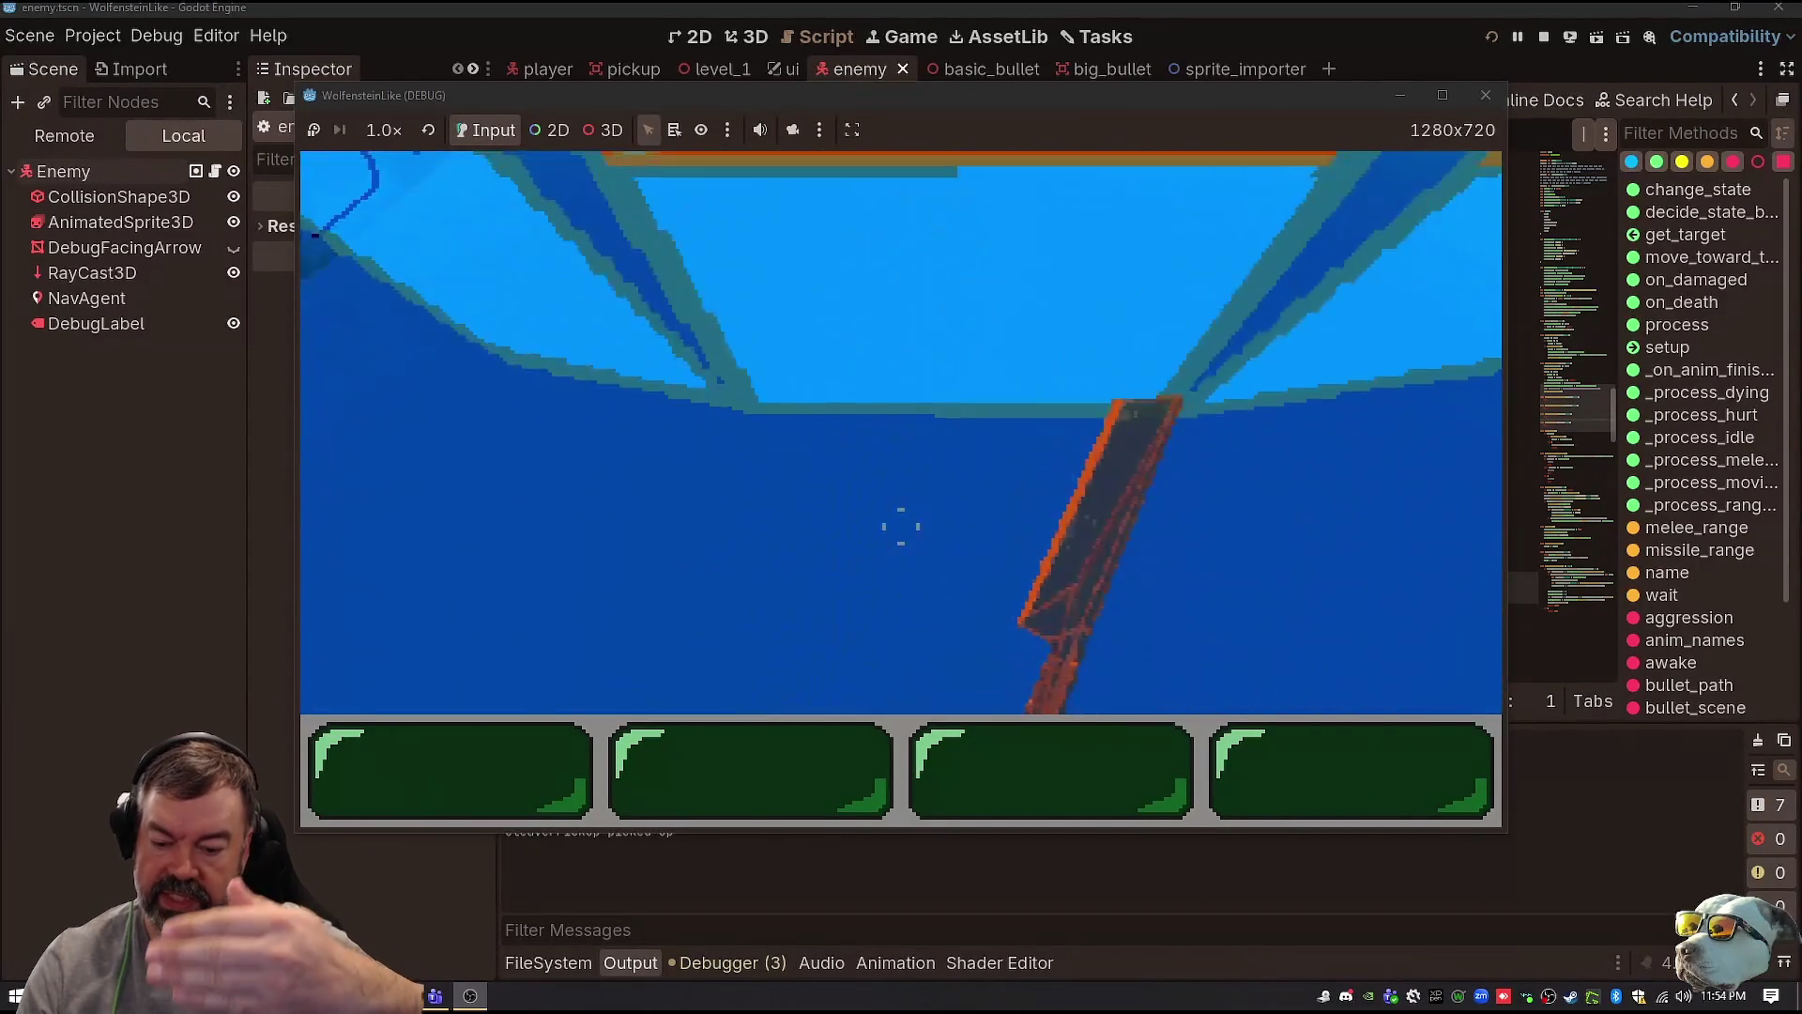
key(Left)
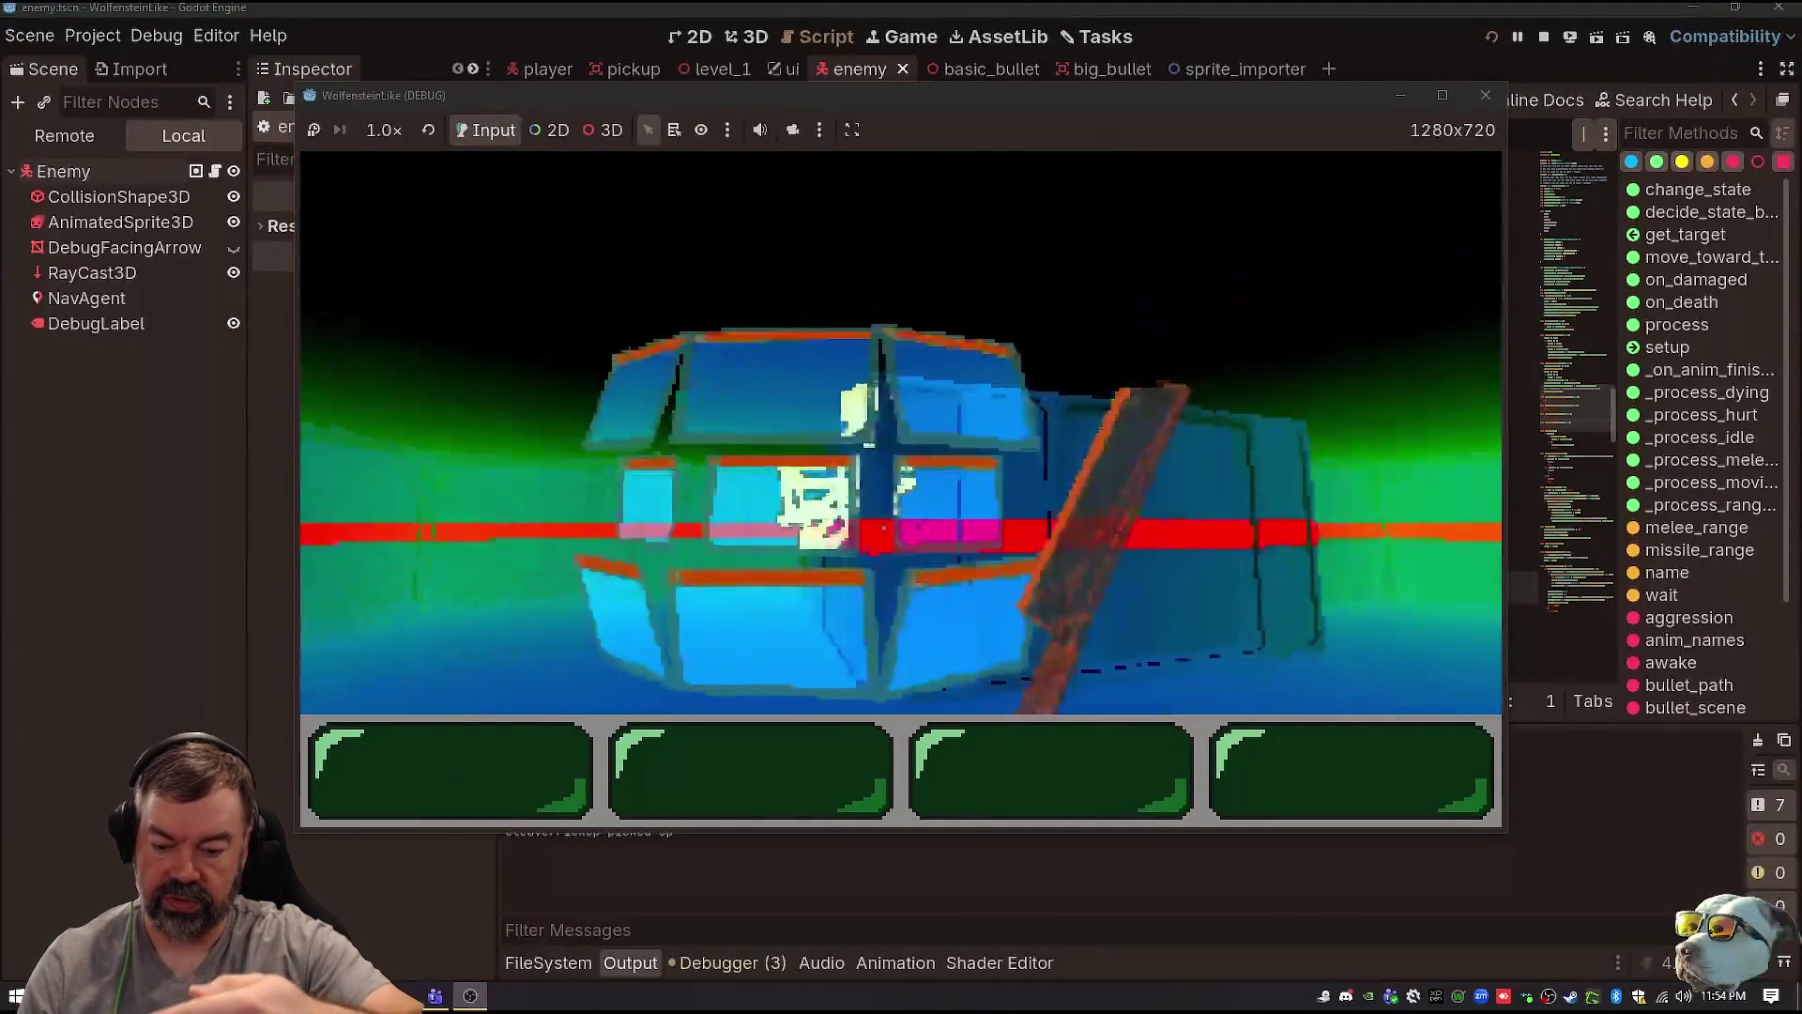
key(Up)
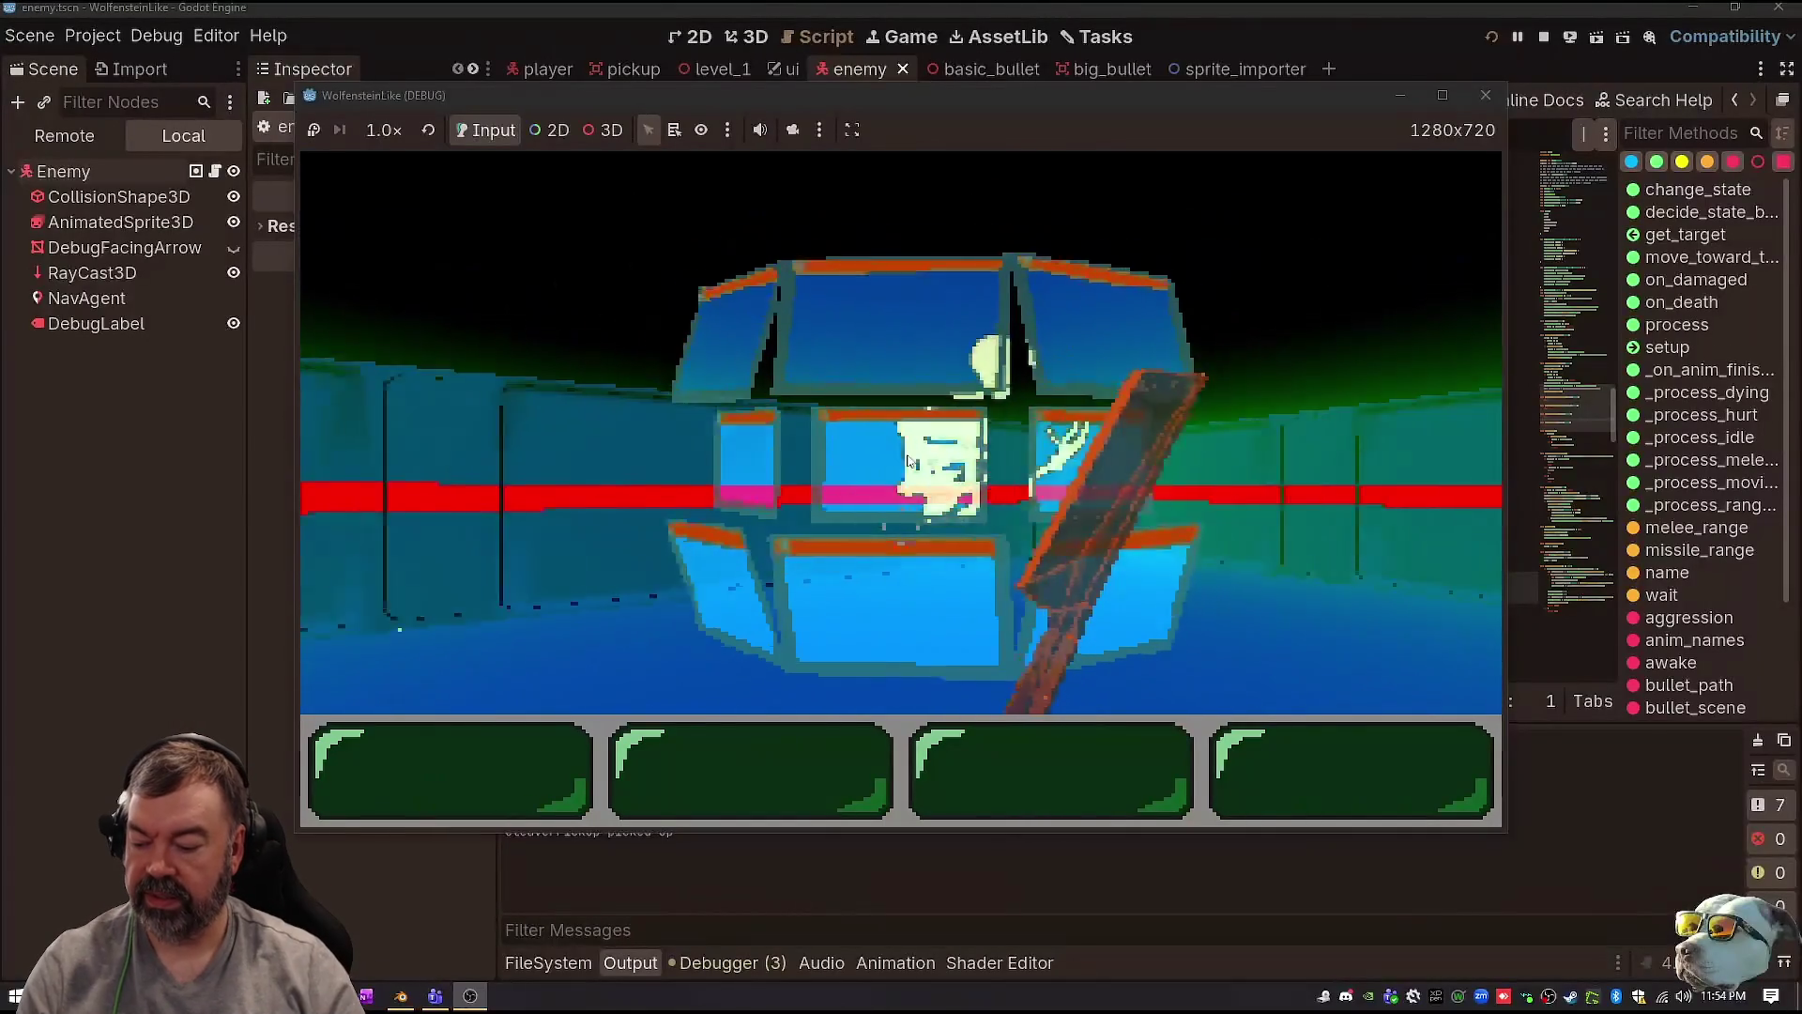
key(Down)
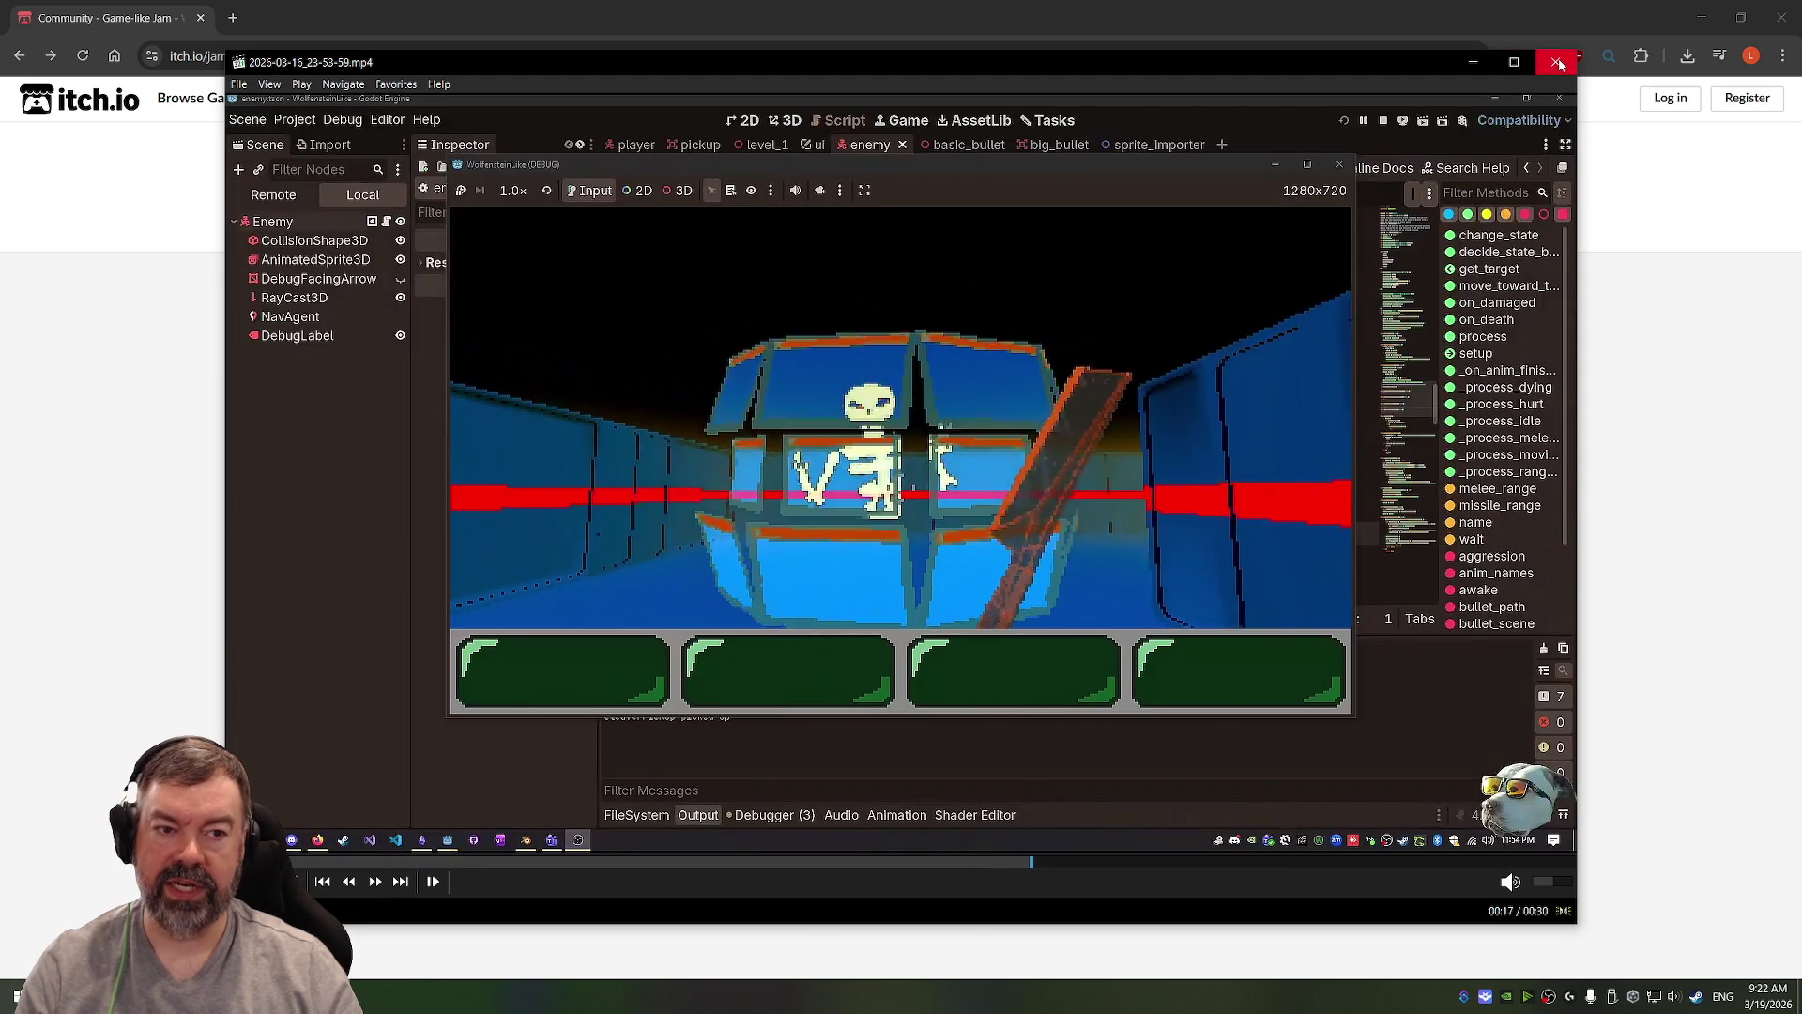
click(1555, 61)
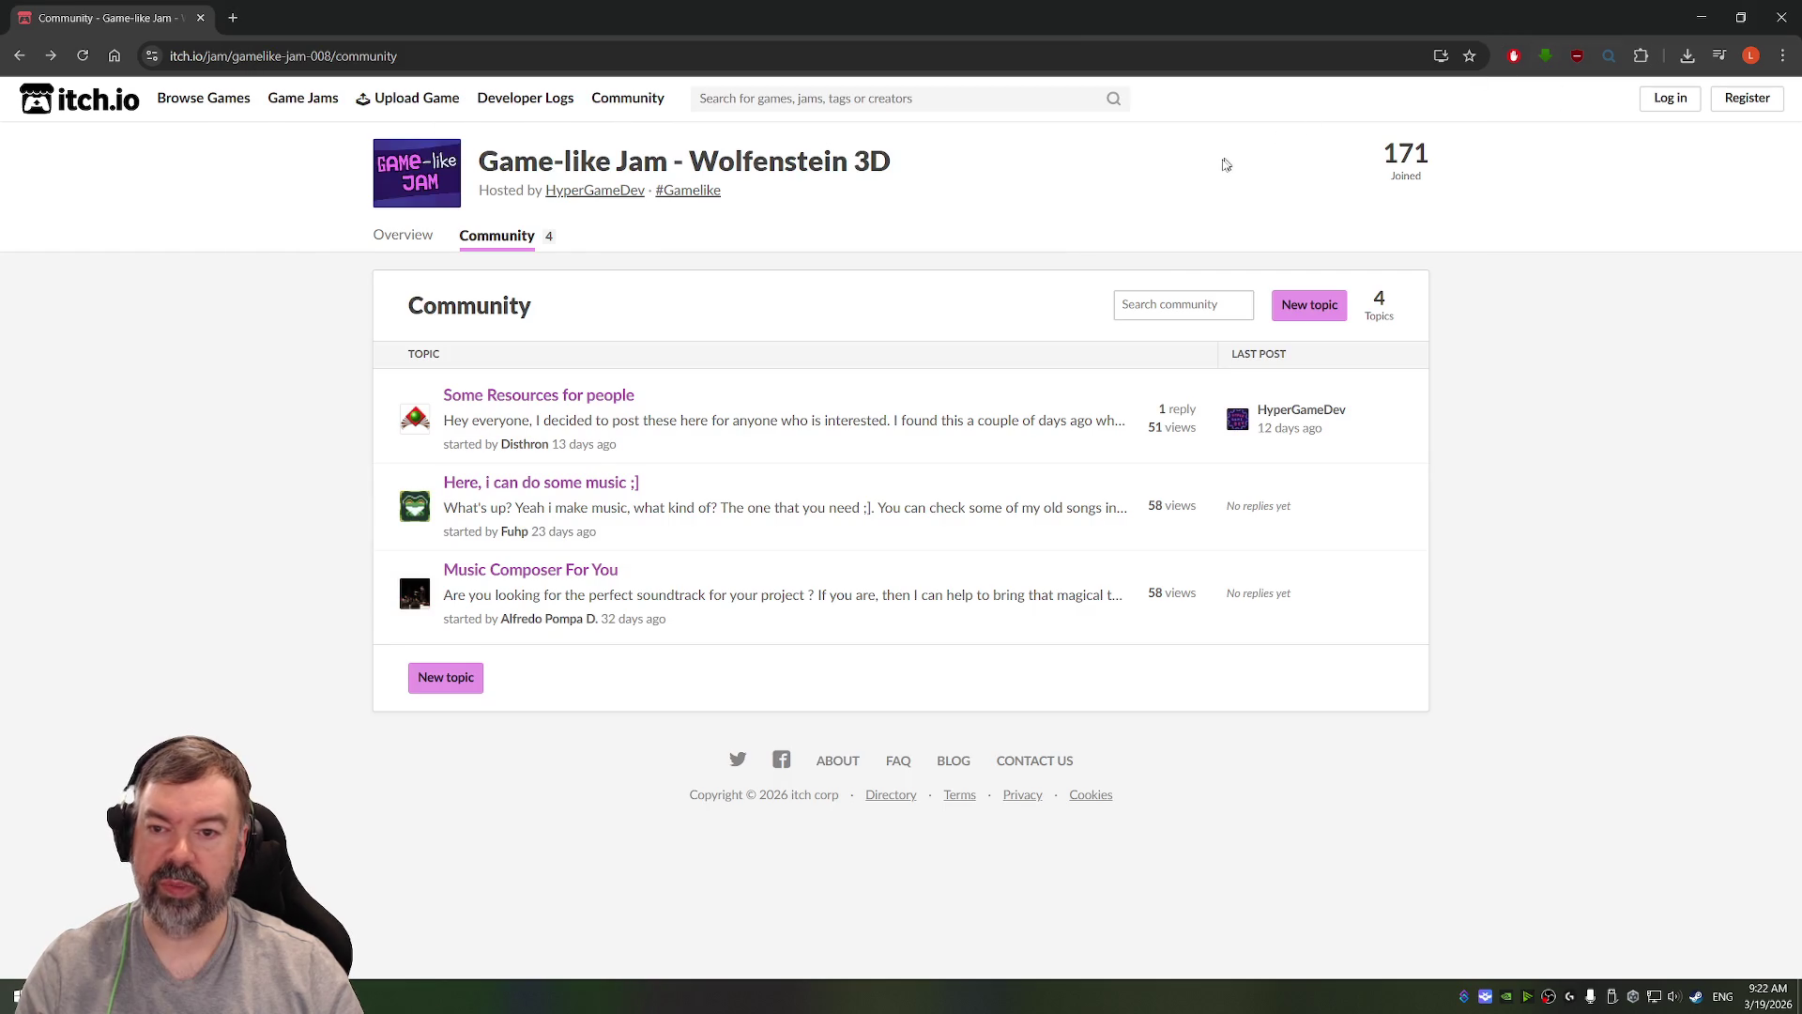
key(ctrl+t)
text(youtube.com)
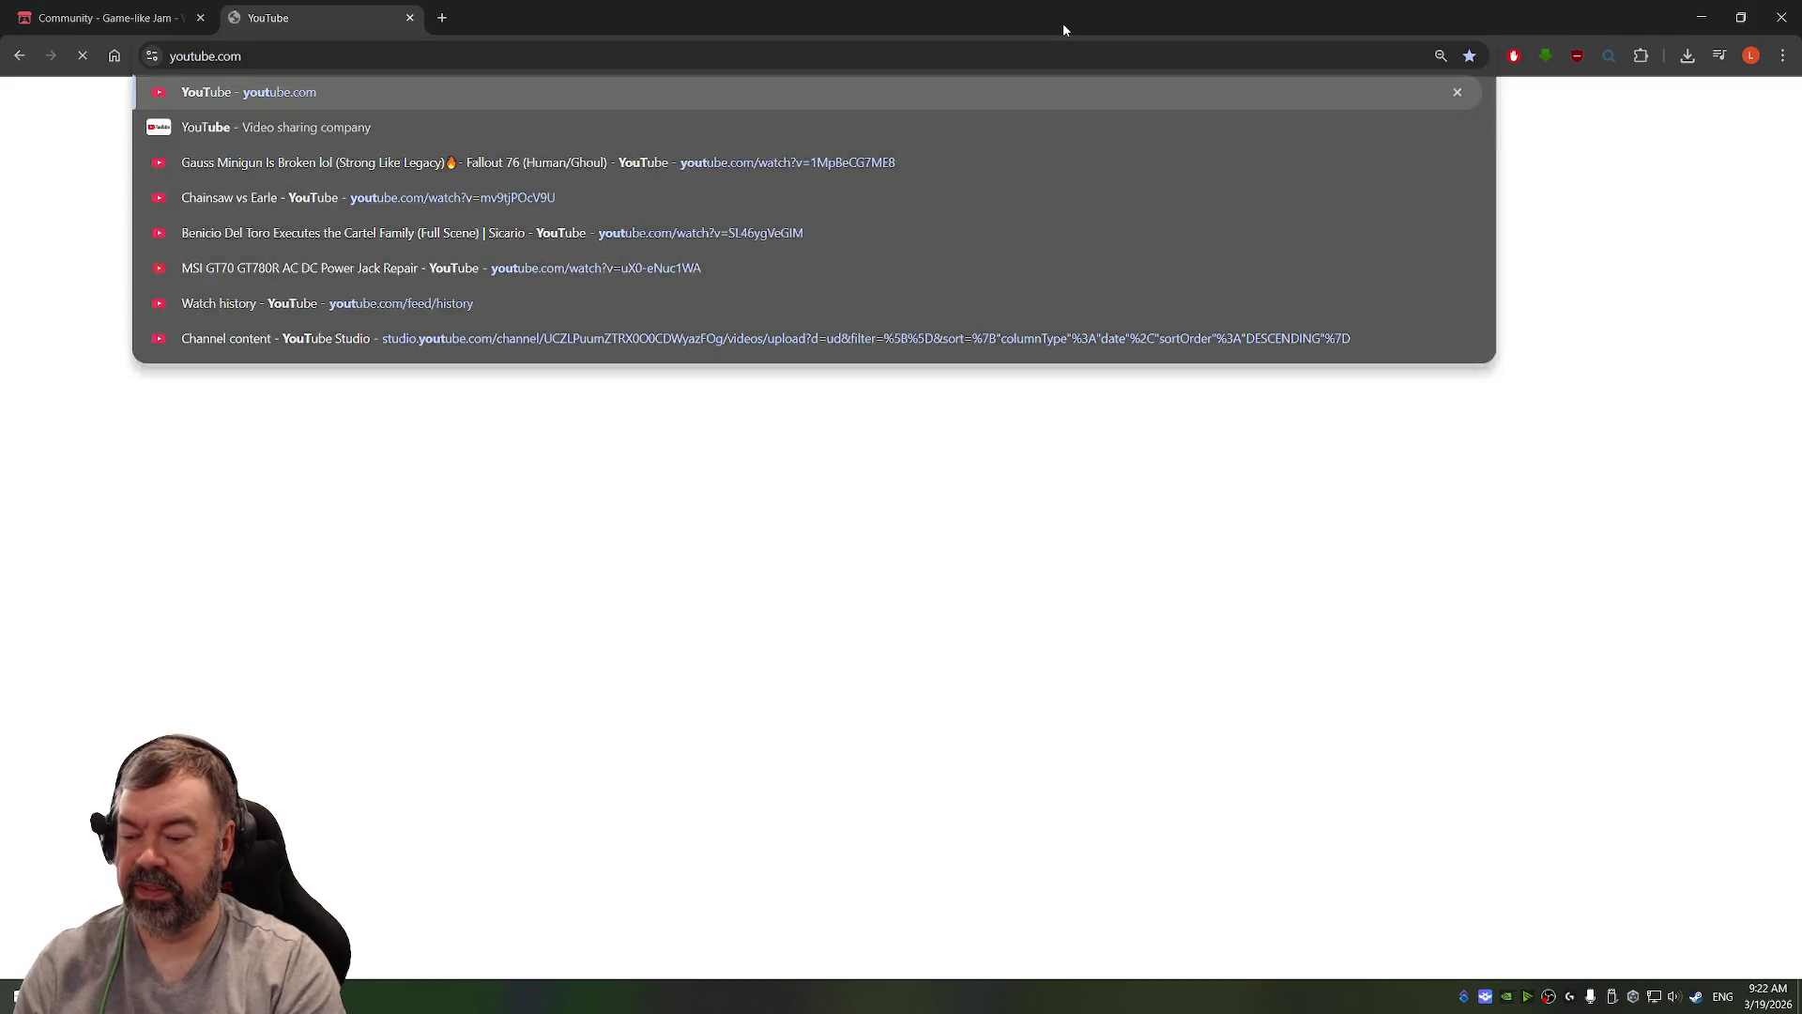
key(Return)
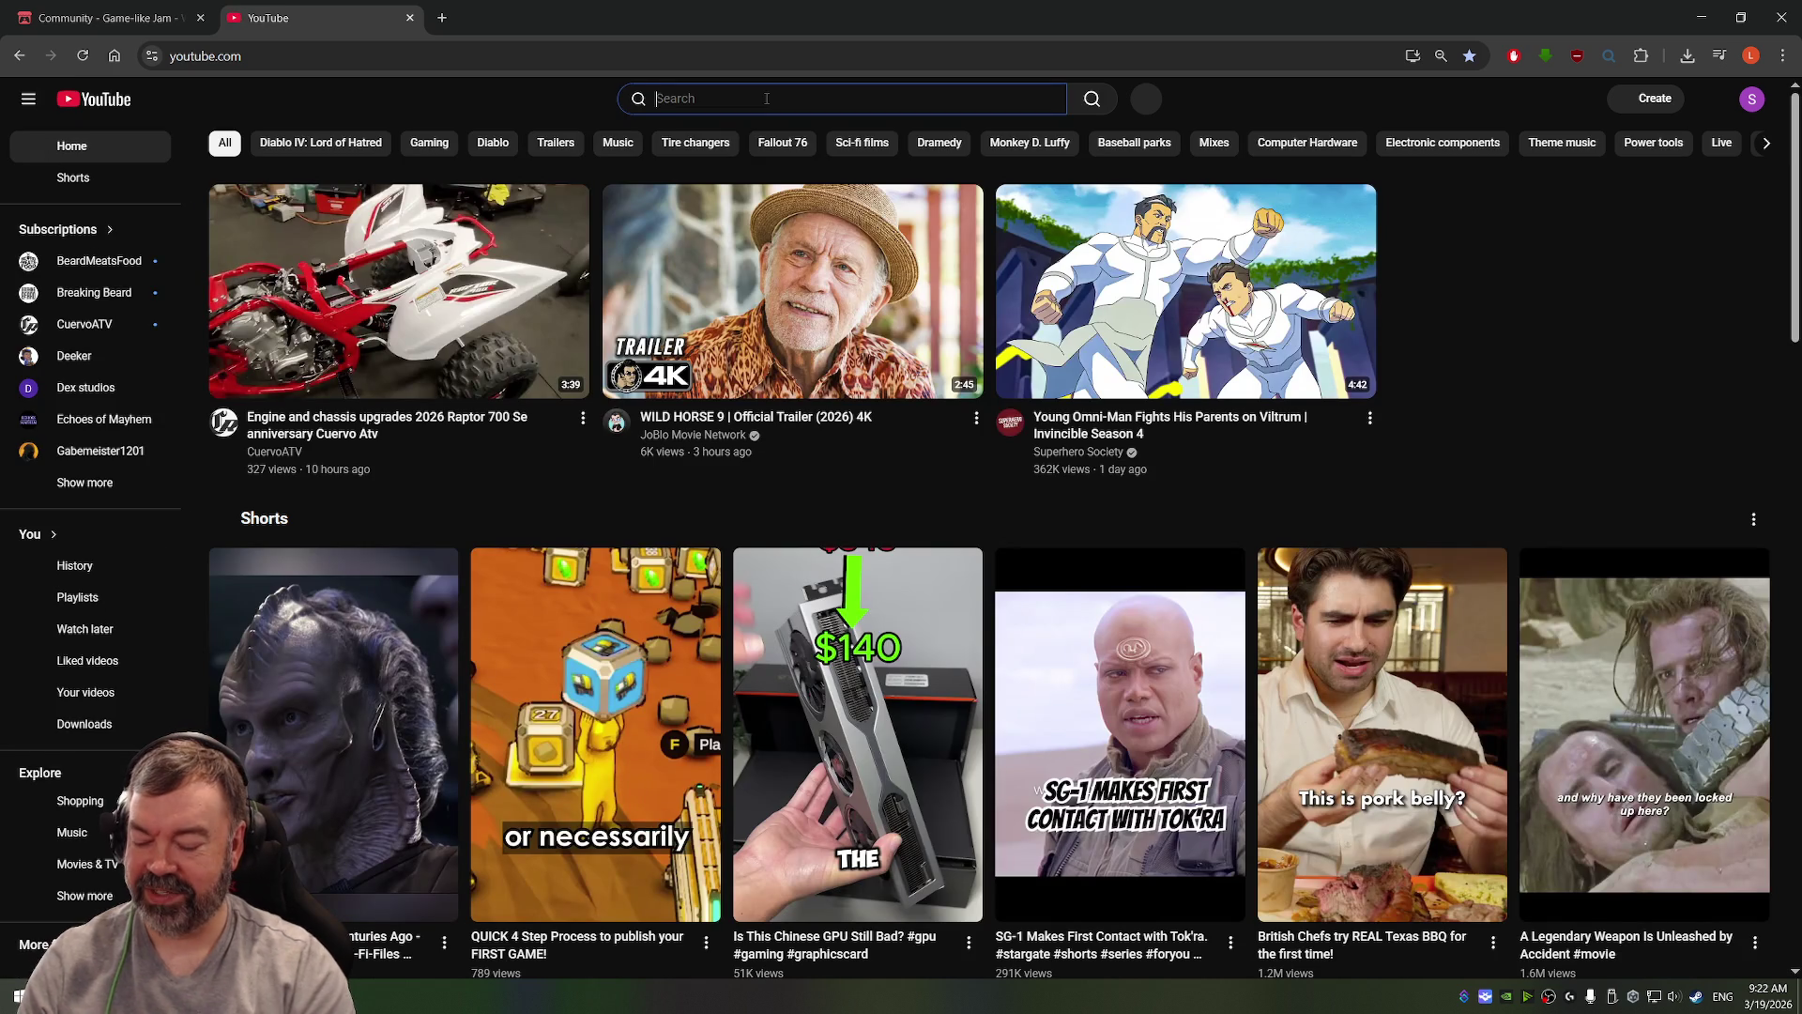
click(764, 97)
text(mst3)
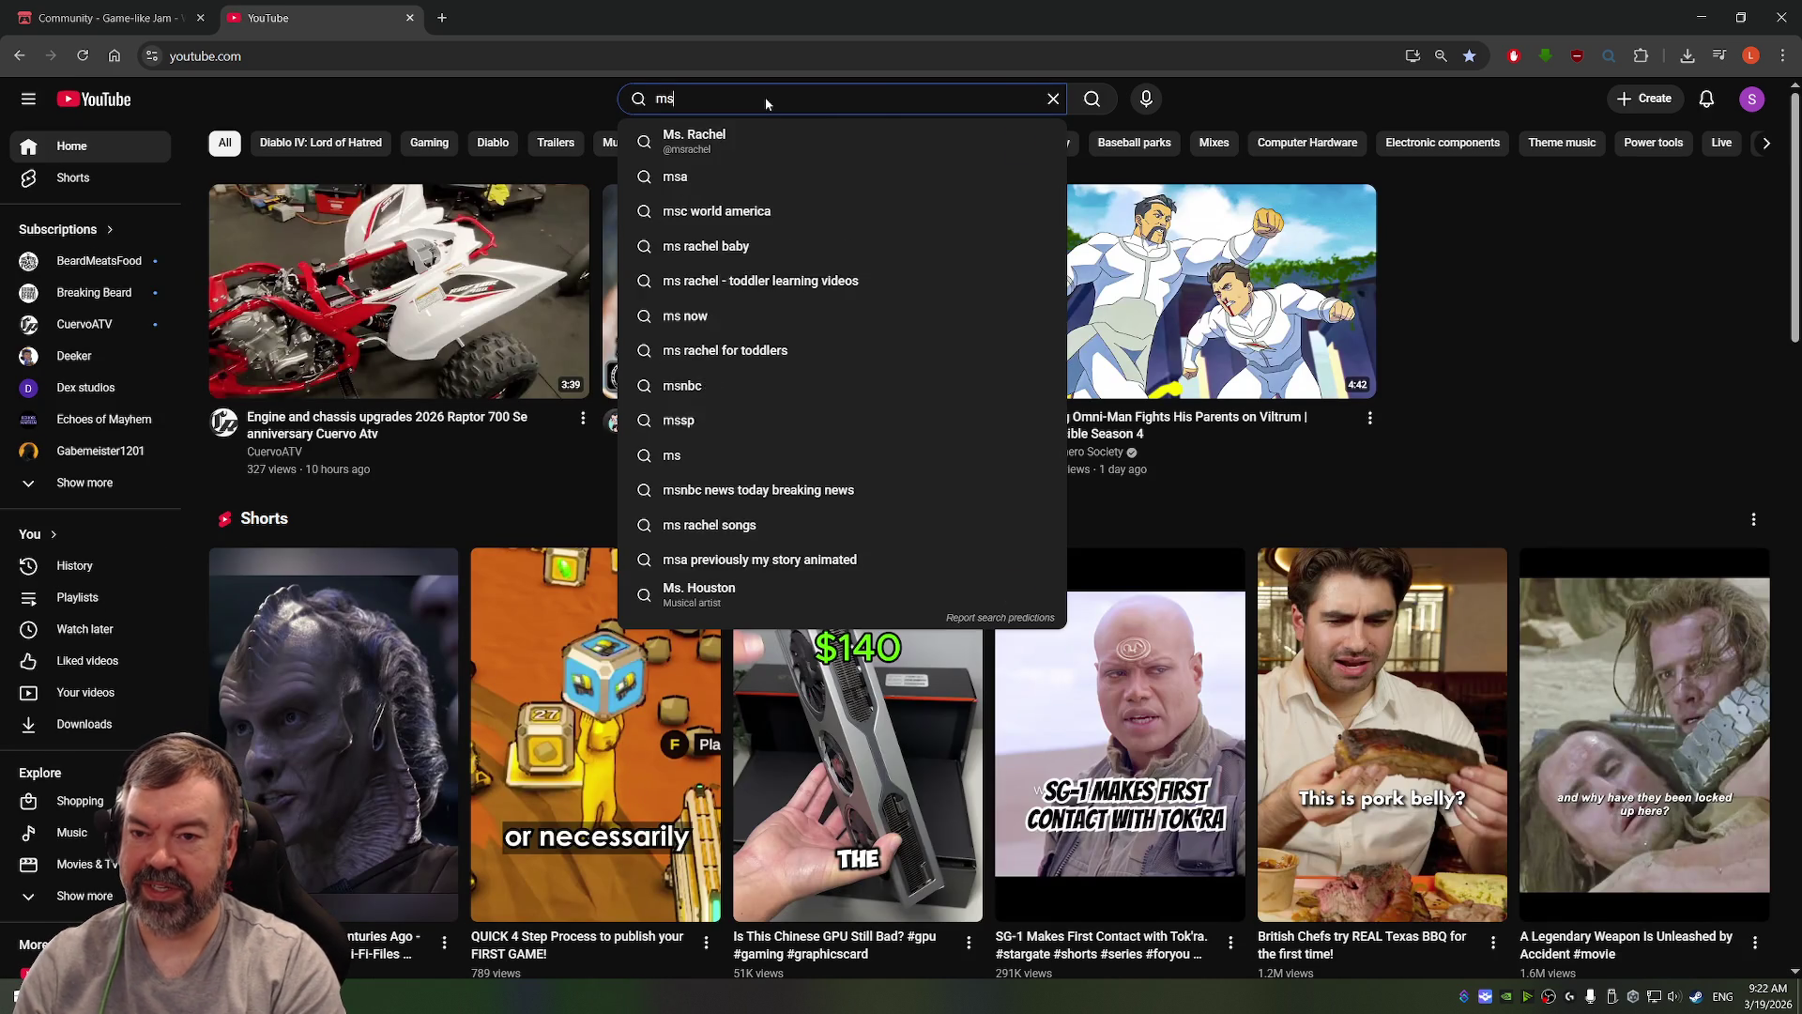
text(k door sequence)
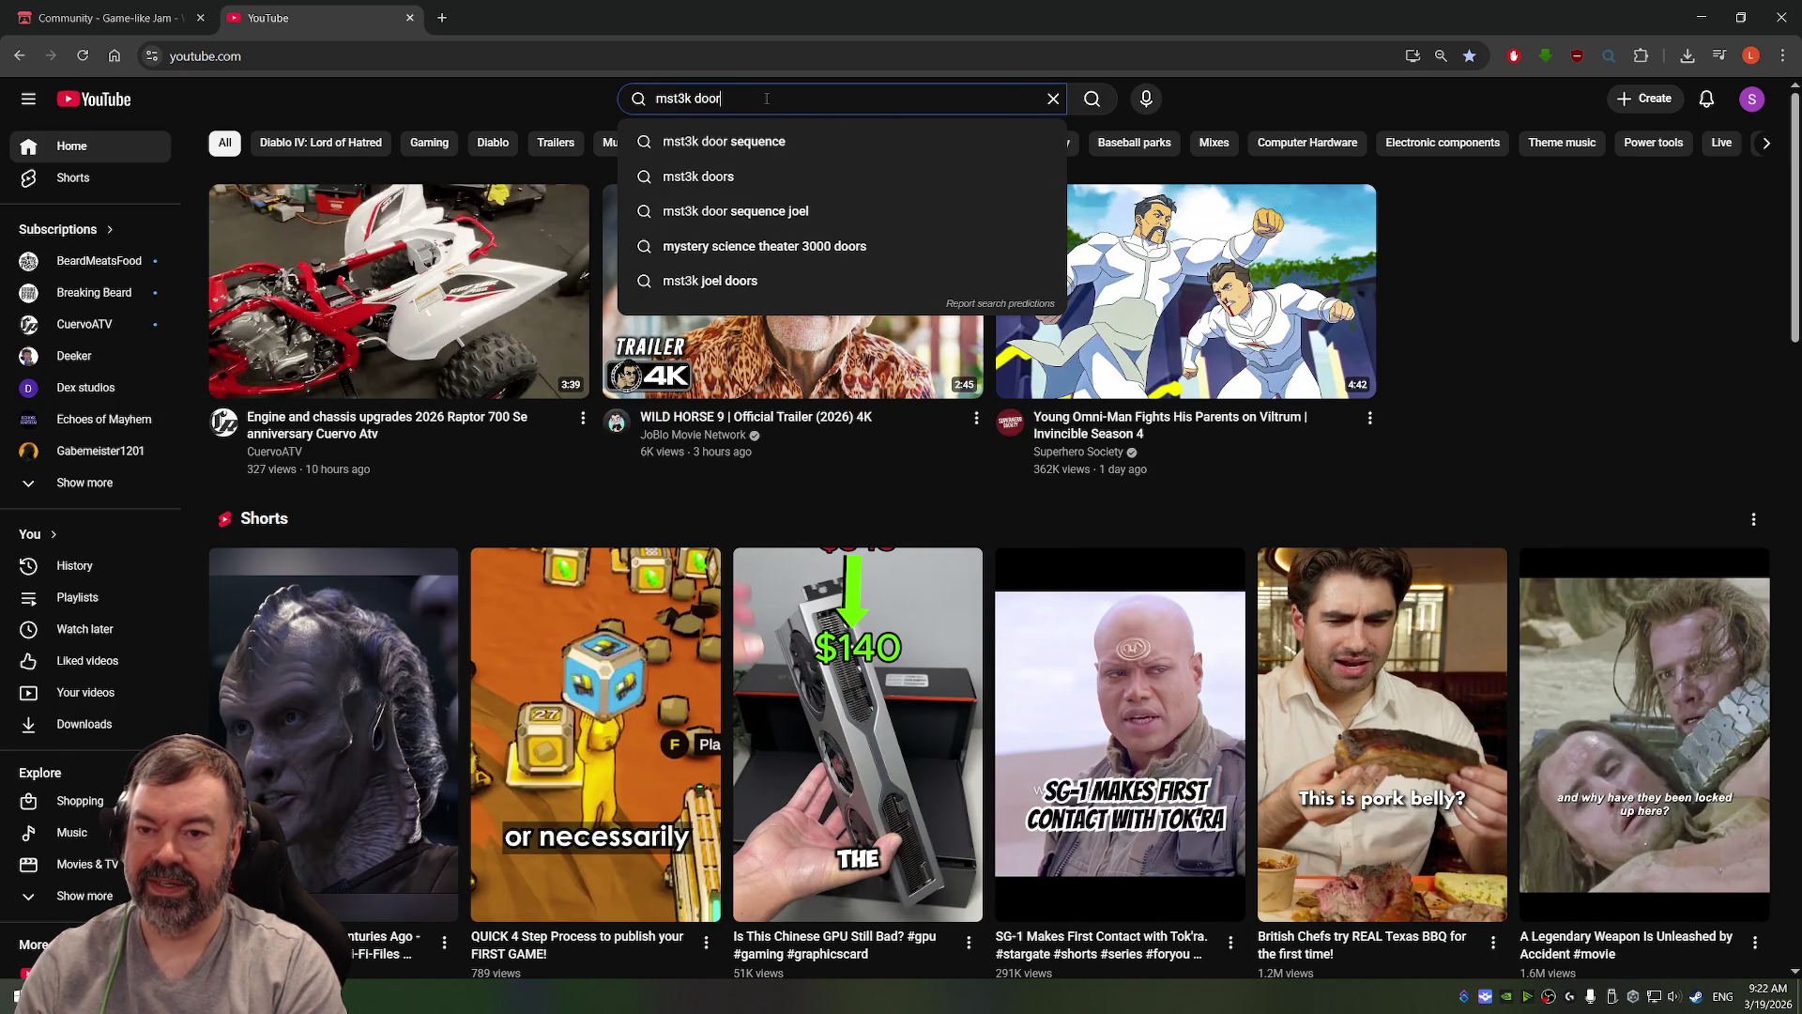
key(Return)
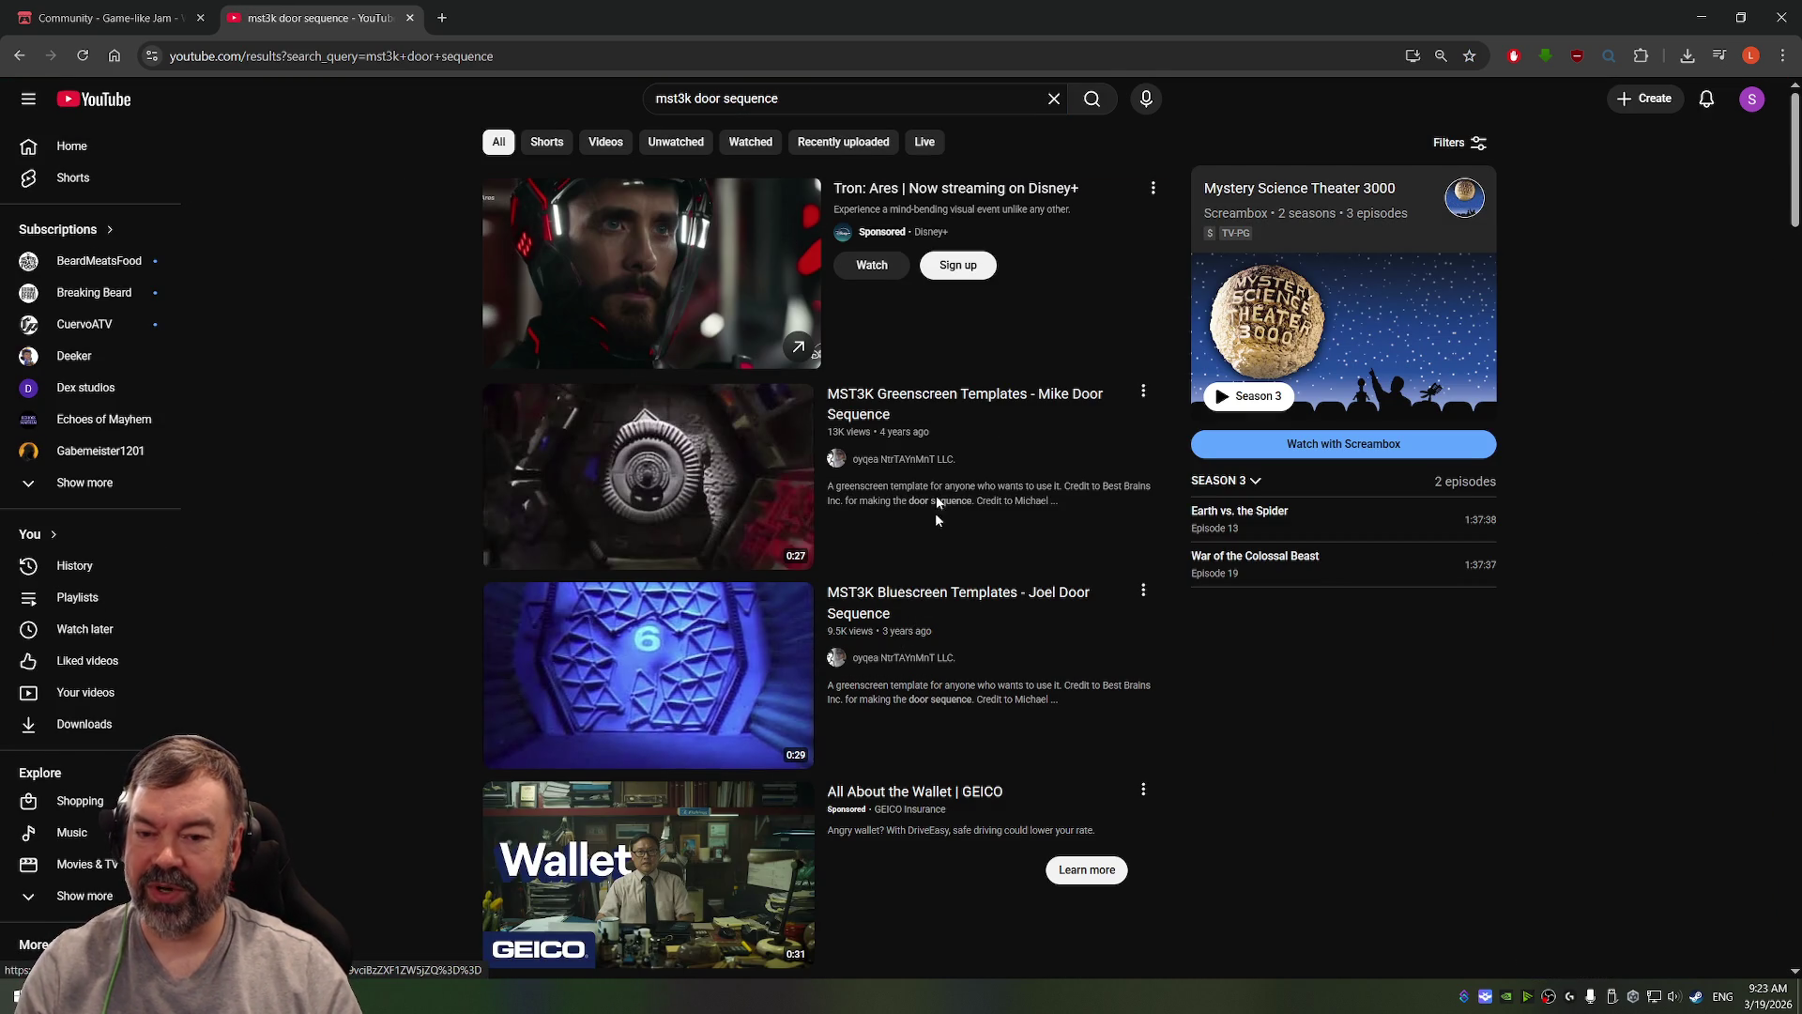
click(916, 396)
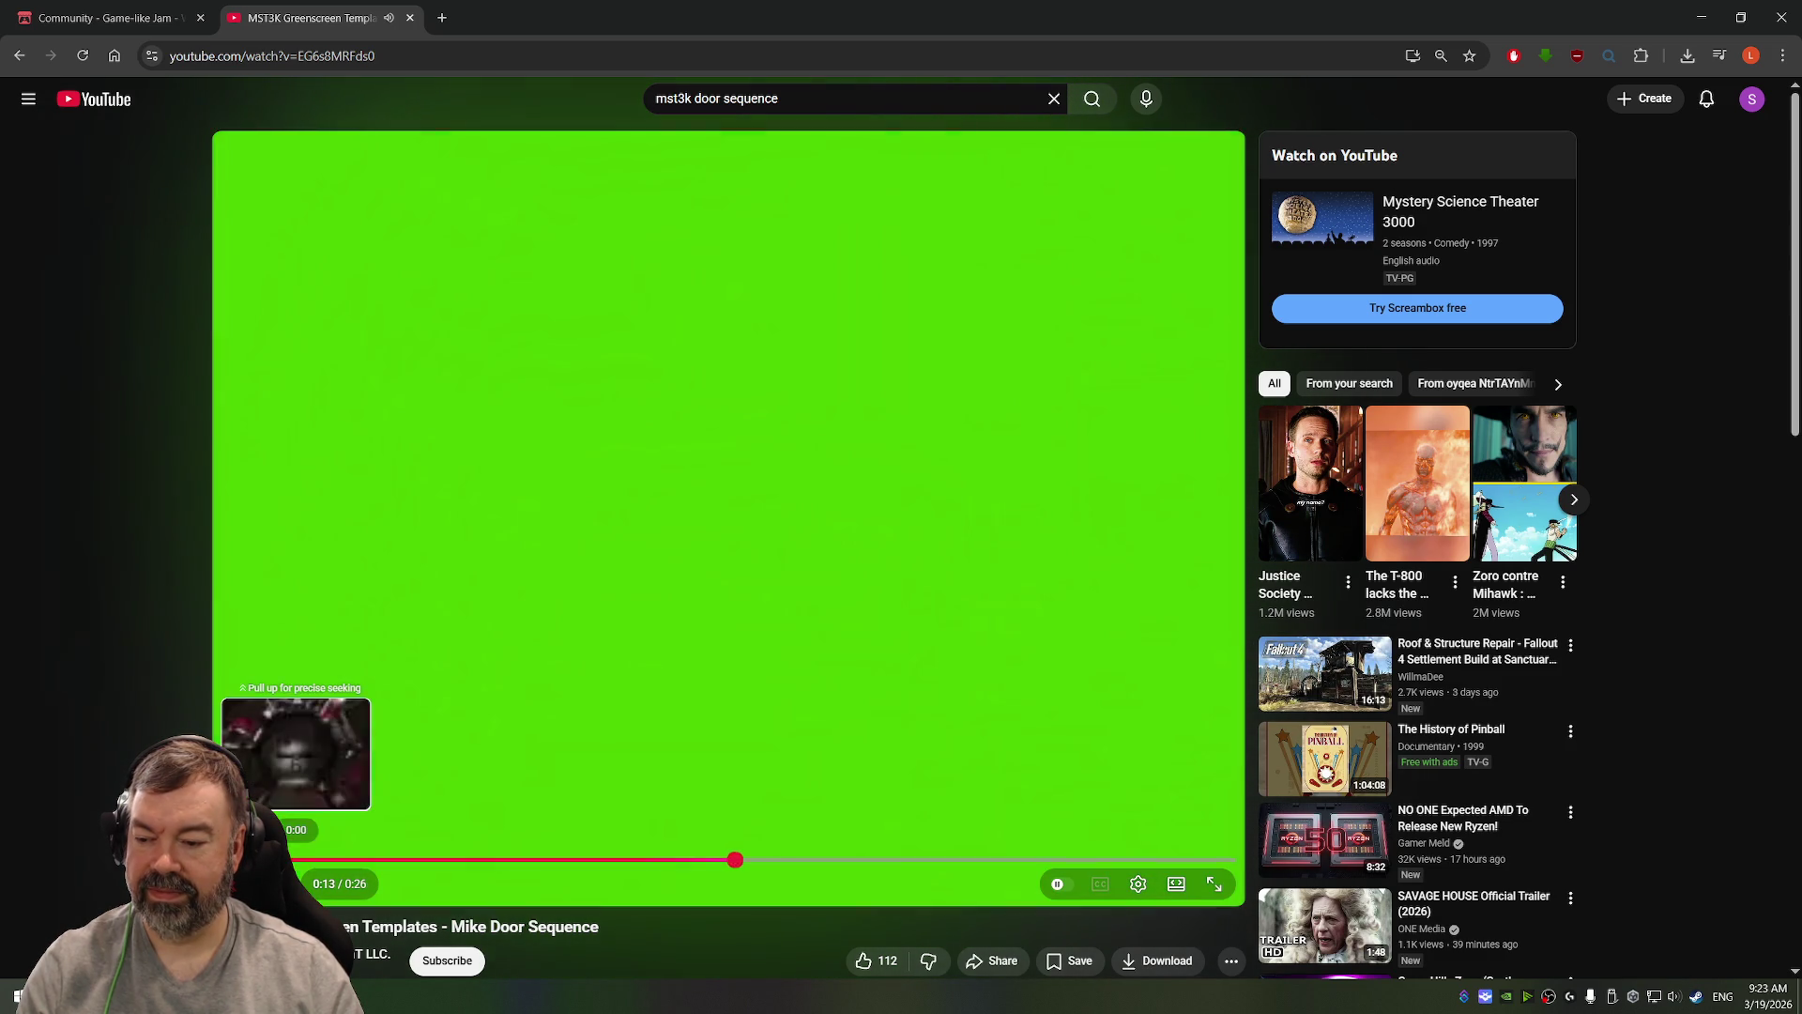
click(298, 860)
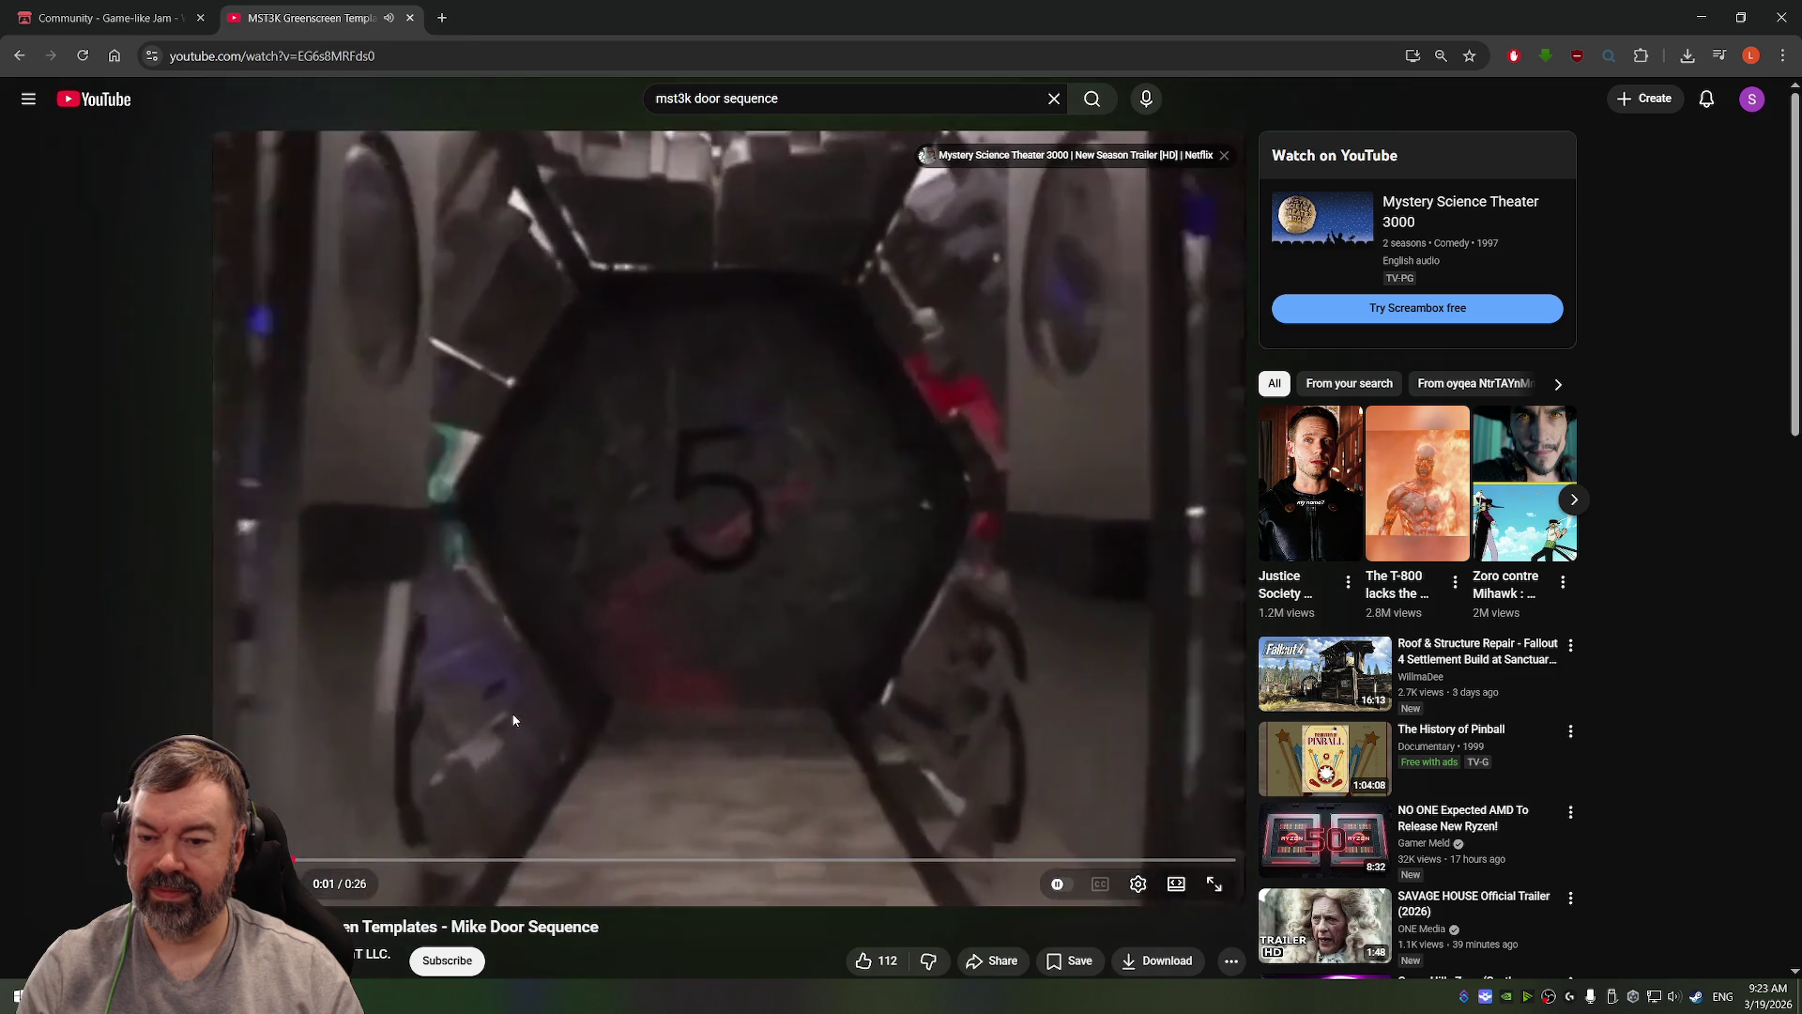
drag(298, 860, 296, 859)
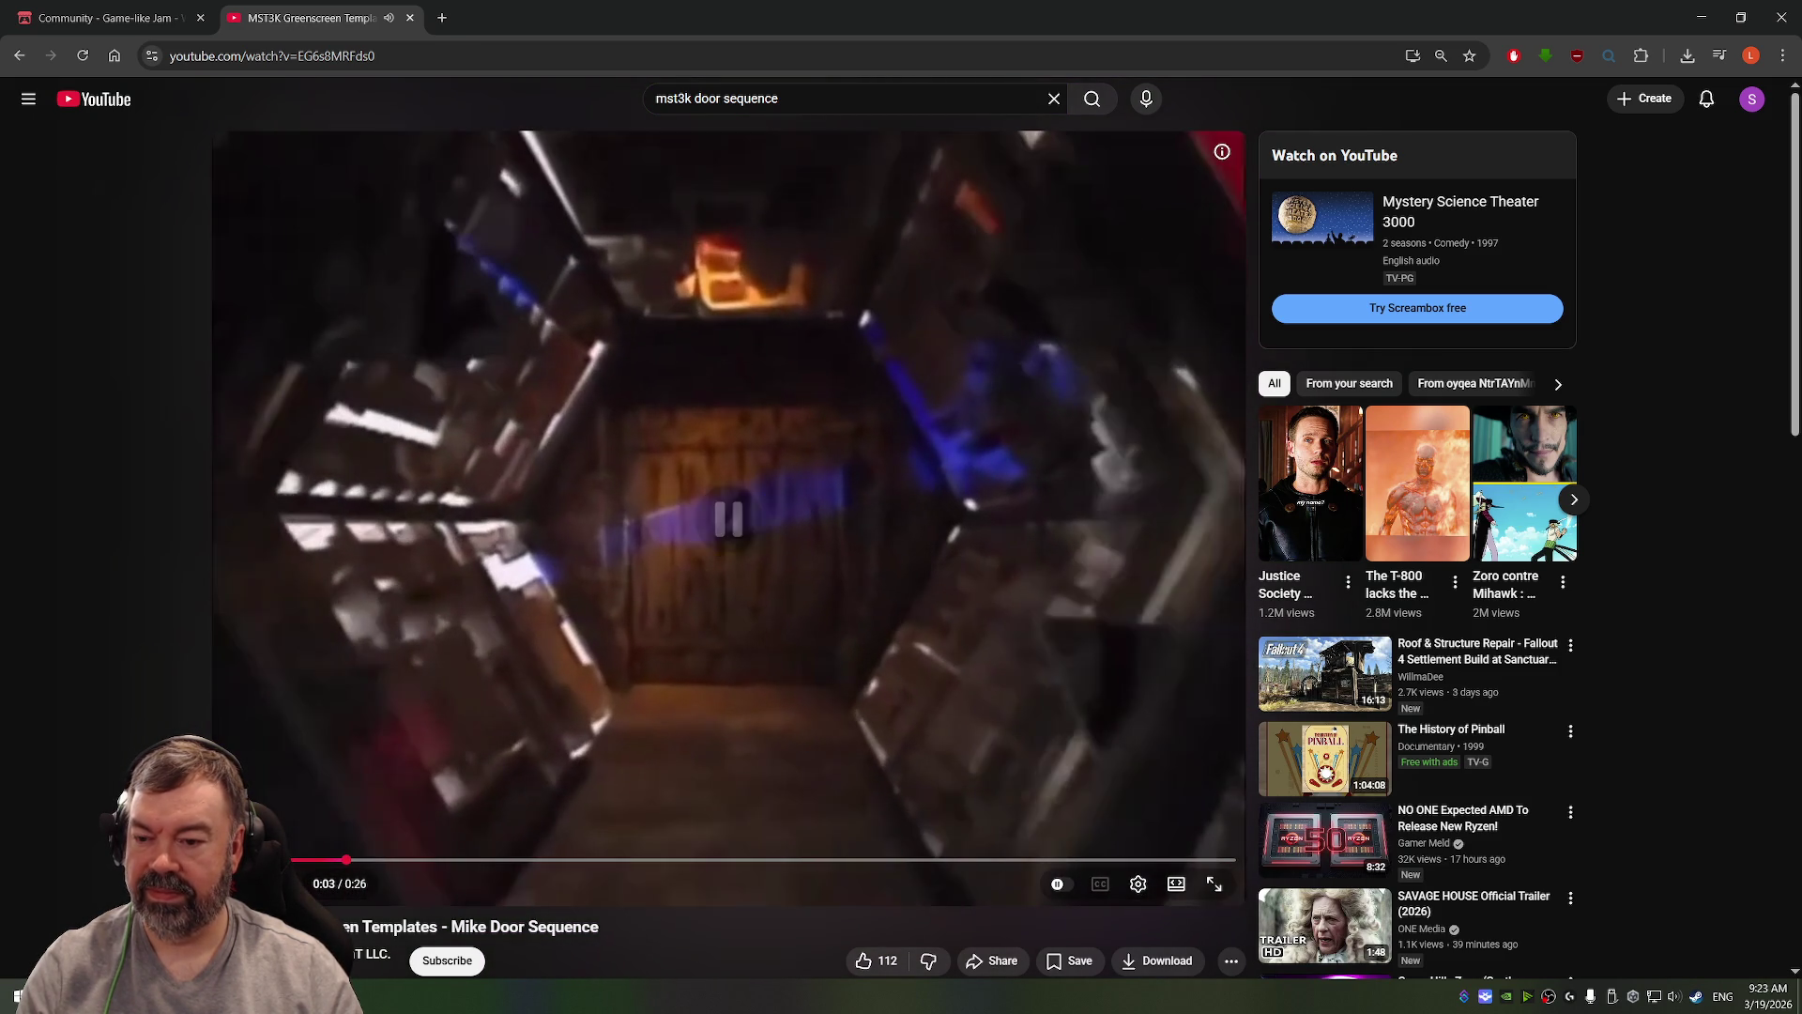
click(815, 516)
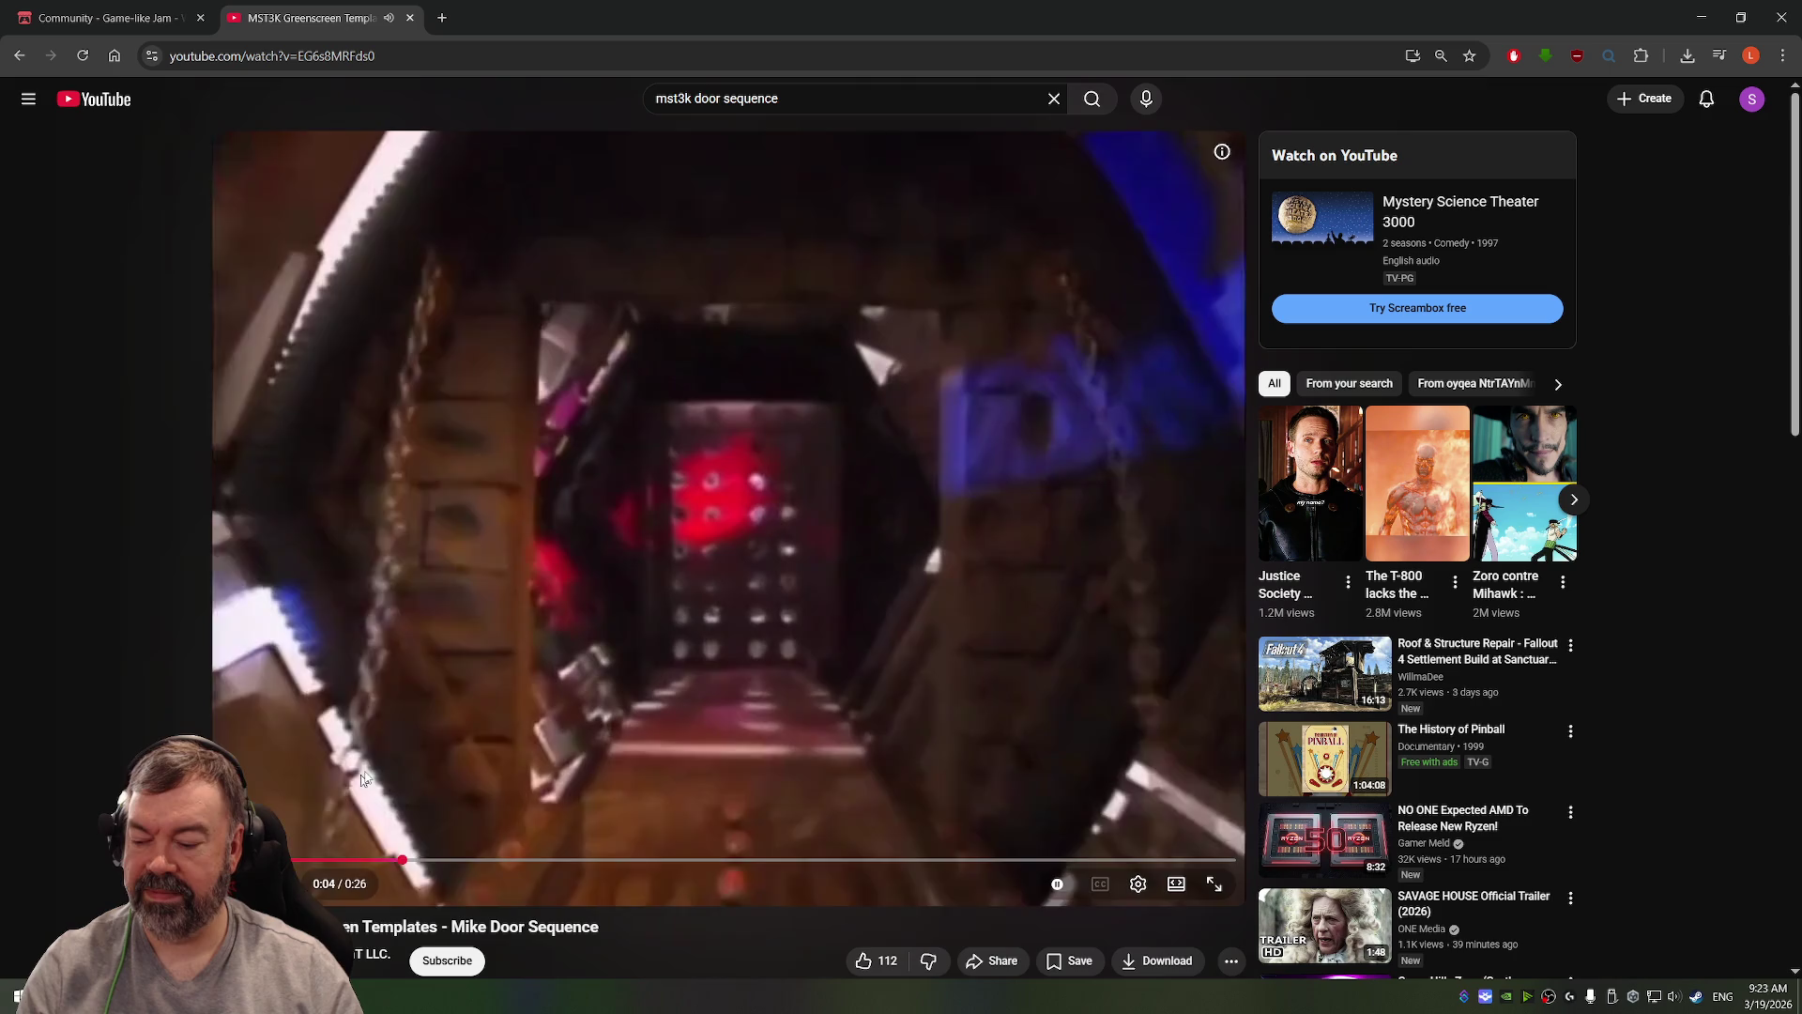
click(869, 481)
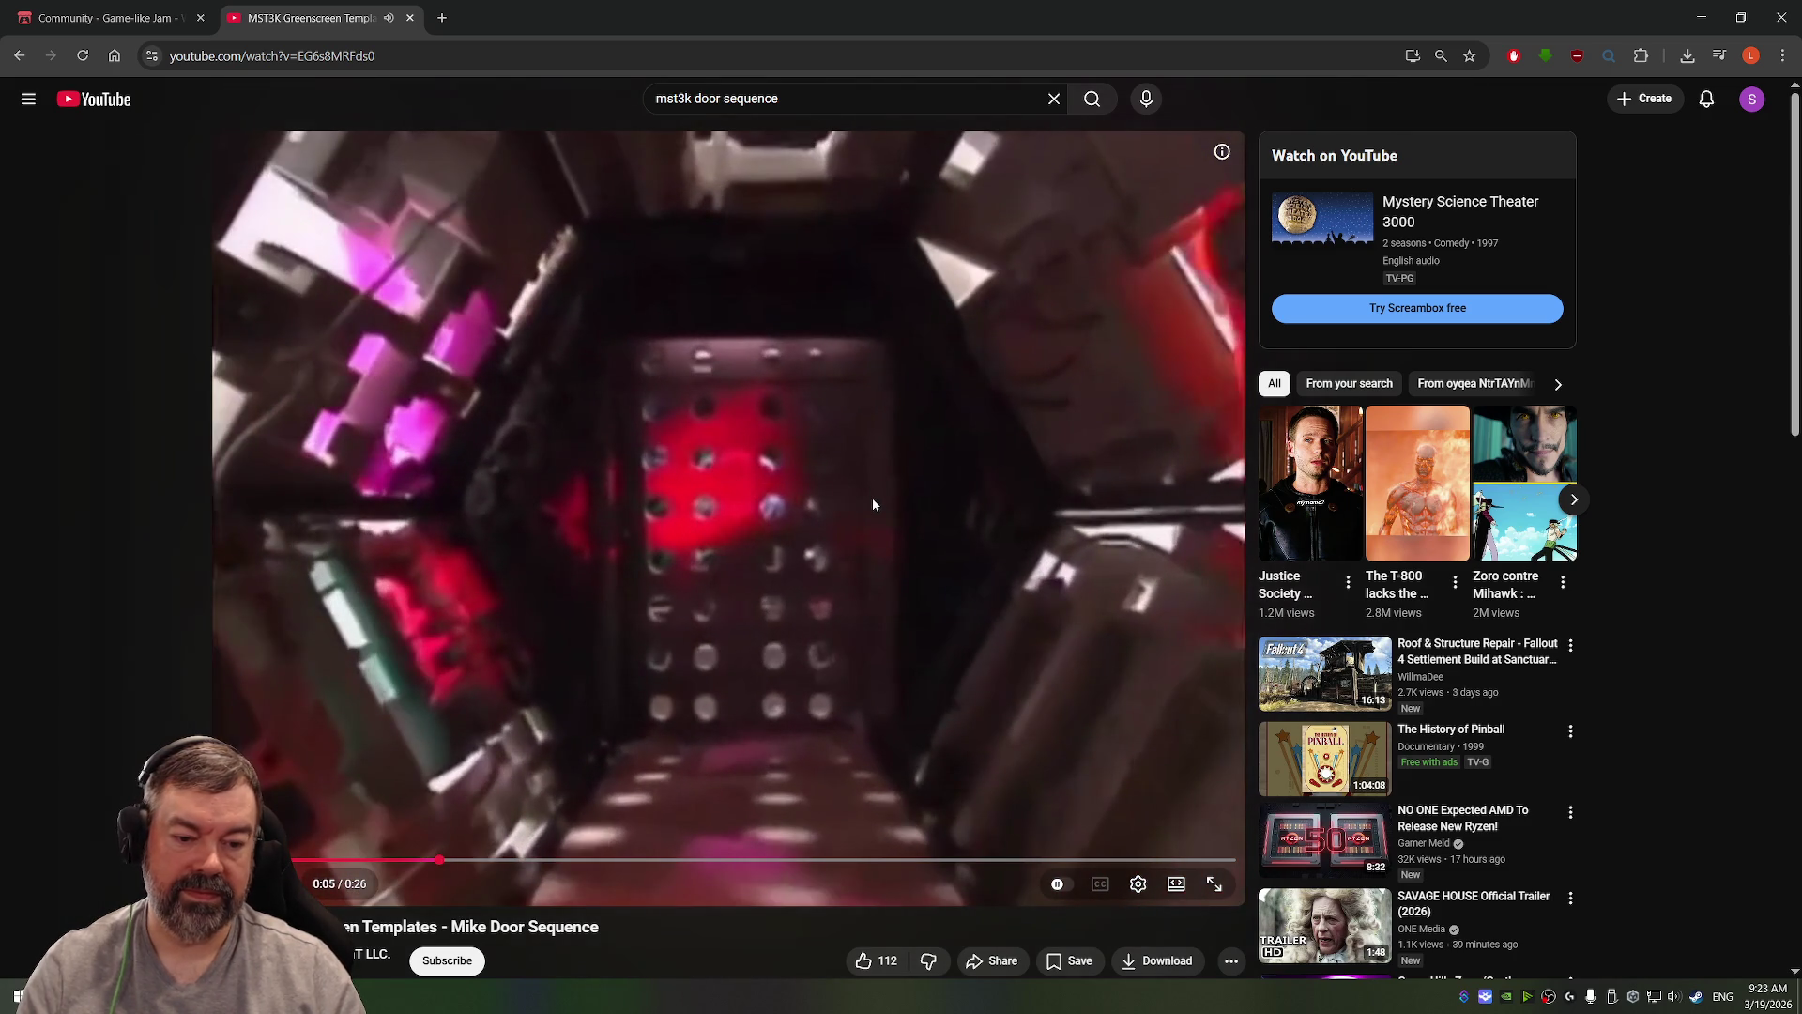
click(409, 18)
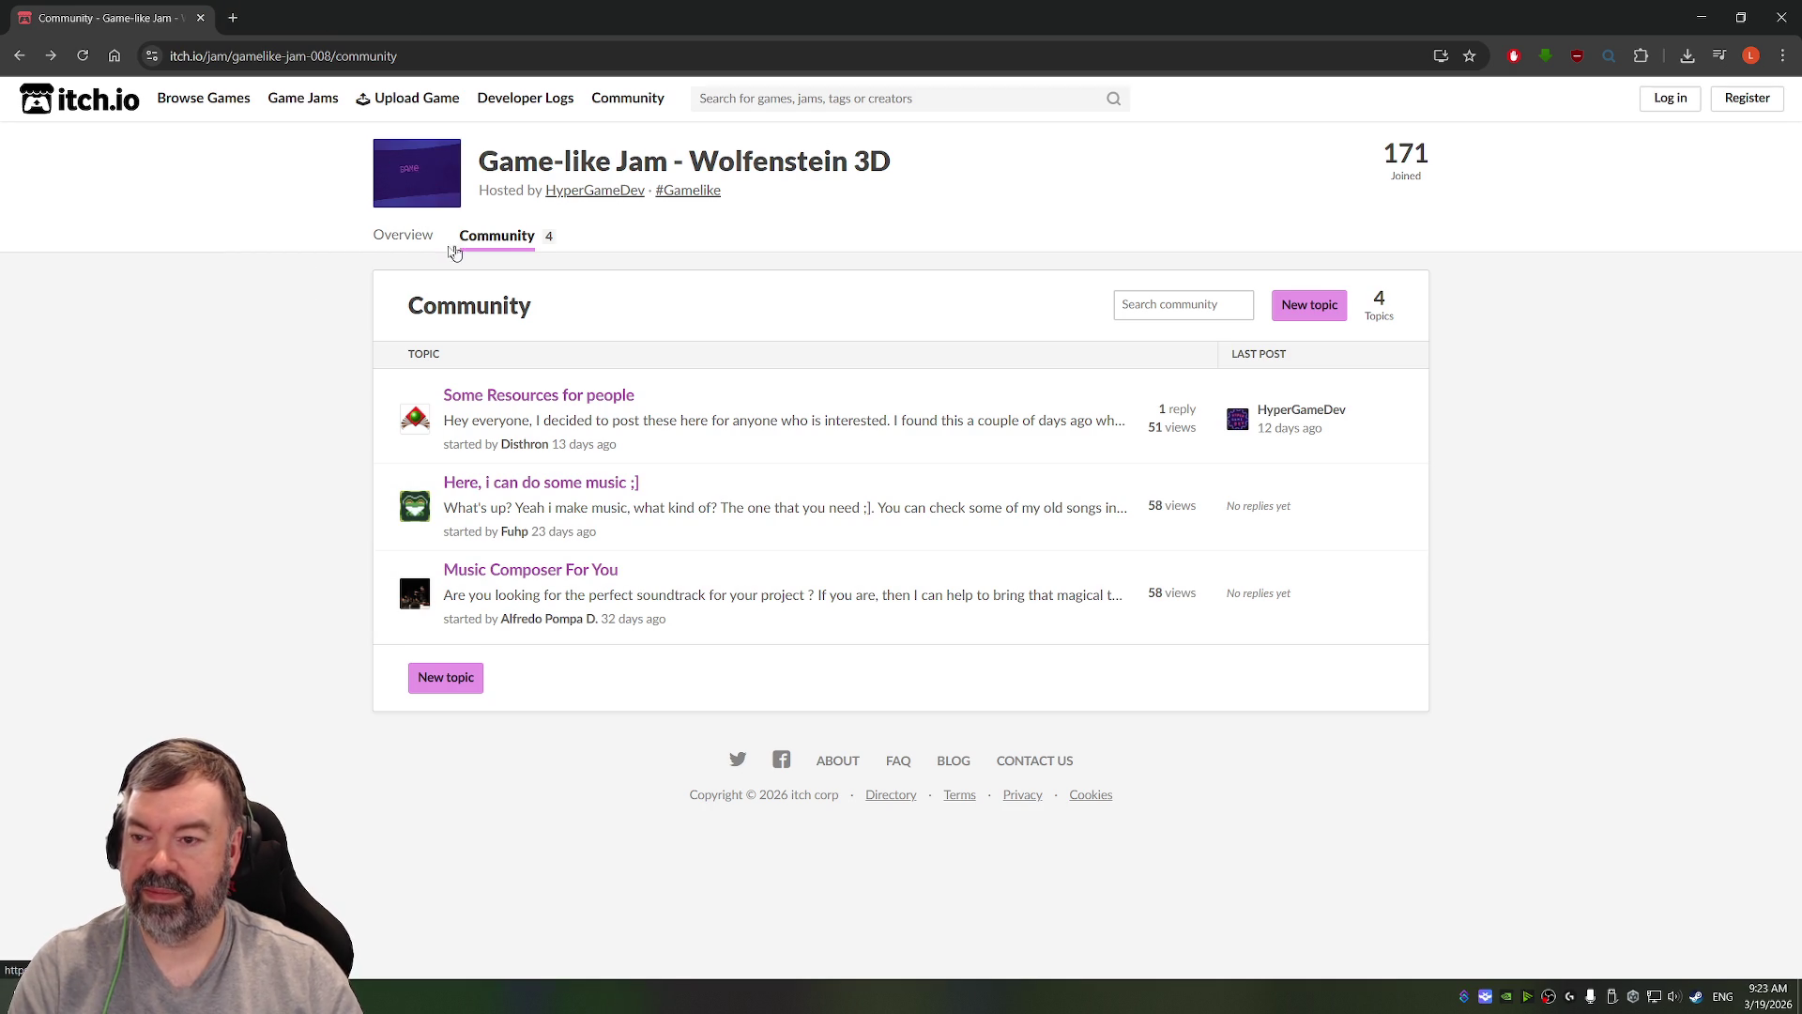
Step: Open the jam's Overview and scroll through challenge, examples and aspects table to the March 31 calendar
click(402, 237)
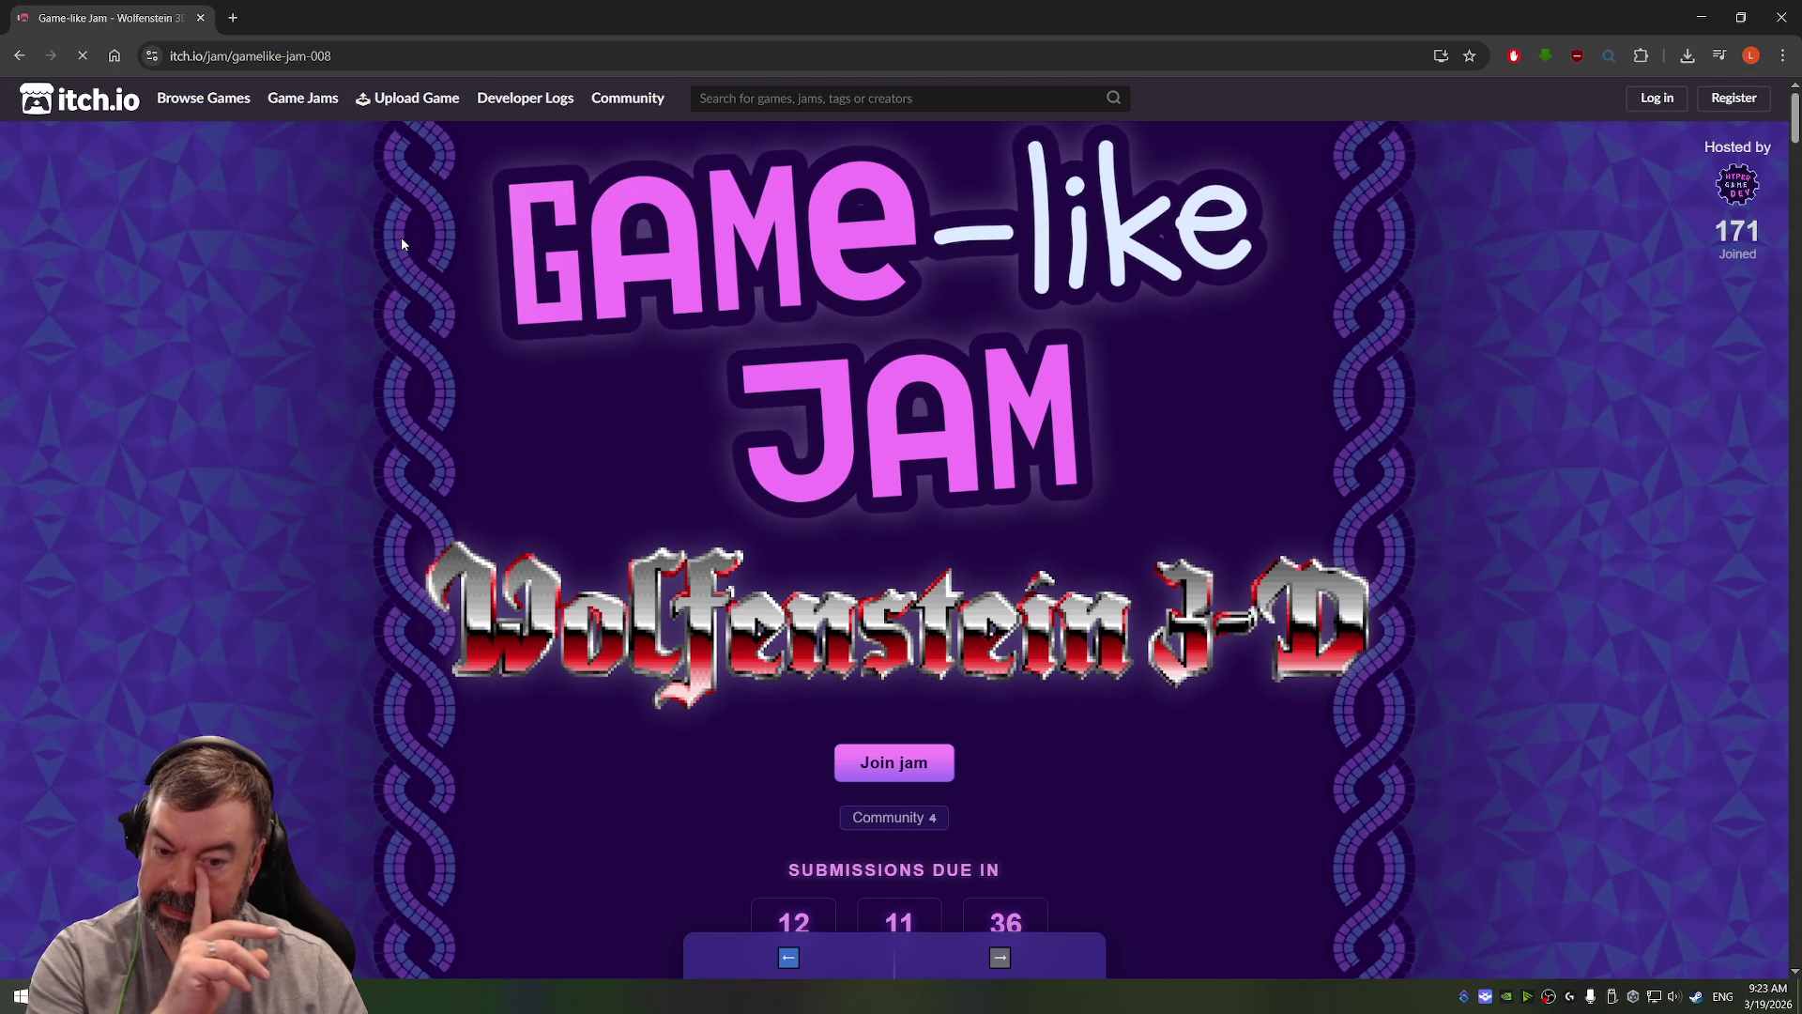
scroll(826, 574, down, 7)
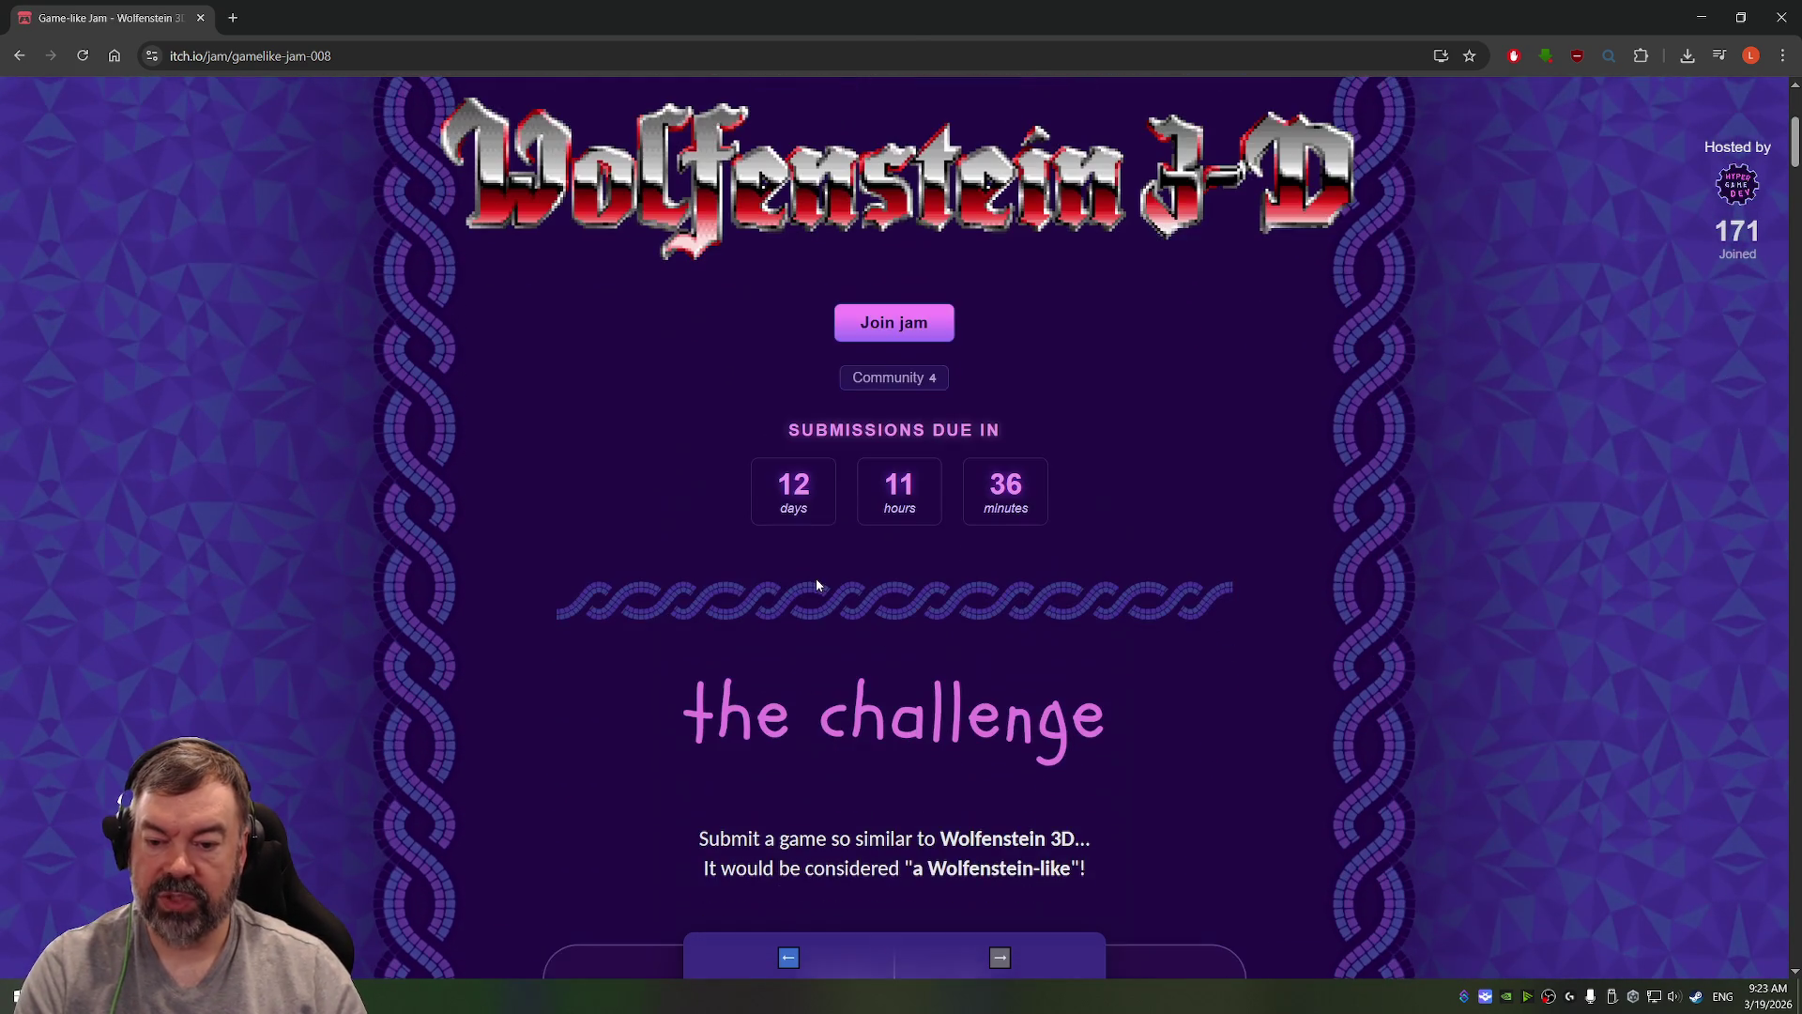
scroll(834, 557, down, 12)
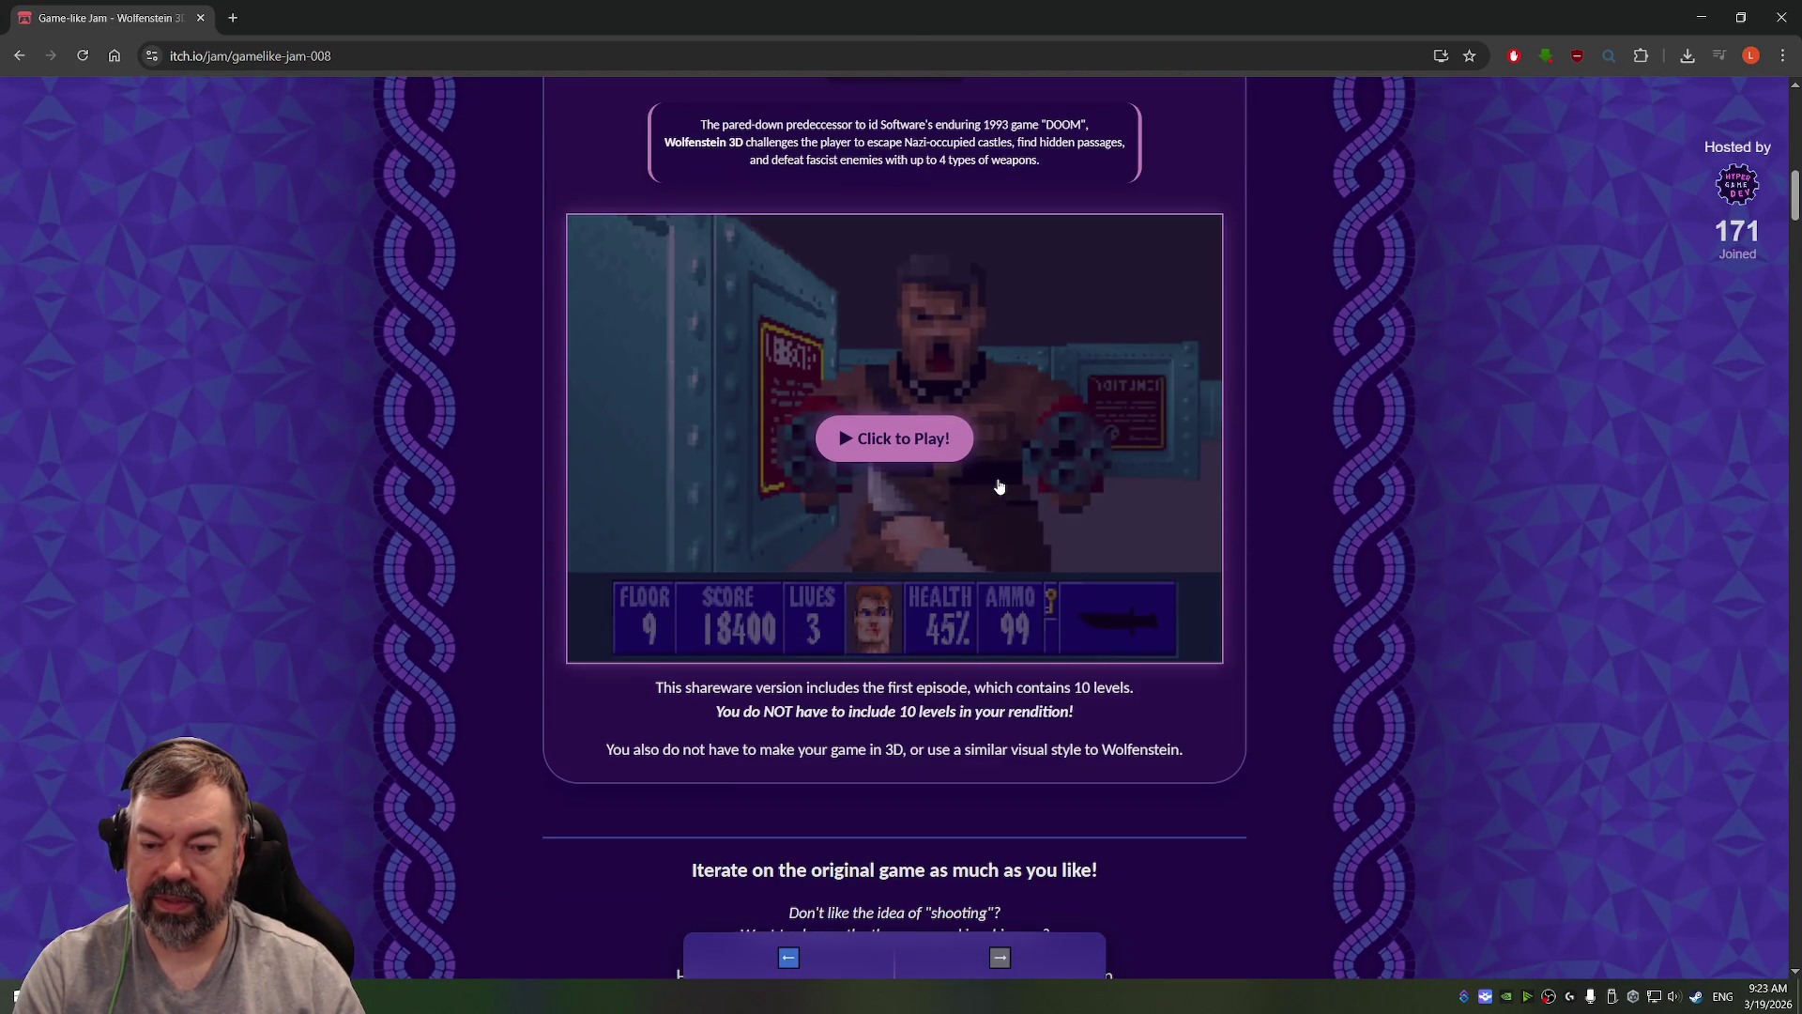
scroll(1077, 418, down, 4)
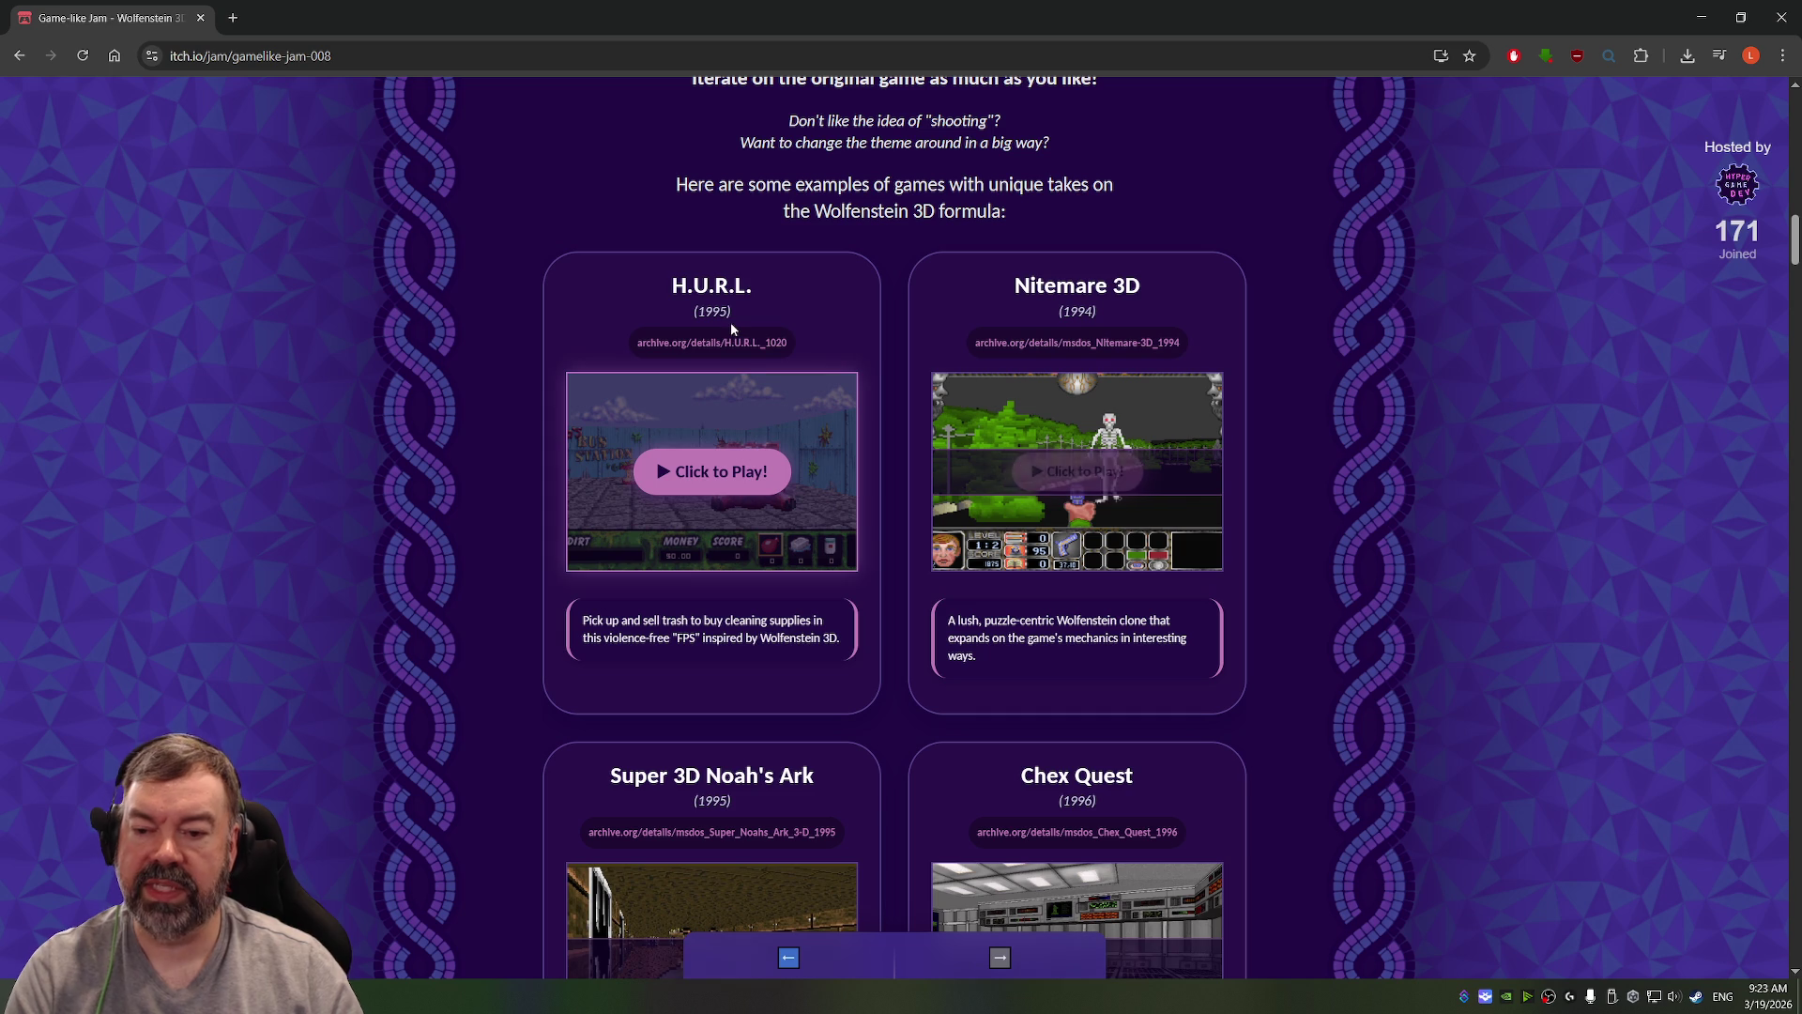
scroll(751, 385, down, 3)
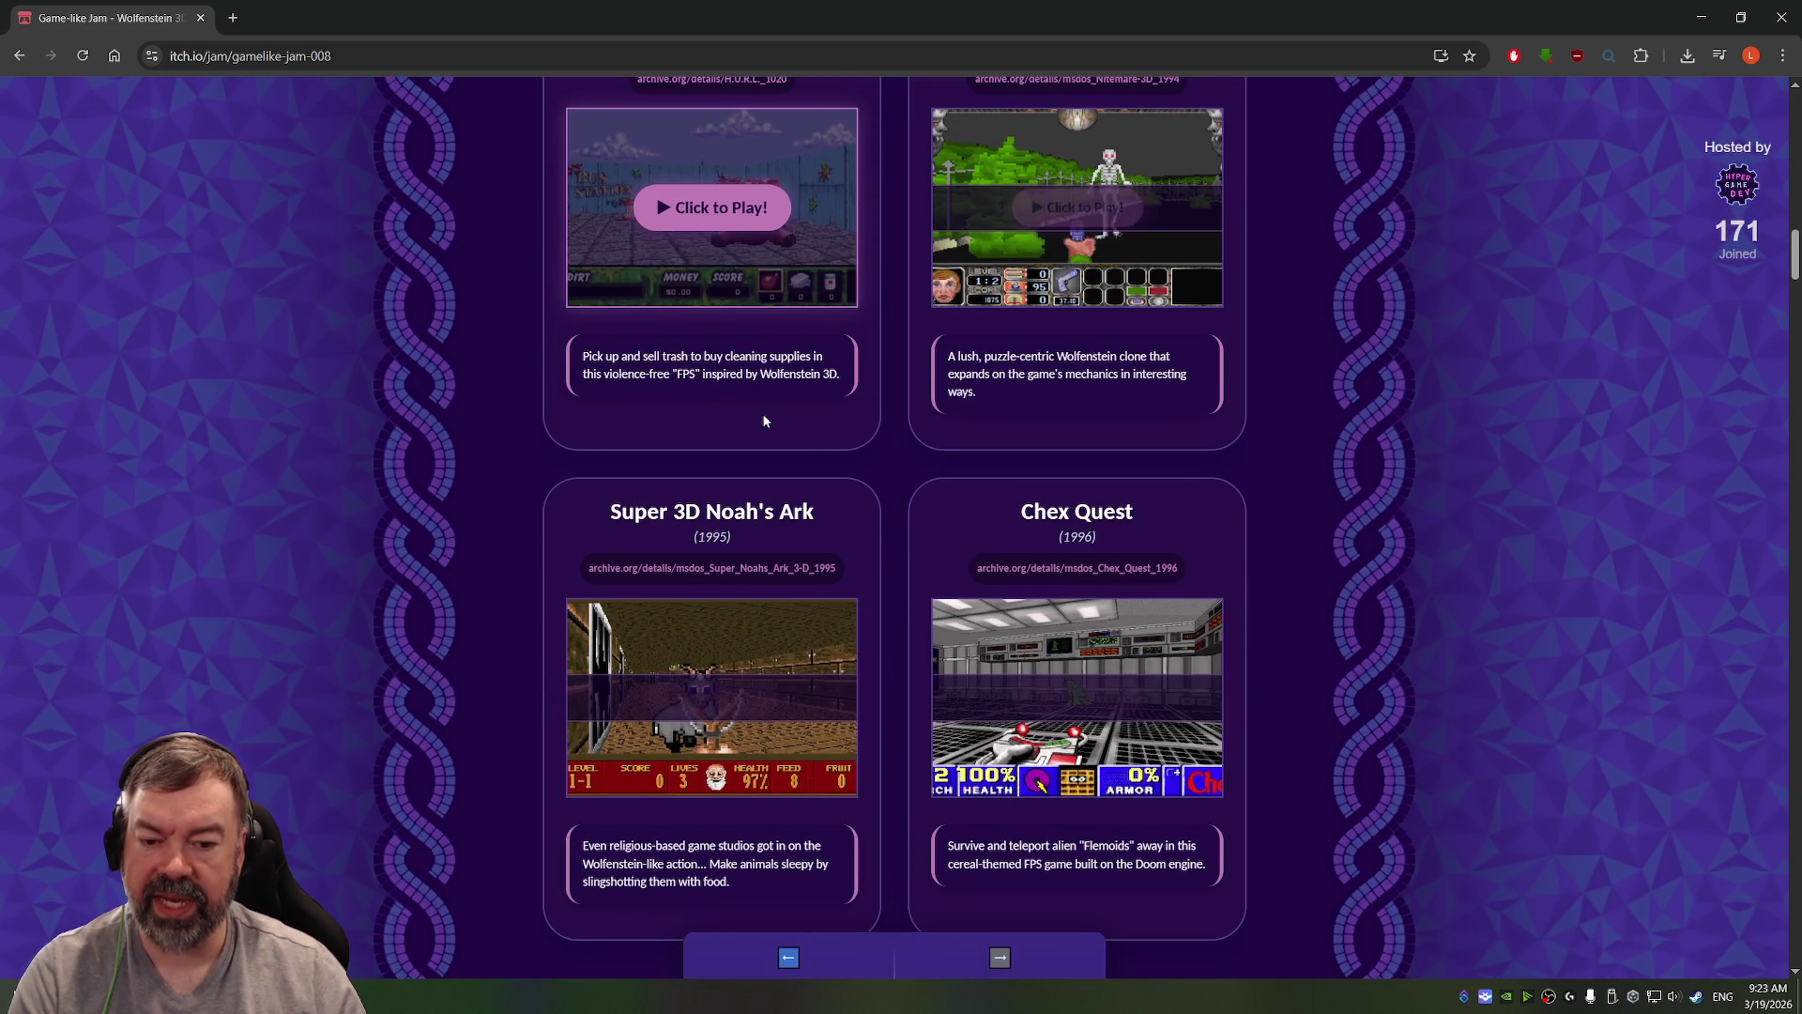
scroll(808, 453, down, 1)
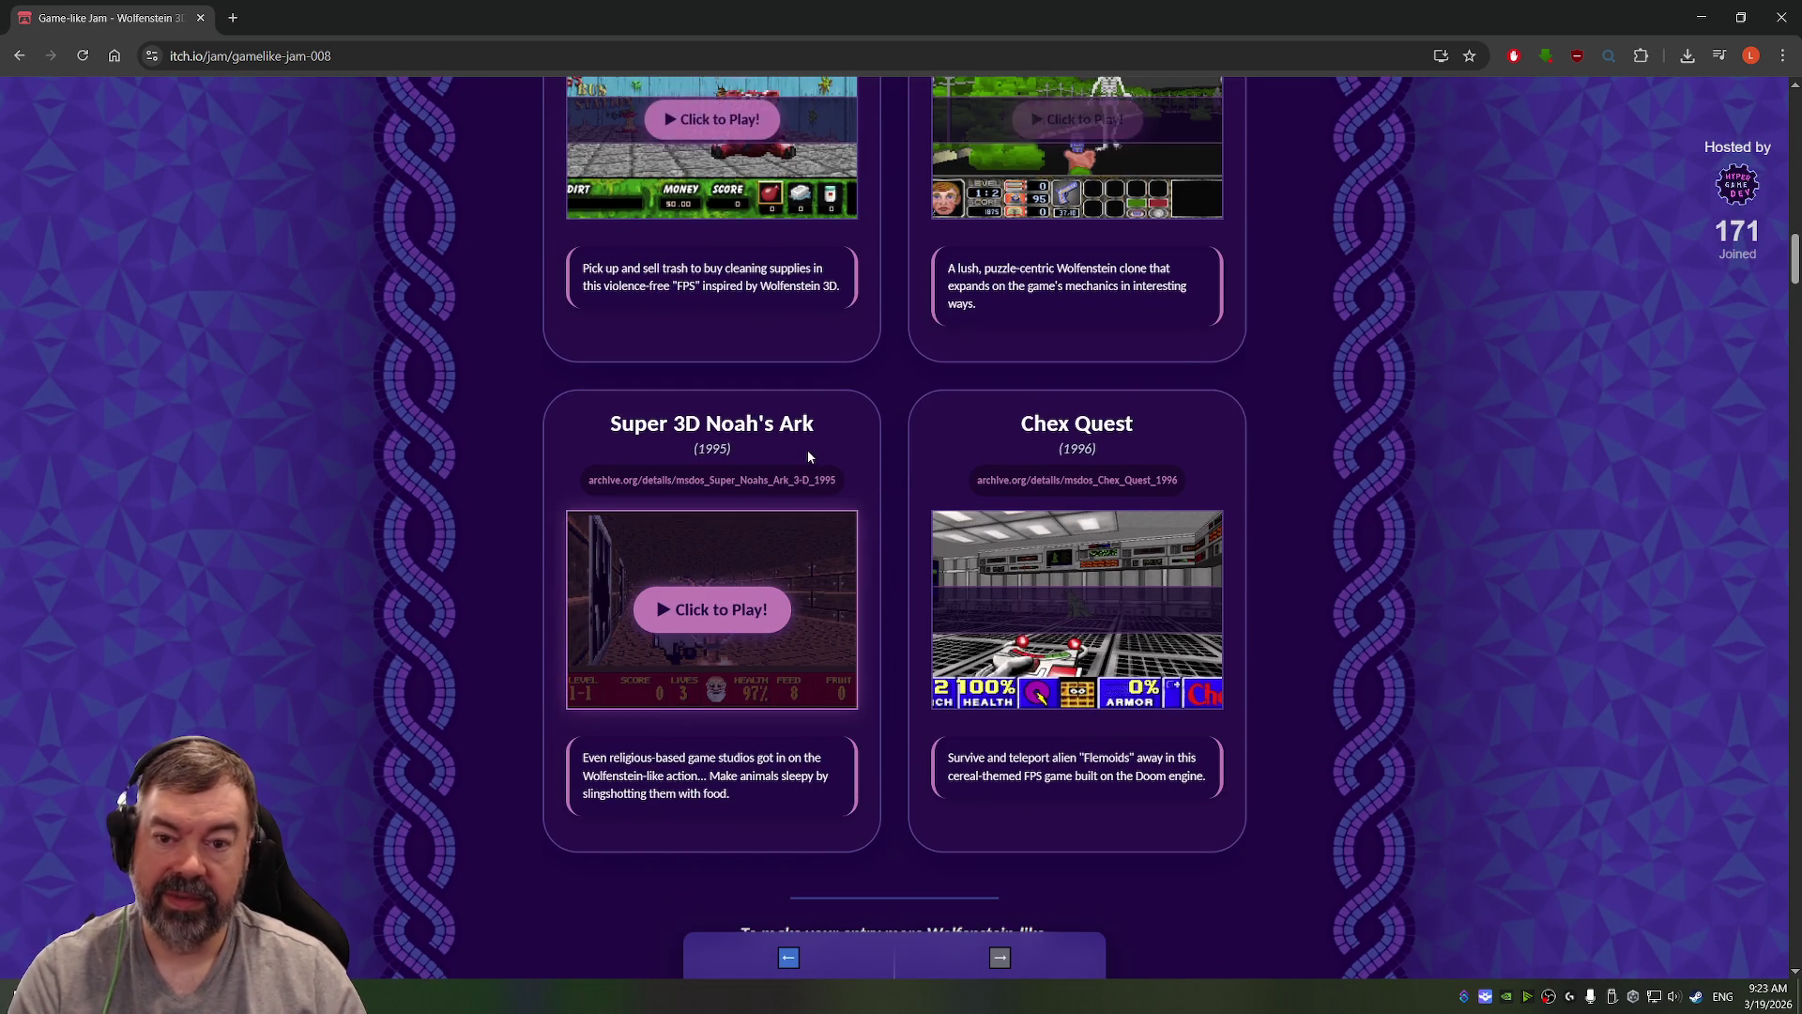
scroll(808, 457, up, 2)
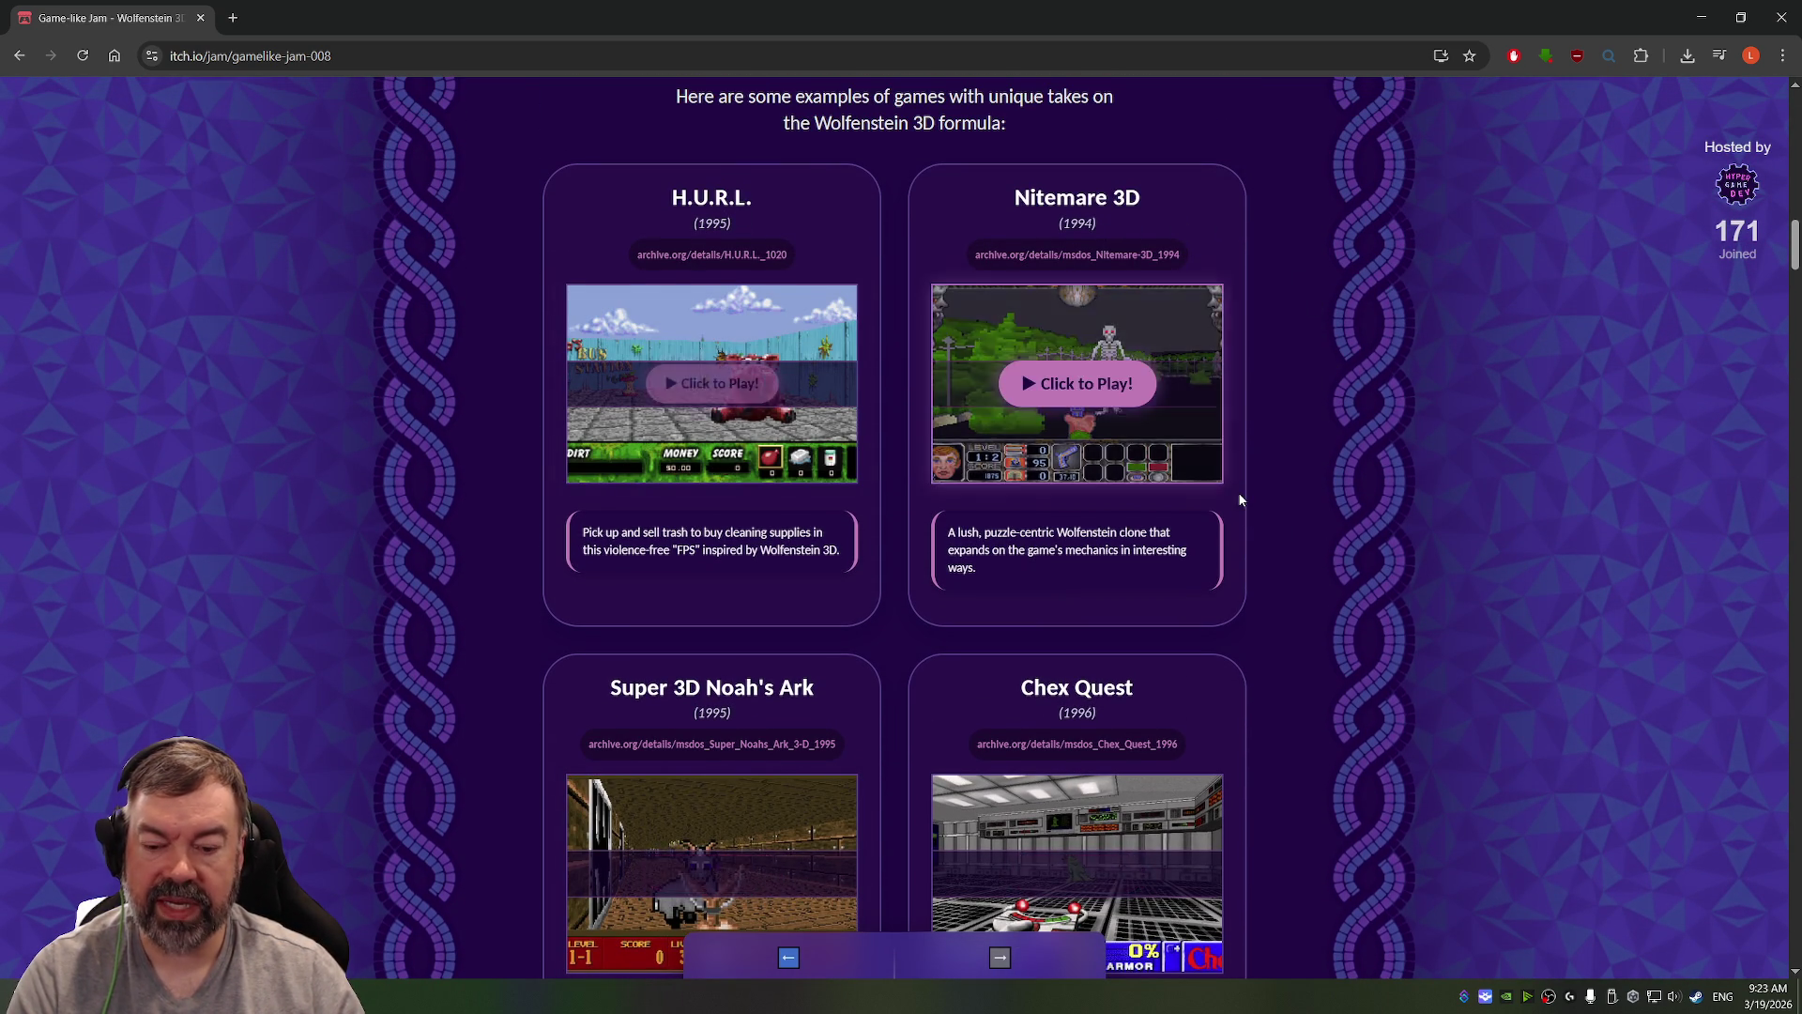
scroll(1239, 497, down, 3)
scroll(1273, 423, down, 2)
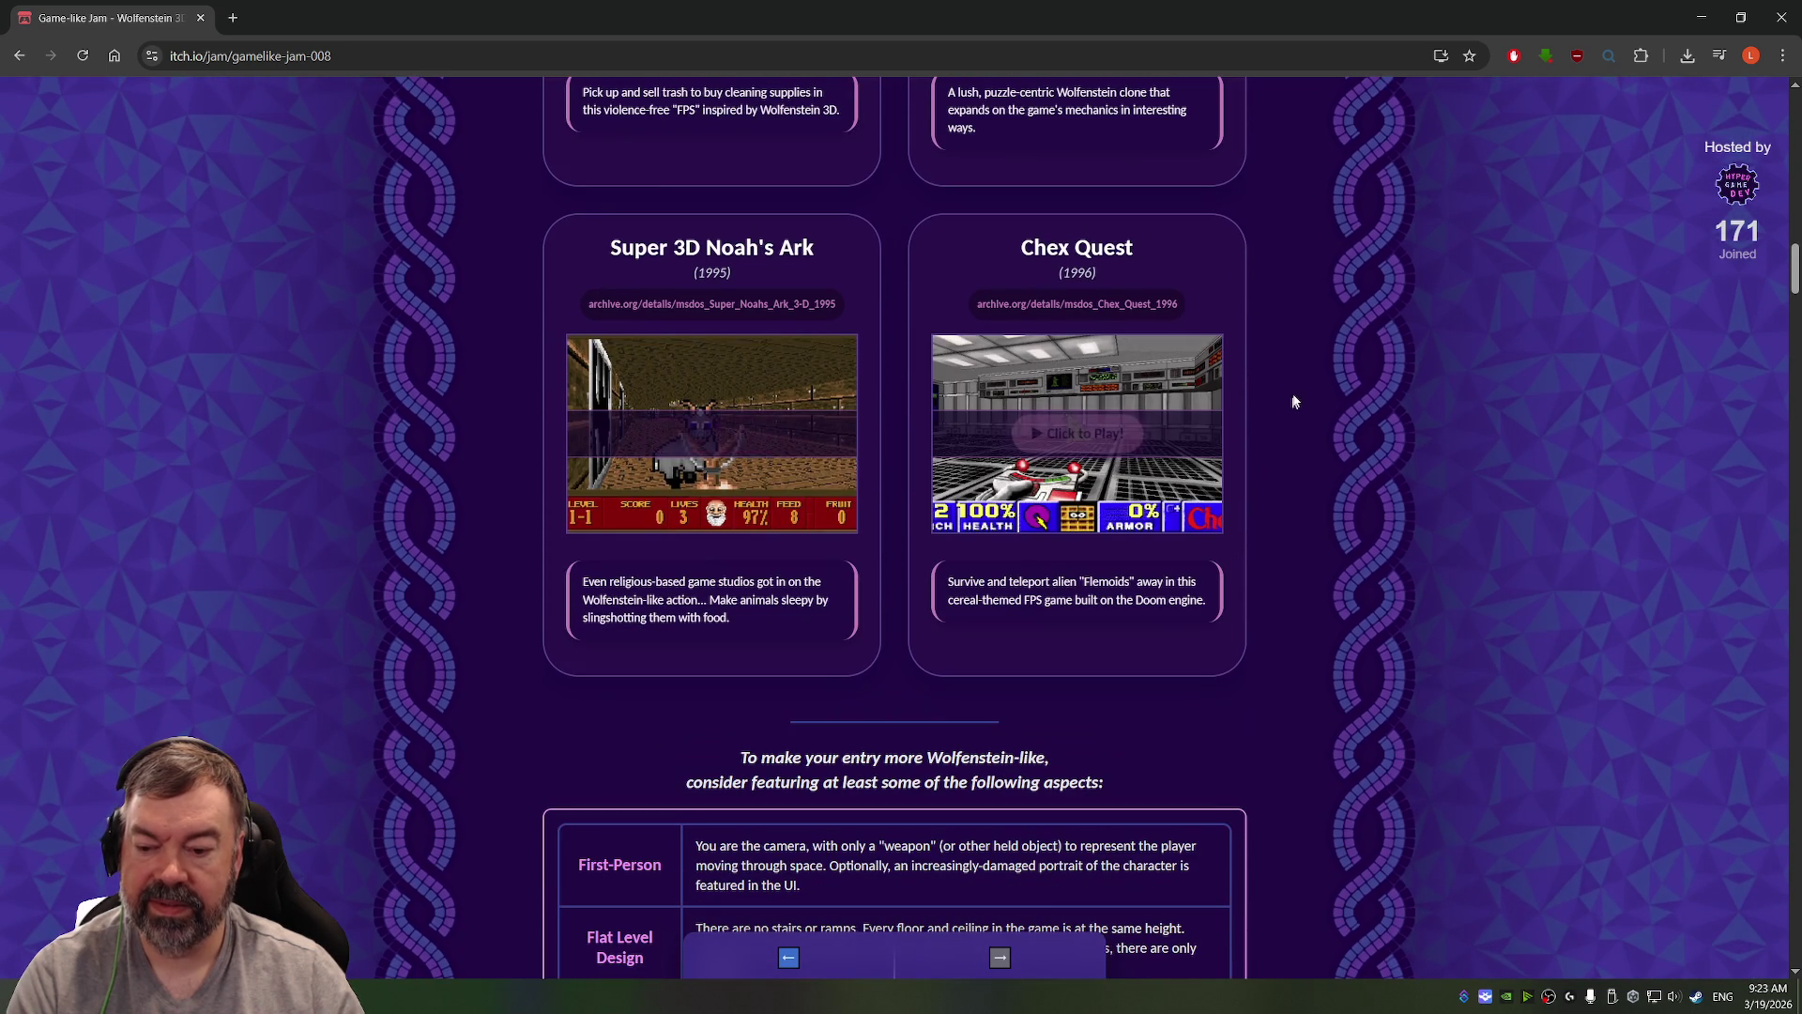
scroll(1297, 395, down, 5)
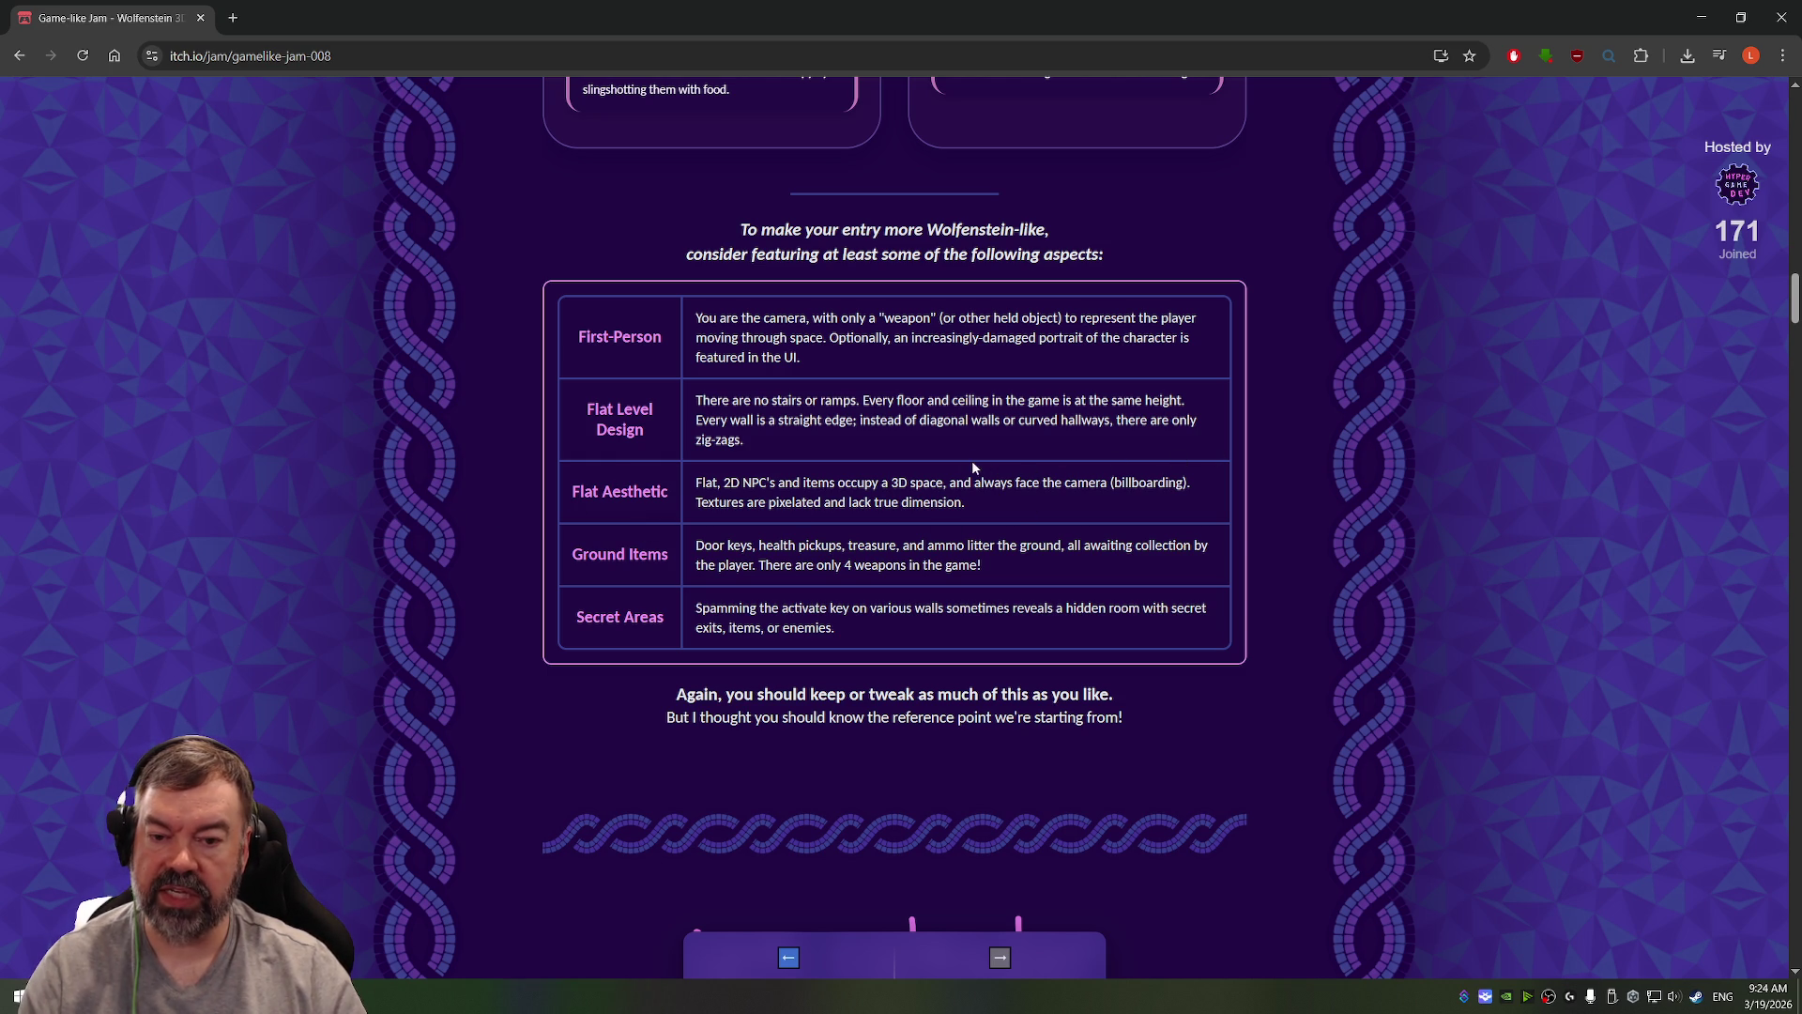
scroll(854, 454, down, 4)
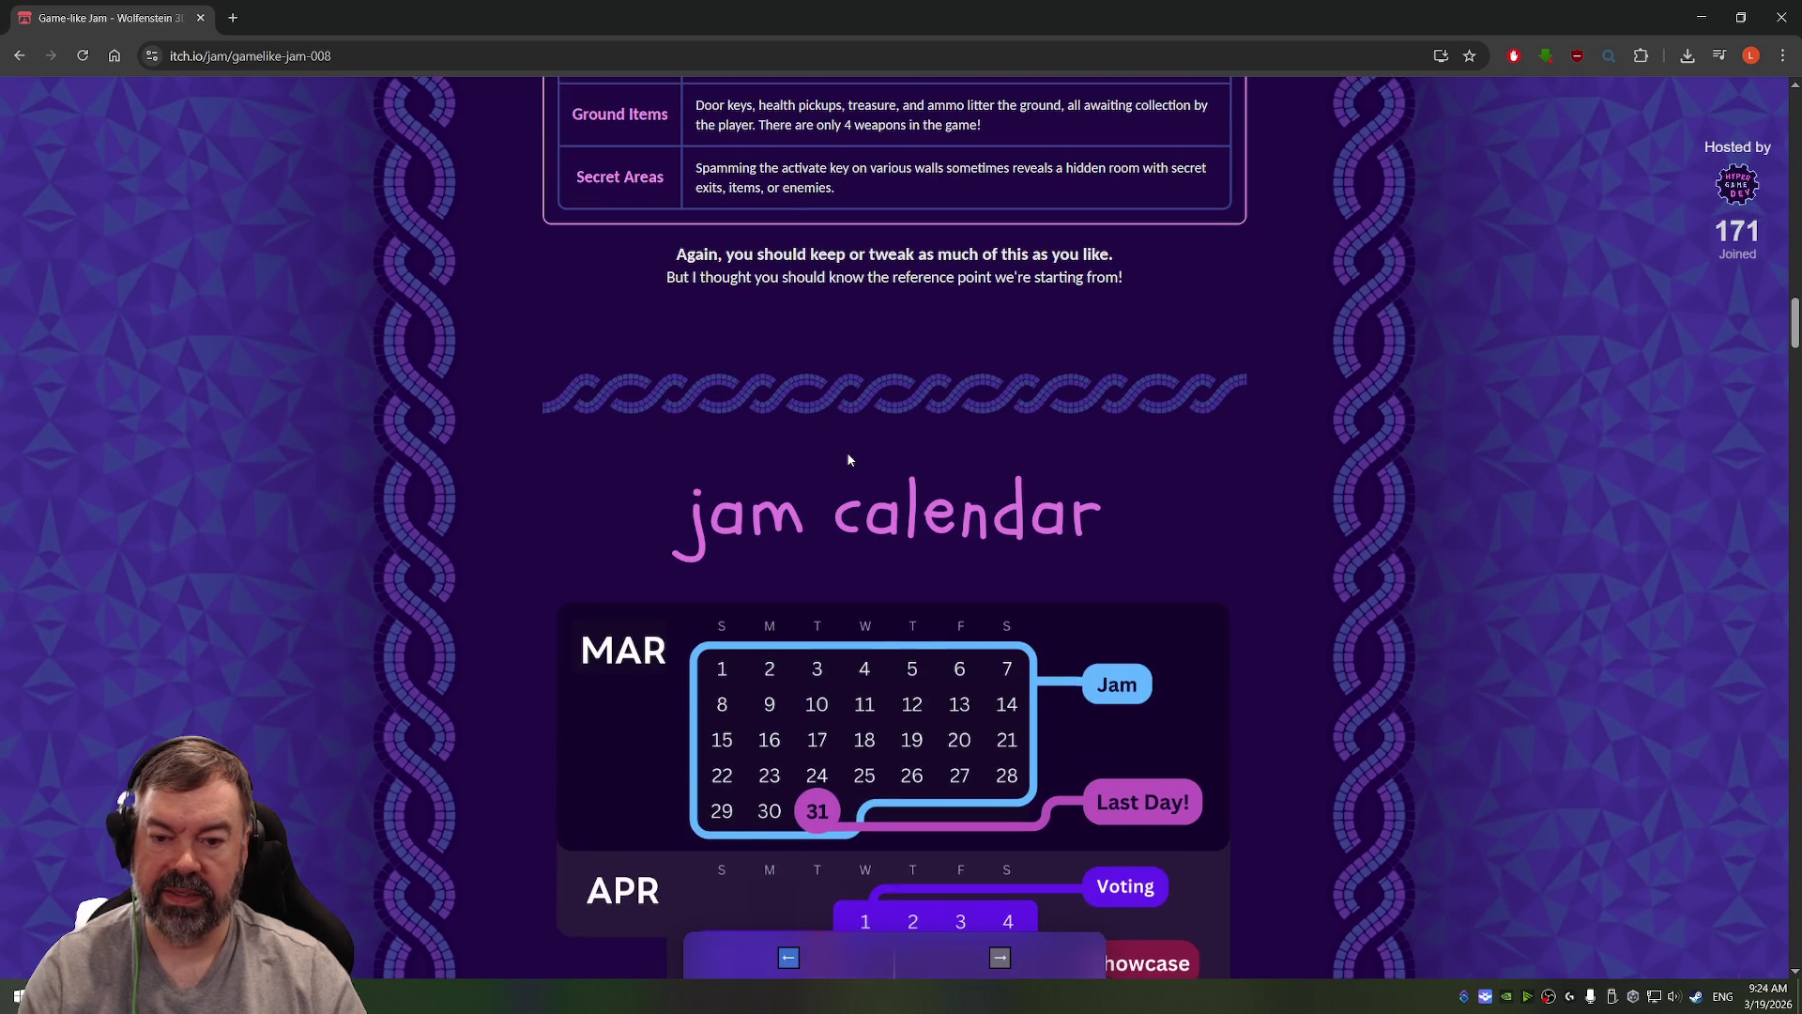
scroll(847, 445, up, 2)
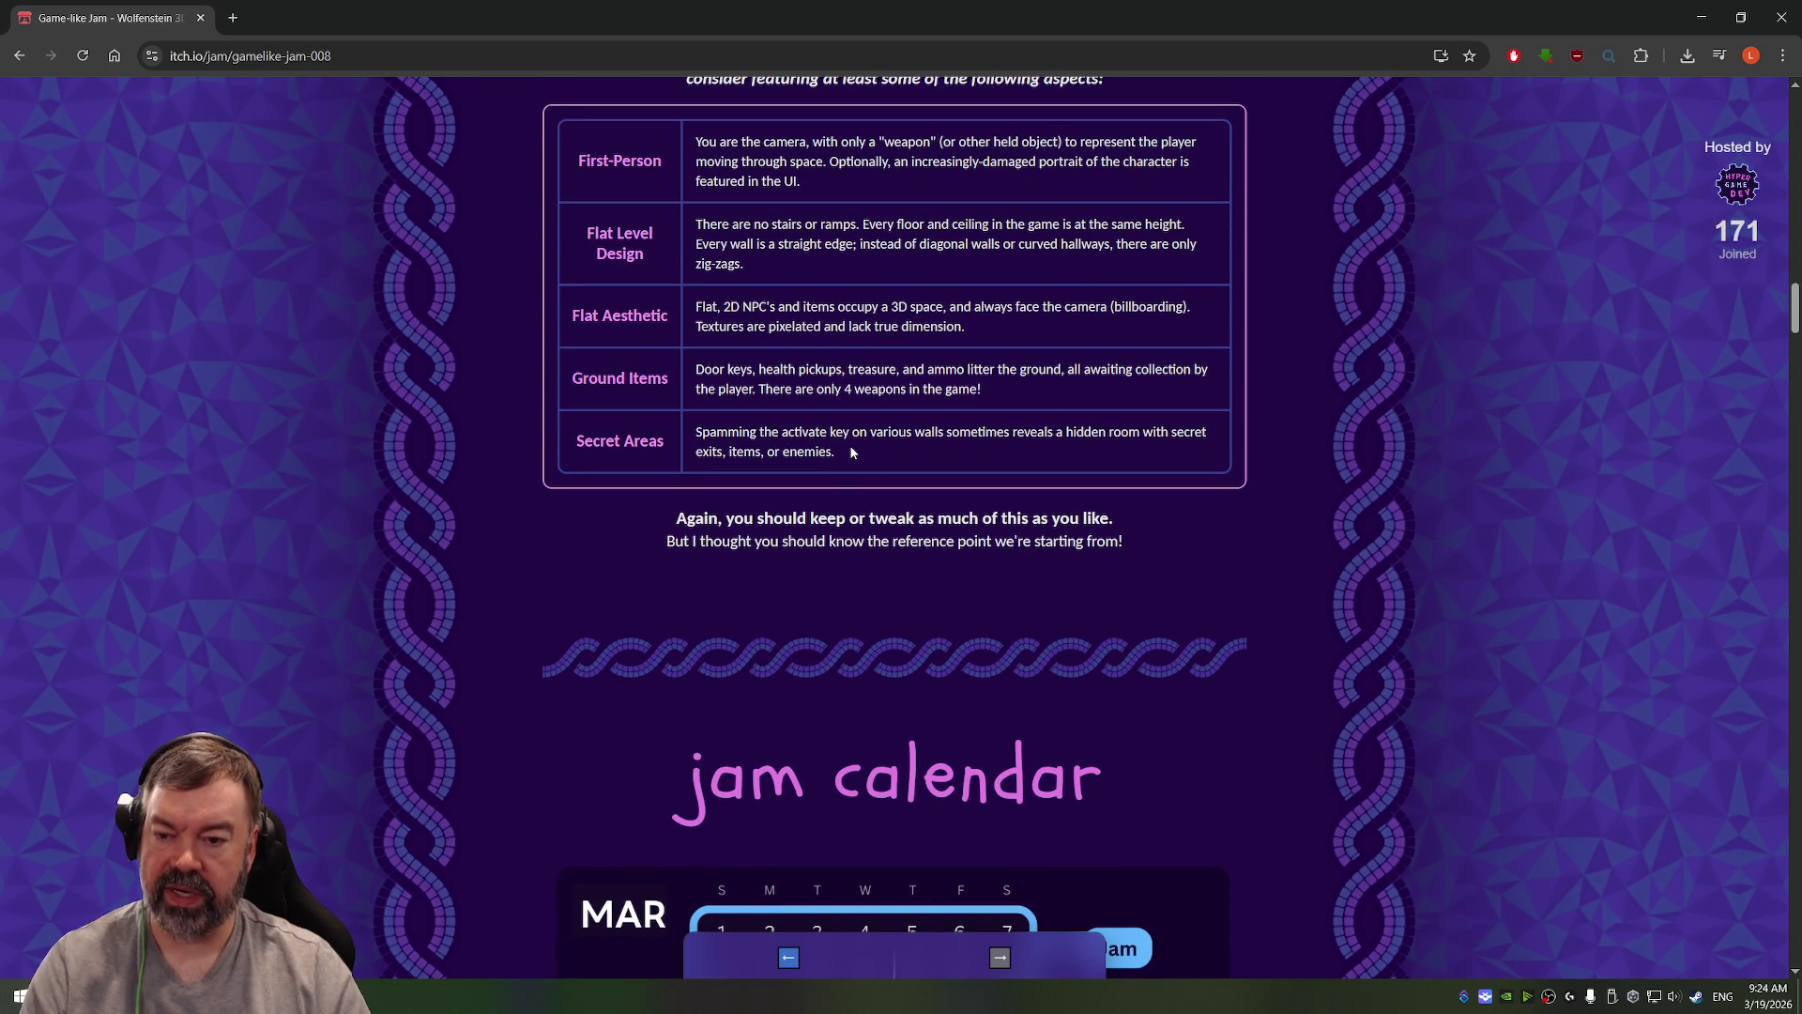
scroll(861, 453, down, 5)
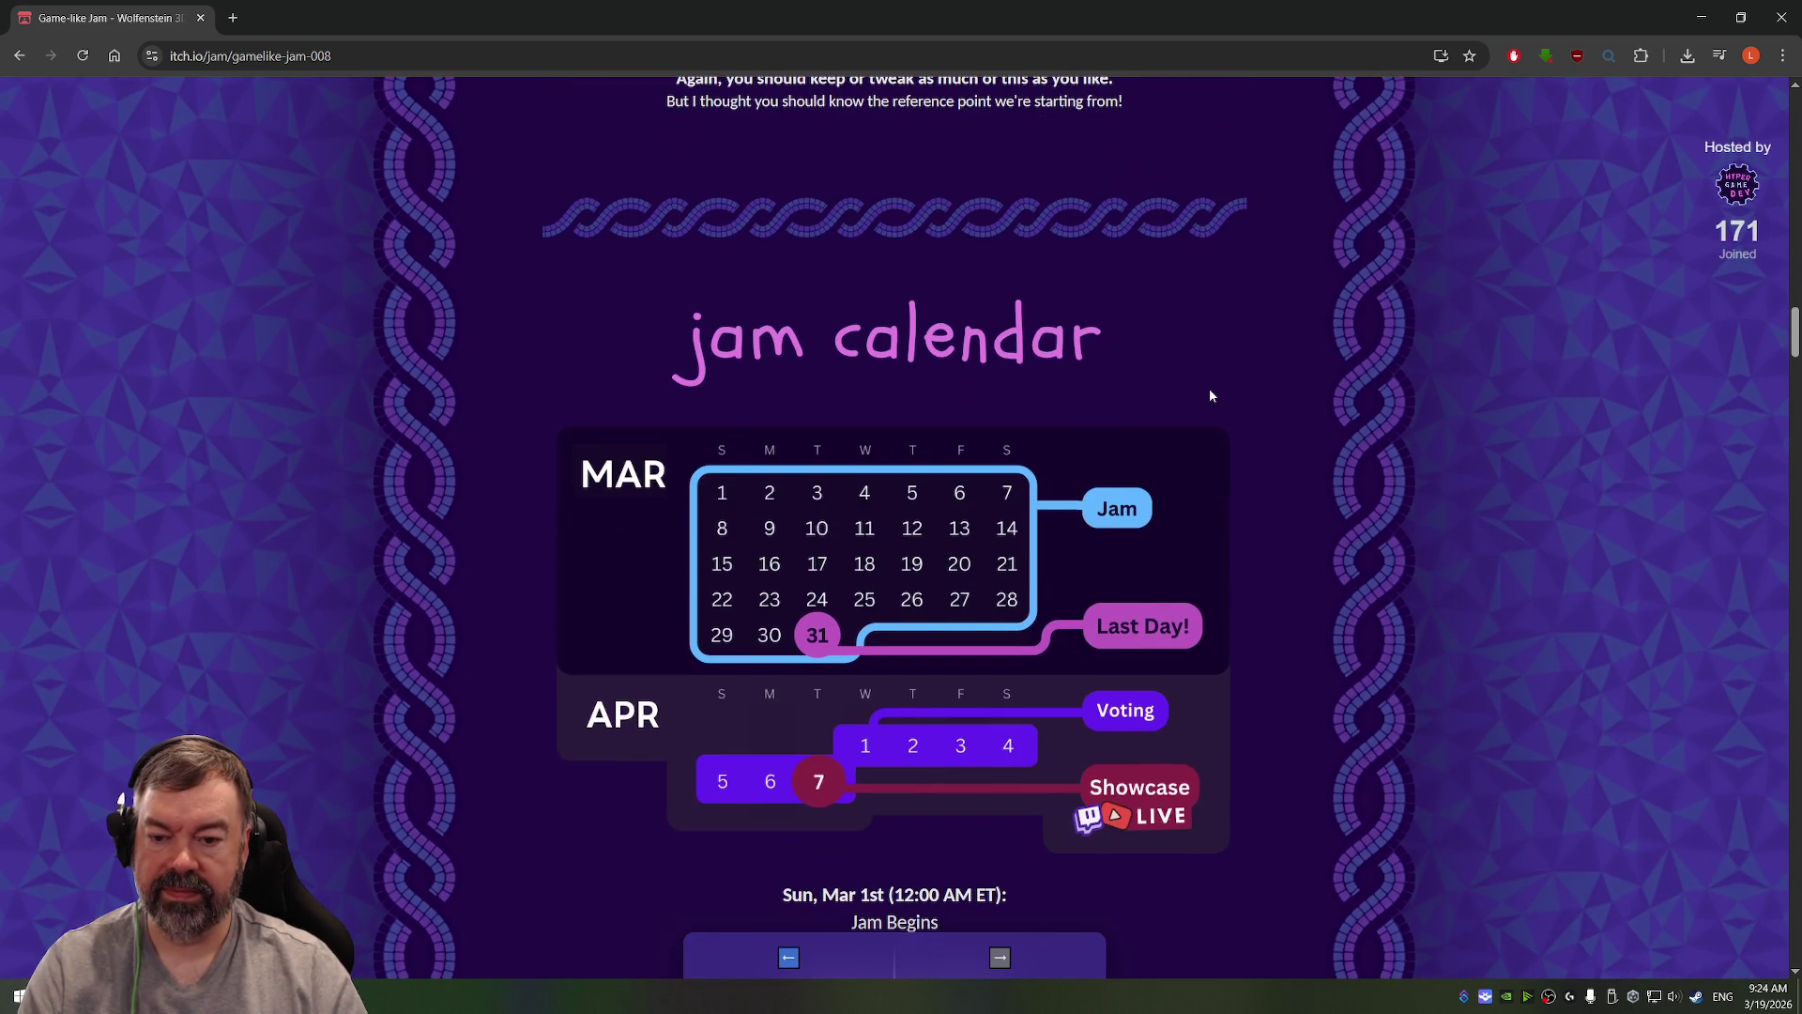
scroll(1208, 389, down, 2)
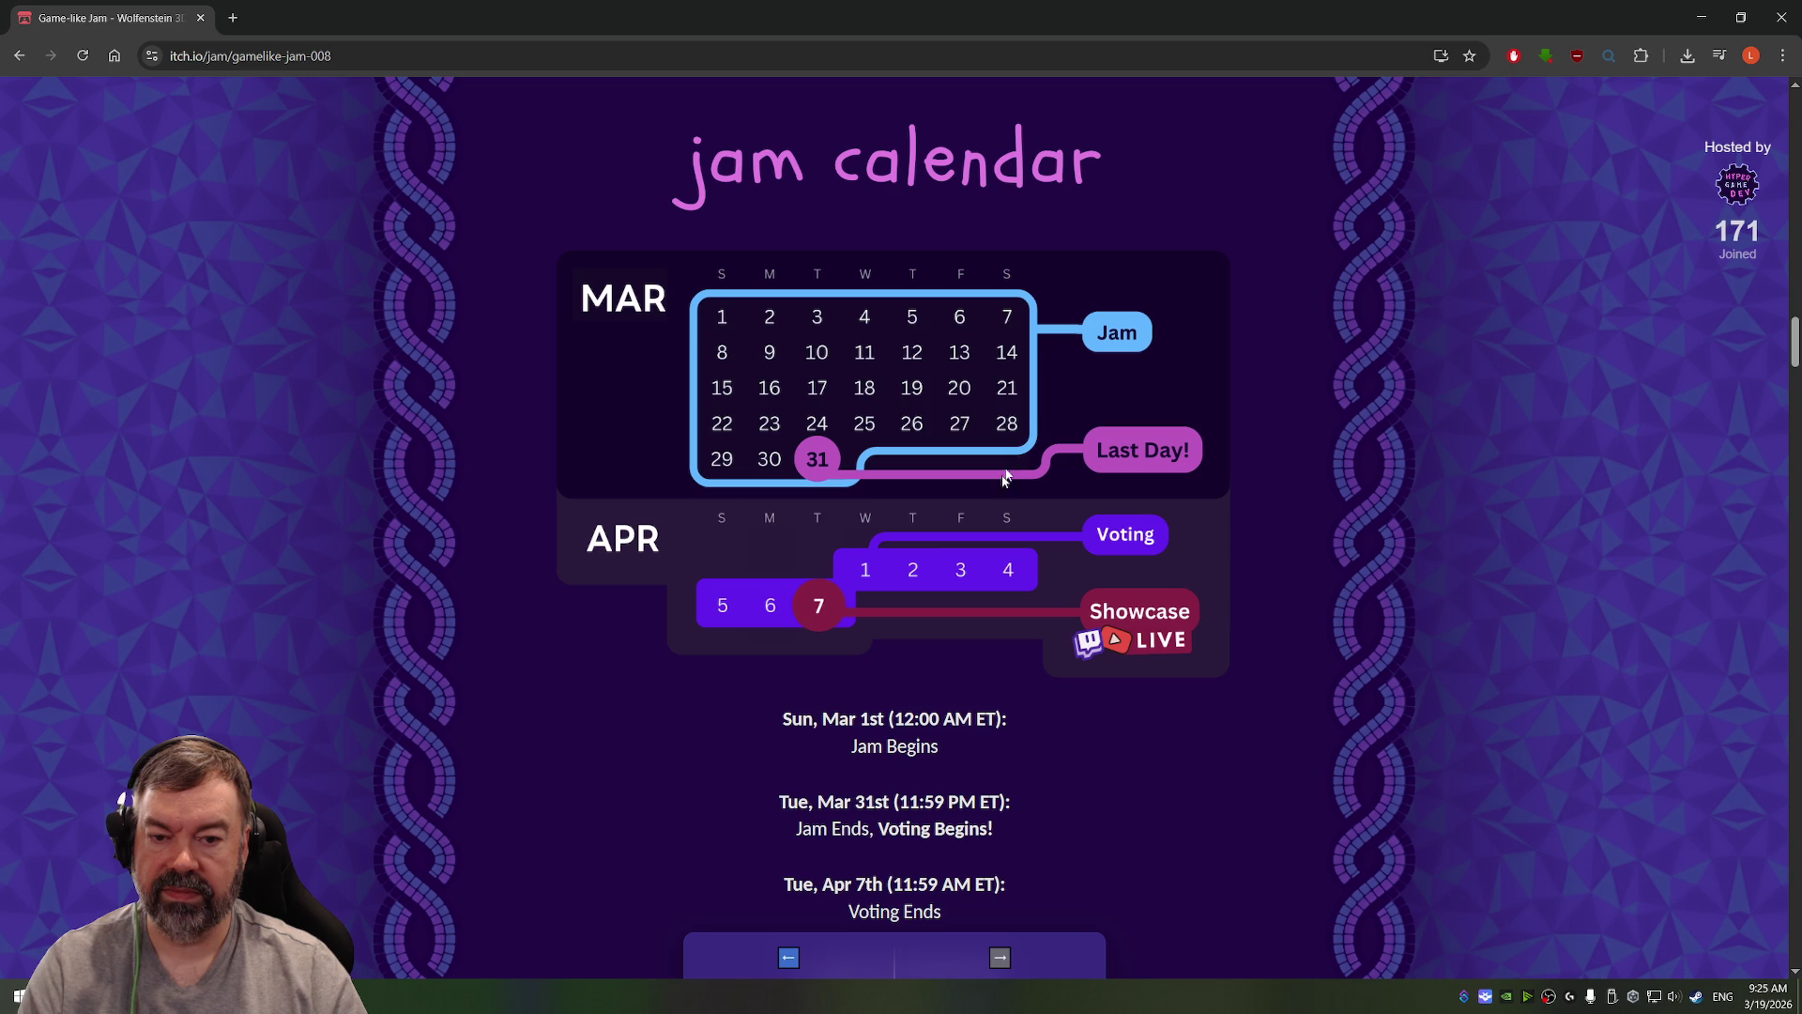
scroll(737, 347, up, 1)
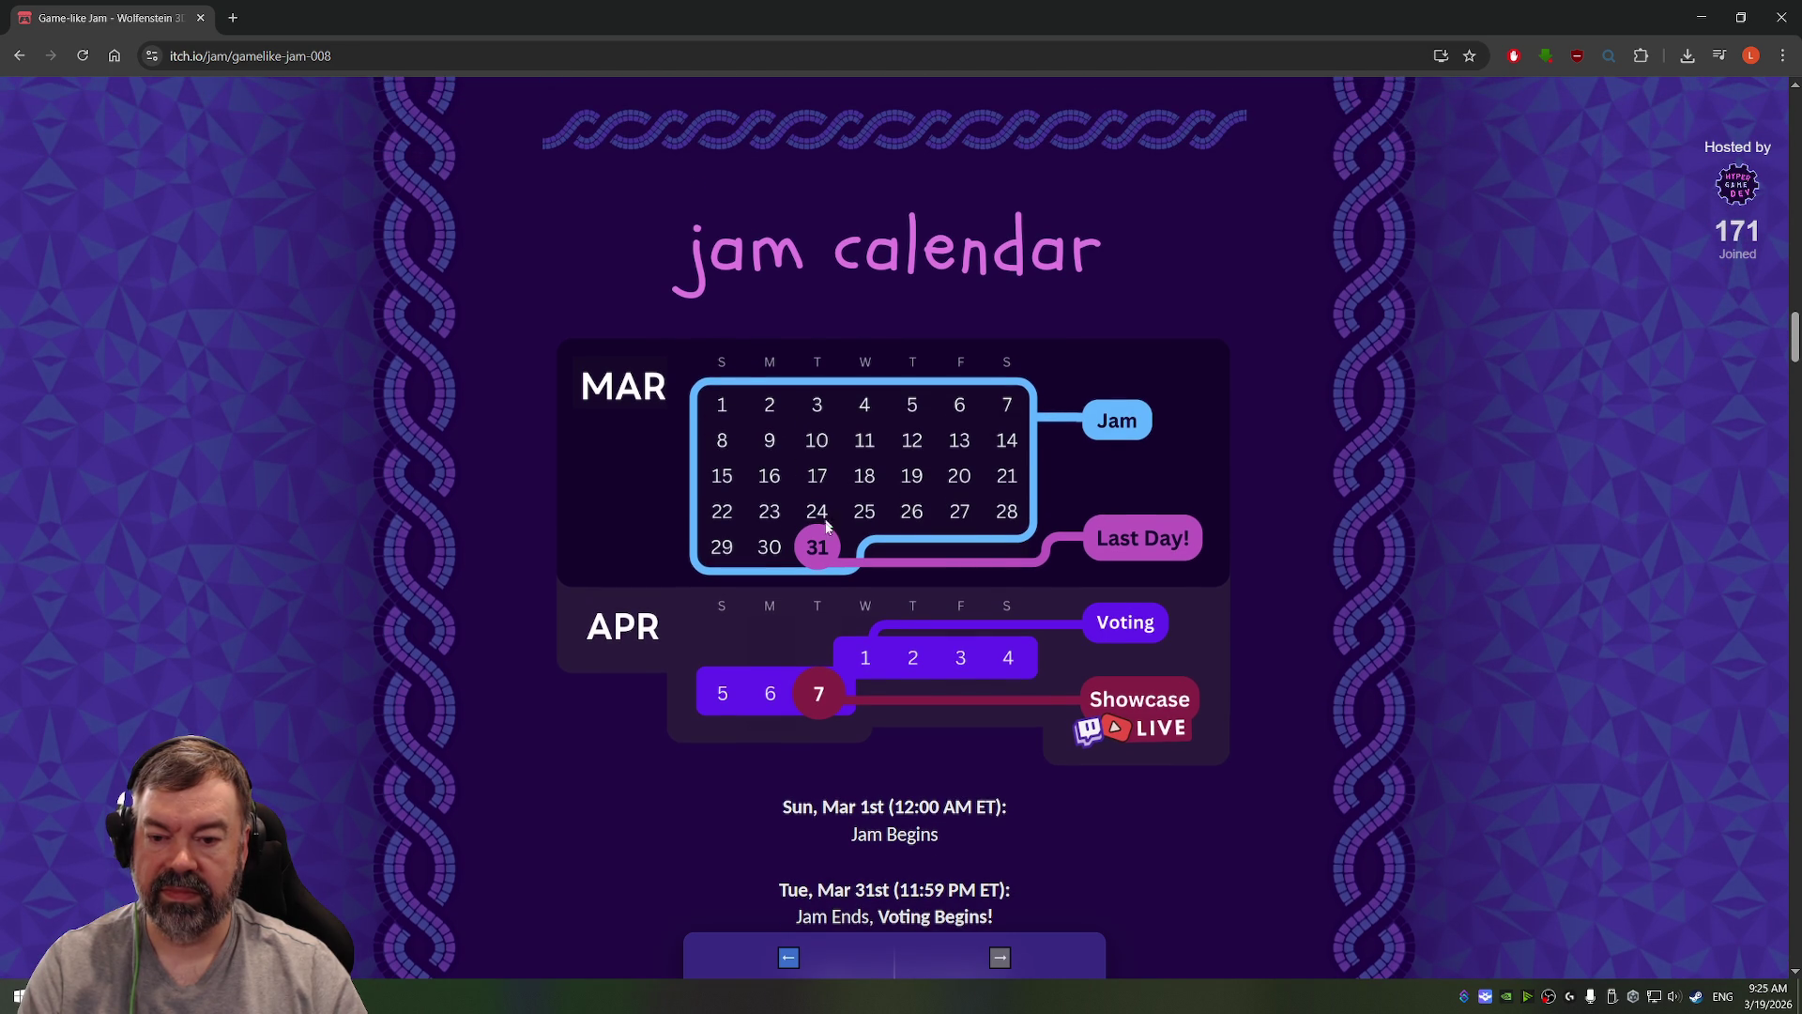
scroll(825, 535, up, 1)
scroll(890, 503, down, 10)
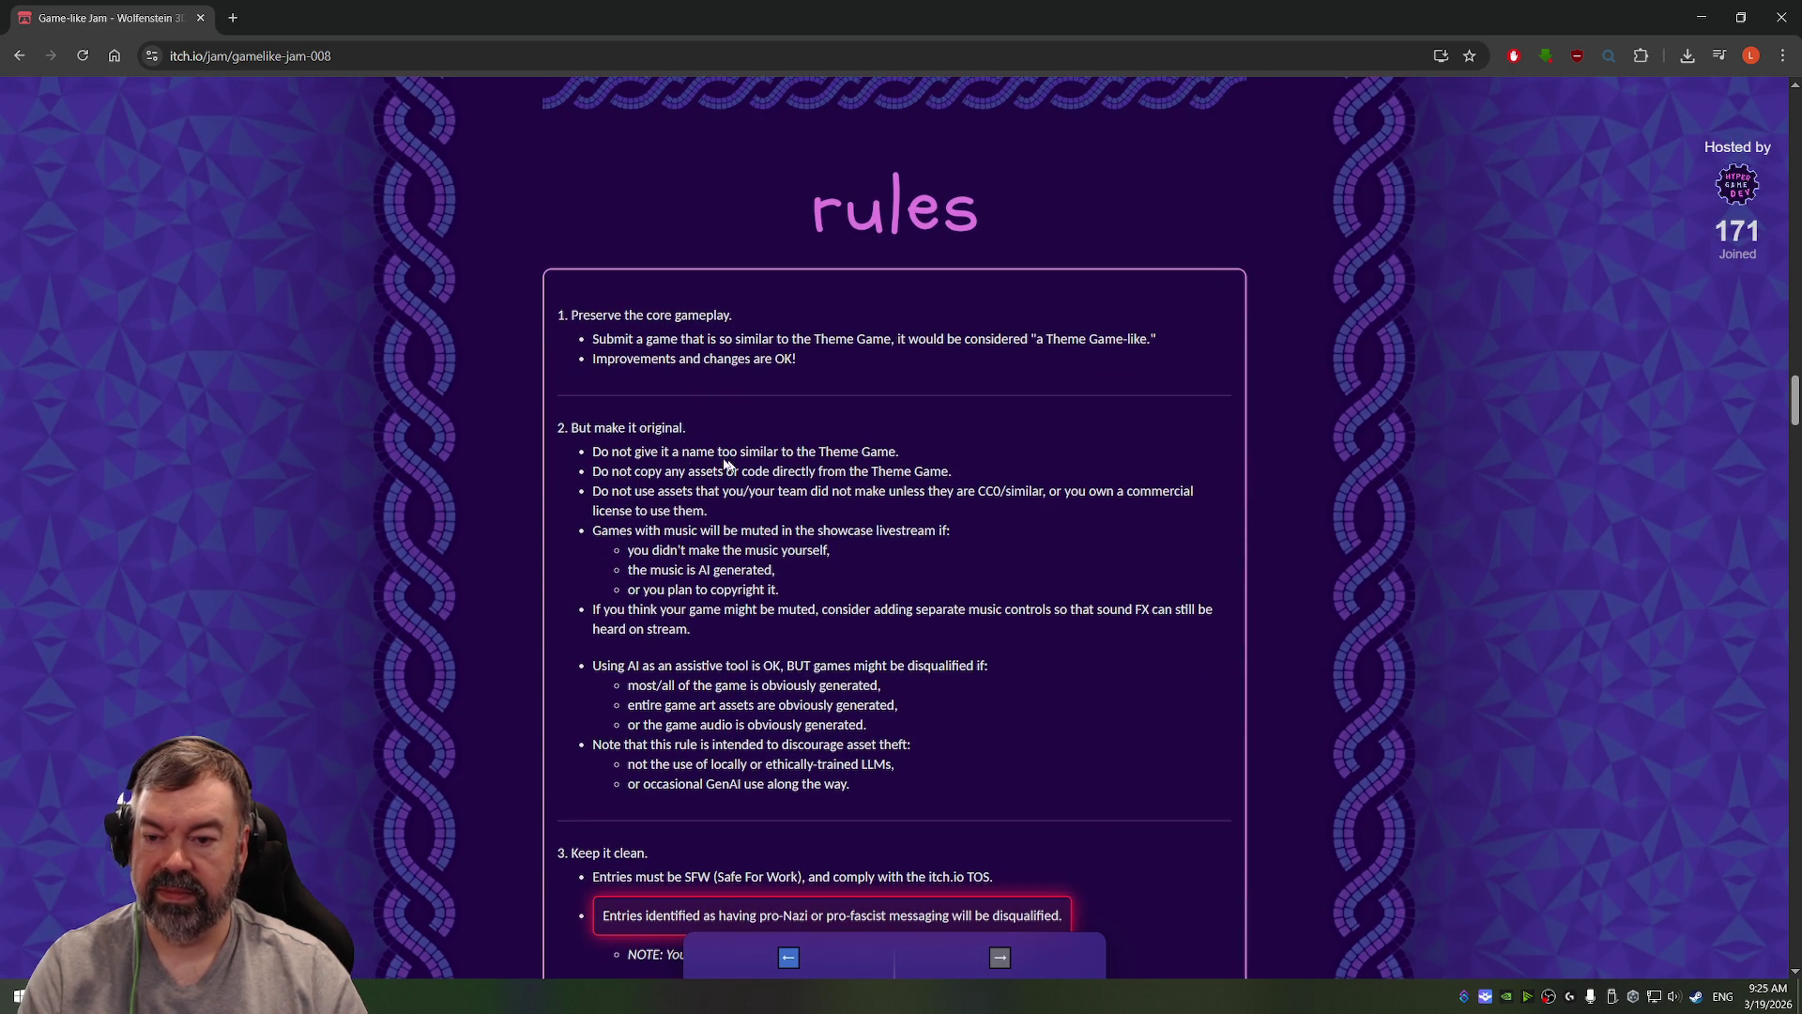
scroll(670, 457, down, 3)
scroll(669, 457, down, 1)
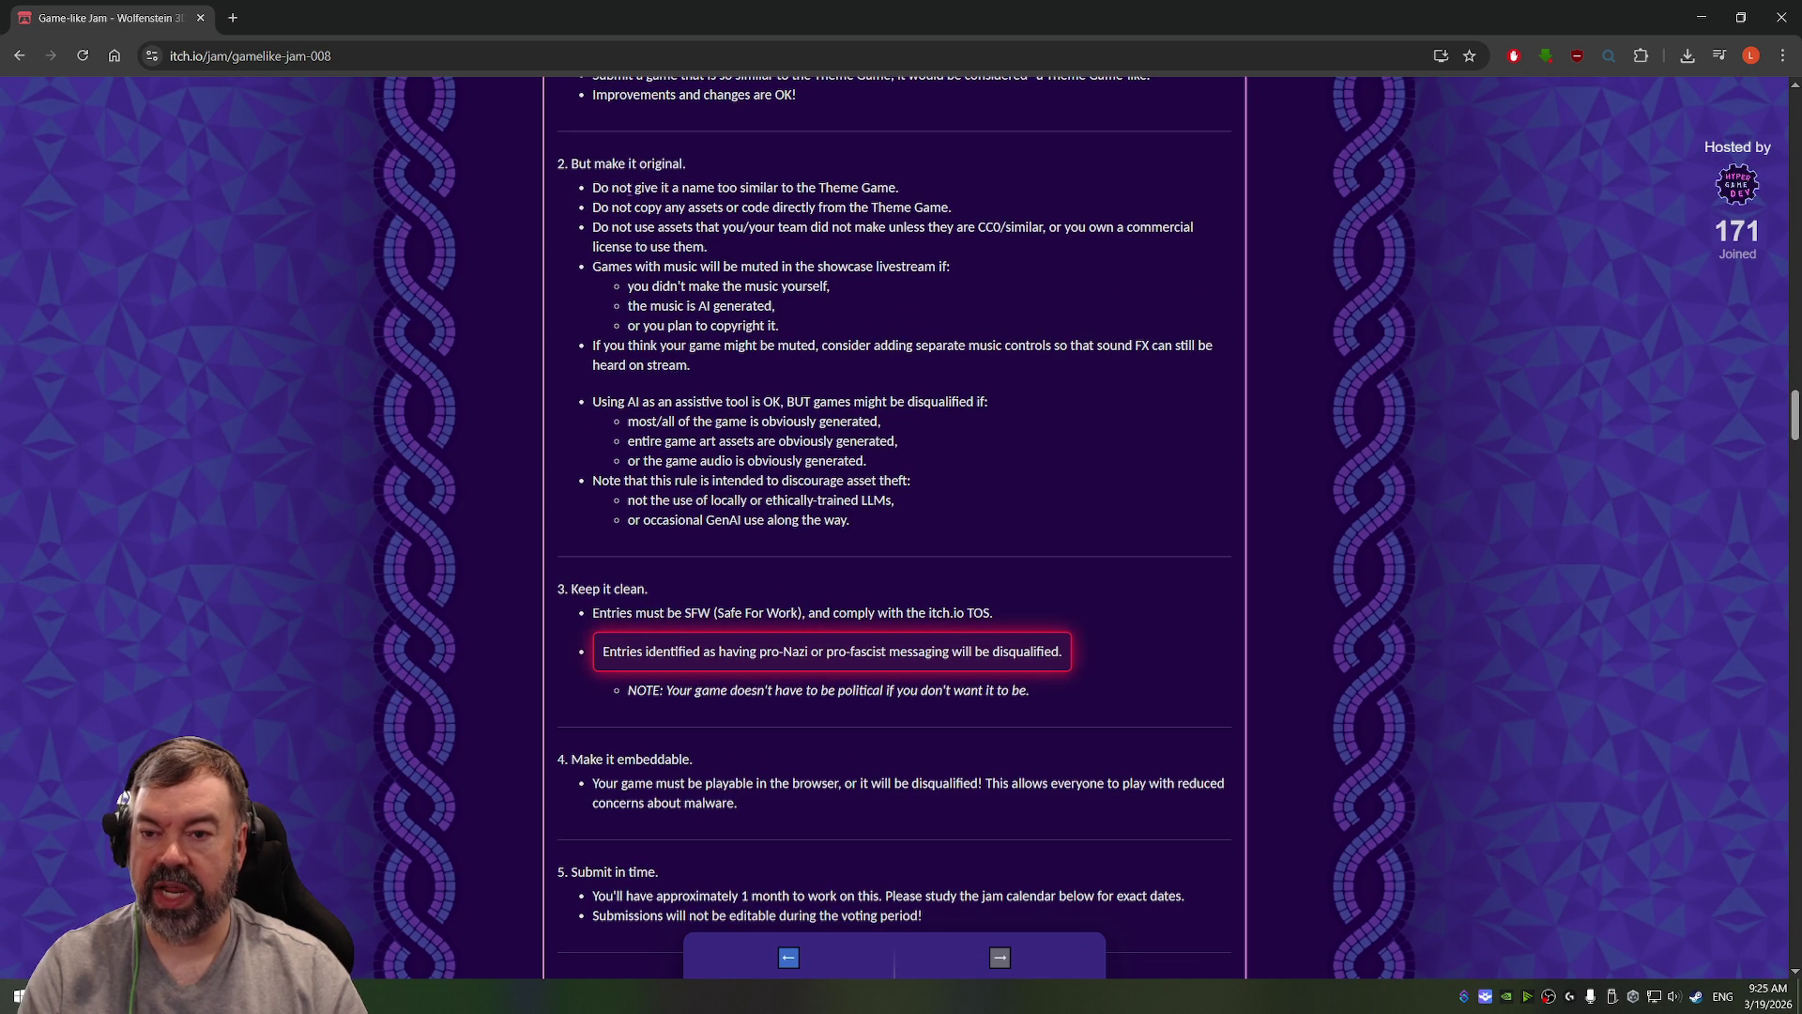
scroll(853, 202, up, 1)
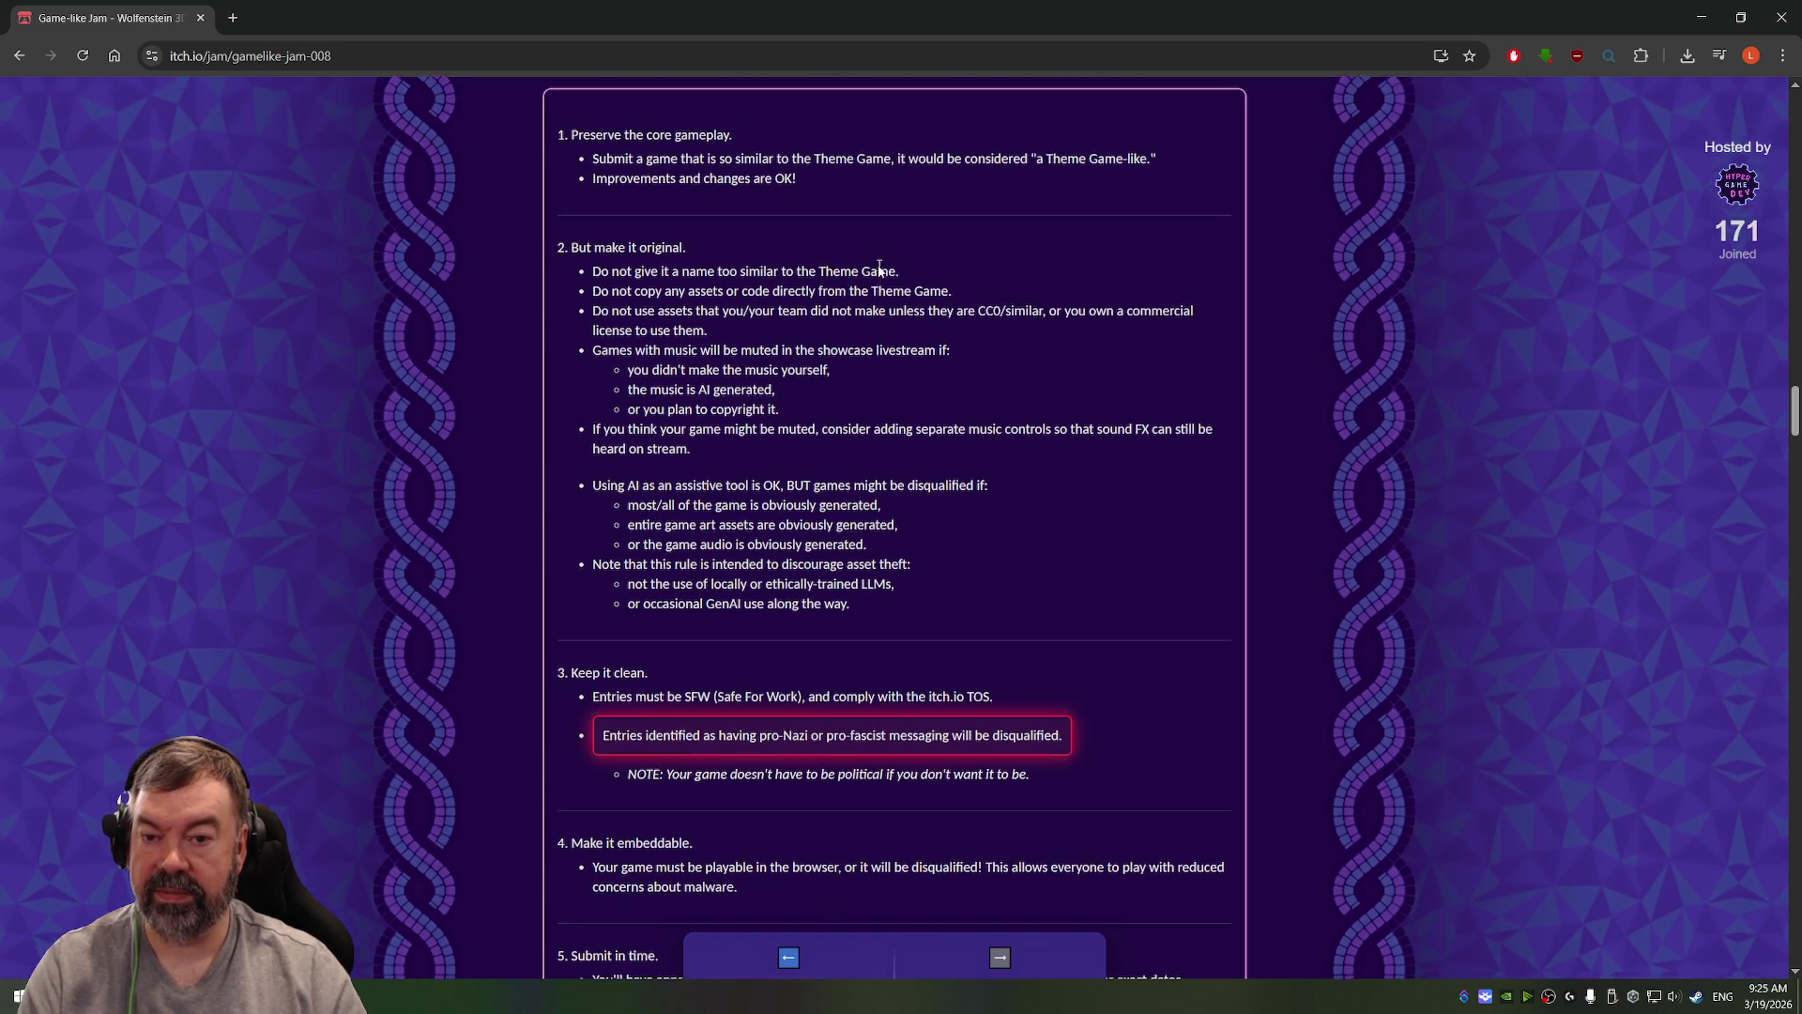
scroll(890, 441, up, 1)
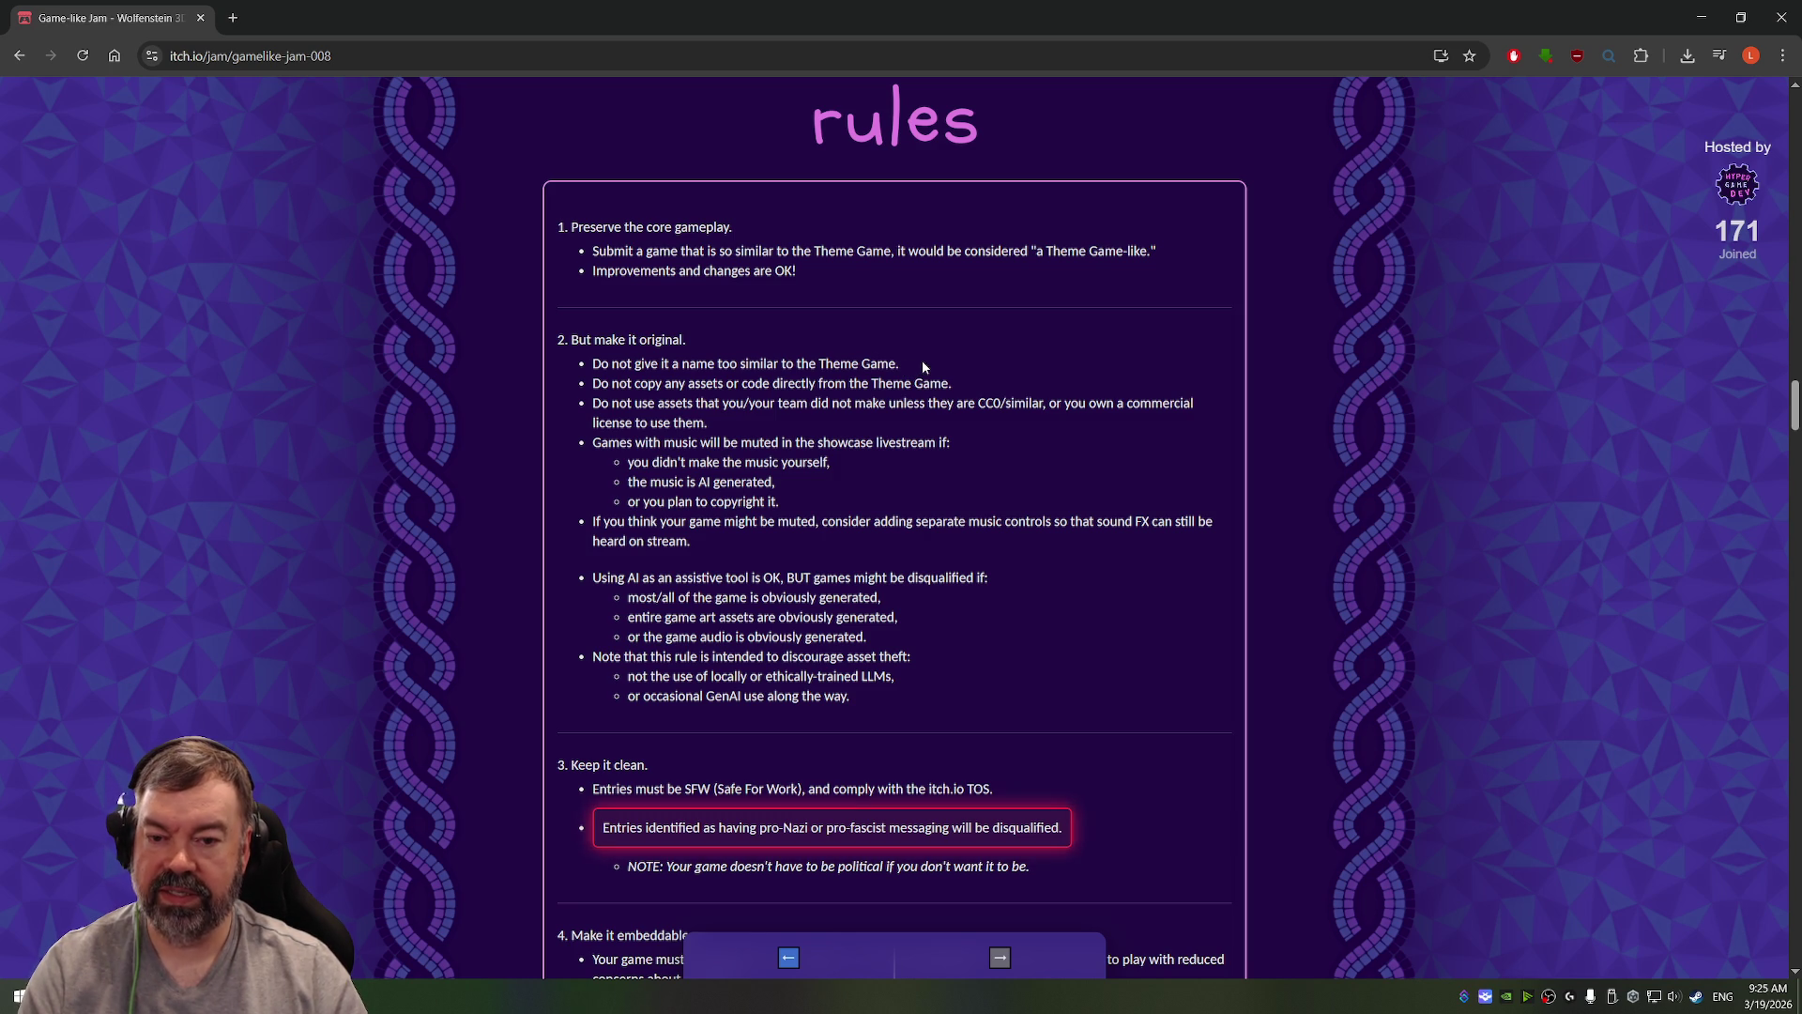
drag(686, 385, 891, 394)
click(755, 425)
scroll(756, 425, down, 1)
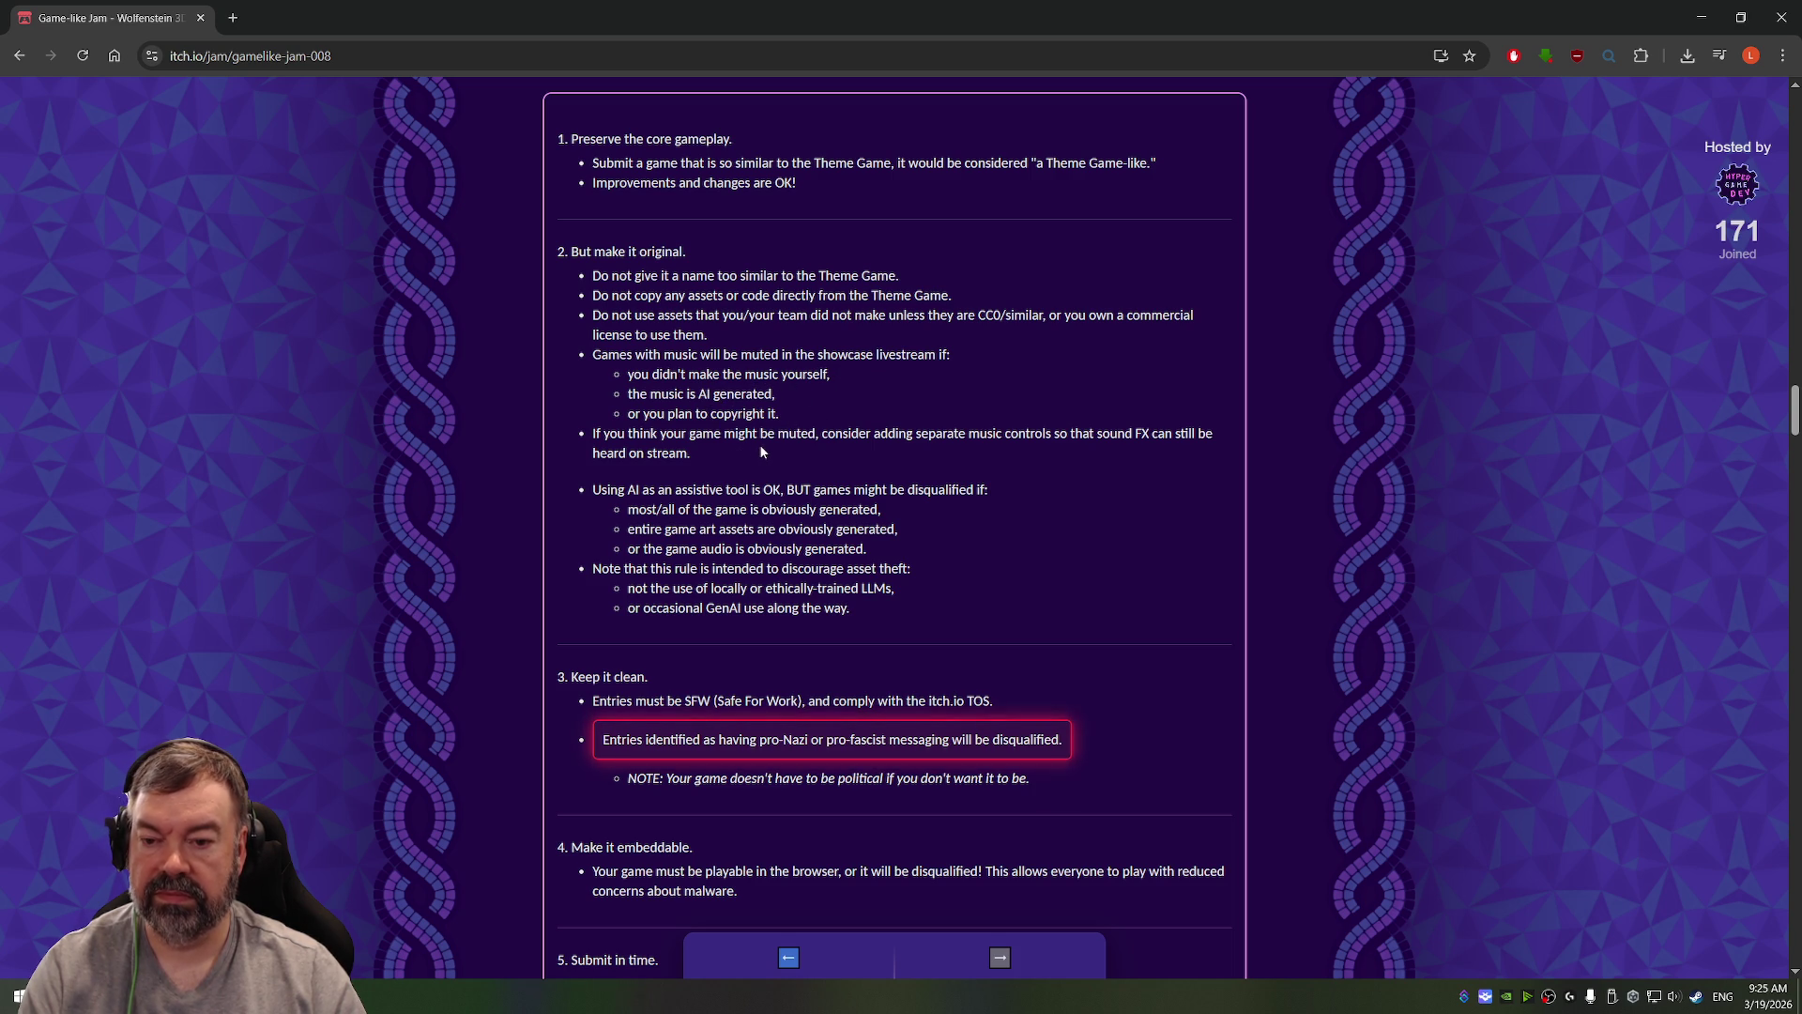
scroll(696, 563, down, 2)
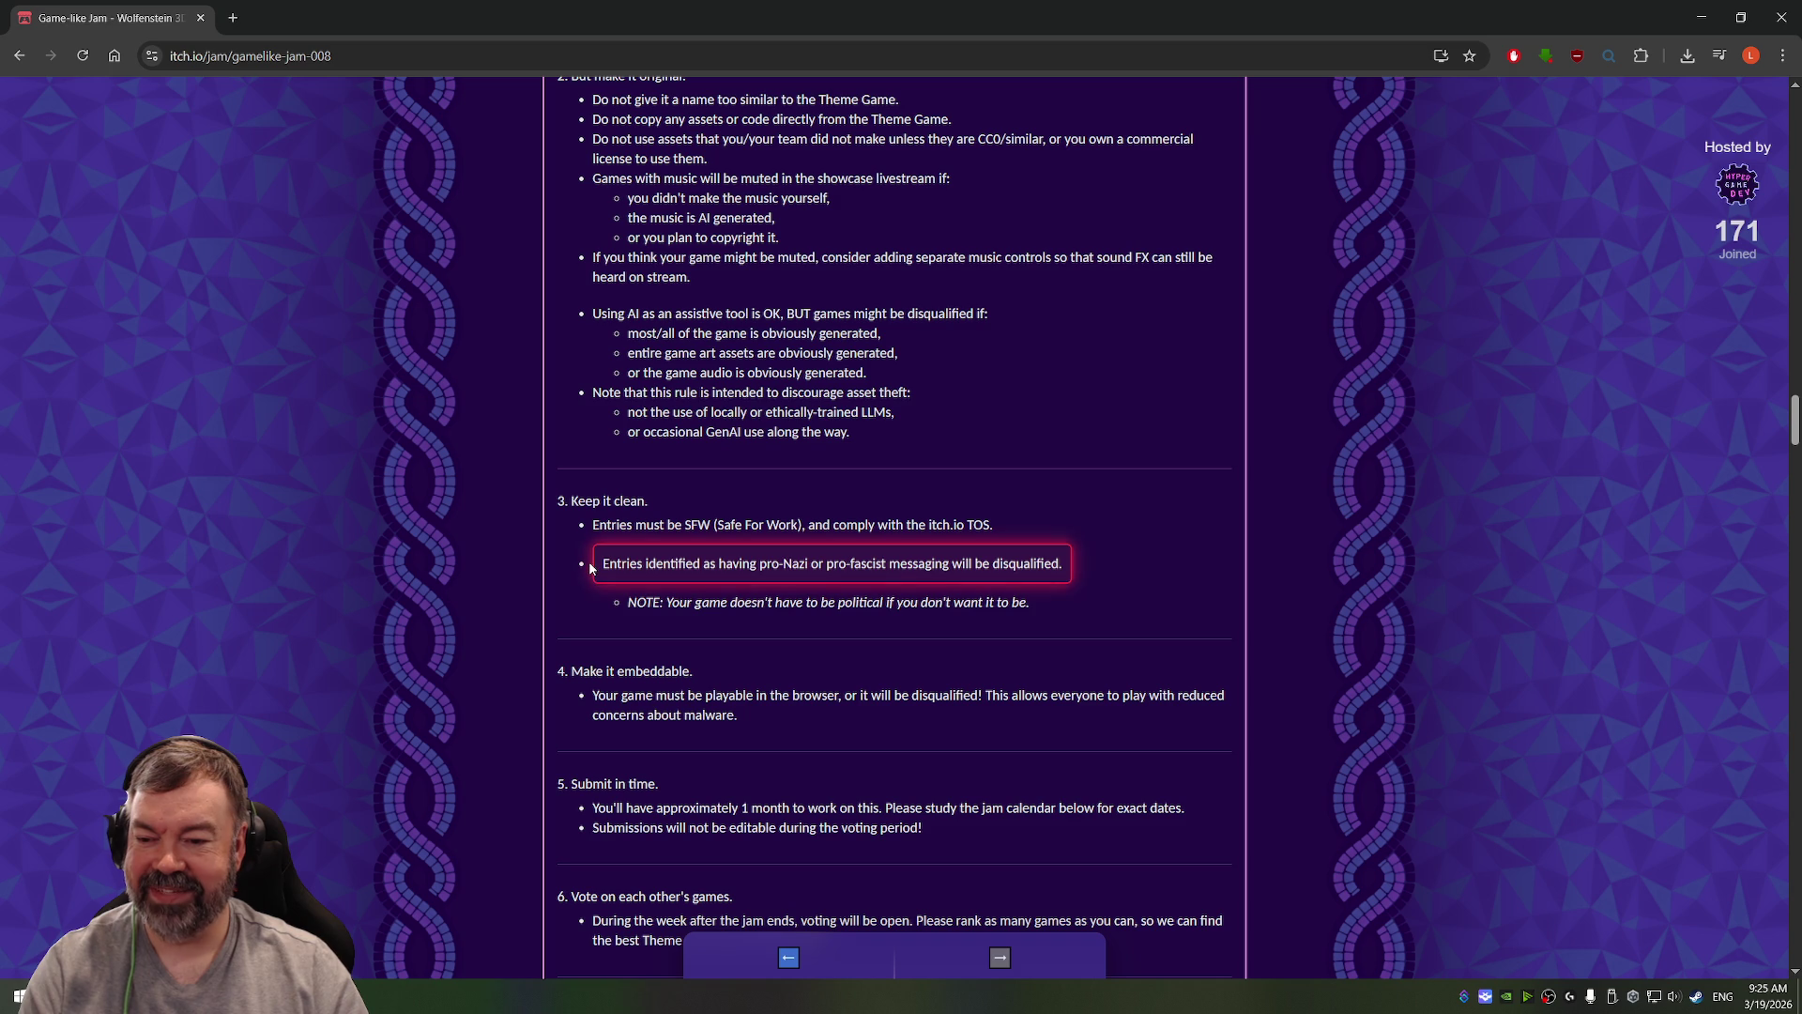
drag(595, 551, 1070, 563)
click(1076, 565)
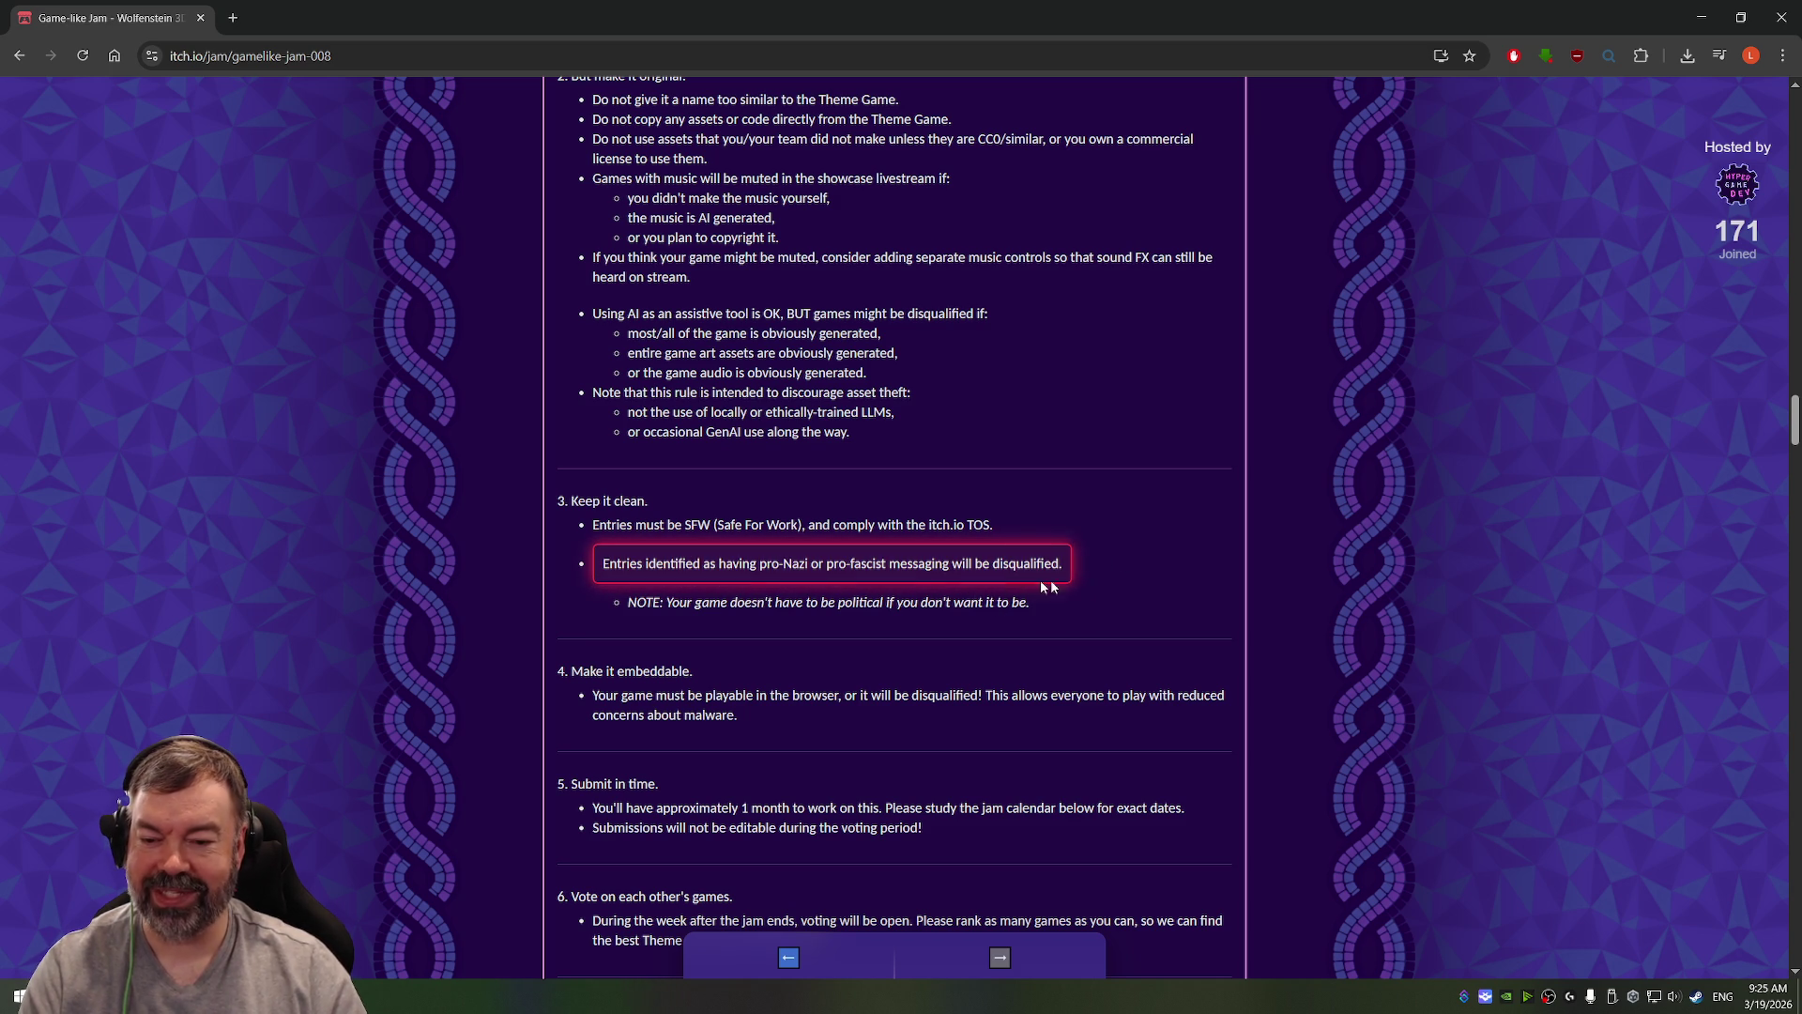
scroll(944, 572, down, 2)
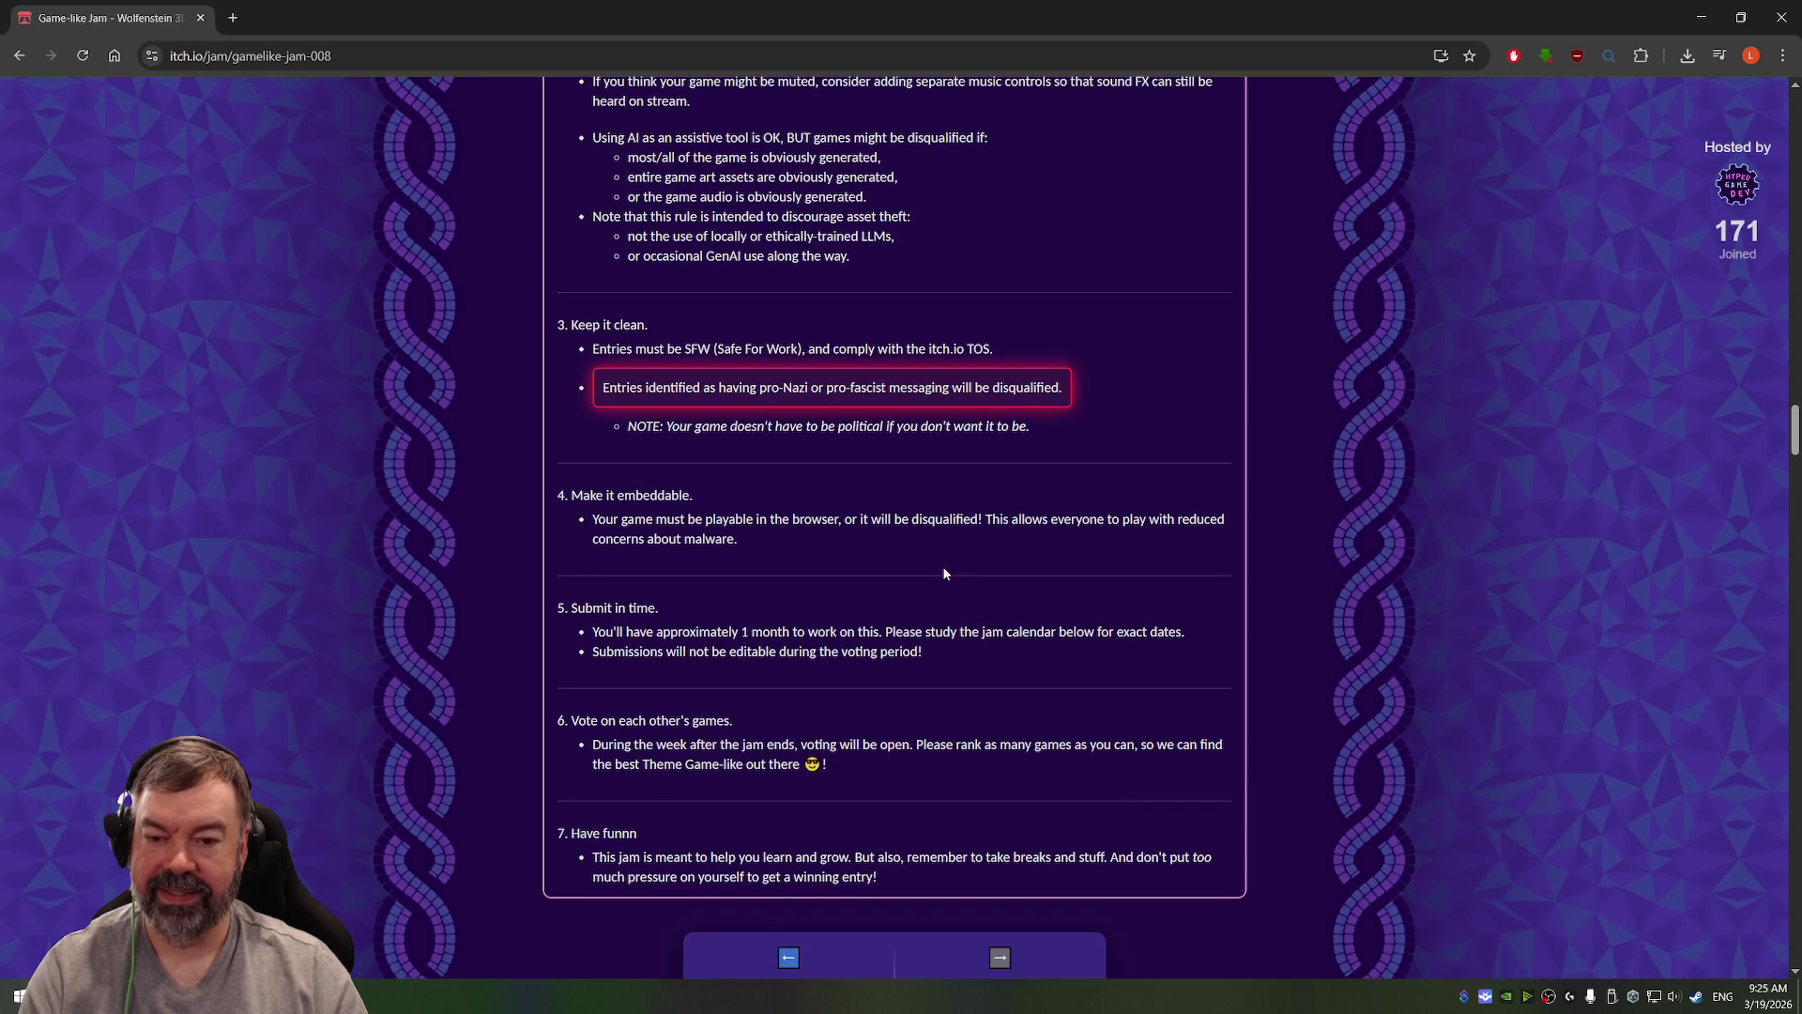
scroll(845, 546, down, 1)
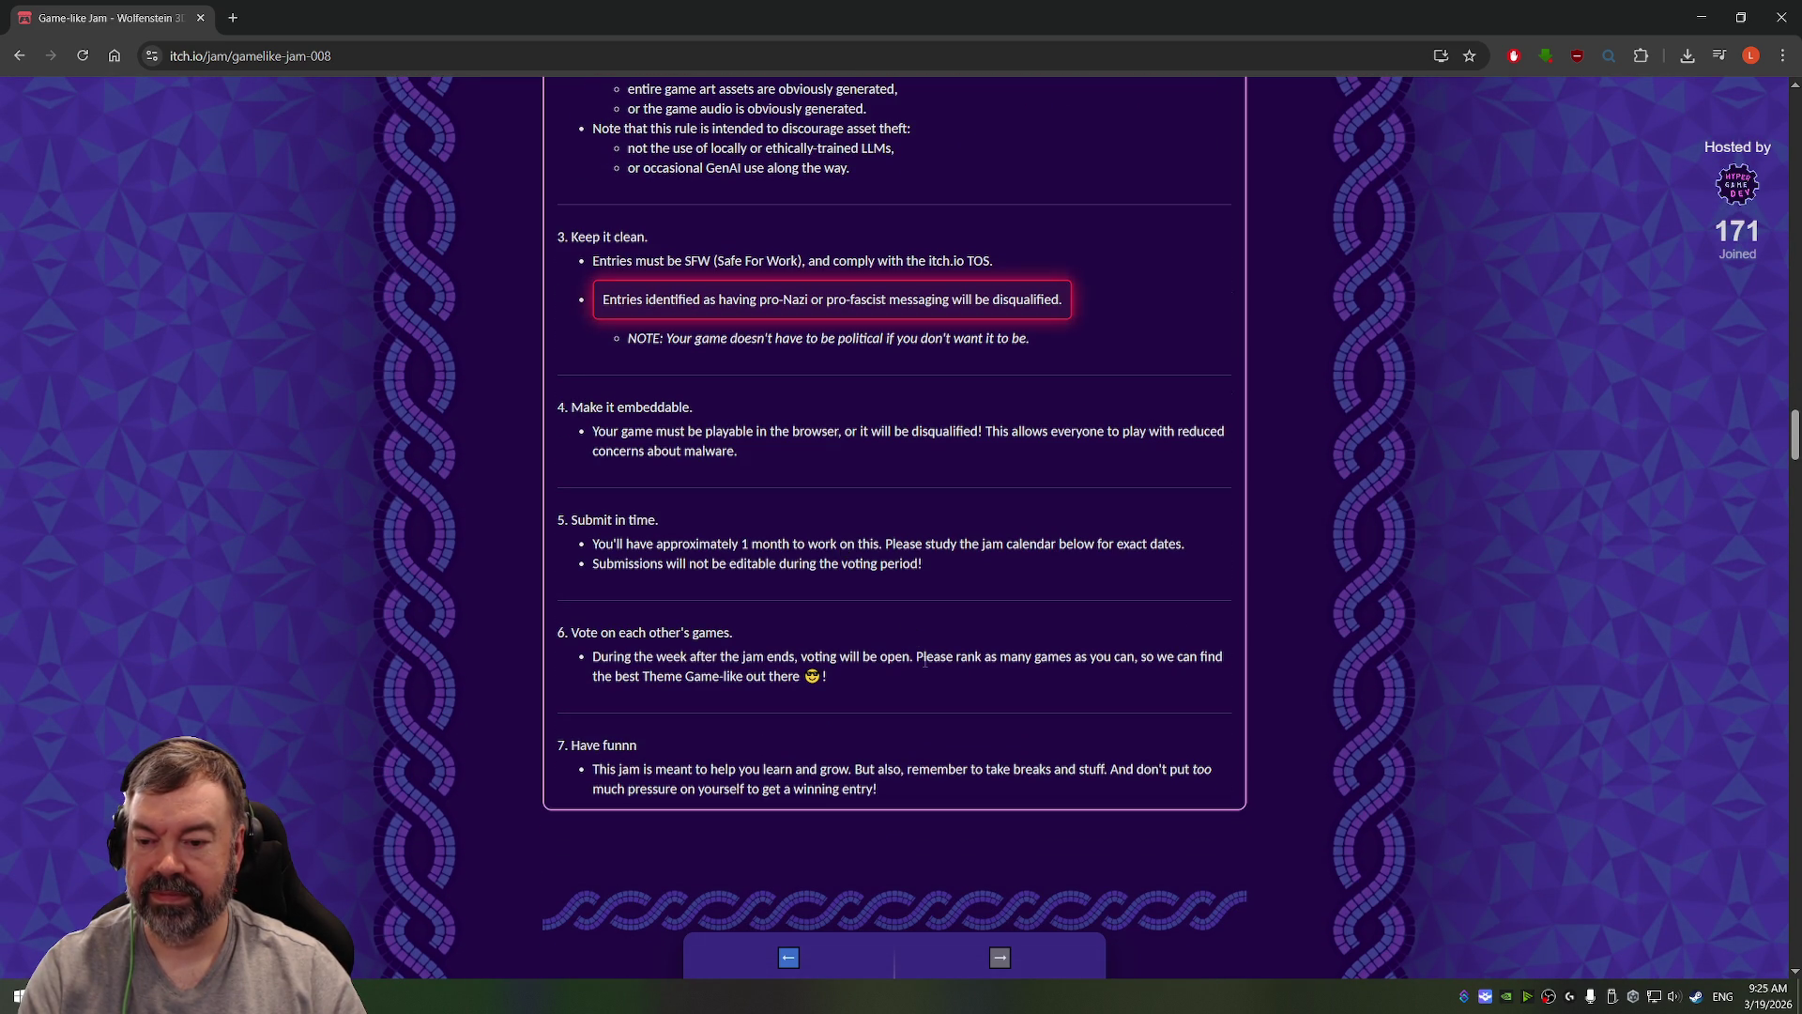
scroll(908, 386, up, 20)
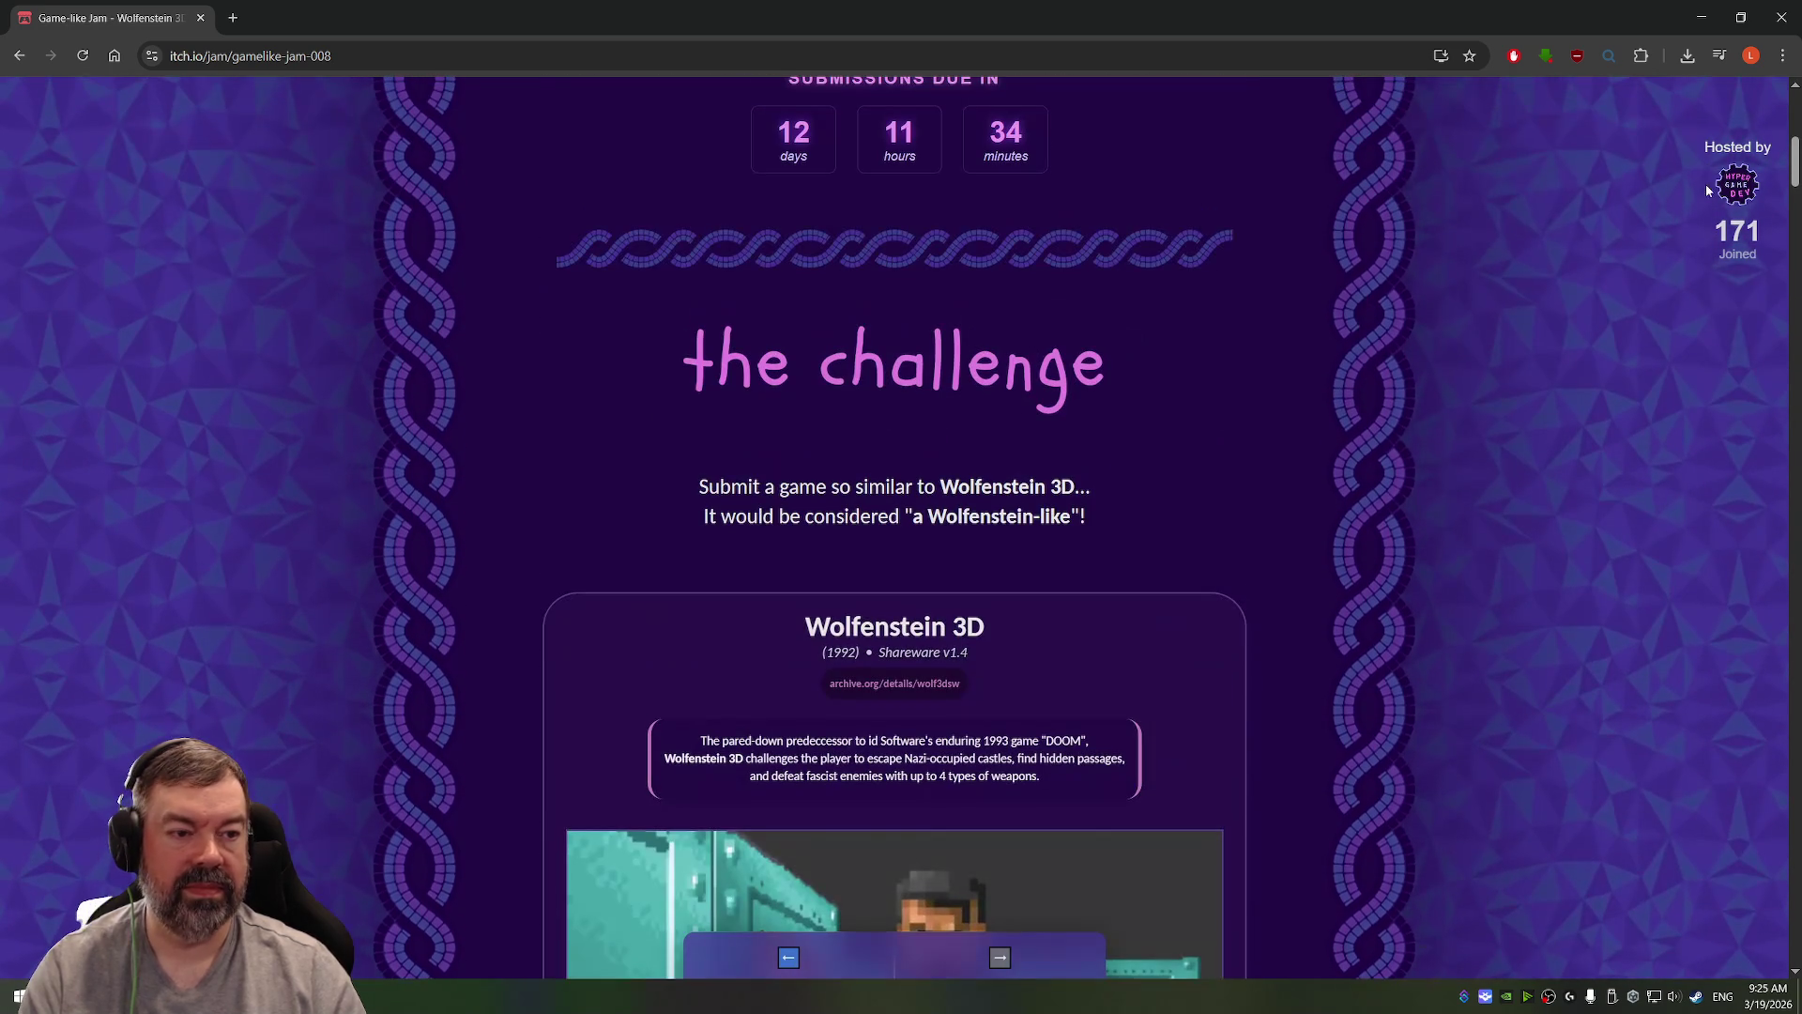
click(1732, 190)
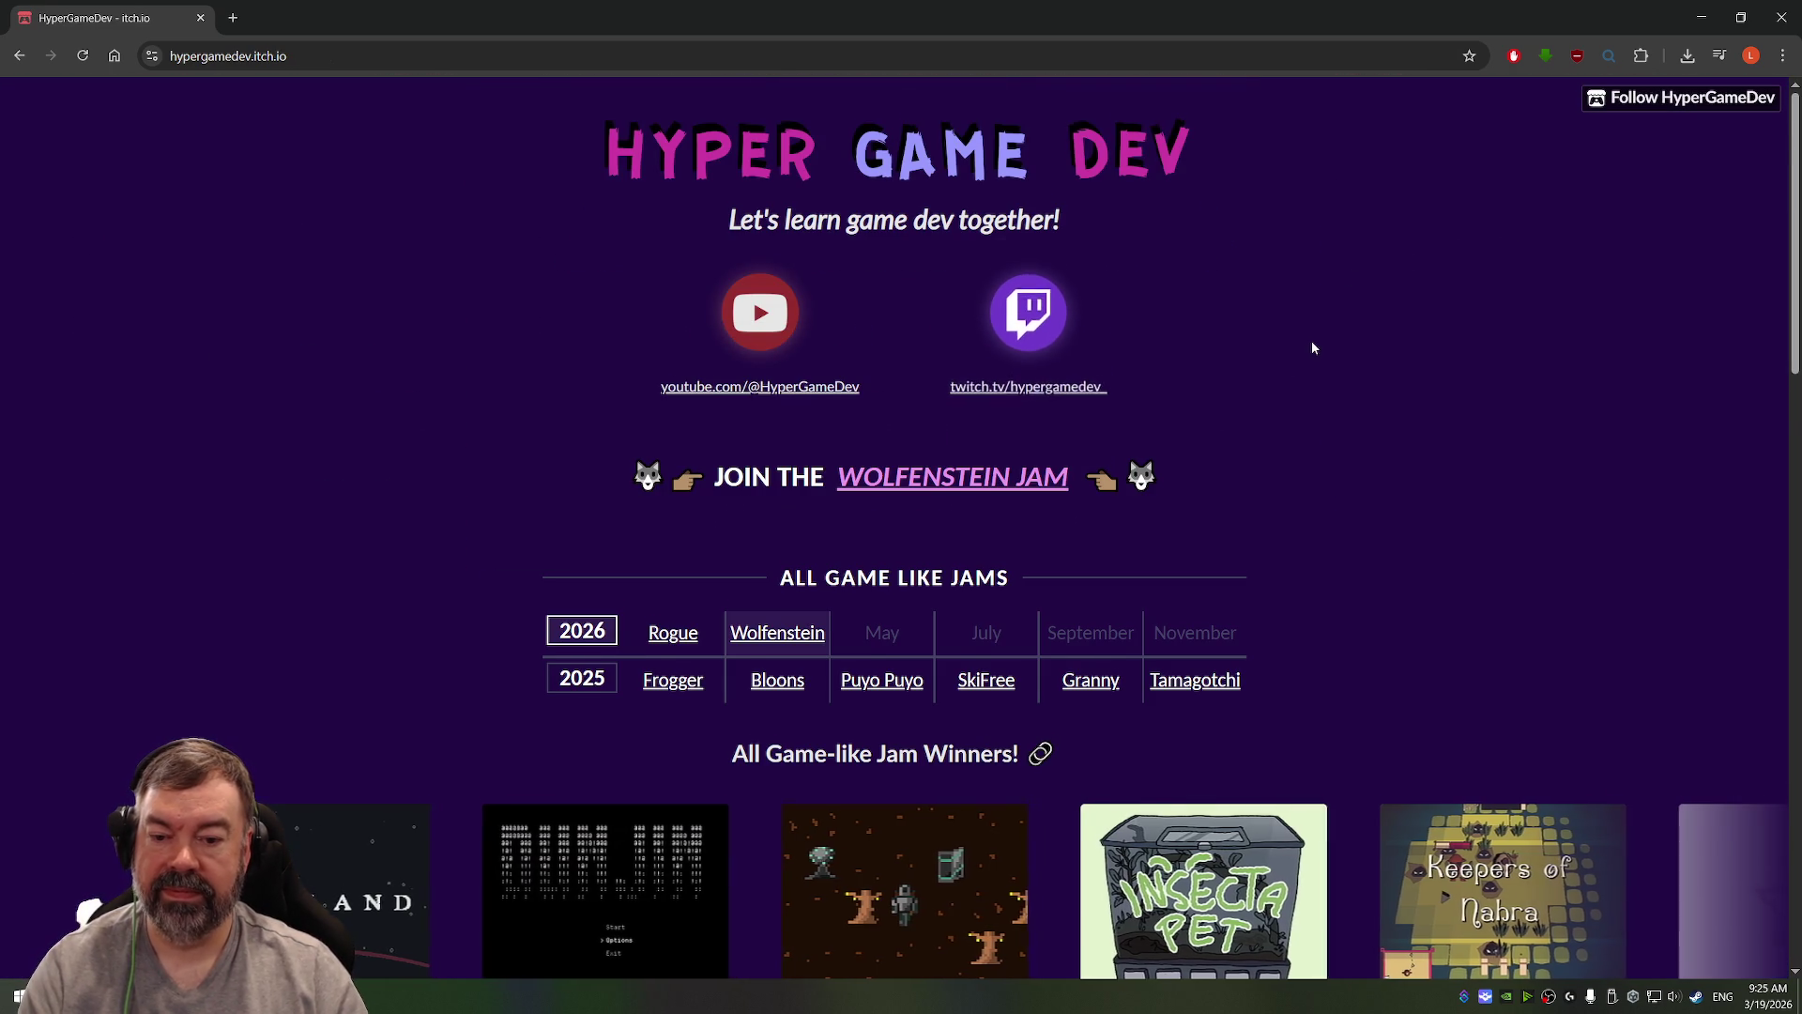
Step: Open the 2026 Rogue jam from the host's table and view winners Dunjin, VOIDLAND and MartianCrawl
scroll(1314, 342, down, 2)
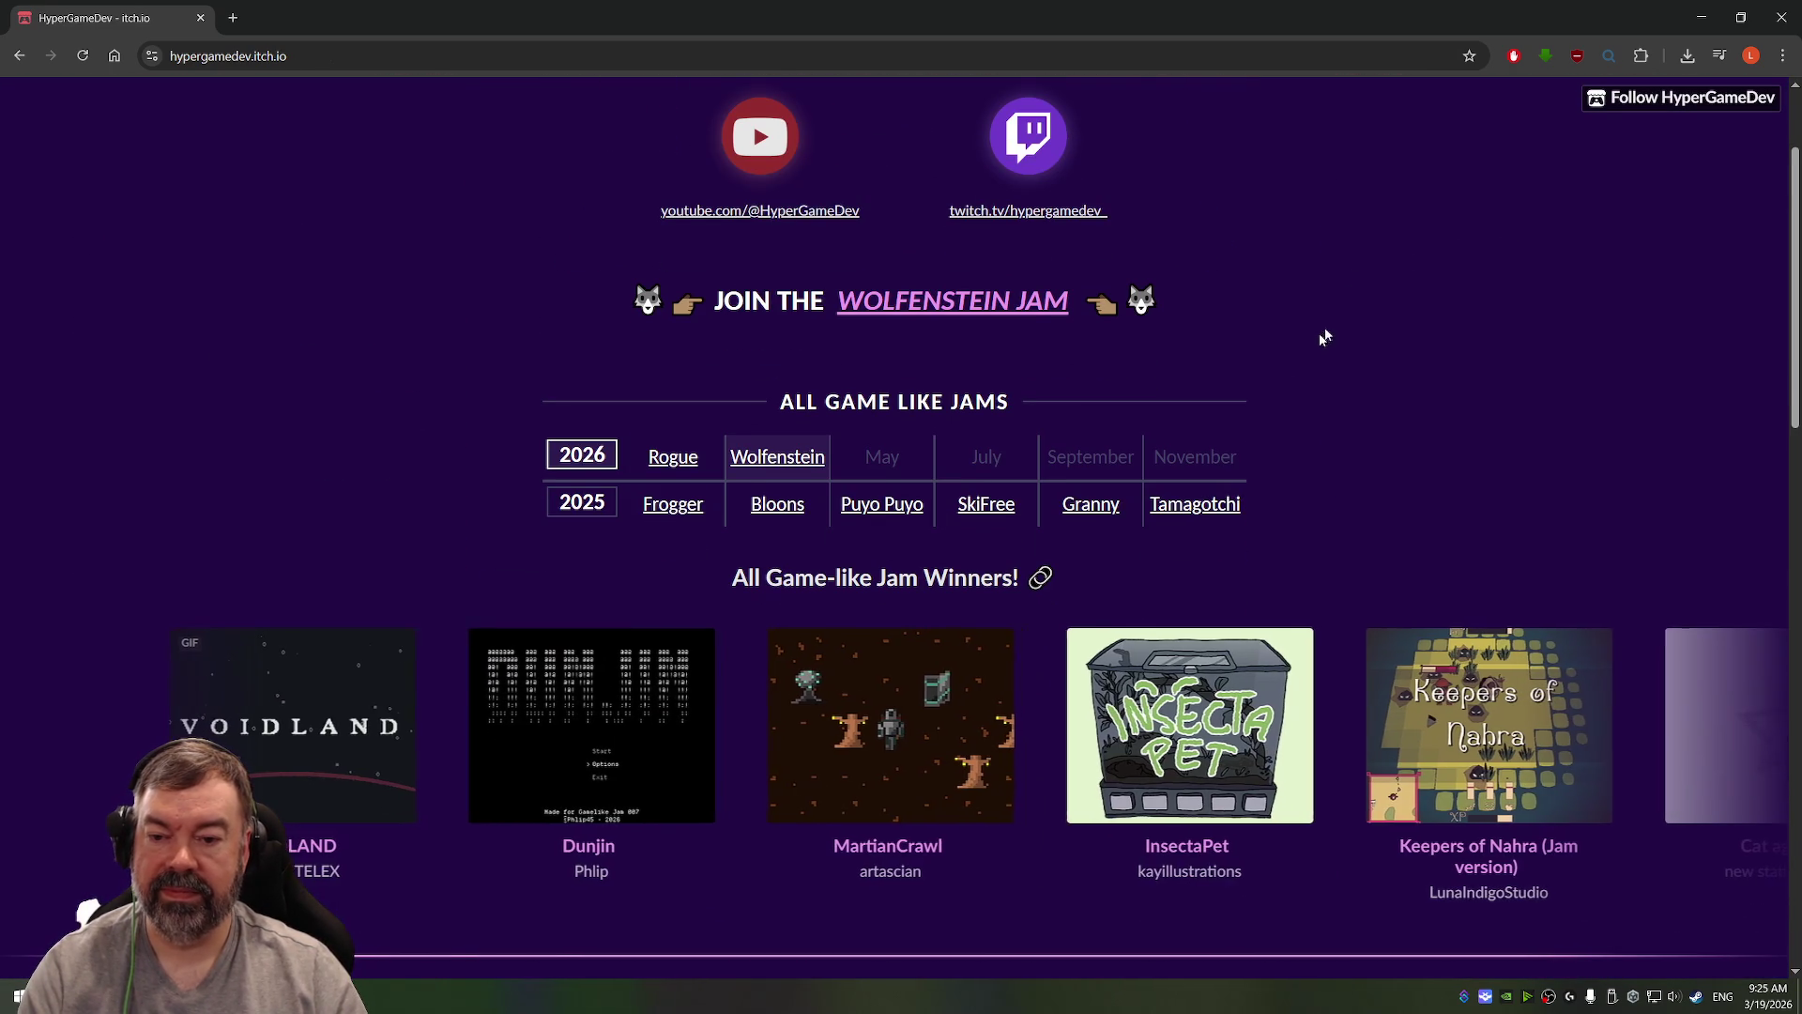
click(671, 460)
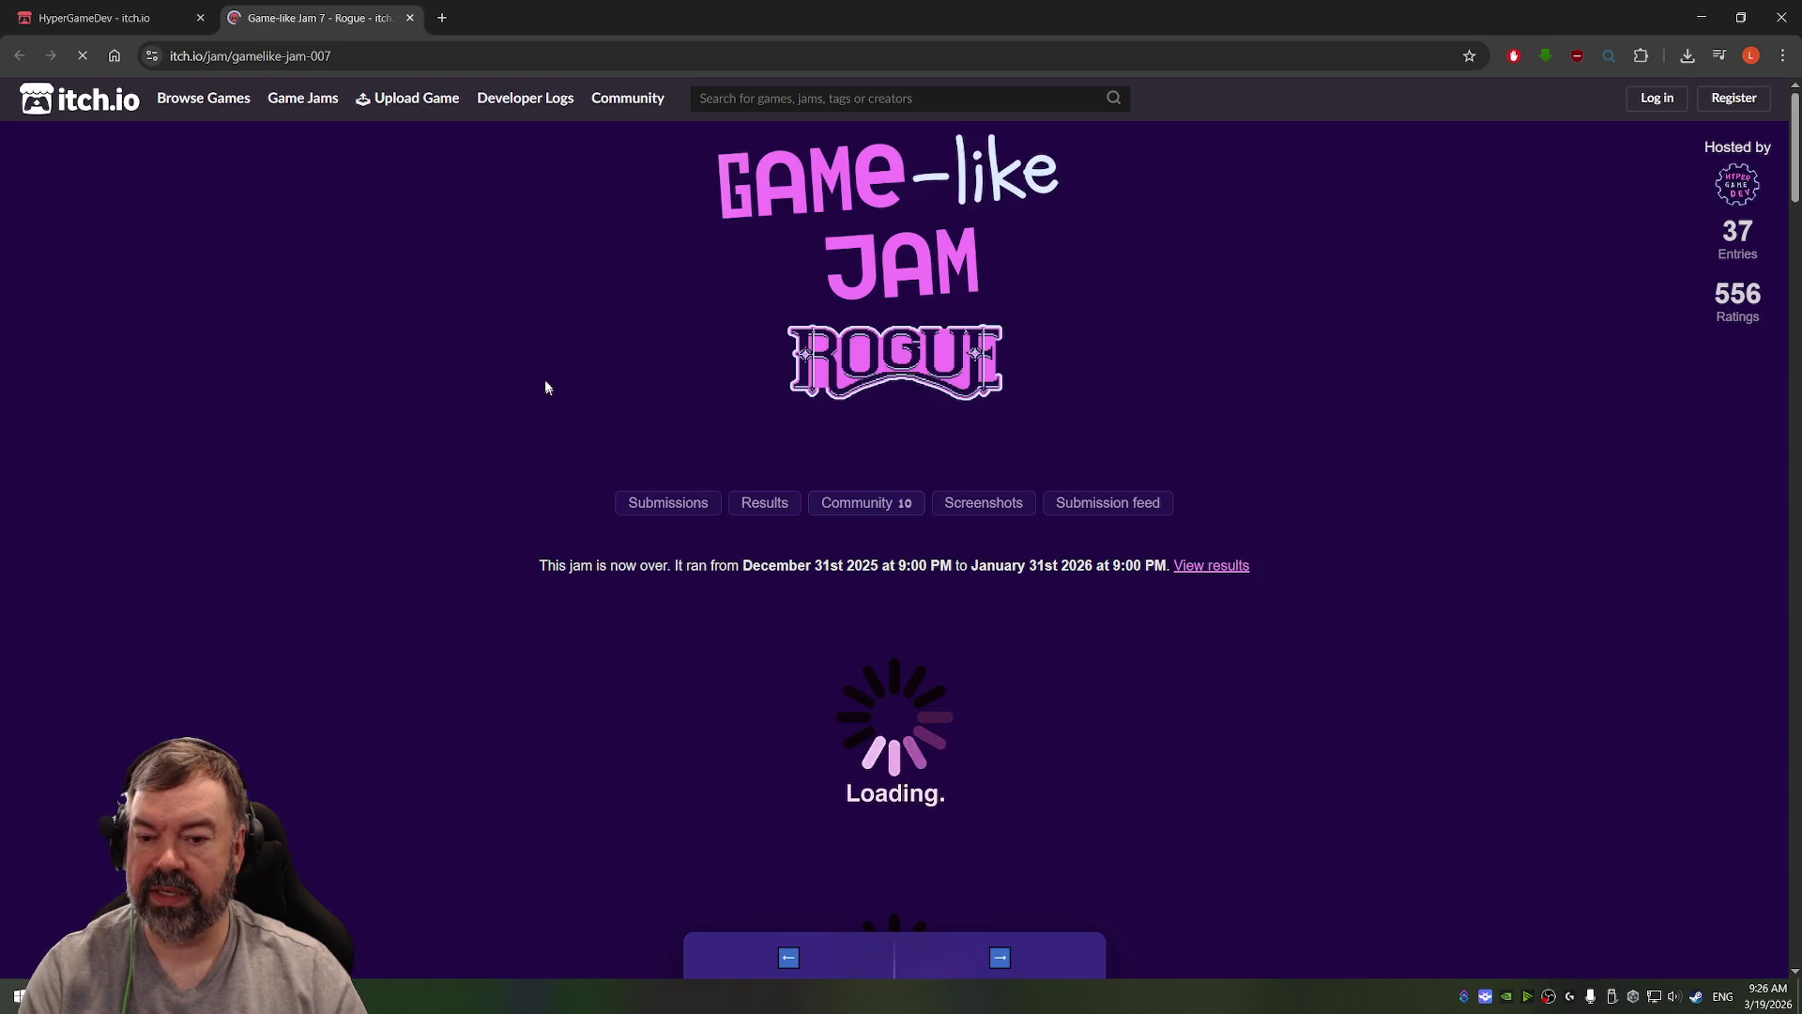
scroll(772, 375, down, 6)
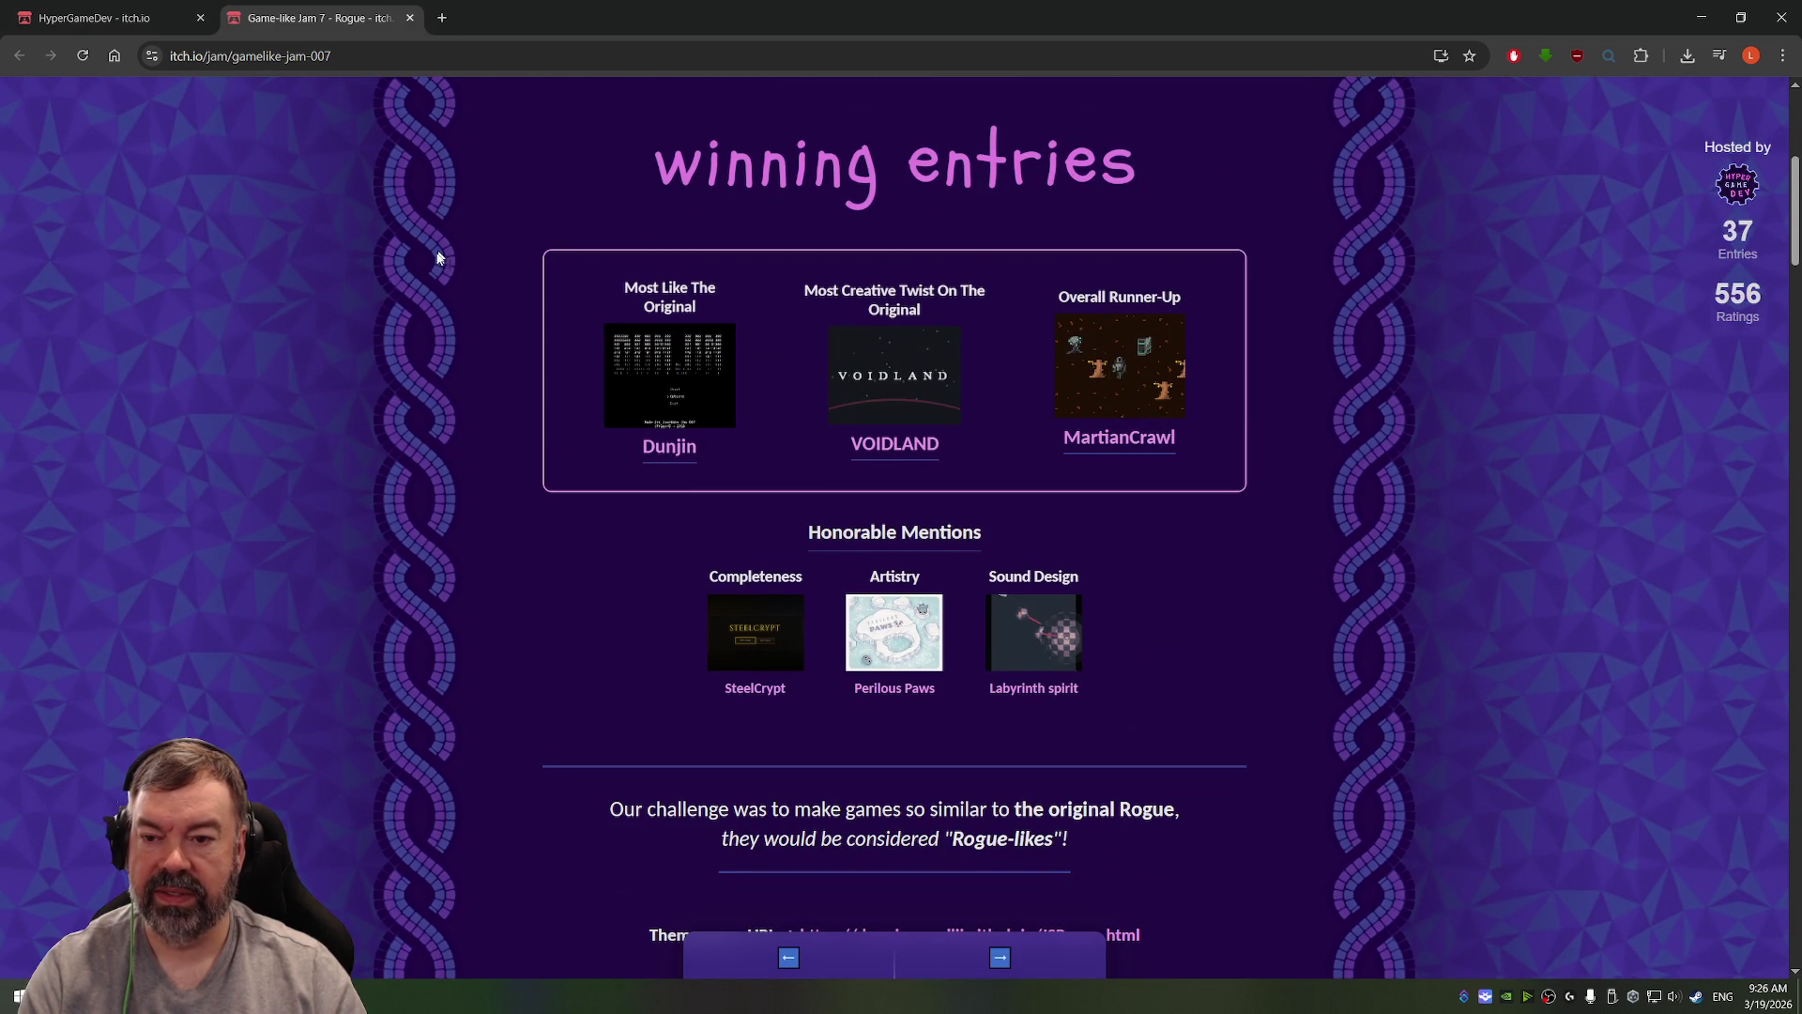
scroll(669, 373, up, 1)
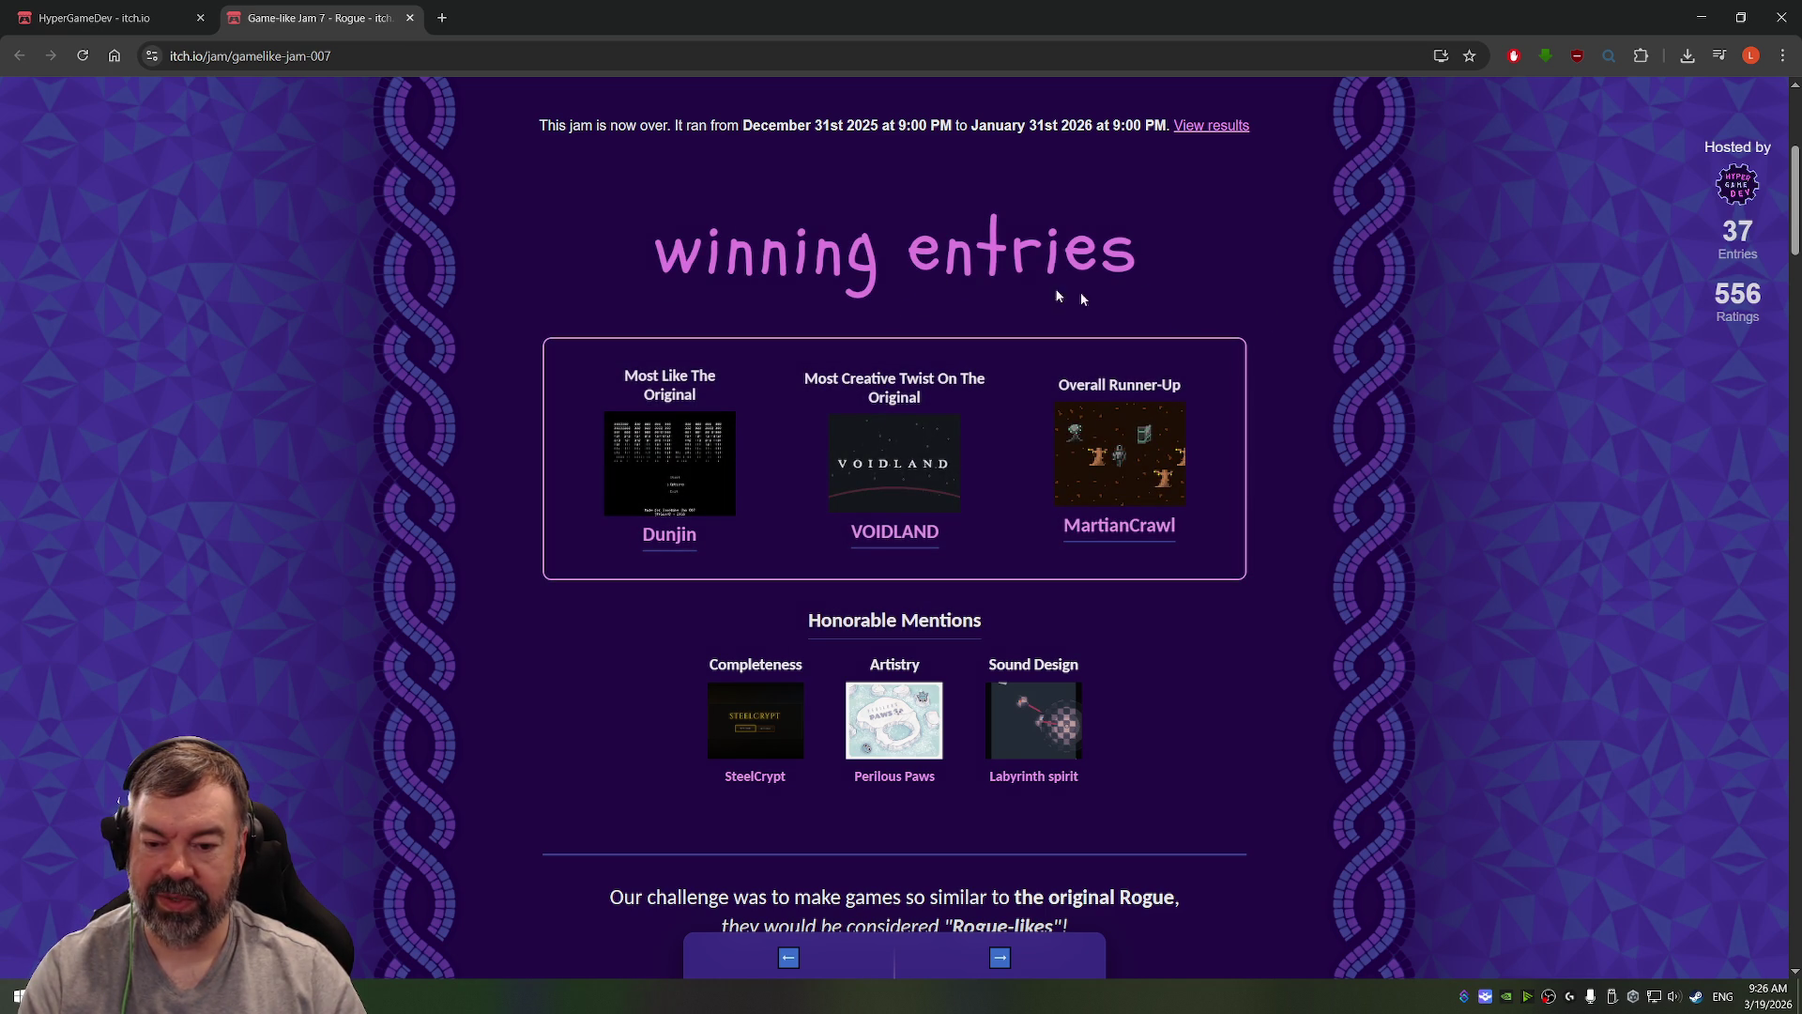
Step: Open the SteelCrypt page, run the browser game and start a NEW GAME
click(757, 710)
click(869, 252)
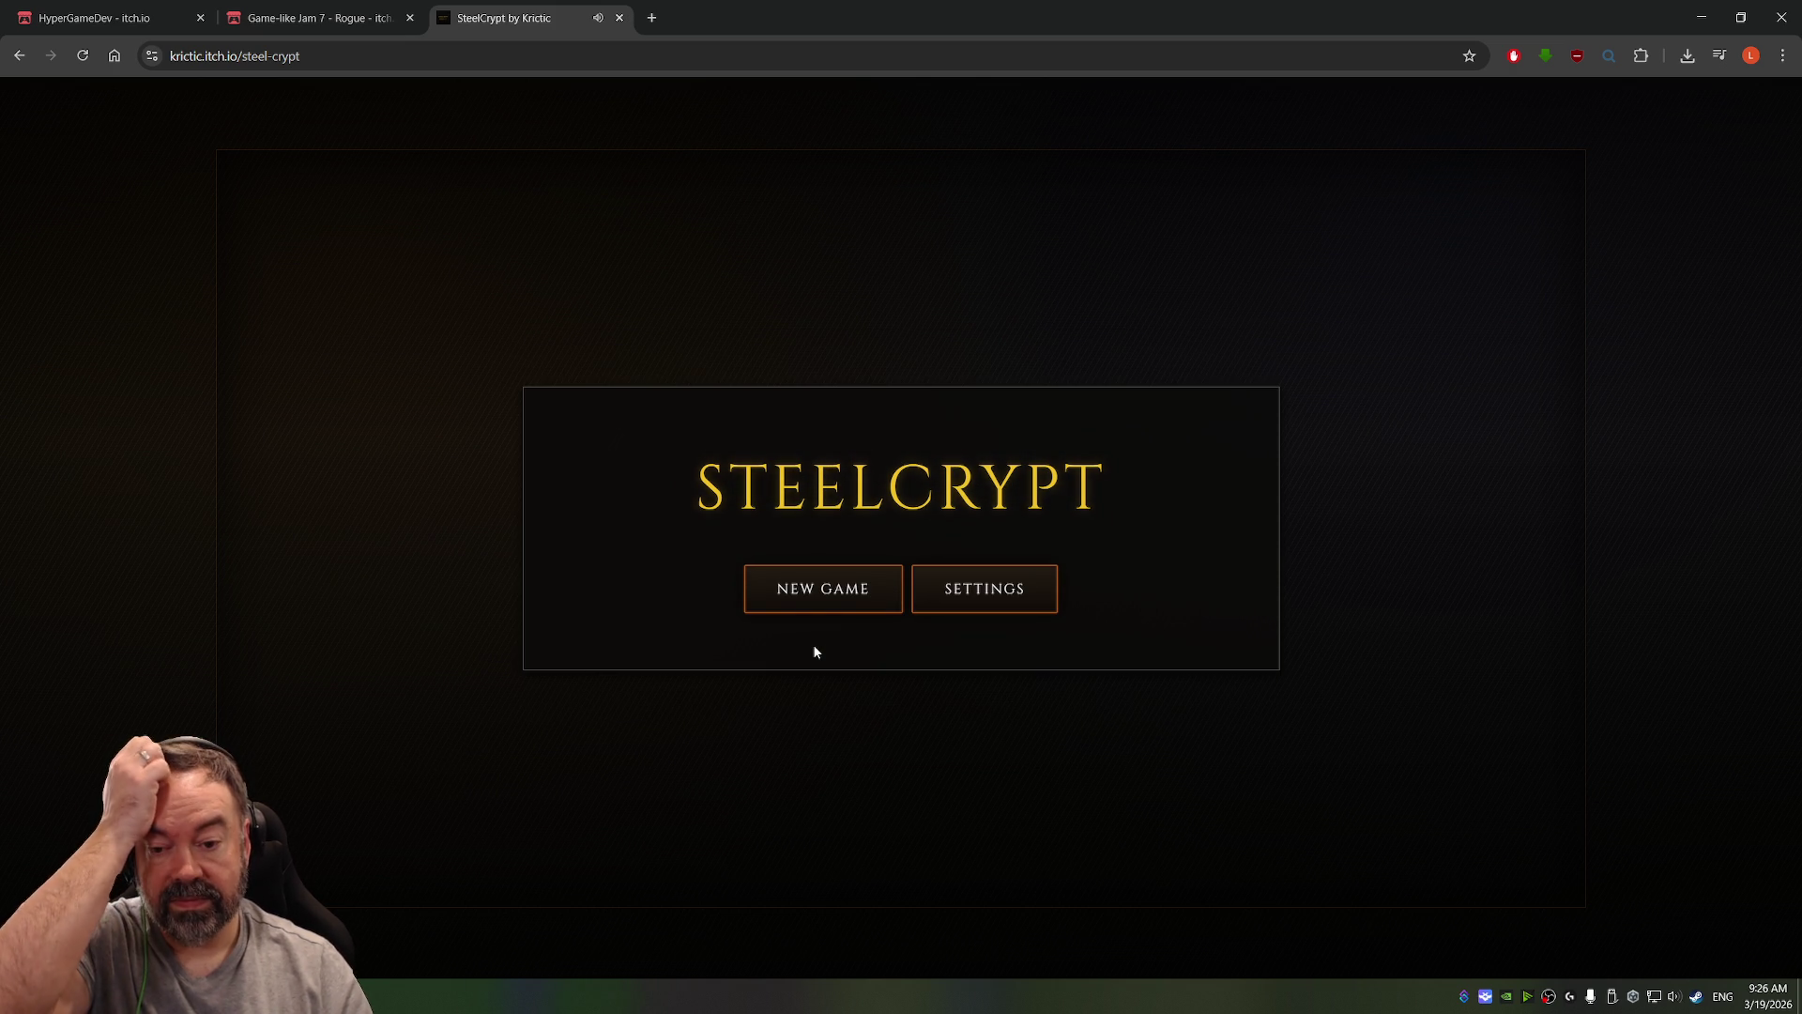
click(829, 588)
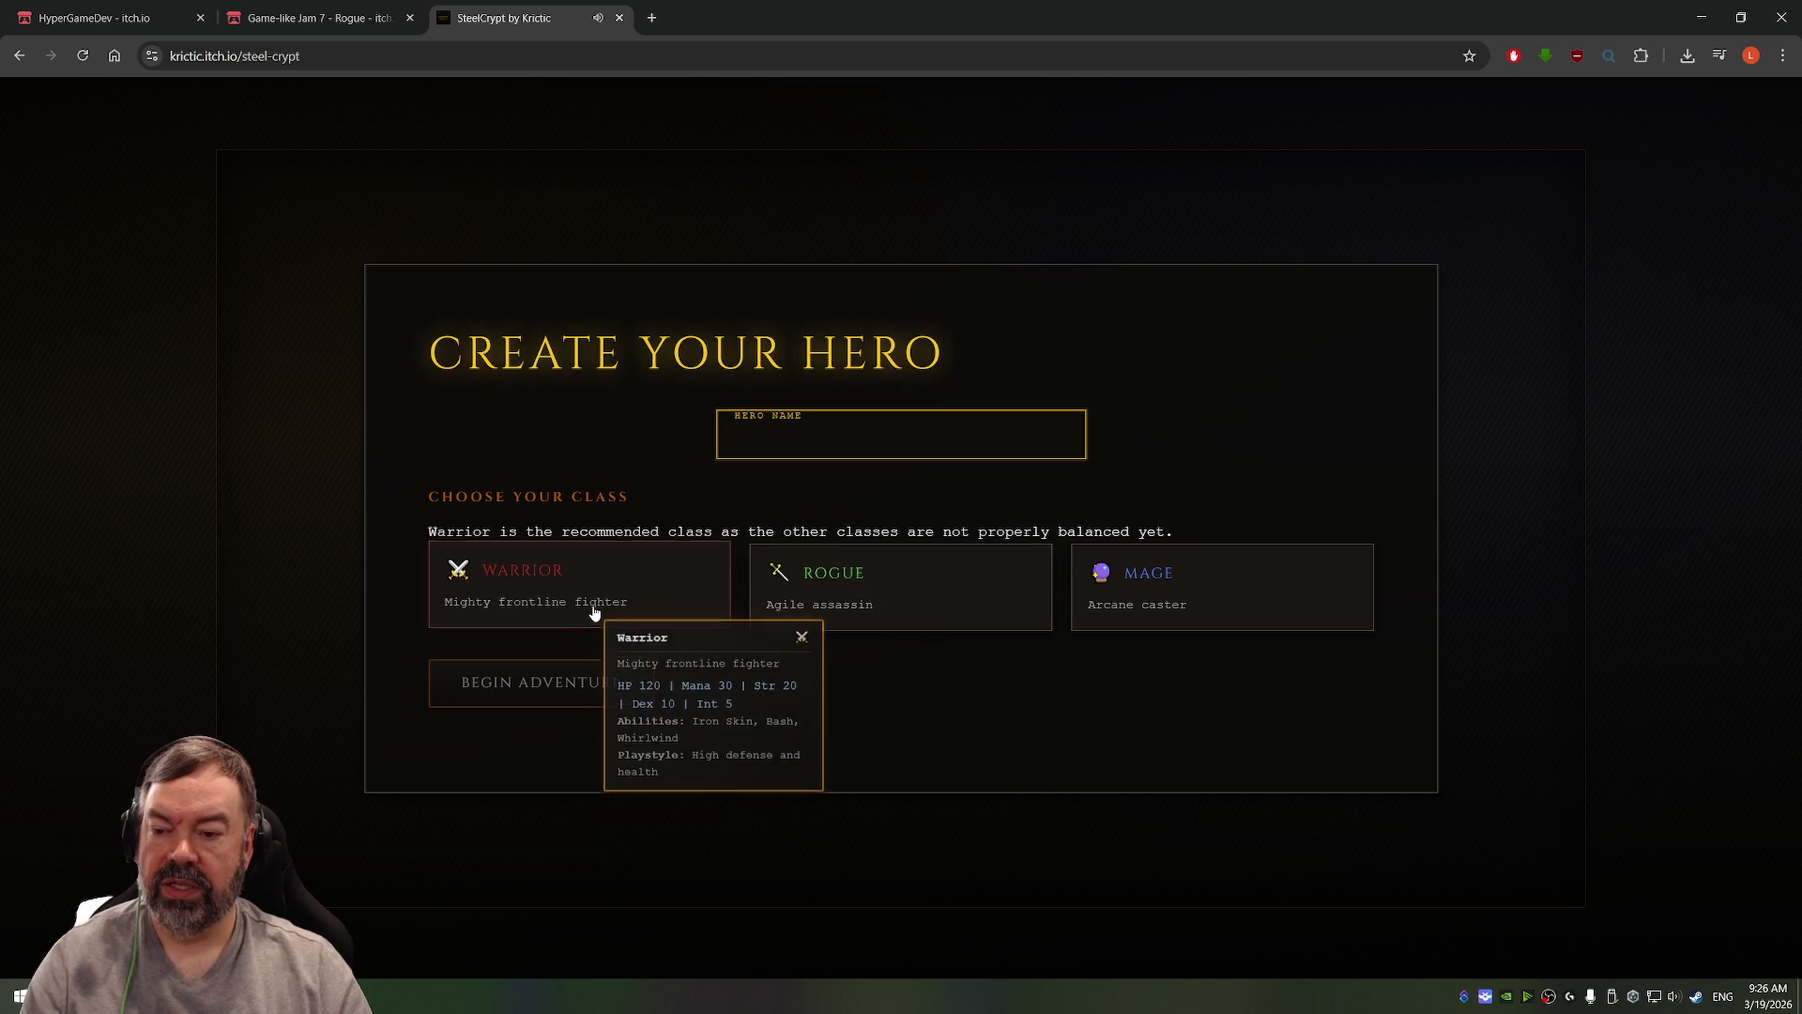
Step: Create a Mage hero named BN and begin the adventure
text(BN)
click(1163, 605)
click(540, 689)
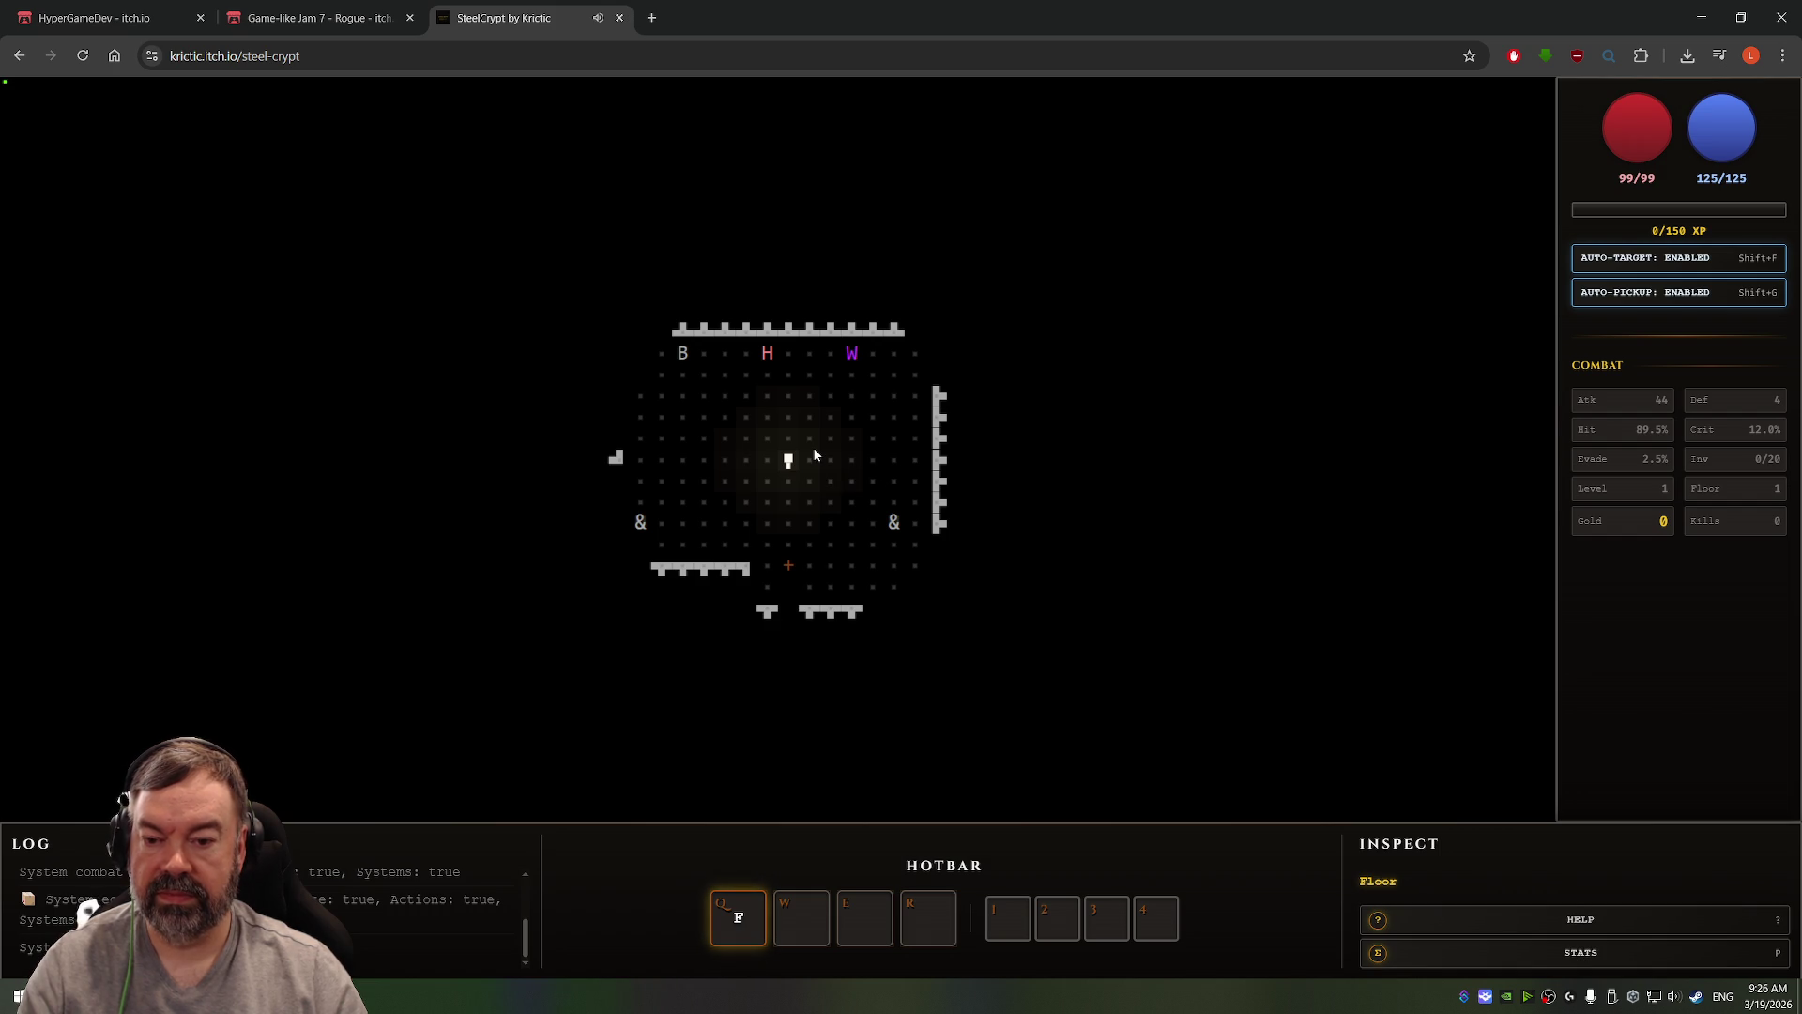
Step: Walk up to talk with Sister Elena, then with Grimnir the merchant
key(Up)
key(Up)
key(Left)
key(Up)
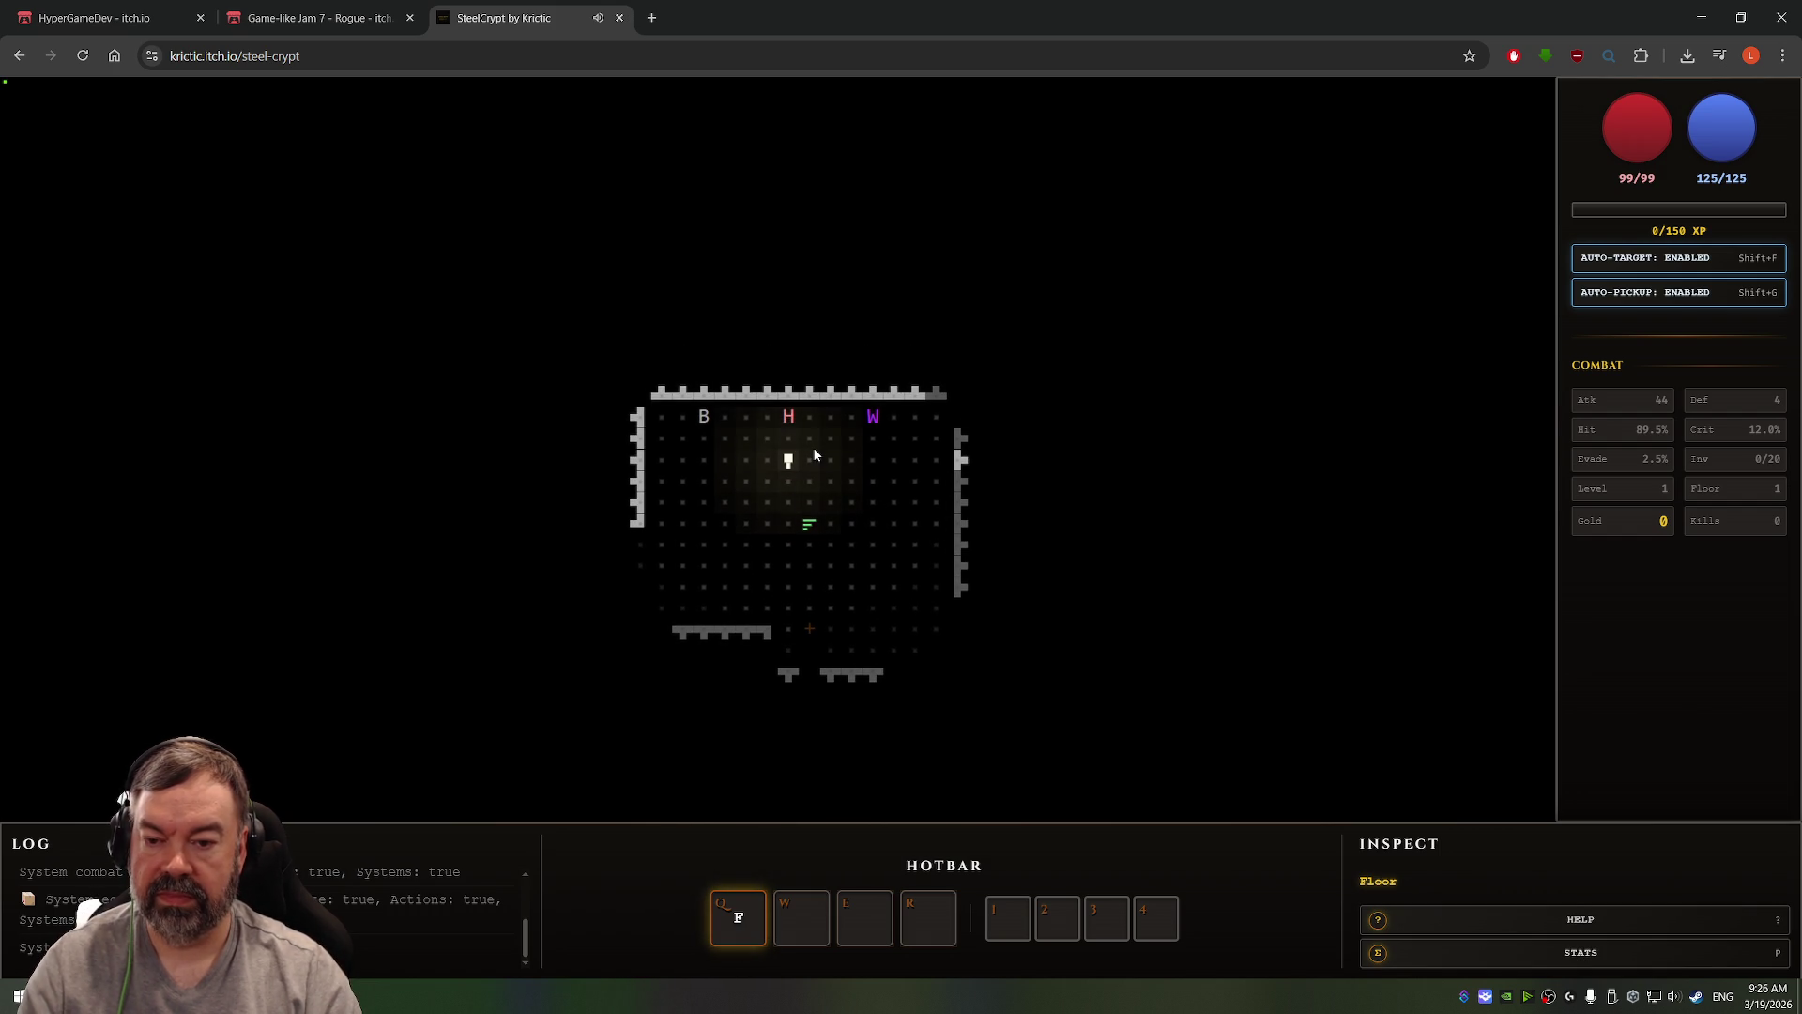
key(Up)
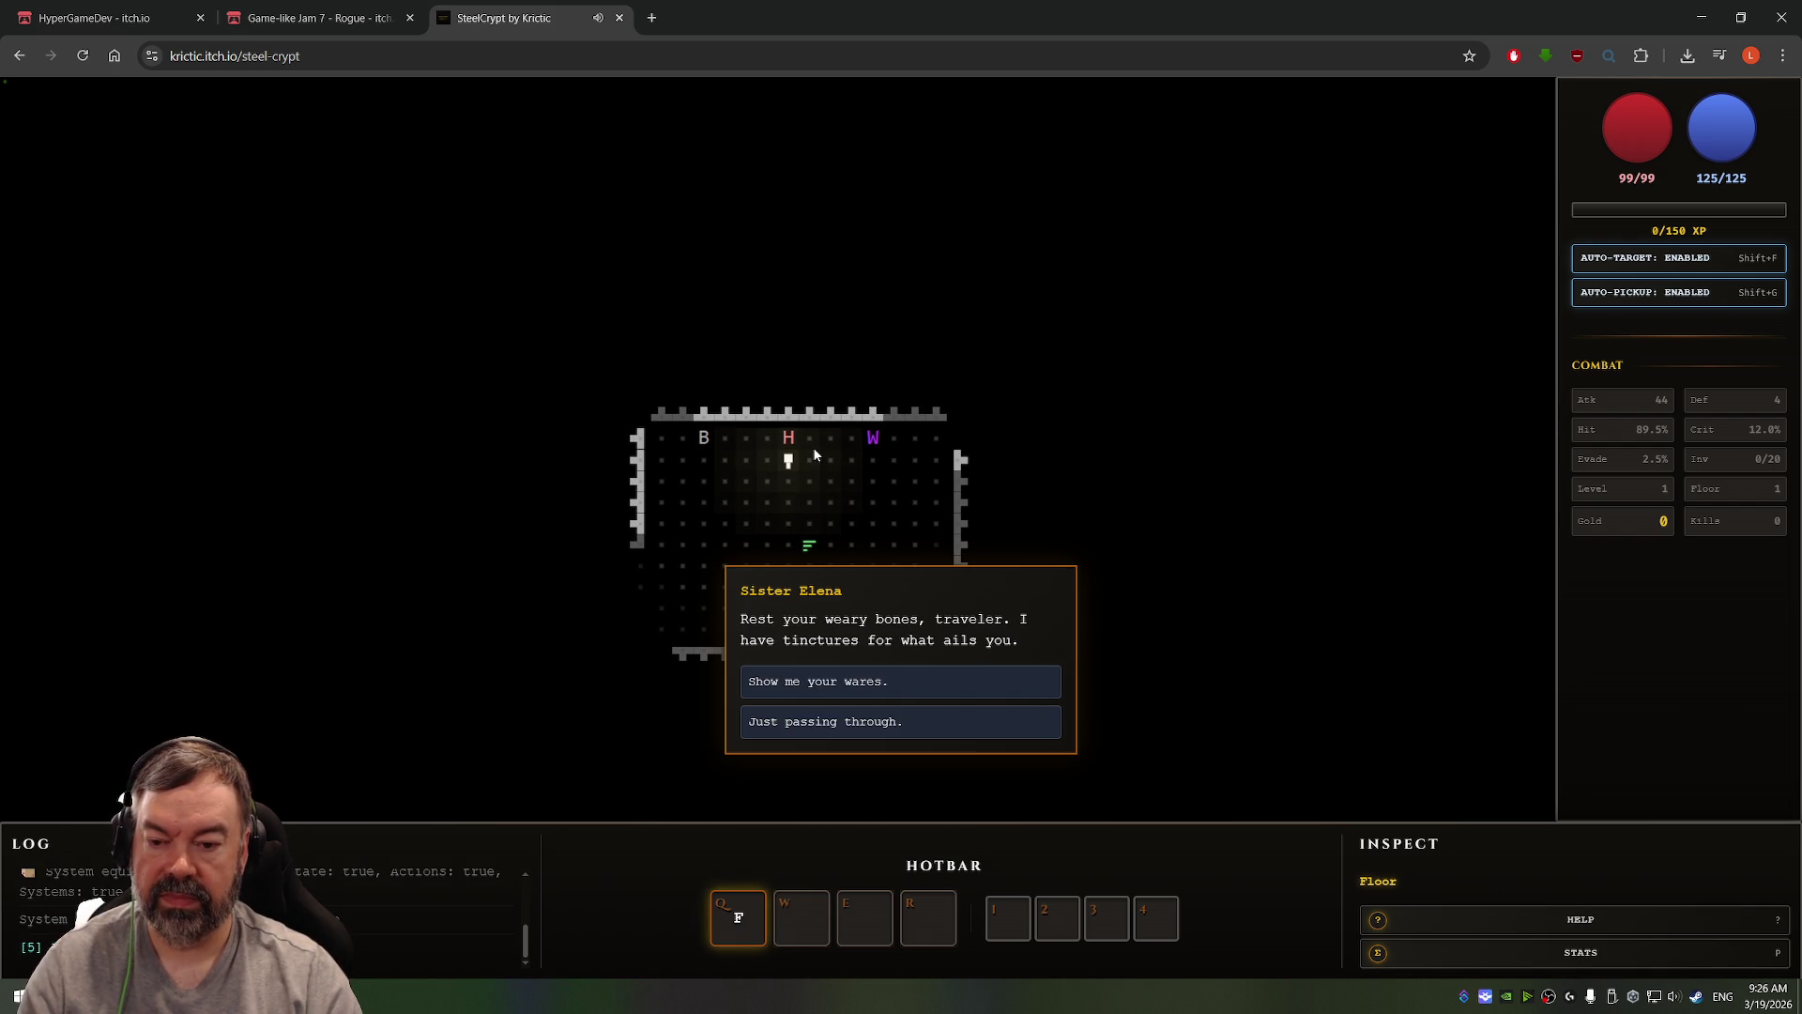
key(Escape)
key(Left)
key(Left)
key(Left)
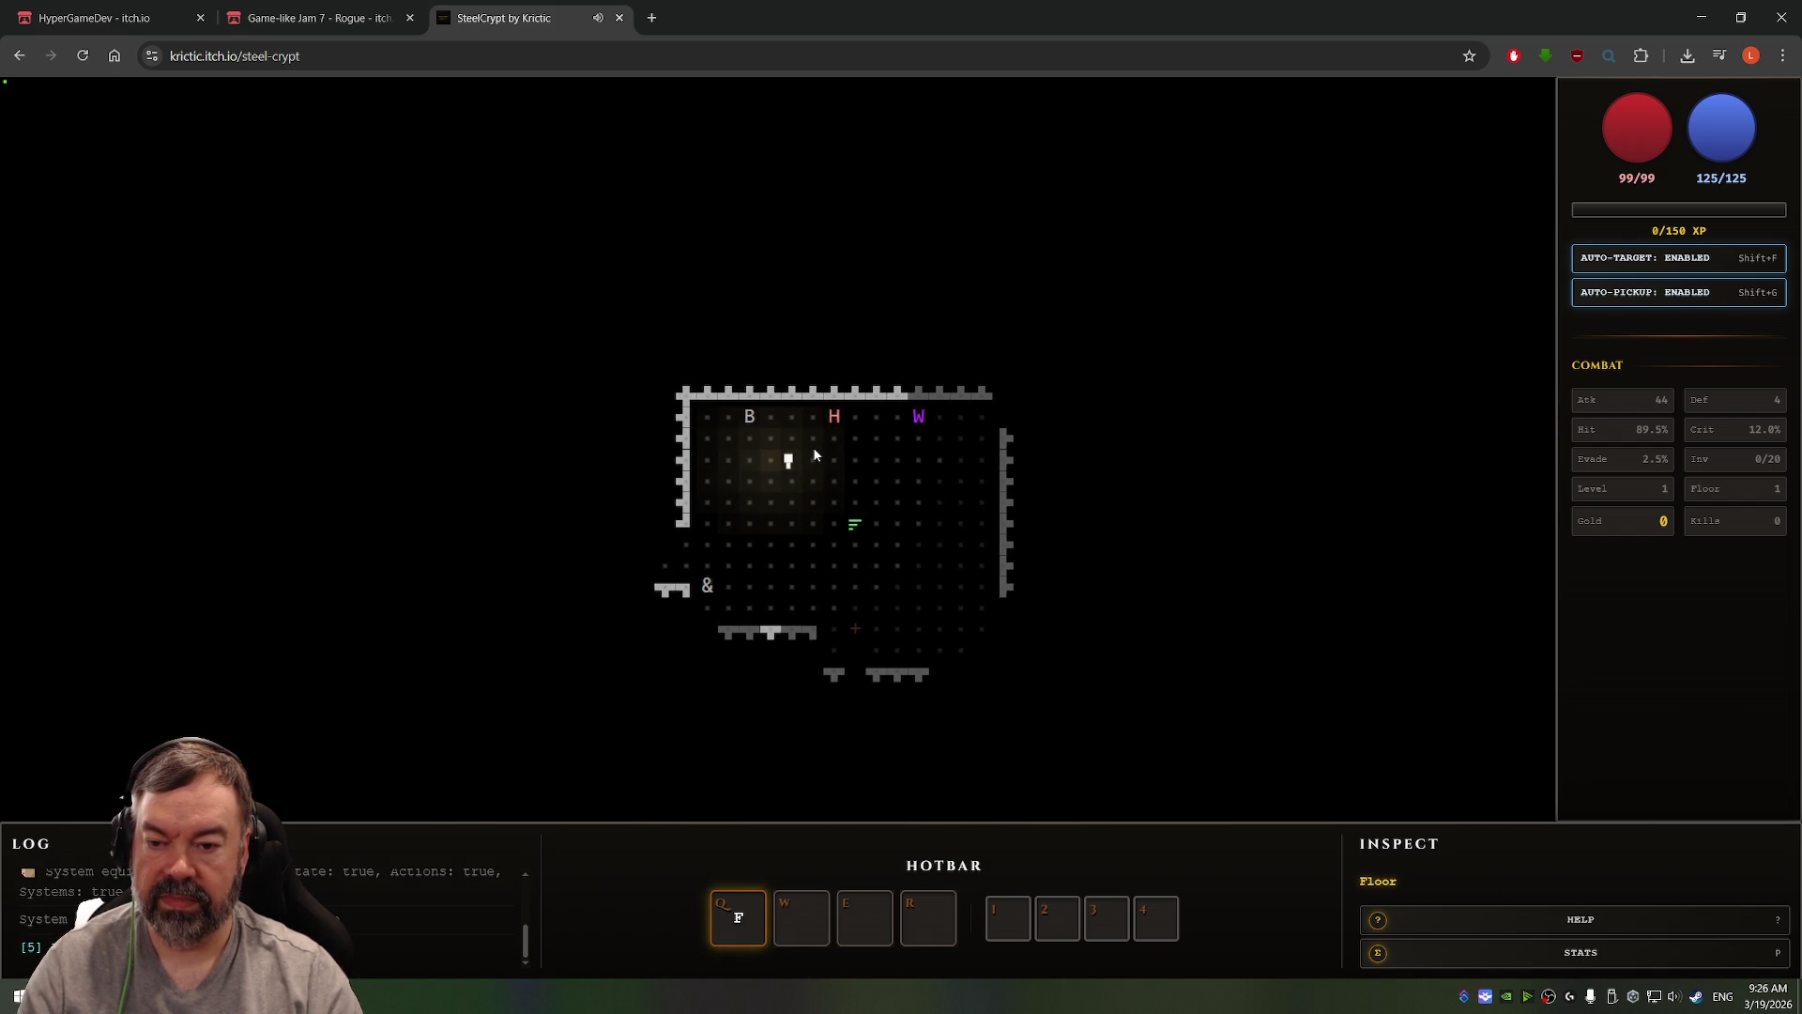
key(Up)
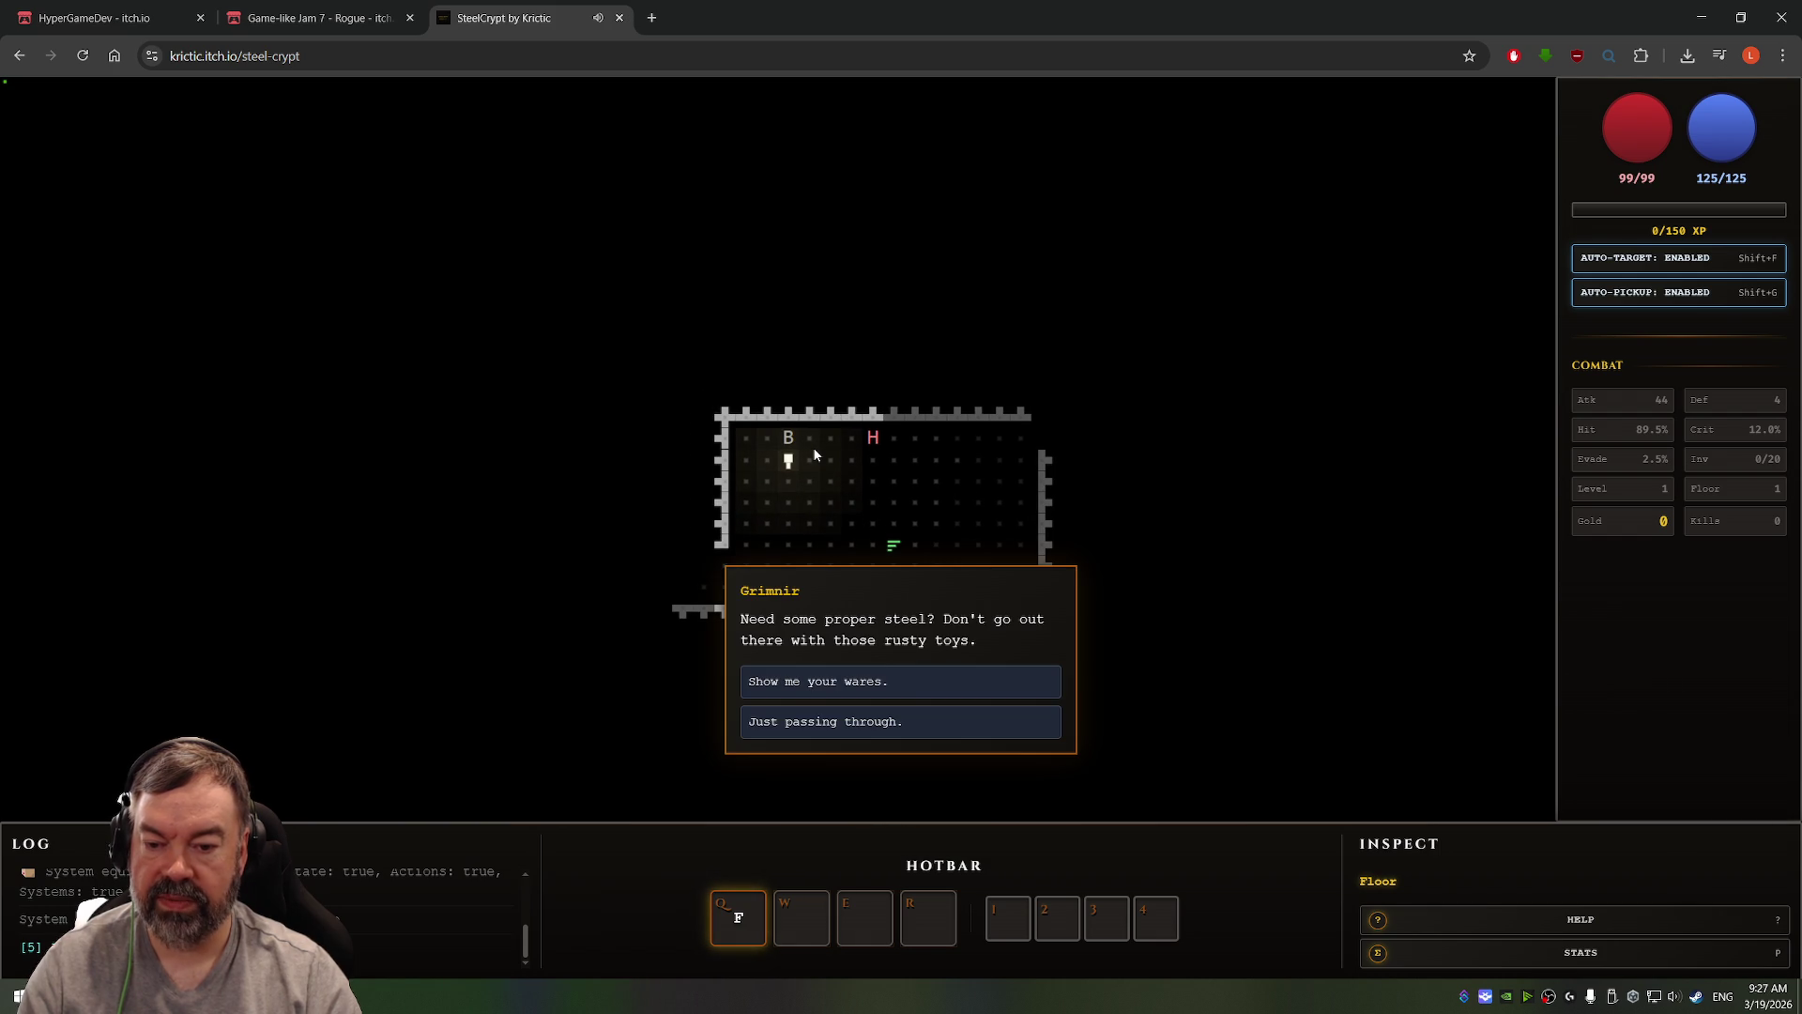
Step: Head down the corridor, kill the S monster and the goblin, and pick up its drop
key(Down)
key(Right)
key(Right)
key(Right)
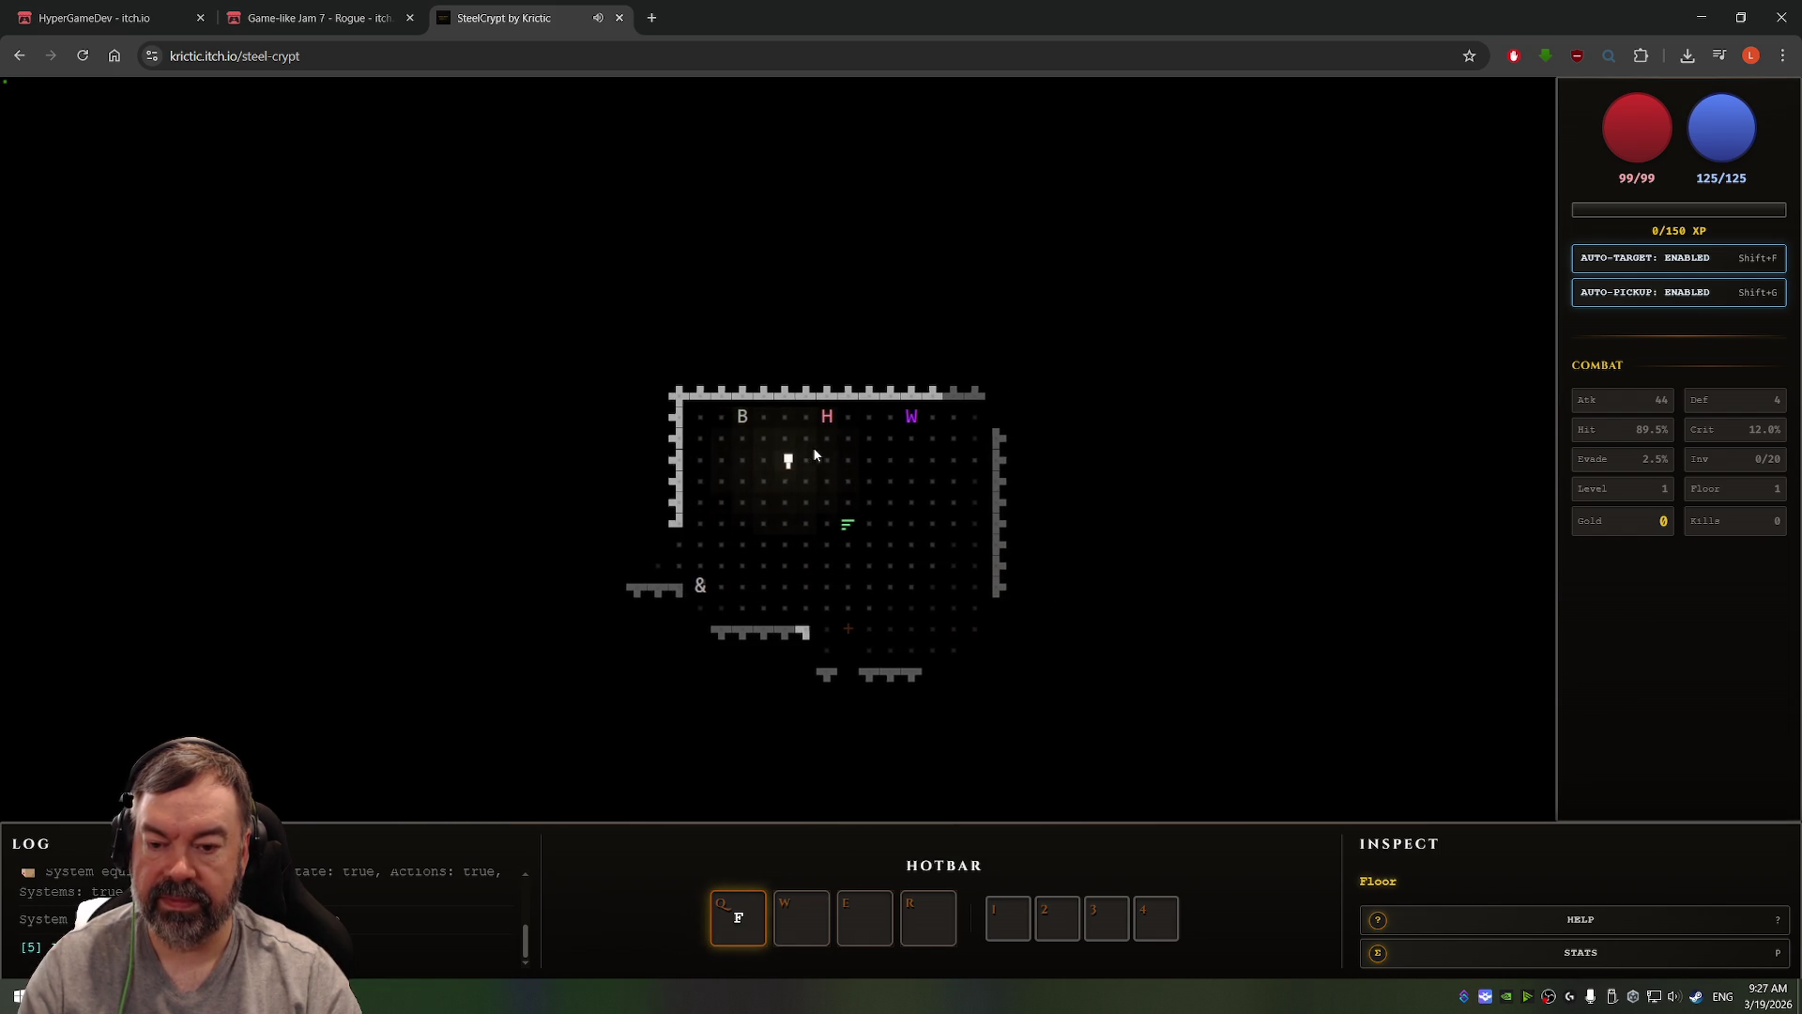
key(Down)
key(Down)
key(Down)
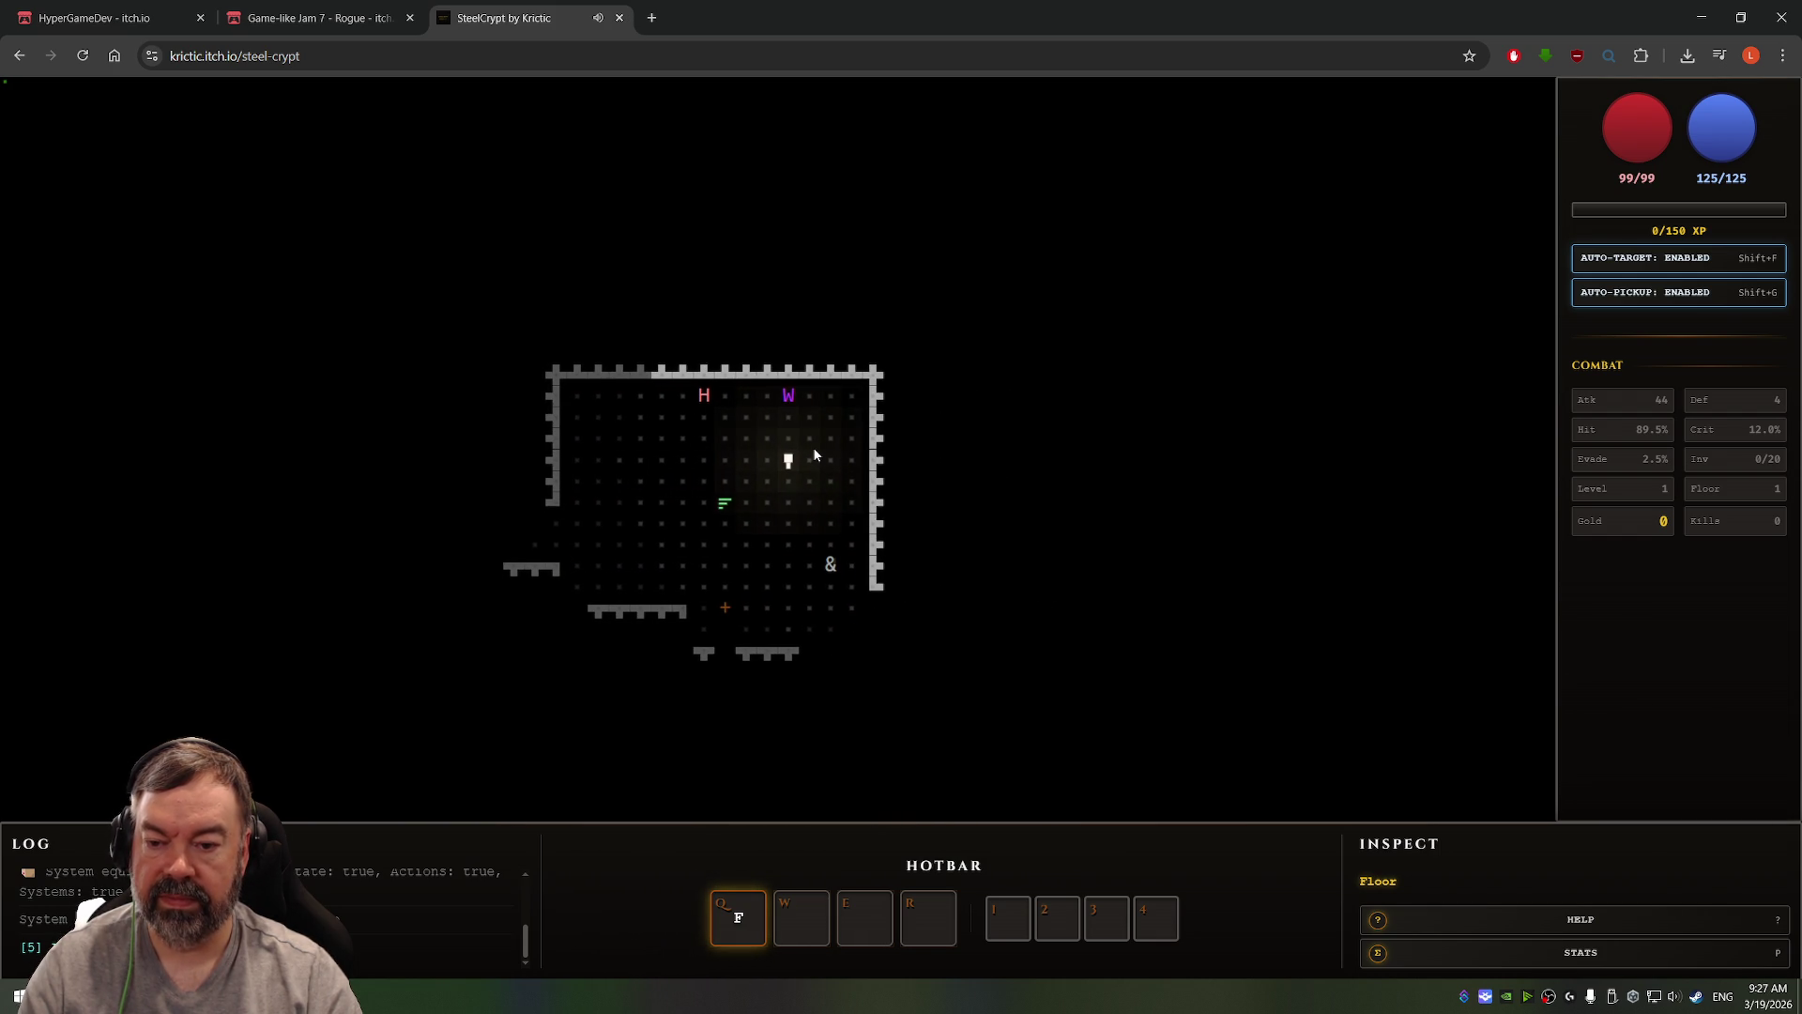
key(Left)
key(Left)
key(Left)
key(Left)
key(Left)
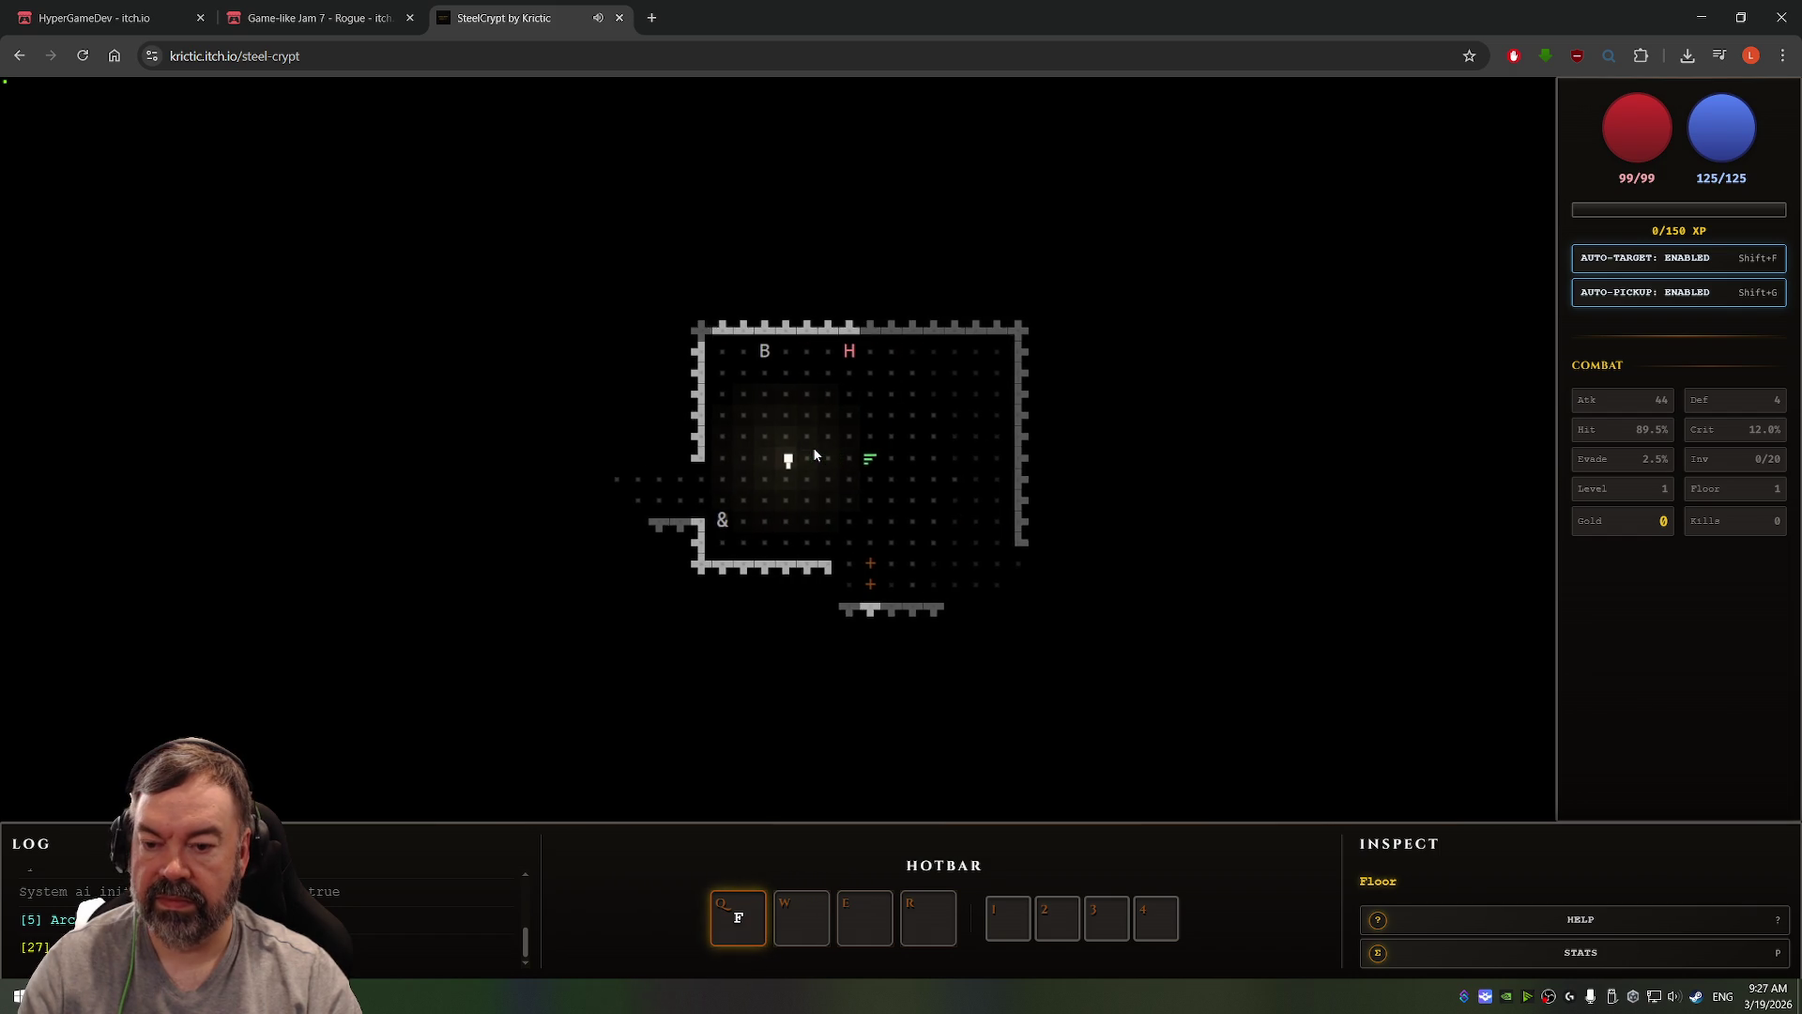
key(Left)
key(Left)
key(Left)
key(Down)
key(Down)
key(Down)
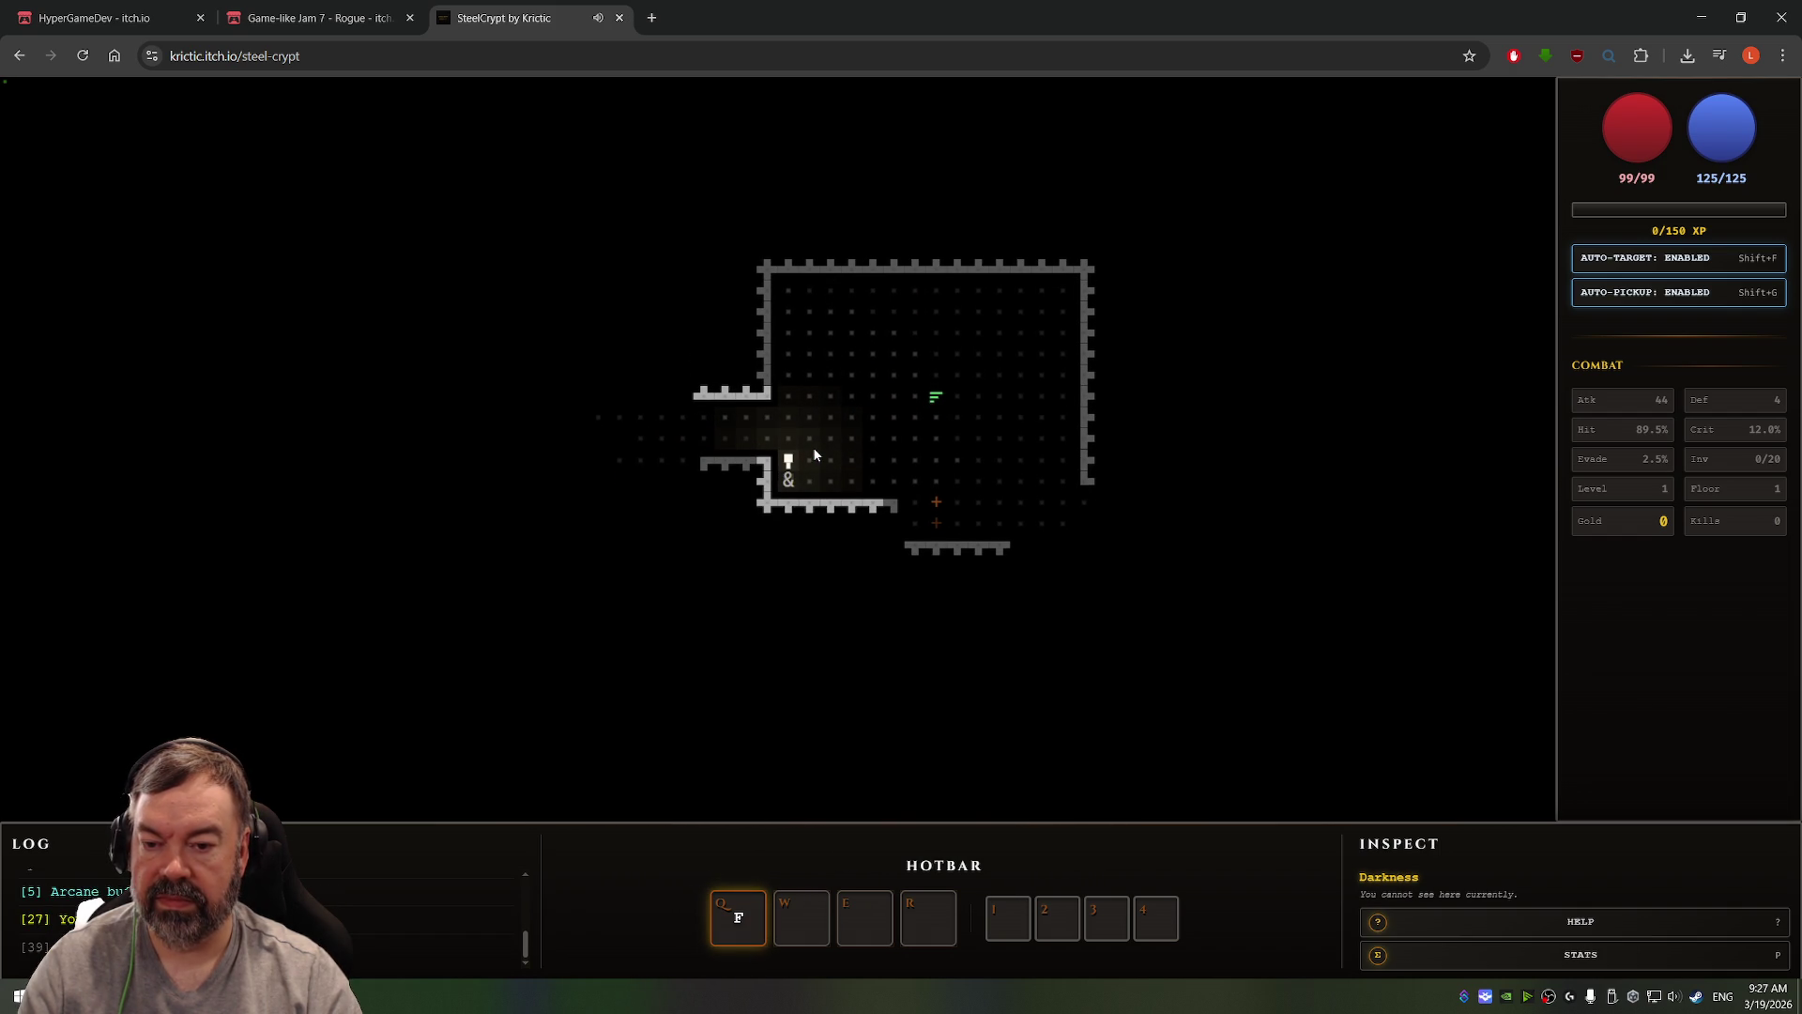
key(Up)
key(Left)
key(Left)
key(Left)
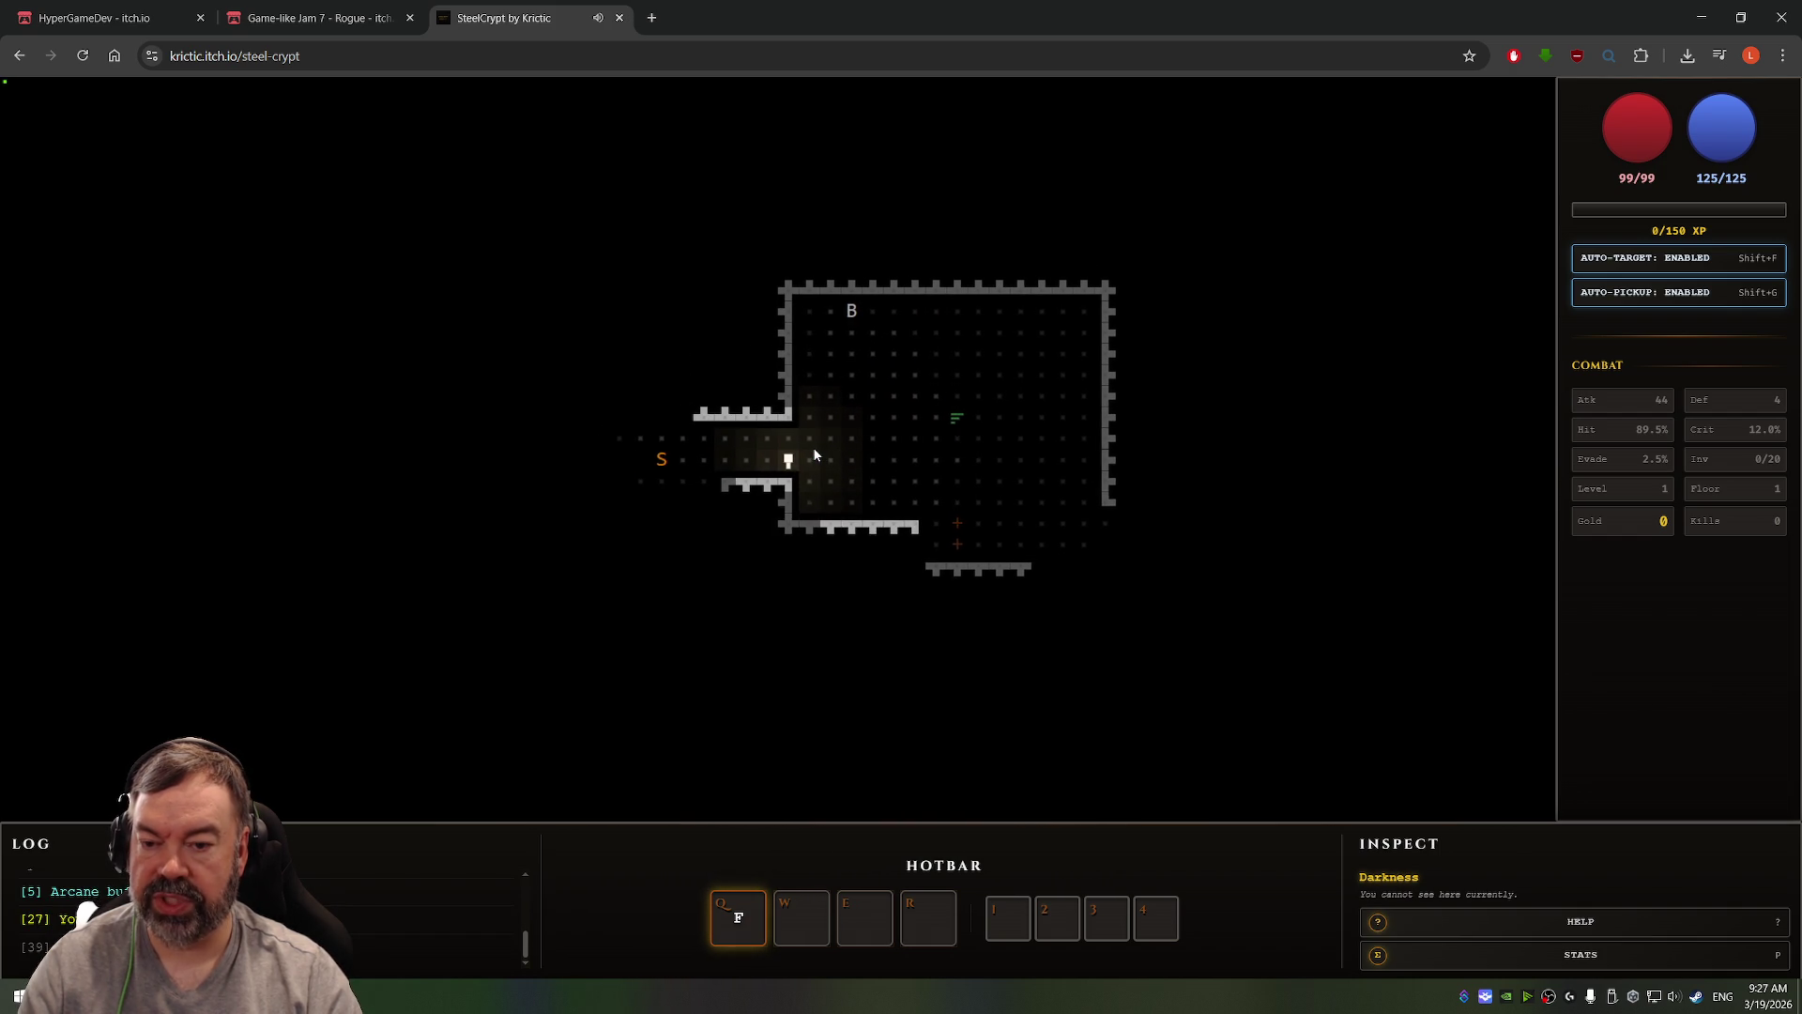
key(Left)
key(Left)
key(Left)
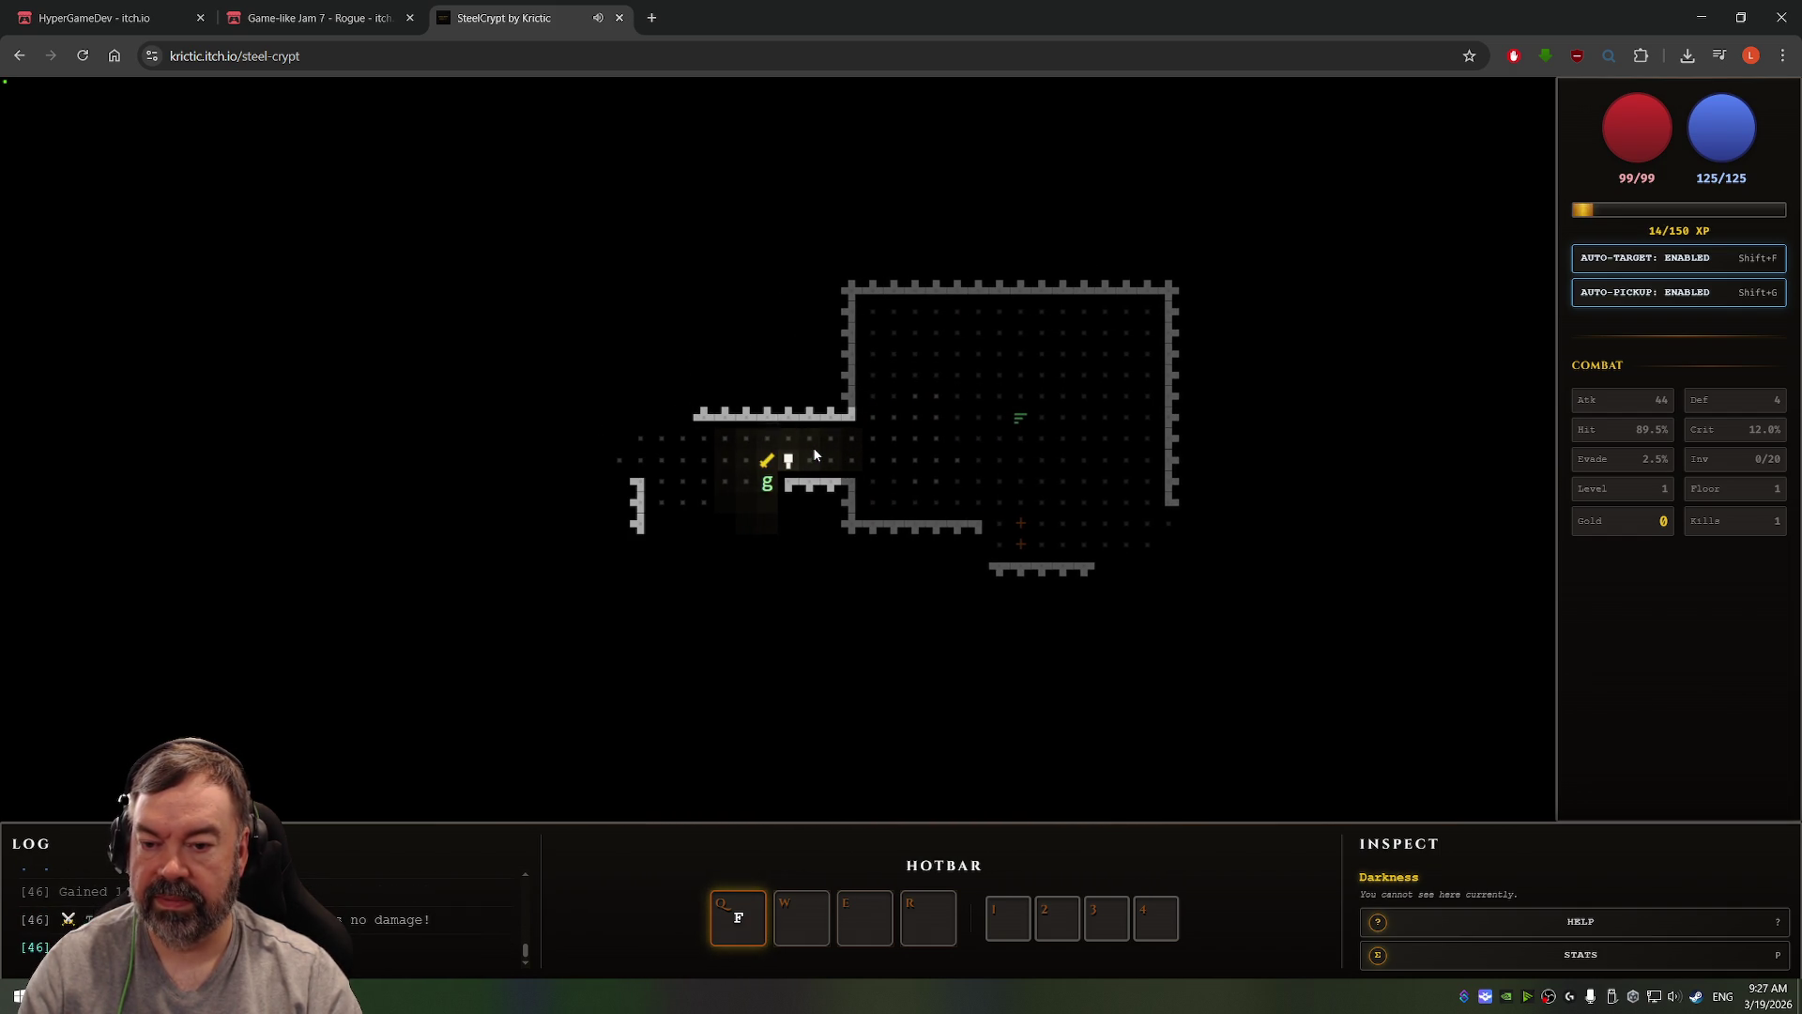
key(Down)
key(Down)
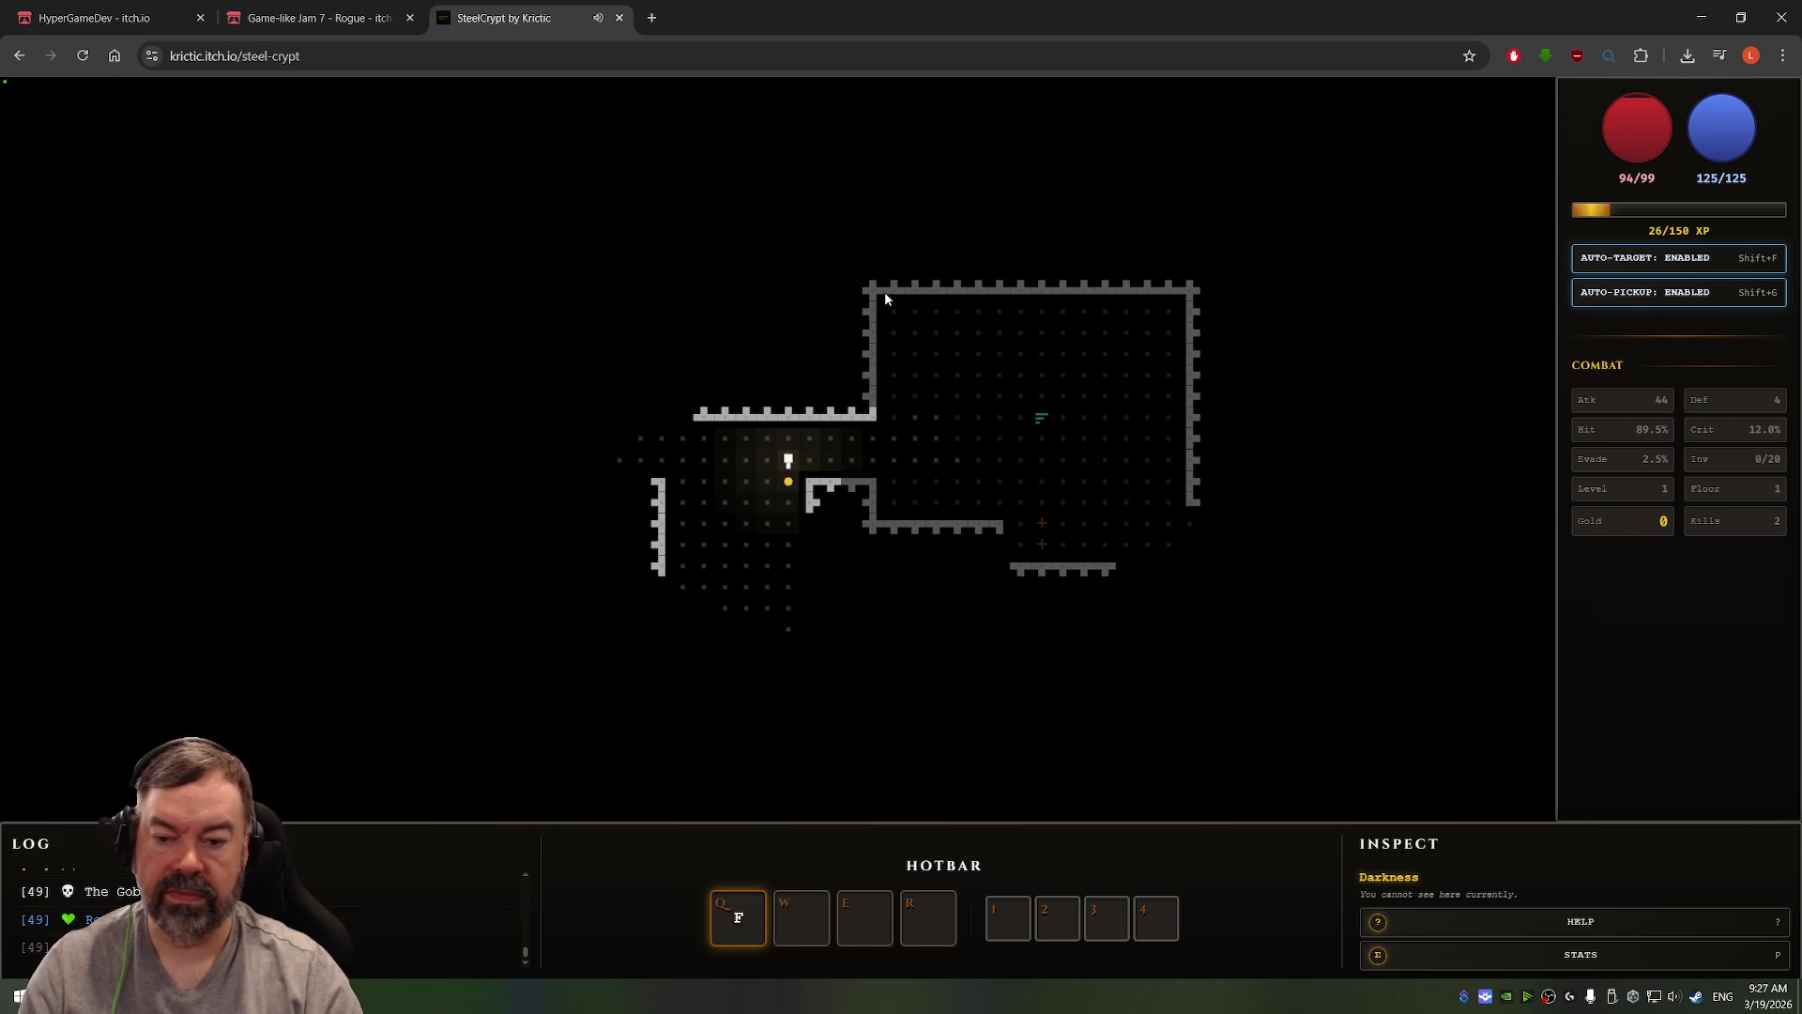
key(Up)
key(Down)
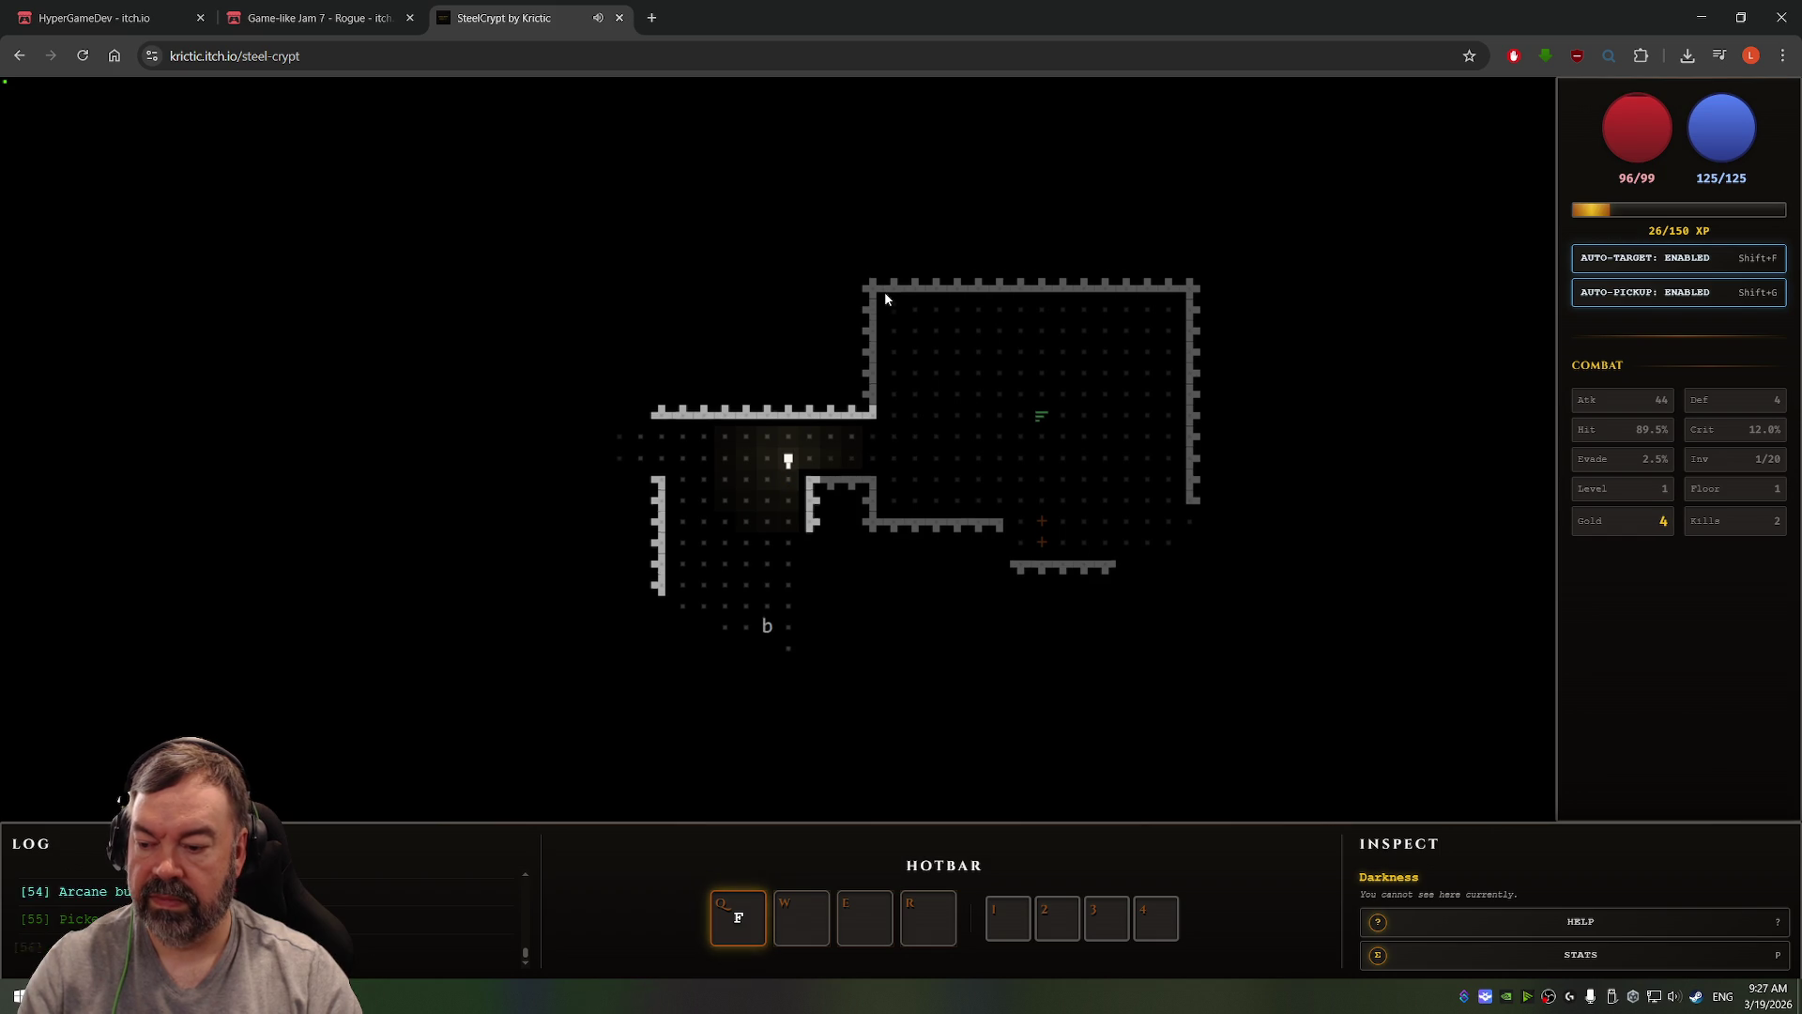
Step: Collect the gold, then walk back up and left toward the doorways
key(Down)
key(Up)
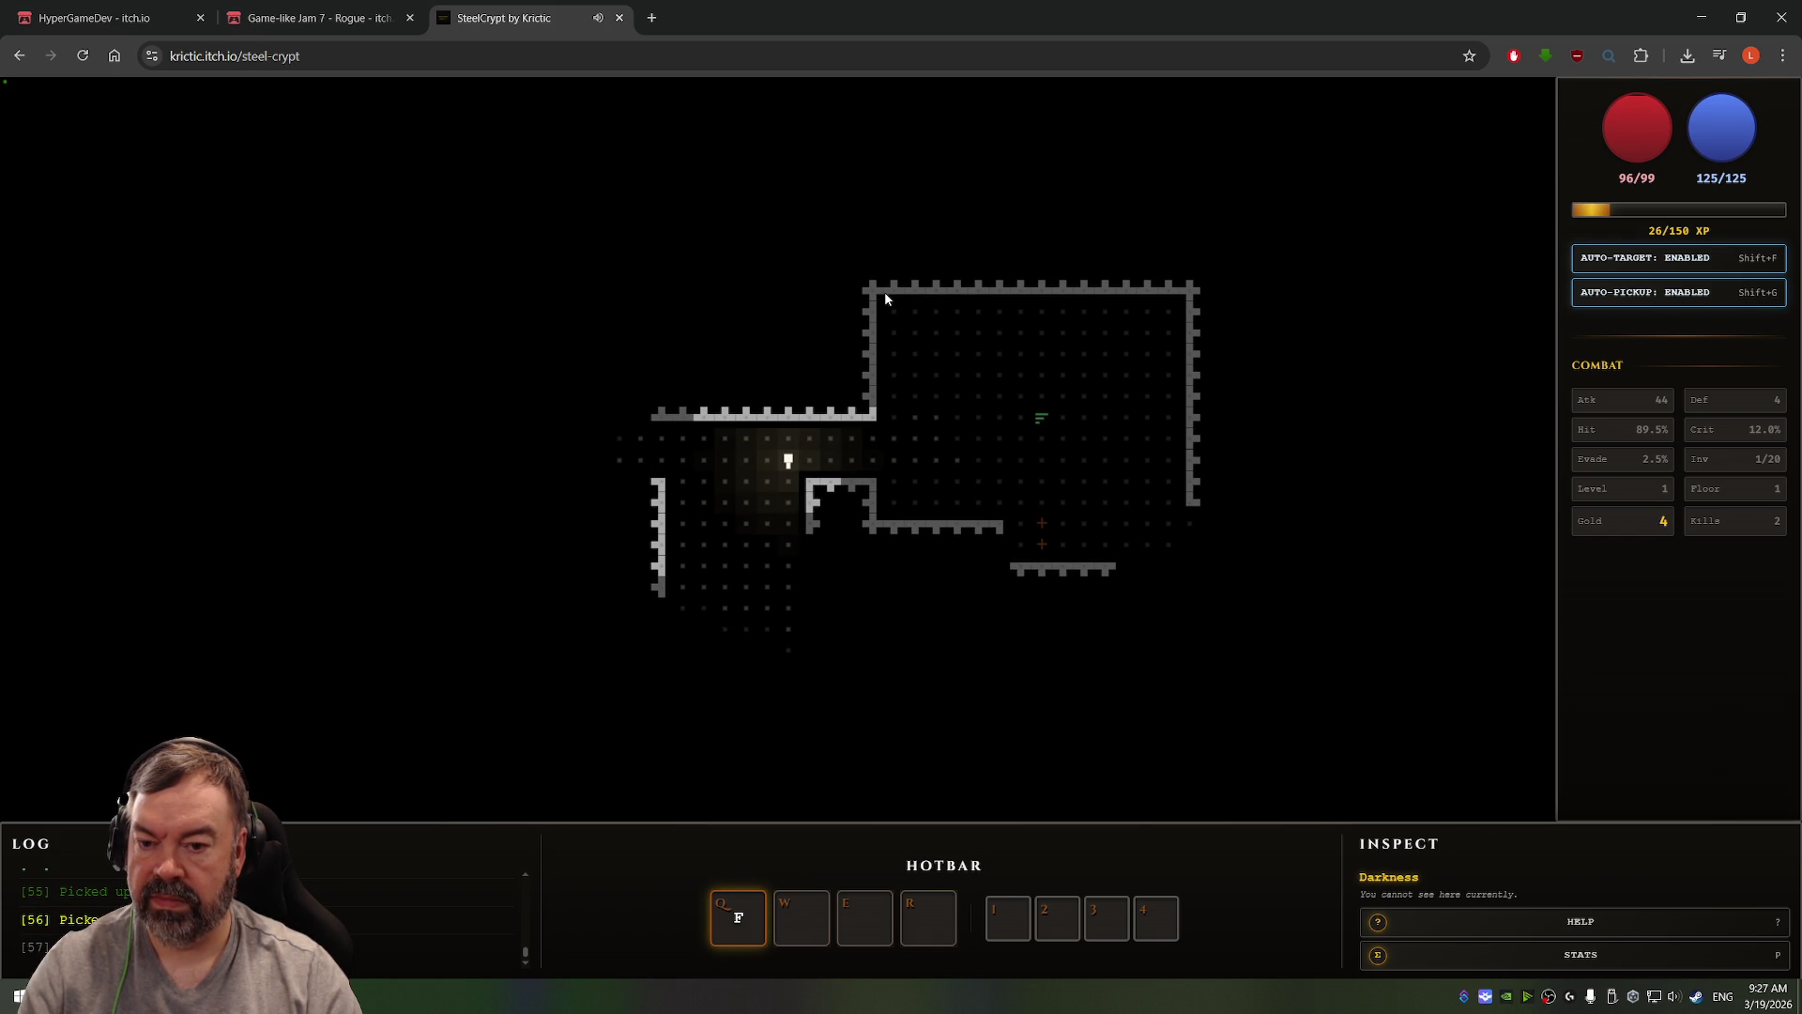
key(Left)
key(Left)
key(Left)
key(Left)
key(Left)
key(Left)
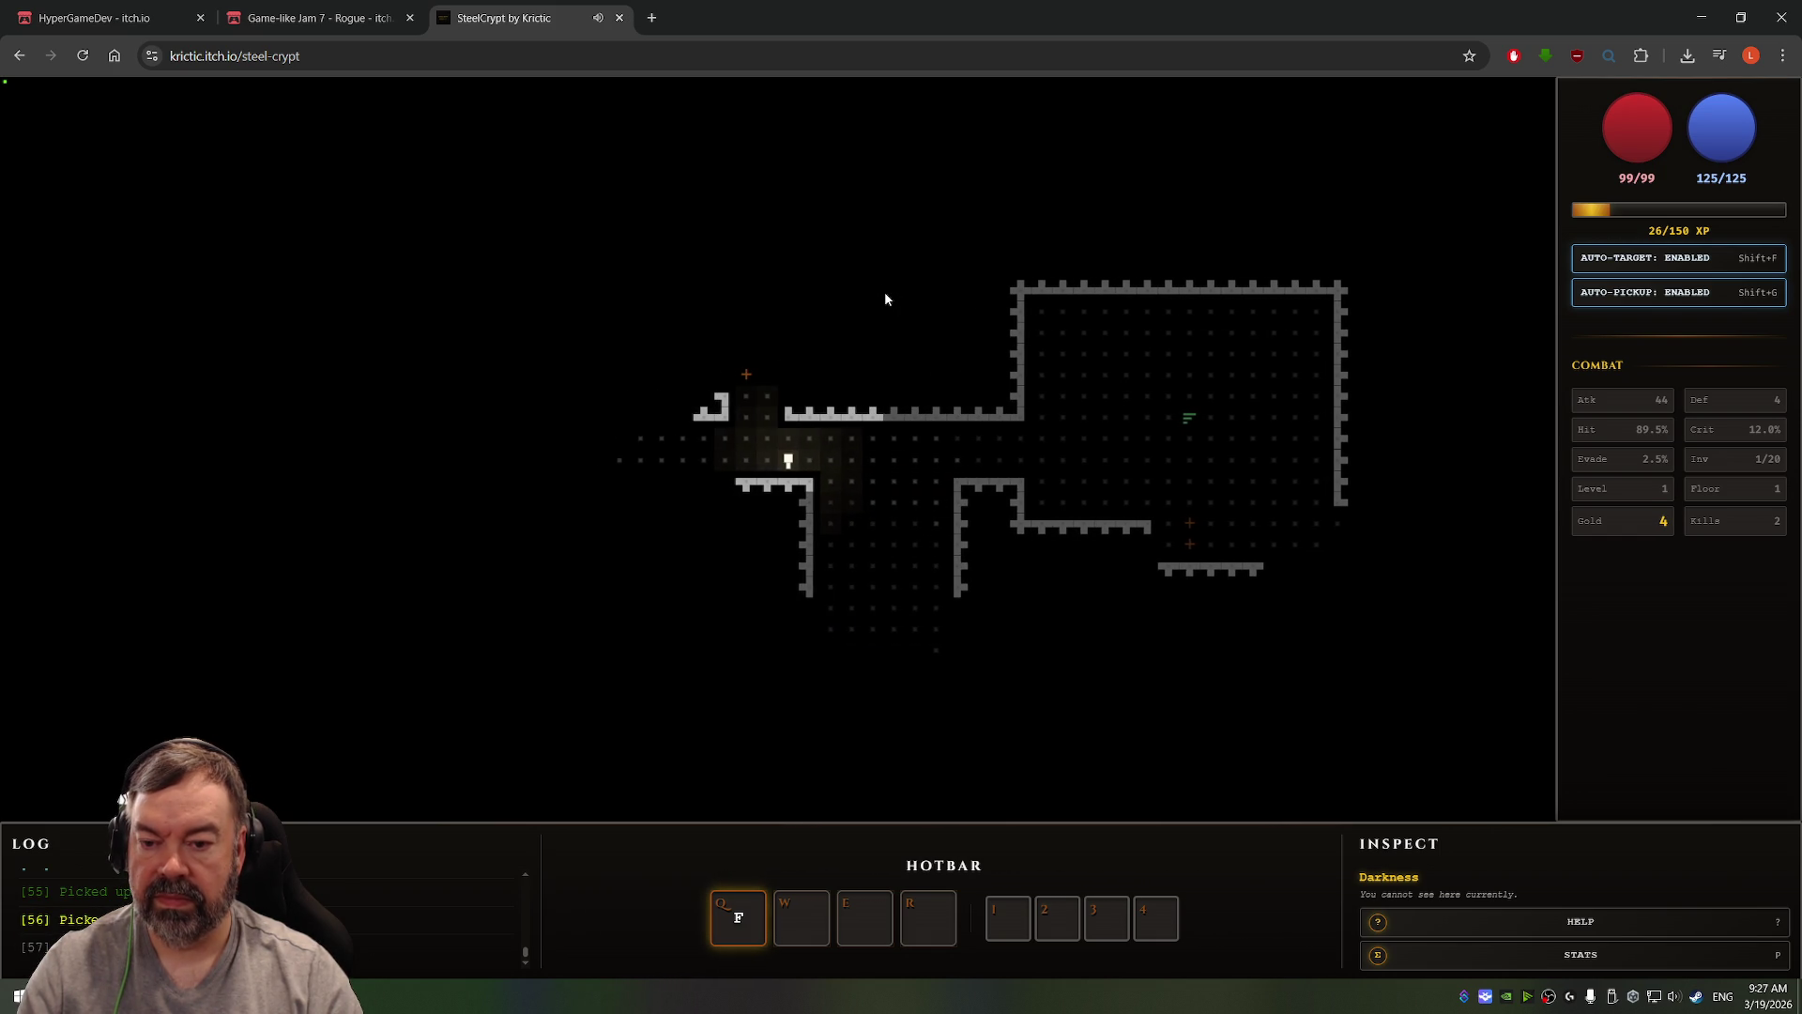
key(Left)
key(Left)
key(Left)
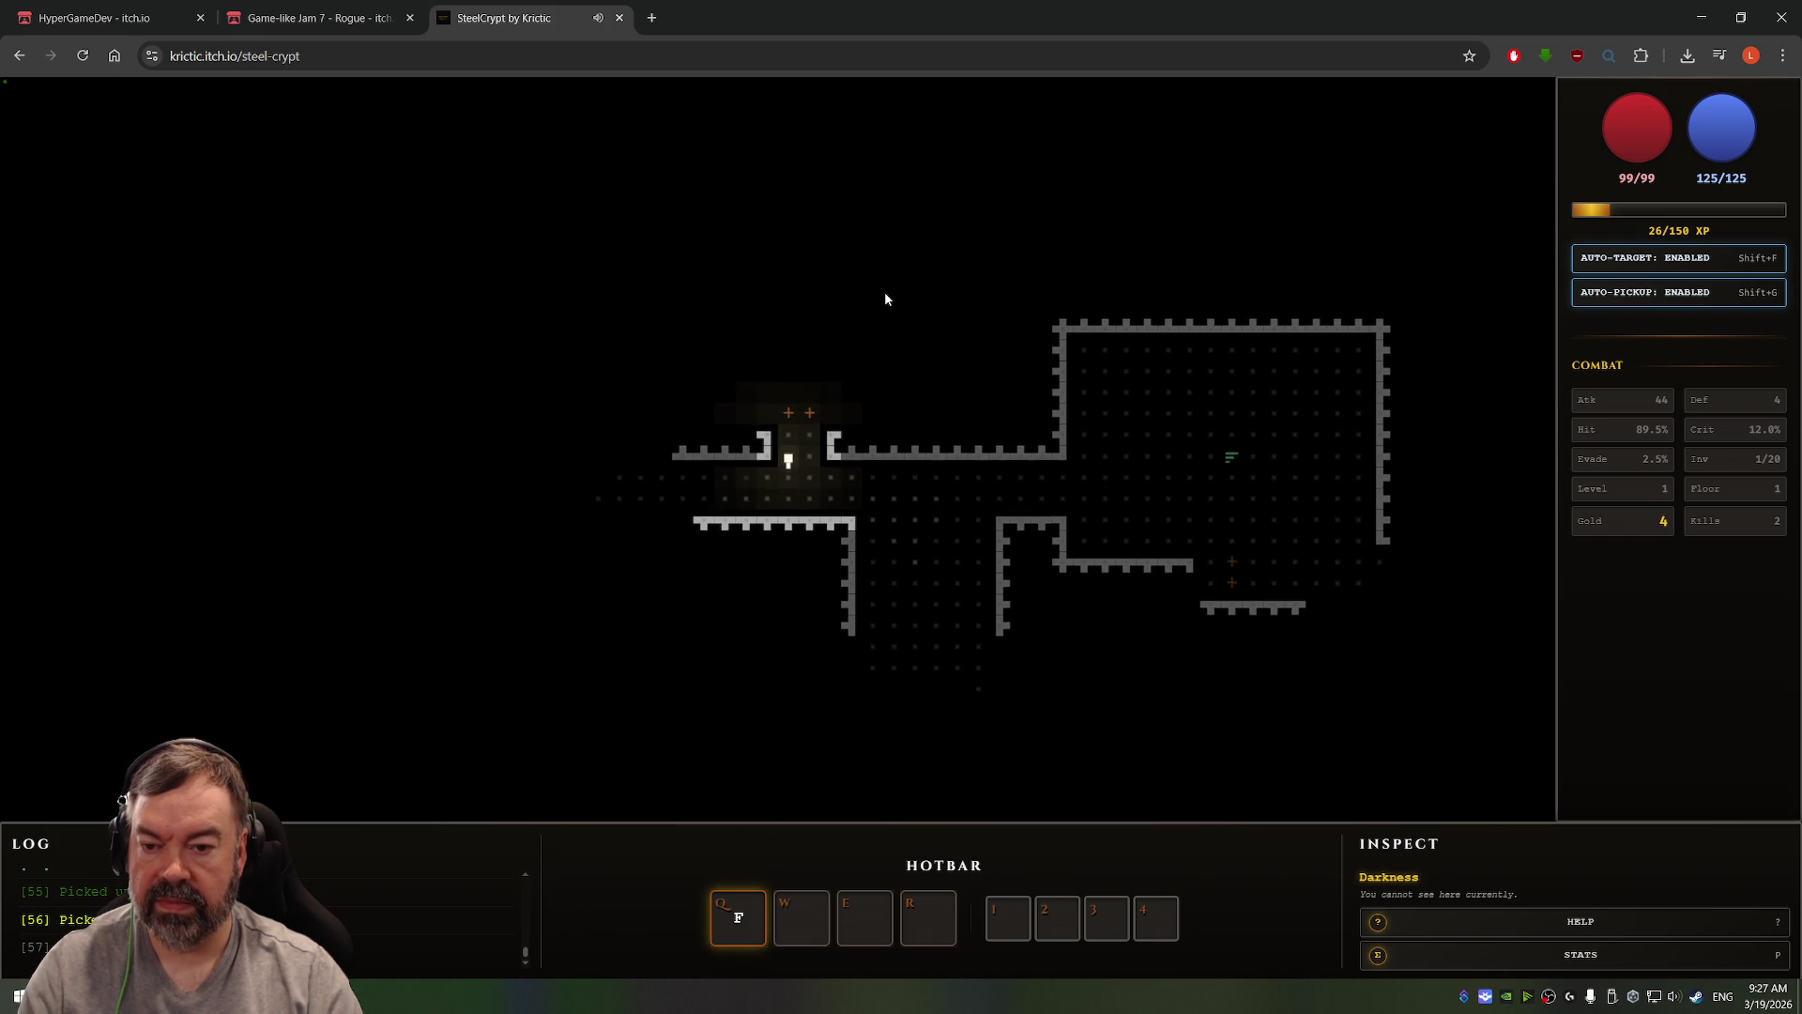
Step: Fight the monsters in the room below until the hero dies, then return to the main menu
key(Down)
key(Down)
key(Down)
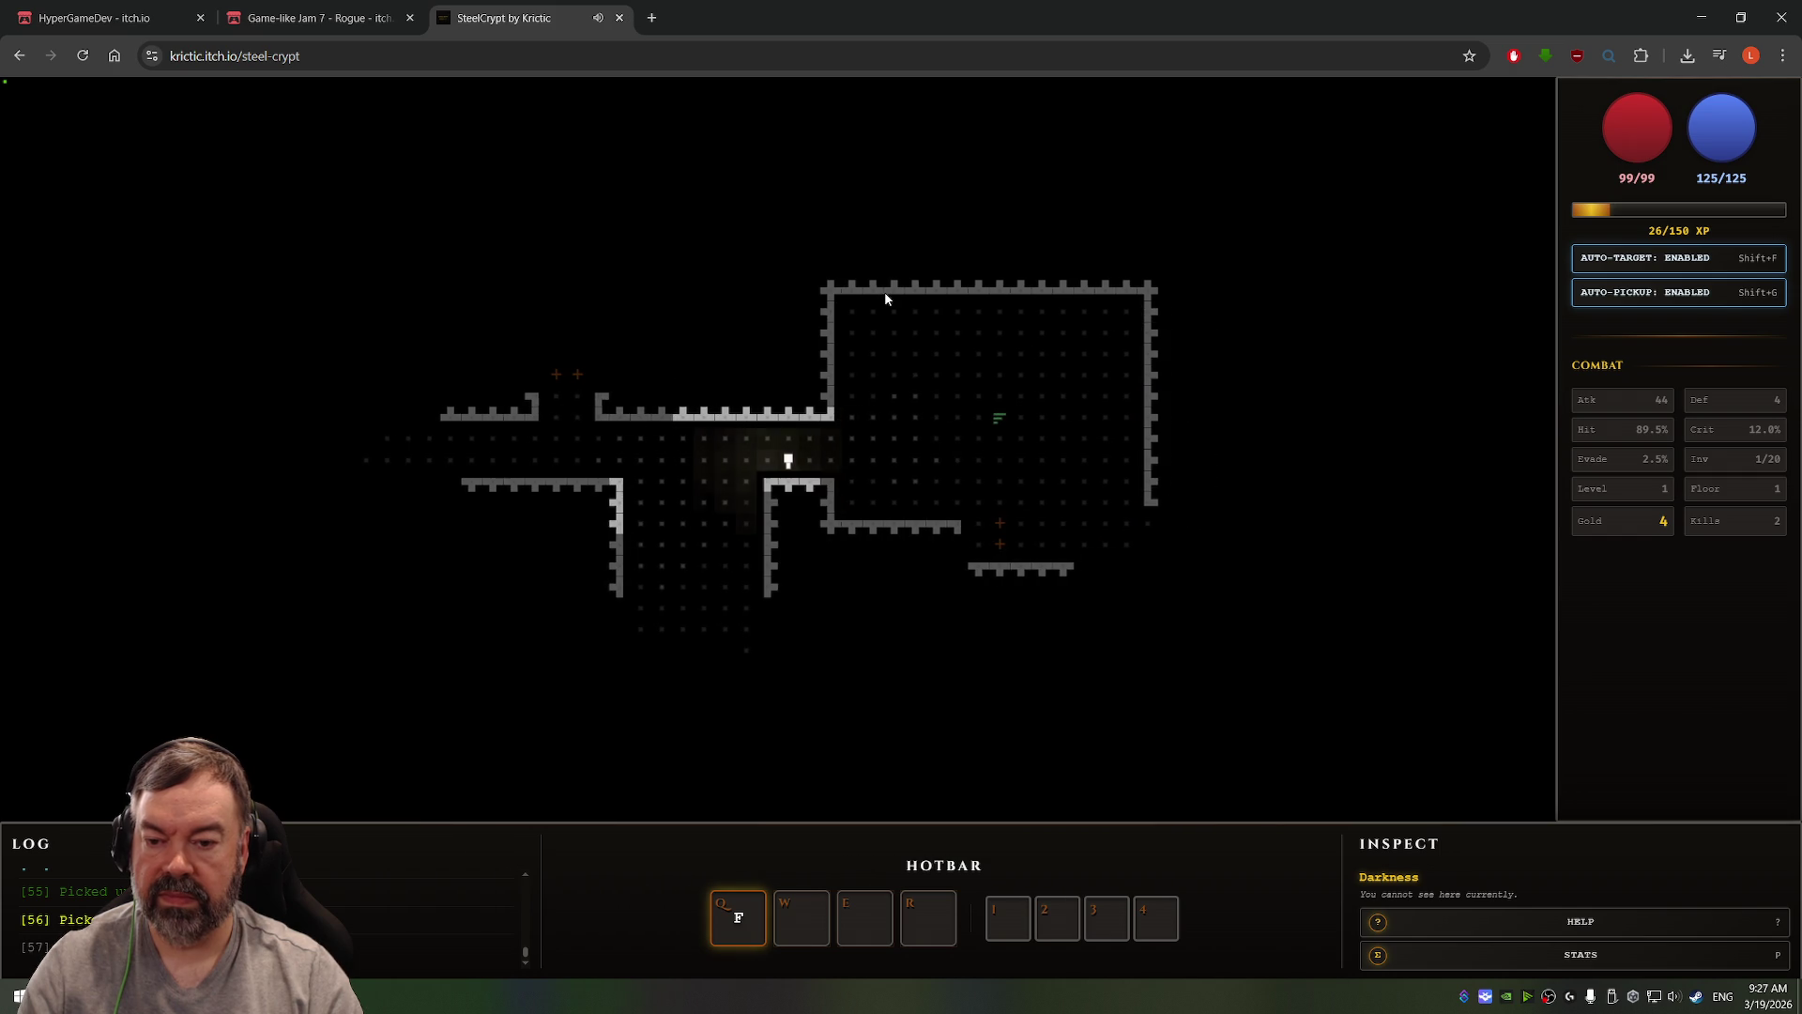
key(Down)
key(Down)
key(Left)
key(Left)
key(Left)
key(Down)
key(Down)
key(Down)
key(Down)
key(Down)
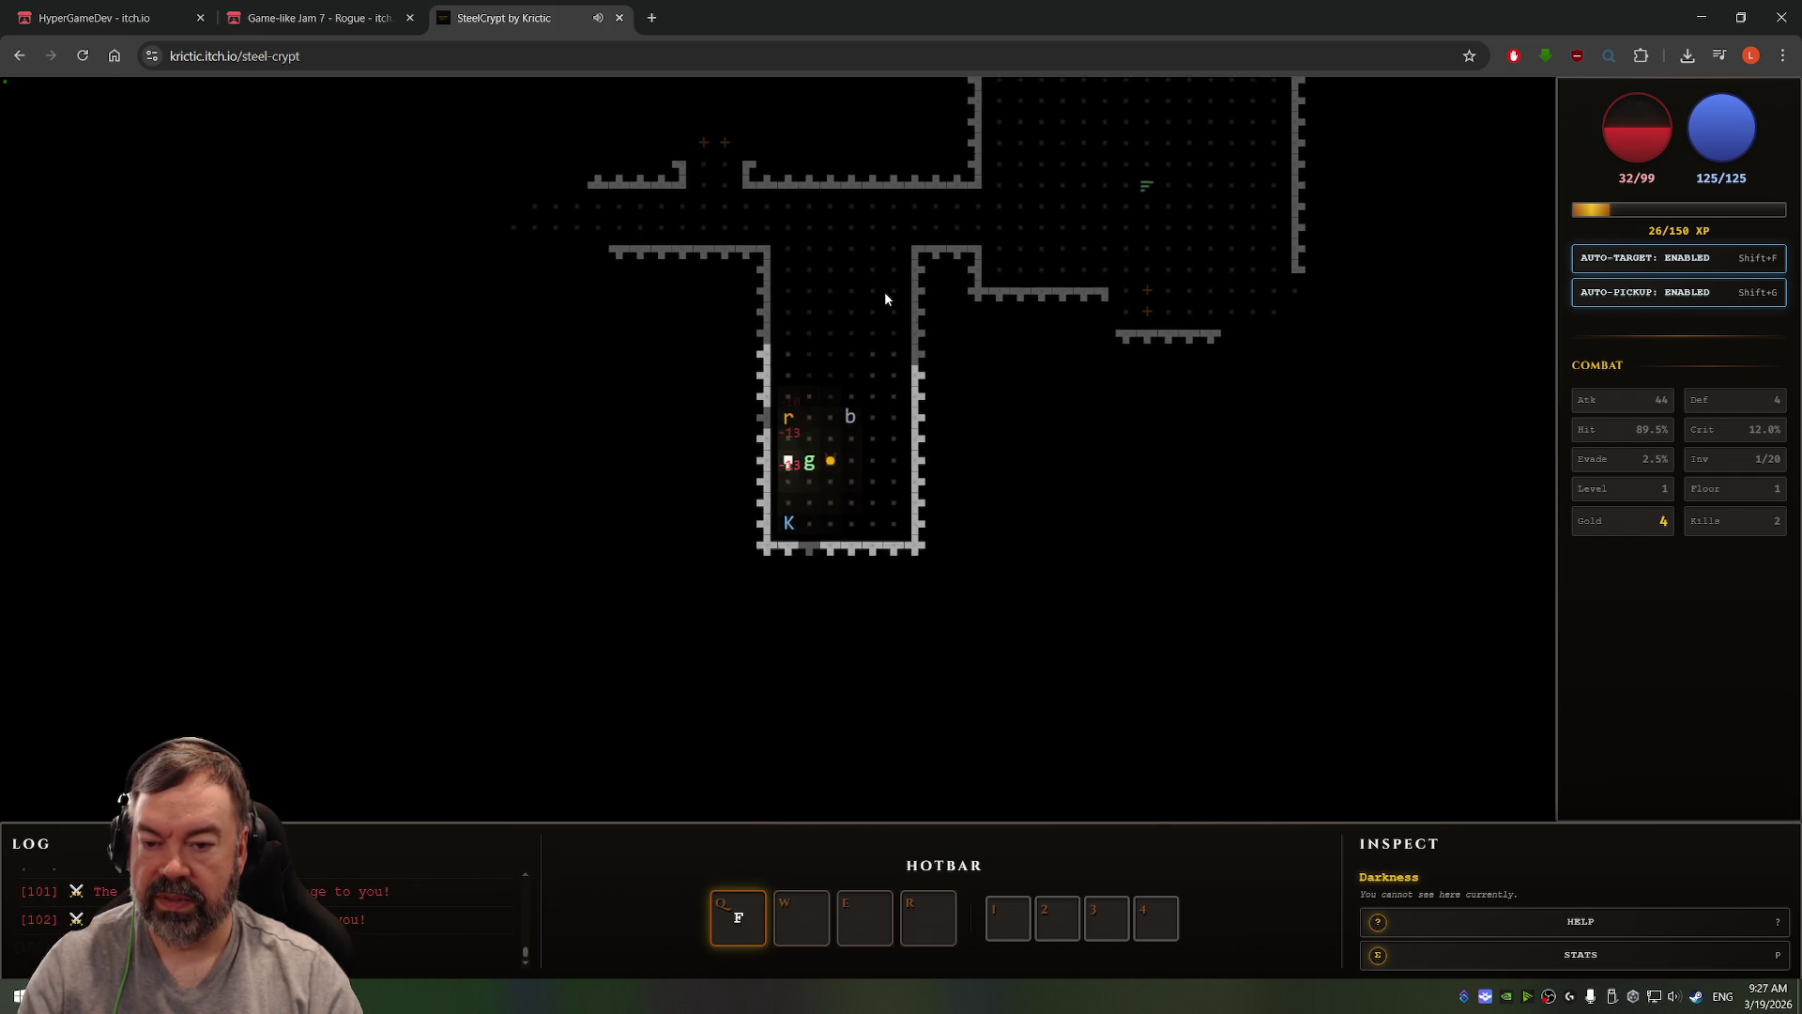
key(Right)
key(Right)
key(Left)
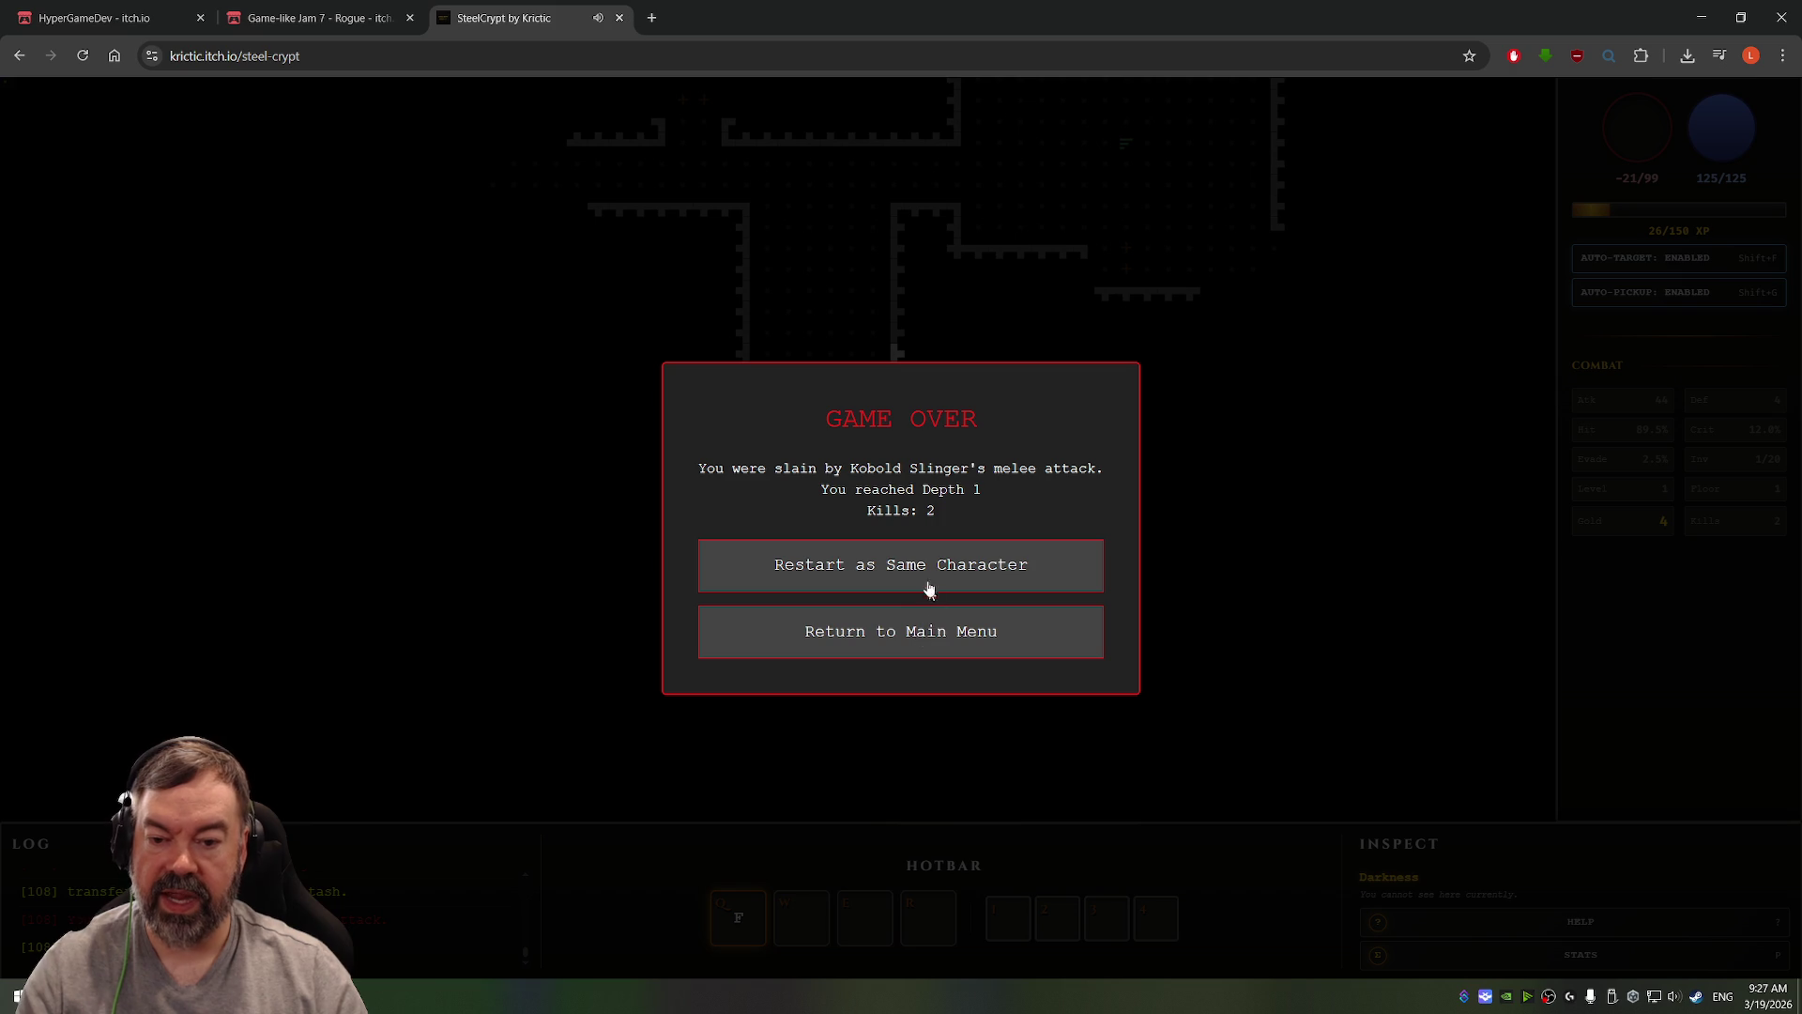
click(889, 632)
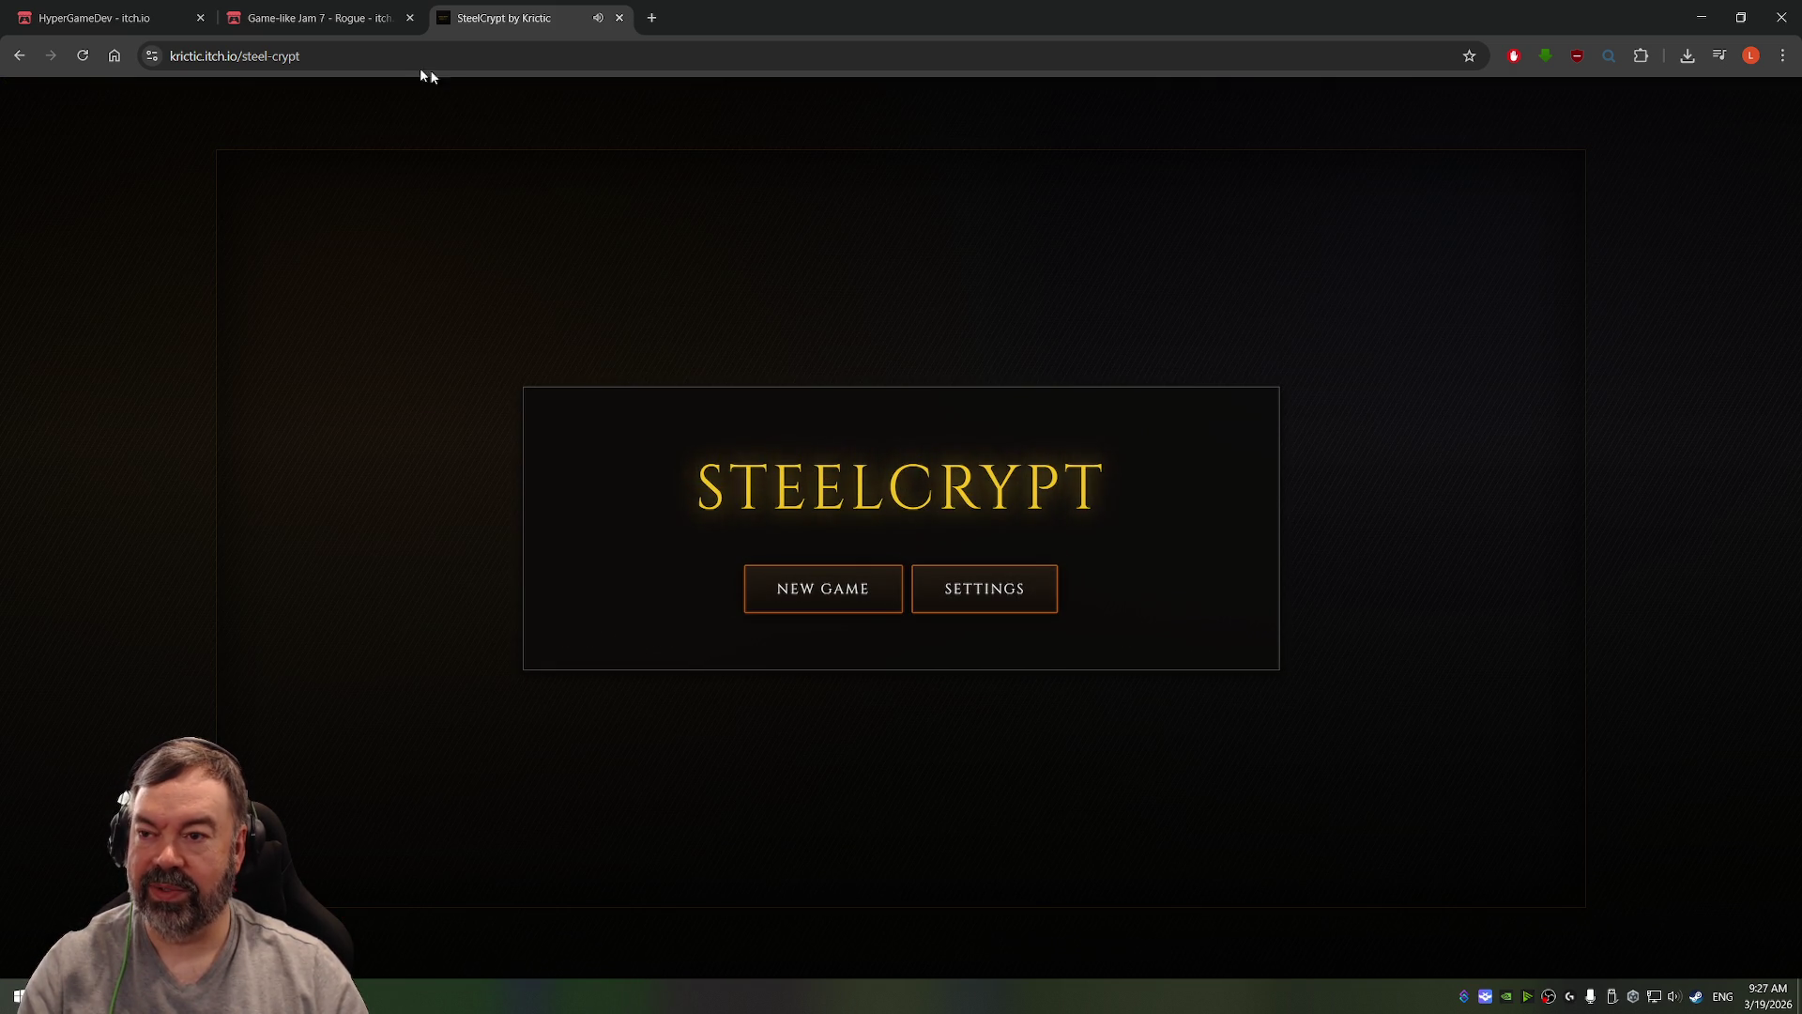
Step: Close the SteelCrypt and Game-like Jam tabs and switch to the Unity editor
click(618, 18)
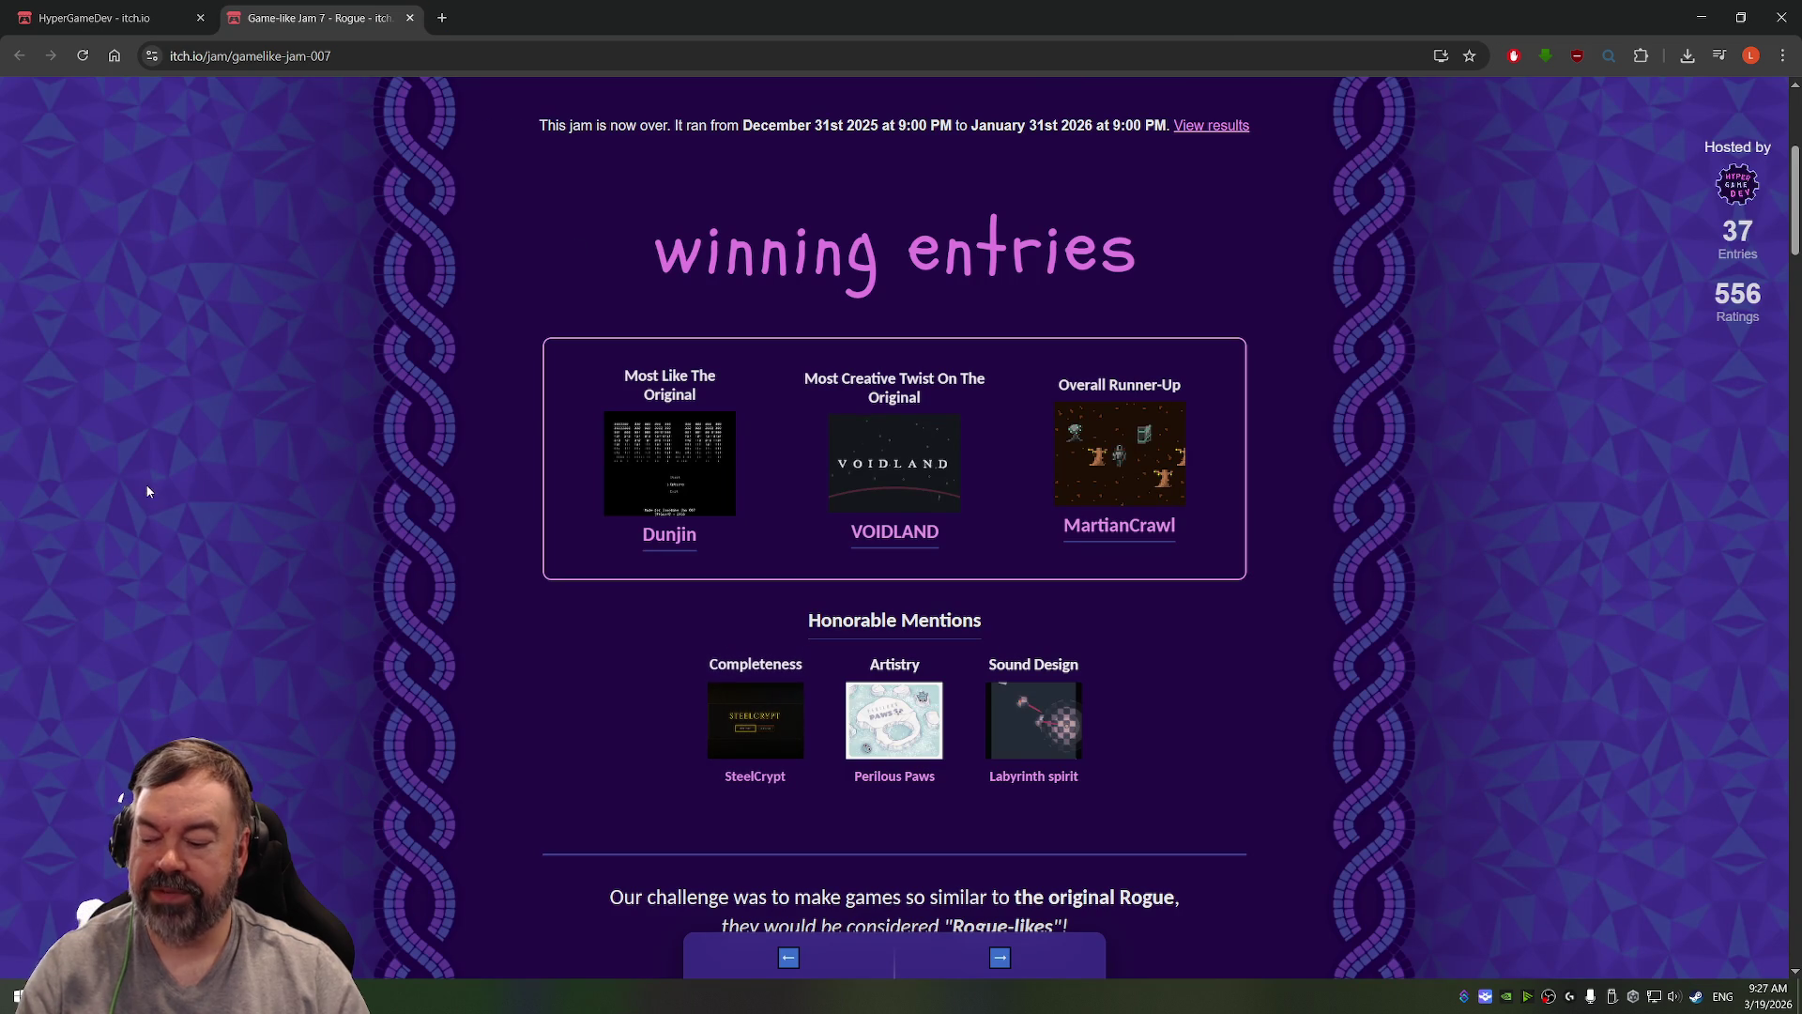
scroll(352, 498, up, 5)
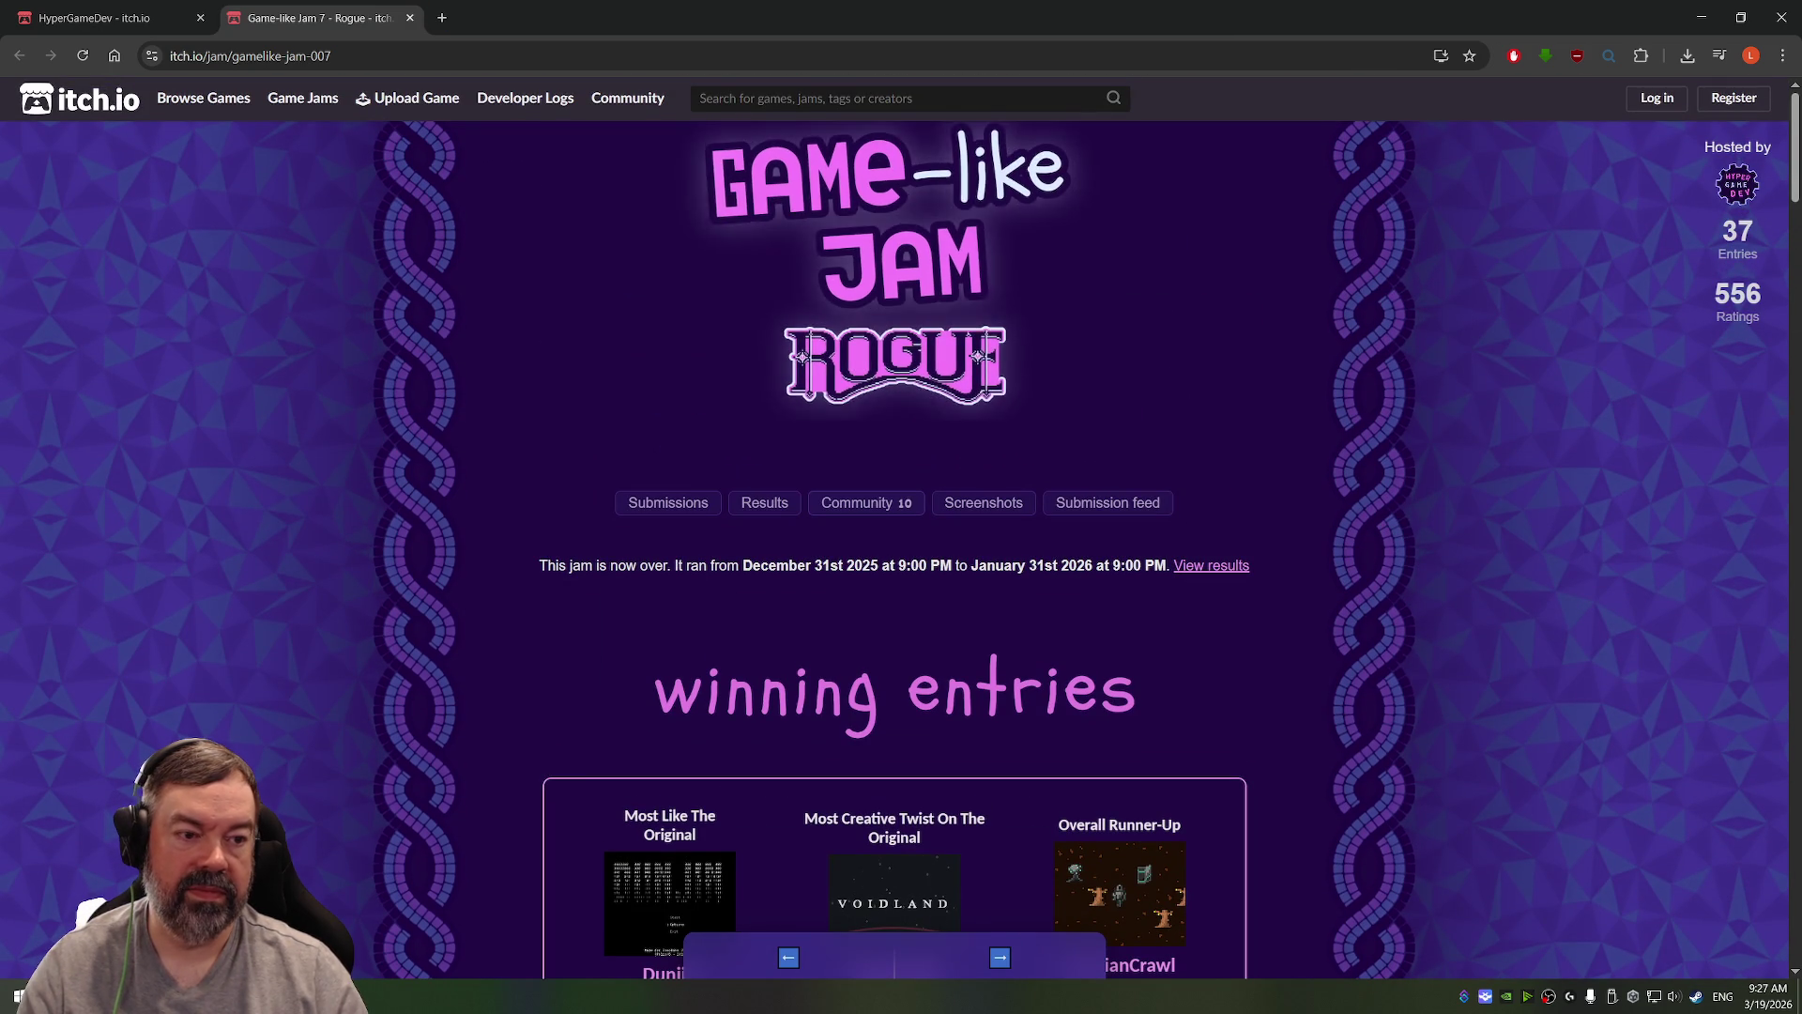
click(410, 18)
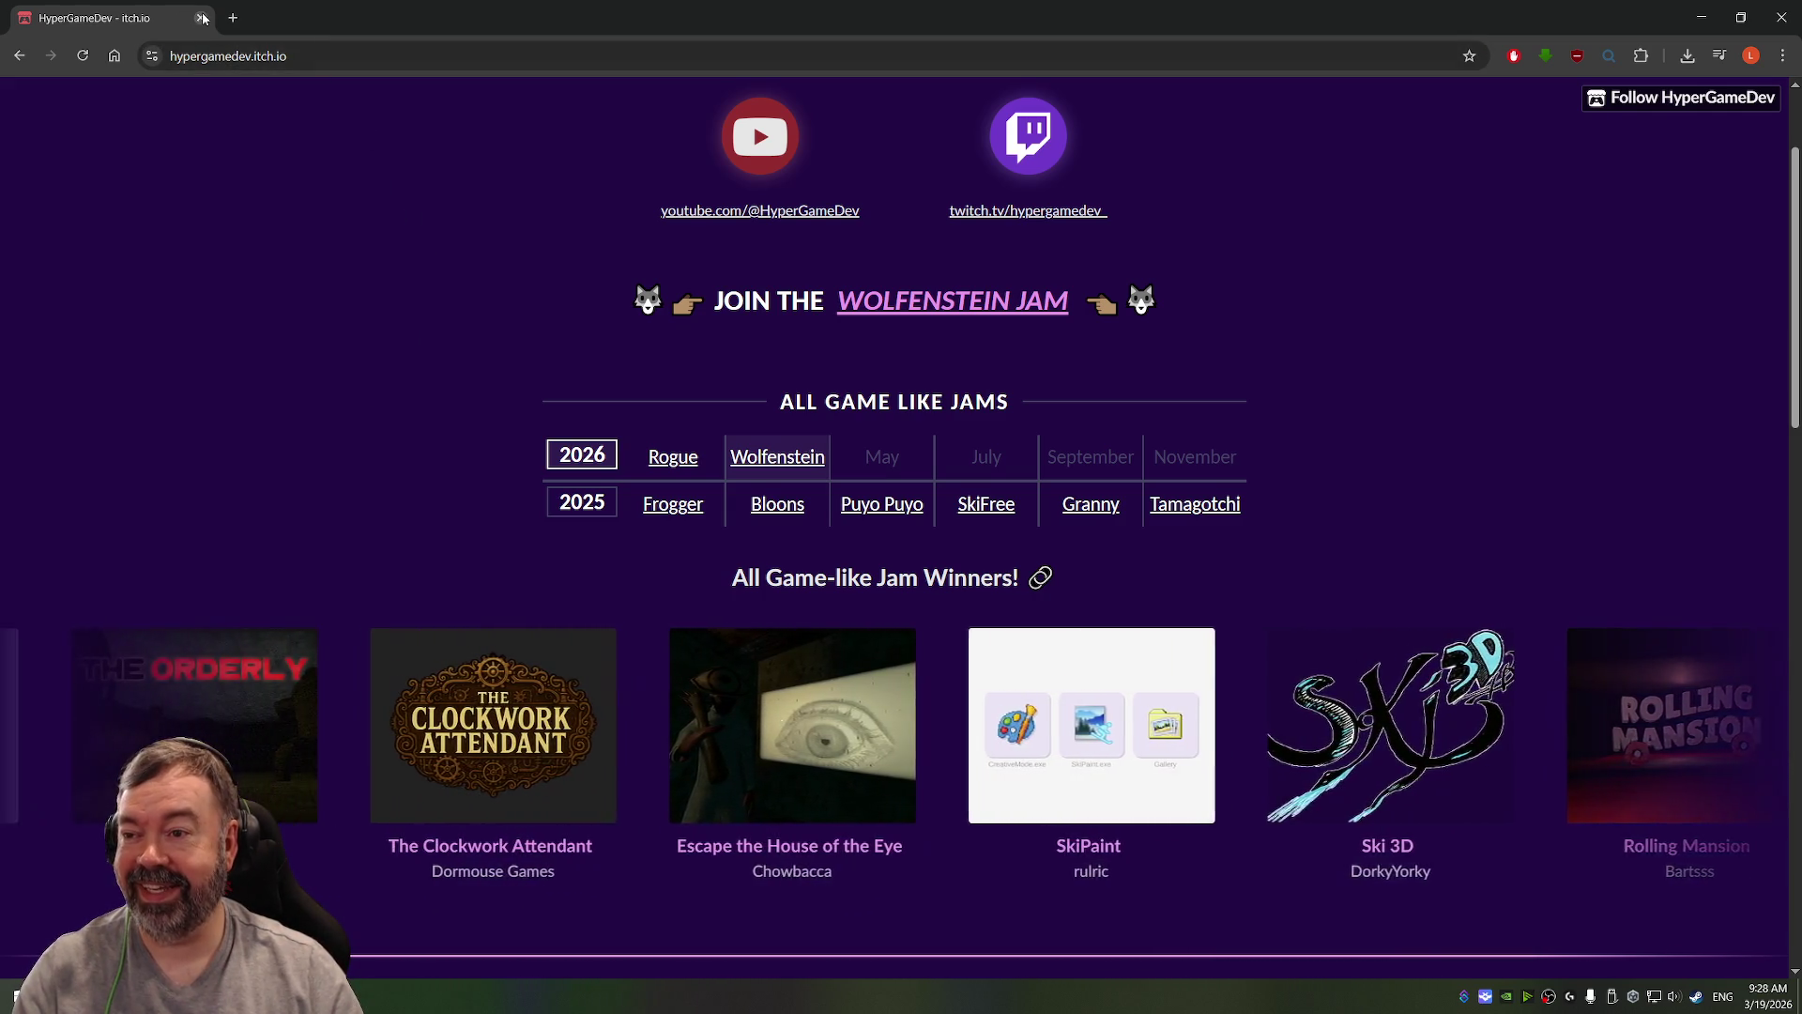
key(alt+Tab)
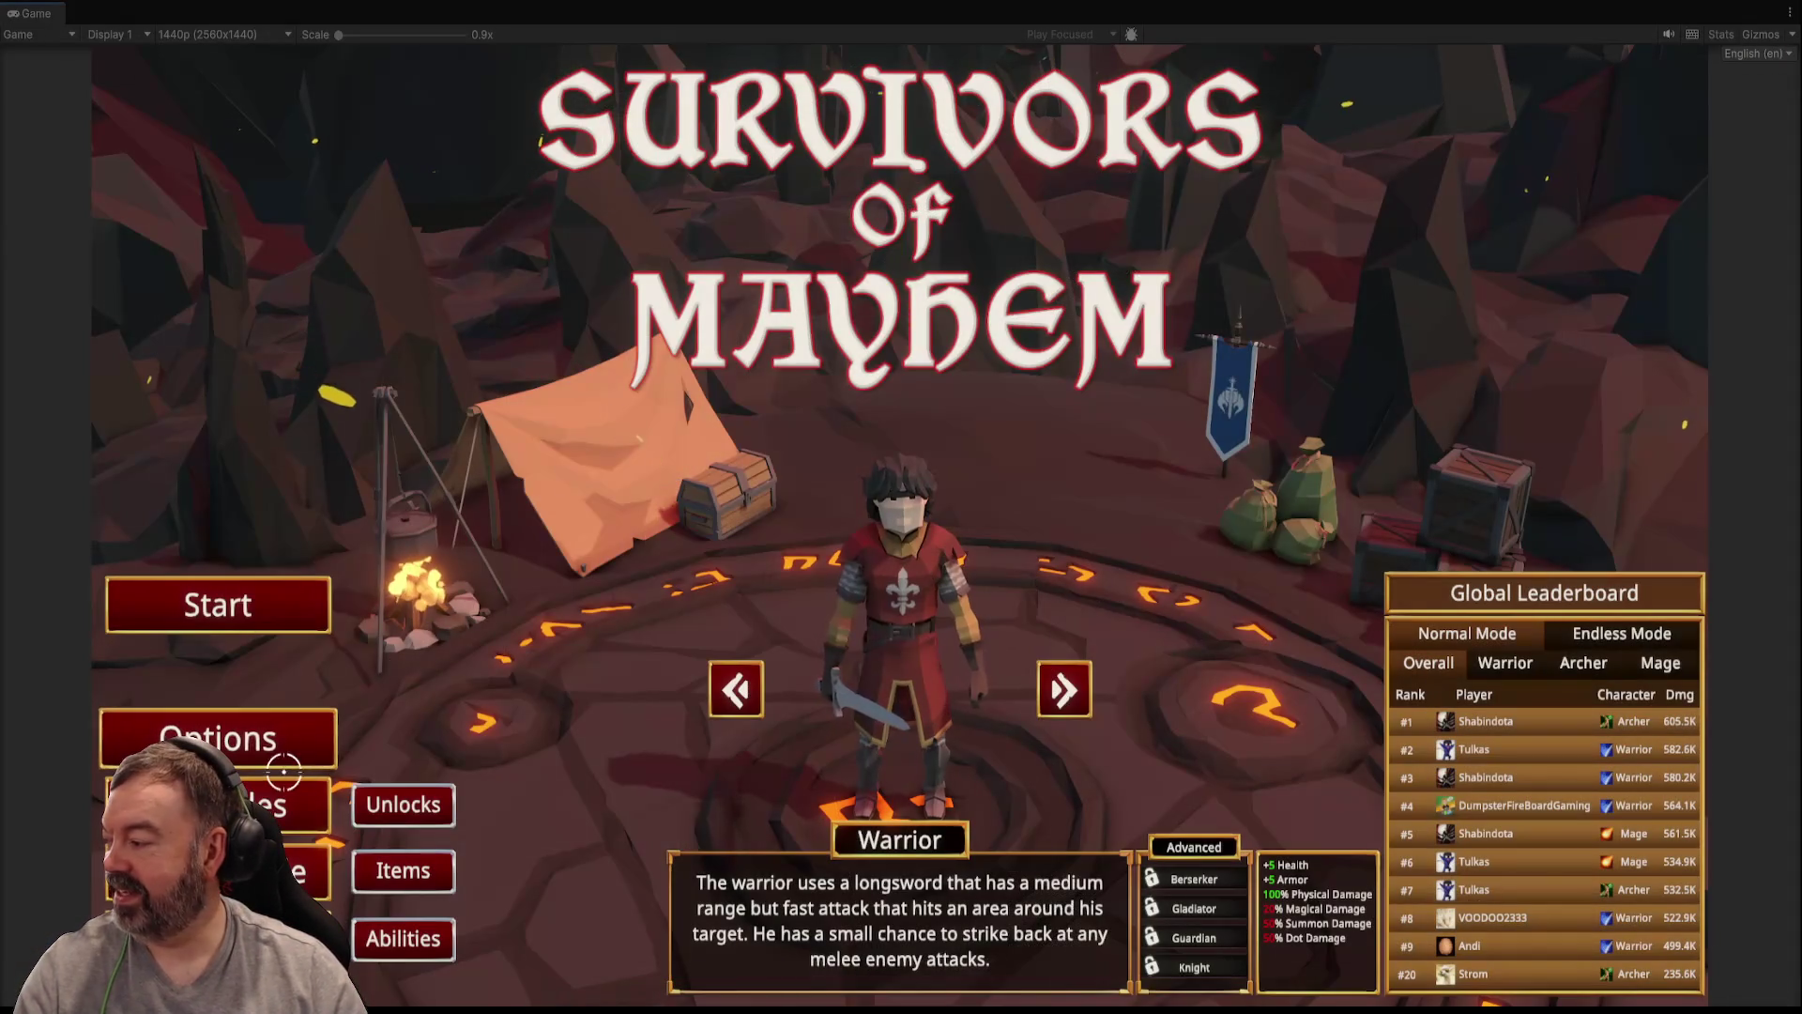
Step: Look over the game's Sound and Controls options, then close them
click(276, 751)
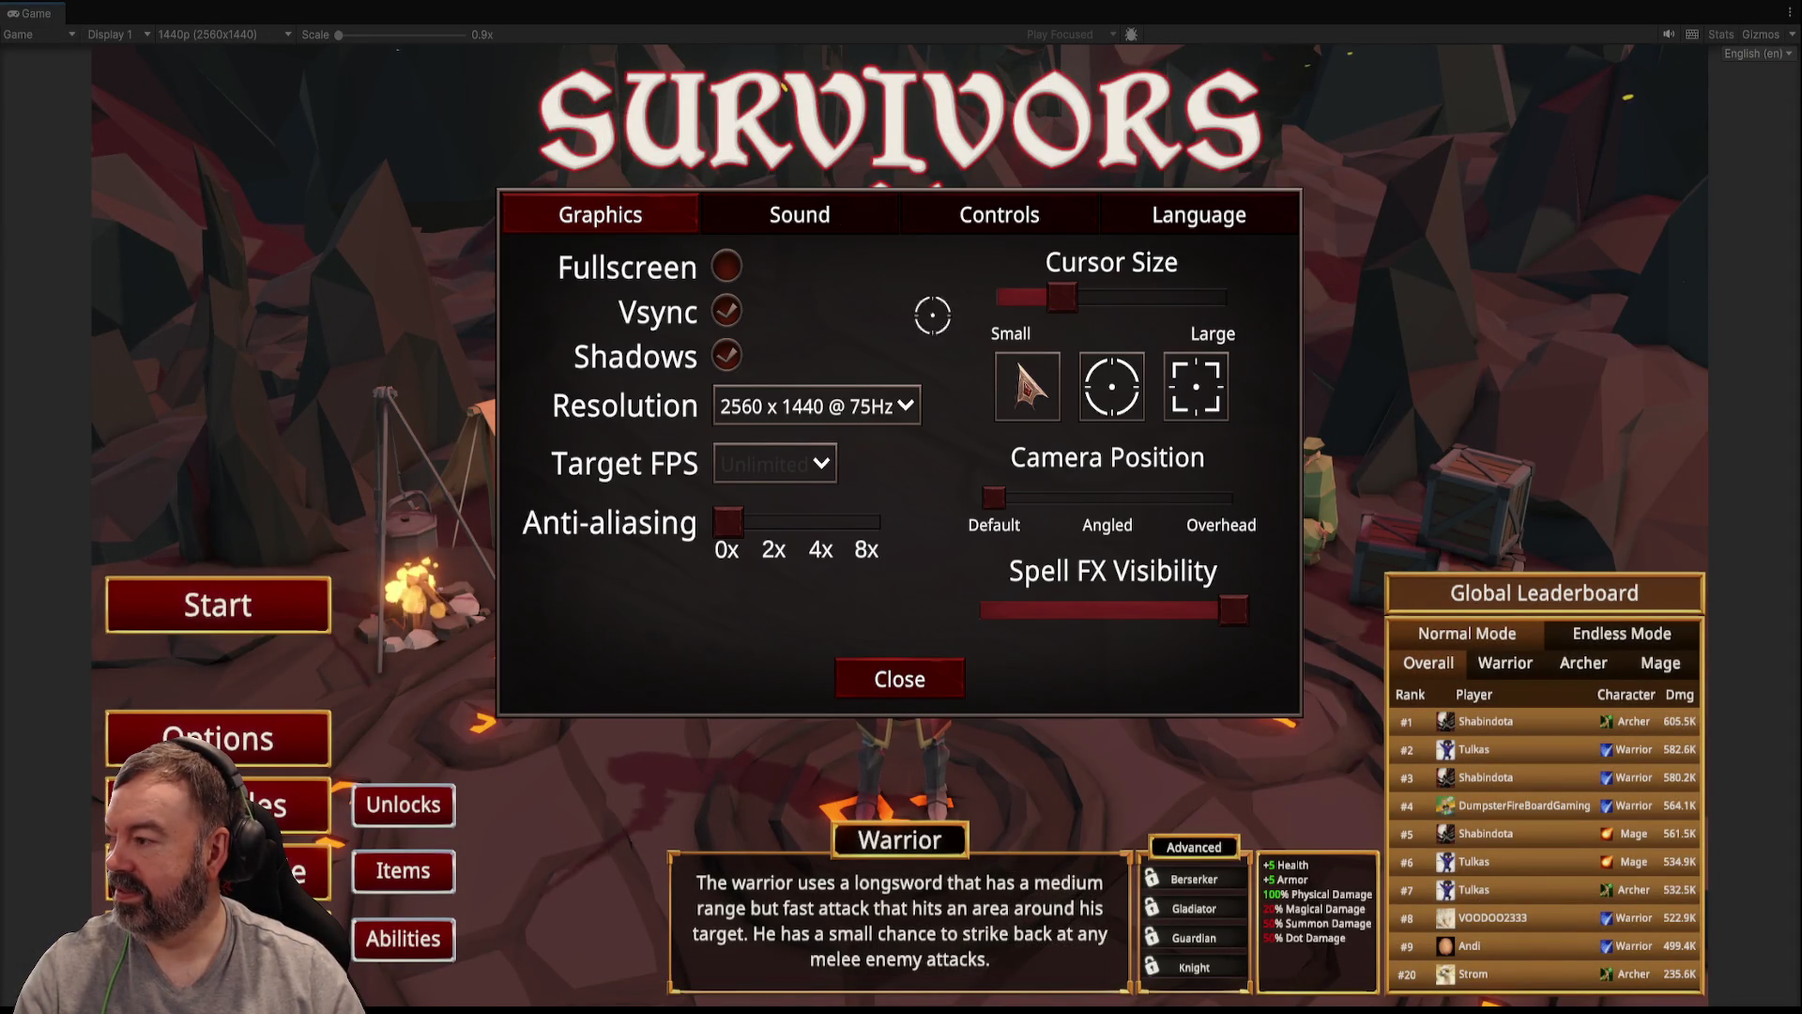
click(832, 224)
click(948, 220)
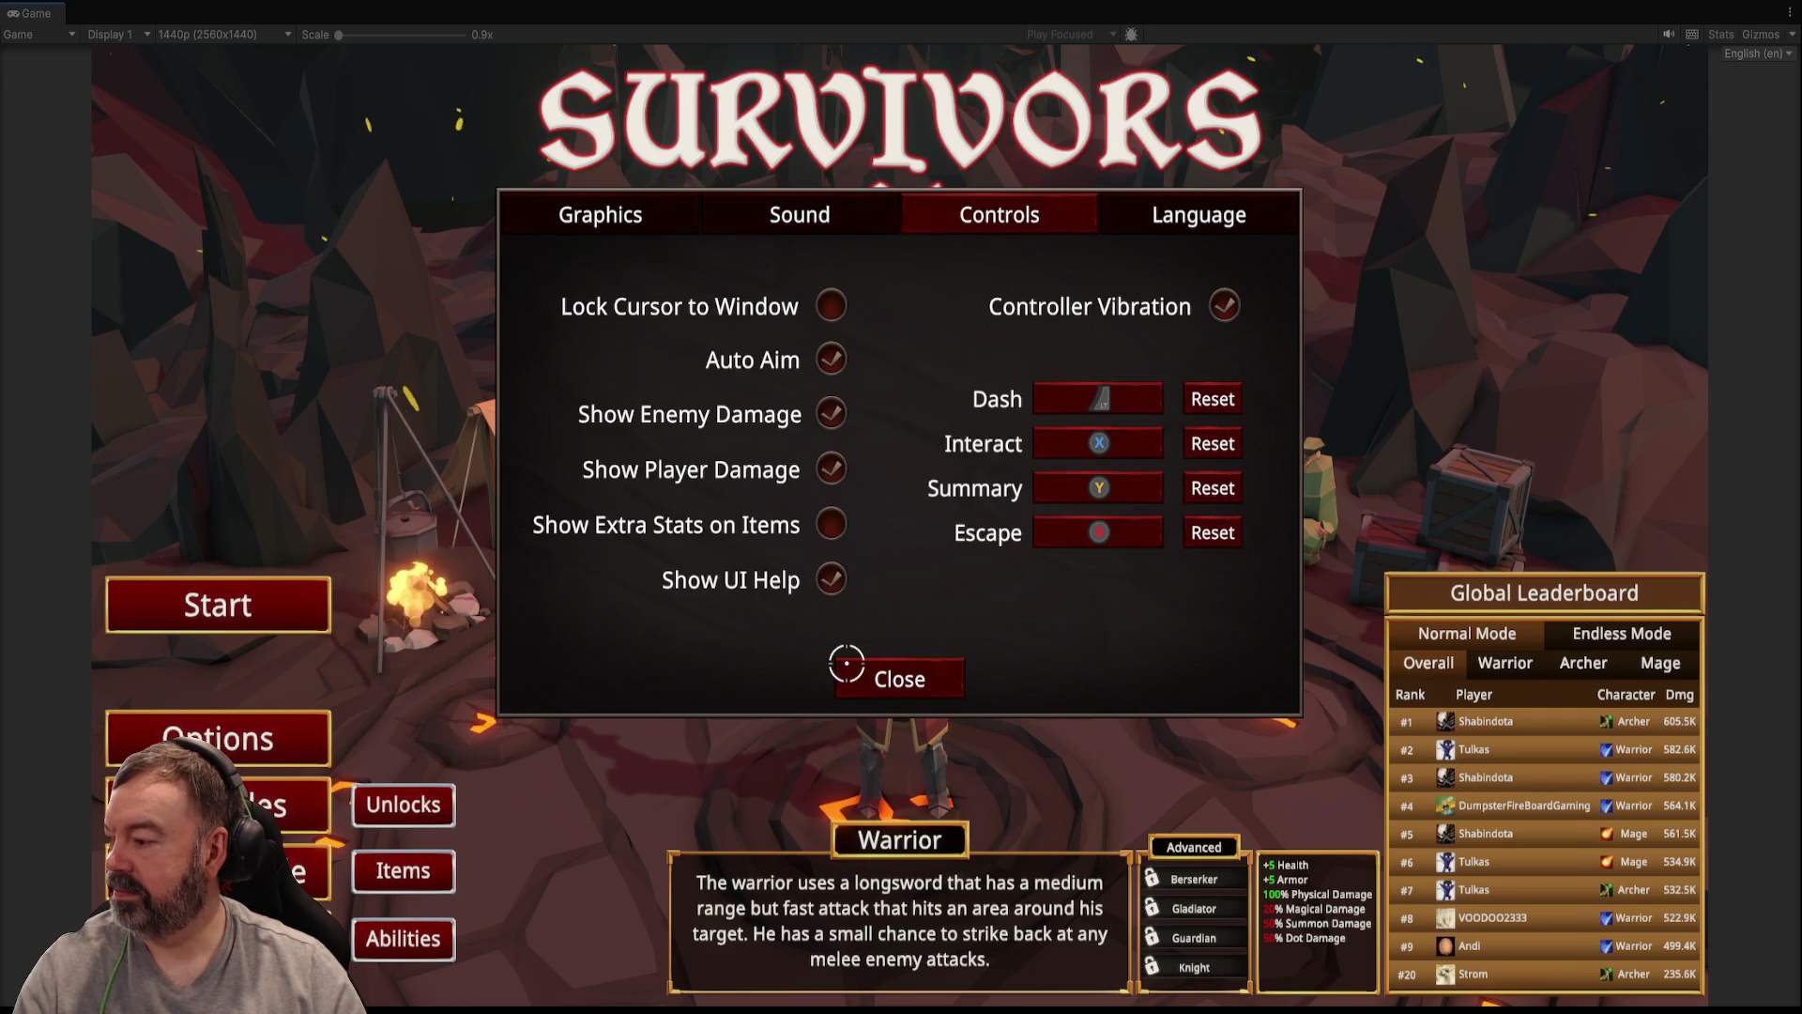
click(845, 671)
Step: Start a run, dismiss the tutorial, play briefly with the stats overview, then stop Play mode
click(324, 625)
click(1461, 916)
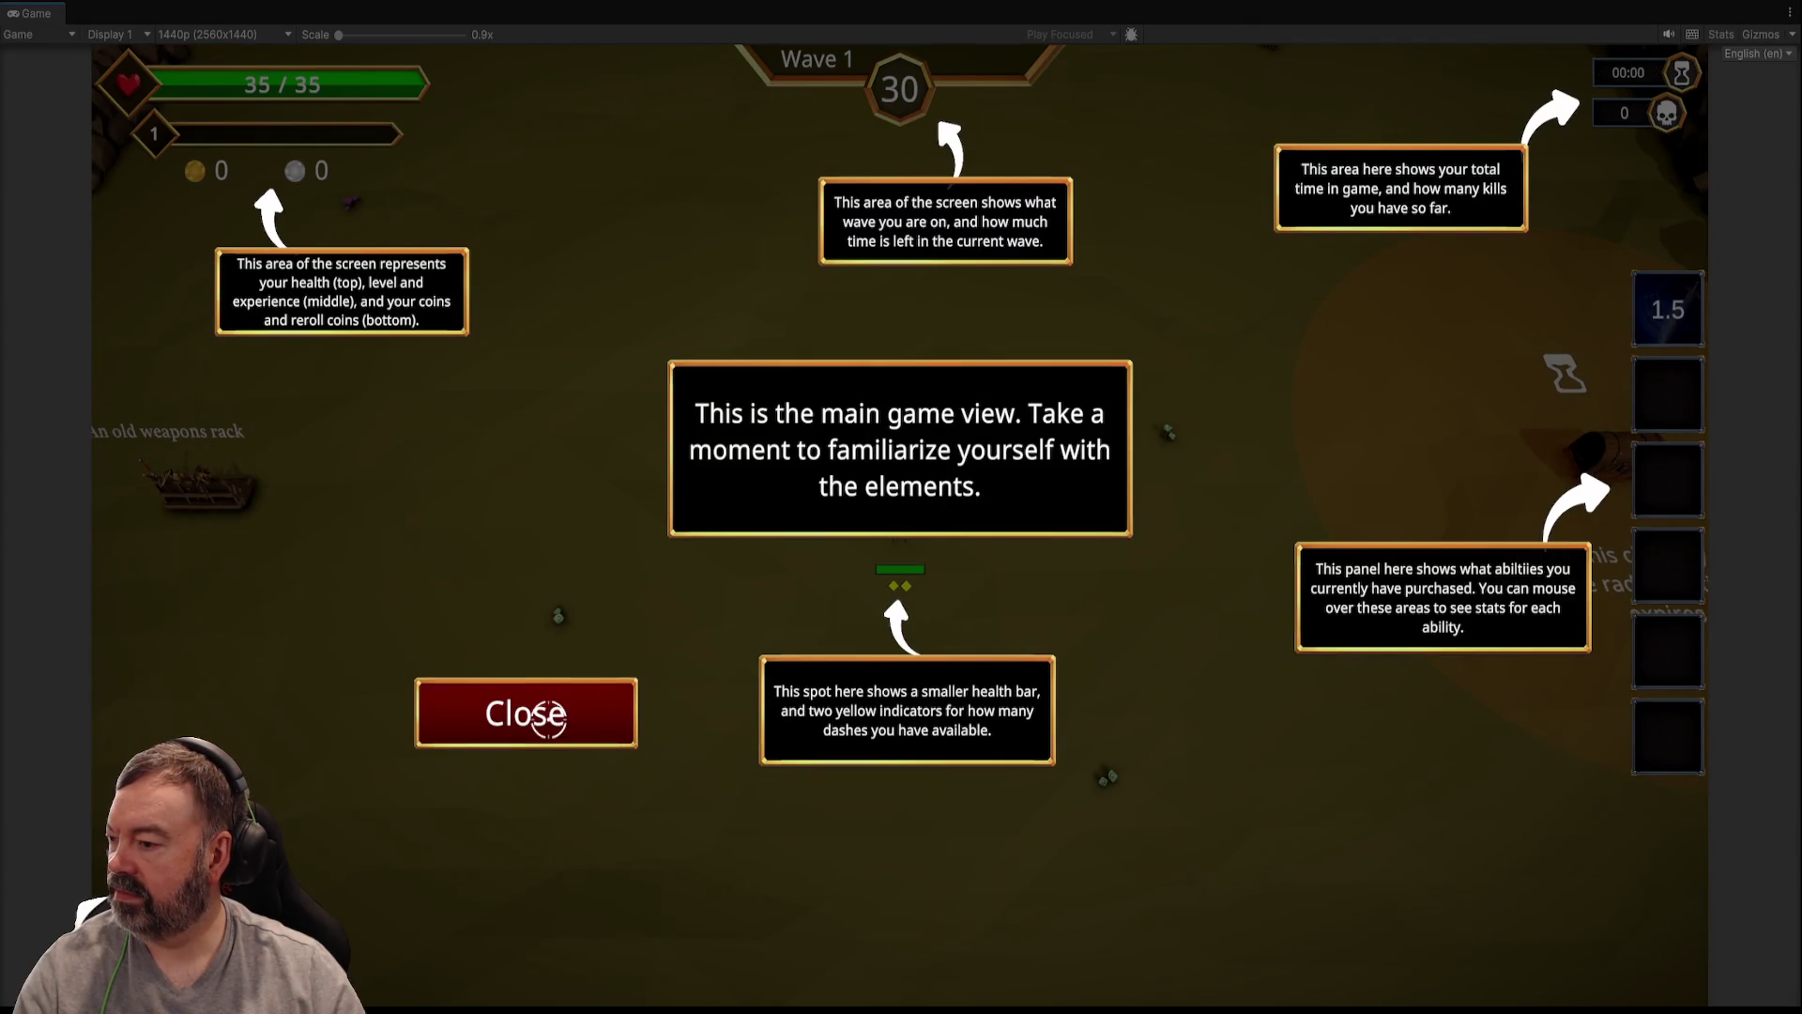
click(549, 718)
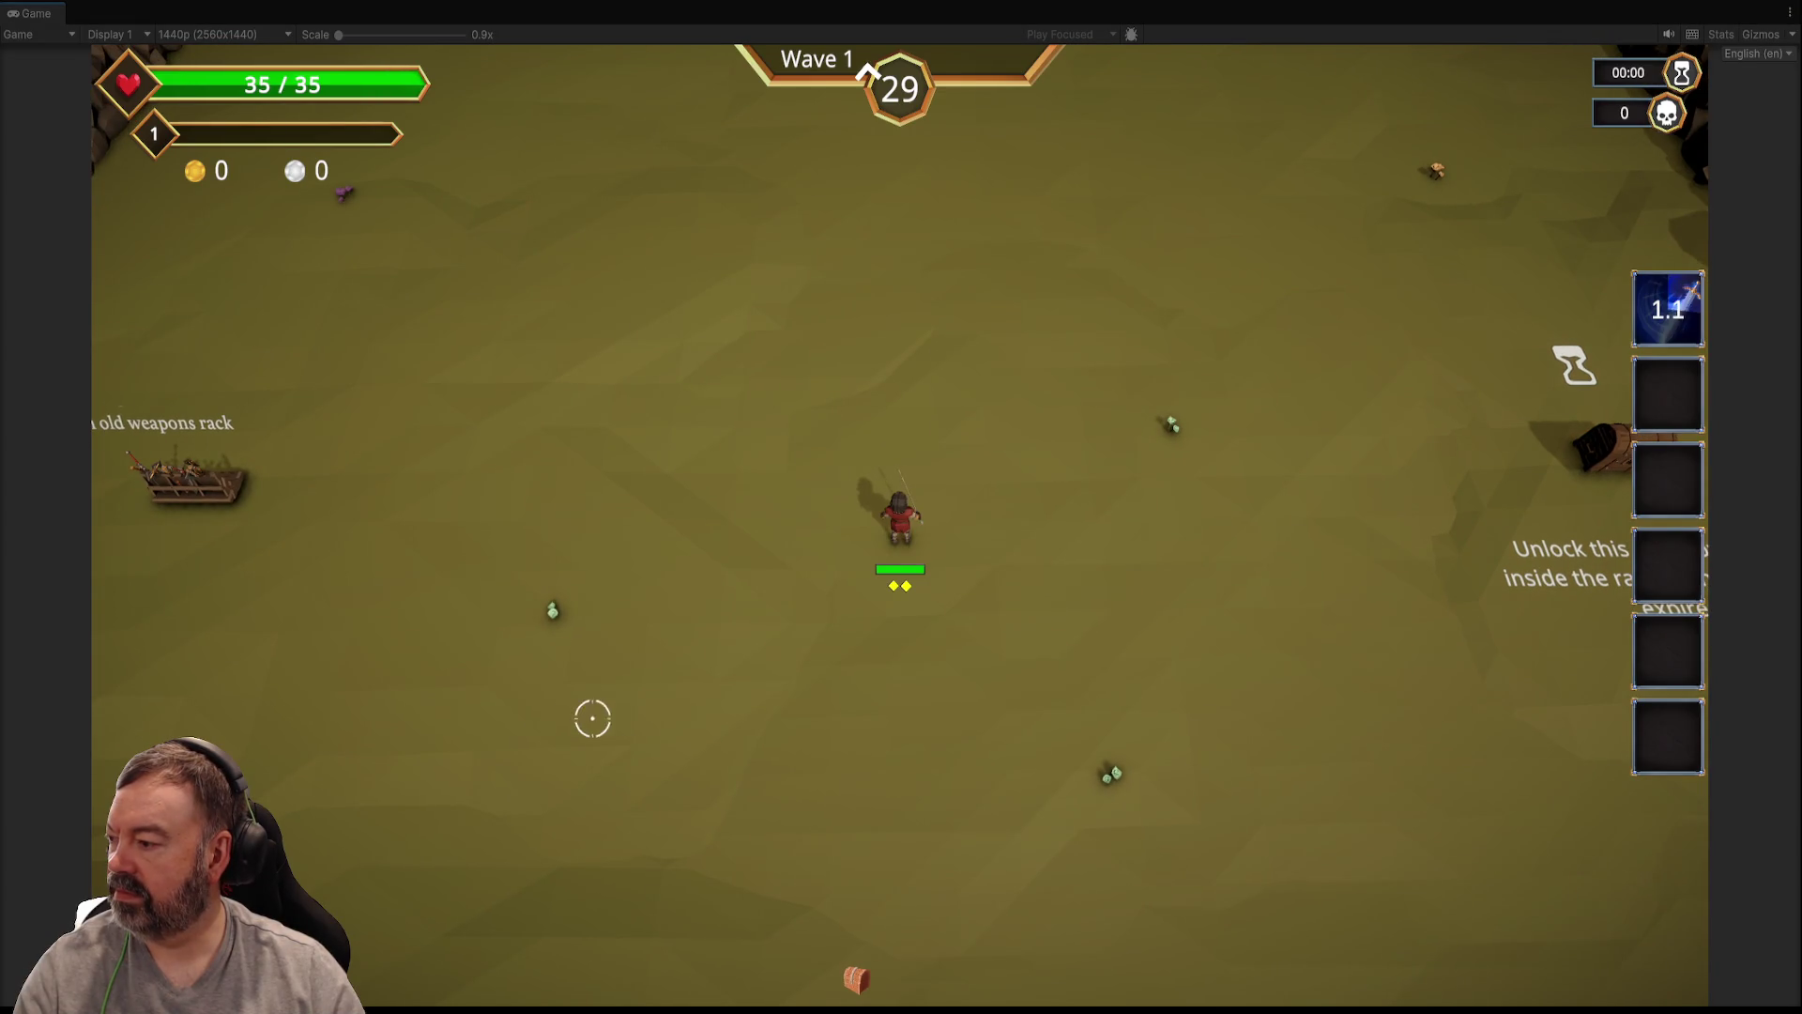
key(s)
key(Tab)
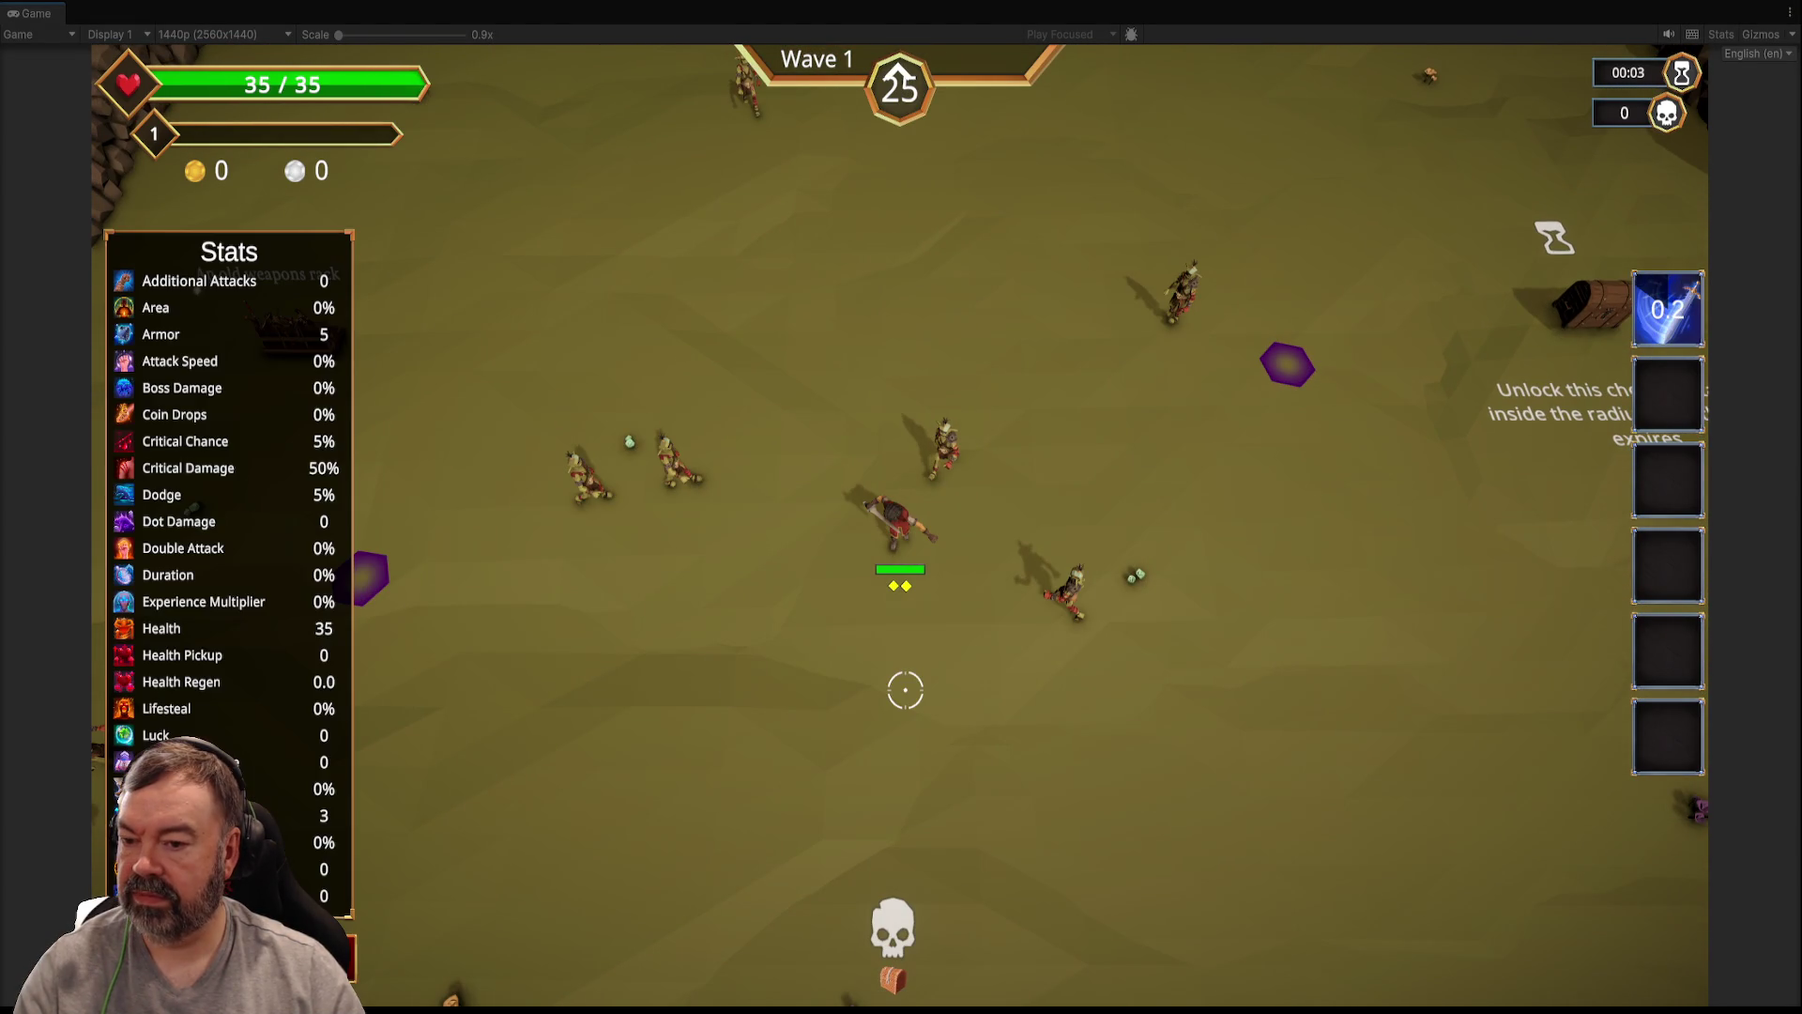
key(ctrl+1)
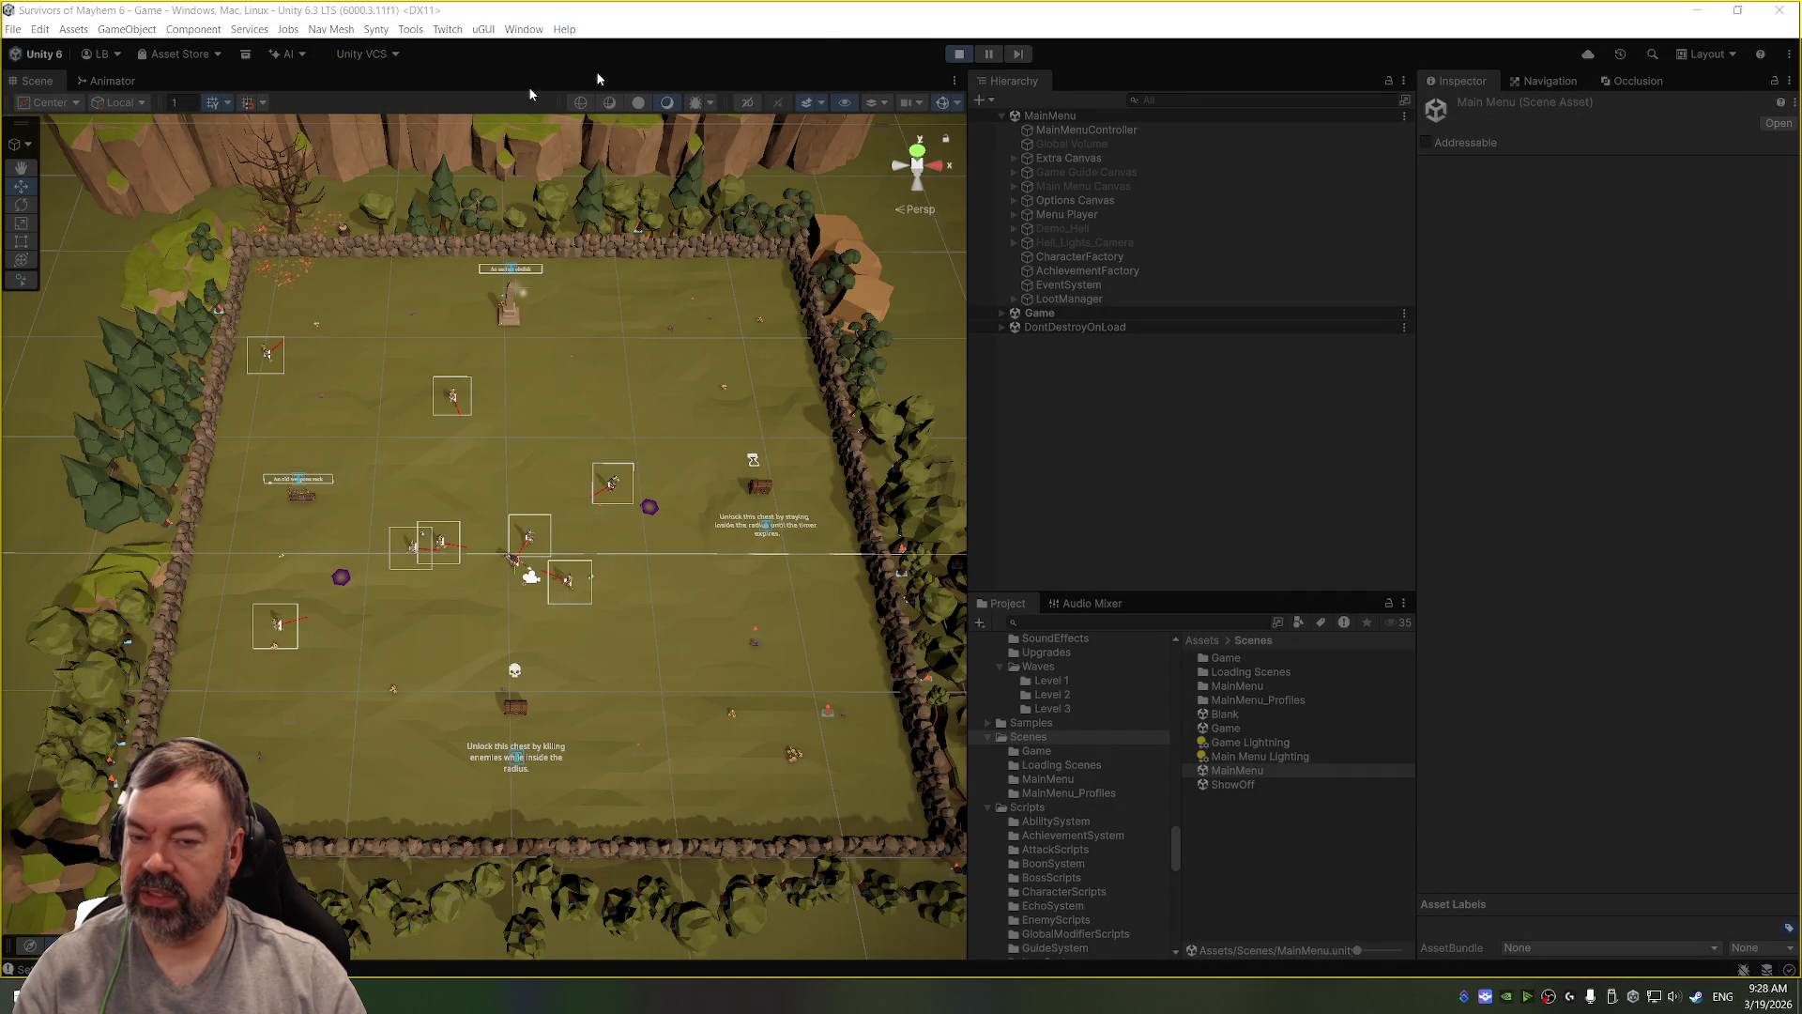
key(ctrl+p)
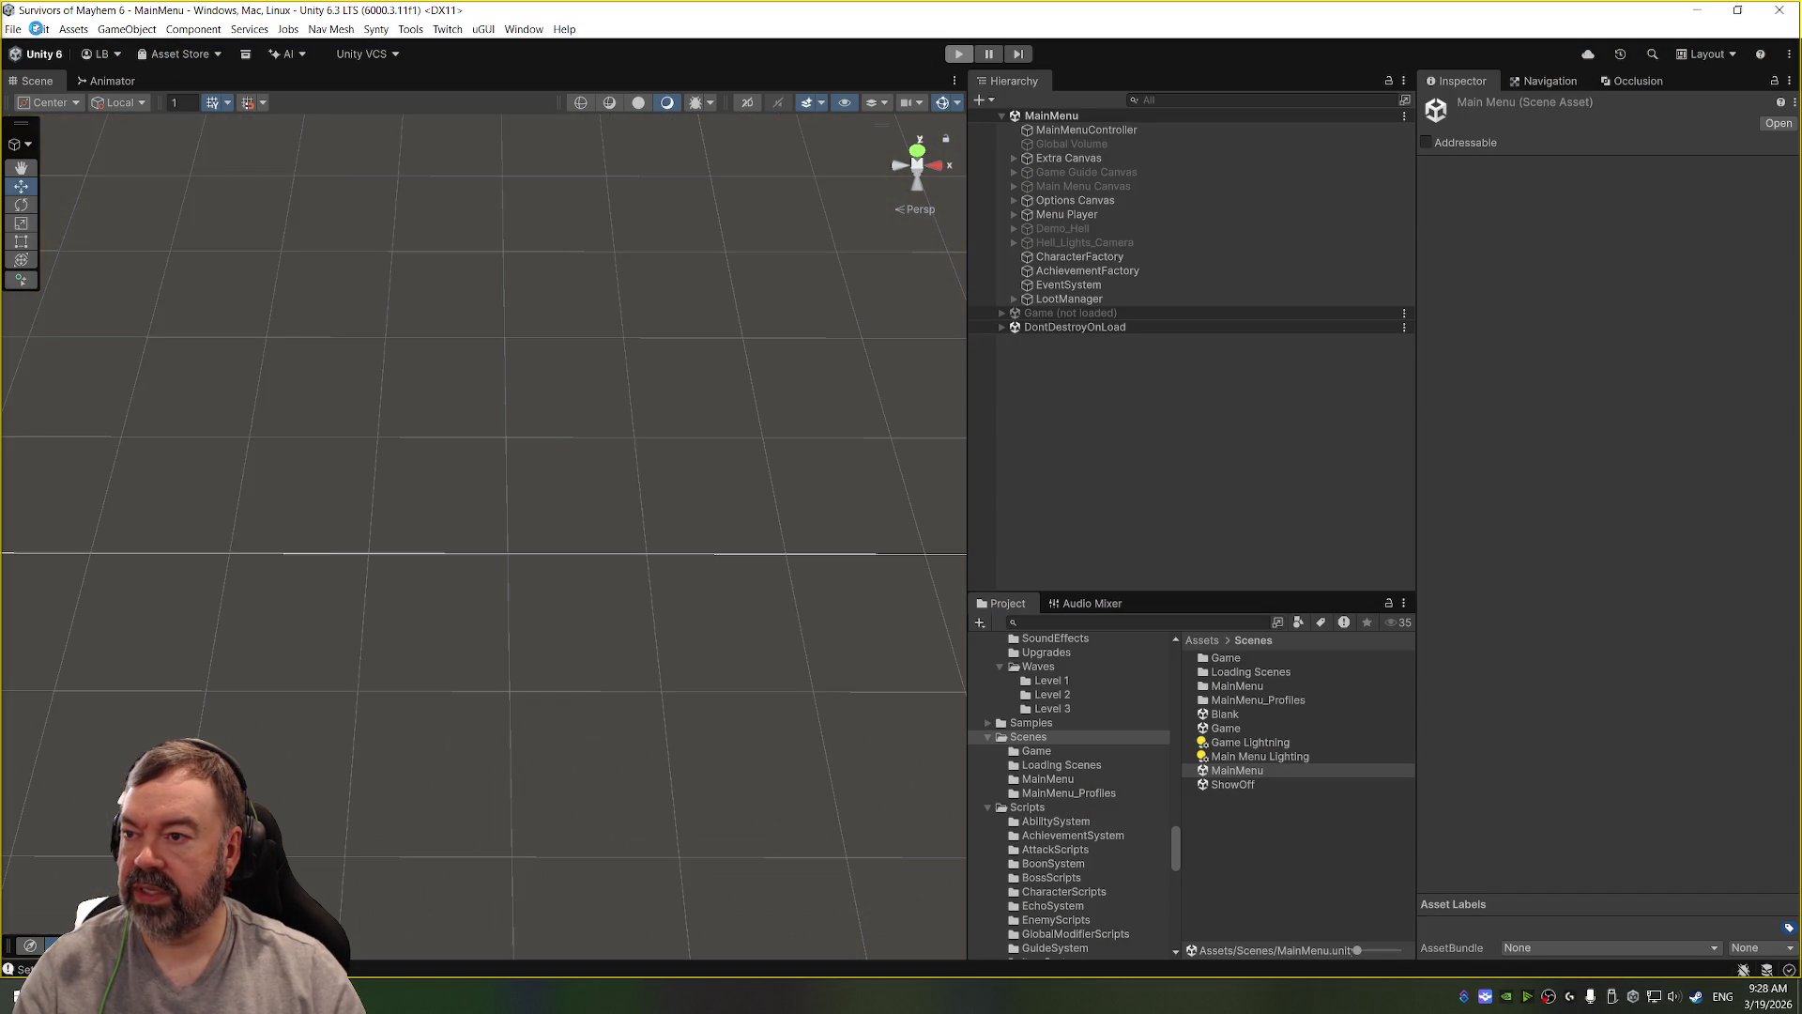
Step: Clear all PlayerPrefs via Edit > Clear All PlayerPrefs, confirming Yes, then switch to Visual Studio
click(40, 29)
click(138, 480)
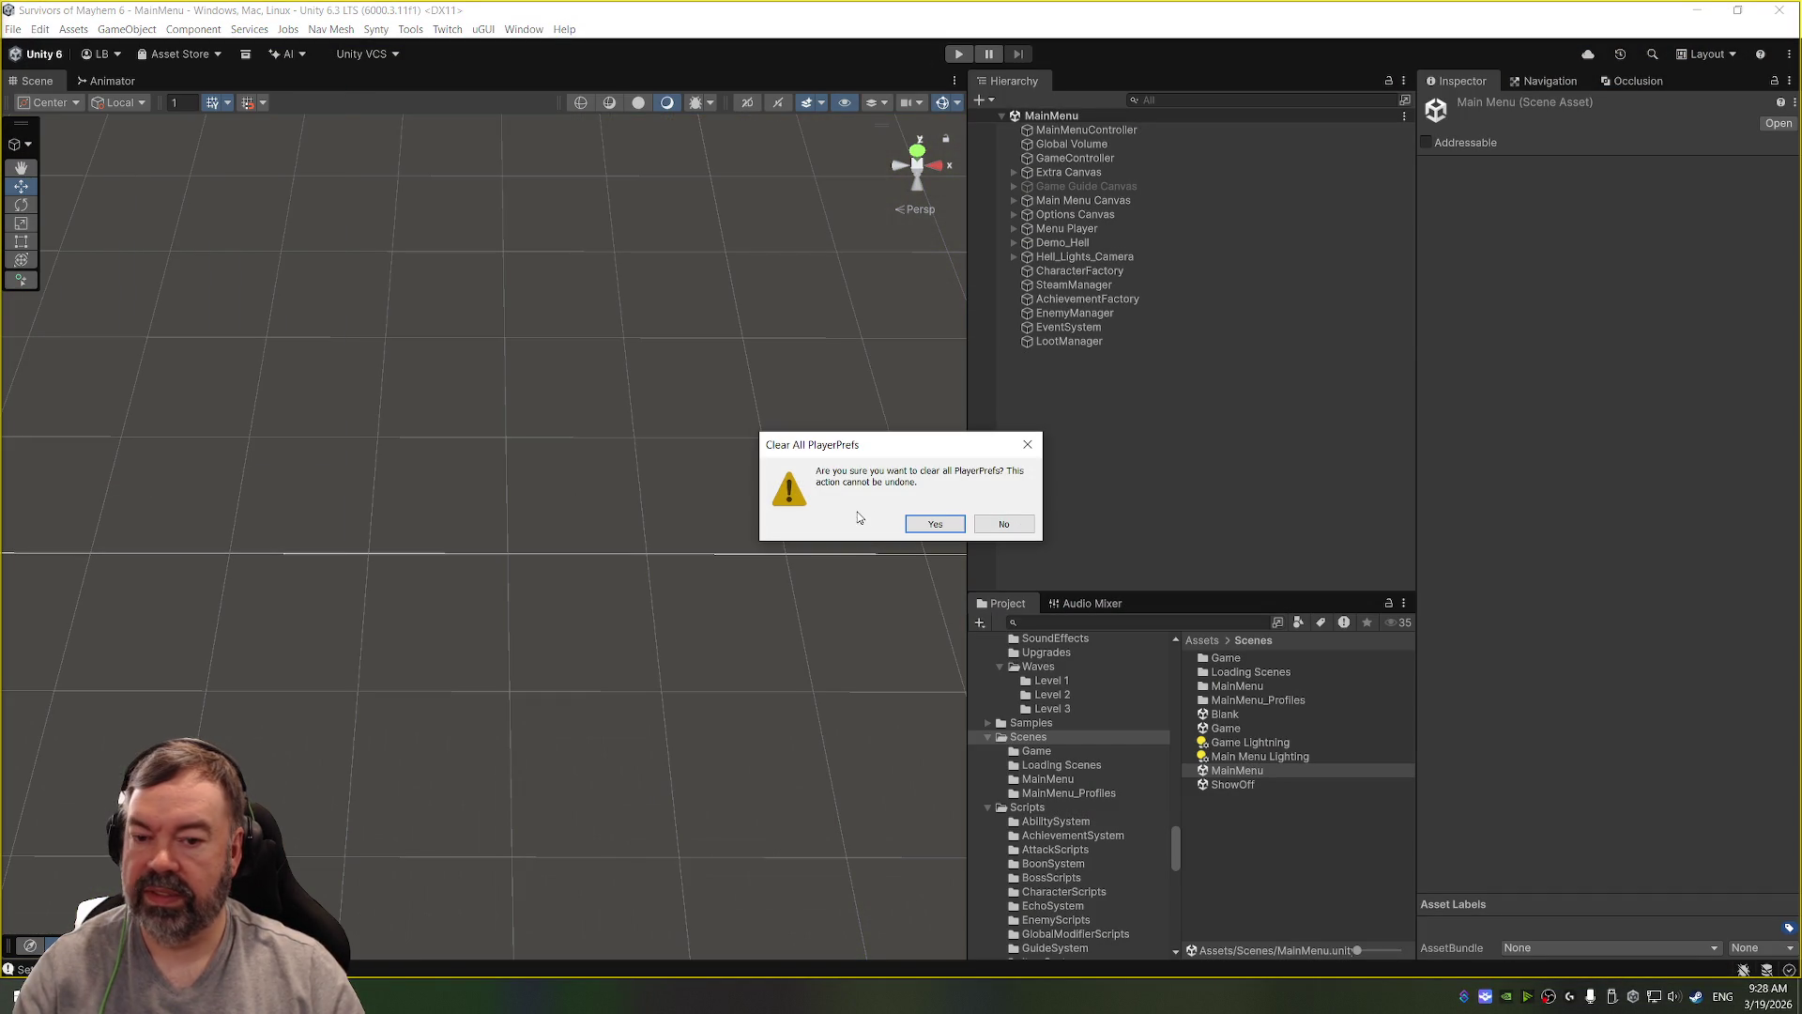
click(929, 523)
key(alt+Tab)
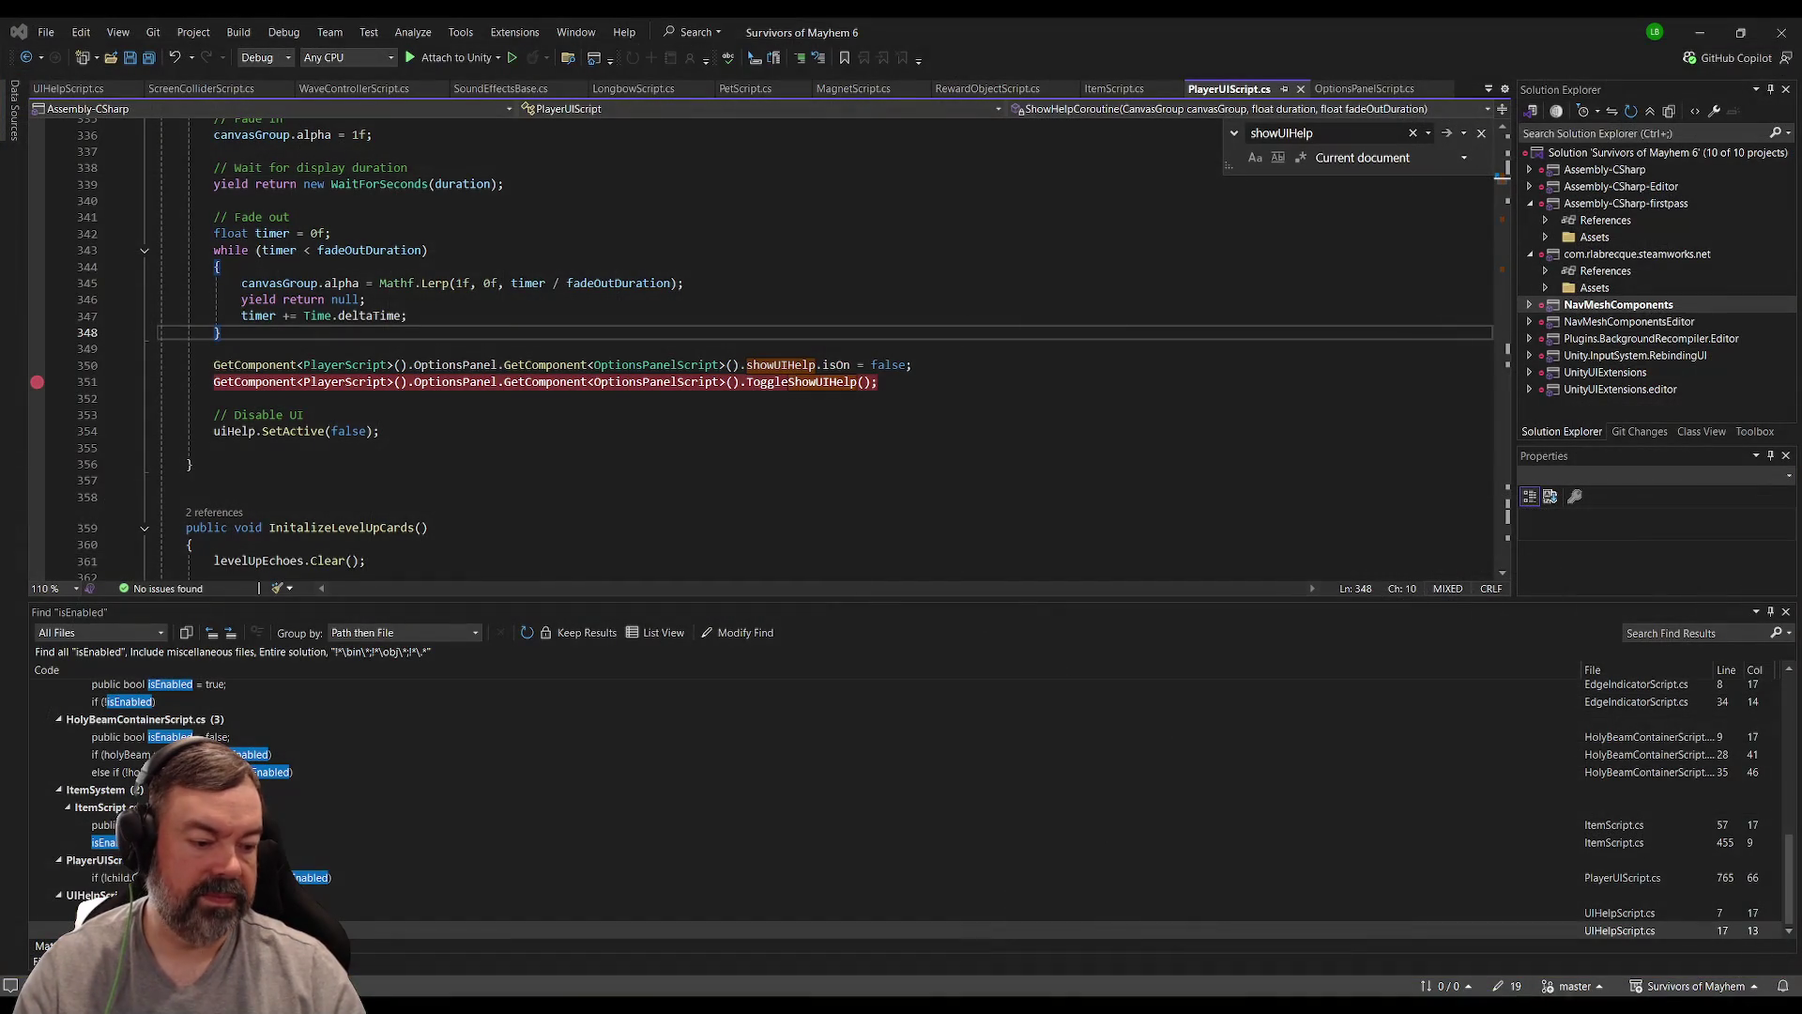
Step: Jump from the ShowHelpCoroutine call to its definition in PlayerUIScript.cs with F12
click(161, 544)
scroll(580, 427, up, 9)
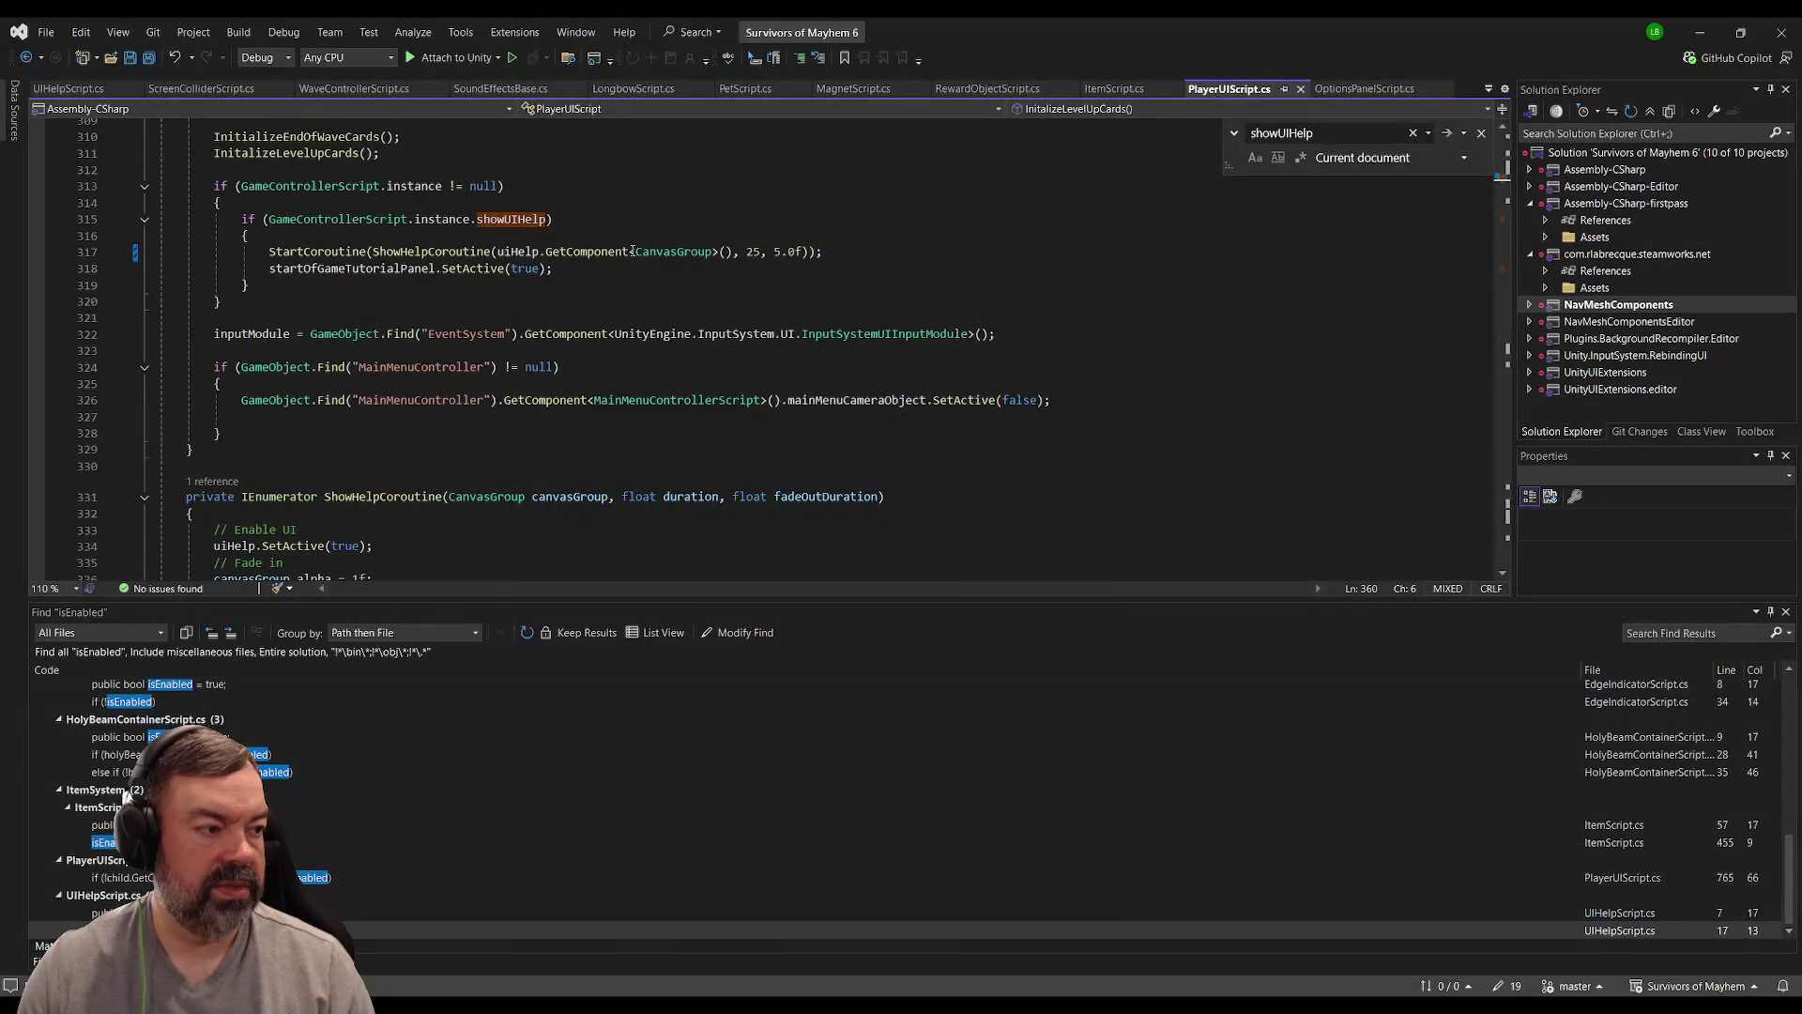
scroll(638, 260, down, 1)
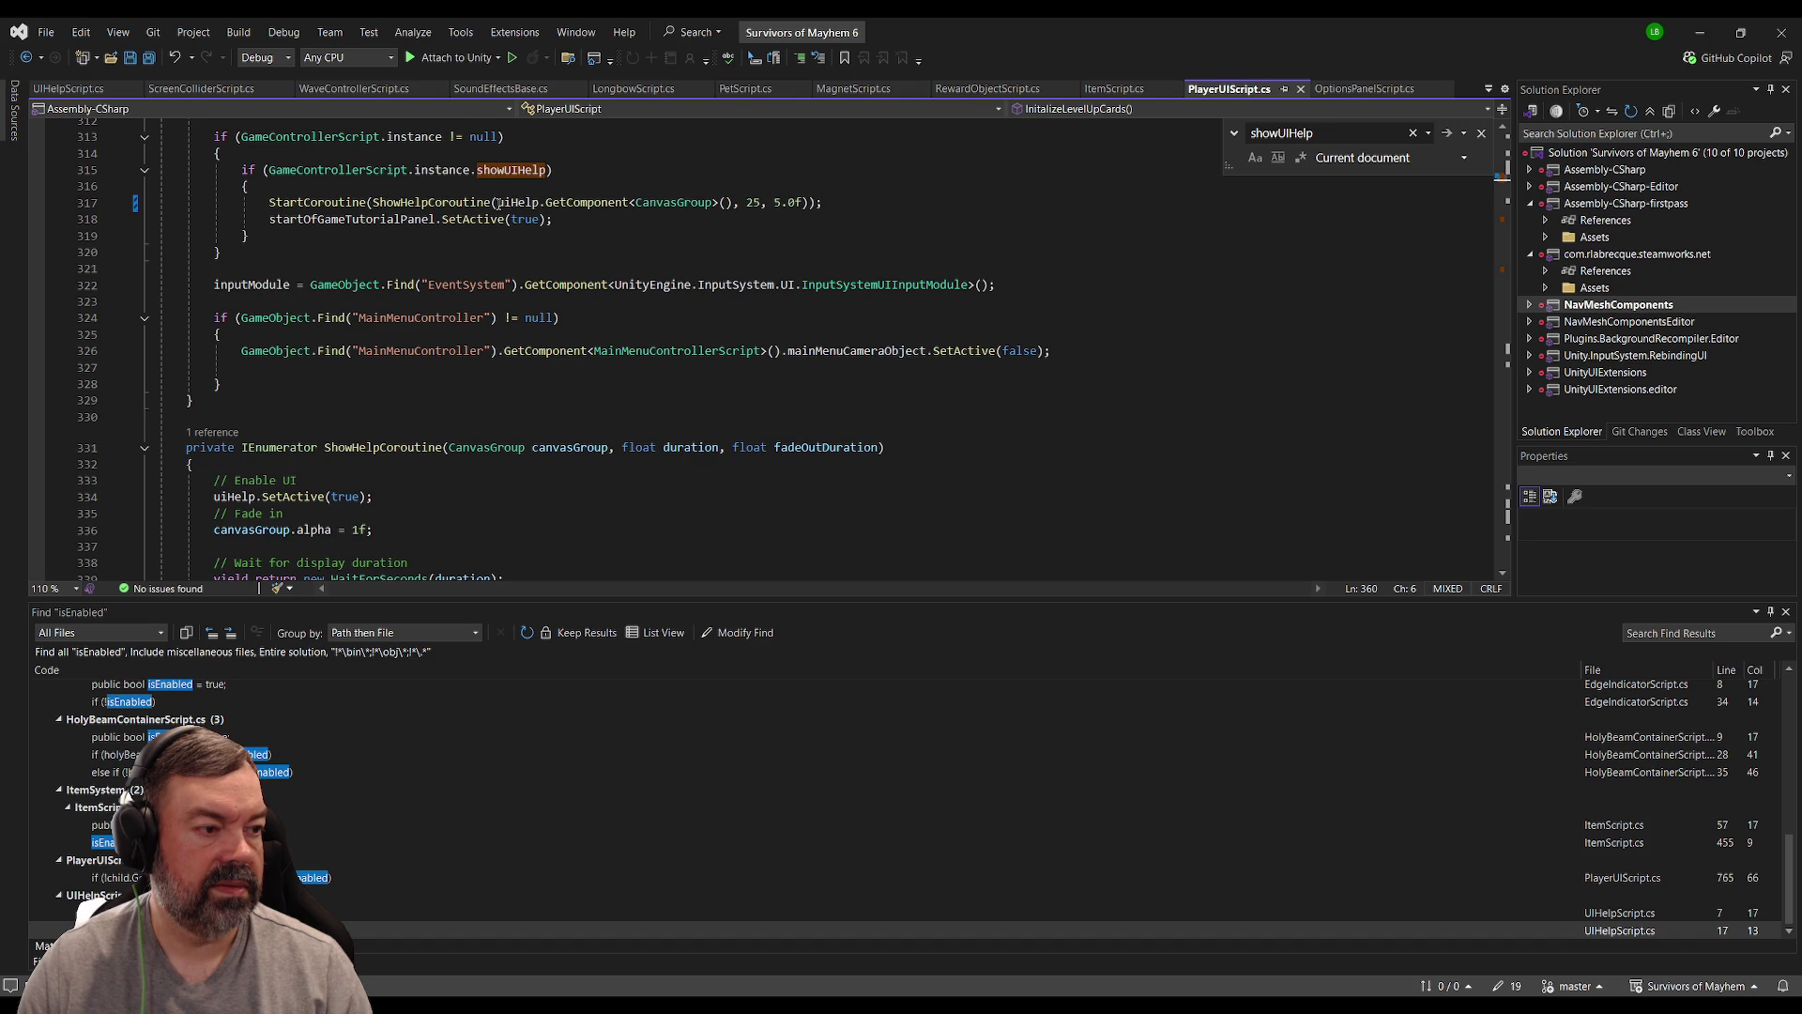
scroll(529, 274, down, 5)
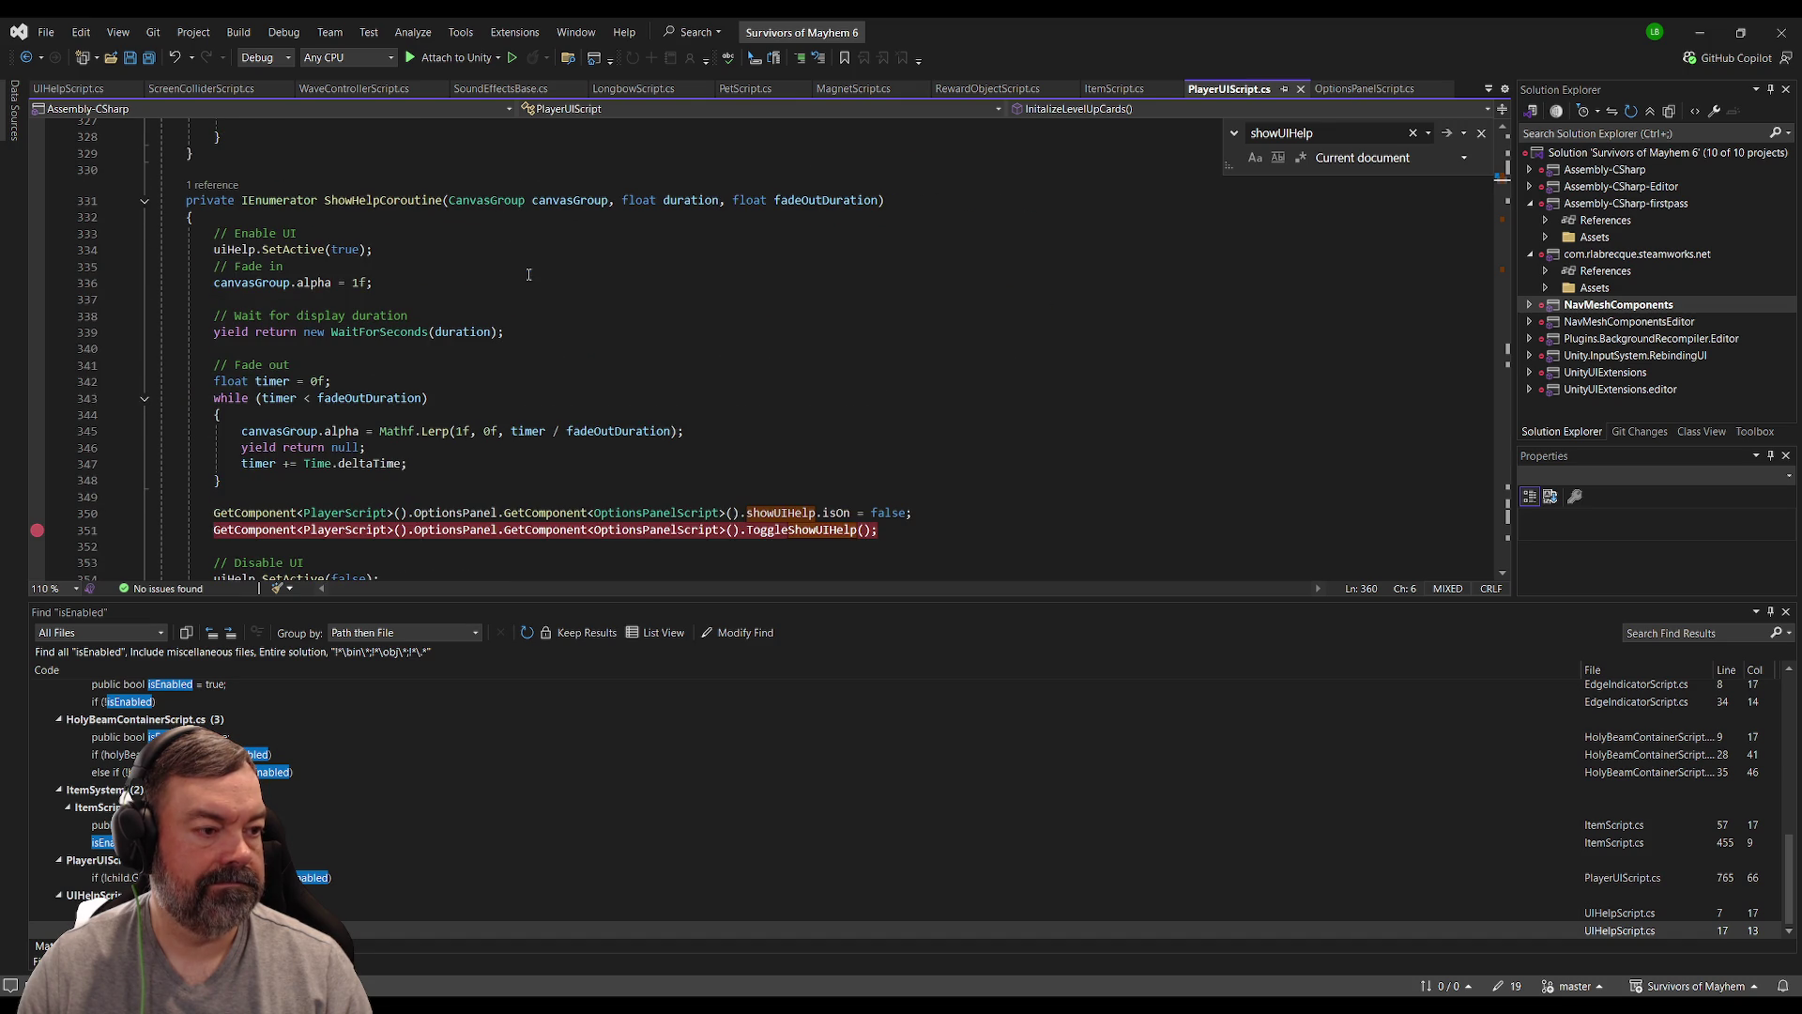
scroll(528, 274, up, 6)
click(392, 250)
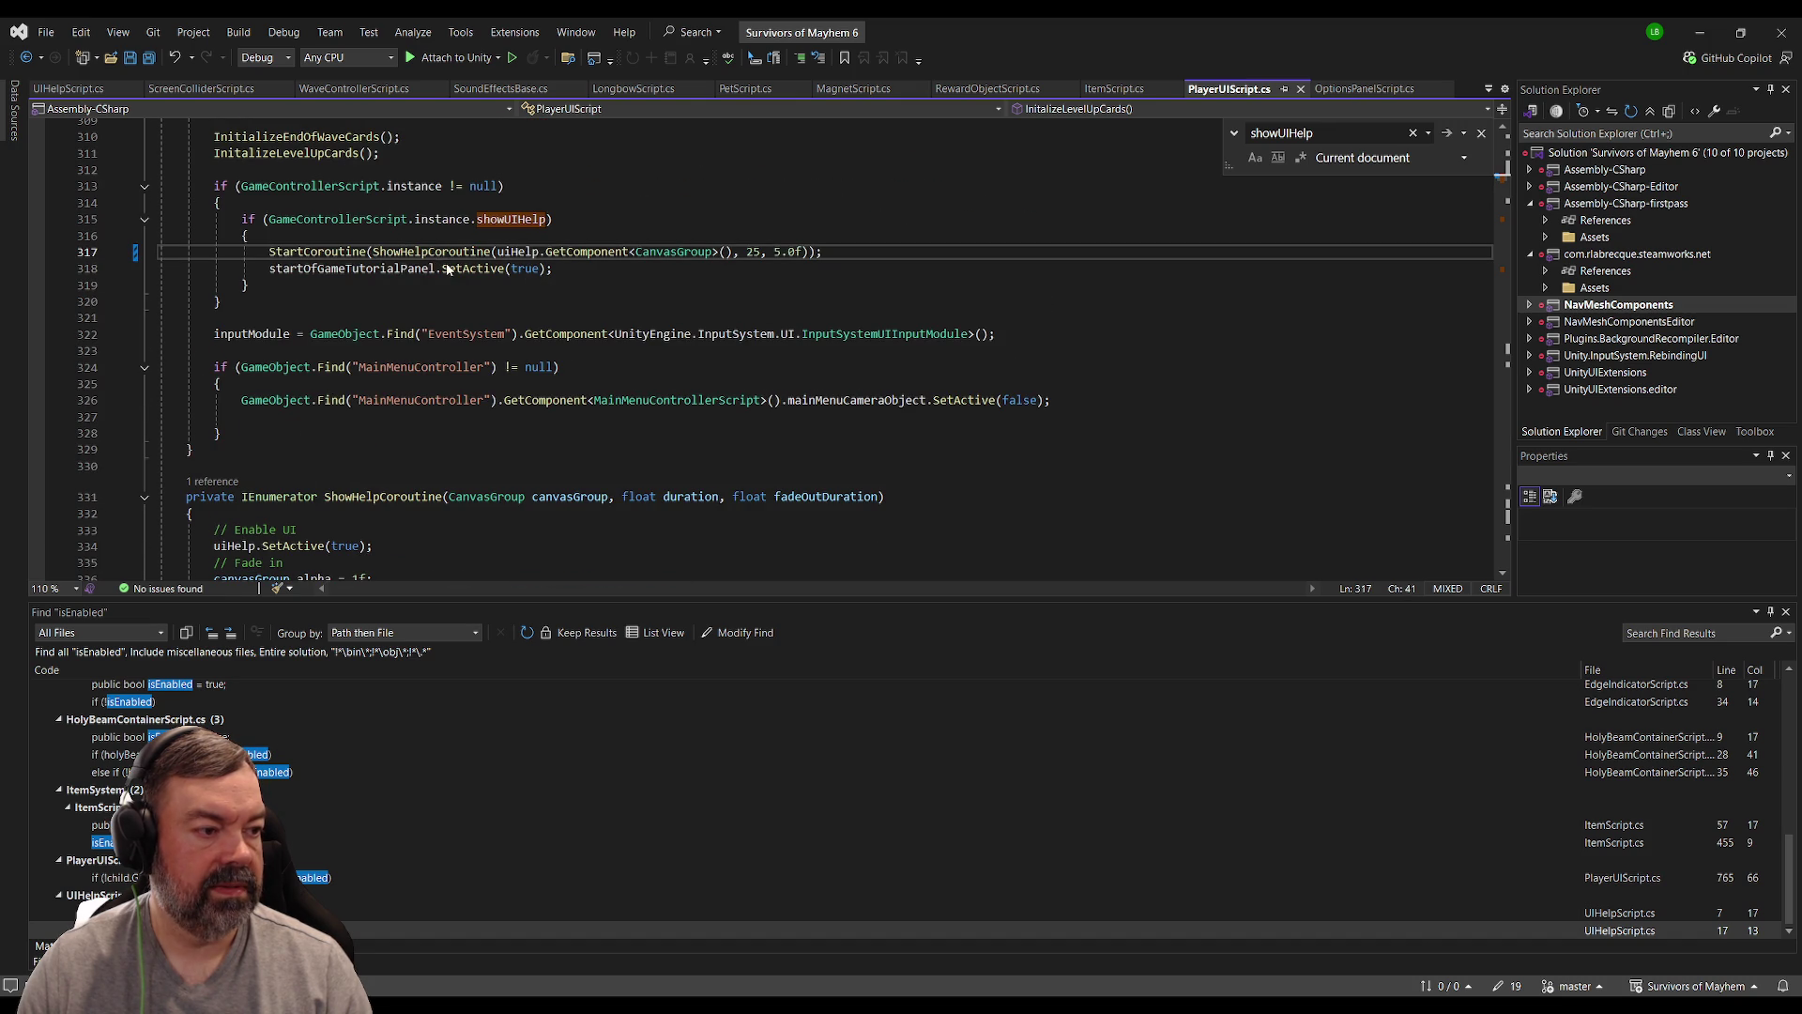
key(F12)
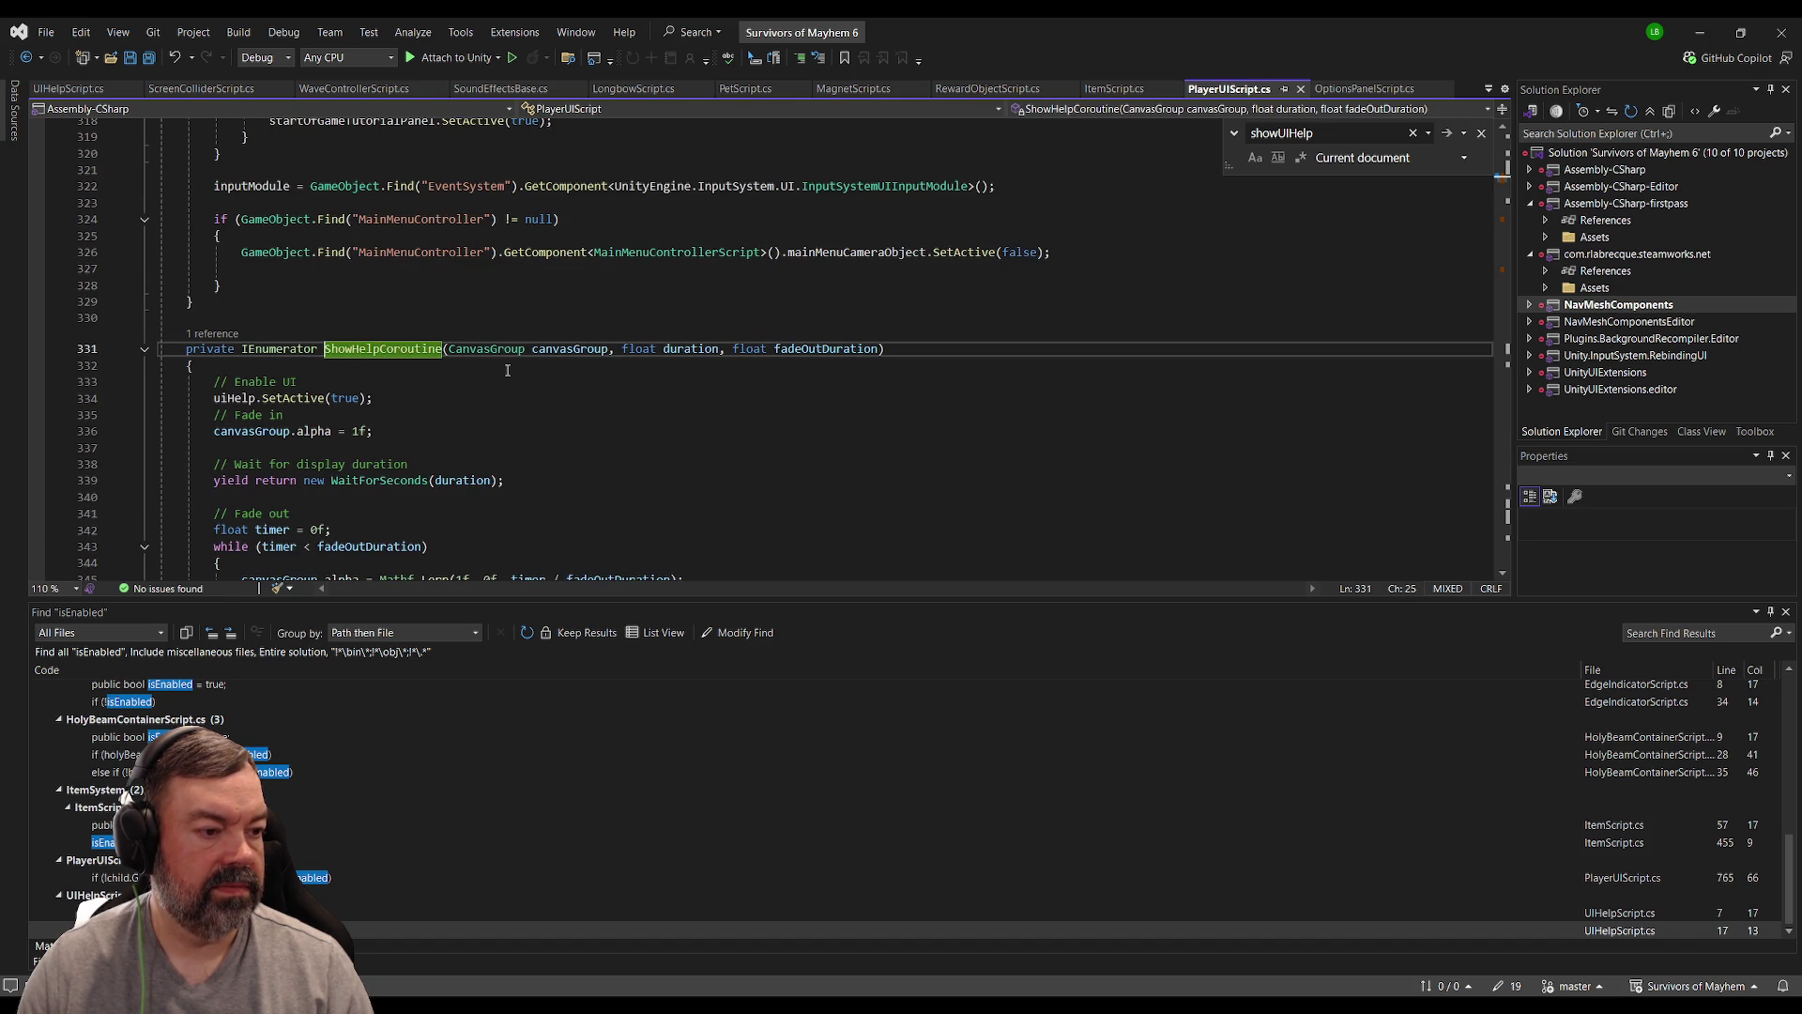
Step: Search for uiHelp.SetActive, cycling matches on lines 334 and 354, then return to Unity
scroll(409, 364, down, 1)
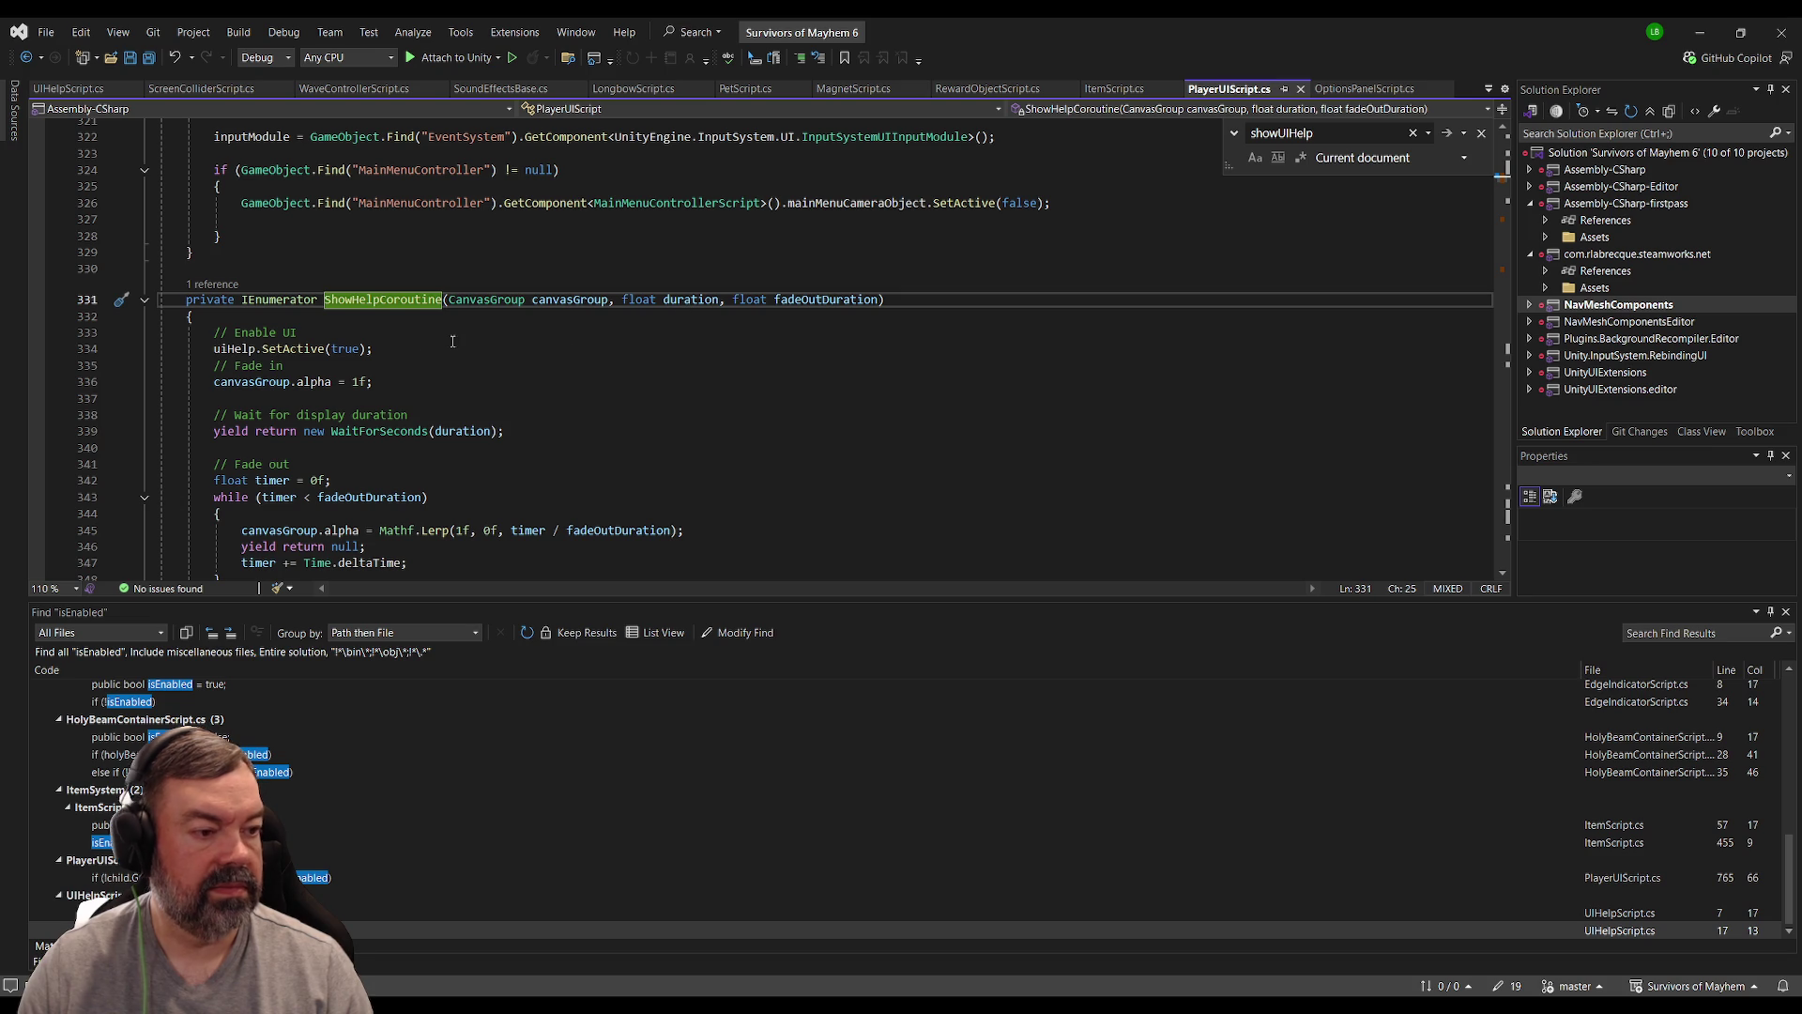
click(409, 347)
scroll(419, 339, down, 1)
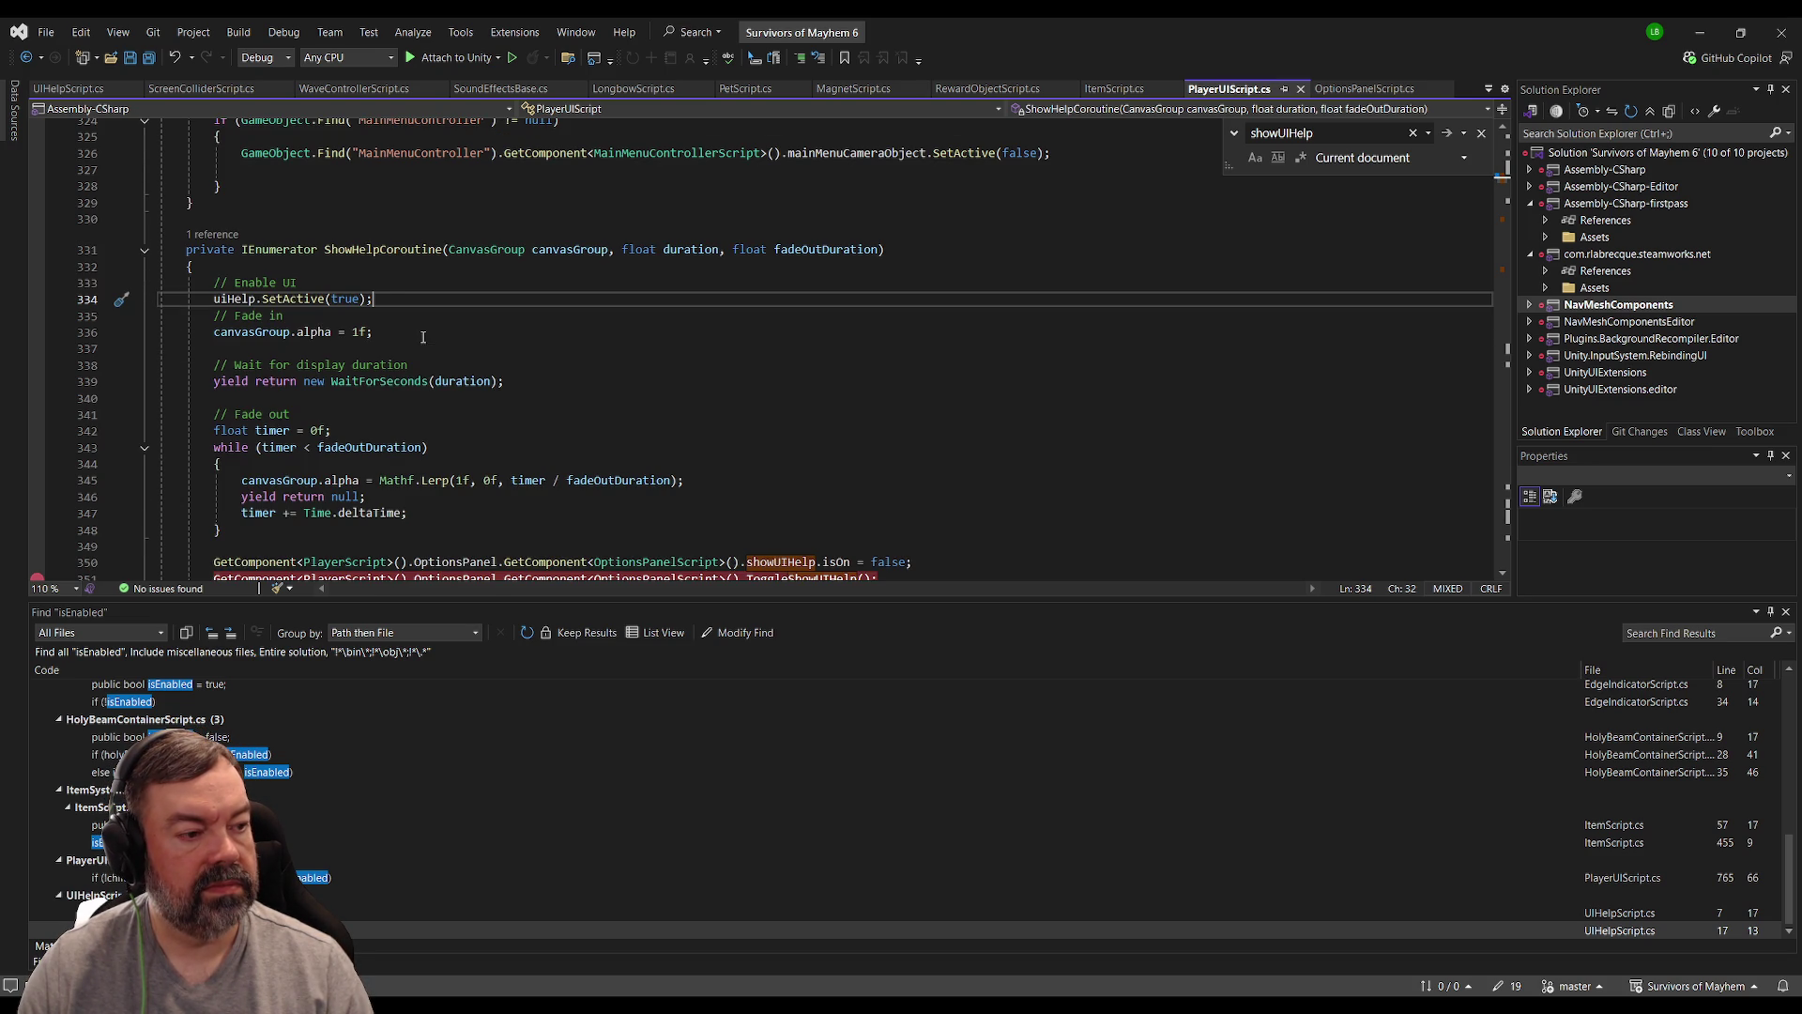
double_click(240, 301)
drag(225, 302, 317, 300)
key(ctrl+f)
key(Return)
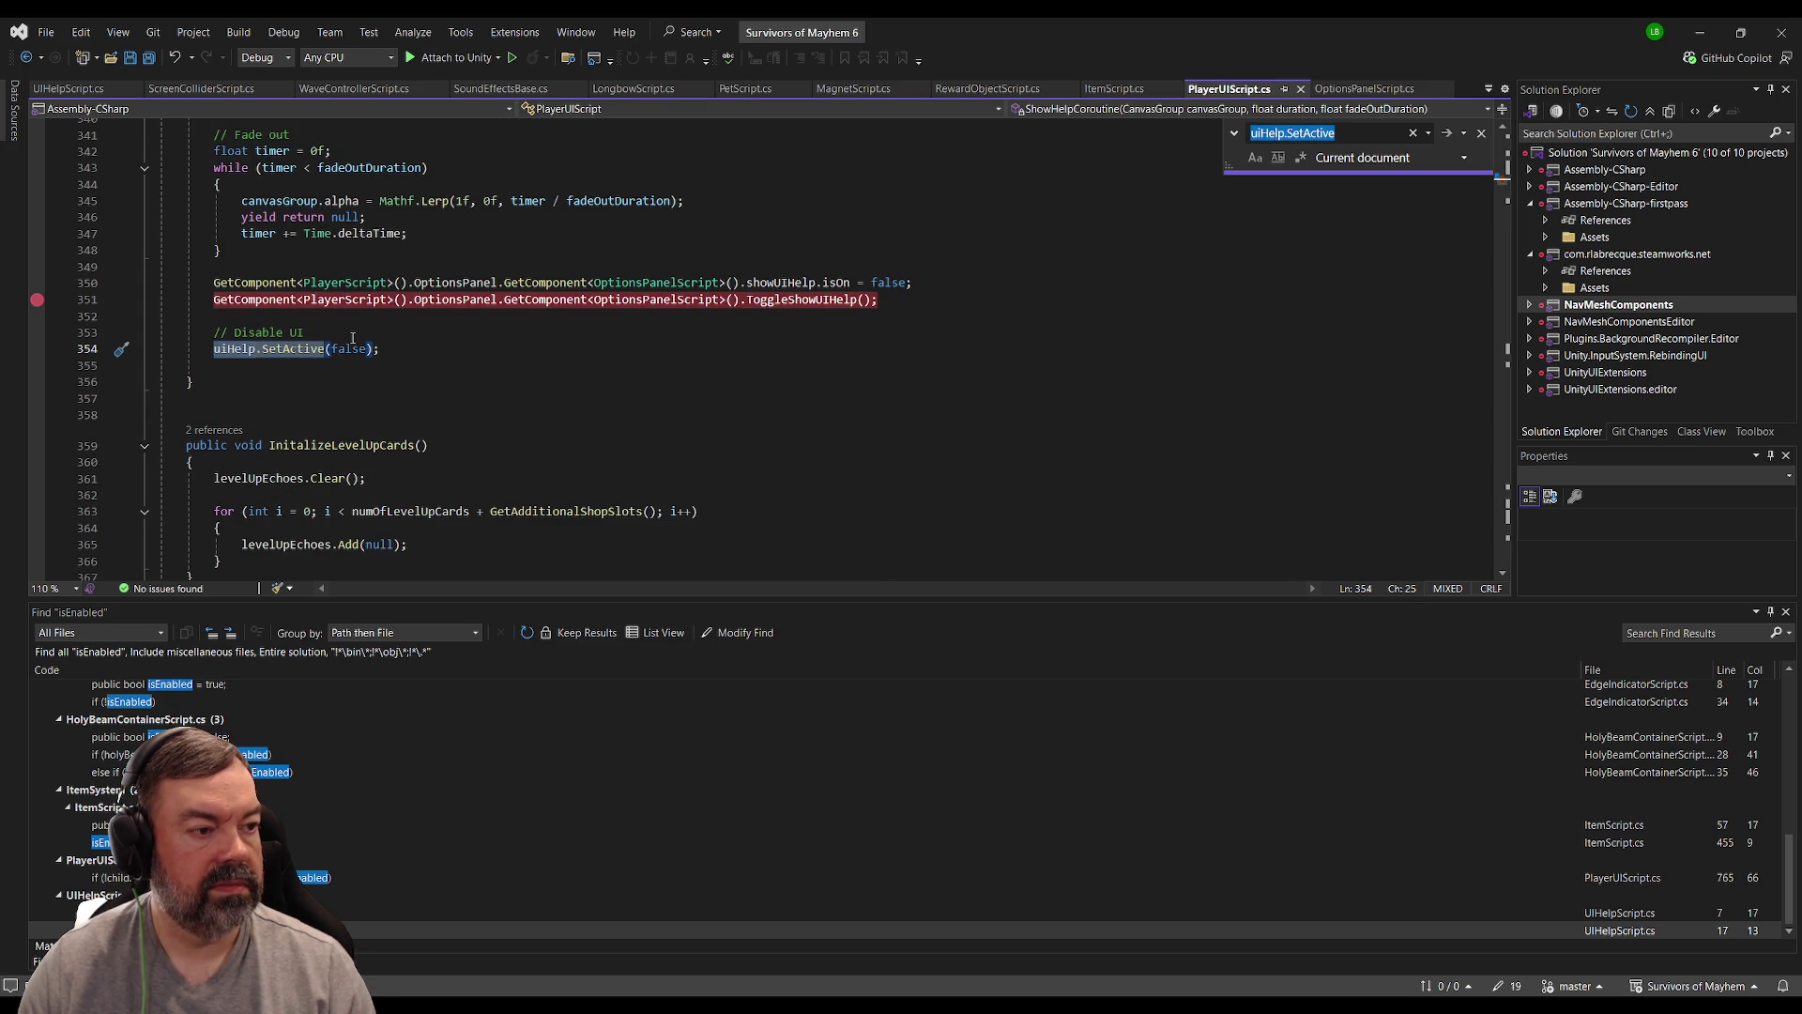
scroll(352, 337, up, 3)
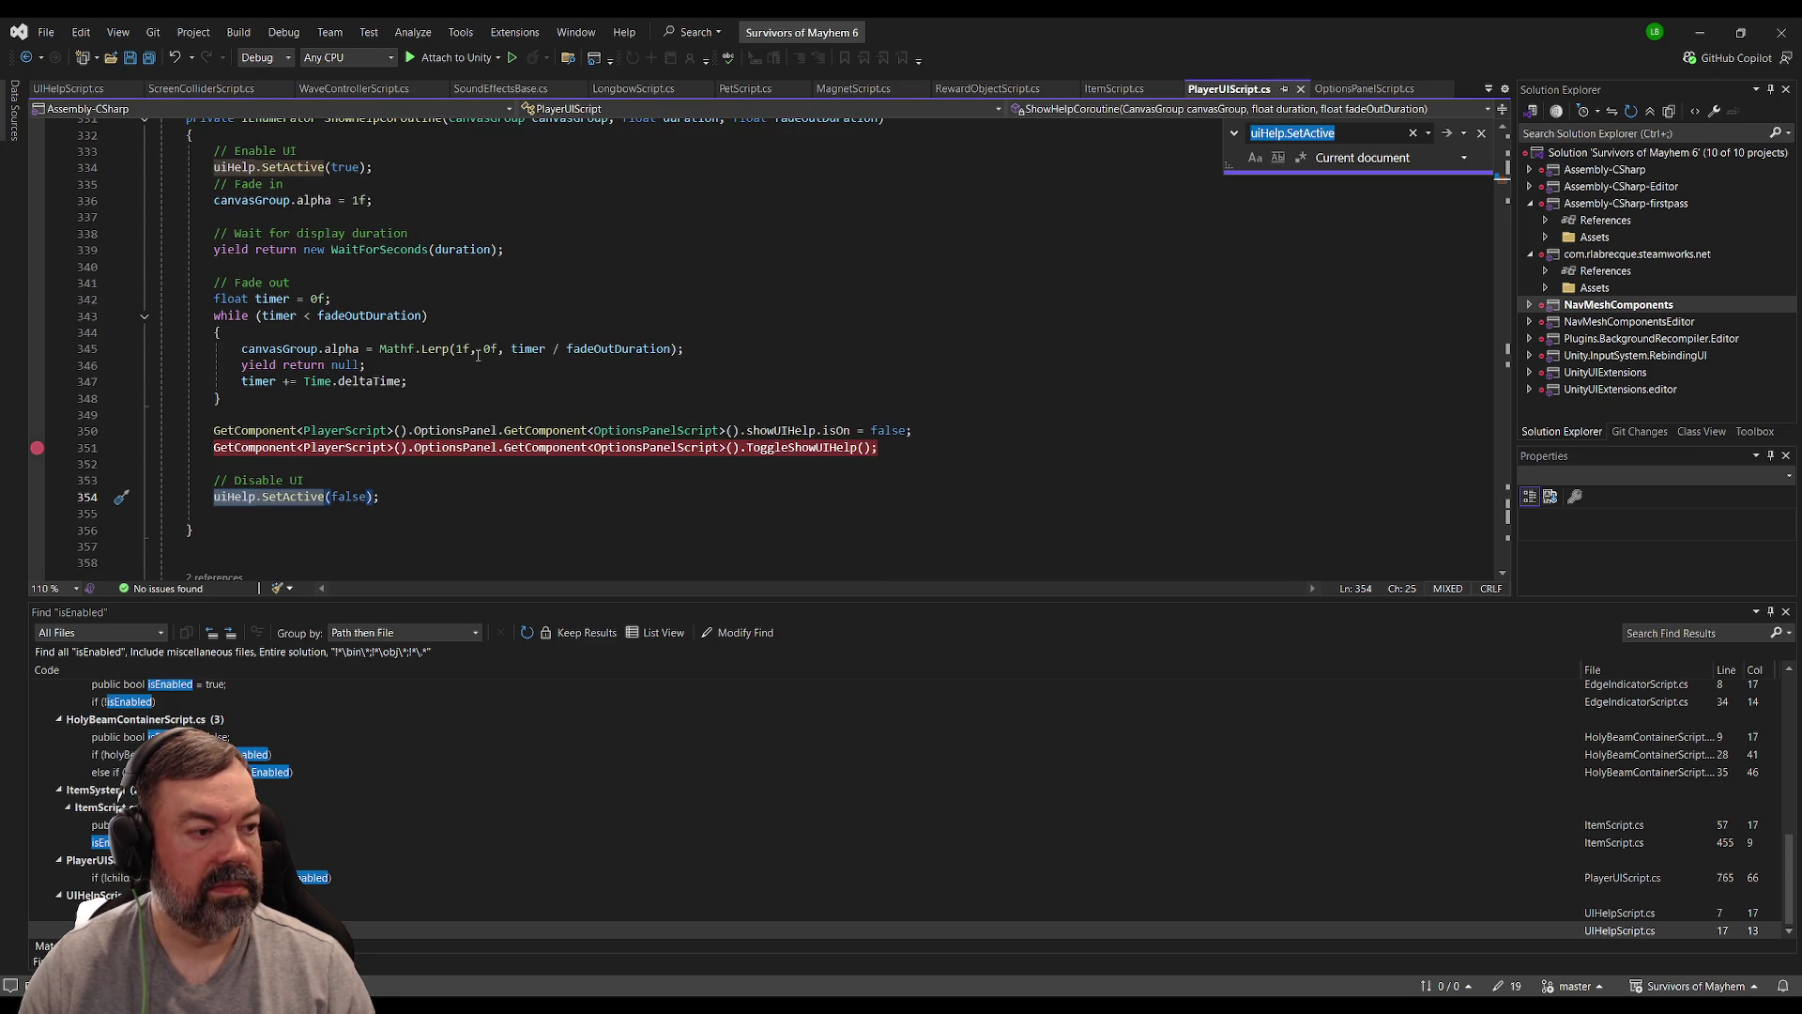
scroll(478, 354, up, 2)
key(Return)
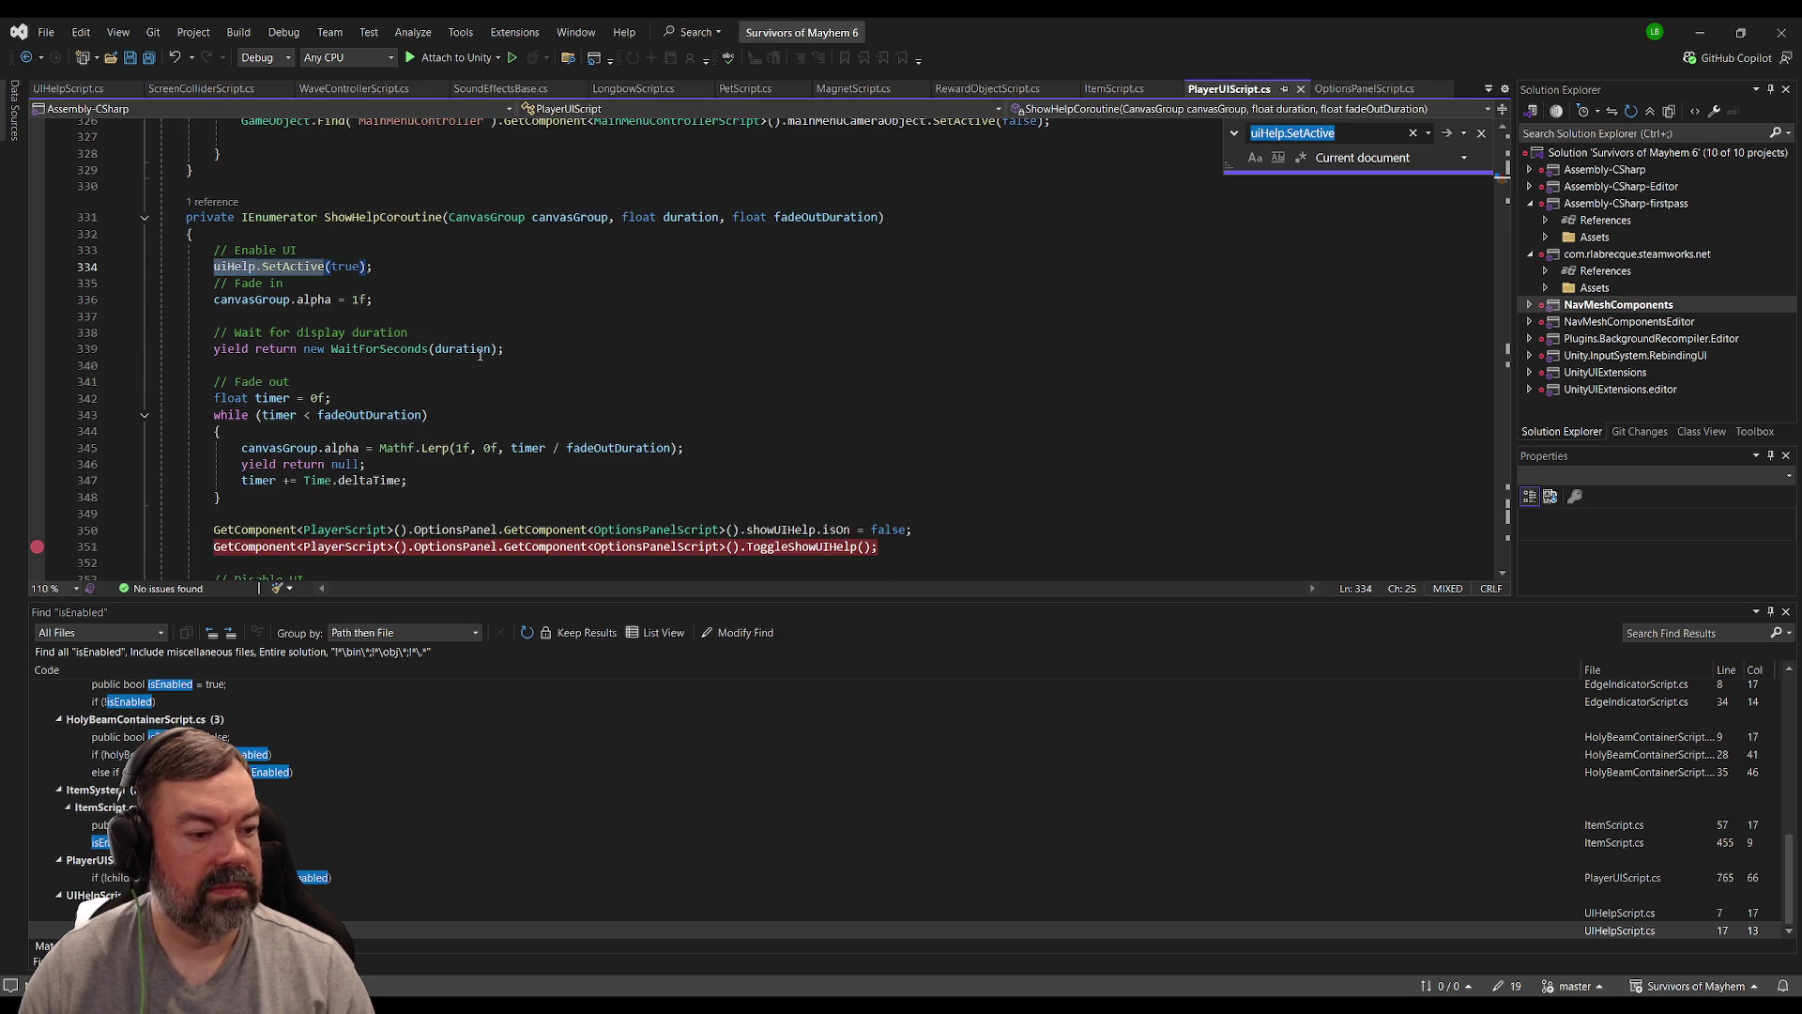
key(alt+Tab)
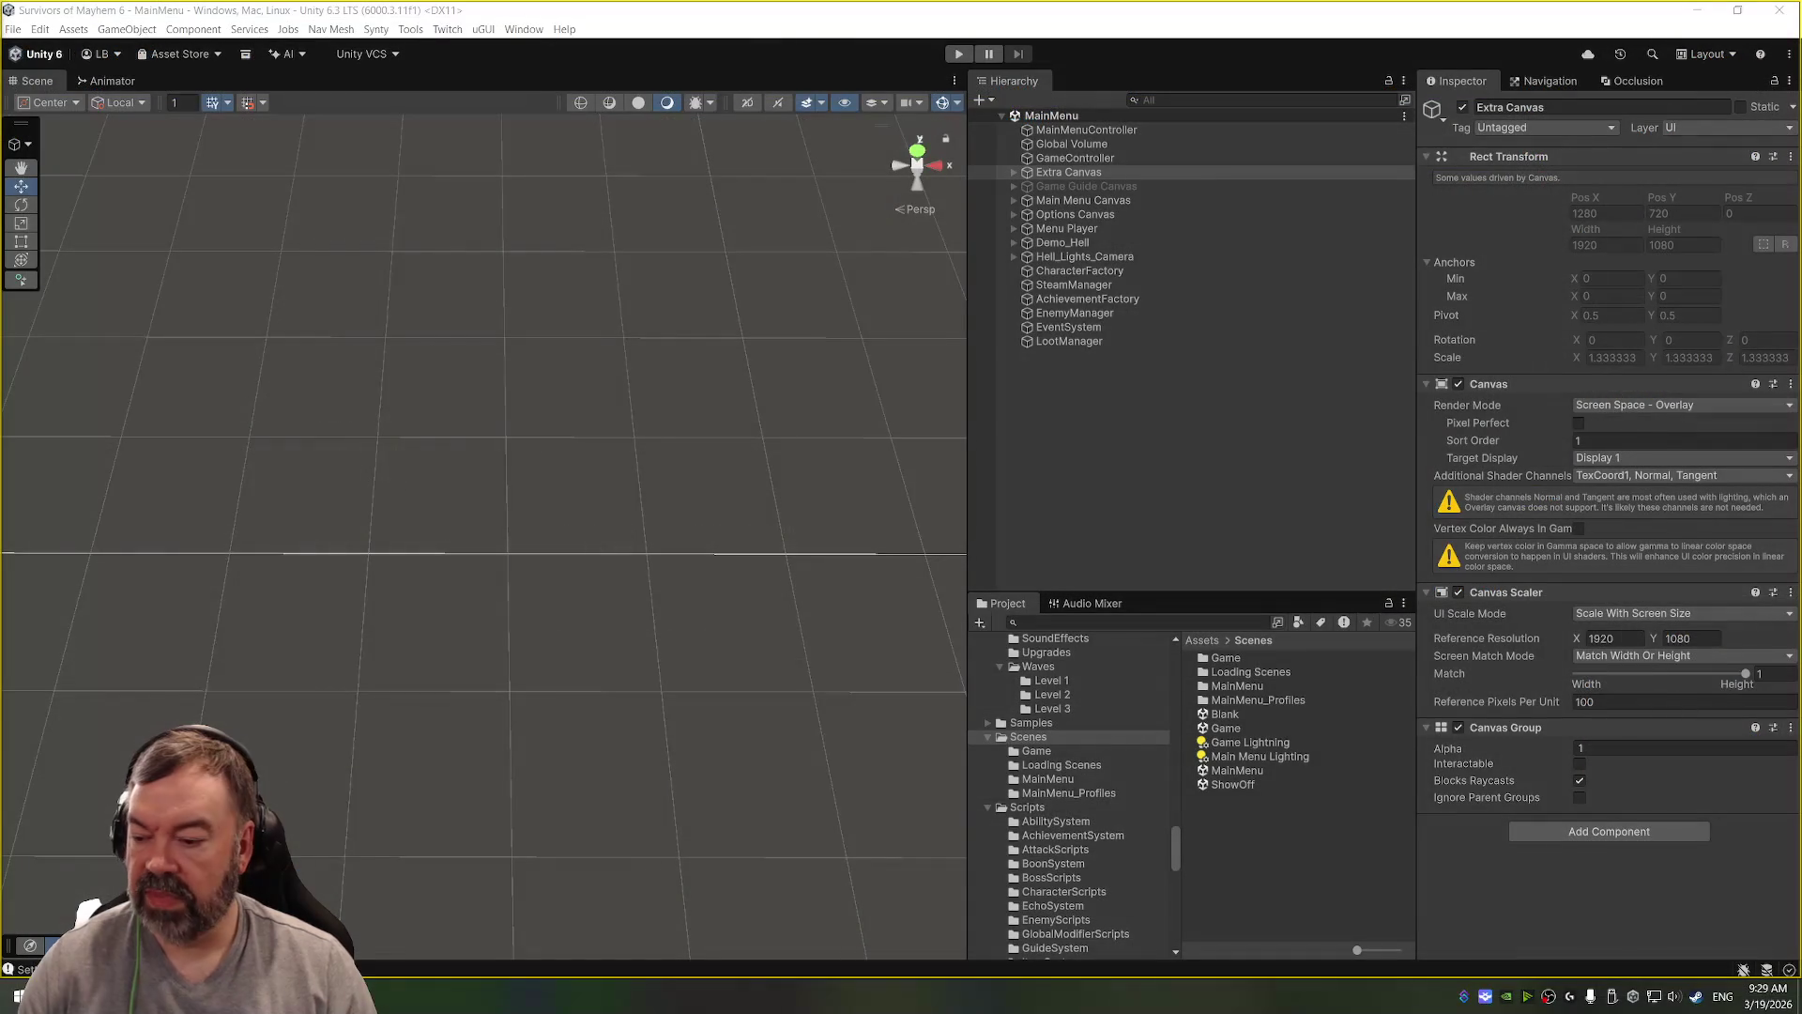
Step: Run the main menu in Play mode, then maximize Chrome on the Reggae Rise Up Oregon page
key(ctrl+p)
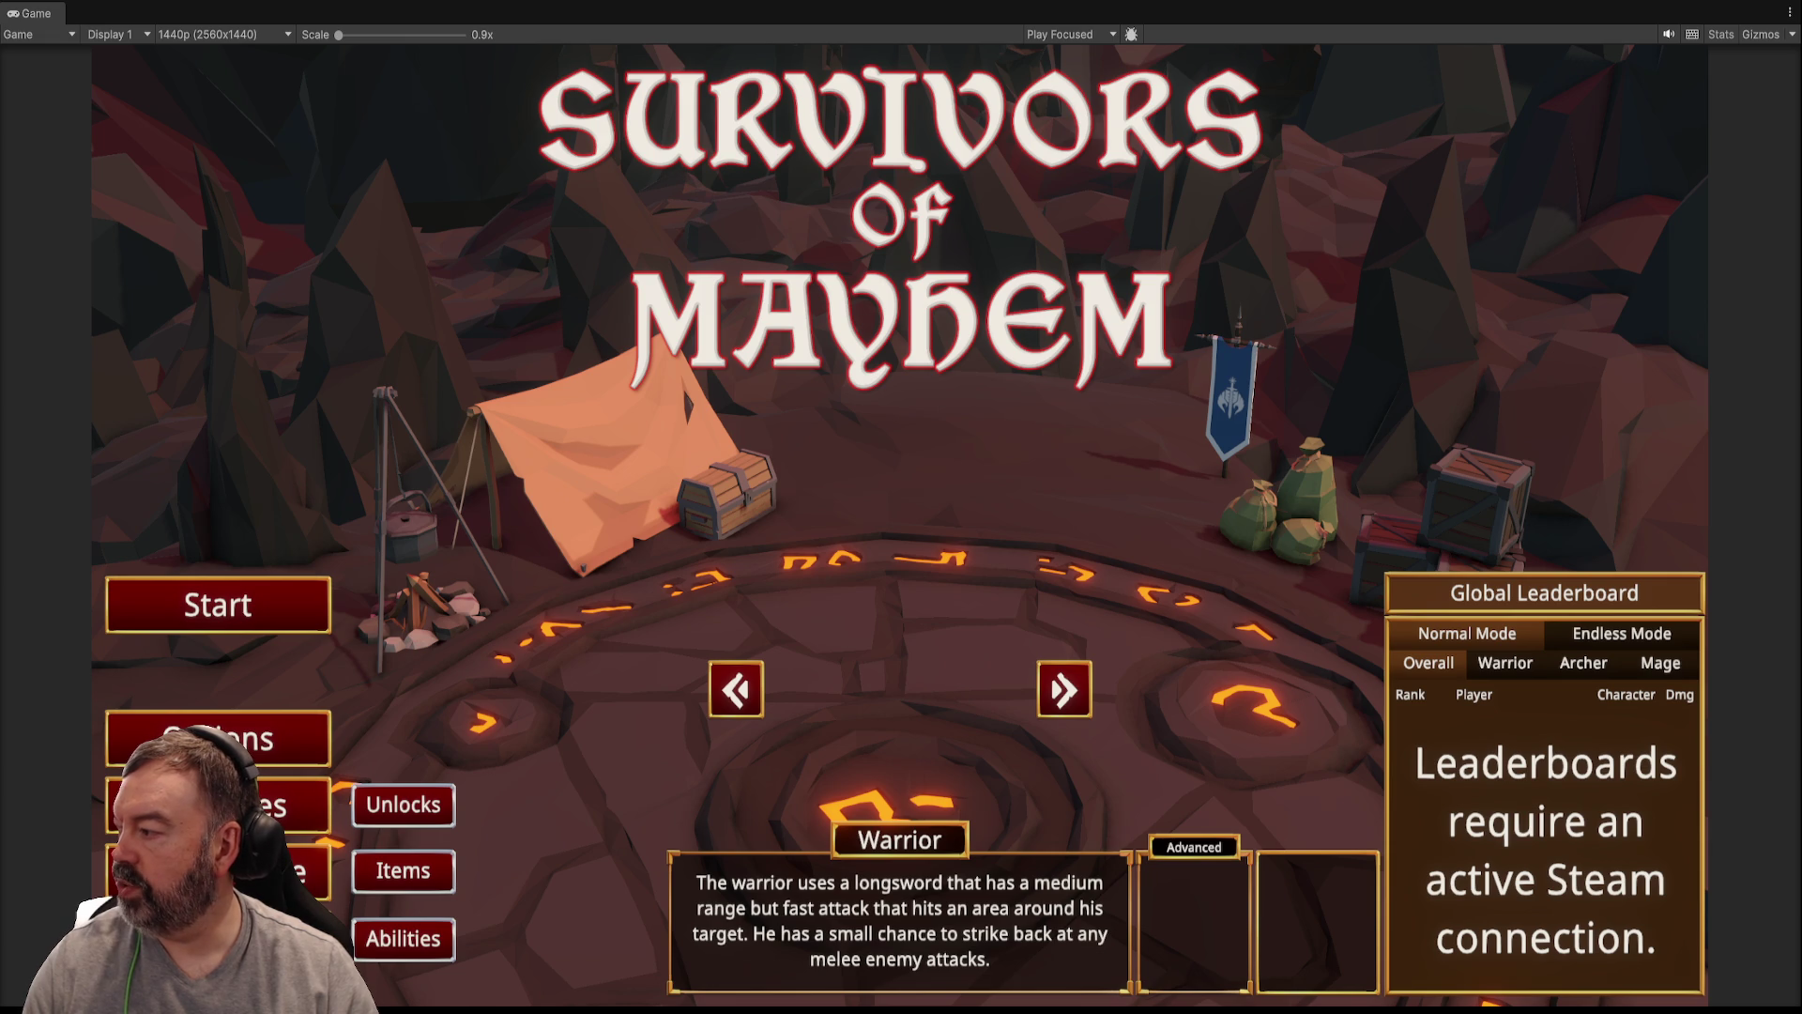
key(alt+Tab)
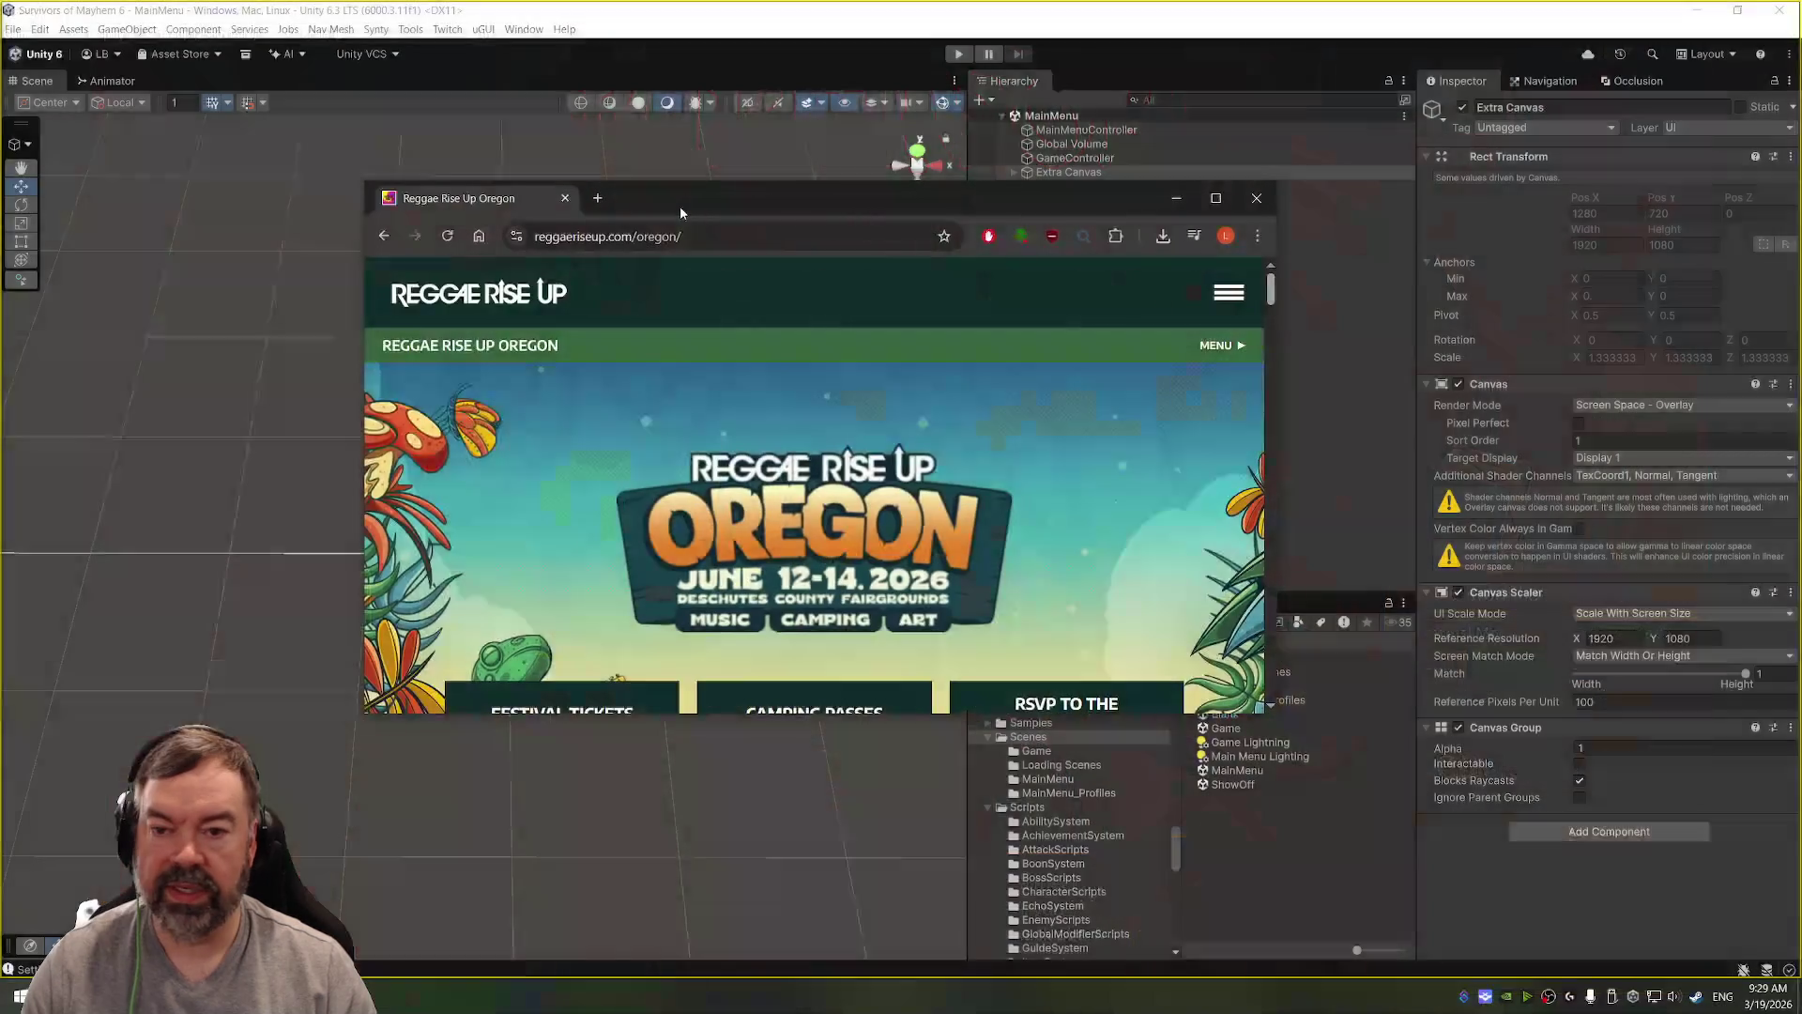
double_click(690, 205)
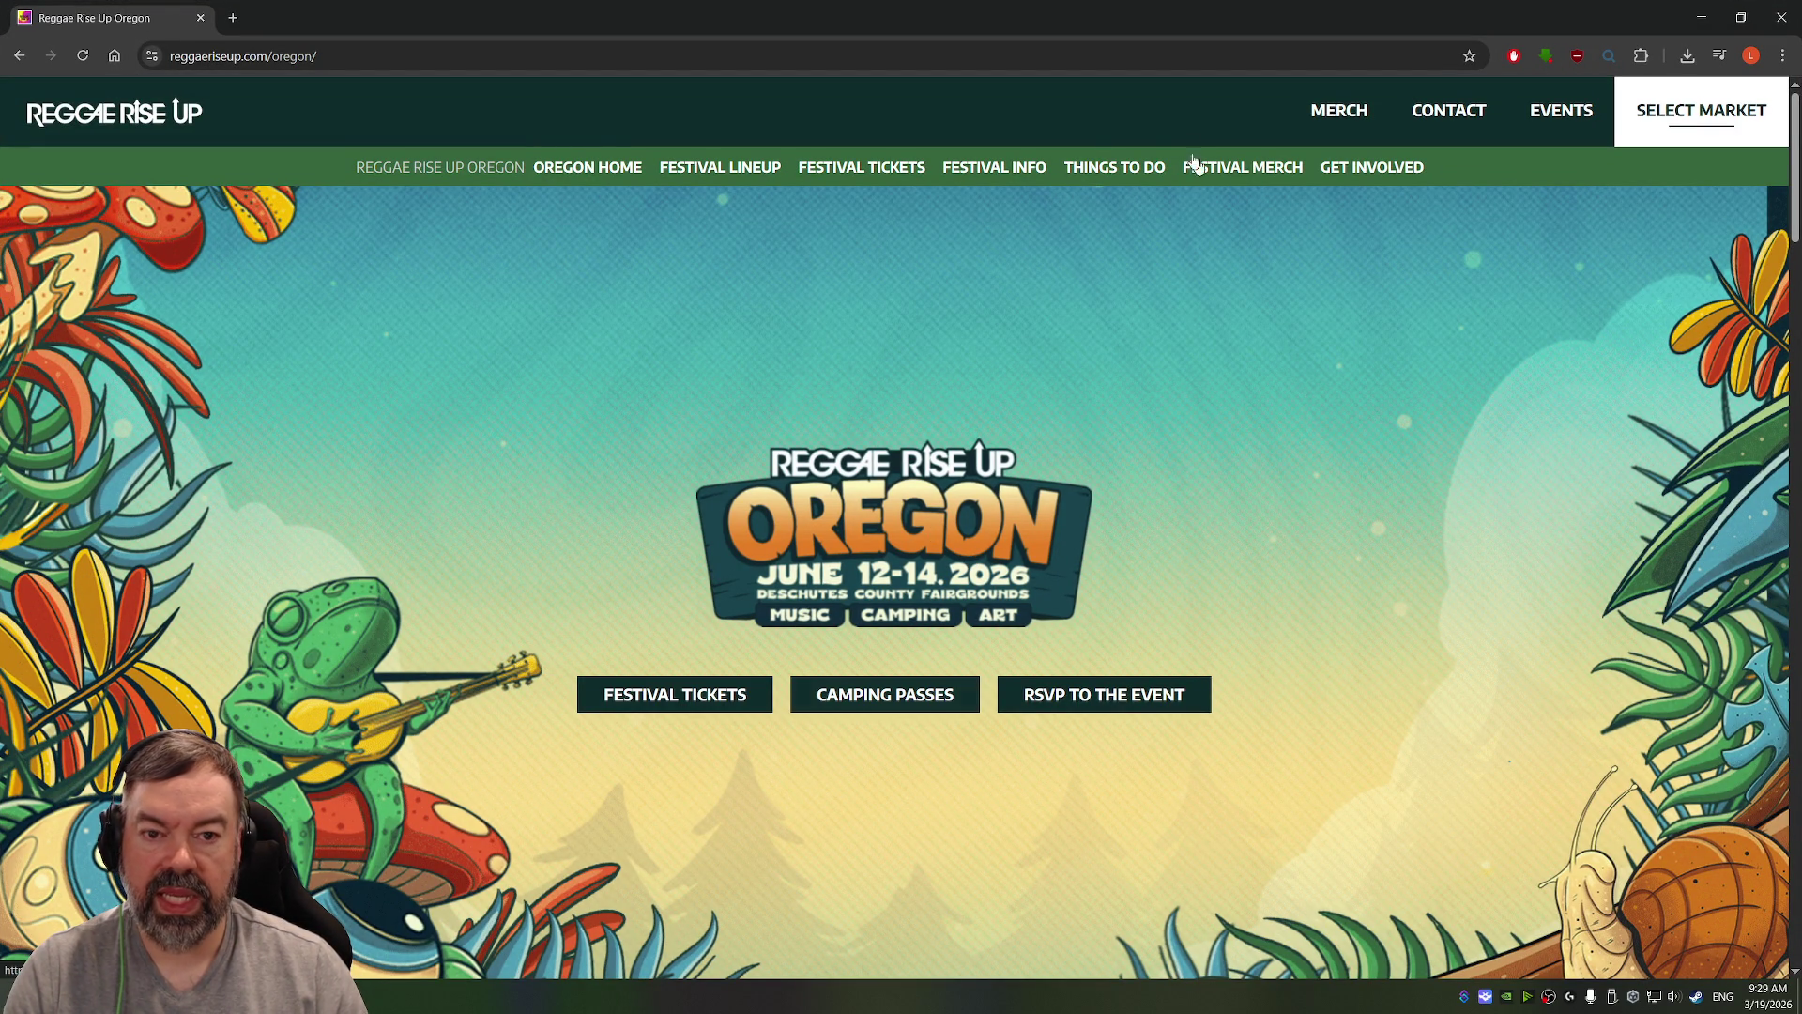
Step: Open the 2026 Festival Lineup page from the FESTIVAL LINEUP menu
mouse_move(661, 169)
click(720, 244)
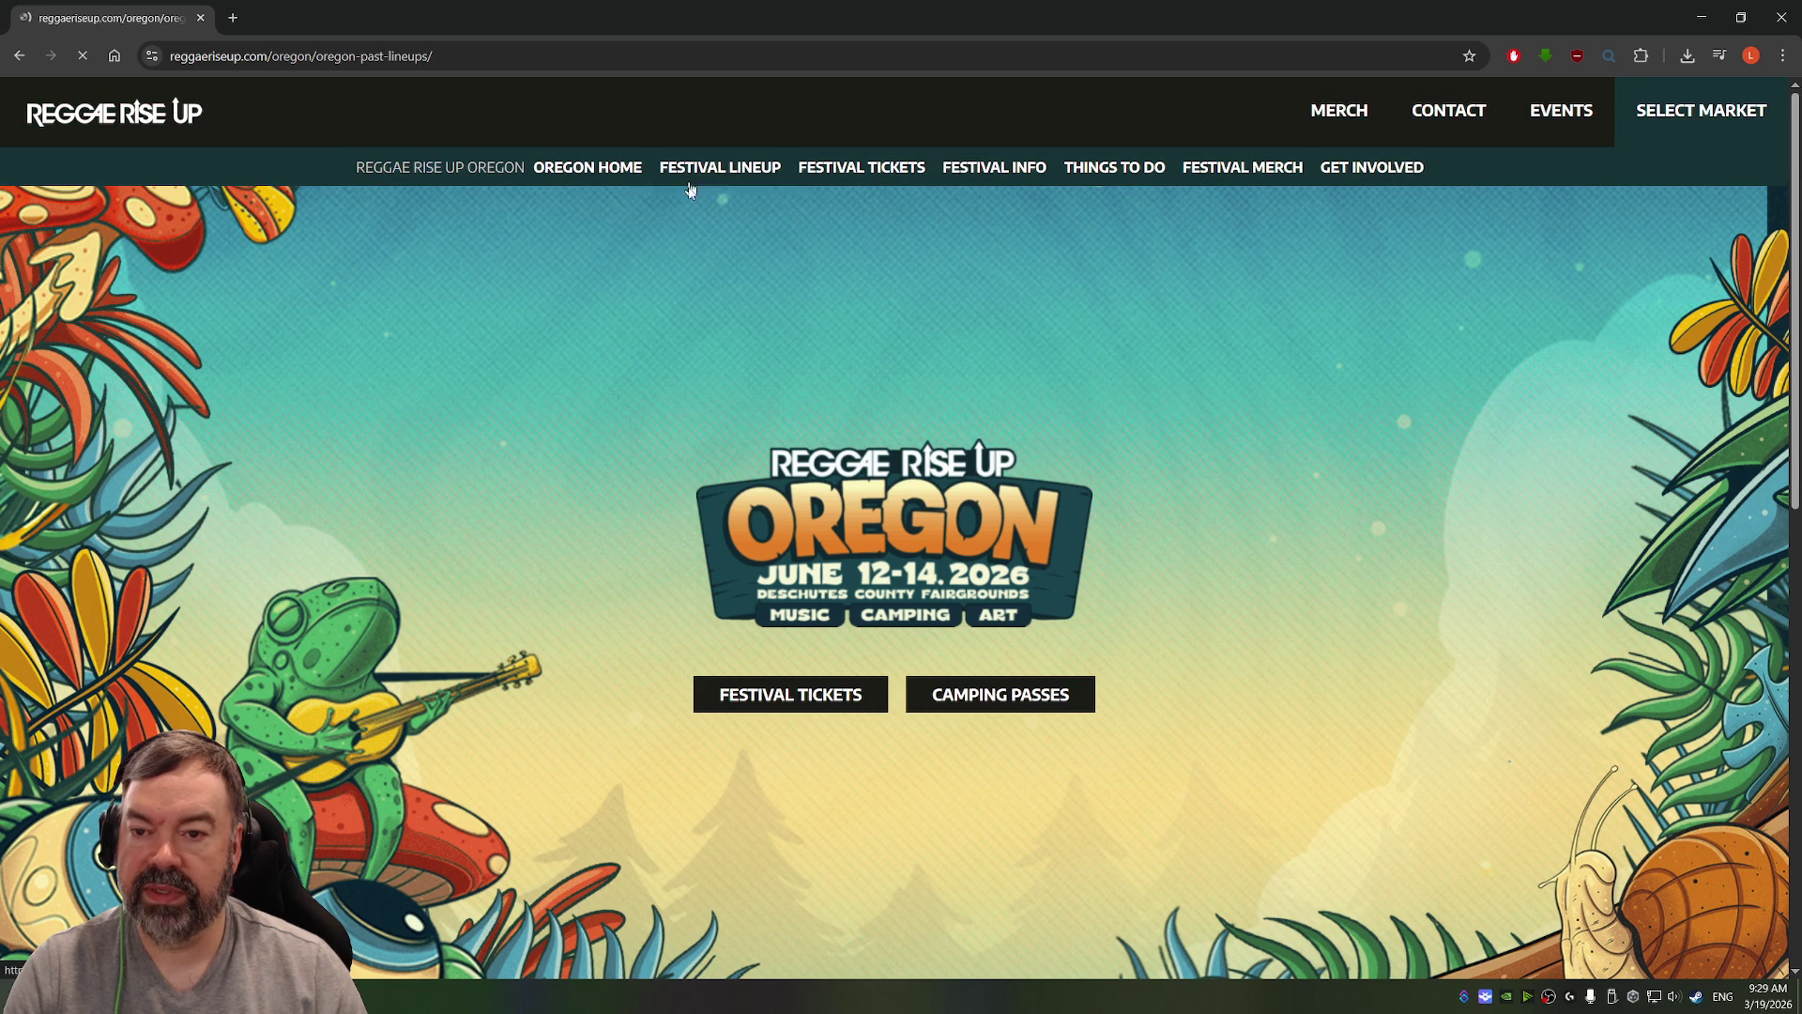
click(720, 218)
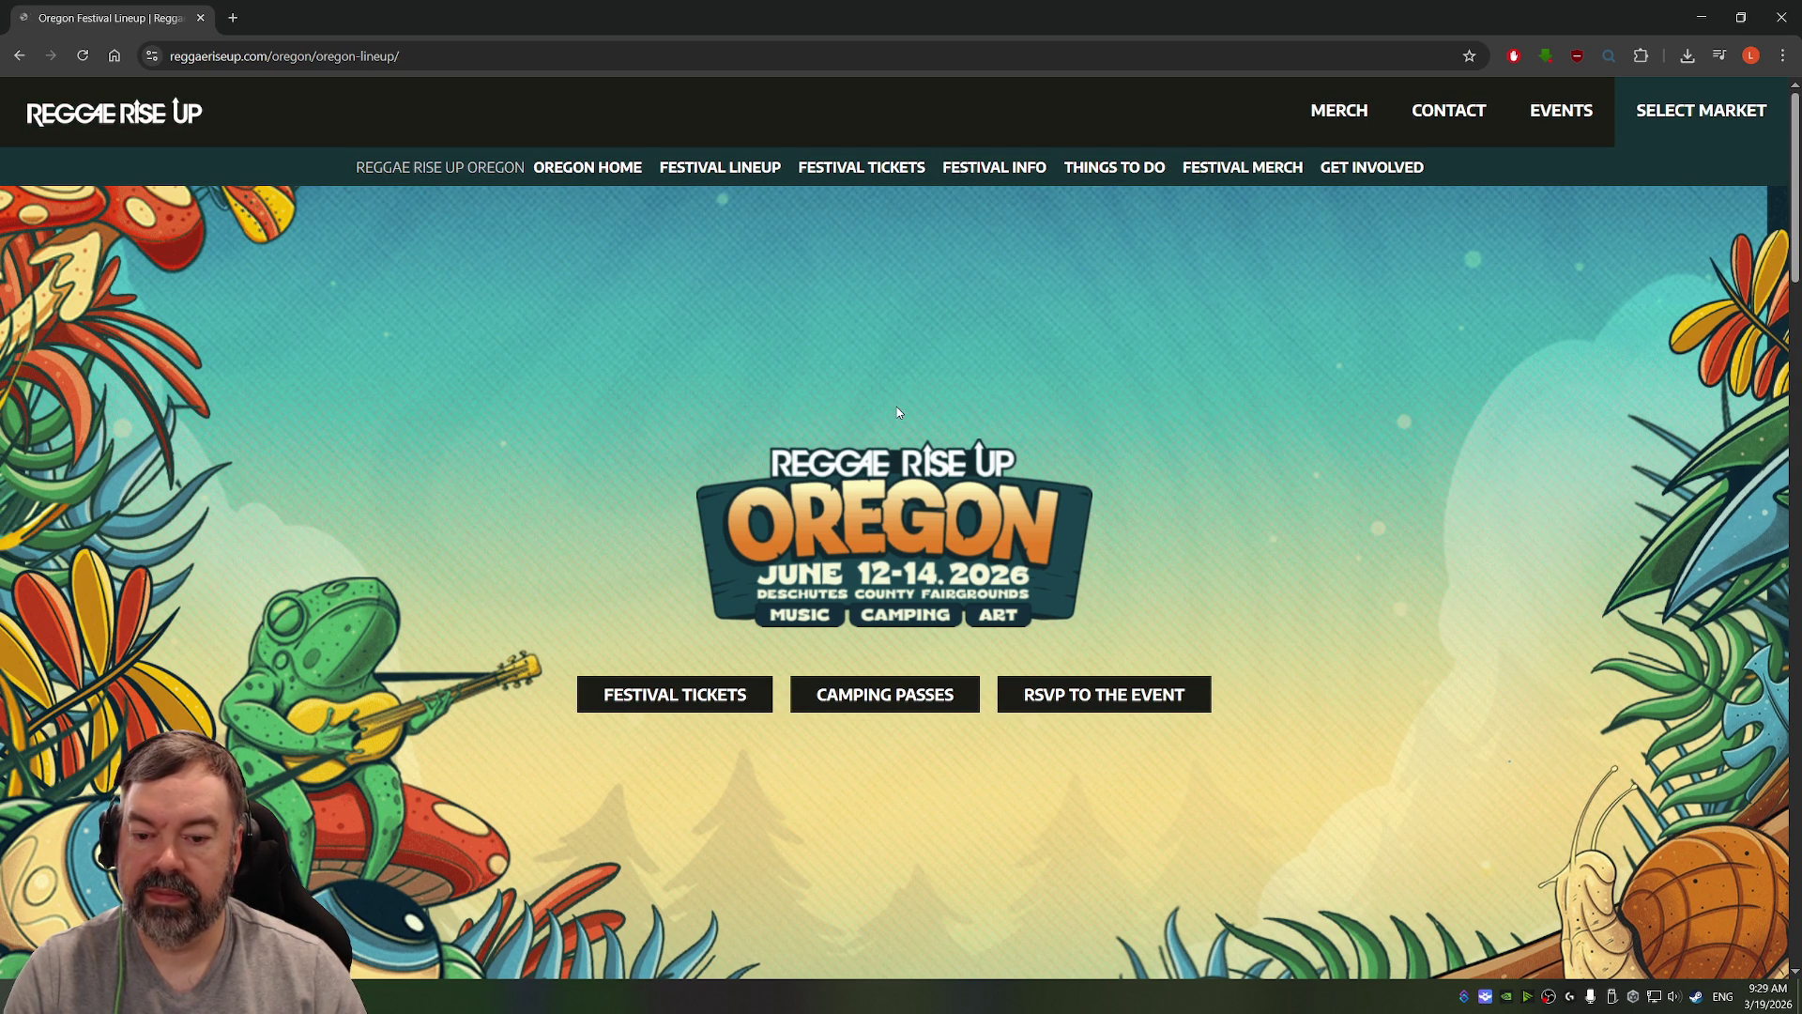
Step: Scroll through the artist grid to the footer, then open the festival ticket page in a new tab
scroll(897, 407, down, 5)
scroll(1331, 427, down, 2)
scroll(1472, 506, down, 2)
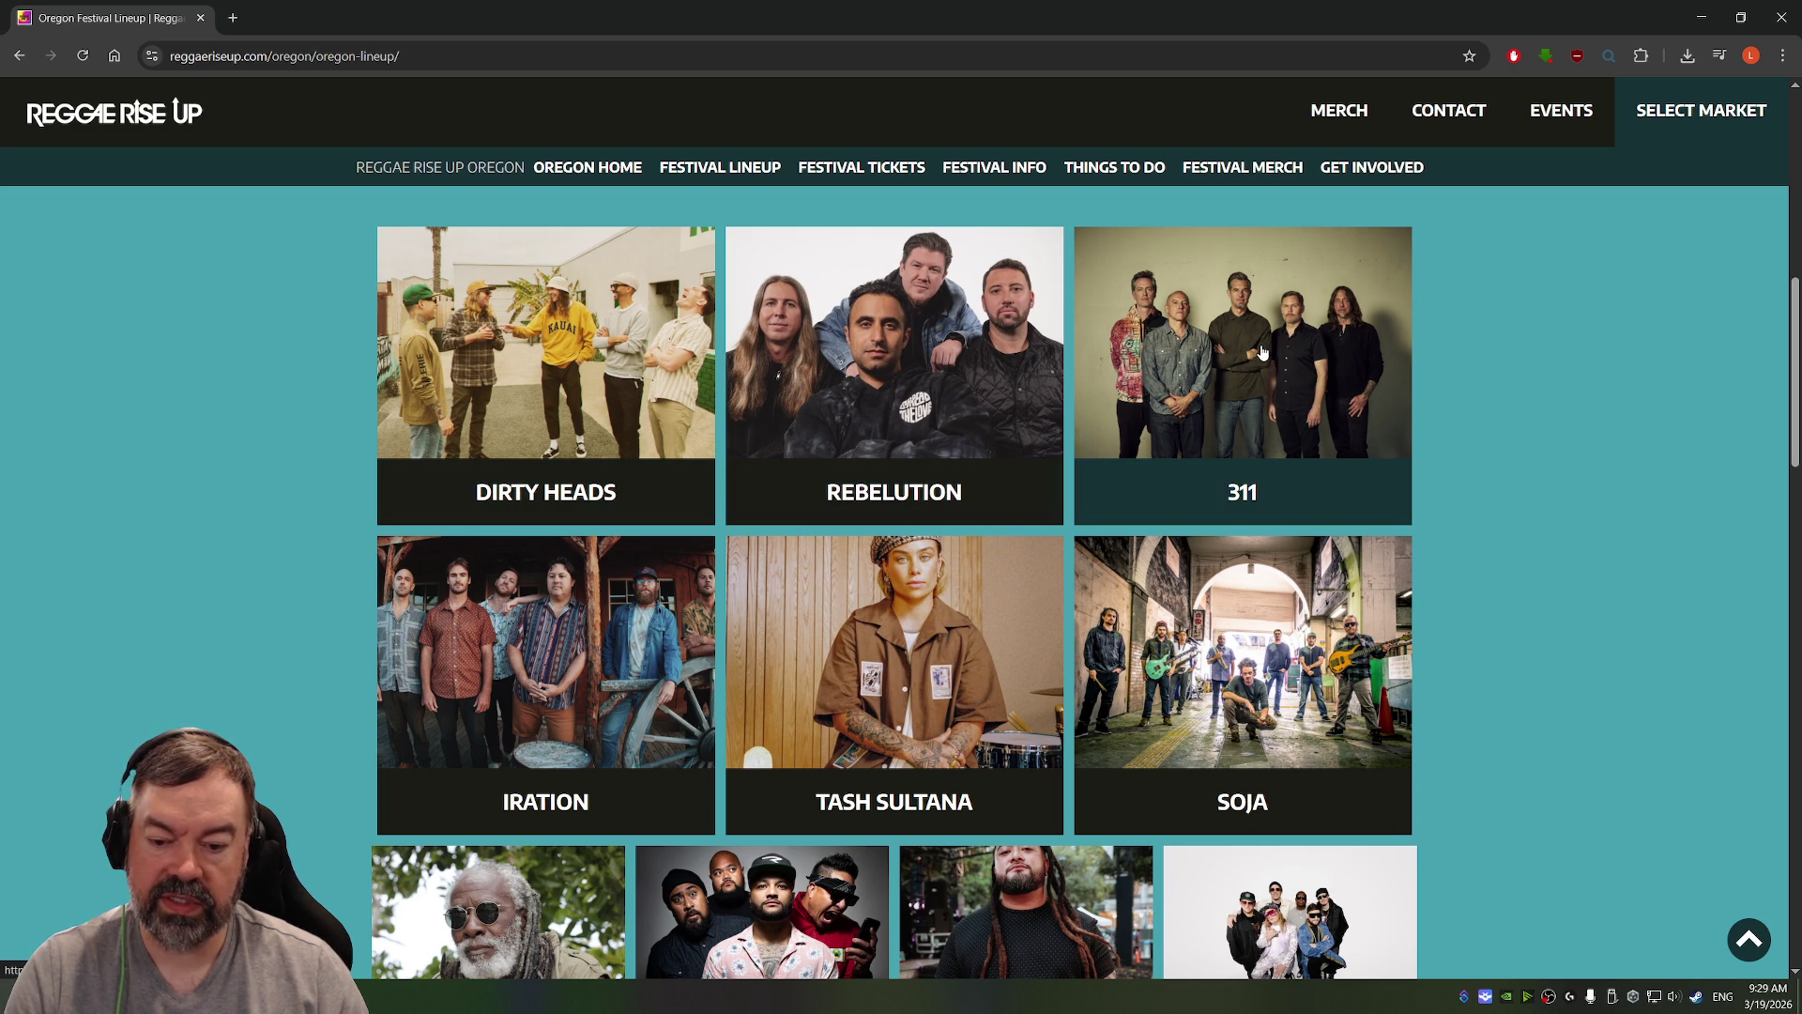
scroll(1289, 336, down, 5)
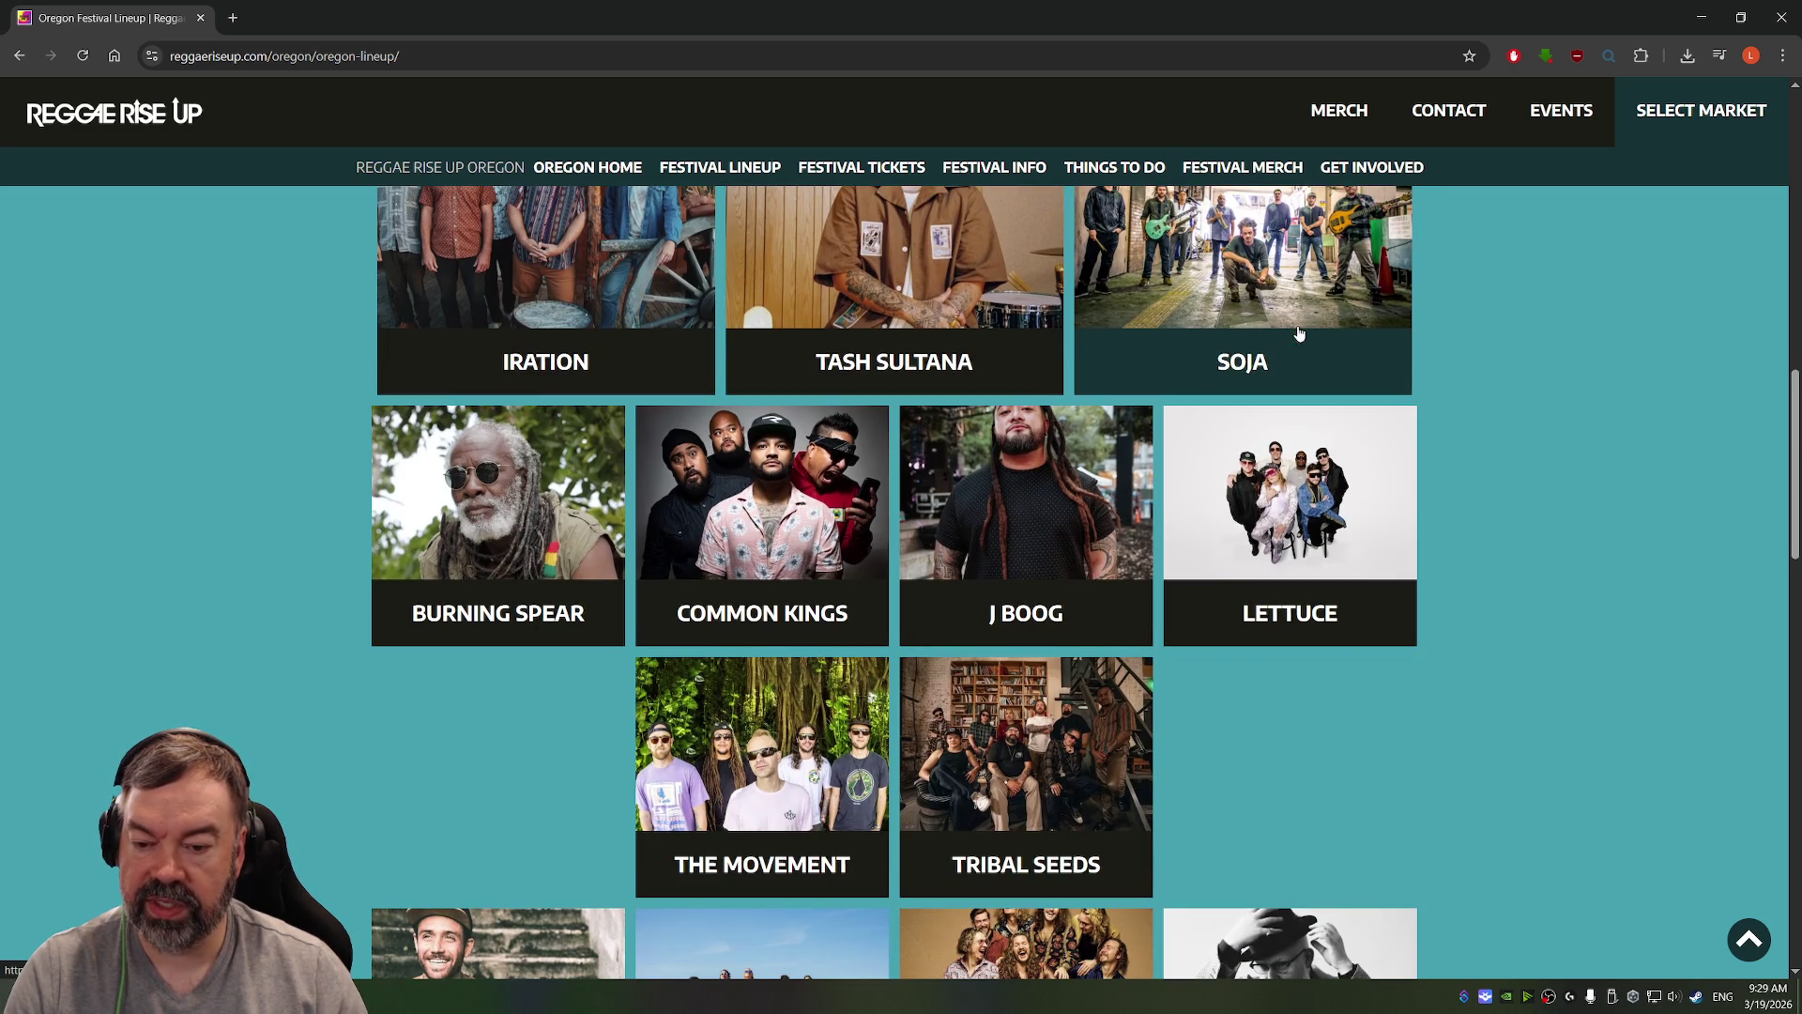
scroll(714, 448, down, 5)
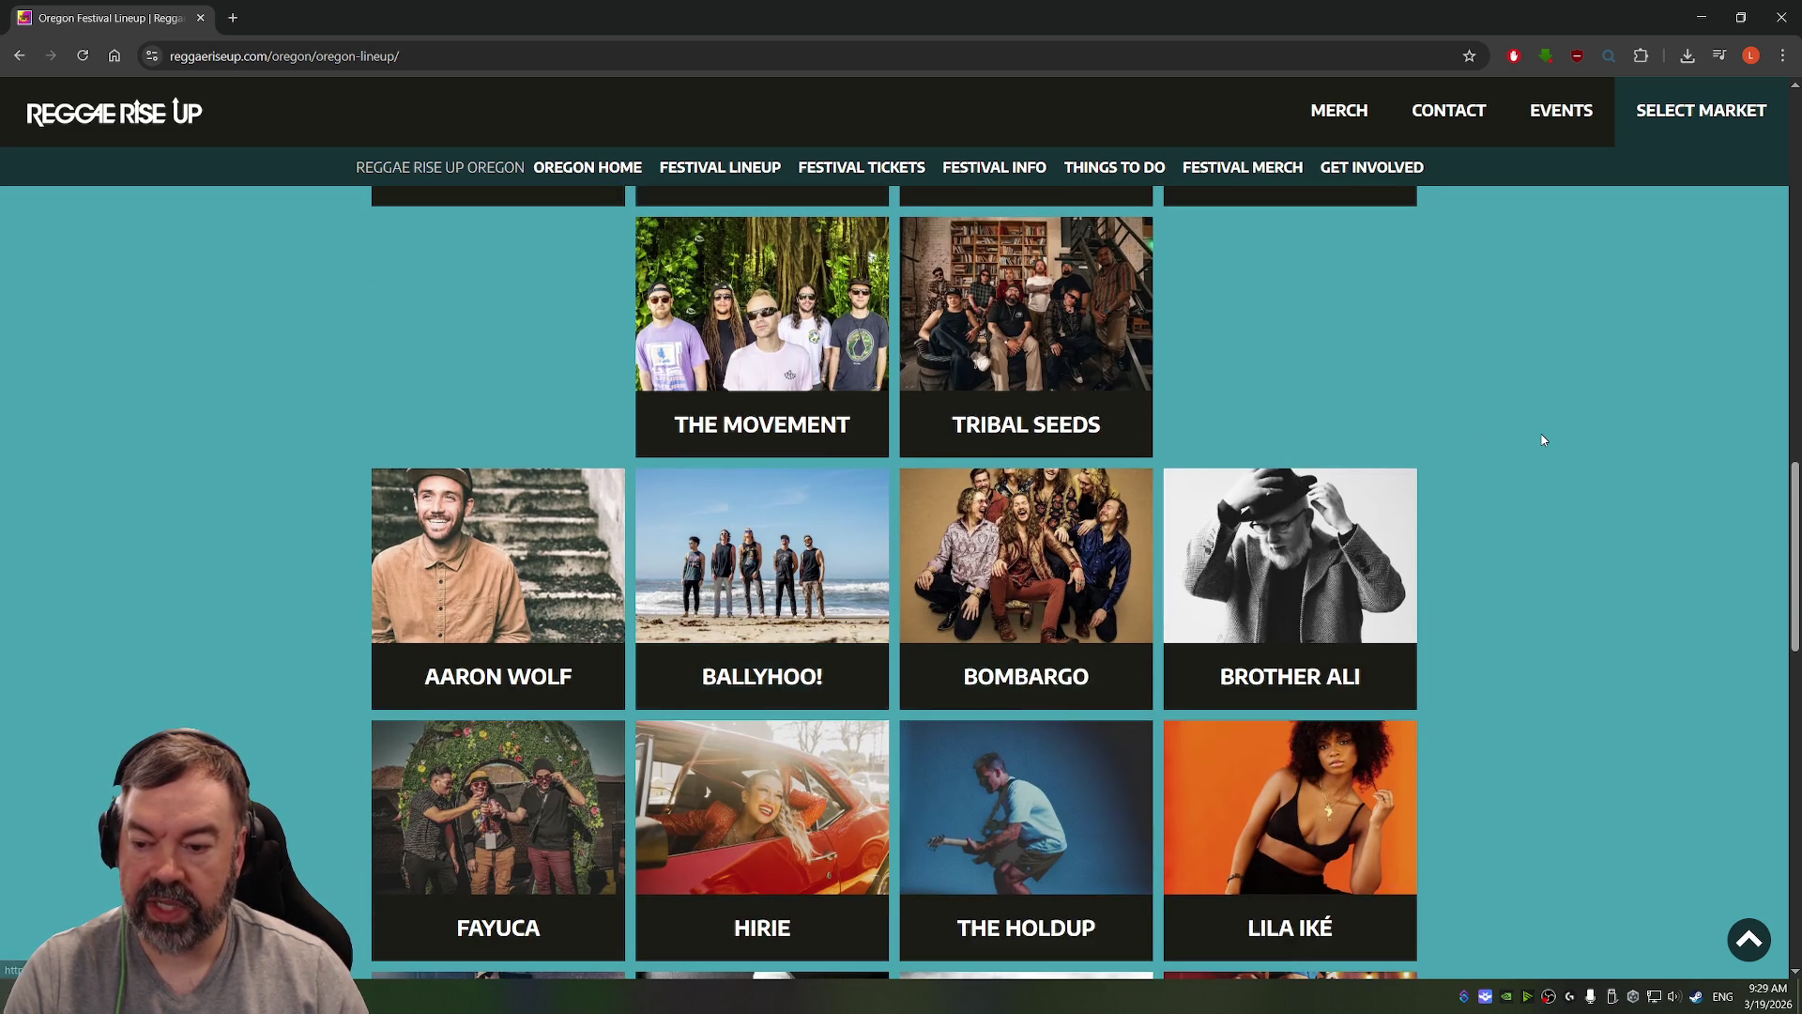
scroll(1541, 439, down, 4)
scroll(1542, 439, down, 10)
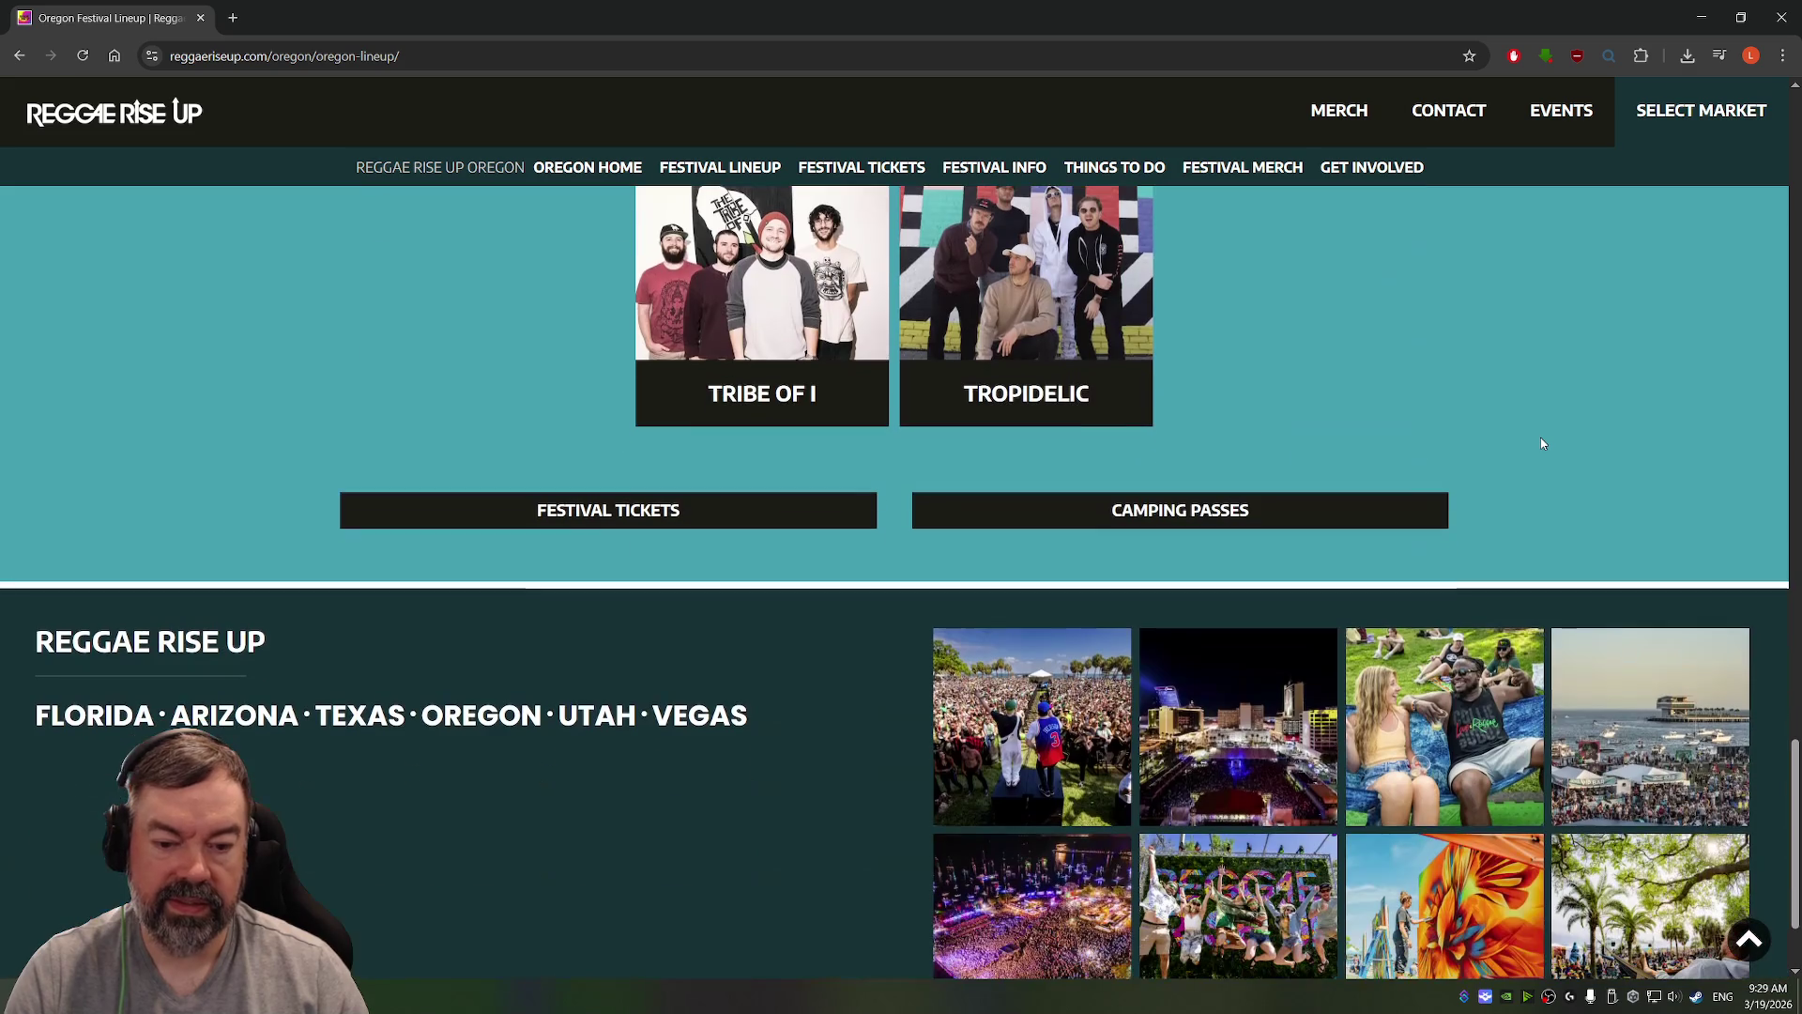
click(638, 515)
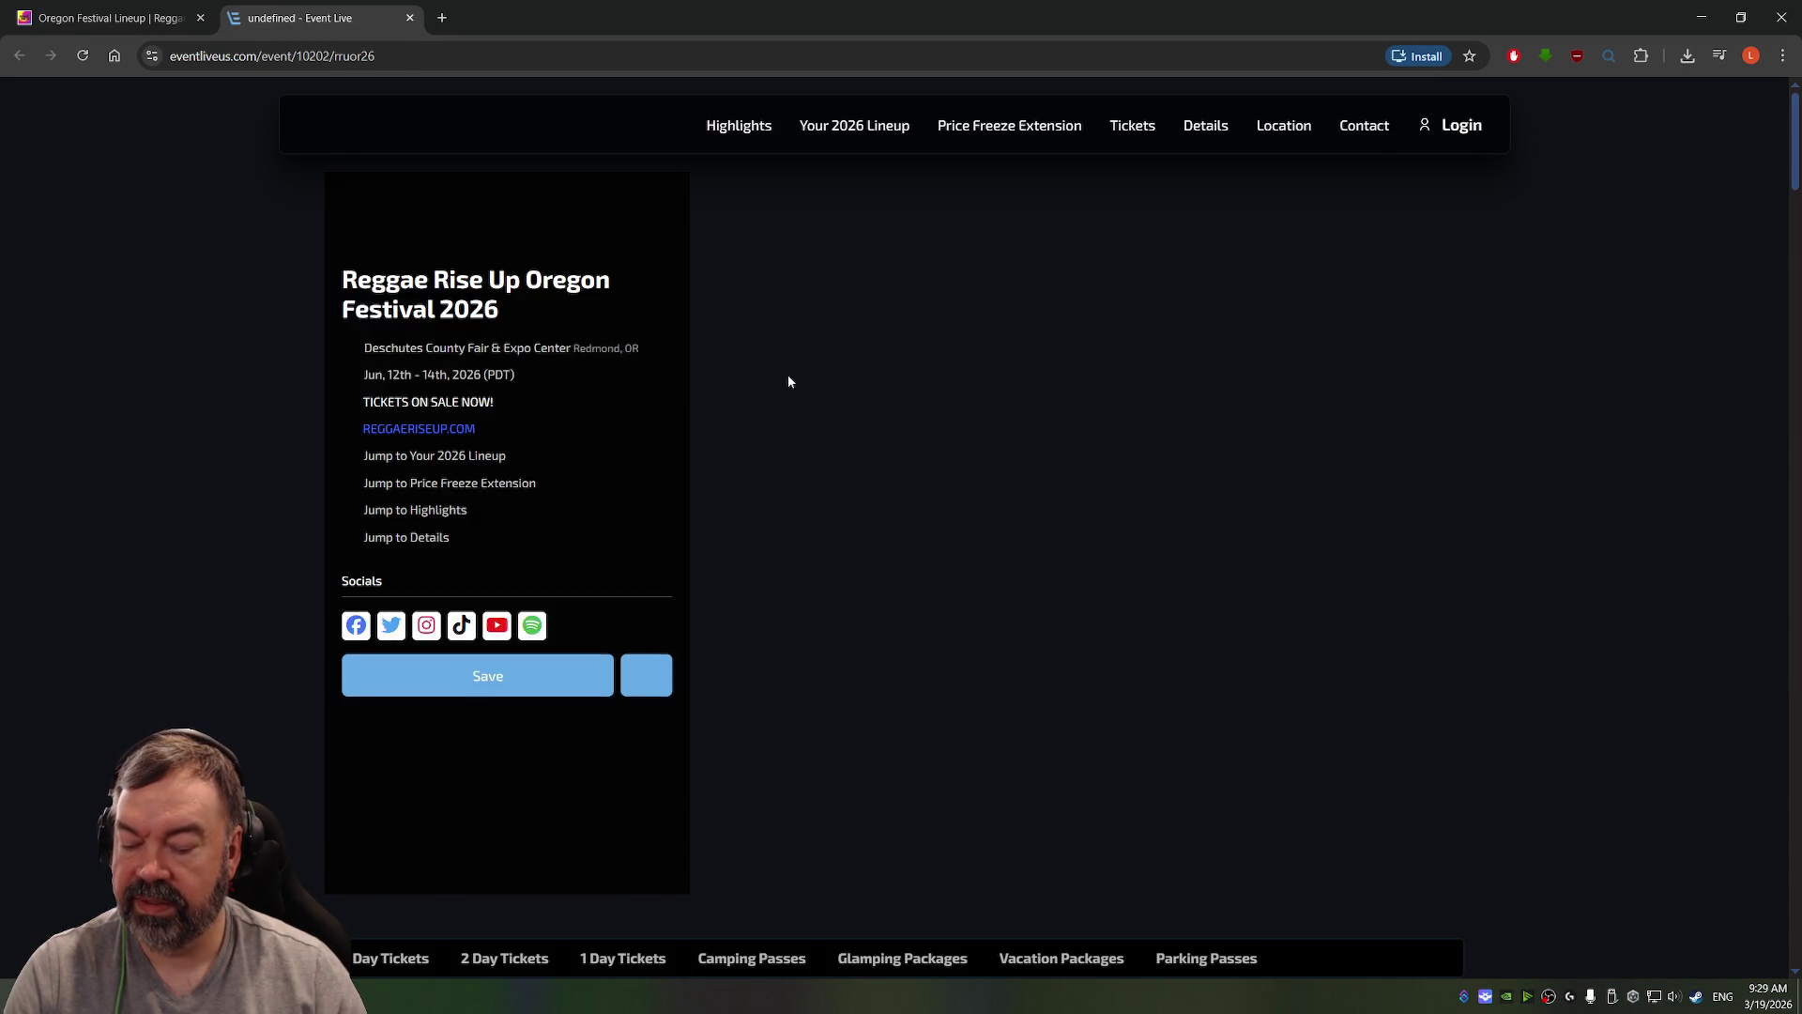
Step: Check the 1 Day Tickets section, then jump to the event details section
scroll(713, 387, down, 1)
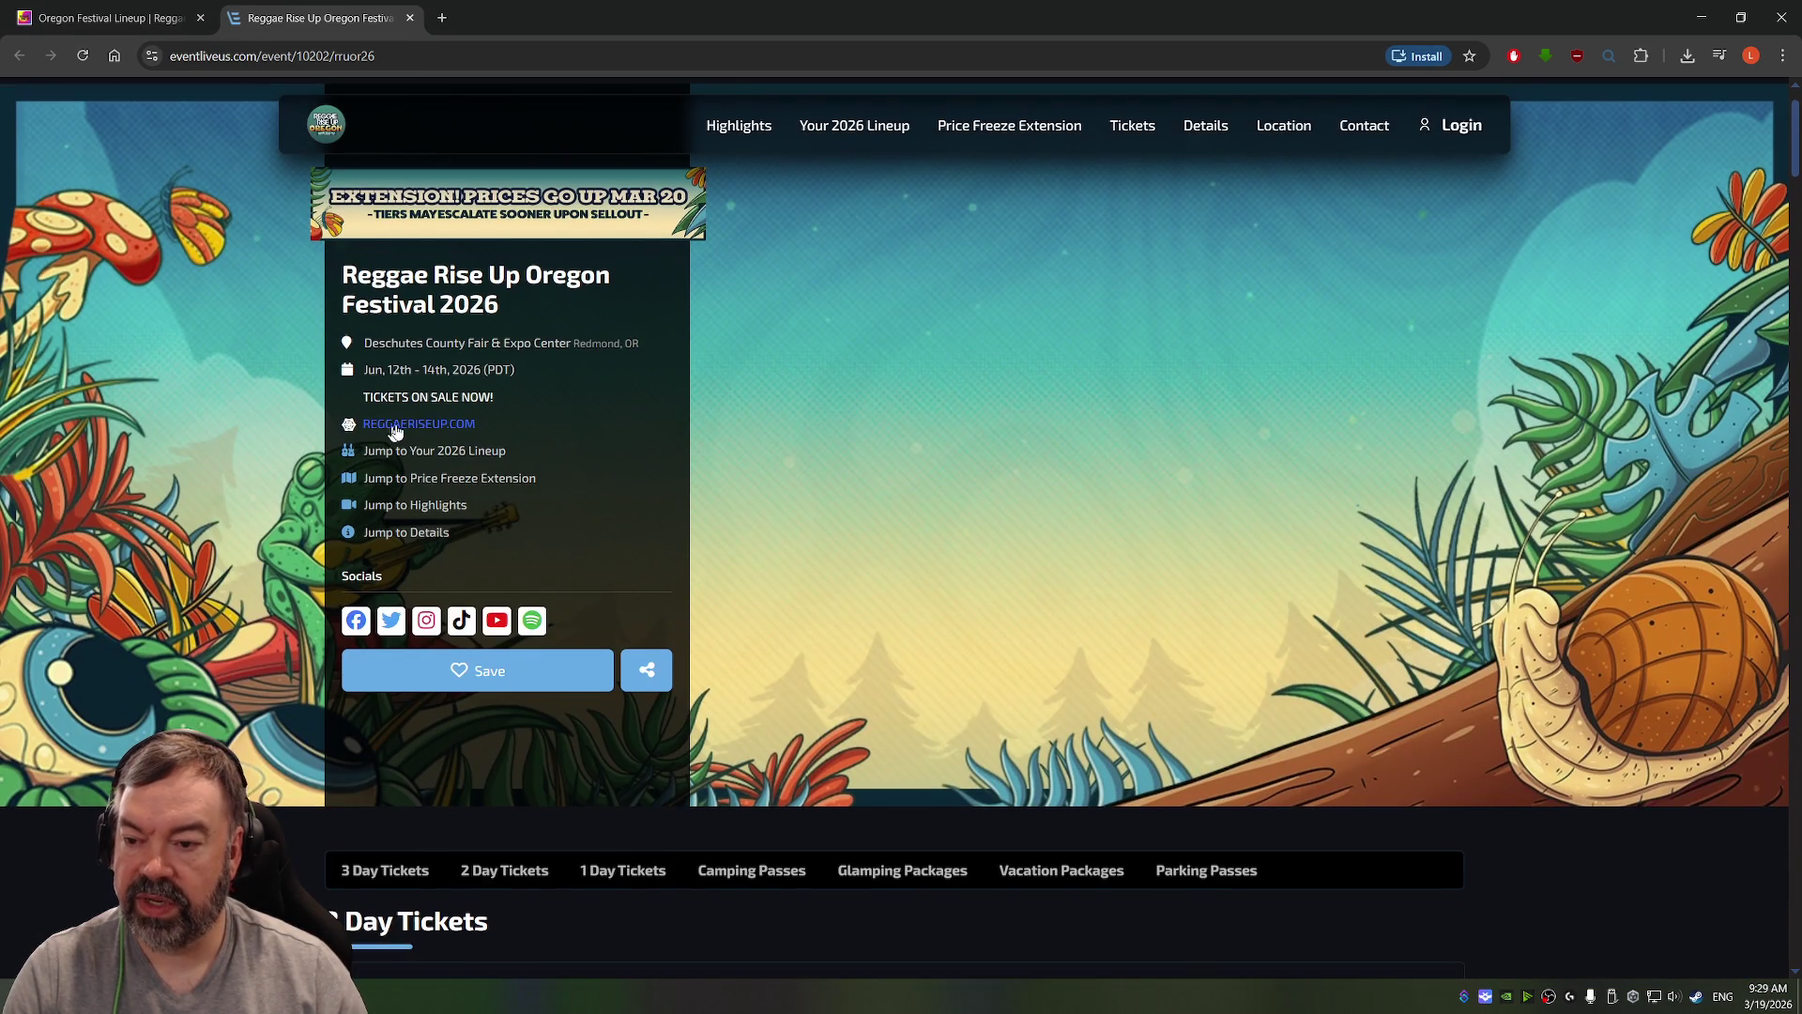
scroll(395, 430, down, 5)
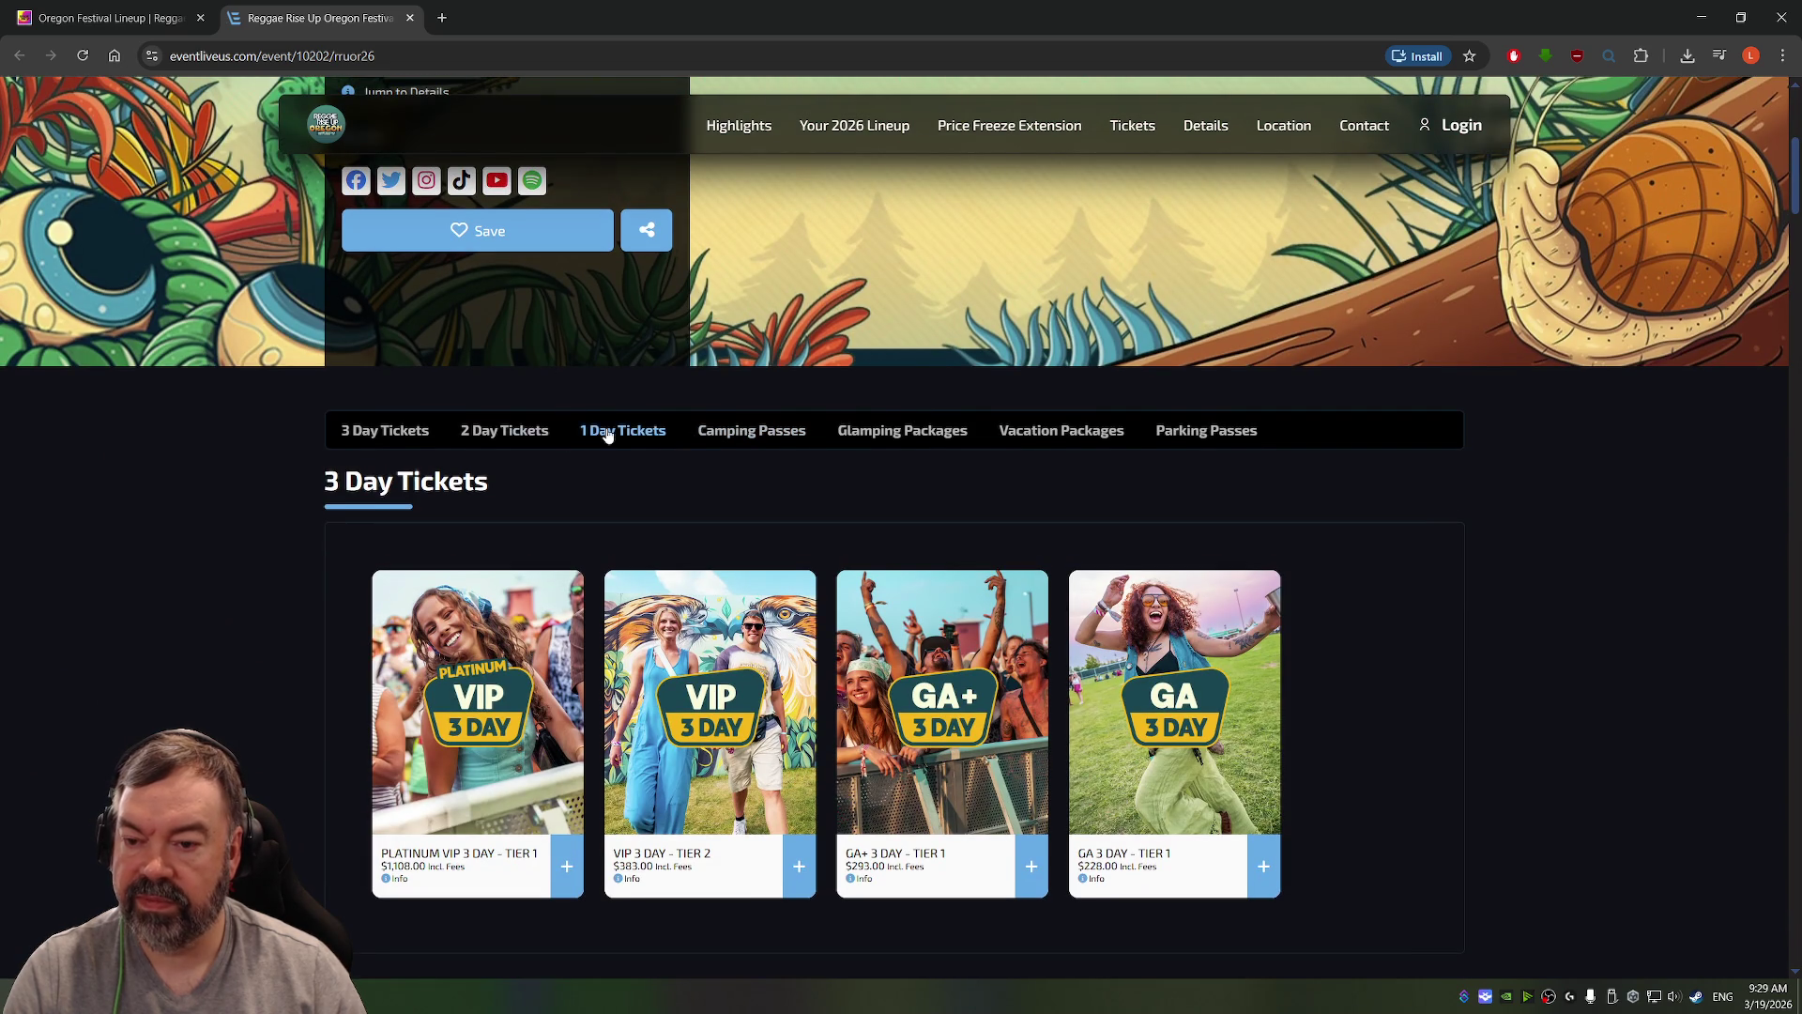
click(607, 432)
scroll(938, 431, down, 4)
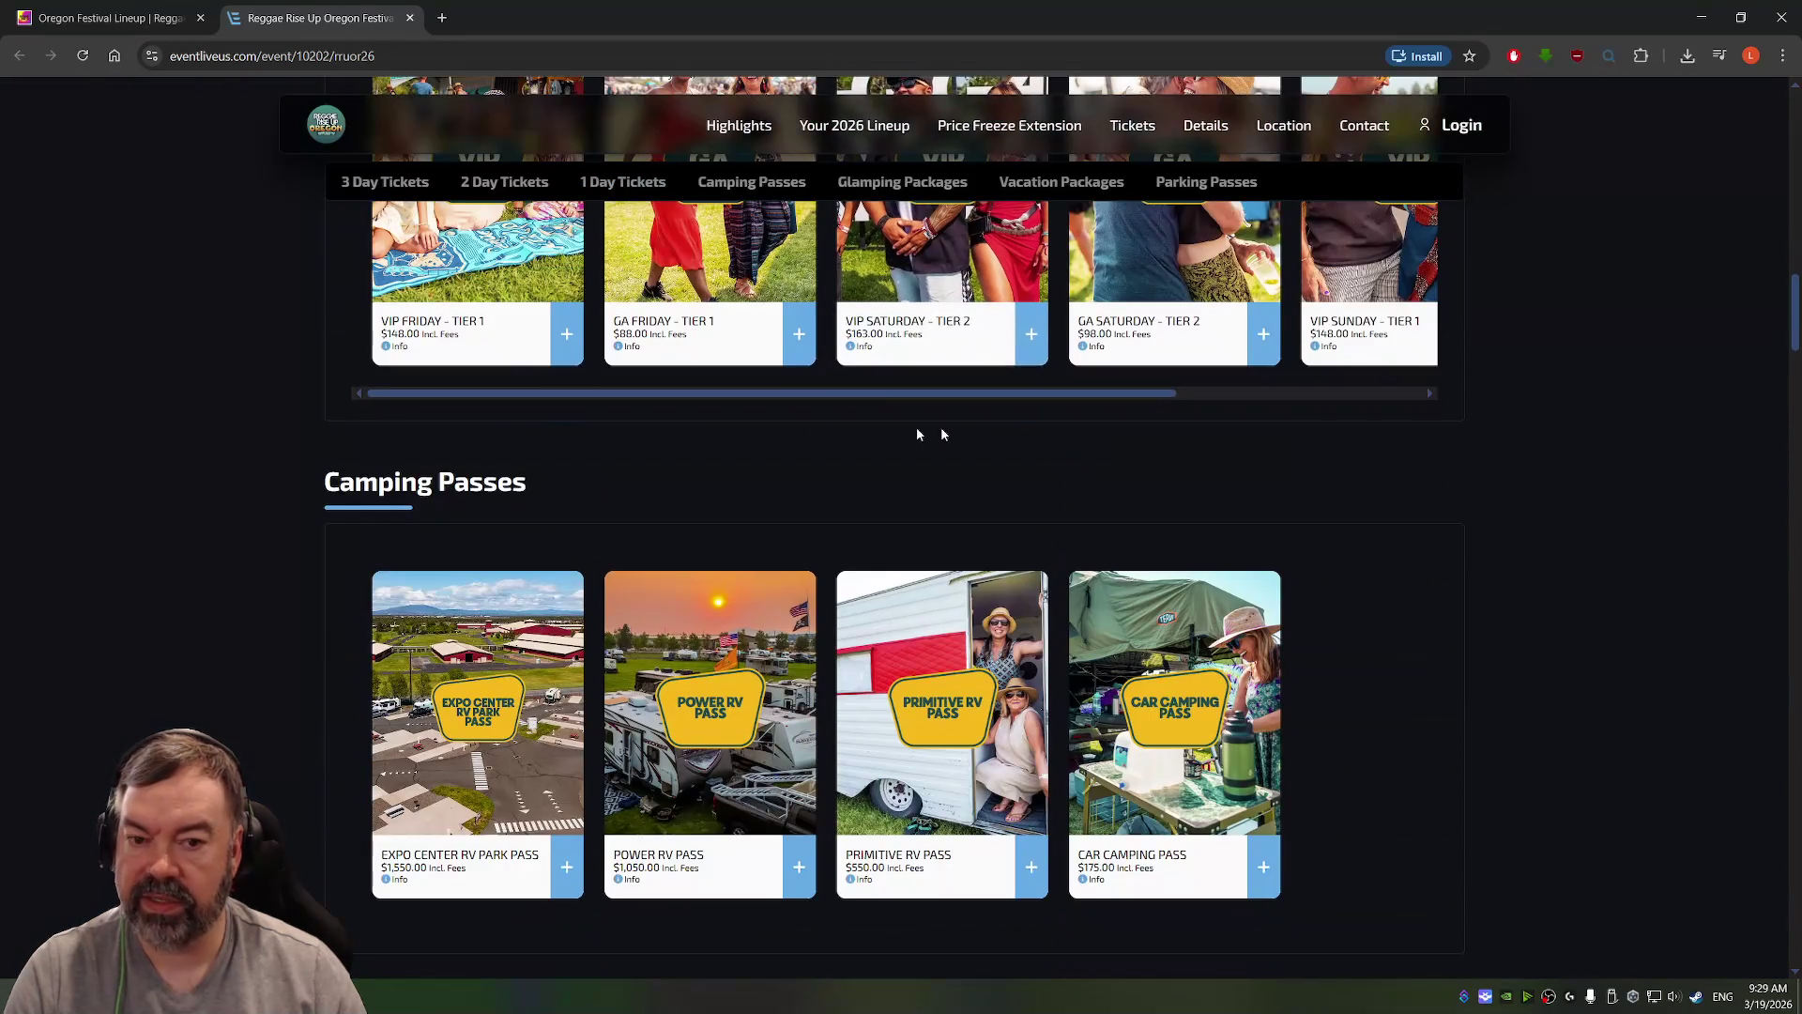
scroll(918, 434, up, 2)
scroll(985, 349, up, 2)
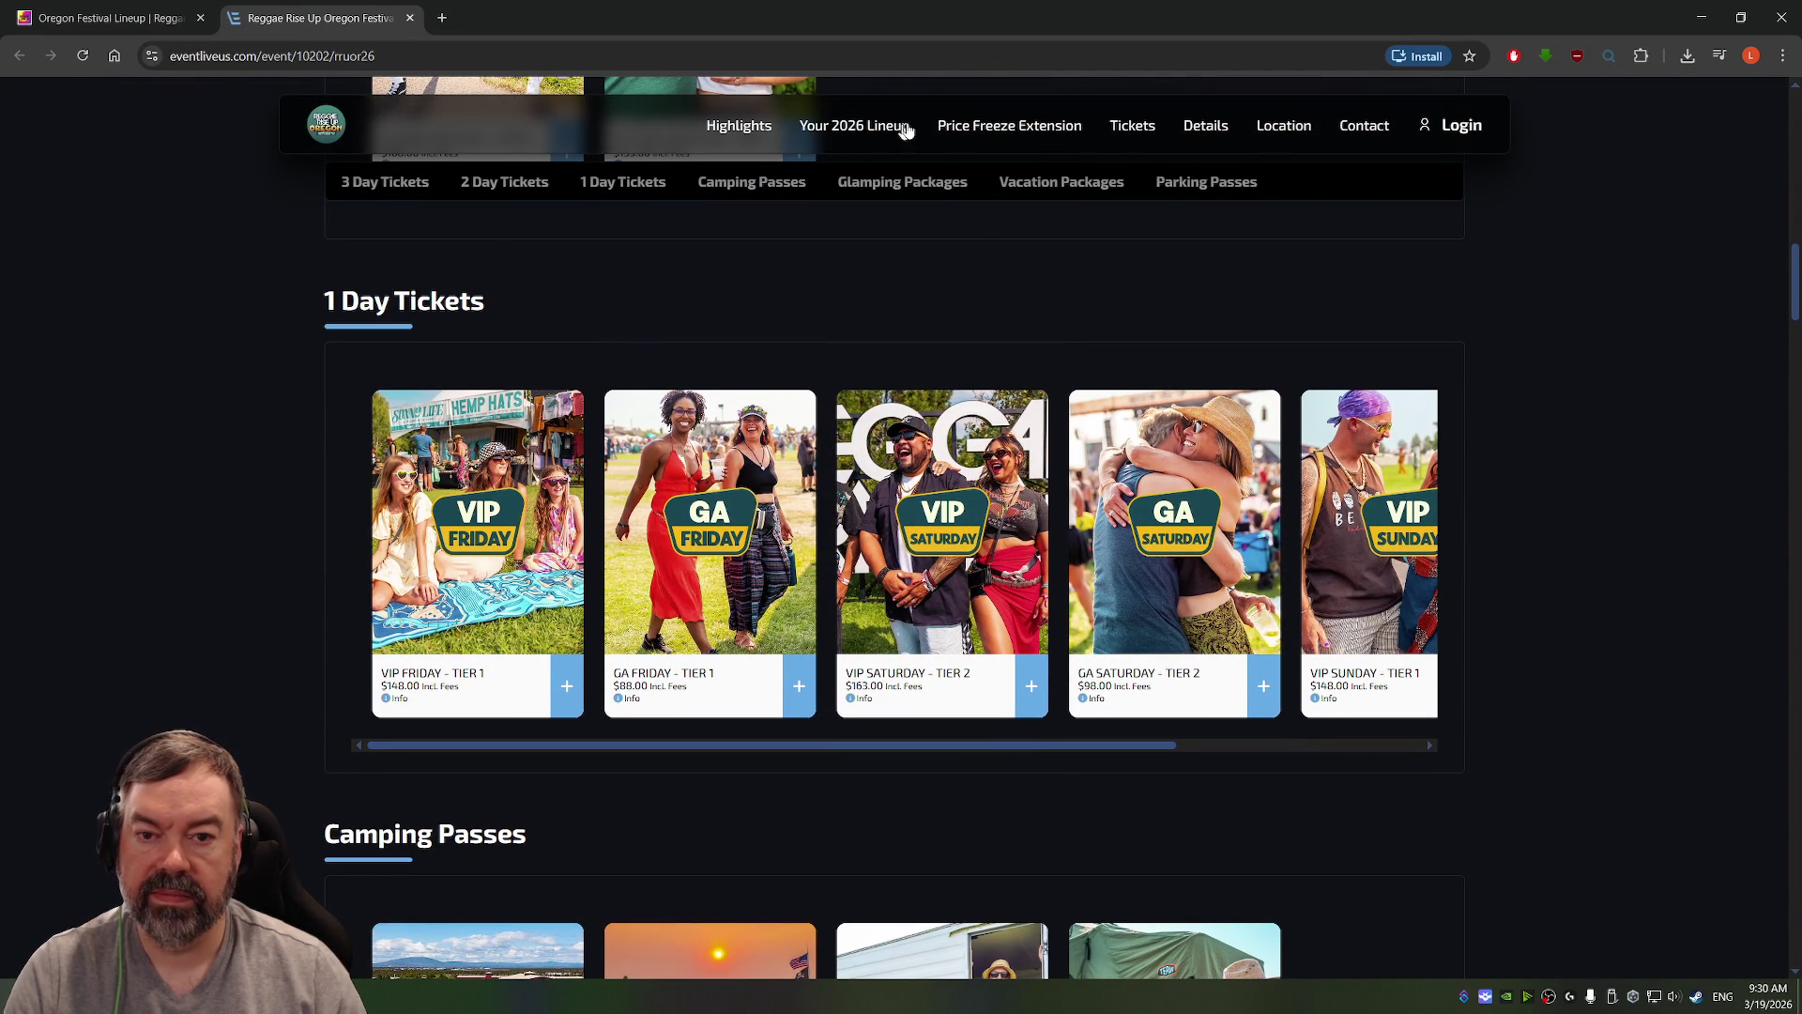
click(1219, 131)
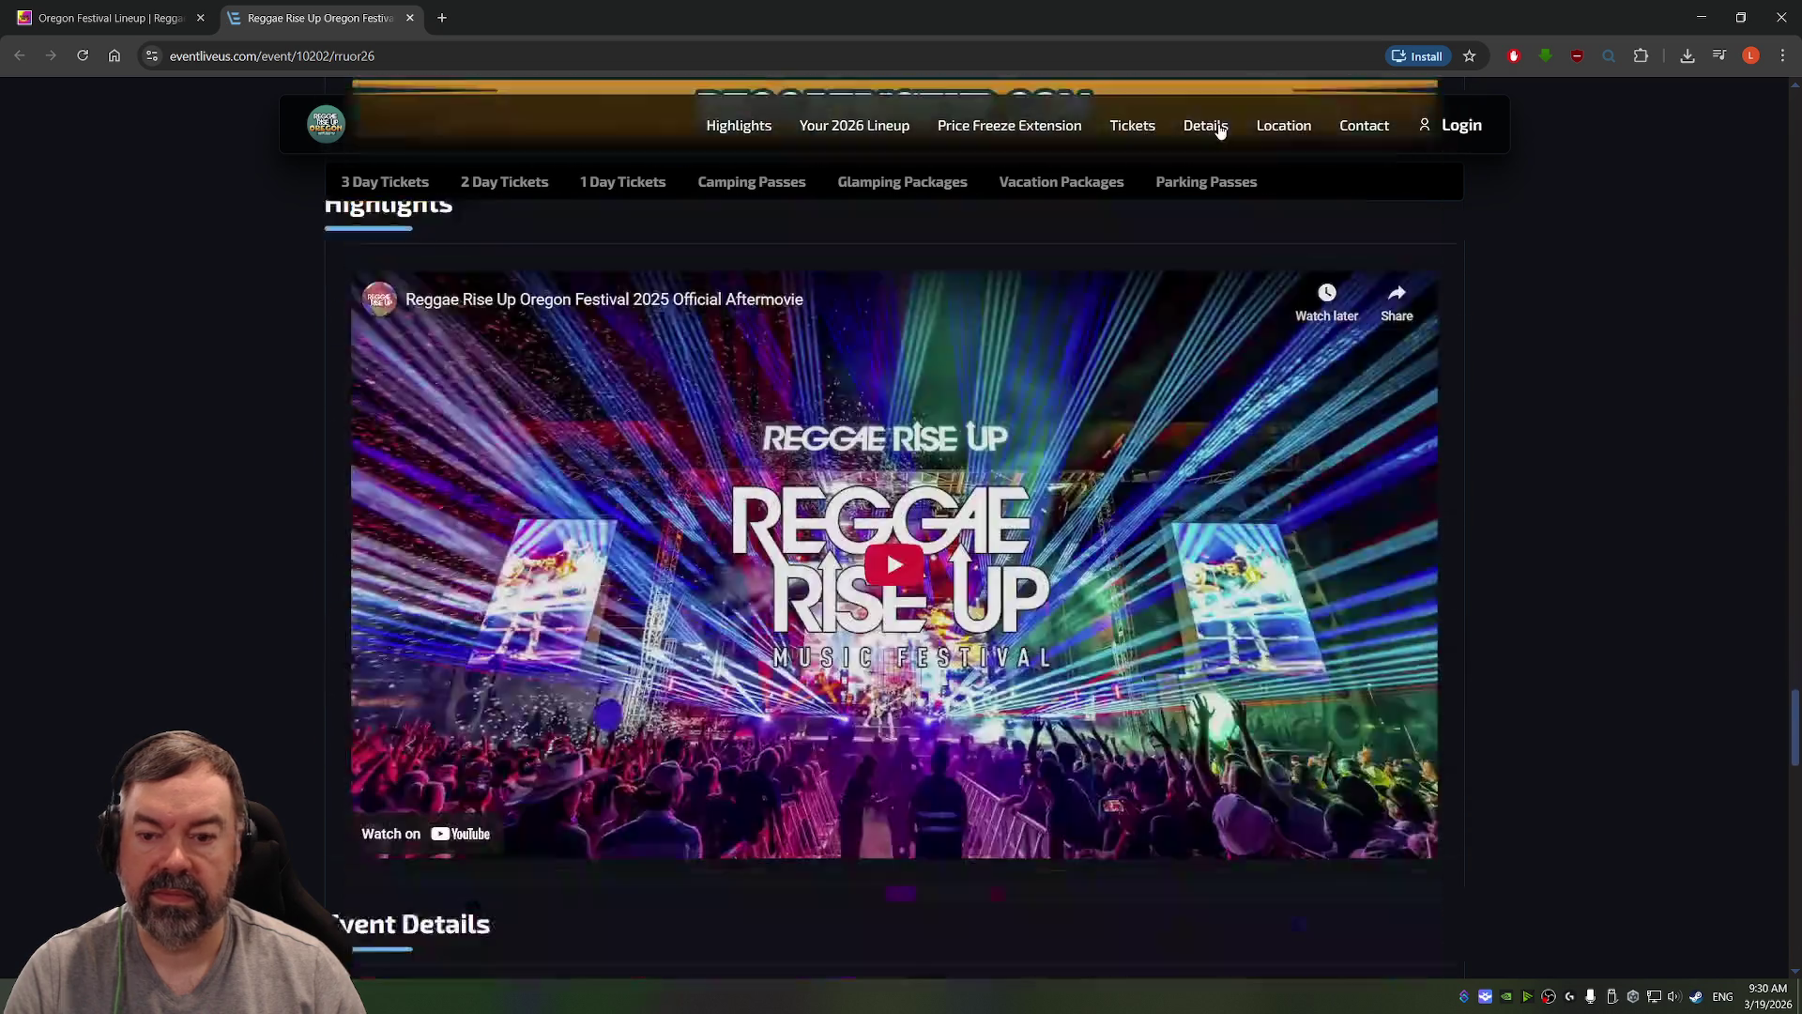
Step: Read through the Reggae Rise Up Oregon Festival 2026 event details, then close the ticket tab
scroll(749, 439, up, 10)
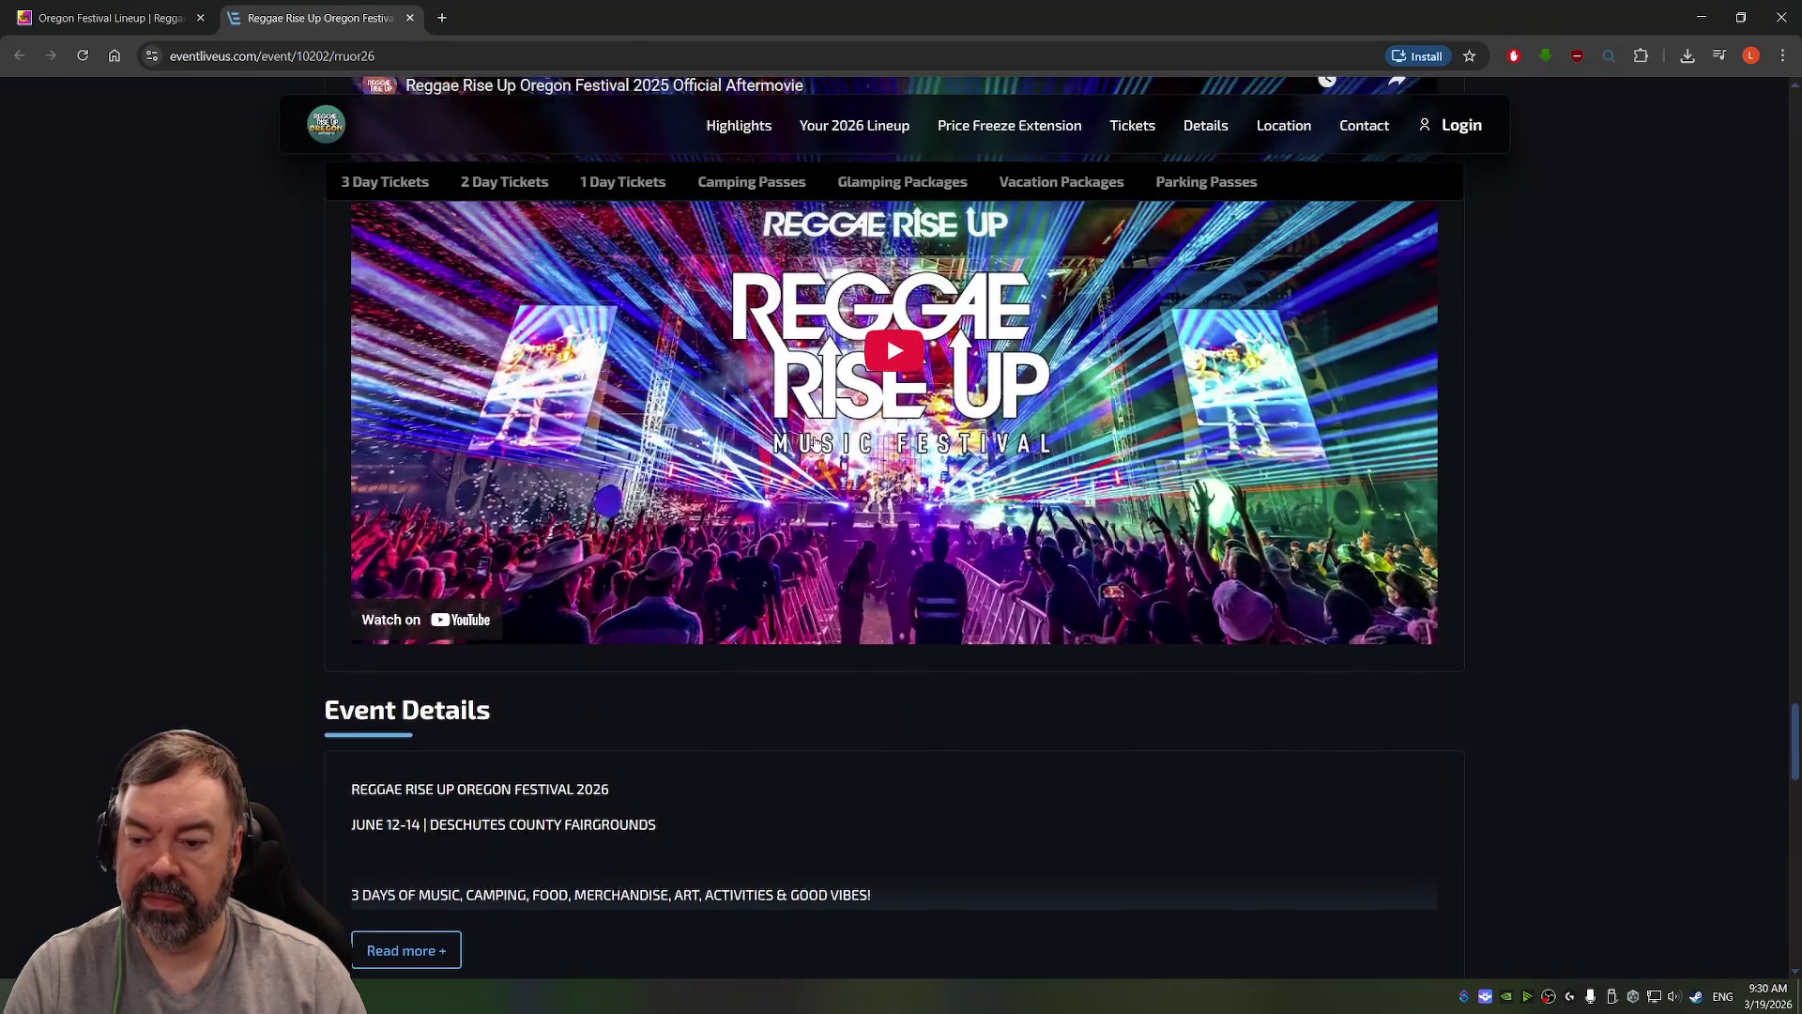
scroll(865, 440, up, 10)
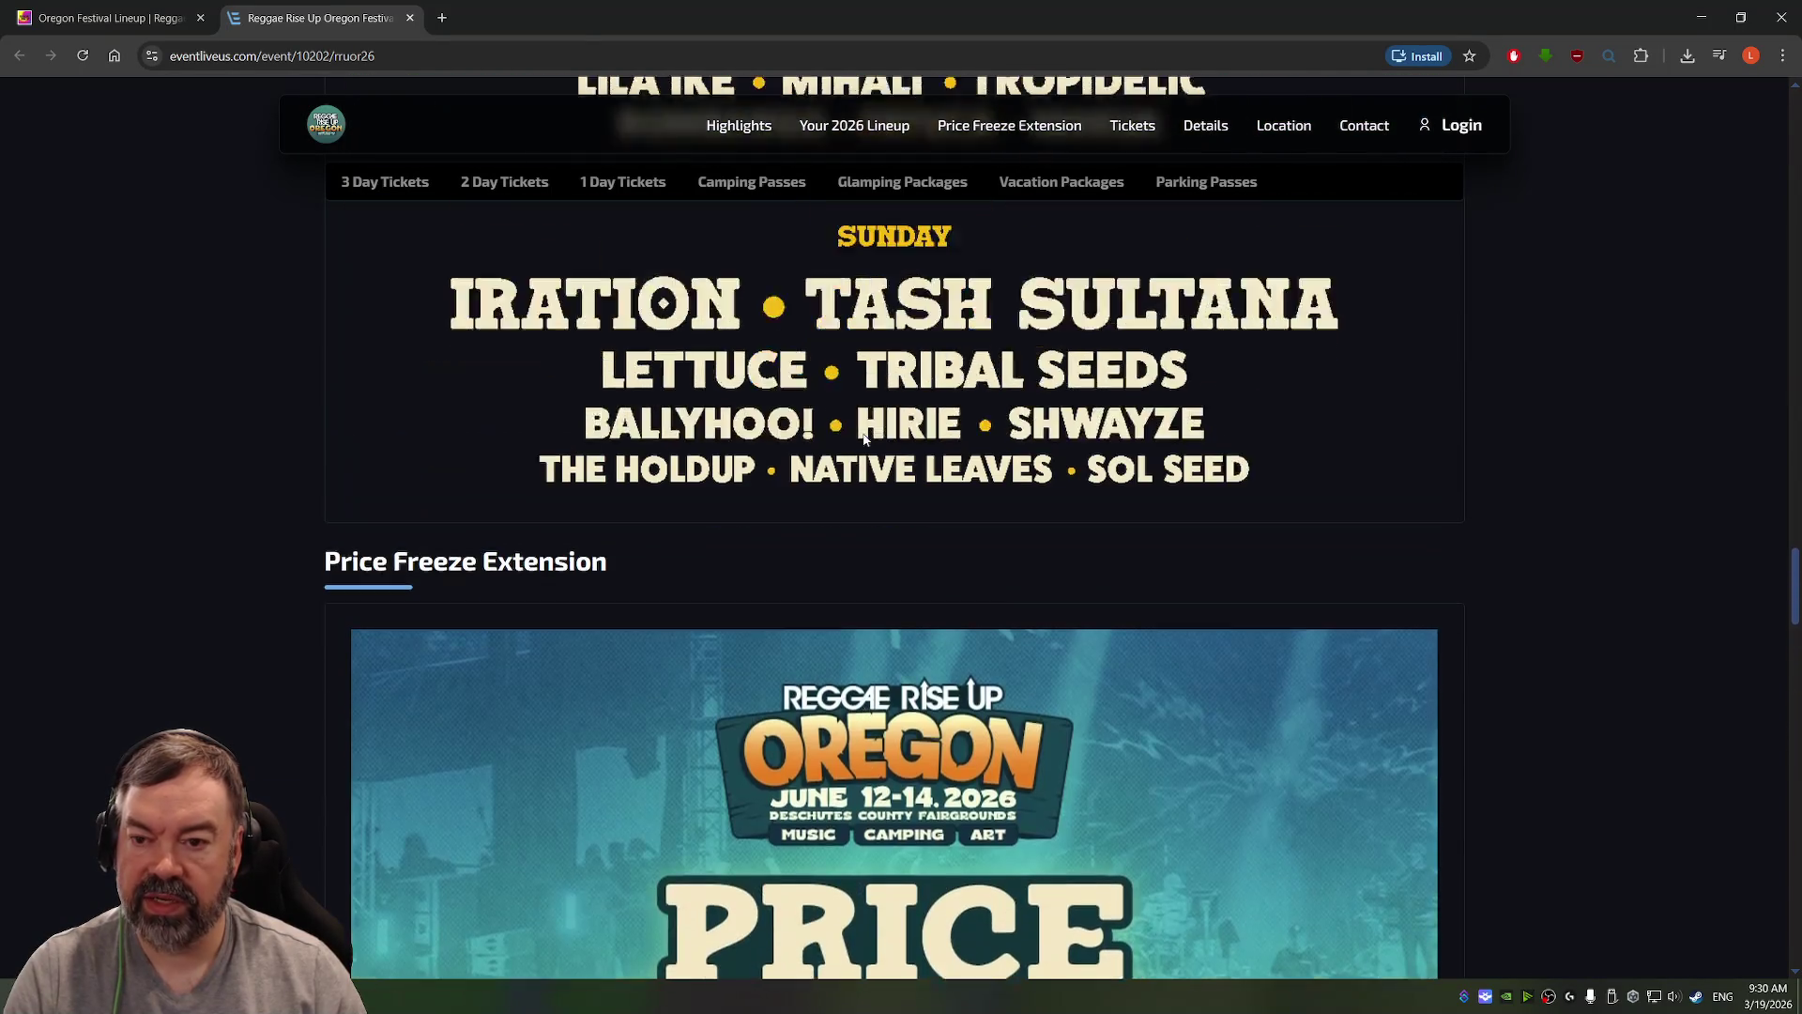
scroll(869, 439, up, 8)
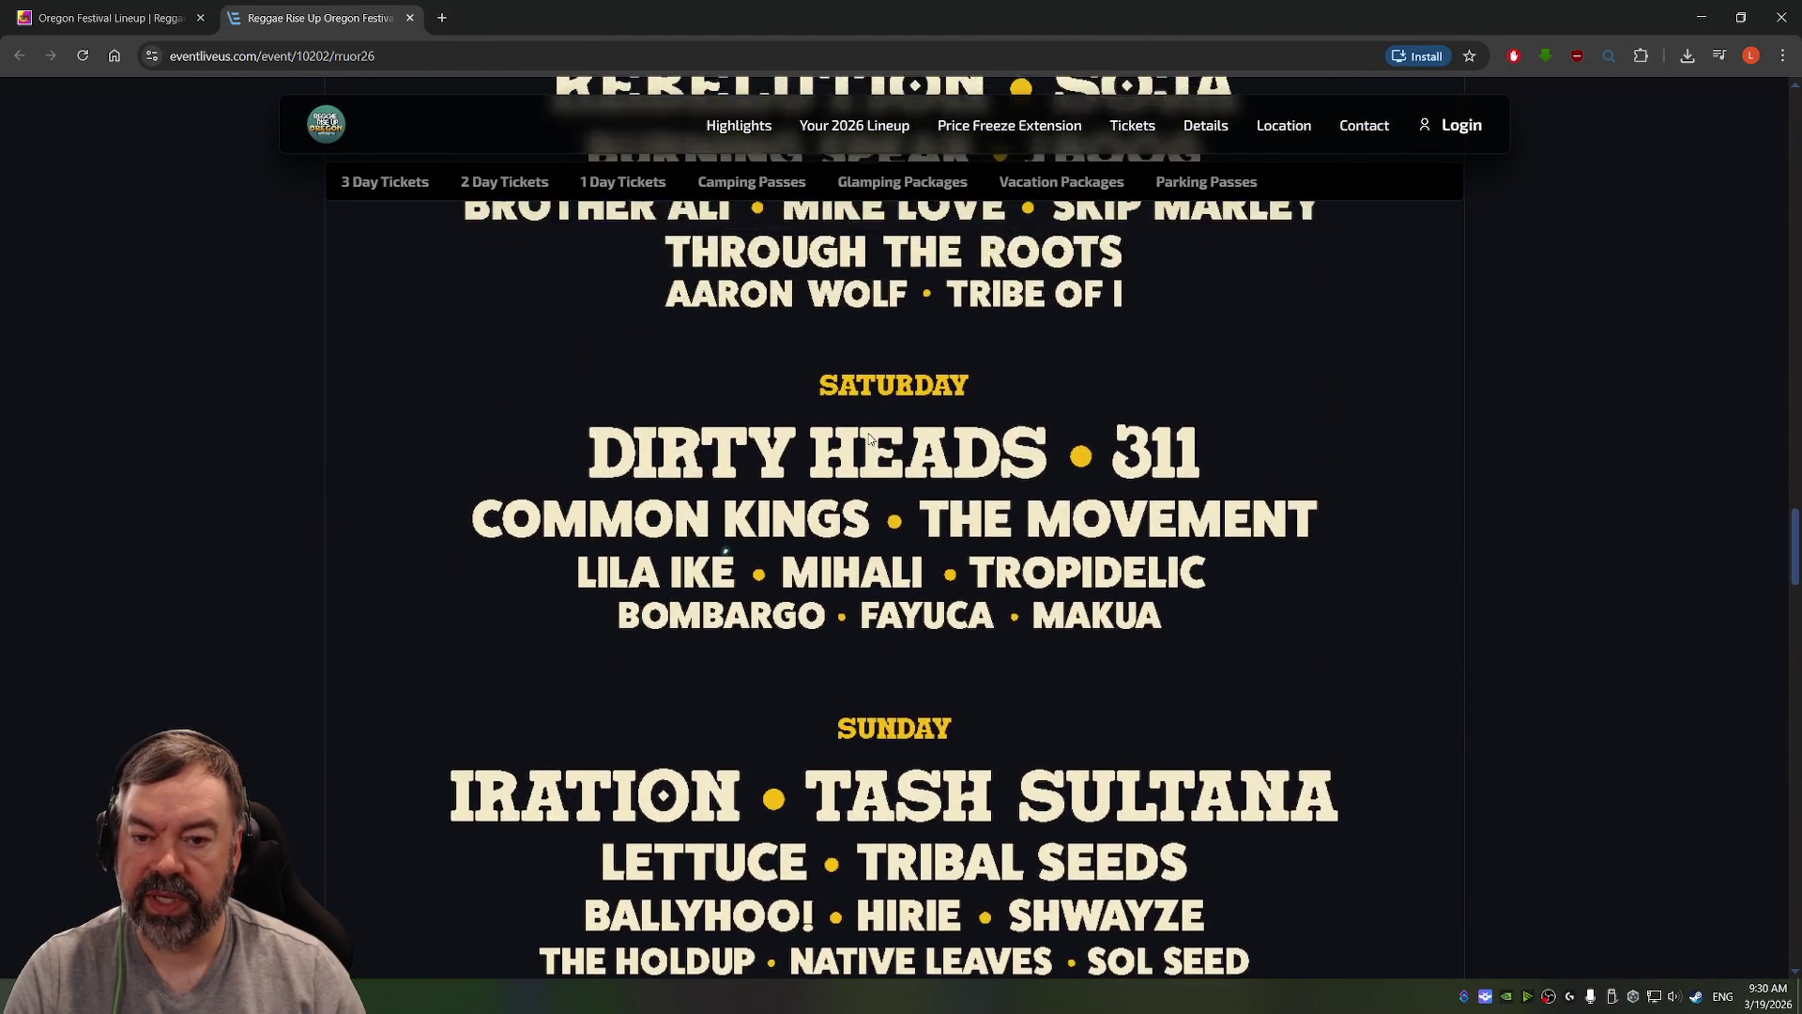
scroll(915, 405, down, 2)
scroll(917, 408, up, 1)
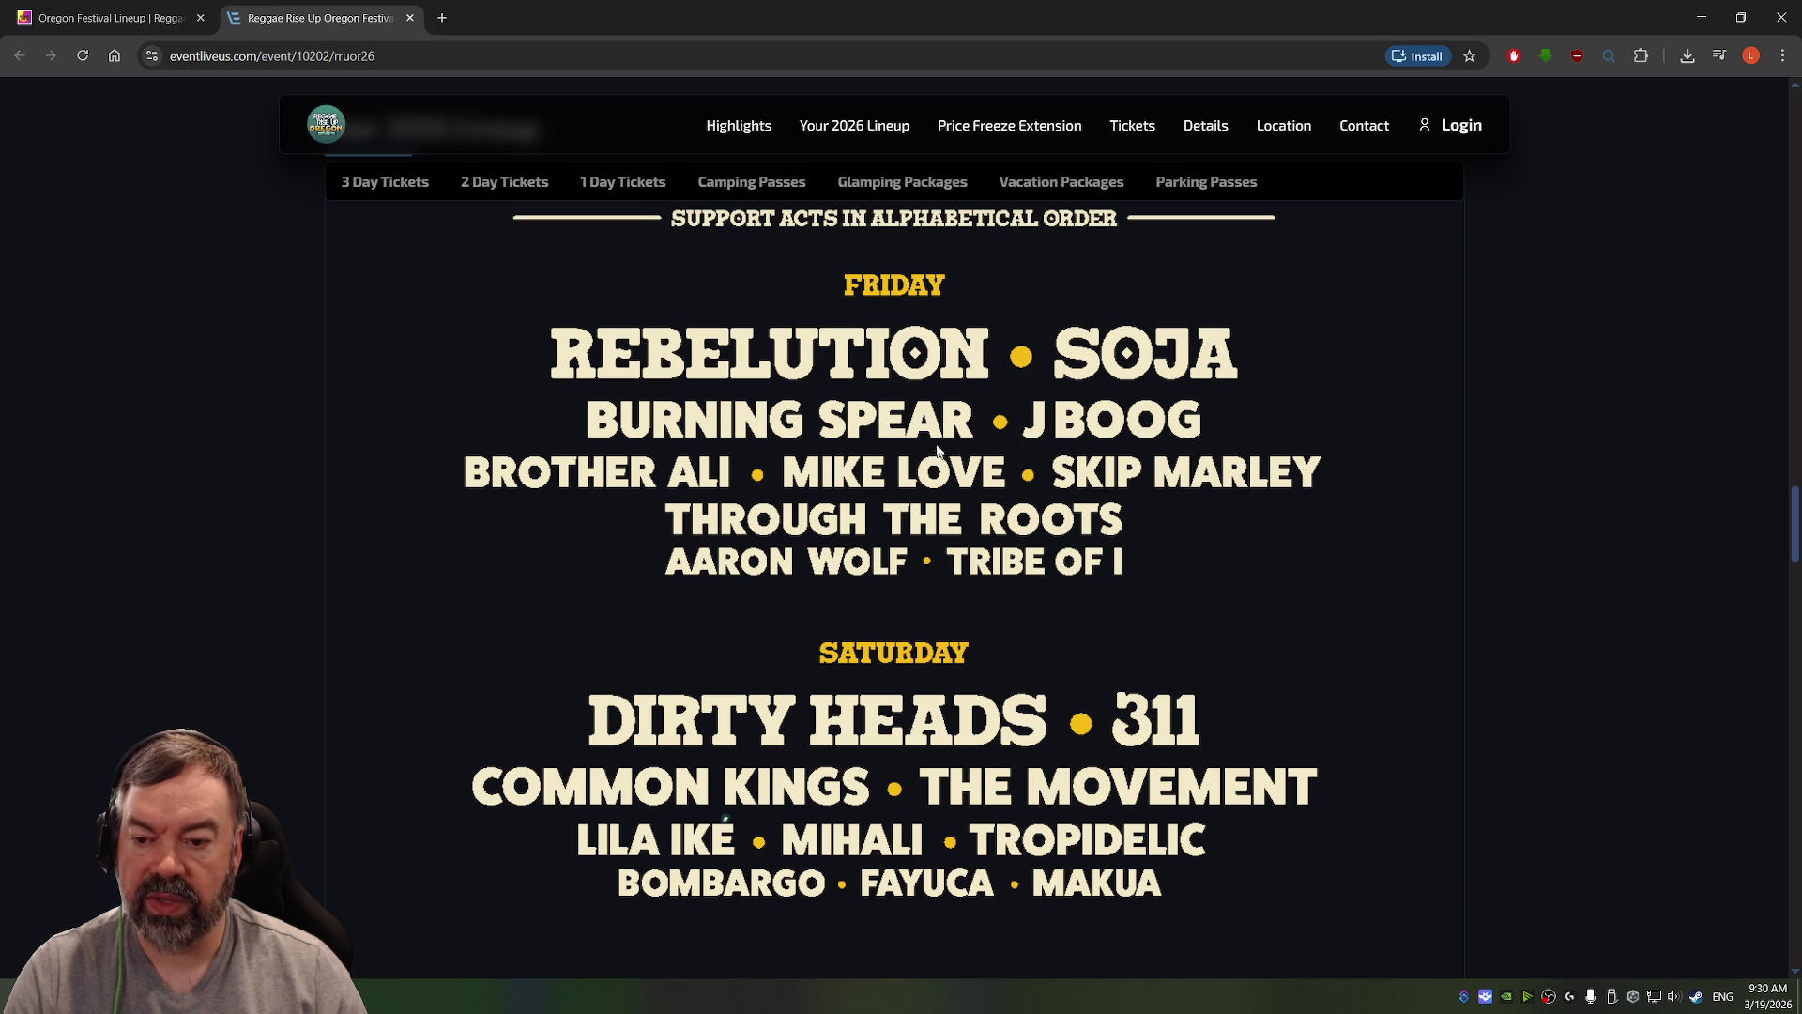
scroll(1132, 375, down, 3)
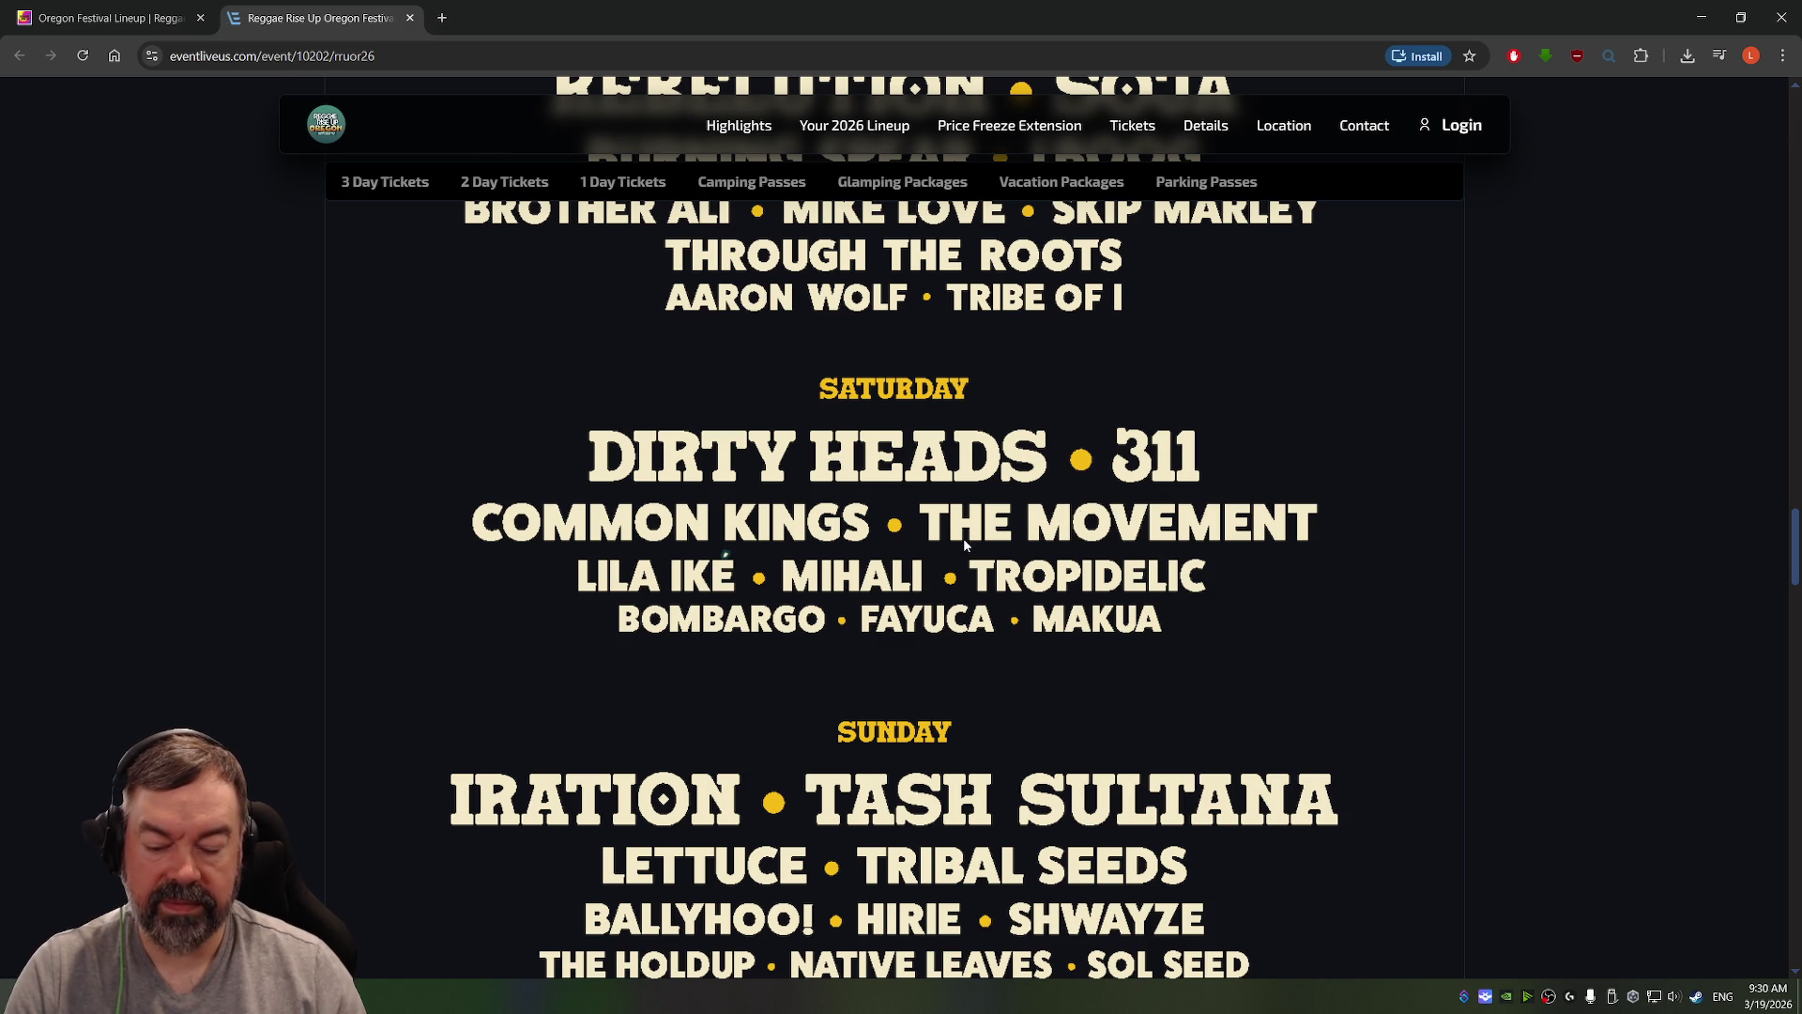
scroll(962, 533, down, 2)
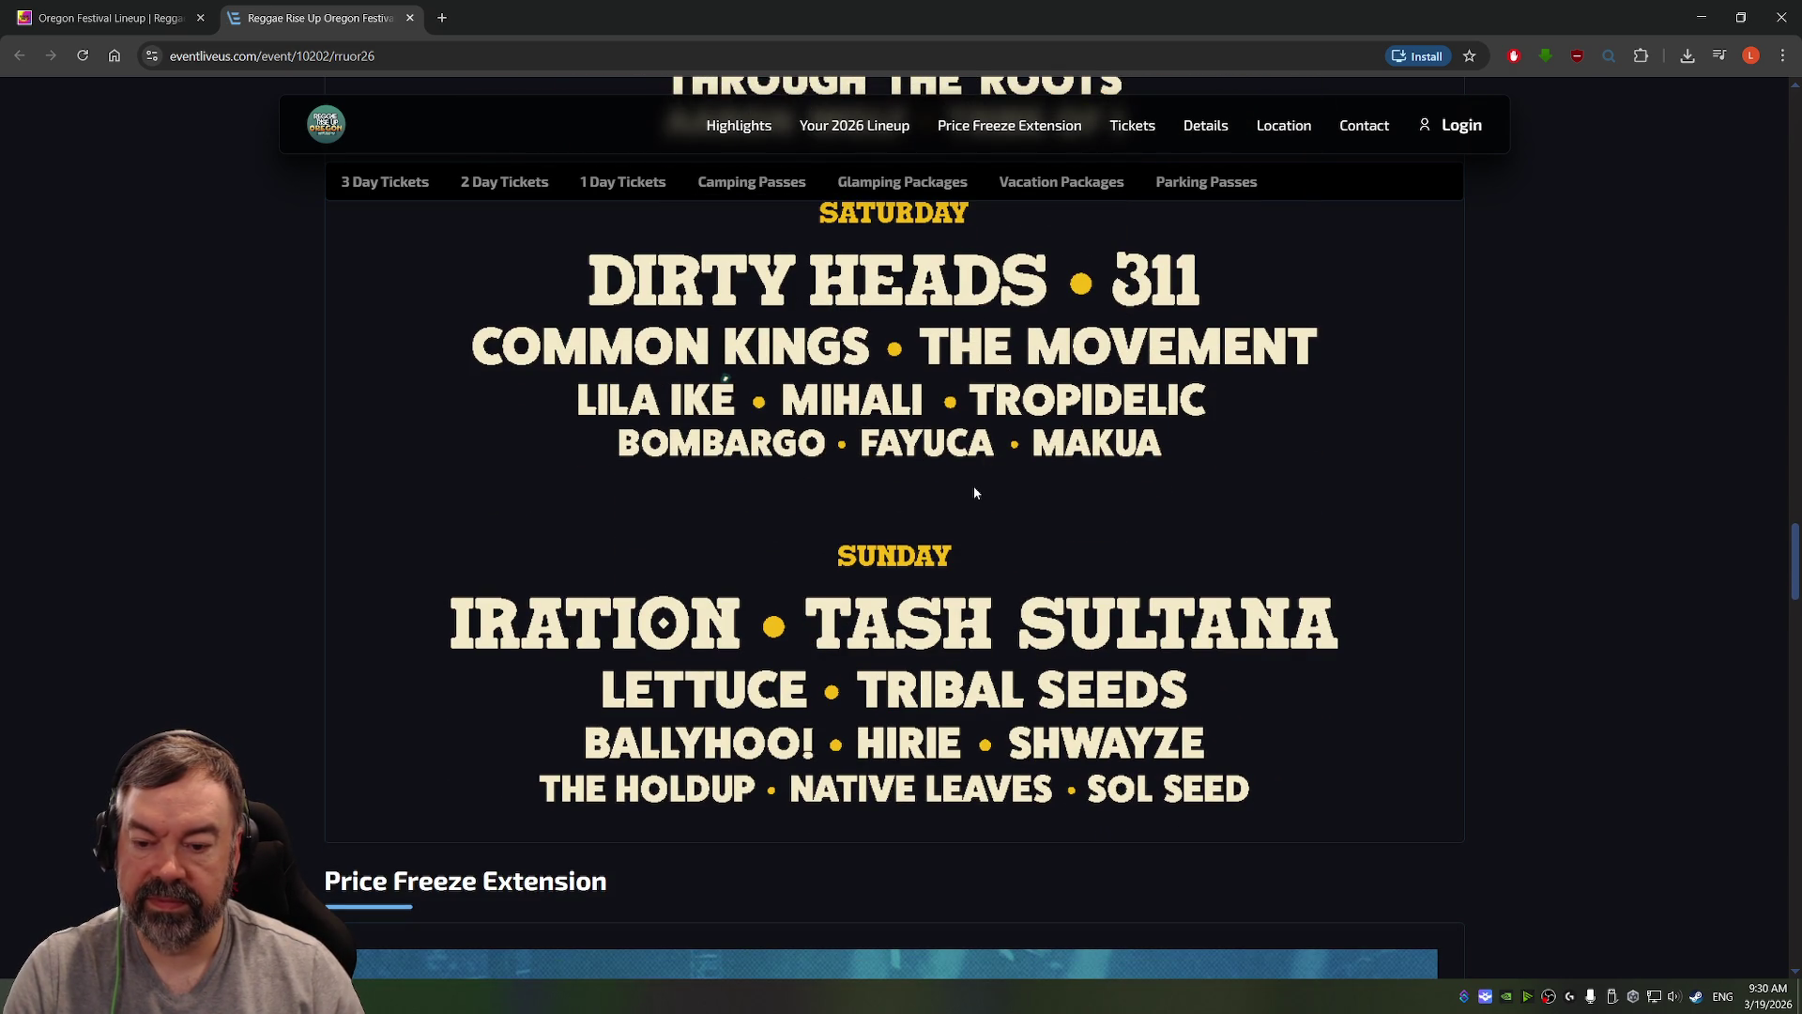
scroll(972, 488, down, 8)
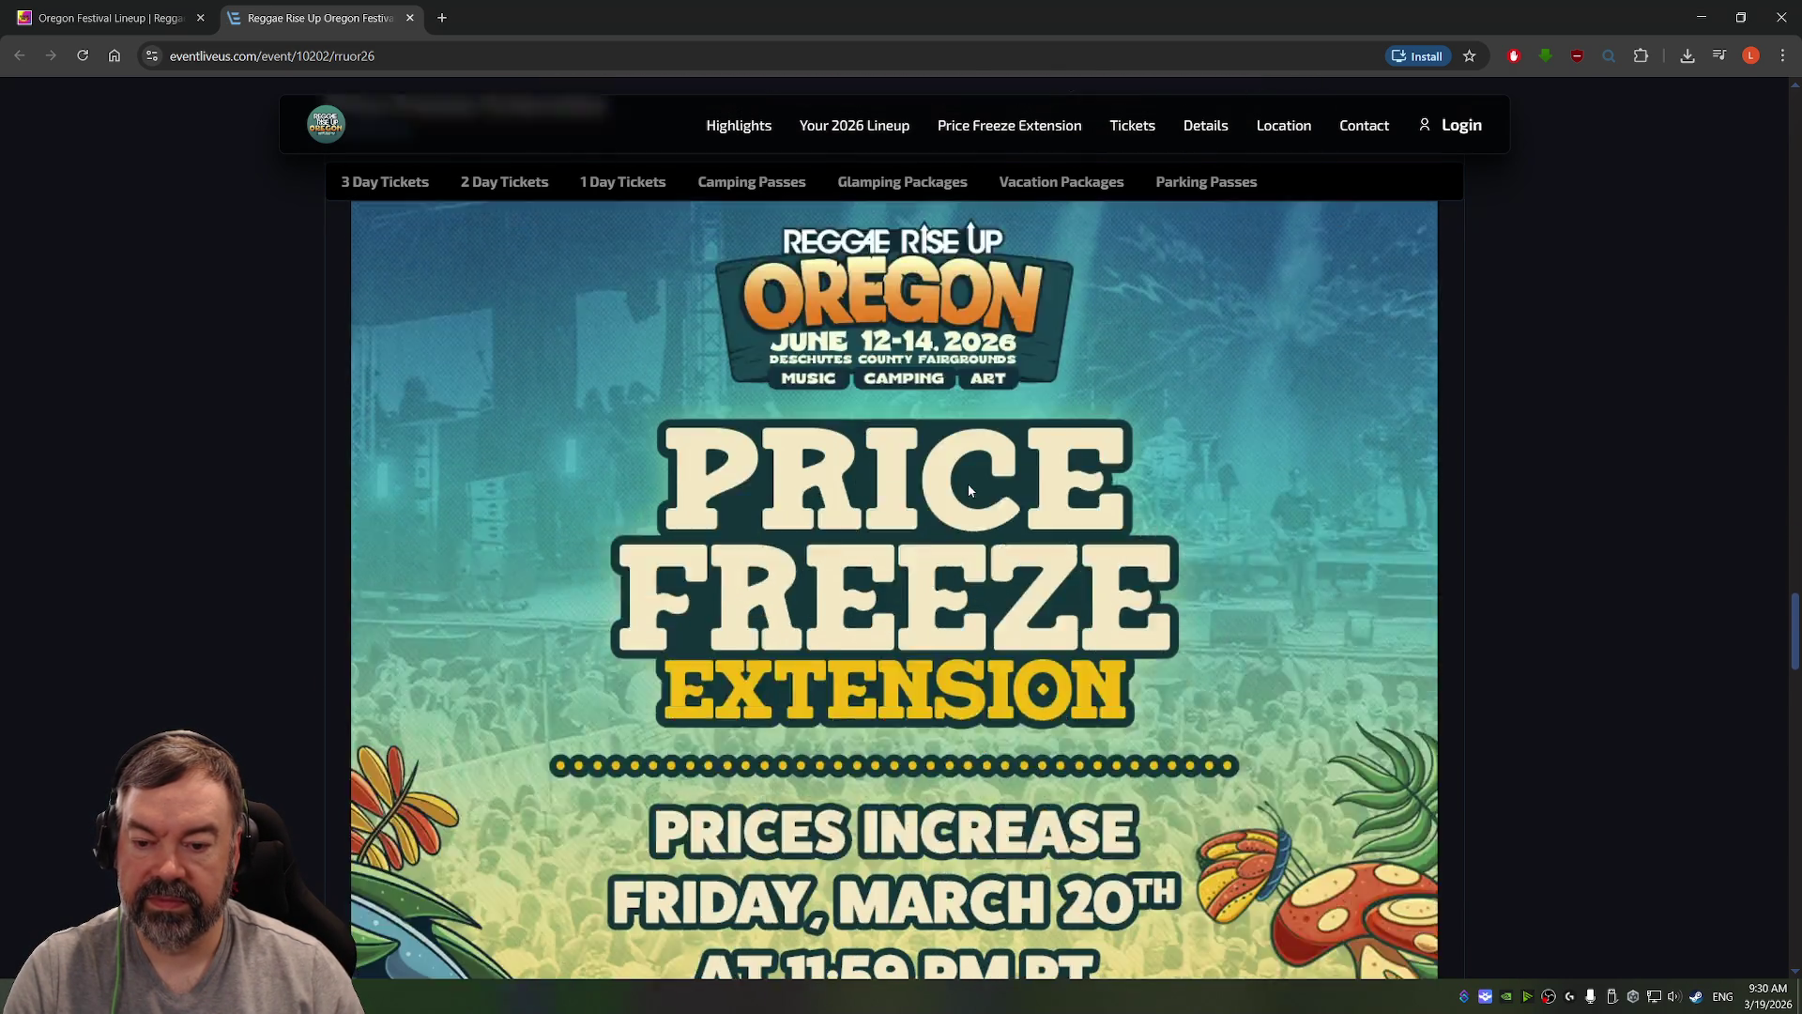
scroll(969, 489, down, 4)
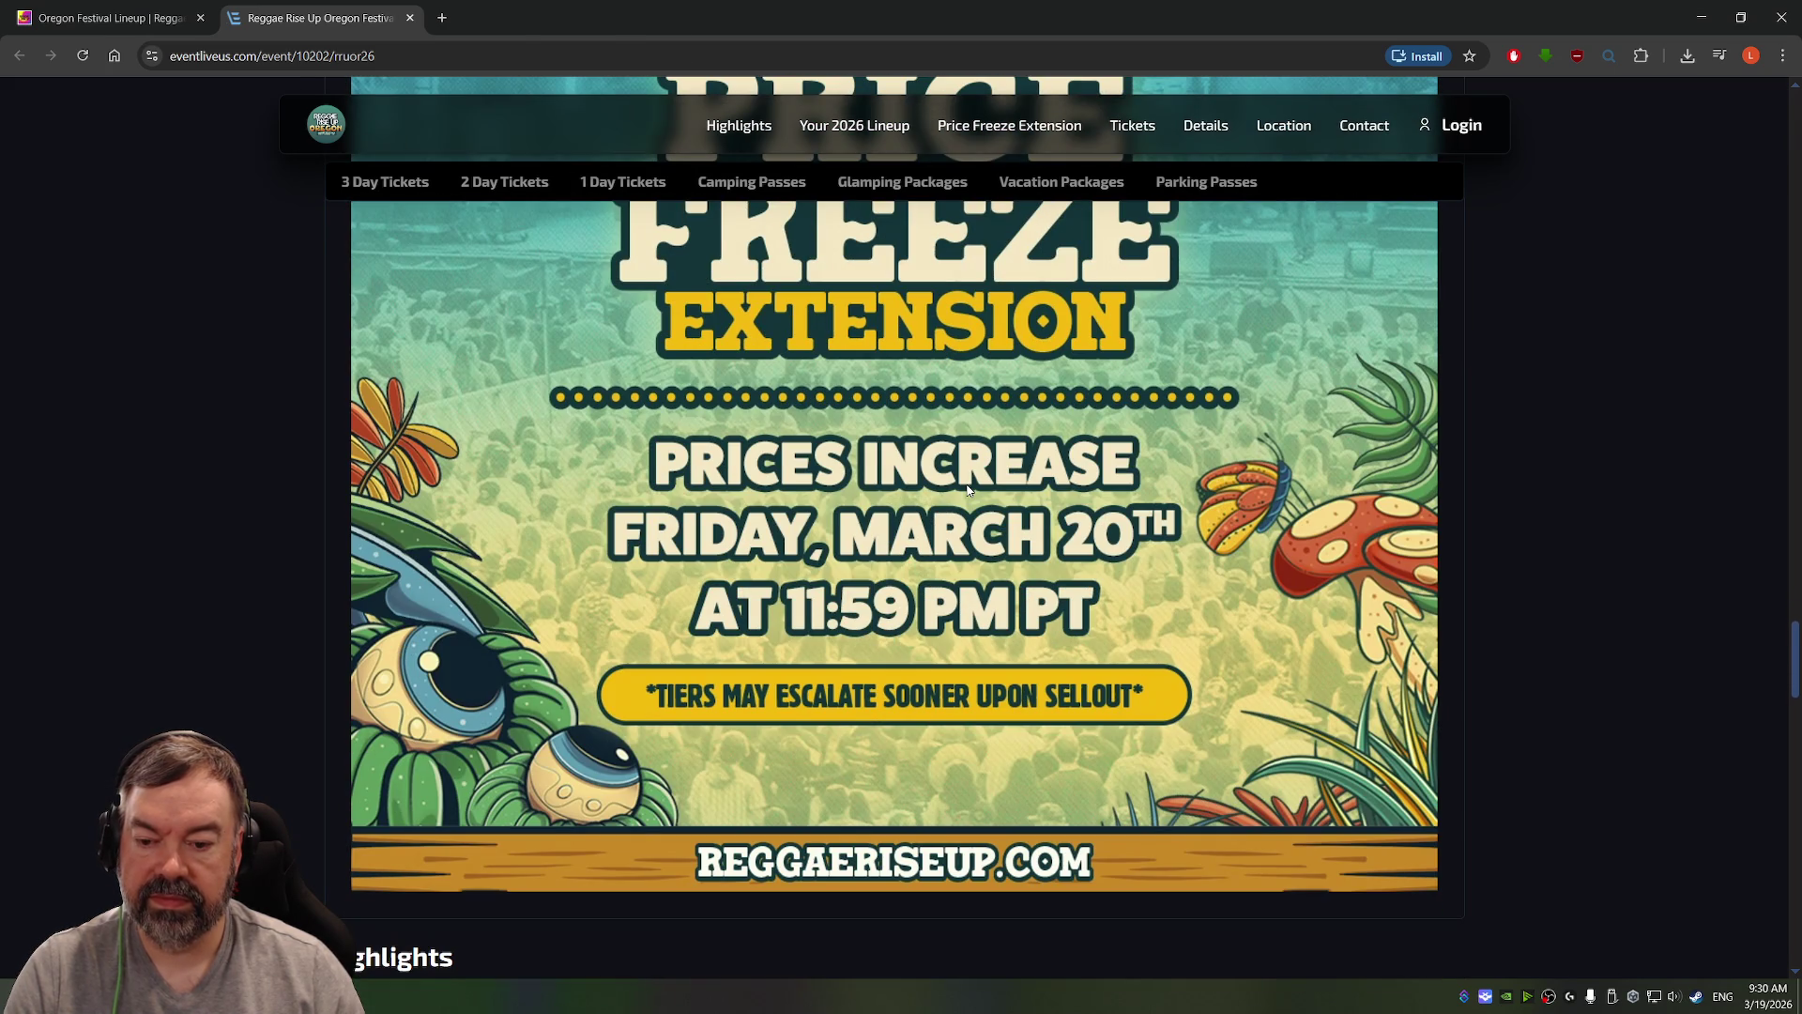
scroll(968, 489, up, 20)
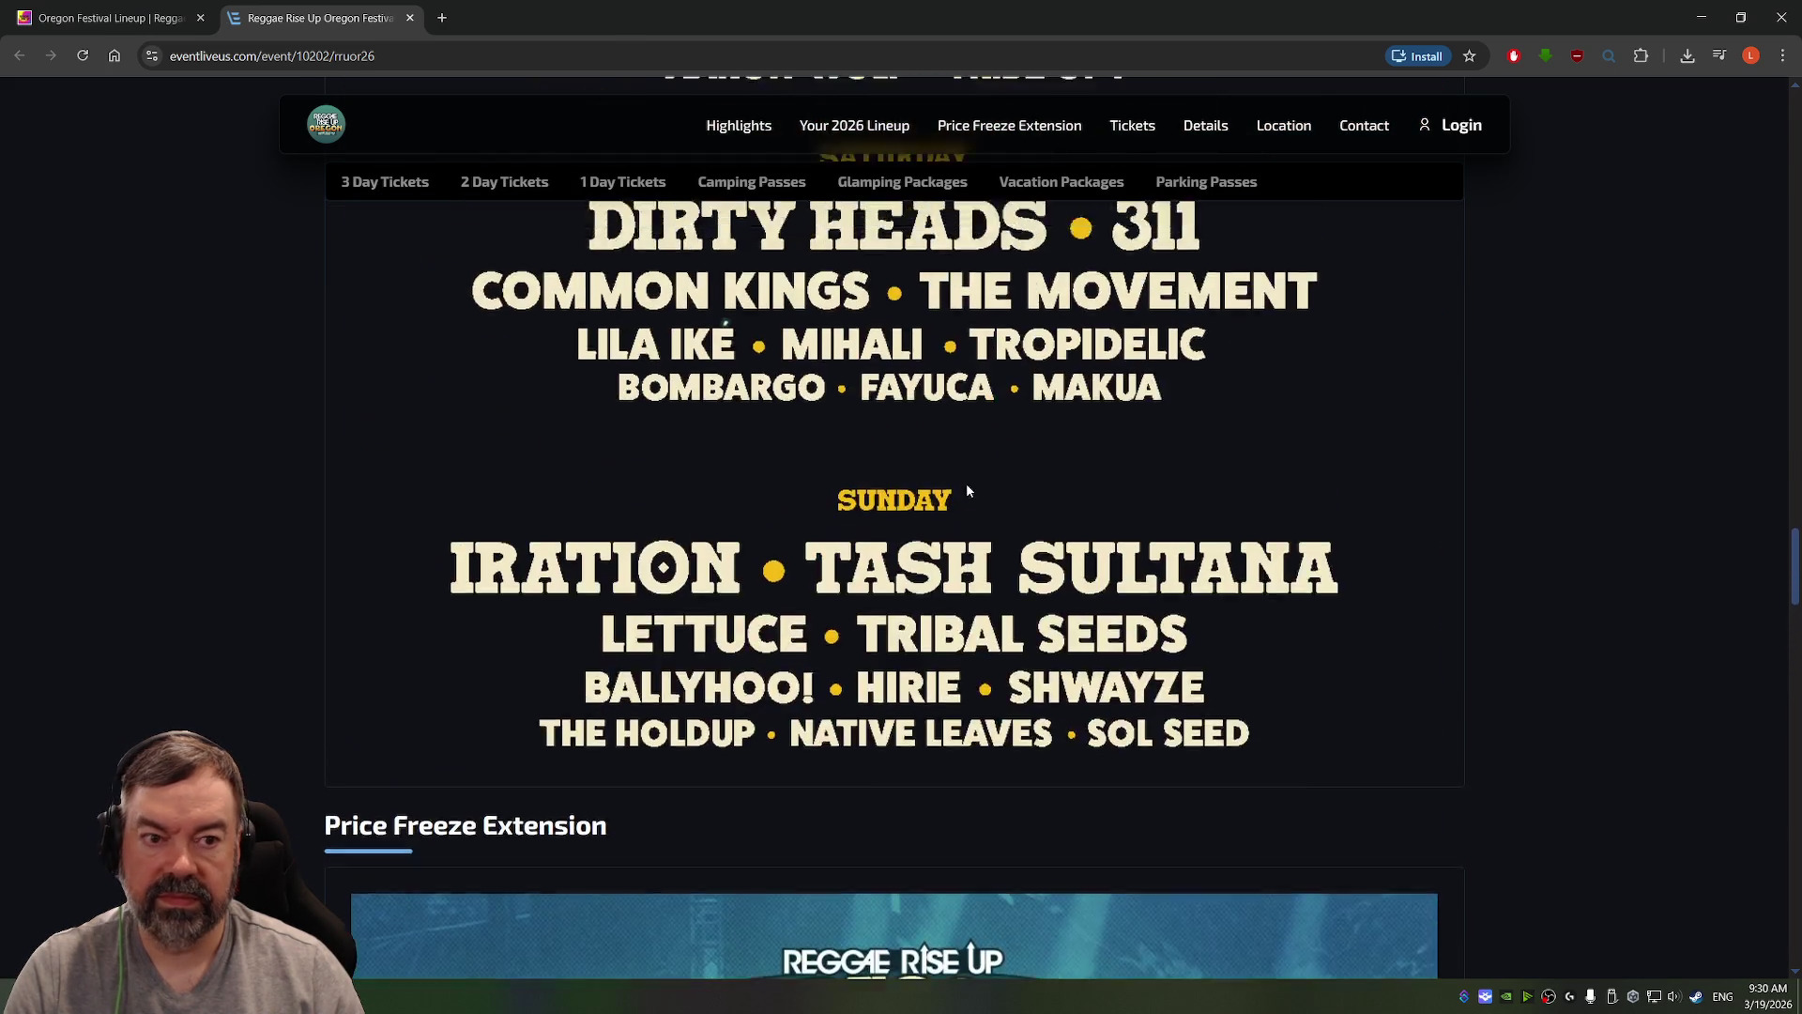
scroll(968, 489, up, 15)
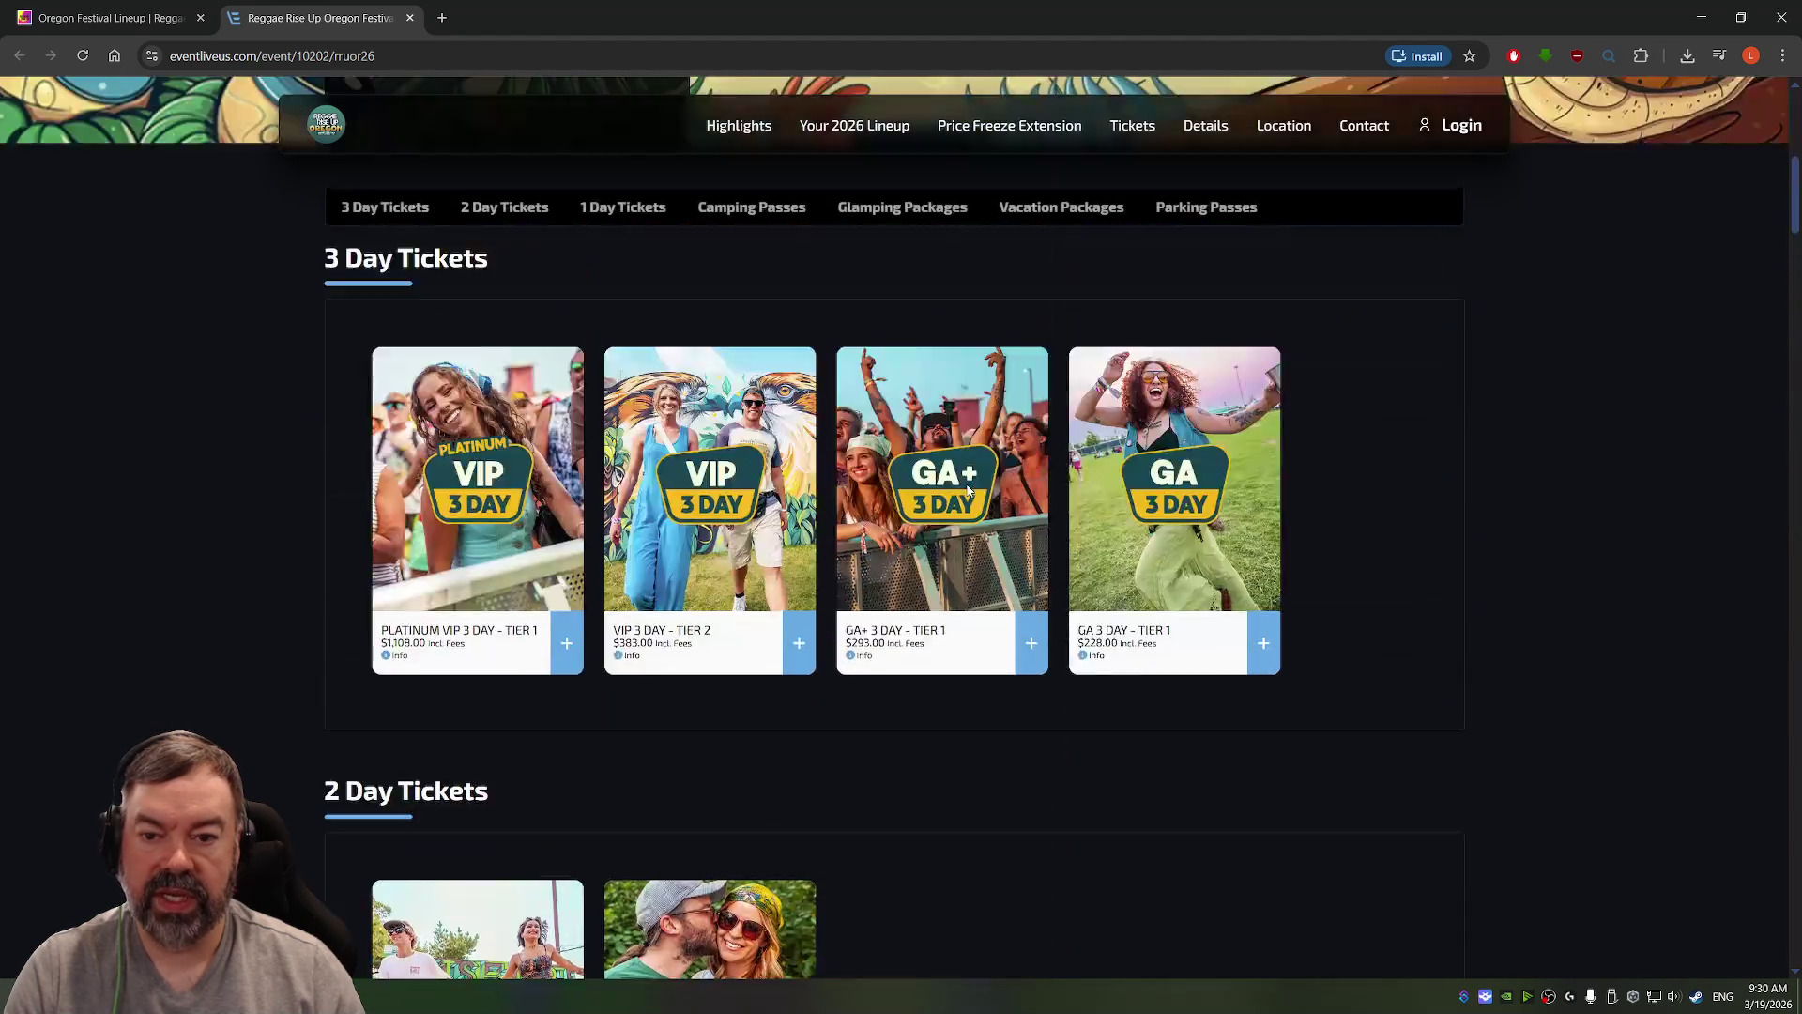
scroll(798, 478, up, 1)
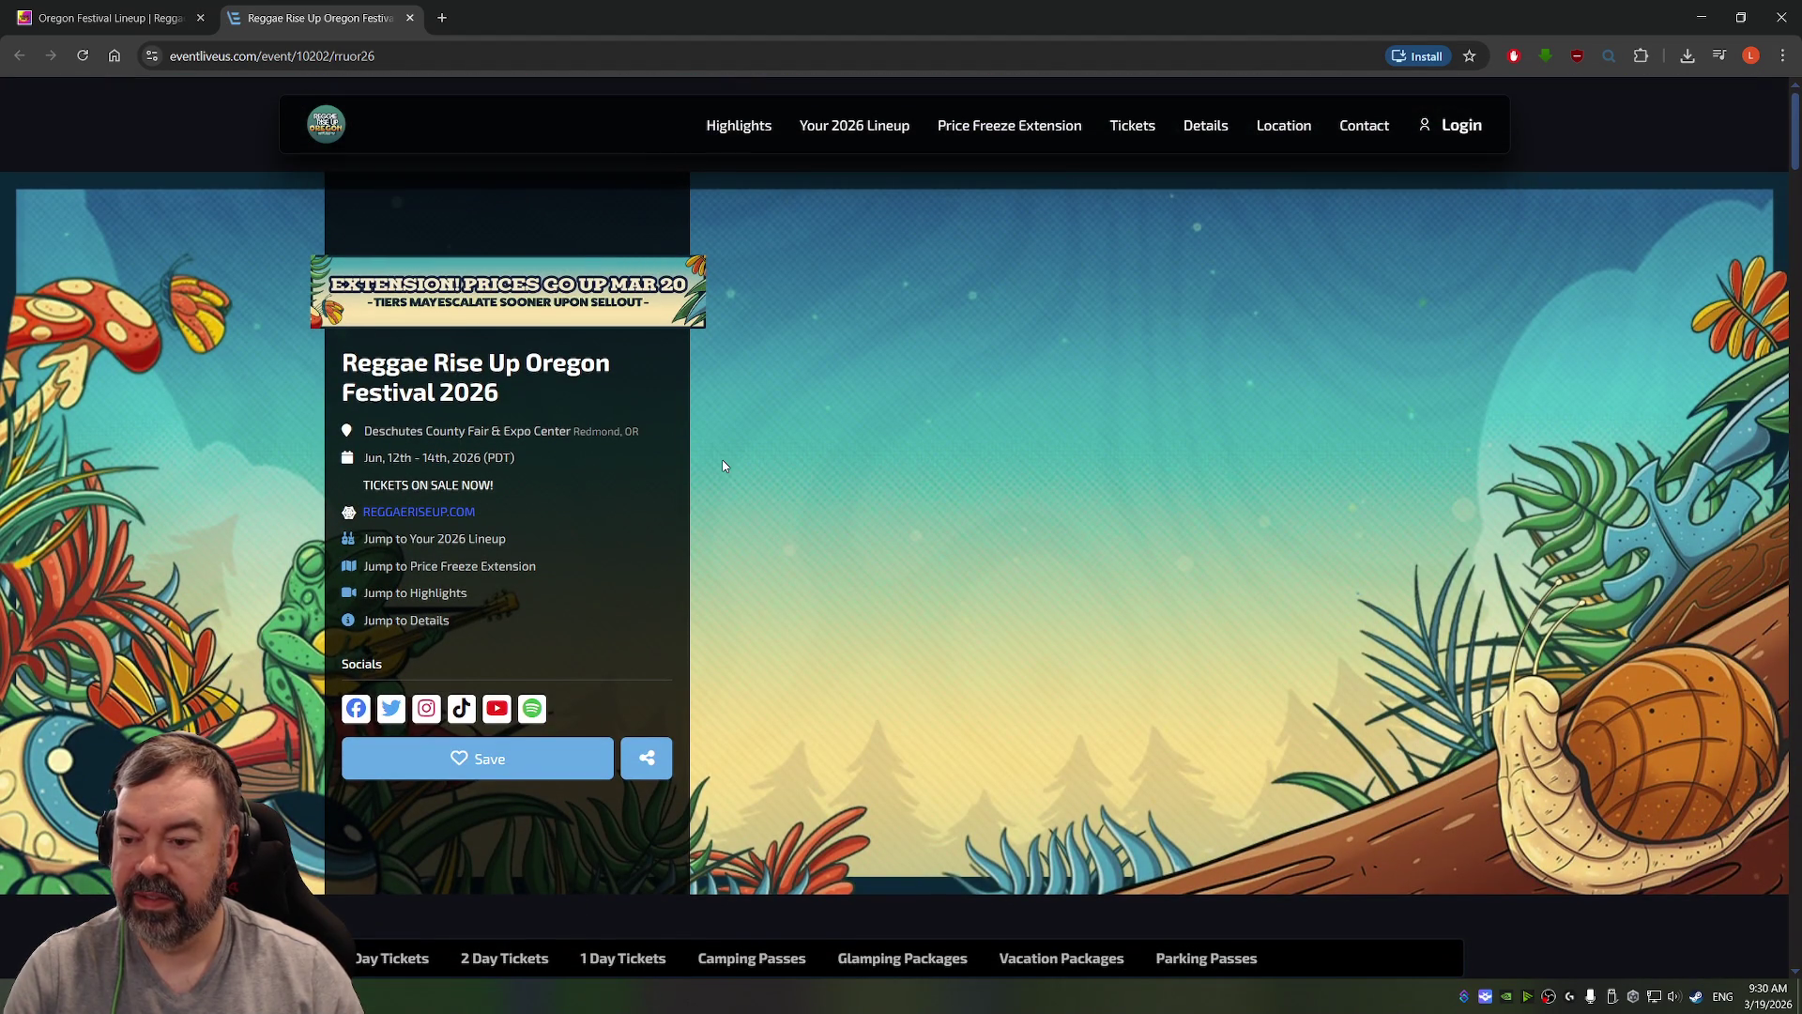
click(410, 19)
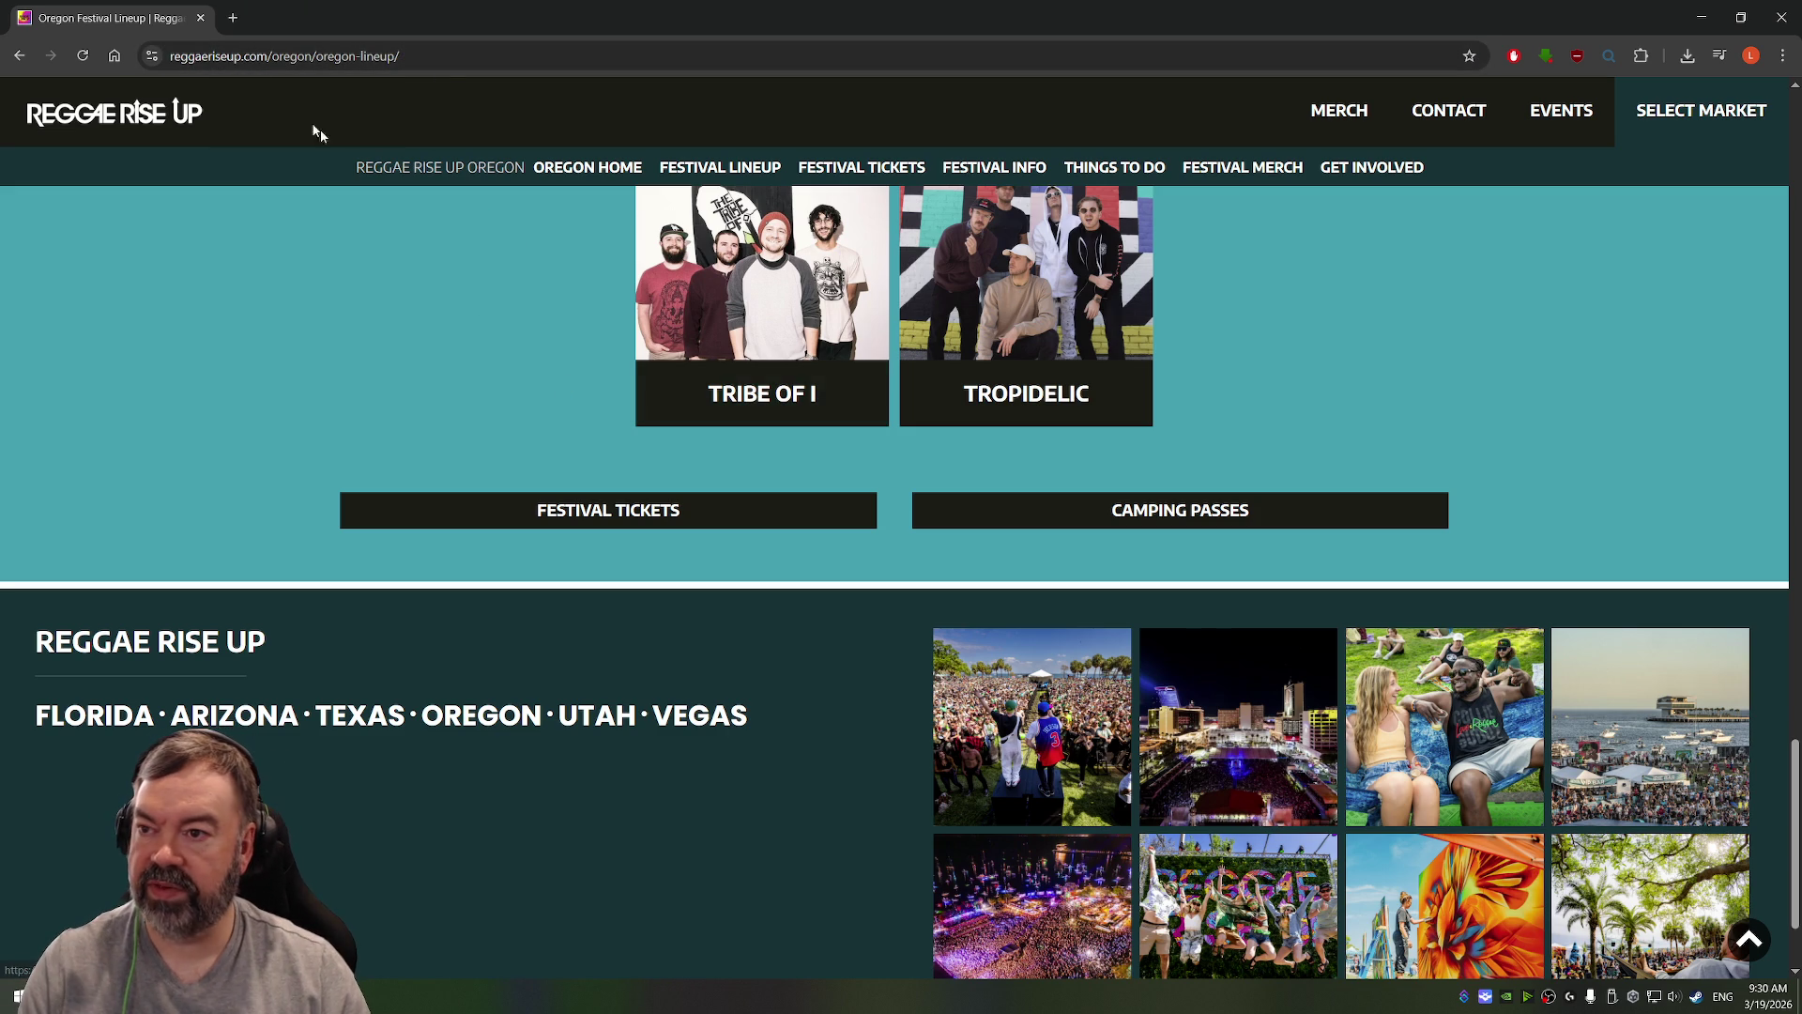
Step: Close the remaining lineup tab, shutting Chrome and revealing the Echoes of Mayhem title screen
click(201, 19)
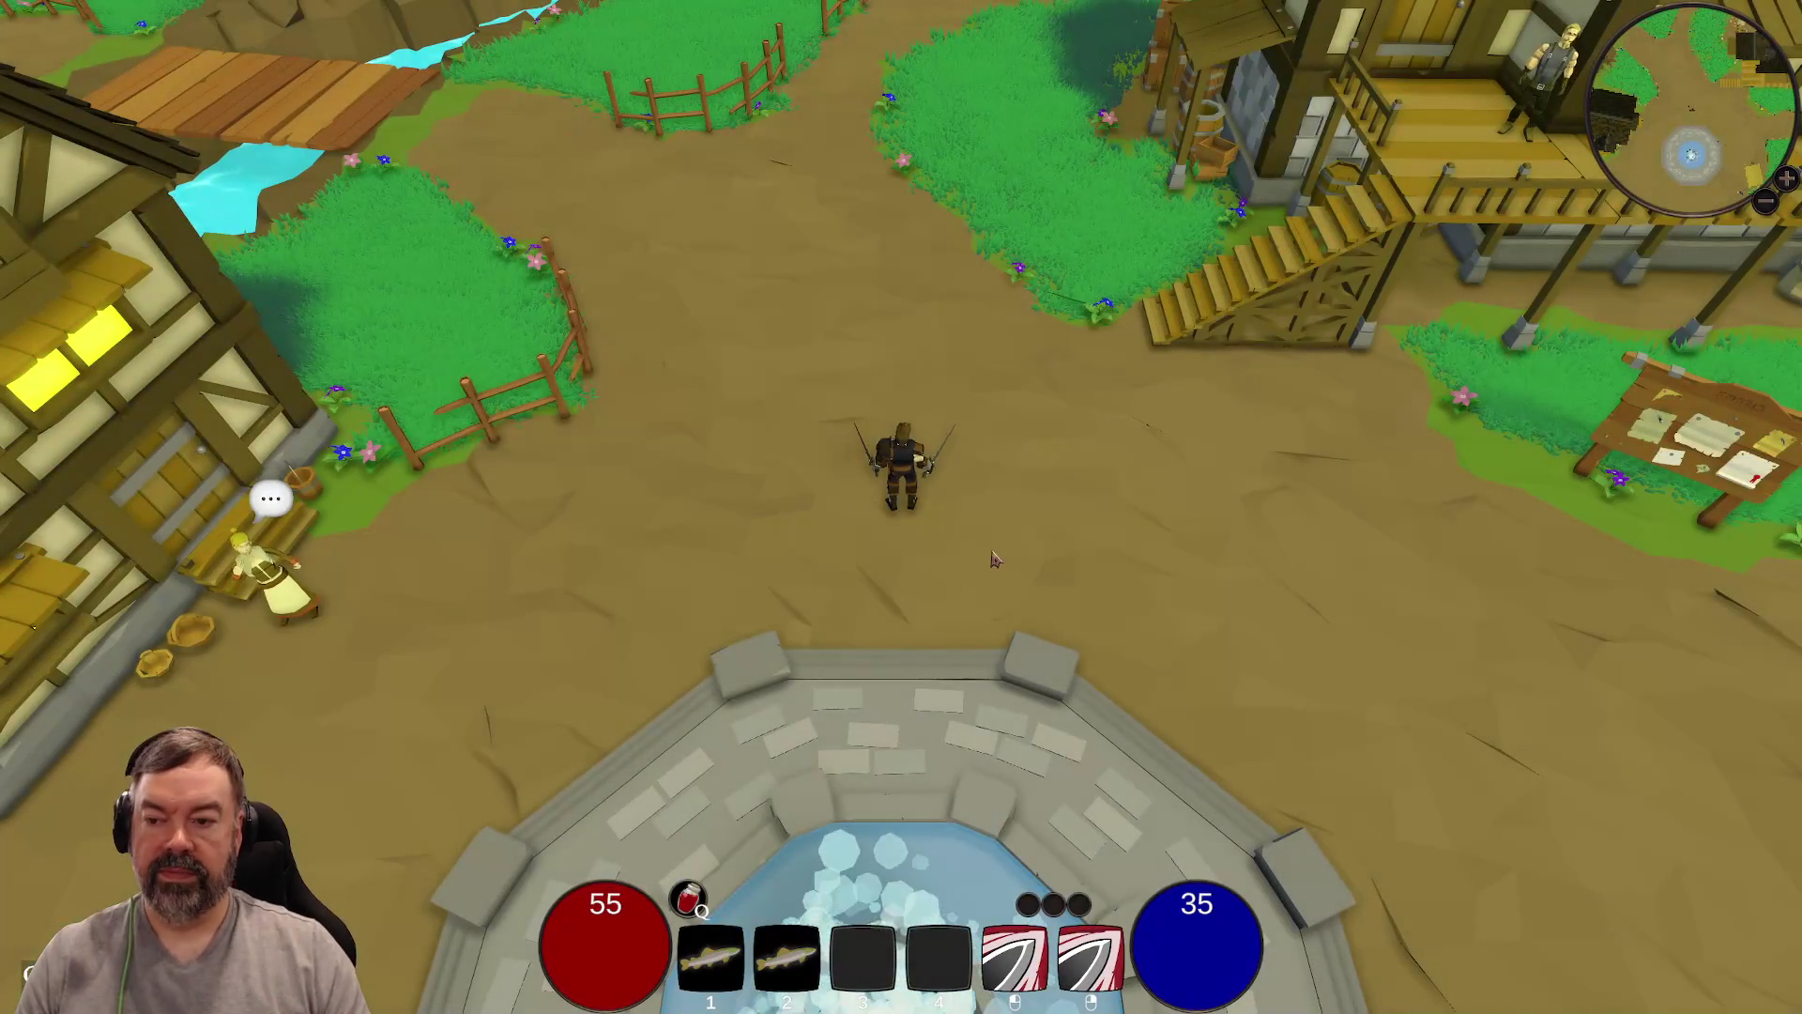
Step: Walk the character through the village past the notice board toward the guard by the stairs
click(994, 559)
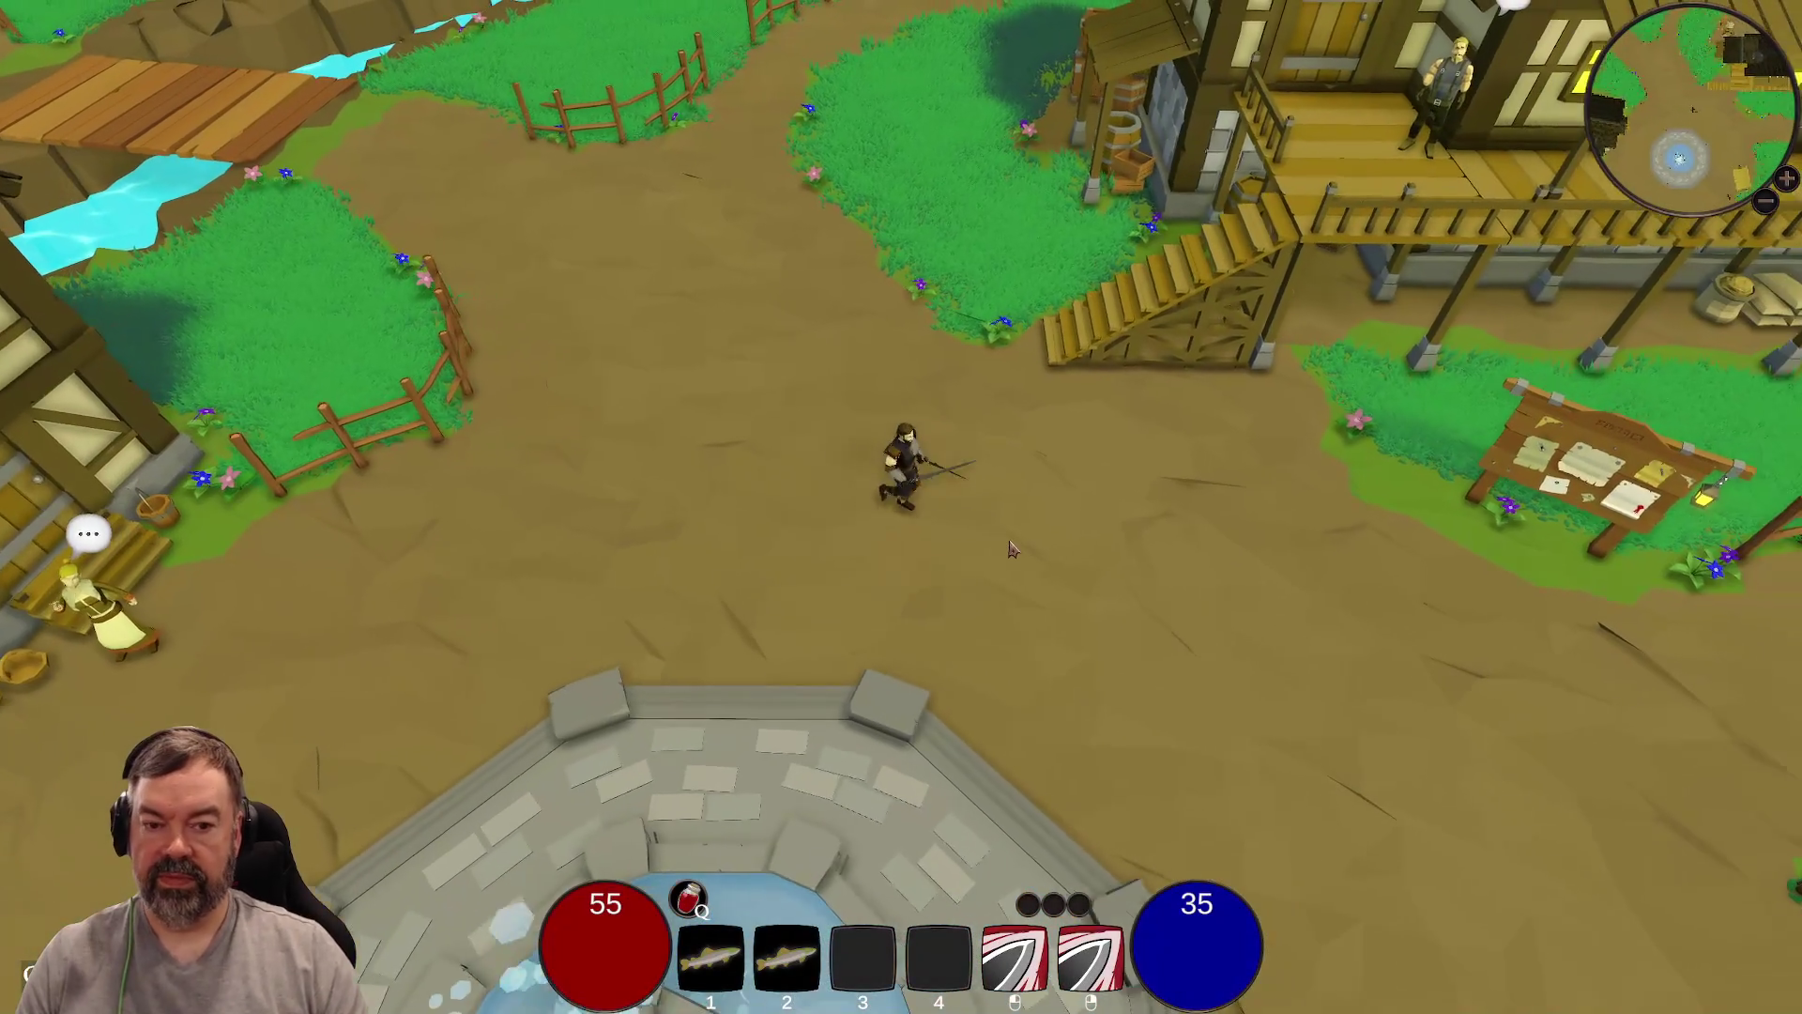
click(1017, 537)
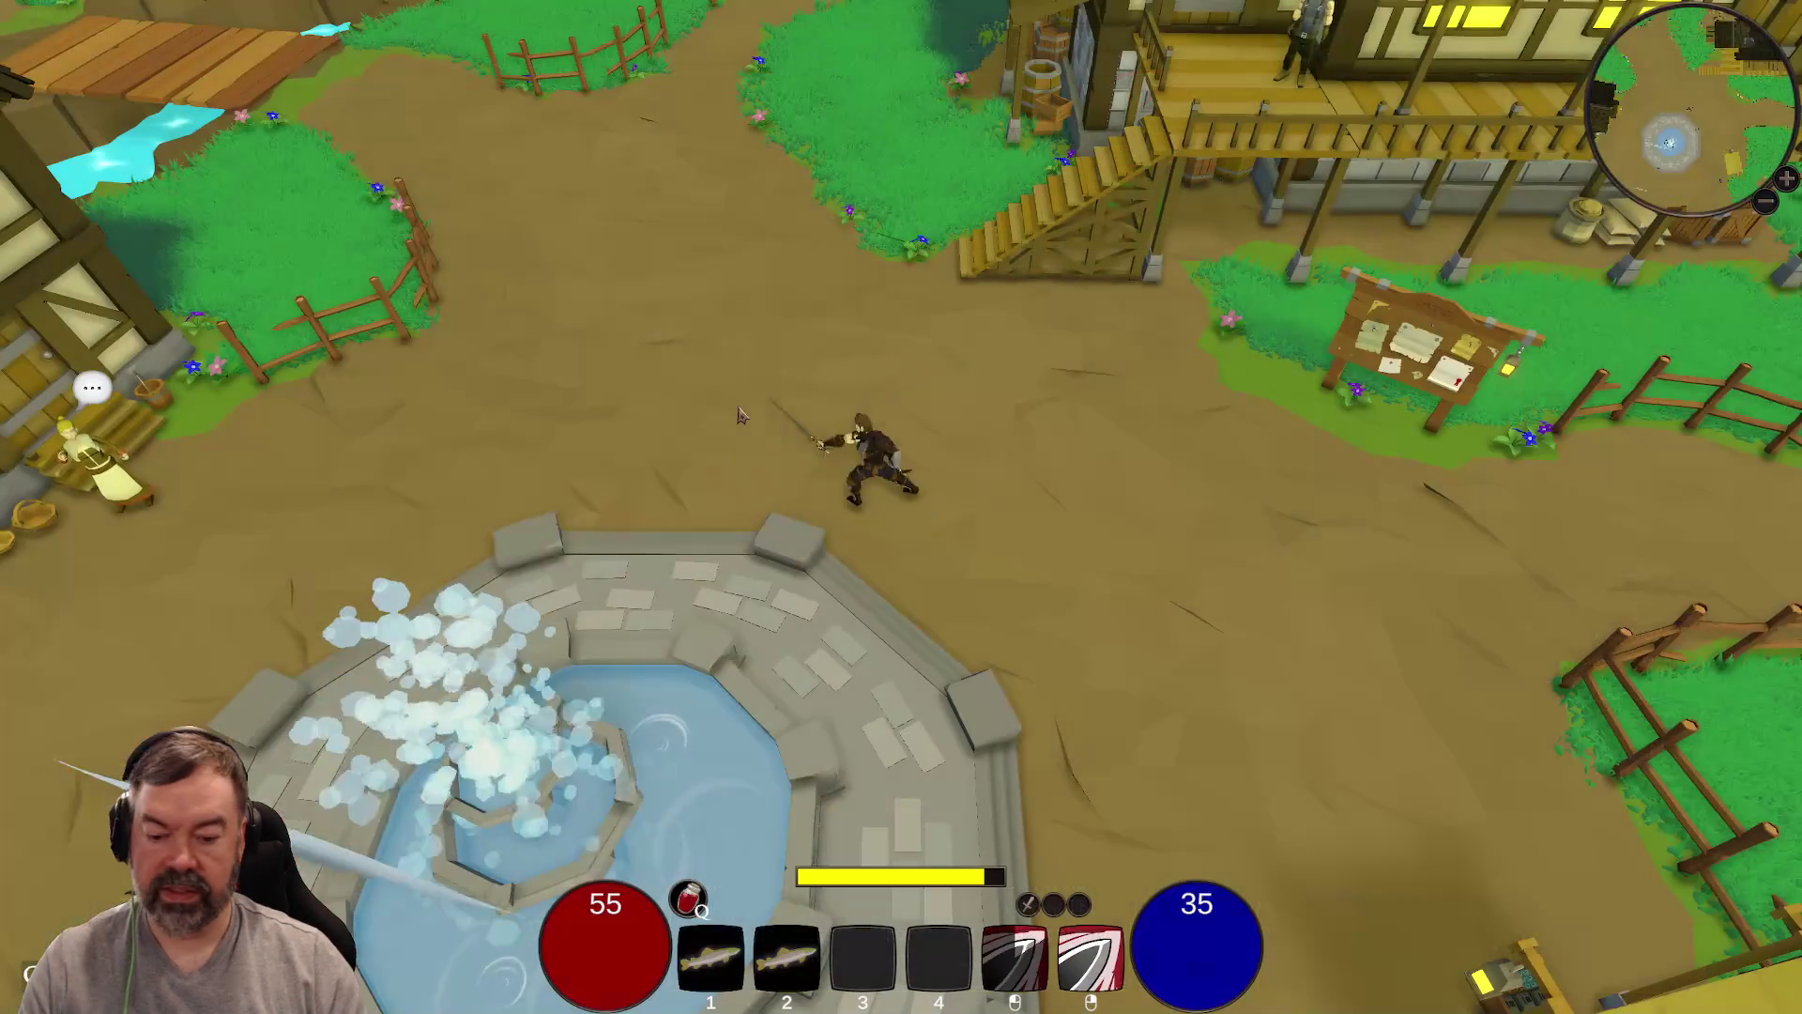
click(742, 415)
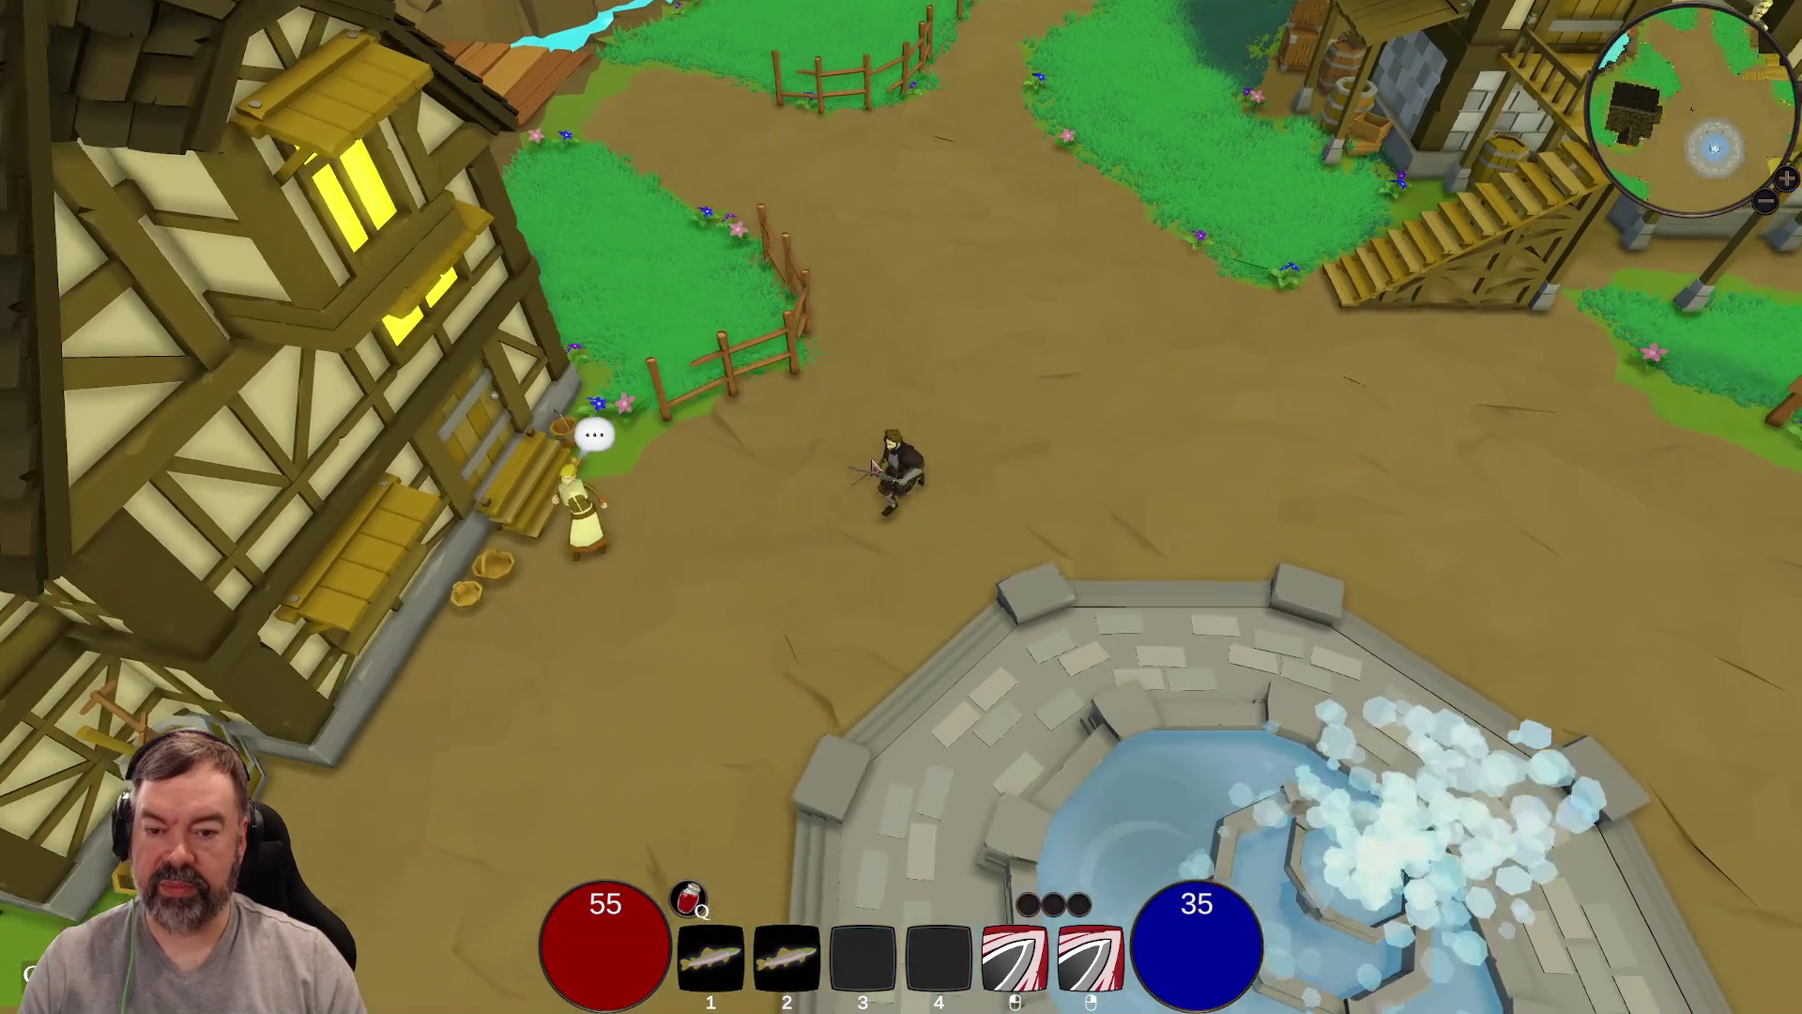
key(d)
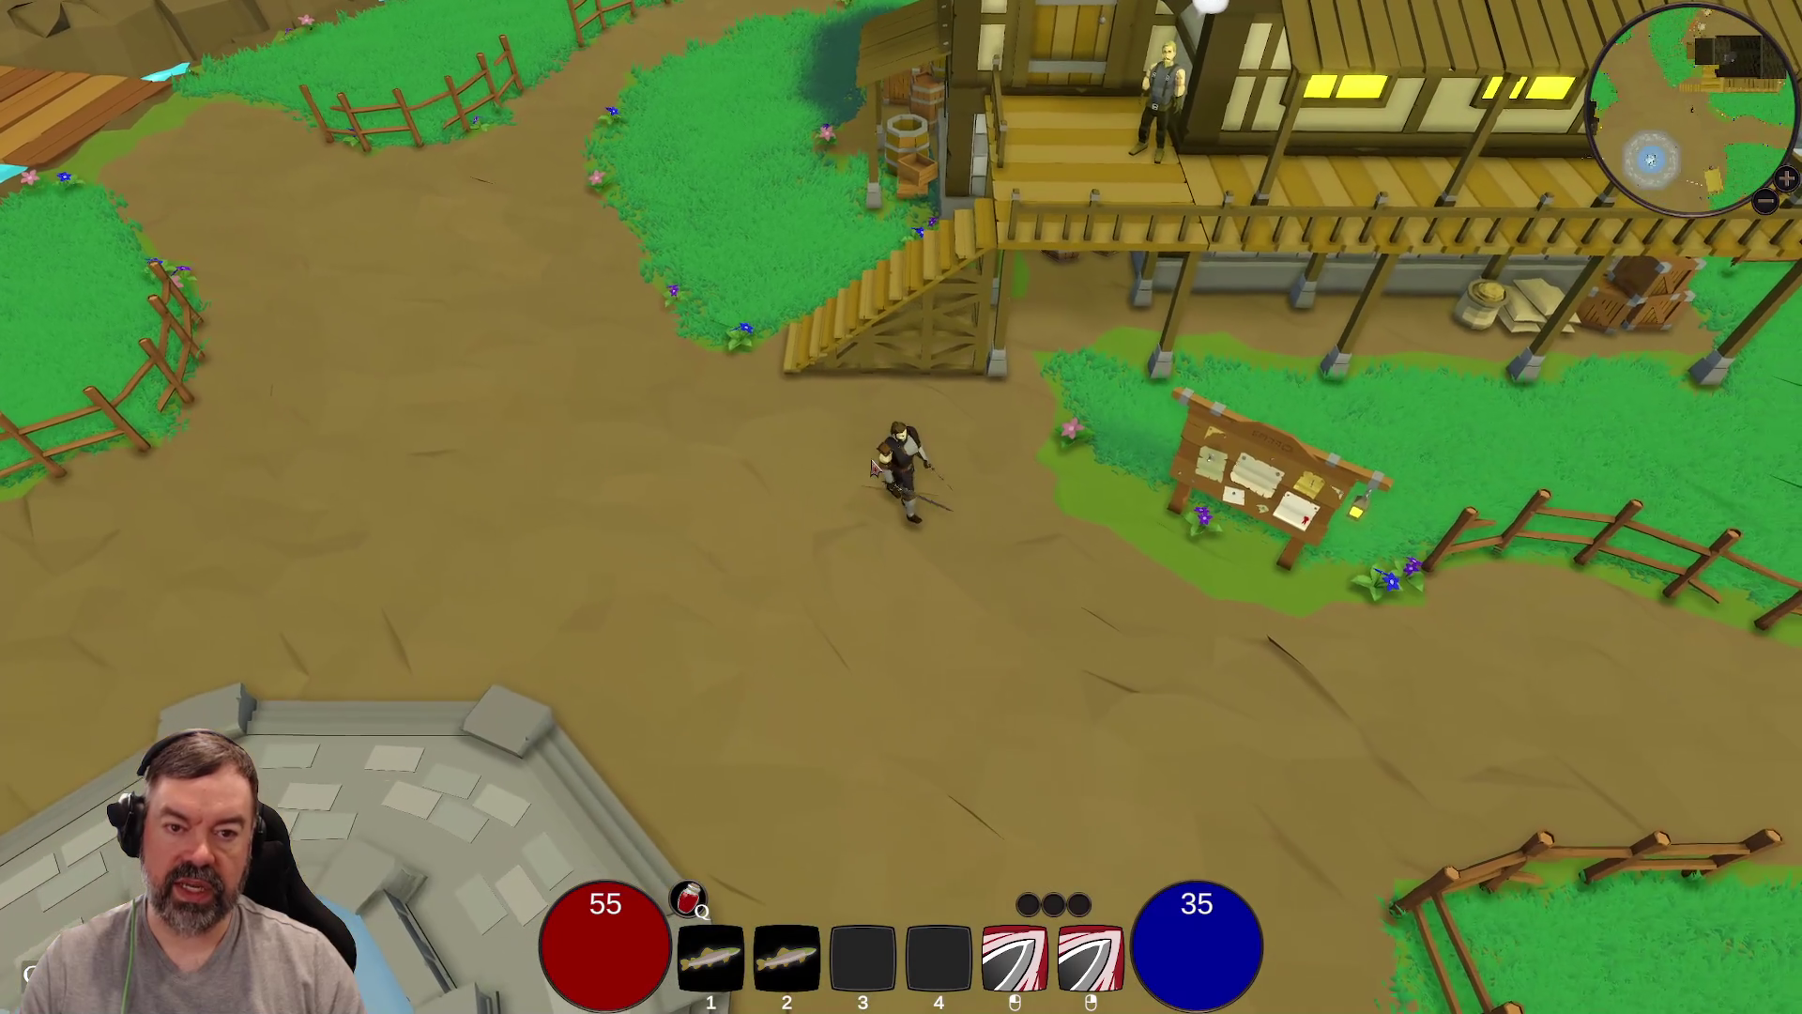
key(d)
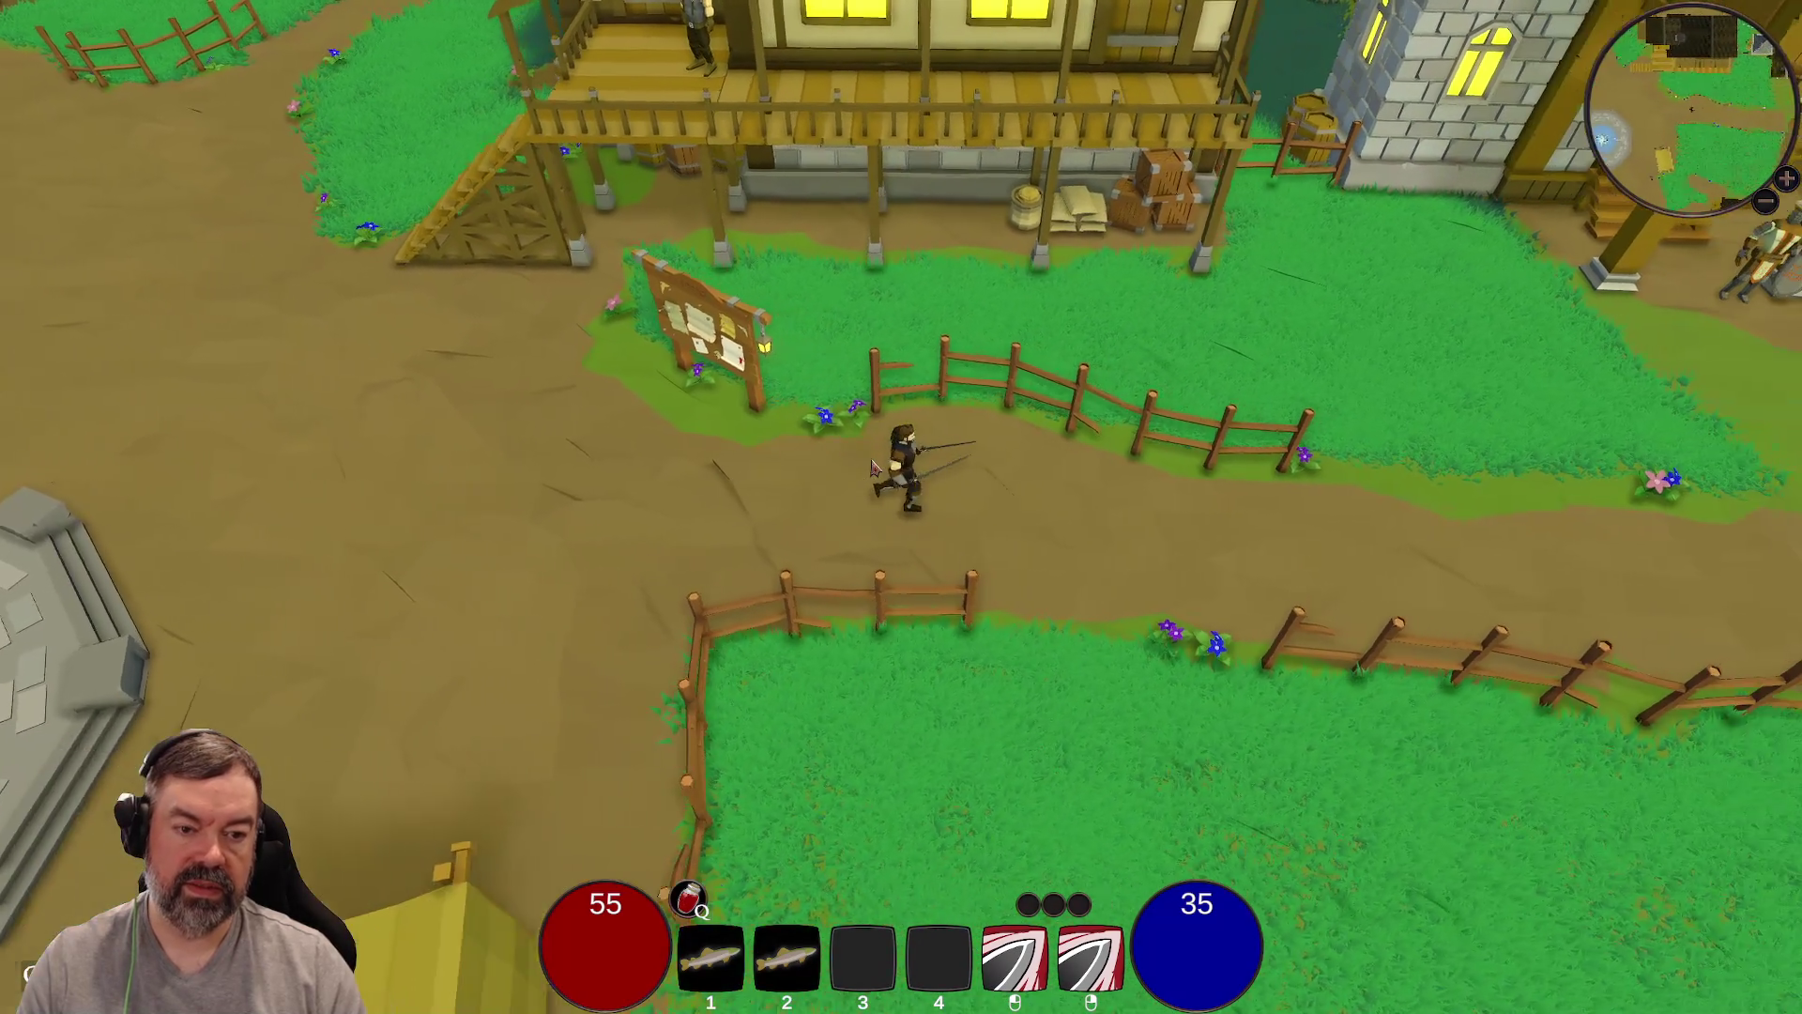
key(w)
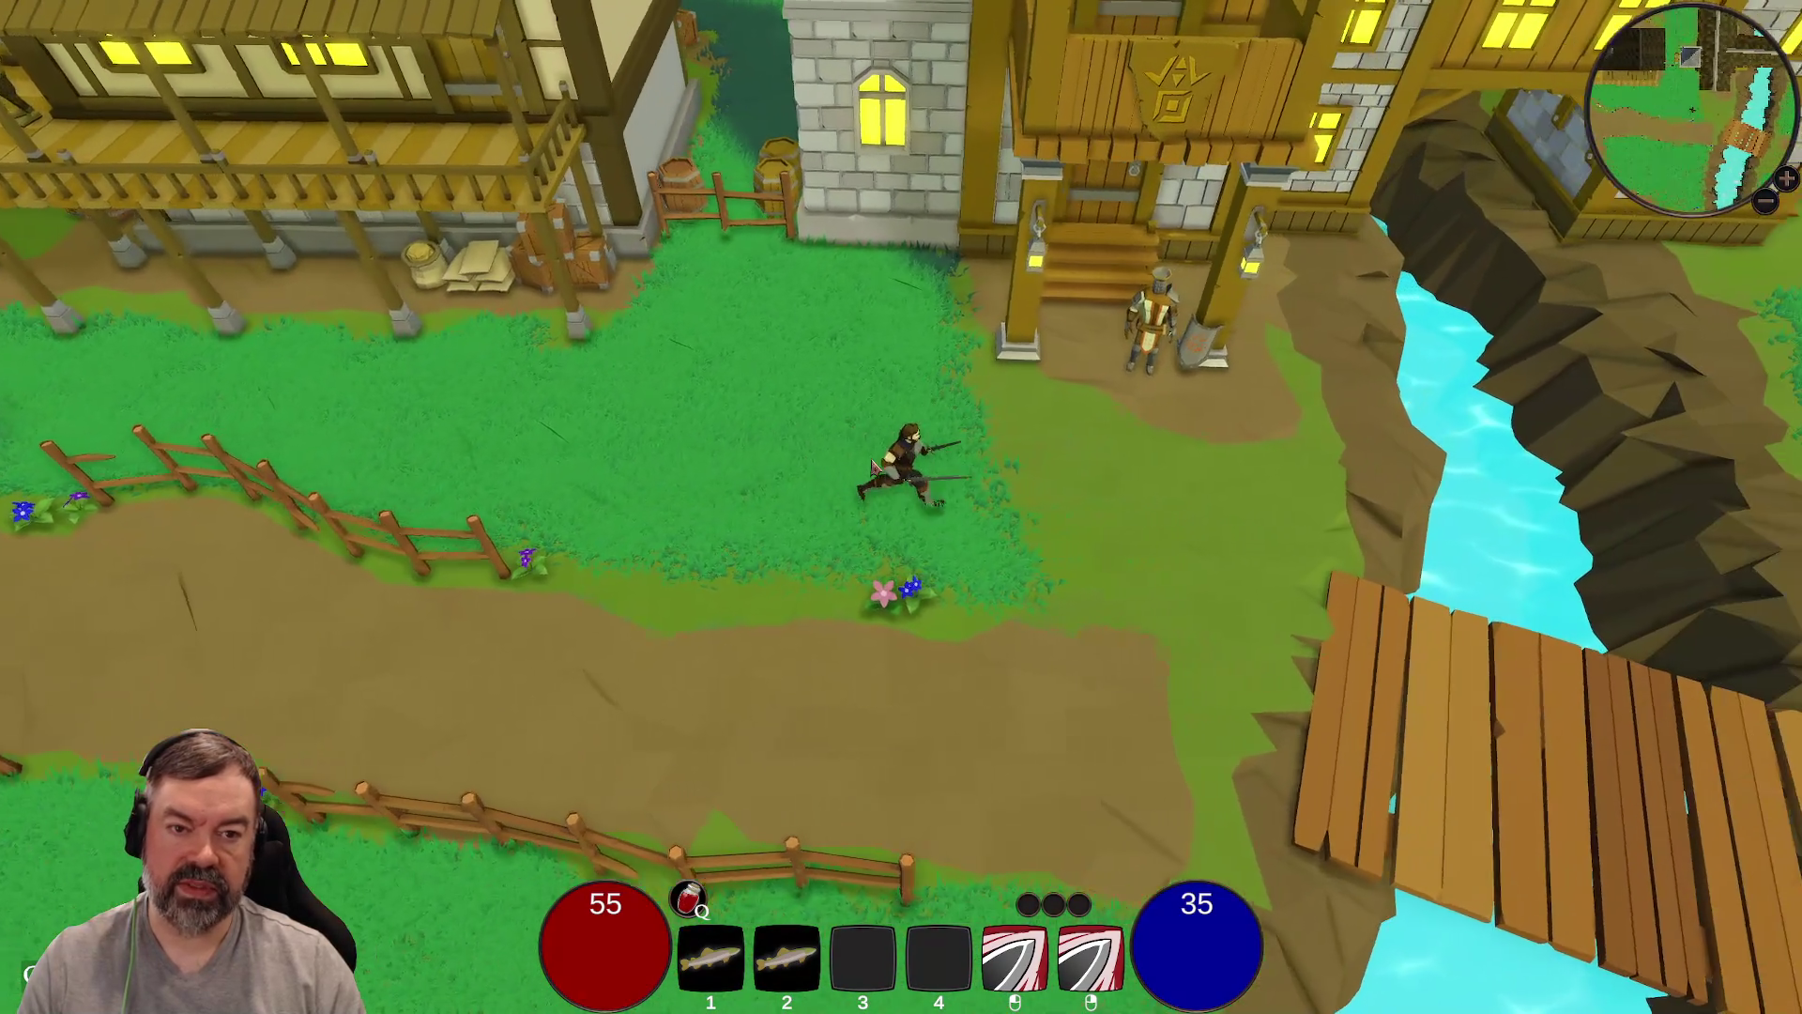
key(w)
key(a)
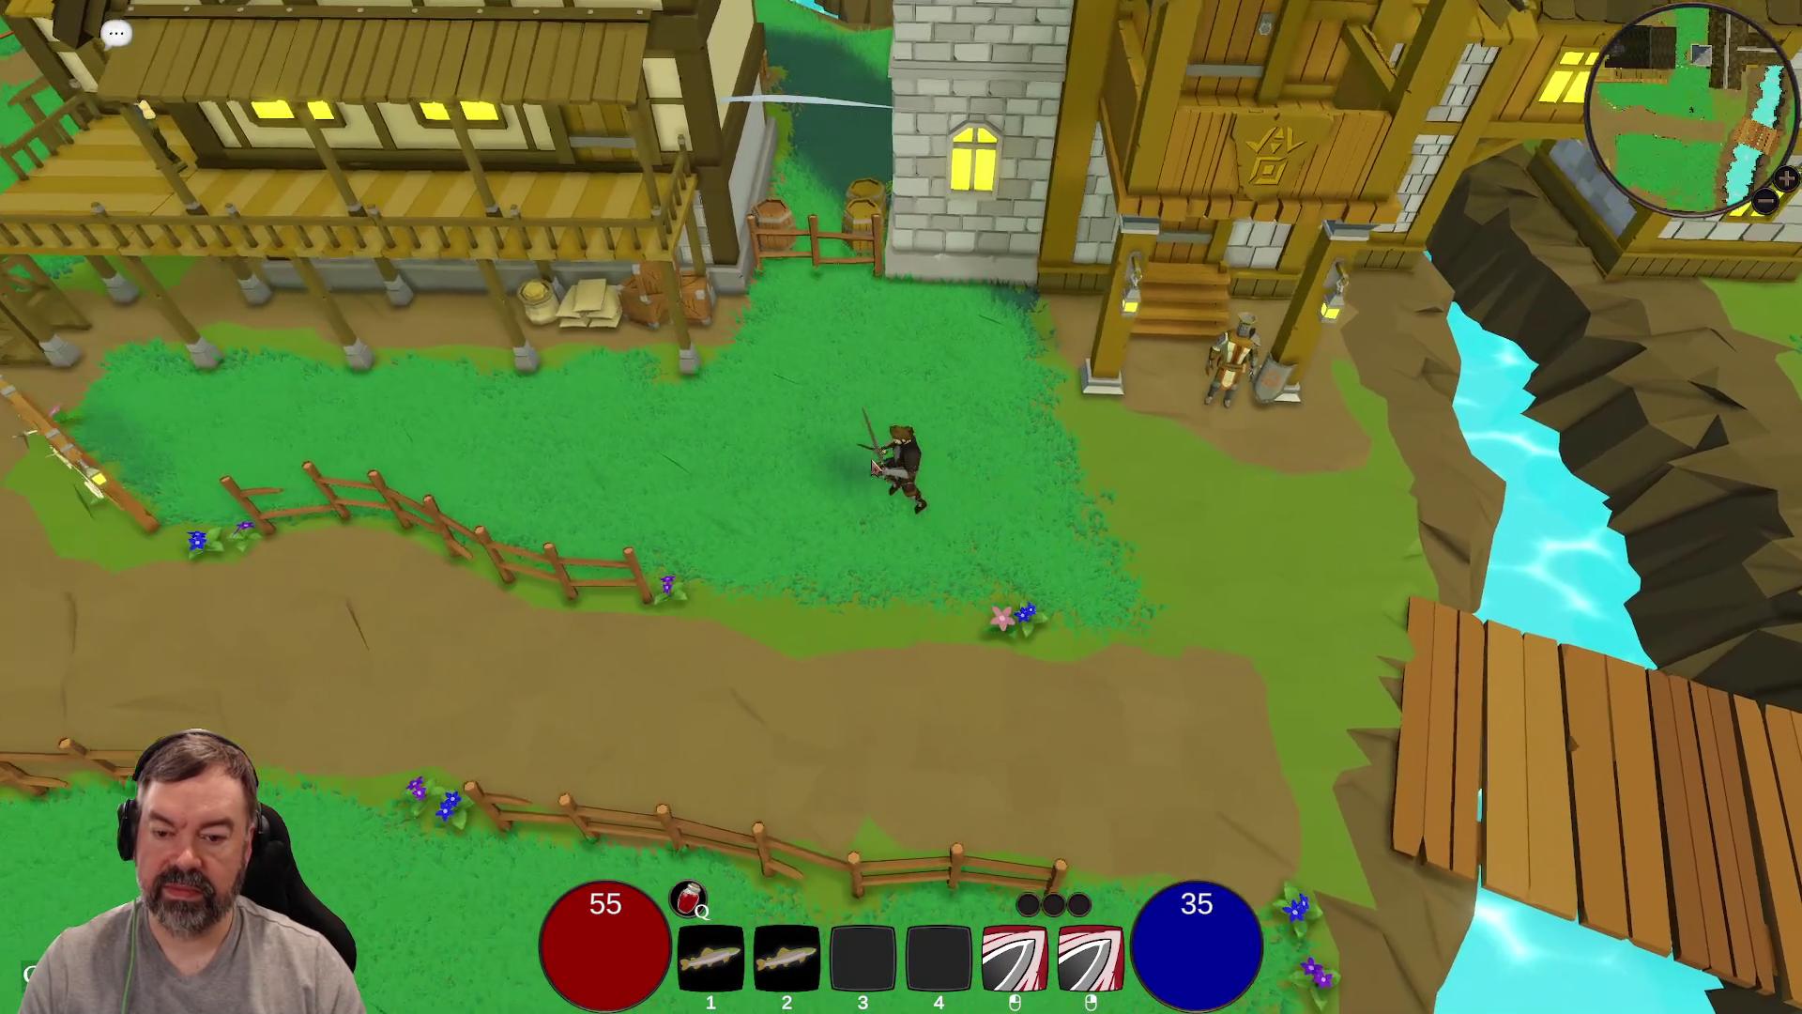
Step: Dash up the field onto the stone bridge, then head down the central bridge onto the left one
key(space)
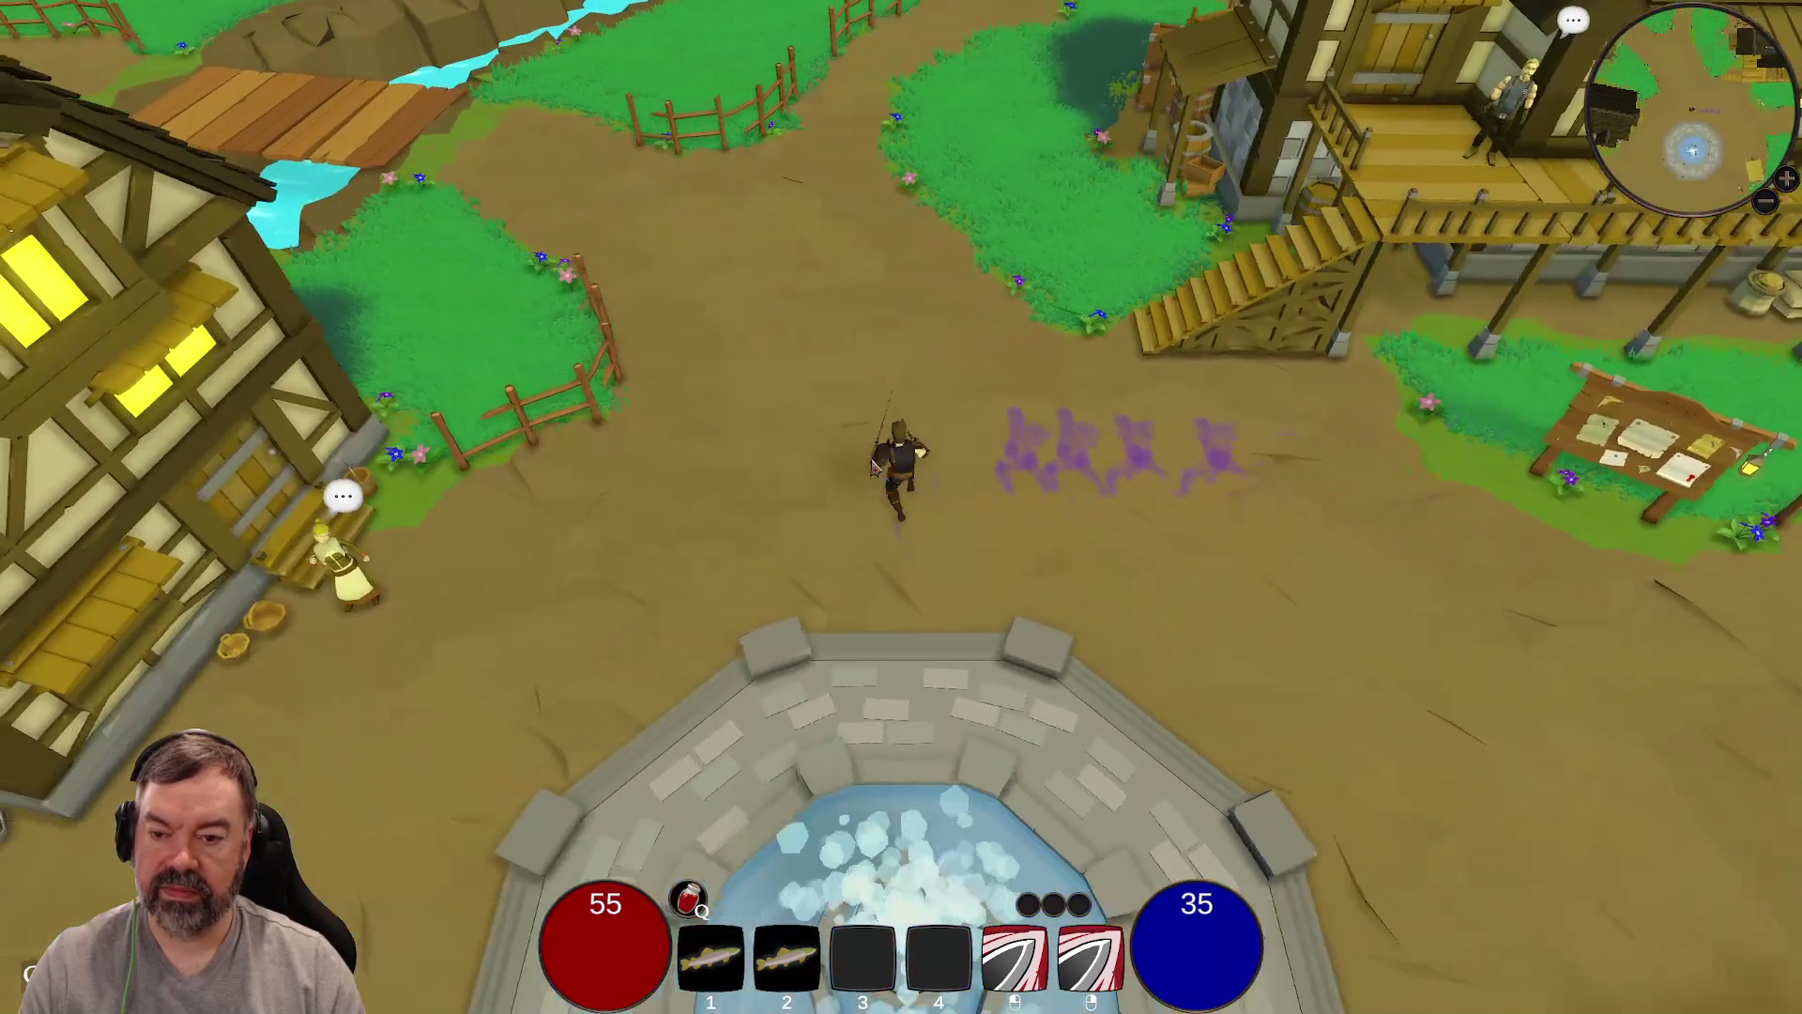
key(w)
key(space)
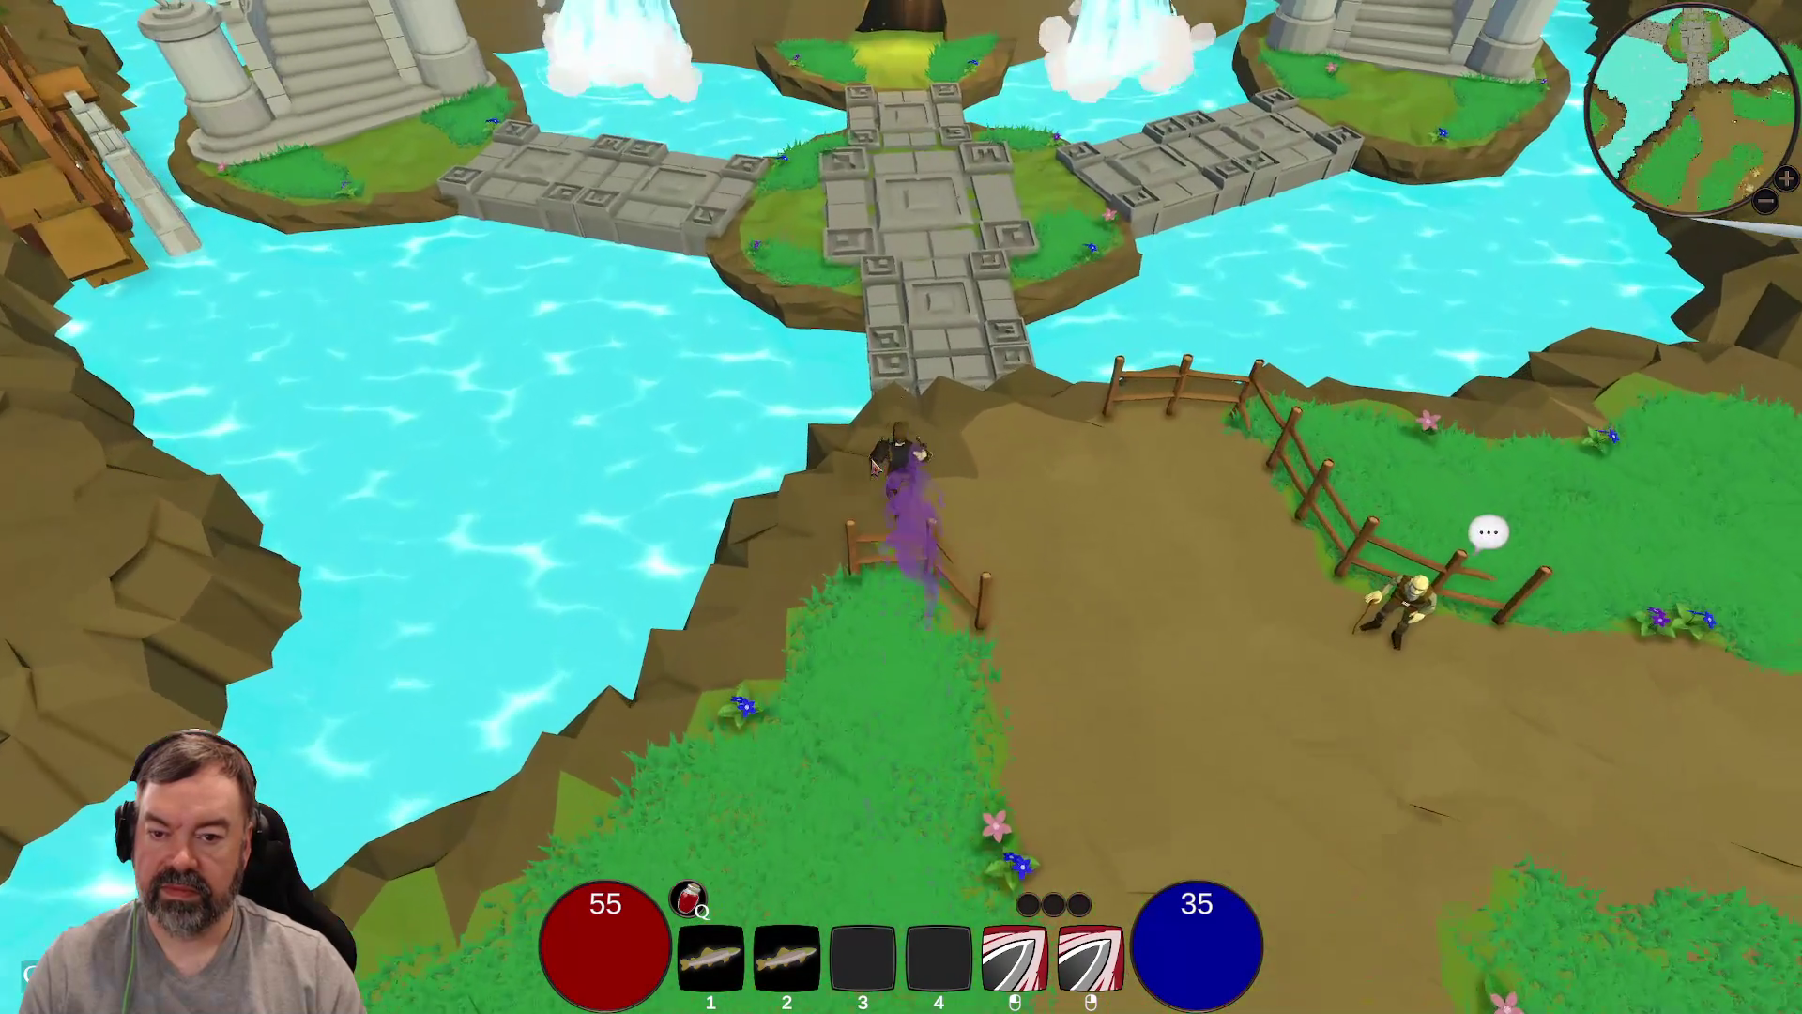
key(space)
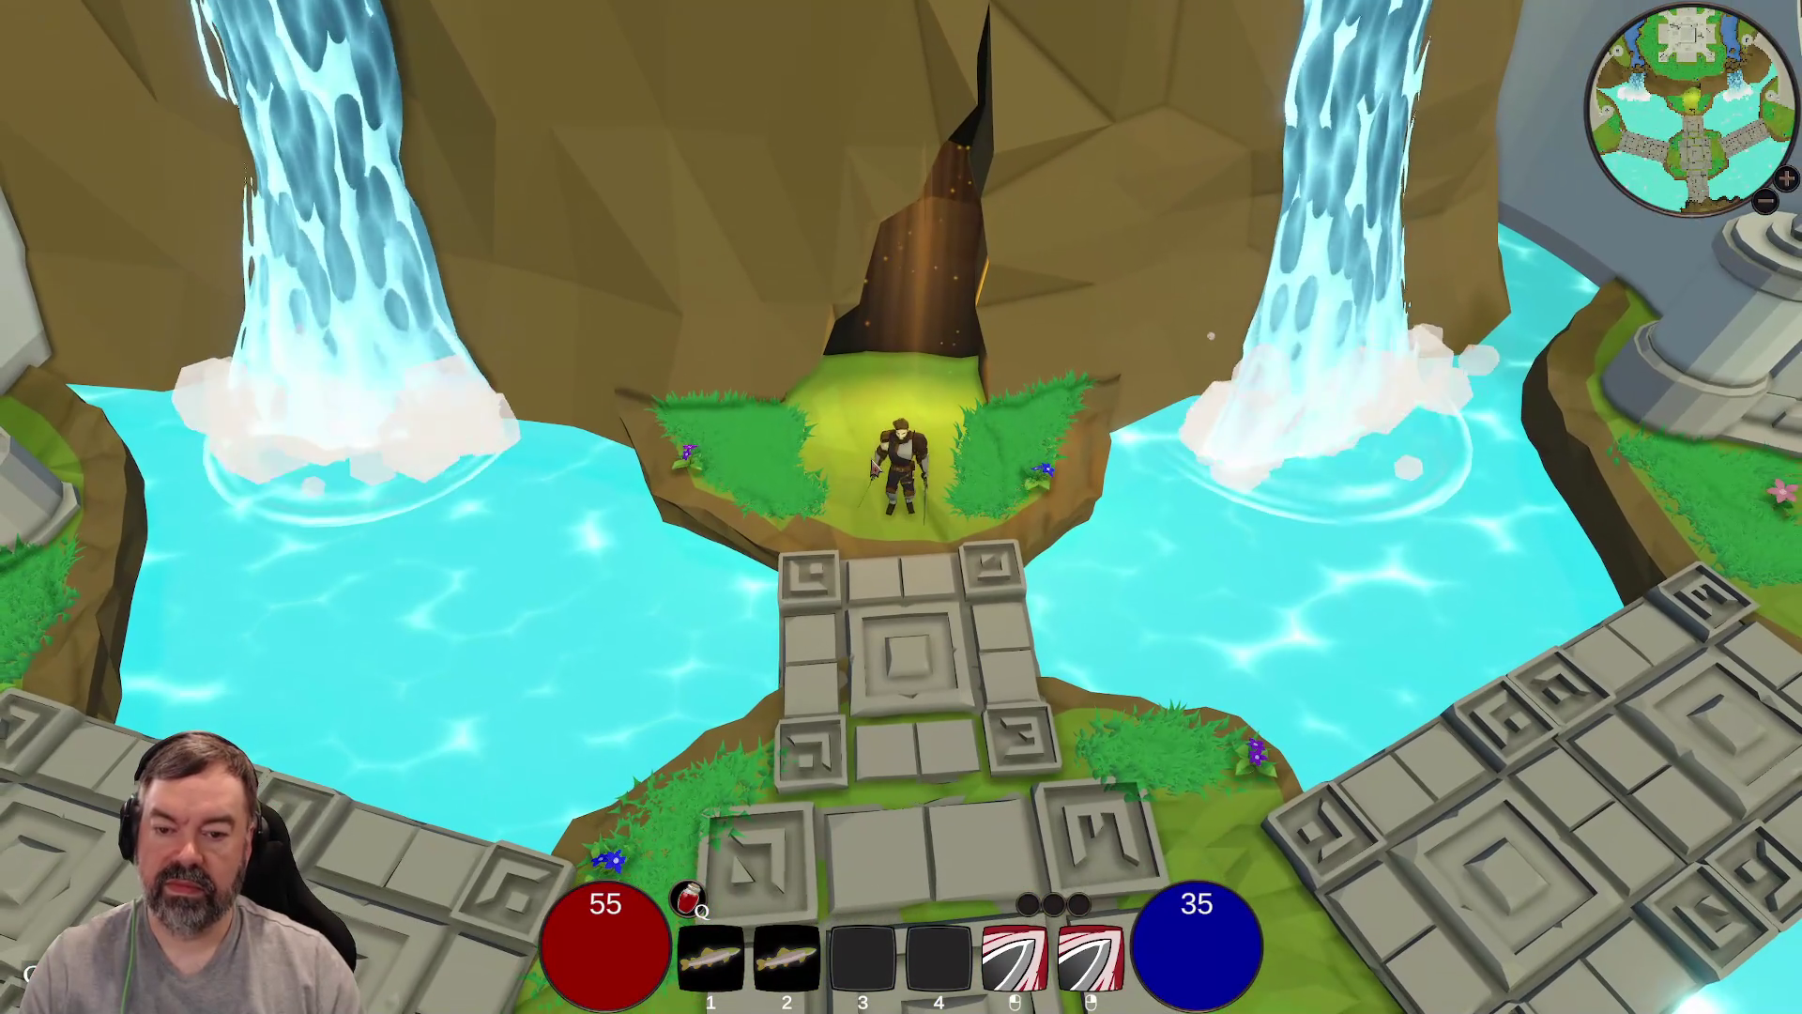
key(s)
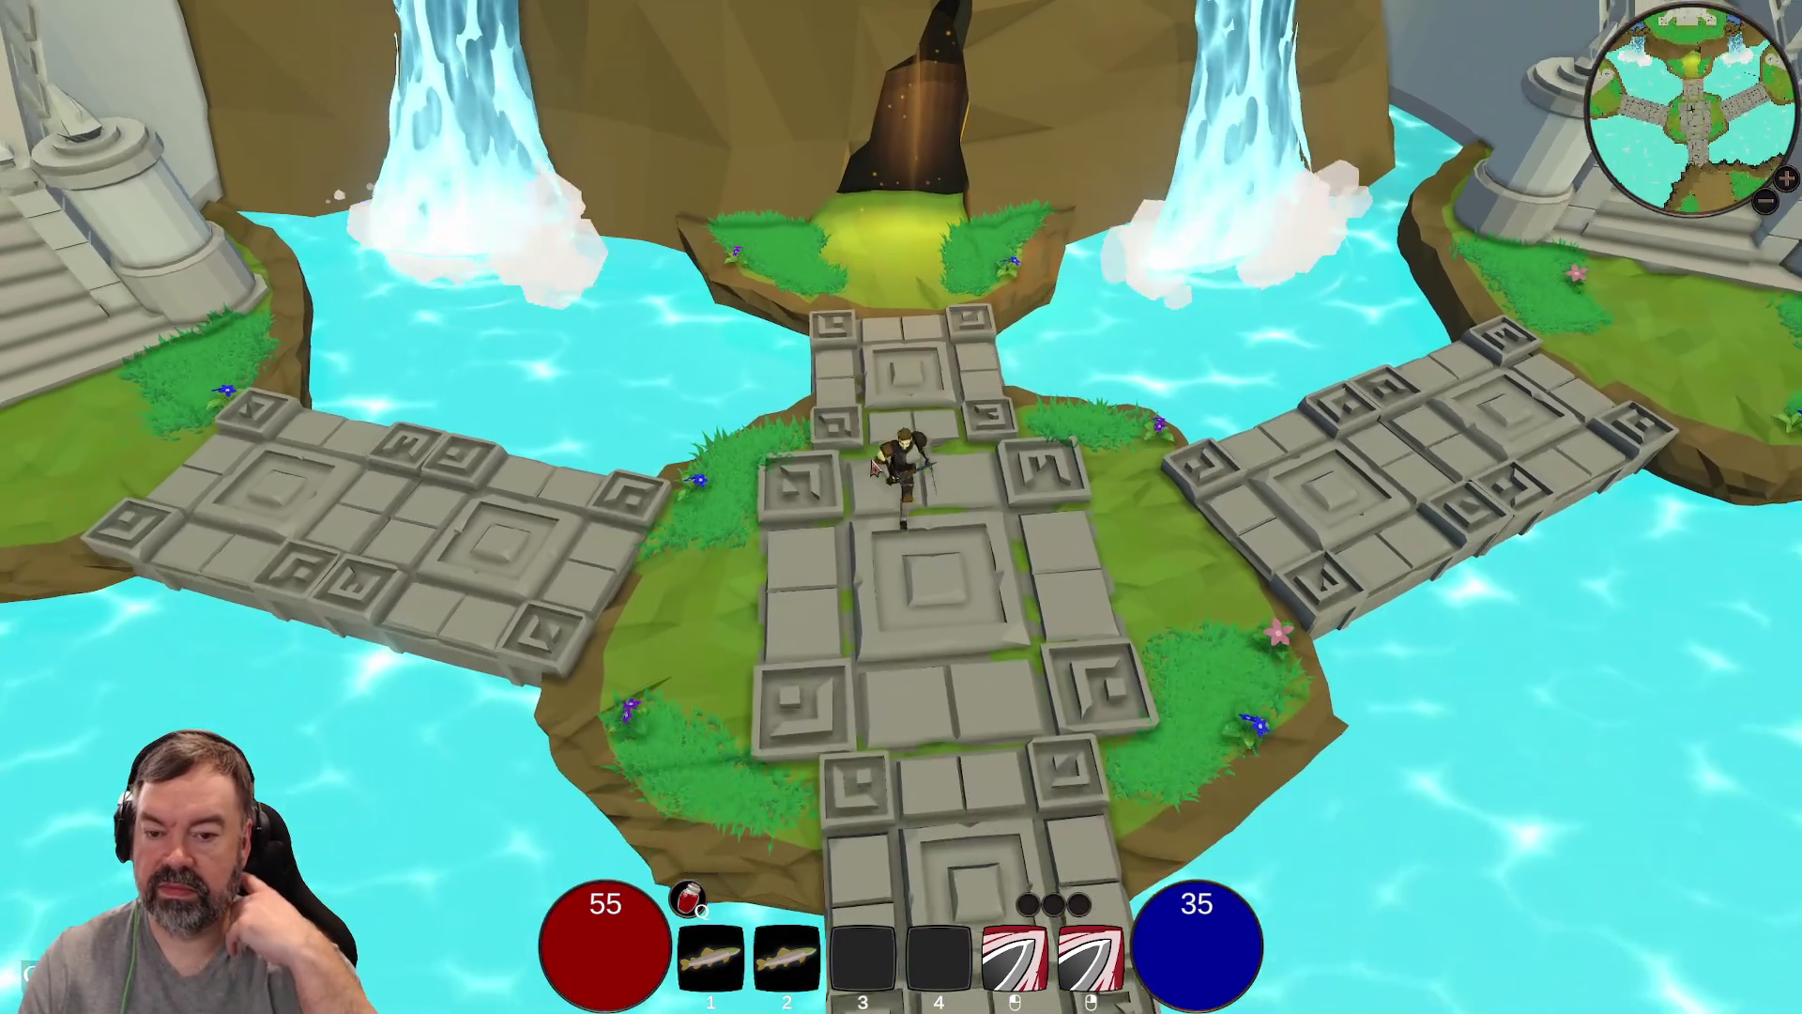
key(a)
key(a)
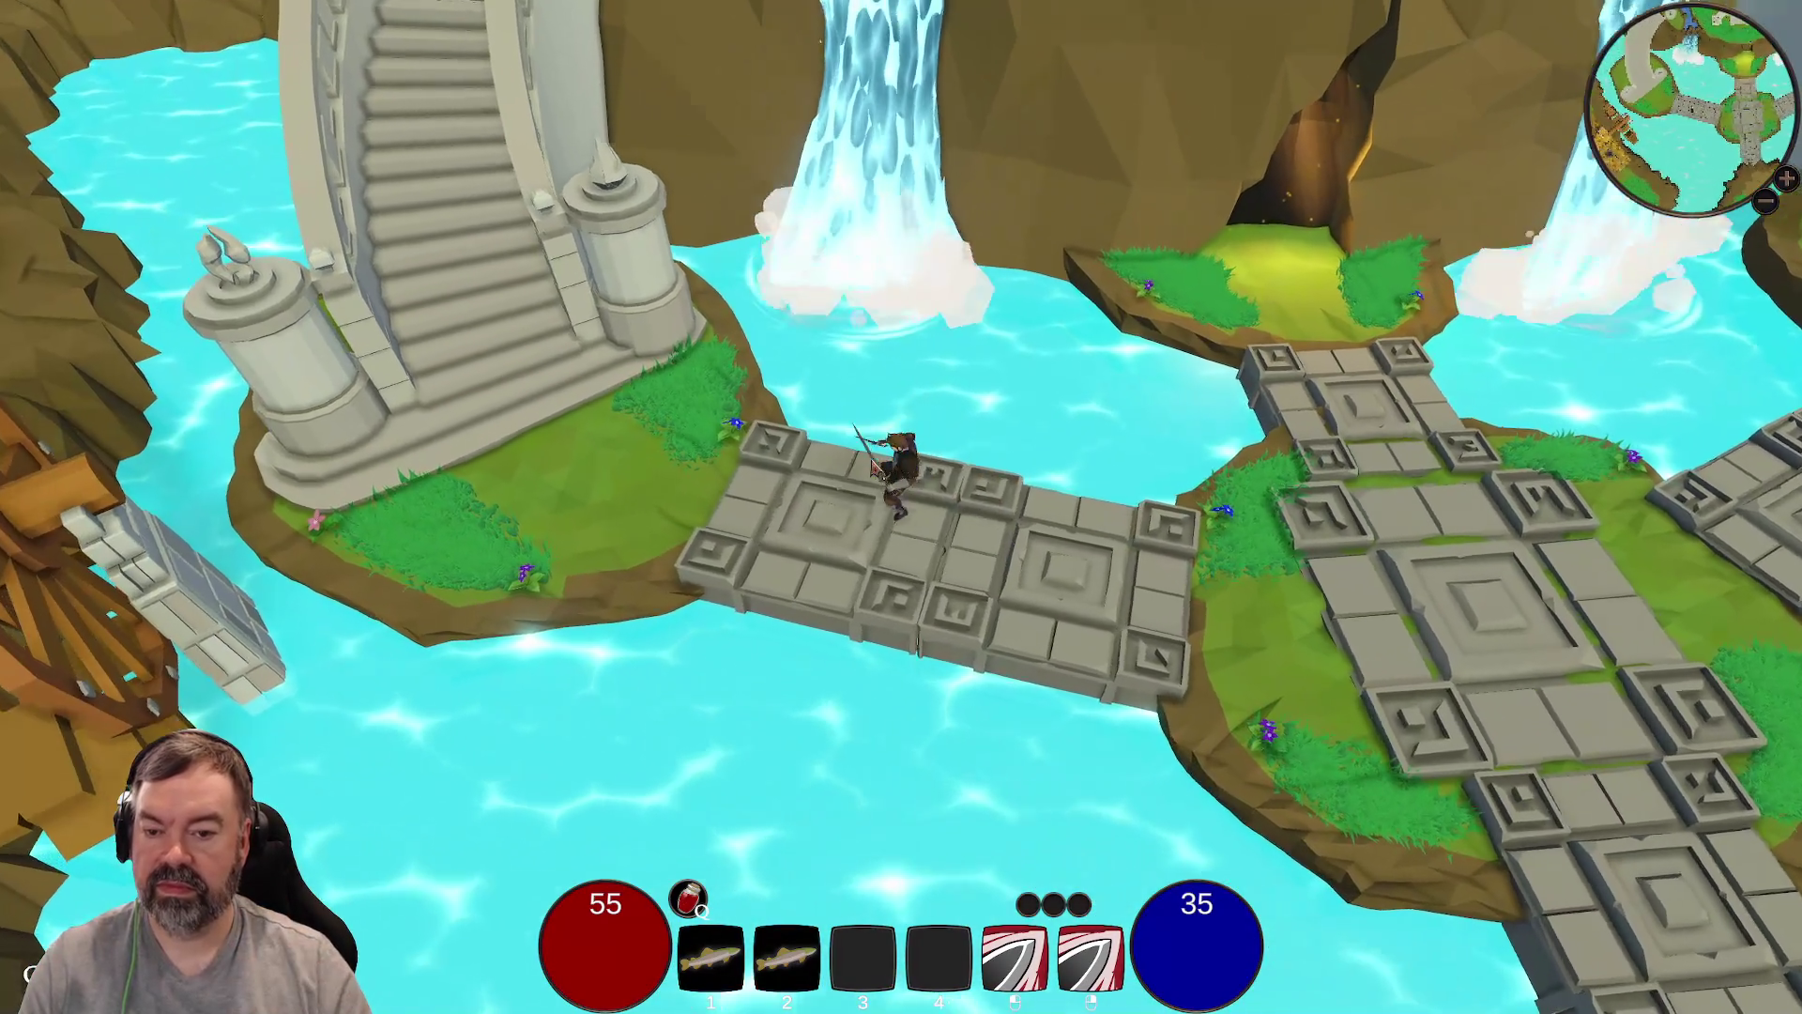
Step: Cross the river by the smithy, dash to the water wheel bank, and climb the curved stairs
key(s)
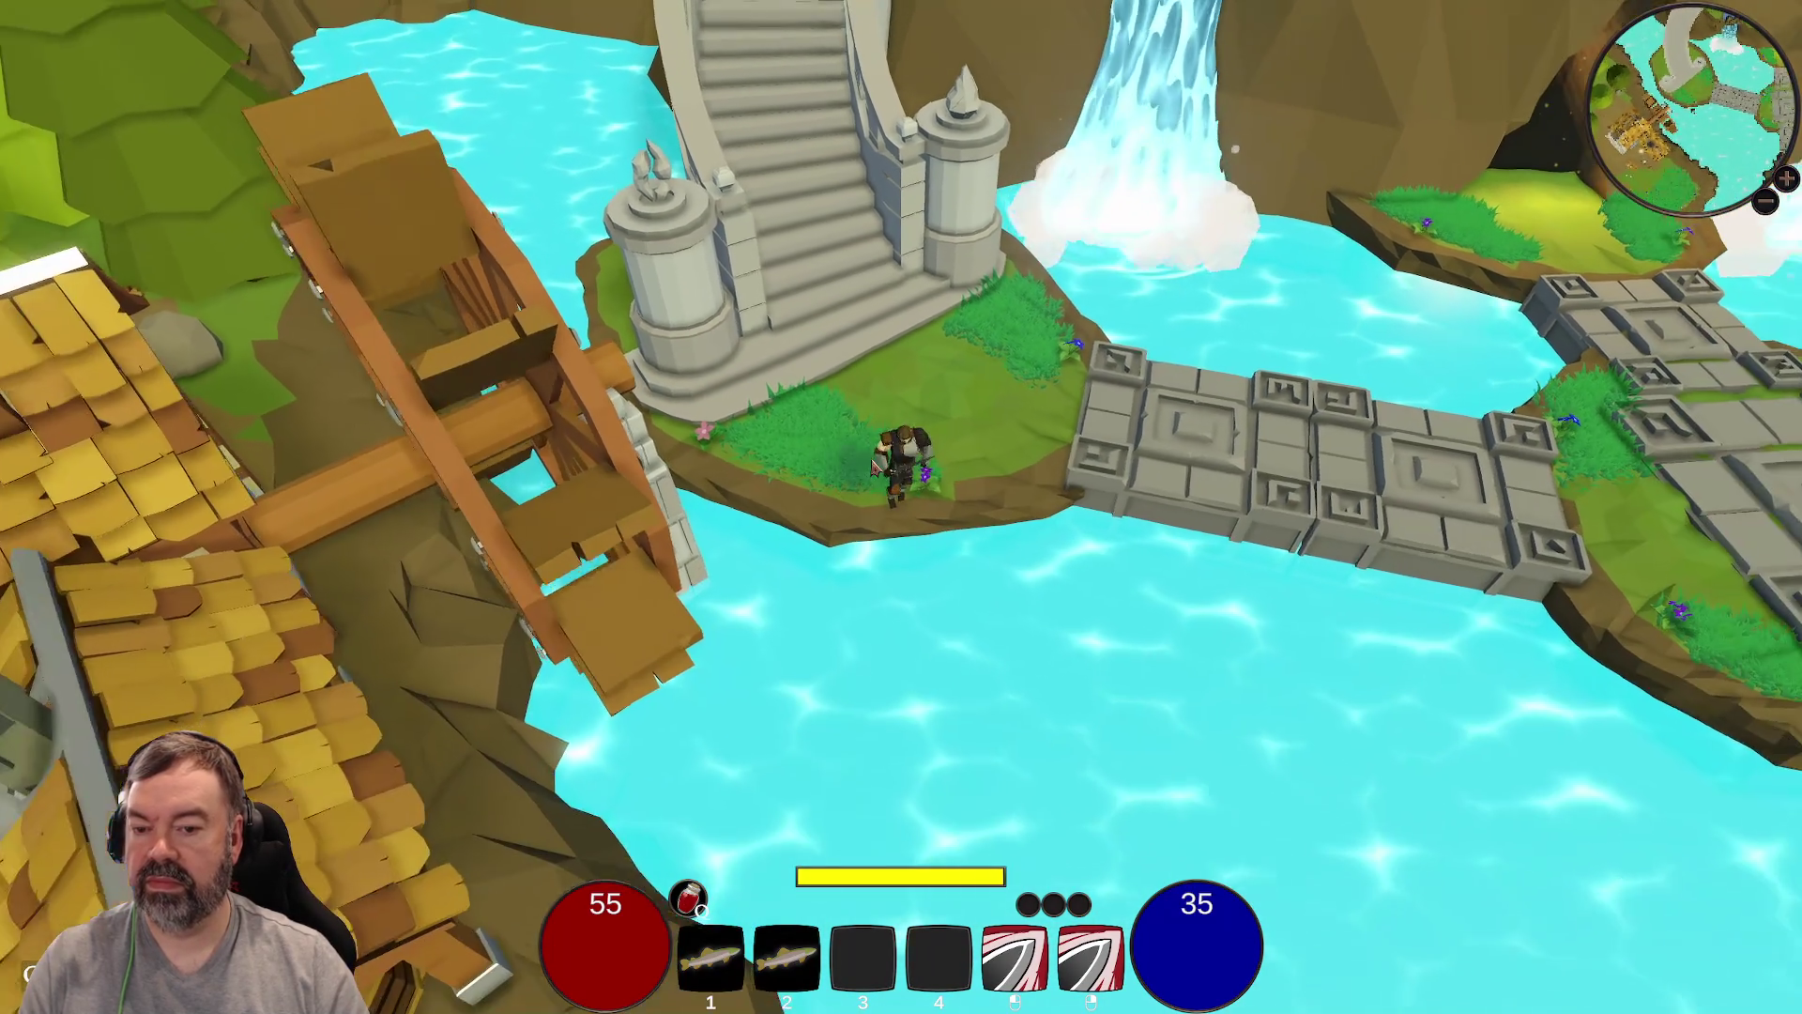
key(s)
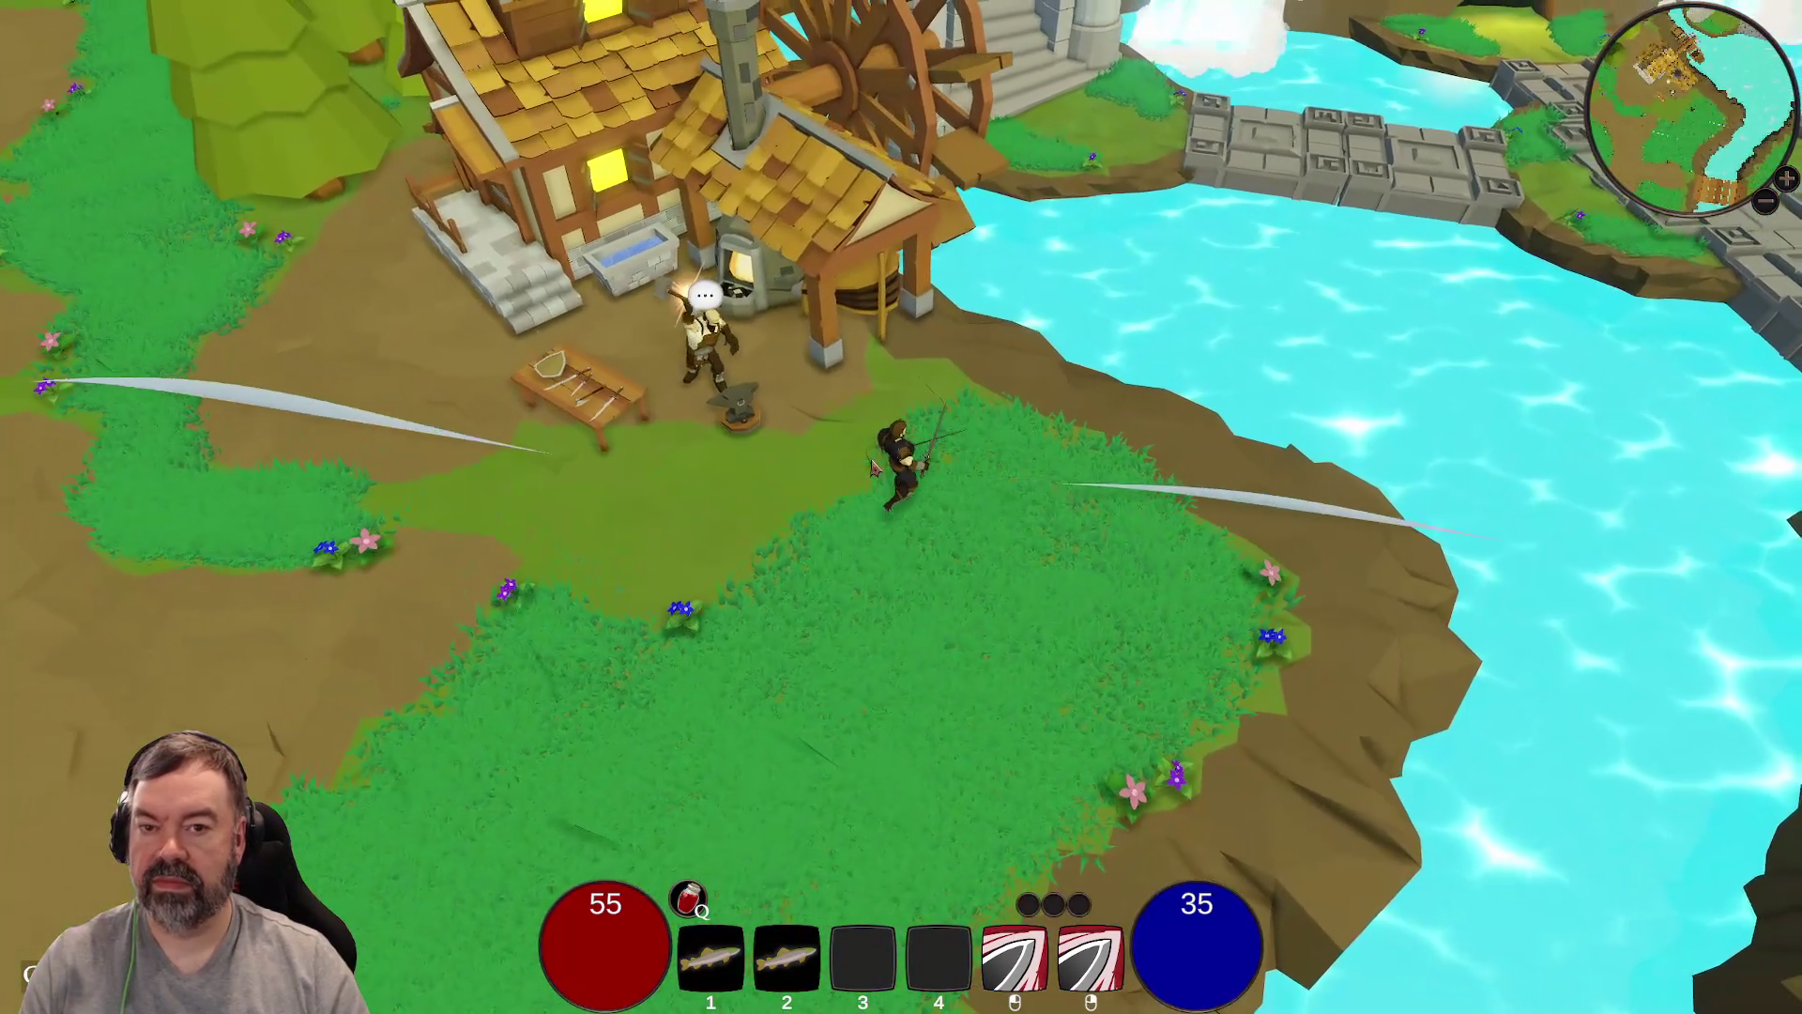
key(space)
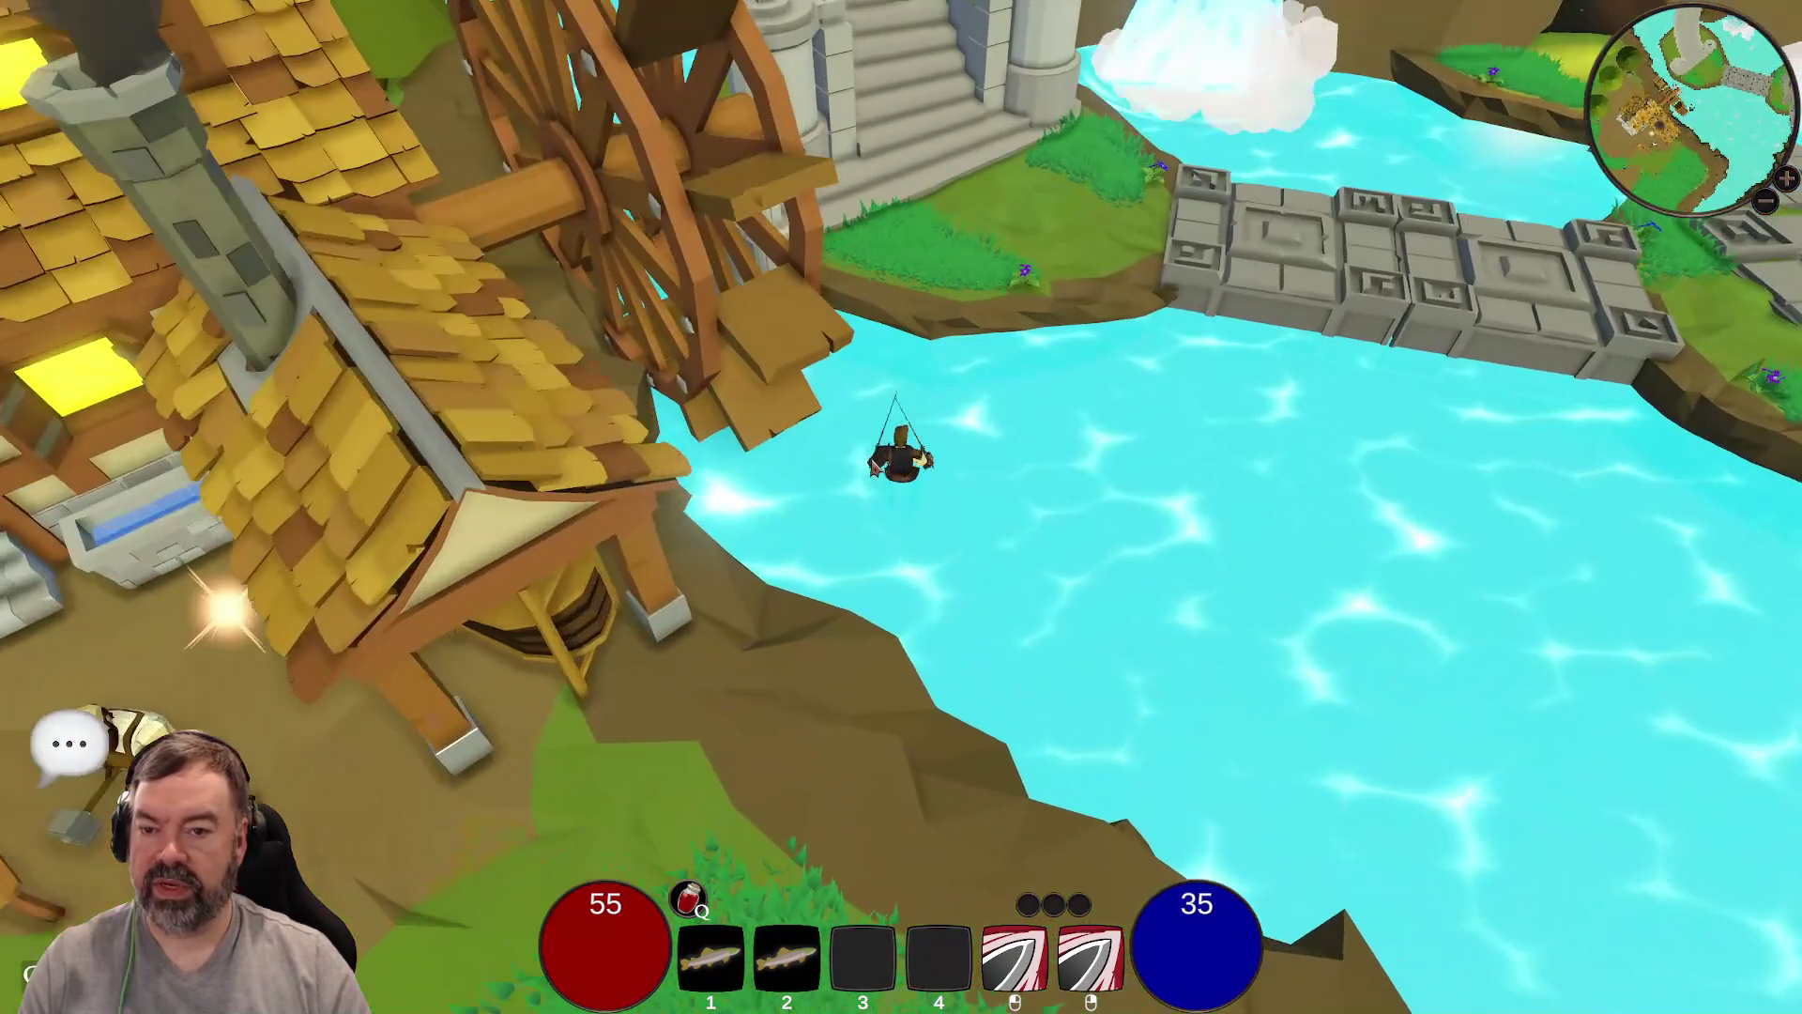
key(space)
key(space)
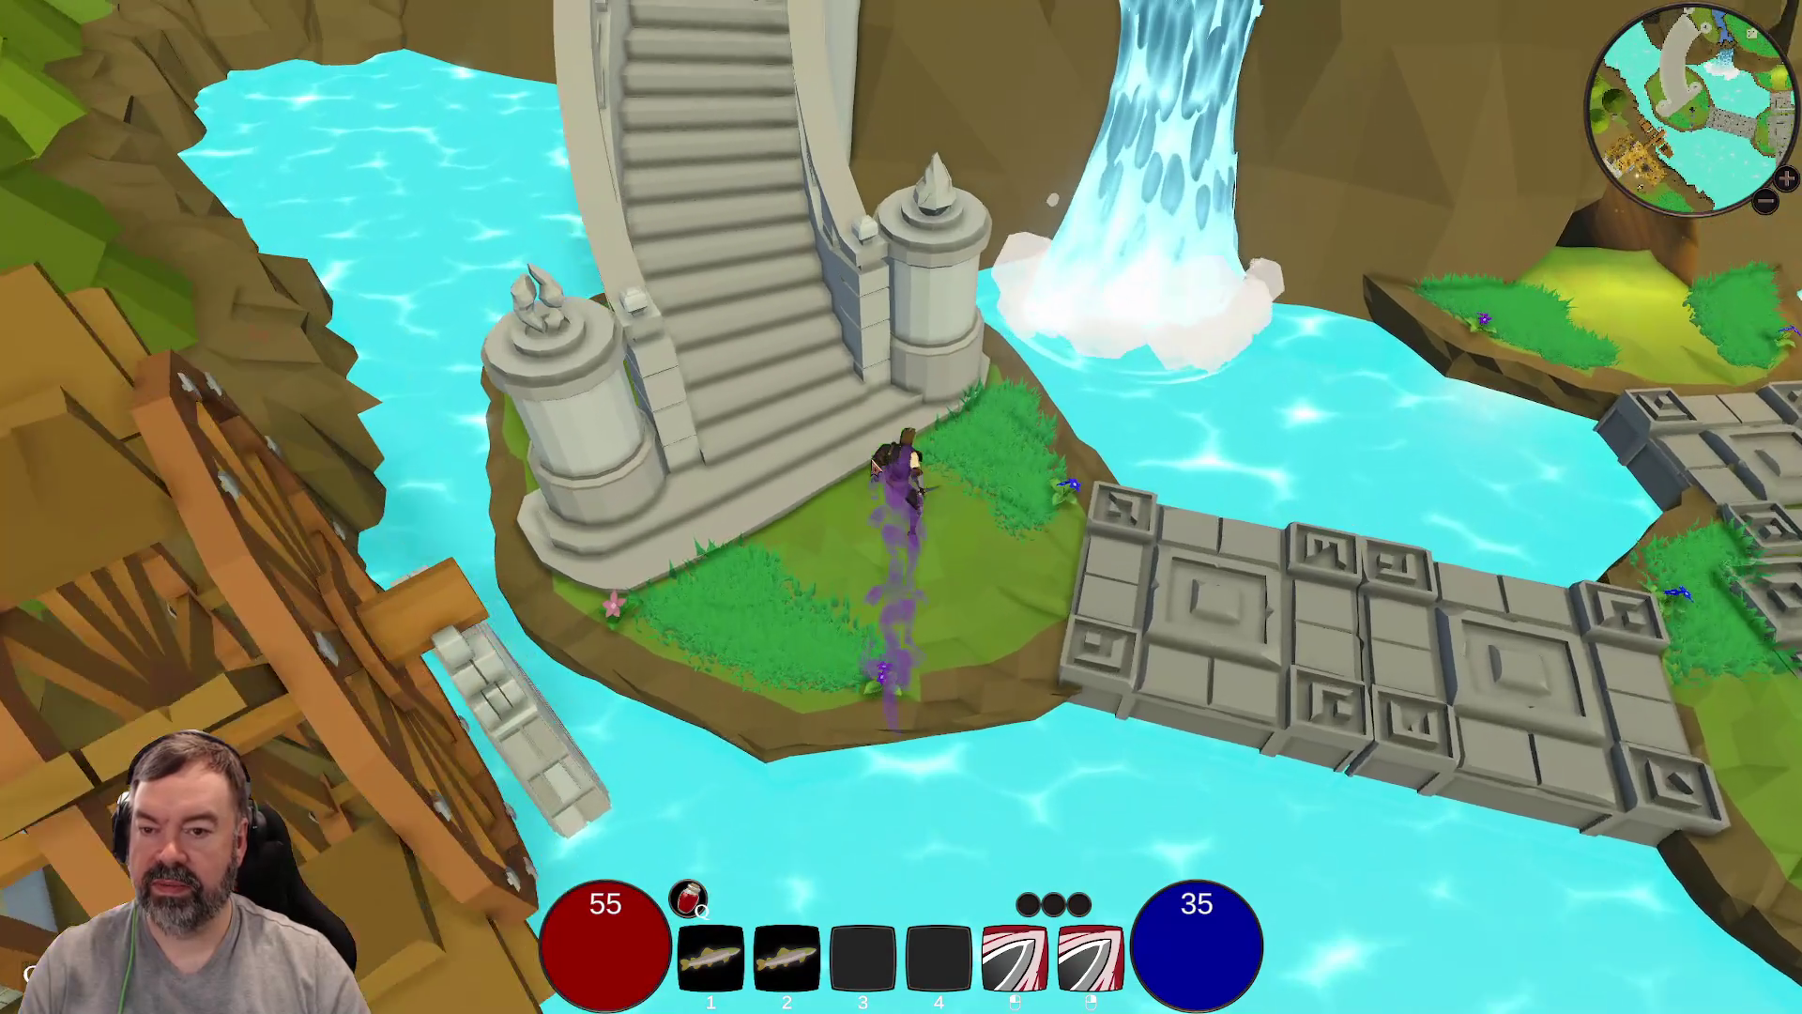
key(w)
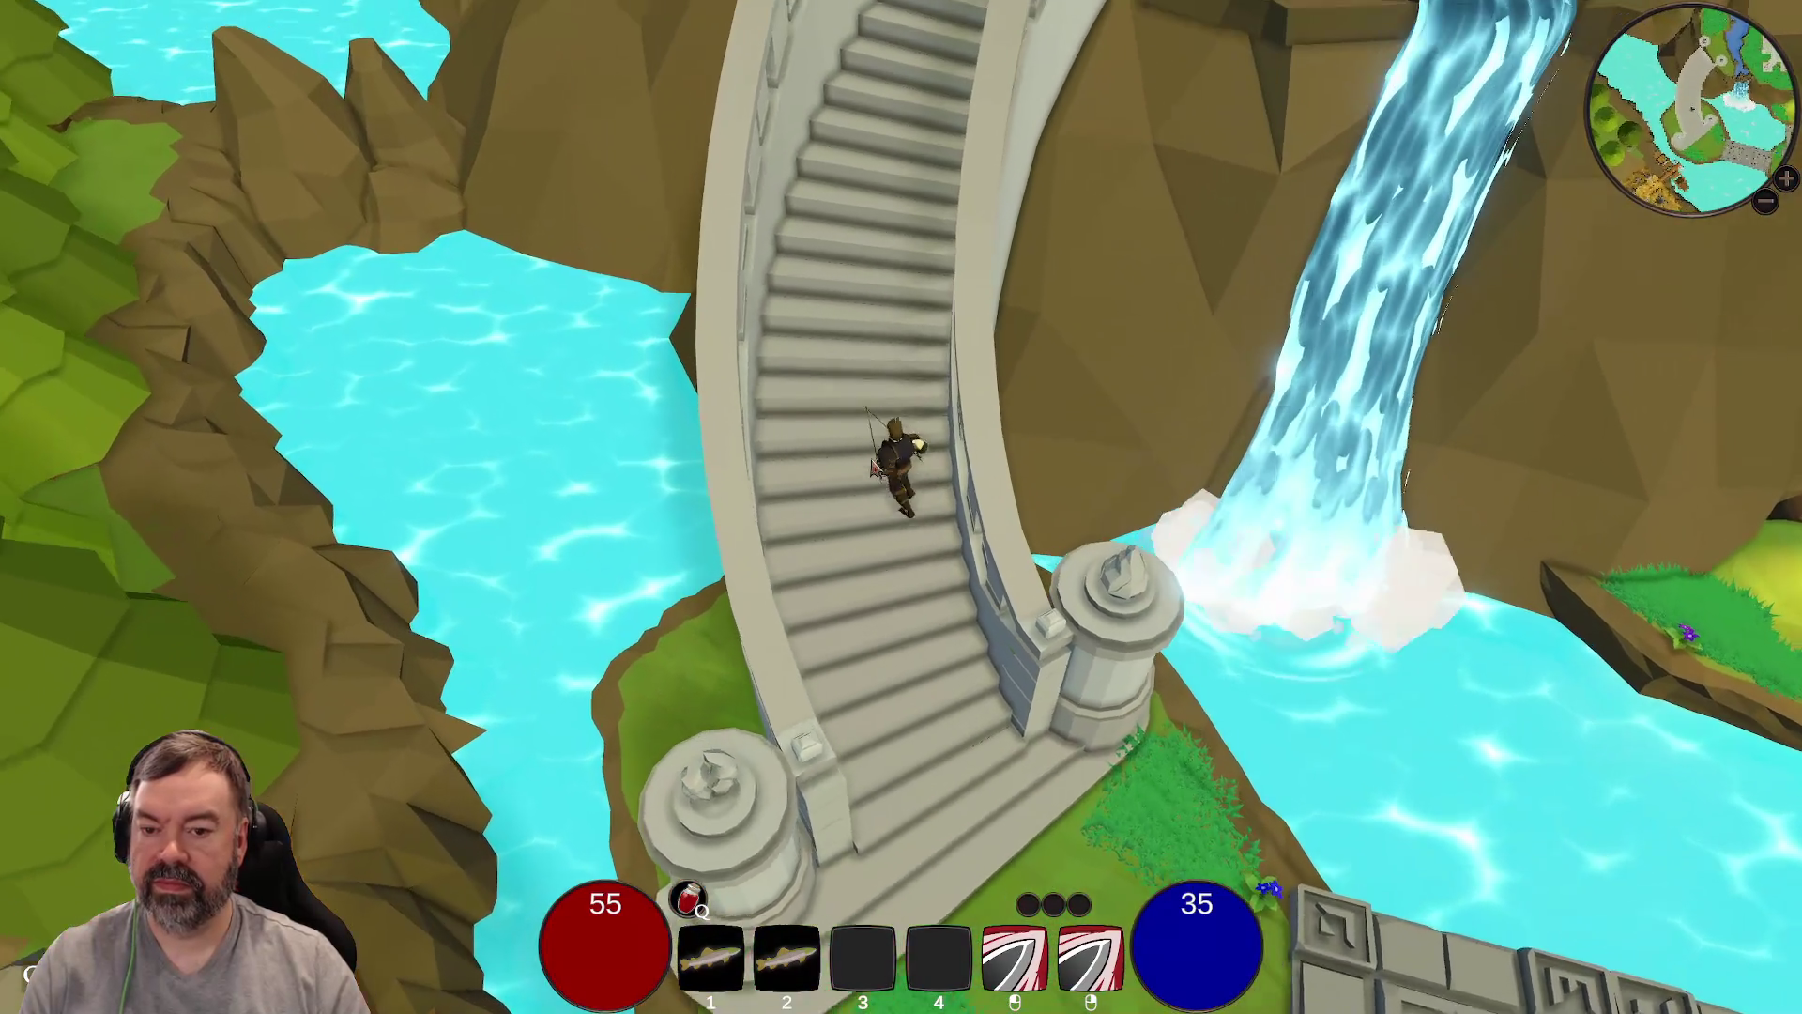